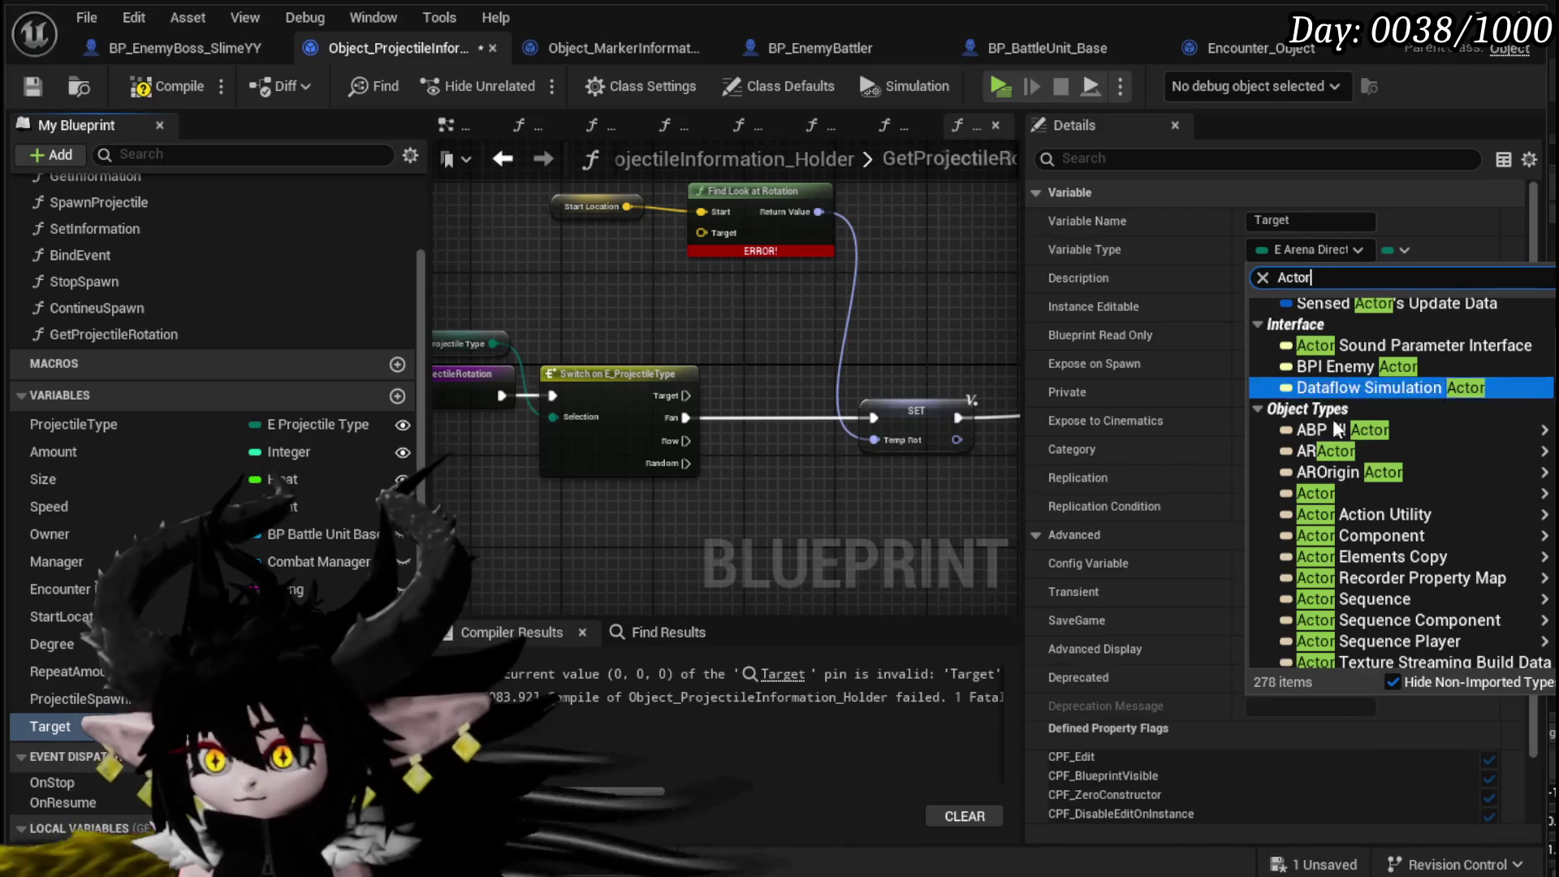
# - Make Target an Actor variable, then duplicate Find Look at Rotation and SET and wire them together
pyautogui.click(1339, 490)
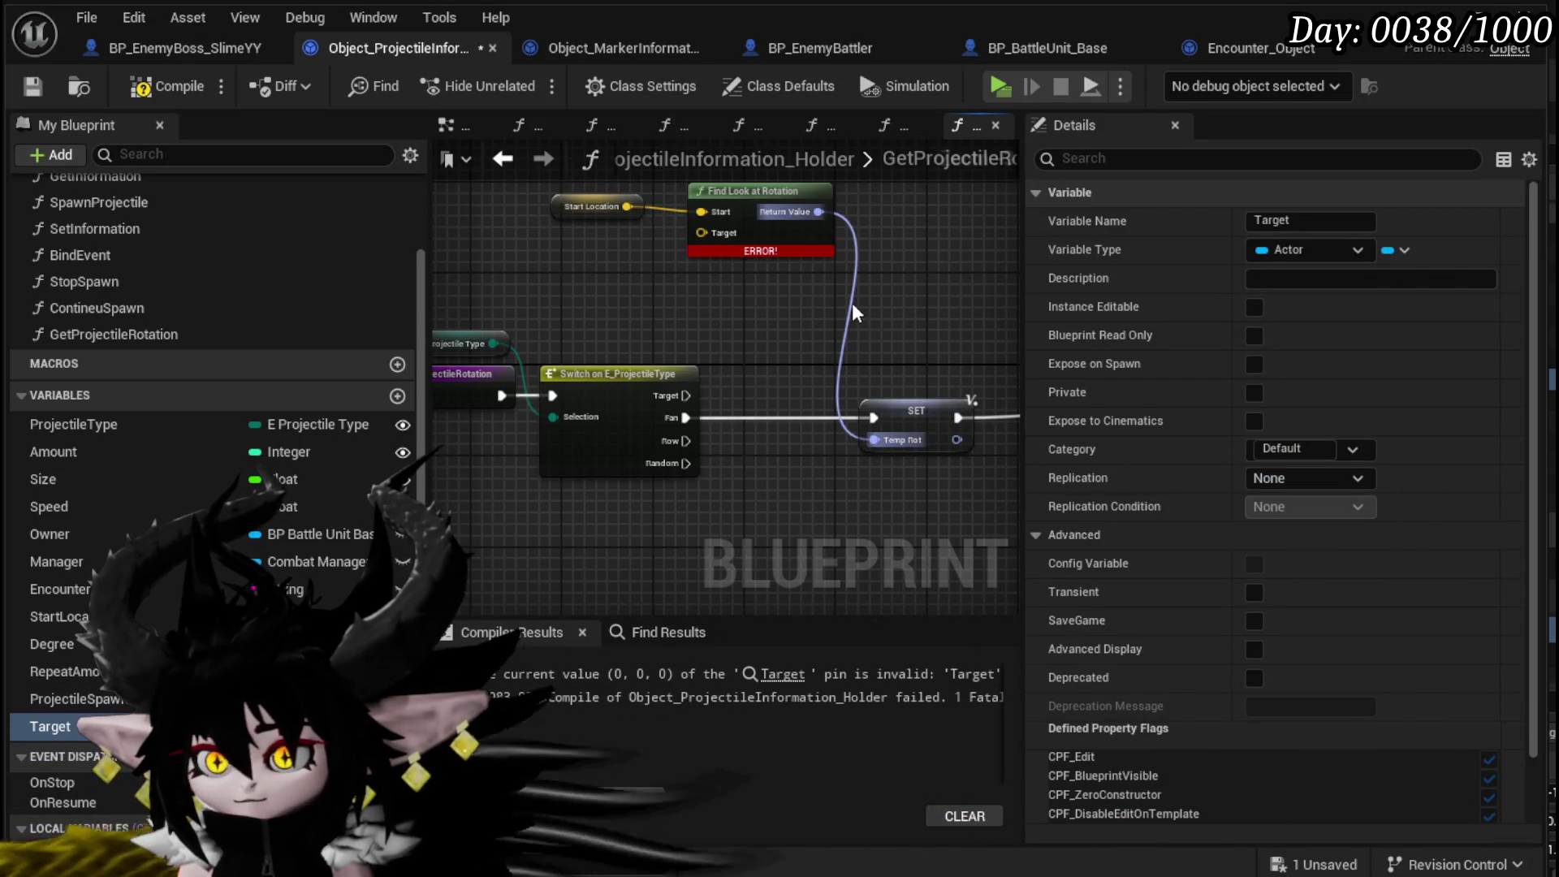
pyautogui.click(148, 96)
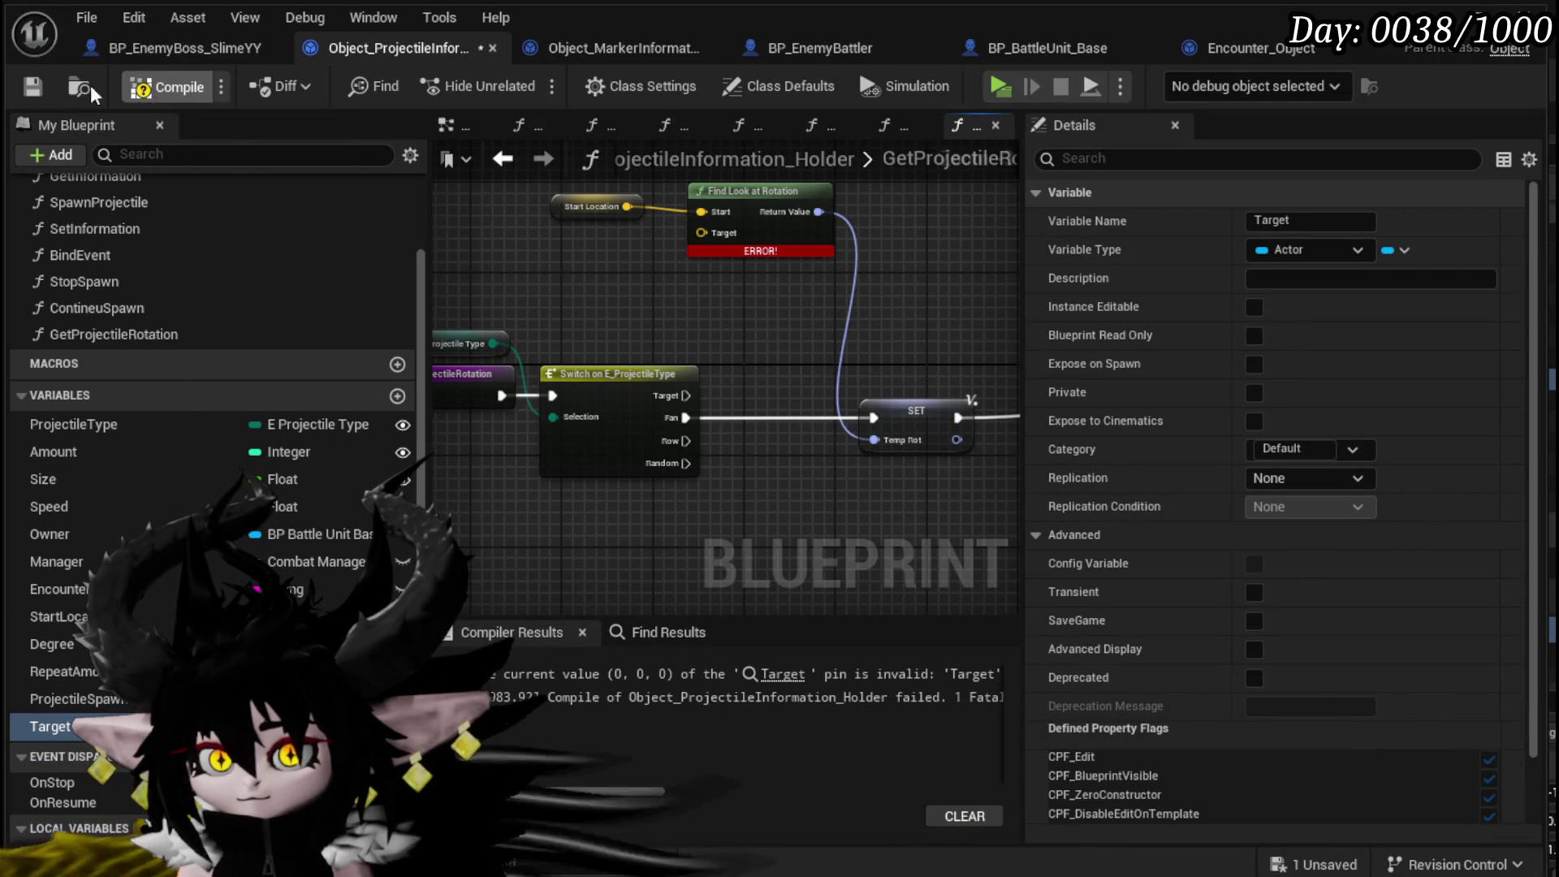
pyautogui.moveTo(533, 352); pyautogui.dragTo(660, 268)
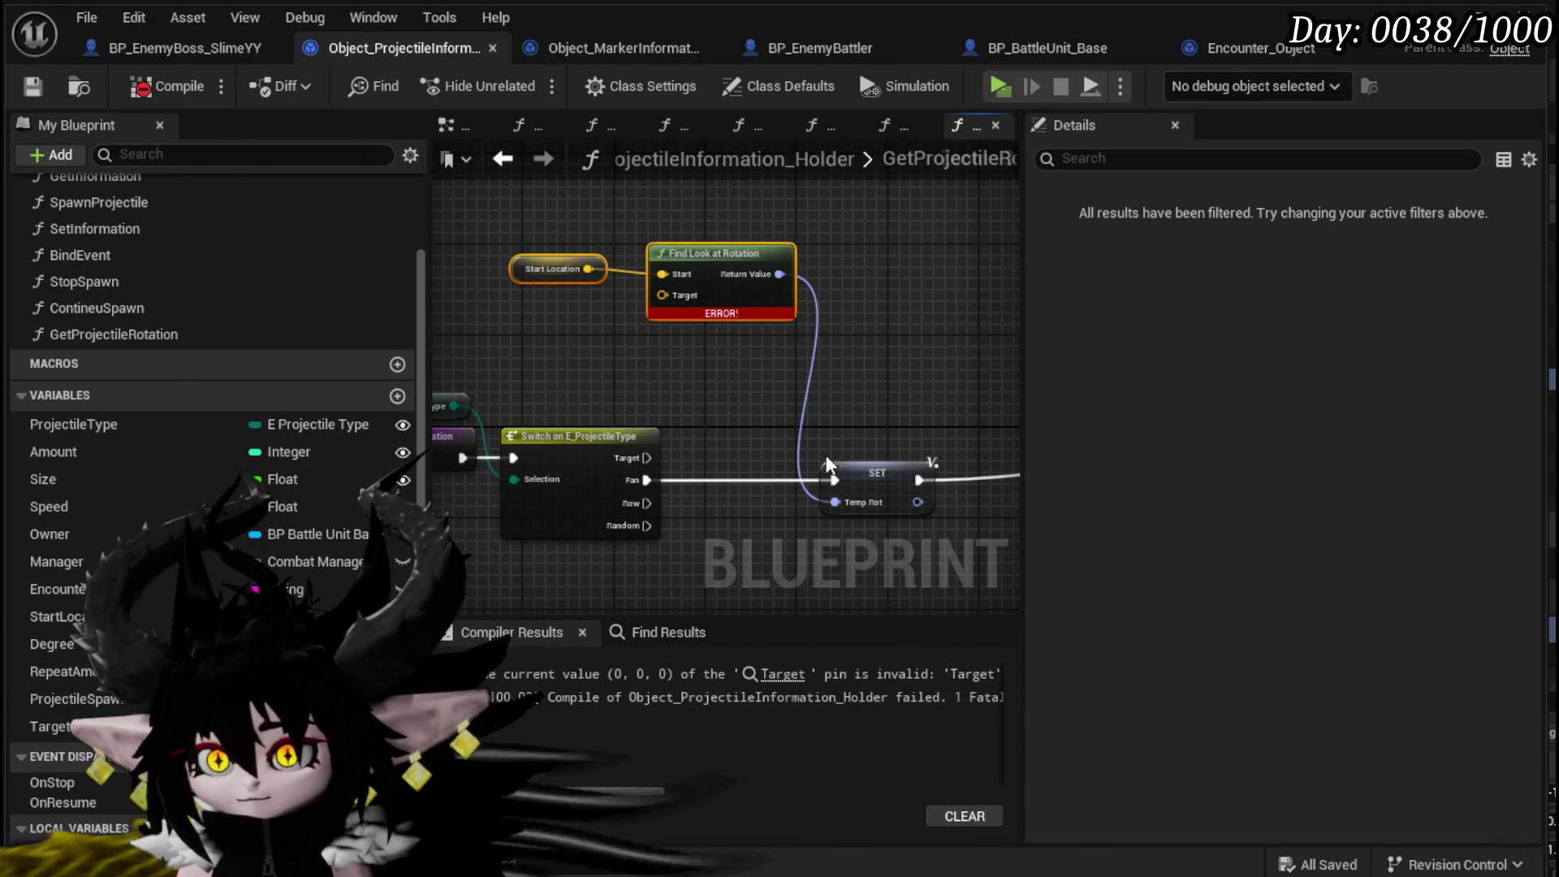
pyautogui.keyDown('shift'); pyautogui.click(877, 487); pyautogui.keyUp('shift')
pyautogui.hotkey('ctrl', 'c')
pyautogui.hotkey('ctrl', 'v')
pyautogui.moveTo(1015, 402)
pyautogui.mouseDown()
pyautogui.moveTo(901, 436)
pyautogui.moveTo(724, 328)
pyautogui.mouseUp()
pyautogui.moveTo(532, 463); pyautogui.dragTo(885, 343)
pyautogui.moveTo(48, 726)
pyautogui.mouseDown()
pyautogui.moveTo(521, 333)
pyautogui.moveTo(542, 388)
pyautogui.mouseUp()
# - Feed Target's Get Actor Location into Find Look at Rotation and connect SET to the Return Node
pyautogui.click(531, 374)
pyautogui.write('get actor loca')
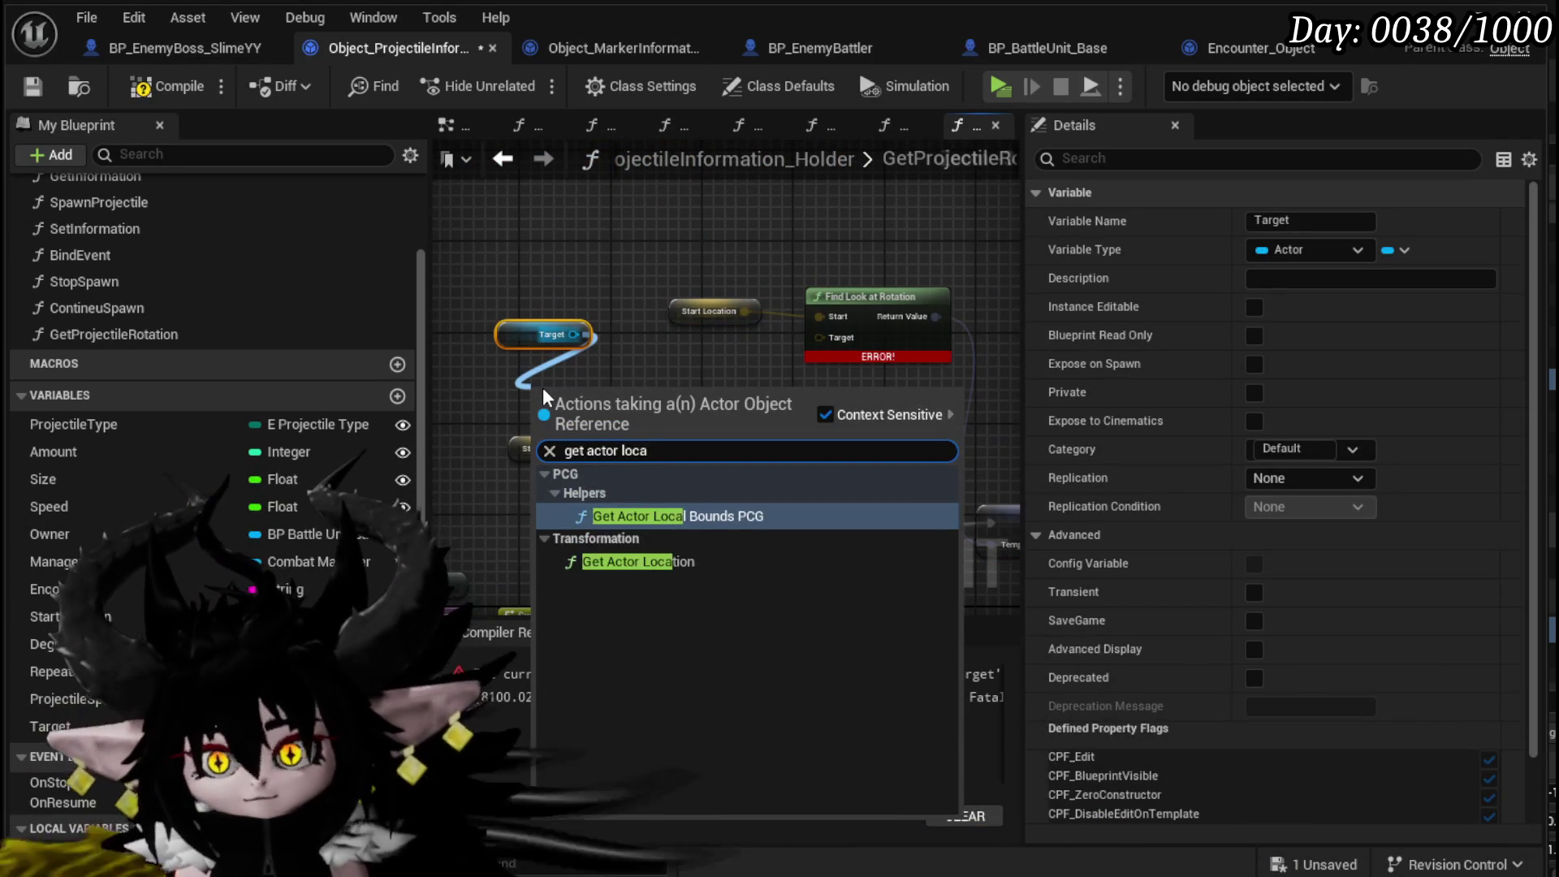
pyautogui.click(642, 561)
pyautogui.moveTo(663, 420); pyautogui.dragTo(831, 339)
pyautogui.moveTo(922, 417); pyautogui.dragTo(666, 395)
pyautogui.moveTo(822, 338)
pyautogui.mouseDown()
pyautogui.moveTo(863, 479)
pyautogui.moveTo(743, 387)
pyautogui.moveTo(837, 381)
pyautogui.mouseUp()
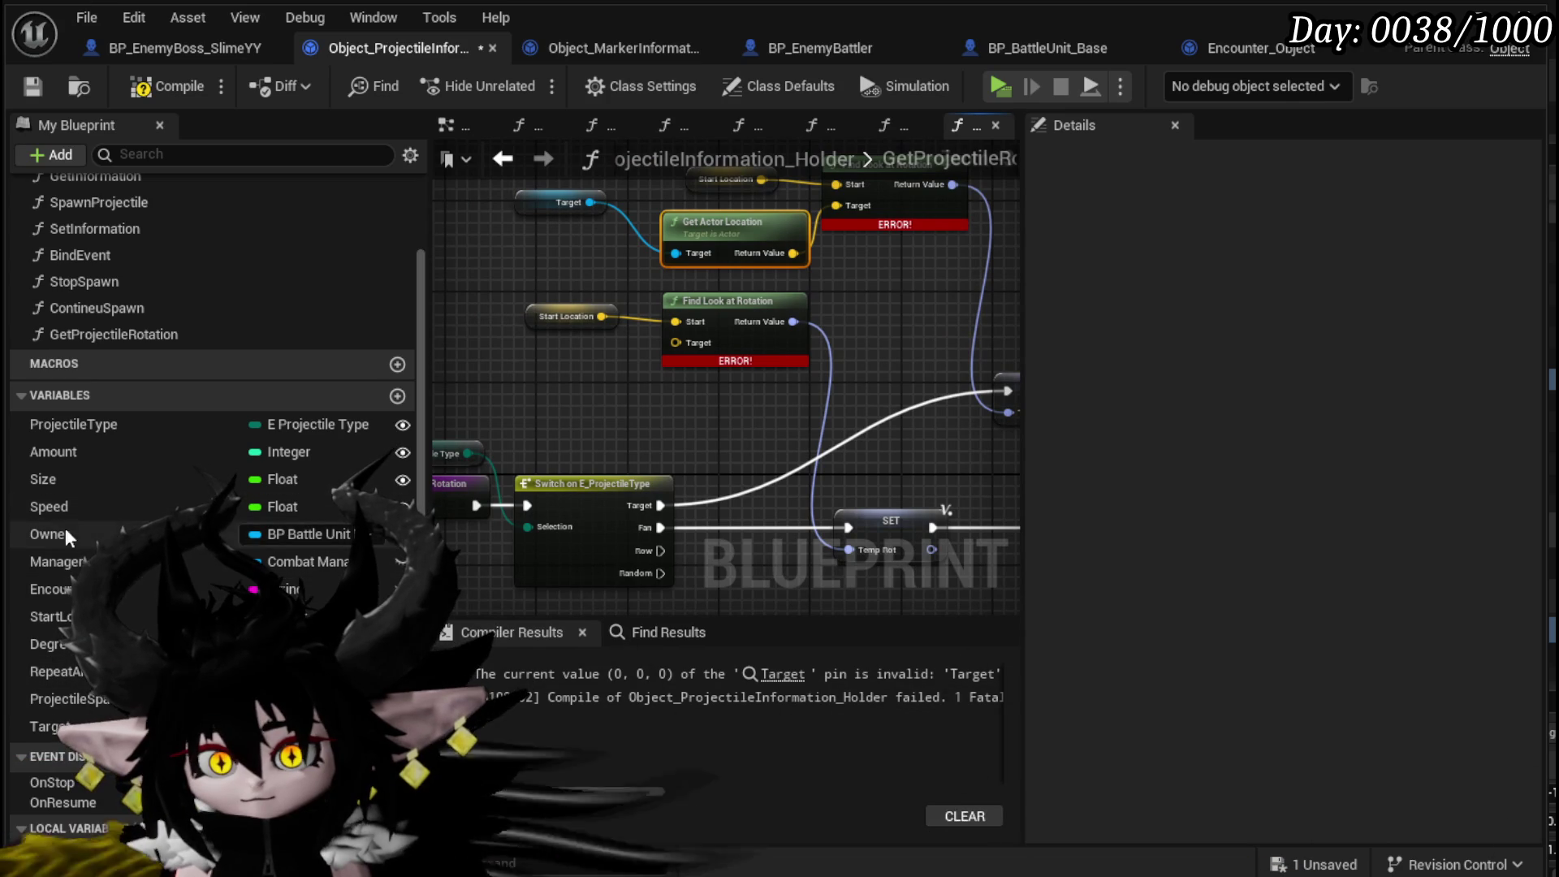
# - Add an Owner getter with a Get Actor Location node for the rotation's start
pyautogui.moveTo(63, 536); pyautogui.dragTo(480, 387)
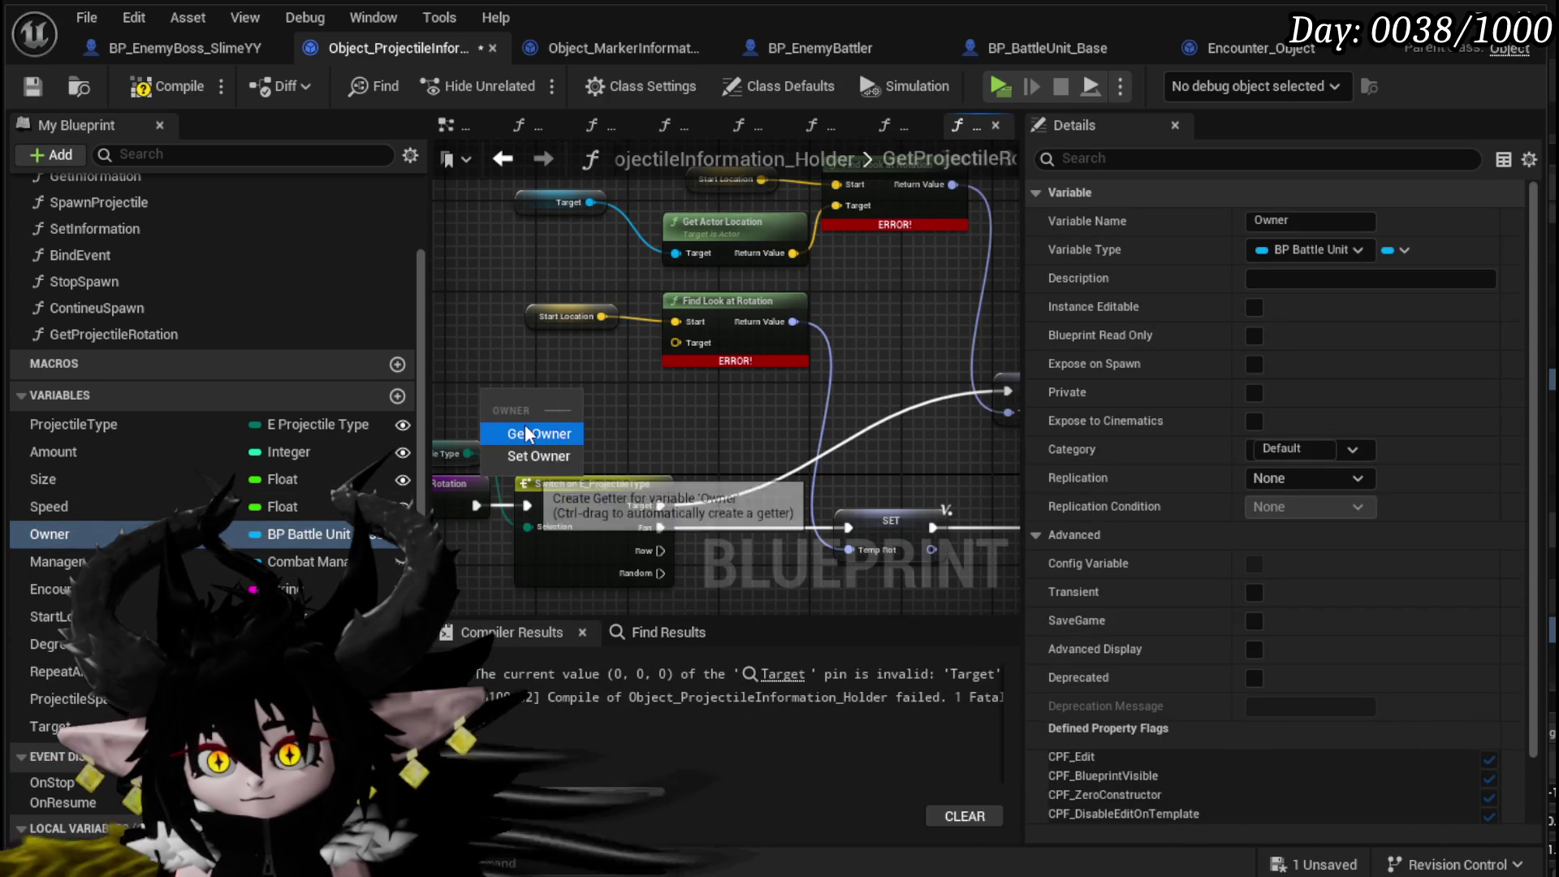
pyautogui.click(520, 429)
pyautogui.moveTo(633, 403)
pyautogui.mouseDown()
pyautogui.moveTo(475, 357)
pyautogui.moveTo(581, 391)
pyautogui.mouseUp()
pyautogui.write('get owner loca')
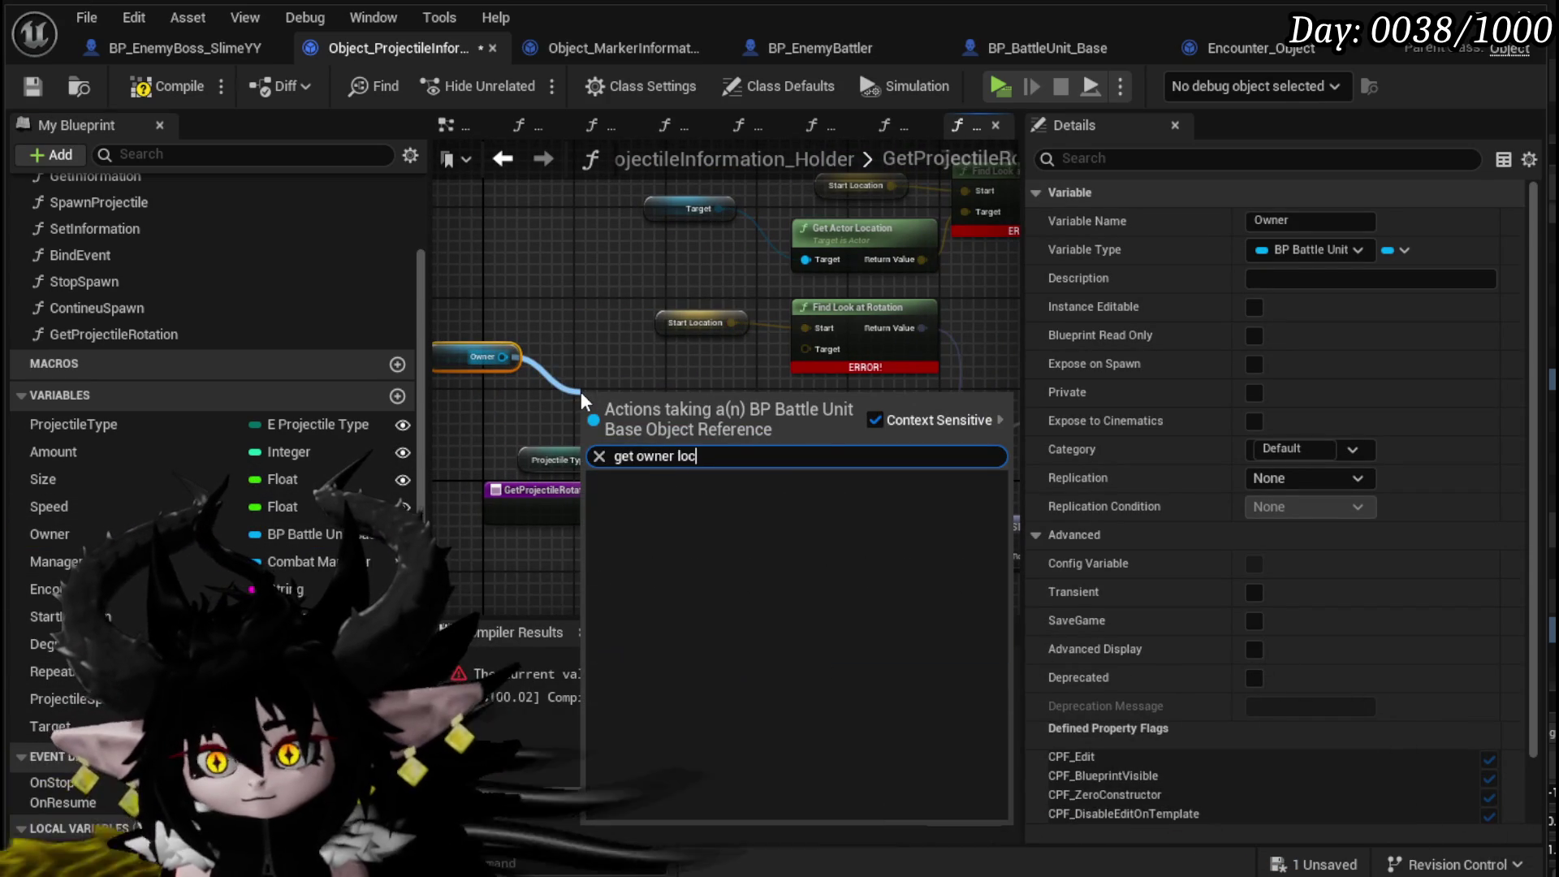
pyautogui.moveTo(636, 456); pyautogui.dragTo(832, 462)
pyautogui.write('act')
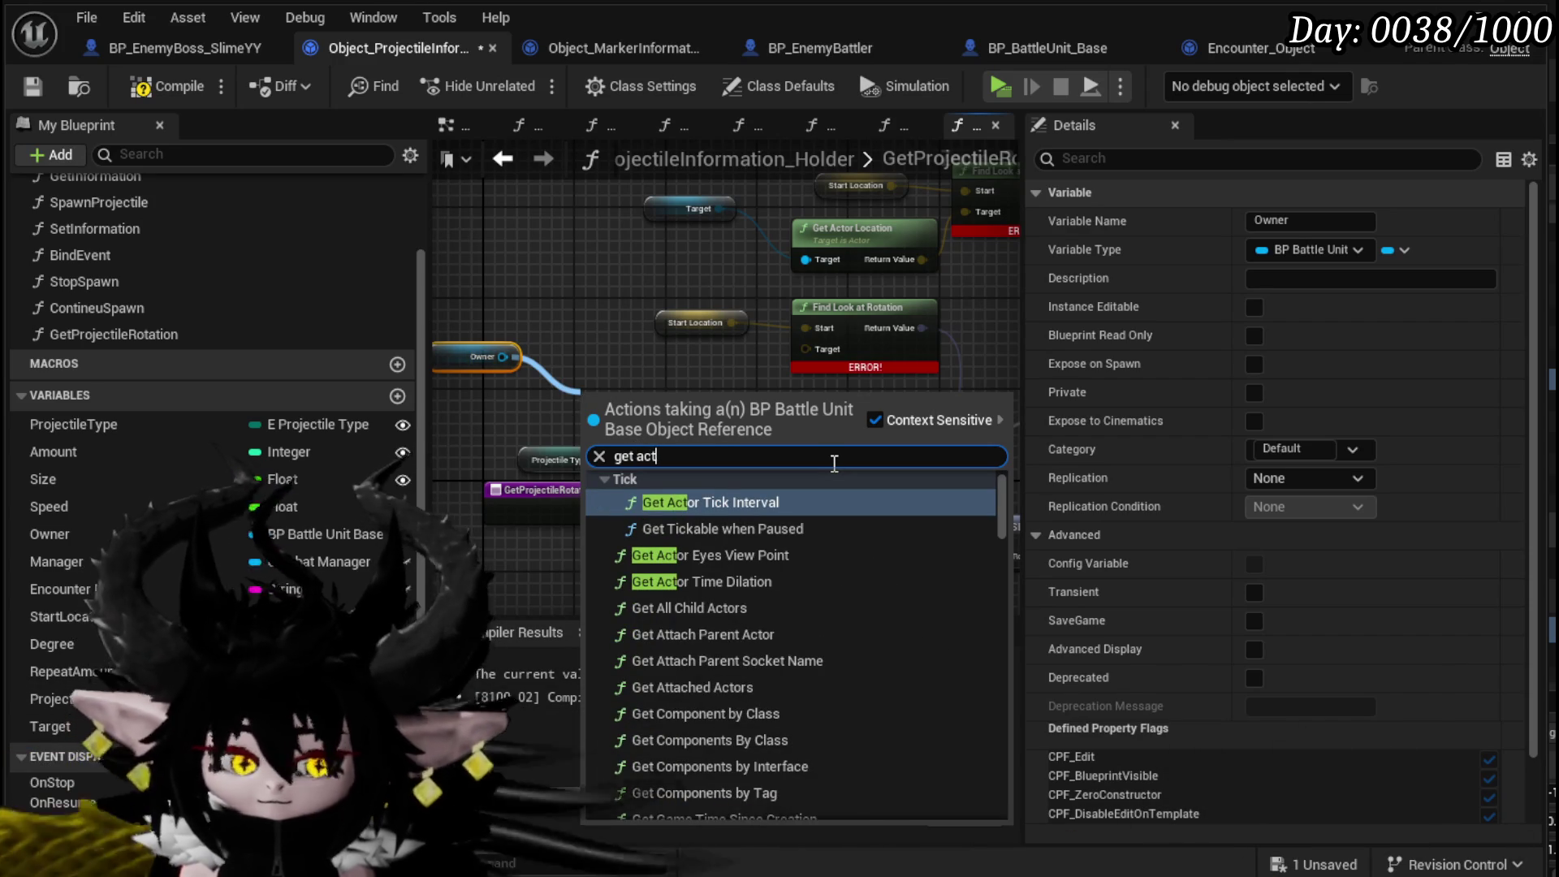
pyautogui.write('or loca')
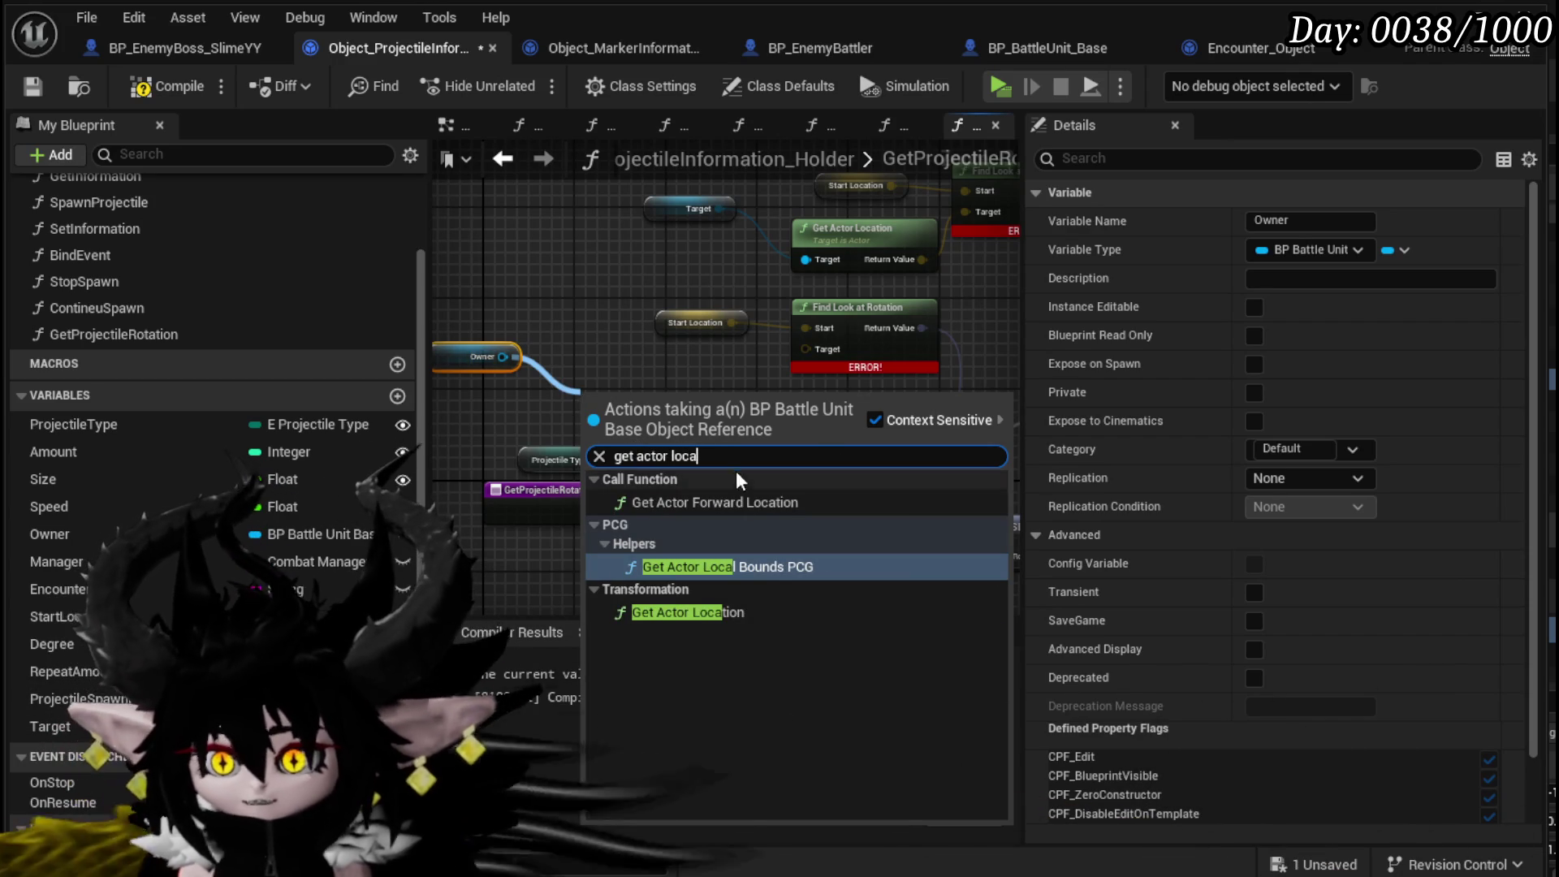
pyautogui.click(709, 611)
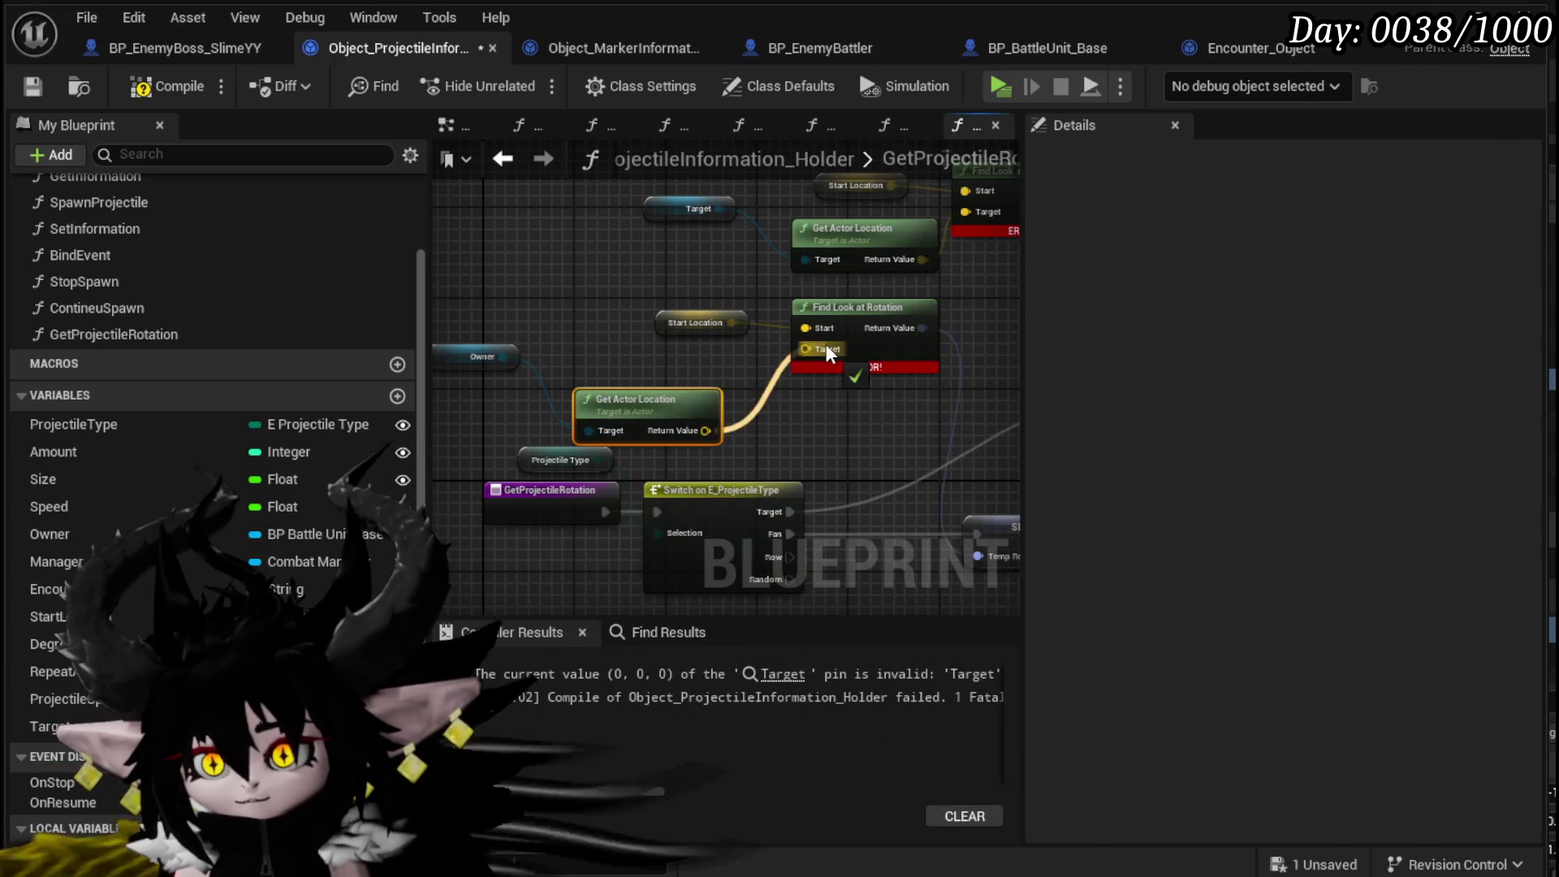
# - Compile and save the projectile holder
pyautogui.click(830, 417)
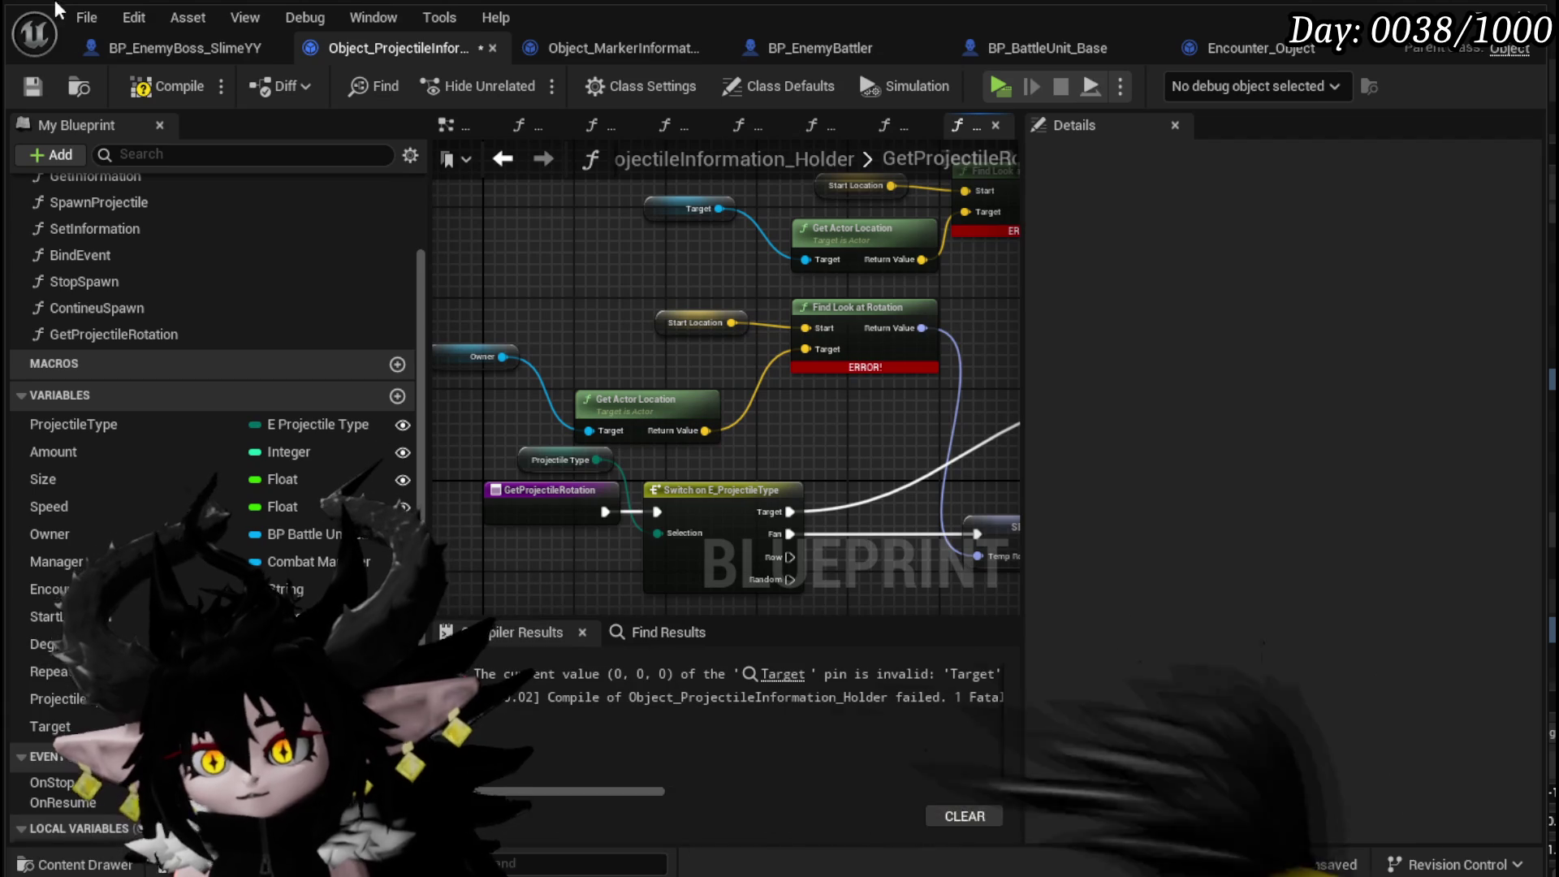
pyautogui.click(157, 95)
pyautogui.click(34, 86)
pyautogui.scroll(-3, 836, 435)
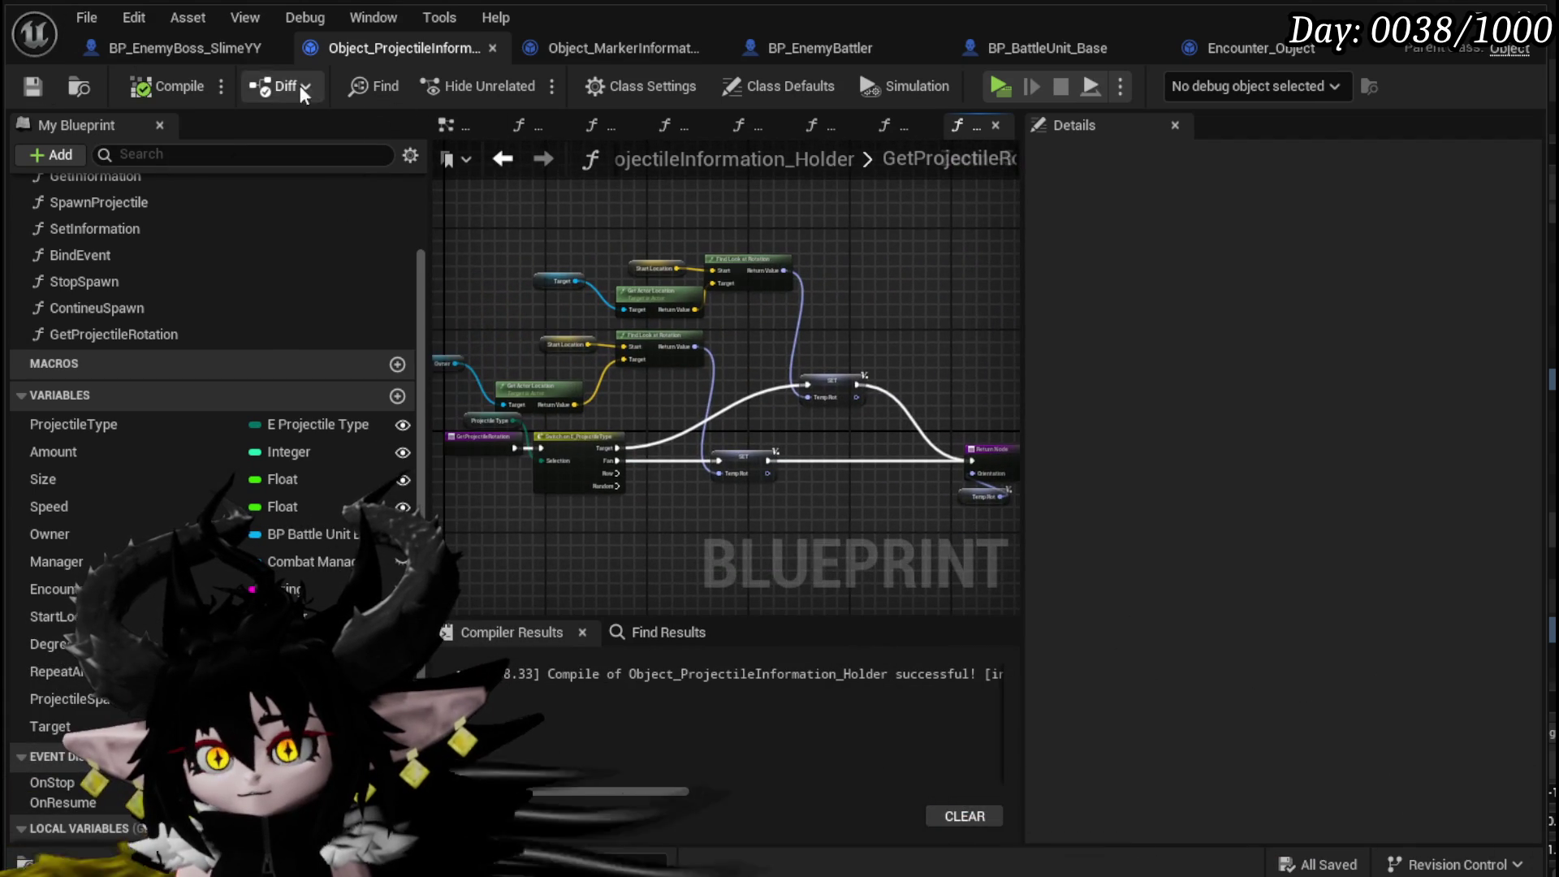
pyautogui.click(220, 55)
# - Open the projectile holder's SetInformation function graph and select its entry node
pyautogui.moveTo(711, 430); pyautogui.dragTo(631, 406)
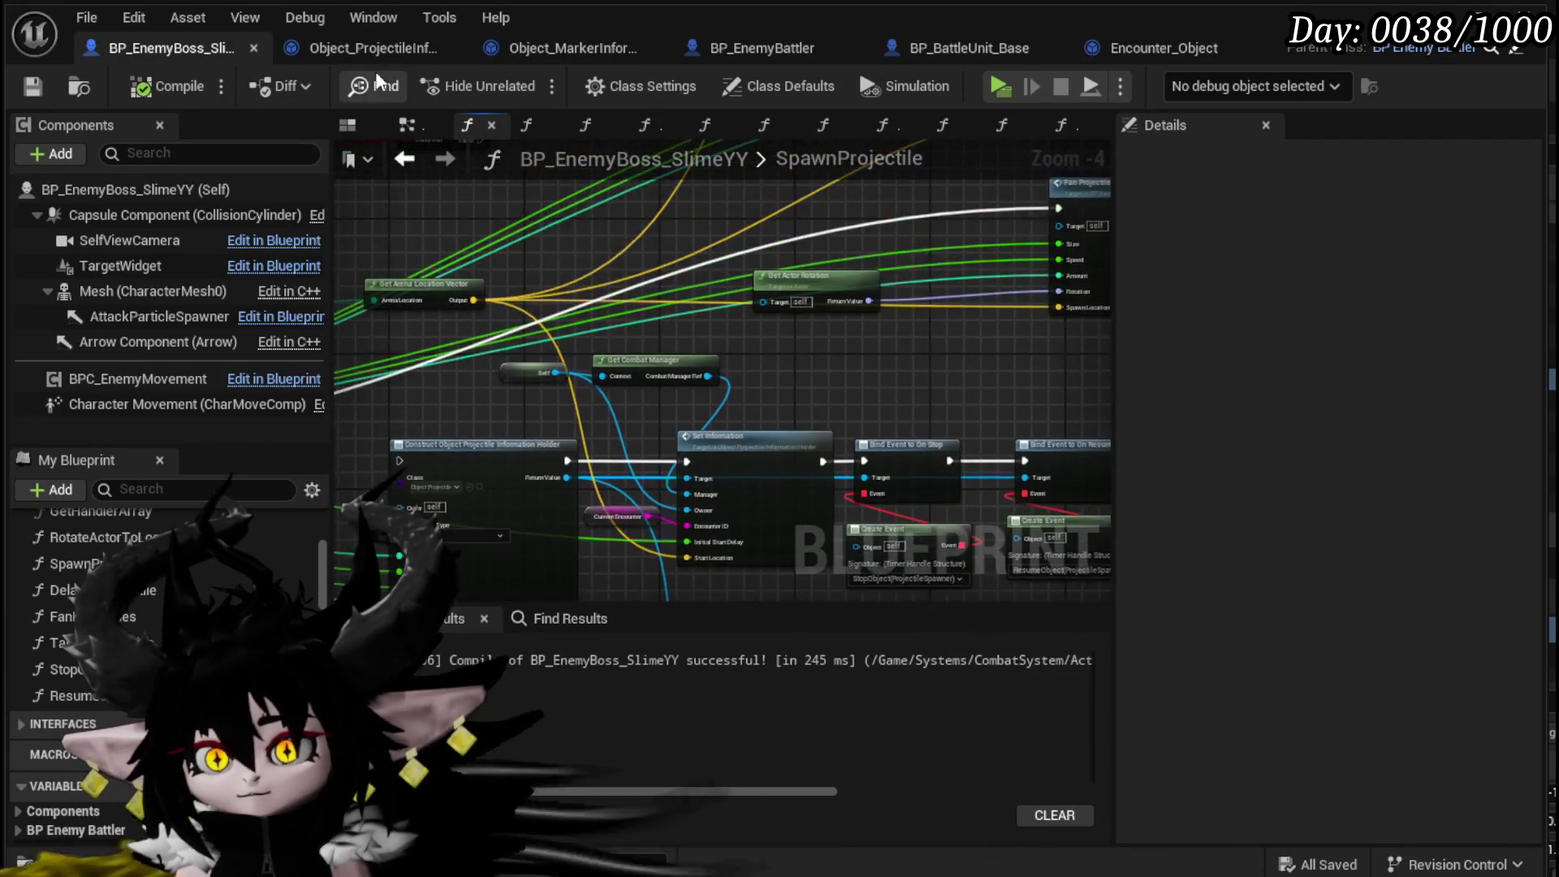
pyautogui.click(359, 48)
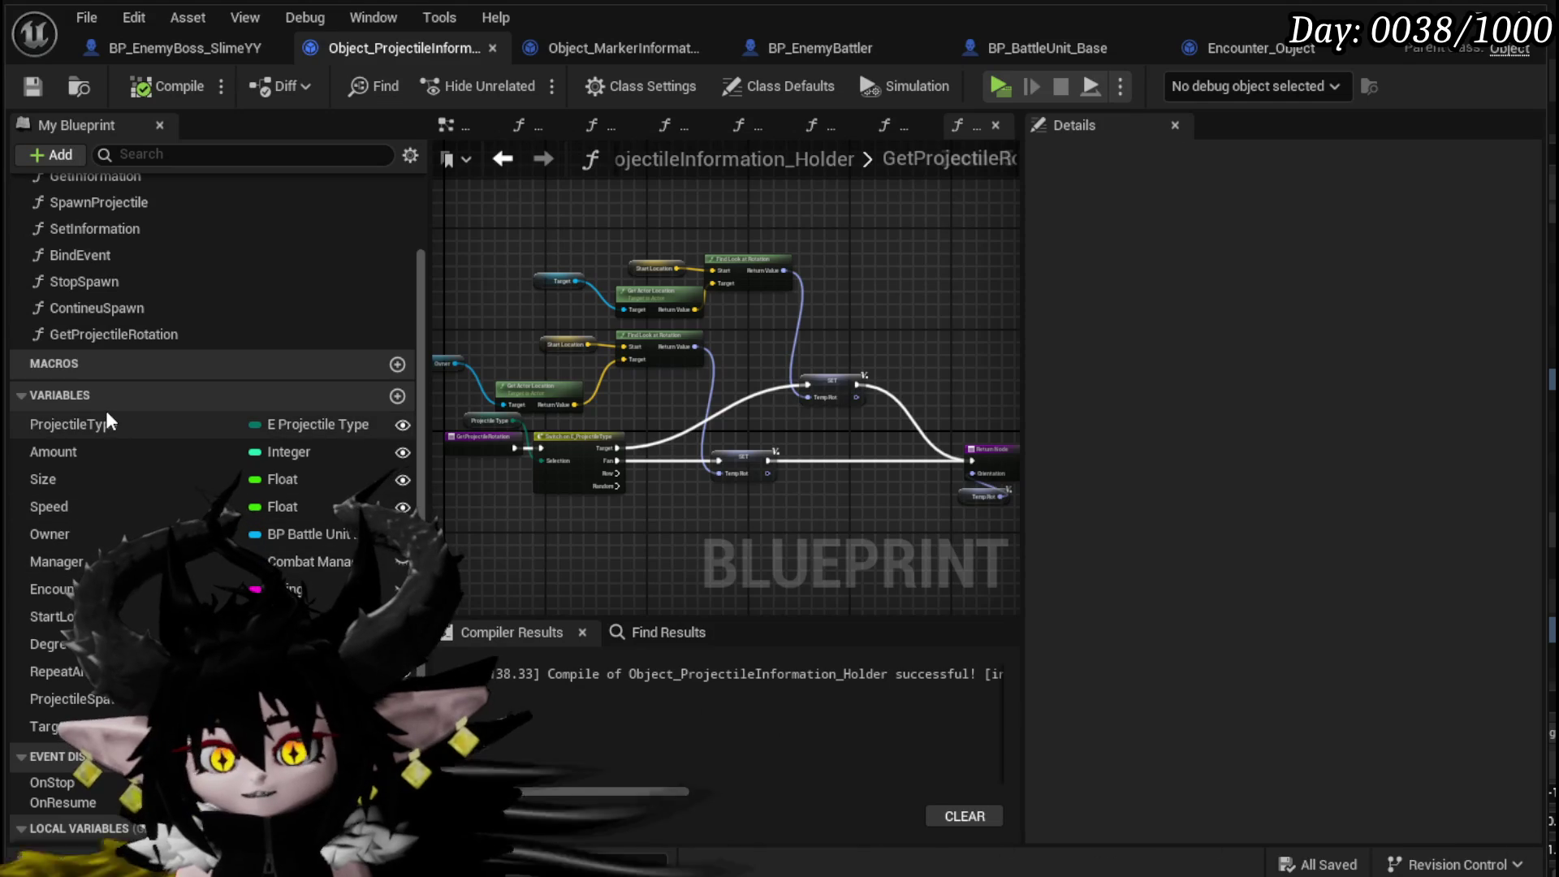
pyautogui.scroll(3, 199, 423)
pyautogui.click(125, 307)
pyautogui.doubleClick(125, 330)
pyautogui.moveTo(884, 519)
pyautogui.mouseDown()
pyautogui.moveTo(501, 490)
pyautogui.moveTo(801, 510)
pyautogui.mouseUp()
pyautogui.click(524, 351)
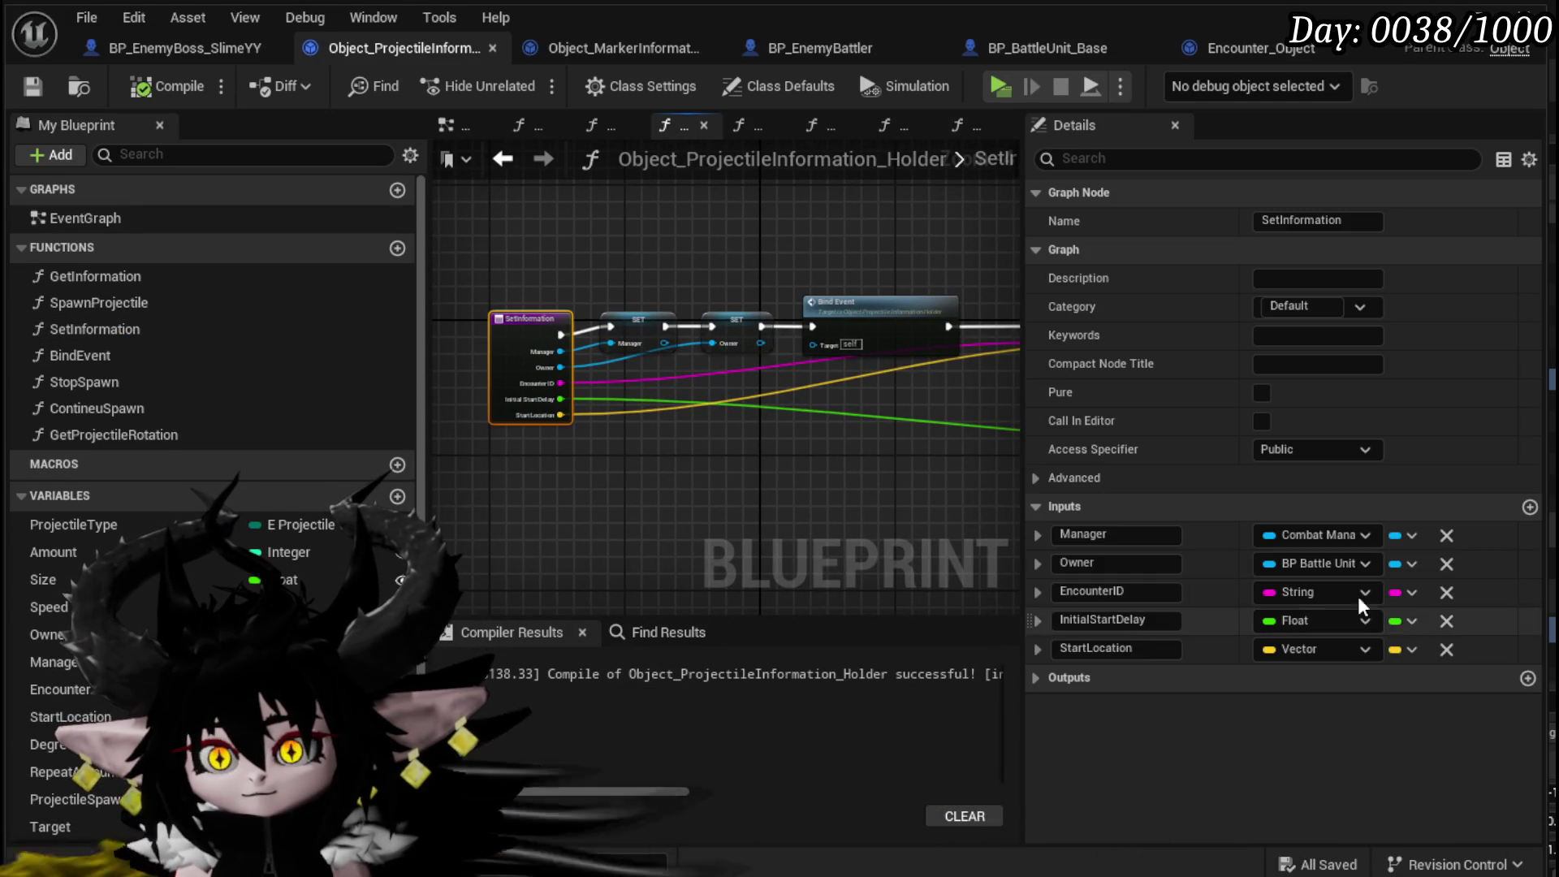
# - Add a SetInformation input named Target of type Actor
pyautogui.click(1530, 508)
pyautogui.click(1129, 679)
pyautogui.write('Target')
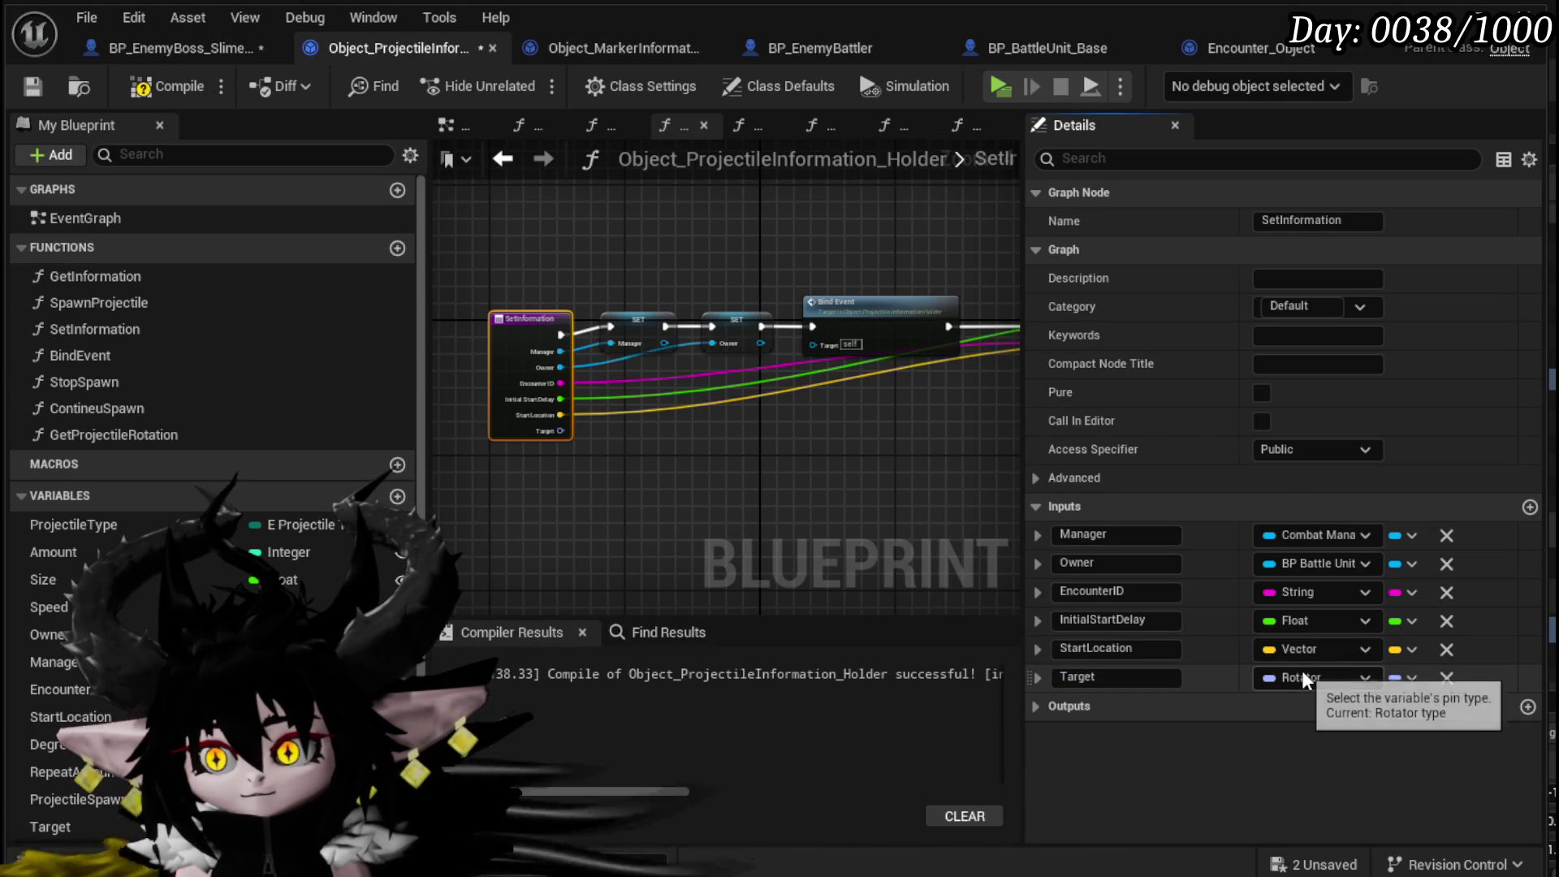
pyautogui.click(1303, 675)
pyautogui.write('Actor')
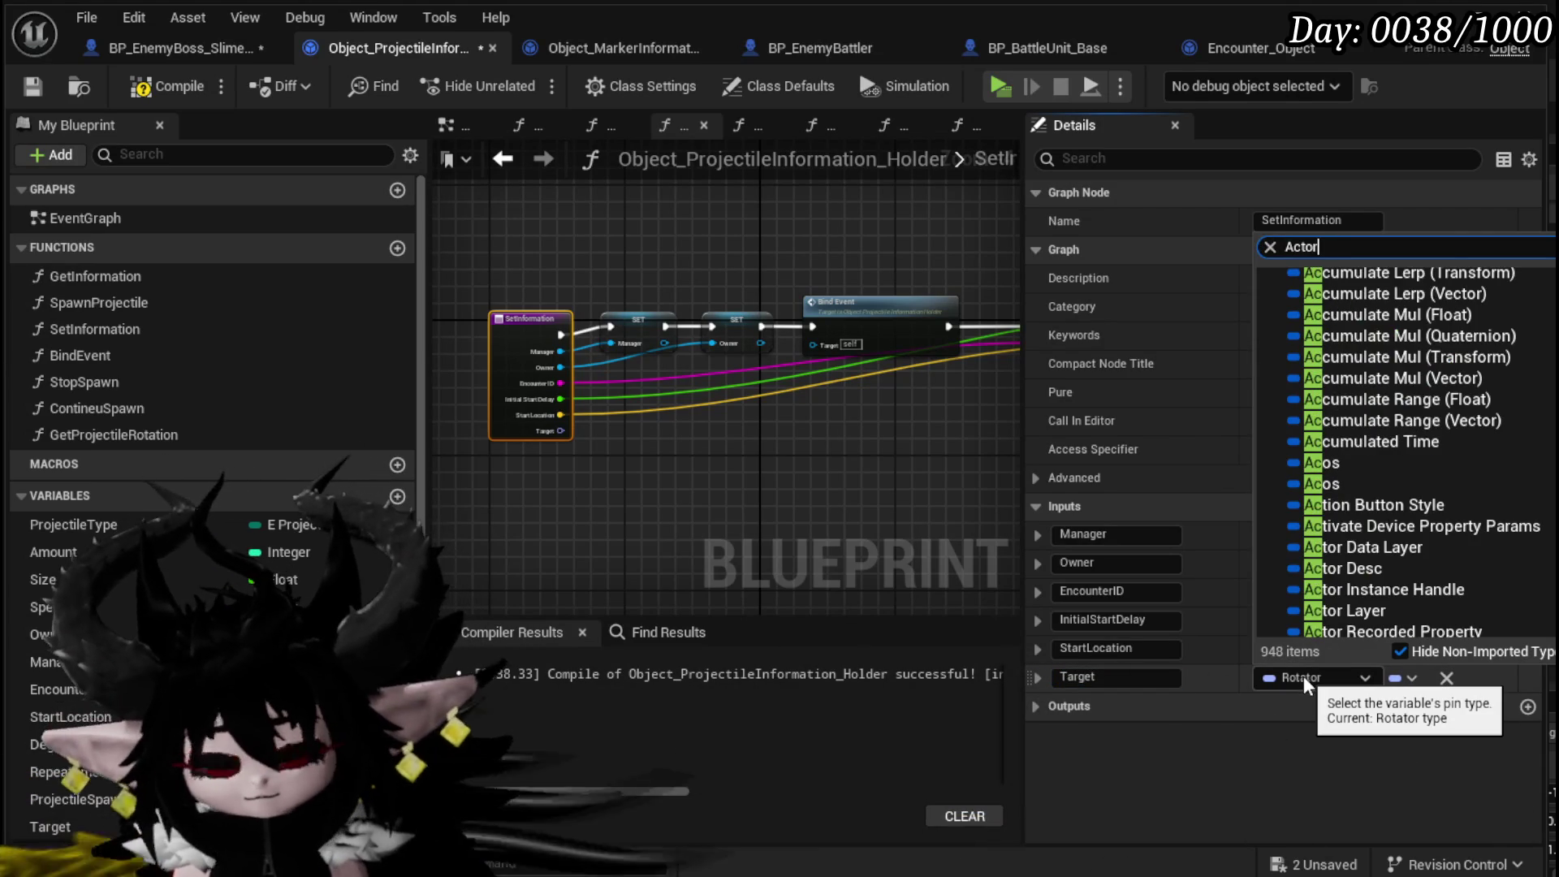
pyautogui.click(1494, 462)
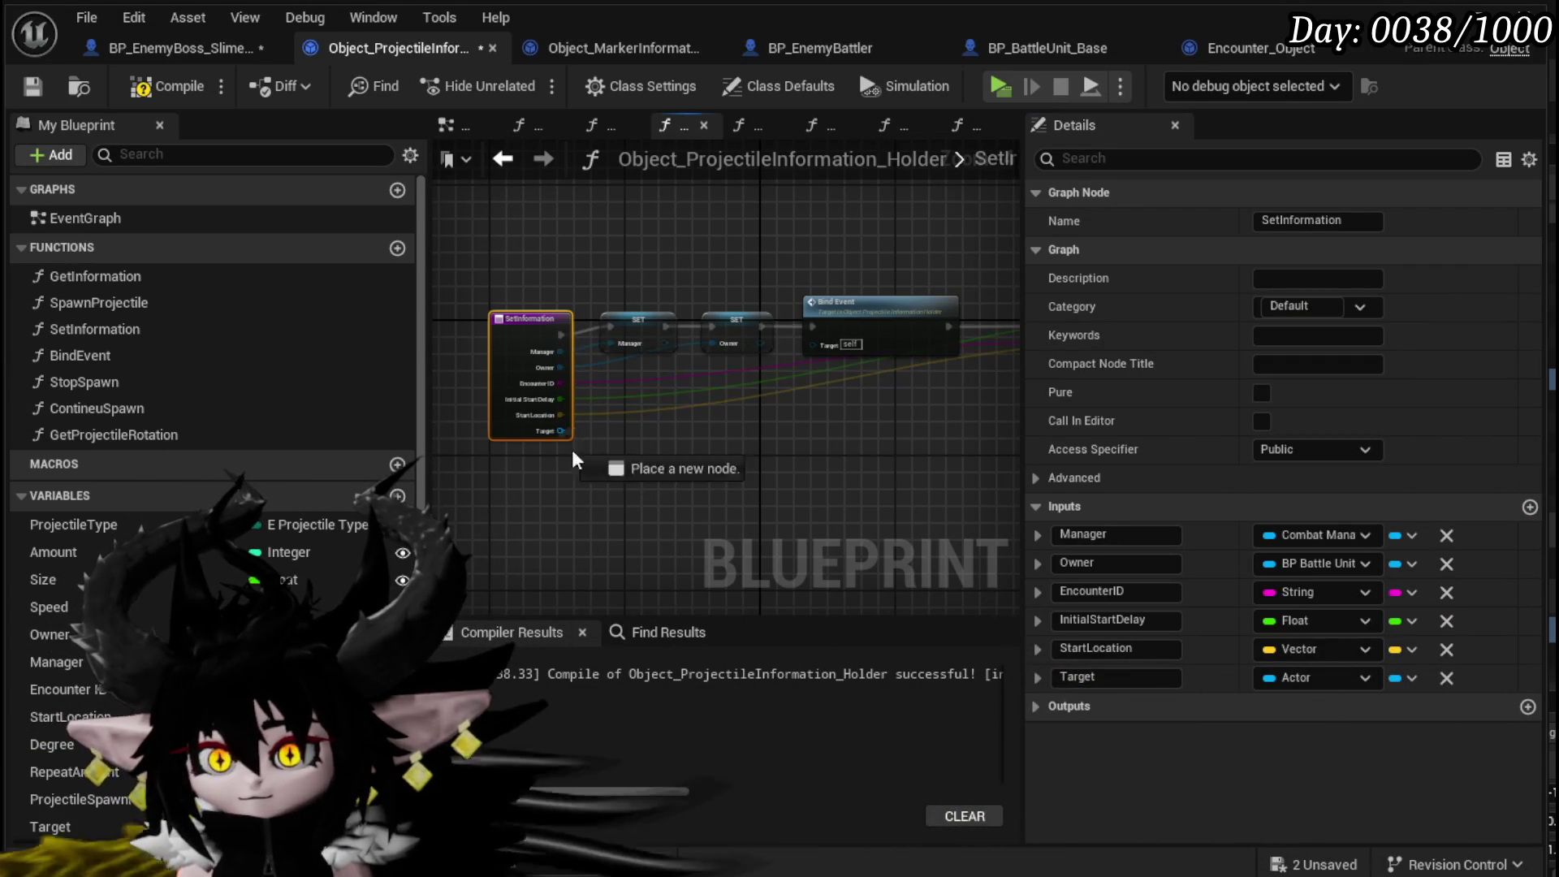
# - Add an Is Valid check on Target and a SET Target node fed by the input
pyautogui.moveTo(559, 431); pyautogui.dragTo(636, 484)
pyautogui.write('s')
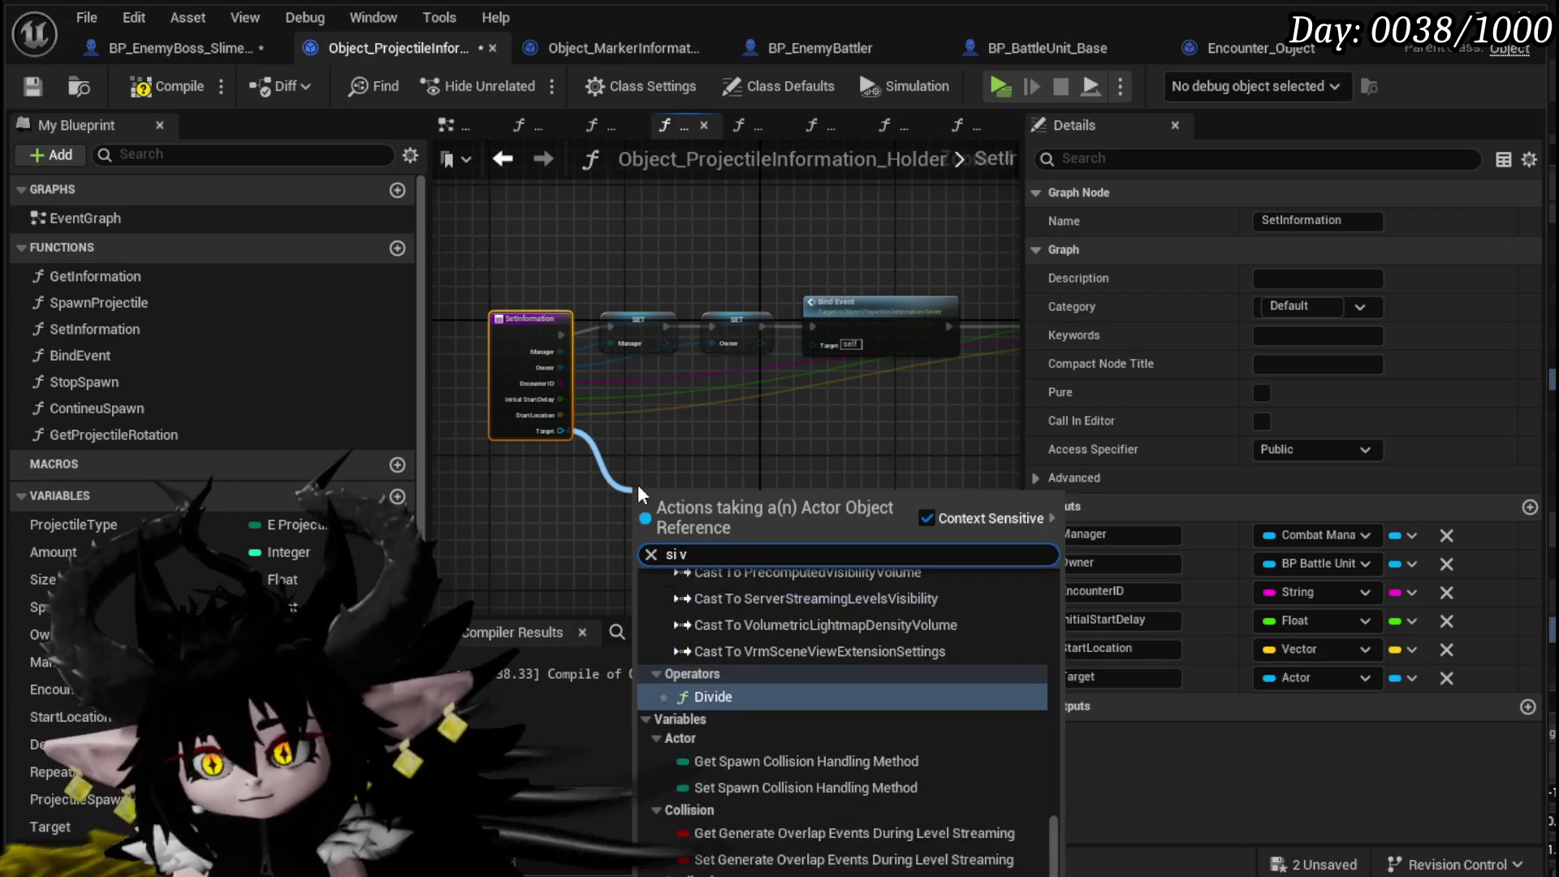
pyautogui.press('BackSpace')
pyautogui.write('is valid')
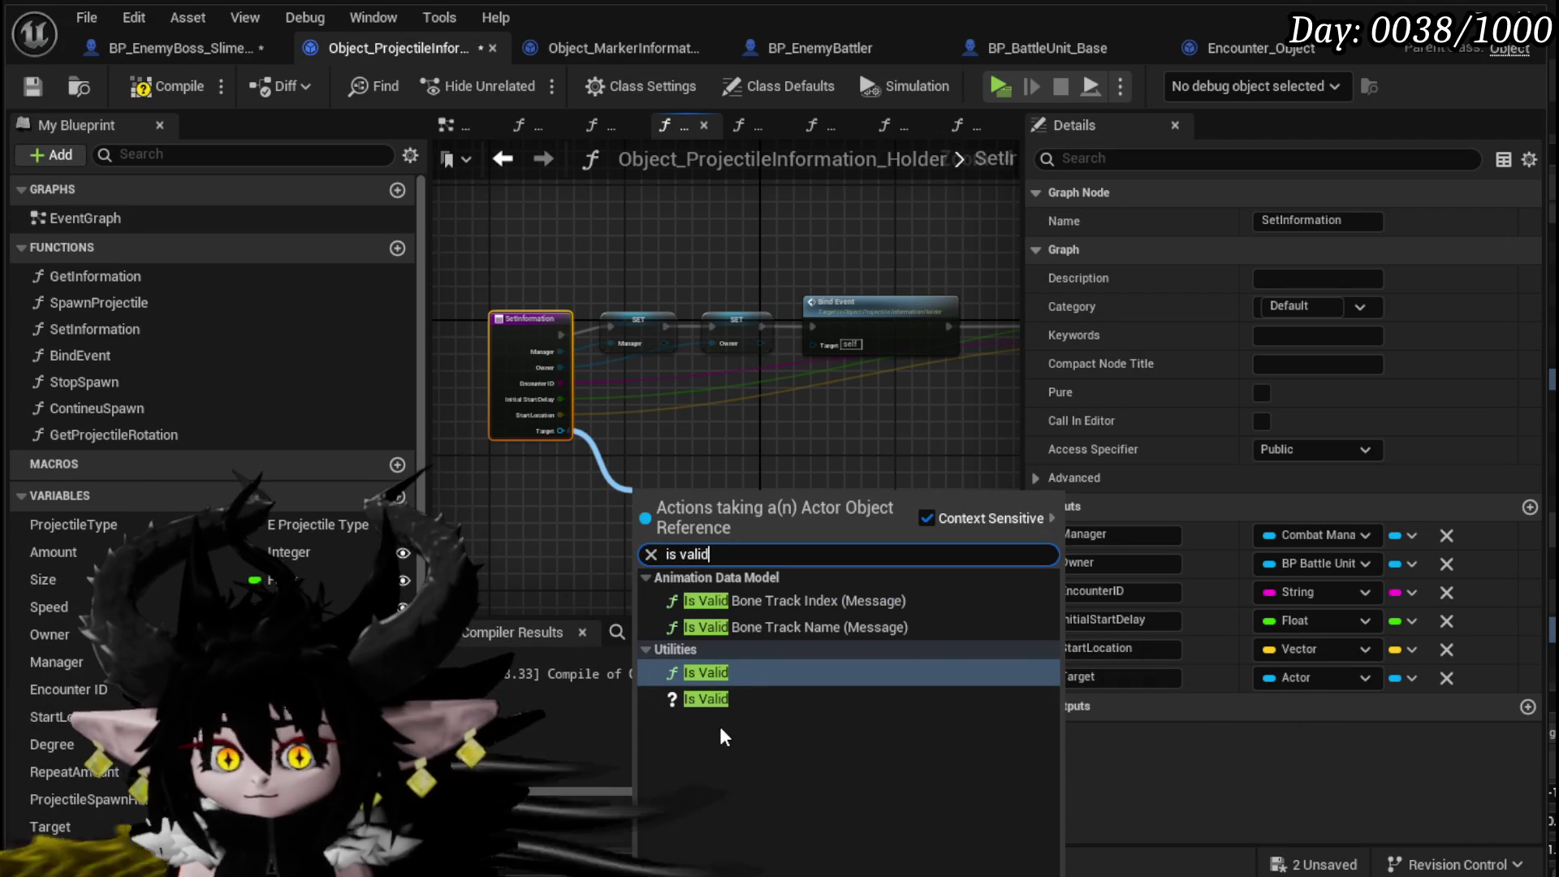
pyautogui.click(705, 699)
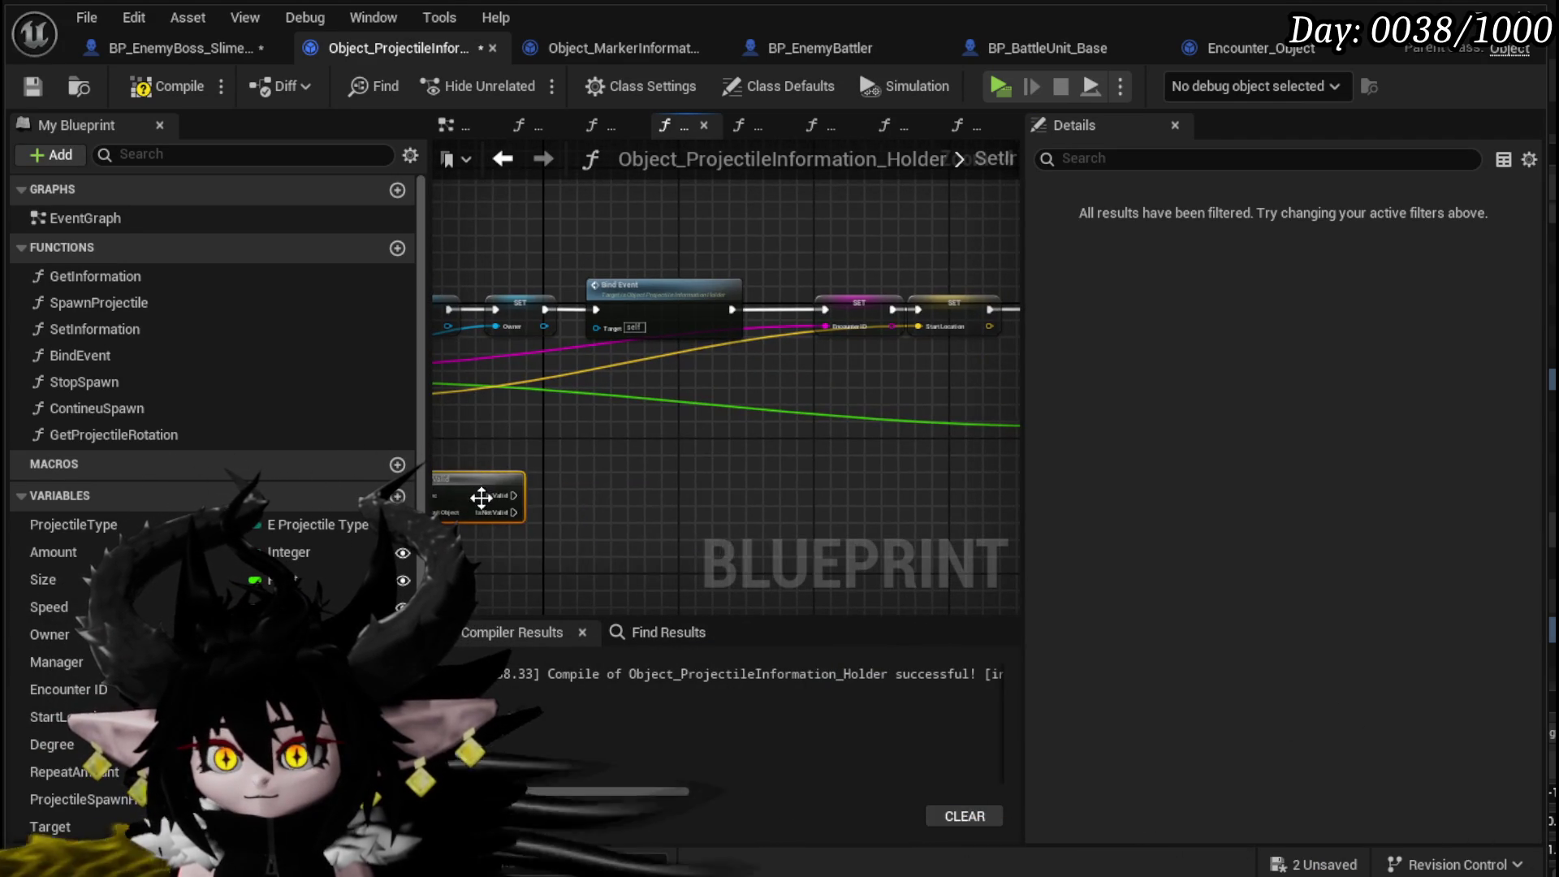
pyautogui.moveTo(611, 481); pyautogui.dragTo(637, 473)
pyautogui.moveTo(78, 822); pyautogui.dragTo(673, 479)
pyautogui.click(697, 536)
pyautogui.moveTo(536, 495)
pyautogui.mouseDown()
pyautogui.moveTo(679, 497)
pyautogui.moveTo(694, 445)
pyautogui.moveTo(672, 444)
pyautogui.mouseUp()
# - Route both Is Valid branches into Set Timer by Function Name, then compile and save
pyautogui.moveTo(778, 453); pyautogui.dragTo(958, 422)
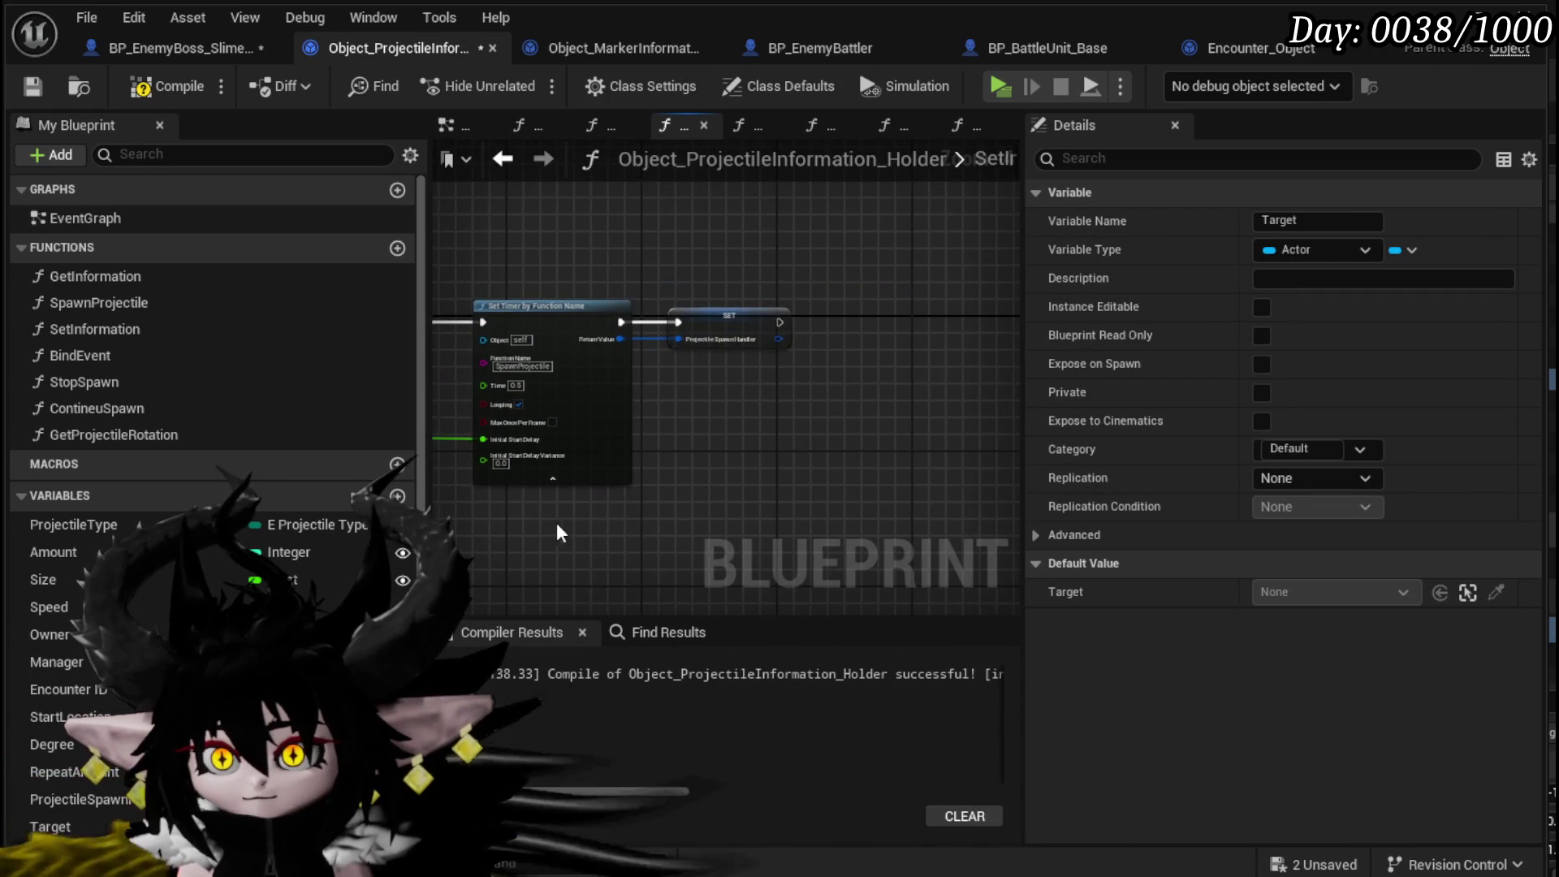
pyautogui.click(610, 321)
pyautogui.moveTo(611, 321); pyautogui.dragTo(870, 320)
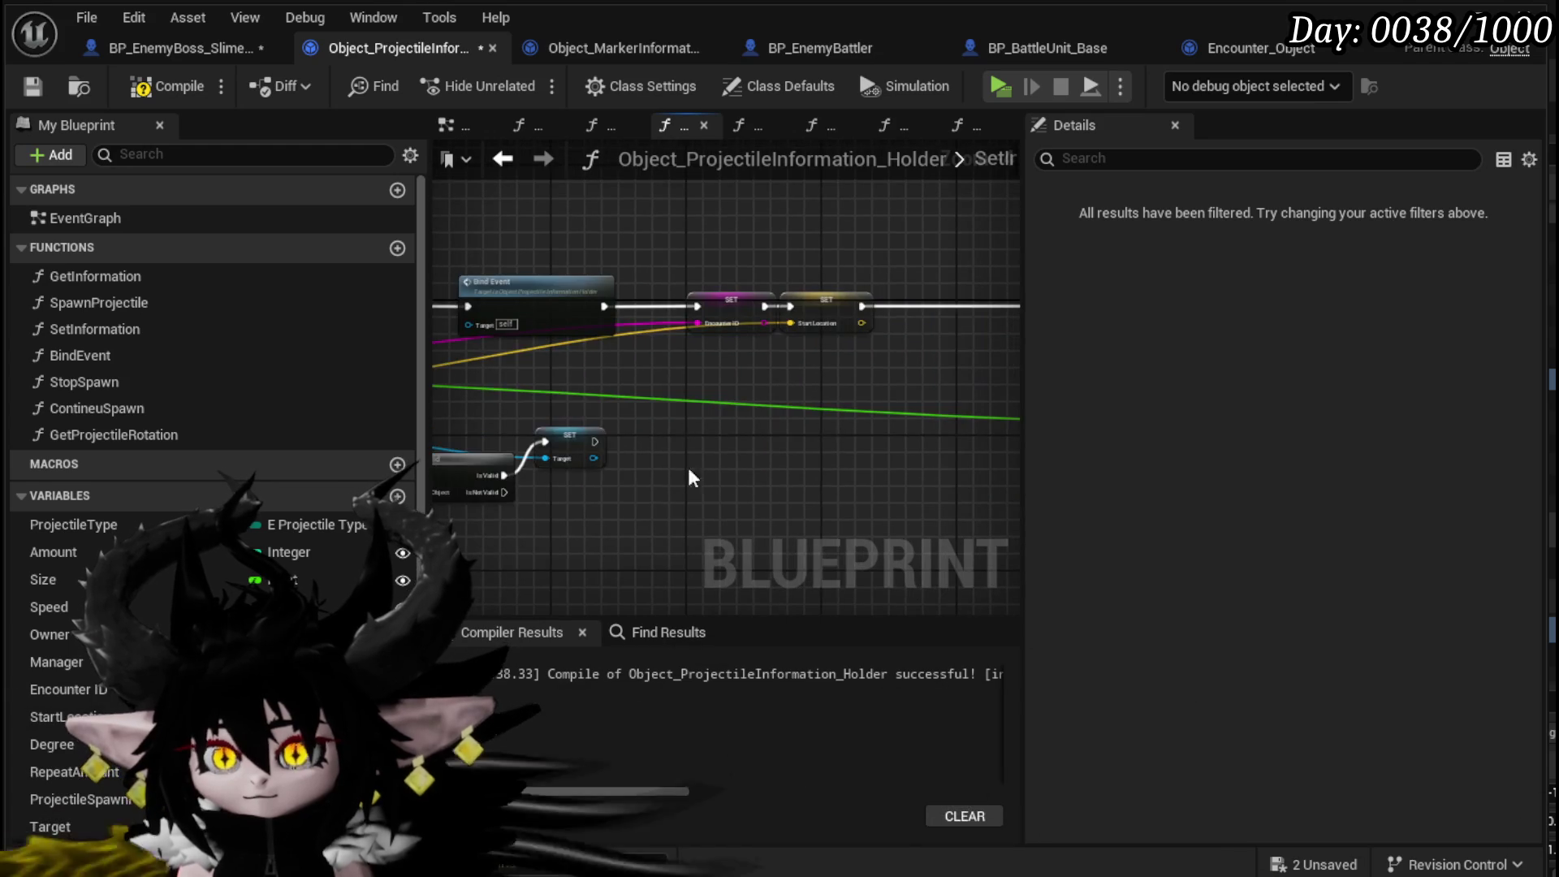
pyautogui.moveTo(497, 492)
pyautogui.mouseDown()
pyautogui.moveTo(651, 436)
pyautogui.moveTo(859, 283)
pyautogui.moveTo(729, 265)
pyautogui.mouseUp()
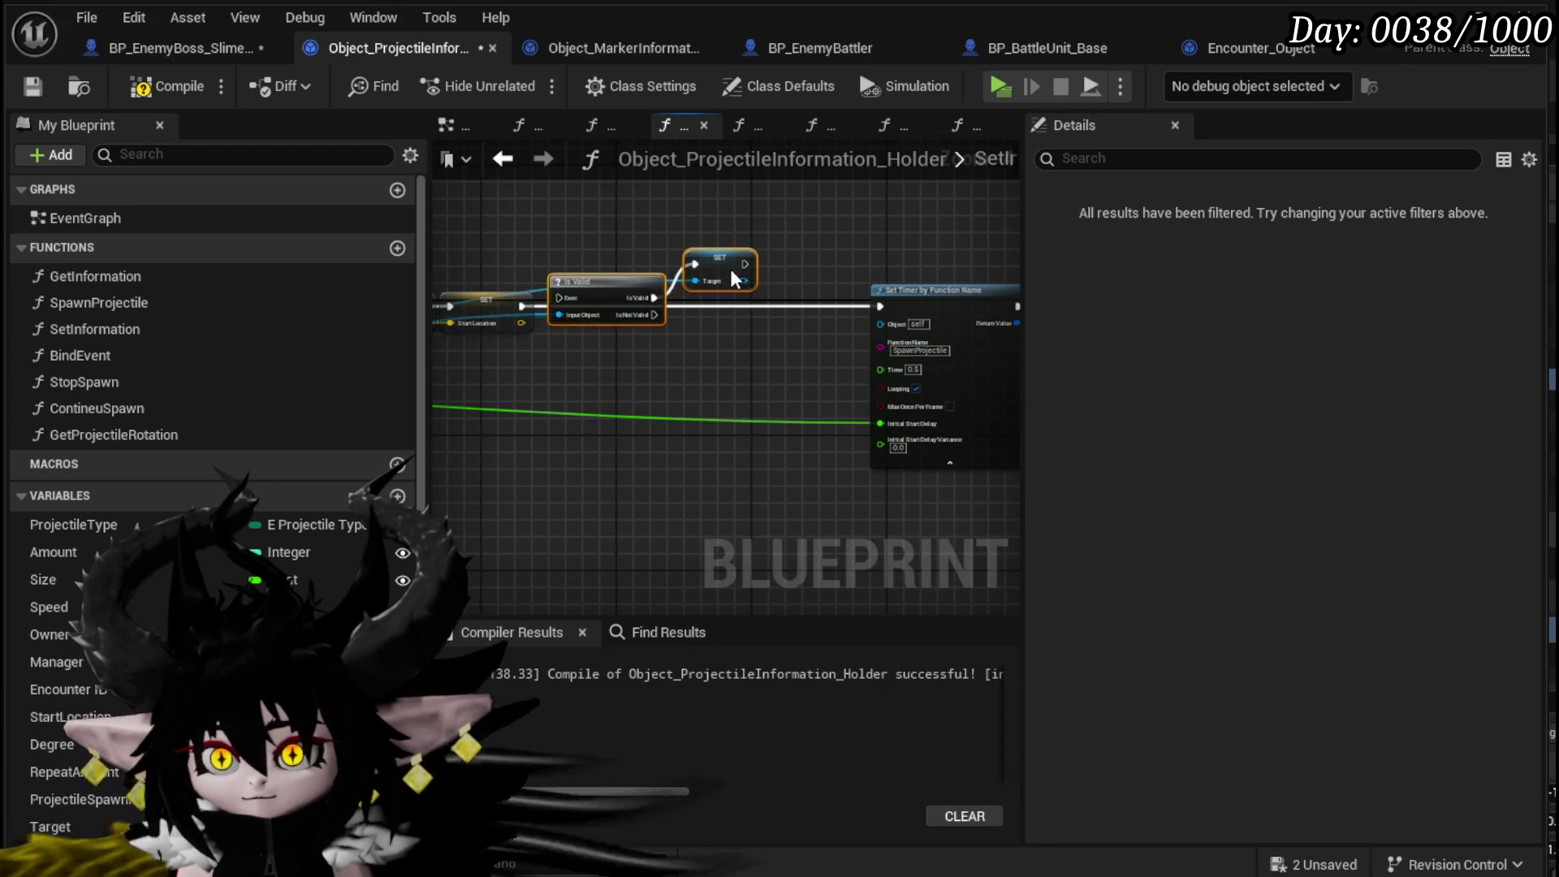
pyautogui.scroll(2, 619, 290)
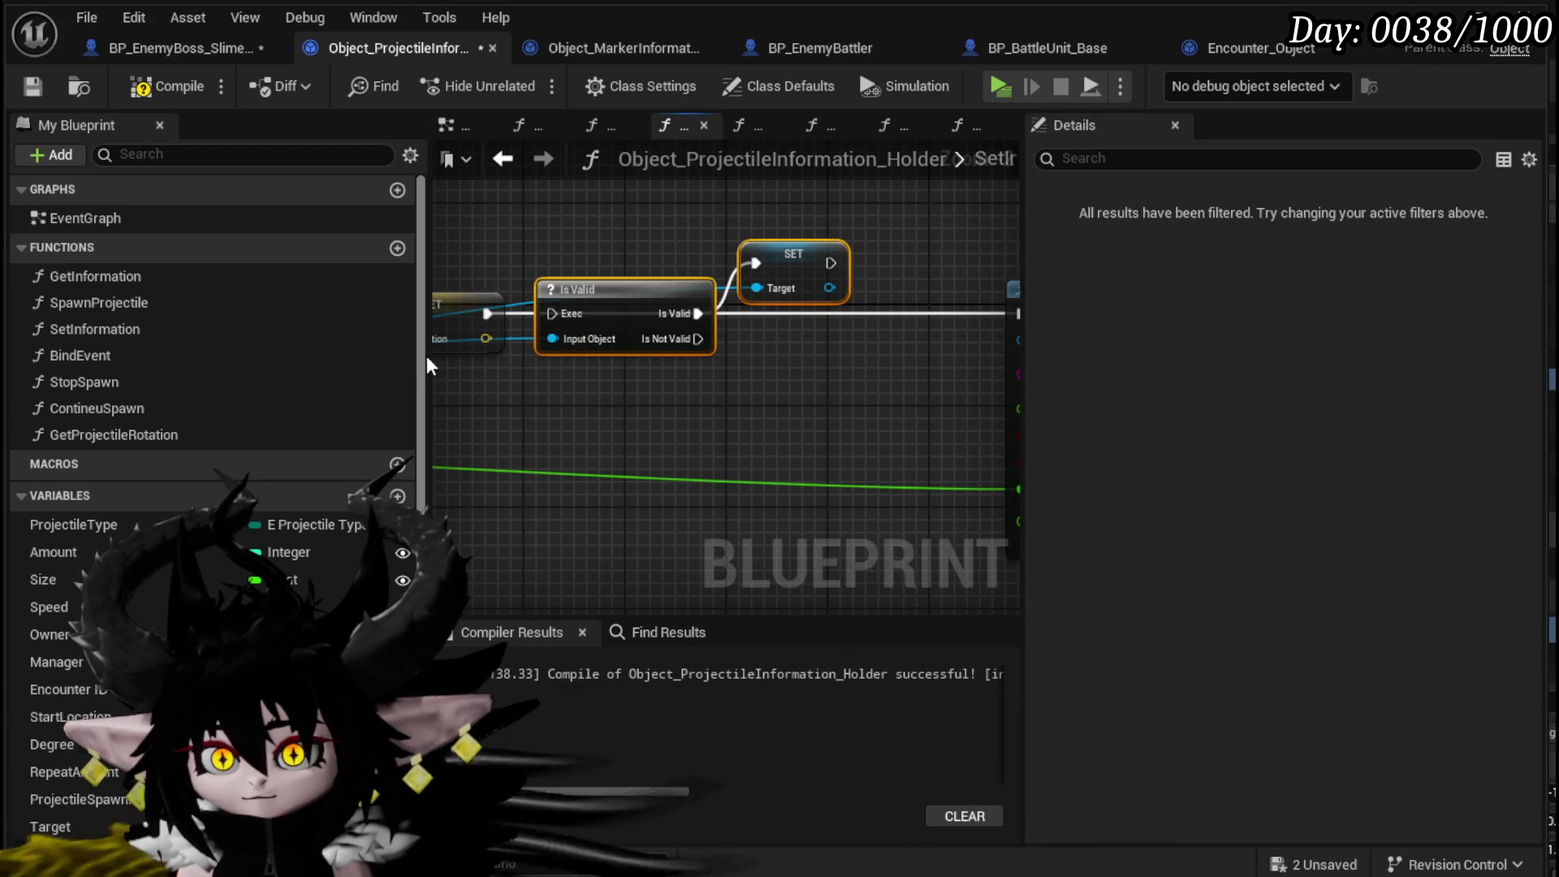
pyautogui.moveTo(426, 354)
pyautogui.mouseDown()
pyautogui.moveTo(217, 354)
pyautogui.moveTo(346, 319)
pyautogui.mouseUp()
pyautogui.moveTo(492, 339); pyautogui.dragTo(814, 315)
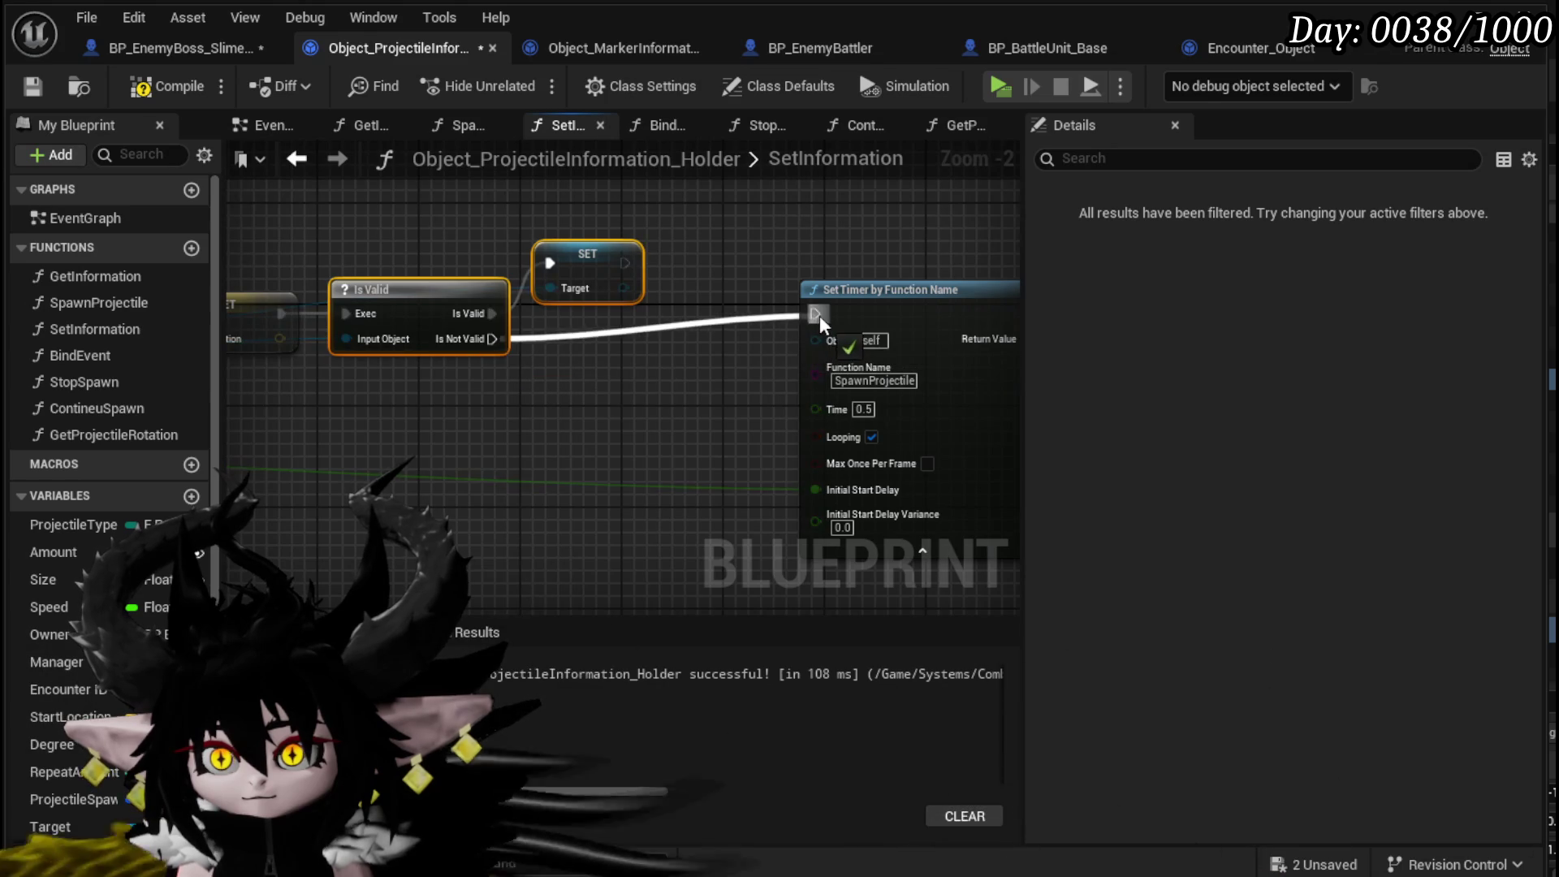
pyautogui.click(836, 313)
pyautogui.scroll(-2, 934, 341)
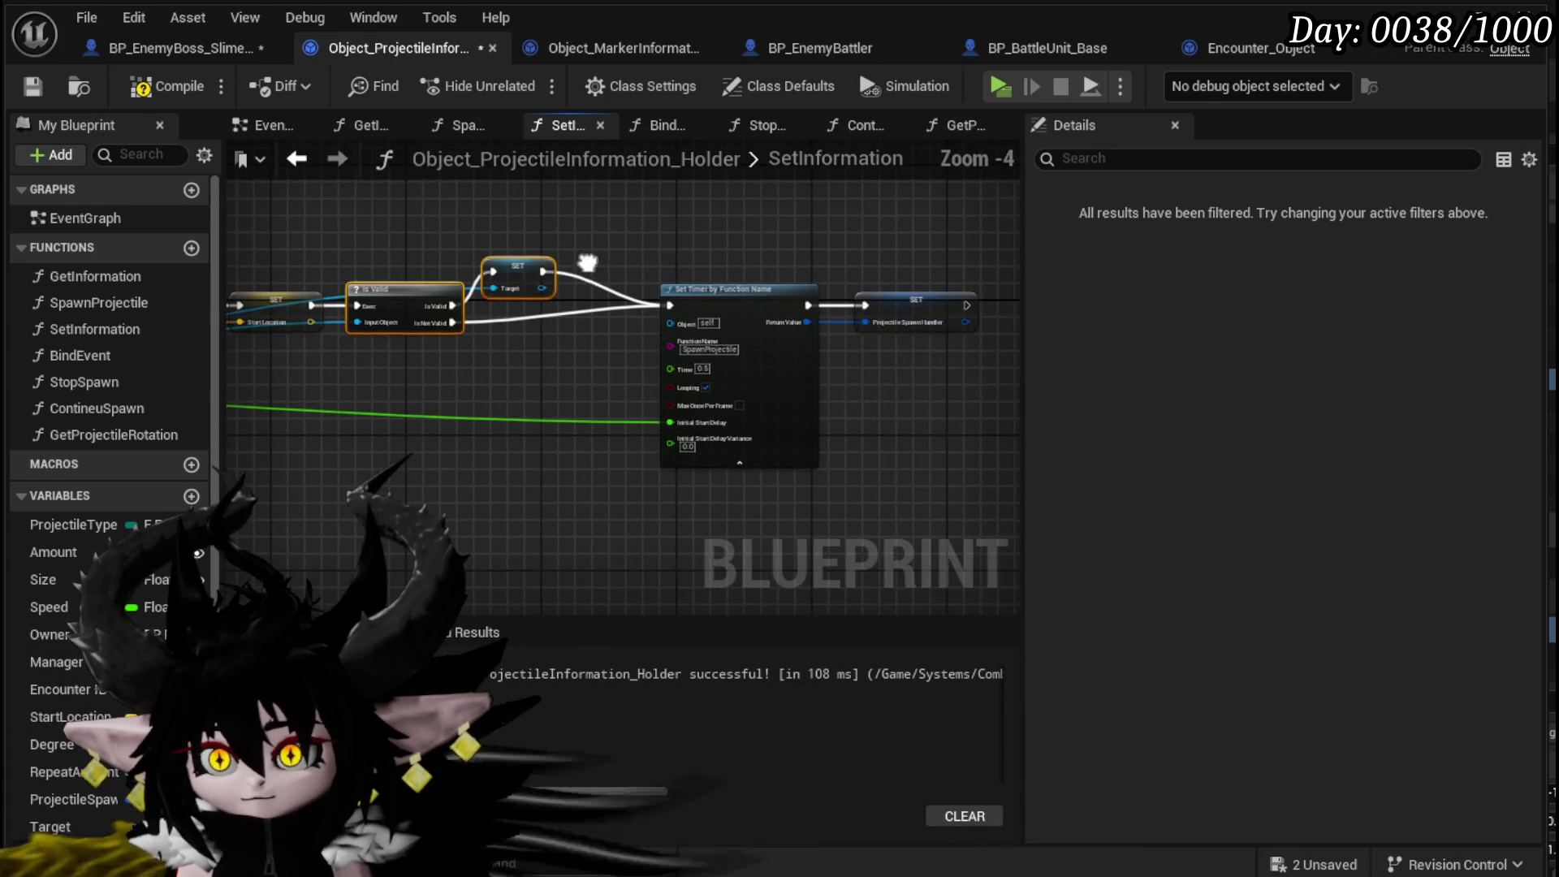
pyautogui.moveTo(918, 310); pyautogui.dragTo(885, 326)
pyautogui.click(166, 86)
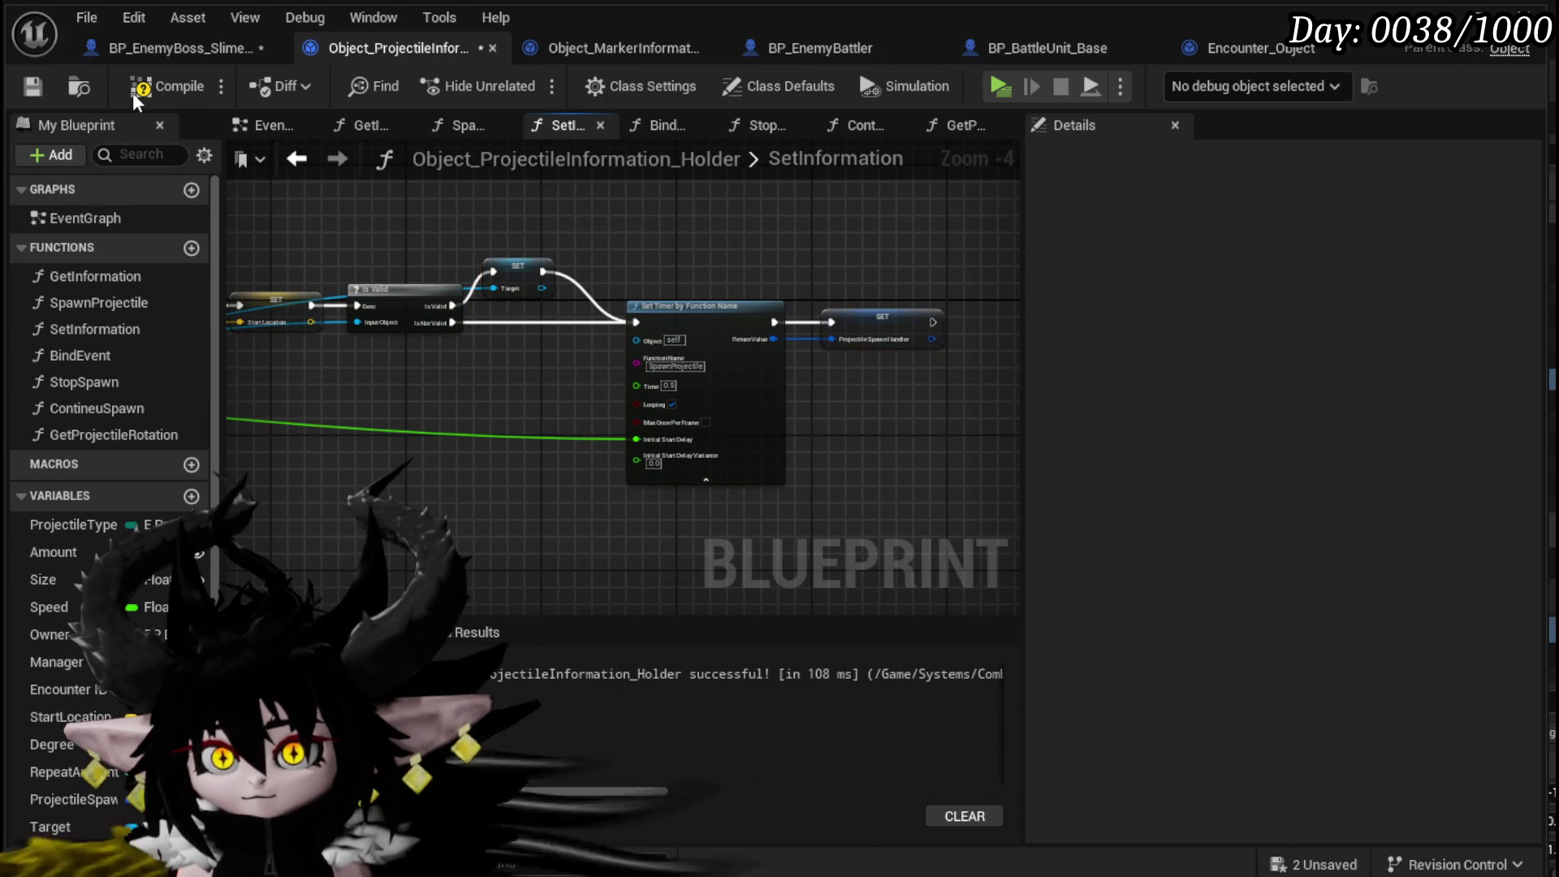
pyautogui.click(30, 88)
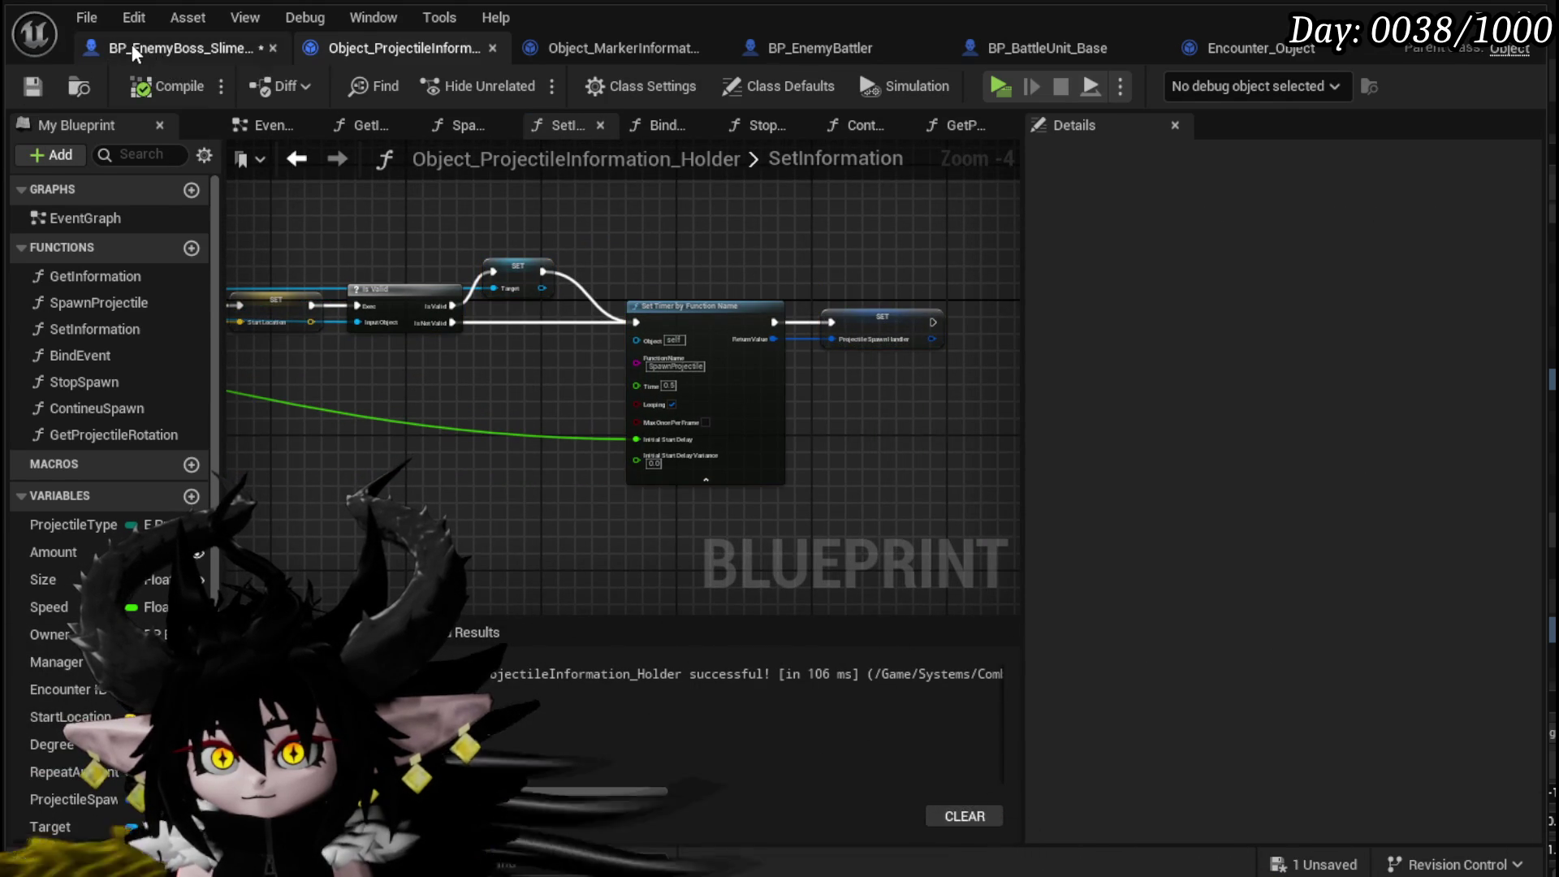
# - In the slime boss's SpawnProjectile, wire the exec flow straight into Construct Object
pyautogui.click(133, 49)
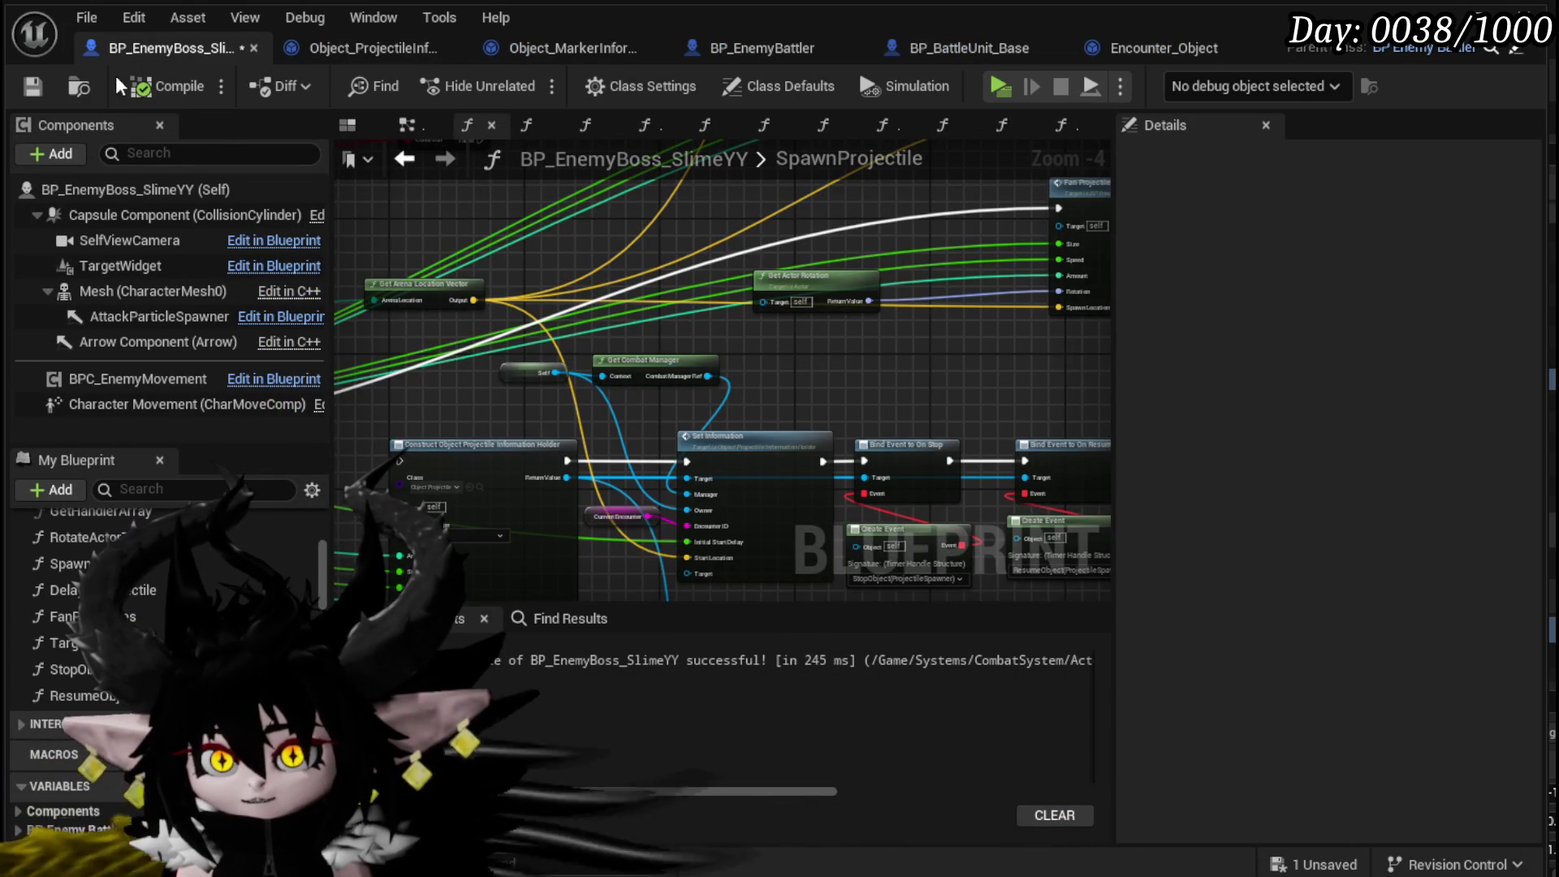
pyautogui.click(31, 87)
pyautogui.moveTo(706, 410)
pyautogui.mouseDown()
pyautogui.moveTo(921, 324)
pyautogui.moveTo(1010, 331)
pyautogui.mouseUp()
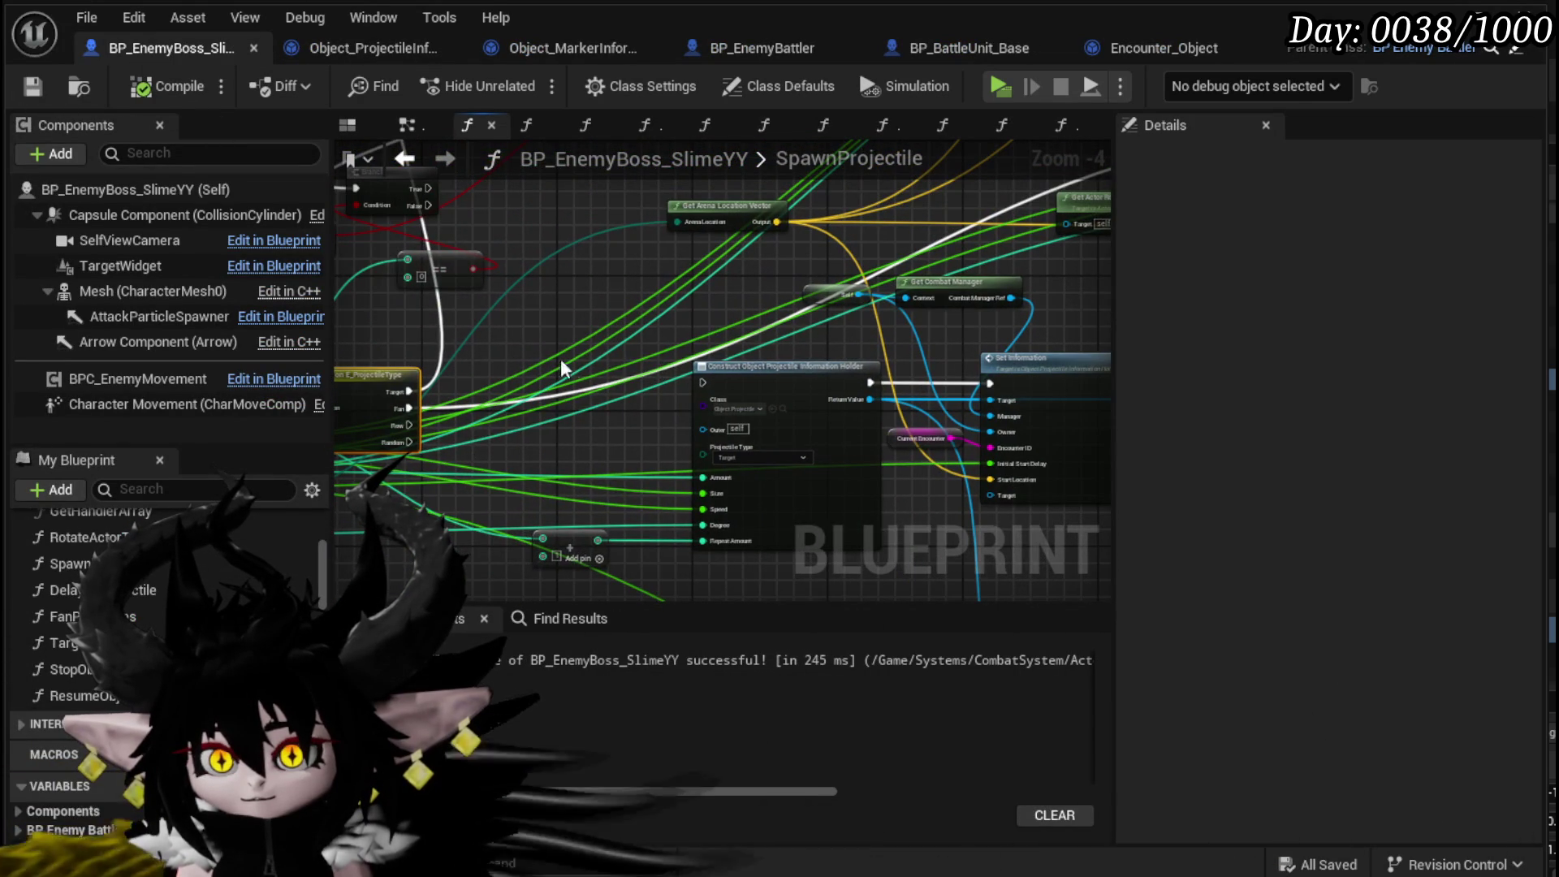
pyautogui.moveTo(526, 365); pyautogui.dragTo(442, 4)
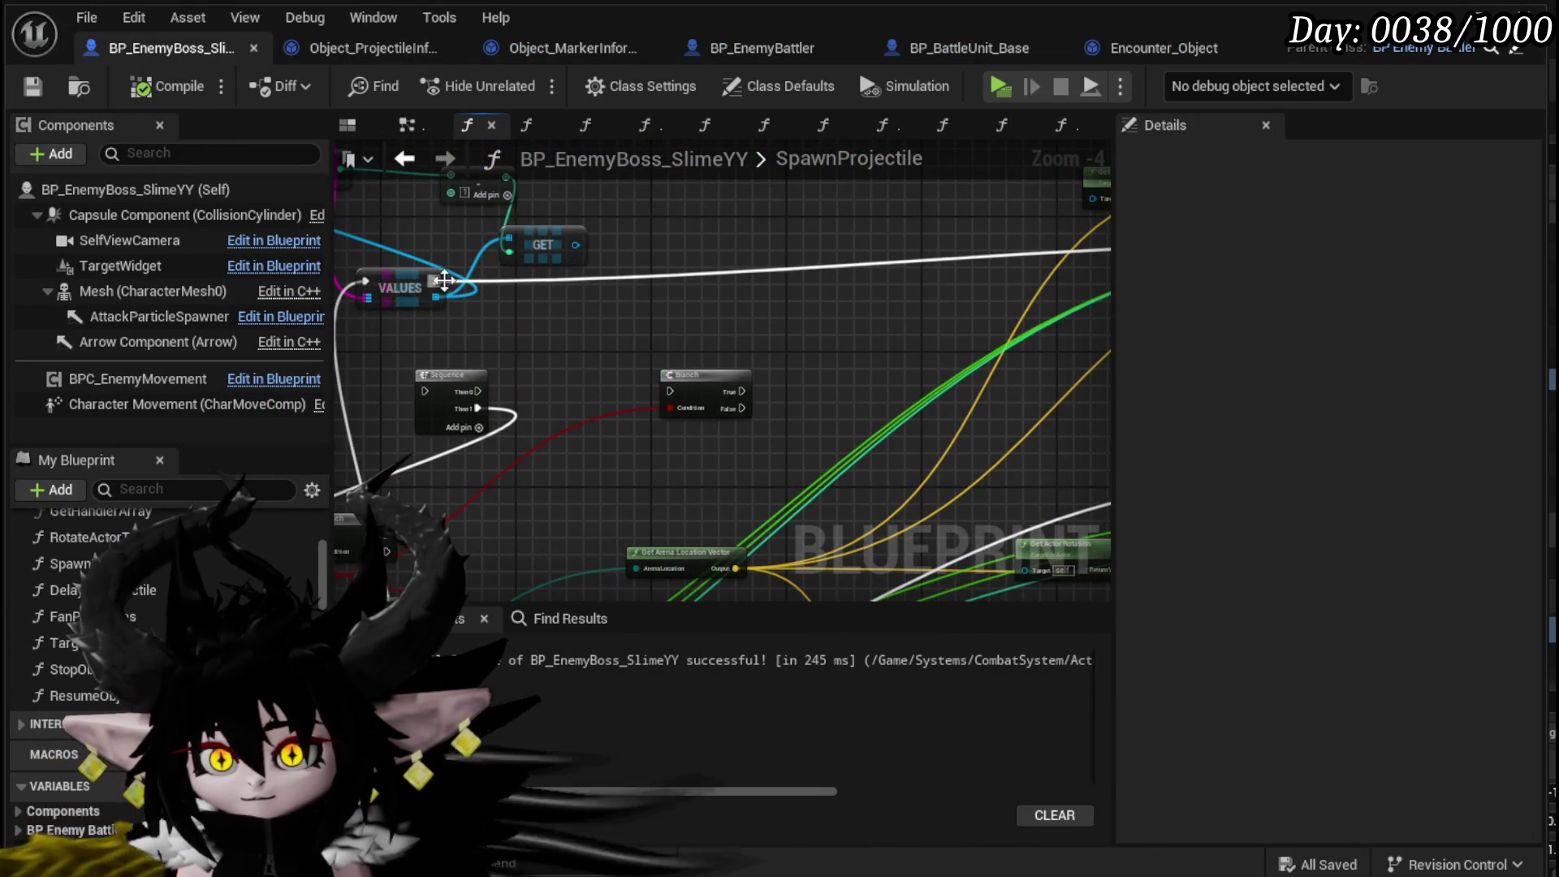
pyautogui.moveTo(573, 617)
pyautogui.mouseDown()
pyautogui.moveTo(688, 151)
pyautogui.moveTo(648, 364)
pyautogui.moveTo(661, 292)
pyautogui.mouseUp()
pyautogui.moveTo(368, 316)
pyautogui.mouseDown()
pyautogui.moveTo(669, 290)
pyautogui.moveTo(643, 495)
pyautogui.mouseUp()
# - Delete the Sequence, Branch and comparison nodes
pyautogui.moveTo(529, 309); pyautogui.dragTo(714, 412)
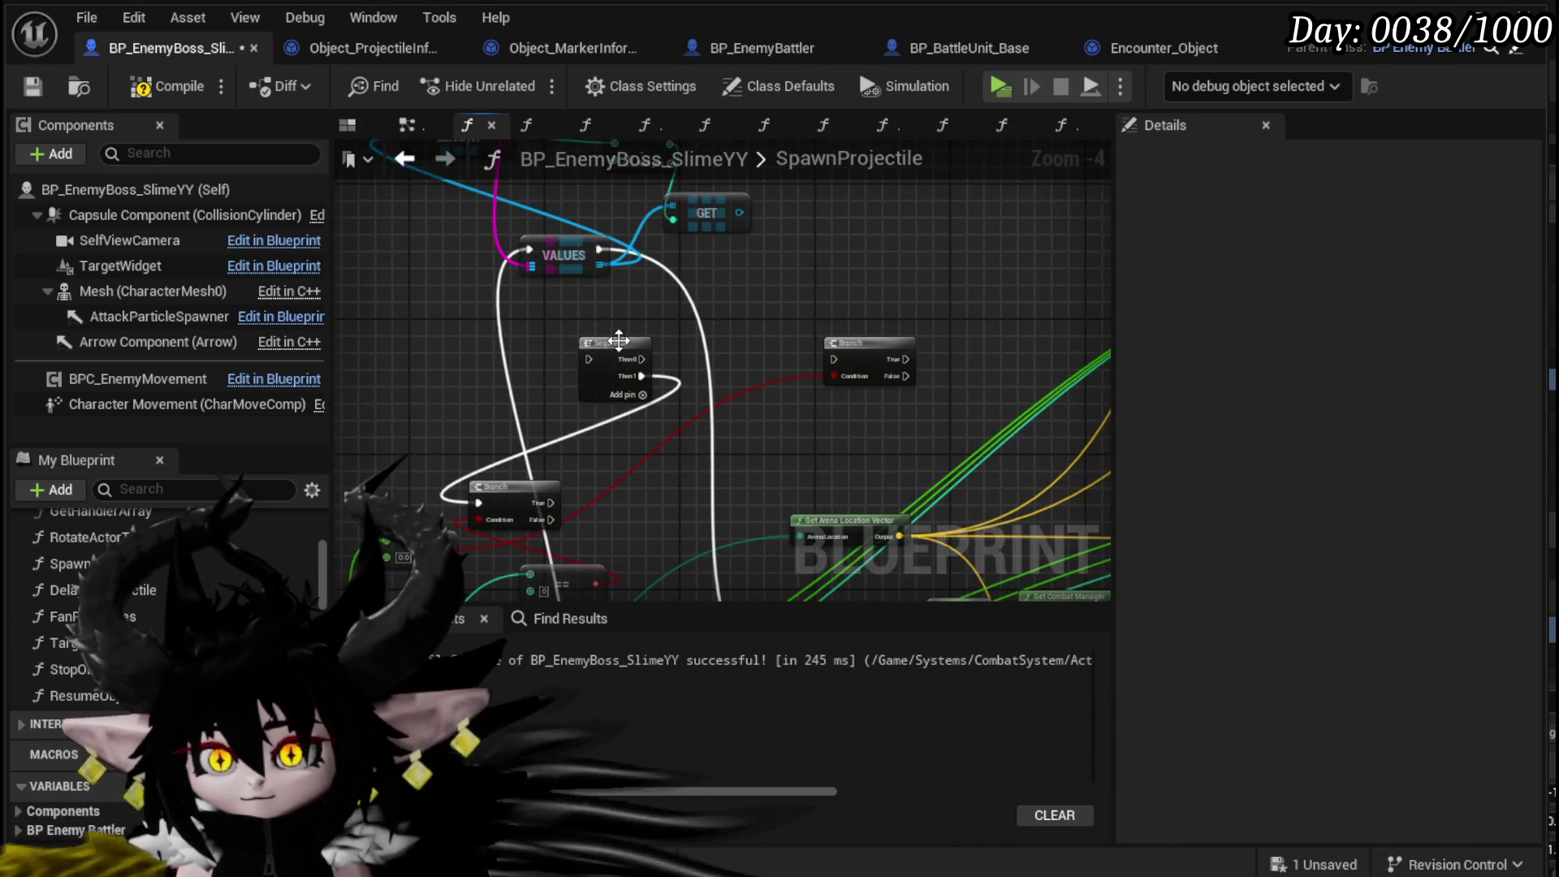
pyautogui.moveTo(614, 336); pyautogui.dragTo(601, 242)
pyautogui.click(601, 242)
pyautogui.moveTo(664, 389); pyautogui.dragTo(757, 367)
pyautogui.moveTo(421, 333); pyautogui.dragTo(670, 461)
pyautogui.press('Delete')
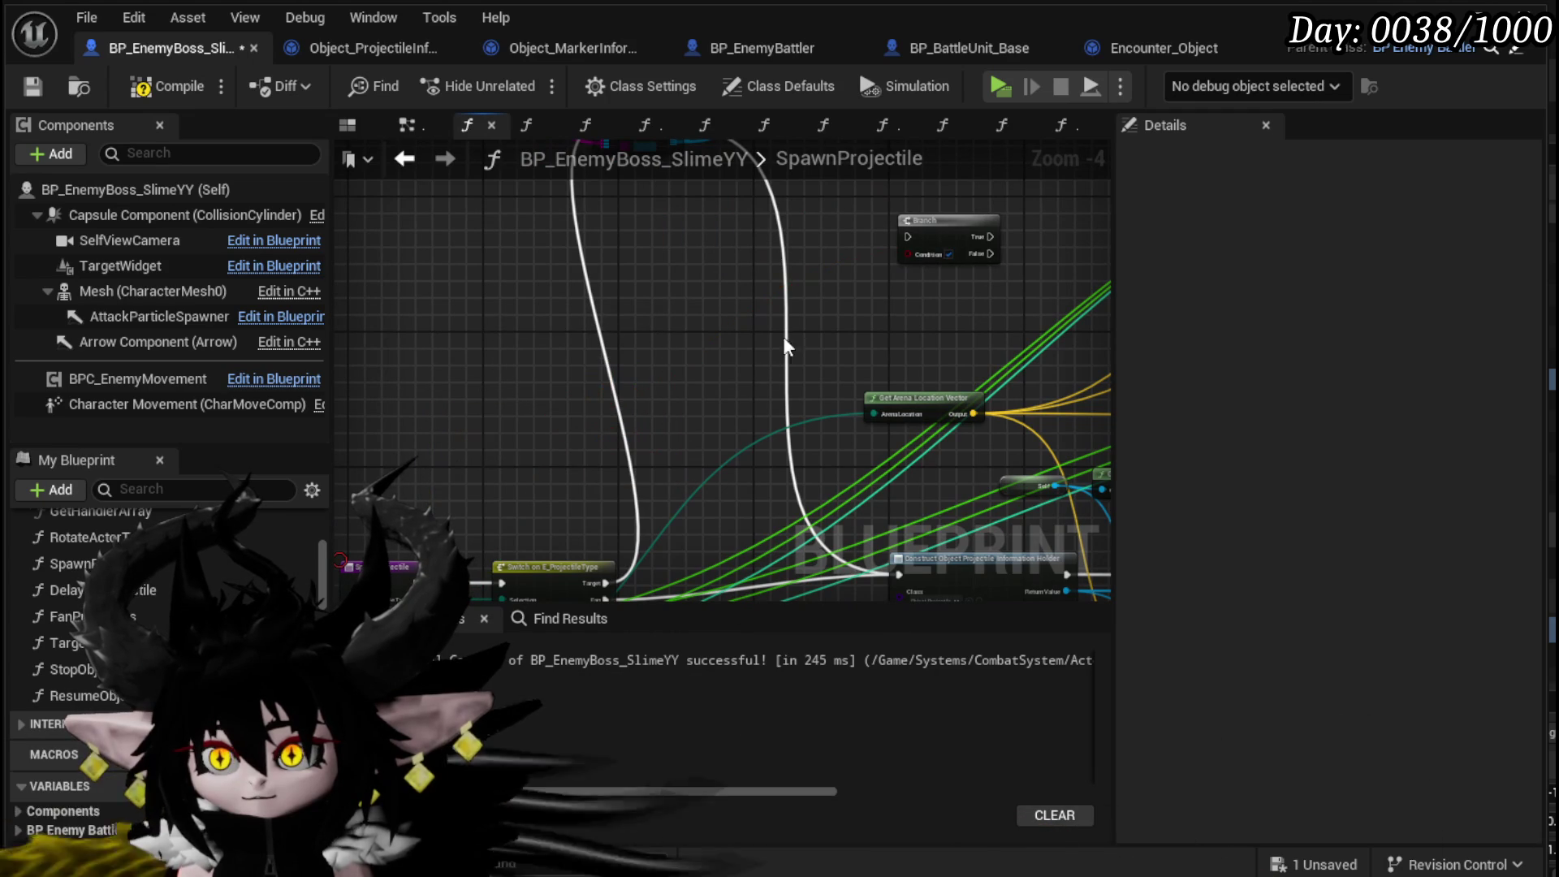
pyautogui.click(918, 251)
pyautogui.press('Delete')
# - Connect GET's output to Set Information's Target pin
pyautogui.scroll(-1, 916, 259)
pyautogui.moveTo(916, 260); pyautogui.dragTo(622, 421)
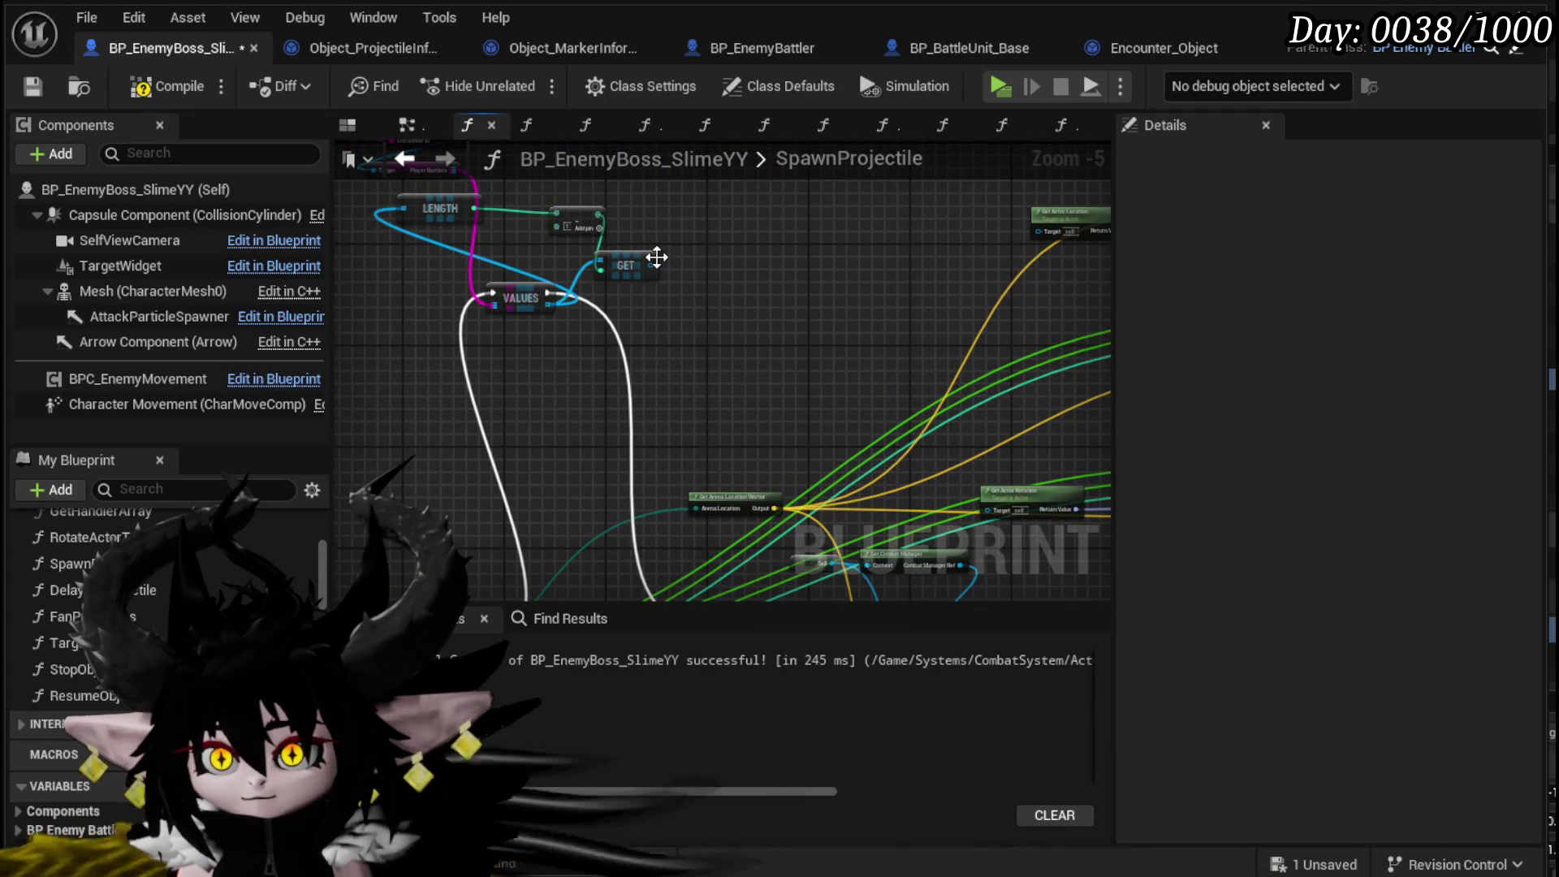
pyautogui.moveTo(651, 265)
pyautogui.mouseDown()
pyautogui.moveTo(783, 479)
pyautogui.moveTo(1041, 526)
pyautogui.moveTo(869, 507)
pyautogui.moveTo(809, 483)
pyautogui.mouseUp()
pyautogui.scroll(2, 1041, 527)
pyautogui.scroll(-3, 650, 343)
pyautogui.moveTo(649, 344)
pyautogui.mouseDown()
pyautogui.moveTo(438, 419)
pyautogui.moveTo(422, 386)
pyautogui.moveTo(674, 211)
pyautogui.moveTo(672, 344)
pyautogui.moveTo(715, 462)
pyautogui.mouseUp()
pyautogui.scroll(3, 861, 536)
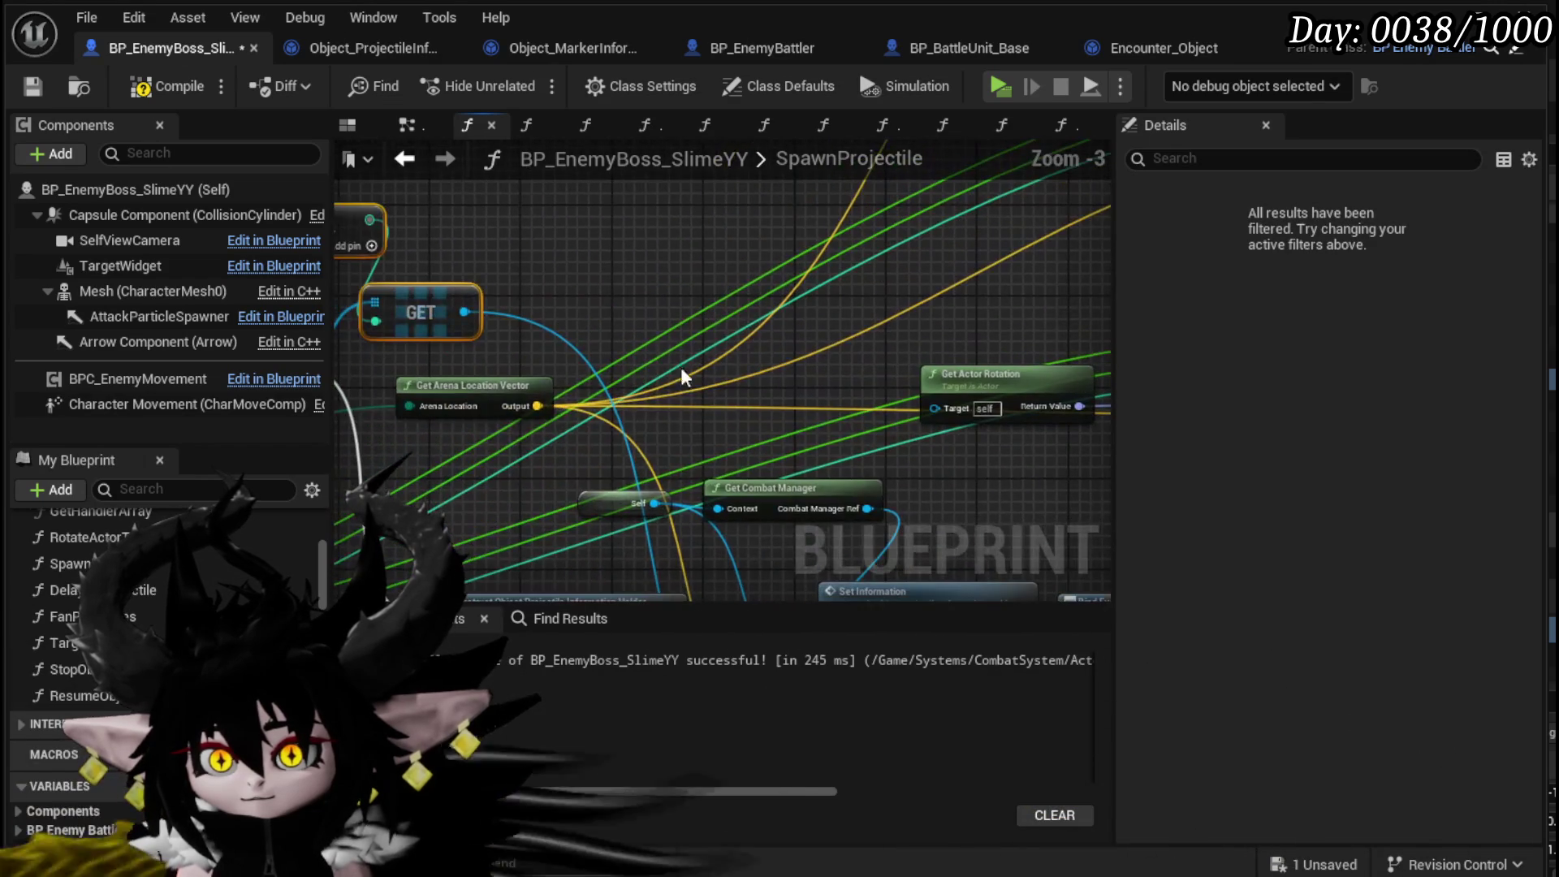
pyautogui.moveTo(465, 388)
pyautogui.mouseDown()
pyautogui.moveTo(777, 242)
pyautogui.moveTo(762, 339)
pyautogui.moveTo(605, 317)
pyautogui.moveTo(621, 300)
pyautogui.mouseUp()
pyautogui.scroll(-3, 777, 242)
# - Delete the Fan Projectiles, Get Actor Rotation and second projectile-spawning nodes
pyautogui.moveTo(887, 305); pyautogui.dragTo(762, 396)
pyautogui.scroll(2, 831, 451)
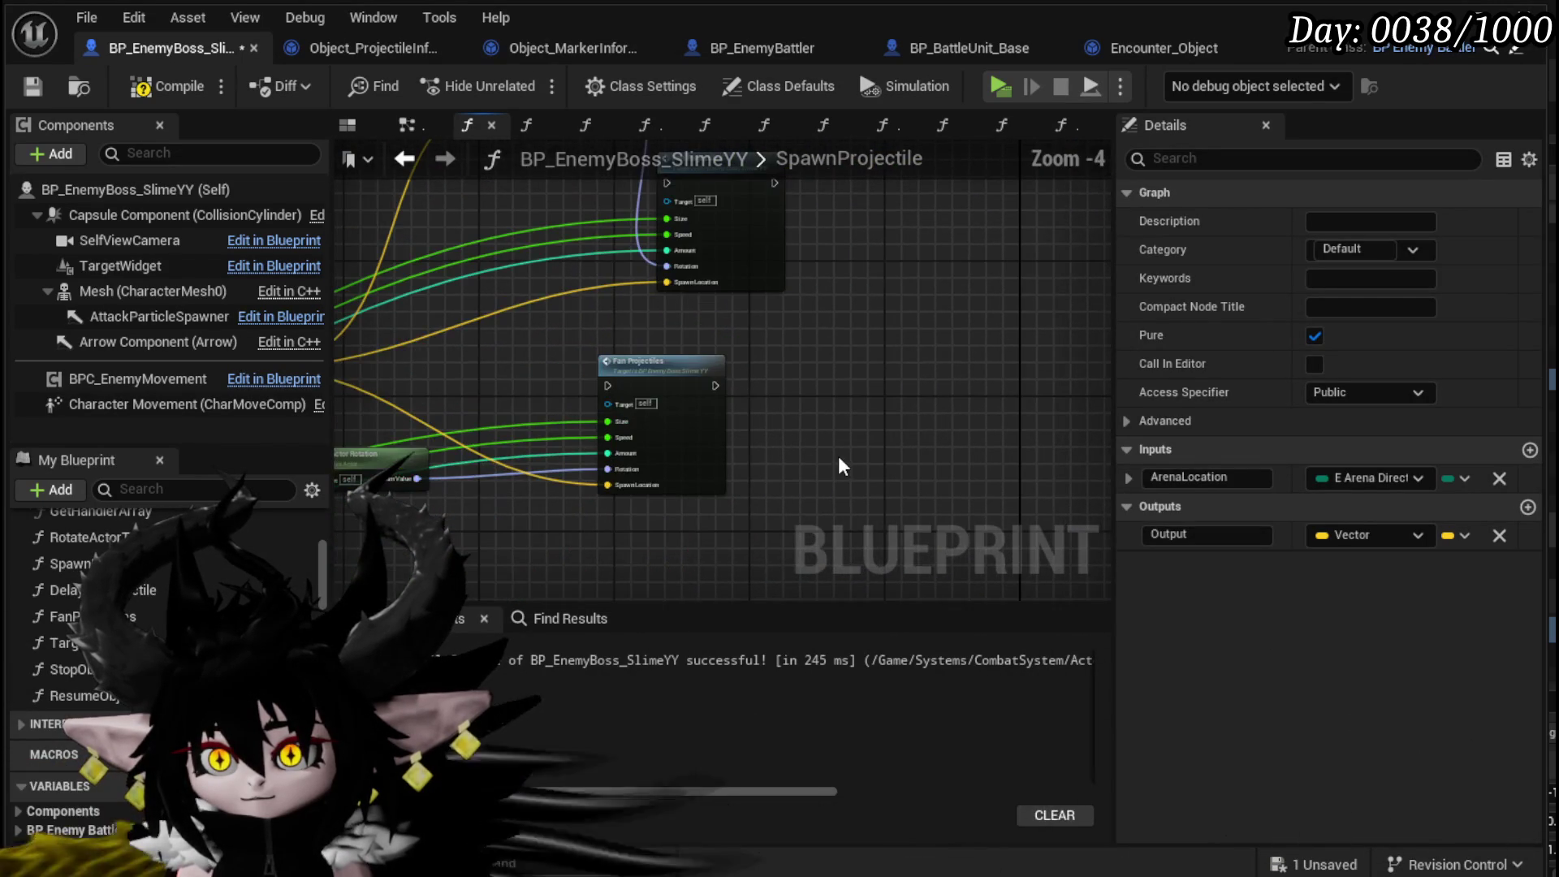
pyautogui.scroll(-1, 821, 455)
pyautogui.moveTo(539, 473)
pyautogui.mouseDown()
pyautogui.moveTo(801, 430)
pyautogui.moveTo(927, 344)
pyautogui.mouseUp()
pyautogui.press('Delete')
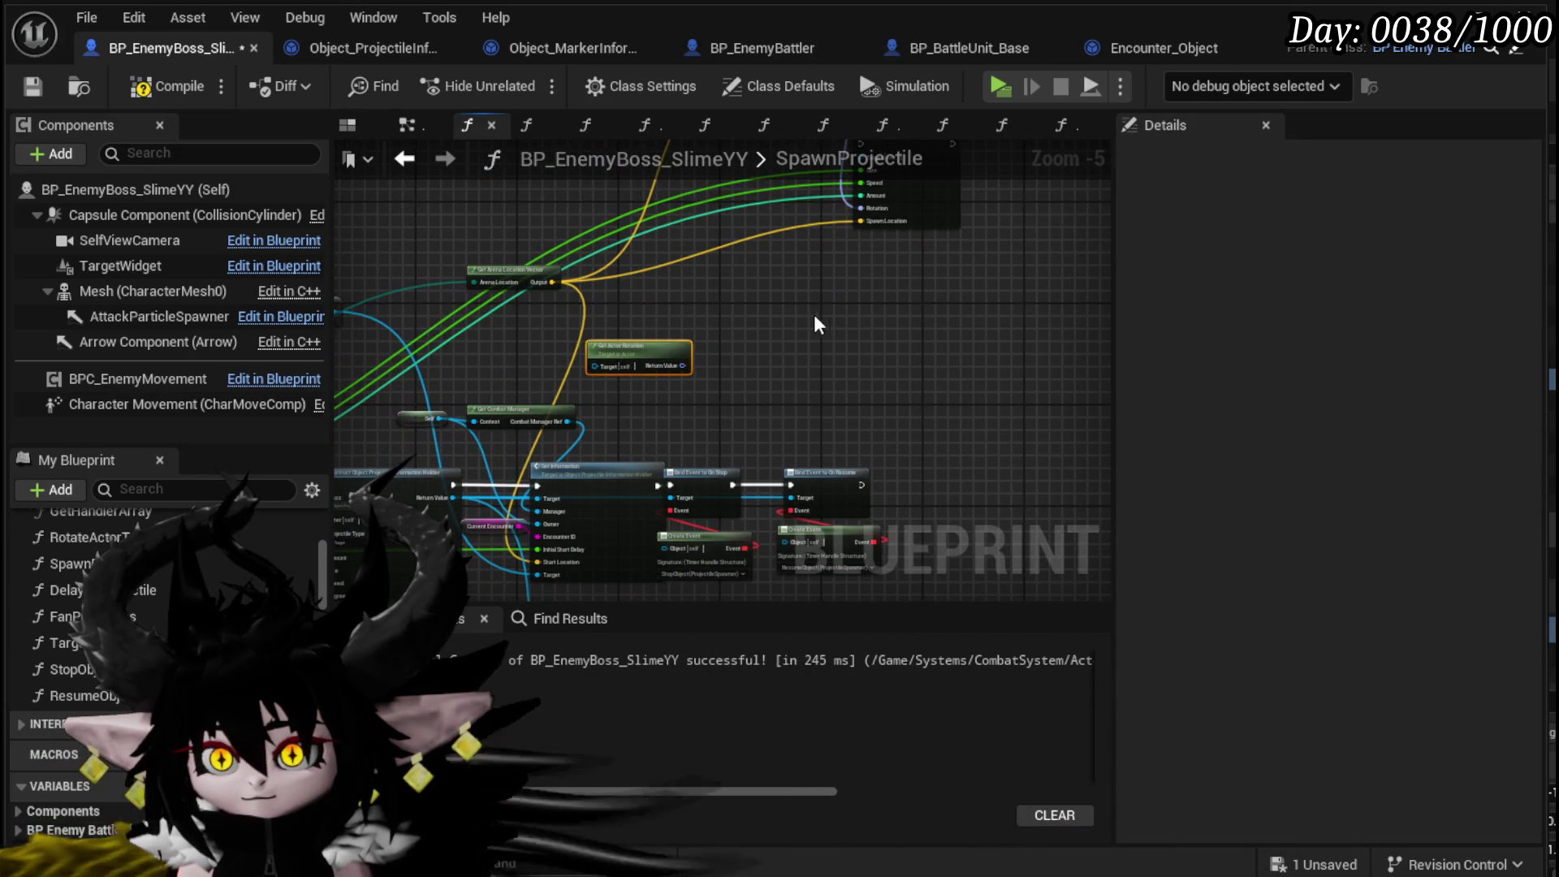
pyautogui.click(913, 313)
pyautogui.press('Delete')
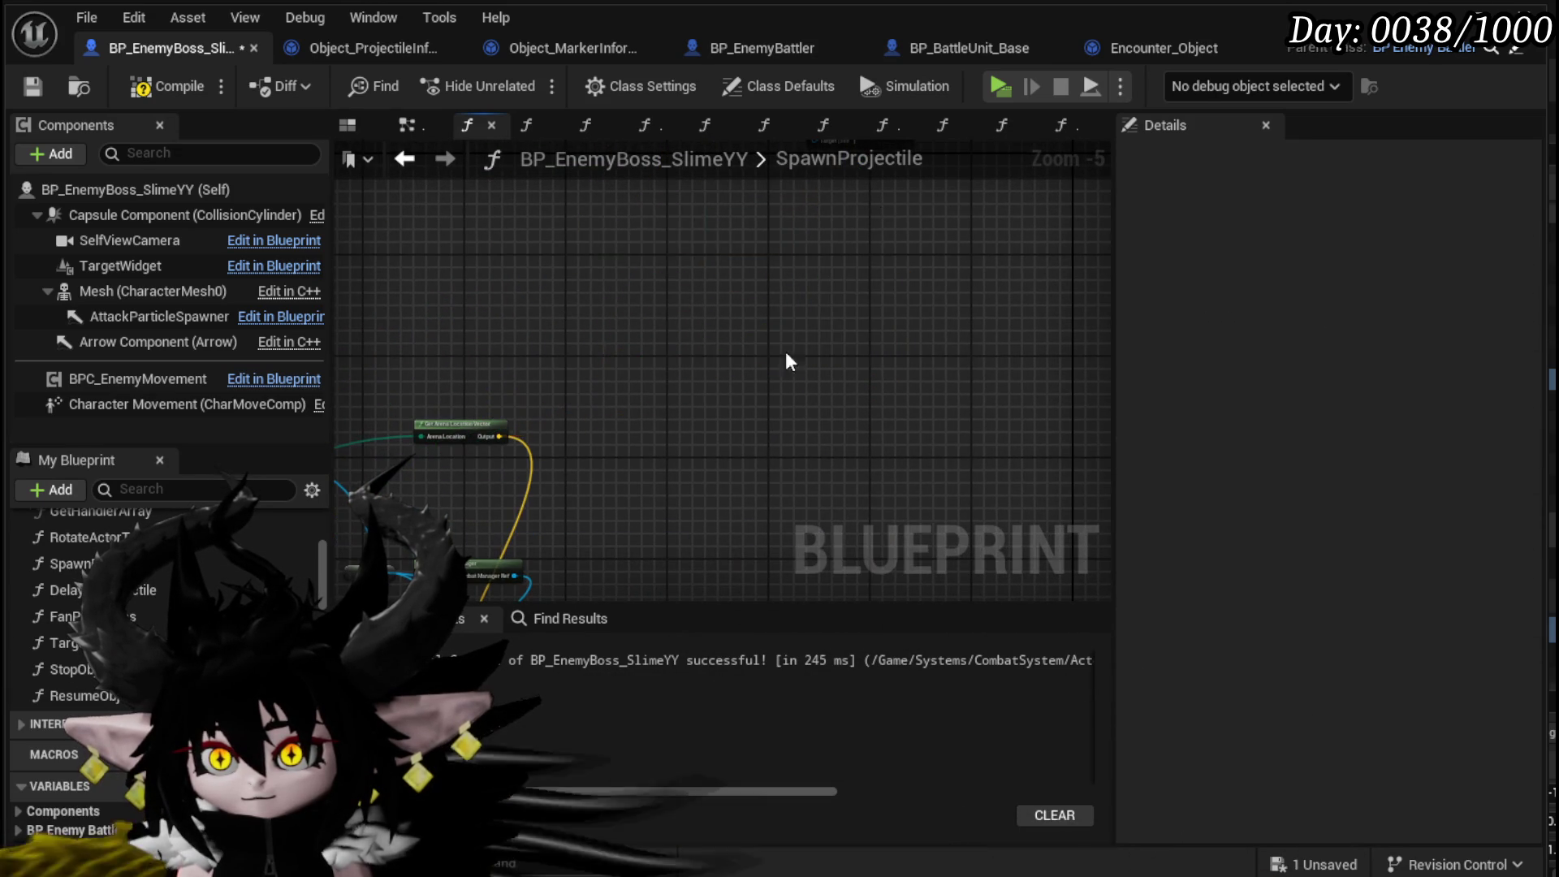
# - Tidy the remaining nodes, placing Get Arena Location Vector beside Construct Object
pyautogui.moveTo(827, 319); pyautogui.dragTo(894, 220)
pyautogui.moveTo(722, 214)
pyautogui.mouseDown()
pyautogui.moveTo(690, 372)
pyautogui.moveTo(546, 388)
pyautogui.moveTo(613, 359)
pyautogui.mouseUp()
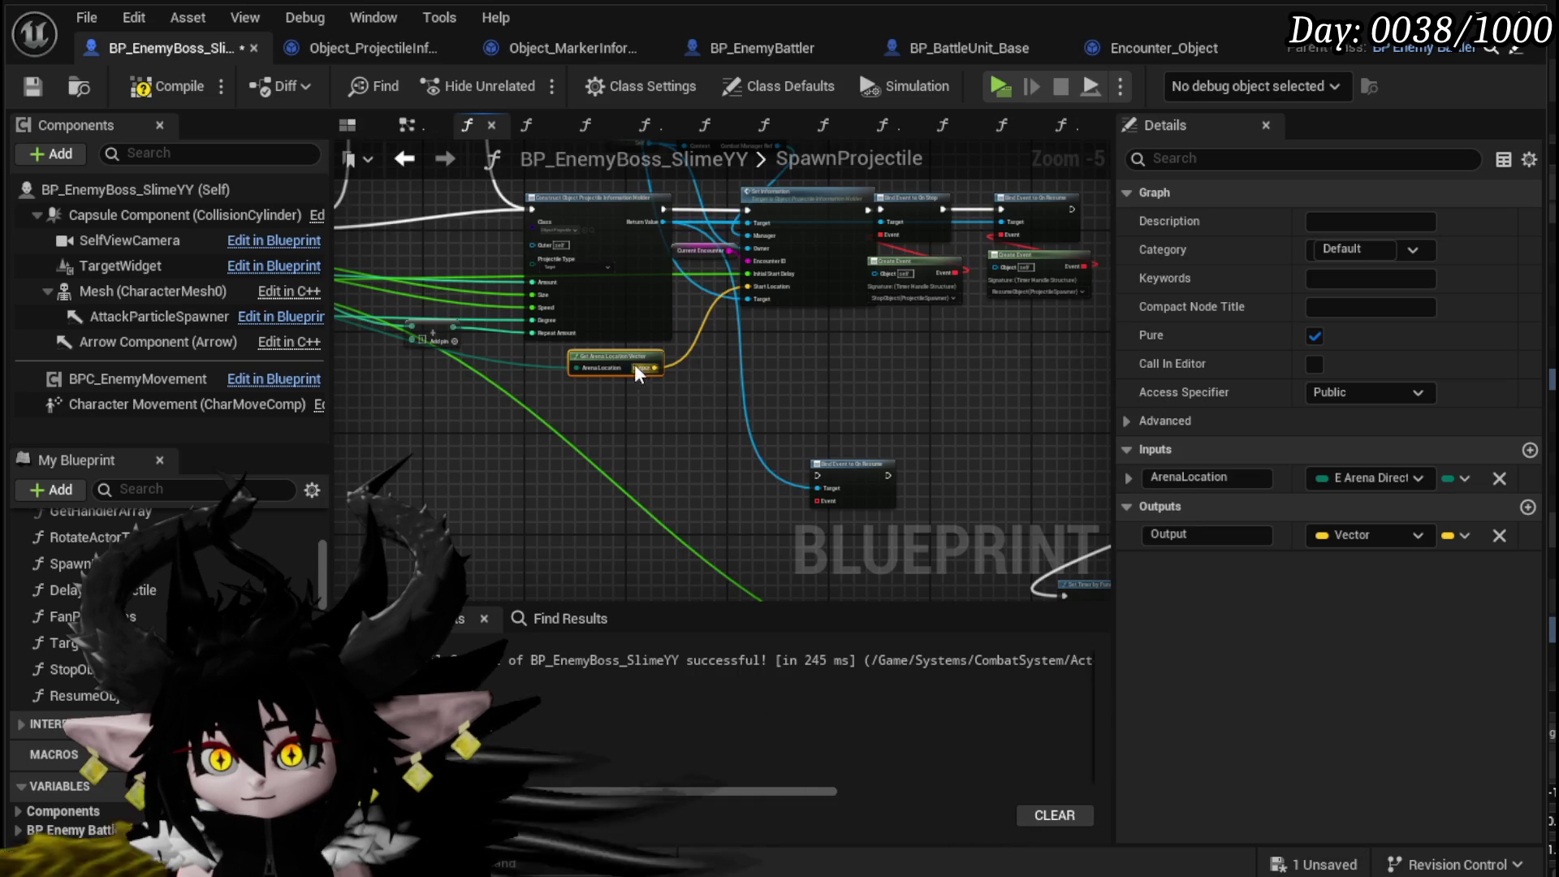
pyautogui.click(845, 416)
pyautogui.moveTo(967, 490)
pyautogui.mouseDown()
pyautogui.moveTo(679, 311)
pyautogui.moveTo(901, 413)
pyautogui.moveTo(812, 487)
pyautogui.moveTo(862, 542)
pyautogui.mouseUp()
pyautogui.moveTo(644, 463); pyautogui.dragTo(978, 479)
pyautogui.moveTo(446, 296)
pyautogui.mouseDown()
pyautogui.moveTo(549, 309)
pyautogui.moveTo(518, 308)
pyautogui.mouseUp()
pyautogui.click(664, 324)
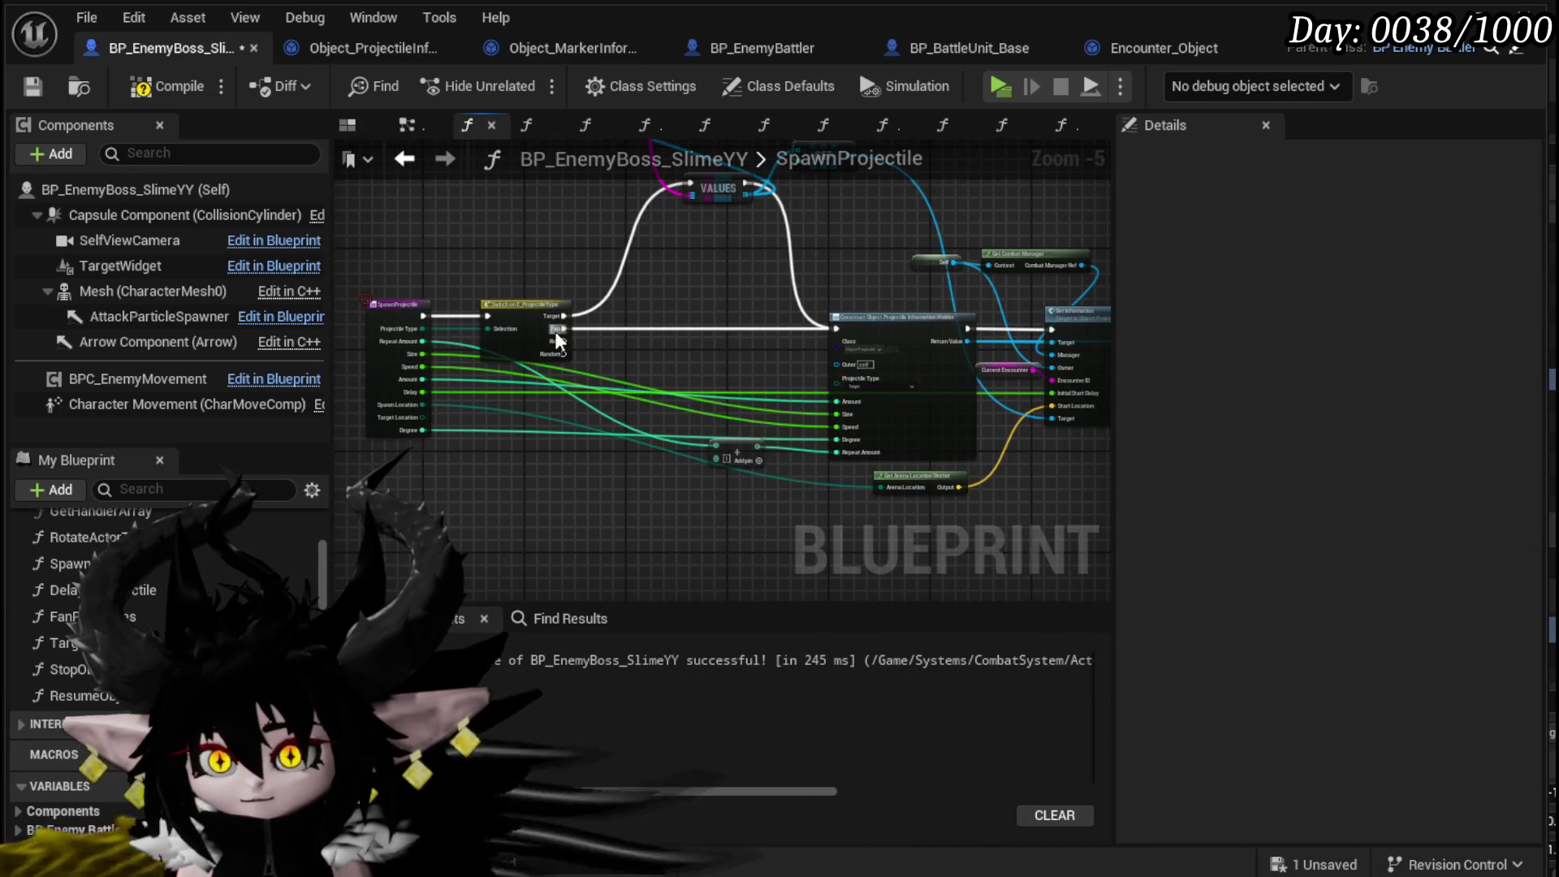
pyautogui.moveTo(921, 481); pyautogui.dragTo(747, 485)
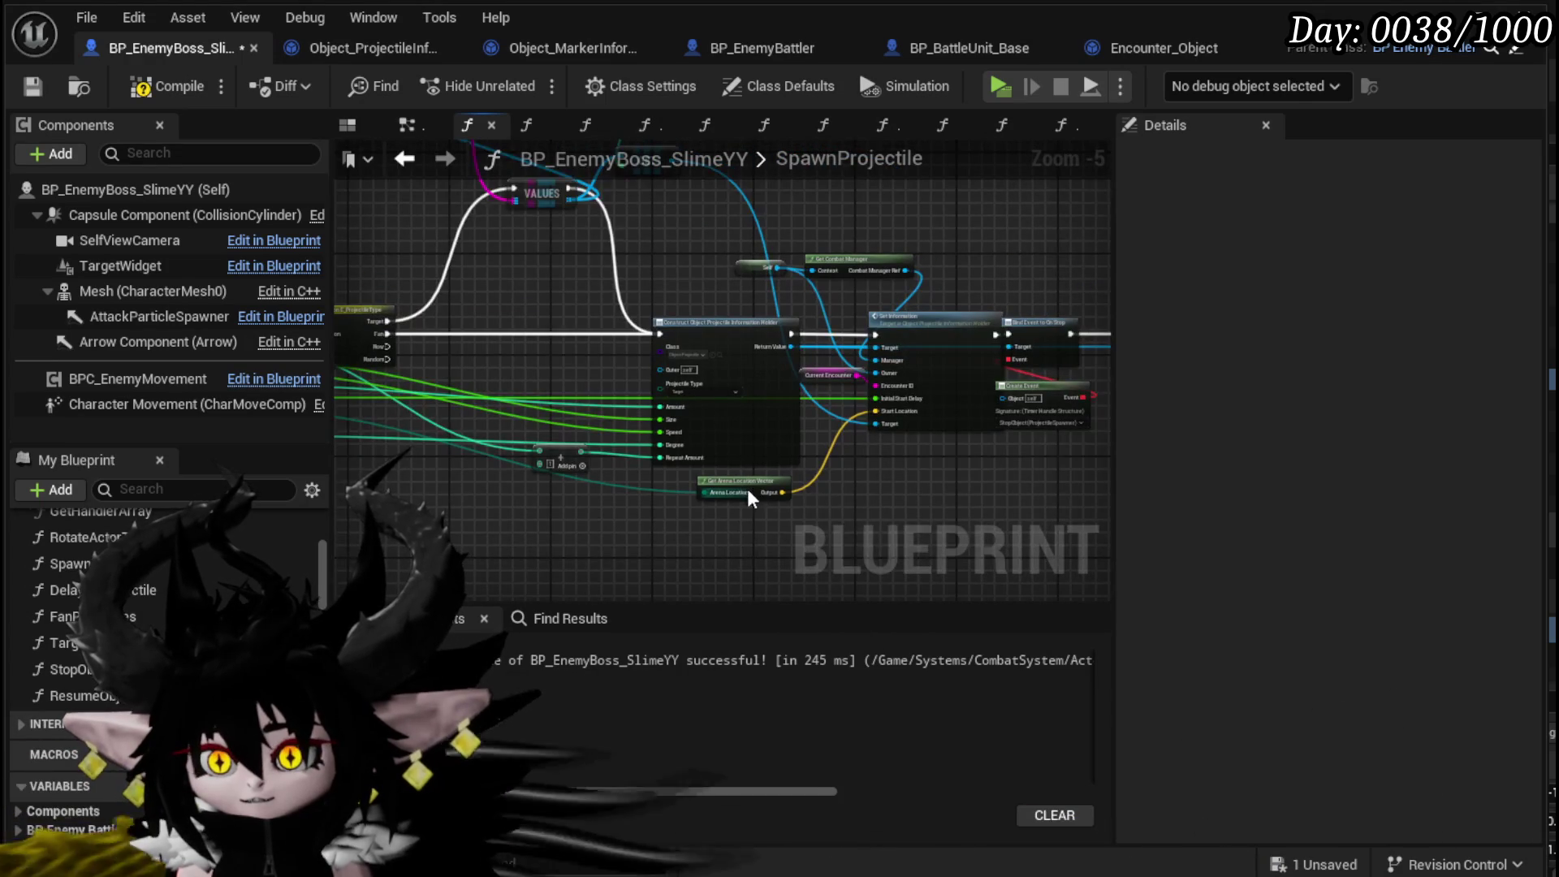
# - Open the holder's SetInformation function from the Set Information call
pyautogui.rightClick(729, 501)
pyautogui.click(779, 493)
pyautogui.scroll(2, 530, 469)
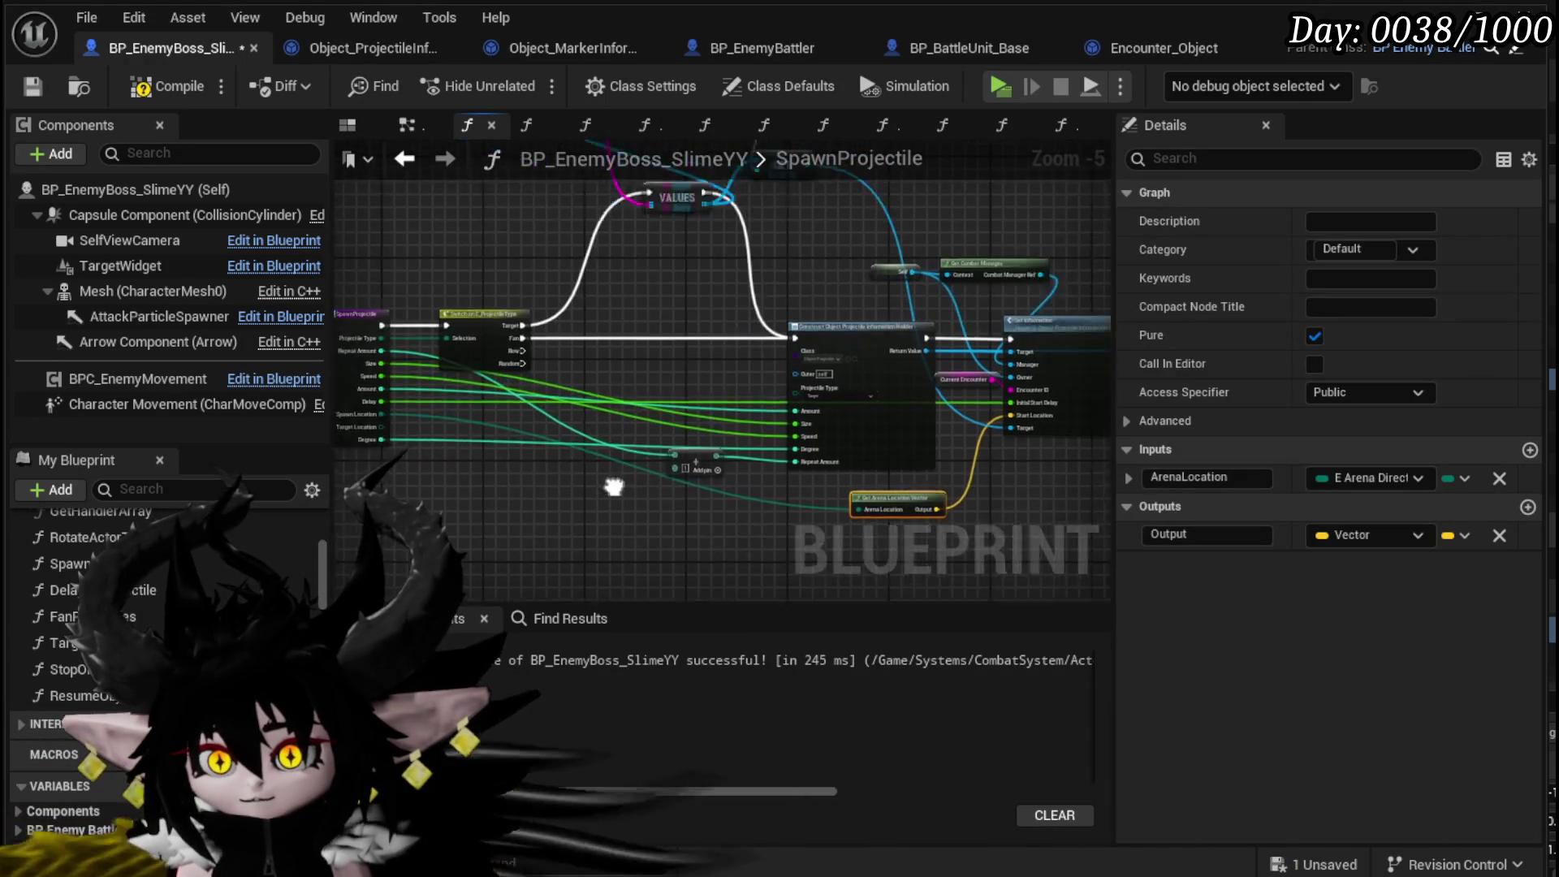
pyautogui.moveTo(529, 470)
pyautogui.mouseDown()
pyautogui.moveTo(714, 454)
pyautogui.moveTo(903, 476)
pyautogui.moveTo(357, 466)
pyautogui.moveTo(583, 455)
pyautogui.moveTo(615, 473)
pyautogui.moveTo(757, 469)
pyautogui.moveTo(768, 478)
pyautogui.moveTo(731, 520)
pyautogui.moveTo(747, 556)
pyautogui.moveTo(868, 364)
pyautogui.mouseUp()
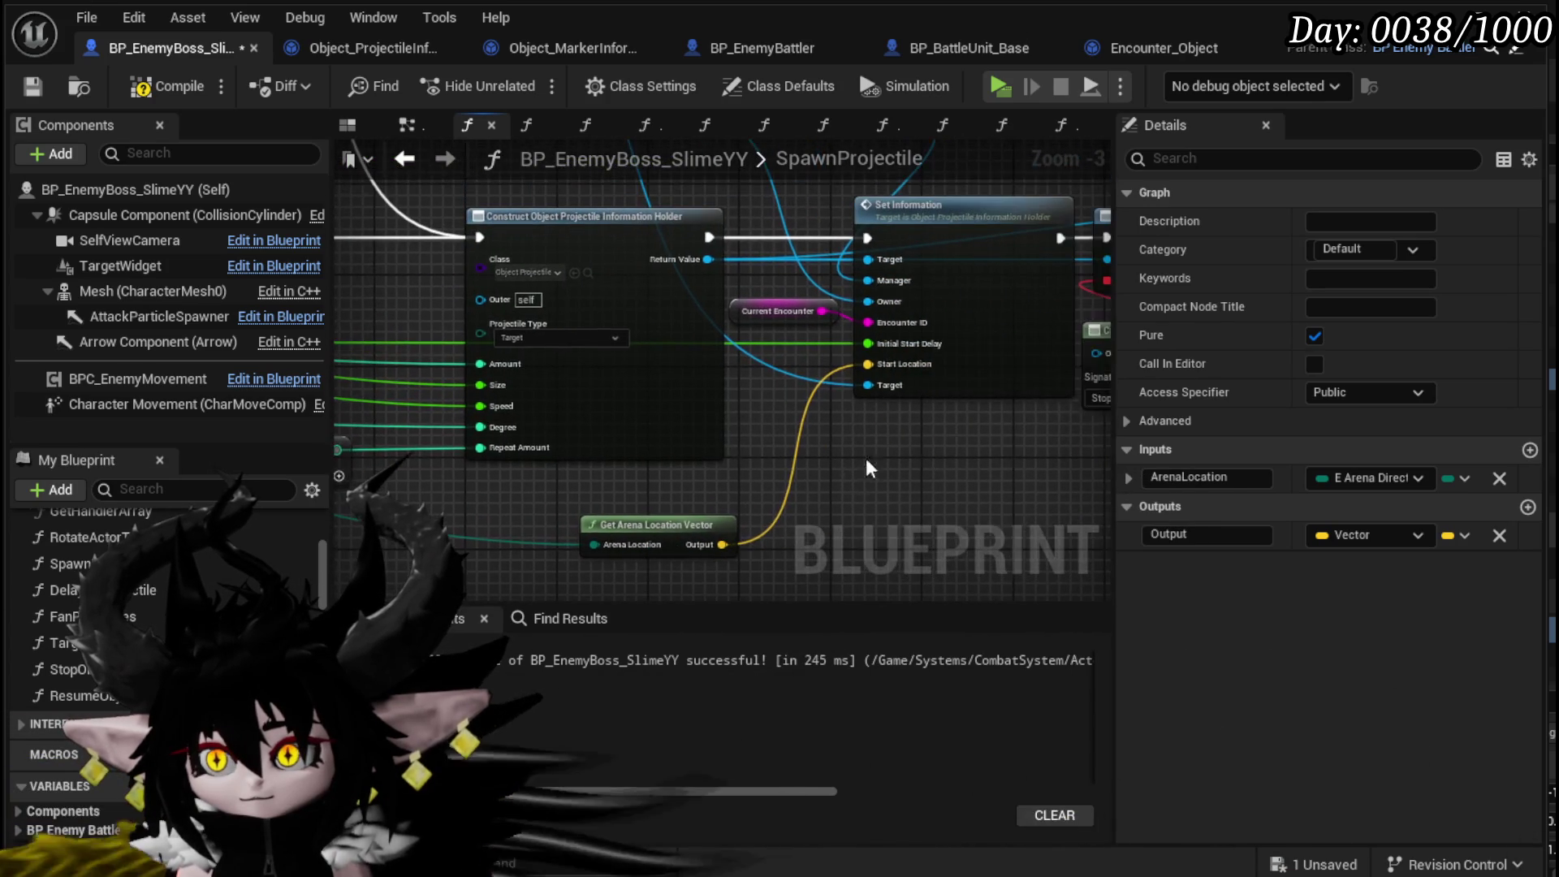
pyautogui.doubleClick(989, 324)
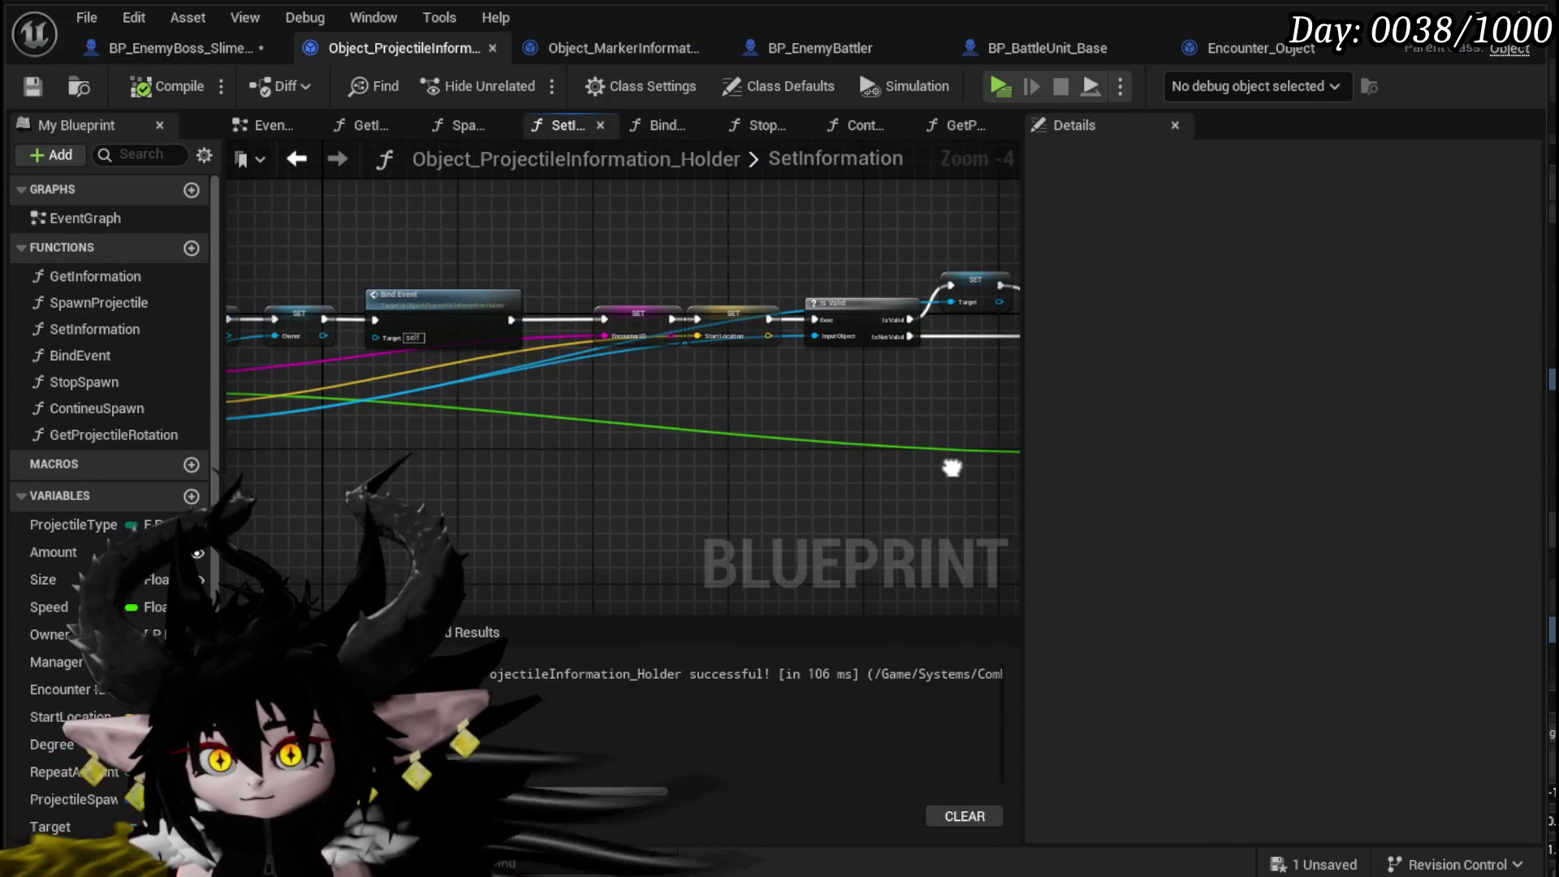
# - Add a new SetInformation input named TargetLocation
pyautogui.scroll(2, 690, 438)
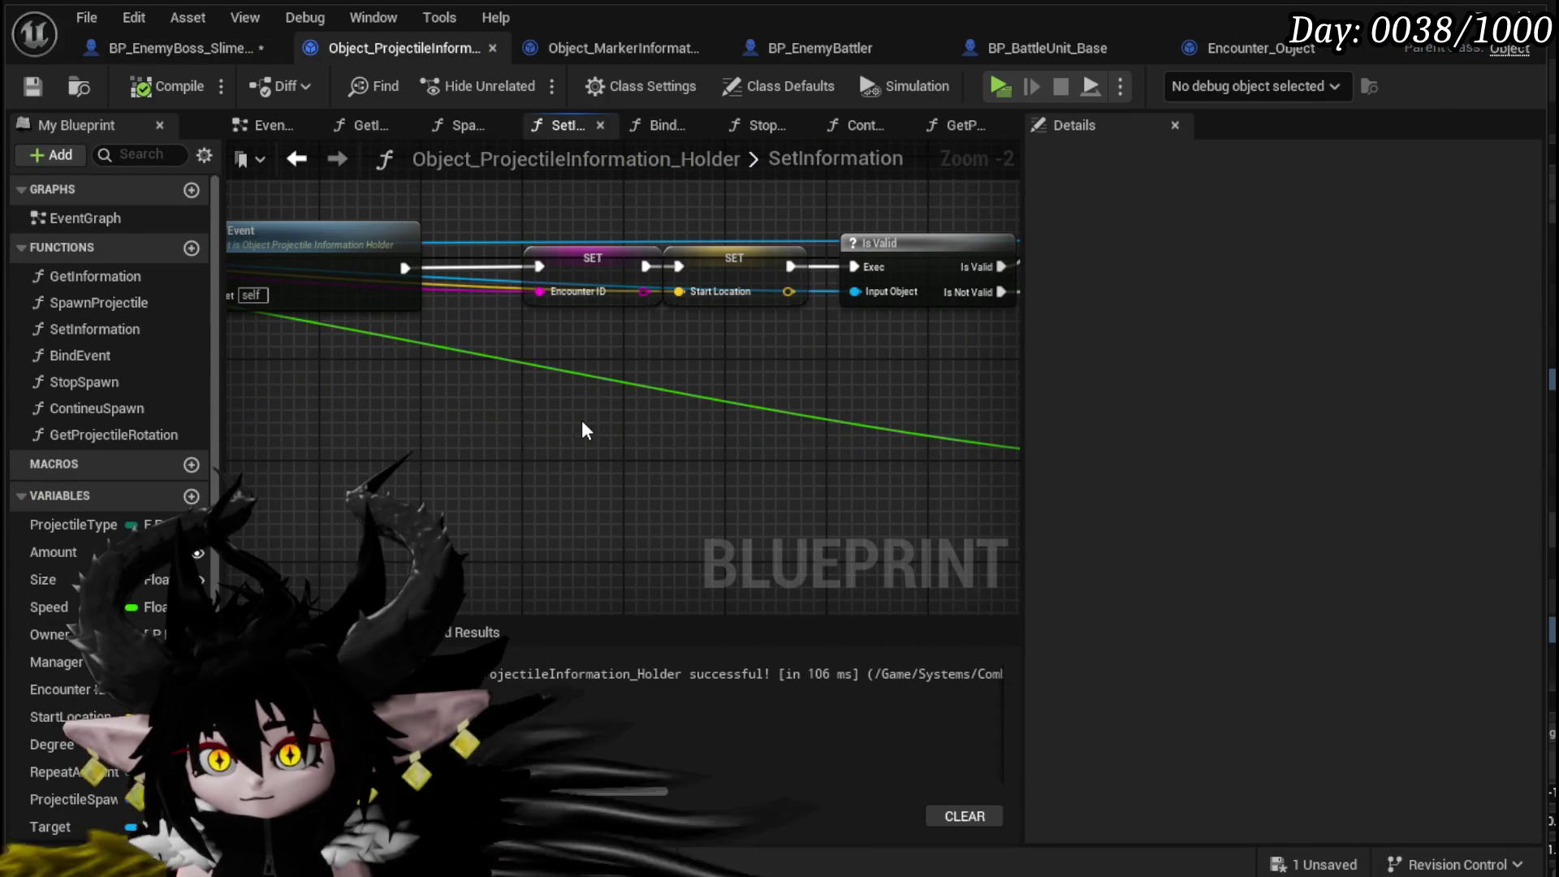
pyautogui.scroll(-2, 581, 420)
pyautogui.moveTo(582, 420); pyautogui.dragTo(873, 430)
pyautogui.click(466, 441)
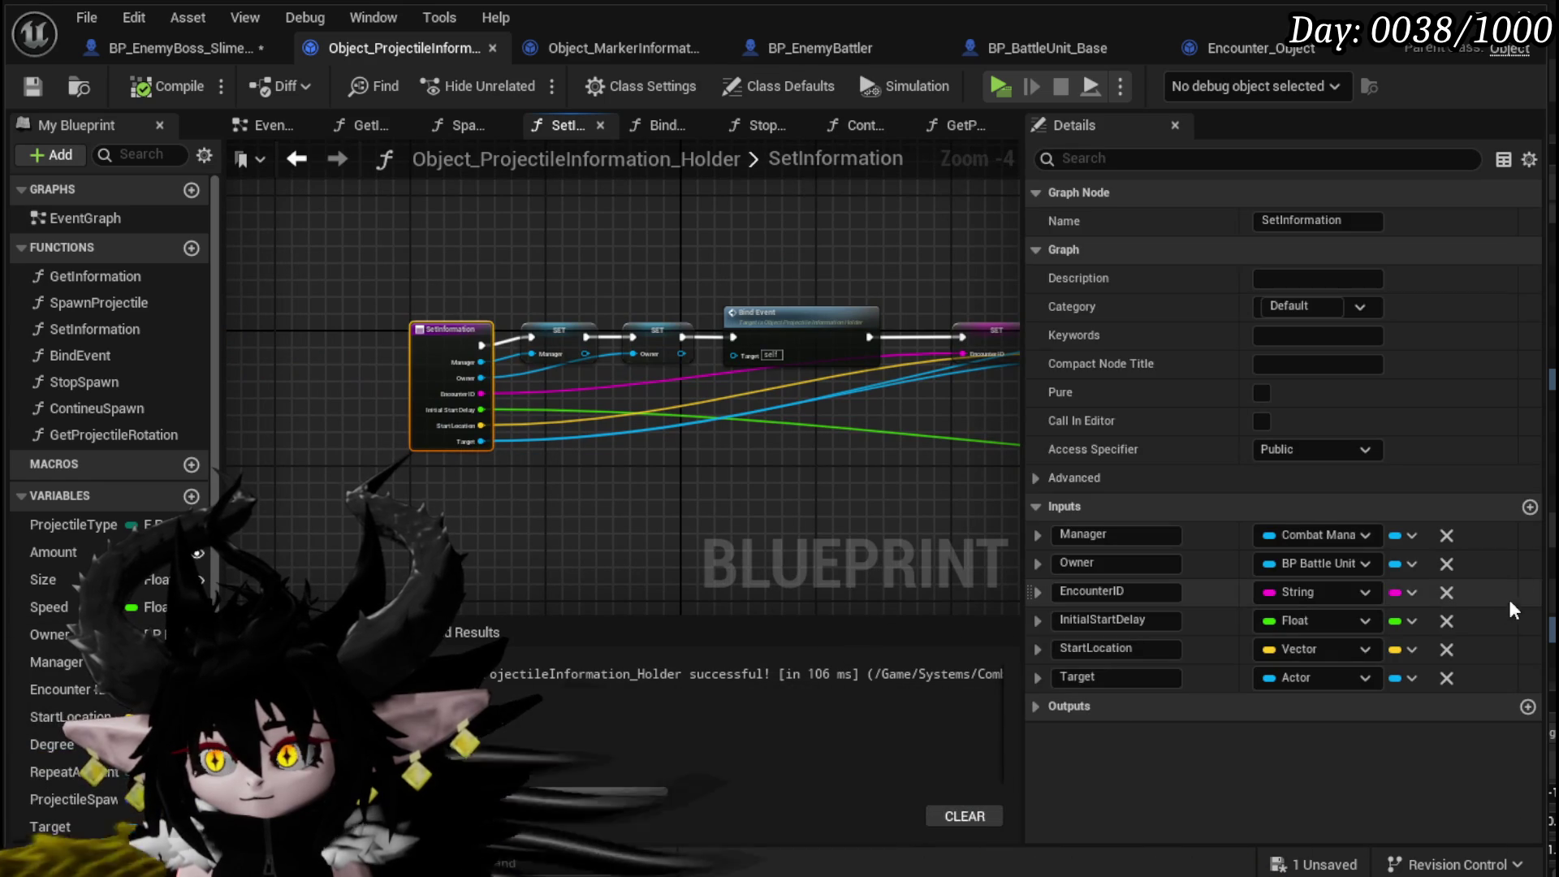
pyautogui.click(1530, 507)
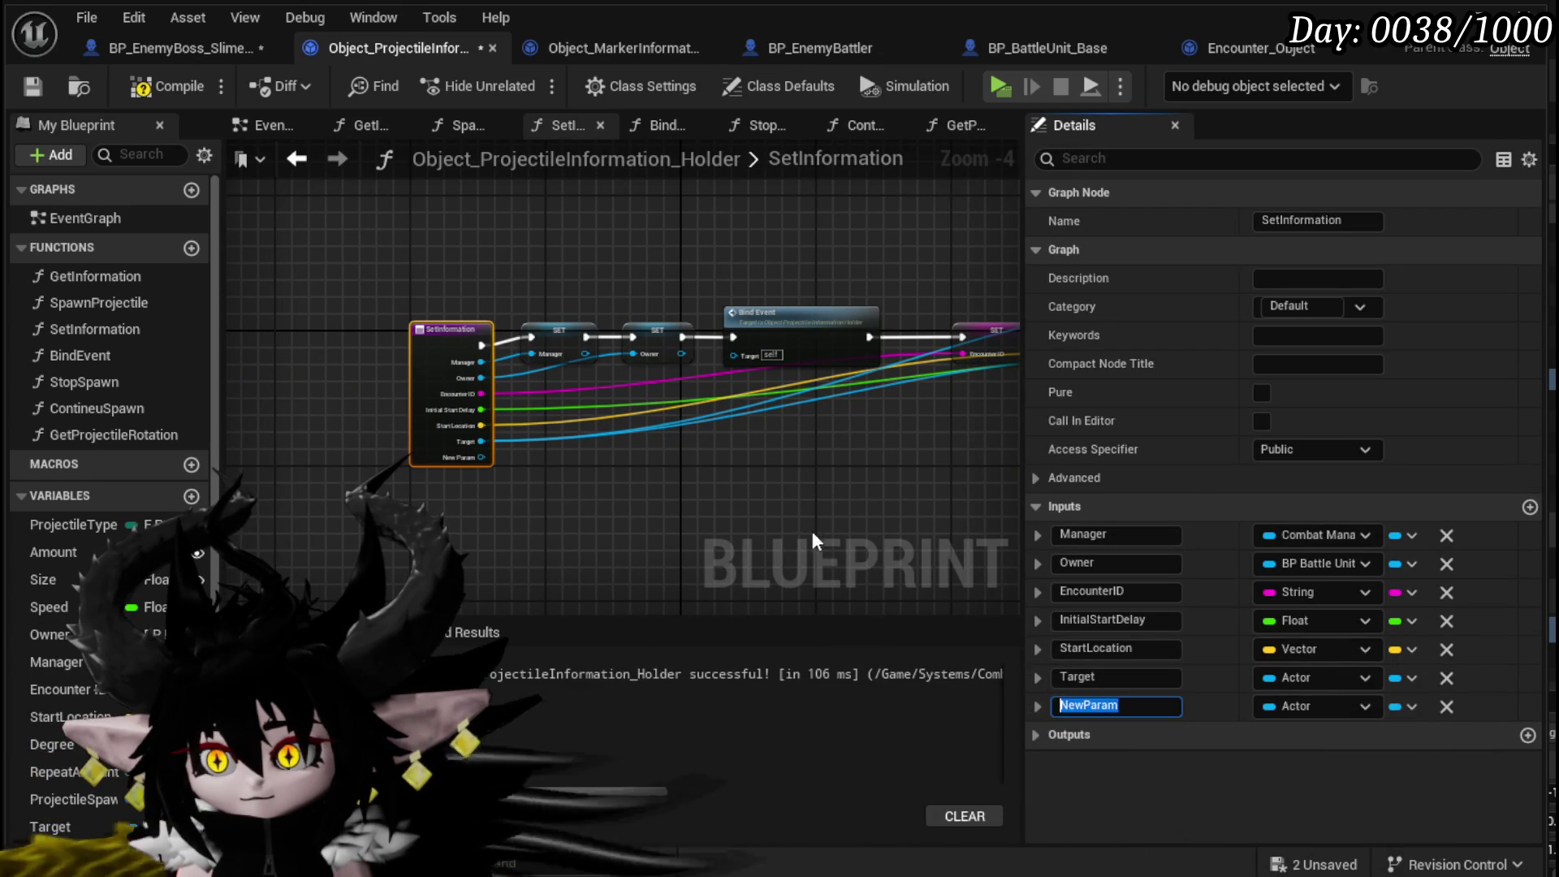
pyautogui.write('TargetL')
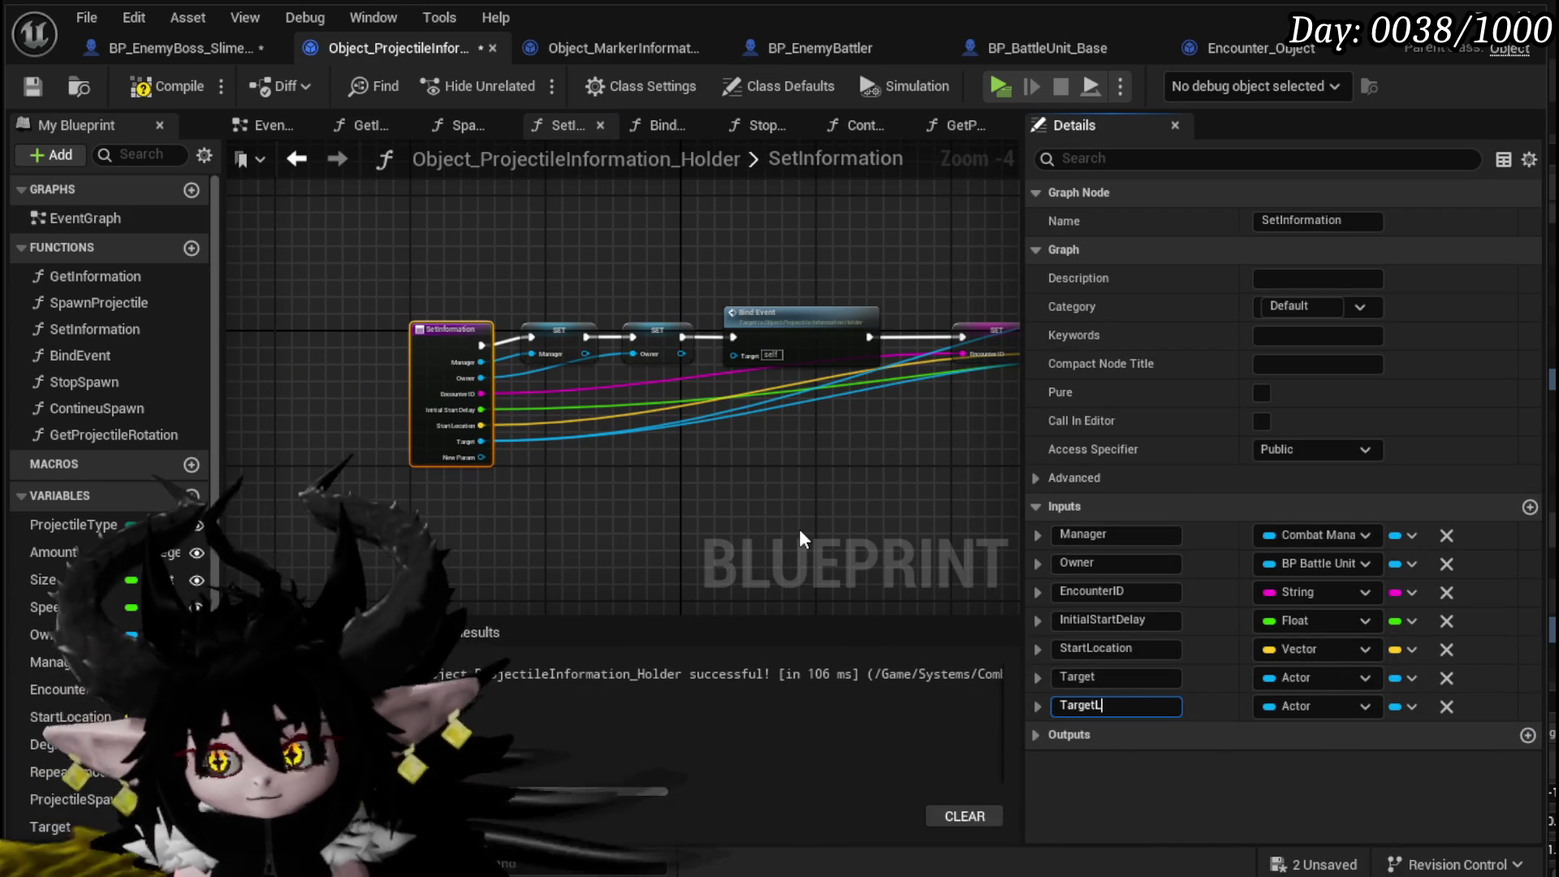
pyautogui.write('ocation')
pyautogui.press('Return')
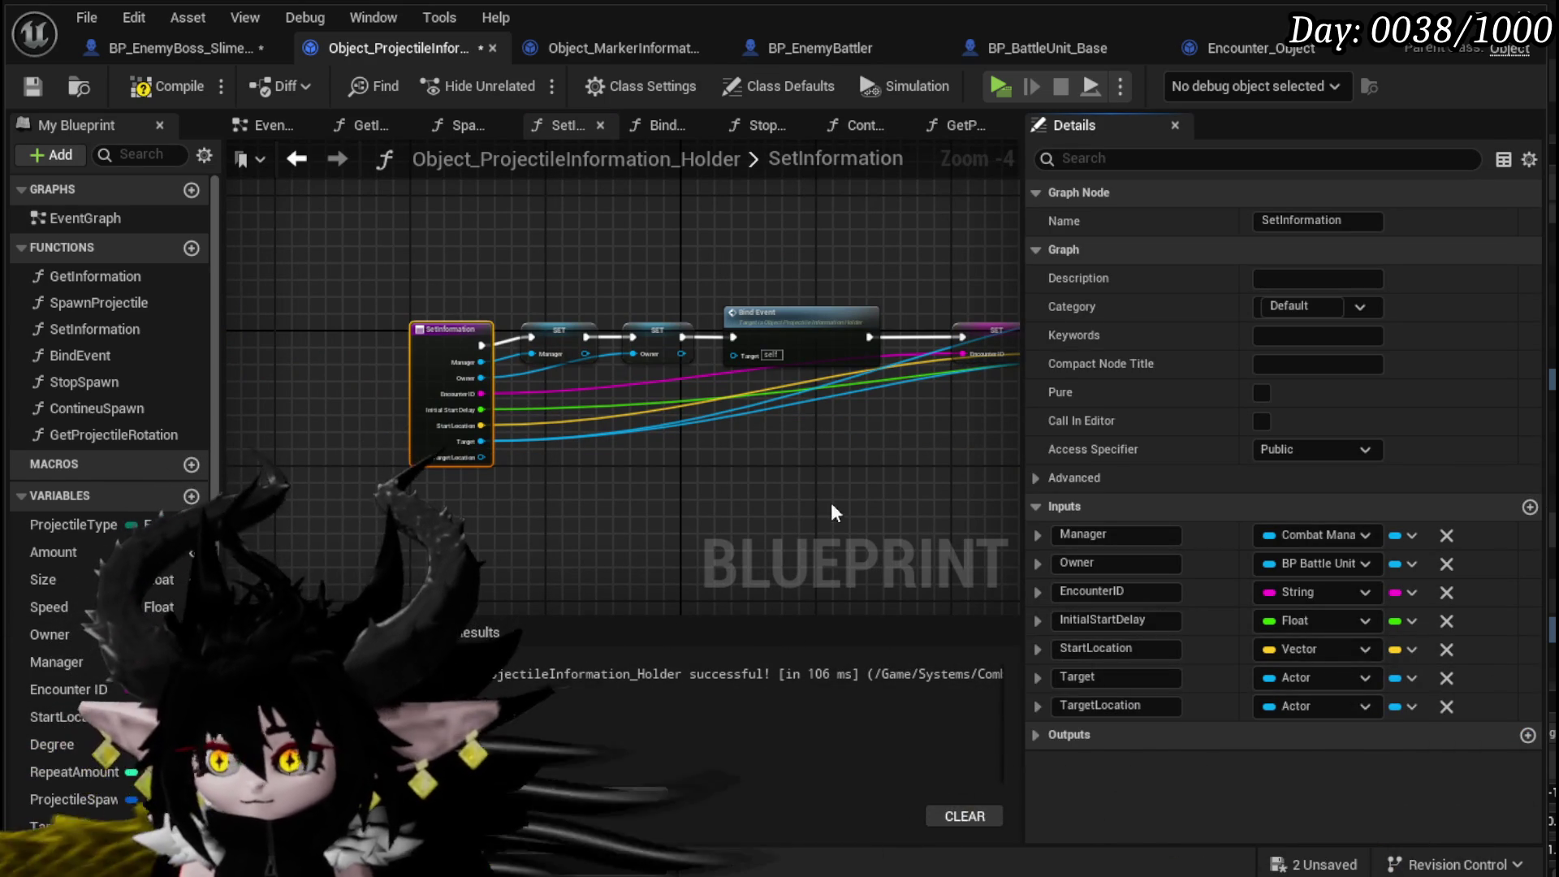
# - Move TargetLocation above Target in the inputs and make it a Vector
pyautogui.click(1031, 704)
pyautogui.click(1031, 704)
pyautogui.moveTo(1032, 704)
pyautogui.mouseDown()
pyautogui.moveTo(1080, 678)
pyautogui.moveTo(1137, 678)
pyautogui.mouseUp()
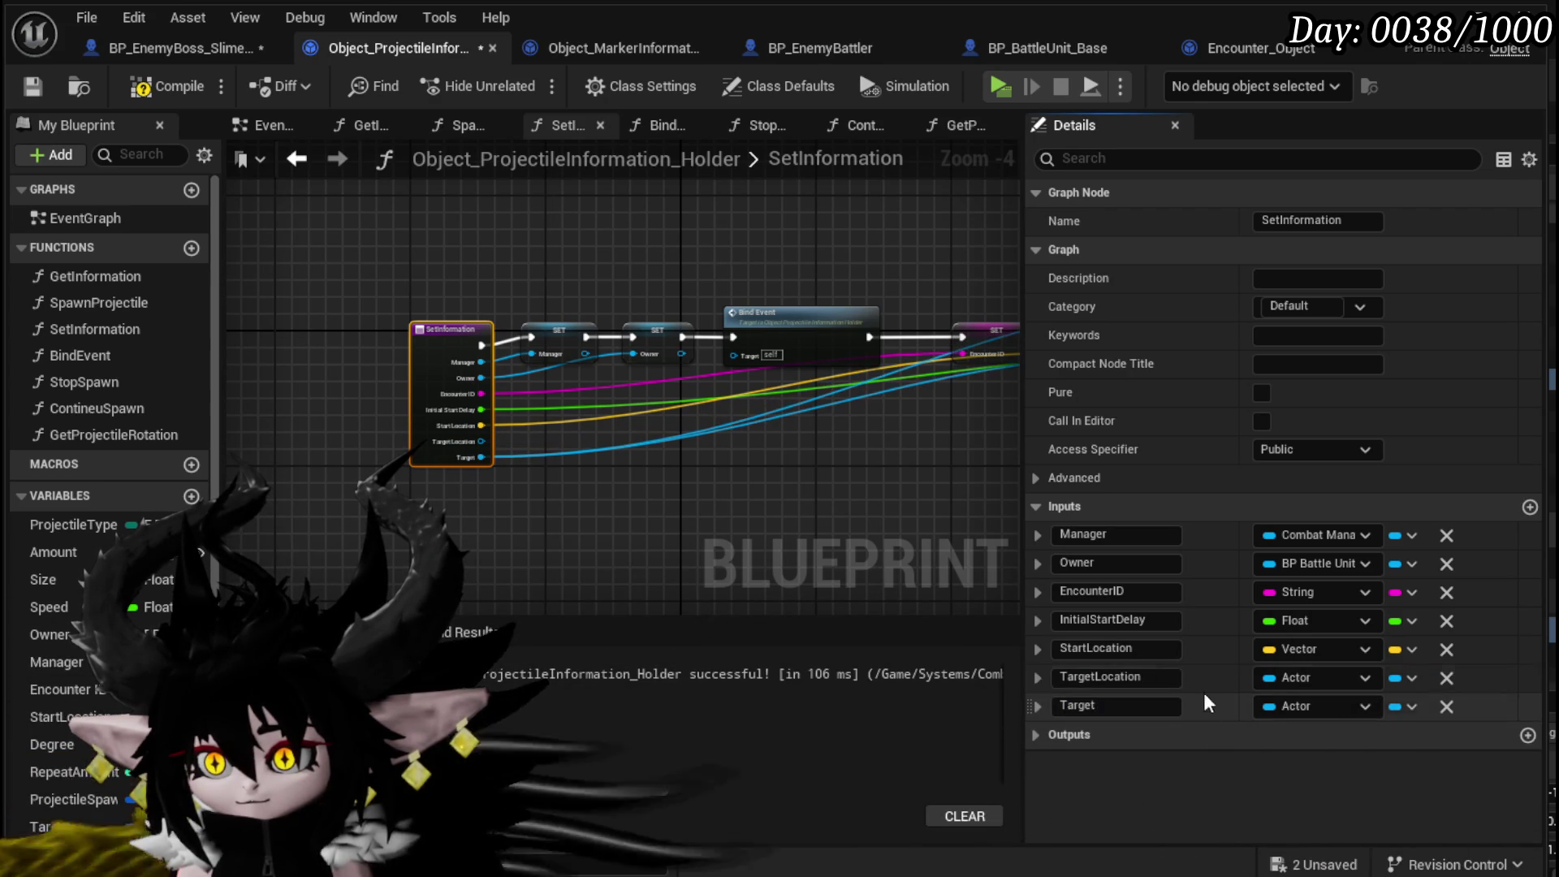
pyautogui.click(1315, 678)
pyautogui.click(1347, 329)
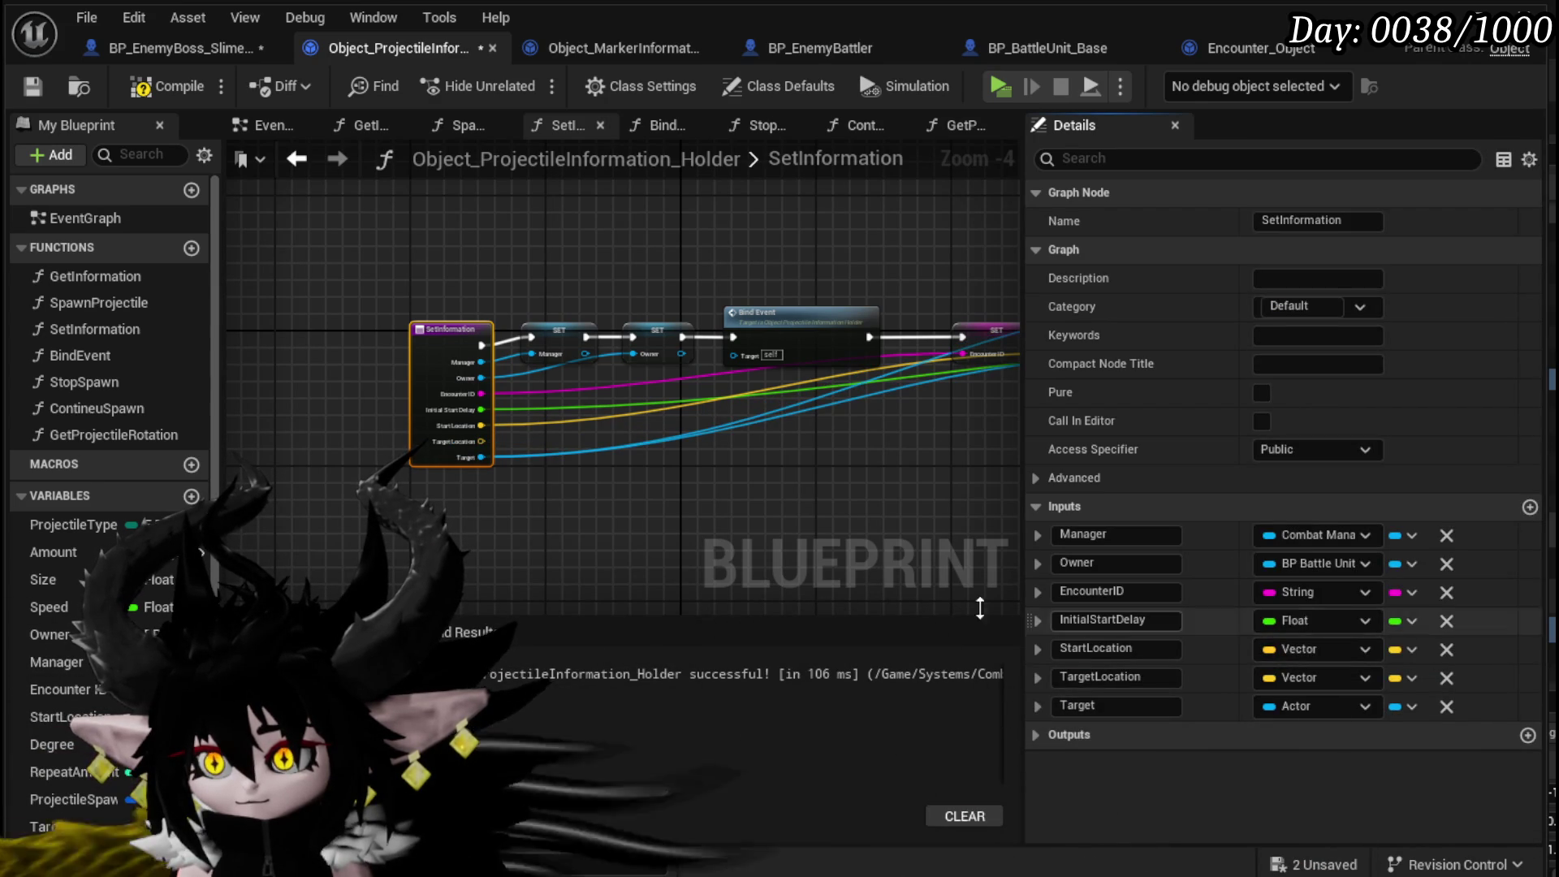
pyautogui.scroll(1, 502, 433)
pyautogui.rightClick(475, 445)
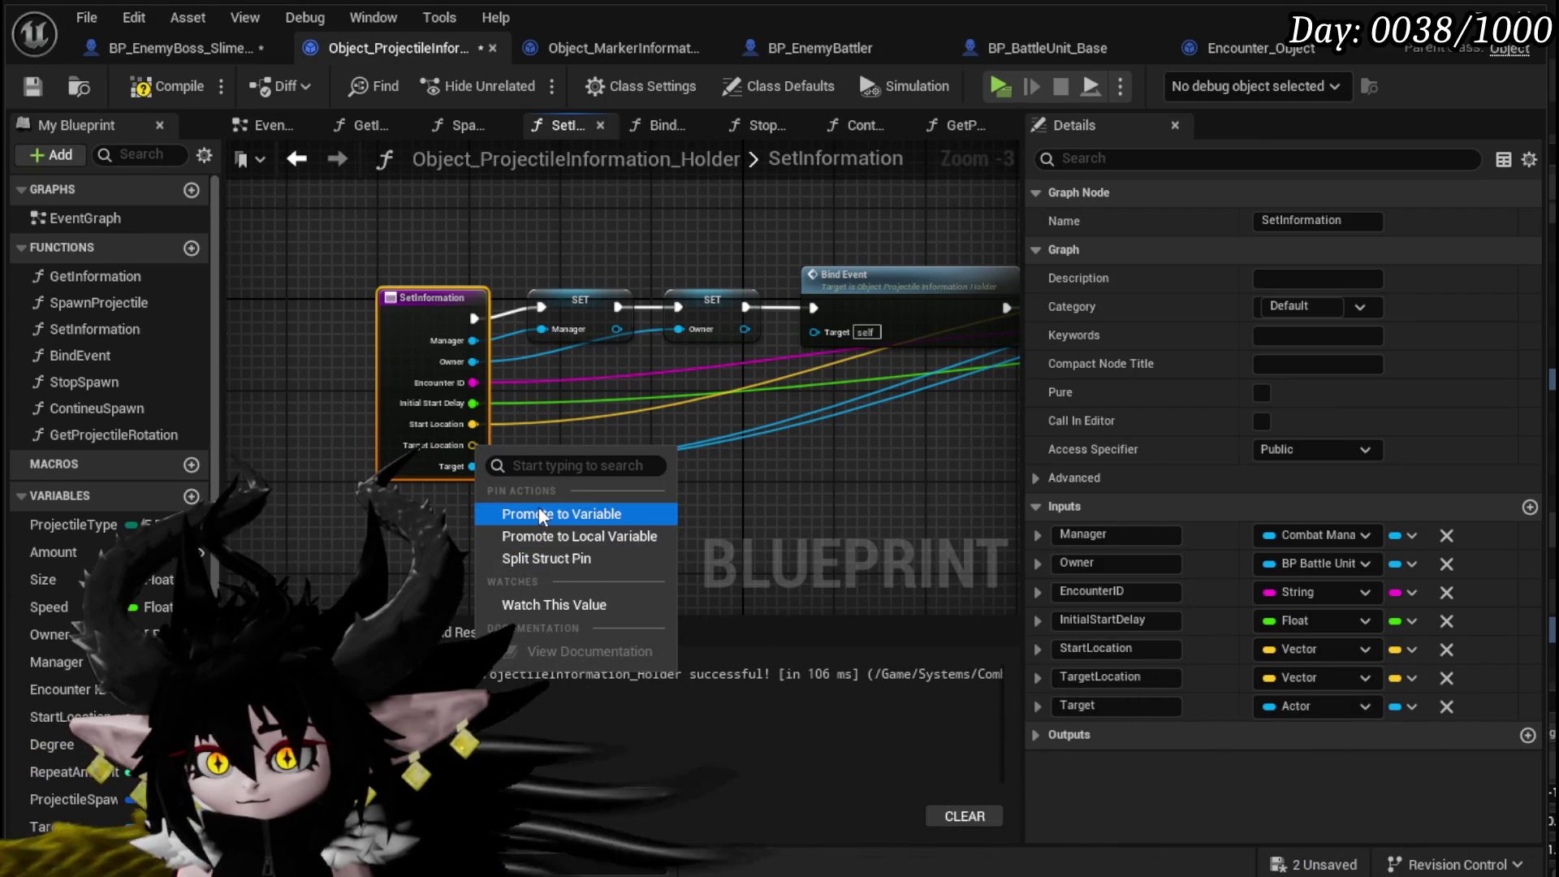
# - Promote Target Location to a variable, set it from Is Not Valid before Set Timer, then compile and save
pyautogui.press('Escape')
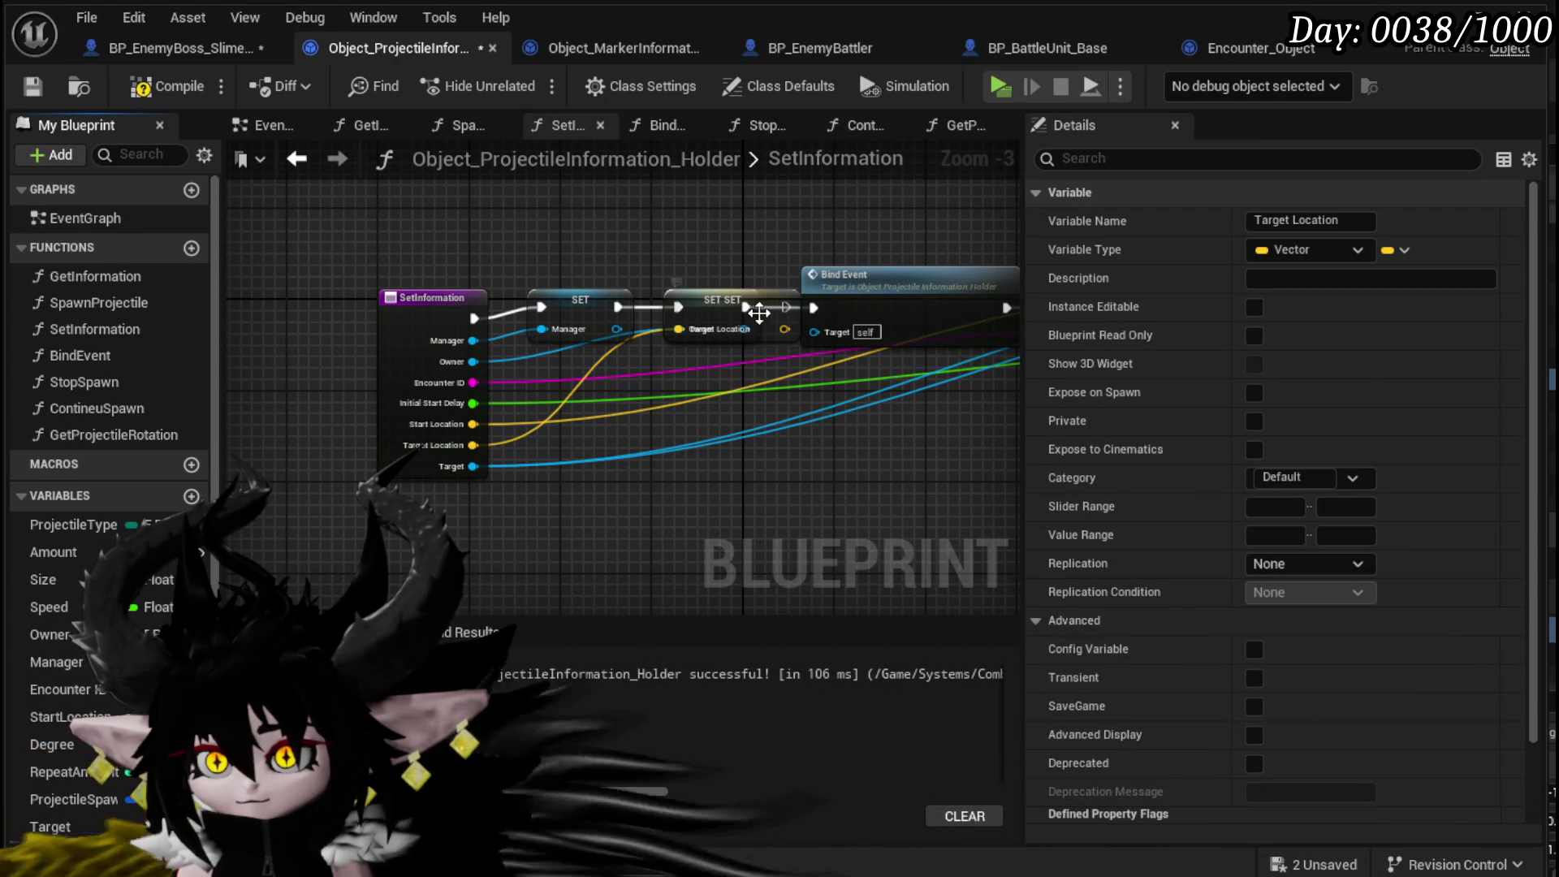
pyautogui.moveTo(778, 293)
pyautogui.mouseDown()
pyautogui.moveTo(998, 333)
pyautogui.moveTo(358, 430)
pyautogui.moveTo(461, 387)
pyautogui.moveTo(482, 353)
pyautogui.moveTo(457, 358)
pyautogui.mouseUp()
pyautogui.moveTo(326, 331)
pyautogui.mouseDown()
pyautogui.moveTo(373, 388)
pyautogui.moveTo(371, 371)
pyautogui.mouseUp()
pyautogui.moveTo(472, 375); pyautogui.dragTo(570, 331)
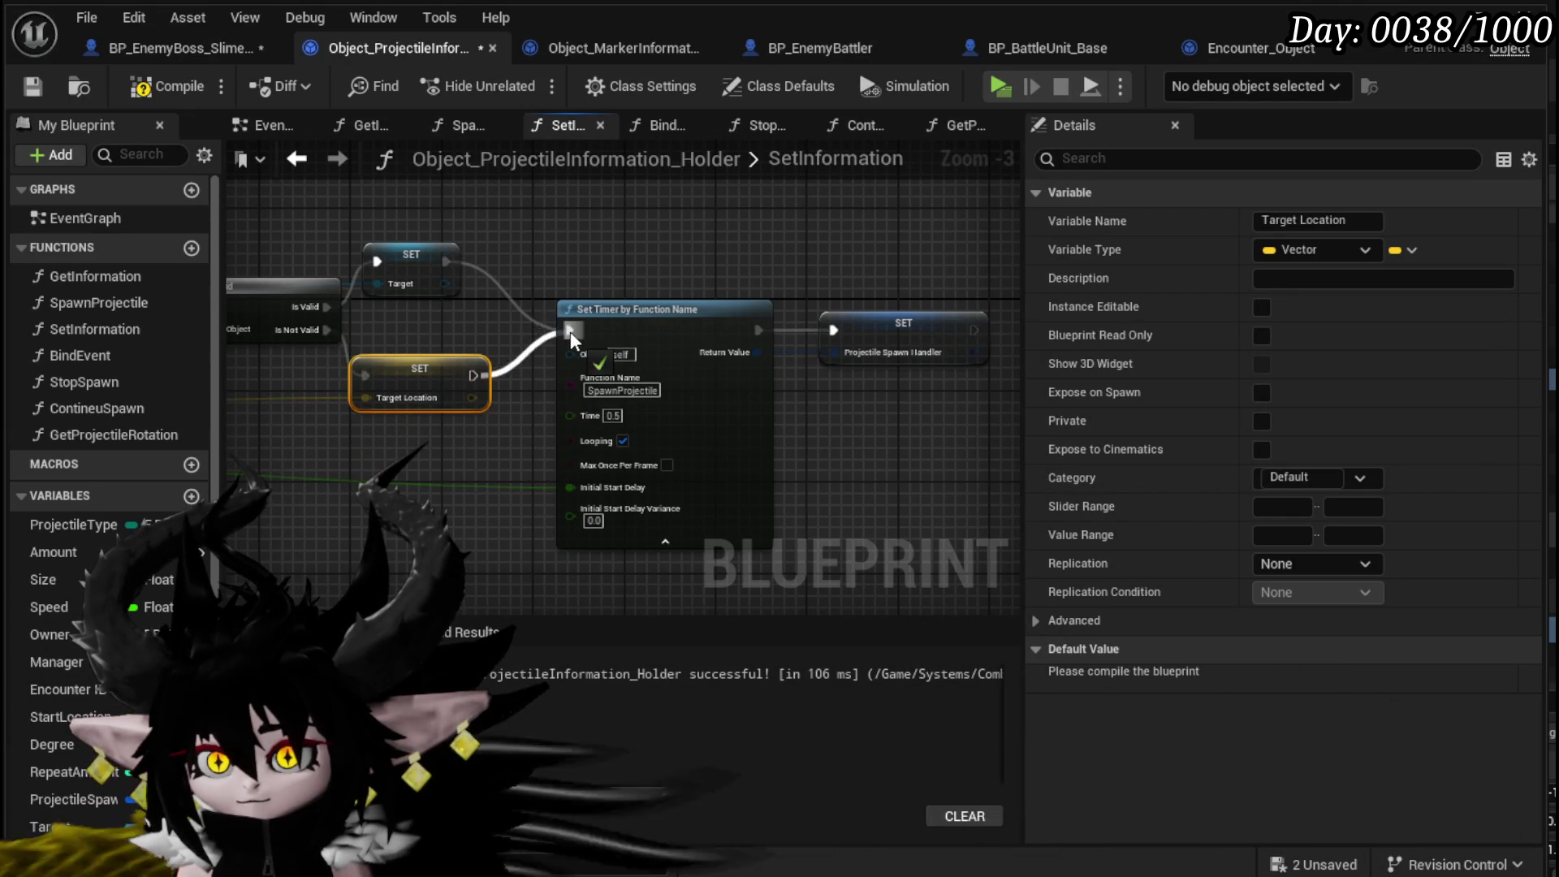
pyautogui.click(539, 285)
pyautogui.click(163, 91)
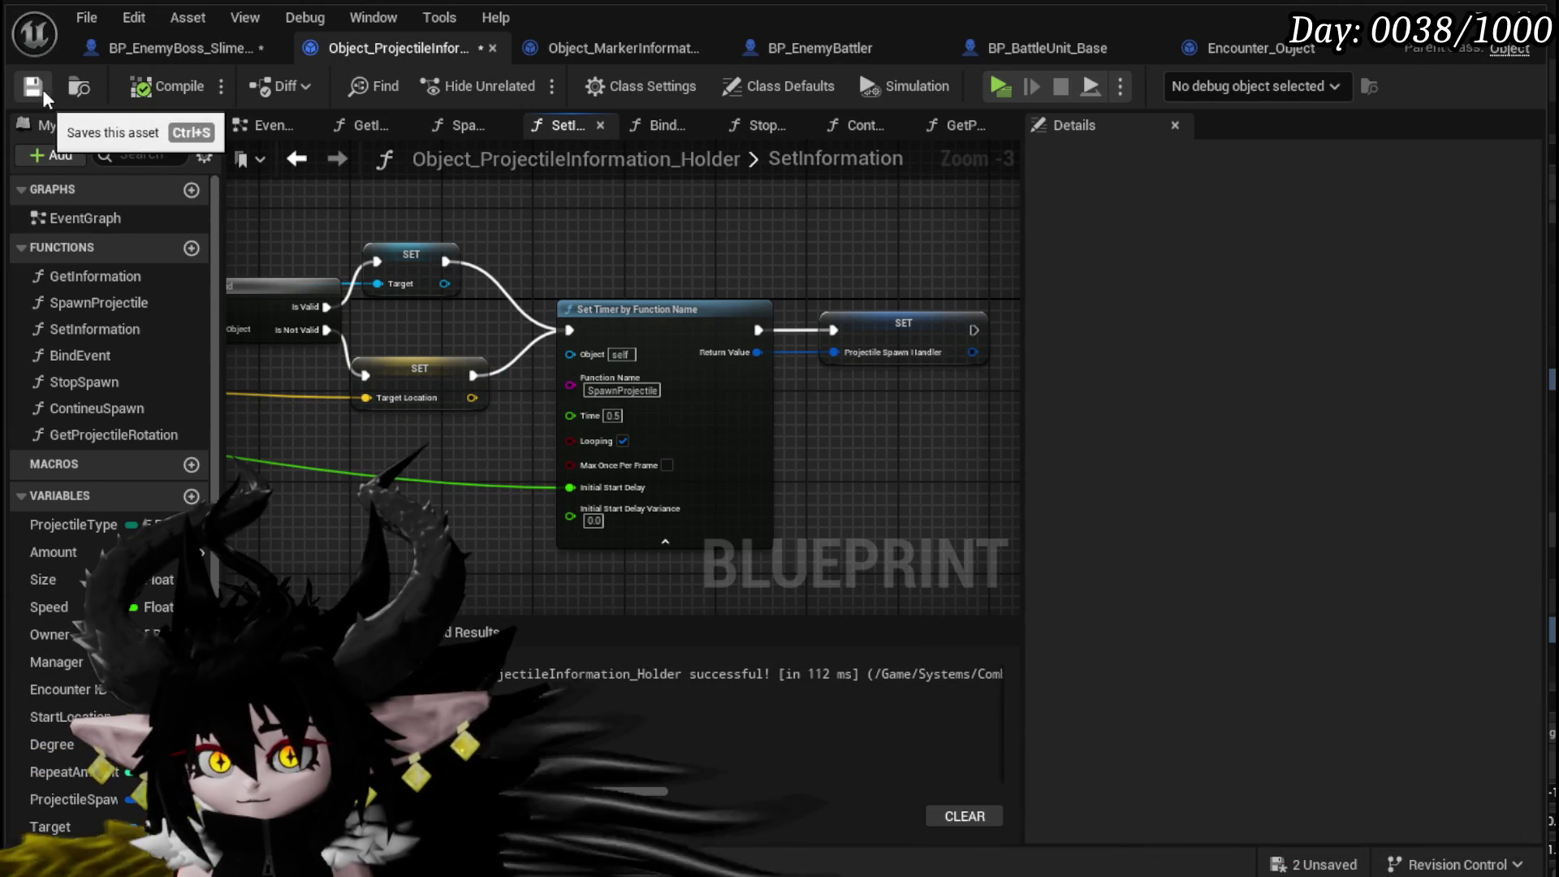
pyautogui.click(39, 88)
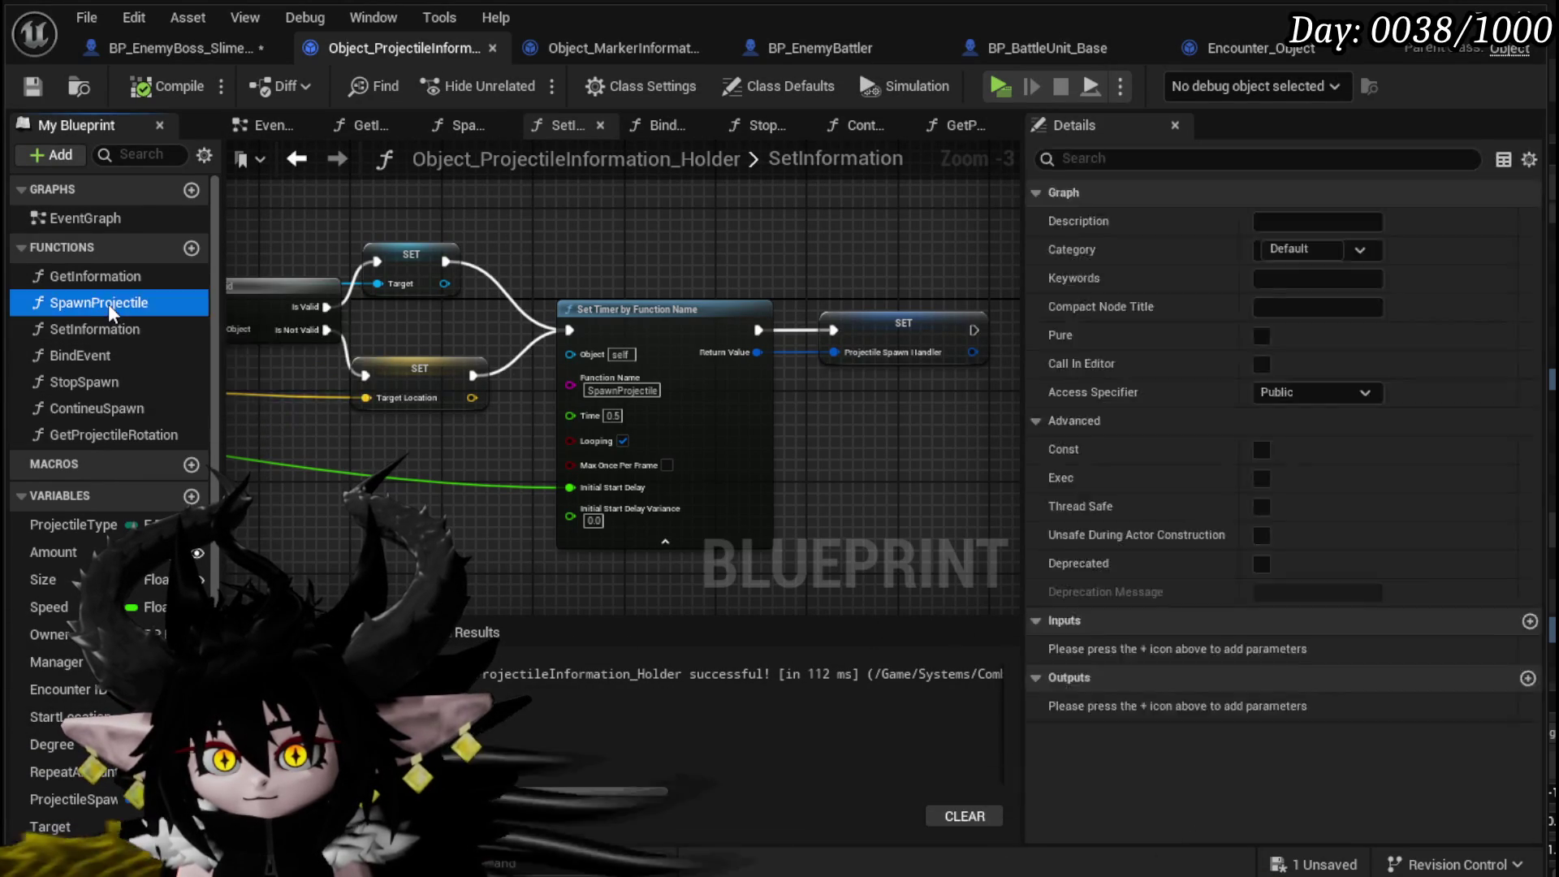
# - In GetProjectileRotation, replace Get Actor Location with Target Location as Find Look at Rotation's Target
pyautogui.doubleClick(109, 304)
pyautogui.doubleClick(102, 433)
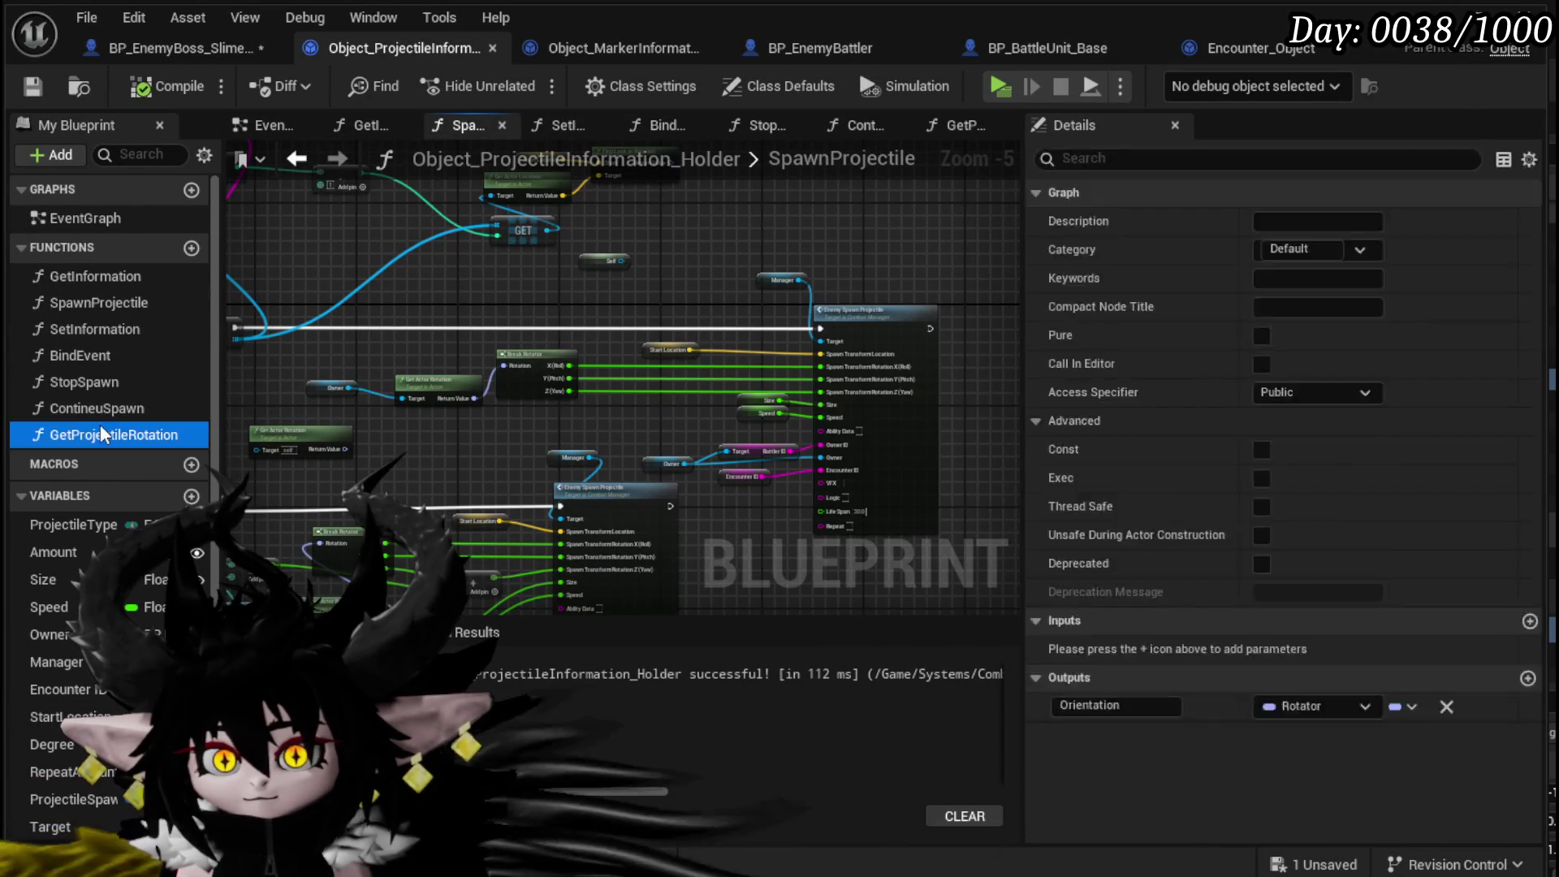
pyautogui.scroll(3, 817, 468)
pyautogui.moveTo(818, 468)
pyautogui.mouseDown()
pyautogui.moveTo(610, 442)
pyautogui.moveTo(921, 560)
pyautogui.mouseUp()
pyautogui.click(469, 324)
pyautogui.press('Delete')
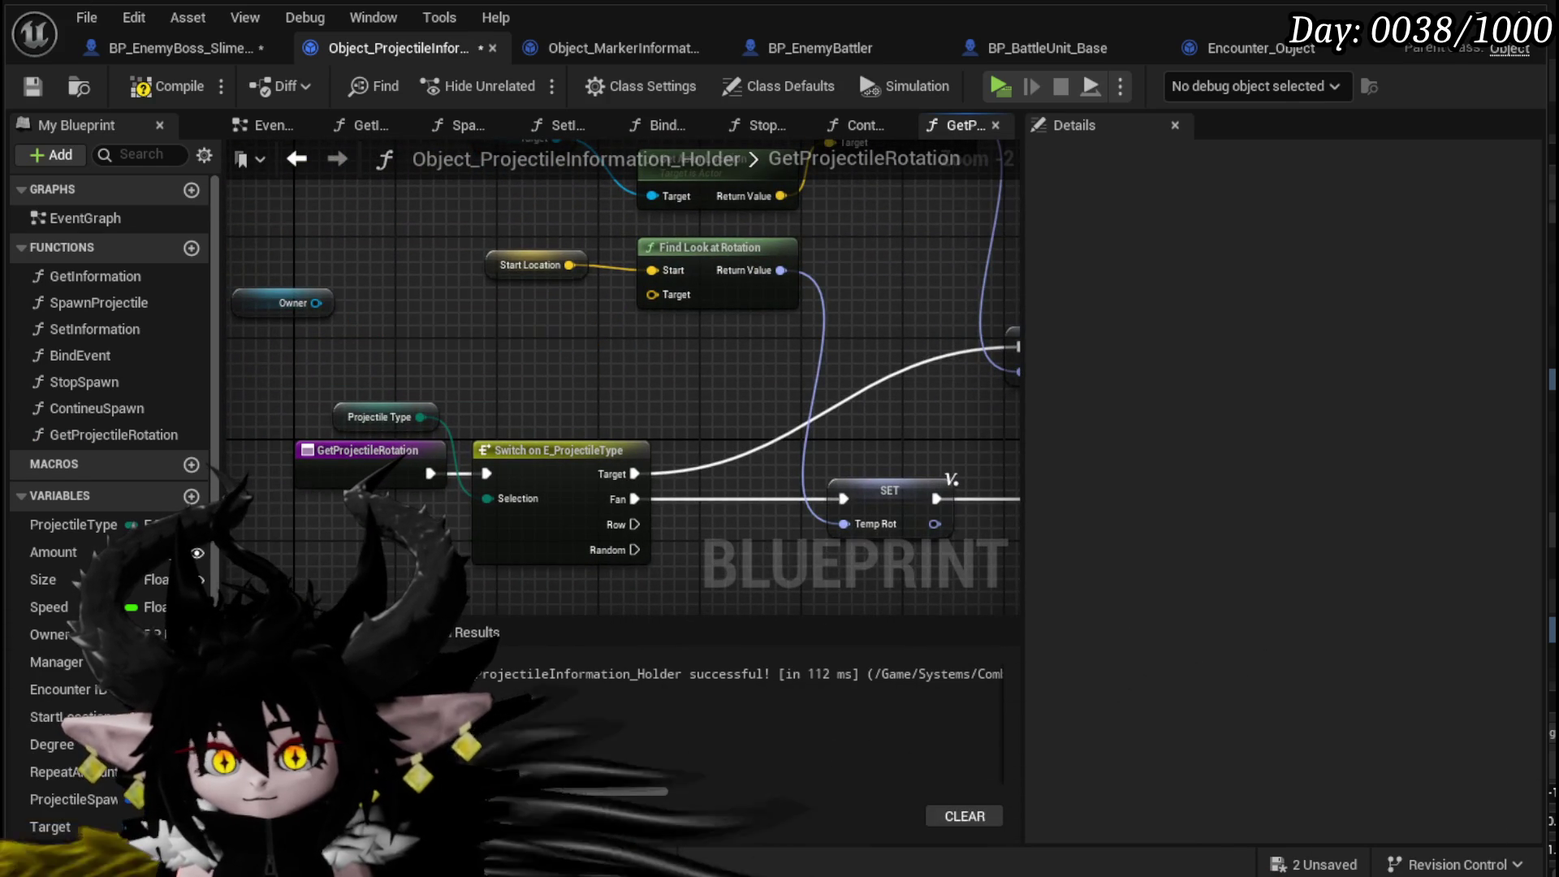
pyautogui.scroll(-3, 90, 673)
pyautogui.moveTo(69, 719); pyautogui.dragTo(765, 280)
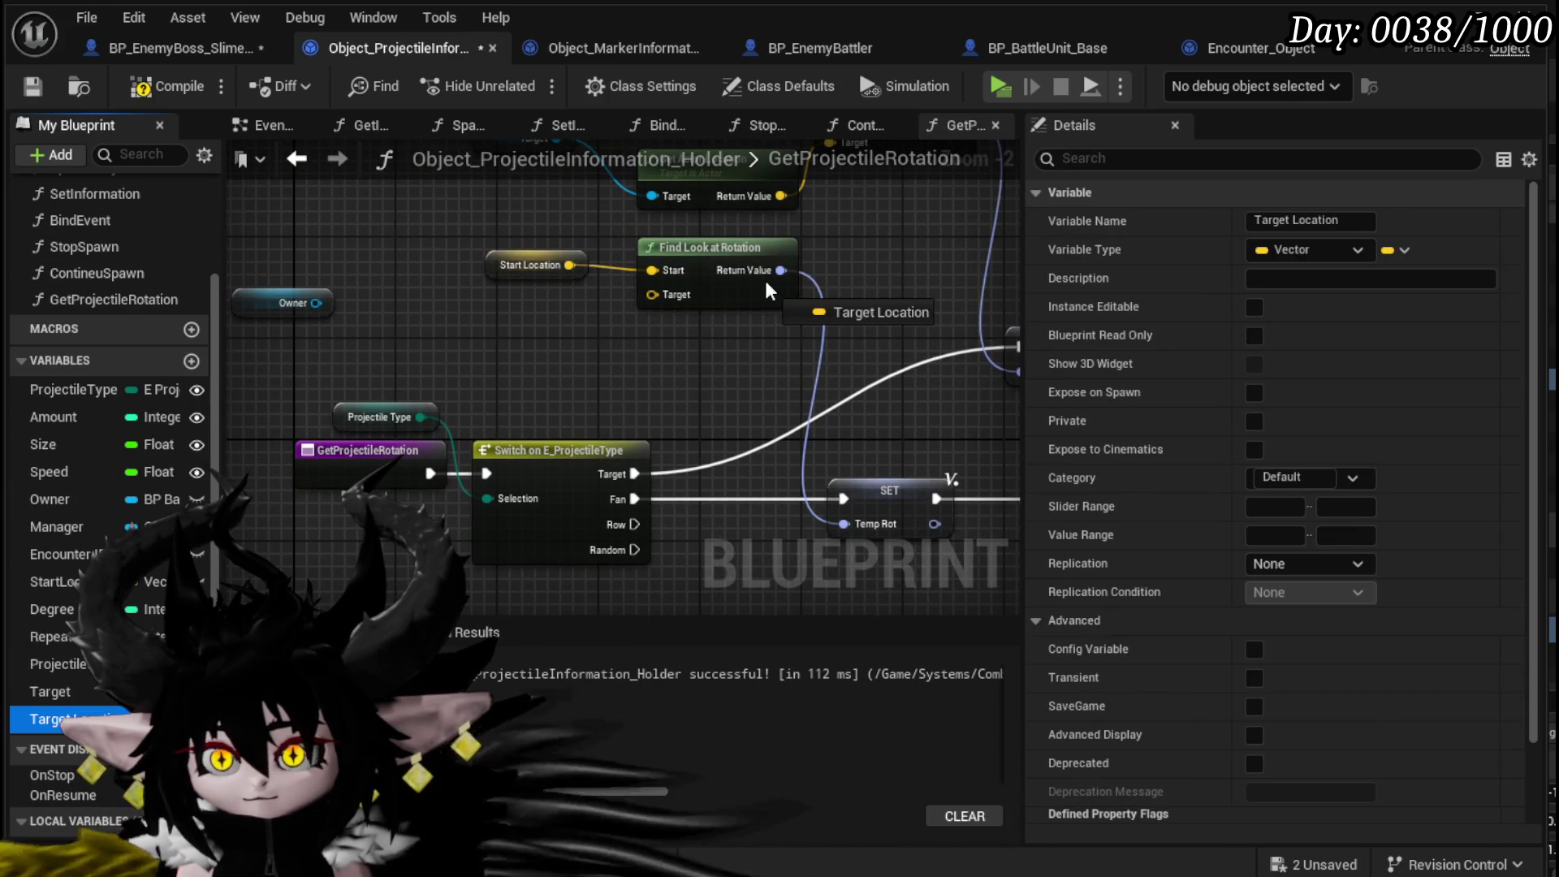
pyautogui.moveTo(659, 294); pyautogui.dragTo(659, 296)
pyautogui.click(533, 315)
# - Rearrange the original and Target Location look-at rotation node groups
pyautogui.moveTo(349, 280)
pyautogui.mouseDown()
pyautogui.moveTo(291, 301)
pyautogui.moveTo(382, 379)
pyautogui.moveTo(441, 288)
pyautogui.moveTo(972, 213)
pyautogui.mouseUp()
pyautogui.click(441, 287)
pyautogui.moveTo(845, 243); pyautogui.dragTo(715, 213)
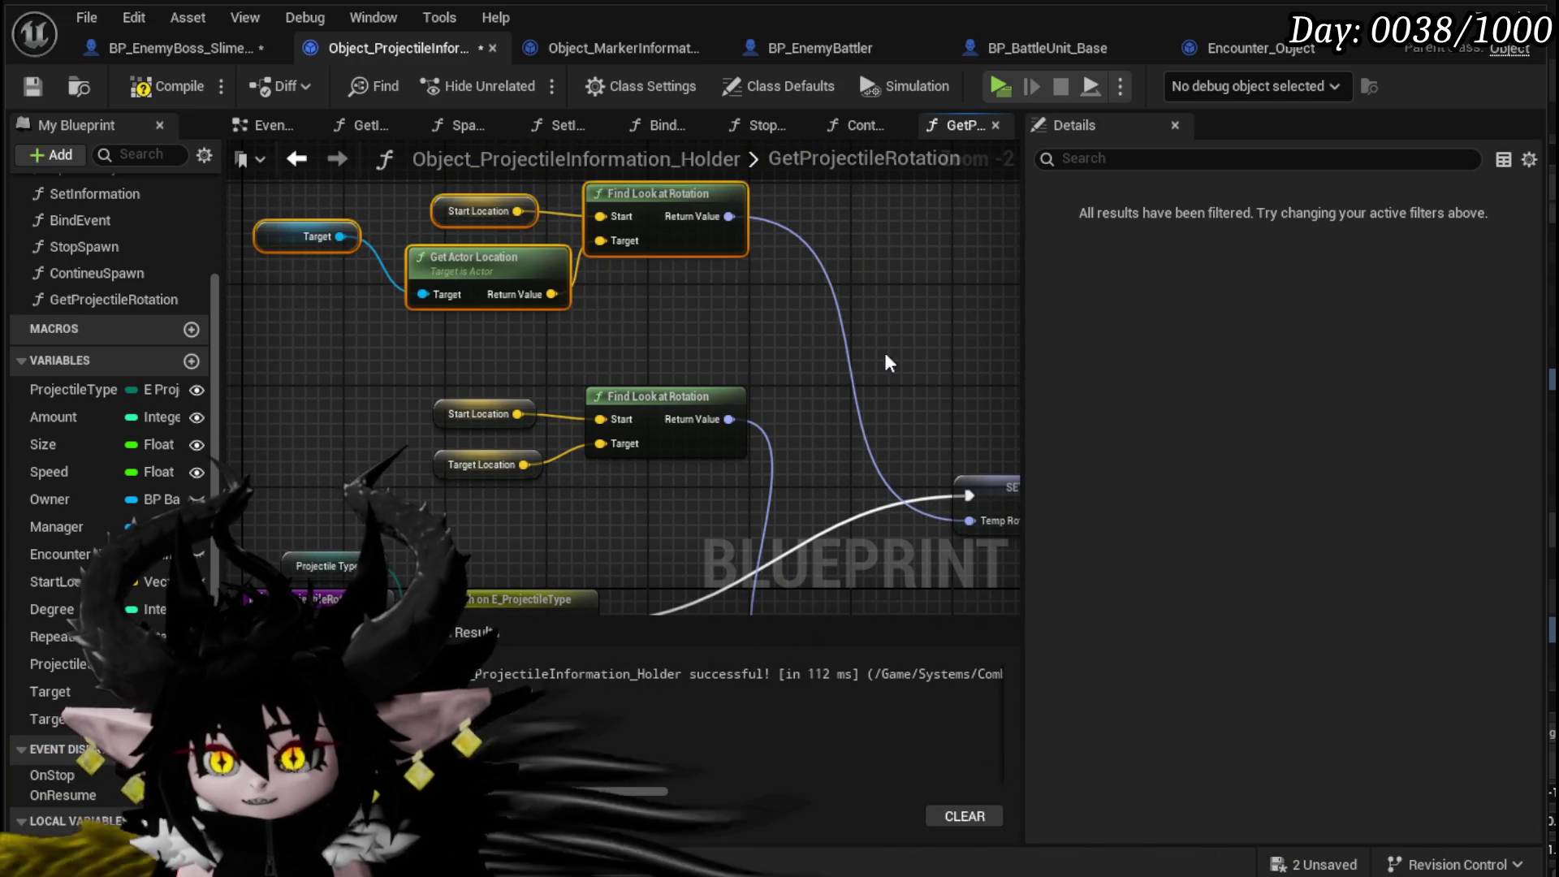
pyautogui.moveTo(243, 293)
pyautogui.mouseDown()
pyautogui.moveTo(328, 392)
pyautogui.moveTo(682, 271)
pyautogui.mouseUp()
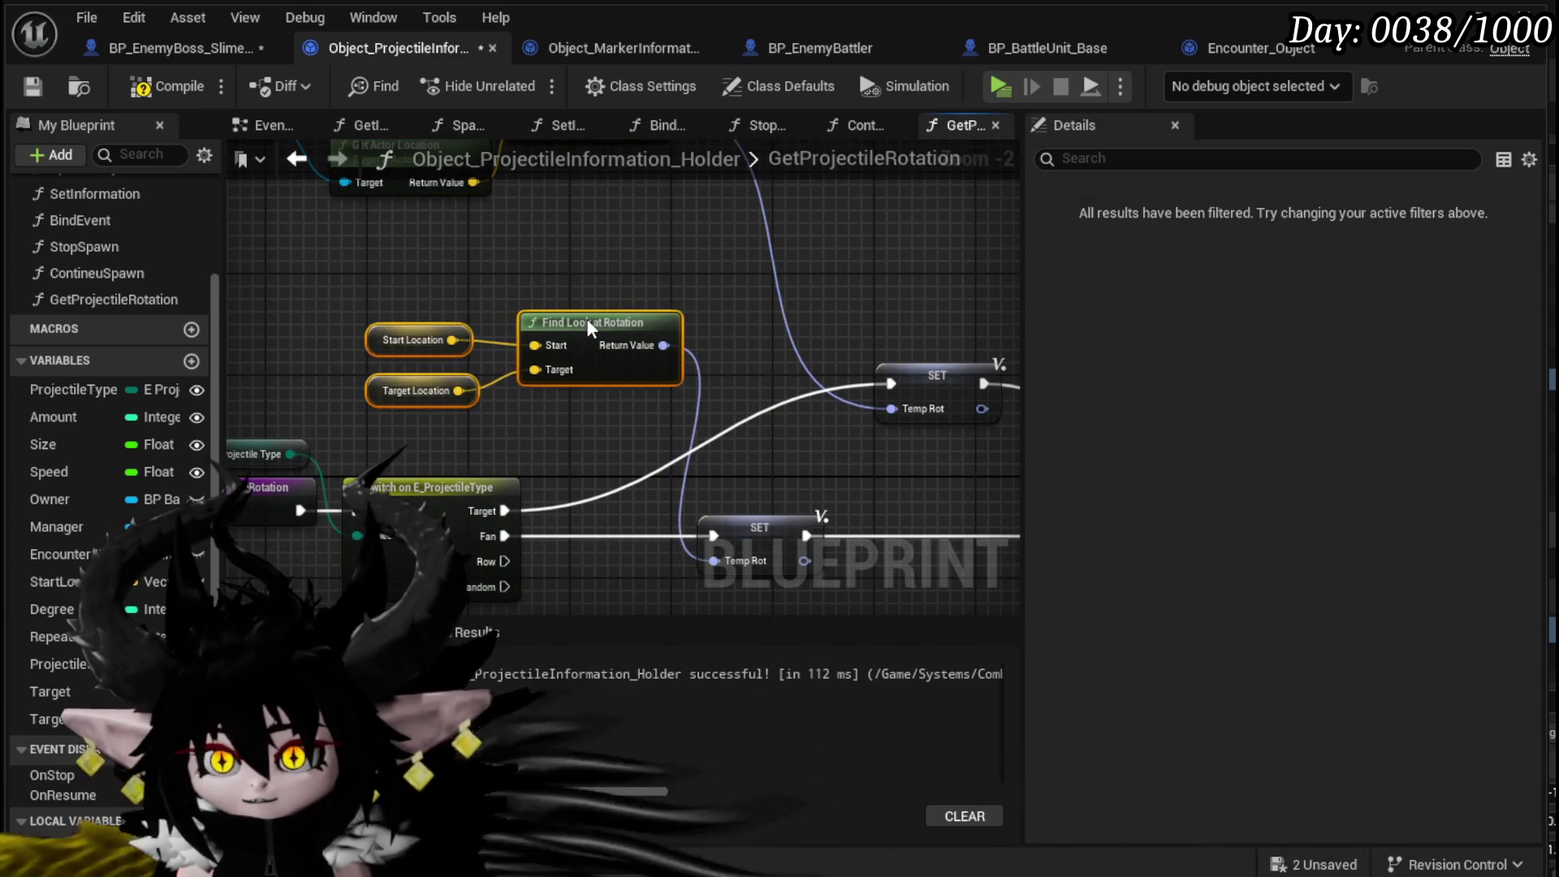
pyautogui.scroll(-2, 820, 413)
# - Recompile the projectile holder and save BP_EnemyBoss_SlimeYY
pyautogui.click(144, 86)
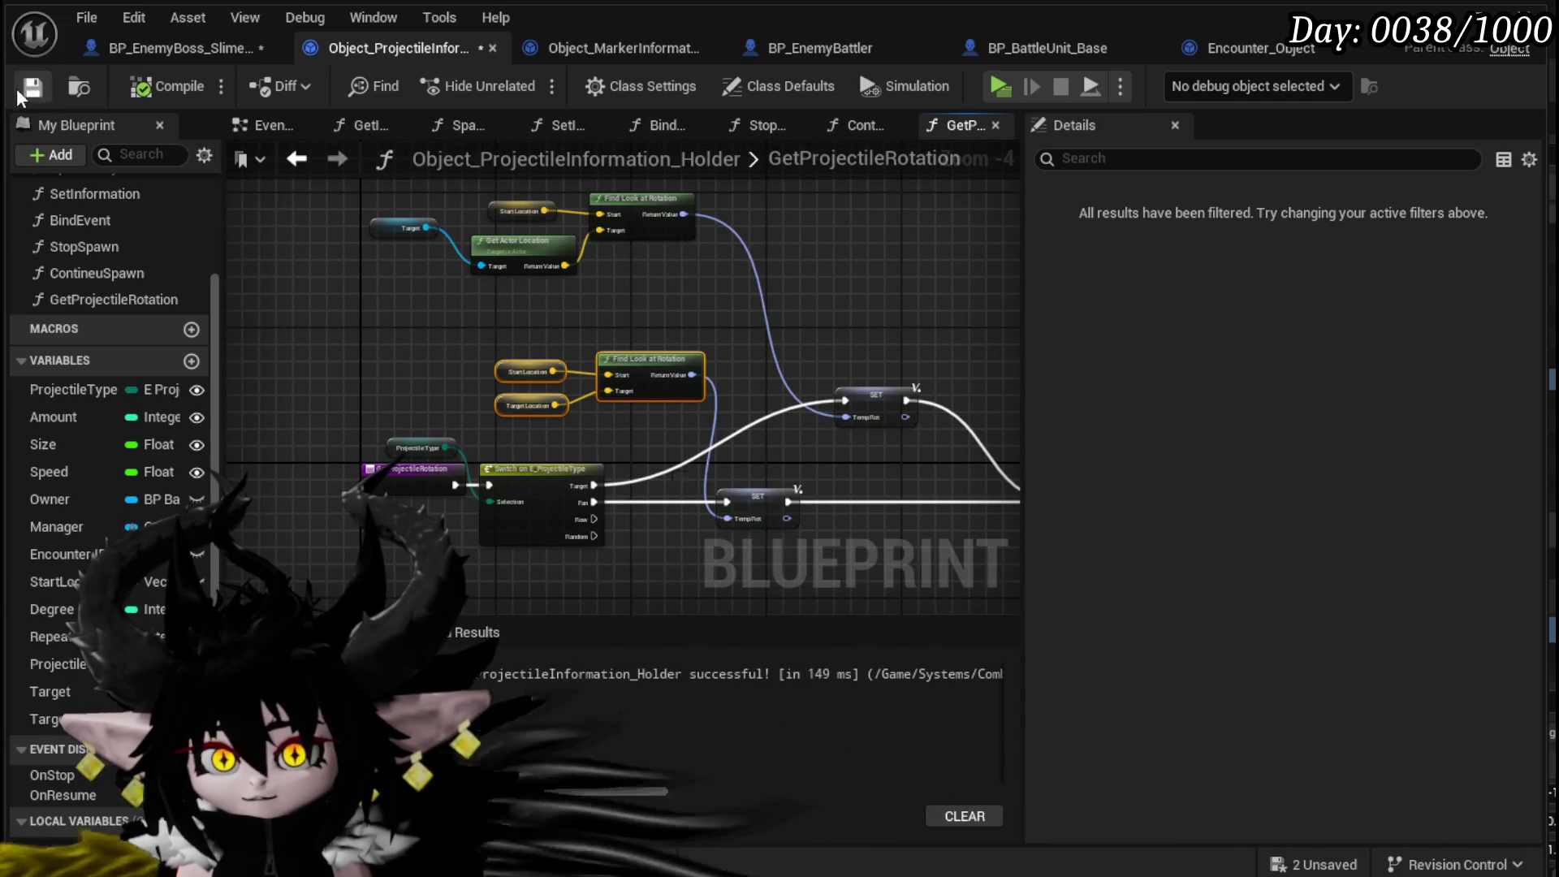
pyautogui.click(127, 50)
pyautogui.hotkey('ctrl', 's')
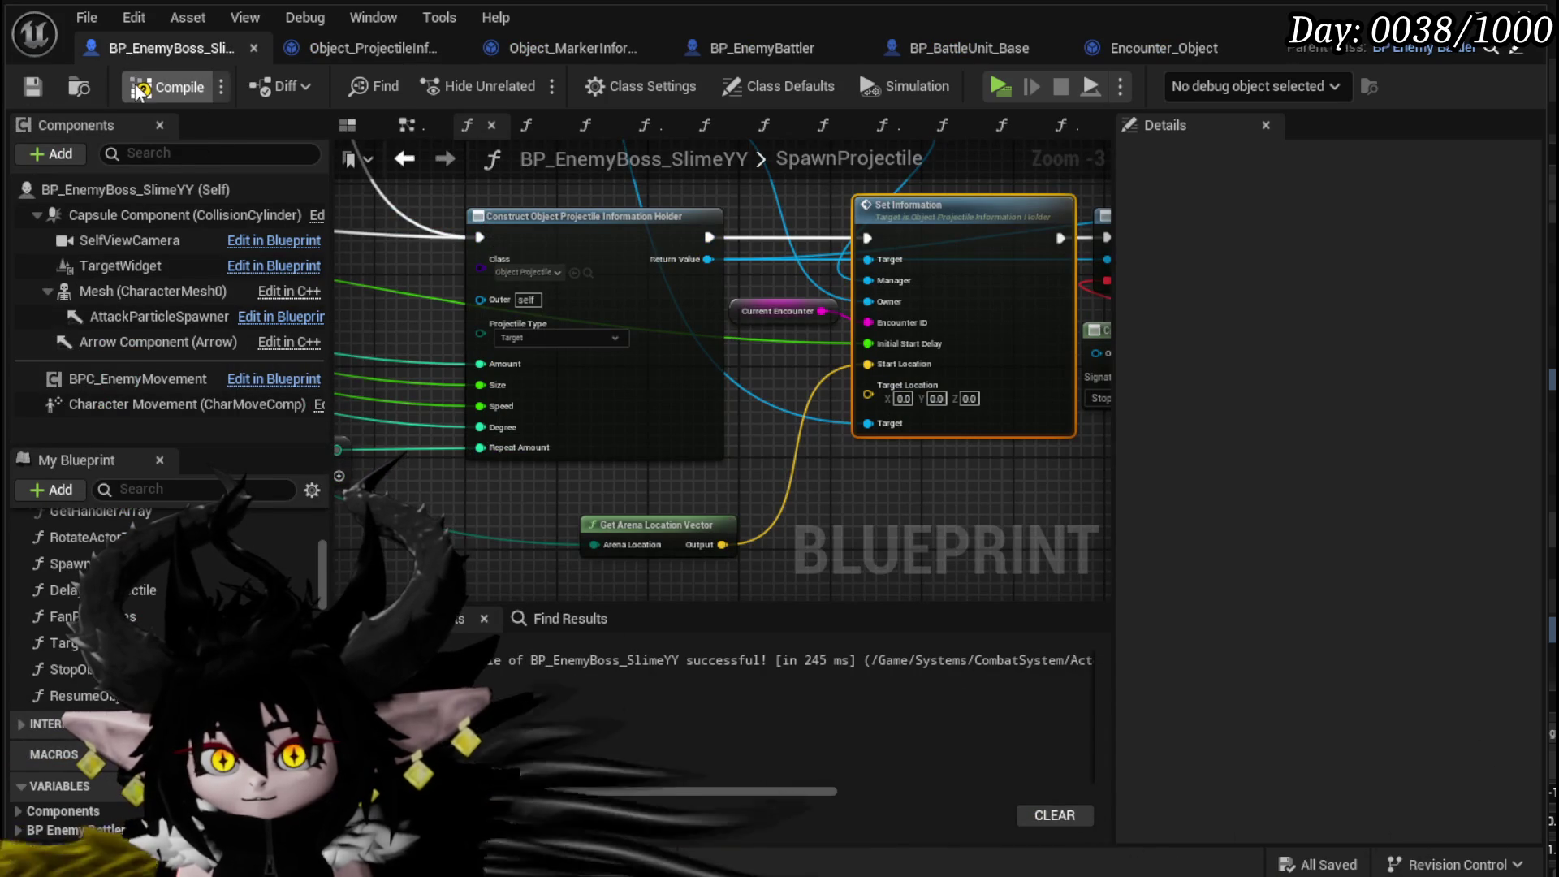
# - Mark GetProjectileRotation as Pure, then compile and save the projectile holder
pyautogui.click(348, 55)
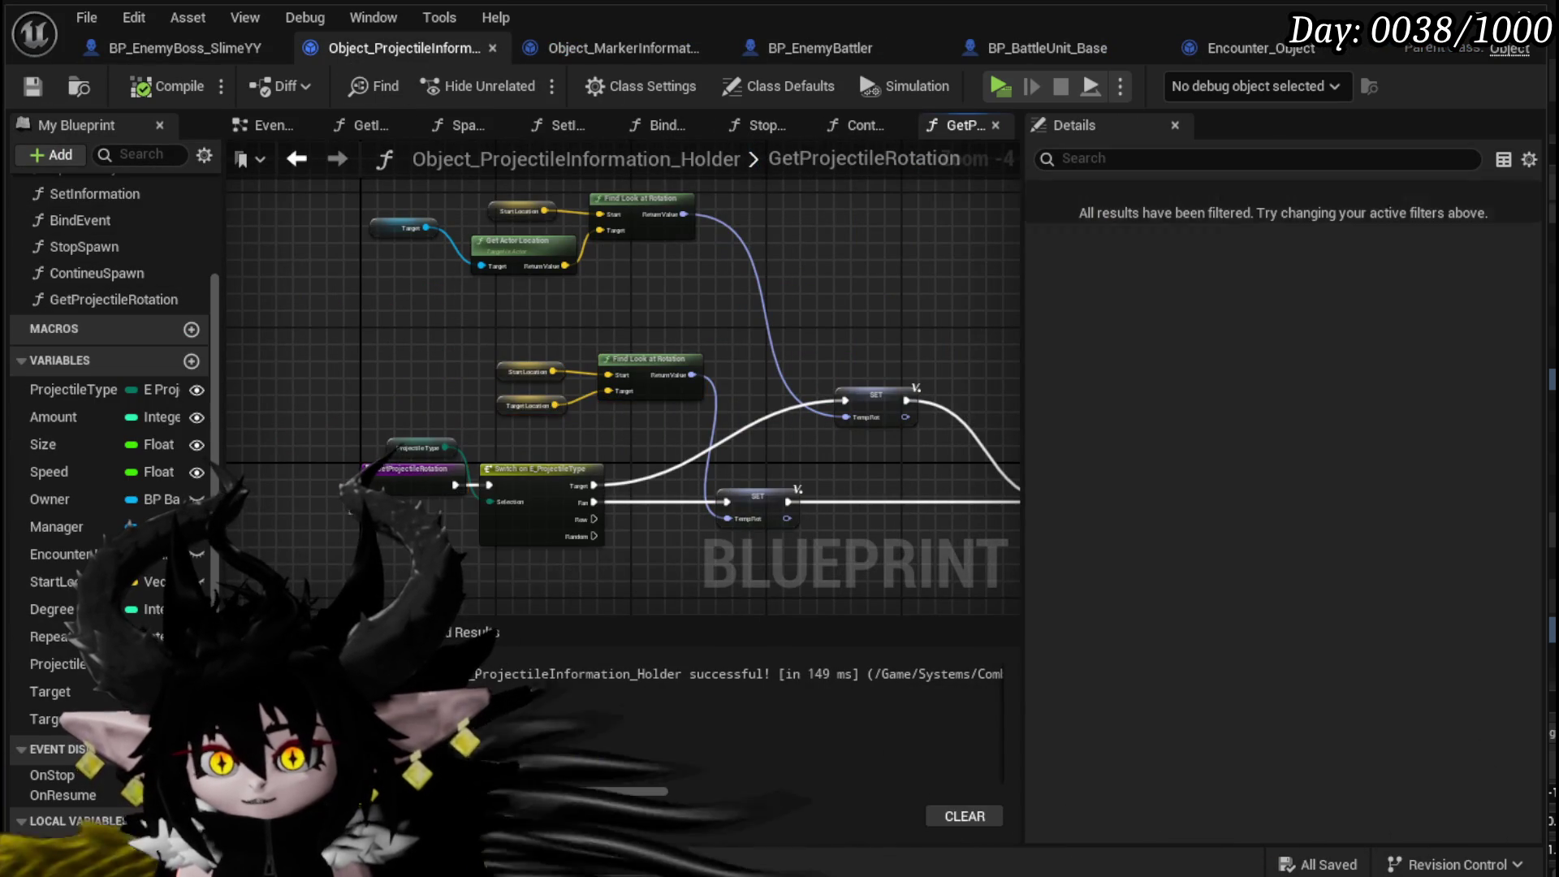
pyautogui.click(410, 470)
pyautogui.moveTo(410, 470); pyautogui.dragTo(298, 386)
pyautogui.click(1261, 392)
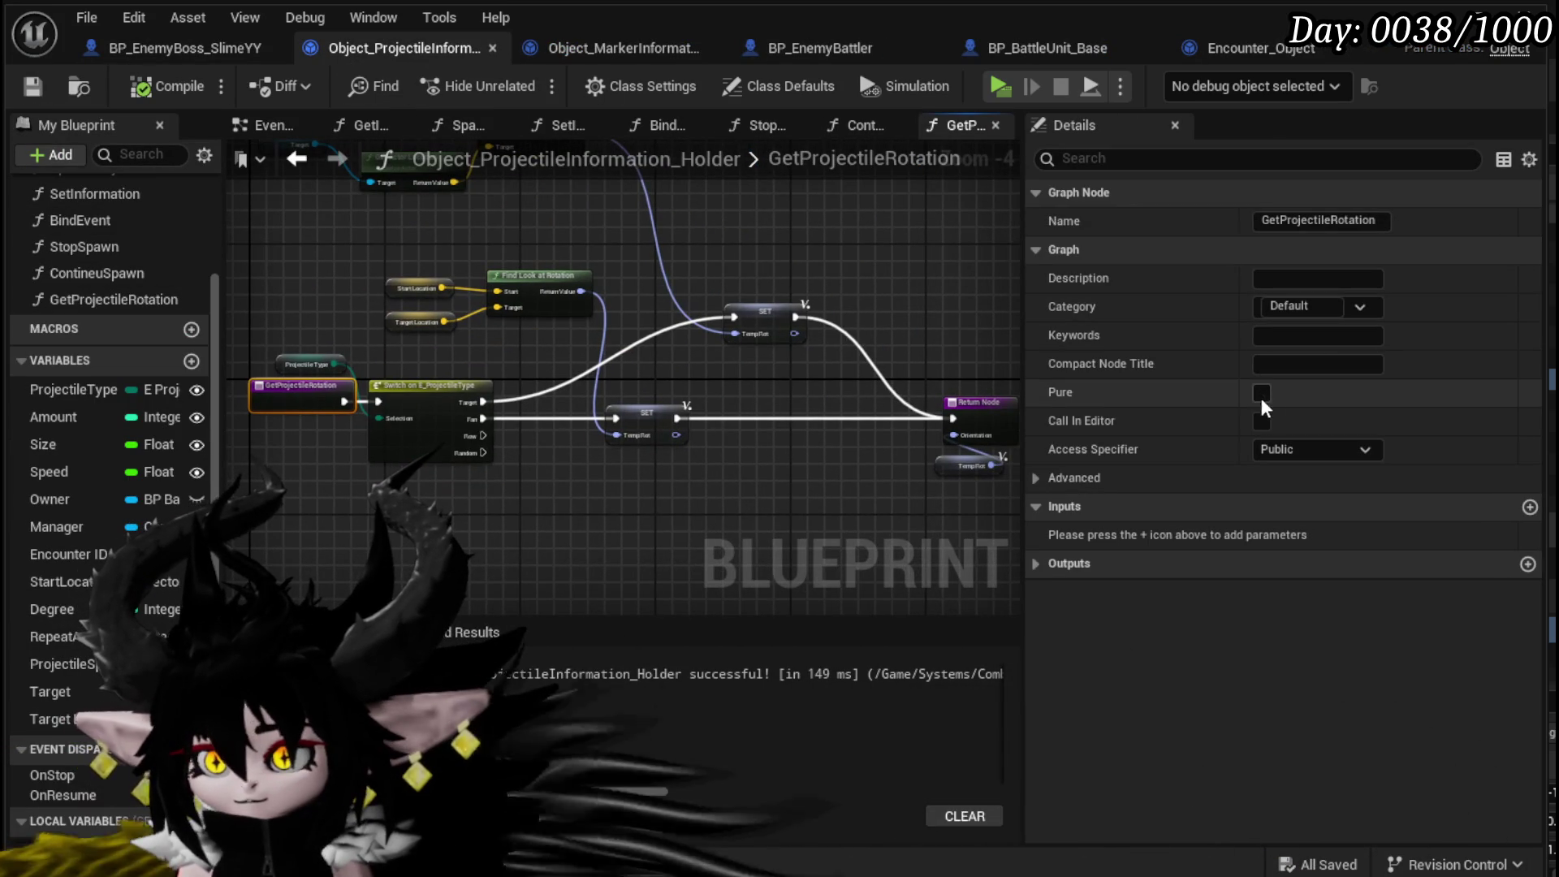
pyautogui.click(166, 86)
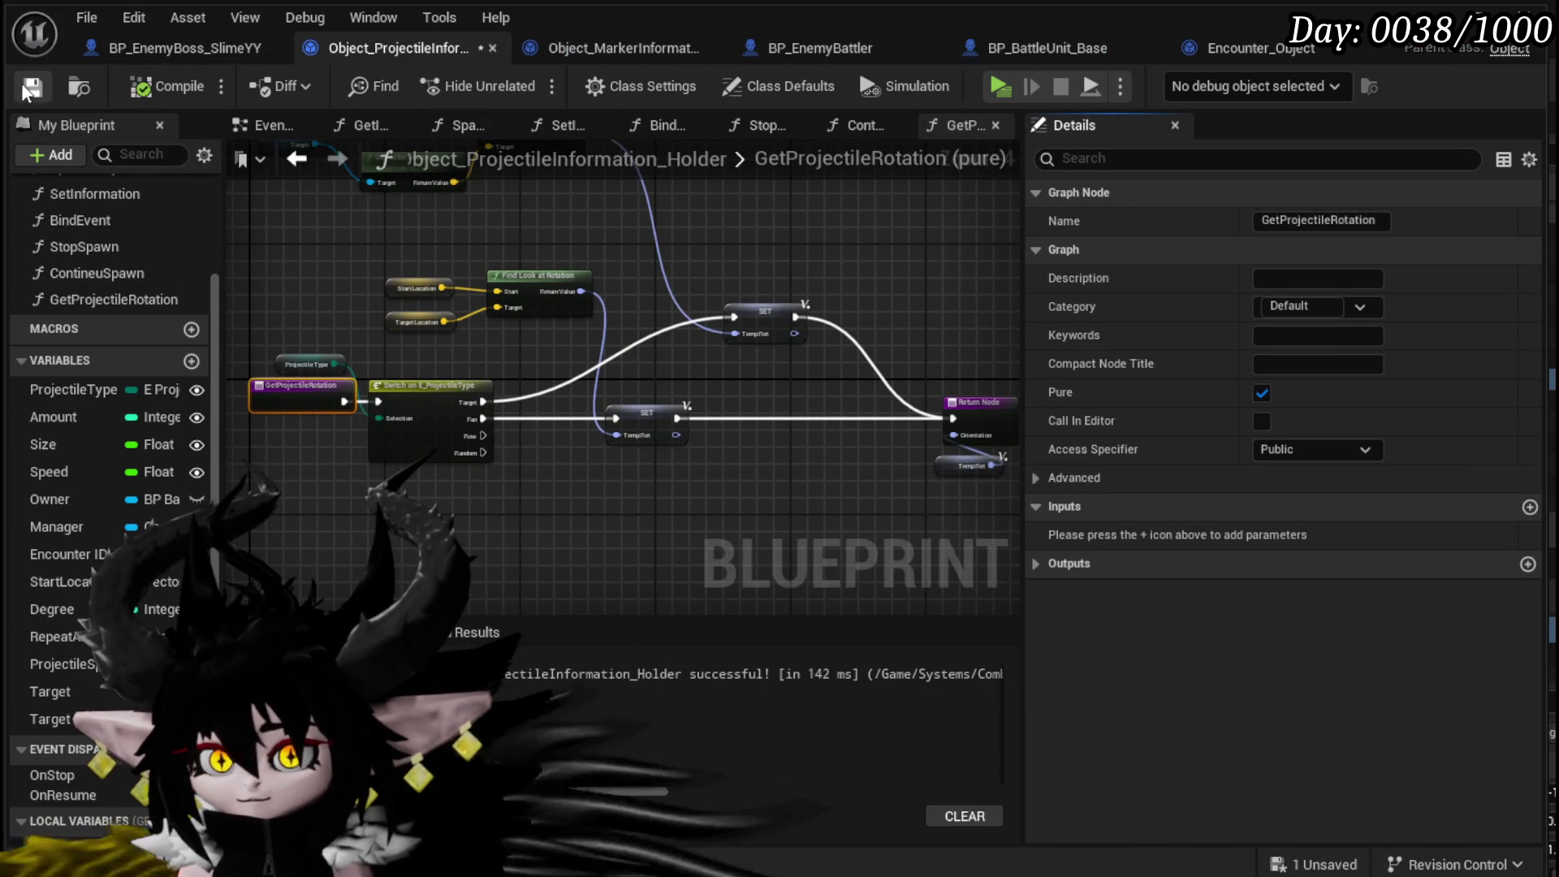
pyautogui.scroll(3, 135, 411)
pyautogui.doubleClick(100, 307)
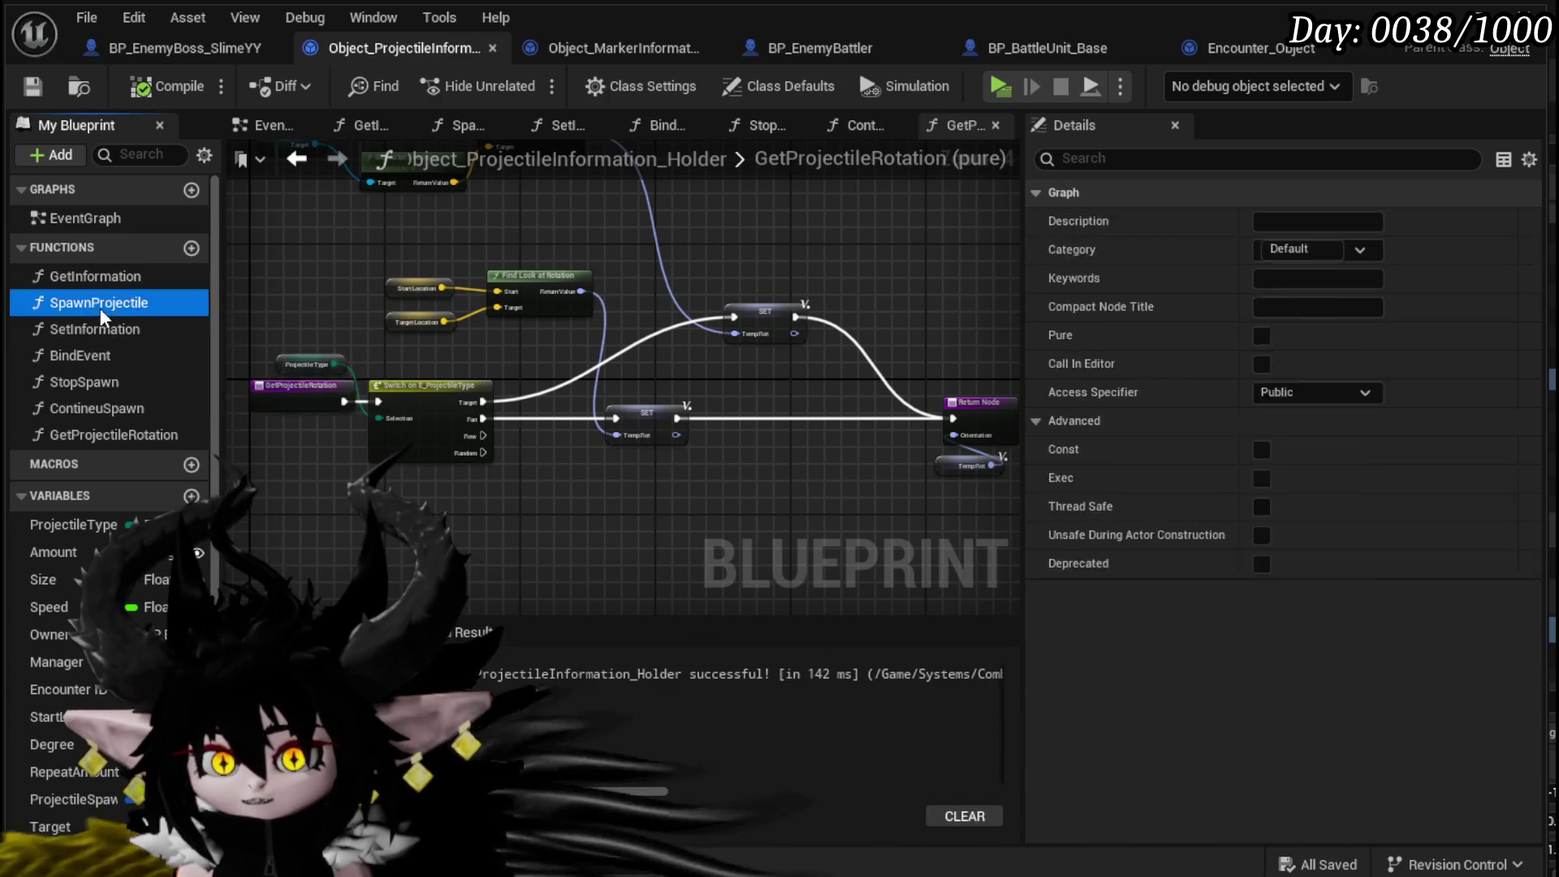
# - Feed Get Projectile Rotation into the first Break Rotator, deleting the Owner and Get Actor Rotation nodes
pyautogui.moveTo(564, 450)
pyautogui.mouseDown()
pyautogui.moveTo(438, 503)
pyautogui.moveTo(541, 475)
pyautogui.moveTo(597, 499)
pyautogui.mouseUp()
pyautogui.moveTo(118, 435); pyautogui.dragTo(513, 443)
pyautogui.moveTo(631, 463)
pyautogui.mouseDown()
pyautogui.moveTo(684, 348)
pyautogui.moveTo(660, 326)
pyautogui.mouseUp()
pyautogui.moveTo(324, 314); pyautogui.dragTo(541, 388)
pyautogui.press('Delete')
pyautogui.moveTo(574, 451); pyautogui.dragTo(505, 336)
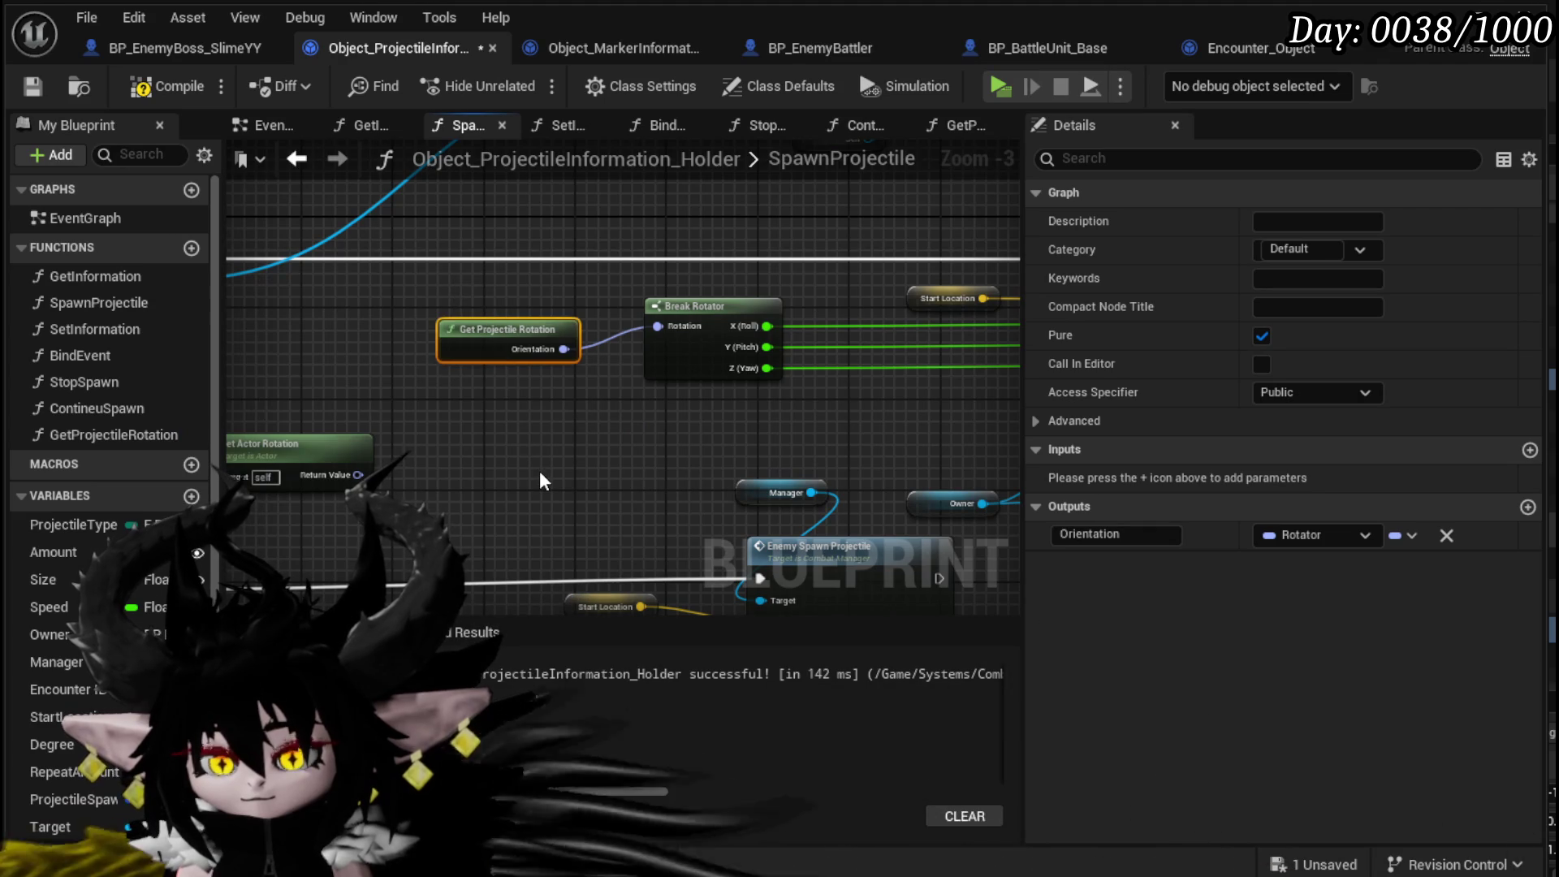
pyautogui.scroll(-2, 539, 470)
pyautogui.moveTo(633, 341); pyautogui.dragTo(692, 235)
pyautogui.scroll(3, 499, 299)
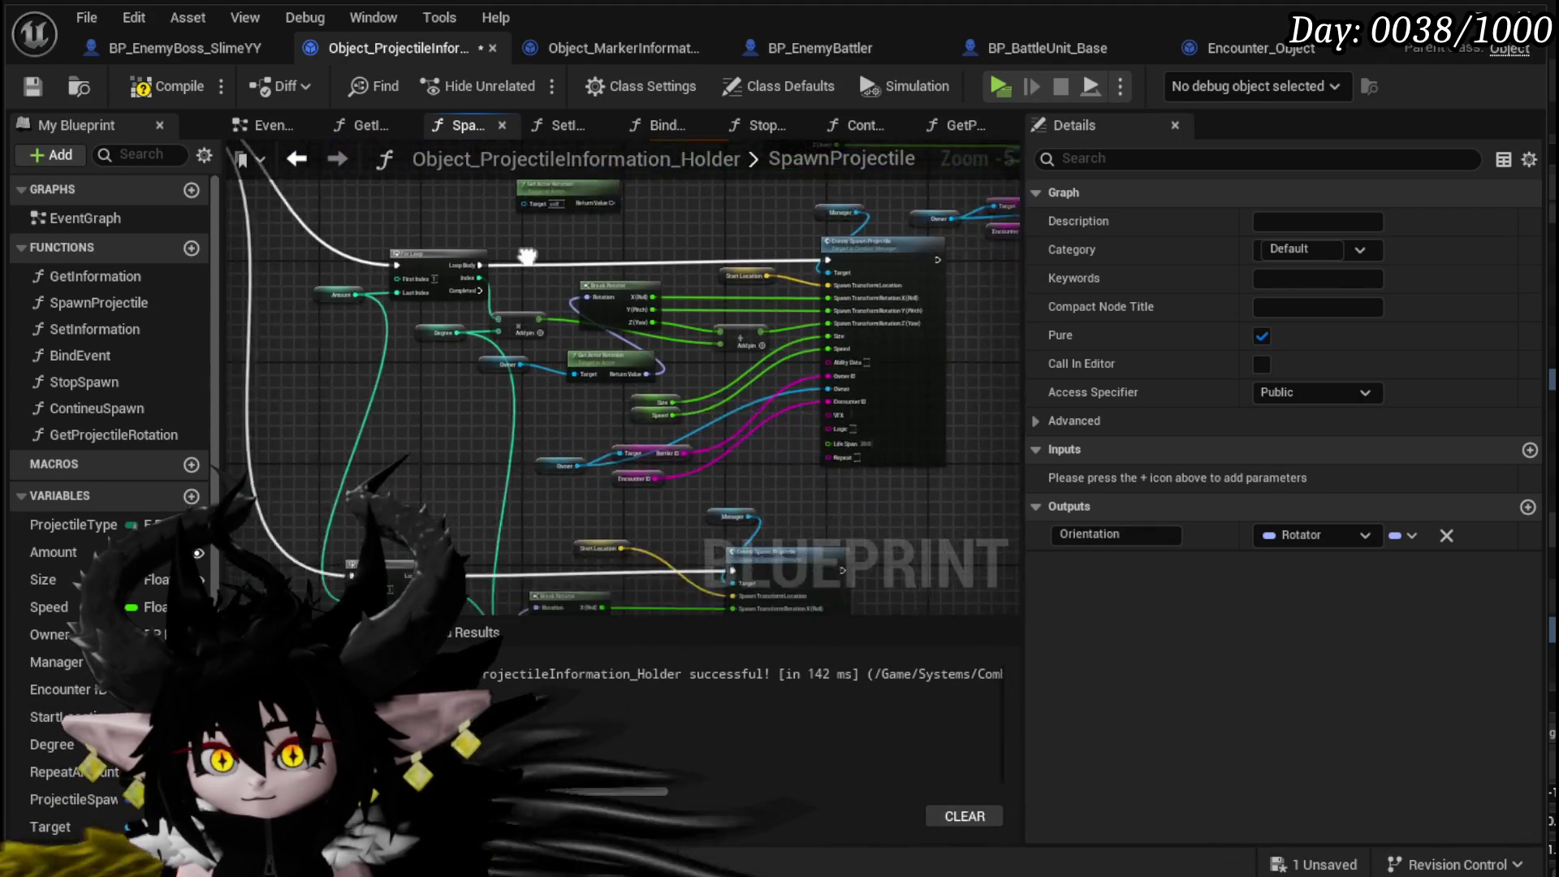
# - Paste a second Get Projectile Rotation and wire it into the second loop's Break Rotator
pyautogui.moveTo(114, 435)
pyautogui.mouseDown()
pyautogui.moveTo(467, 542)
pyautogui.moveTo(459, 210)
pyautogui.moveTo(588, 331)
pyautogui.mouseUp()
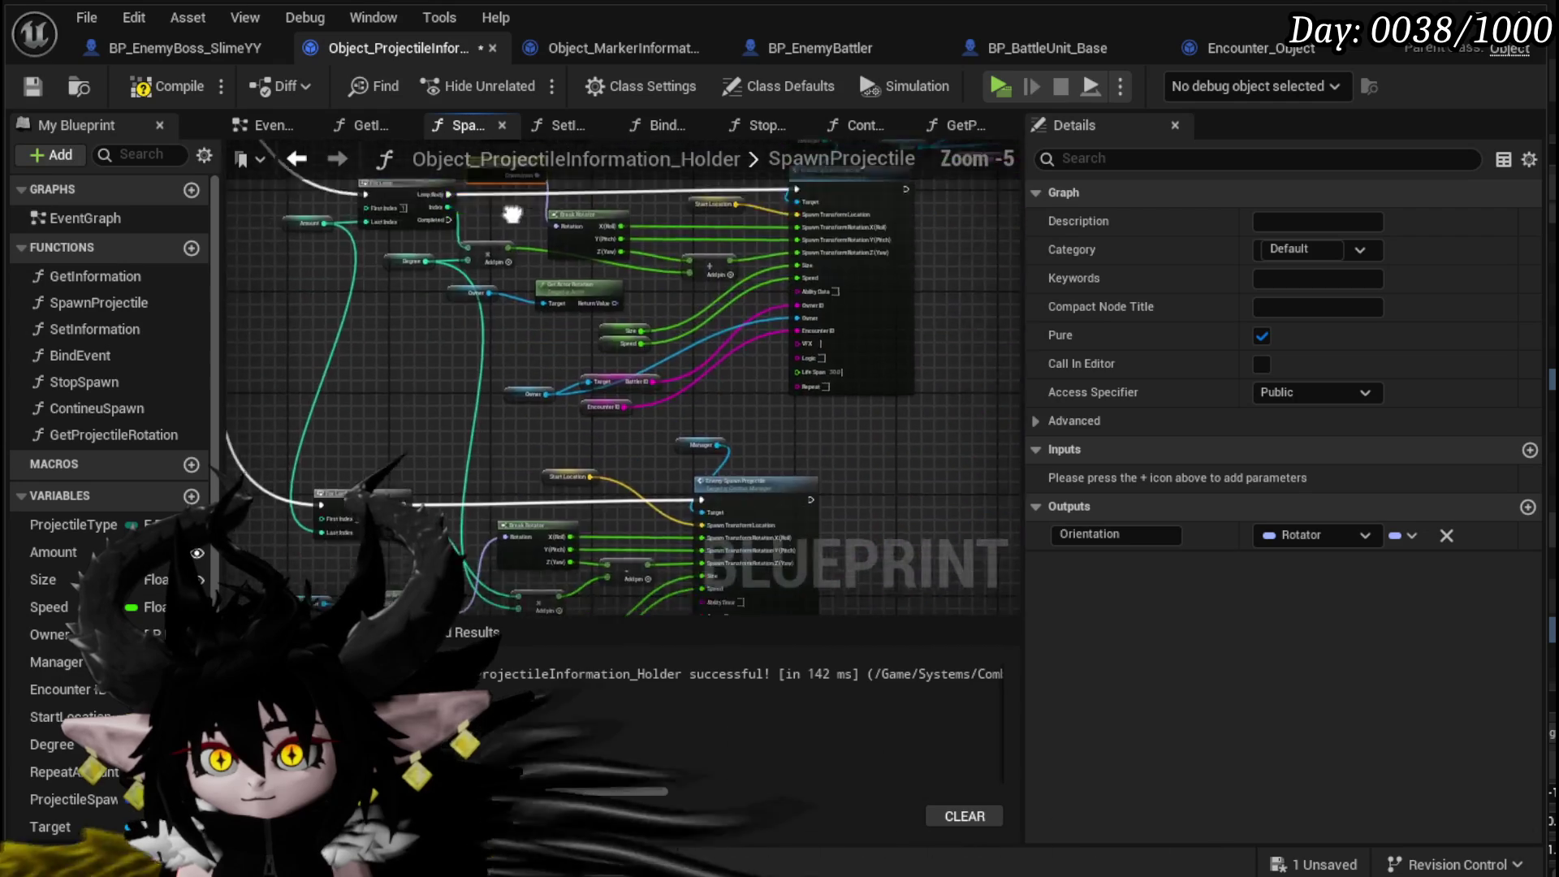
pyautogui.moveTo(517, 262); pyautogui.dragTo(538, 206)
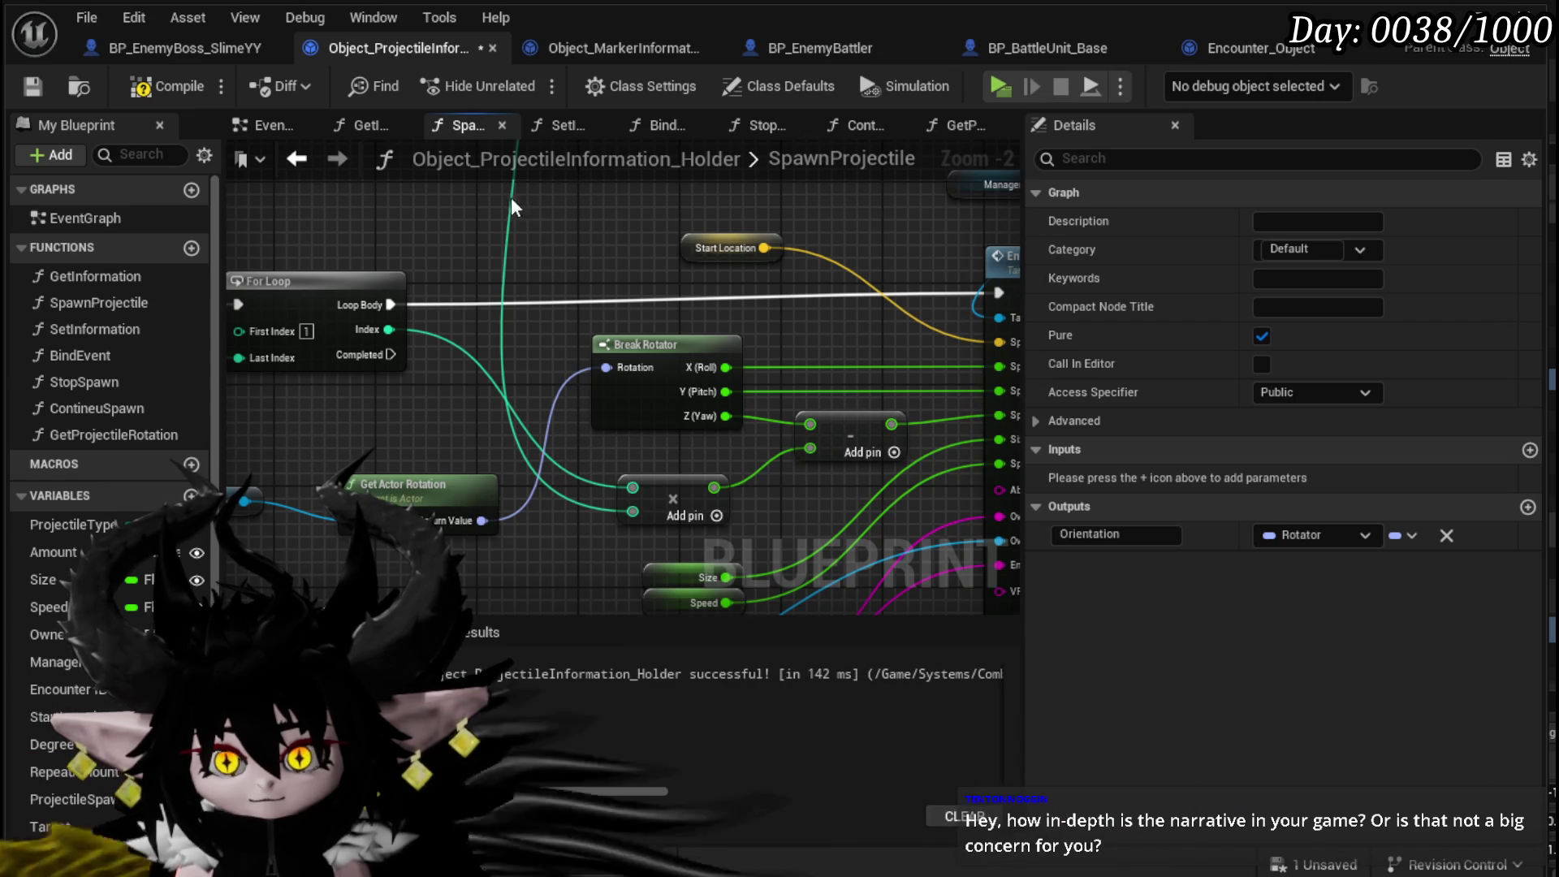
pyautogui.hotkey('ctrl', 'v')
pyautogui.moveTo(678, 266); pyautogui.dragTo(606, 367)
pyautogui.moveTo(598, 277); pyautogui.dragTo(533, 239)
pyautogui.moveTo(719, 304); pyautogui.dragTo(526, 360)
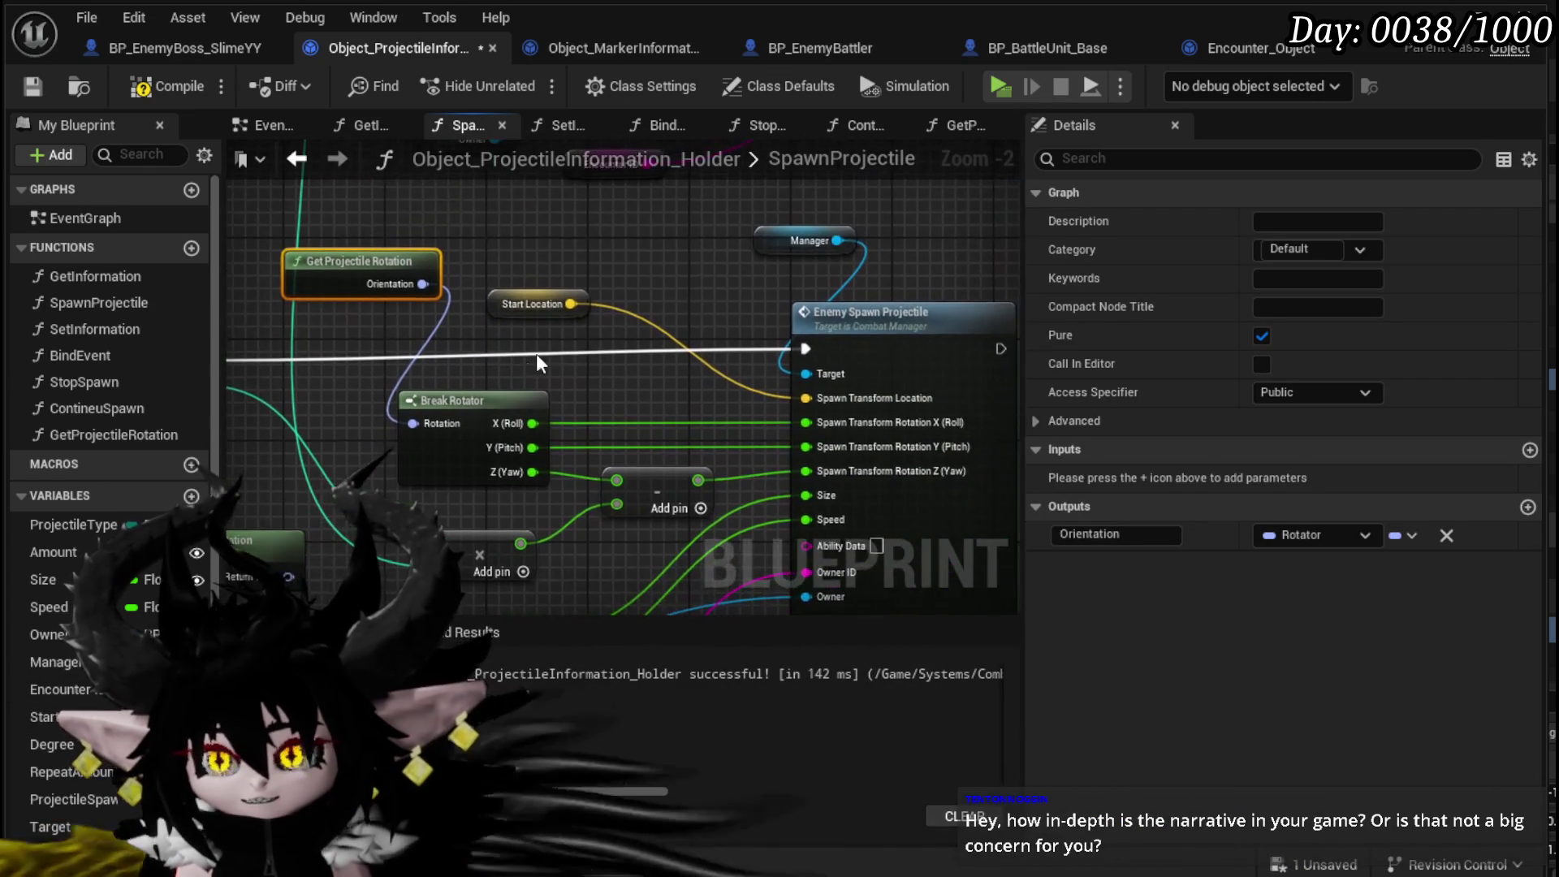
pyautogui.click(524, 241)
# - Reposition the Start Location and Manager nodes beside Enemy Spawn Projectile
pyautogui.moveTo(536, 281)
pyautogui.mouseDown()
pyautogui.moveTo(645, 263)
pyautogui.moveTo(434, 339)
pyautogui.mouseUp()
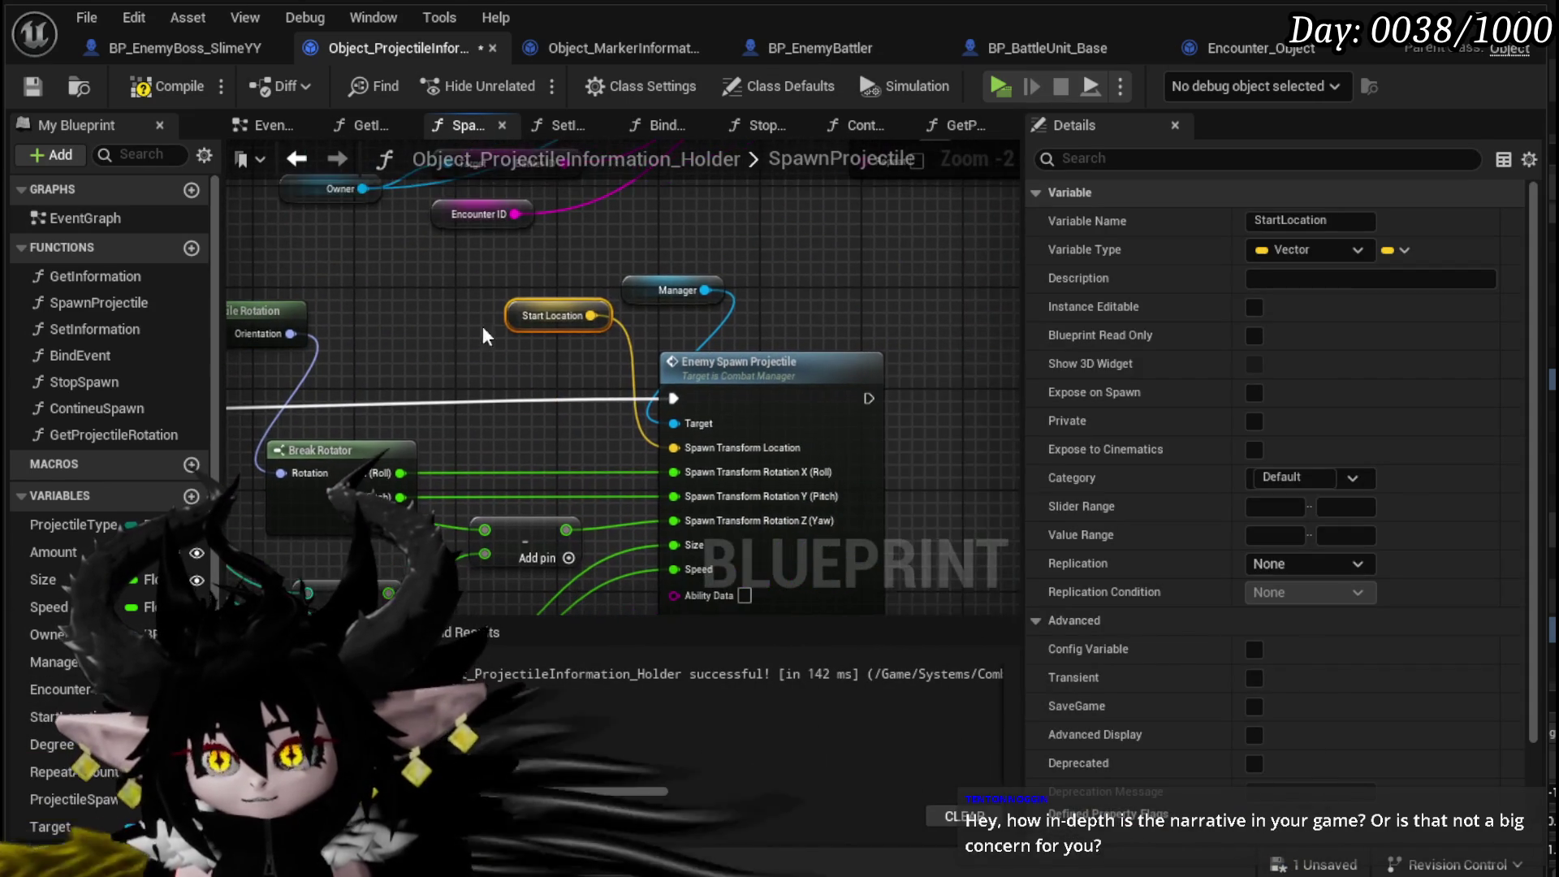
pyautogui.moveTo(638, 280); pyautogui.dragTo(530, 267)
pyautogui.moveTo(266, 393)
pyautogui.mouseDown()
pyautogui.moveTo(244, 406)
pyautogui.moveTo(407, 309)
pyautogui.moveTo(417, 445)
pyautogui.mouseUp()
pyautogui.click(417, 445)
# - Delete the leftover unused Get Actor Rotation node
pyautogui.scroll(-1, 547, 402)
pyautogui.moveTo(548, 402)
pyautogui.mouseDown()
pyautogui.moveTo(553, 313)
pyautogui.moveTo(455, 531)
pyautogui.mouseUp()
pyautogui.scroll(1, 459, 445)
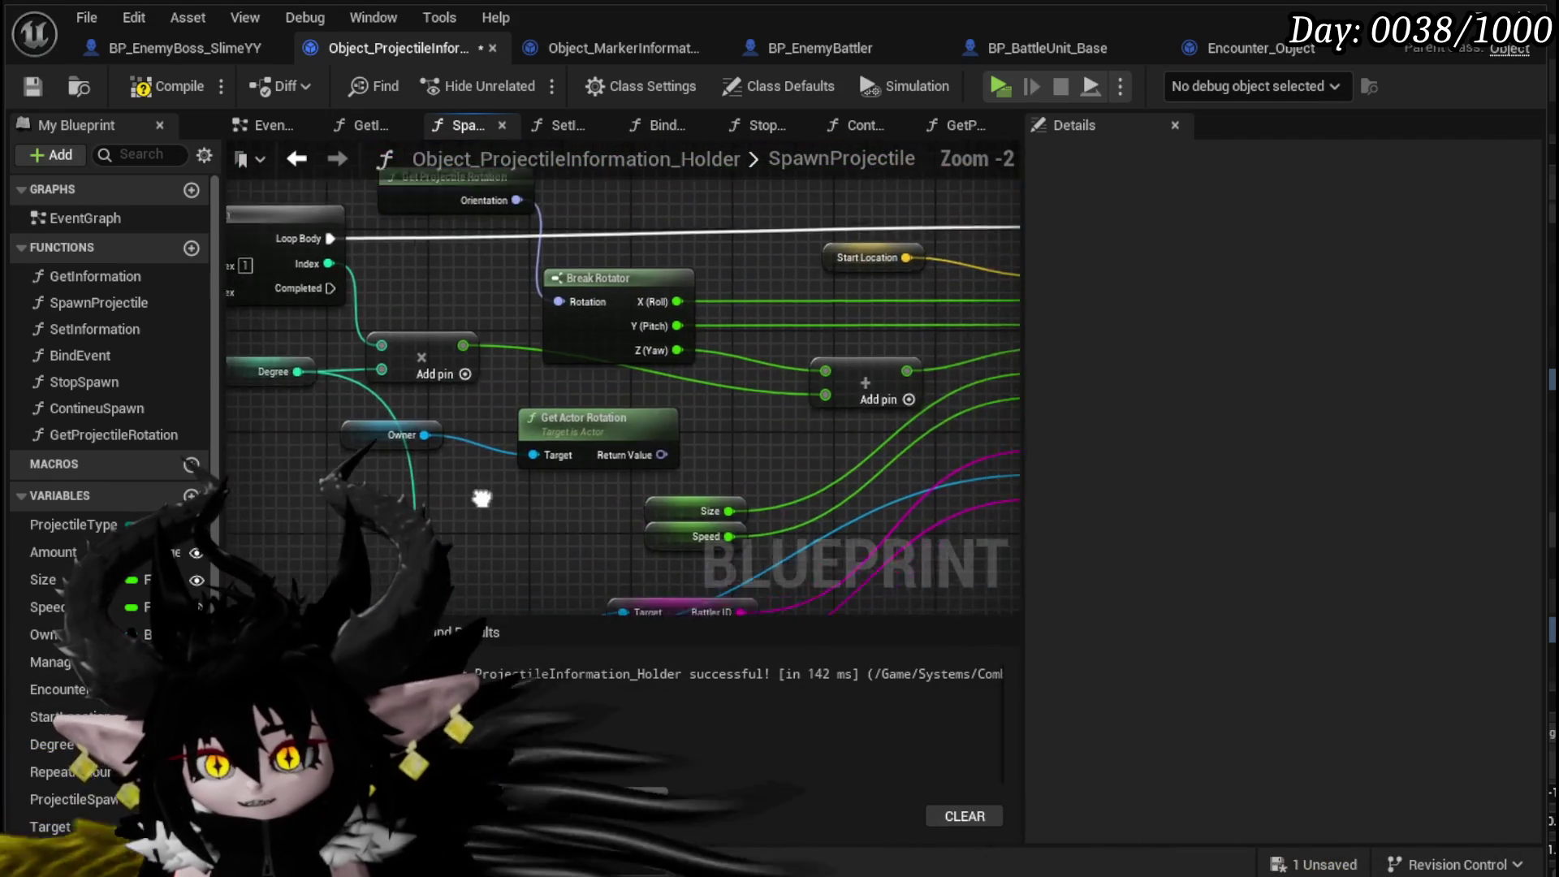
pyautogui.moveTo(460, 445); pyautogui.dragTo(294, 515)
pyautogui.moveTo(459, 451); pyautogui.dragTo(460, 453)
pyautogui.scroll(-2, 519, 402)
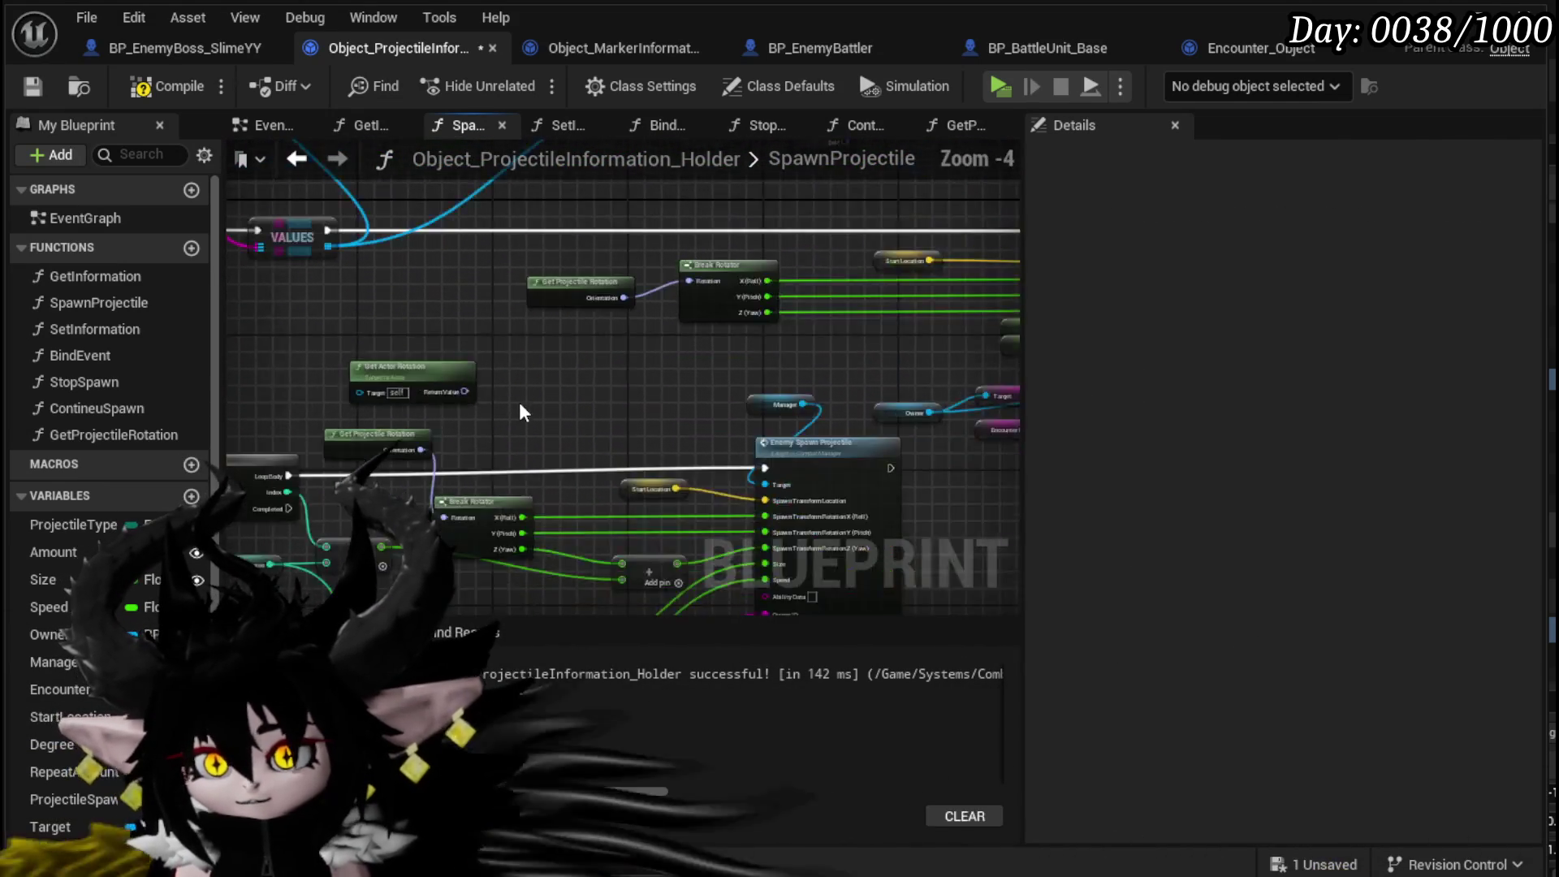
pyautogui.press('Delete')
pyautogui.moveTo(592, 416); pyautogui.dragTo(601, 347)
pyautogui.moveTo(711, 215); pyautogui.dragTo(493, 315)
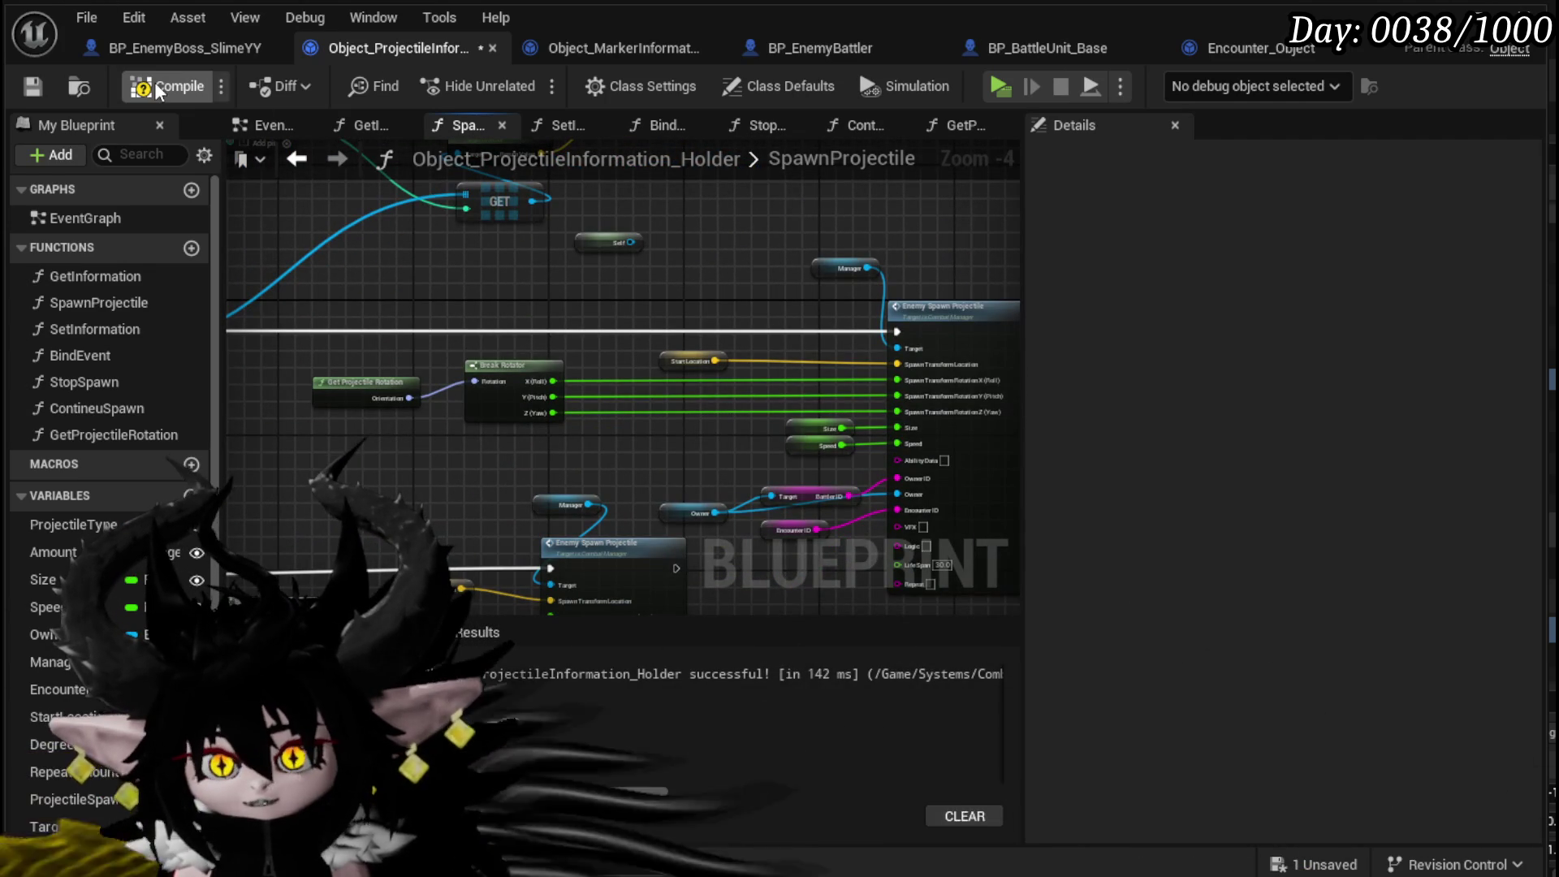
# - Save the projectile holder blueprint with the reworked SpawnProjectile graph
pyautogui.hotkey('ctrl', 's')
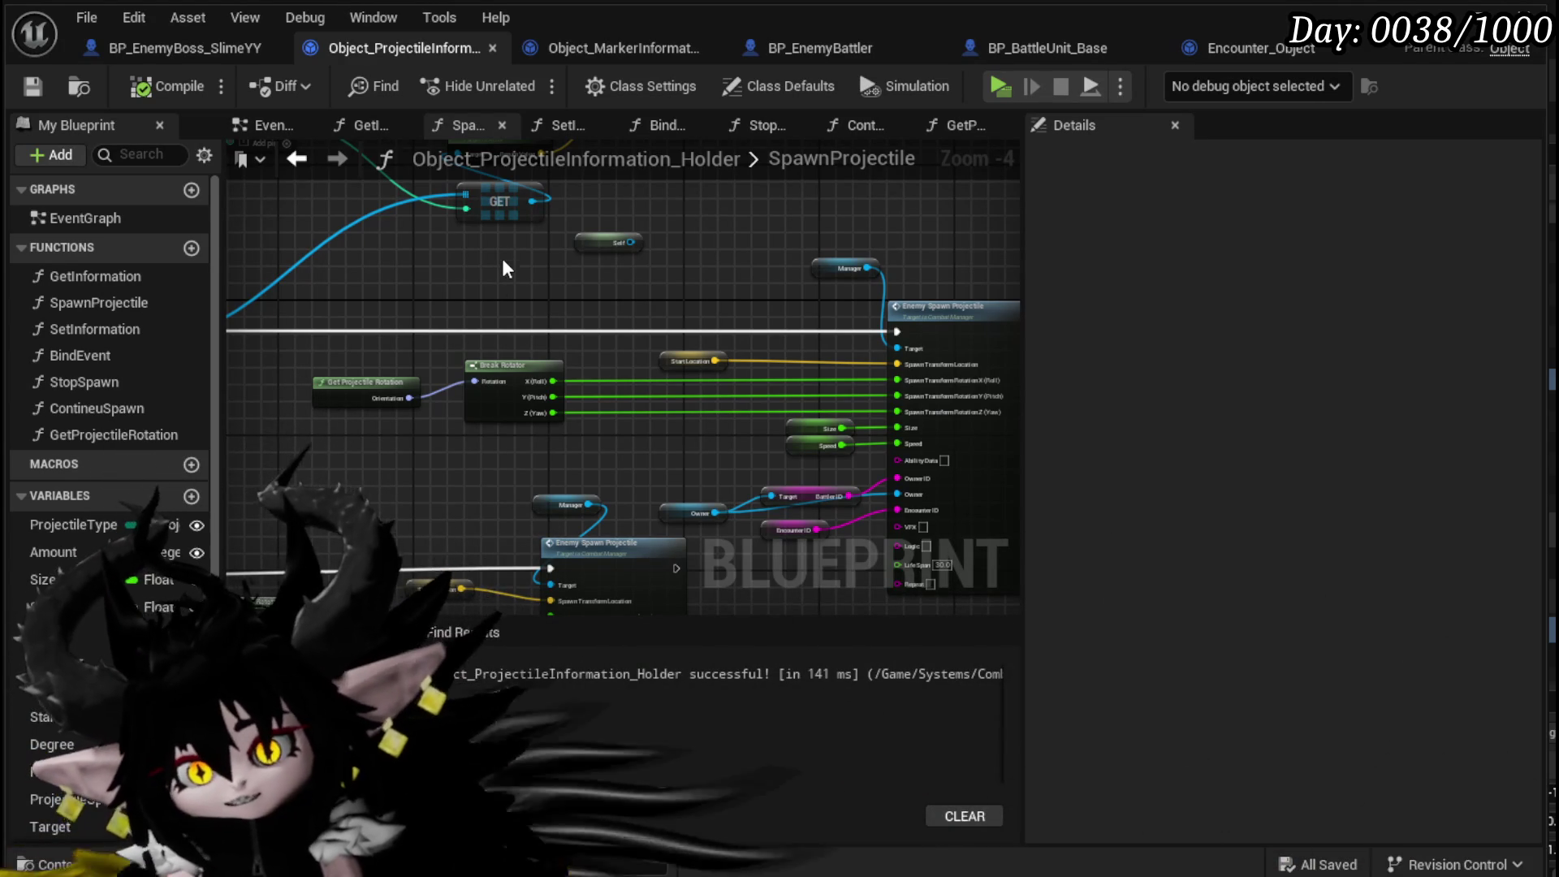
pyautogui.moveTo(499, 272); pyautogui.dragTo(419, 352)
pyautogui.click(536, 311)
pyautogui.moveTo(684, 284)
pyautogui.mouseDown()
pyautogui.moveTo(636, 386)
pyautogui.moveTo(714, 300)
pyautogui.moveTo(629, 305)
pyautogui.moveTo(623, 378)
pyautogui.moveTo(382, 393)
pyautogui.moveTo(592, 367)
pyautogui.moveTo(400, 367)
pyautogui.mouseUp()
pyautogui.scroll(-1, 487, 381)
pyautogui.moveTo(645, 407); pyautogui.dragTo(451, 397)
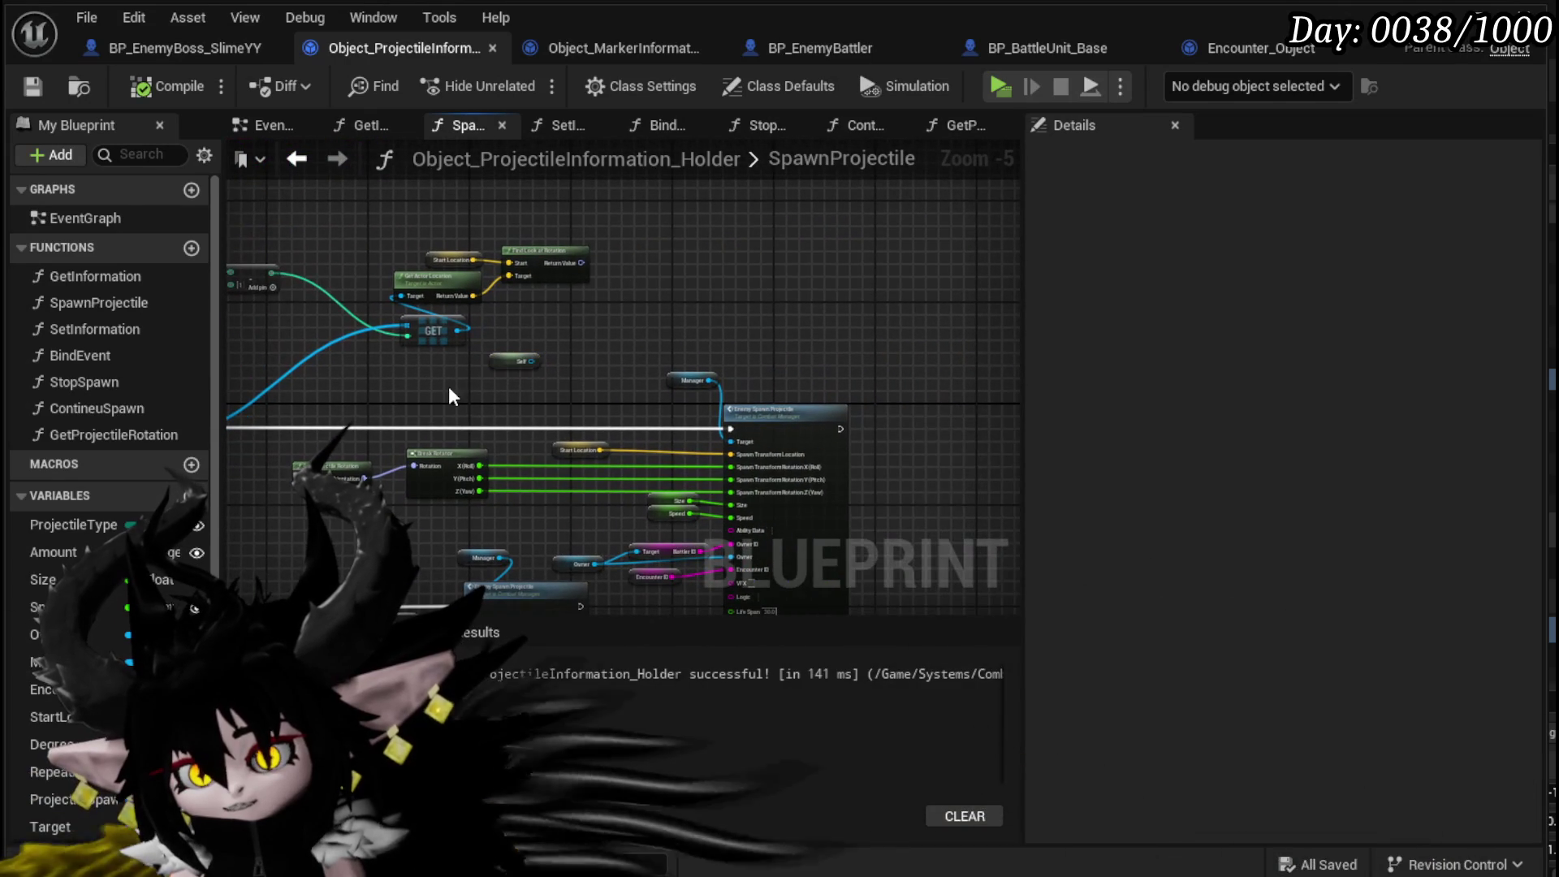
pyautogui.click(33, 86)
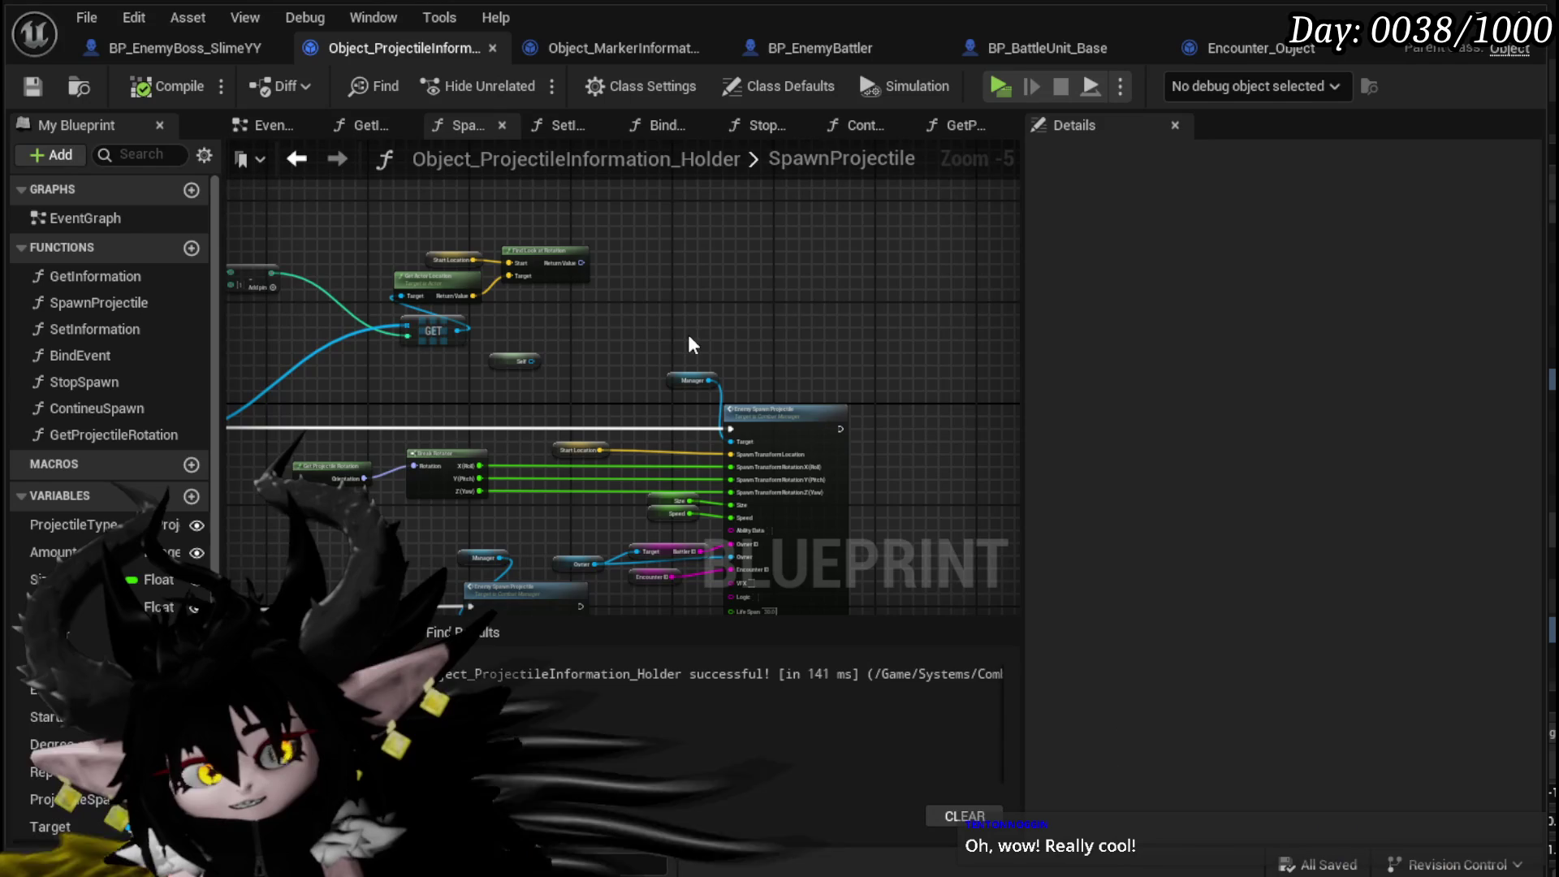
pyautogui.moveTo(613, 318); pyautogui.dragTo(644, 294)
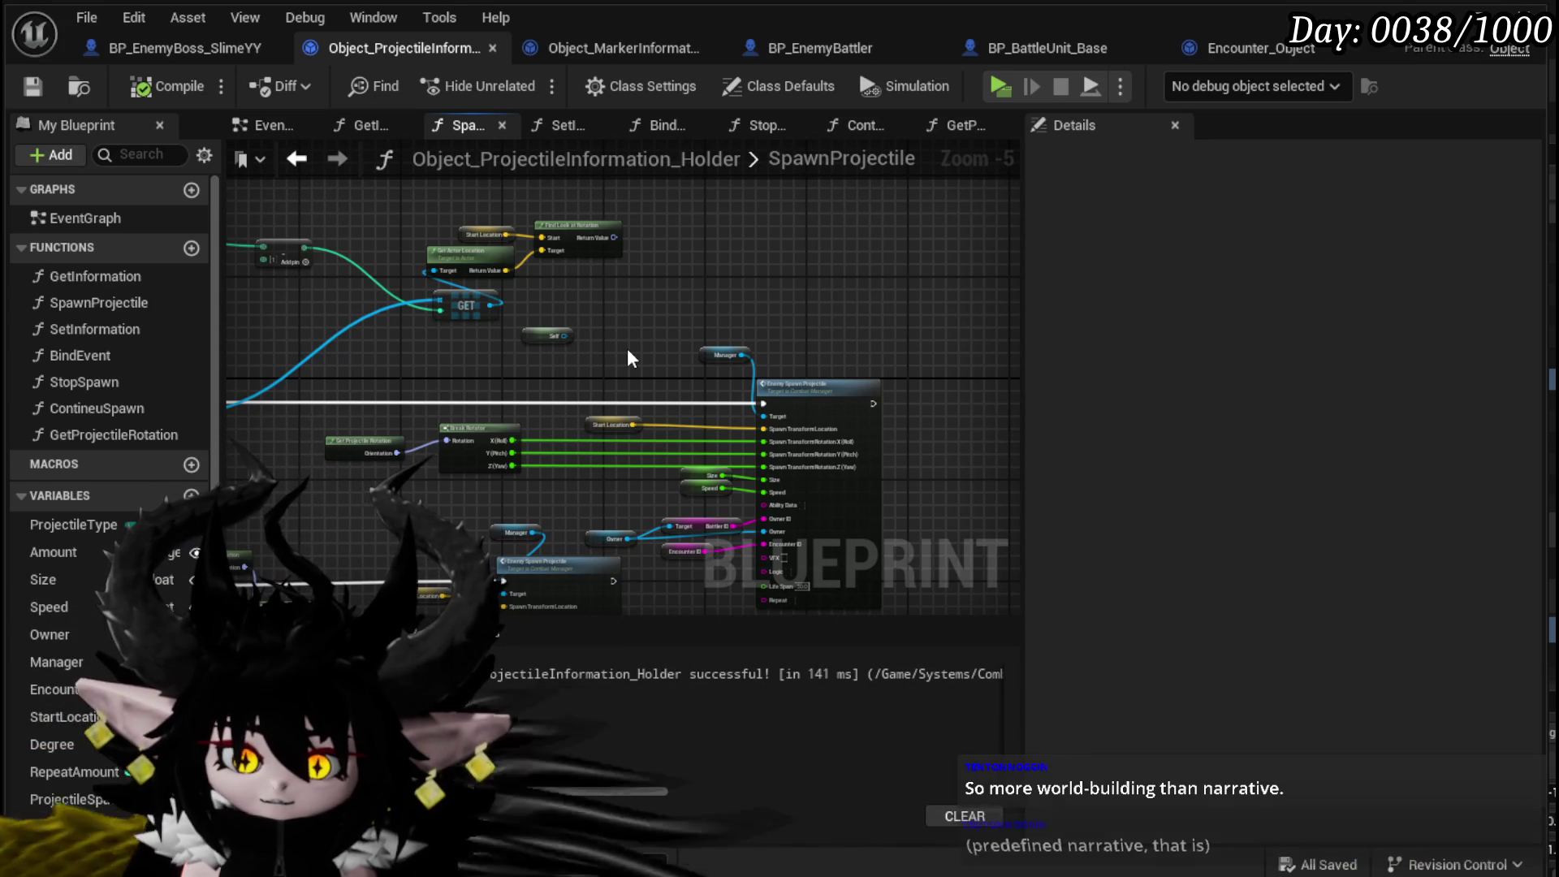
# - Drag the stray Self node up and to the right
pyautogui.moveTo(627, 348)
pyautogui.mouseDown()
pyautogui.moveTo(432, 376)
pyautogui.moveTo(620, 308)
pyautogui.moveTo(382, 348)
pyautogui.moveTo(355, 463)
pyautogui.moveTo(811, 446)
pyautogui.moveTo(348, 523)
pyautogui.moveTo(450, 427)
pyautogui.moveTo(450, 397)
pyautogui.moveTo(419, 398)
pyautogui.mouseUp()
pyautogui.scroll(1, 450, 427)
pyautogui.scroll(1, 458, 402)
pyautogui.moveTo(561, 308); pyautogui.dragTo(791, 241)
pyautogui.scroll(-2, 687, 383)
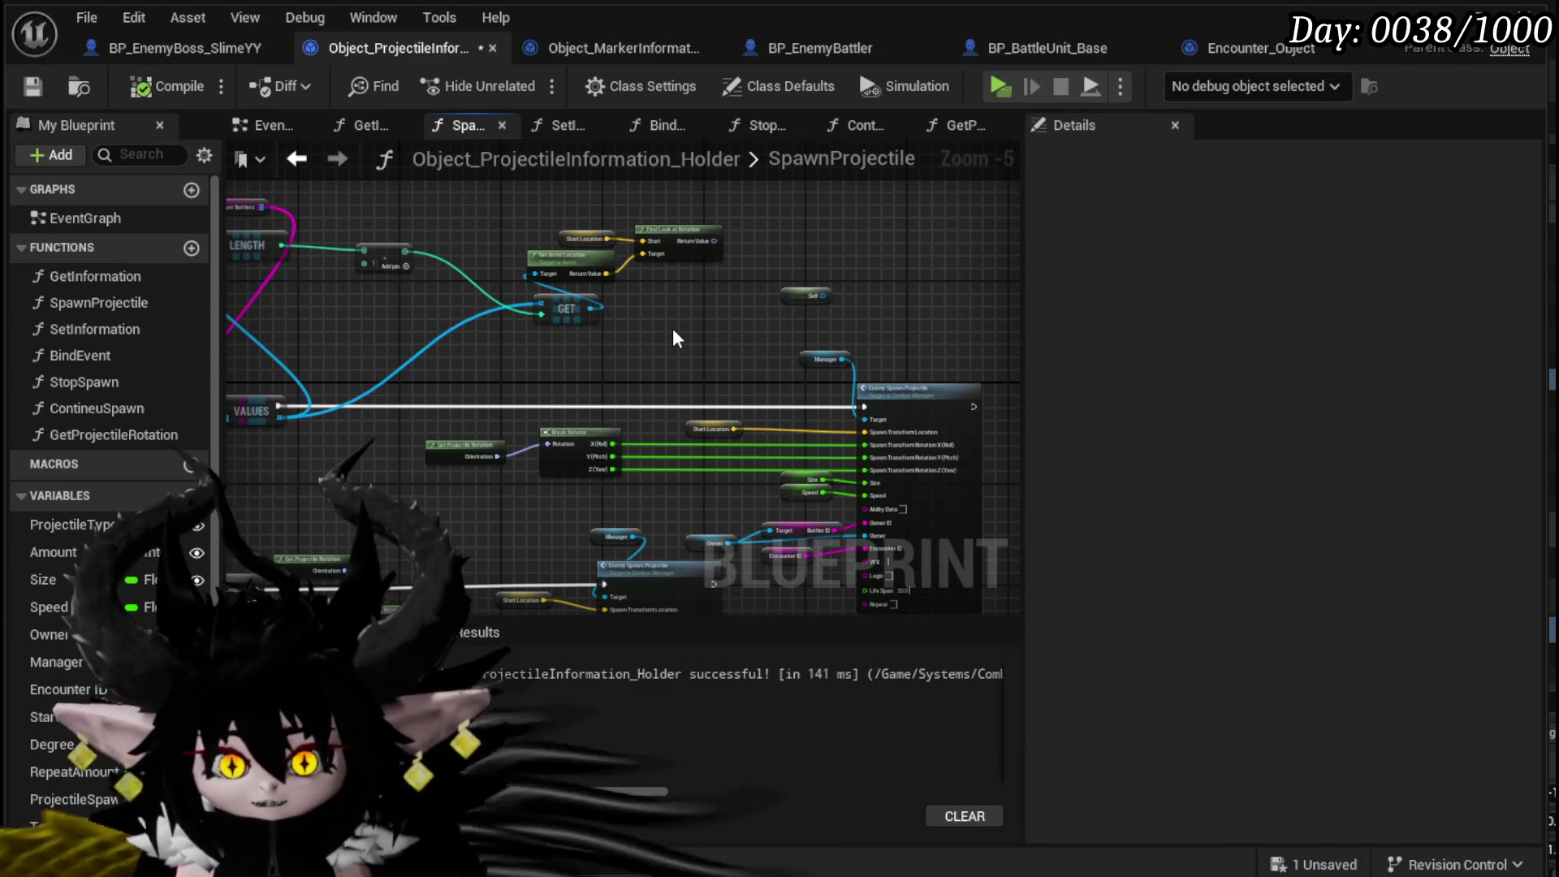
# - Tidy the SpawnProjectile spawn nodes, then compile and save Object_ProjectileInformation_Holder
pyautogui.hotkey('ctrl', 's')
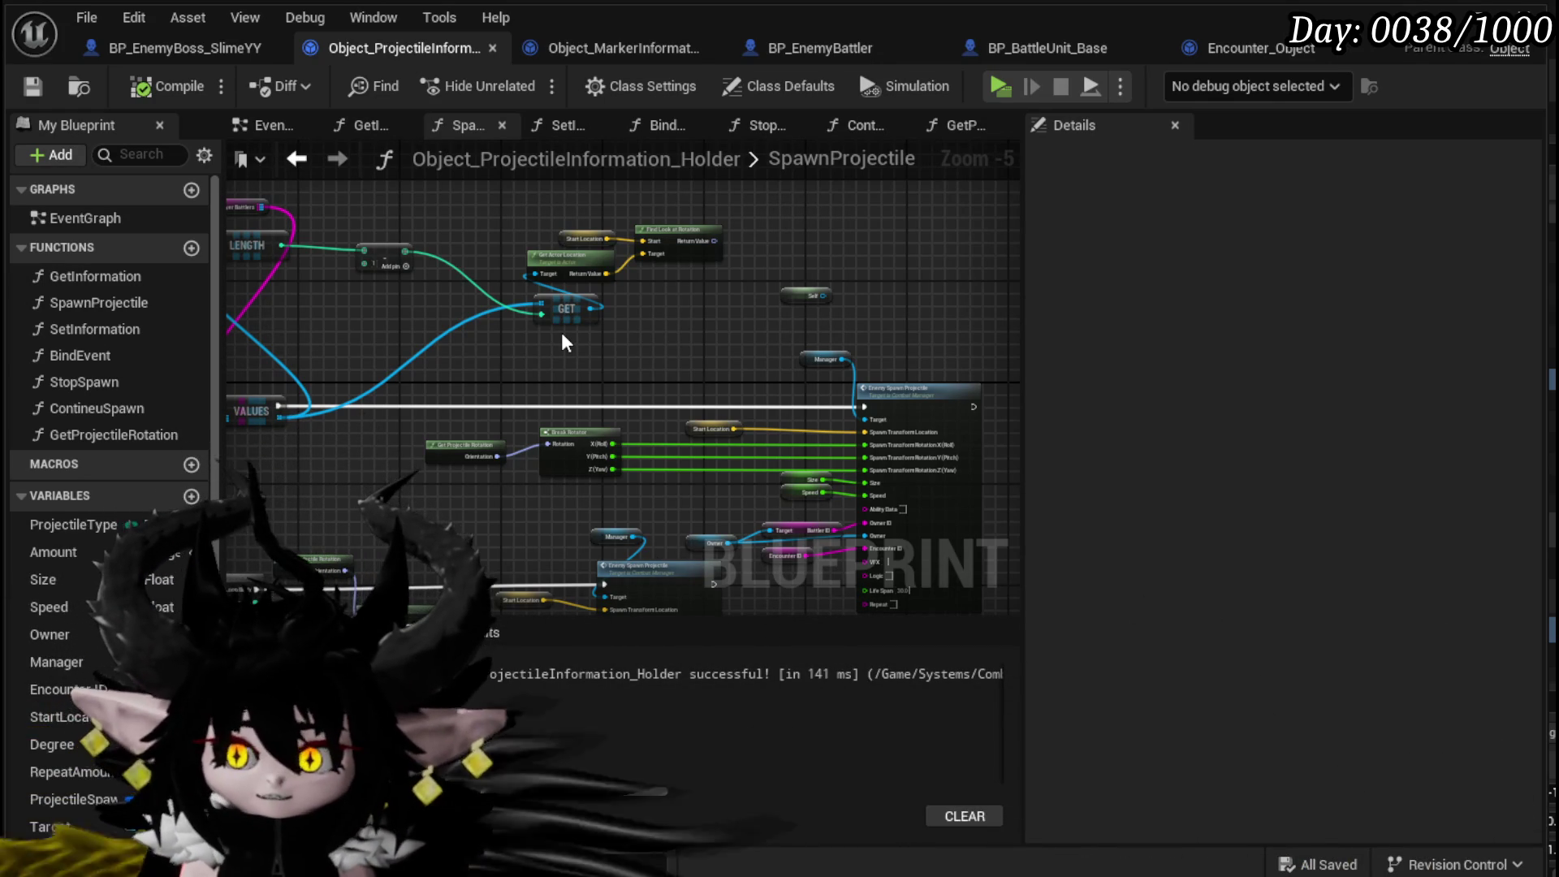
pyautogui.moveTo(510, 341); pyautogui.dragTo(527, 384)
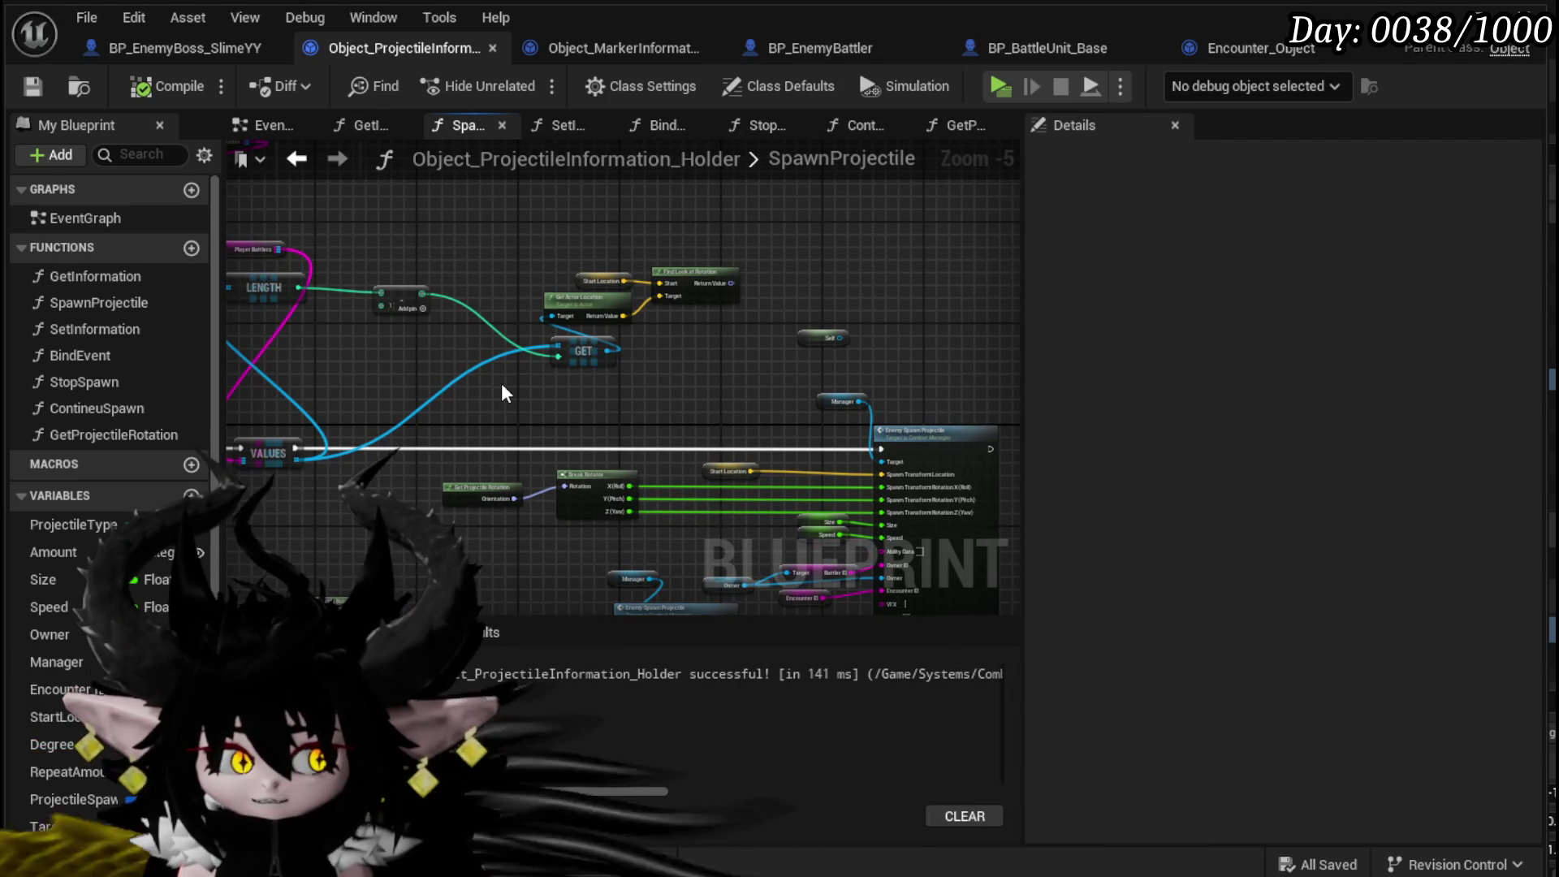
pyautogui.moveTo(479, 406)
pyautogui.mouseDown()
pyautogui.moveTo(575, 412)
pyautogui.moveTo(338, 390)
pyautogui.moveTo(366, 352)
pyautogui.moveTo(370, 296)
pyautogui.moveTo(898, 258)
pyautogui.mouseUp()
pyautogui.moveTo(463, 320)
pyautogui.mouseDown()
pyautogui.moveTo(1282, 312)
pyautogui.moveTo(690, 351)
pyautogui.moveTo(770, 323)
pyautogui.mouseUp()
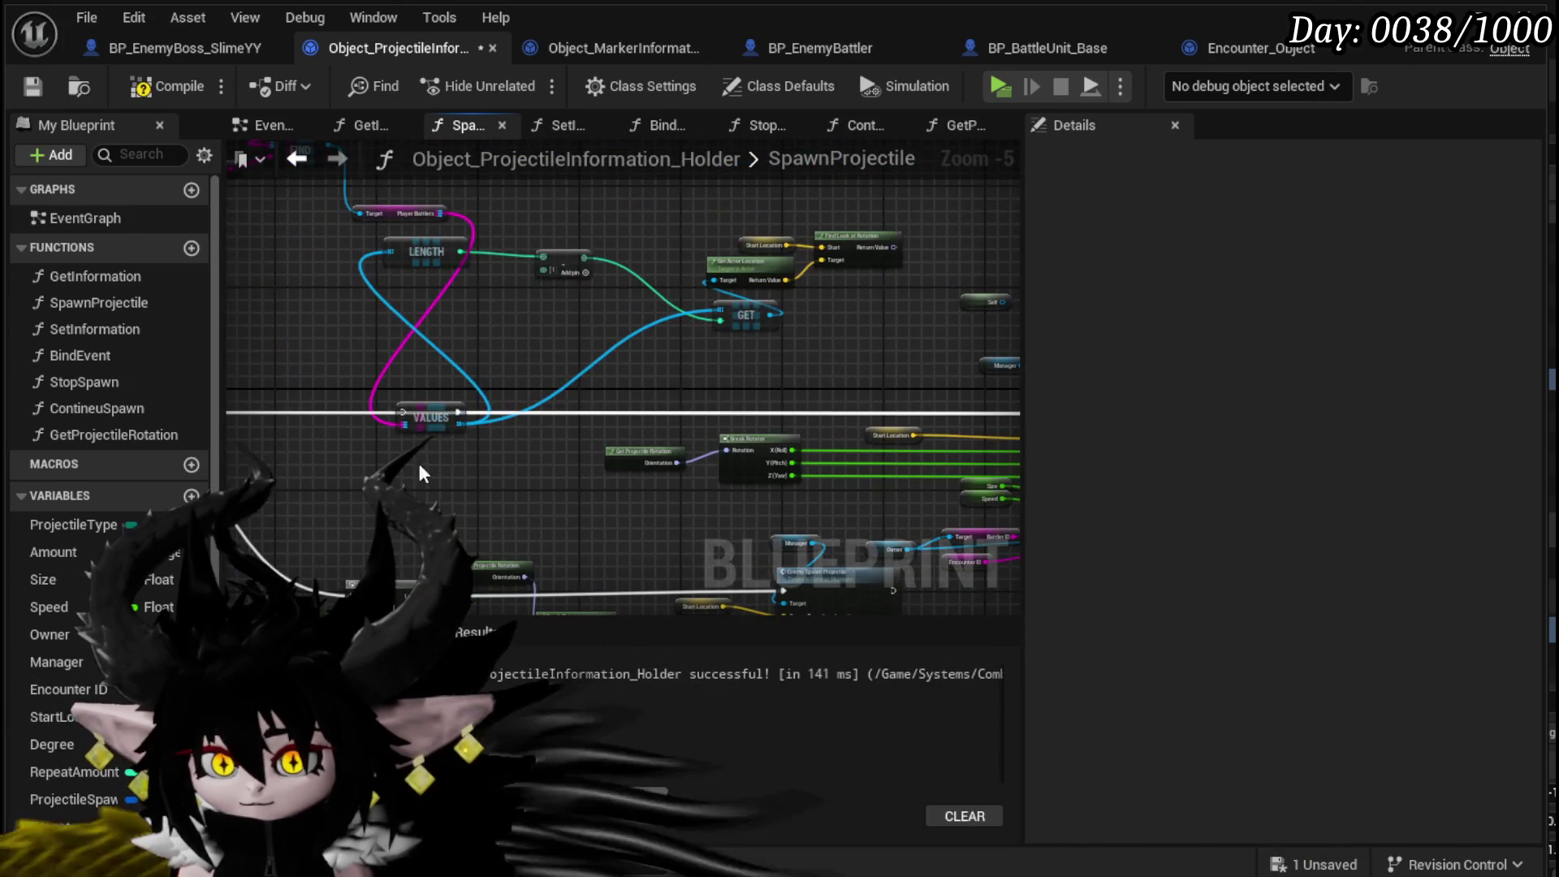
pyautogui.scroll(-1, 519, 437)
pyautogui.moveTo(306, 408); pyautogui.dragTo(564, 244)
pyautogui.moveTo(742, 421)
pyautogui.mouseDown()
pyautogui.moveTo(719, 427)
pyautogui.moveTo(867, 353)
pyautogui.mouseUp()
pyautogui.click(167, 86)
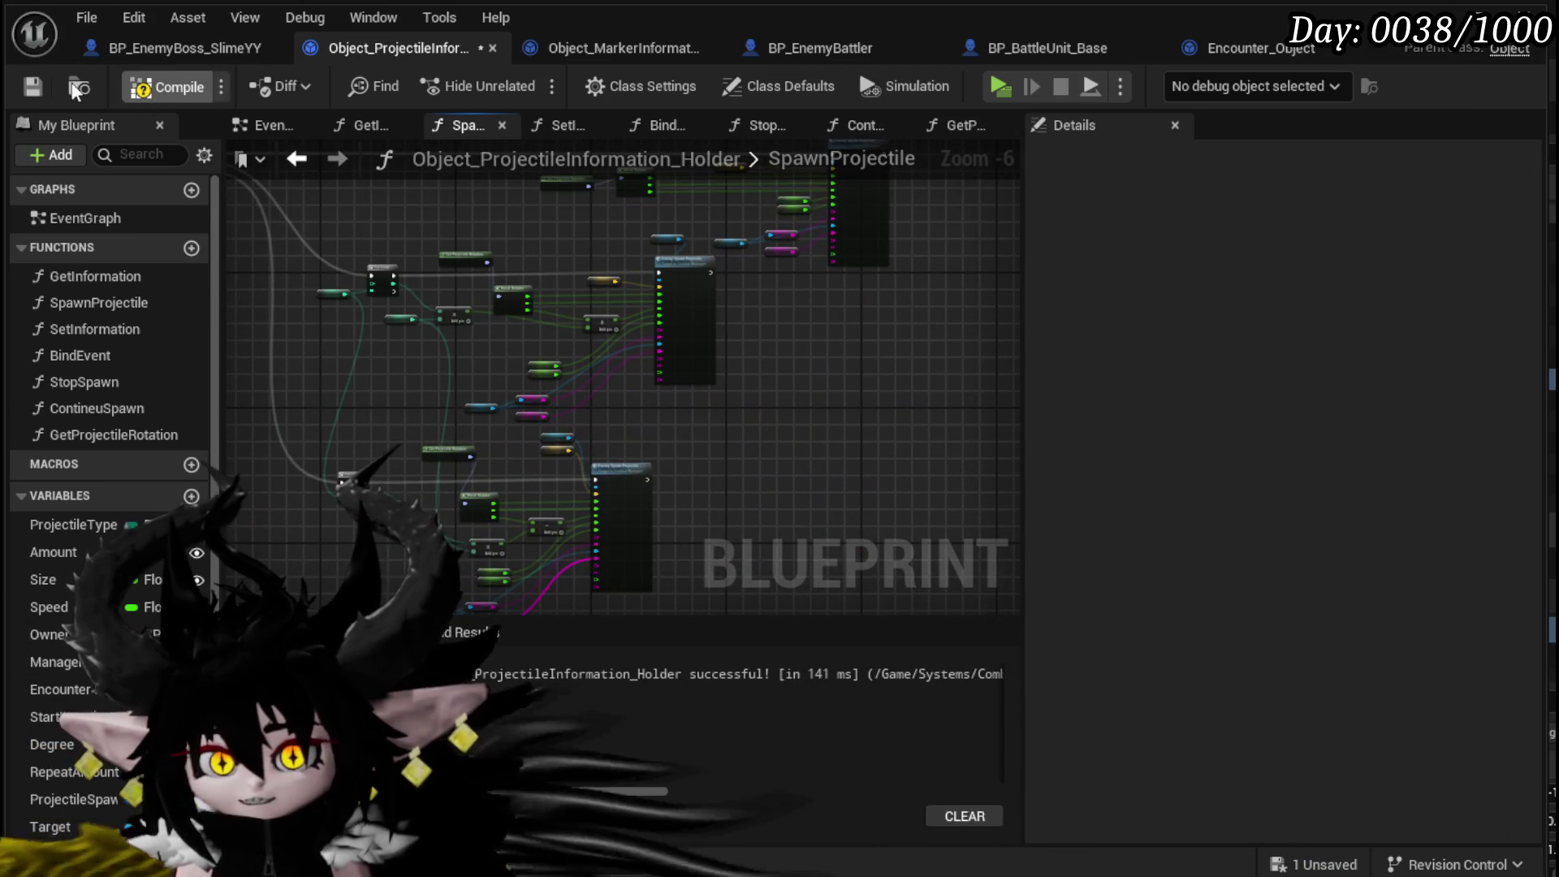
pyautogui.click(32, 86)
pyautogui.scroll(3, 484, 335)
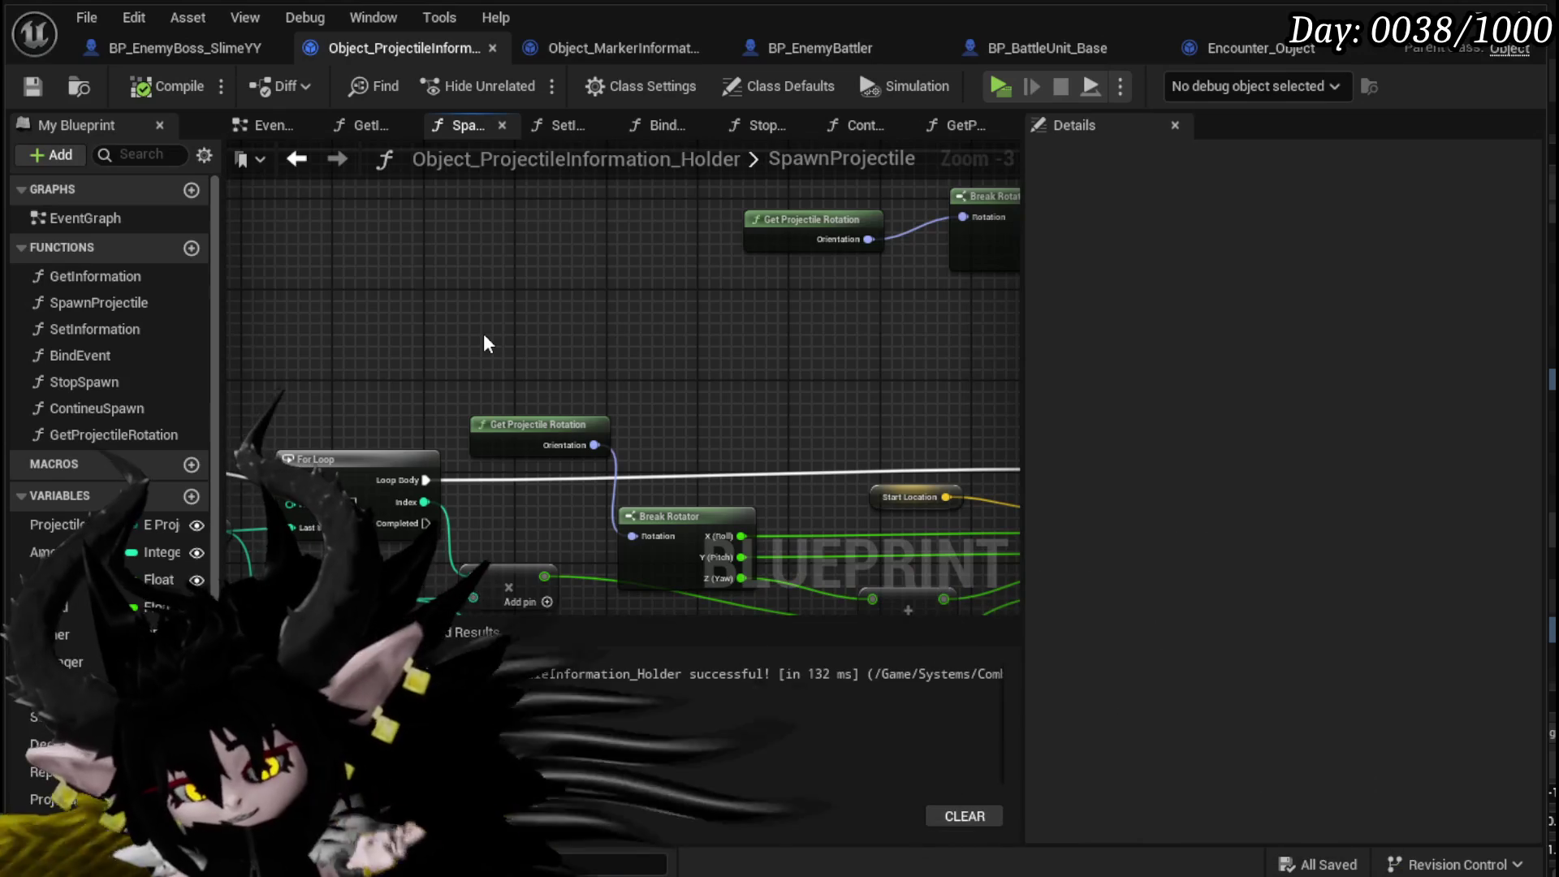
# - Shift Get Projectile Rotation and Break Rotator right and review the Enemy Spawn Projectile nodes
pyautogui.scroll(-2, 484, 332)
pyautogui.moveTo(484, 332); pyautogui.dragTo(344, 460)
pyautogui.scroll(2, 543, 465)
pyautogui.moveTo(337, 410)
pyautogui.mouseDown()
pyautogui.moveTo(374, 372)
pyautogui.moveTo(546, 299)
pyautogui.moveTo(635, 310)
pyautogui.mouseUp()
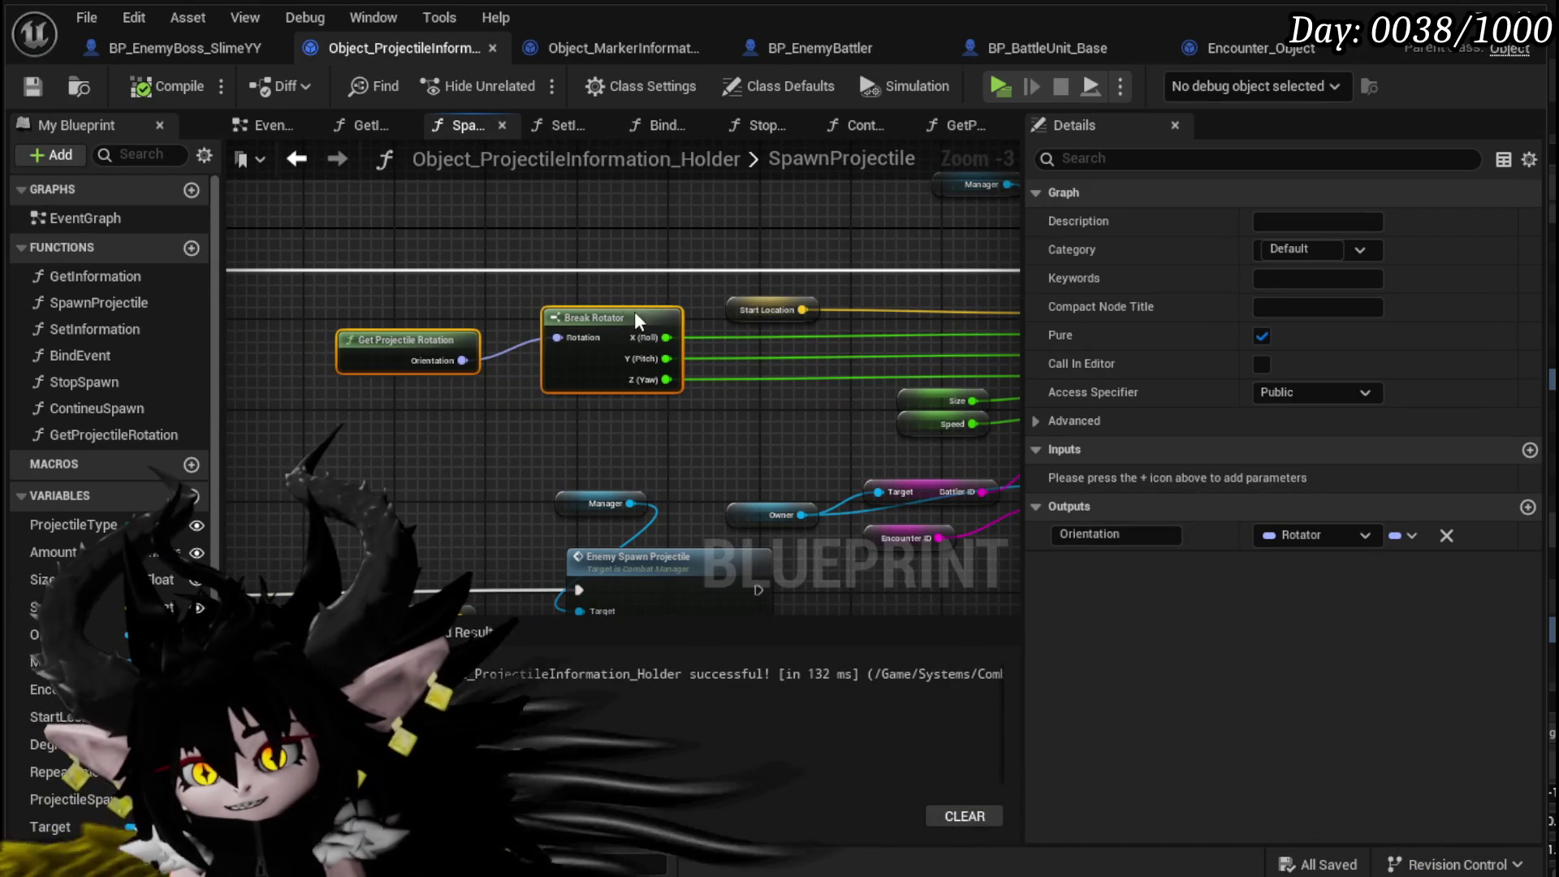
pyautogui.click(704, 240)
pyautogui.moveTo(704, 240)
pyautogui.mouseDown()
pyautogui.moveTo(340, 289)
pyautogui.moveTo(739, 286)
pyautogui.mouseUp()
pyautogui.scroll(-2, 339, 289)
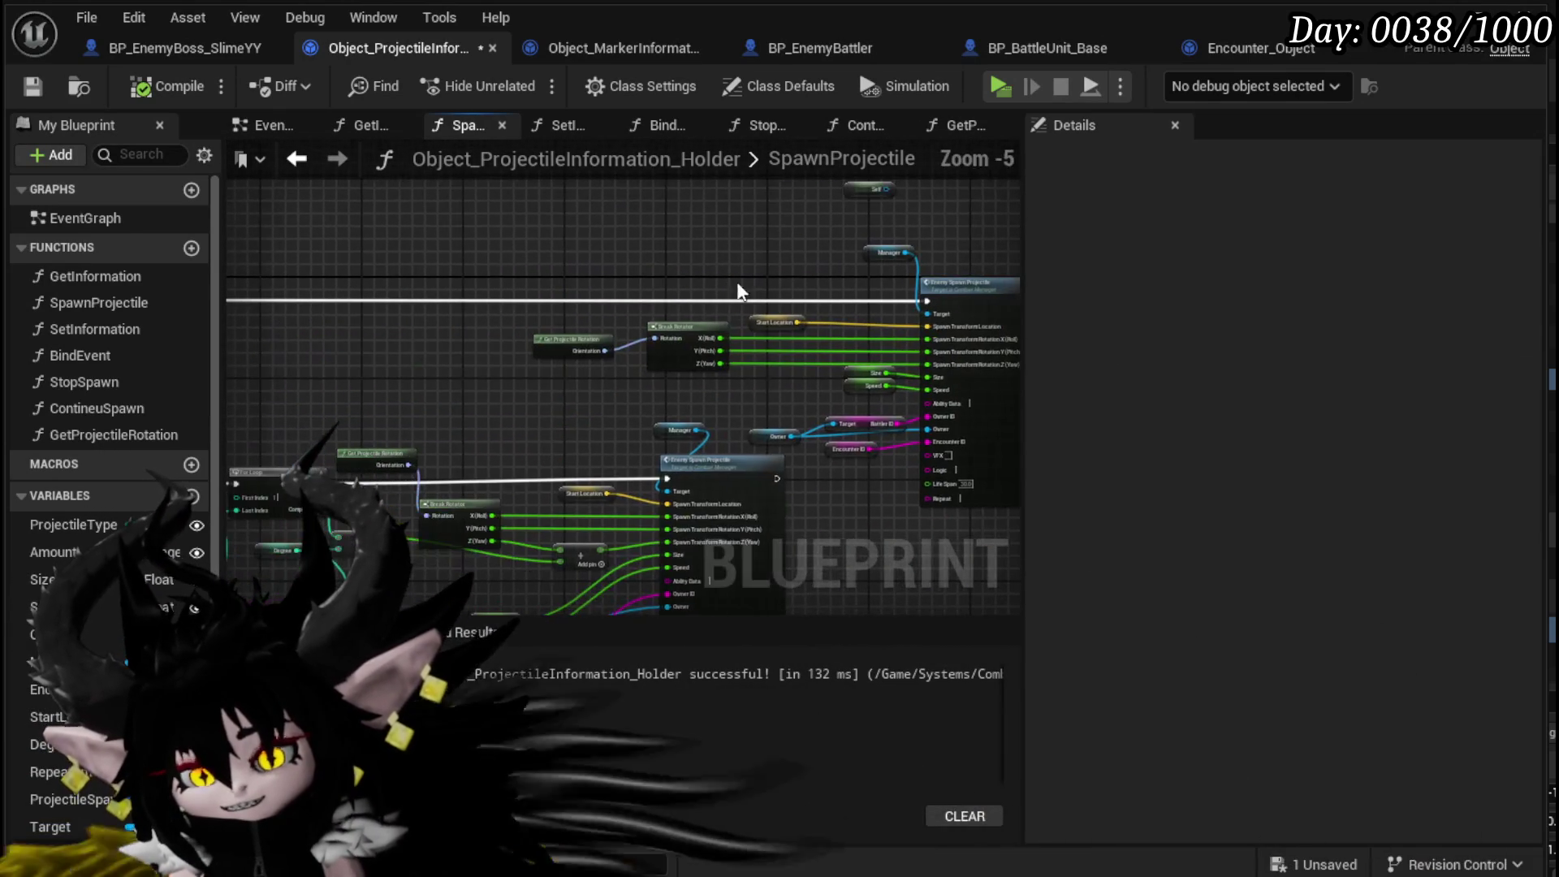
pyautogui.moveTo(479, 258); pyautogui.dragTo(557, 265)
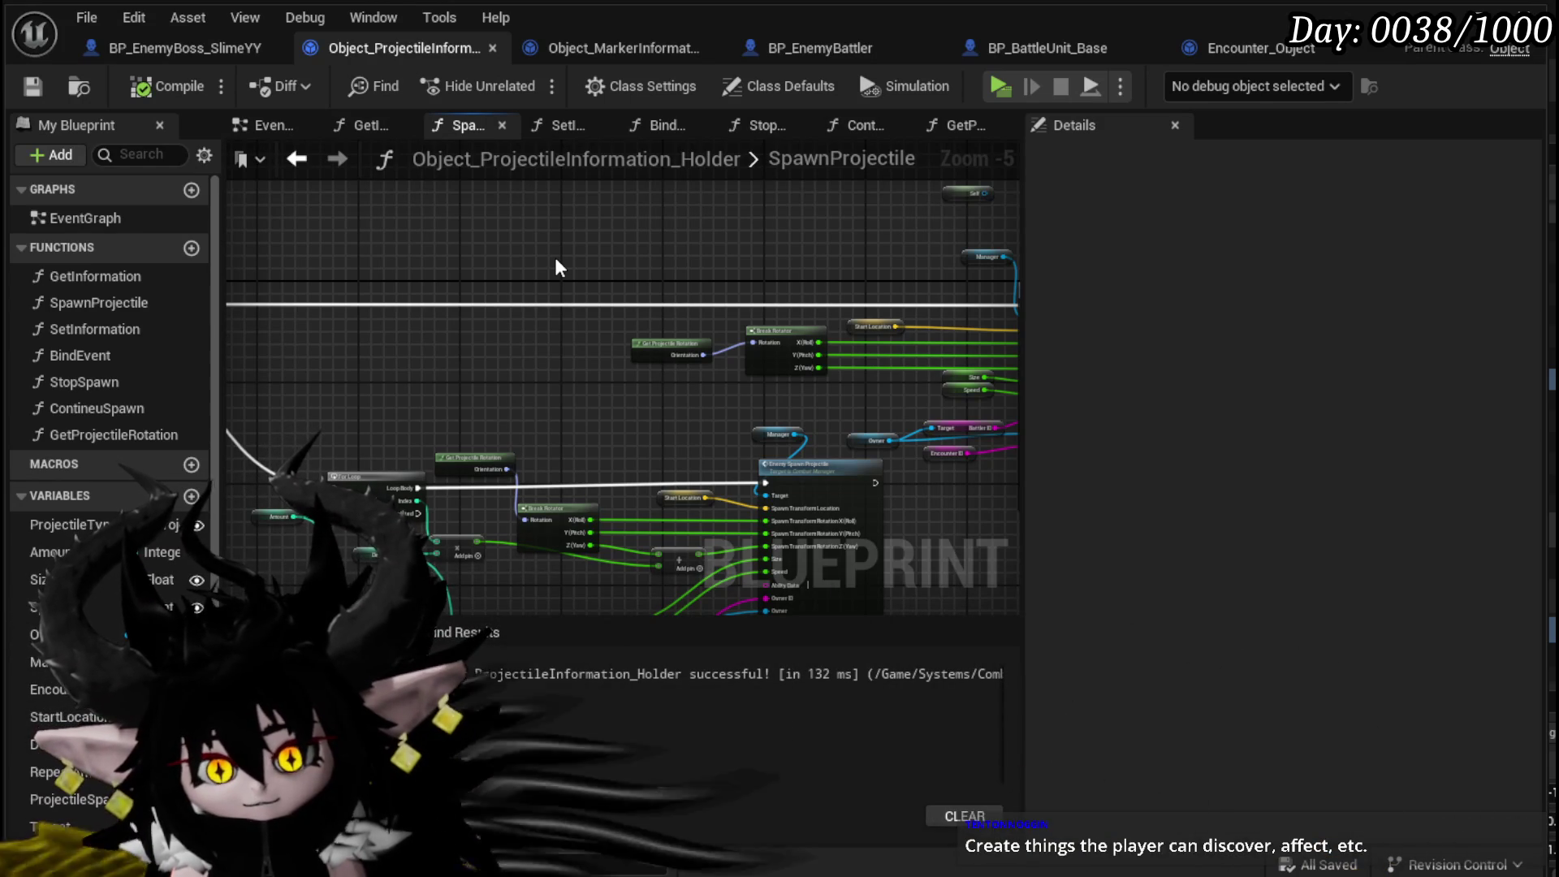
pyautogui.scroll(-2, 758, 255)
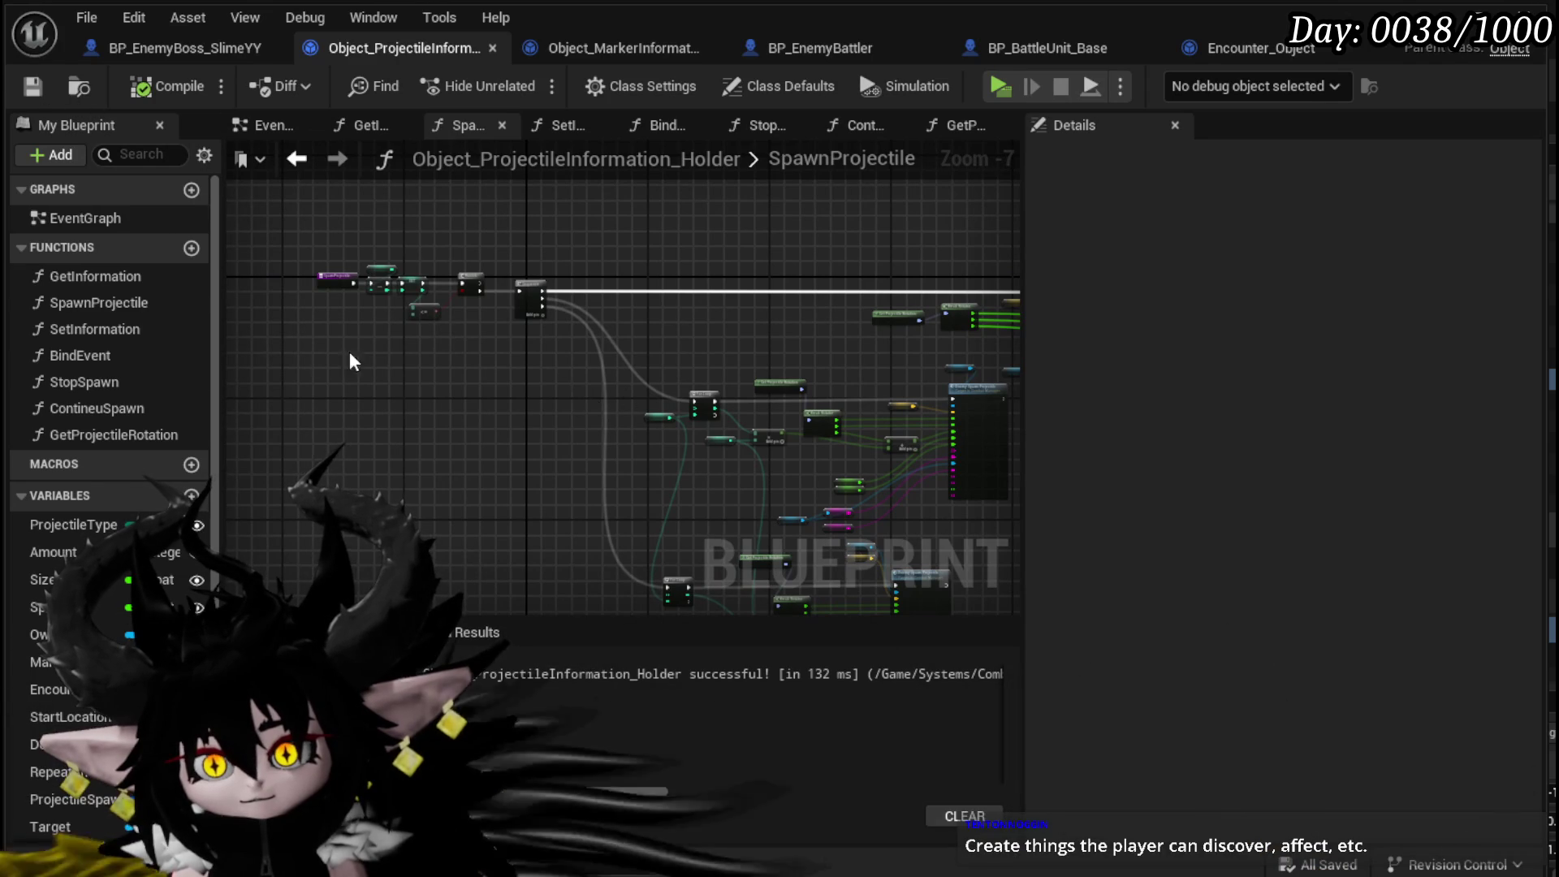
pyautogui.scroll(3, 473, 363)
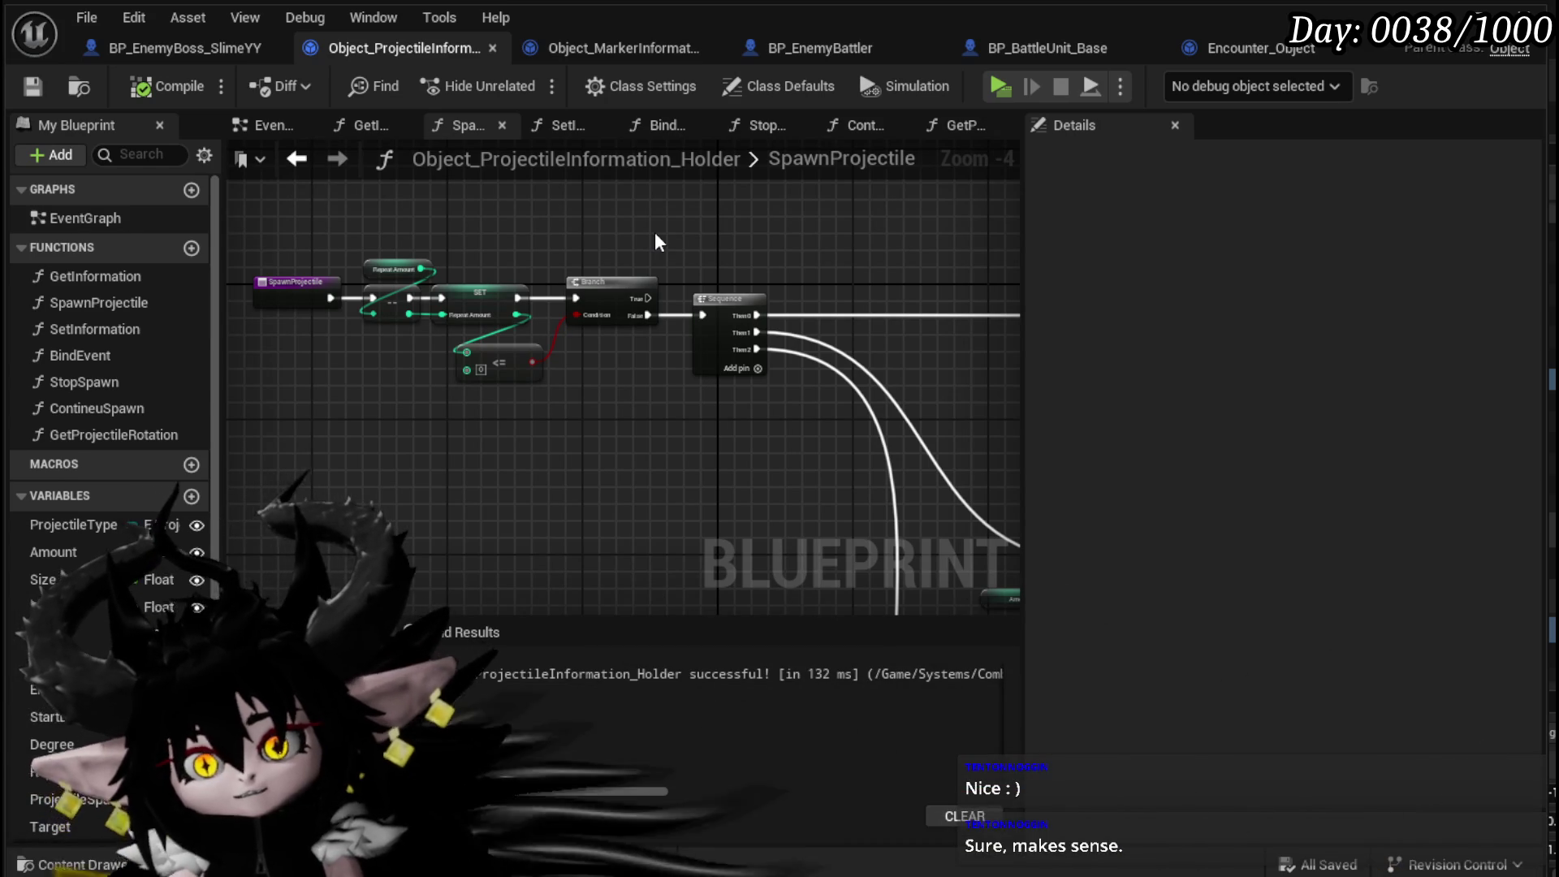
pyautogui.scroll(-1, 654, 232)
pyautogui.moveTo(781, 256)
pyautogui.mouseDown()
pyautogui.moveTo(310, 300)
pyautogui.moveTo(698, 252)
pyautogui.moveTo(407, 402)
pyautogui.mouseUp()
pyautogui.scroll(1, 385, 320)
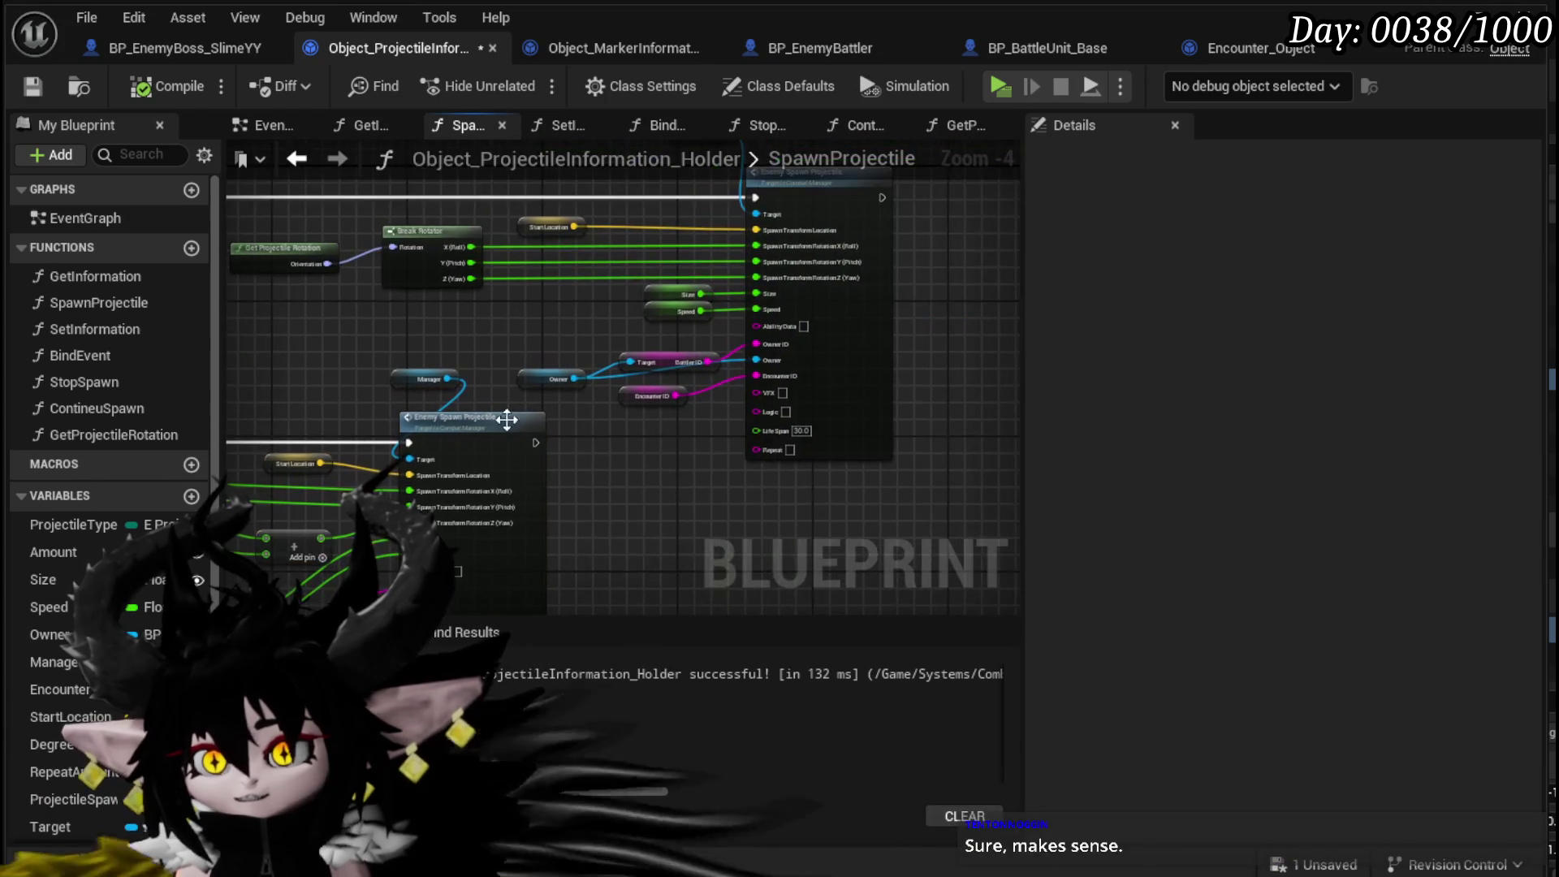
pyautogui.scroll(-2, 651, 444)
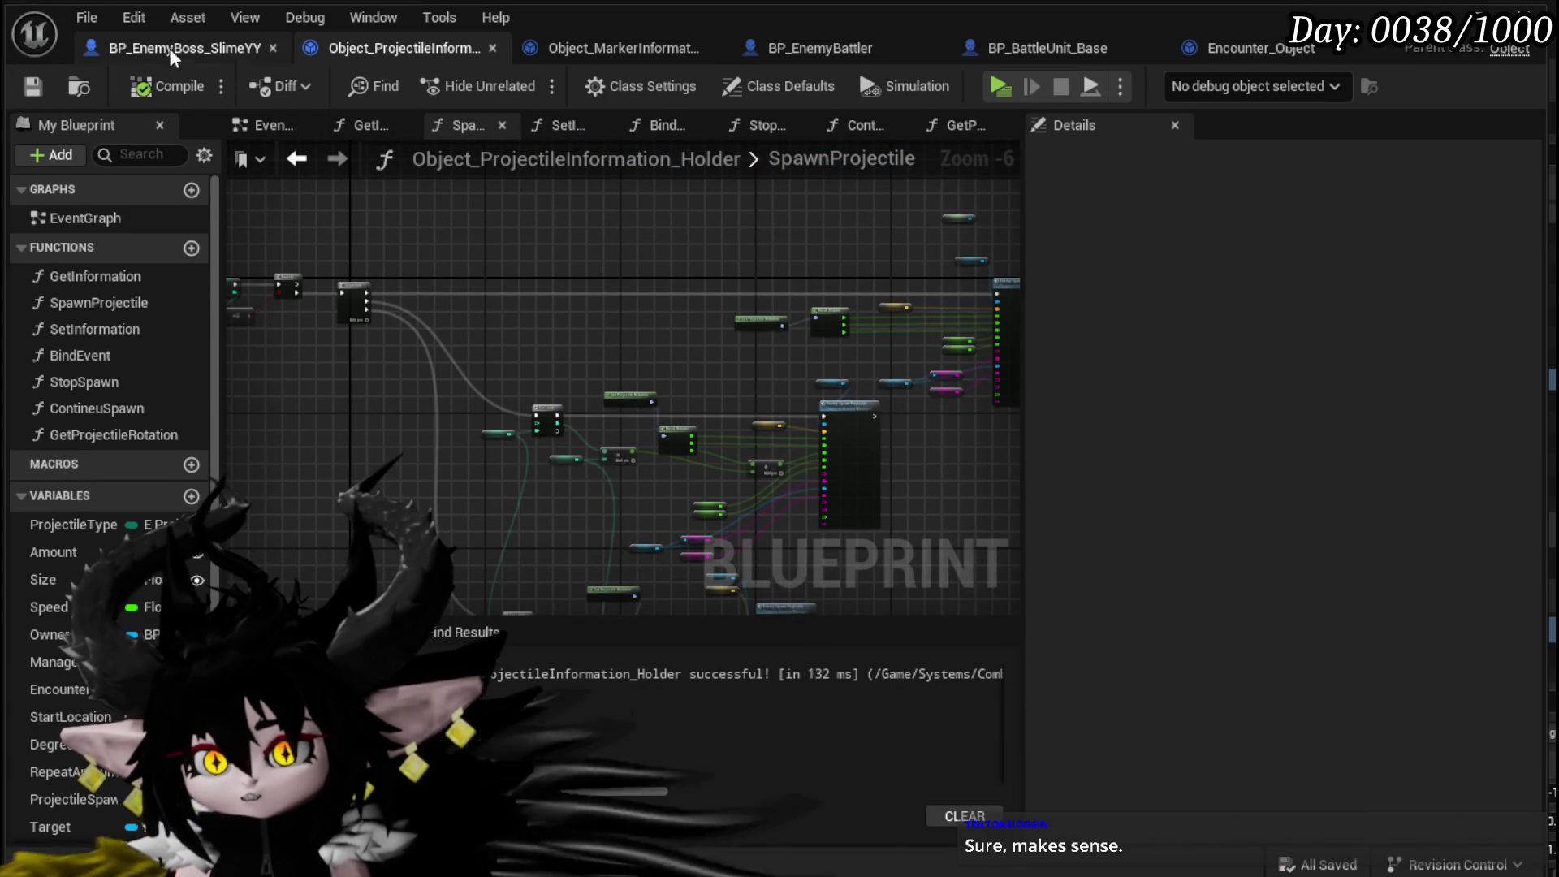
# - In BP_EnemyBoss_SlimeYY's AbilityTree, reconnect execution into the first Spawn Projectile
pyautogui.click(231, 55)
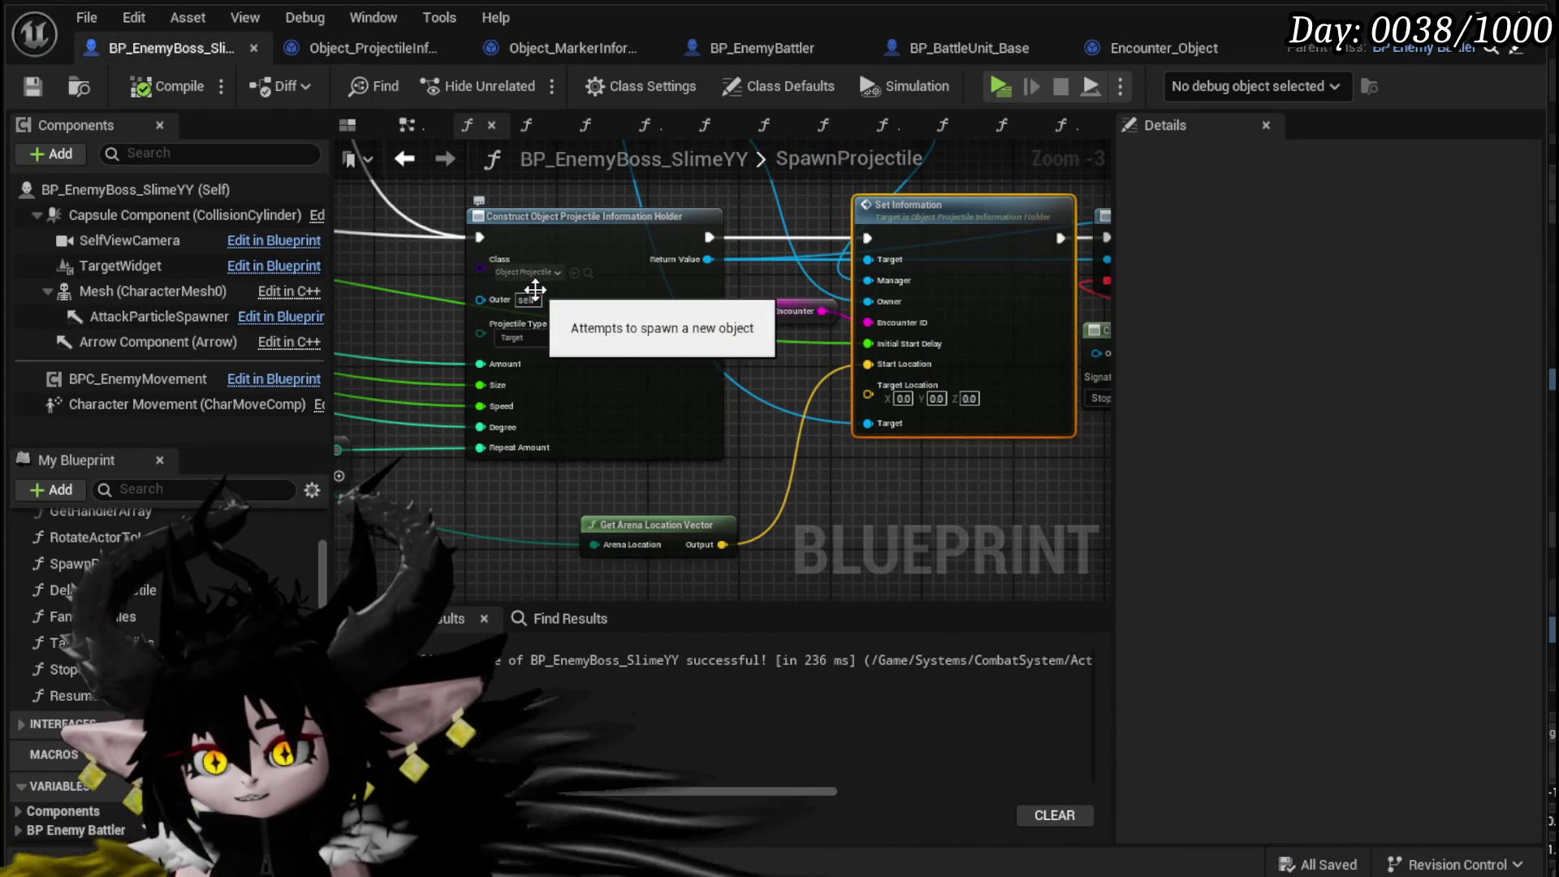
pyautogui.scroll(-3, 525, 291)
pyautogui.moveTo(524, 291)
pyautogui.mouseDown()
pyautogui.moveTo(718, 336)
pyautogui.moveTo(603, 343)
pyautogui.moveTo(695, 307)
pyautogui.mouseUp()
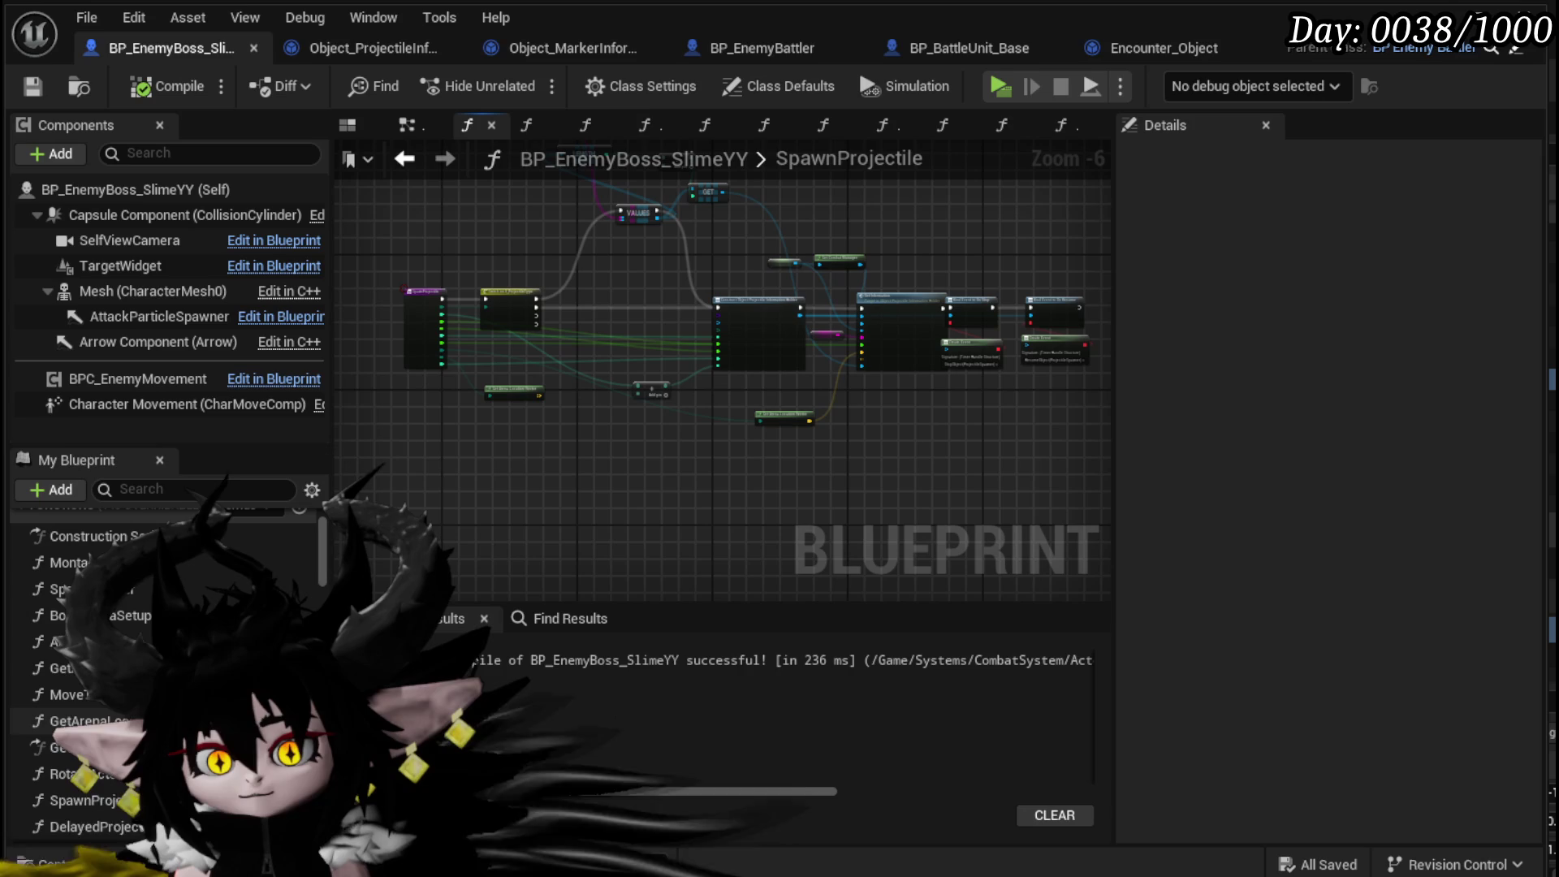
pyautogui.doubleClick(81, 642)
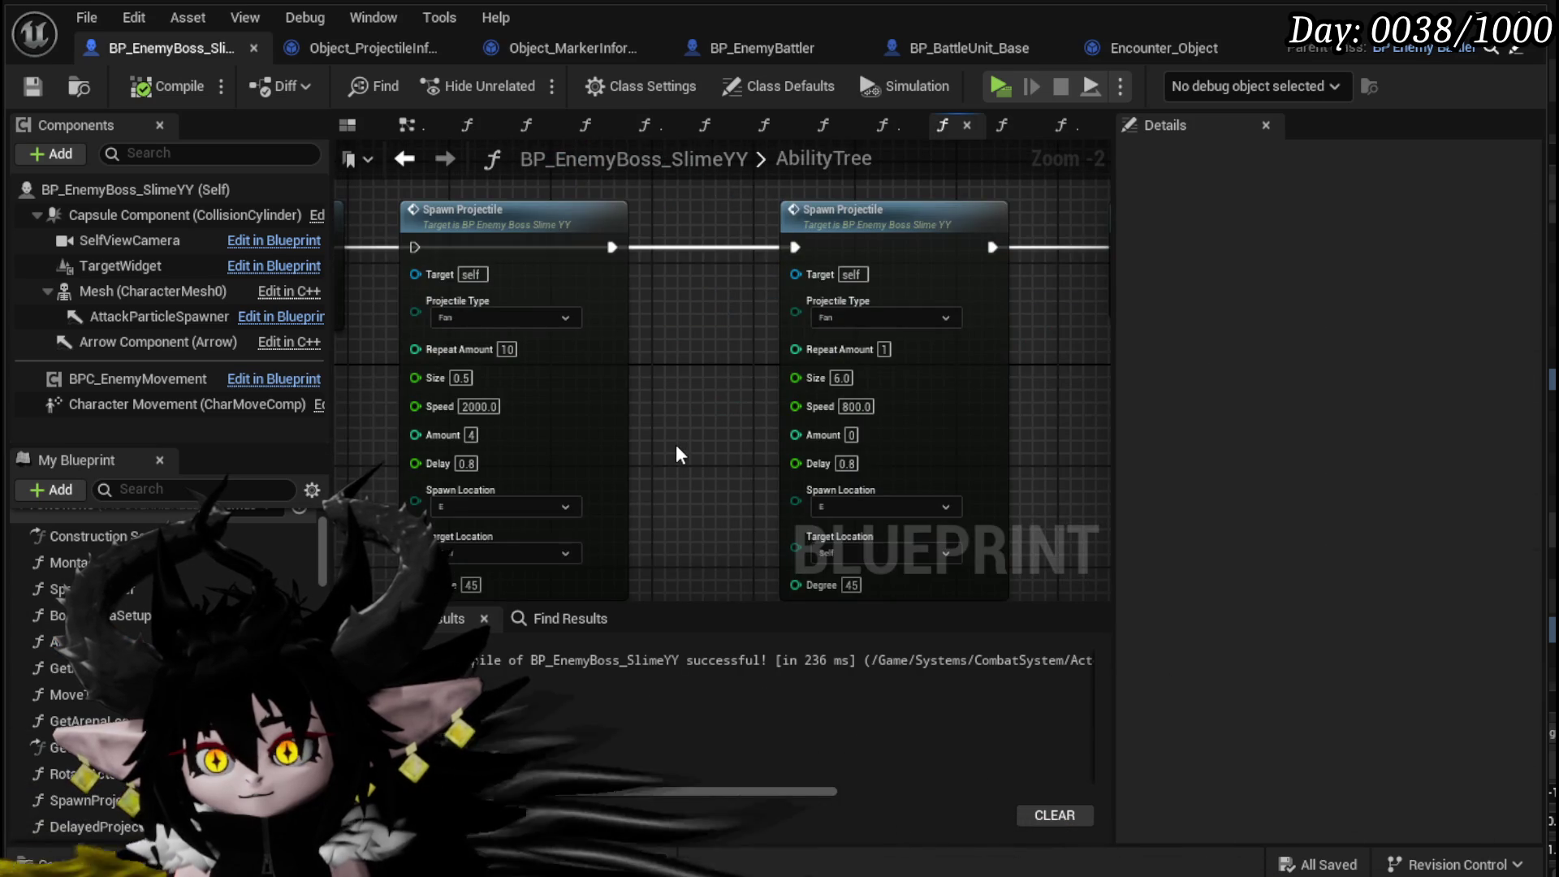
pyautogui.moveTo(695, 335)
pyautogui.mouseDown()
pyautogui.moveTo(676, 440)
pyautogui.moveTo(733, 419)
pyautogui.mouseUp()
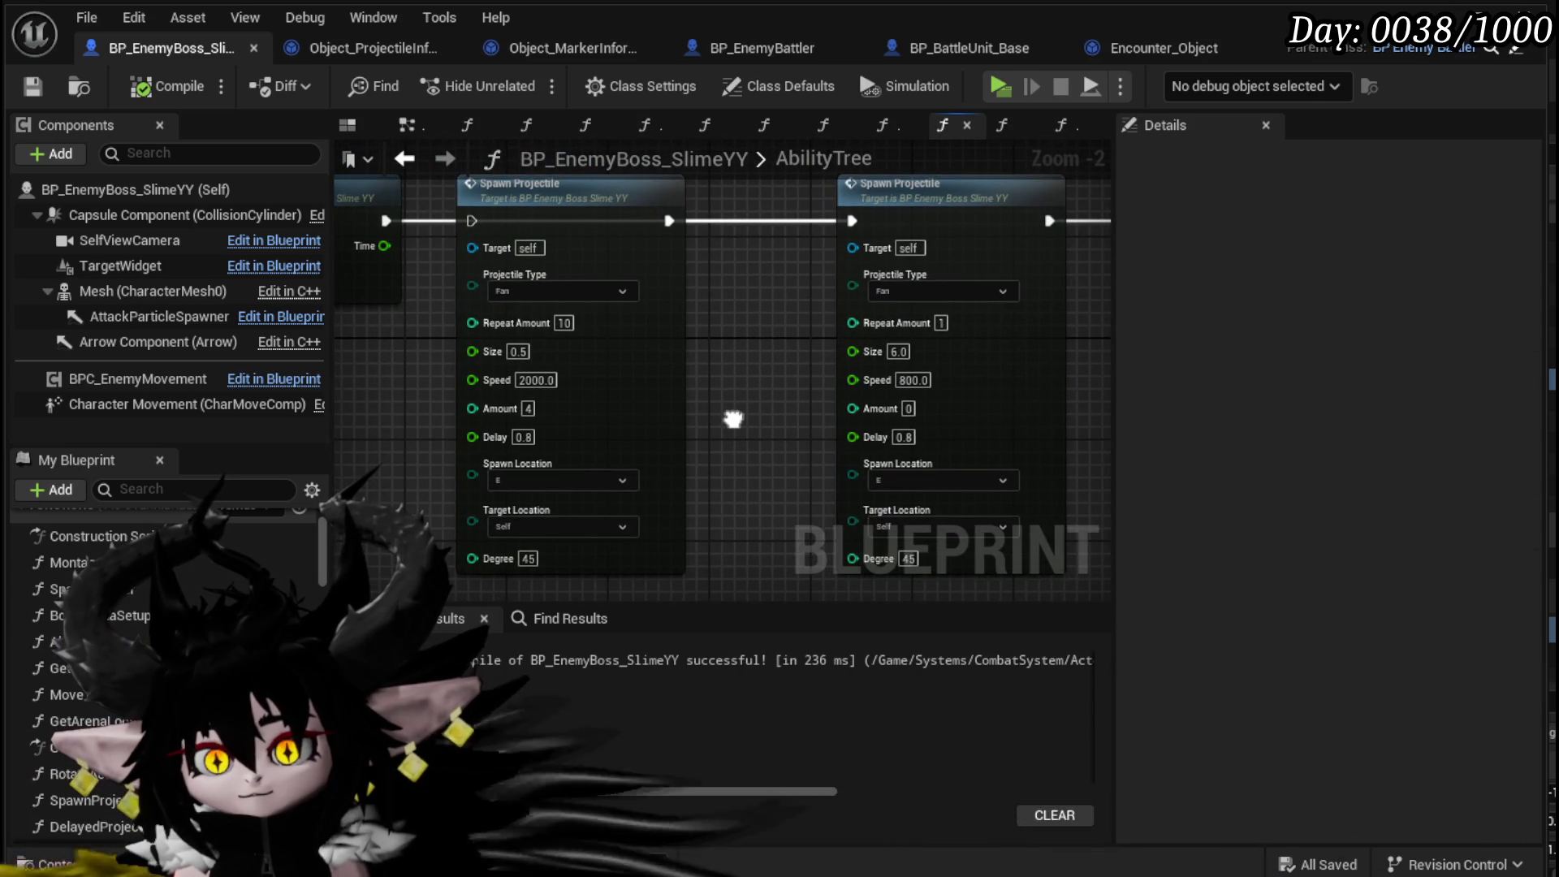
pyautogui.moveTo(386, 220); pyautogui.dragTo(449, 218)
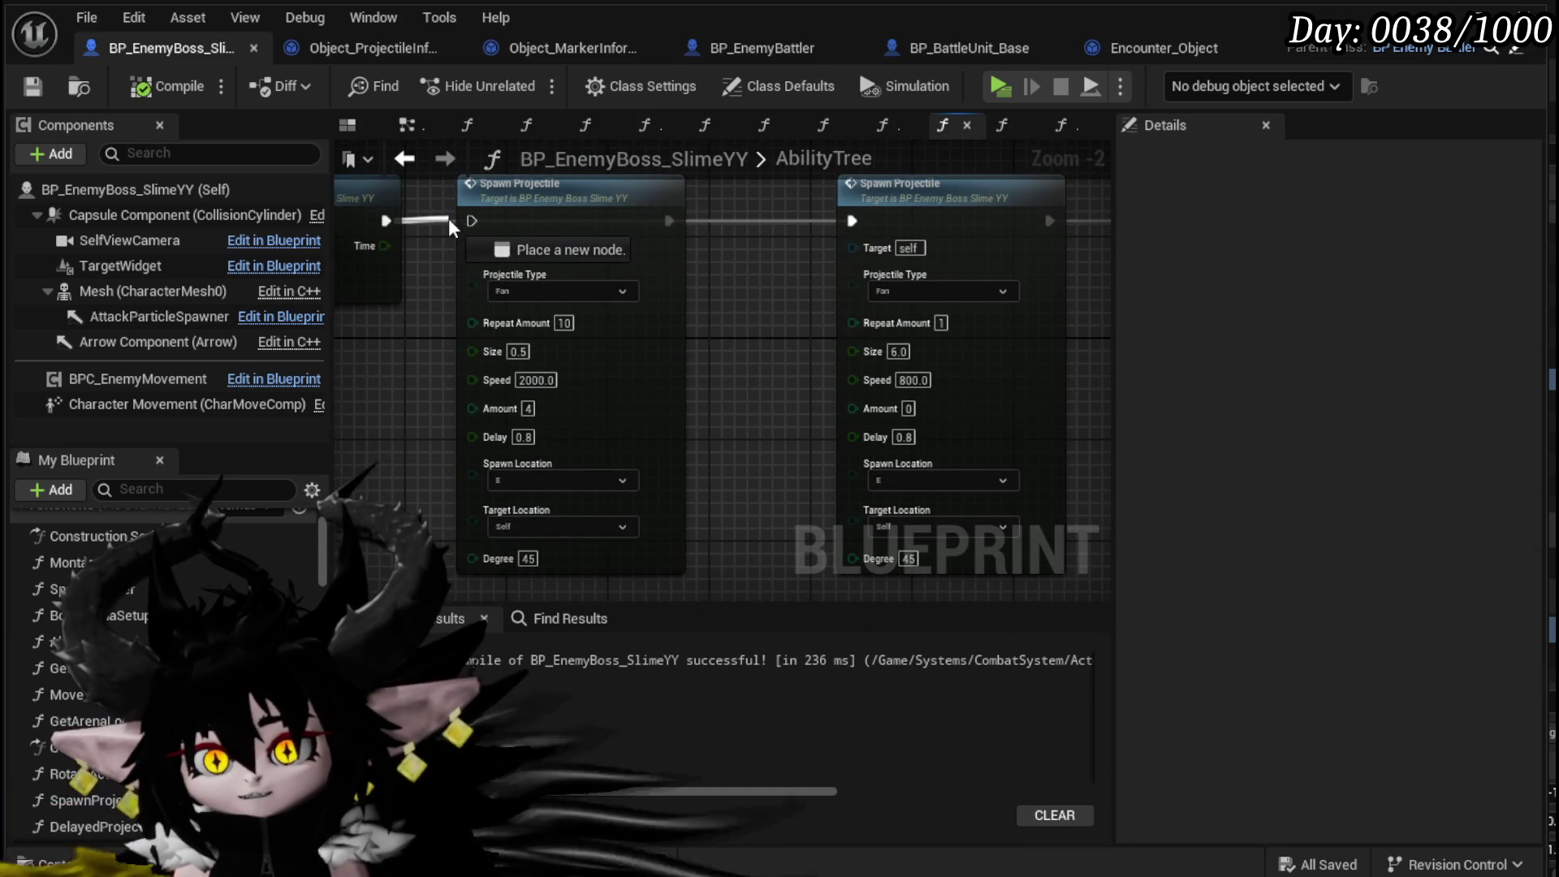
# - Set the first Spawn Projectile's Spawn Location to Center and Target Location to S
pyautogui.click(513, 488)
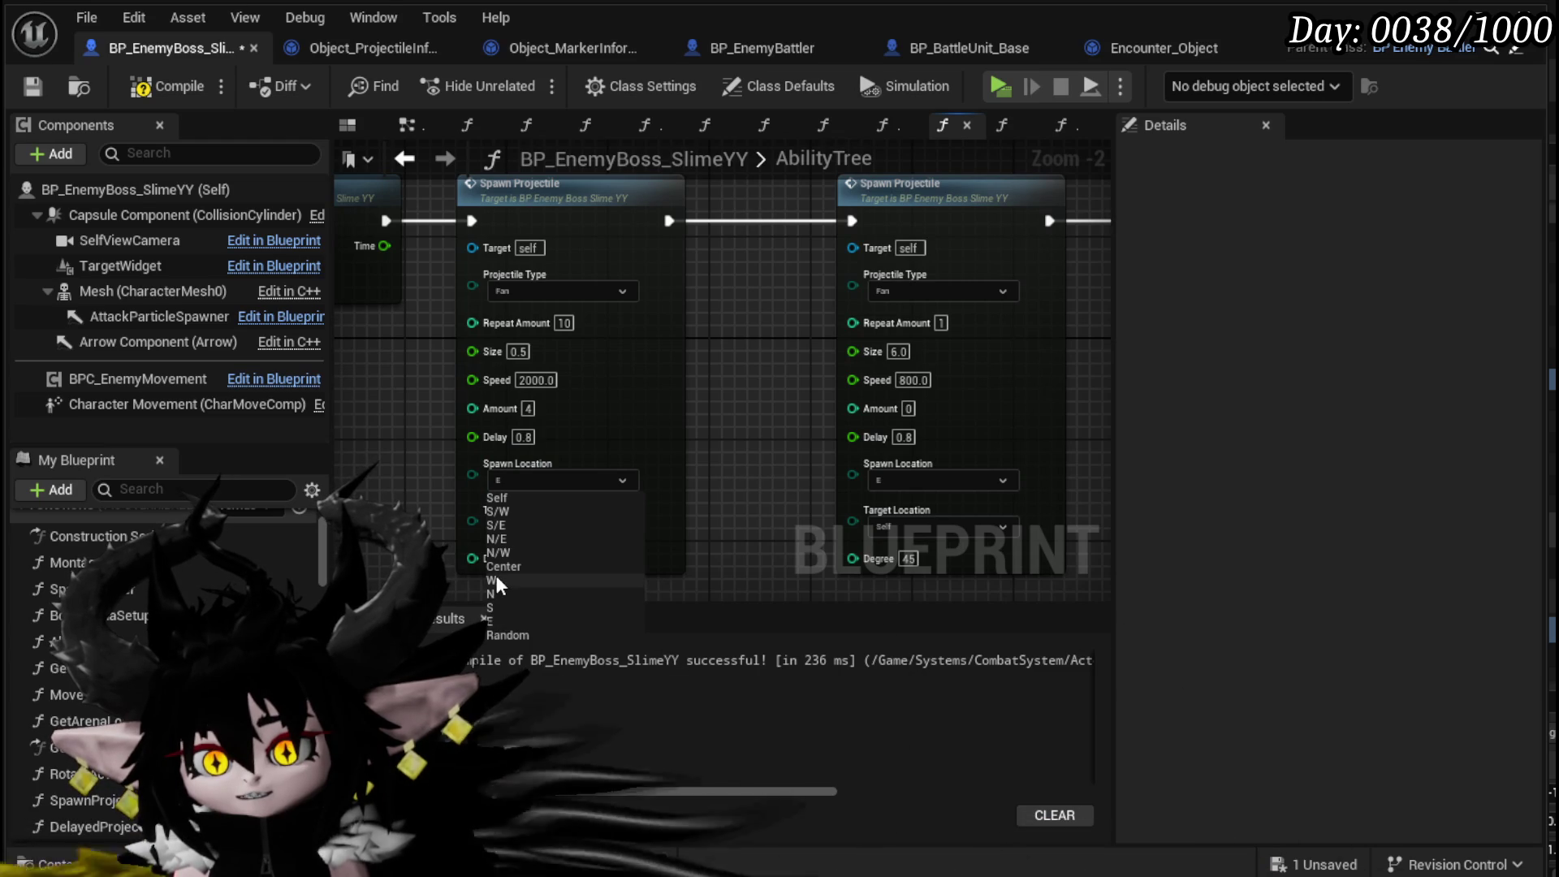
pyautogui.click(495, 578)
pyautogui.click(524, 479)
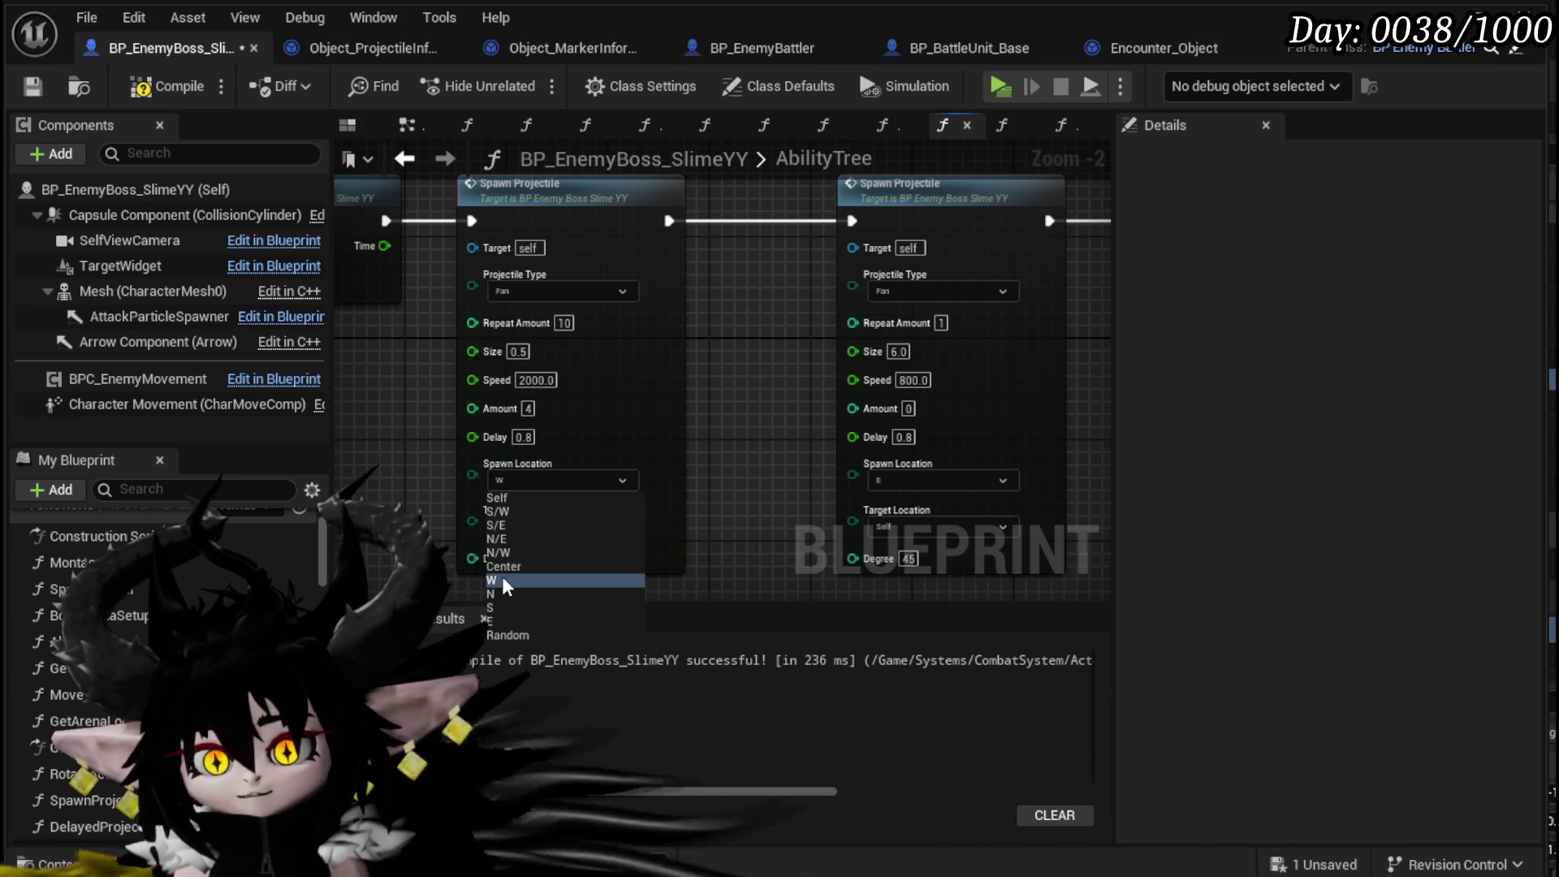
pyautogui.click(502, 576)
pyautogui.click(523, 520)
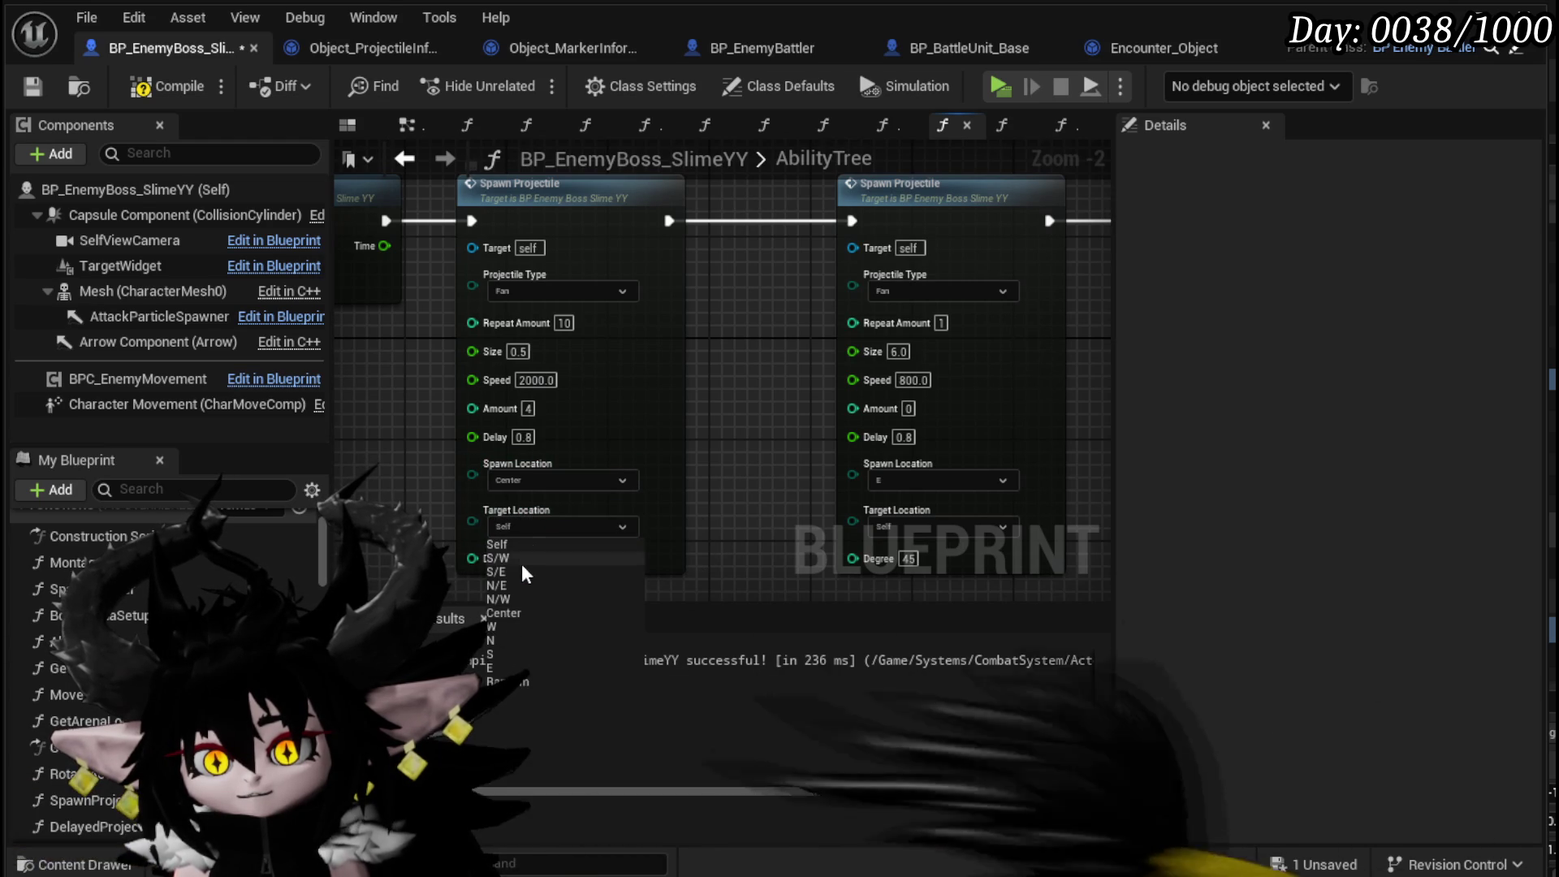
pyautogui.click(508, 655)
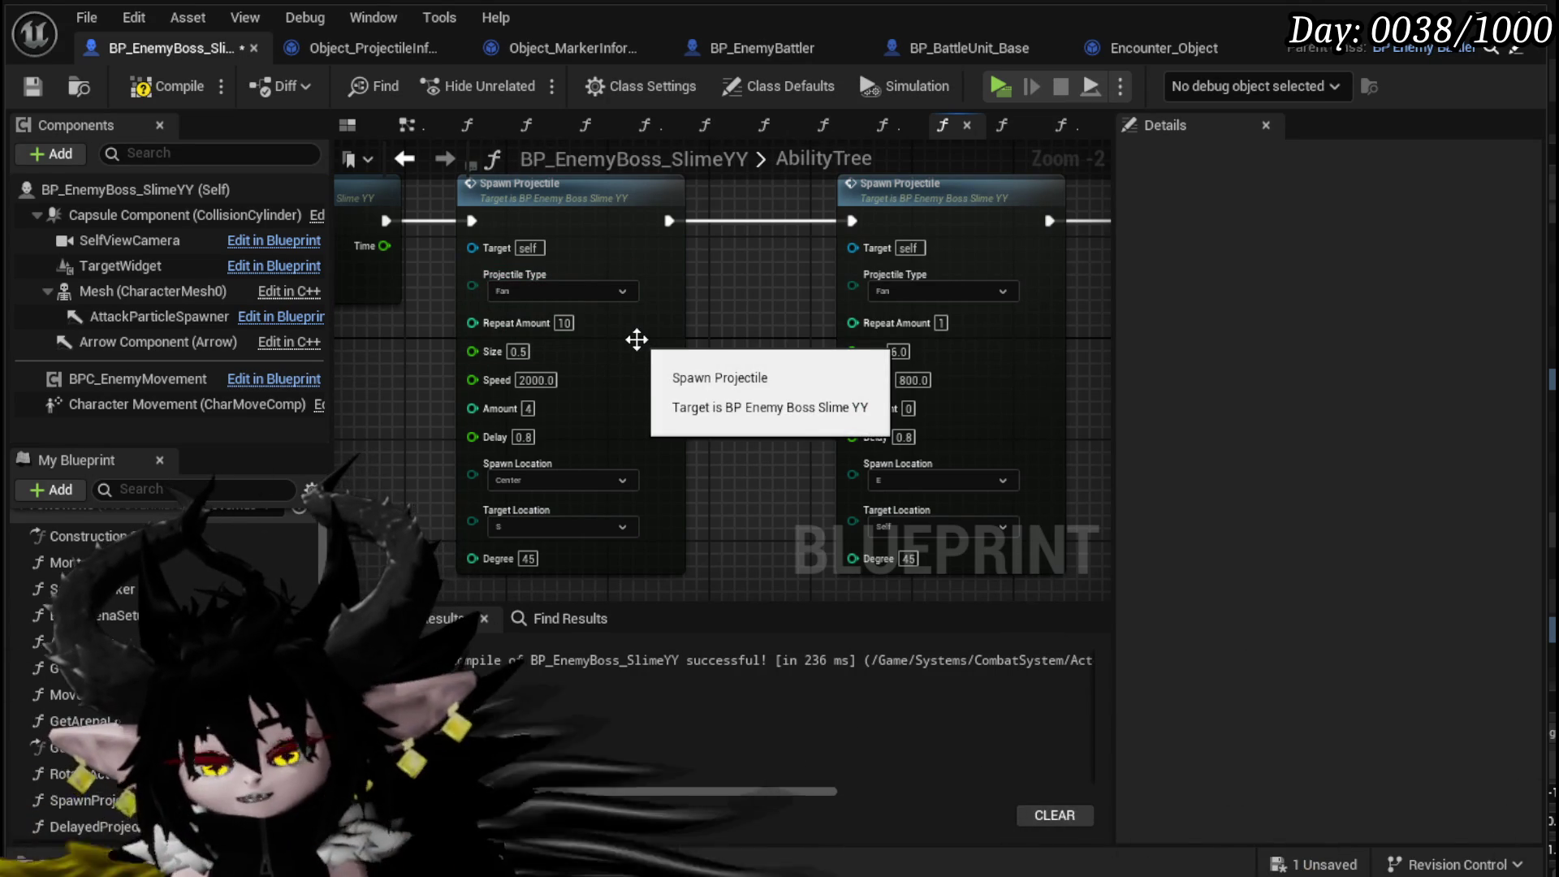
# - Change the second Spawn Projectile's type to Target, keeping Spawn Location E and Target Self
pyautogui.moveTo(680, 312)
pyautogui.mouseDown()
pyautogui.moveTo(465, 306)
pyautogui.moveTo(465, 272)
pyautogui.moveTo(646, 273)
pyautogui.moveTo(656, 248)
pyautogui.moveTo(599, 243)
pyautogui.mouseUp()
pyautogui.click(826, 248)
pyautogui.click(824, 268)
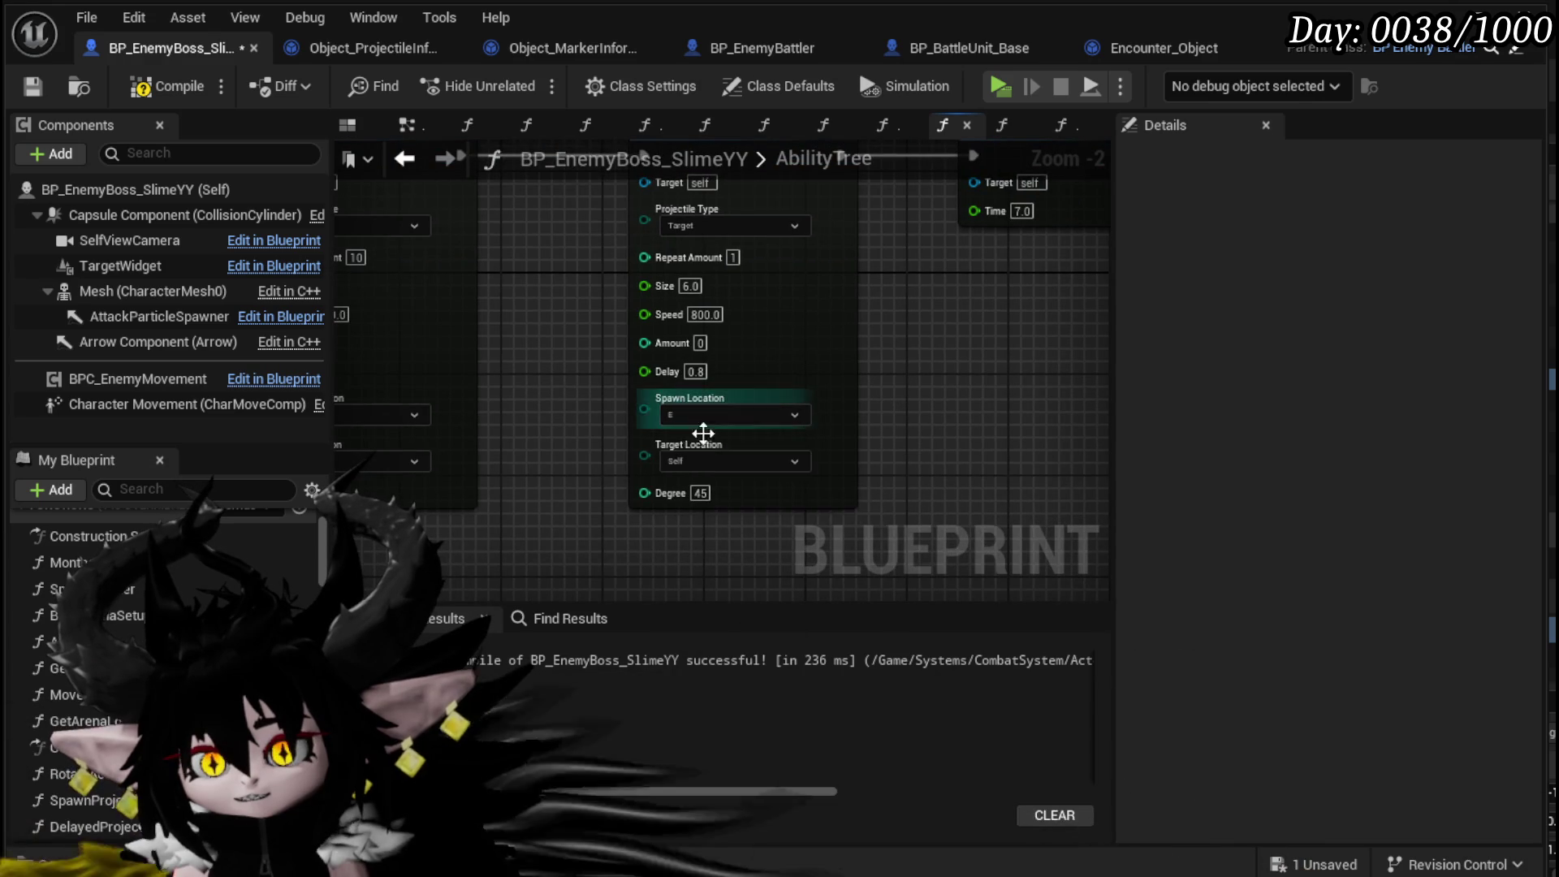
pyautogui.click(695, 412)
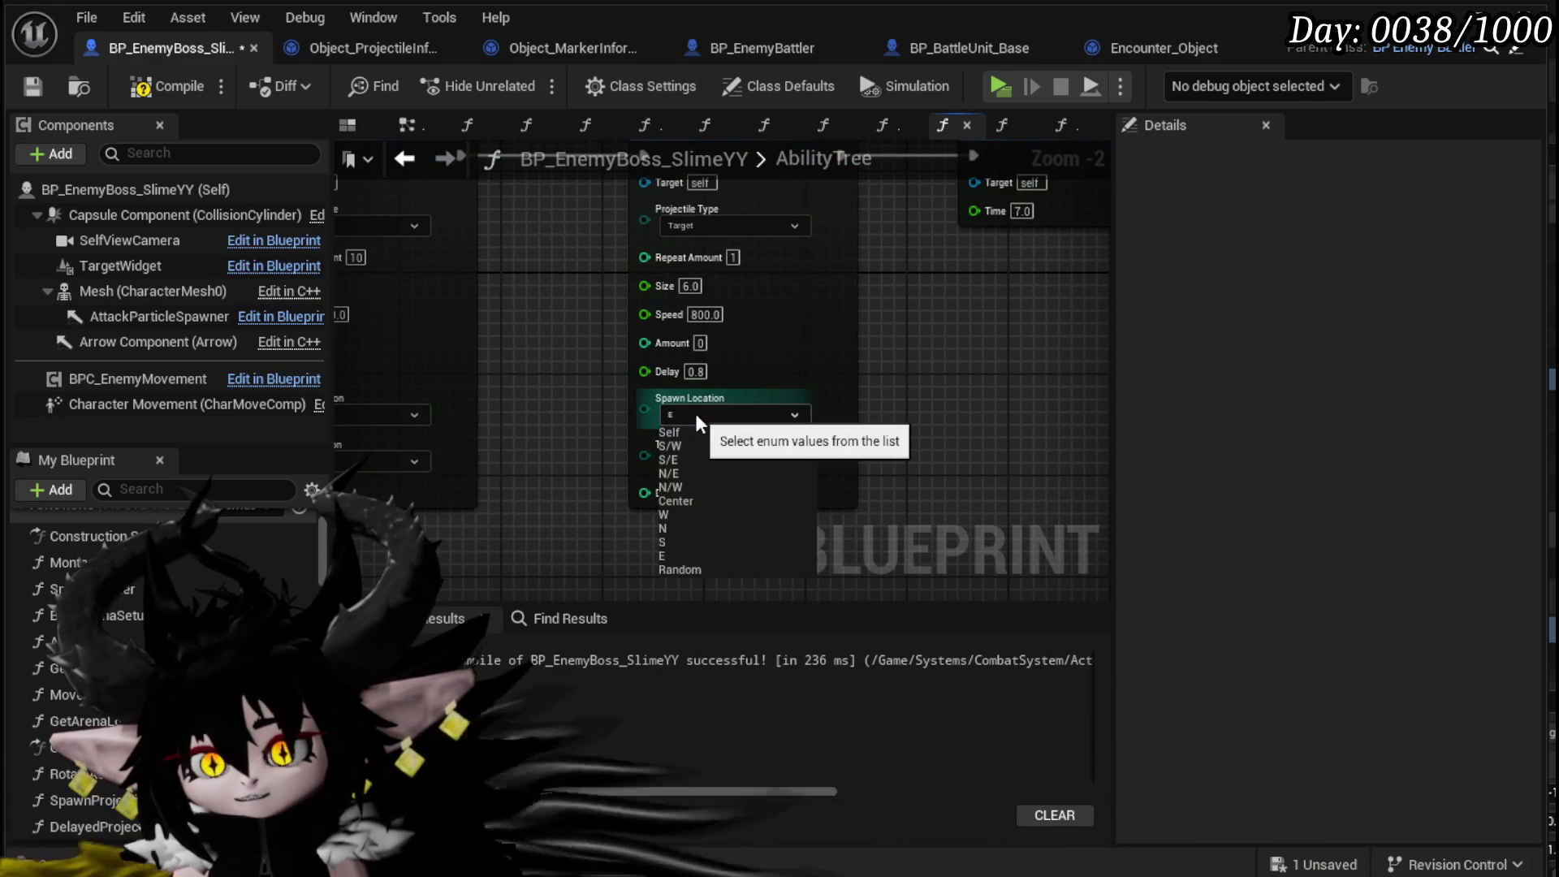
pyautogui.click(598, 389)
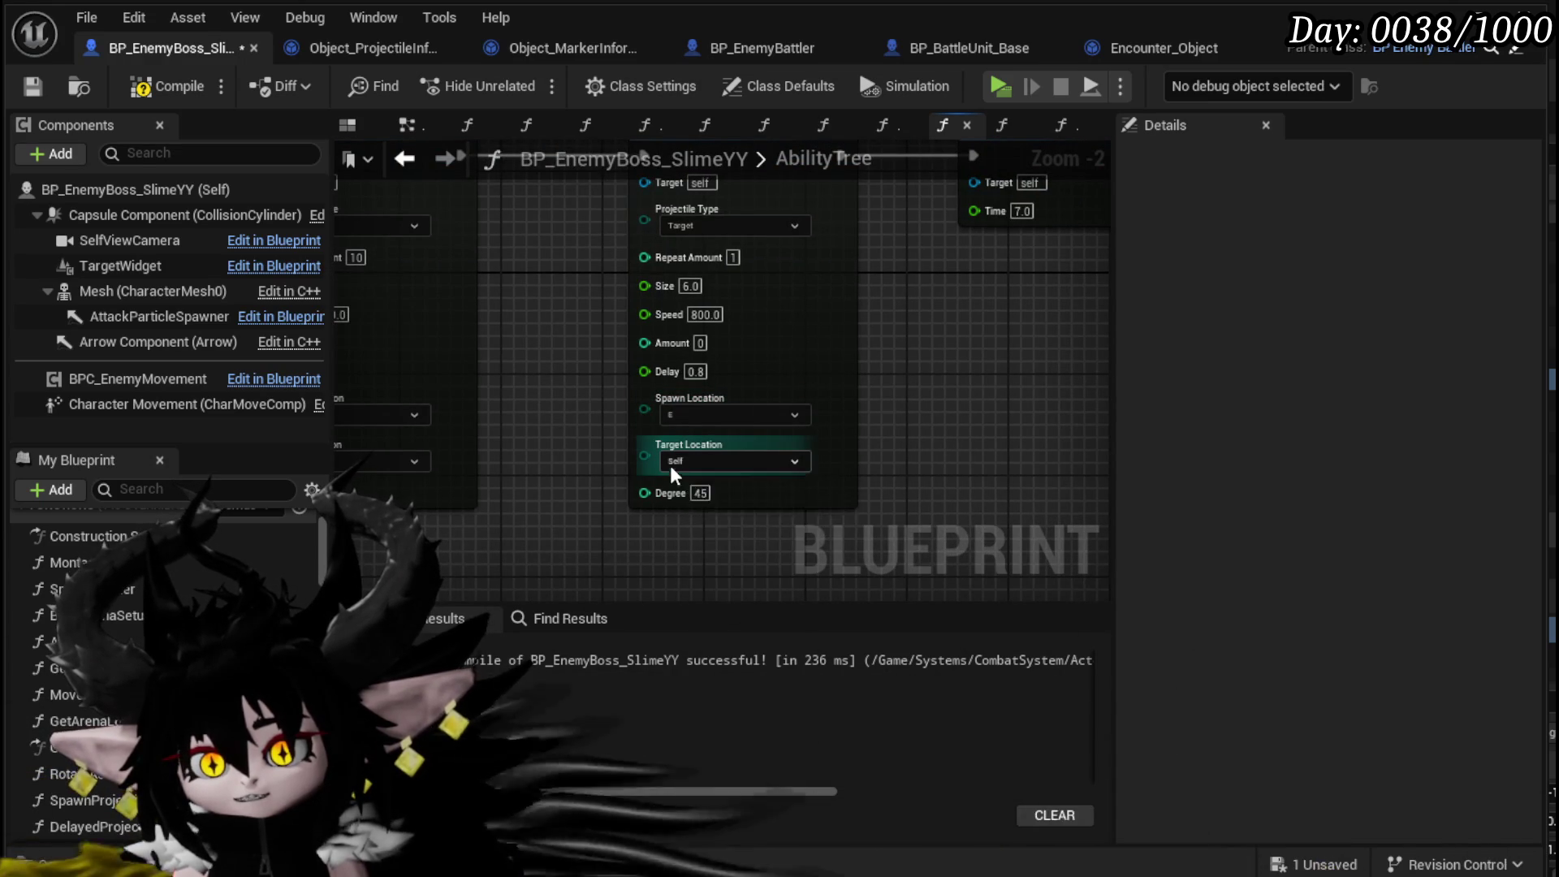
pyautogui.click(669, 465)
pyautogui.click(901, 434)
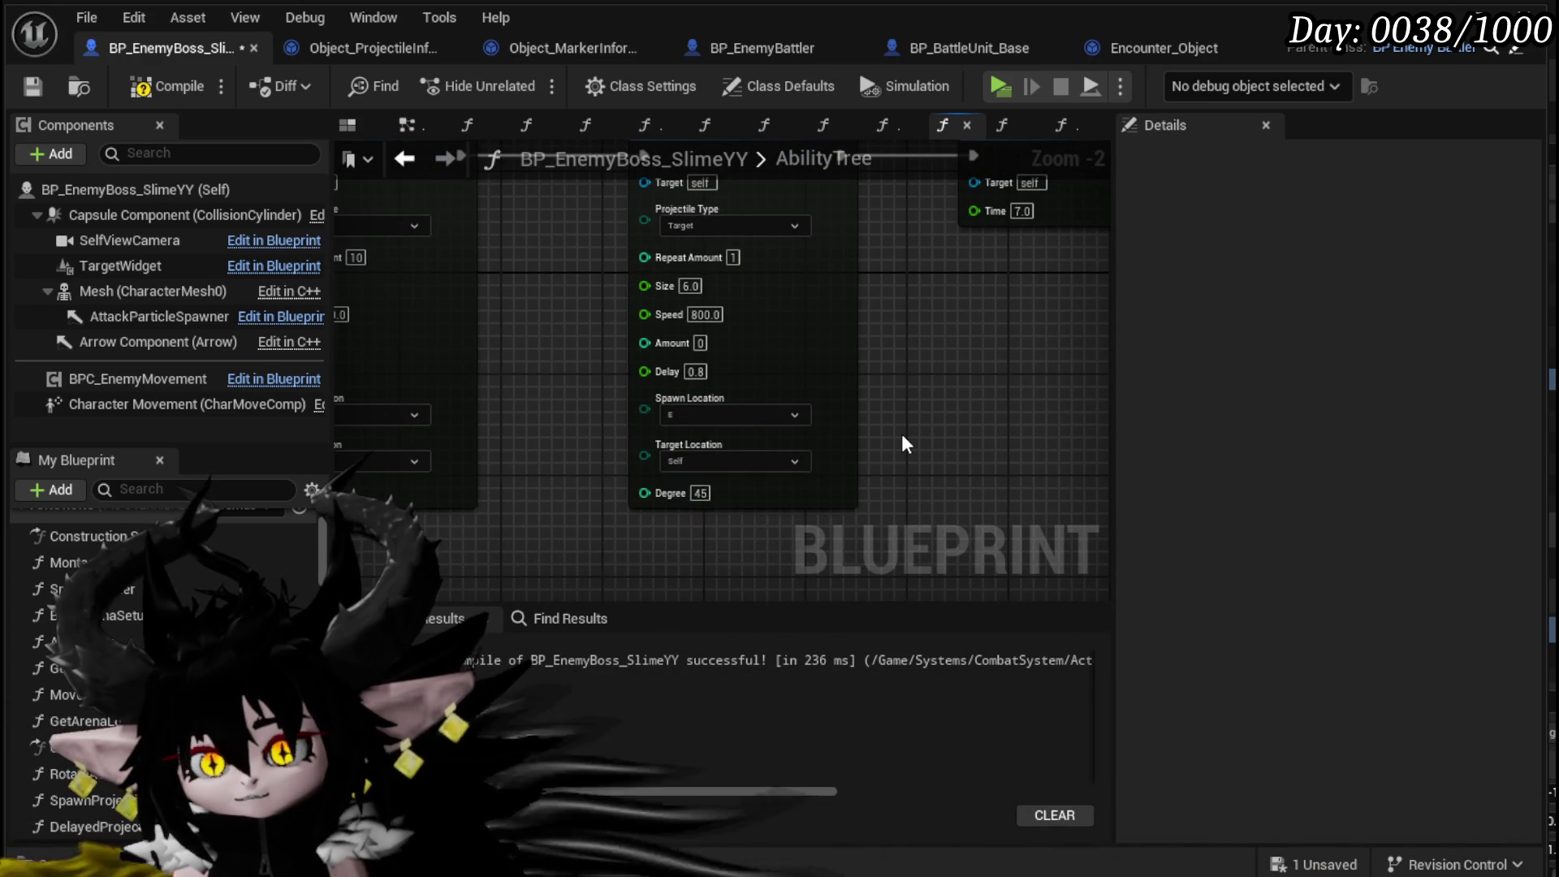
pyautogui.moveTo(552, 375)
pyautogui.mouseDown()
pyautogui.moveTo(578, 417)
pyautogui.moveTo(598, 417)
pyautogui.mouseUp()
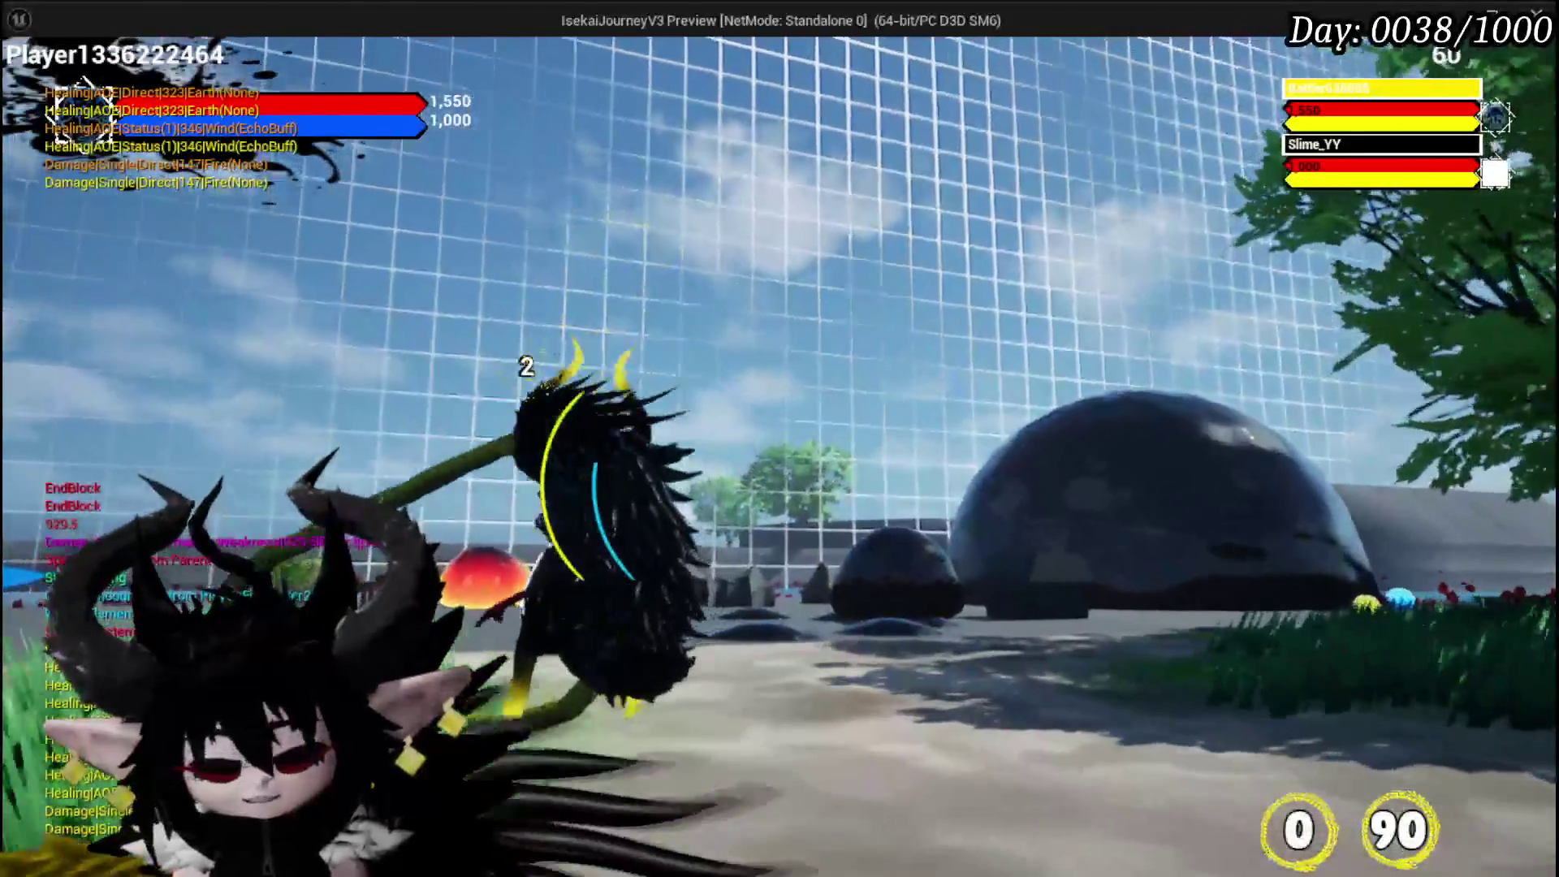
# - End the boss-fight play-test and save all changes
pyautogui.press('Escape')
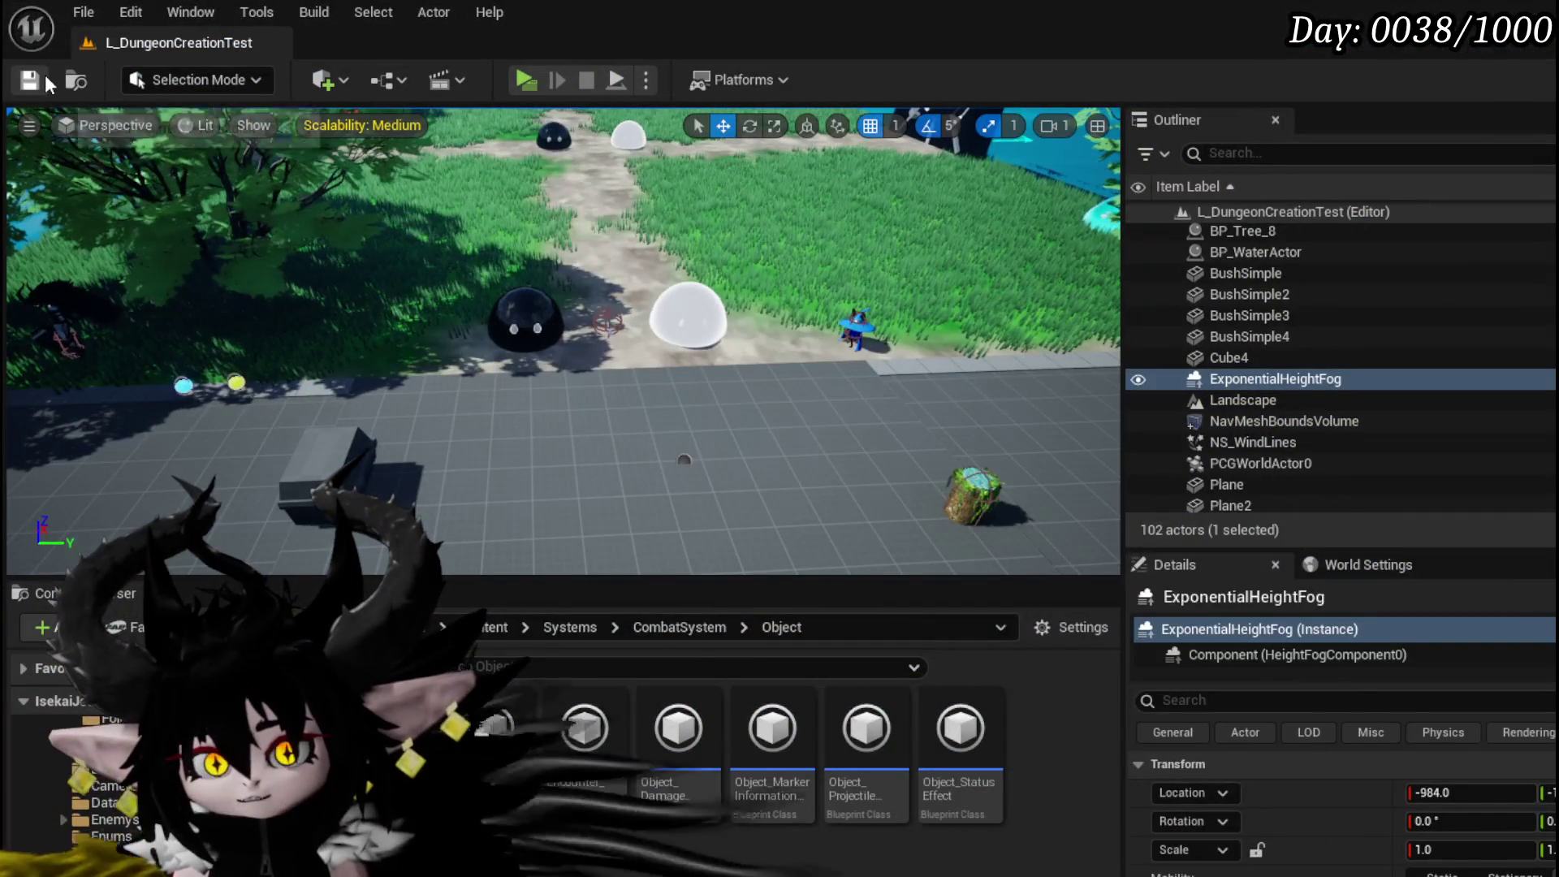
pyautogui.click(42, 80)
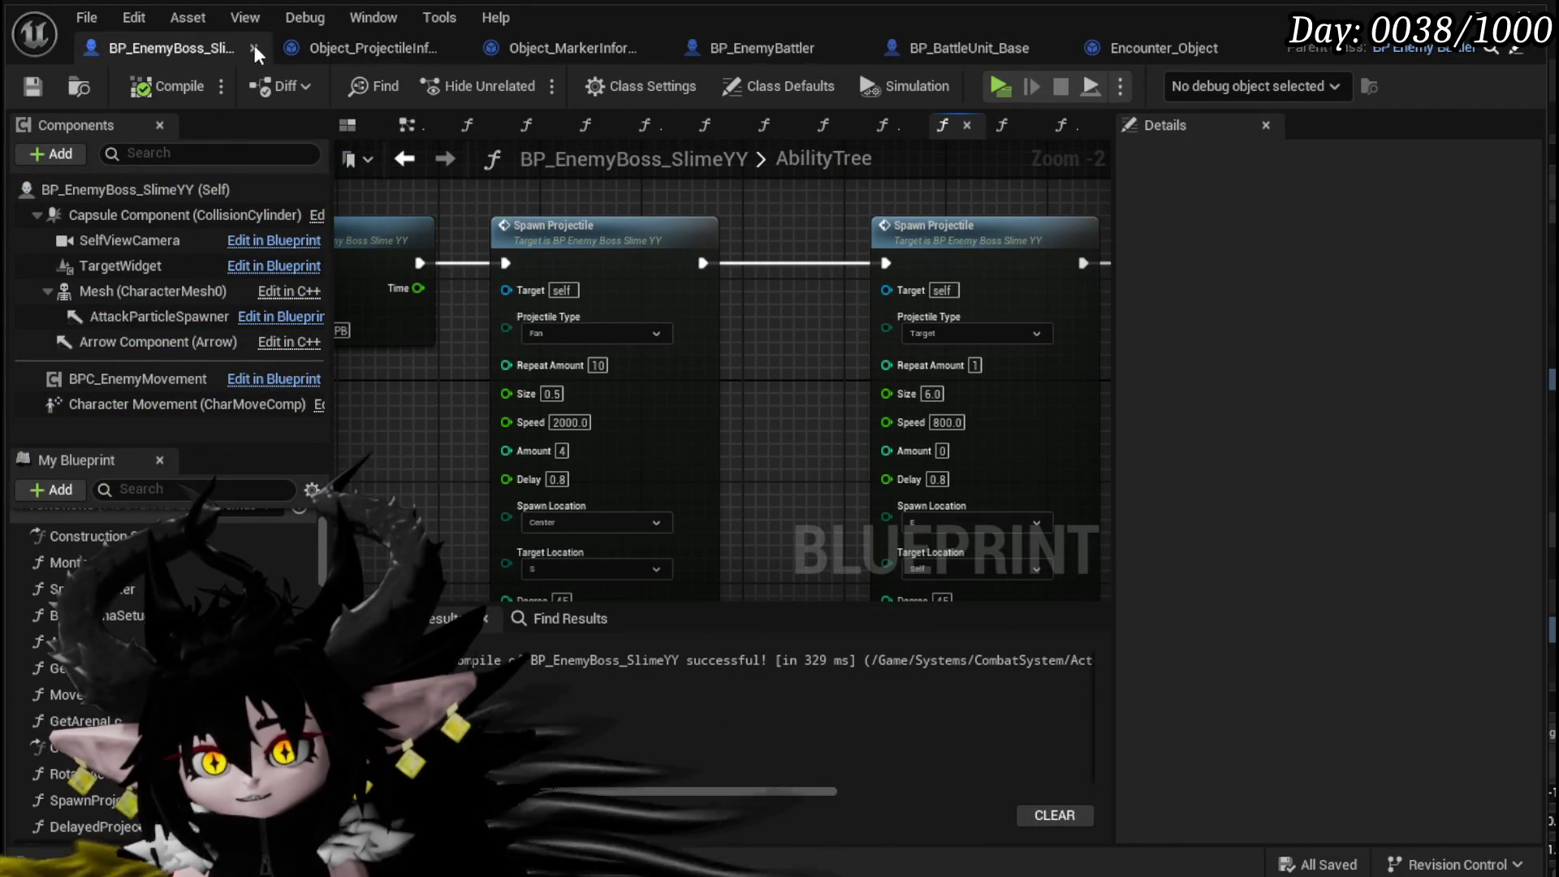
pyautogui.moveTo(769, 524); pyautogui.dragTo(754, 418)
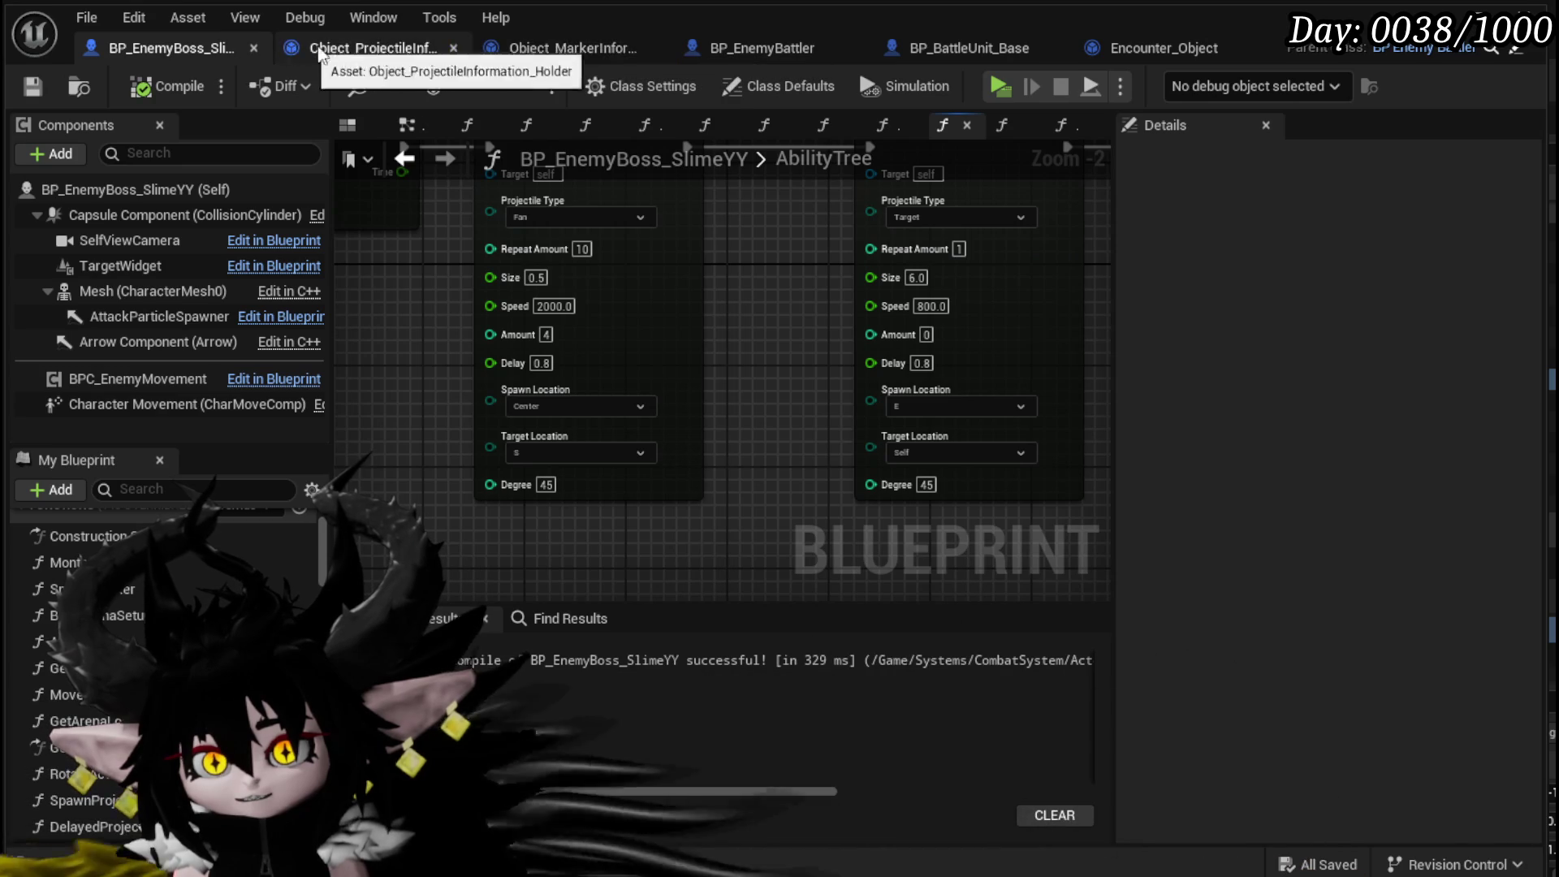
# - From the holder's SpawnProjectile graph, open the Get Projectile Rotation function
pyautogui.click(307, 47)
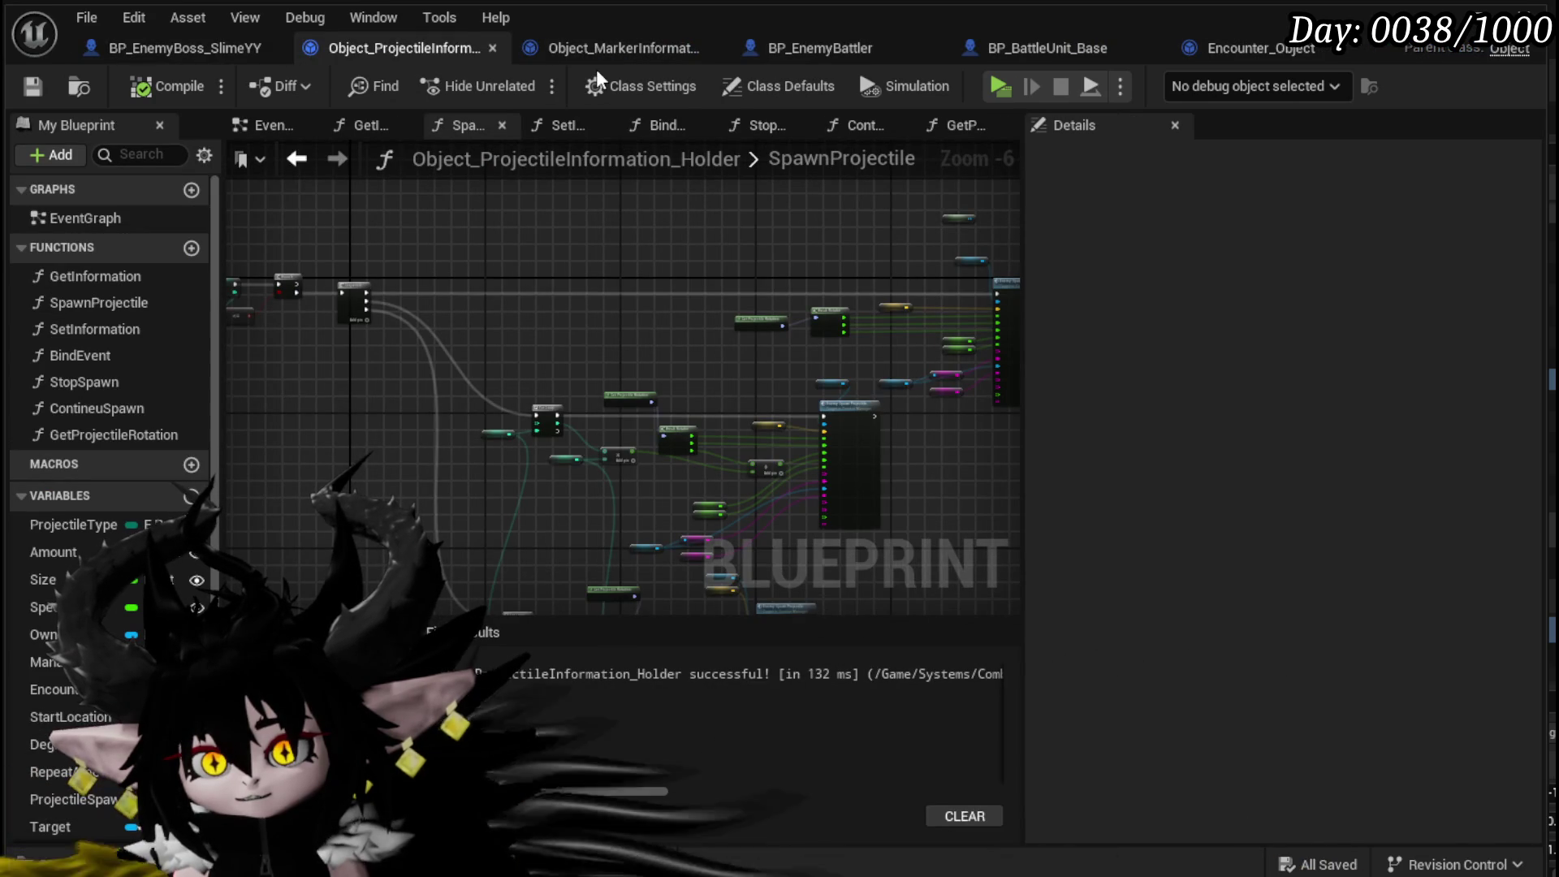
pyautogui.scroll(4, 348, 338)
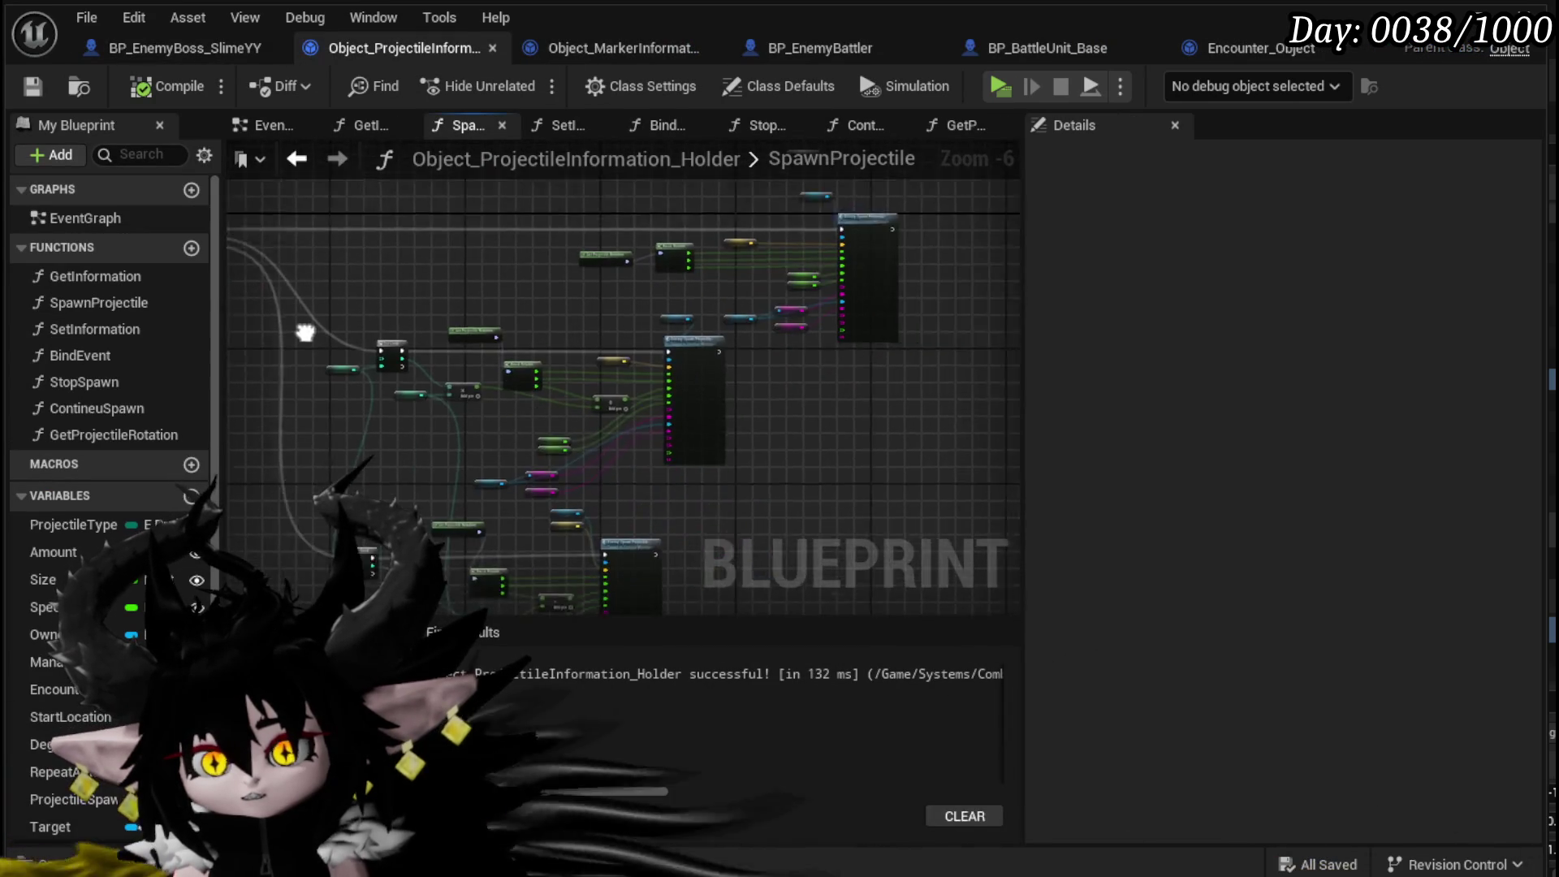
pyautogui.scroll(-1, 315, 406)
pyautogui.moveTo(315, 406)
pyautogui.mouseDown()
pyautogui.moveTo(501, 407)
pyautogui.moveTo(557, 446)
pyautogui.moveTo(544, 509)
pyautogui.mouseUp()
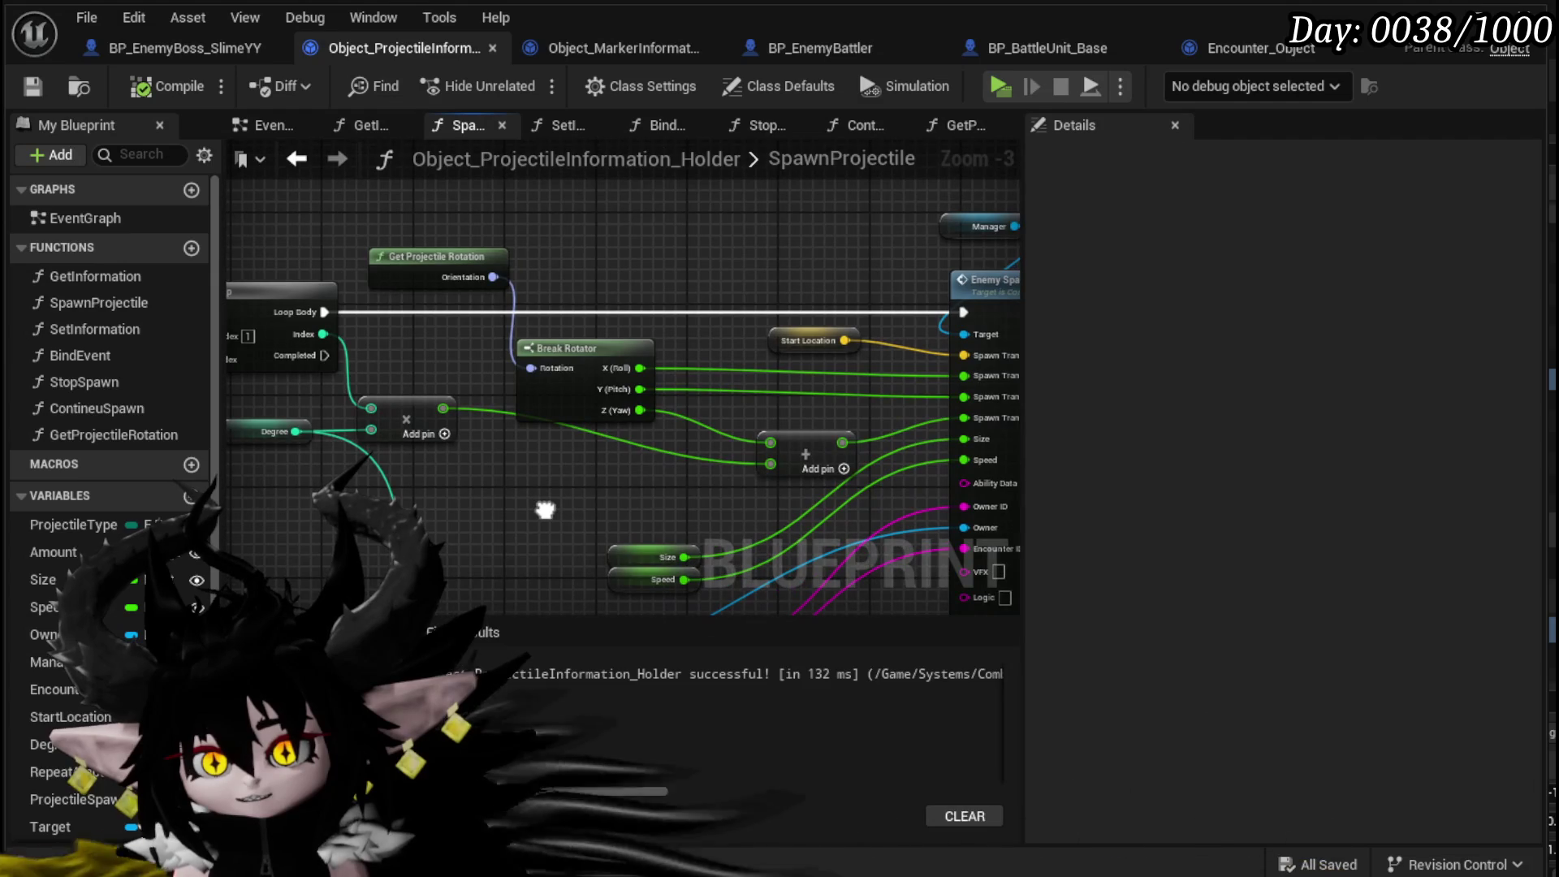
pyautogui.doubleClick(436, 258)
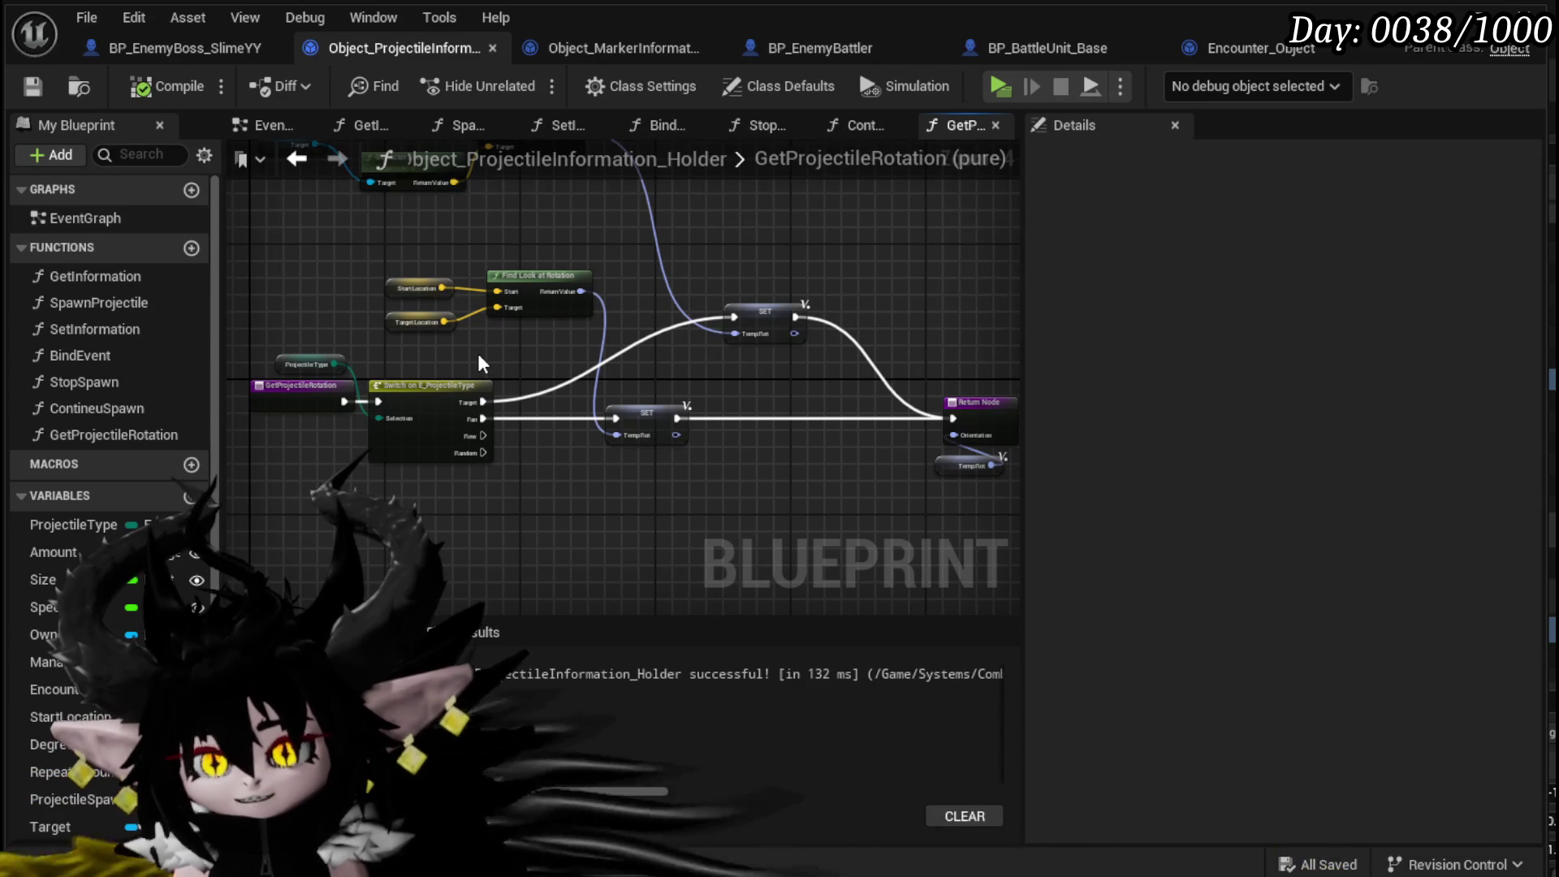
# - Add a Break Rotator wired to the Find Look at Rotation result
pyautogui.moveTo(479, 363)
pyautogui.mouseDown()
pyautogui.moveTo(471, 487)
pyautogui.moveTo(413, 441)
pyautogui.mouseUp()
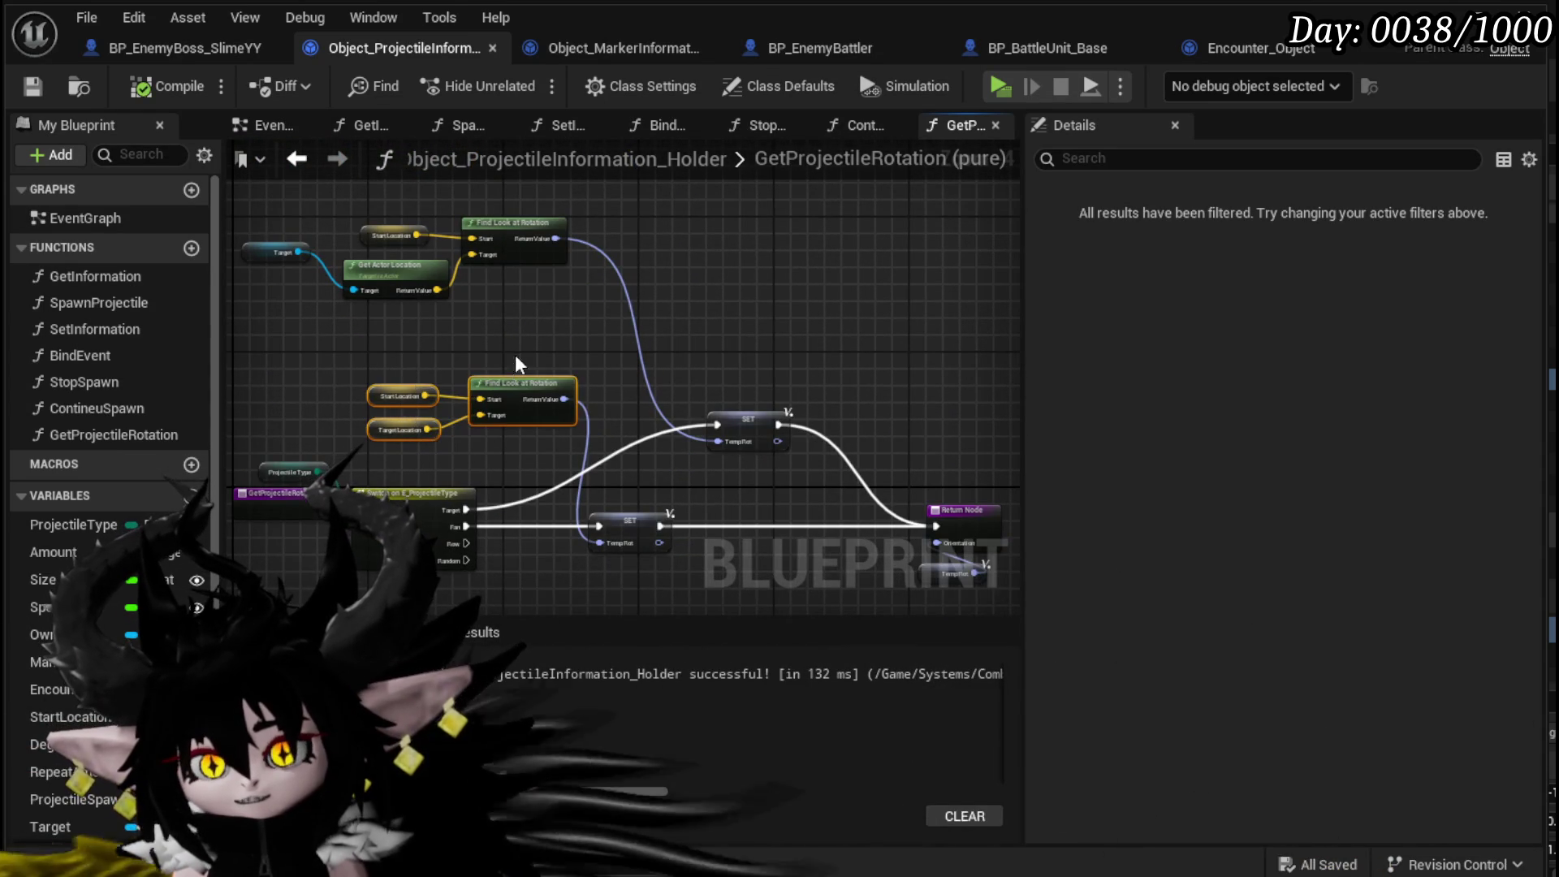
pyautogui.moveTo(529, 359); pyautogui.dragTo(518, 290)
pyautogui.moveTo(625, 391)
pyautogui.mouseDown()
pyautogui.moveTo(641, 388)
pyautogui.moveTo(645, 344)
pyautogui.mouseUp()
pyautogui.moveTo(543, 214)
pyautogui.mouseDown()
pyautogui.moveTo(507, 495)
pyautogui.moveTo(541, 373)
pyautogui.moveTo(458, 419)
pyautogui.mouseUp()
pyautogui.write('brea')
pyautogui.click(616, 510)
# - Add a Make Rotator feeding SET's Temp Rot, link roll and pitch from Break Rotator, and compile
pyautogui.moveTo(644, 358); pyautogui.dragTo(647, 385)
pyautogui.write('make')
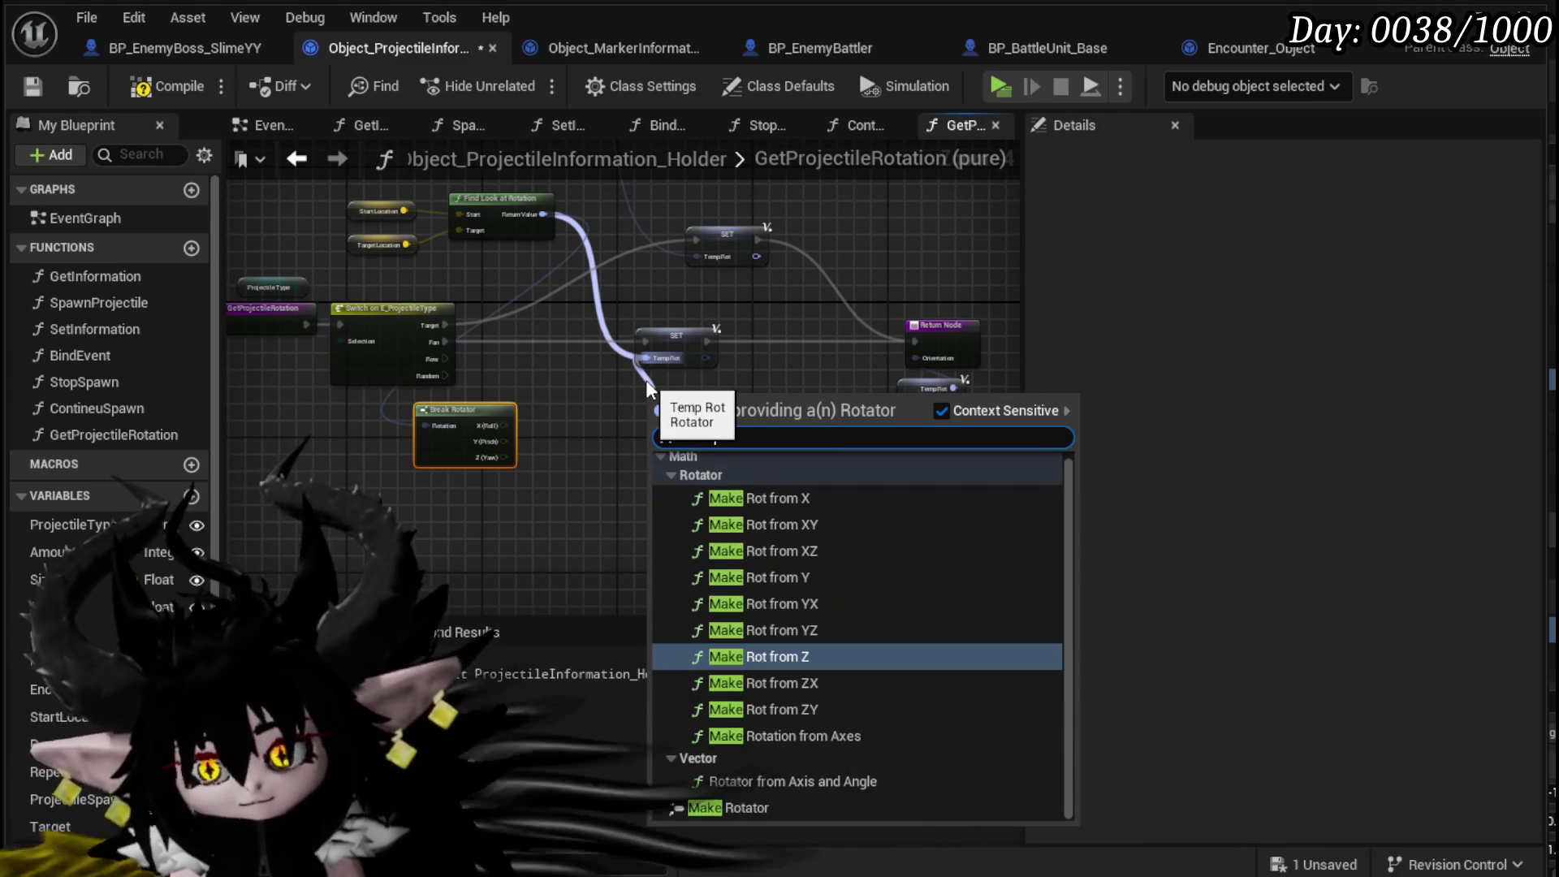
pyautogui.click(714, 807)
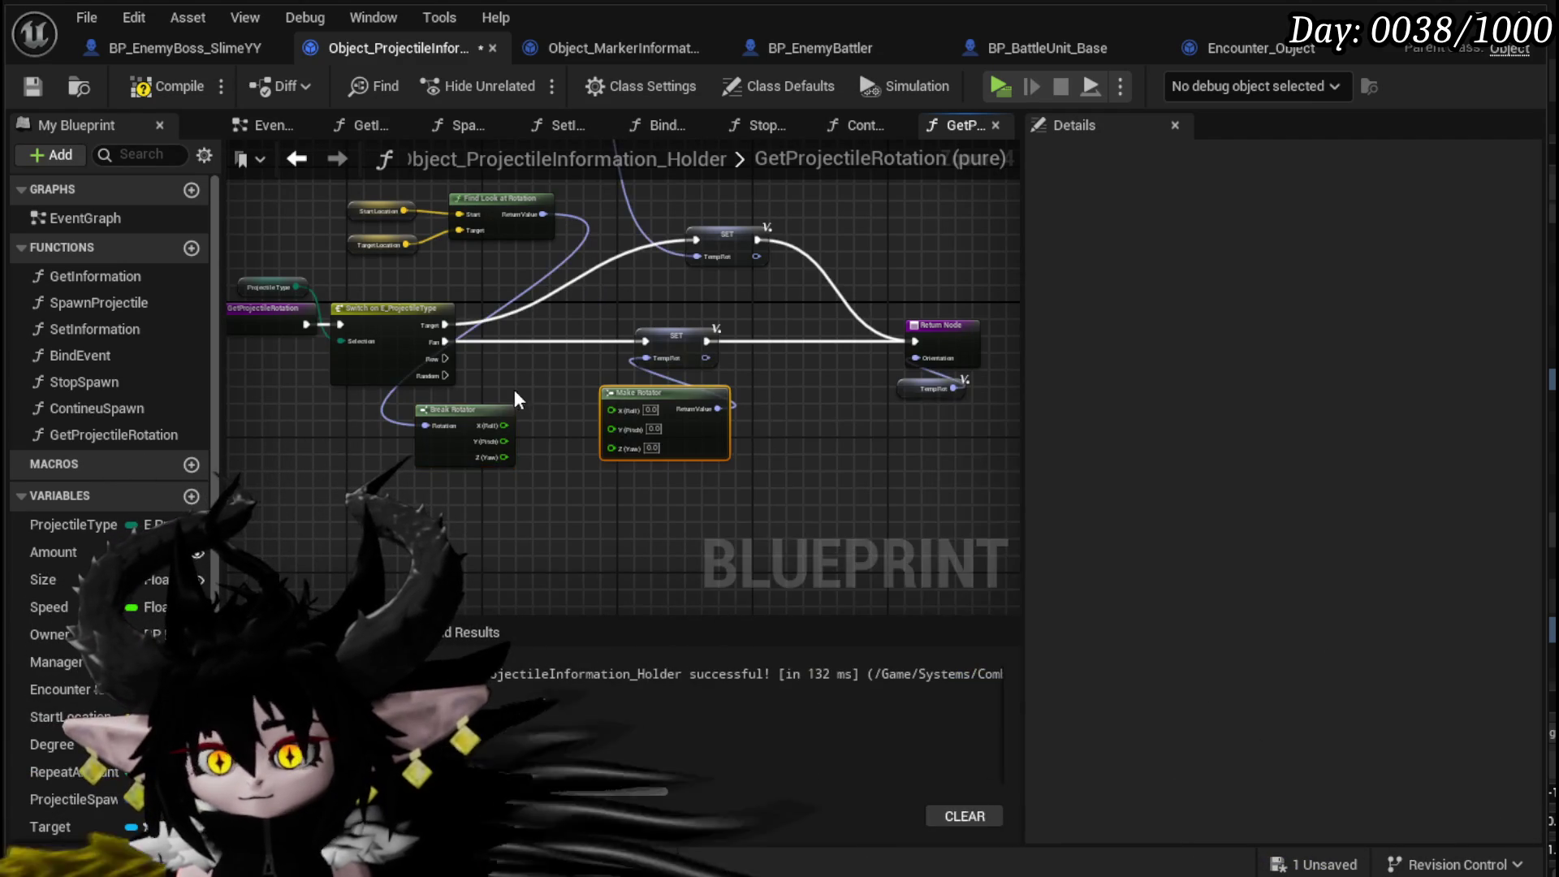
pyautogui.moveTo(603, 409); pyautogui.dragTo(611, 410)
pyautogui.moveTo(503, 441)
pyautogui.mouseDown()
pyautogui.moveTo(596, 436)
pyautogui.moveTo(605, 415)
pyautogui.mouseUp()
pyautogui.click(602, 382)
pyautogui.click(149, 91)
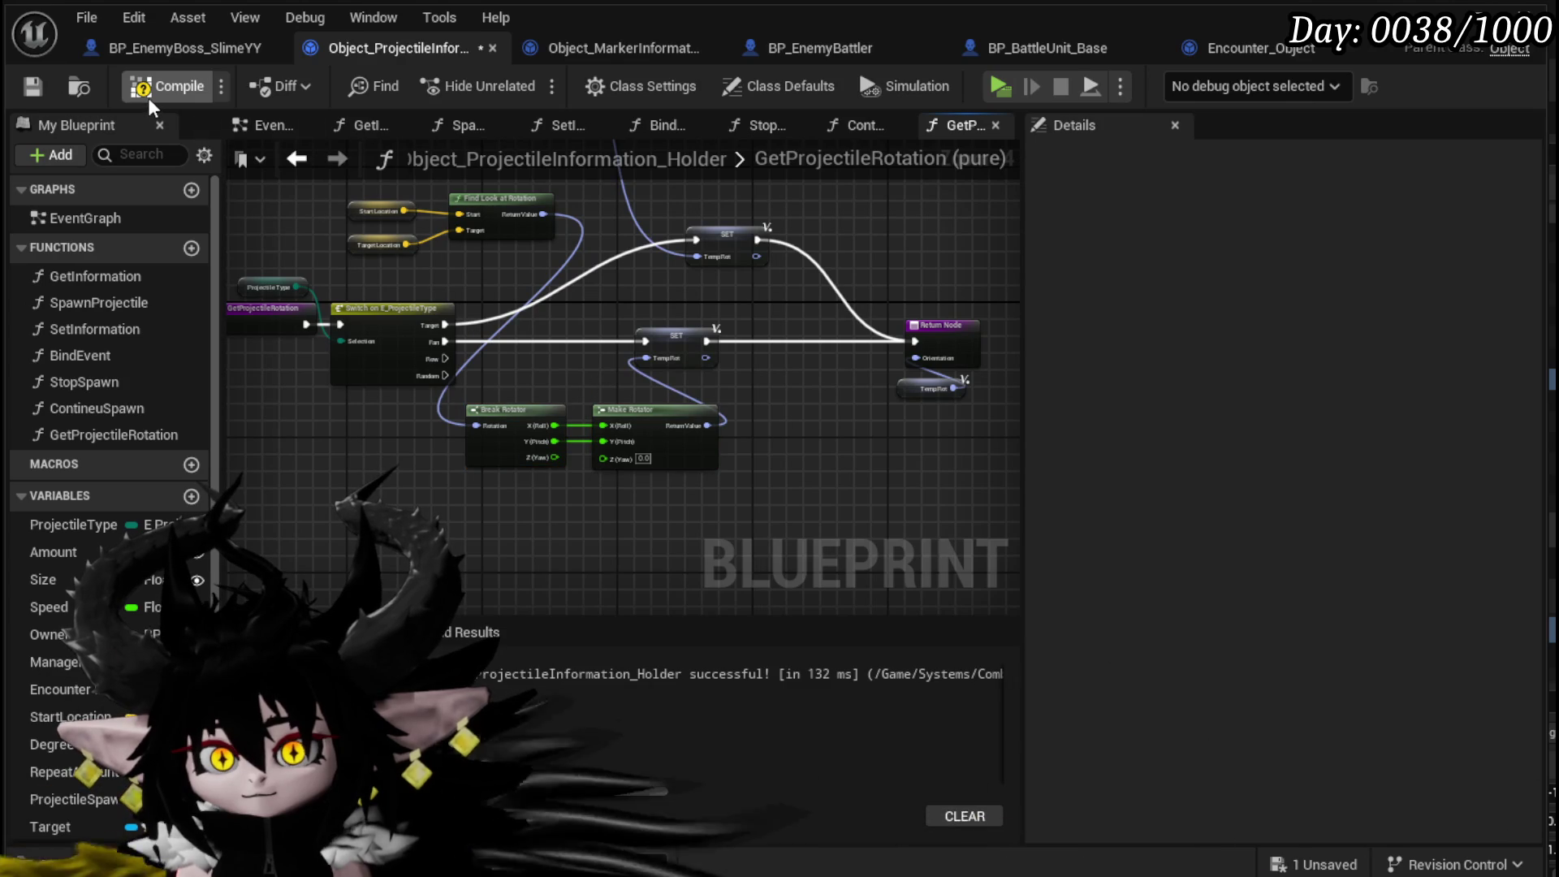
# - Make the rotation yaw-only by linking yaw and removing the roll and pitch links, then recompile and save
pyautogui.scroll(3, 650, 459)
pyautogui.moveTo(452, 457)
pyautogui.mouseDown()
pyautogui.moveTo(536, 443)
pyautogui.moveTo(545, 457)
pyautogui.mouseUp()
pyautogui.keyDown('alt'); pyautogui.click(448, 394); pyautogui.keyUp('alt')
pyautogui.keyDown('alt'); pyautogui.click(452, 426); pyautogui.keyUp('alt')
pyautogui.scroll(-2, 609, 451)
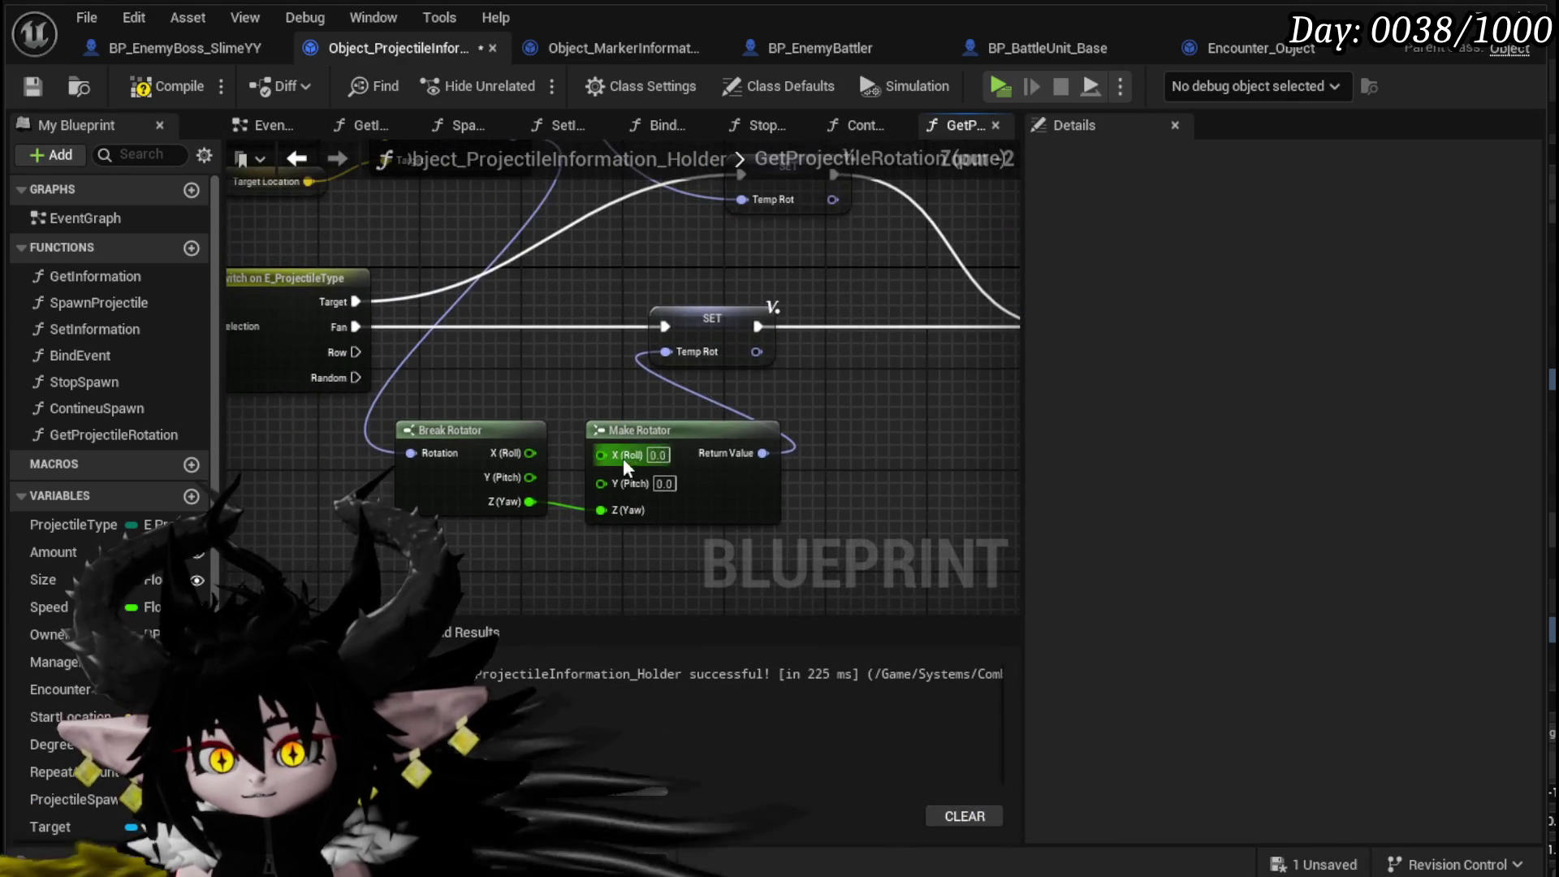
pyautogui.click(631, 419)
pyautogui.moveTo(636, 430); pyautogui.dragTo(637, 417)
pyautogui.click(149, 86)
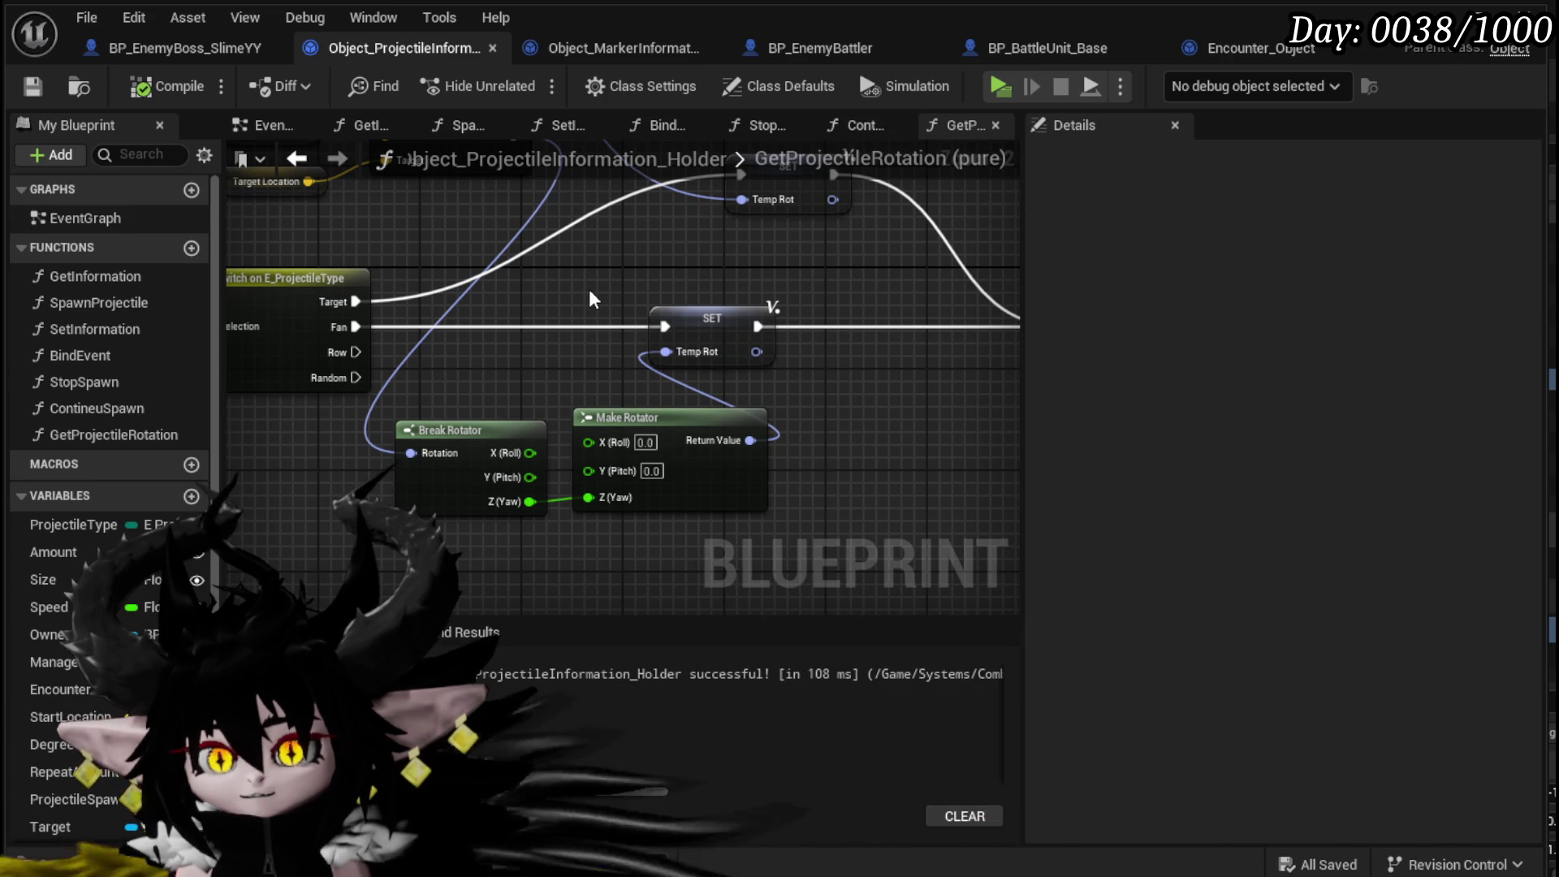
# - Confirm the Break Rotator yaw to Make Rotator yaw link and switch to the L_DungeonCreationTest level
pyautogui.moveTo(588, 287)
pyautogui.mouseDown()
pyautogui.moveTo(721, 429)
pyautogui.moveTo(606, 286)
pyautogui.mouseUp()
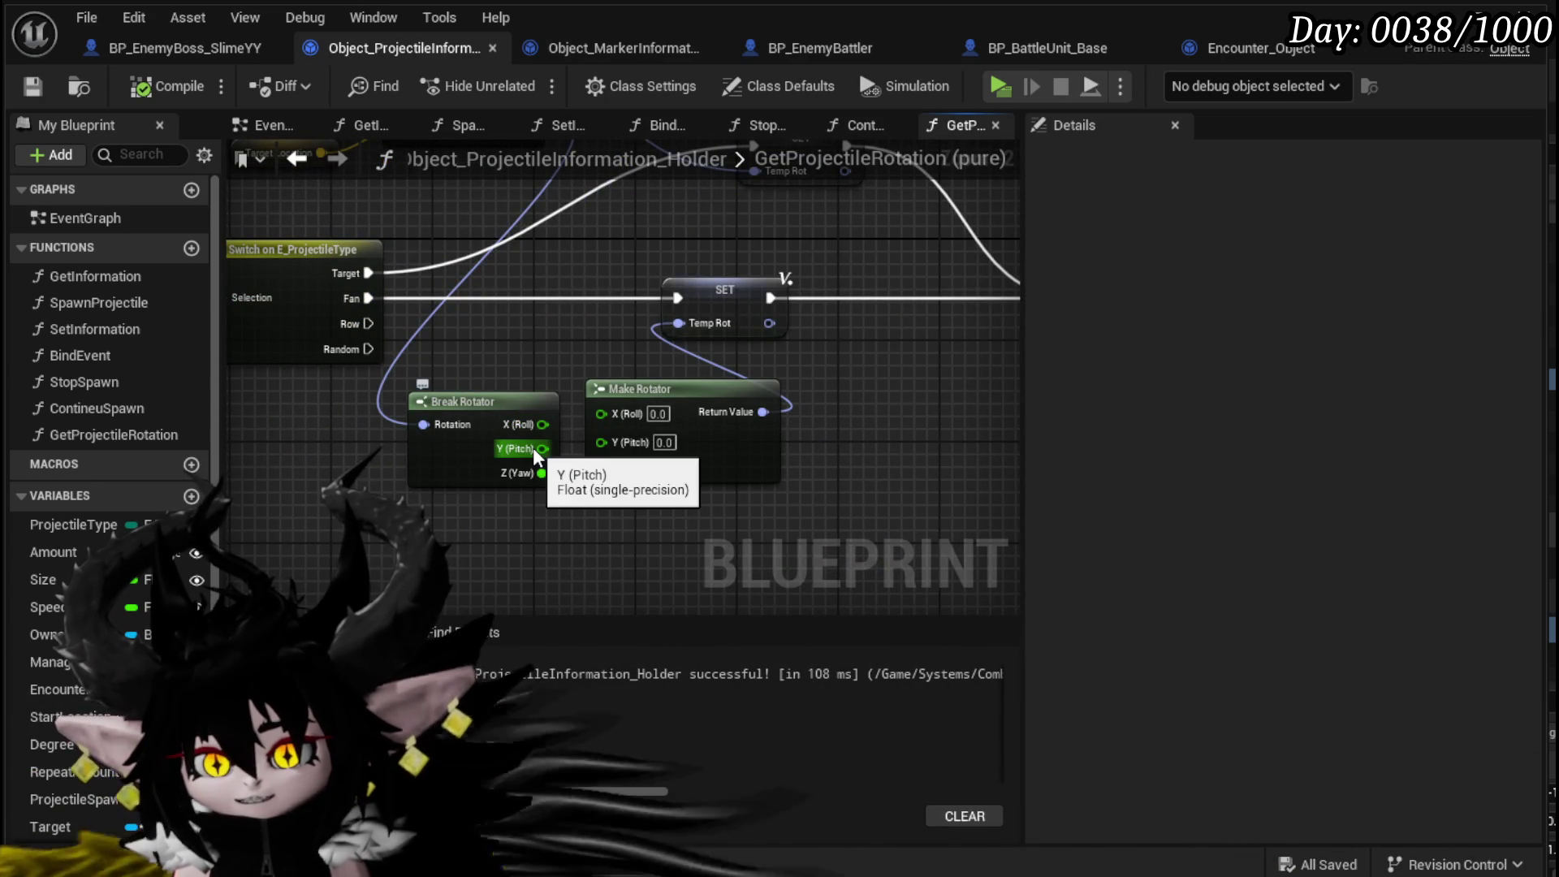
pyautogui.moveTo(541, 473); pyautogui.dragTo(601, 471)
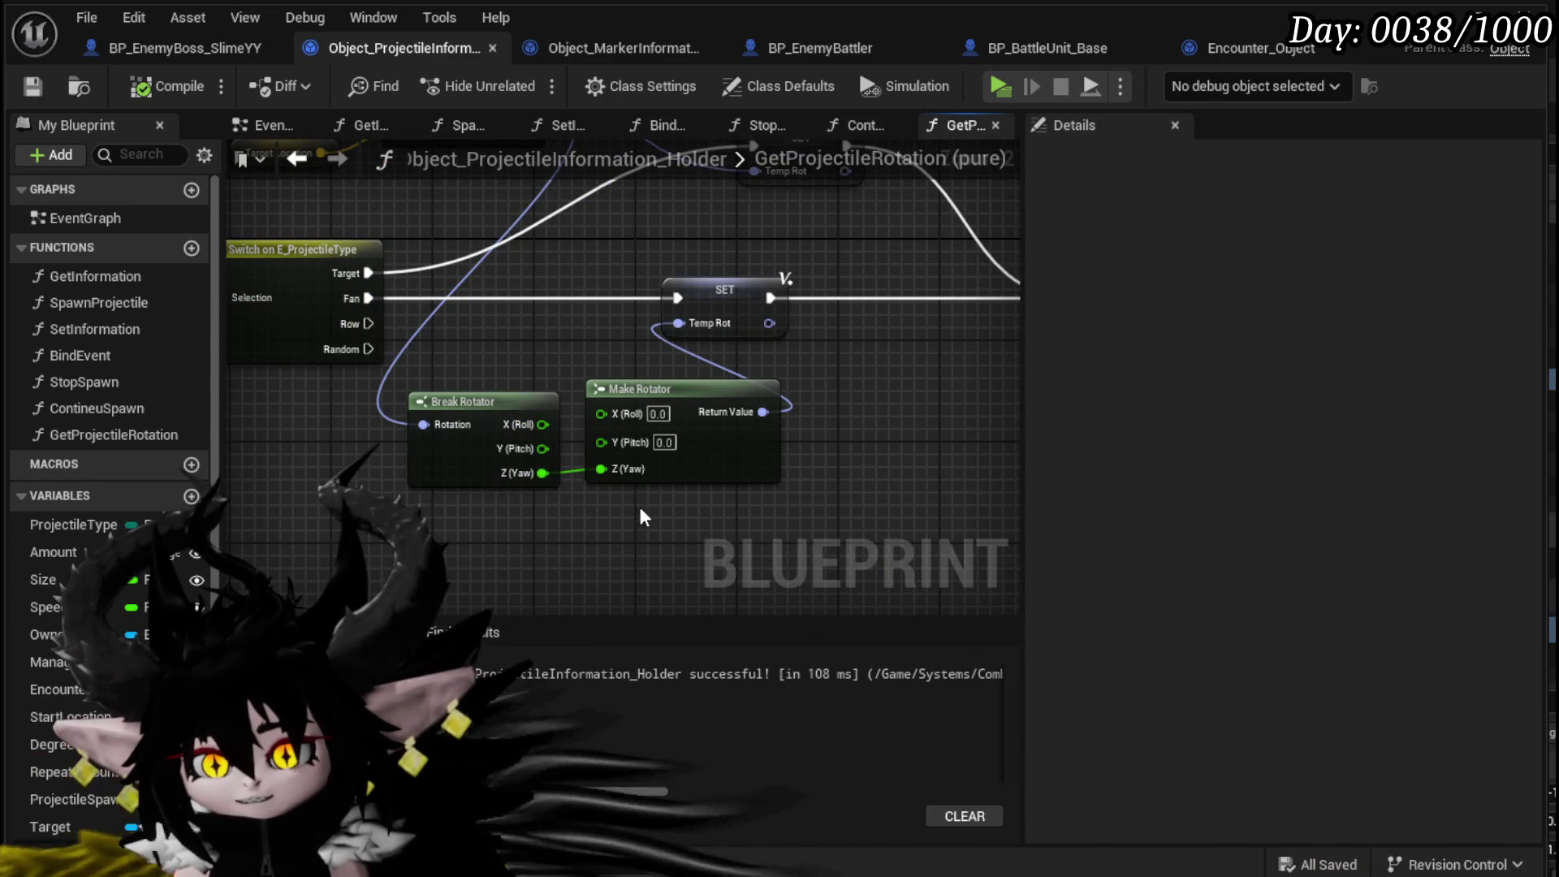
pyautogui.scroll(-1, 515, 255)
pyautogui.moveTo(515, 255); pyautogui.dragTo(594, 431)
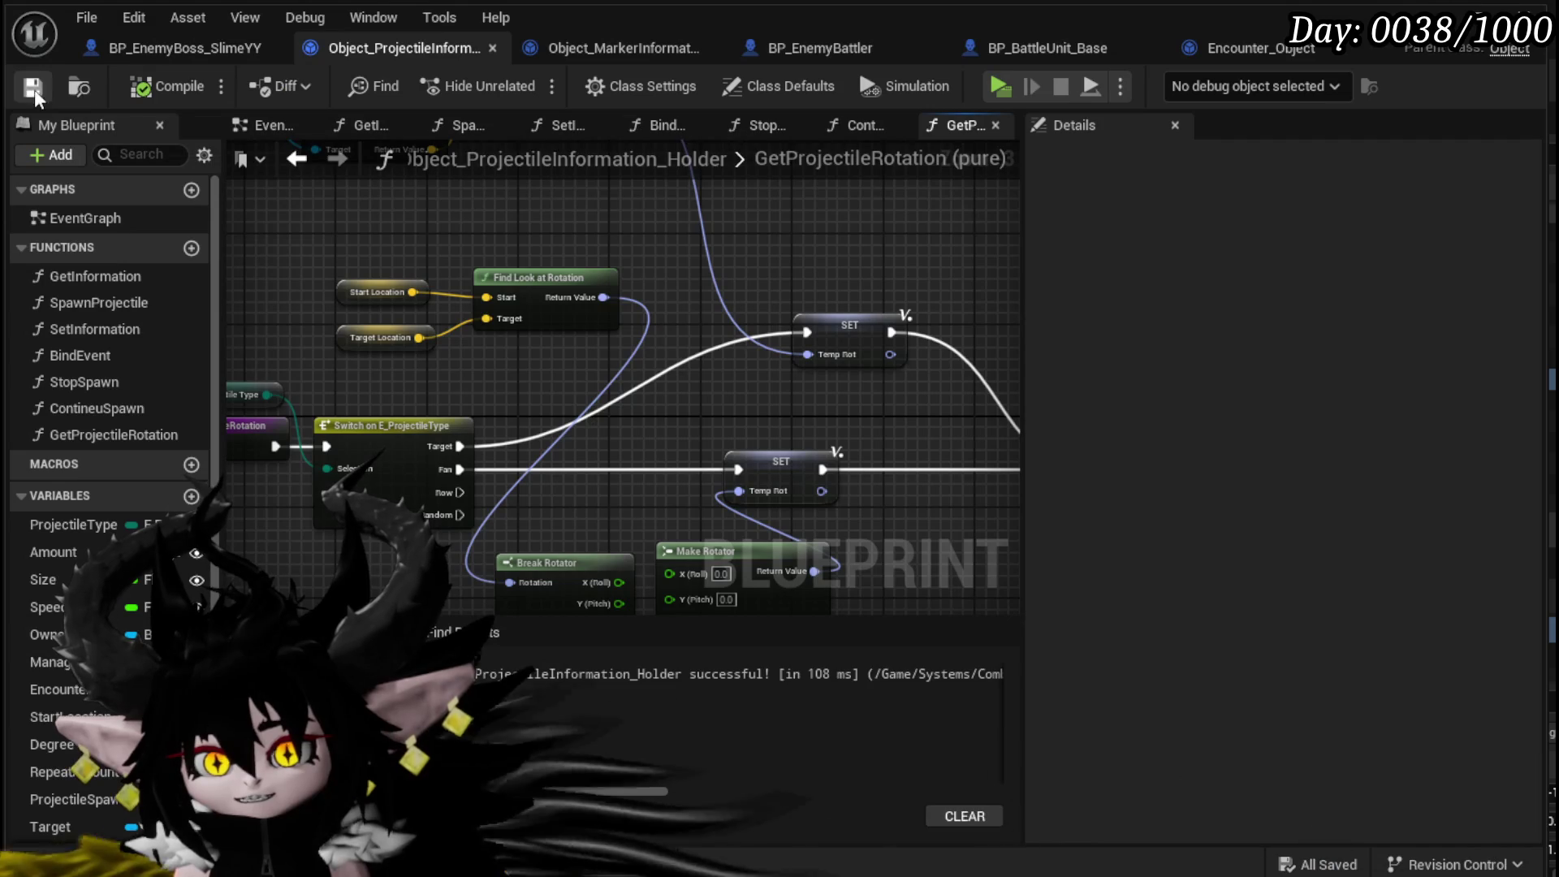
pyautogui.hotkey('alt', 'Tab')
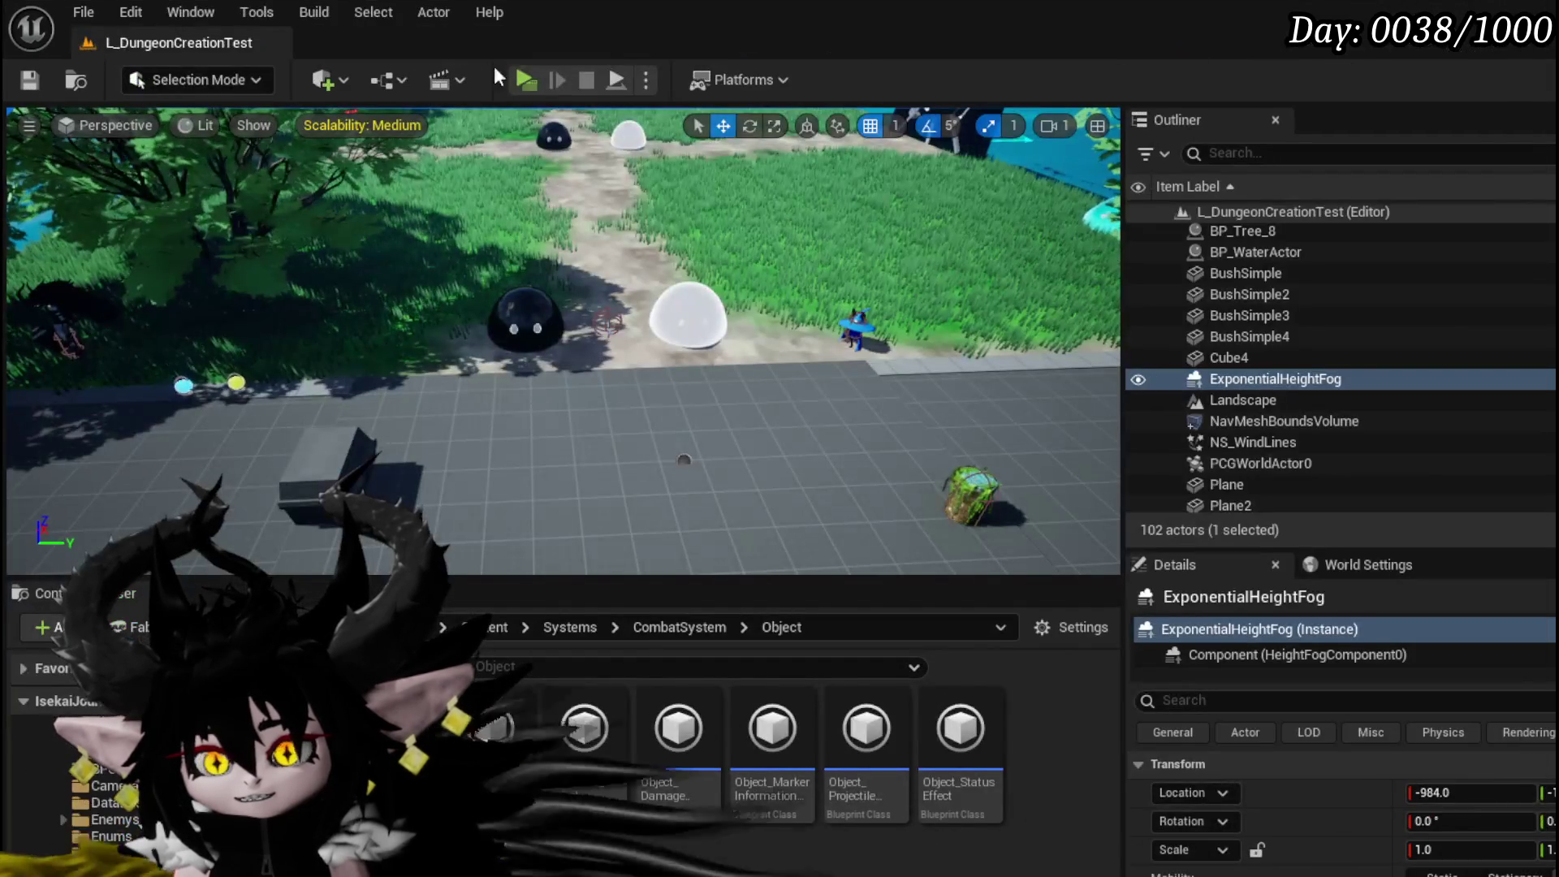
# - Play-test the level standalone, casting a water splash at the slimes with key 1, then stop
pyautogui.click(525, 80)
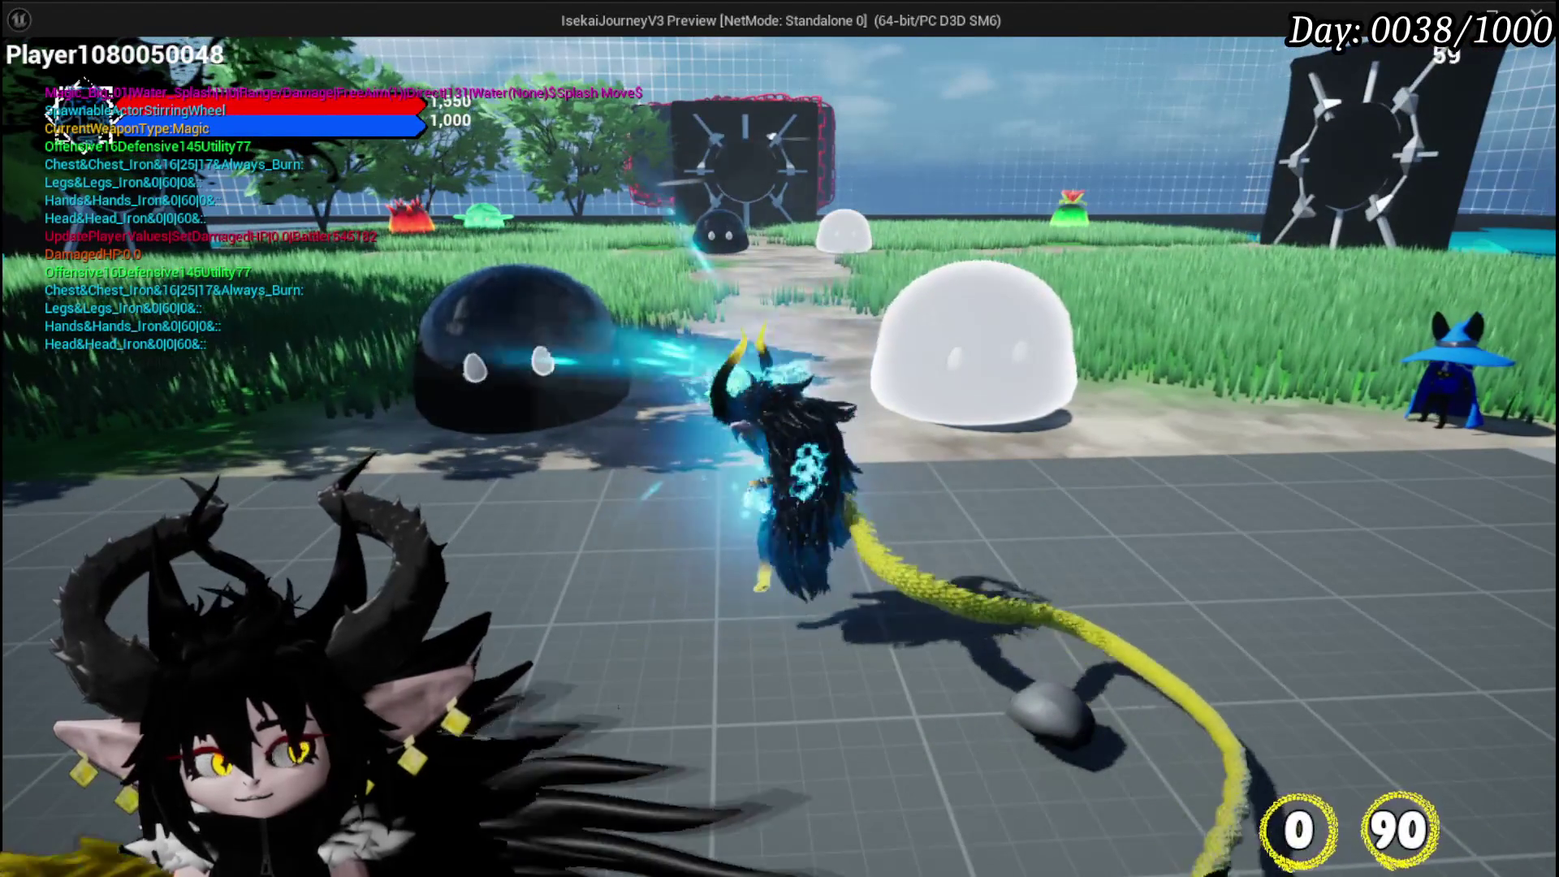
pyautogui.press('1')
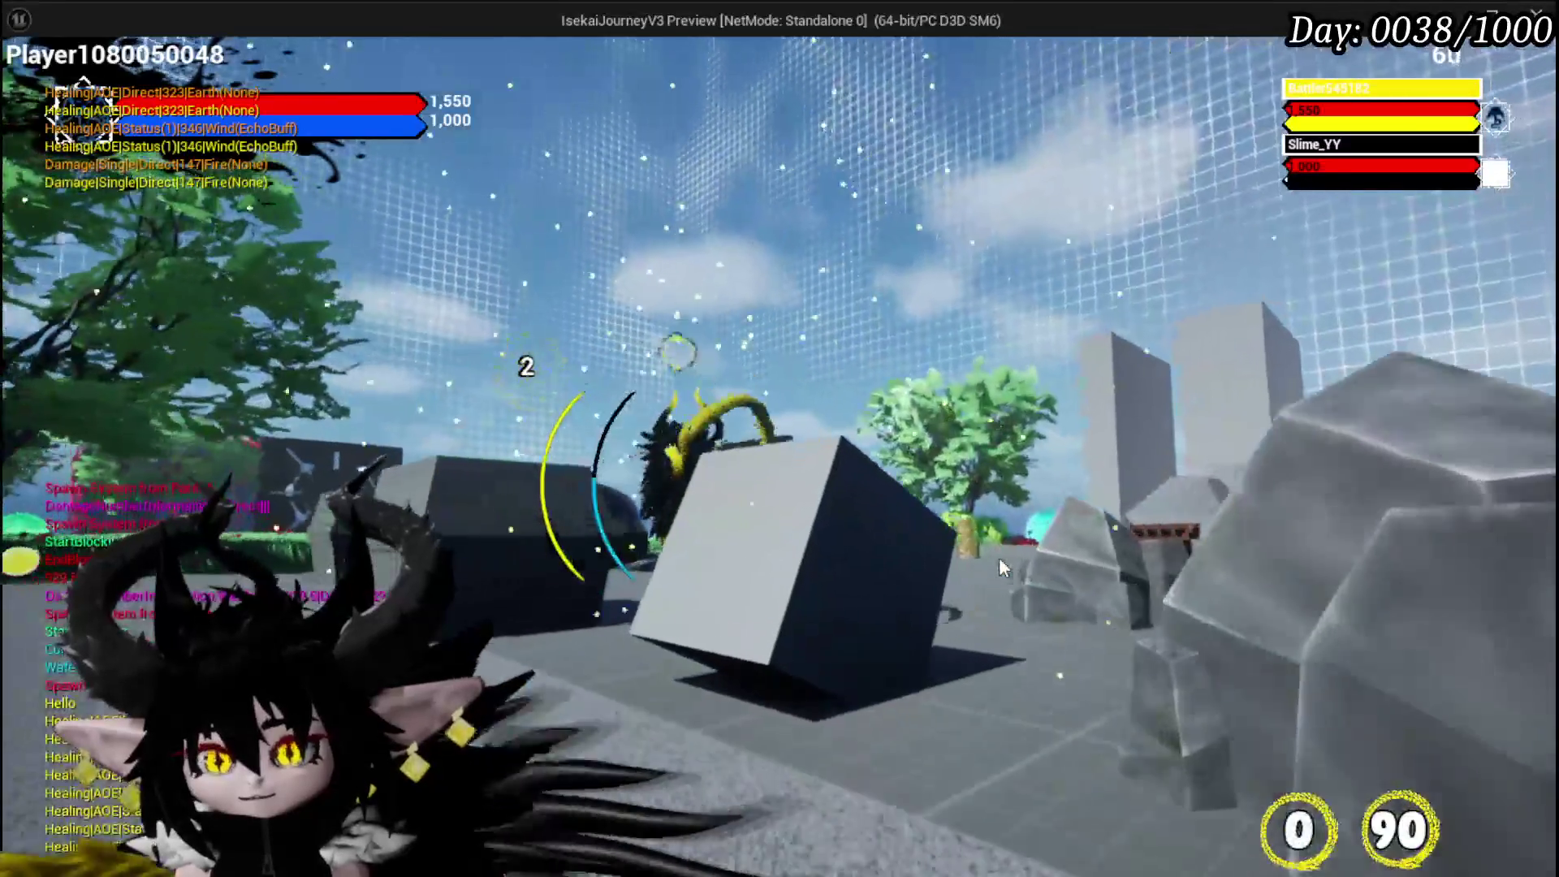
pyautogui.press('Escape')
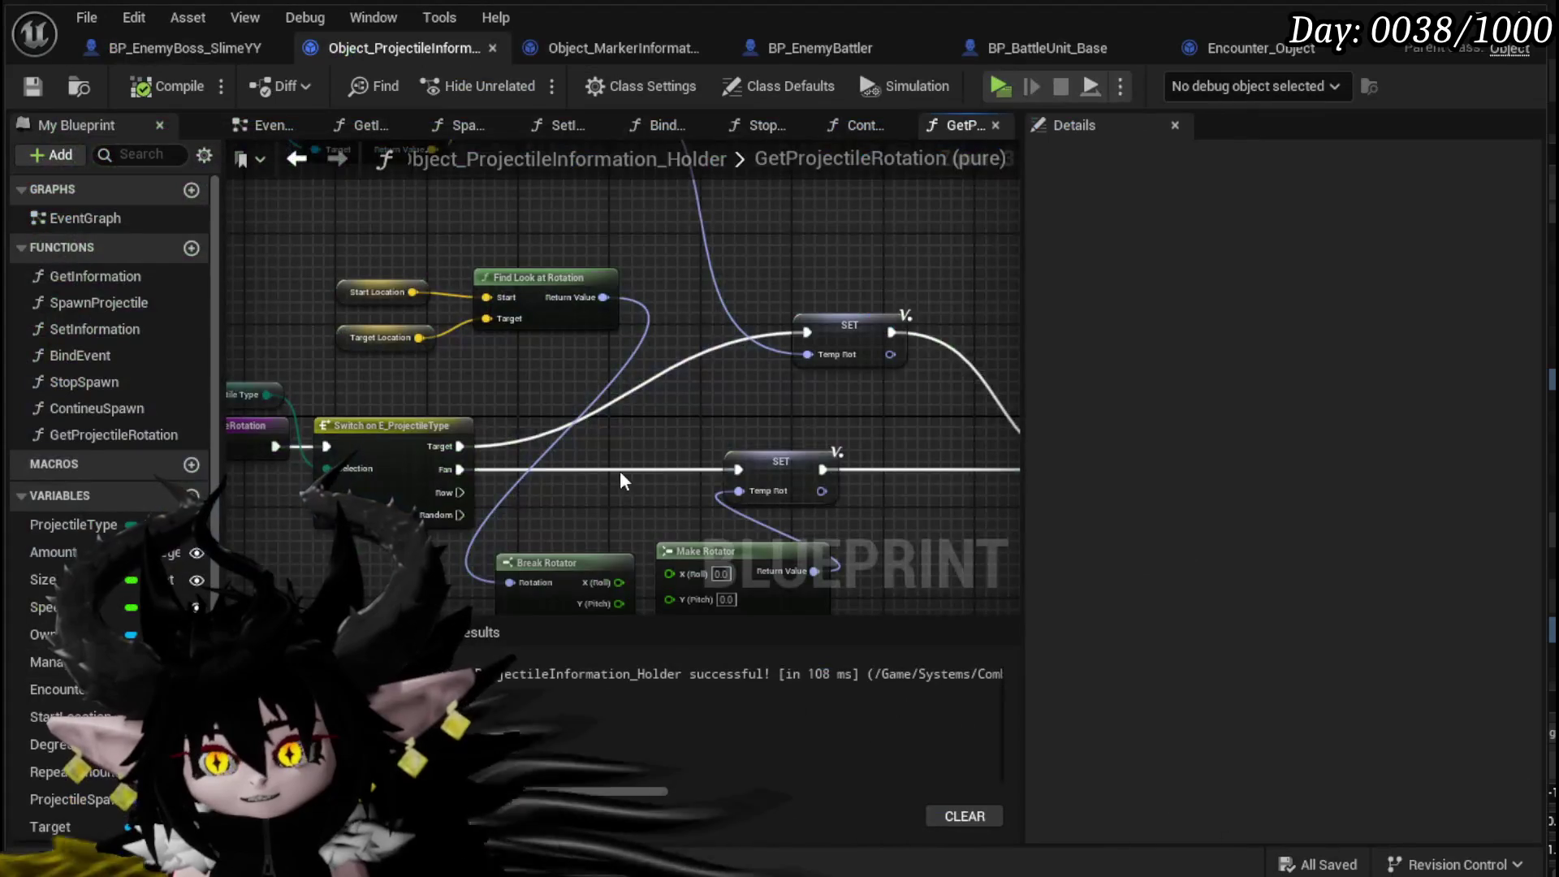
# - Look over the GetProjectileRotation Switch, Find Look at Rotation, entry and Break/Make Rotator nodes
pyautogui.moveTo(674, 392); pyautogui.dragTo(950, 467)
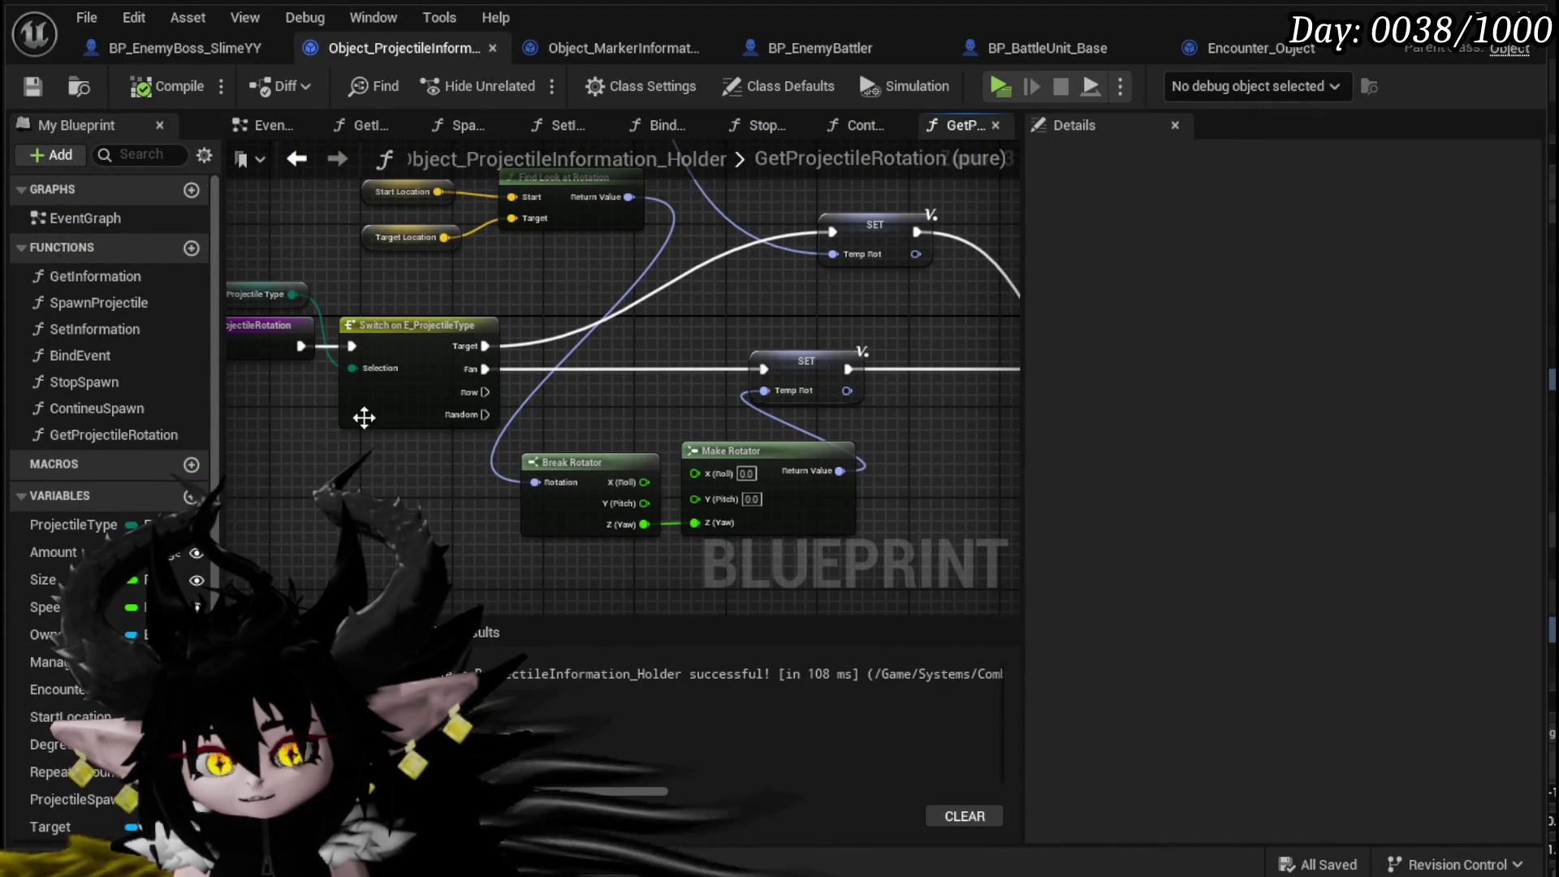
pyautogui.moveTo(248, 449); pyautogui.dragTo(378, 474)
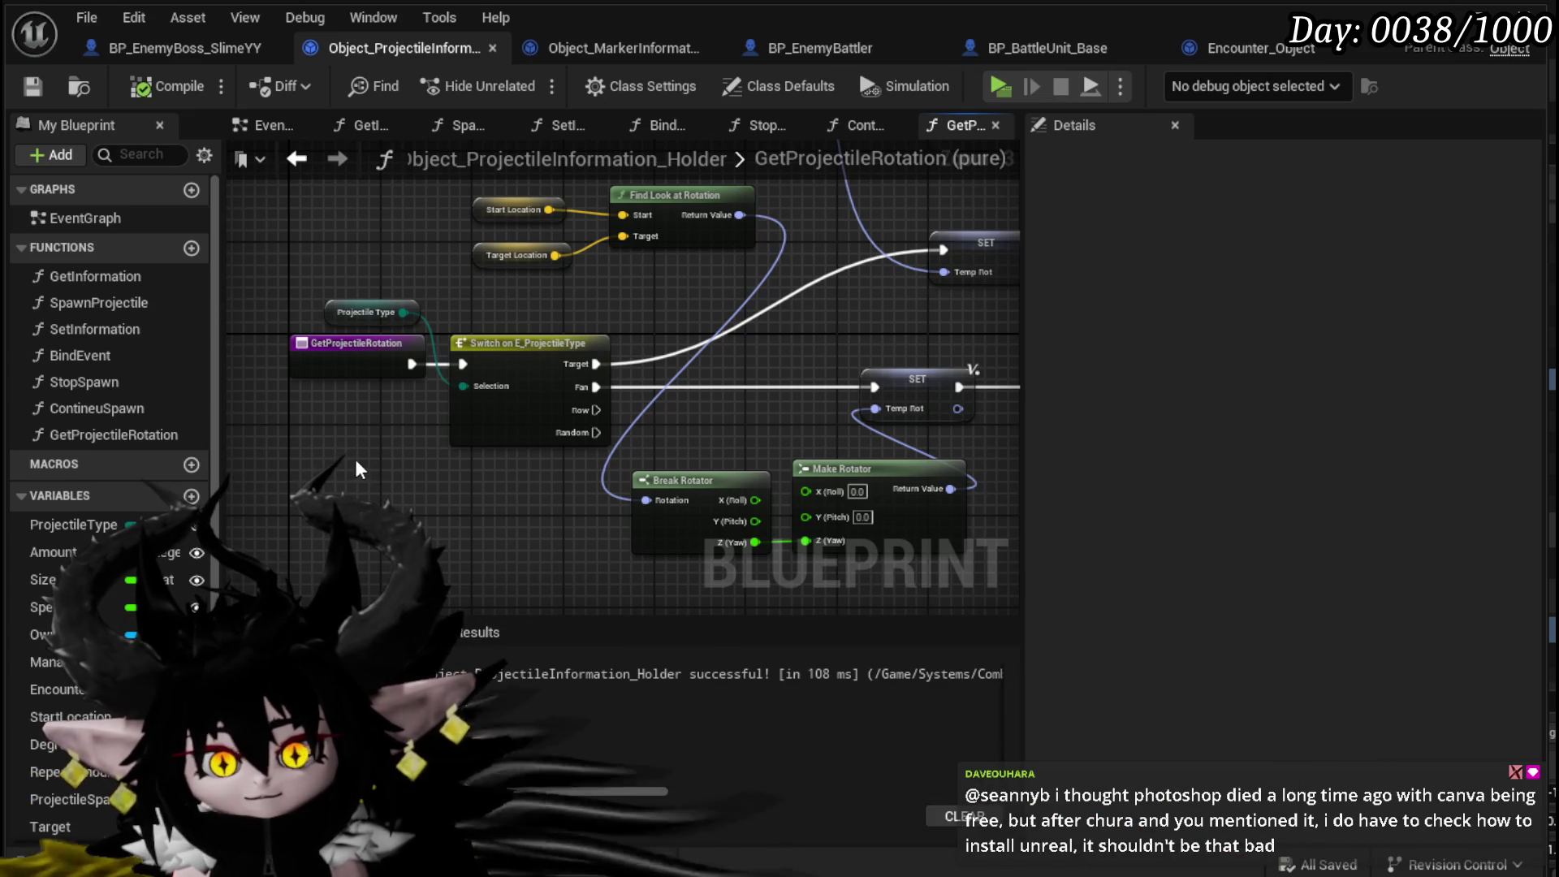
pyautogui.moveTo(357, 461); pyautogui.dragTo(155, 465)
pyautogui.moveTo(568, 365); pyautogui.dragTo(687, 356)
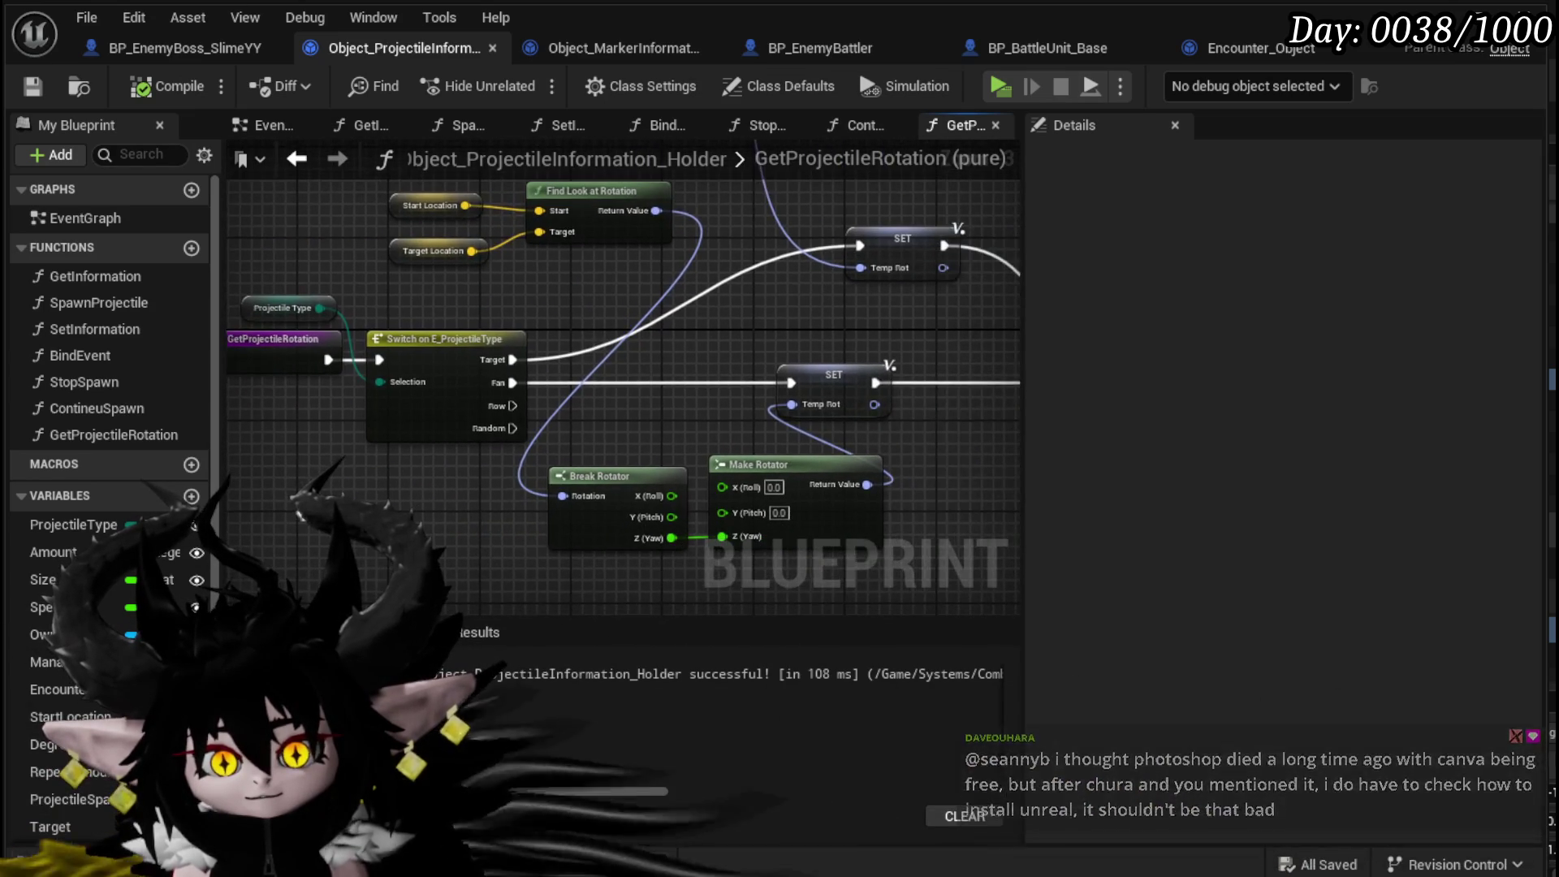
pyautogui.moveTo(306, 511)
pyautogui.mouseDown()
pyautogui.moveTo(486, 498)
pyautogui.moveTo(228, 474)
pyautogui.moveTo(420, 460)
pyautogui.moveTo(254, 459)
pyautogui.mouseUp()
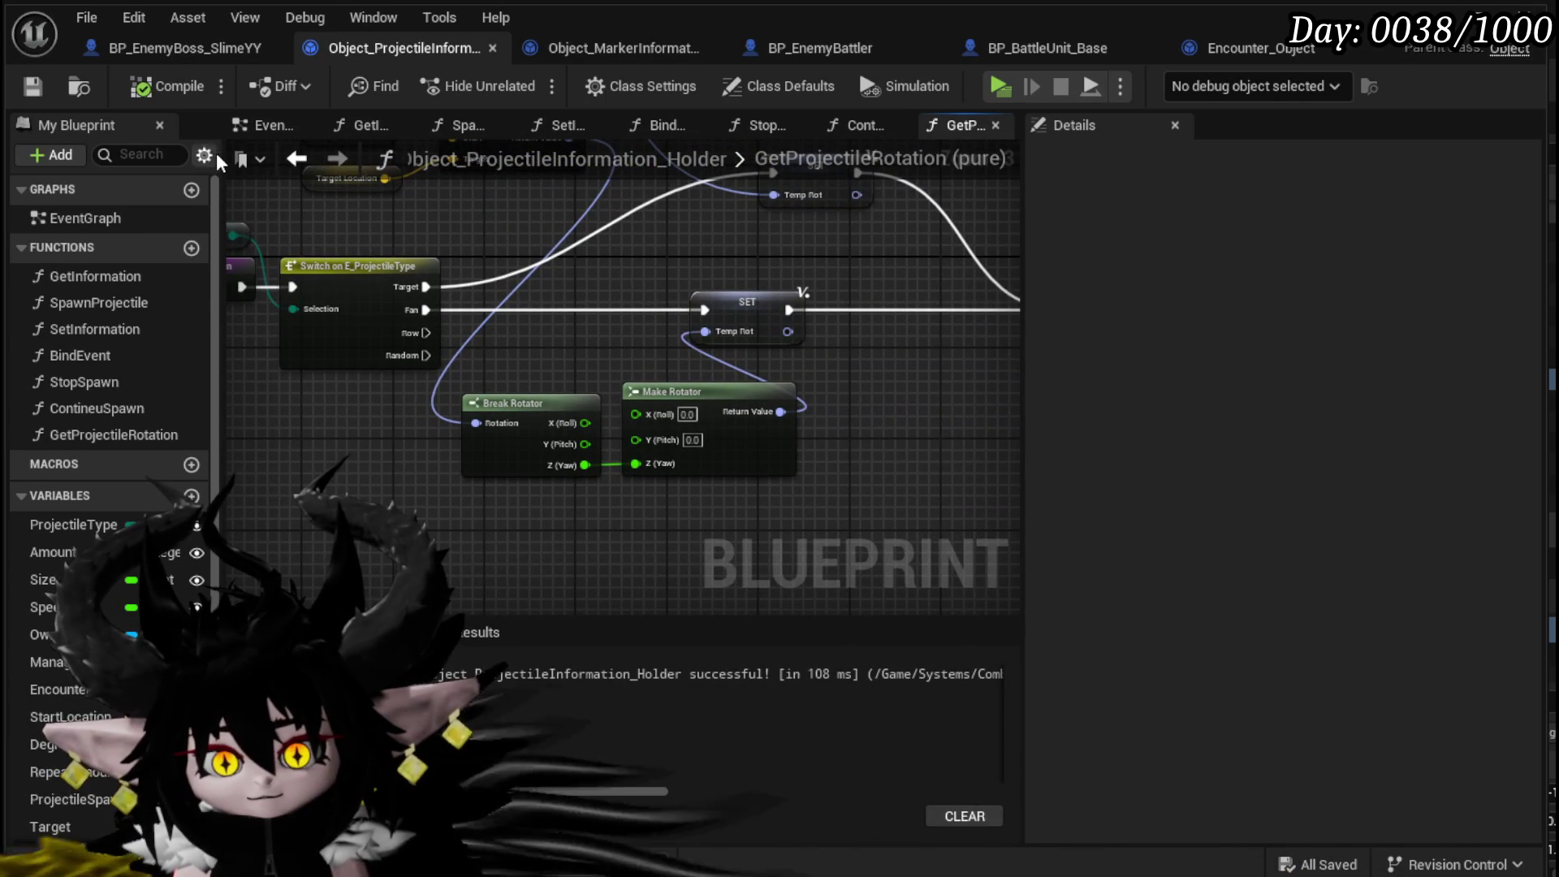
pyautogui.moveTo(268, 341)
pyautogui.mouseDown()
pyautogui.moveTo(244, 325)
pyautogui.moveTo(393, 338)
pyautogui.moveTo(762, 315)
pyautogui.mouseUp()
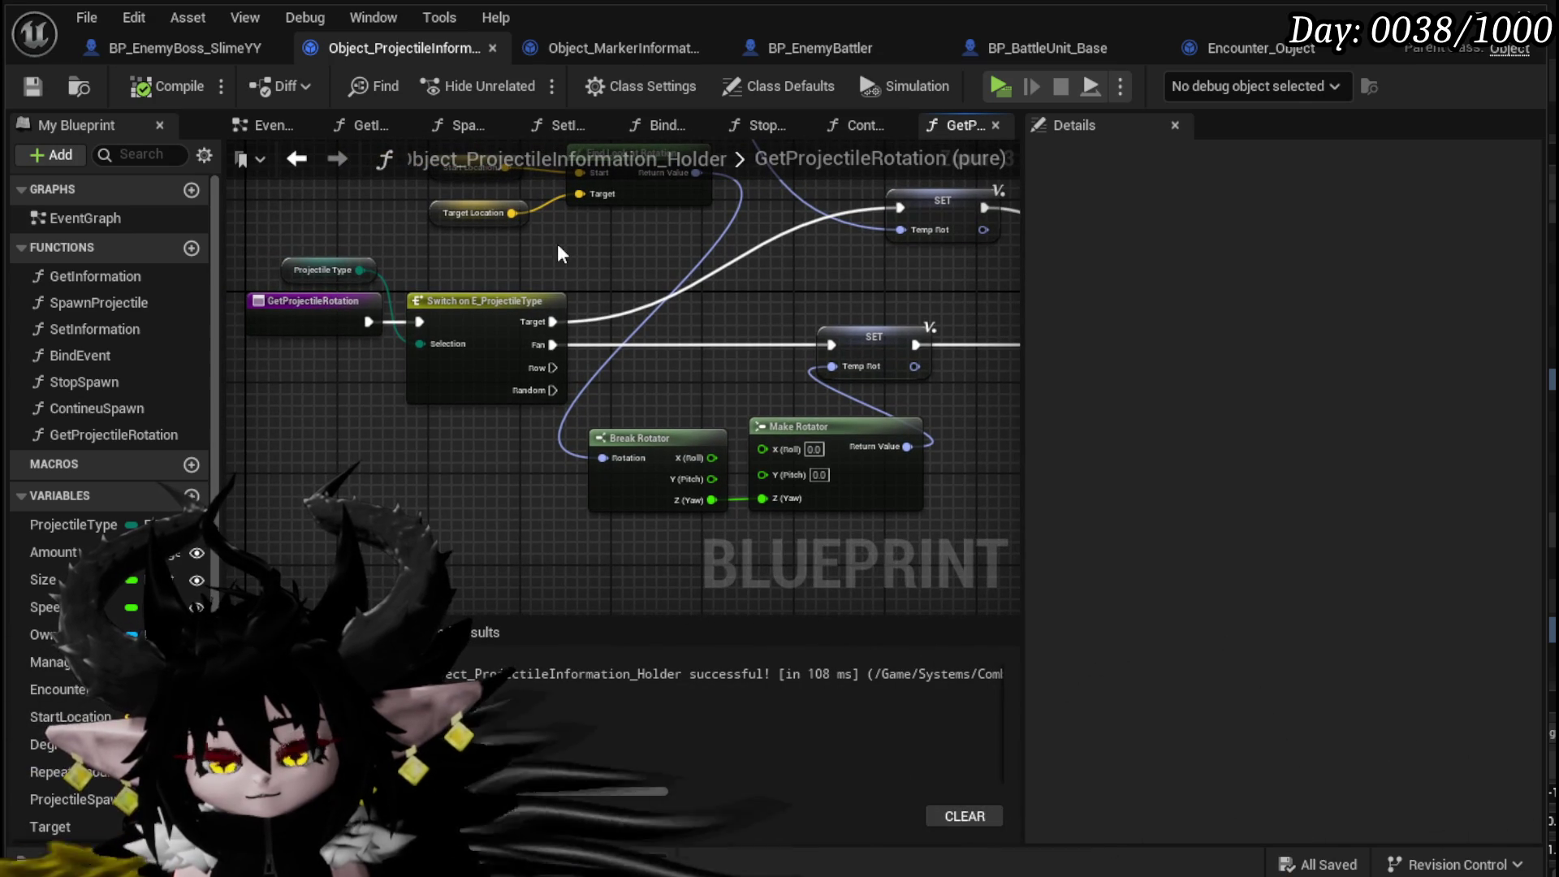
# - Select the GetProjectileRotation entry node and return to the SpawnProjectile graph
pyautogui.click(331, 301)
pyautogui.moveTo(425, 268); pyautogui.dragTo(411, 291)
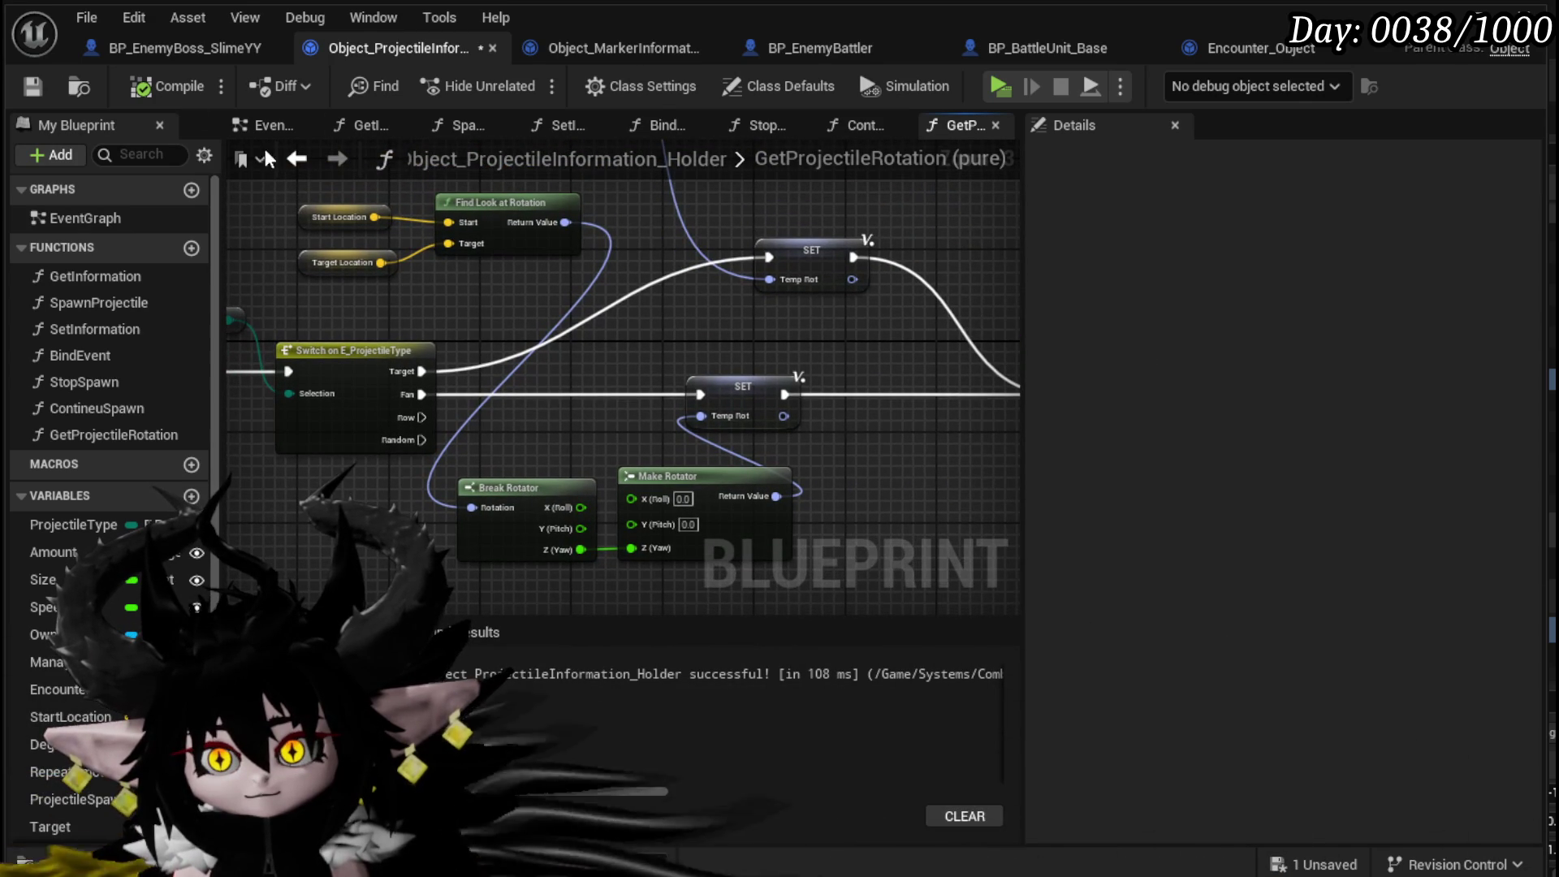
pyautogui.click(301, 159)
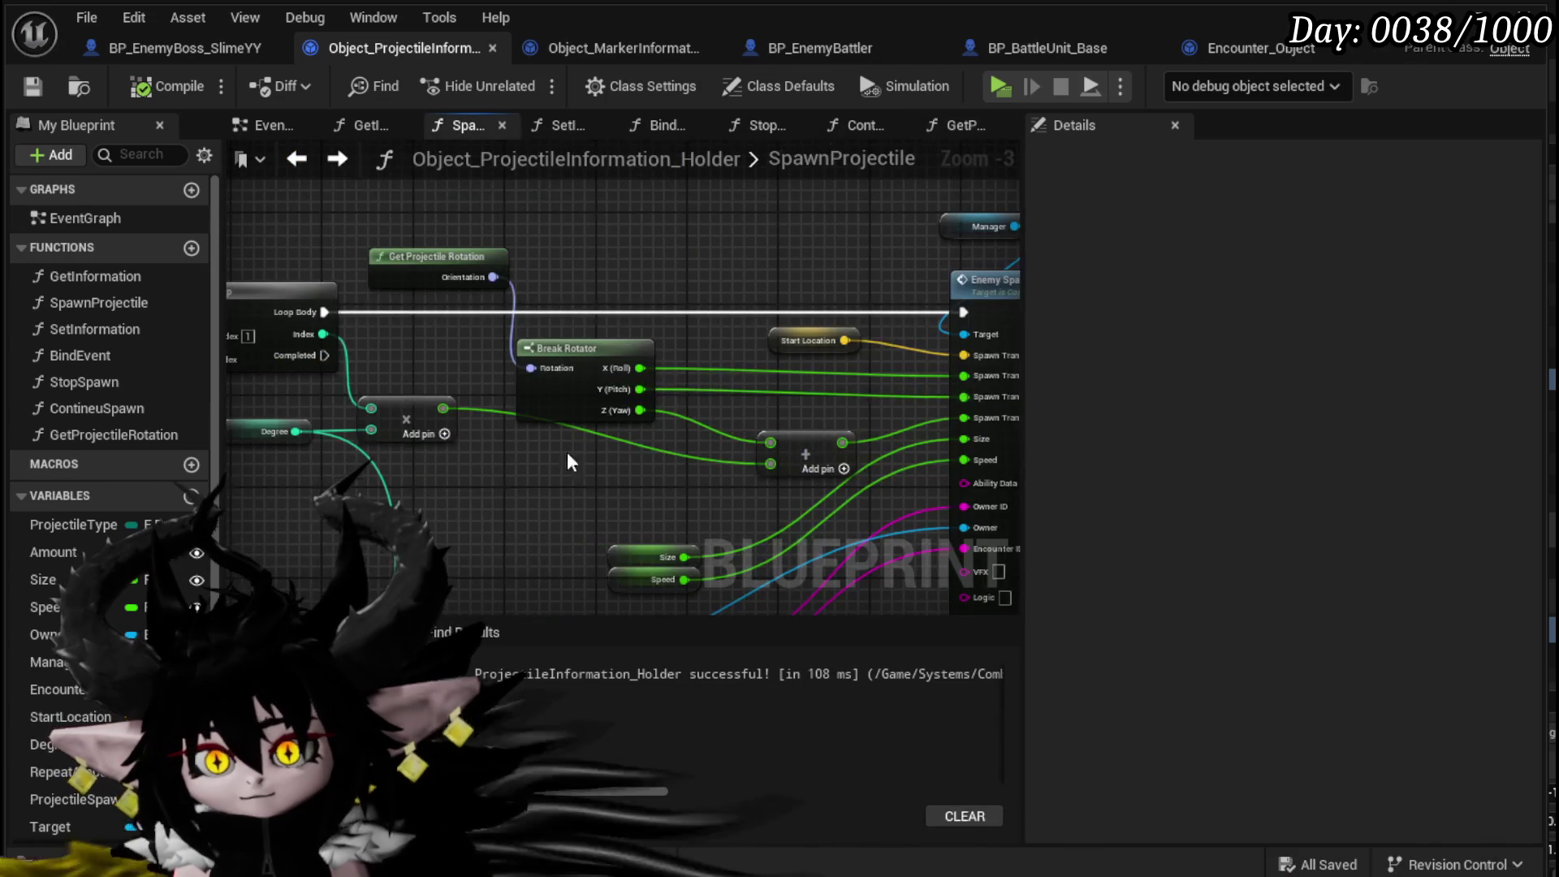
# - Bring the Break Rotator wiring into view and move an Enemy Spawn Projectile node further down
pyautogui.scroll(-1, 568, 451)
pyautogui.moveTo(640, 294)
pyautogui.mouseDown()
pyautogui.moveTo(626, 306)
pyautogui.moveTo(672, 243)
pyautogui.moveTo(578, 425)
pyautogui.moveTo(599, 320)
pyautogui.mouseUp()
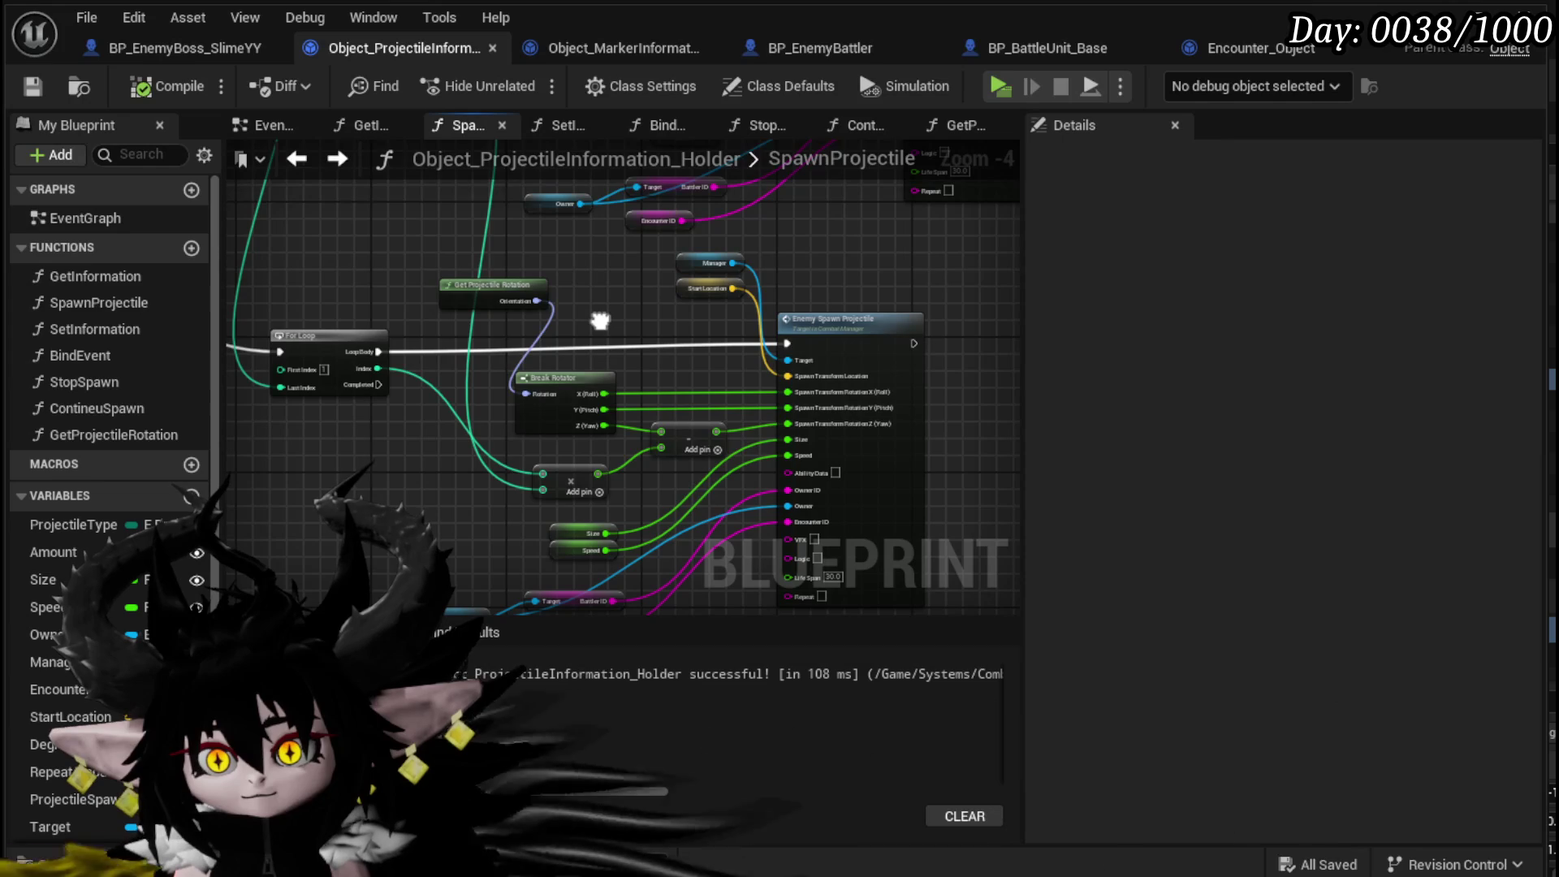
pyautogui.moveTo(599, 320); pyautogui.dragTo(549, 250)
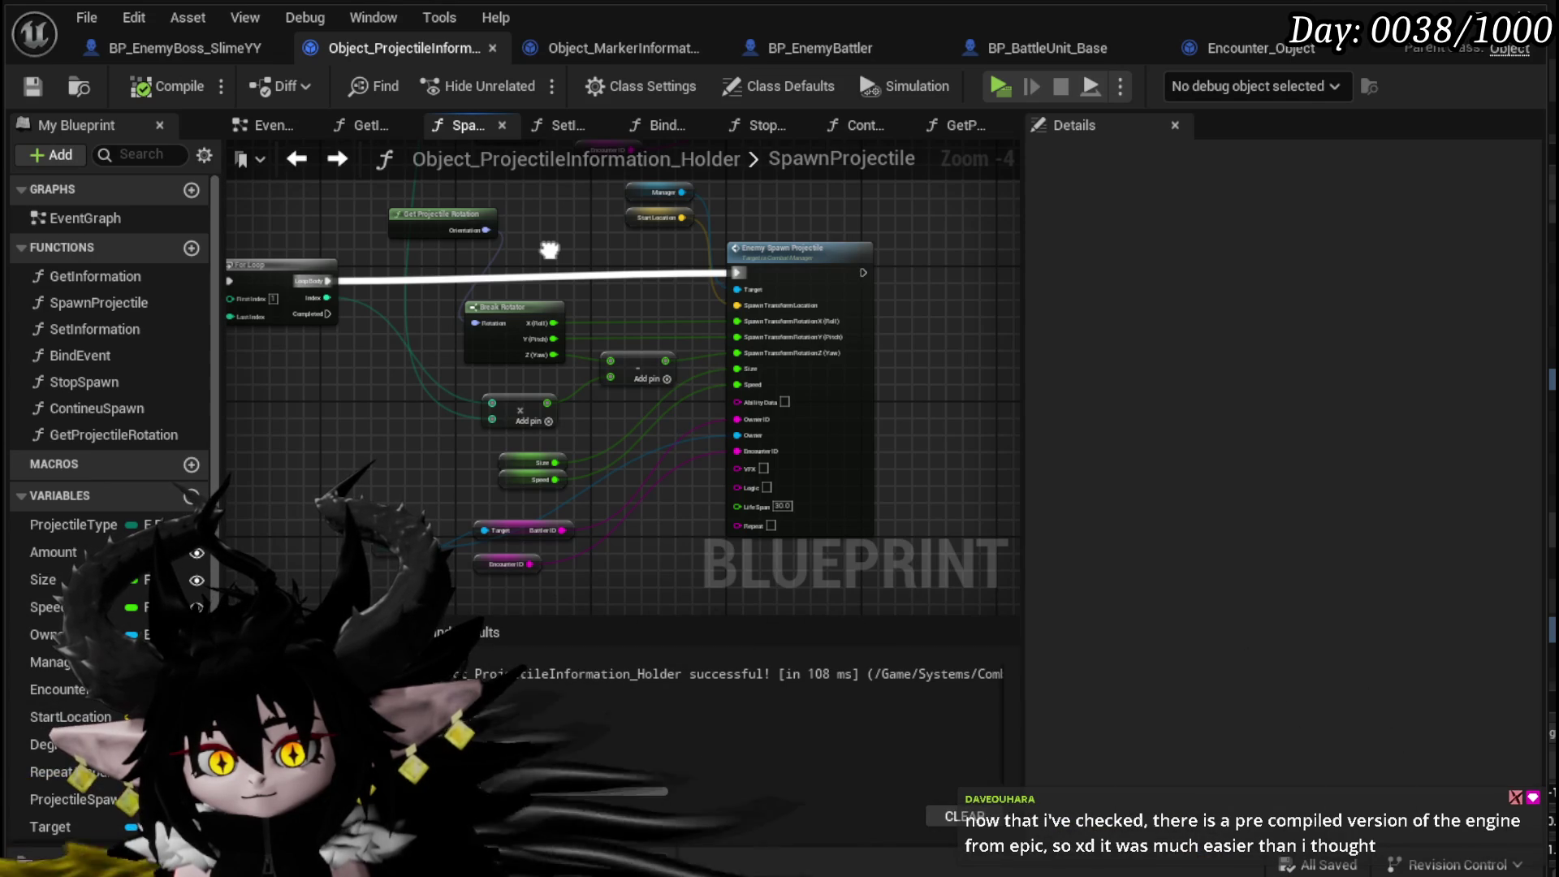
pyautogui.scroll(3, 549, 249)
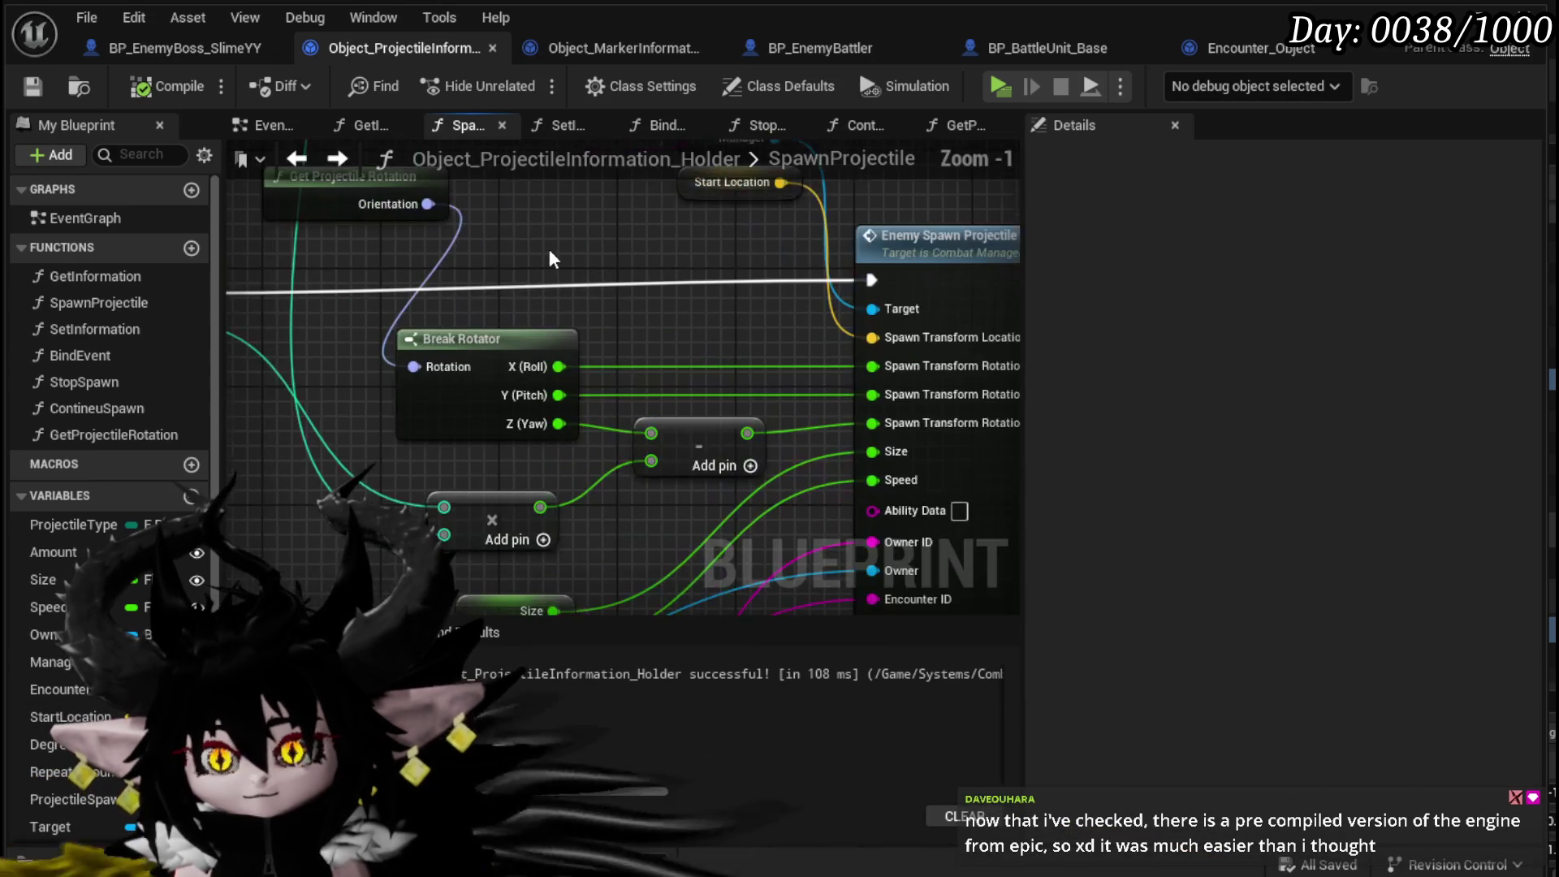
pyautogui.scroll(-2, 587, 262)
pyautogui.moveTo(588, 263)
pyautogui.mouseDown()
pyautogui.moveTo(423, 168)
pyautogui.moveTo(419, 249)
pyautogui.moveTo(479, 305)
pyautogui.moveTo(520, 380)
pyautogui.moveTo(515, 318)
pyautogui.mouseUp()
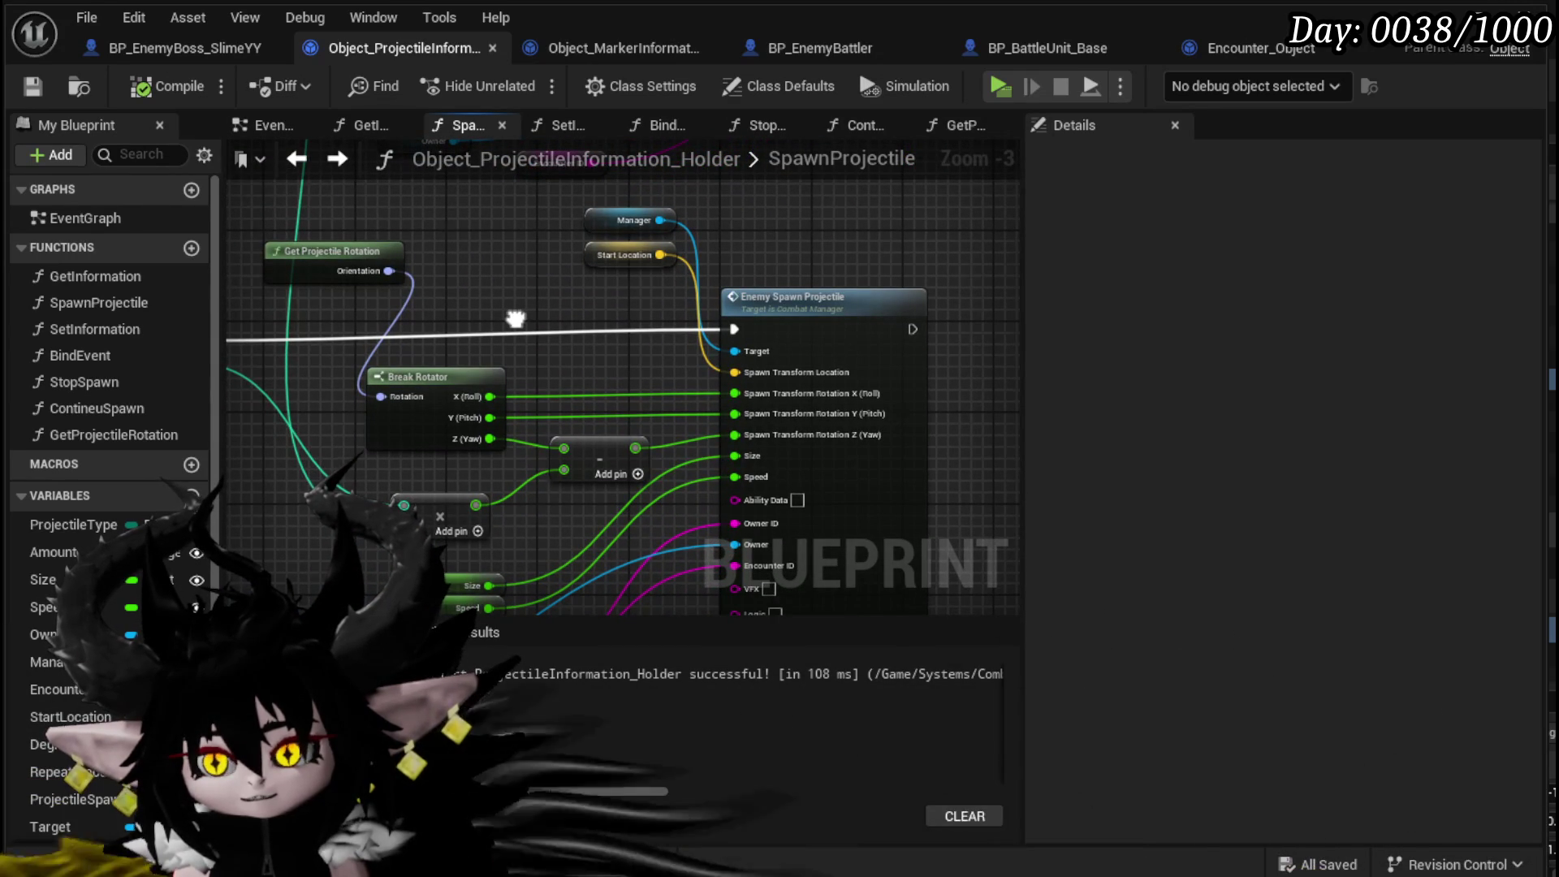
pyautogui.moveTo(516, 318)
pyautogui.mouseDown()
pyautogui.moveTo(551, 192)
pyautogui.moveTo(528, 195)
pyautogui.moveTo(505, 345)
pyautogui.mouseUp()
pyautogui.scroll(-3, 504, 339)
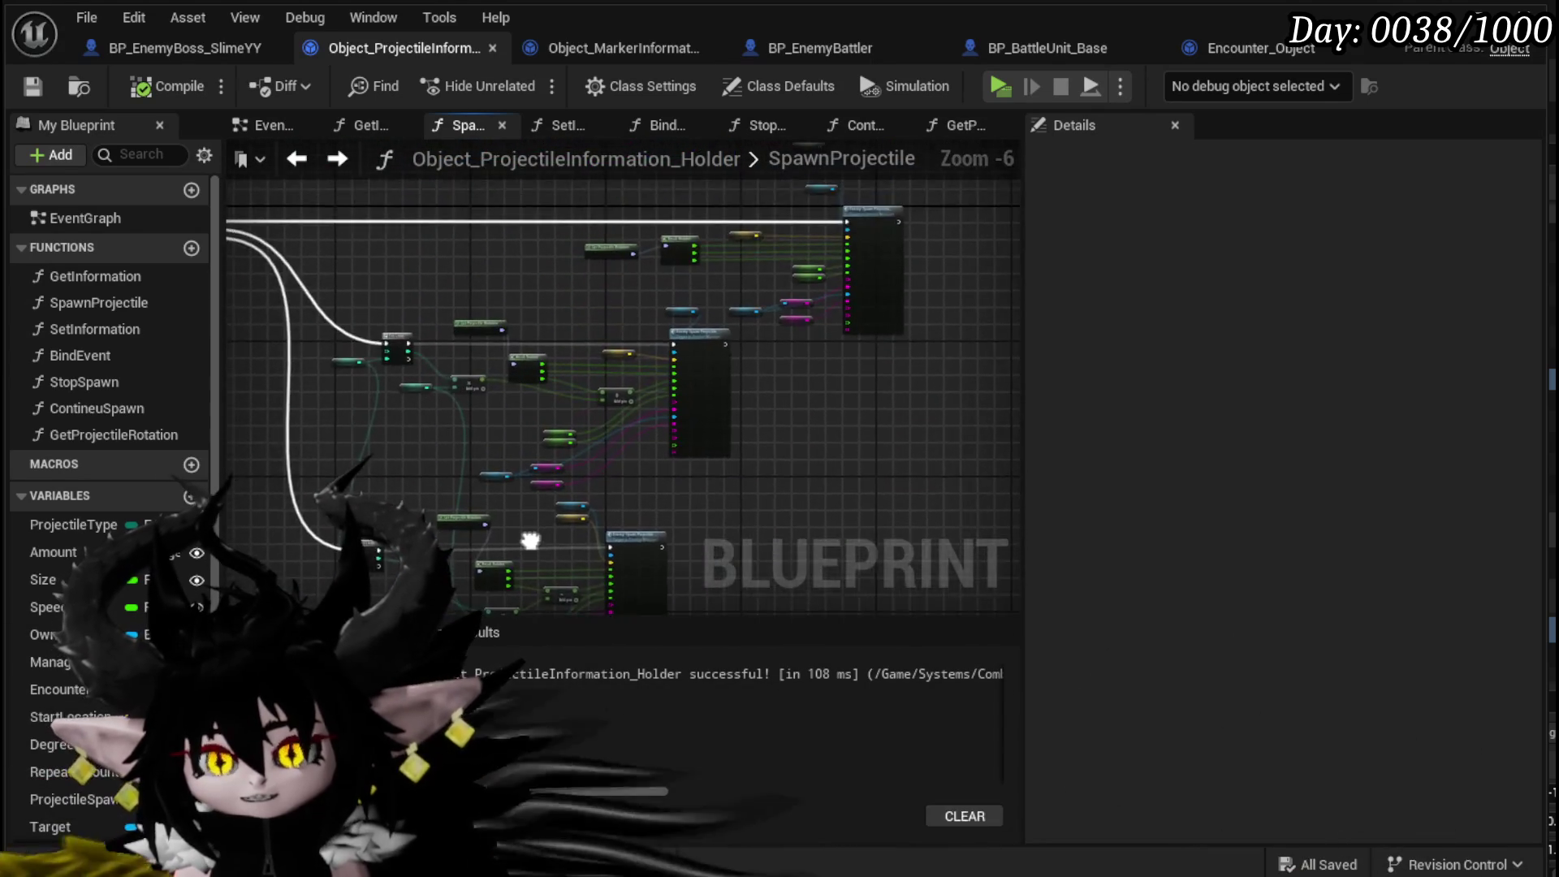
pyautogui.scroll(3, 583, 494)
pyautogui.moveTo(665, 473)
pyautogui.mouseDown()
pyautogui.moveTo(612, 498)
pyautogui.moveTo(622, 479)
pyautogui.moveTo(614, 563)
pyautogui.mouseUp()
pyautogui.moveTo(731, 167)
pyautogui.mouseDown()
pyautogui.moveTo(605, 575)
pyautogui.moveTo(658, 288)
pyautogui.moveTo(625, 236)
pyautogui.moveTo(606, 575)
pyautogui.moveTo(406, 507)
pyautogui.moveTo(362, 453)
pyautogui.moveTo(227, 518)
pyautogui.moveTo(630, 442)
pyautogui.moveTo(429, 416)
pyautogui.moveTo(236, 439)
pyautogui.moveTo(491, 406)
pyautogui.moveTo(497, 385)
pyautogui.mouseUp()
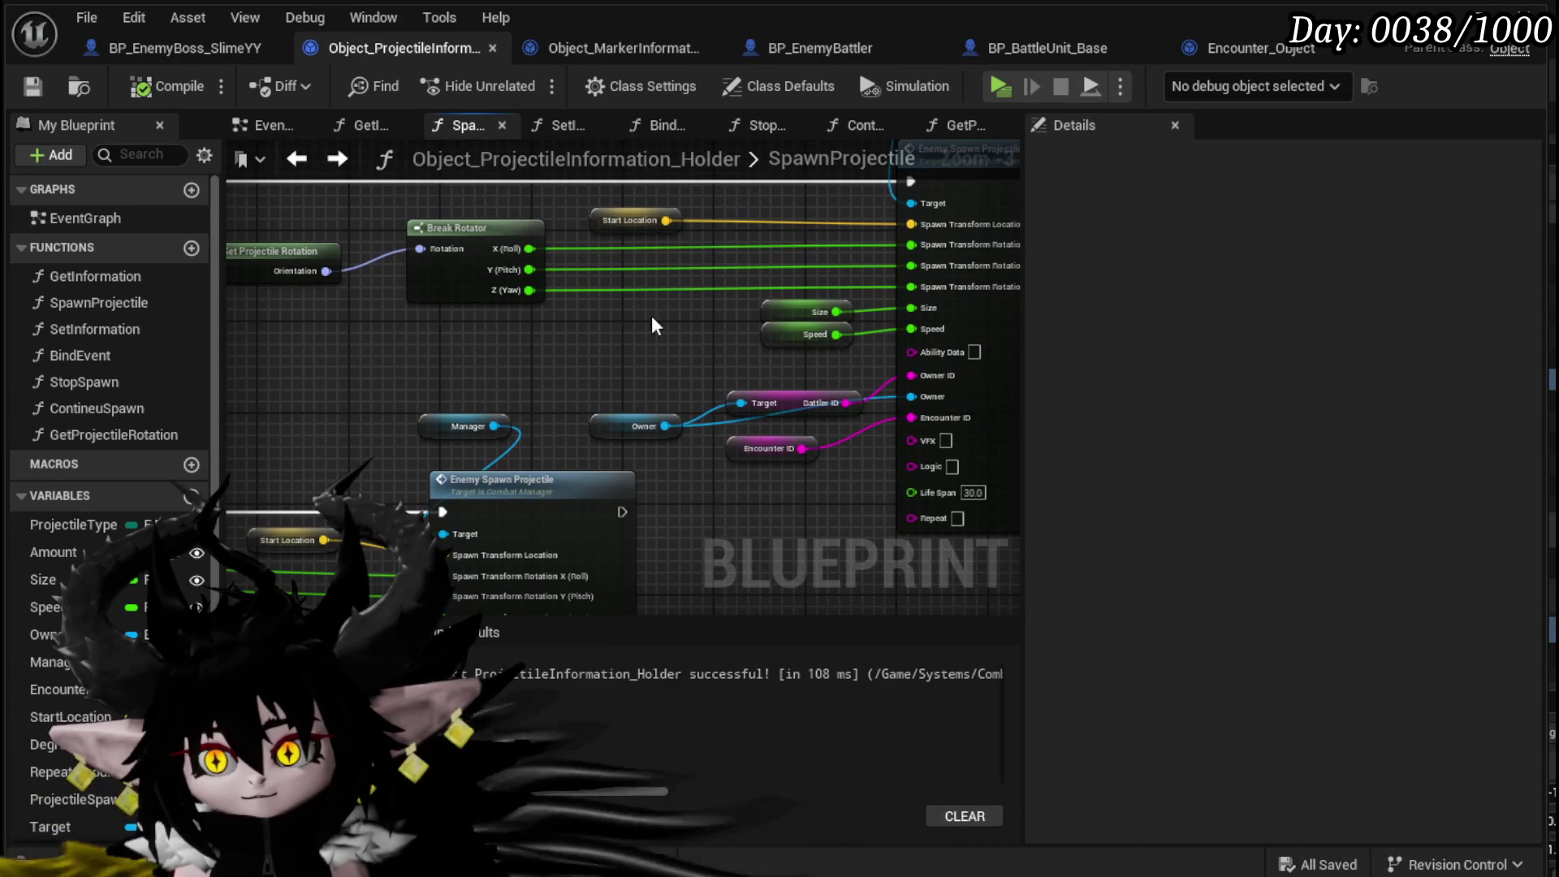
# - Cut the roll and pitch links into the spawn rotation on both Enemy Spawn Projectile nodes
pyautogui.keyDown('alt'); pyautogui.click(913, 245); pyautogui.keyUp('alt')
pyautogui.keyDown('alt'); pyautogui.click(914, 279); pyautogui.keyUp('alt')
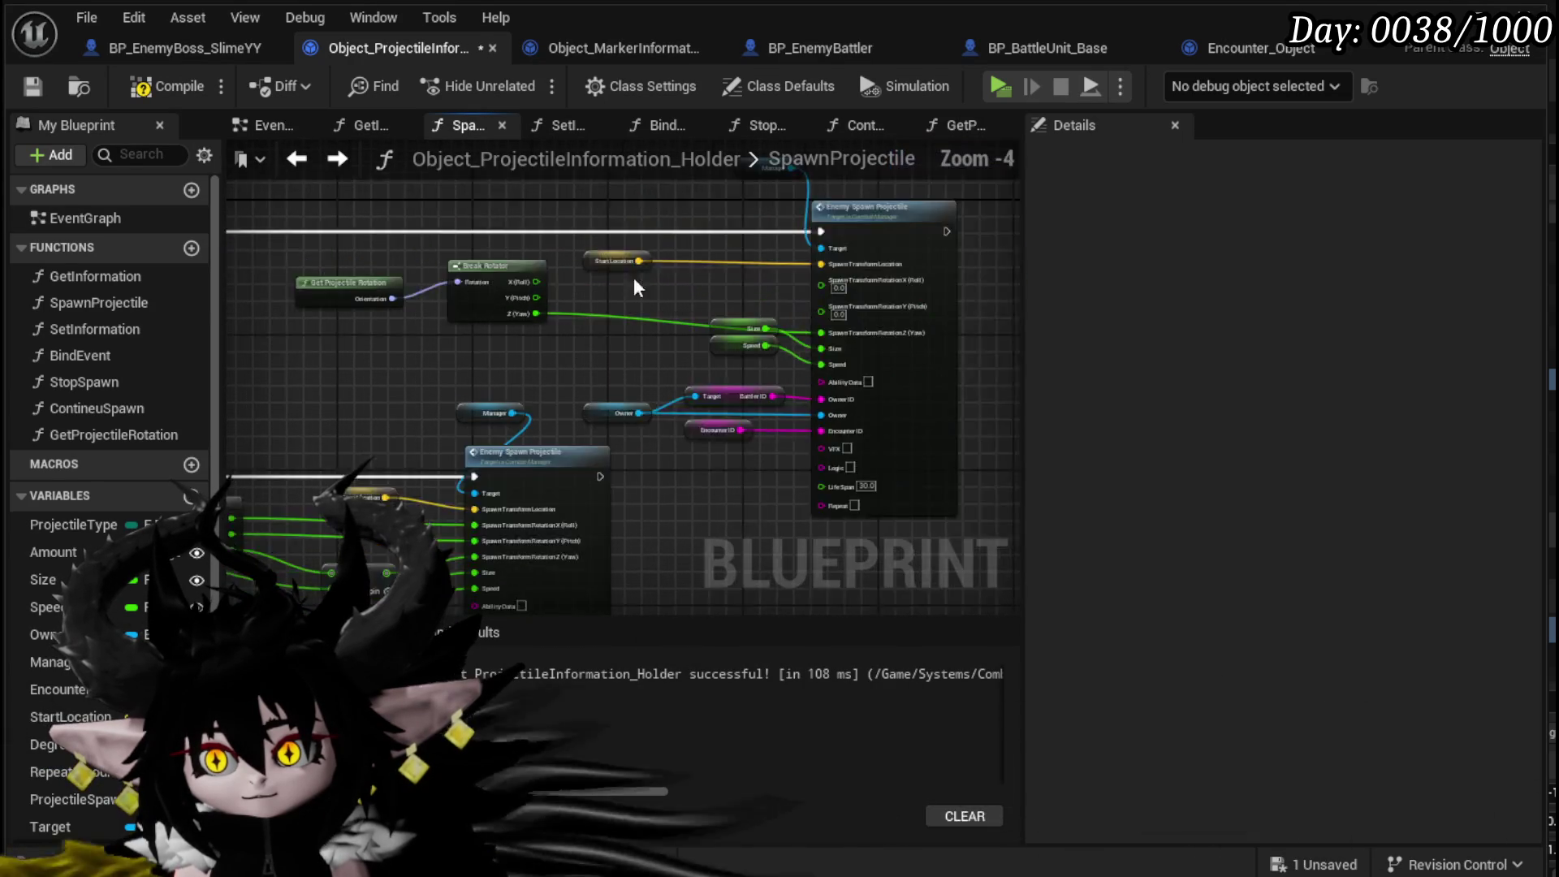
pyautogui.scroll(-2, 501, 525)
pyautogui.scroll(3, 575, 422)
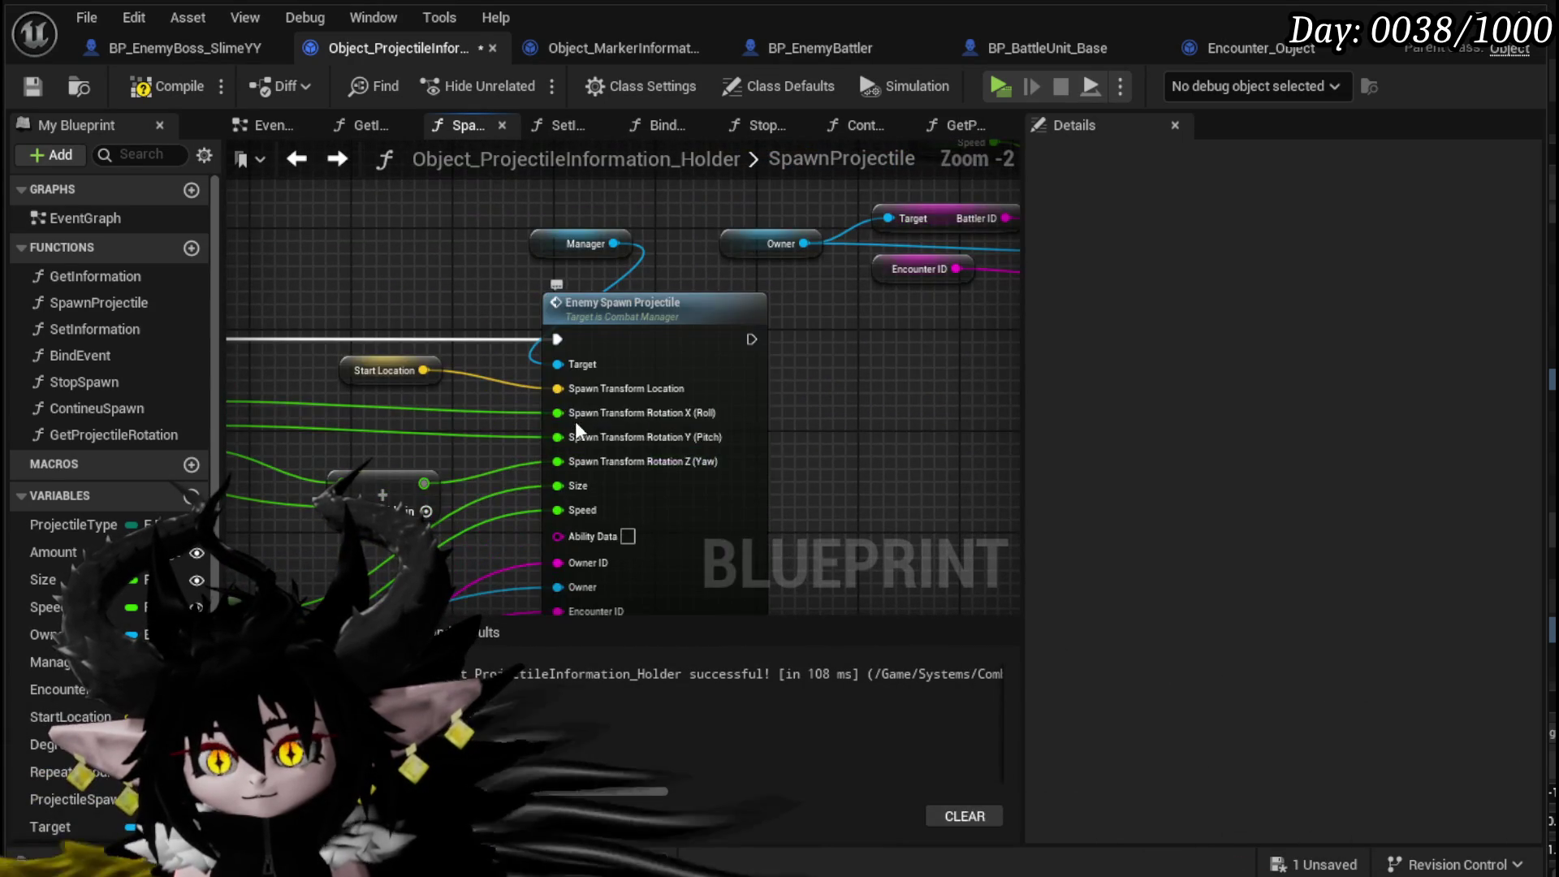
pyautogui.scroll(-1, 567, 459)
pyautogui.moveTo(503, 446)
pyautogui.mouseDown()
pyautogui.moveTo(528, 322)
pyautogui.moveTo(615, 454)
pyautogui.moveTo(620, 397)
pyautogui.moveTo(807, 428)
pyautogui.moveTo(745, 456)
pyautogui.moveTo(650, 358)
pyautogui.mouseUp()
pyautogui.keyDown('alt'); pyautogui.click(573, 509); pyautogui.keyUp('alt')
pyautogui.keyDown('alt'); pyautogui.click(573, 489); pyautogui.keyUp('alt')
pyautogui.moveTo(906, 497)
pyautogui.mouseDown()
pyautogui.moveTo(876, 339)
pyautogui.moveTo(835, 382)
pyautogui.moveTo(905, 401)
pyautogui.moveTo(904, 241)
pyautogui.moveTo(879, 474)
pyautogui.mouseUp()
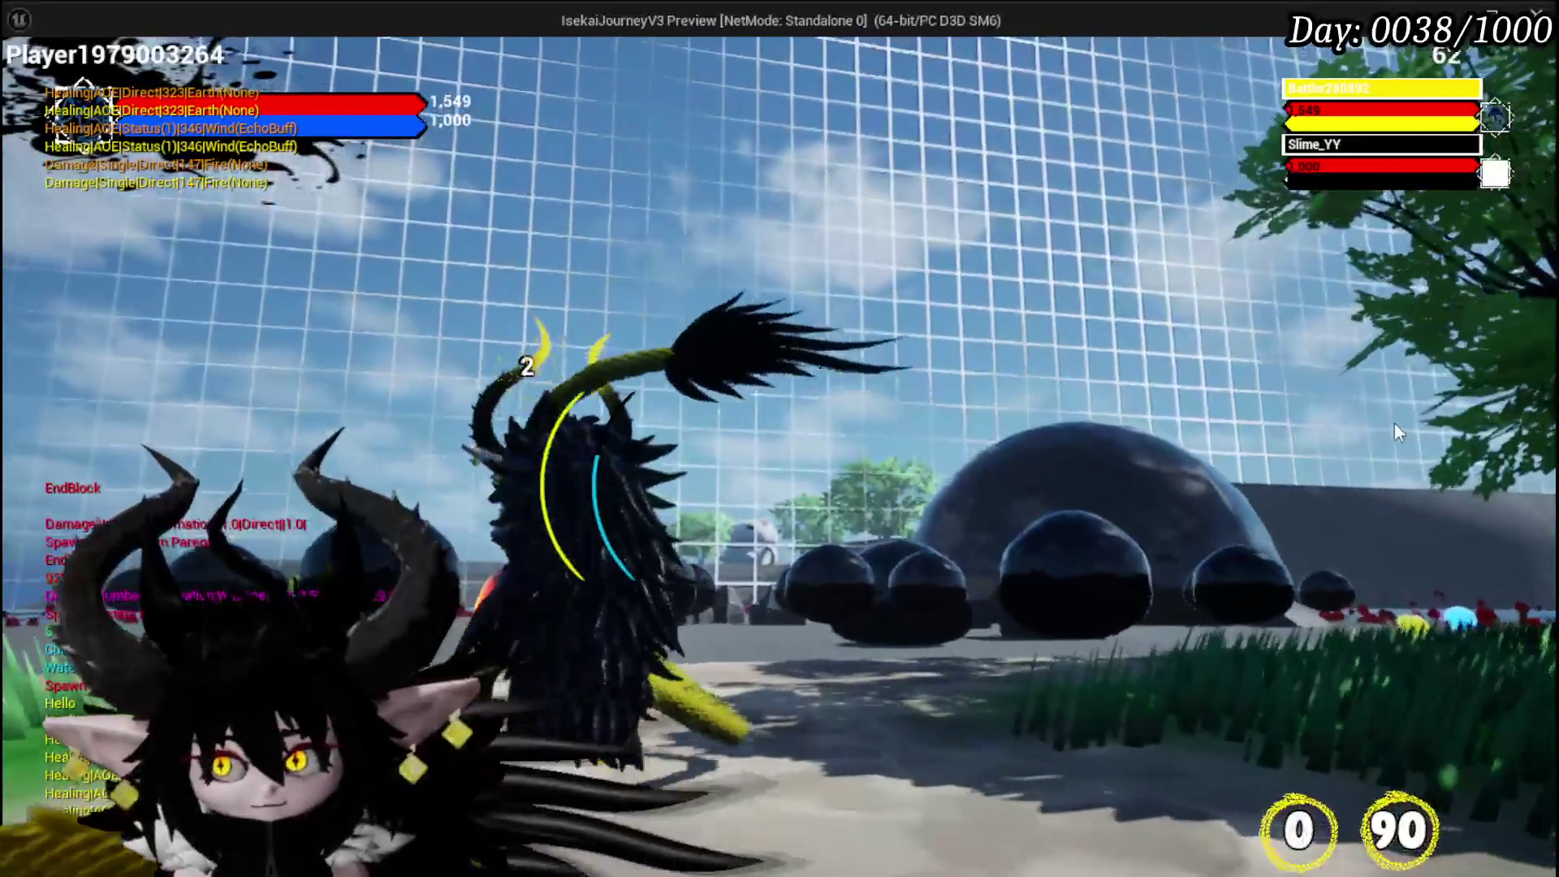
# - Stop play, save the level, connect Break Rotator X to the spawn roll input, and save all
pyautogui.press('Escape')
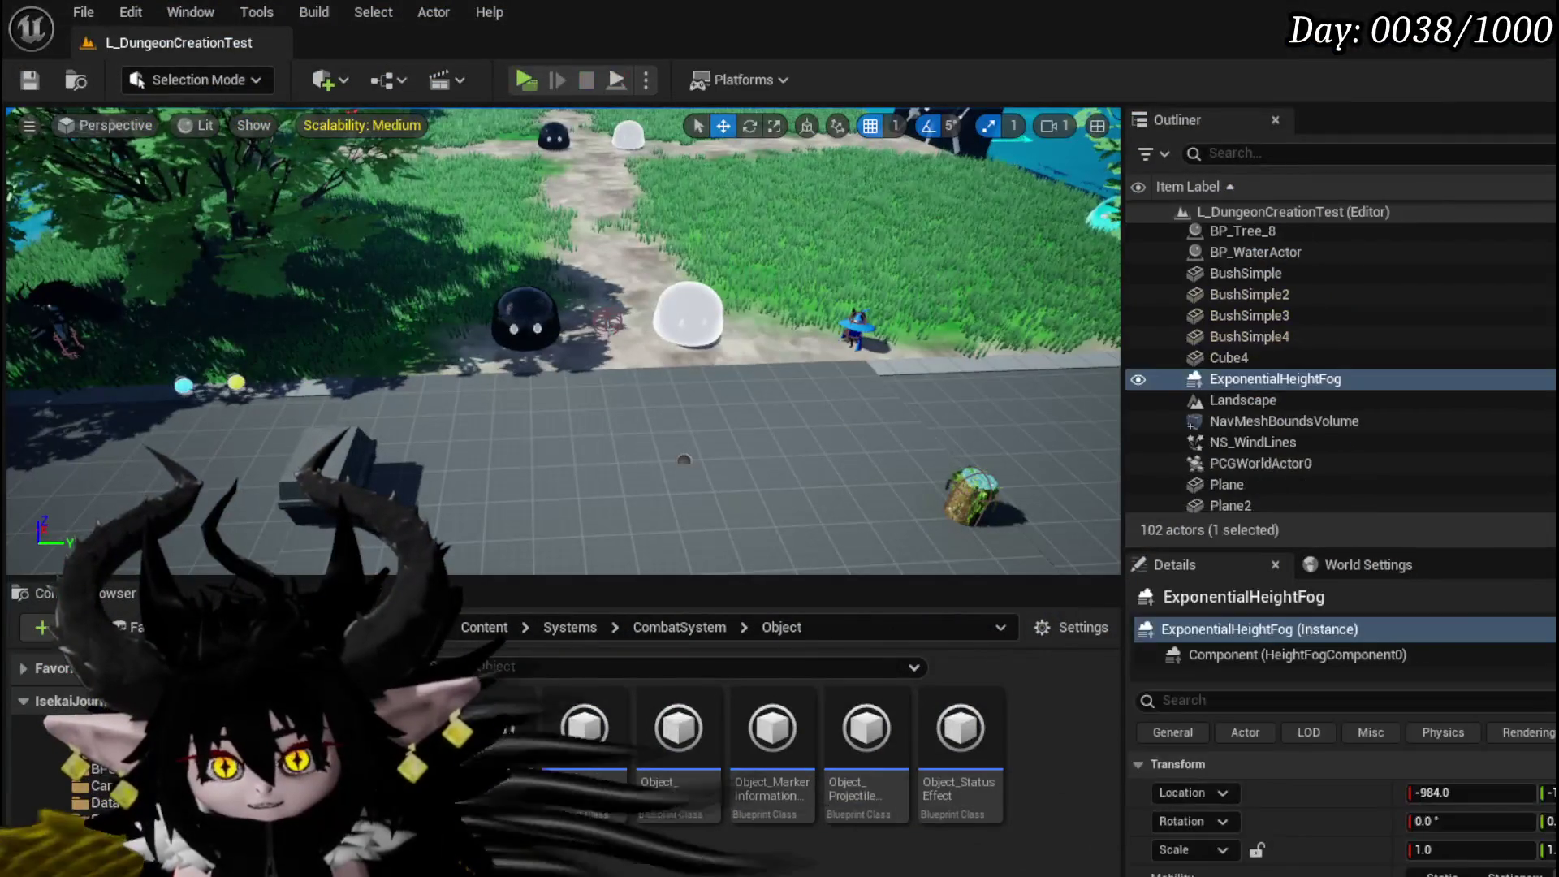
pyautogui.click(13, 83)
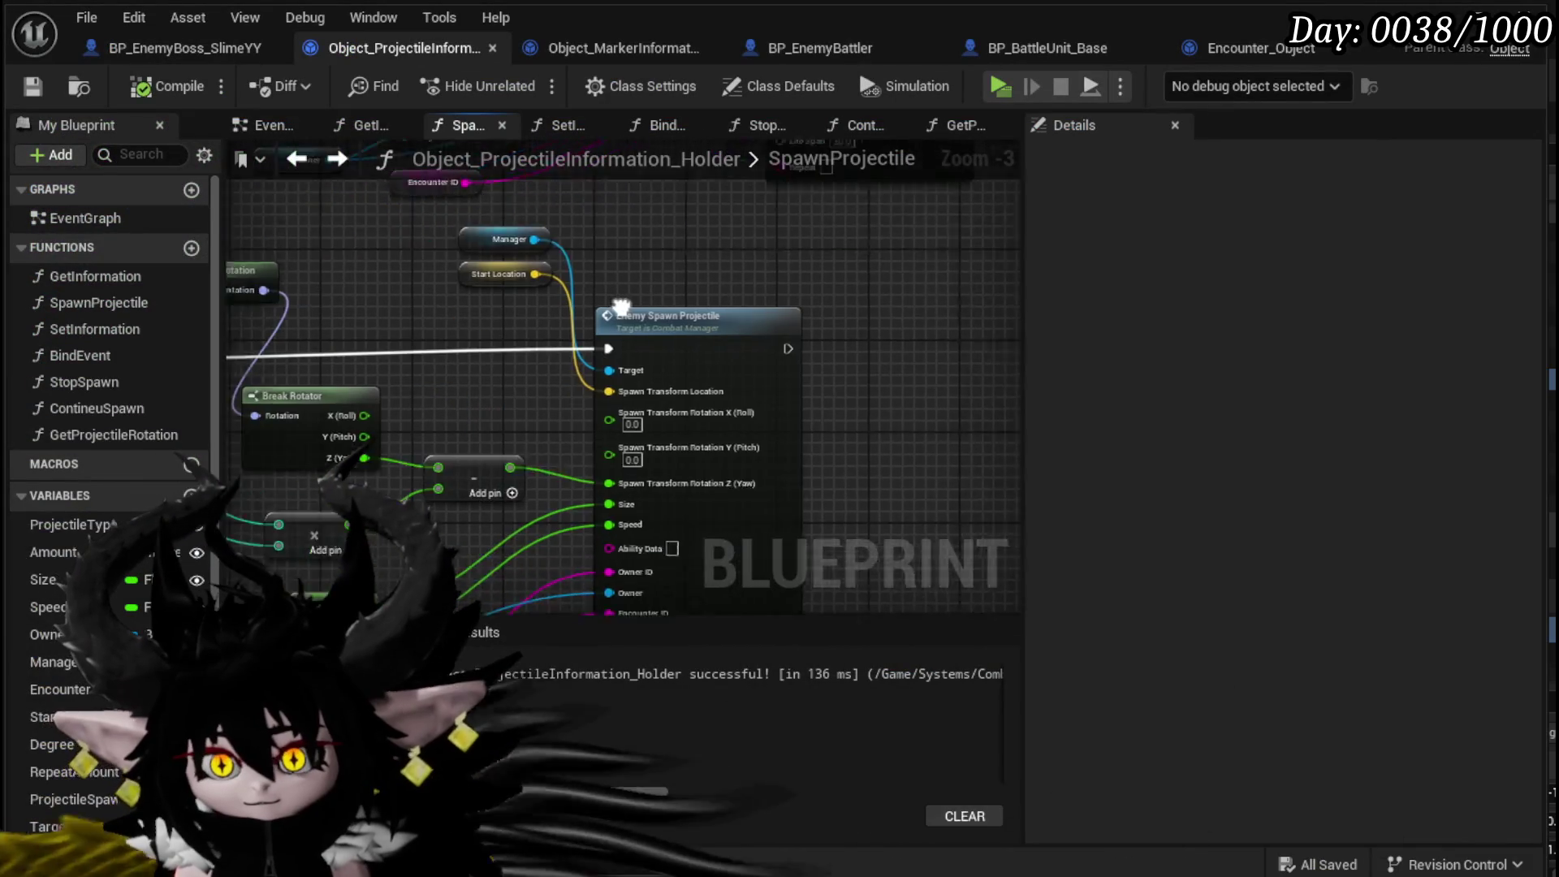
pyautogui.moveTo(441, 372); pyautogui.dragTo(526, 358)
pyautogui.moveTo(812, 344); pyautogui.dragTo(763, 375)
pyautogui.scroll(-2, 635, 353)
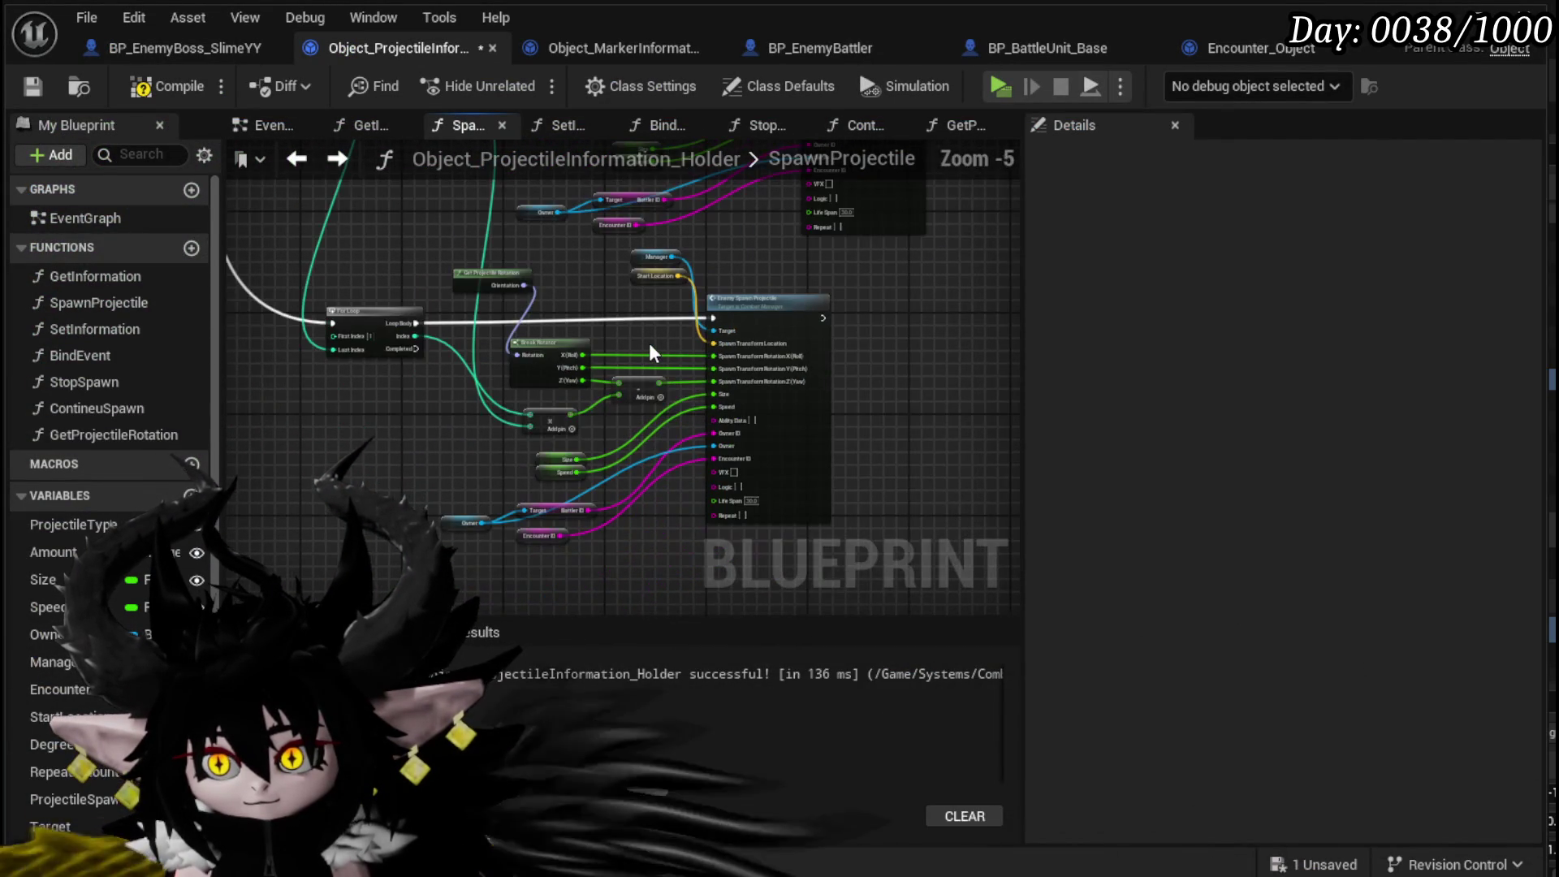
pyautogui.scroll(3, 367, 335)
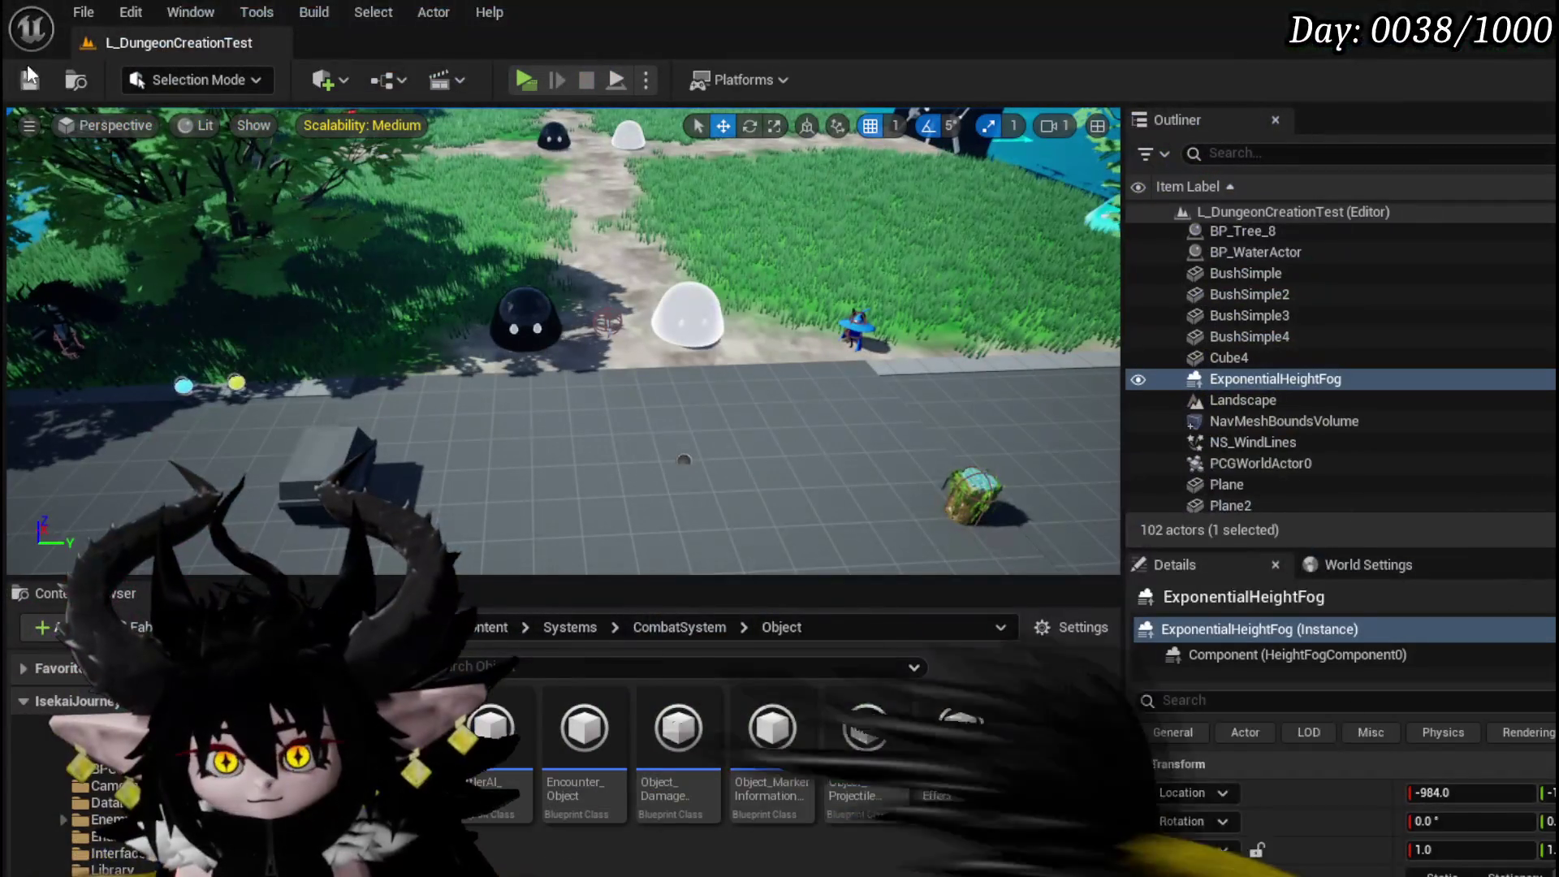
pyautogui.click(30, 79)
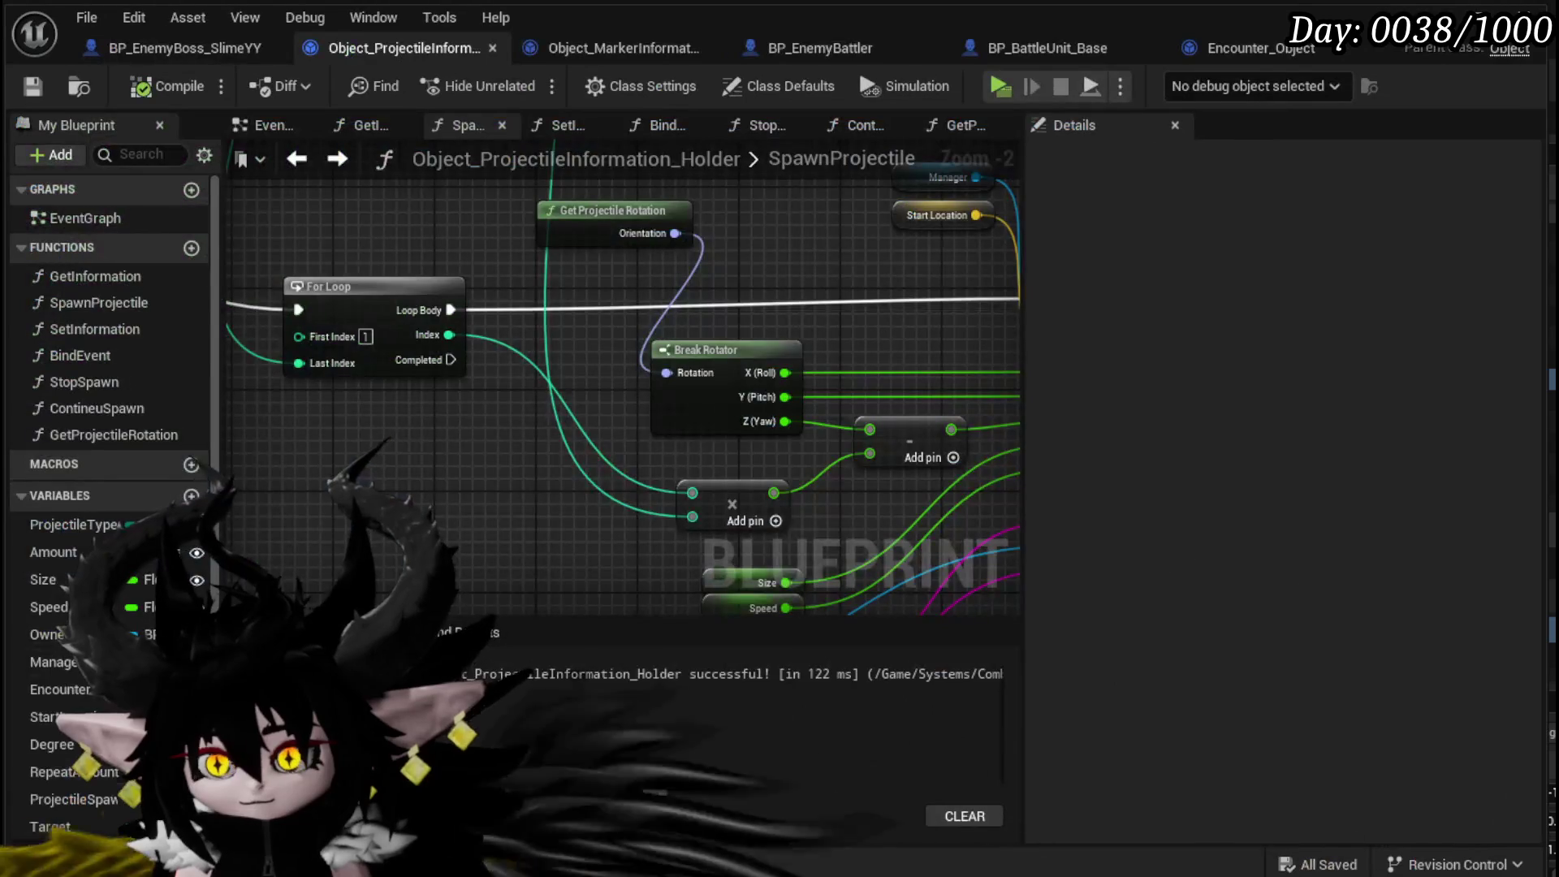
pyautogui.scroll(-2, 476, 479)
pyautogui.moveTo(315, 350); pyautogui.dragTo(396, 350)
pyautogui.doubleClick(396, 351)
pyautogui.scroll(2, 406, 396)
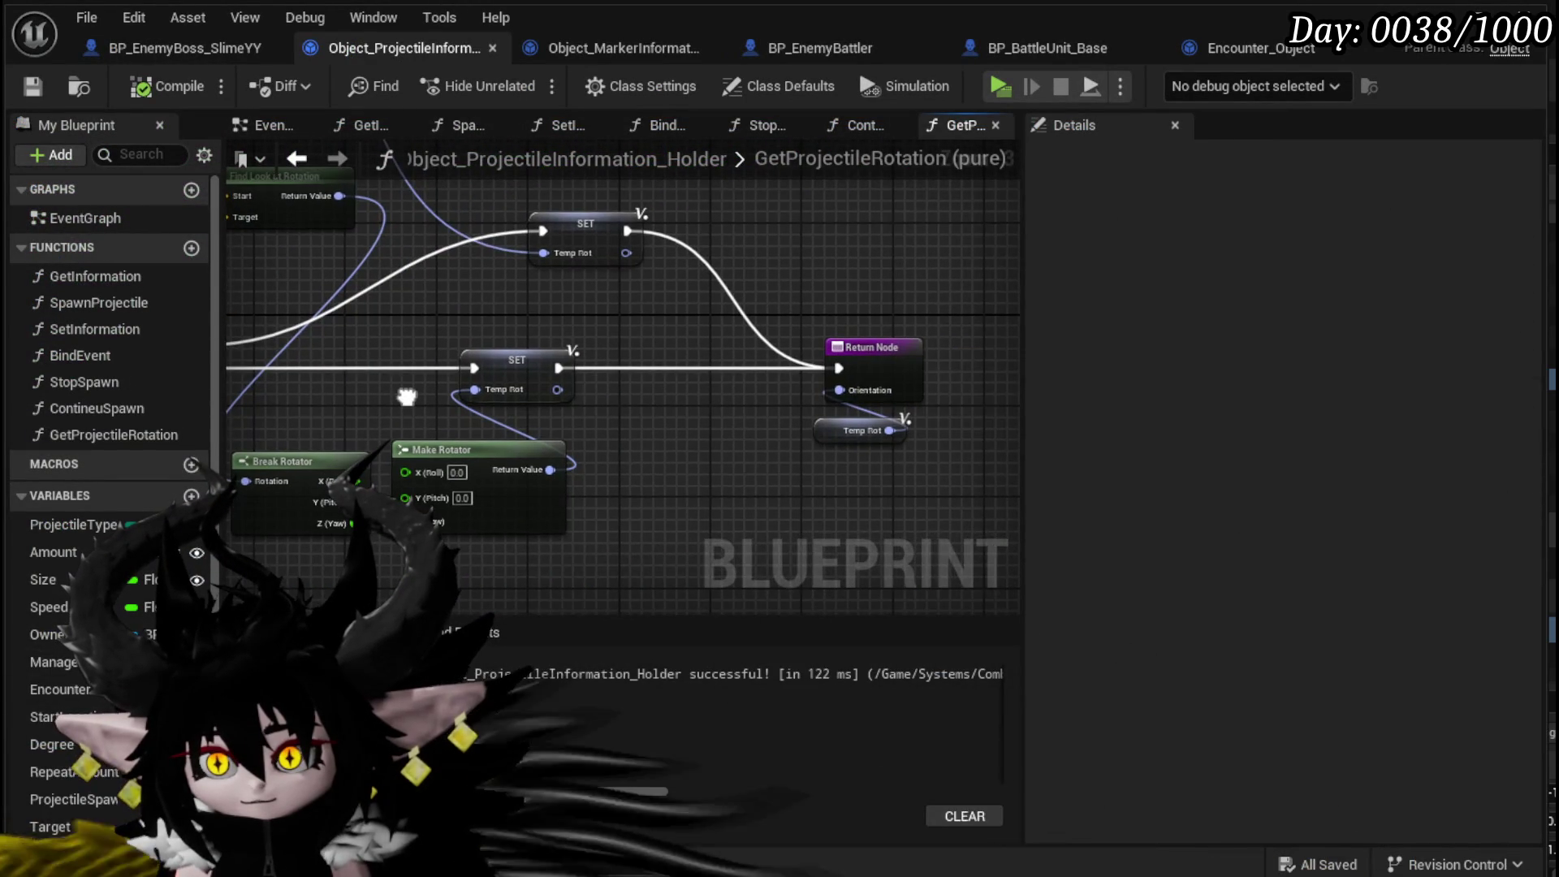
pyautogui.moveTo(406, 395); pyautogui.dragTo(571, 457)
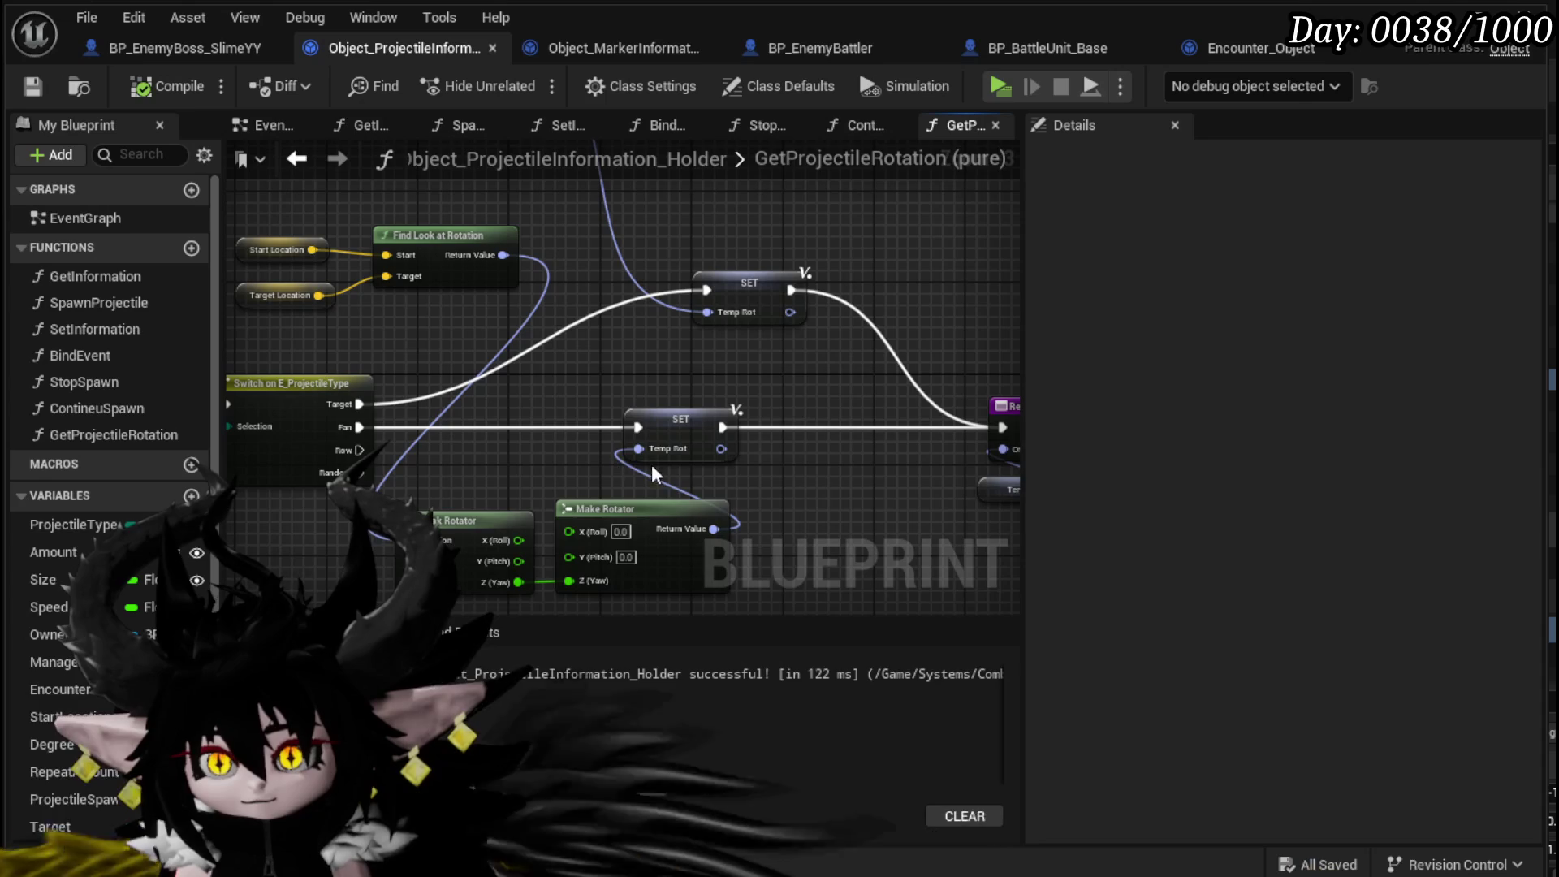
pyautogui.moveTo(516, 449); pyautogui.dragTo(565, 448)
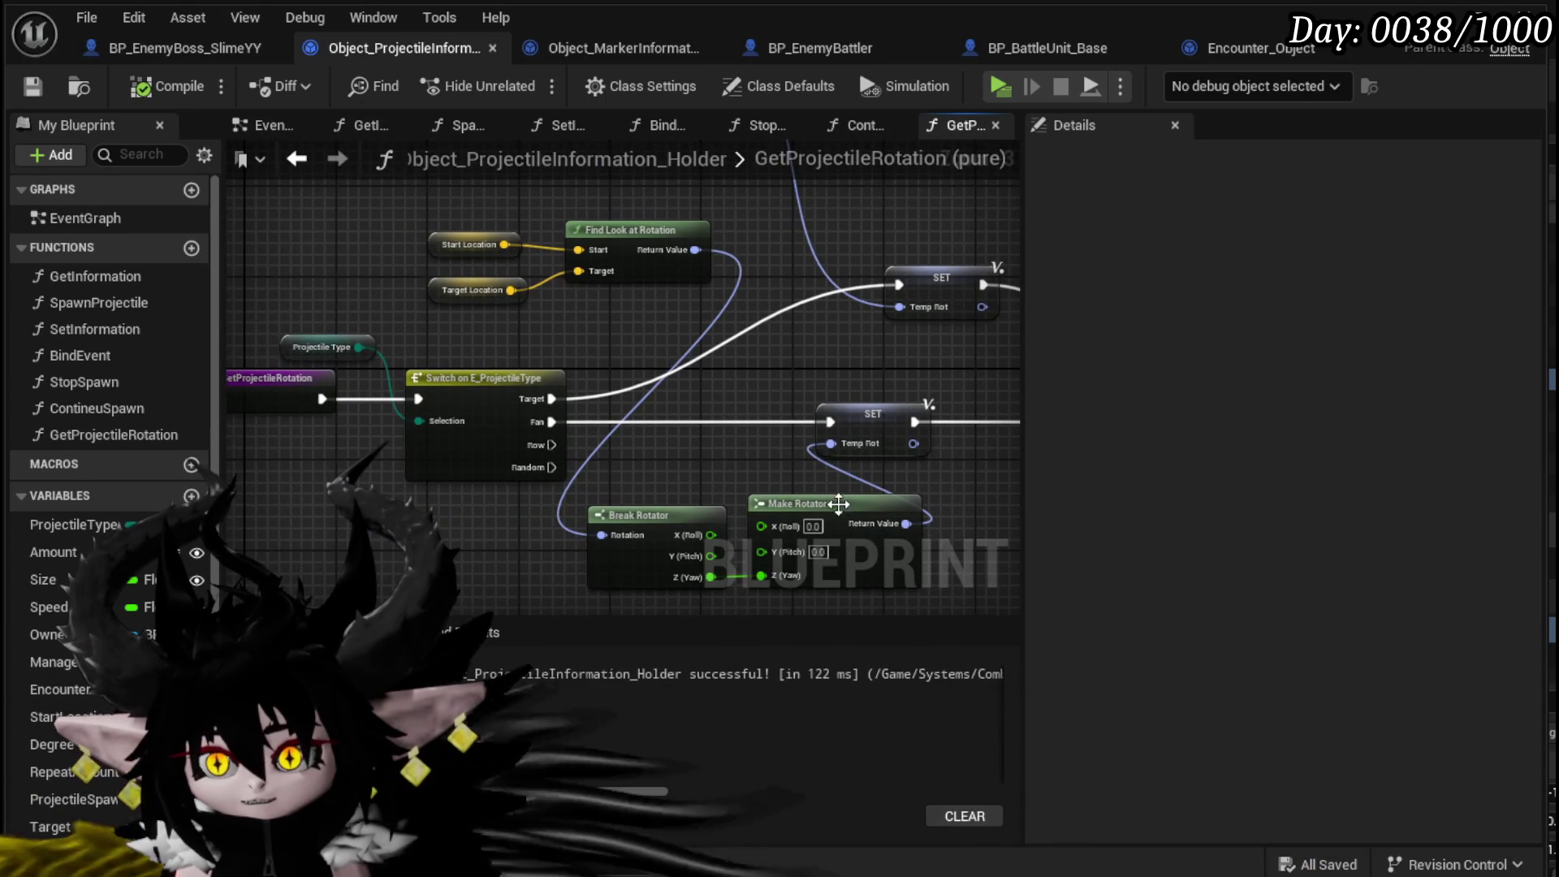
pyautogui.moveTo(322, 333)
pyautogui.mouseDown()
pyautogui.moveTo(415, 333)
pyautogui.moveTo(369, 321)
pyautogui.mouseUp()
pyautogui.click(372, 436)
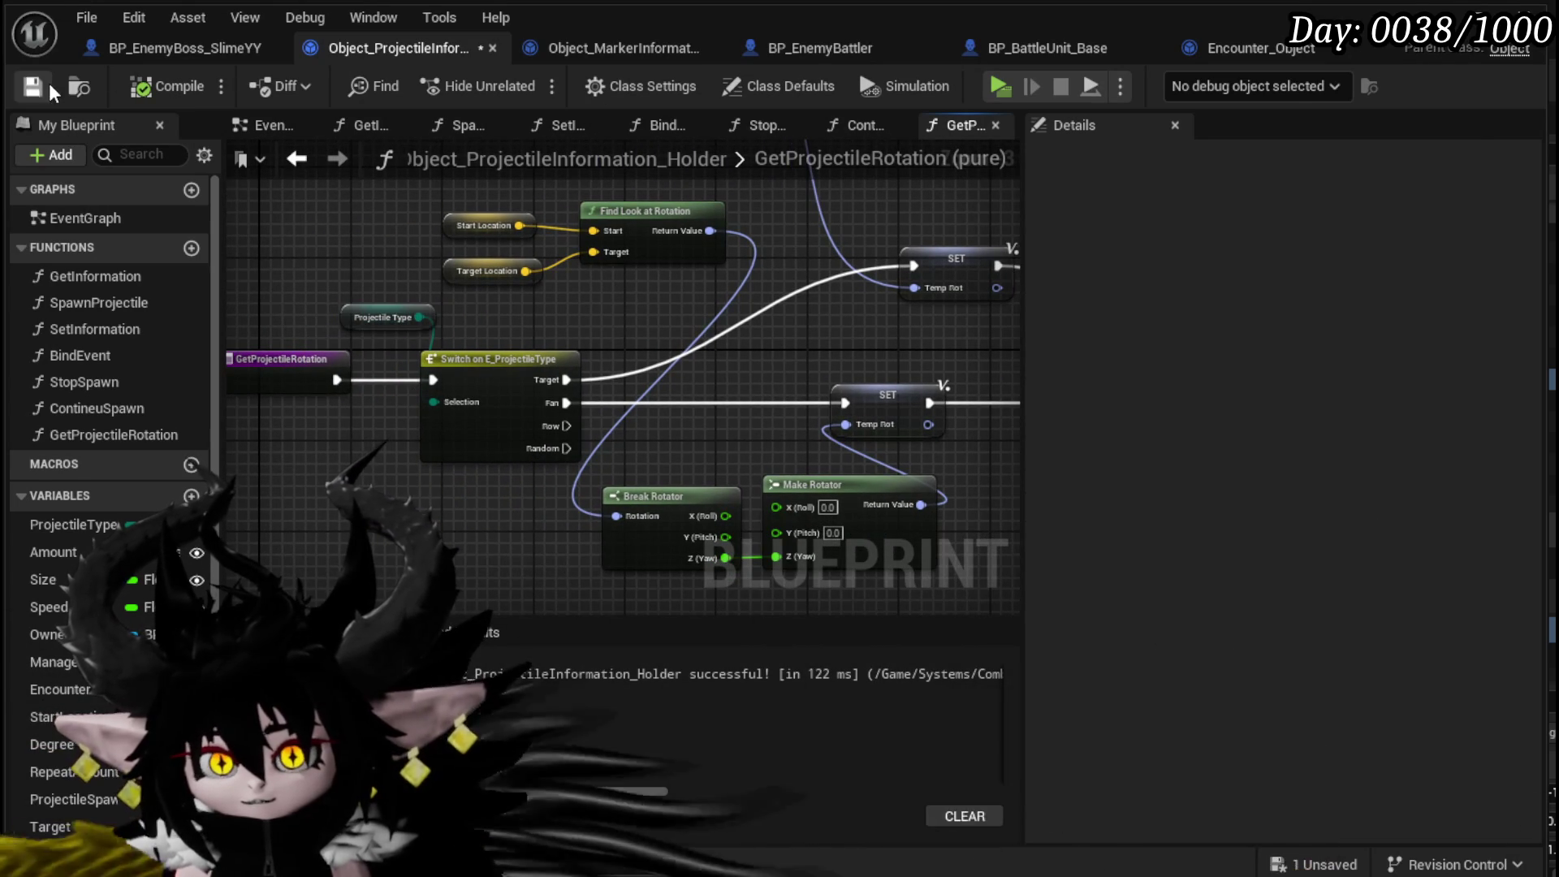
pyautogui.click(188, 51)
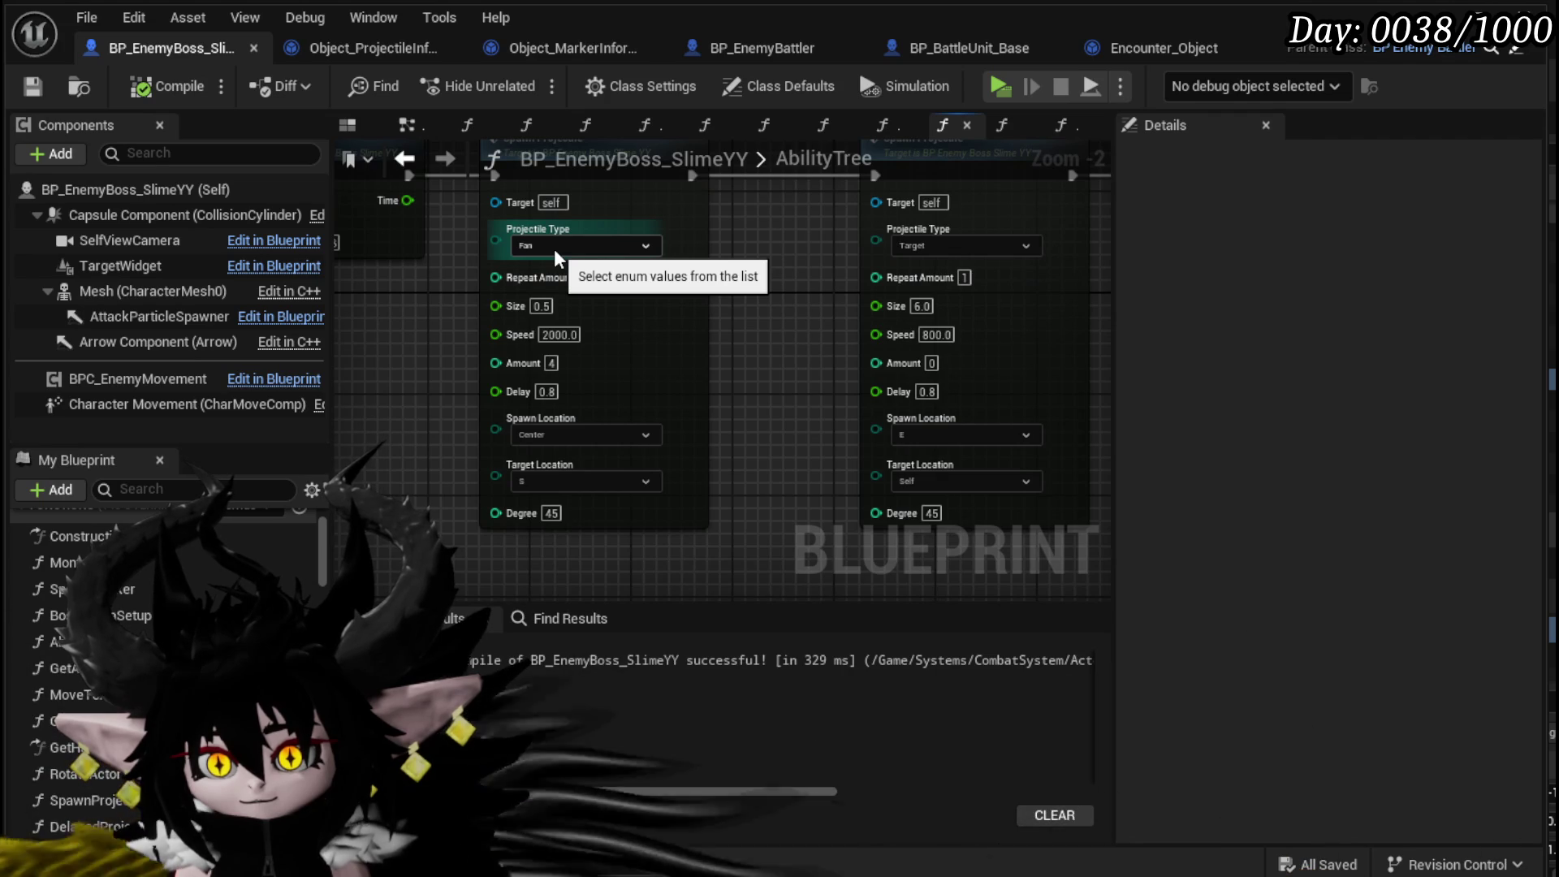
pyautogui.click(359, 51)
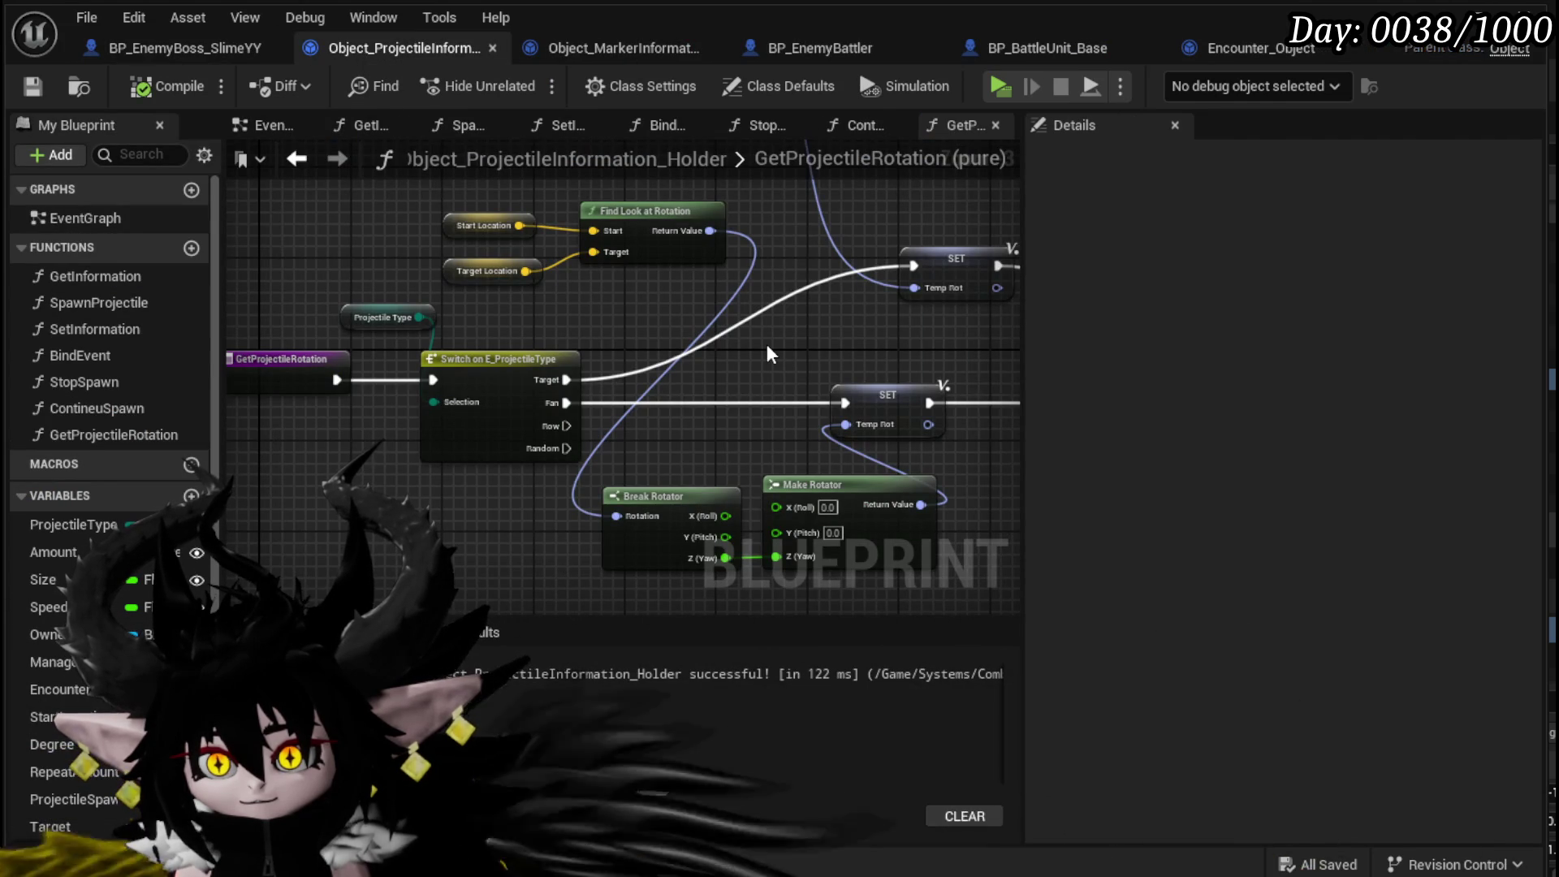
pyautogui.moveTo(768, 348)
pyautogui.mouseDown()
pyautogui.moveTo(525, 296)
pyautogui.moveTo(633, 326)
pyautogui.moveTo(428, 314)
pyautogui.mouseUp()
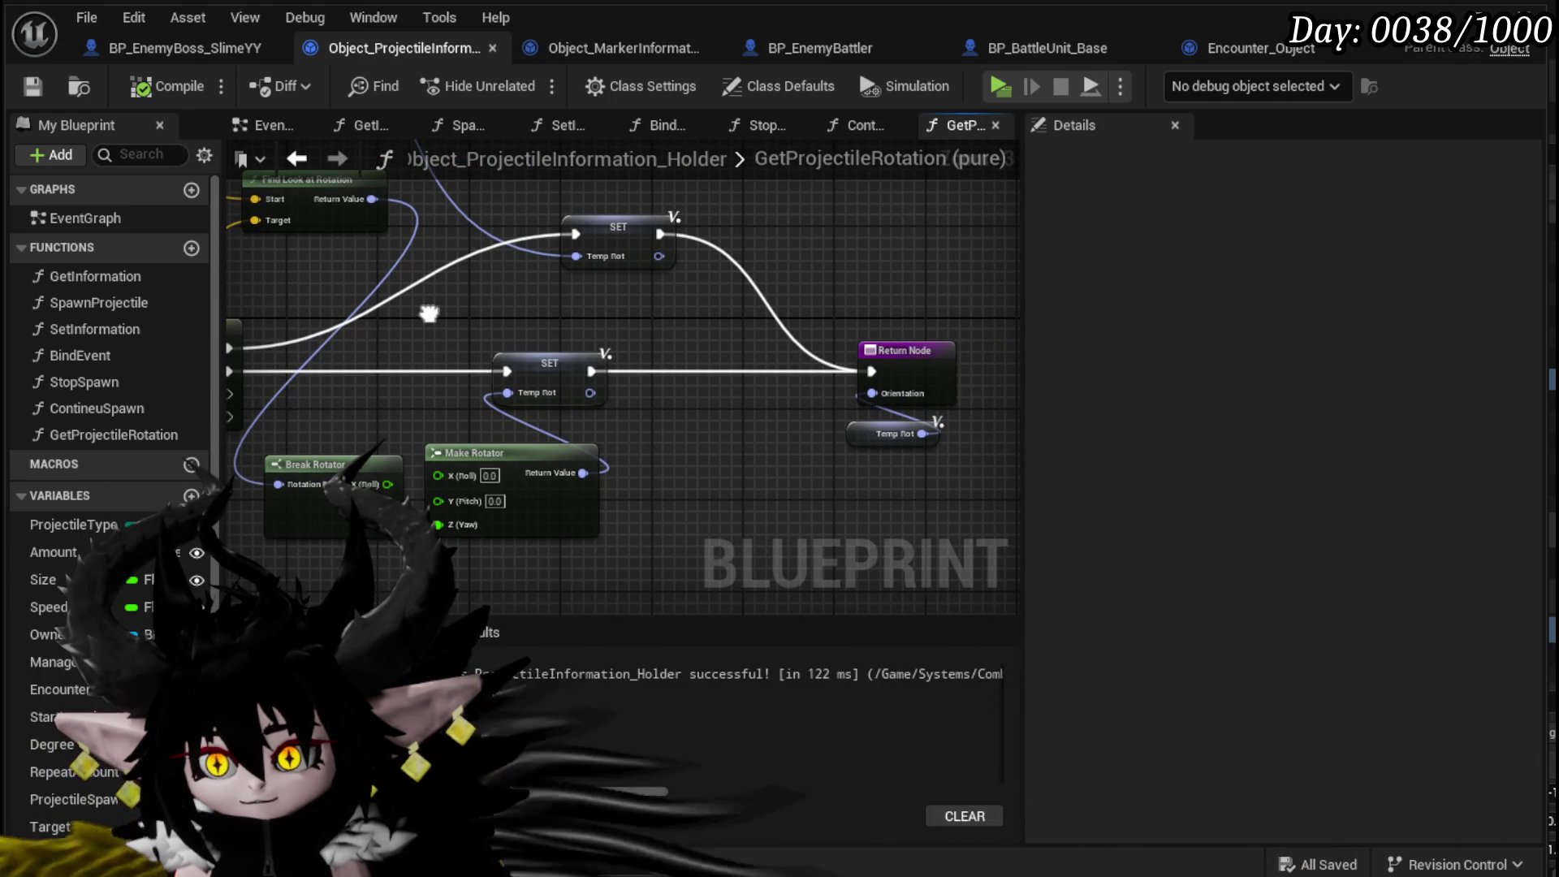
pyautogui.moveTo(429, 314)
pyautogui.mouseDown()
pyautogui.moveTo(598, 324)
pyautogui.moveTo(439, 314)
pyautogui.mouseUp()
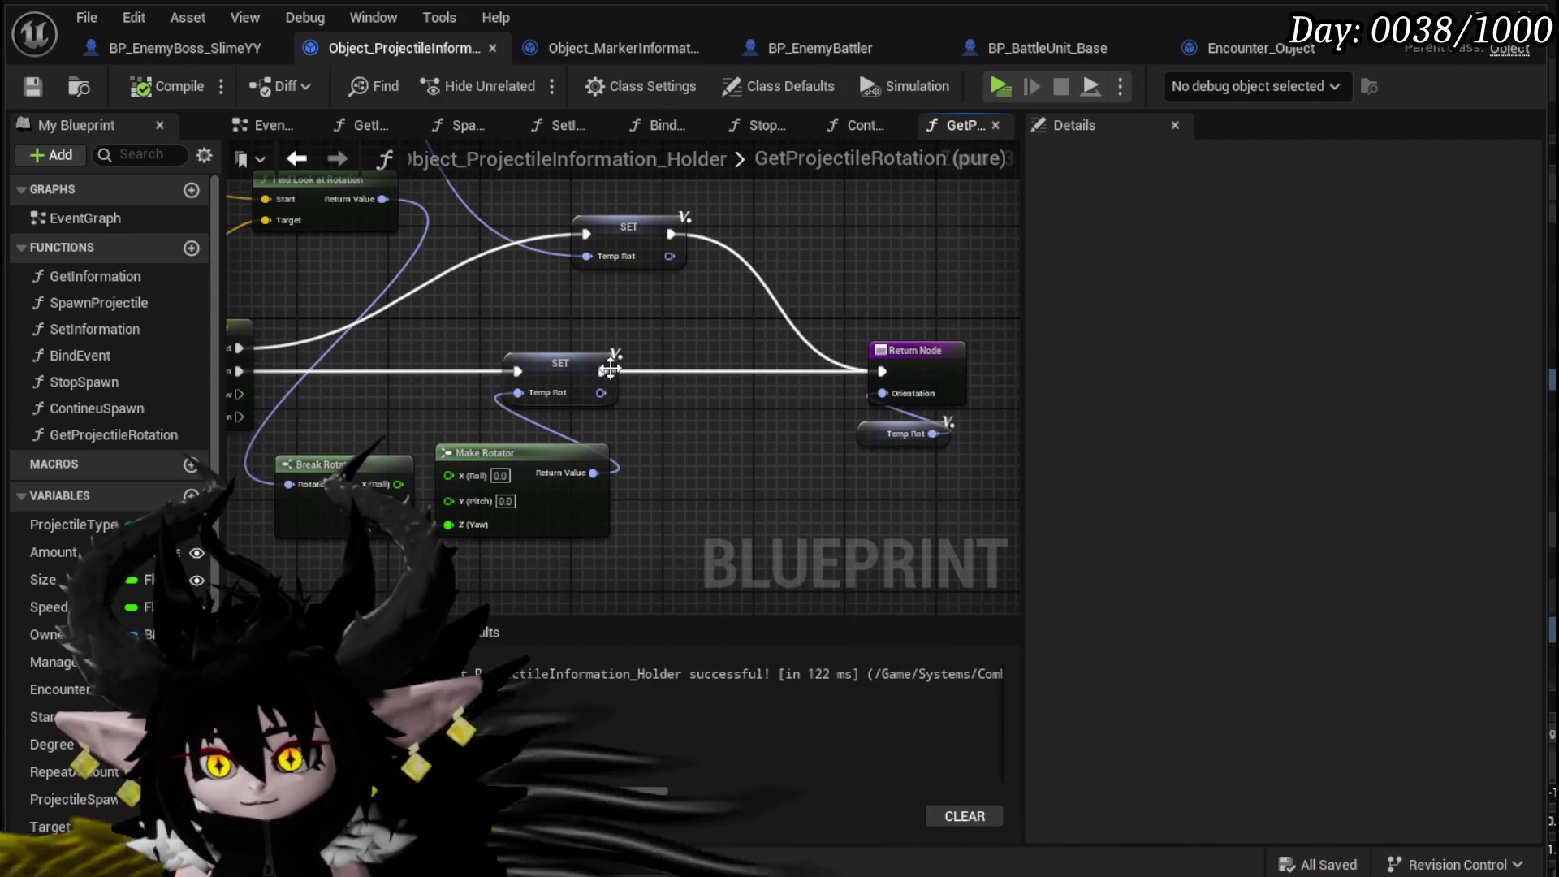
# - In the SpawnProjectile graph, move the Size and Speed nodes out of the way
pyautogui.click(297, 160)
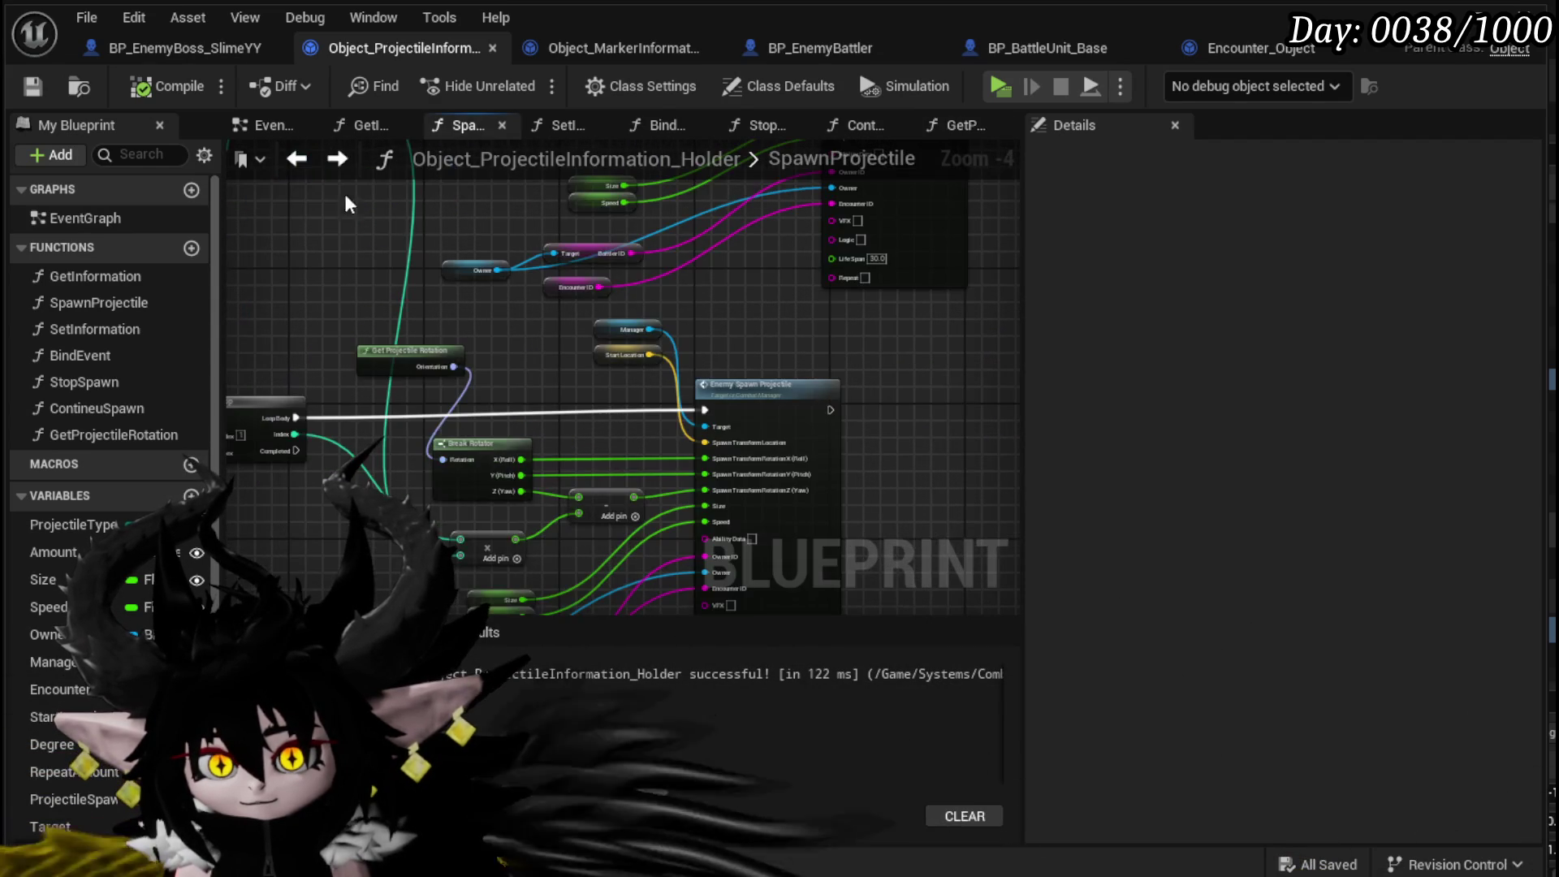
pyautogui.moveTo(529, 323)
pyautogui.mouseDown()
pyautogui.moveTo(471, 233)
pyautogui.moveTo(483, 162)
pyautogui.moveTo(471, 228)
pyautogui.mouseUp()
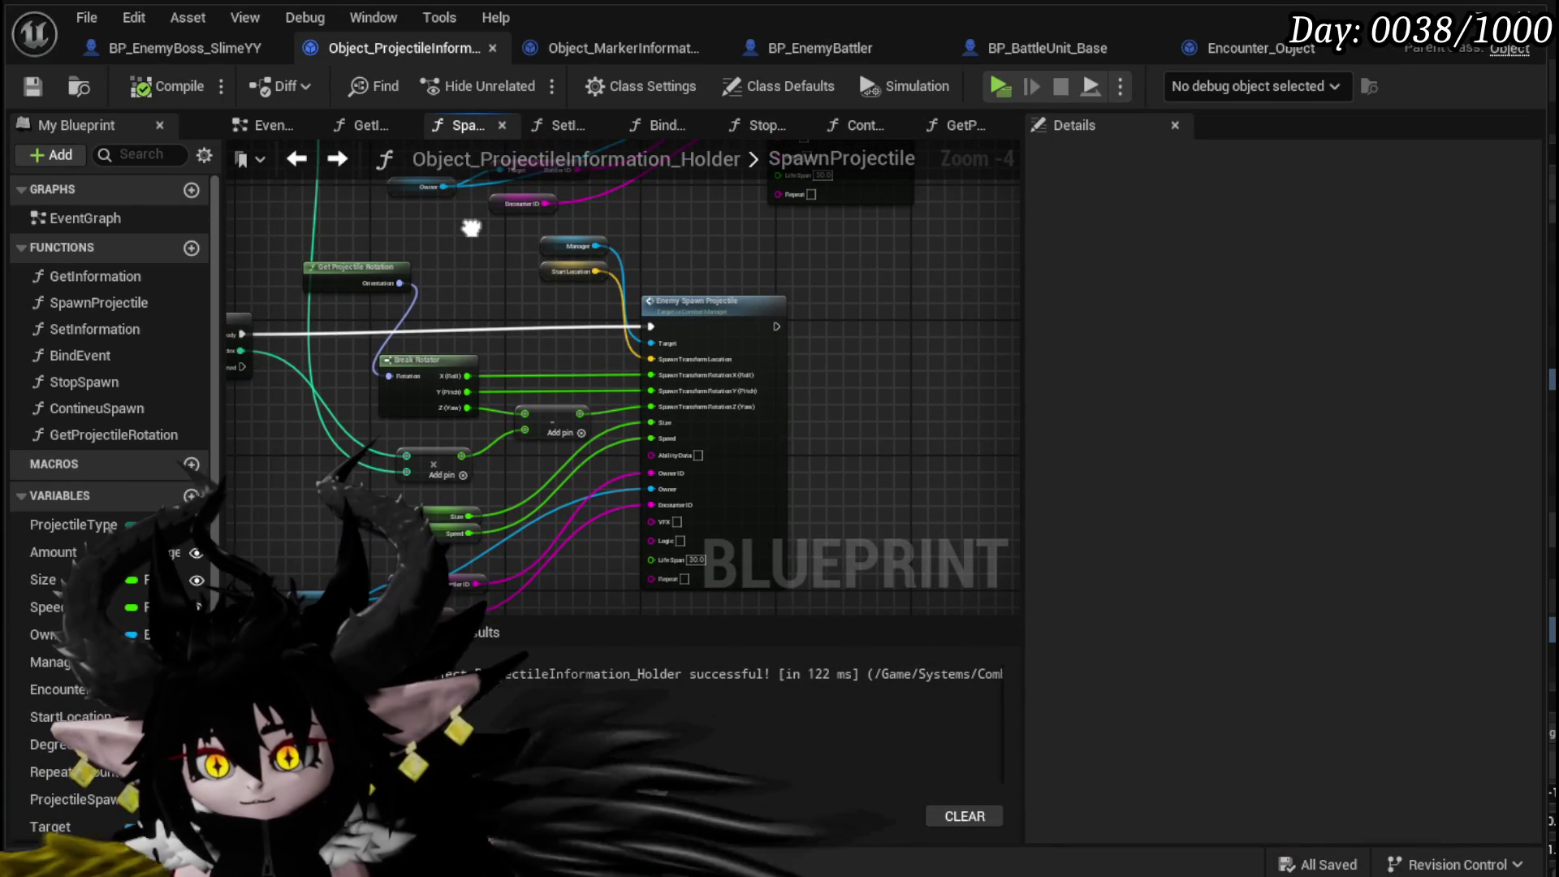
pyautogui.moveTo(471, 227)
pyautogui.mouseDown()
pyautogui.moveTo(666, 316)
pyautogui.moveTo(767, 338)
pyautogui.moveTo(557, 453)
pyautogui.moveTo(709, 505)
pyautogui.moveTo(847, 370)
pyautogui.moveTo(893, 367)
pyautogui.mouseUp()
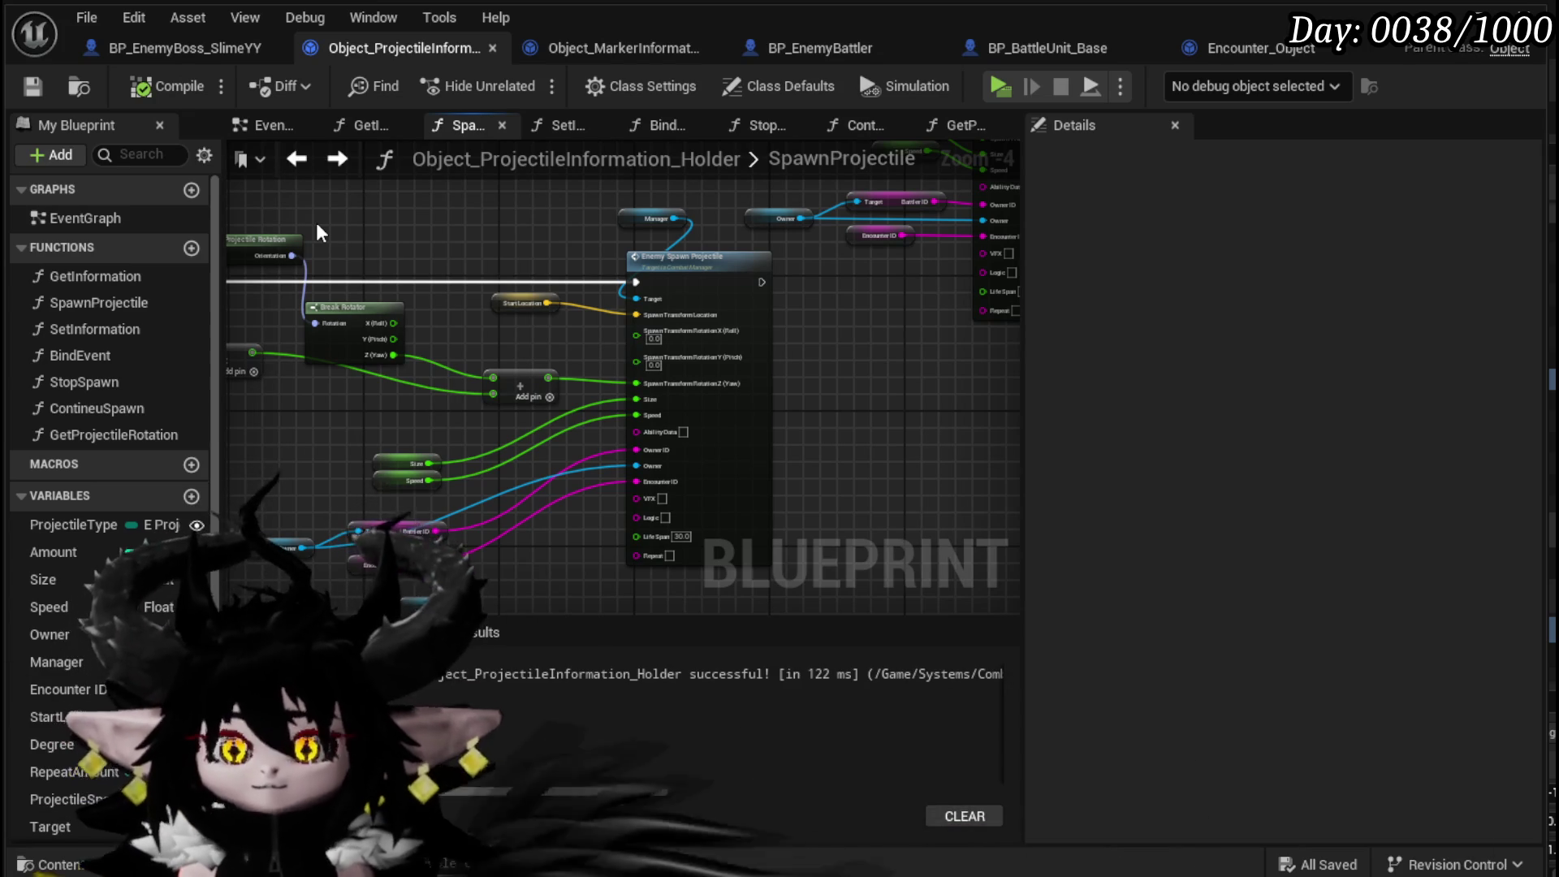
pyautogui.scroll(-1, 486, 318)
pyautogui.moveTo(565, 314); pyautogui.dragTo(395, 489)
pyautogui.moveTo(415, 420); pyautogui.dragTo(431, 392)
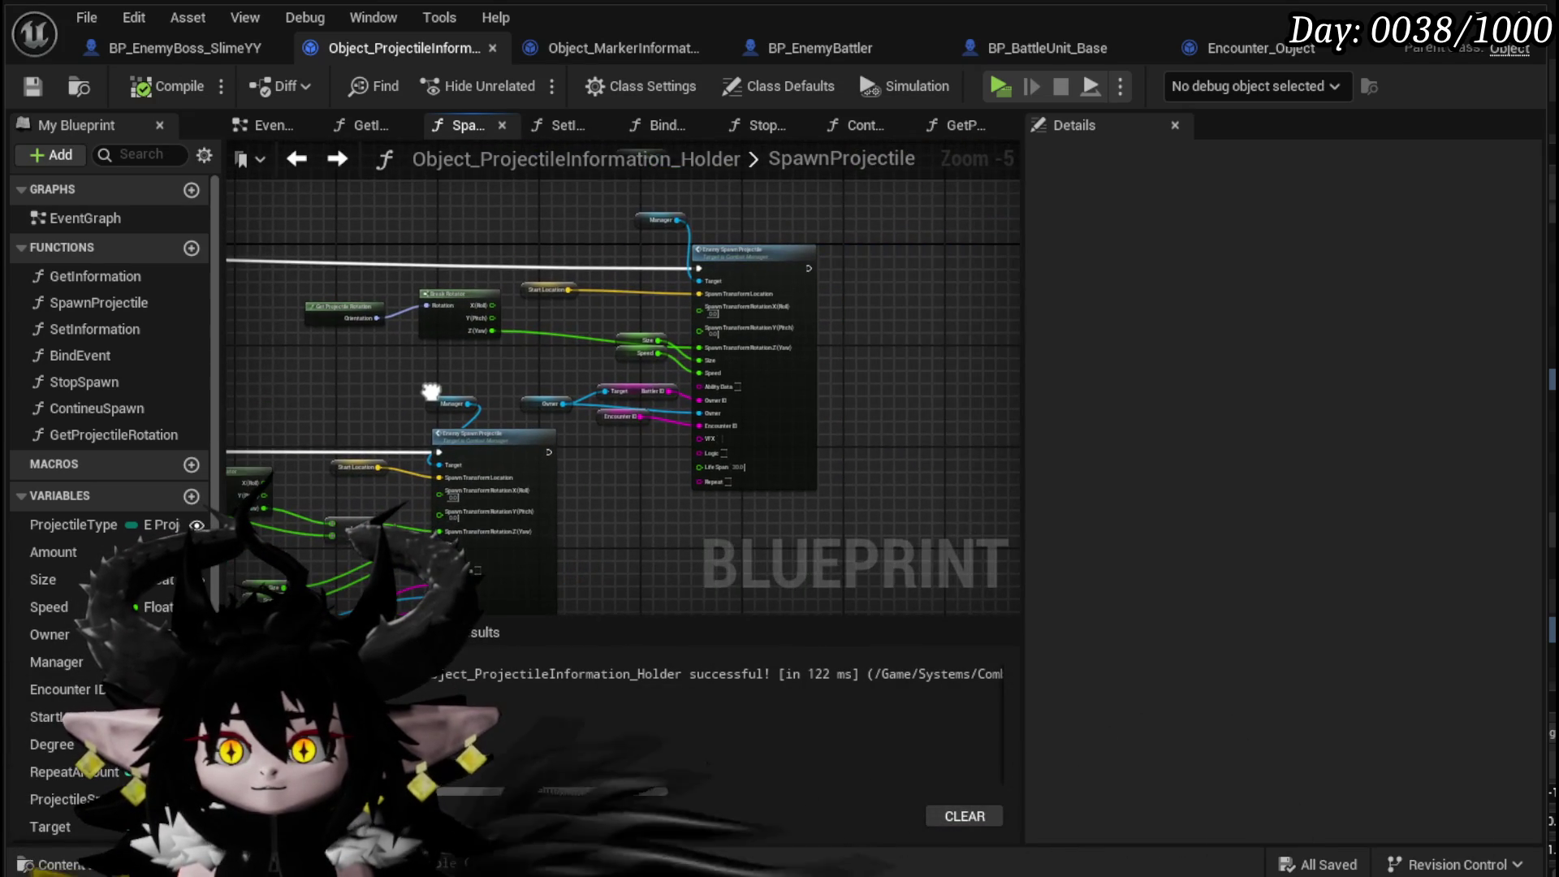
pyautogui.scroll(3, 512, 383)
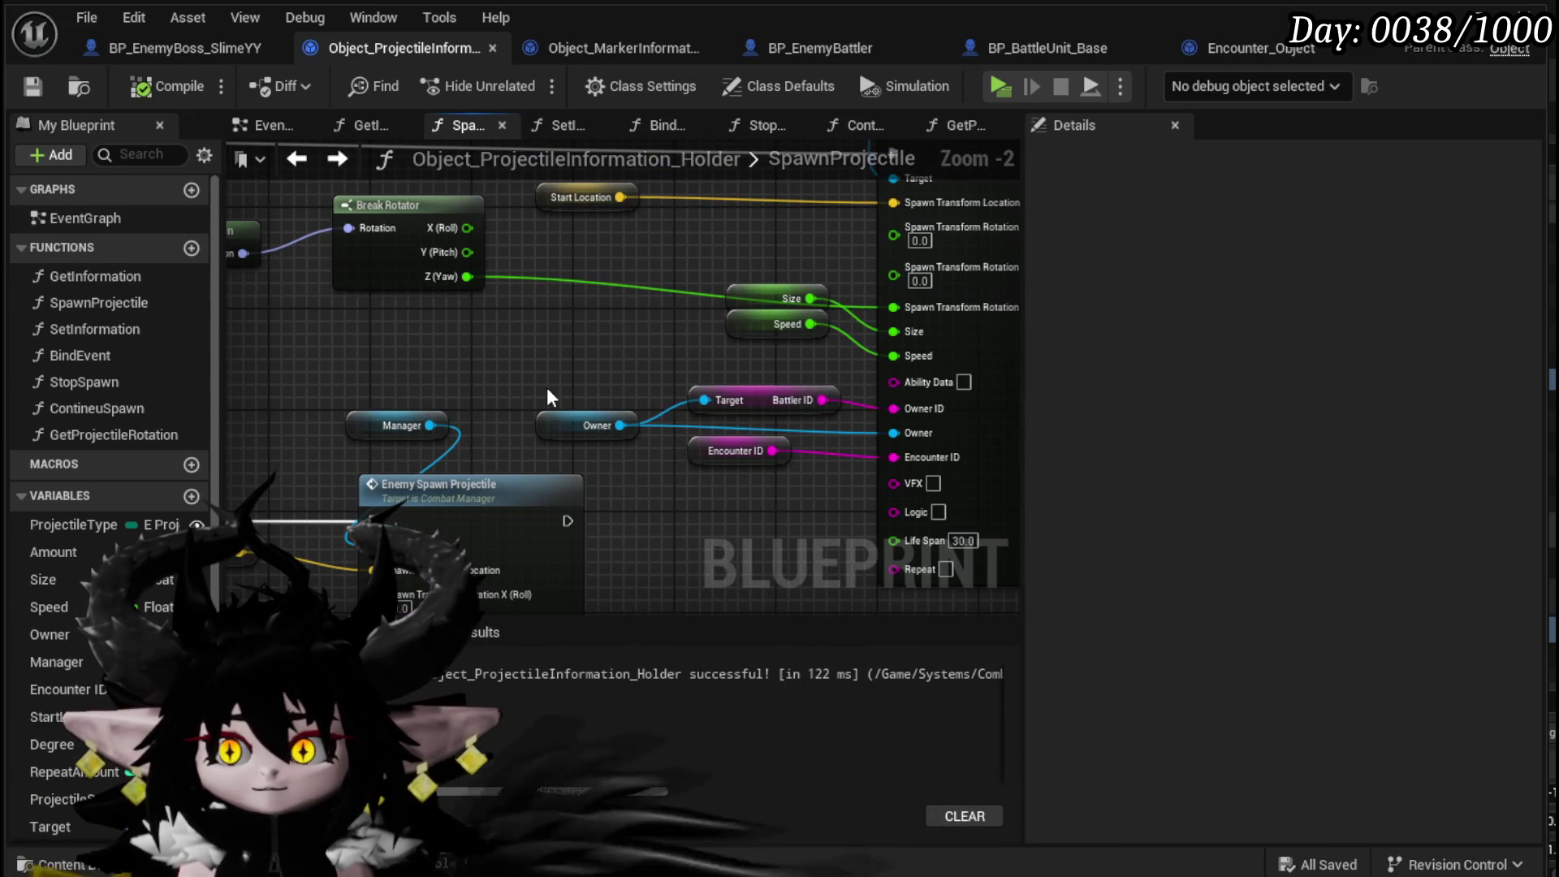
pyautogui.moveTo(694, 334)
pyautogui.mouseDown()
pyautogui.moveTo(756, 316)
pyautogui.moveTo(587, 333)
pyautogui.mouseUp()
pyautogui.click(656, 276)
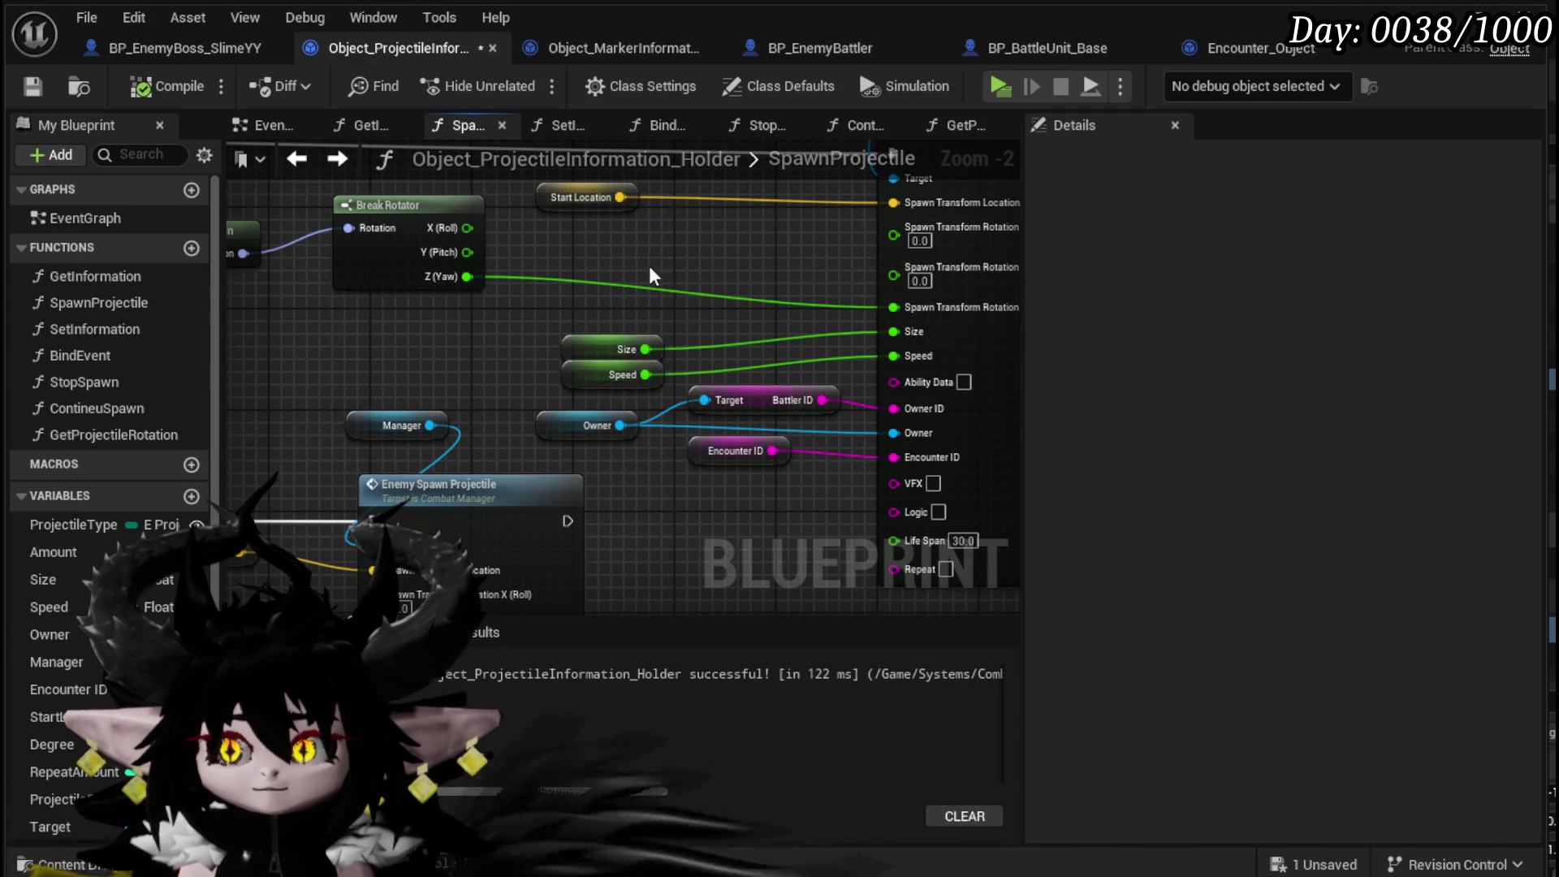
pyautogui.moveTo(564, 244); pyautogui.dragTo(515, 290)
# - Wire Break Rotator X (Roll) and Y (Pitch) to the spawn rotation inputs, then view the boss fan attack's Target Location choices
pyautogui.moveTo(417, 275)
pyautogui.mouseDown()
pyautogui.moveTo(734, 300)
pyautogui.moveTo(865, 280)
pyautogui.moveTo(874, 308)
pyautogui.mouseUp()
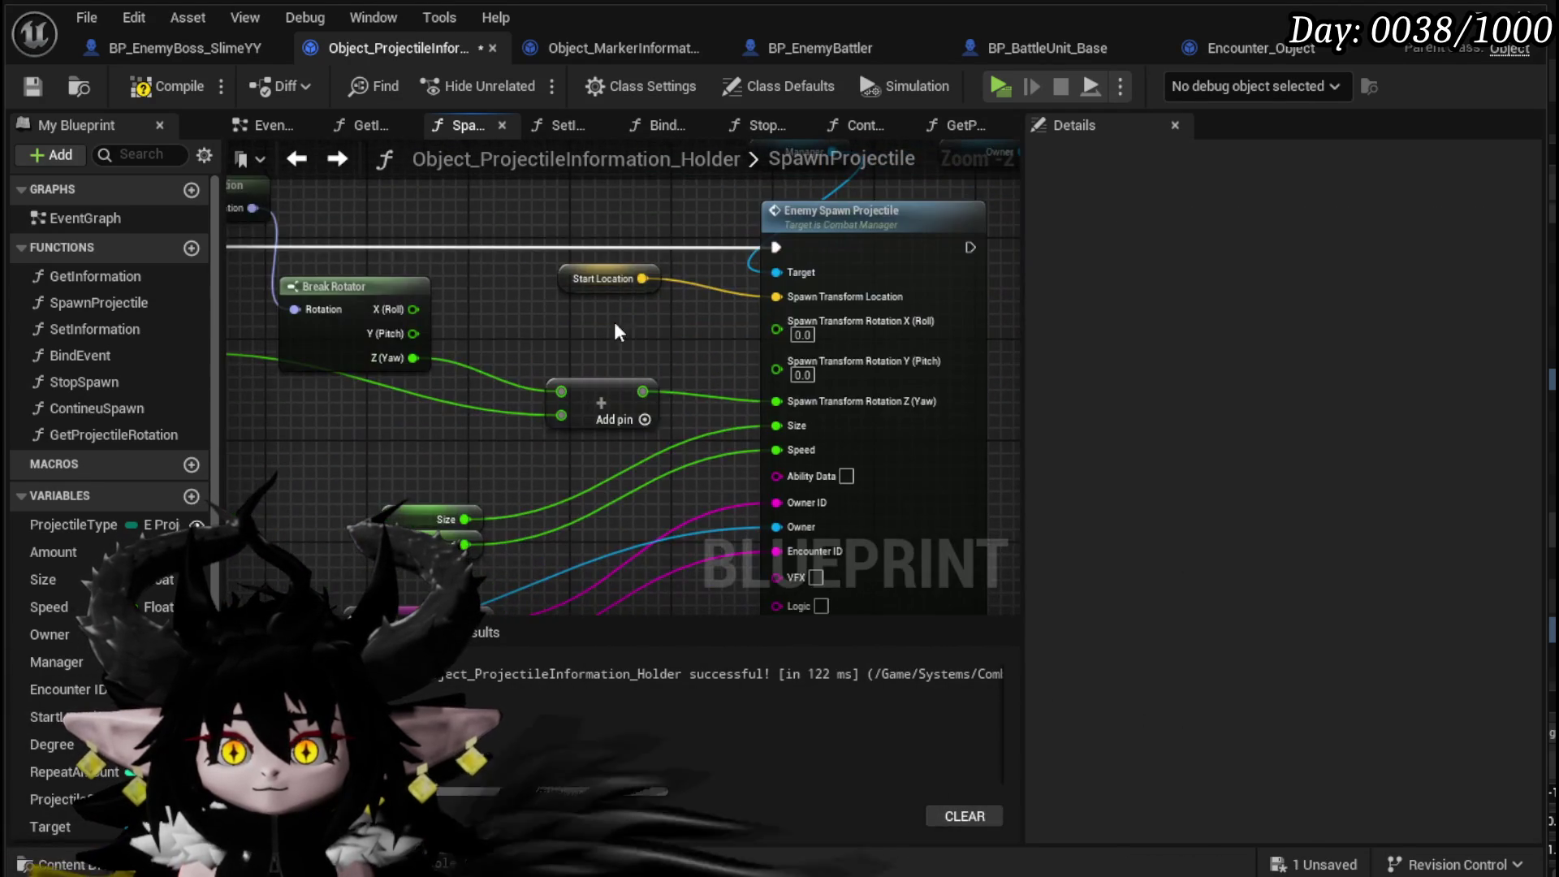
pyautogui.moveTo(413, 309)
pyautogui.mouseDown()
pyautogui.moveTo(783, 339)
pyautogui.moveTo(776, 323)
pyautogui.moveTo(718, 353)
pyautogui.moveTo(772, 350)
pyautogui.mouseUp()
pyautogui.scroll(-2, 769, 349)
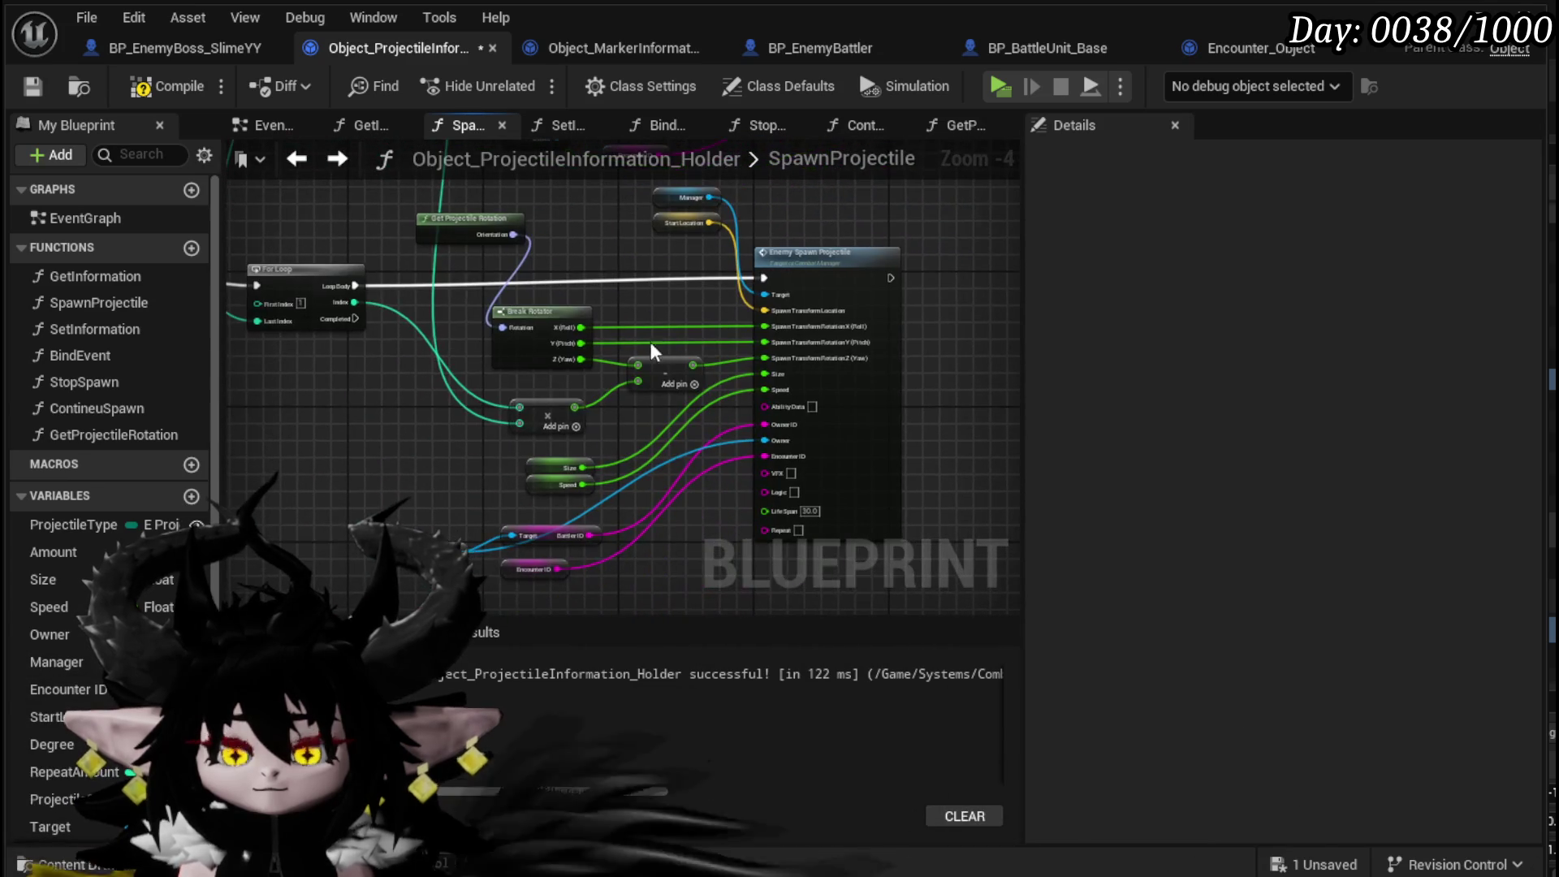
pyautogui.moveTo(654, 475); pyautogui.dragTo(632, 585)
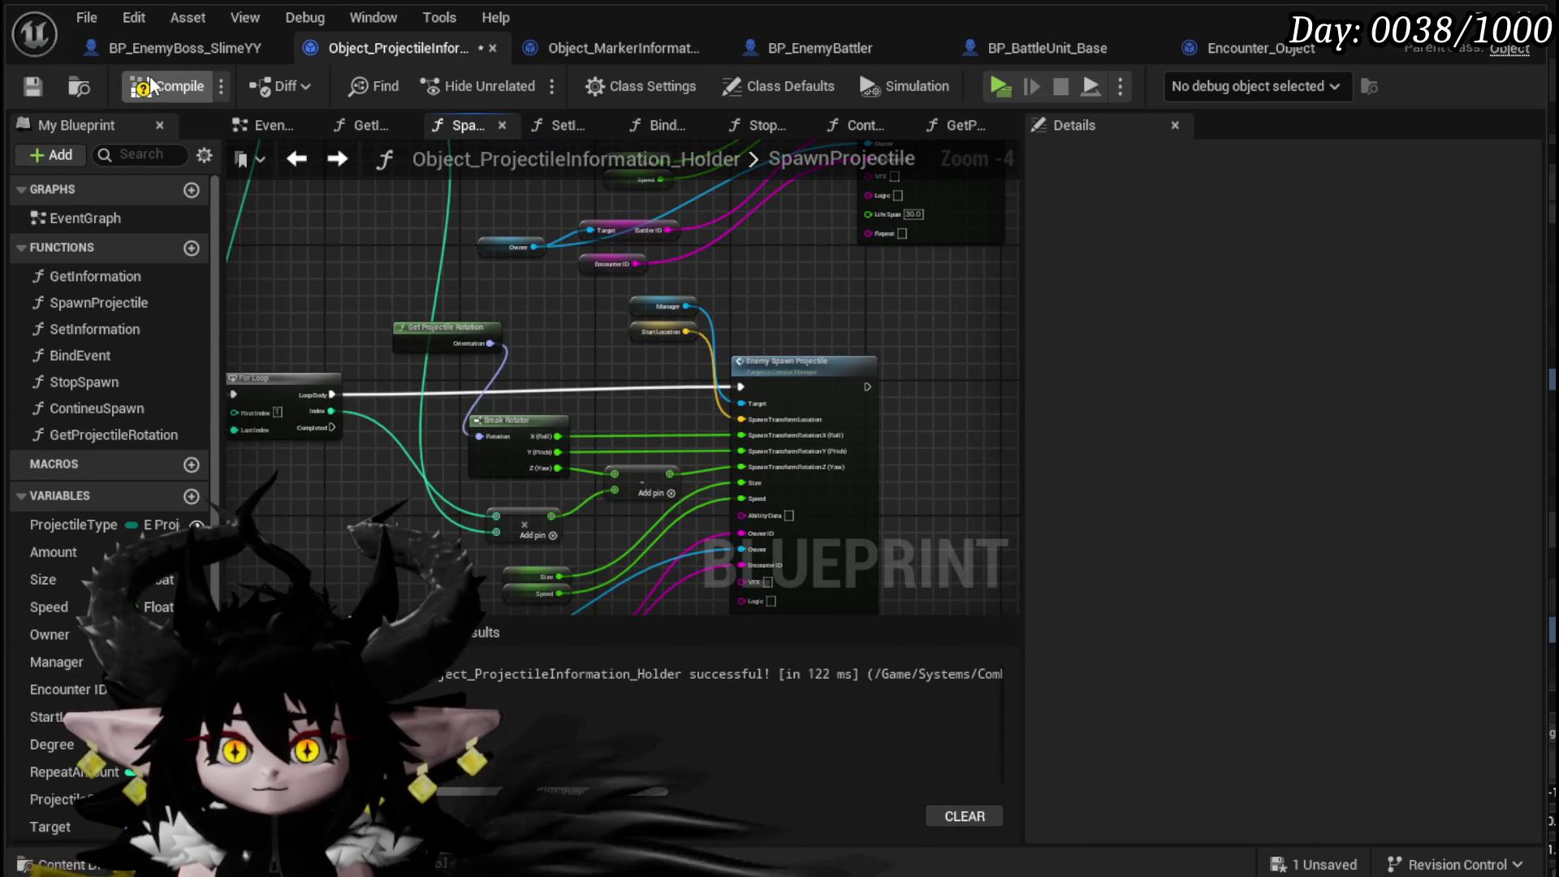
pyautogui.click(187, 47)
pyautogui.click(552, 481)
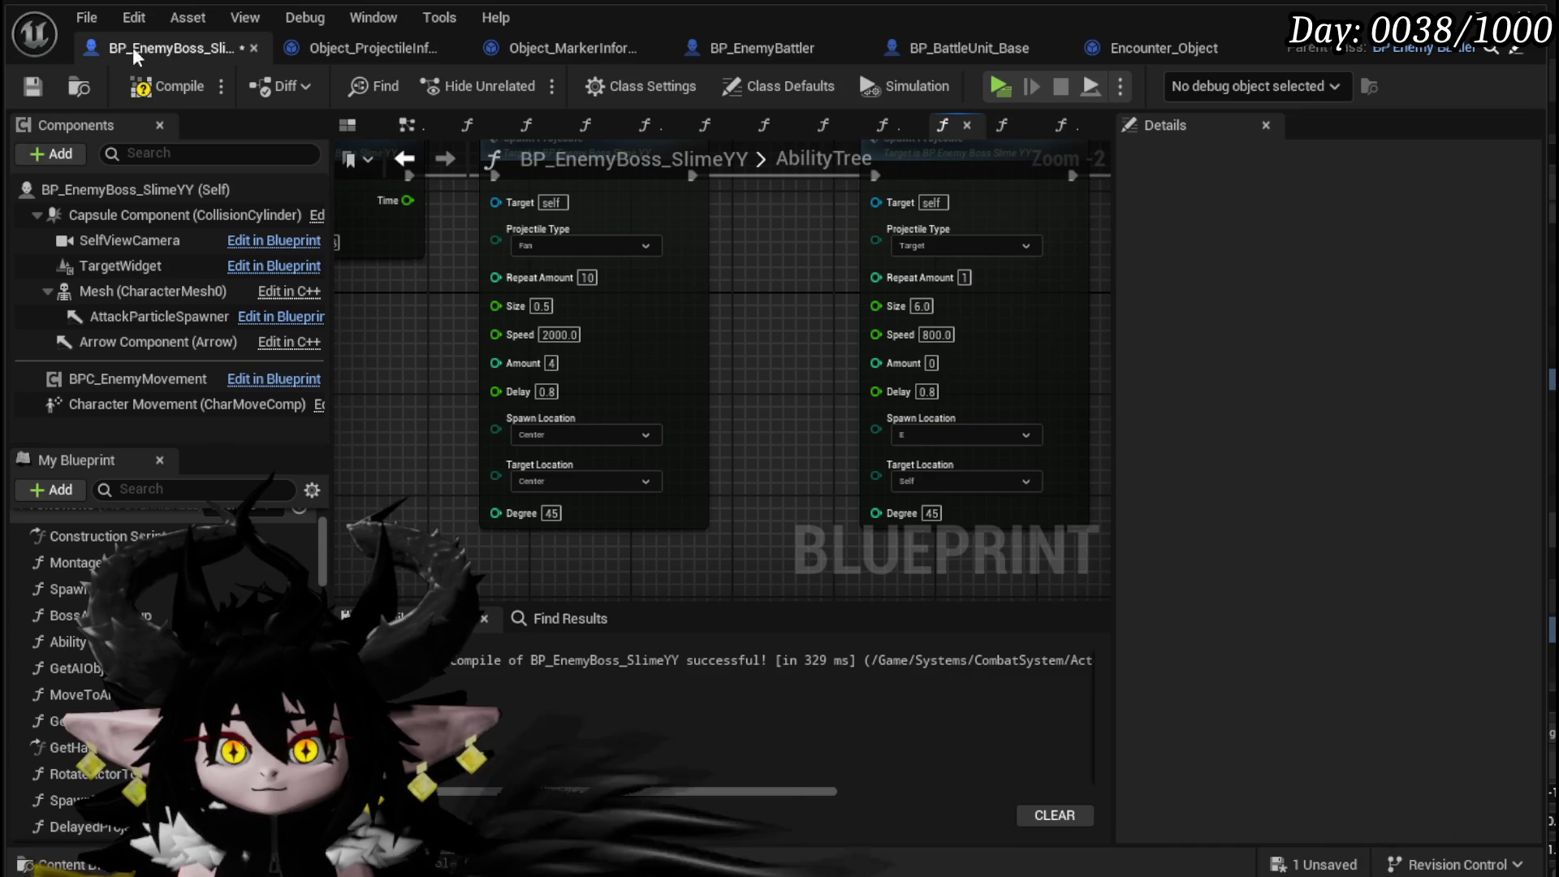
# - Save the blueprint and play-test the boss attack
pyautogui.click(34, 82)
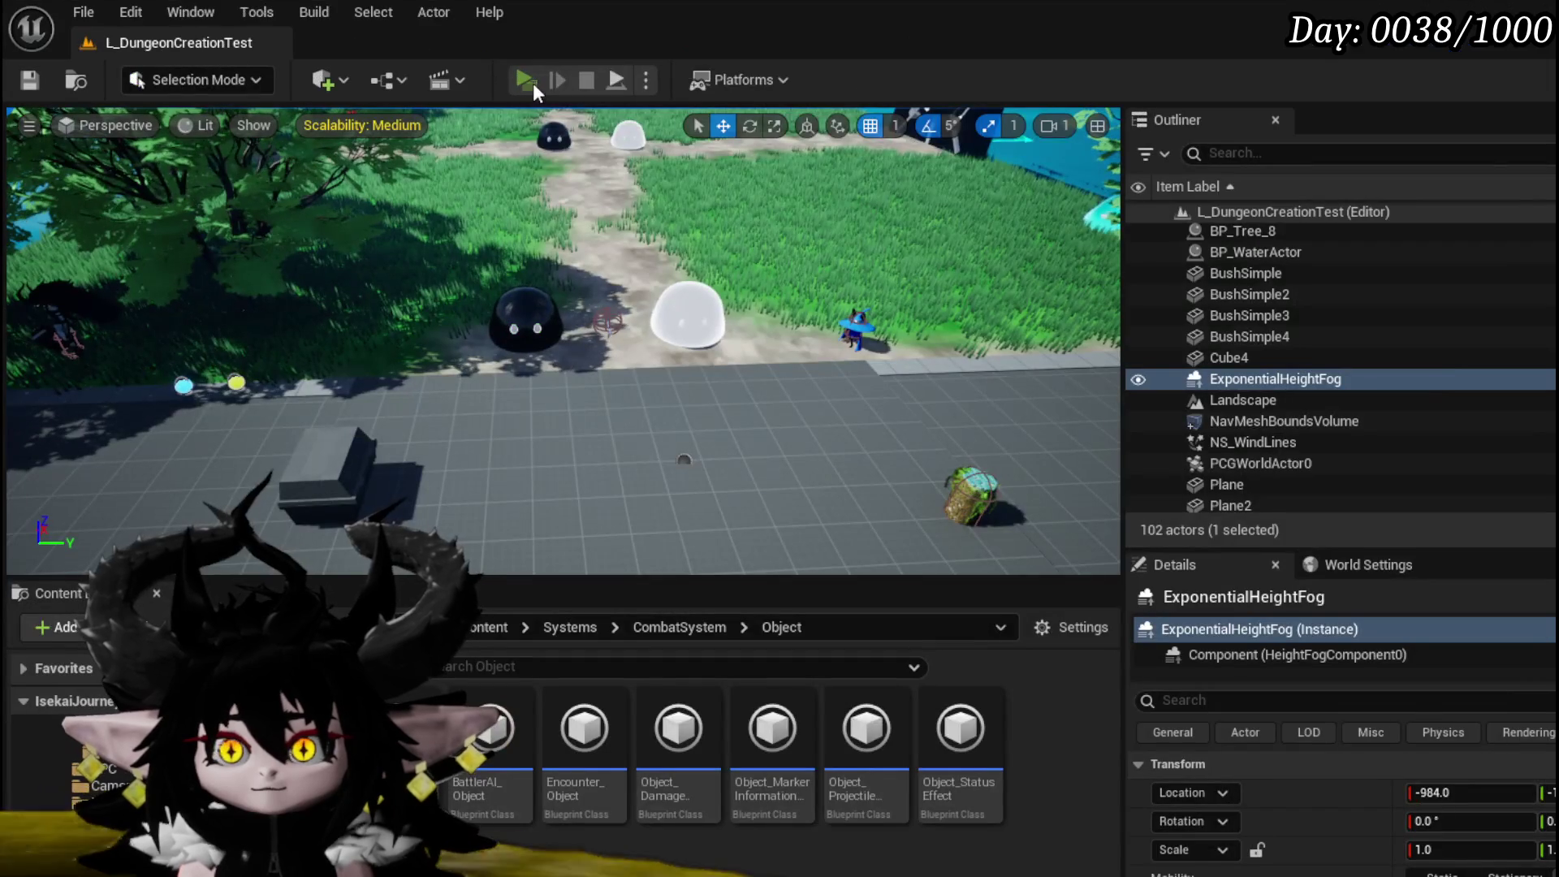
pyautogui.click(529, 81)
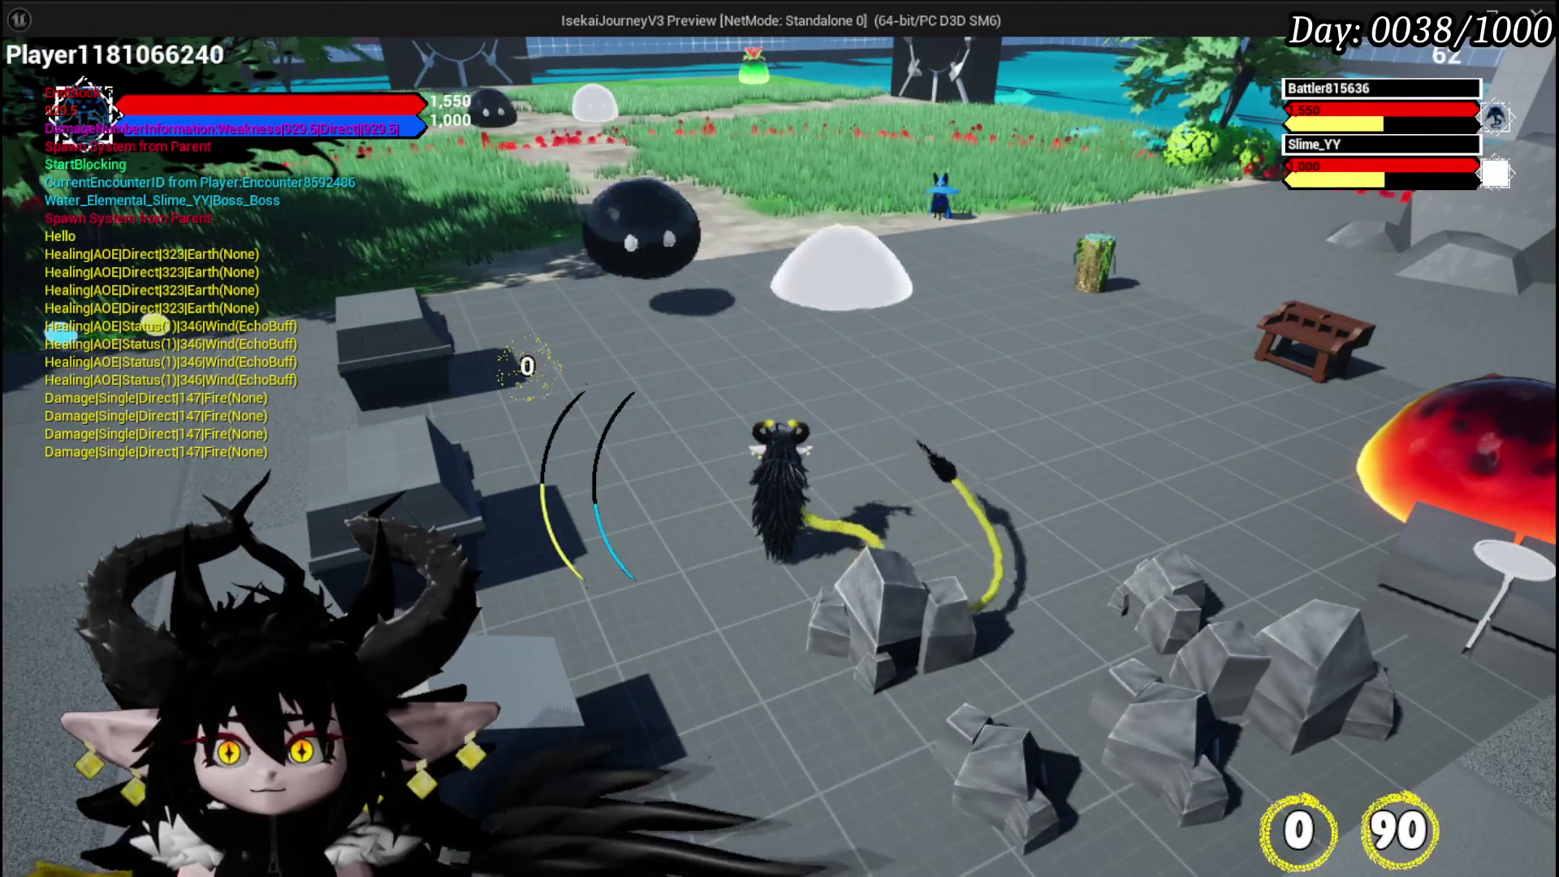
pyautogui.press('Escape')
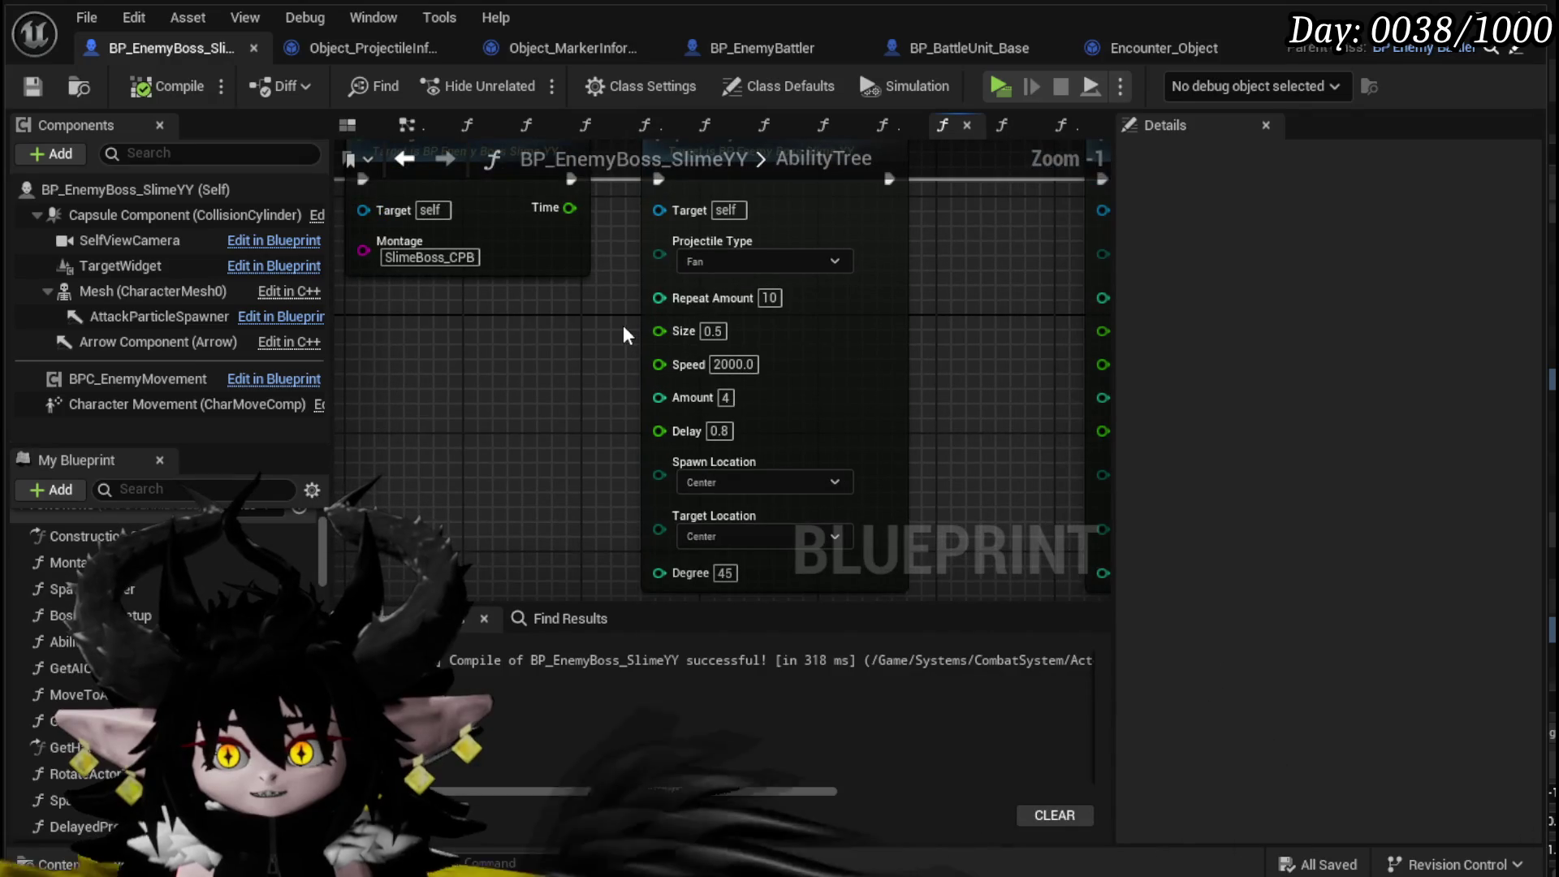
# - In GetProjectileRotation, wire Break Rotator X, Y and Z into Make Rotator and move the location nodes up
pyautogui.click(365, 48)
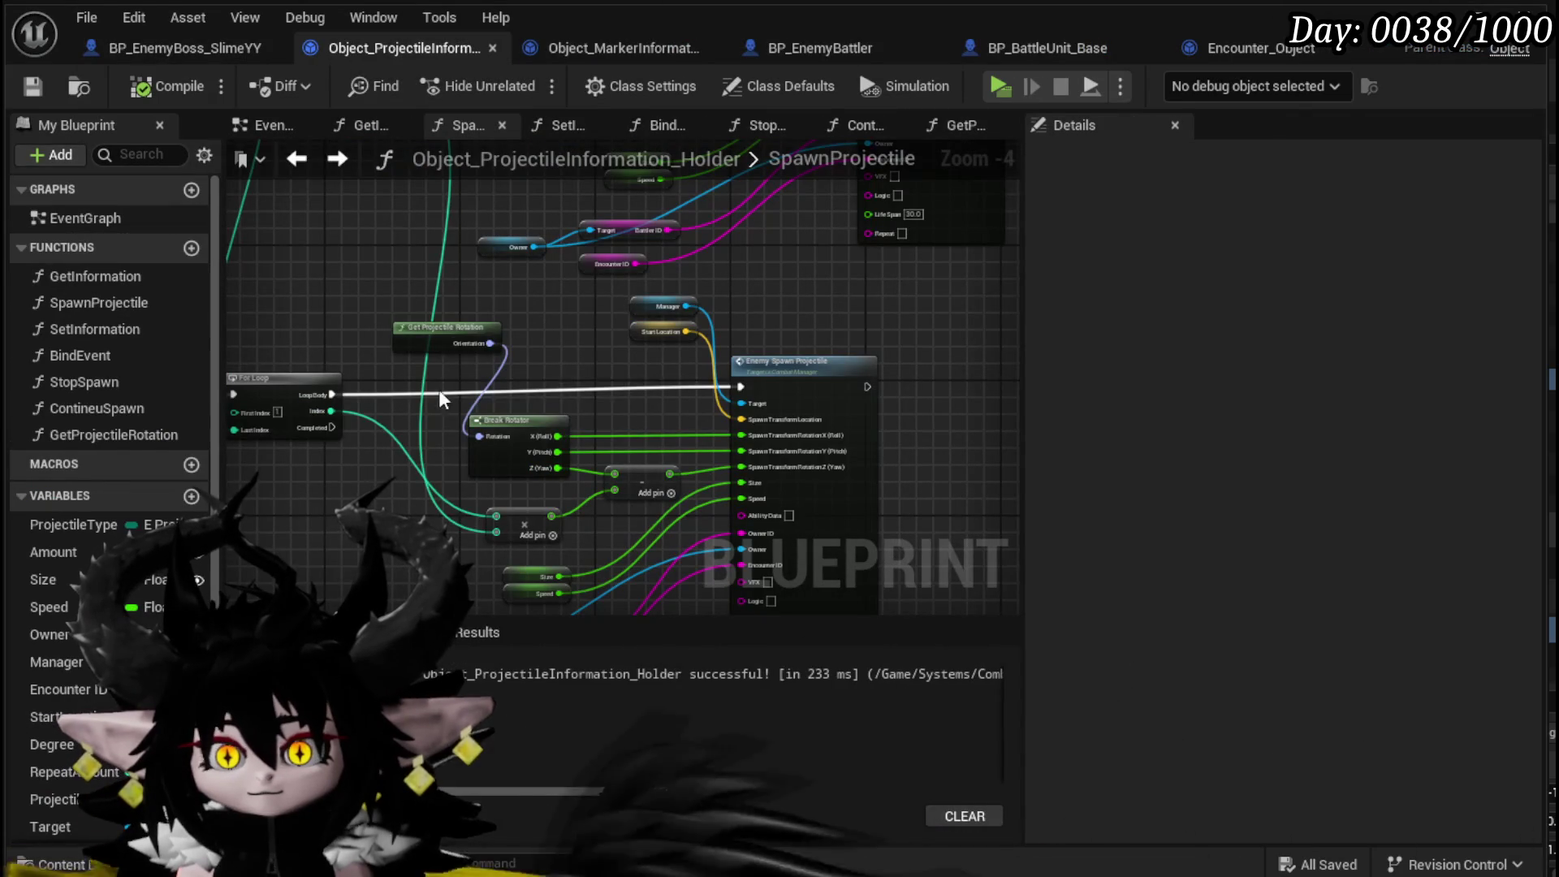
pyautogui.doubleClick(441, 339)
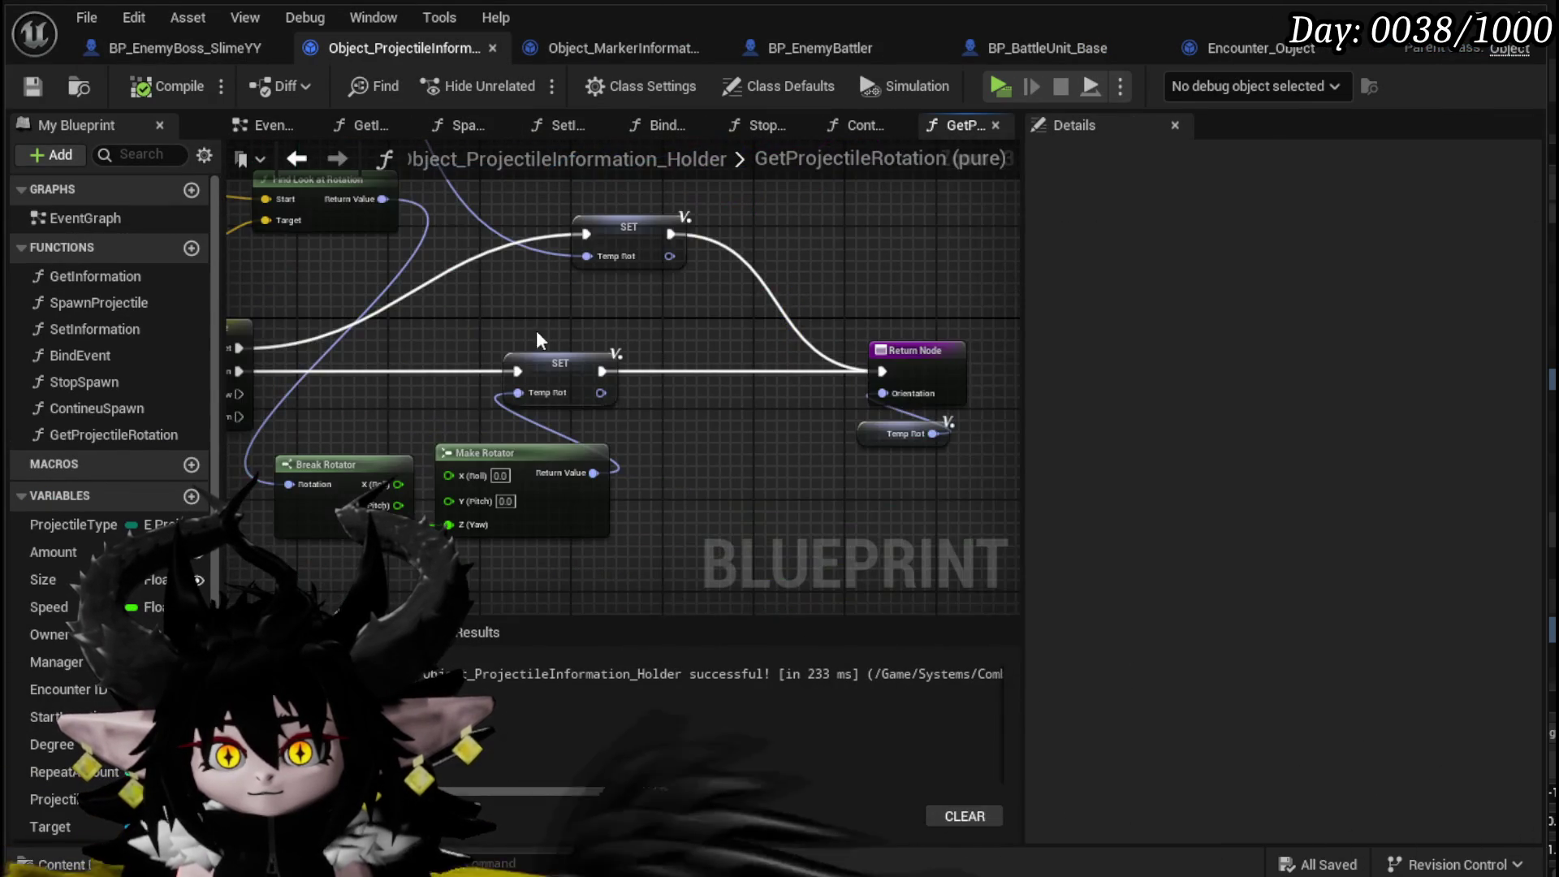
pyautogui.moveTo(534, 492)
pyautogui.mouseDown()
pyautogui.moveTo(588, 480)
pyautogui.moveTo(589, 527)
pyautogui.mouseUp()
pyautogui.moveTo(596, 424); pyautogui.dragTo(697, 505)
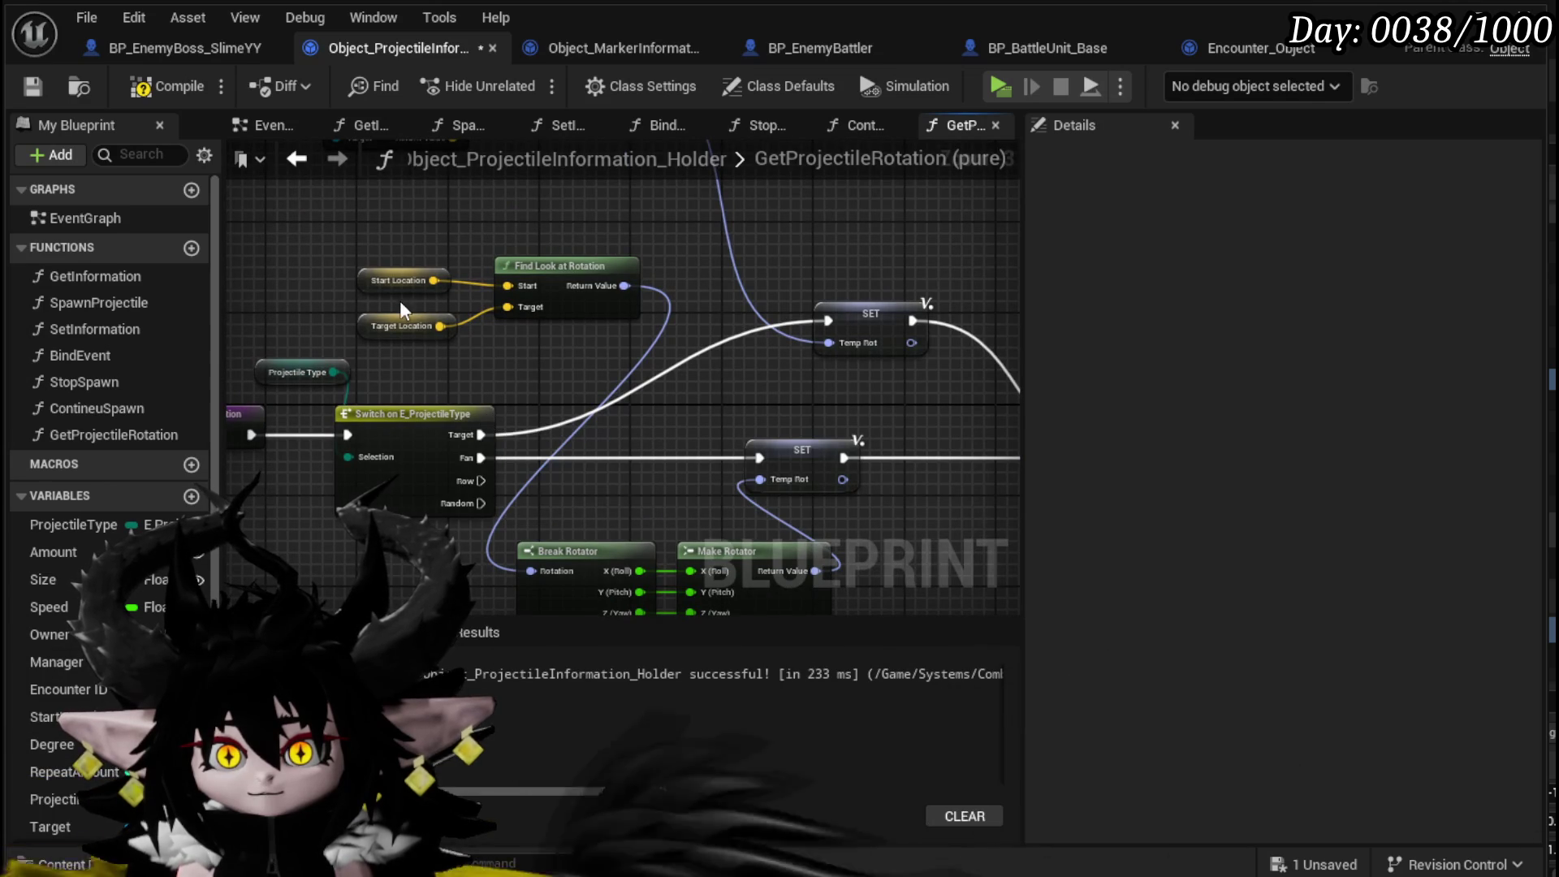
pyautogui.moveTo(398, 276); pyautogui.dragTo(398, 254)
pyautogui.moveTo(388, 326); pyautogui.dragTo(390, 315)
pyautogui.click(112, 125)
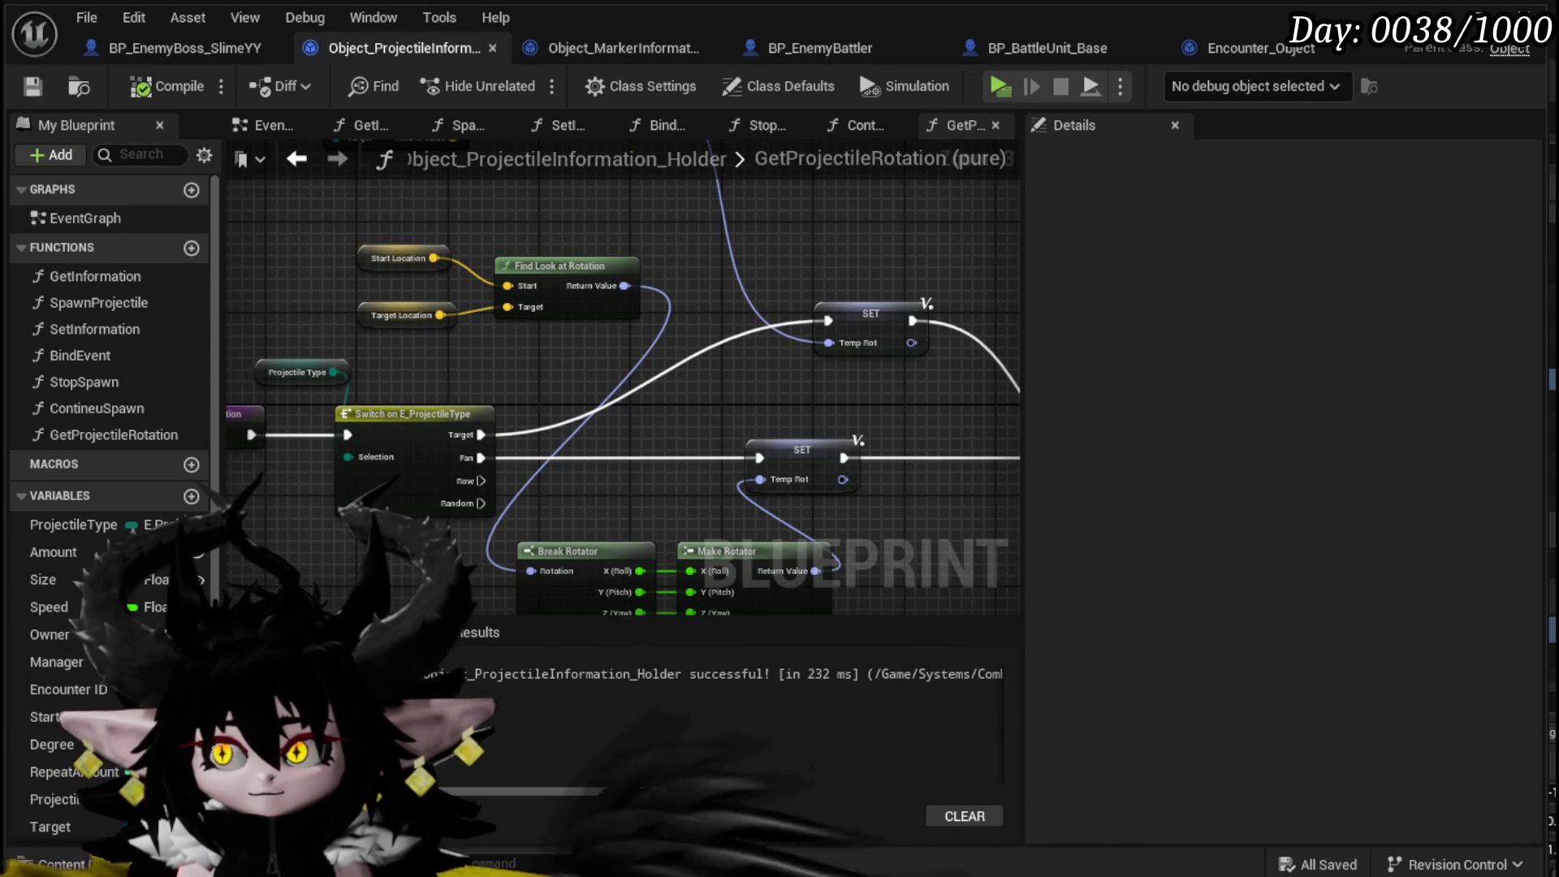
# - Run another play-test from the level editor and stop it
pyautogui.click(1454, 11)
pyautogui.click(533, 89)
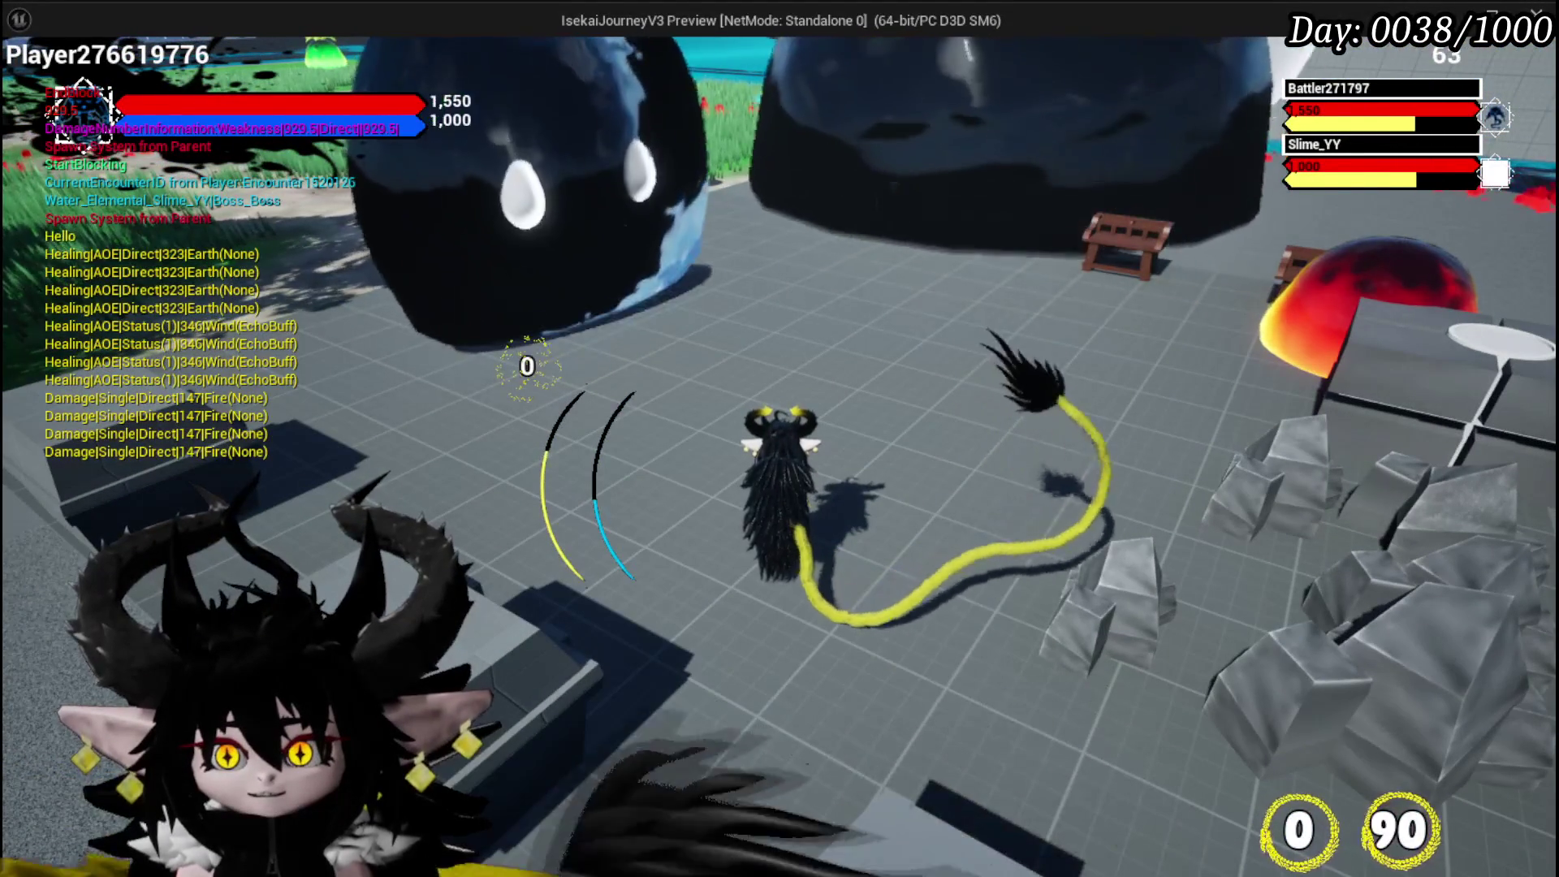
pyautogui.press('Escape')
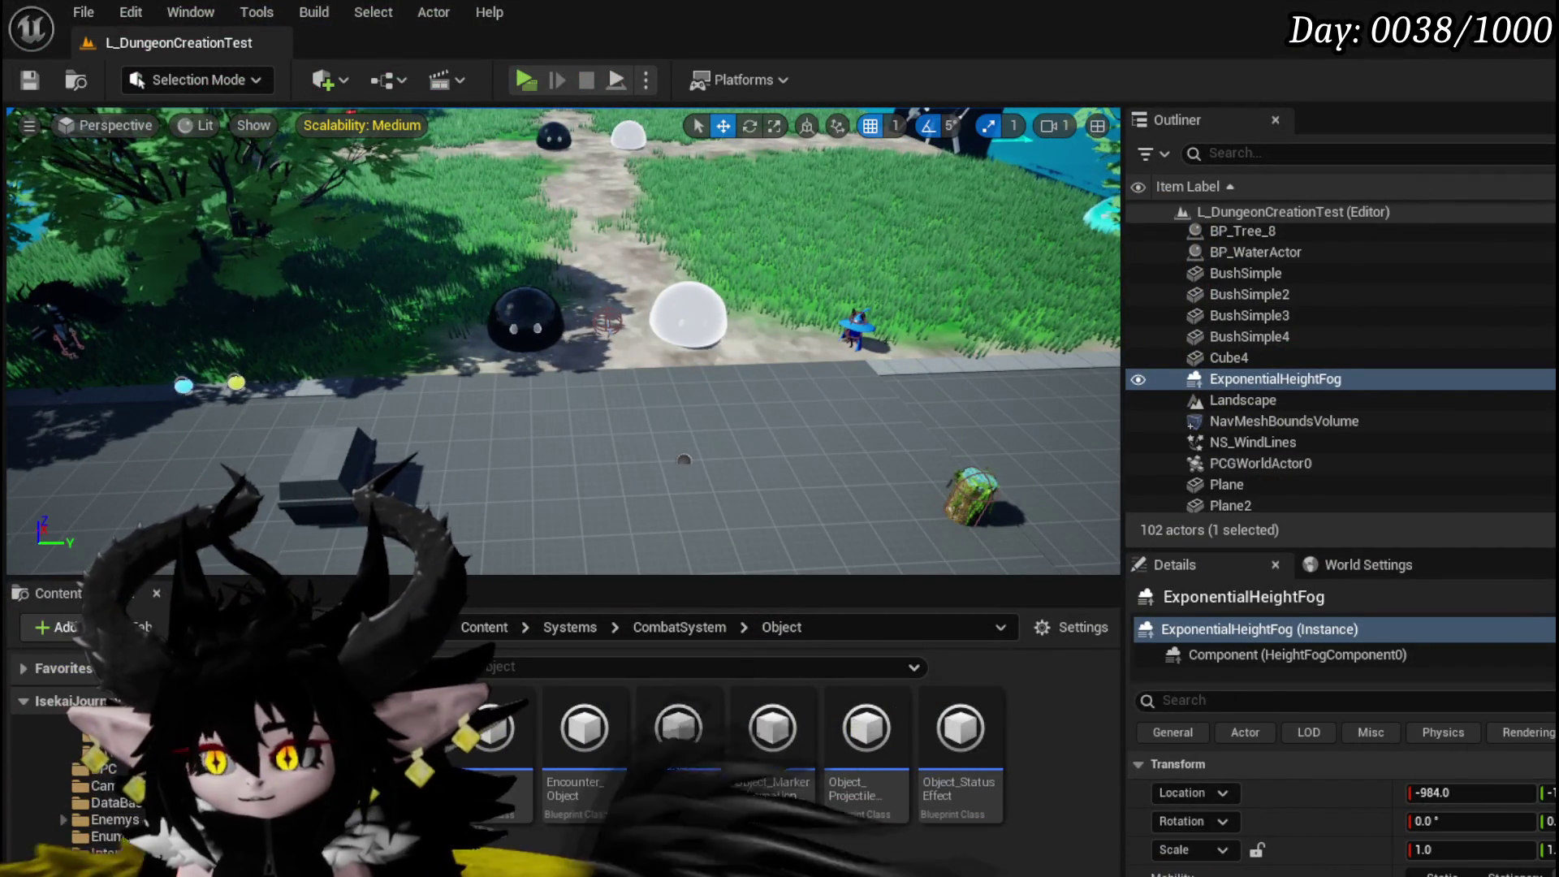
# - Glance at Battler_Object's FillTurnbar graph, then select the boss's Spawn Projectile nodes and timer
pyautogui.doubleClick(447, 756)
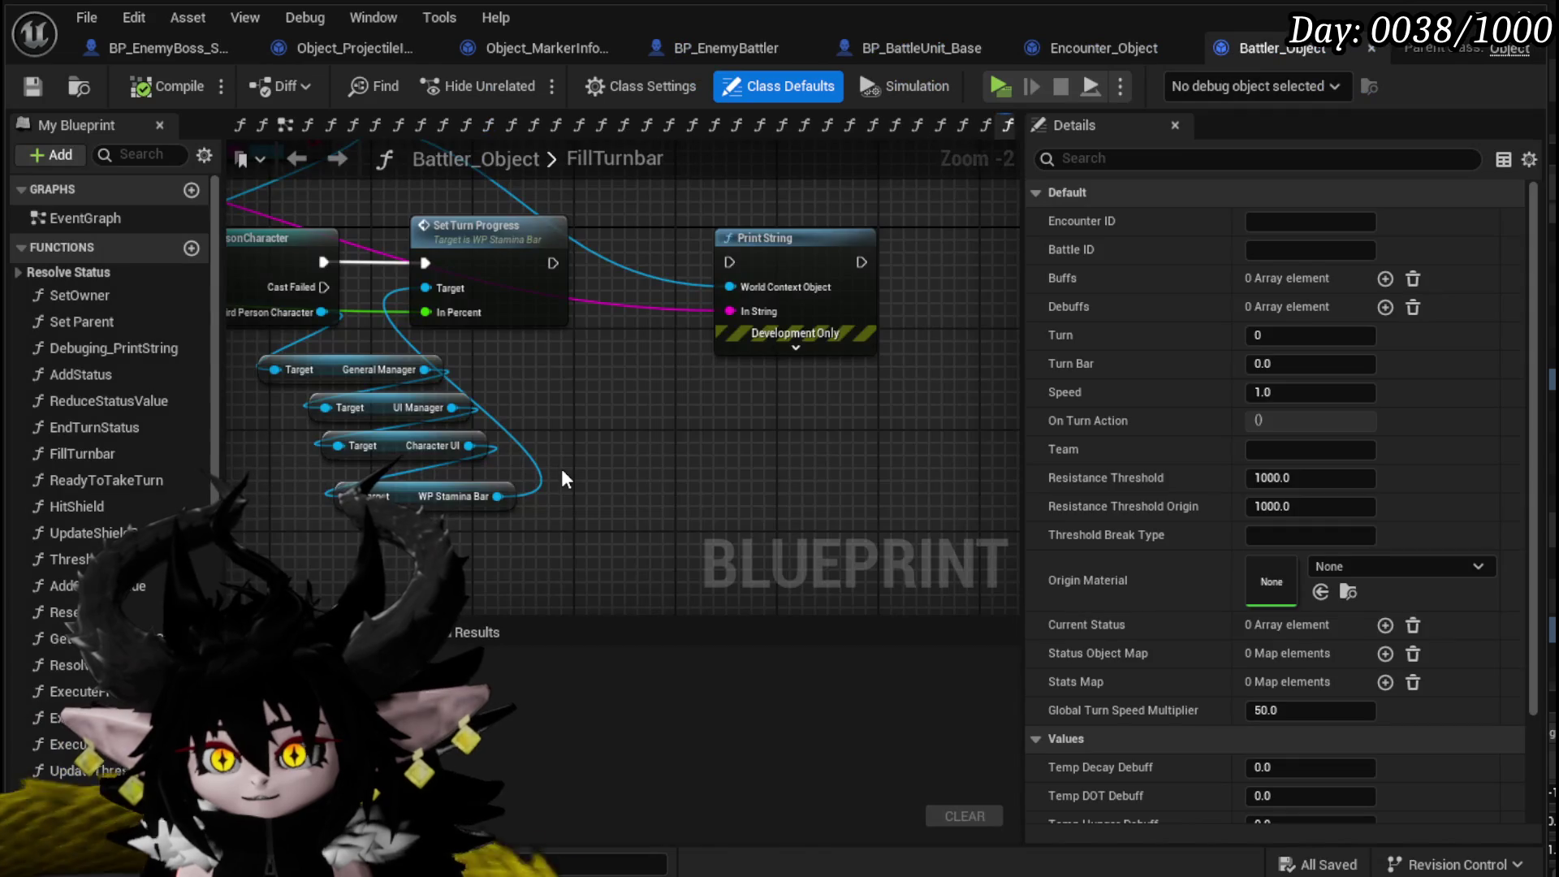
pyautogui.scroll(-4, 562, 469)
pyautogui.moveTo(854, 451); pyautogui.dragTo(853, 444)
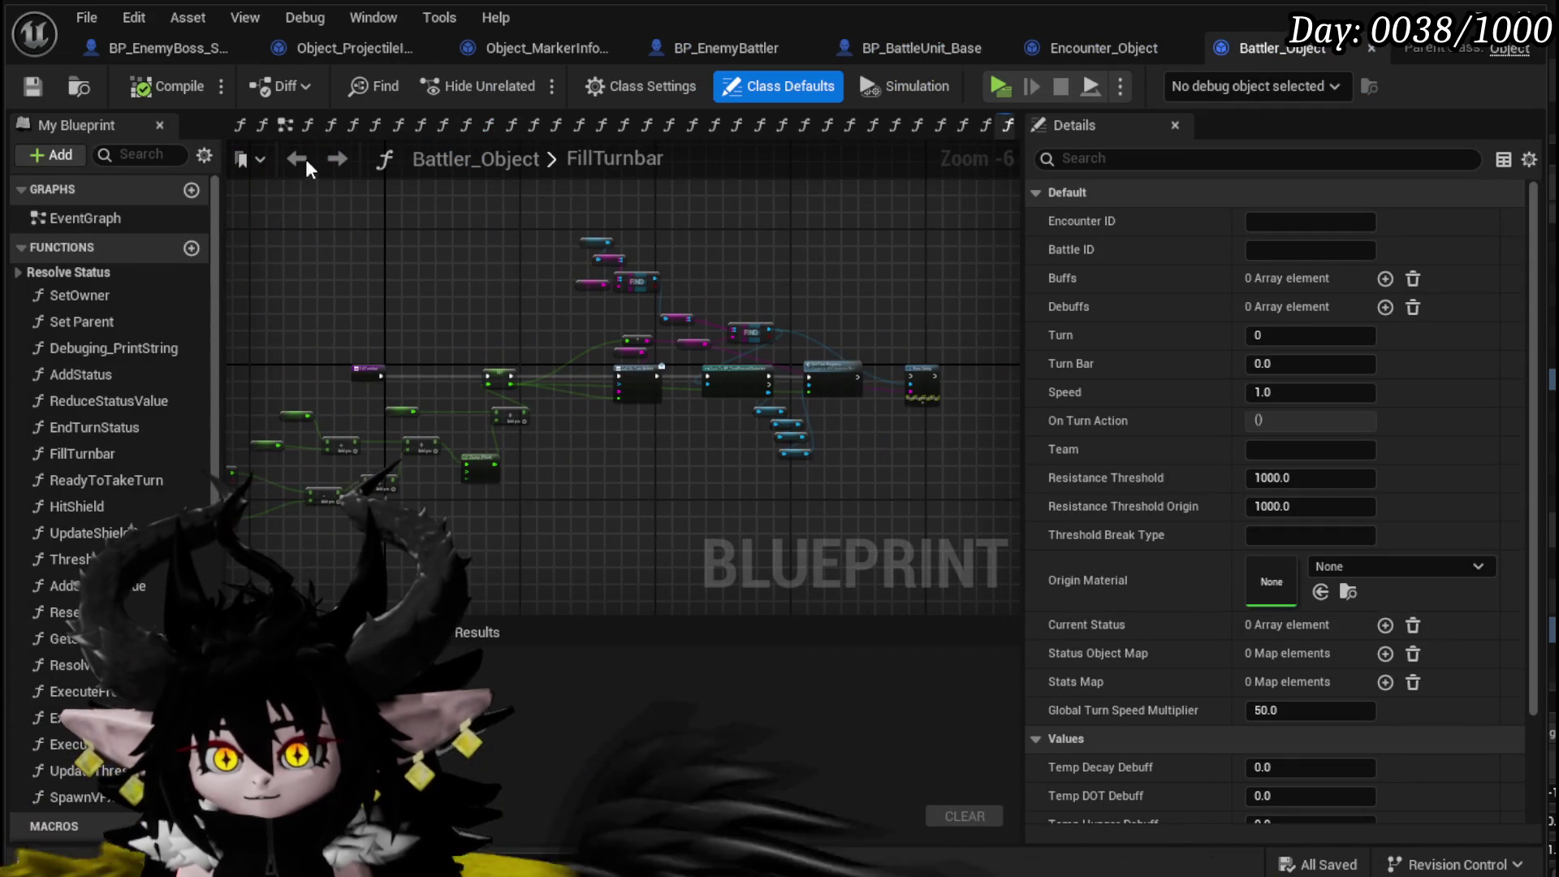
pyautogui.click(153, 52)
pyautogui.scroll(-2, 916, 366)
pyautogui.moveTo(917, 356)
pyautogui.mouseDown()
pyautogui.moveTo(917, 402)
pyautogui.moveTo(974, 393)
pyautogui.moveTo(584, 398)
pyautogui.mouseUp()
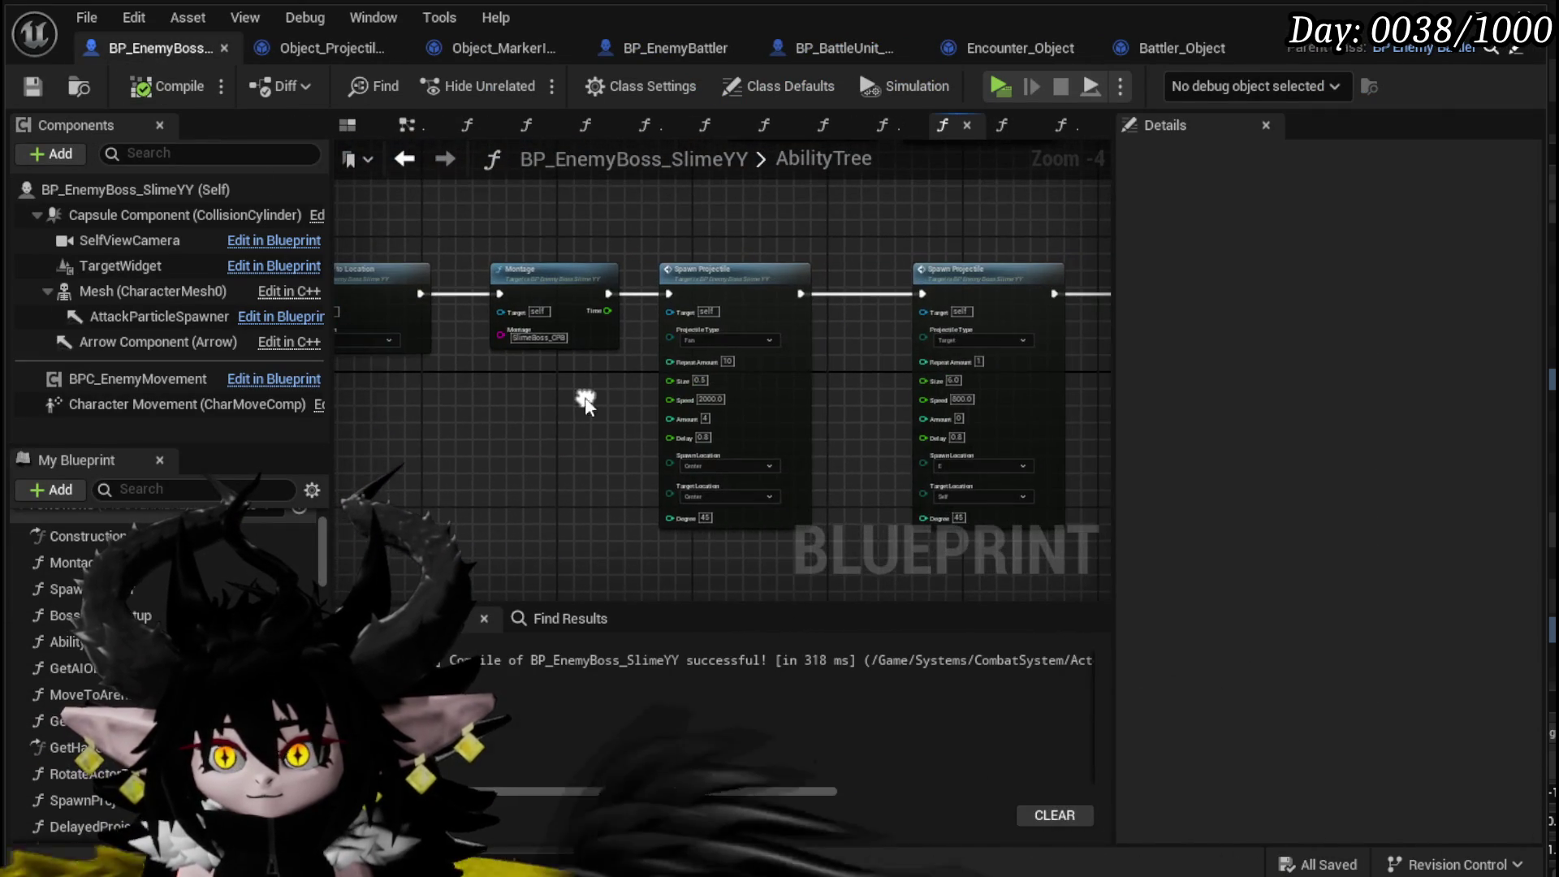
pyautogui.moveTo(375, 218)
pyautogui.mouseDown()
pyautogui.moveTo(1064, 343)
pyautogui.moveTo(781, 343)
pyautogui.mouseUp()
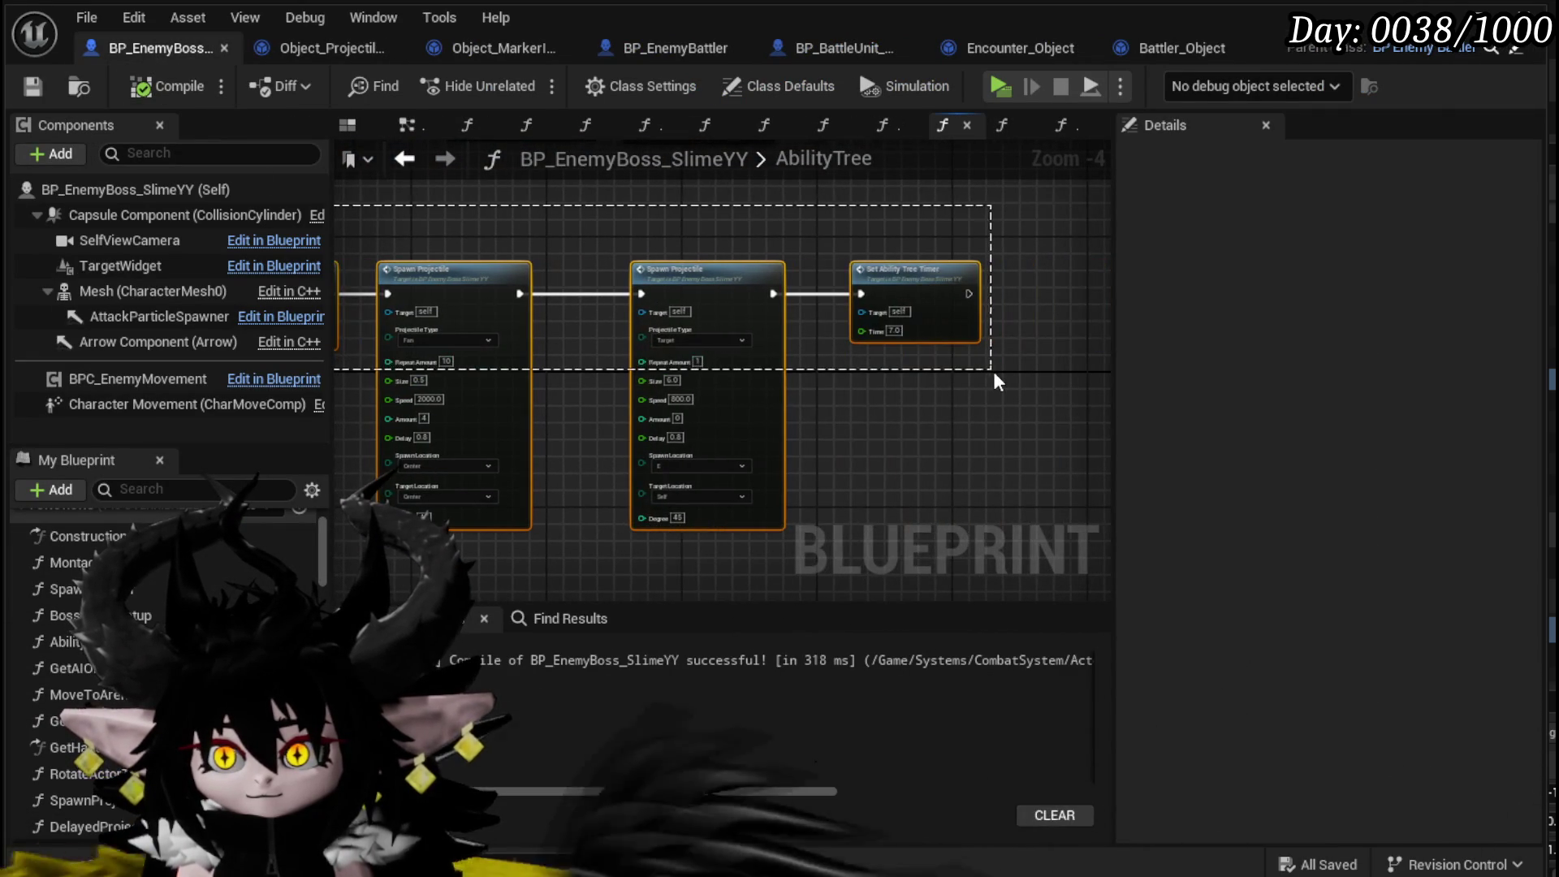
pyautogui.scroll(-2, 926, 319)
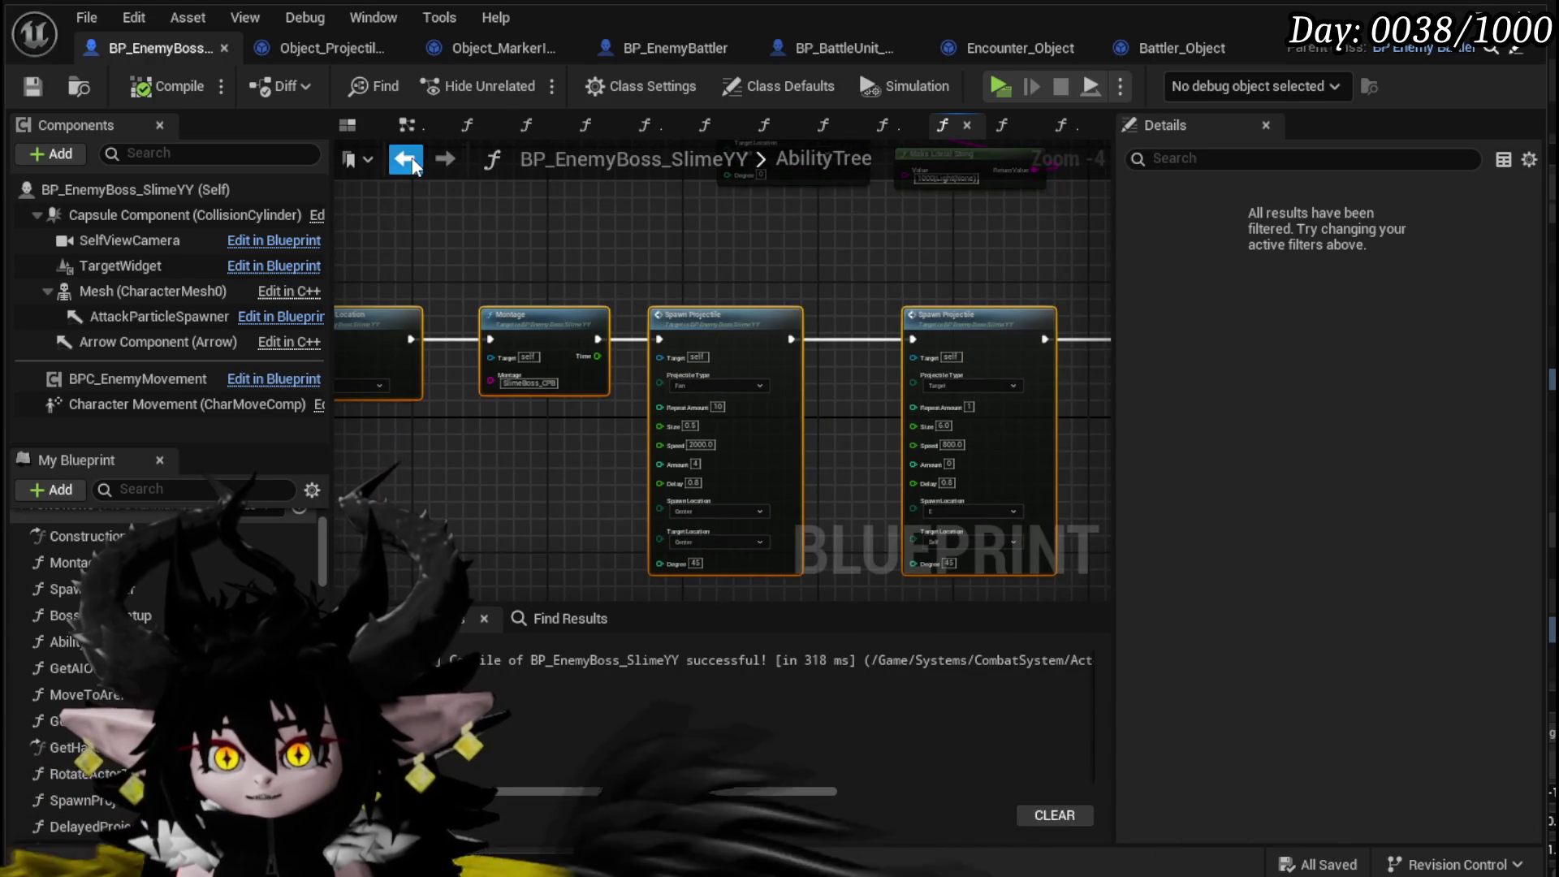
# - Browse the boss EventGraph to the Set Timer by Event, Spawn Marker and Spawn Projectile nodes
pyautogui.click(404, 158)
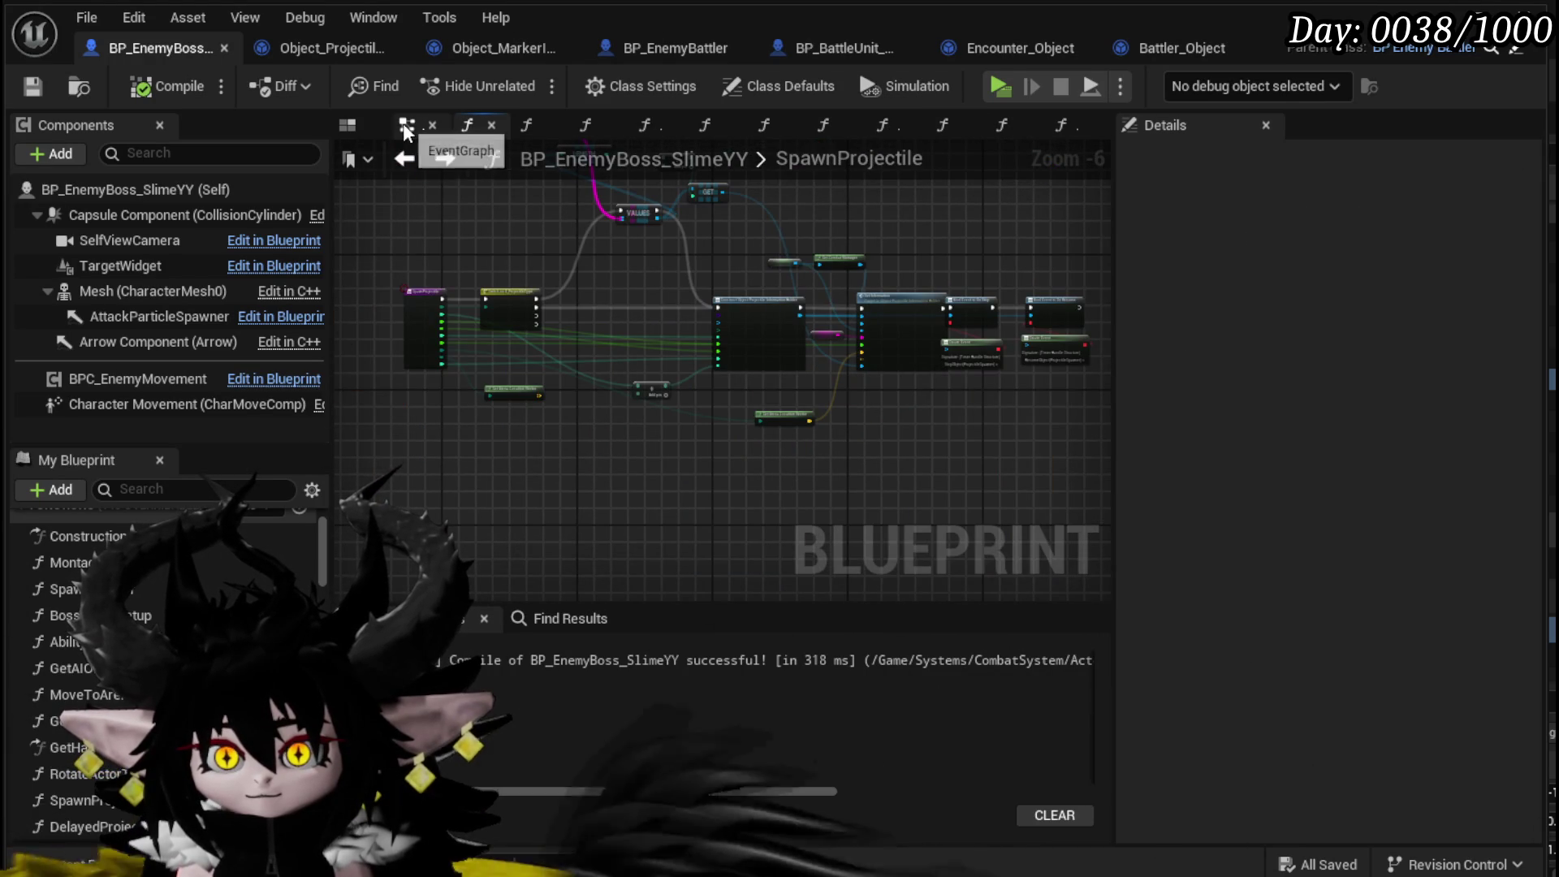
pyautogui.click(404, 124)
pyautogui.scroll(-3, 645, 357)
pyautogui.moveTo(601, 404)
pyautogui.mouseDown()
pyautogui.moveTo(812, 244)
pyautogui.moveTo(768, 369)
pyautogui.moveTo(861, 317)
pyautogui.moveTo(812, 389)
pyautogui.moveTo(836, 435)
pyautogui.moveTo(778, 572)
pyautogui.mouseUp()
pyautogui.scroll(3, 644, 366)
pyautogui.moveTo(658, 229)
pyautogui.mouseDown()
pyautogui.moveTo(241, 267)
pyautogui.moveTo(347, 296)
pyautogui.moveTo(610, 269)
pyautogui.mouseUp()
pyautogui.scroll(-2, 708, 266)
pyautogui.moveTo(708, 267)
pyautogui.mouseDown()
pyautogui.moveTo(743, 273)
pyautogui.moveTo(674, 286)
pyautogui.moveTo(928, 226)
pyautogui.moveTo(1020, 172)
pyautogui.moveTo(1262, 493)
pyautogui.mouseUp()
pyautogui.moveTo(812, 366)
pyautogui.mouseDown()
pyautogui.moveTo(913, 212)
pyautogui.moveTo(810, 457)
pyautogui.moveTo(1004, 302)
pyautogui.mouseUp()
pyautogui.scroll(-5, 1004, 302)
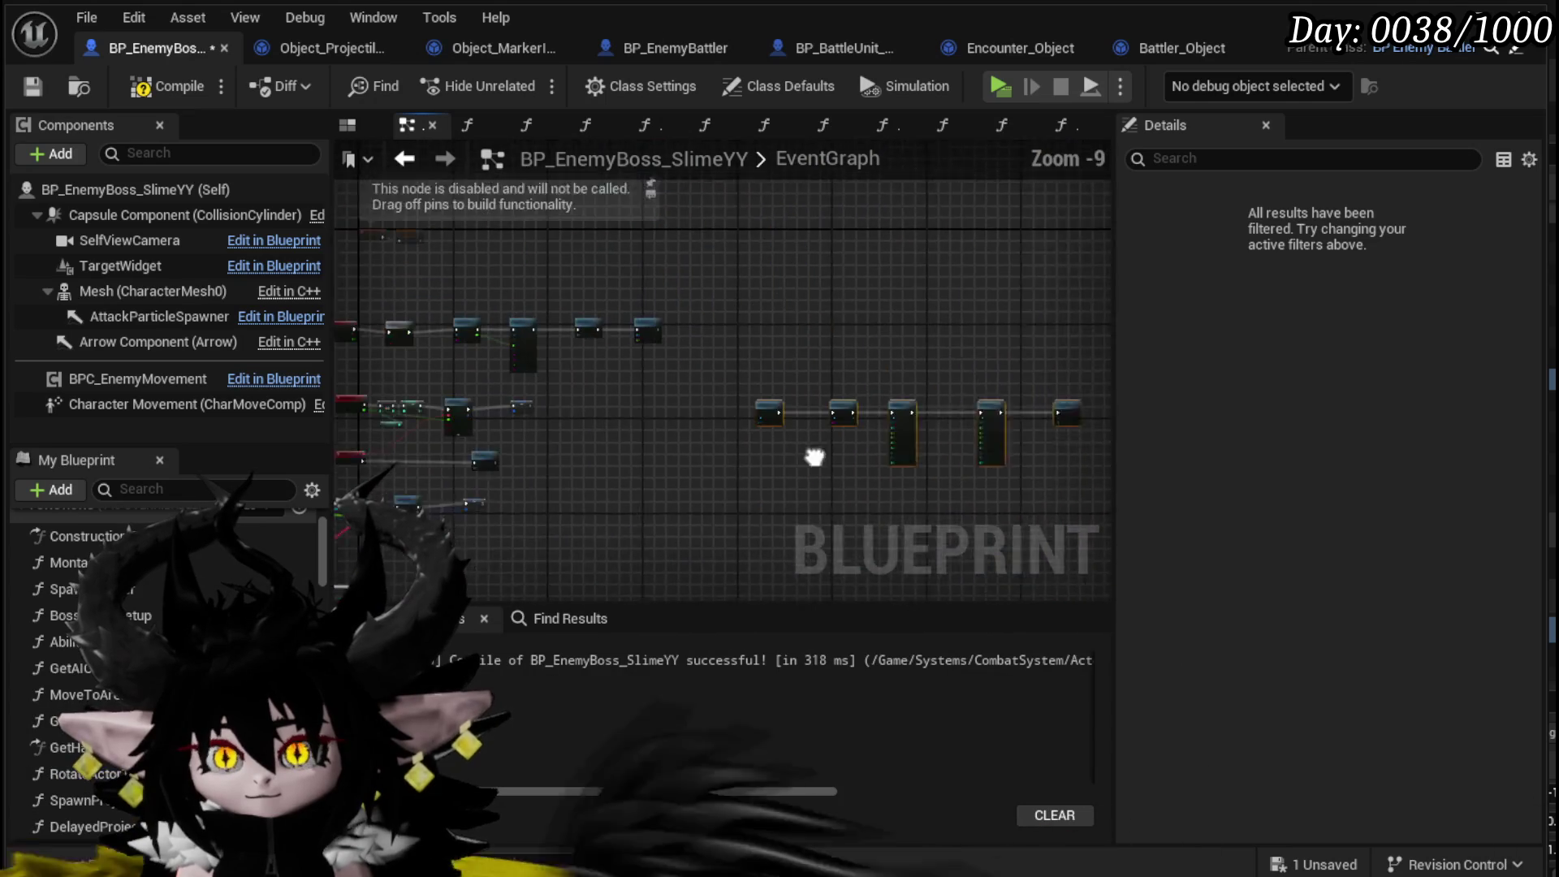
# - Shift the node row right, connect Do Once's Completed to Rotate Actor to Location, and save
pyautogui.click(404, 294)
pyautogui.moveTo(761, 379); pyautogui.dragTo(761, 379)
pyautogui.moveTo(667, 348); pyautogui.dragTo(891, 337)
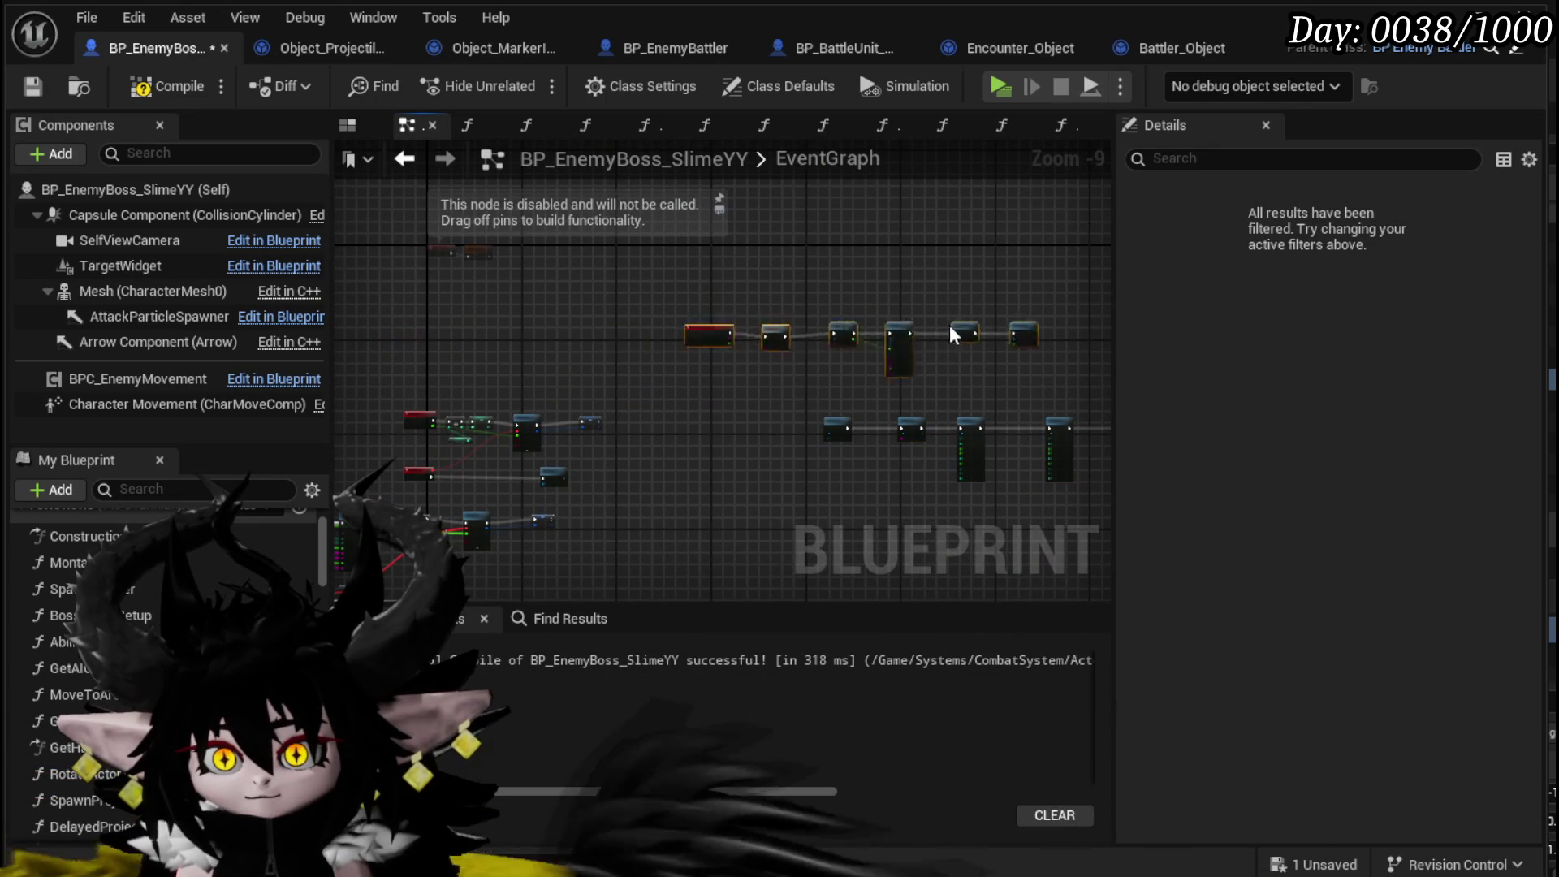
pyautogui.scroll(5, 929, 343)
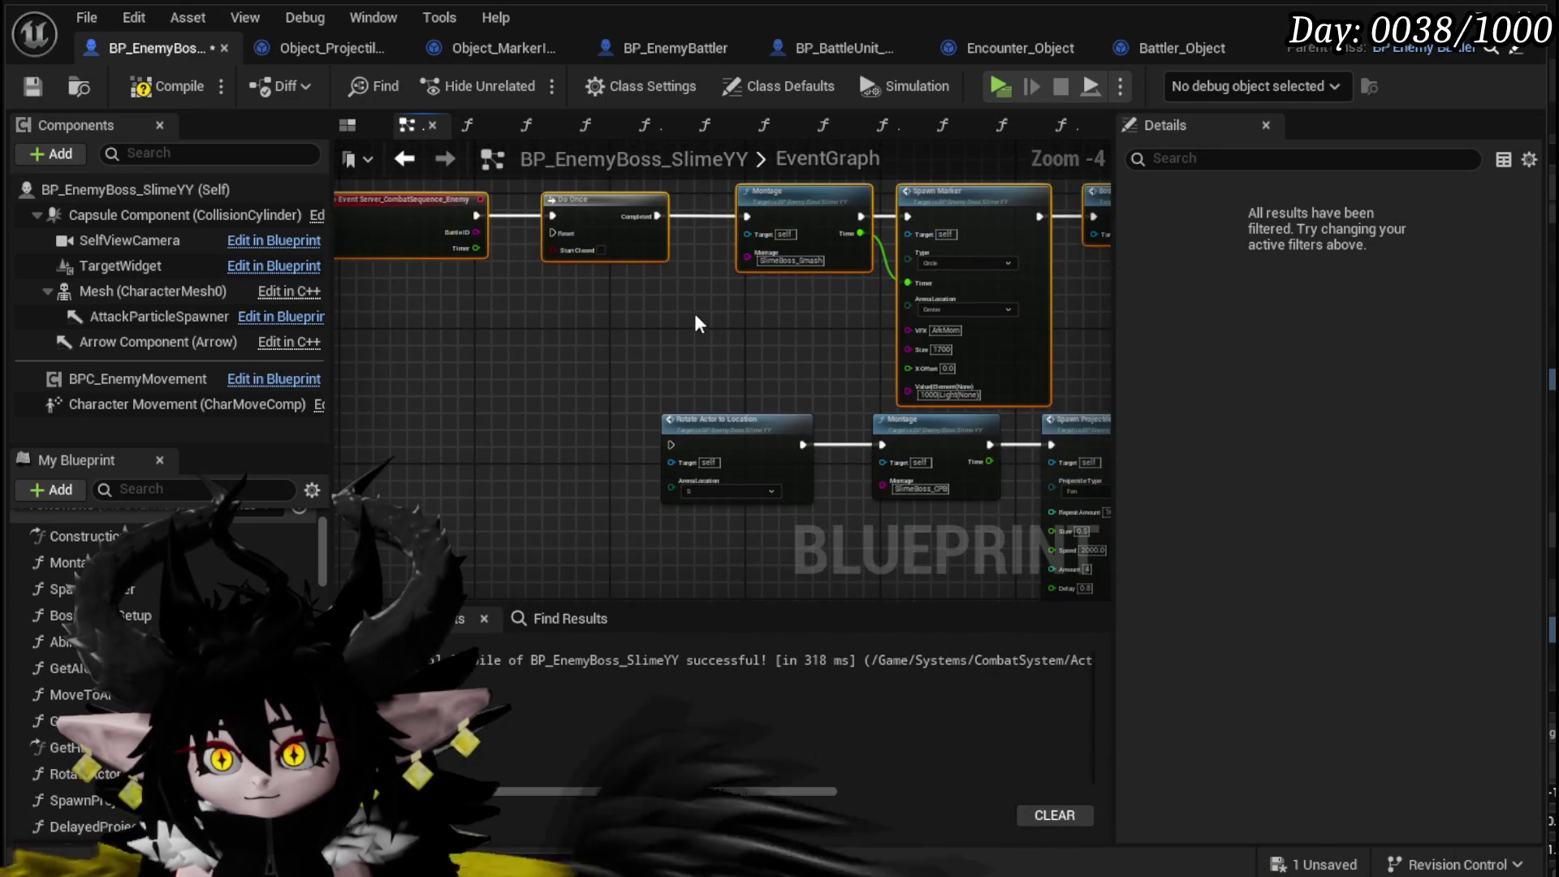
pyautogui.moveTo(663, 436); pyautogui.dragTo(673, 444)
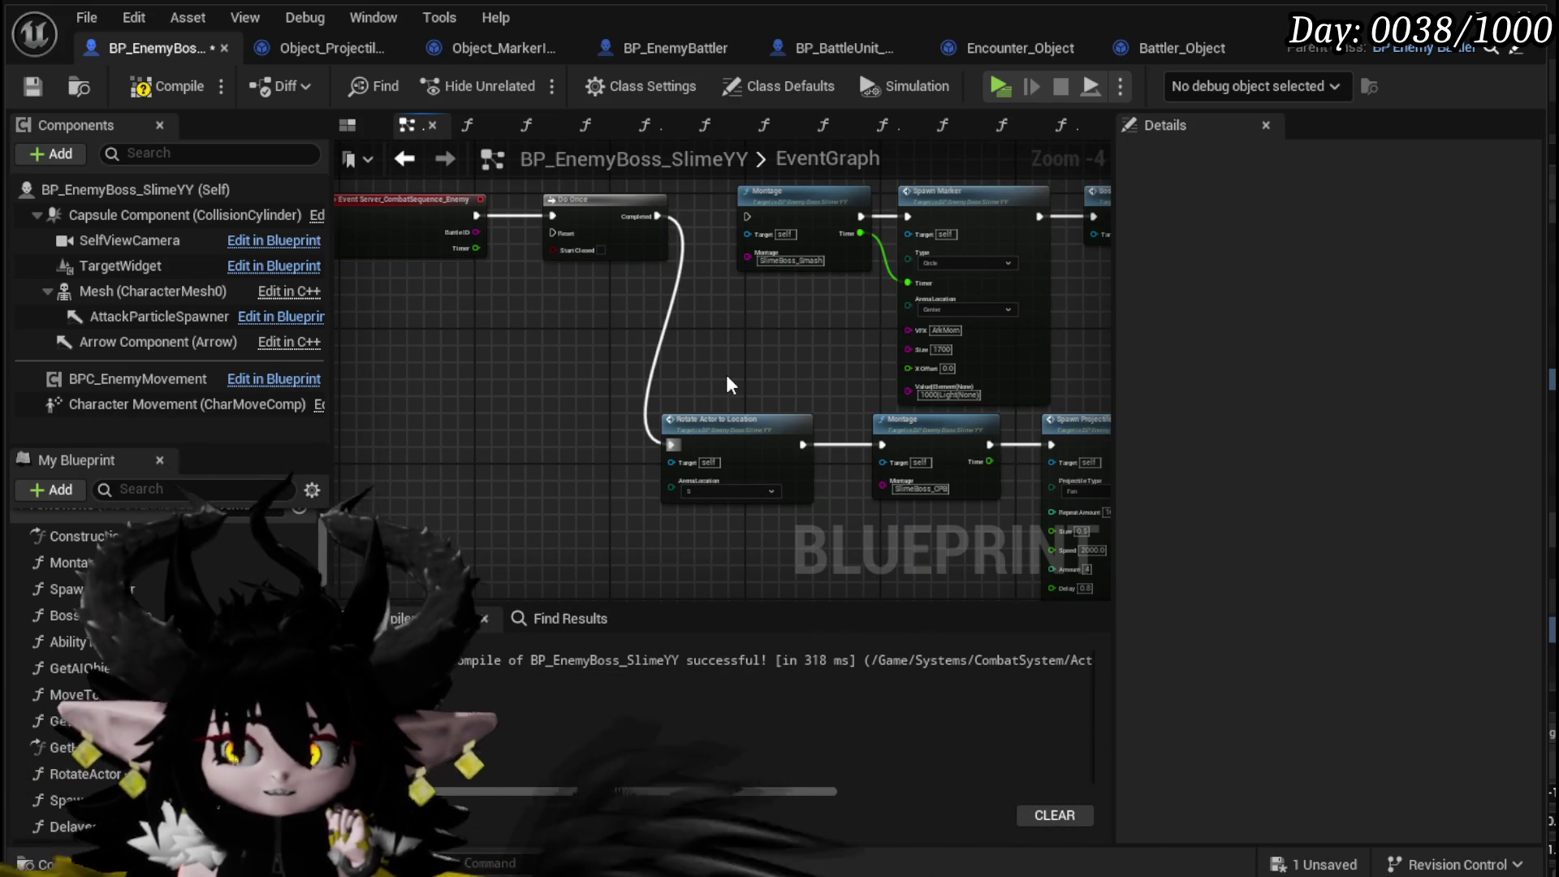
pyautogui.moveTo(728, 381); pyautogui.dragTo(443, 334)
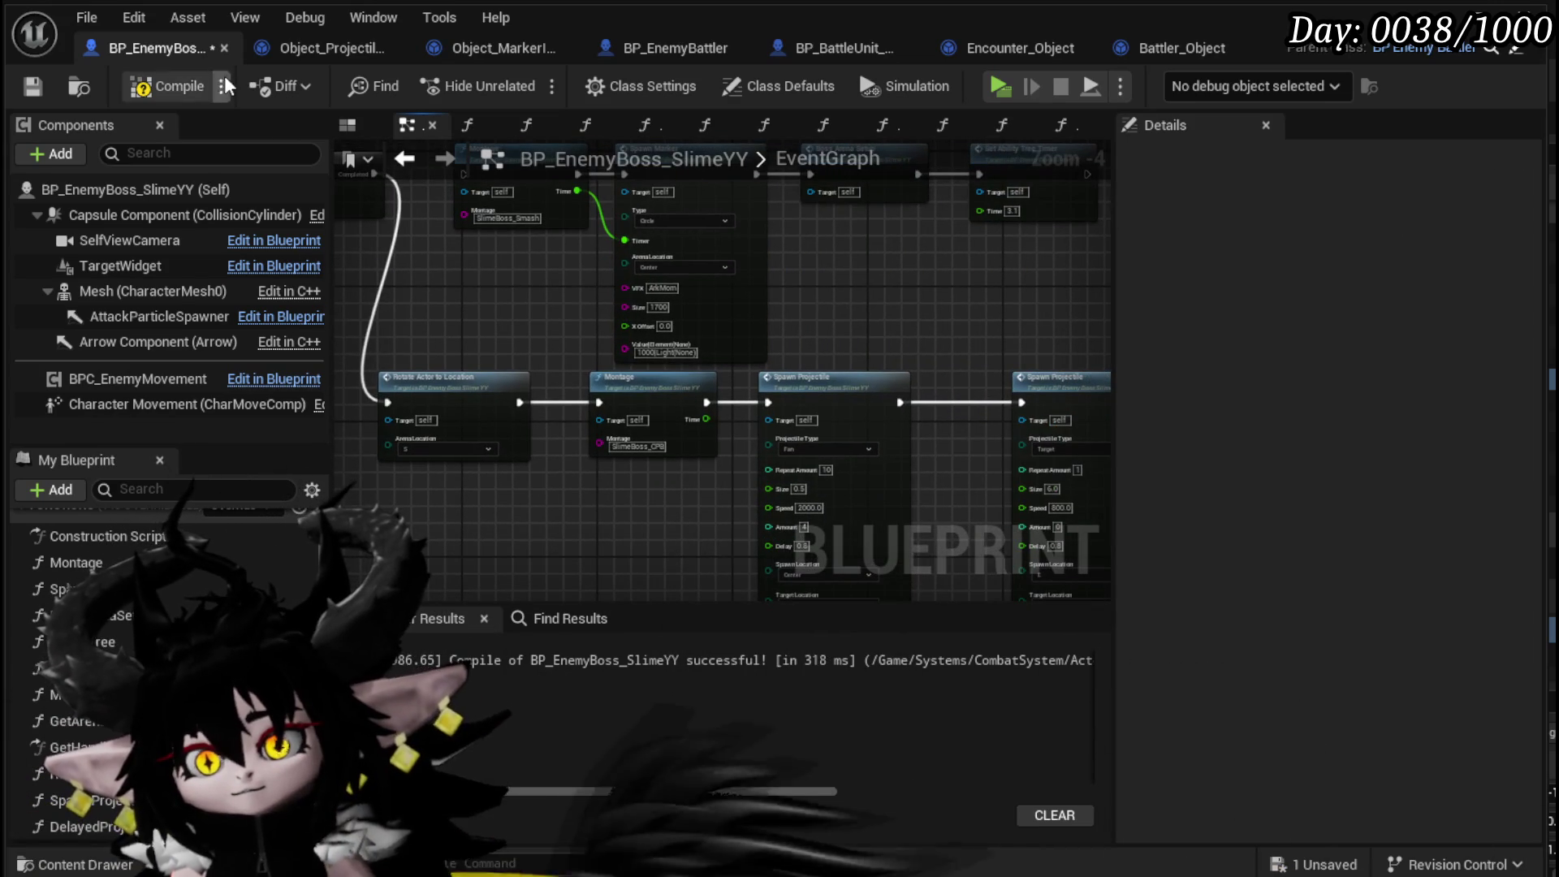
pyautogui.click(33, 88)
# - Set the fan Spawn Projectile's Target Location to S, then compile and save the boss blueprint
pyautogui.scroll(5, 526, 349)
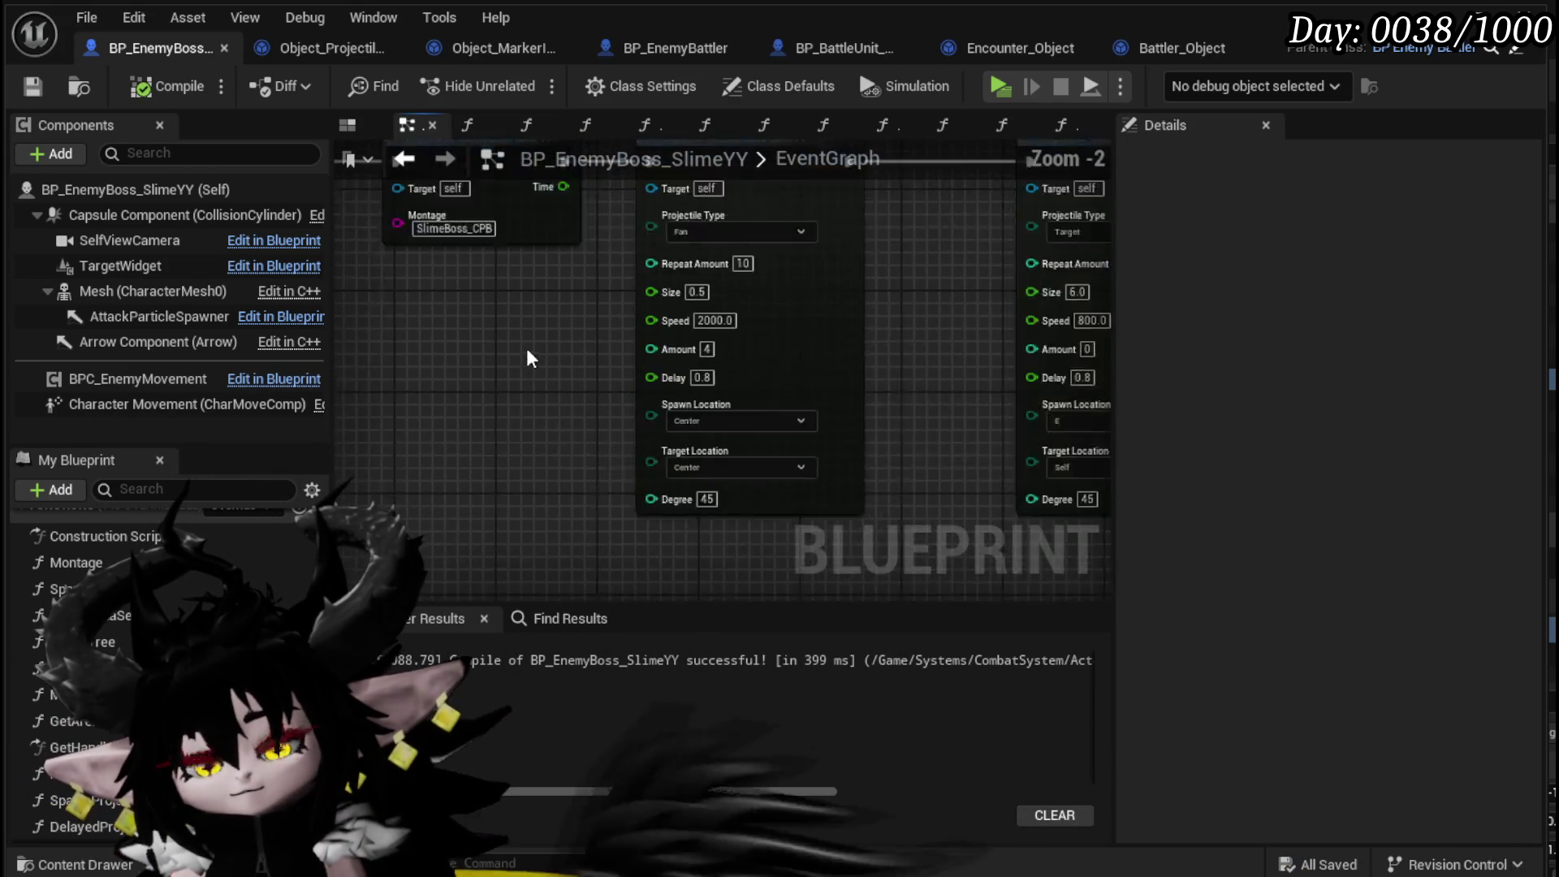
pyautogui.moveTo(526, 350); pyautogui.dragTo(512, 415)
pyautogui.click(710, 550)
pyautogui.click(689, 679)
pyautogui.press('F7')
pyautogui.click(33, 86)
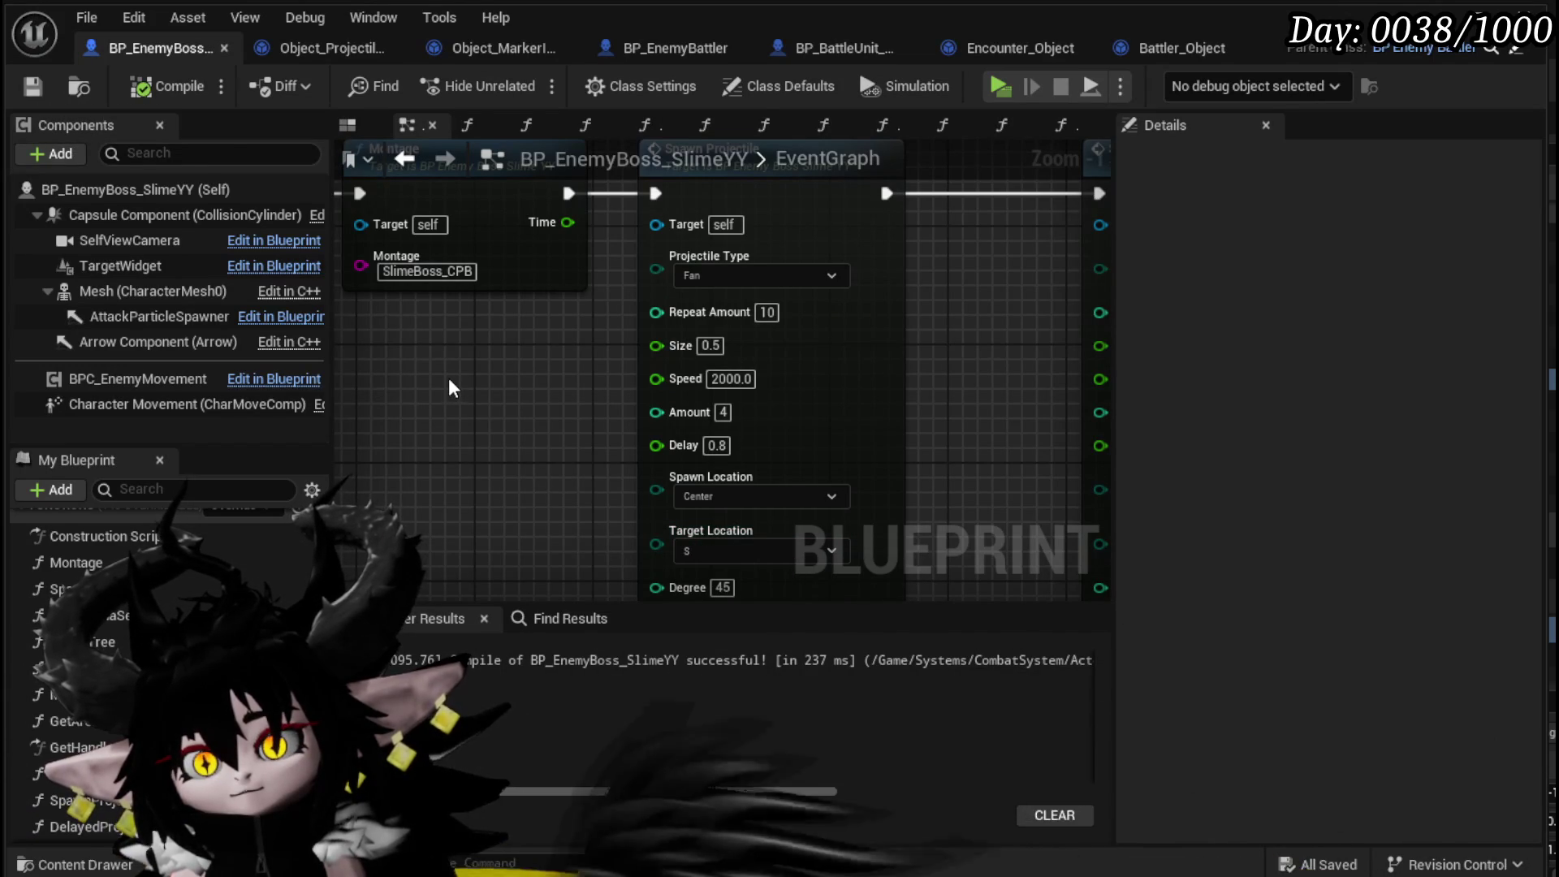
pyautogui.scroll(-3, 451, 387)
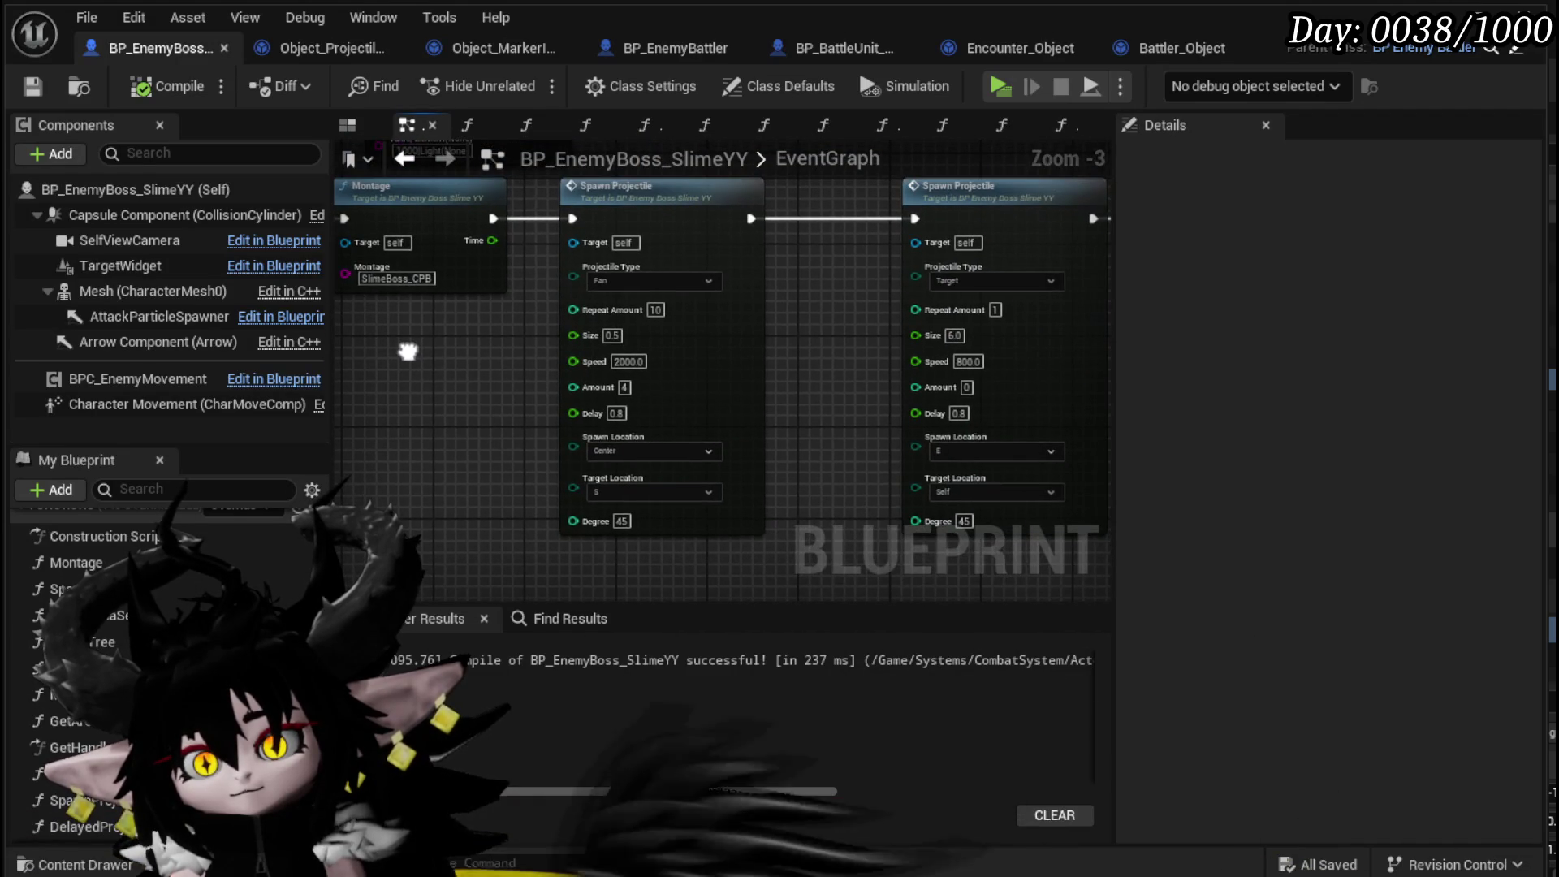
pyautogui.click(319, 48)
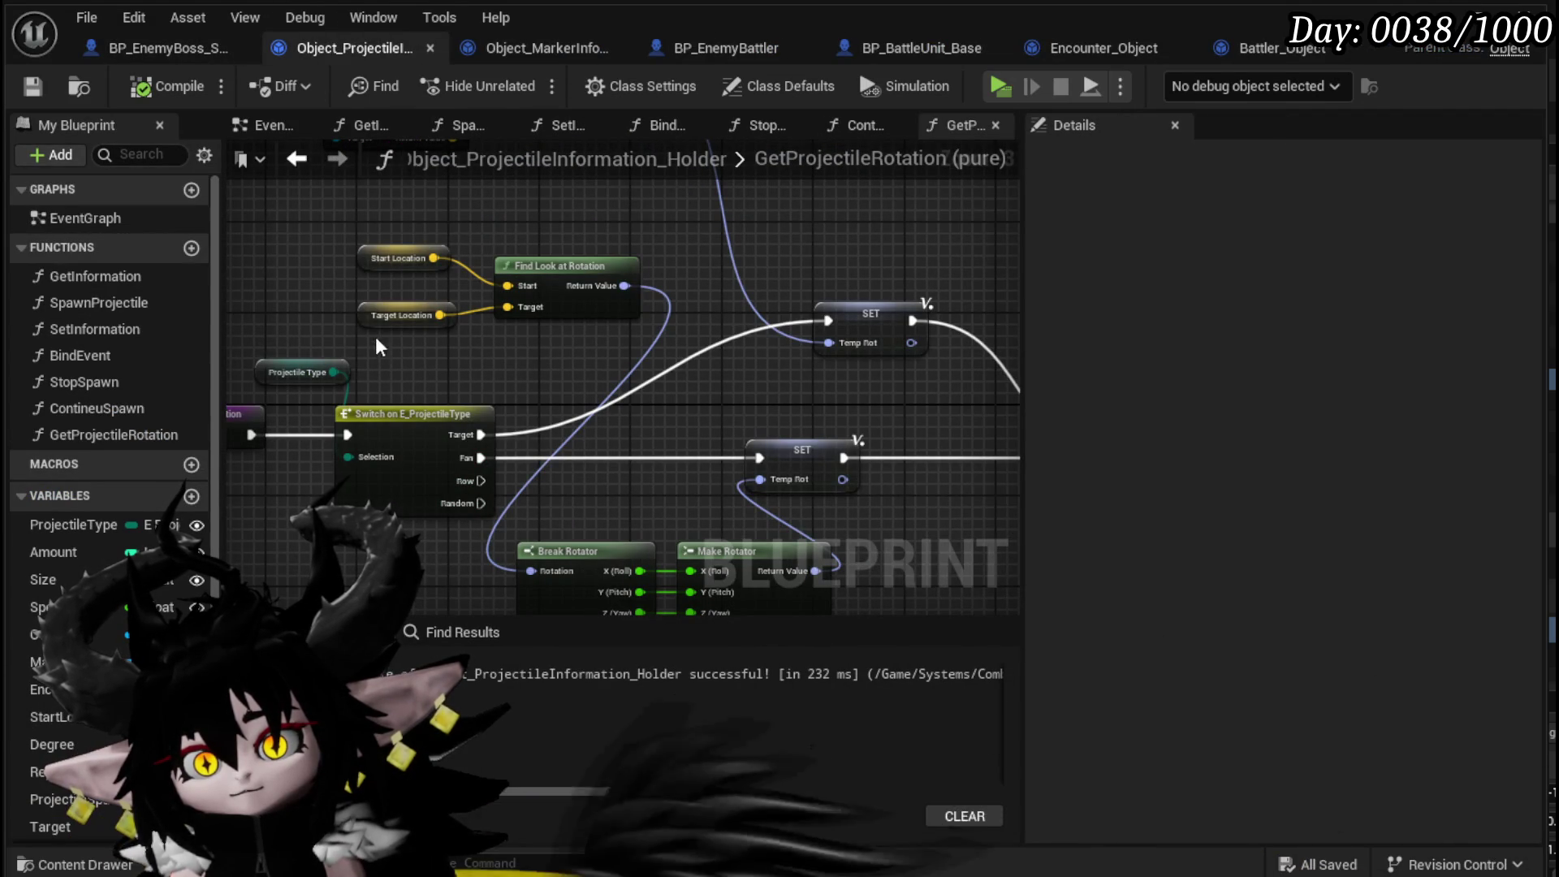
# - Nudge the Target Location getter up and look over the SpawnProjectile graph
pyautogui.moveTo(372, 319); pyautogui.dragTo(368, 307)
pyautogui.click(151, 126)
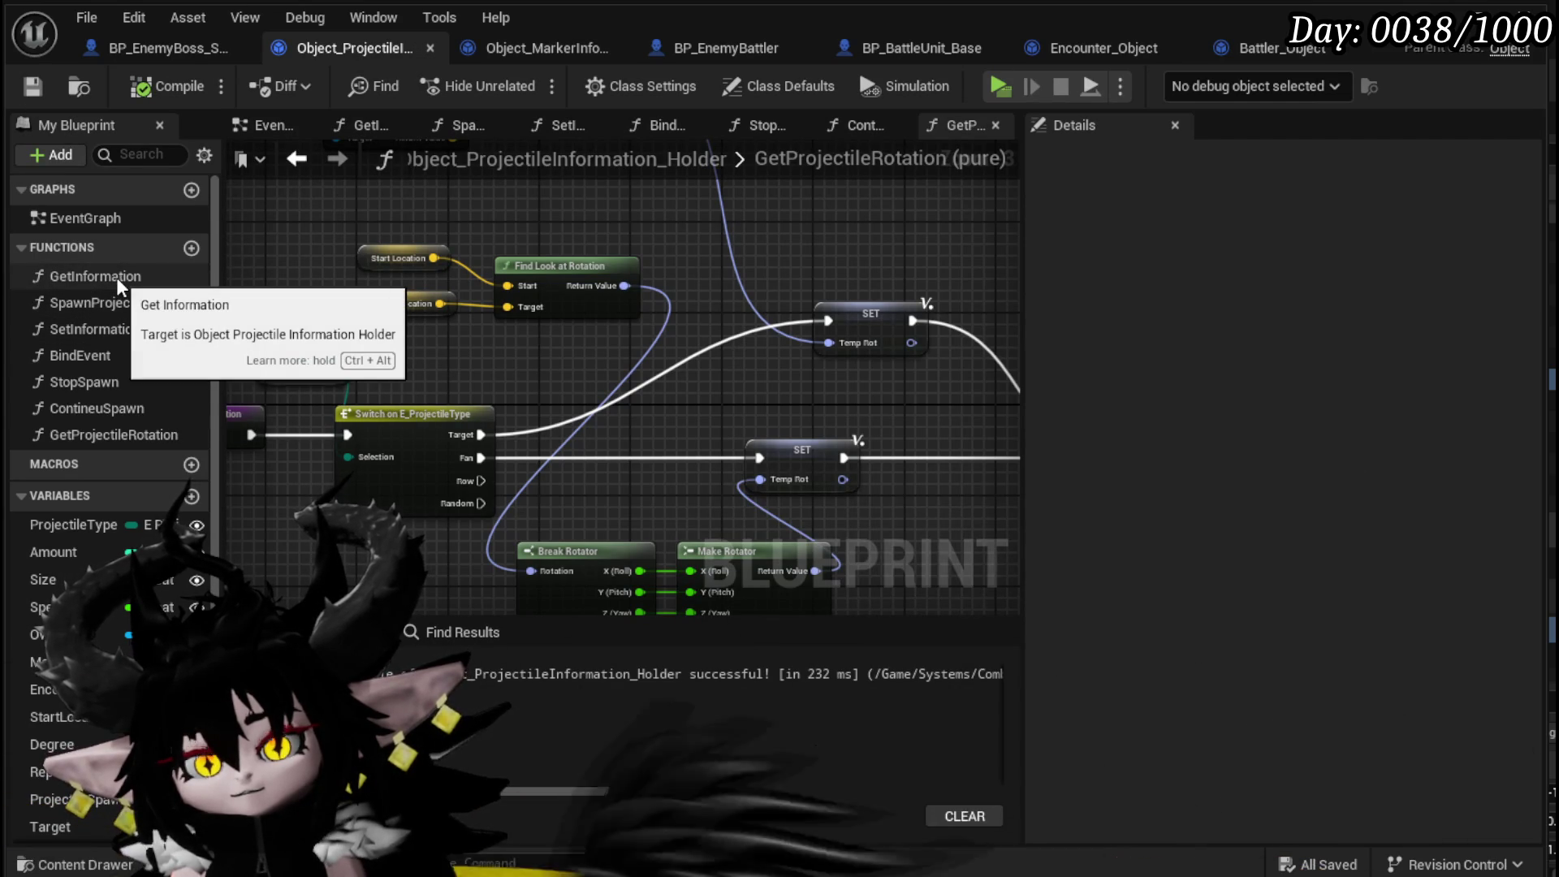
pyautogui.doubleClick(125, 303)
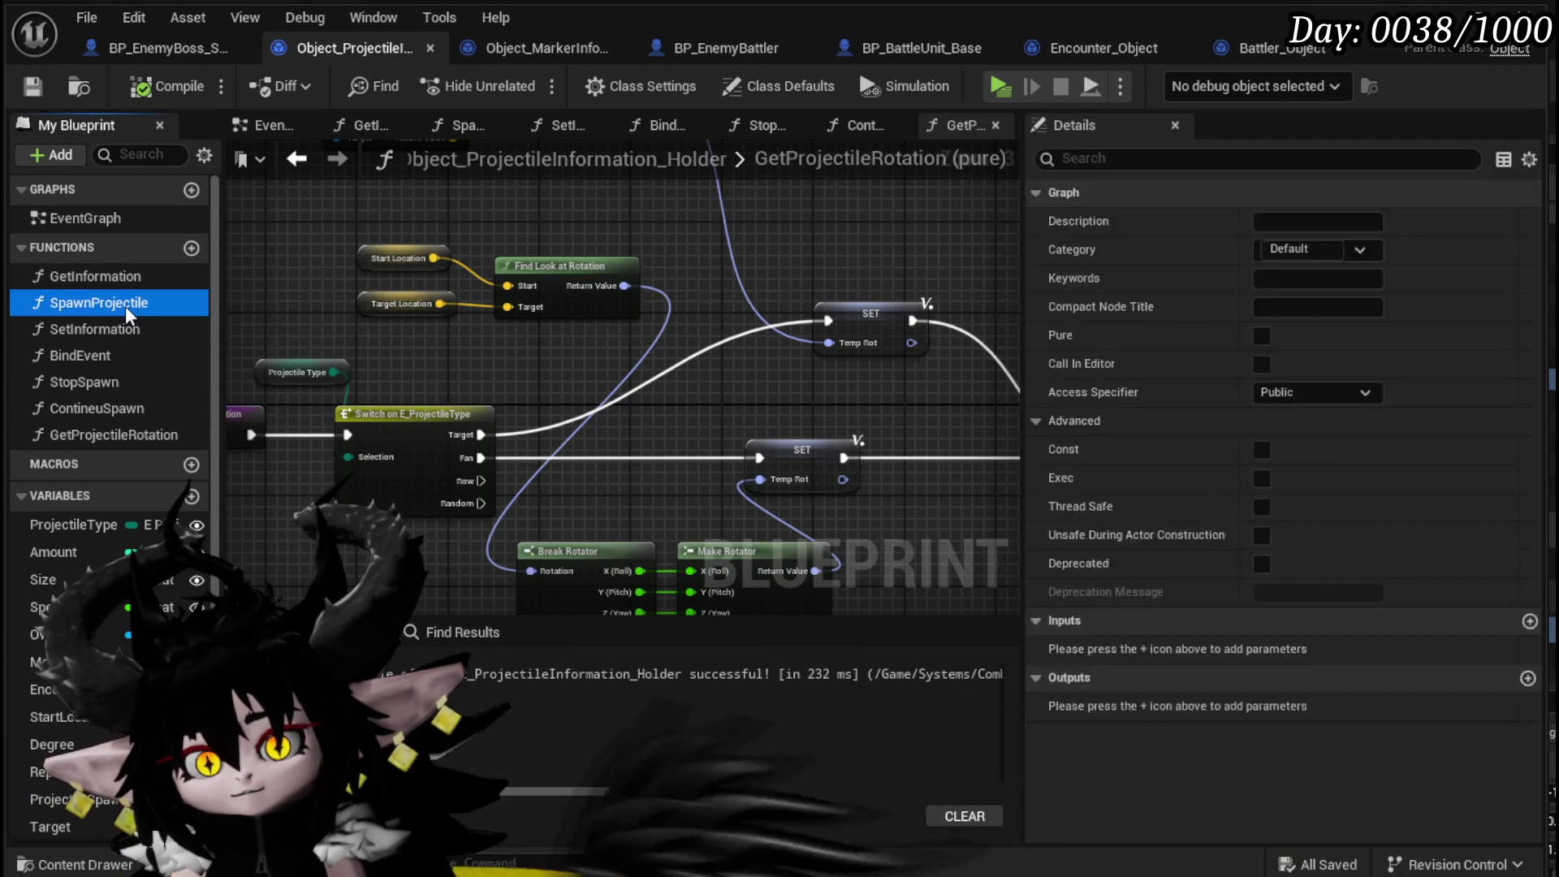
pyautogui.moveTo(712, 367)
pyautogui.mouseDown()
pyautogui.moveTo(588, 190)
pyautogui.moveTo(694, 355)
pyautogui.mouseUp()
pyautogui.scroll(-2, 562, 189)
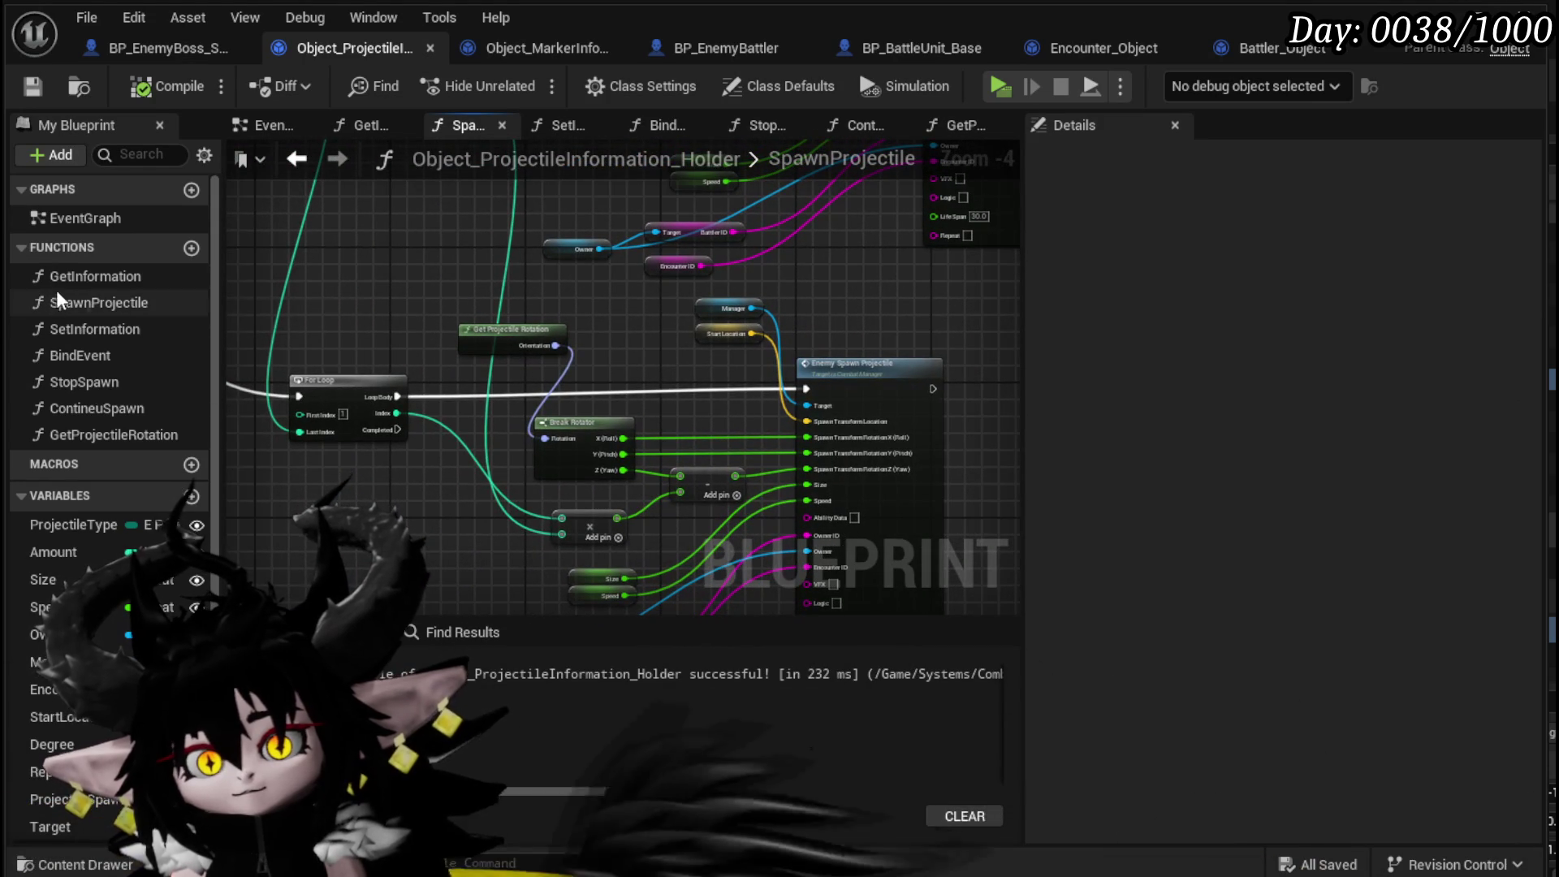
# - In SetInformation, shift the Is Valid and SET nodes right to make room
pyautogui.doubleClick(98, 330)
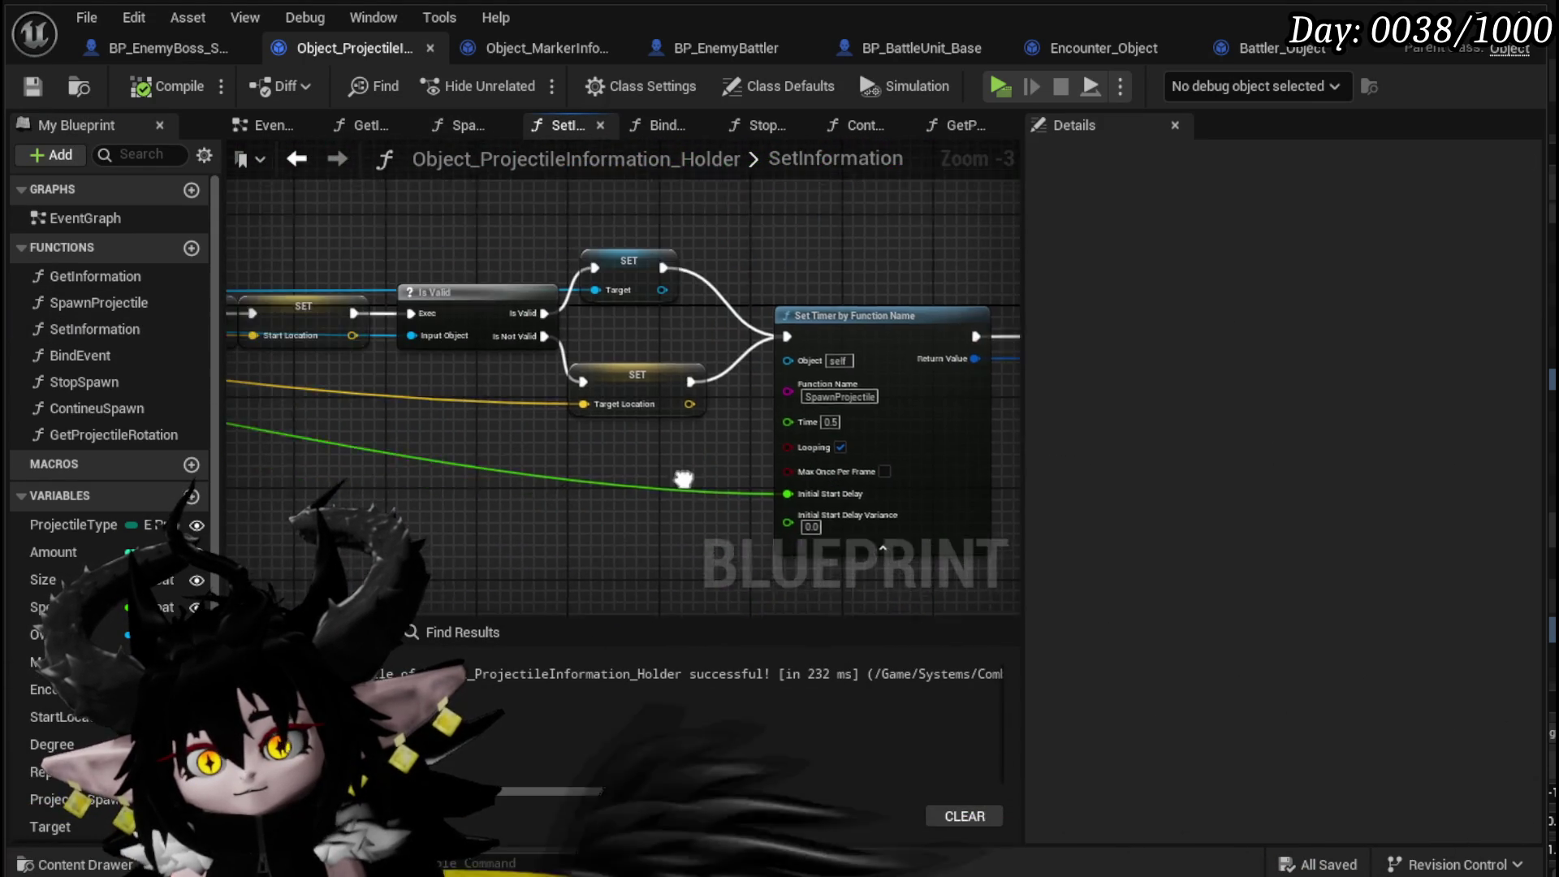
pyautogui.moveTo(698, 342)
pyautogui.mouseDown()
pyautogui.moveTo(661, 389)
pyautogui.moveTo(547, 418)
pyautogui.mouseUp()
pyautogui.scroll(-1, 673, 367)
pyautogui.scroll(3, 547, 417)
pyautogui.scroll(-2, 656, 433)
pyautogui.moveTo(656, 434)
pyautogui.mouseDown()
pyautogui.moveTo(547, 411)
pyautogui.moveTo(401, 422)
pyautogui.mouseUp()
pyautogui.moveTo(721, 382)
pyautogui.mouseDown()
pyautogui.moveTo(307, 425)
pyautogui.moveTo(351, 421)
pyautogui.mouseUp()
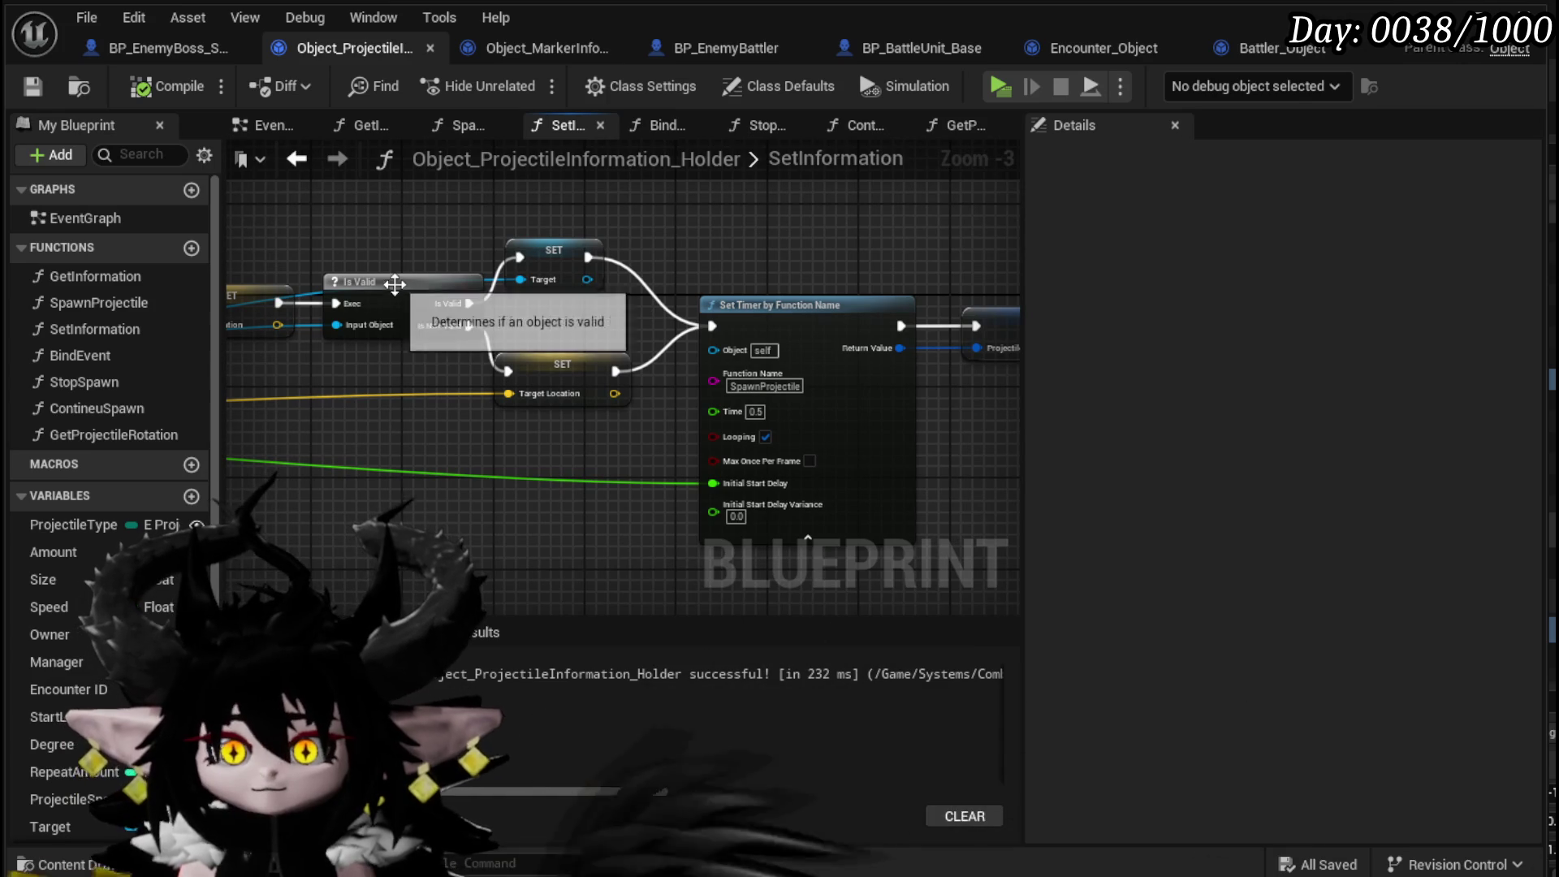
pyautogui.moveTo(583, 310); pyautogui.dragTo(582, 311)
pyautogui.moveTo(559, 256); pyautogui.dragTo(605, 257)
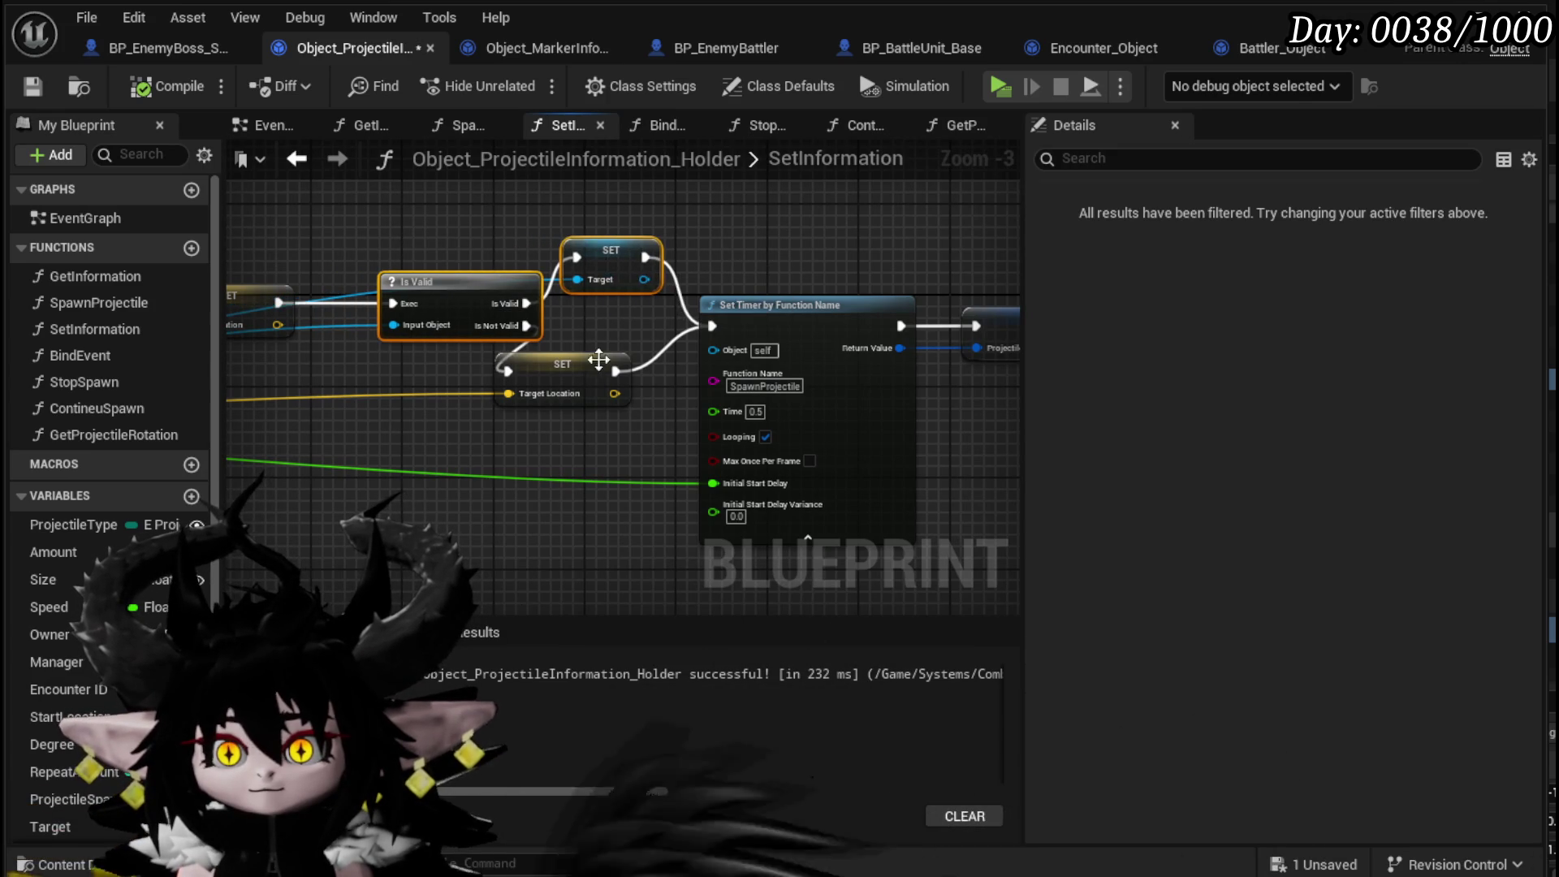
# - Chain SET Target Location after SET Start Location into the Is Valid check
pyautogui.click(601, 370)
pyautogui.scroll(-3, 463, 305)
pyautogui.moveTo(803, 445)
pyautogui.mouseDown()
pyautogui.moveTo(553, 322)
pyautogui.moveTo(477, 323)
pyautogui.mouseUp()
pyautogui.scroll(4, 910, 359)
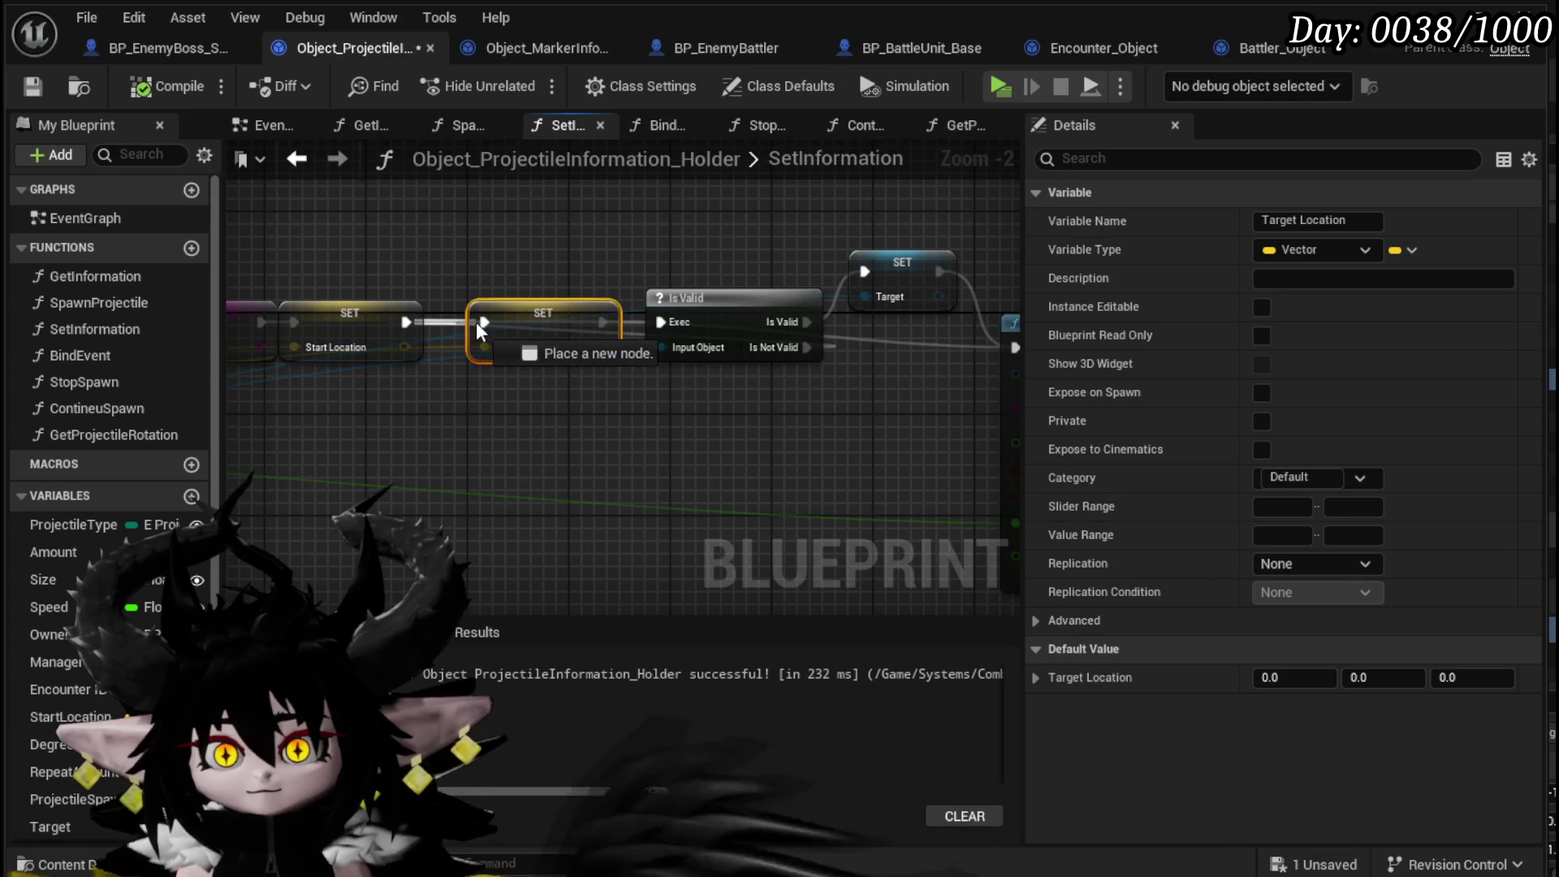
pyautogui.moveTo(602, 323); pyautogui.dragTo(665, 322)
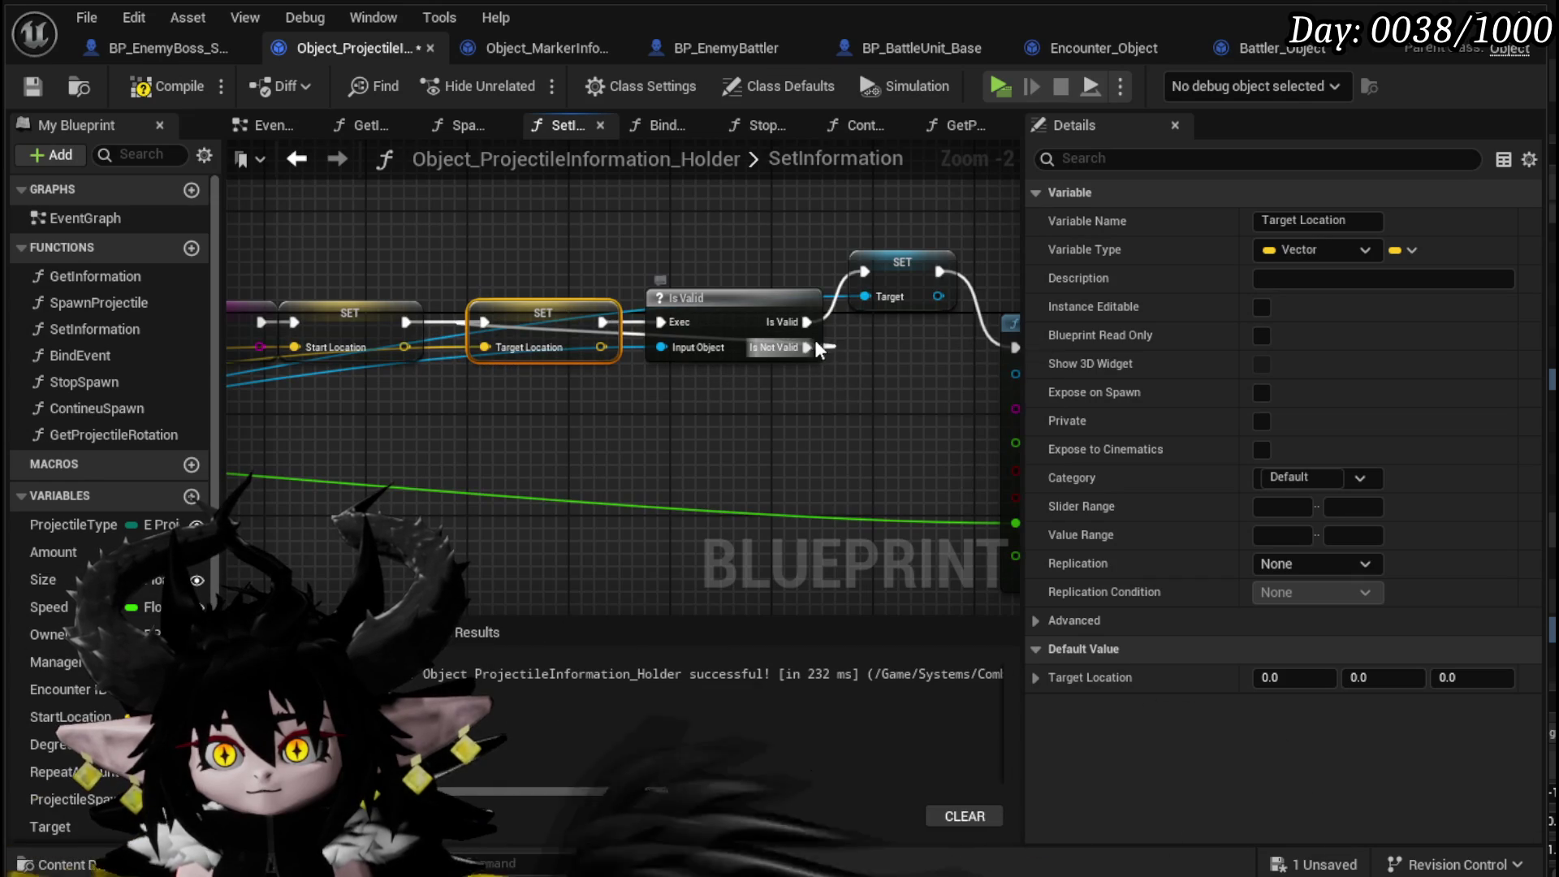
# - Wire Is Not Valid into Set Timer by Function Name and recompile the holder blueprint
pyautogui.moveTo(985, 370); pyautogui.dragTo(961, 348)
pyautogui.click(827, 402)
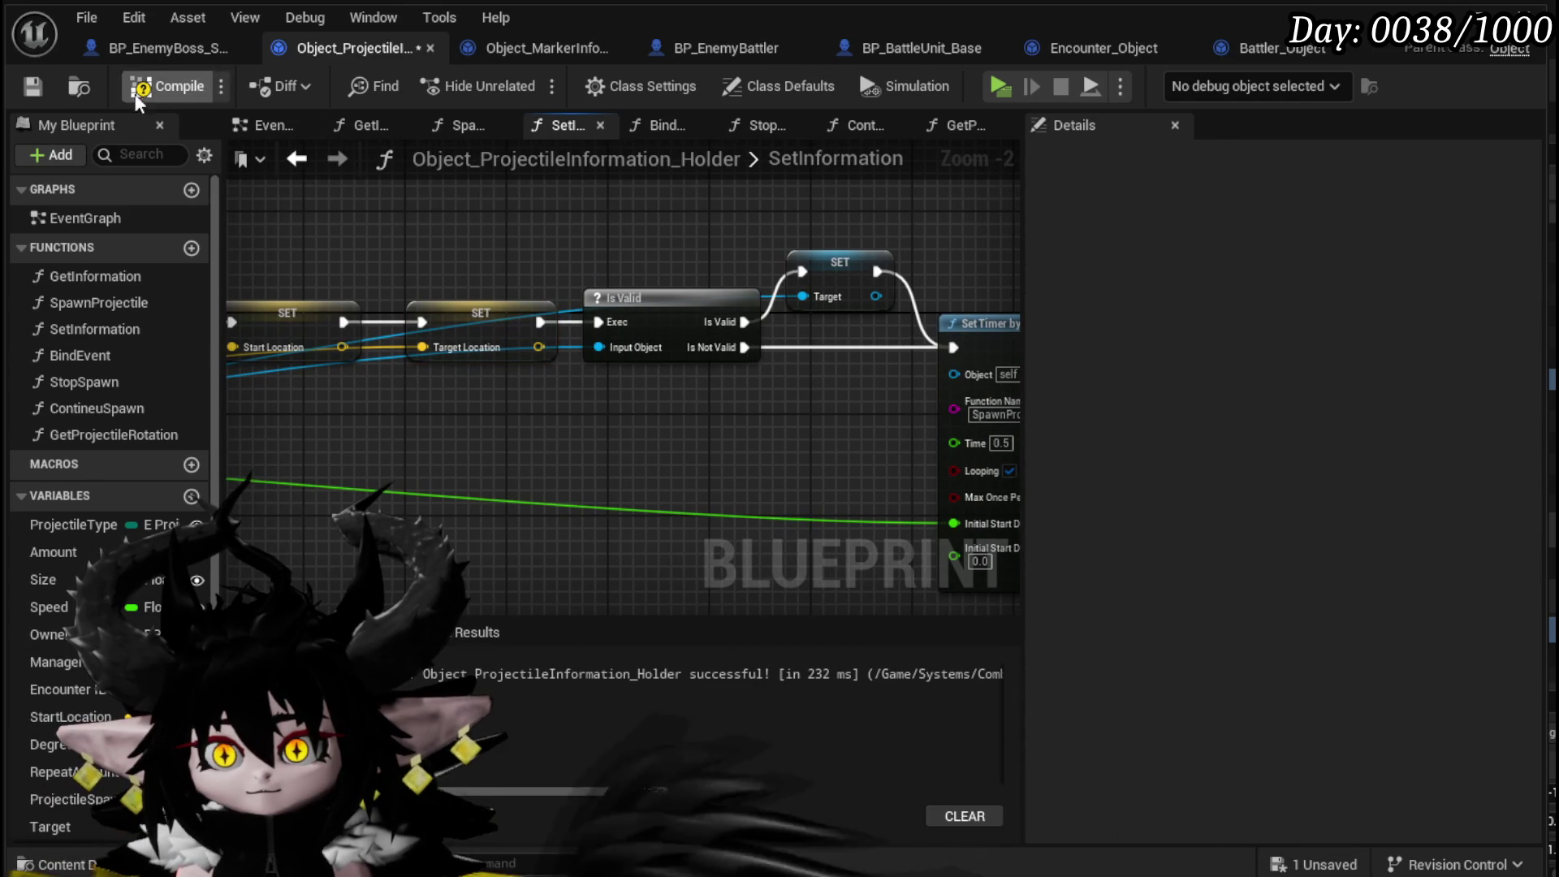
pyautogui.click(159, 95)
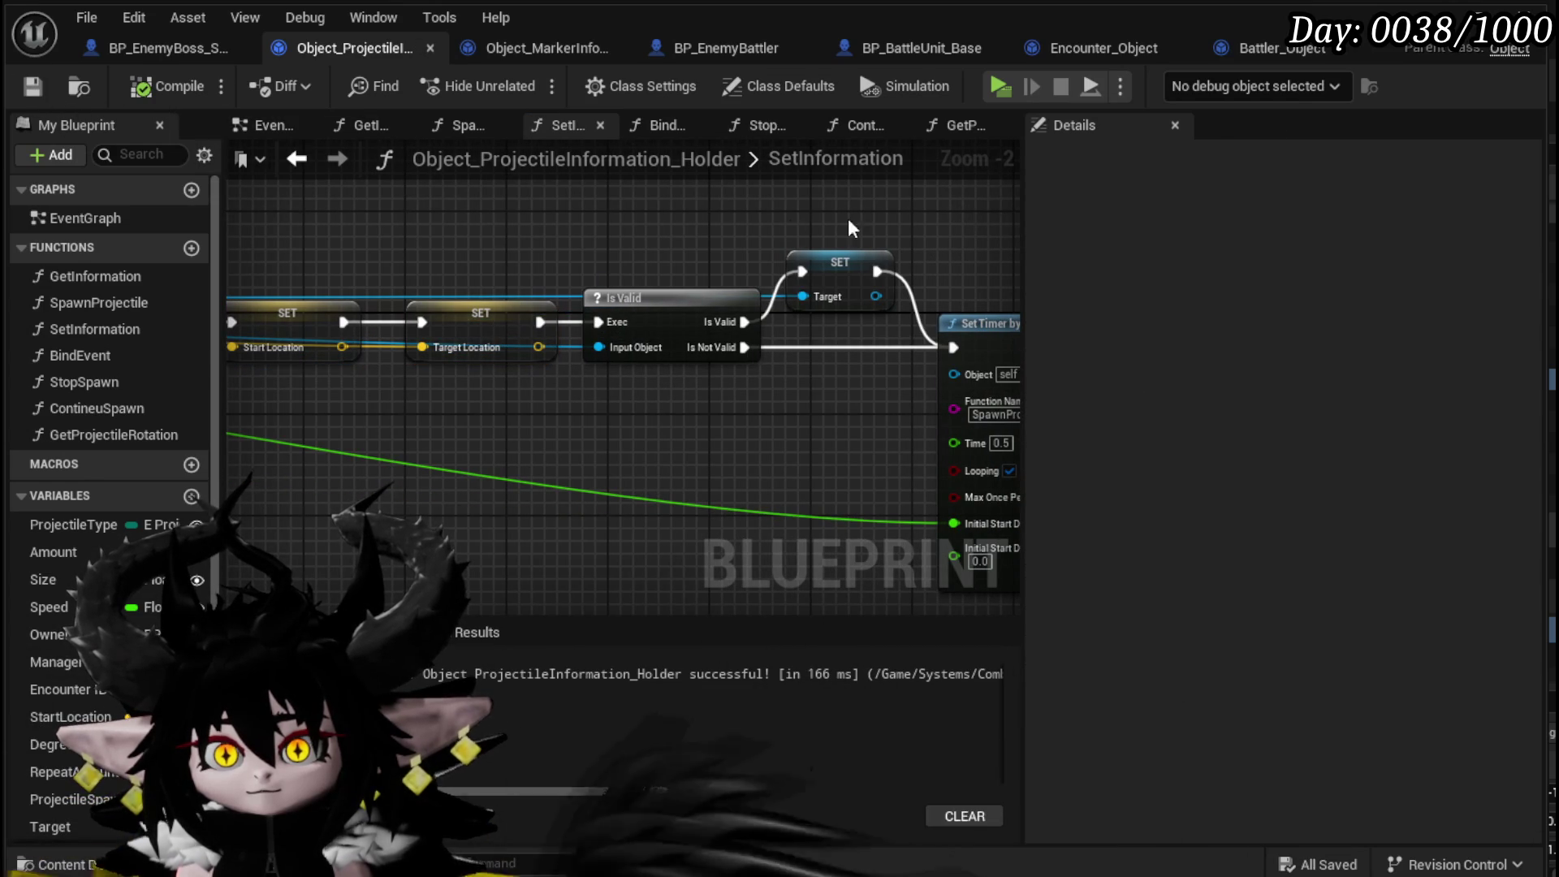
pyautogui.click(1462, 12)
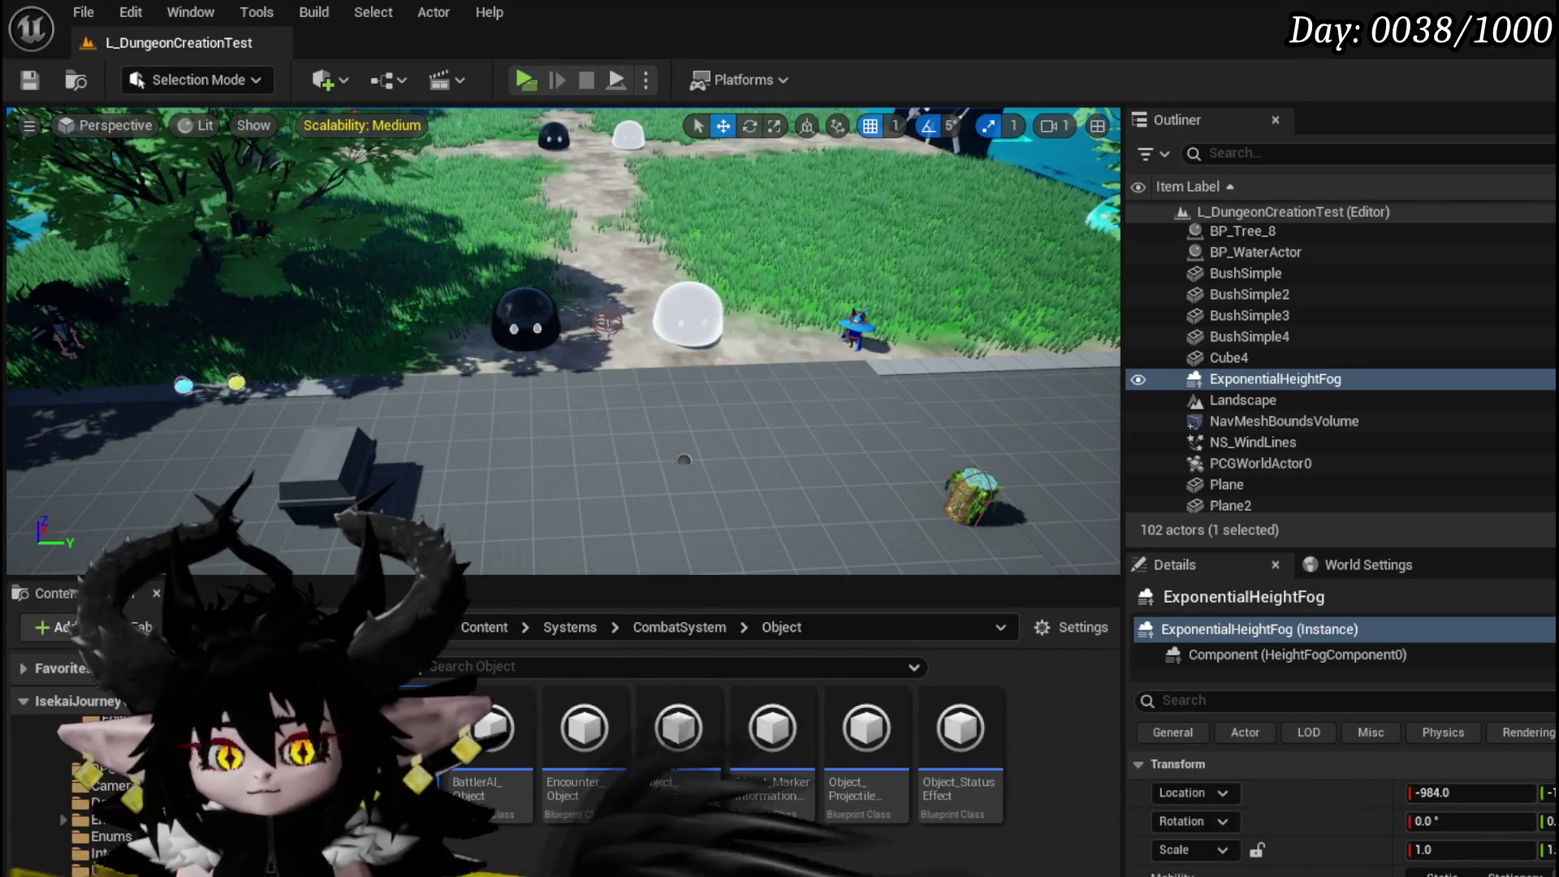
# - In BP_EnemyBoss_SlimeYY's SpawnProjectile, wire a second Get Arena Location Vector into Target Location and save
pyautogui.hotkey('alt', 'Tab')
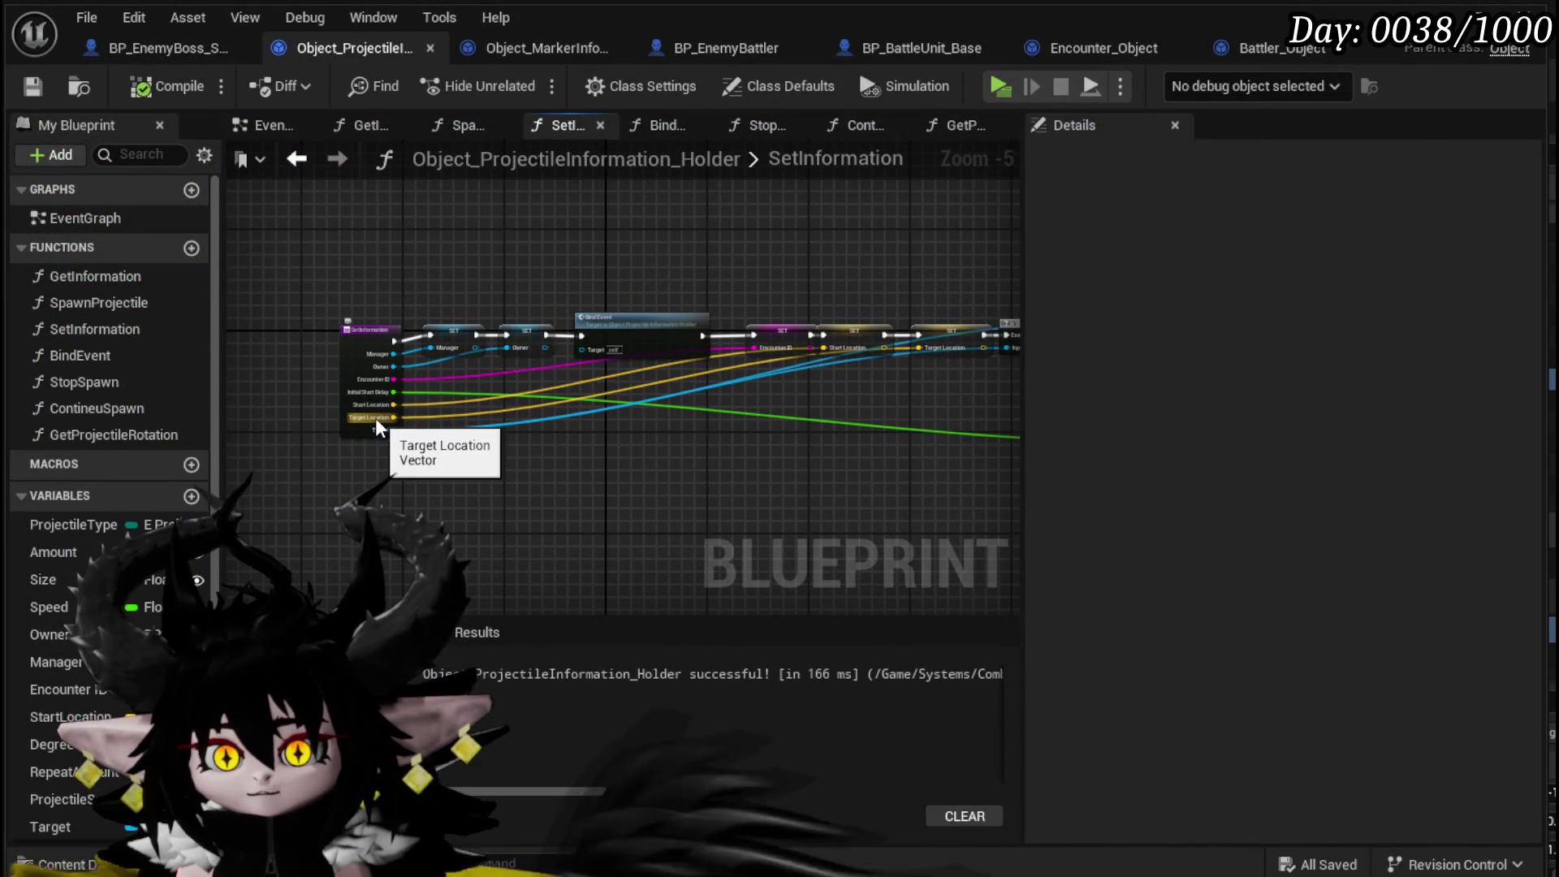
pyautogui.scroll(4, 382, 426)
pyautogui.click(140, 51)
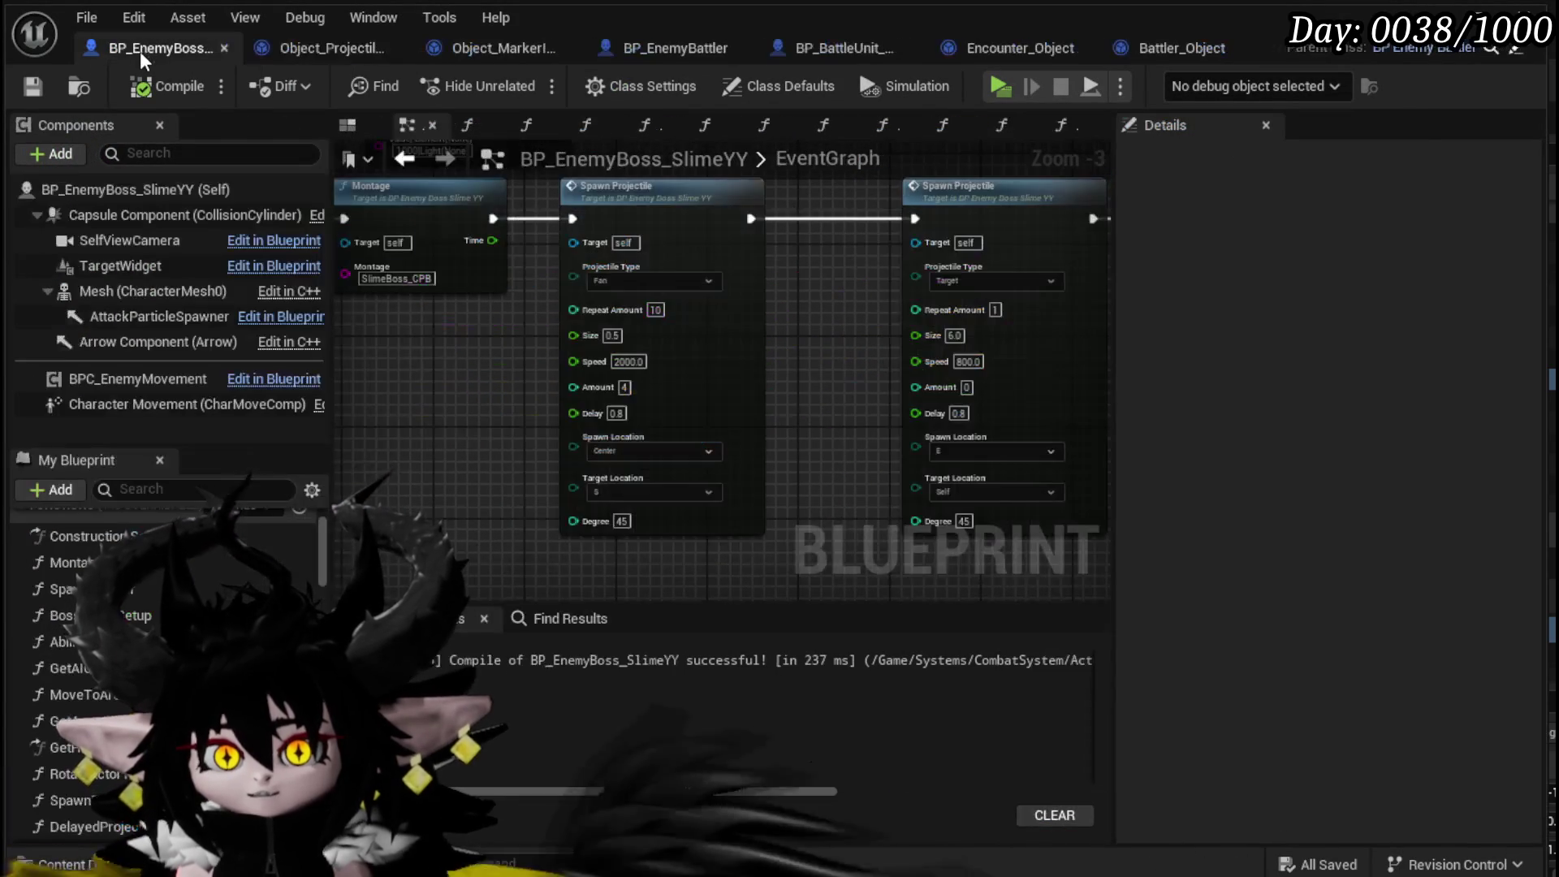
pyautogui.doubleClick(741, 397)
pyautogui.scroll(3, 767, 384)
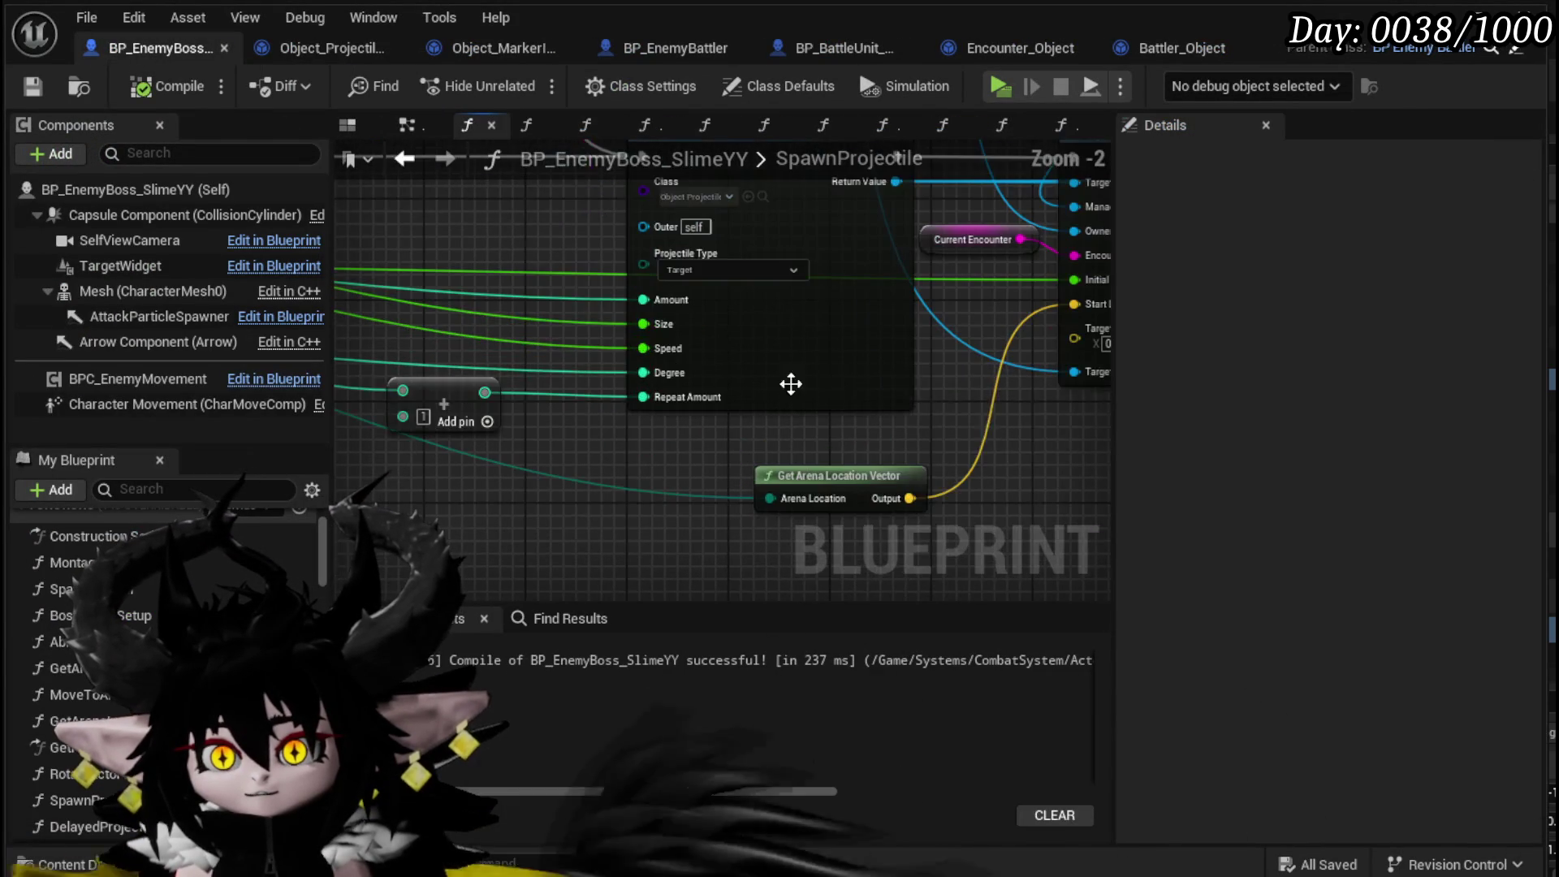
pyautogui.moveTo(966, 423); pyautogui.dragTo(788, 410)
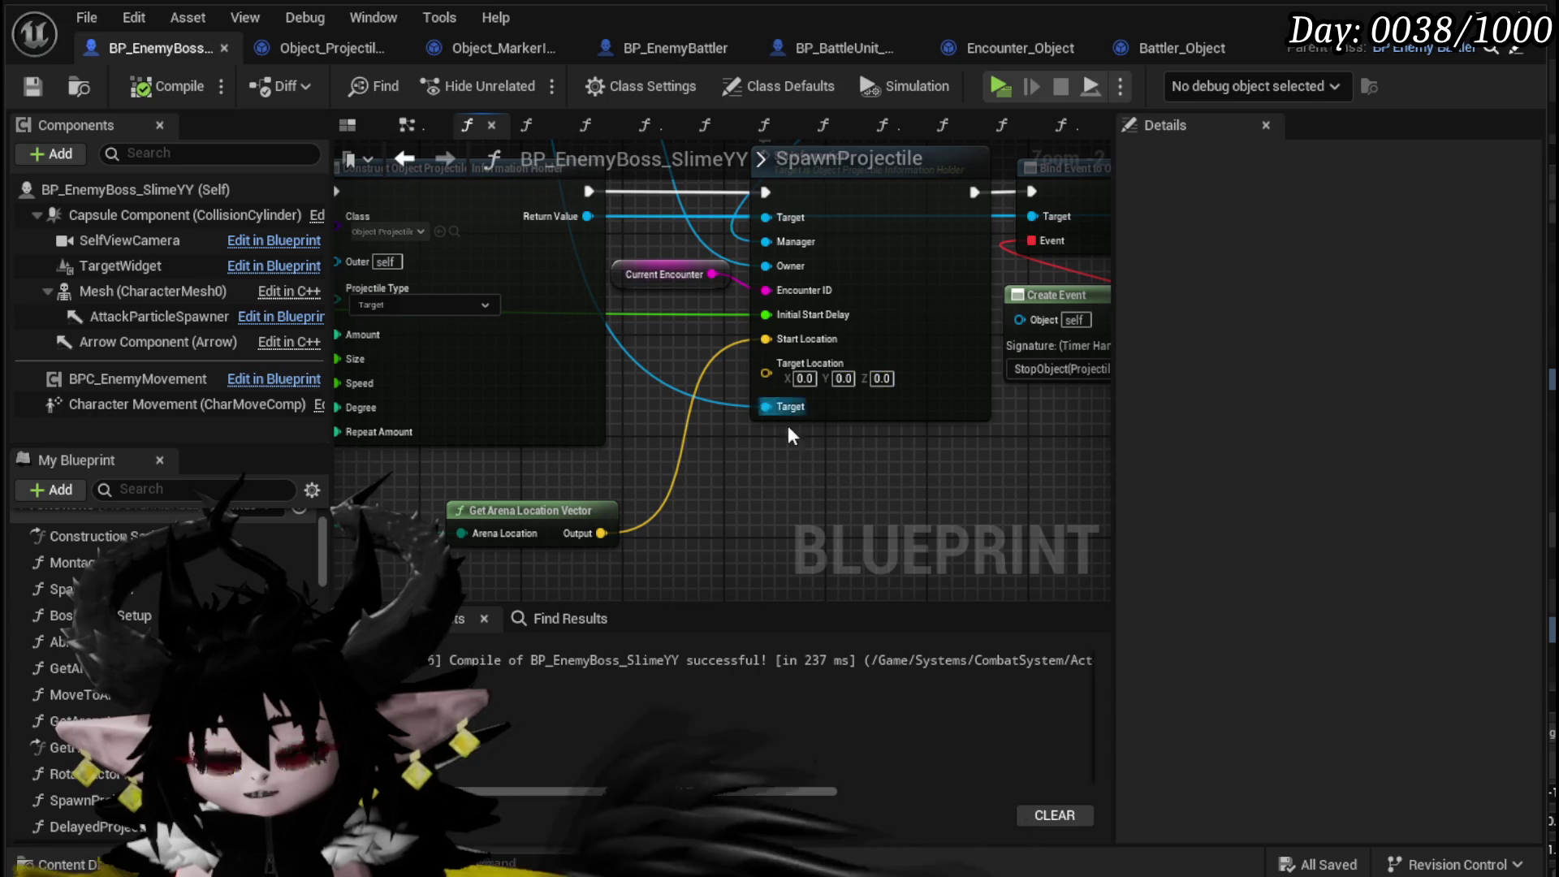
pyautogui.moveTo(662, 542)
pyautogui.mouseDown()
pyautogui.moveTo(972, 453)
pyautogui.moveTo(682, 442)
pyautogui.moveTo(496, 370)
pyautogui.moveTo(869, 466)
pyautogui.moveTo(472, 520)
pyautogui.mouseUp()
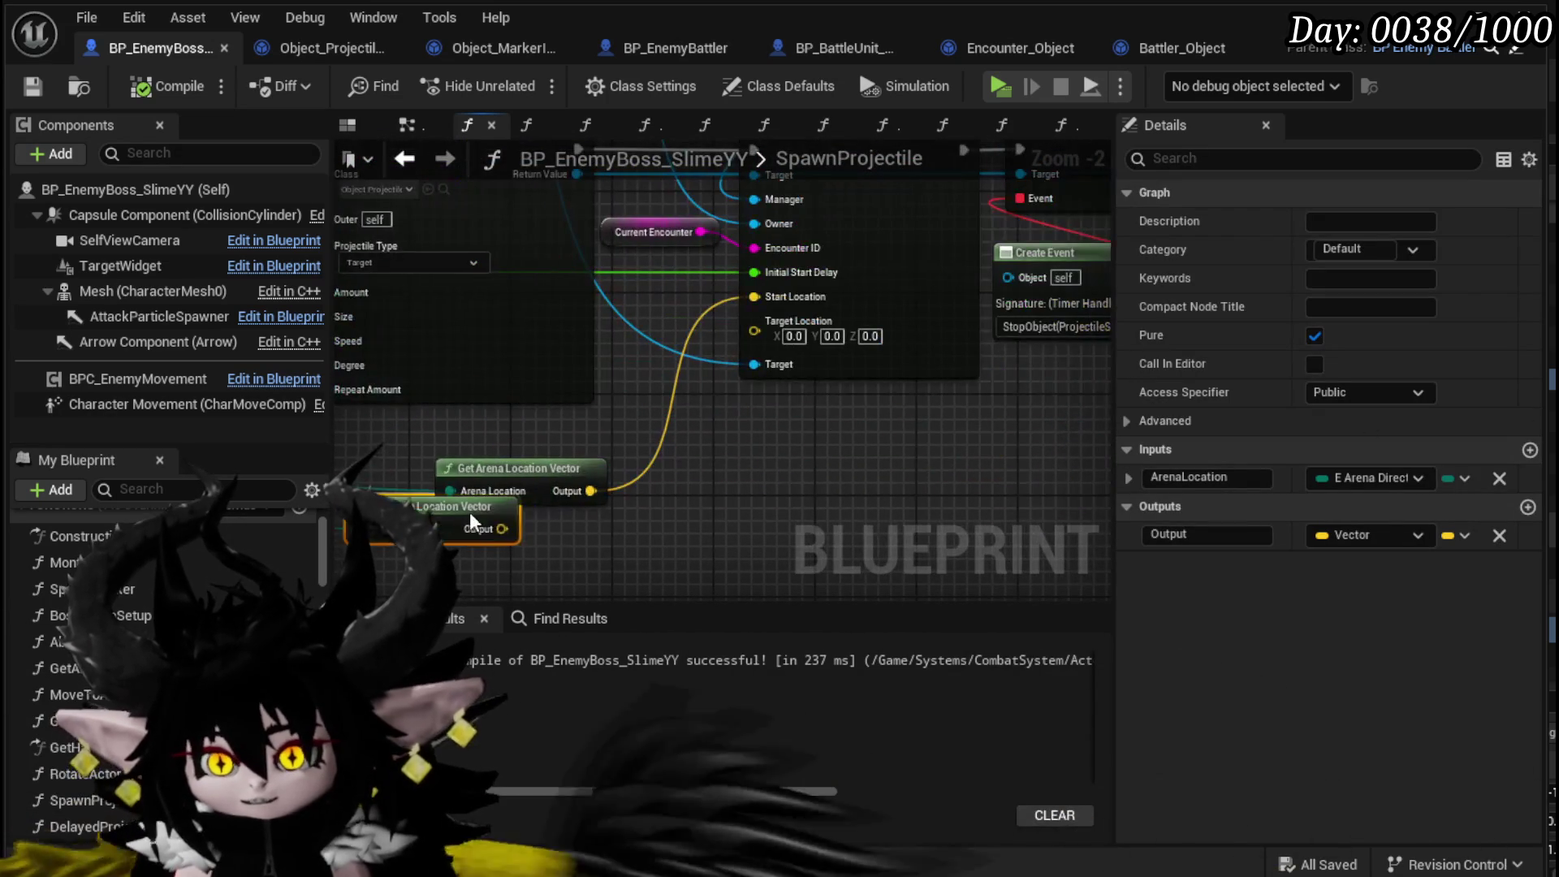
pyautogui.moveTo(591, 553)
pyautogui.mouseDown()
pyautogui.moveTo(759, 369)
pyautogui.moveTo(754, 321)
pyautogui.mouseUp()
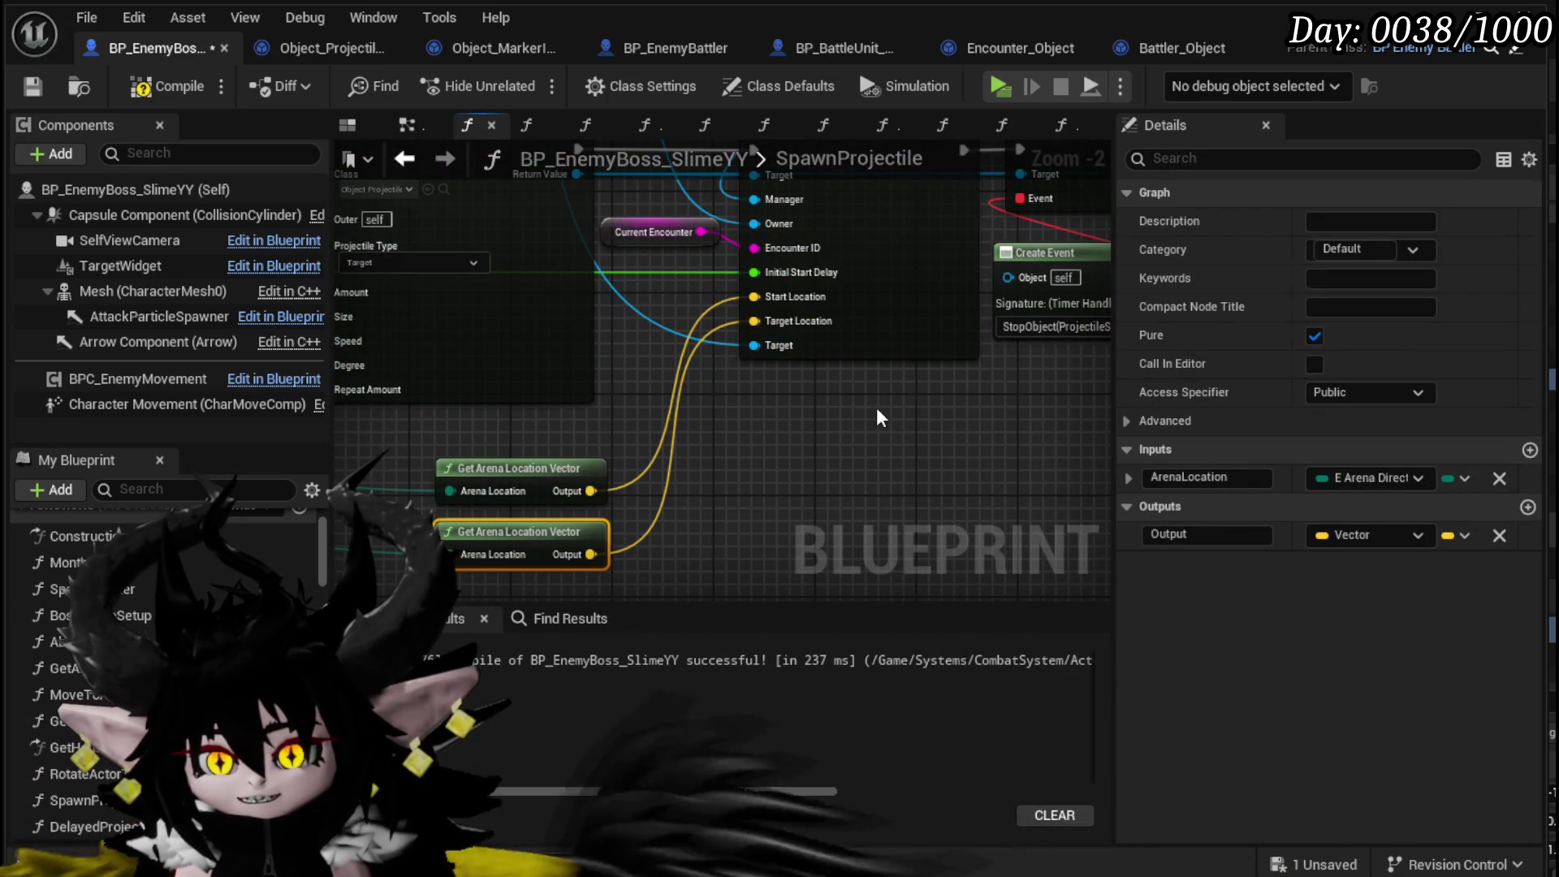
pyautogui.click(33, 86)
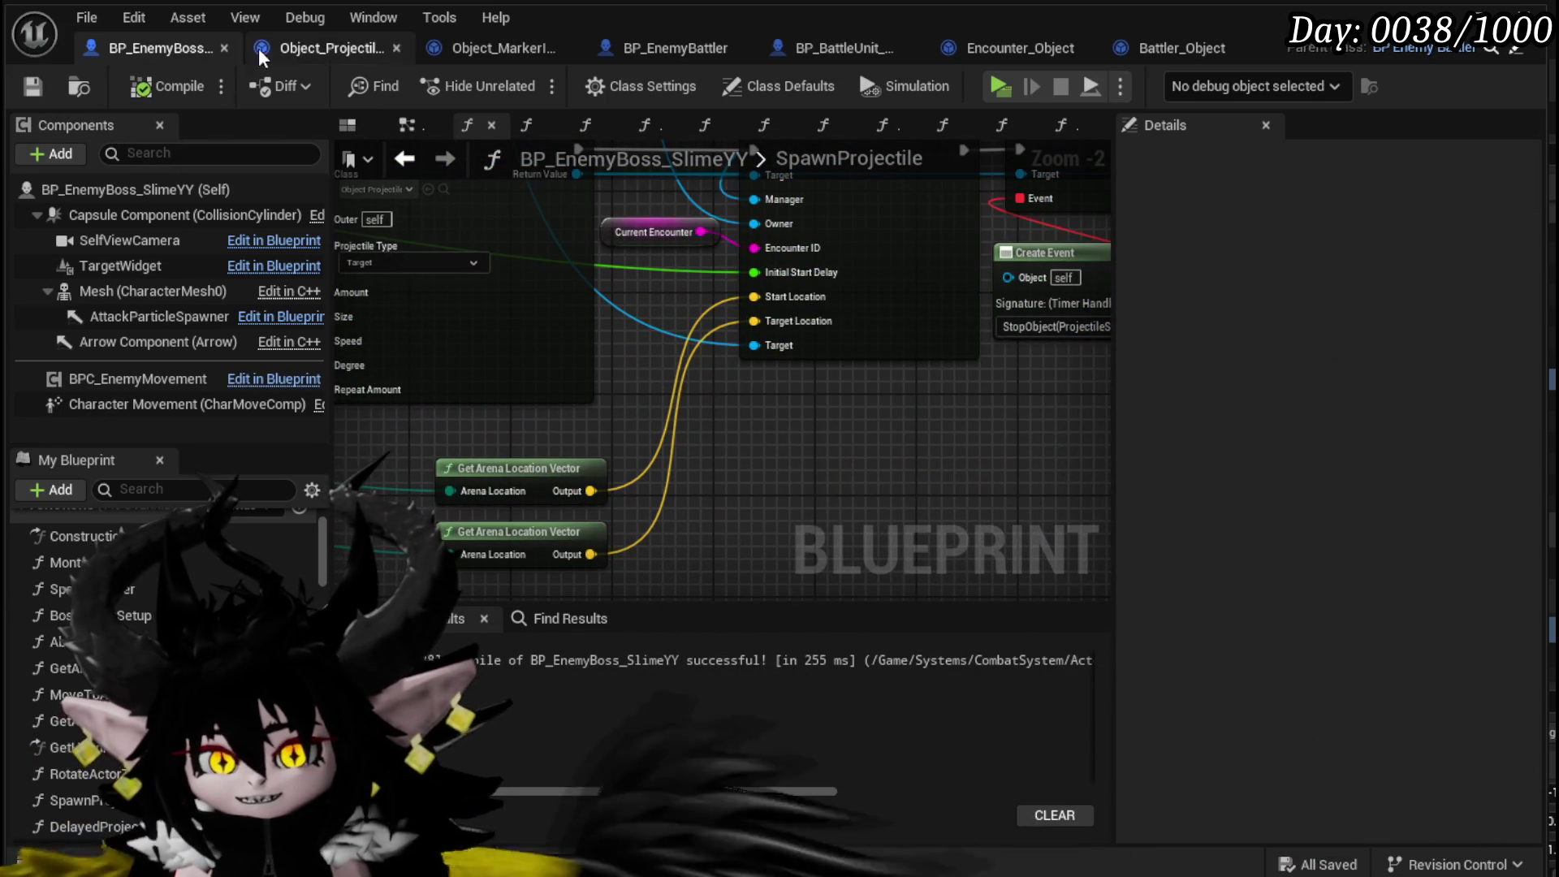
pyautogui.click(333, 48)
pyautogui.scroll(-3, 487, 424)
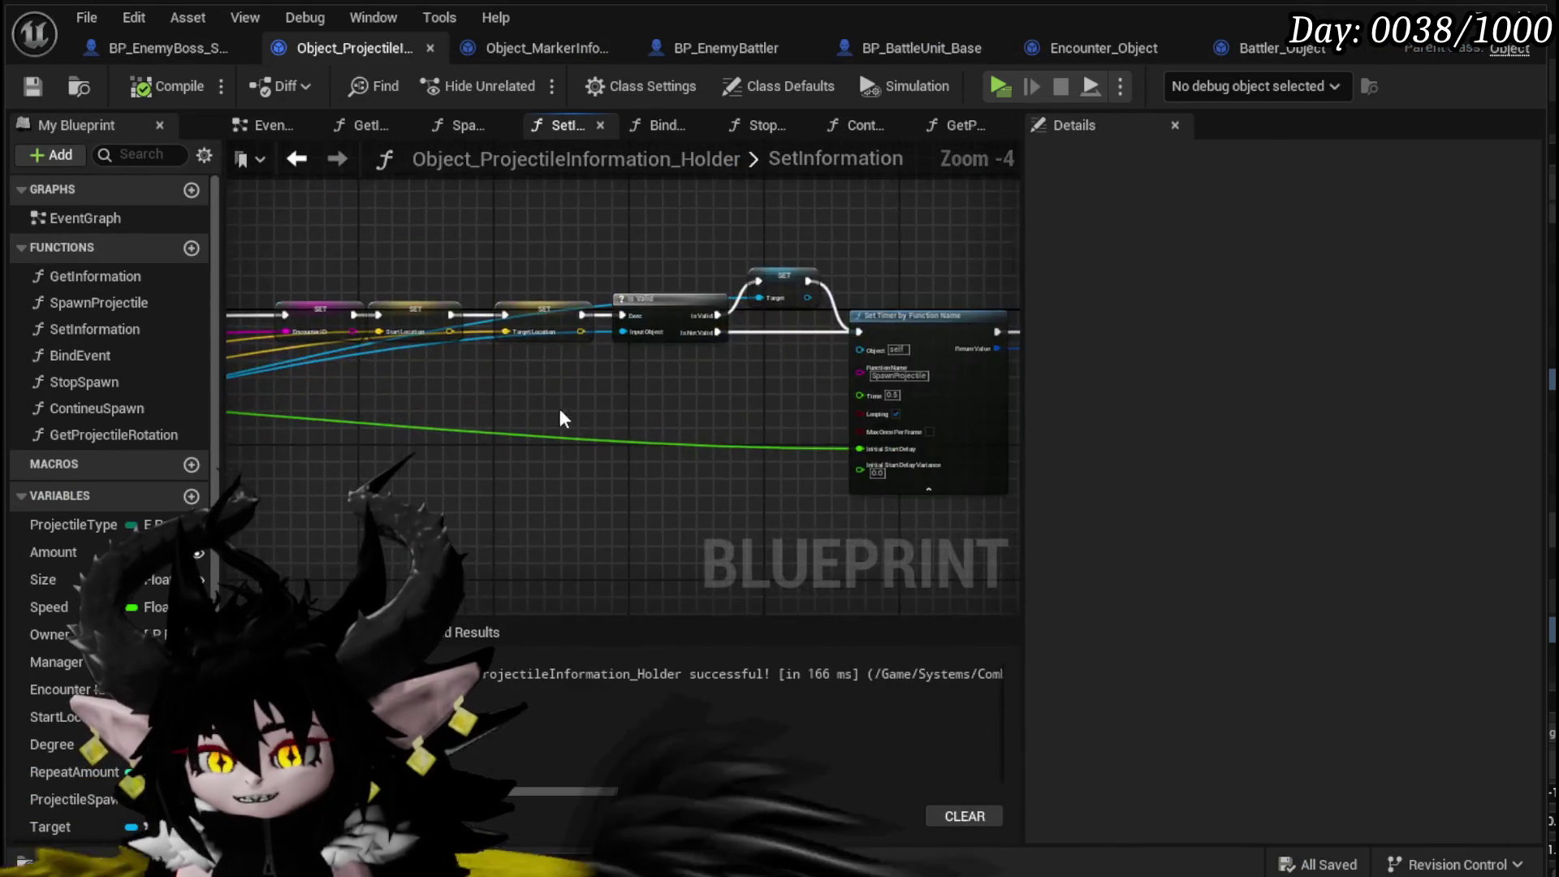
# - Link SET Start Location to Is Valid, route Is Not Valid through SET Target Location to Set Timer, compile
pyautogui.scroll(3, 504, 250)
pyautogui.click(865, 382)
pyautogui.moveTo(866, 383); pyautogui.dragTo(852, 383)
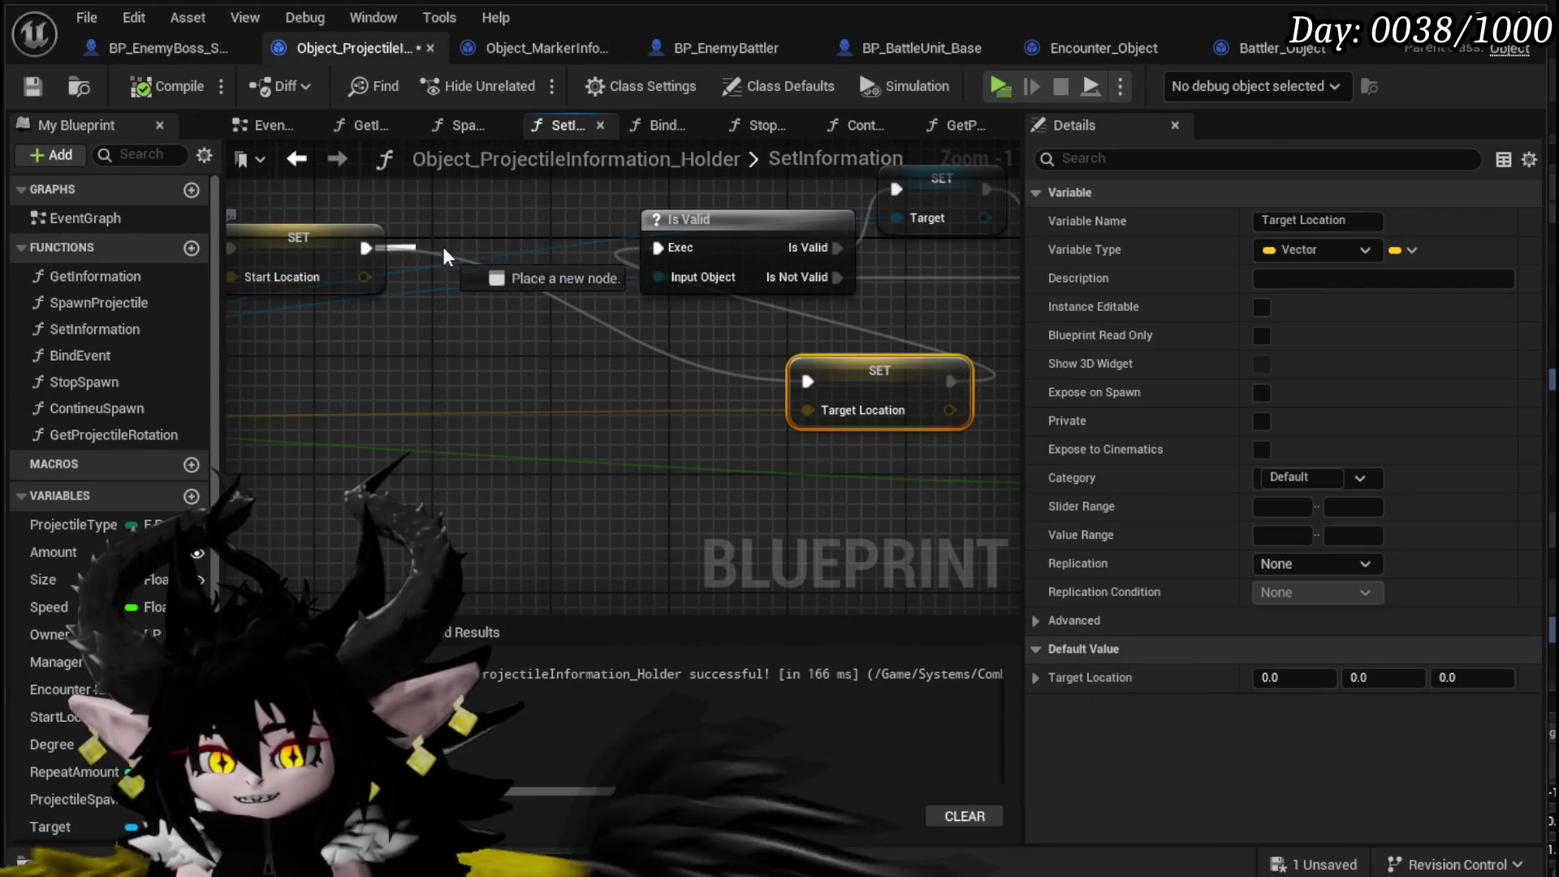
pyautogui.moveTo(660, 255); pyautogui.dragTo(660, 248)
pyautogui.moveTo(689, 229); pyautogui.dragTo(536, 230)
pyautogui.moveTo(674, 277); pyautogui.dragTo(826, 378)
pyautogui.moveTo(952, 380)
pyautogui.mouseDown()
pyautogui.moveTo(1011, 381)
pyautogui.moveTo(719, 289)
pyautogui.moveTo(732, 302)
pyautogui.mouseUp()
pyautogui.moveTo(598, 226); pyautogui.dragTo(525, 226)
pyautogui.click(154, 88)
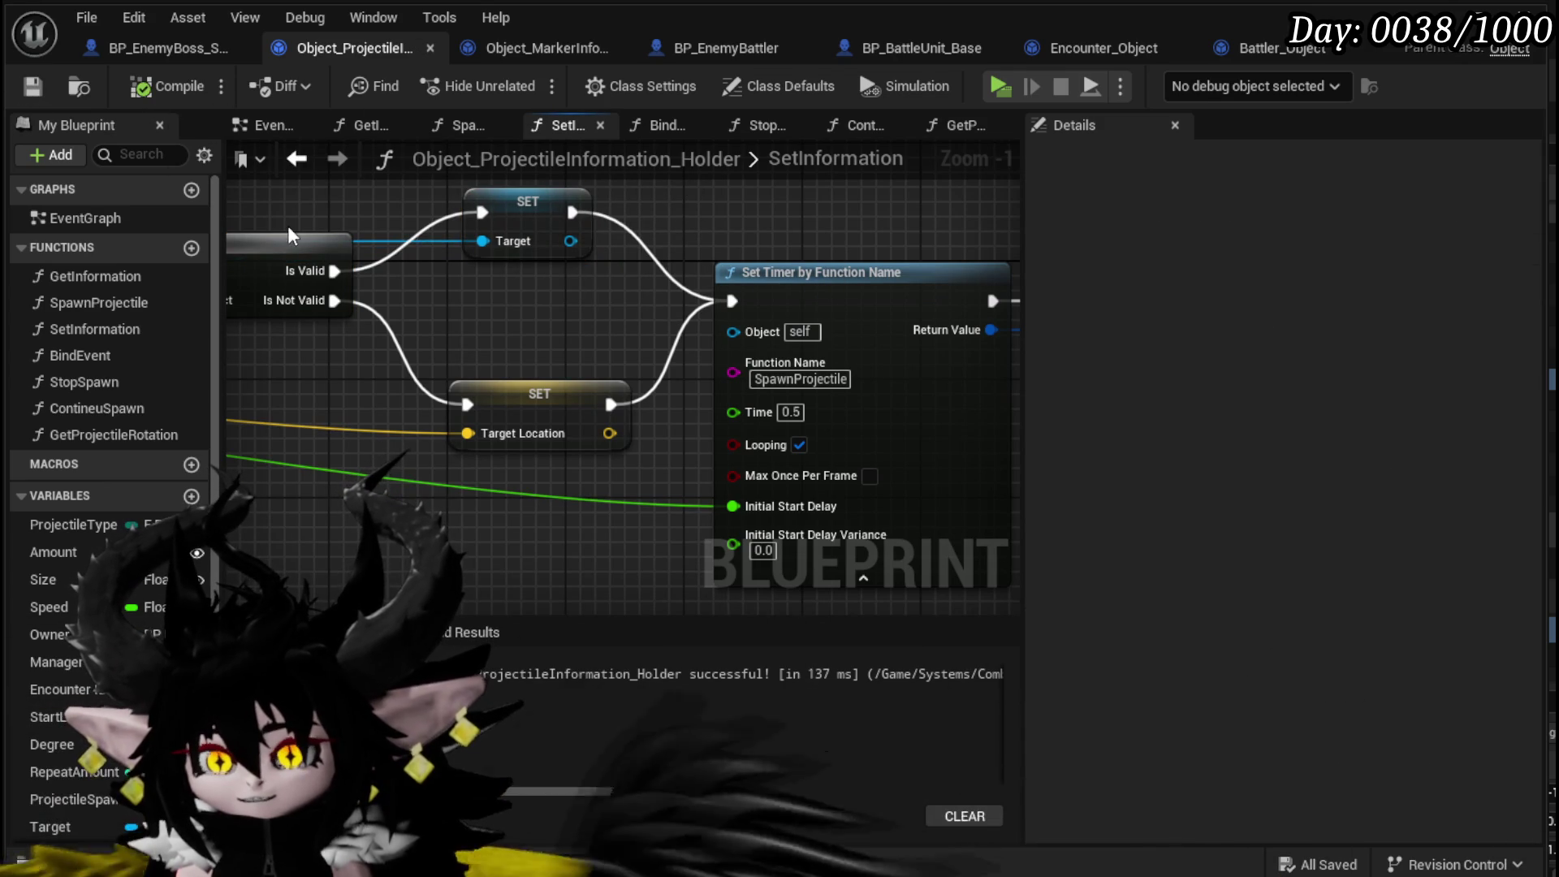
pyautogui.scroll(-3, 586, 307)
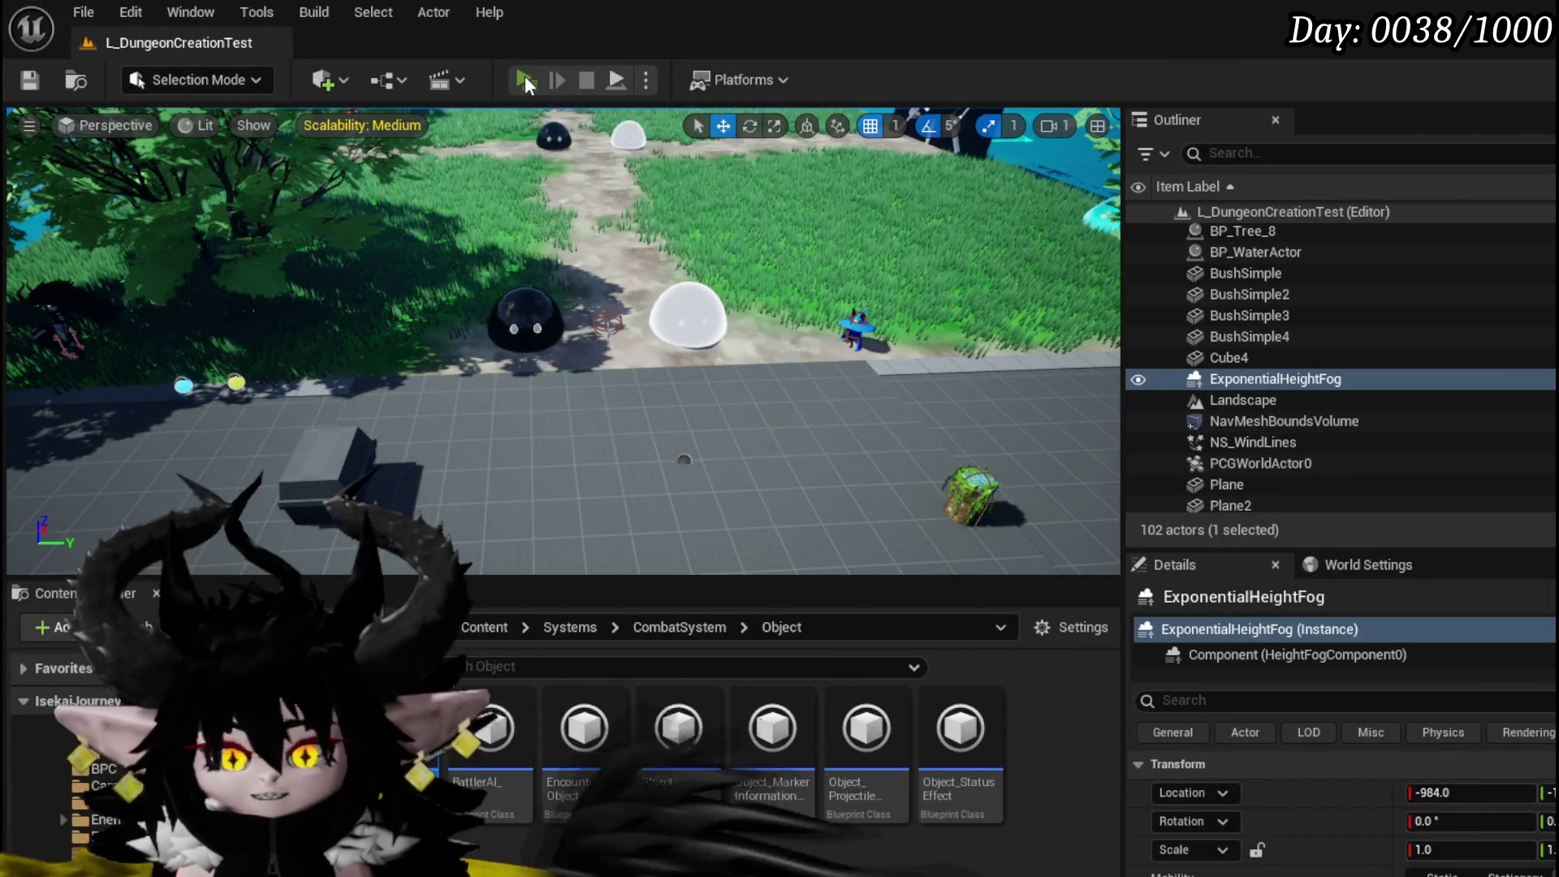
# - Play-test the level, cast the water splash skill against Slime_YY, then stop with Esc
pyautogui.click(525, 77)
pyautogui.press('1')
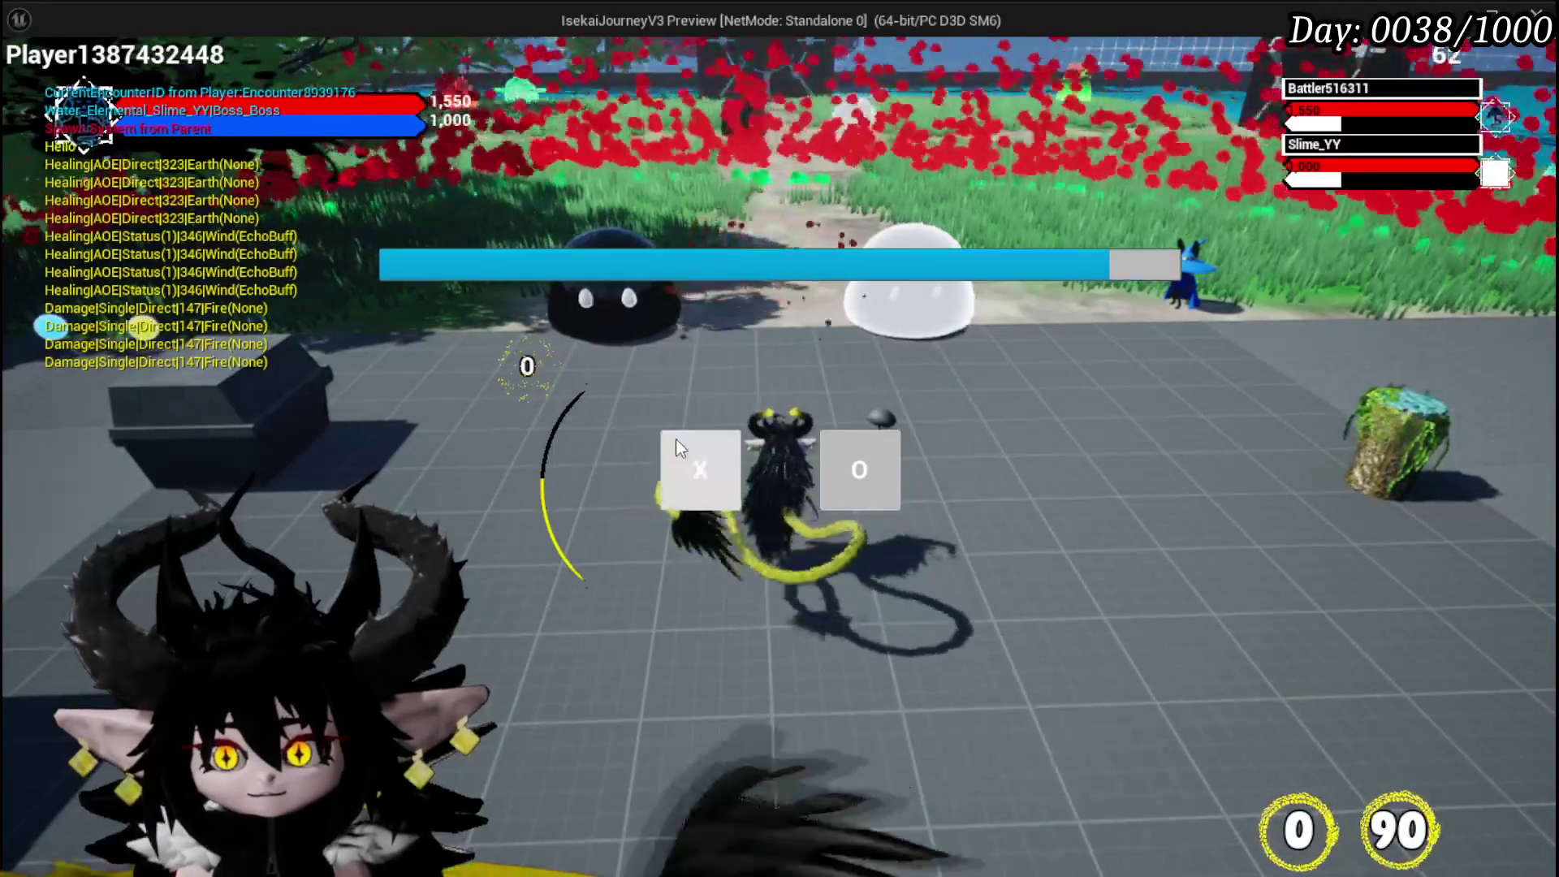
pyautogui.click(676, 442)
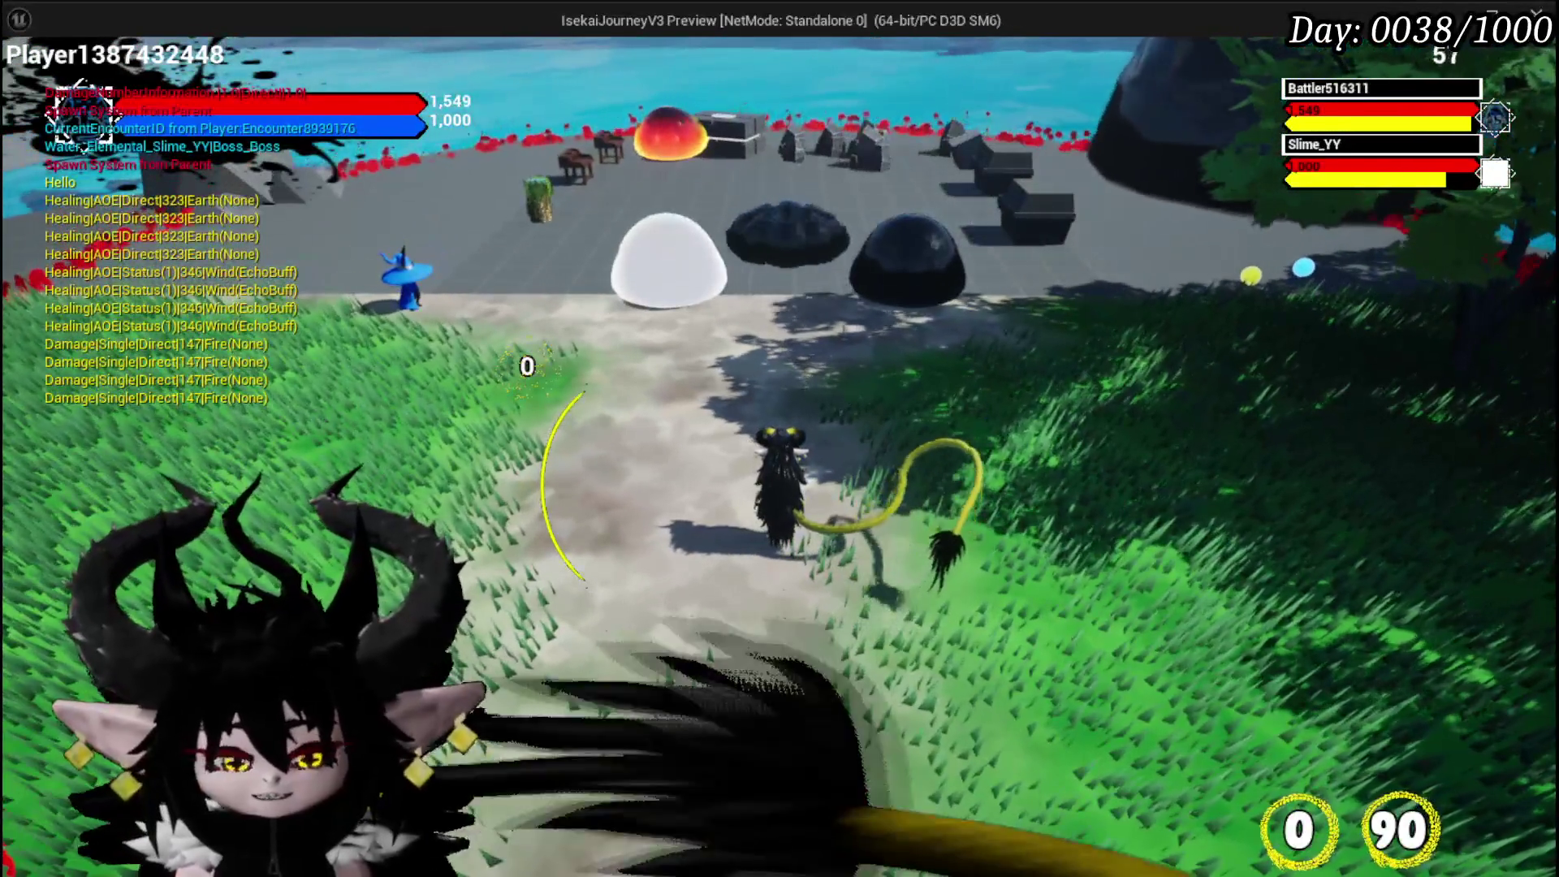
pyautogui.press('Escape')
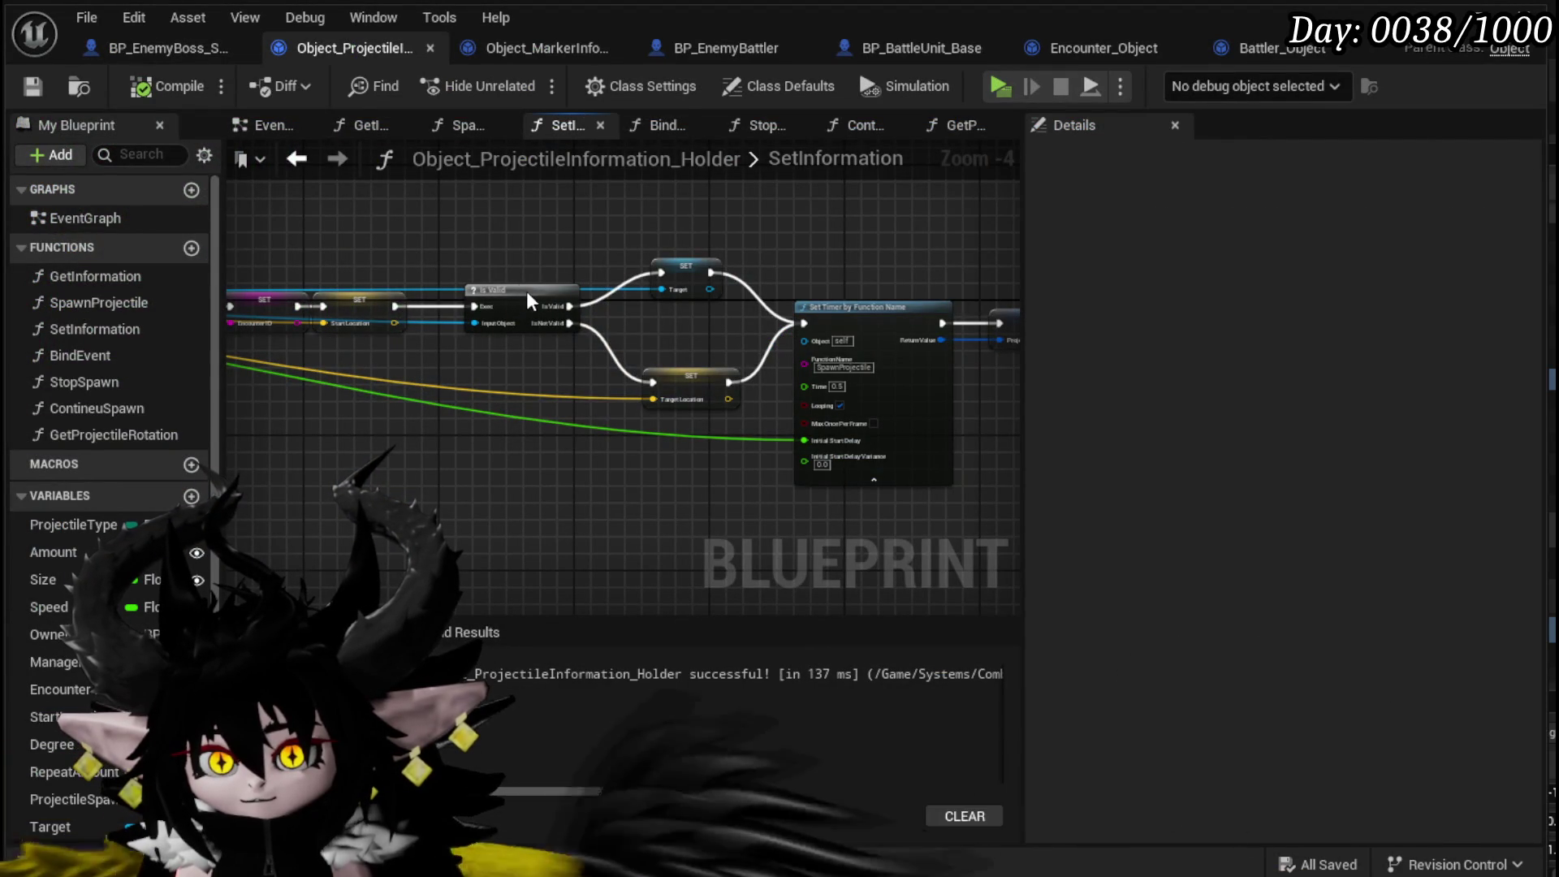
# - Shift the Is Valid, Target and Target Location setter nodes slightly right in SetInformation
pyautogui.moveTo(521, 291); pyautogui.dragTo(572, 291)
pyautogui.moveTo(693, 263); pyautogui.dragTo(726, 265)
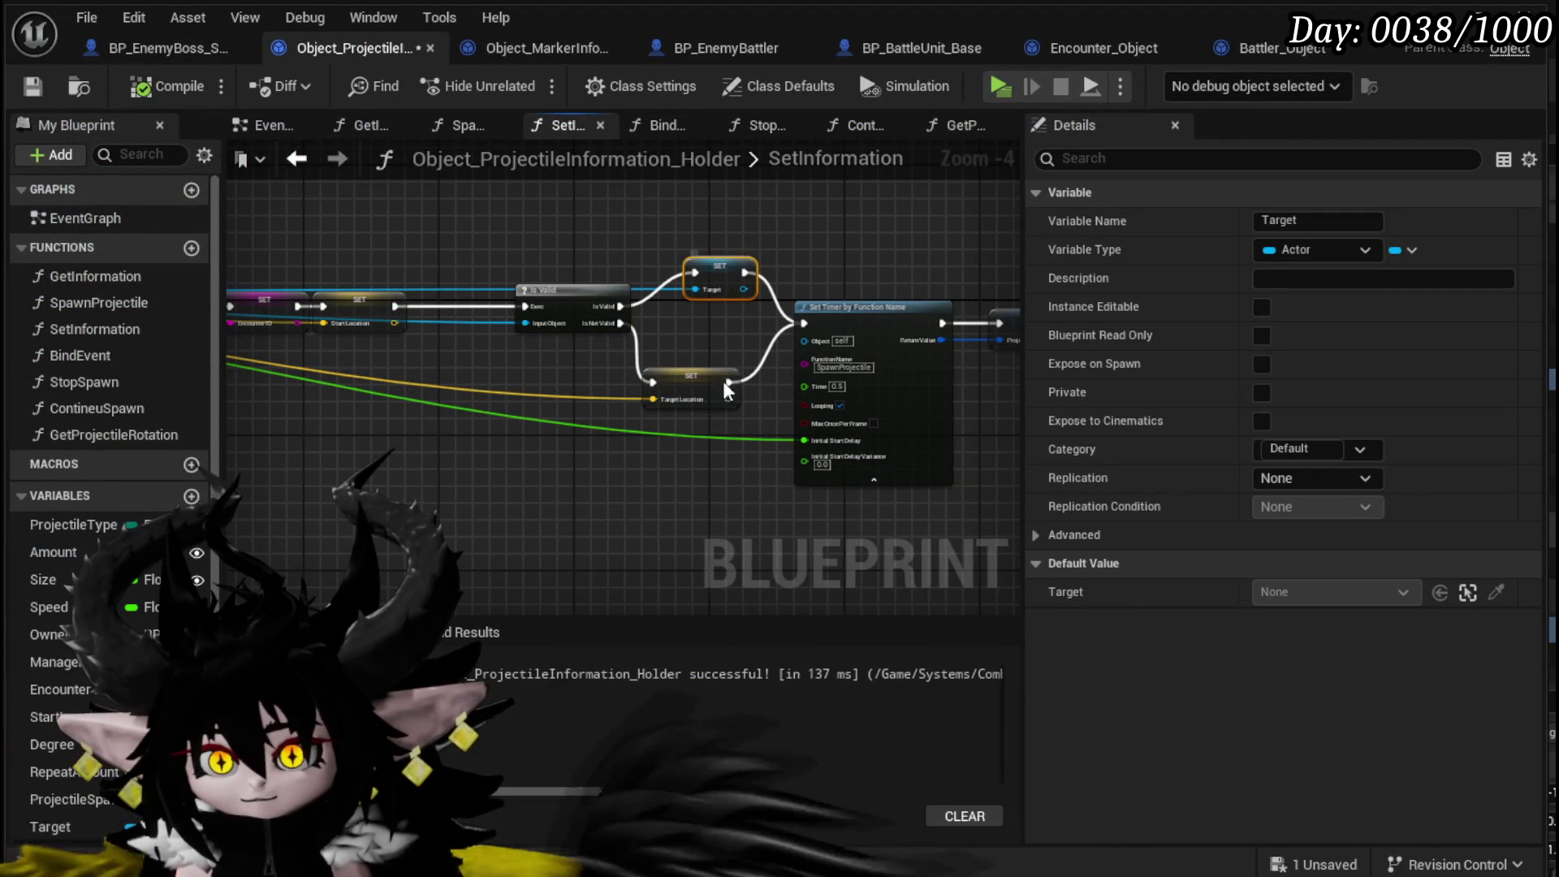
pyautogui.moveTo(708, 380); pyautogui.dragTo(741, 380)
pyautogui.moveTo(448, 392); pyautogui.dragTo(916, 414)
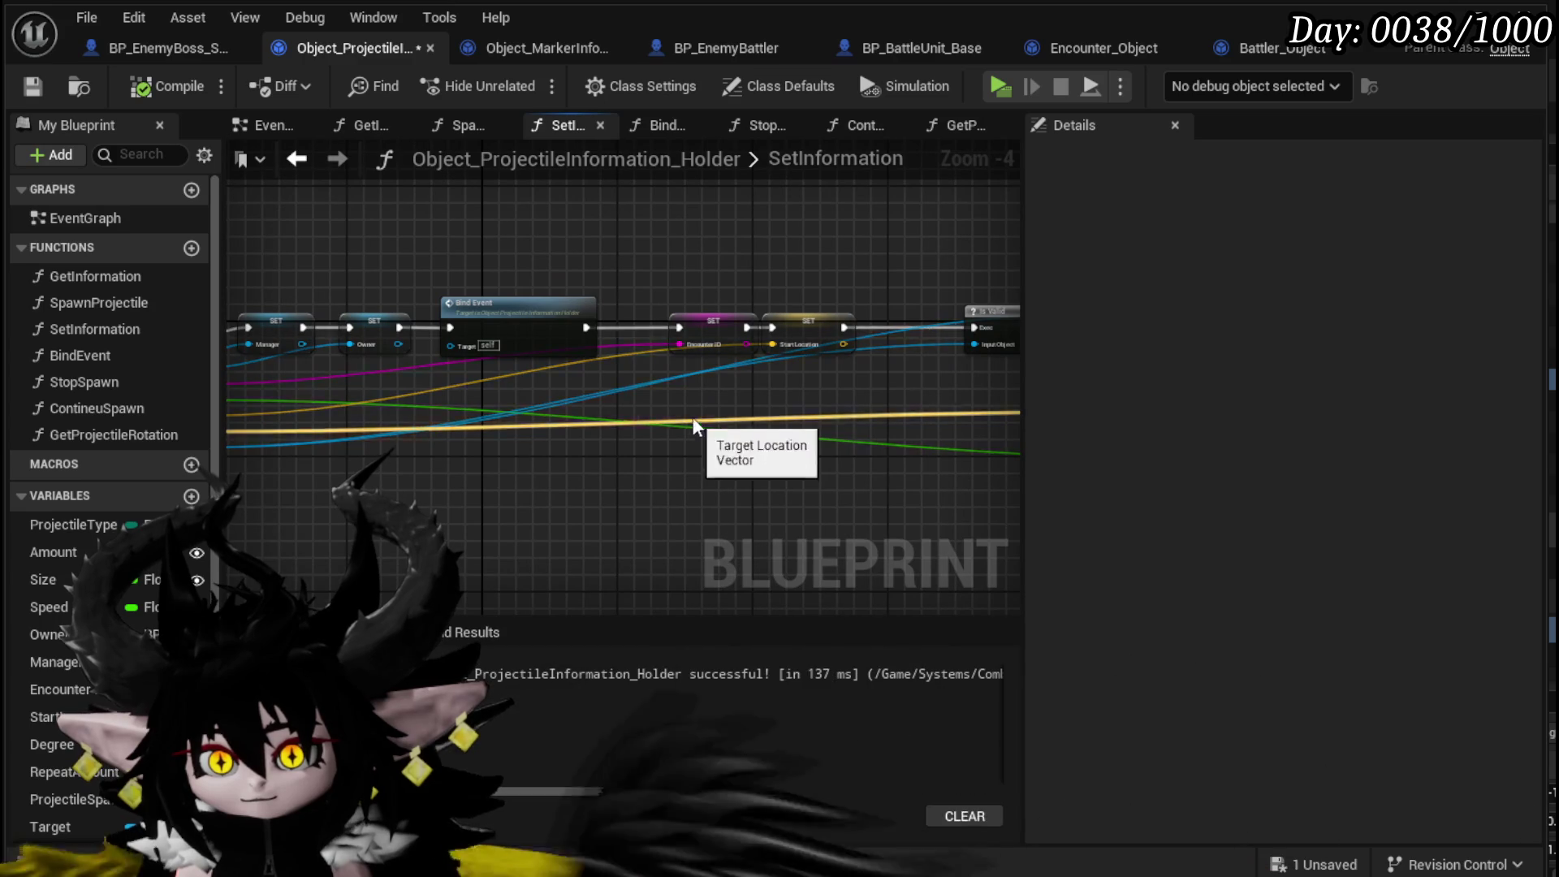
# - Review the Get Arena Location Vector nodes in the slime boss blueprint
pyautogui.click(158, 41)
pyautogui.moveTo(551, 432)
pyautogui.mouseDown()
pyautogui.moveTo(897, 445)
pyautogui.moveTo(845, 446)
pyautogui.moveTo(723, 393)
pyautogui.mouseUp()
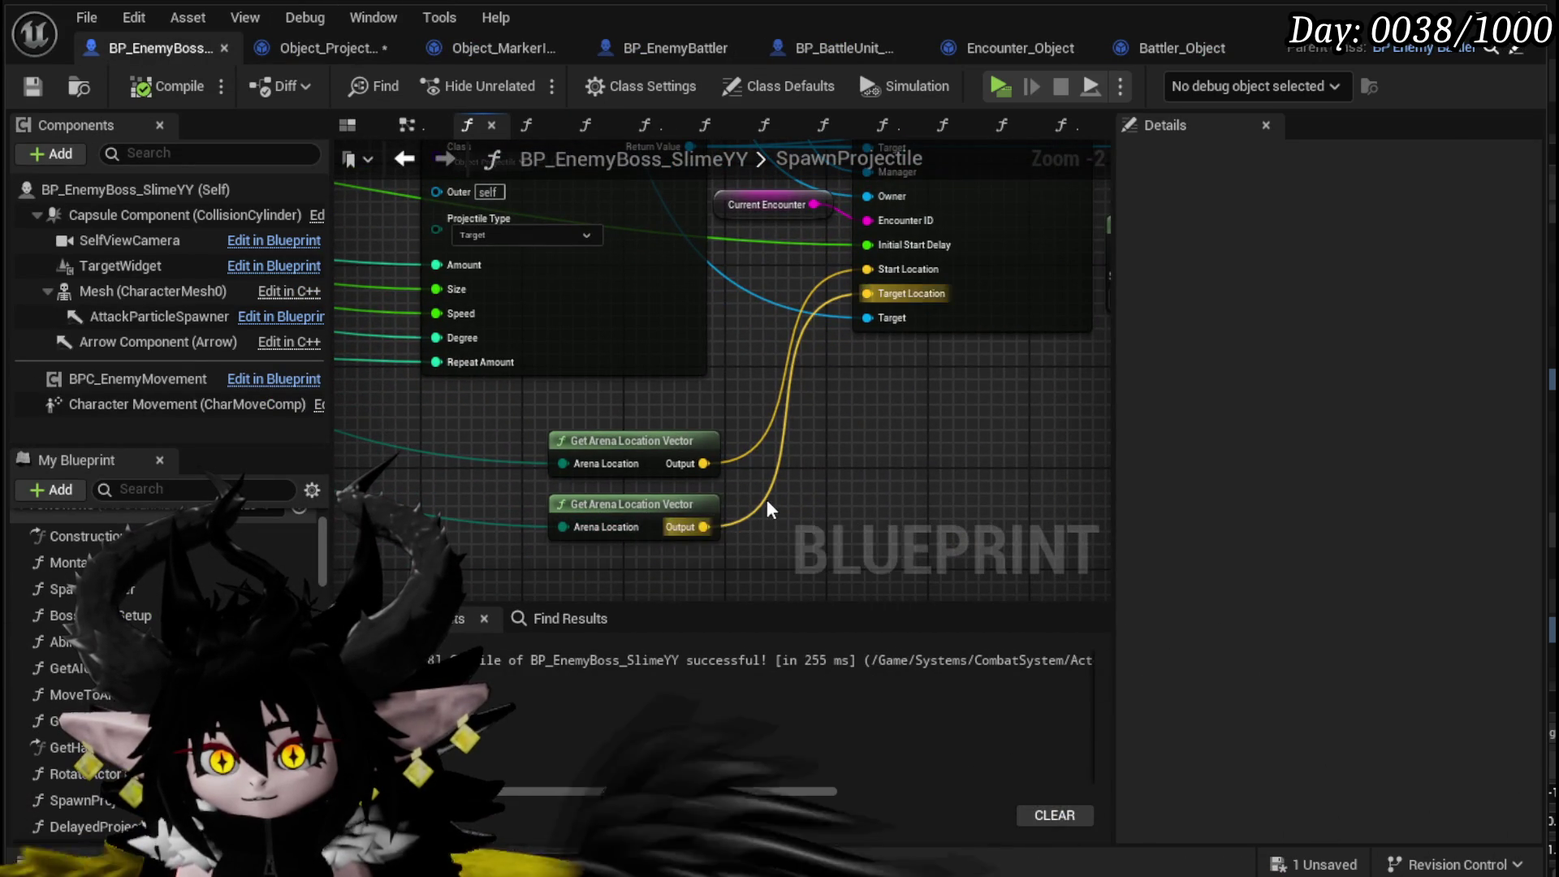
pyautogui.scroll(-1, 769, 497)
pyautogui.scroll(-3, 719, 489)
pyautogui.scroll(3, 652, 485)
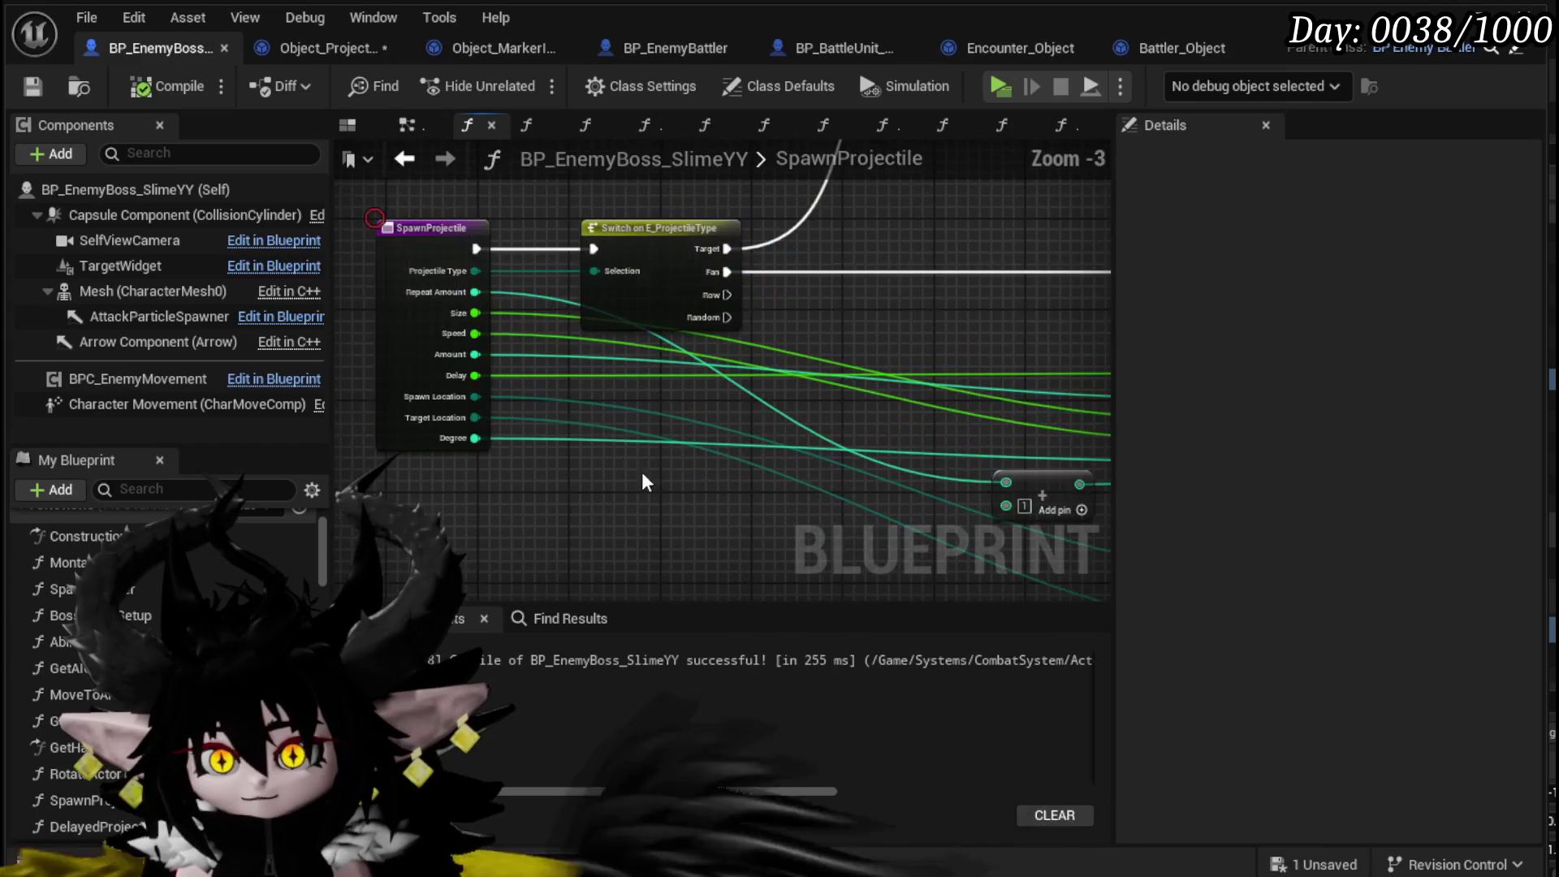
# - Check both Spawn Projectile calls in the boss's event graph, then return to SetInformation
pyautogui.click(404, 159)
pyautogui.scroll(2, 565, 452)
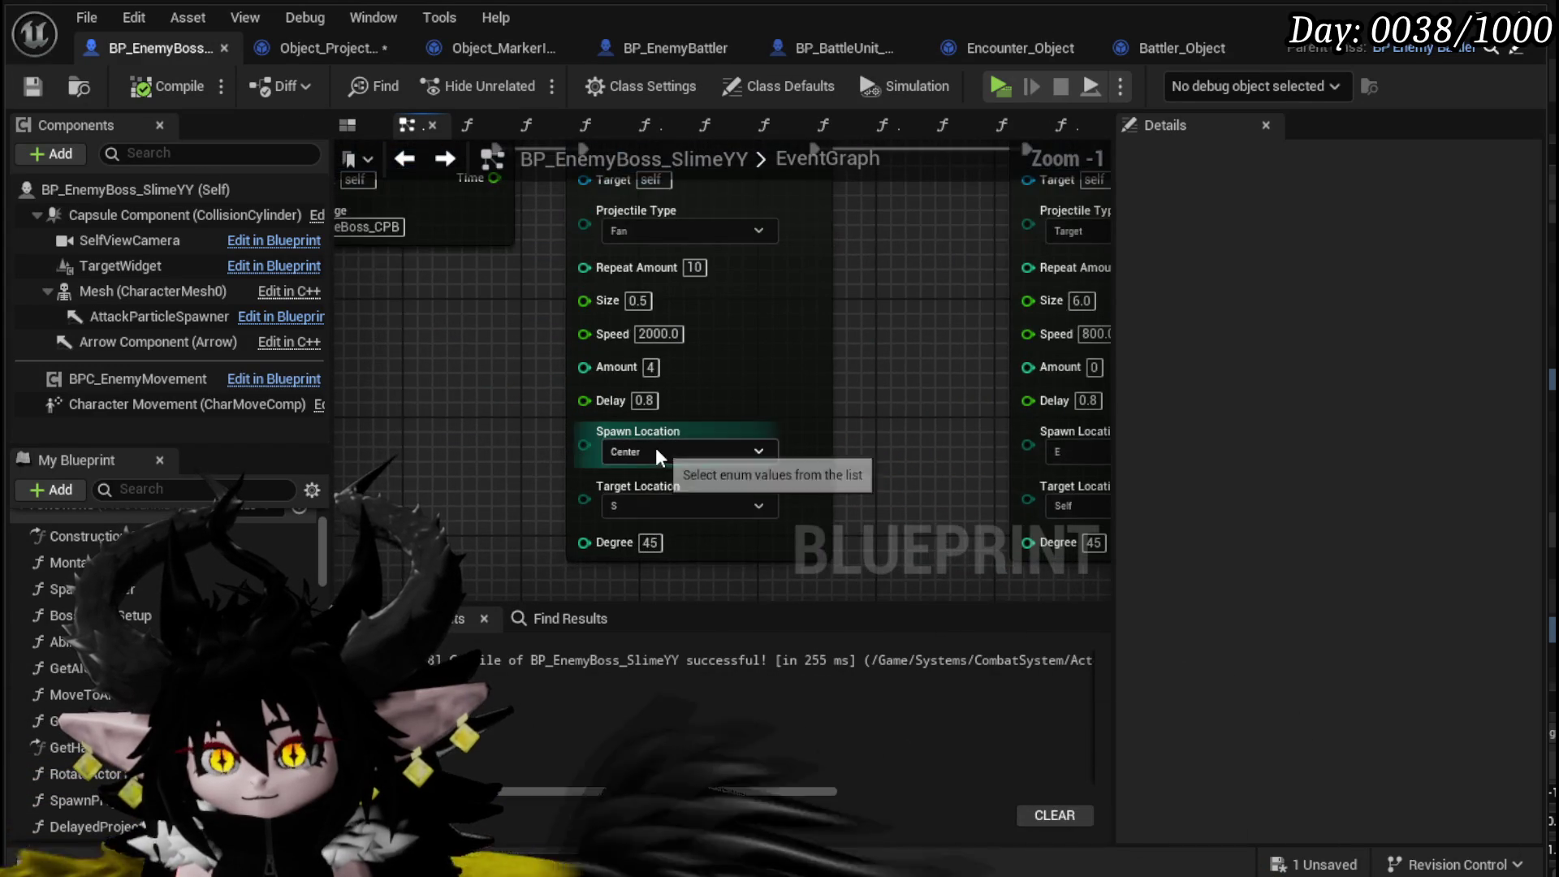
pyautogui.scroll(-1, 505, 413)
pyautogui.moveTo(505, 413)
pyautogui.mouseDown()
pyautogui.moveTo(958, 479)
pyautogui.moveTo(590, 490)
pyautogui.moveTo(569, 460)
pyautogui.mouseUp()
pyautogui.rightClick(933, 307)
pyautogui.press('Escape')
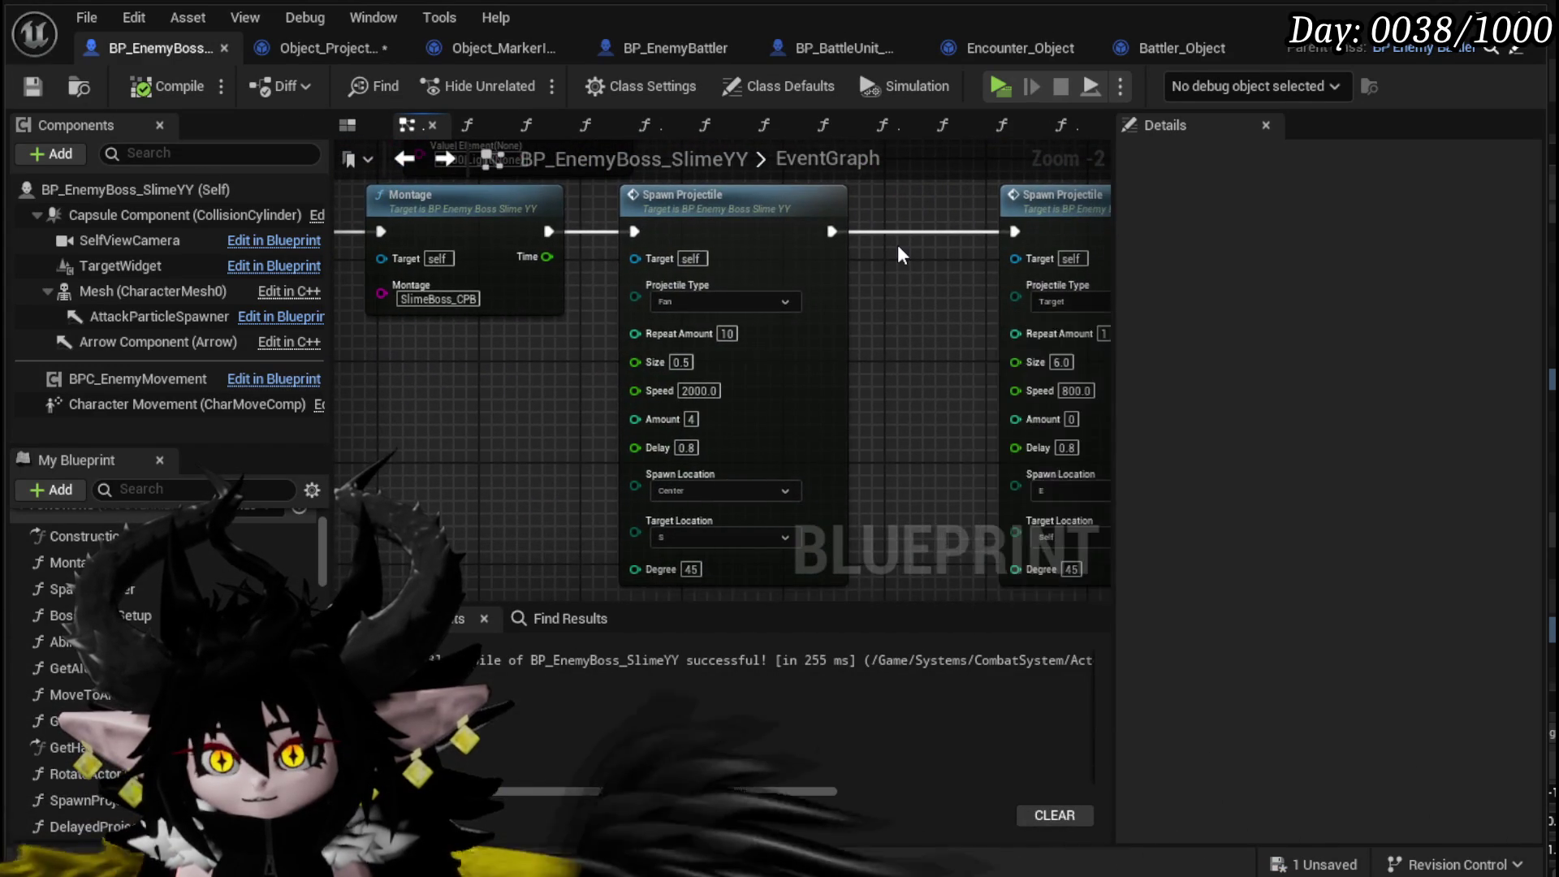
pyautogui.scroll(-5, 721, 253)
pyautogui.scroll(5, 609, 447)
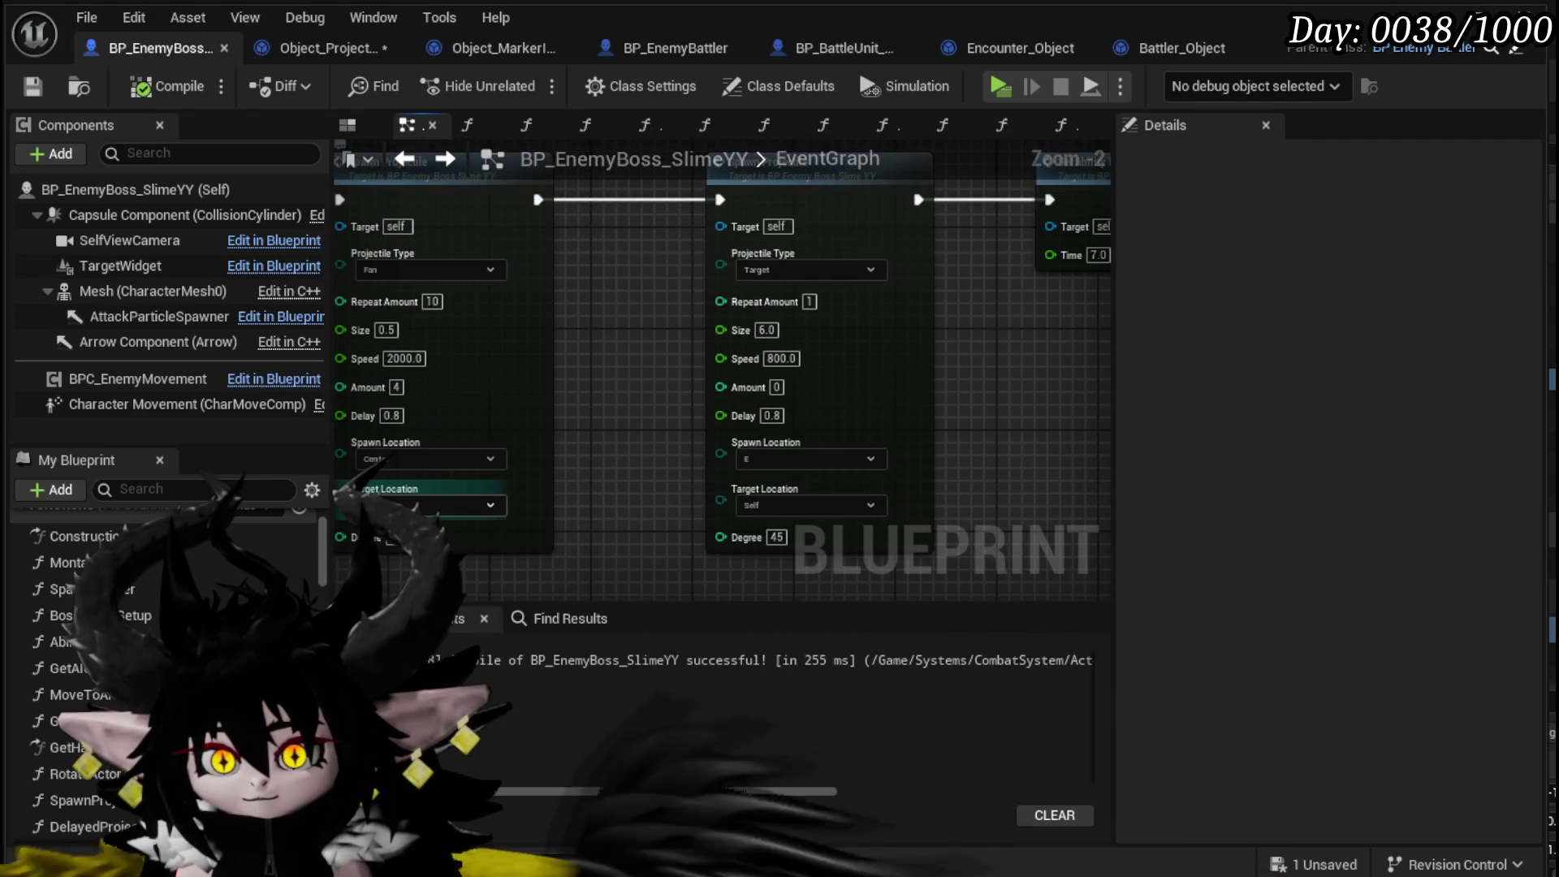
pyautogui.moveTo(648, 488); pyautogui.dragTo(771, 485)
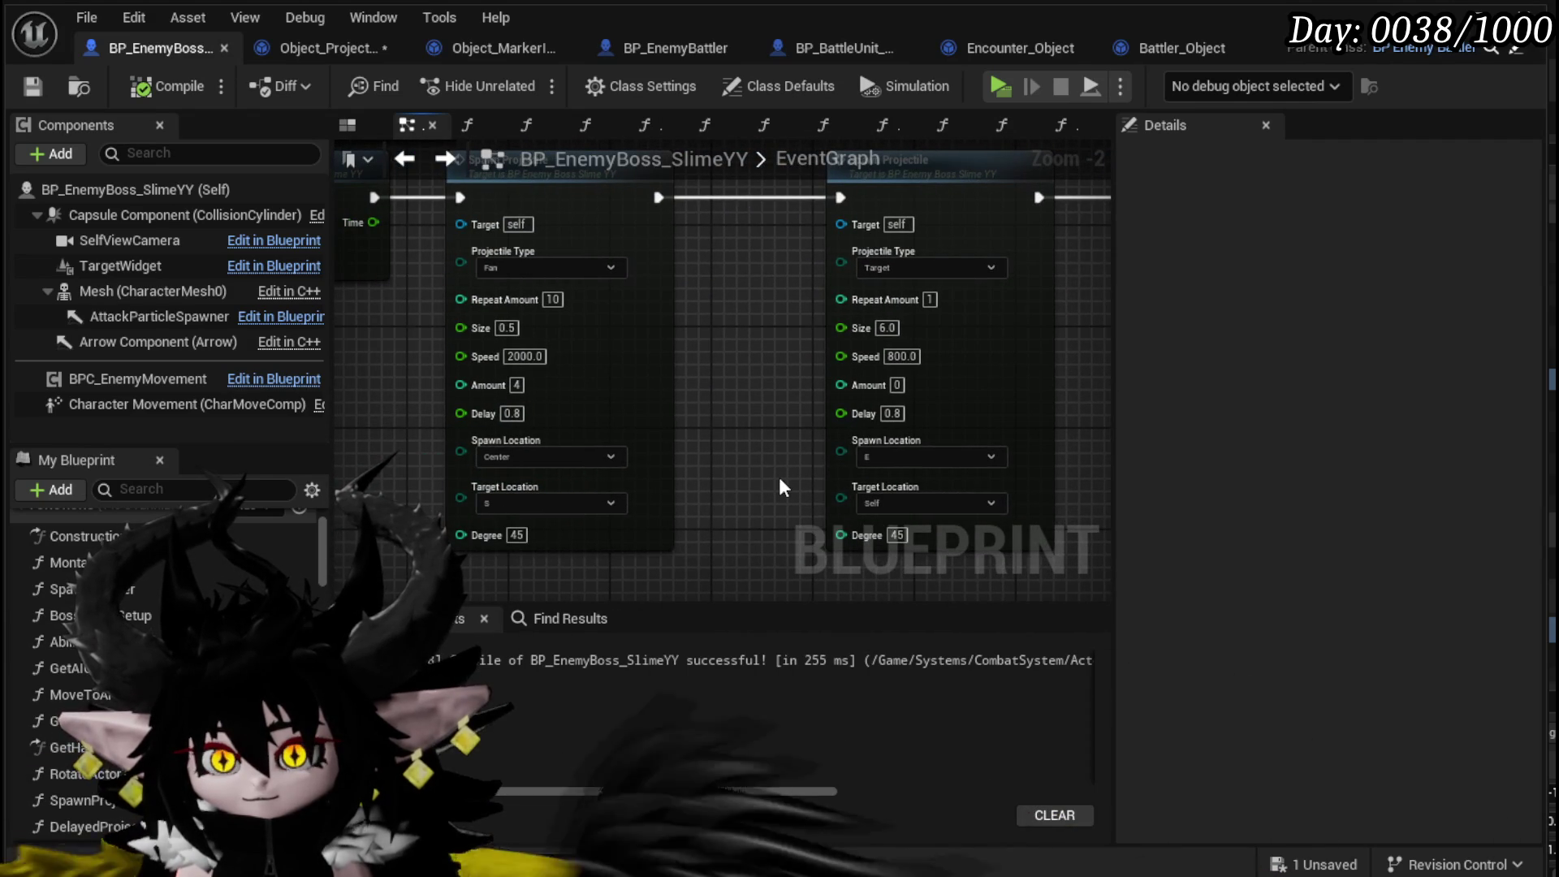
pyautogui.click(355, 57)
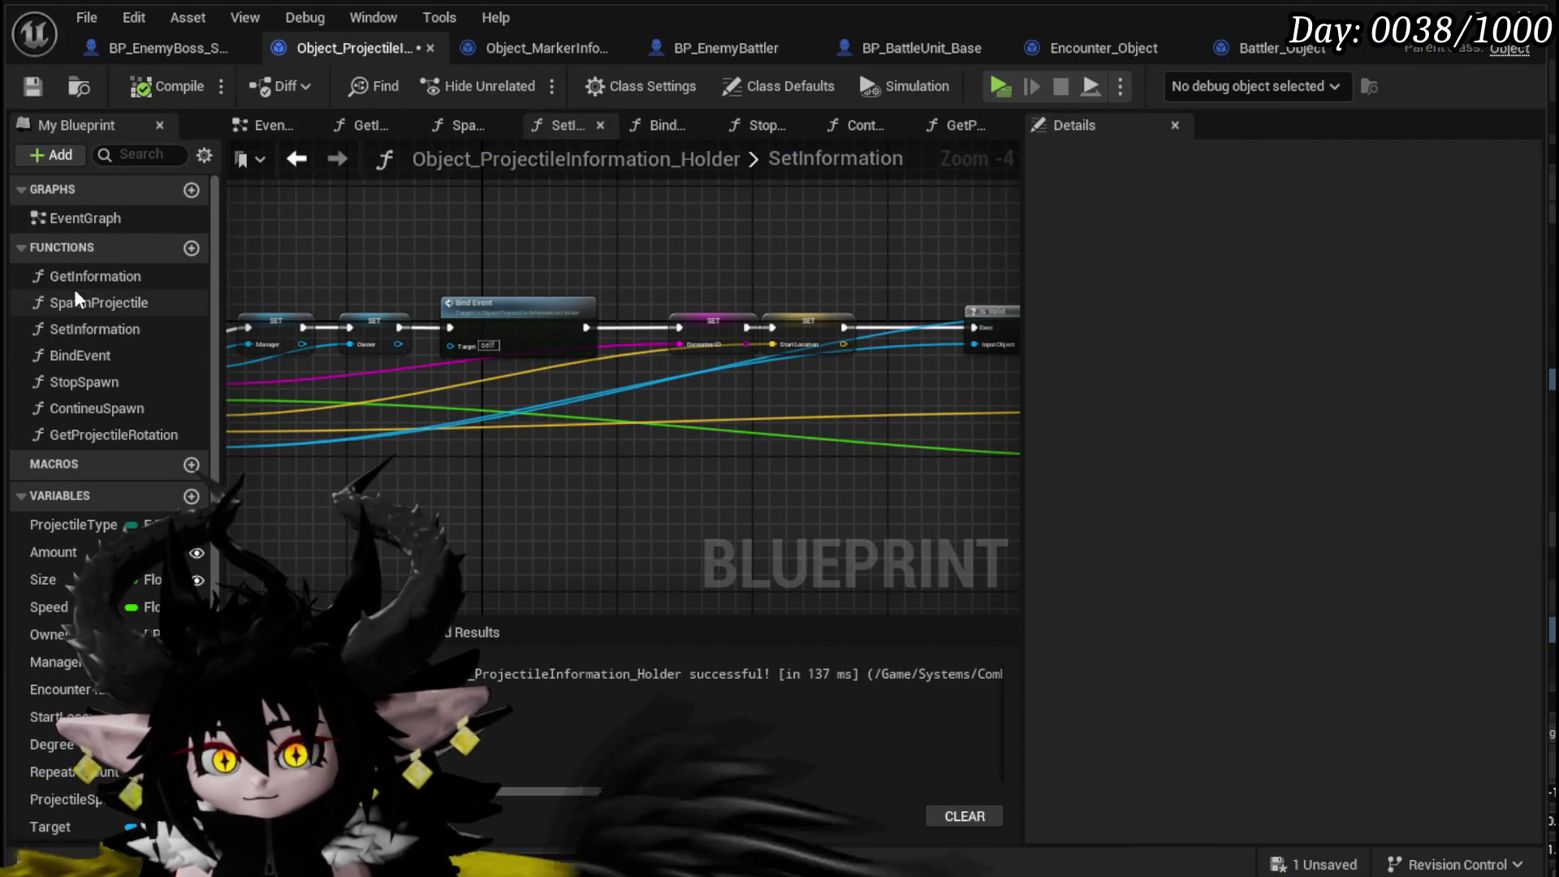
# - Remove the roll and pitch links into GetProjectileRotation's Make Rotator, compile, and launch a play test
pyautogui.doubleClick(96, 437)
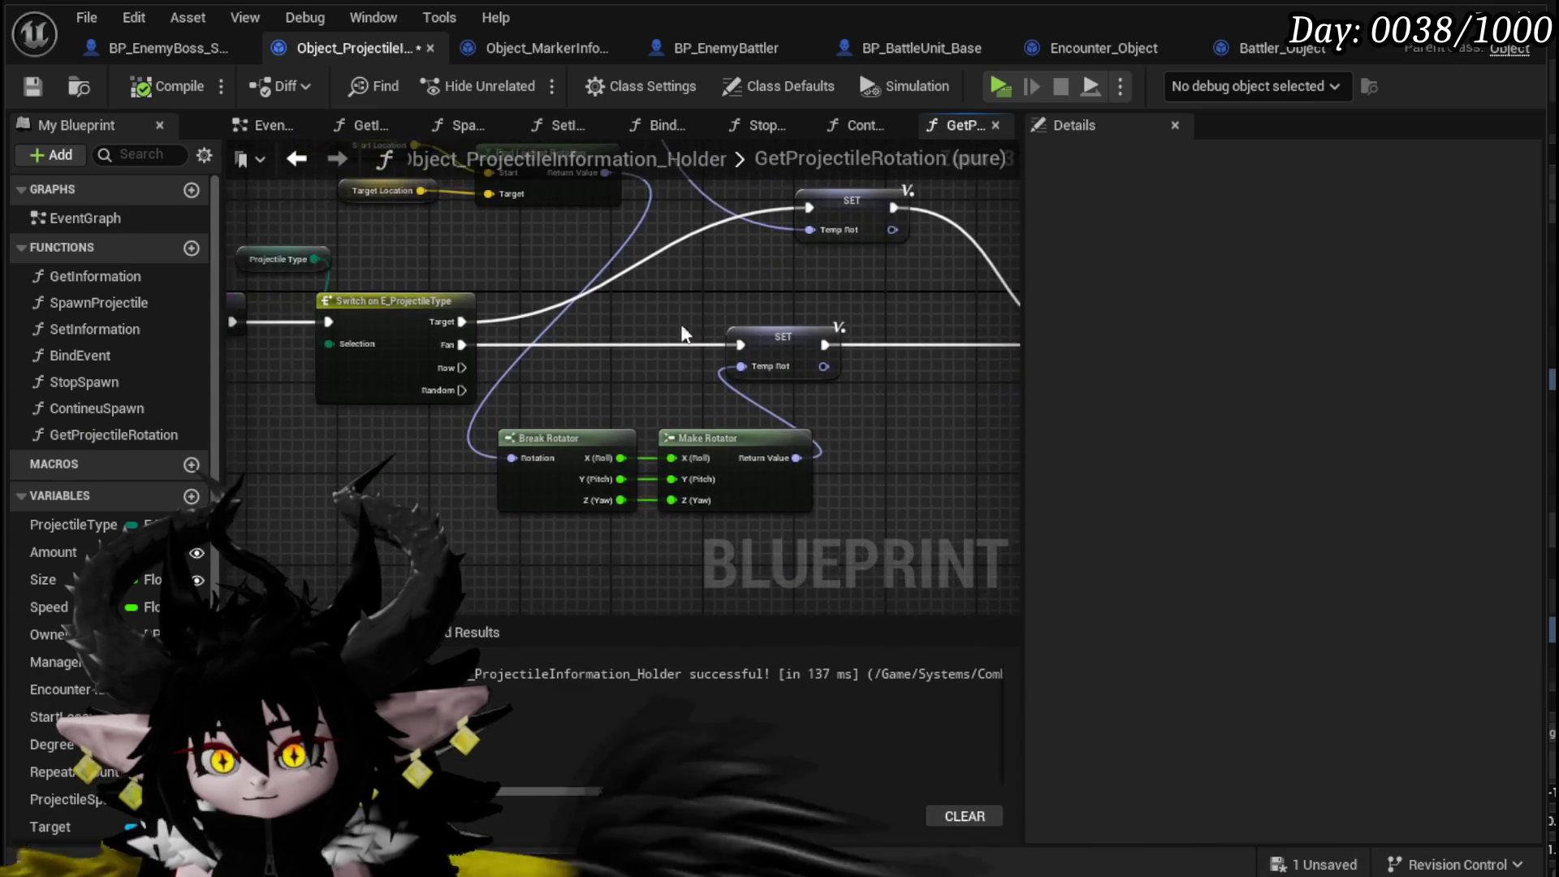
pyautogui.keyDown('alt'); pyautogui.click(622, 458); pyautogui.keyUp('alt')
pyautogui.keyDown('alt'); pyautogui.click(621, 479); pyautogui.keyUp('alt')
pyautogui.click(138, 88)
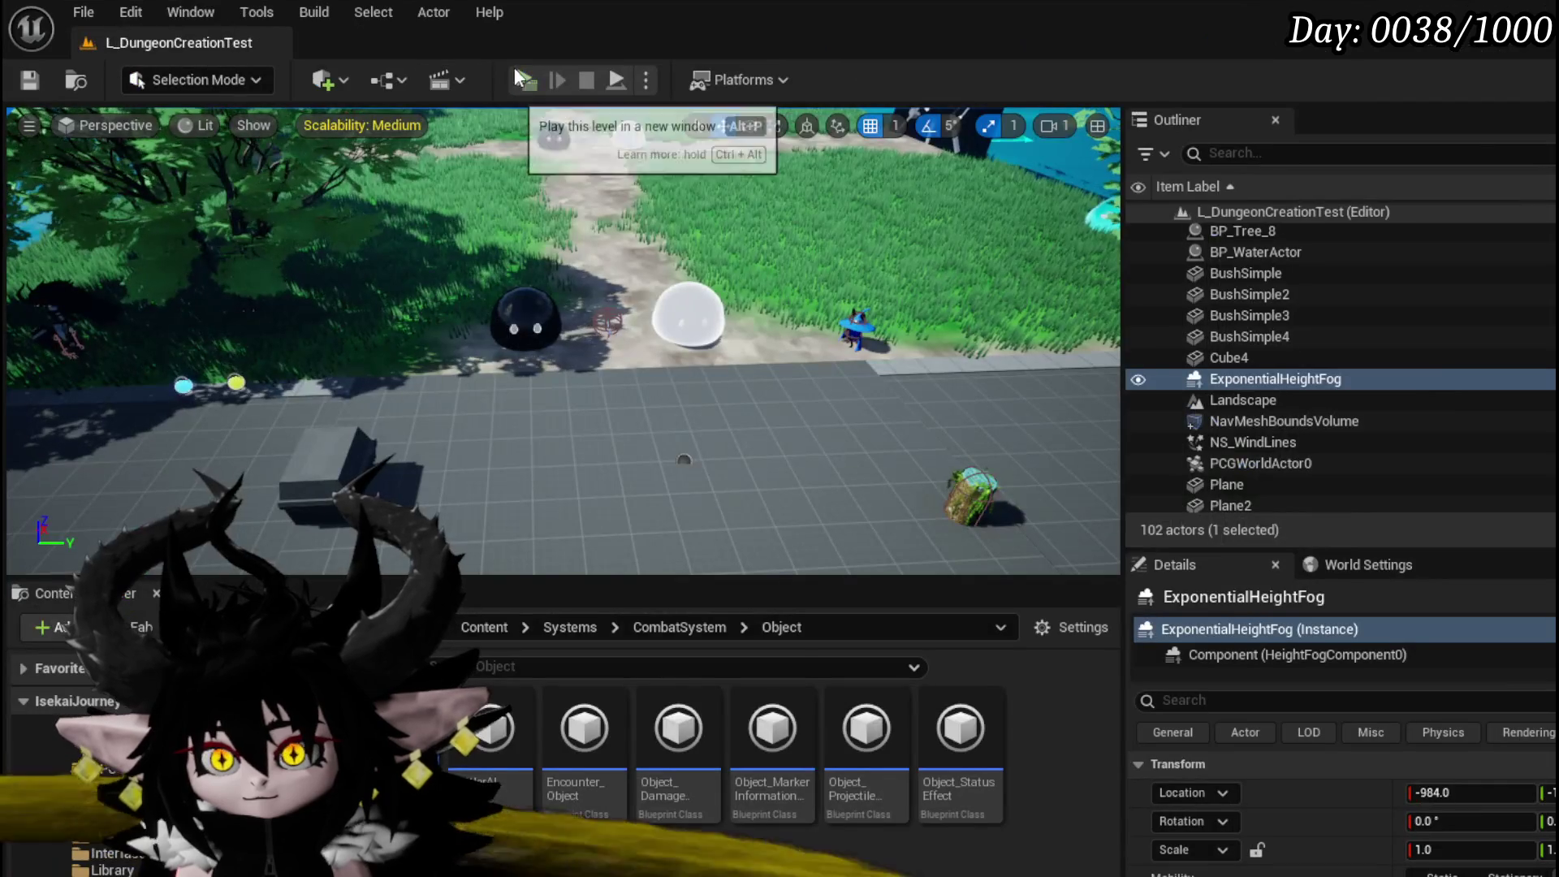
pyautogui.click(519, 81)
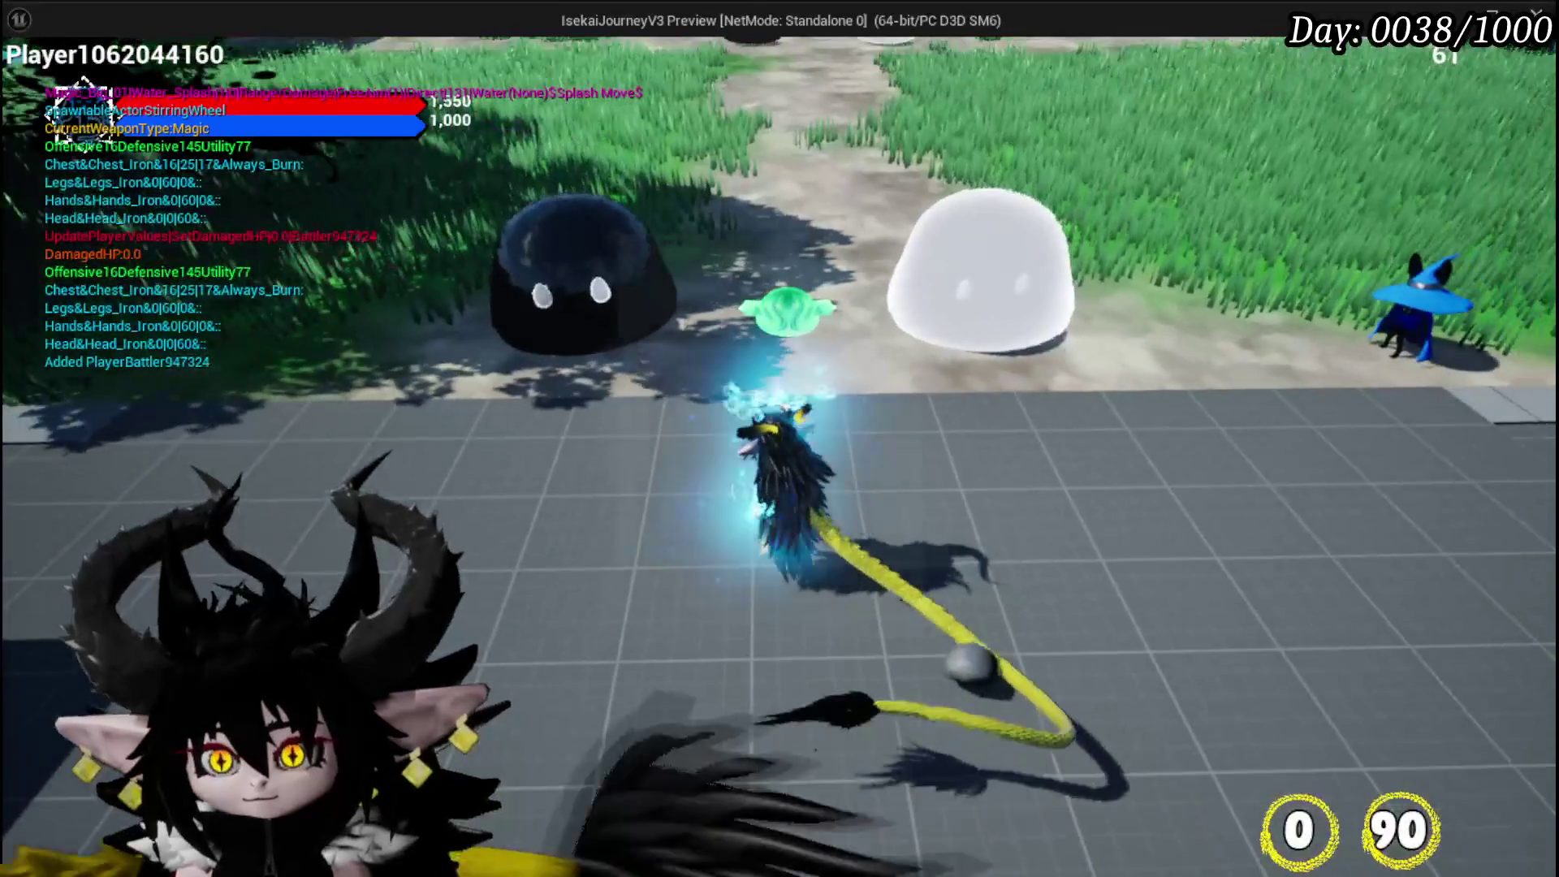
# - Cast the water attack (key 1) at the slimes, then end the session with Esc
pyautogui.press('1')
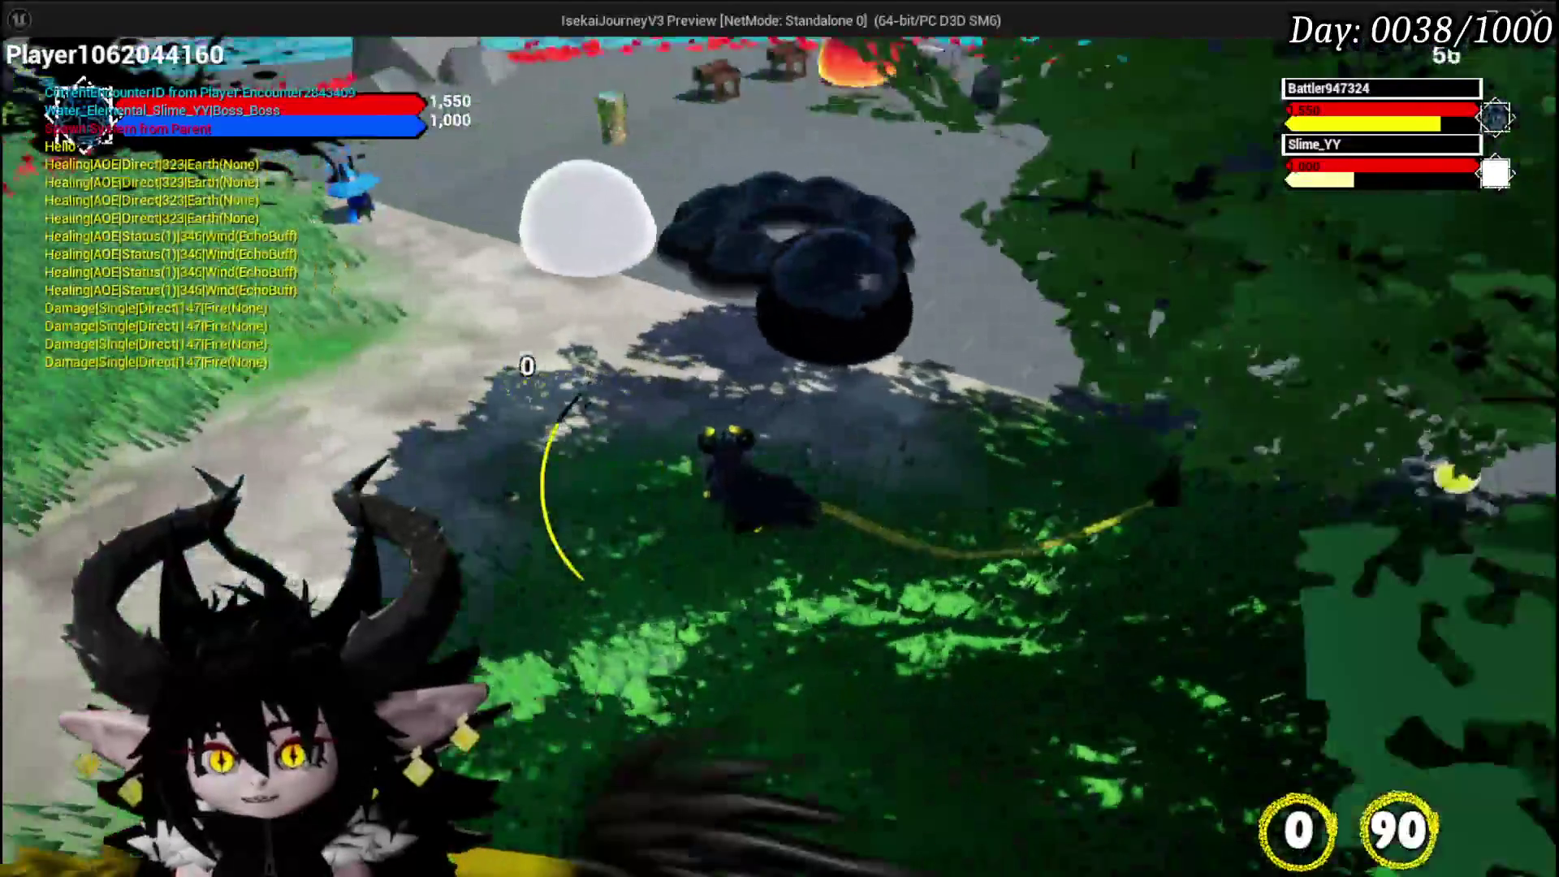
pyautogui.press('Escape')
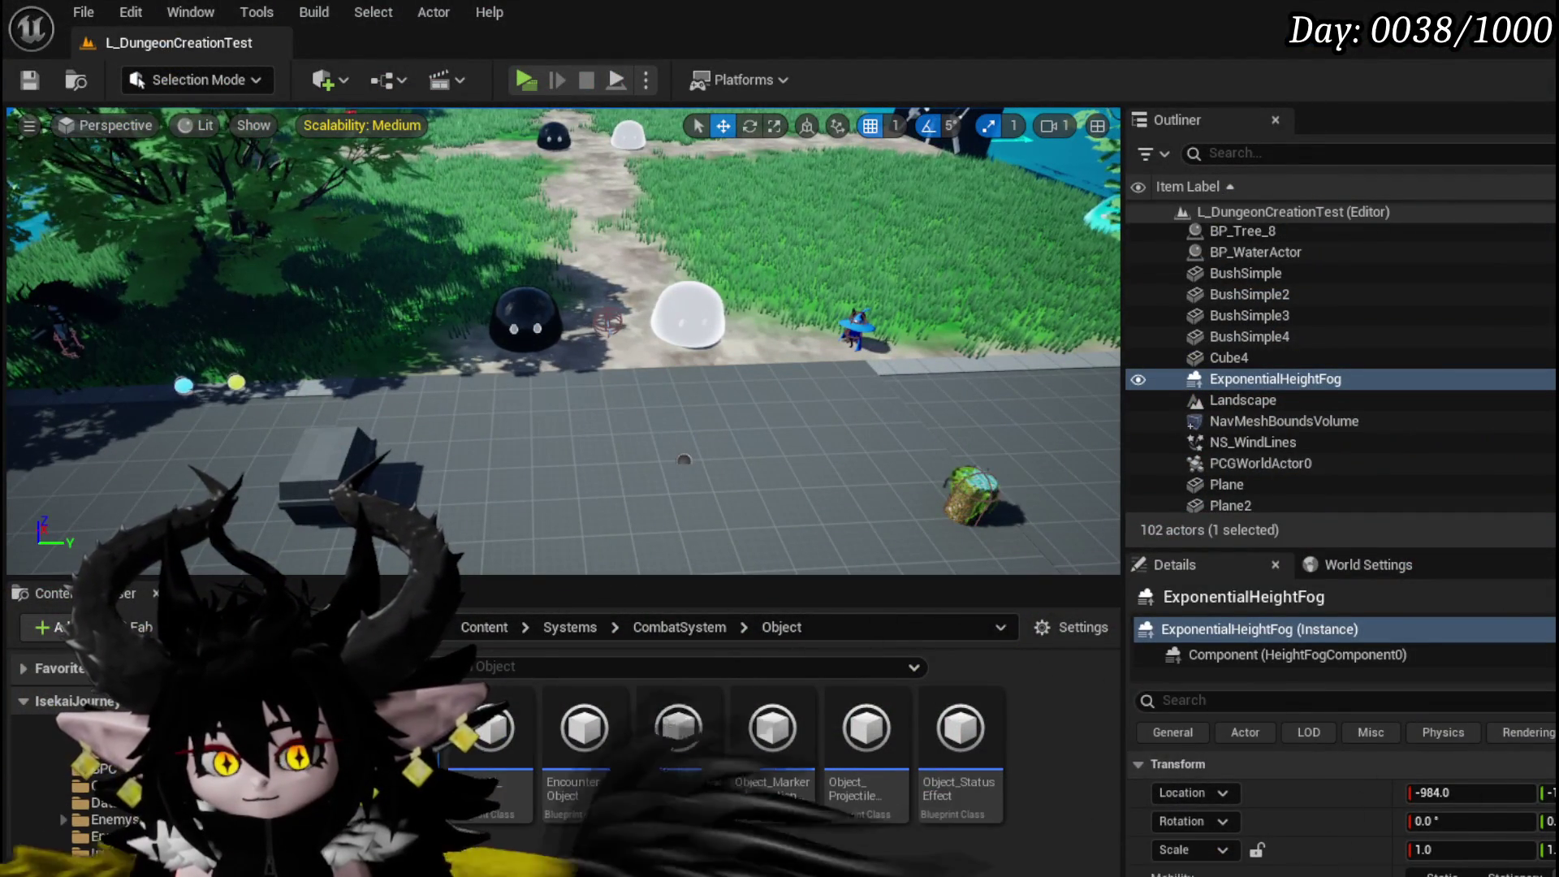
# - Add a breakpoint on GetProjectileRotation's Return Node
pyautogui.scroll(2, 556, 593)
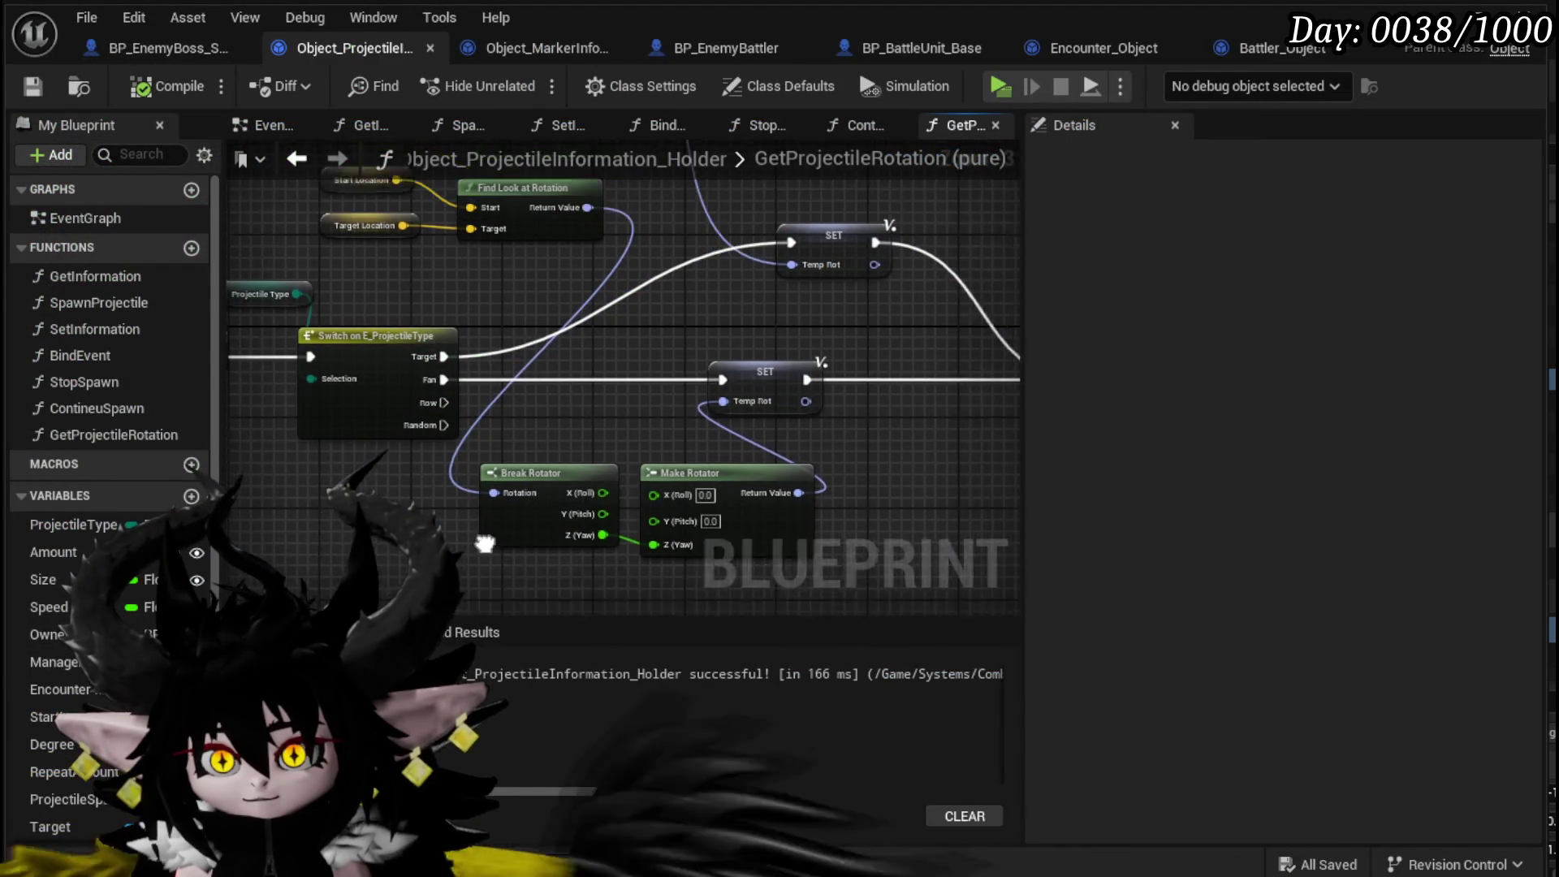
pyautogui.moveTo(557, 593); pyautogui.dragTo(375, 519)
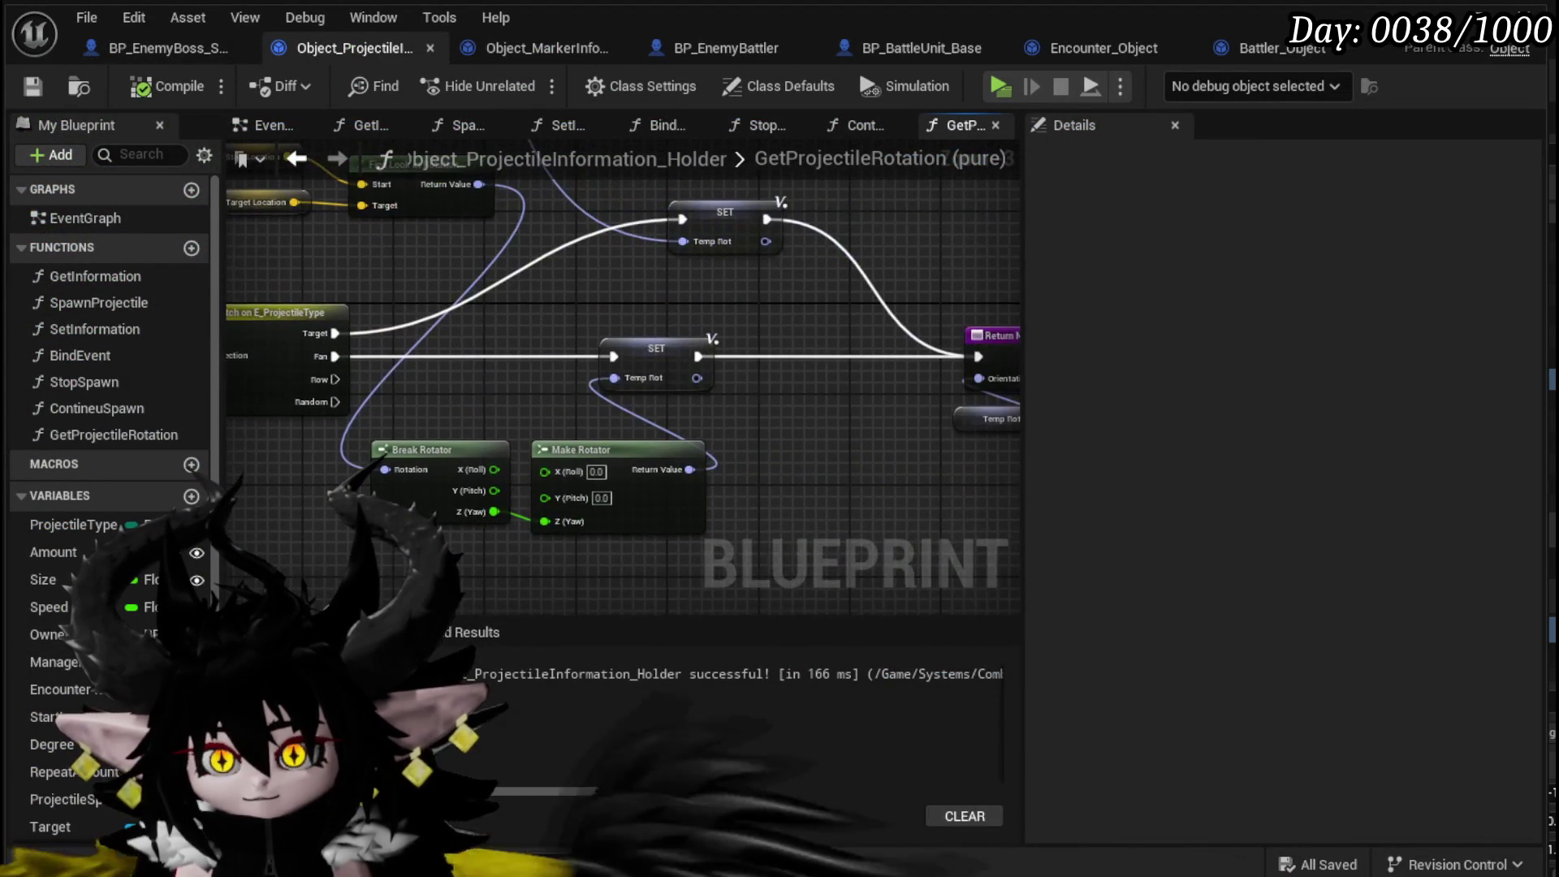
pyautogui.moveTo(768, 492)
pyautogui.mouseDown()
pyautogui.moveTo(926, 550)
pyautogui.moveTo(621, 519)
pyautogui.mouseUp()
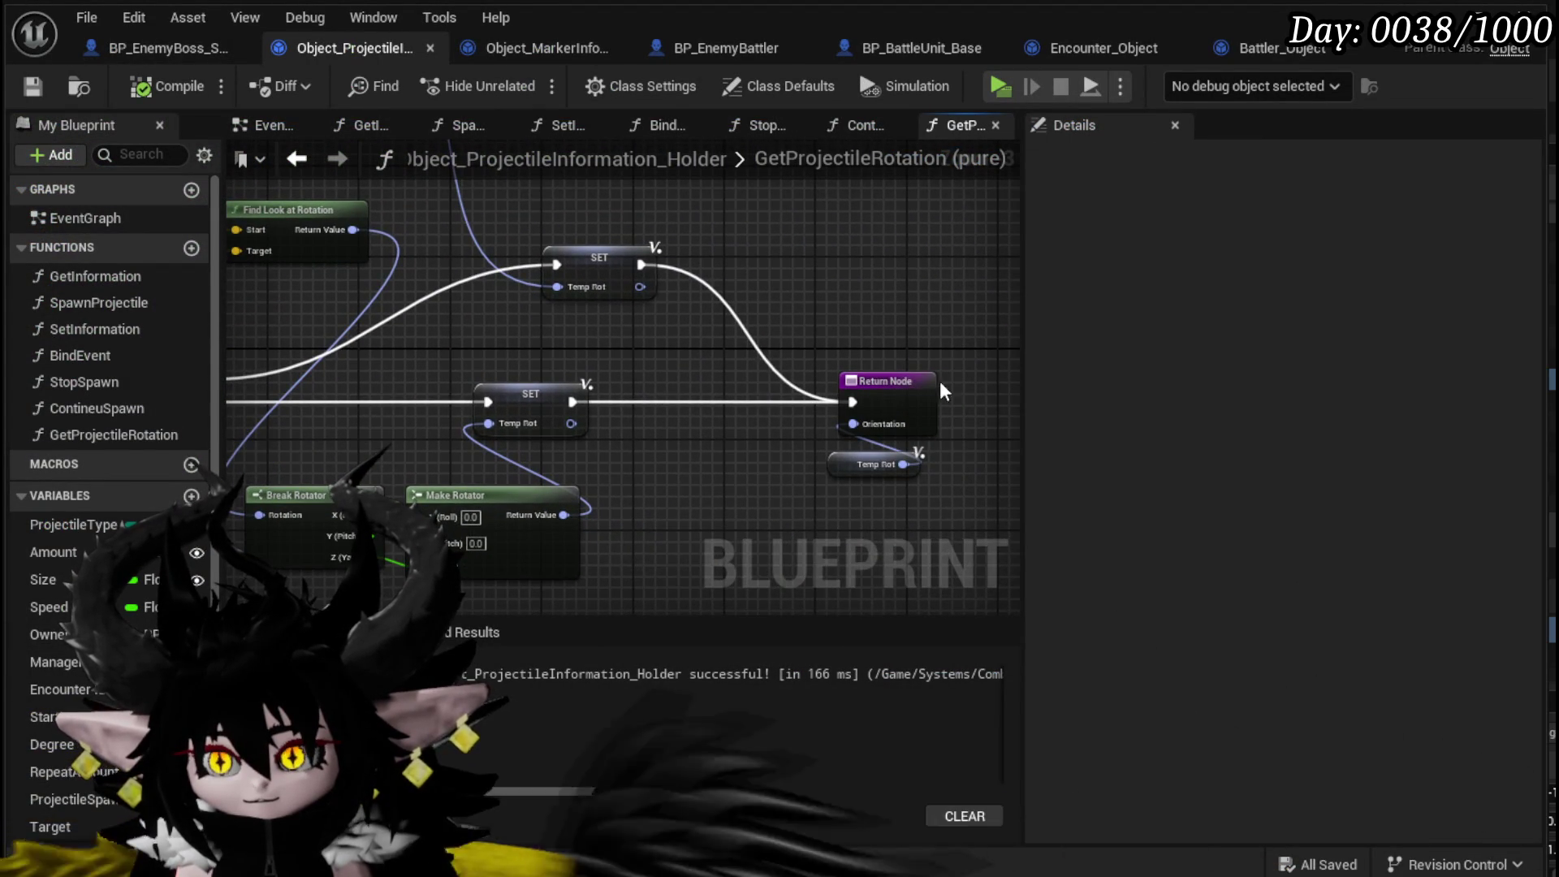
pyautogui.rightClick(889, 386)
pyautogui.click(933, 778)
pyautogui.click(651, 503)
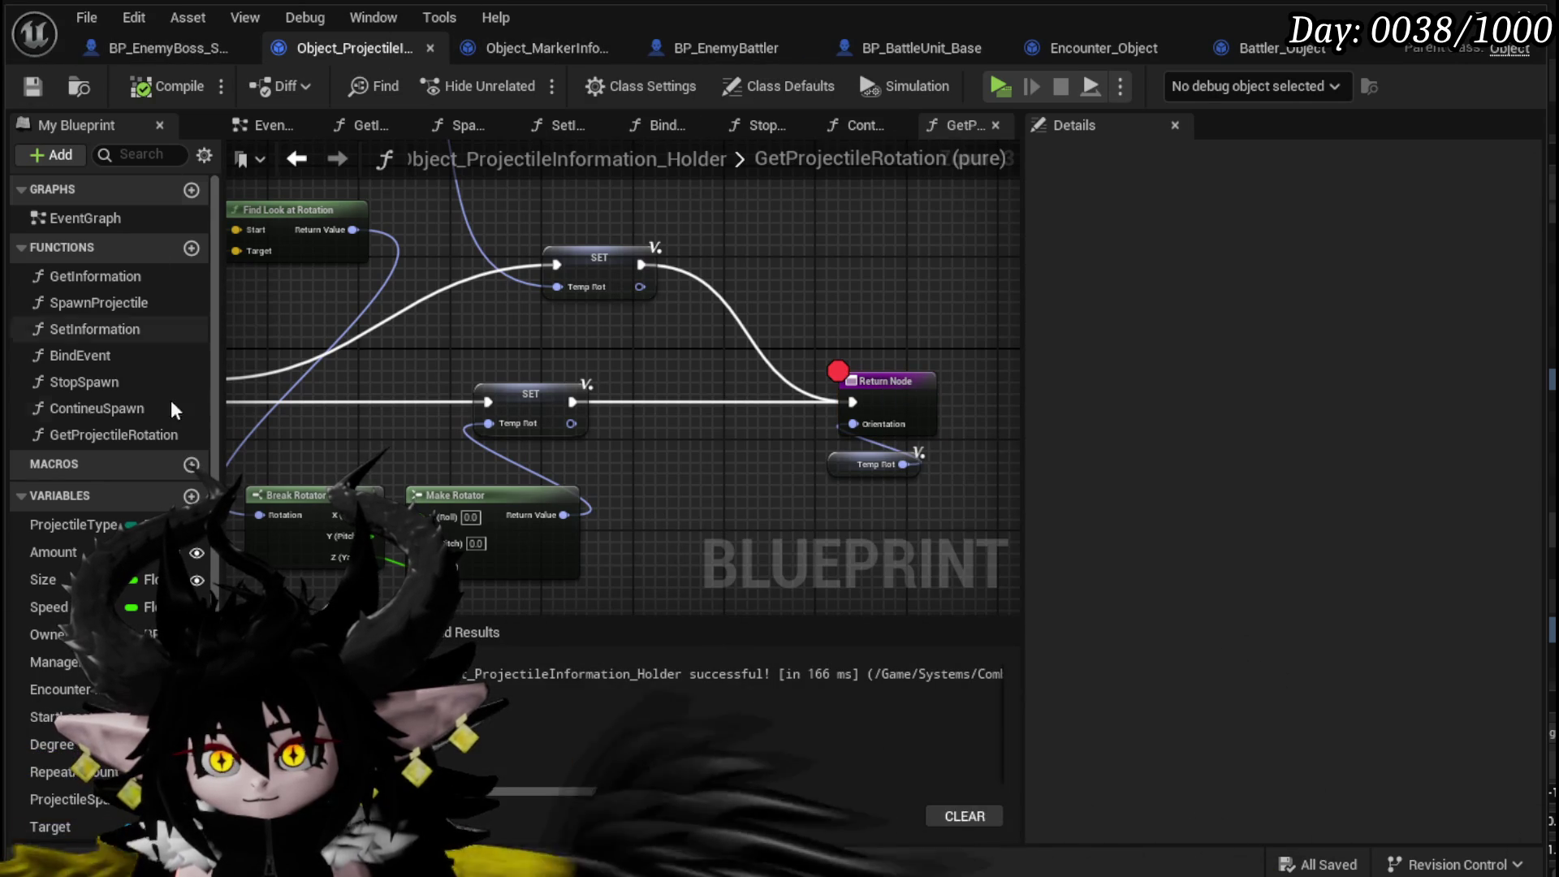
pyautogui.click(516, 44)
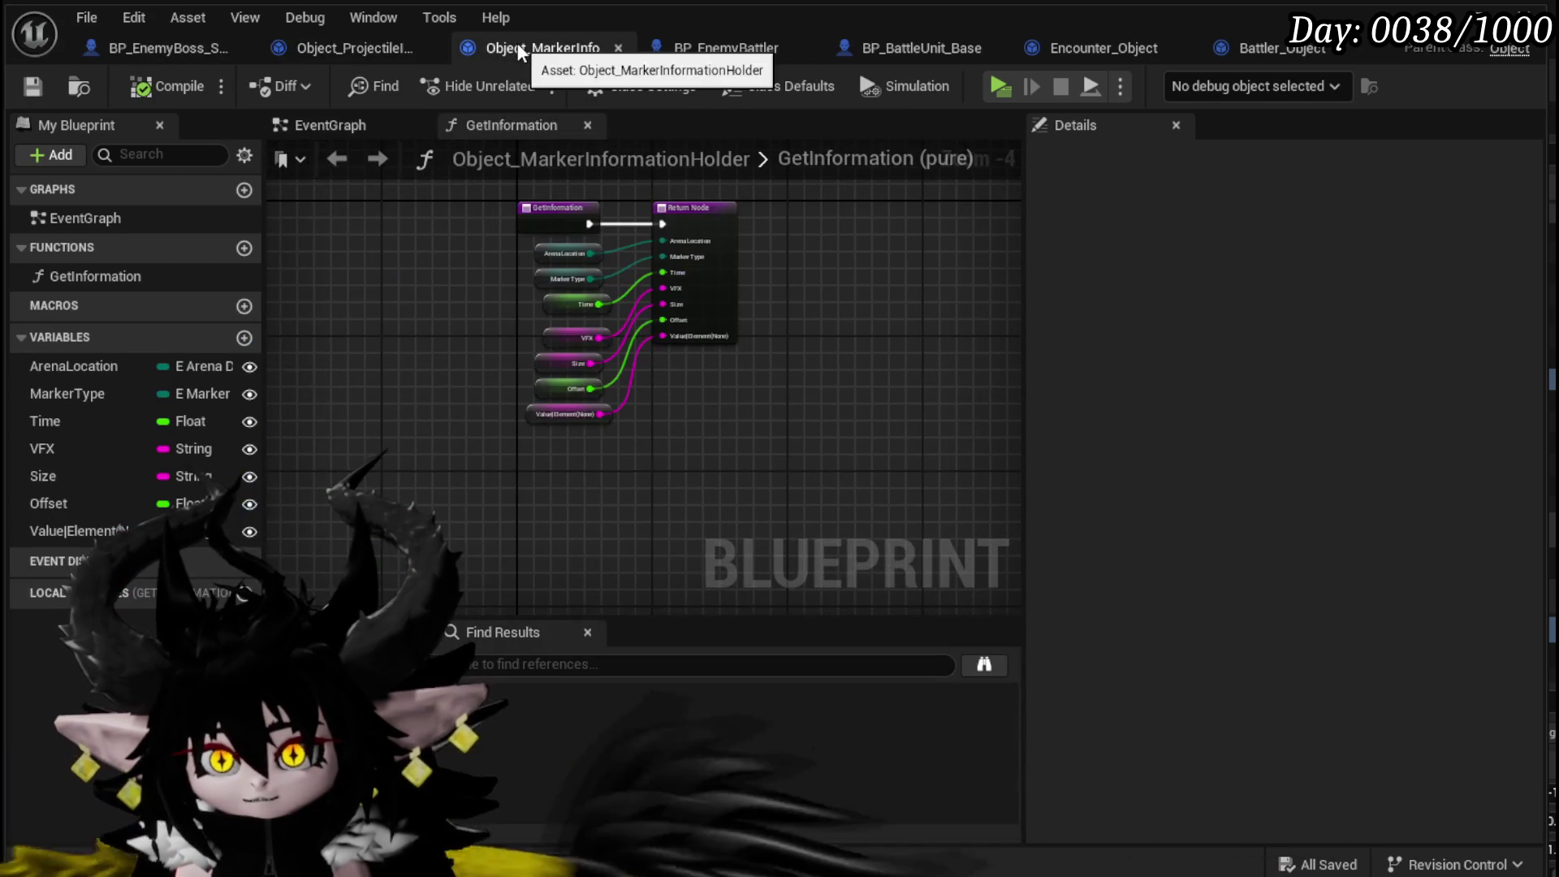
# - Play (Alt+P) and trigger the boss attack with E until the Return Node breakpoint pauses execution
pyautogui.click(345, 47)
pyautogui.click(185, 54)
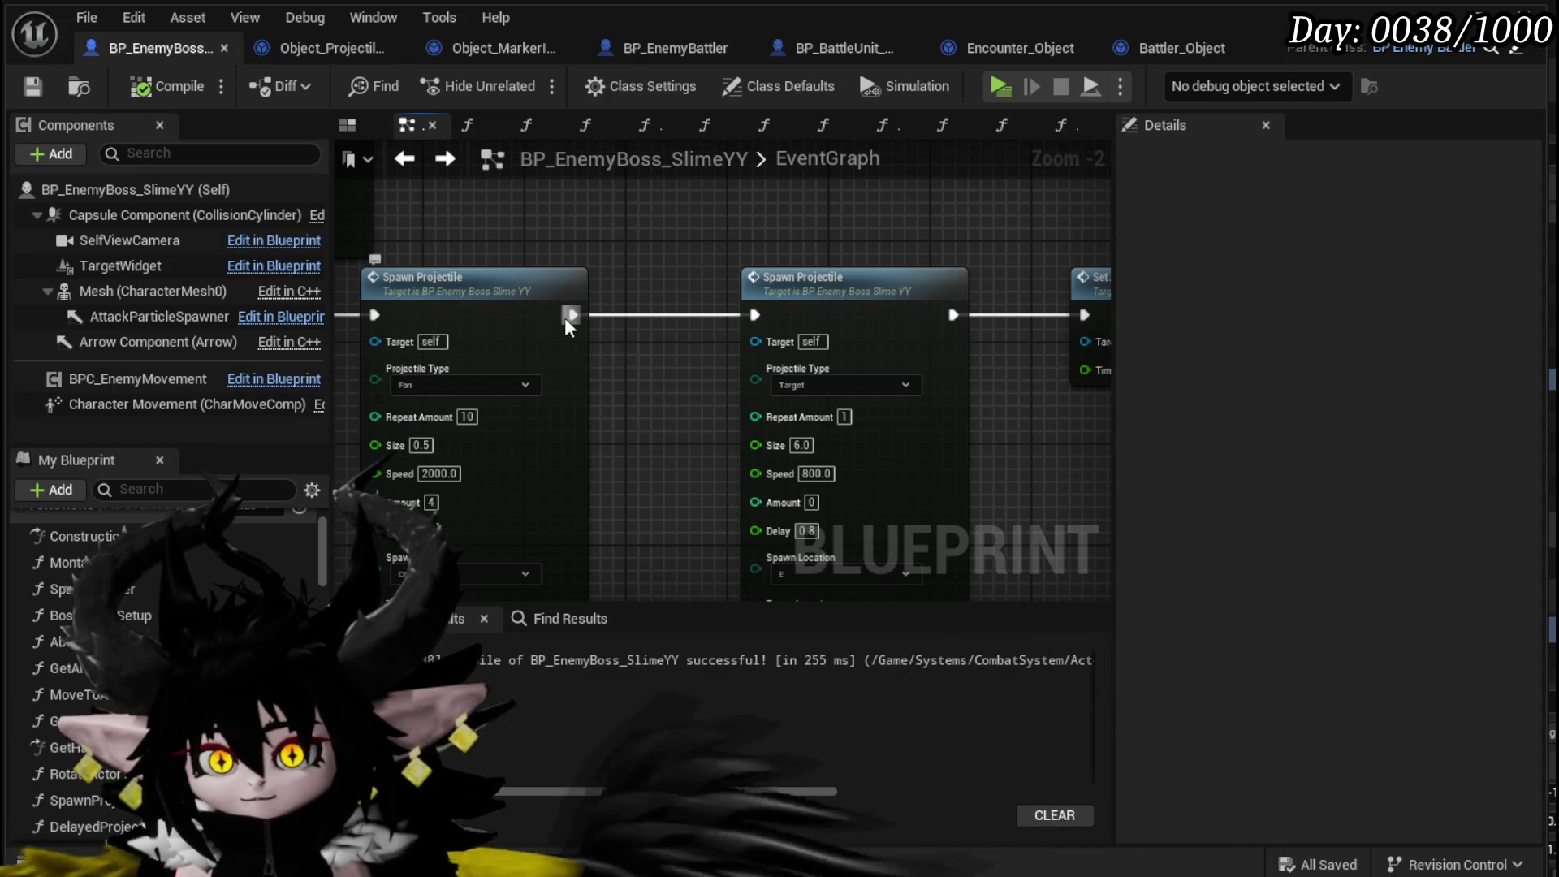
pyautogui.moveTo(702, 436); pyautogui.dragTo(922, 362)
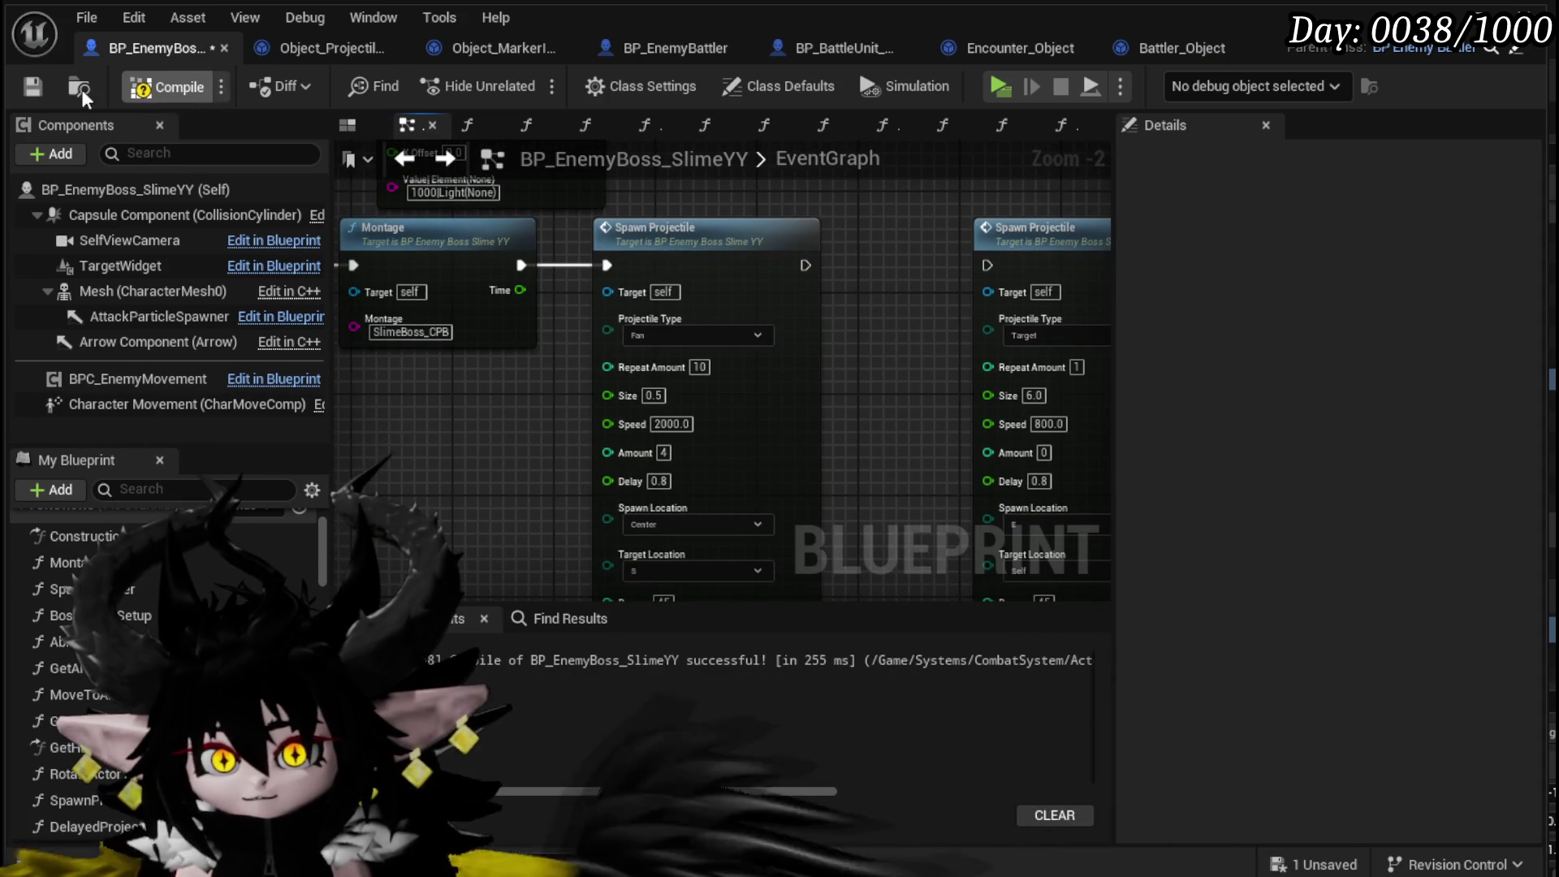
pyautogui.hotkey('alt', 'Tab')
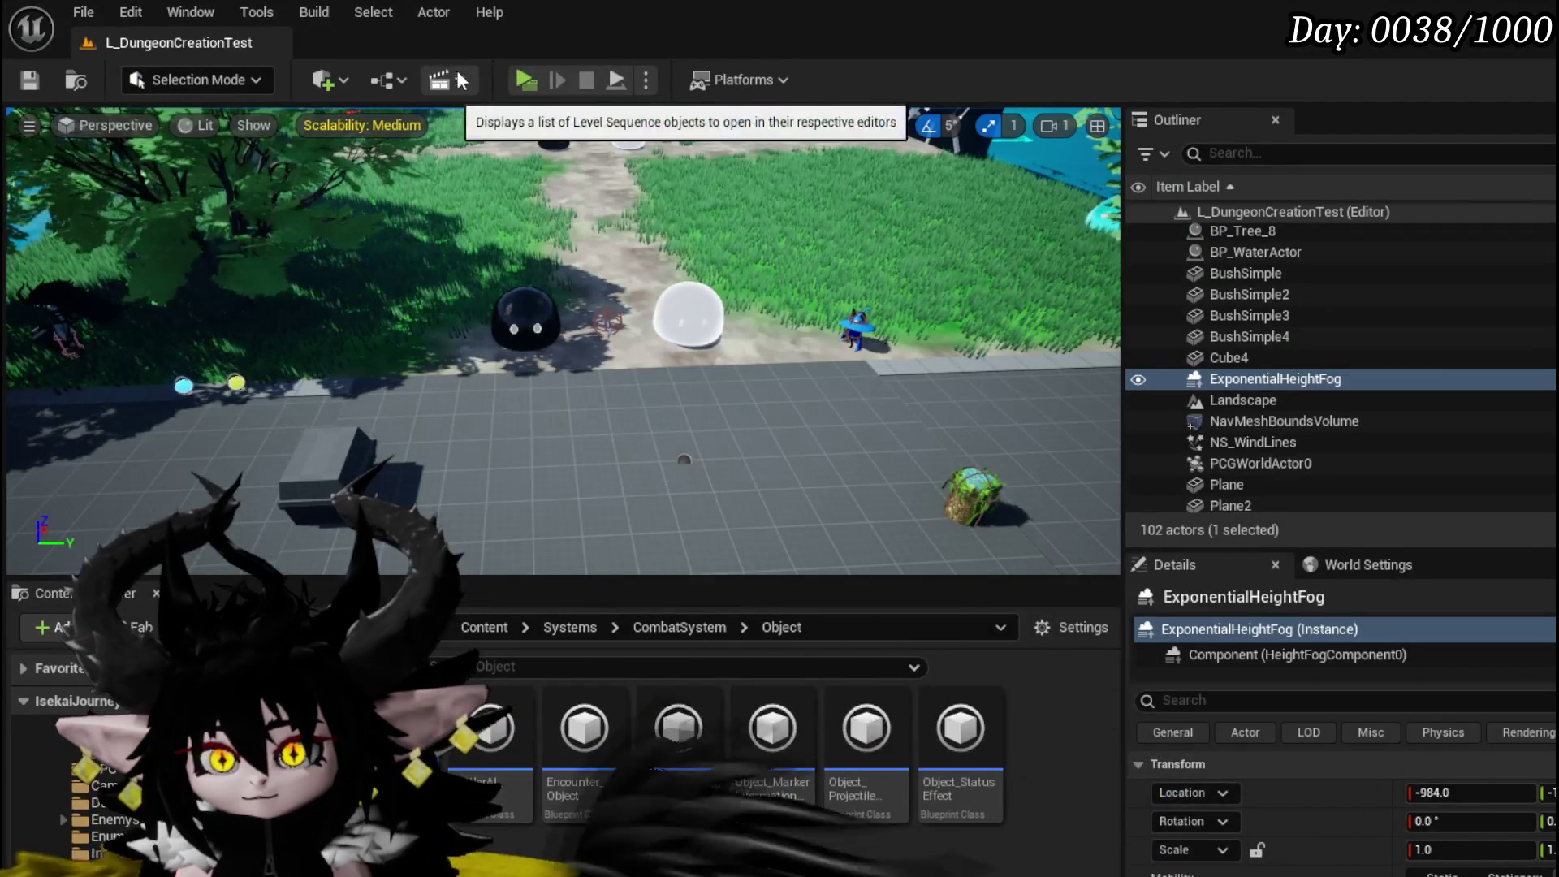
pyautogui.hotkey('alt', 'p')
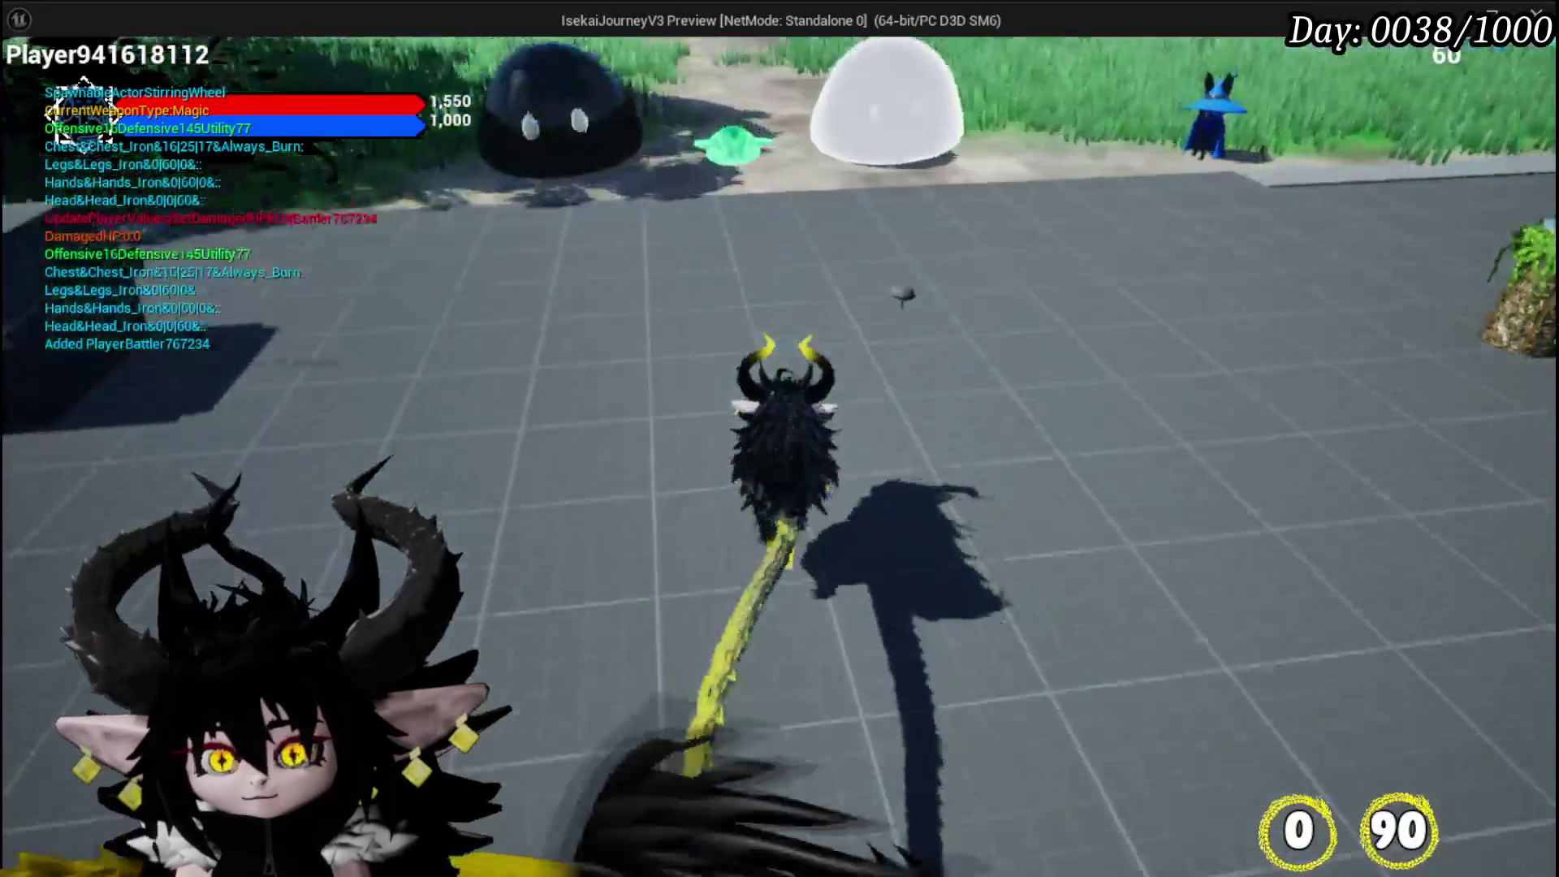
pyautogui.press('e')
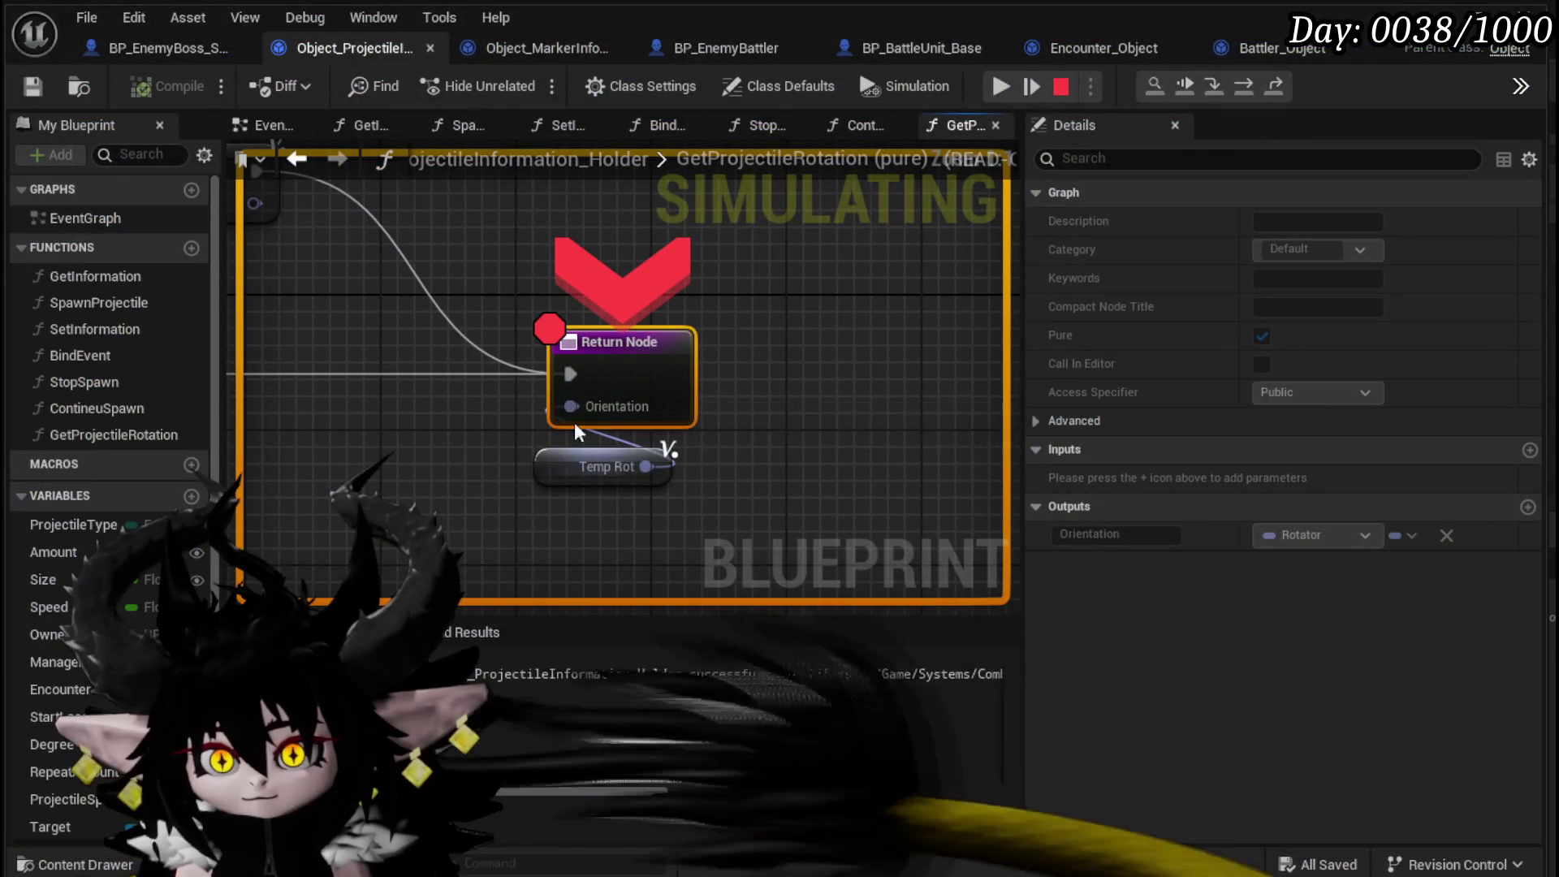
pyautogui.moveTo(570, 405)
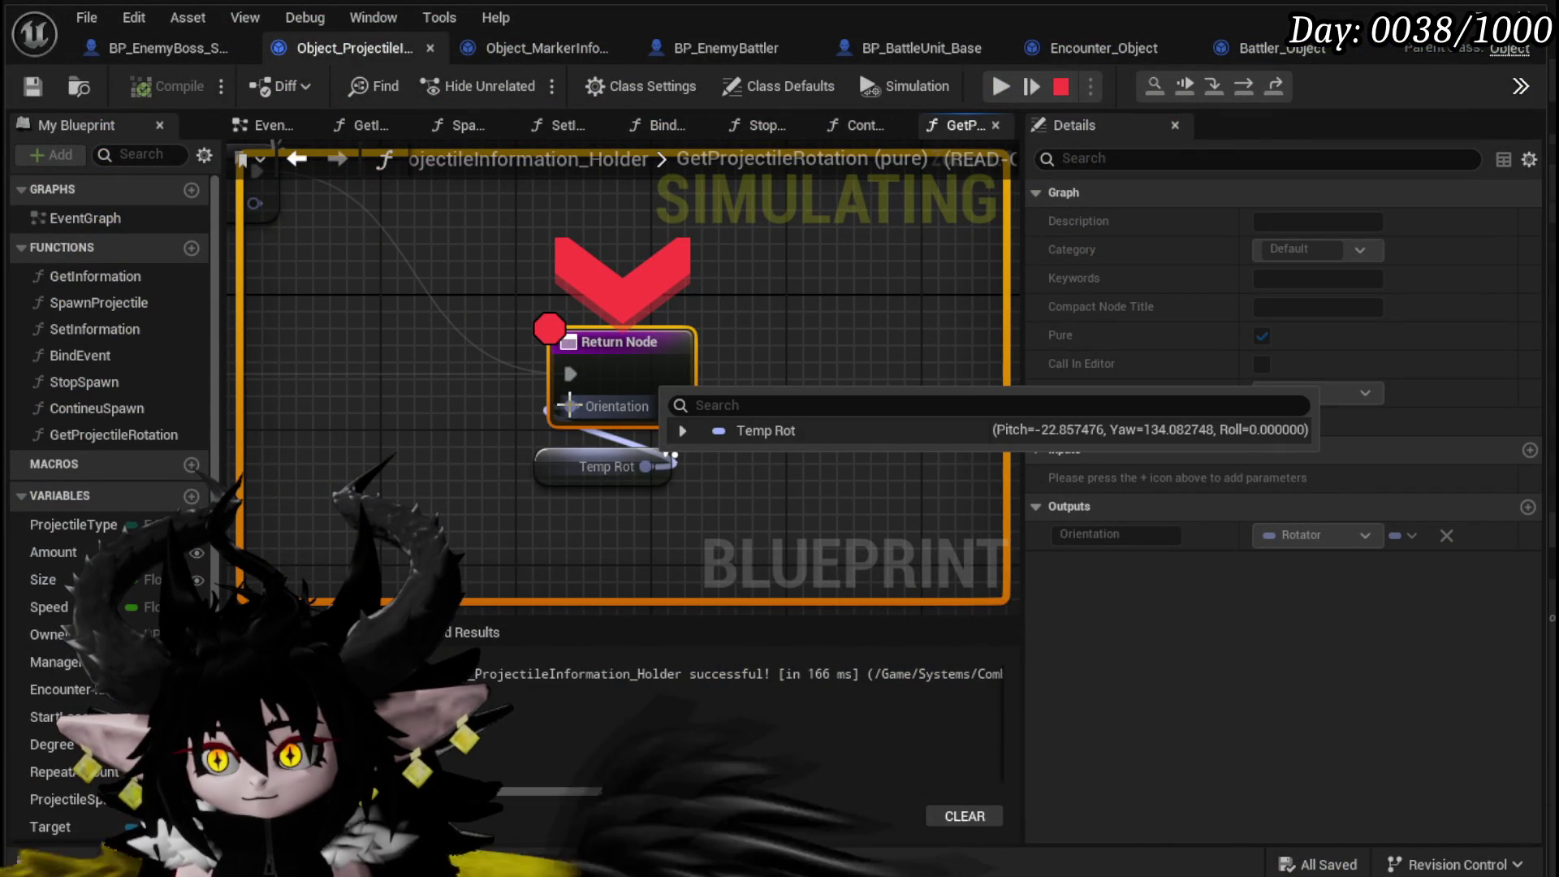
# - Inspect the rotator values and Projectile Type input at the breakpoint, then stop the simulation
pyautogui.scroll(-2, 536, 406)
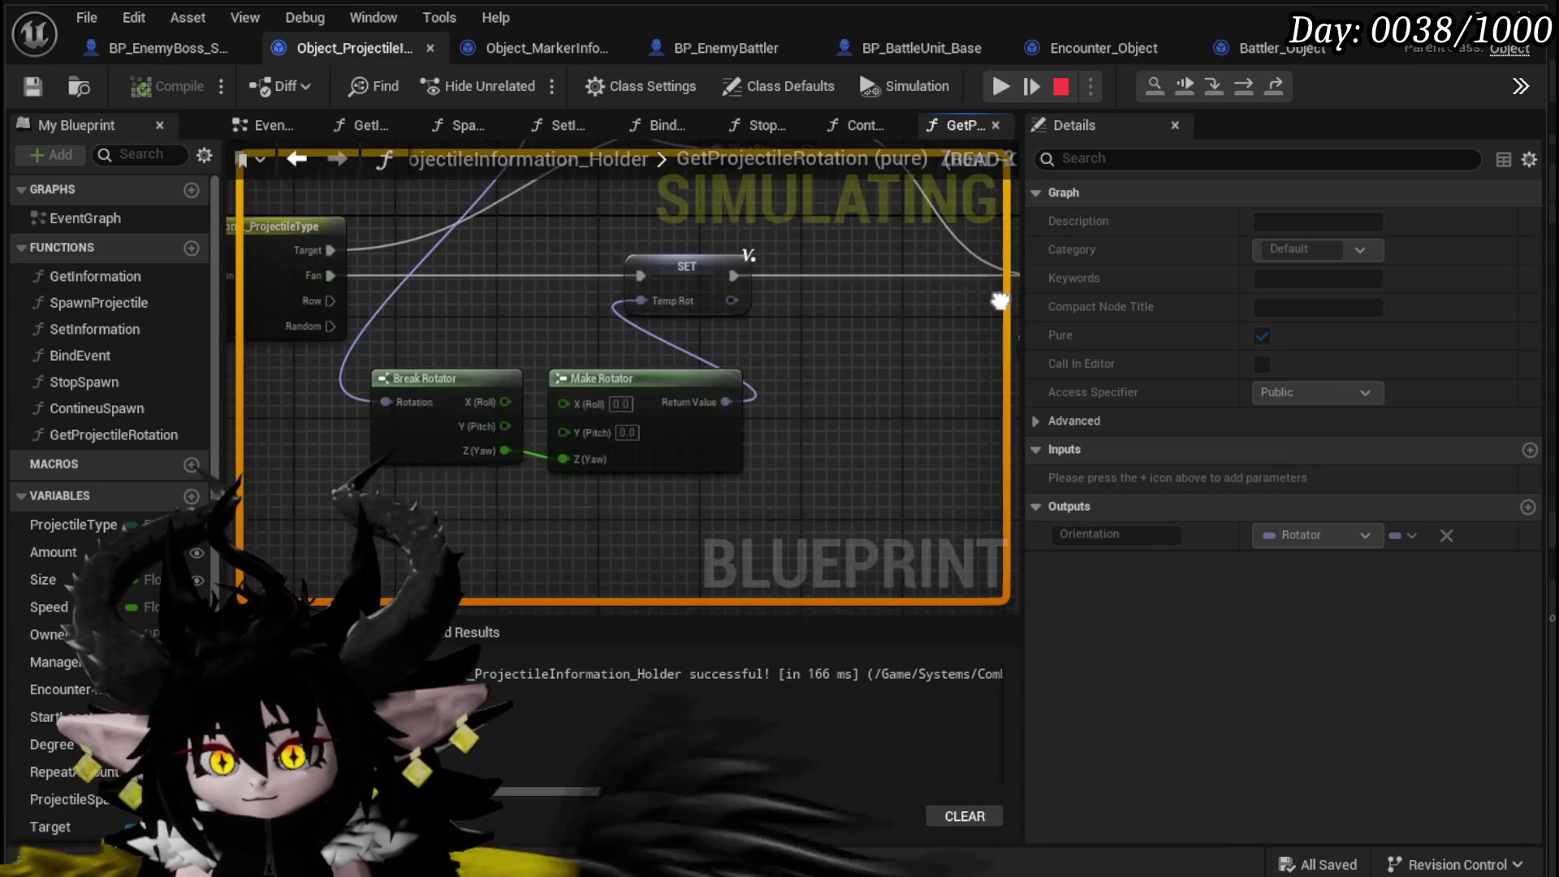
pyautogui.moveTo(451, 488)
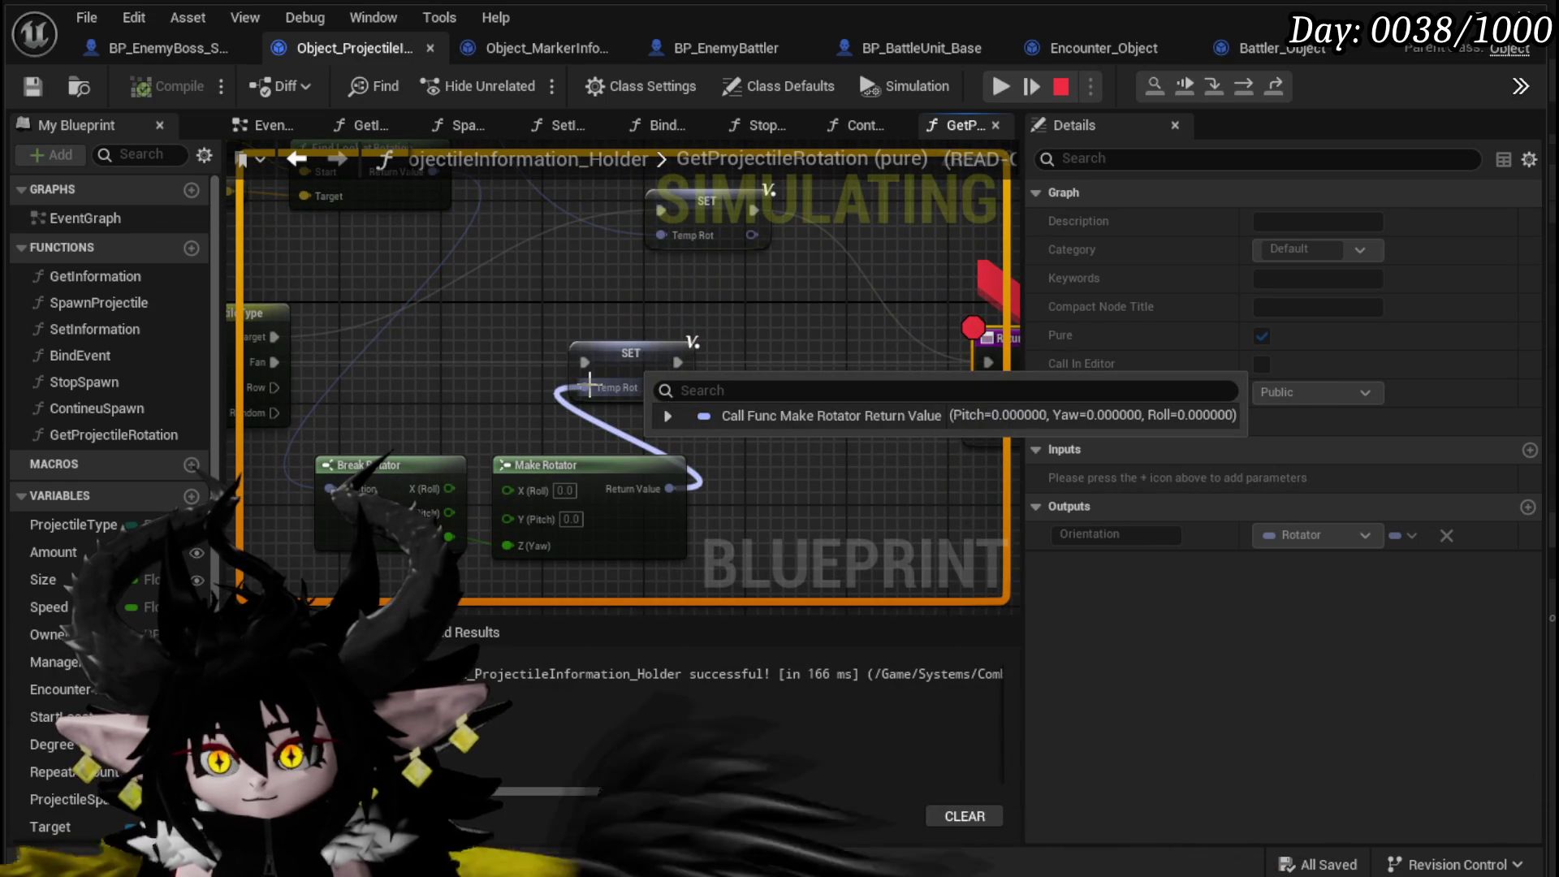
pyautogui.moveTo(641, 295)
pyautogui.mouseDown()
pyautogui.moveTo(738, 422)
pyautogui.moveTo(804, 412)
pyautogui.moveTo(581, 403)
pyautogui.mouseUp()
pyautogui.moveTo(611, 322); pyautogui.dragTo(785, 396)
pyautogui.moveTo(467, 451); pyautogui.dragTo(646, 471)
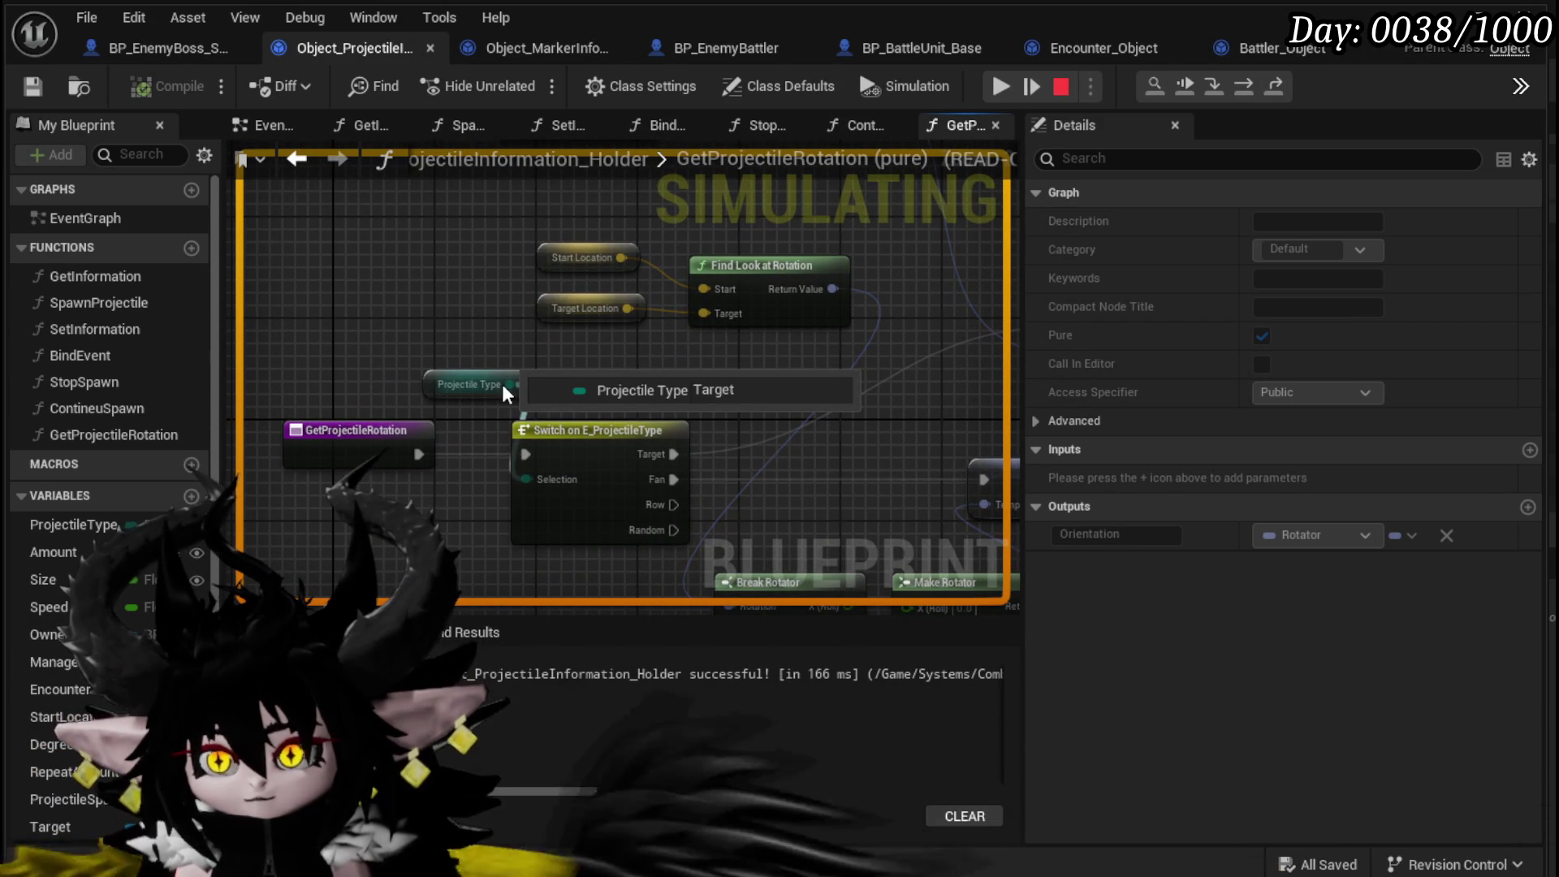
pyautogui.press('Escape')
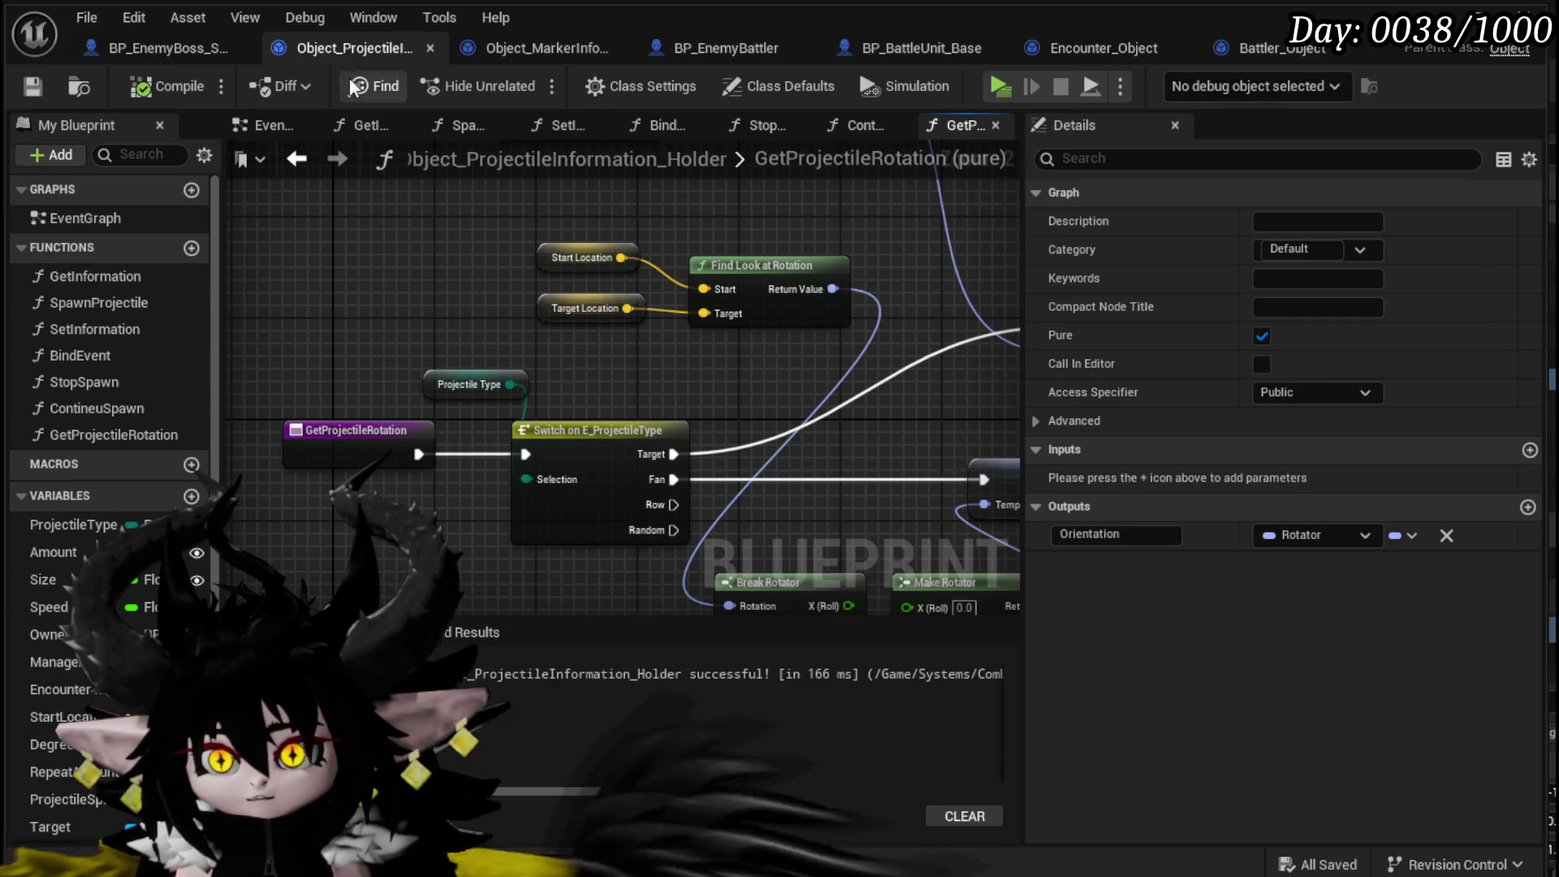
# - In the boss's SpawnProjectile, wire Current Encounter and Projectile Type into the holder's construct node
pyautogui.click(164, 45)
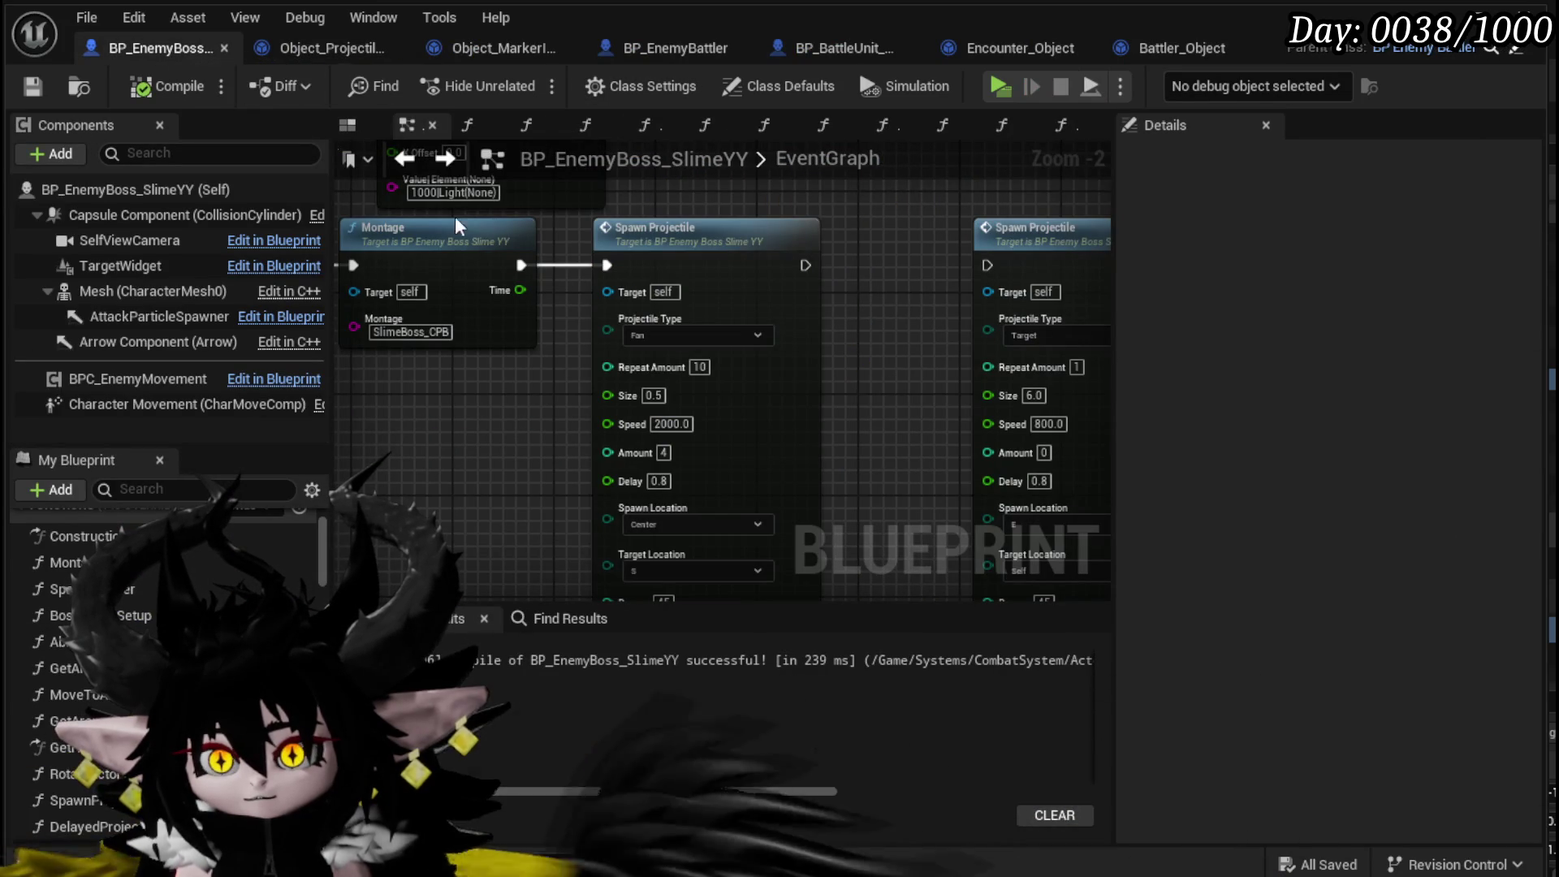
pyautogui.doubleClick(739, 318)
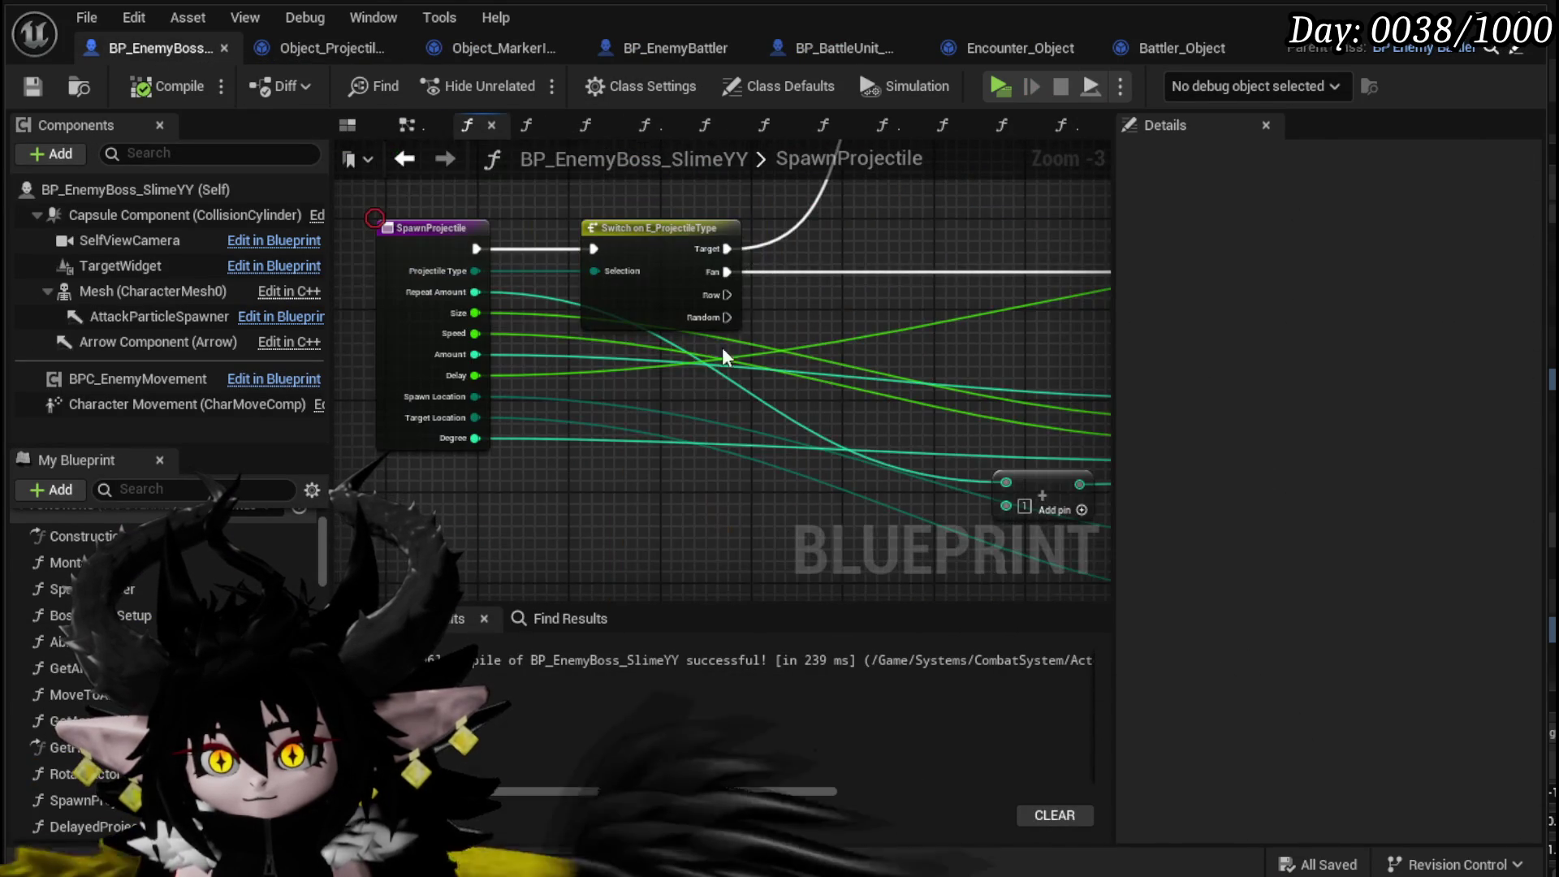
pyautogui.moveTo(475, 271); pyautogui.dragTo(732, 462)
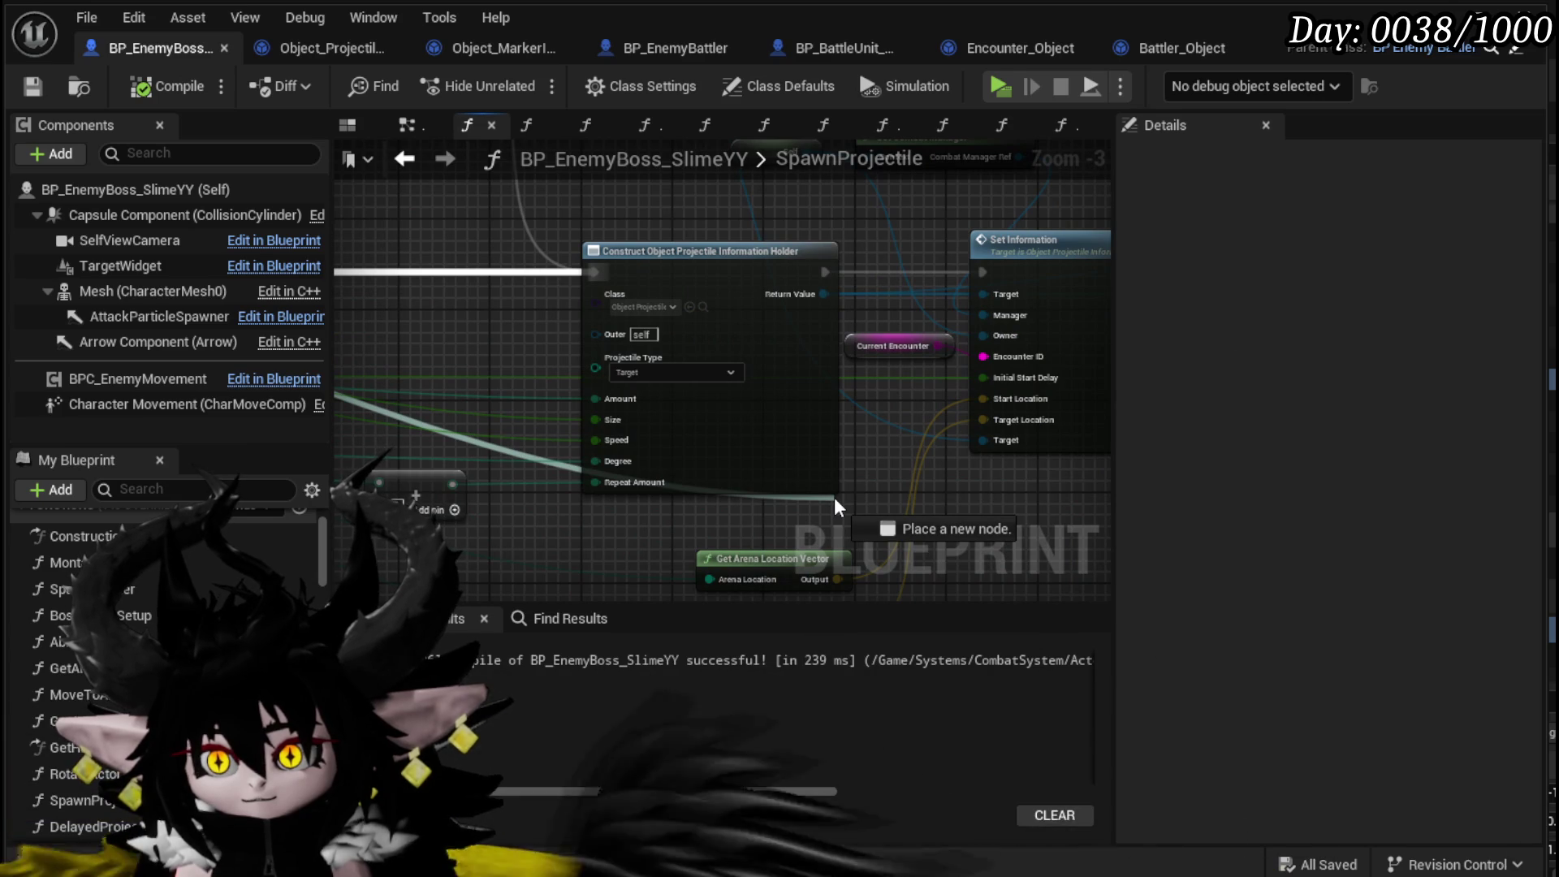
pyautogui.moveTo(835, 497)
pyautogui.mouseDown()
pyautogui.moveTo(867, 398)
pyautogui.moveTo(992, 302)
pyautogui.moveTo(987, 446)
pyautogui.mouseUp()
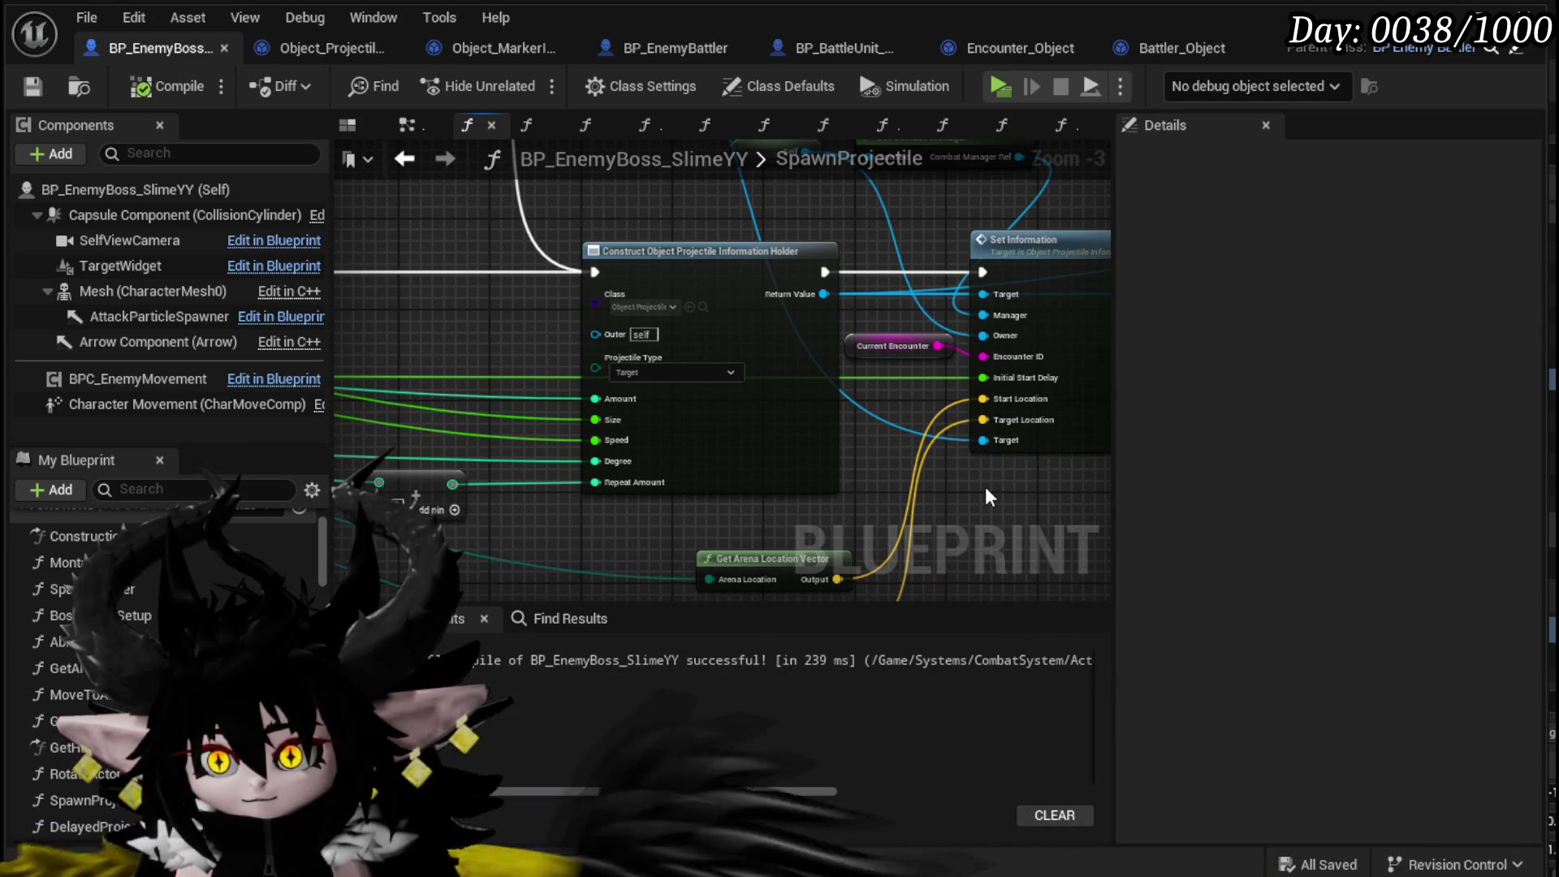
pyautogui.moveTo(490, 348); pyautogui.dragTo(713, 340)
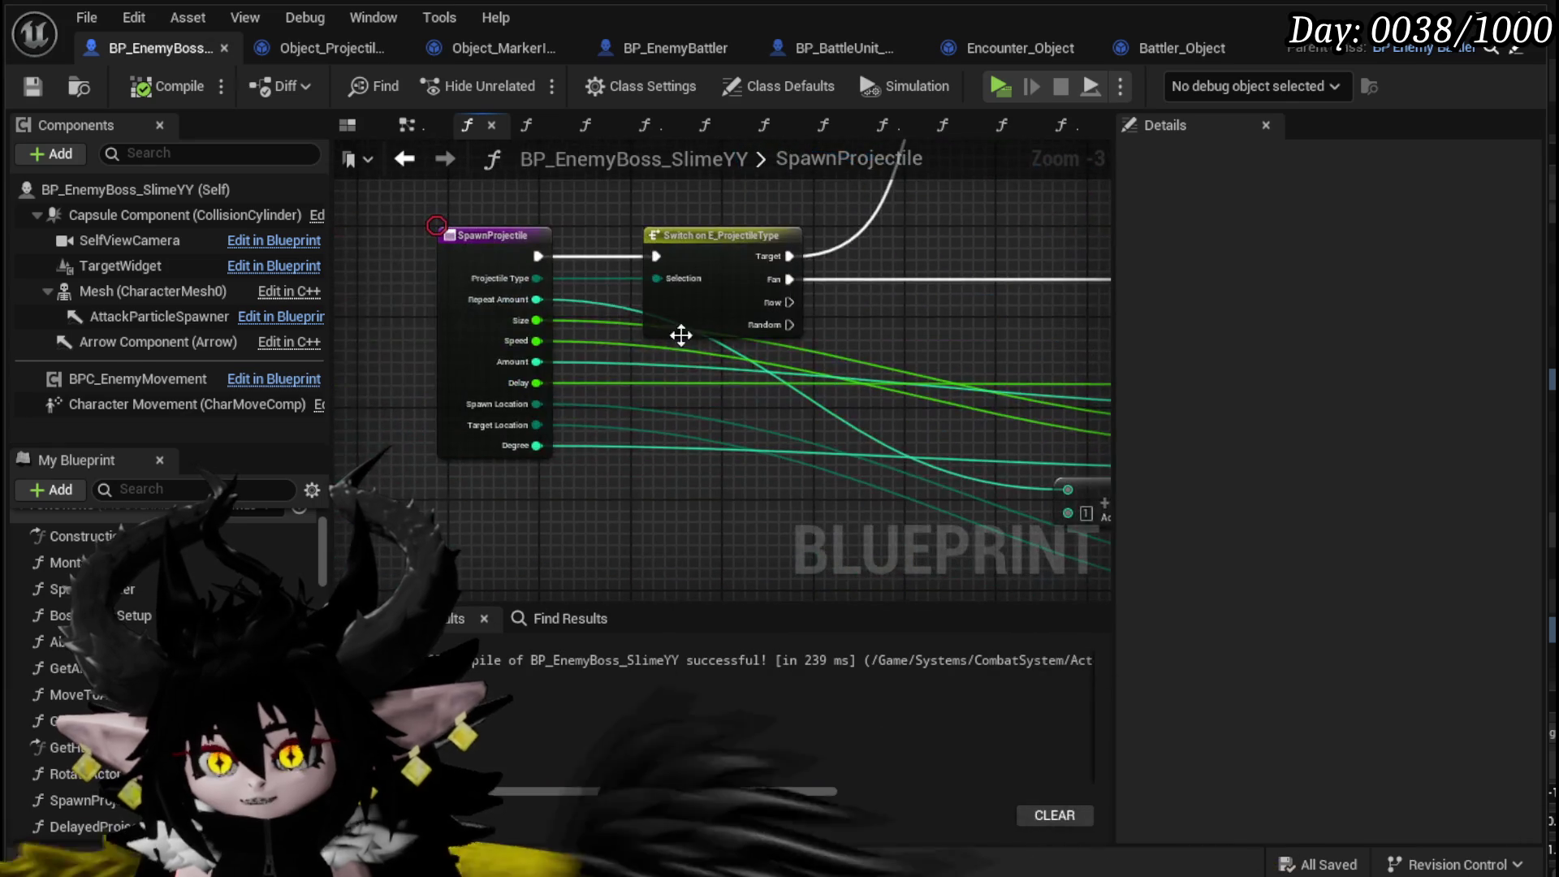
pyautogui.moveTo(539, 283)
pyautogui.mouseDown()
pyautogui.moveTo(864, 310)
pyautogui.moveTo(582, 396)
pyautogui.moveTo(577, 378)
pyautogui.moveTo(491, 355)
pyautogui.moveTo(737, 400)
pyautogui.mouseUp()
# - Save the slime boss blueprint and switch to the holder's GetProjectileRotation function
pyautogui.scroll(-2, 491, 354)
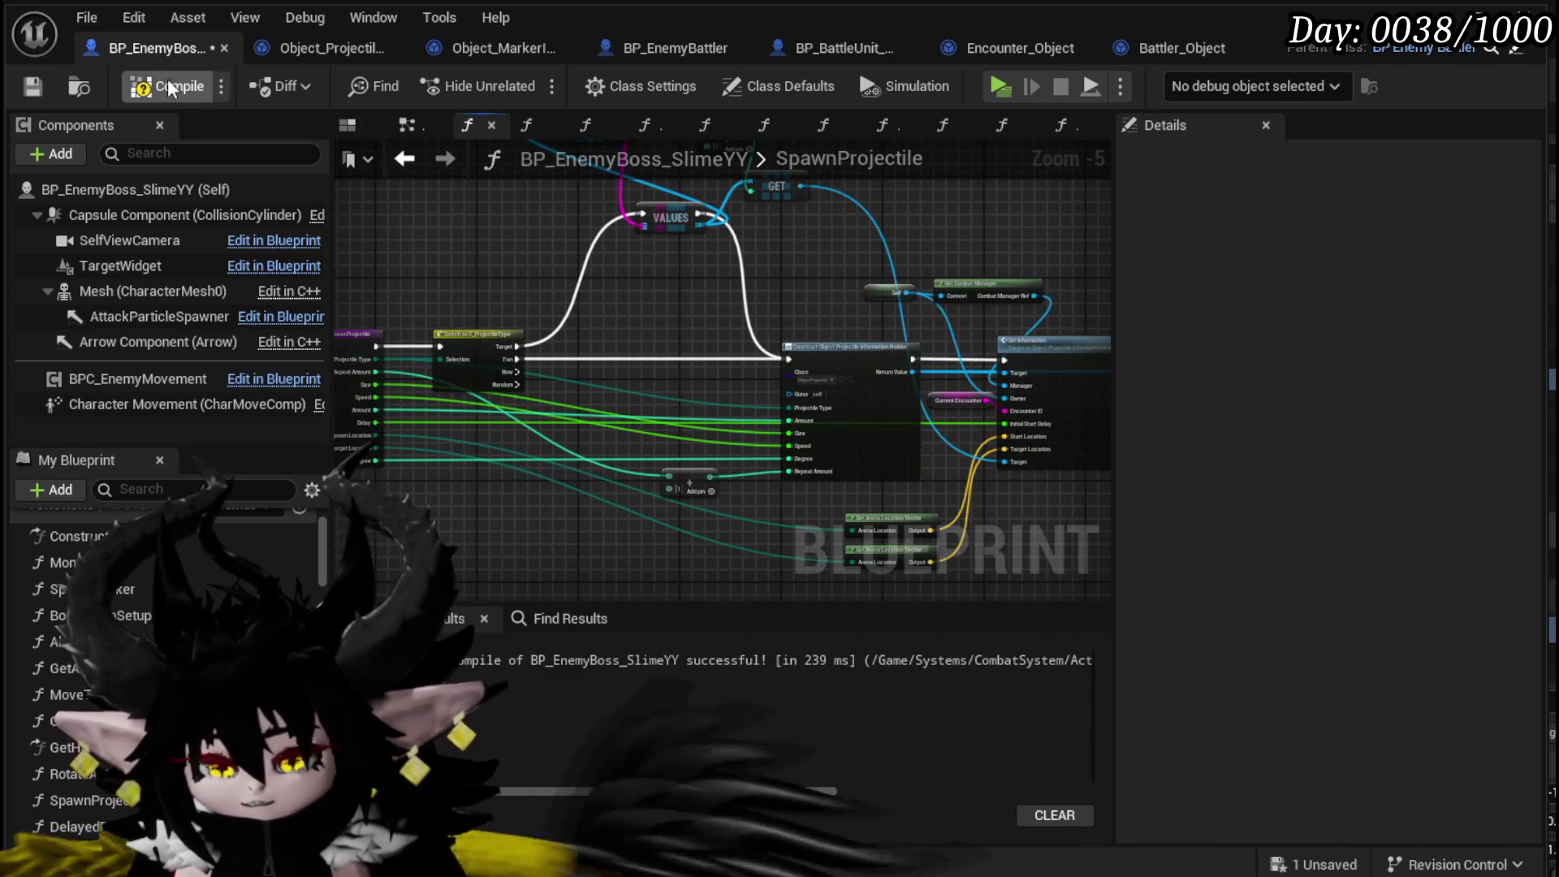
pyautogui.click(33, 87)
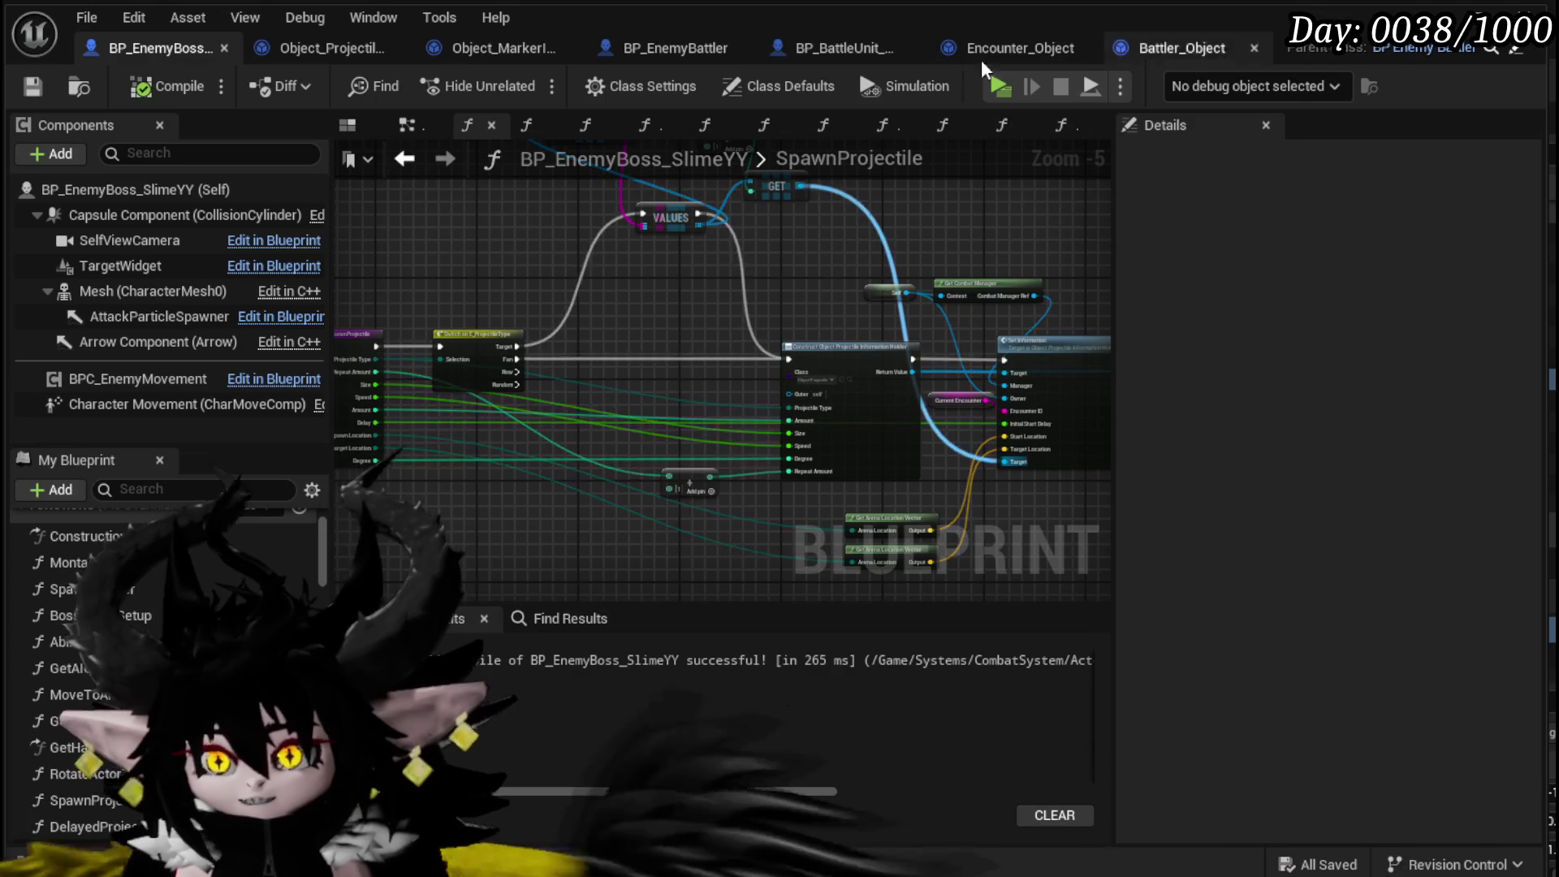
pyautogui.click(308, 53)
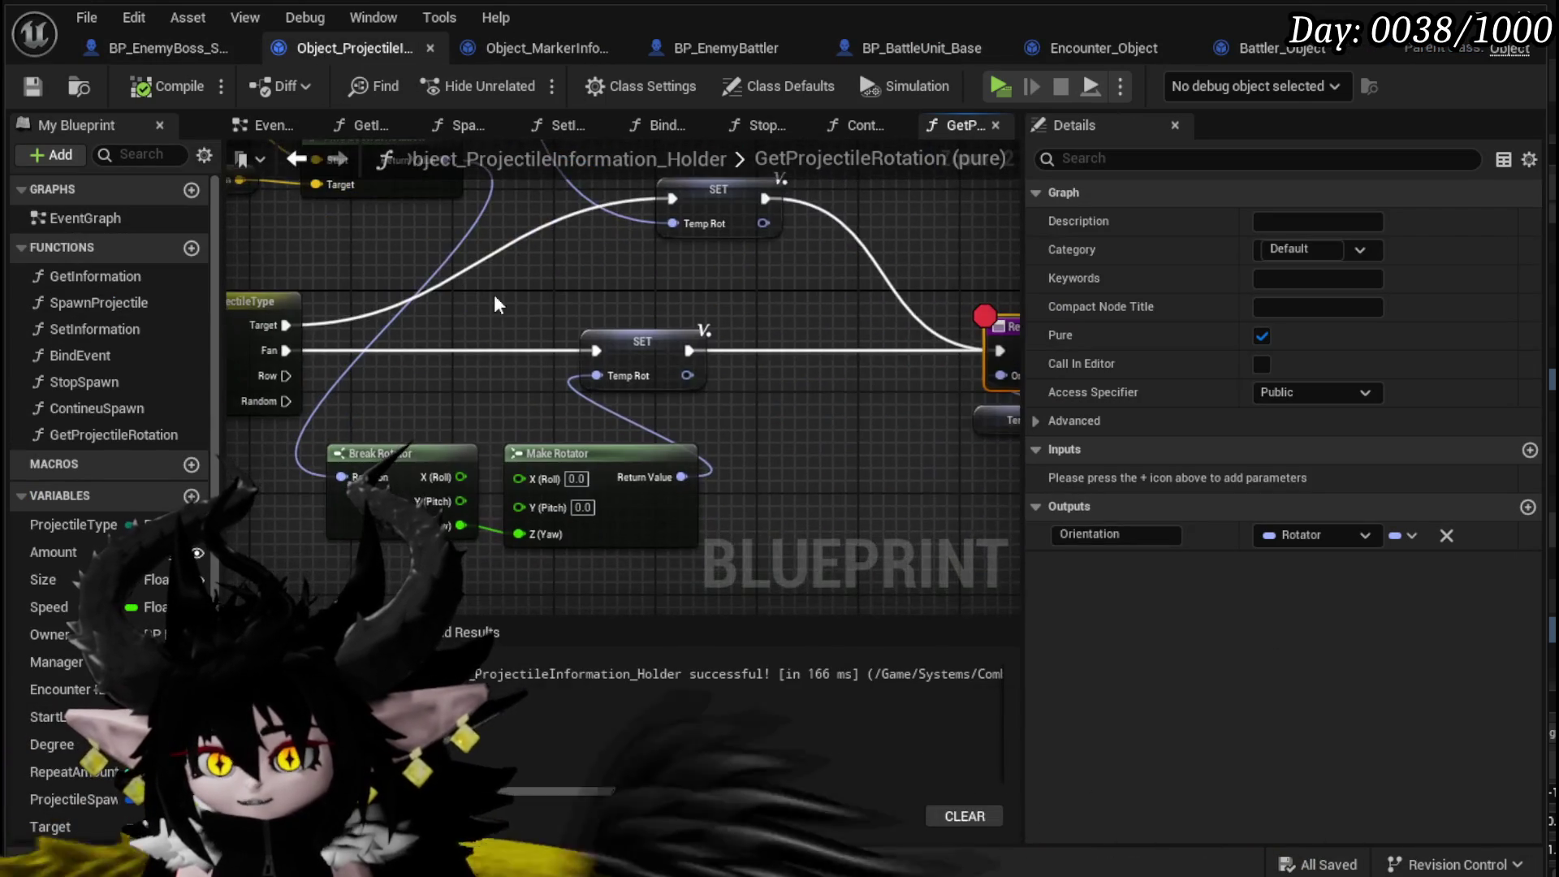
# - Pass Break Rotator X/Y into Make Rotator, compile, and play-test by casting a water spell
pyautogui.moveTo(527, 479); pyautogui.dragTo(520, 508)
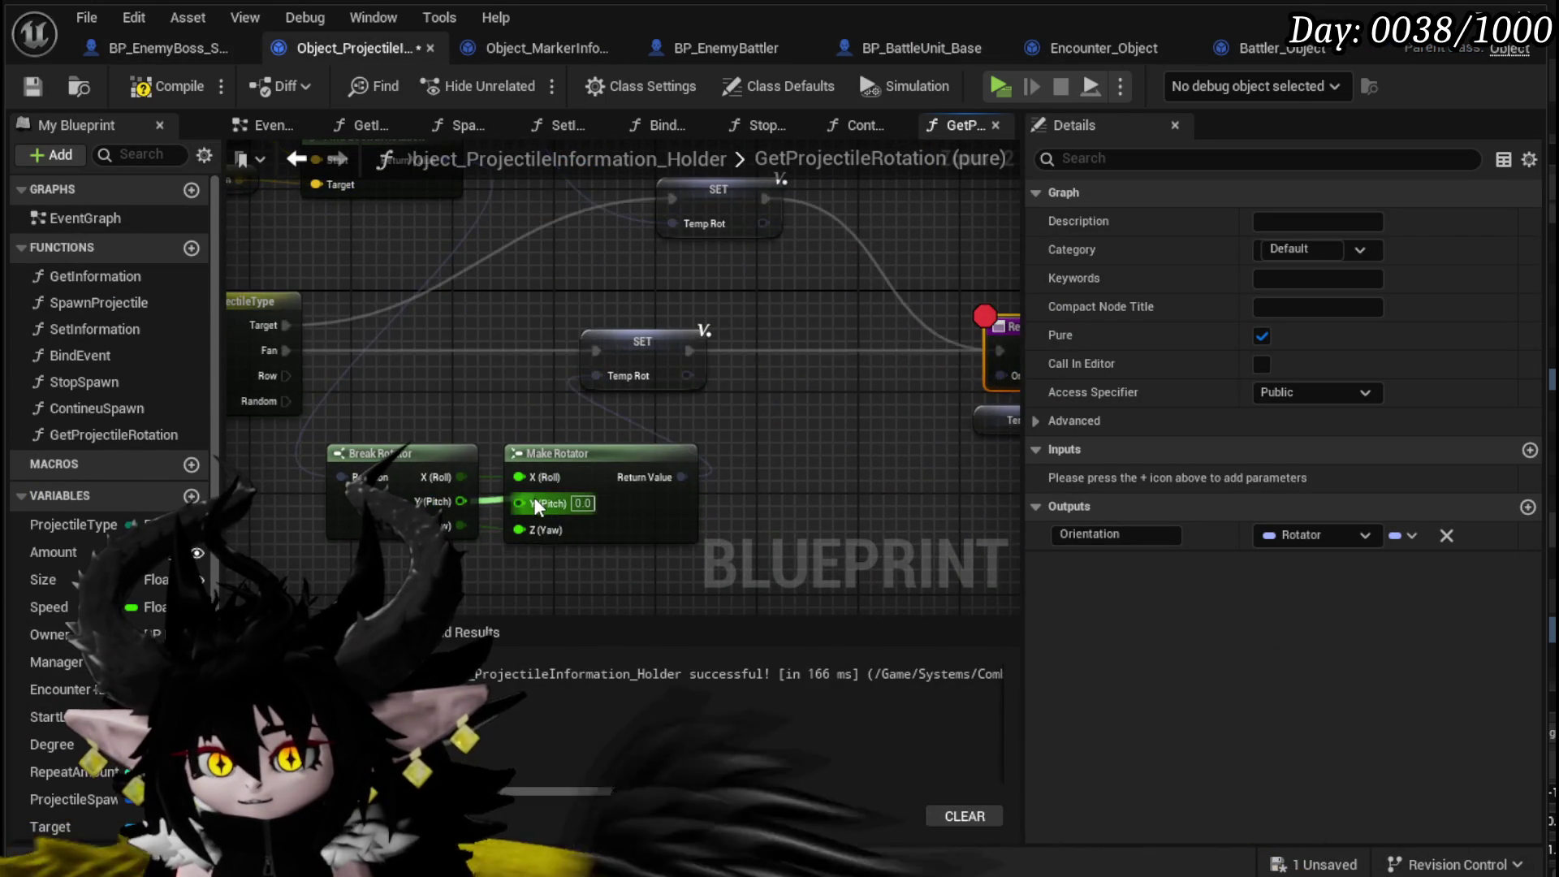
pyautogui.click(169, 86)
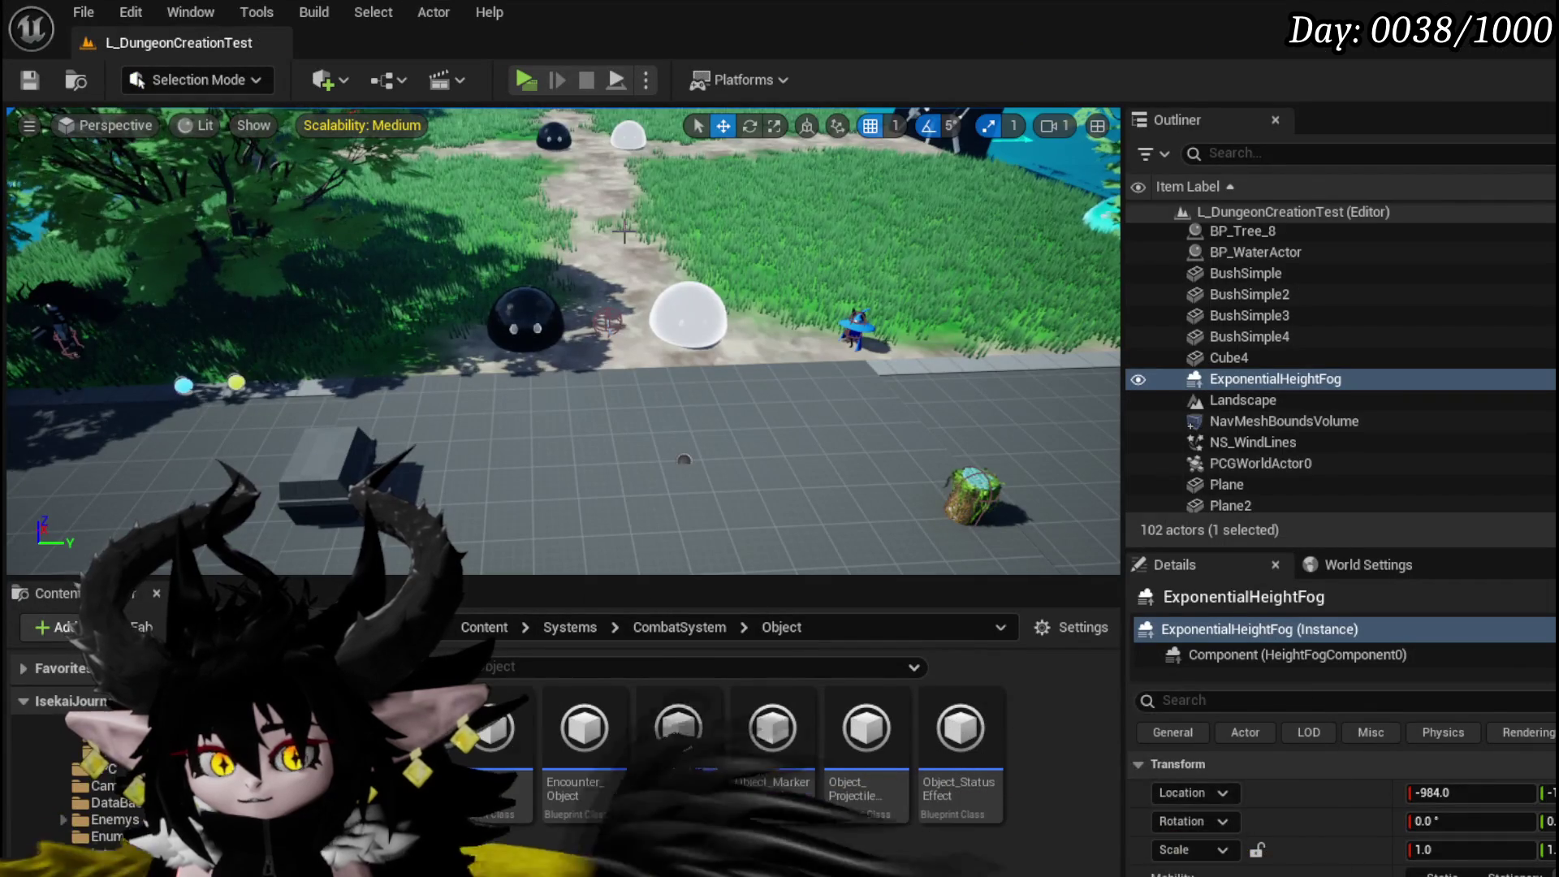
pyautogui.click(524, 79)
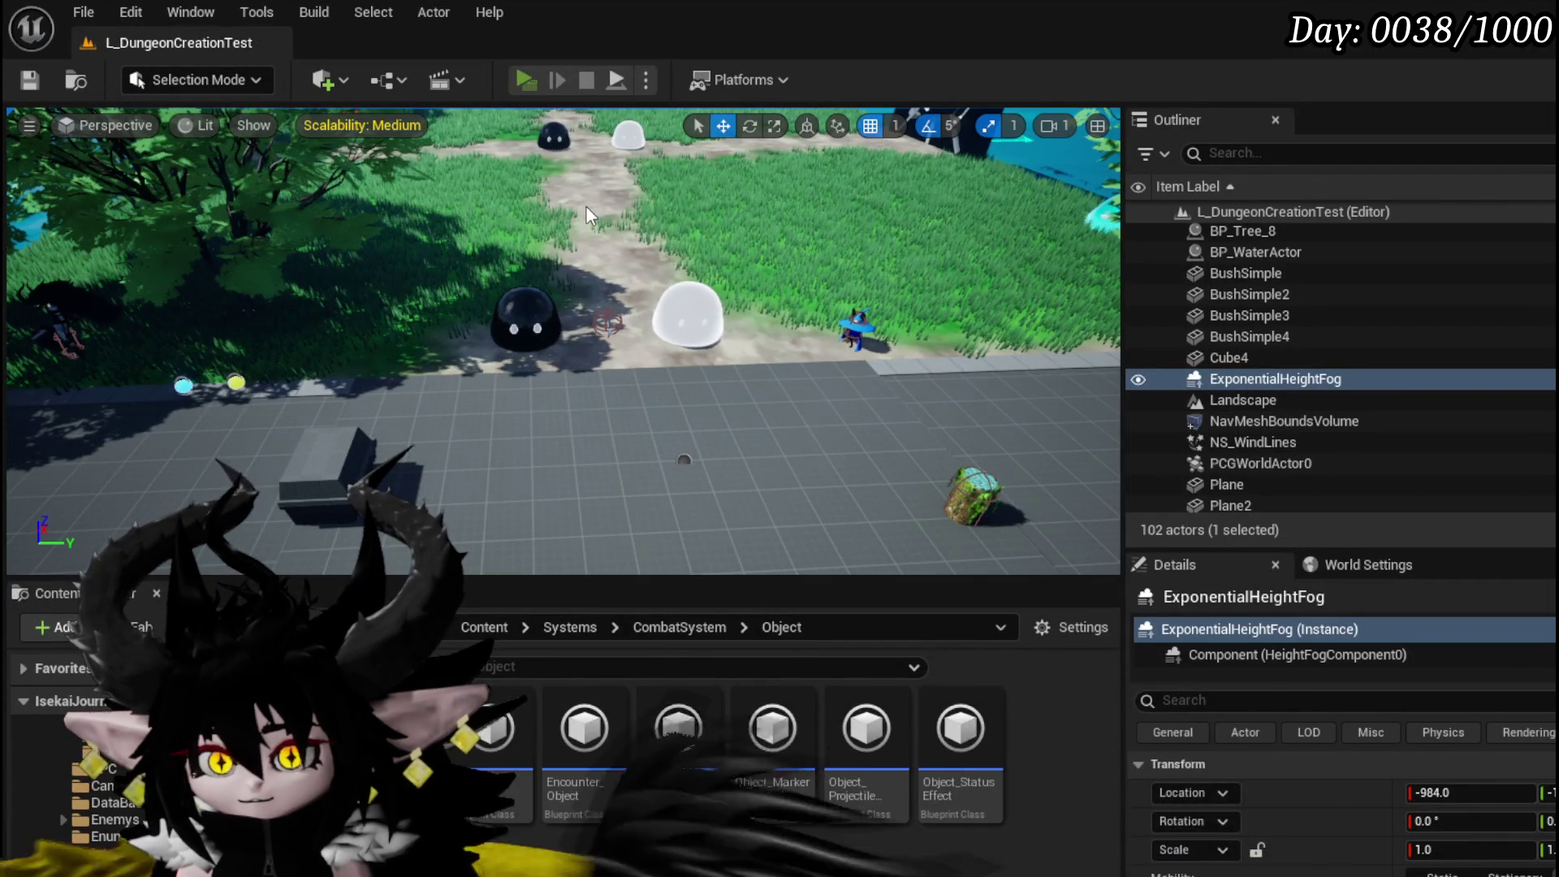
pyautogui.press('w')
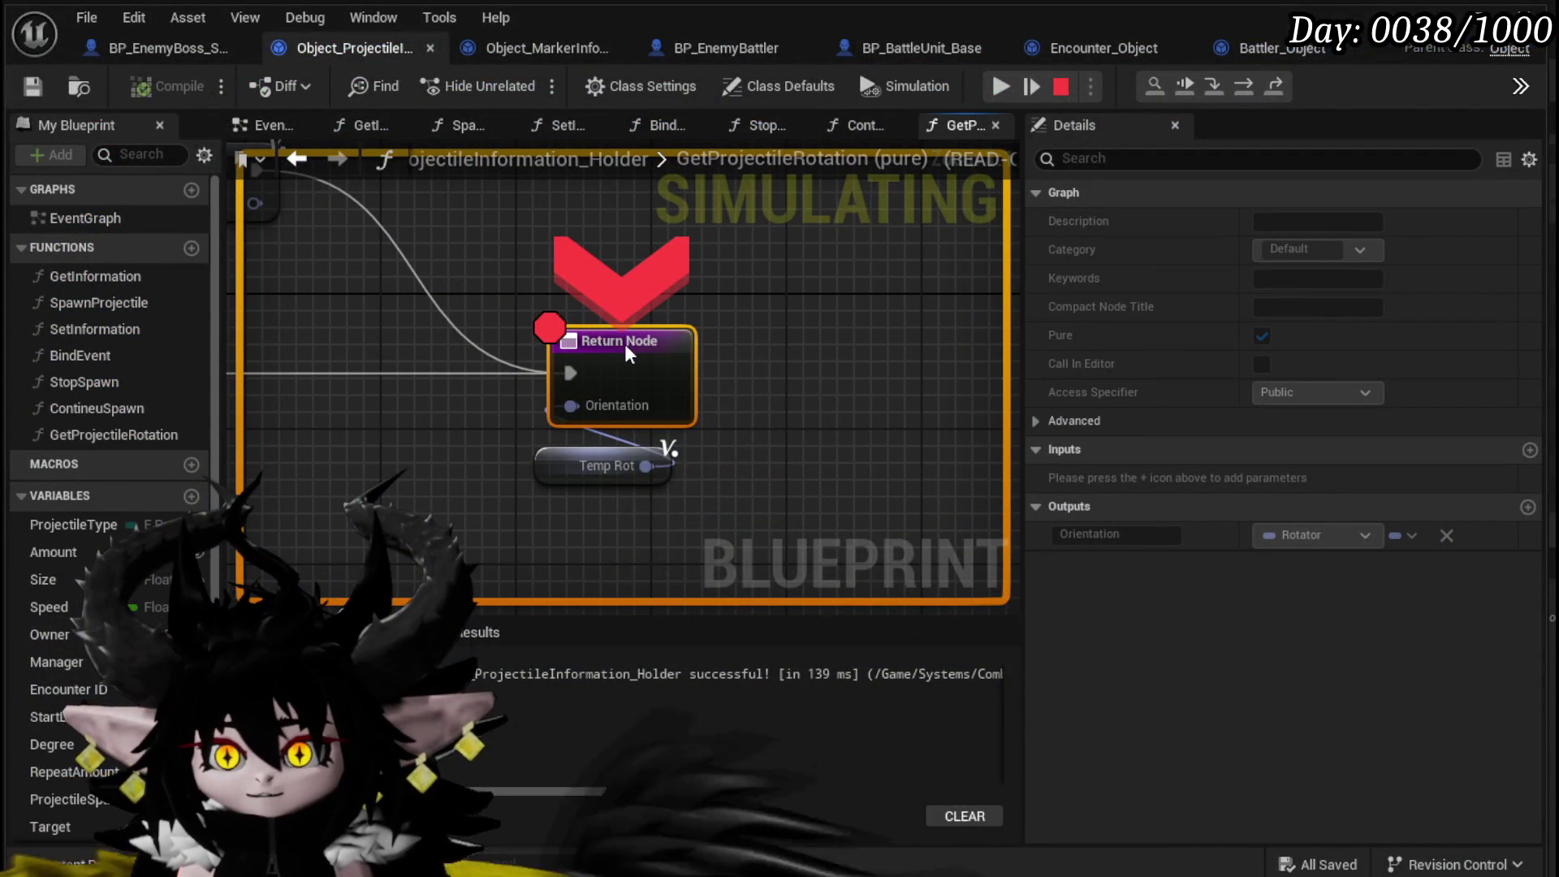
# - Remove the Return Node breakpoint and resume the paused simulation
pyautogui.rightClick(626, 343)
pyautogui.click(694, 460)
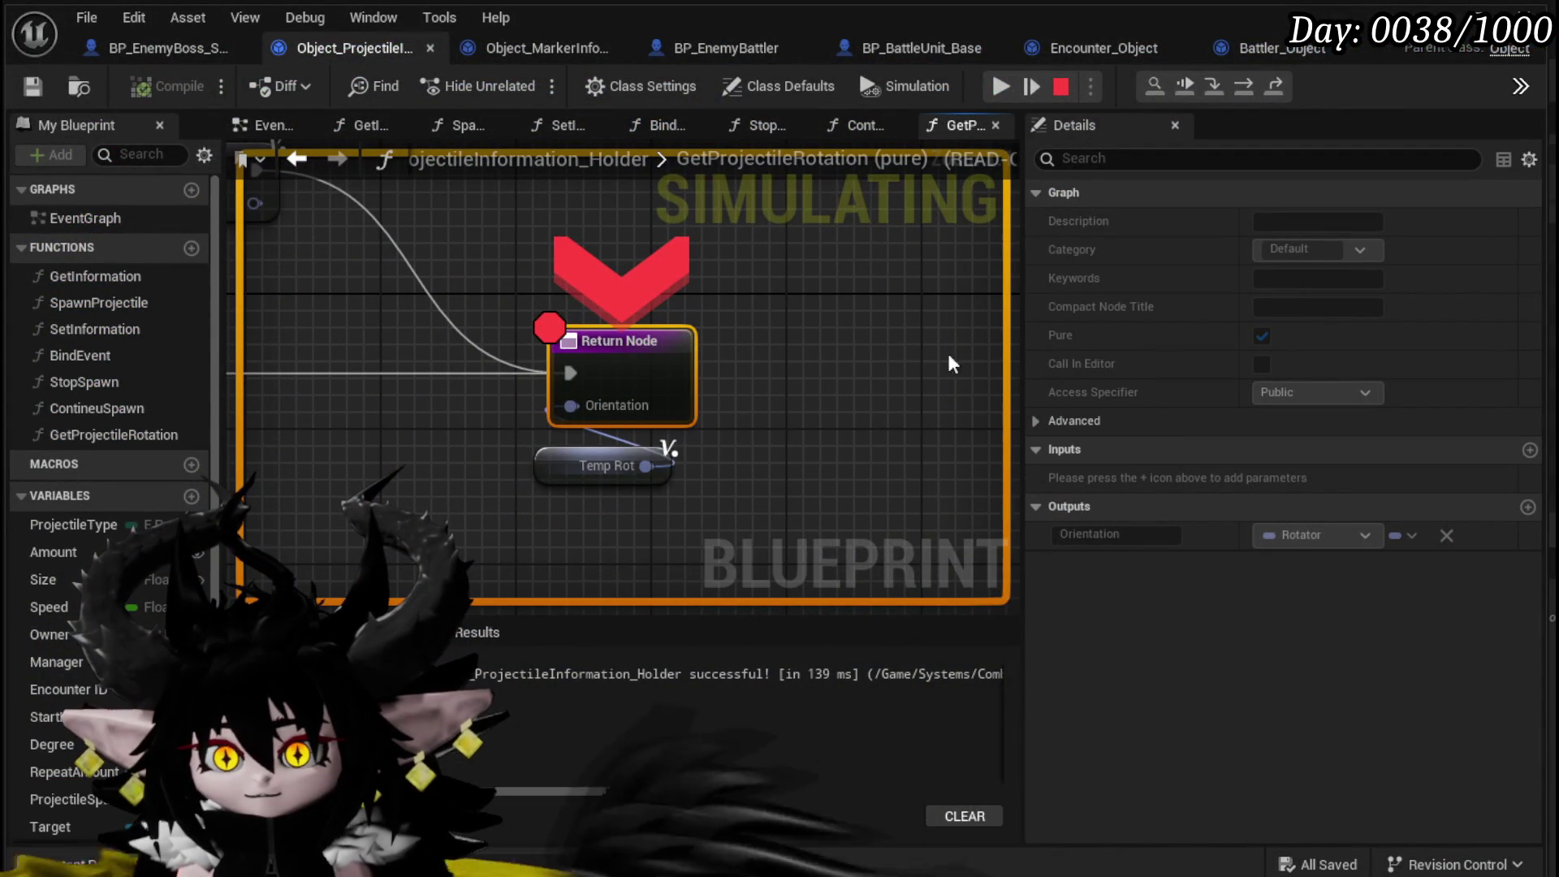
pyautogui.click(1000, 88)
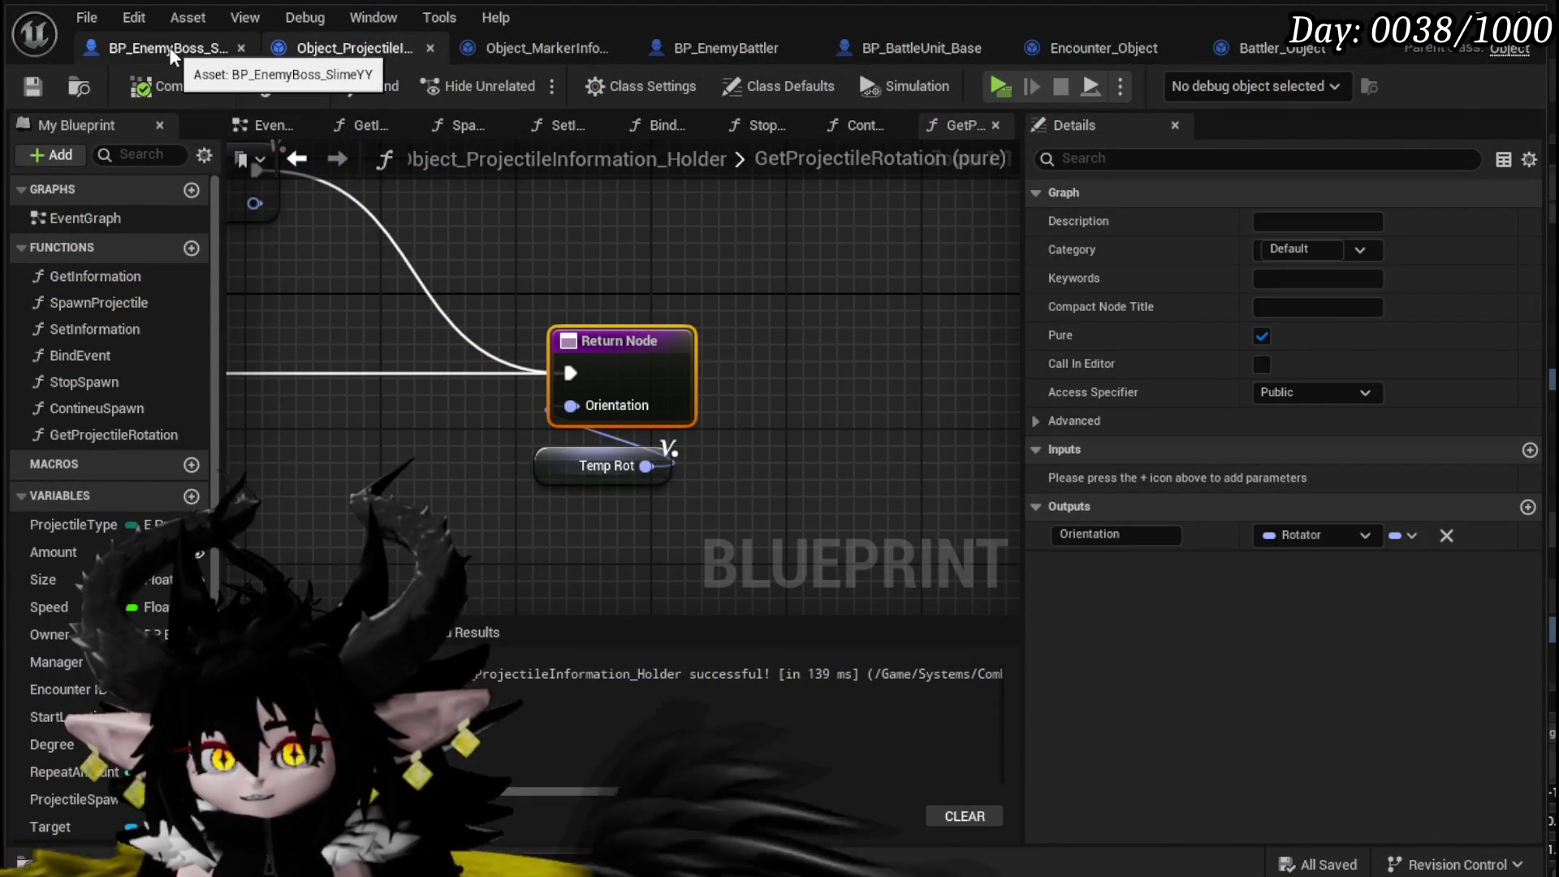
# - Open DB_EnemyMontage from the DataBase folder and check the SlimeBoss_CPB row's 1.7 time
pyautogui.click(168, 47)
pyautogui.moveTo(720, 230); pyautogui.dragTo(659, 211)
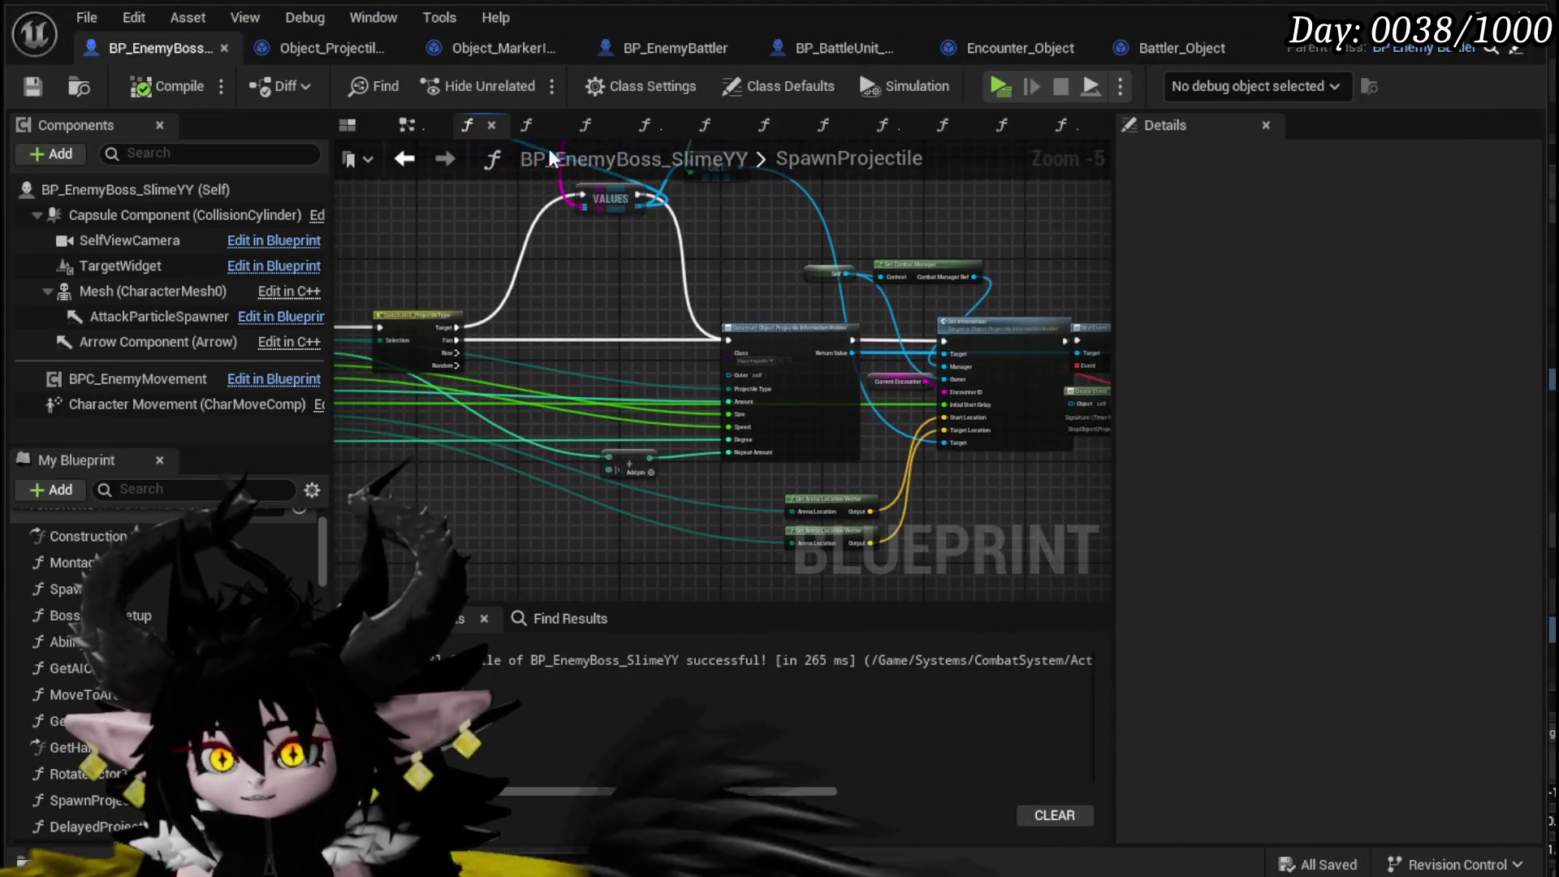
pyautogui.hotkey('alt', 'Tab')
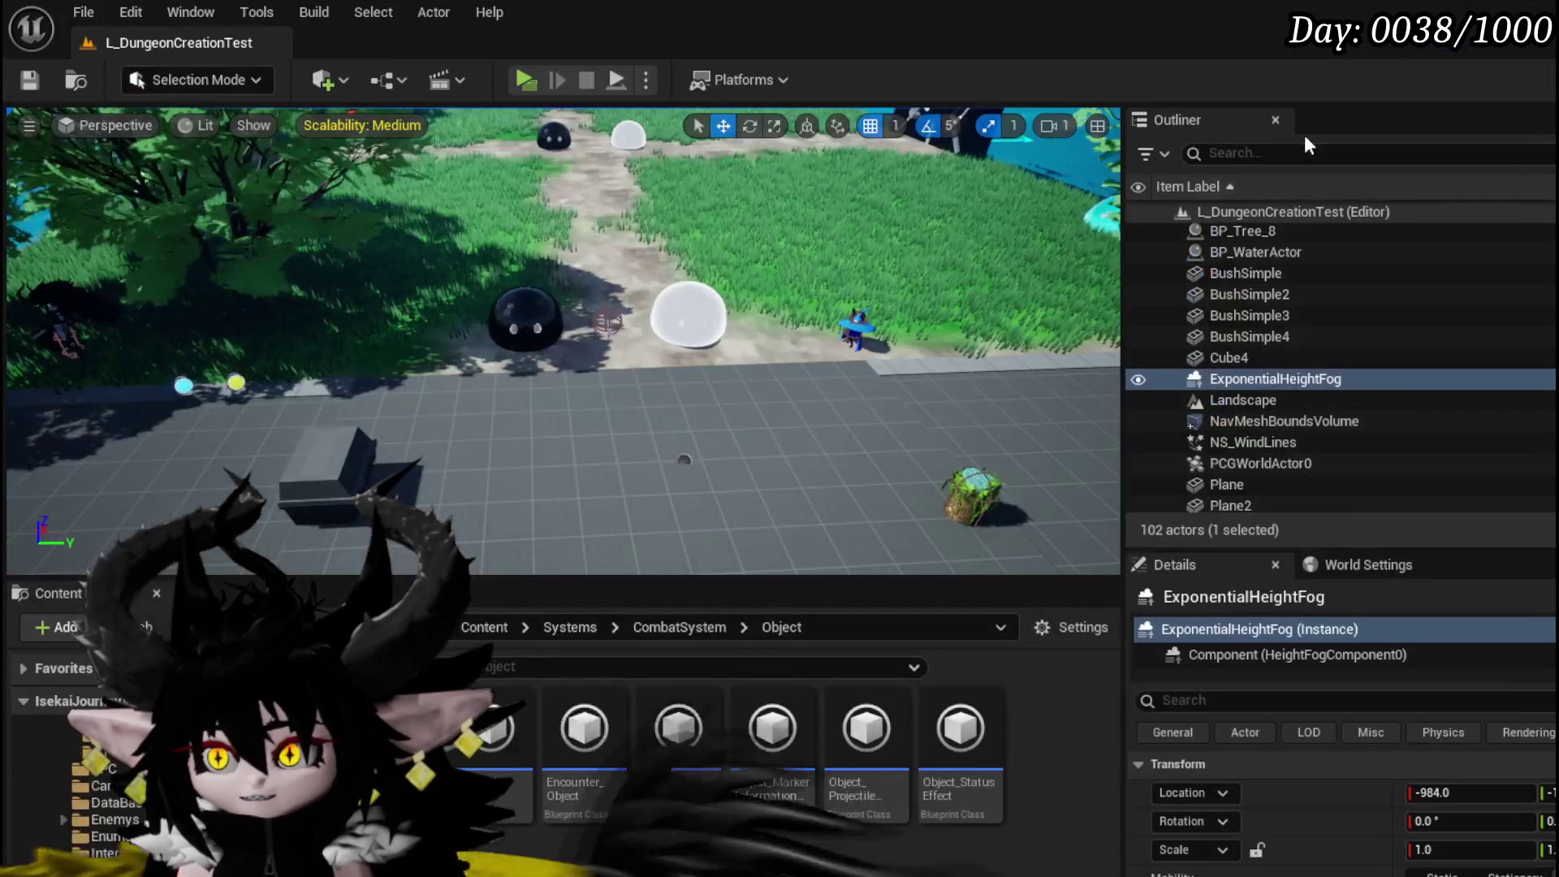
pyautogui.click(685, 332)
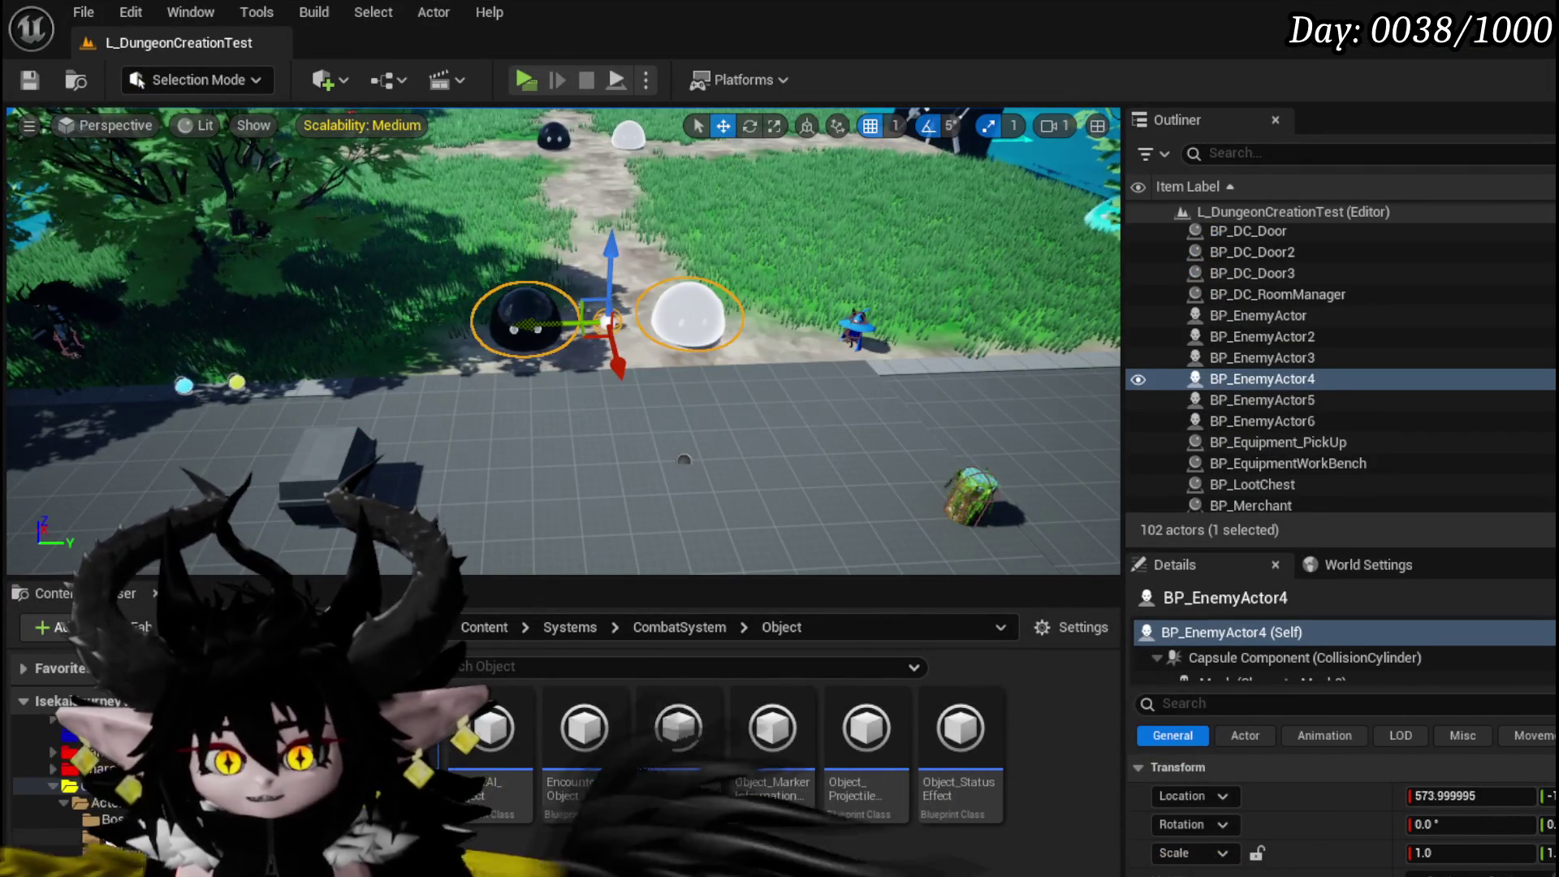
pyautogui.click(86, 786)
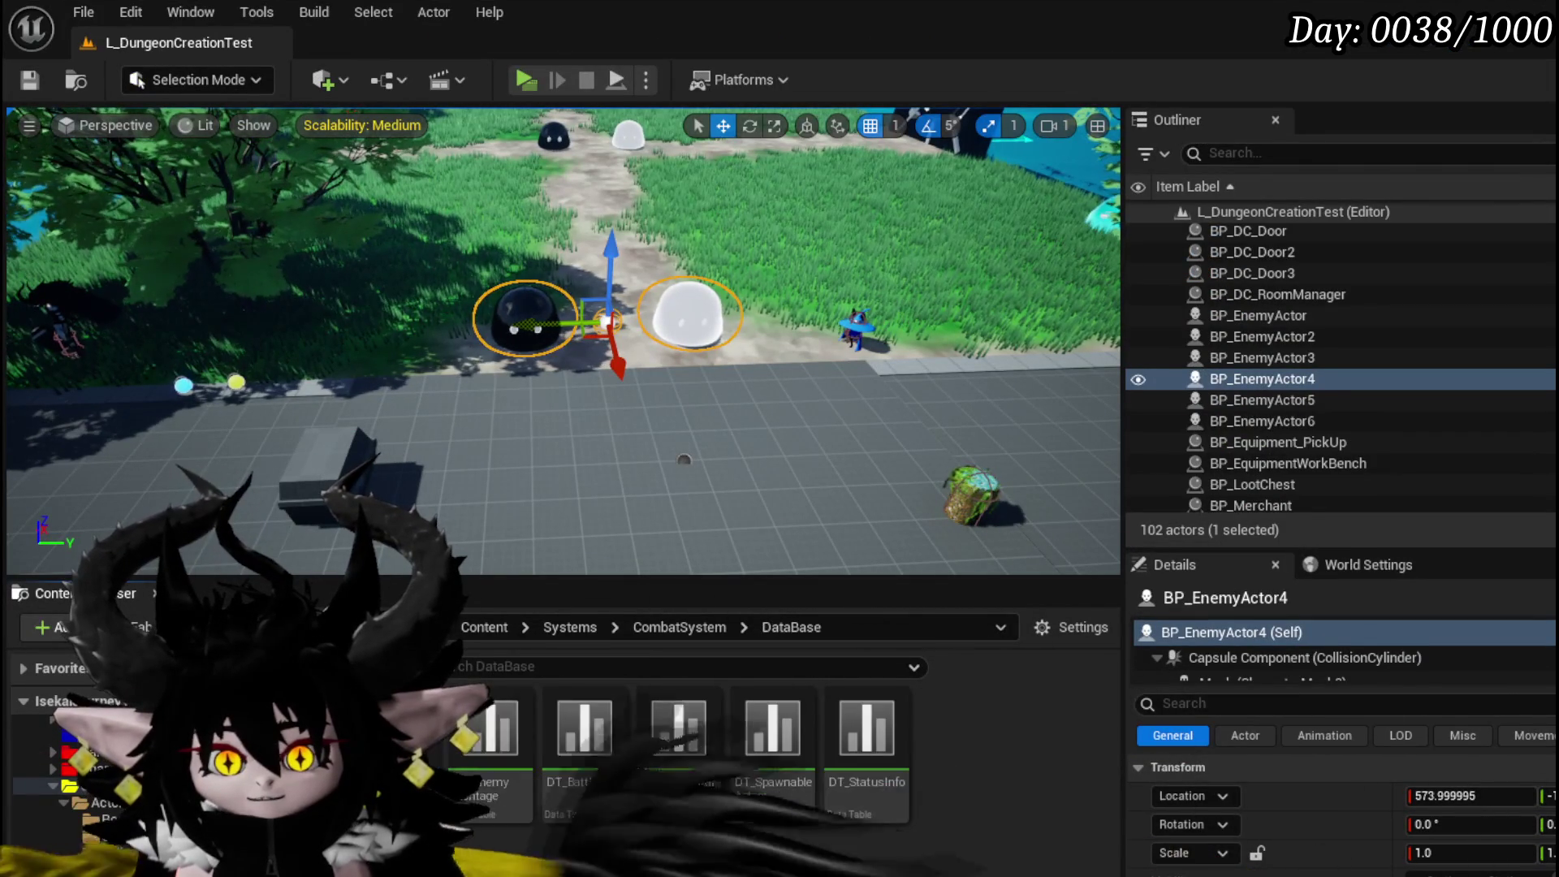
pyautogui.doubleClick(495, 756)
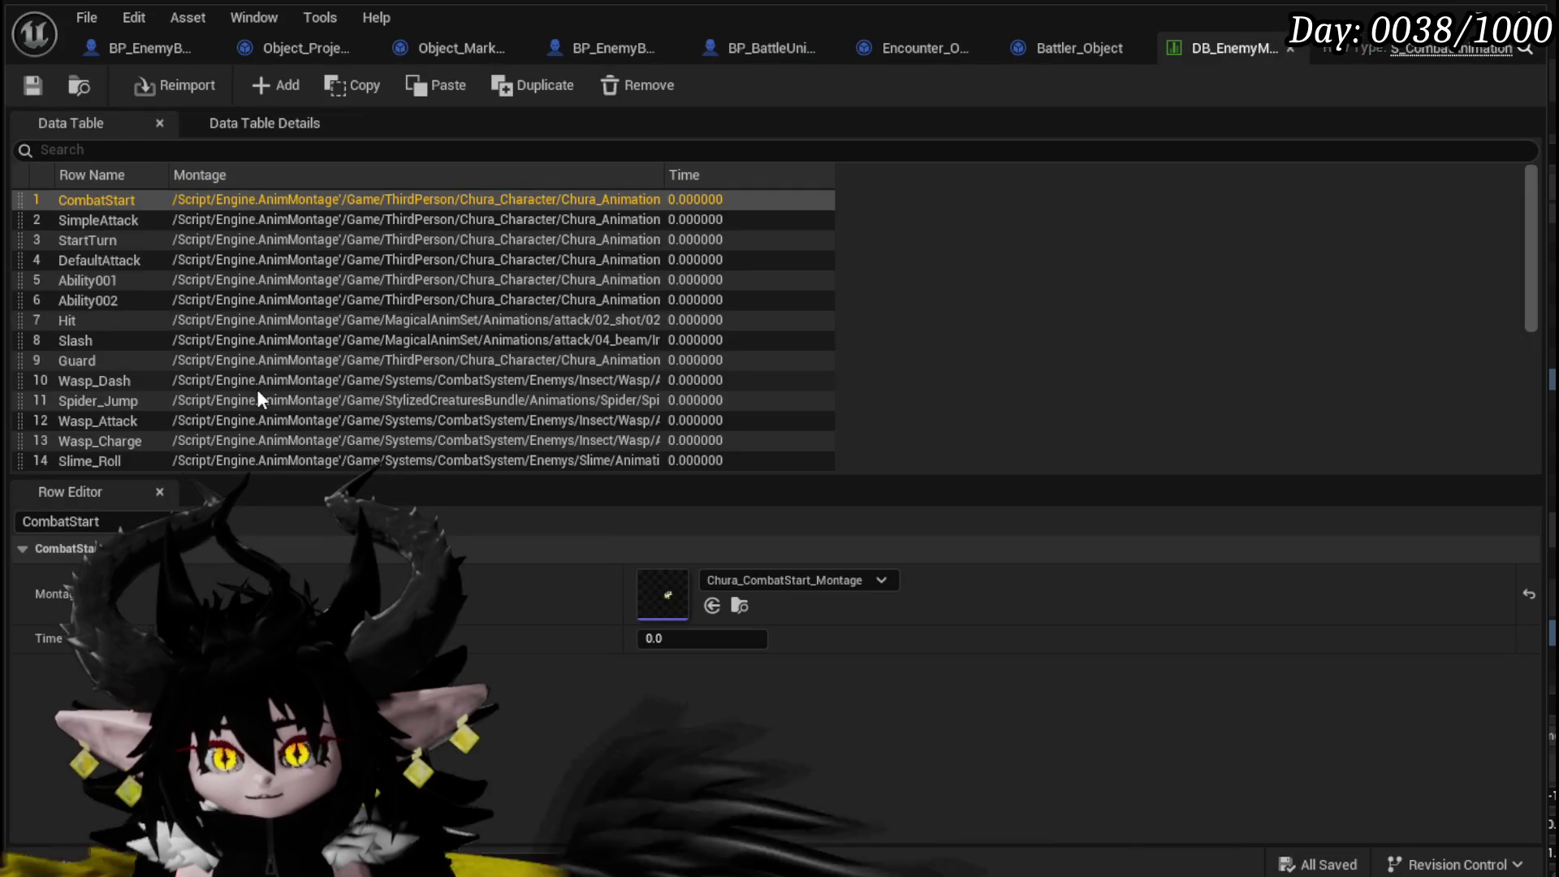
pyautogui.scroll(-5, 284, 371)
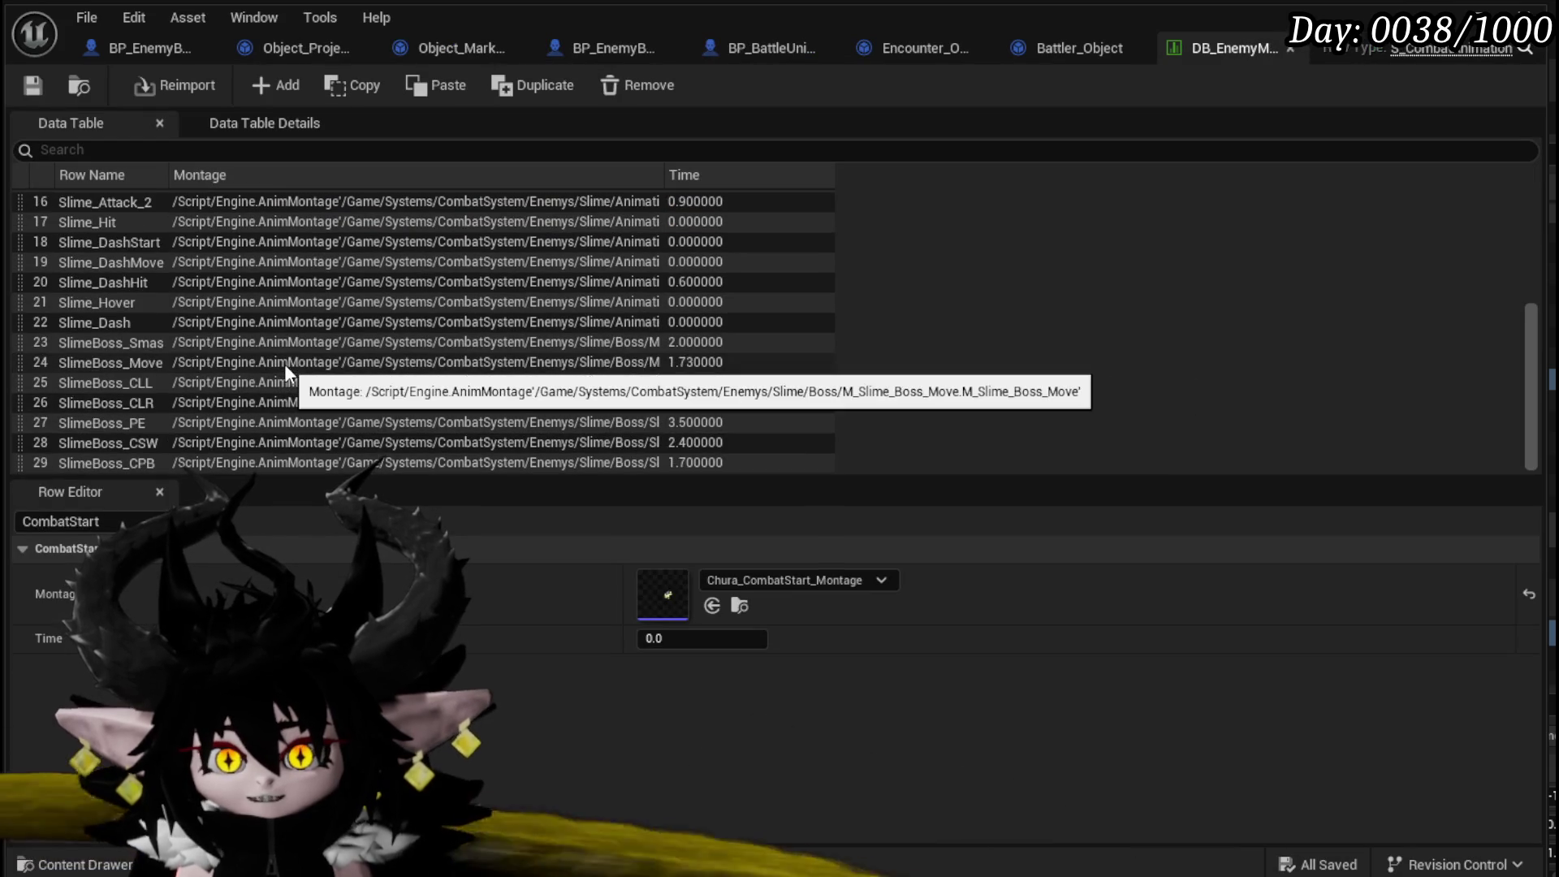
pyautogui.click(135, 462)
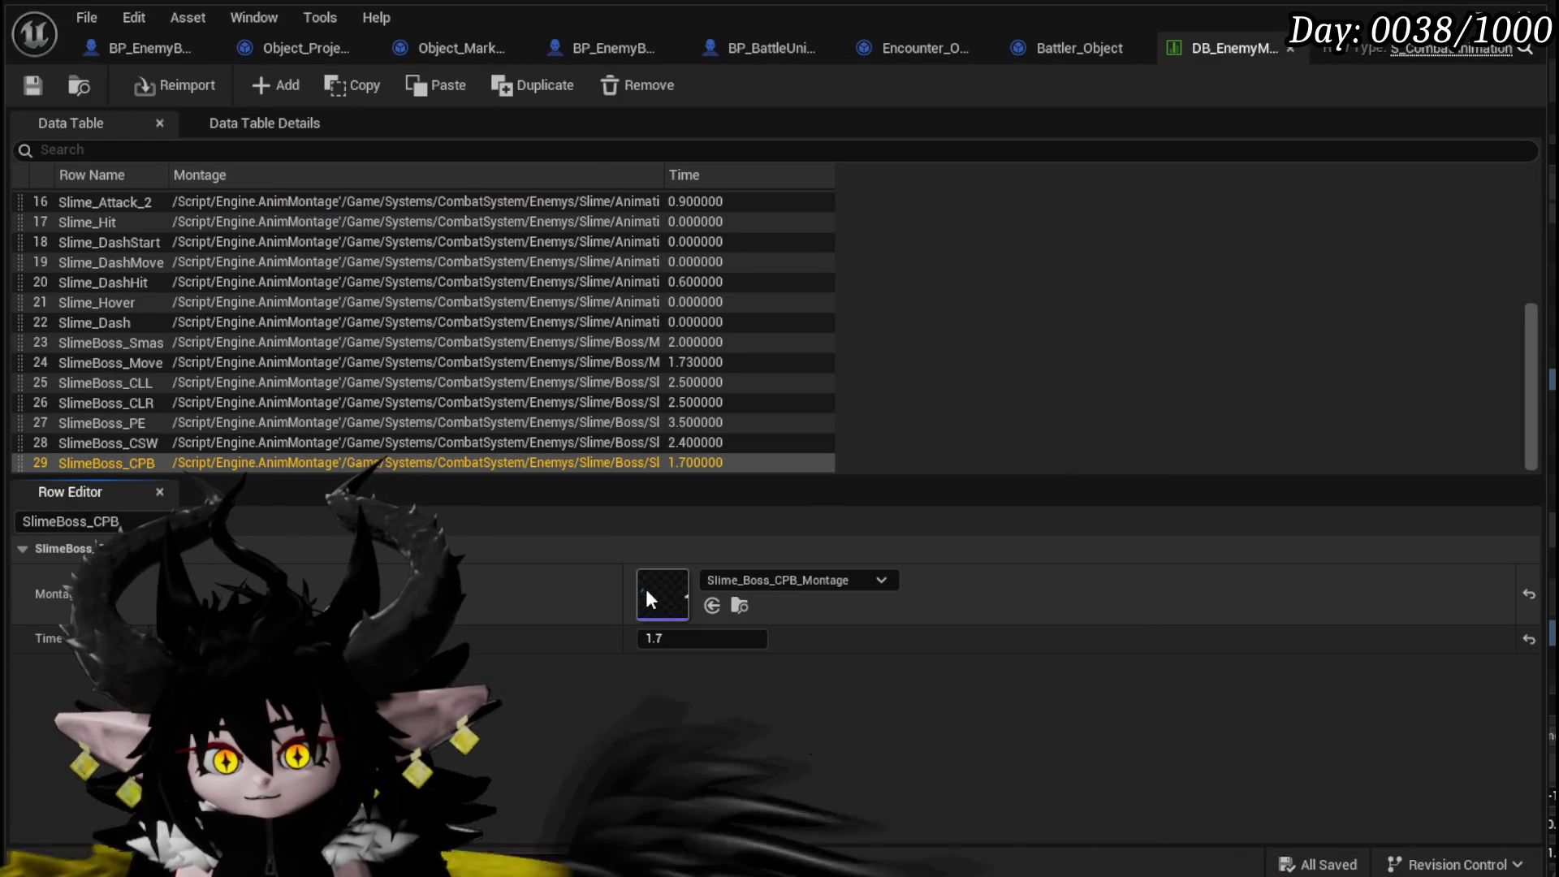
# - Scrub through the Slime_Boss_CPB_Montage preview, then return to the boss blueprint
pyautogui.doubleClick(646, 593)
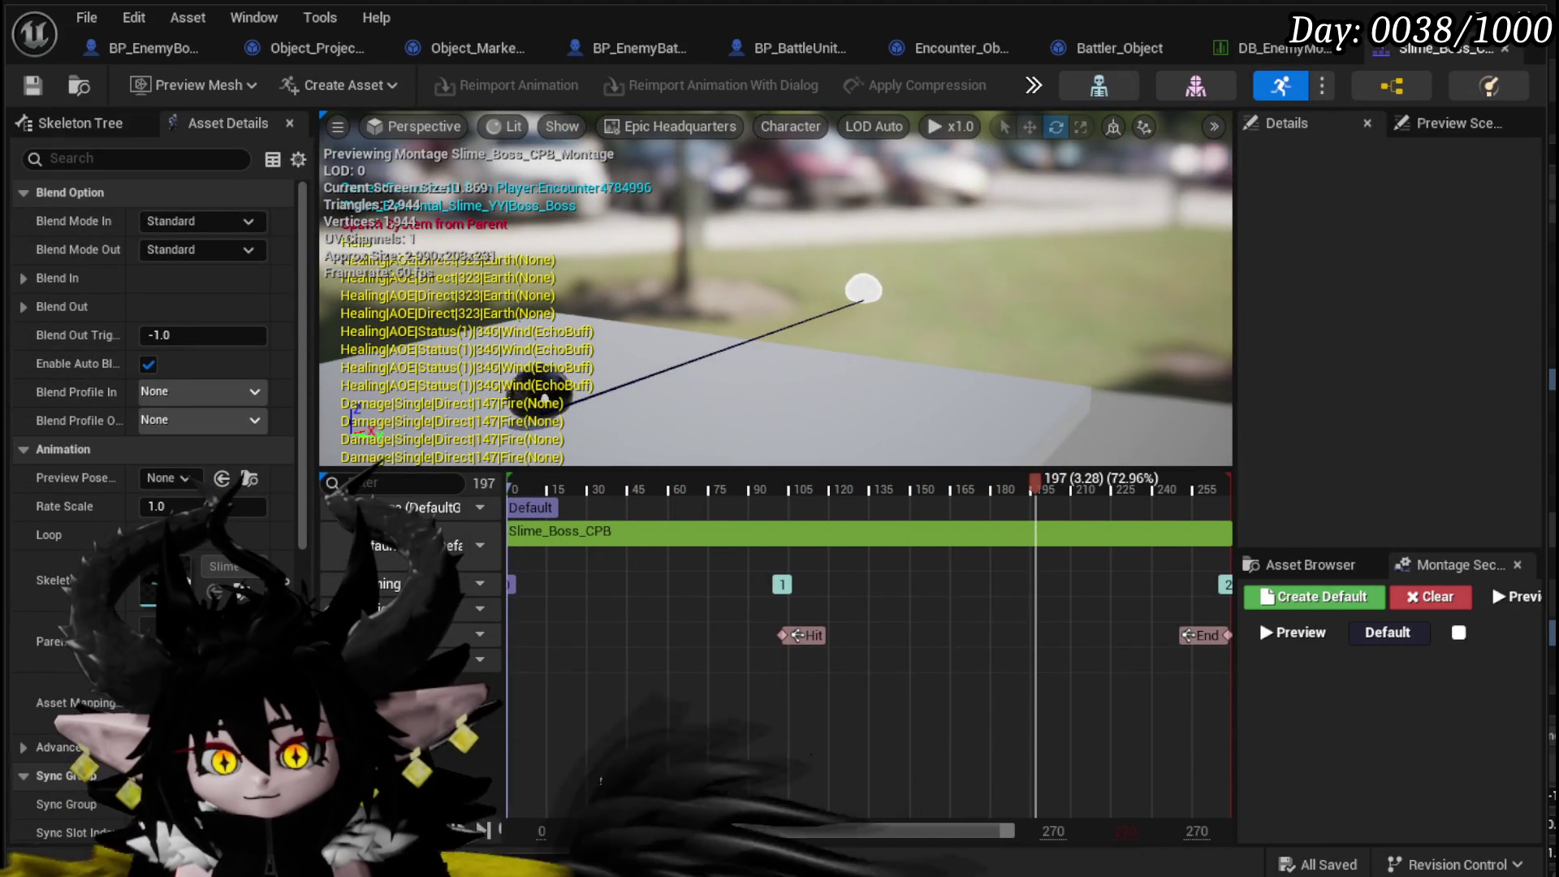
pyautogui.moveTo(1045, 496)
pyautogui.mouseDown()
pyautogui.moveTo(593, 487)
pyautogui.moveTo(786, 485)
pyautogui.mouseUp()
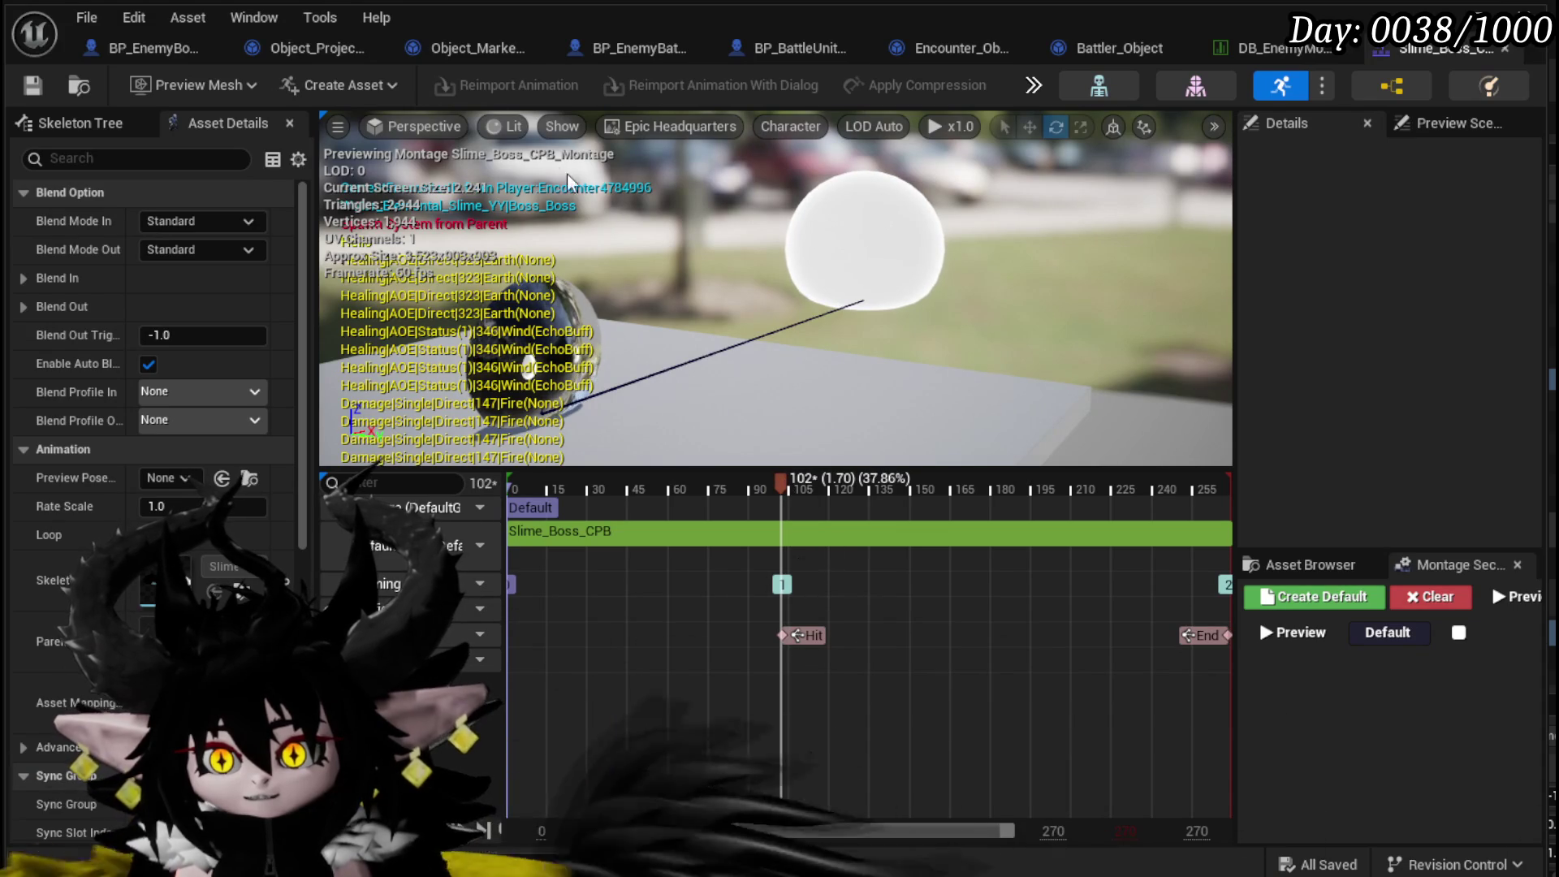
pyautogui.click(150, 53)
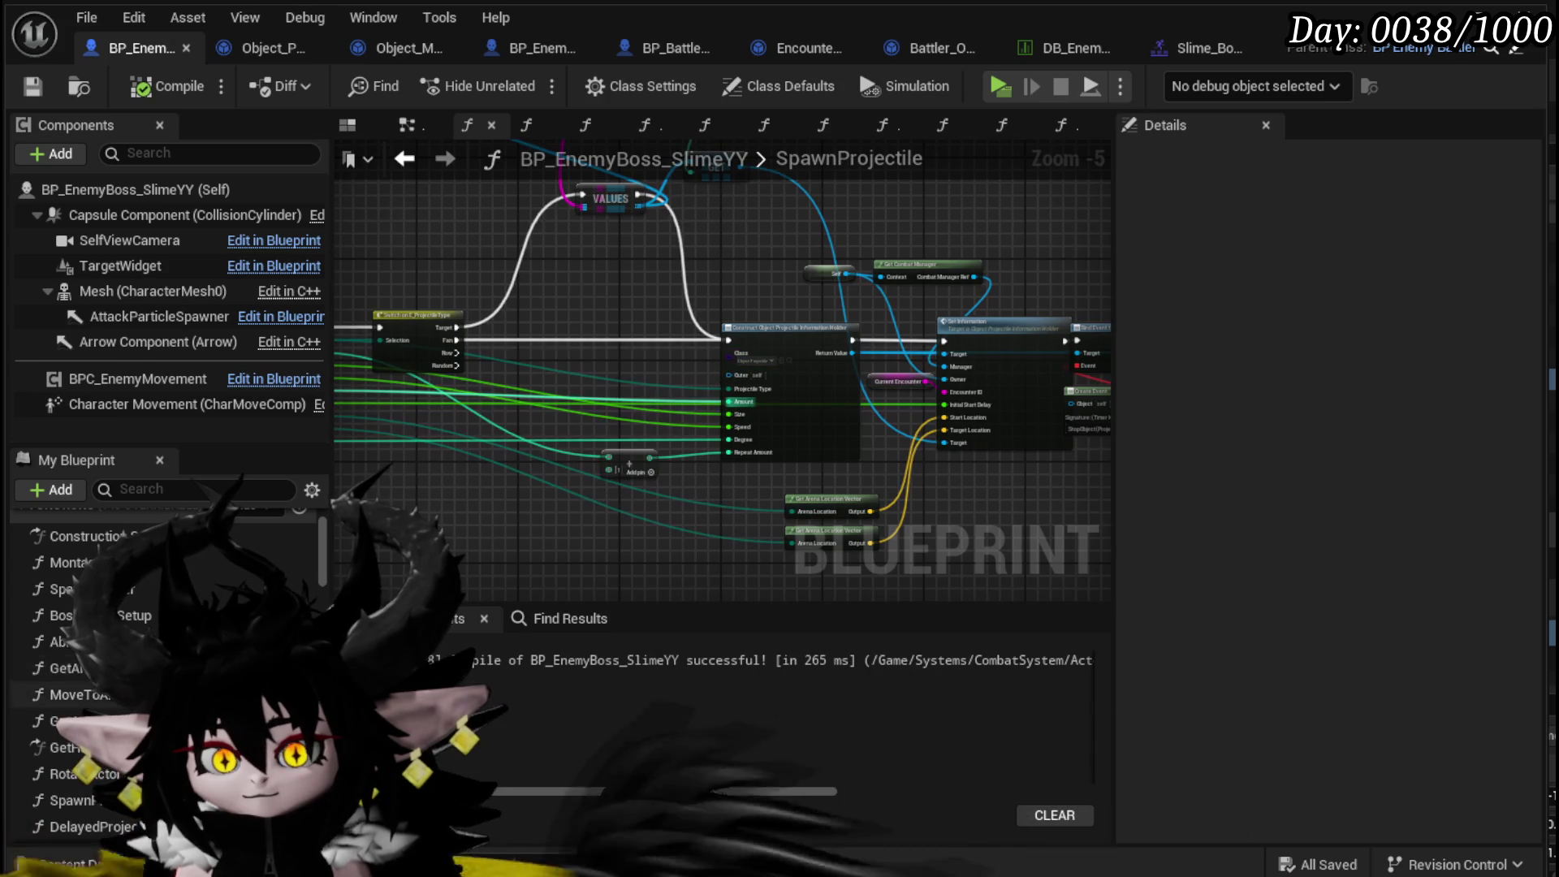
# - In the EventGraph, chain the second Spawn Projectile after the first
pyautogui.moveTo(588, 287)
pyautogui.mouseDown()
pyautogui.moveTo(1039, 359)
pyautogui.moveTo(669, 334)
pyautogui.mouseUp()
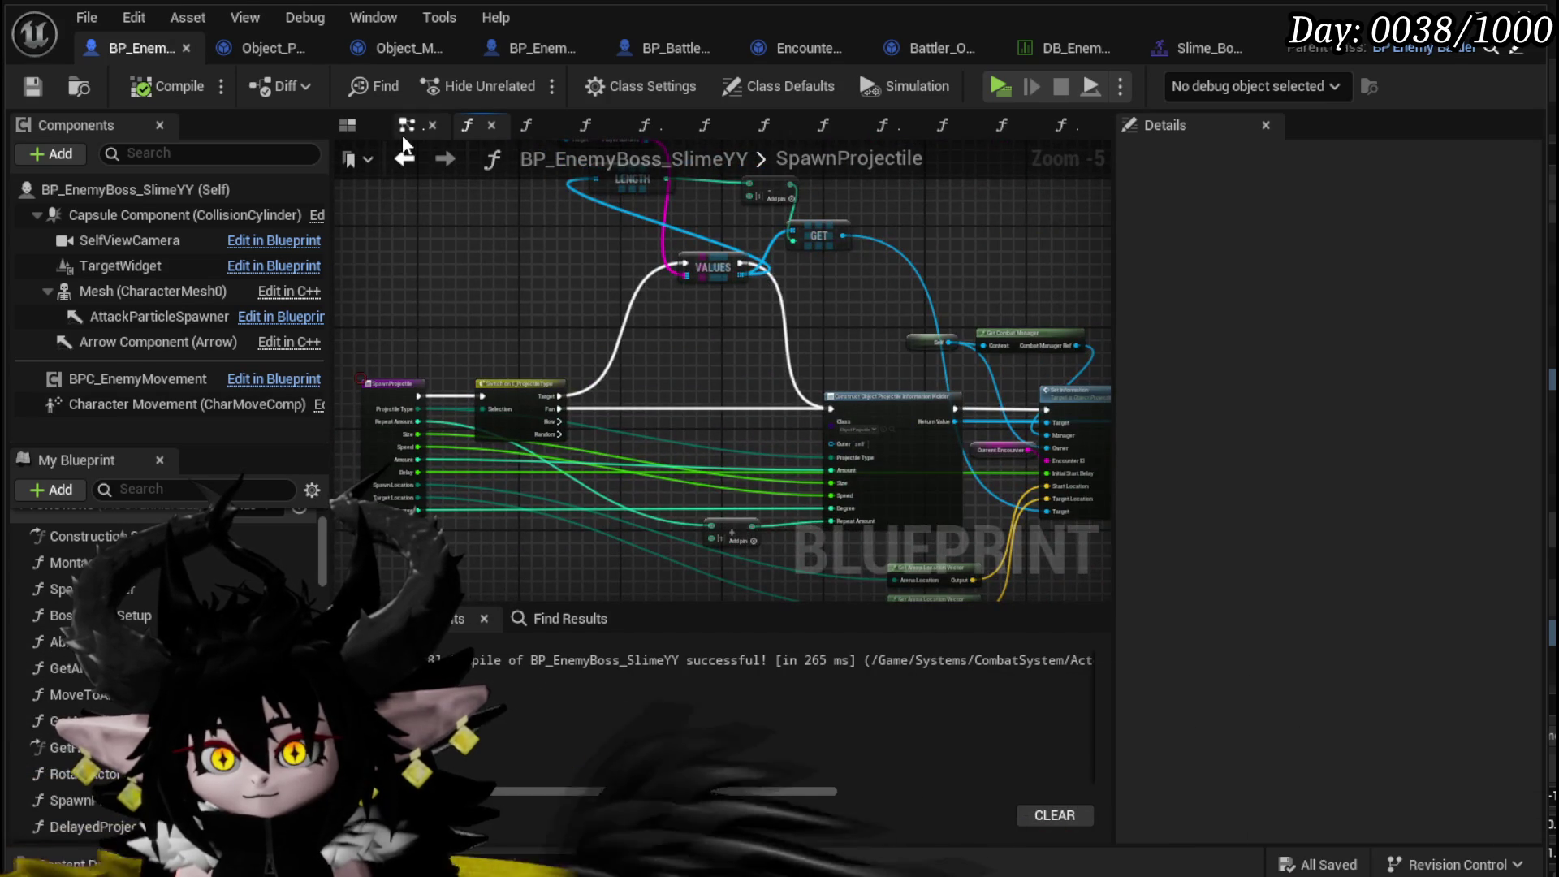
pyautogui.click(406, 124)
pyautogui.moveTo(805, 265)
pyautogui.mouseDown()
pyautogui.moveTo(954, 266)
pyautogui.moveTo(698, 252)
pyautogui.mouseUp()
pyautogui.scroll(2, 706, 394)
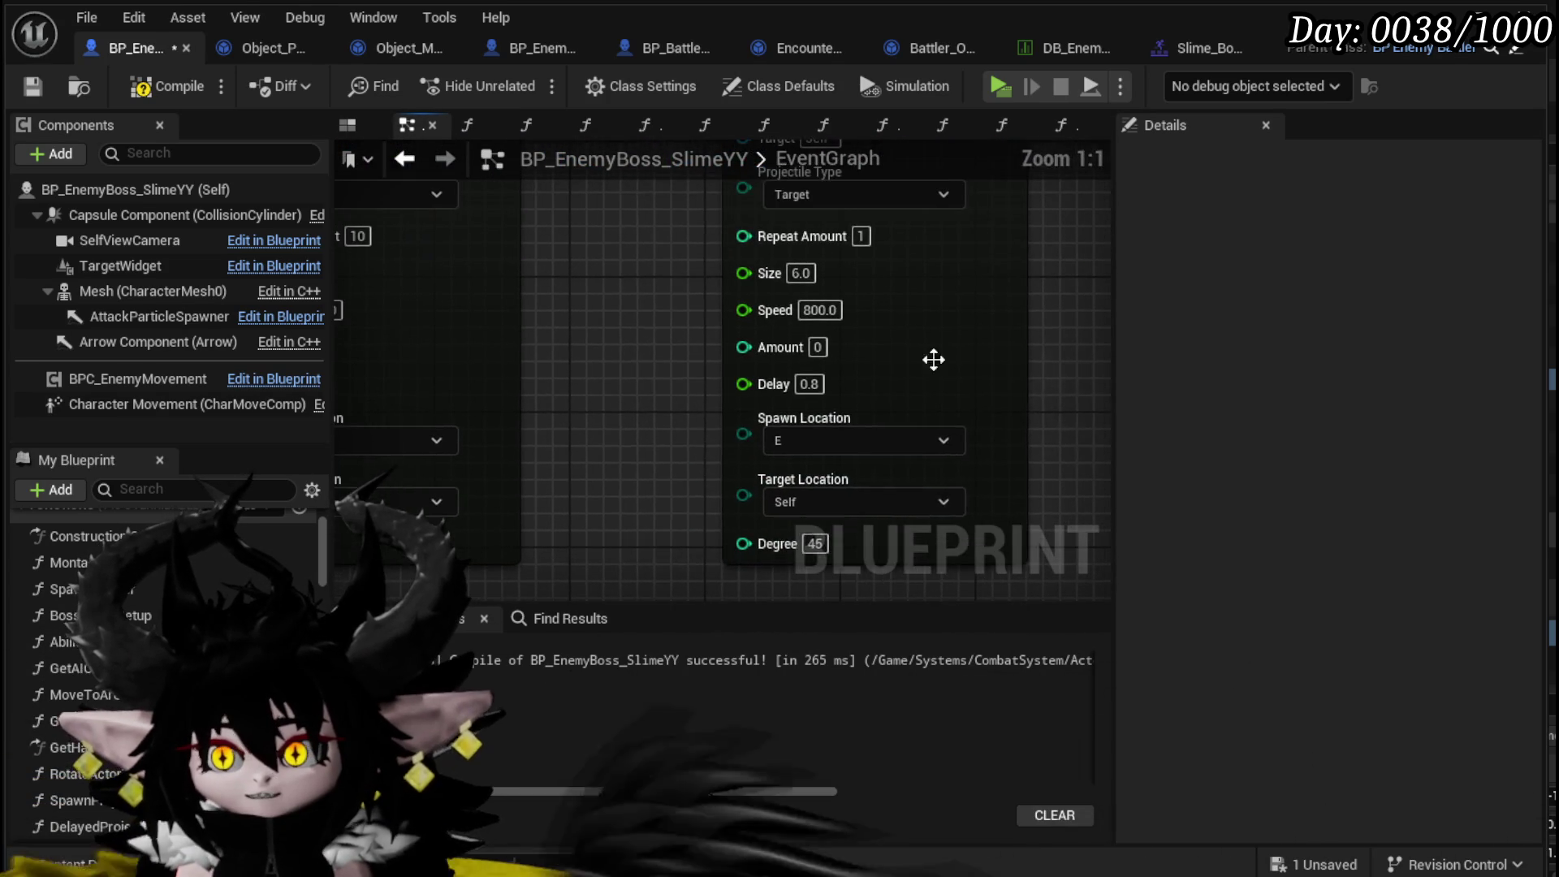
pyautogui.click(838, 354)
# - Set the second Spawn Projectile's Delay to 1.7 and Size to 12.0
pyautogui.click(704, 383)
pyautogui.write('1')
pyautogui.press('Return')
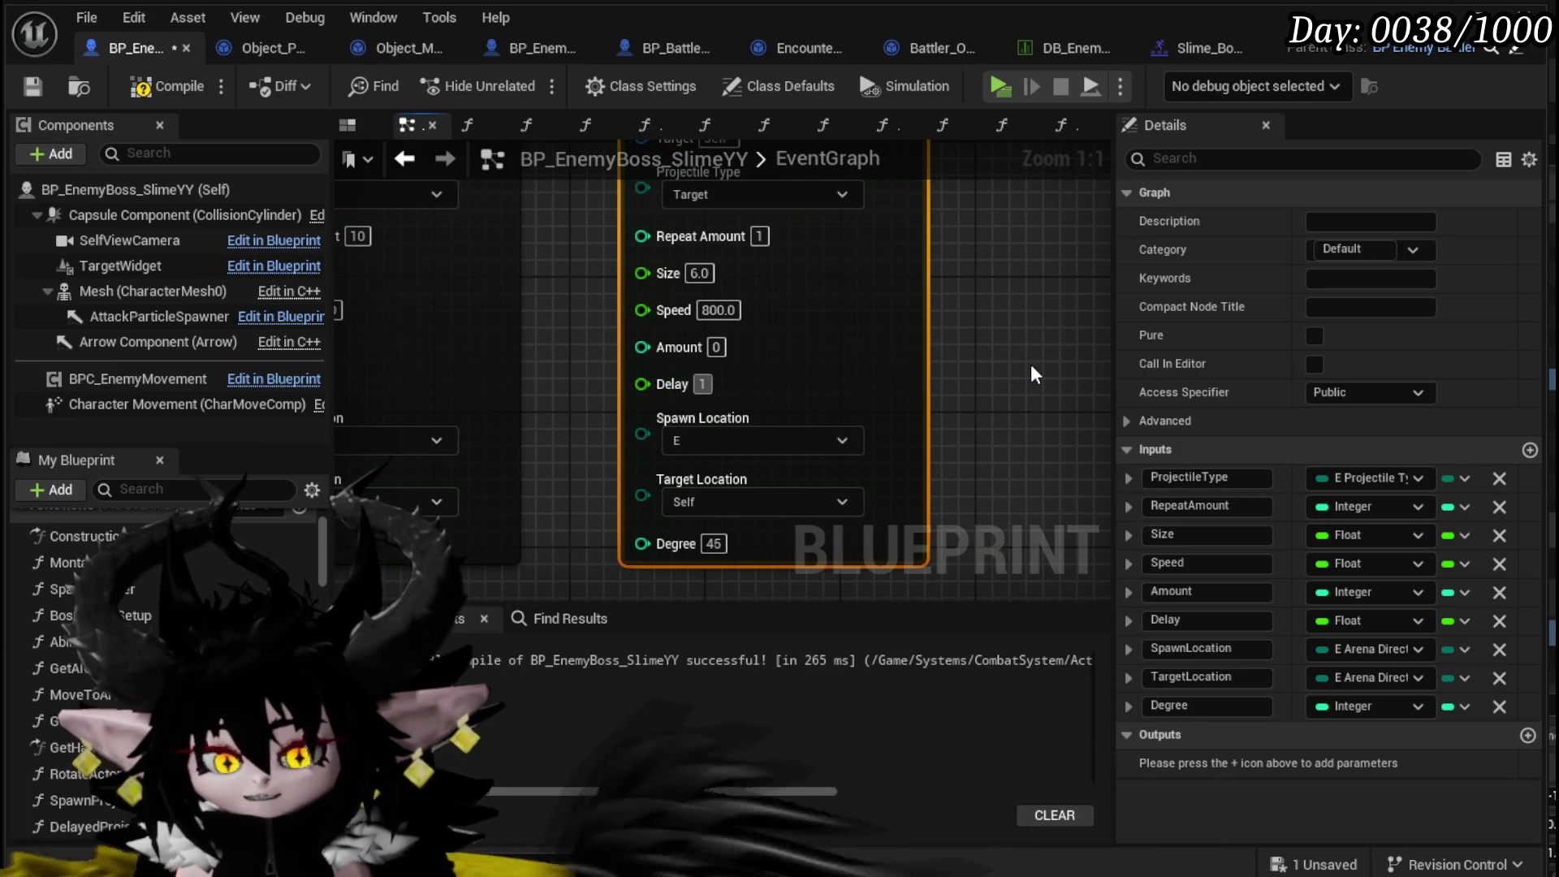
pyautogui.write('.7')
pyautogui.click(1032, 367)
pyautogui.click(698, 273)
pyautogui.write('12')
pyautogui.press('Return')
pyautogui.moveTo(946, 289); pyautogui.dragTo(941, 358)
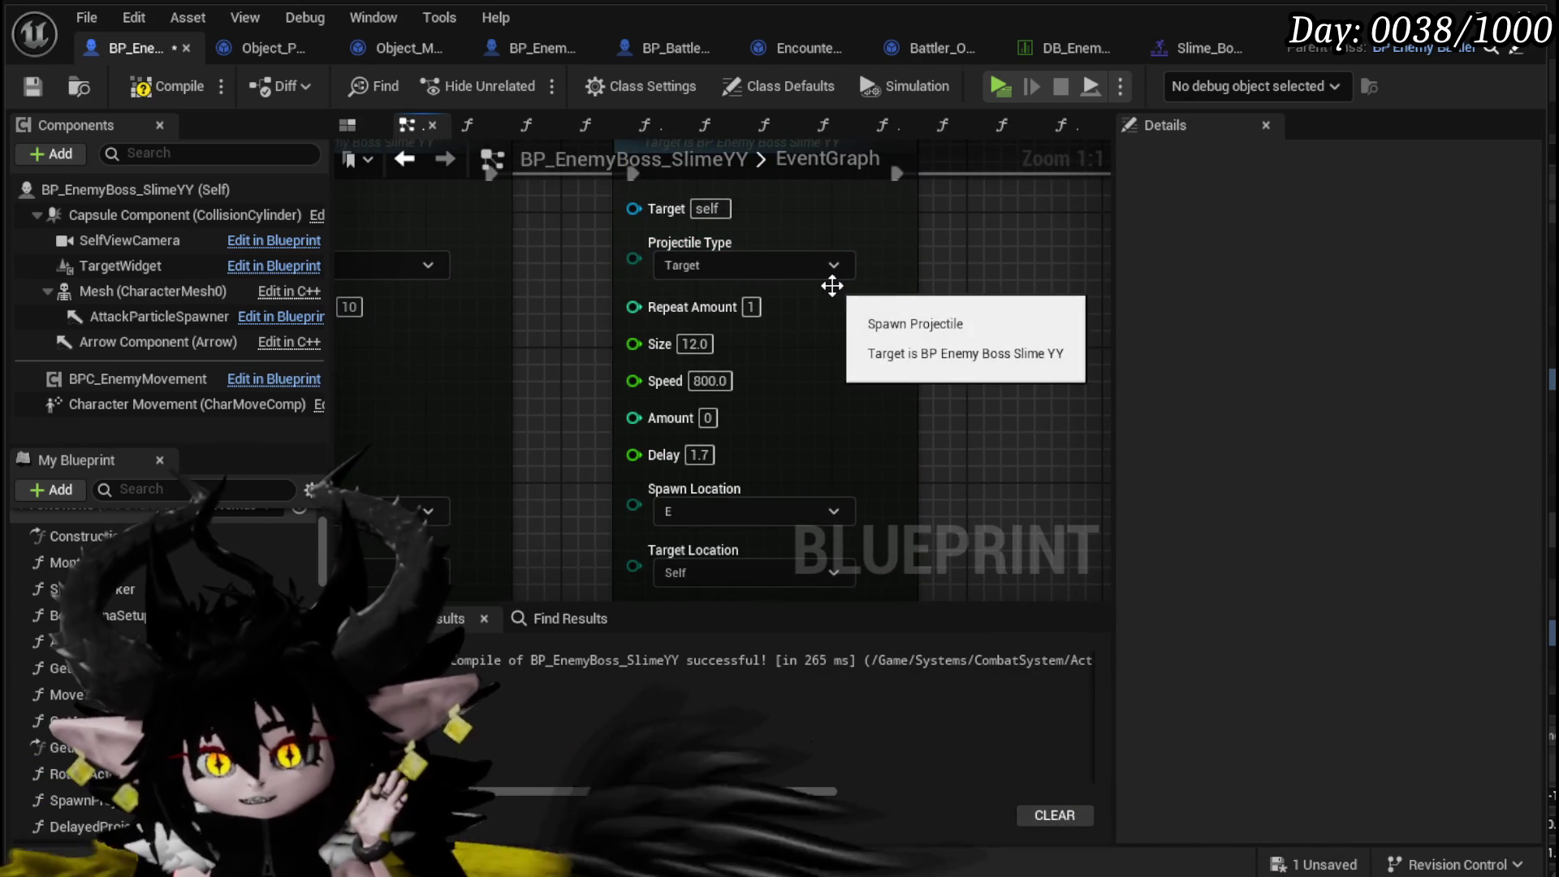
# - Compile and save the boss blueprint, then go back to the level editor
pyautogui.click(168, 86)
pyautogui.click(32, 86)
pyautogui.hotkey('alt', 'Tab')
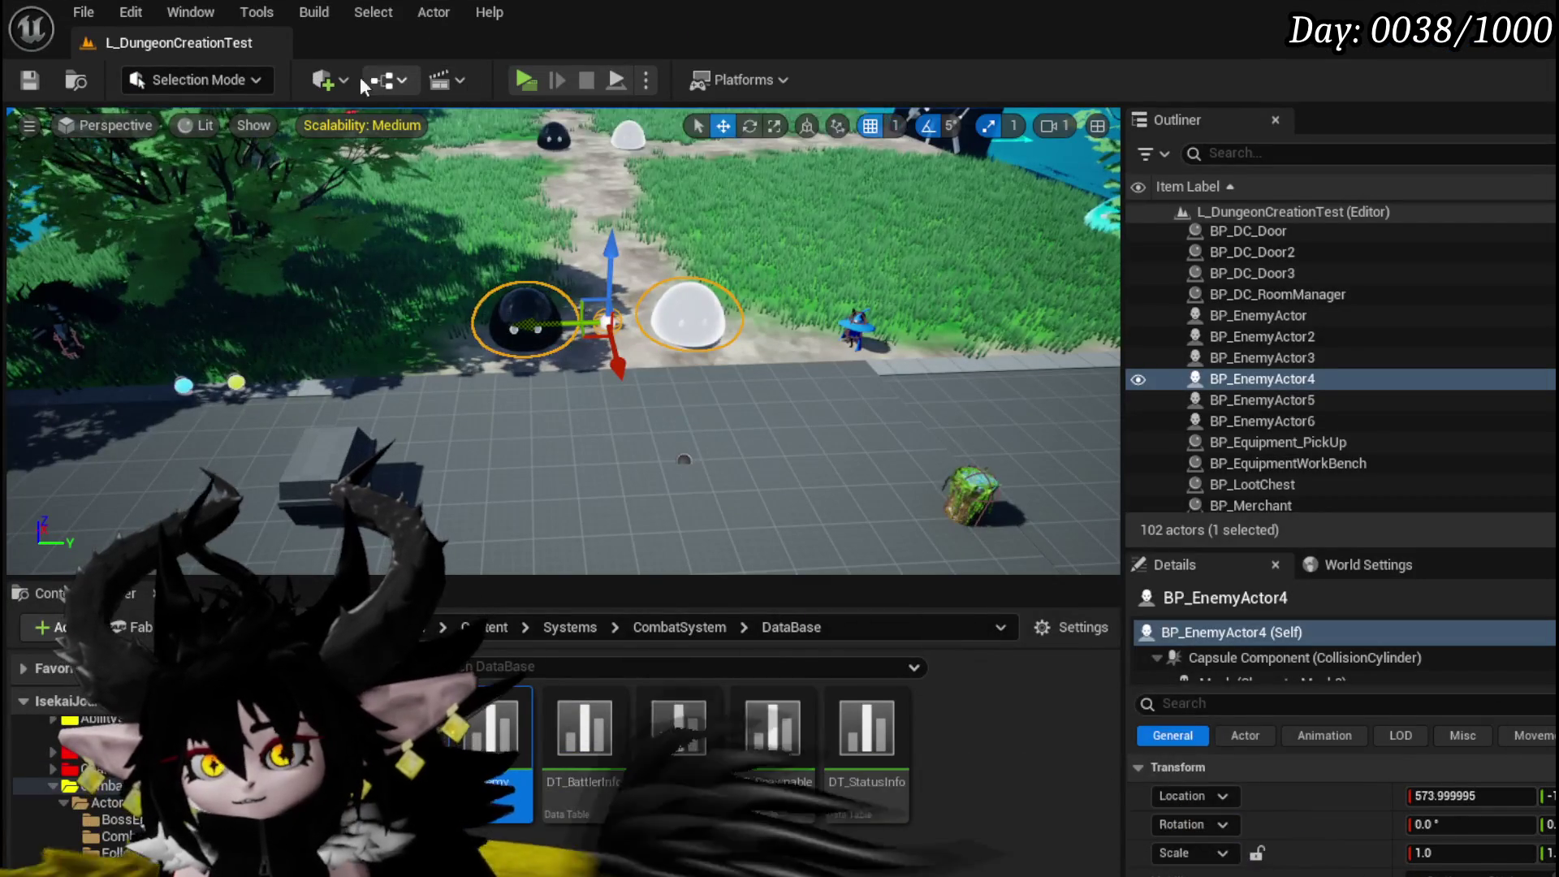
# - Frame the selected slime, then cast spells at the Slime_YY boss in the game preview
pyautogui.press('f')
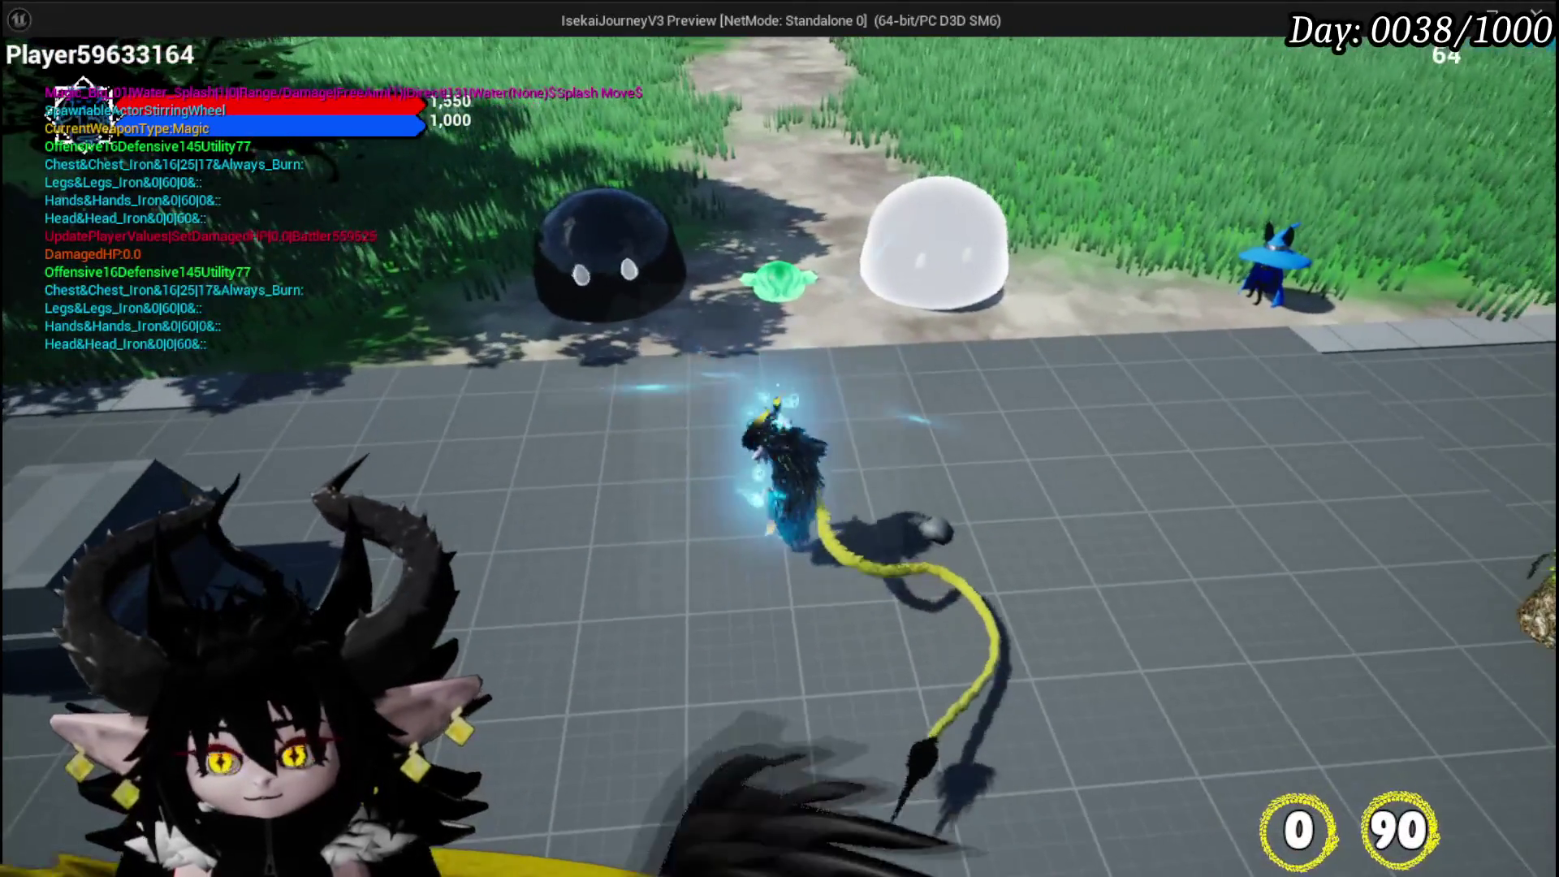
pyautogui.click(780, 438)
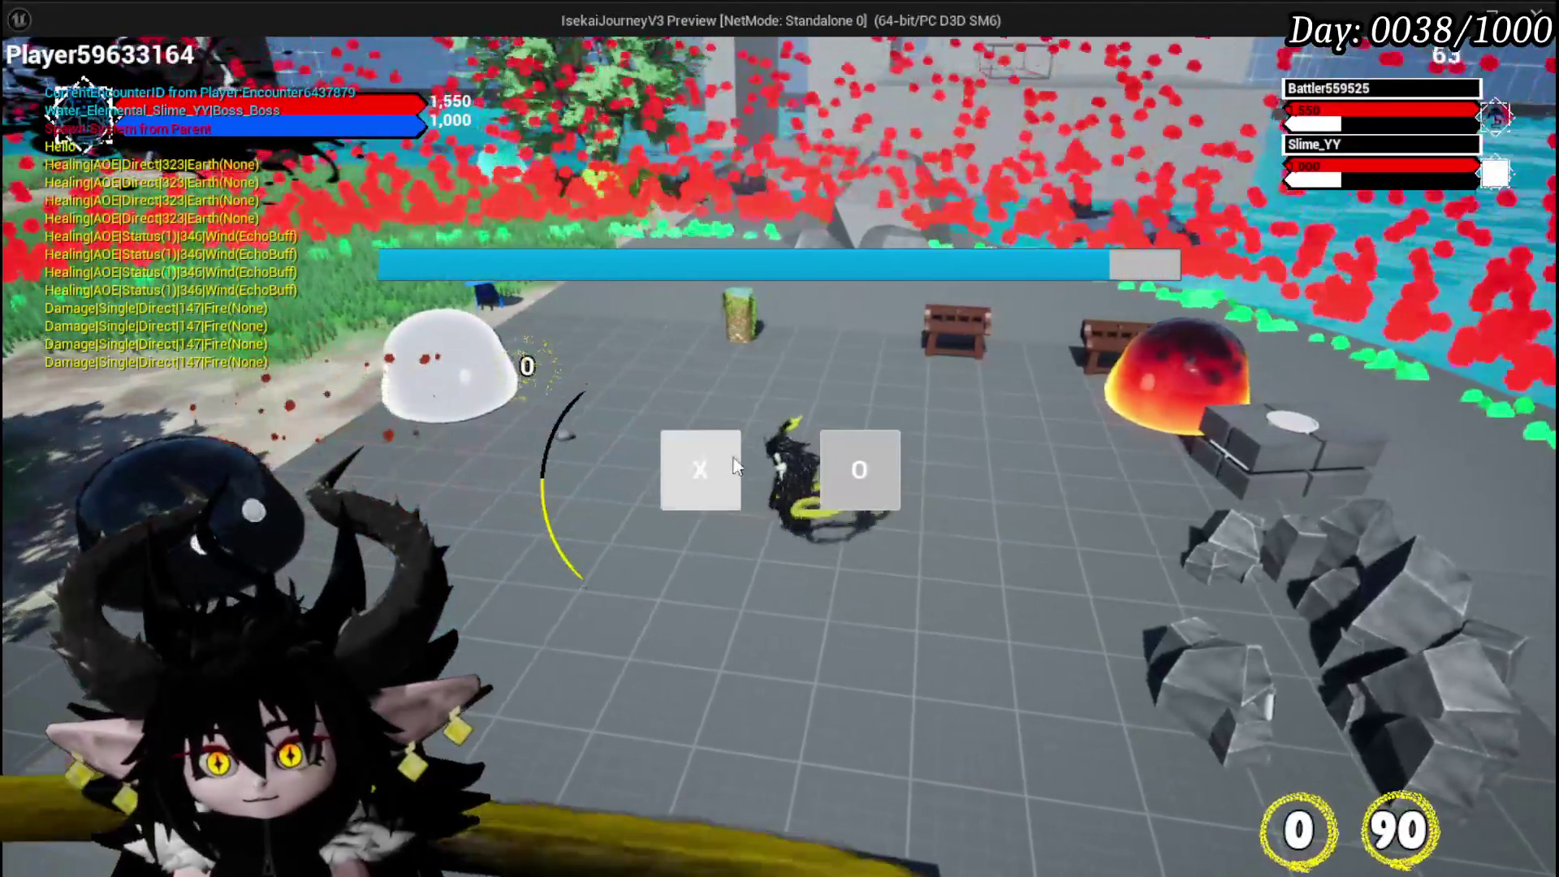
pyautogui.click(735, 465)
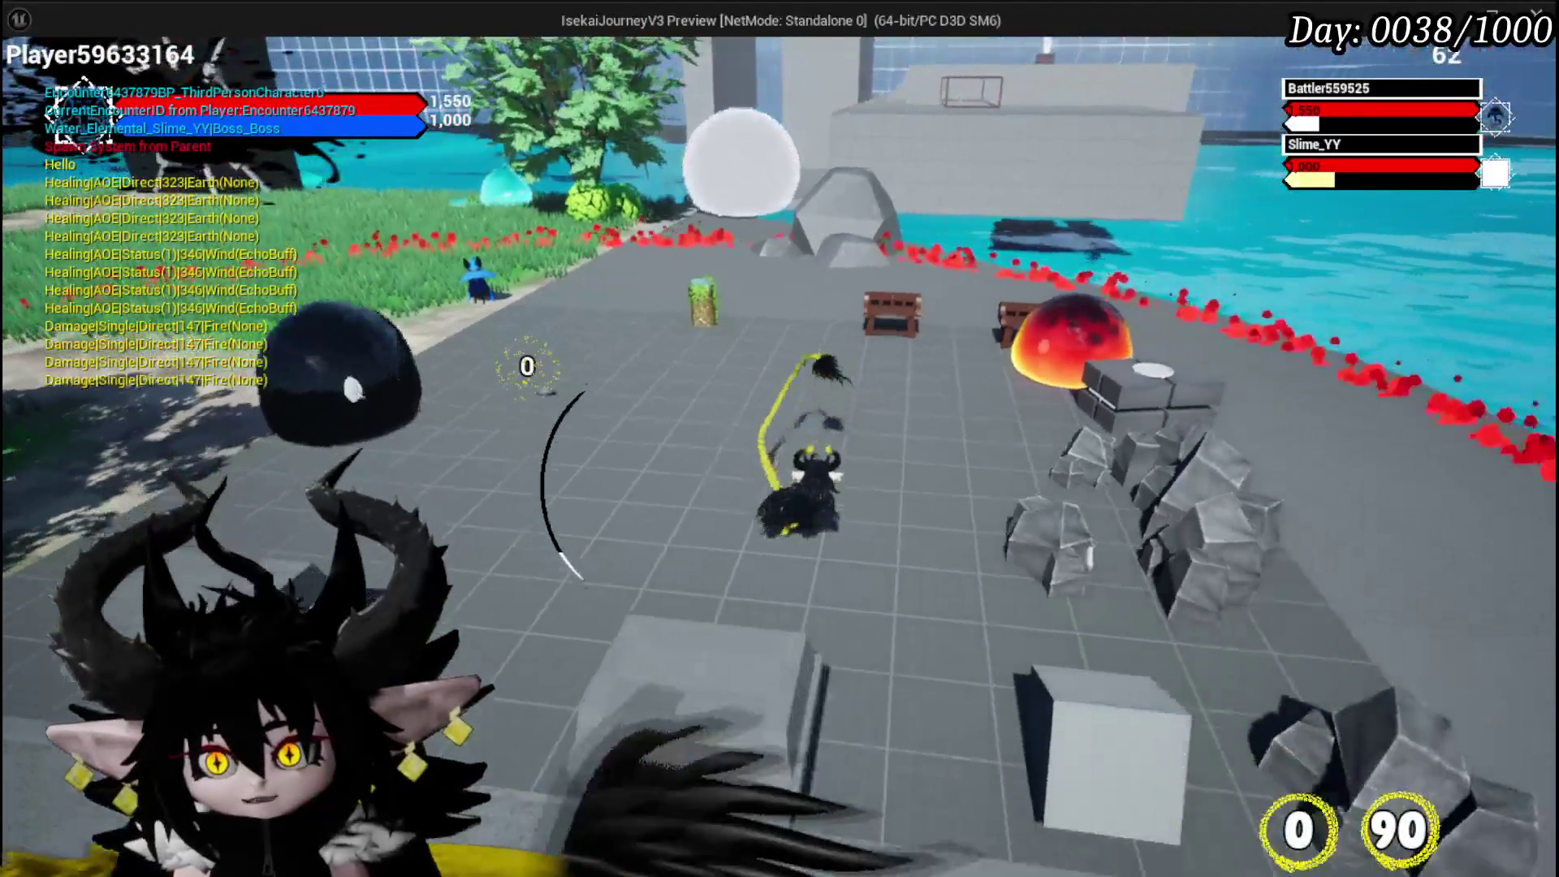
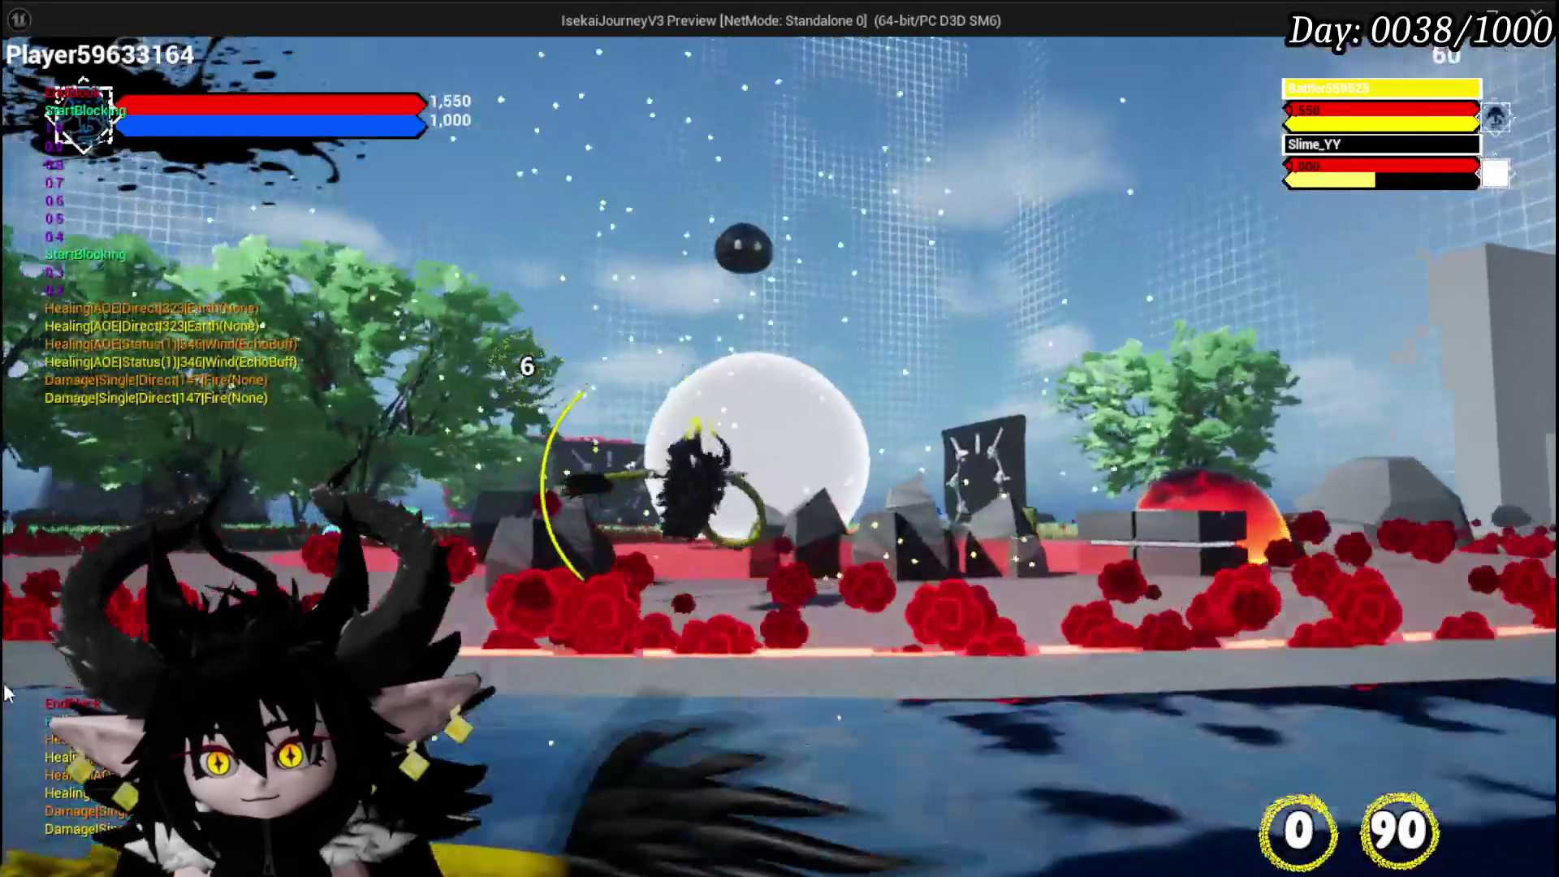
# - Stop the game preview and return to the L_DungeonCreationTest level editor
pyautogui.press('Escape')
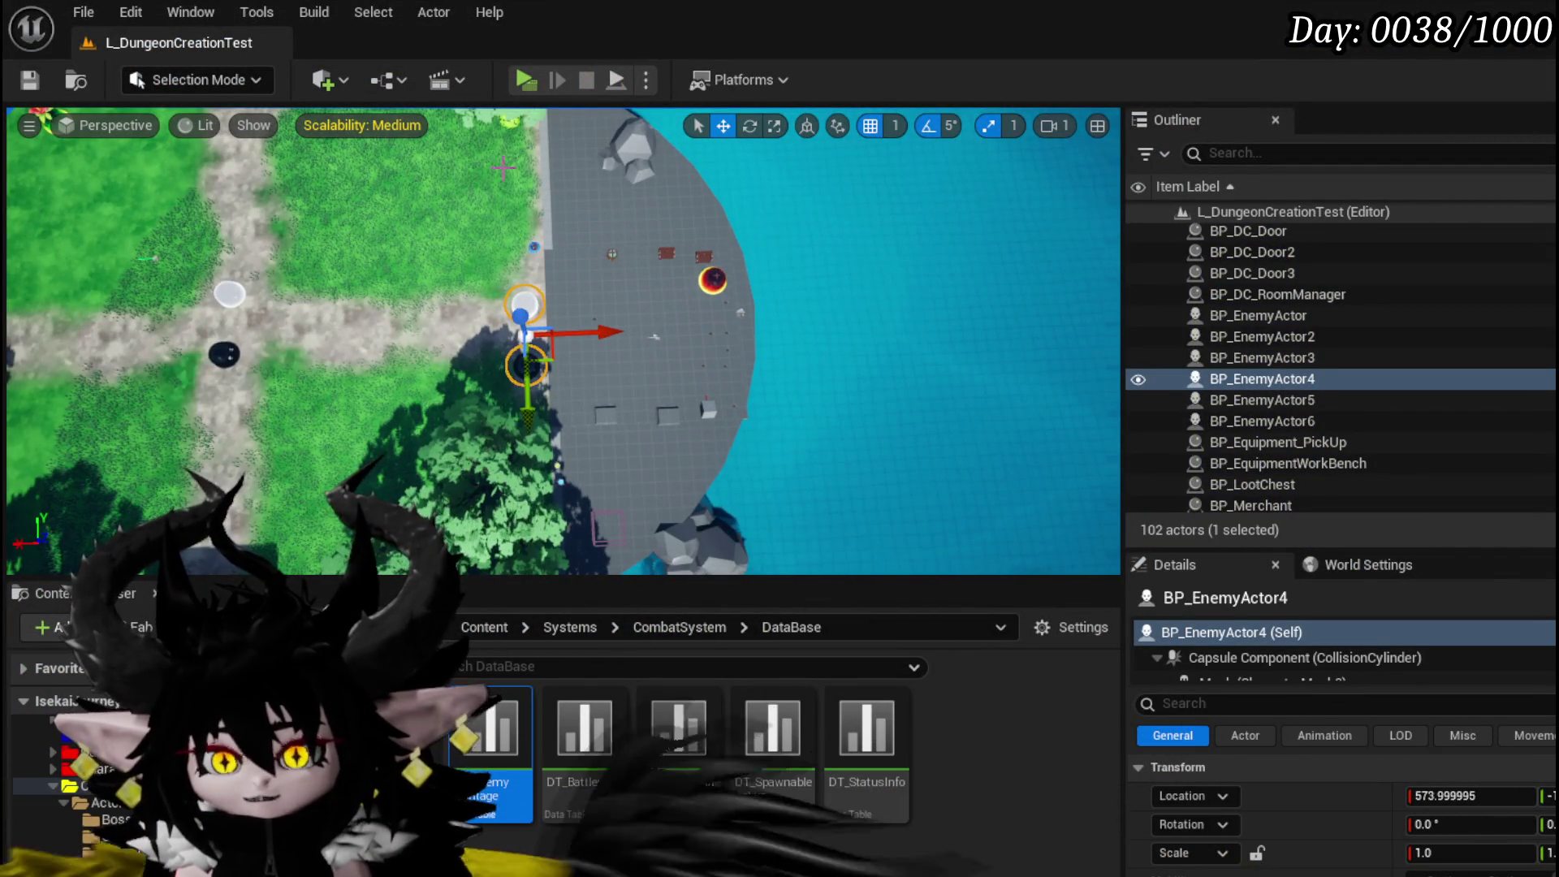
pyautogui.press('Up')
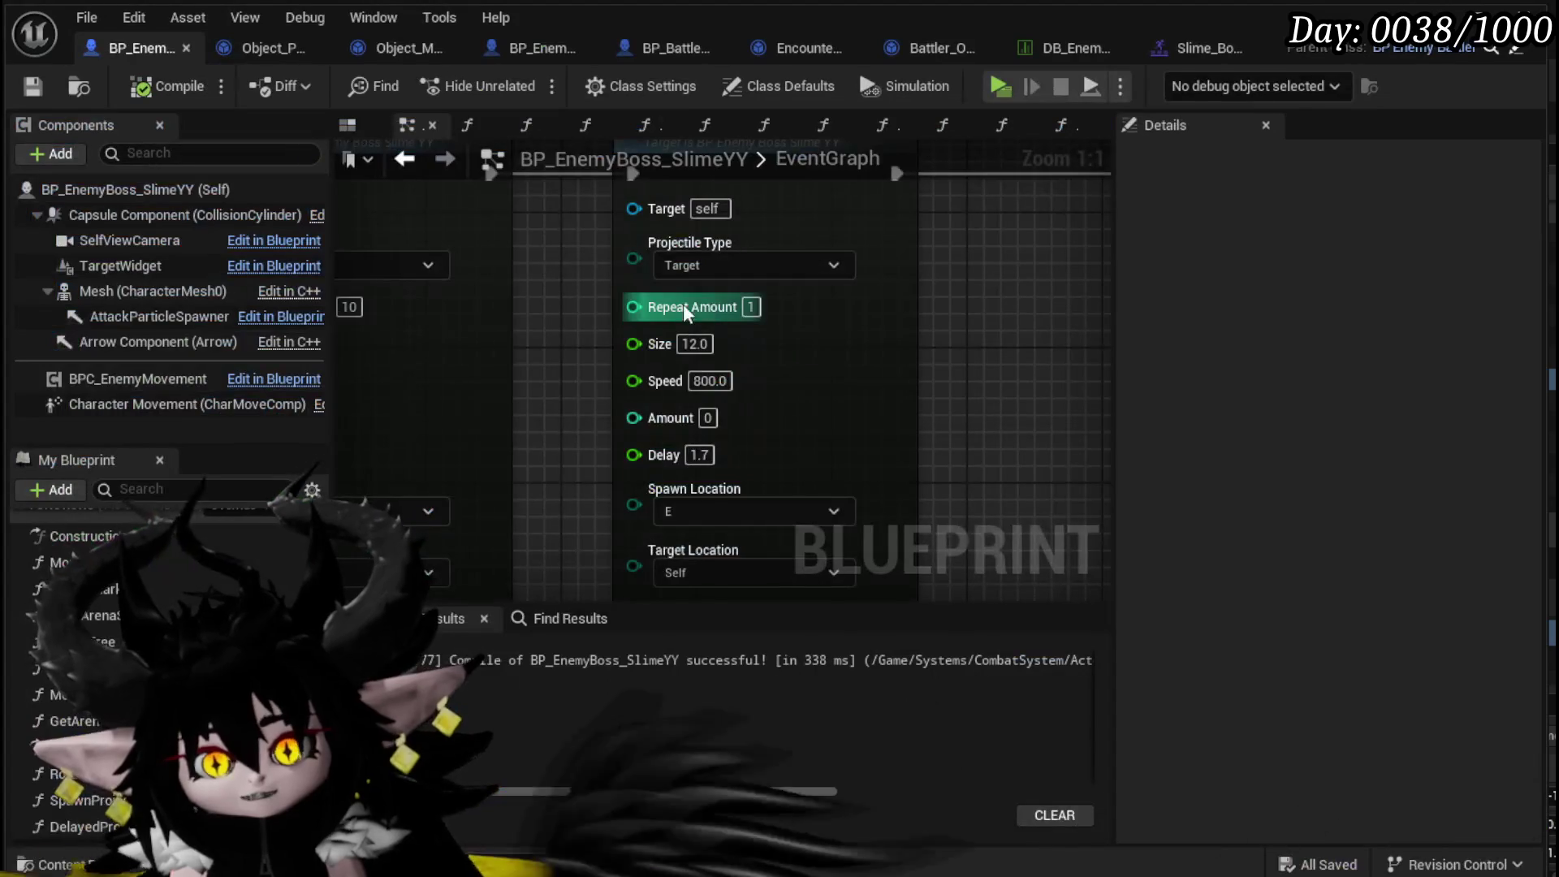
# - Set the Slime_Boss_CPB_Montage rate scale to 0.5
pyautogui.scroll(-3, 557, 403)
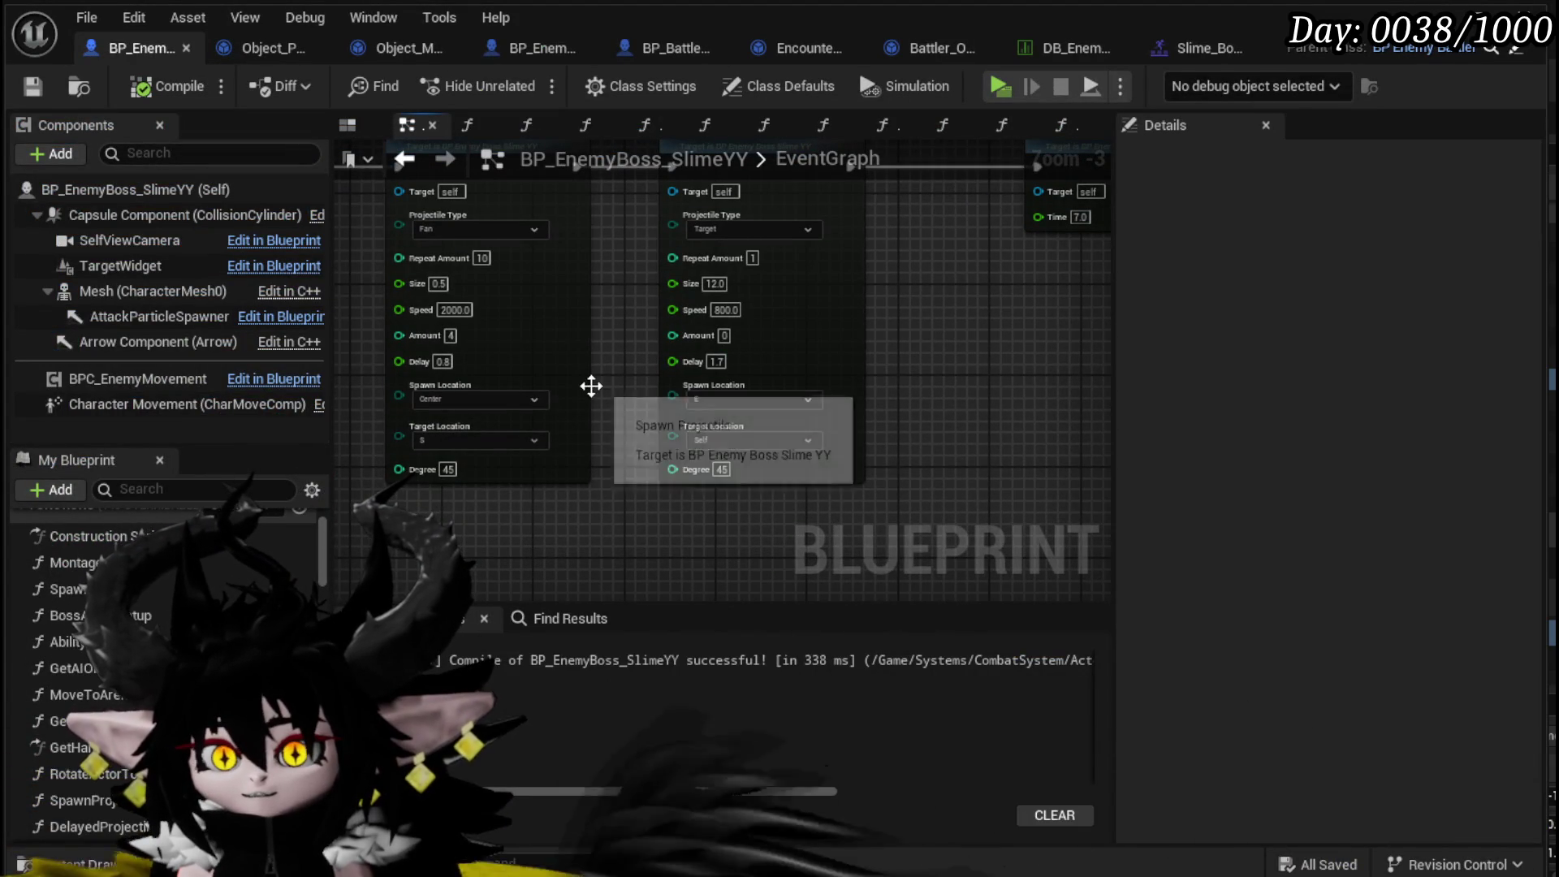
pyautogui.moveTo(643, 282); pyautogui.dragTo(652, 293)
pyautogui.scroll(1, 710, 382)
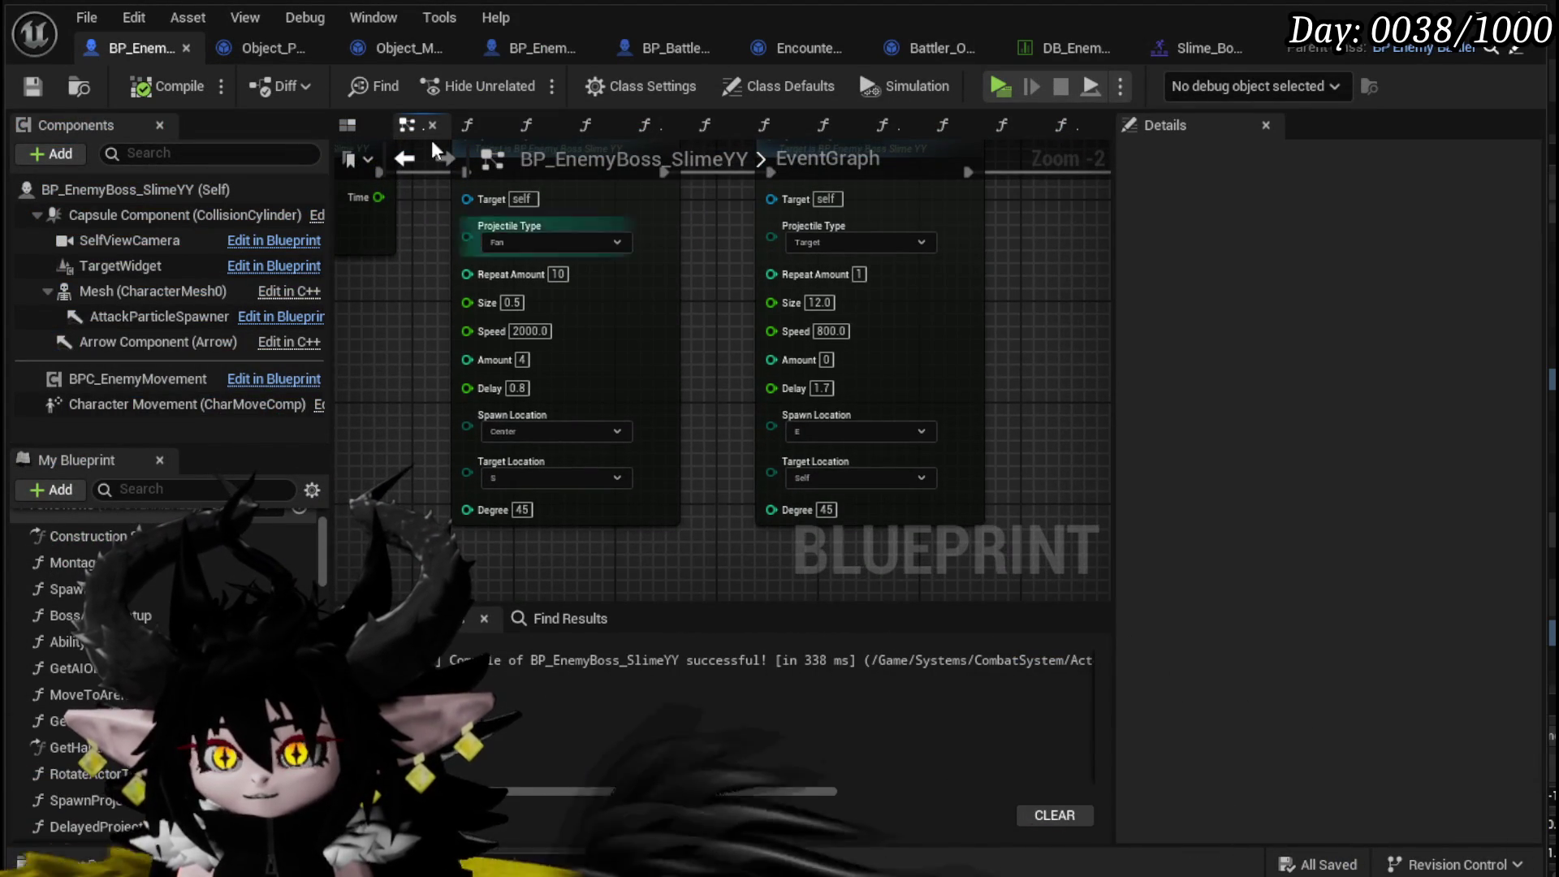
pyautogui.click(1177, 46)
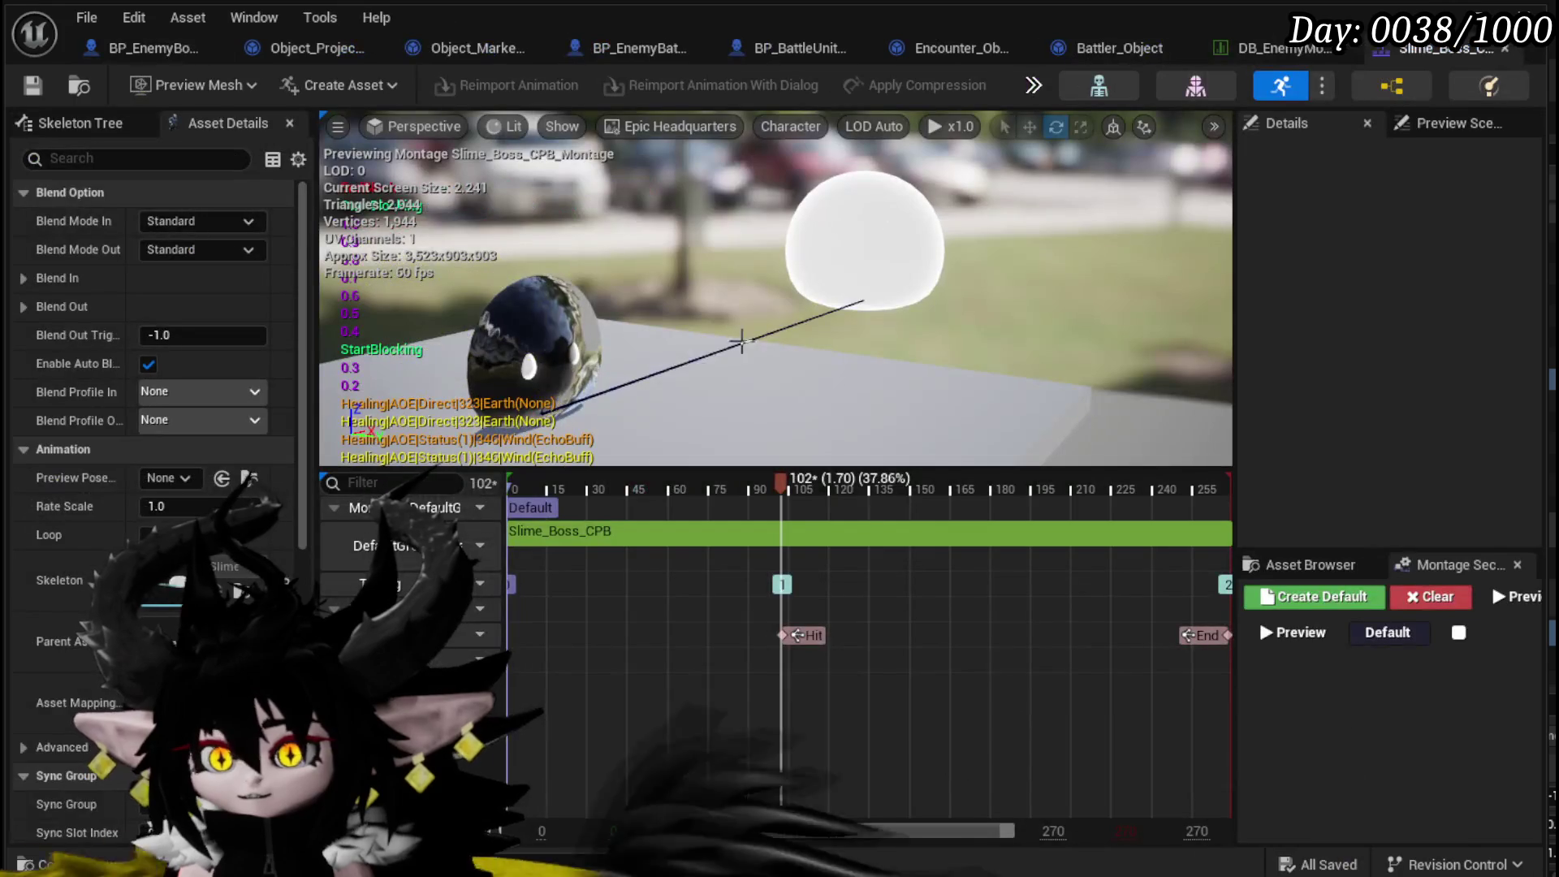
pyautogui.moveTo(781, 487); pyautogui.dragTo(501, 484)
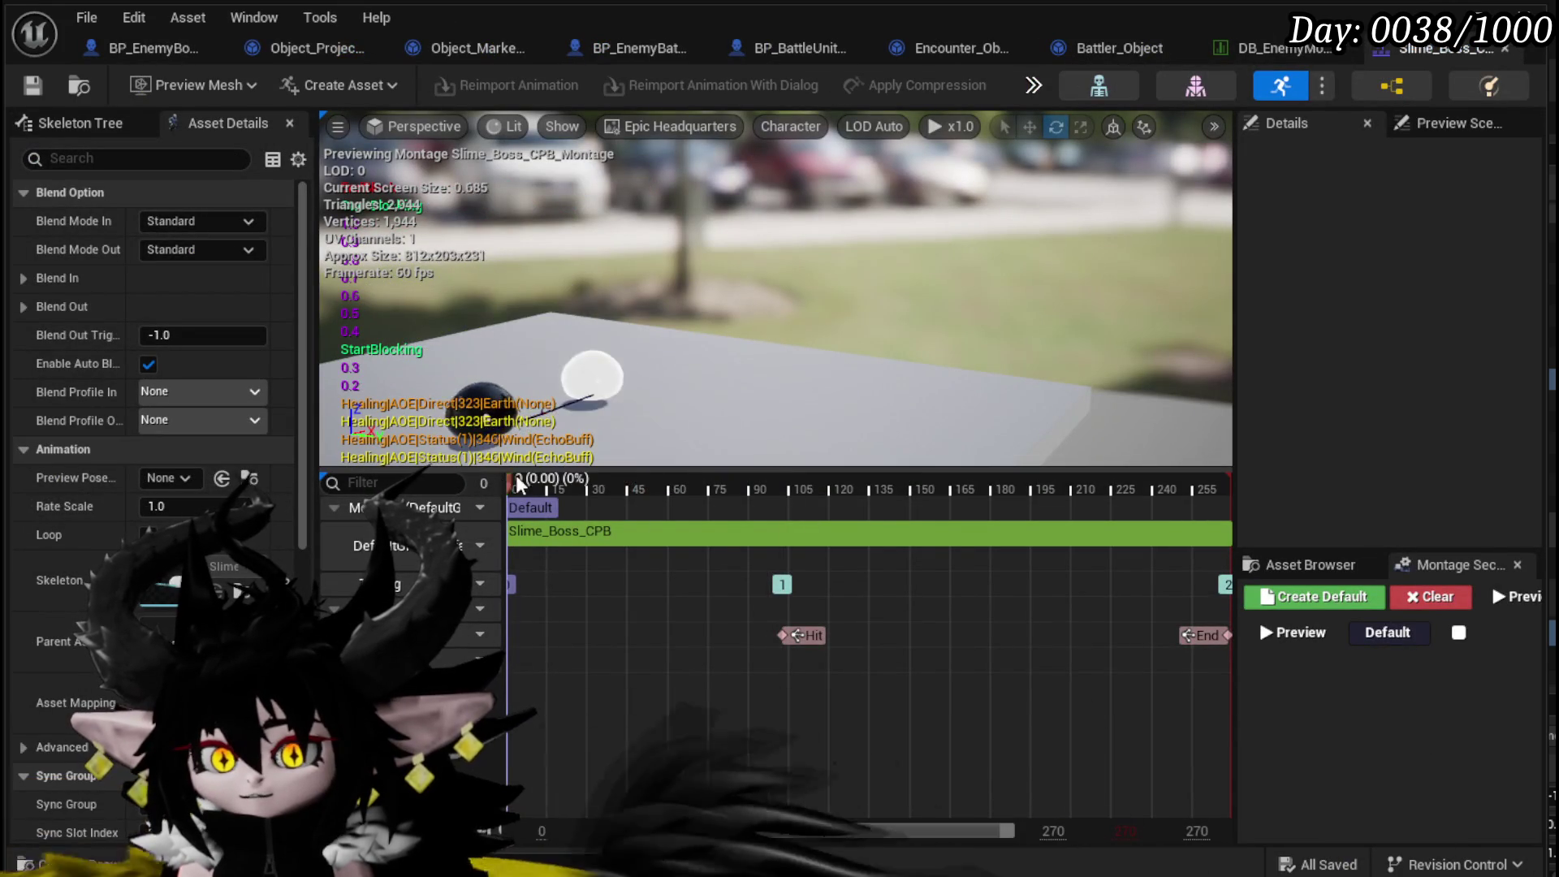
pyautogui.click(162, 506)
pyautogui.write('0')
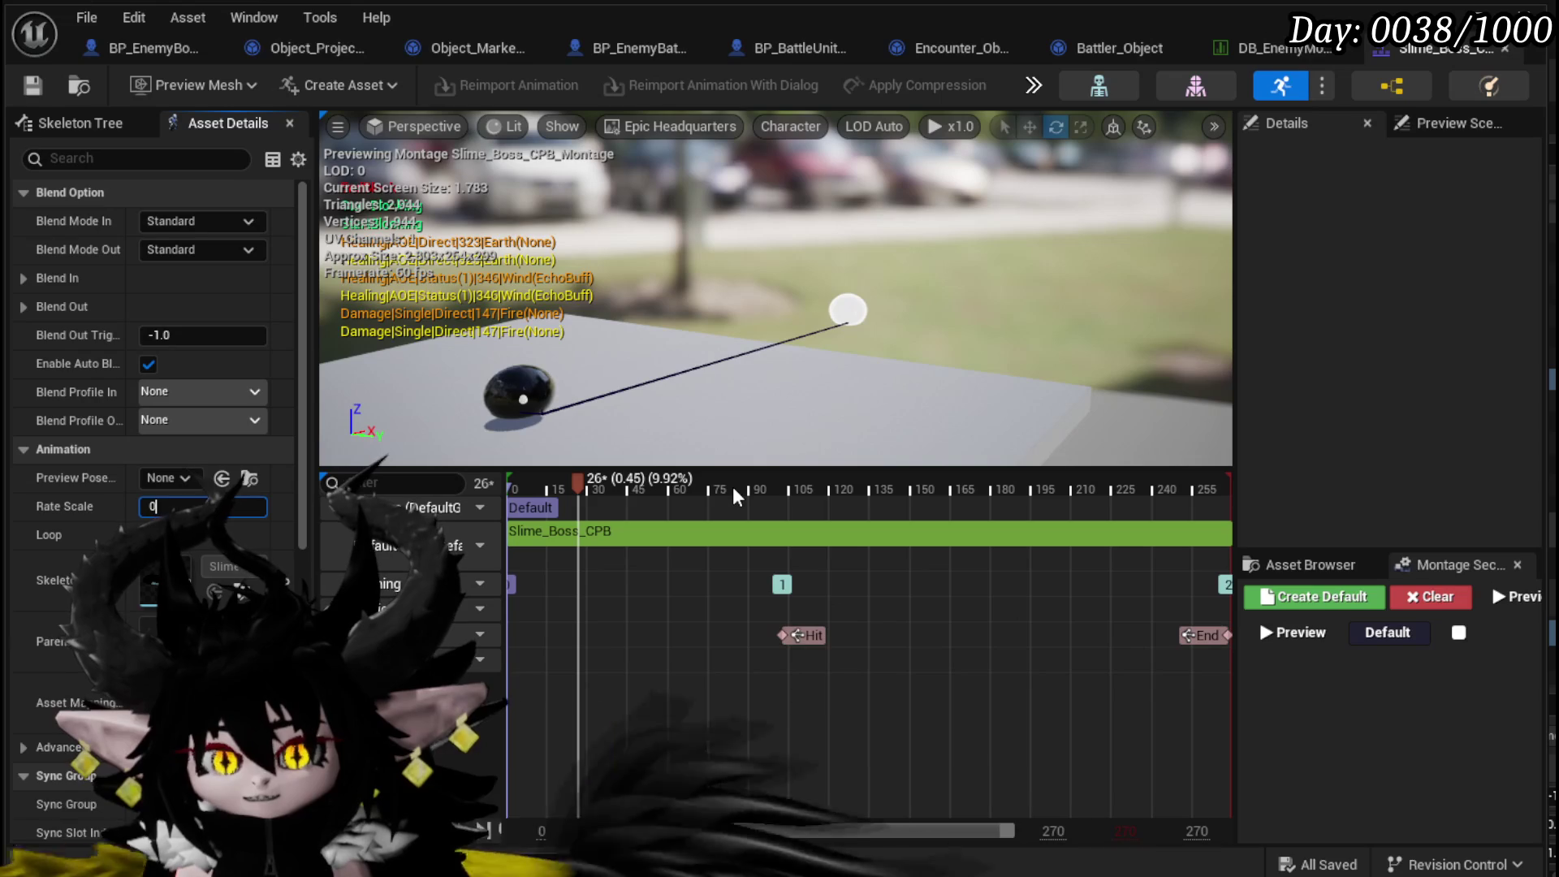
pyautogui.write('.5')
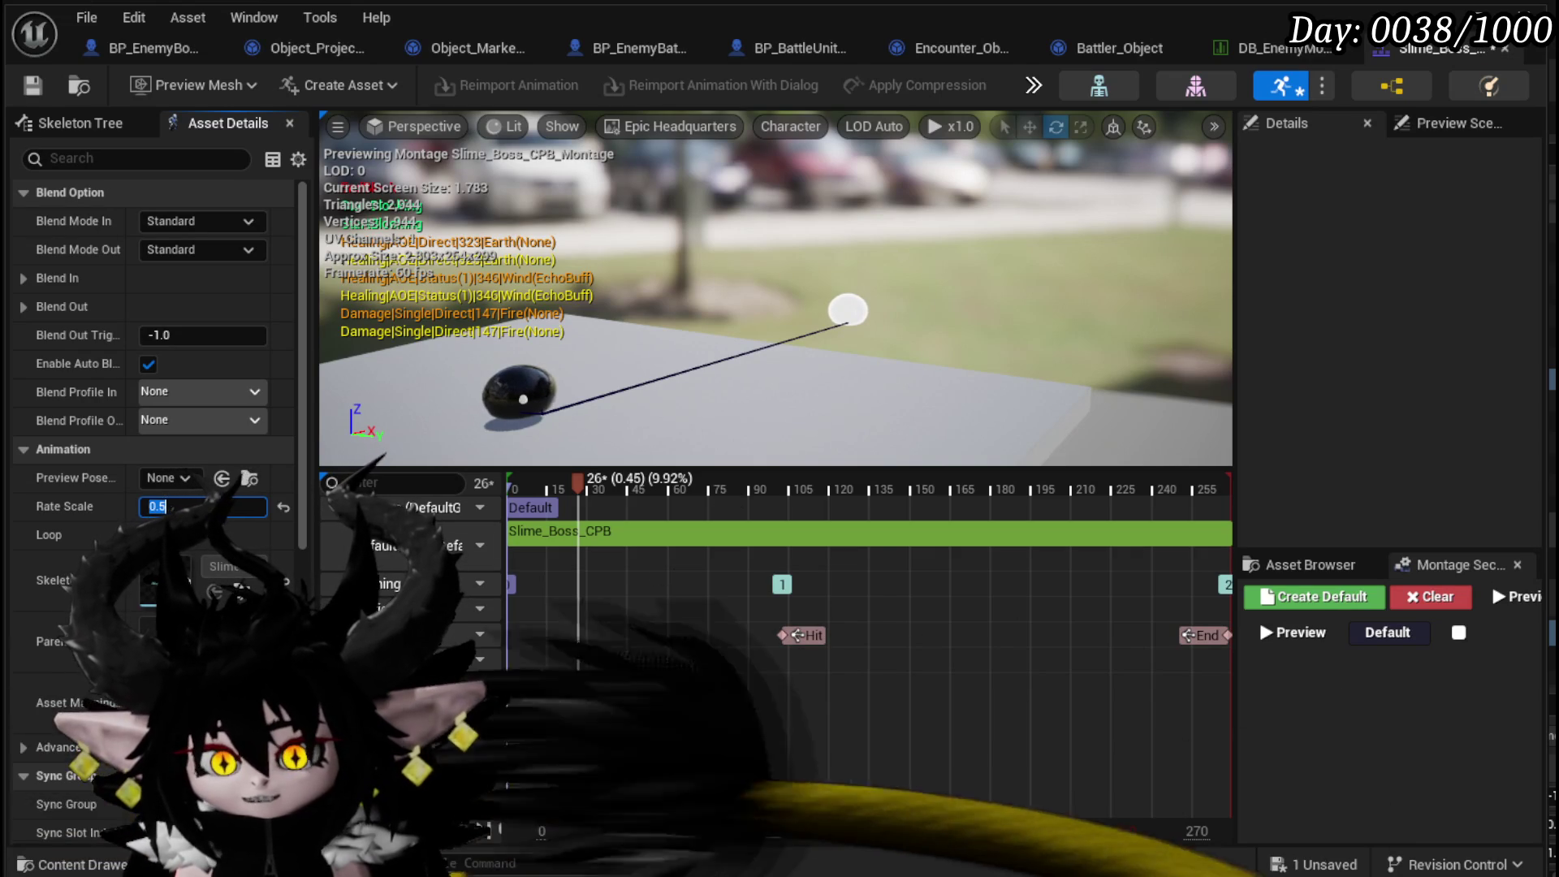
pyautogui.press('Return')
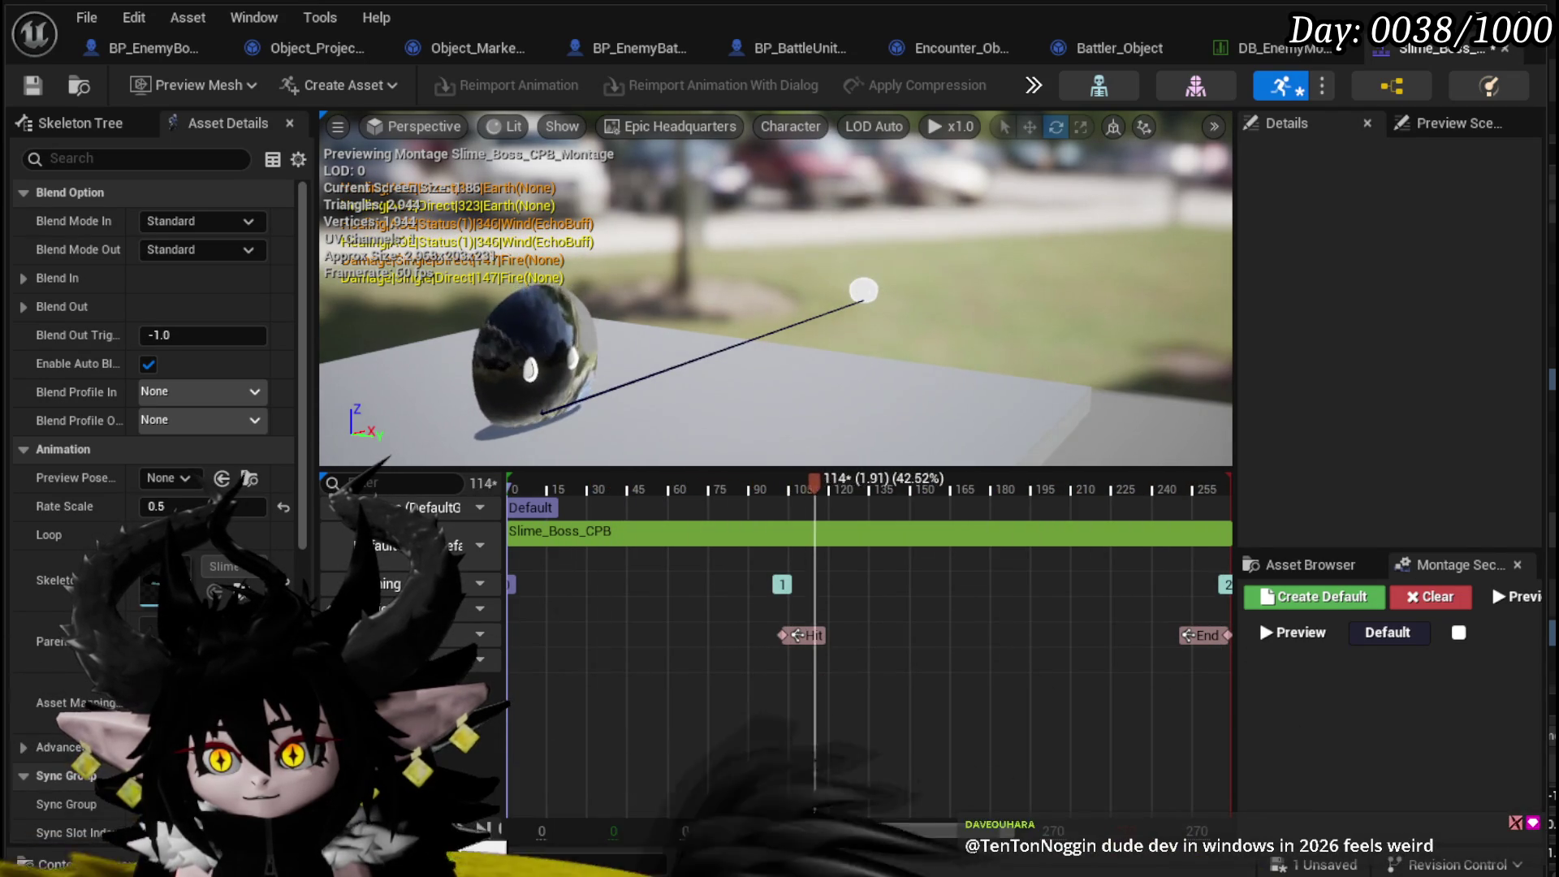
# - Scrub the montage preview to the Hit moment at frame 102 and save the montage
pyautogui.press('space')
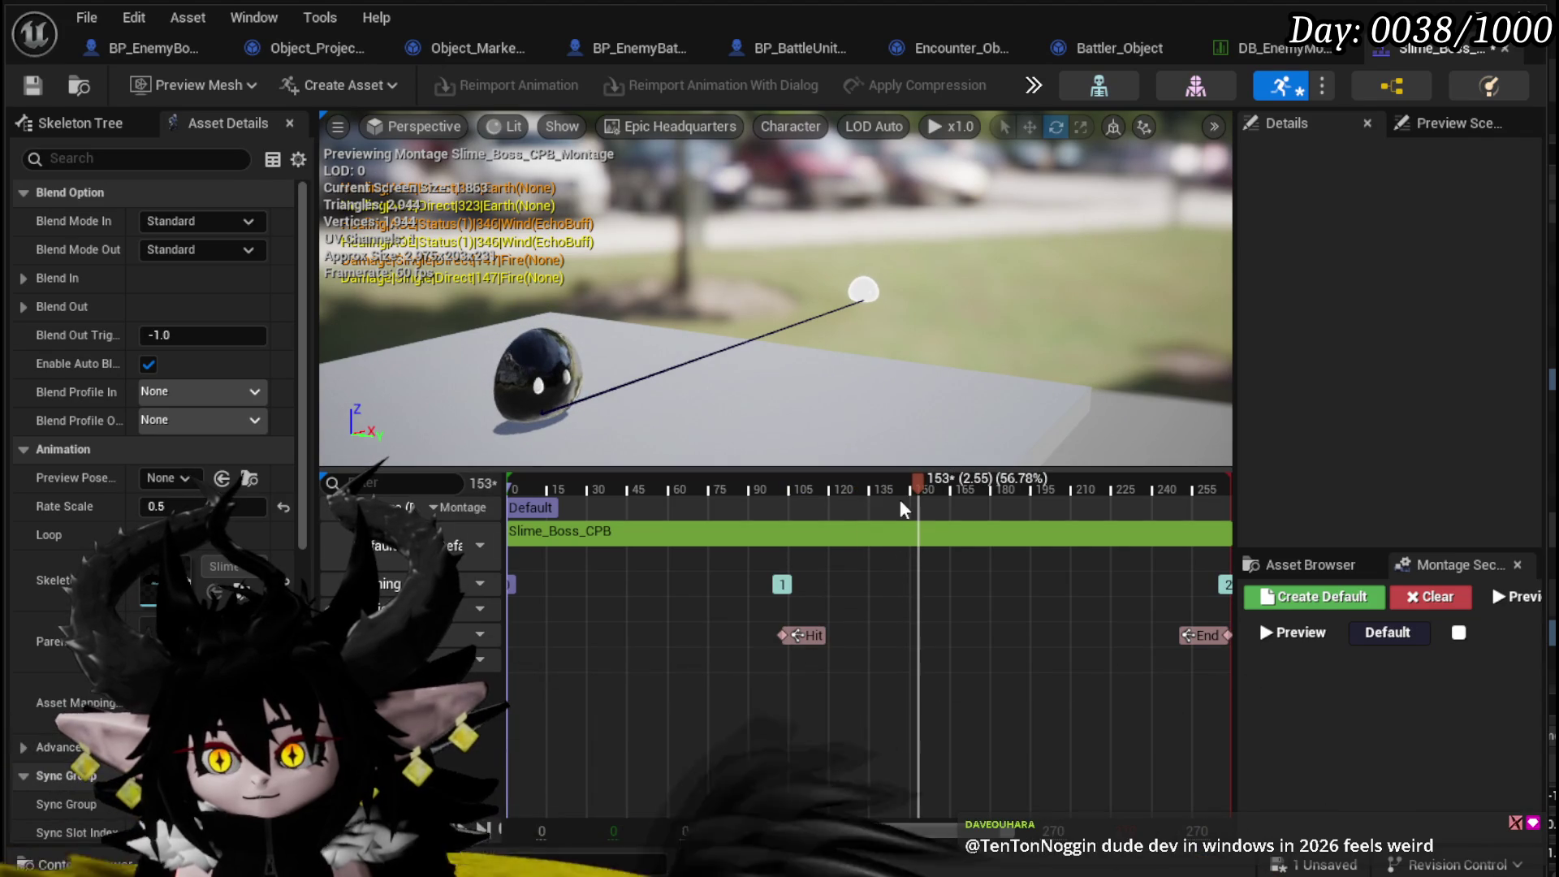
pyautogui.moveTo(800, 510); pyautogui.dragTo(786, 513)
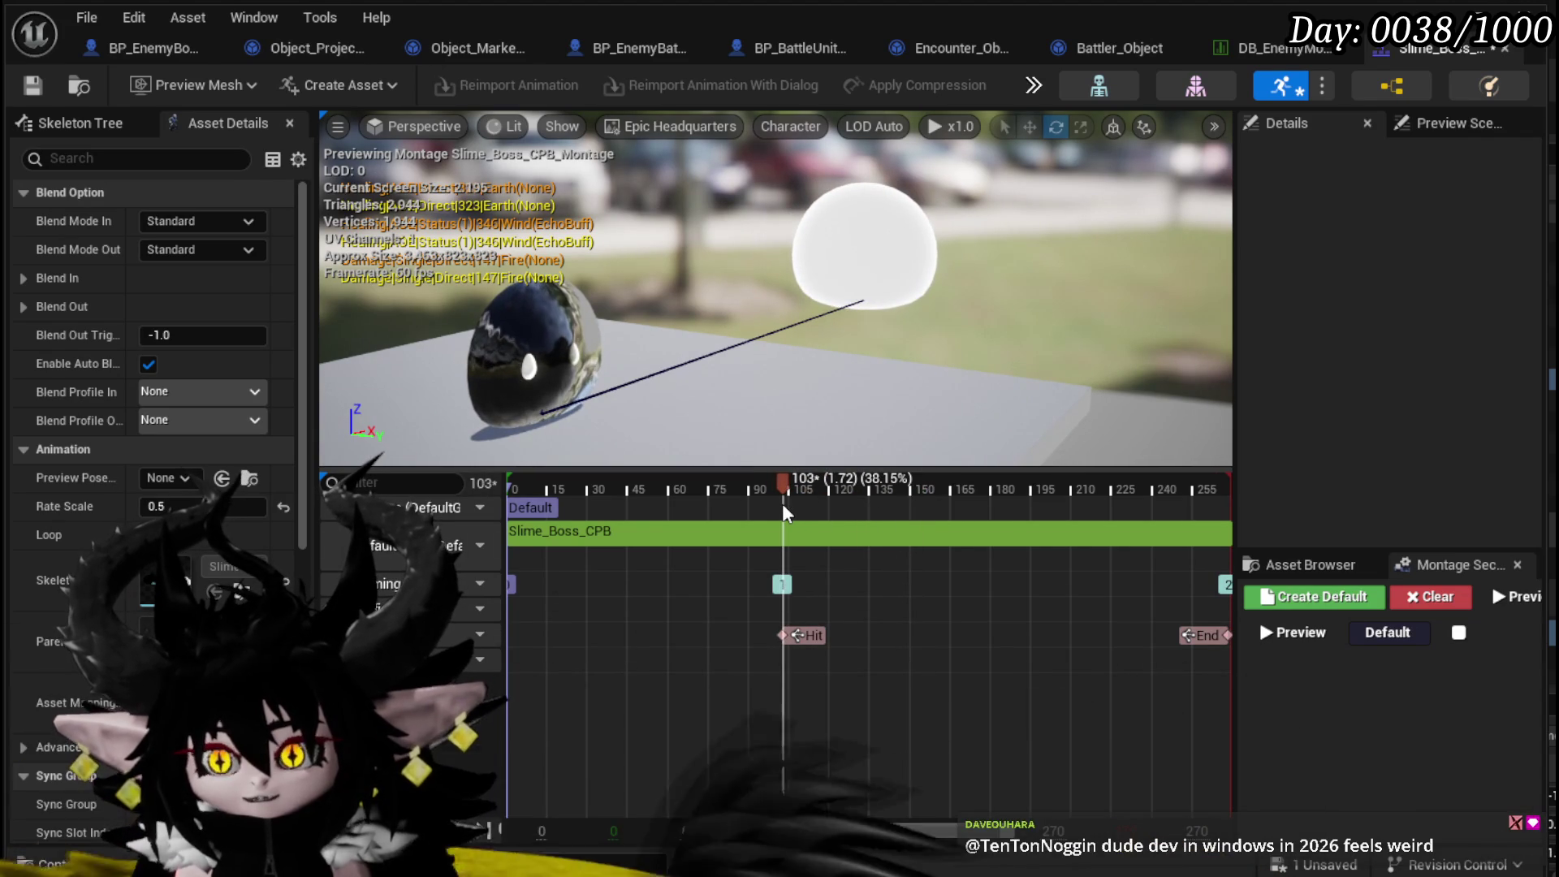
pyautogui.moveTo(785, 511); pyautogui.dragTo(783, 512)
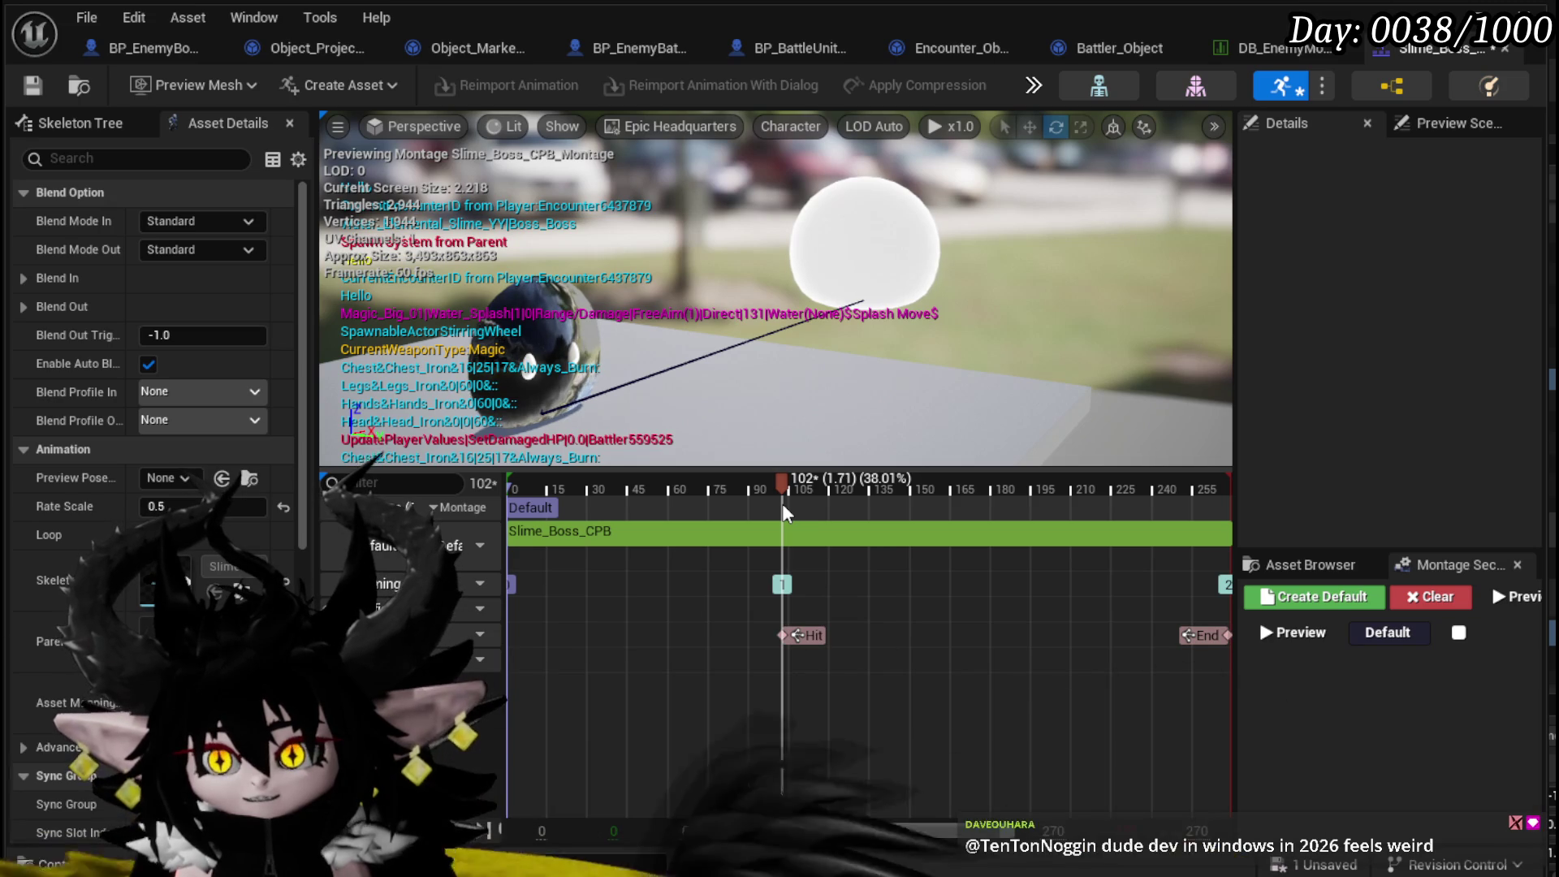
pyautogui.hotkey('ctrl', 's')
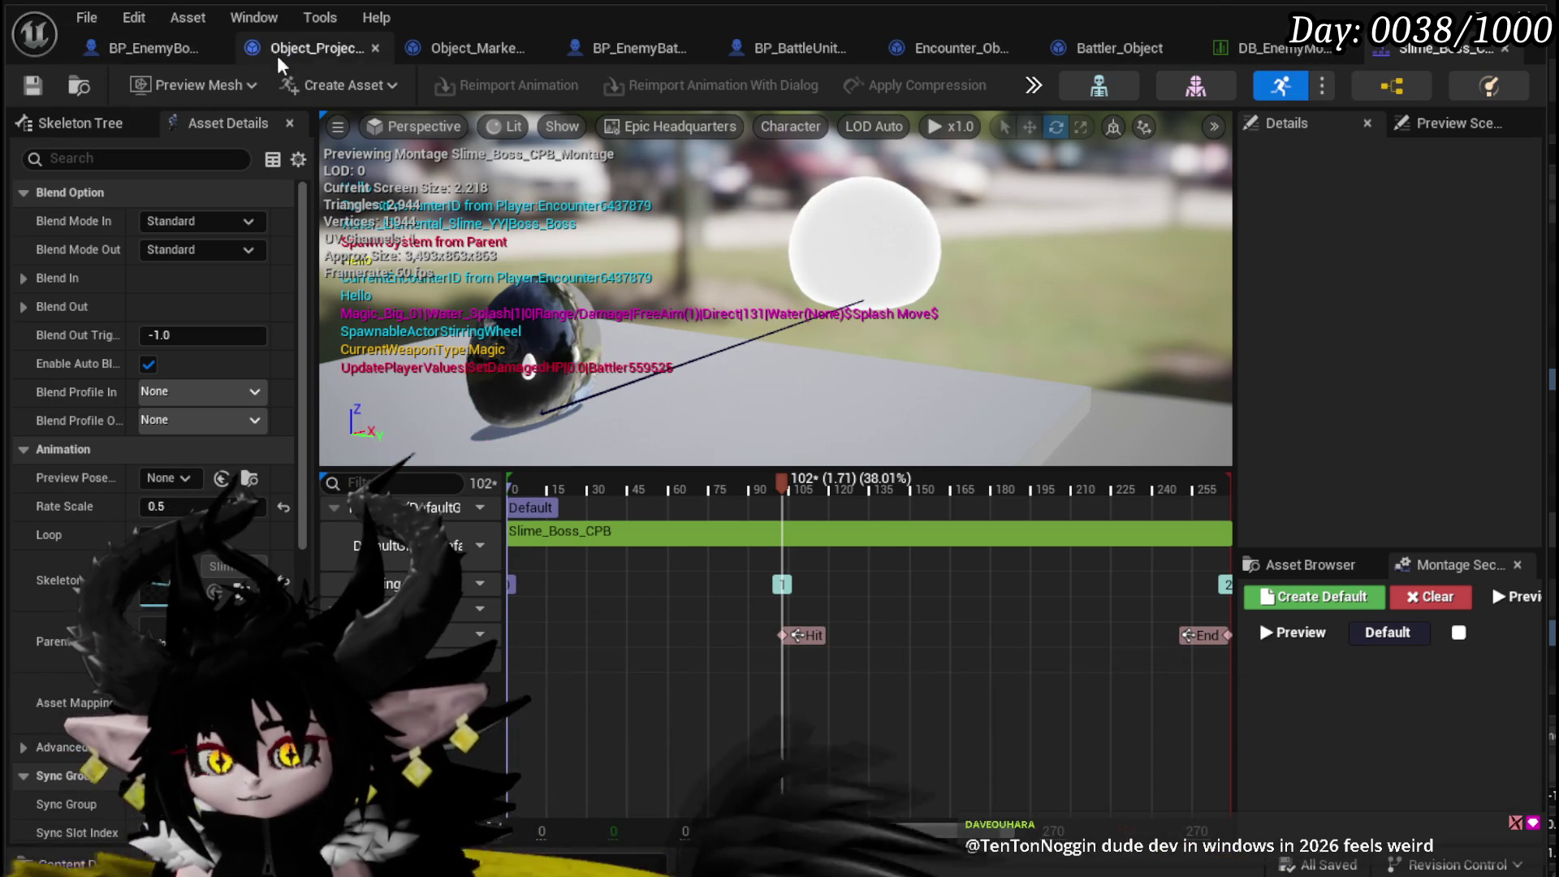
pyautogui.click(144, 48)
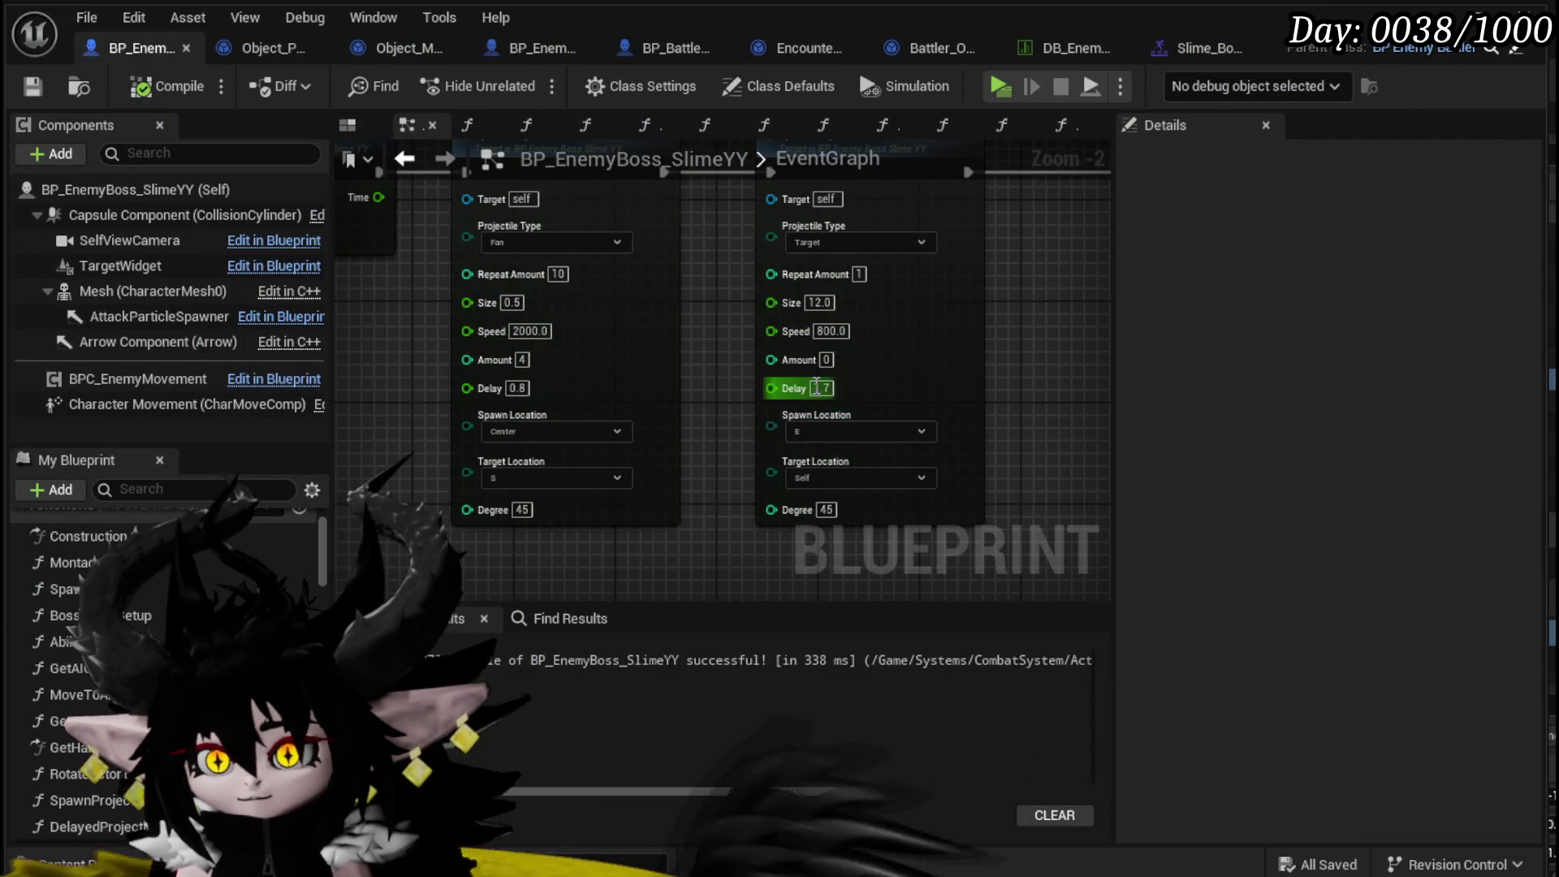
# - Set the Spawn Projectile delays to 3.4 on the second node and 1.6 on the first
pyautogui.write('3.4')
pyautogui.press('Return')
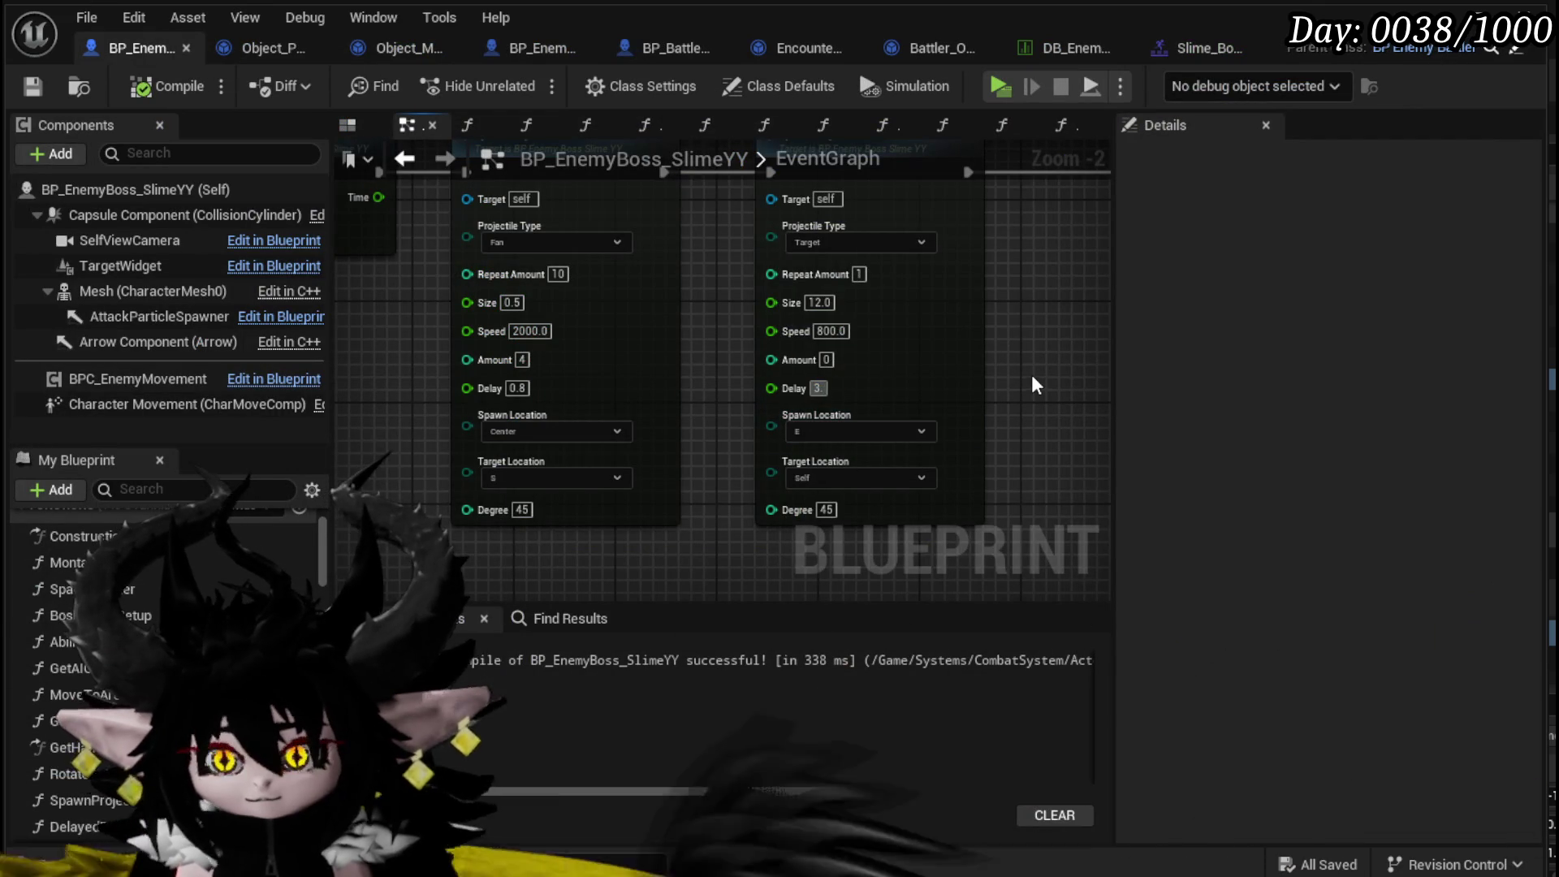
pyautogui.scroll(2, 696, 488)
pyautogui.scroll(-2, 818, 400)
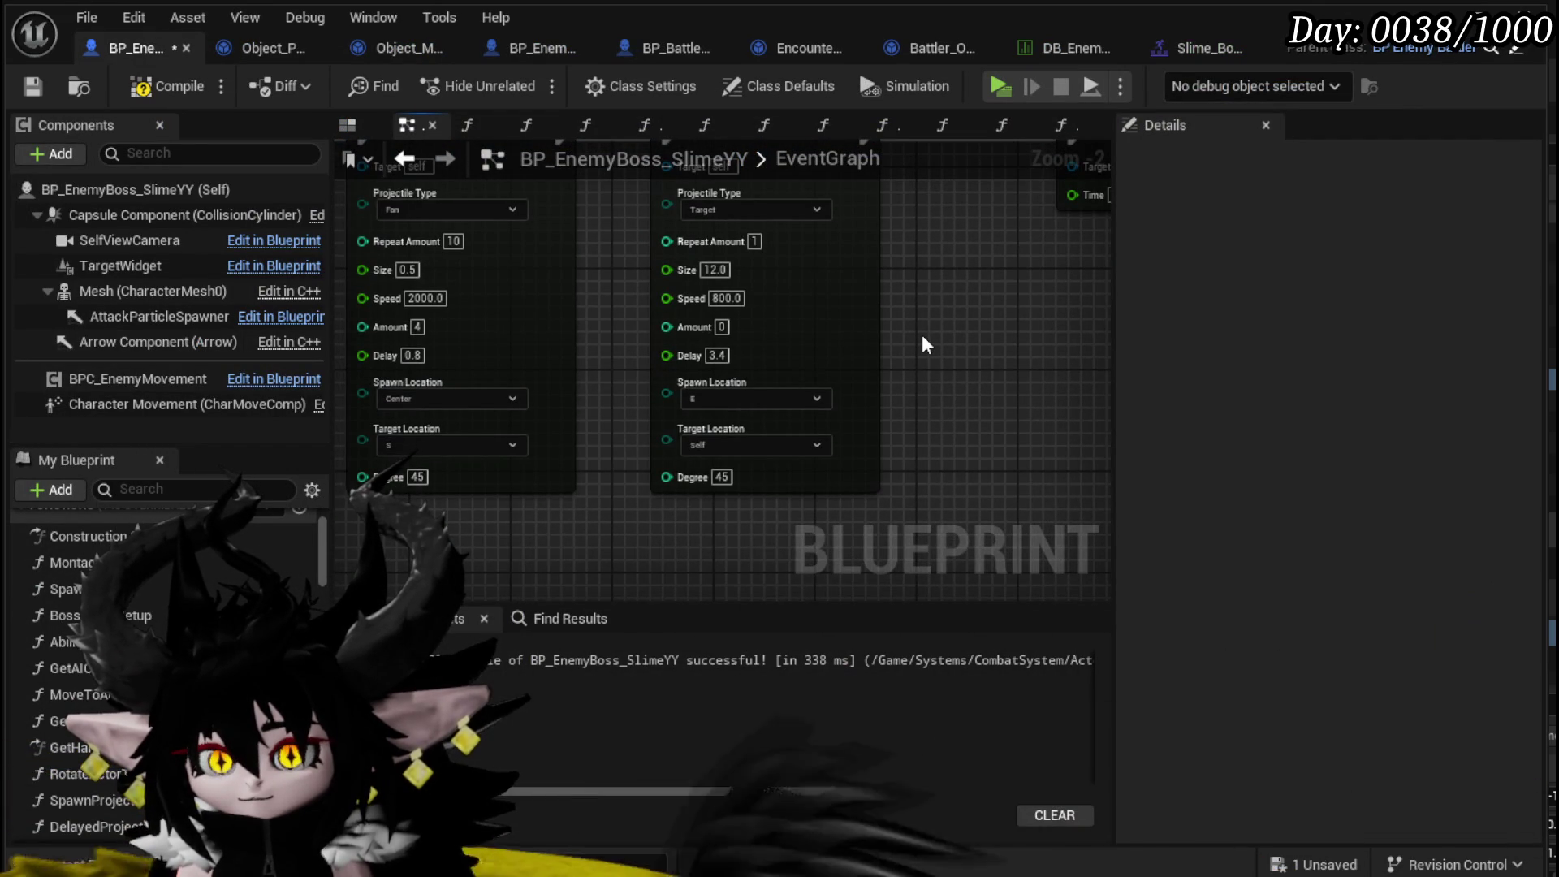
pyautogui.moveTo(923, 335); pyautogui.dragTo(962, 363)
pyautogui.click(451, 383)
pyautogui.write('1')
pyautogui.press('Return')
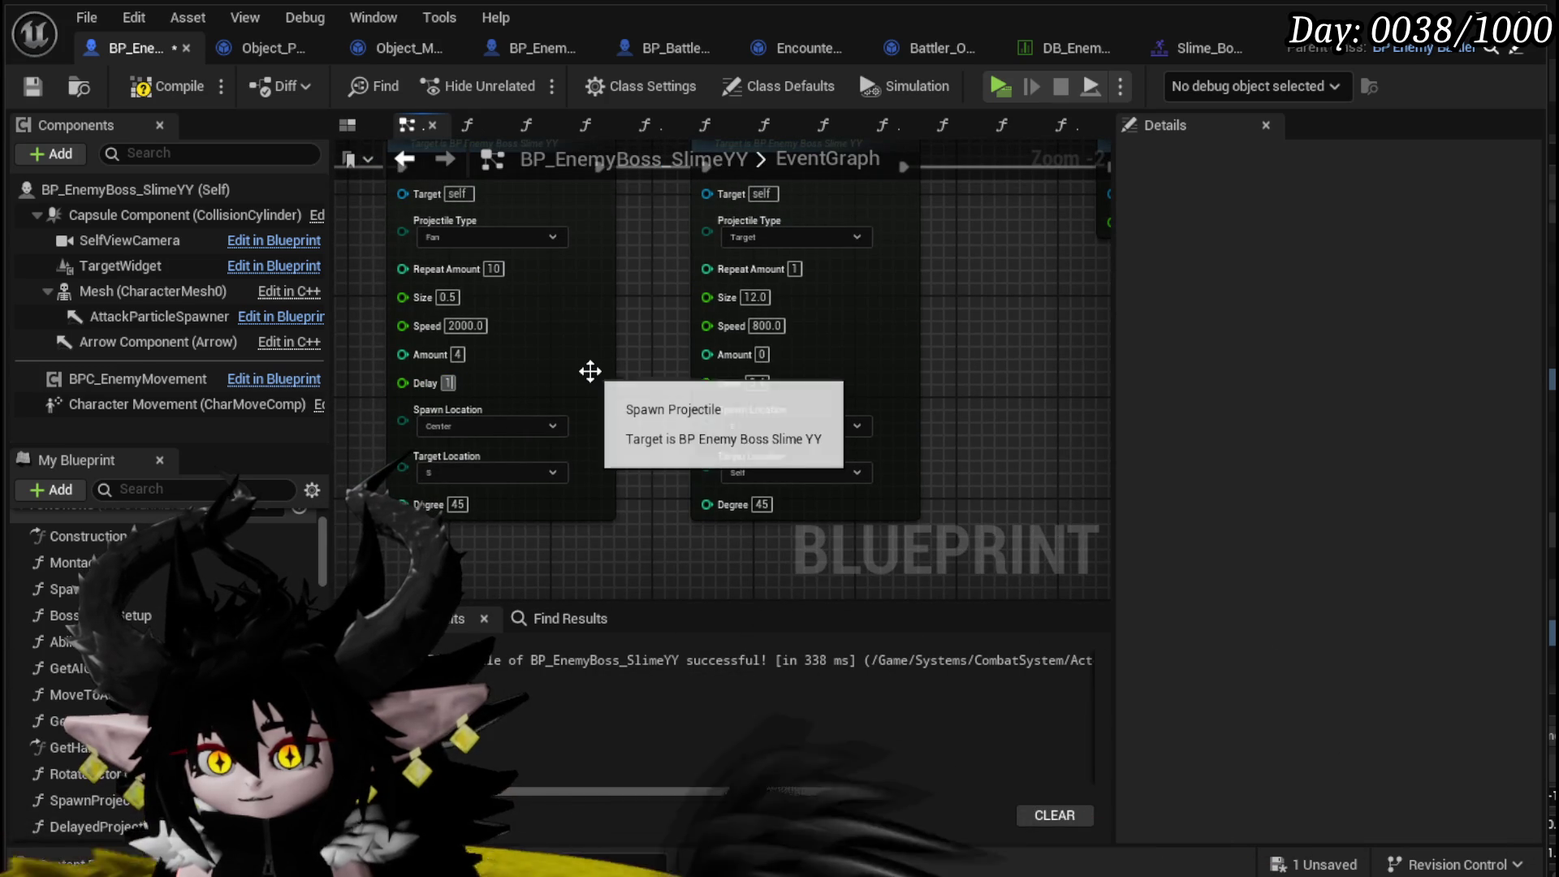
pyautogui.write('.6')
pyautogui.press('Return')
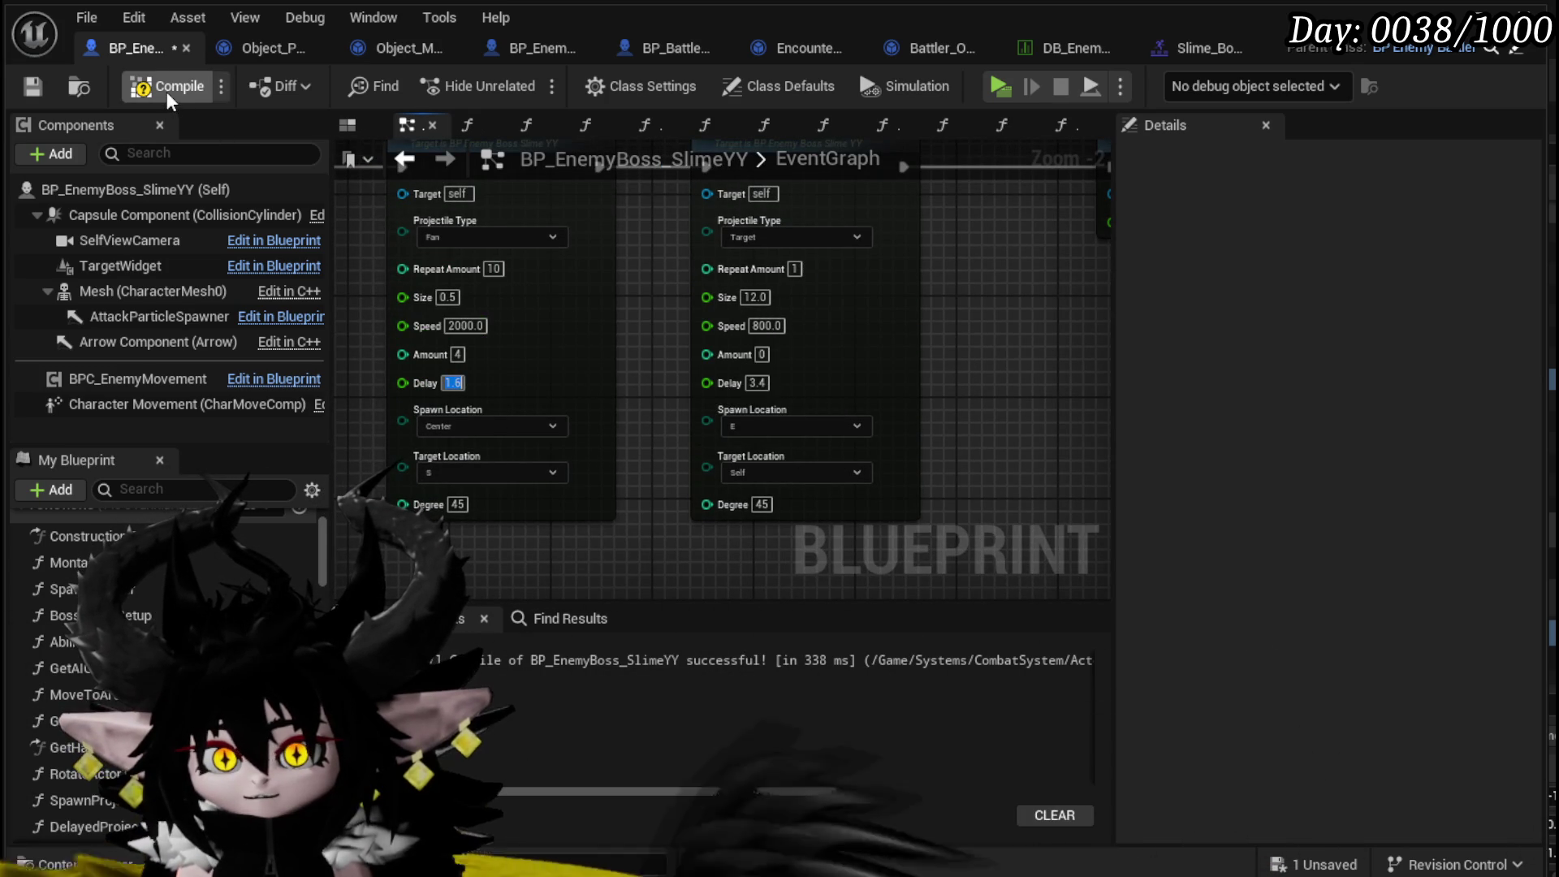
# - Set the second projectile's speed to 400, save the Blueprint and start a play session
pyautogui.click(768, 327)
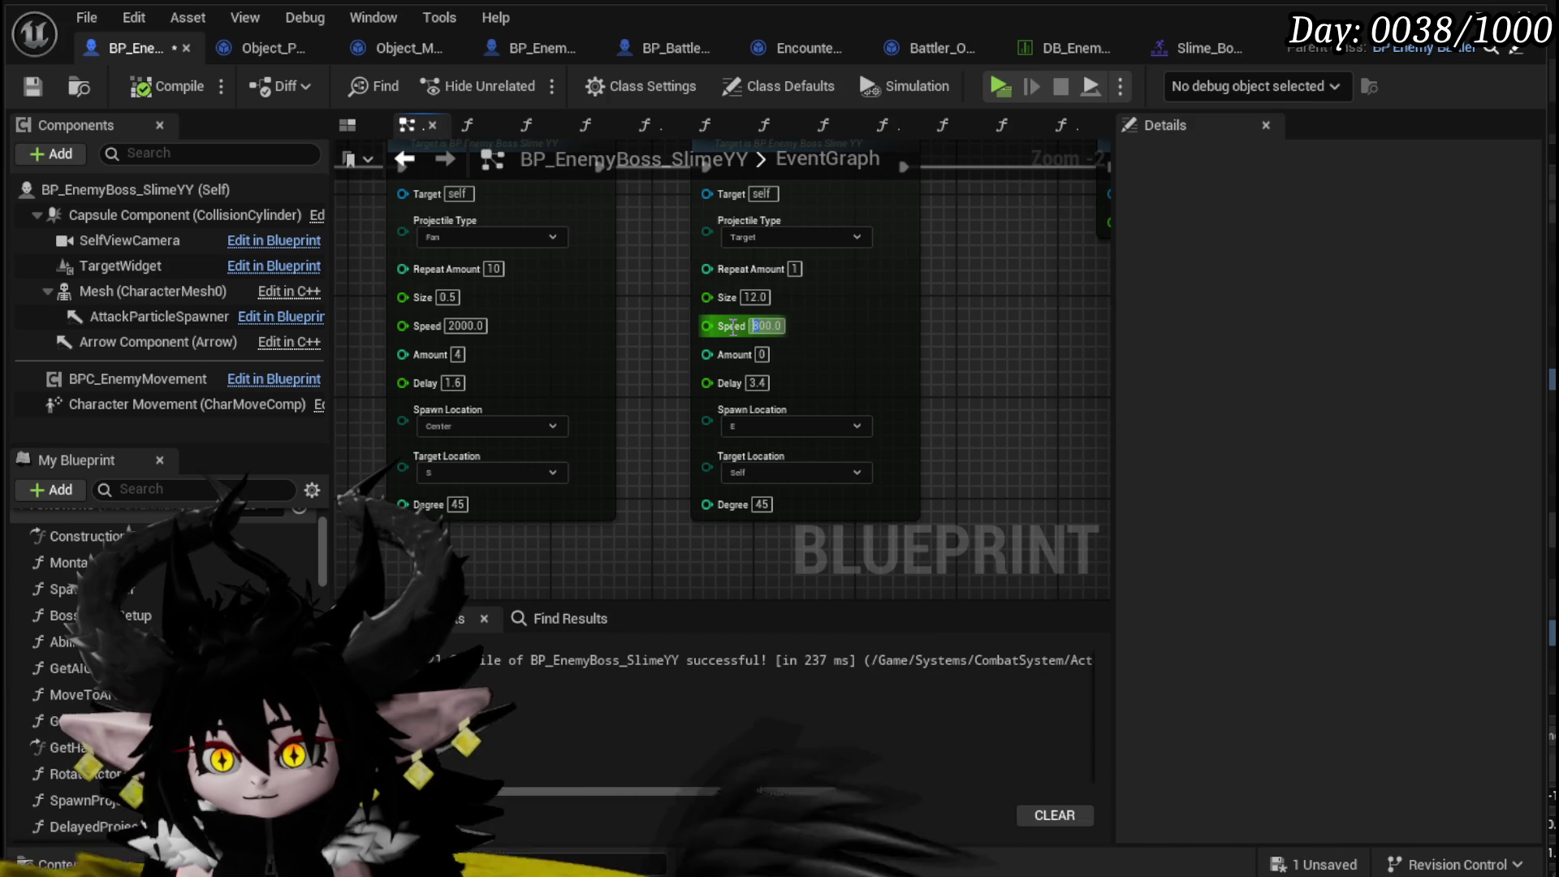
pyautogui.write('4')
pyautogui.press('Return')
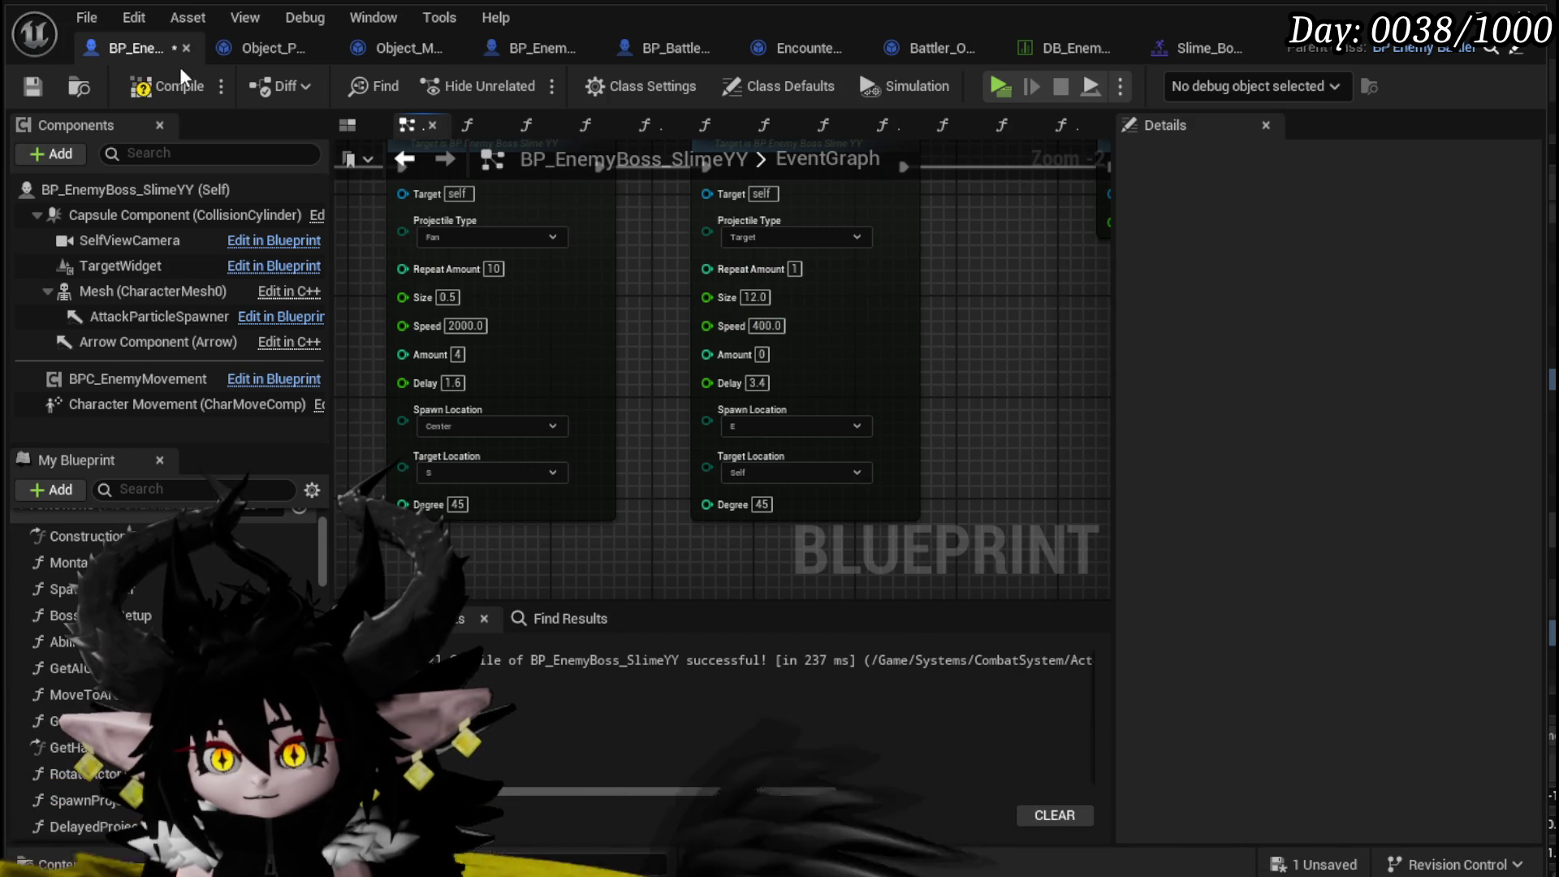
pyautogui.click(32, 86)
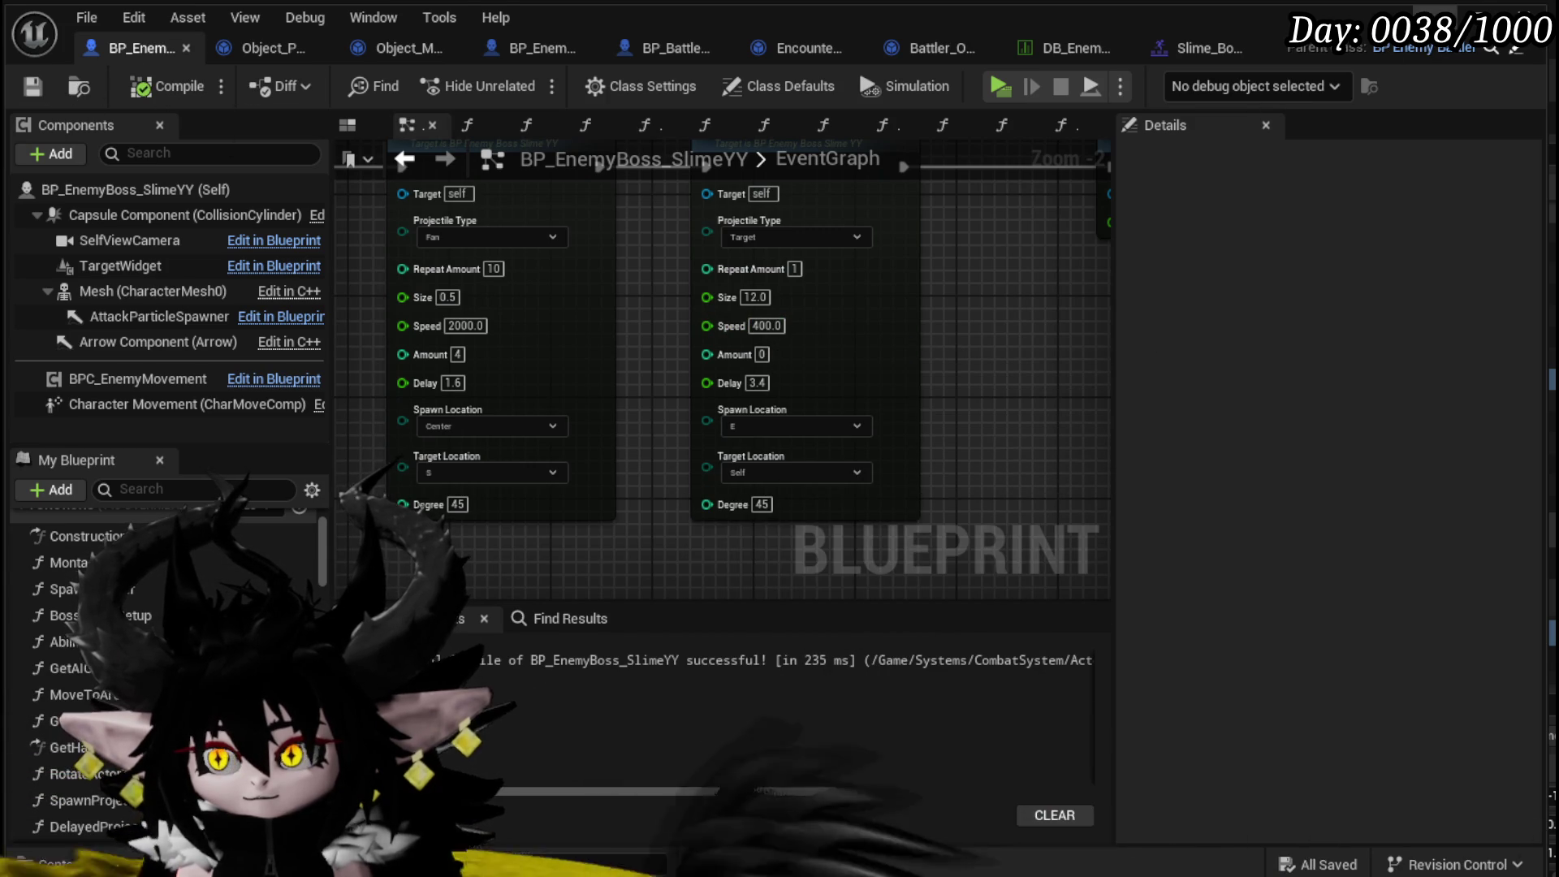
pyautogui.click(1537, 12)
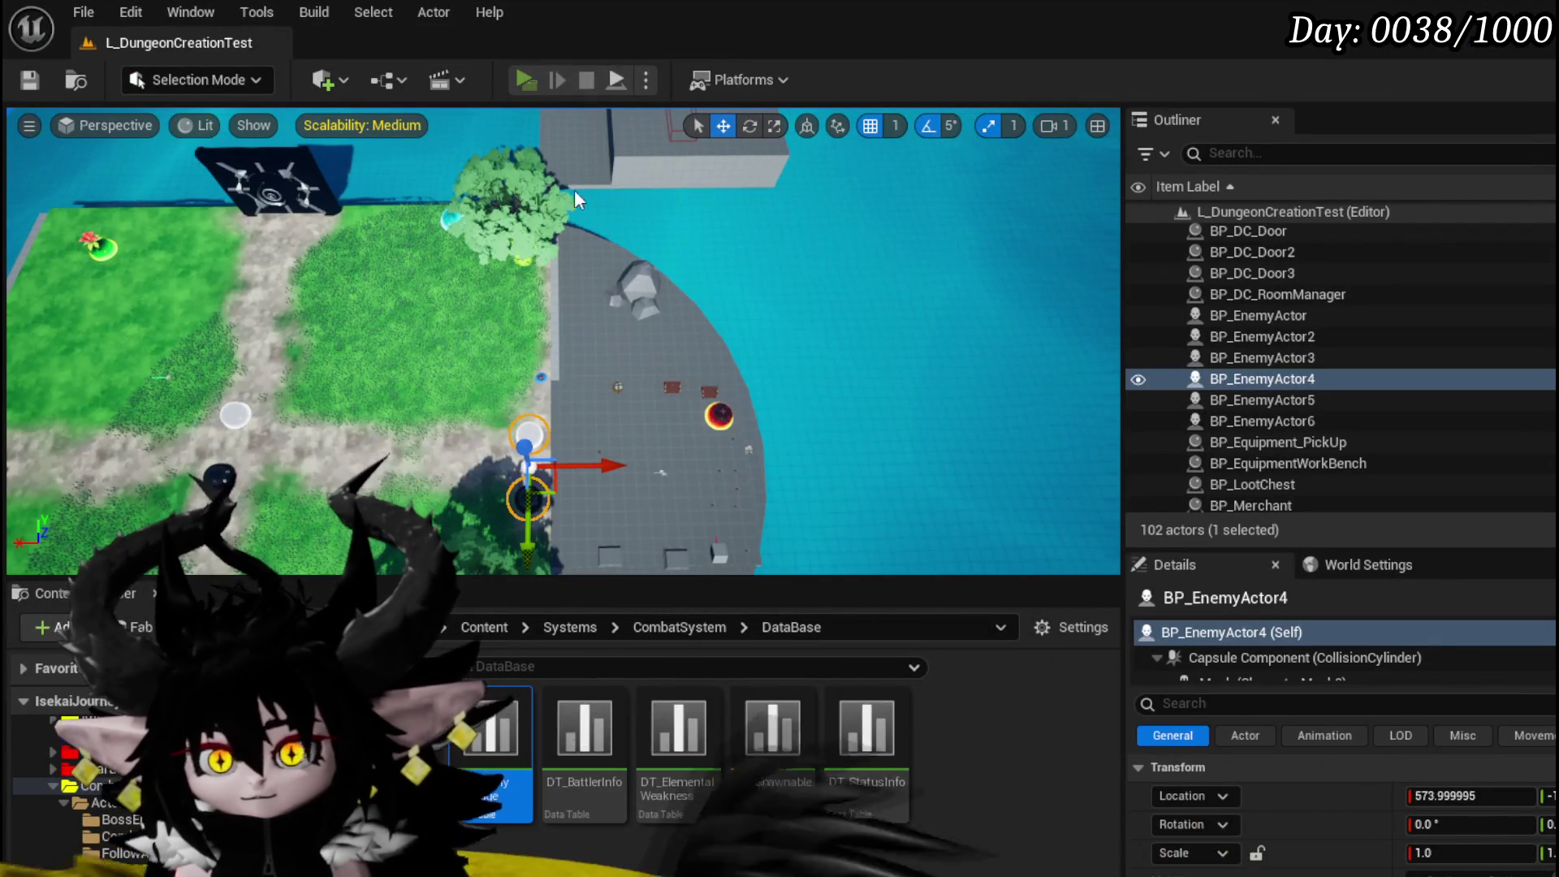
pyautogui.hotkey('alt', 'p')
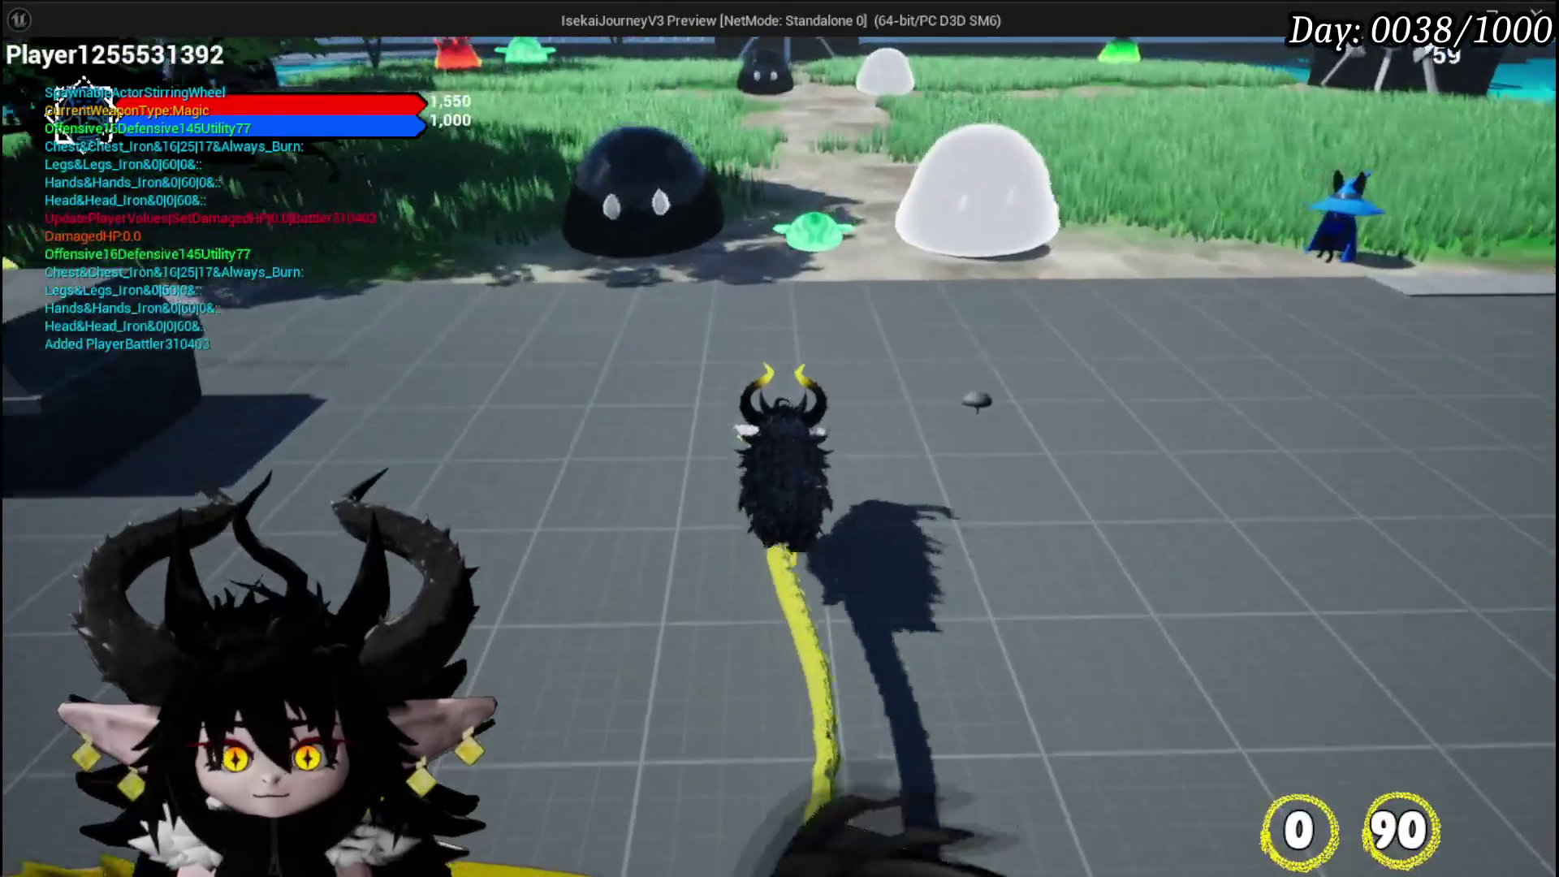
pyautogui.press('w')
pyautogui.click(780, 438)
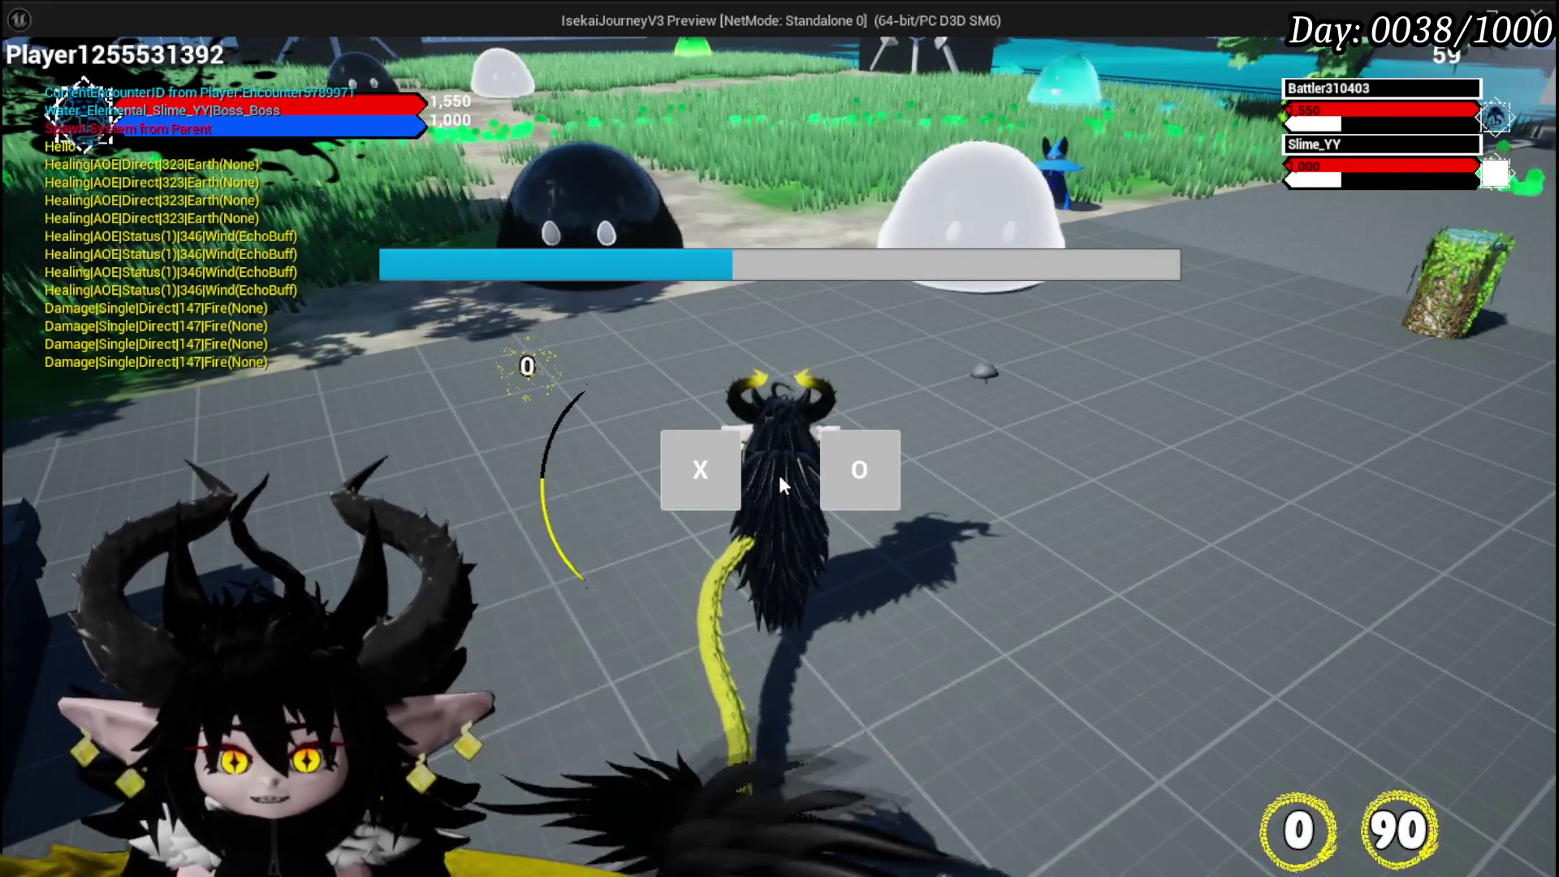
pyautogui.click(700, 465)
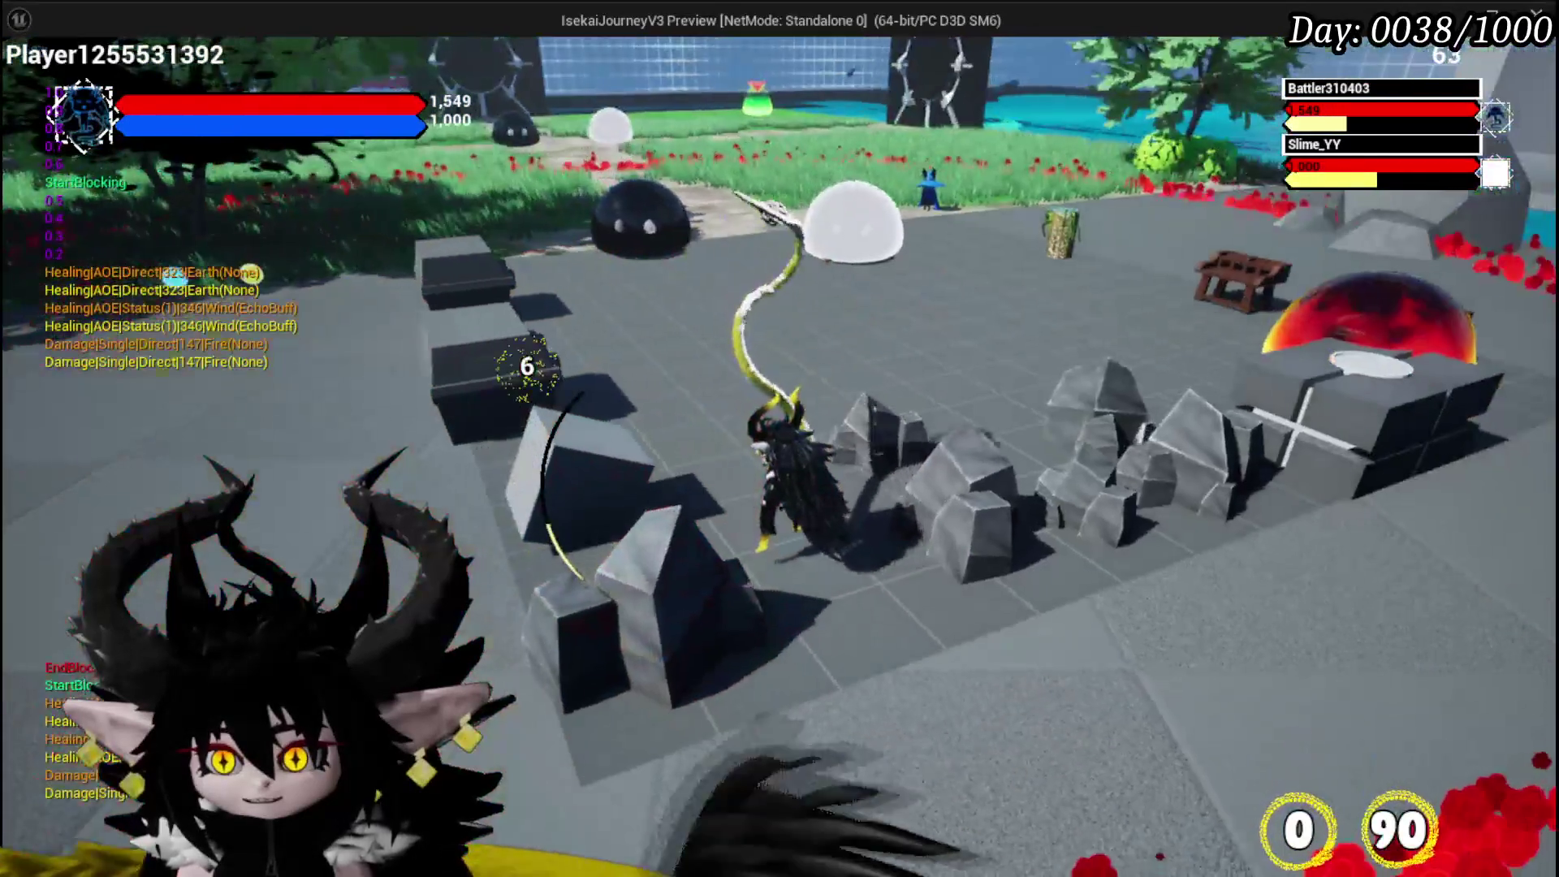
pyautogui.press('Escape')
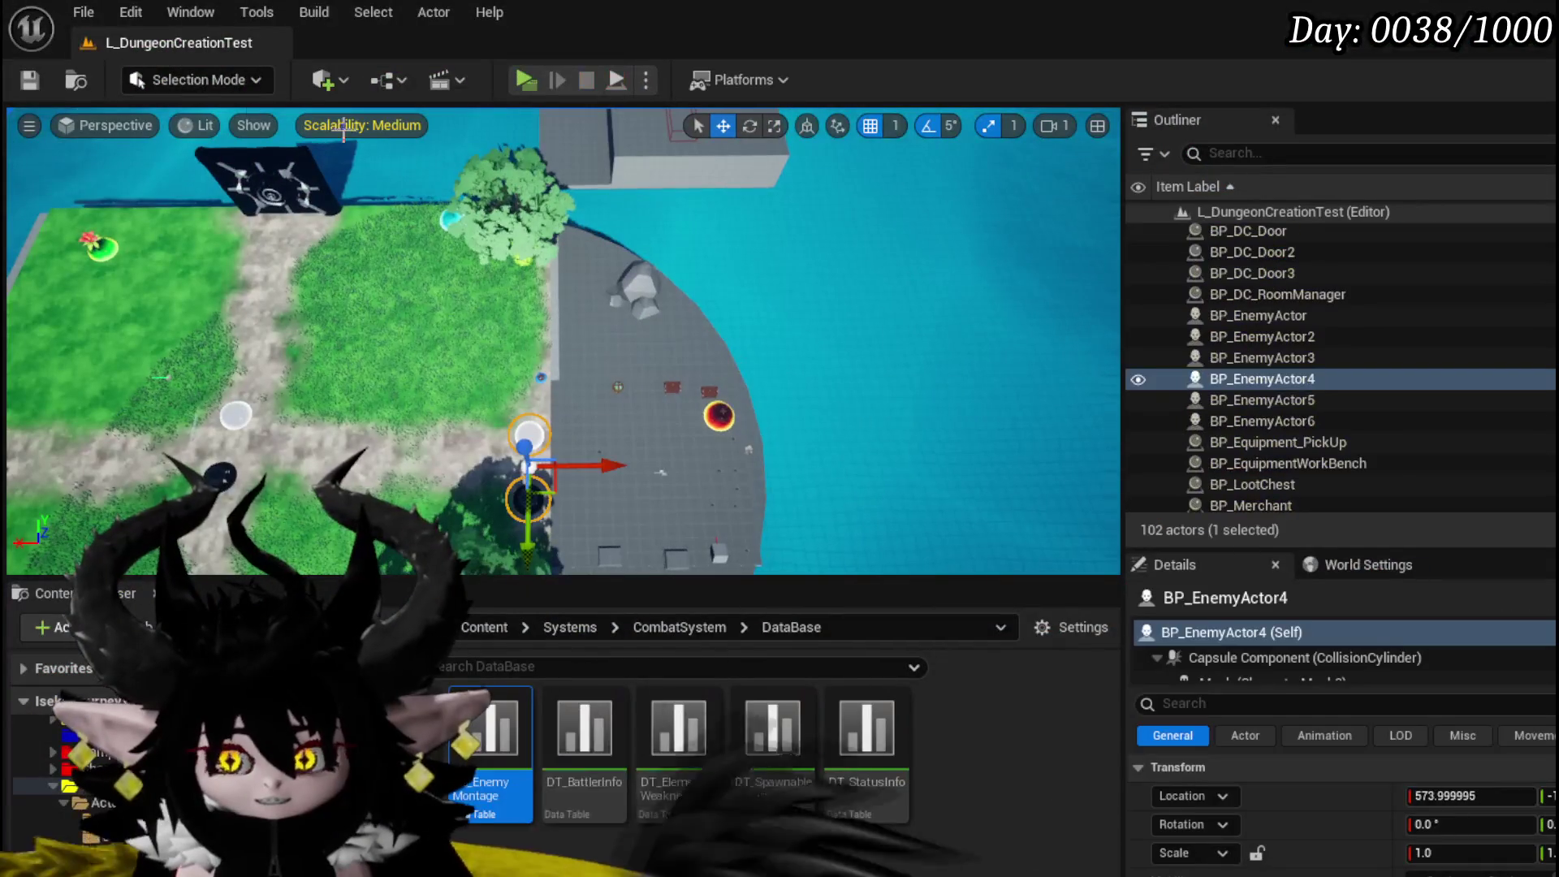
# - Save the dungeon level, select the round arena floor, and save all modified packages
pyautogui.click(24, 89)
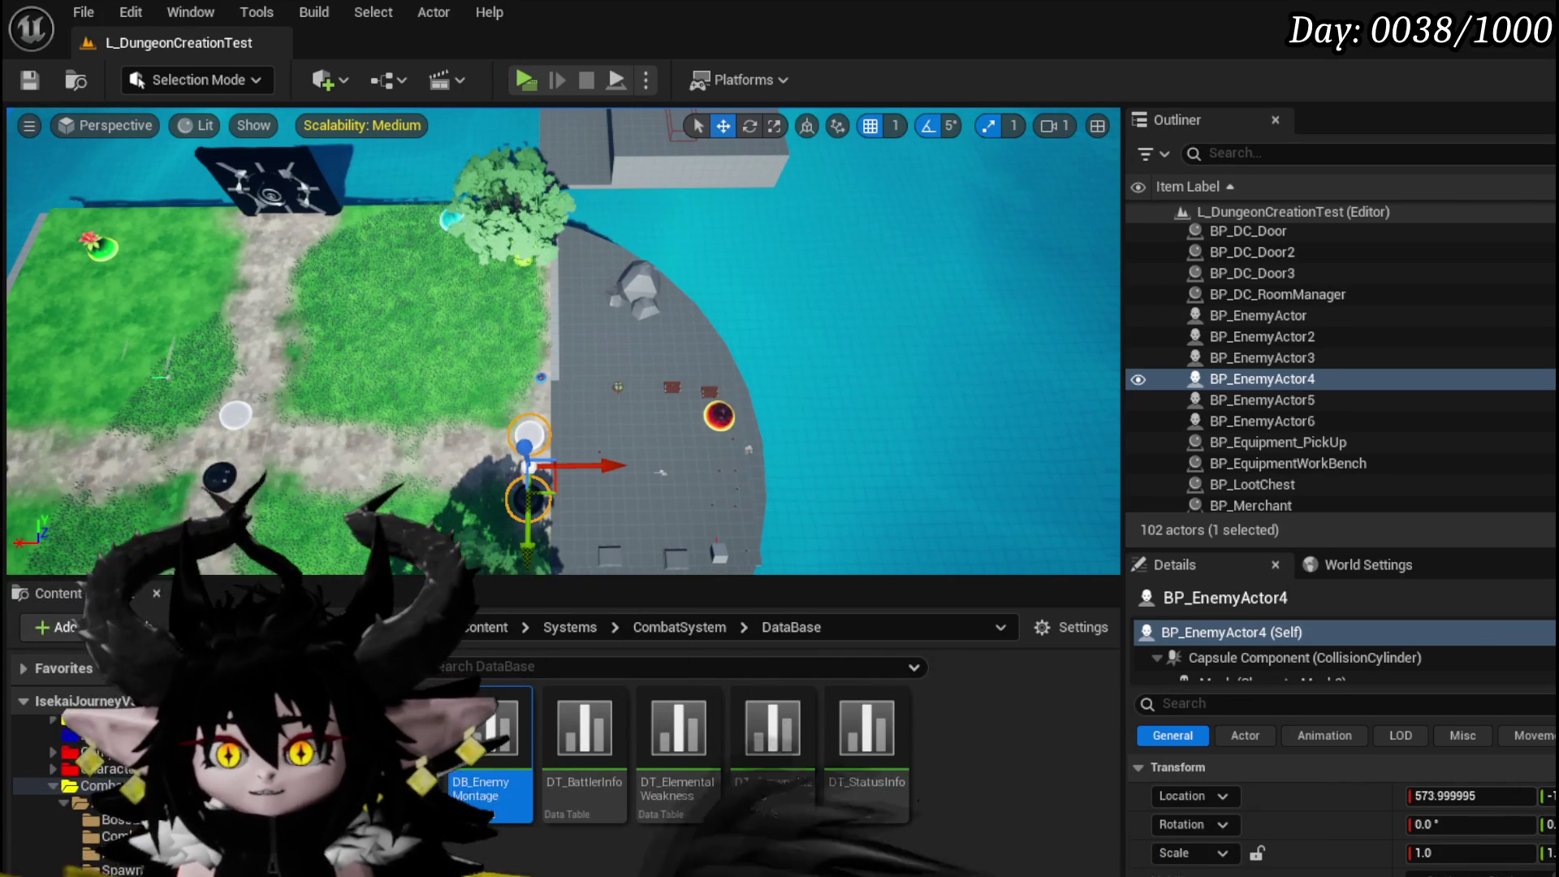
pyautogui.click(658, 309)
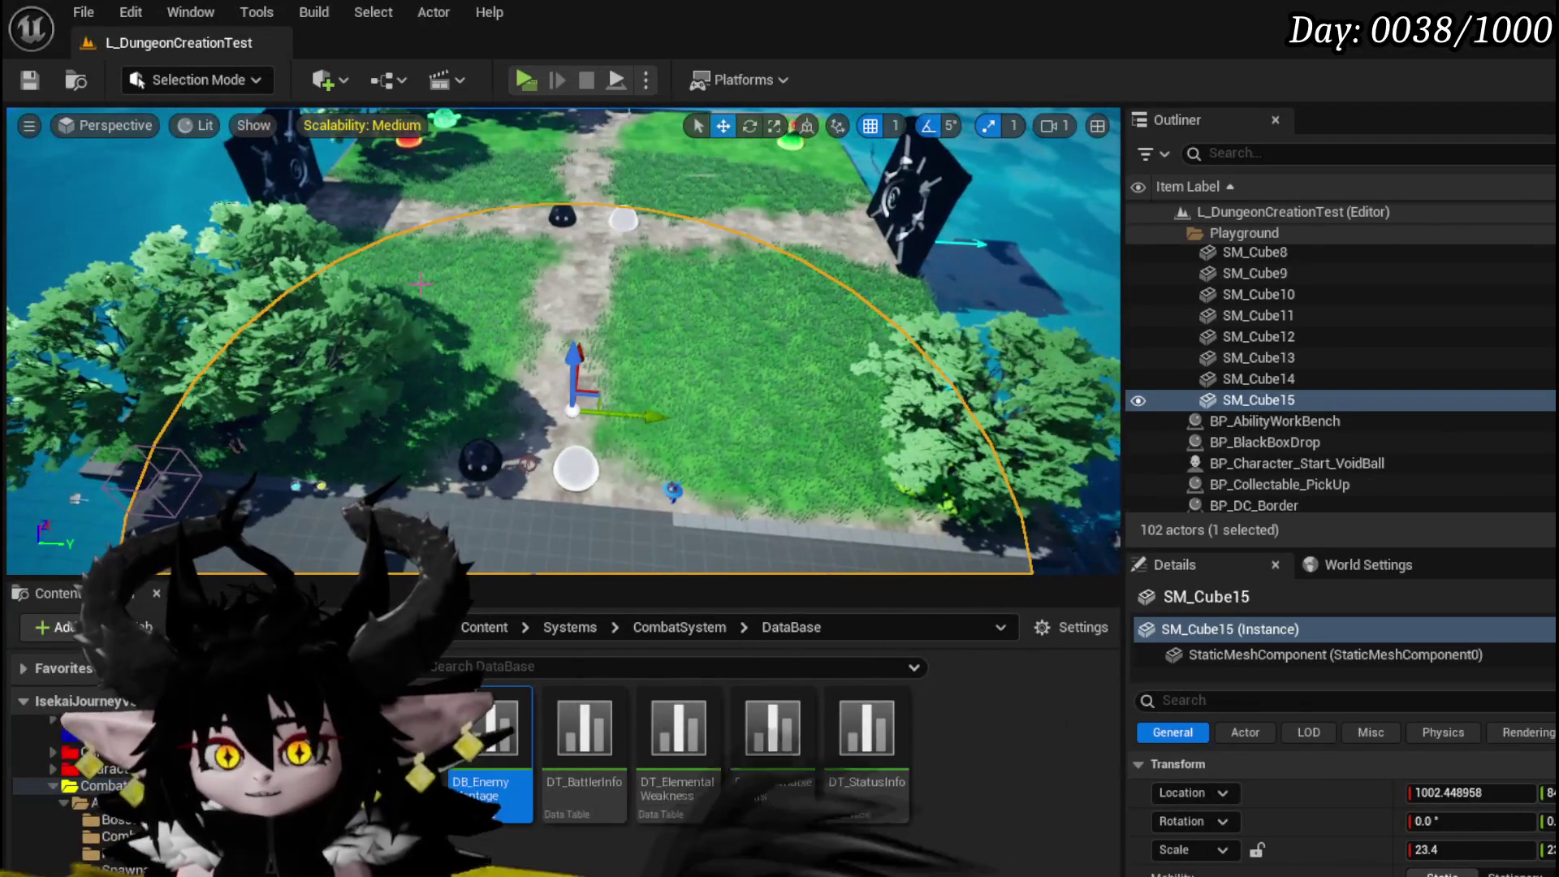
pyautogui.click(31, 79)
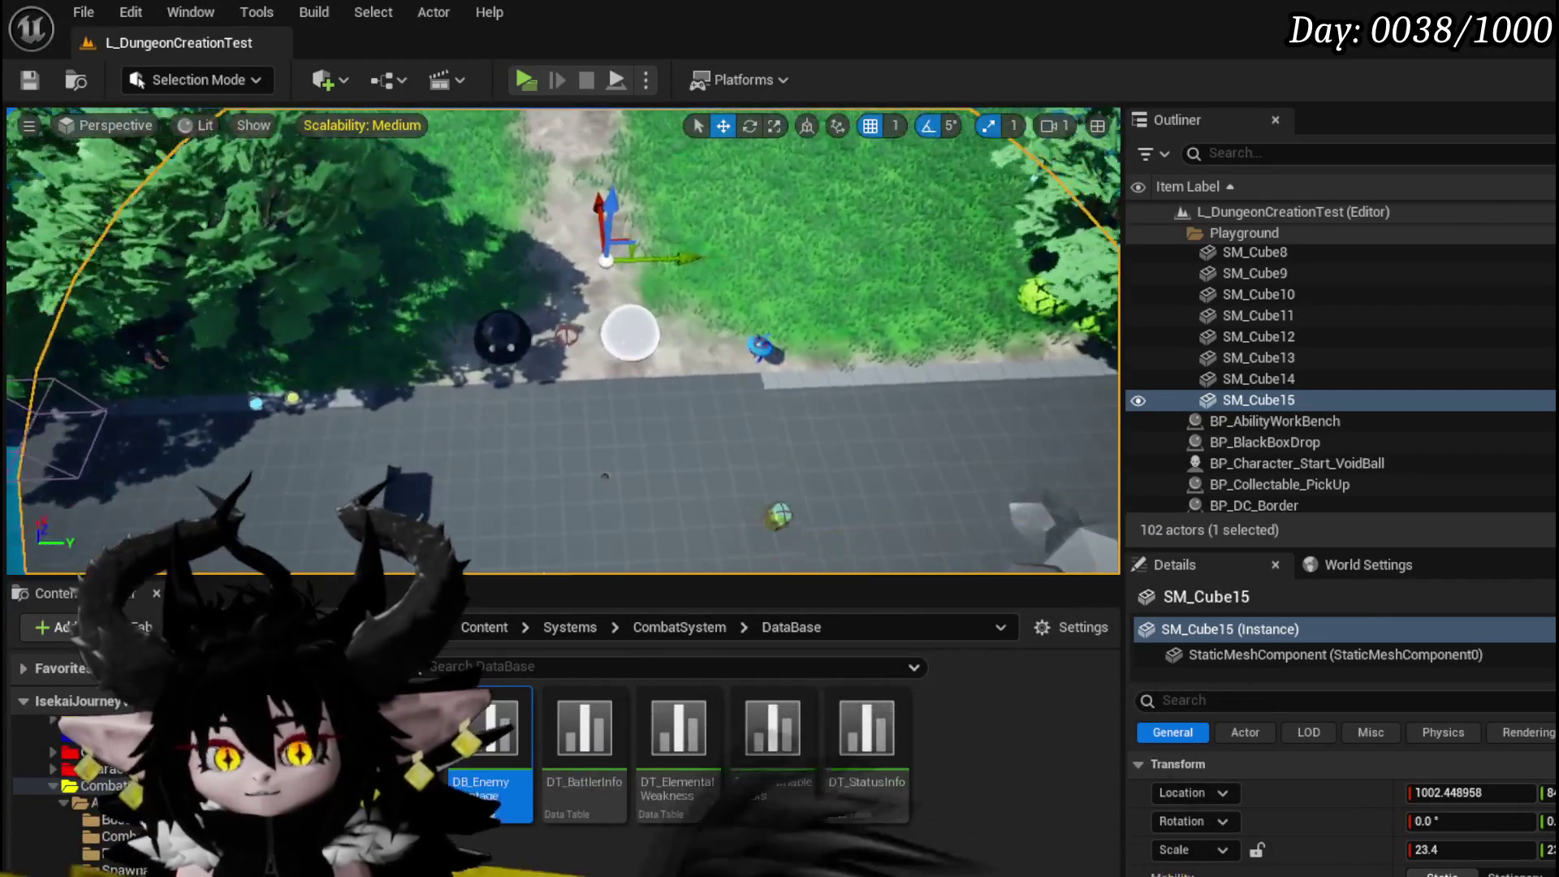
pyautogui.hotkey('ctrl', 's')
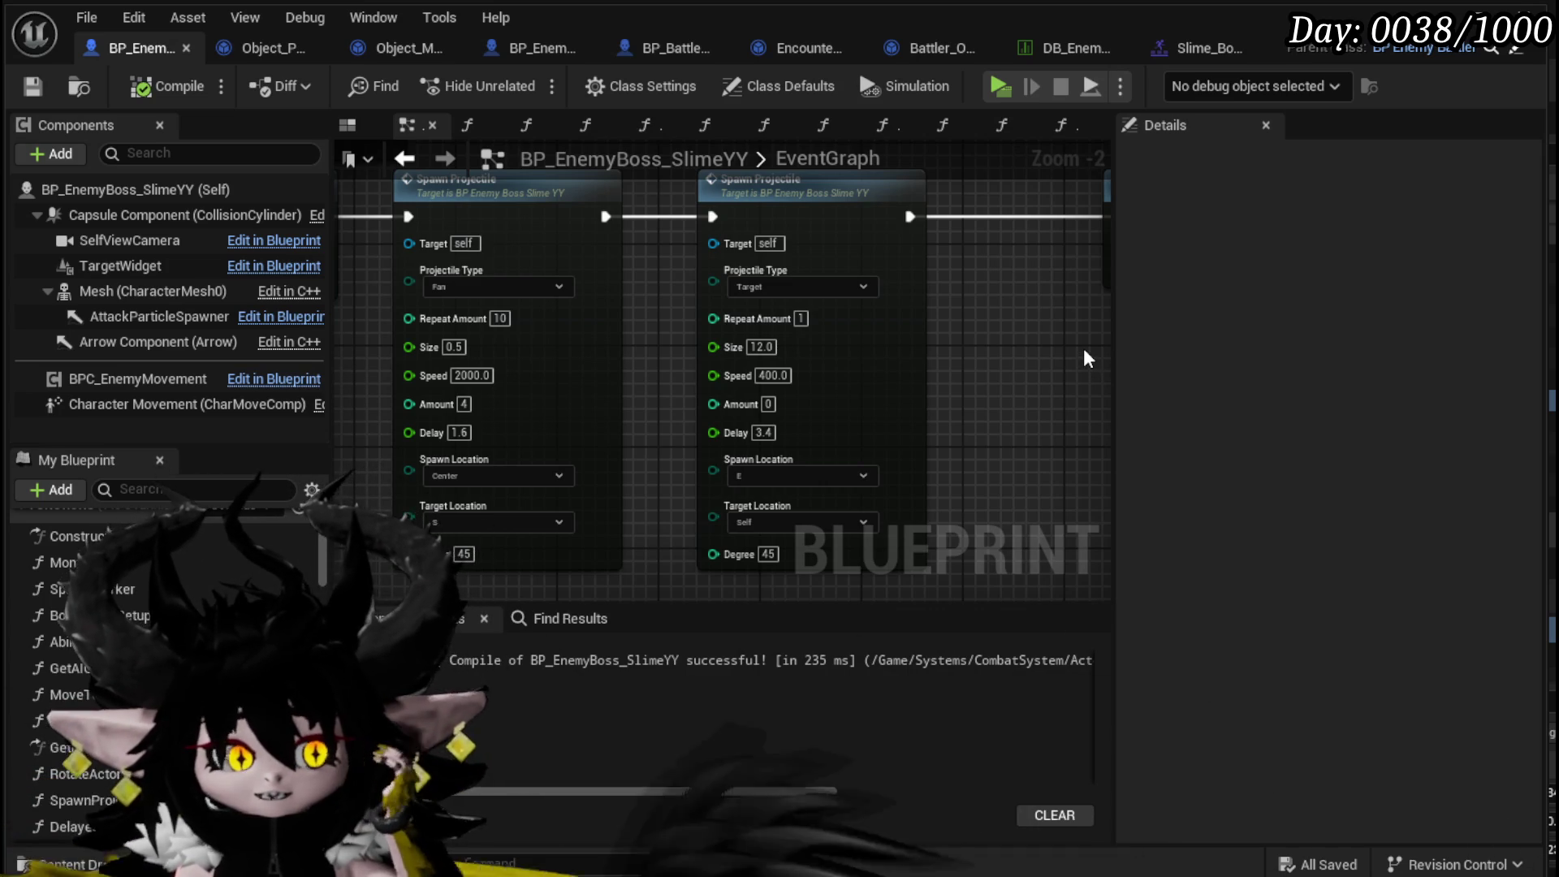
# - Open the SpawnProjectile function graph from the BP_EnemyBoss_SlimeYY event graph
pyautogui.click(261, 51)
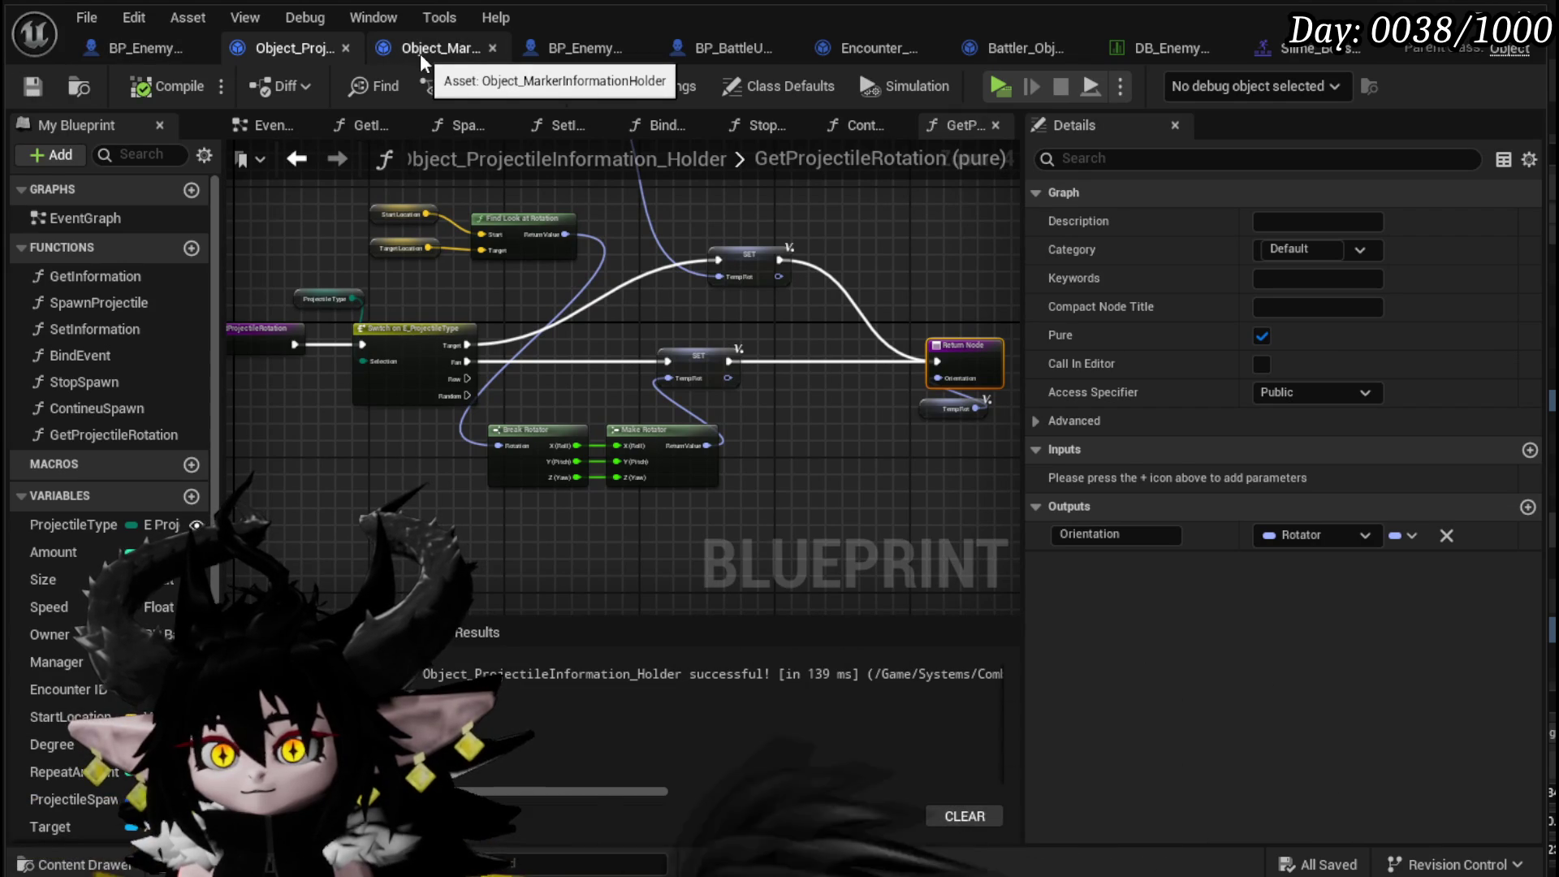
pyautogui.click(130, 49)
pyautogui.moveTo(647, 367)
pyautogui.mouseDown()
pyautogui.moveTo(645, 411)
pyautogui.moveTo(636, 306)
pyautogui.moveTo(578, 250)
pyautogui.mouseUp()
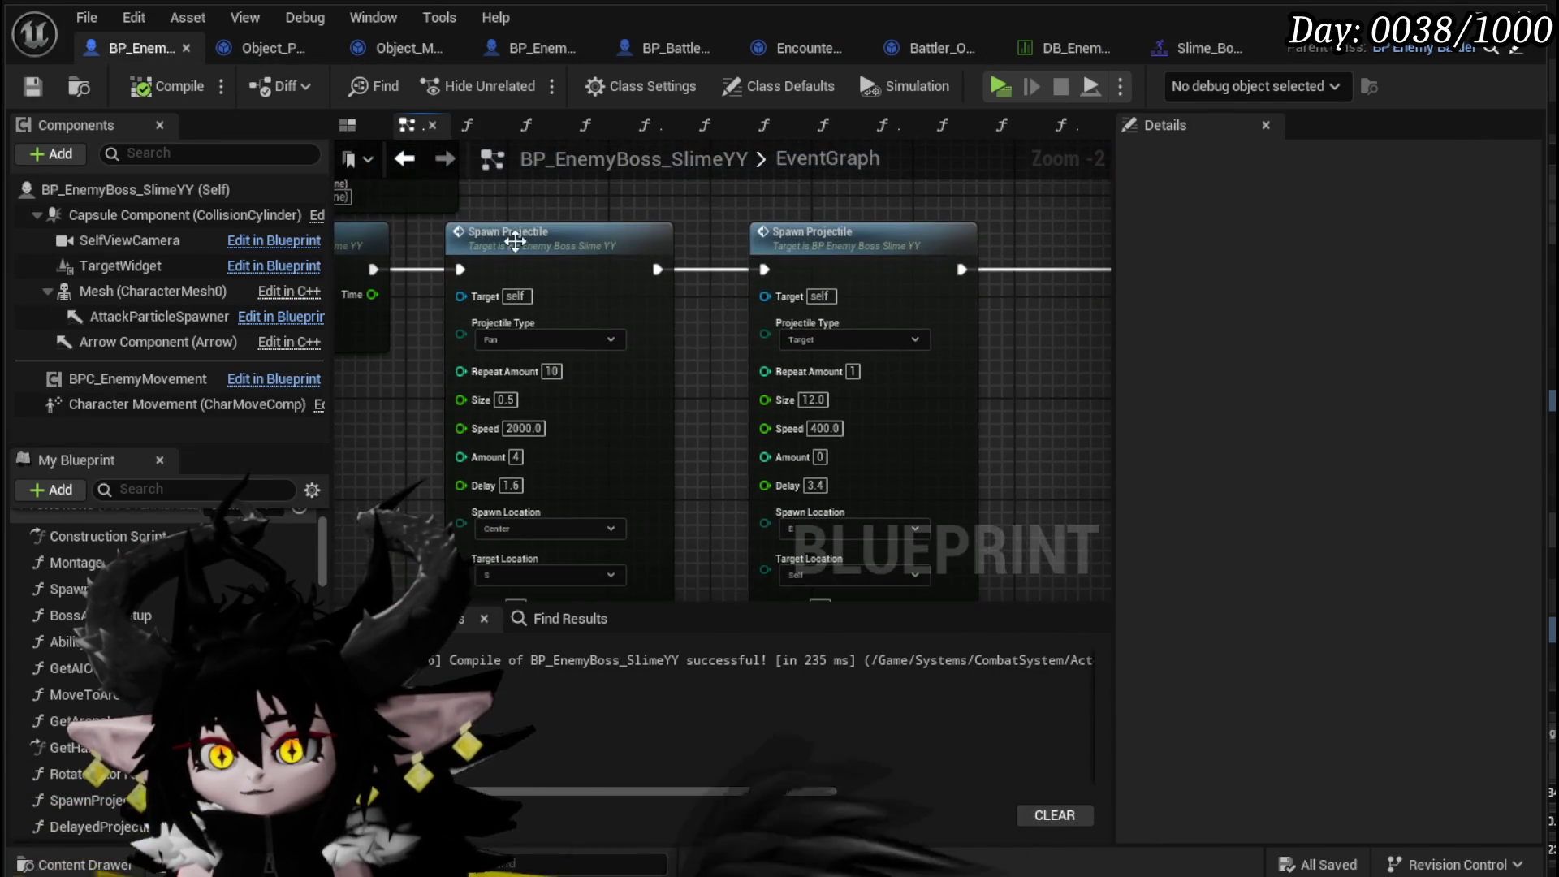
pyautogui.doubleClick(578, 250)
pyautogui.scroll(3, 756, 418)
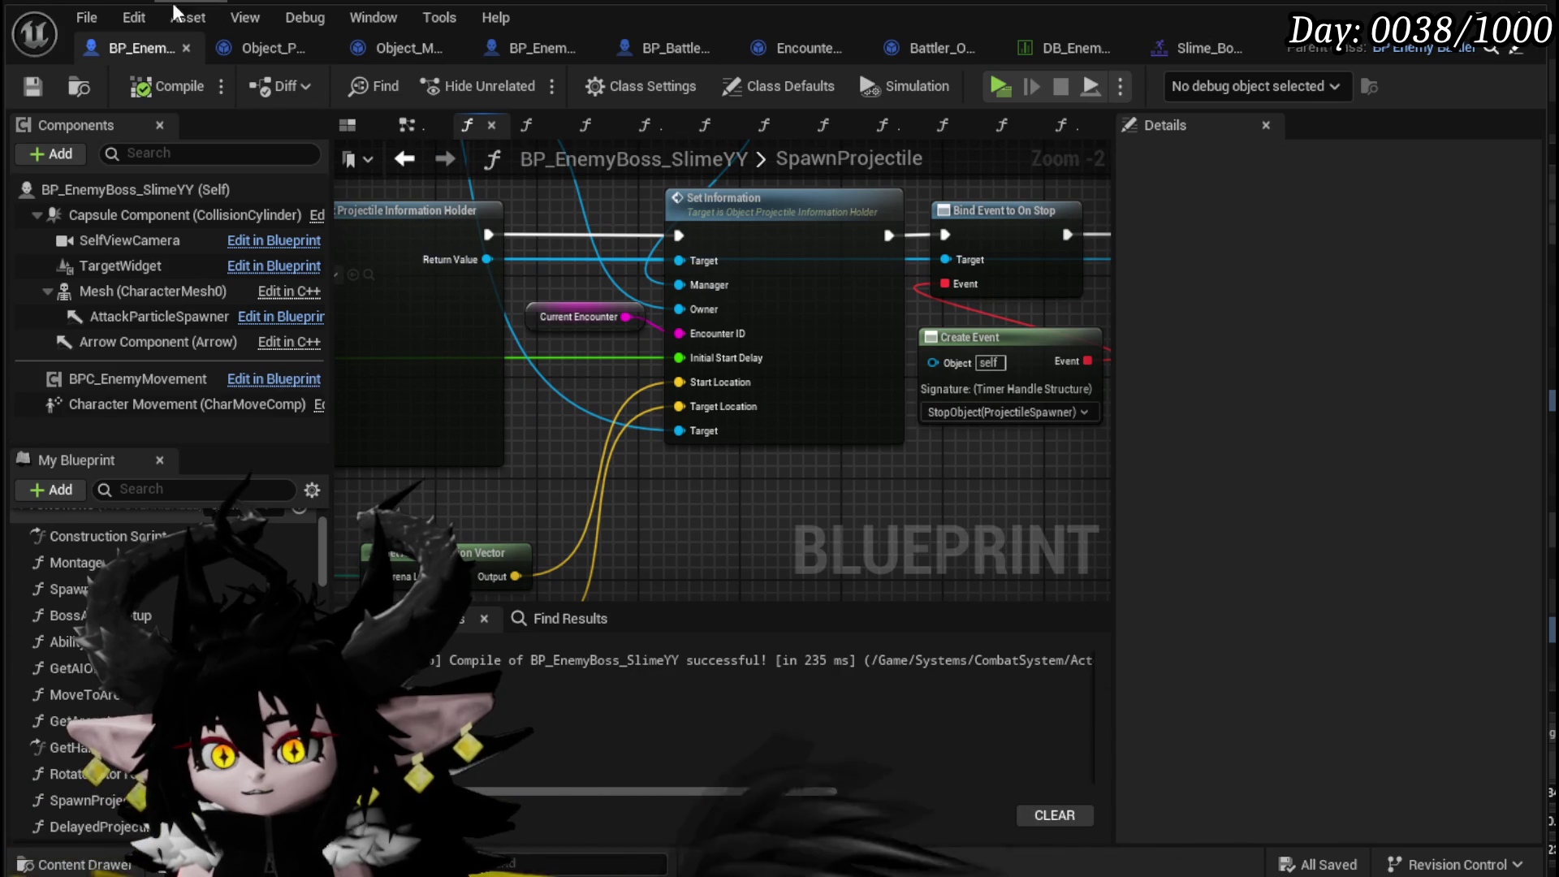
# - Open the Object_ProjectileInformation_Holder's SetInformation function graph
pyautogui.click(221, 51)
pyautogui.click(159, 45)
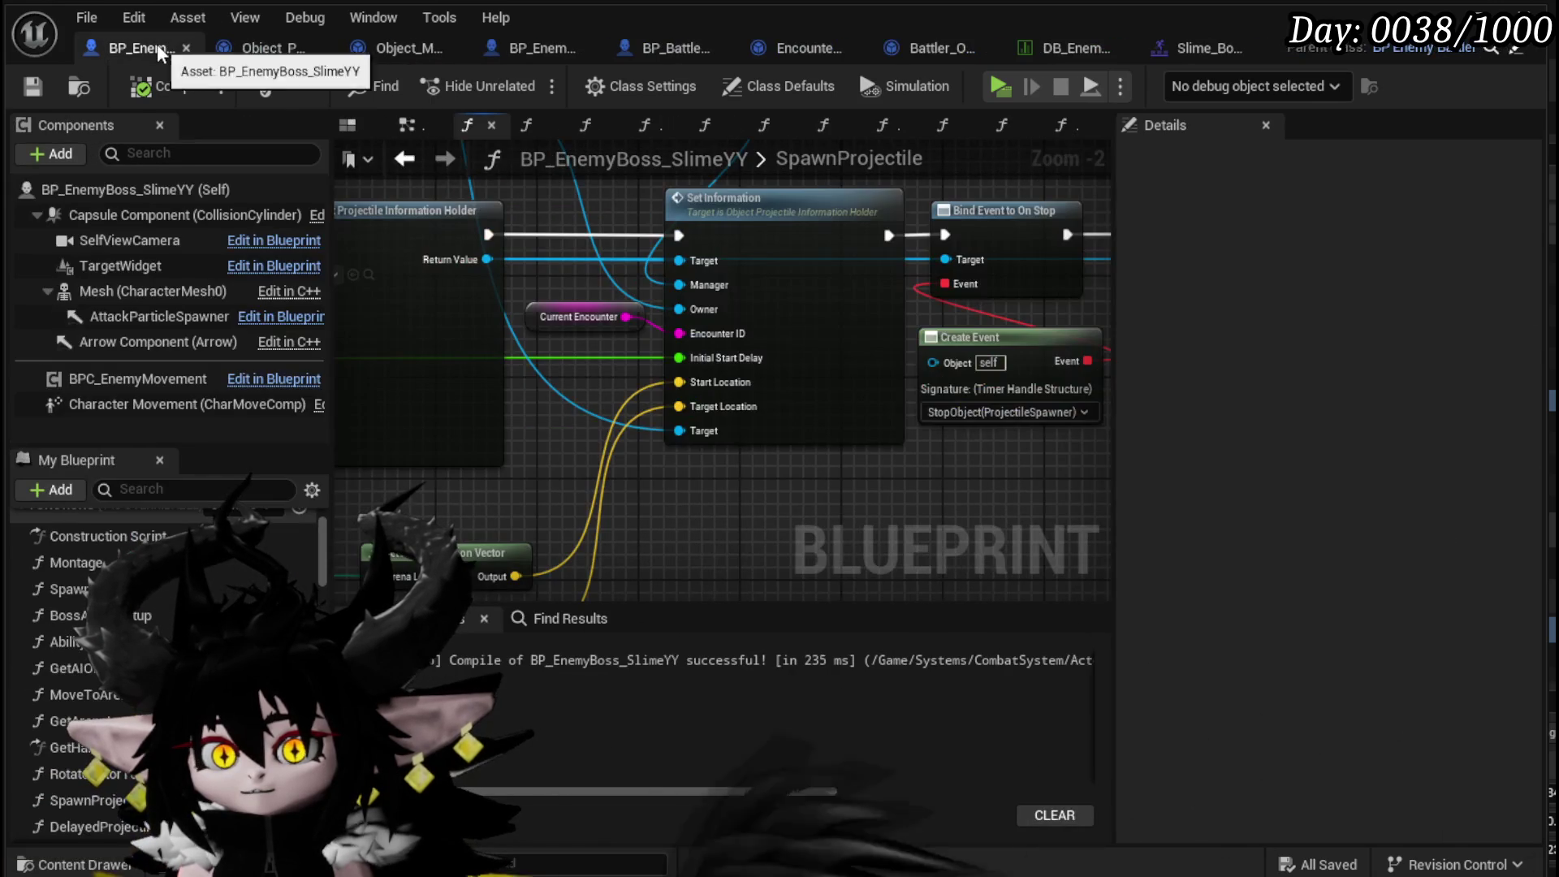
pyautogui.scroll(-2, 755, 325)
pyautogui.moveTo(769, 329); pyautogui.dragTo(749, 292)
pyautogui.doubleClick(749, 292)
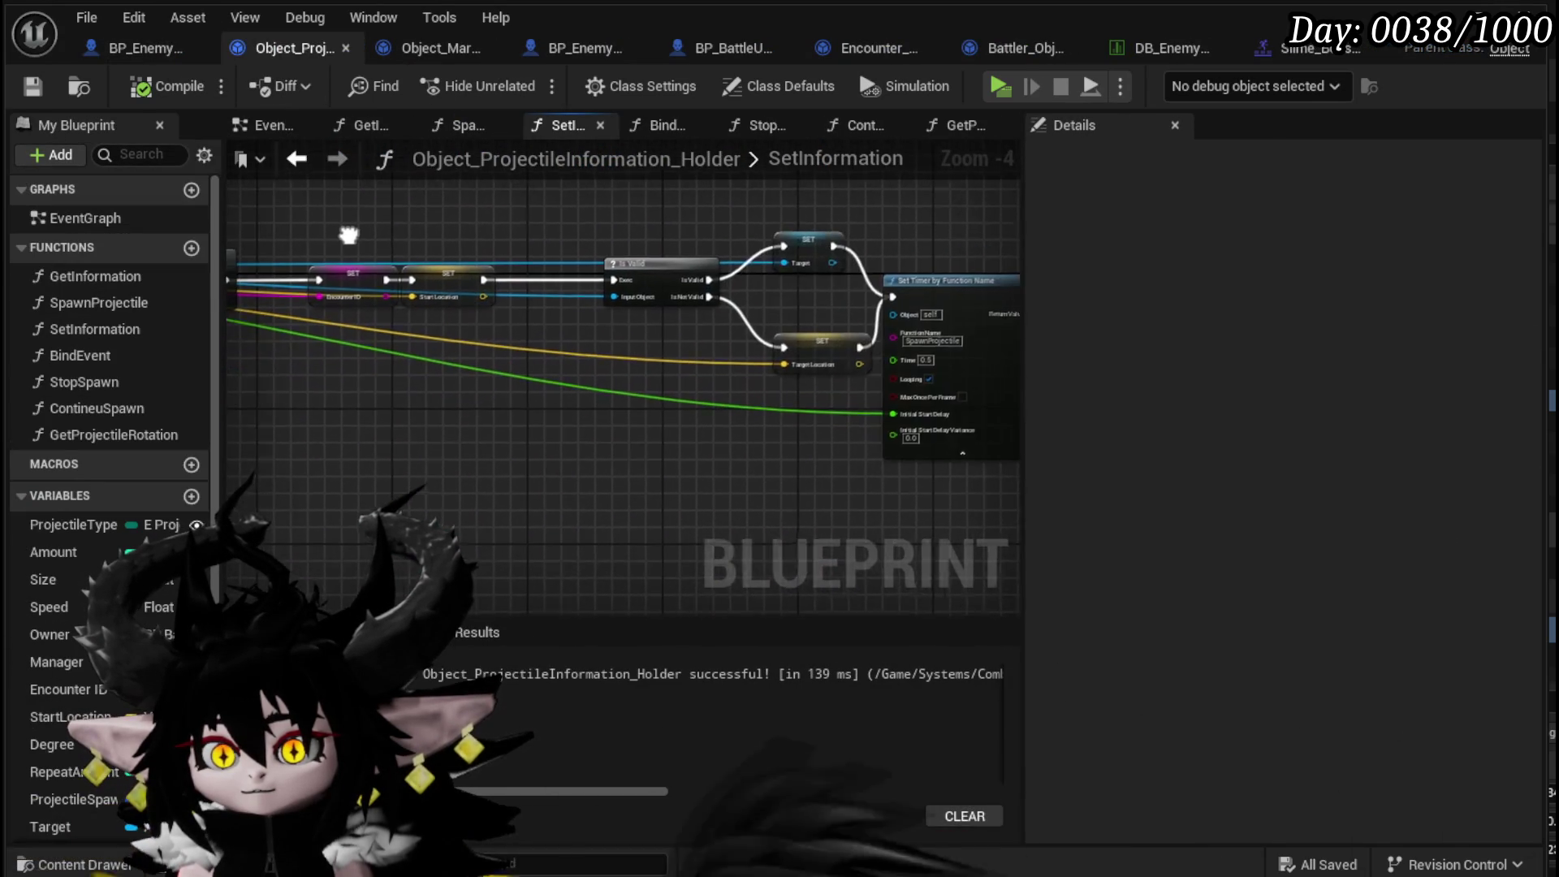
pyautogui.moveTo(415, 228); pyautogui.dragTo(538, 228)
# - Open the holder's SpawnProjectile graph and frame the Enemy Spawn Projectile pins
pyautogui.doubleClick(155, 298)
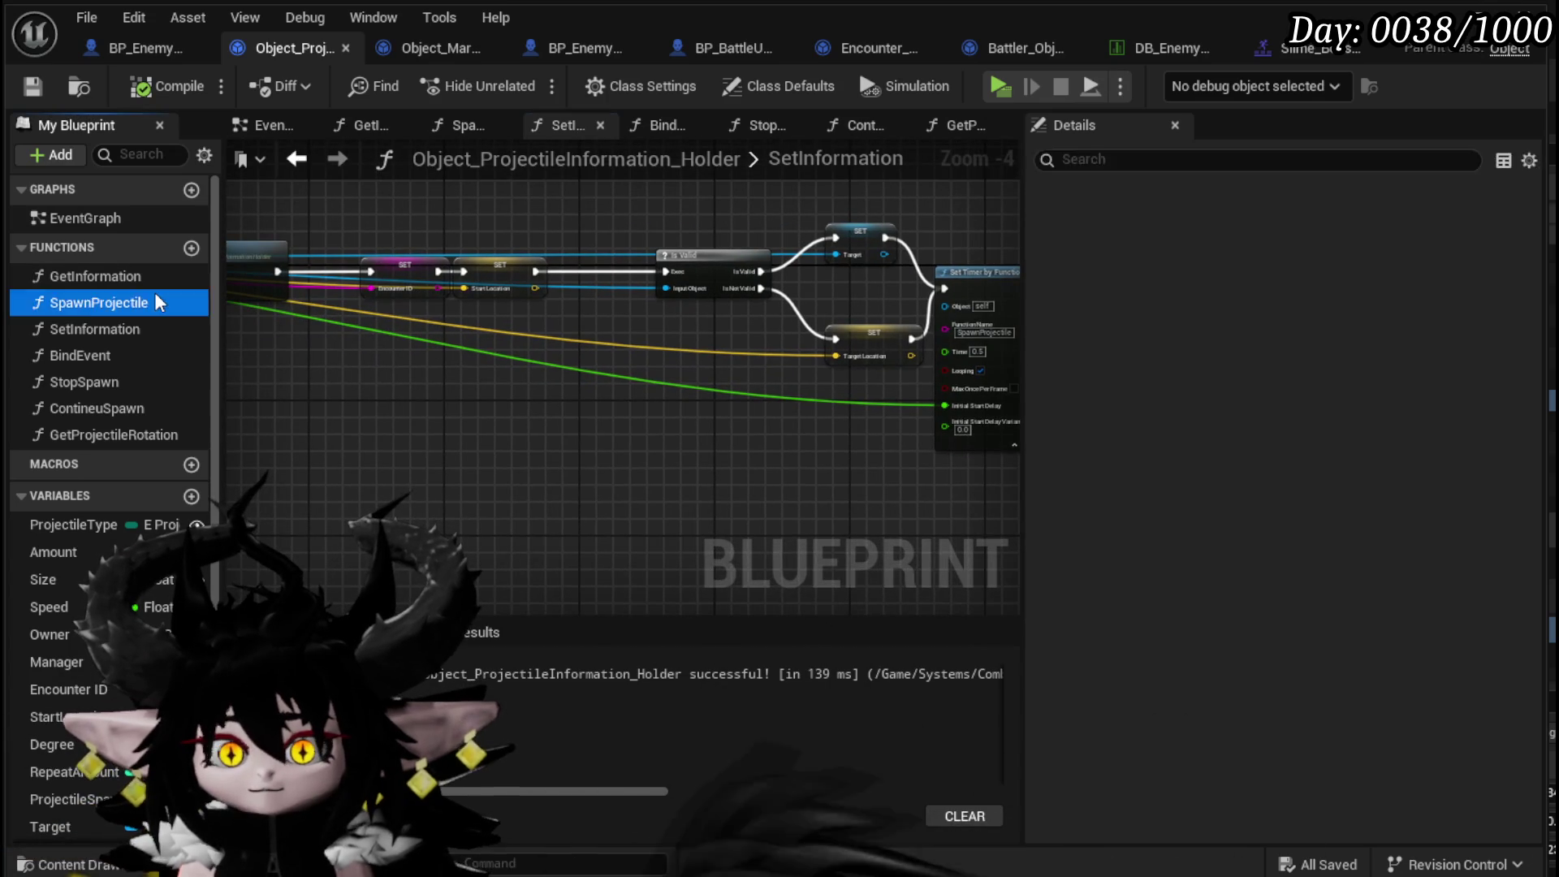
pyautogui.moveTo(662, 274); pyautogui.dragTo(533, 372)
pyautogui.scroll(3, 533, 372)
pyautogui.moveTo(494, 510); pyautogui.dragTo(550, 236)
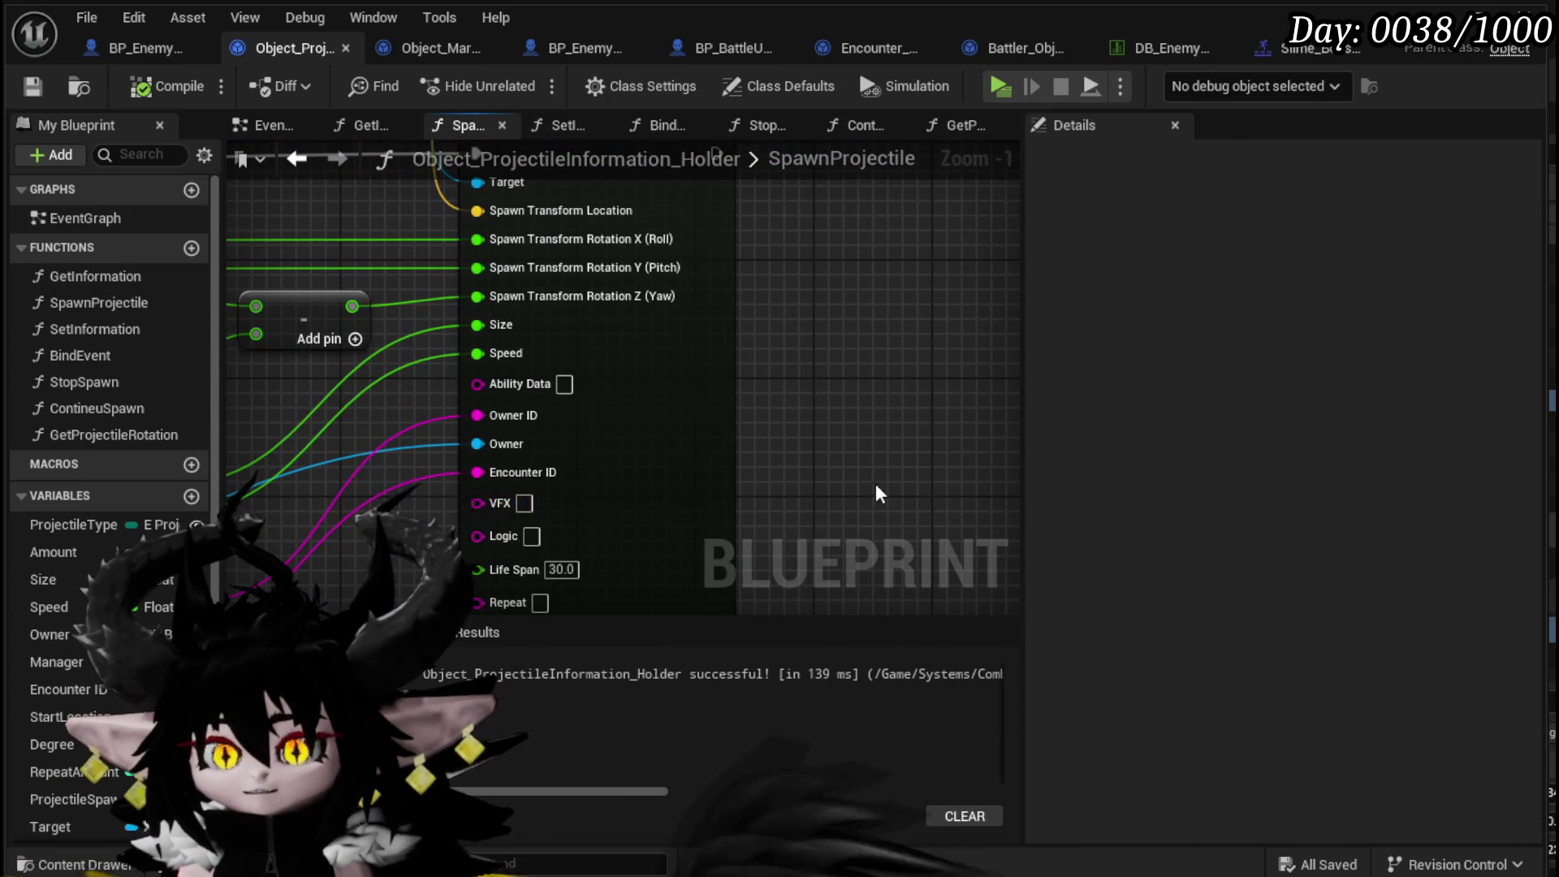
pyautogui.scroll(-2, 696, 508)
# - Move the Battler ID and Encounter ID nodes up beside Target and save the holder blueprint
pyautogui.moveTo(516, 471)
pyautogui.mouseDown()
pyautogui.moveTo(488, 439)
pyautogui.moveTo(494, 486)
pyautogui.mouseUp()
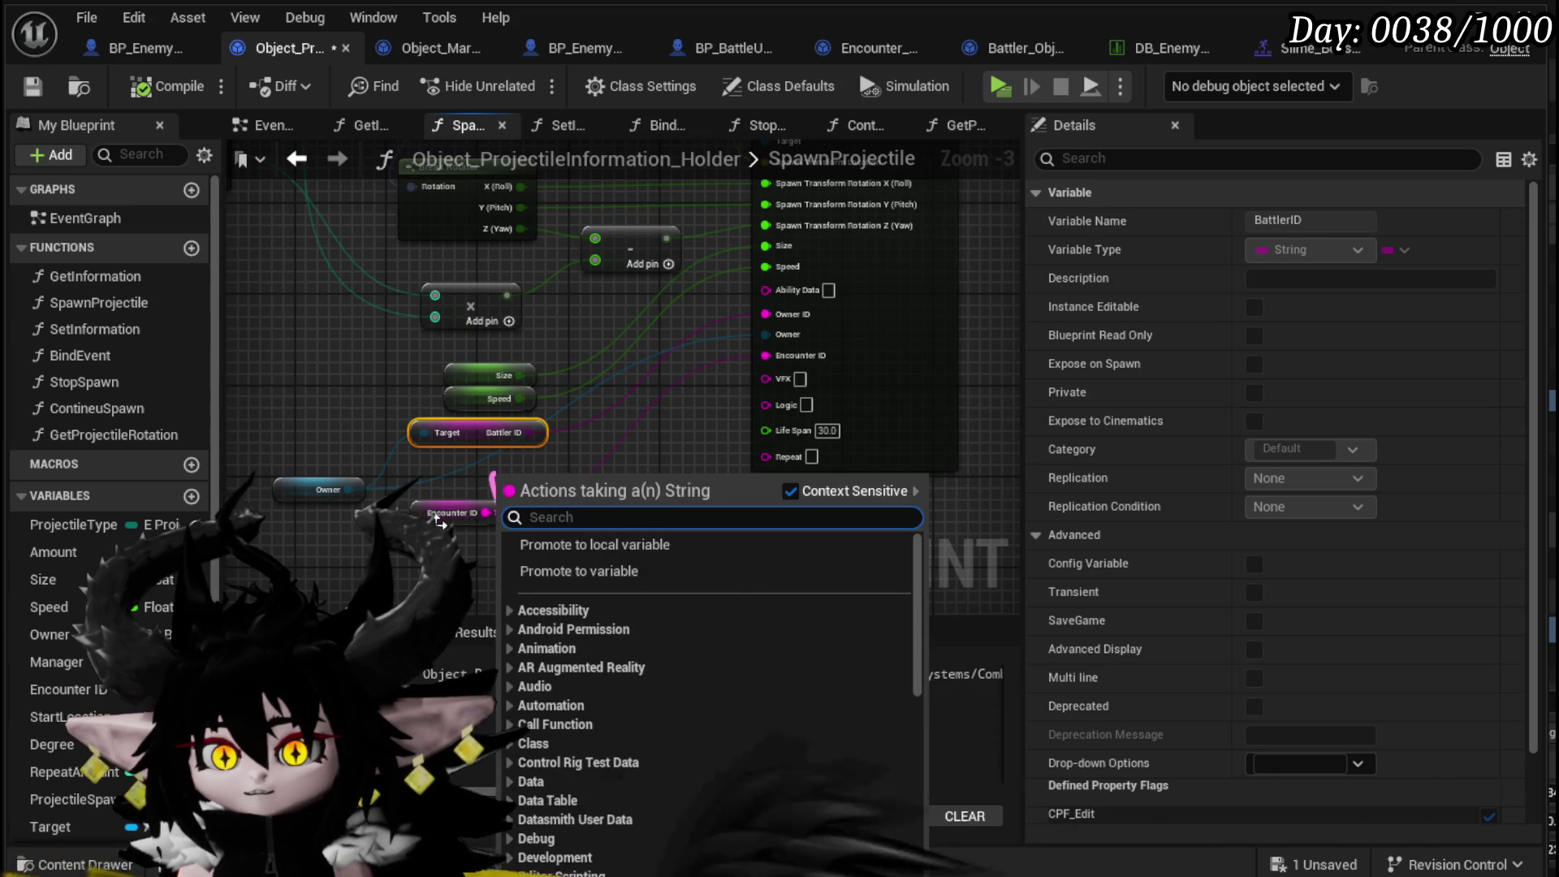
pyautogui.press('Escape')
pyautogui.moveTo(415, 516); pyautogui.dragTo(460, 470)
pyautogui.click(237, 286)
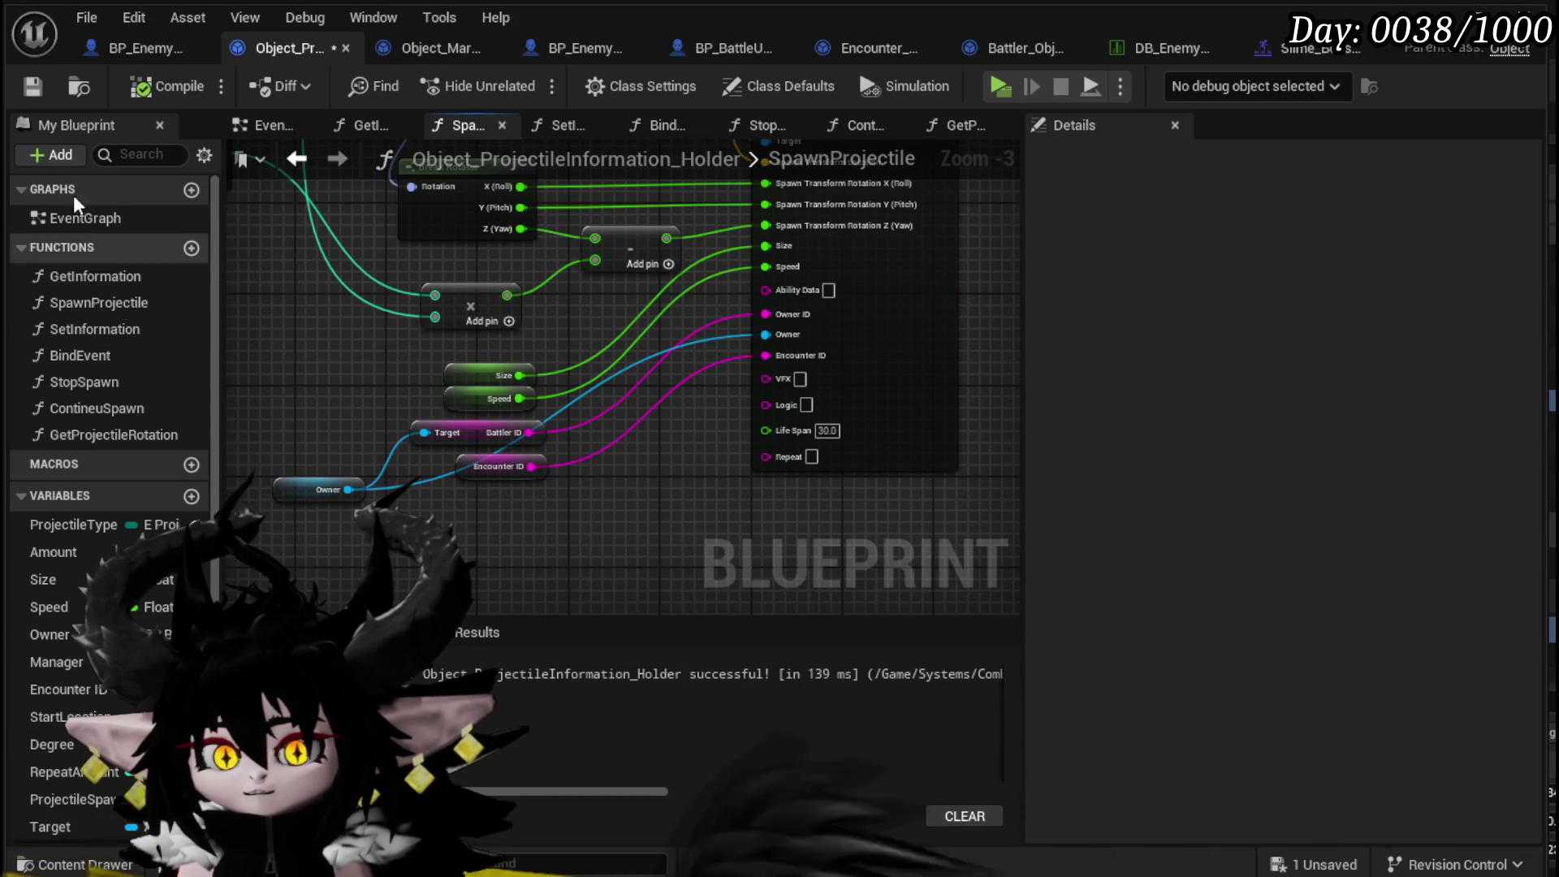
pyautogui.click(33, 88)
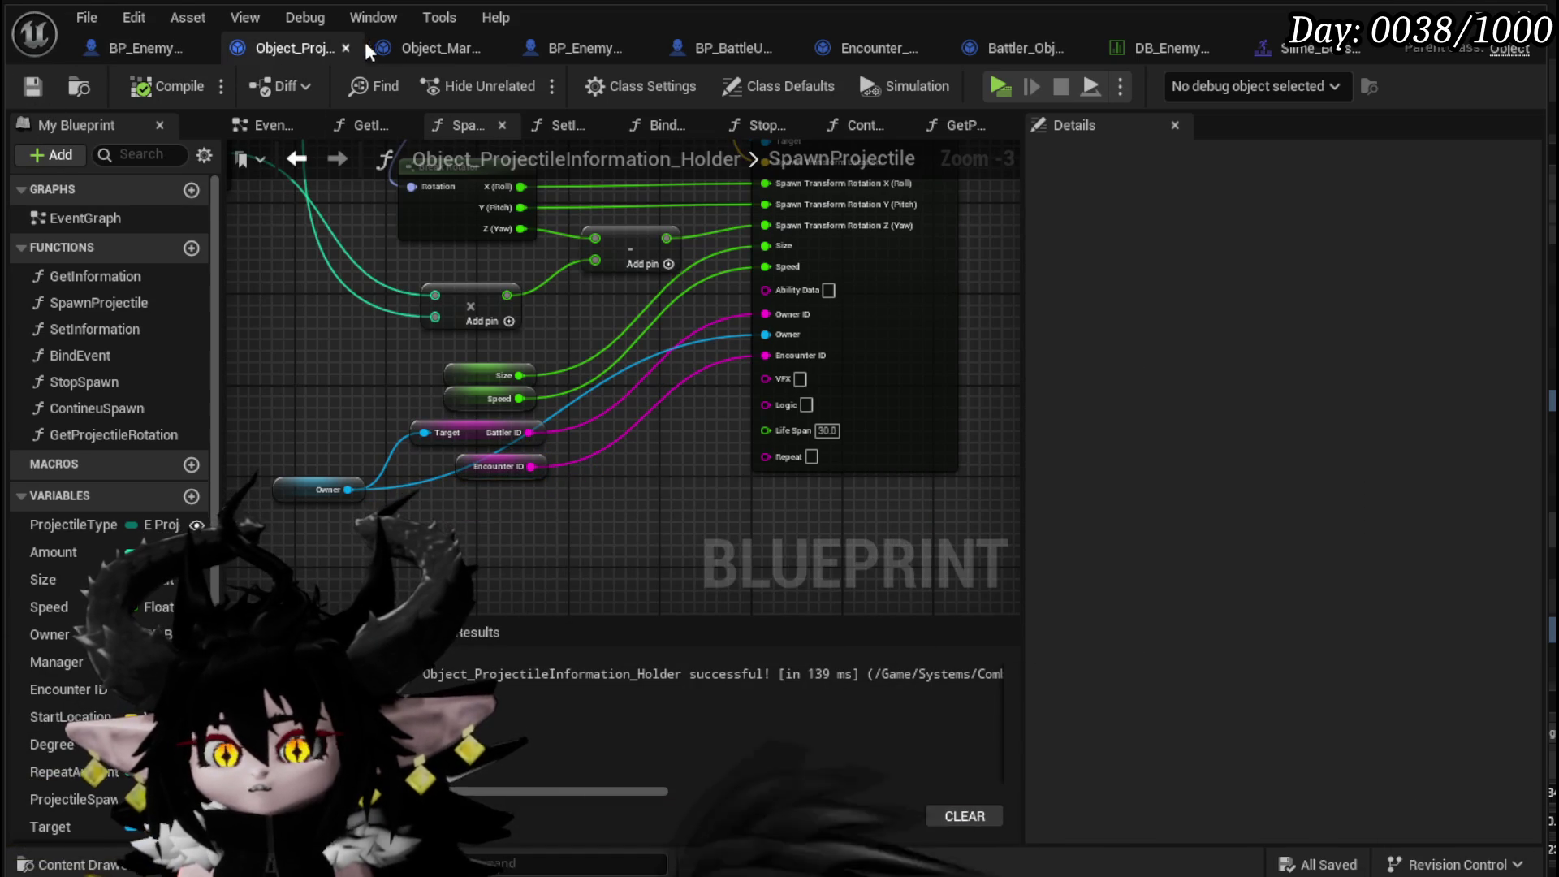
# - Save the L_DungeonCreationTest map after framing the Enemy Spawn Projectile node
pyautogui.moveTo(675, 424)
pyautogui.mouseDown()
pyautogui.moveTo(610, 636)
pyautogui.moveTo(620, 650)
pyautogui.moveTo(690, 482)
pyautogui.moveTo(708, 487)
pyautogui.mouseUp()
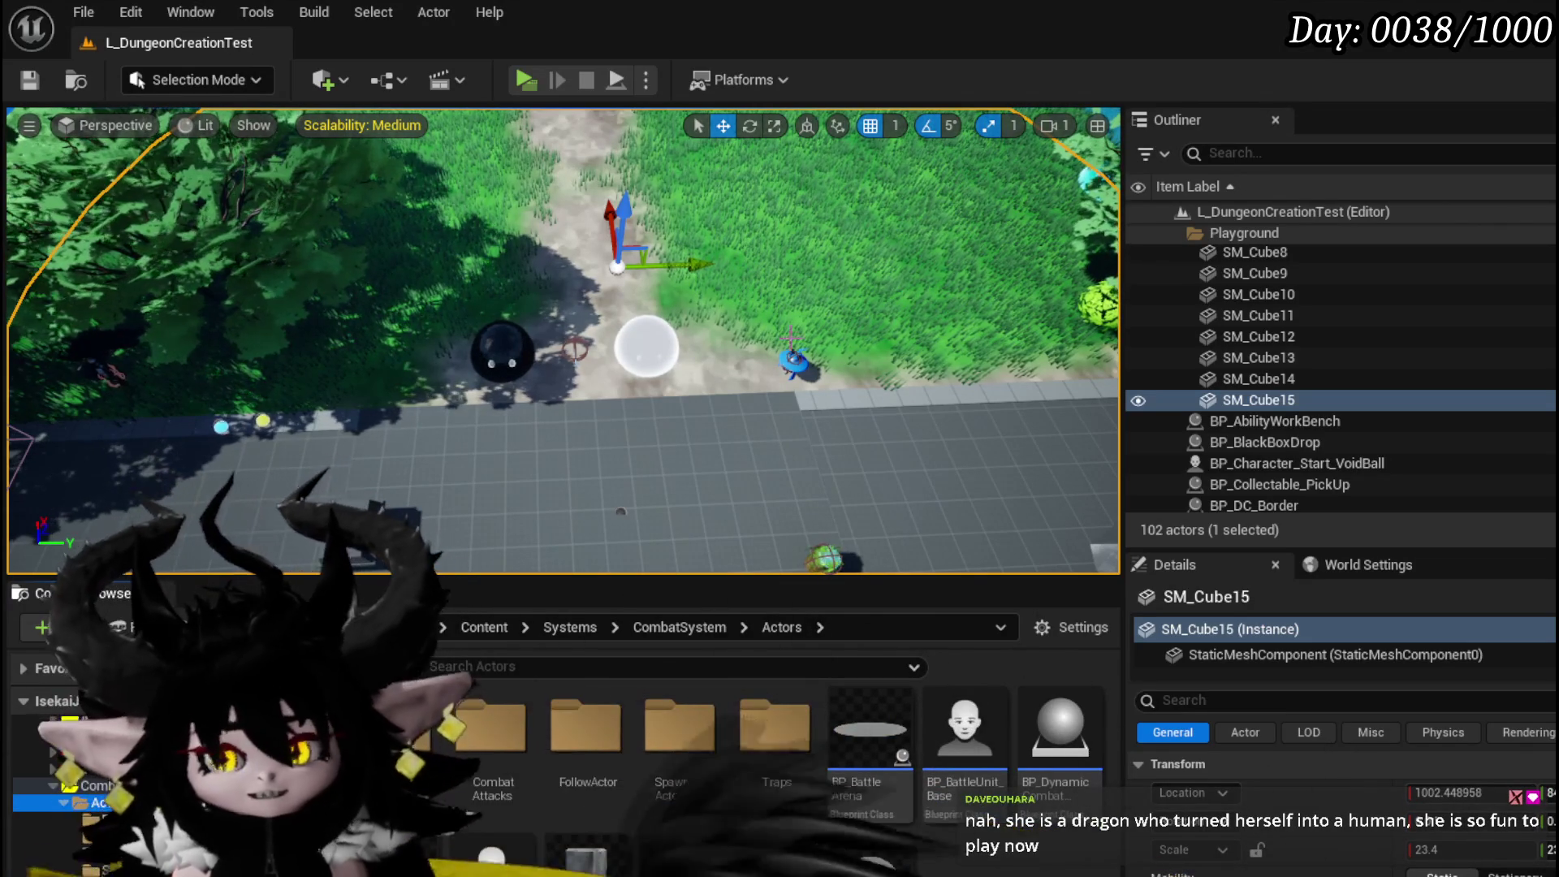
pyautogui.click(30, 80)
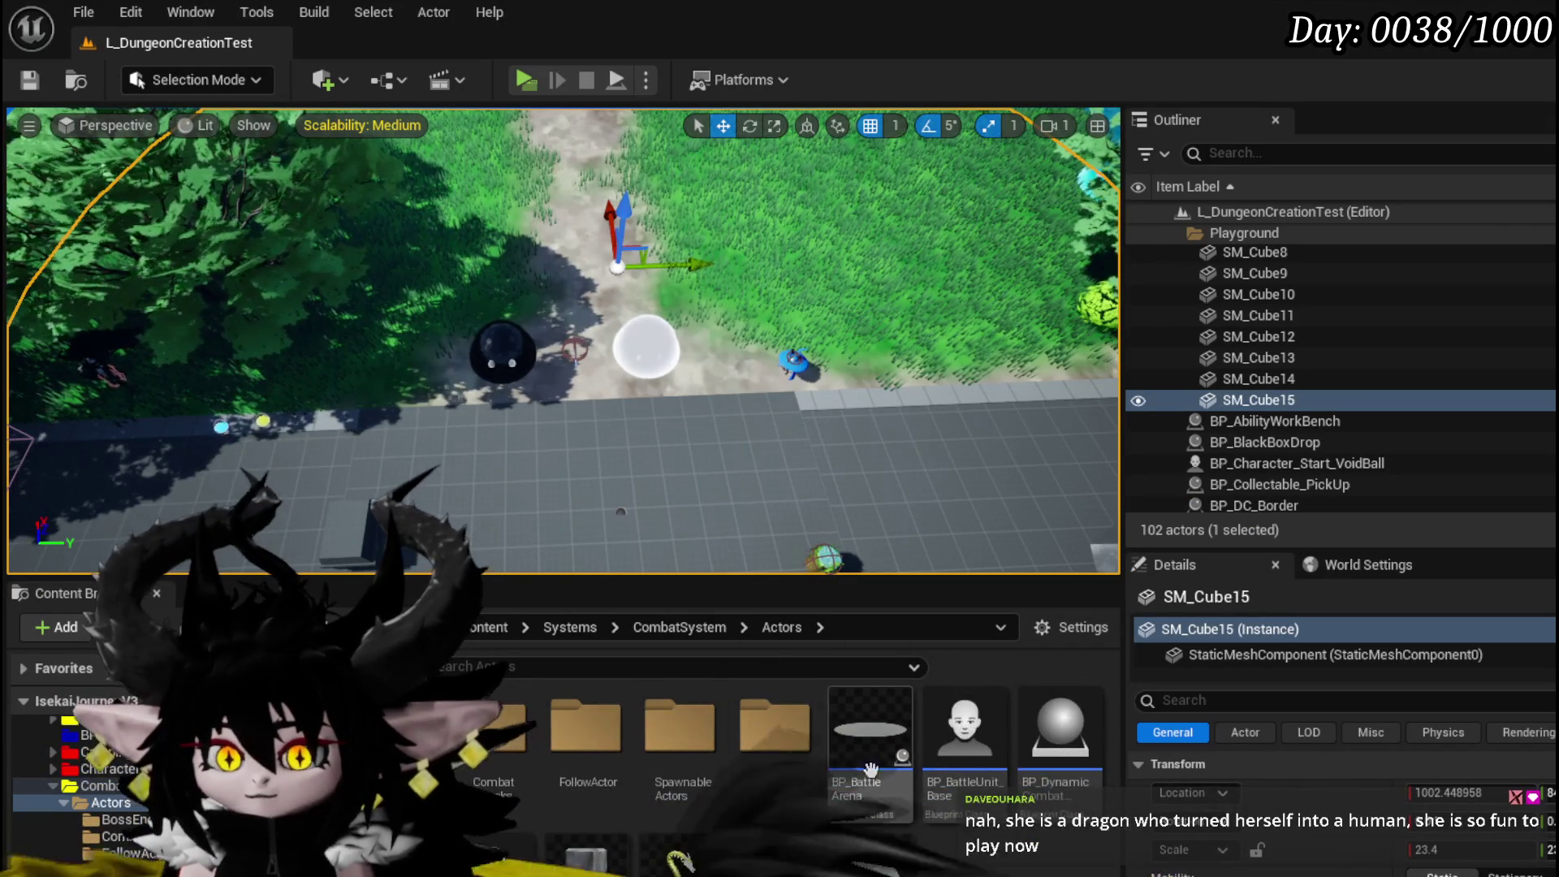
# - Open the CombatAttacks folder and the BP_Projectile Blueprint inside it
pyautogui.click(525, 752)
pyautogui.doubleClick(525, 751)
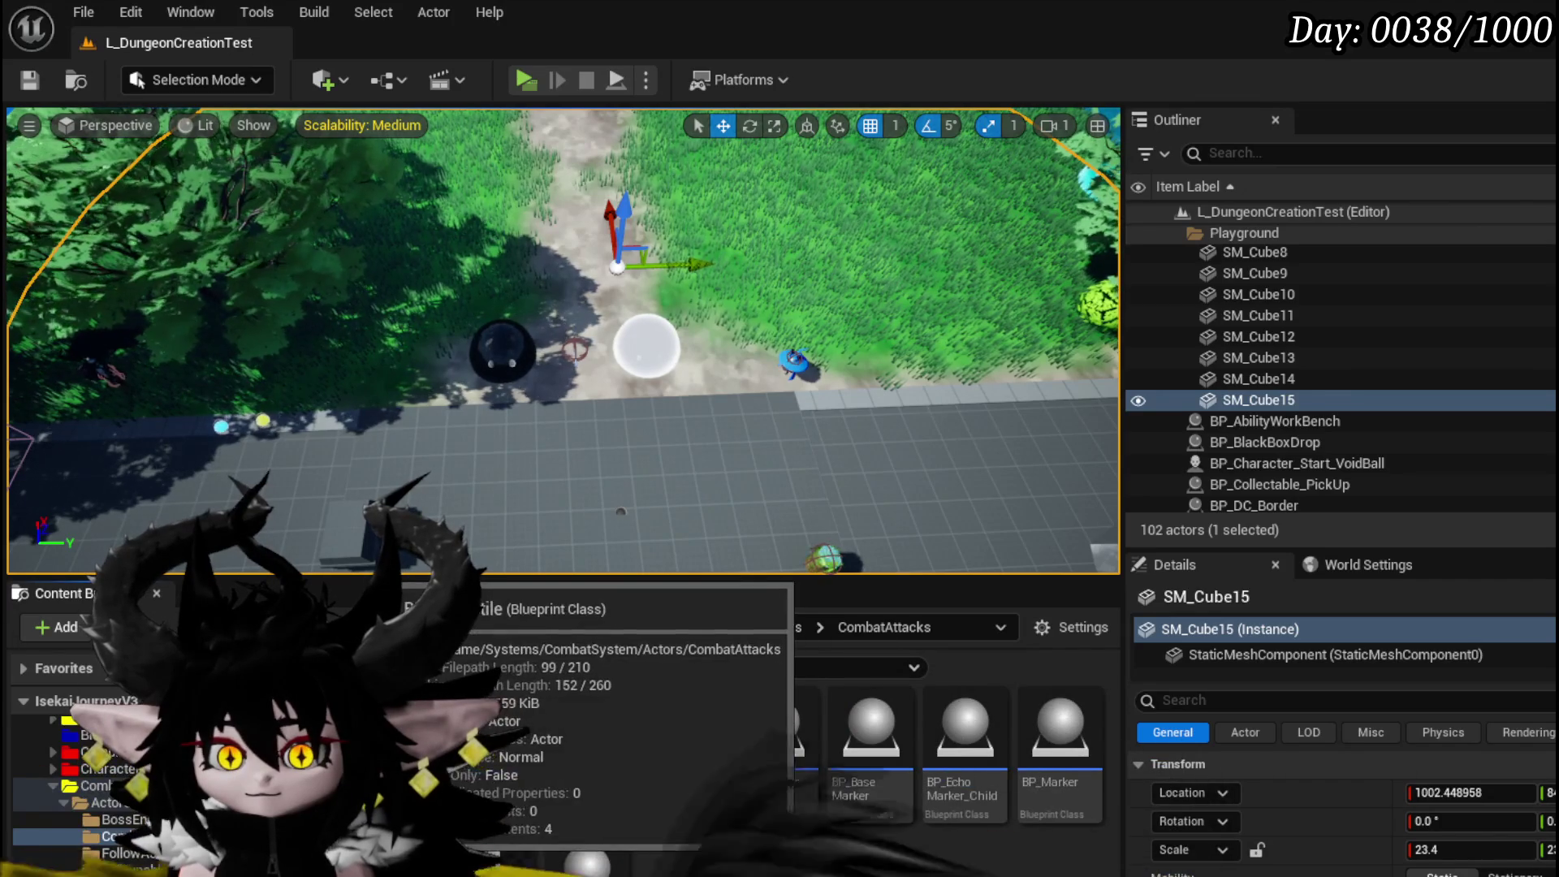
pyautogui.doubleClick(487, 730)
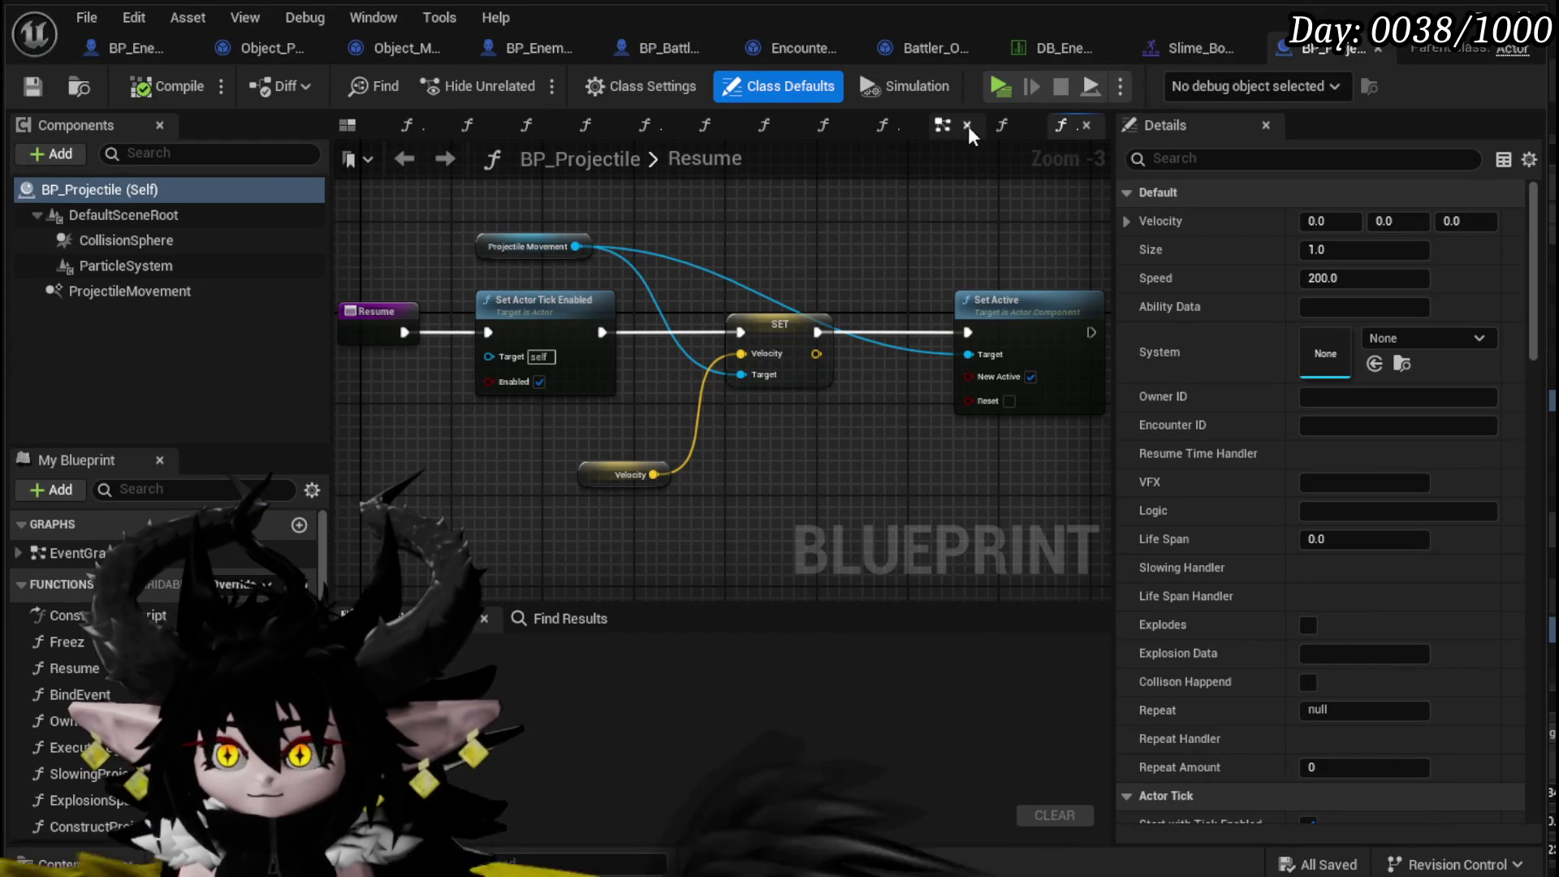
# - Search BP_Projectile's event graph for 'overlap' and jump to the found logic
pyautogui.click(943, 126)
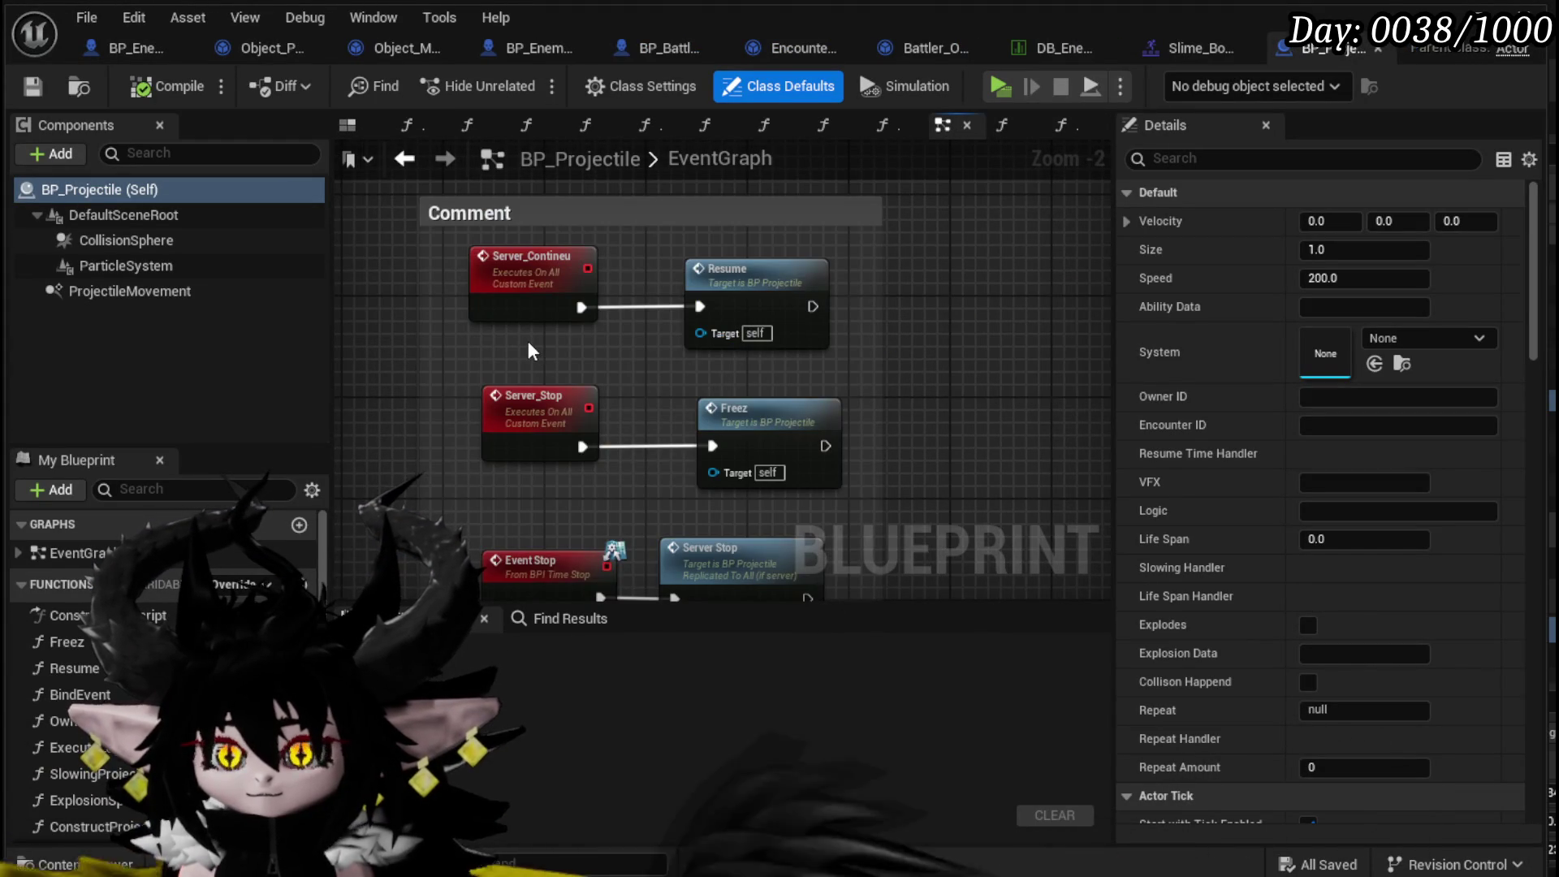
pyautogui.moveTo(528, 341); pyautogui.dragTo(386, 422)
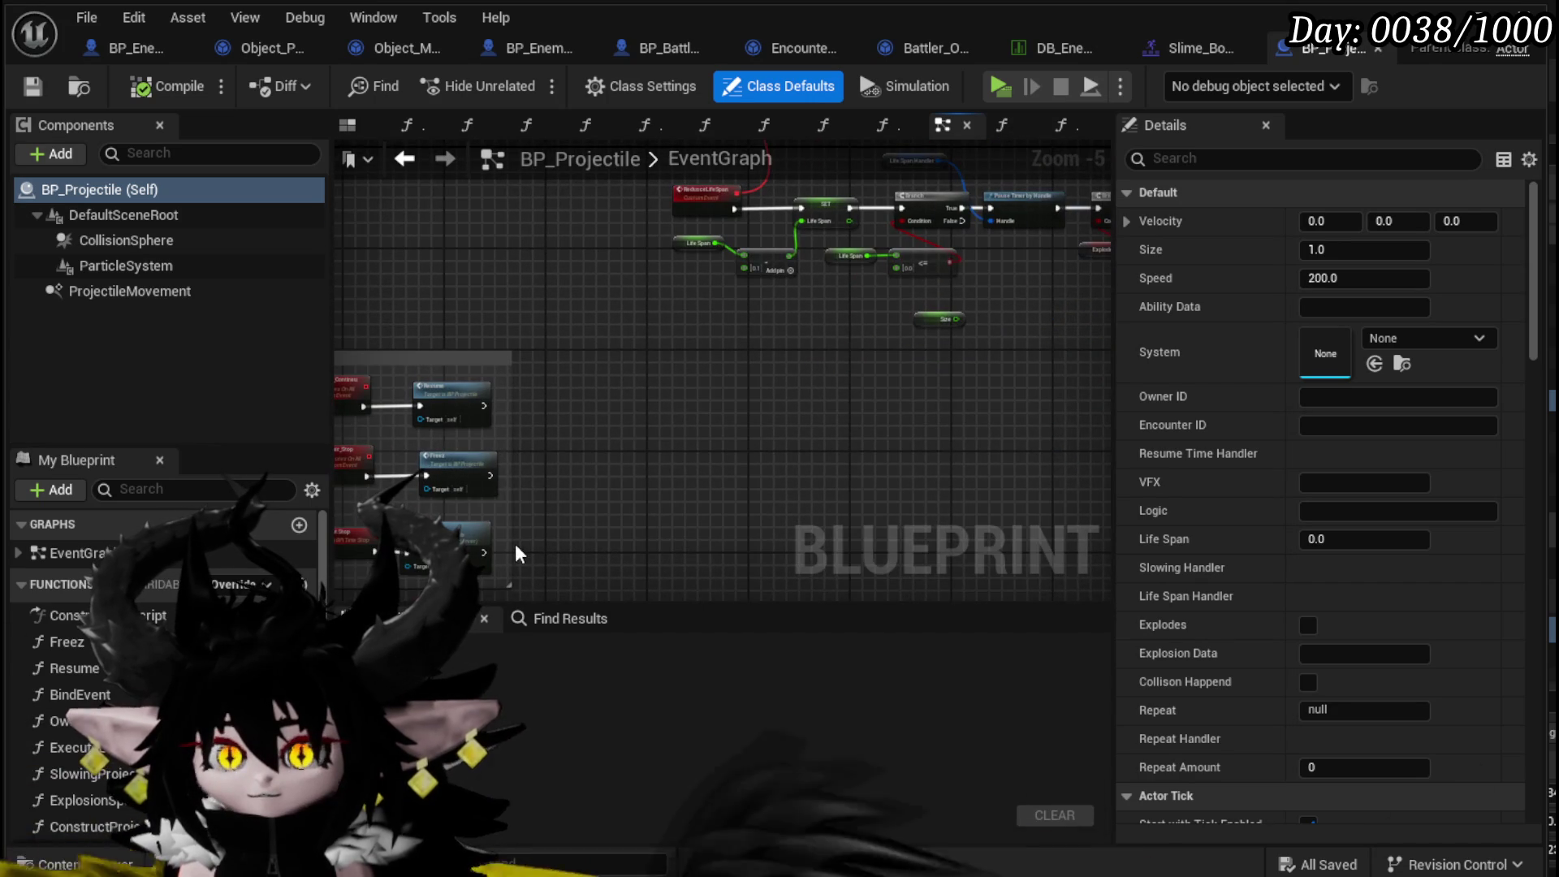
pyautogui.click(549, 626)
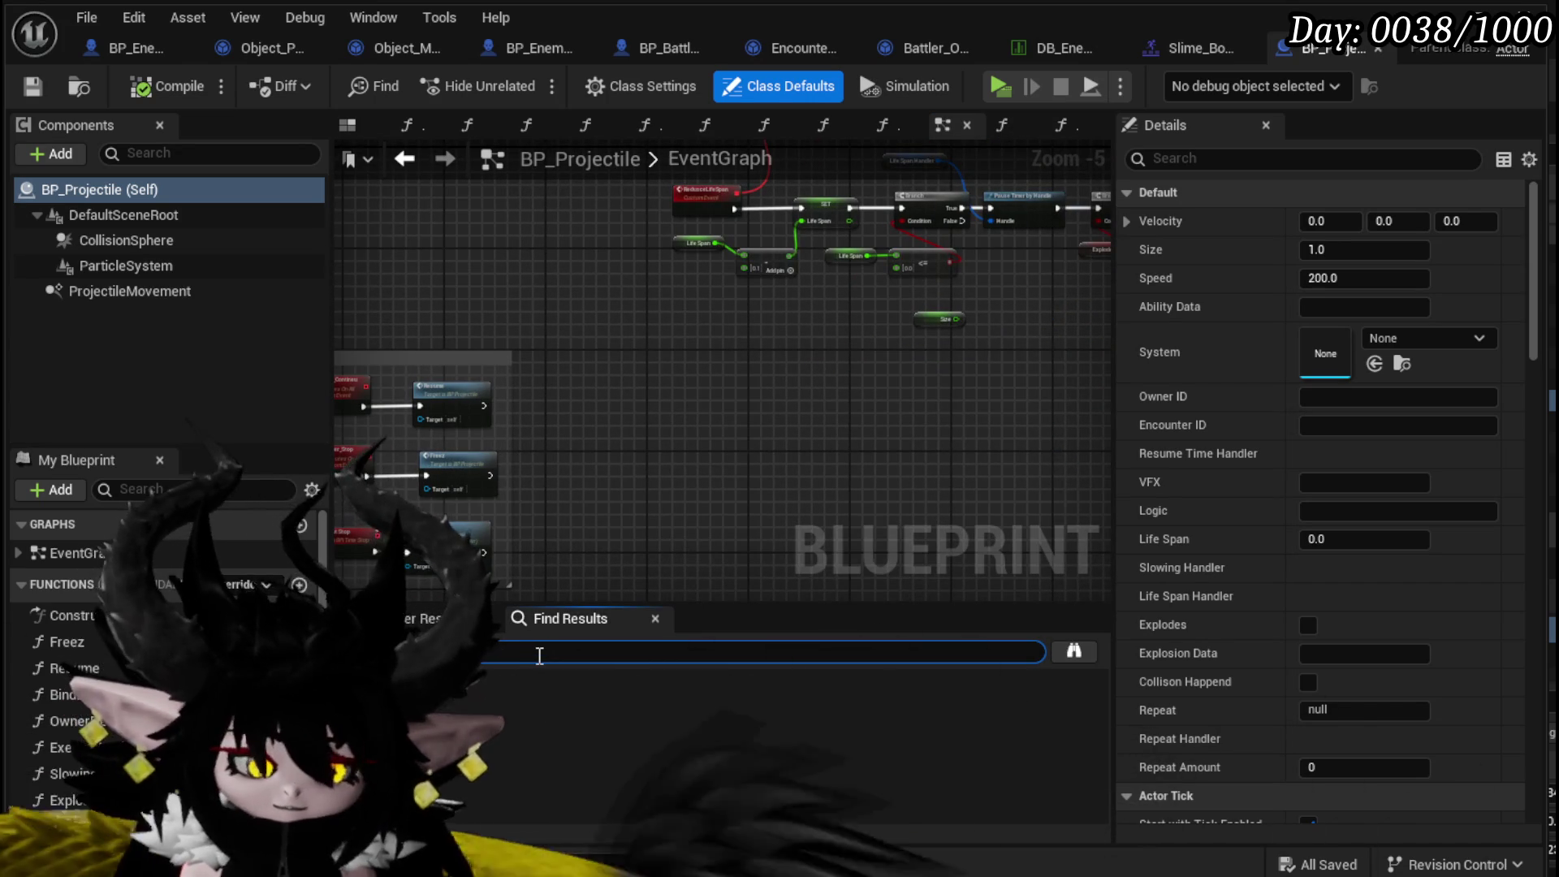
pyautogui.write('overlap')
pyautogui.press('Return')
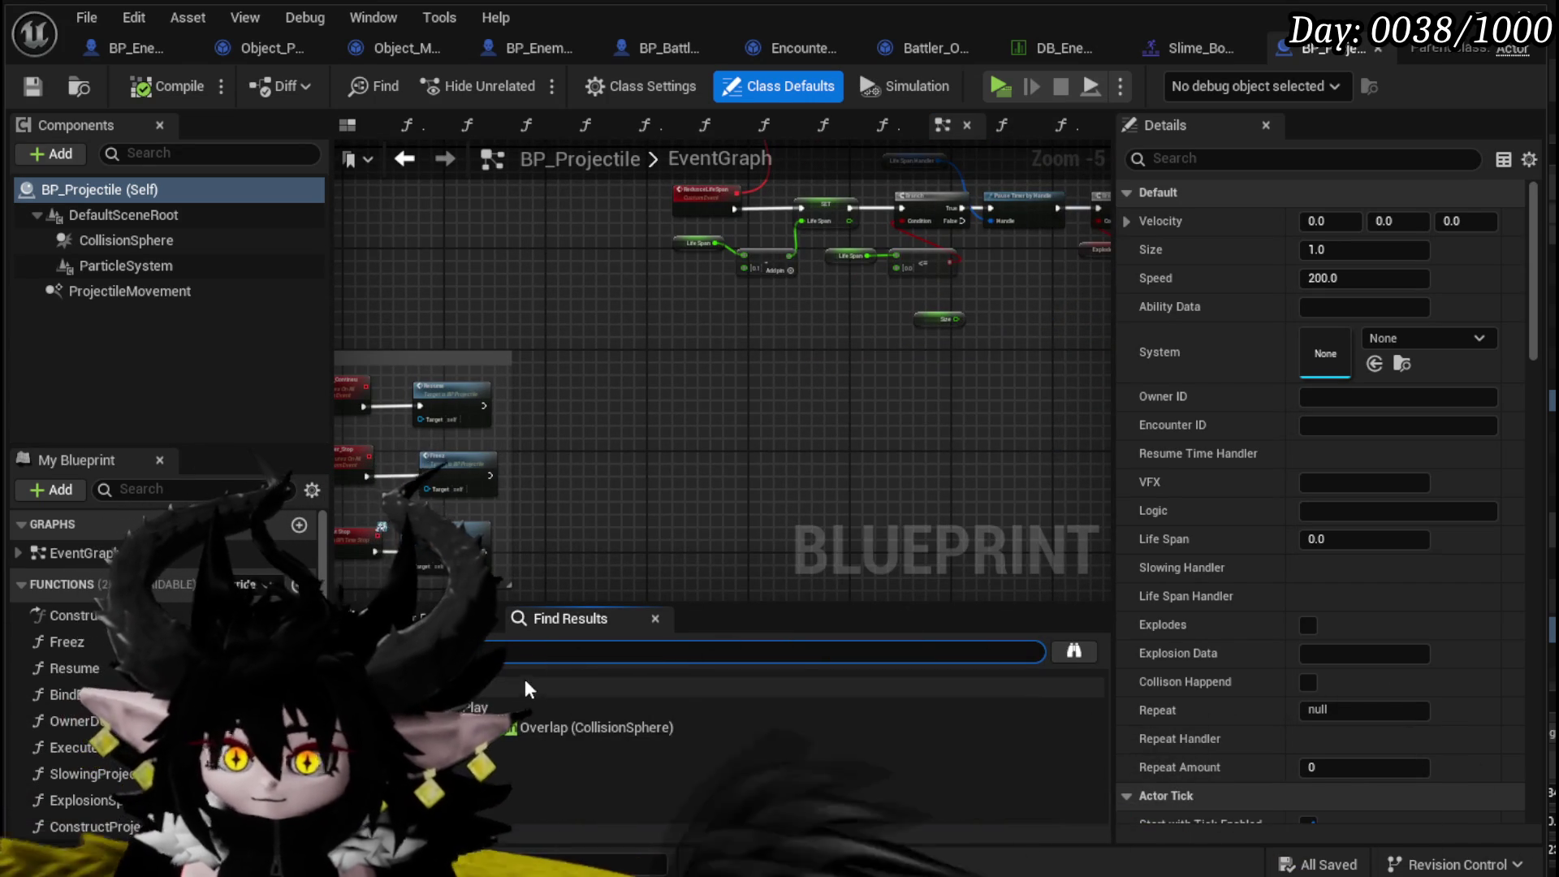
pyautogui.click(519, 713)
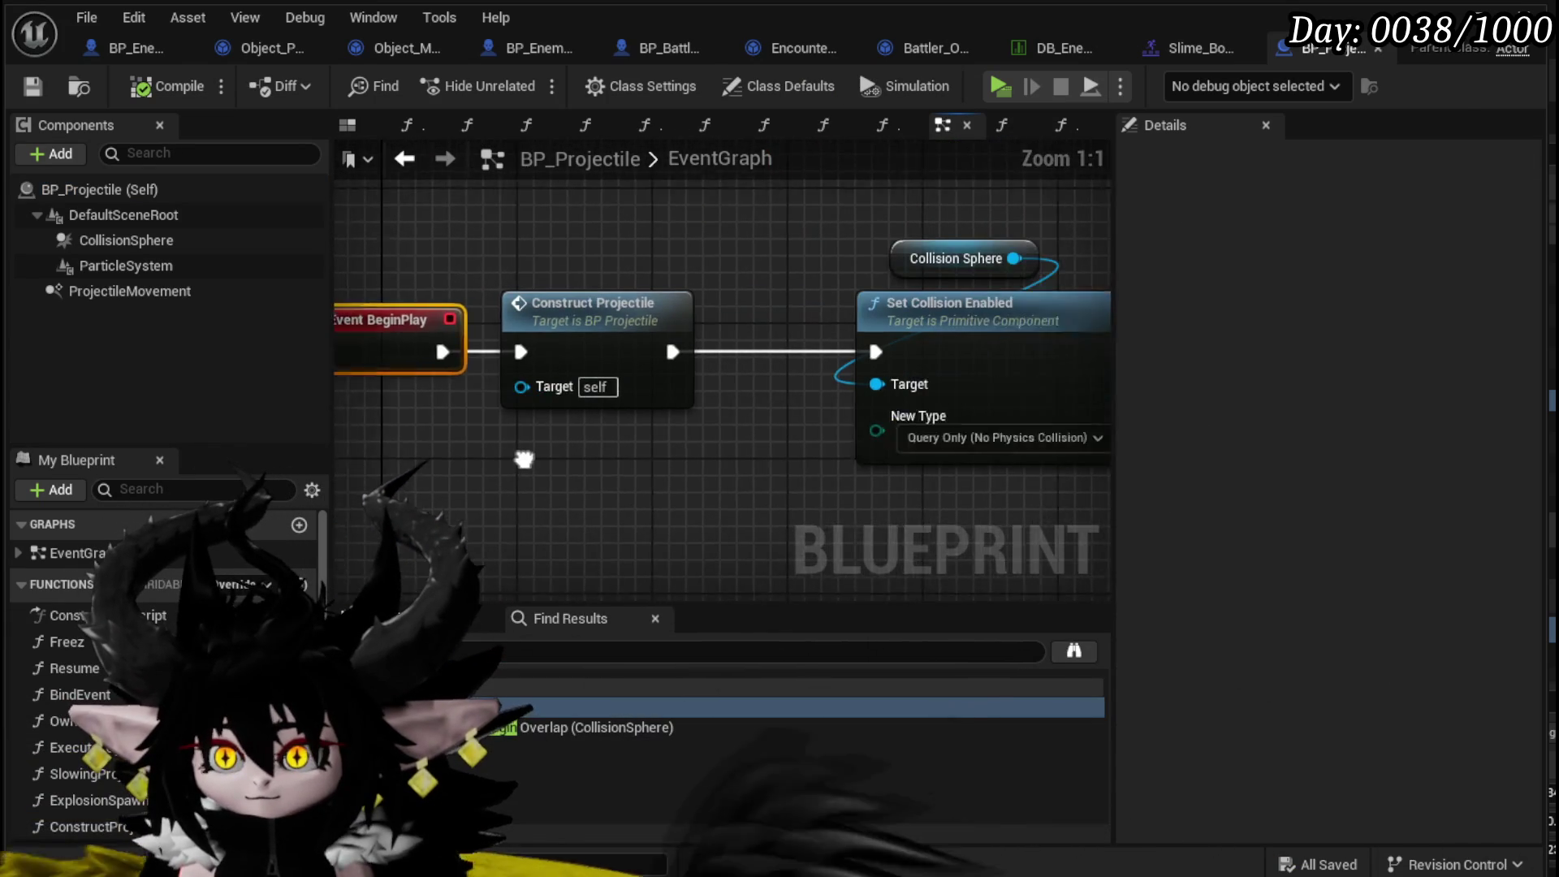
# - Inspect the BeginPlay Set Collision Enabled chain, then open the ConstructProjectile function graph
pyautogui.scroll(-5, 645, 476)
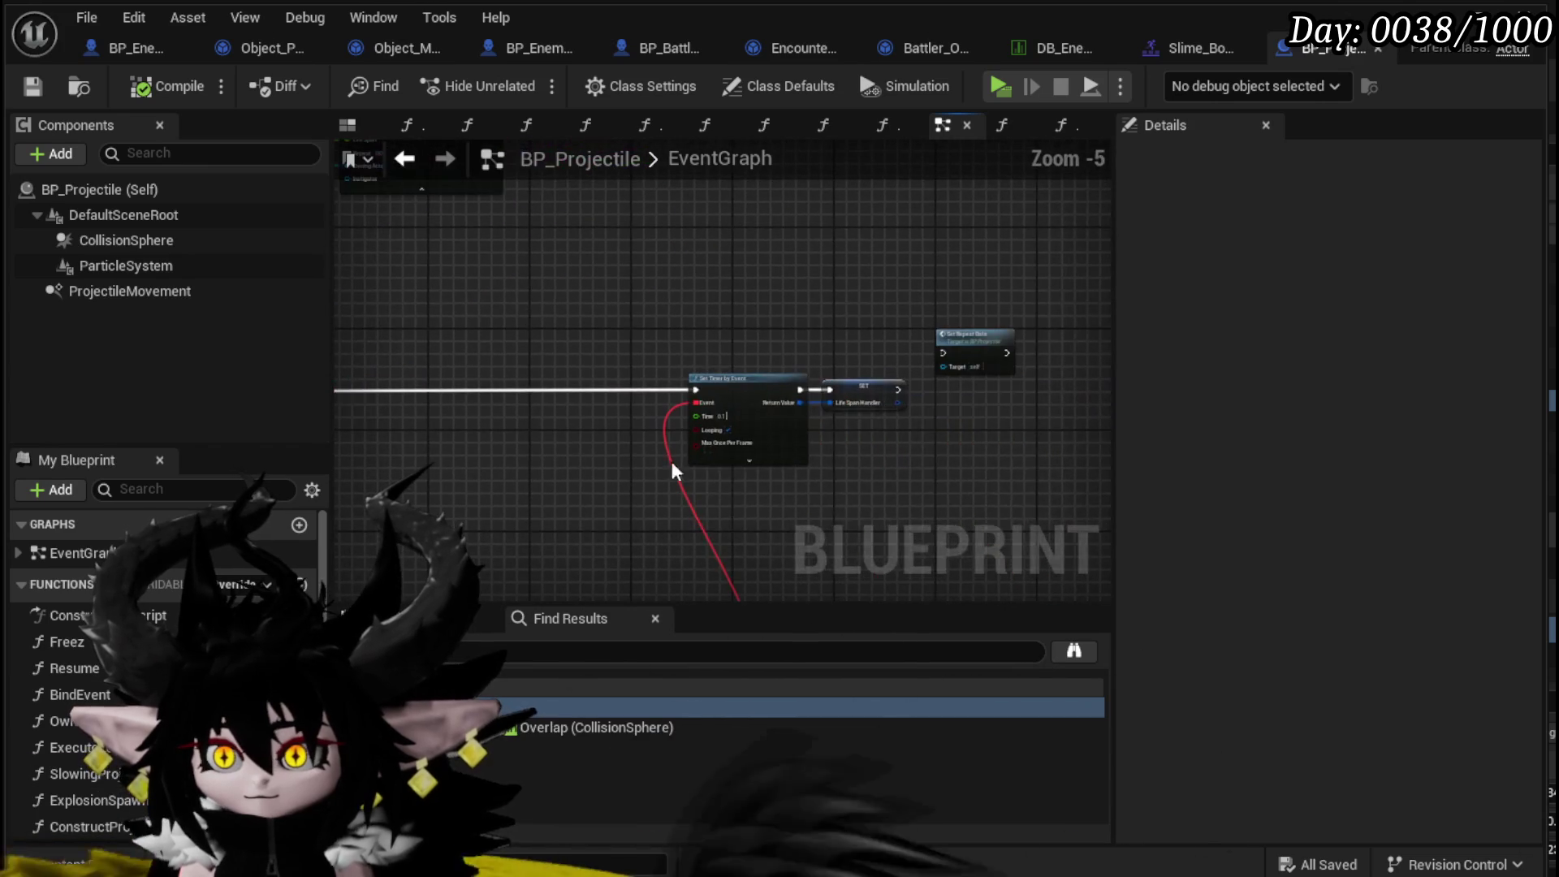
pyautogui.scroll(3, 935, 442)
pyautogui.scroll(-3, 942, 438)
pyautogui.moveTo(942, 438); pyautogui.dragTo(1348, 412)
pyautogui.moveTo(381, 521)
pyautogui.mouseDown()
pyautogui.moveTo(410, 582)
pyautogui.moveTo(600, 691)
pyautogui.moveTo(505, 470)
pyautogui.moveTo(495, 542)
pyautogui.mouseUp()
pyautogui.scroll(2, 505, 469)
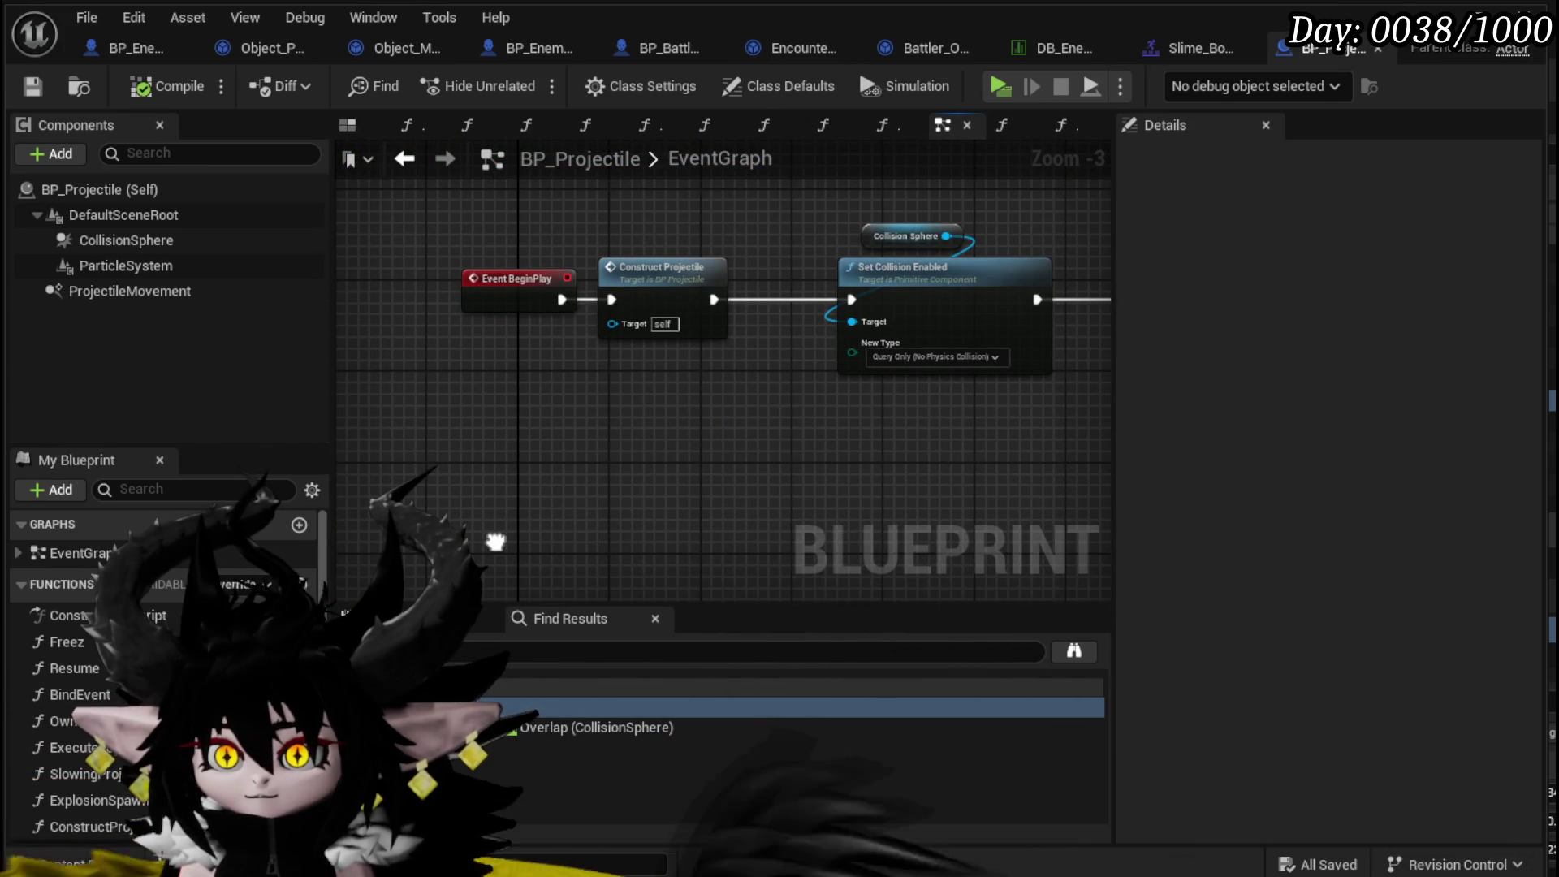
pyautogui.doubleClick(644, 296)
pyautogui.scroll(-2, 739, 476)
pyautogui.scroll(3, 812, 458)
# - Rearrange ConstructProjectile nodes: VFX getter below Break, Execute Logic and Create Projectile shifted left
pyautogui.scroll(-3, 649, 422)
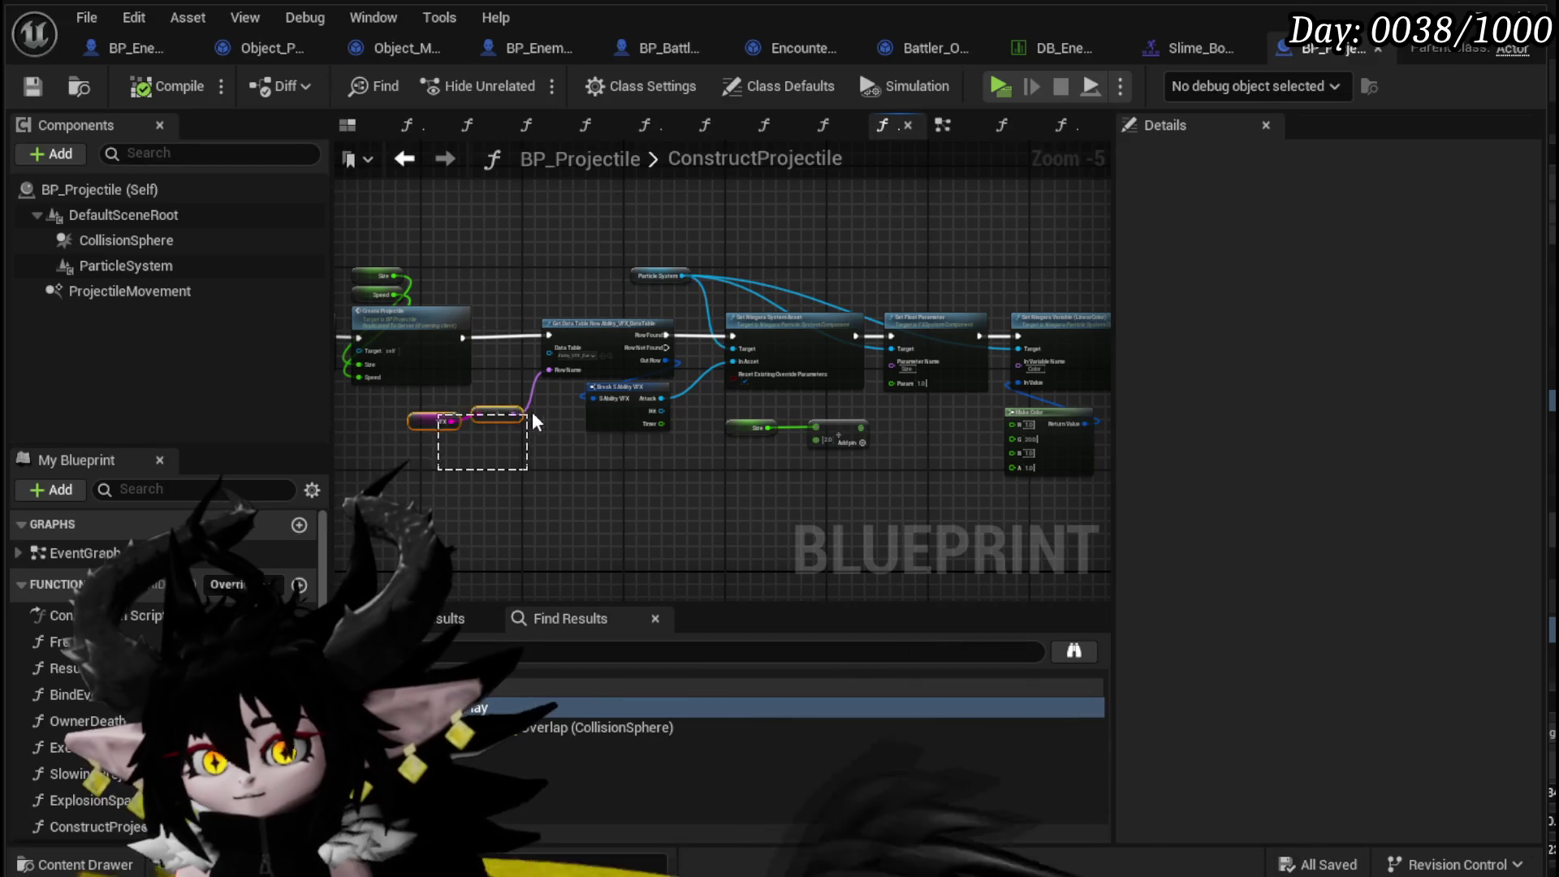
pyautogui.click(497, 414)
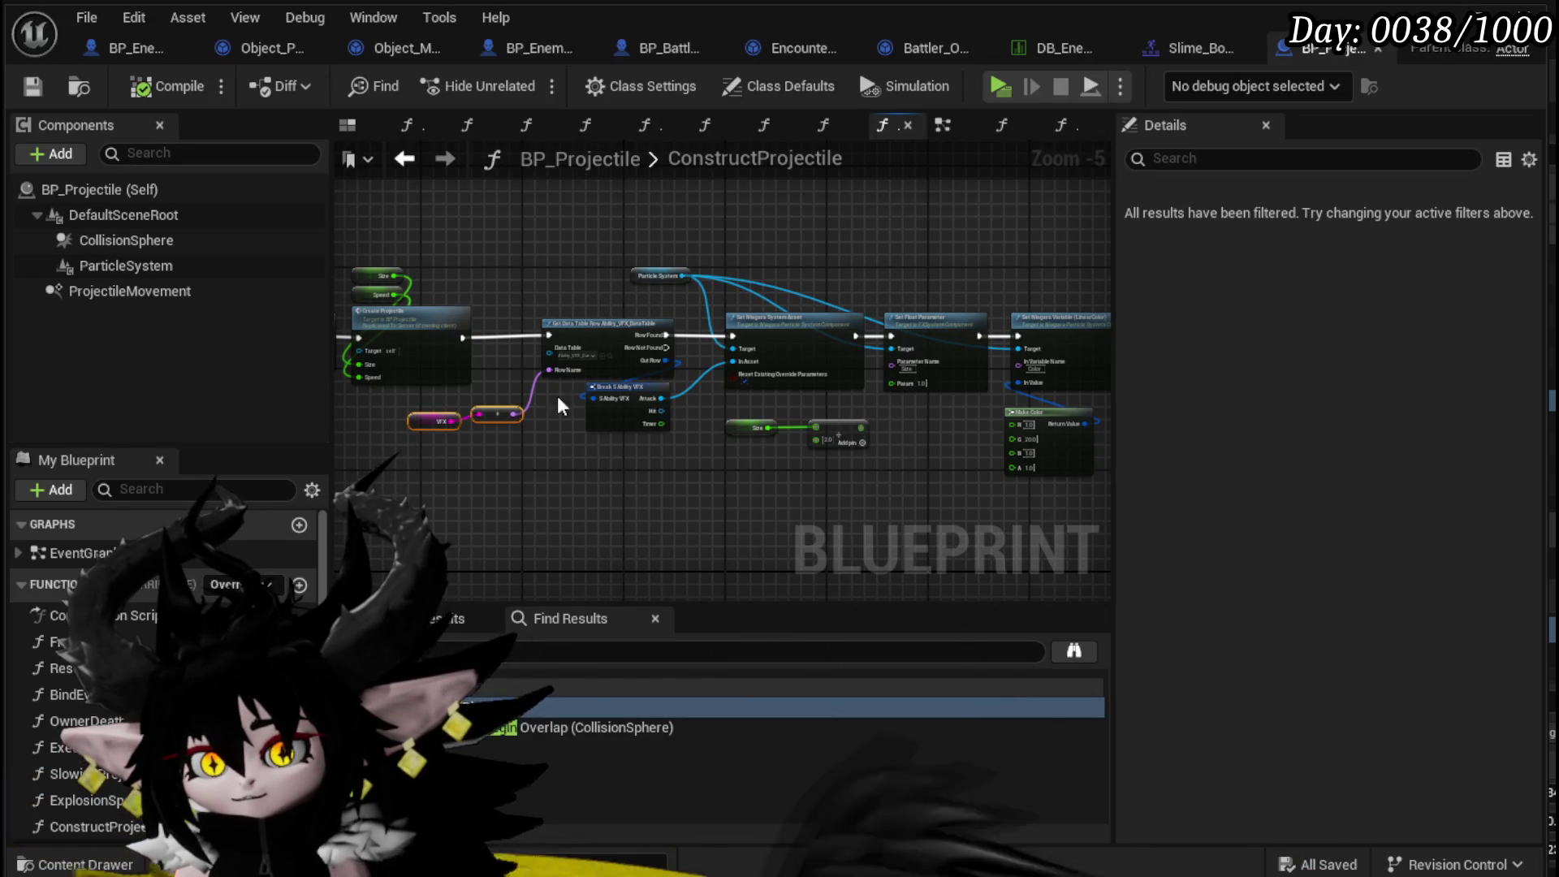
pyautogui.scroll(4, 581, 324)
pyautogui.scroll(-4, 573, 287)
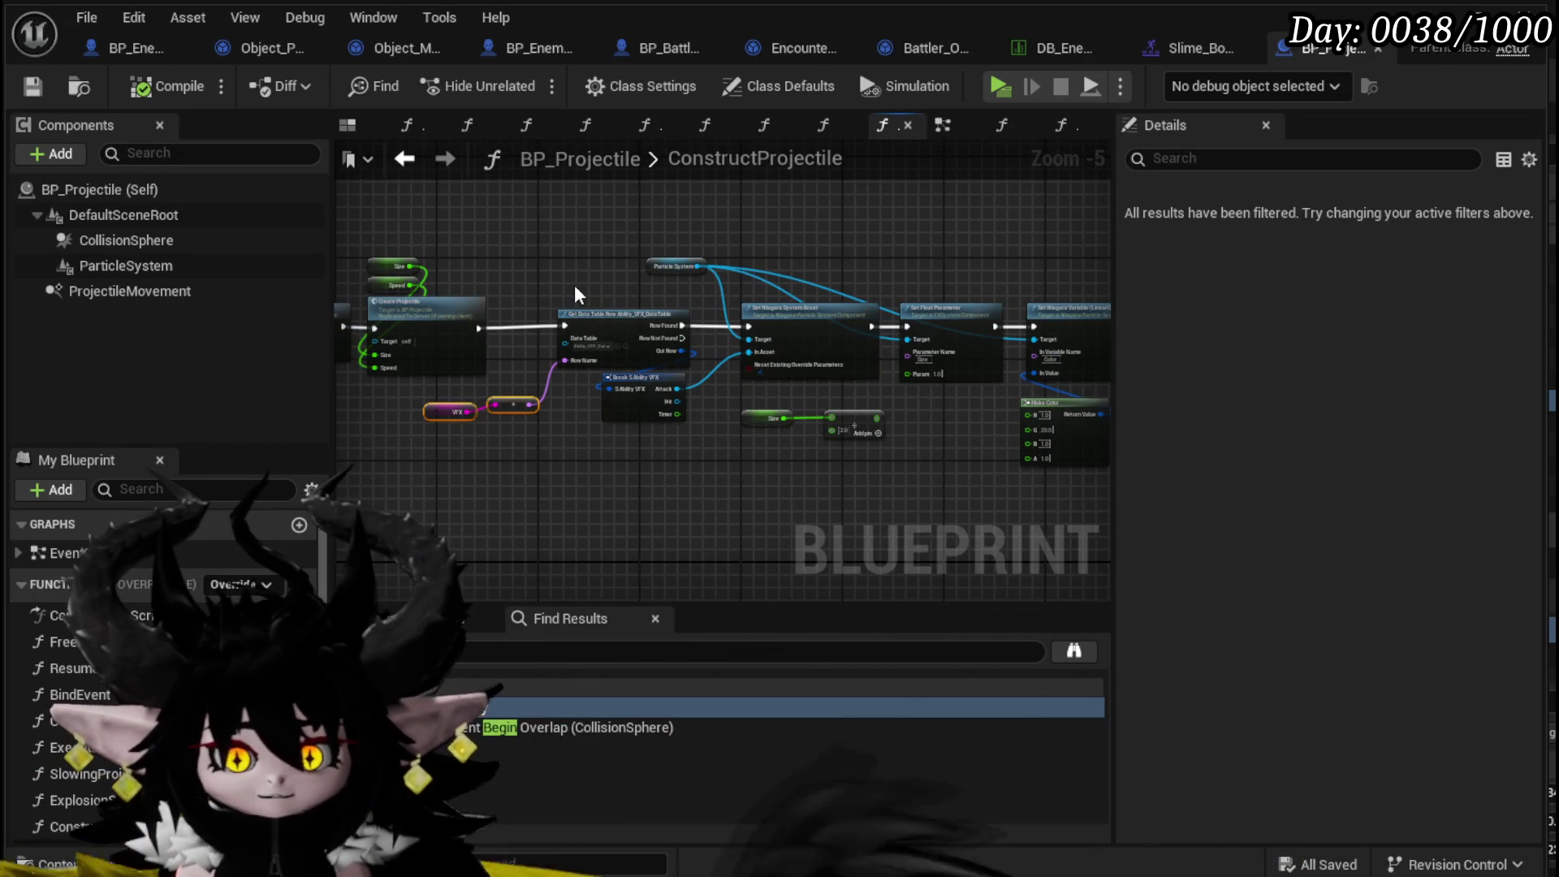
pyautogui.moveTo(714, 311); pyautogui.dragTo(639, 254)
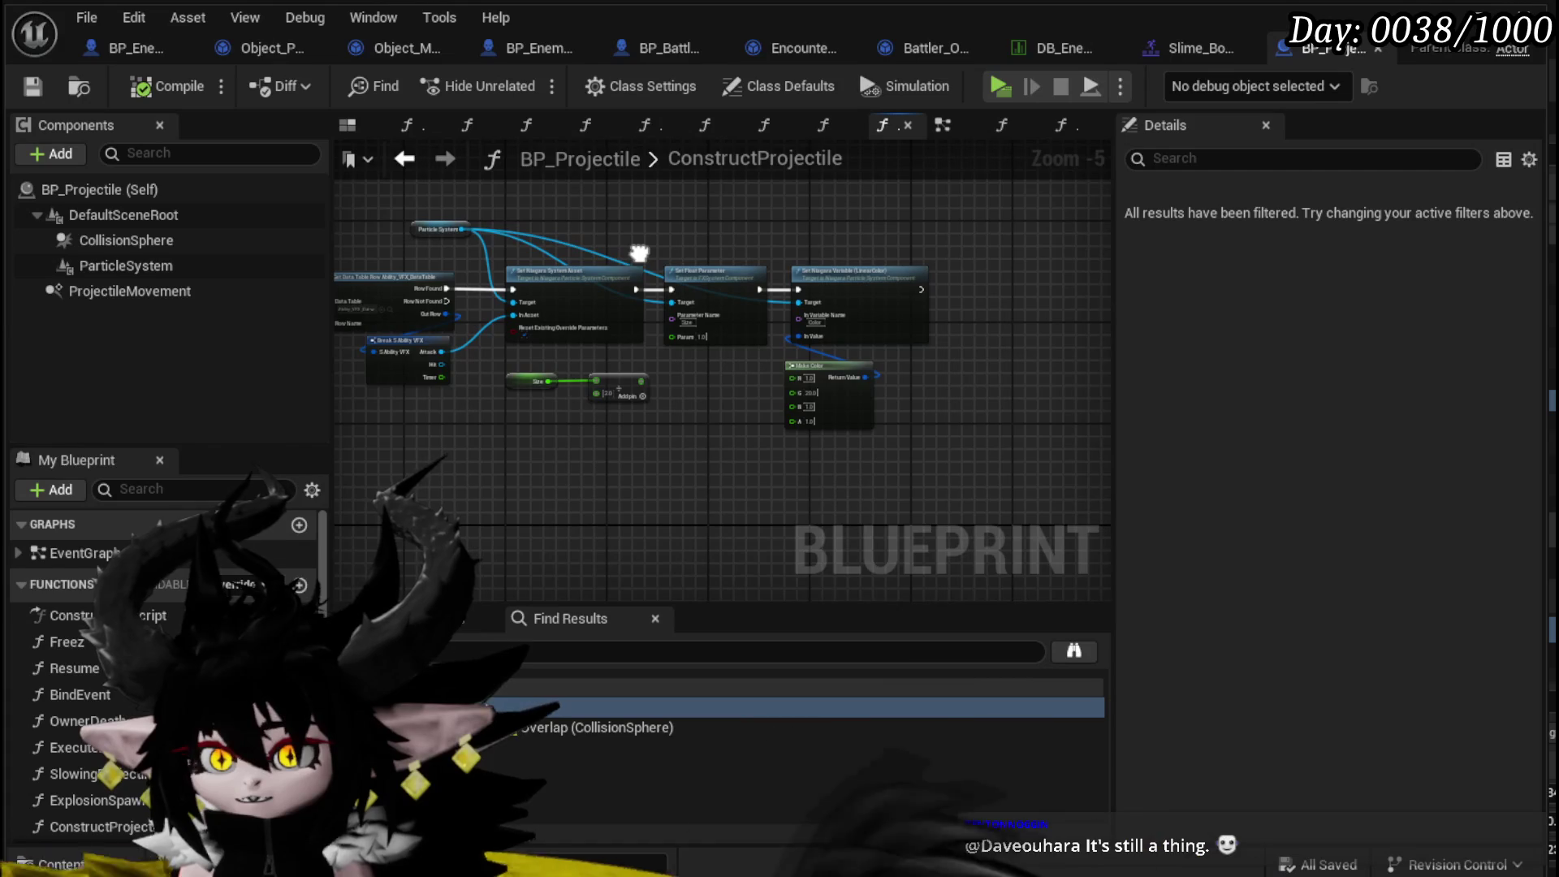
pyautogui.scroll(1, 682, 257)
pyautogui.scroll(-2, 682, 257)
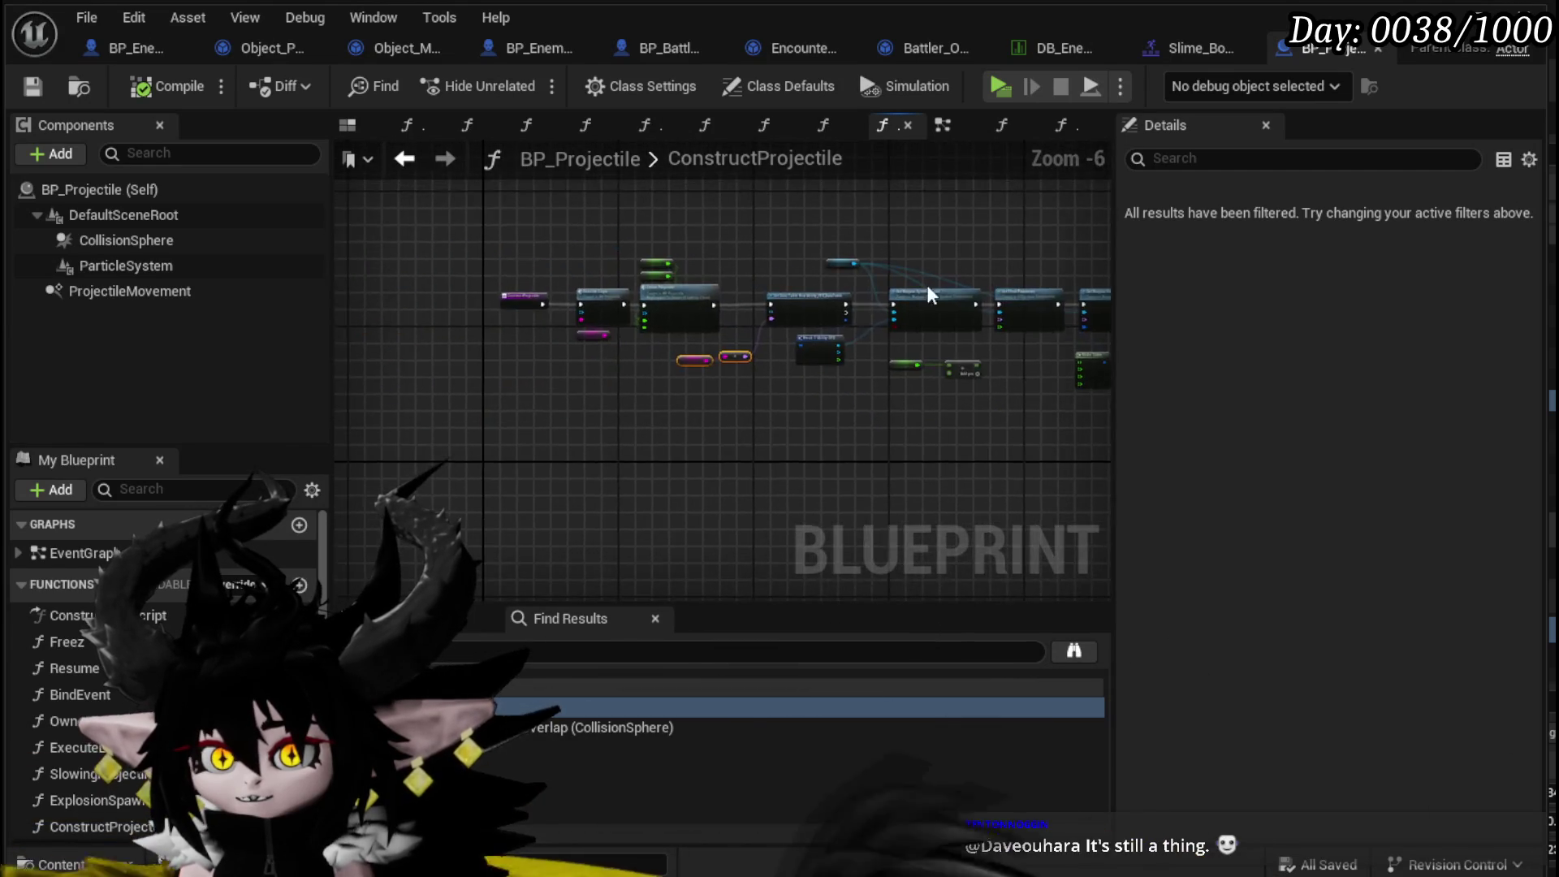
pyautogui.scroll(7, 747, 304)
pyautogui.moveTo(747, 304); pyautogui.dragTo(1036, 305)
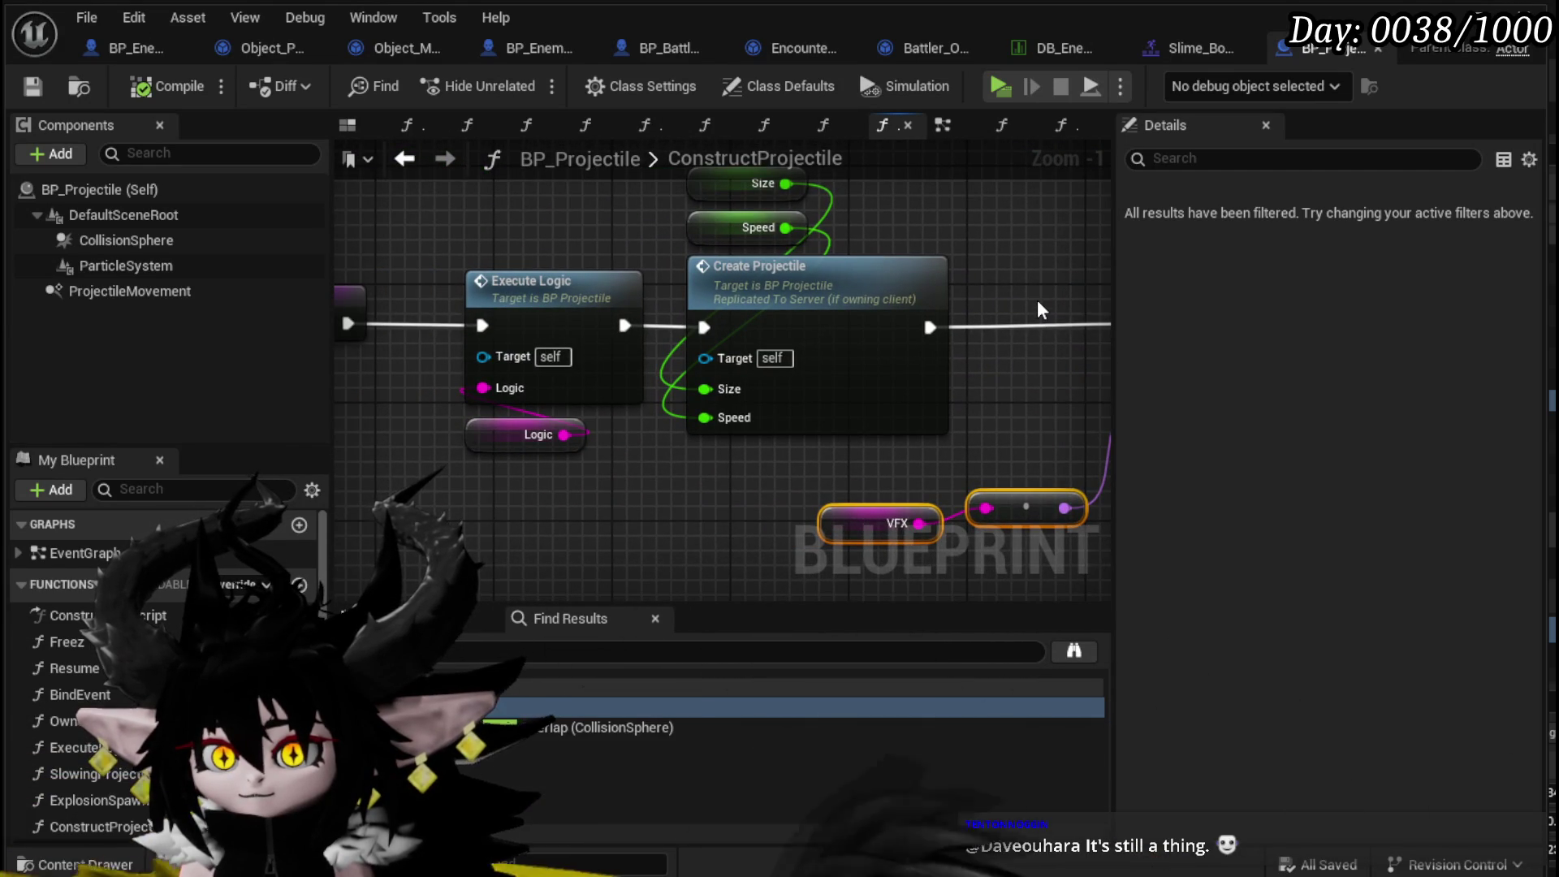
pyautogui.scroll(-3, 1036, 300)
pyautogui.moveTo(739, 386); pyautogui.dragTo(960, 436)
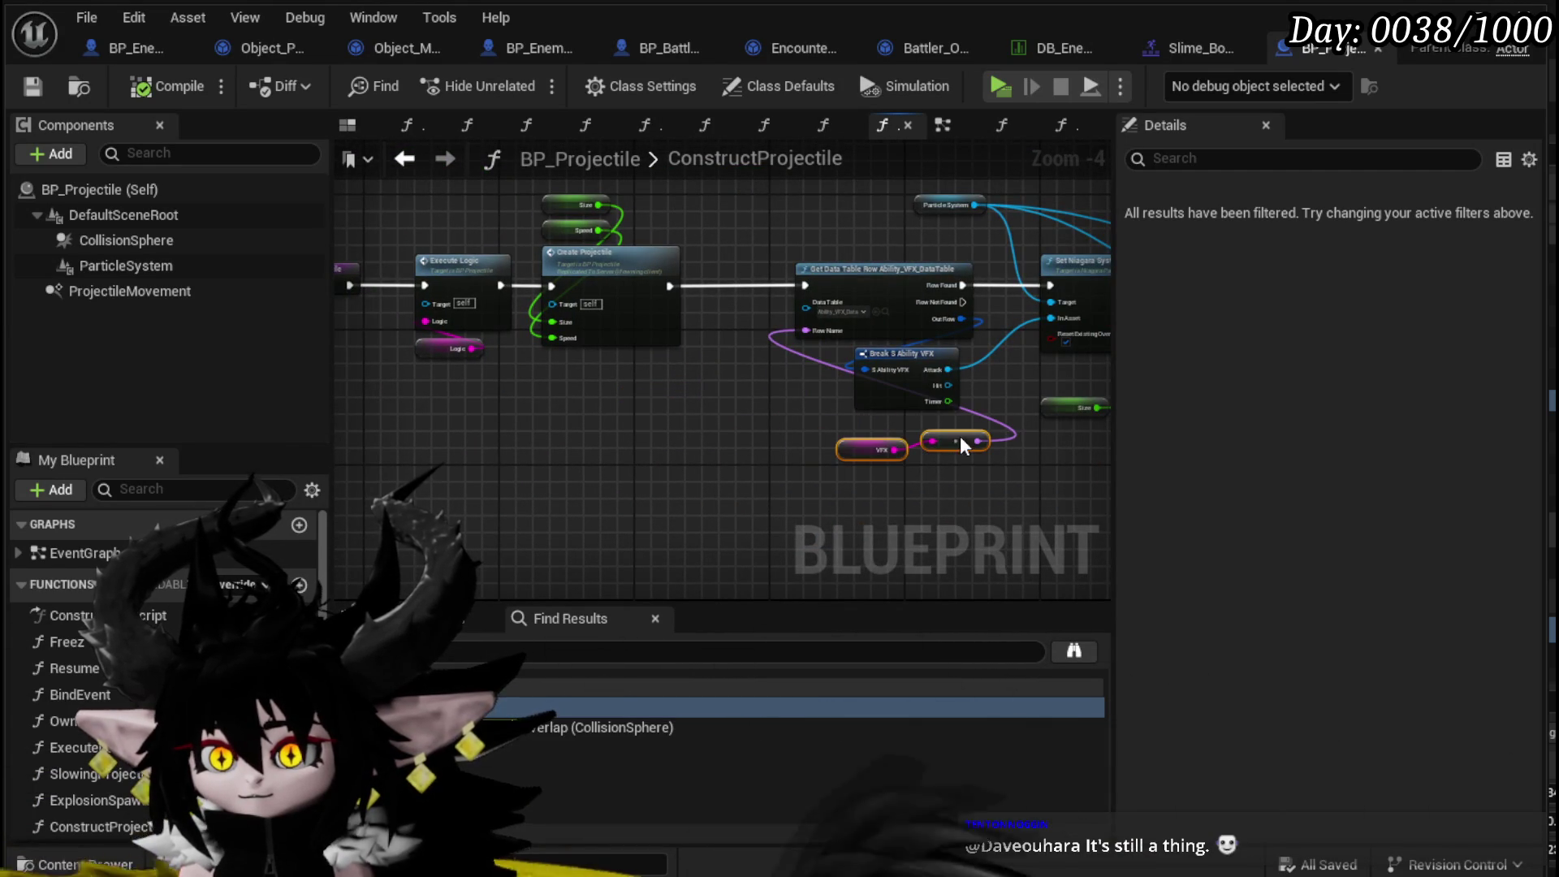
pyautogui.moveTo(501, 411)
pyautogui.mouseDown()
pyautogui.moveTo(792, 285)
pyautogui.moveTo(549, 309)
pyautogui.mouseUp()
pyautogui.moveTo(767, 284); pyautogui.dragTo(519, 248)
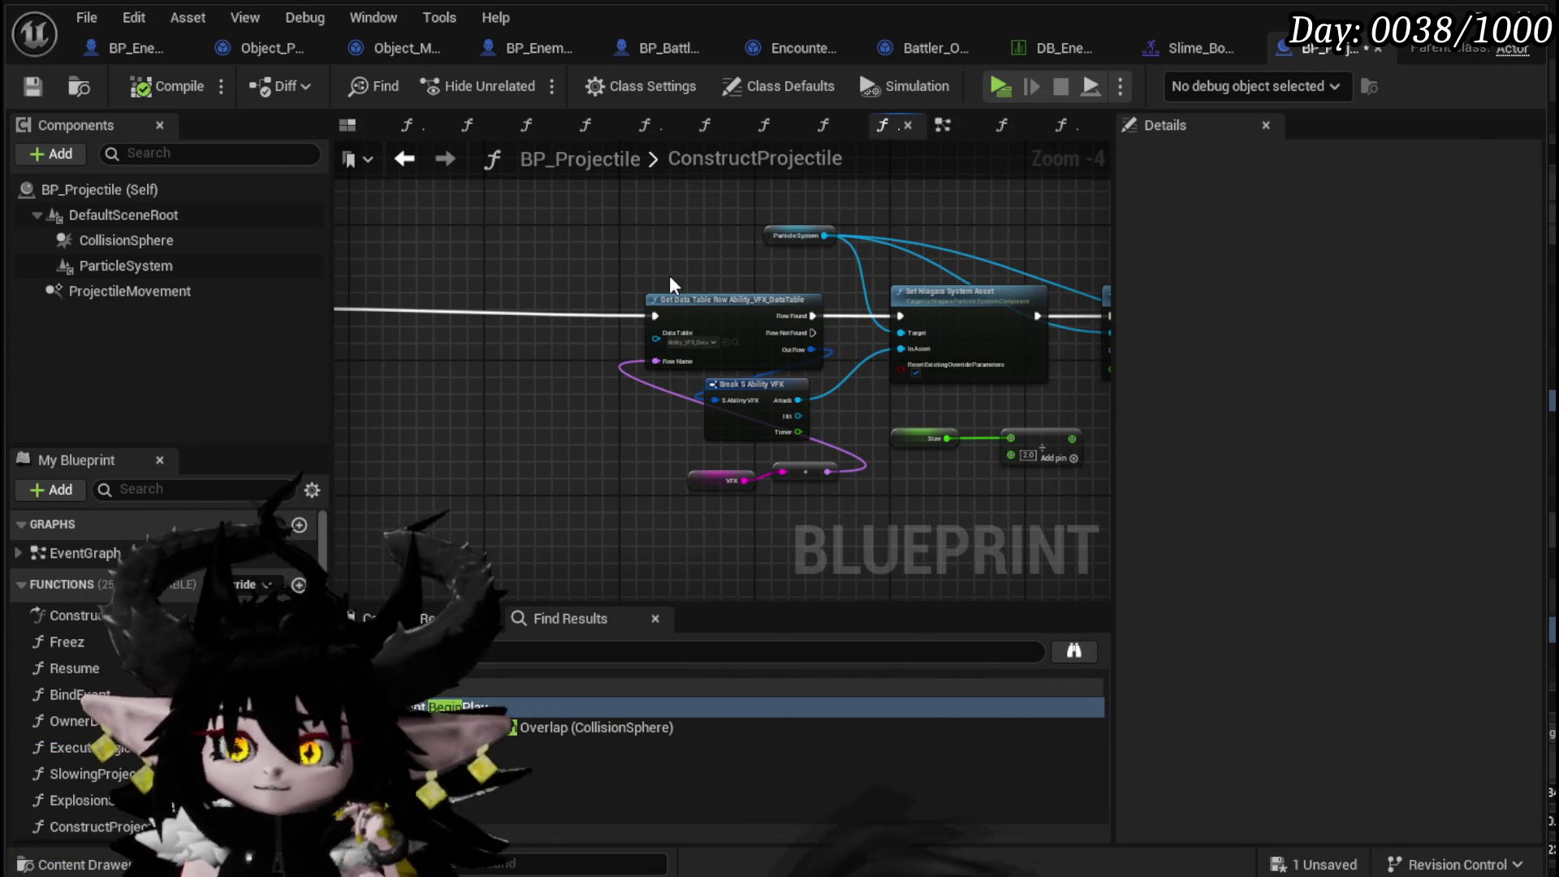
# - Save BP_Projectile and minimize its editor to get back to the level
pyautogui.click(33, 87)
pyautogui.scroll(3, 569, 268)
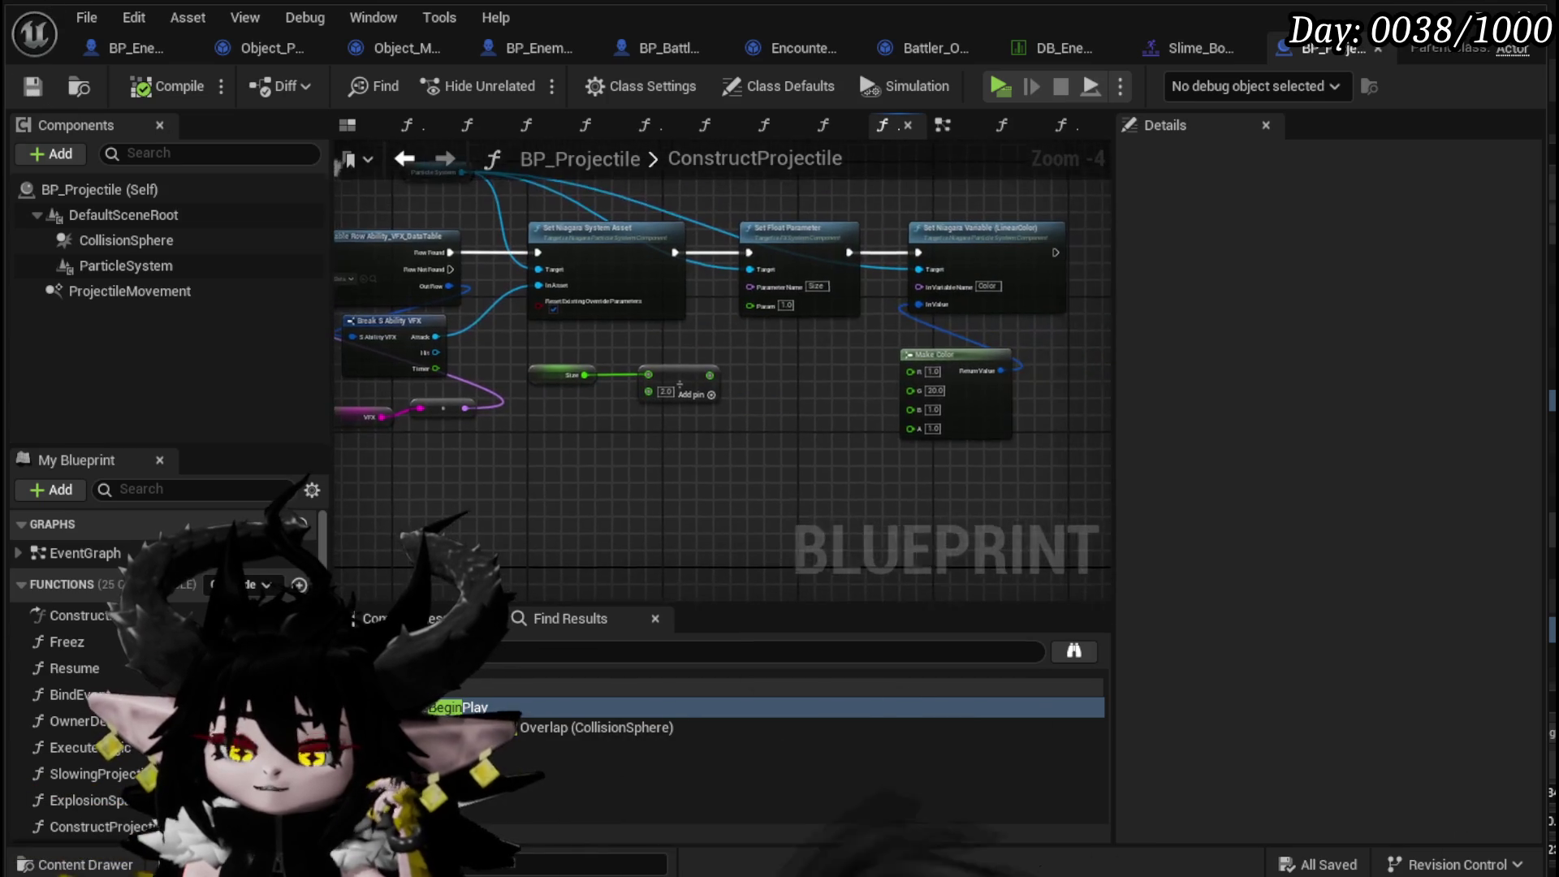
pyautogui.moveTo(566, 258); pyautogui.dragTo(870, 349)
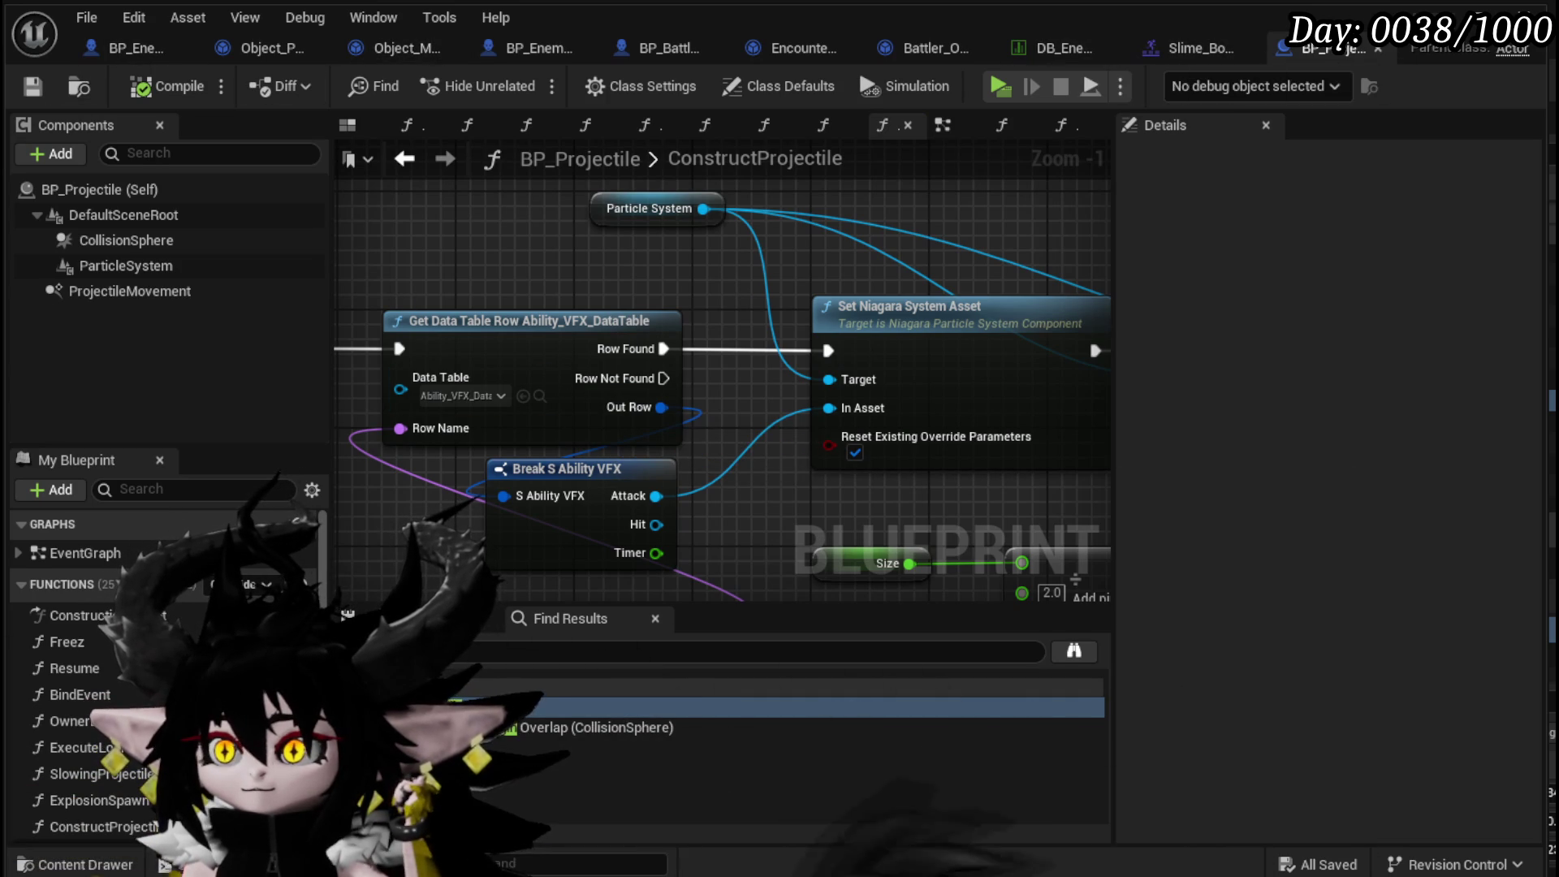
pyautogui.click(1488, 32)
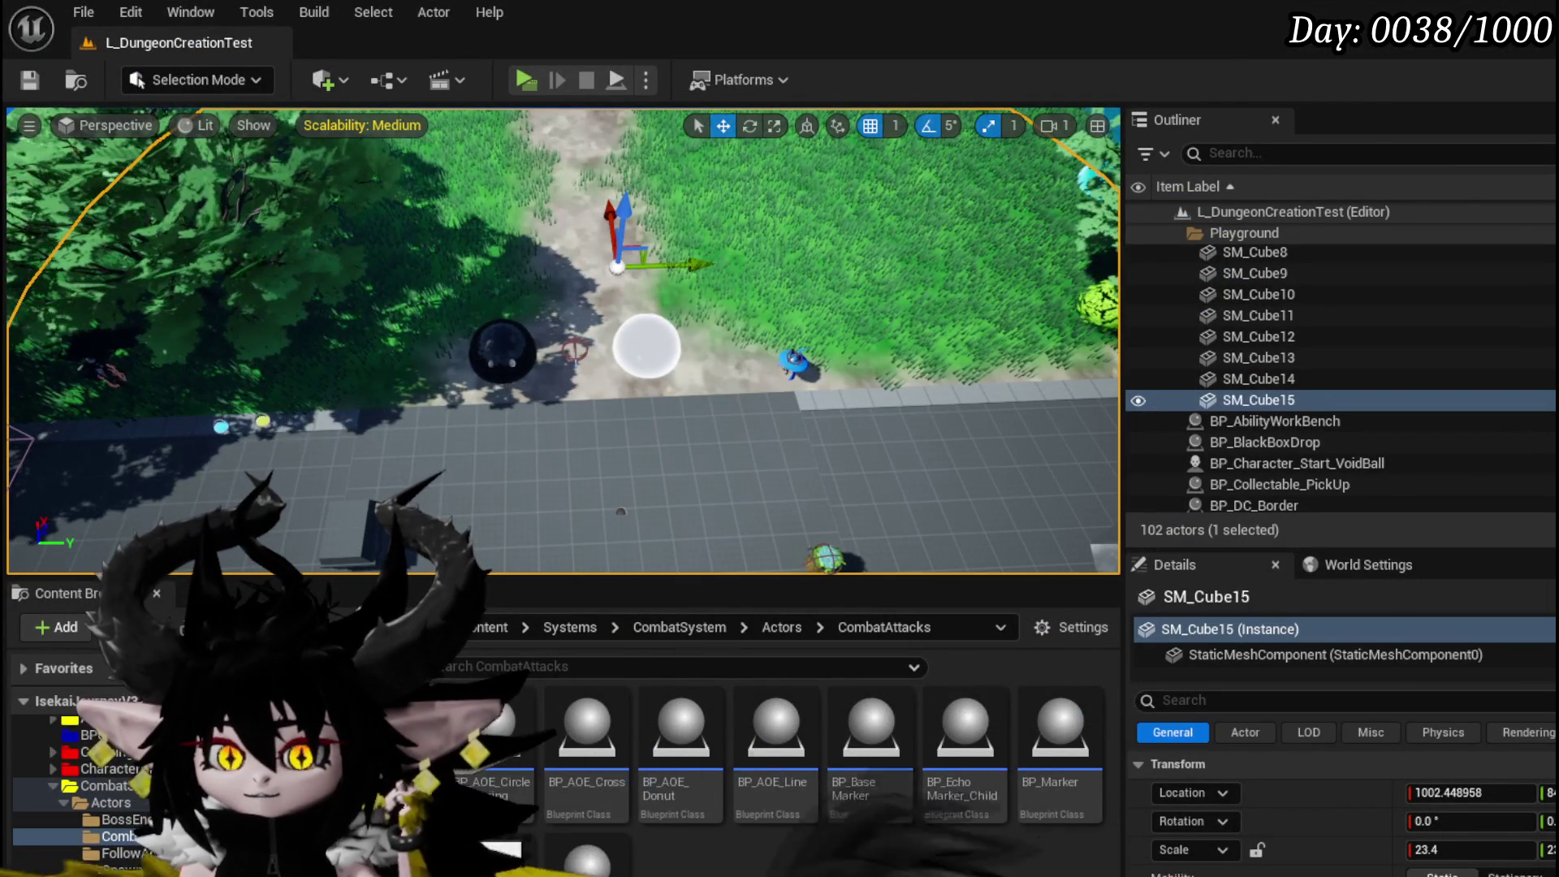
# - Open Ability_VFX_DataTable from the Systems > AbilitySystem > DataBase folder
pyautogui.scroll(-3, 81, 755)
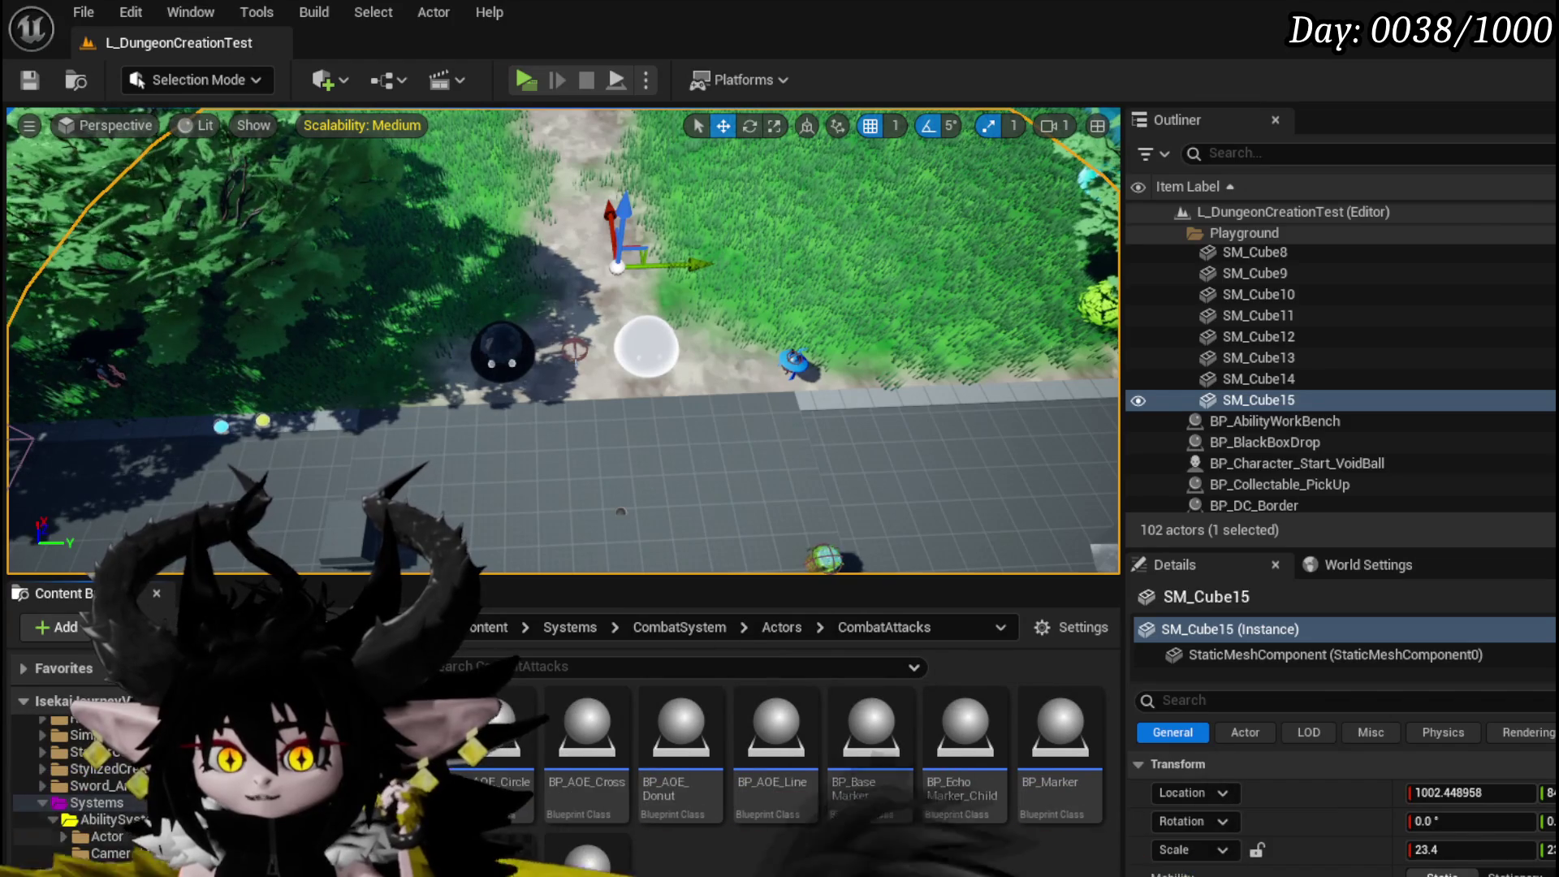
pyautogui.click(90, 812)
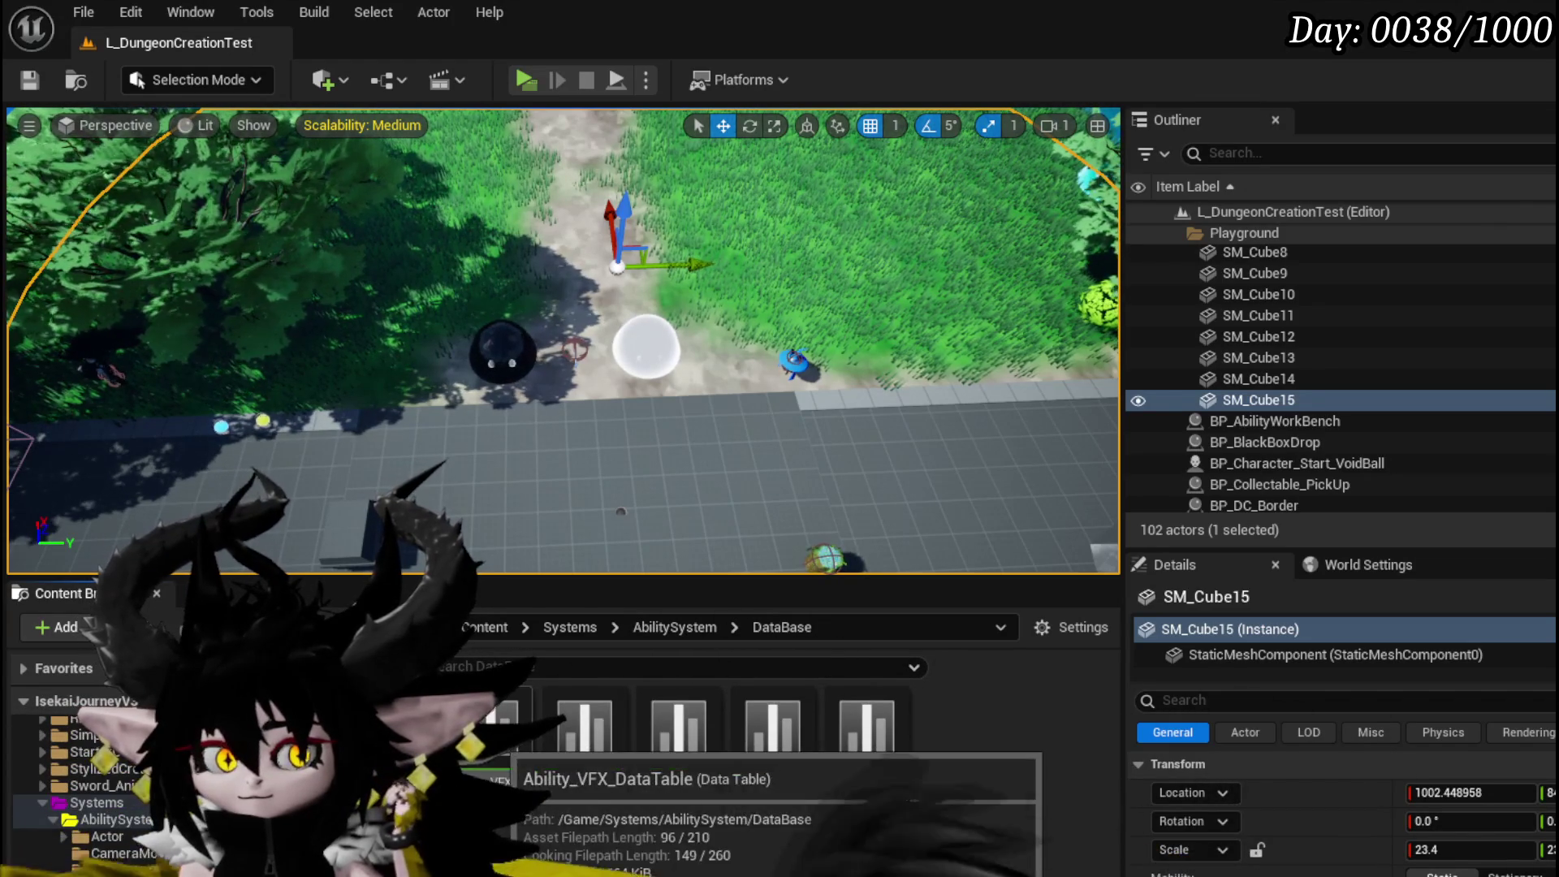
pyautogui.doubleClick(495, 730)
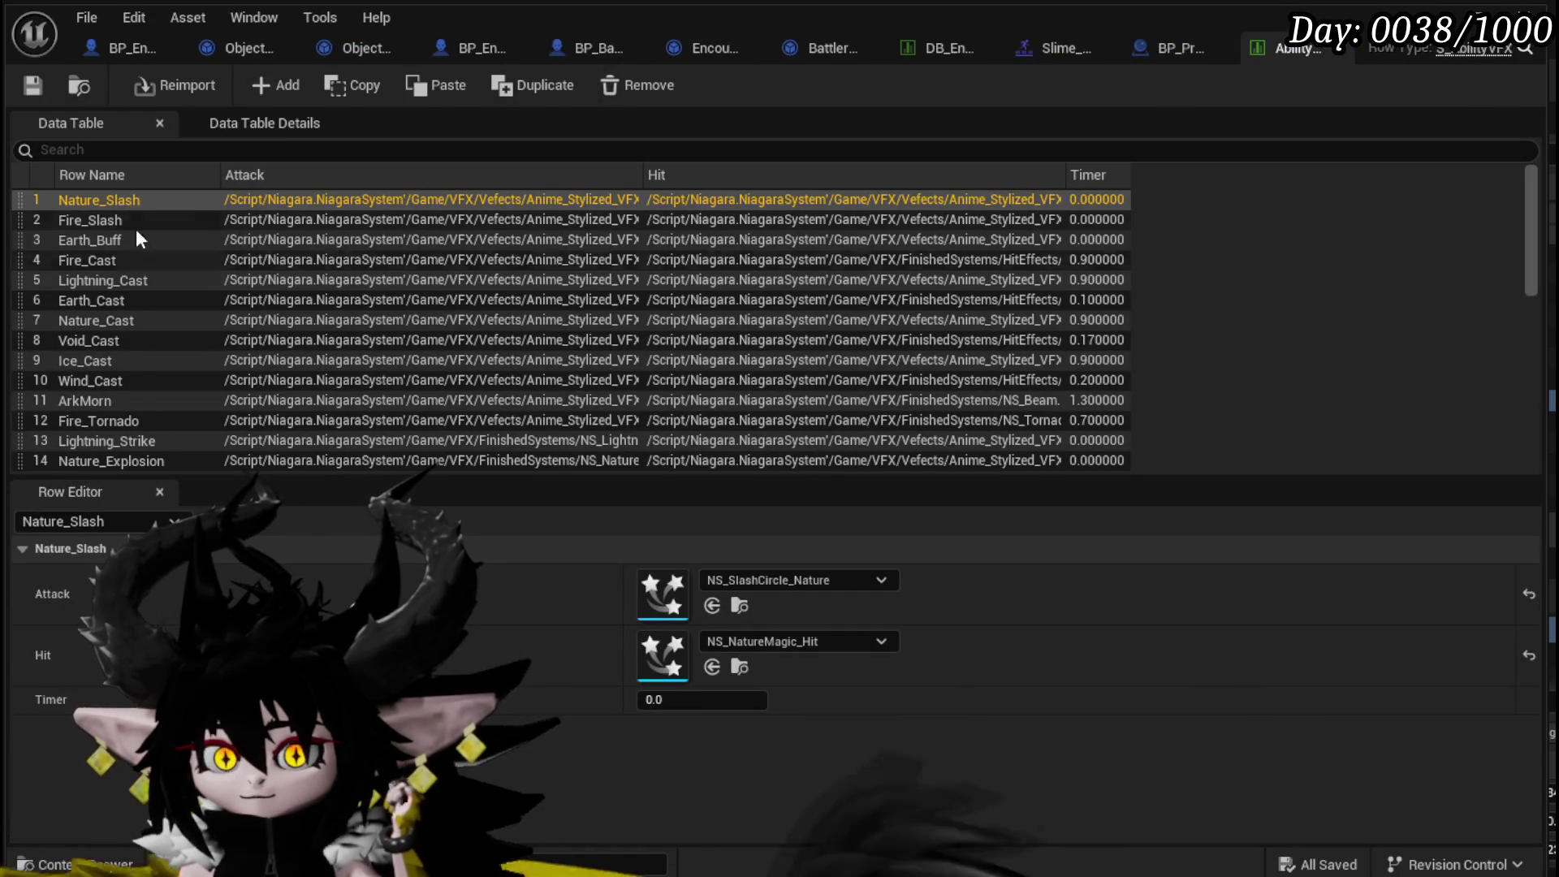
# - Add a new VFX data table row named Slime_VoidProjectile
pyautogui.click(259, 86)
pyautogui.doubleClick(84, 460)
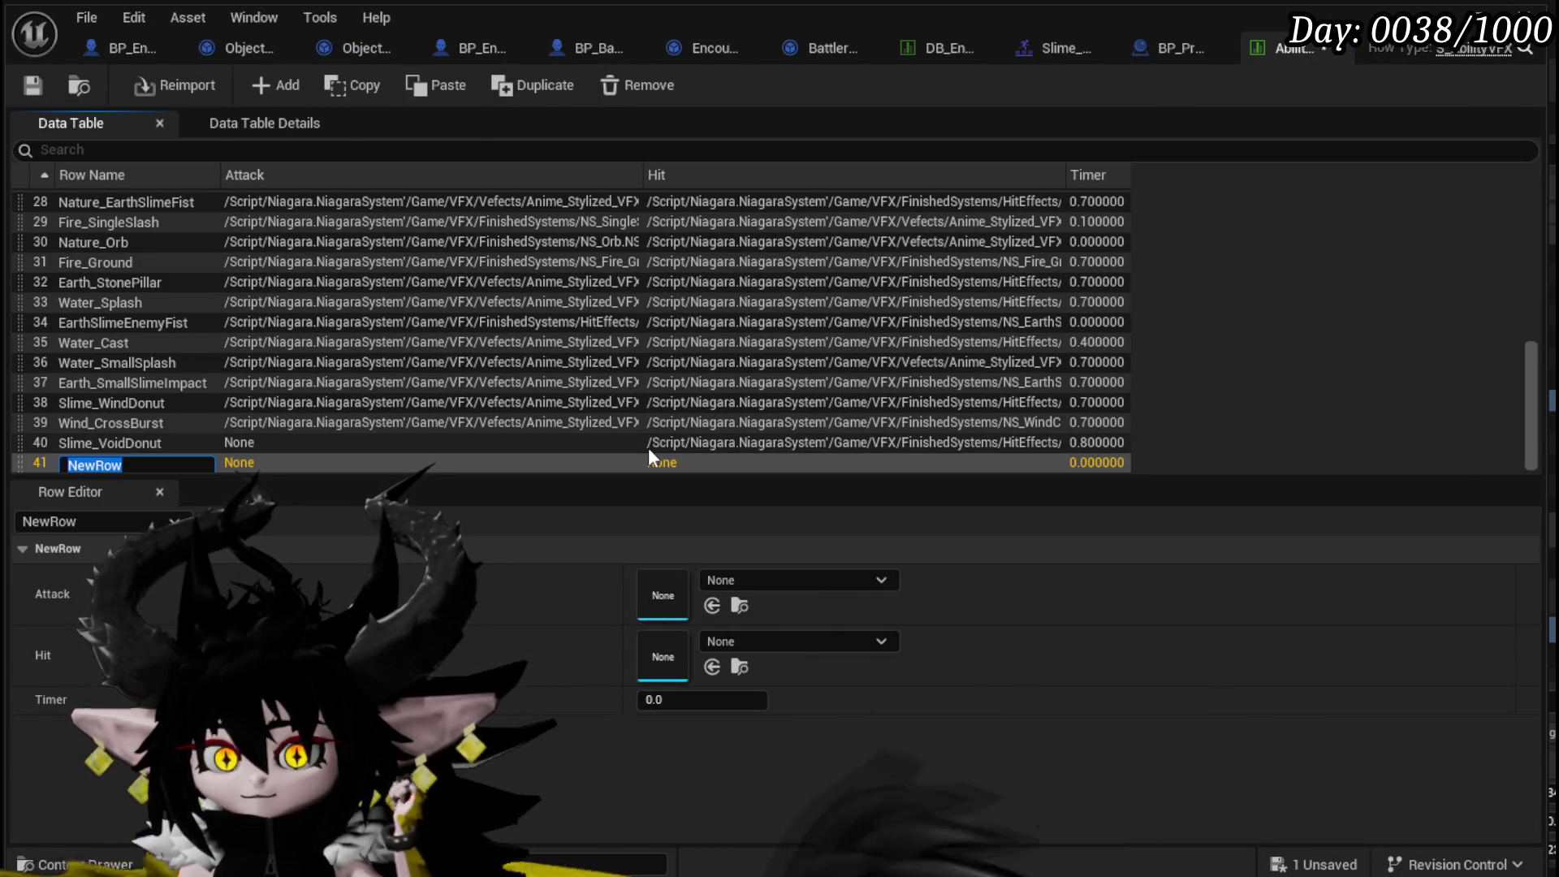
pyautogui.write('Slime')
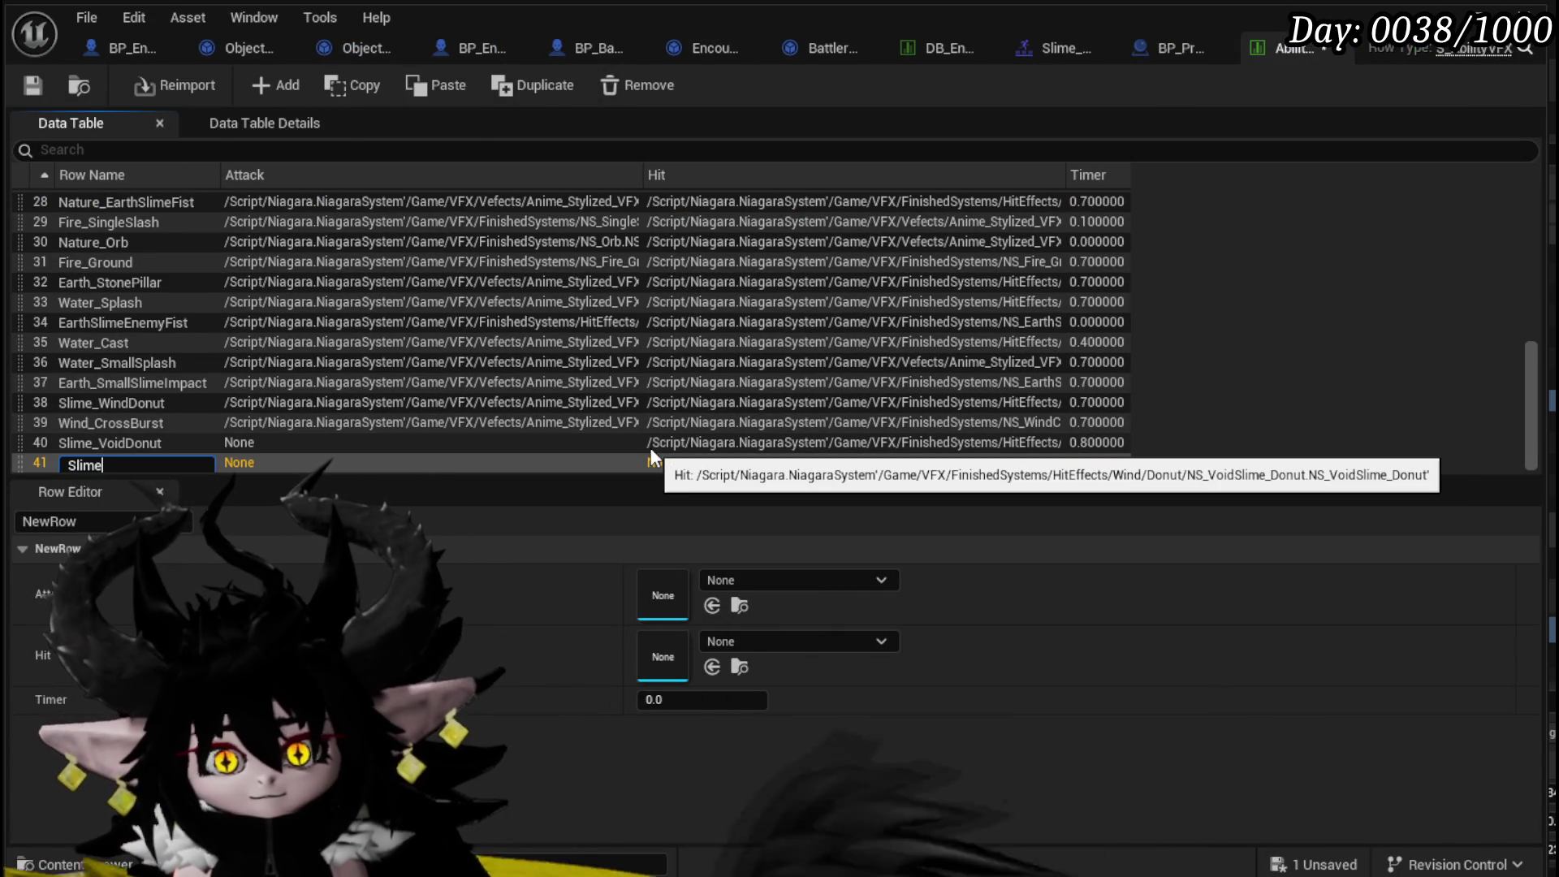
pyautogui.write('_VoidP')
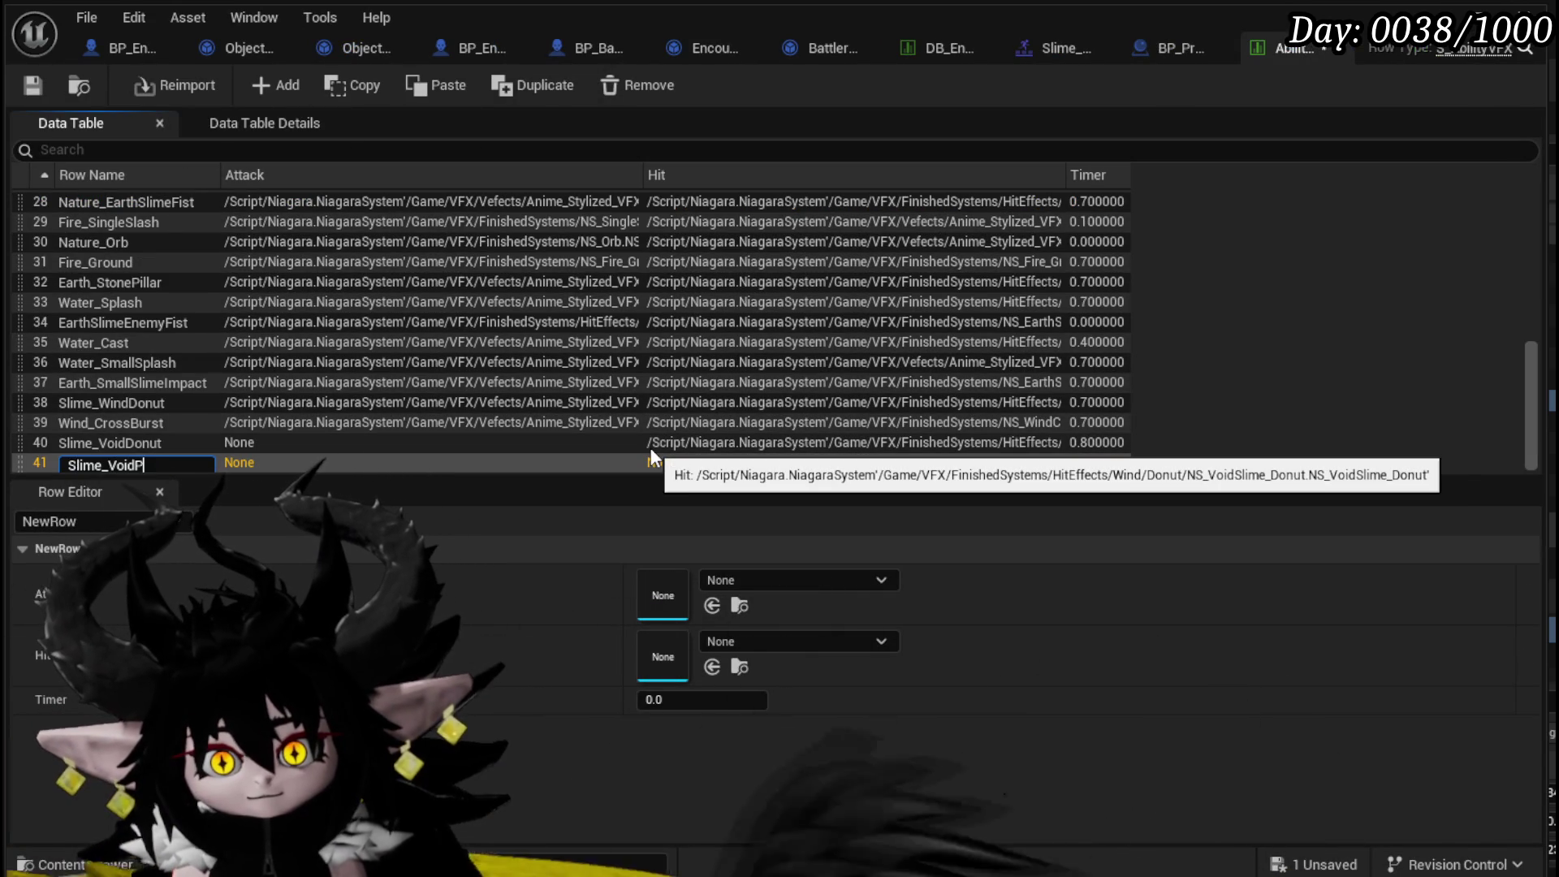
pyautogui.write('rojectile')
pyautogui.press('Return')
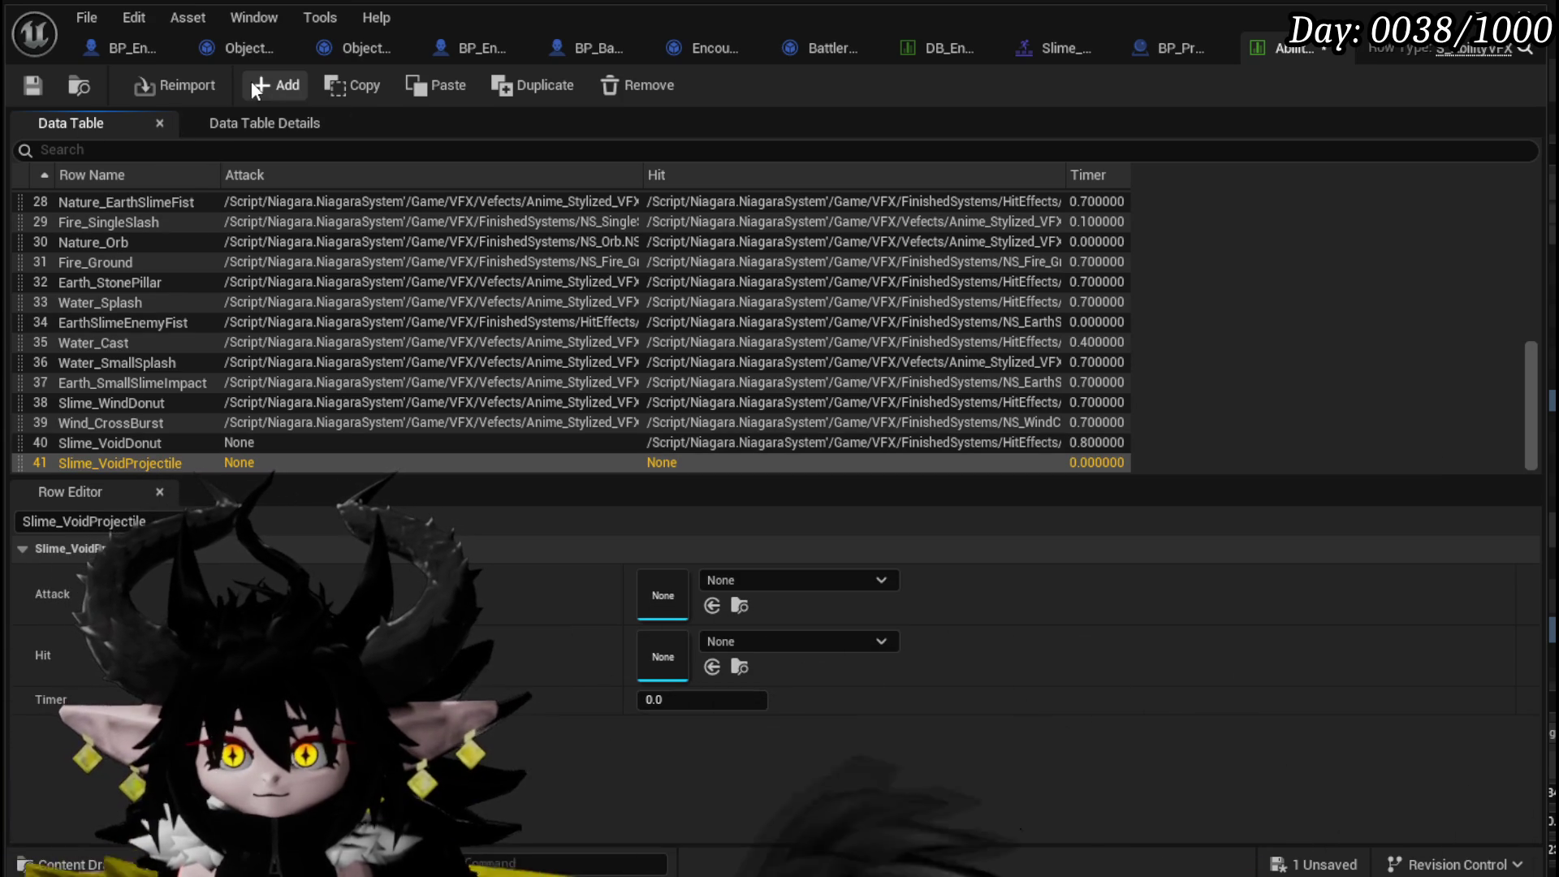
# - Add a second row named Slime_LightProjectile and save the data table
pyautogui.click(259, 84)
pyautogui.doubleClick(80, 461)
pyautogui.write('S')
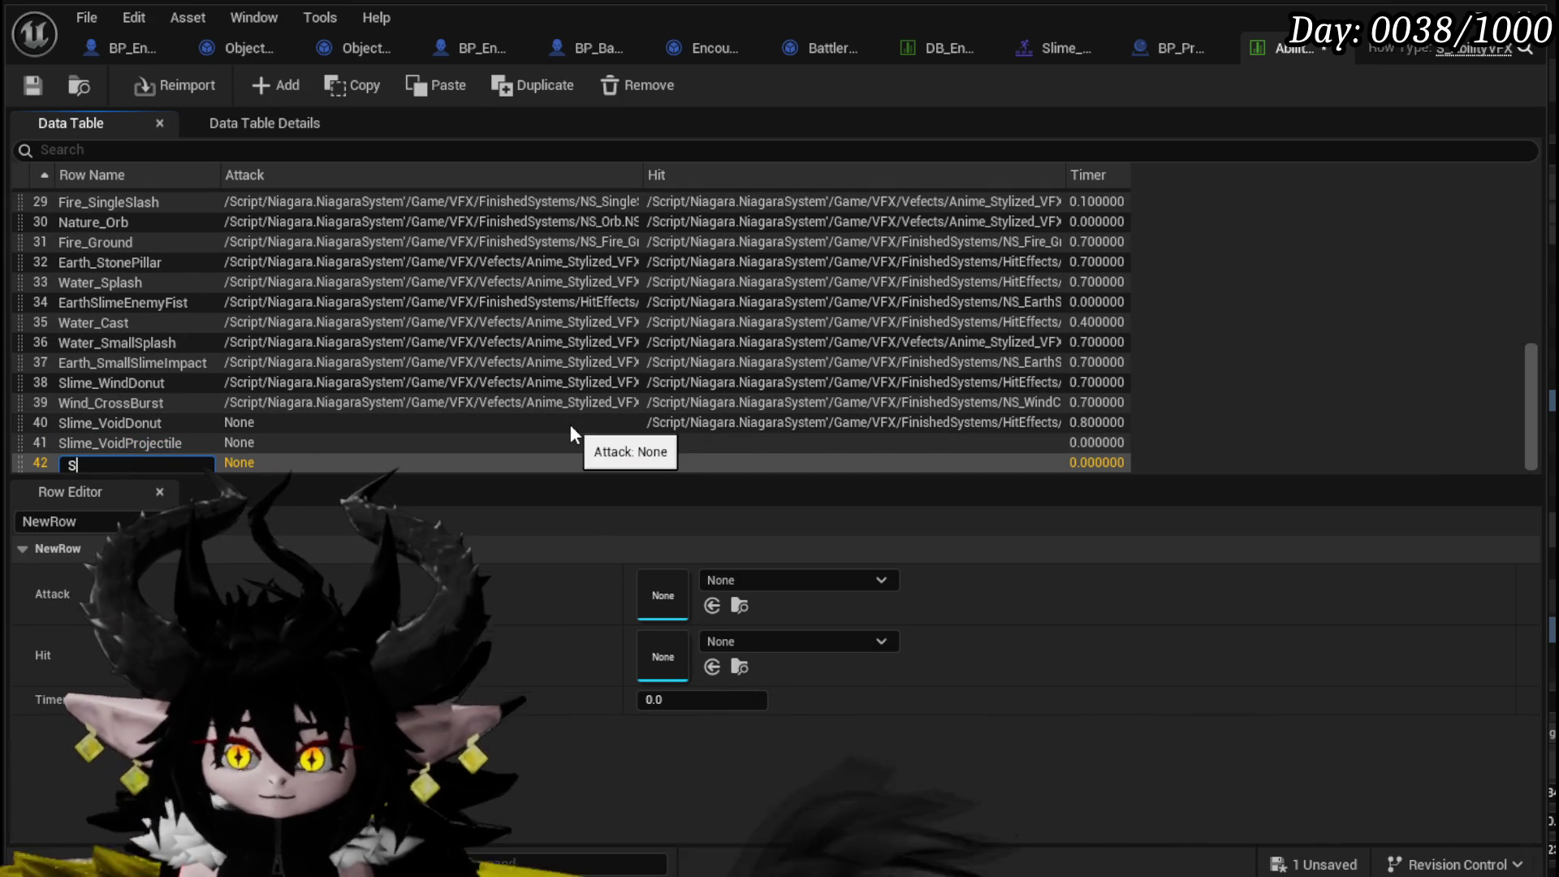
pyautogui.write('lime')
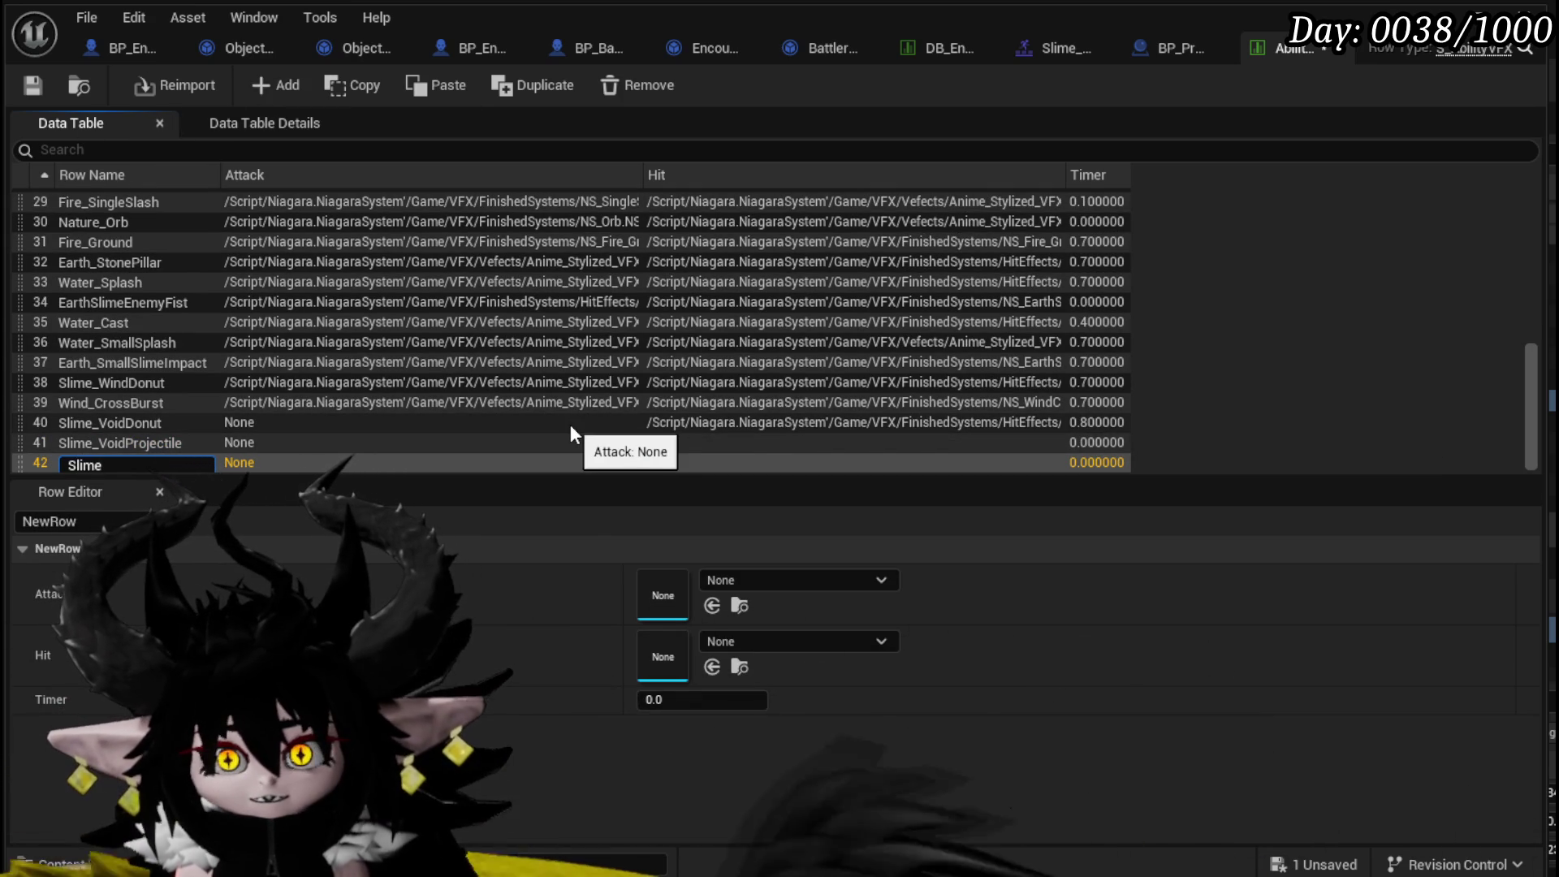
pyautogui.write('_LightPro')
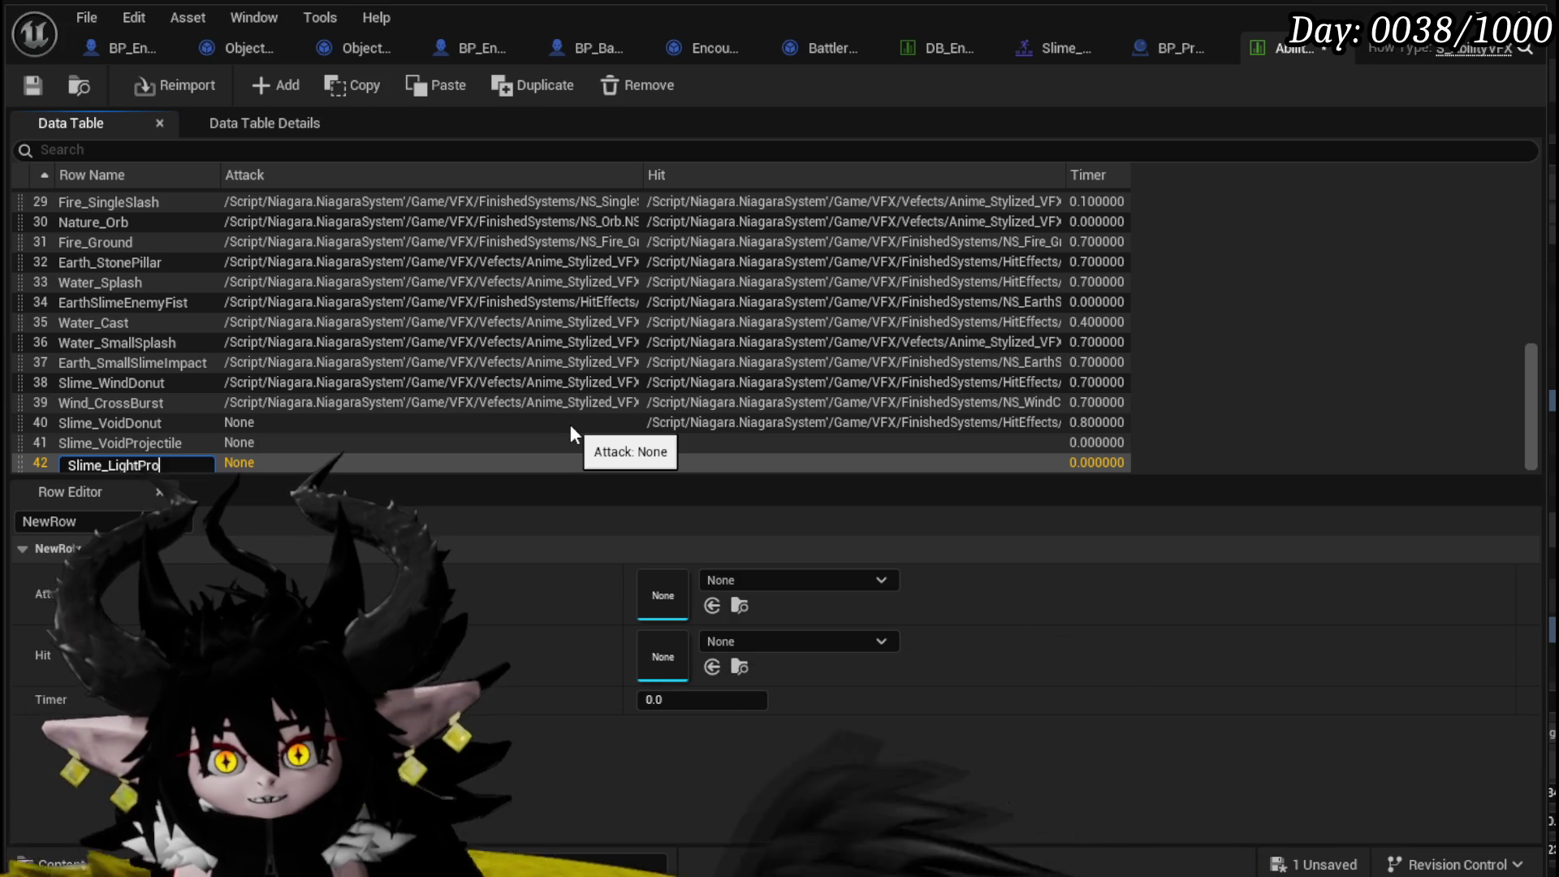
pyautogui.write('jectile')
pyautogui.press('Return')
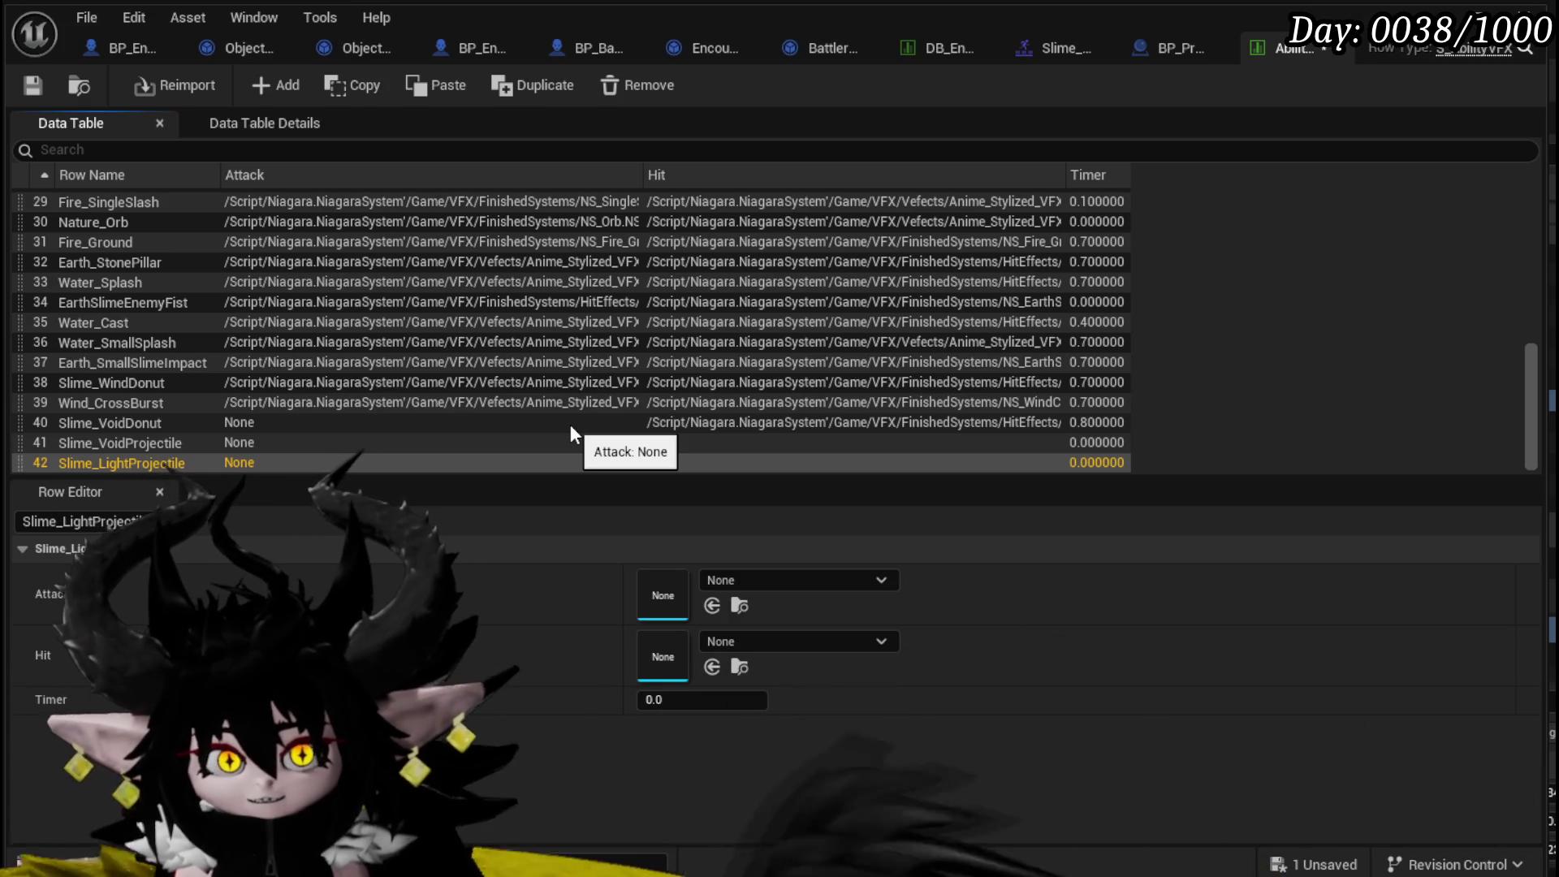
pyautogui.press('Up')
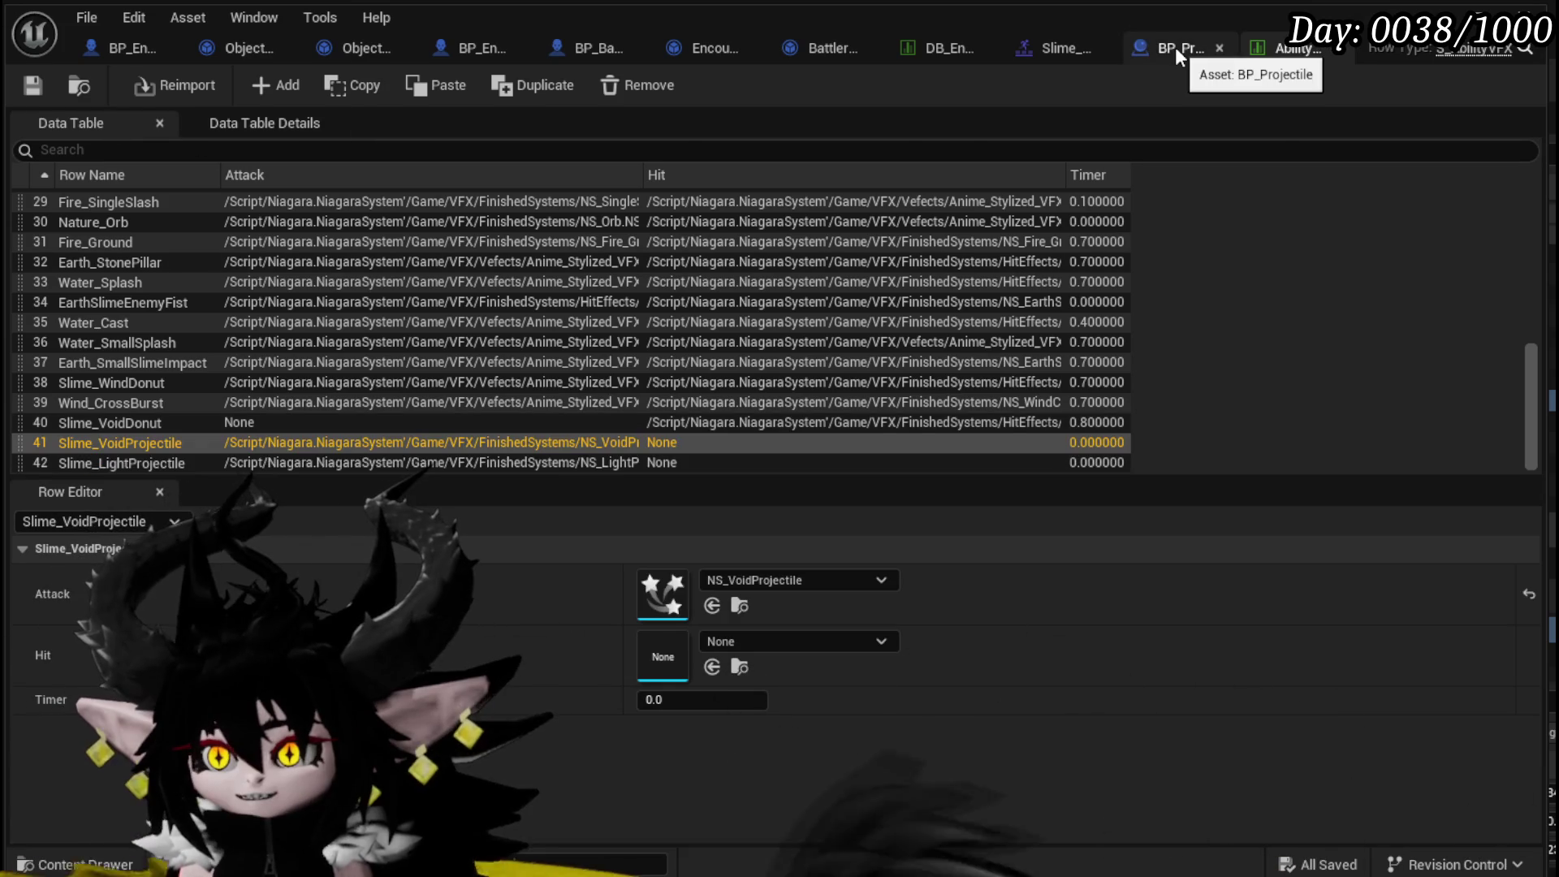
pyautogui.click(1175, 48)
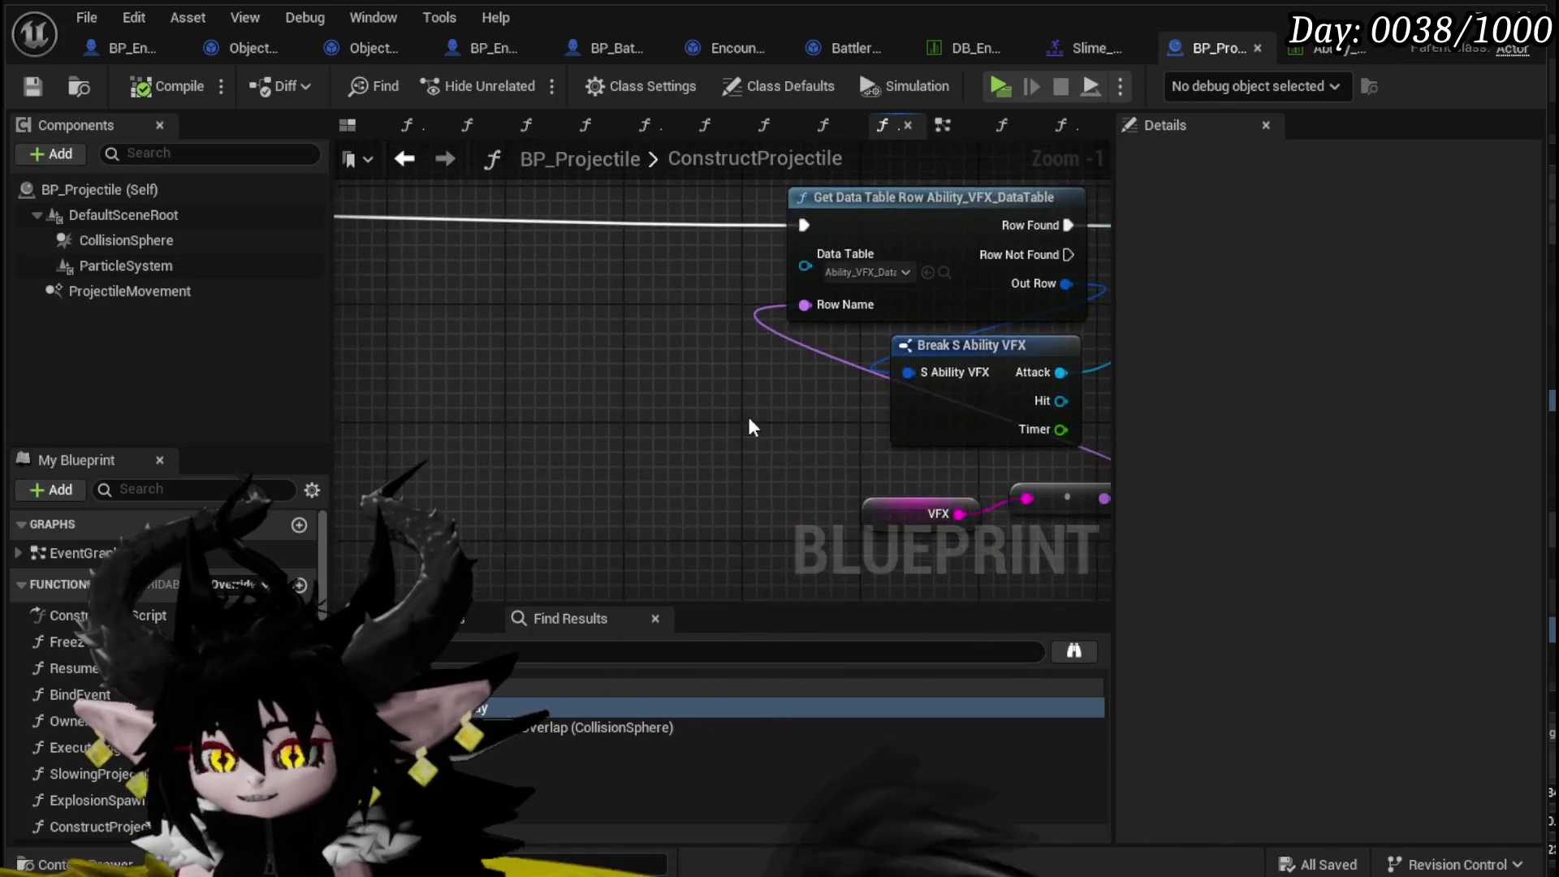
# - Move the Size getter beside the Set Float Parameter node and compile BP_Projectile
pyautogui.scroll(-3, 503, 406)
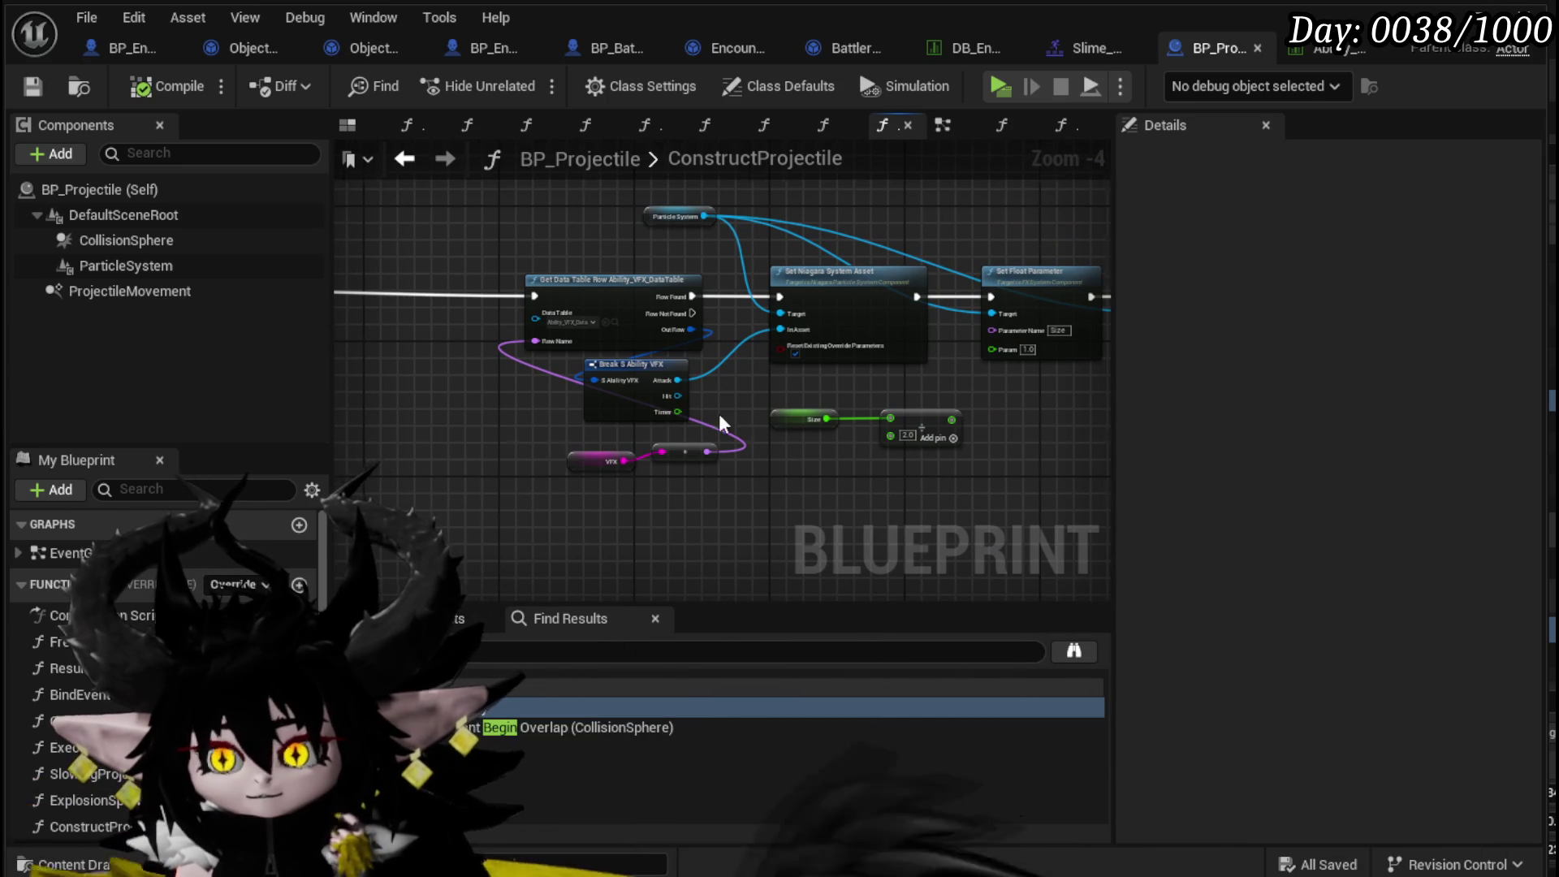
pyautogui.scroll(3, 592, 448)
pyautogui.scroll(-1, 612, 435)
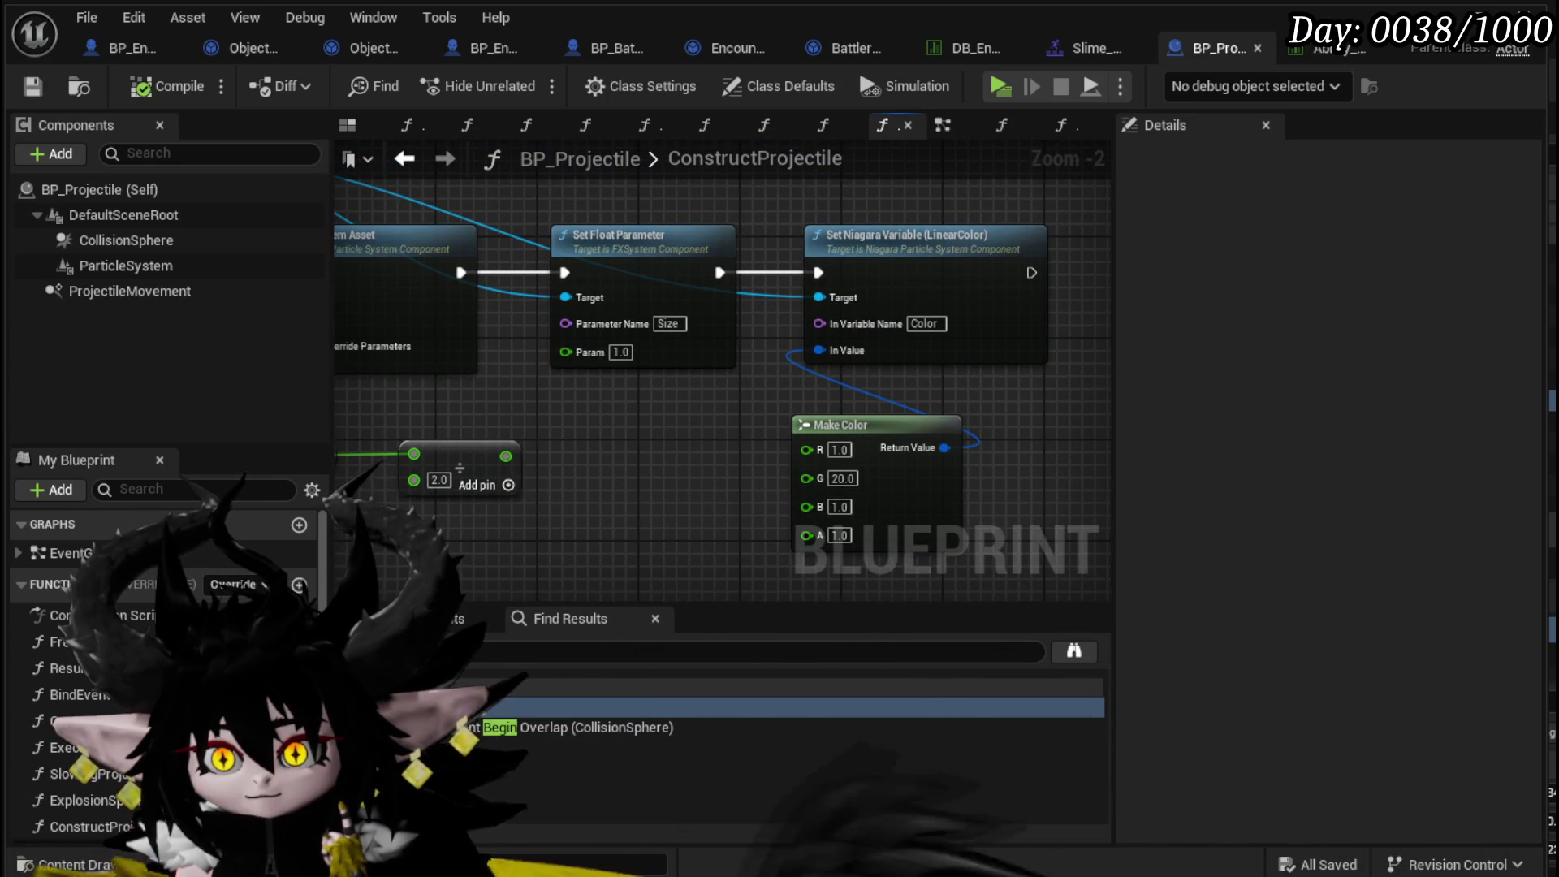
pyautogui.moveTo(533, 413); pyautogui.dragTo(911, 414)
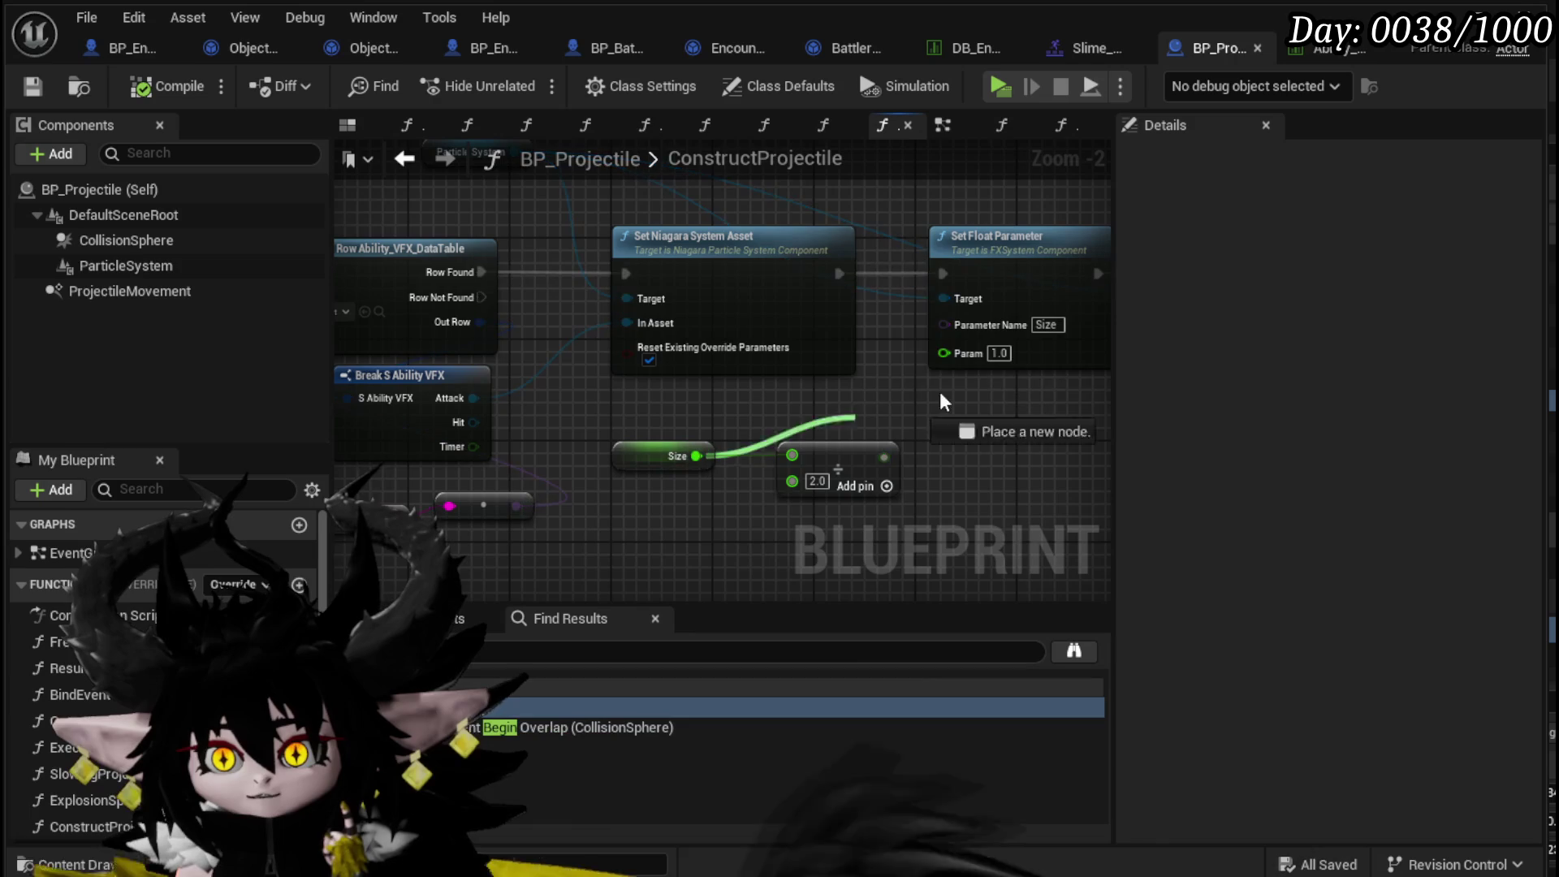
pyautogui.moveTo(669, 451)
pyautogui.mouseDown()
pyautogui.moveTo(927, 399)
pyautogui.moveTo(693, 422)
pyautogui.moveTo(501, 416)
pyautogui.moveTo(752, 427)
pyautogui.mouseUp()
pyautogui.click(491, 476)
pyautogui.moveTo(487, 475); pyautogui.dragTo(457, 507)
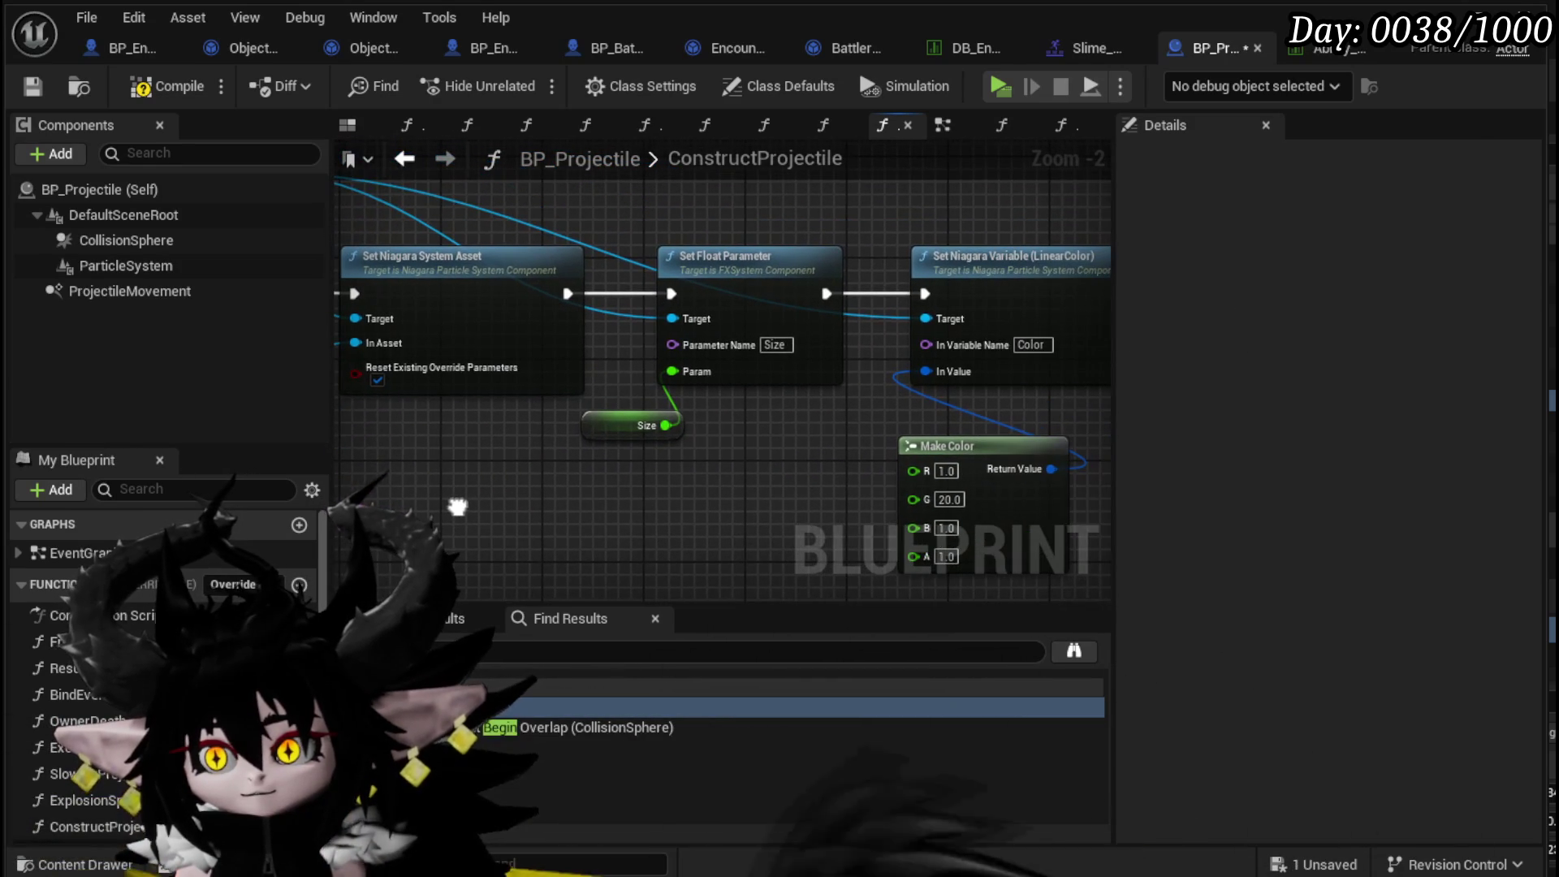
pyautogui.moveTo(814, 299); pyautogui.dragTo(849, 309)
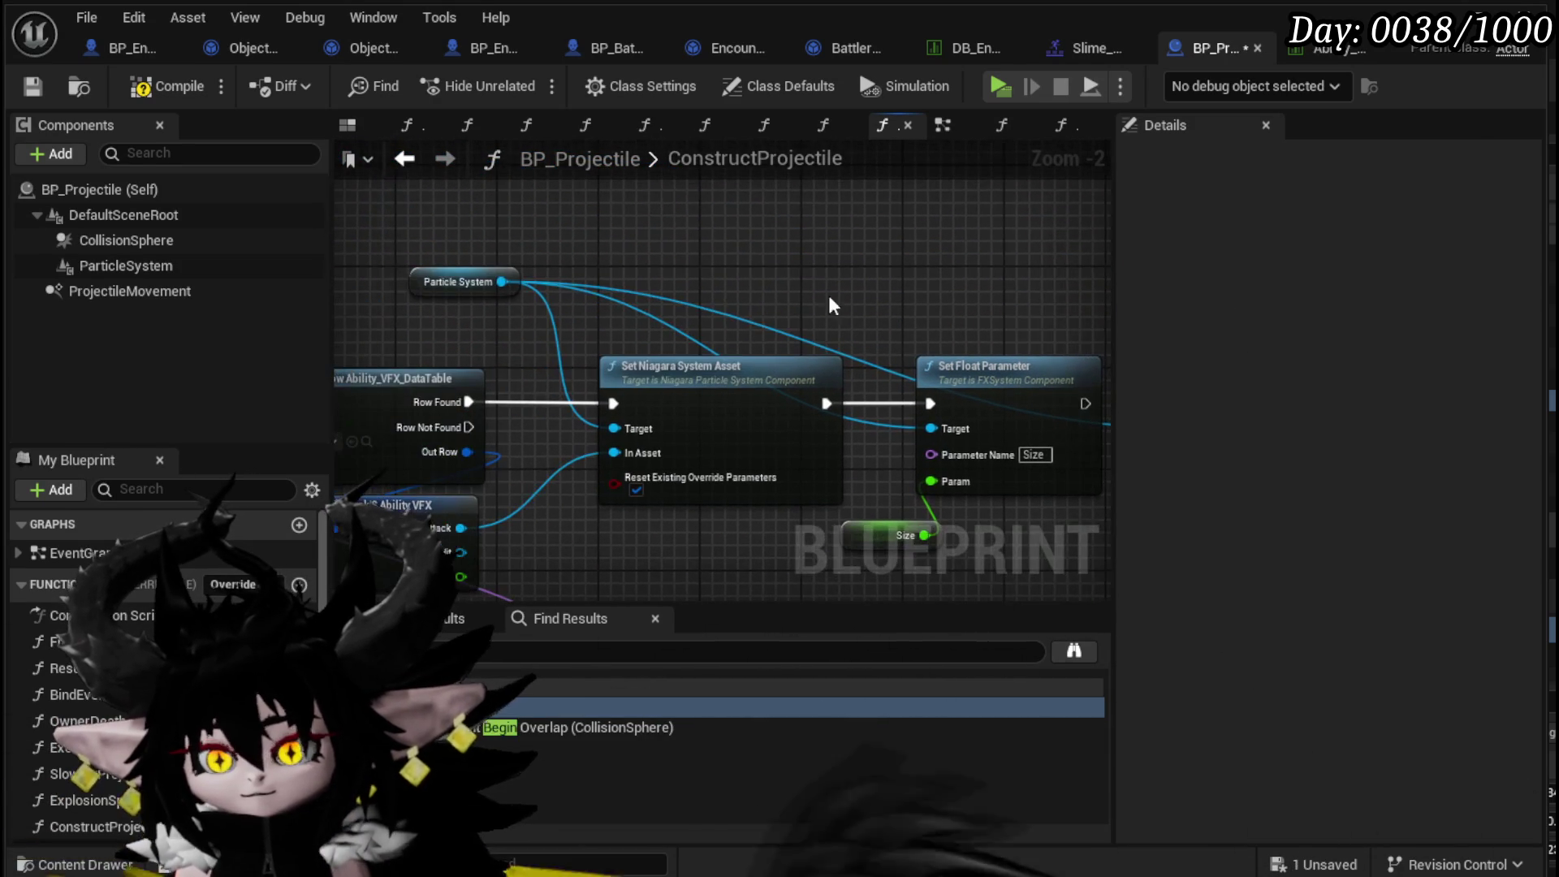
pyautogui.click(33, 86)
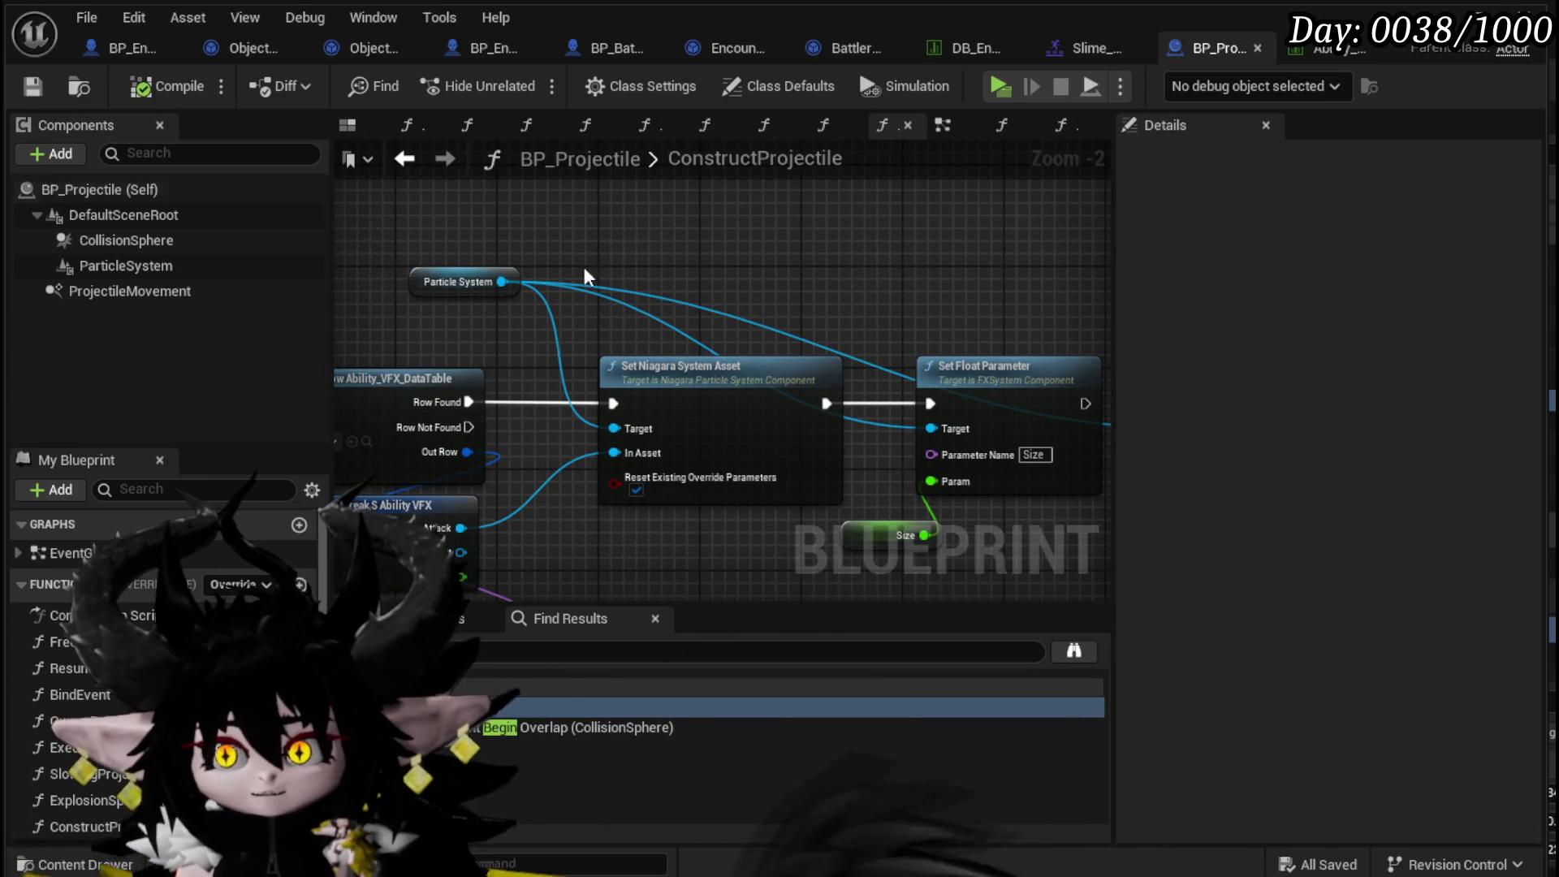
# - Rearrange the VFX variable and conversion nodes, then save BP_Projectile
pyautogui.moveTo(411, 227); pyautogui.dragTo(524, 120)
pyautogui.moveTo(599, 565)
pyautogui.mouseDown()
pyautogui.moveTo(754, 475)
pyautogui.moveTo(773, 430)
pyautogui.mouseUp()
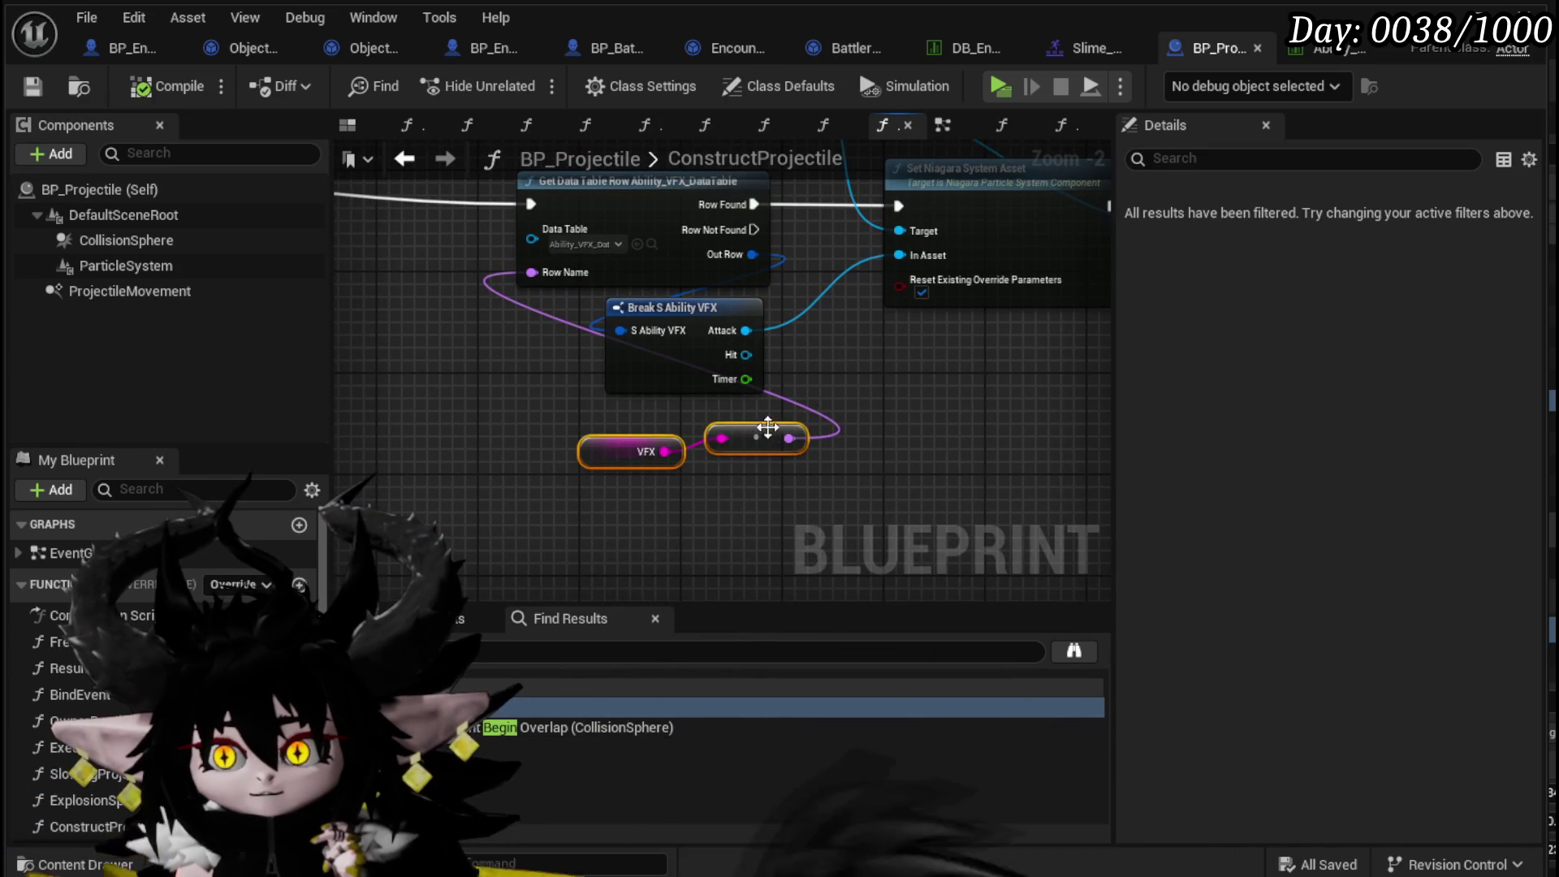
pyautogui.moveTo(874, 347)
pyautogui.mouseDown()
pyautogui.moveTo(596, 422)
pyautogui.moveTo(567, 413)
pyautogui.mouseUp()
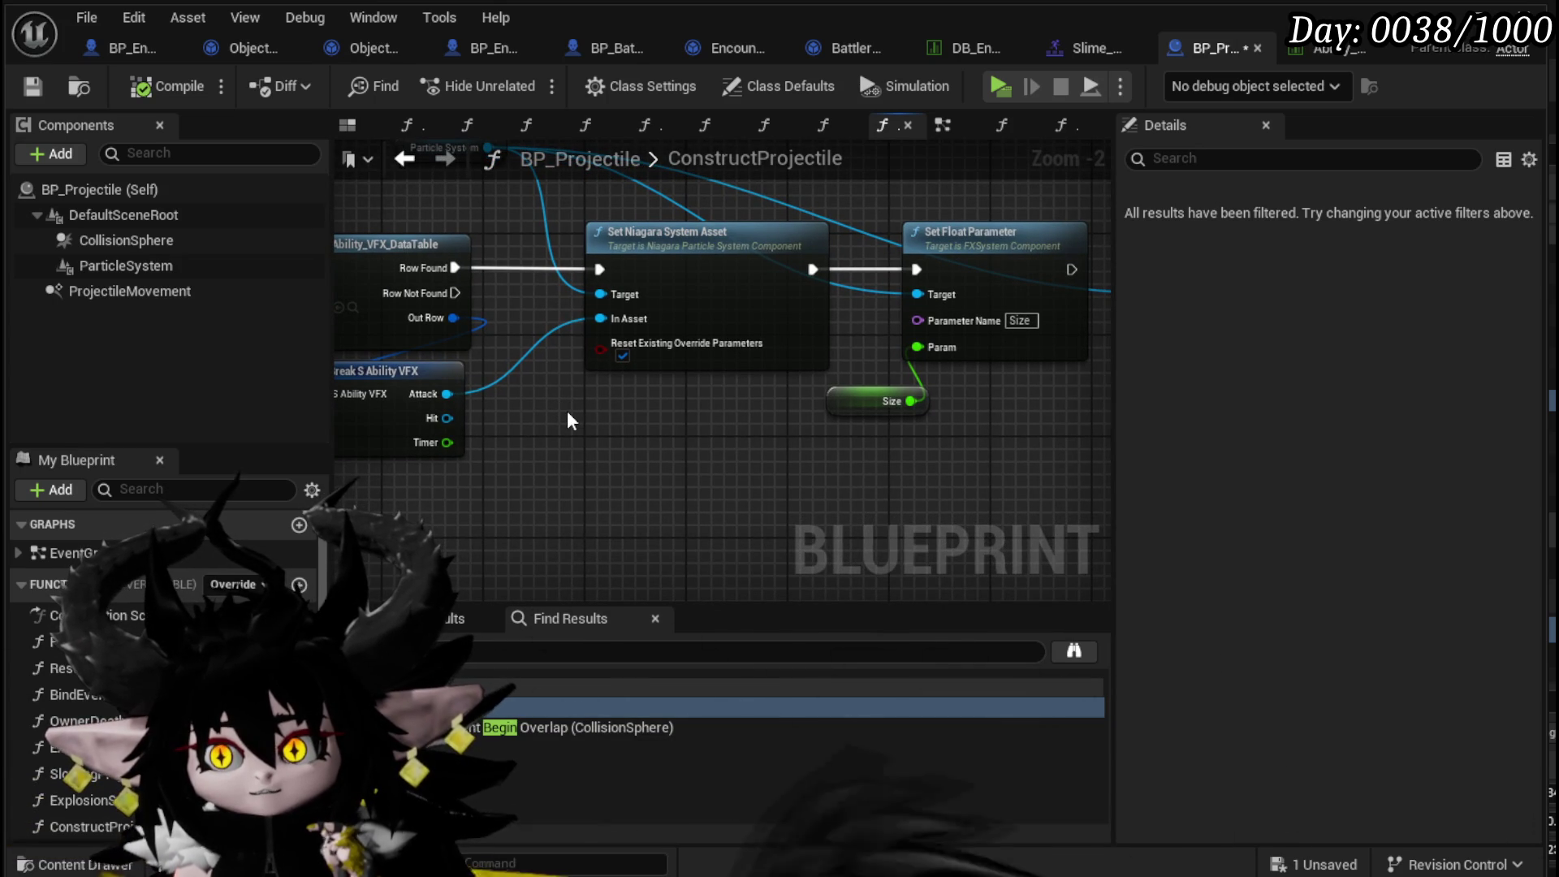
pyautogui.moveTo(567, 411)
pyautogui.mouseDown()
pyautogui.moveTo(664, 463)
pyautogui.moveTo(516, 451)
pyautogui.moveTo(938, 398)
pyautogui.mouseUp()
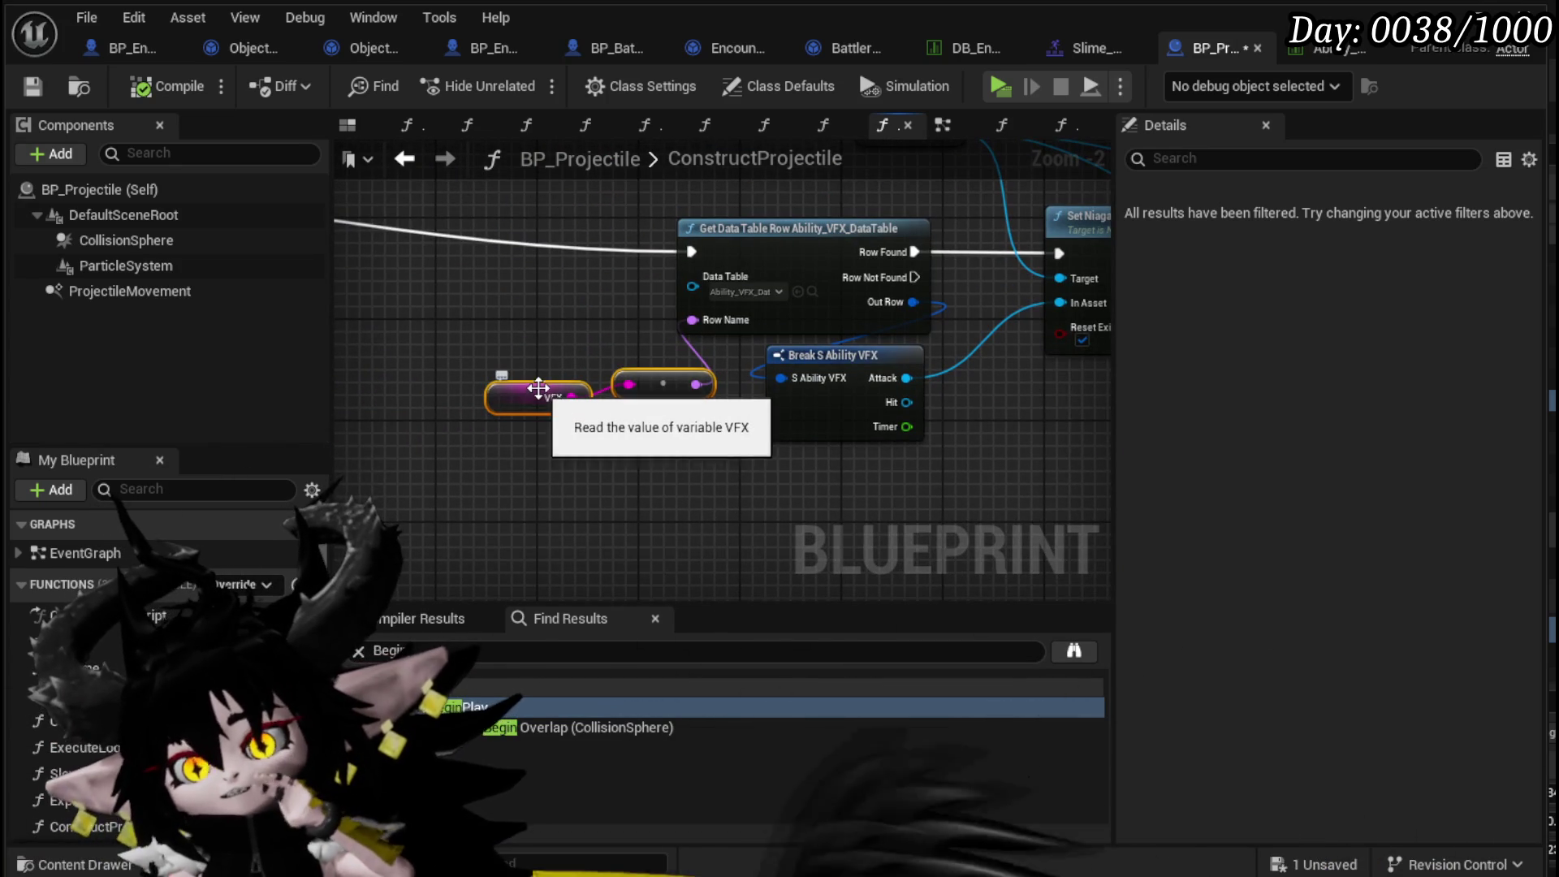
pyautogui.click(35, 85)
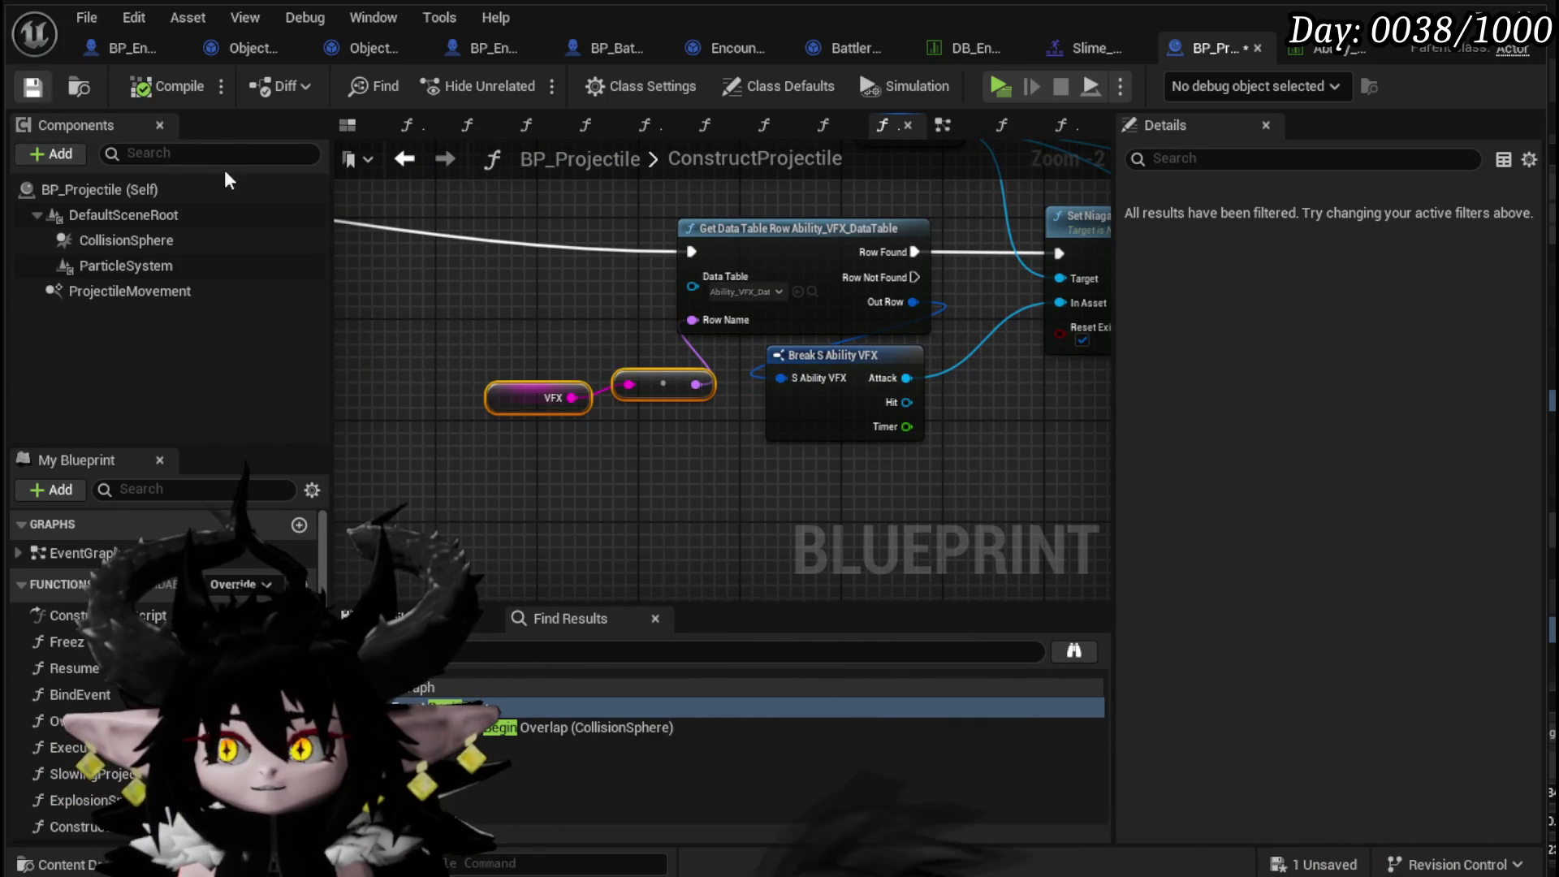
pyautogui.scroll(-3, 696, 338)
pyautogui.moveTo(581, 330); pyautogui.dragTo(721, 312)
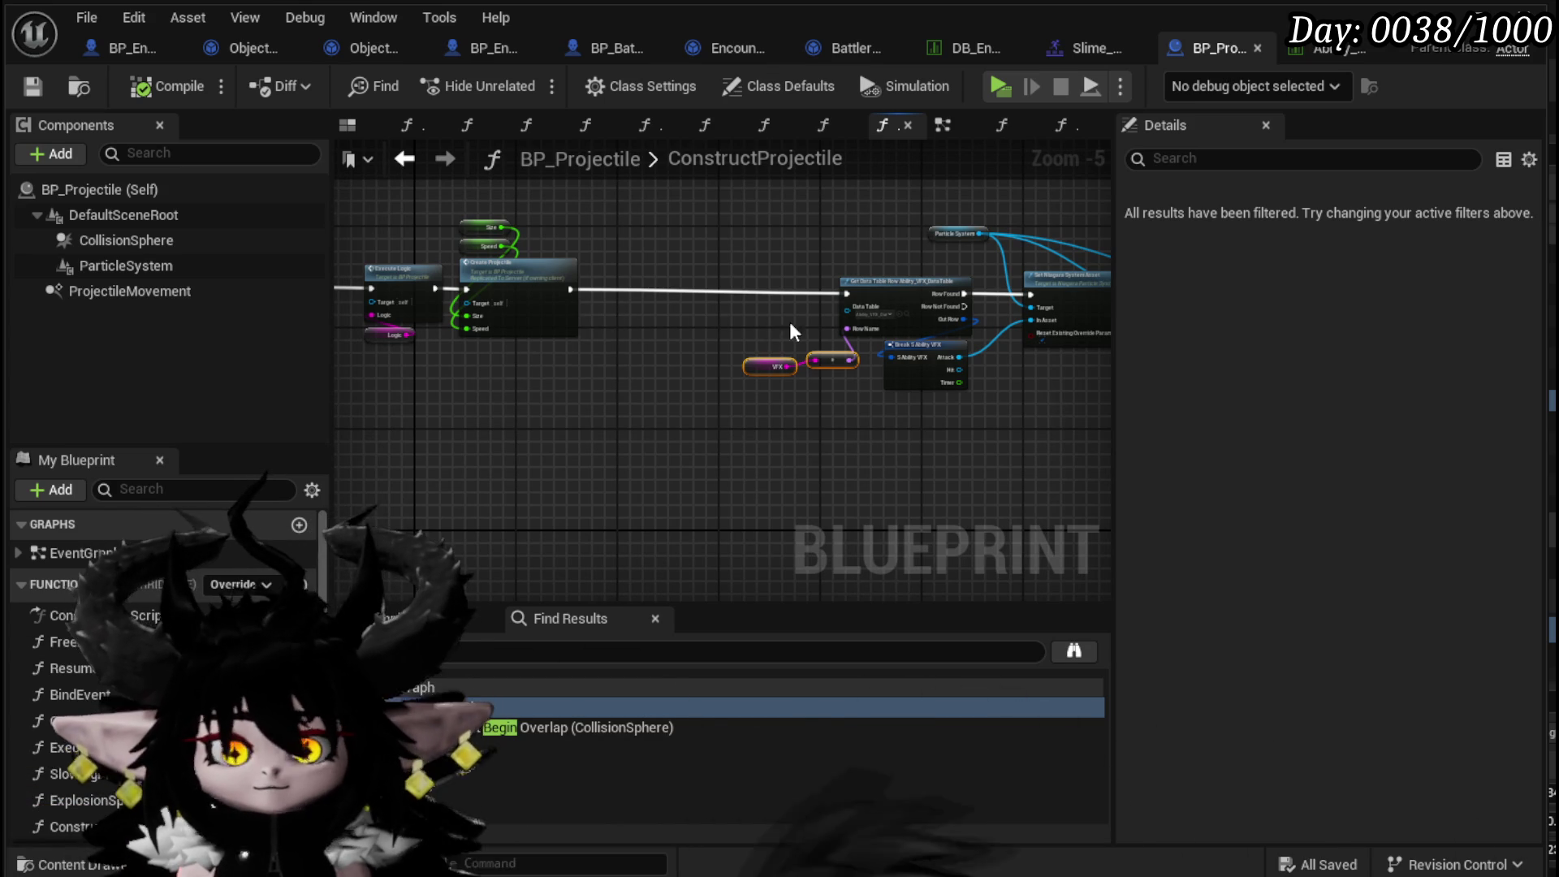
pyautogui.moveTo(854, 255); pyautogui.dragTo(698, 257)
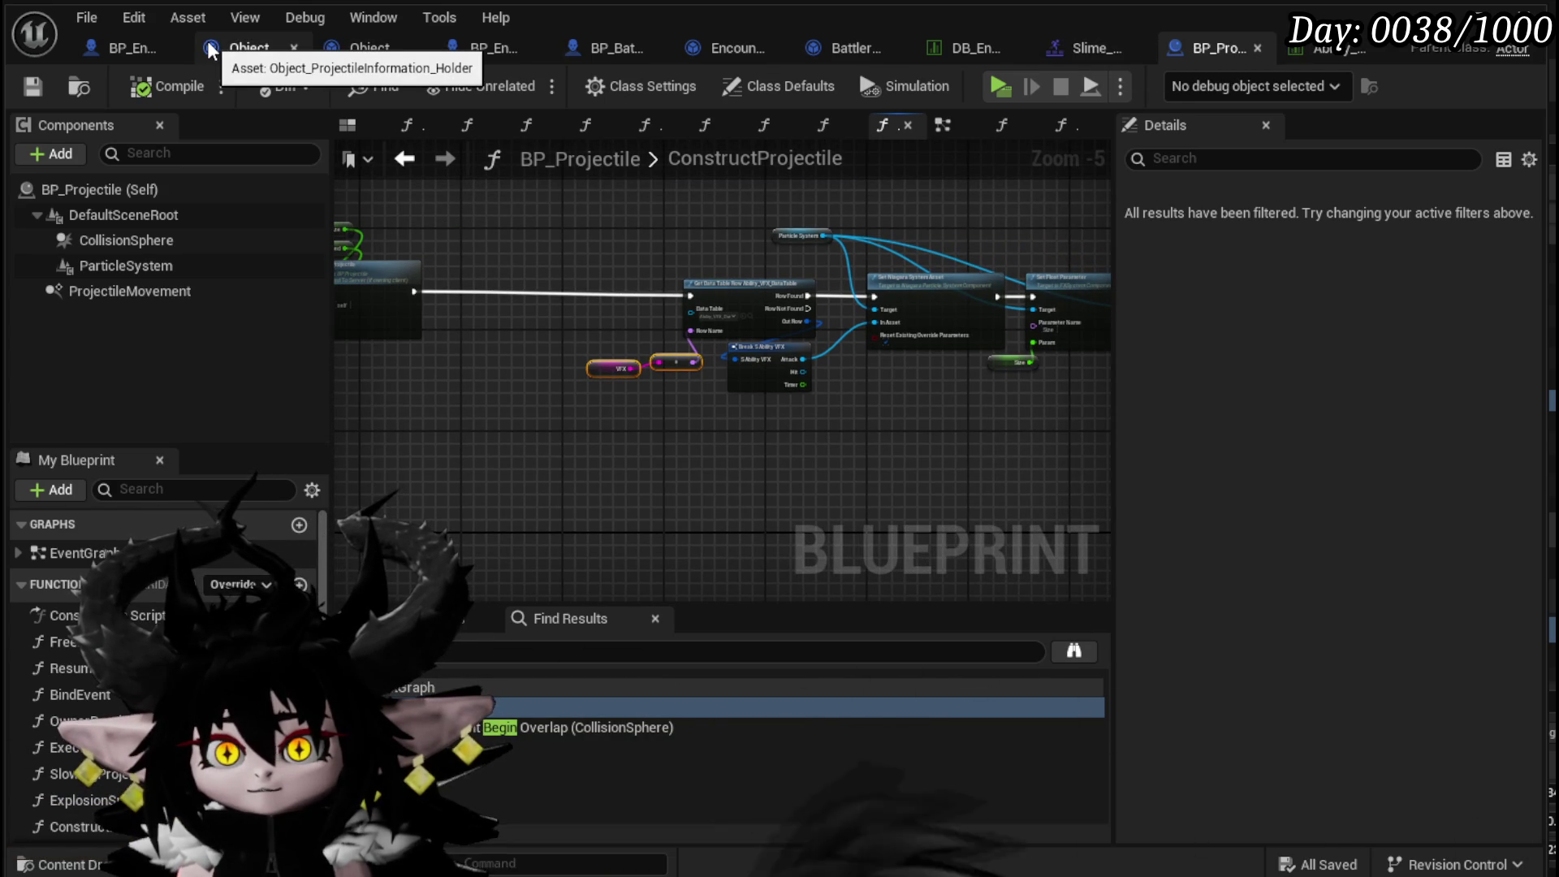
# - Promote Enemy Spawn Projectile's VFX input to a linked VFX variable and compile
pyautogui.click(210, 49)
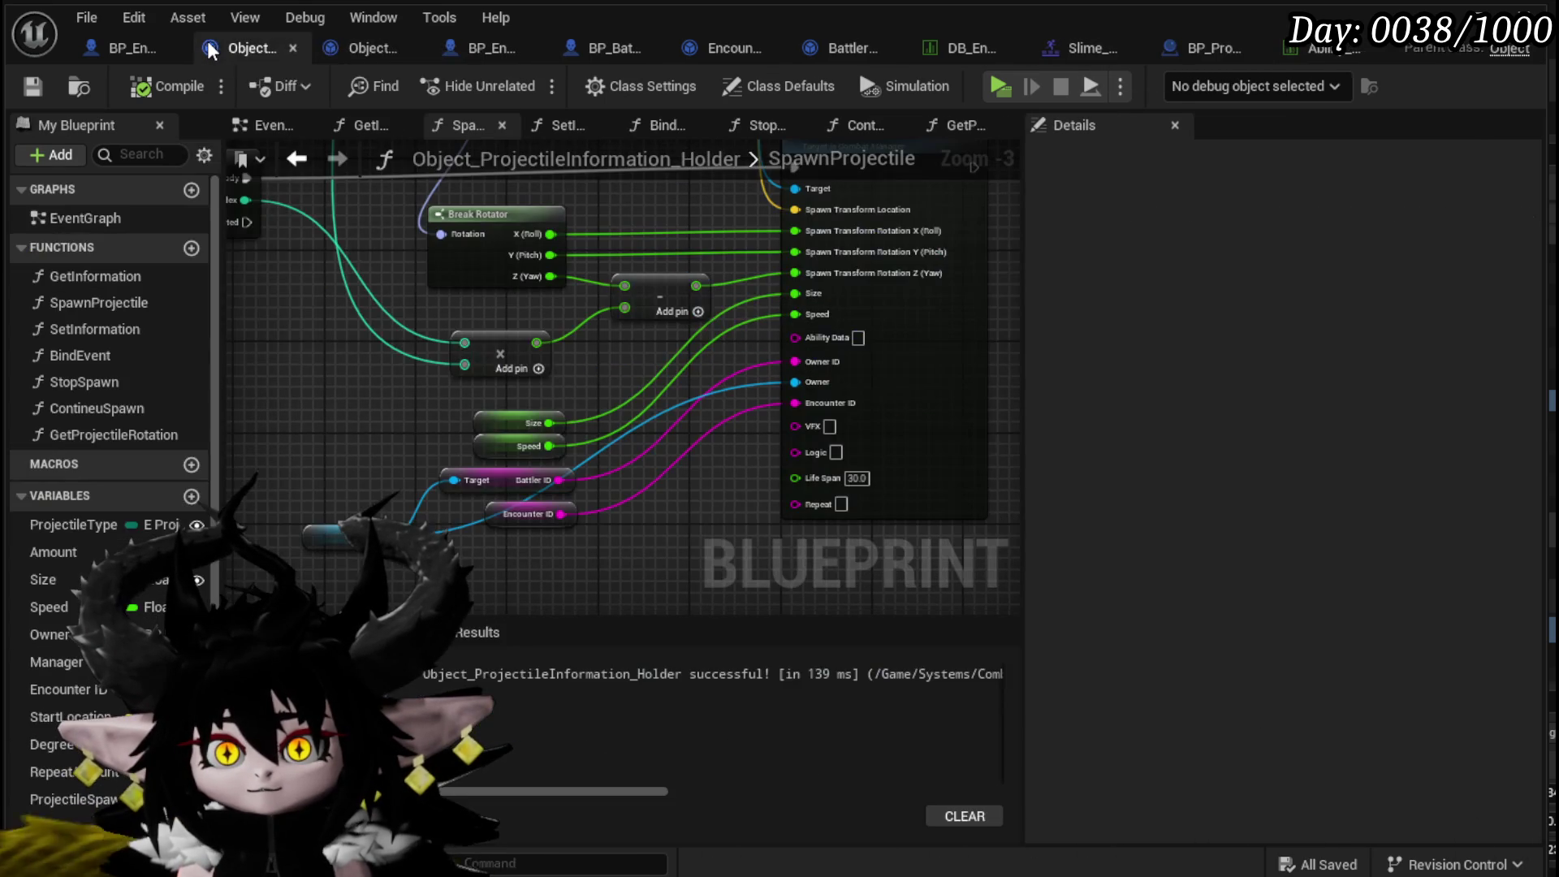
pyautogui.rightClick(797, 425)
pyautogui.click(881, 497)
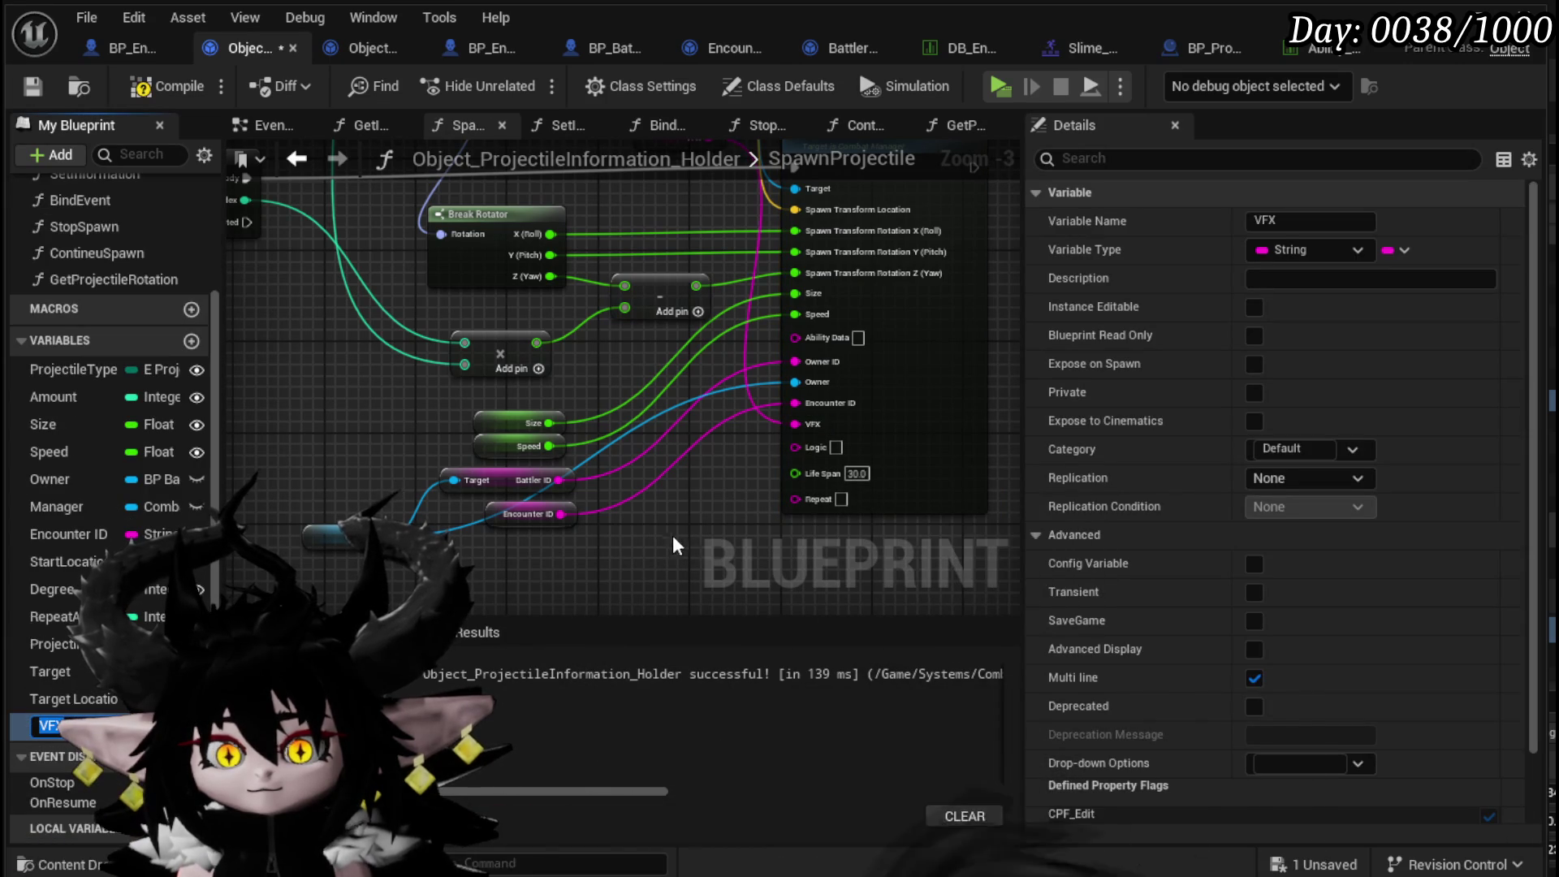
pyautogui.moveTo(627, 350); pyautogui.dragTo(600, 374)
pyautogui.hotkey('ctrl', 'z')
pyautogui.hotkey('ctrl', 'z')
pyautogui.hotkey('ctrl', 'z')
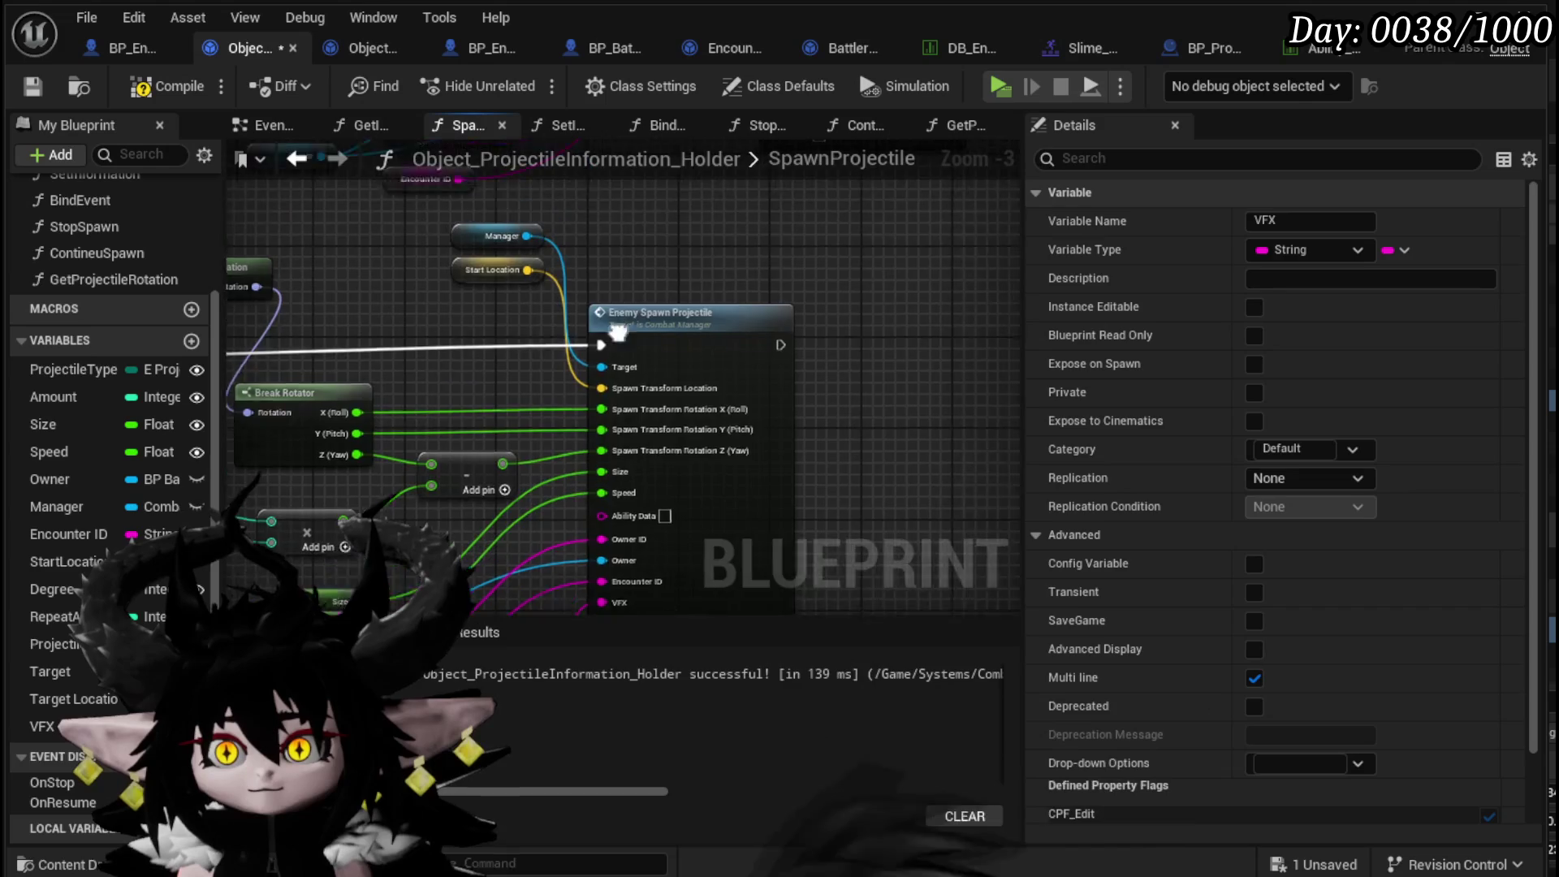
pyautogui.hotkey('ctrl', 'y')
pyautogui.hotkey('ctrl', 'y')
pyautogui.hotkey('ctrl', 'y')
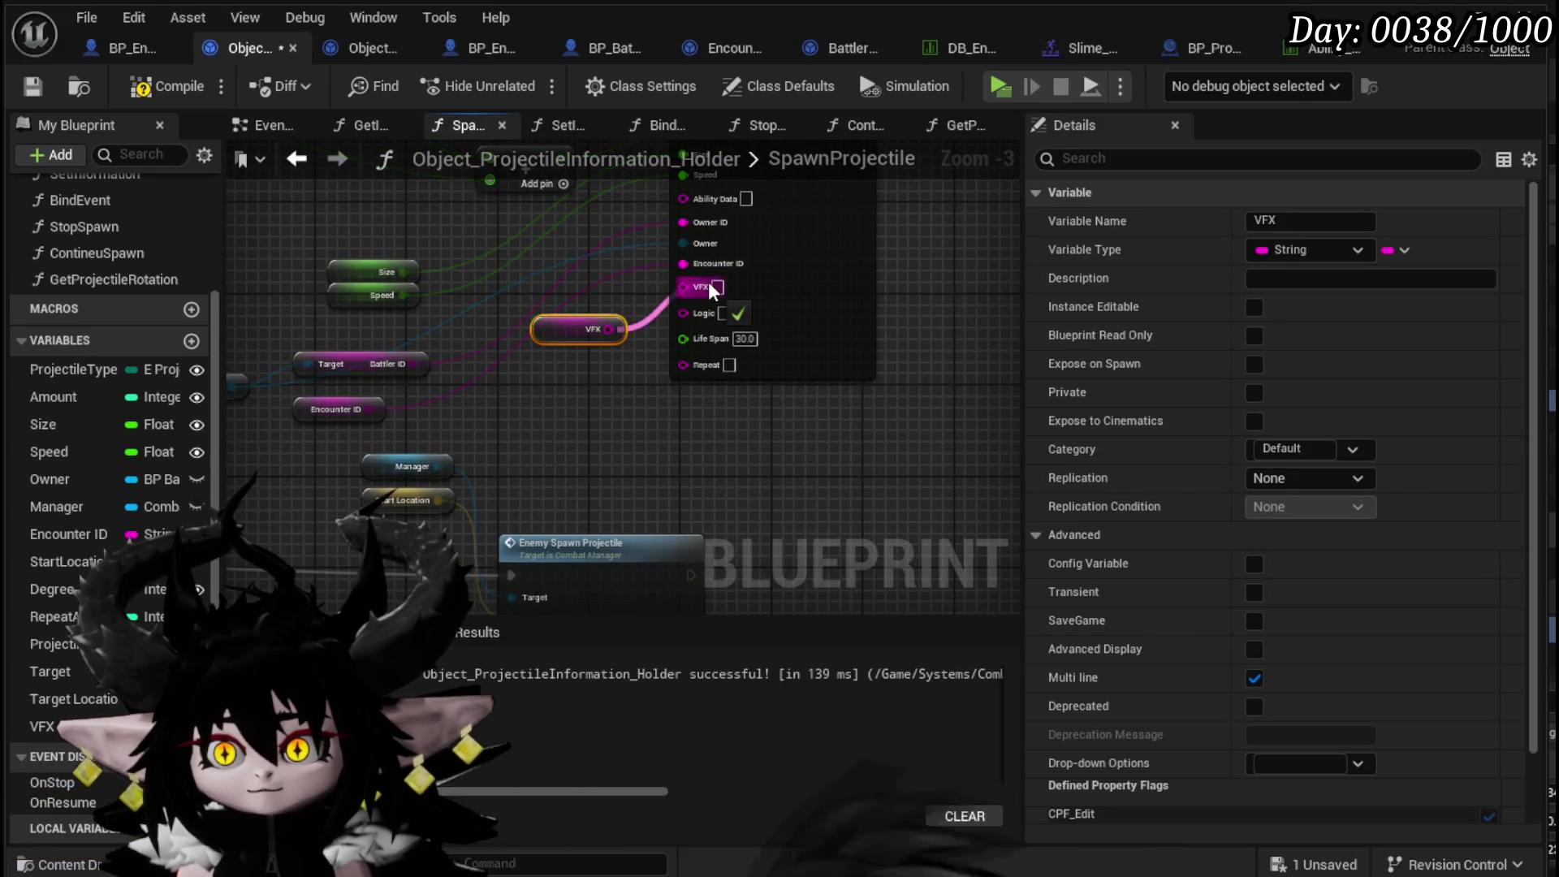
pyautogui.hotkey('ctrl', 'z')
pyautogui.hotkey('ctrl', 'z')
pyautogui.hotkey('ctrl', 'z')
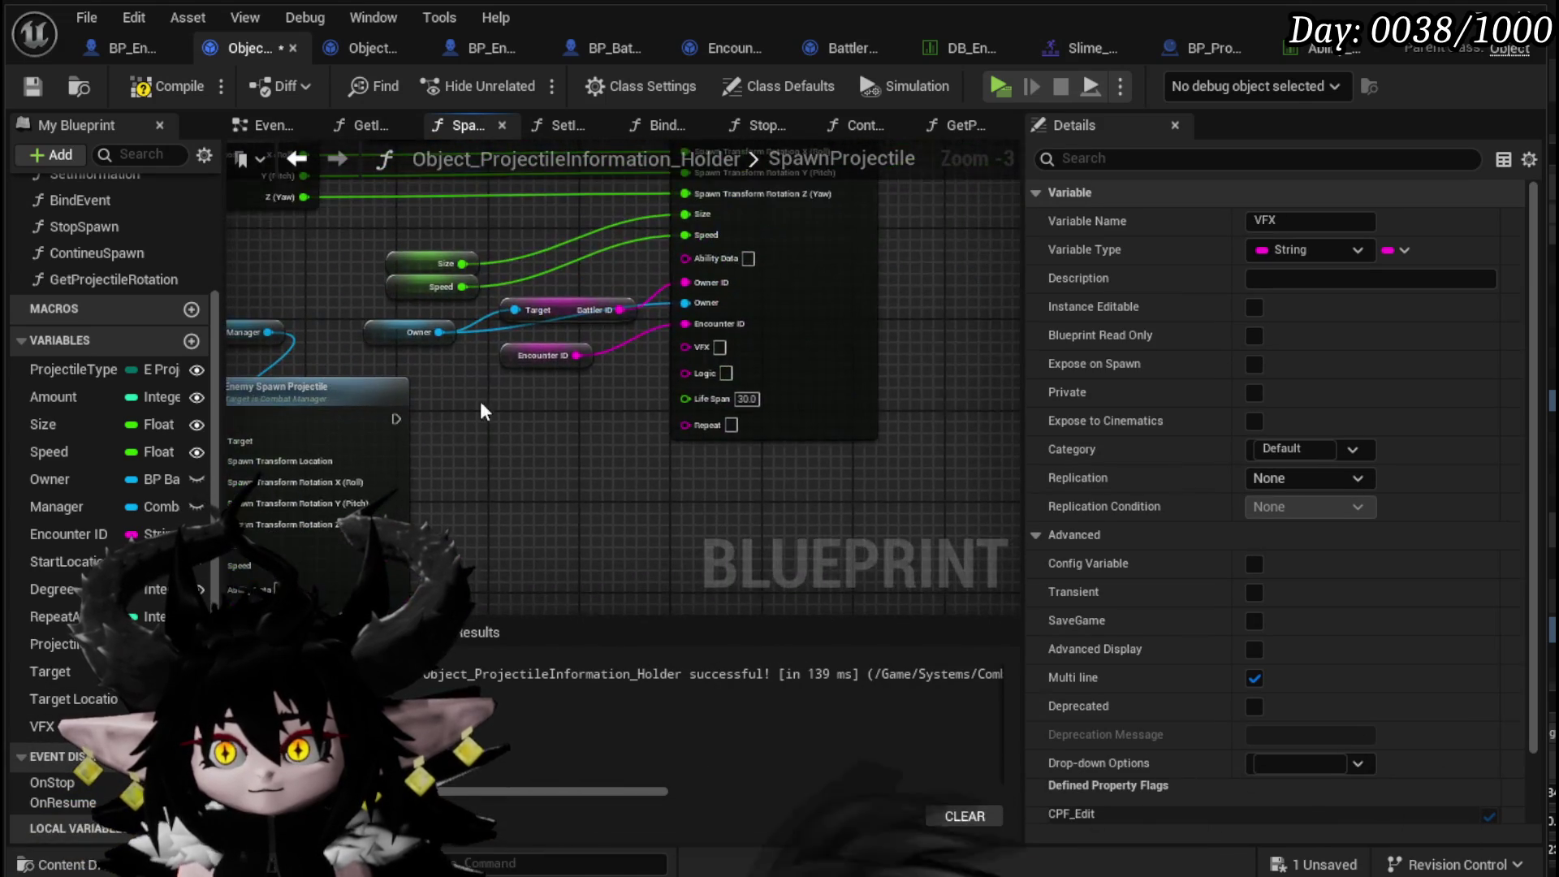
pyautogui.hotkey('ctrl', 'y')
pyautogui.hotkey('ctrl', 'y')
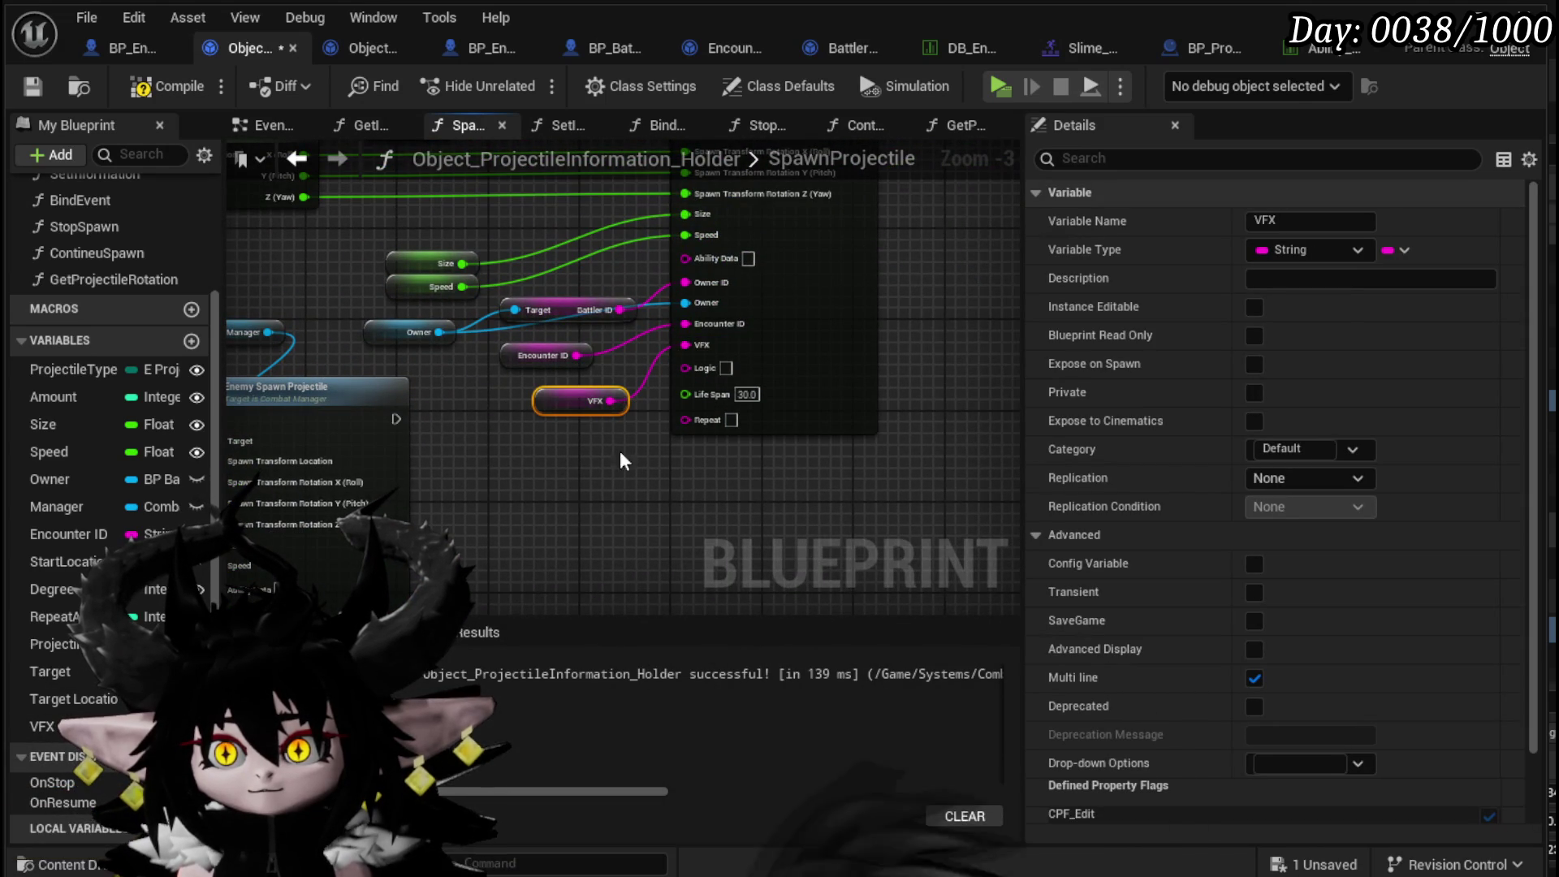
pyautogui.click(37, 91)
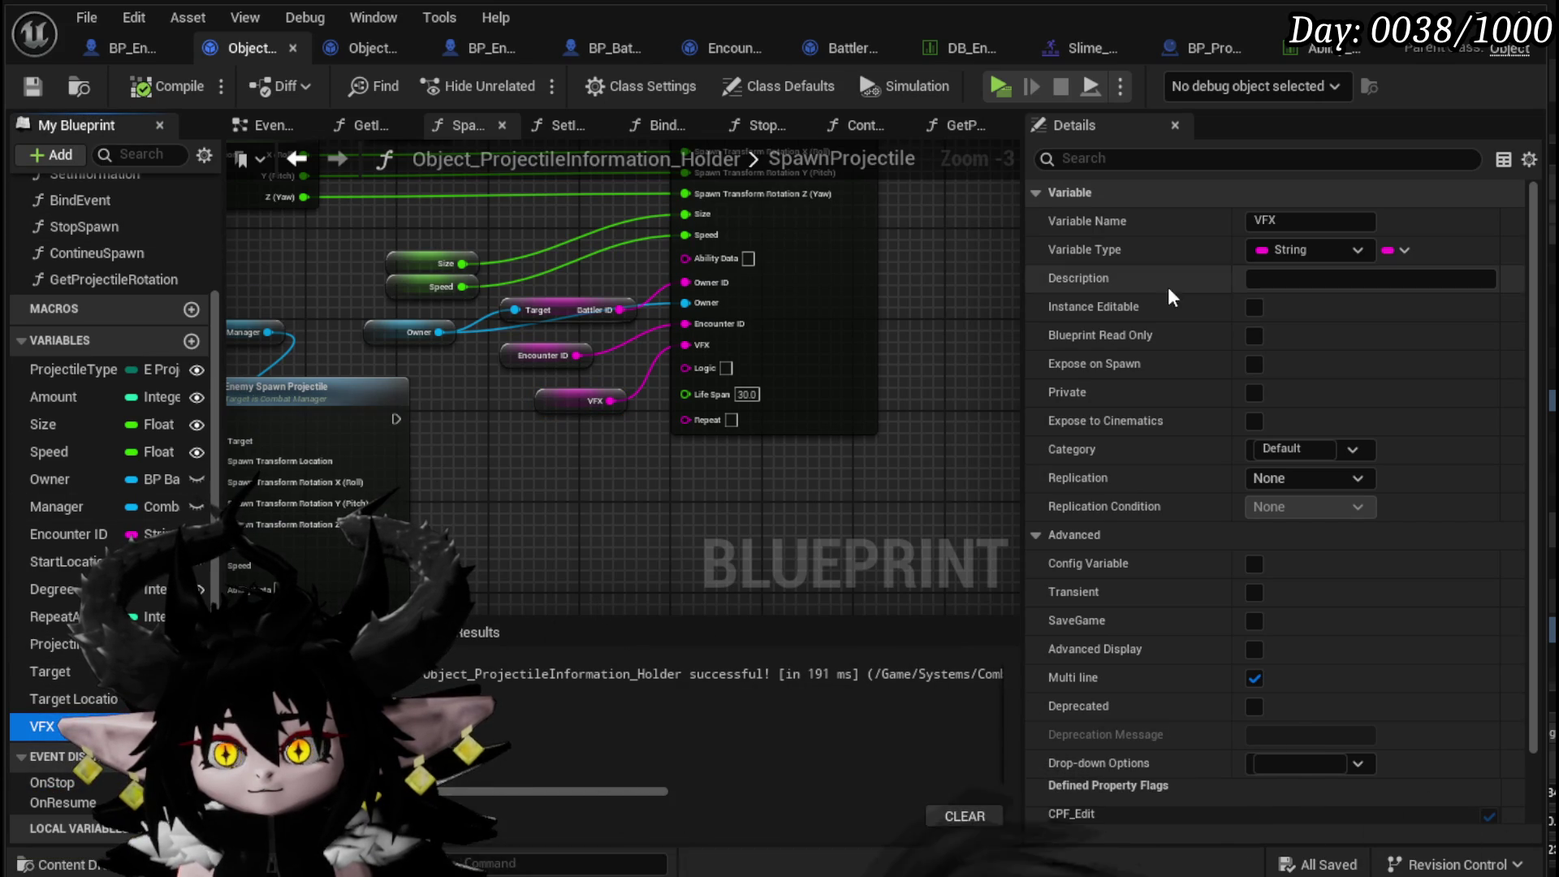
# - Make the VFX variable Instance Editable and Expose on Spawn, then compile and save
pyautogui.click(1255, 308)
pyautogui.click(1253, 364)
pyautogui.click(171, 87)
pyautogui.click(34, 86)
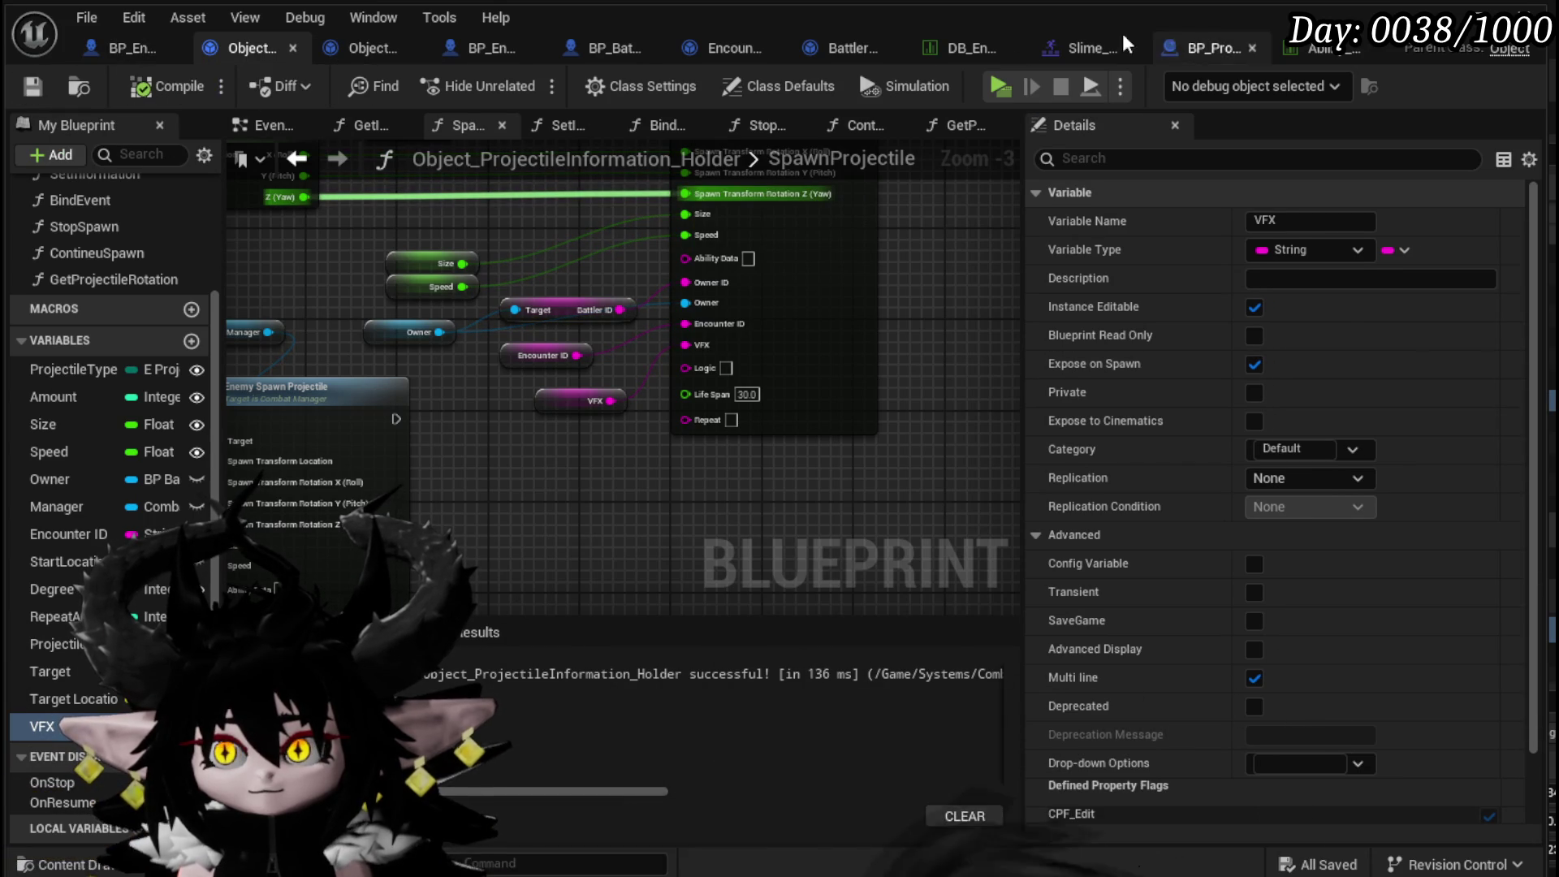
pyautogui.click(969, 45)
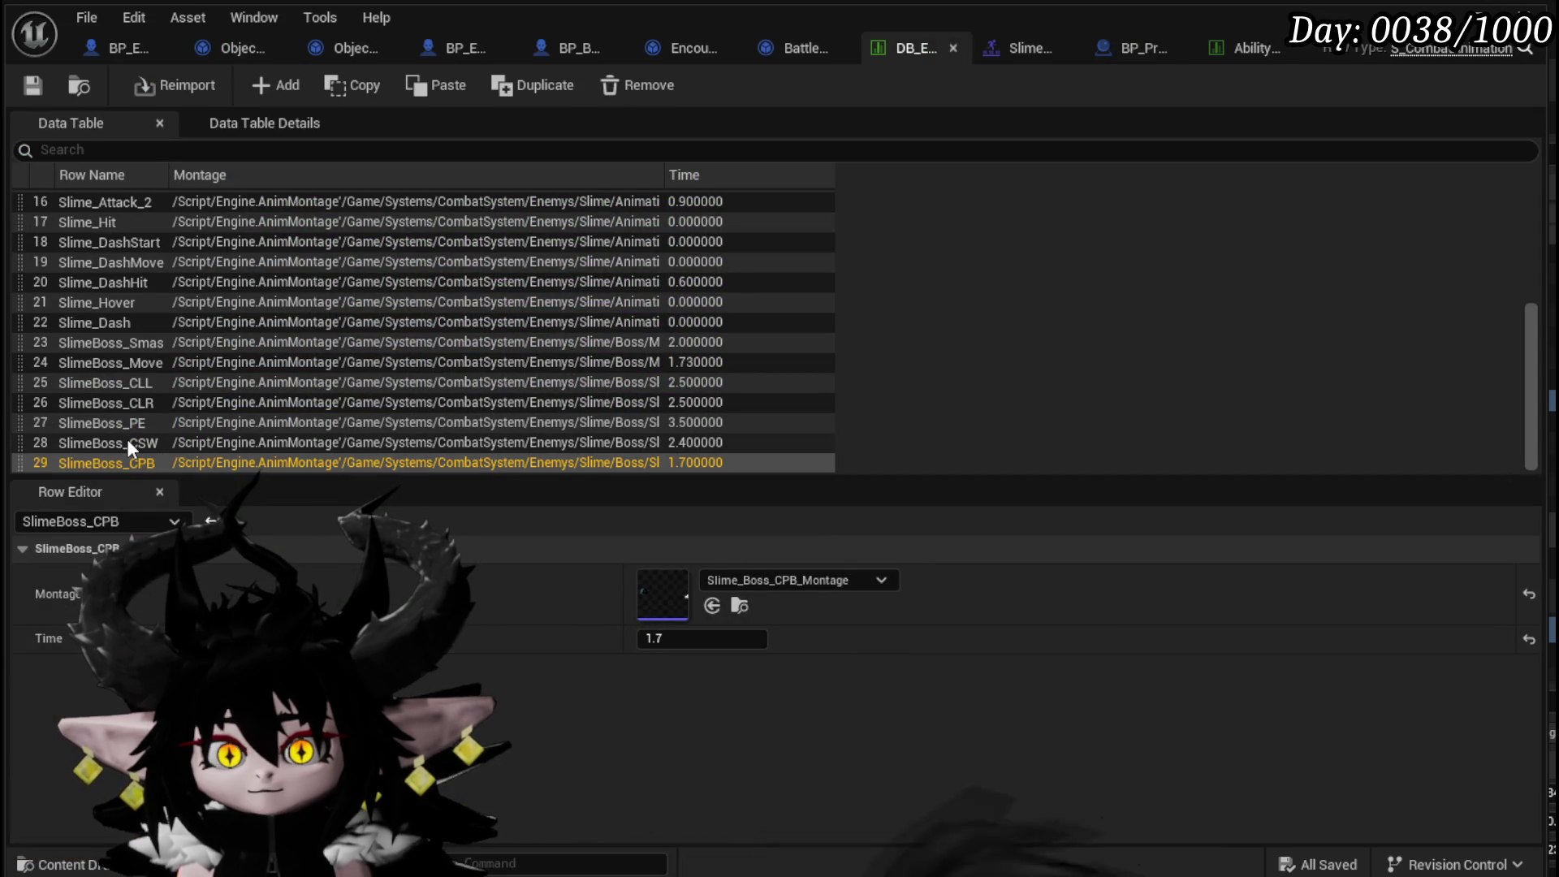
# - Dock the ability VFX data table beside the blueprints and review SpawnProjectile's inputs
pyautogui.click(1254, 47)
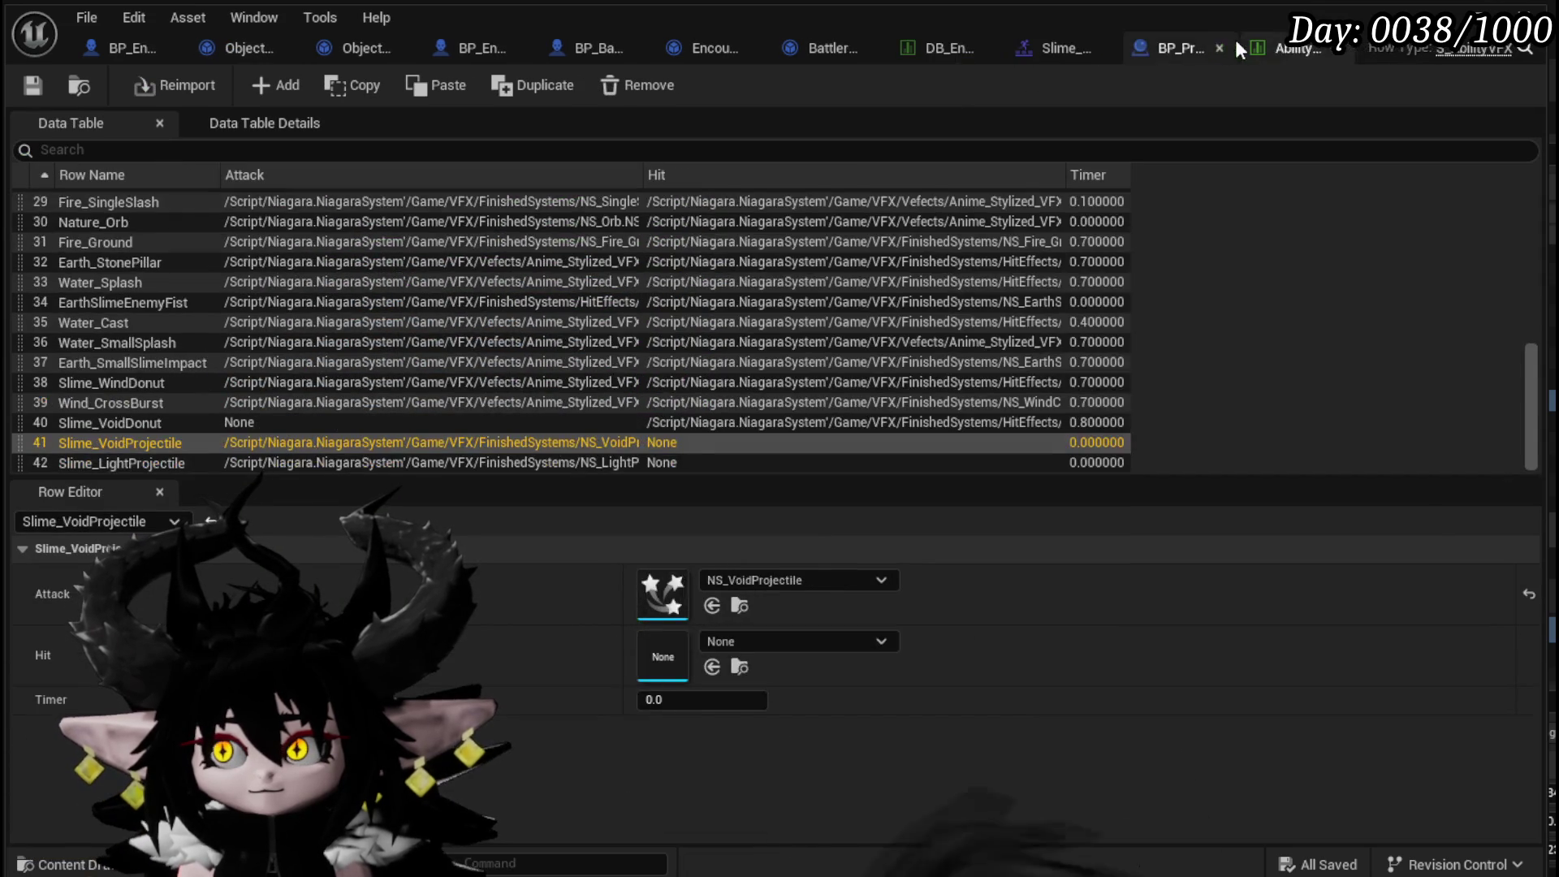
pyautogui.moveTo(1294, 49)
pyautogui.mouseDown()
pyautogui.moveTo(487, 71)
pyautogui.moveTo(406, 56)
pyautogui.mouseUp()
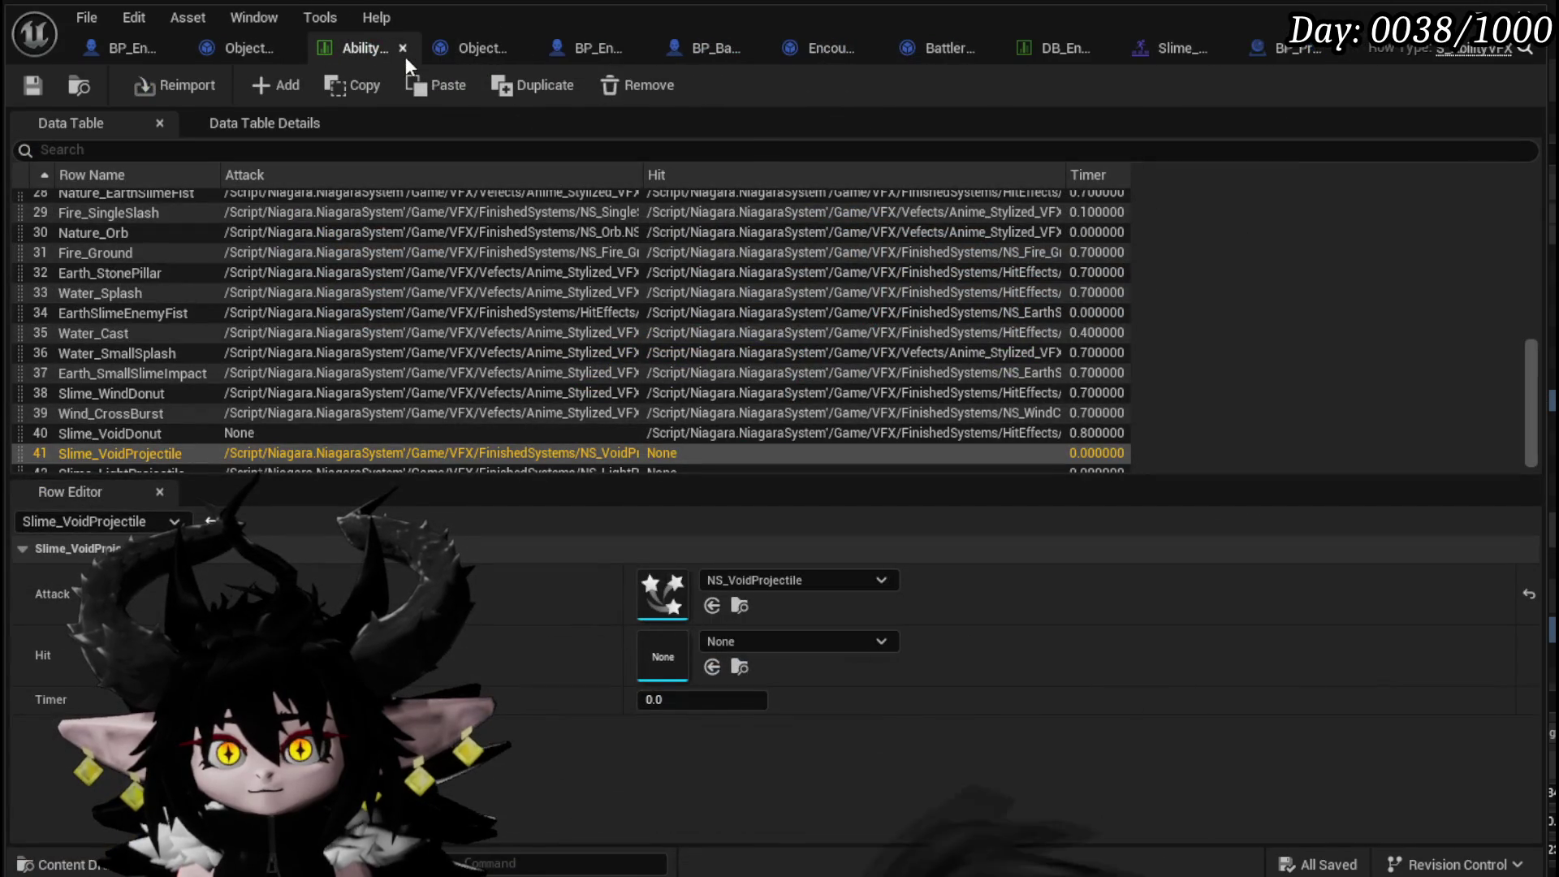
pyautogui.click(114, 58)
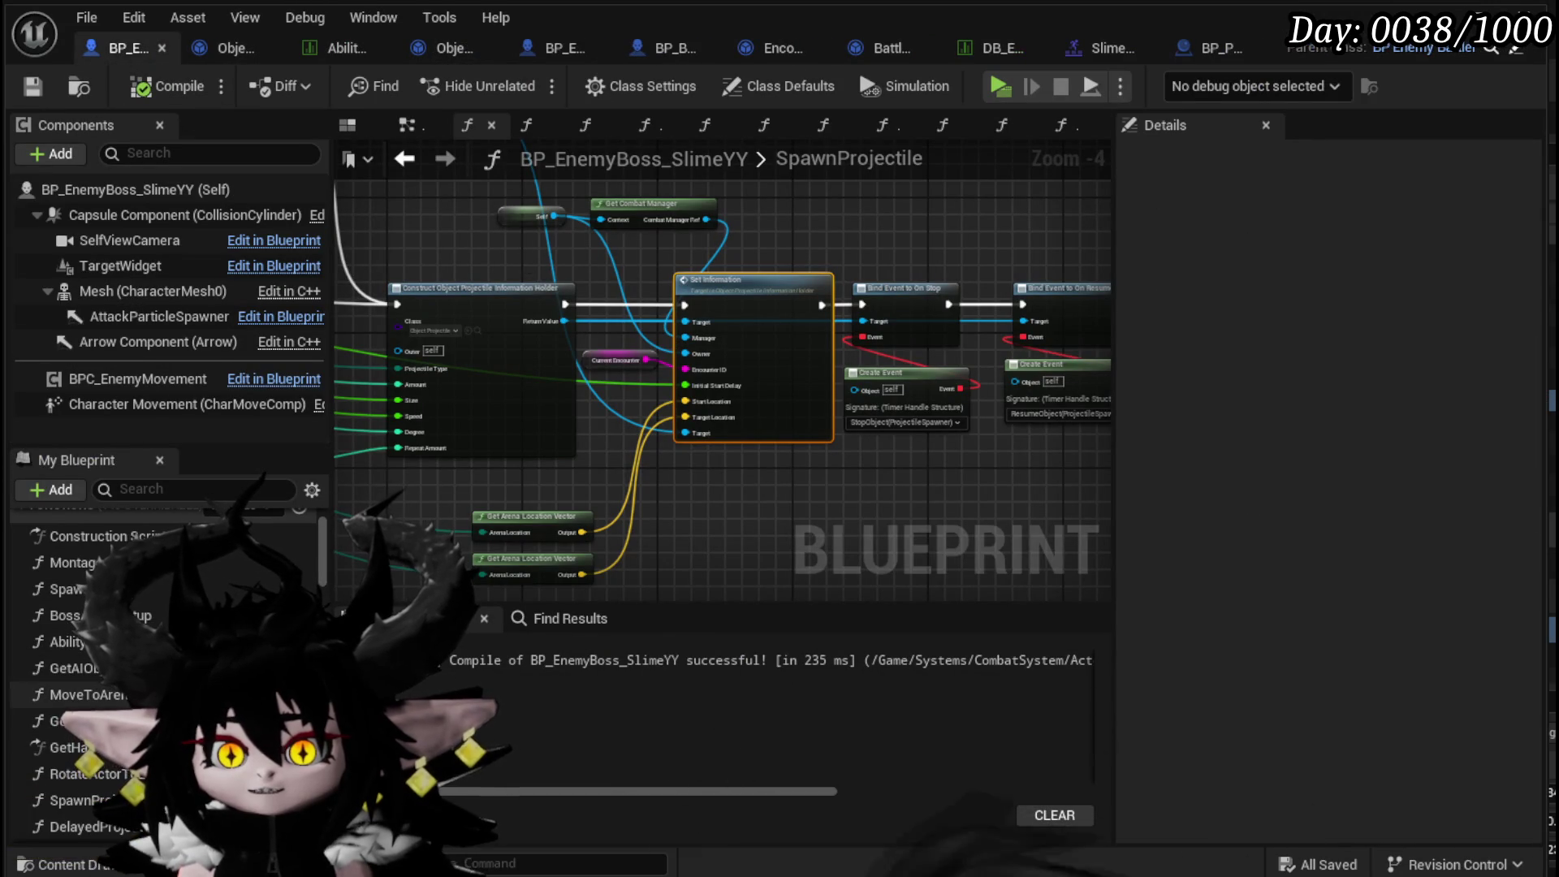
pyautogui.scroll(-3, 803, 490)
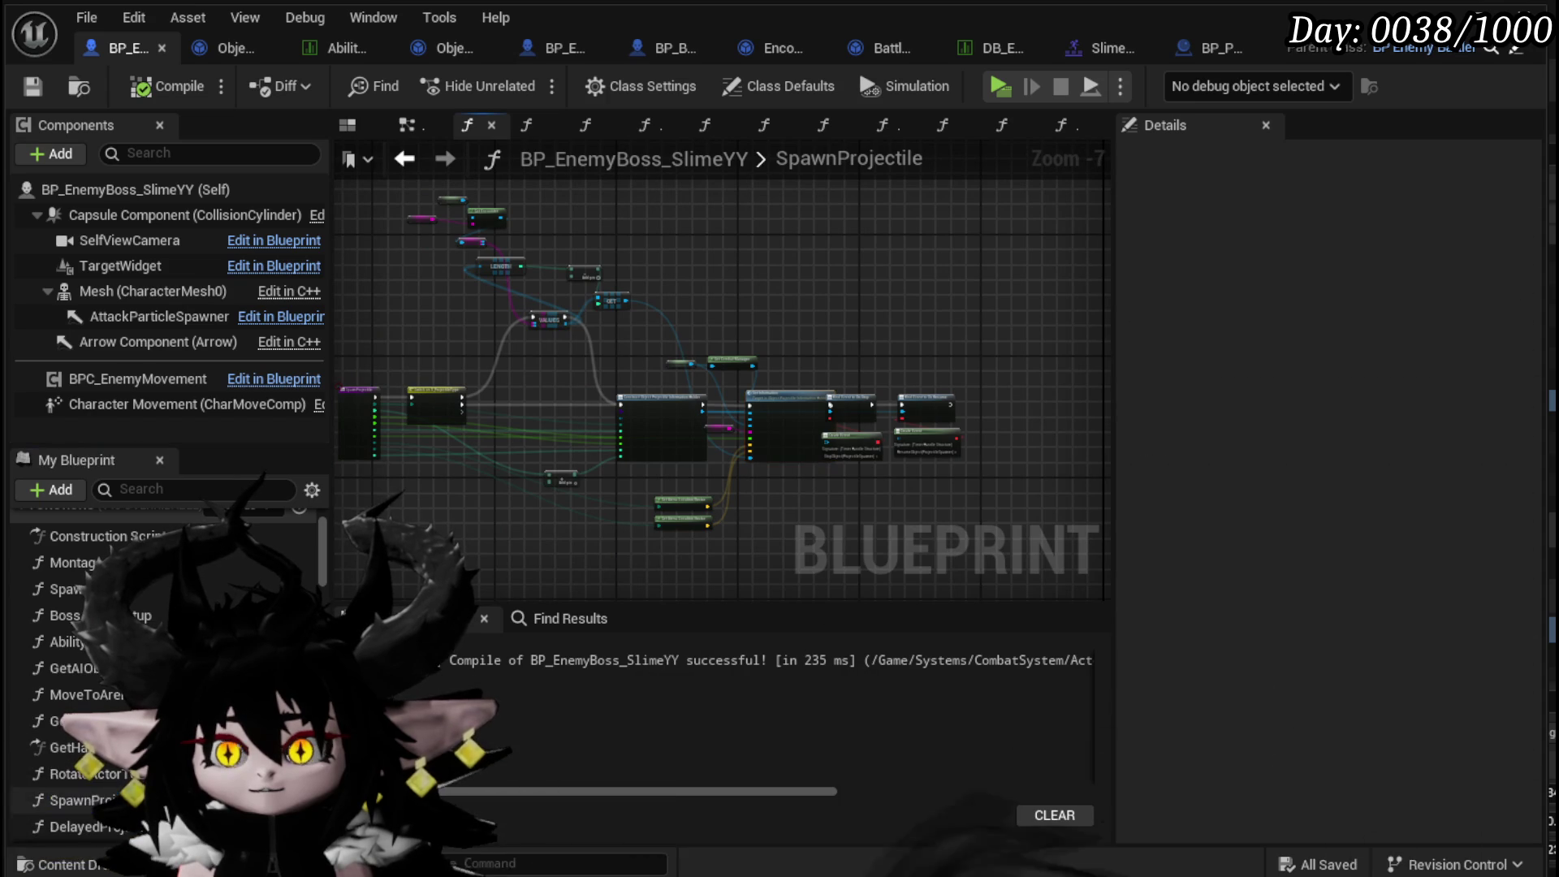
pyautogui.scroll(3, 611, 490)
pyautogui.moveTo(610, 490); pyautogui.dragTo(1074, 474)
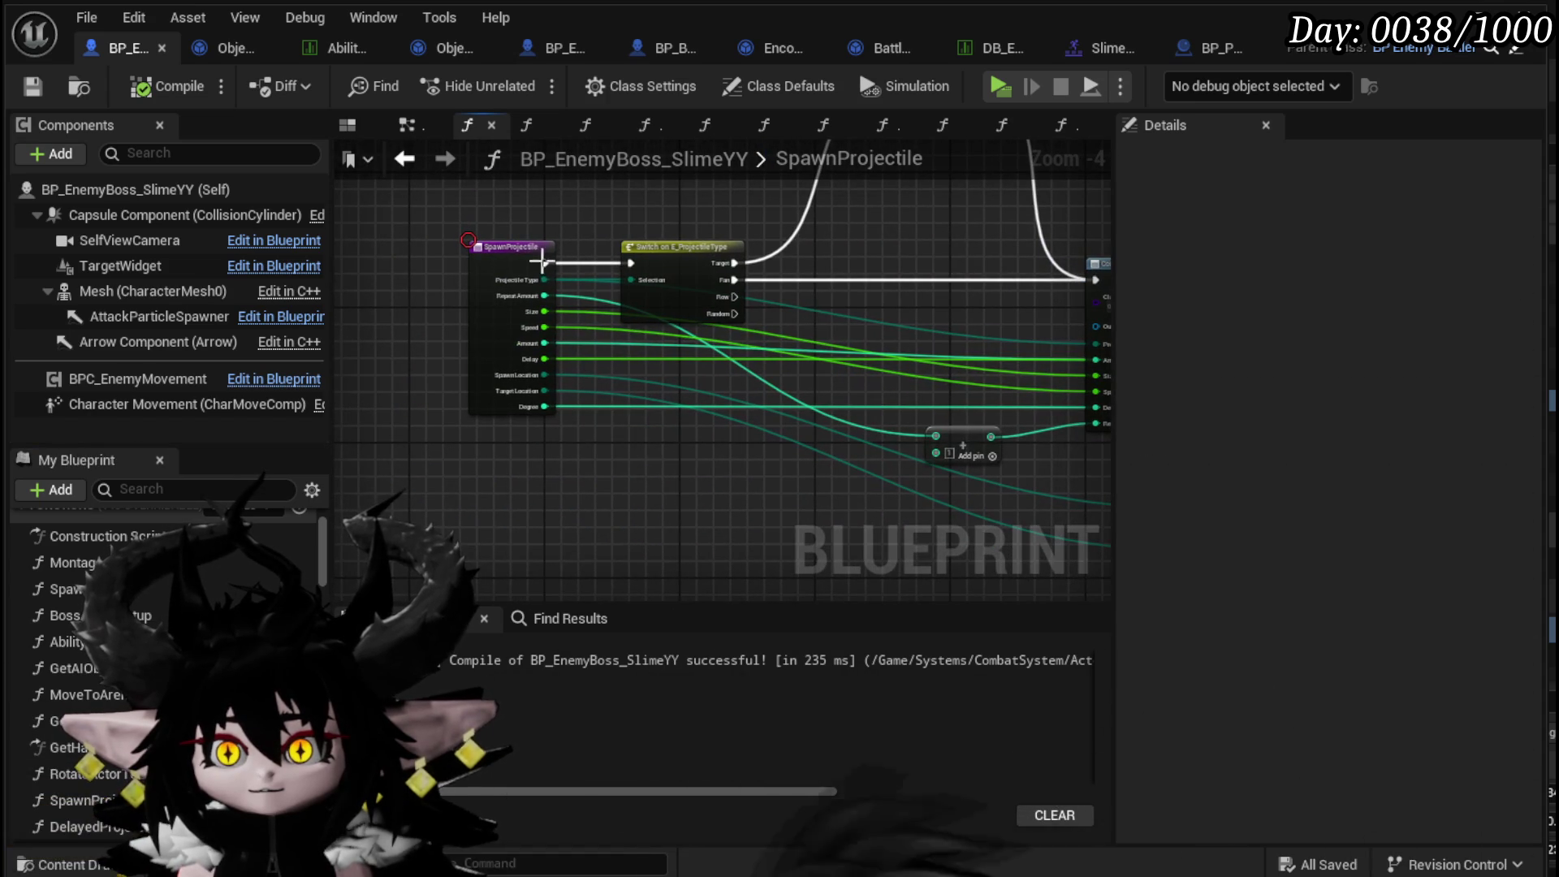
pyautogui.click(503, 273)
pyautogui.moveTo(591, 465); pyautogui.dragTo(152, 420)
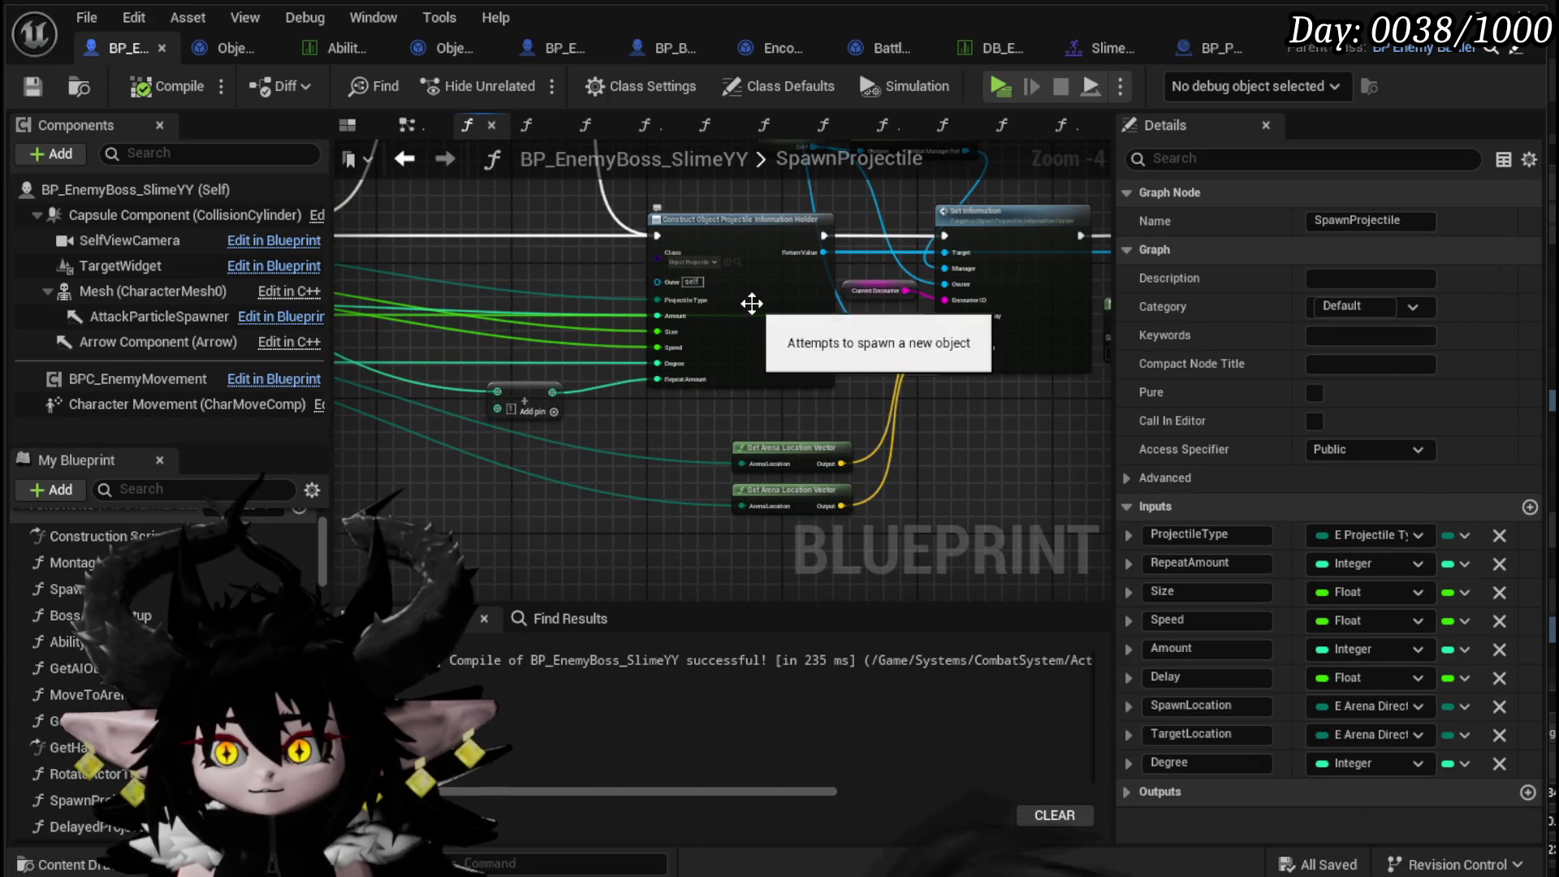
# - Refresh Construct Object, wire its VFX pin to a new function input, and compile
pyautogui.click(748, 305)
pyautogui.rightClick(750, 304)
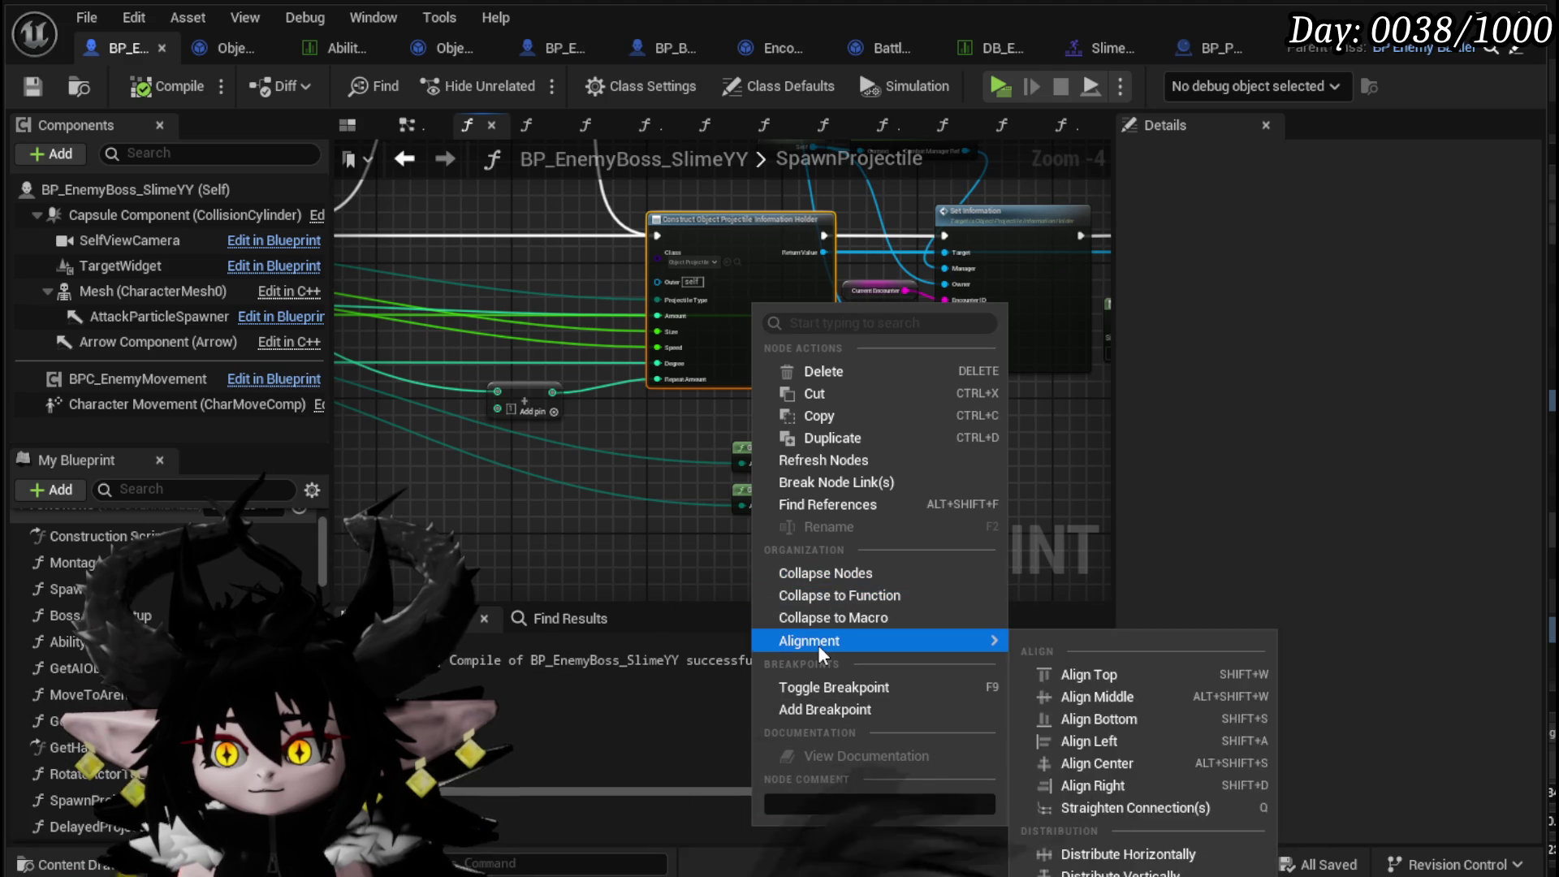
pyautogui.click(824, 459)
pyautogui.moveTo(684, 396)
pyautogui.mouseDown()
pyautogui.moveTo(127, 350)
pyautogui.moveTo(718, 354)
pyautogui.mouseUp()
pyautogui.click(167, 89)
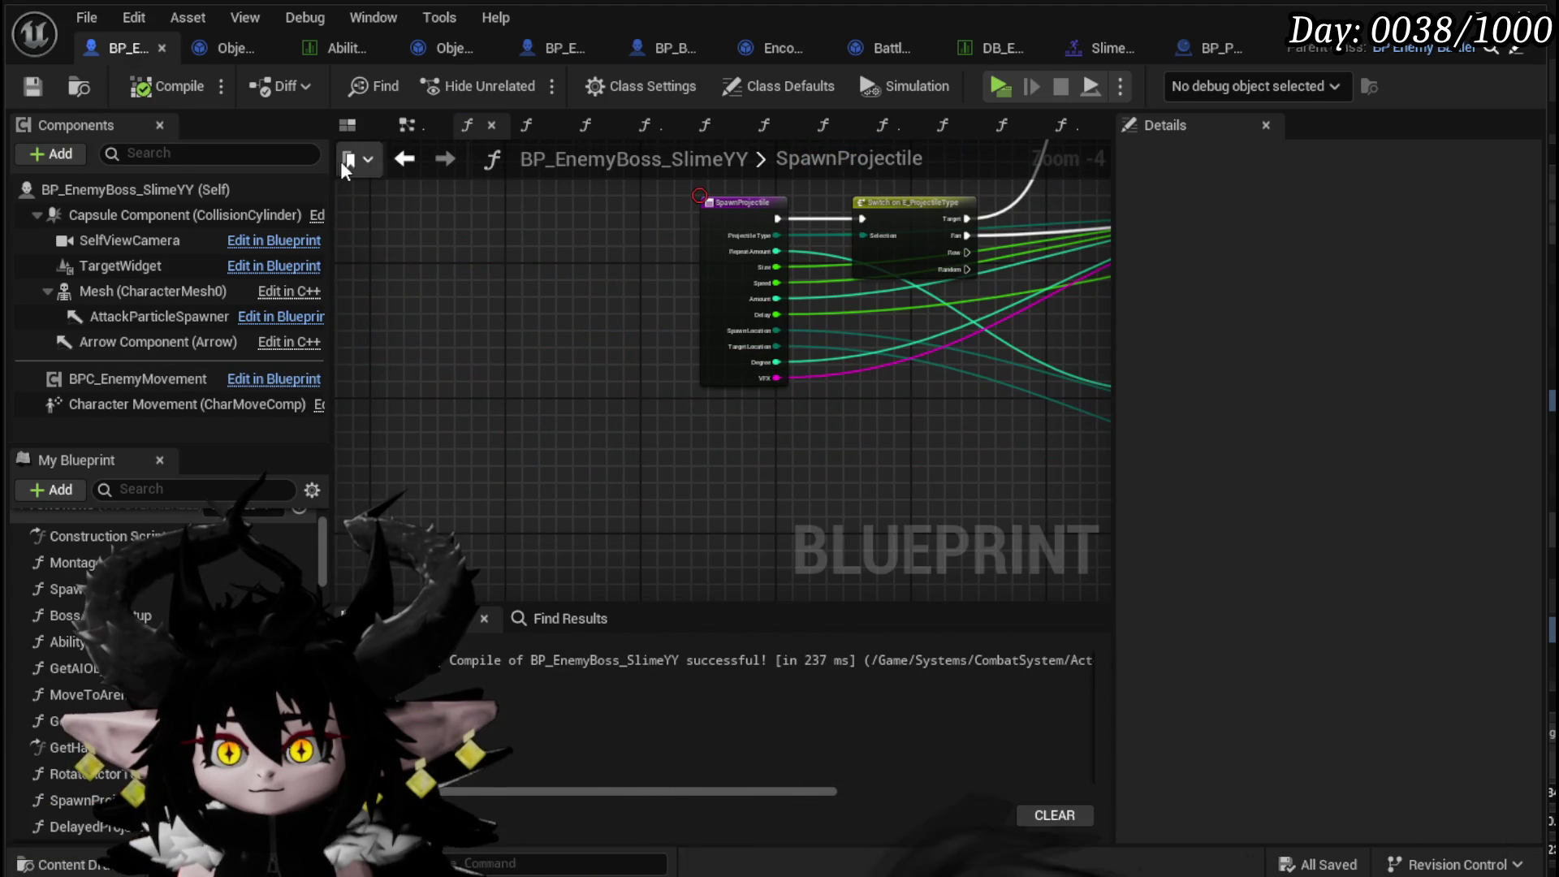
pyautogui.click(410, 159)
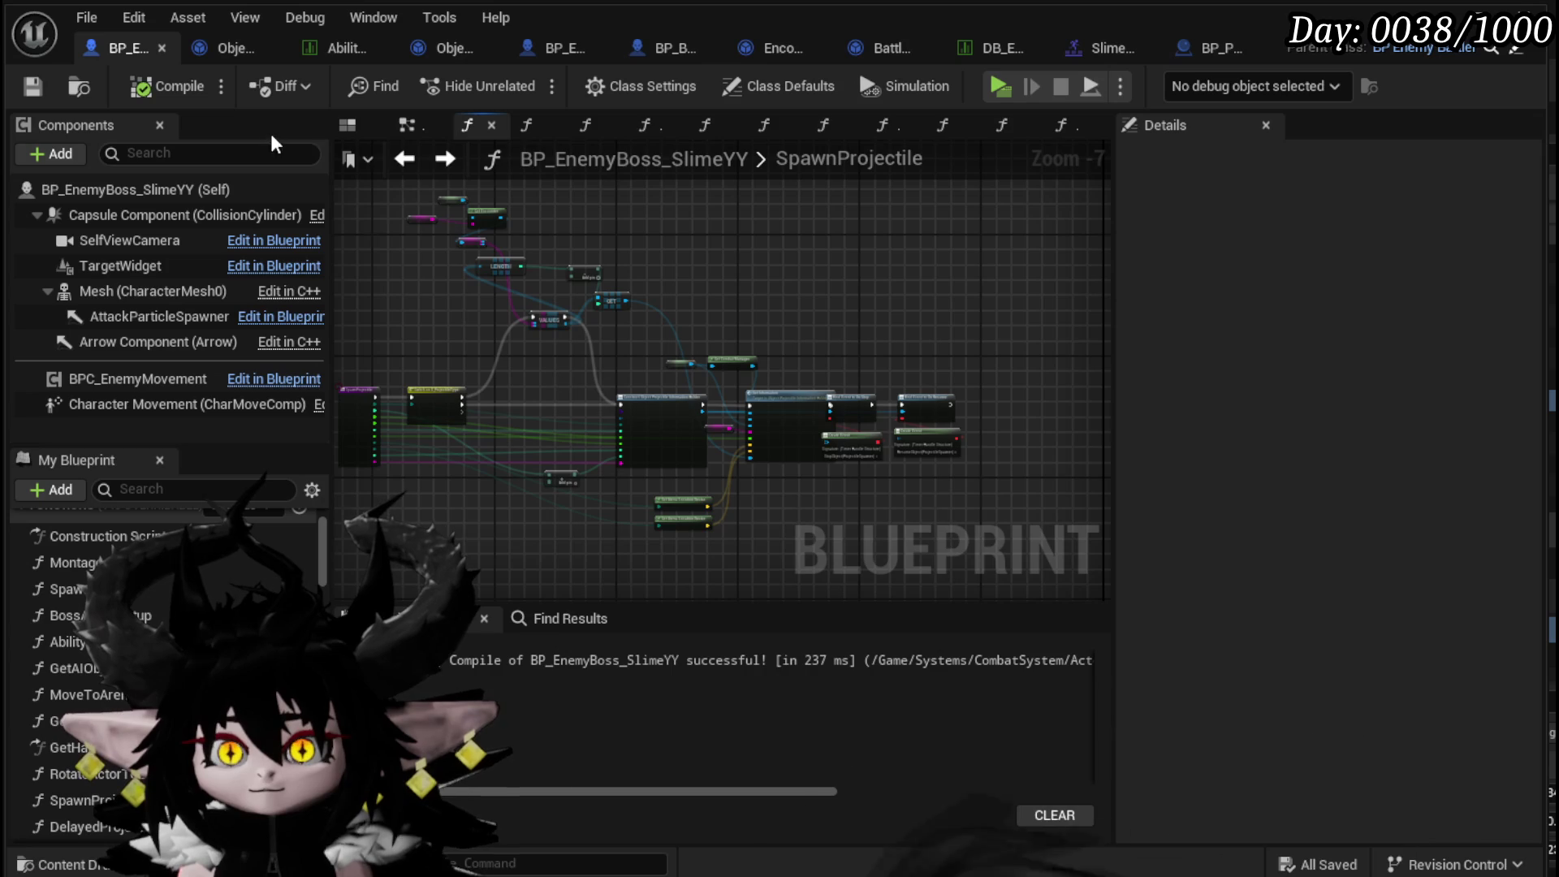
pyautogui.click(409, 124)
pyautogui.moveTo(675, 403)
pyautogui.mouseDown()
pyautogui.moveTo(727, 198)
pyautogui.moveTo(975, 425)
pyautogui.moveTo(547, 518)
pyautogui.mouseUp()
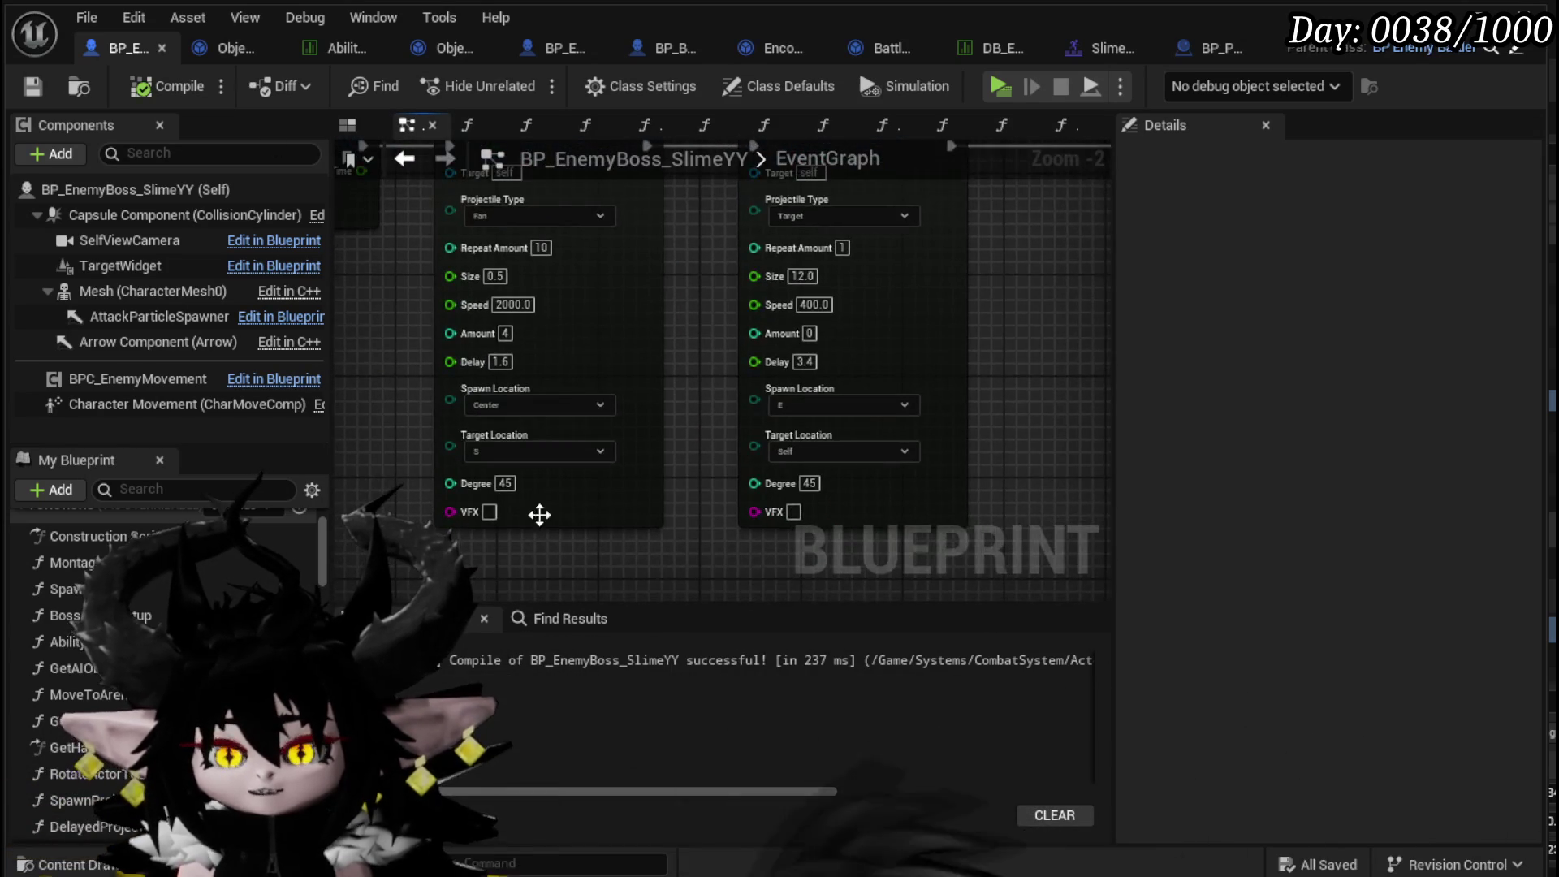
# - Paste Slime_VoidProjectile into the first Spawn Projectile call's VFX field and save
pyautogui.click(319, 45)
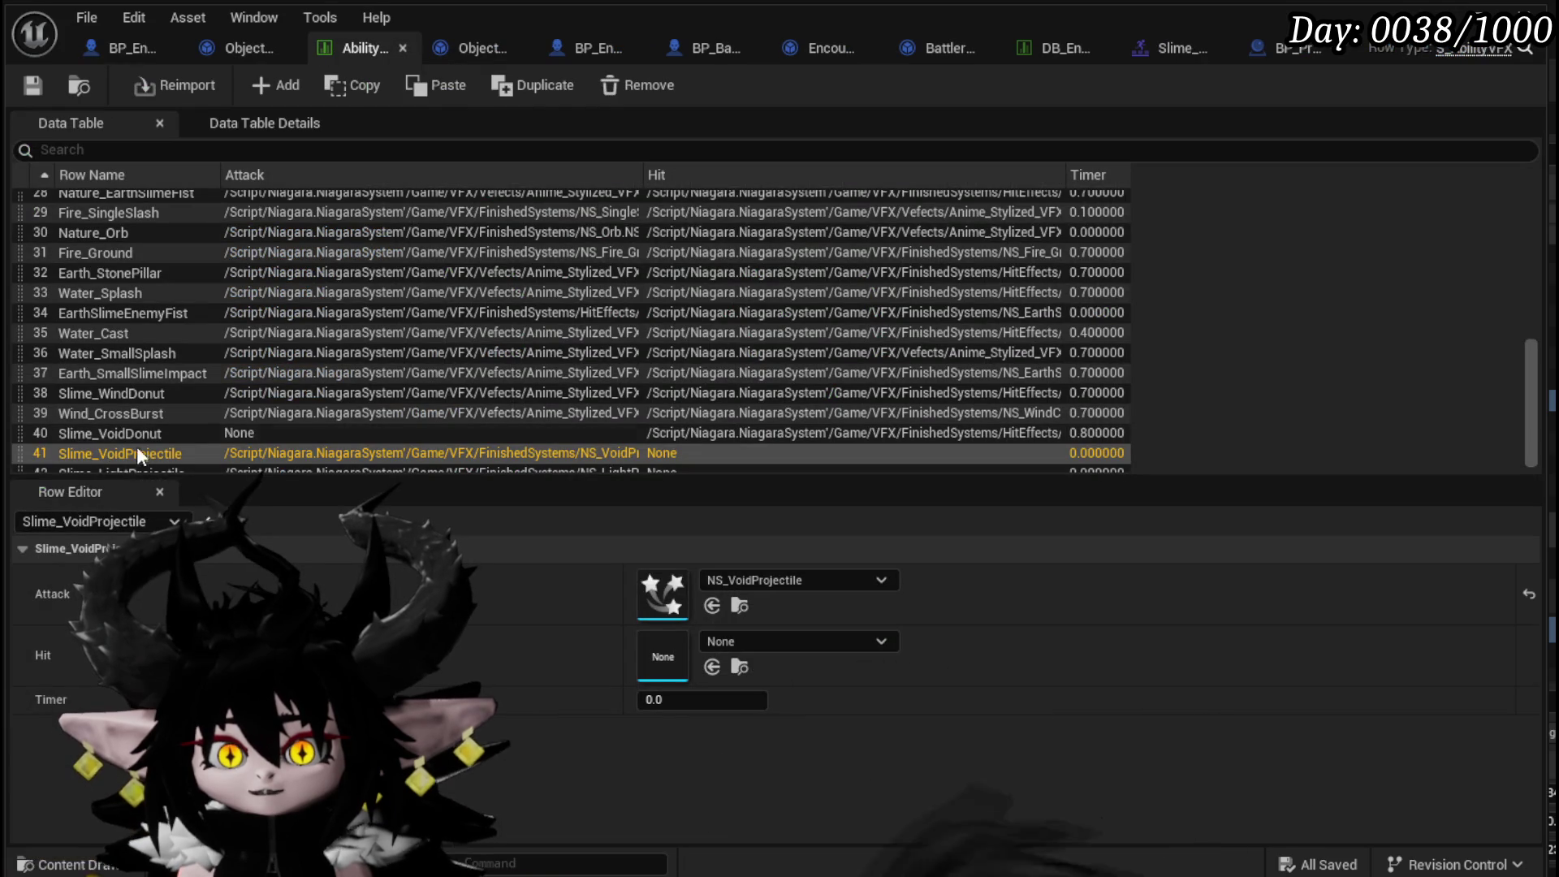
pyautogui.scroll(-2, 137, 455)
pyautogui.doubleClick(134, 442)
pyautogui.hotkey('ctrl', 'c')
pyautogui.click(33, 86)
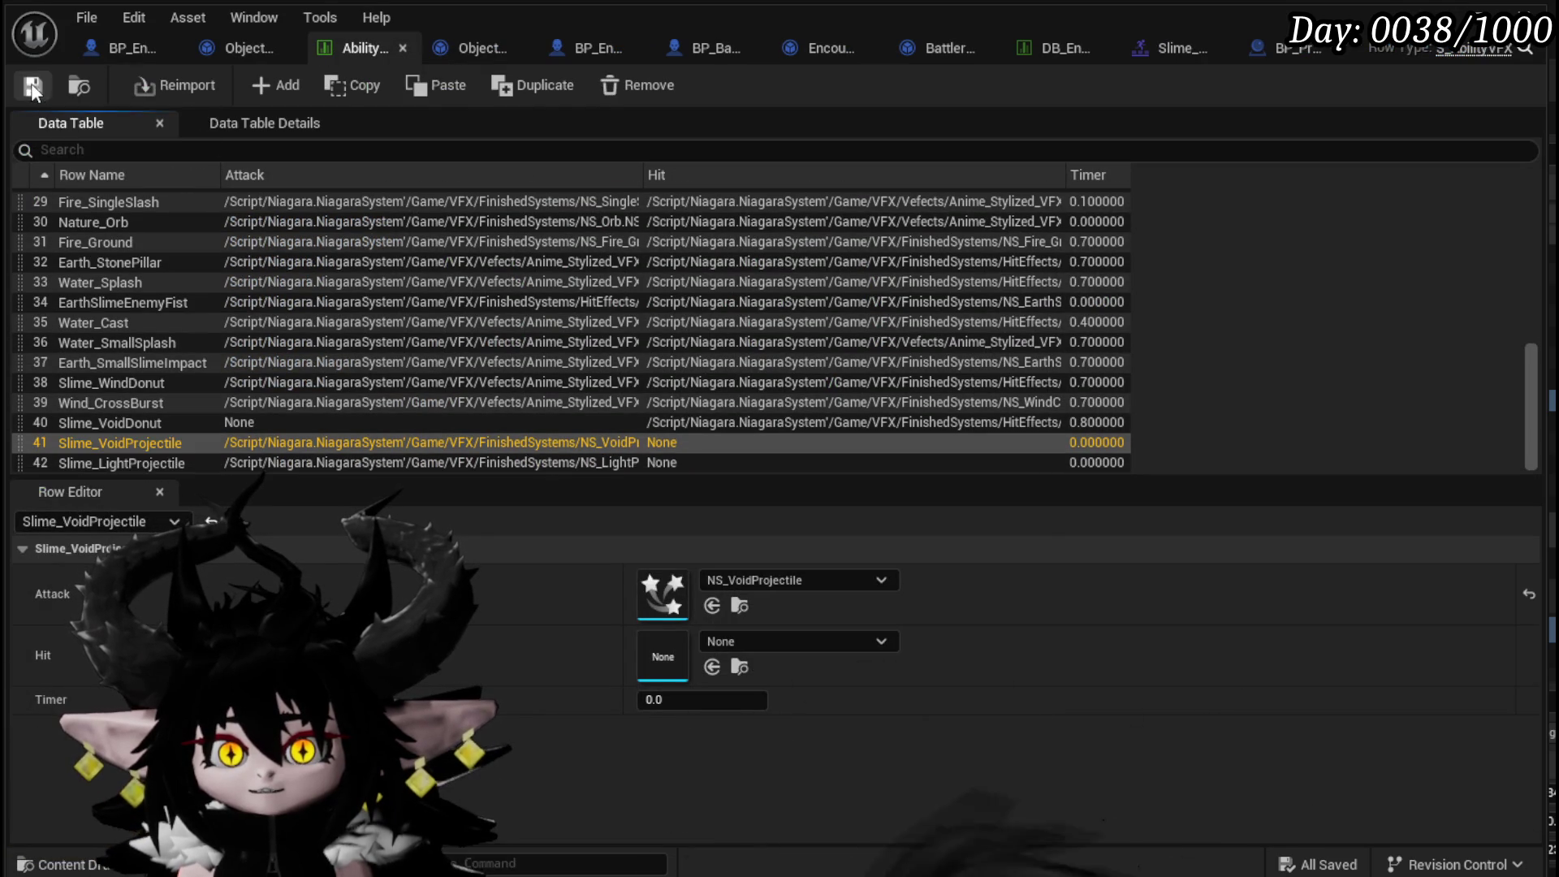
pyautogui.click(248, 49)
pyautogui.click(130, 49)
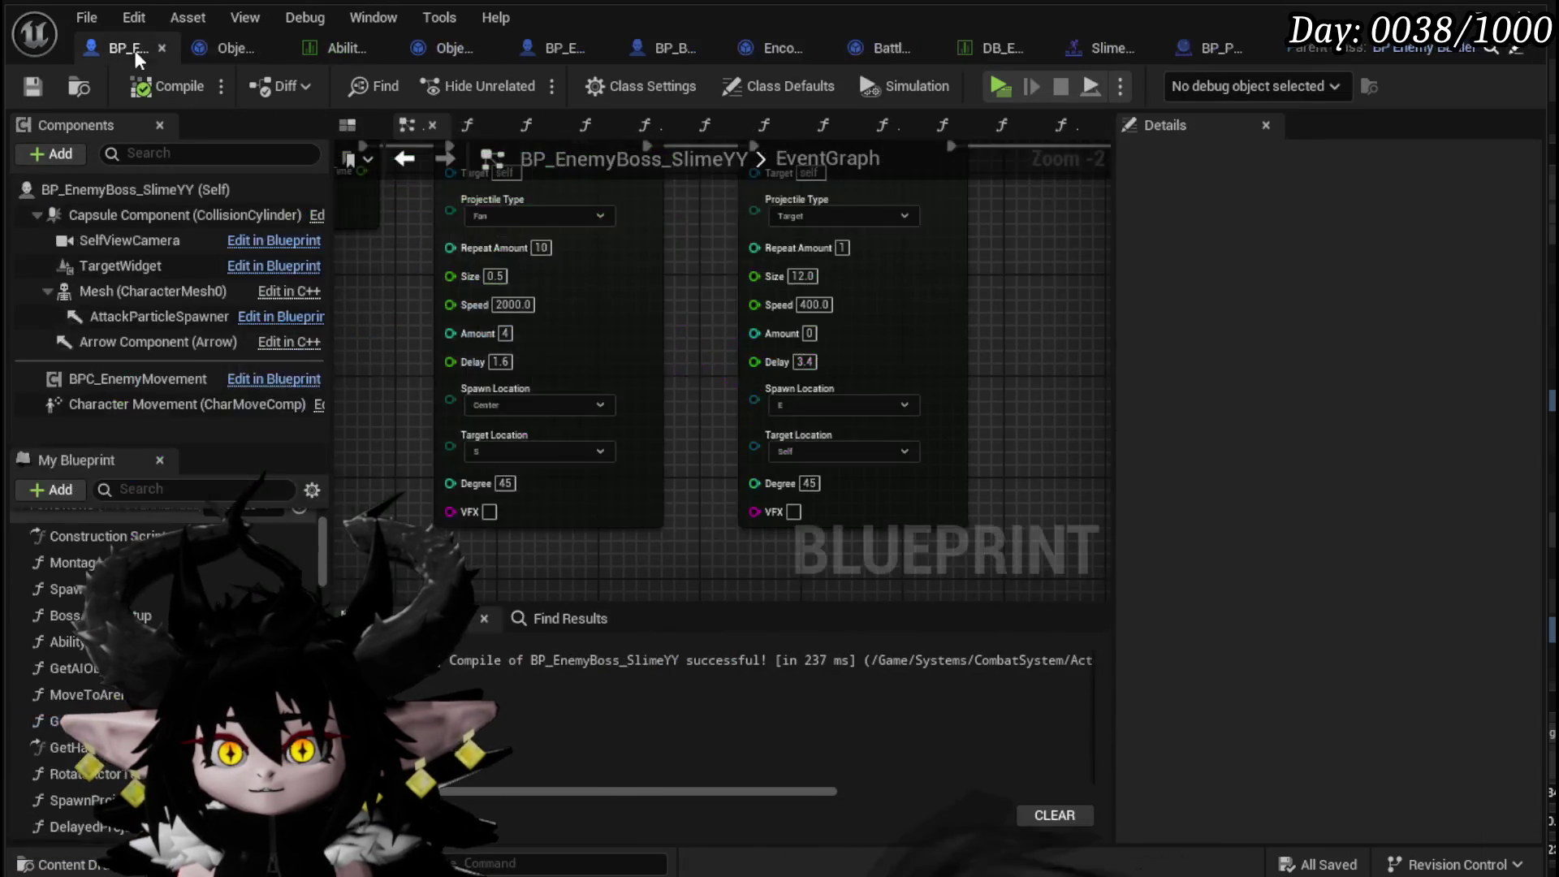
pyautogui.click(489, 512)
pyautogui.hotkey('ctrl', 'v')
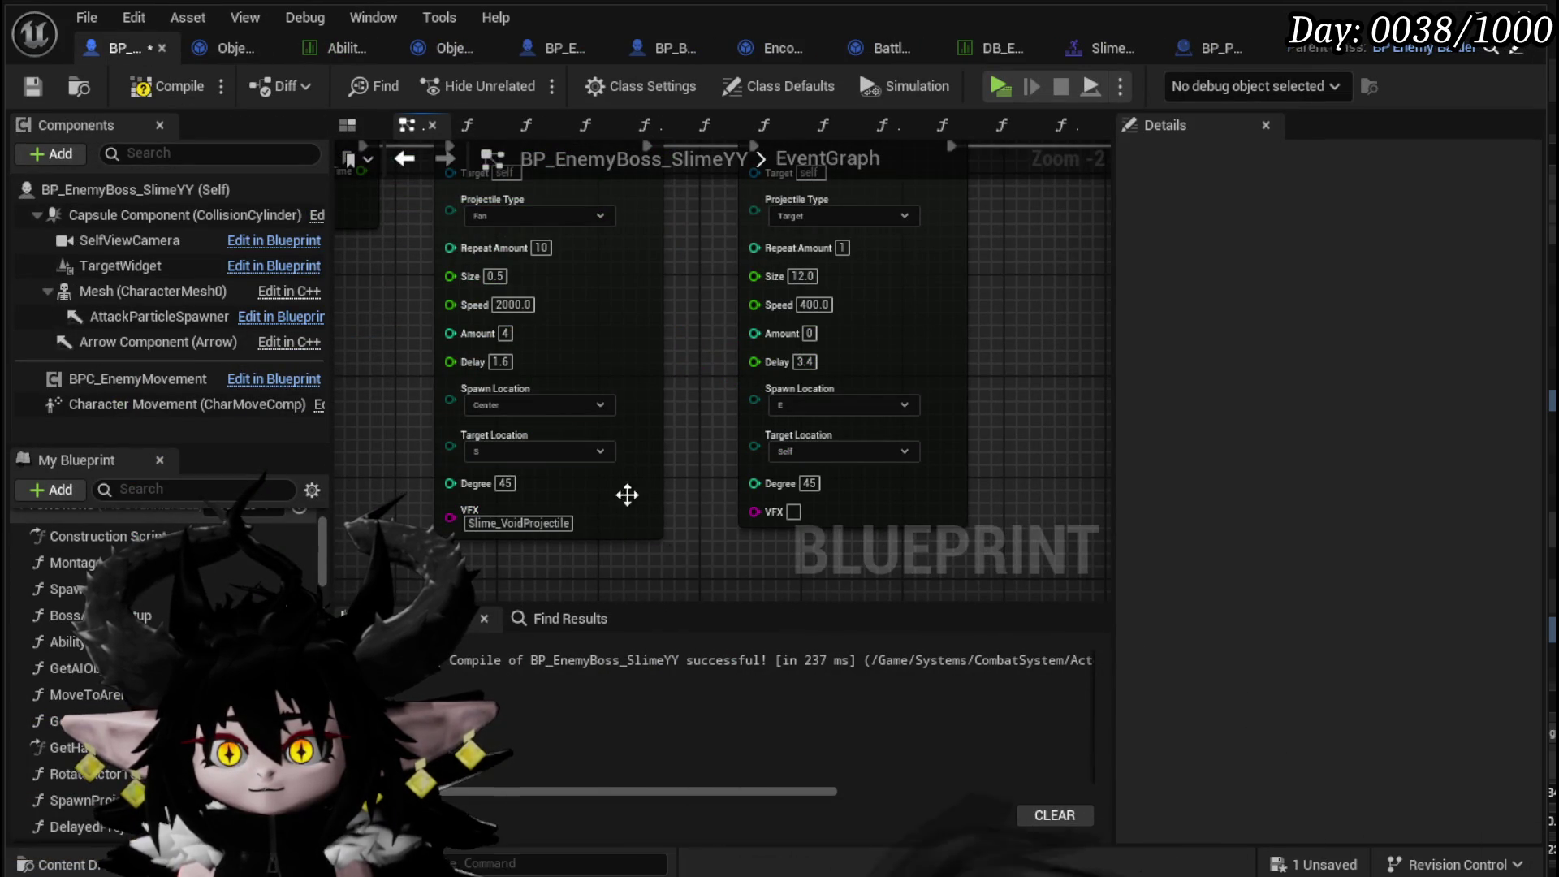
pyautogui.click(33, 86)
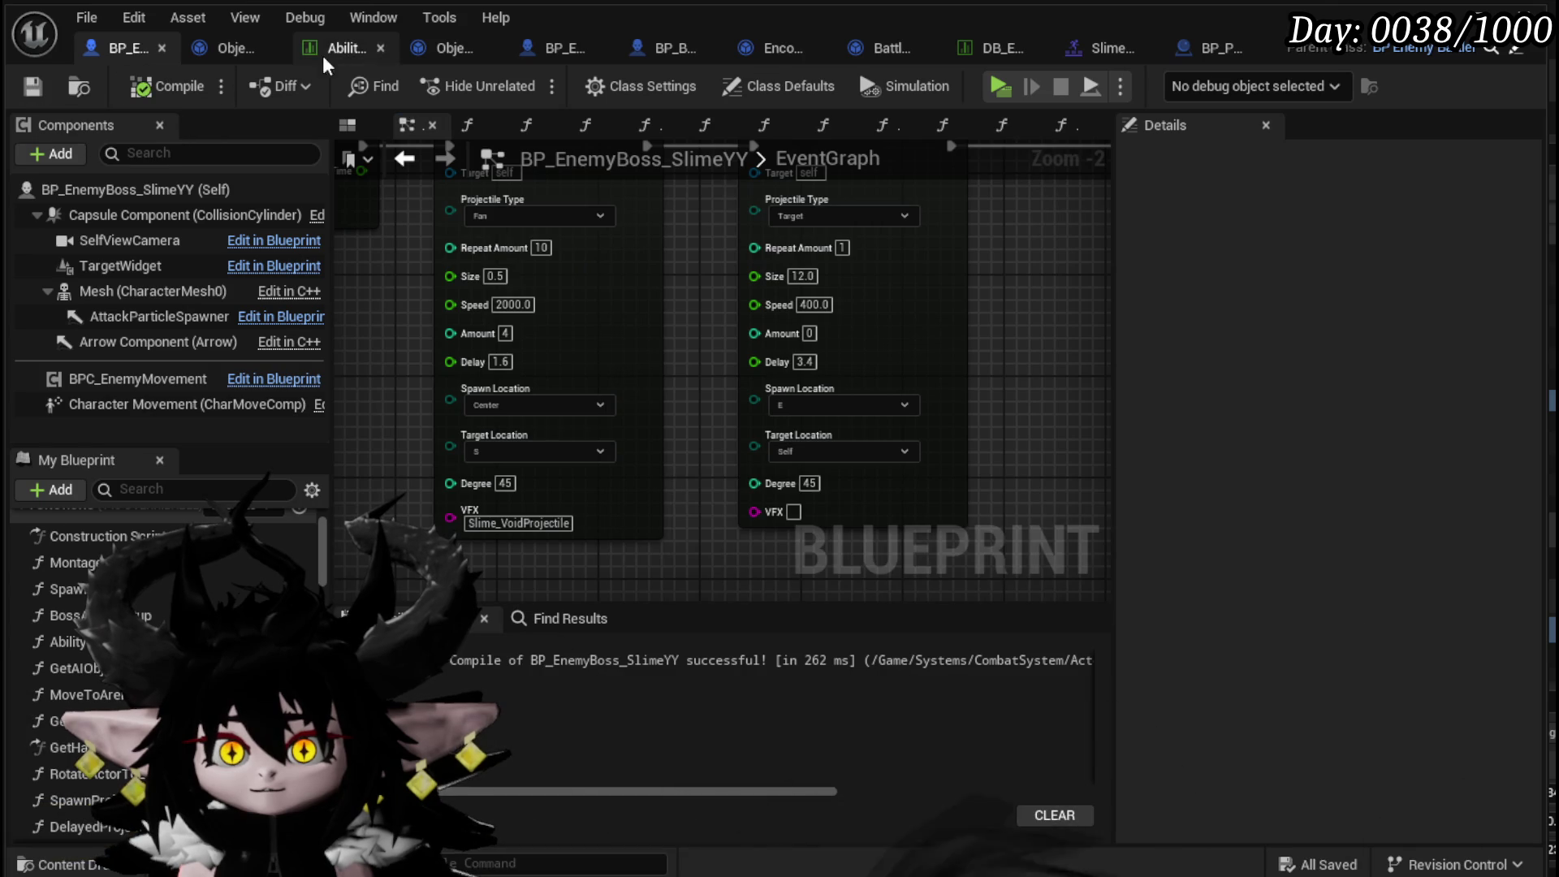
# - Copy Slime_LightProjectile into the second call's VFX field, then compile and save
pyautogui.click(337, 49)
pyautogui.doubleClick(167, 462)
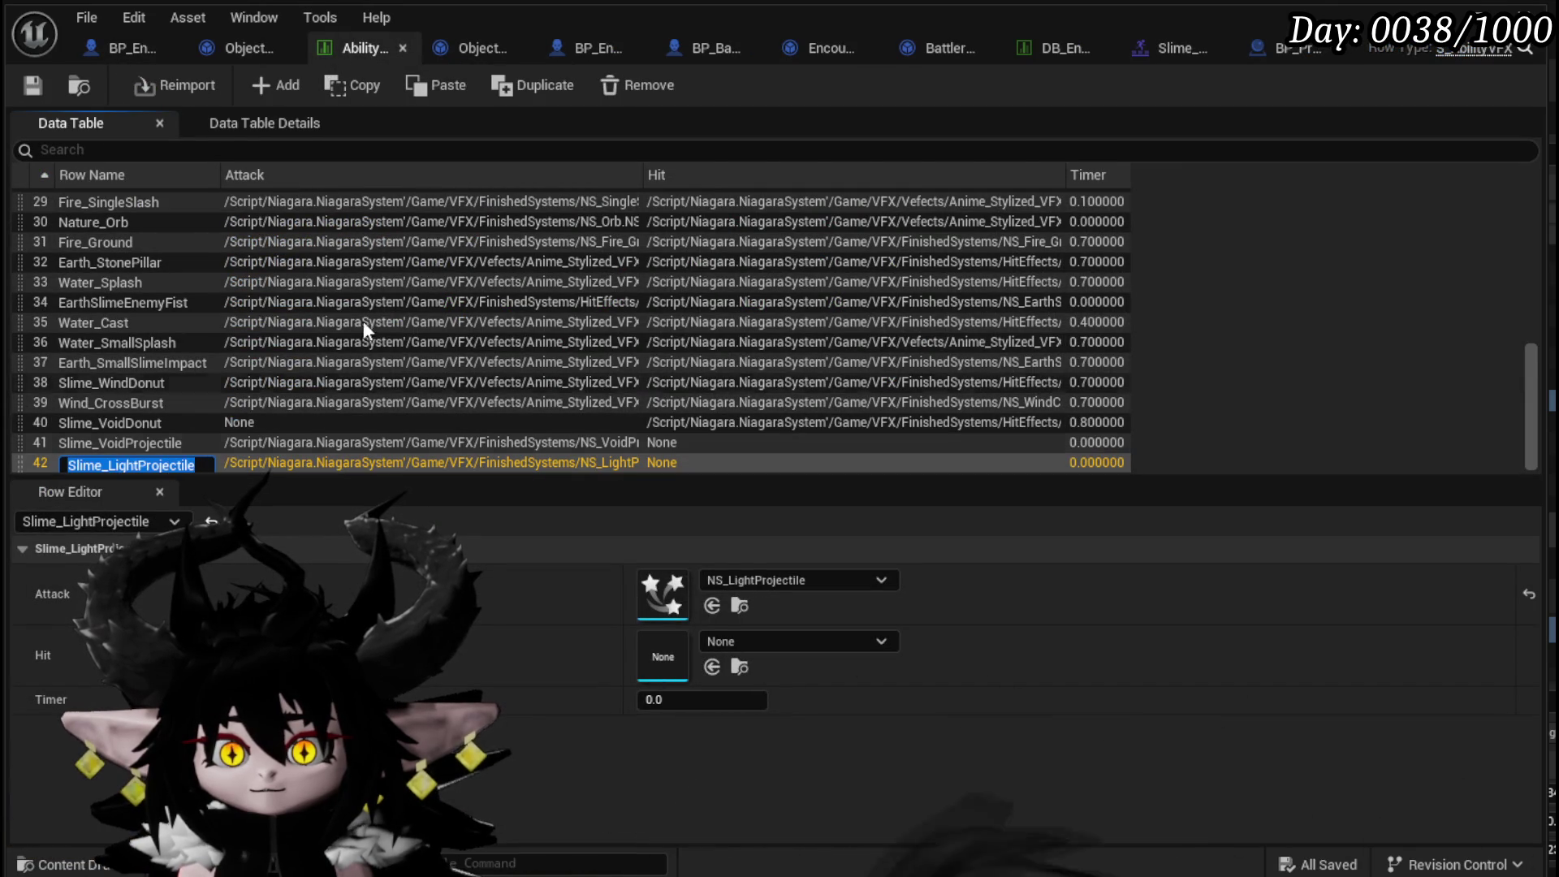
pyautogui.click(241, 47)
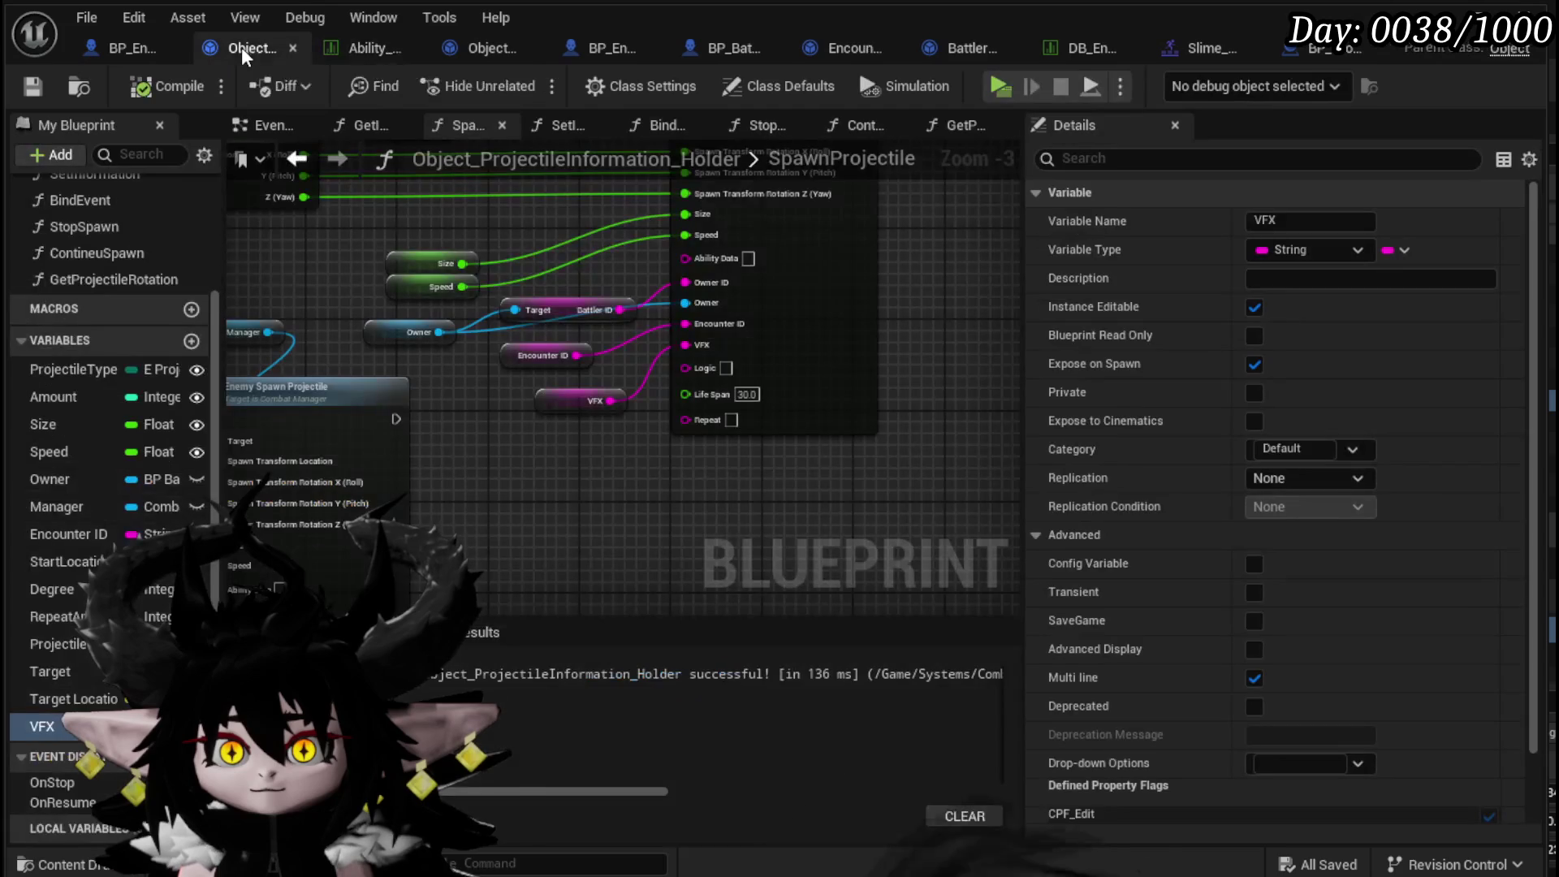
pyautogui.click(372, 57)
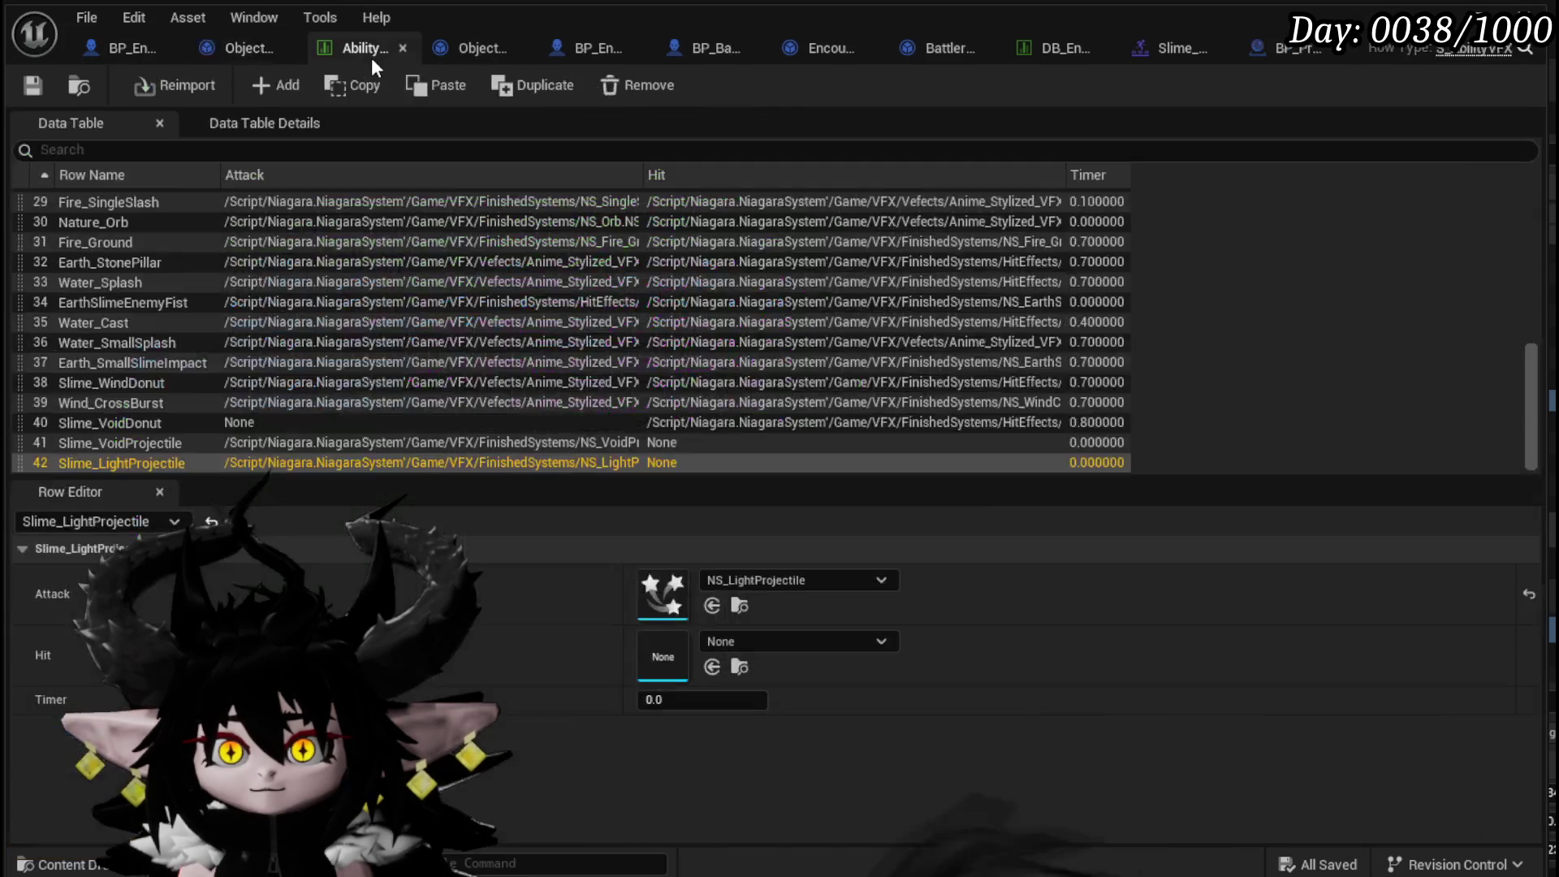
pyautogui.click(139, 51)
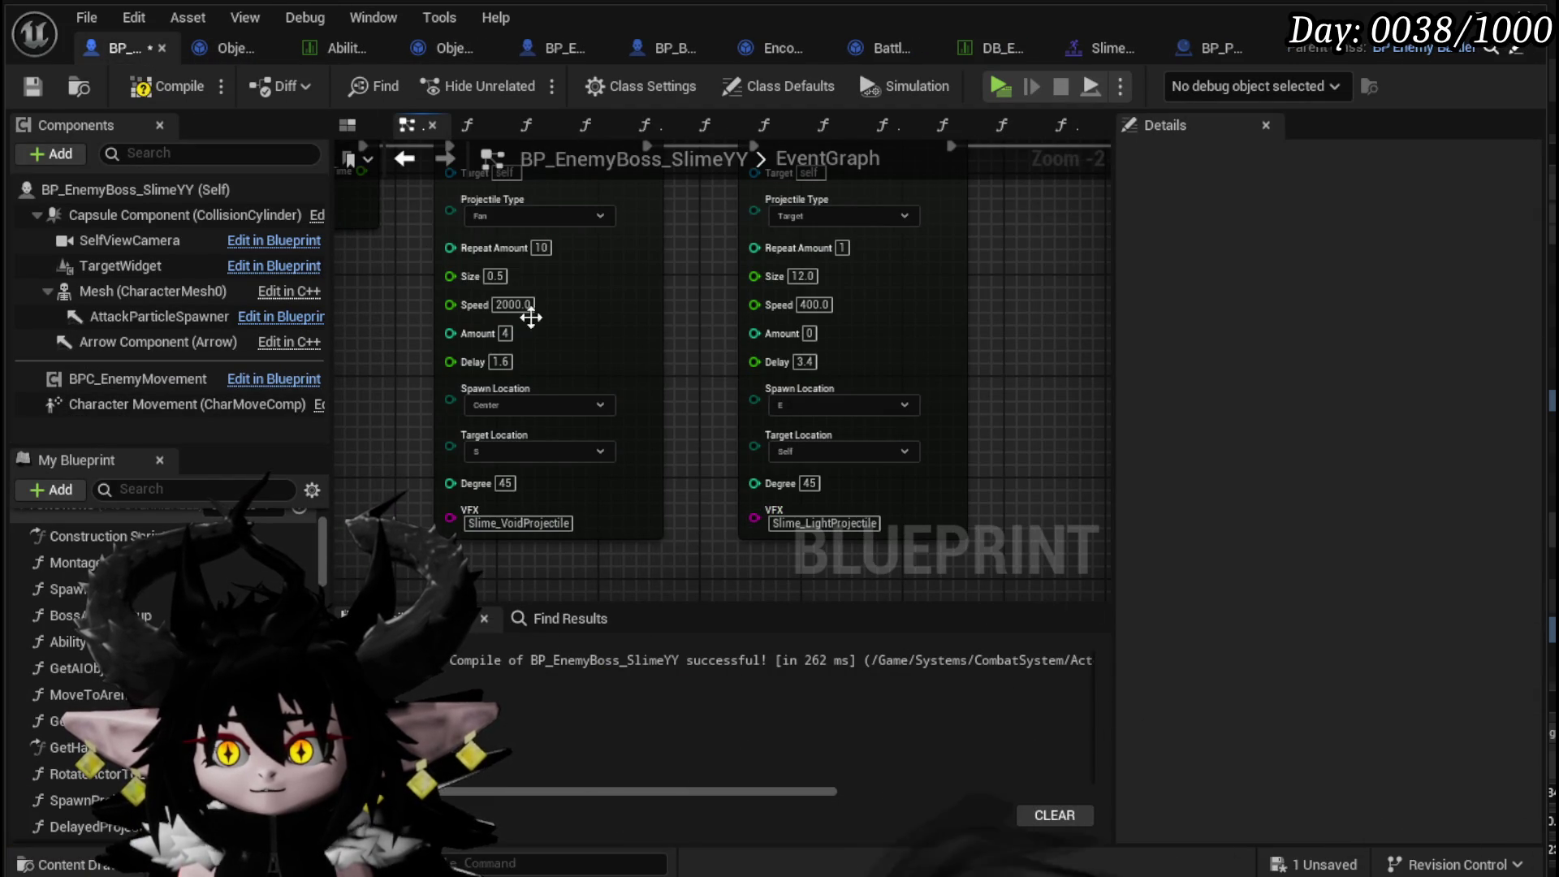
pyautogui.click(170, 87)
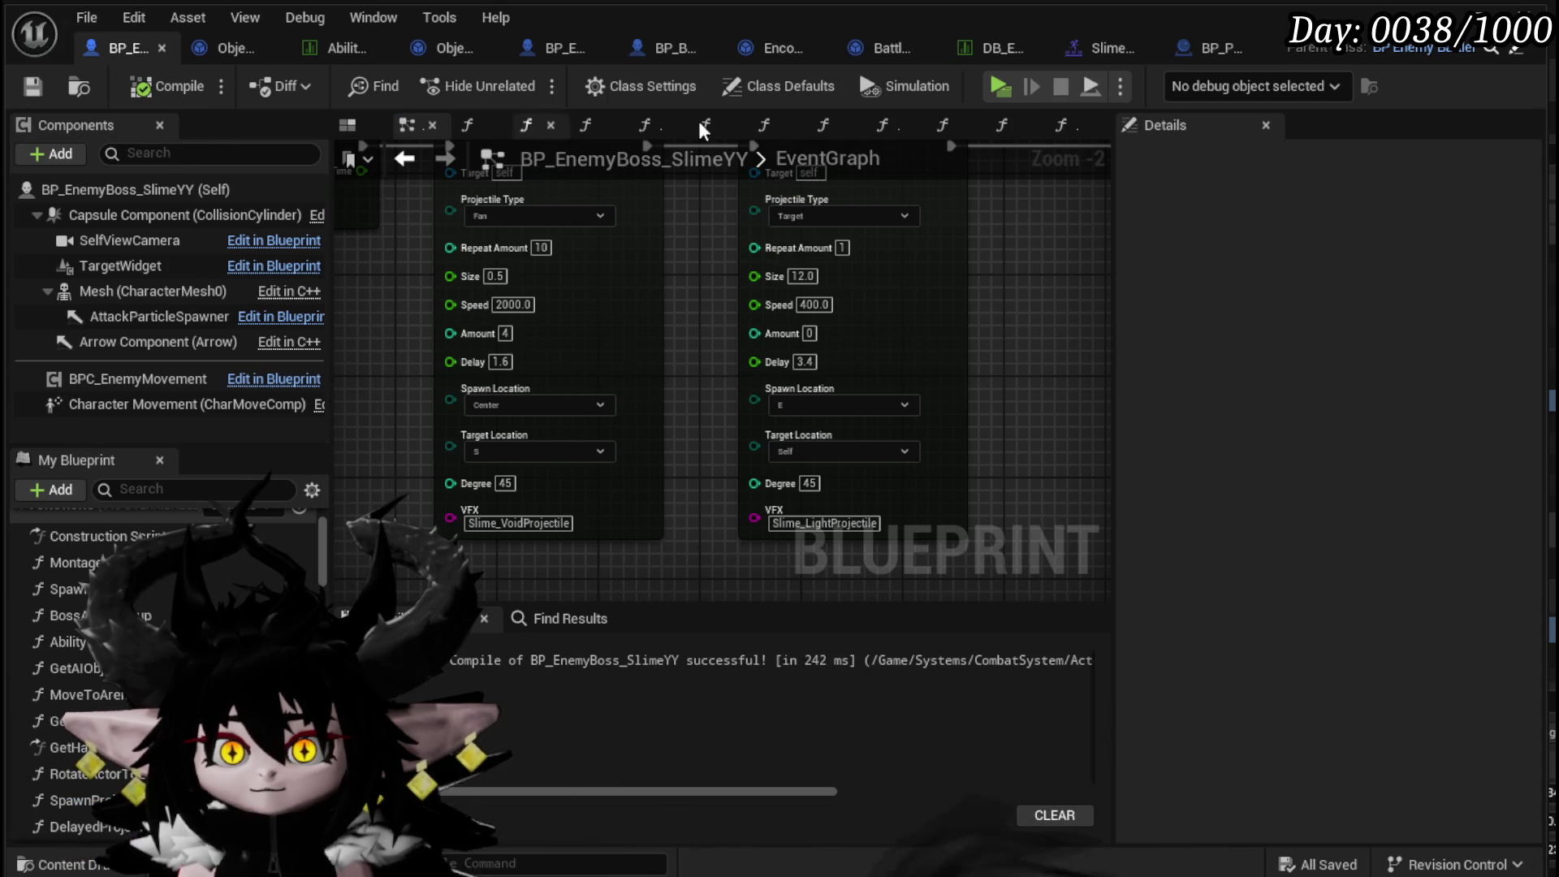
# - End the Slime_YY test play session and save the L_DungeonCreationTest level
pyautogui.hotkey('alt', 'Tab')
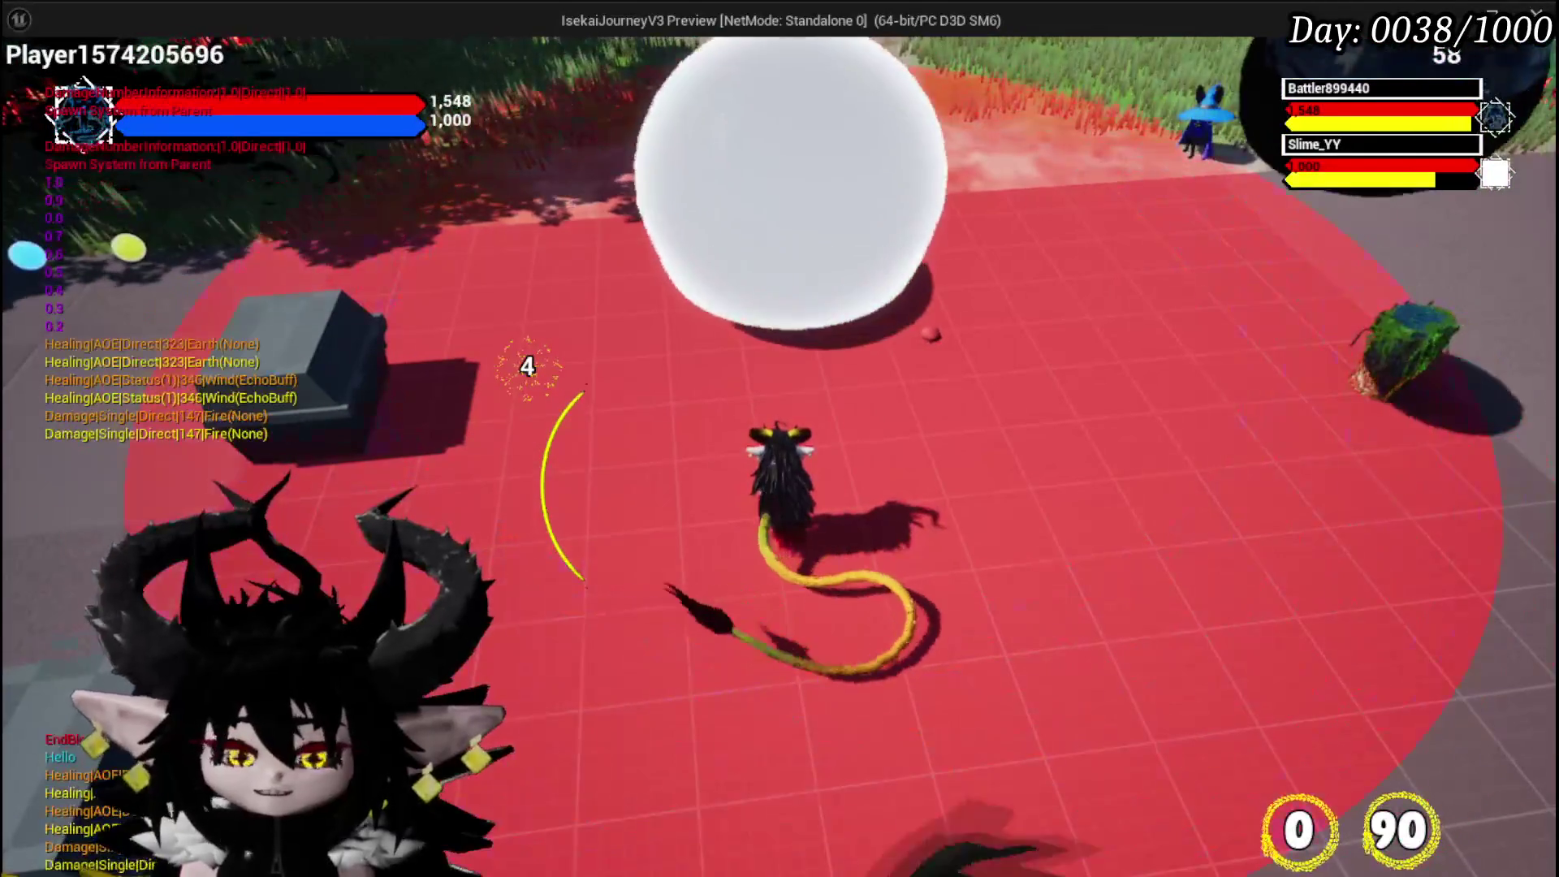
pyautogui.press('Escape')
pyautogui.click(31, 81)
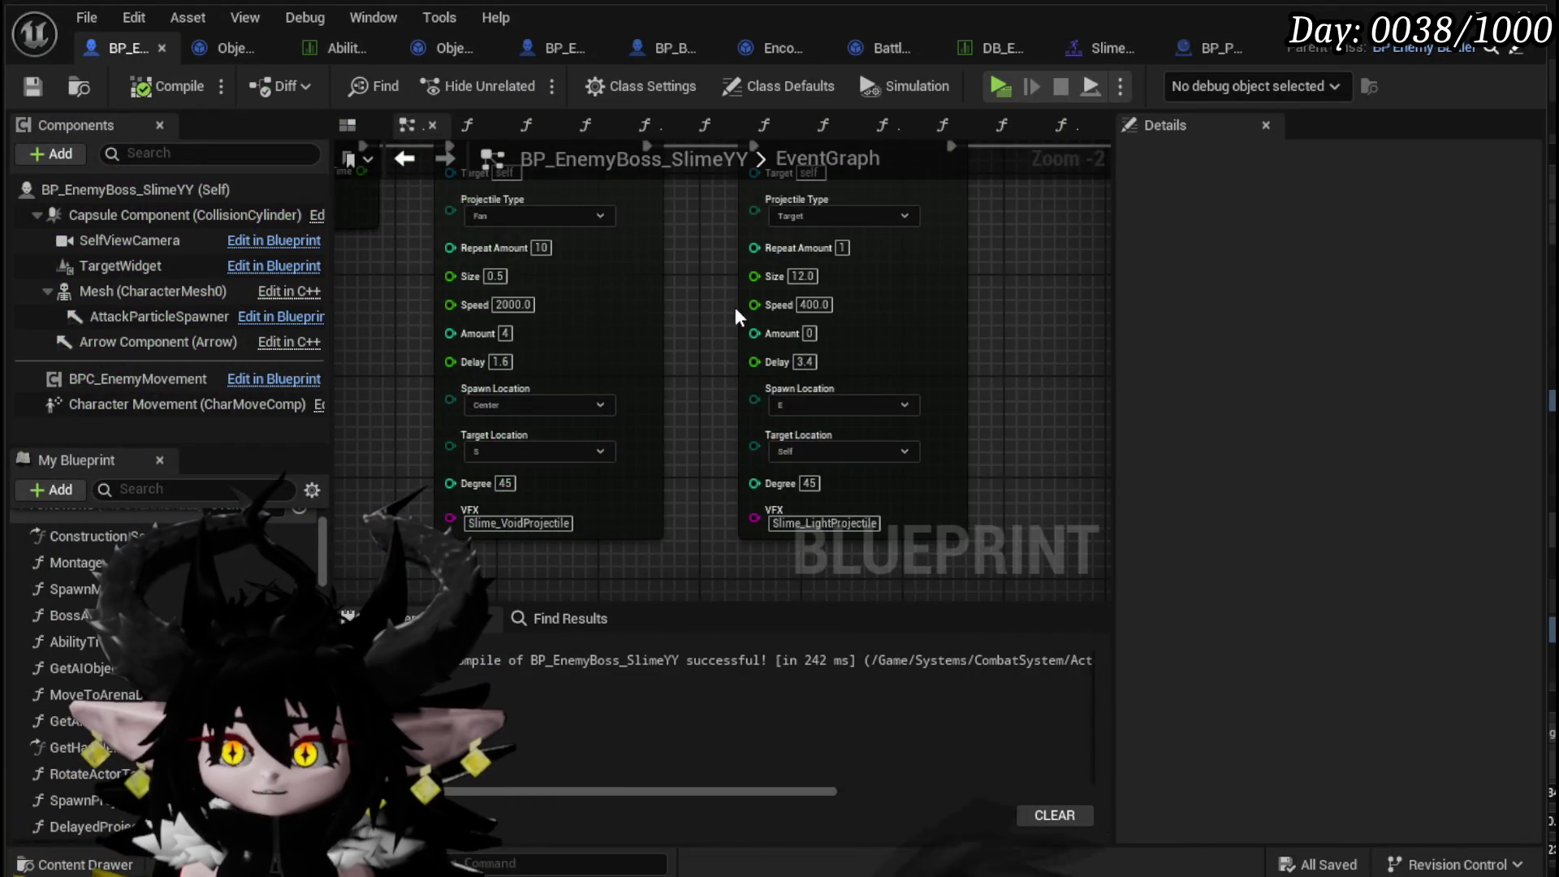
# - Inspect a Spawn Projectile call's inputs, then view Object_ProjectileInformation_Holder's SpawnProjectile graph
pyautogui.moveTo(692, 412); pyautogui.dragTo(684, 280)
pyautogui.scroll(-2, 915, 317)
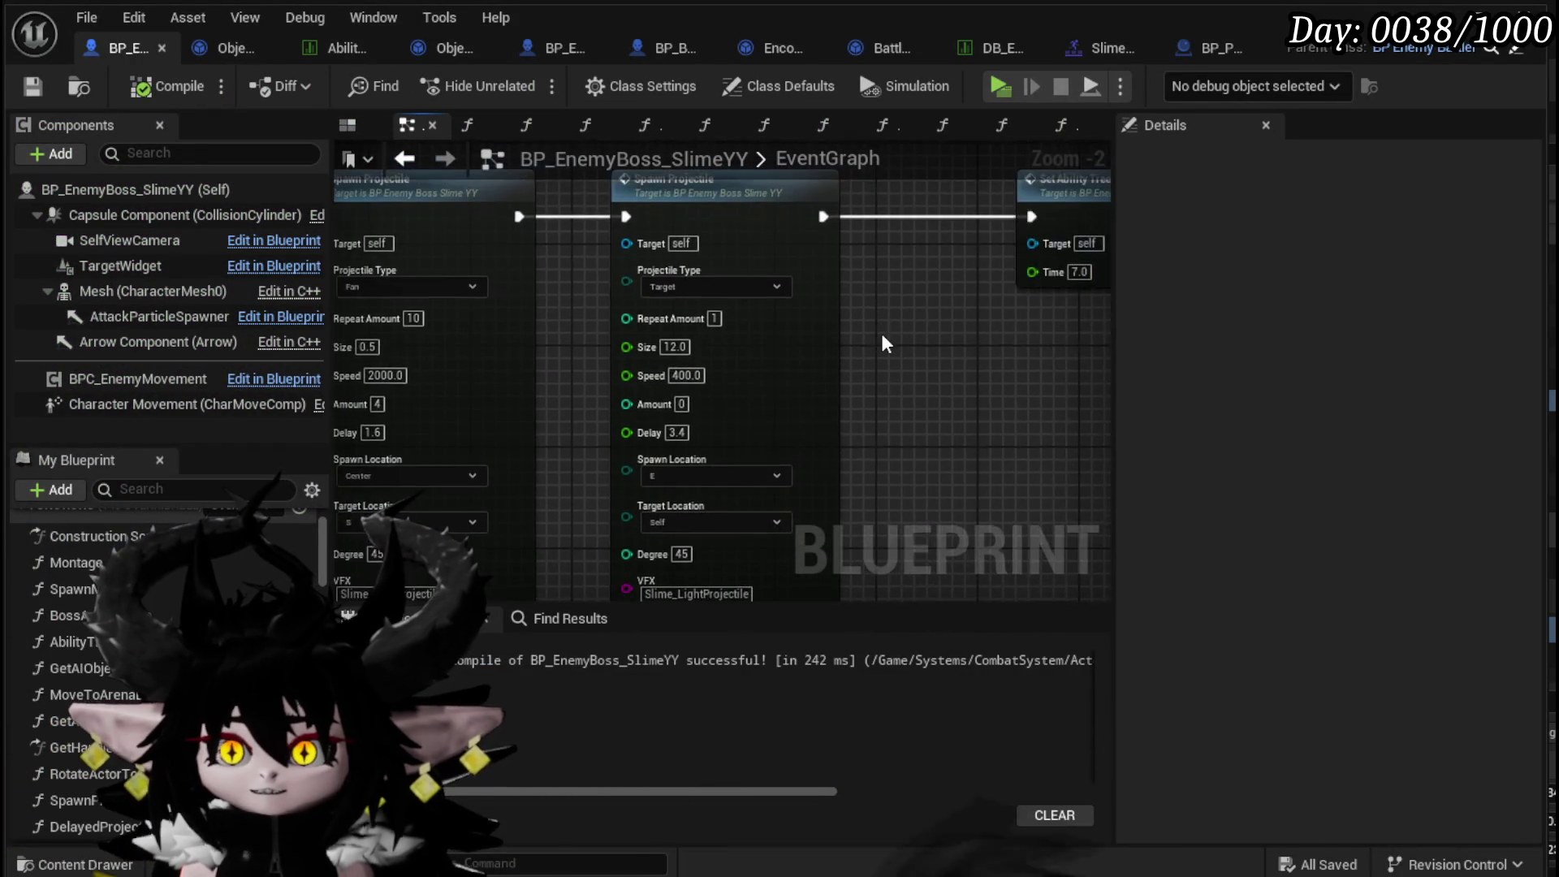
pyautogui.moveTo(814, 397)
pyautogui.mouseDown()
pyautogui.moveTo(901, 513)
pyautogui.moveTo(877, 538)
pyautogui.mouseUp()
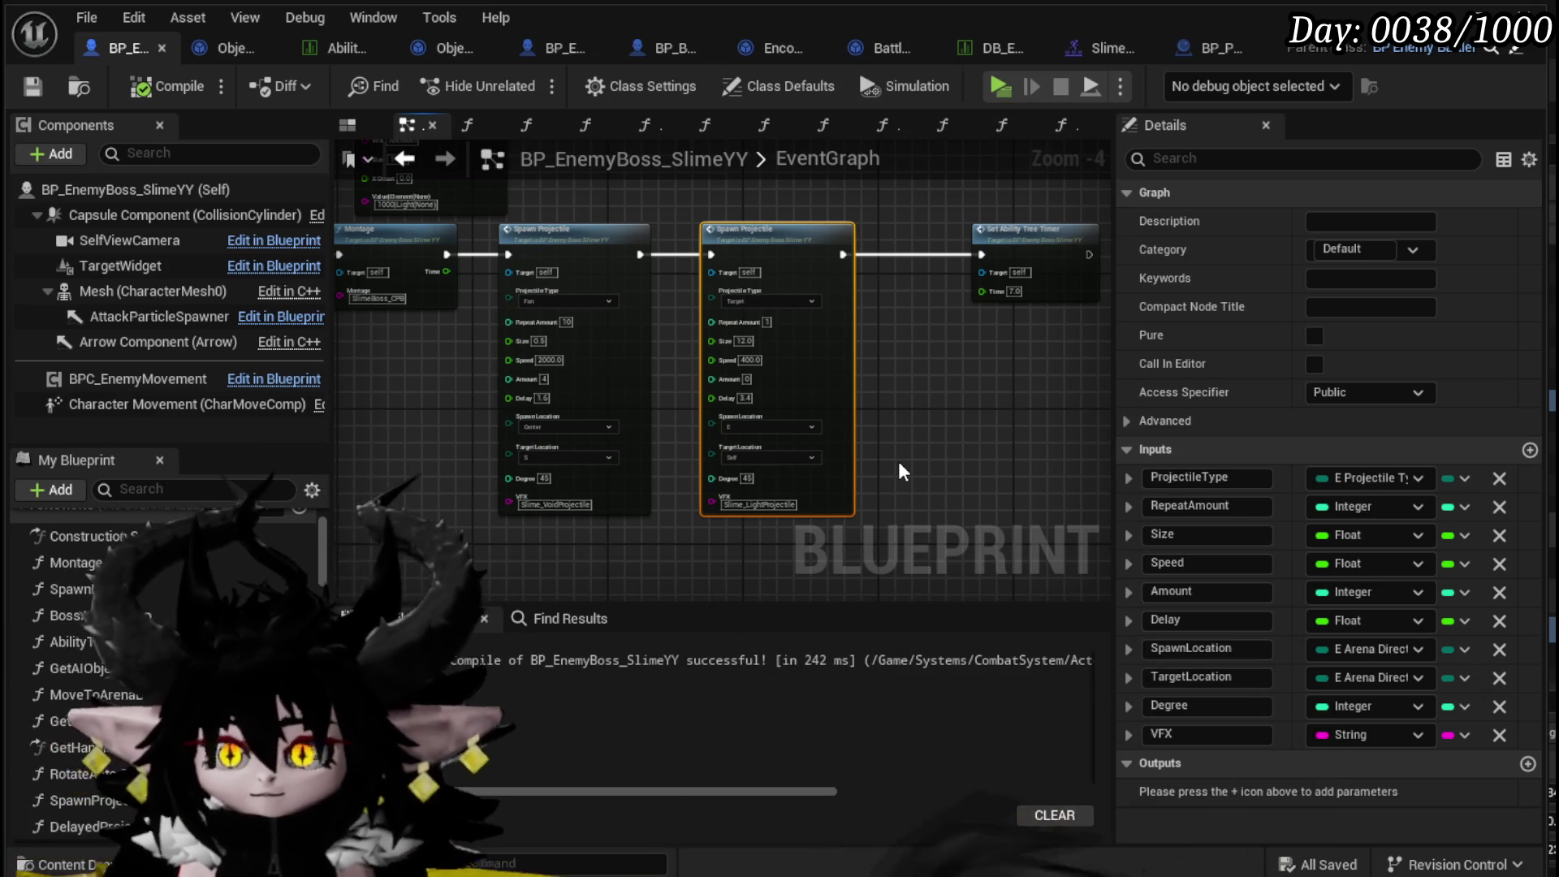
pyautogui.scroll(1, 898, 461)
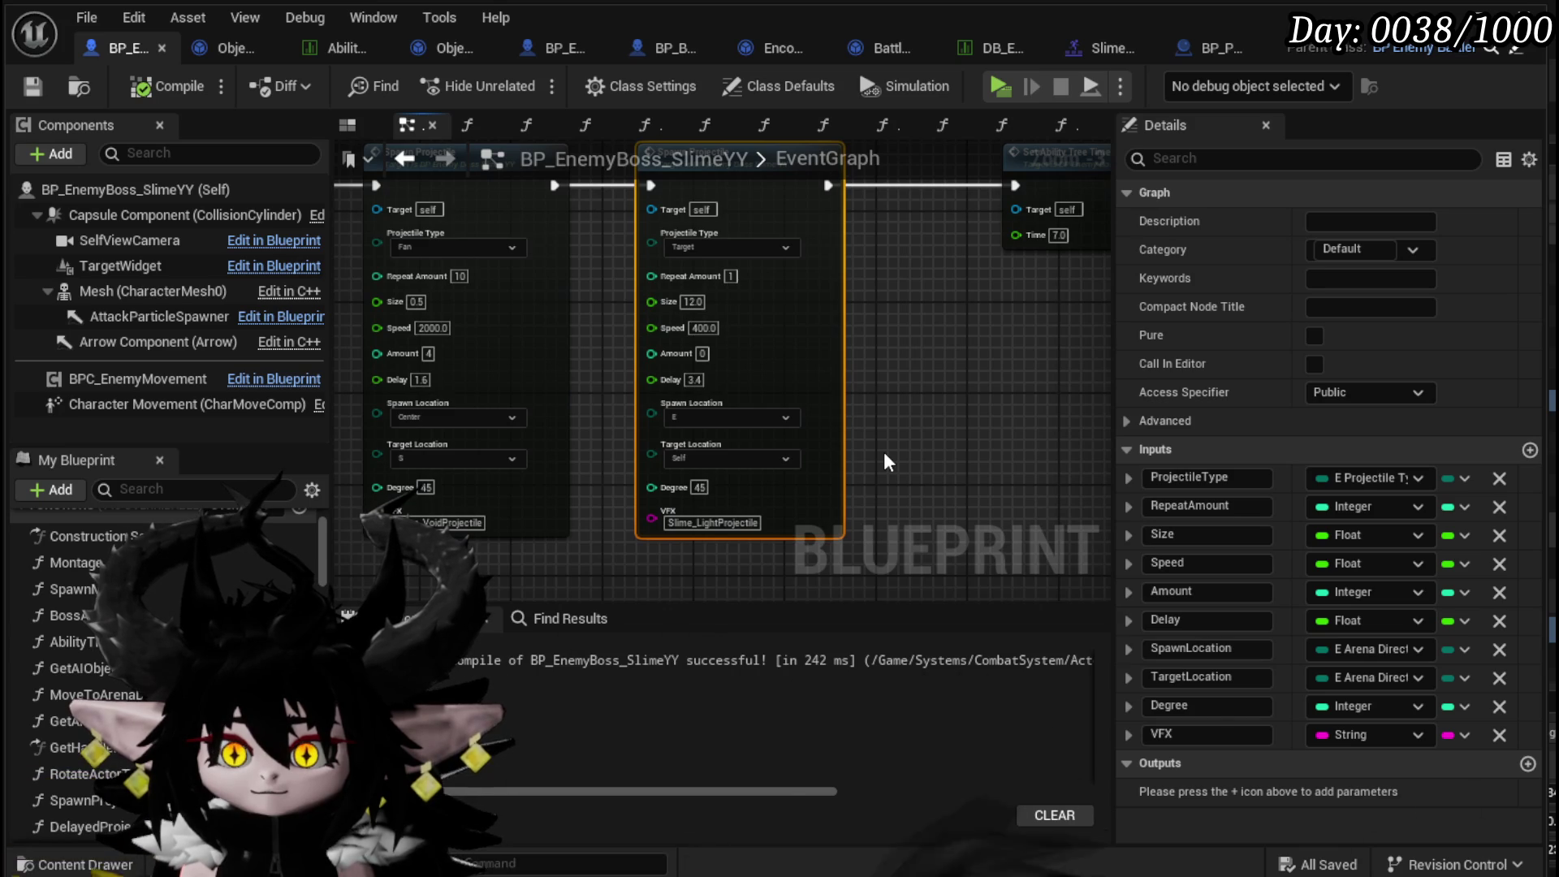
pyautogui.scroll(-8, 884, 452)
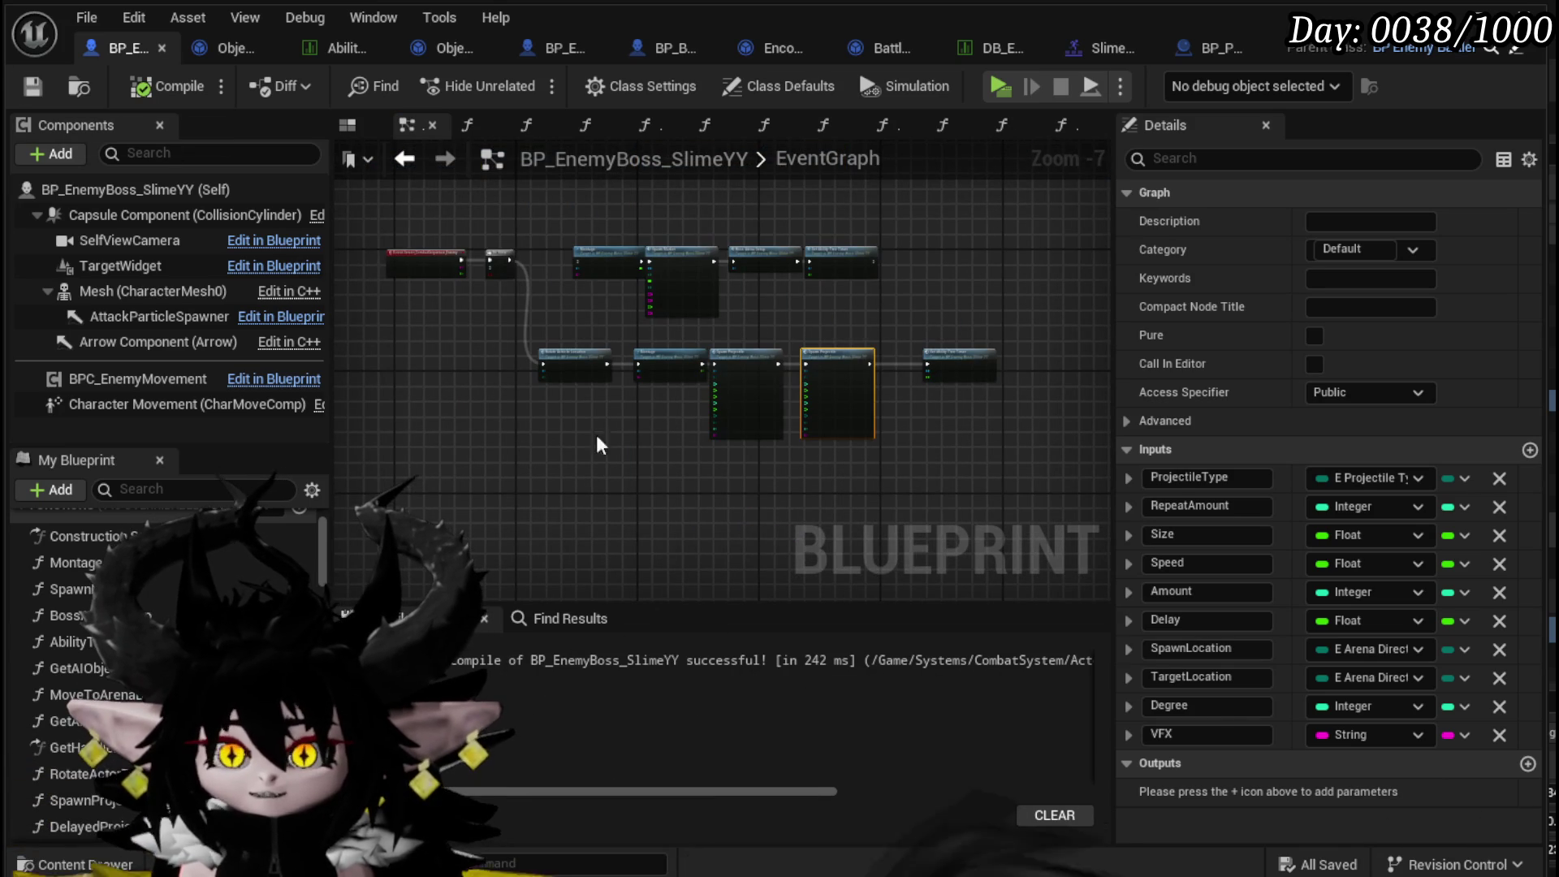
pyautogui.click(214, 52)
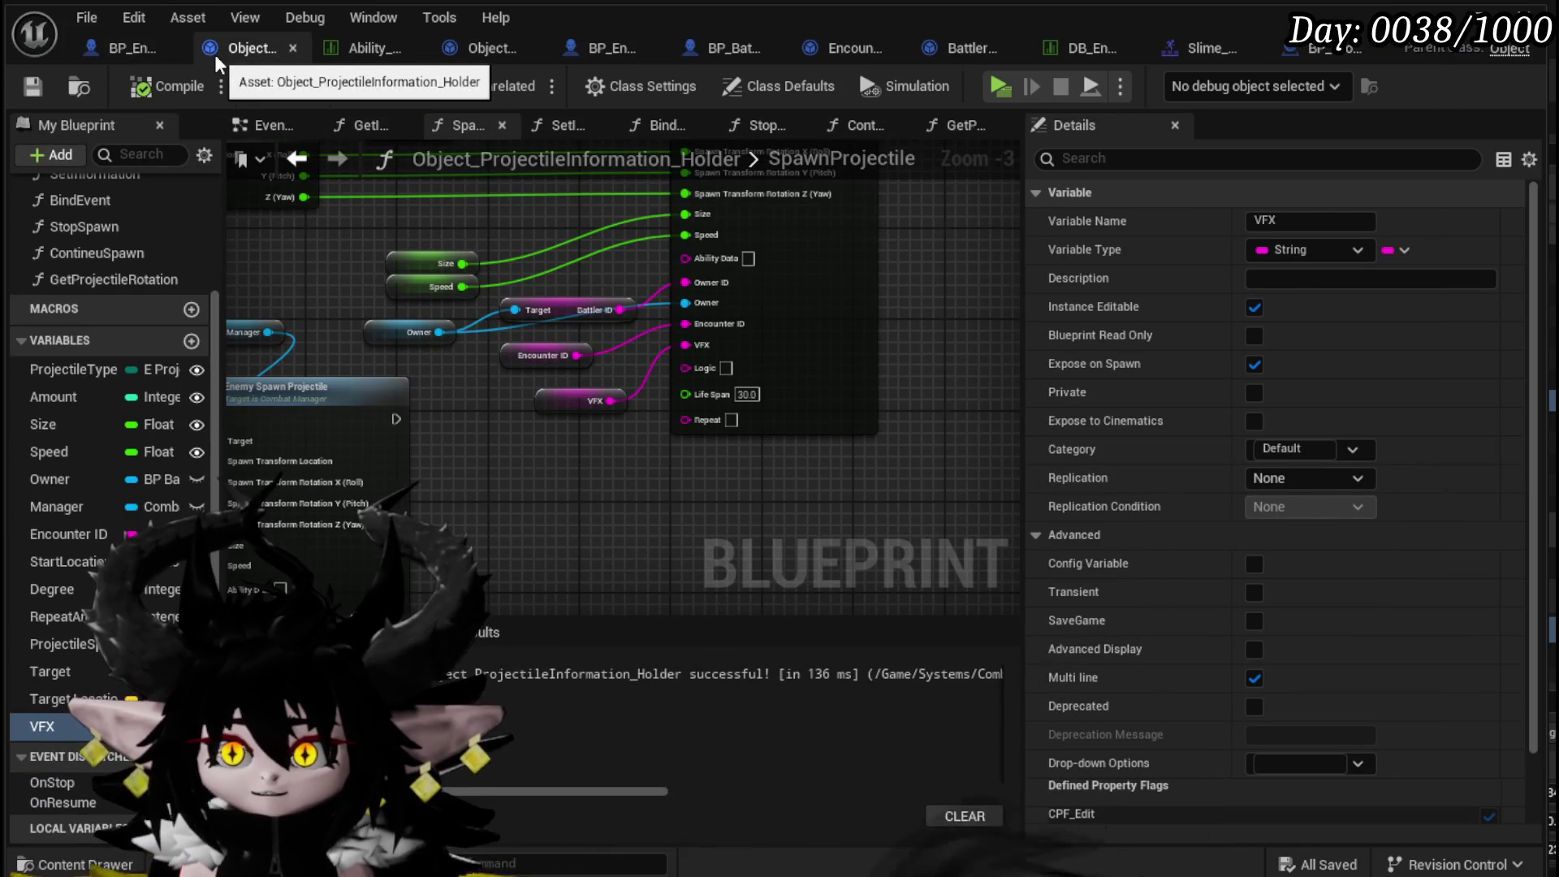
# - Look over the SpawnProjectile and MarkerInformationHolder GetInformation graphs before returning to BP_EnemyBoss_SlimeYY
pyautogui.moveTo(661, 490)
pyautogui.mouseDown()
pyautogui.moveTo(581, 309)
pyautogui.moveTo(716, 424)
pyautogui.mouseUp()
pyautogui.scroll(-1, 709, 417)
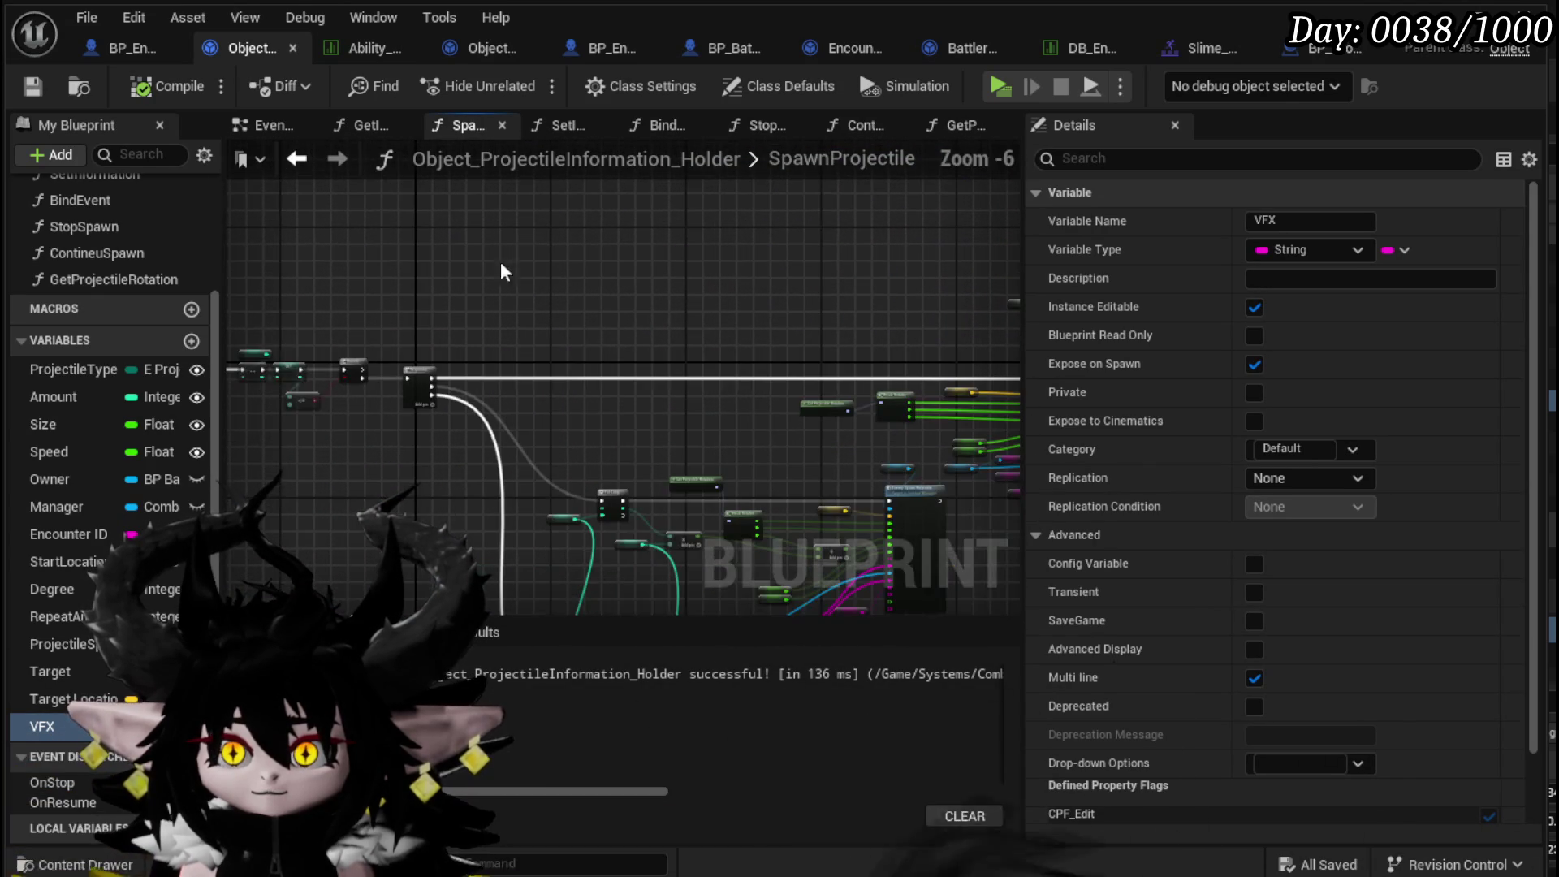
pyautogui.moveTo(479, 265); pyautogui.dragTo(620, 212)
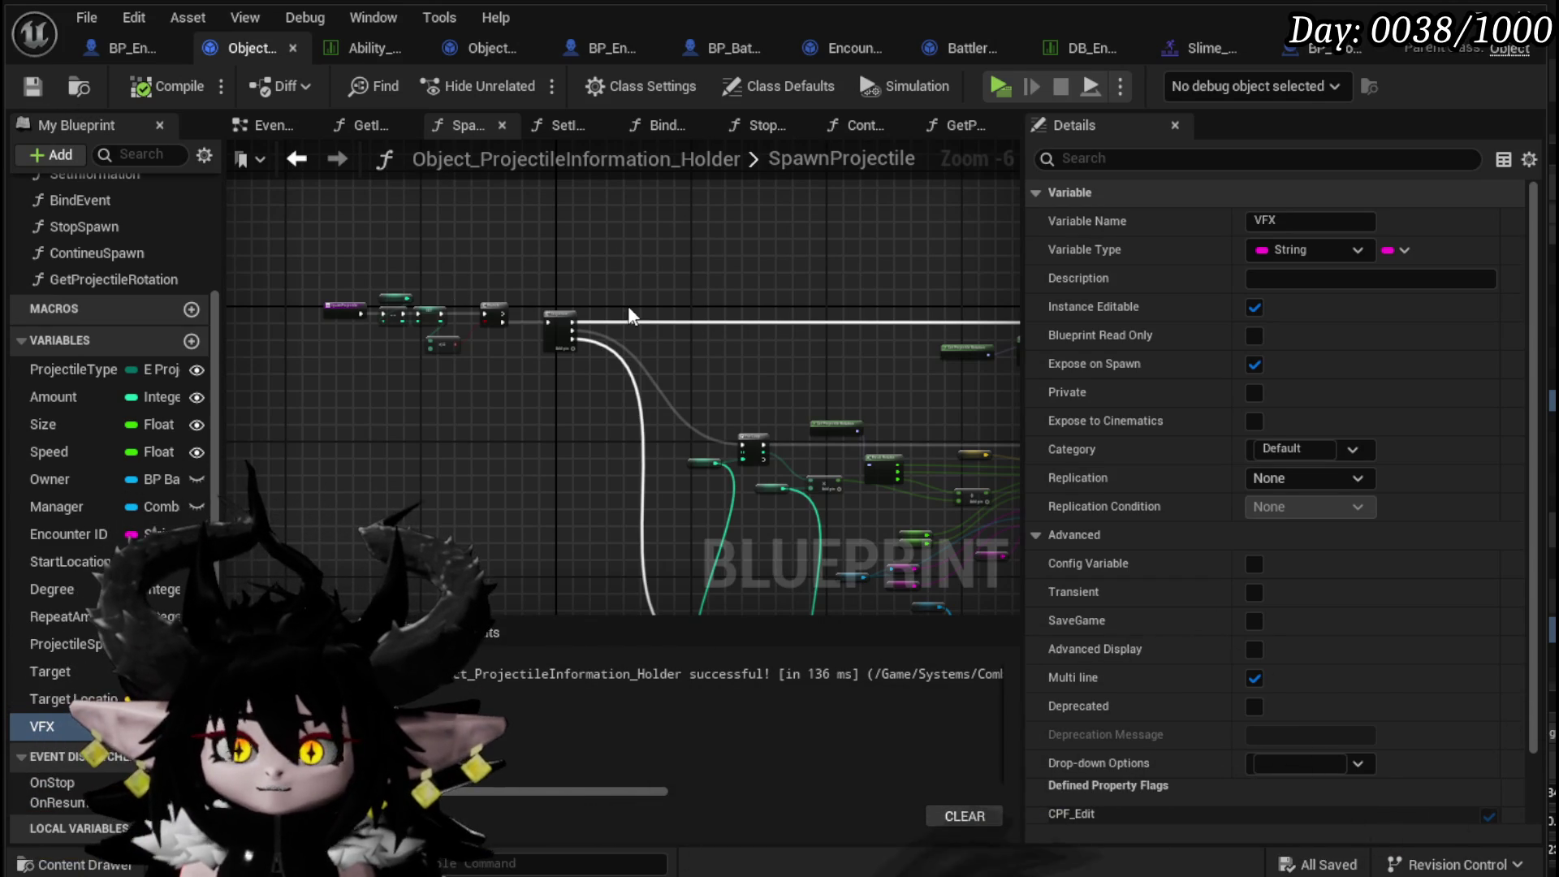
pyautogui.scroll(-2, 376, 237)
pyautogui.scroll(-2, 375, 237)
pyautogui.moveTo(279, 191); pyautogui.dragTo(898, 525)
pyautogui.click(897, 520)
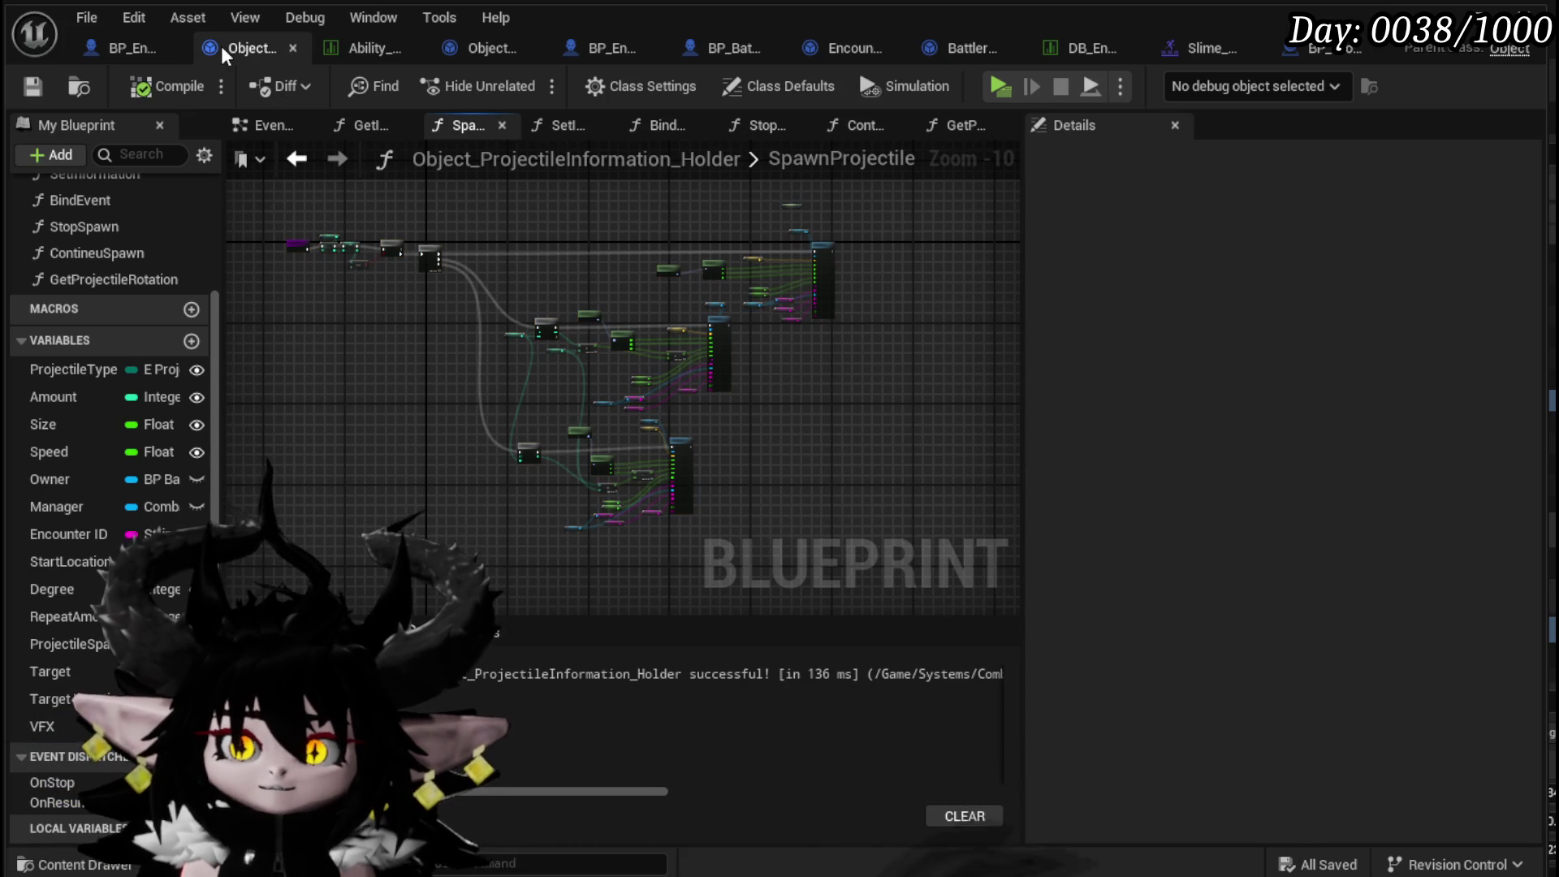
pyautogui.click(469, 52)
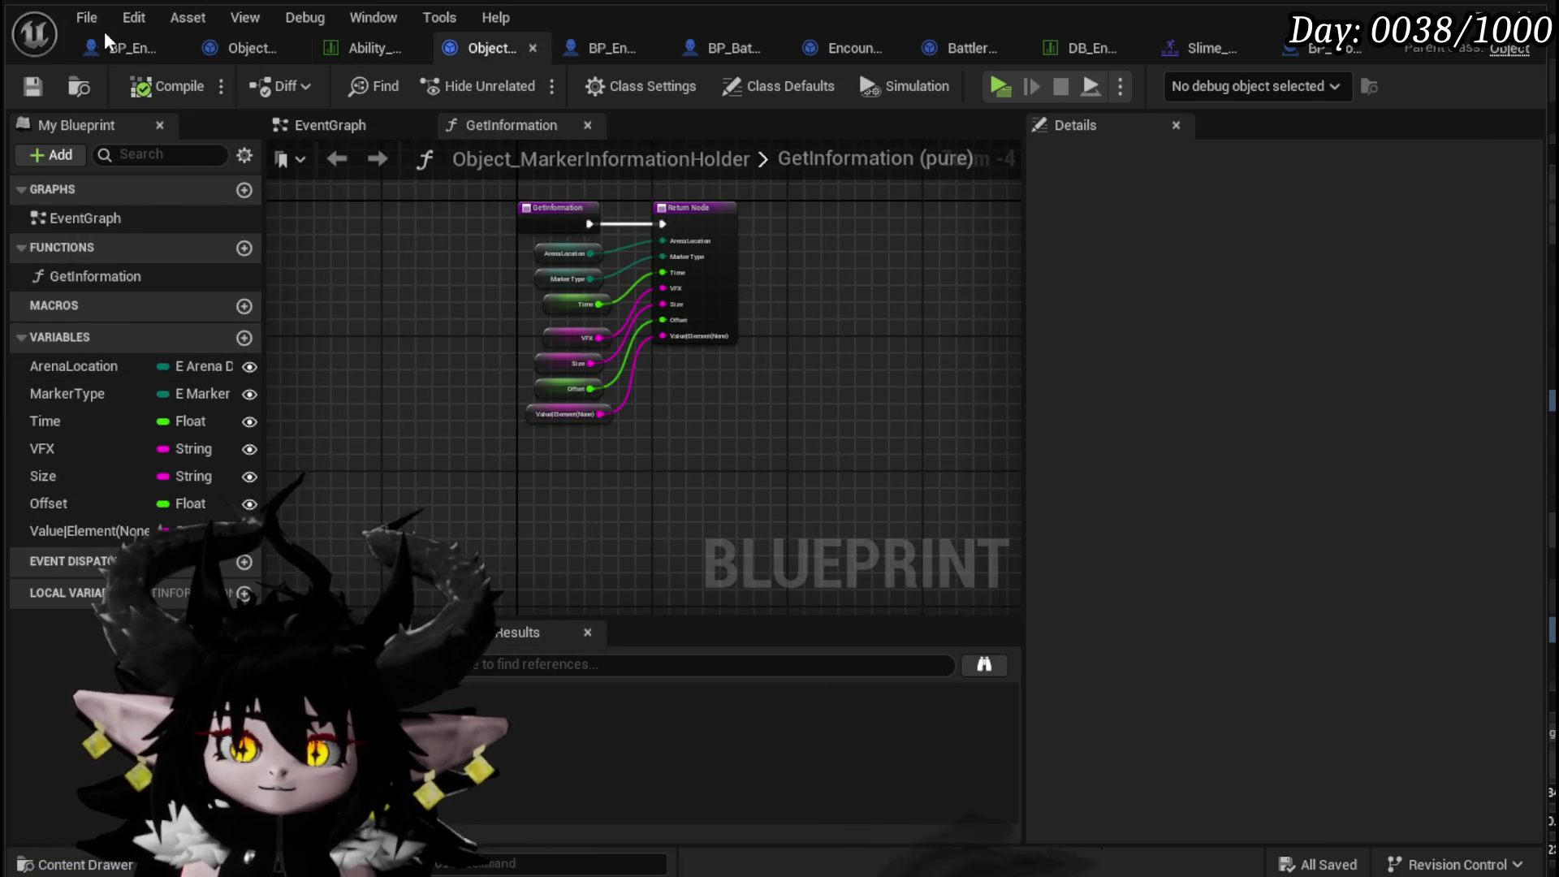
pyautogui.click(227, 47)
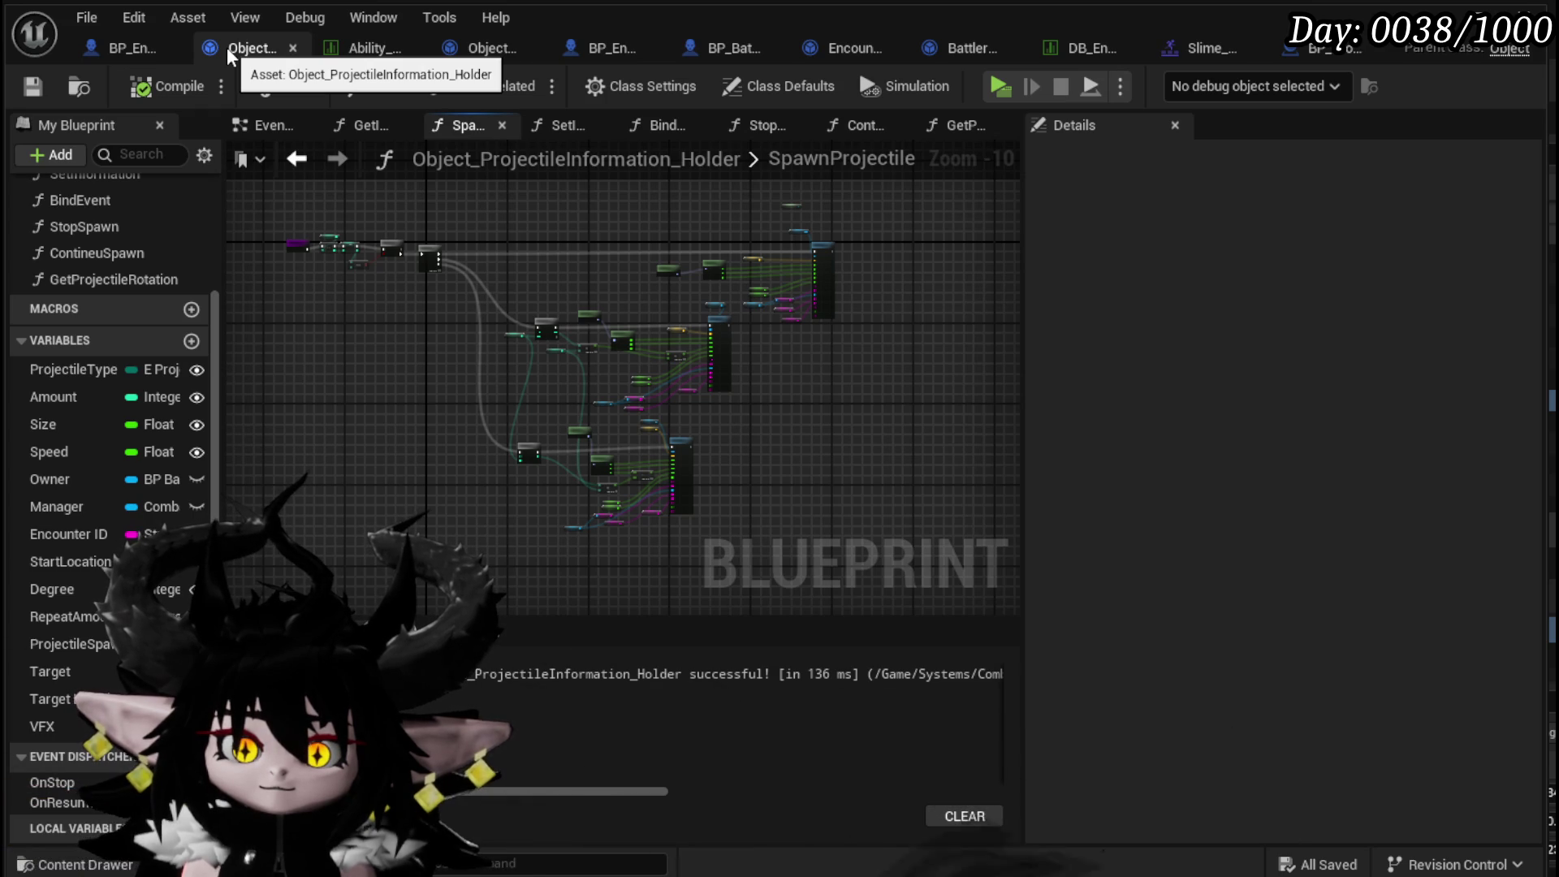
pyautogui.click(125, 49)
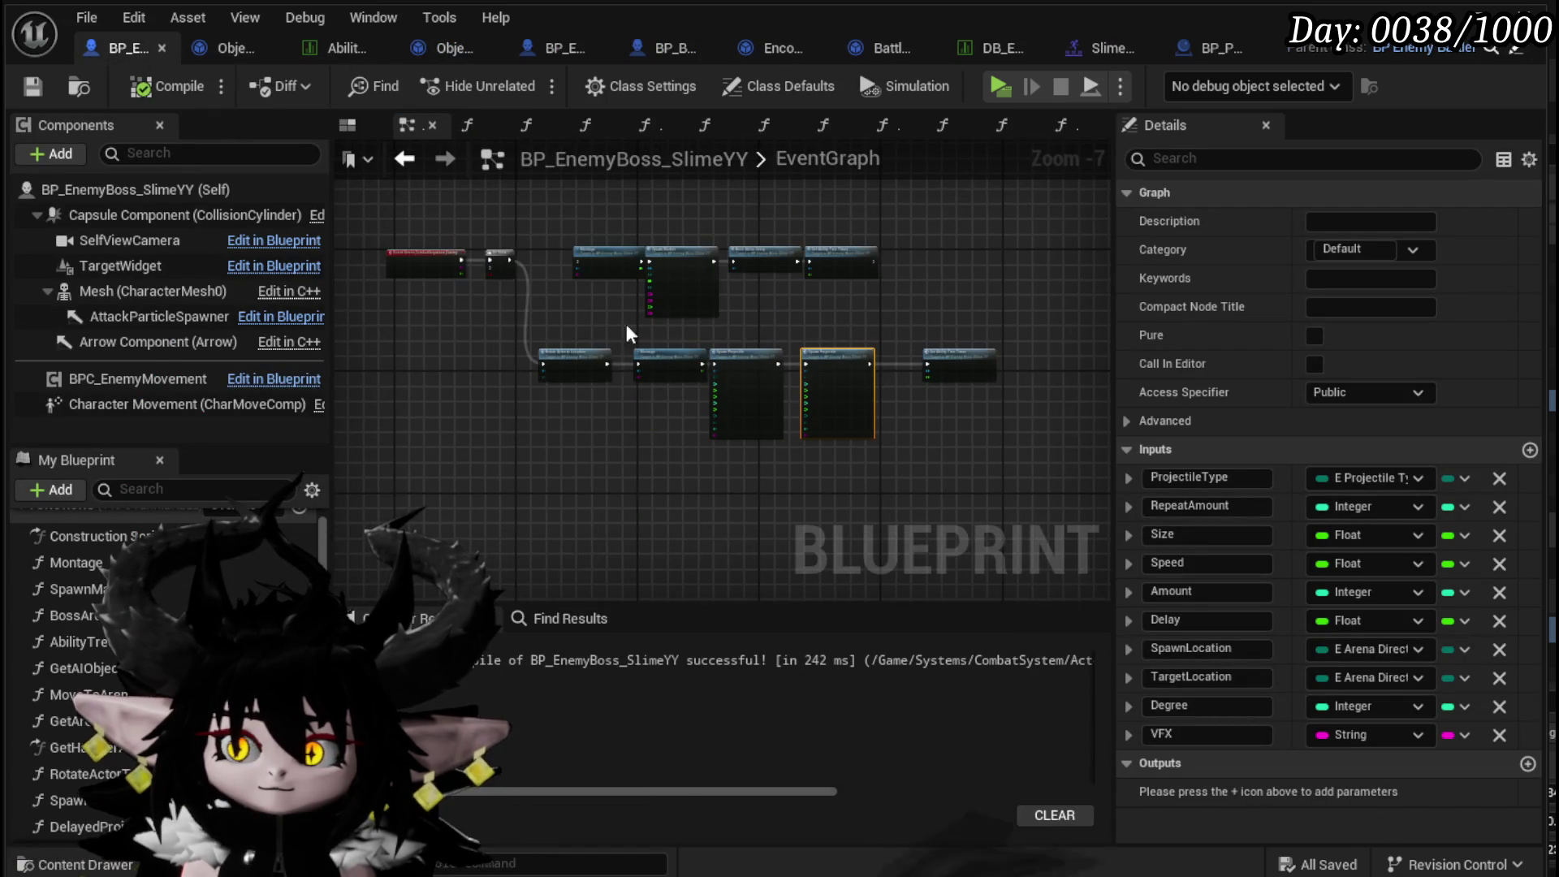
# - Shift the top row of event graph nodes upward and centre both Spawn Projectile calls
pyautogui.scroll(3, 576, 325)
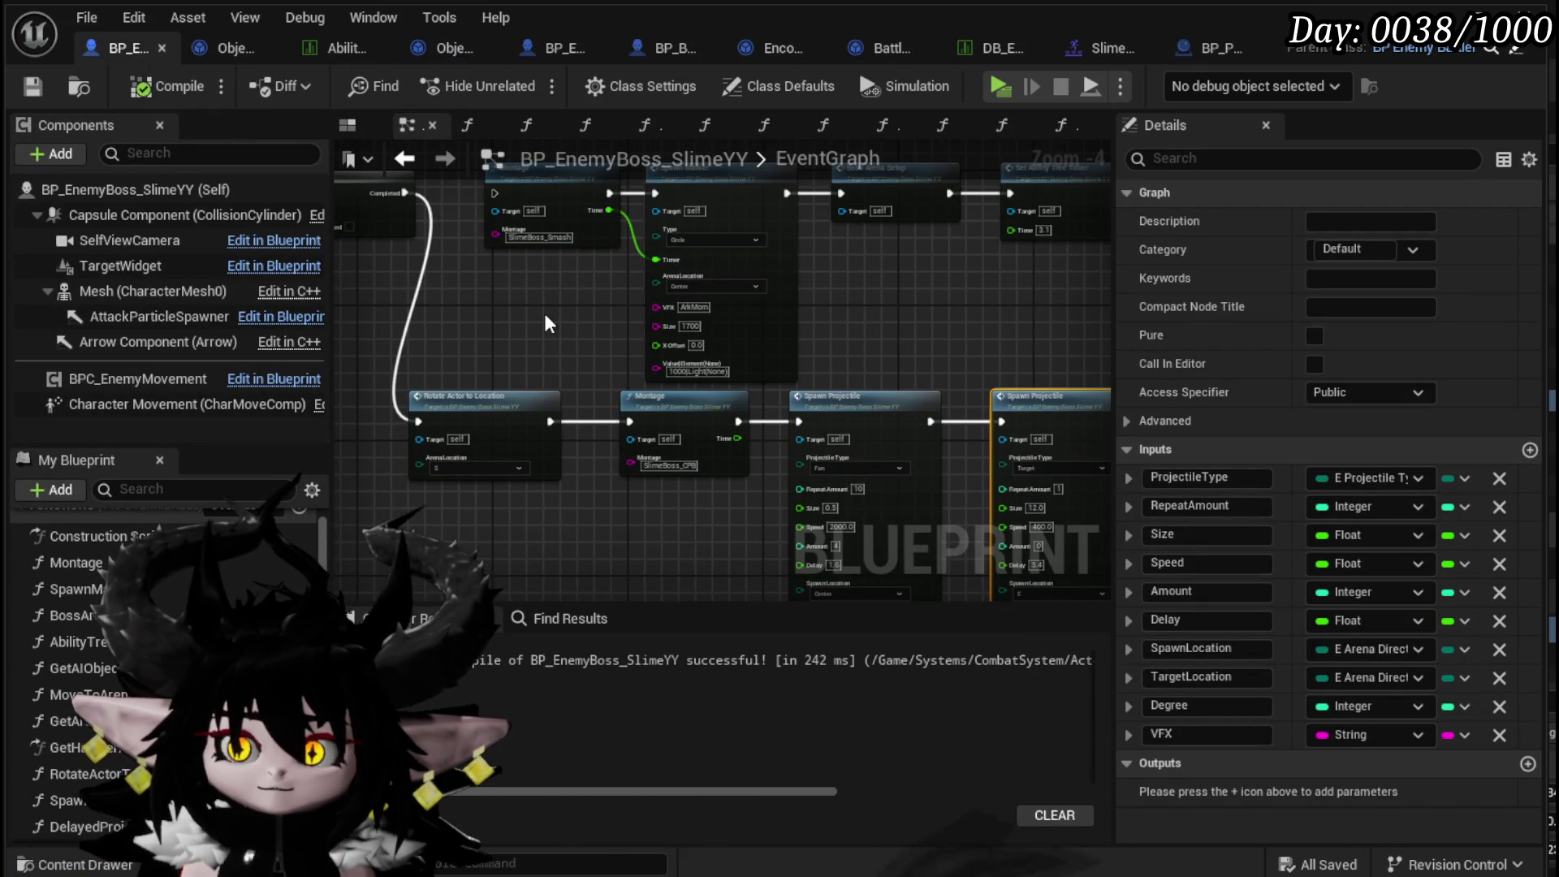
pyautogui.moveTo(474, 373); pyautogui.dragTo(1072, 186)
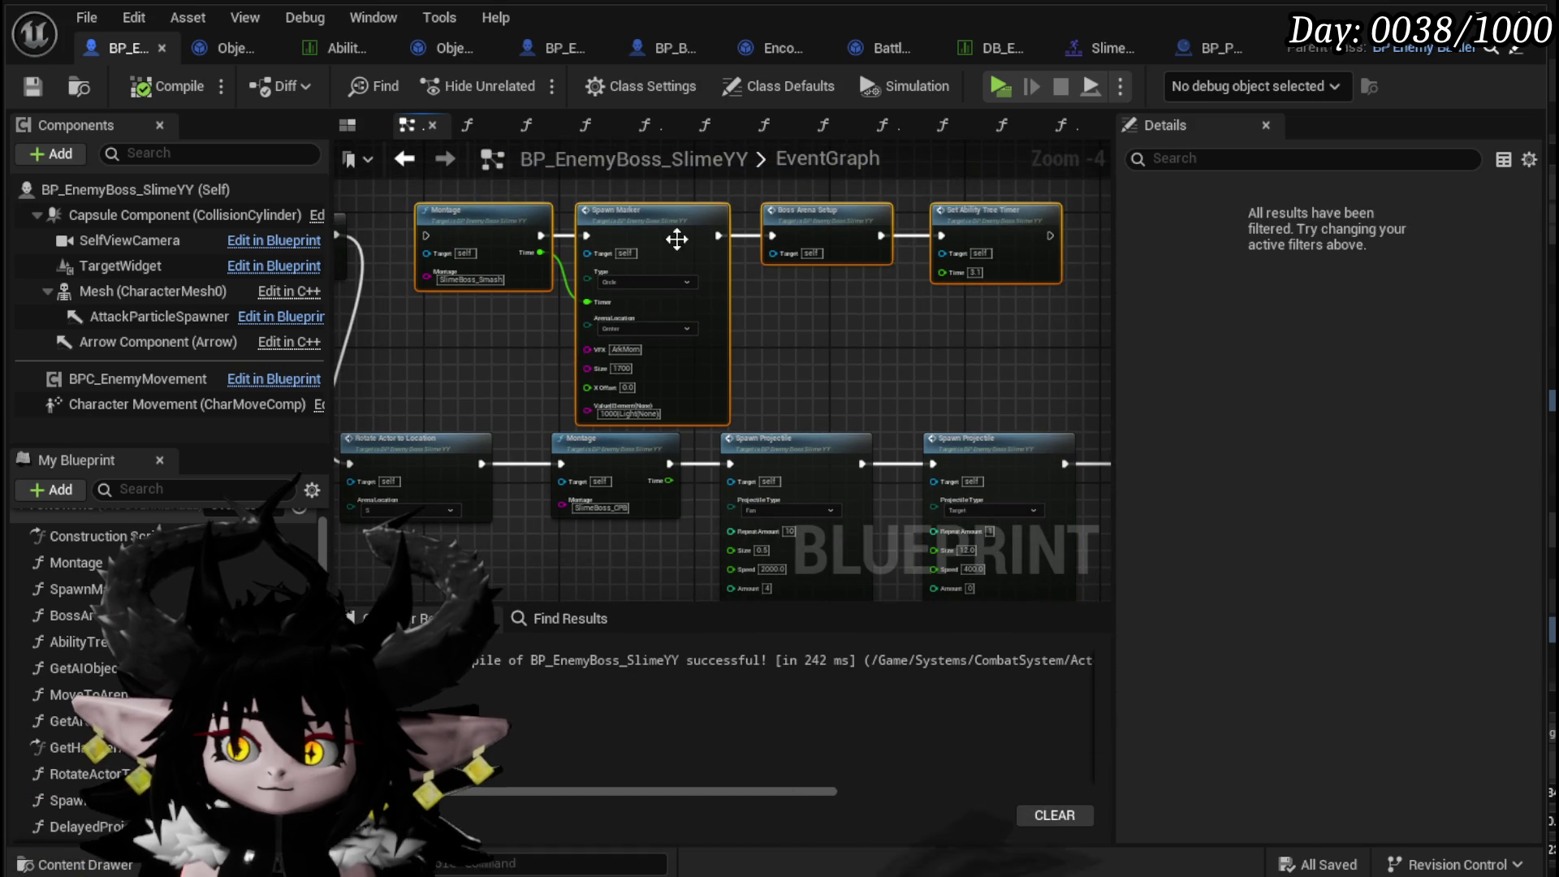
pyautogui.moveTo(671, 237); pyautogui.dragTo(671, 188)
pyautogui.click(475, 192)
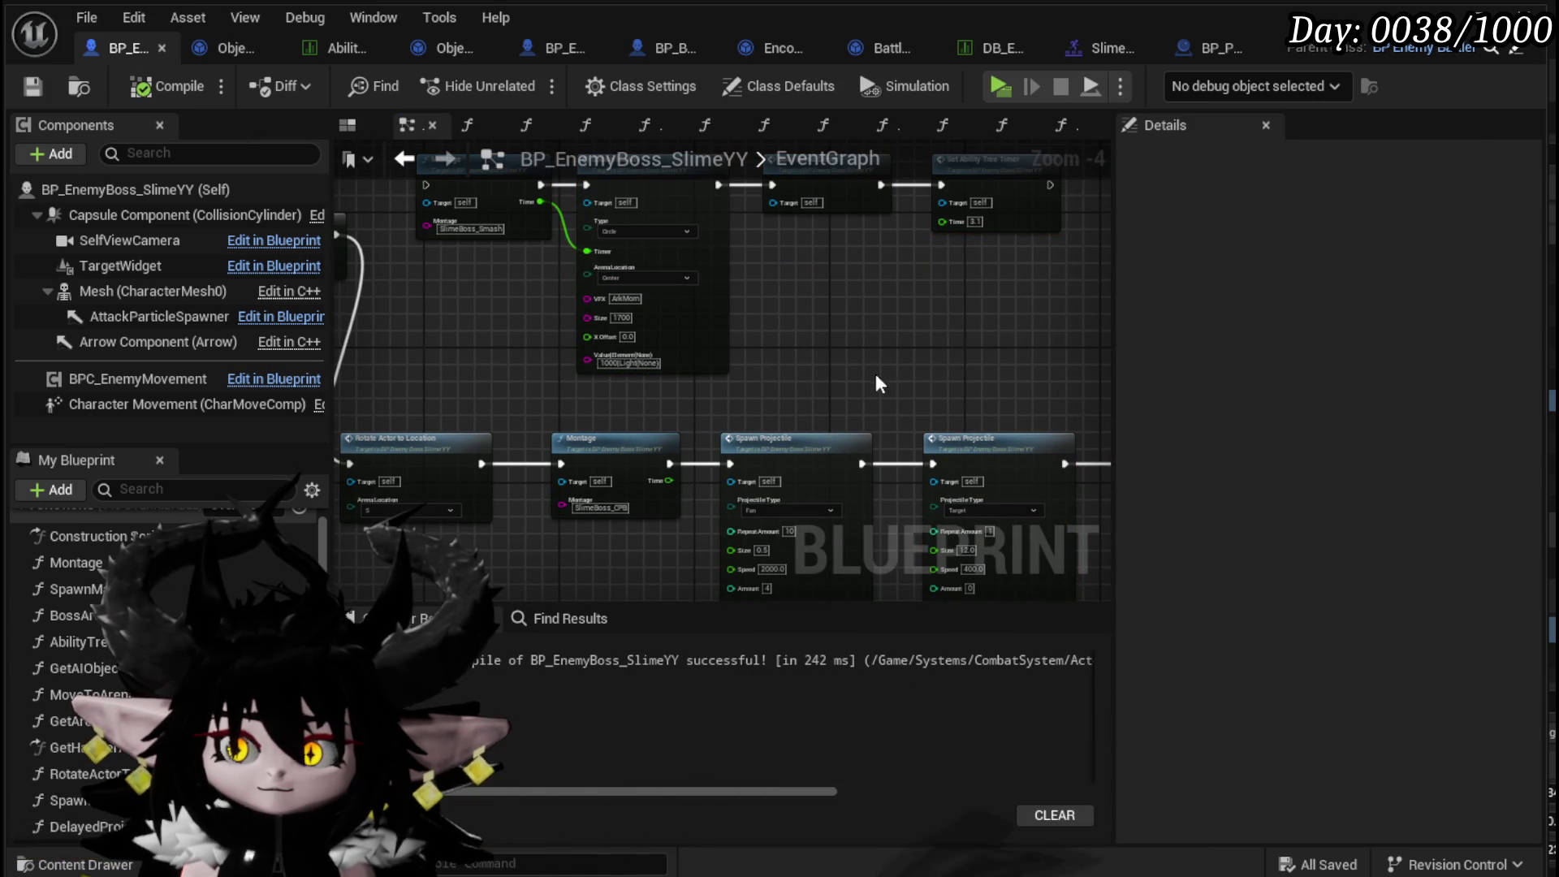
pyautogui.moveTo(892, 449); pyautogui.dragTo(812, 339)
pyautogui.scroll(2, 813, 333)
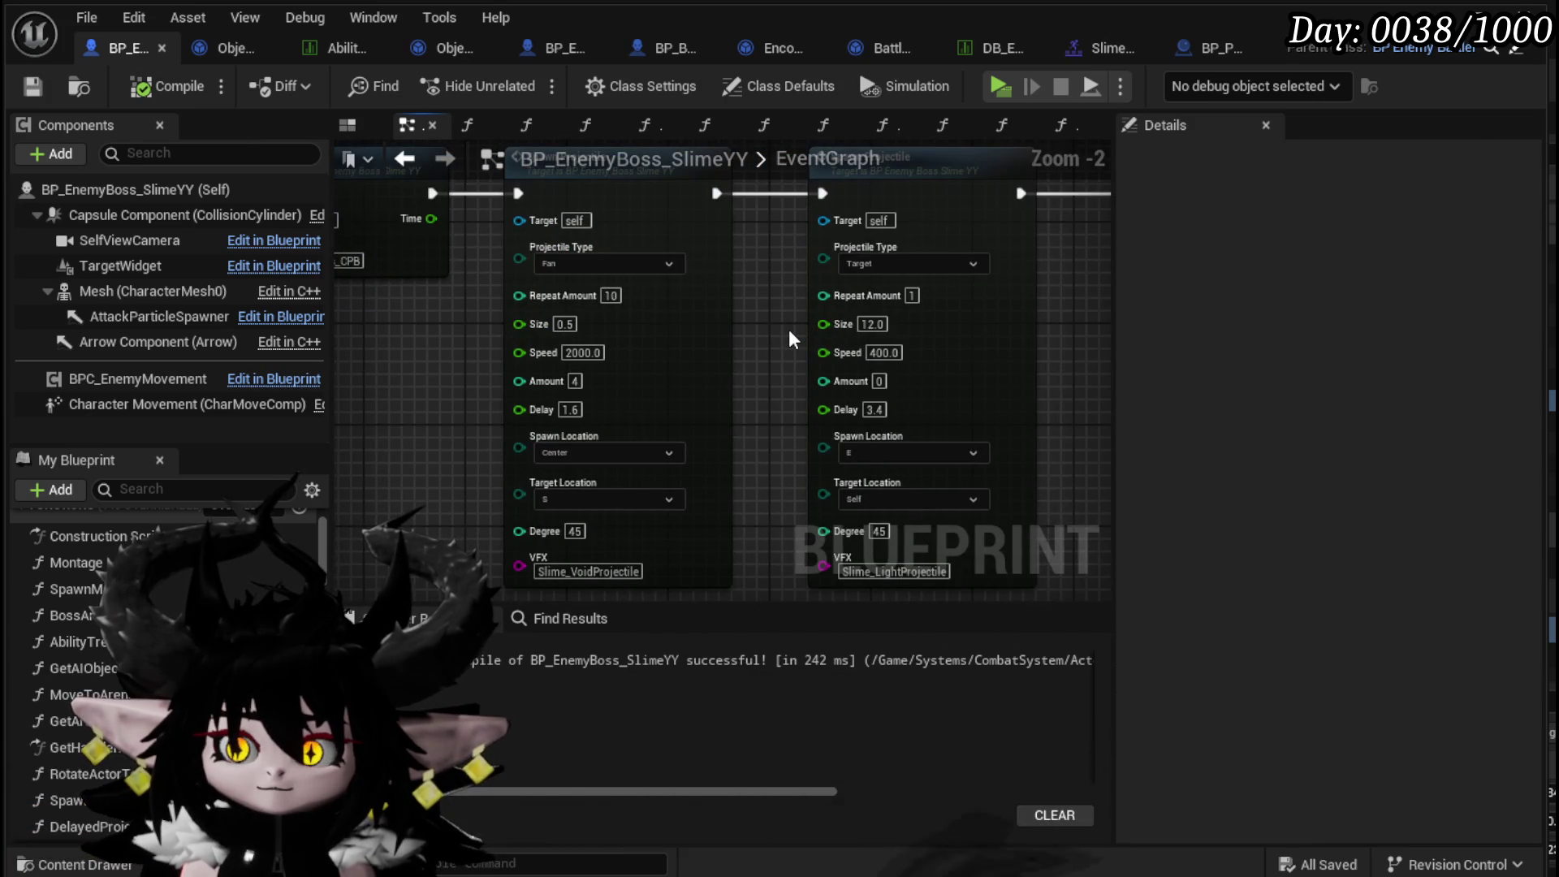
pyautogui.moveTo(787, 336)
pyautogui.mouseDown()
pyautogui.moveTo(731, 276)
pyautogui.moveTo(705, 304)
pyautogui.mouseUp()
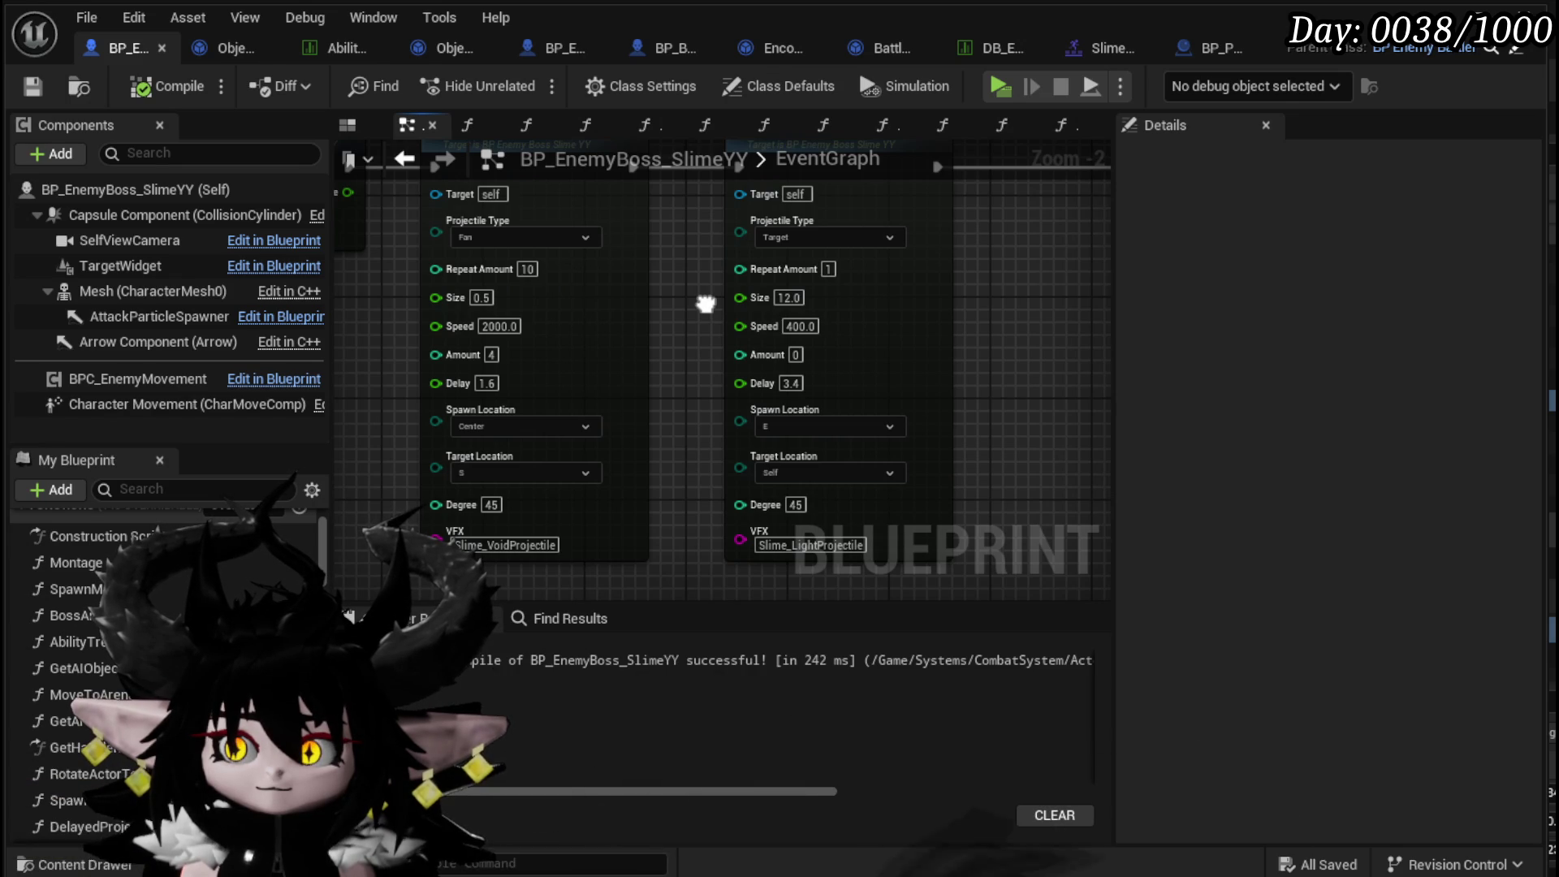
pyautogui.moveTo(706, 304)
pyautogui.mouseDown()
pyautogui.moveTo(690, 387)
pyautogui.moveTo(684, 365)
pyautogui.mouseUp()
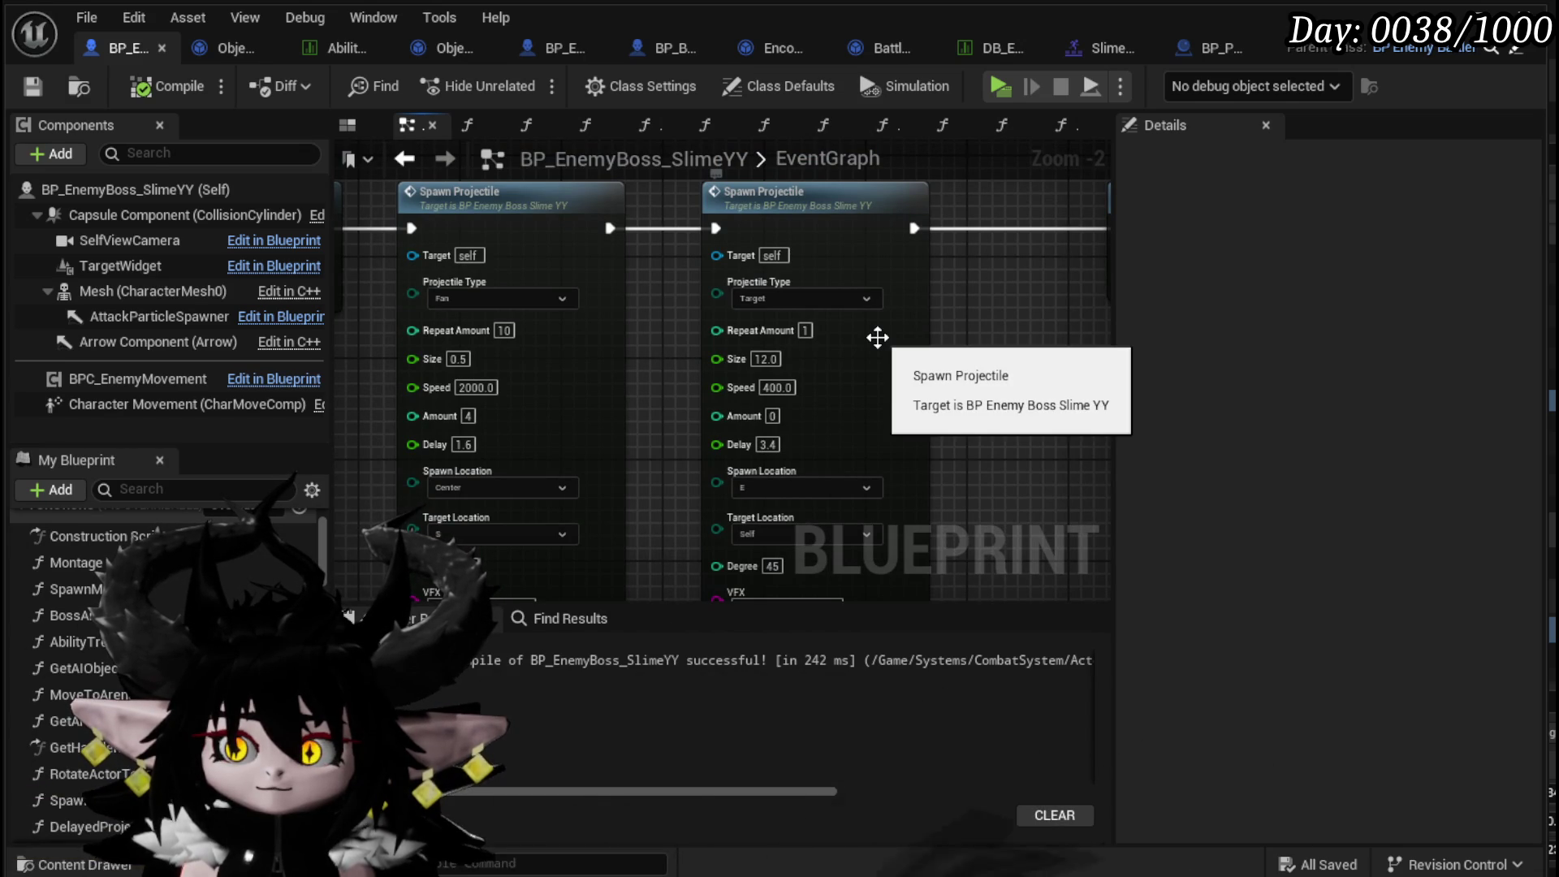
# - Inside the SpawnProjectile function, move the Make Array node down-right and save
pyautogui.doubleClick(877, 337)
pyautogui.scroll(3, 516, 511)
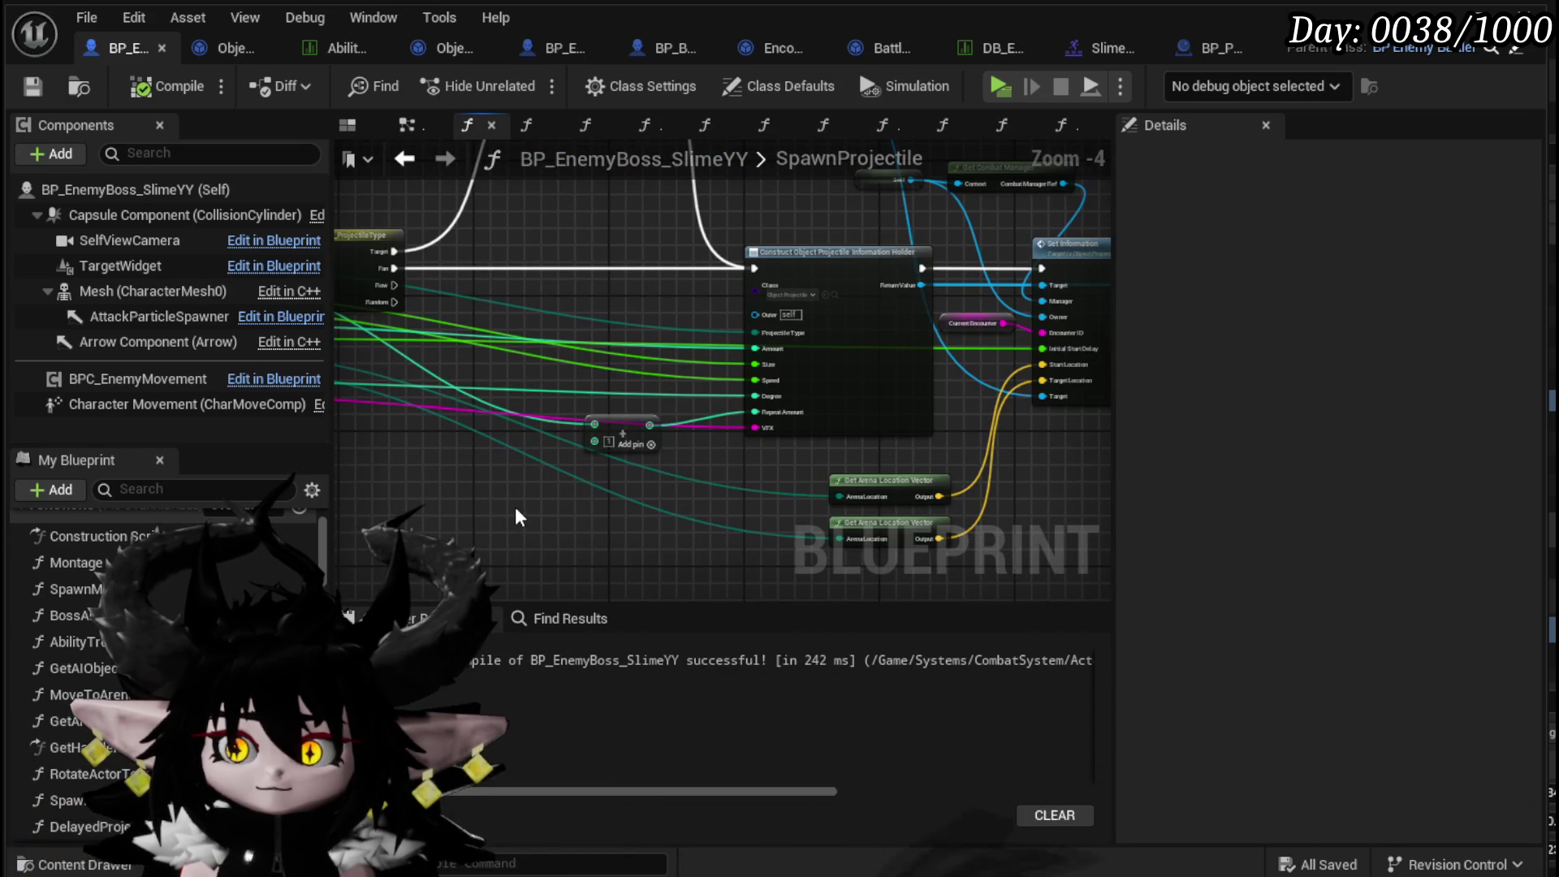
pyautogui.moveTo(516, 516); pyautogui.dragTo(732, 471)
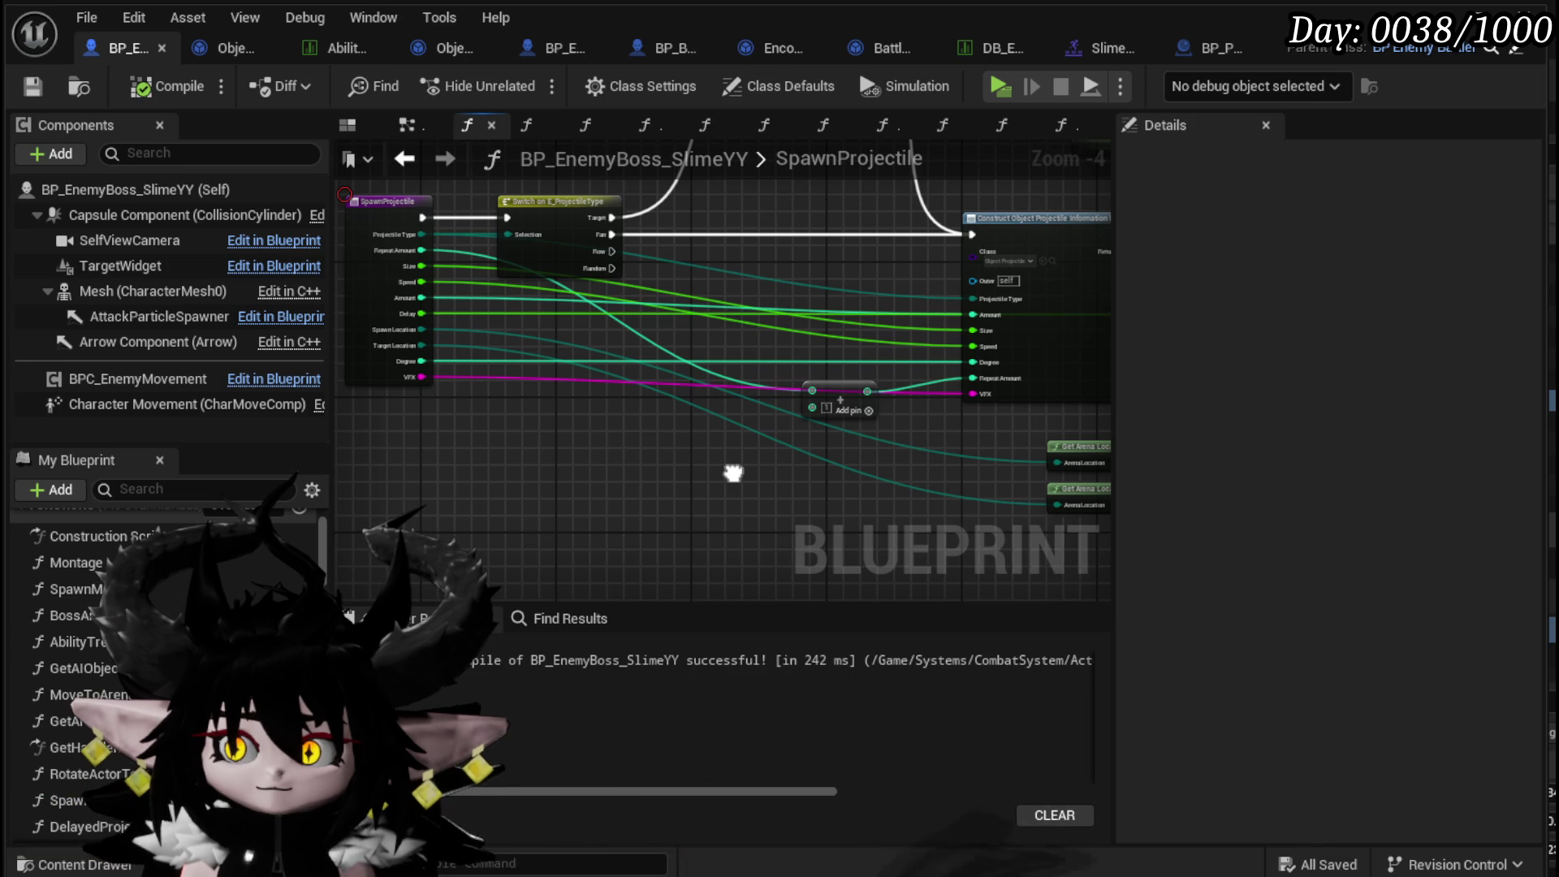
pyautogui.moveTo(733, 472); pyautogui.dragTo(551, 469)
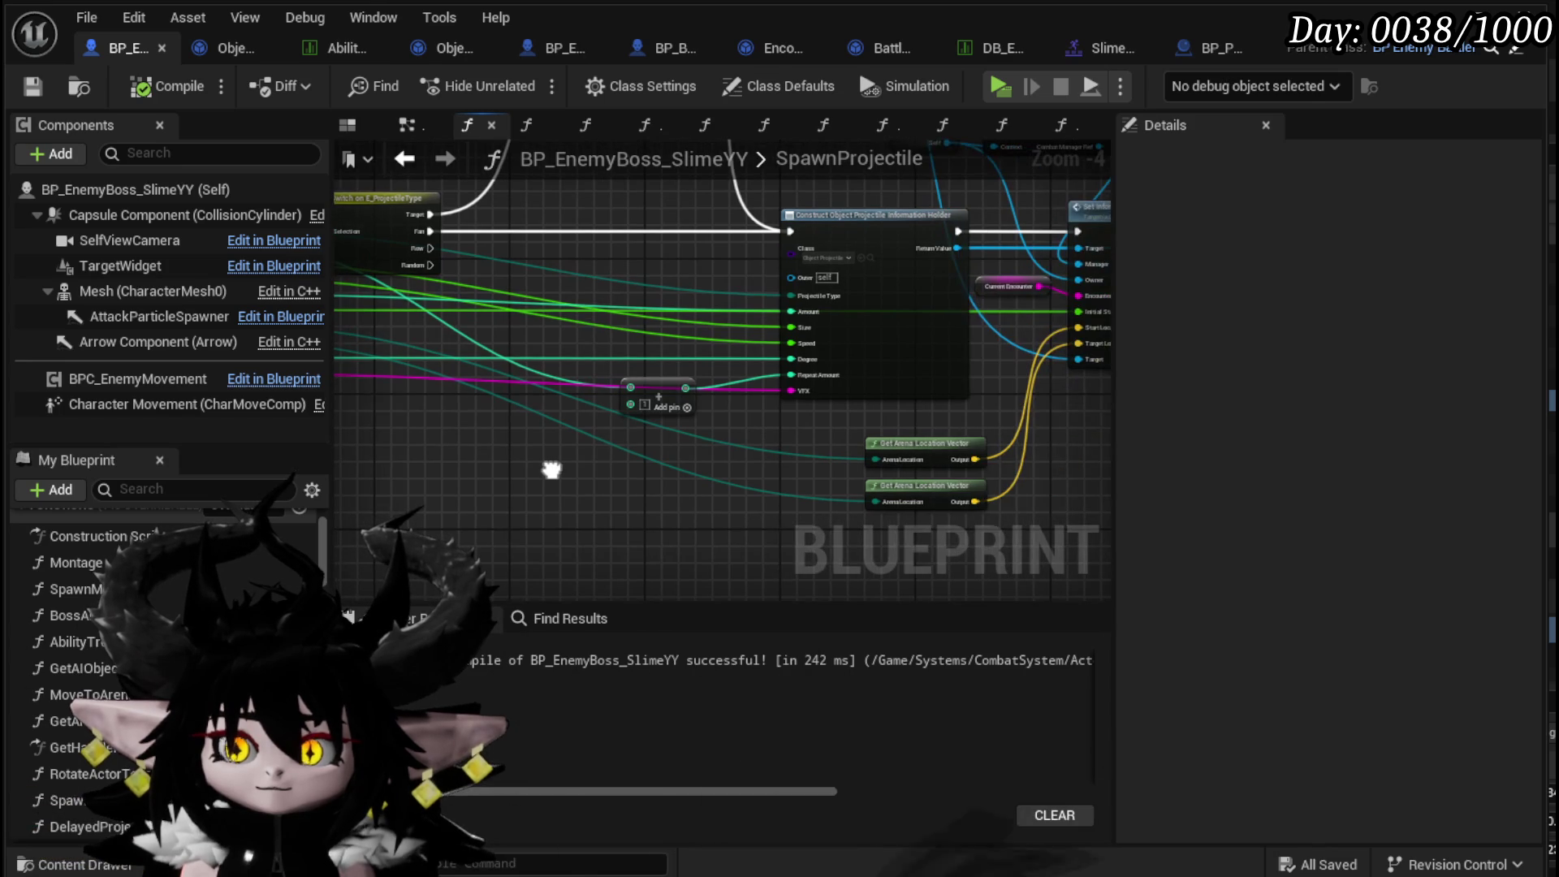
pyautogui.moveTo(679, 387)
pyautogui.mouseDown()
pyautogui.moveTo(683, 428)
pyautogui.moveTo(729, 428)
pyautogui.mouseUp()
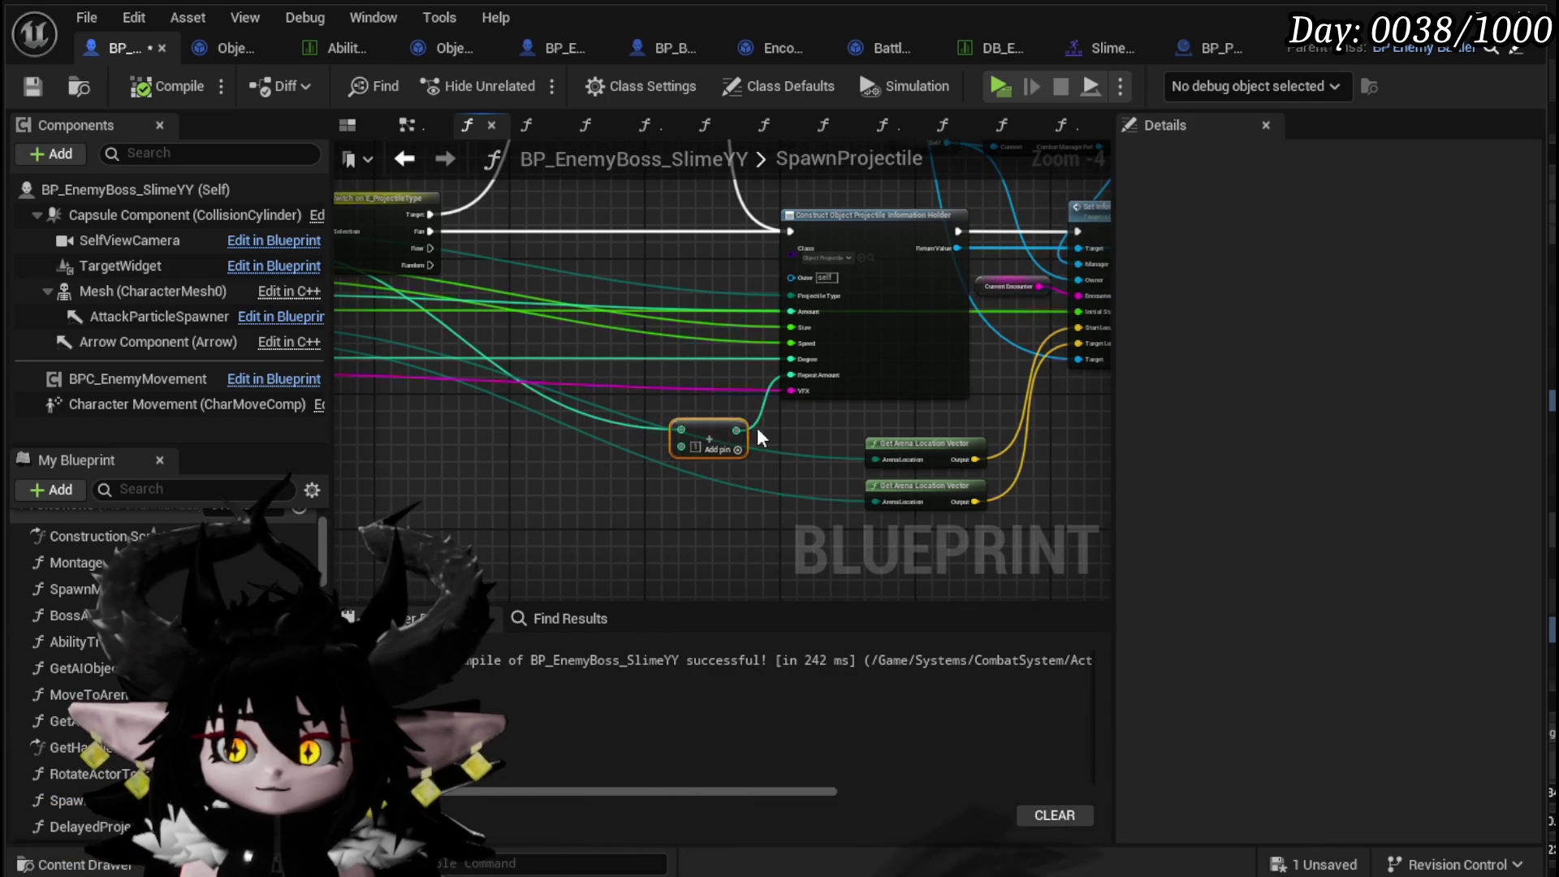
pyautogui.click(33, 86)
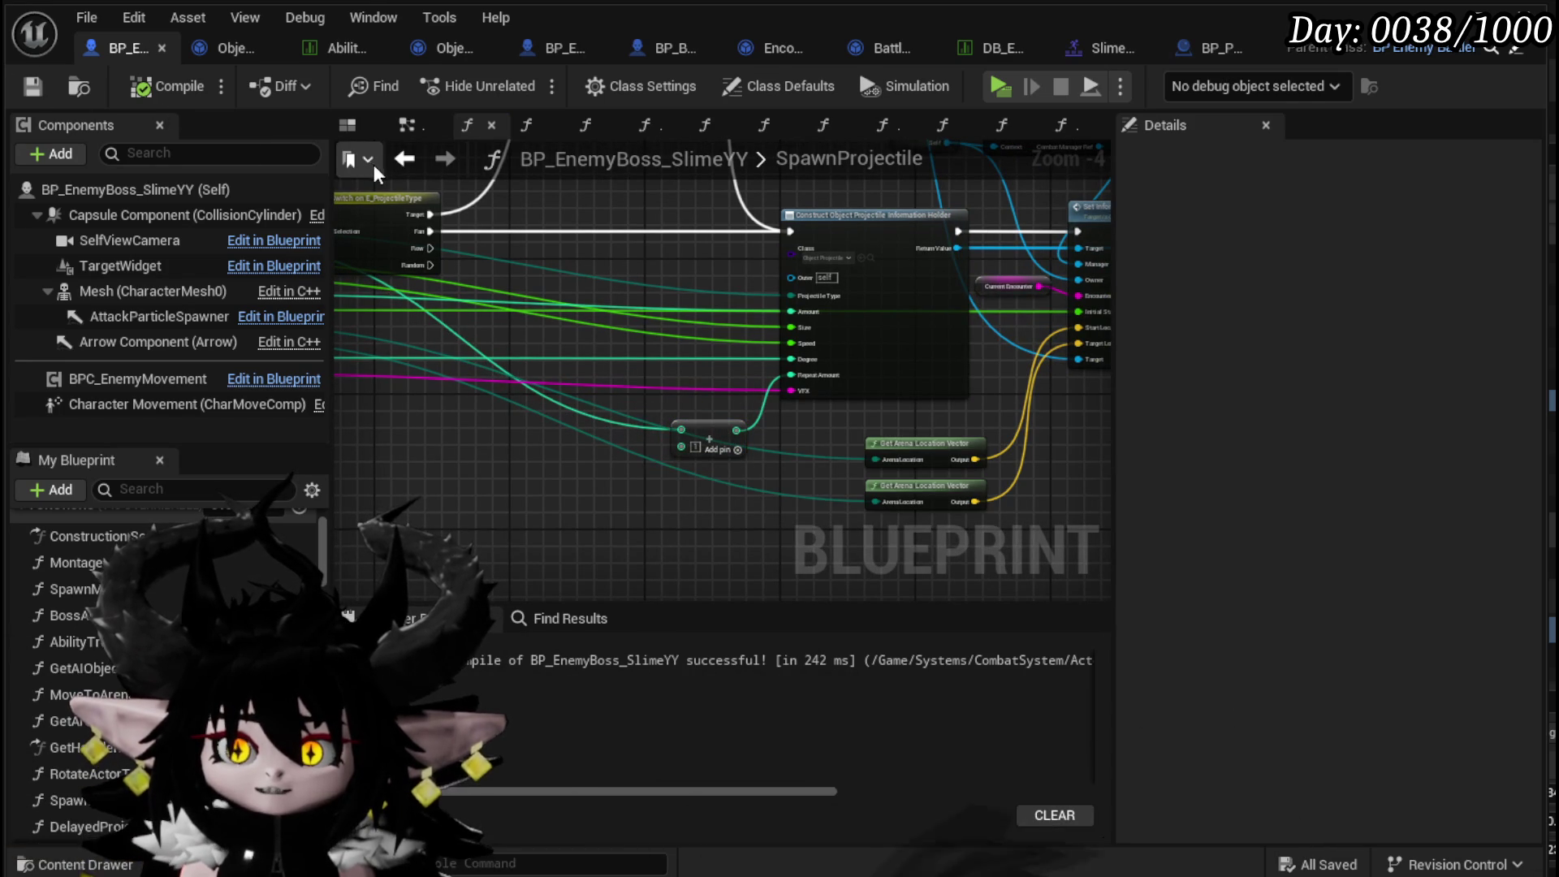
pyautogui.click(399, 161)
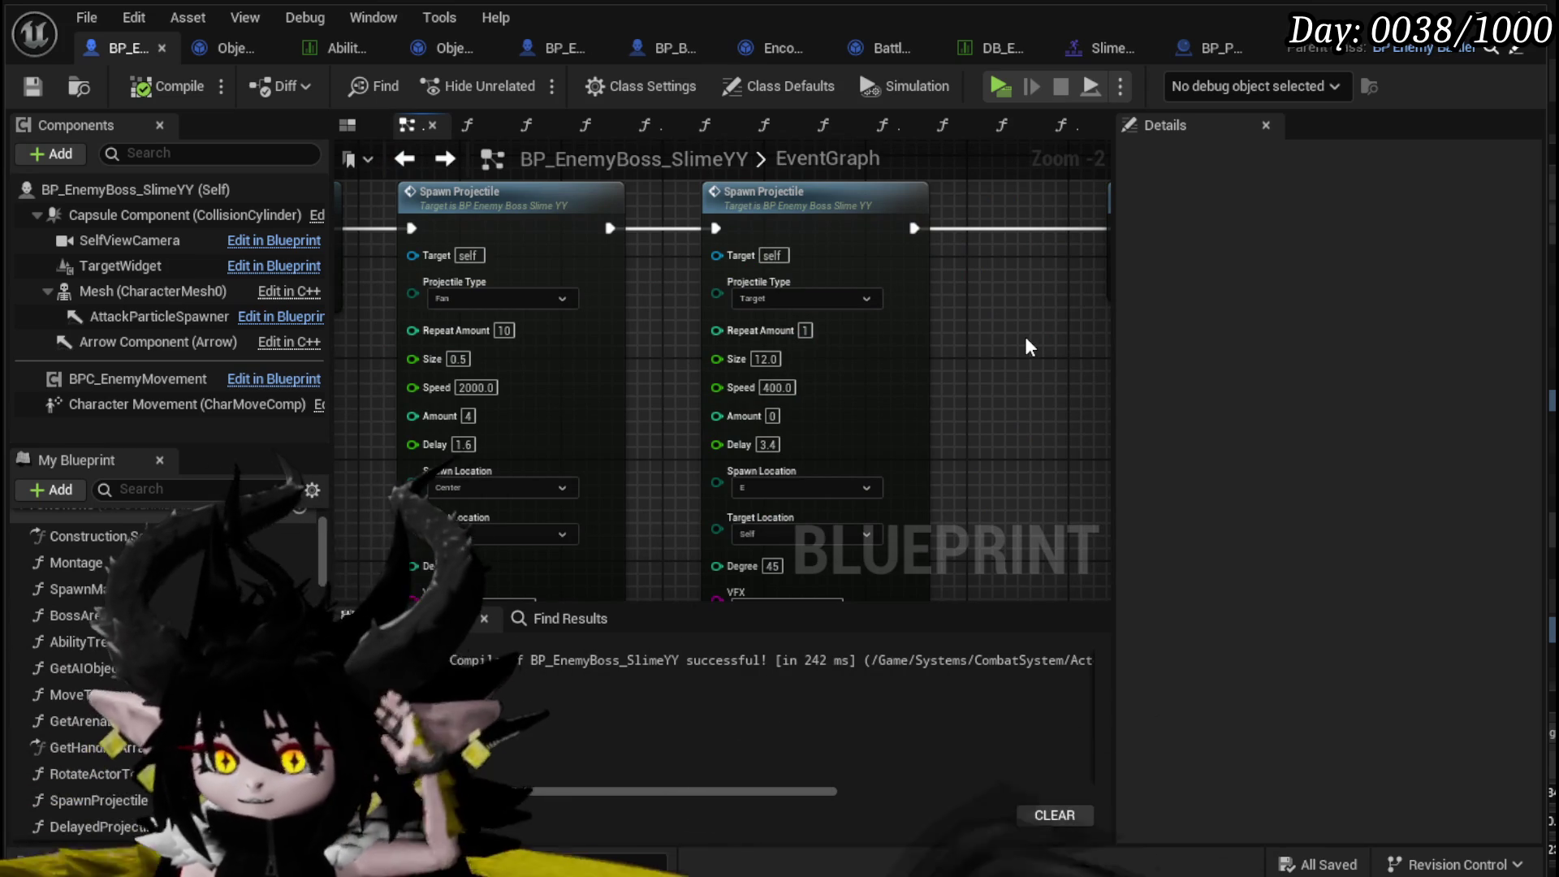
# - Set the Fan Spawn Projectile's Delay to 1.2, then compile and save
pyautogui.moveTo(1025, 336); pyautogui.dragTo(1030, 269)
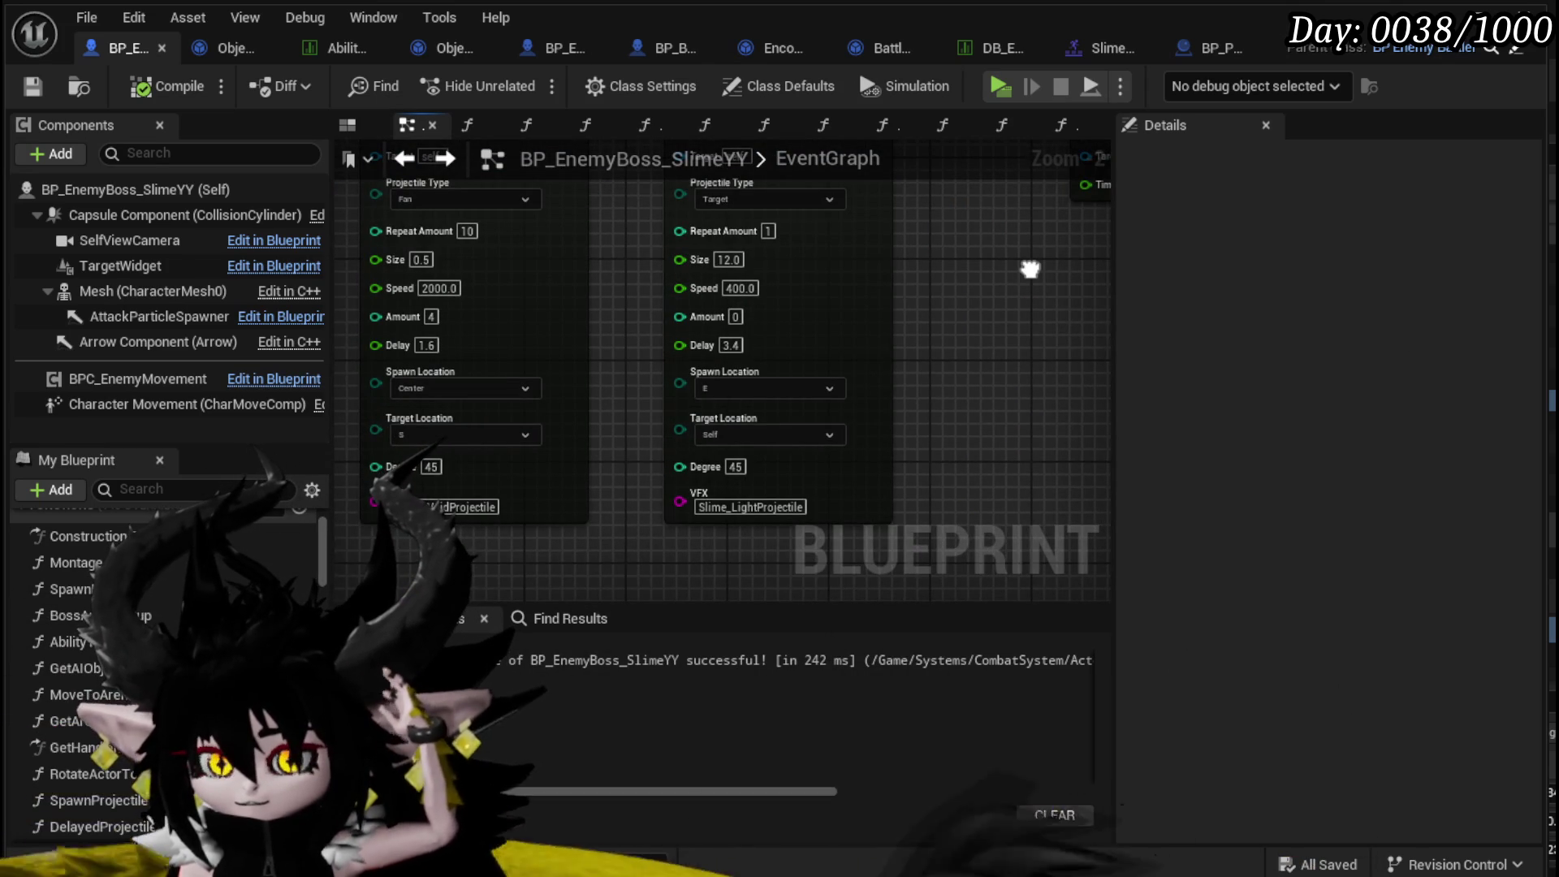
pyautogui.scroll(2, 445, 354)
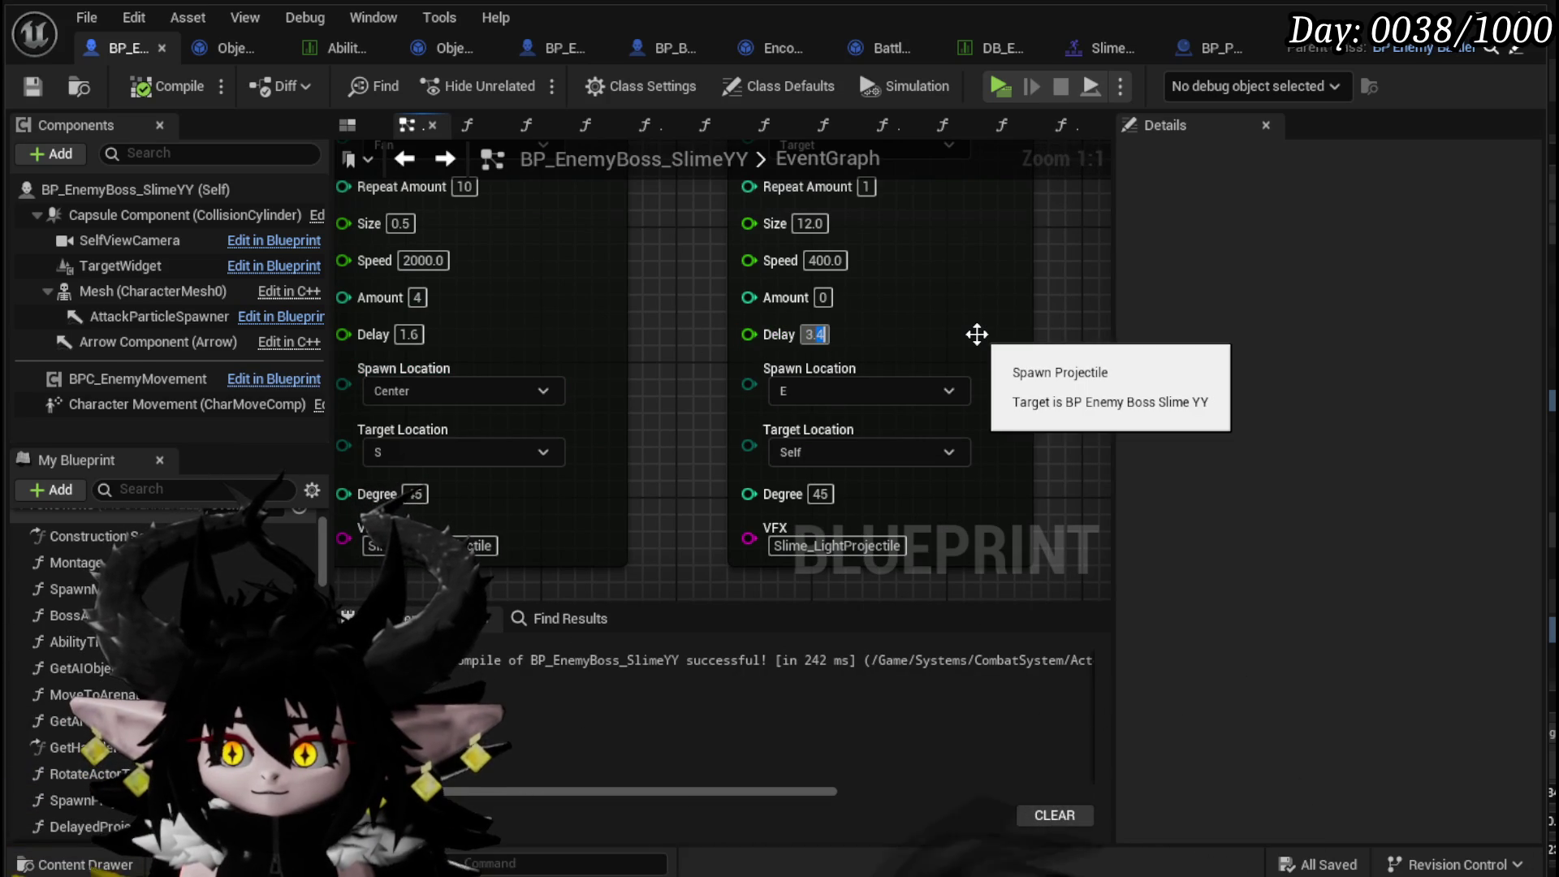
pyautogui.write('2')
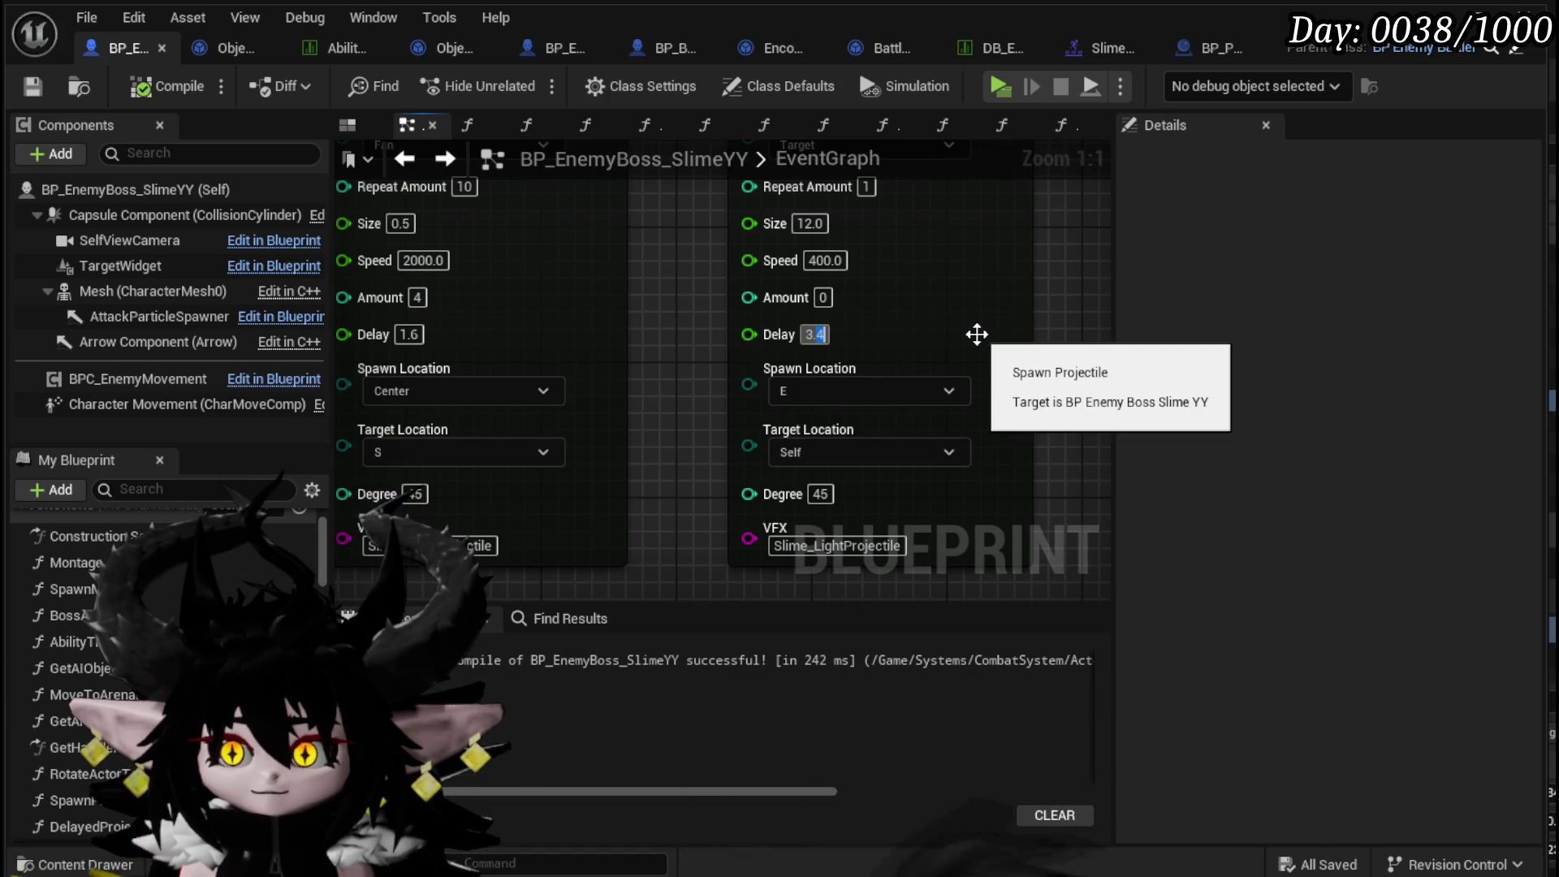
pyautogui.doubleClick(413, 334)
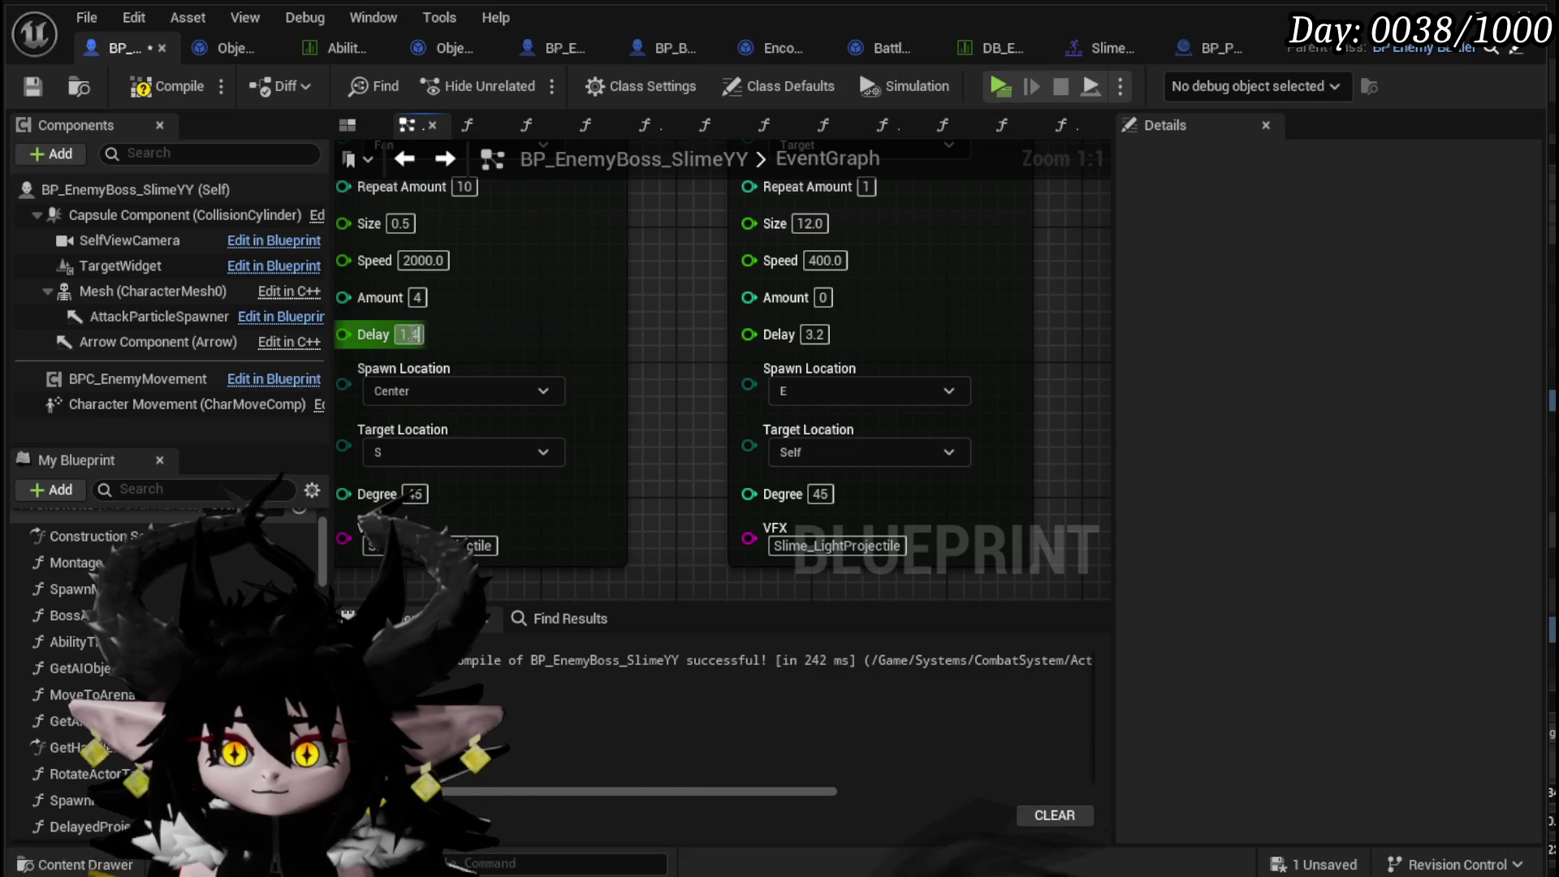
pyautogui.write('1.2')
pyautogui.press('Return')
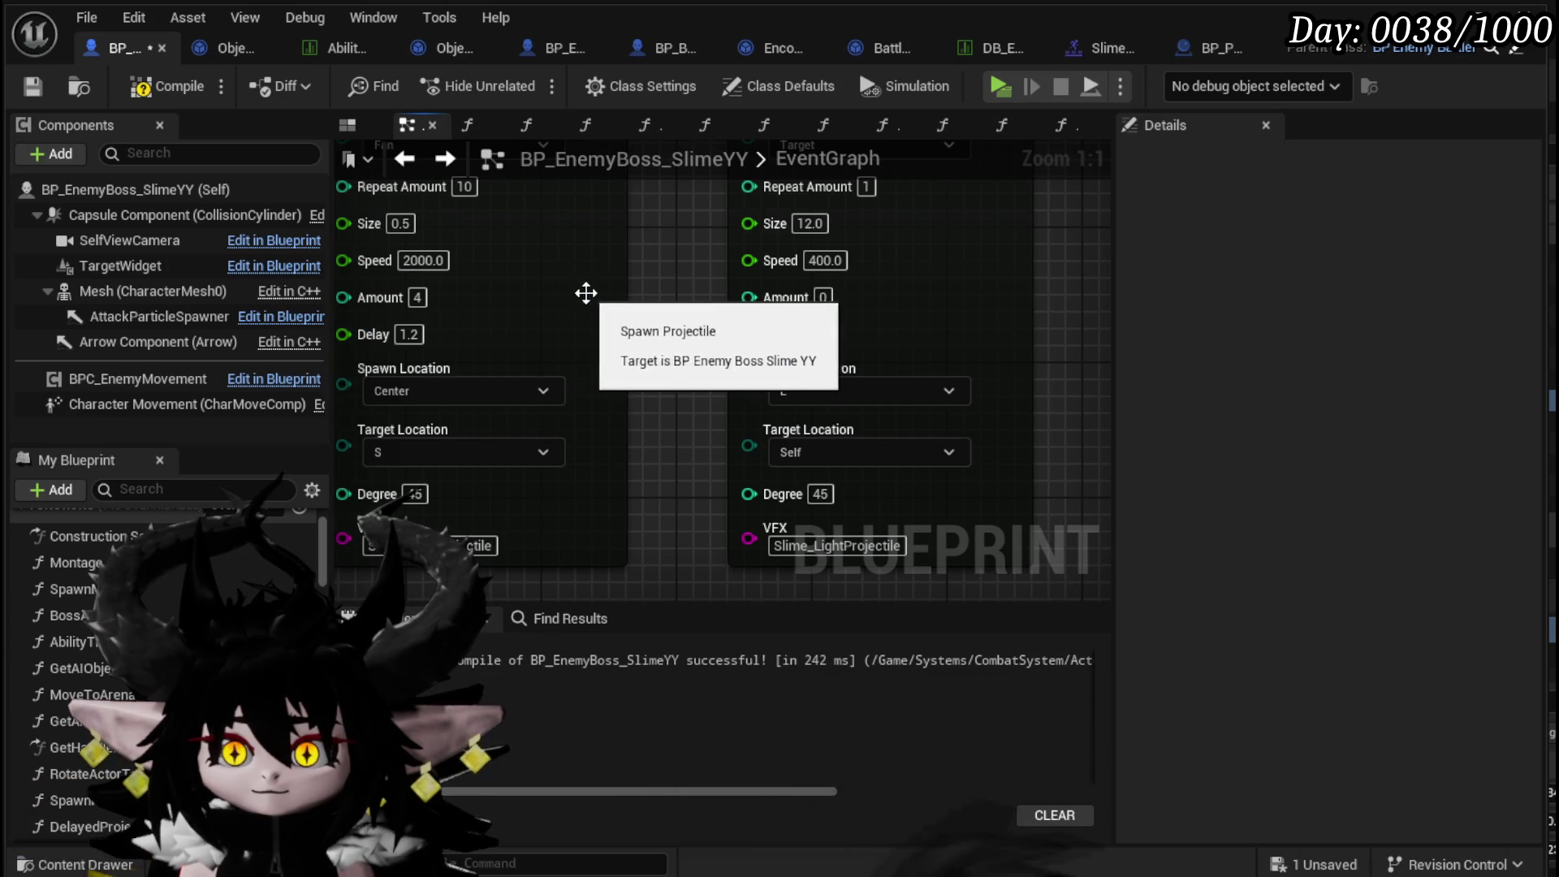
pyautogui.click(24, 86)
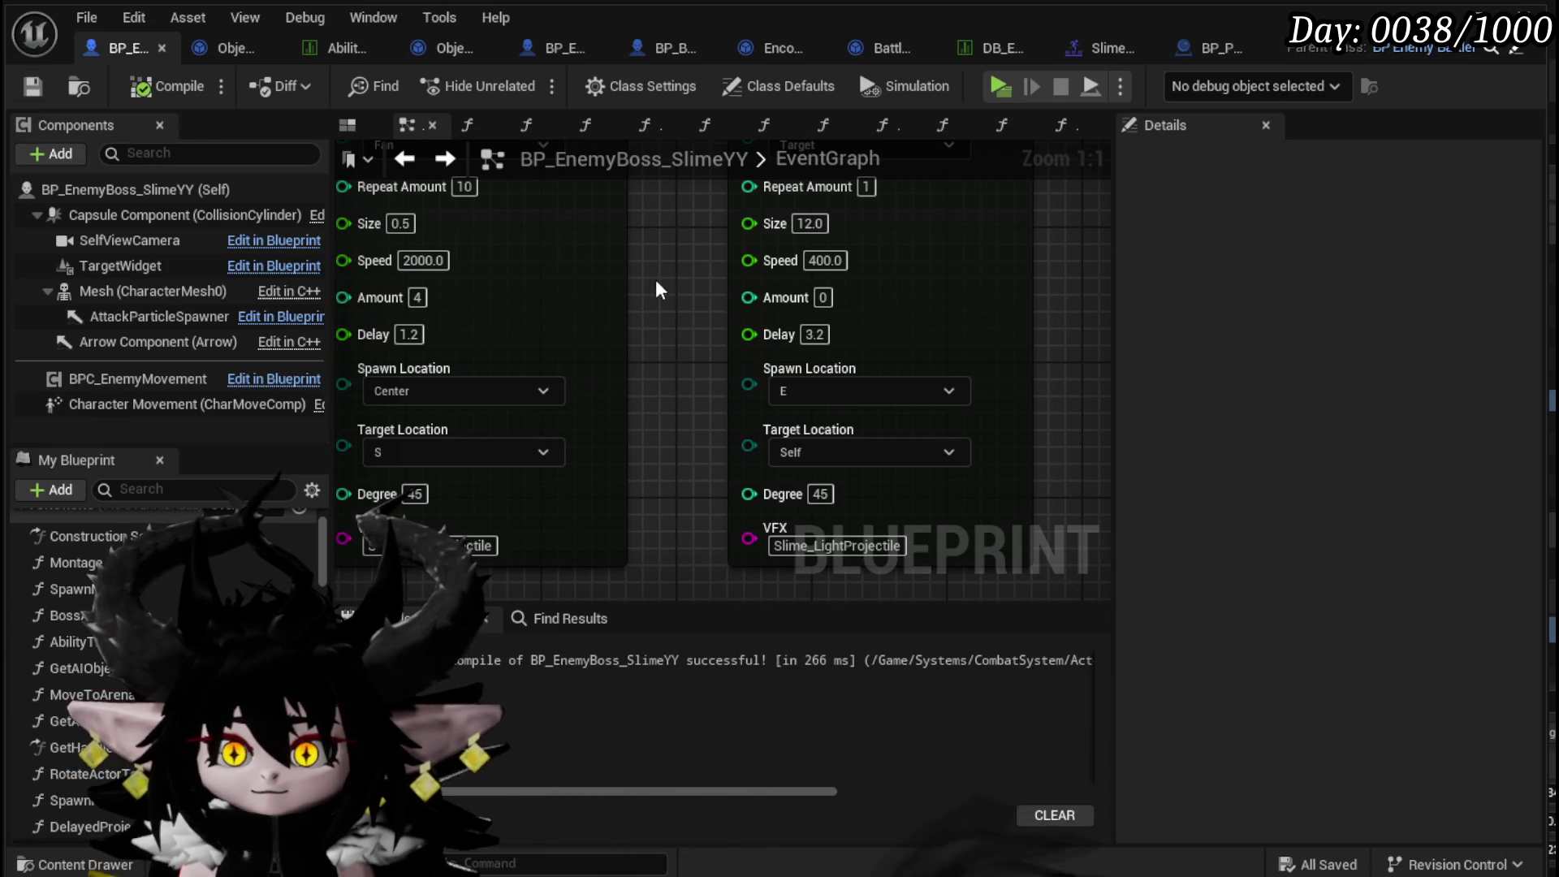
# - Select the full chain of attack nodes in the boss event graph
pyautogui.moveTo(677, 282); pyautogui.dragTo(708, 347)
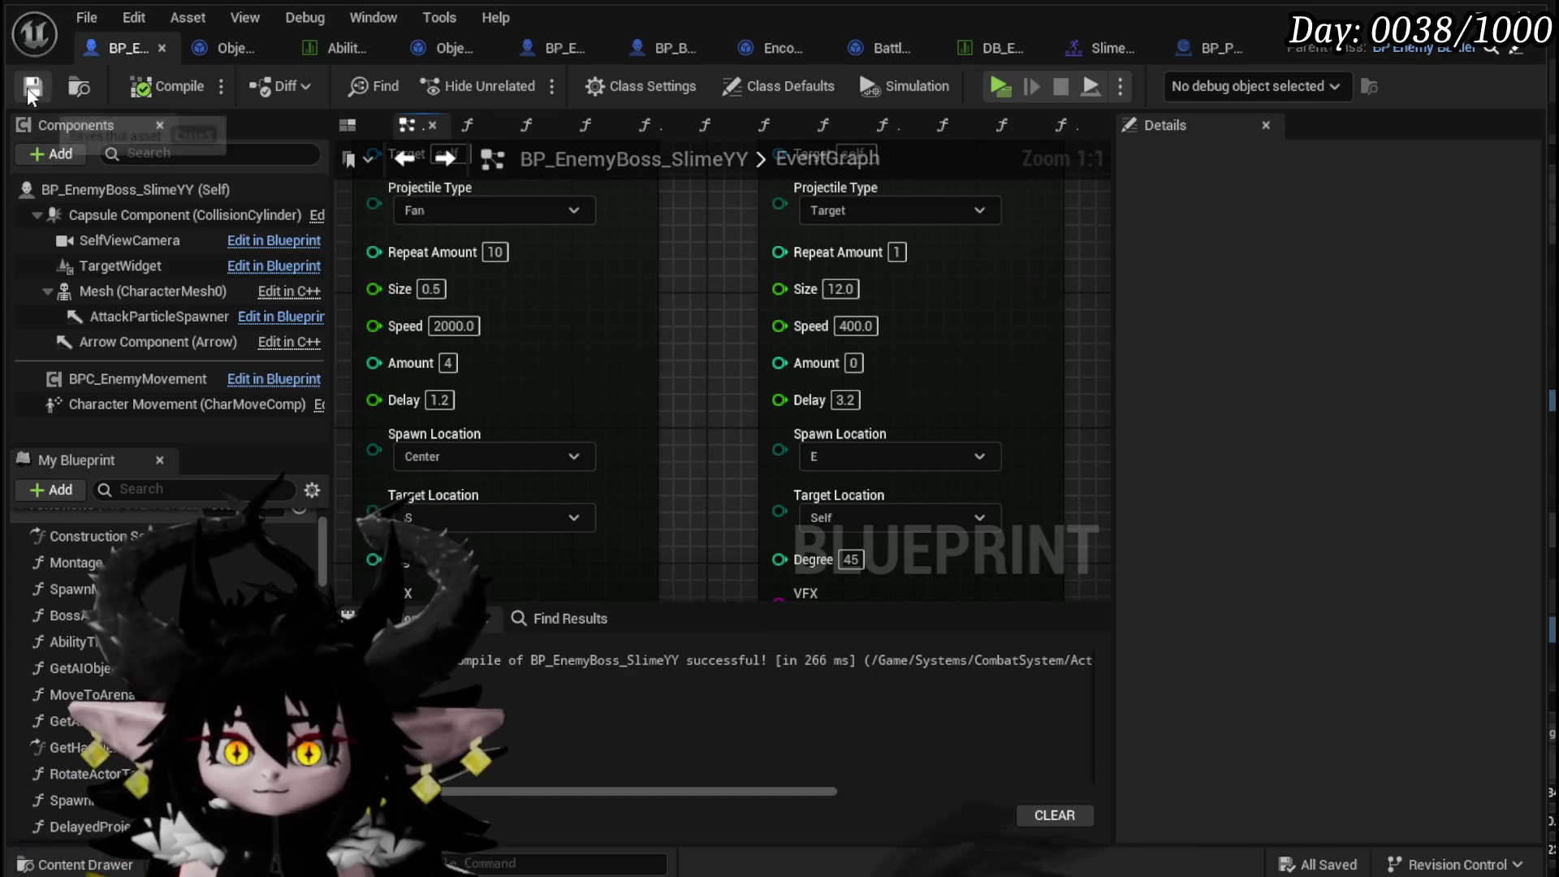
pyautogui.moveTo(702, 217); pyautogui.dragTo(757, 311)
pyautogui.moveTo(467, 482); pyautogui.dragTo(568, 437)
pyautogui.scroll(-1, 568, 439)
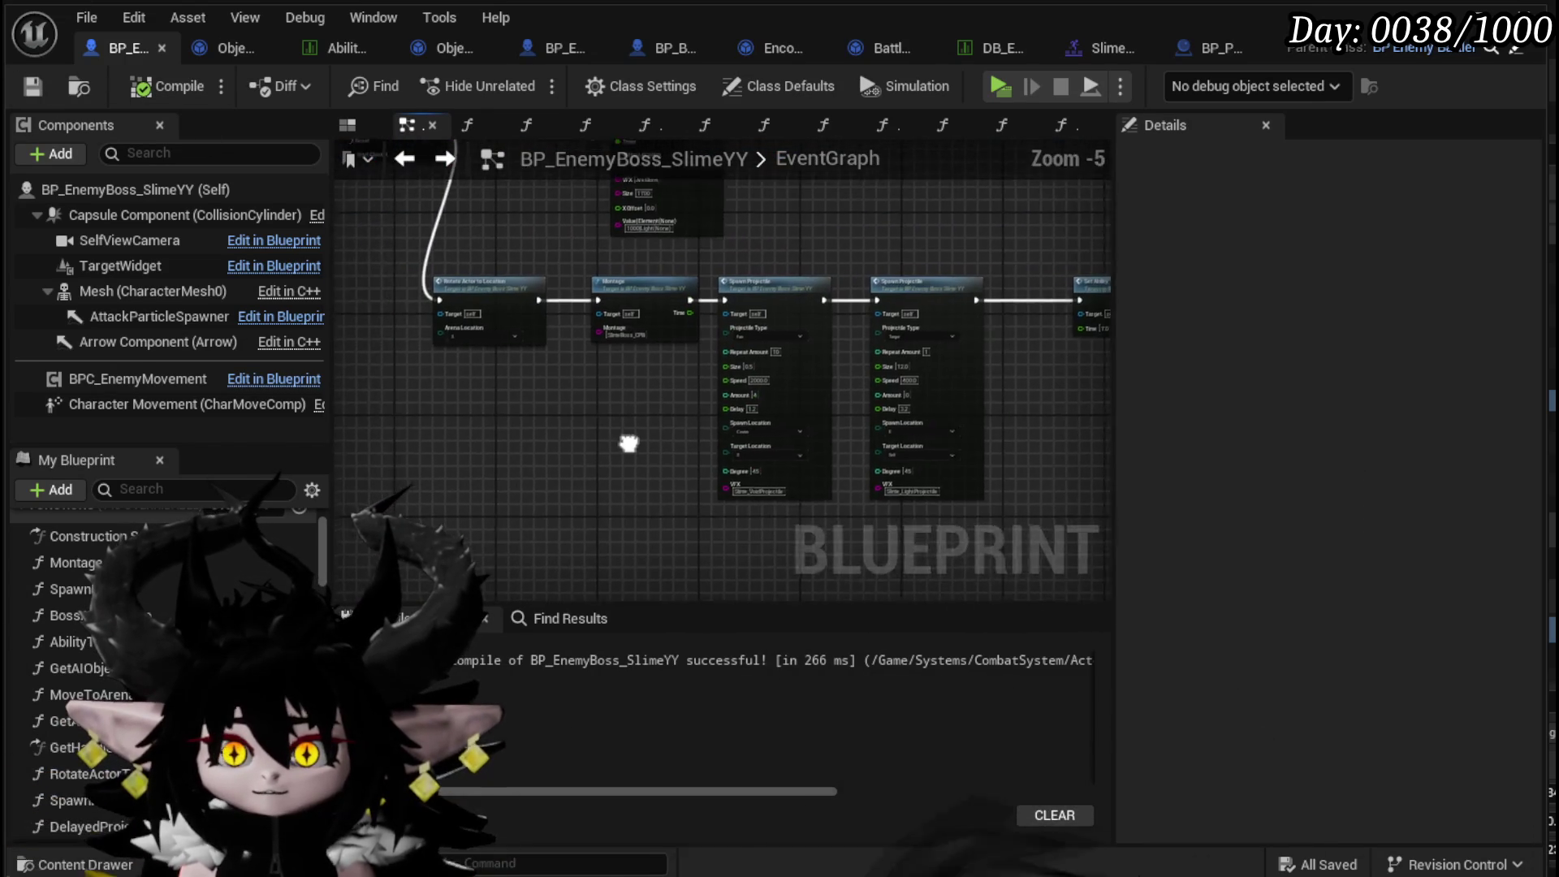
pyautogui.moveTo(450, 486)
pyautogui.mouseDown()
pyautogui.moveTo(963, 340)
pyautogui.moveTo(802, 345)
pyautogui.mouseUp()
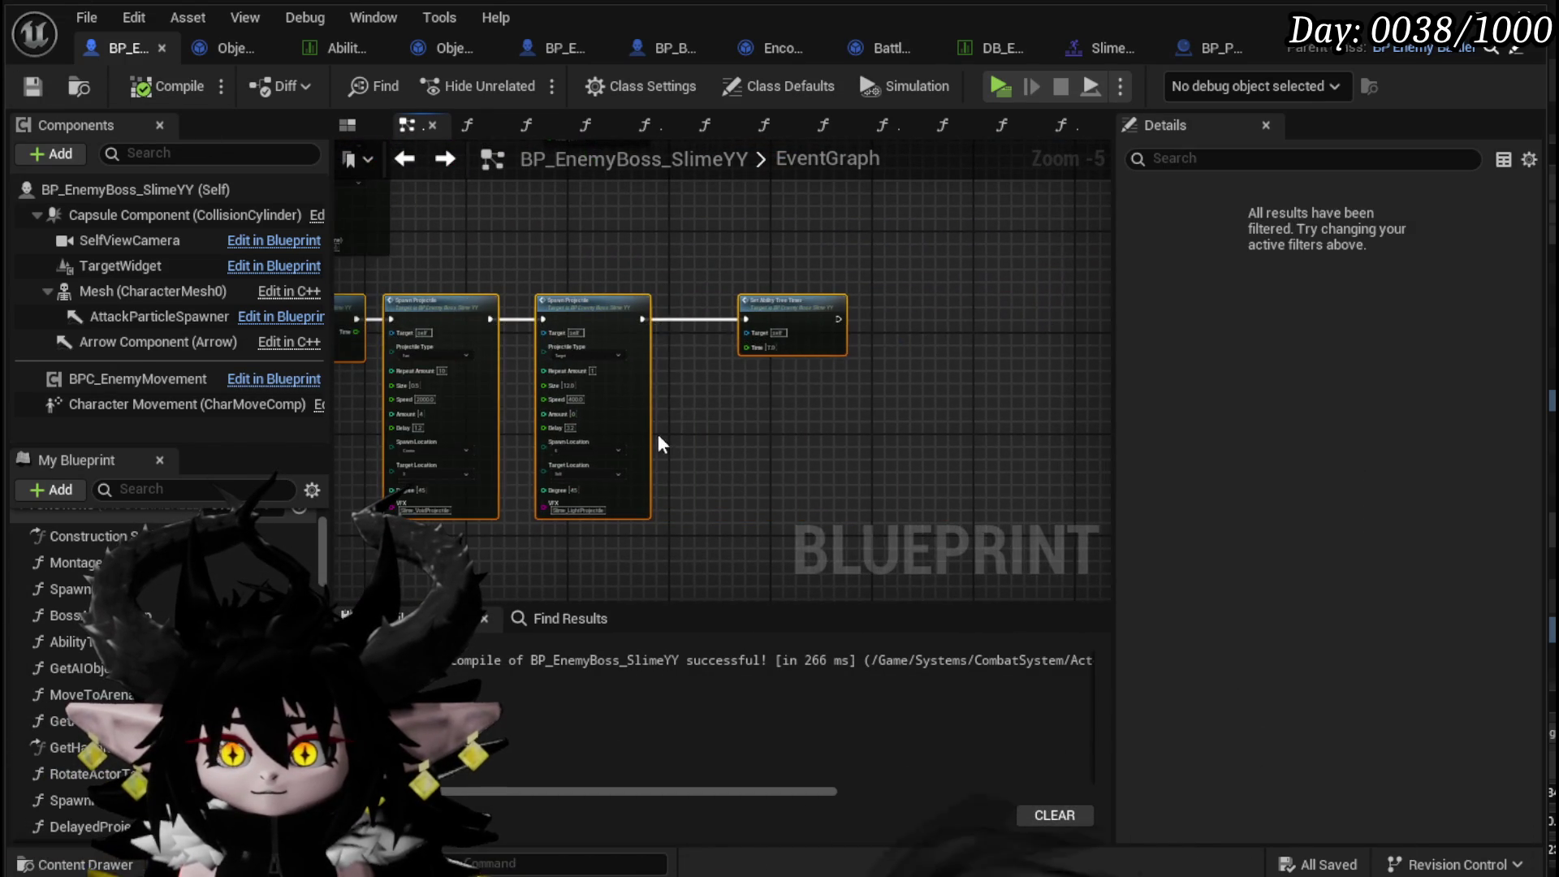
pyautogui.moveTo(615, 434); pyautogui.dragTo(973, 397)
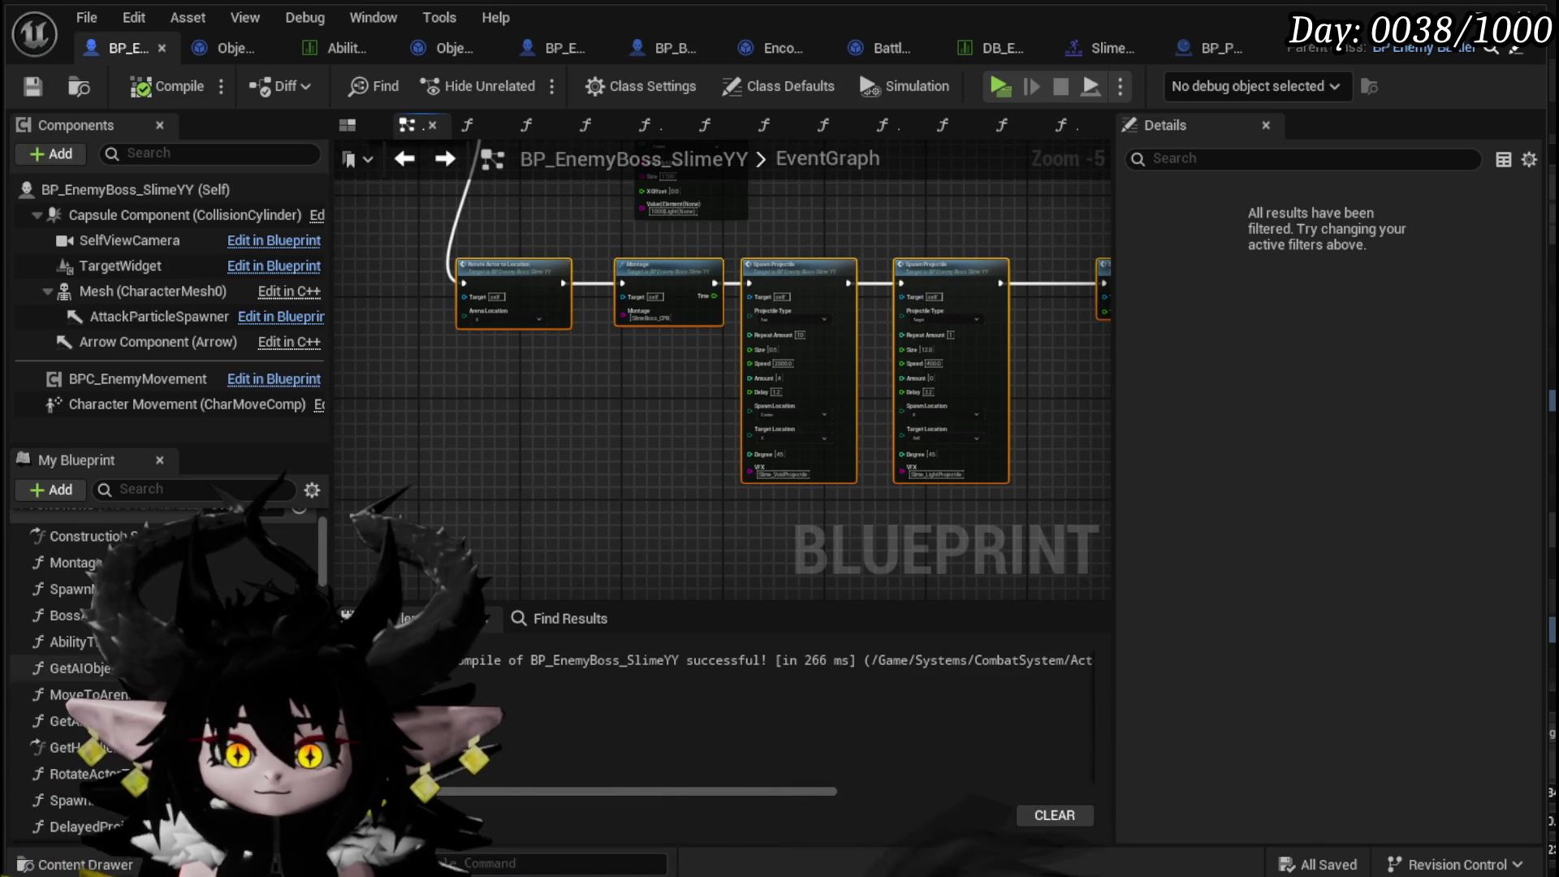
pyautogui.doubleClick(115, 680)
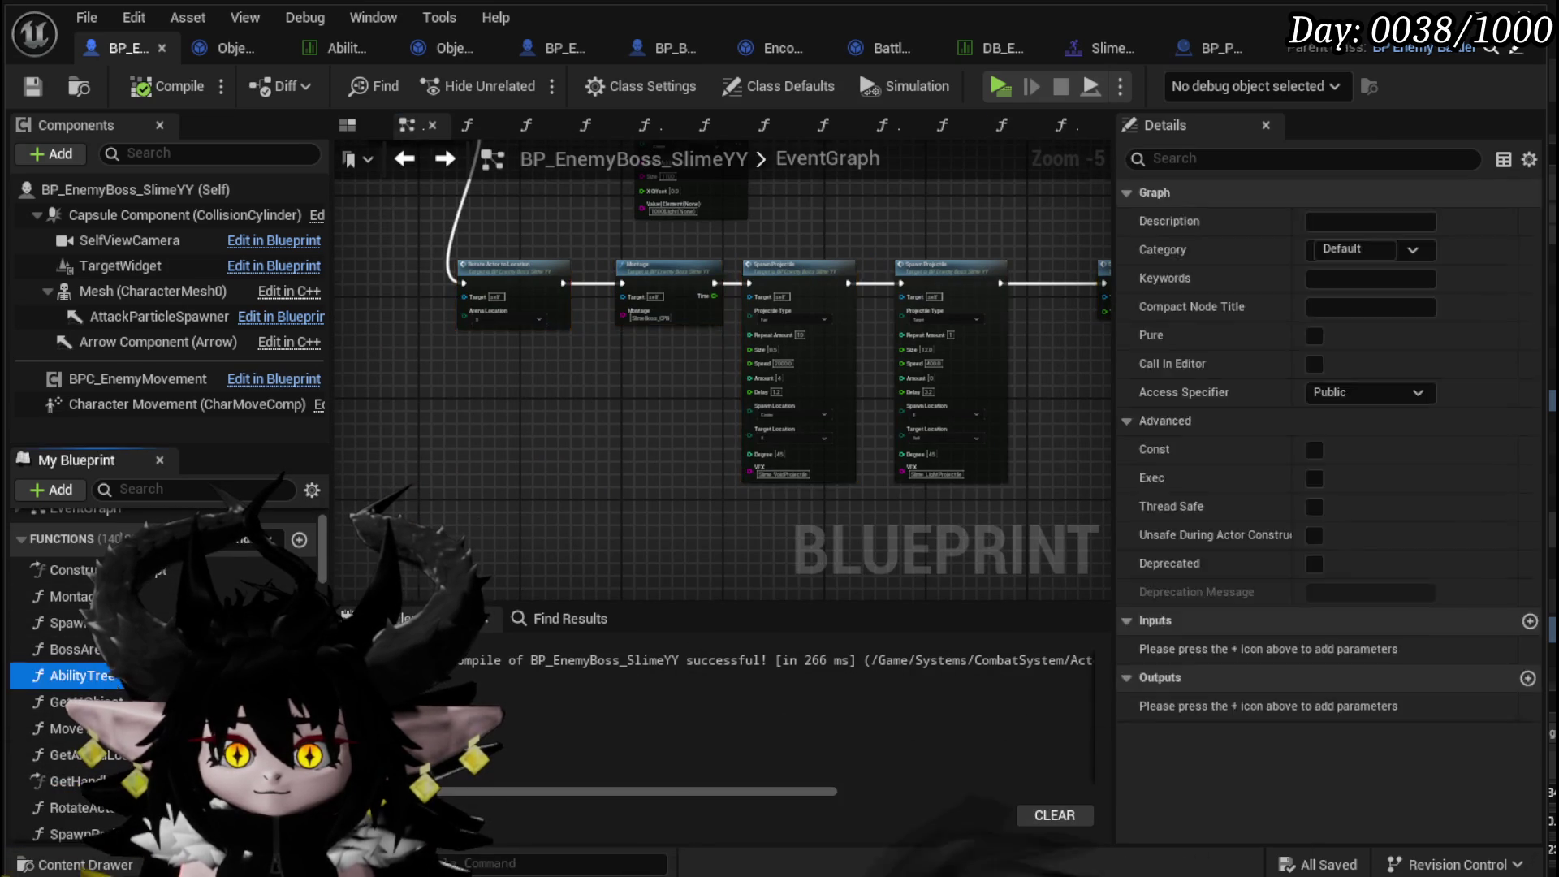
# - Cut the lower AbilityTree node row with the small node below it, and paste it nearer the Switch on Int
pyautogui.scroll(-2, 585, 498)
pyautogui.moveTo(582, 557); pyautogui.dragTo(590, 372)
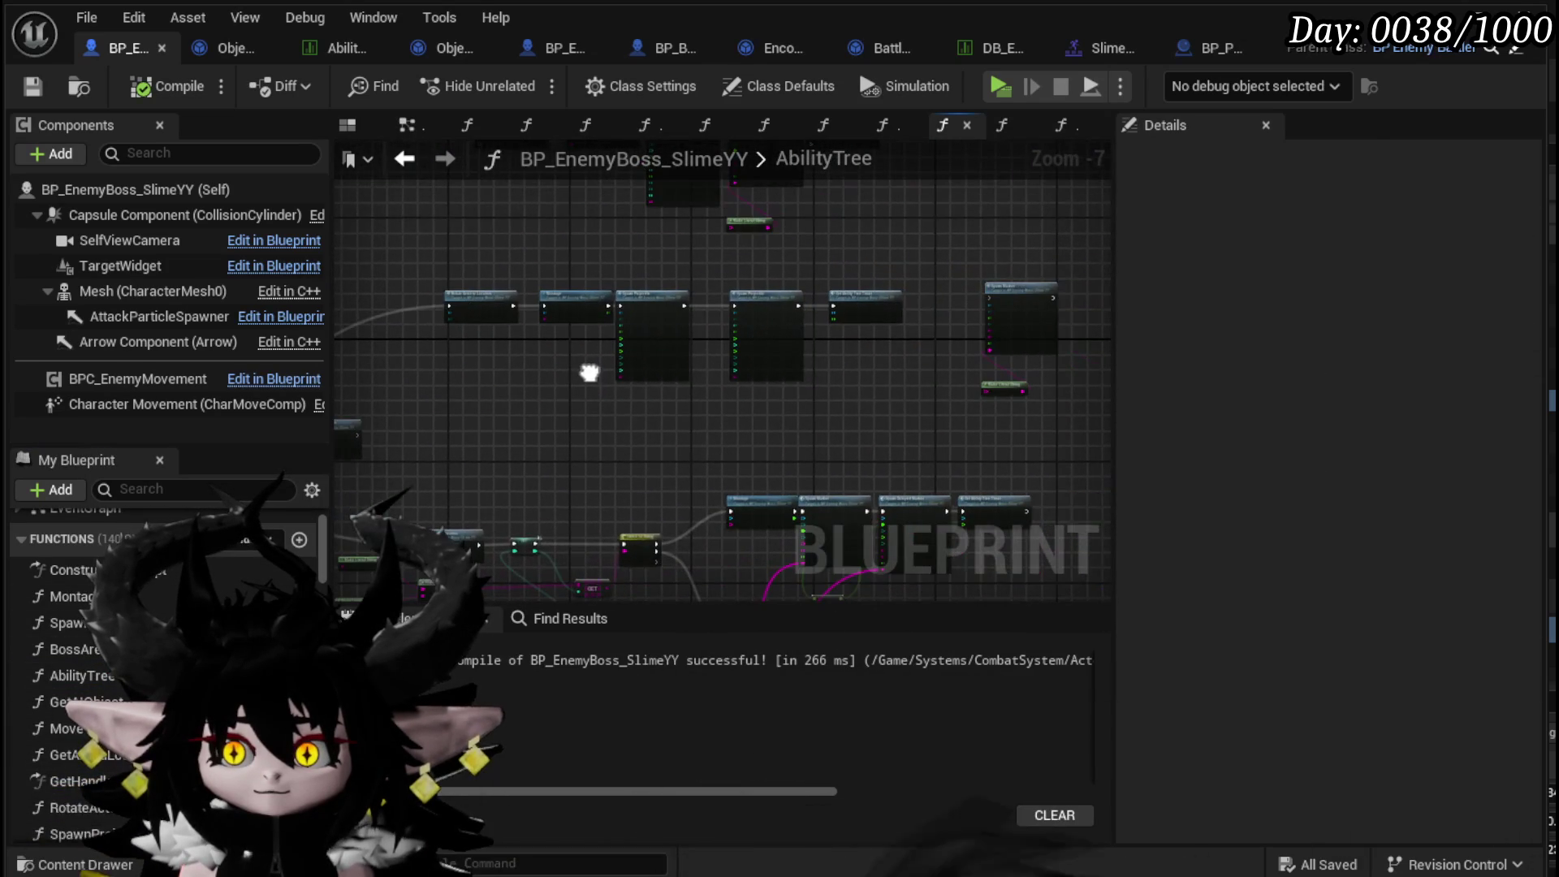
pyautogui.moveTo(461, 375); pyautogui.dragTo(1030, 280)
pyautogui.moveTo(524, 427)
pyautogui.mouseDown()
pyautogui.moveTo(1054, 279)
pyautogui.moveTo(1011, 269)
pyautogui.mouseUp()
pyautogui.hotkey('ctrl', 'x')
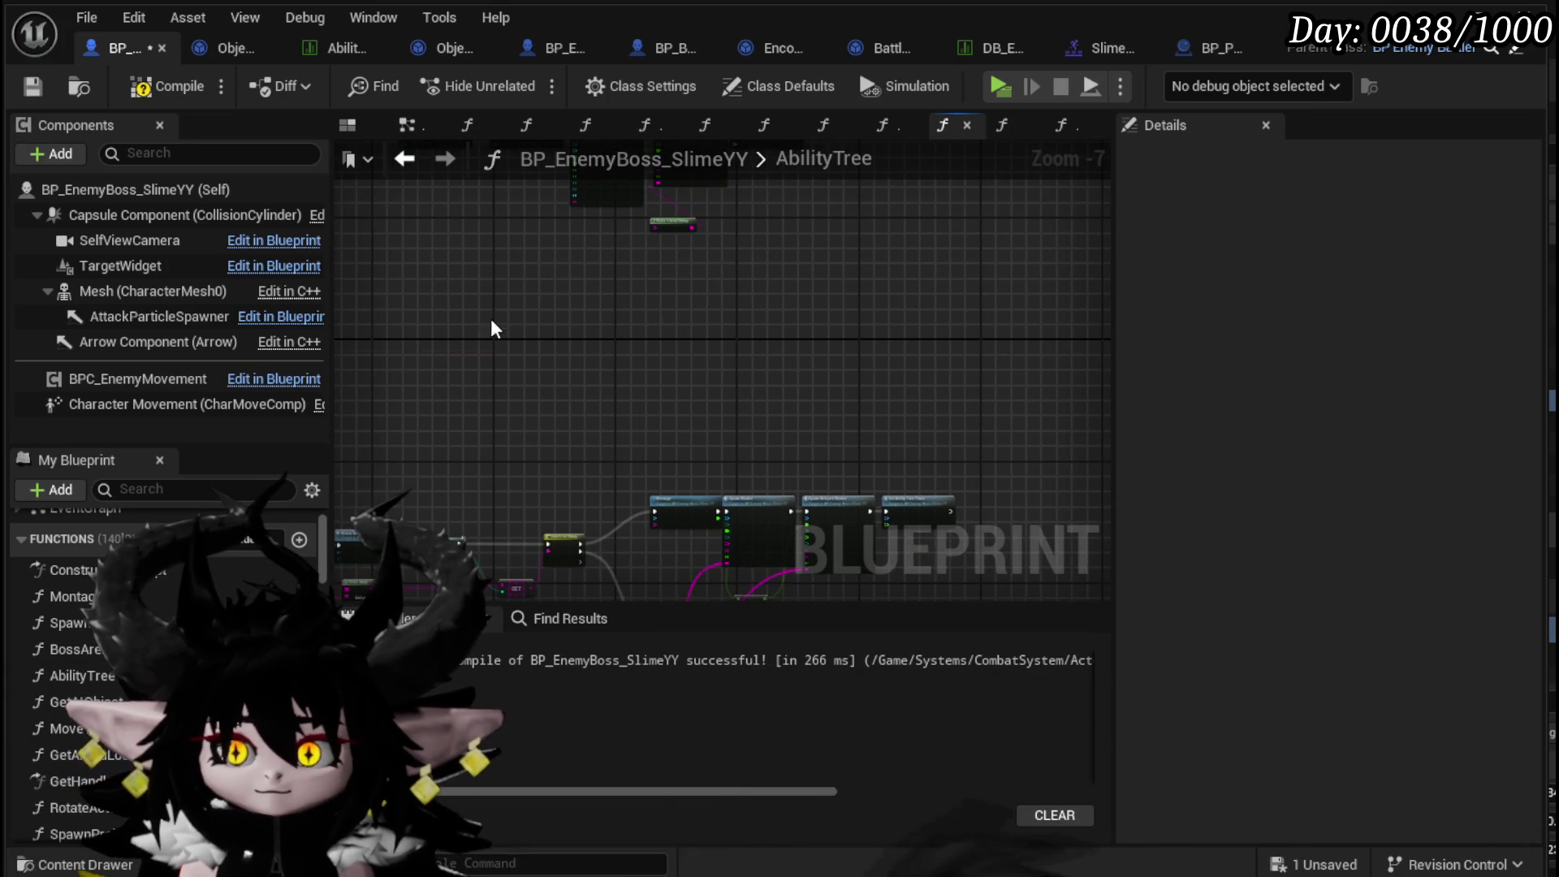
pyautogui.hotkey('ctrl', 'v')
# - Wire a Switch on Int output into the pasted chain, nudge the row right, and compile
pyautogui.scroll(3, 461, 329)
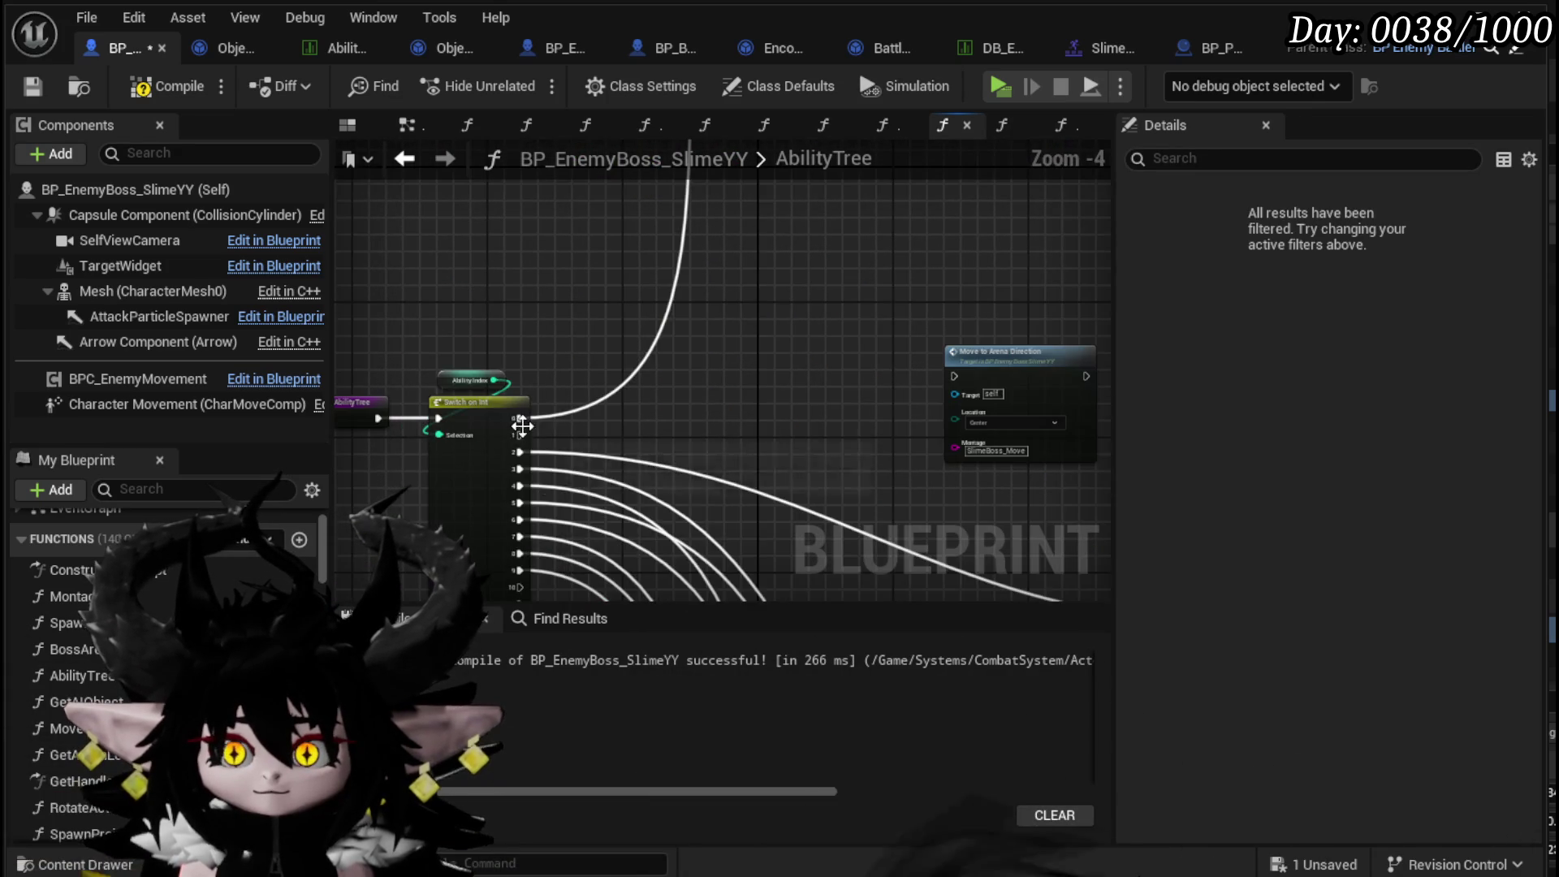
pyautogui.moveTo(1283, 197)
pyautogui.mouseDown()
pyautogui.moveTo(770, 156)
pyautogui.moveTo(775, 246)
pyautogui.mouseUp()
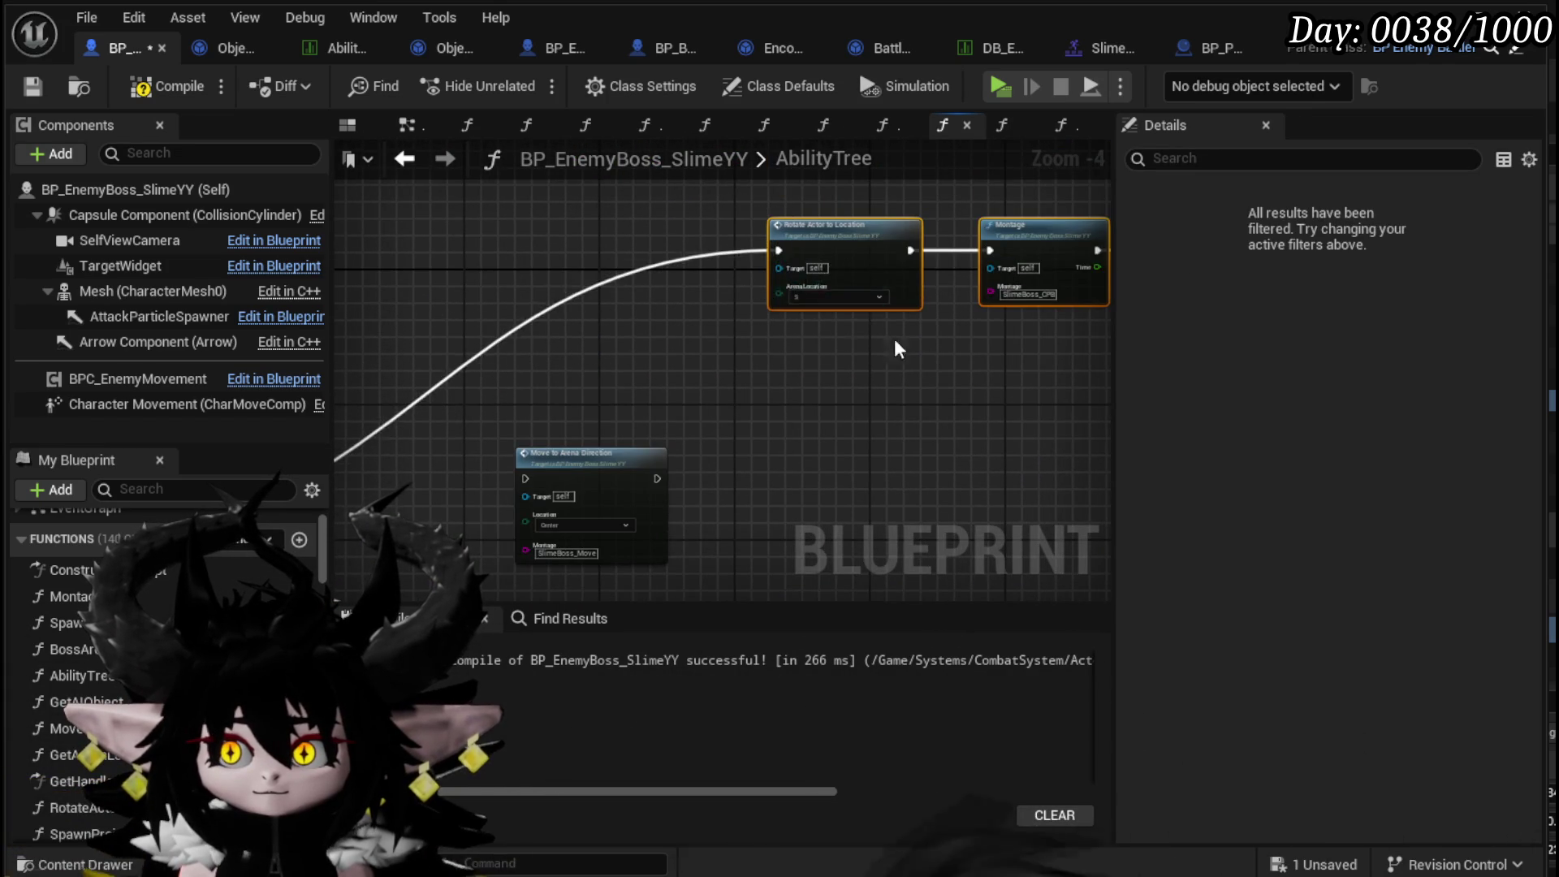
pyautogui.scroll(-1, 442, 367)
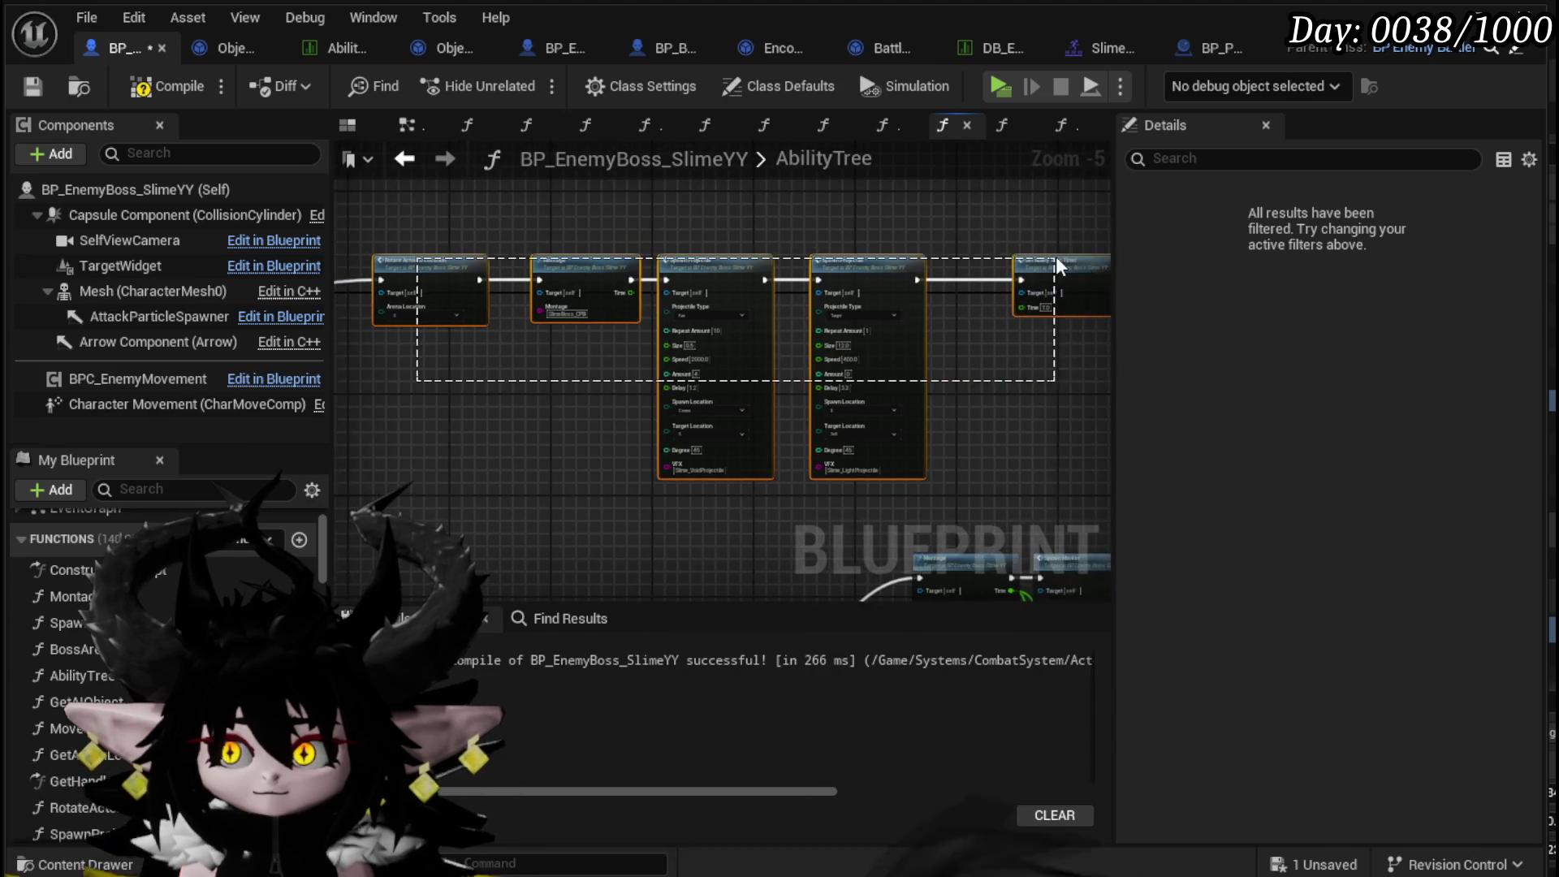
pyautogui.moveTo(992, 280); pyautogui.dragTo(1032, 280)
pyautogui.click(484, 343)
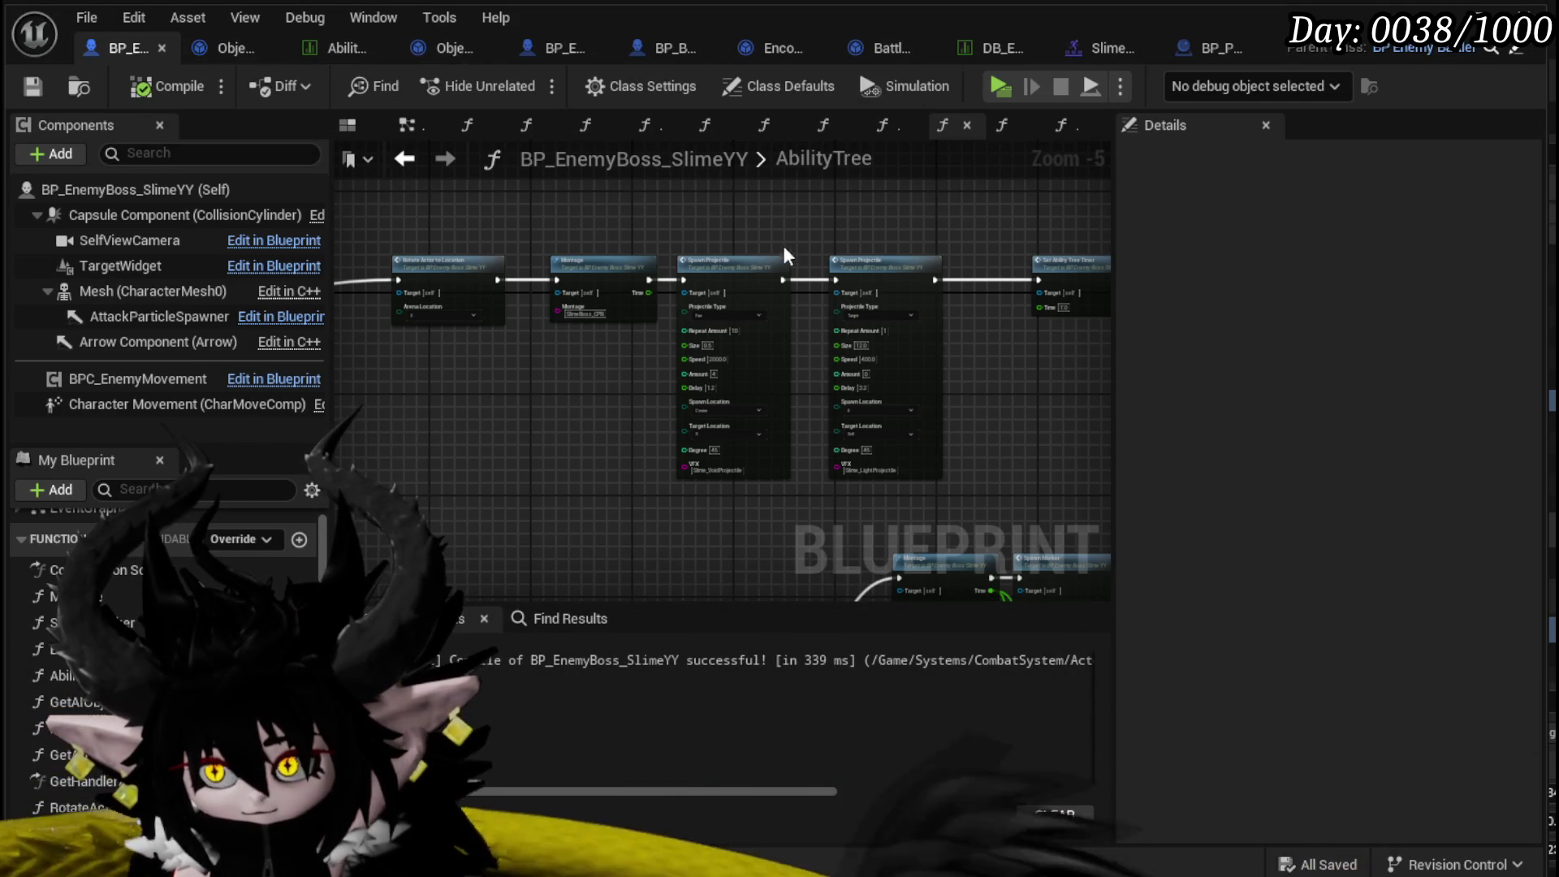
pyautogui.scroll(-4, 607, 331)
pyautogui.scroll(7, 605, 326)
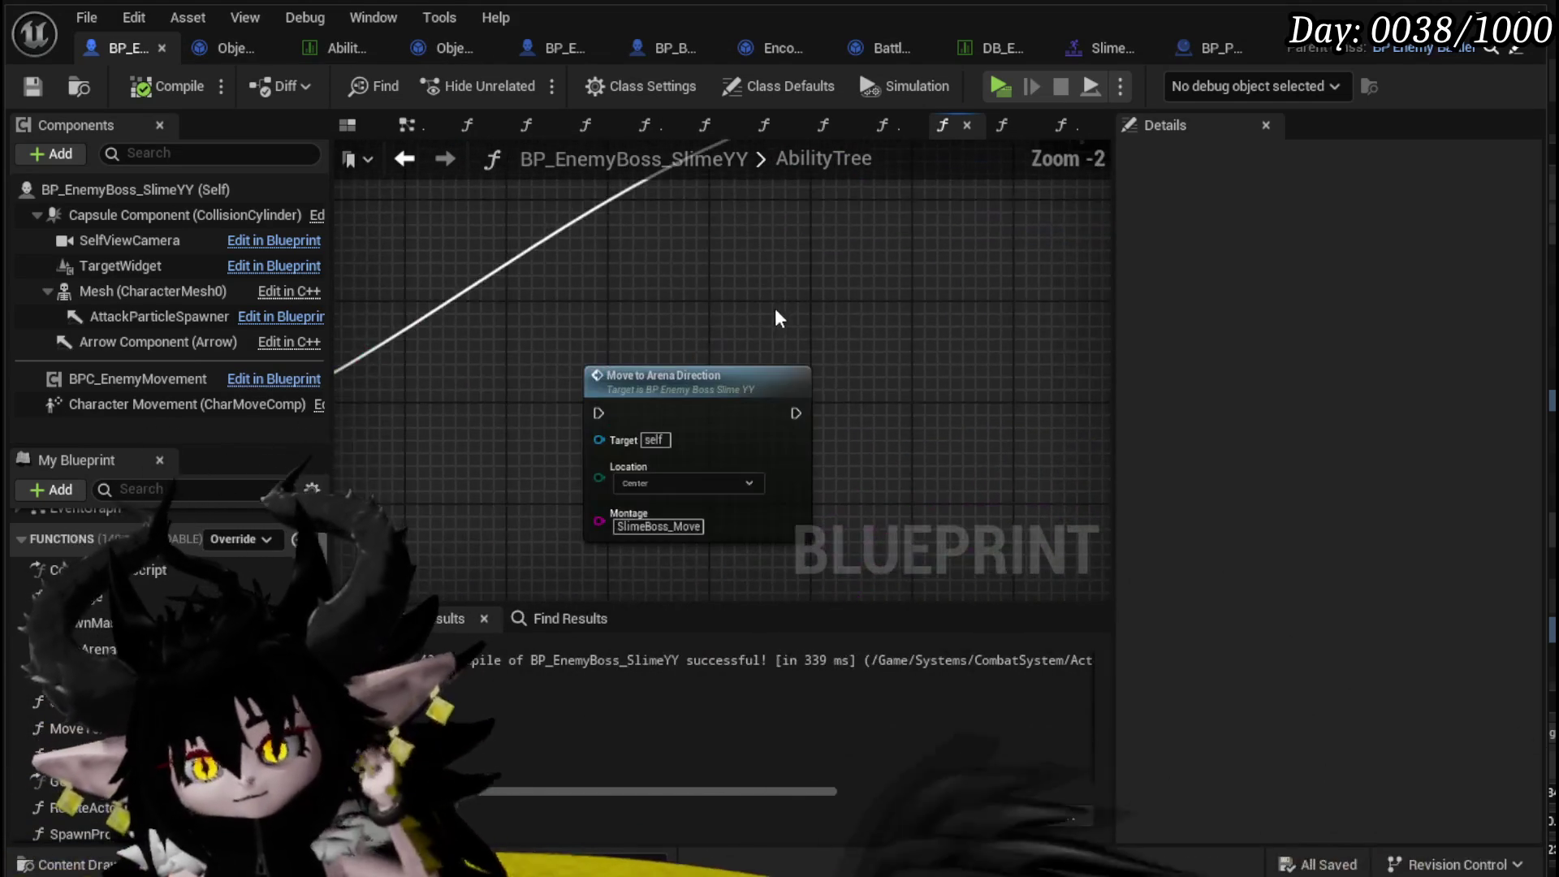
pyautogui.scroll(-3, 630, 295)
pyautogui.moveTo(631, 295)
pyautogui.mouseDown()
pyautogui.moveTo(684, 382)
pyautogui.moveTo(539, 314)
pyautogui.moveTo(449, 235)
pyautogui.moveTo(663, 243)
pyautogui.mouseUp()
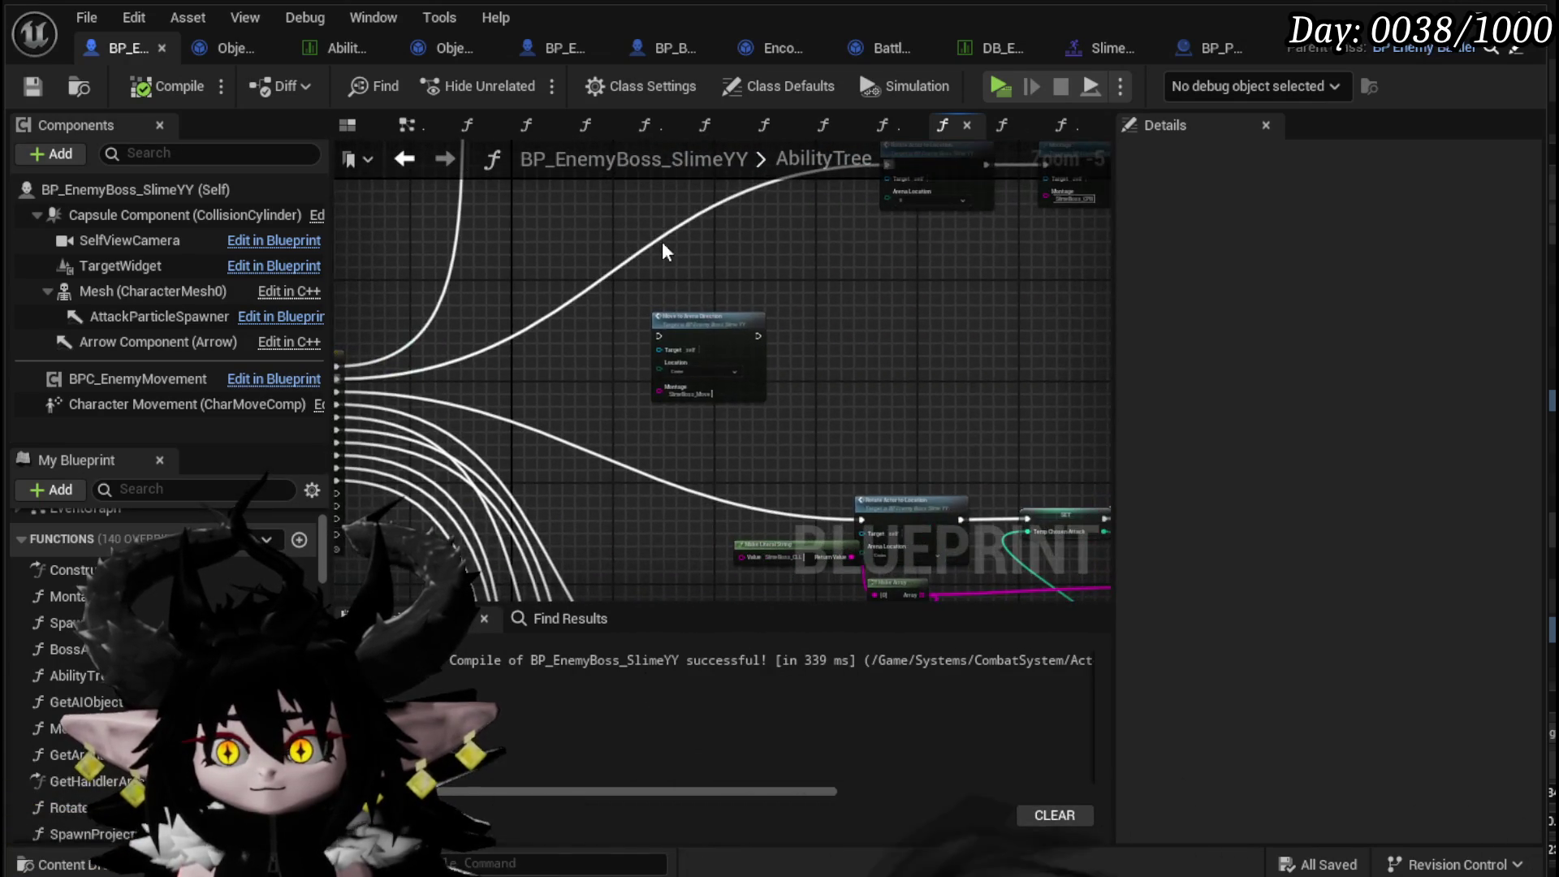
pyautogui.click(893, 370)
# - Delete the old Move to Arena Direction node, then compile and save
pyautogui.moveTo(904, 364); pyautogui.dragTo(634, 311)
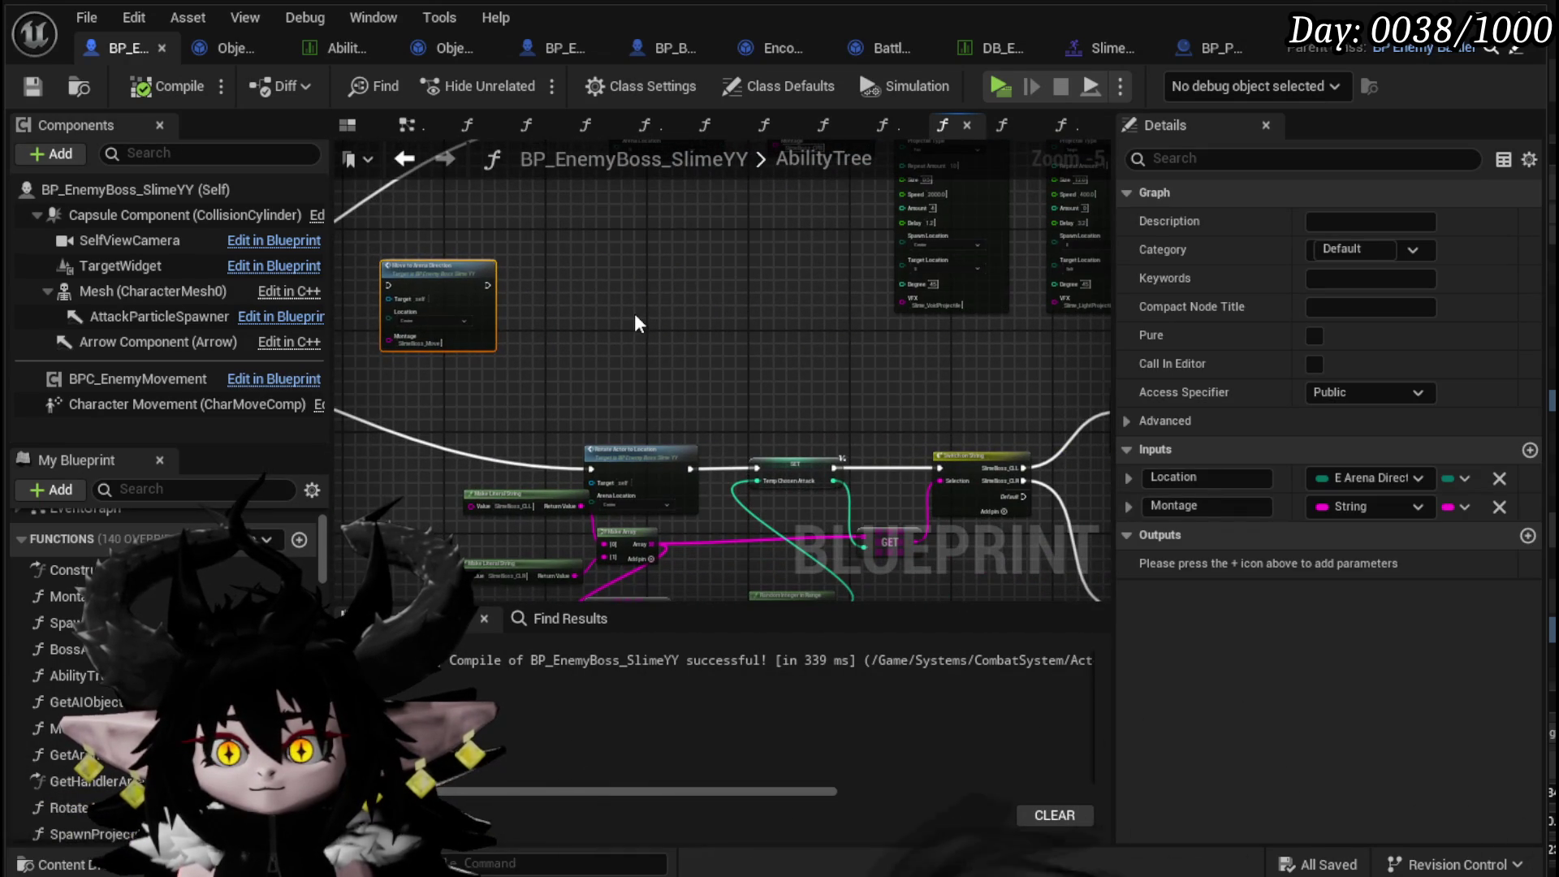
pyautogui.hotkey('ctrl', 'z')
pyautogui.press('Delete')
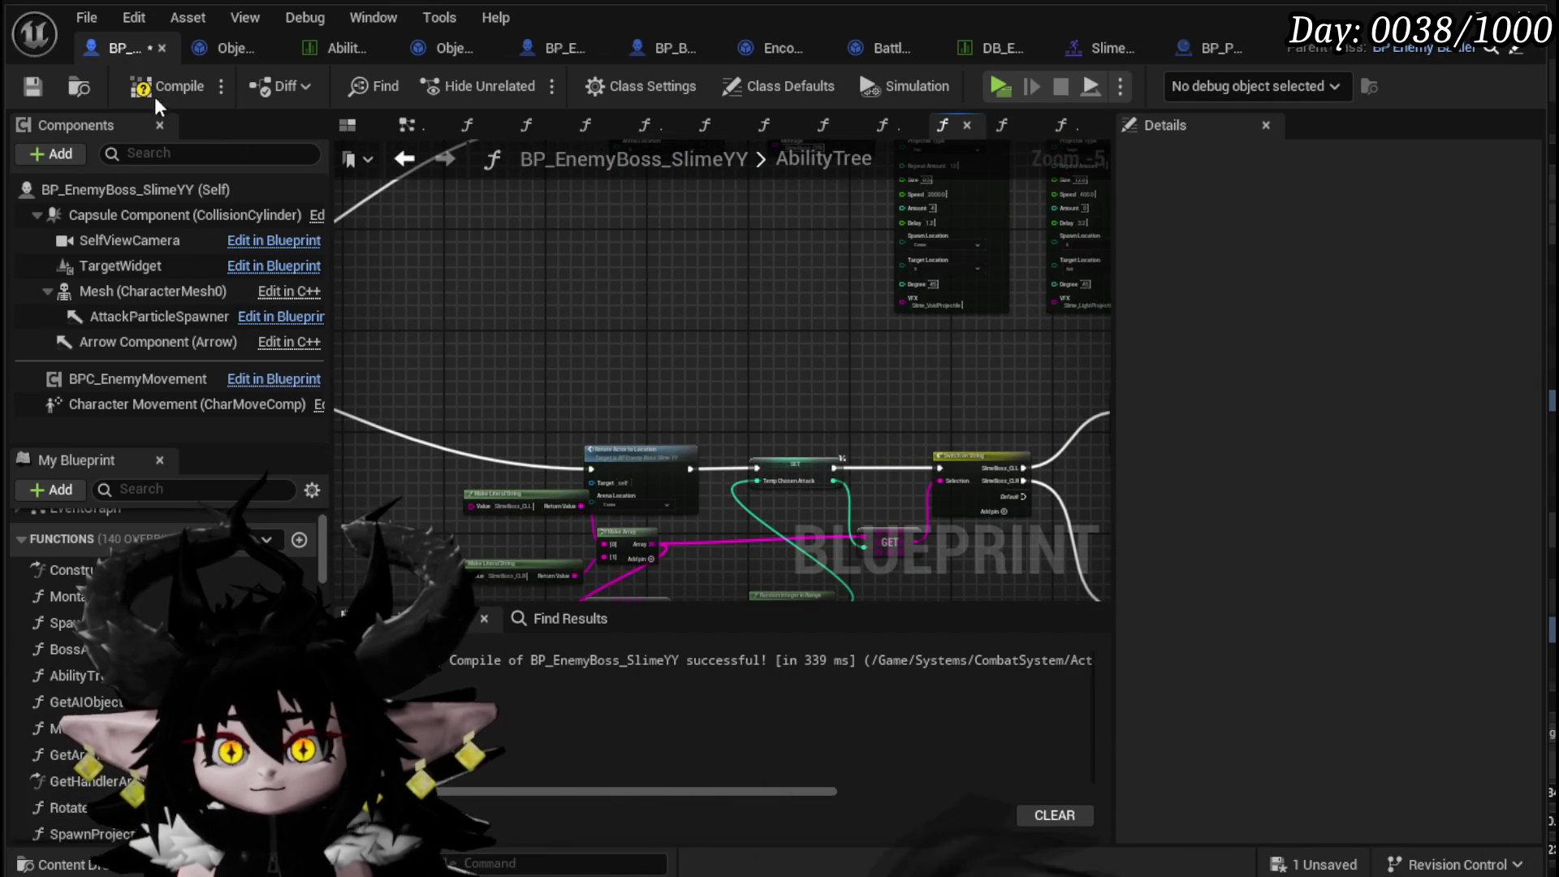
pyautogui.click(30, 86)
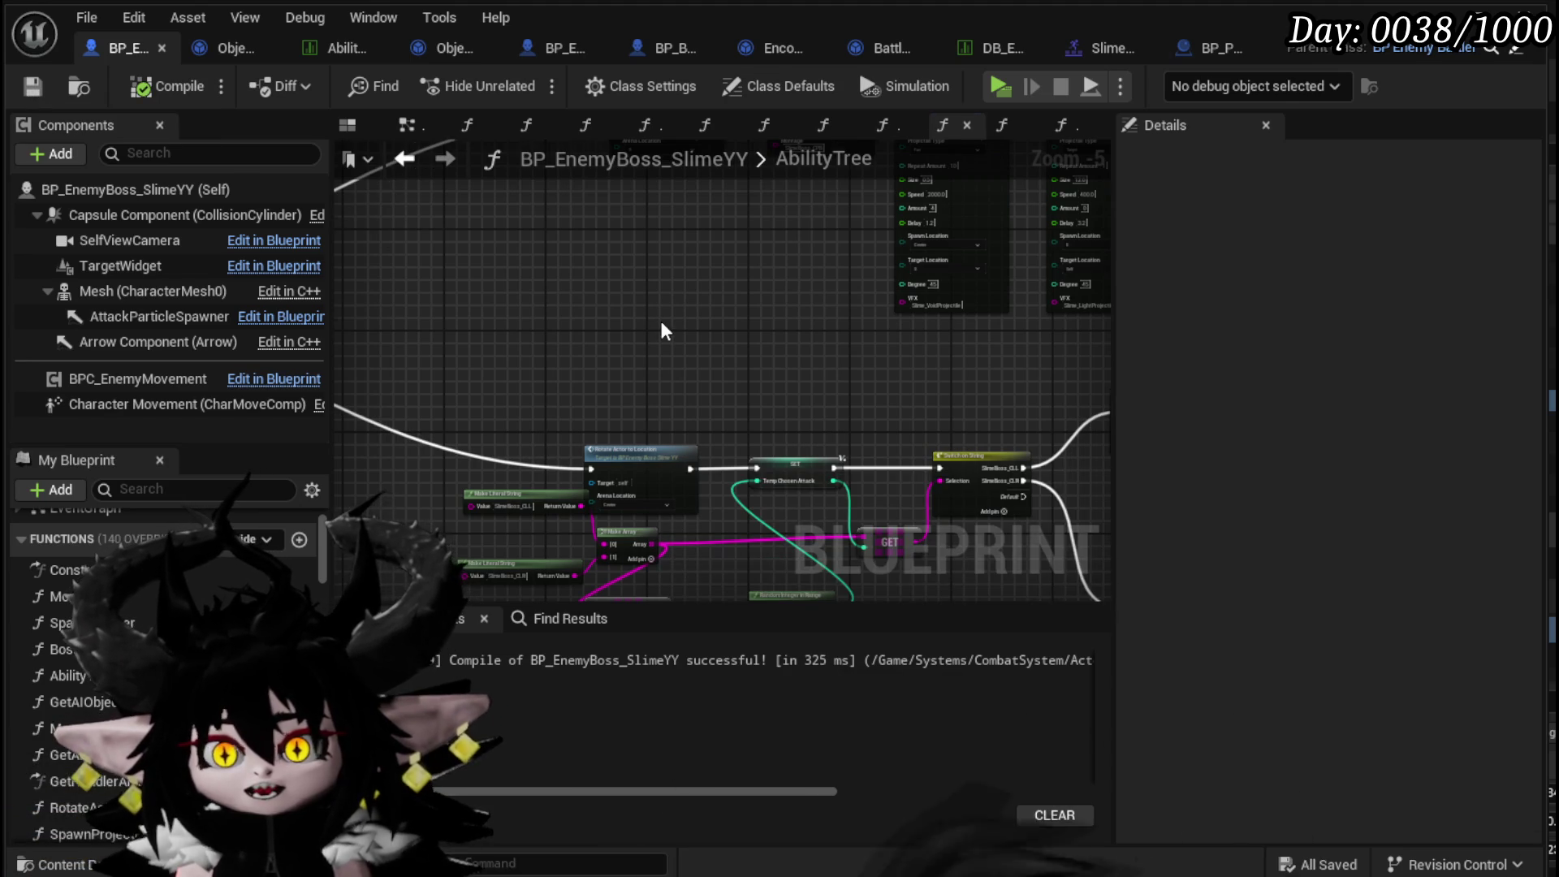
pyautogui.scroll(2, 660, 318)
pyautogui.scroll(-2, 670, 250)
pyautogui.moveTo(670, 250)
pyautogui.mouseDown()
pyautogui.moveTo(348, 326)
pyautogui.moveTo(619, 407)
pyautogui.moveTo(912, 421)
pyautogui.moveTo(983, 387)
pyautogui.mouseUp()
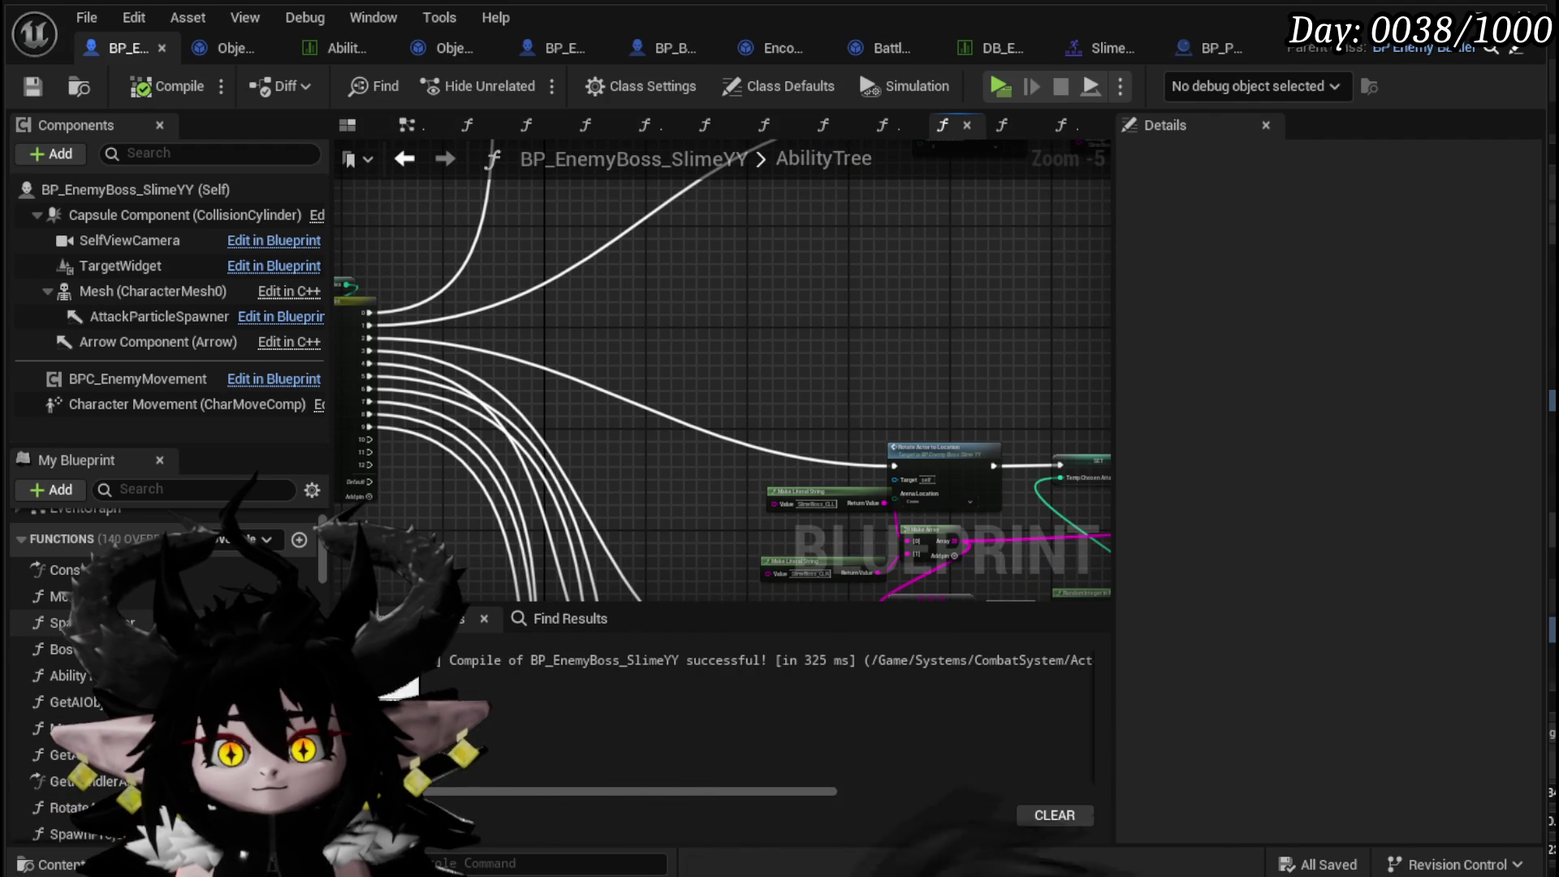
# - Place a new Move to Arena Direction node near the Switch and connect a Switch output to the node chain
pyautogui.moveTo(73, 694); pyautogui.dragTo(741, 319)
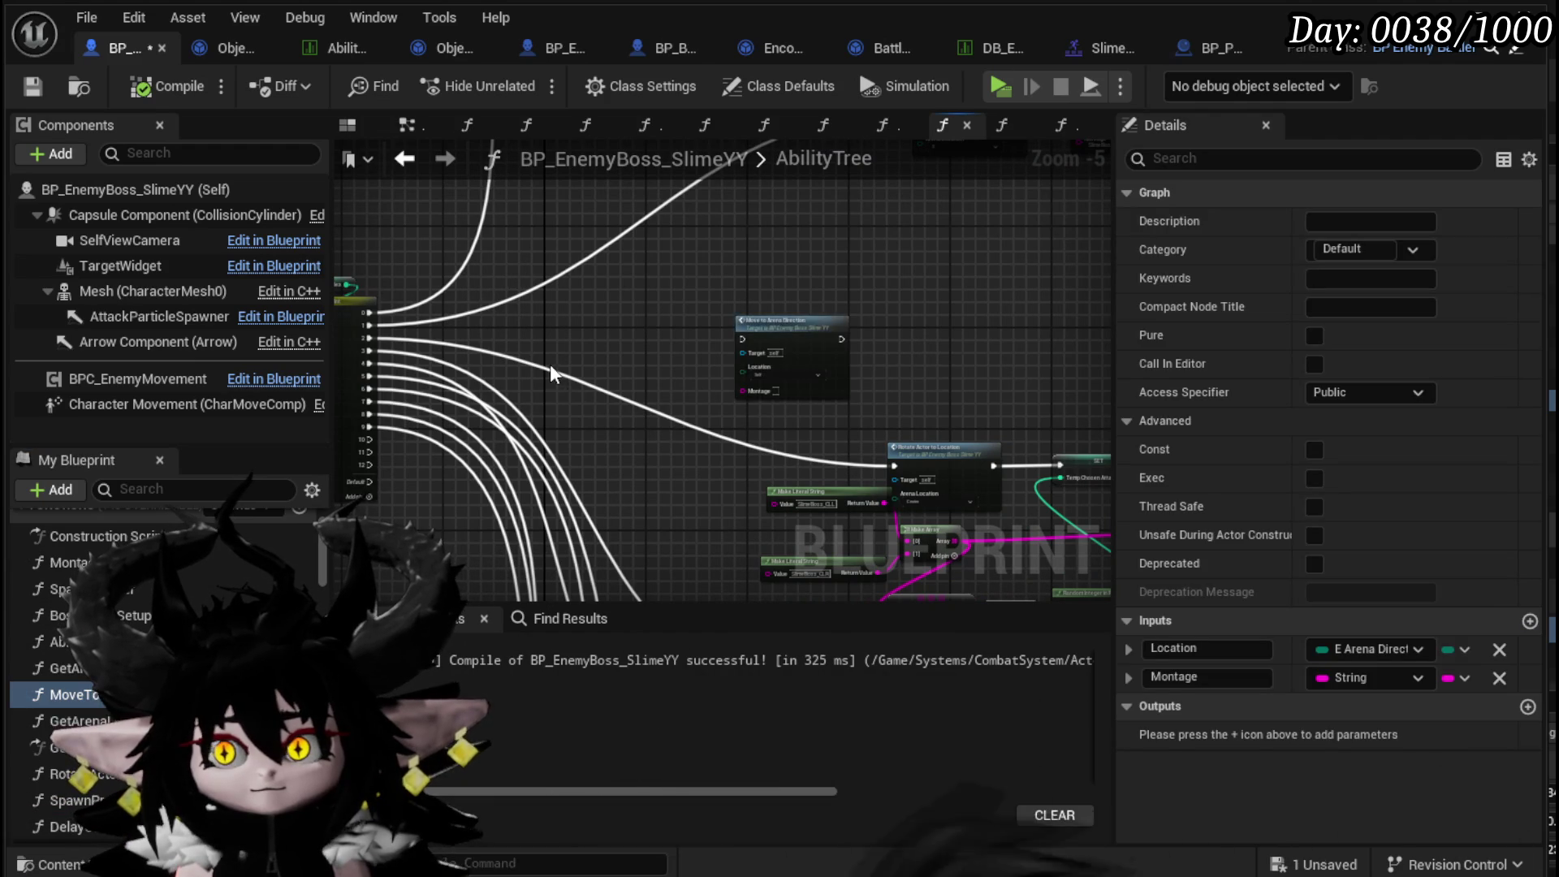
pyautogui.scroll(2, 548, 364)
pyautogui.moveTo(578, 367)
pyautogui.mouseDown()
pyautogui.moveTo(807, 347)
pyautogui.moveTo(474, 337)
pyautogui.mouseUp()
pyautogui.scroll(-3, 705, 339)
pyautogui.moveTo(733, 319)
pyautogui.mouseDown()
pyautogui.moveTo(566, 373)
pyautogui.moveTo(595, 441)
pyautogui.moveTo(723, 539)
pyautogui.moveTo(999, 459)
pyautogui.mouseUp()
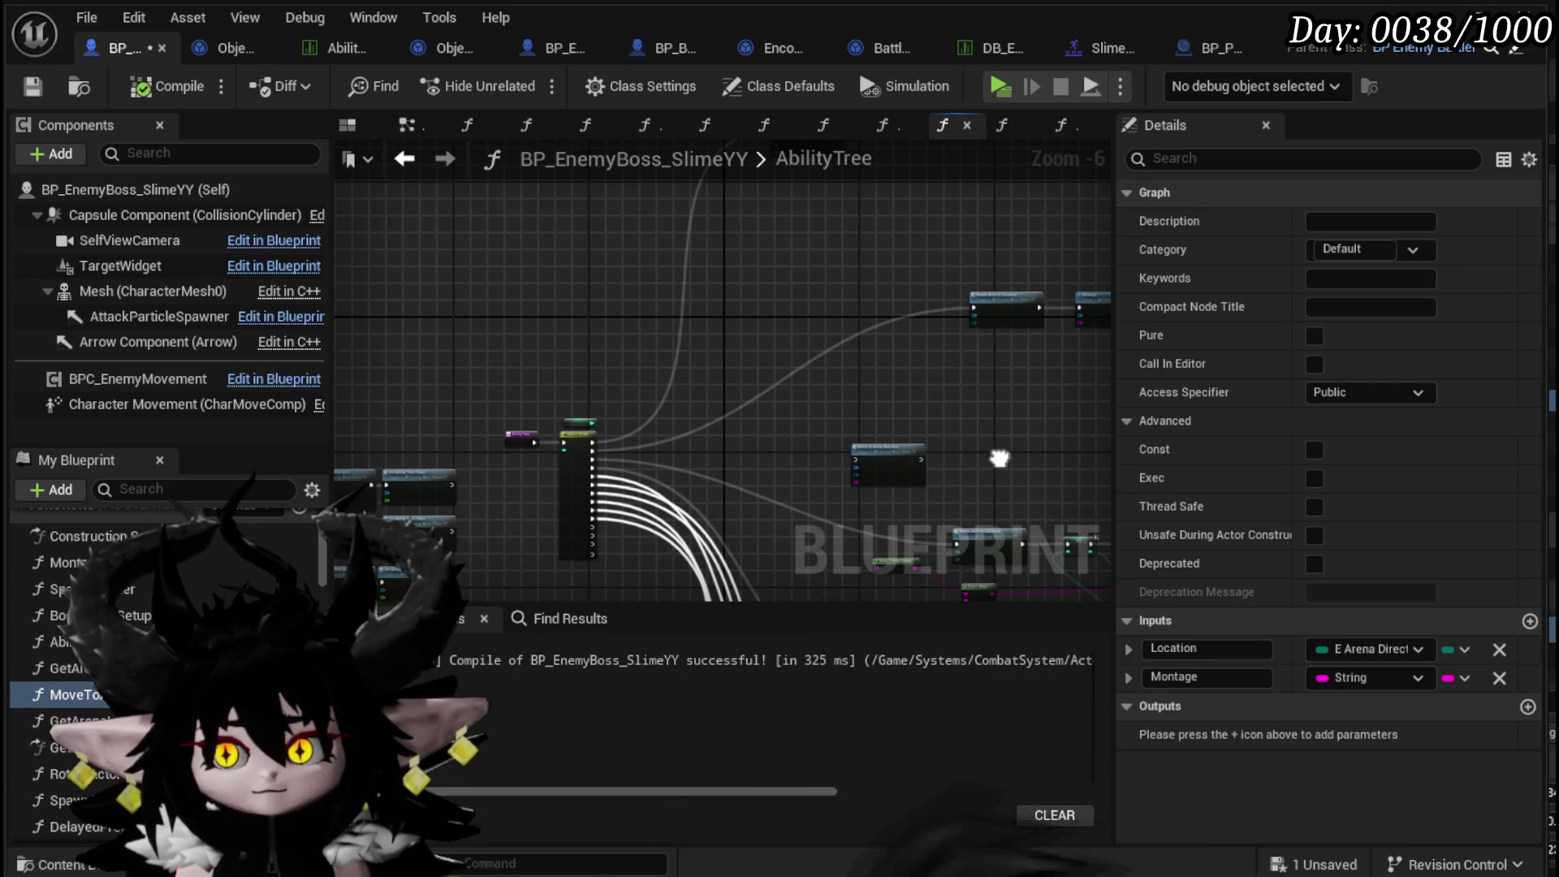
pyautogui.moveTo(999, 459); pyautogui.dragTo(649, 471)
pyautogui.scroll(2, 430, 450)
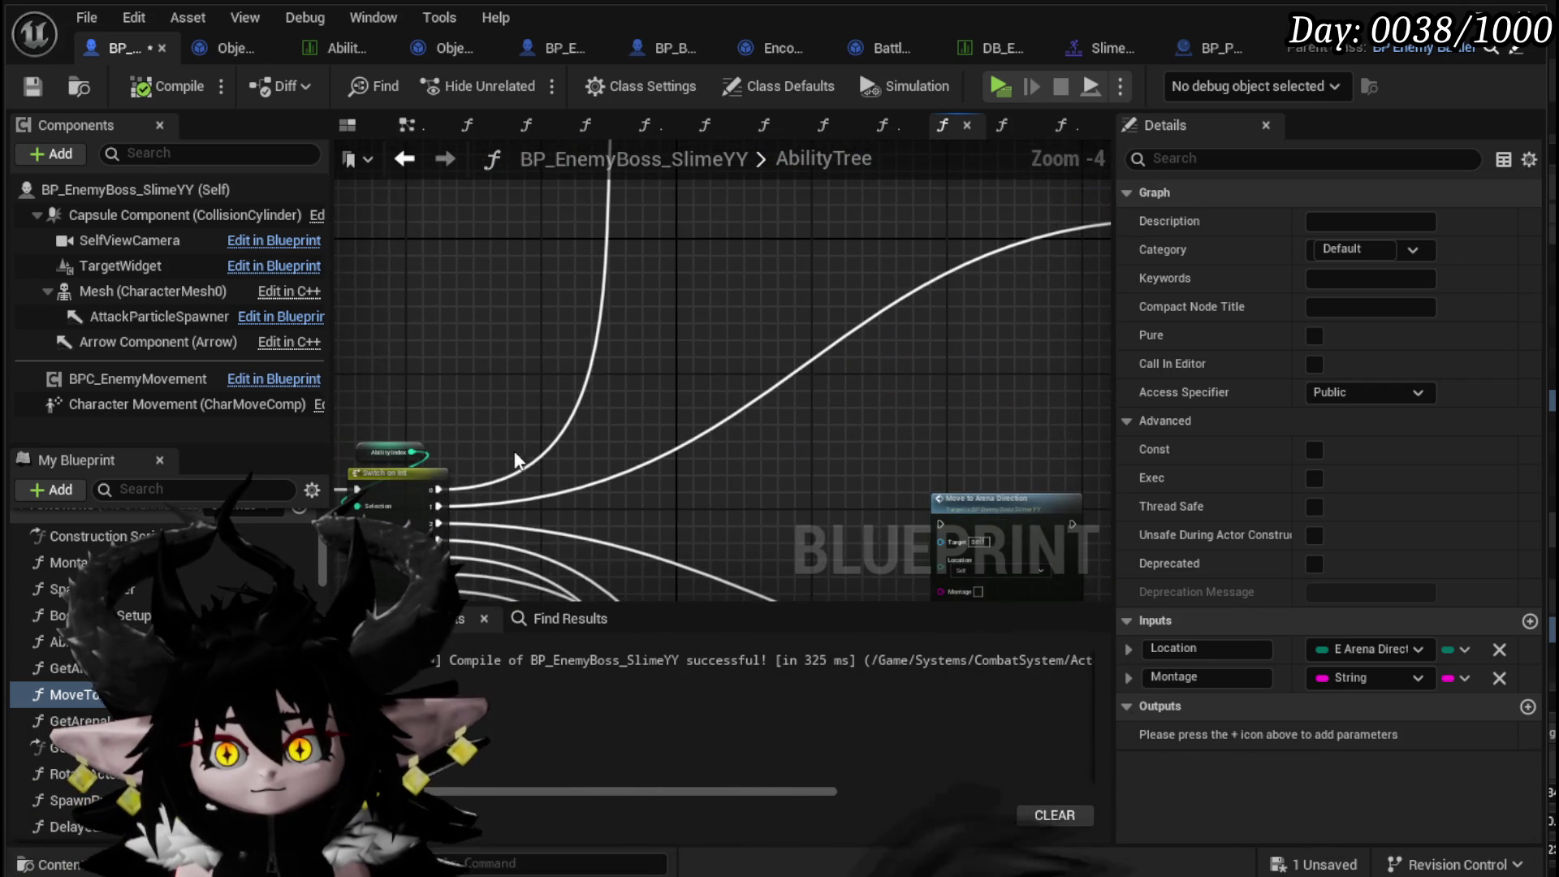
pyautogui.moveTo(436, 487)
pyautogui.mouseDown()
pyautogui.moveTo(829, 214)
pyautogui.moveTo(925, 356)
pyautogui.mouseUp()
pyautogui.scroll(-1, 473, 320)
pyautogui.moveTo(495, 413)
pyautogui.mouseDown()
pyautogui.moveTo(1013, 326)
pyautogui.moveTo(792, 309)
pyautogui.moveTo(741, 279)
pyautogui.mouseUp()
pyautogui.scroll(2, 505, 383)
# - Wire Switch output 1 to Move to Arena Direction, set Location to N, and open MoveToArenaDirection's graph
pyautogui.moveTo(383, 396)
pyautogui.mouseDown()
pyautogui.moveTo(390, 479)
pyautogui.moveTo(873, 430)
pyautogui.moveTo(885, 413)
pyautogui.mouseUp()
pyautogui.click(923, 459)
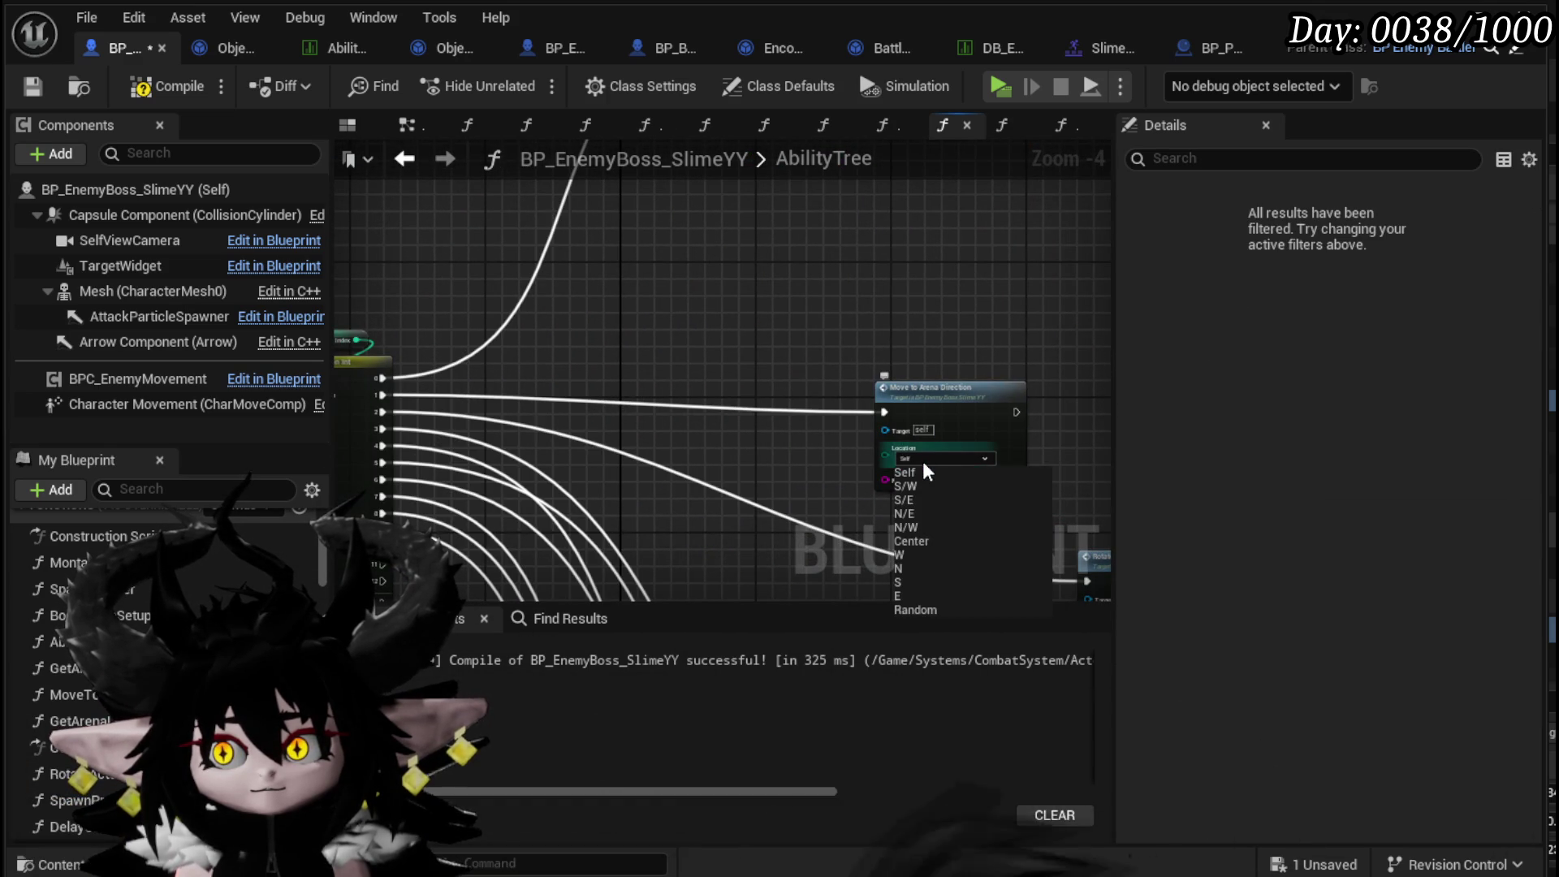
pyautogui.click(912, 569)
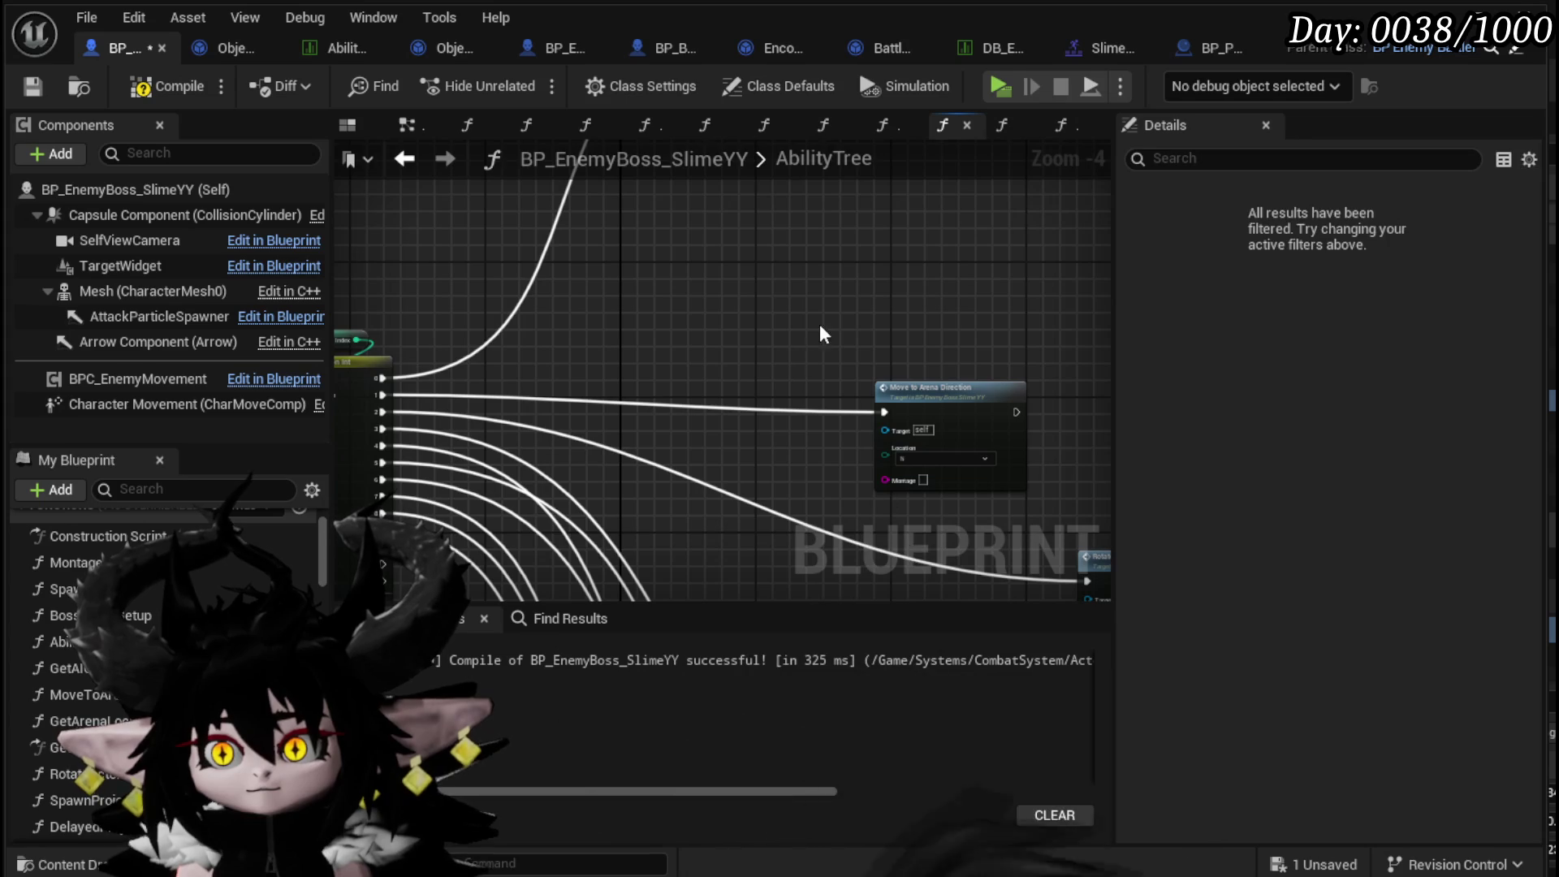
pyautogui.click(947, 410)
pyautogui.moveTo(947, 410); pyautogui.dragTo(602, 250)
pyautogui.moveTo(768, 255)
pyautogui.mouseDown()
pyautogui.moveTo(829, 396)
pyautogui.moveTo(1106, 601)
pyautogui.mouseUp()
pyautogui.scroll(5, 827, 255)
pyautogui.click(882, 244)
pyautogui.doubleClick(883, 244)
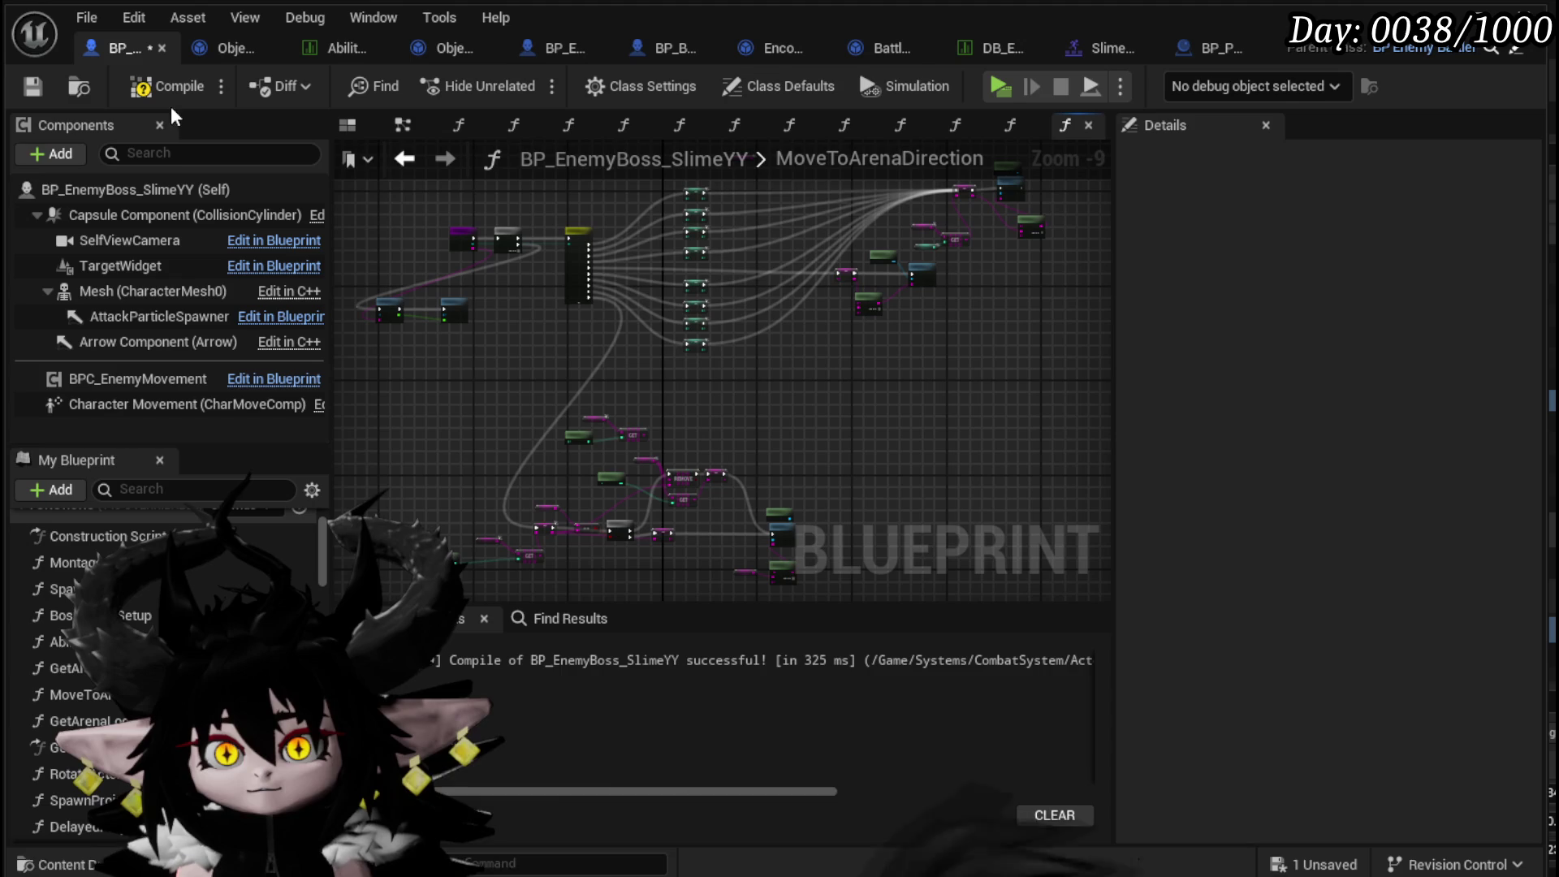
# - Back in AbilityTree, set the Move to Arena Direction Montage to SlimeBoss_Move, compile and save
pyautogui.click(400, 166)
pyautogui.click(161, 88)
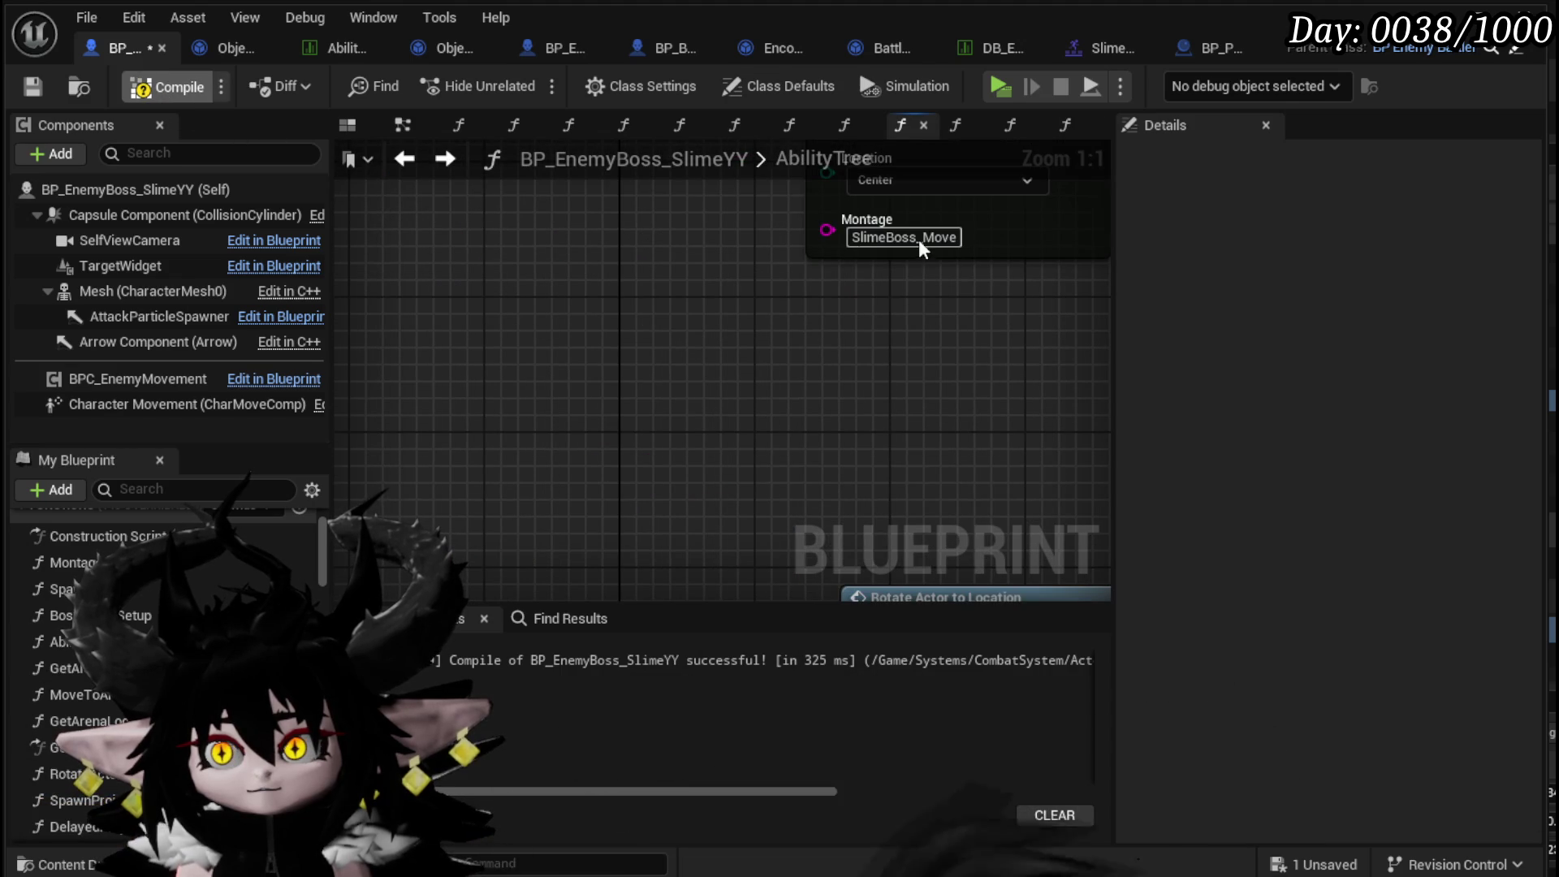
pyautogui.scroll(-5, 893, 357)
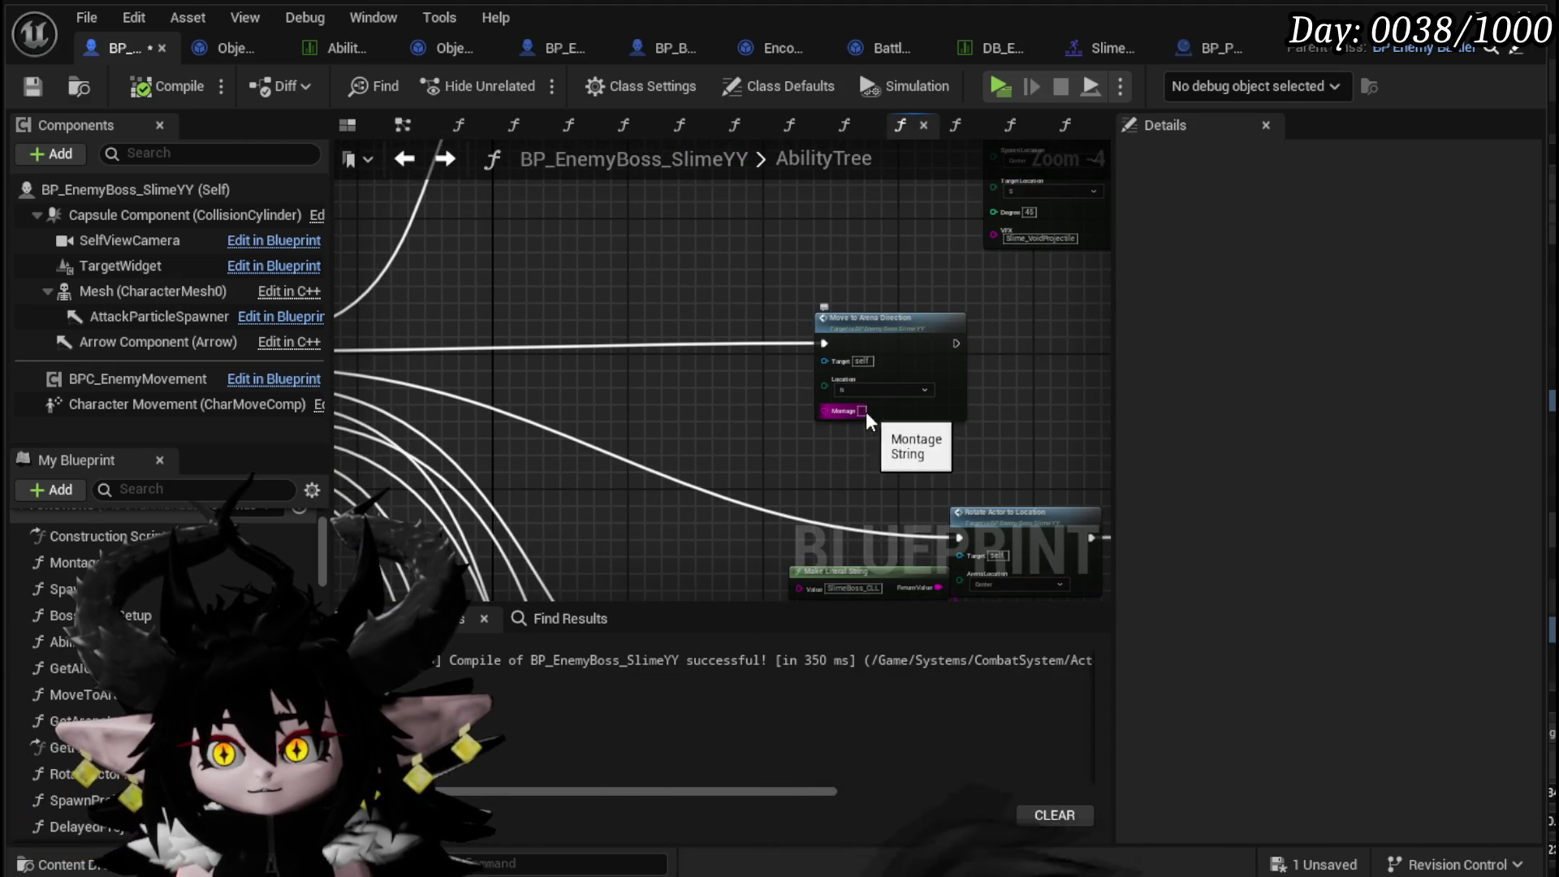
pyautogui.click(24, 86)
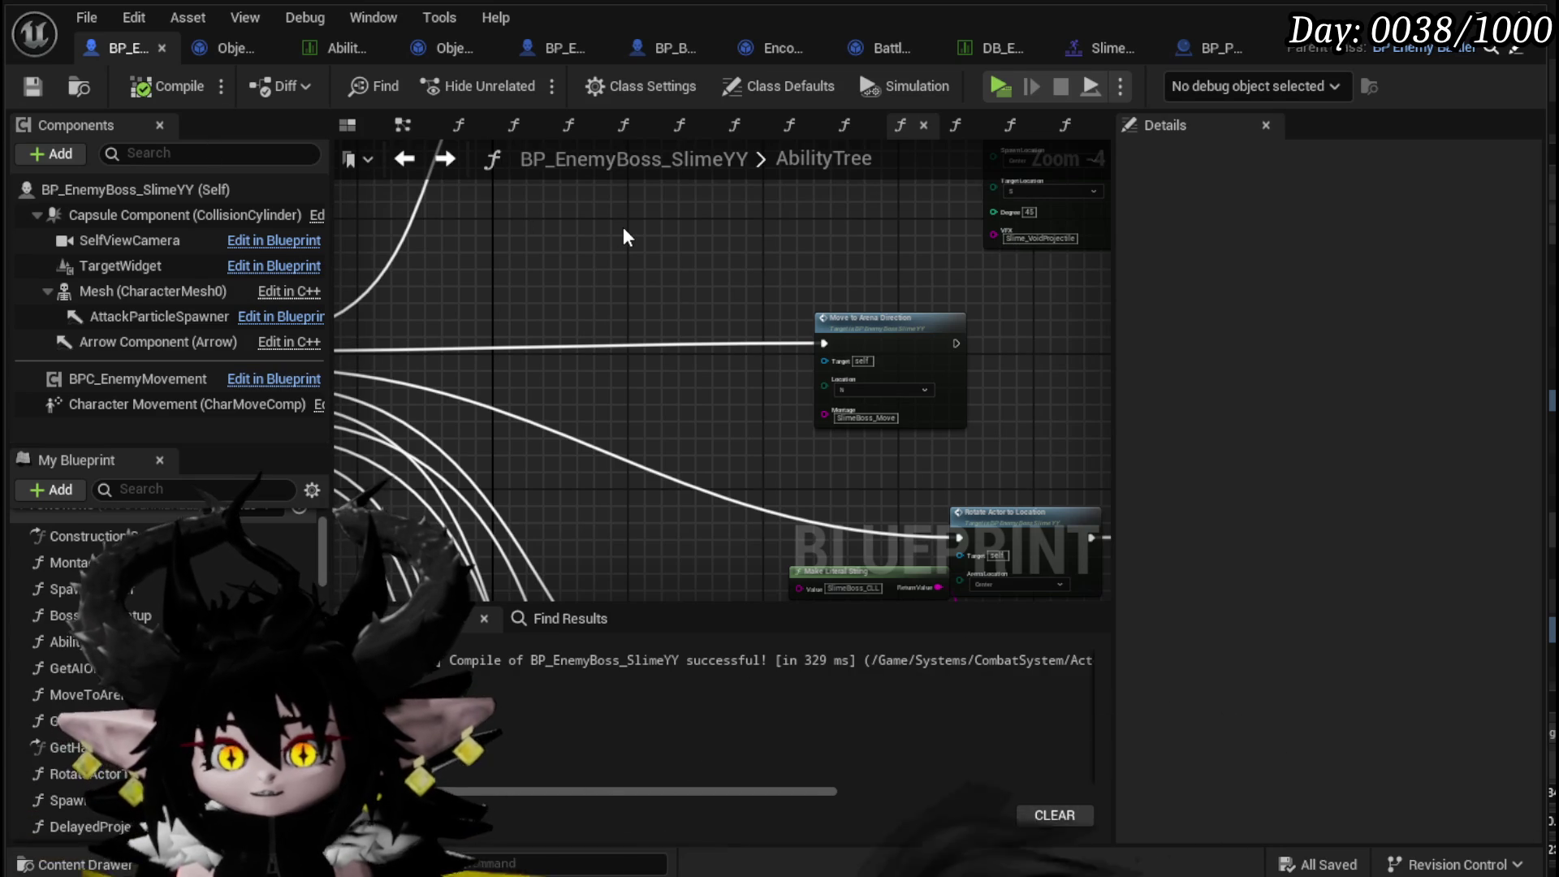
pyautogui.scroll(-4, 622, 227)
pyautogui.scroll(3, 889, 318)
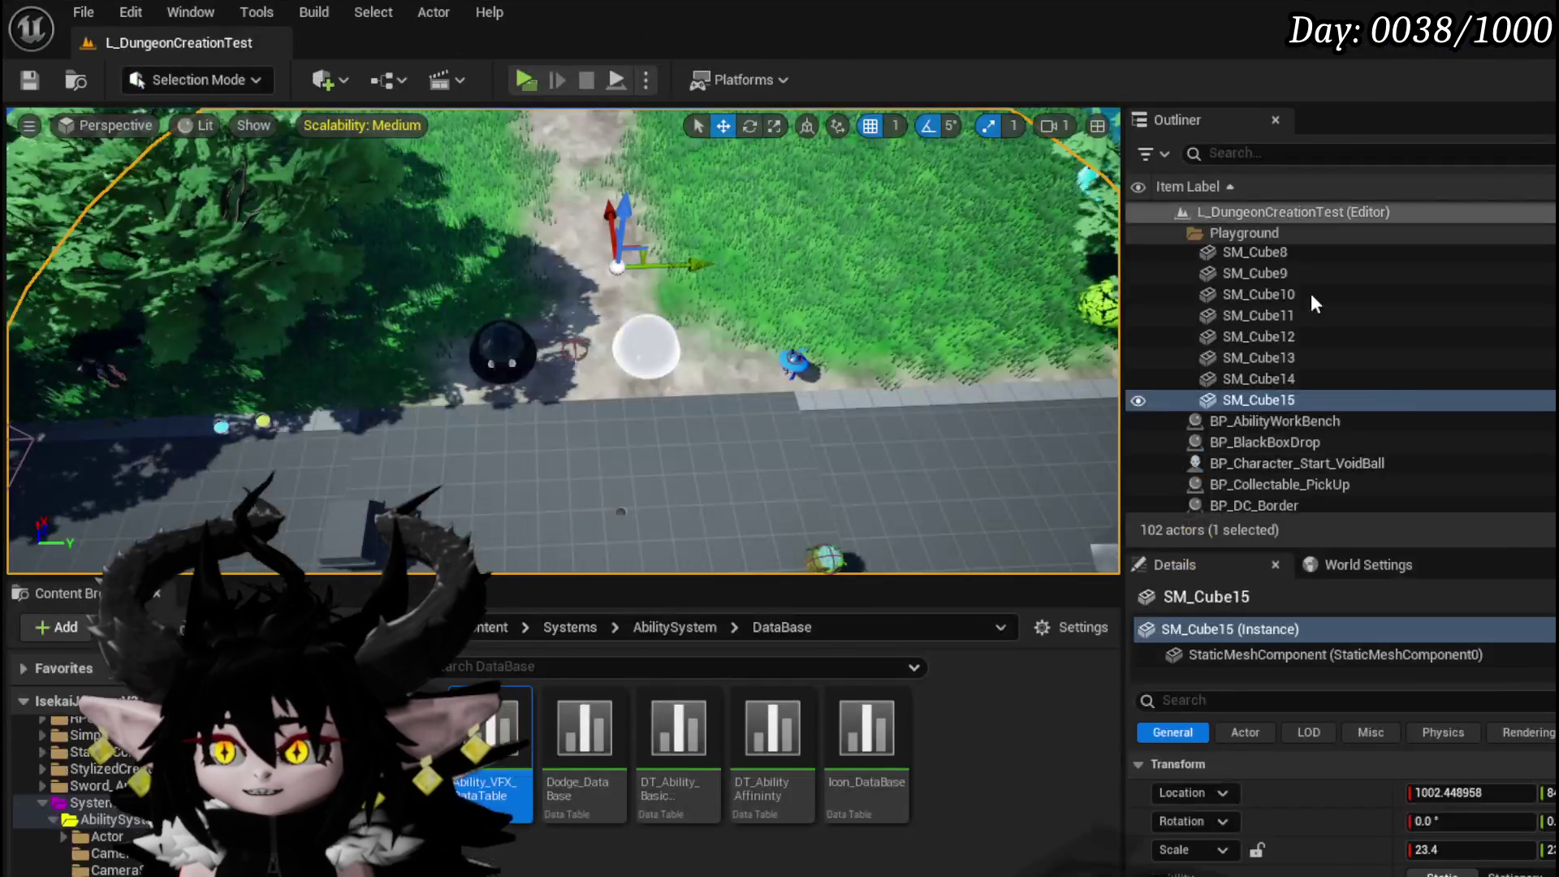
# - In the Content Browser, go to Systems > CombatSystem > Managers and open Combat_Manager
pyautogui.click(1026, 839)
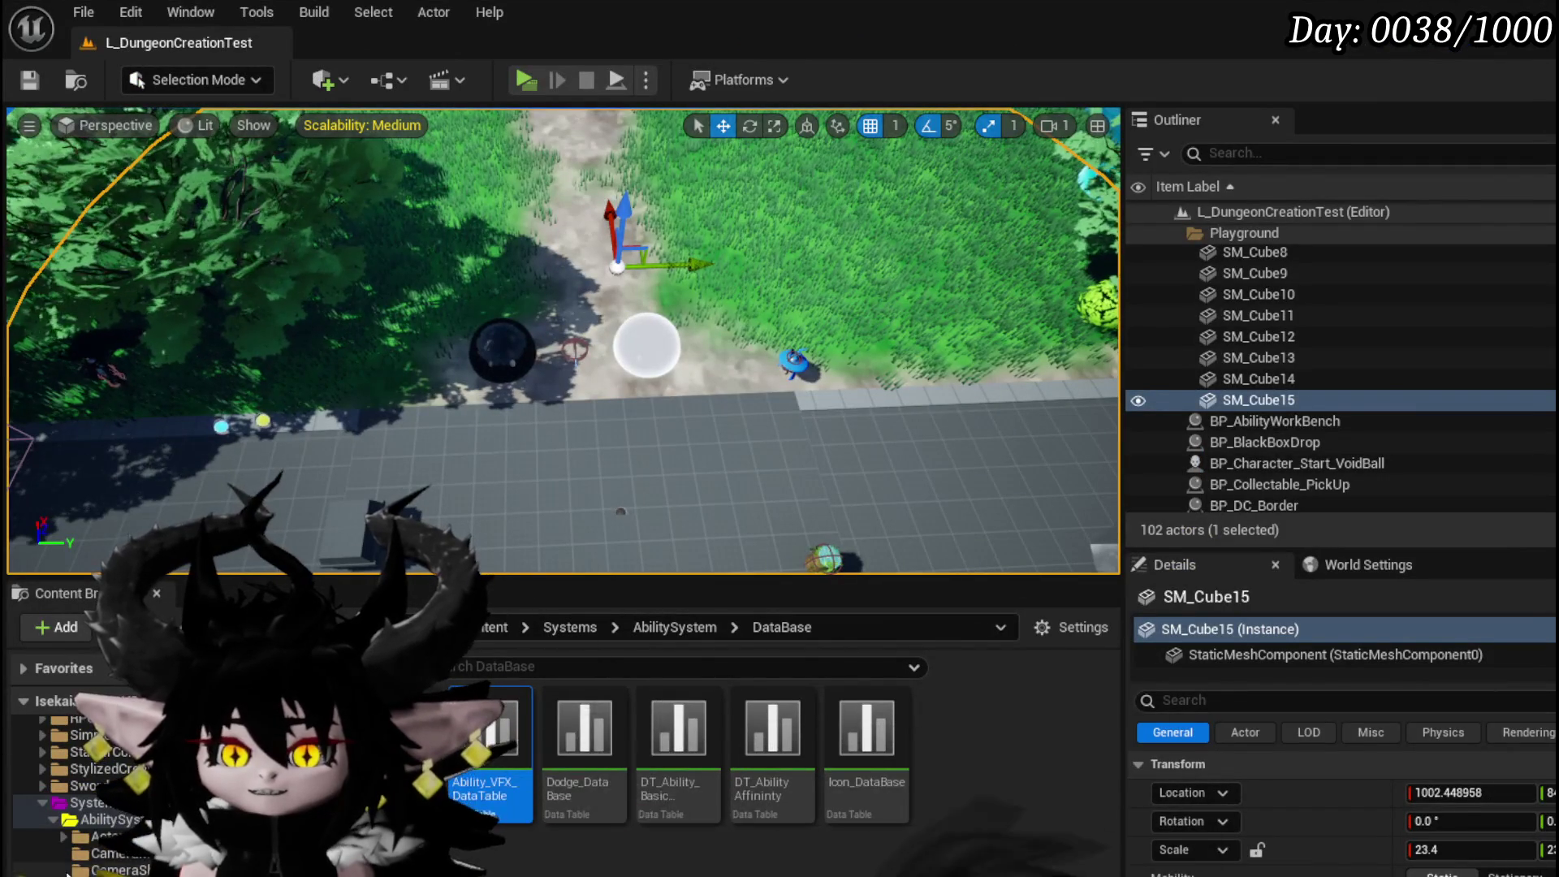
pyautogui.click(105, 836)
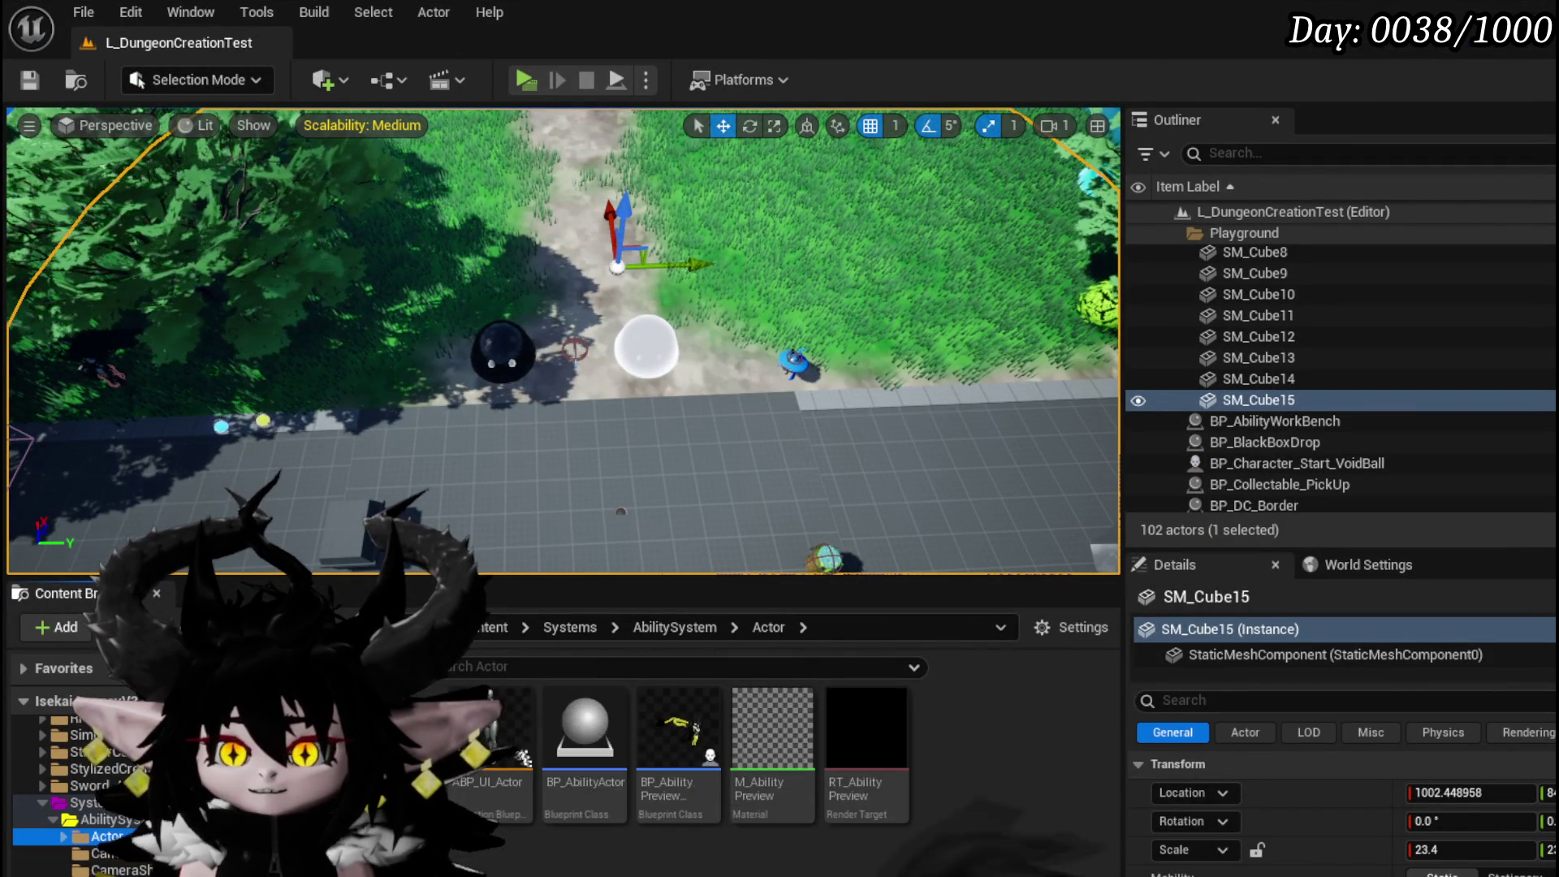
pyautogui.scroll(3, 81, 763)
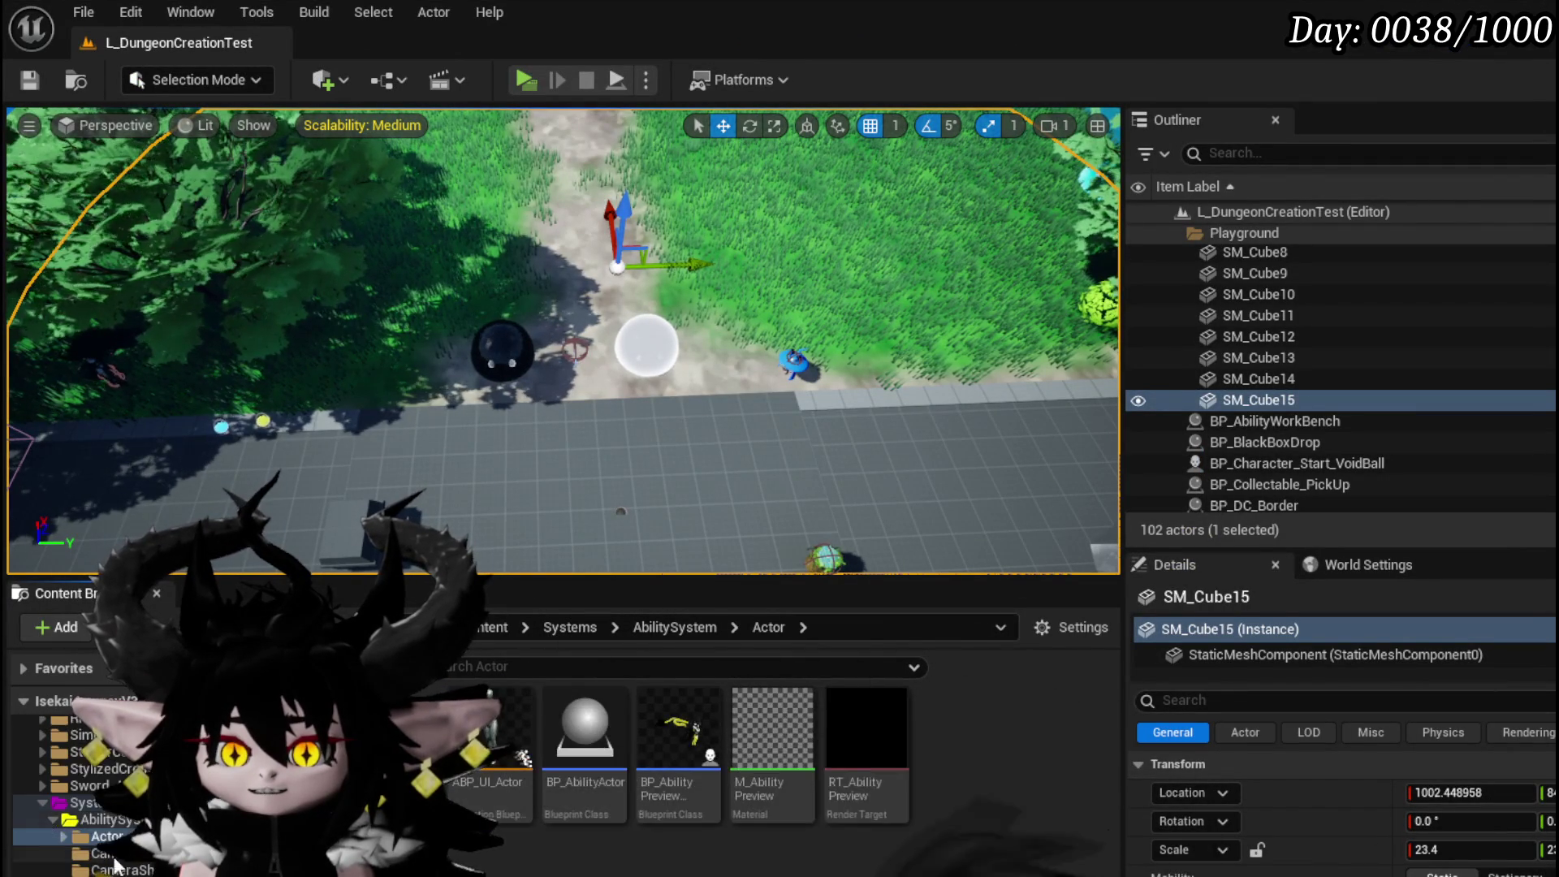
pyautogui.scroll(-2, 82, 788)
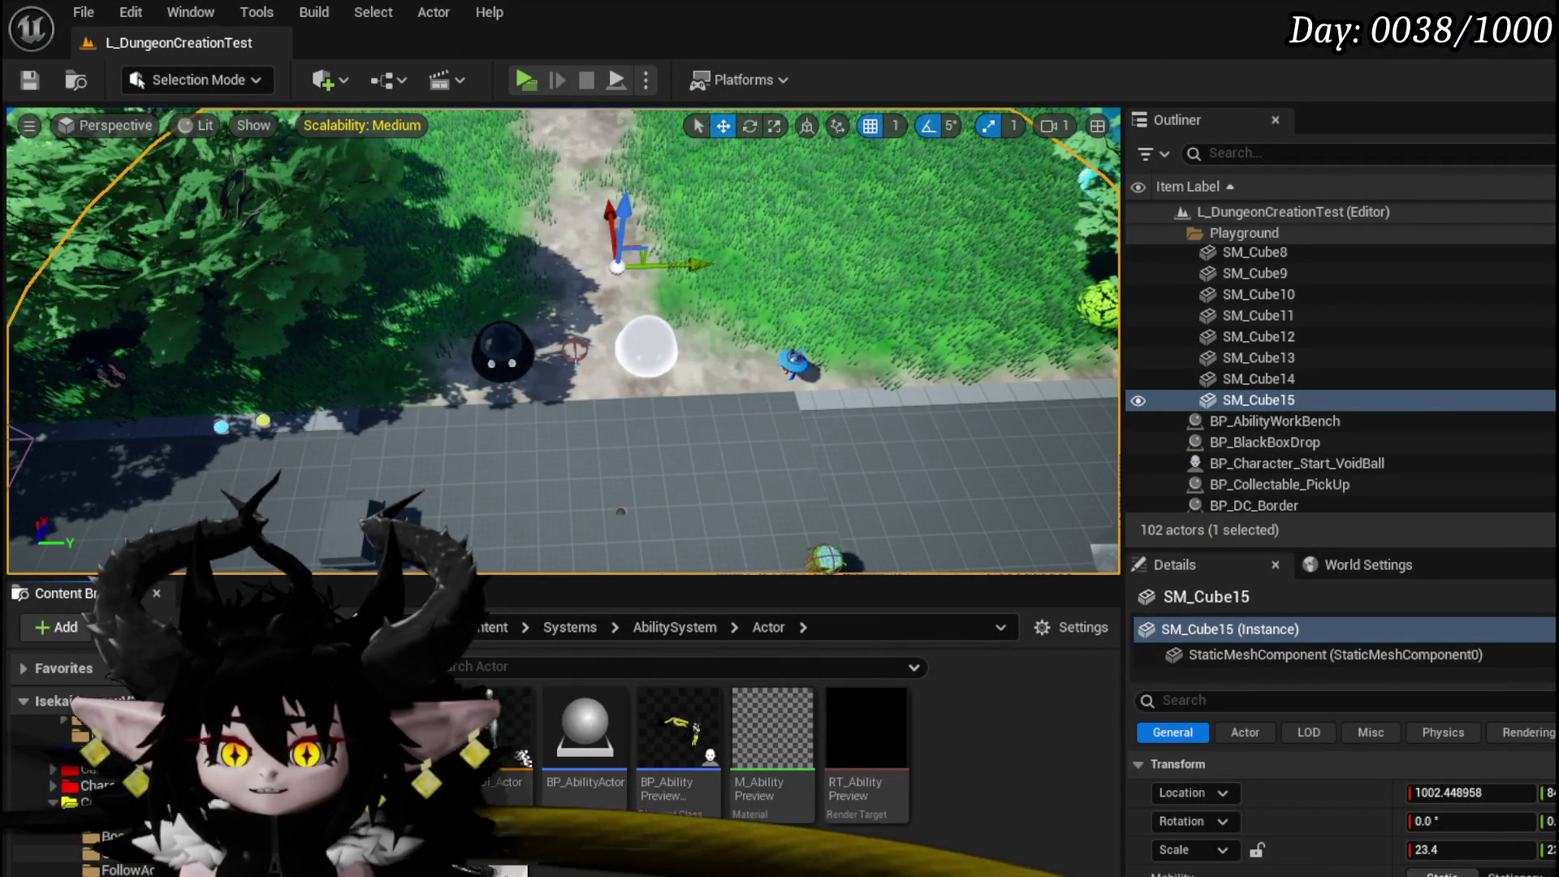
pyautogui.click(138, 852)
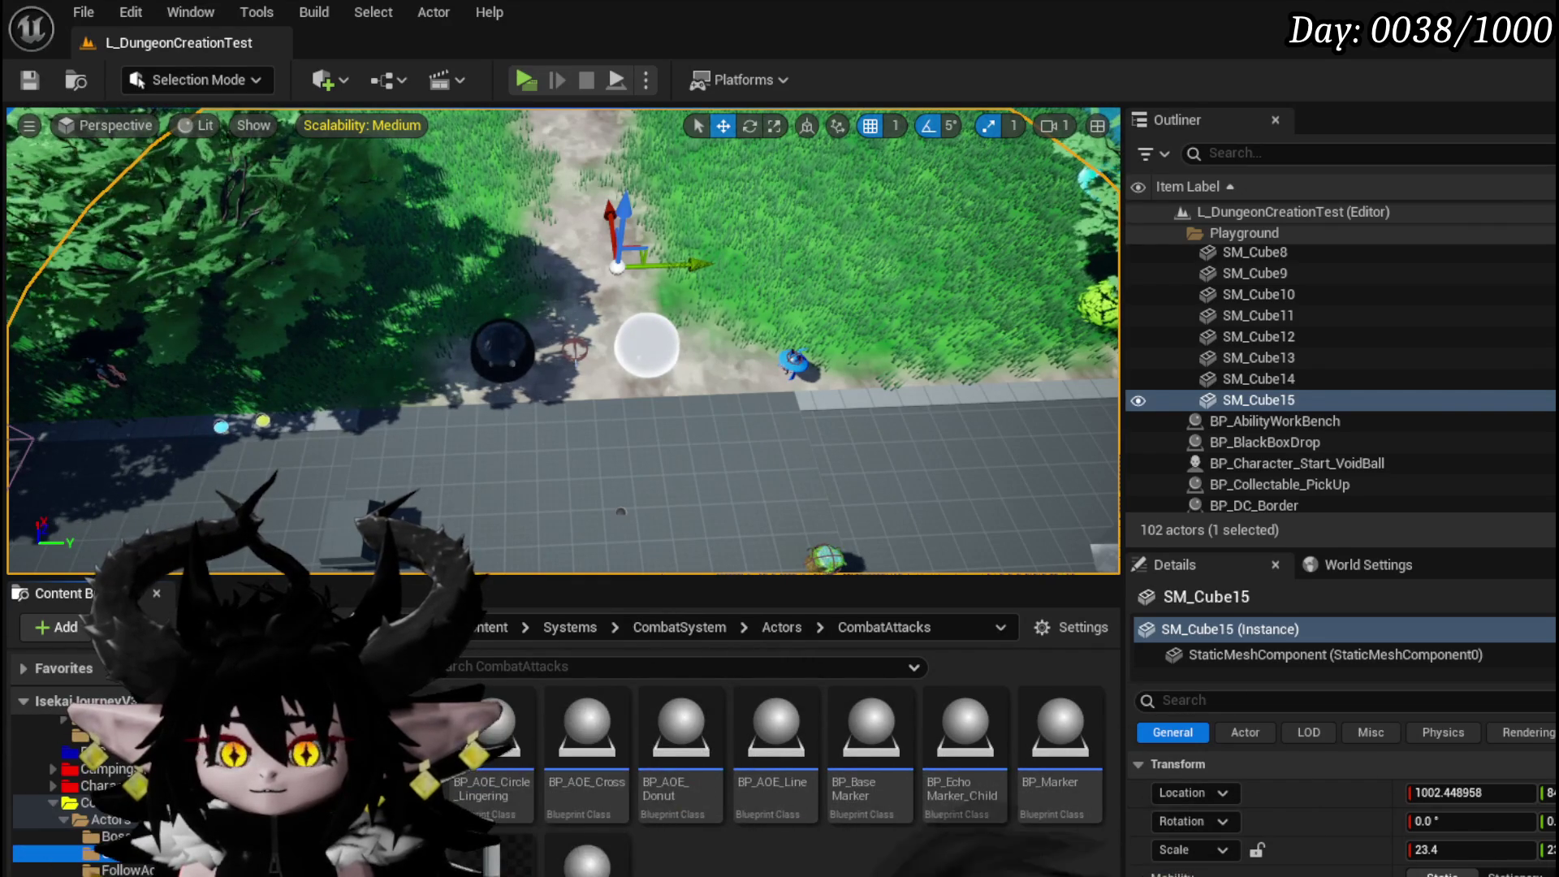
pyautogui.scroll(-3, 81, 804)
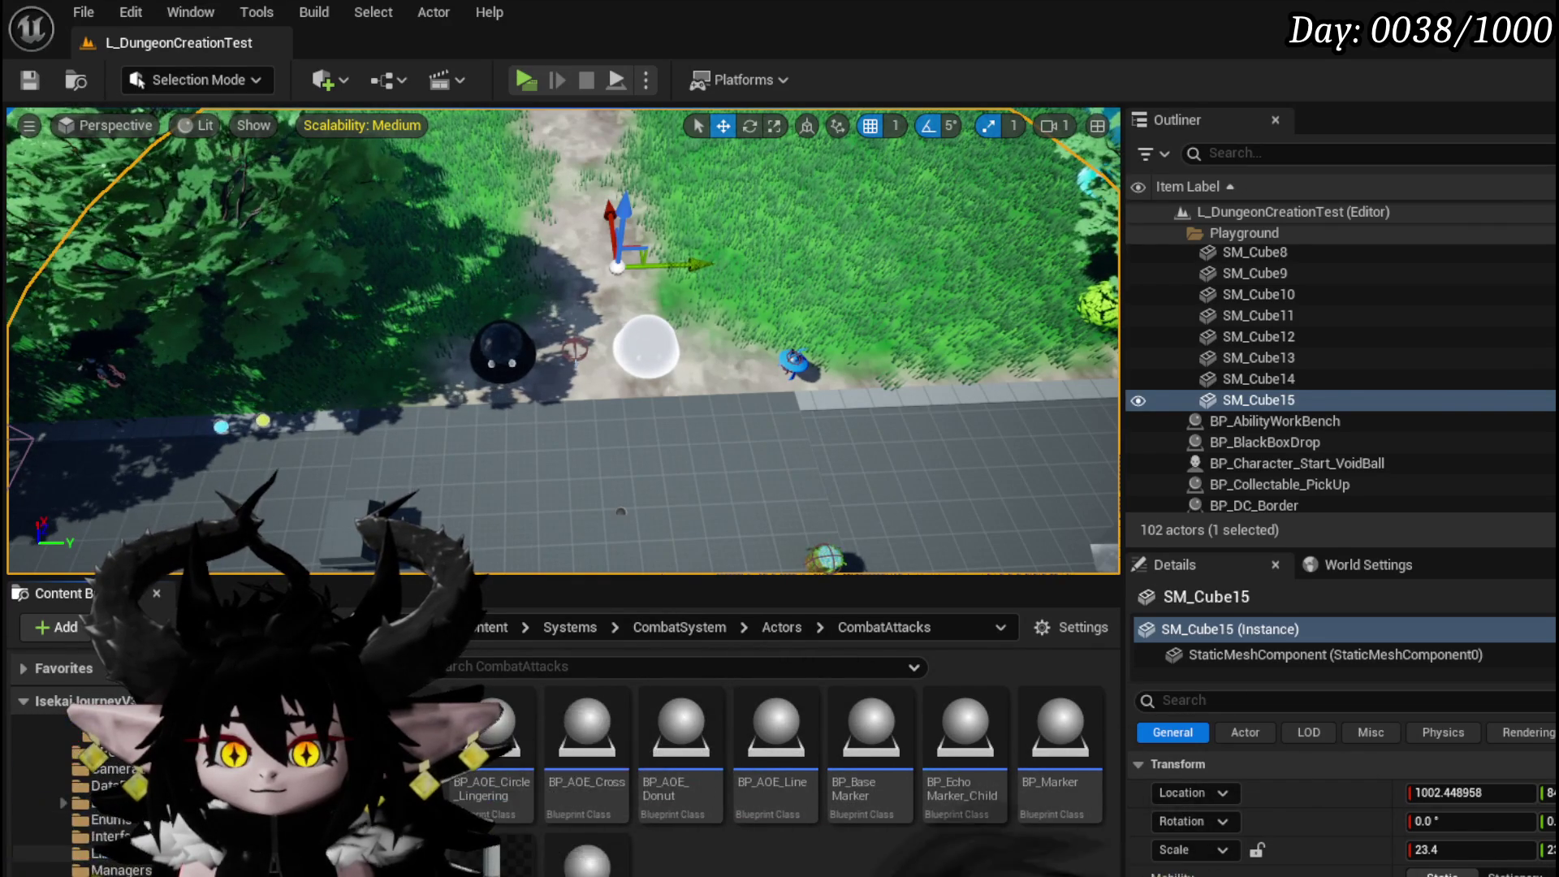
pyautogui.click(121, 870)
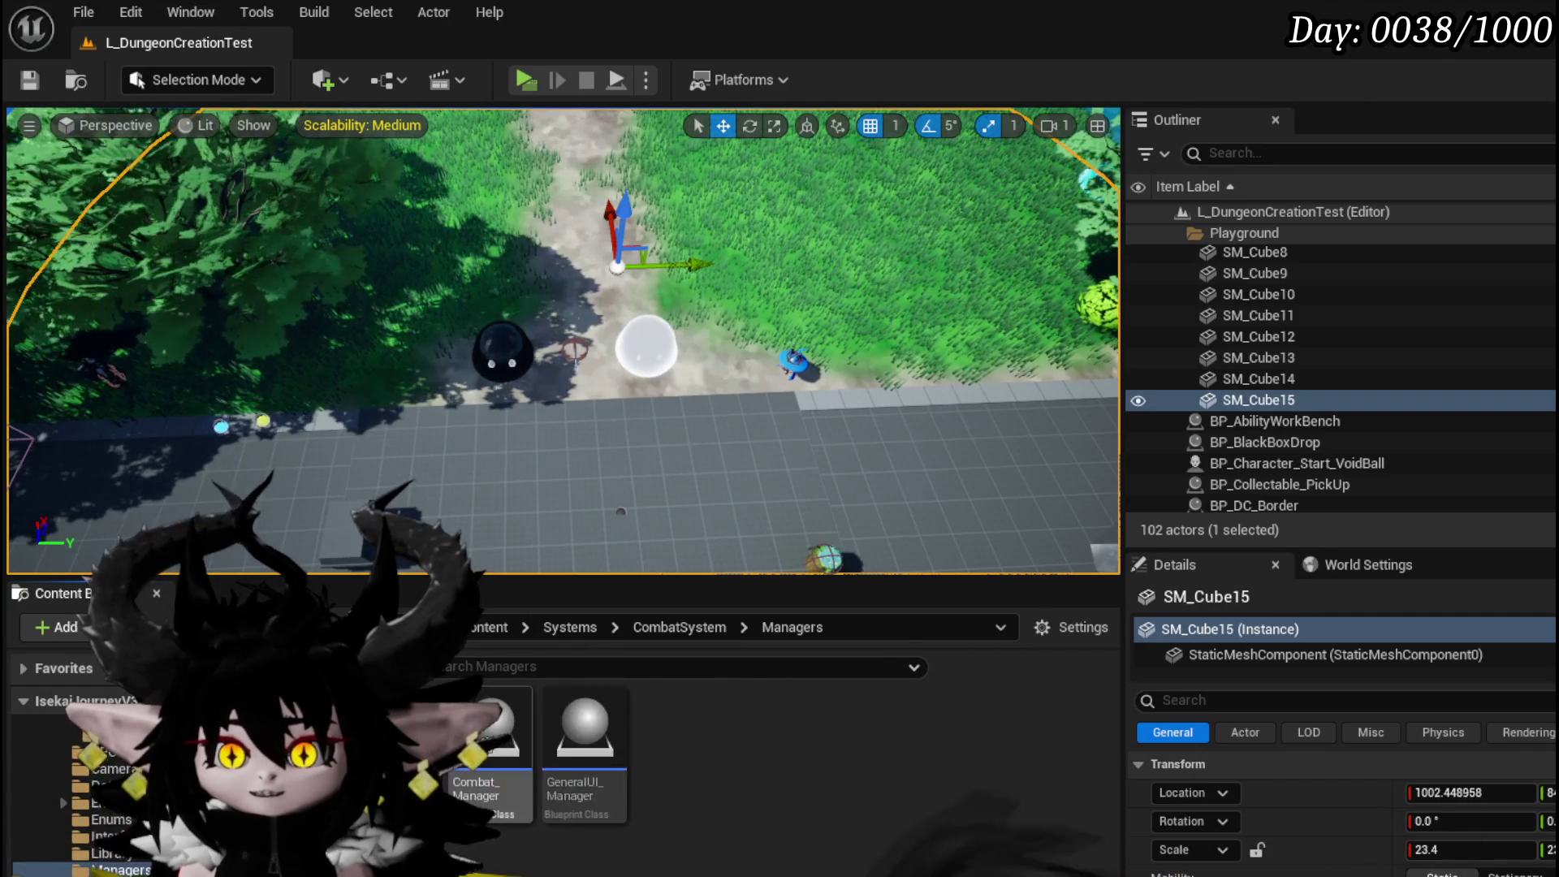
pyautogui.doubleClick(510, 776)
# - Open Combat_Manager's Spawn_SpawnableObject function graph from the Functions list
pyautogui.scroll(-5, 635, 379)
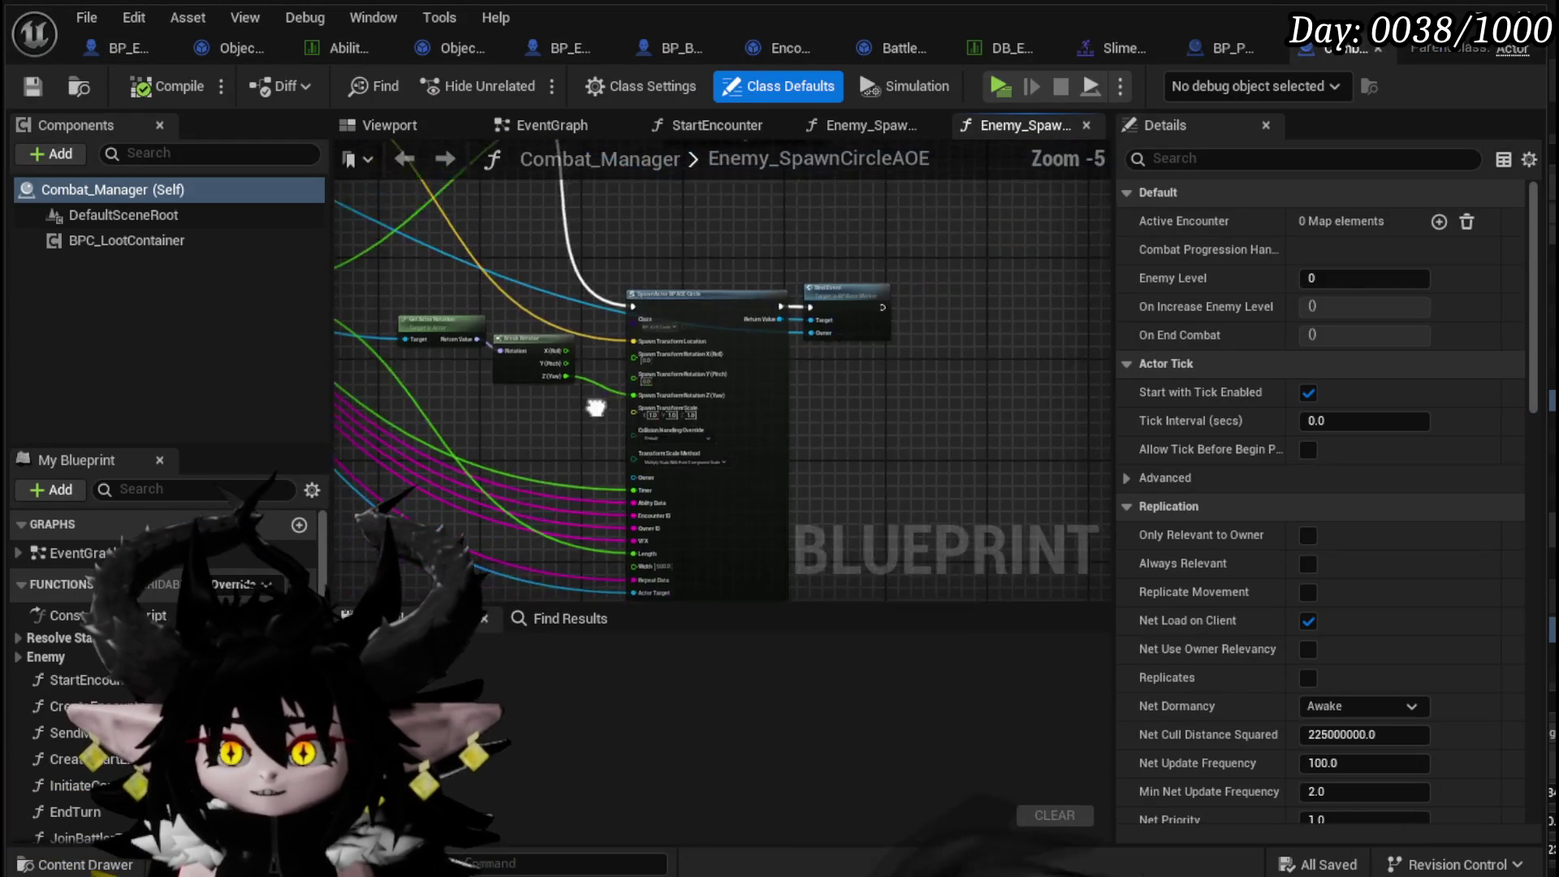
pyautogui.scroll(5, 26, 616)
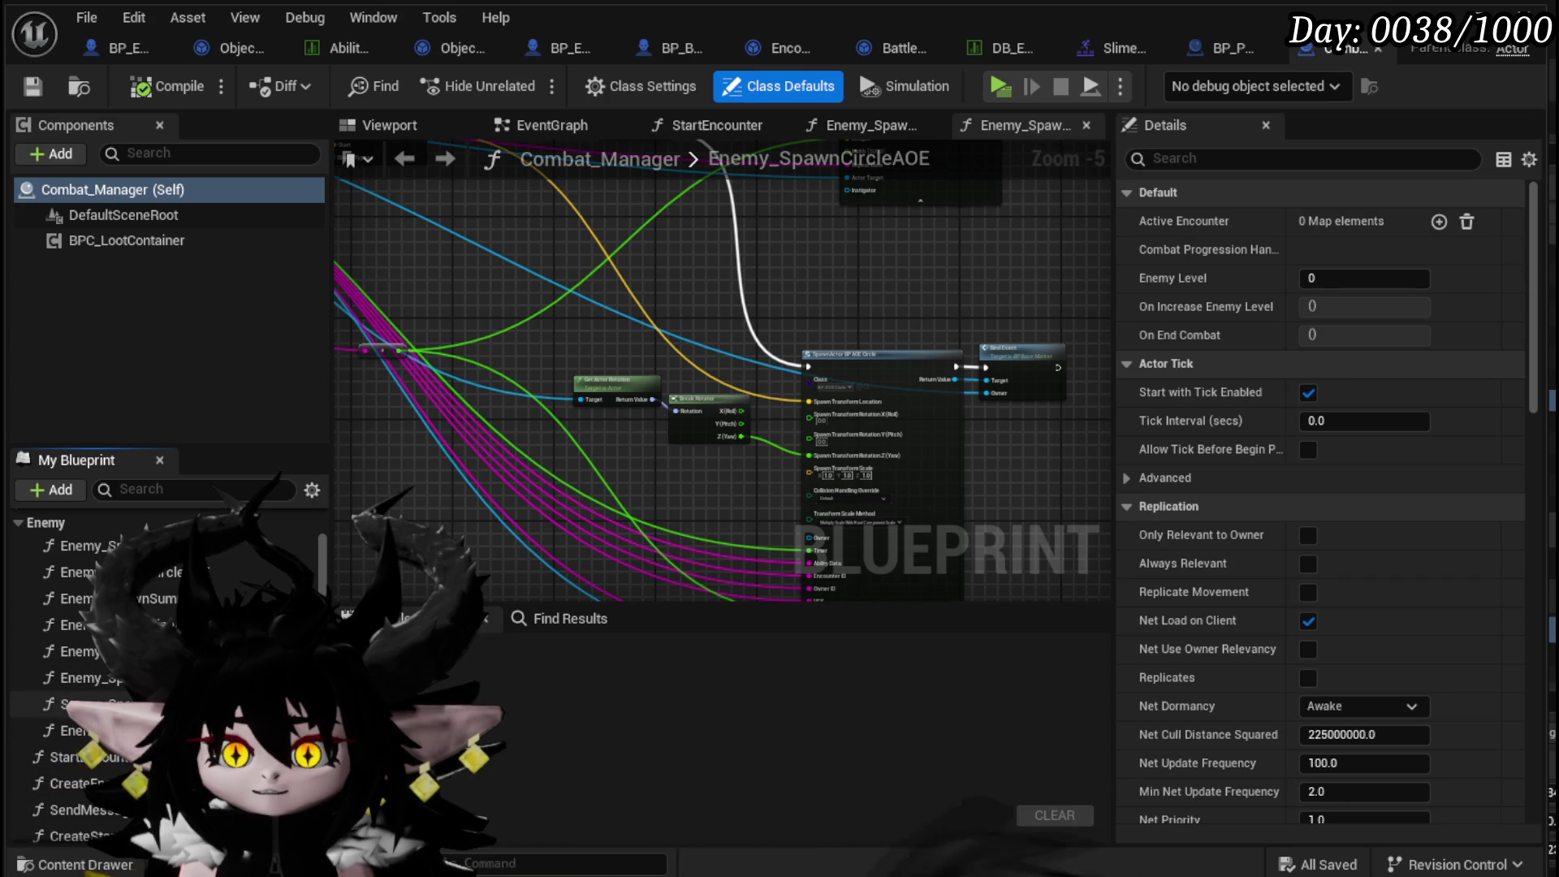
pyautogui.doubleClick(77, 737)
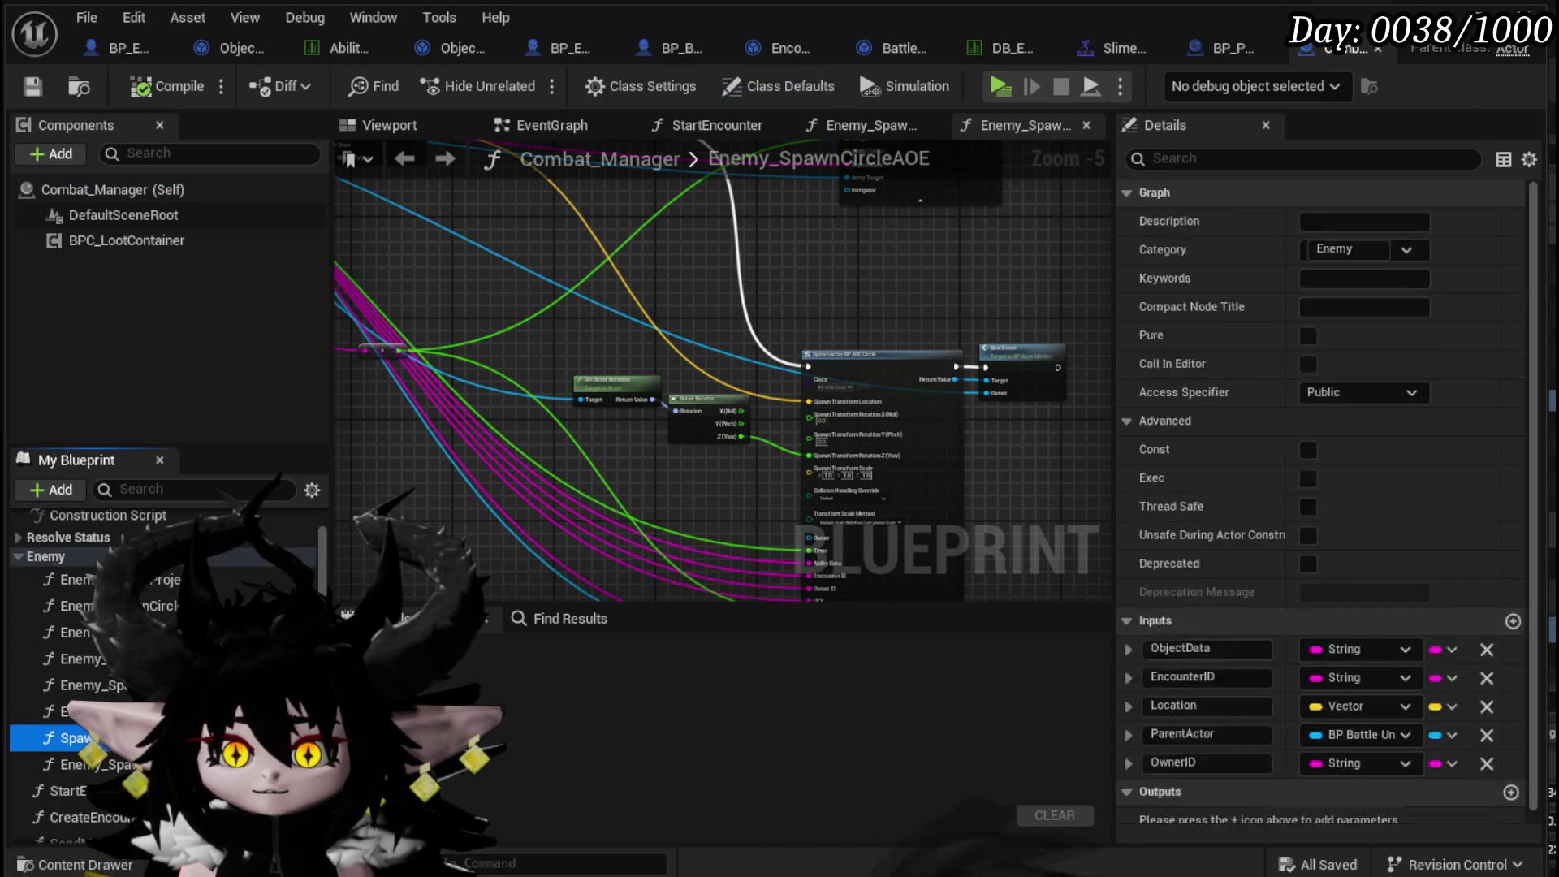
pyautogui.scroll(4, 587, 540)
pyautogui.scroll(-1, 631, 470)
pyautogui.scroll(3, 856, 495)
pyautogui.hscroll(5, 844, 494)
pyautogui.scroll(-1, 844, 488)
# - Pan over the Set Data nodes and entry node, then show the function's Details and inputs
pyautogui.hscroll(3, 853, 458)
pyautogui.moveTo(853, 458); pyautogui.dragTo(355, 438)
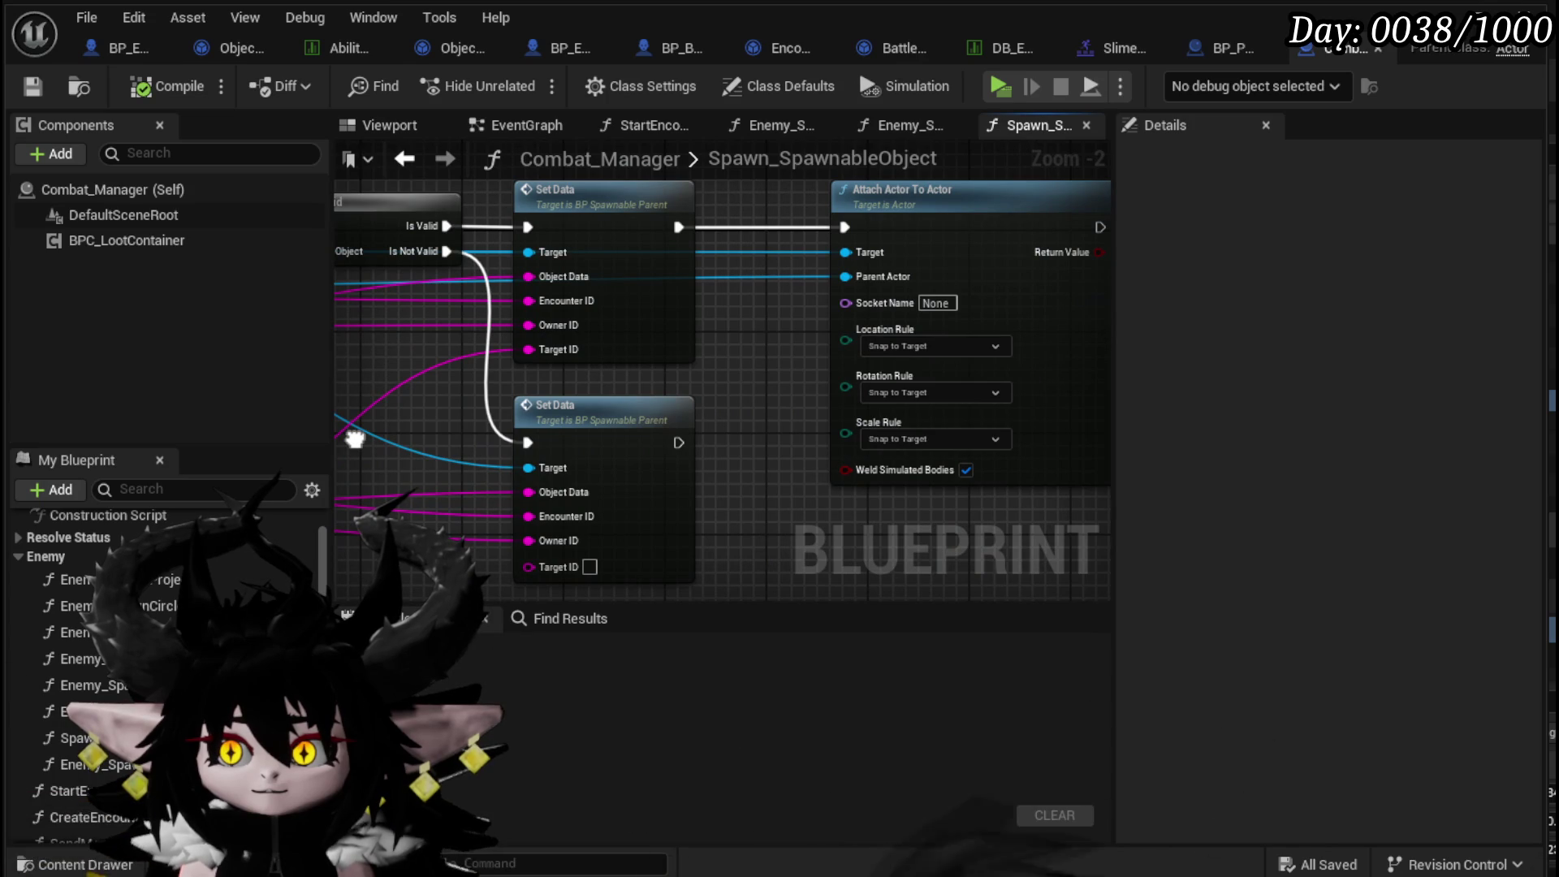
pyautogui.moveTo(355, 439); pyautogui.dragTo(1010, 463)
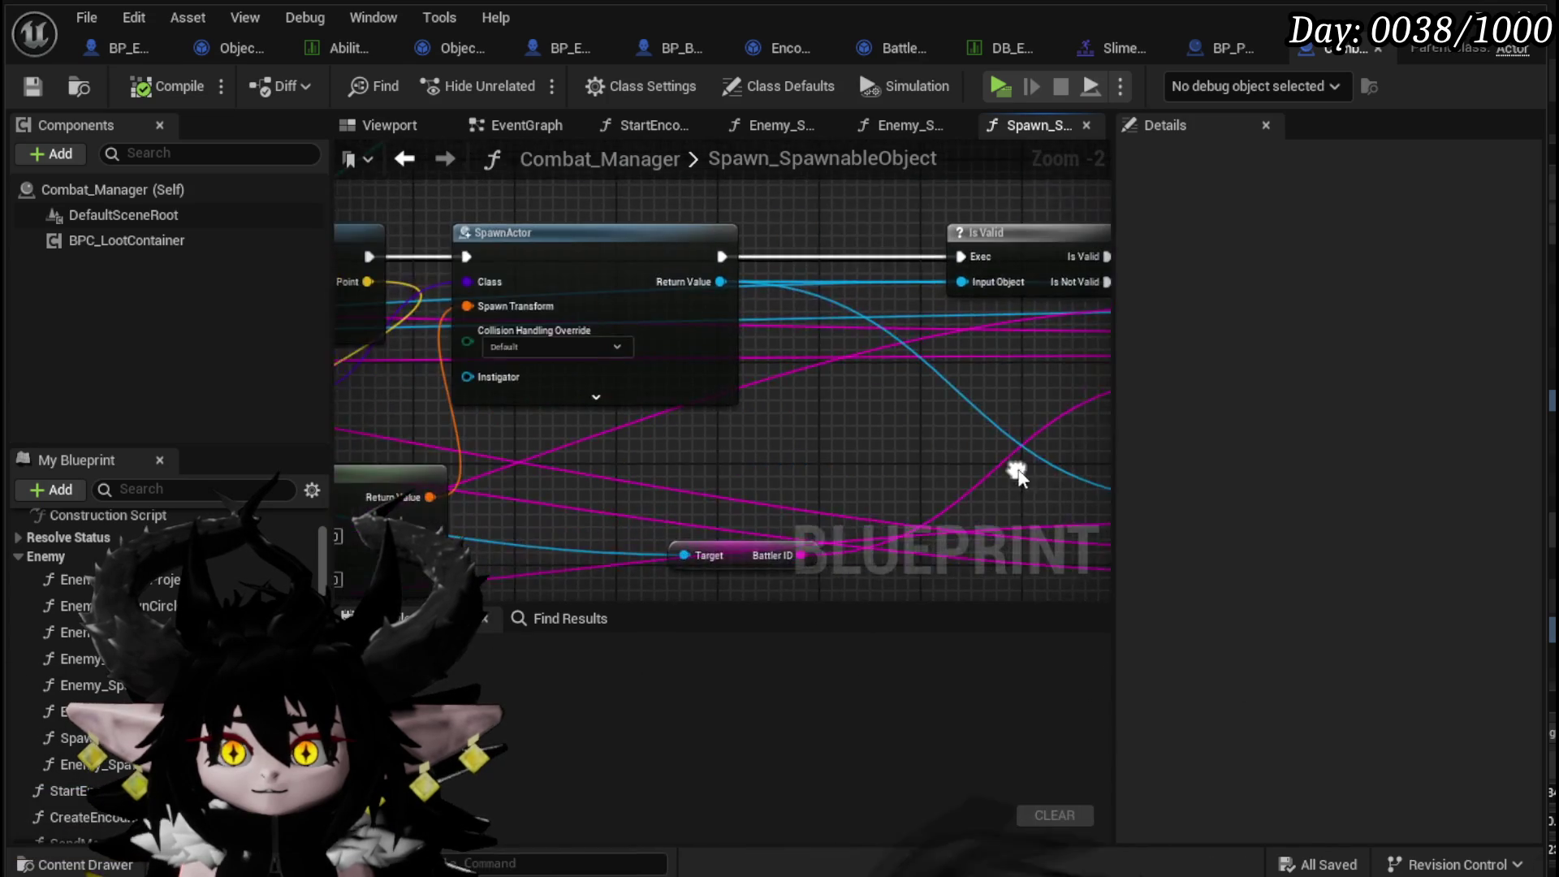
pyautogui.scroll(-2, 729, 480)
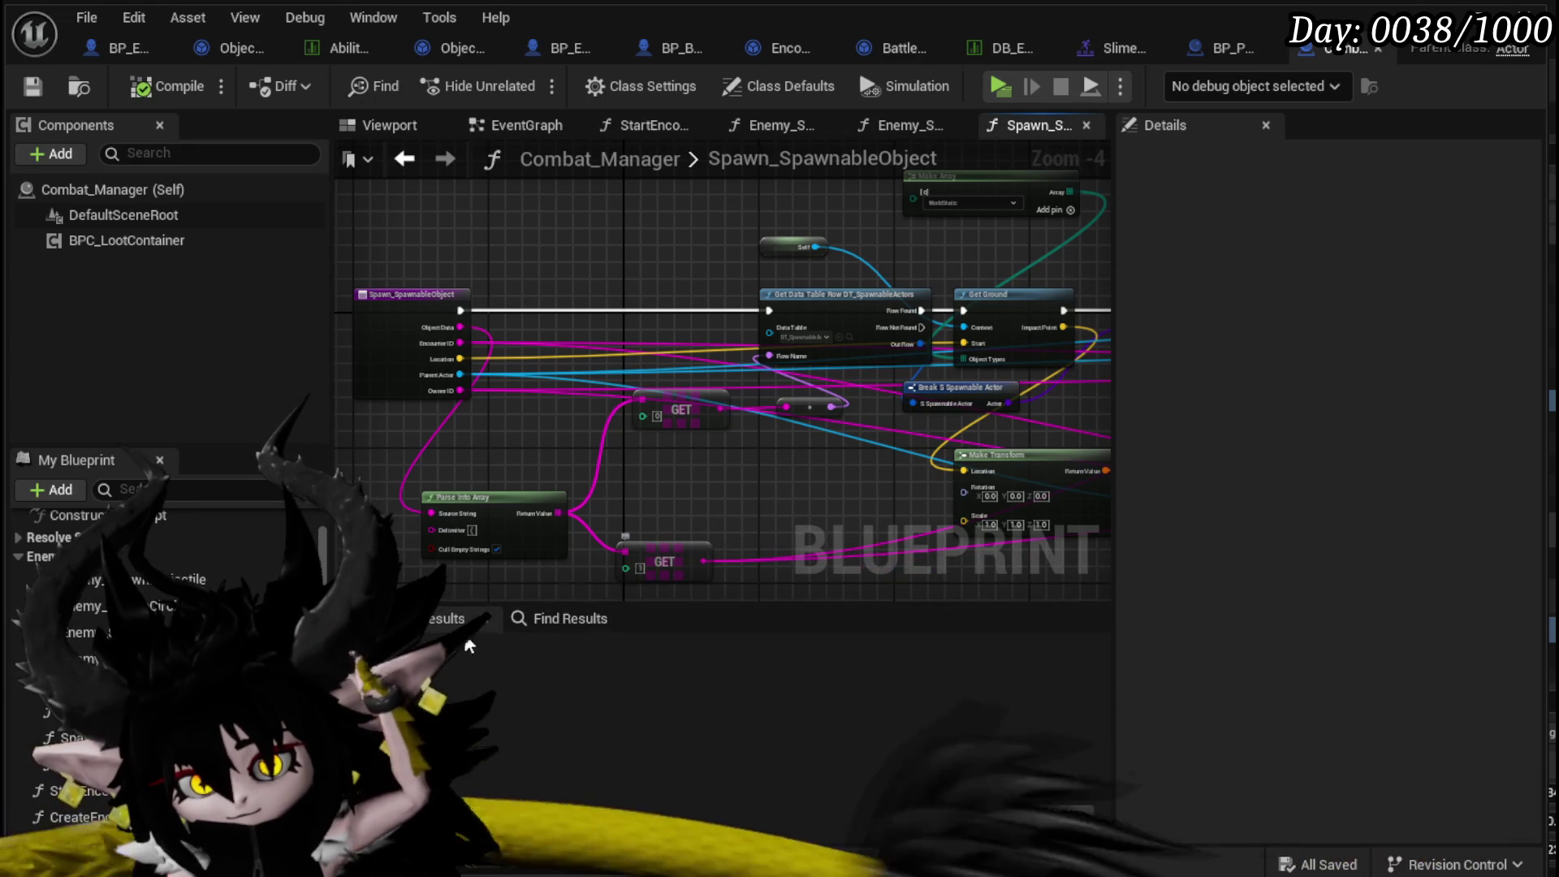
pyautogui.click(641, 520)
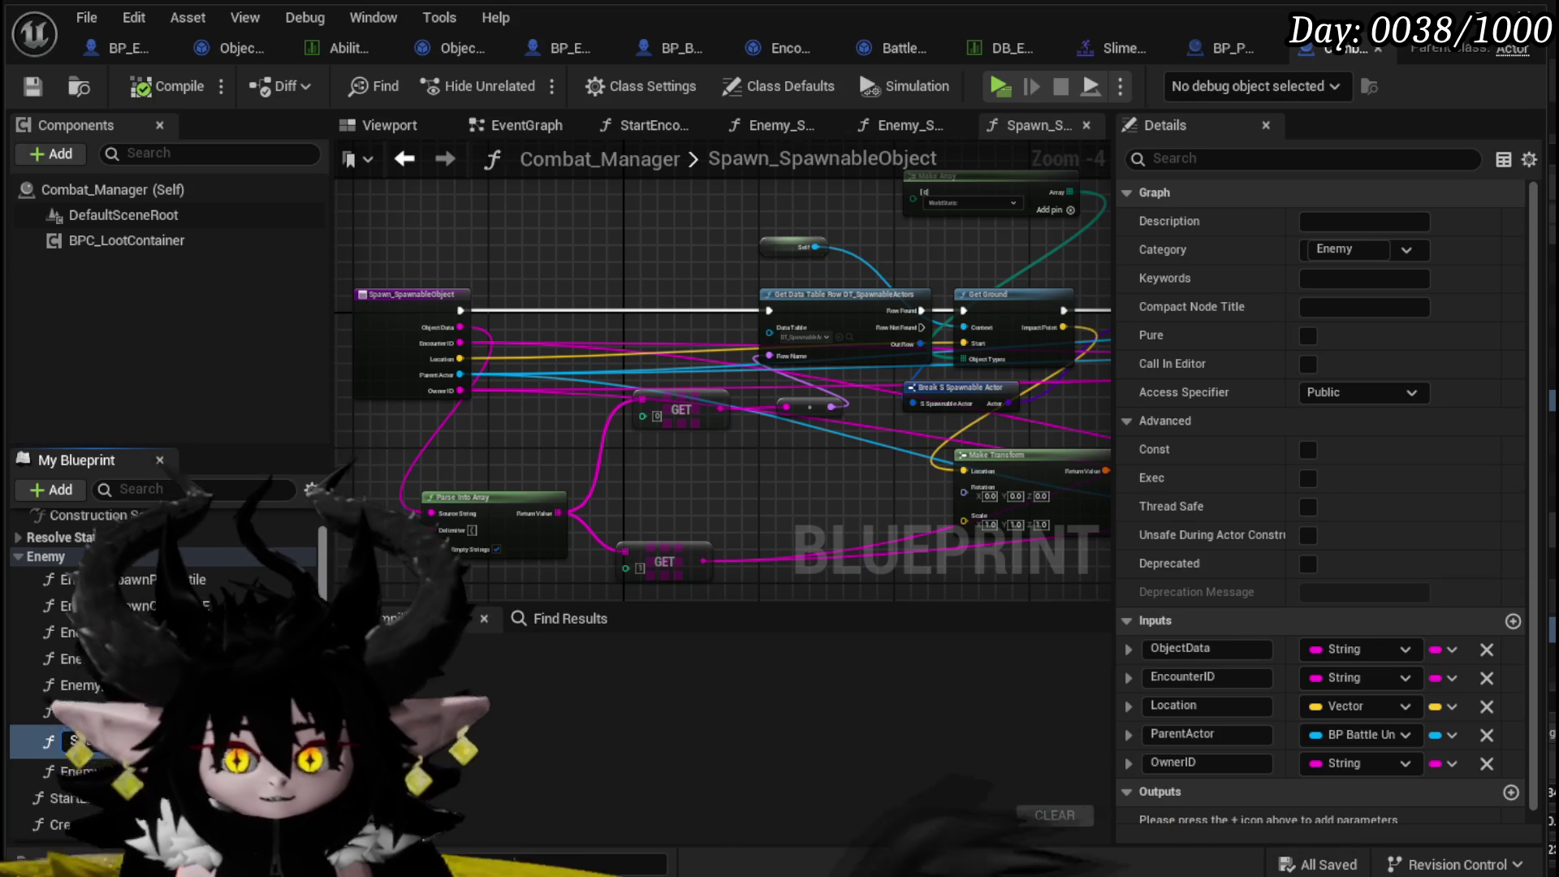
# - Rename the function to Spawn_SpawnableActor, compile and save, and shift its entry node left
pyautogui.press('Return')
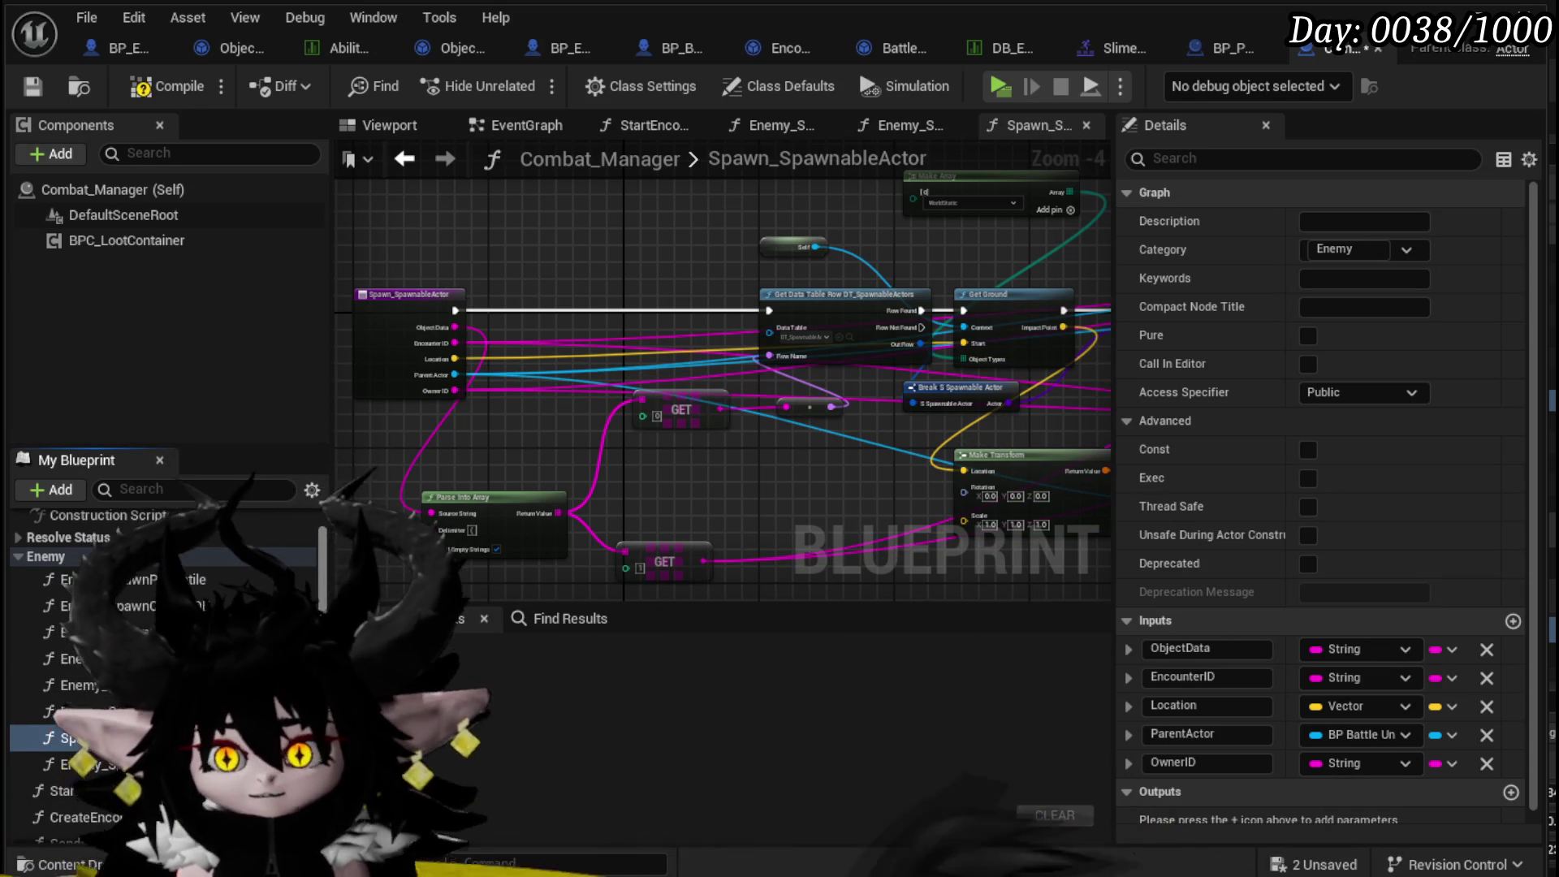
pyautogui.click(143, 84)
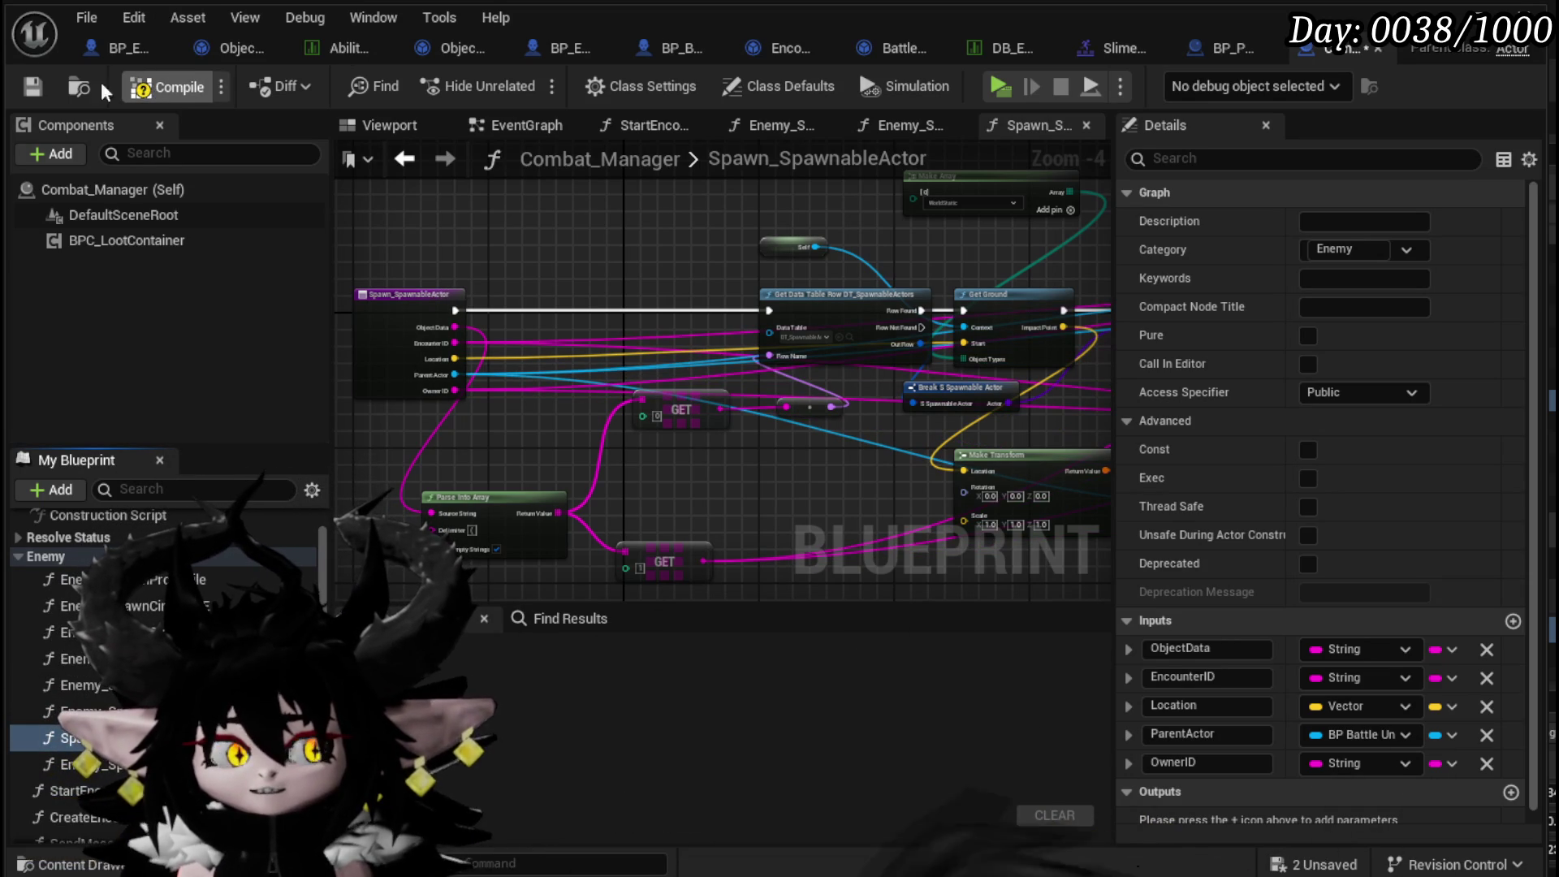
pyautogui.click(33, 85)
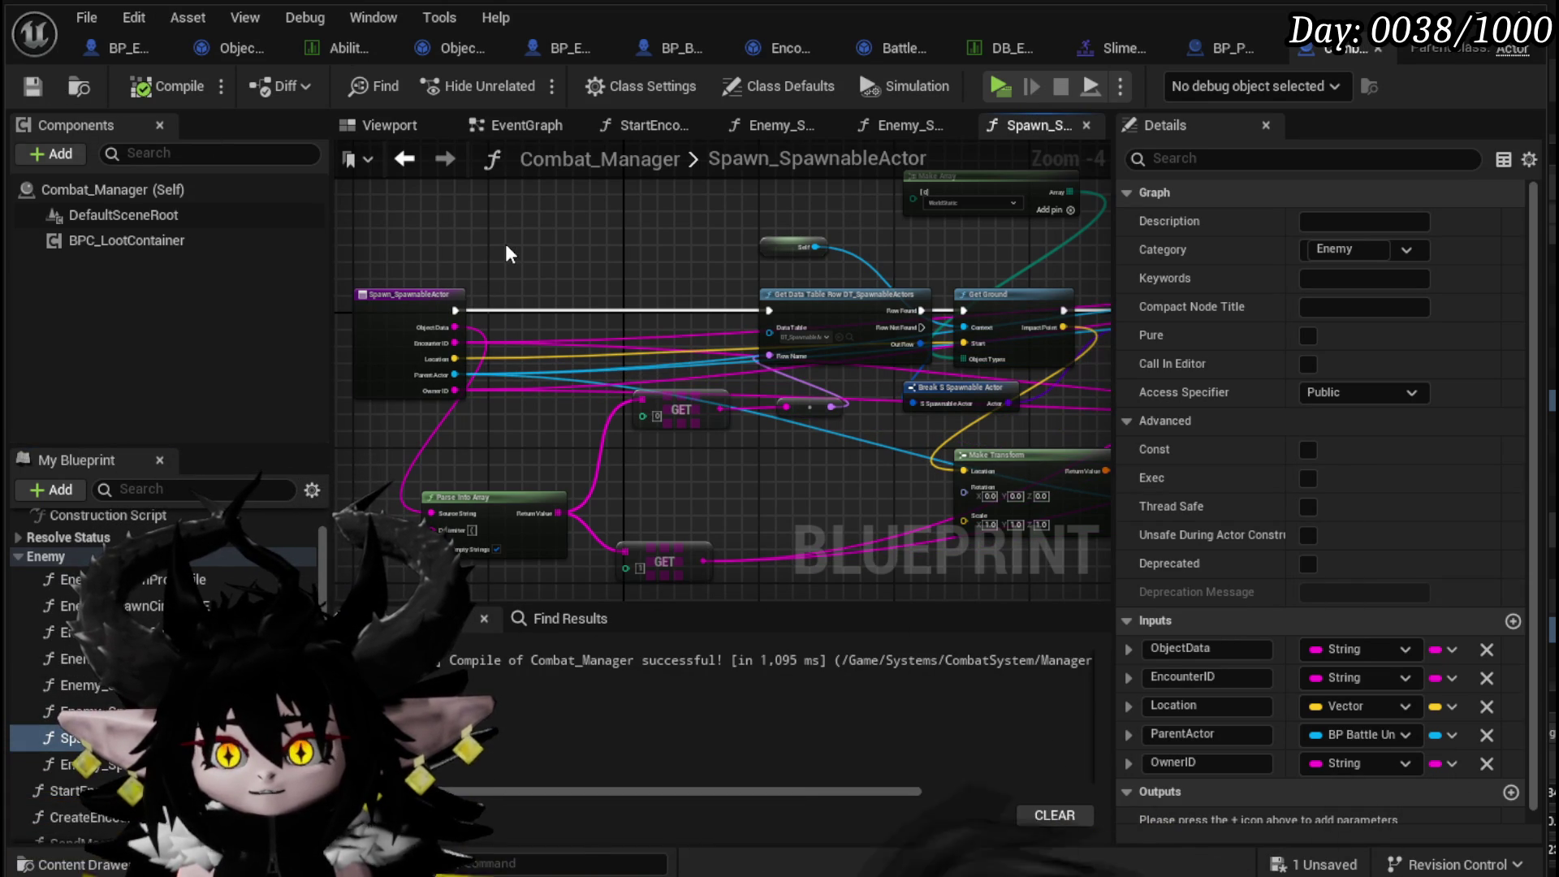
pyautogui.click(530, 280)
pyautogui.moveTo(592, 289); pyautogui.dragTo(448, 289)
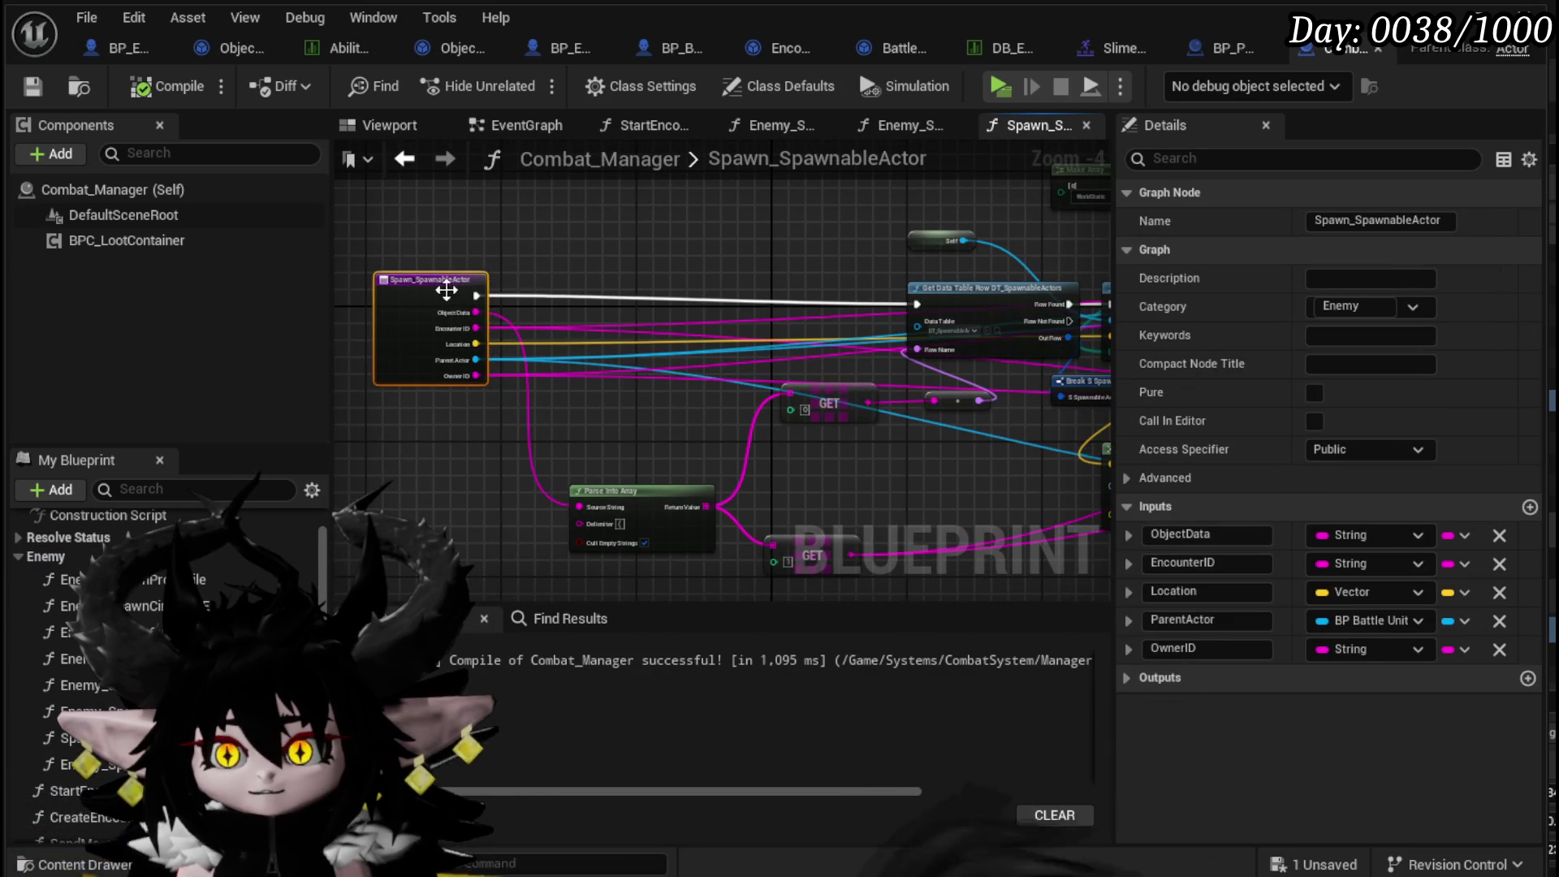
pyautogui.click(533, 251)
pyautogui.click(378, 306)
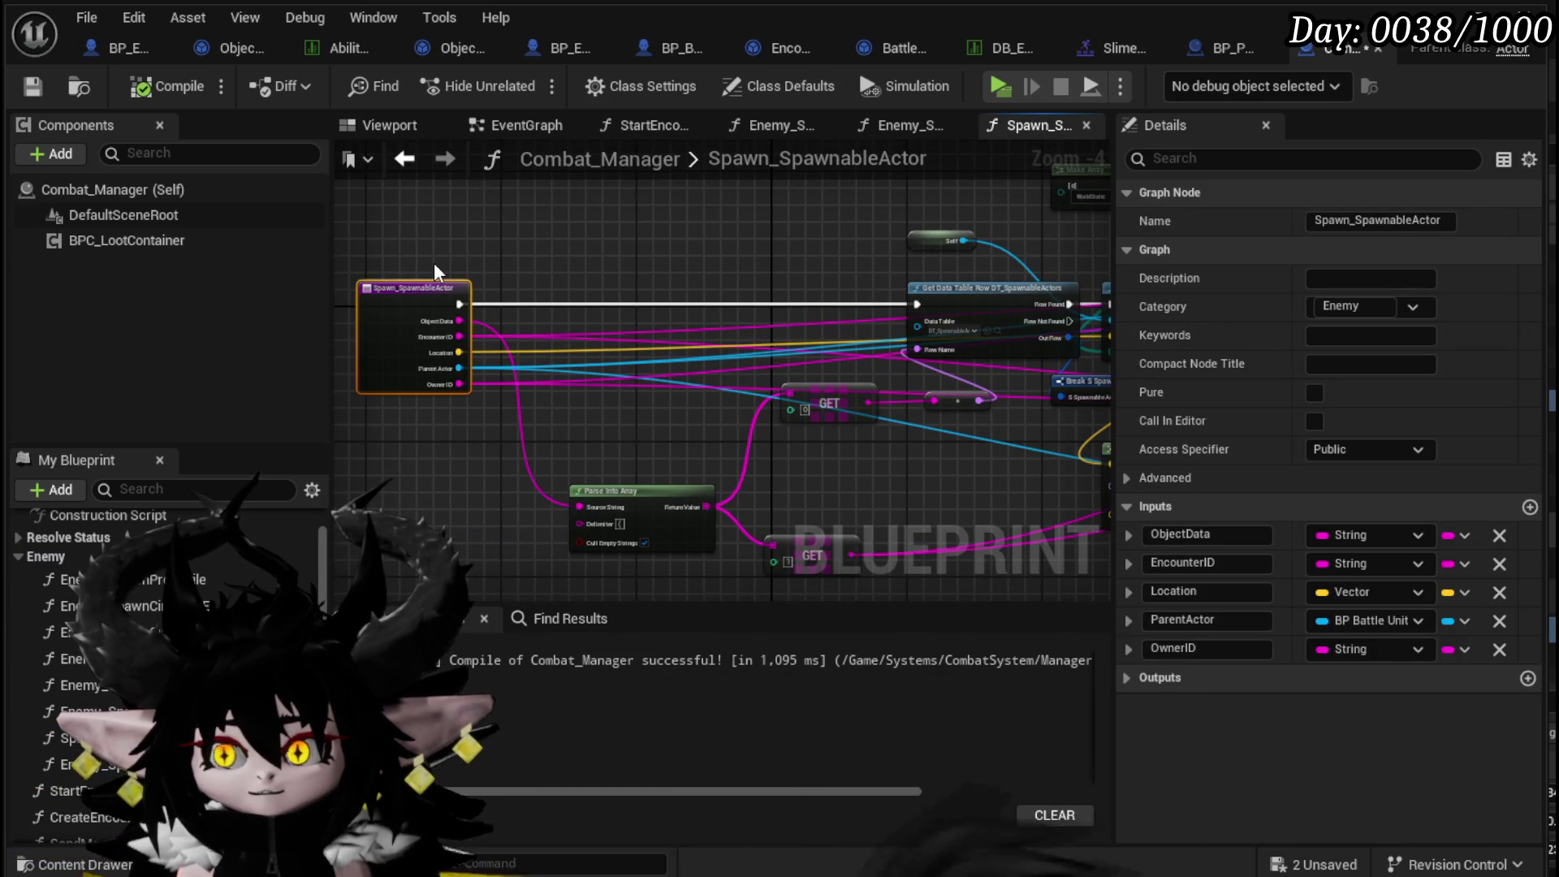
pyautogui.scroll(-1, 739, 250)
pyautogui.moveTo(739, 250); pyautogui.dragTo(405, 280)
pyautogui.scroll(5, 404, 280)
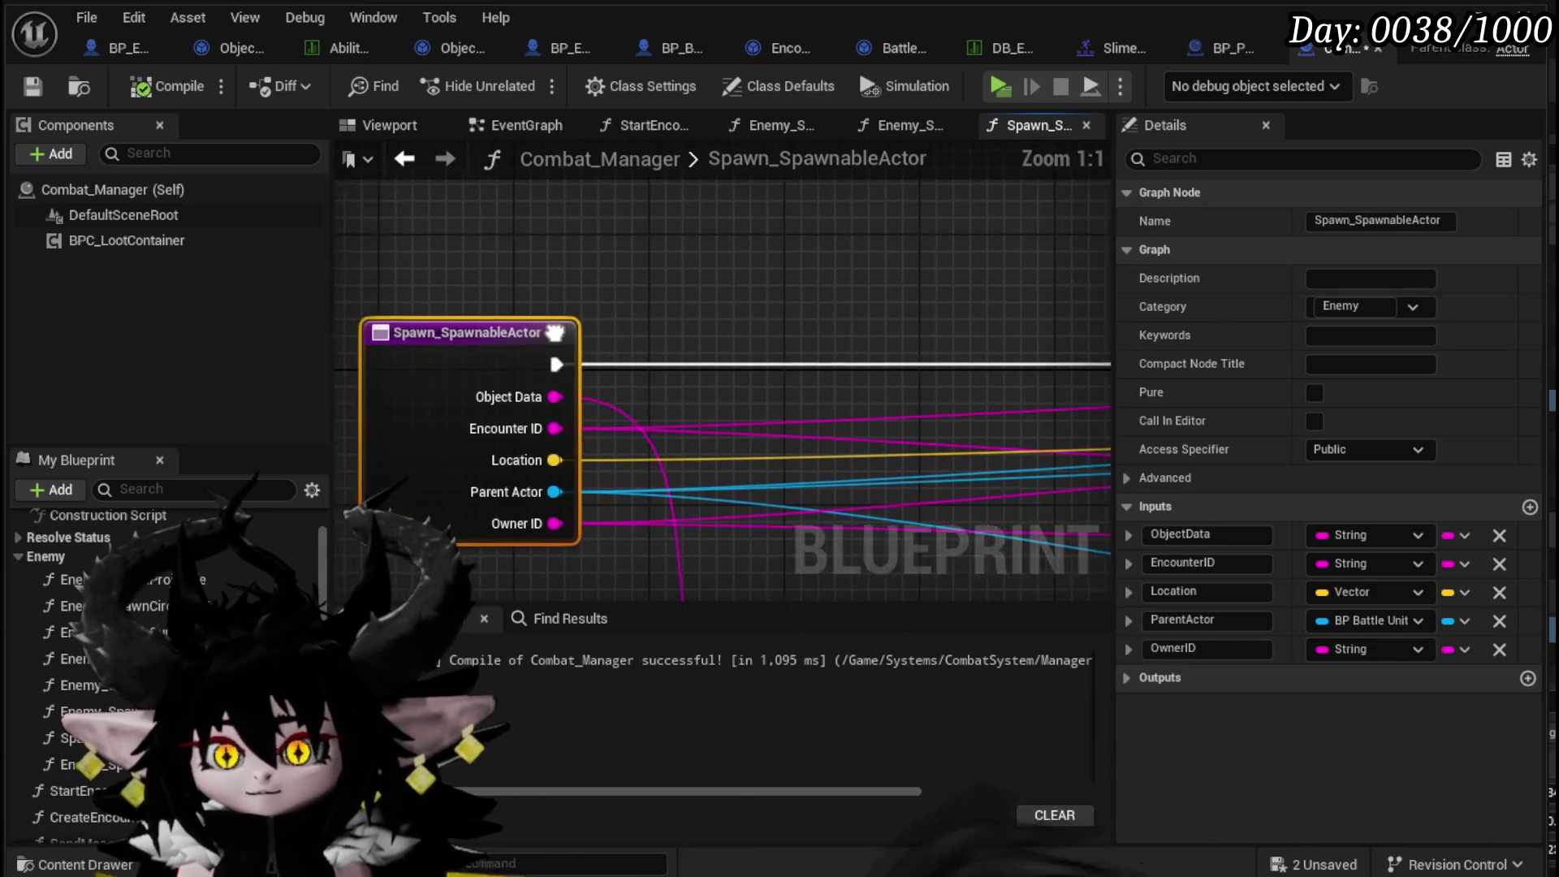
# - Add an input named ActorType, make it the first parameter, then compile and save Combat_Manager
pyautogui.click(1529, 507)
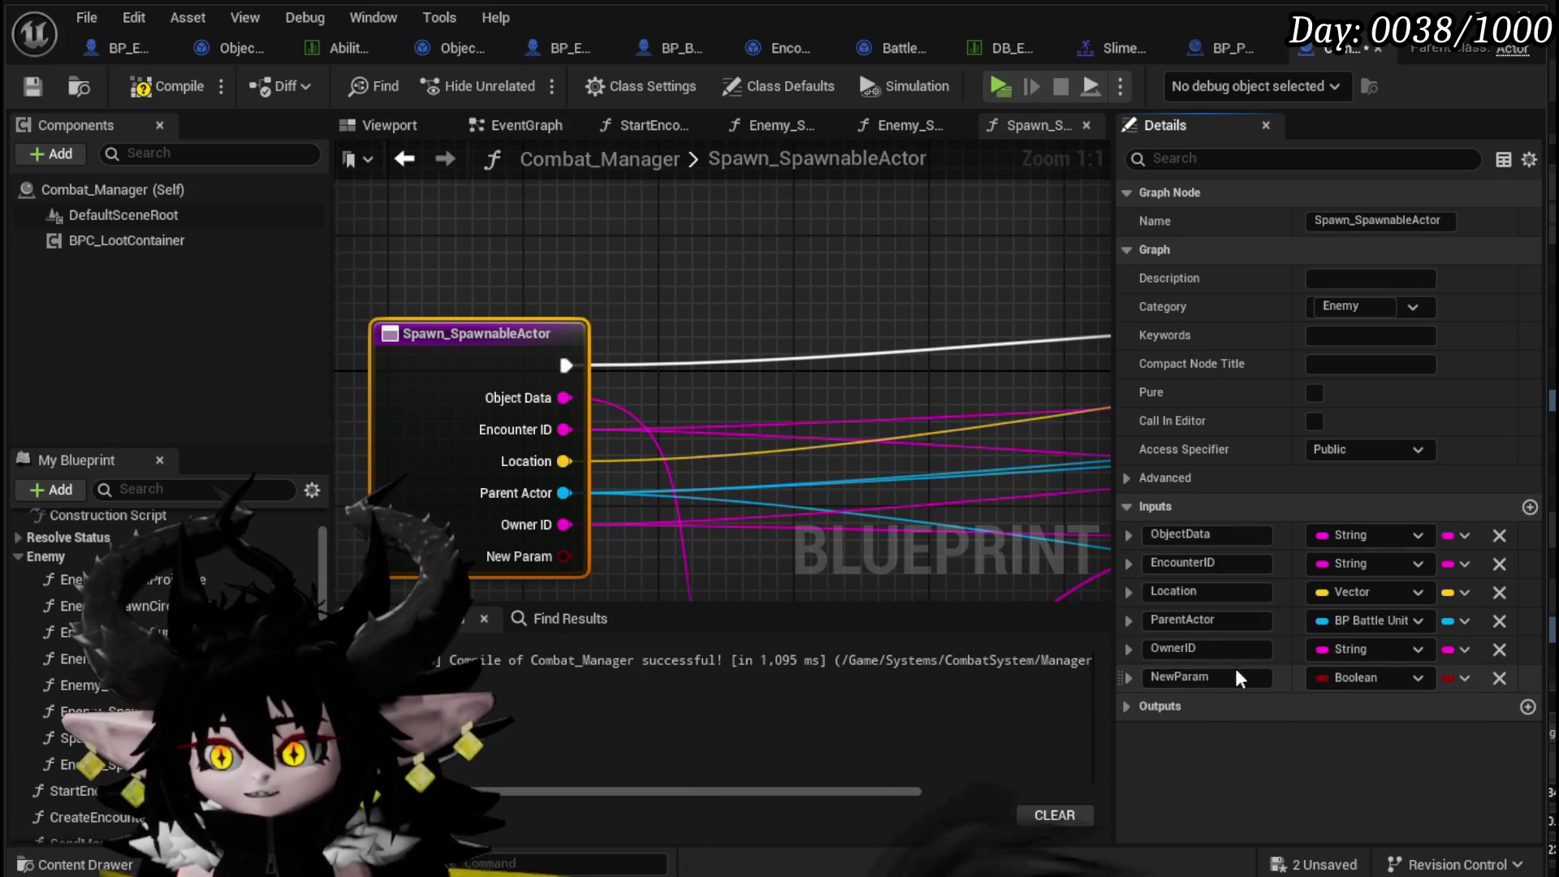
pyautogui.click(1128, 707)
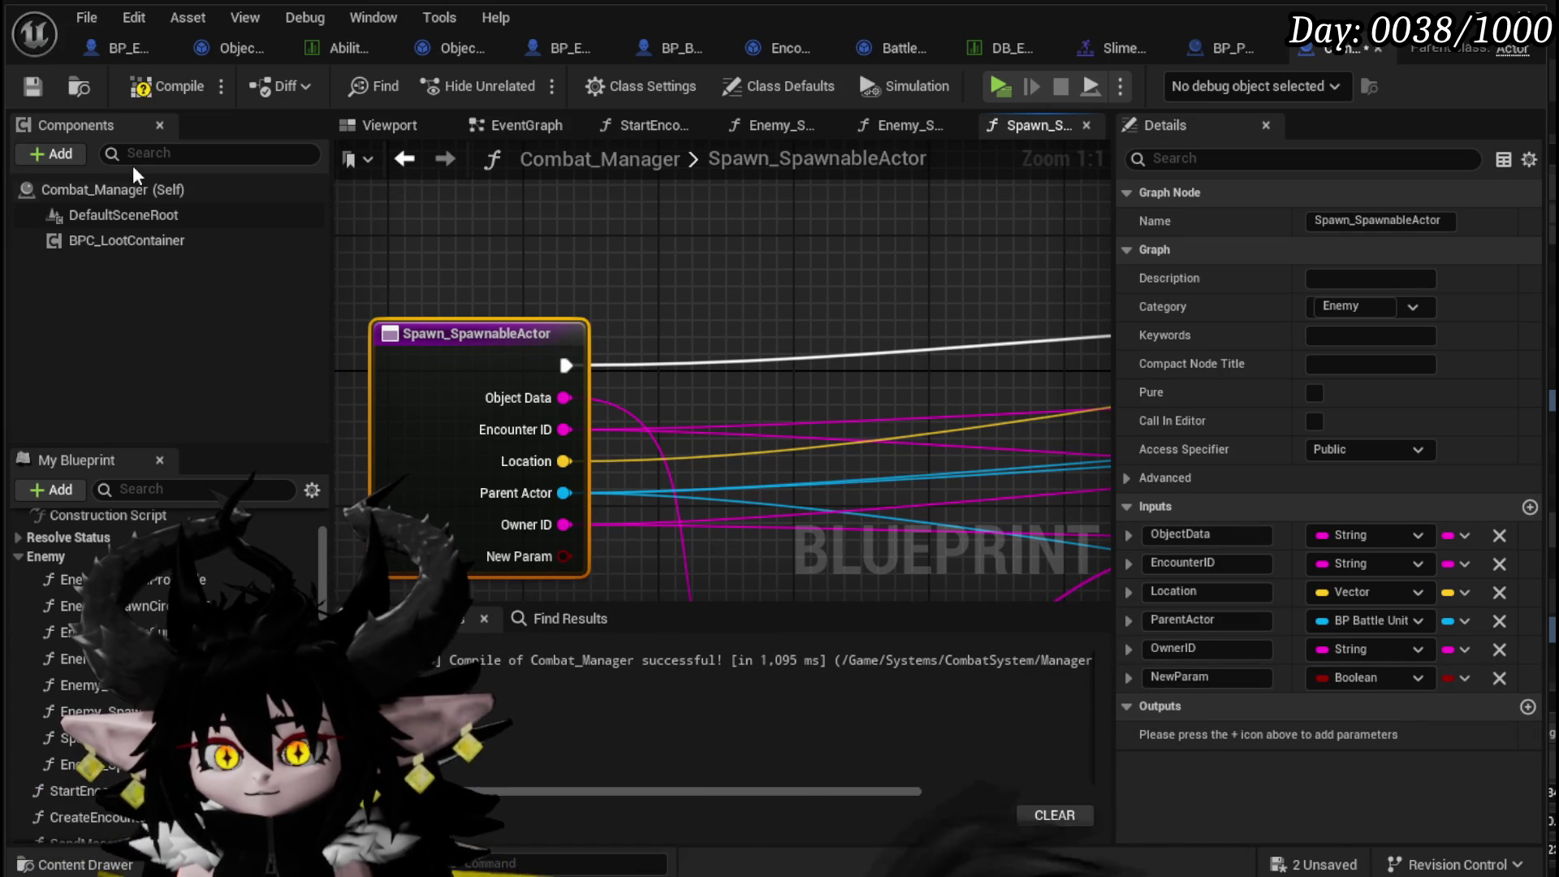
pyautogui.click(36, 80)
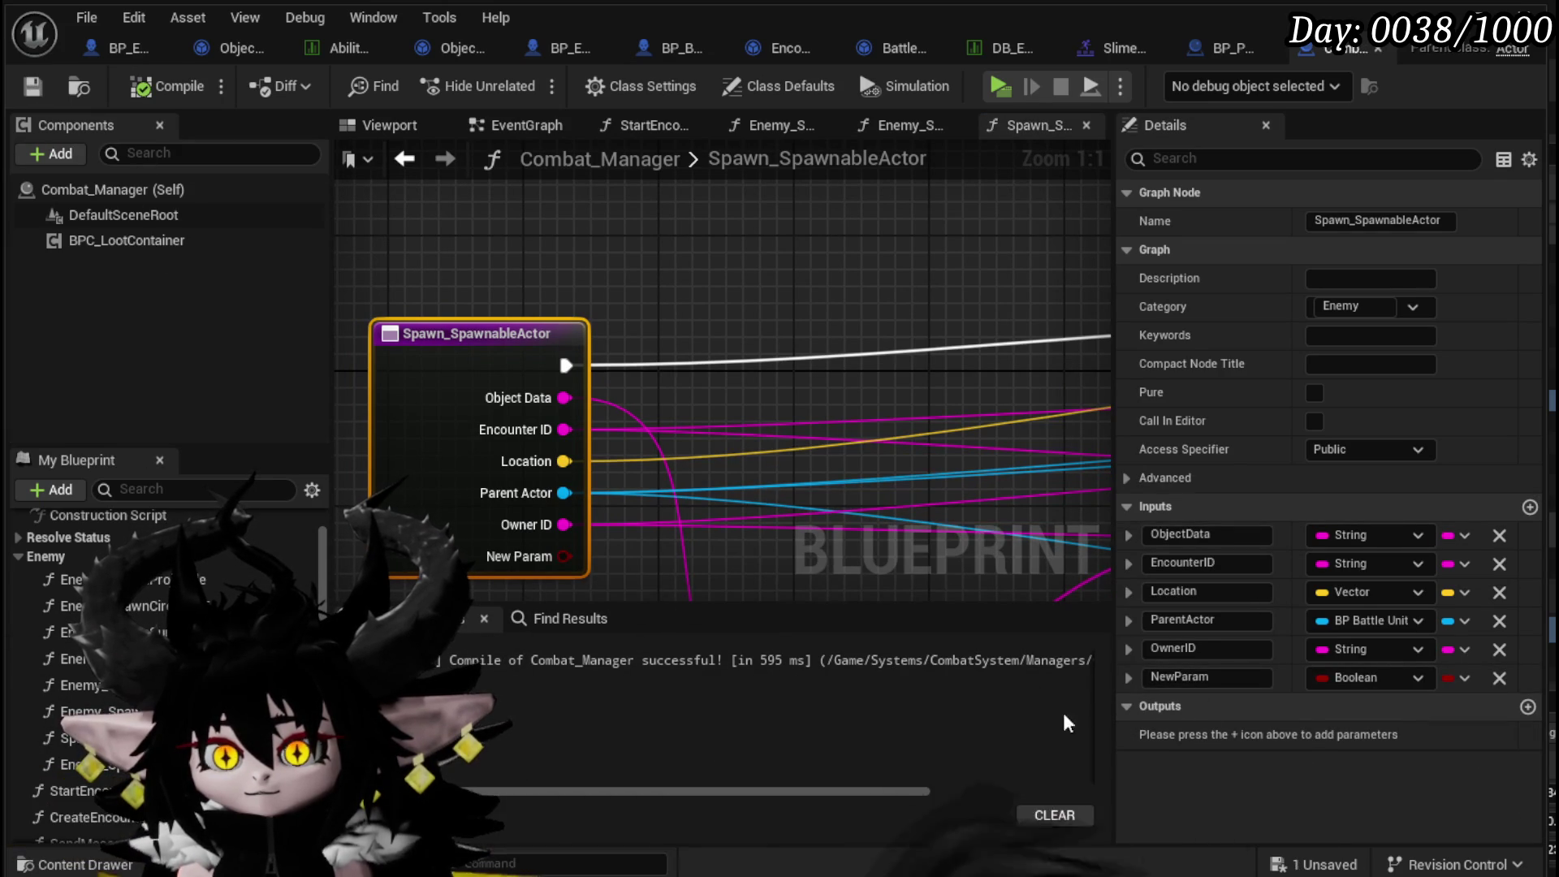
pyautogui.click(1226, 678)
pyautogui.write('ActorType')
pyautogui.press('Return')
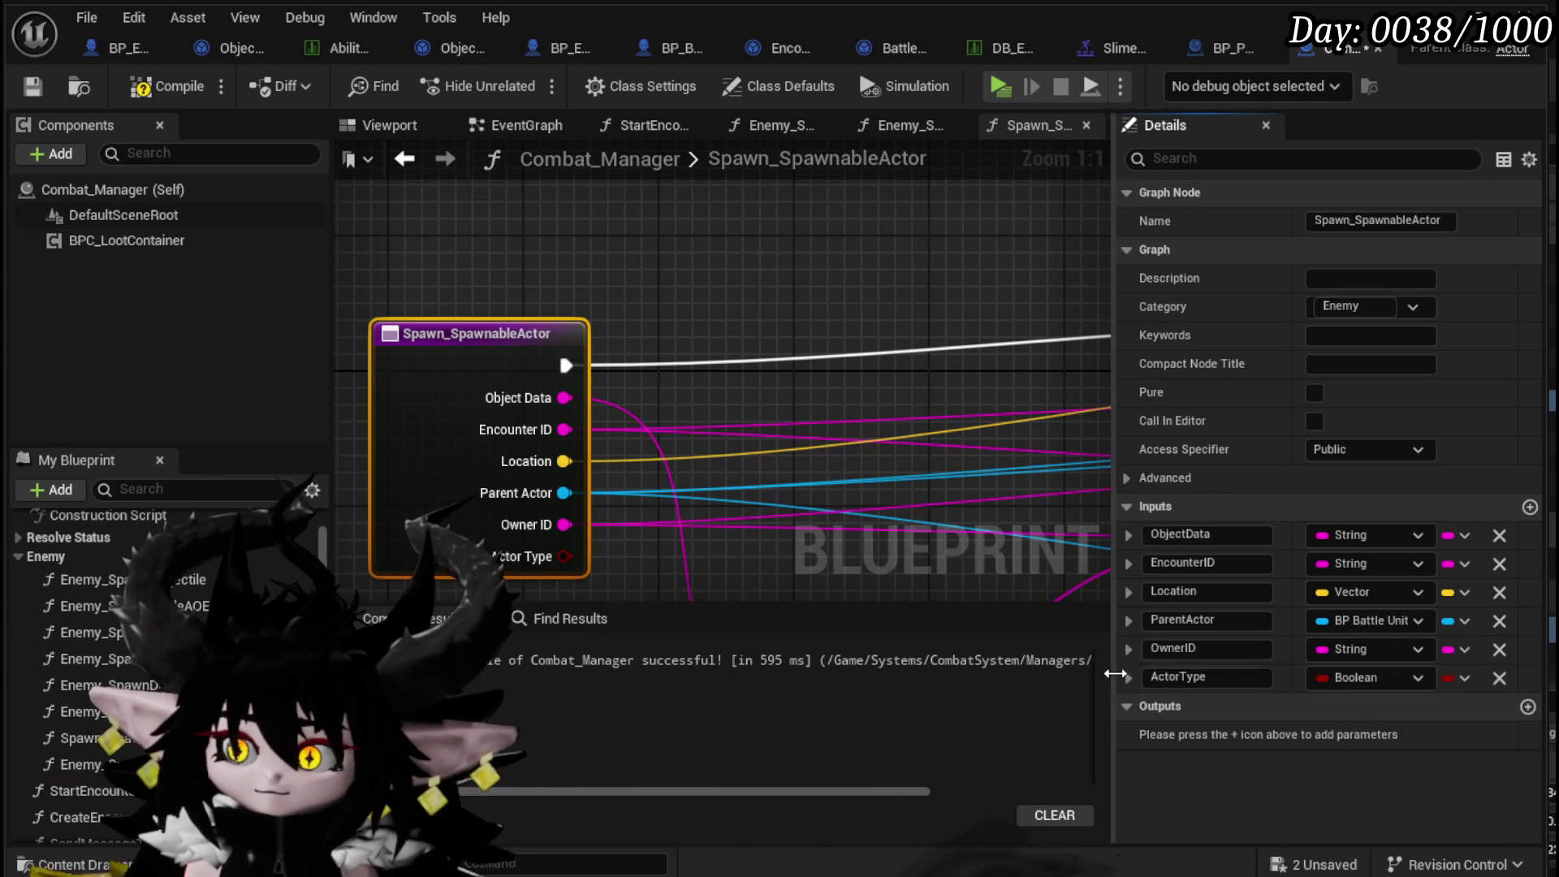
pyautogui.moveTo(1129, 550); pyautogui.dragTo(1130, 549)
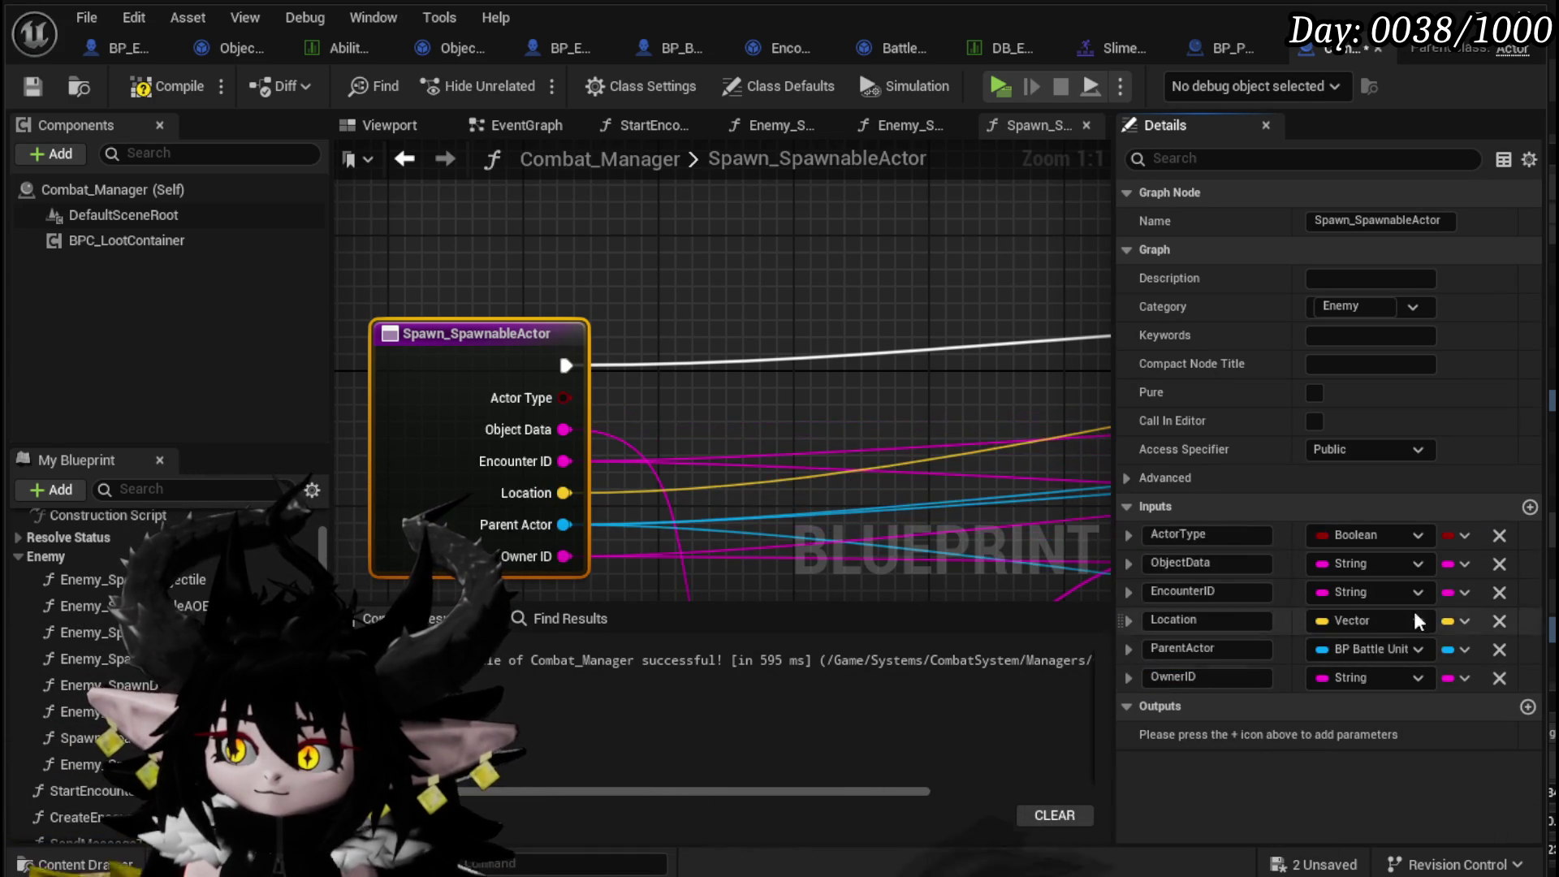
pyautogui.click(163, 79)
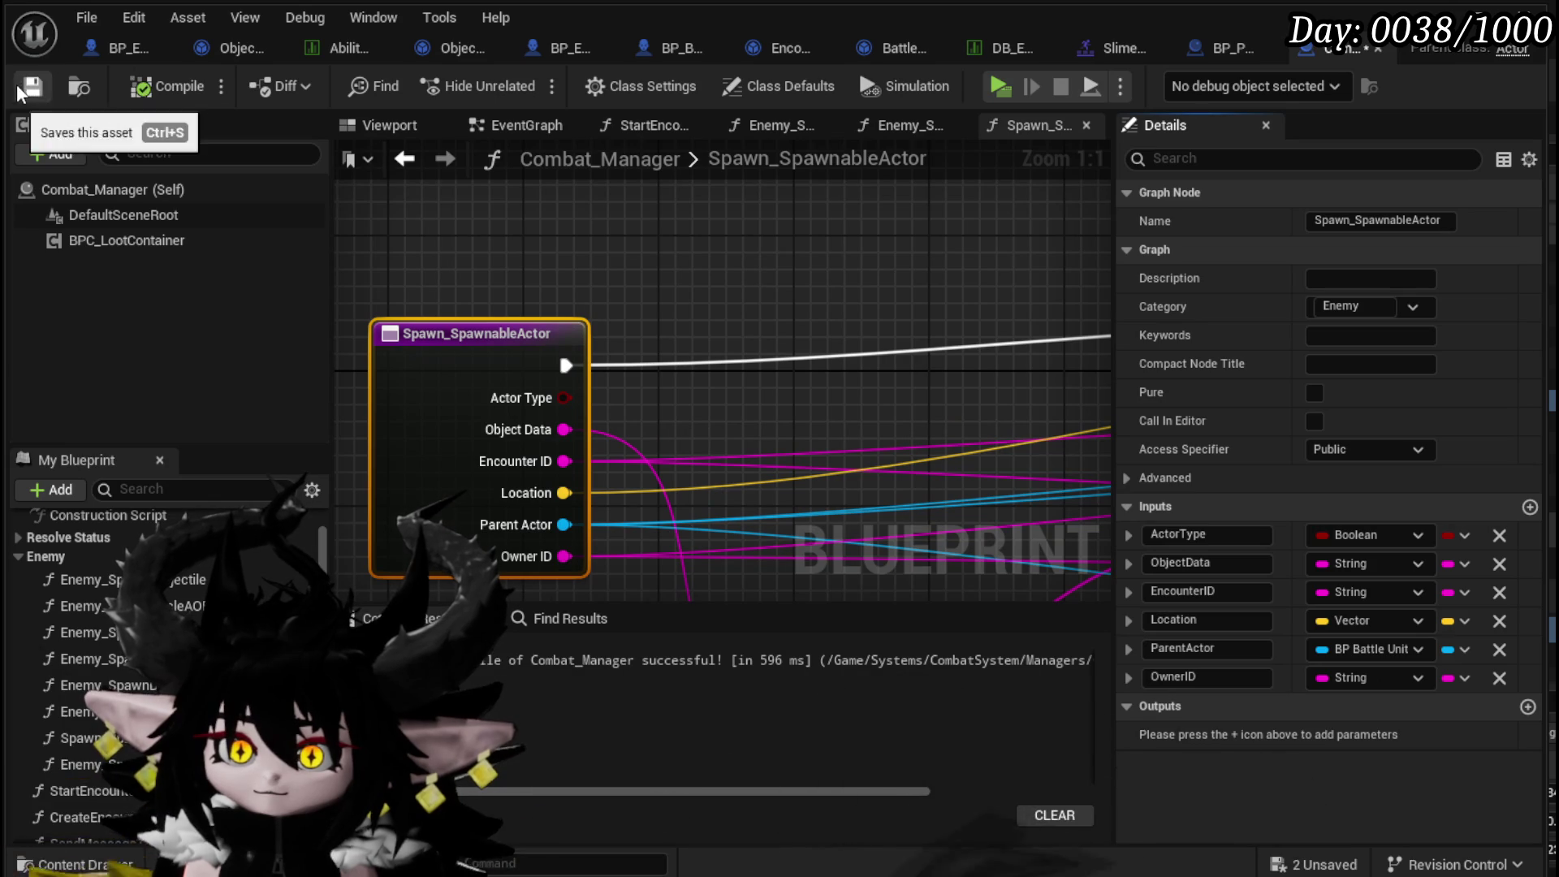
pyautogui.click(29, 84)
pyautogui.click(812, 863)
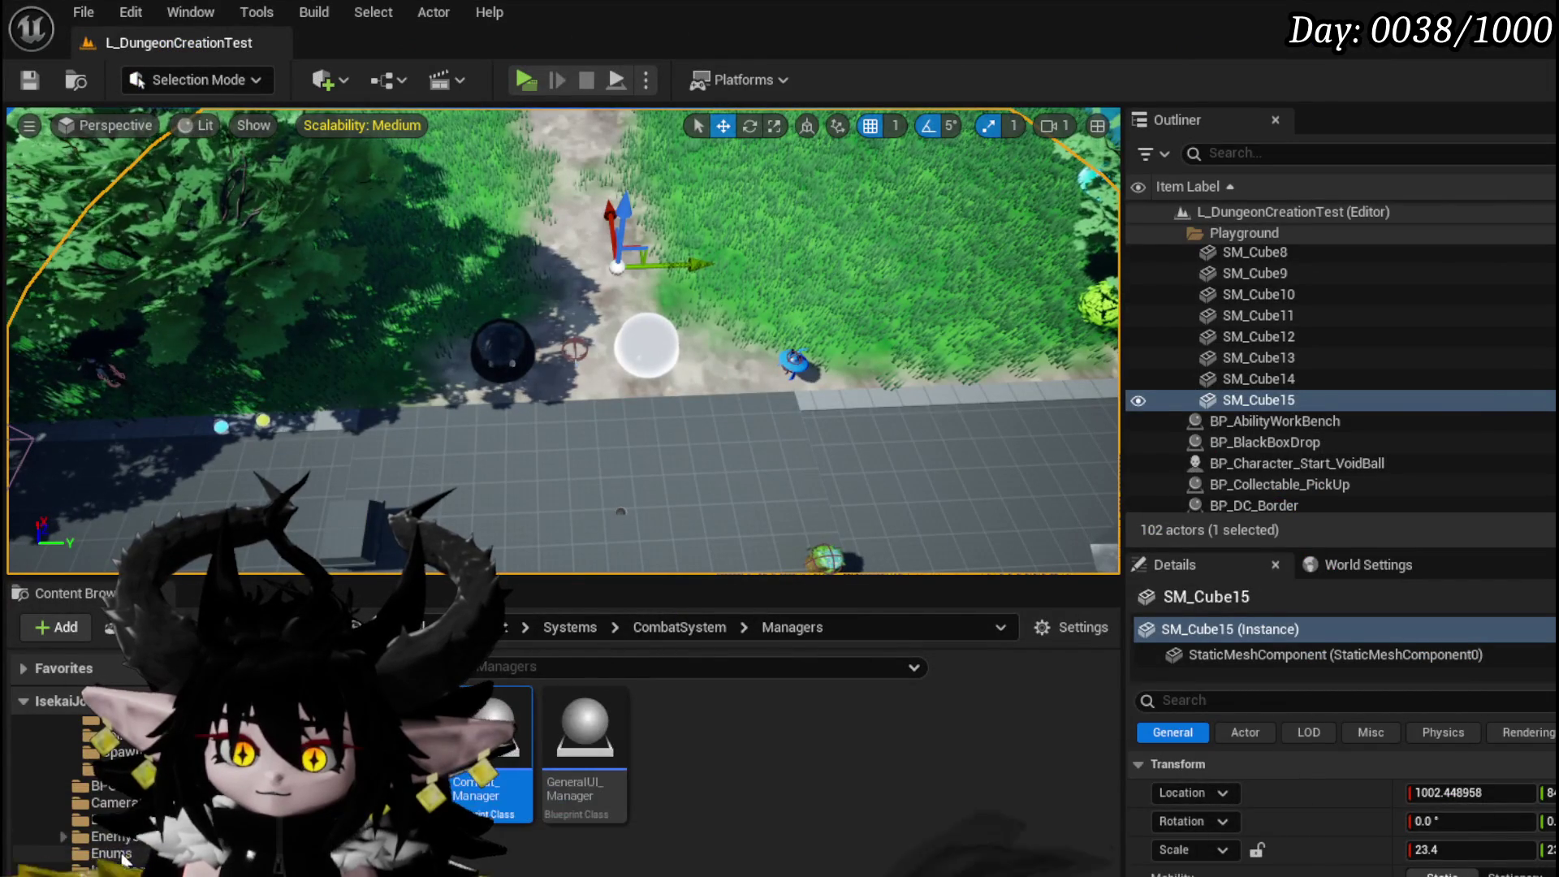
# - Create a new Enumeration asset in the CombatSystem Enums folder
pyautogui.click(114, 853)
pyautogui.rightClick(661, 844)
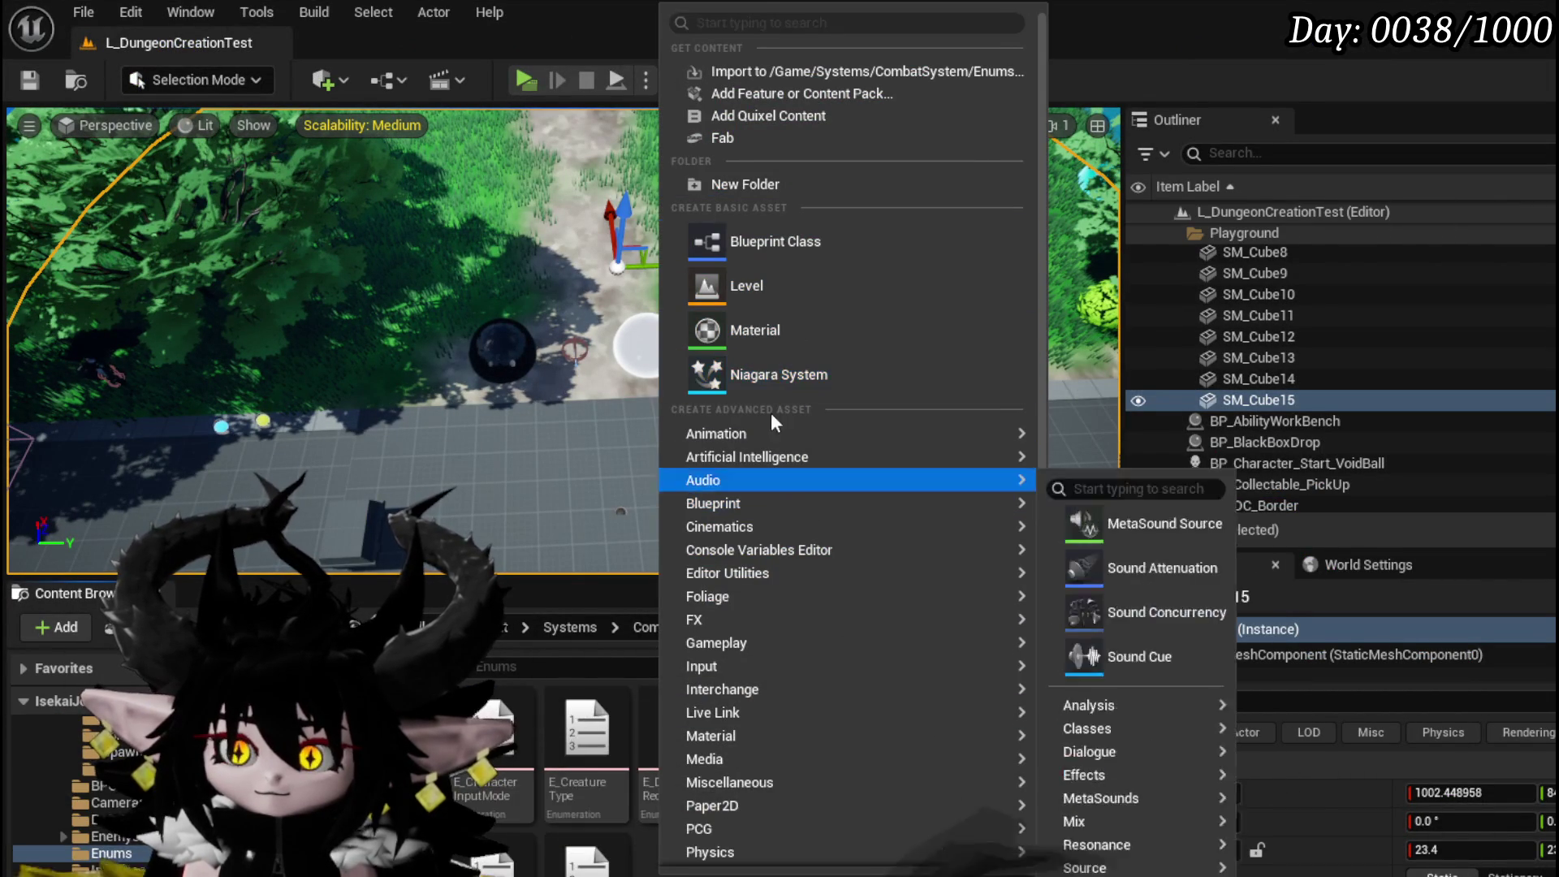
pyautogui.write('Enum')
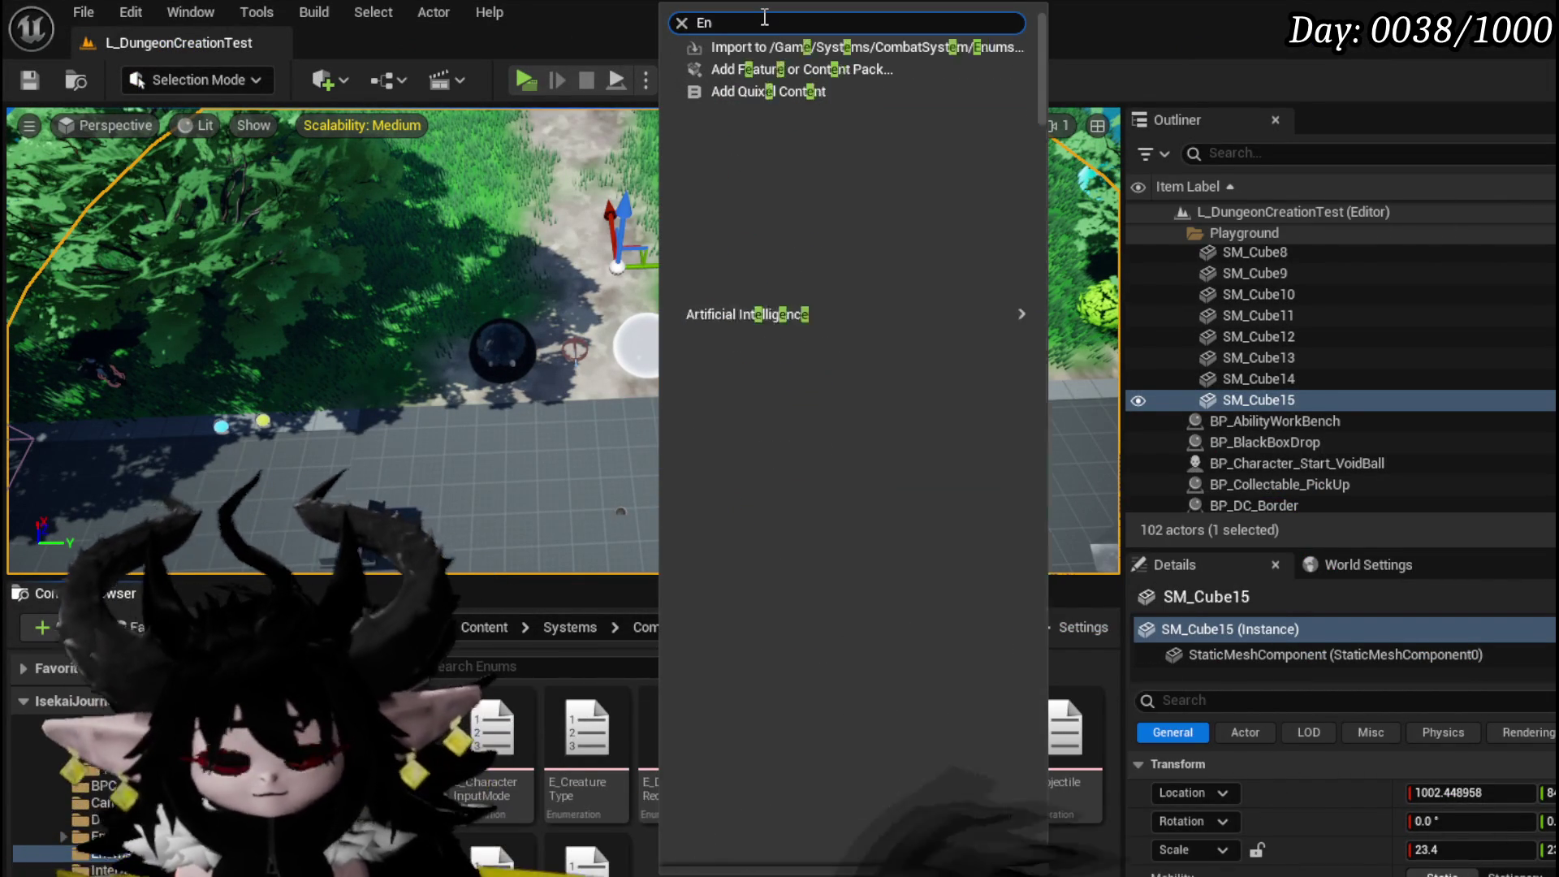
pyautogui.click(777, 112)
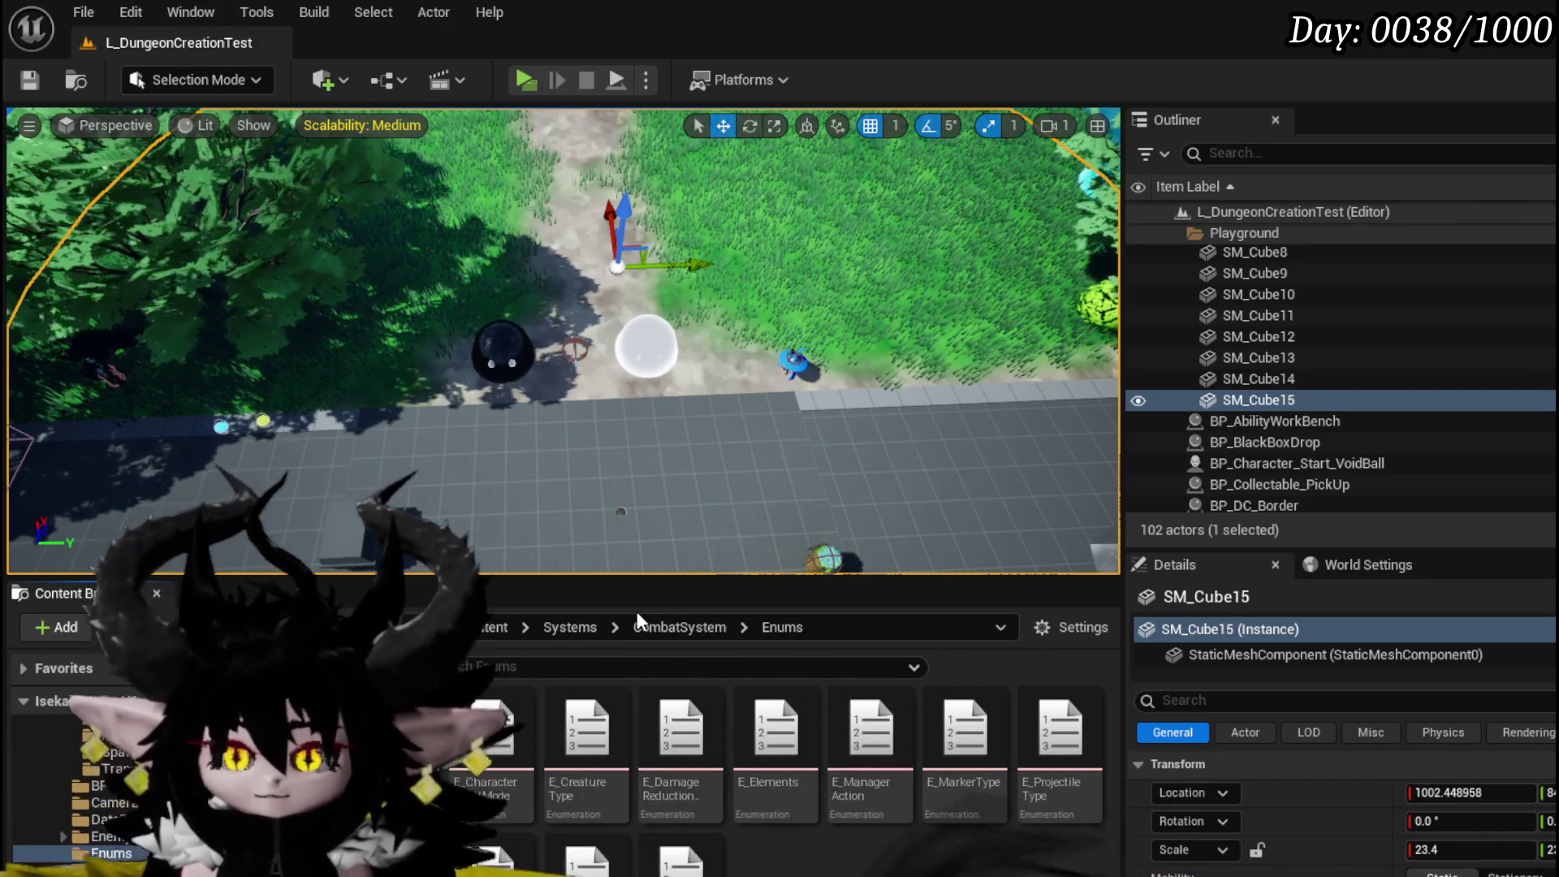
# - Save the BattlerAI_Object and E_SpawnableActorType assets and bring the enum editor forward
pyautogui.hotkey('ctrl', 'shift', 's')
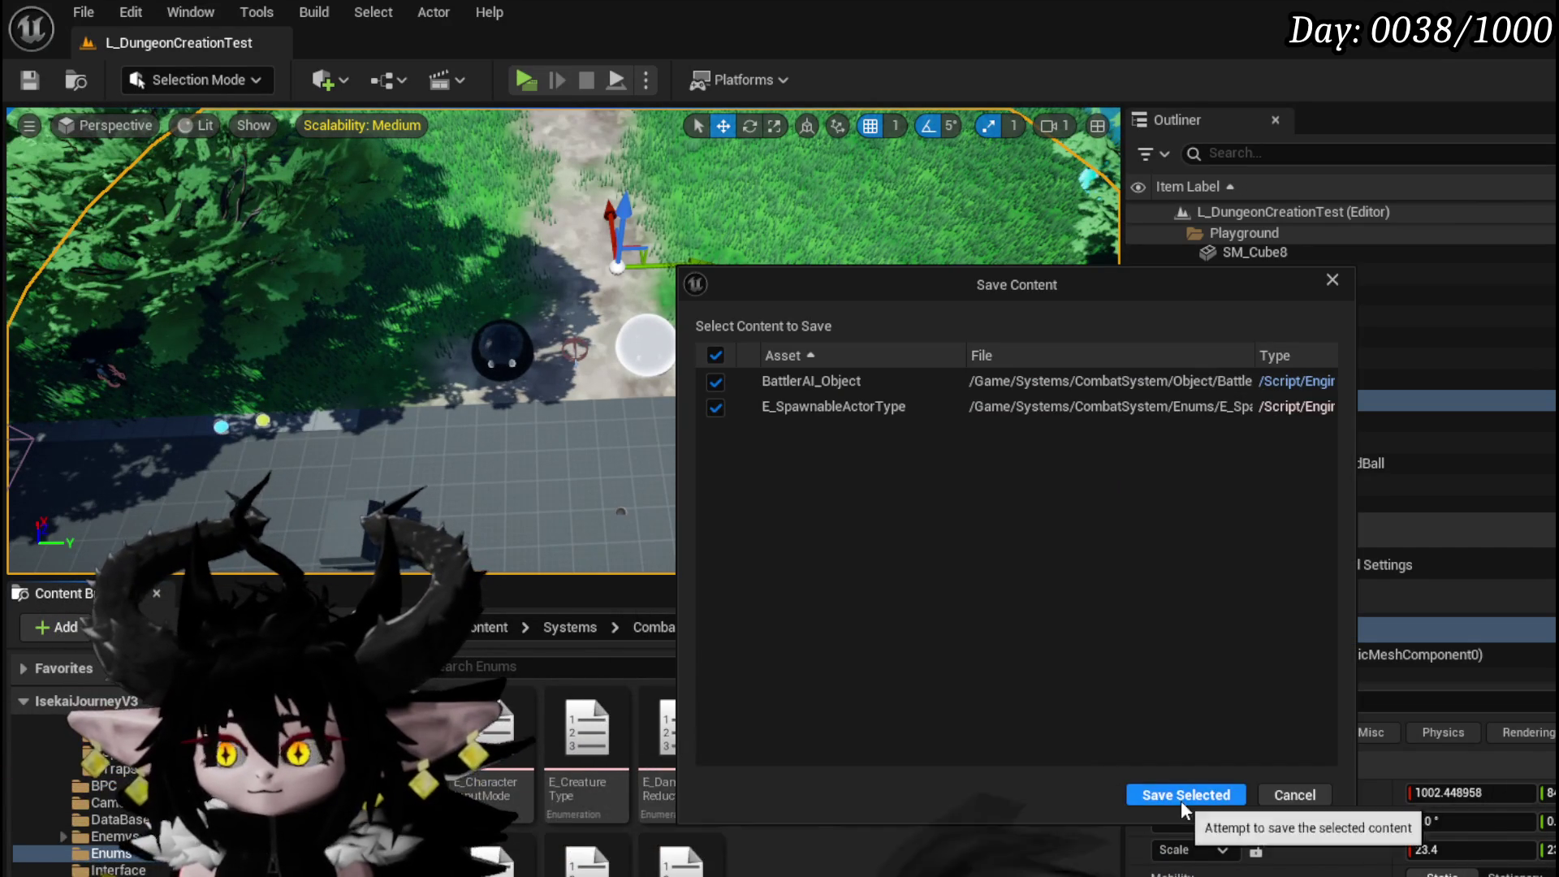
pyautogui.click(1183, 793)
pyautogui.hotkey('alt', 'Tab')
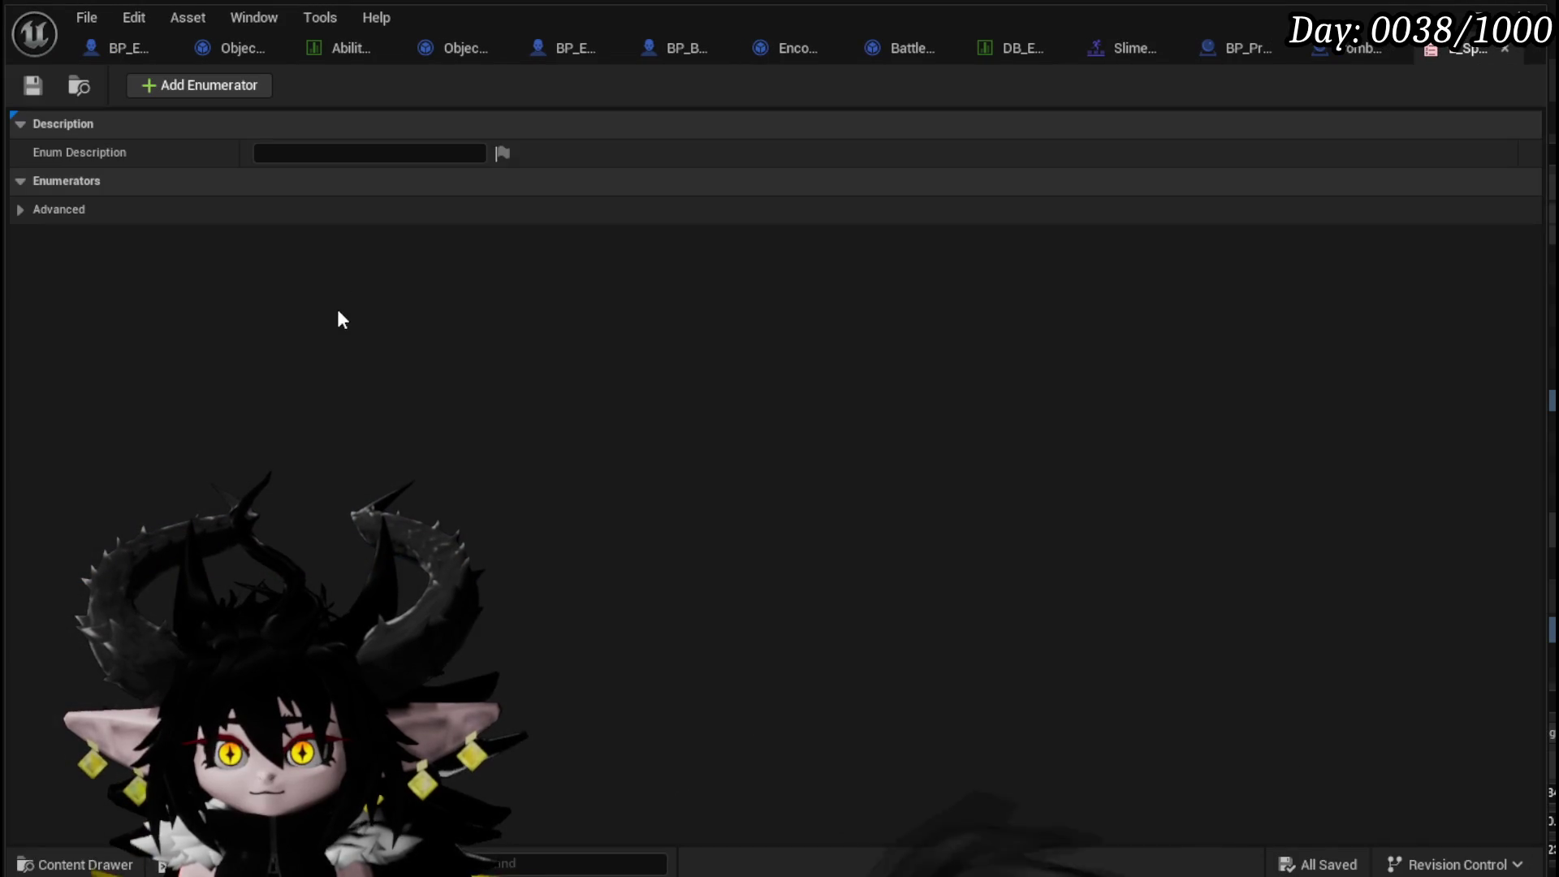
# - Add three enumerators named Summon, Tower and ArenaWall, and move ArenaWall to the top
pyautogui.doubleClick(178, 81)
pyautogui.click(178, 82)
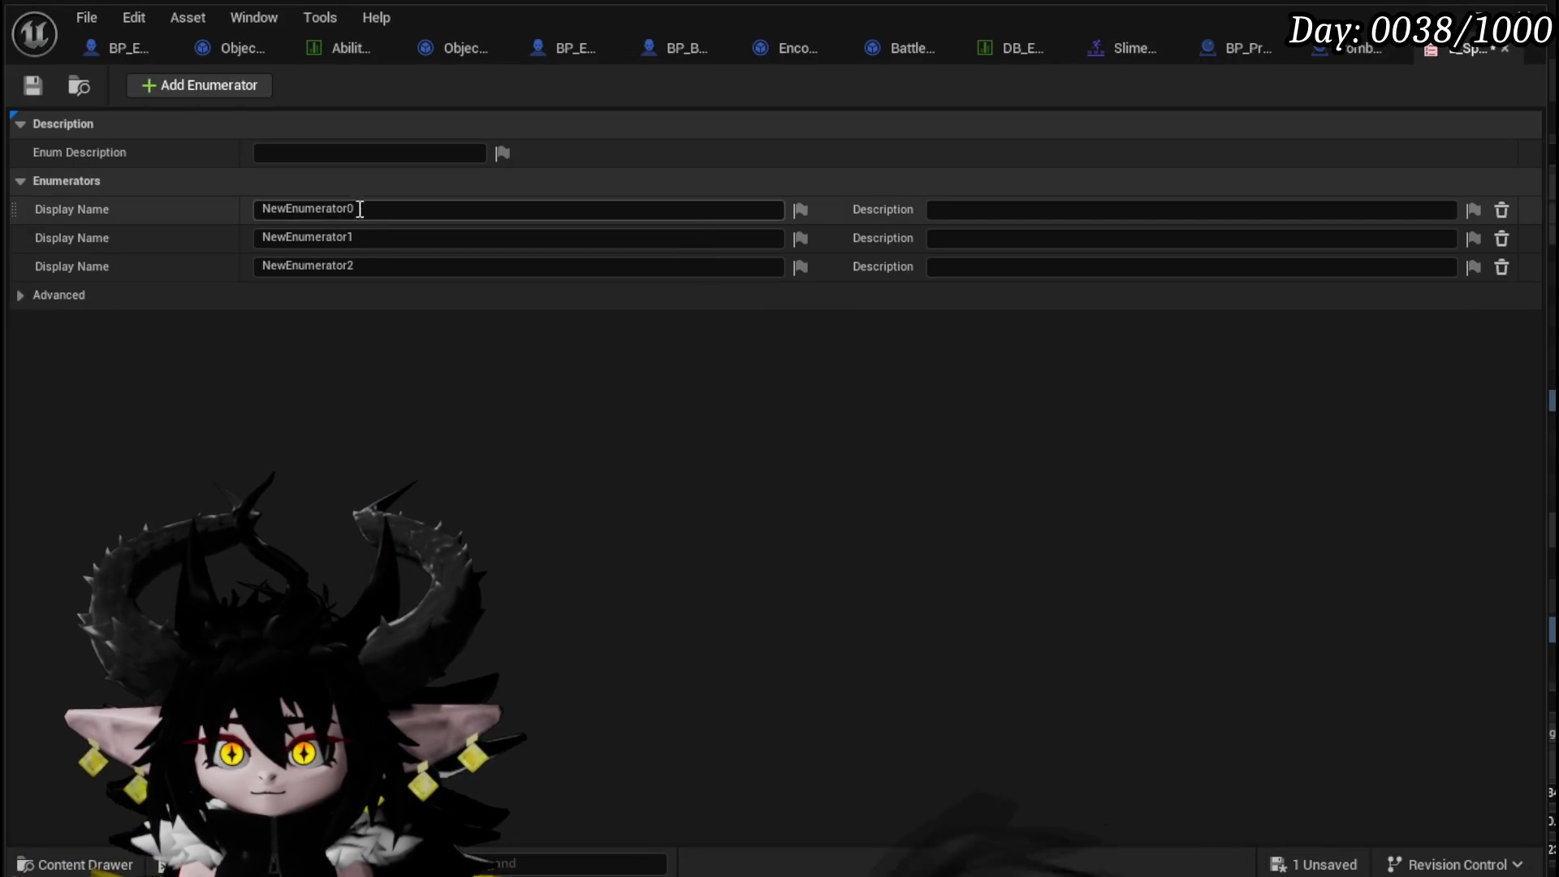
pyautogui.click(362, 209)
pyautogui.write('Summon')
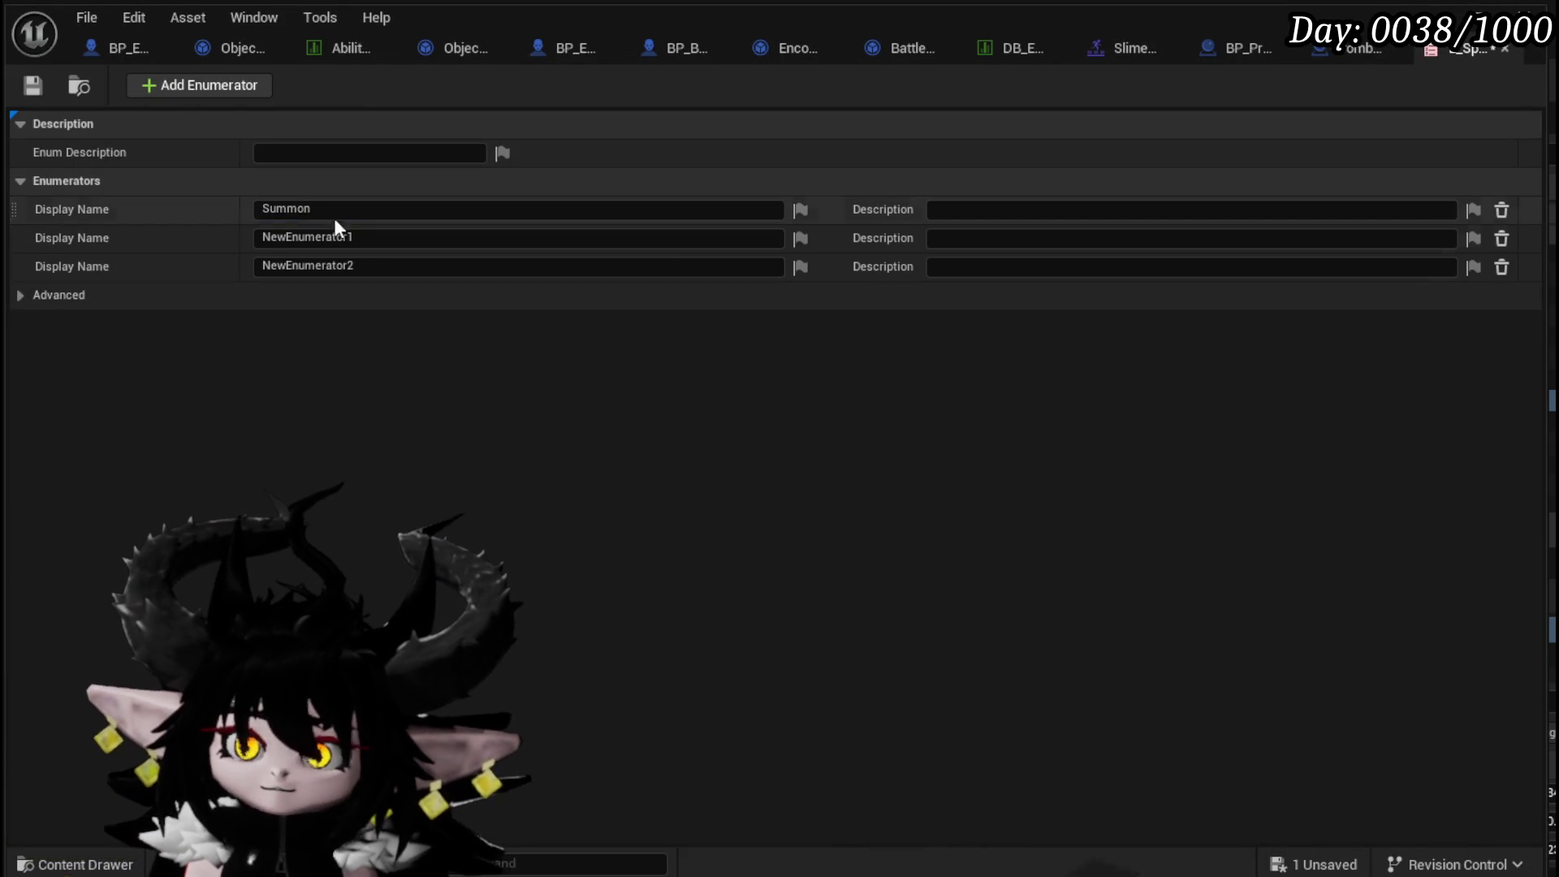
pyautogui.doubleClick(334, 236)
pyautogui.write('Tower')
pyautogui.doubleClick(399, 264)
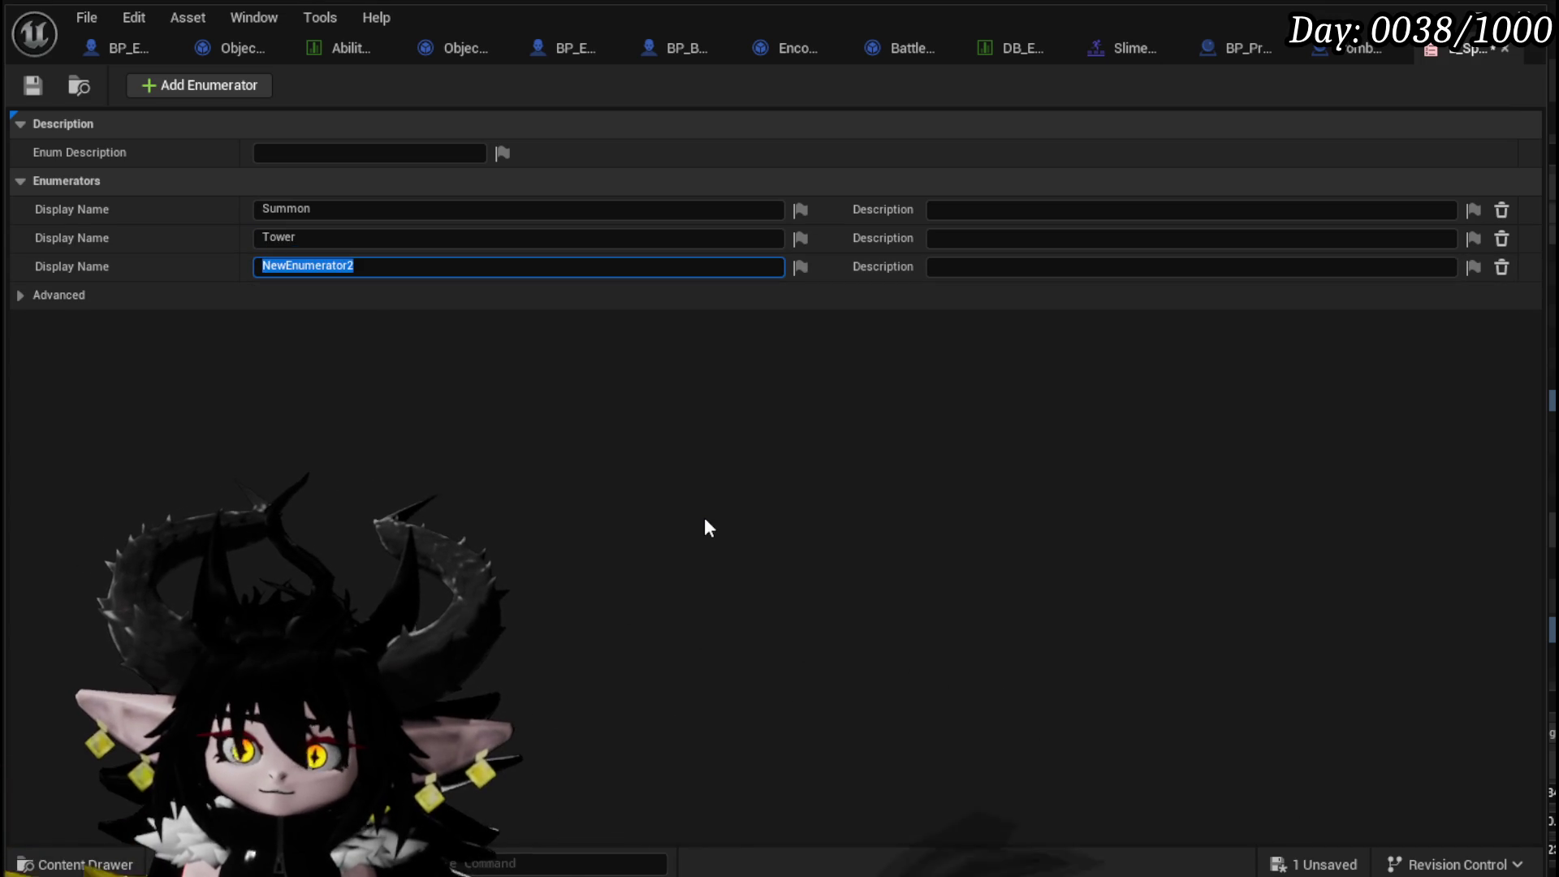
pyautogui.write('Arena')
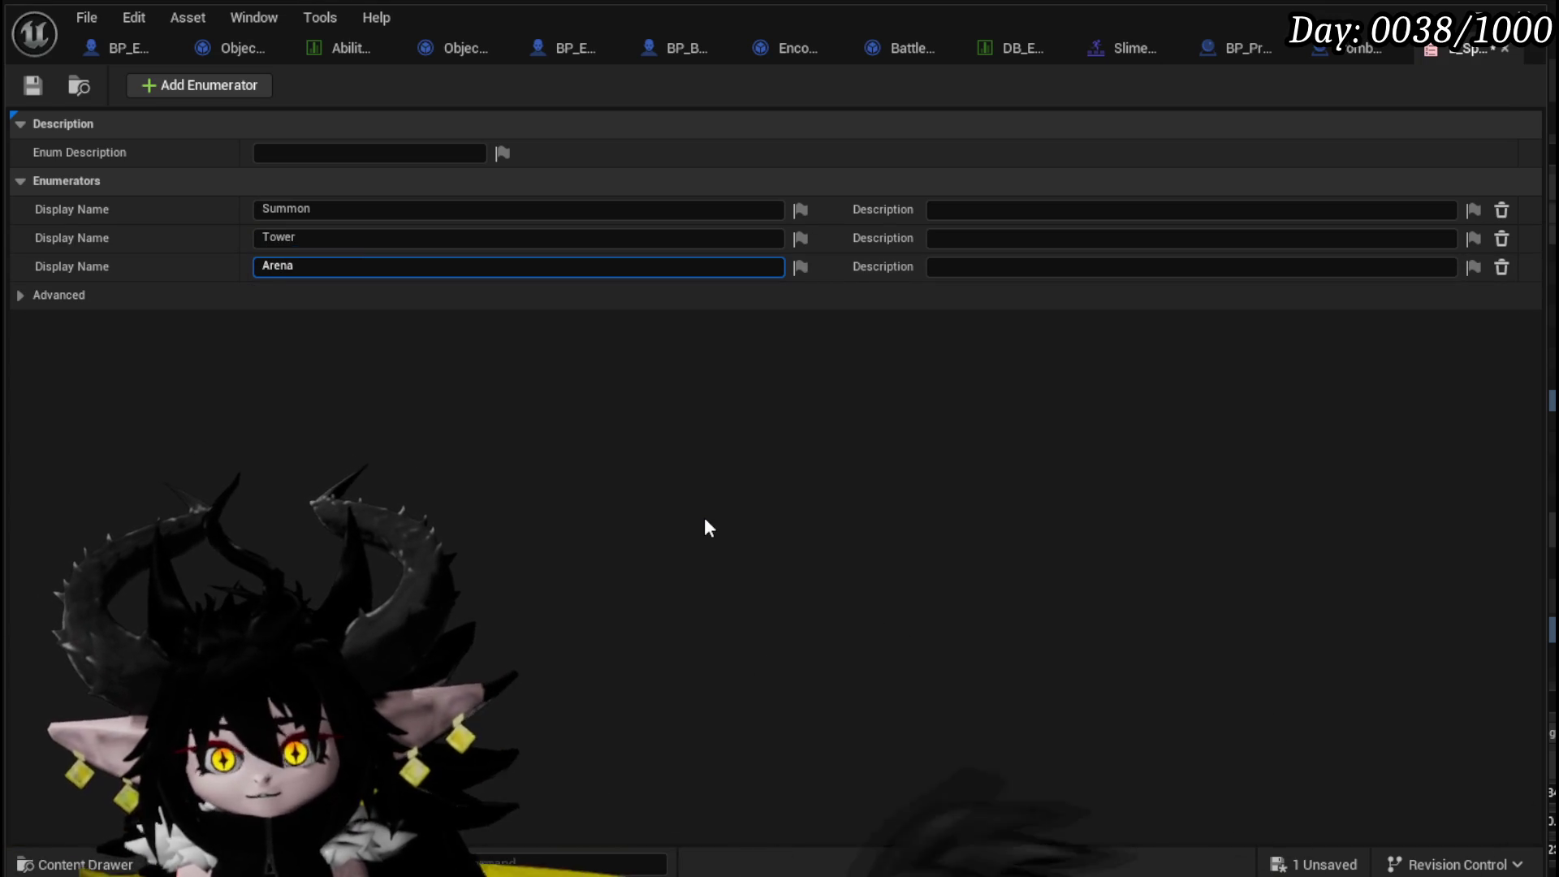
pyautogui.write('Wall')
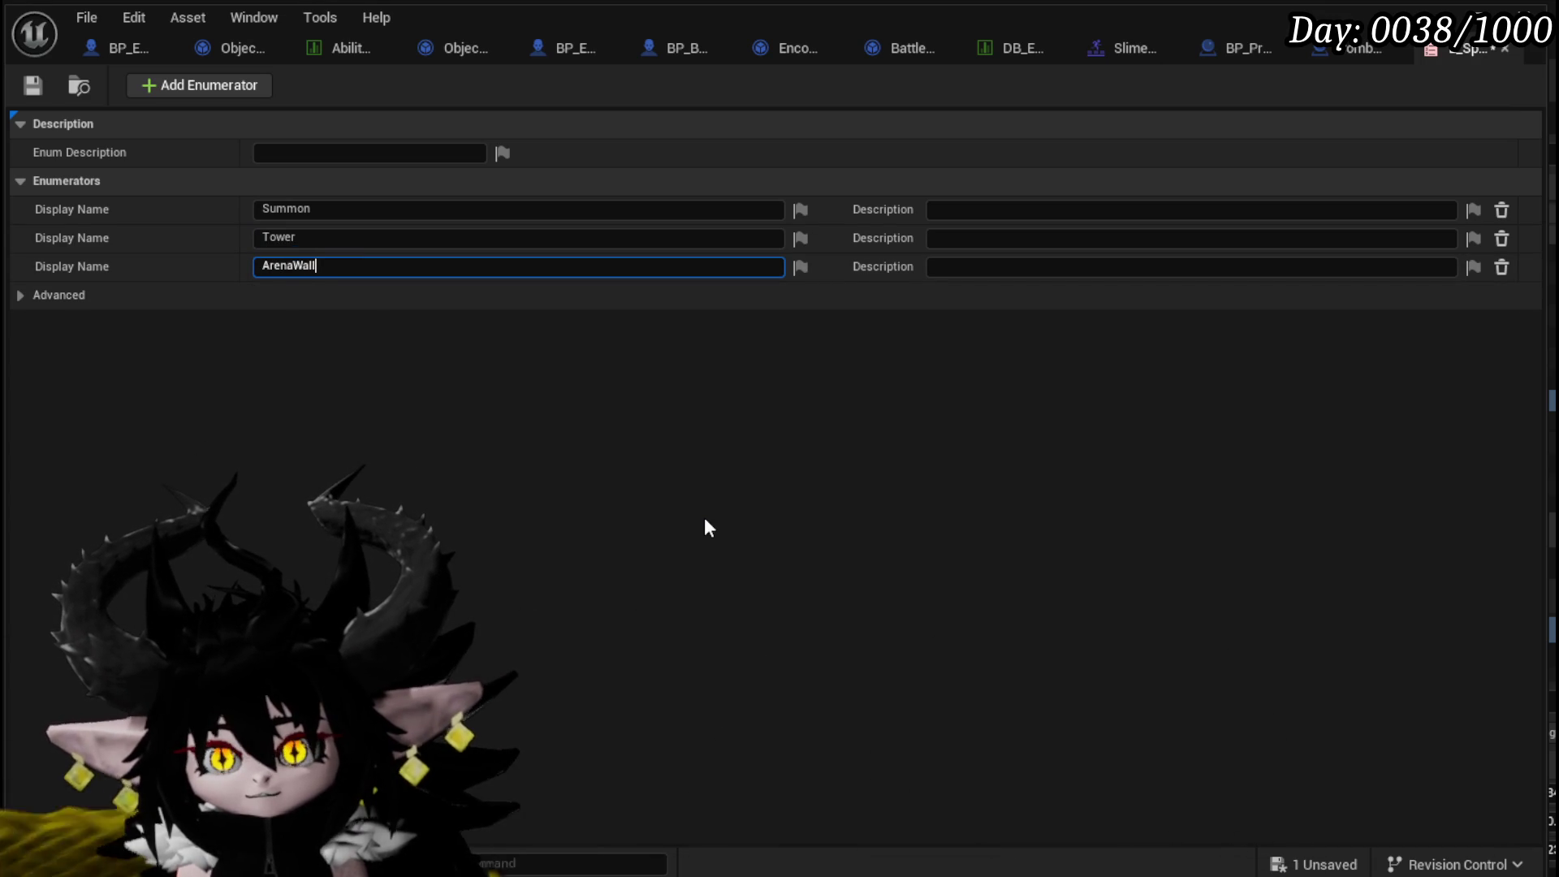
pyautogui.press('Return')
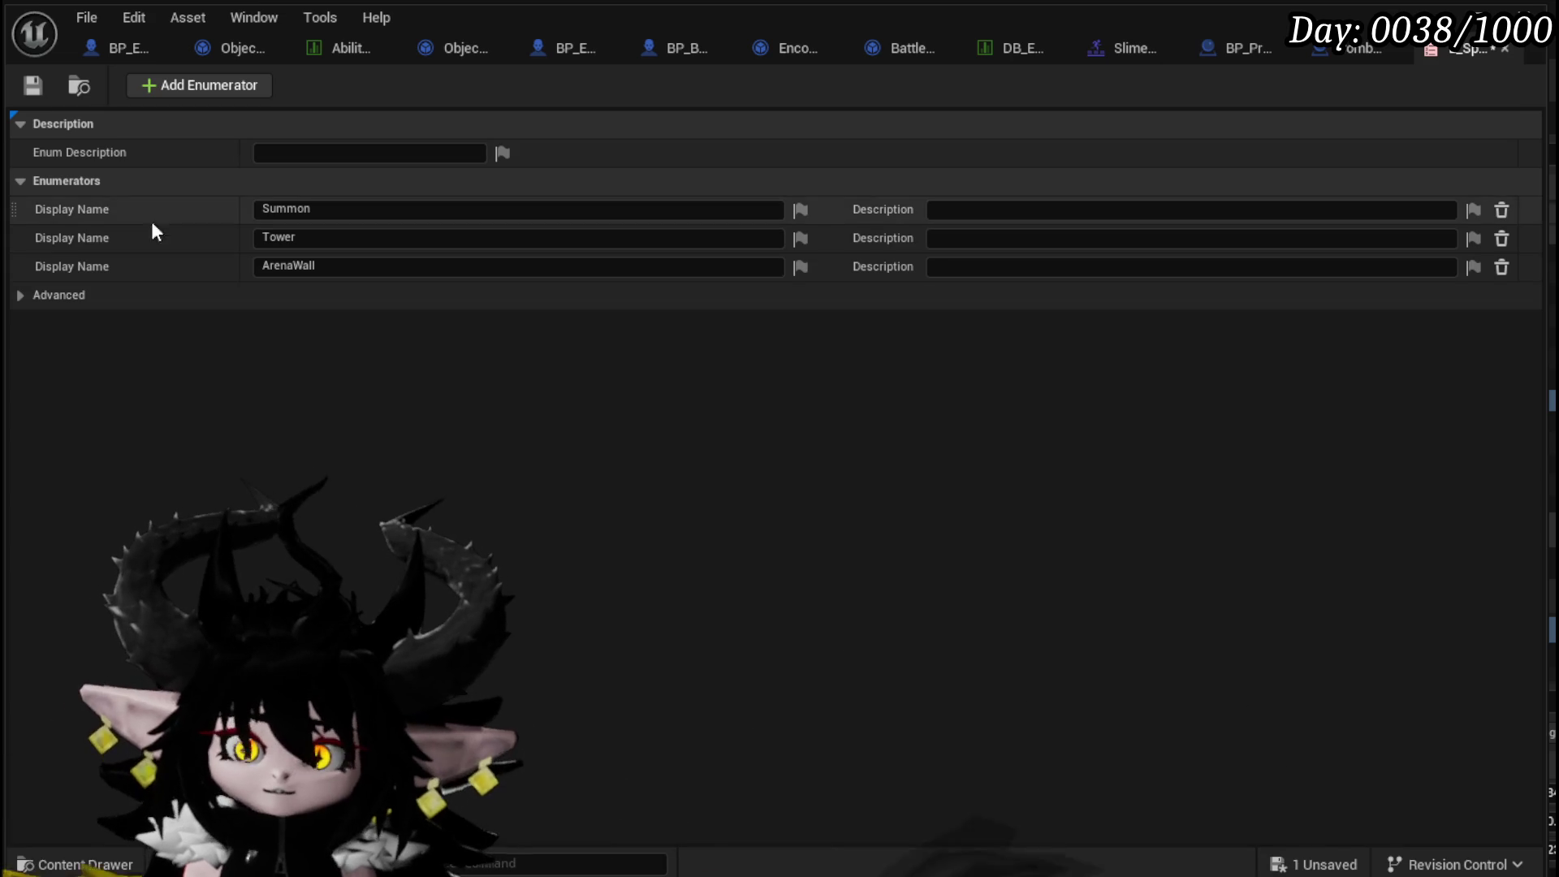
pyautogui.moveTo(10, 270); pyautogui.dragTo(12, 208)
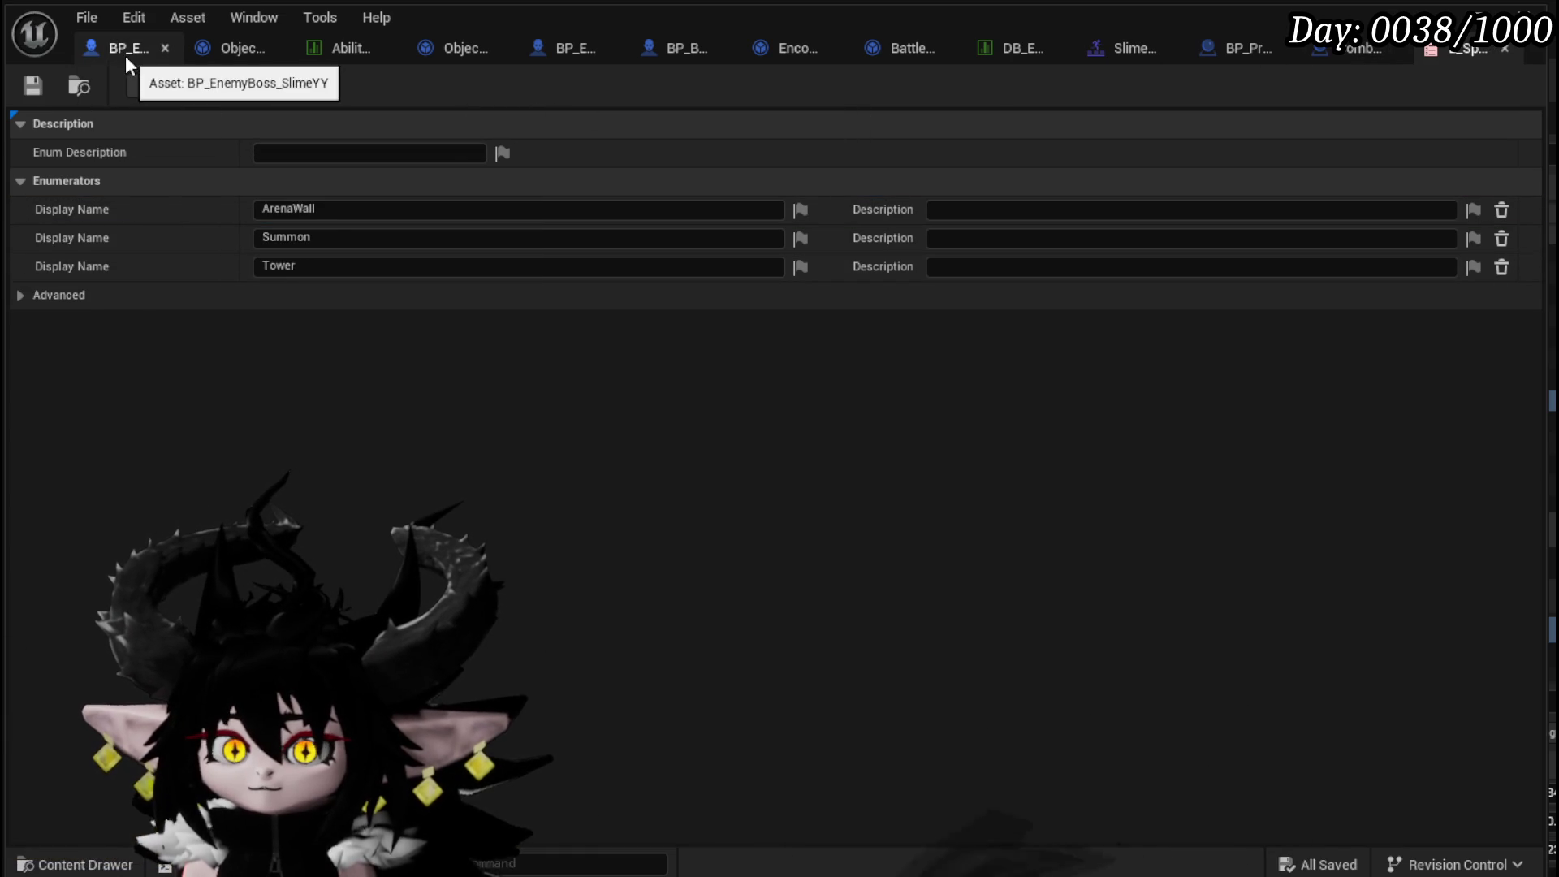
# - In Combat_Manager, switch the ActorType input's type to E_SpawnableActorType and save
pyautogui.click(1358, 48)
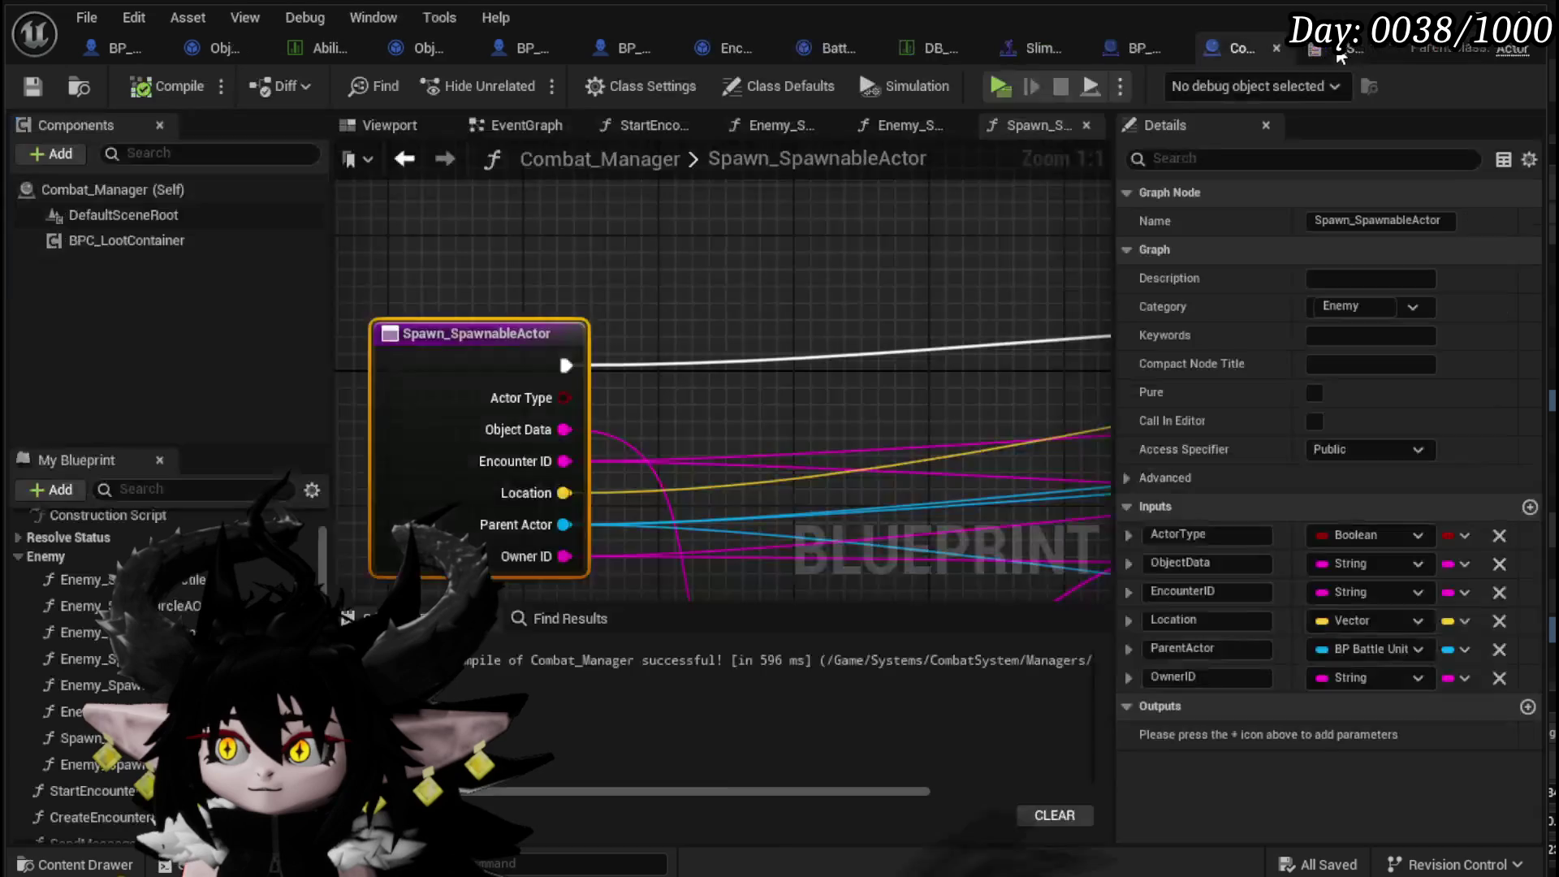
pyautogui.click(1392, 535)
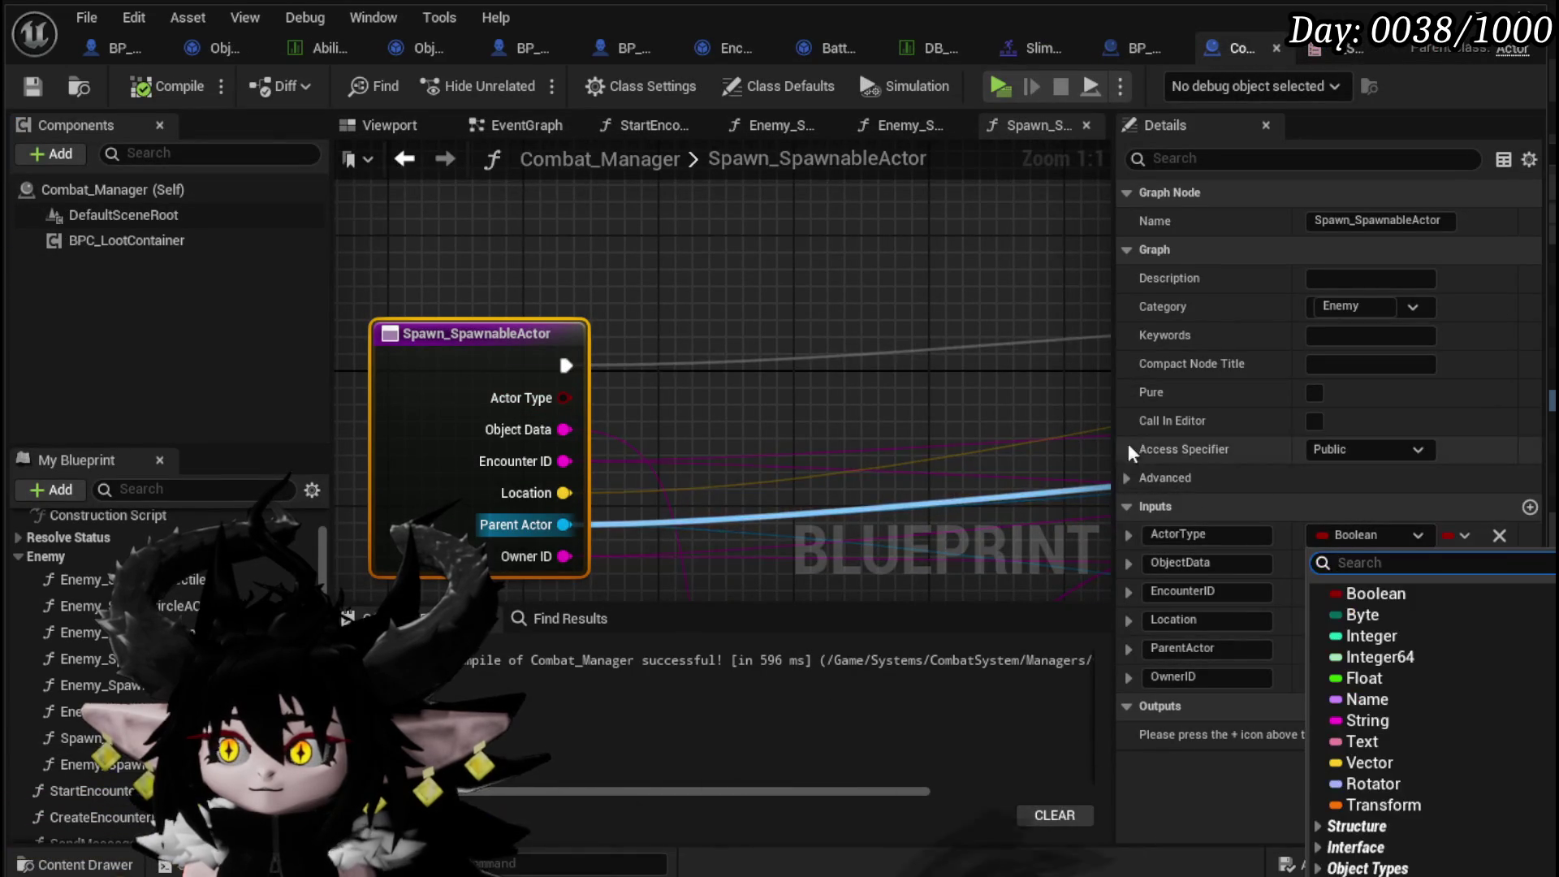
pyautogui.write('Spawn')
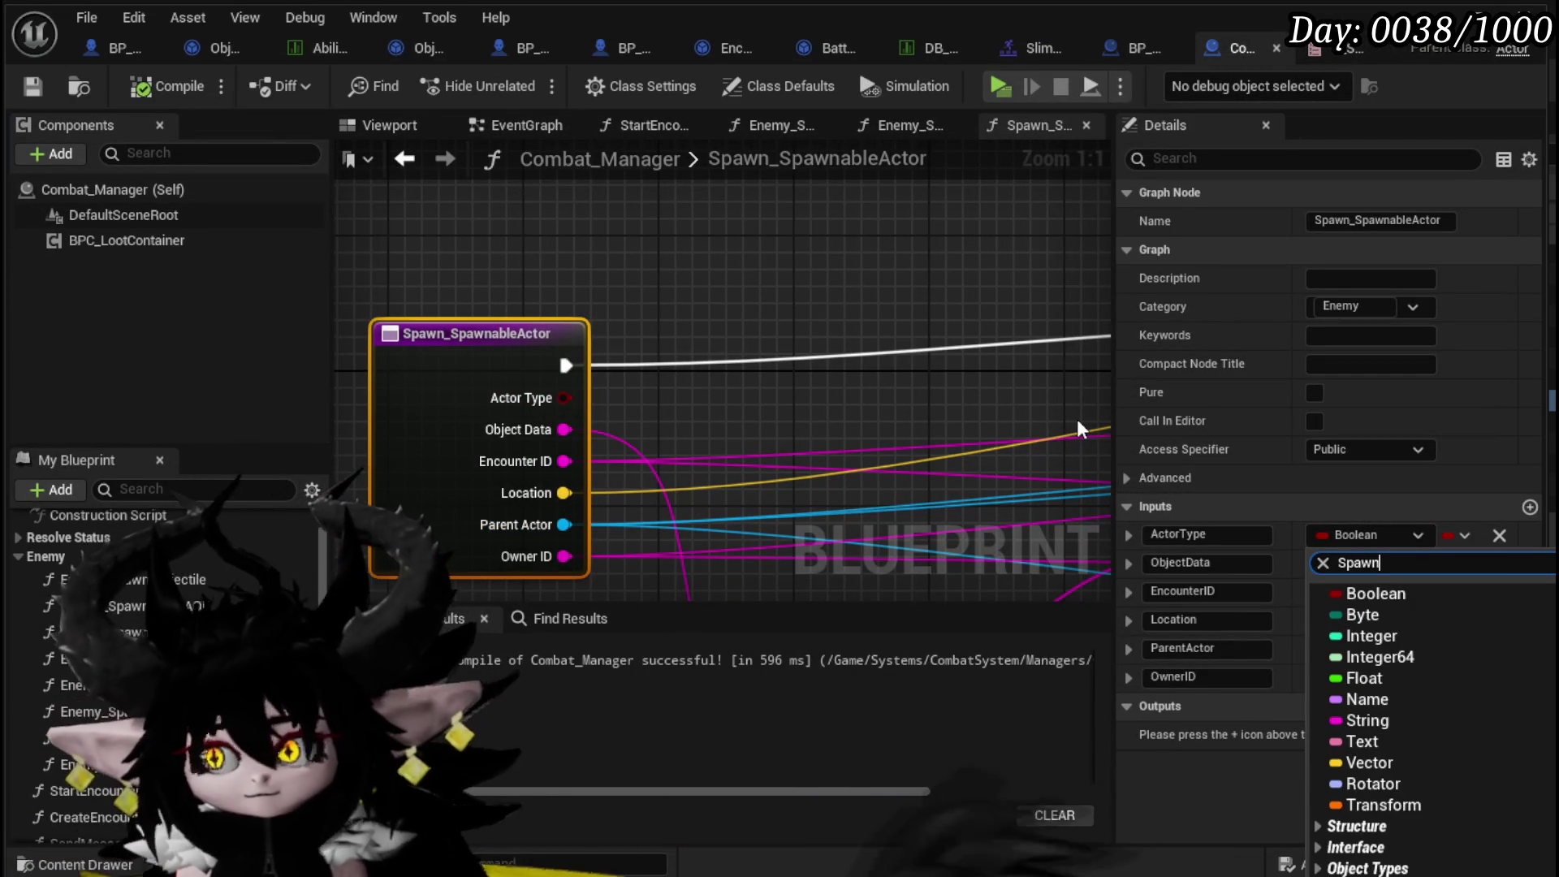
pyautogui.write('able actor')
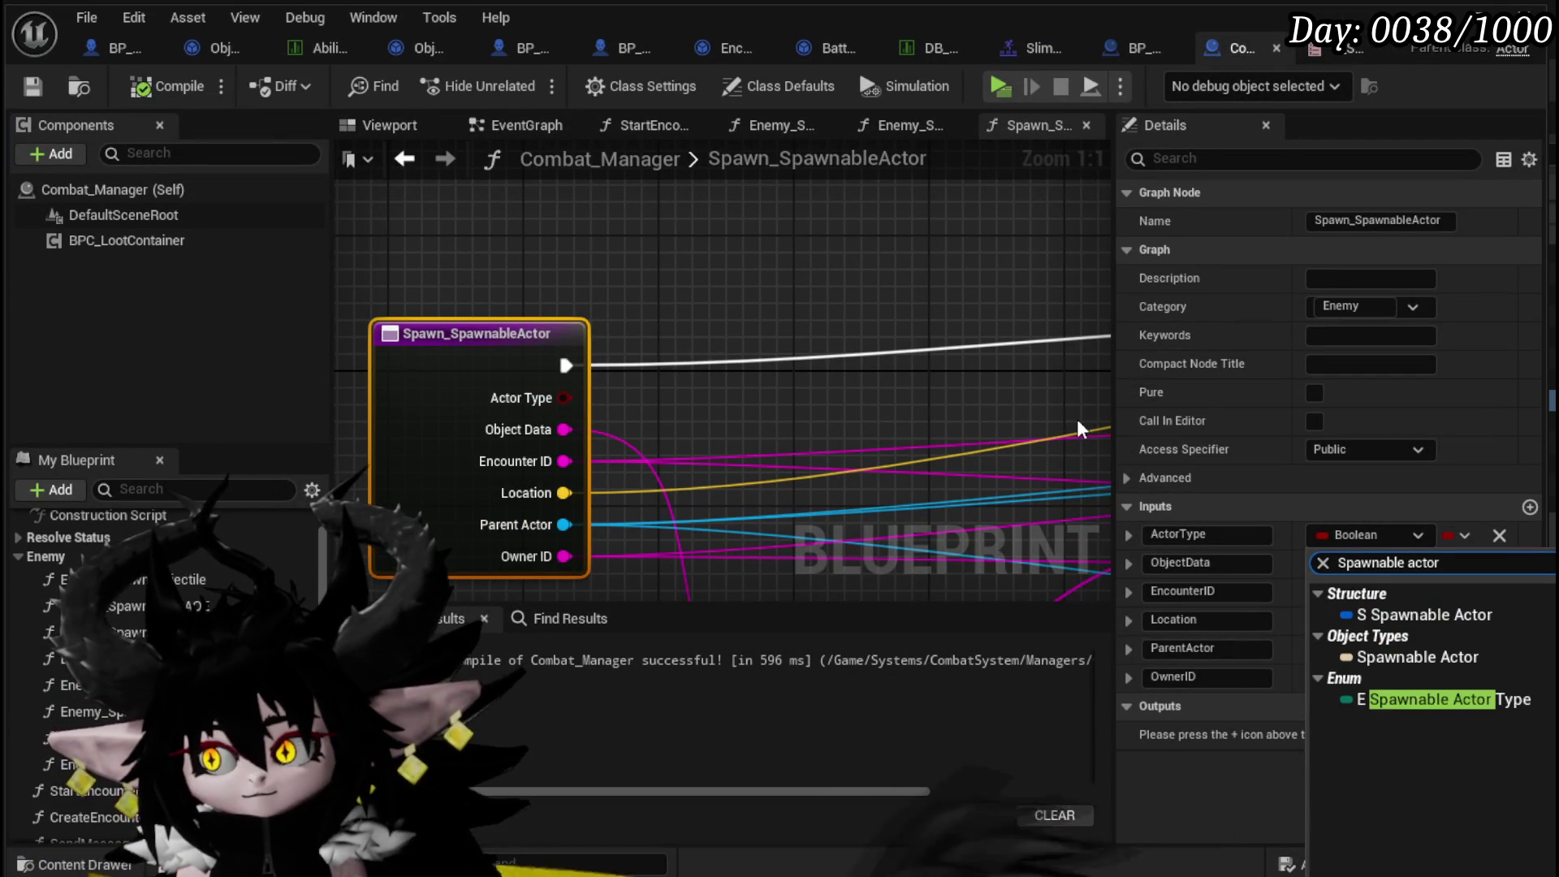
pyautogui.press('Up')
pyautogui.press('Up')
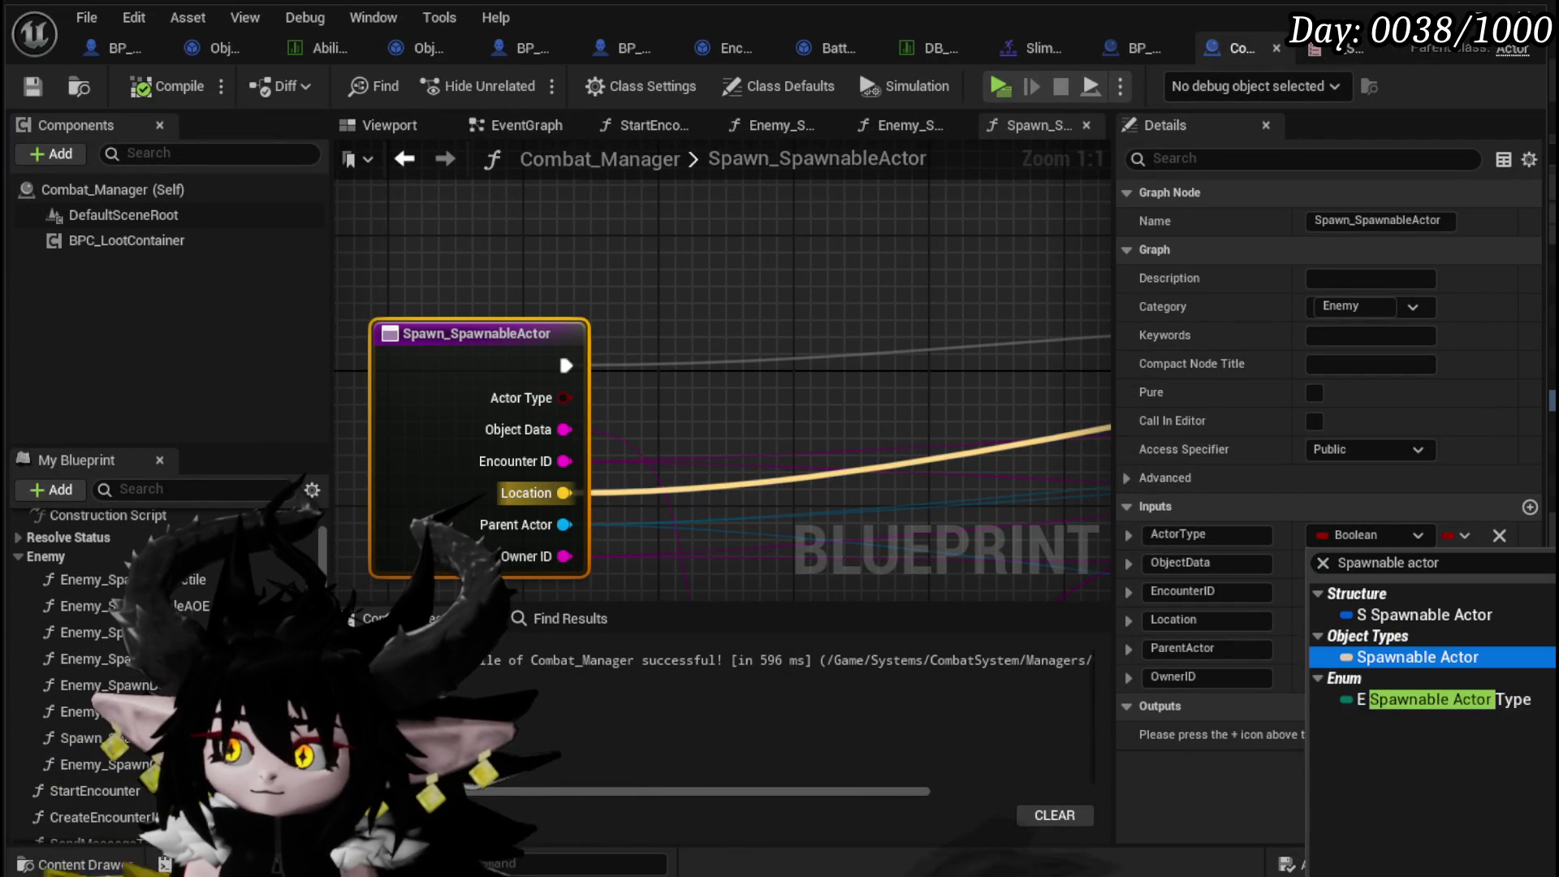
pyautogui.click(1543, 713)
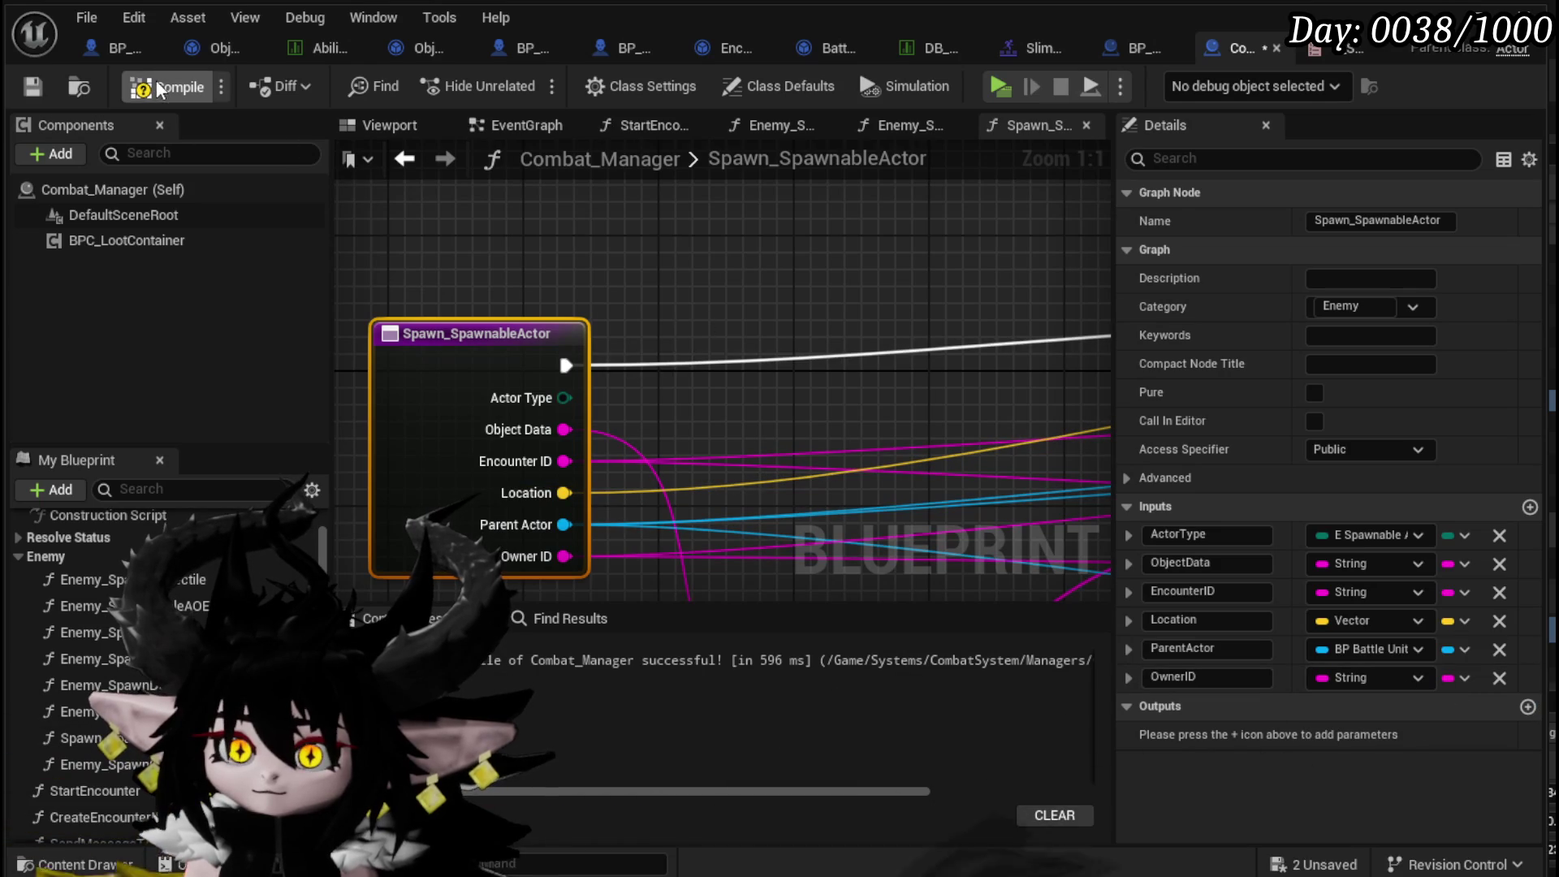
pyautogui.click(26, 94)
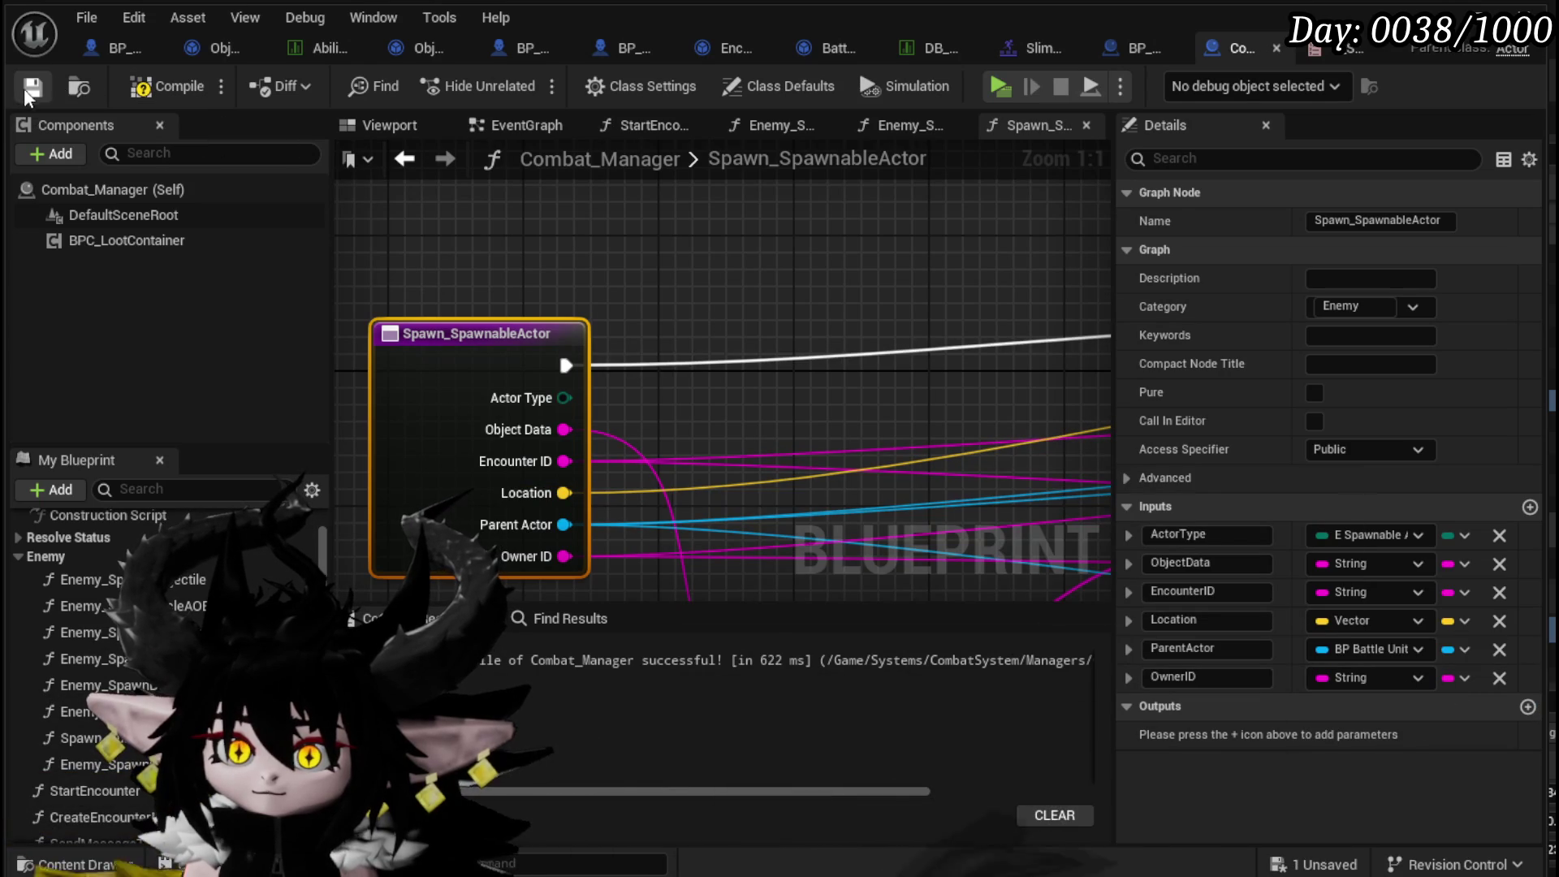
pyautogui.moveTo(564, 398); pyautogui.dragTo(777, 404)
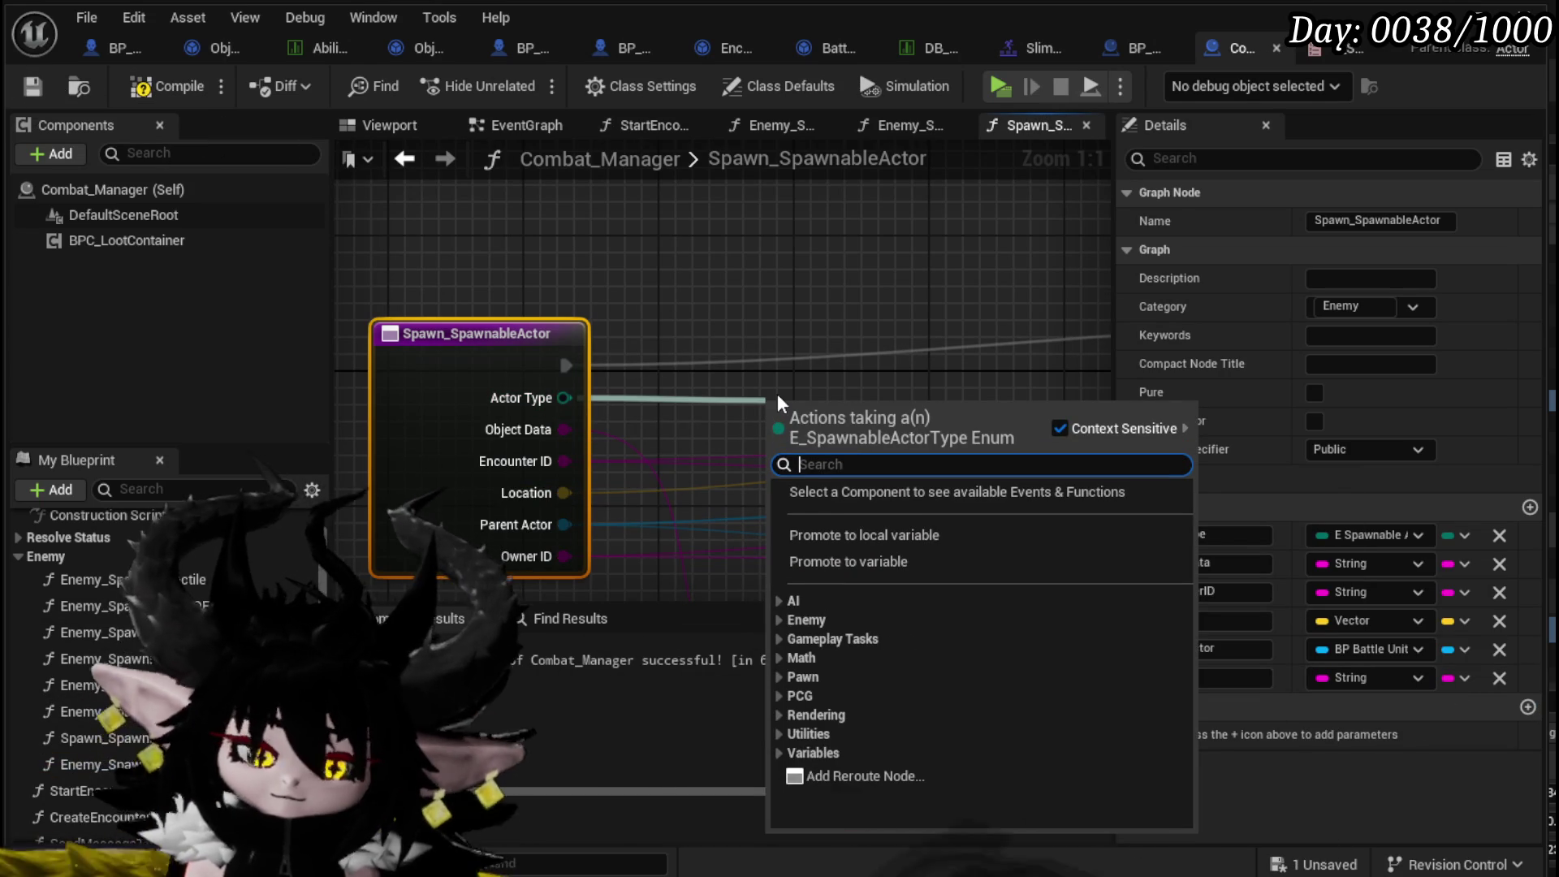
# - Add a Switch on E_SpawnableActorType node from ActorType, placed above the function entry
pyautogui.write('Switch')
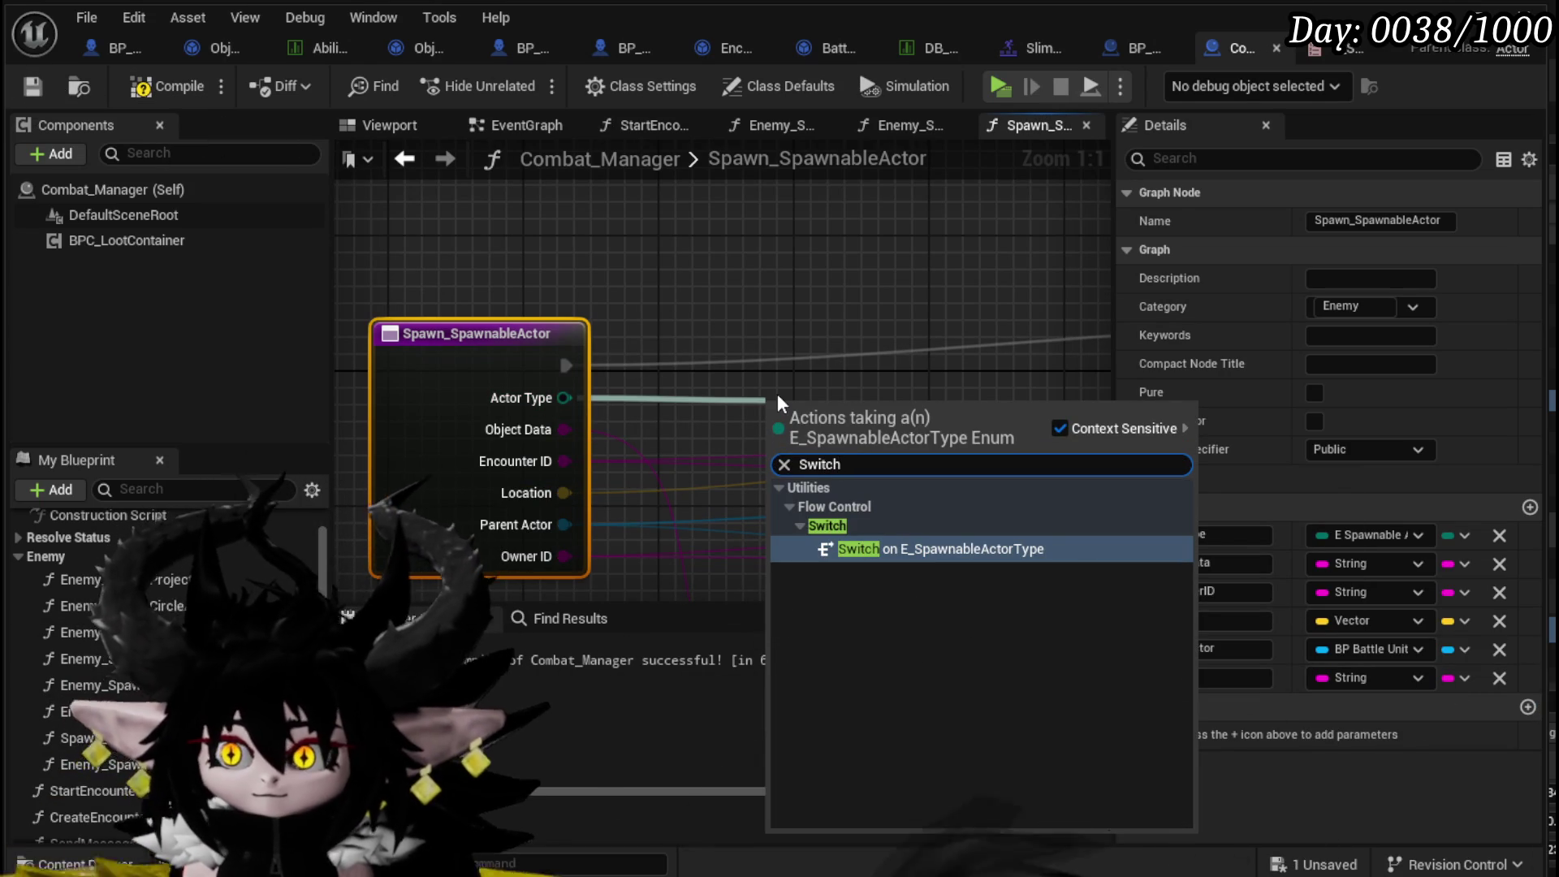
pyautogui.click(946, 549)
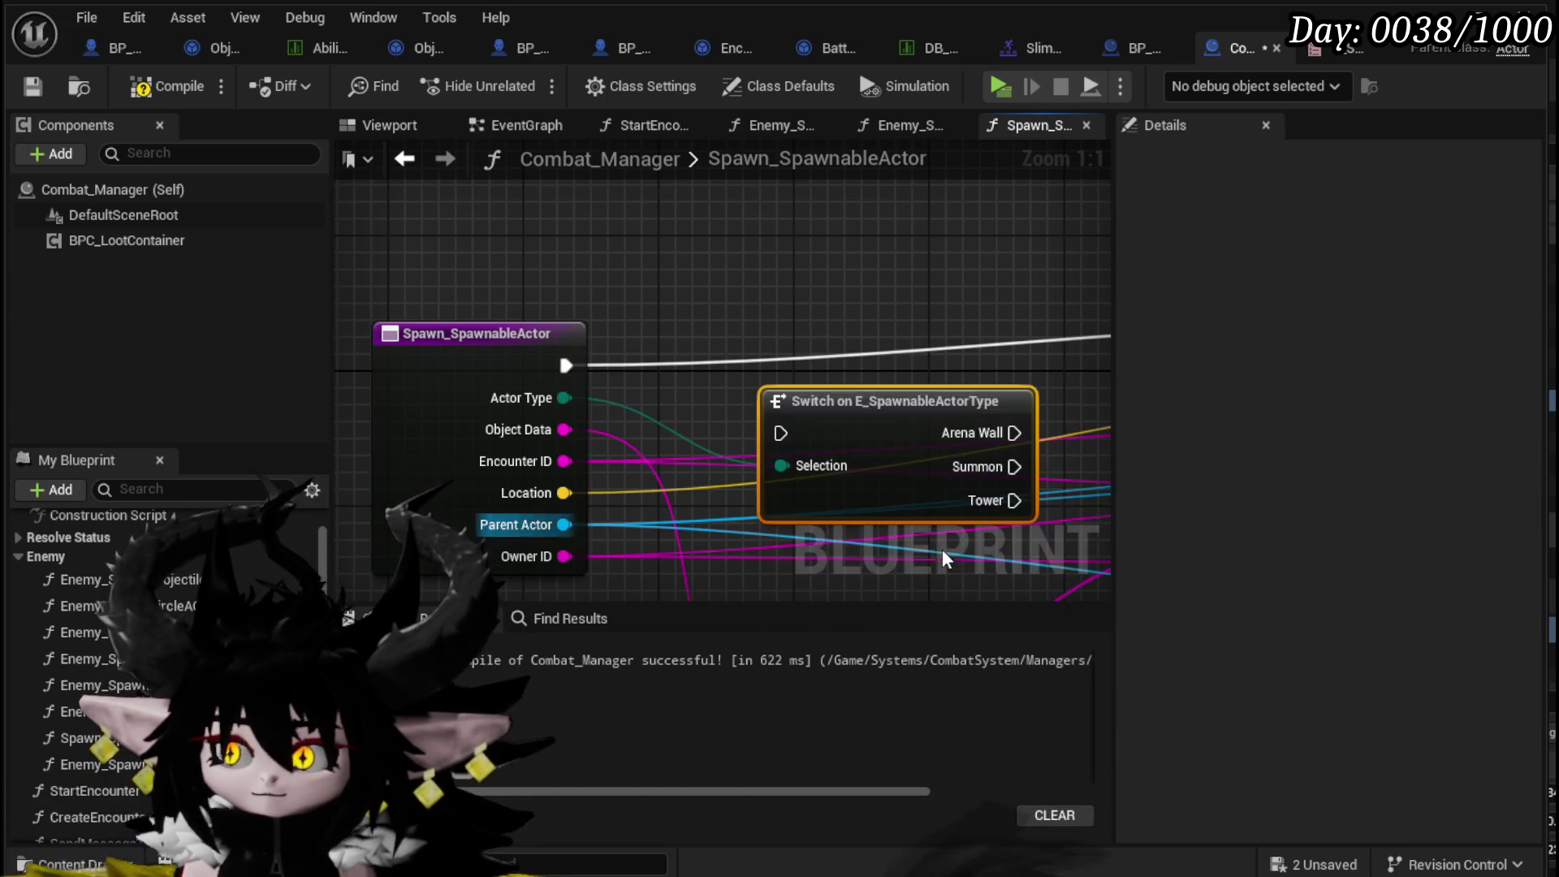
pyautogui.moveTo(875, 420); pyautogui.dragTo(784, 201)
pyautogui.scroll(-4, 812, 325)
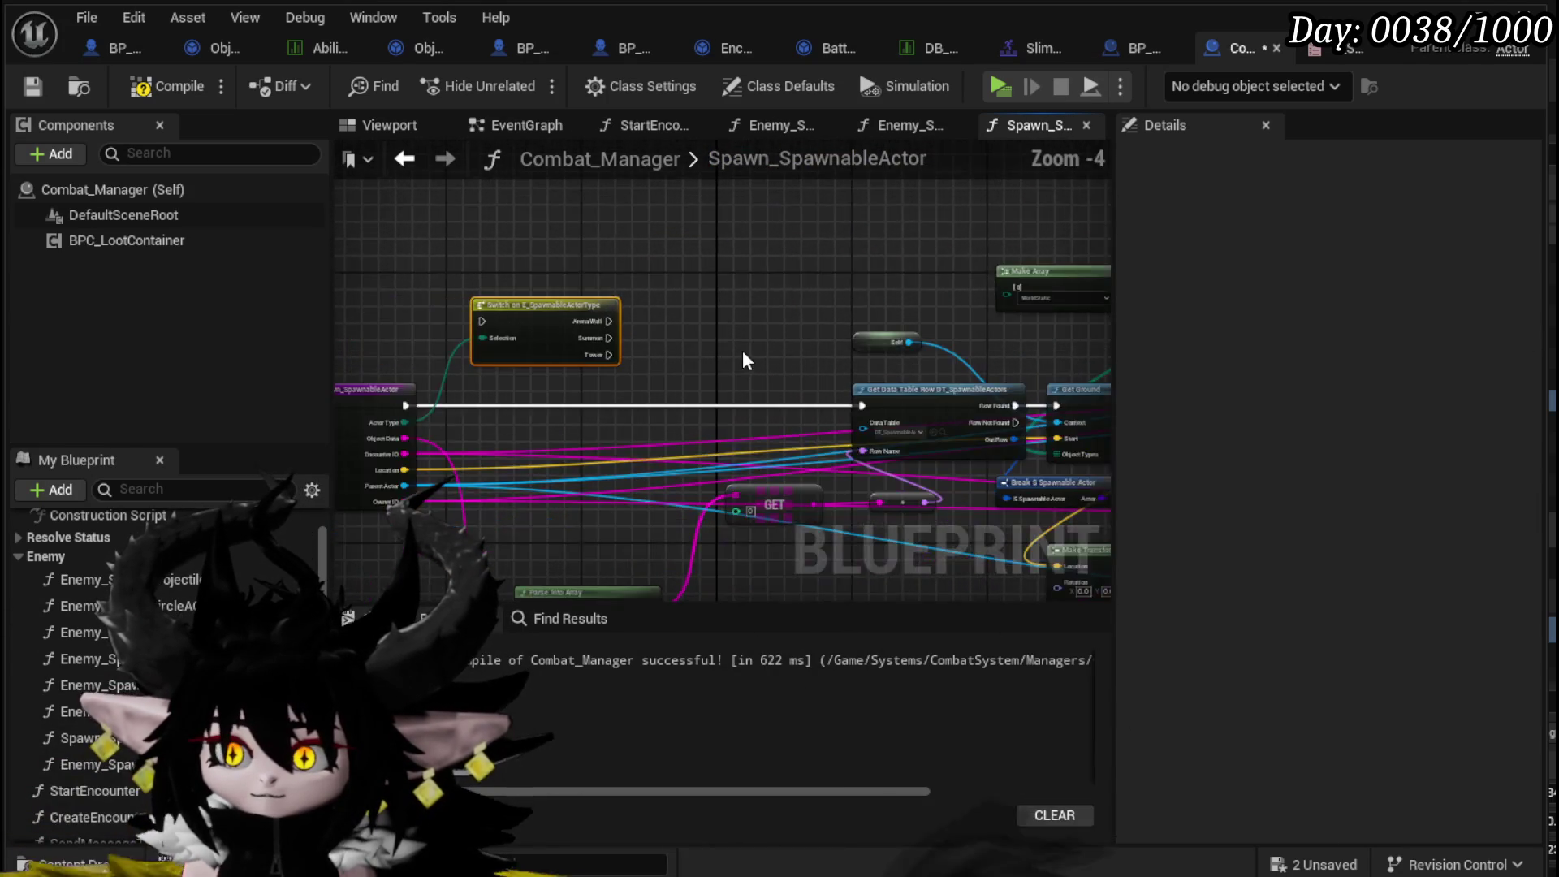
# - Connect Spawn_SpawnableActor's execution to the Switch and save the Combat_Manager Blueprint
pyautogui.moveTo(528, 420)
pyautogui.mouseDown()
pyautogui.moveTo(448, 328)
pyautogui.moveTo(458, 352)
pyautogui.moveTo(688, 349)
pyautogui.moveTo(613, 338)
pyautogui.mouseUp()
pyautogui.moveTo(800, 321)
pyautogui.mouseDown()
pyautogui.moveTo(665, 276)
pyautogui.moveTo(605, 281)
pyautogui.mouseUp()
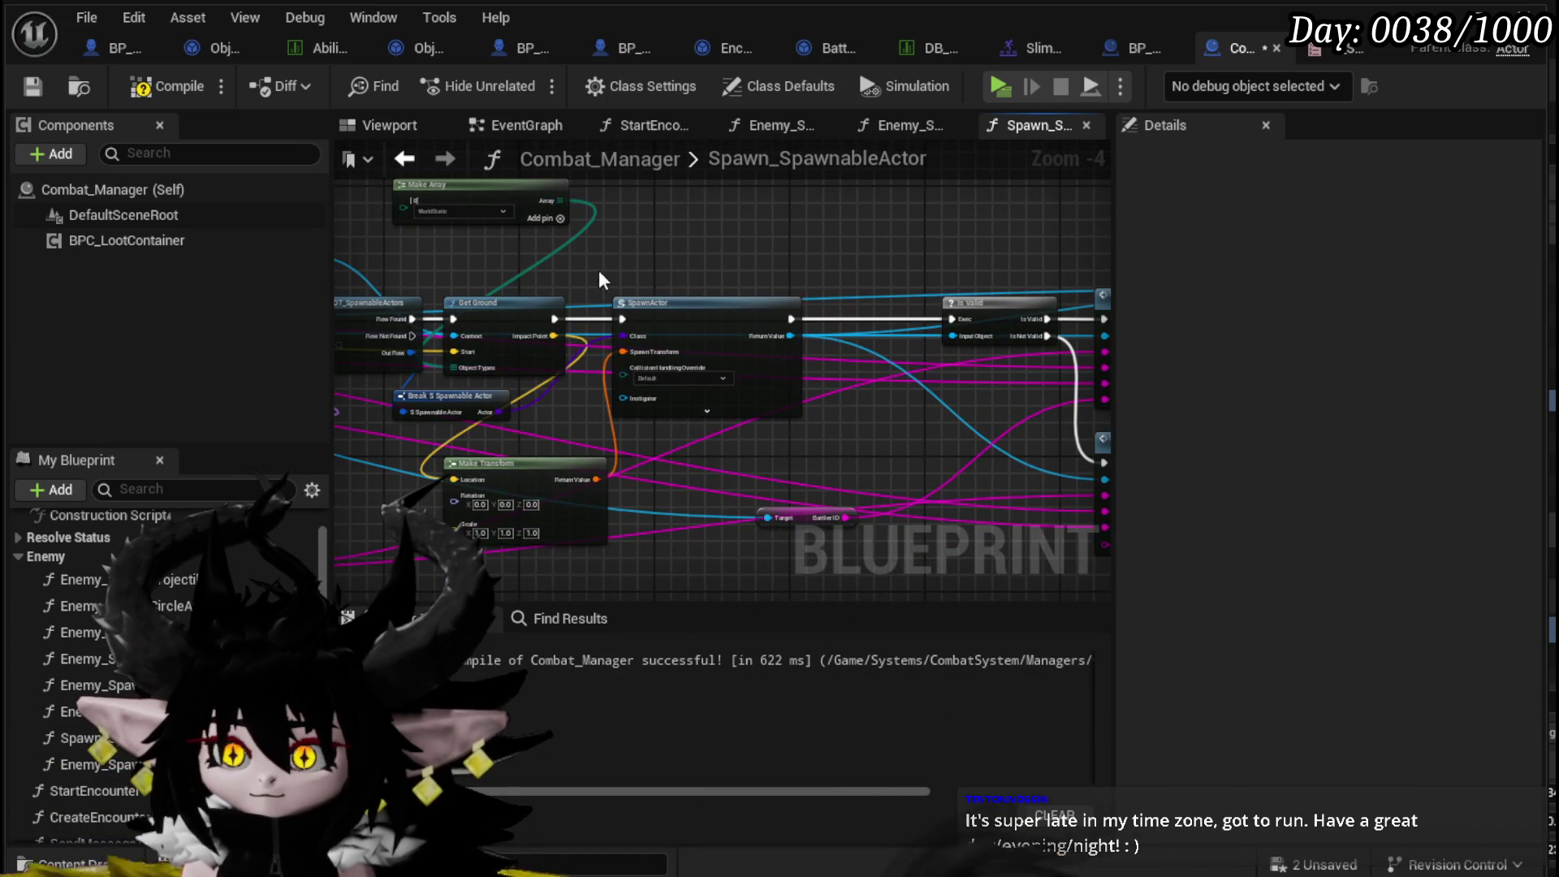
pyautogui.click(36, 90)
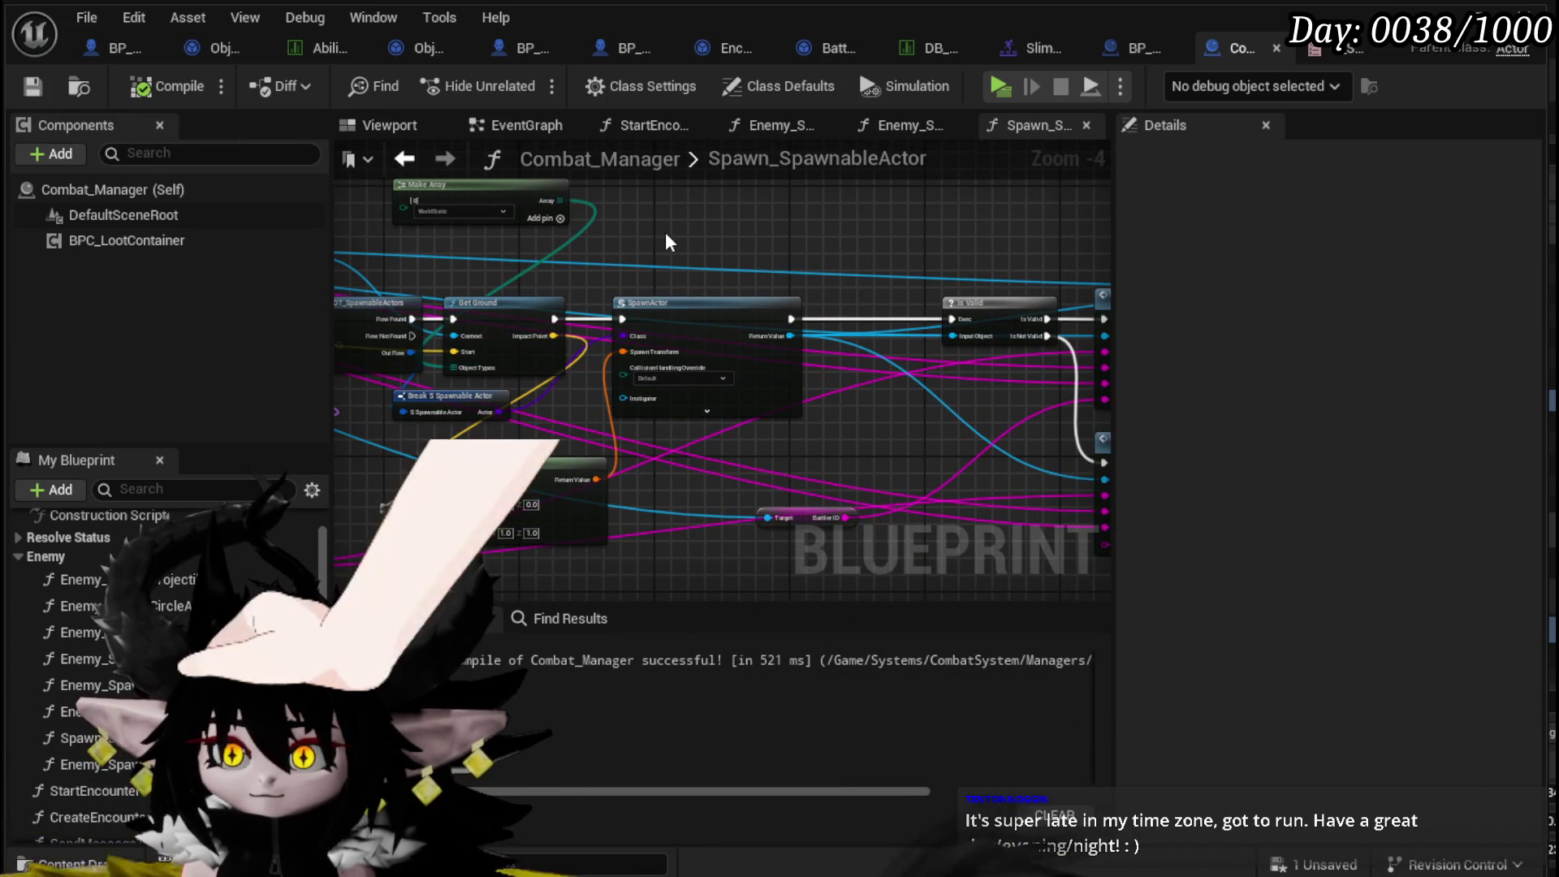
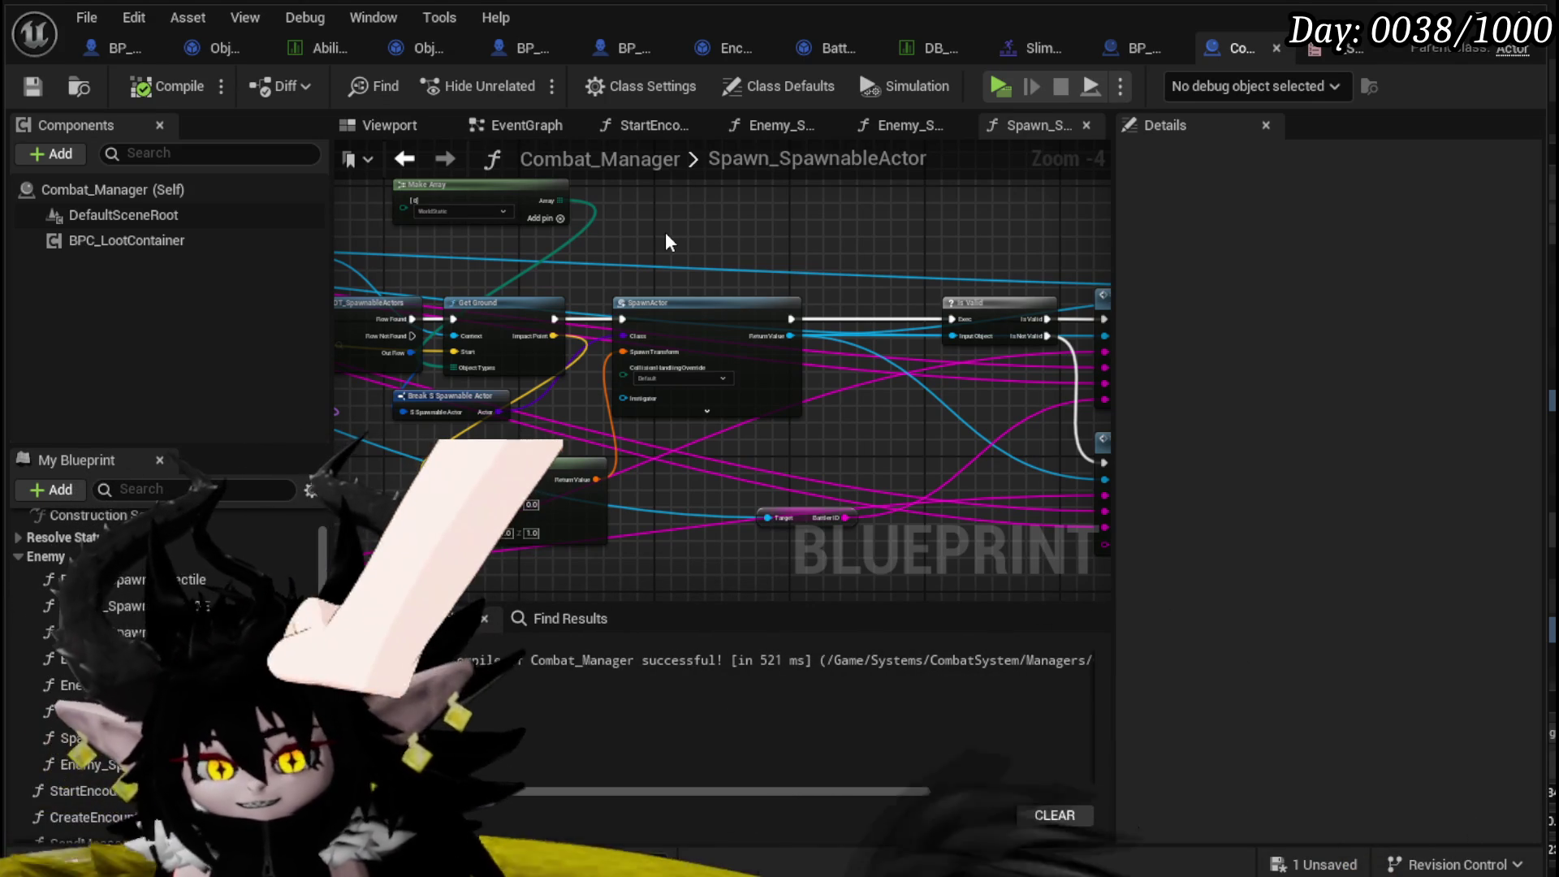
# - Save Combat_Manager and review the Spawn_SpawnableActor graph's spawn and attach nodes
pyautogui.moveTo(930, 260); pyautogui.dragTo(720, 396)
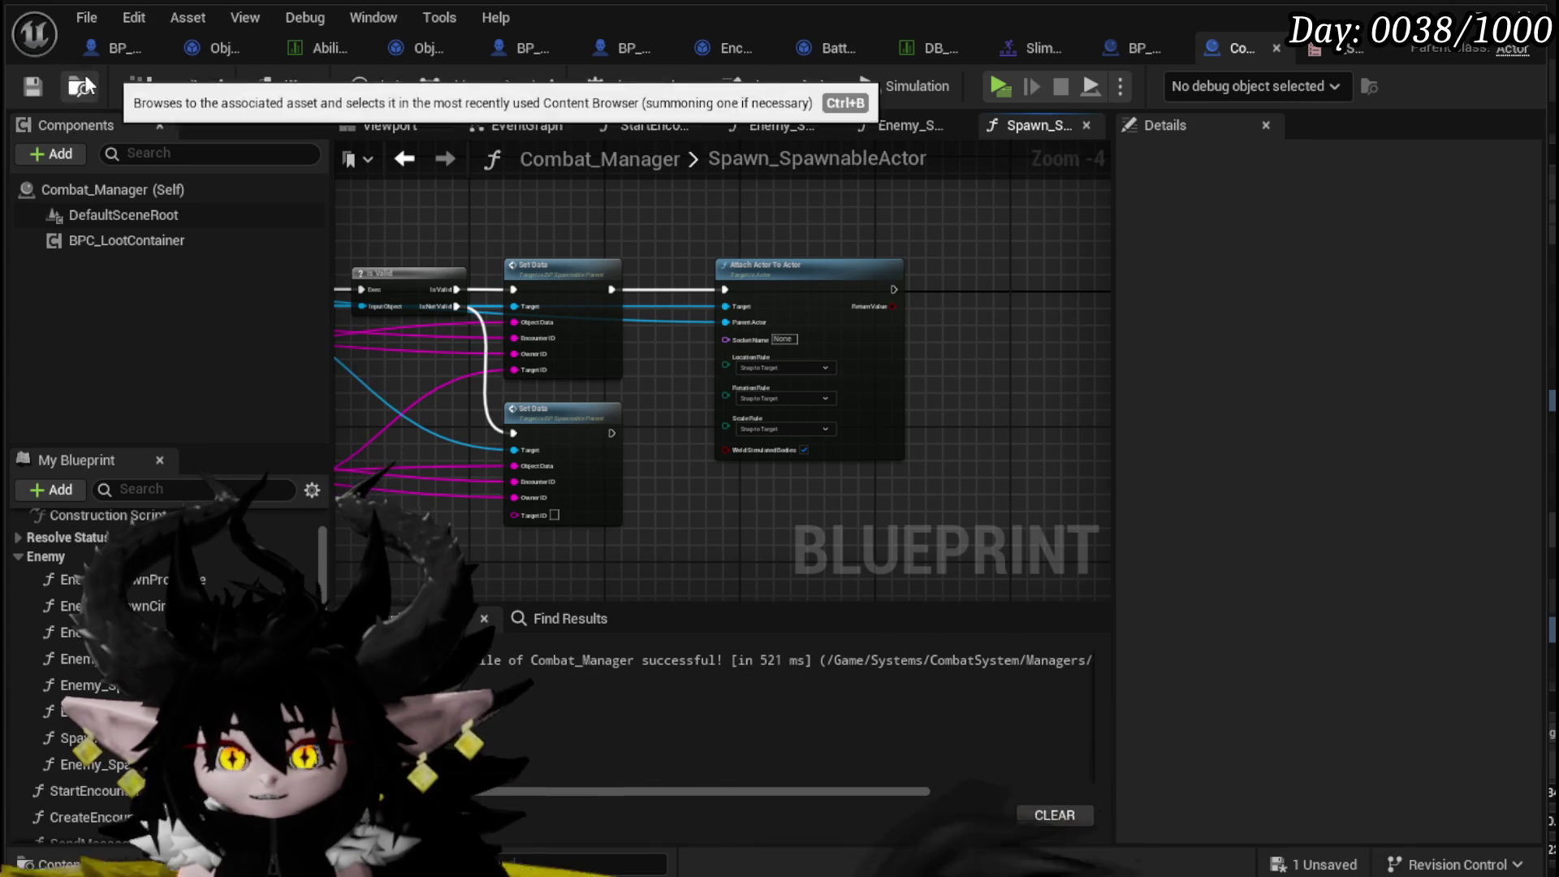
pyautogui.click(59, 97)
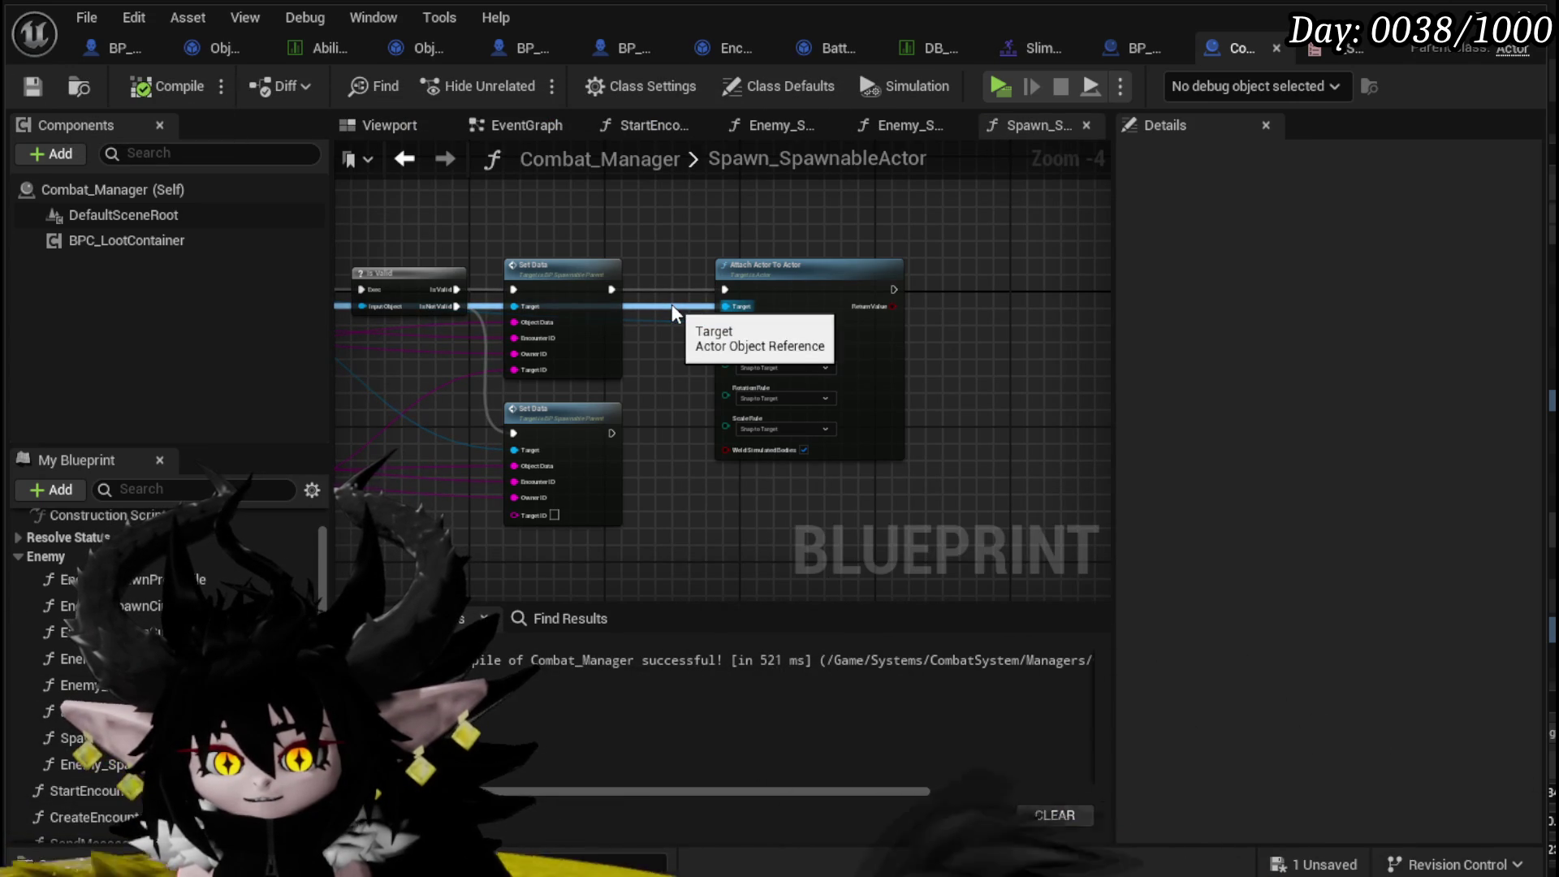
pyautogui.scroll(4, 674, 316)
pyautogui.scroll(-5, 713, 406)
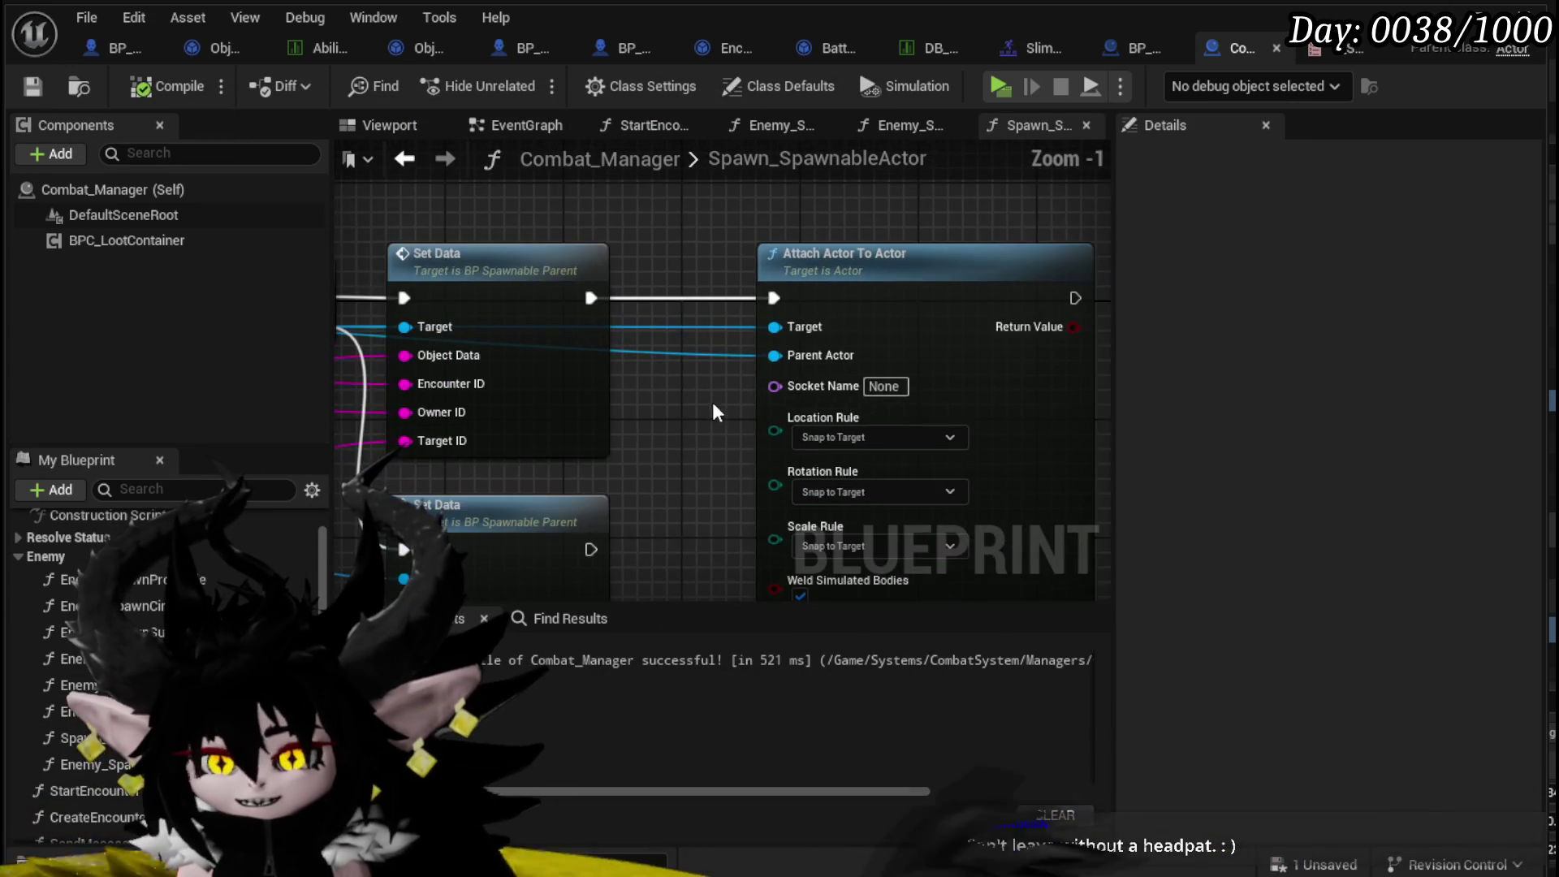
pyautogui.moveTo(713, 399); pyautogui.dragTo(1169, 407)
pyautogui.moveTo(731, 365); pyautogui.dragTo(1106, 365)
pyautogui.moveTo(406, 325); pyautogui.dragTo(752, 320)
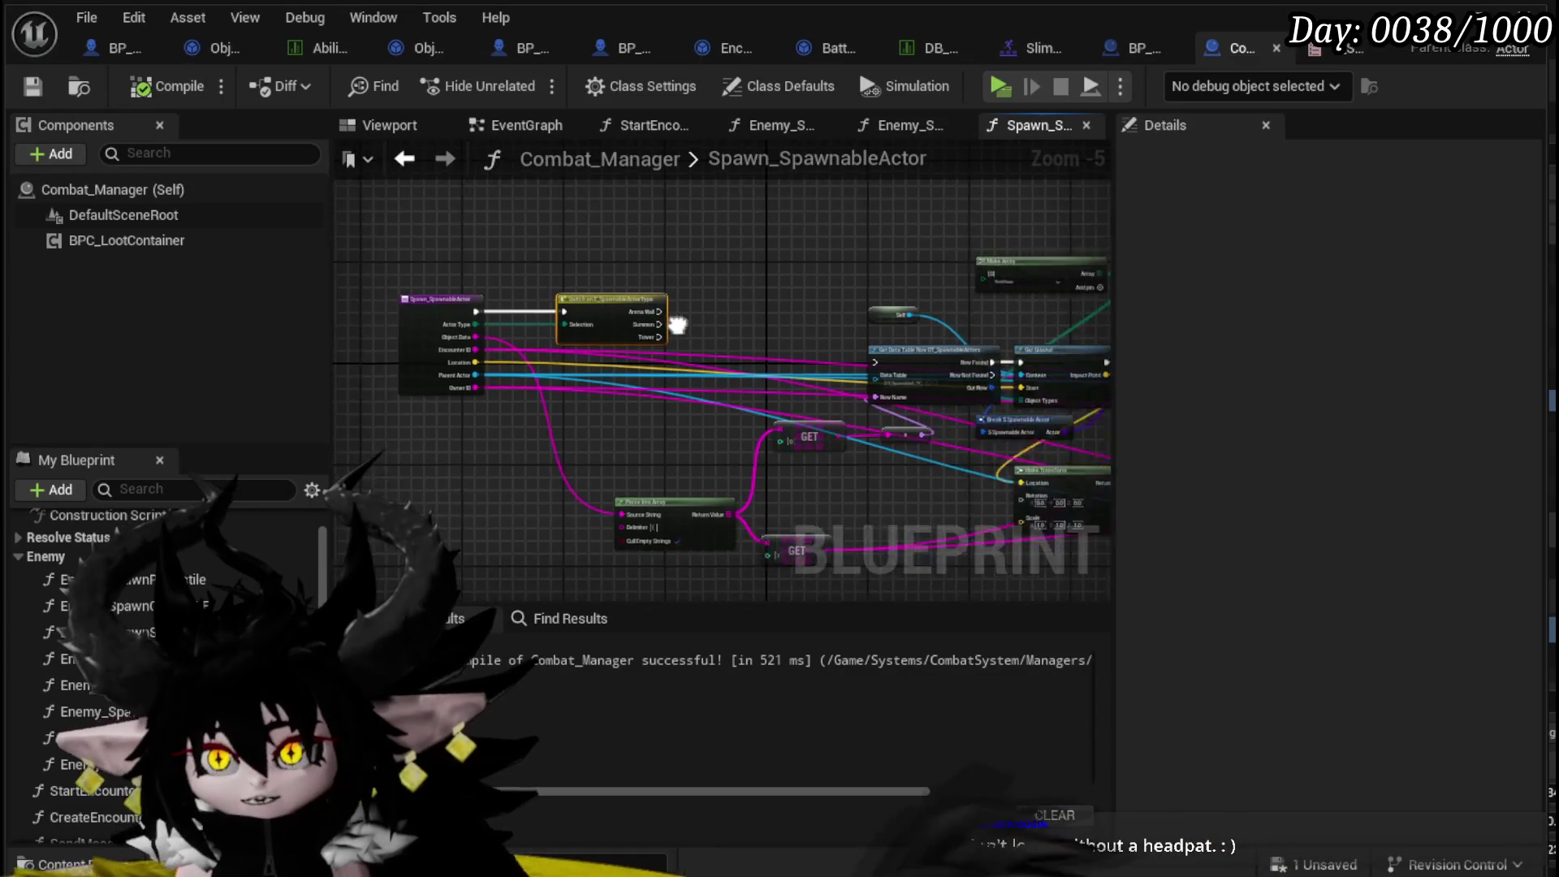
pyautogui.scroll(2, 970, 341)
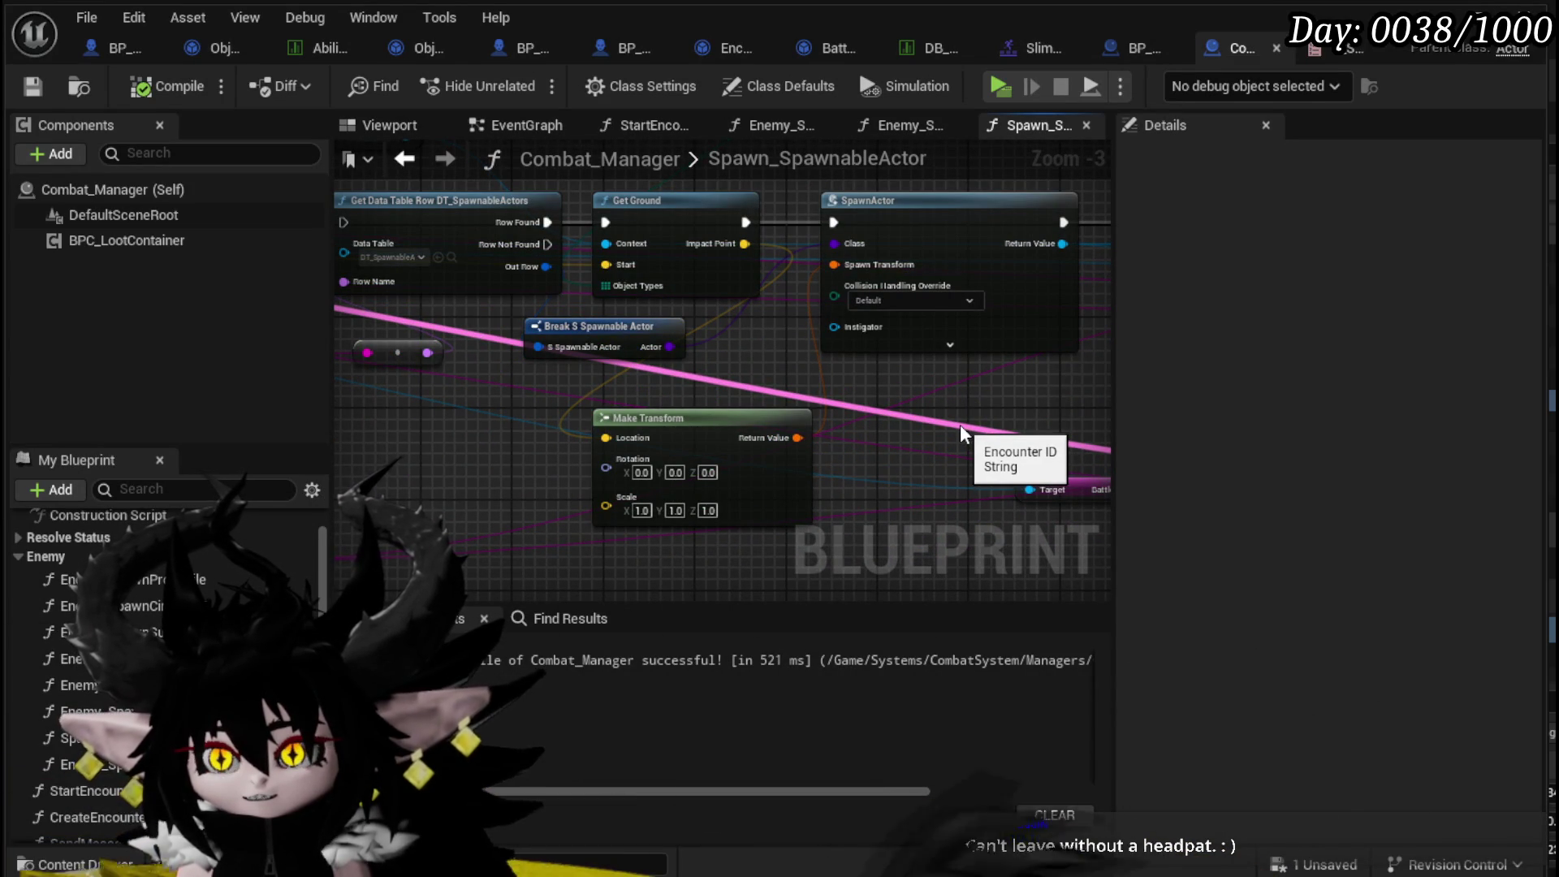
pyautogui.scroll(-4, 724, 355)
pyautogui.scroll(2, 532, 342)
# - Nudge the Spawn_SpawnableActor entry node up, re-save Combat_Manager, then switch to BP_EnemyBoss_SlimeYY
pyautogui.moveTo(581, 439); pyautogui.dragTo(633, 254)
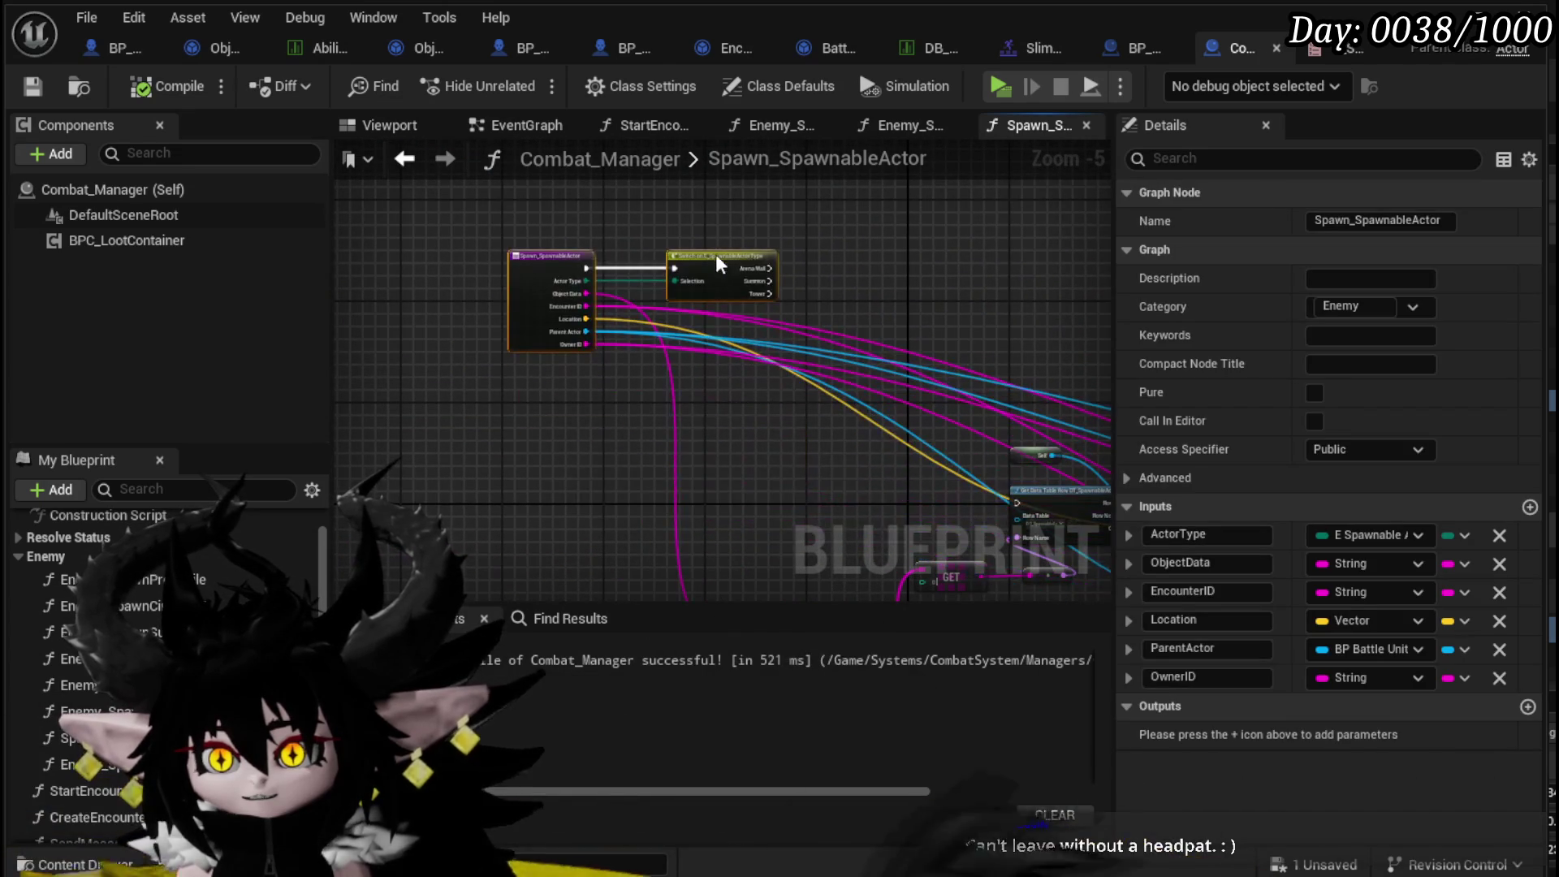
pyautogui.click(839, 290)
pyautogui.moveTo(839, 290)
pyautogui.mouseDown()
pyautogui.moveTo(490, 209)
pyautogui.moveTo(743, 352)
pyautogui.mouseUp()
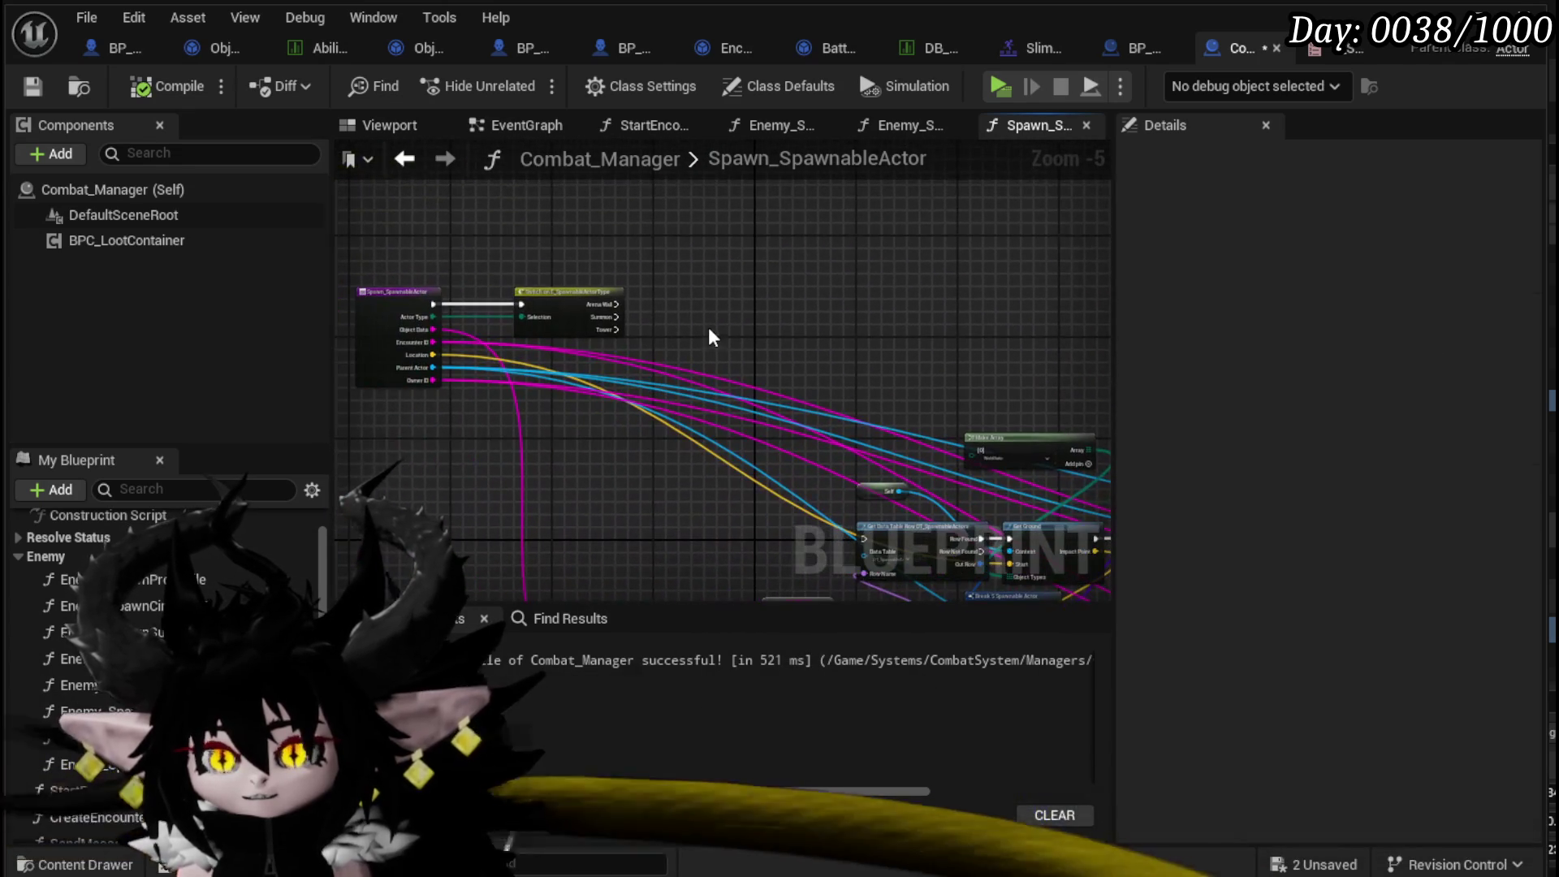
pyautogui.click(33, 86)
pyautogui.scroll(4, 419, 293)
pyautogui.moveTo(419, 292); pyautogui.dragTo(594, 278)
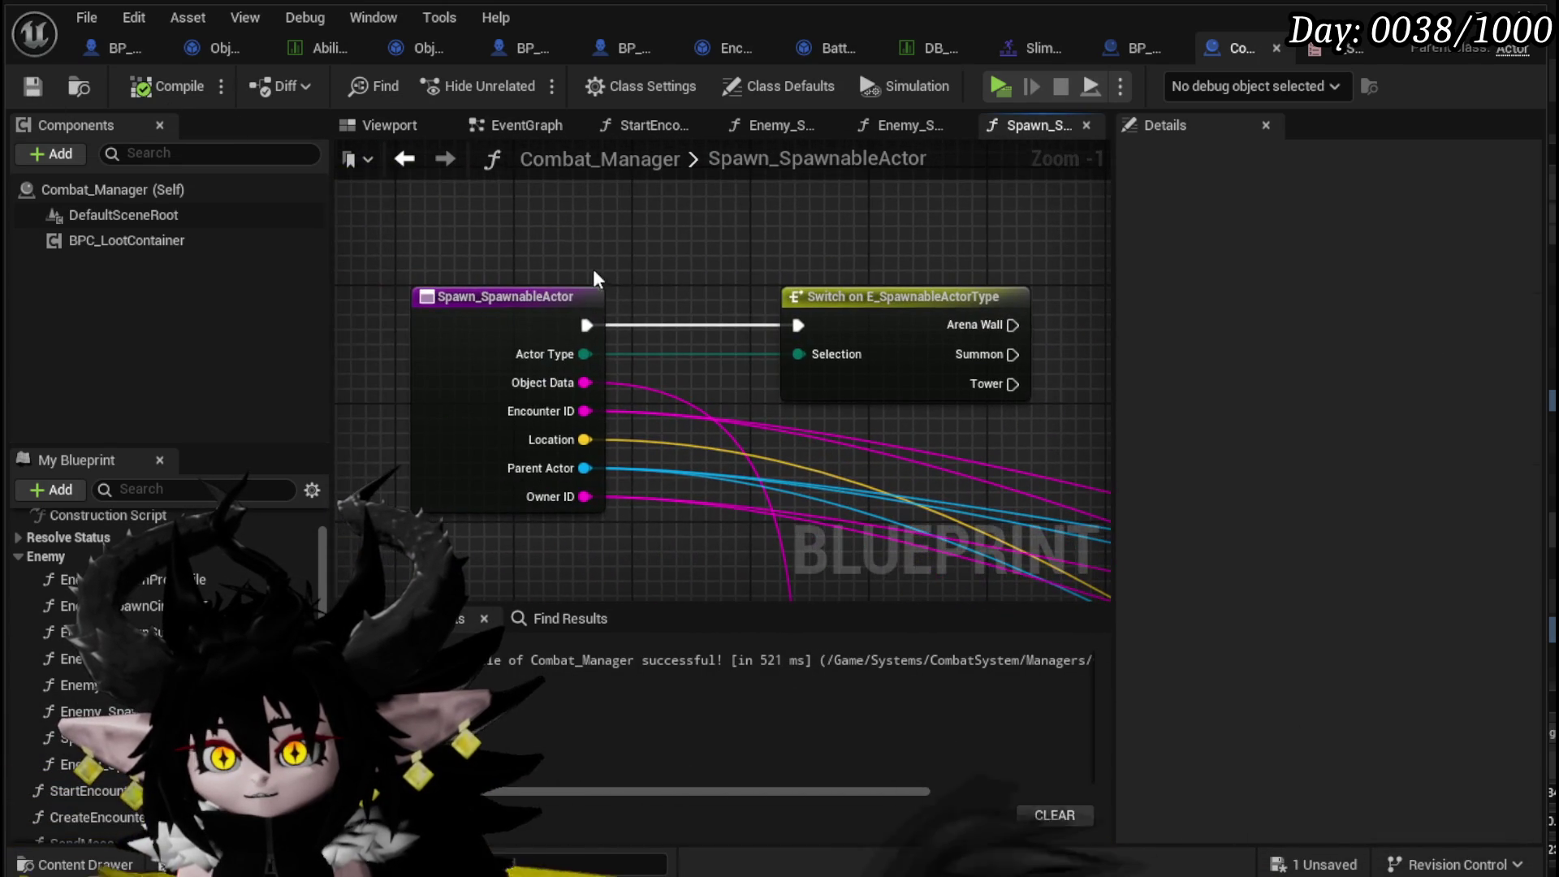
pyautogui.click(101, 61)
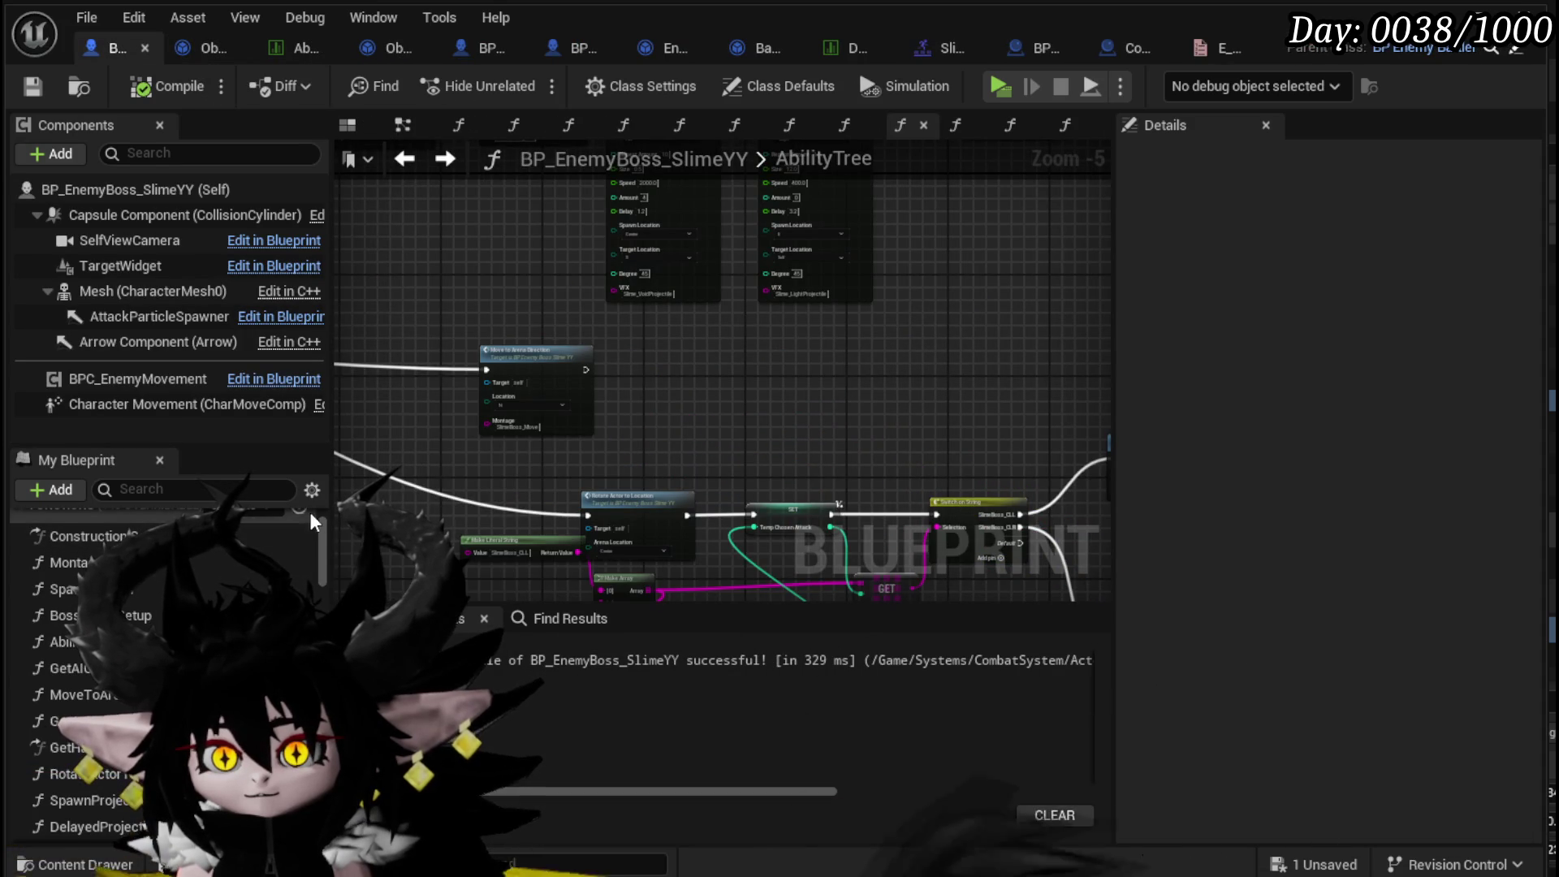
# - Add a new SpawnAbilityActor function to BP_EnemyBoss_SlimeYY and save
pyautogui.scroll(5, 672, 504)
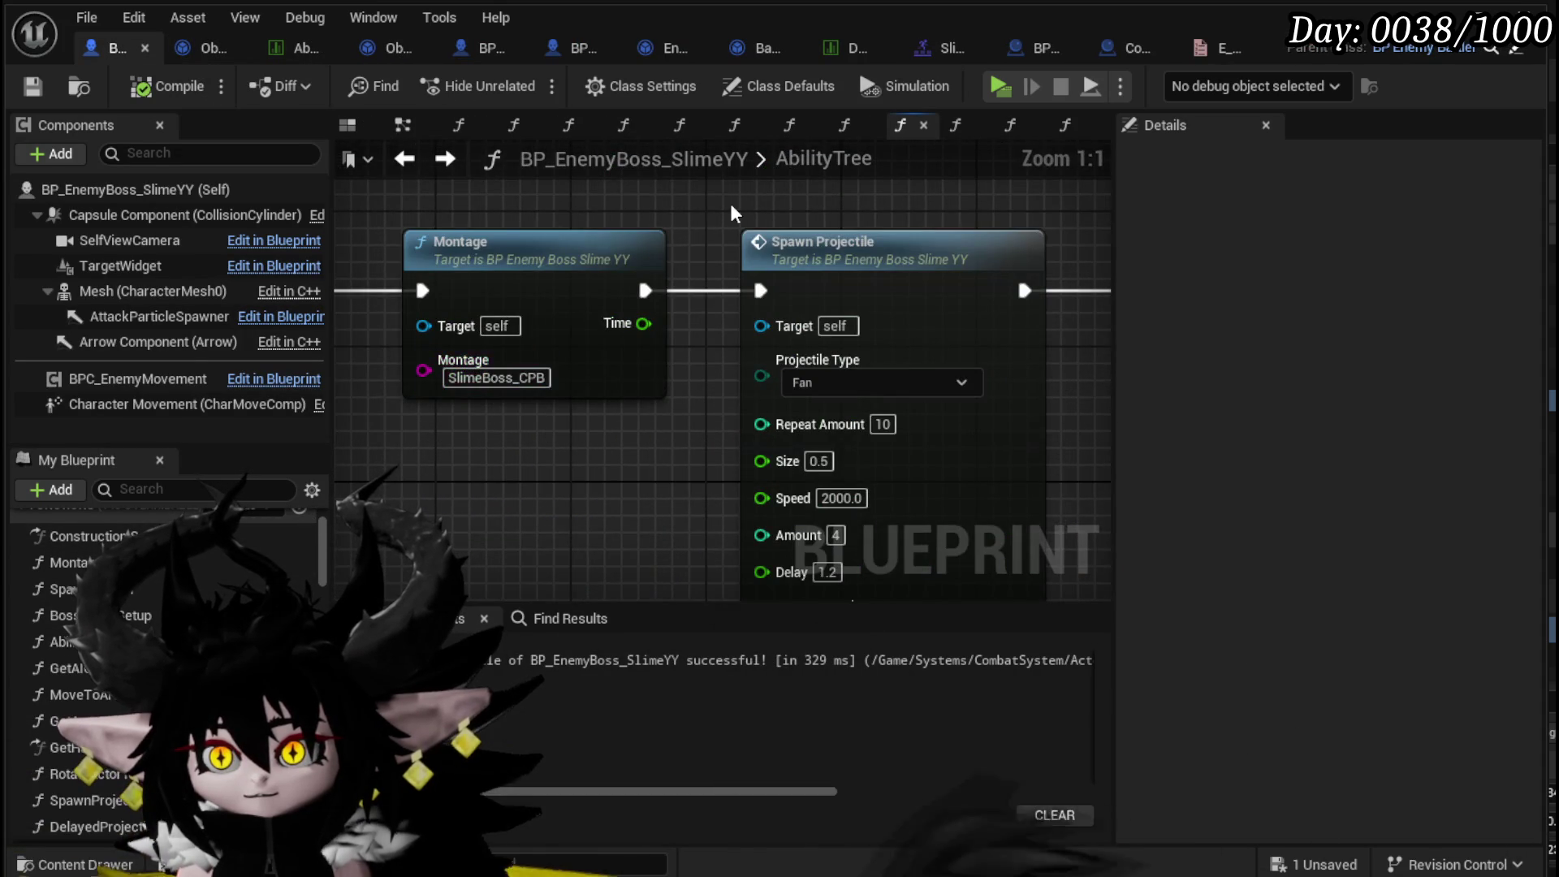
pyautogui.click(299, 536)
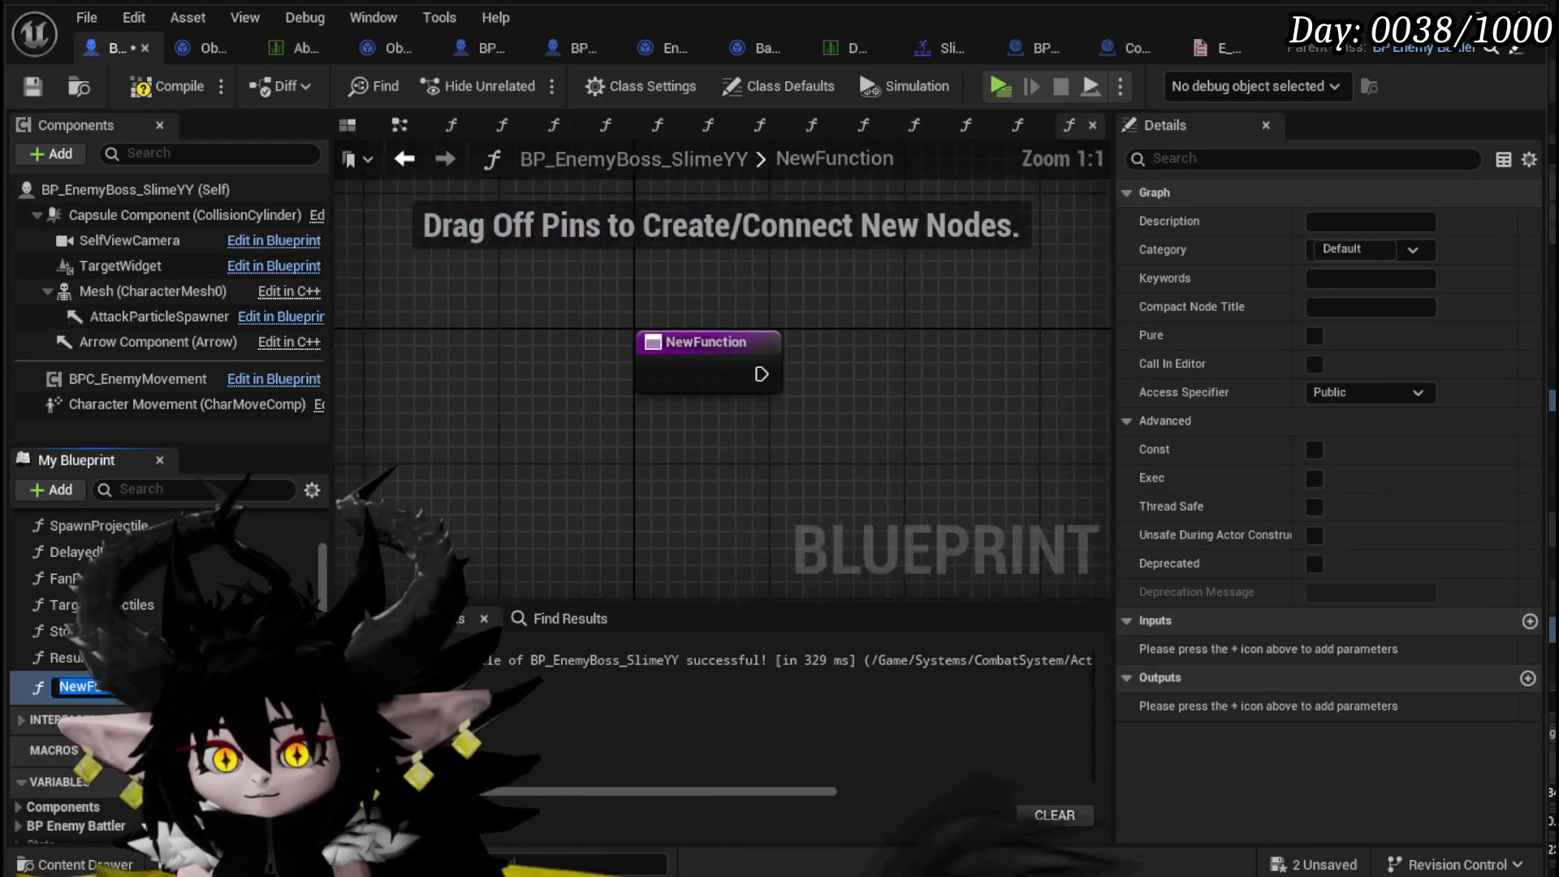
pyautogui.write('SpawnAbilityActor')
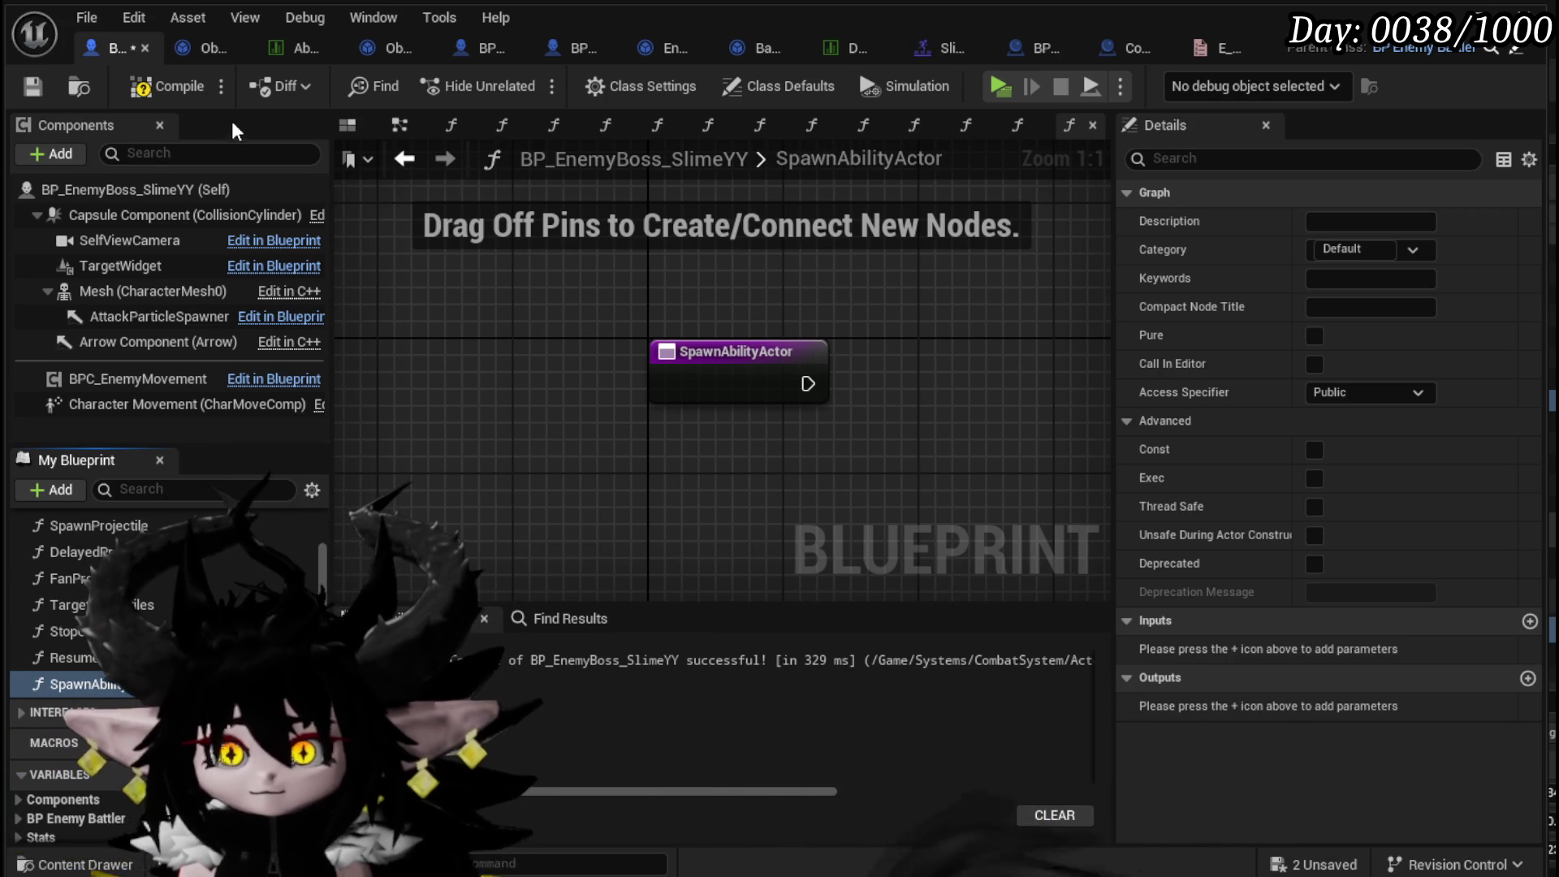
pyautogui.click(33, 86)
pyautogui.moveTo(556, 479); pyautogui.dragTo(475, 499)
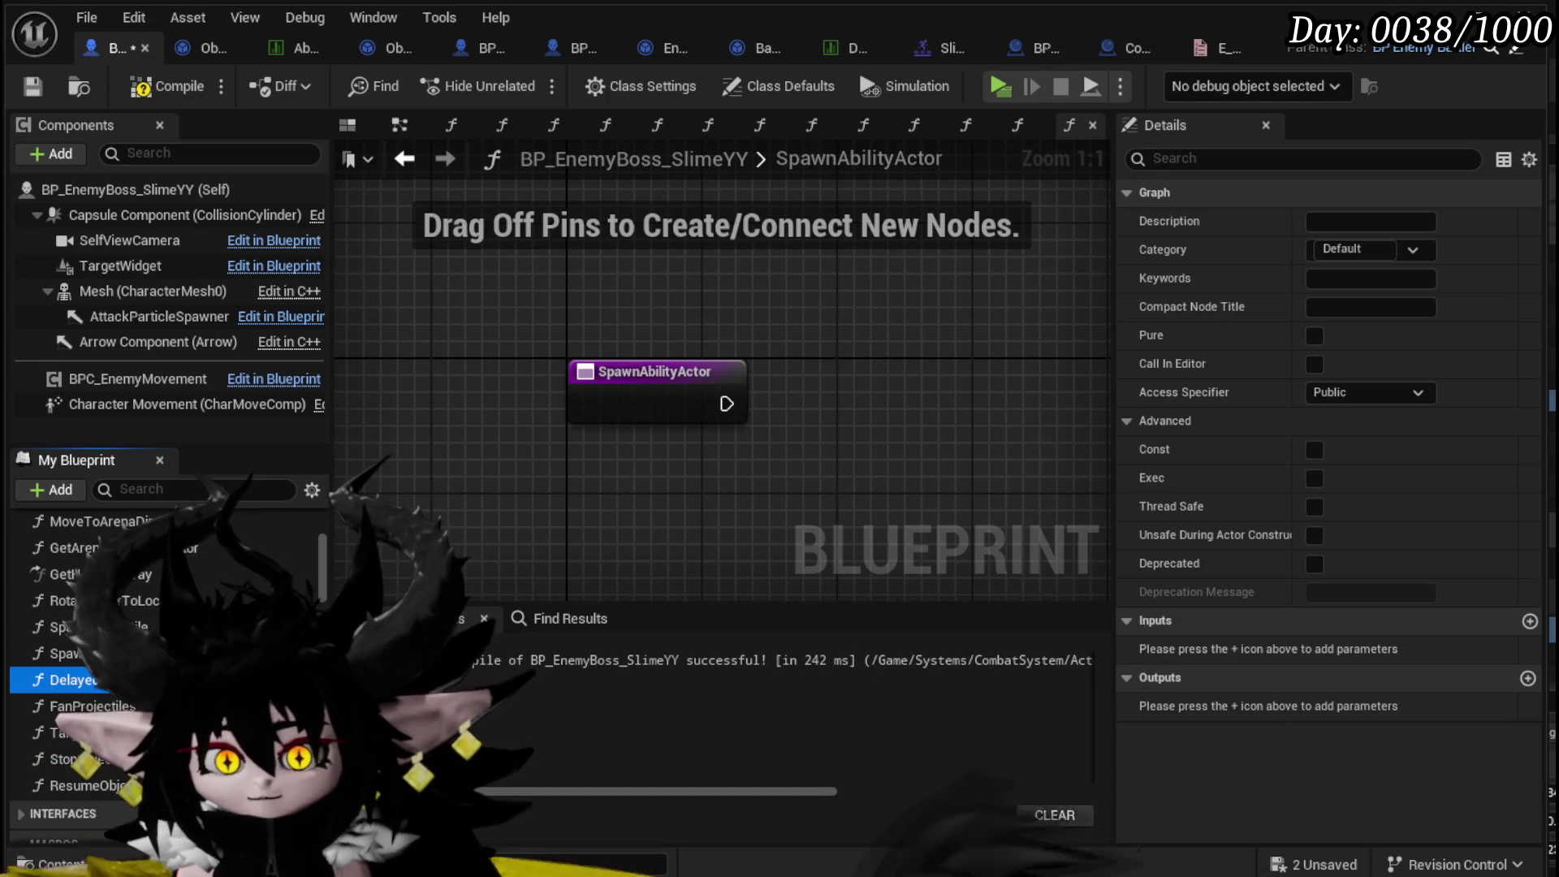
# - Delete the DelayedProjectile function, recompile, and inspect the SpawnProjectile graph
pyautogui.click(73, 679)
pyautogui.press('Delete')
pyautogui.click(167, 86)
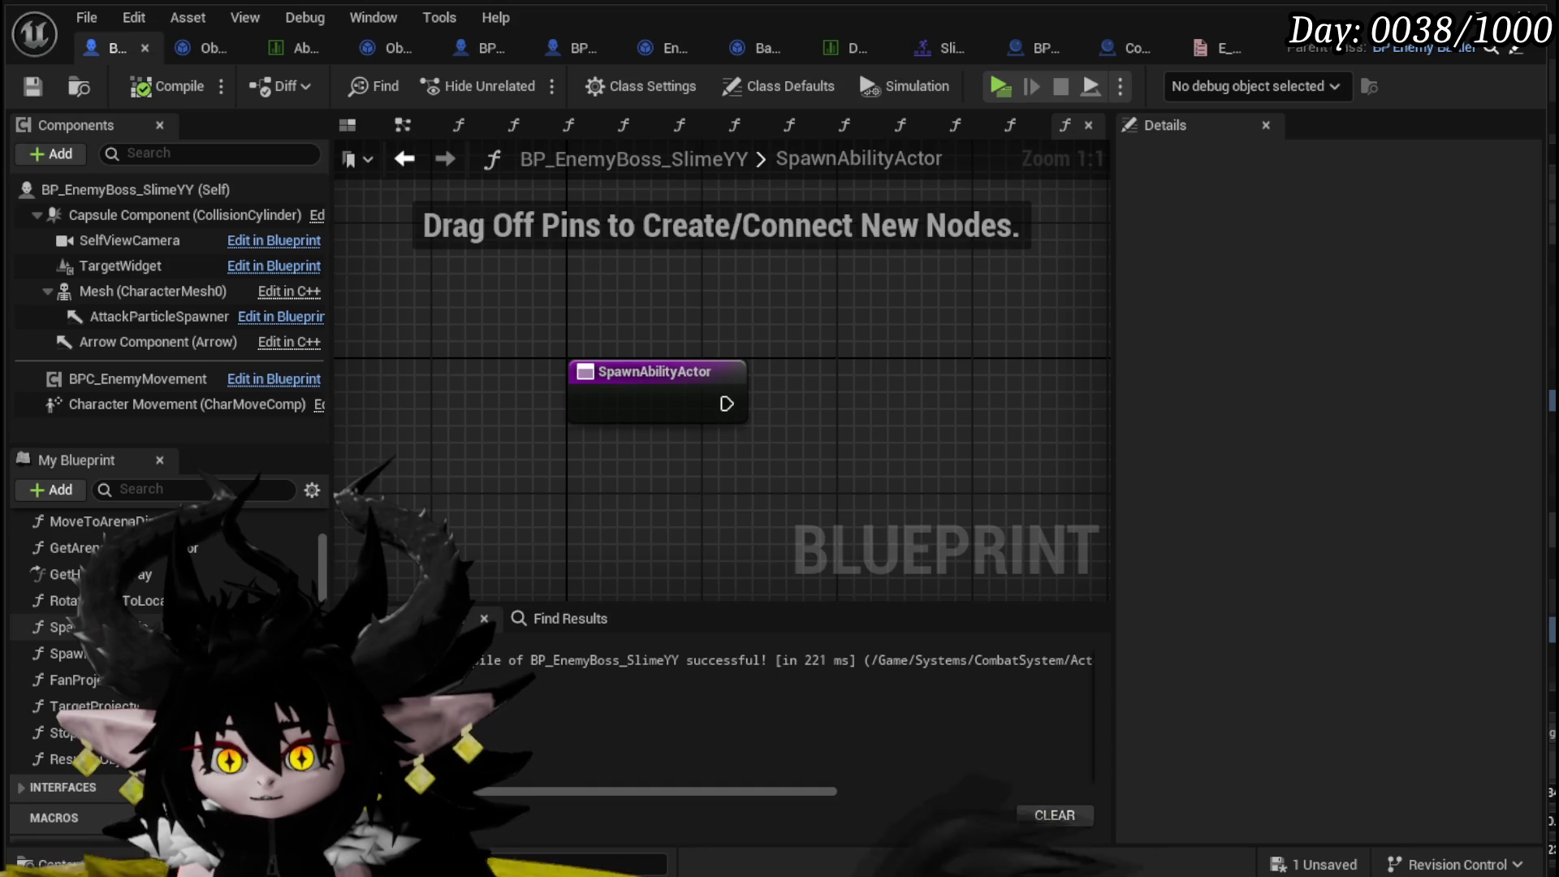
pyautogui.click(459, 124)
pyautogui.moveTo(546, 461); pyautogui.dragTo(586, 713)
pyautogui.moveTo(869, 300); pyautogui.dragTo(965, 424)
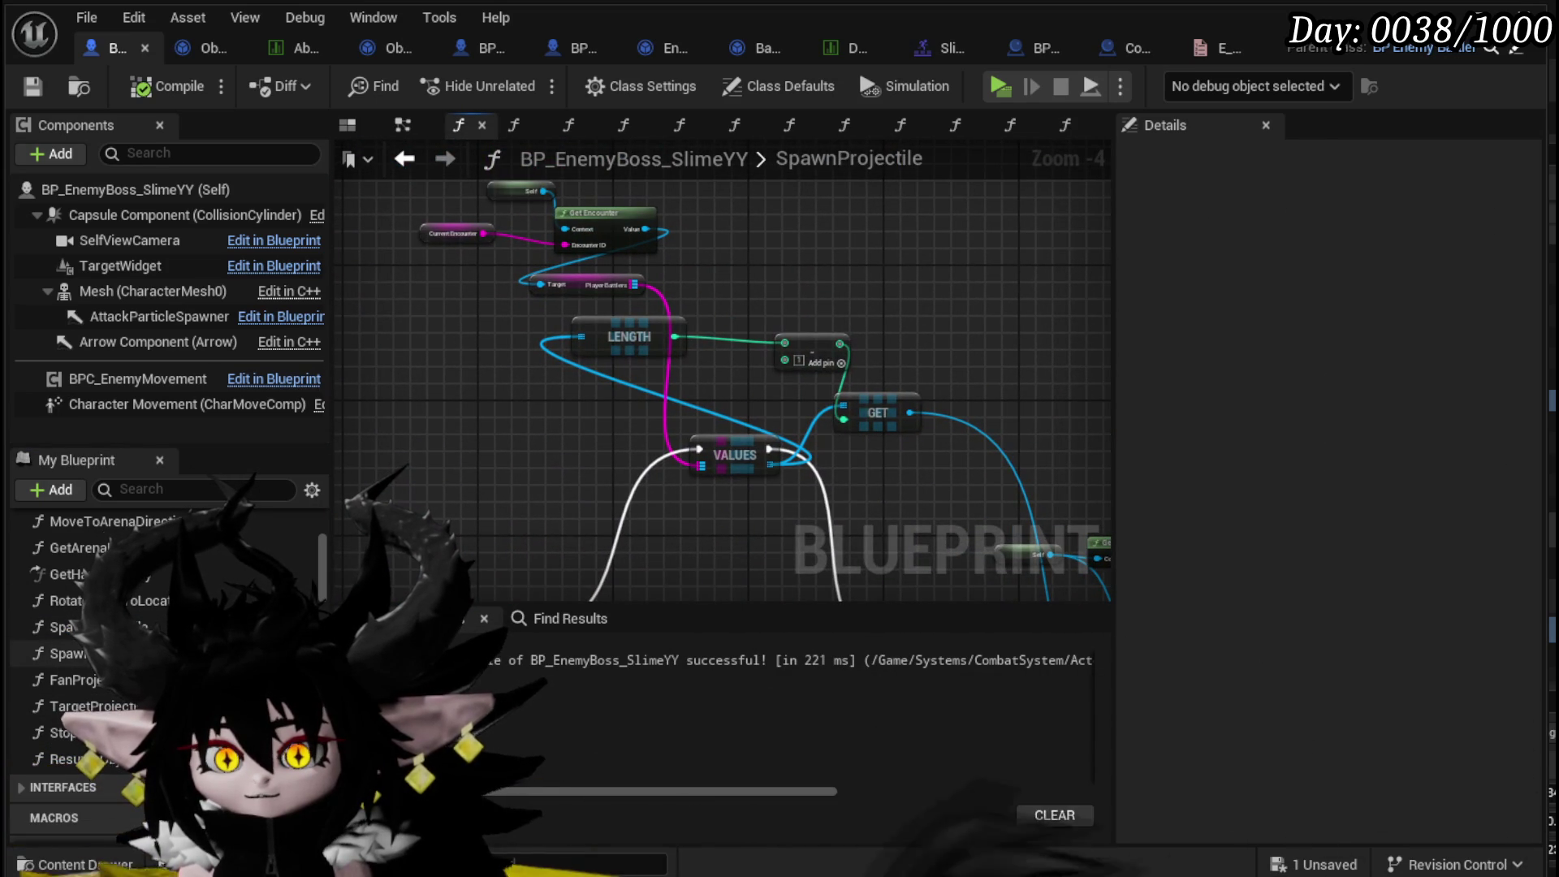
# - Select and copy the Self and Get Combat Manager nodes in SpawnMarker, then return to SpawnAbilityActor
pyautogui.moveTo(893, 493)
pyautogui.mouseDown()
pyautogui.moveTo(366, 275)
pyautogui.moveTo(679, 358)
pyautogui.mouseUp()
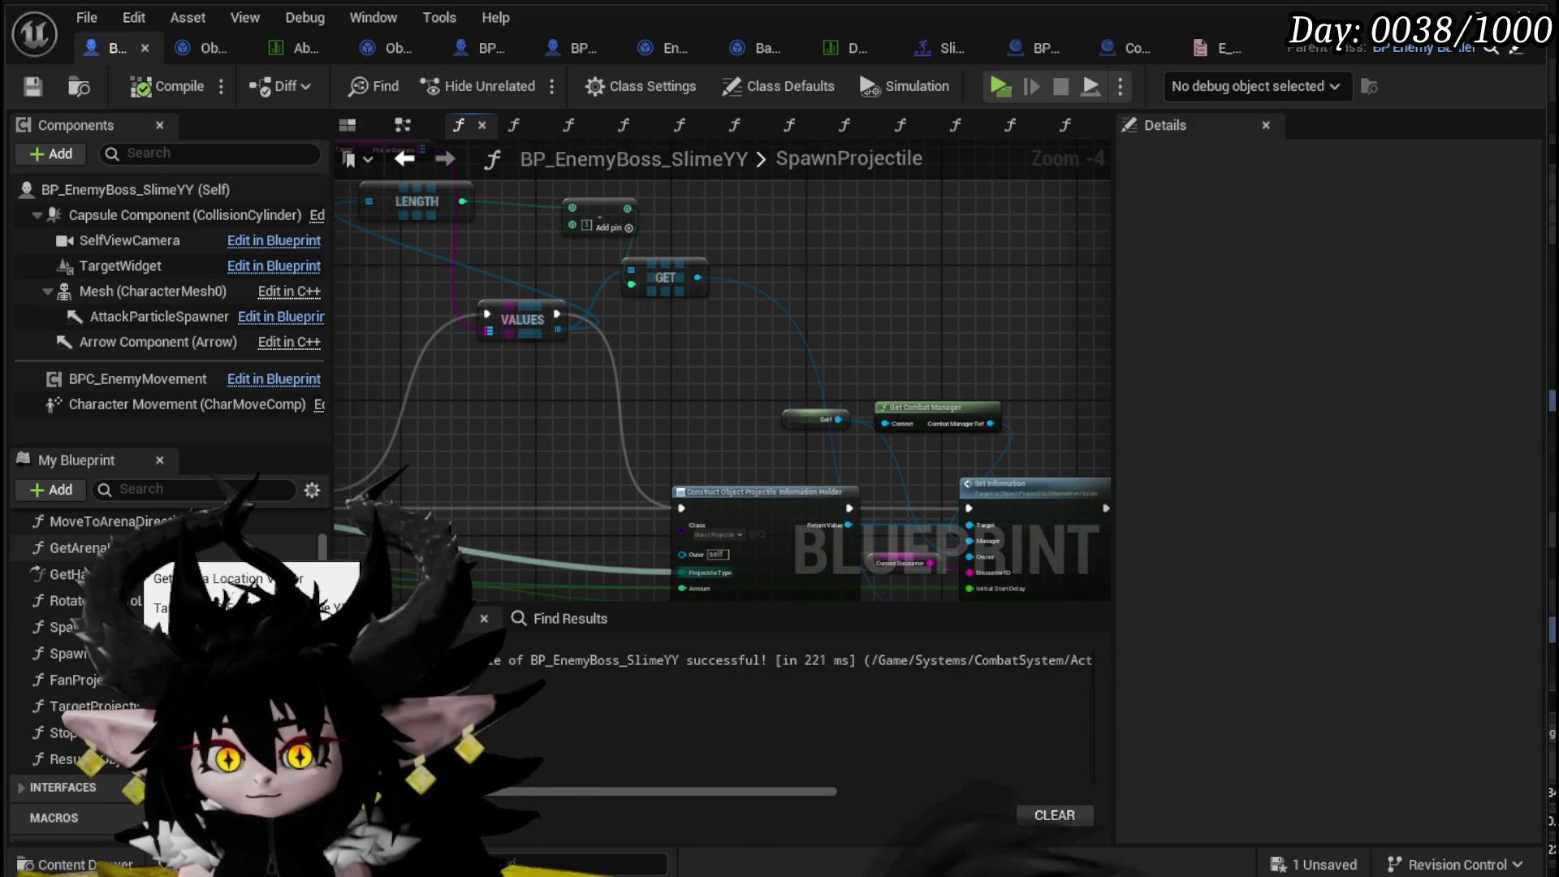
pyautogui.scroll(3, 252, 597)
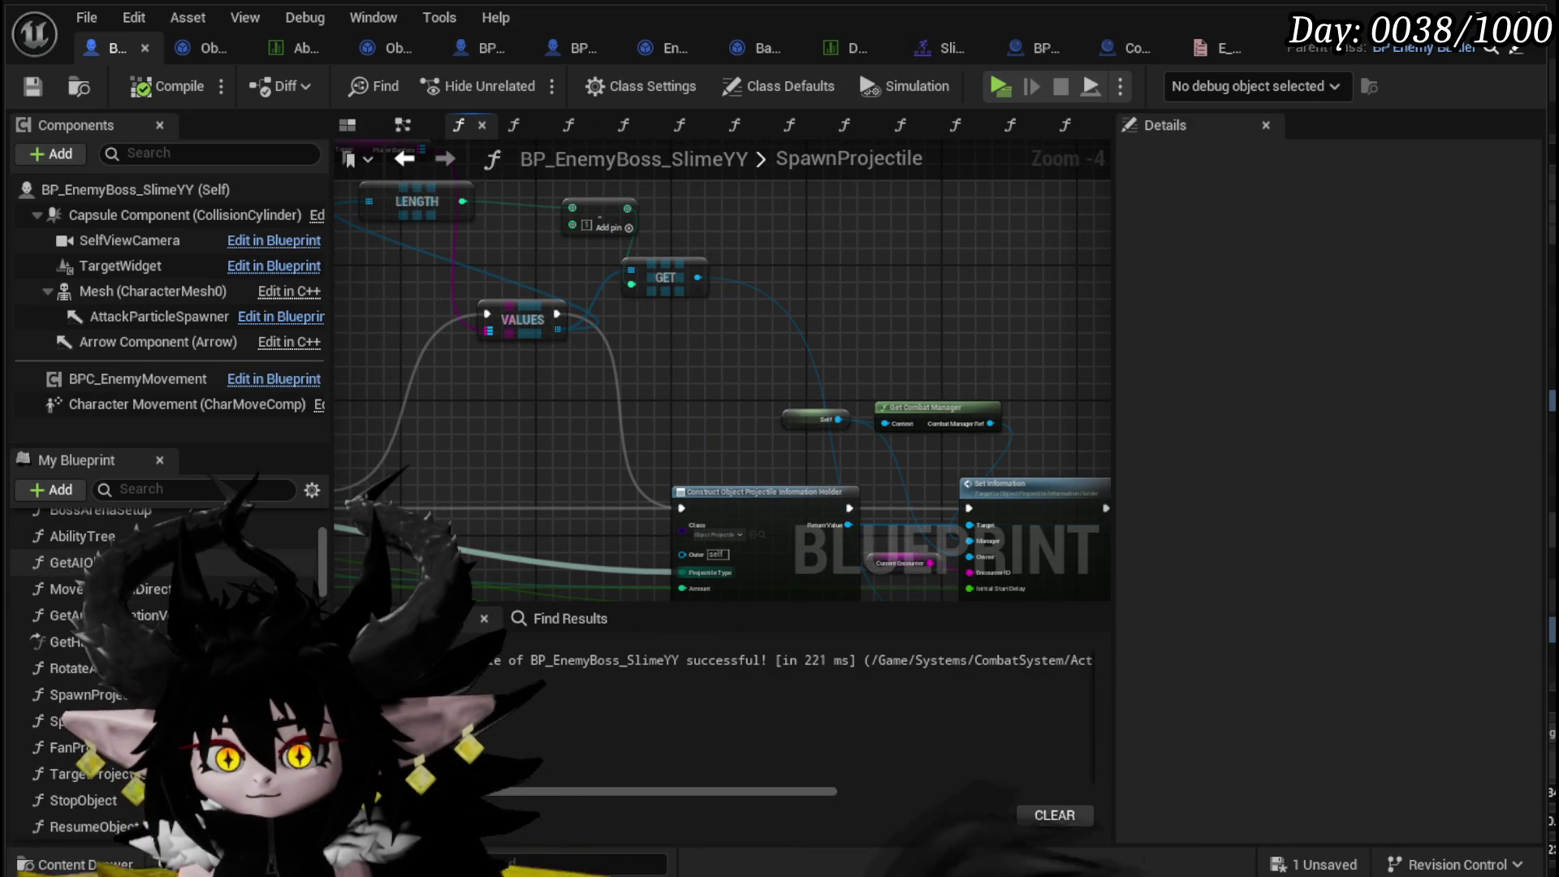
pyautogui.scroll(2, 163, 596)
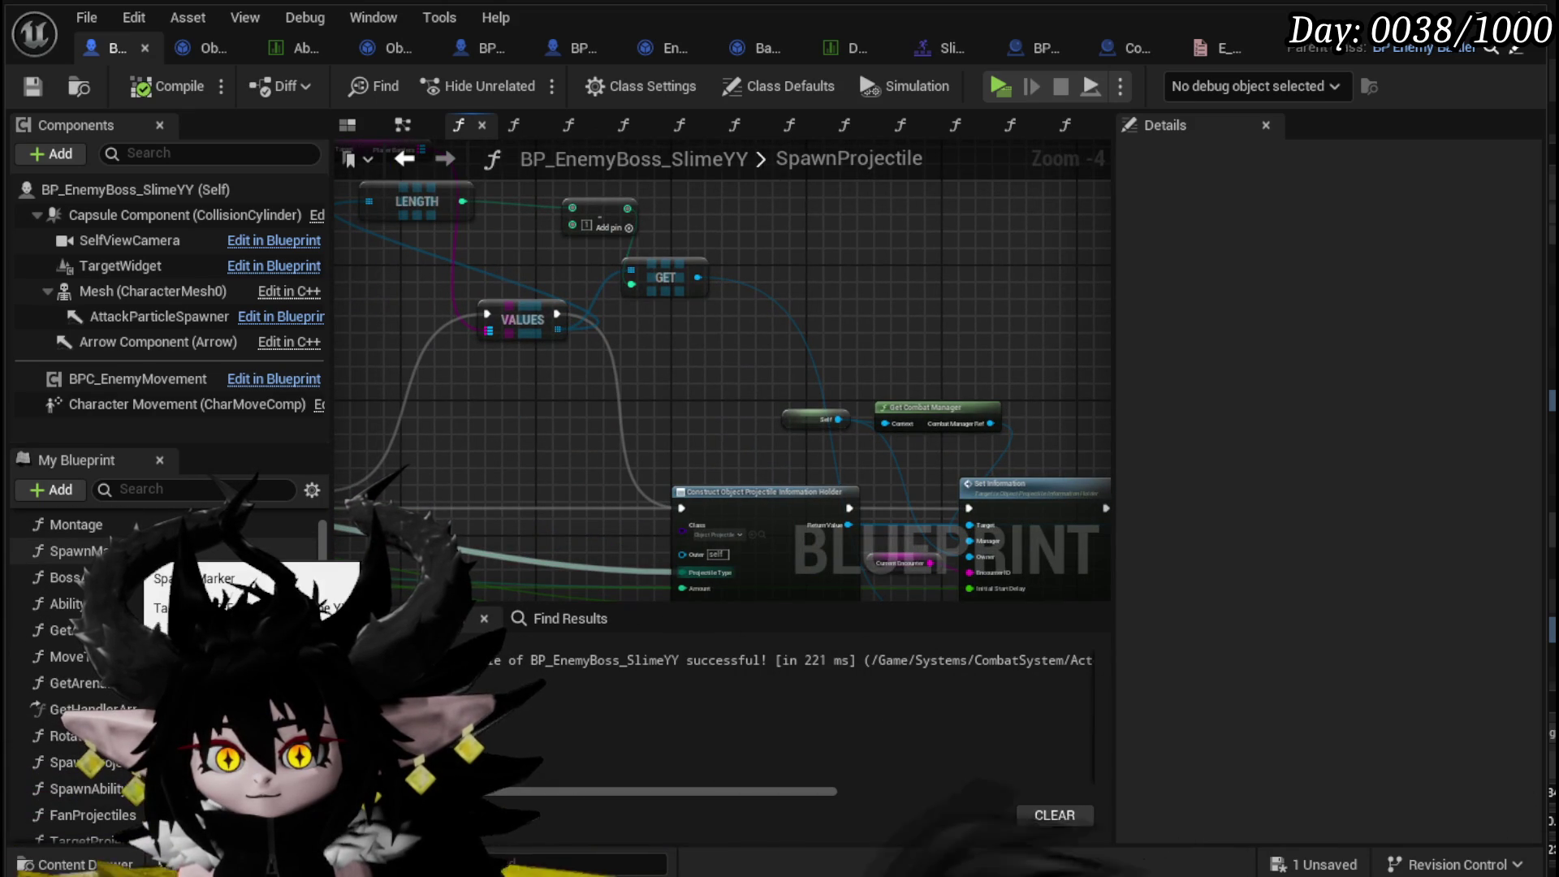
pyautogui.doubleClick(81, 550)
pyautogui.scroll(-3, 664, 431)
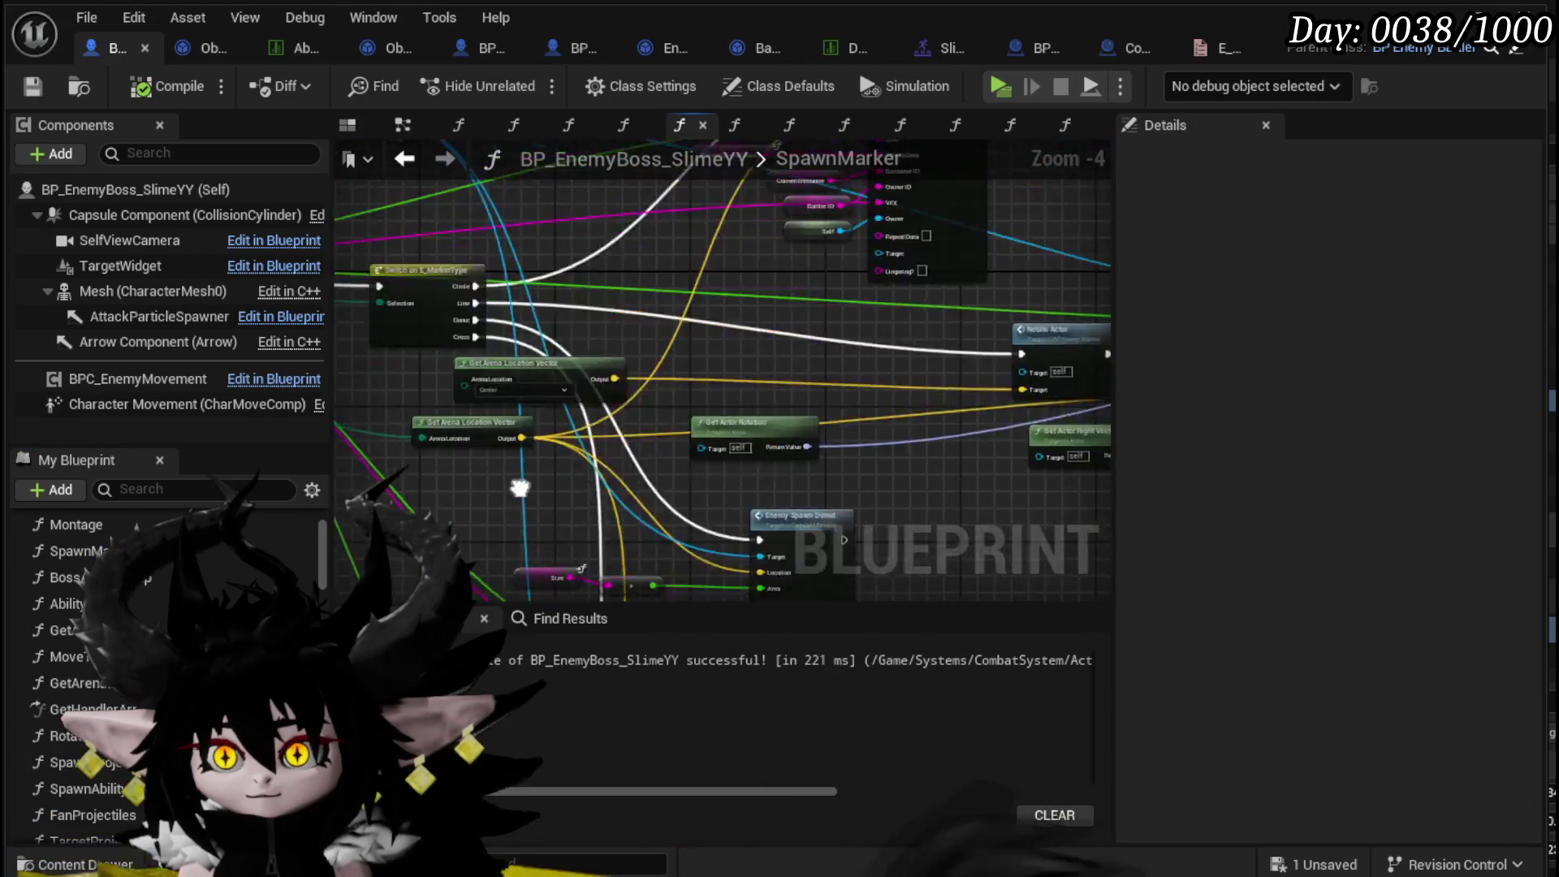
pyautogui.moveTo(587, 436); pyautogui.dragTo(528, 333)
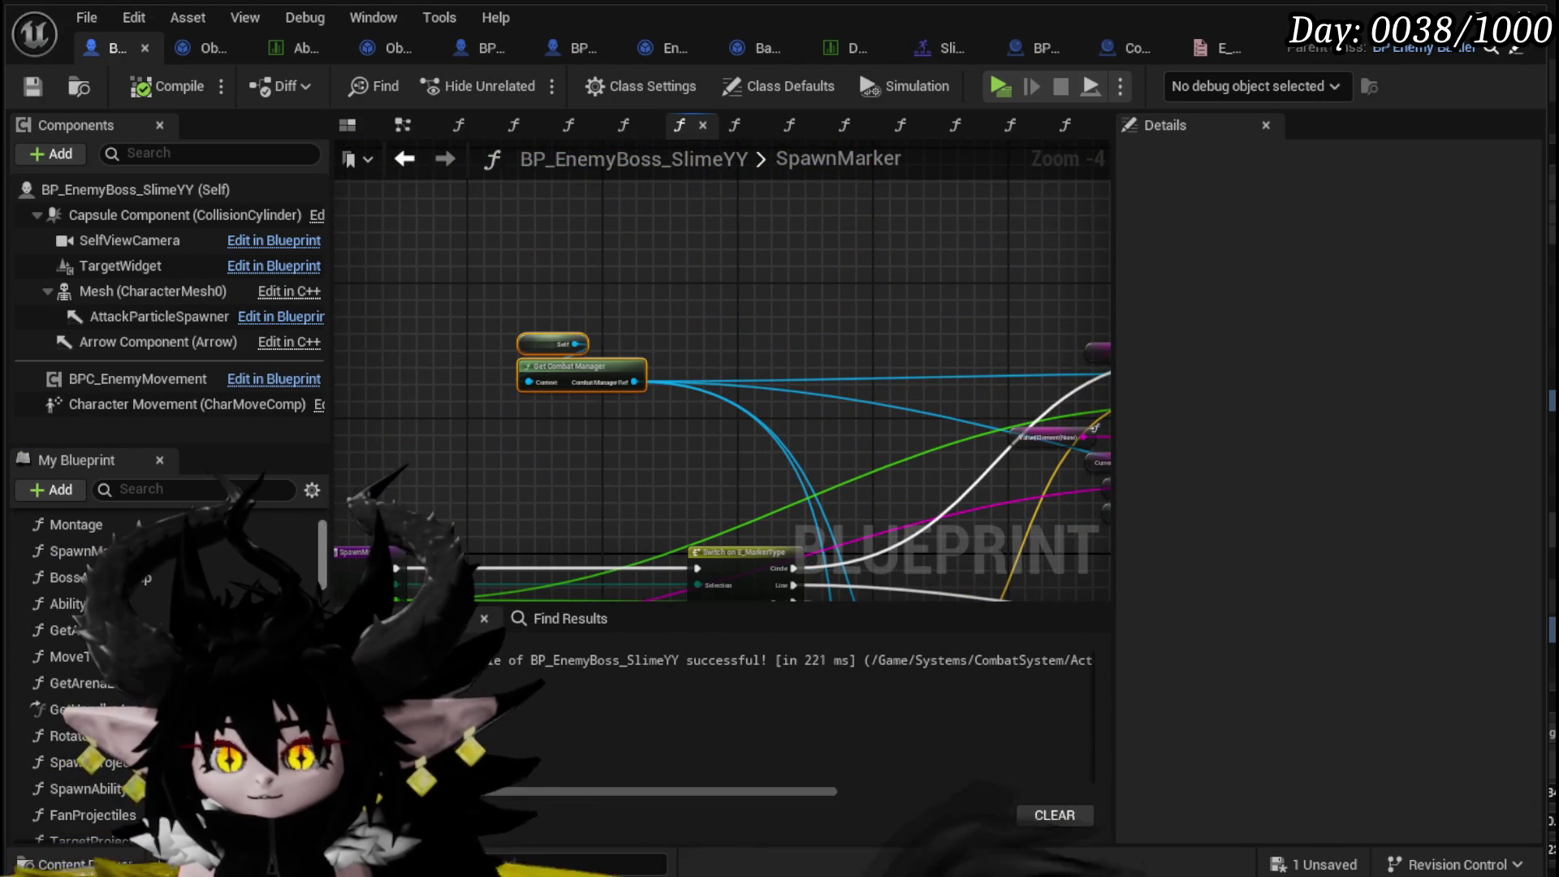
pyautogui.moveTo(495, 440)
pyautogui.mouseDown()
pyautogui.moveTo(593, 359)
pyautogui.moveTo(526, 338)
pyautogui.moveTo(608, 266)
pyautogui.mouseUp()
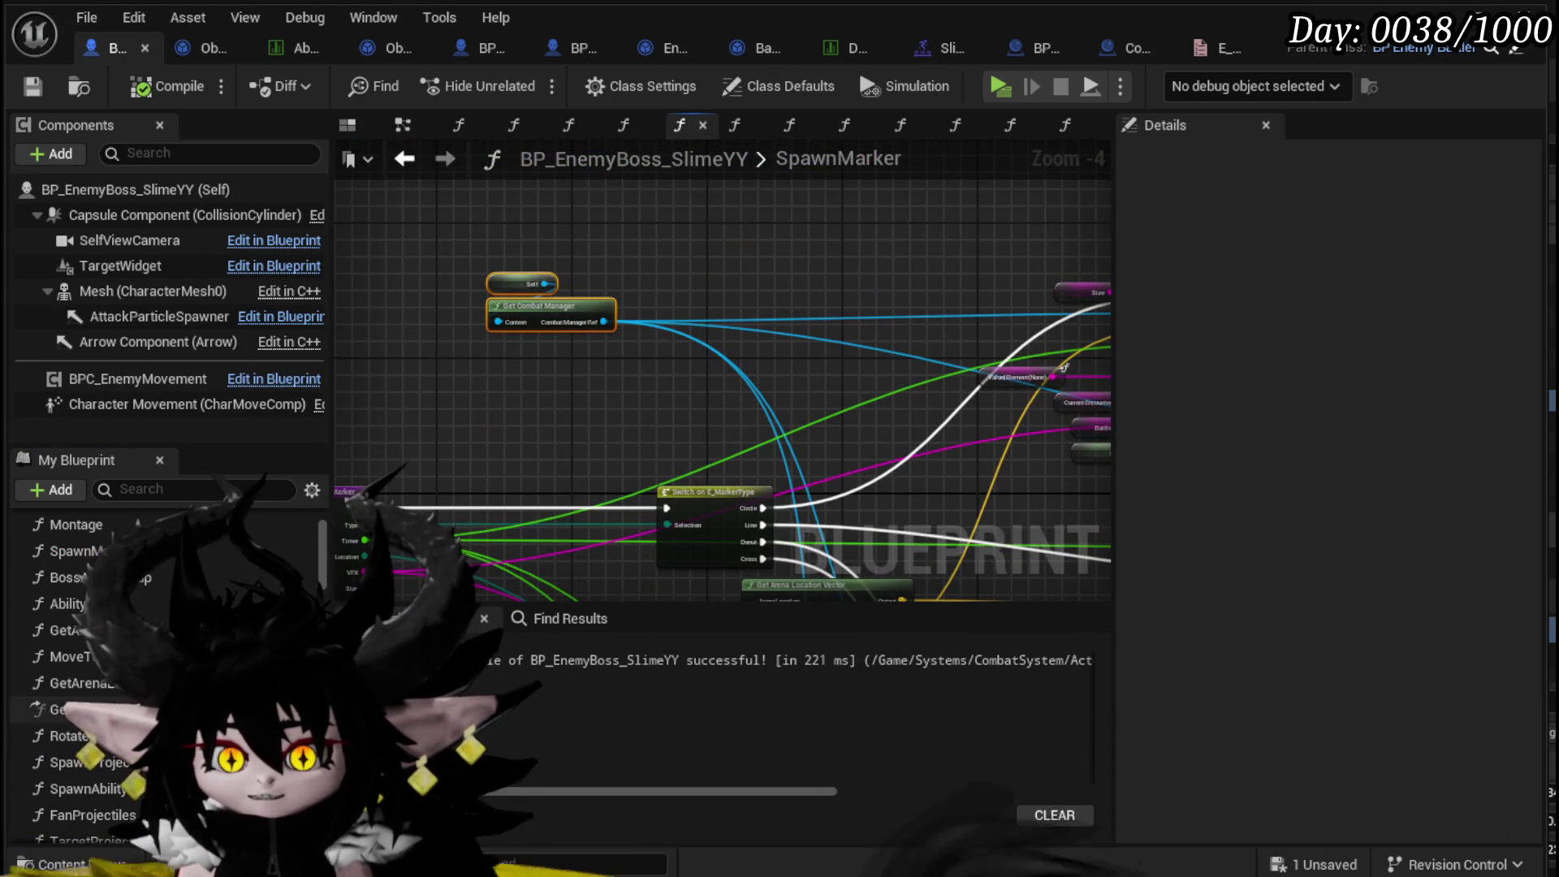
pyautogui.scroll(-1, 122, 674)
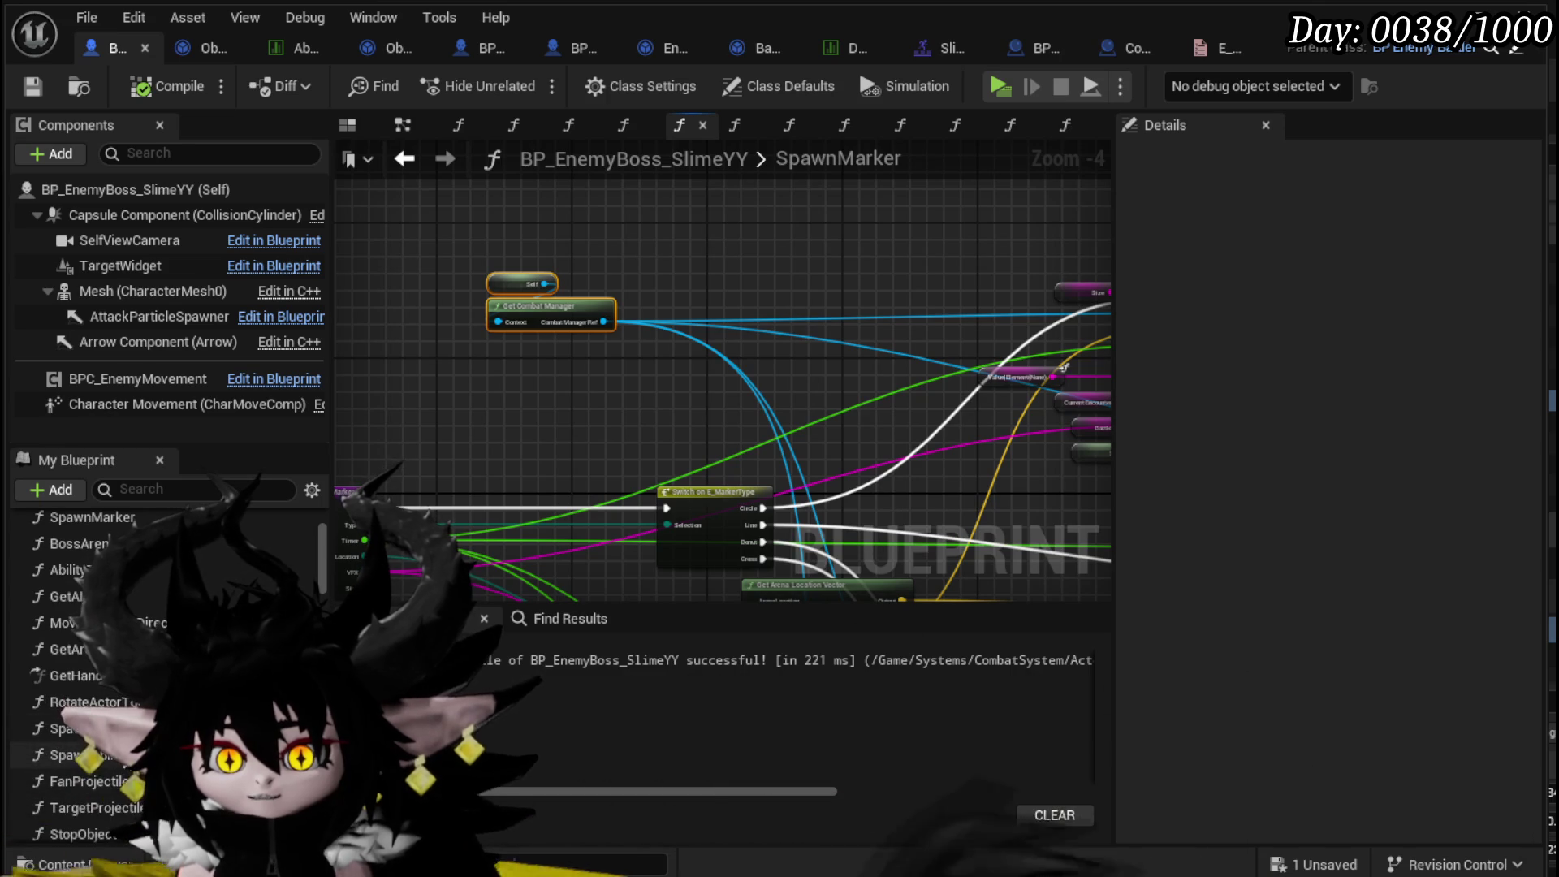
pyautogui.doubleClick(61, 754)
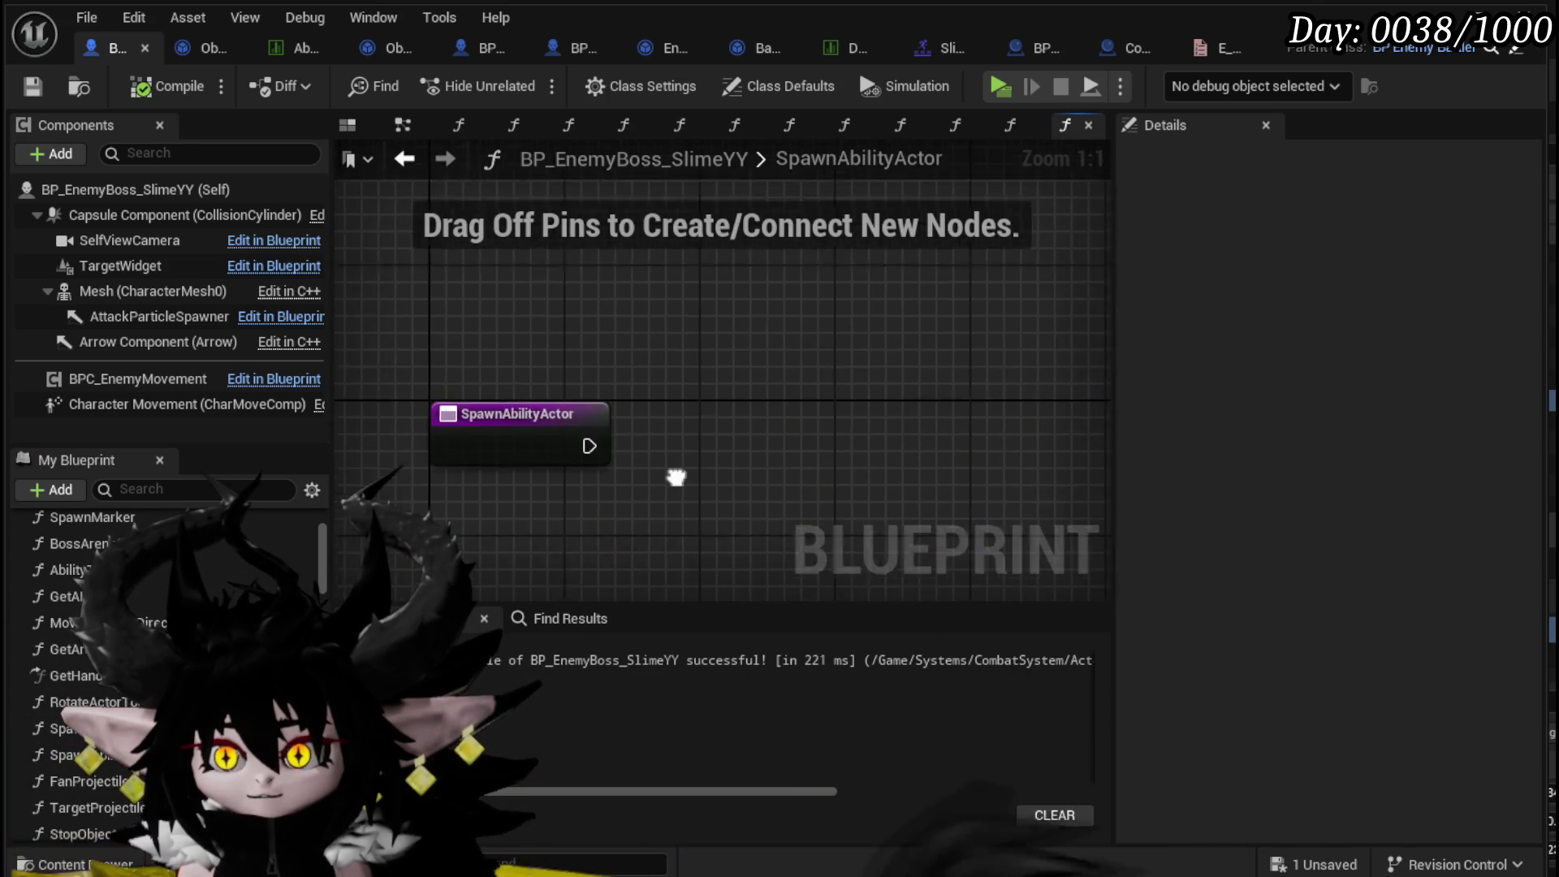
# - Paste the Combat Manager nodes, call Spawn Spawnable Actor from the entry, and open that function
pyautogui.hotkey('ctrl', 'v')
pyautogui.moveTo(768, 318)
pyautogui.mouseDown()
pyautogui.moveTo(713, 429)
pyautogui.moveTo(731, 488)
pyautogui.mouseUp()
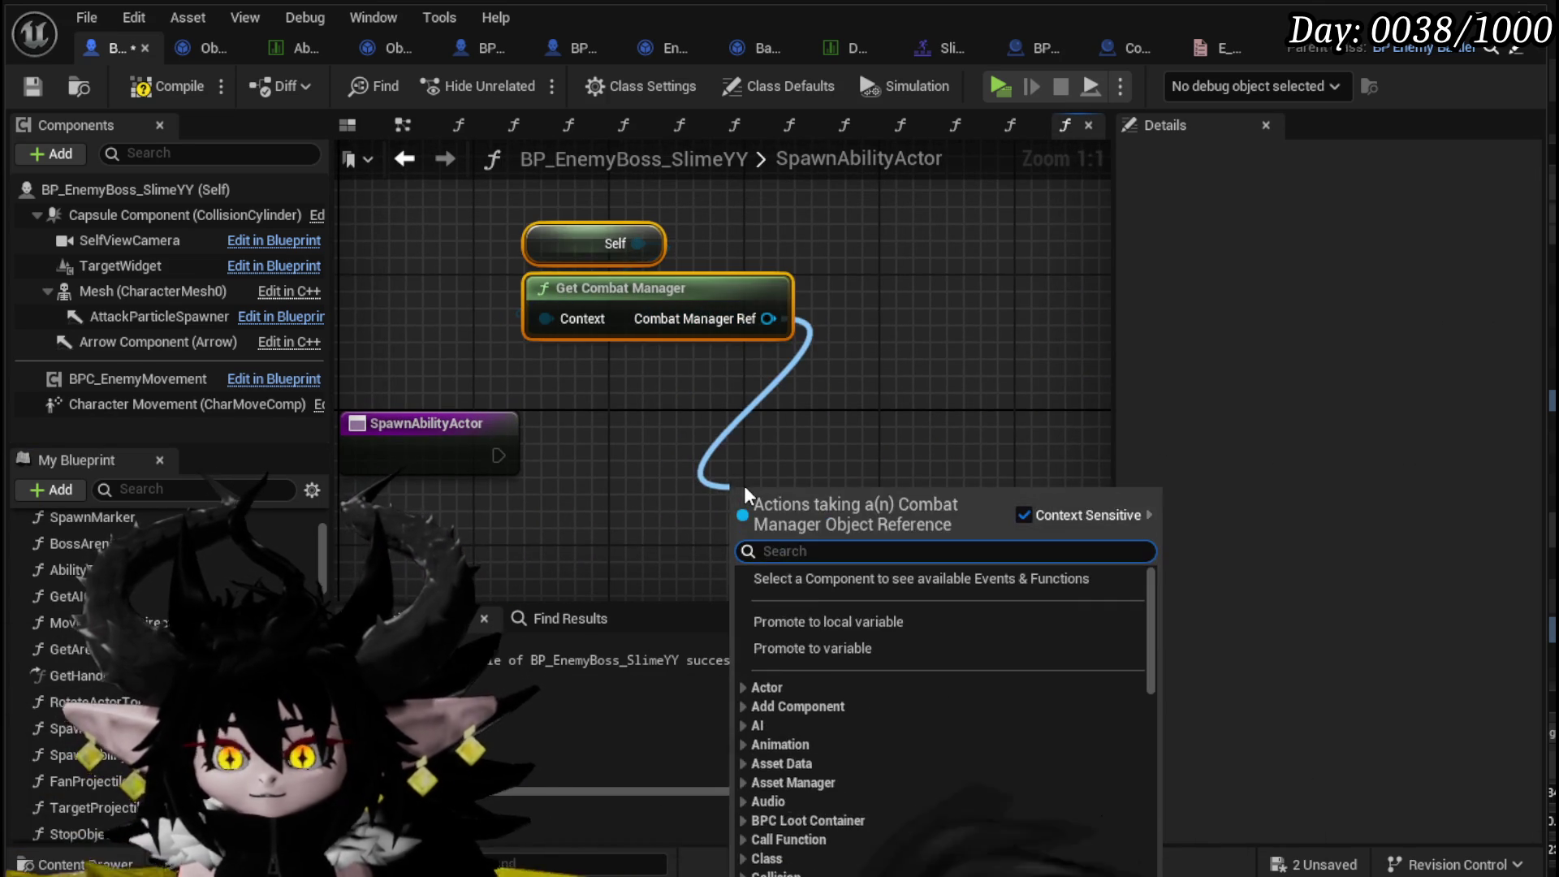
pyautogui.write('Spawn ')
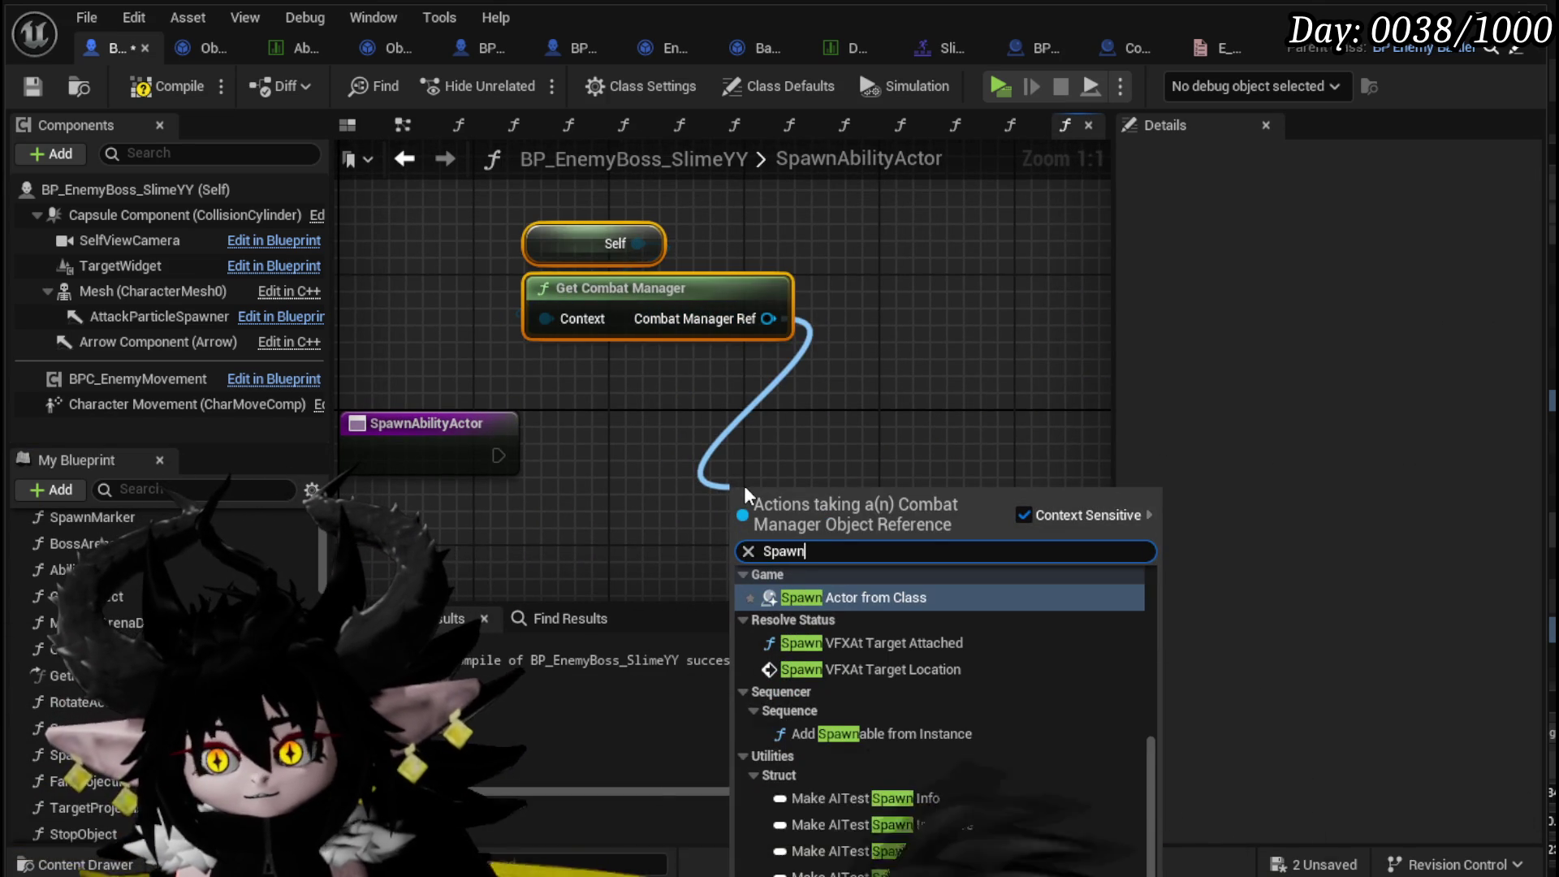
pyautogui.write('spawn')
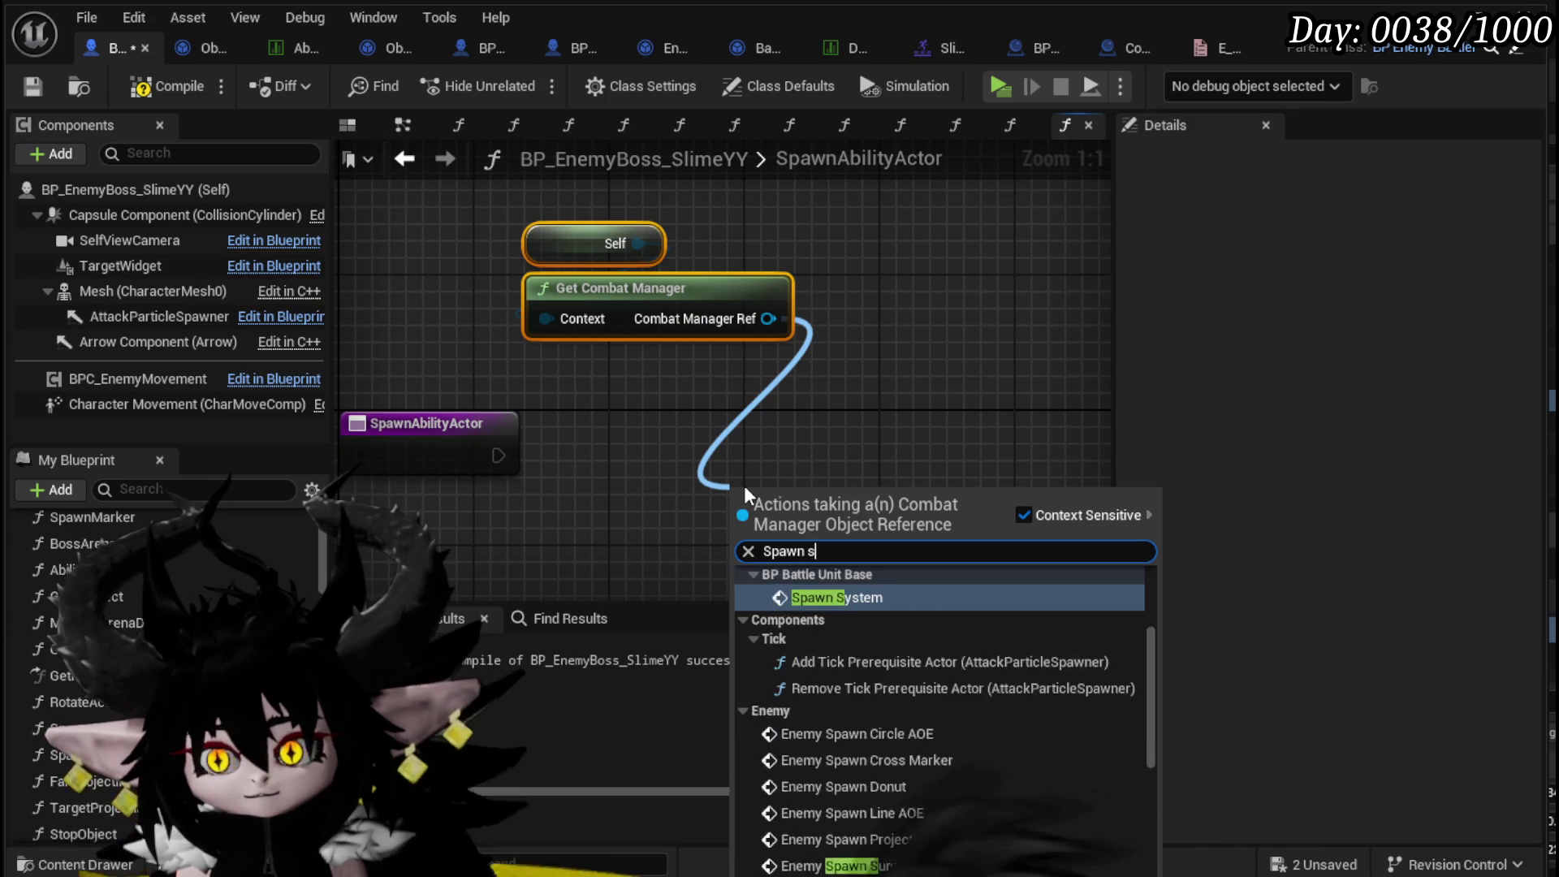
pyautogui.write('ab')
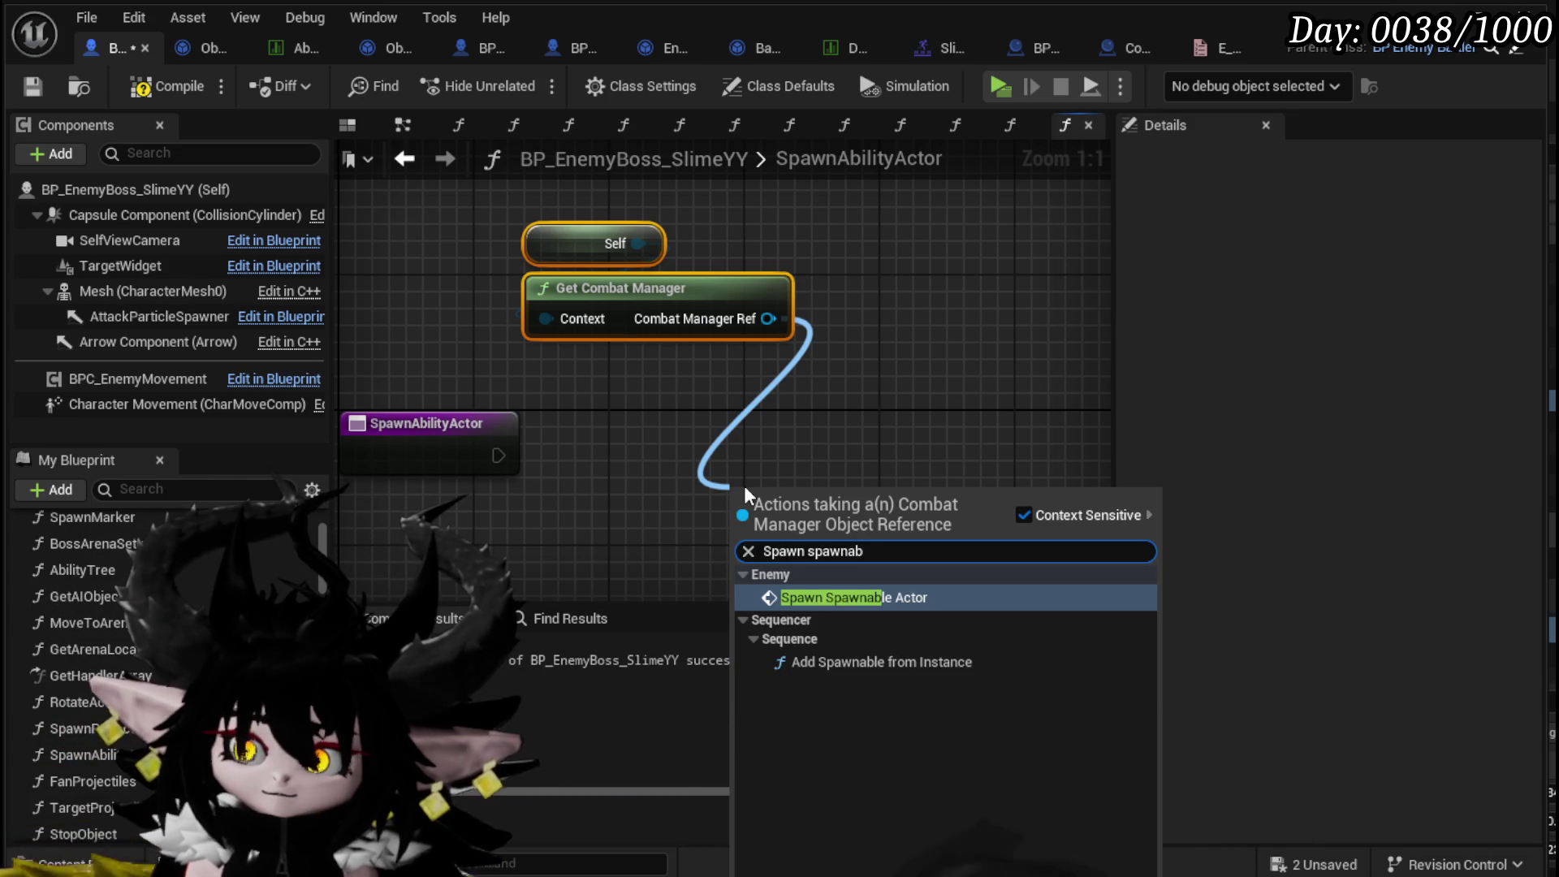
pyautogui.click(887, 597)
pyautogui.moveTo(475, 460)
pyautogui.mouseDown()
pyautogui.moveTo(517, 473)
pyautogui.moveTo(560, 541)
pyautogui.moveTo(747, 540)
pyautogui.mouseUp()
pyautogui.click(812, 495)
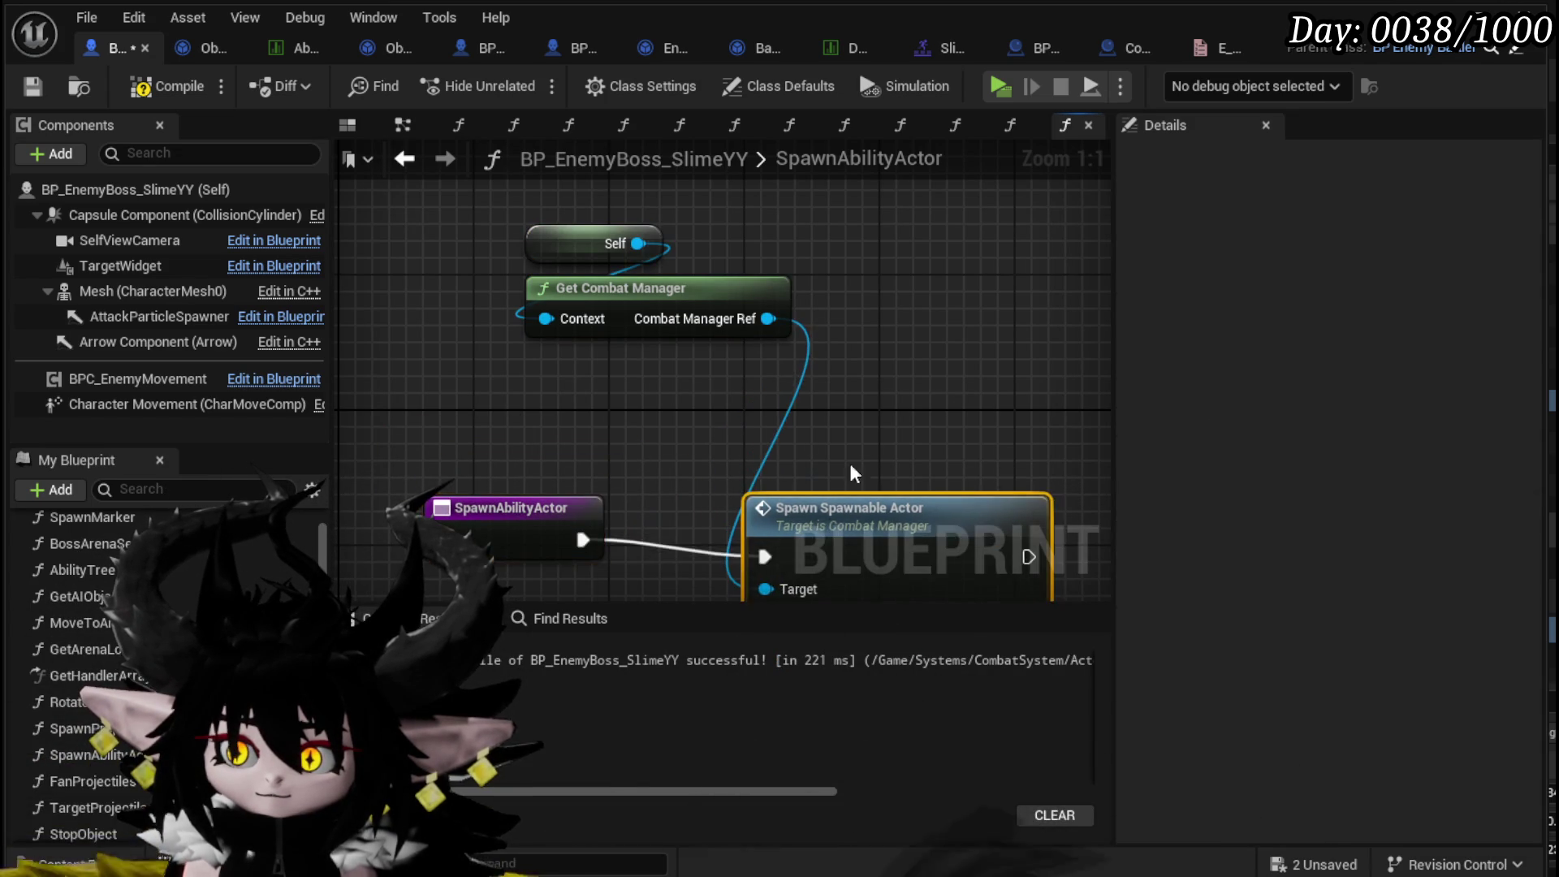
pyautogui.doubleClick(715, 398)
pyautogui.click(452, 341)
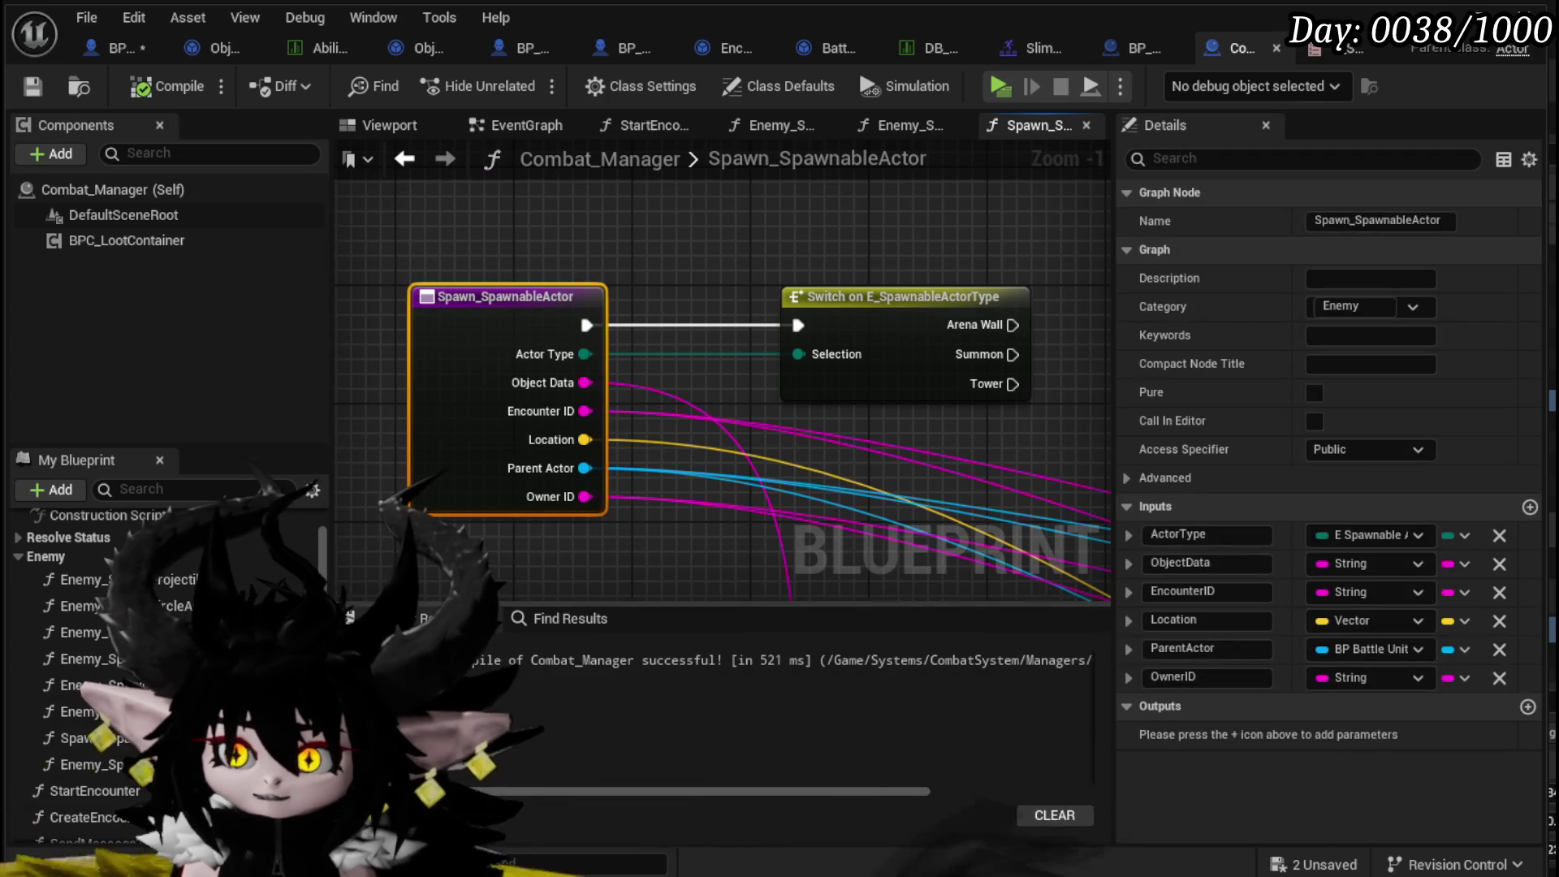
# - Rename Combat_Manager's spawn function to Spawn_AbilityActor and save the blueprint
pyautogui.click(1360, 221)
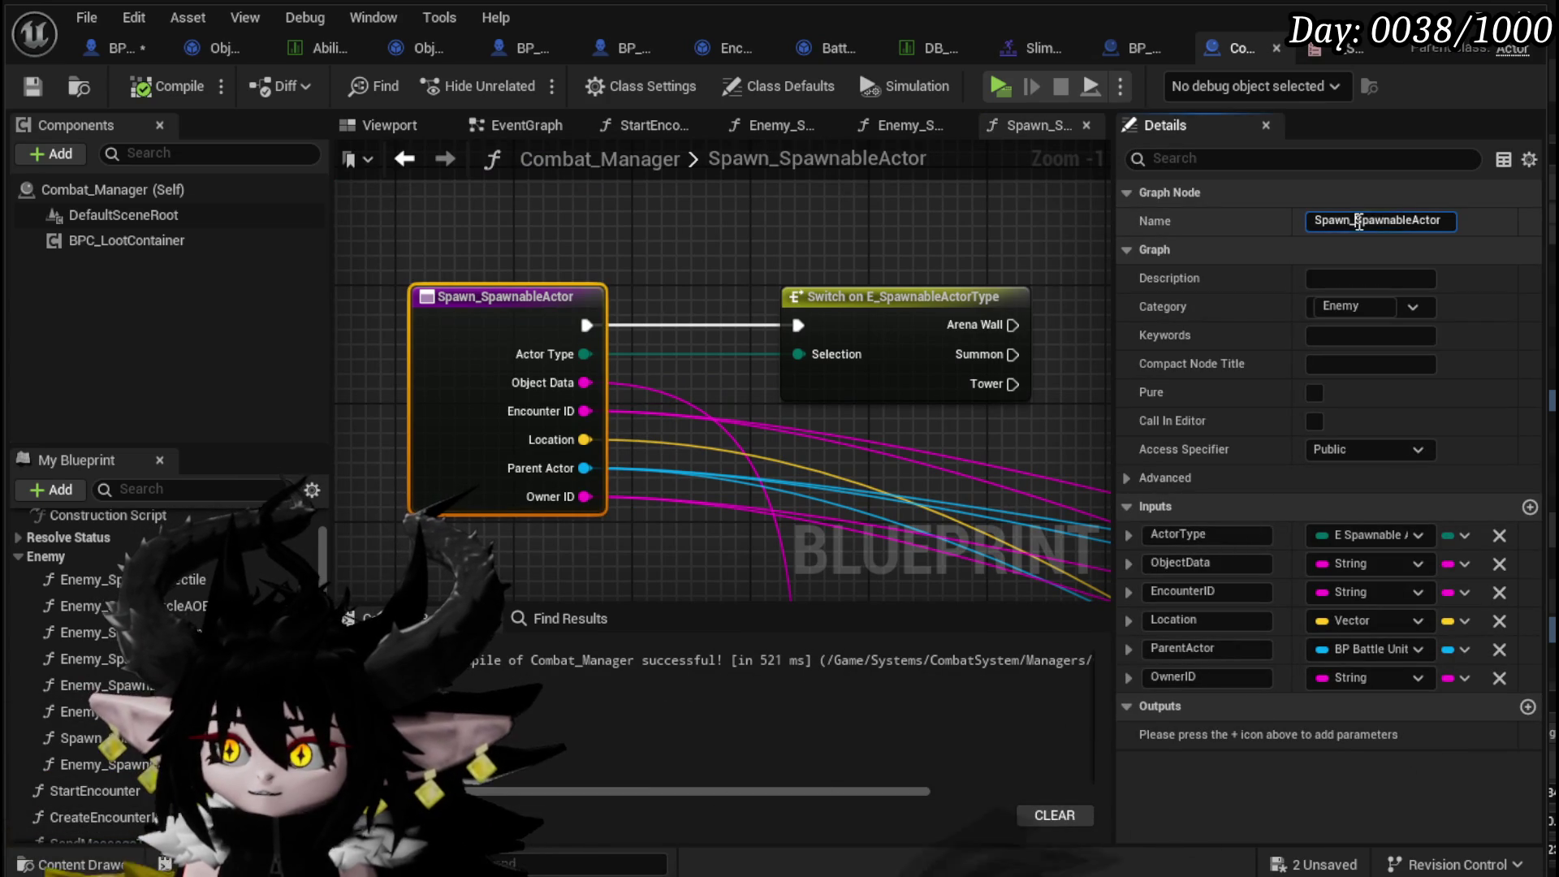
pyautogui.write('Abili')
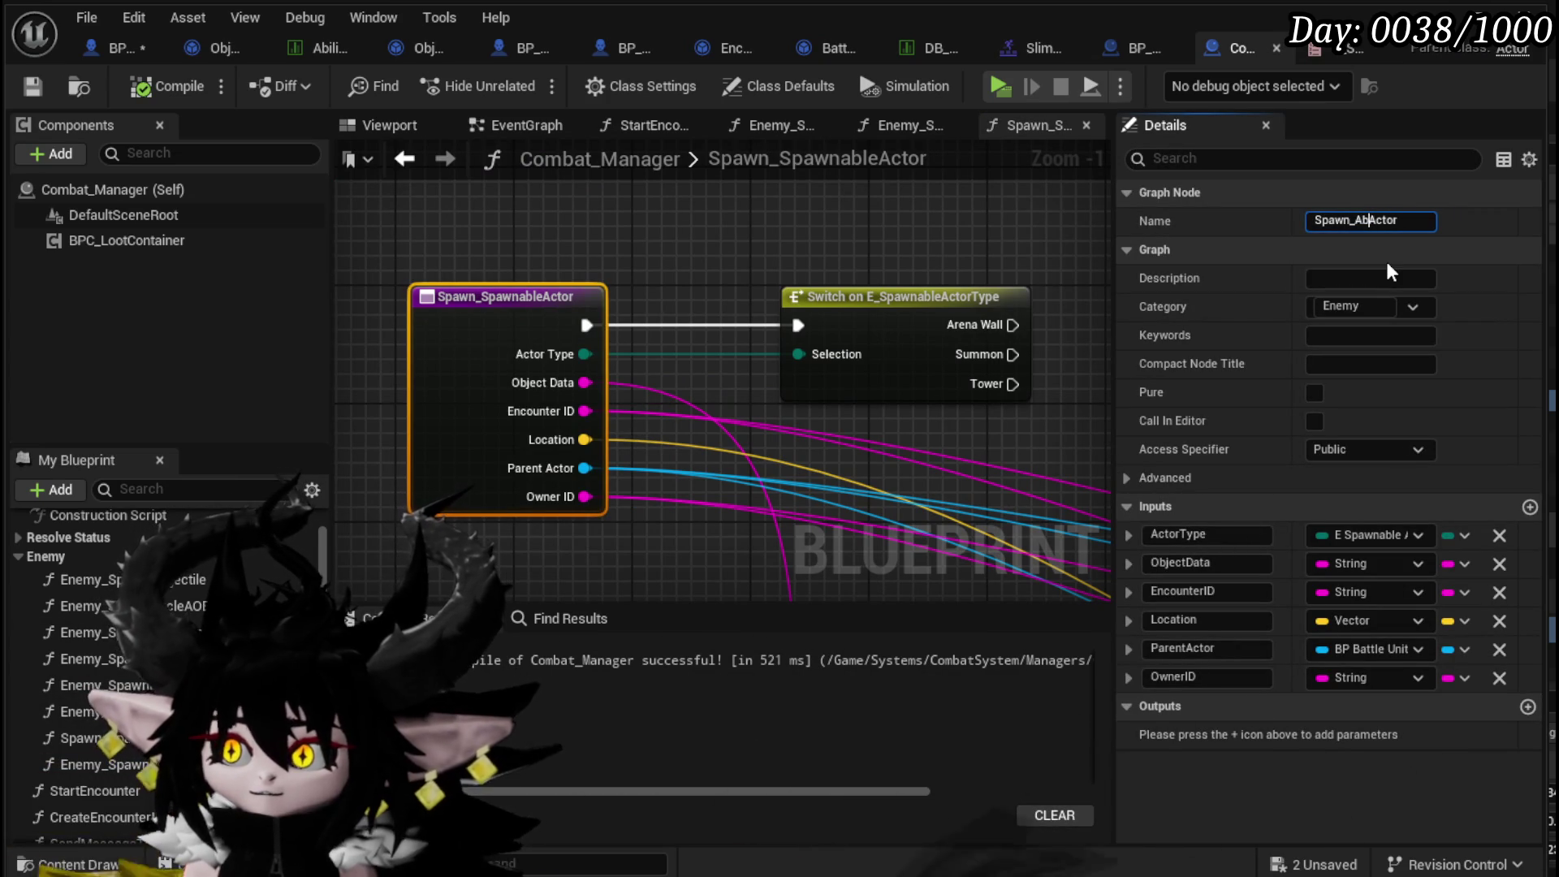
pyautogui.write('ty')
pyautogui.press('Return')
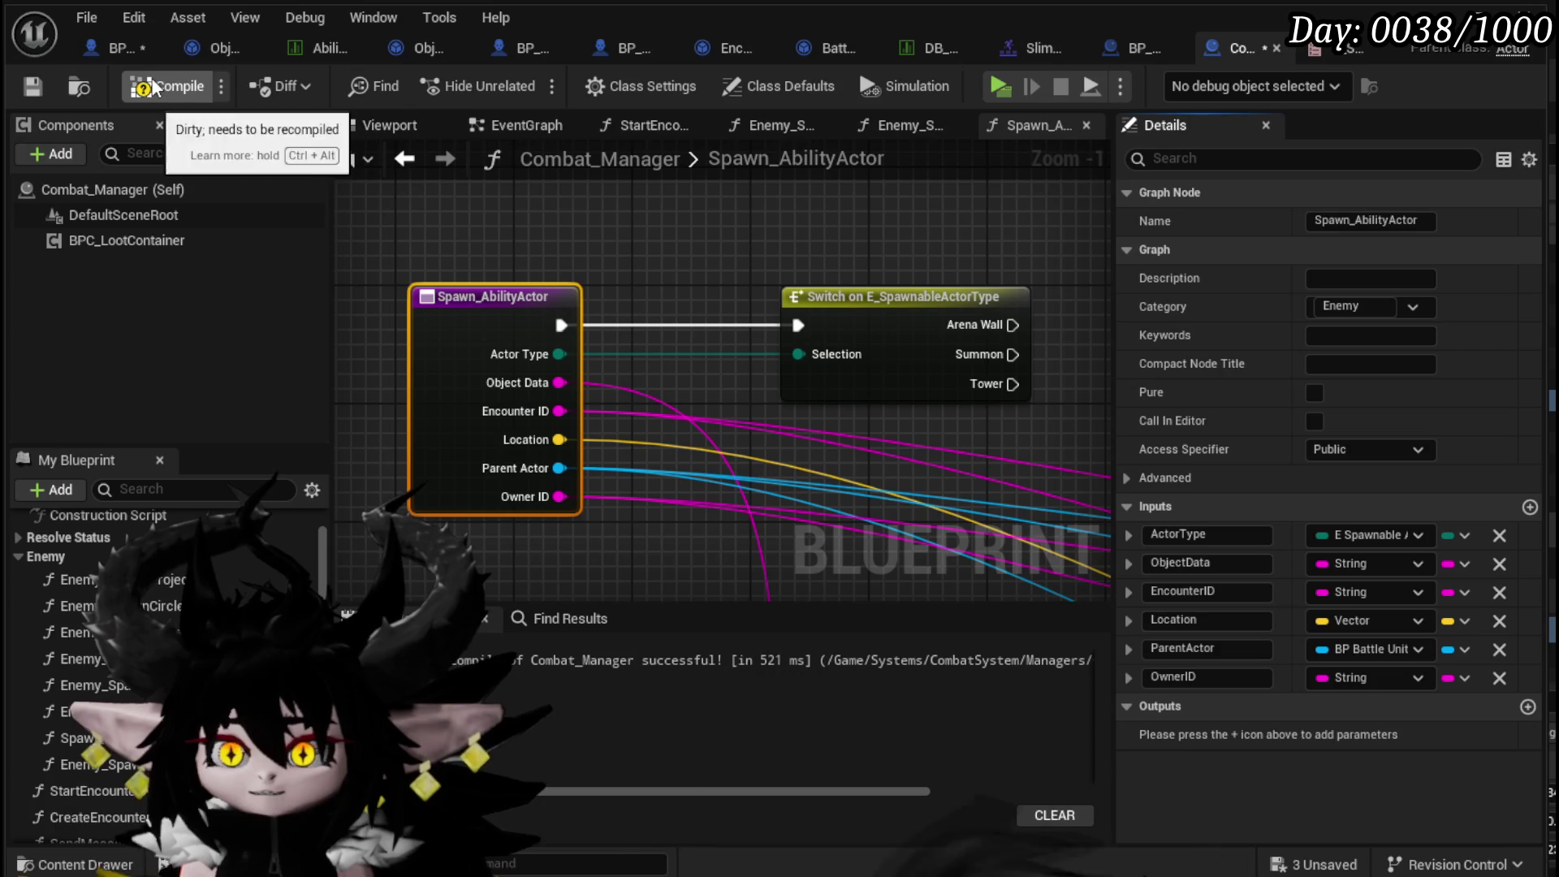
pyautogui.click(32, 87)
# - Recompile and save BP_EnemyBoss_SlimeYY, then return to the level editor's Content Browser
pyautogui.click(111, 50)
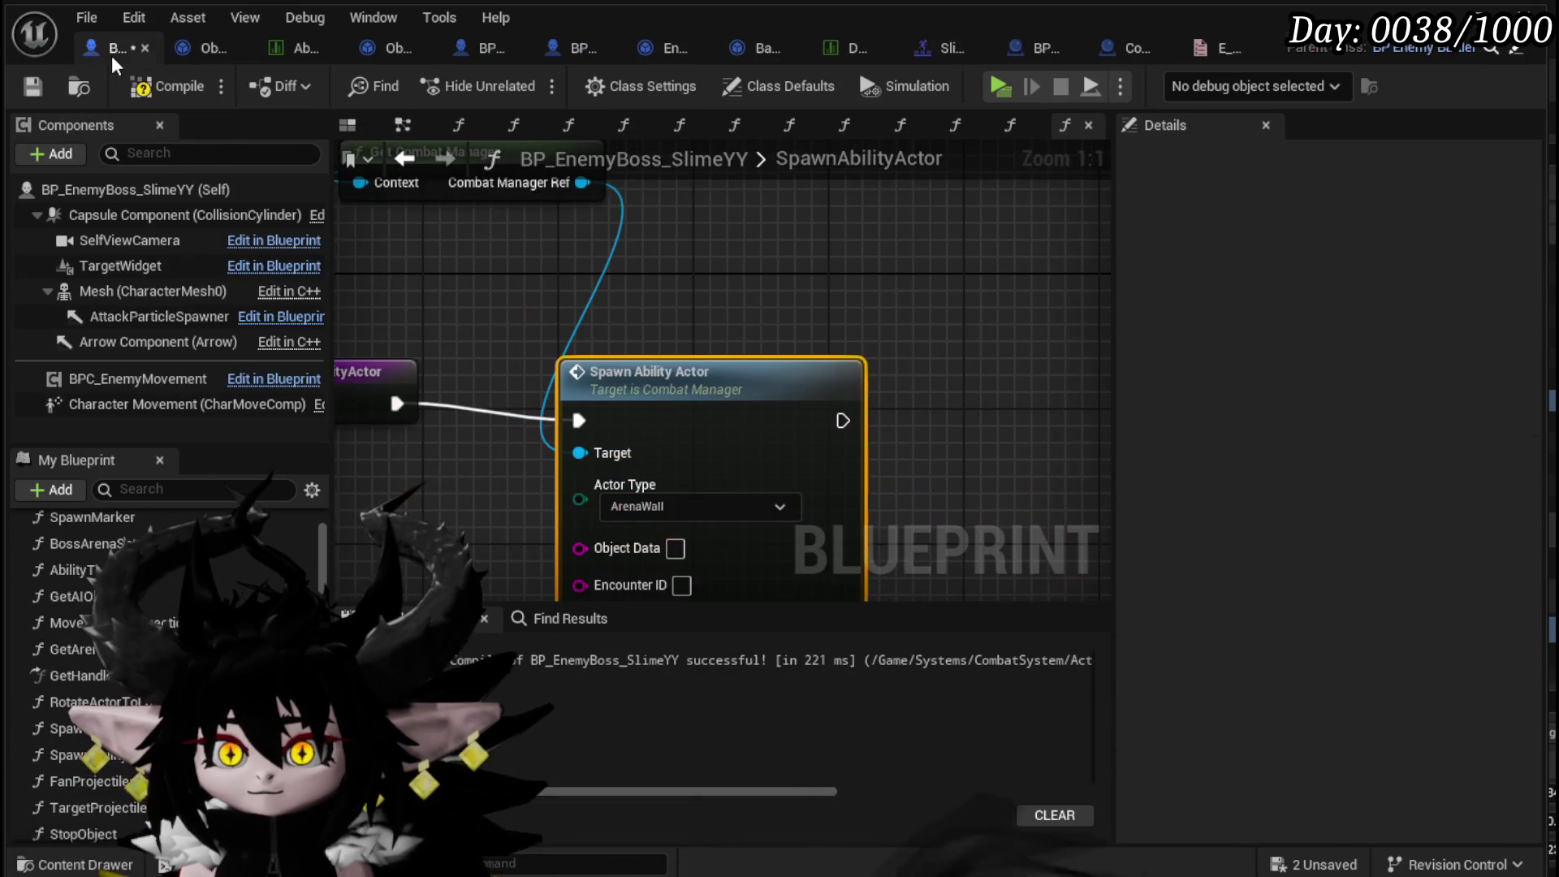
pyautogui.click(32, 87)
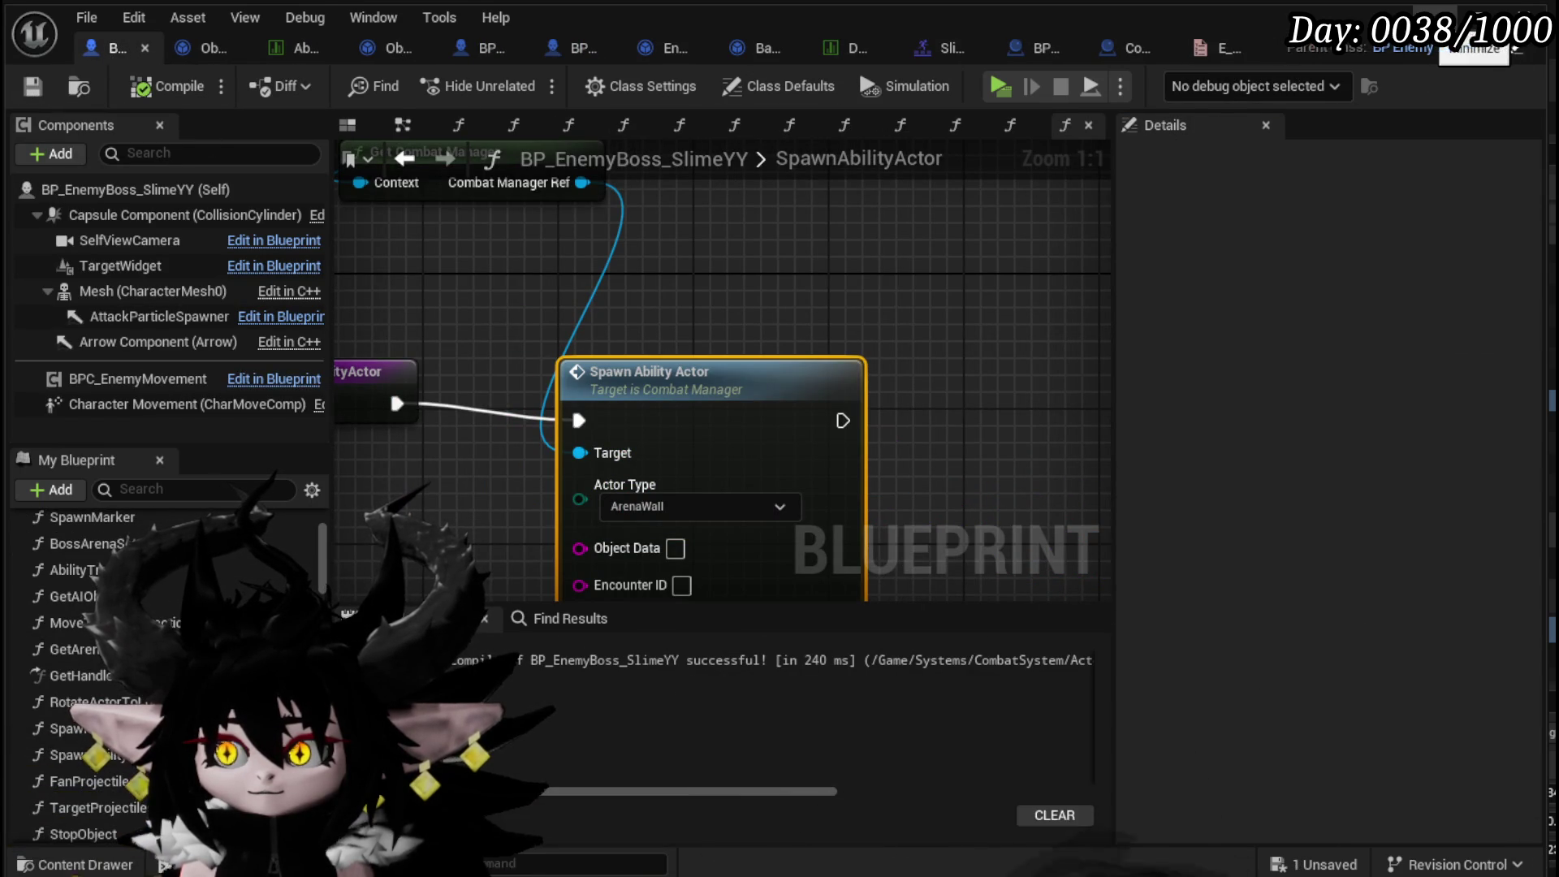
pyautogui.hotkey('alt', 'Tab')
pyautogui.rightClick(410, 731)
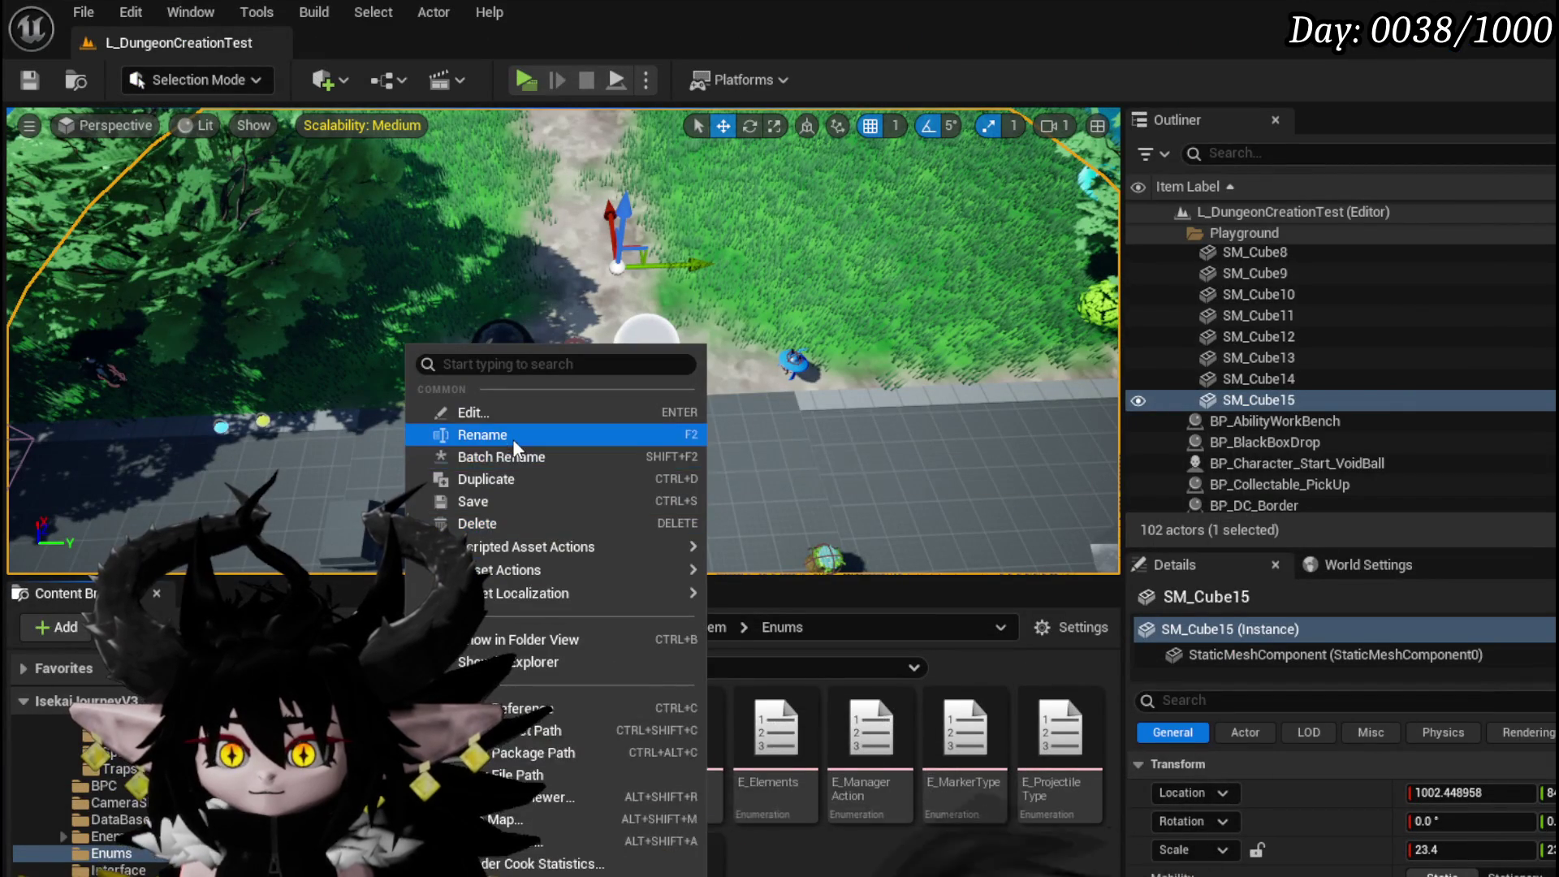
# - Rename the combat enum asset in the Enums folder and save all modified packages
pyautogui.click(513, 439)
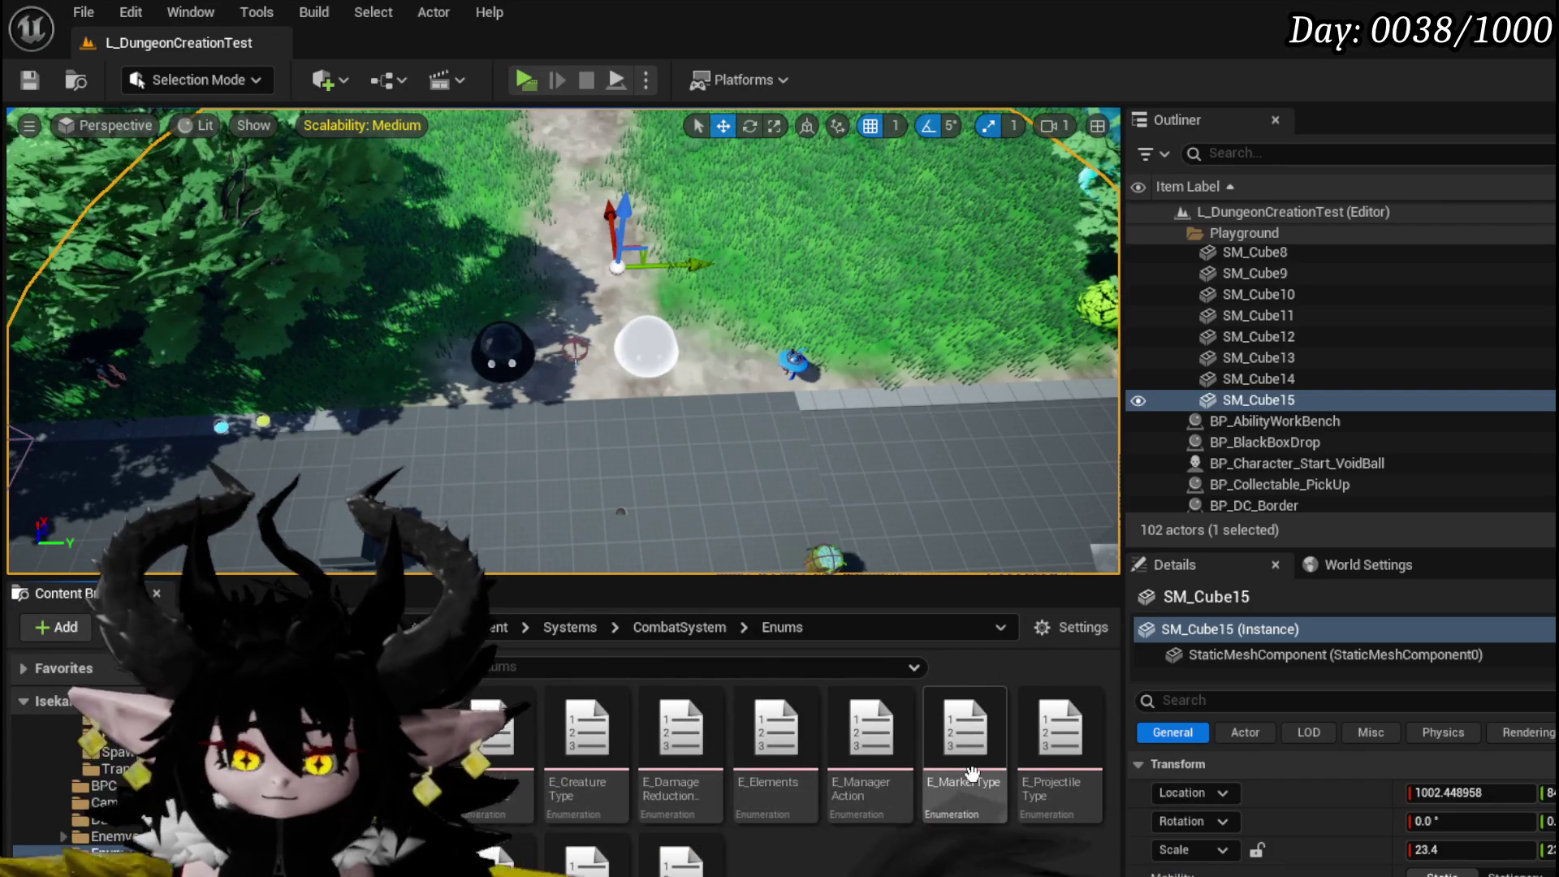
pyautogui.press('Return')
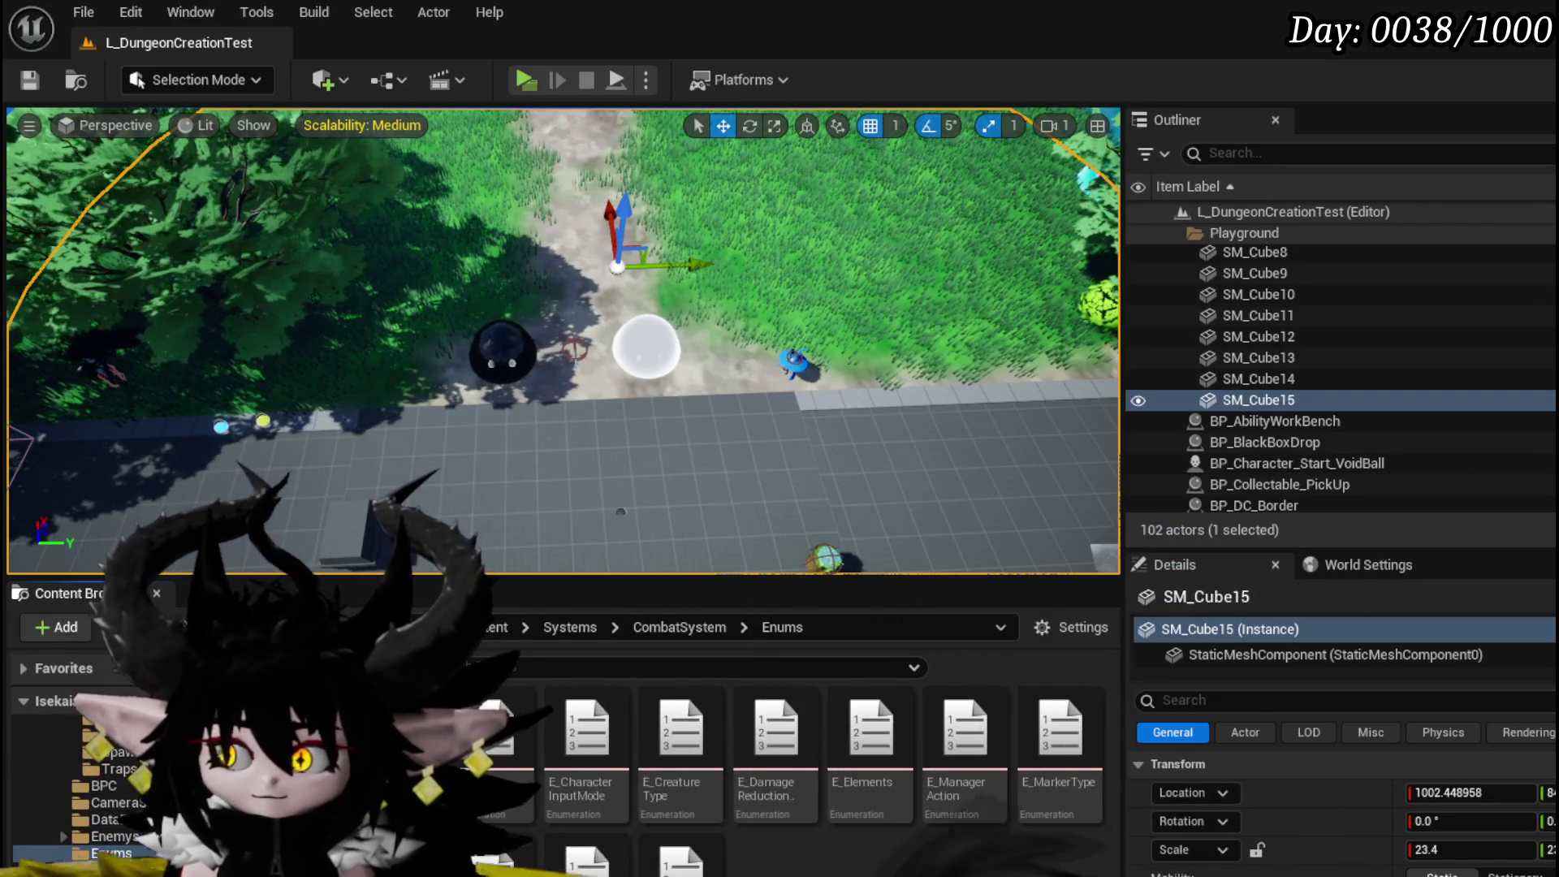
pyautogui.hotkey('ctrl', 'shift', 's')
pyautogui.click(1157, 800)
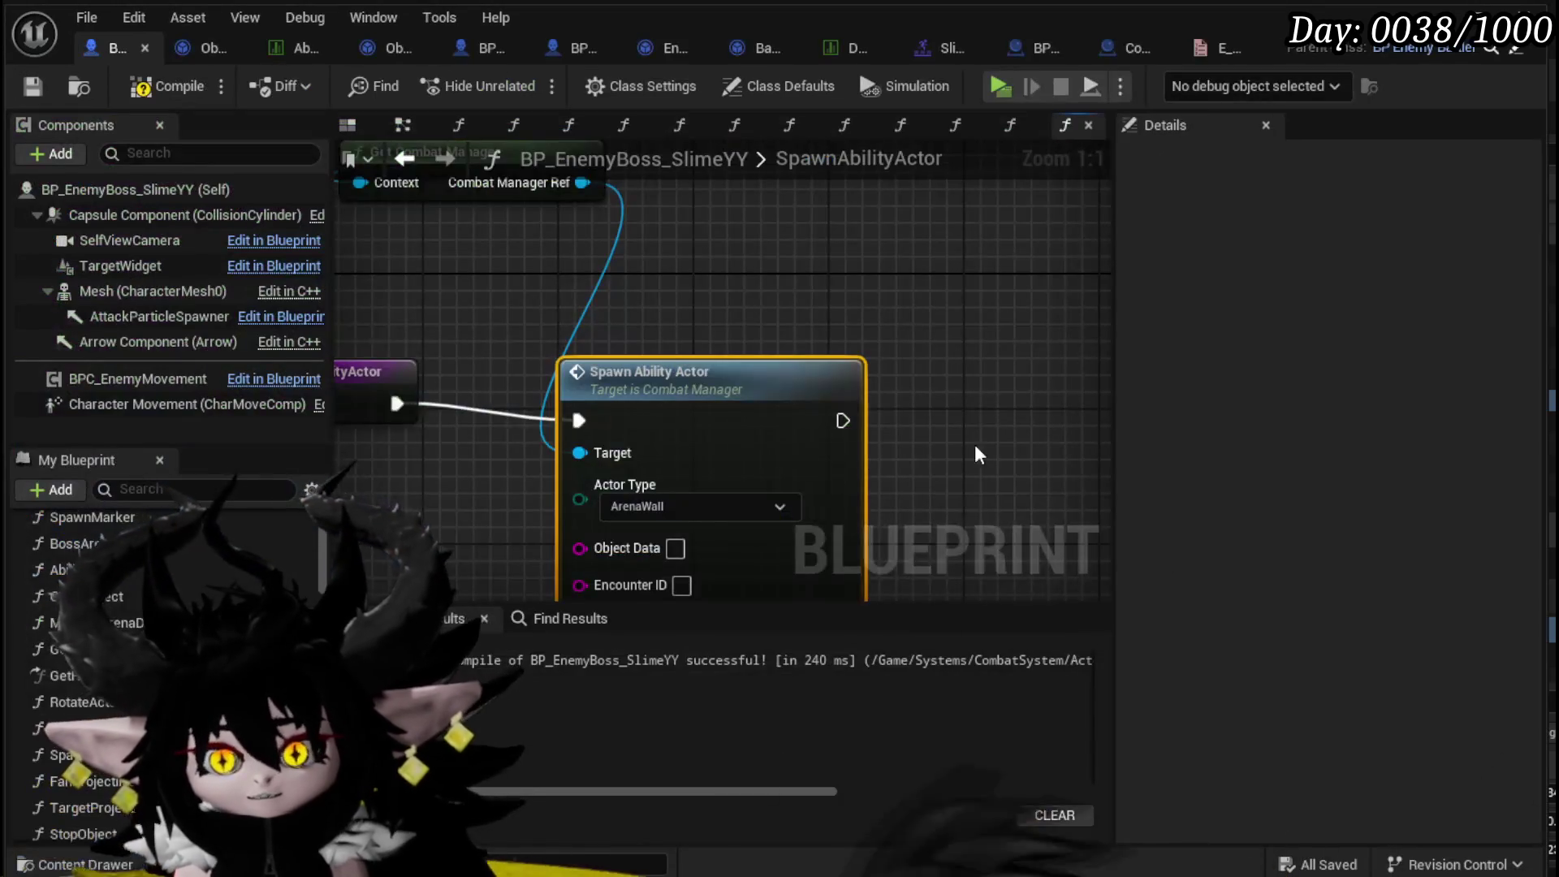
# - Rearrange the entry and Spawn Ability Actor nodes in SpawnAbilityActor and recompile BP_EnemyBoss_SlimeYY
pyautogui.moveTo(773, 290); pyautogui.dragTo(808, 289)
pyautogui.scroll(-3, 808, 289)
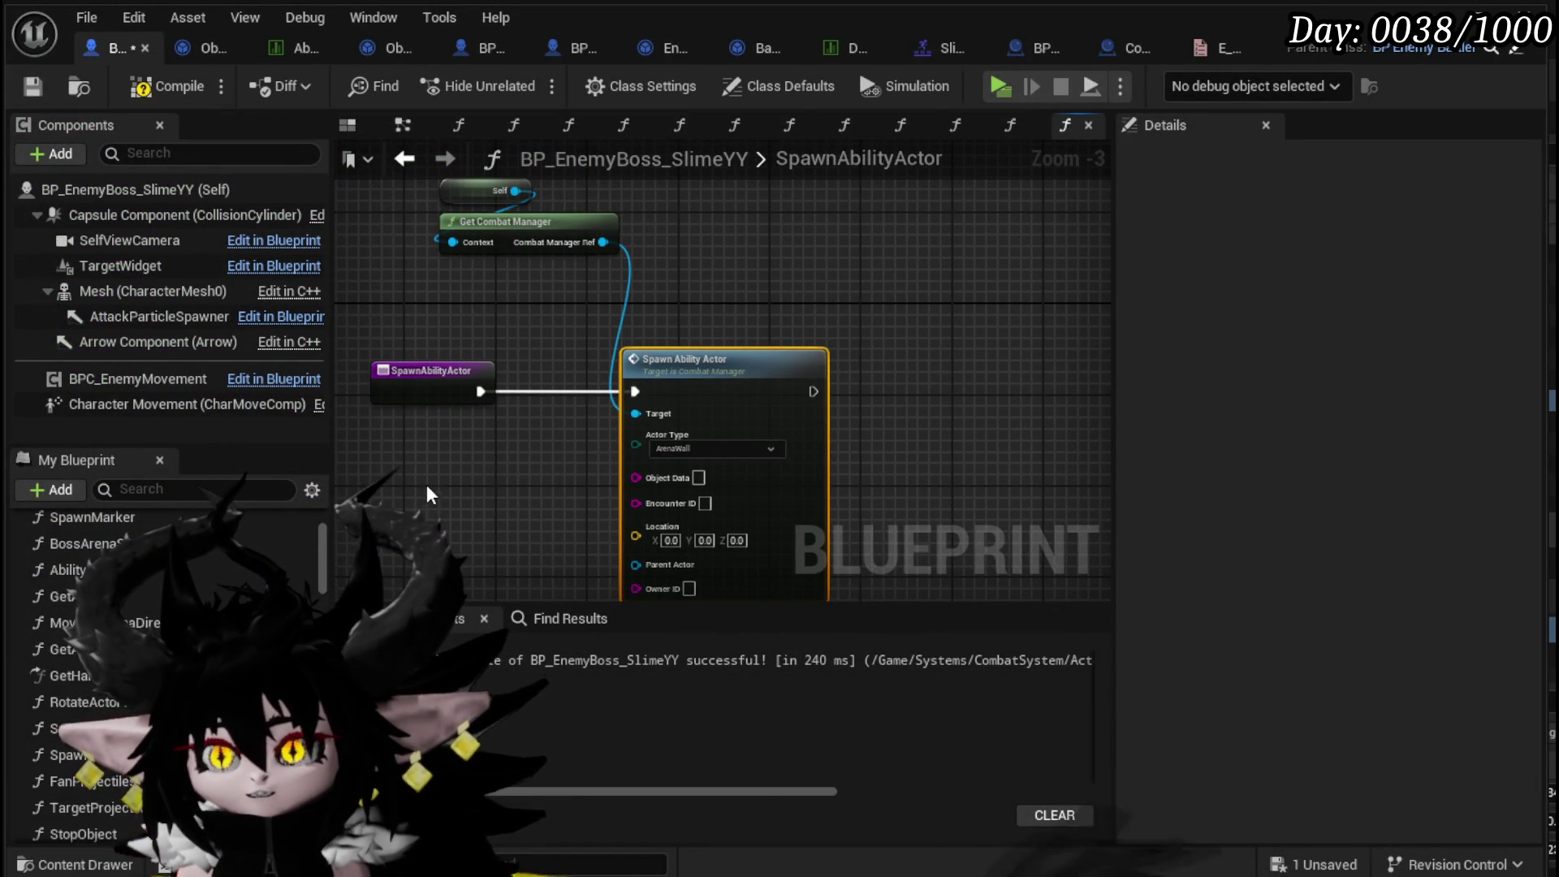
pyautogui.moveTo(479, 460); pyautogui.dragTo(389, 358)
pyautogui.moveTo(539, 329)
pyautogui.mouseDown()
pyautogui.moveTo(753, 187)
pyautogui.moveTo(539, 388)
pyautogui.mouseUp()
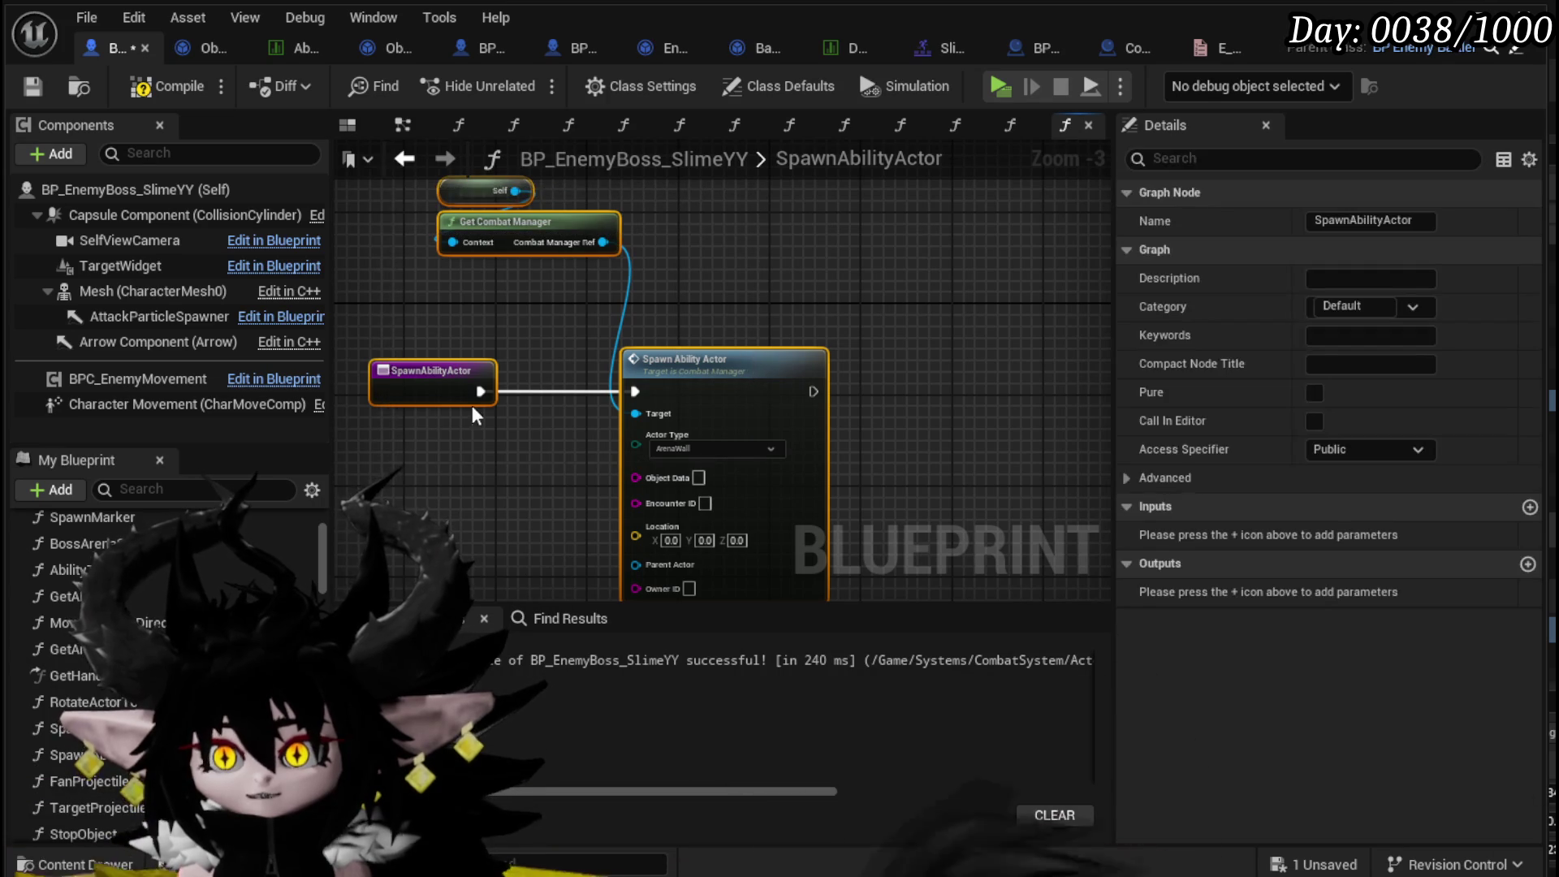
pyautogui.click(490, 493)
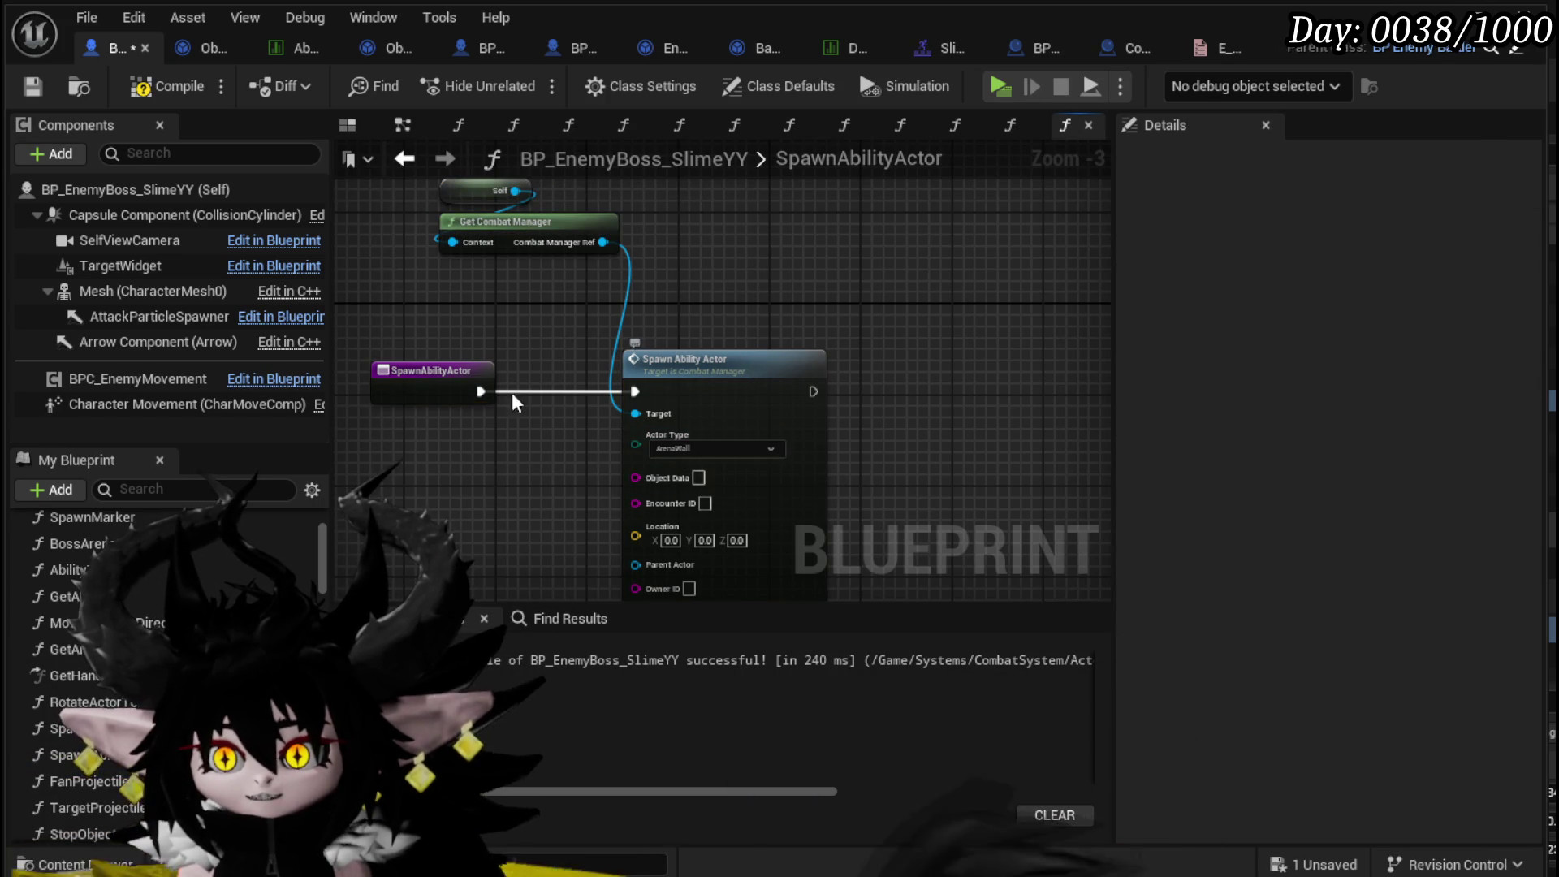
pyautogui.click(136, 89)
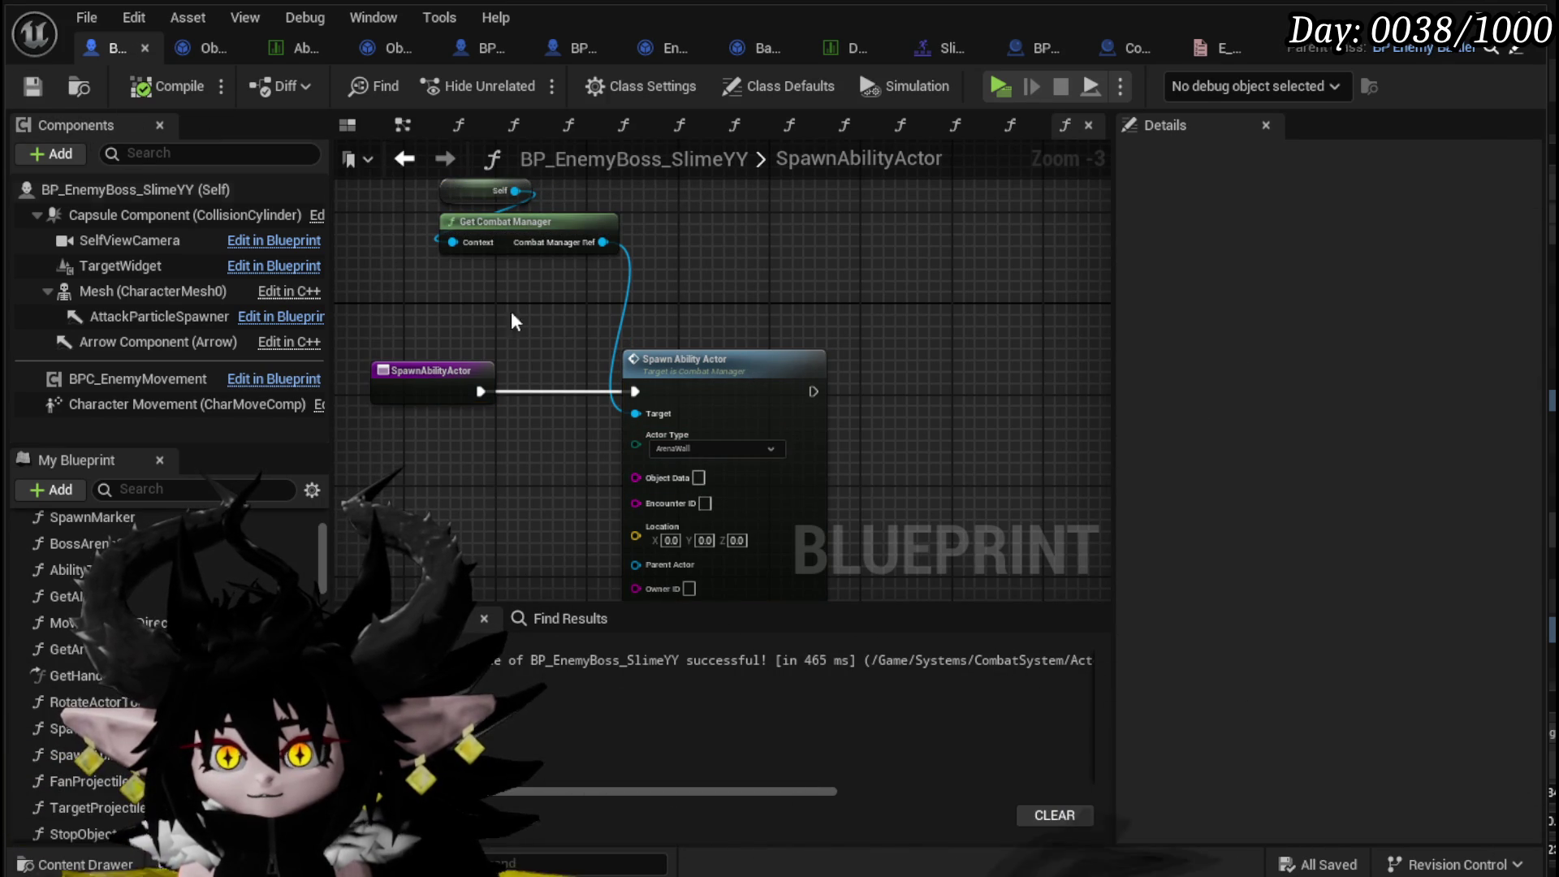
pyautogui.moveTo(682, 401)
pyautogui.mouseDown()
pyautogui.moveTo(601, 401)
pyautogui.moveTo(383, 261)
pyautogui.mouseUp()
pyautogui.doubleClick(581, 388)
# - Paste Make Transform and SpawnActor nodes, feeding Make Transform into SpawnActor's Spawn Transform
pyautogui.scroll(-3, 591, 382)
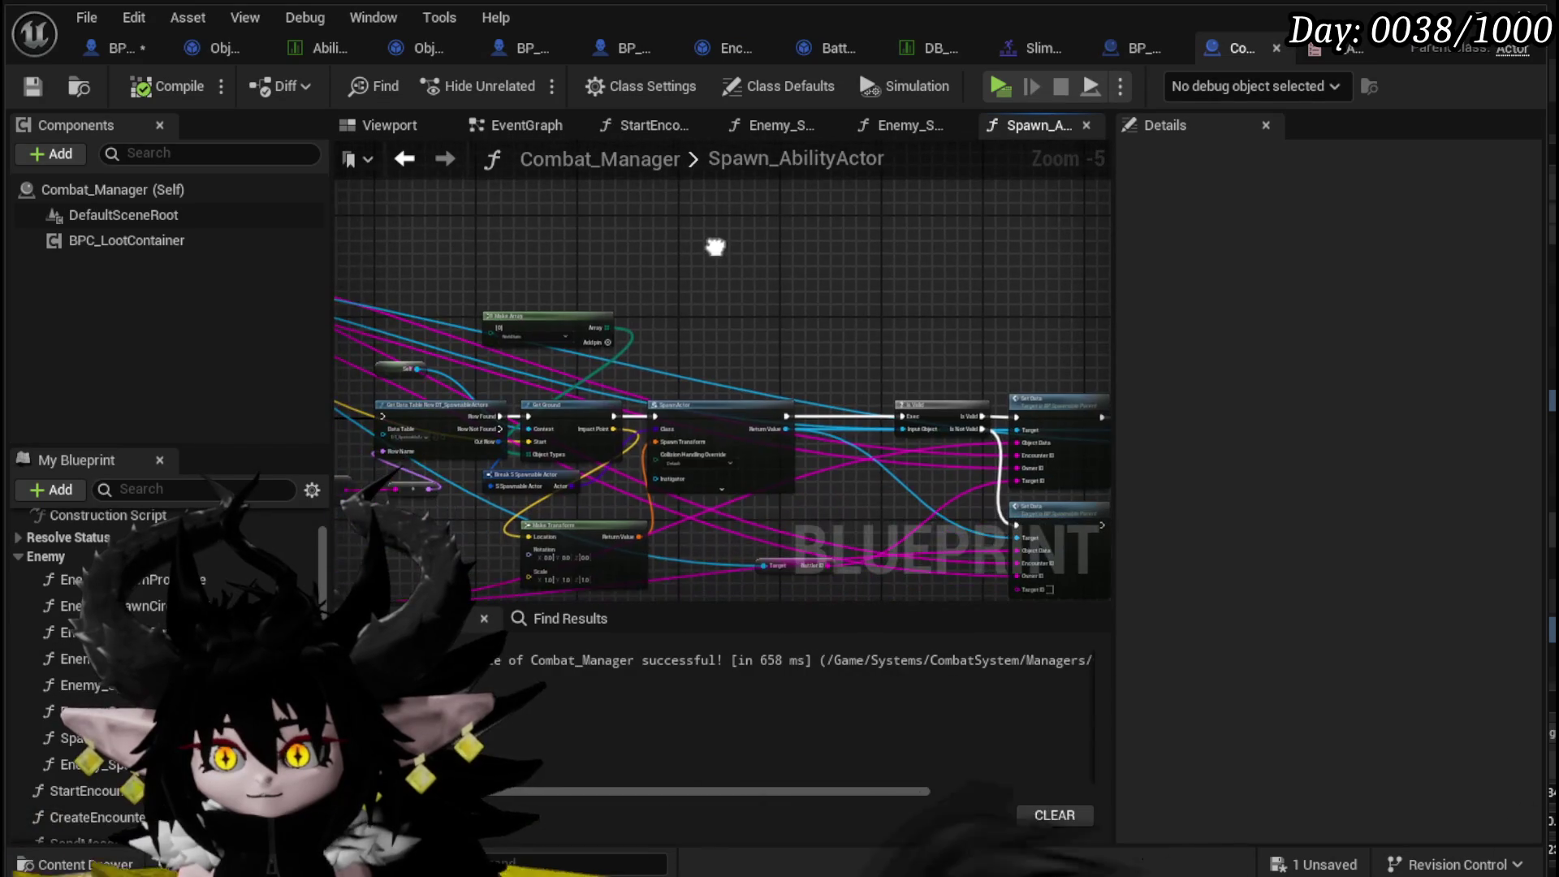
pyautogui.moveTo(722, 333); pyautogui.dragTo(975, 469)
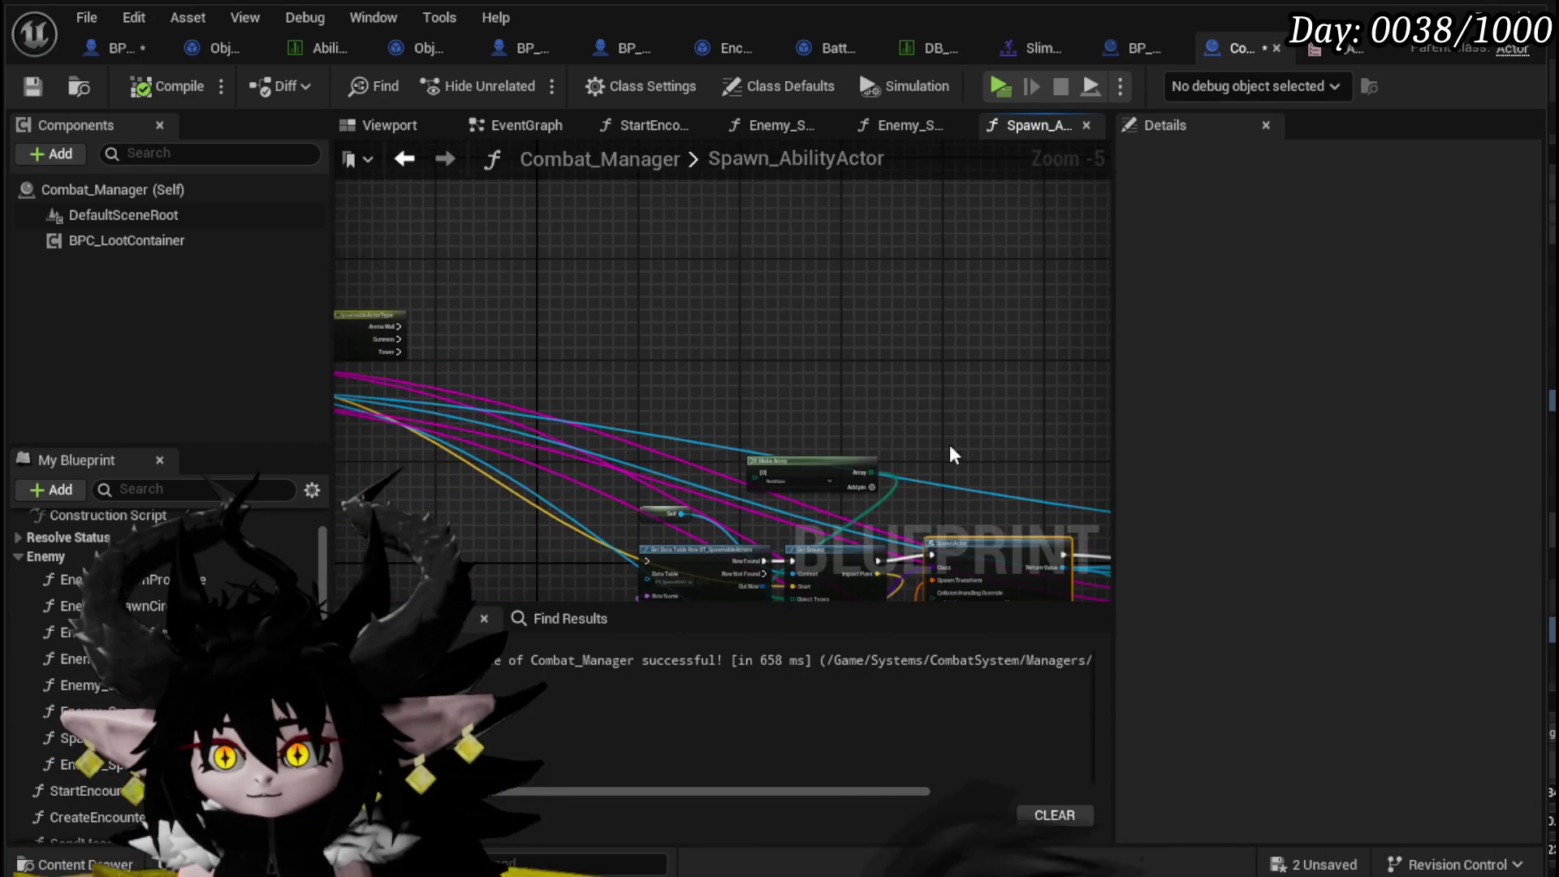
pyautogui.moveTo(430, 324); pyautogui.dragTo(373, 152)
pyautogui.click(808, 507)
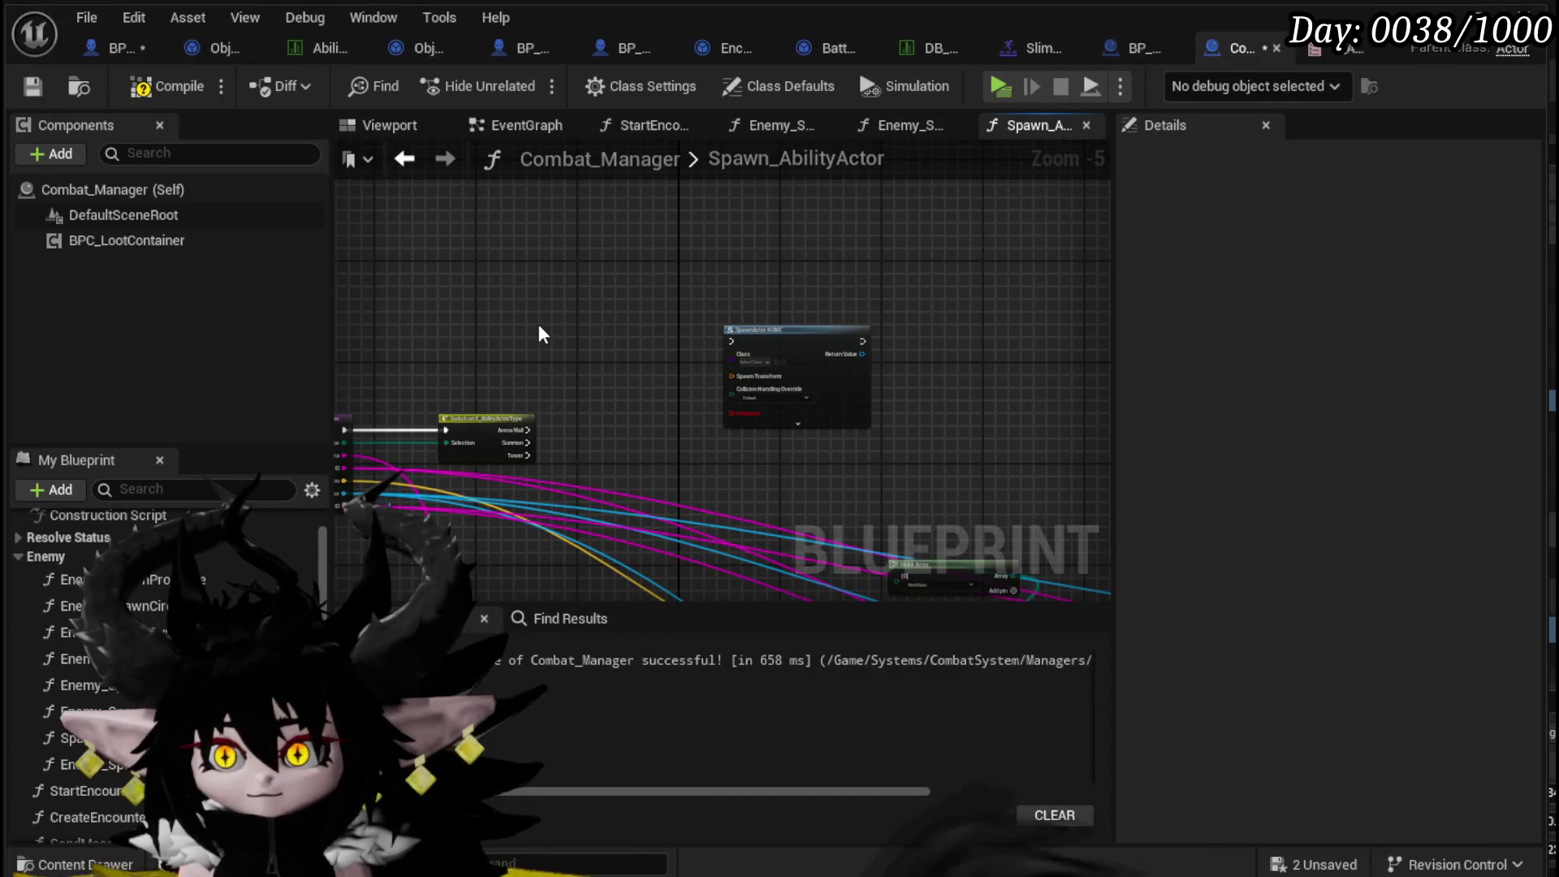
pyautogui.hotkey('ctrl', 'v')
pyautogui.moveTo(652, 341)
pyautogui.mouseDown()
pyautogui.moveTo(743, 383)
pyautogui.moveTo(737, 285)
pyautogui.mouseUp()
pyautogui.scroll(3, 738, 484)
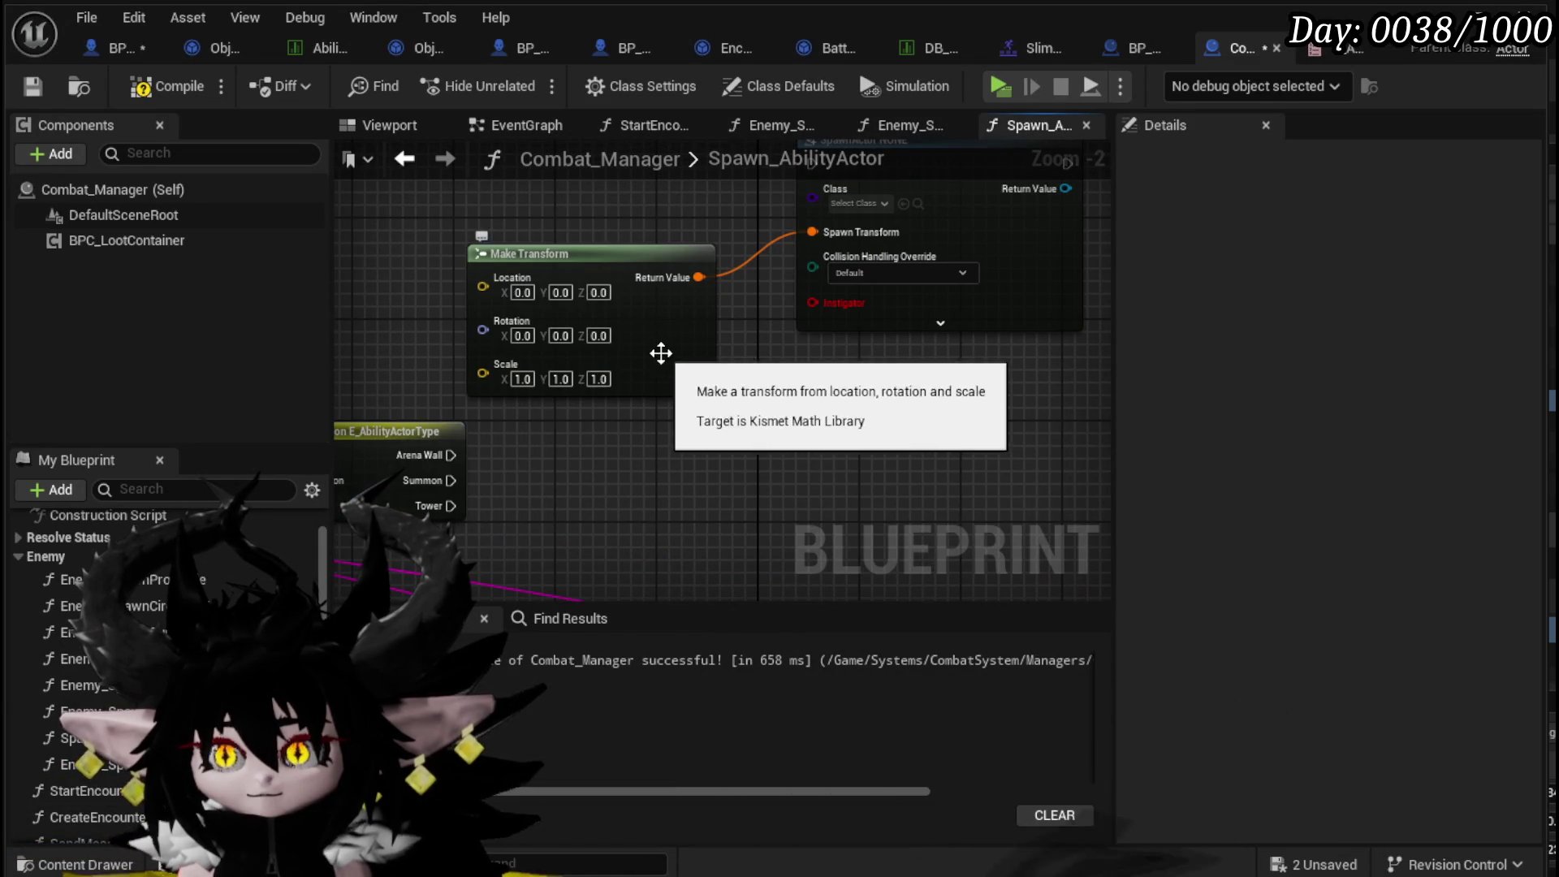
pyautogui.moveTo(654, 352); pyautogui.dragTo(493, 294)
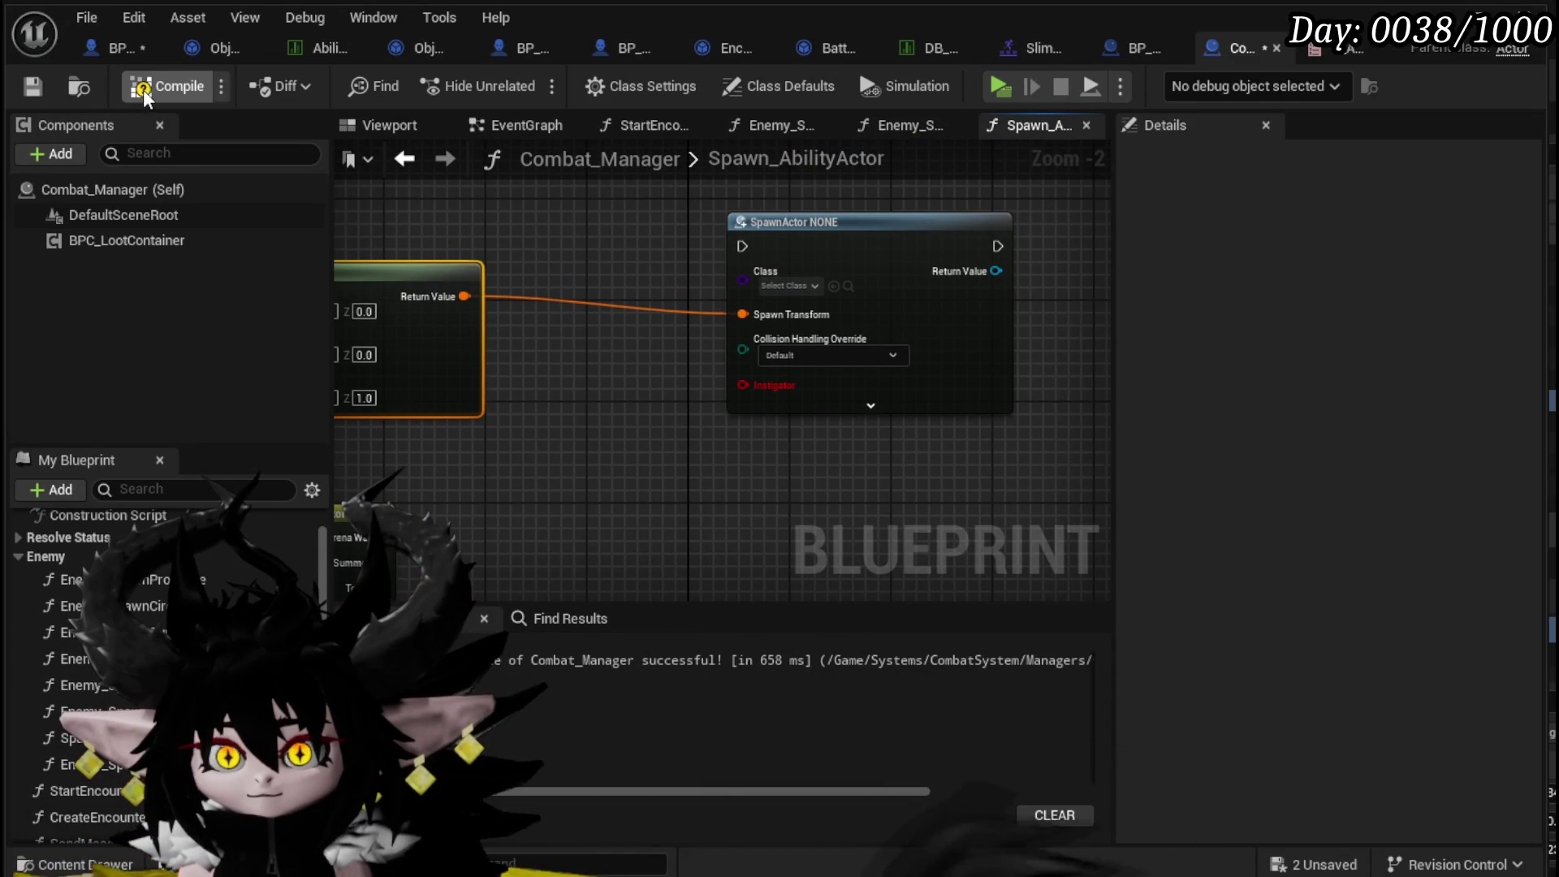
# - Save, refresh the SpawnActor node, wire its execution input, and compile Combat_Manager
pyautogui.click(29, 87)
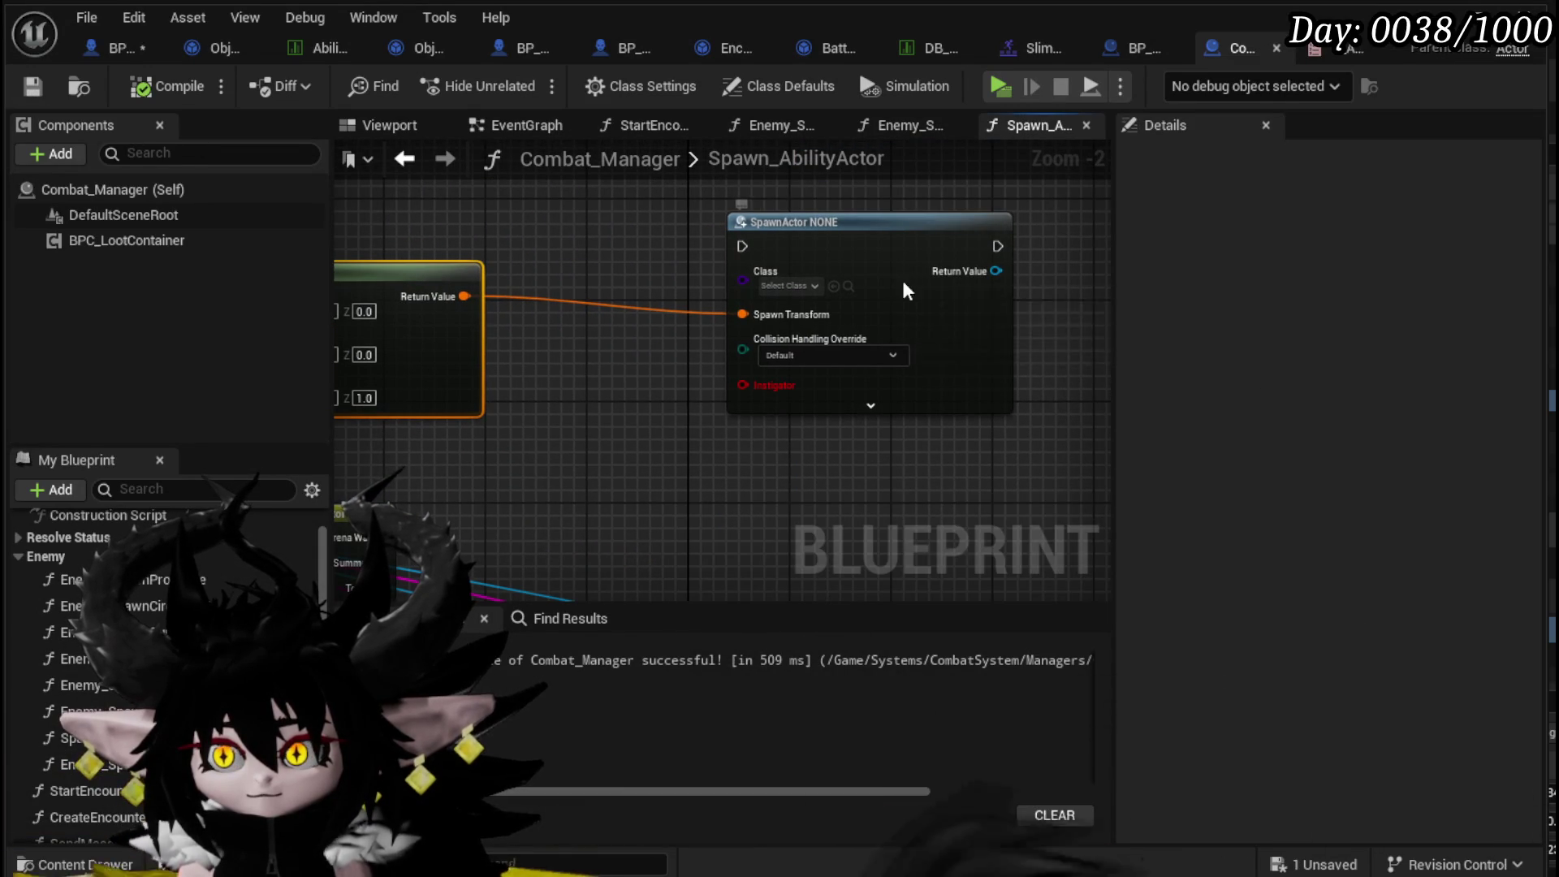
pyautogui.rightClick(903, 278)
pyautogui.click(974, 438)
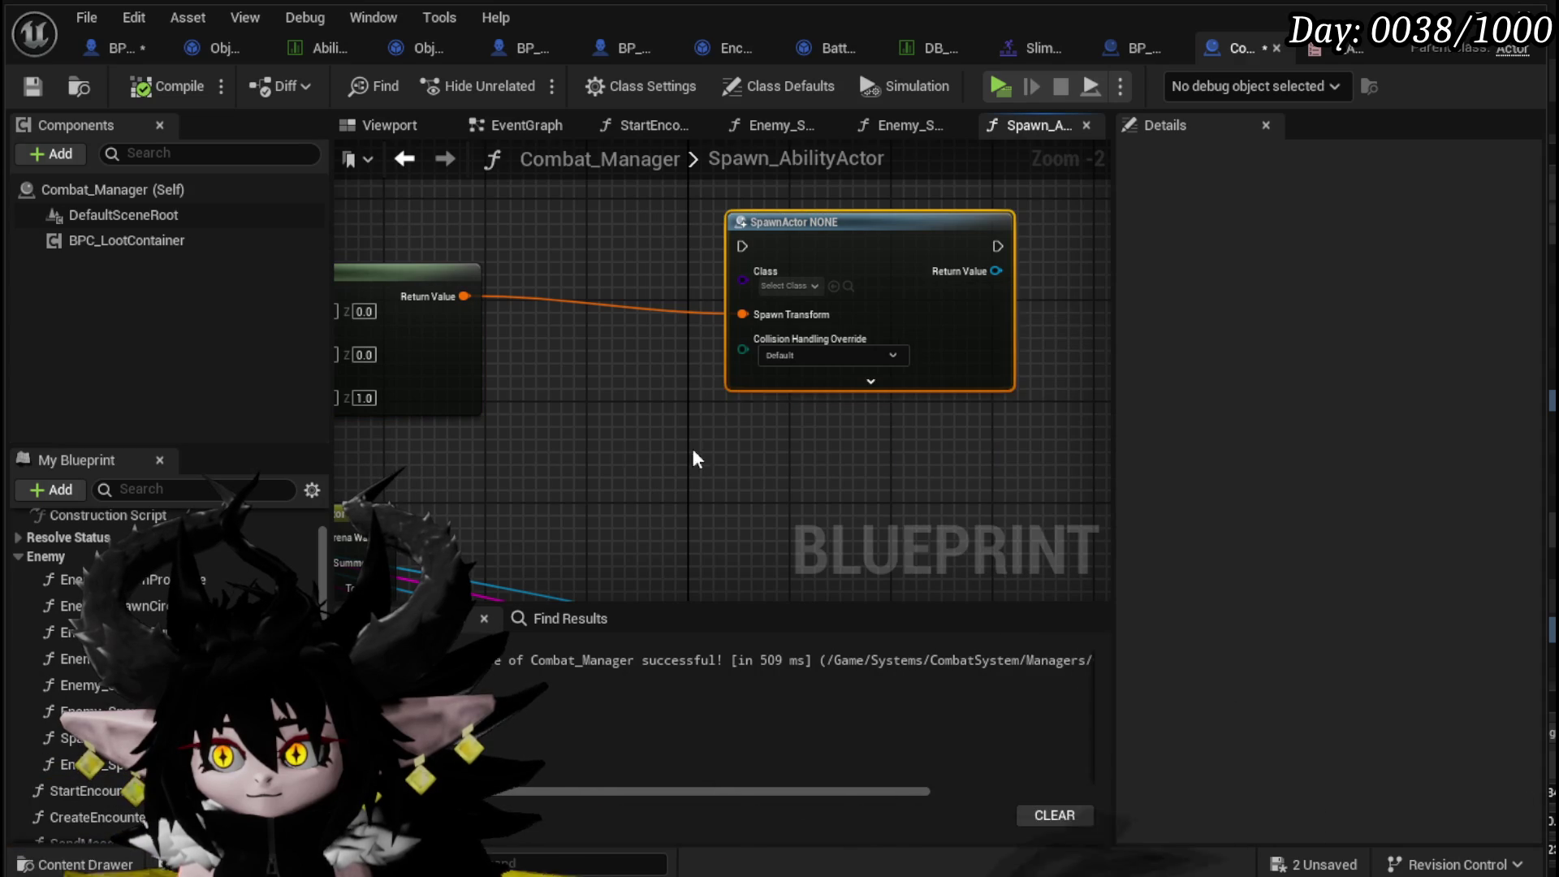
pyautogui.moveTo(450, 475); pyautogui.dragTo(746, 246)
pyautogui.moveTo(840, 260); pyautogui.dragTo(762, 249)
pyautogui.click(651, 456)
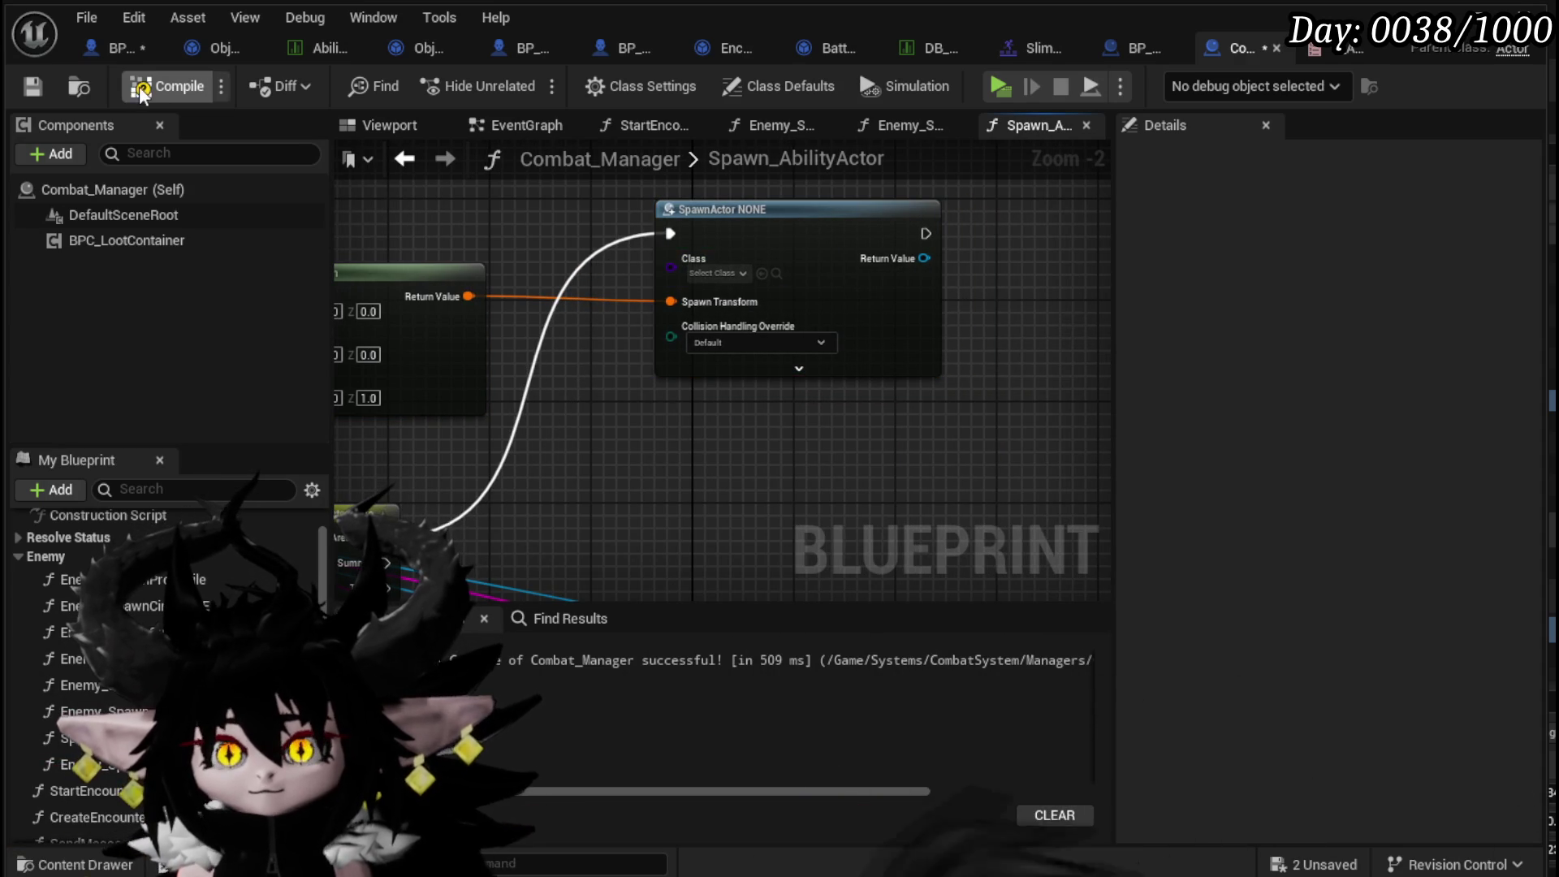
pyautogui.click(31, 86)
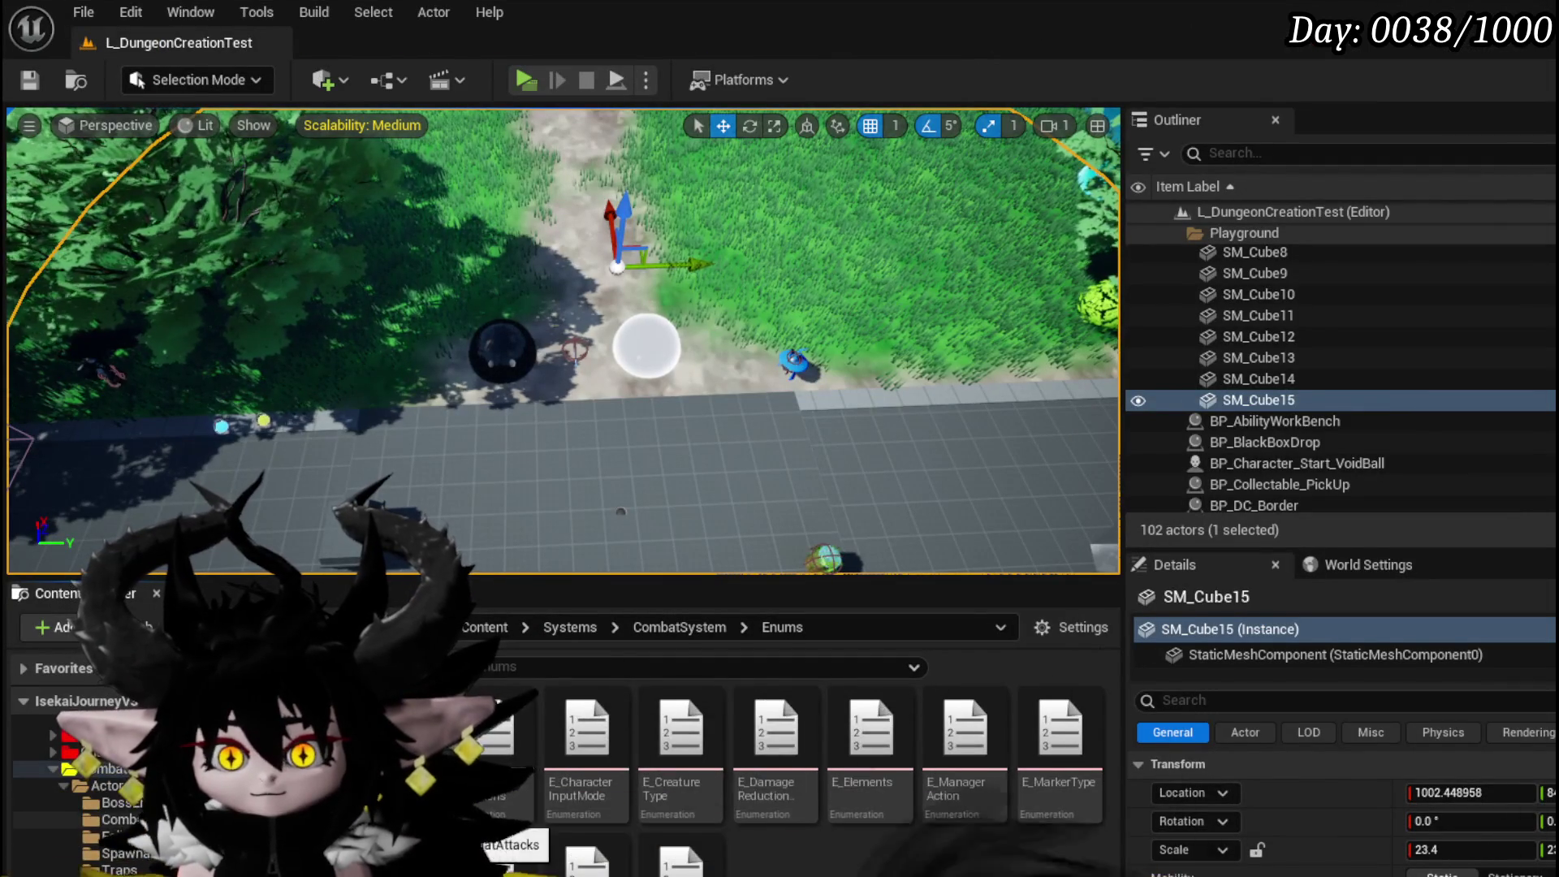
# - Browse to CombatAttacks > SpawnableActors and open BP_Spawnable_ArenaBorder
pyautogui.click(118, 820)
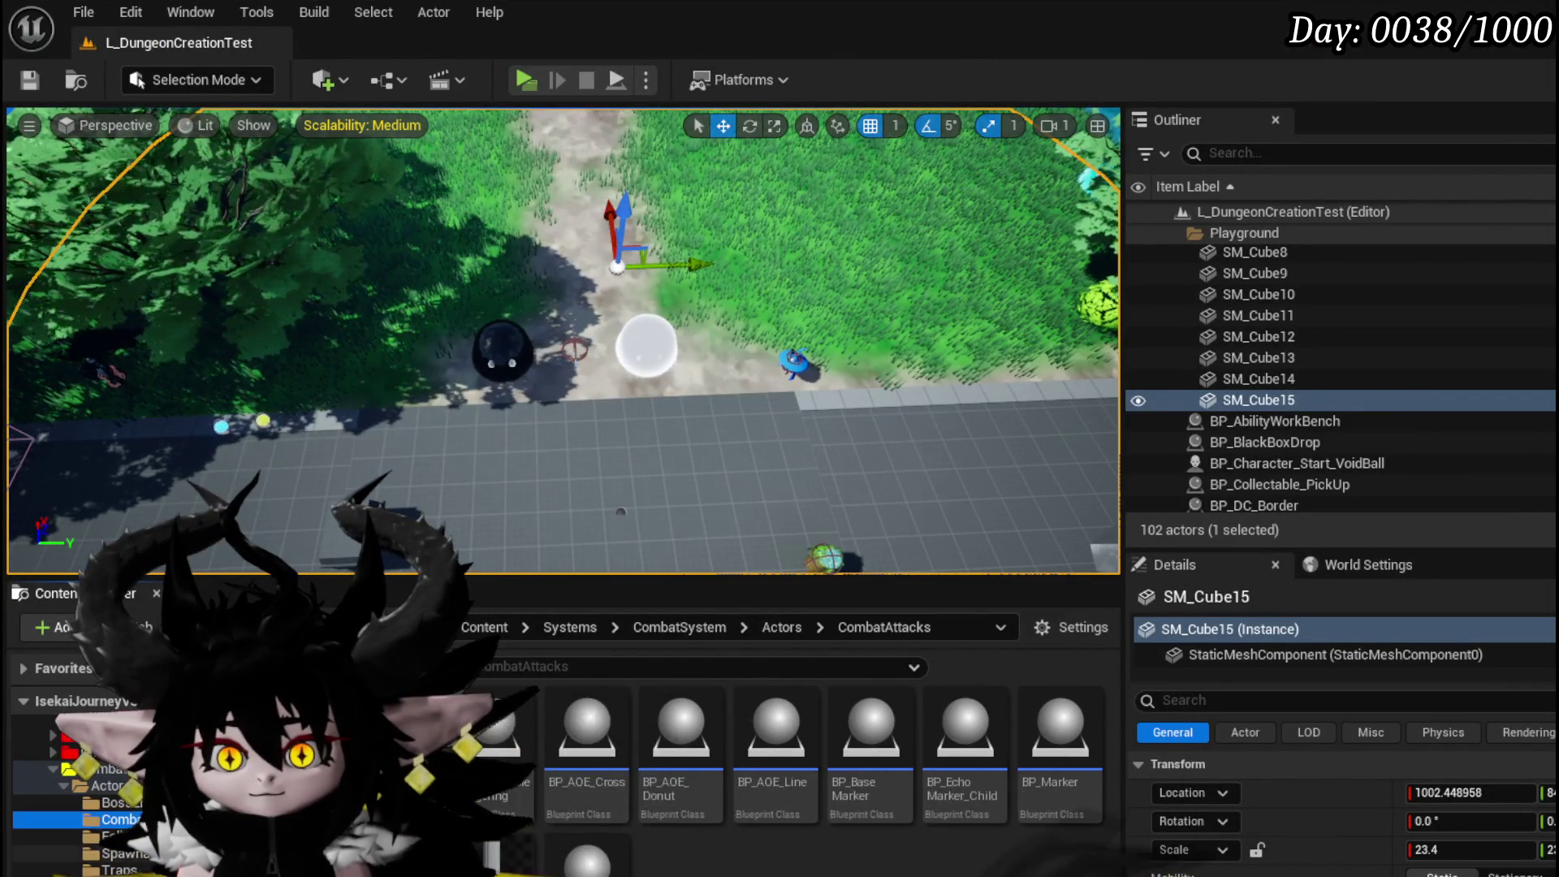
pyautogui.click(114, 853)
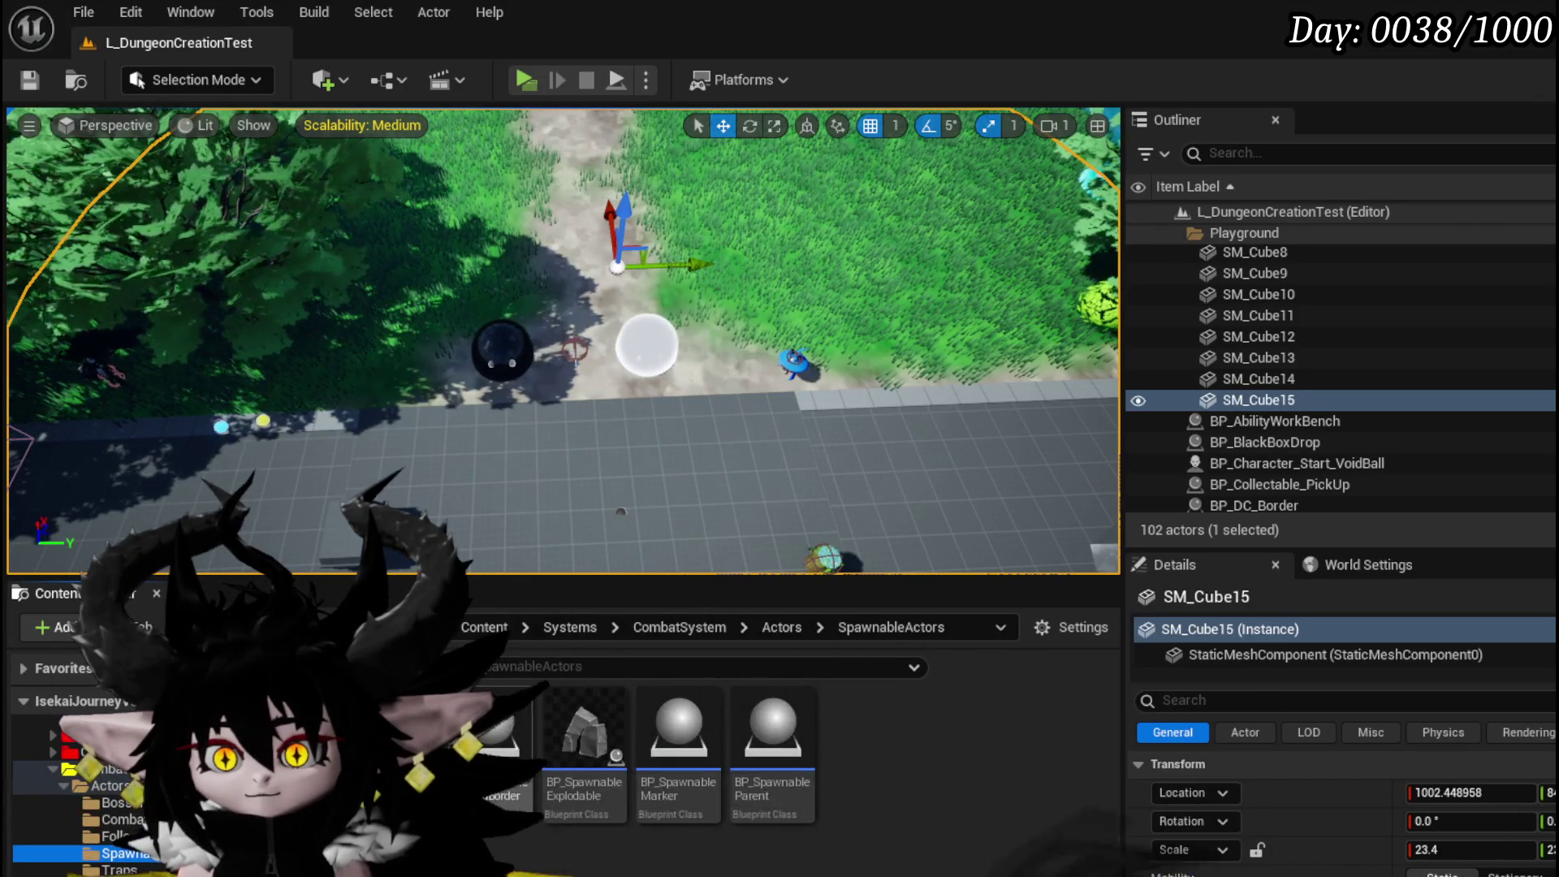
pyautogui.moveTo(496, 731)
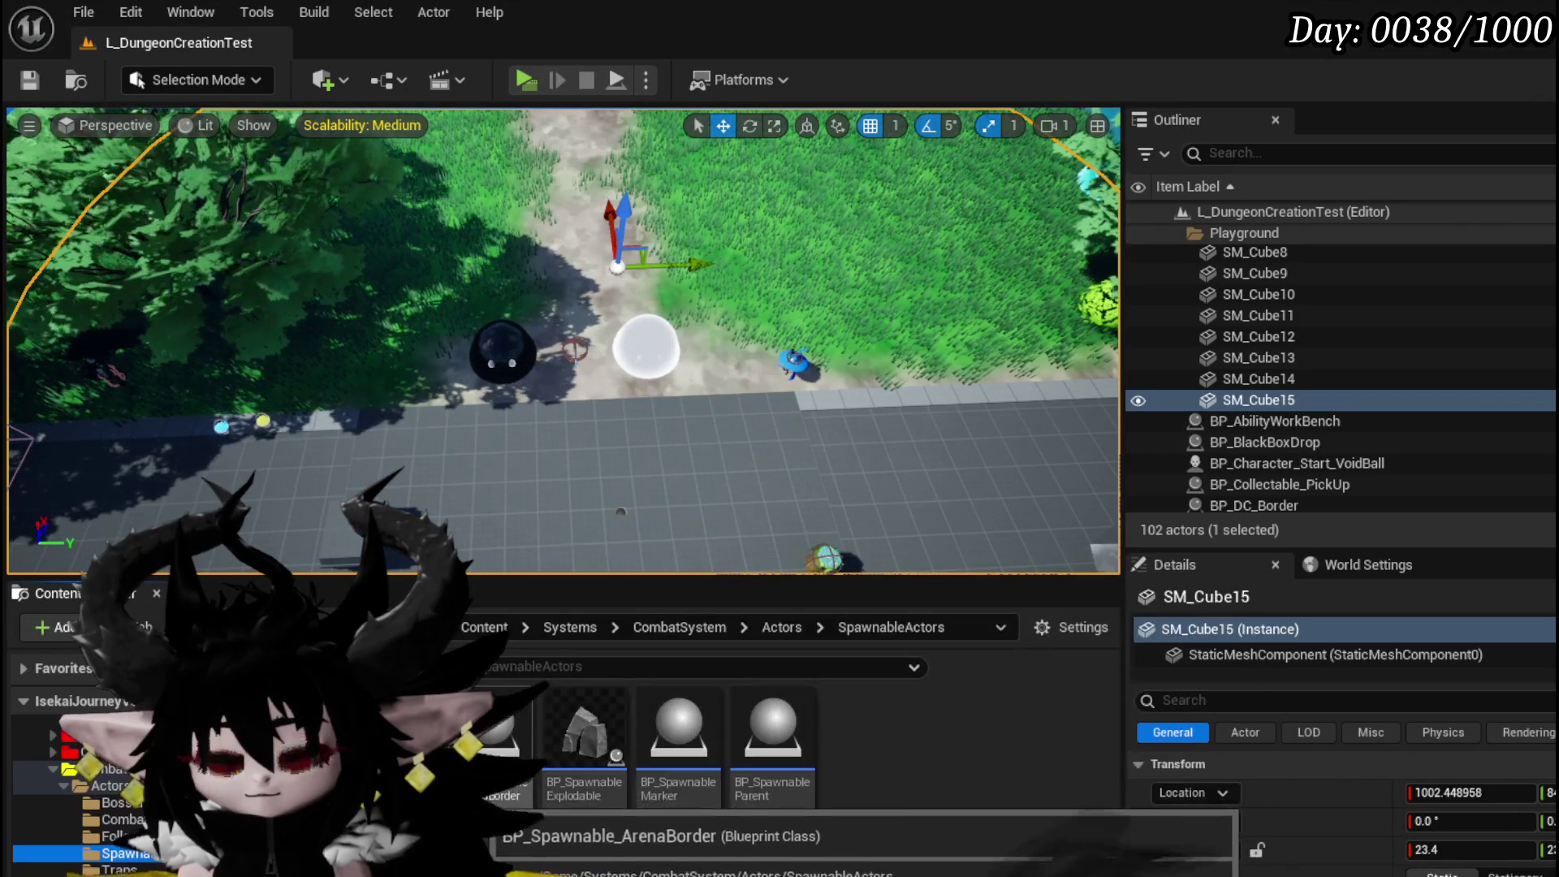
pyautogui.doubleClick(500, 735)
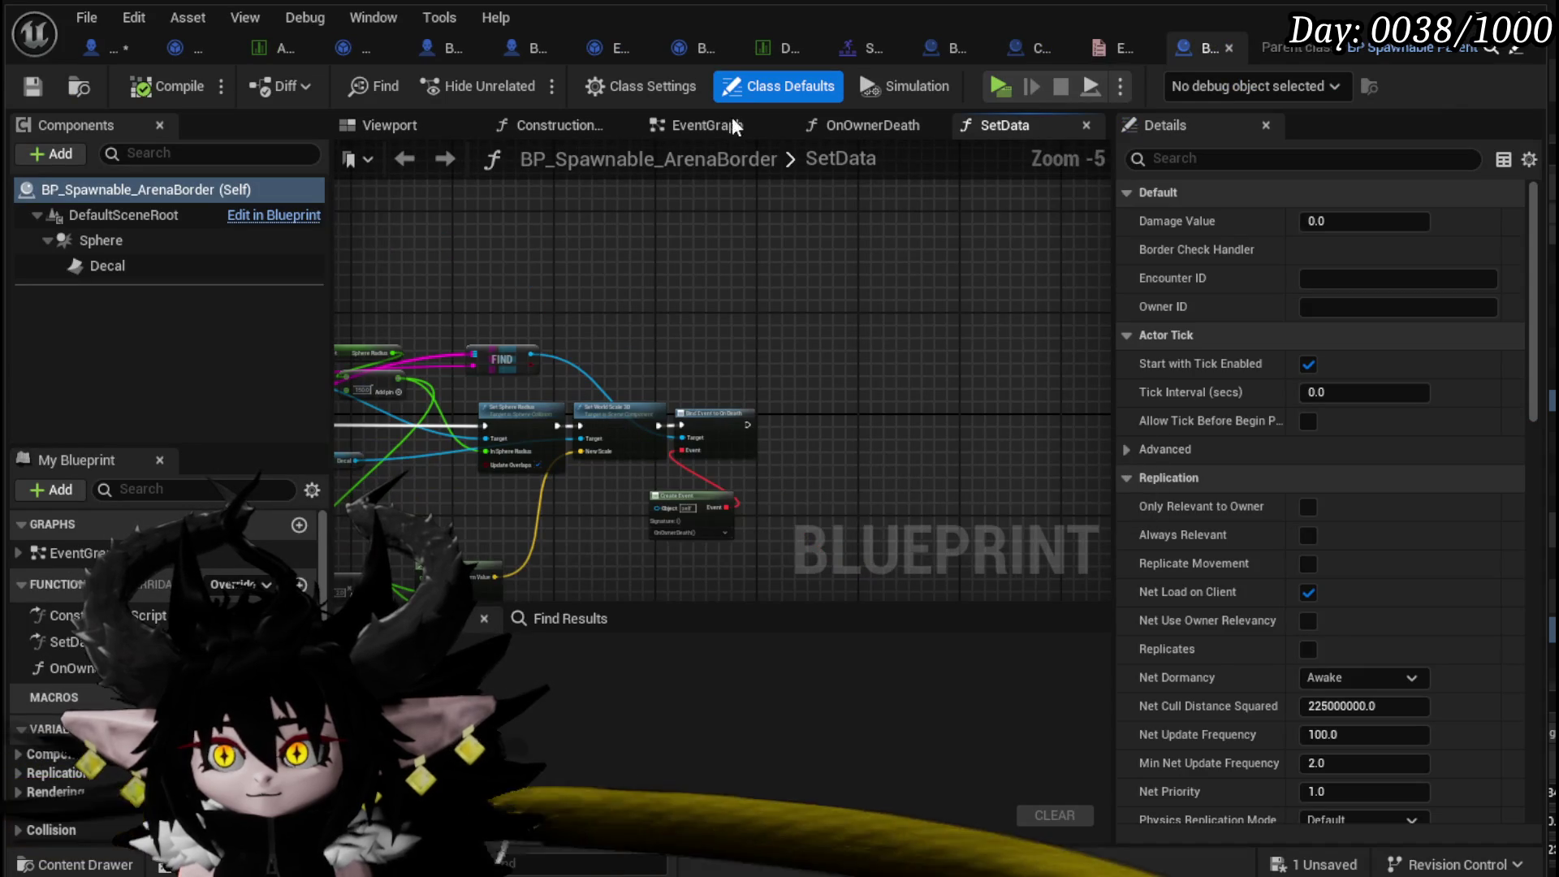
# - Inspect BP_Spawnable_ArenaBorder's EventGraph, viewport, and SetData function graph
pyautogui.click(715, 125)
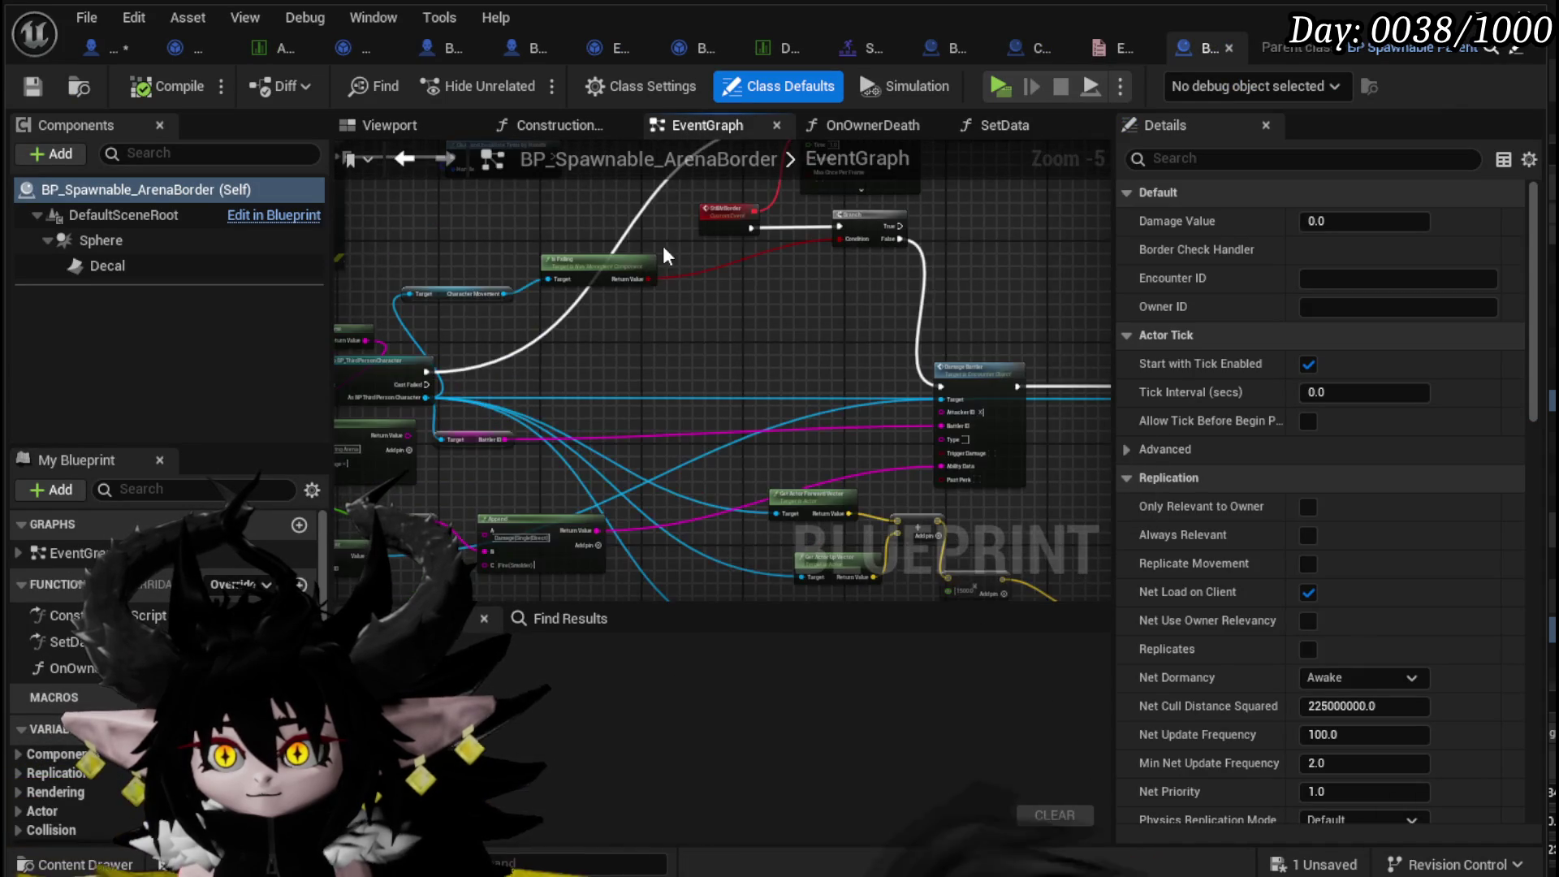
pyautogui.click(422, 128)
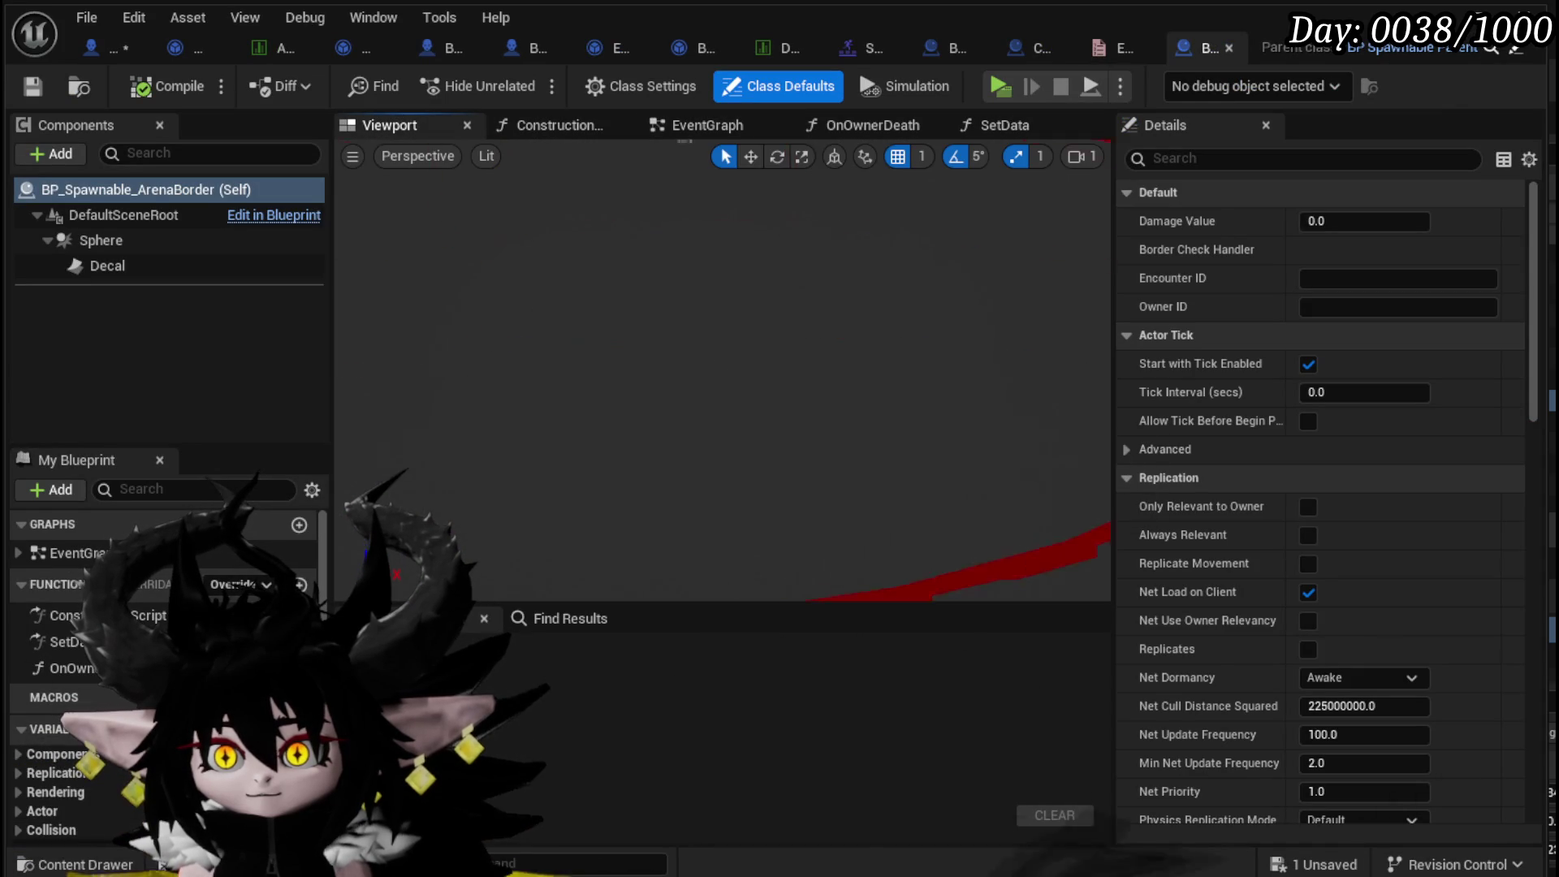
pyautogui.scroll(3, 723, 369)
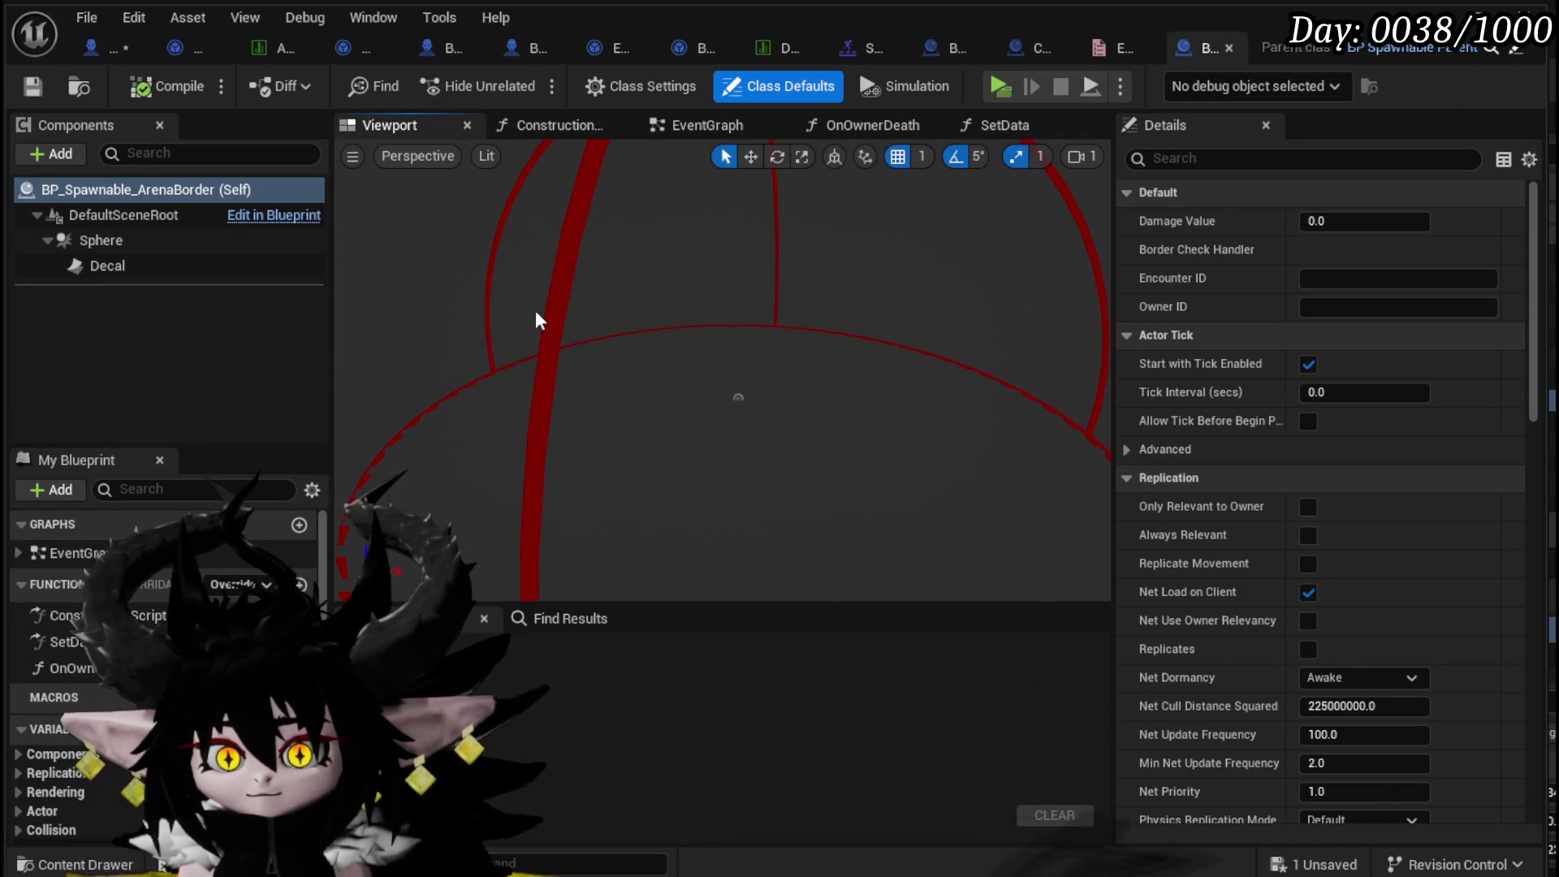
pyautogui.click(1004, 125)
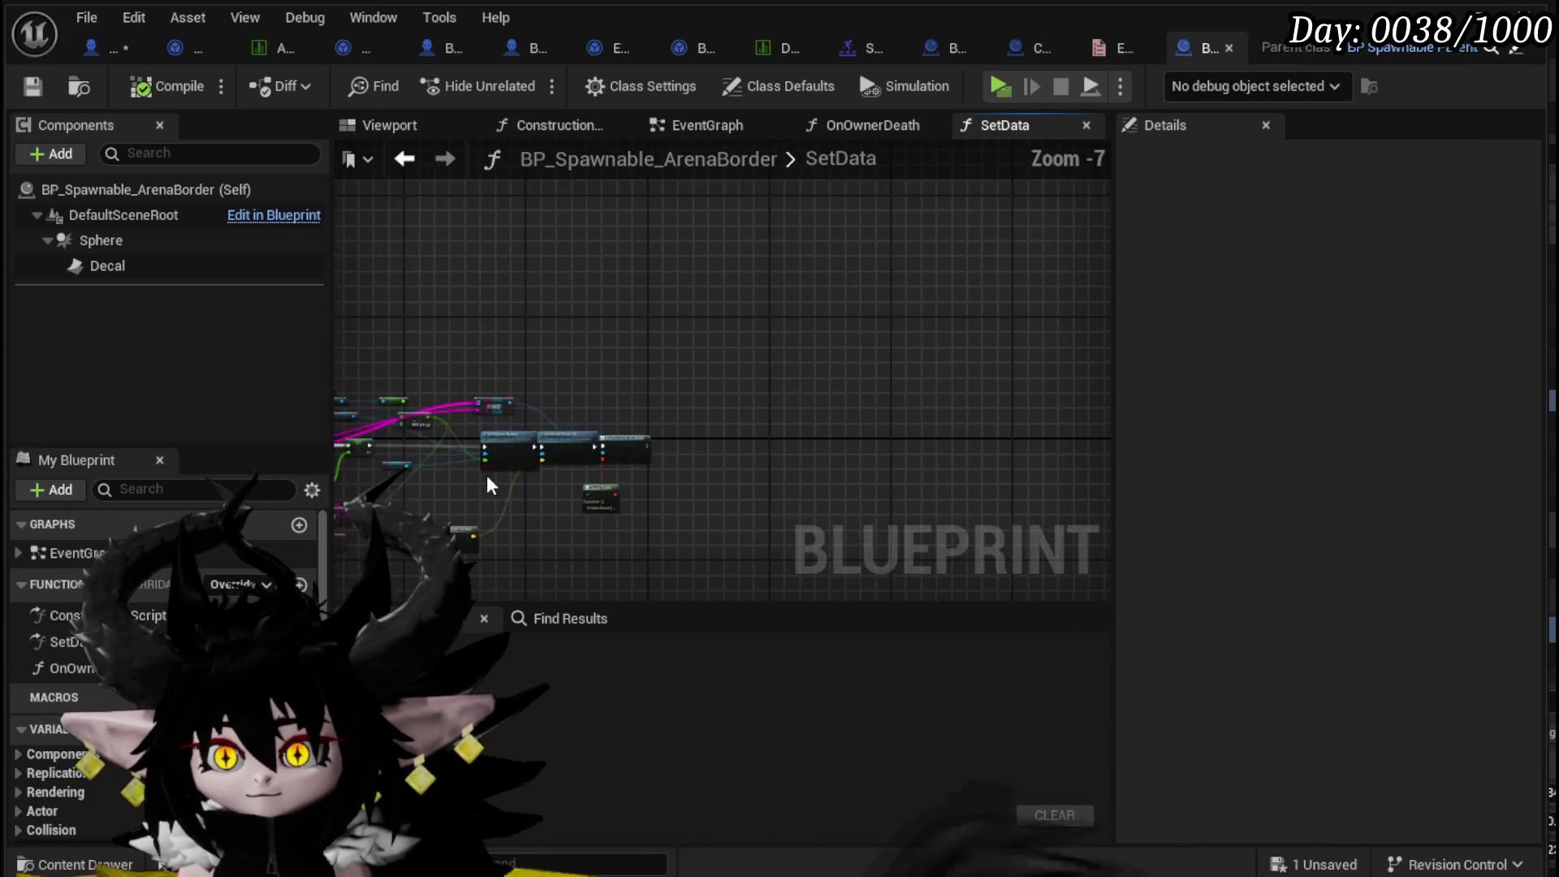
pyautogui.scroll(5, 676, 468)
pyautogui.scroll(-2, 676, 468)
pyautogui.moveTo(676, 468)
pyautogui.mouseDown()
pyautogui.moveTo(671, 454)
pyautogui.moveTo(639, 473)
pyautogui.mouseUp()
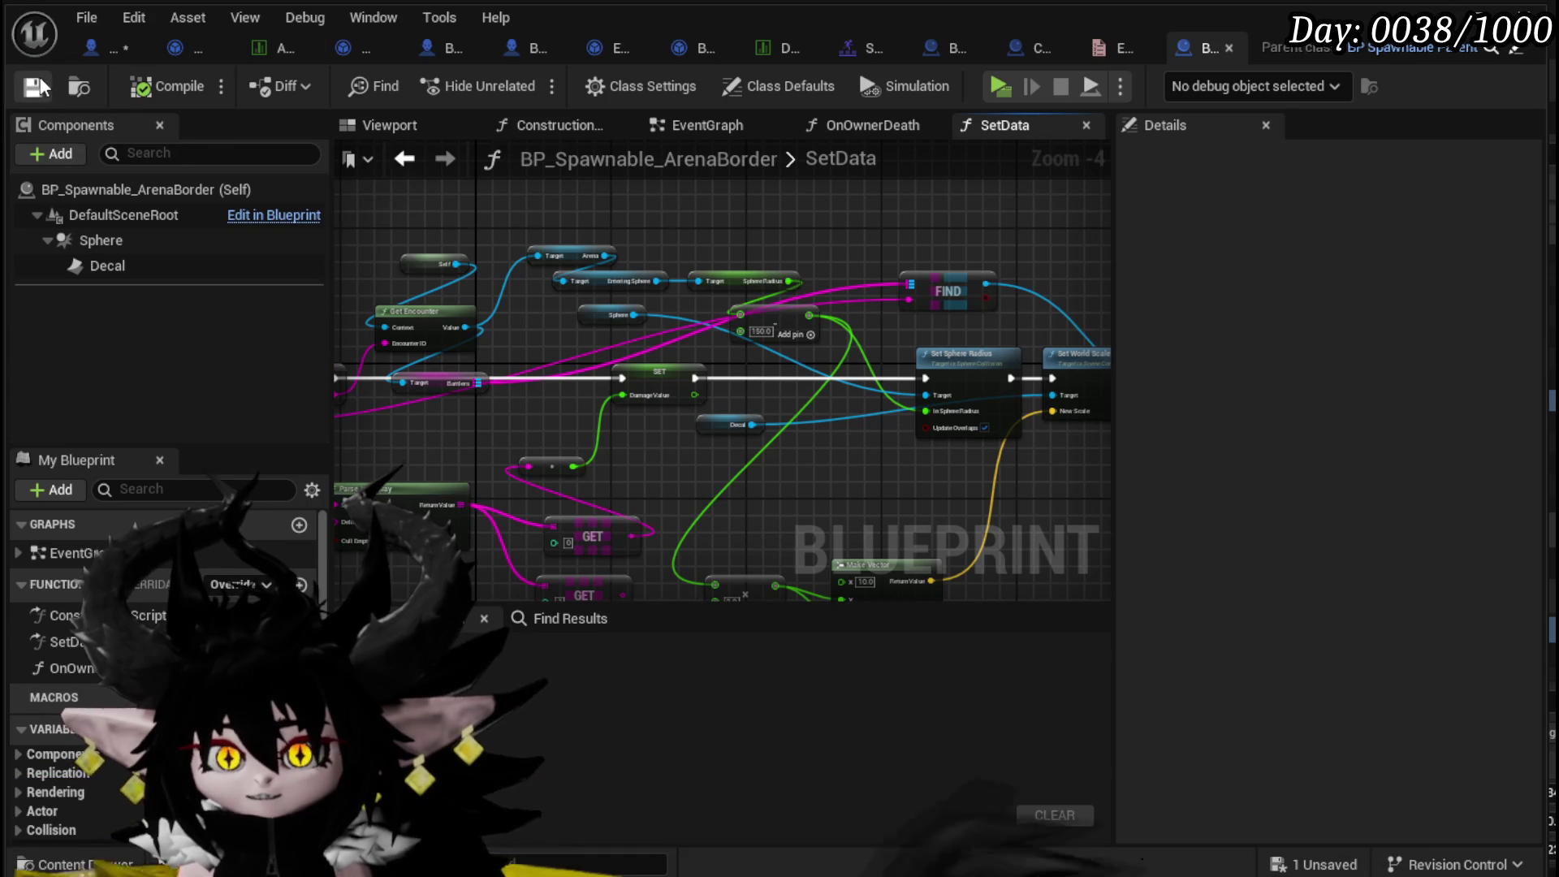
# - Save BP_EnemyBoss_SlimeYY, then move through the ArenaBorder tab to Combat_Manager
pyautogui.click(91, 51)
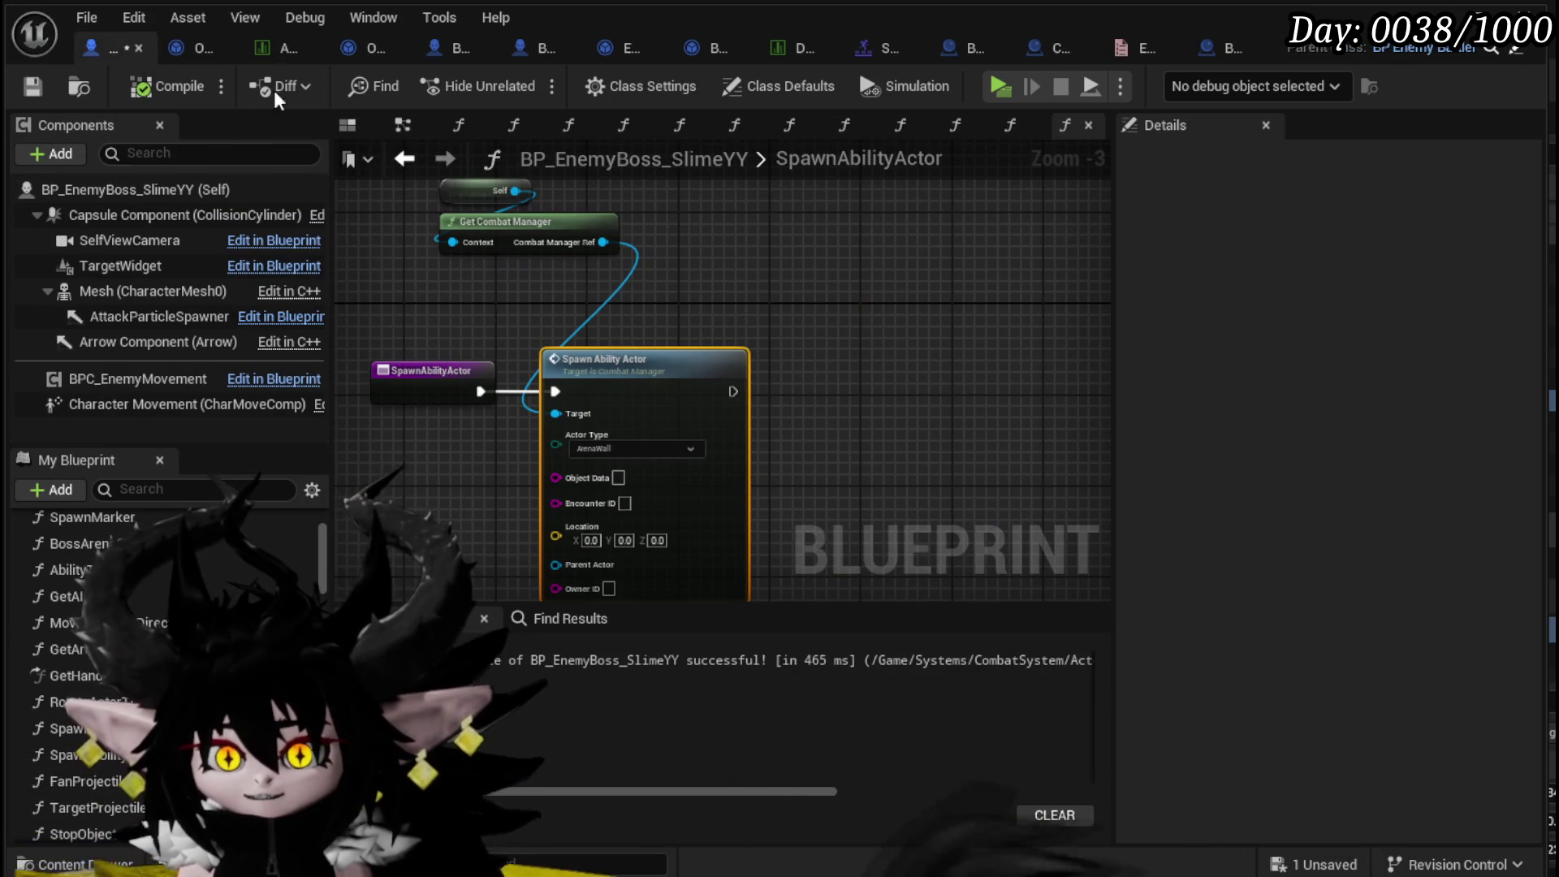
pyautogui.click(32, 86)
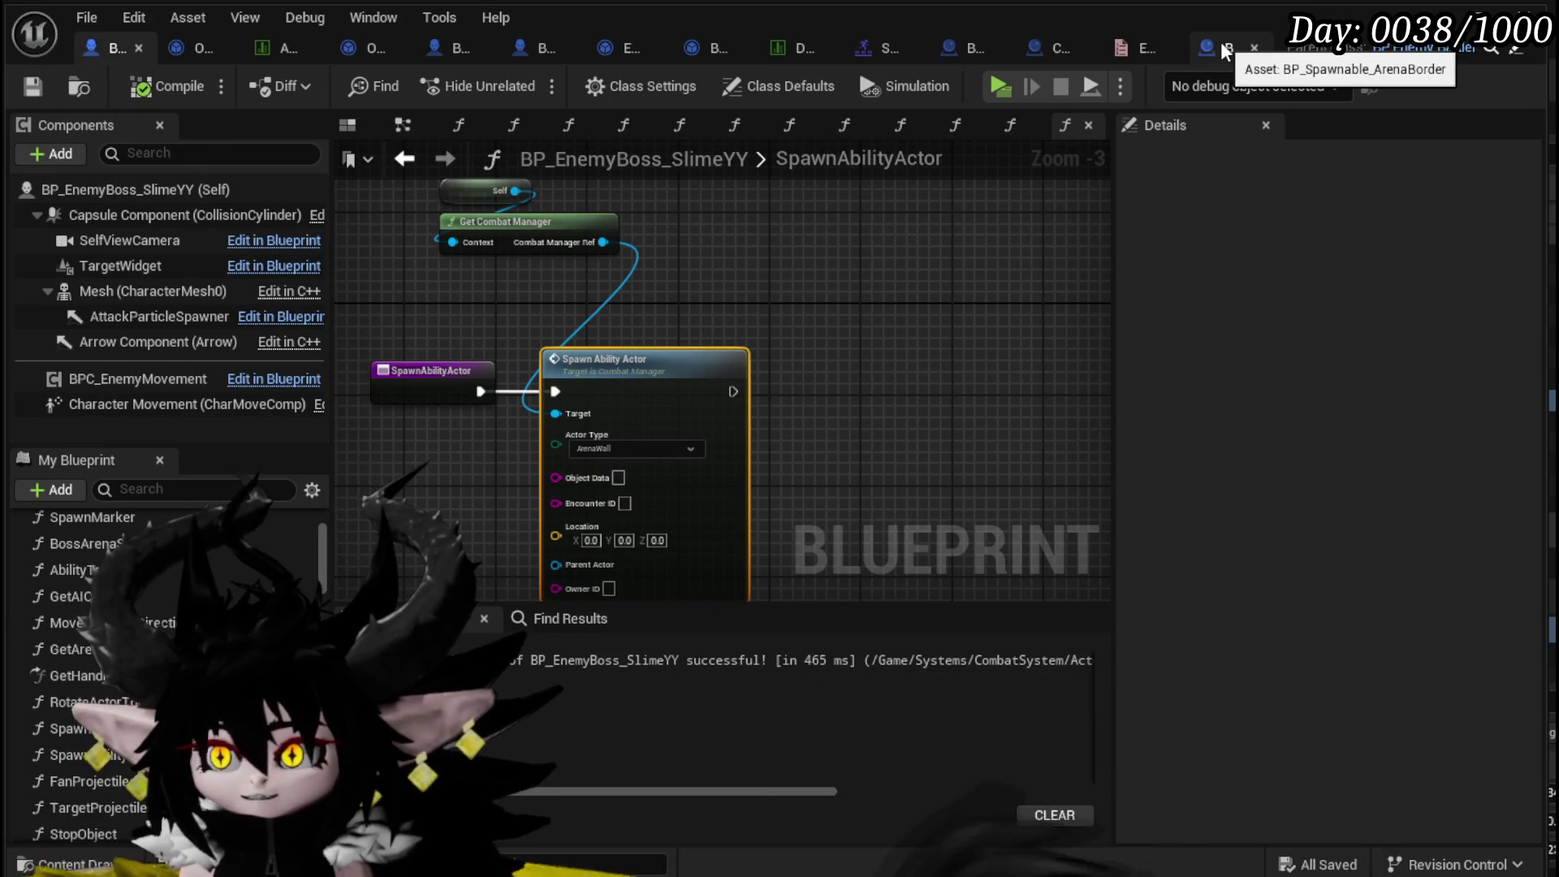
pyautogui.click(1226, 51)
pyautogui.click(1072, 50)
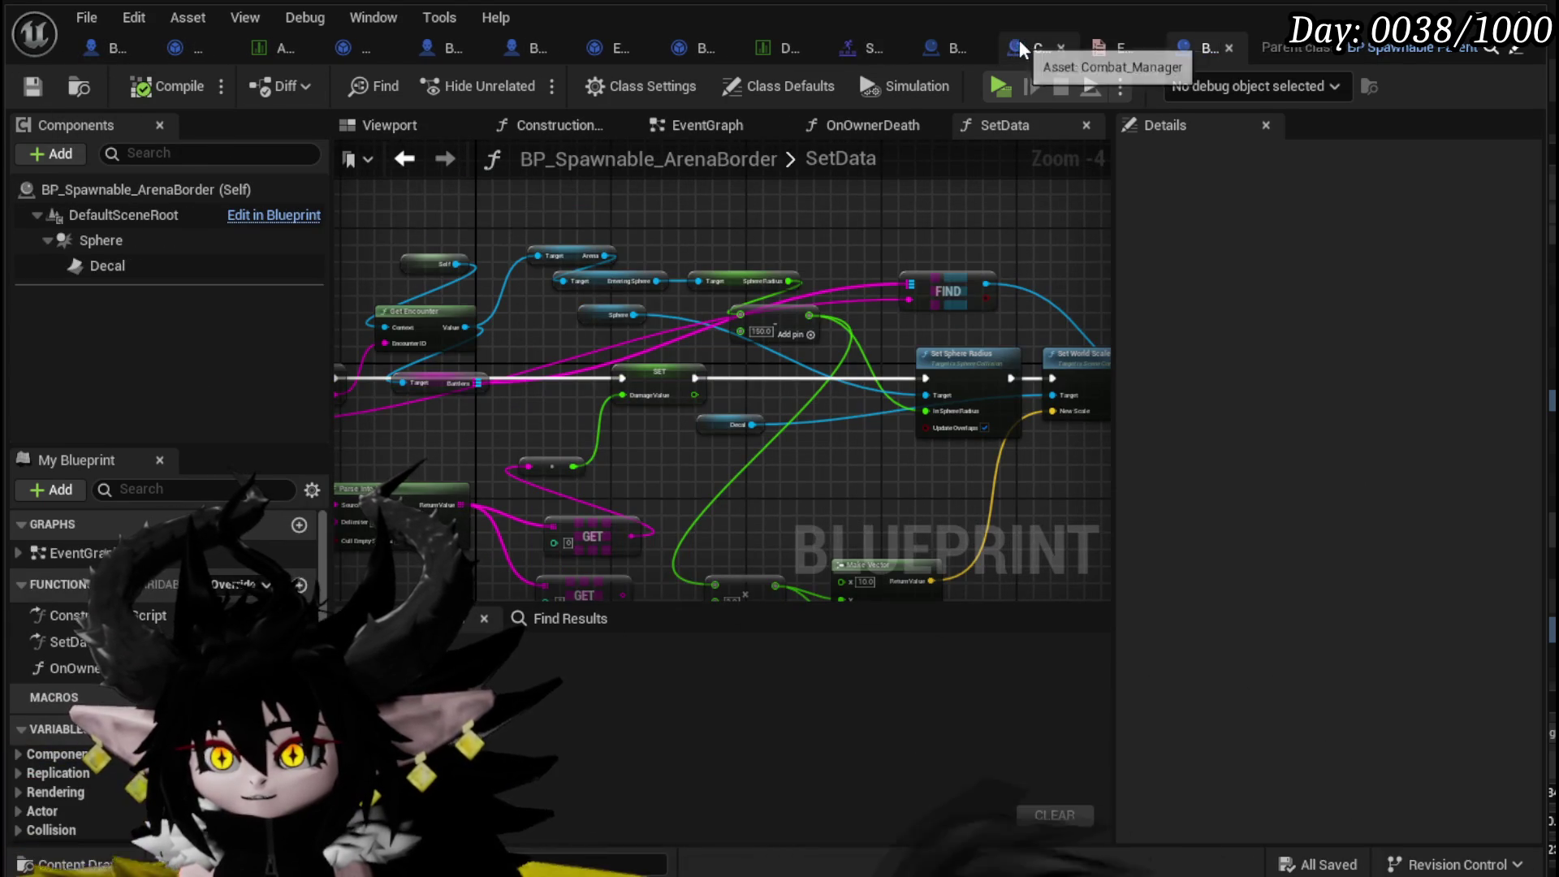
# - Set the SpawnActor class to BP_Spawnable_ArenaBorder and compile Combat_Manager
pyautogui.click(719, 273)
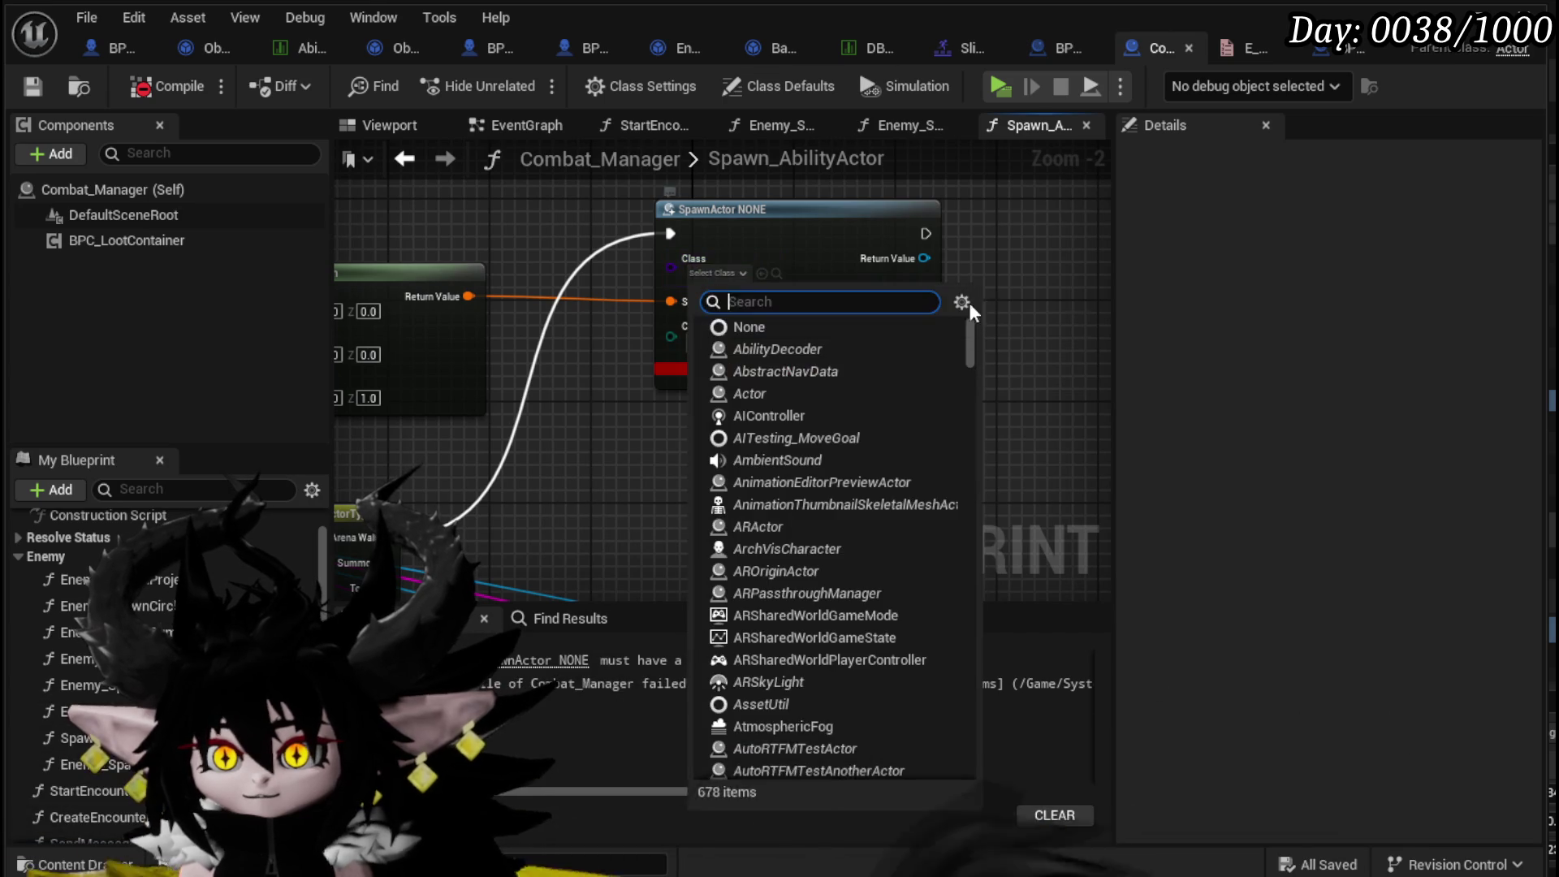
pyautogui.write('Arenabo')
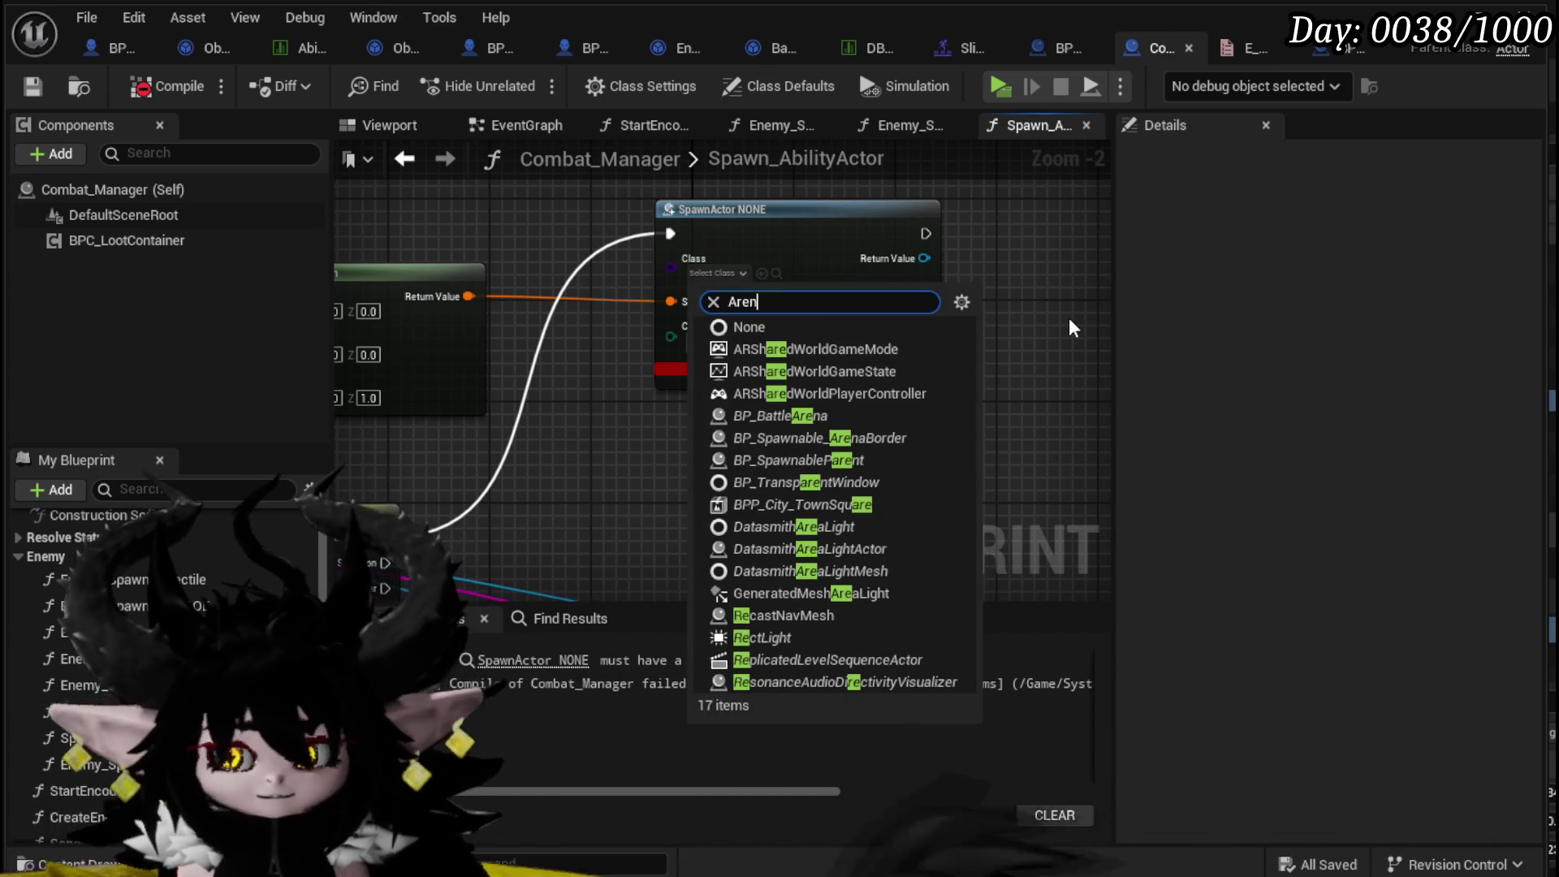
pyautogui.click(904, 349)
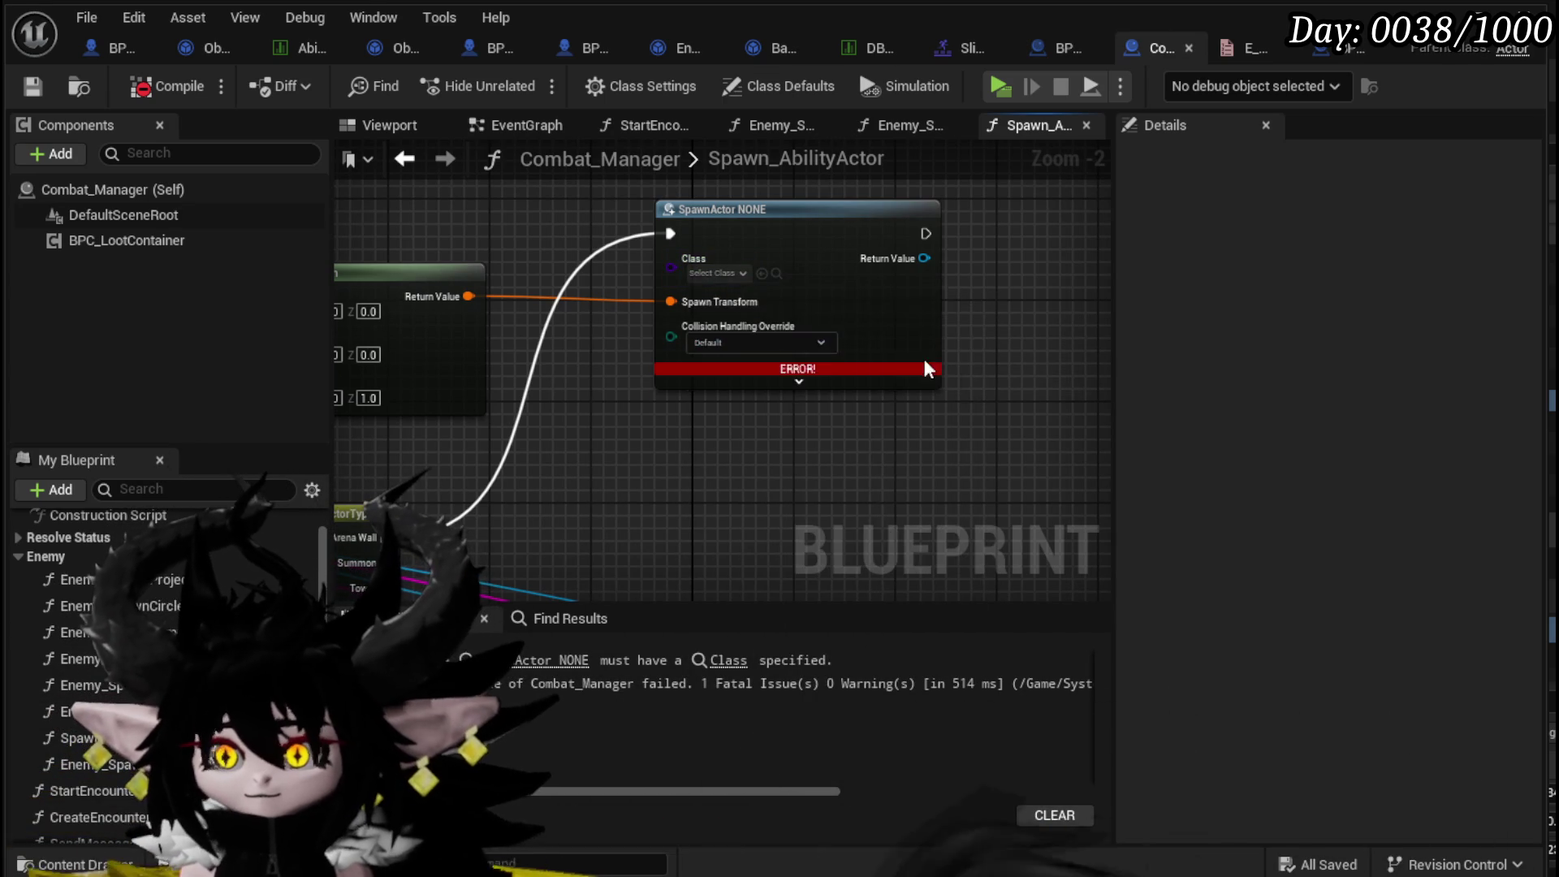
pyautogui.click(166, 87)
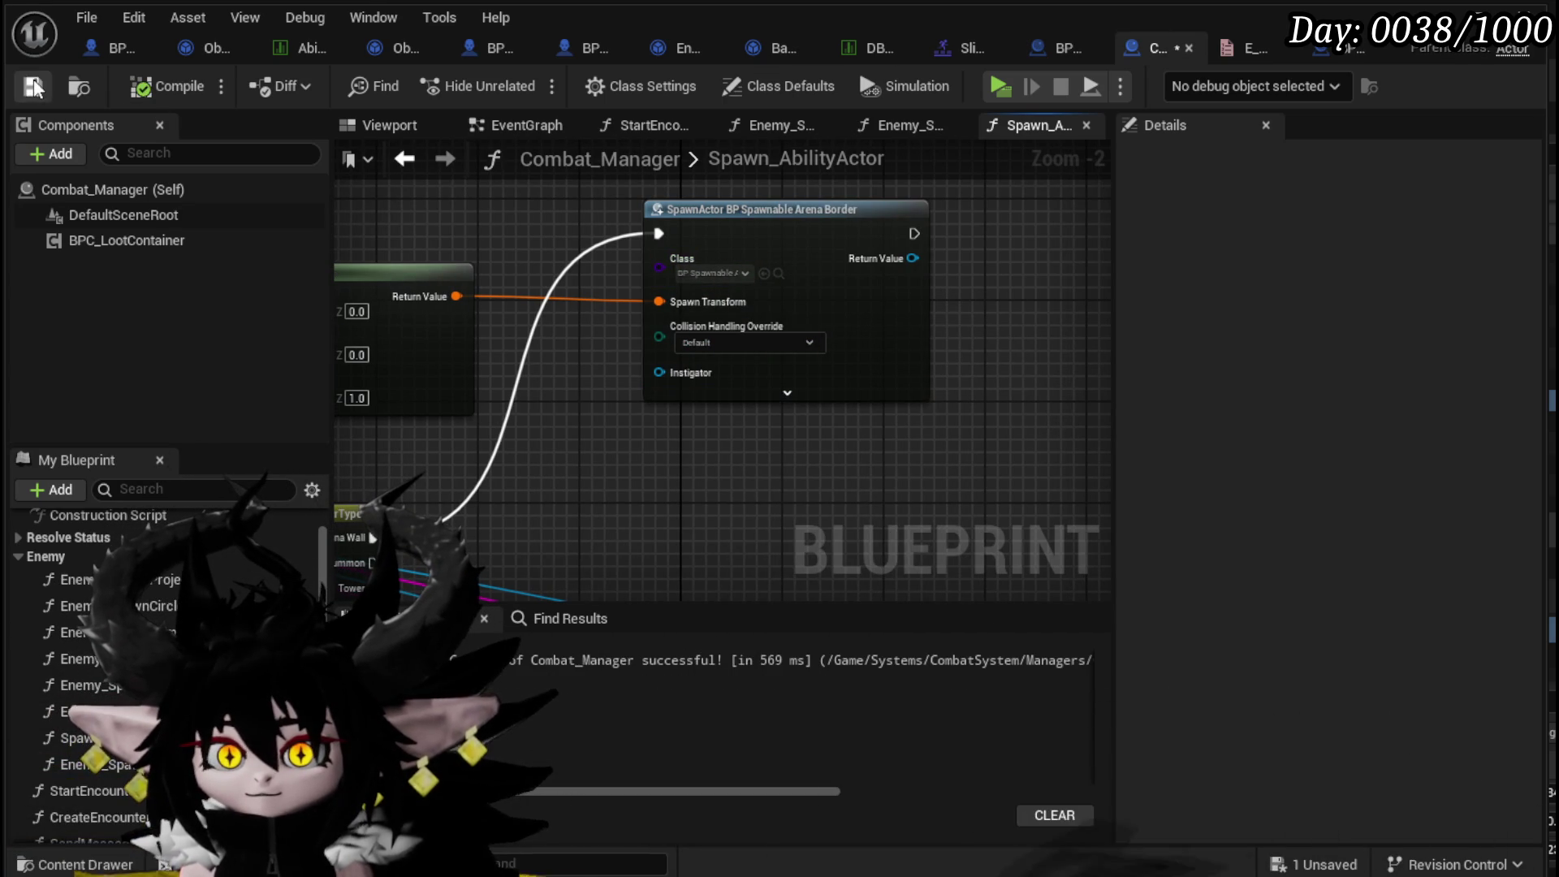
pyautogui.click(1320, 51)
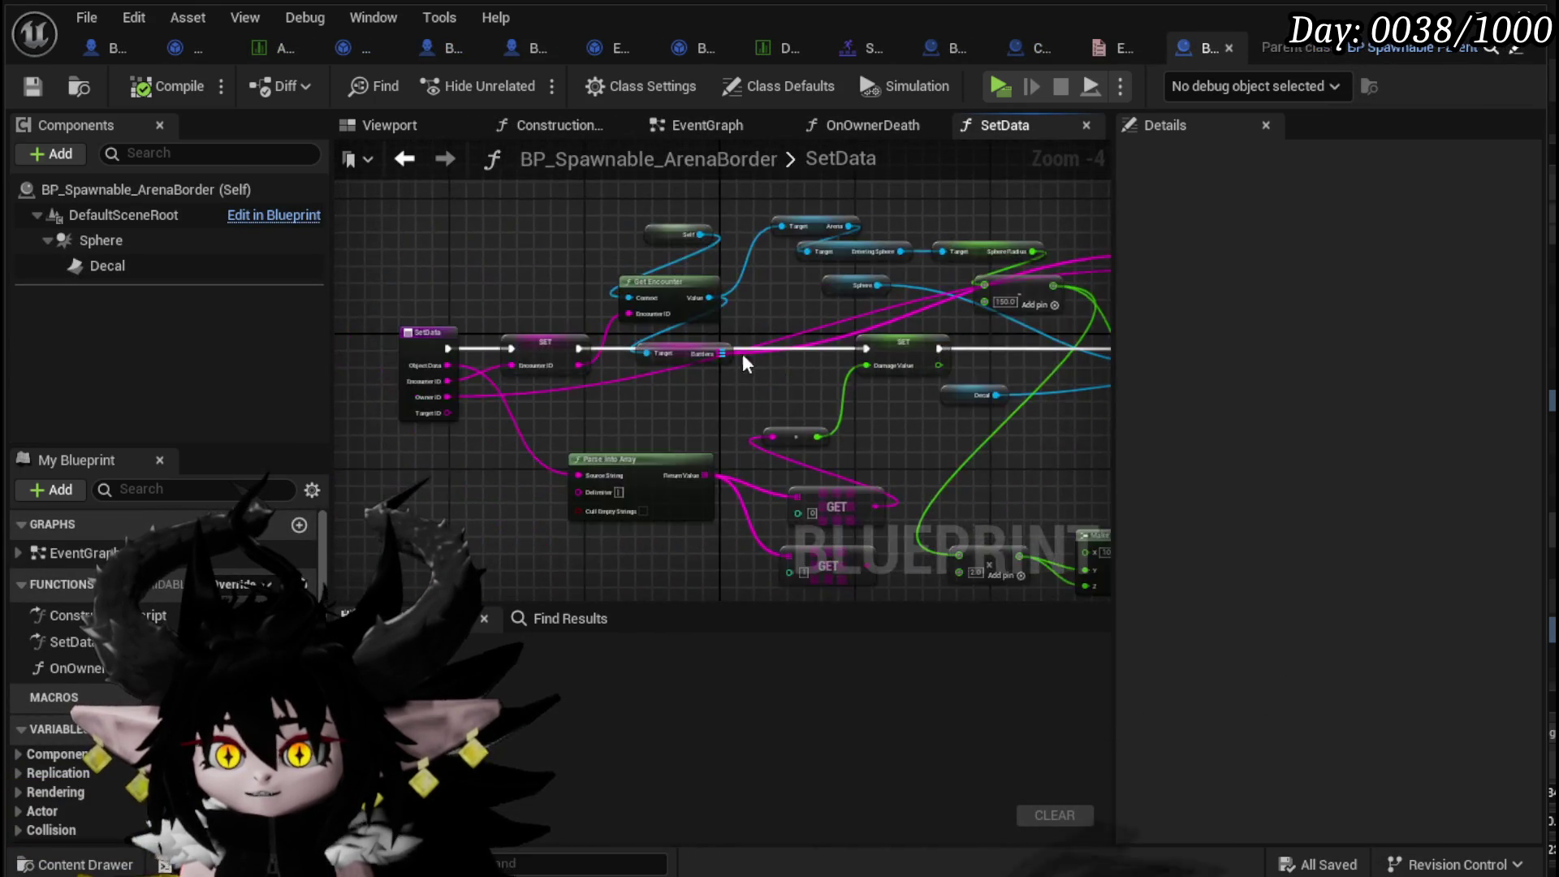
# - Pan around the arena border's SetData graph to review its Set Sphere Radius, Bind Event and FIND nodes
pyautogui.scroll(3, 715, 349)
pyautogui.moveTo(604, 417); pyautogui.dragTo(593, 344)
pyautogui.scroll(-3, 593, 345)
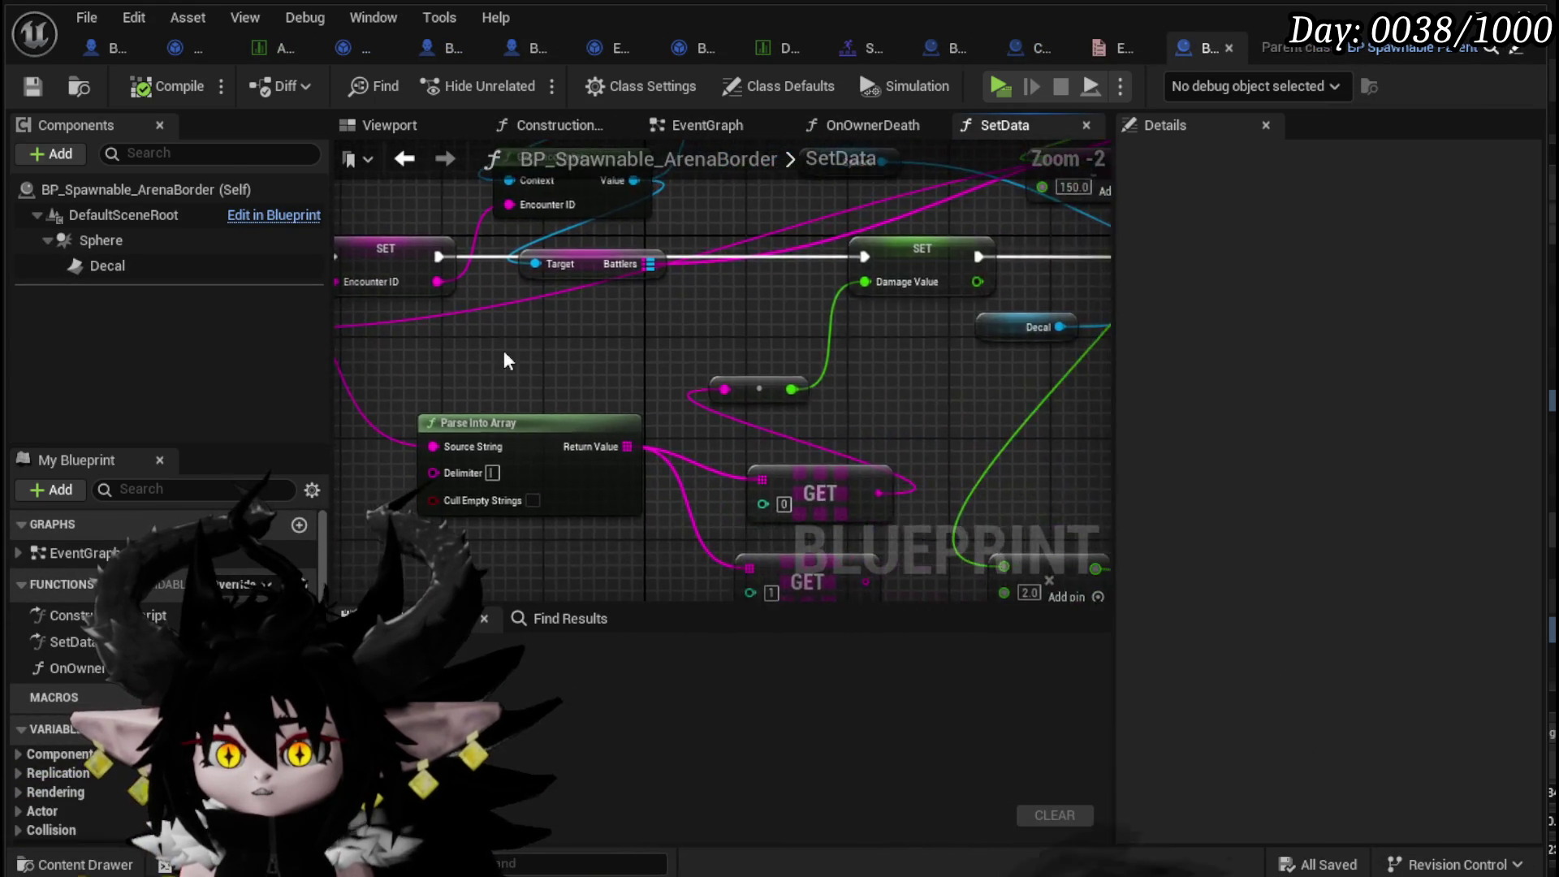
pyautogui.moveTo(661, 356); pyautogui.dragTo(219, 349)
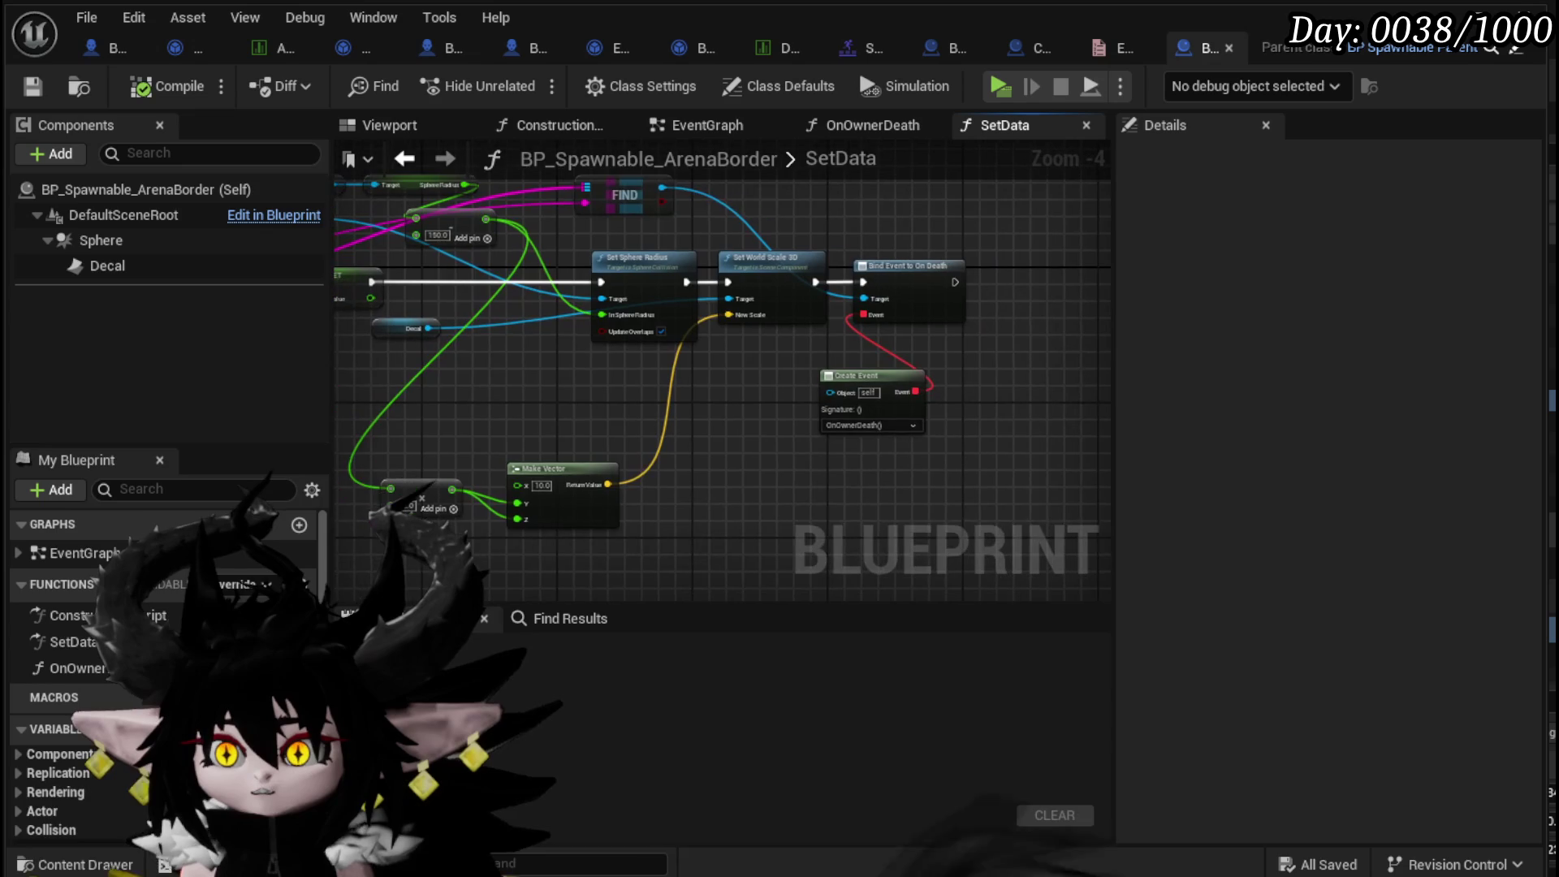
pyautogui.moveTo(324, 357)
pyautogui.mouseDown()
pyautogui.moveTo(793, 400)
pyautogui.moveTo(642, 386)
pyautogui.mouseUp()
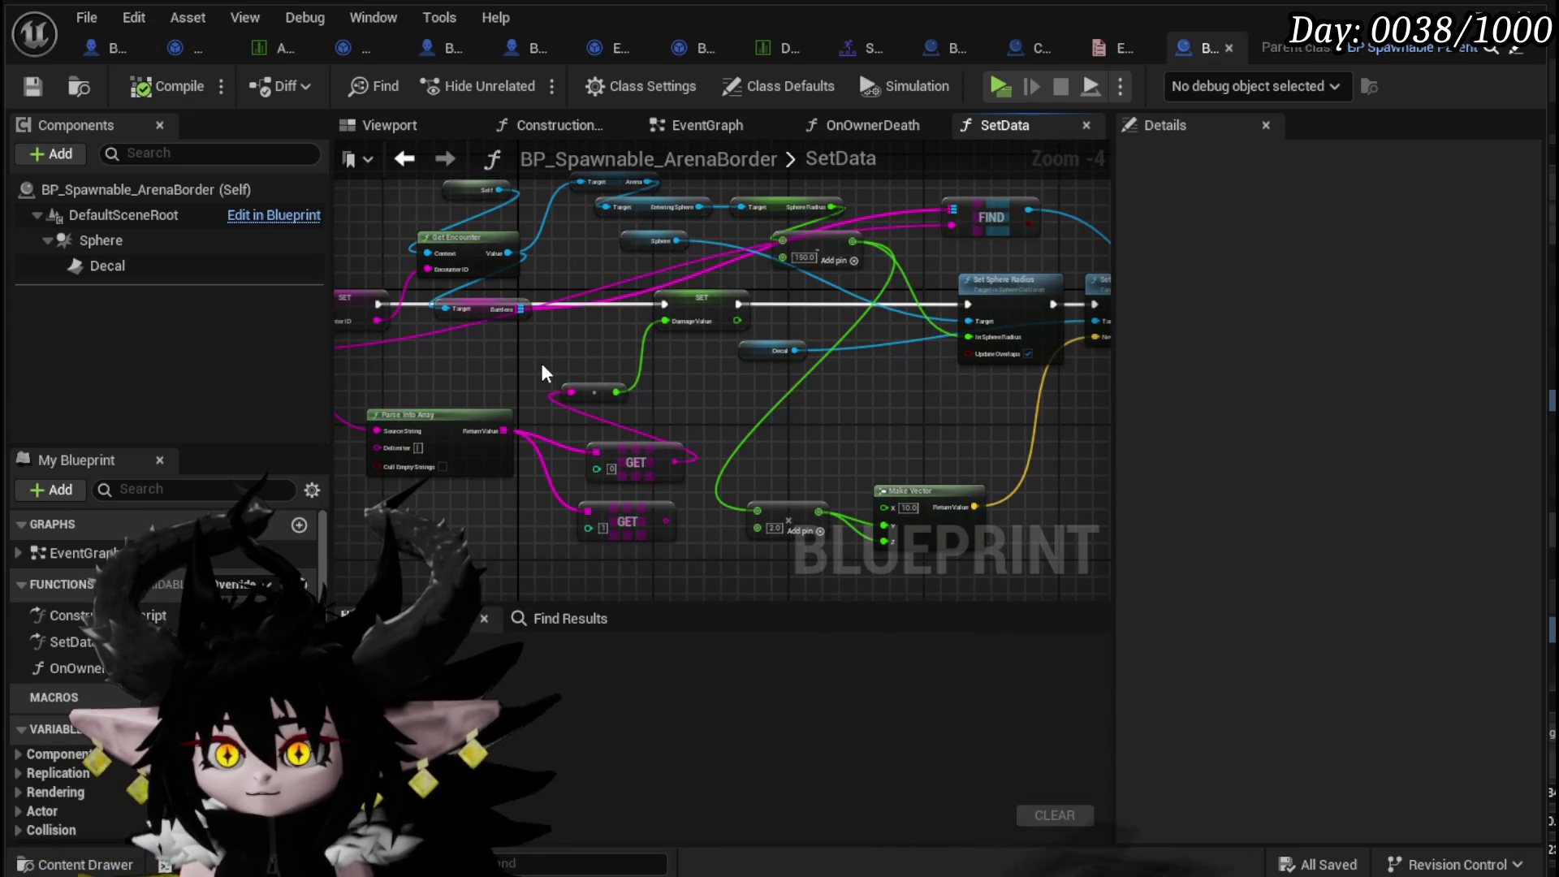
pyautogui.moveTo(542, 372)
pyautogui.mouseDown()
pyautogui.moveTo(324, 393)
pyautogui.moveTo(636, 411)
pyautogui.moveTo(617, 478)
pyautogui.mouseUp()
pyautogui.scroll(1, 637, 415)
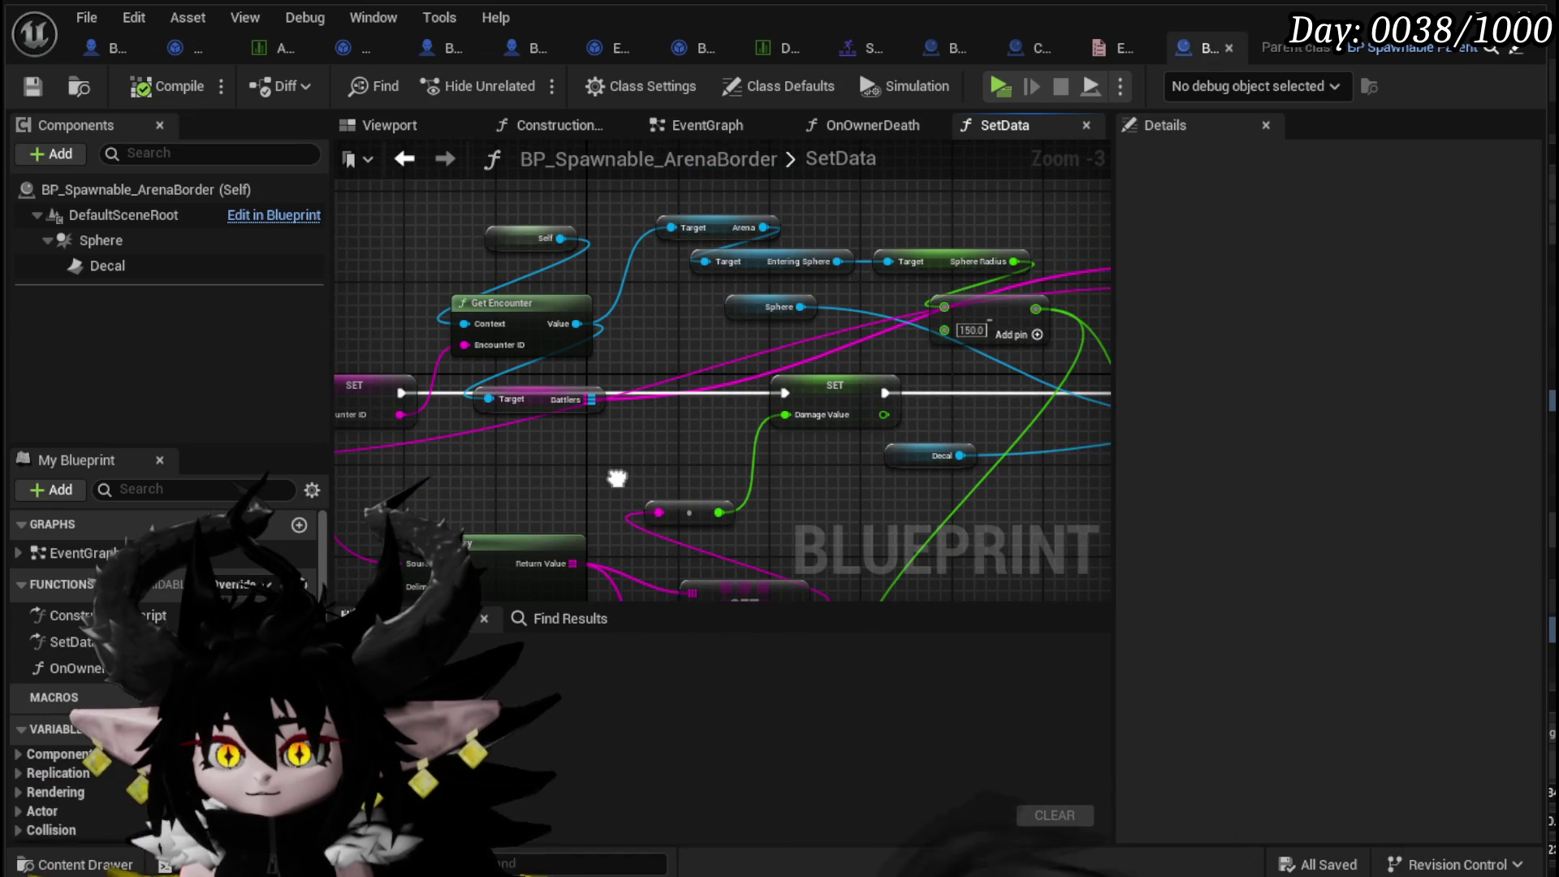
pyautogui.moveTo(618, 478)
pyautogui.mouseDown()
pyautogui.moveTo(916, 480)
pyautogui.moveTo(734, 348)
pyautogui.moveTo(860, 417)
pyautogui.mouseUp()
pyautogui.moveTo(482, 390)
pyautogui.mouseDown()
pyautogui.moveTo(422, 494)
pyautogui.moveTo(308, 484)
pyautogui.moveTo(179, 417)
pyautogui.moveTo(8, 366)
pyautogui.moveTo(487, 520)
pyautogui.moveTo(620, 478)
pyautogui.moveTo(191, 456)
pyautogui.moveTo(167, 421)
pyautogui.moveTo(166, 352)
pyautogui.moveTo(233, 500)
pyautogui.moveTo(250, 448)
pyautogui.moveTo(393, 455)
pyautogui.moveTo(209, 427)
pyautogui.moveTo(402, 459)
pyautogui.moveTo(823, 407)
pyautogui.mouseUp()
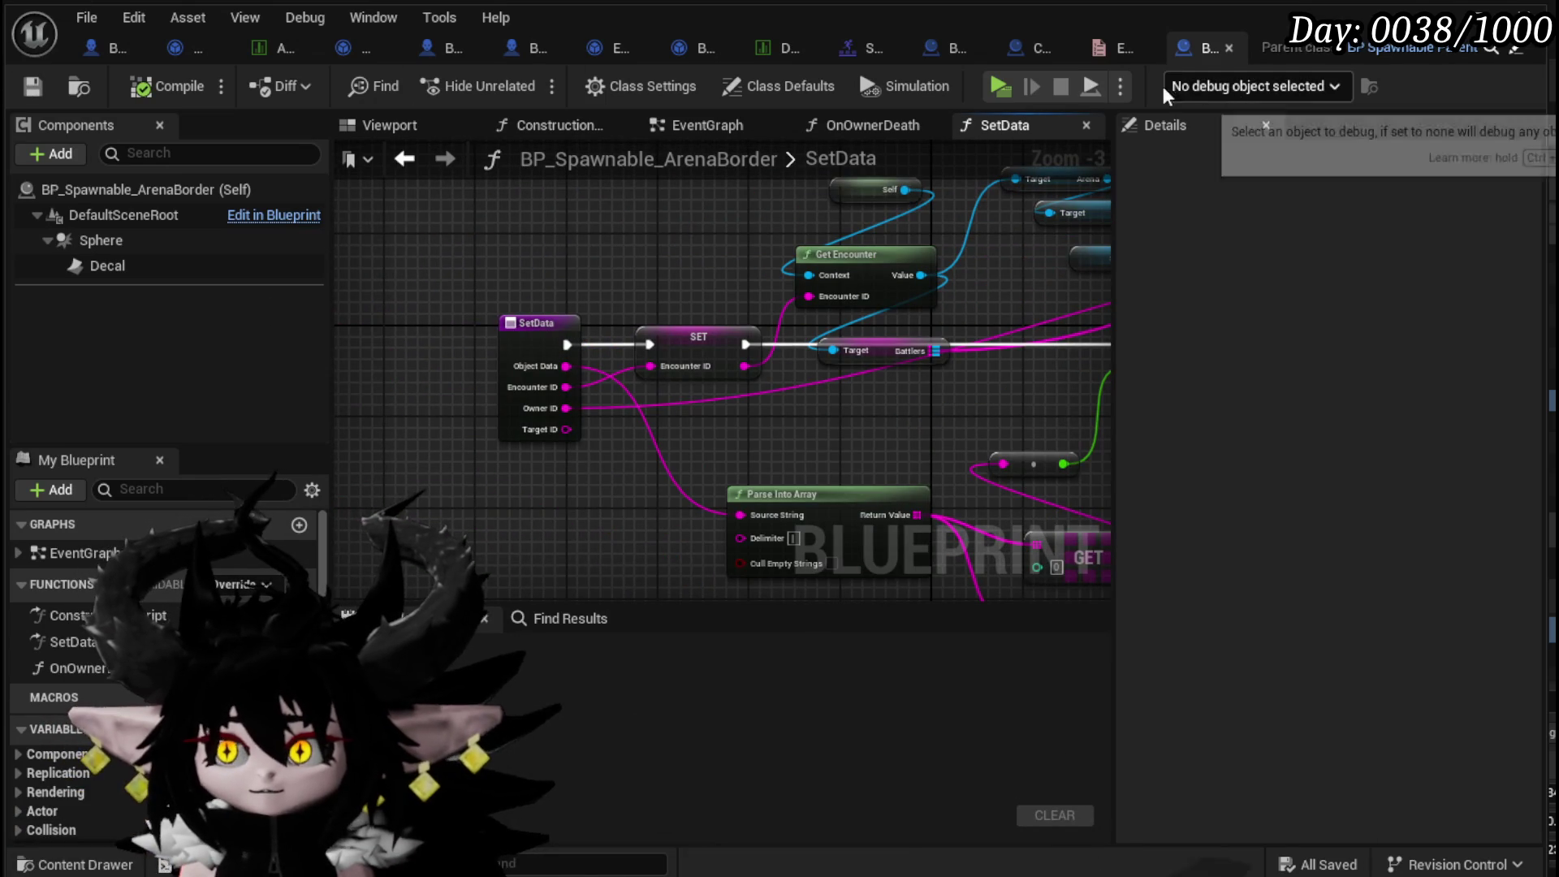
# - Back in Combat_Manager, add a Set Data call on the spawned actor's Return Value
pyautogui.click(1034, 47)
pyautogui.moveTo(910, 258)
pyautogui.mouseDown()
pyautogui.moveTo(1003, 259)
pyautogui.moveTo(1026, 195)
pyautogui.mouseUp()
pyautogui.write('Set Data')
pyautogui.click(1072, 357)
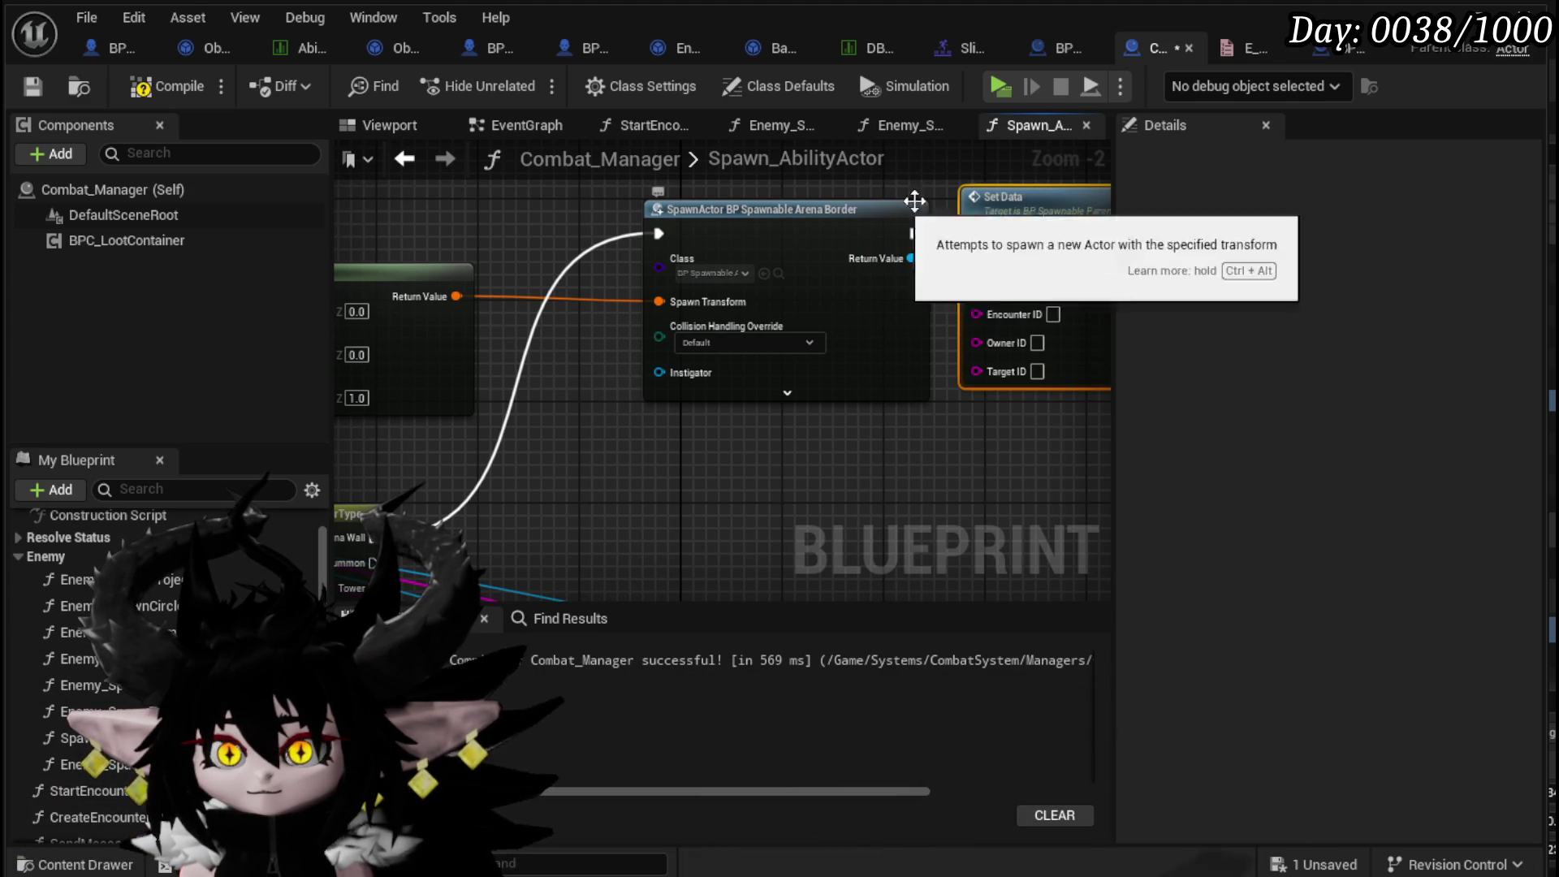
# - Remove the ObjectData input from Spawn_AbilityActor and wire Location into Make Transform
pyautogui.moveTo(976, 314)
pyautogui.mouseDown()
pyautogui.moveTo(524, 664)
pyautogui.moveTo(331, 153)
pyautogui.moveTo(562, 105)
pyautogui.moveTo(557, 413)
pyautogui.moveTo(482, 397)
pyautogui.mouseUp()
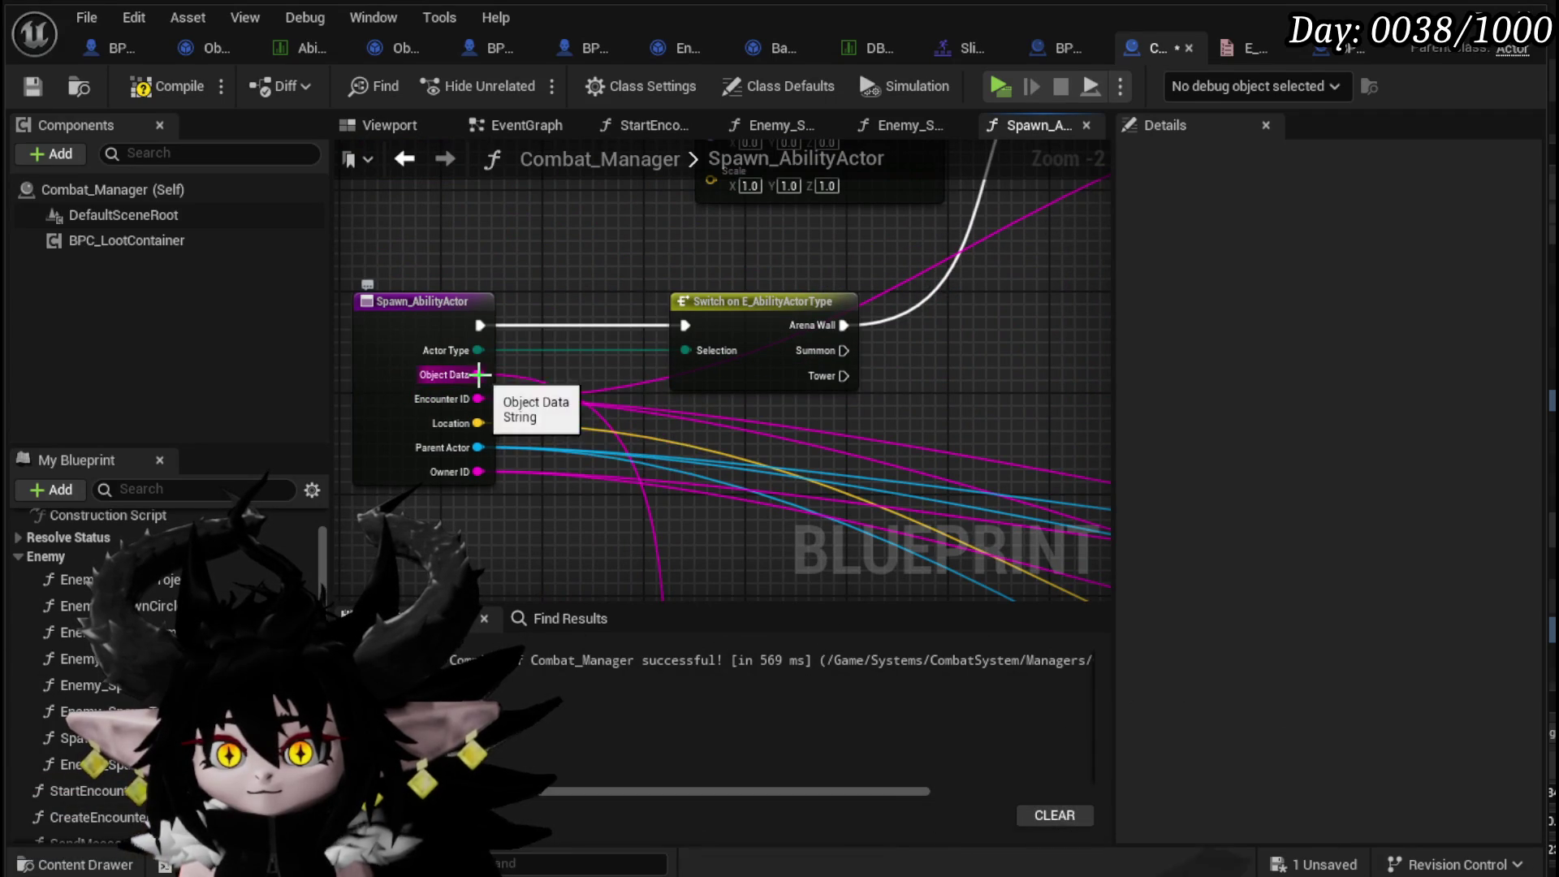
pyautogui.click(377, 365)
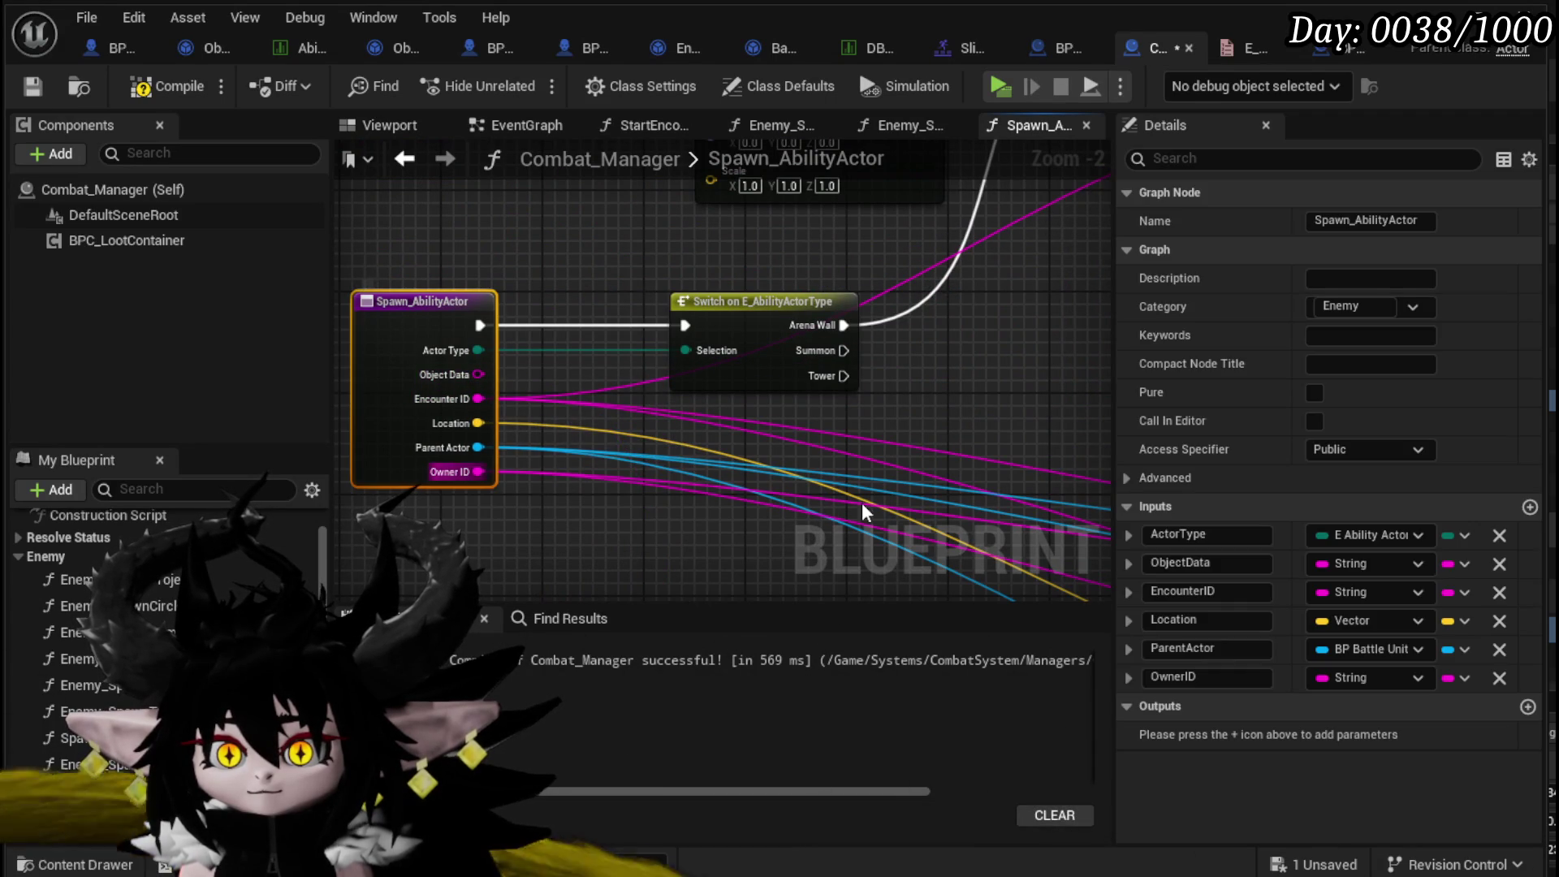
pyautogui.click(1497, 566)
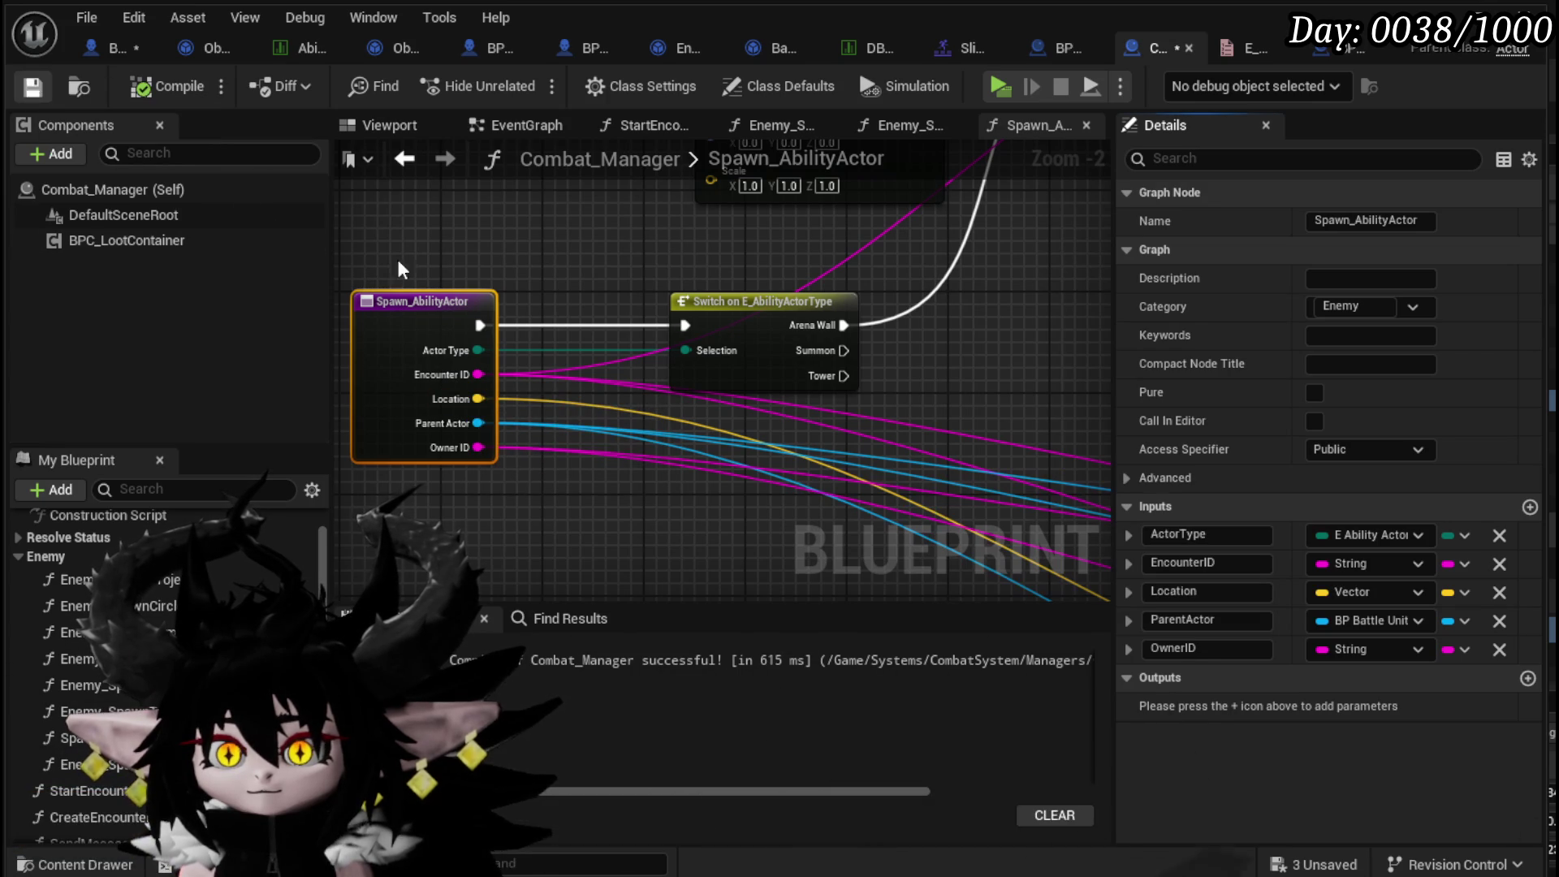
pyautogui.scroll(-1, 482, 392)
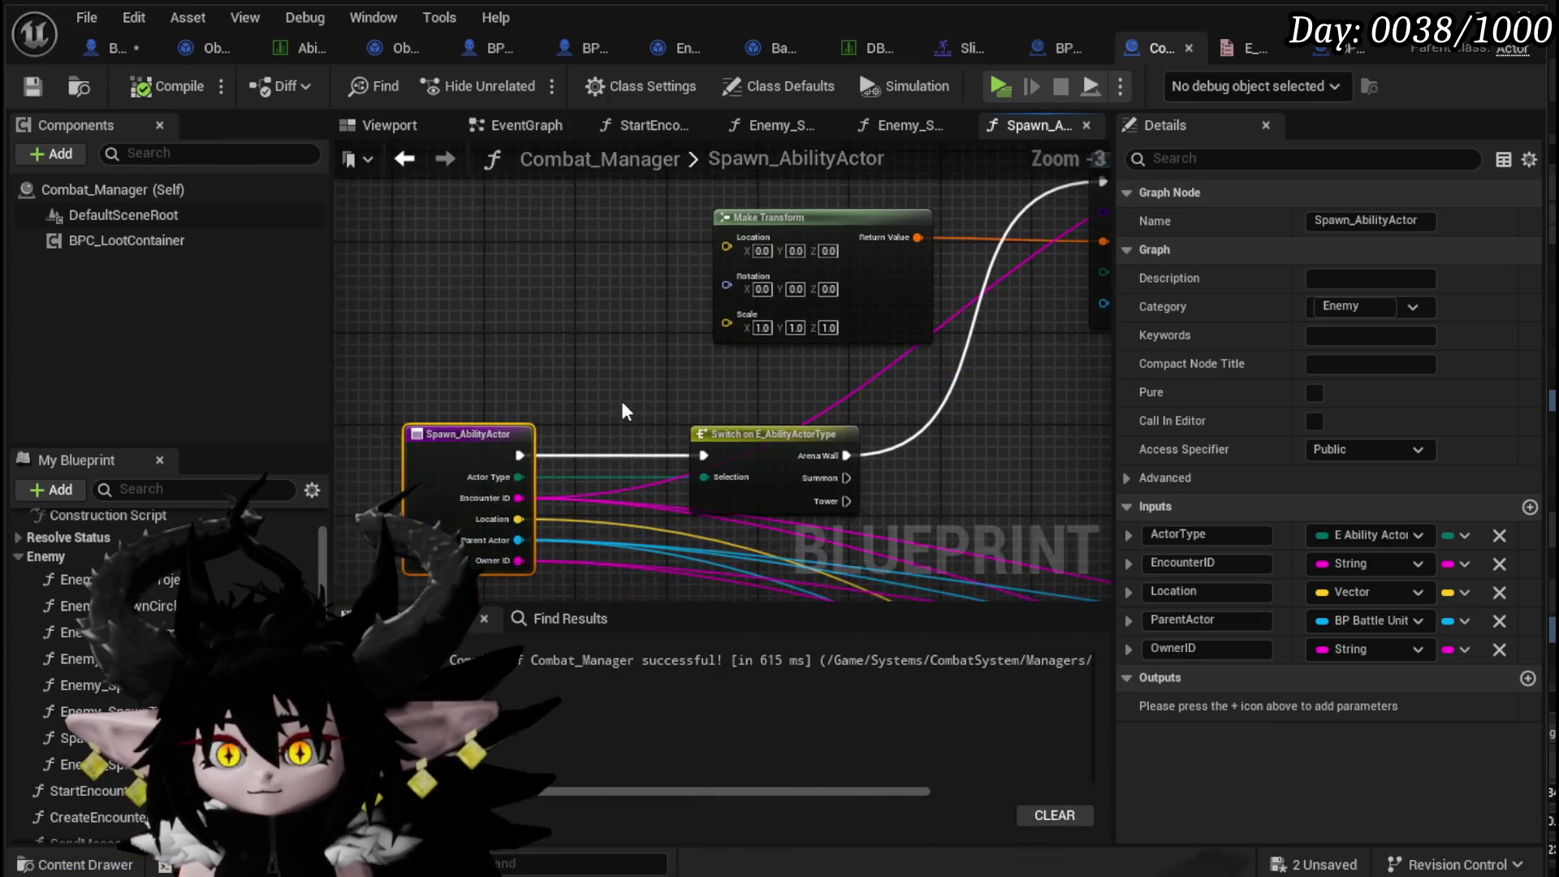
pyautogui.moveTo(518, 519); pyautogui.dragTo(732, 237)
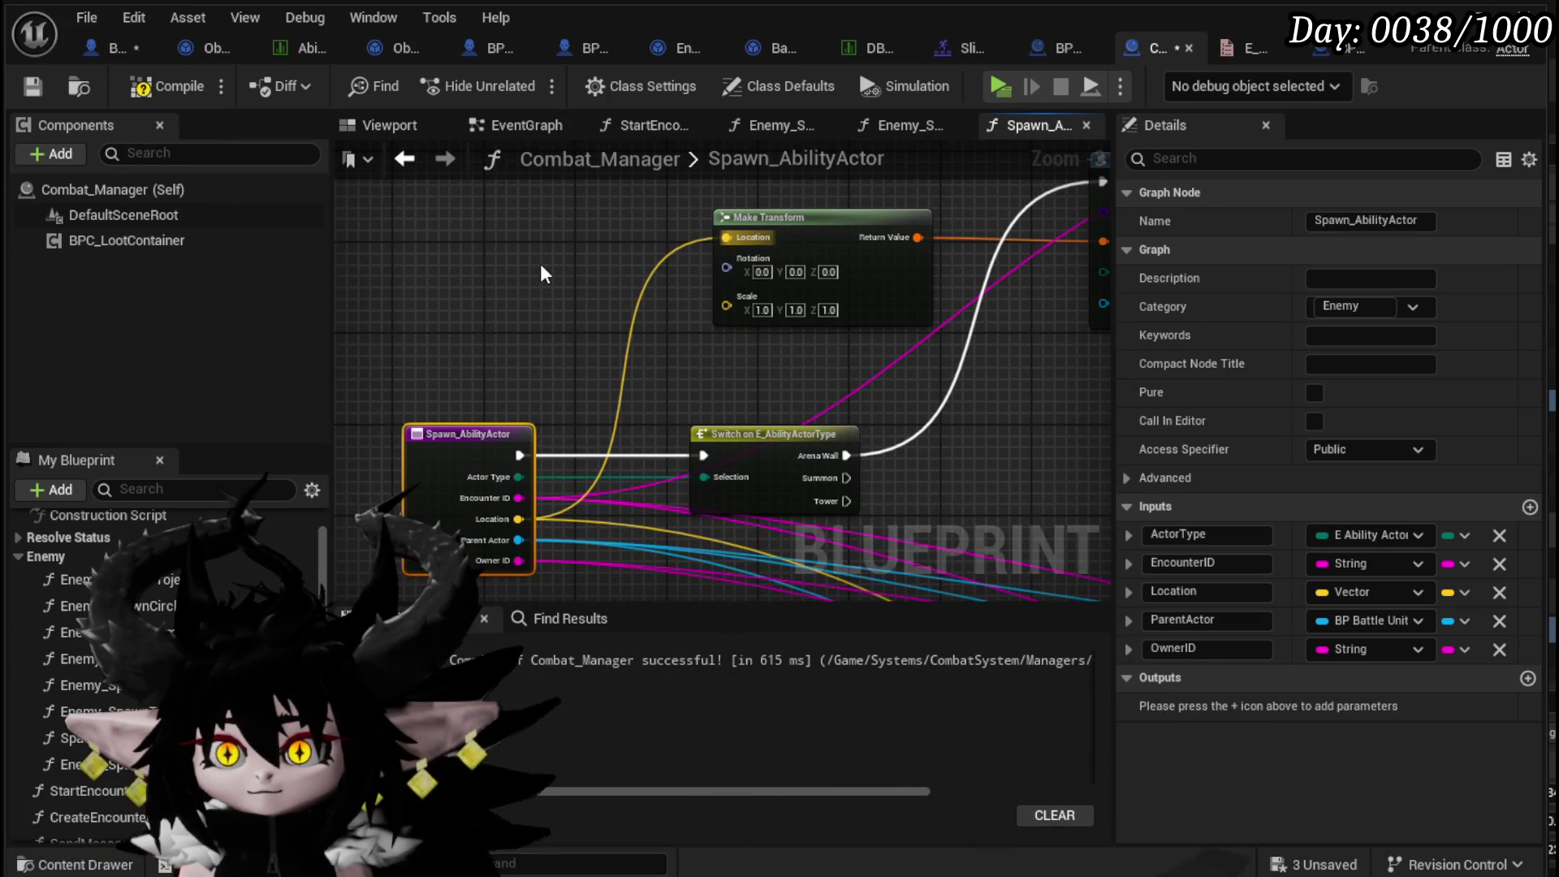
pyautogui.click(546, 263)
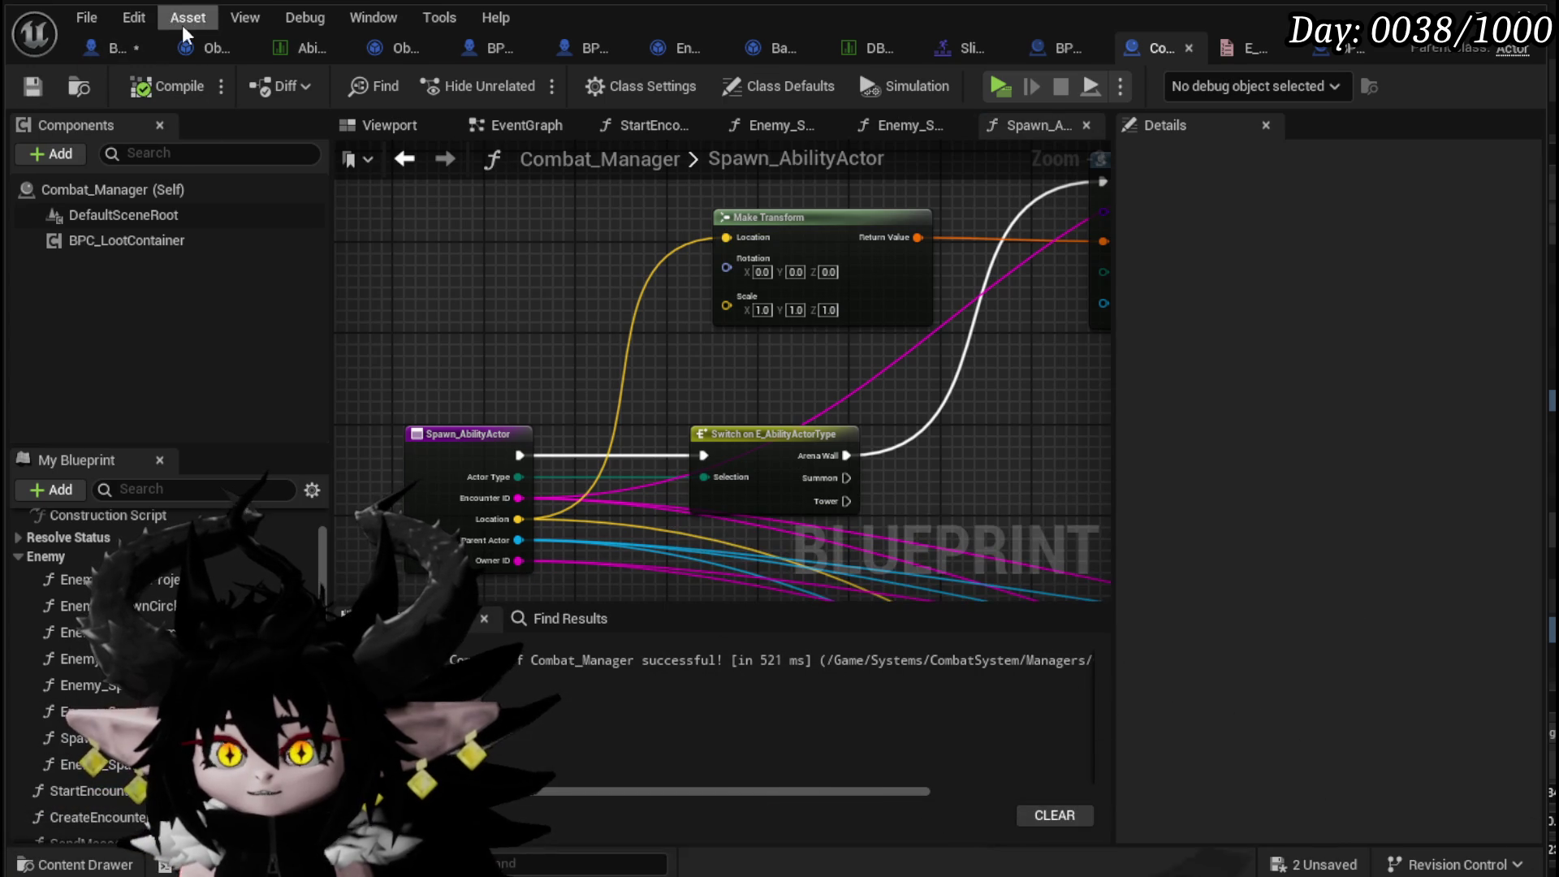
# - In BP_EnemyBoss_SlimeYY, shift the SpawnAbilityActor entry node left and search for 'get current enc'
pyautogui.click(95, 46)
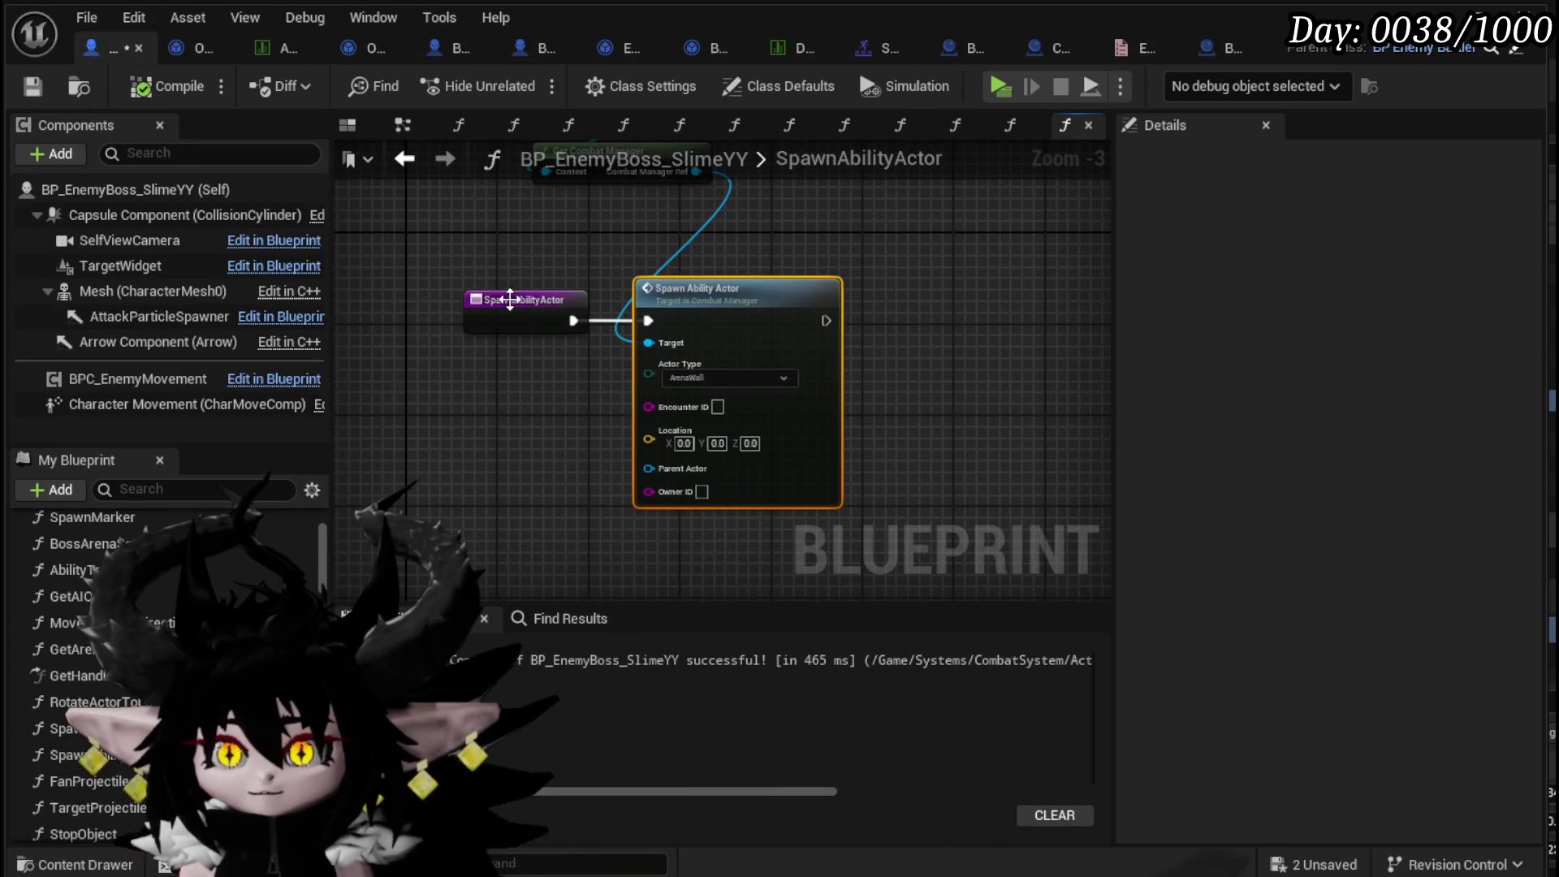
pyautogui.moveTo(515, 300); pyautogui.dragTo(381, 324)
pyautogui.rightClick(494, 449)
pyautogui.write('get ')
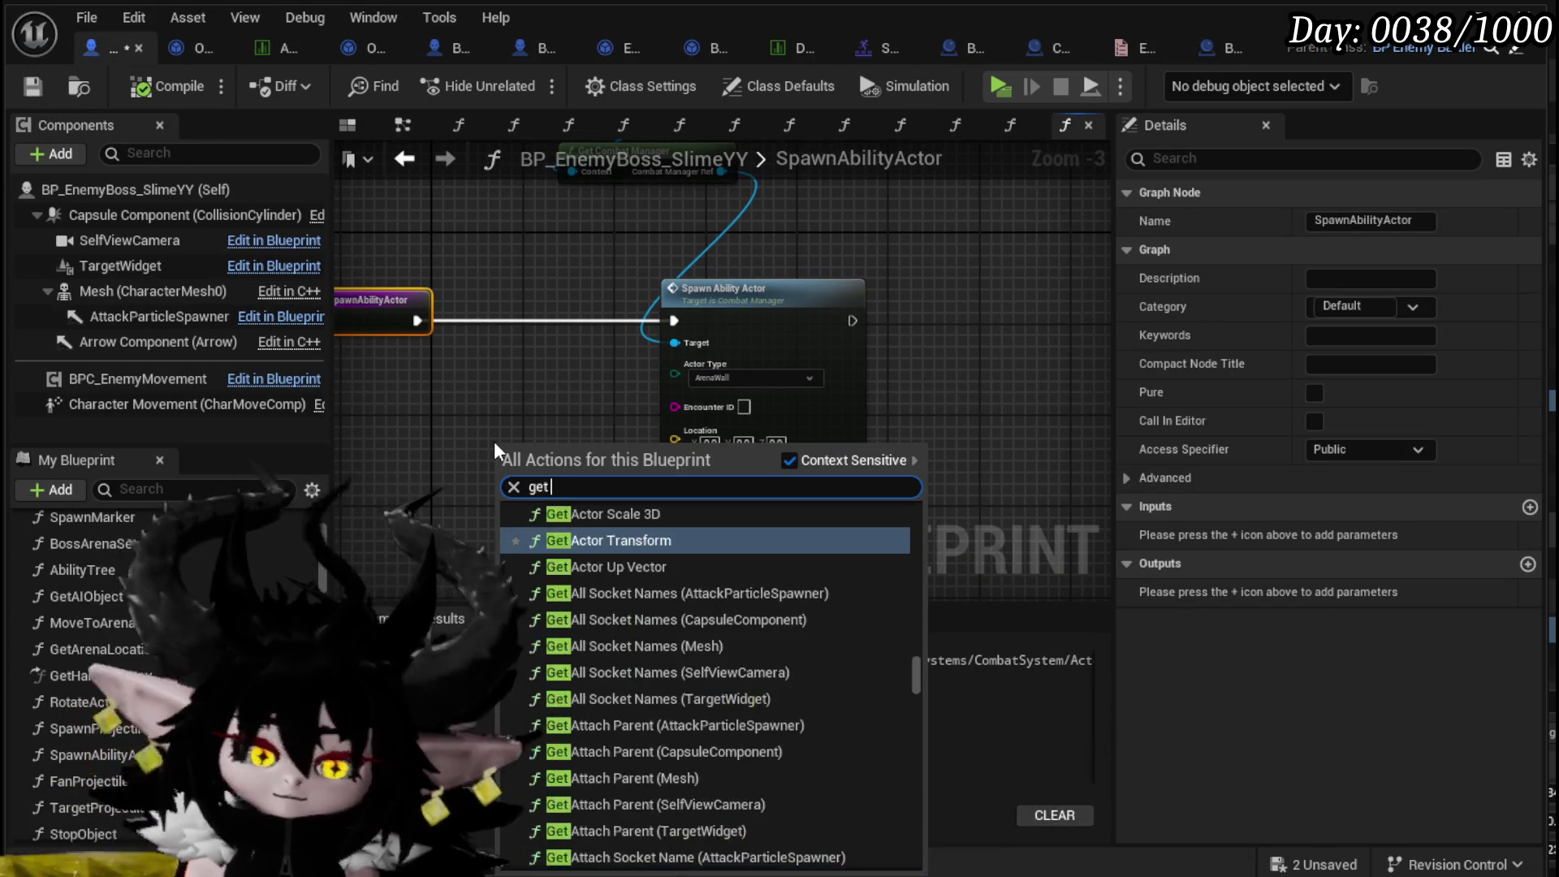
pyautogui.write('current enc')
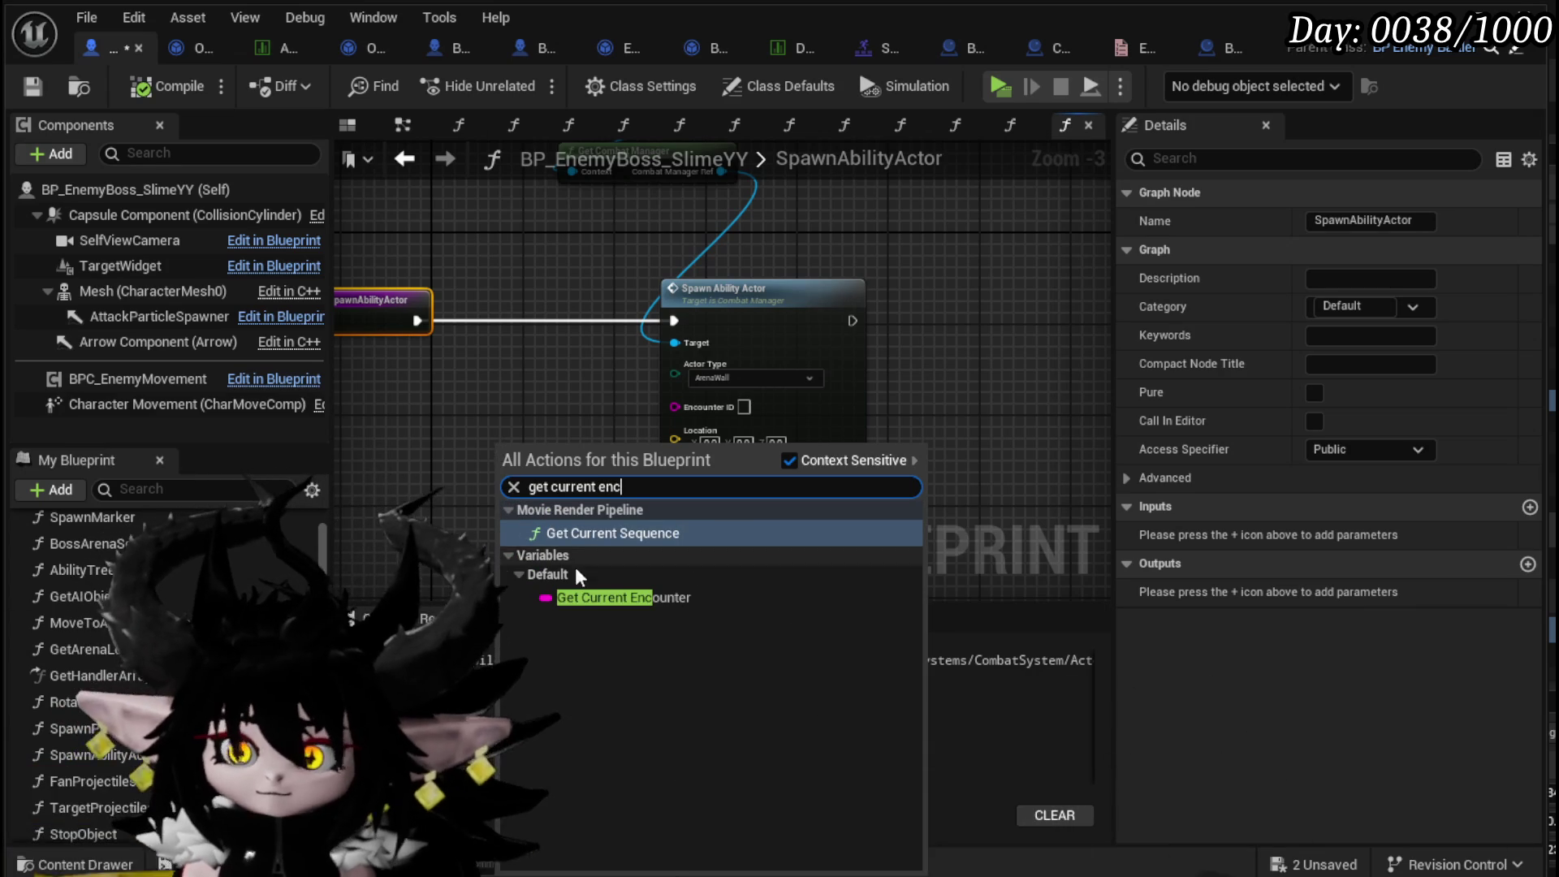
# - Feed Current Encounter into Encounter ID and a Center arena location vector into Location, then compile
pyautogui.click(578, 597)
pyautogui.moveTo(548, 464)
pyautogui.mouseDown()
pyautogui.moveTo(535, 407)
pyautogui.moveTo(690, 407)
pyautogui.mouseUp()
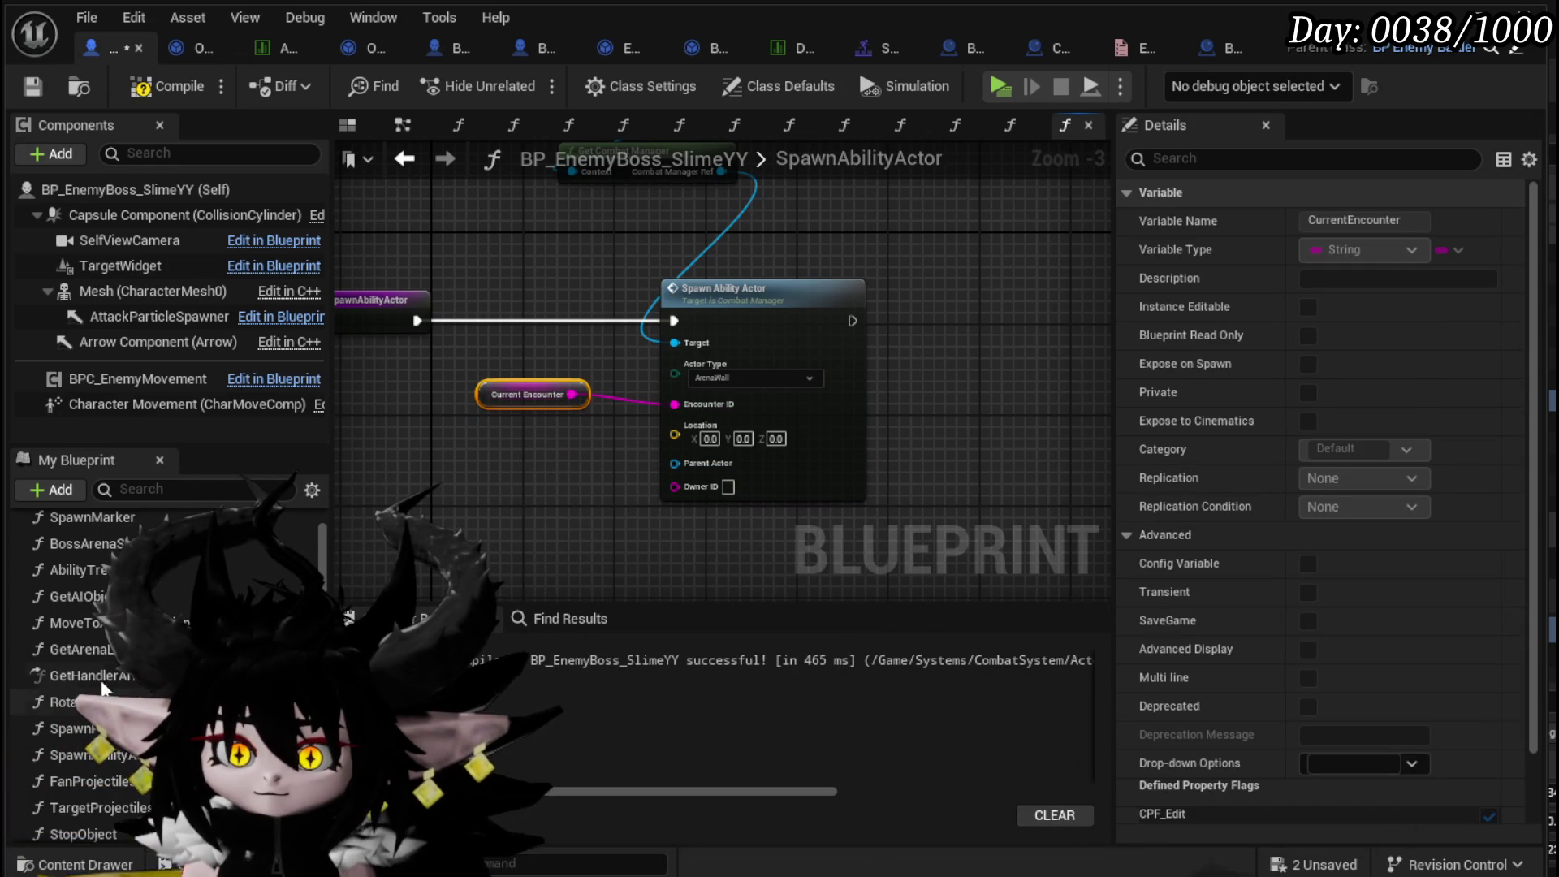
pyautogui.moveTo(118, 653); pyautogui.dragTo(445, 446)
pyautogui.click(462, 461)
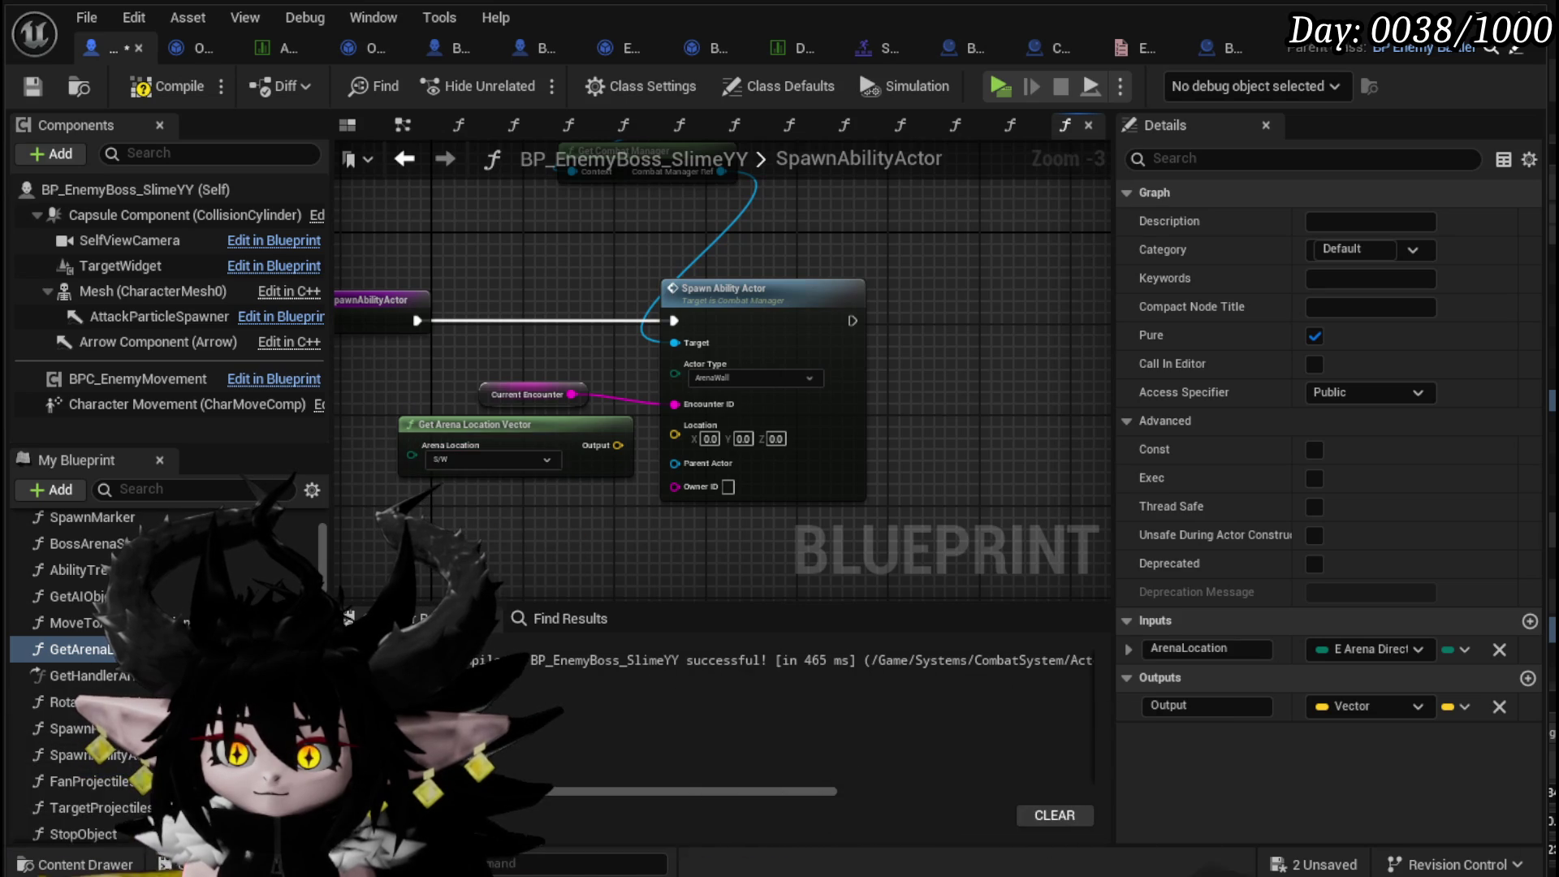
pyautogui.moveTo(690, 426); pyautogui.dragTo(692, 429)
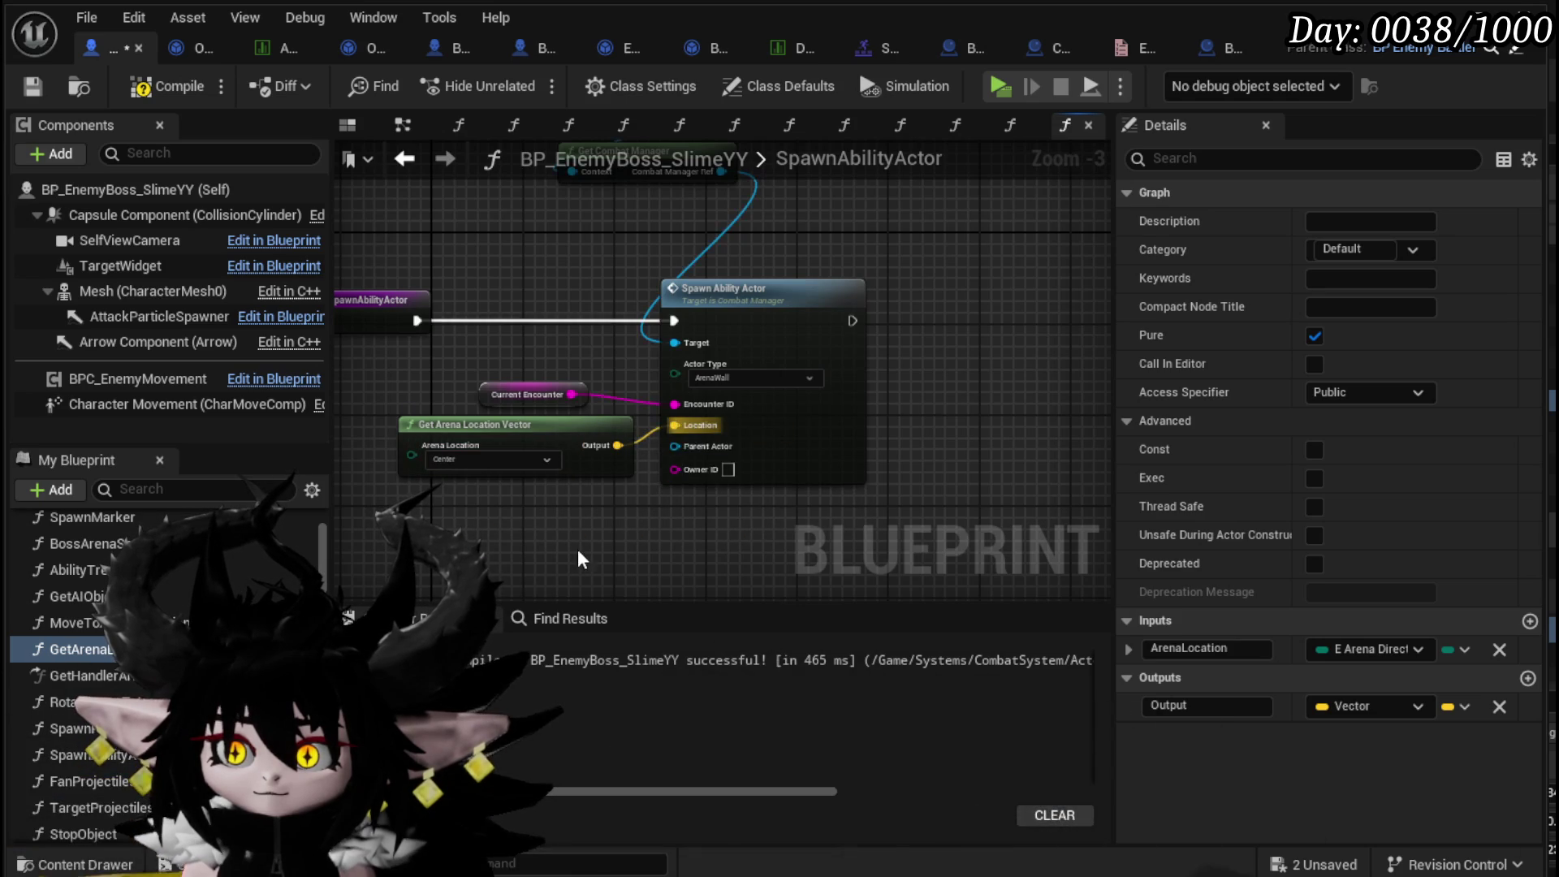
pyautogui.click(168, 86)
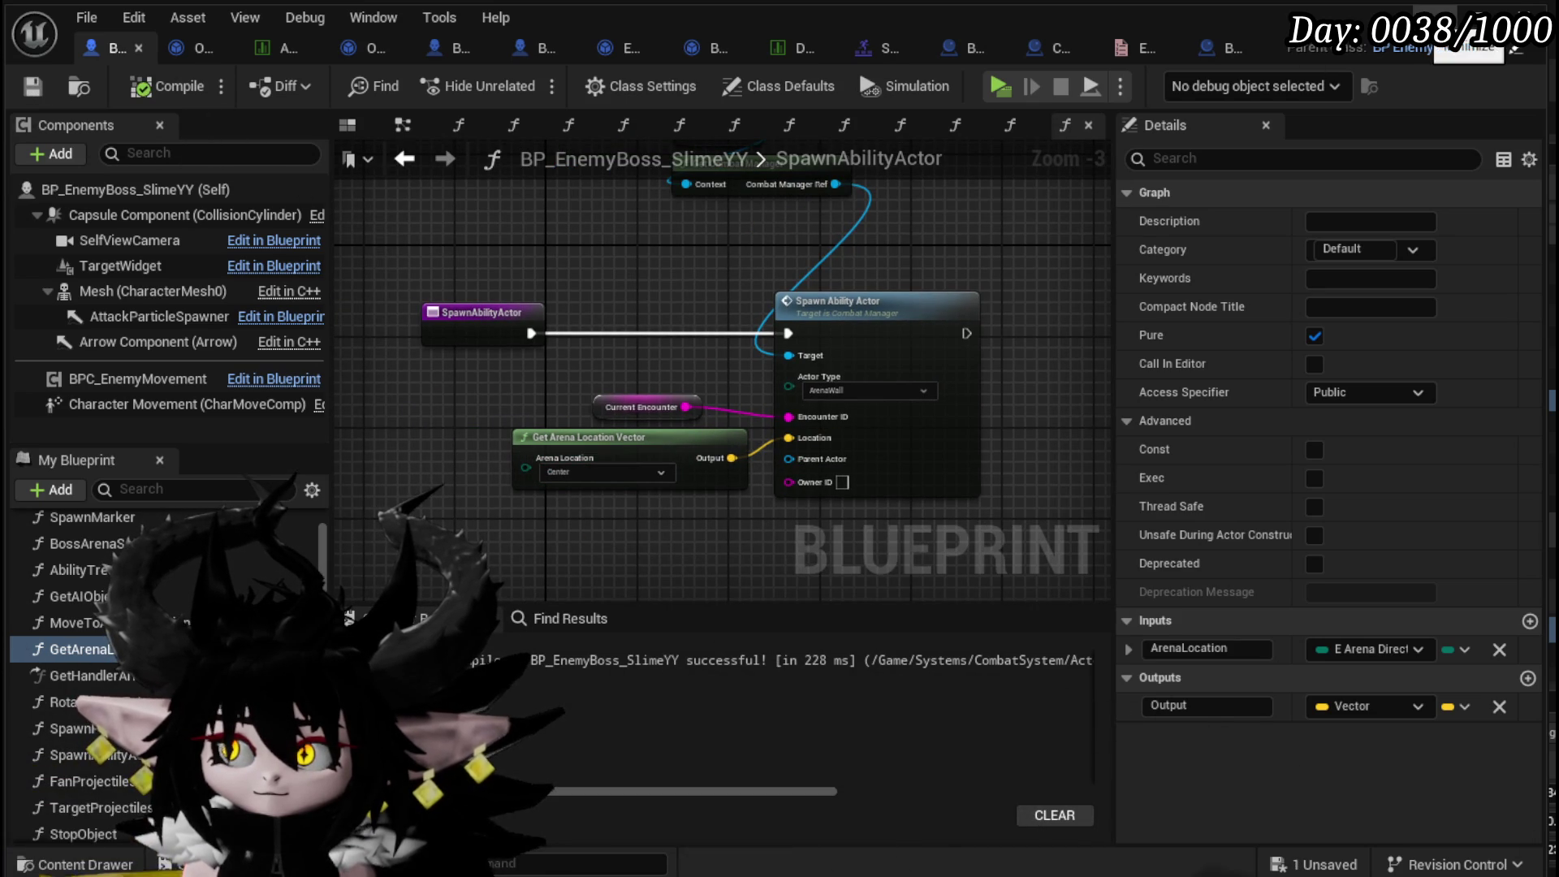
pyautogui.click(509, 372)
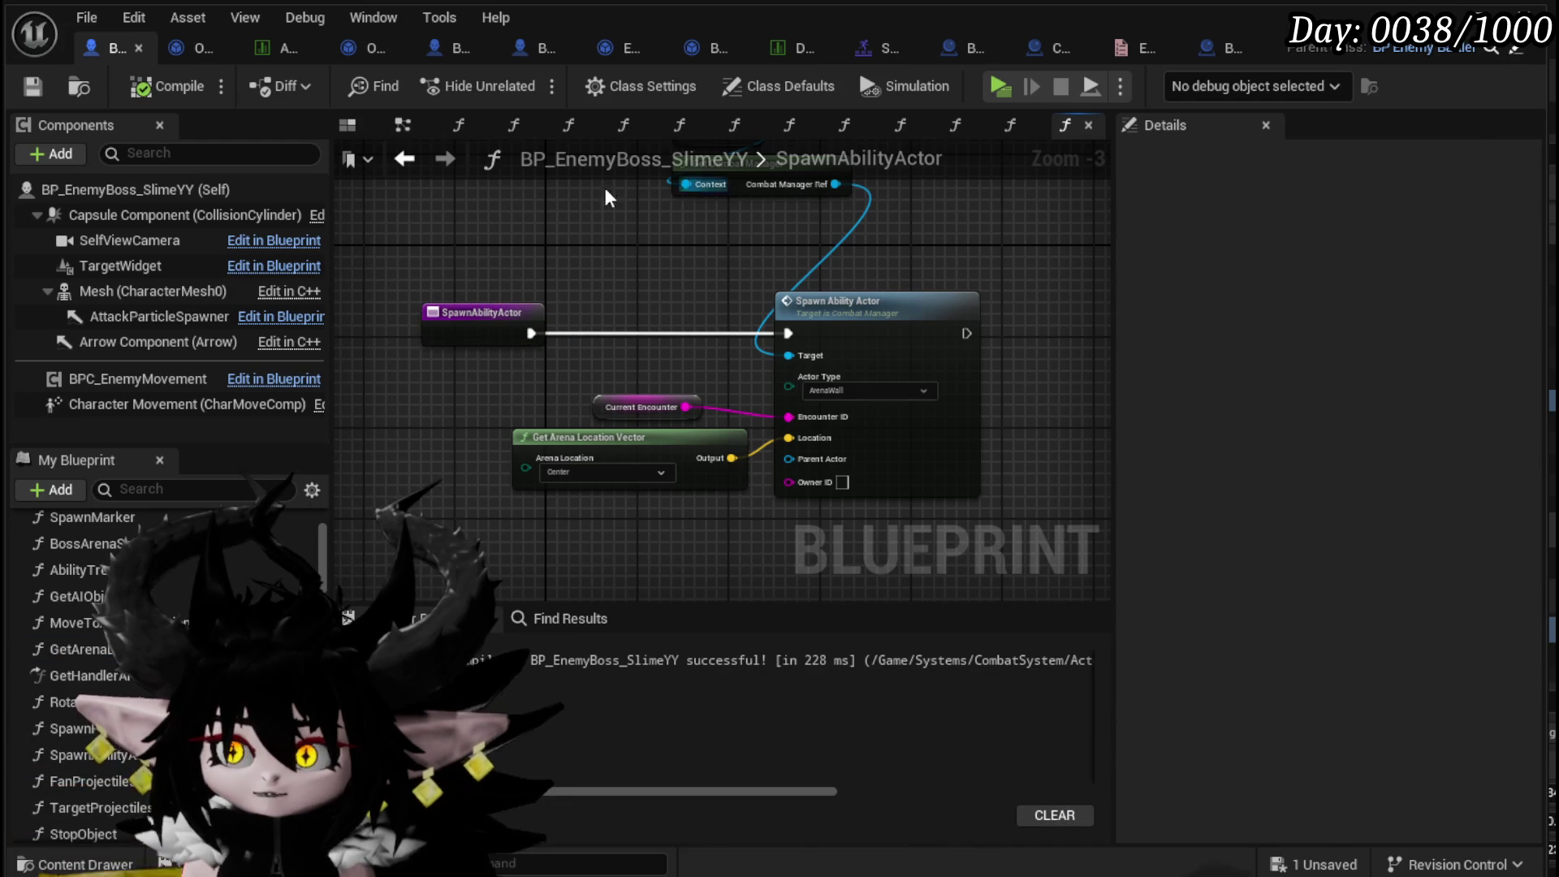
# - In the boss EventGraph, place a Spawn Projectile node by mistake and delete it
pyautogui.click(400, 125)
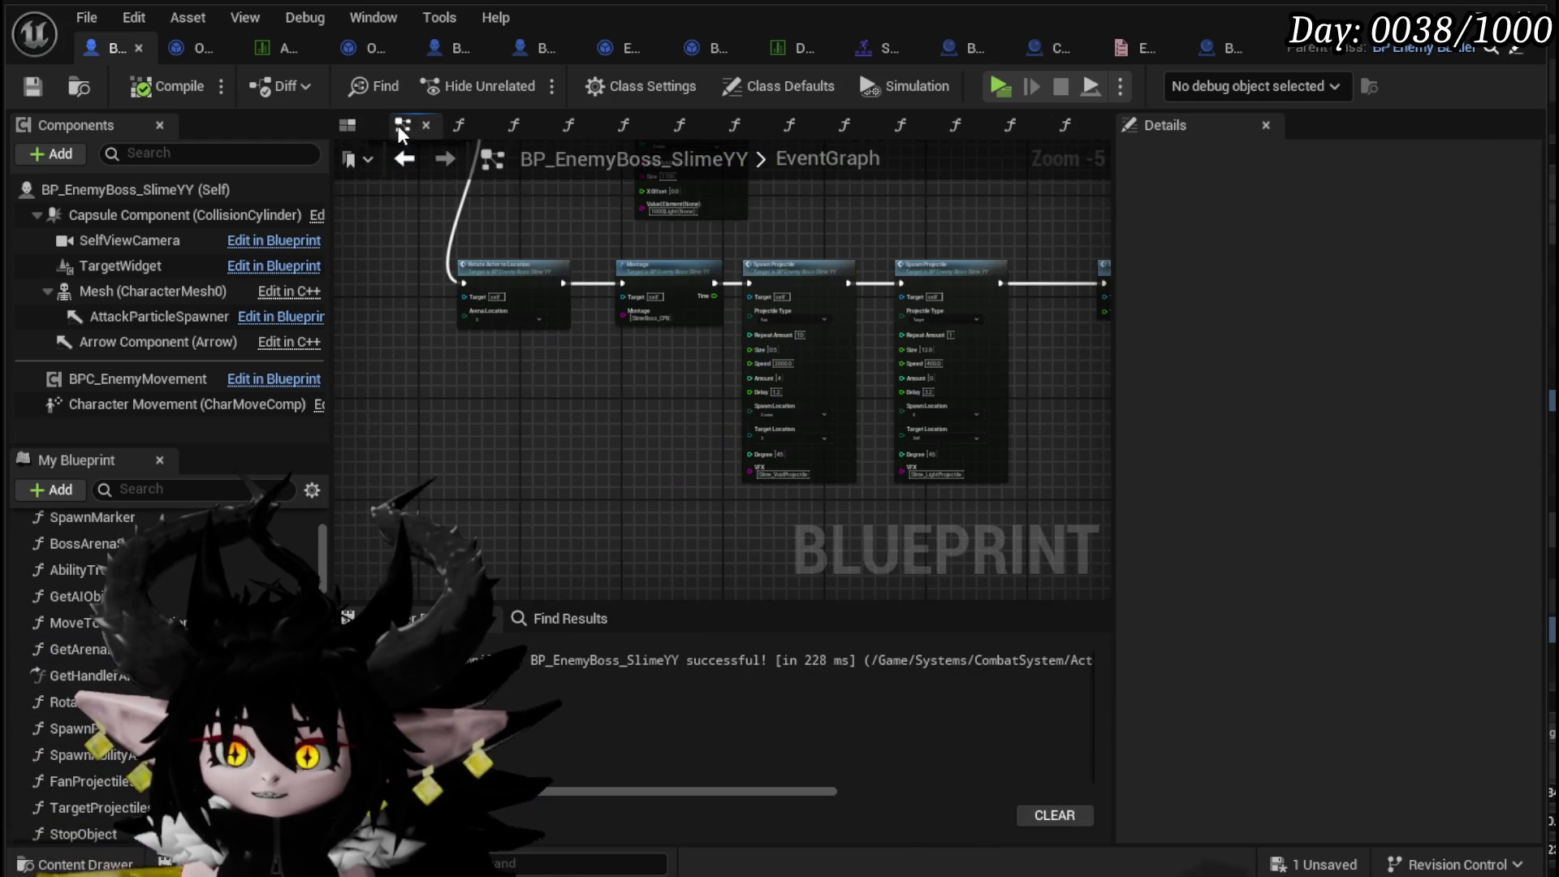
pyautogui.moveTo(684, 398); pyautogui.dragTo(718, 539)
pyautogui.moveTo(641, 426)
pyautogui.mouseDown()
pyautogui.moveTo(586, 397)
pyautogui.moveTo(626, 427)
pyautogui.mouseUp()
pyautogui.scroll(1, 586, 400)
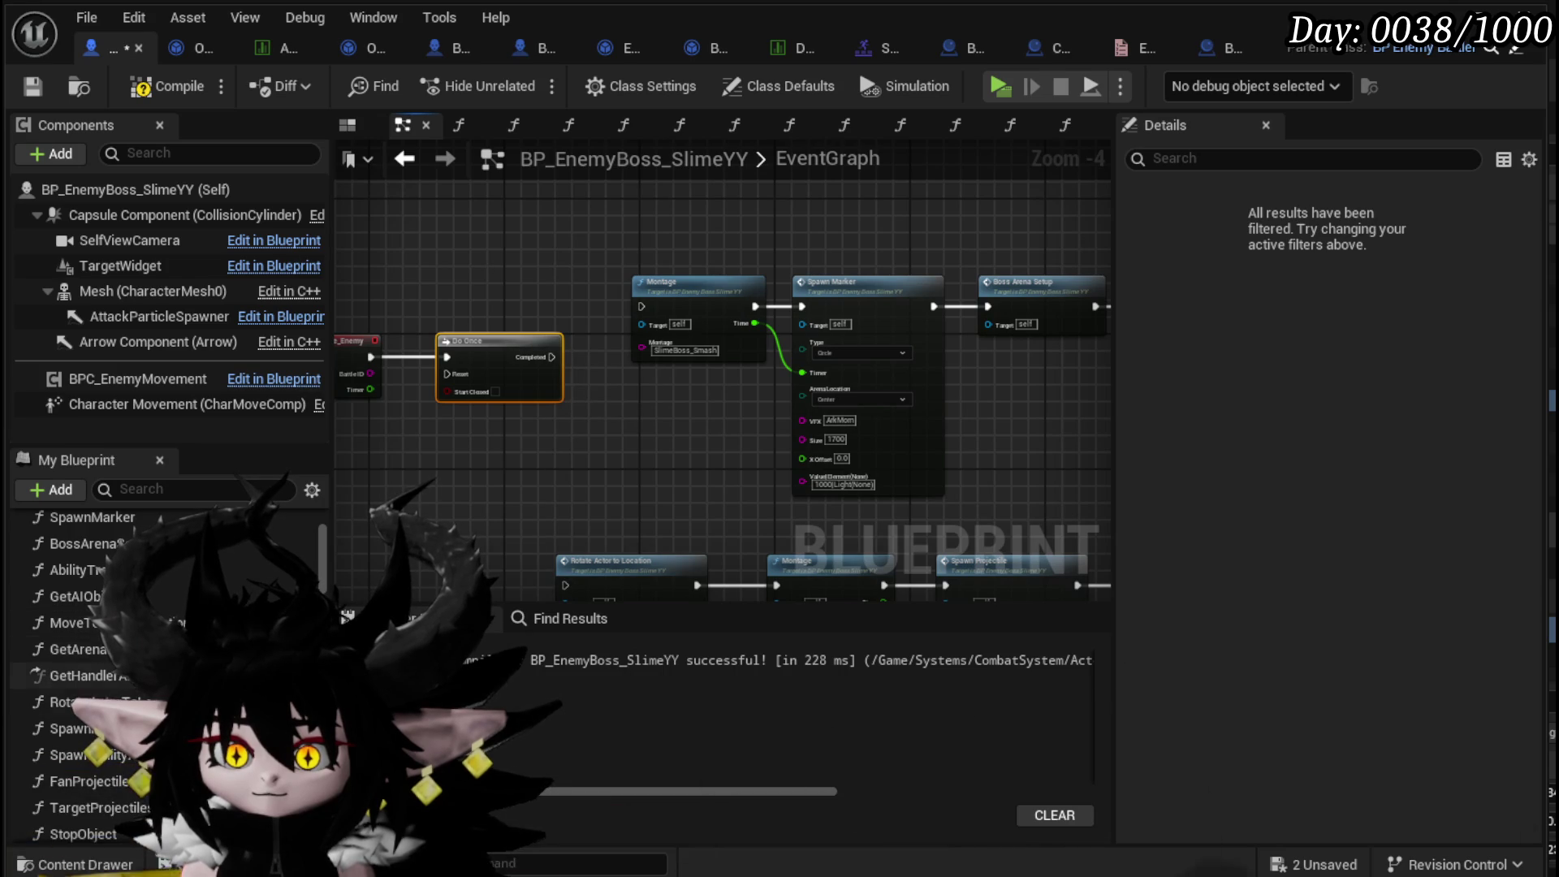
pyautogui.moveTo(73, 729)
pyautogui.mouseDown()
pyautogui.moveTo(613, 613)
pyautogui.moveTo(560, 451)
pyautogui.mouseUp()
pyautogui.moveTo(552, 358)
pyautogui.mouseDown()
pyautogui.moveTo(570, 480)
pyautogui.moveTo(739, 300)
pyautogui.mouseUp()
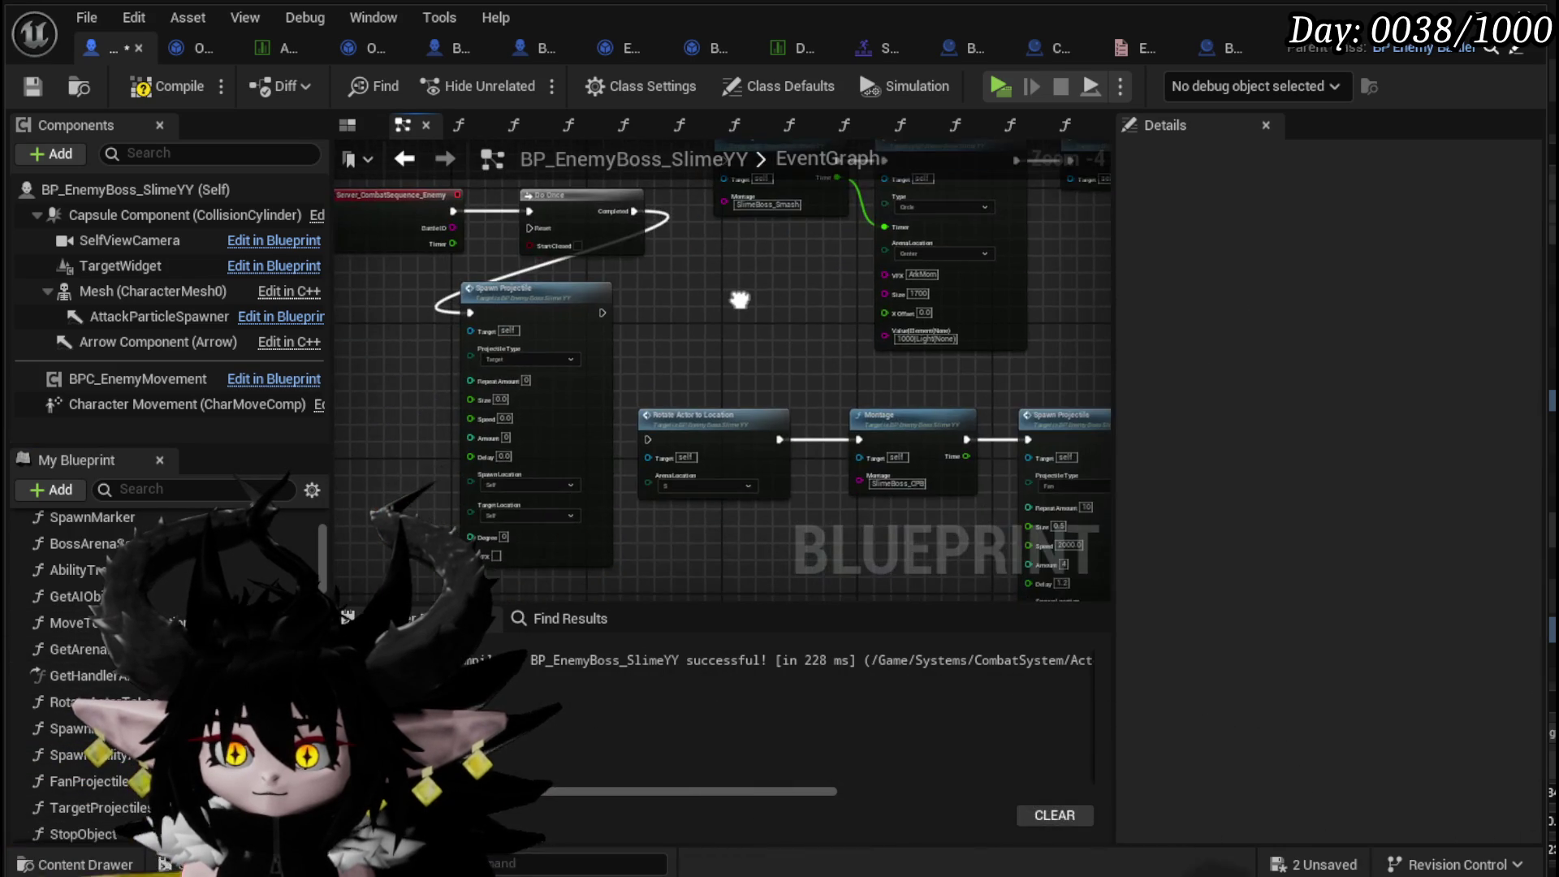
pyautogui.click(552, 289)
pyautogui.press('Delete')
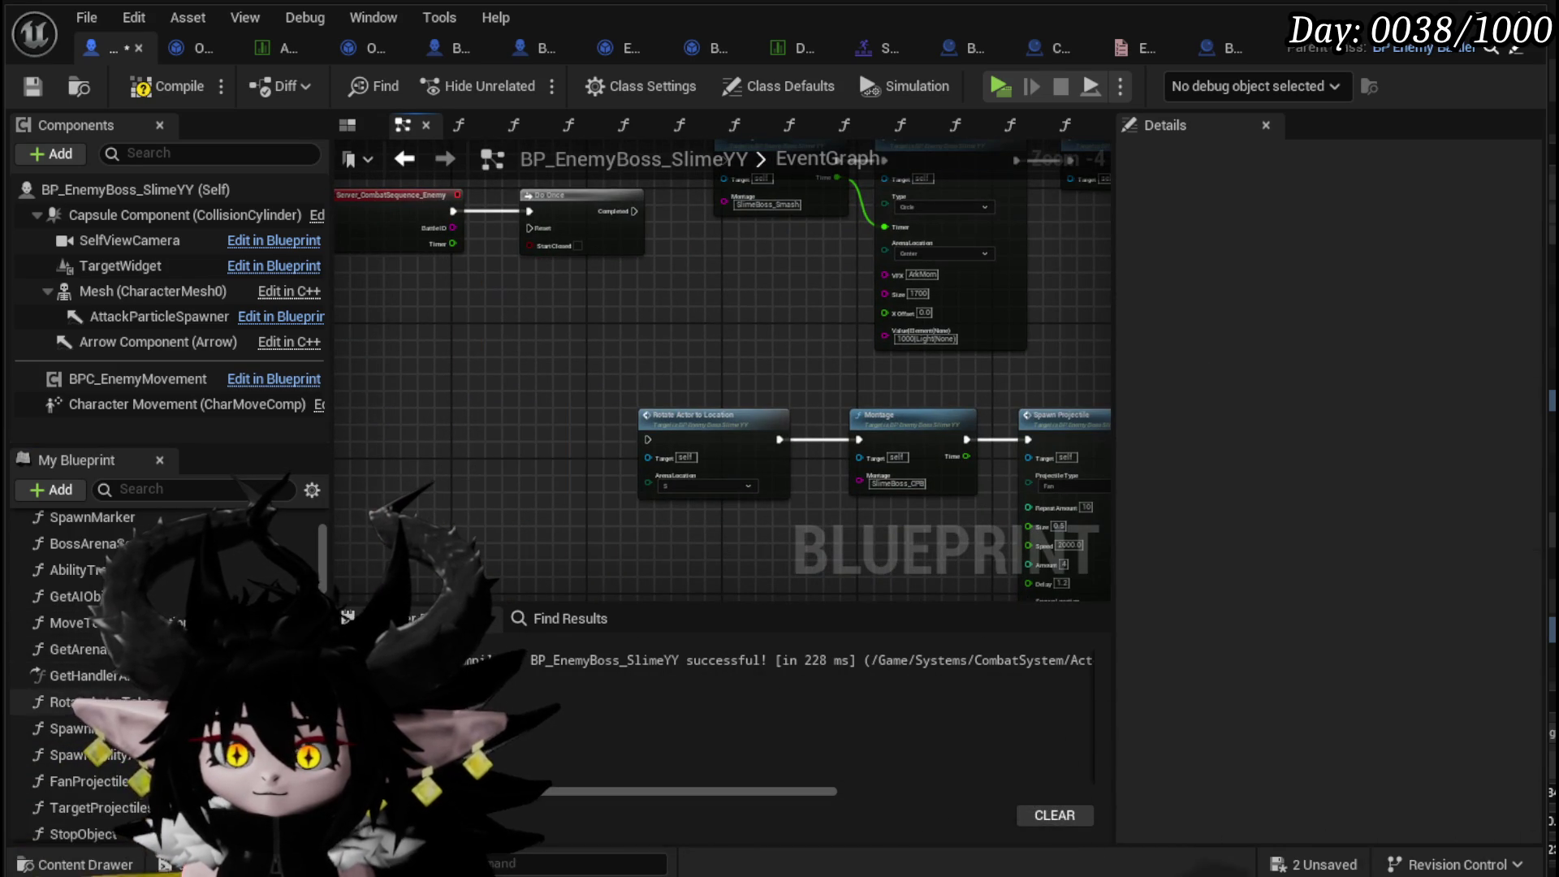
# - Add Spawn Ability Actor after Do Once's Completed output and compile the slime boss blueprint
pyautogui.moveTo(135, 761); pyautogui.dragTo(438, 307)
pyautogui.moveTo(634, 211); pyautogui.dragTo(547, 258)
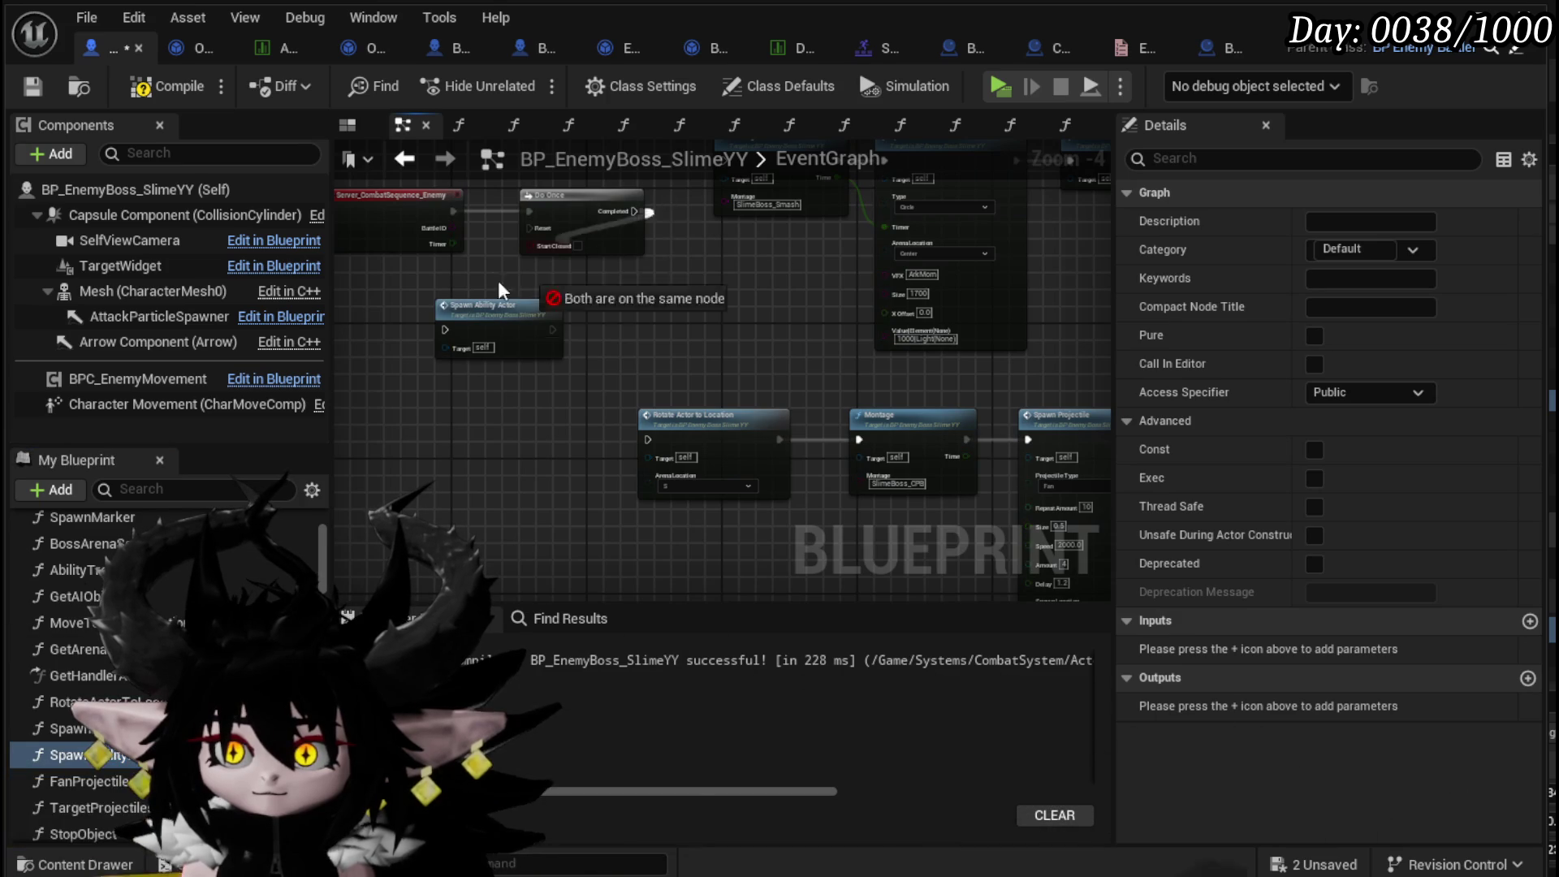
pyautogui.moveTo(455, 333); pyautogui.dragTo(426, 318)
pyautogui.moveTo(617, 209); pyautogui.dragTo(445, 322)
pyautogui.moveTo(632, 211); pyautogui.dragTo(447, 329)
pyautogui.click(178, 92)
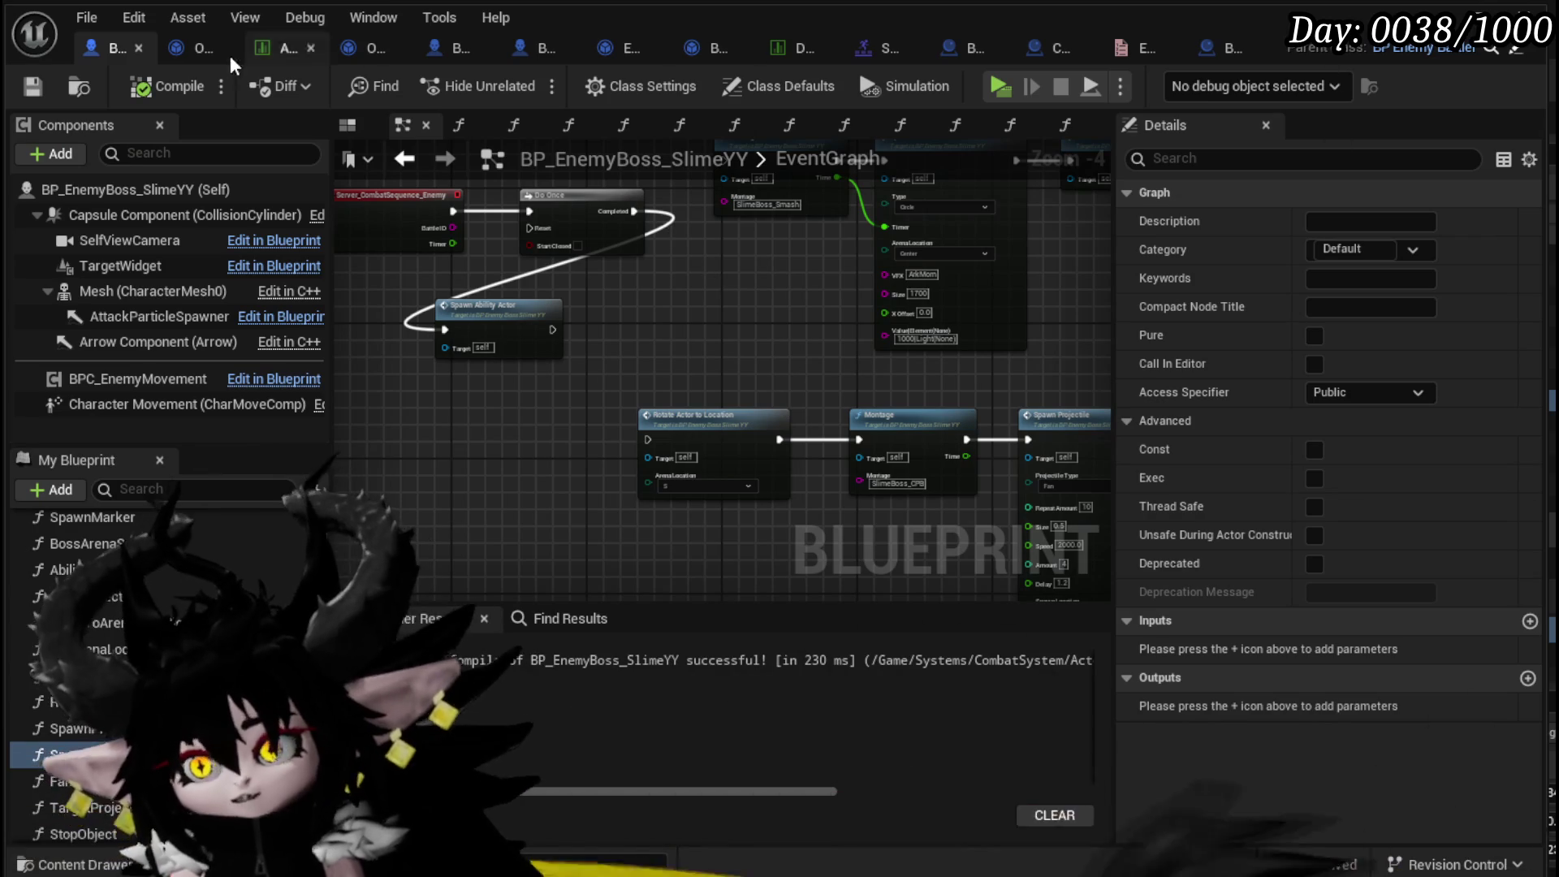
pyautogui.hotkey('alt', 'Tab')
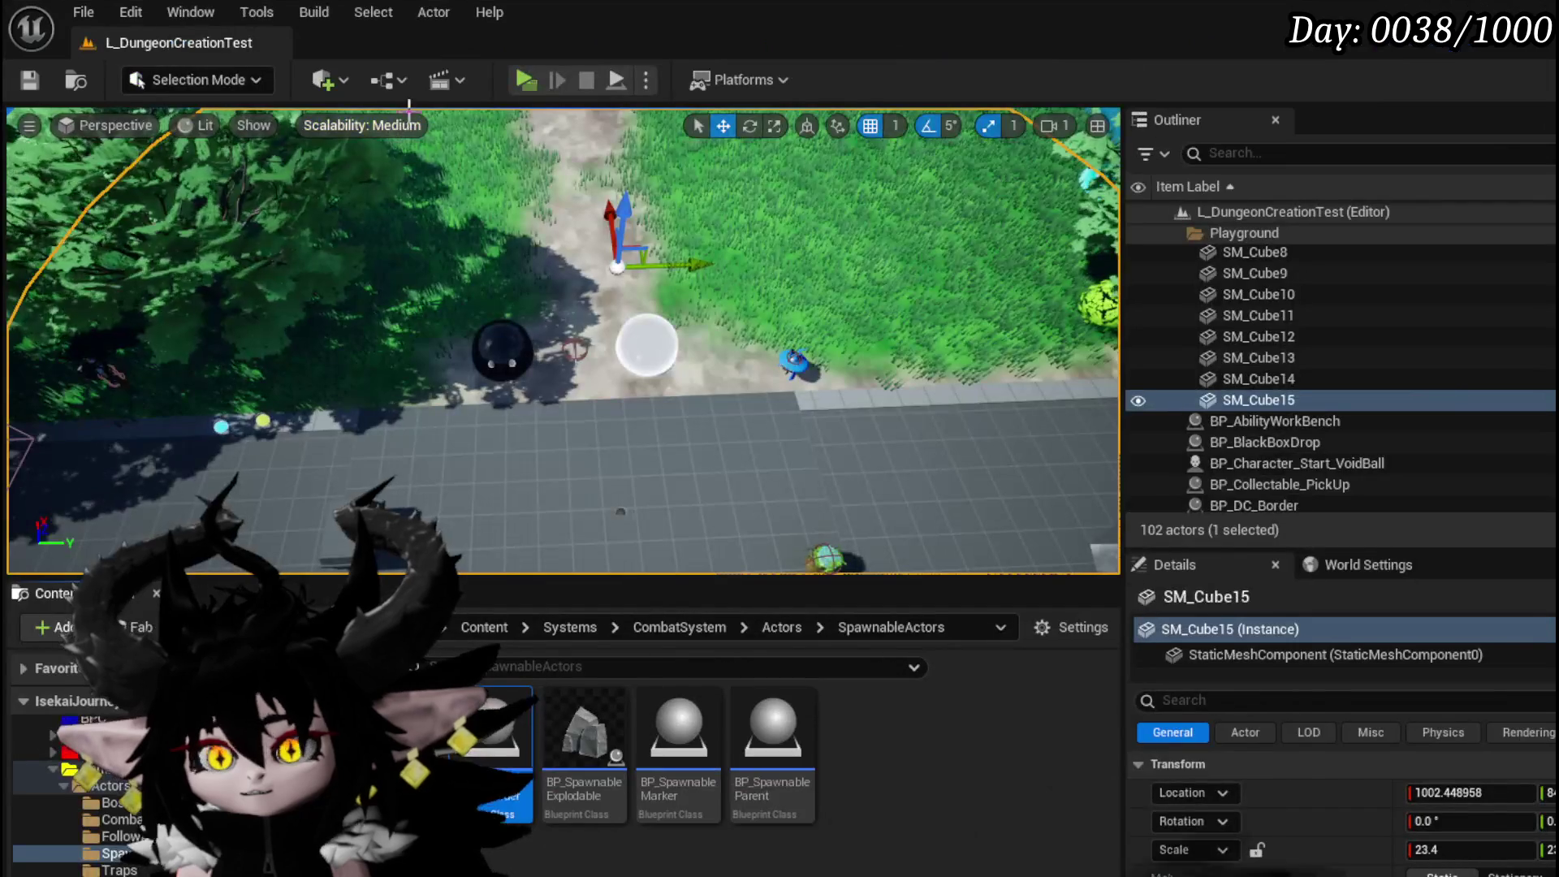
# - Start Play and follow the error to BattlerAI_Object's broken Spawn Ability Actor node
pyautogui.click(525, 79)
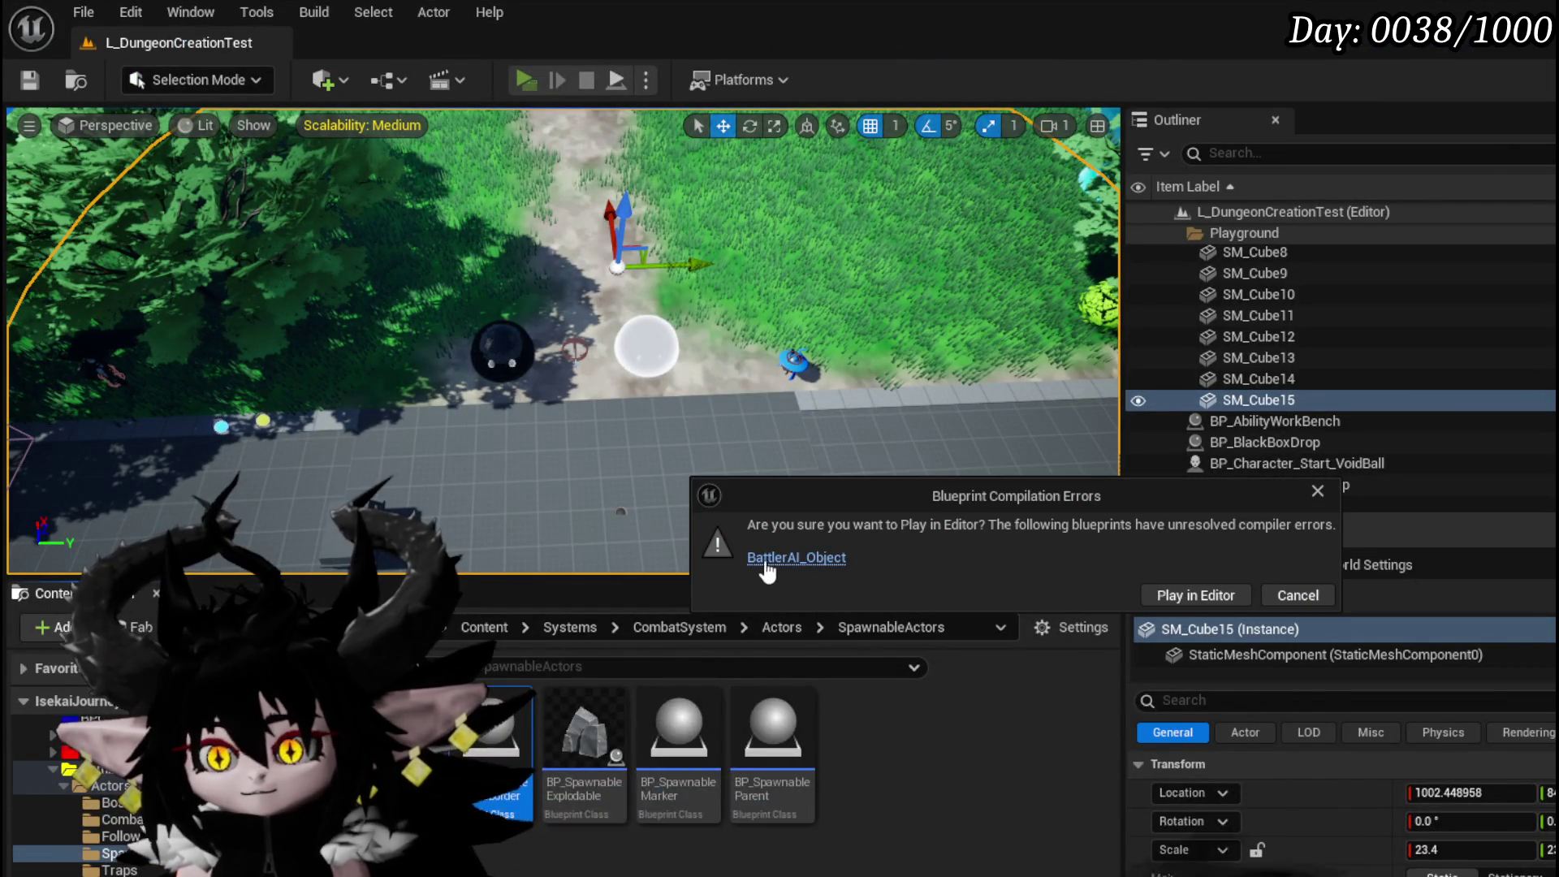
pyautogui.click(773, 560)
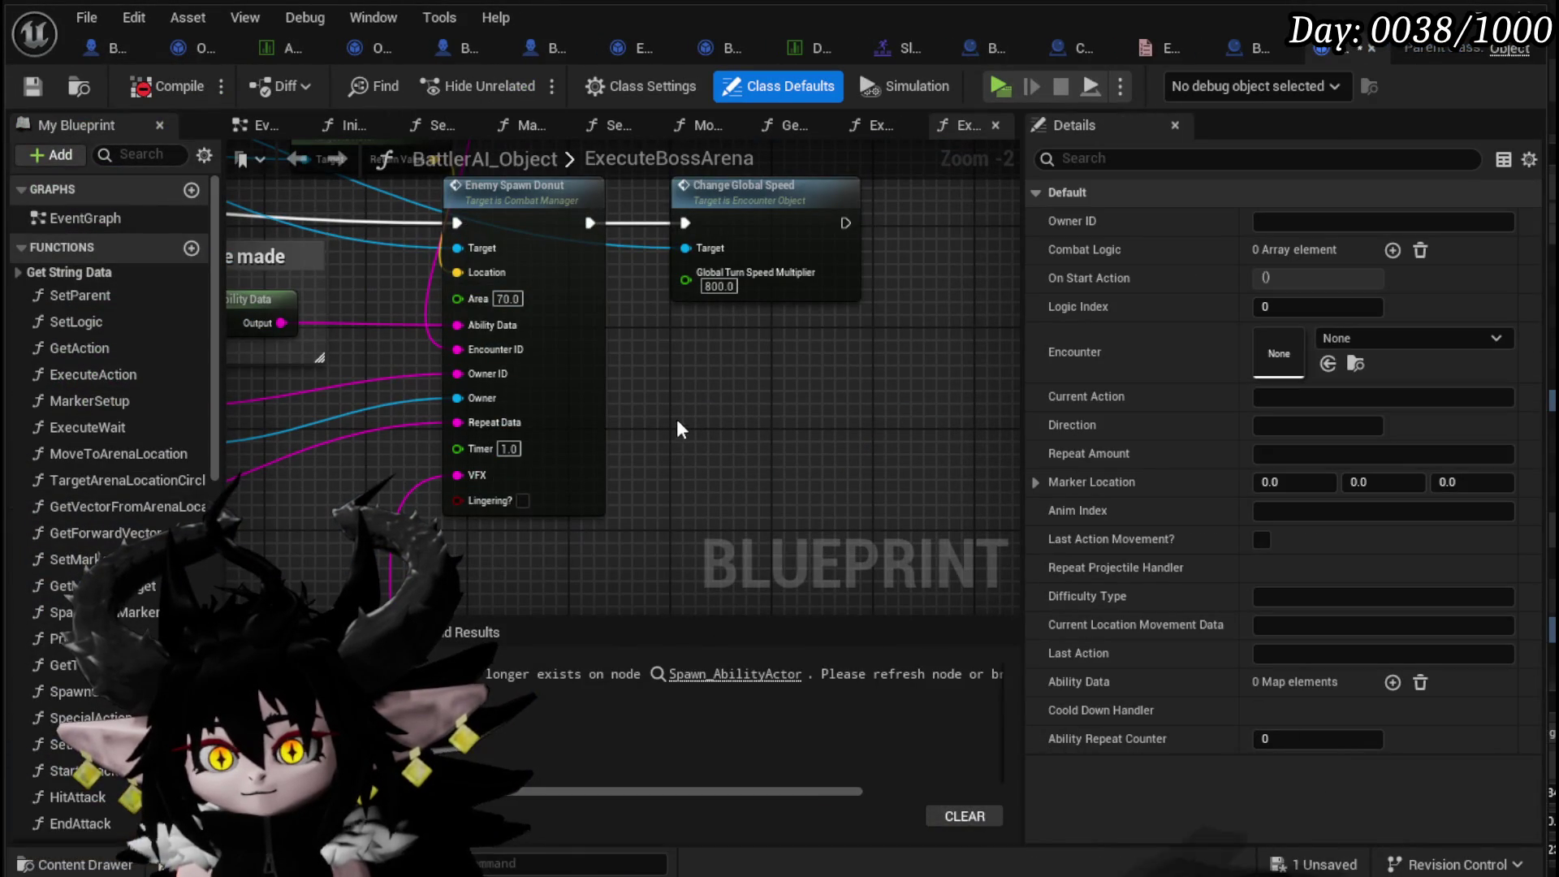
pyautogui.click(734, 674)
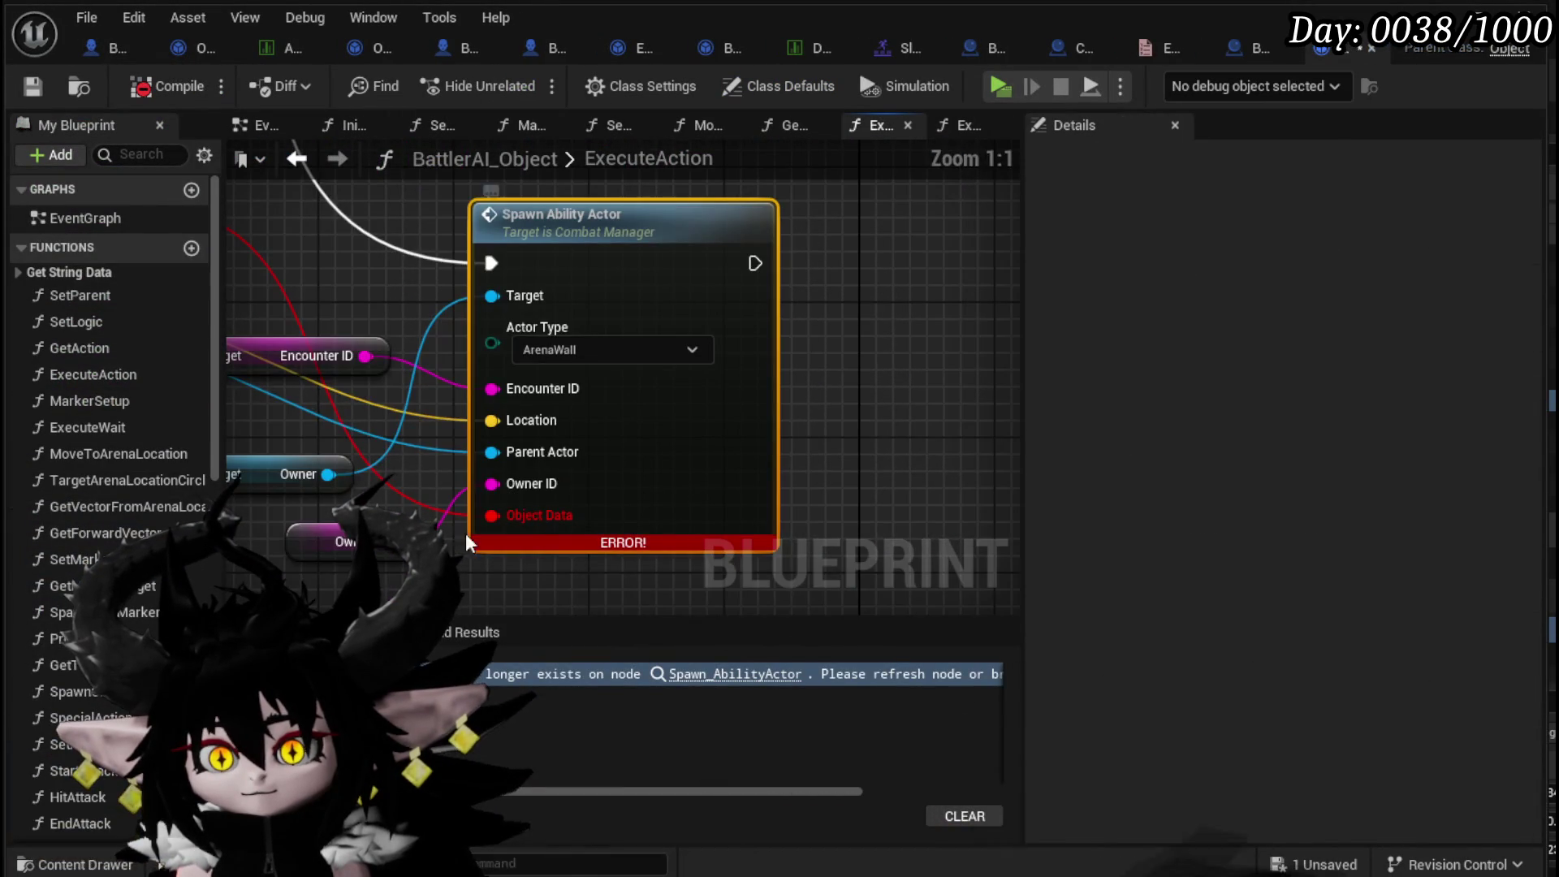
pyautogui.scroll(-4, 450, 536)
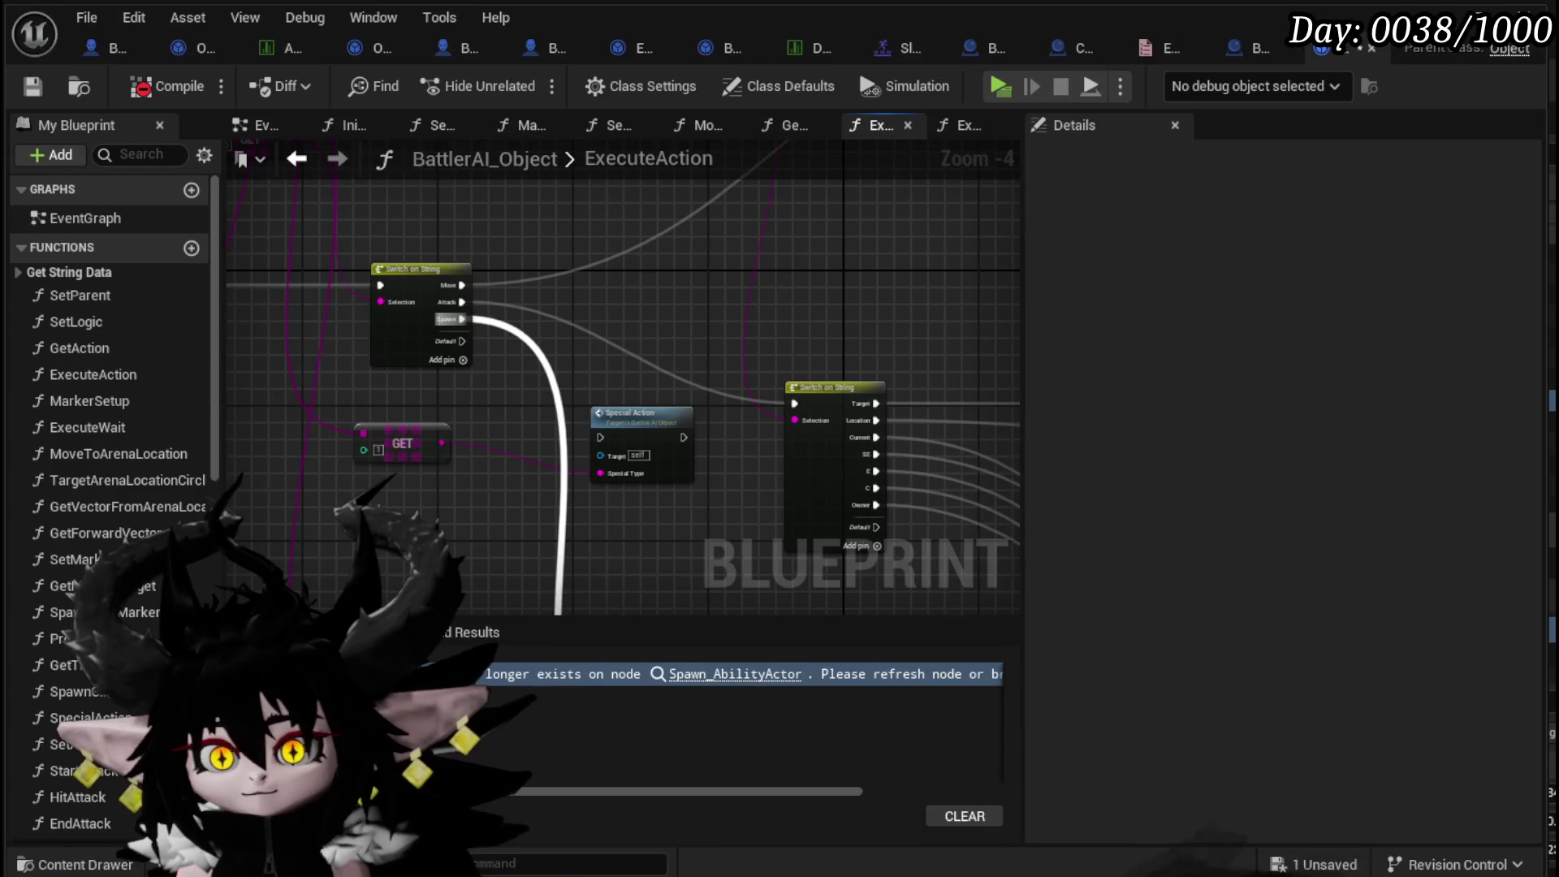
pyautogui.scroll(3, 612, 437)
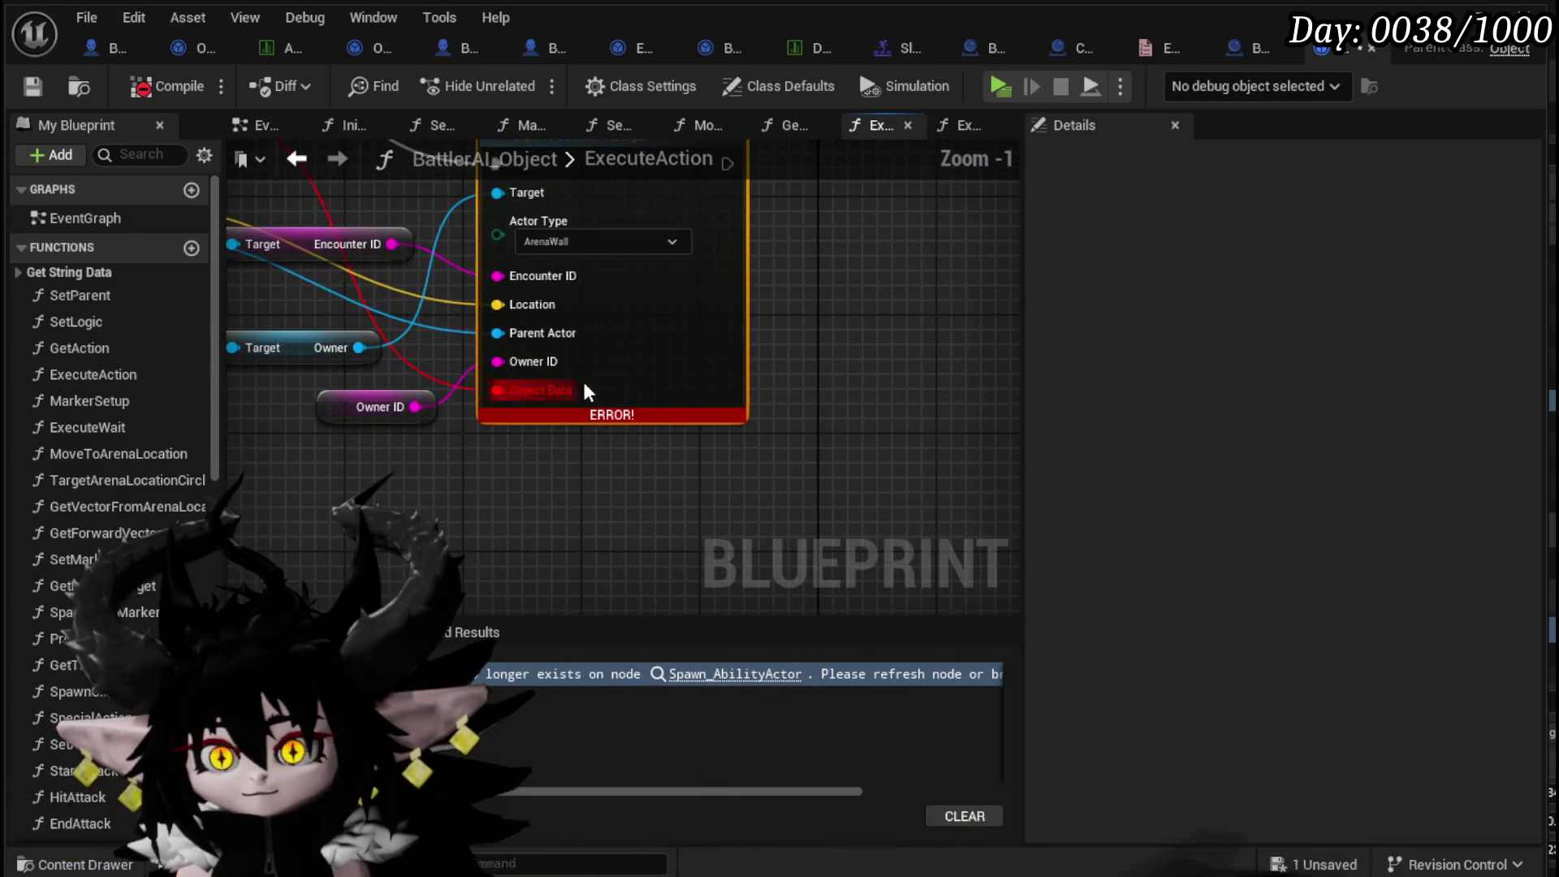
pyautogui.scroll(-4, 609, 338)
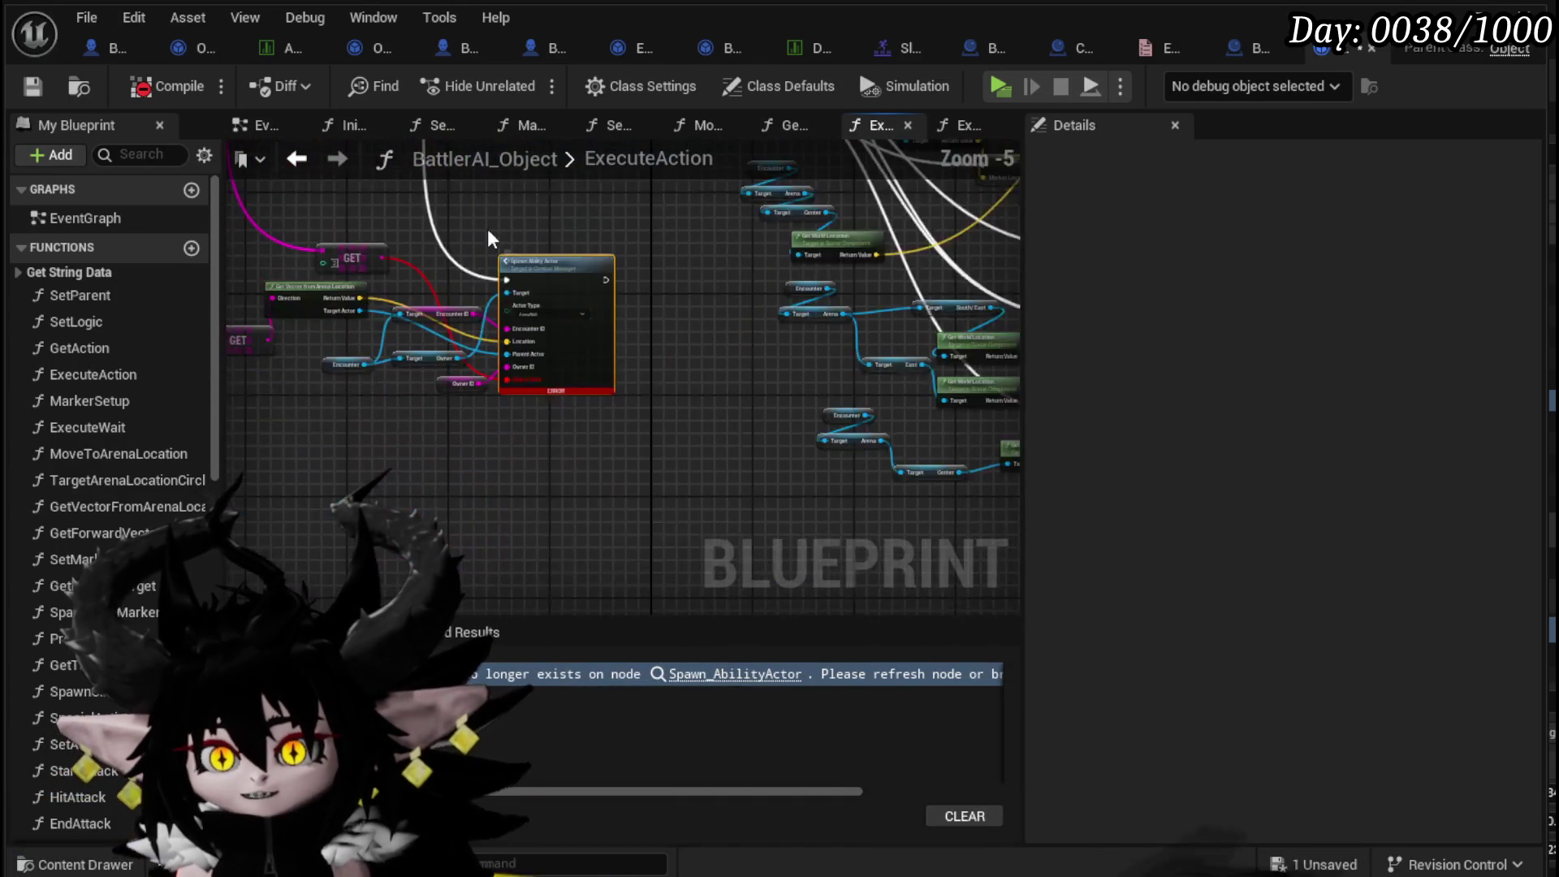
pyautogui.scroll(4, 518, 294)
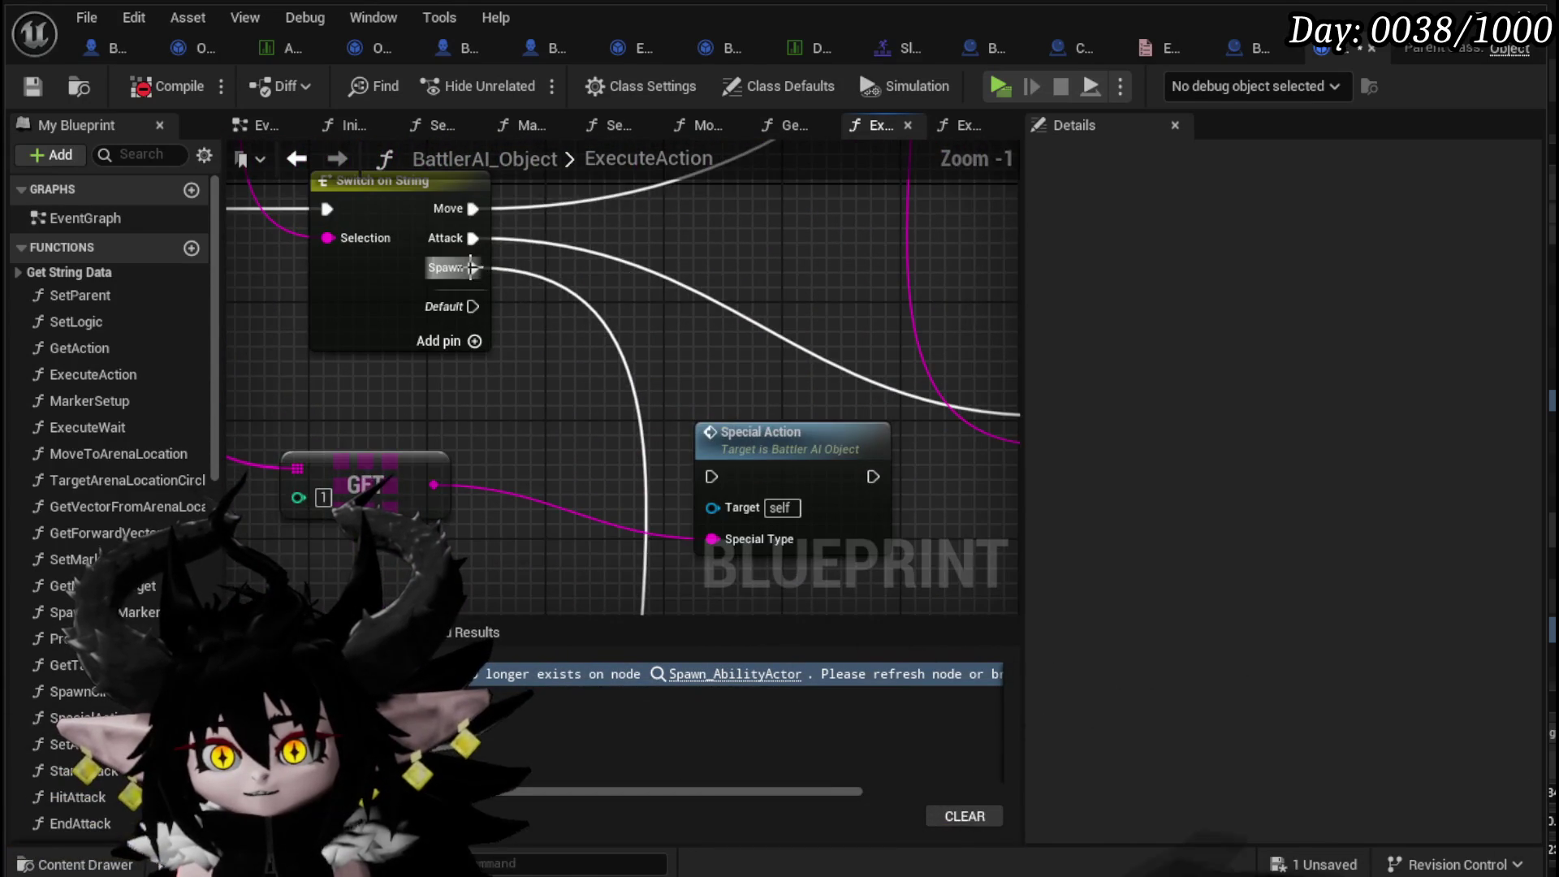
pyautogui.scroll(-2, 571, 420)
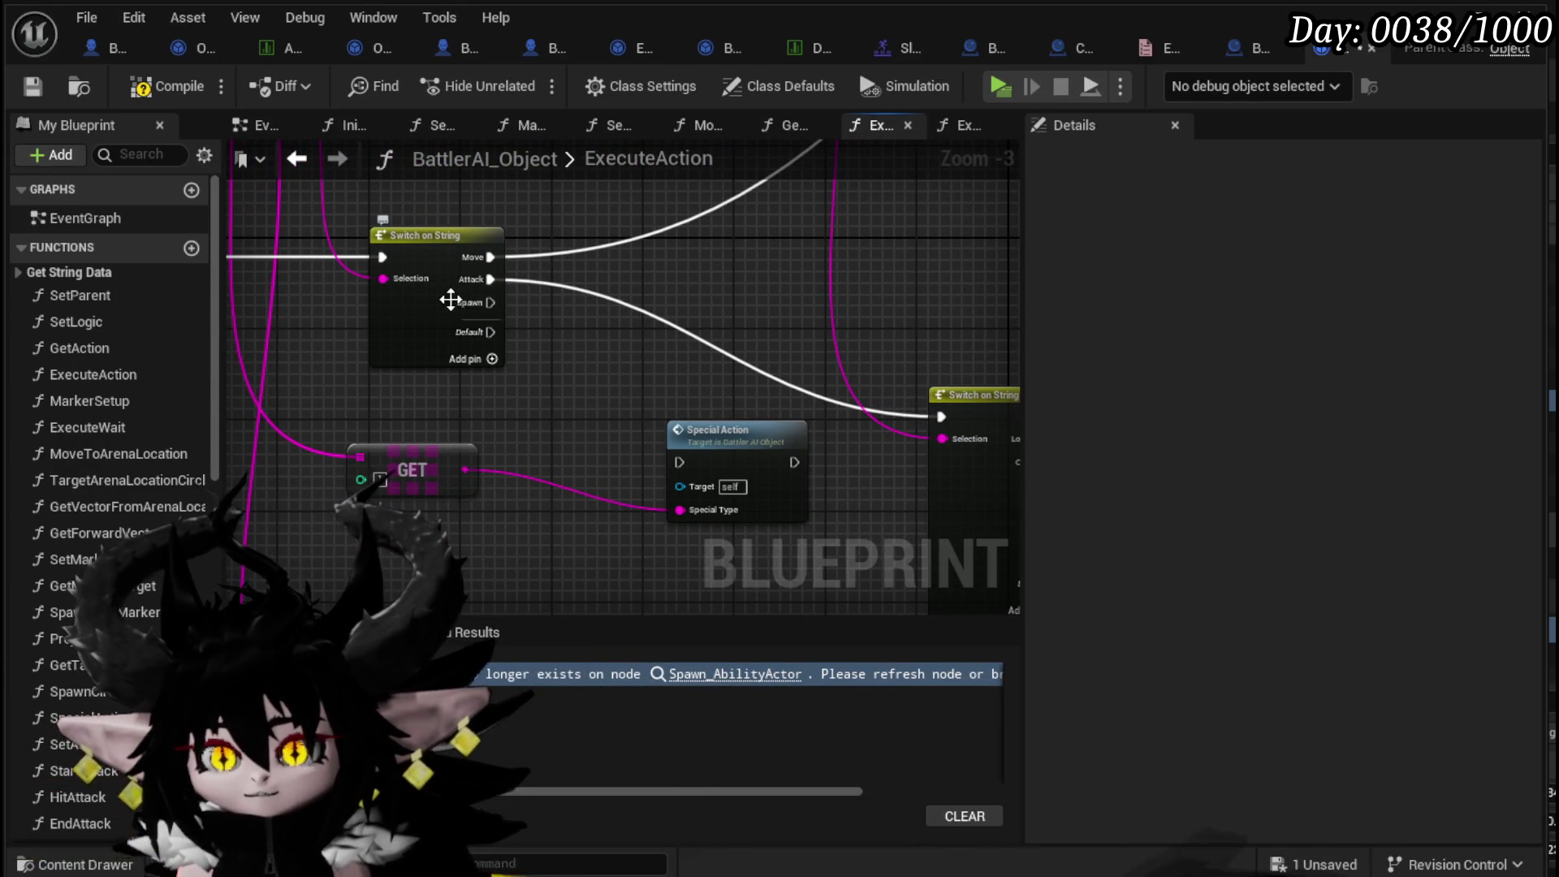
pyautogui.scroll(-2, 536, 415)
# - Refresh the Spawn Ability Actor node, recompile BattlerAI_Object and save it
pyautogui.click(682, 413)
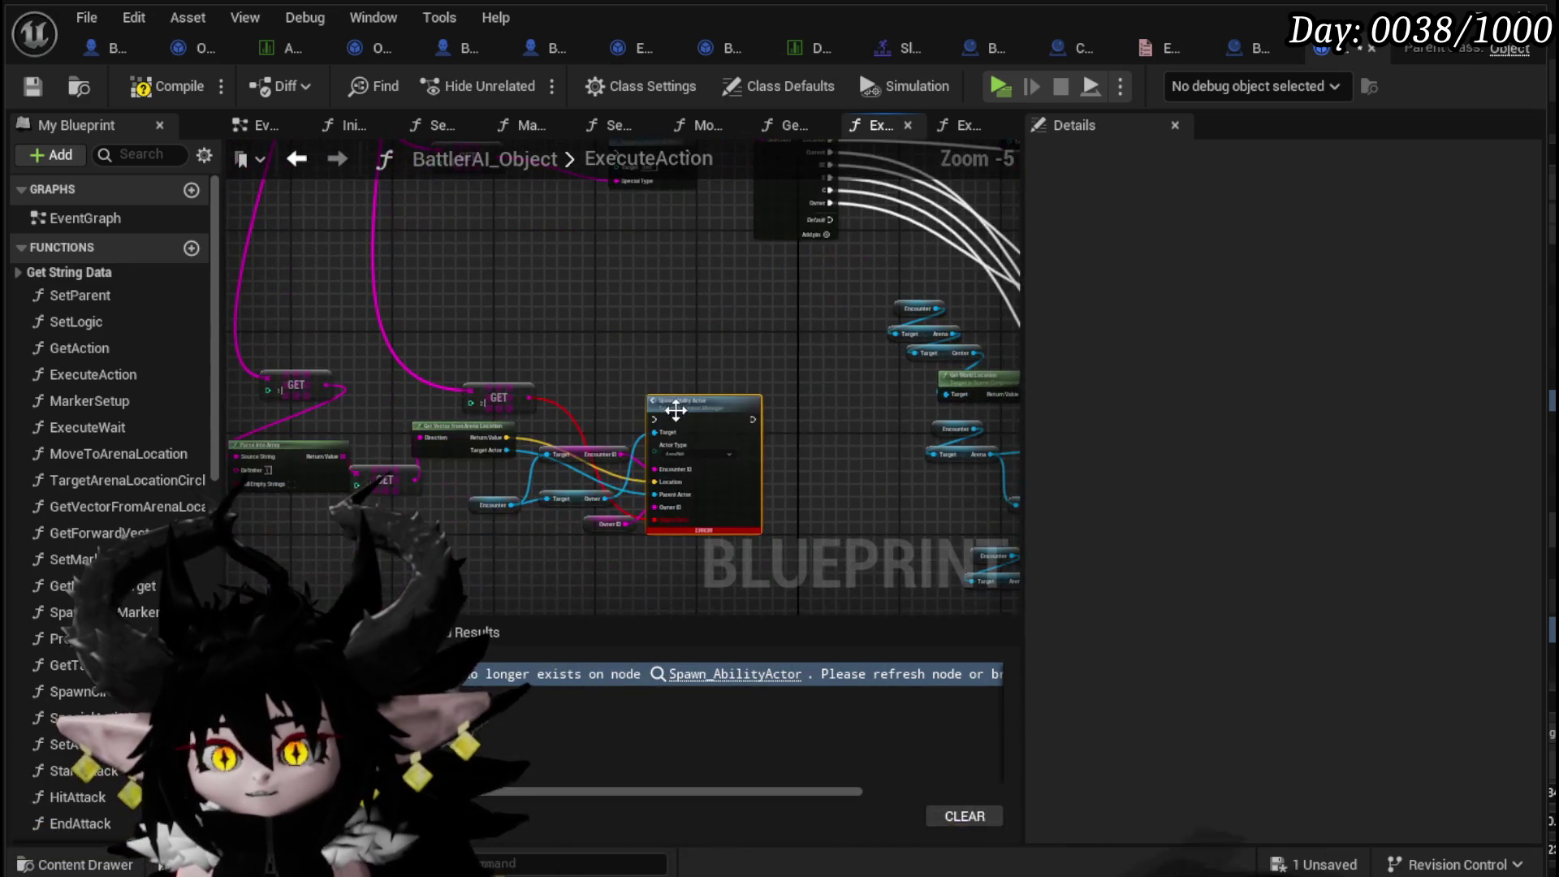
pyautogui.click(145, 89)
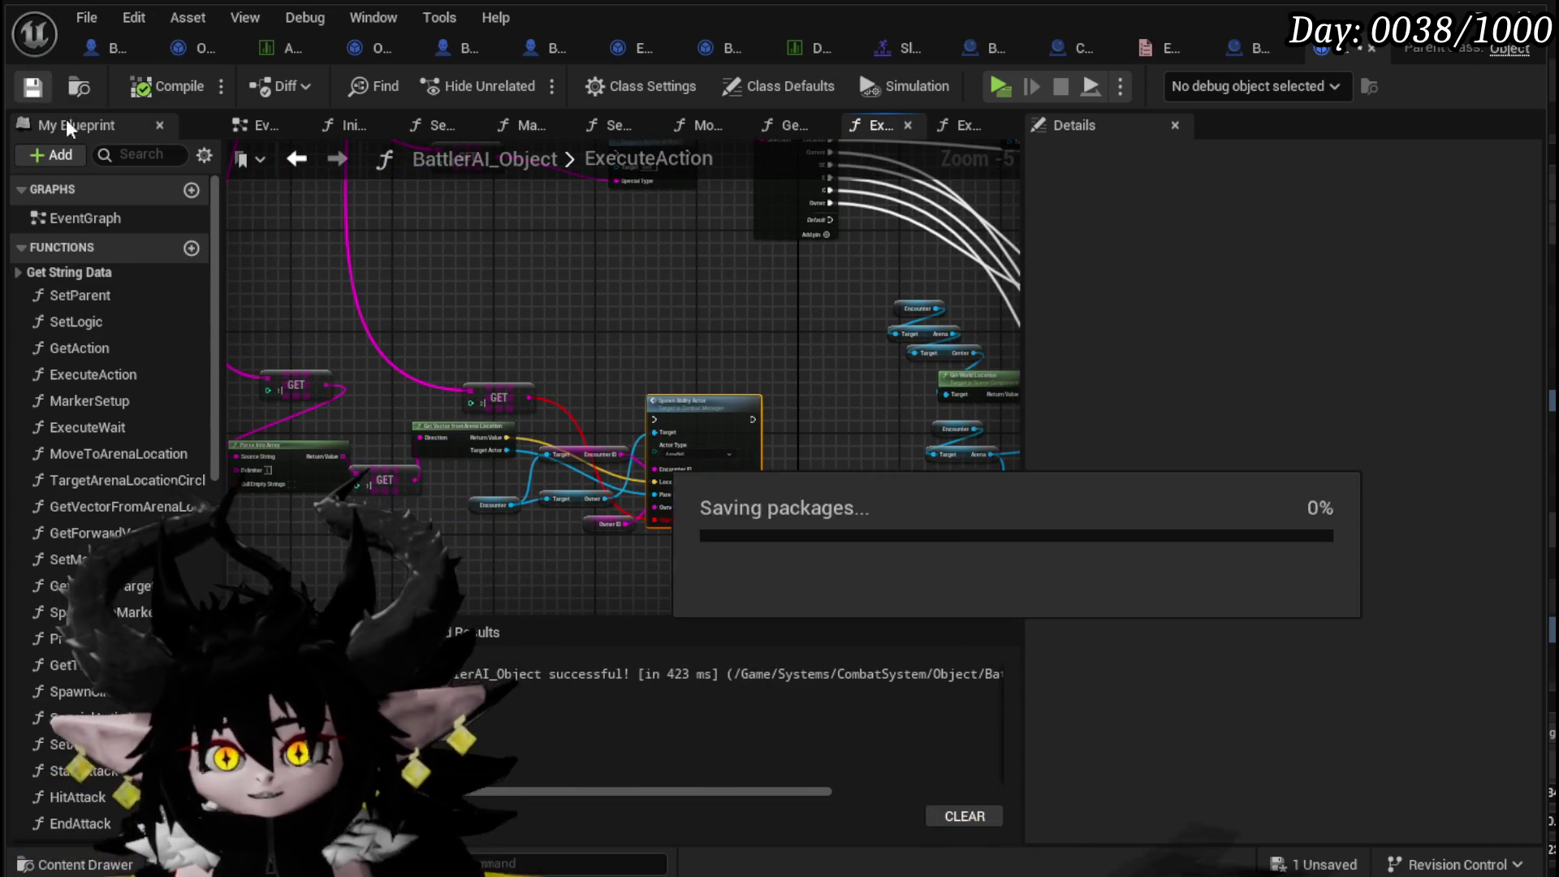
pyautogui.scroll(2, 641, 442)
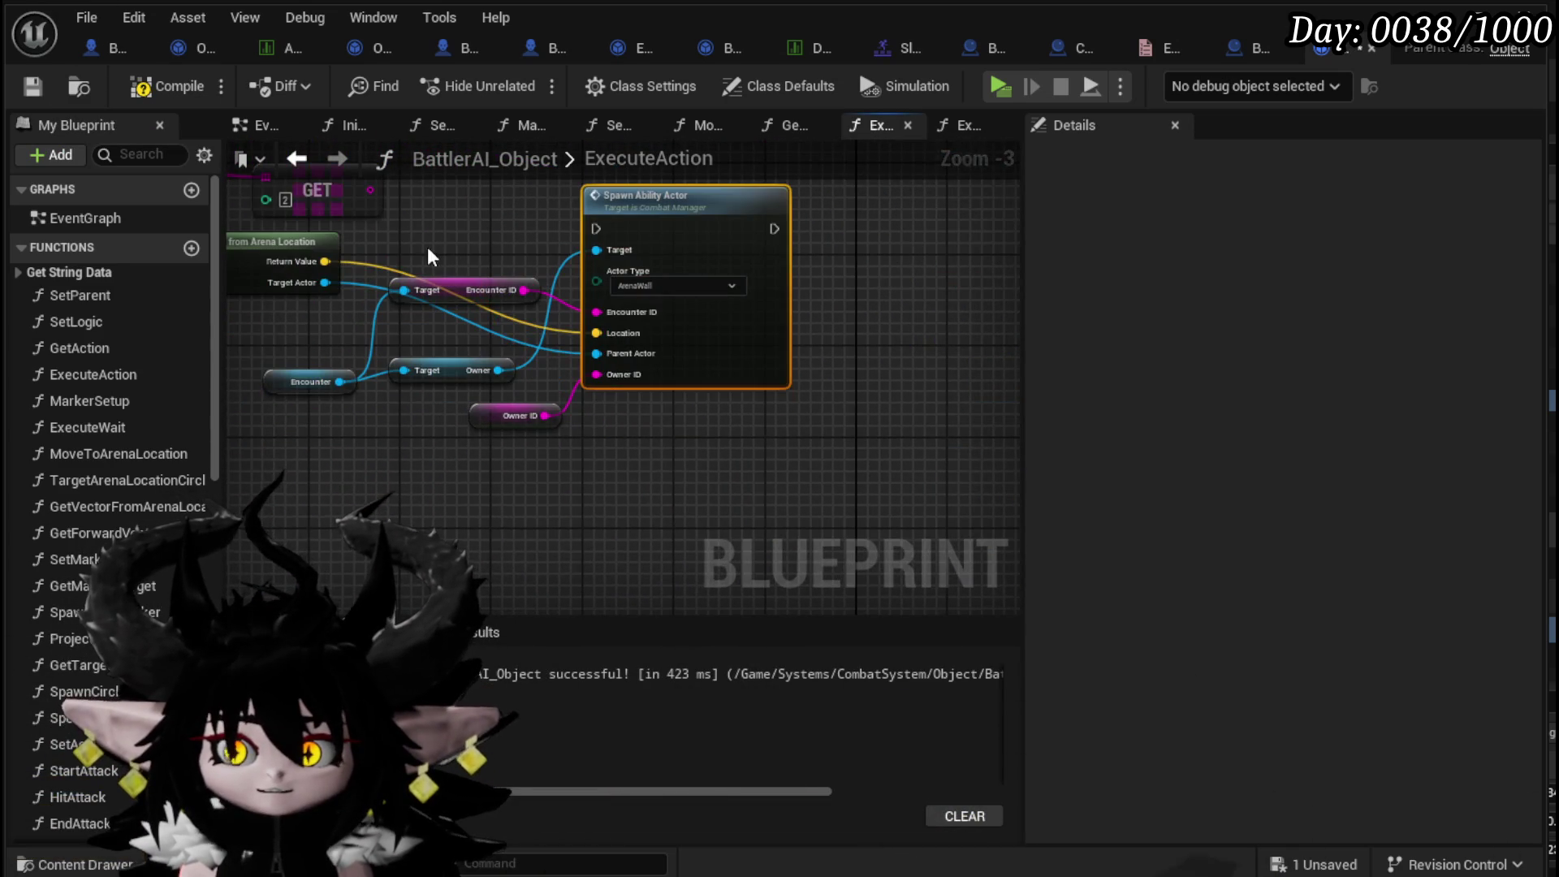
pyautogui.scroll(-2, 427, 247)
pyautogui.click(31, 87)
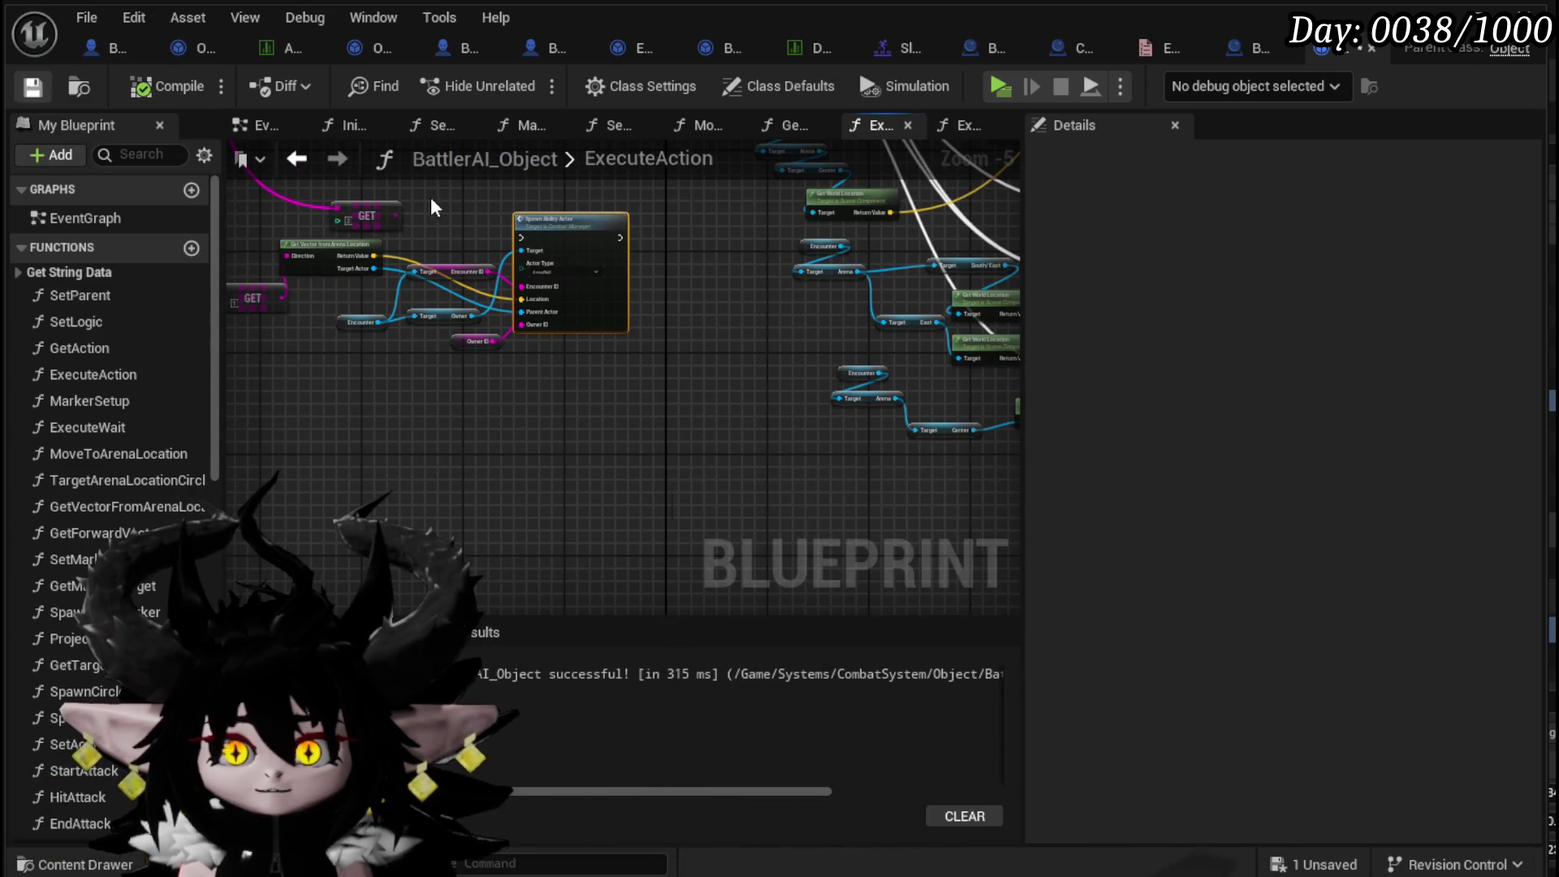
pyautogui.scroll(-1, 512, 200)
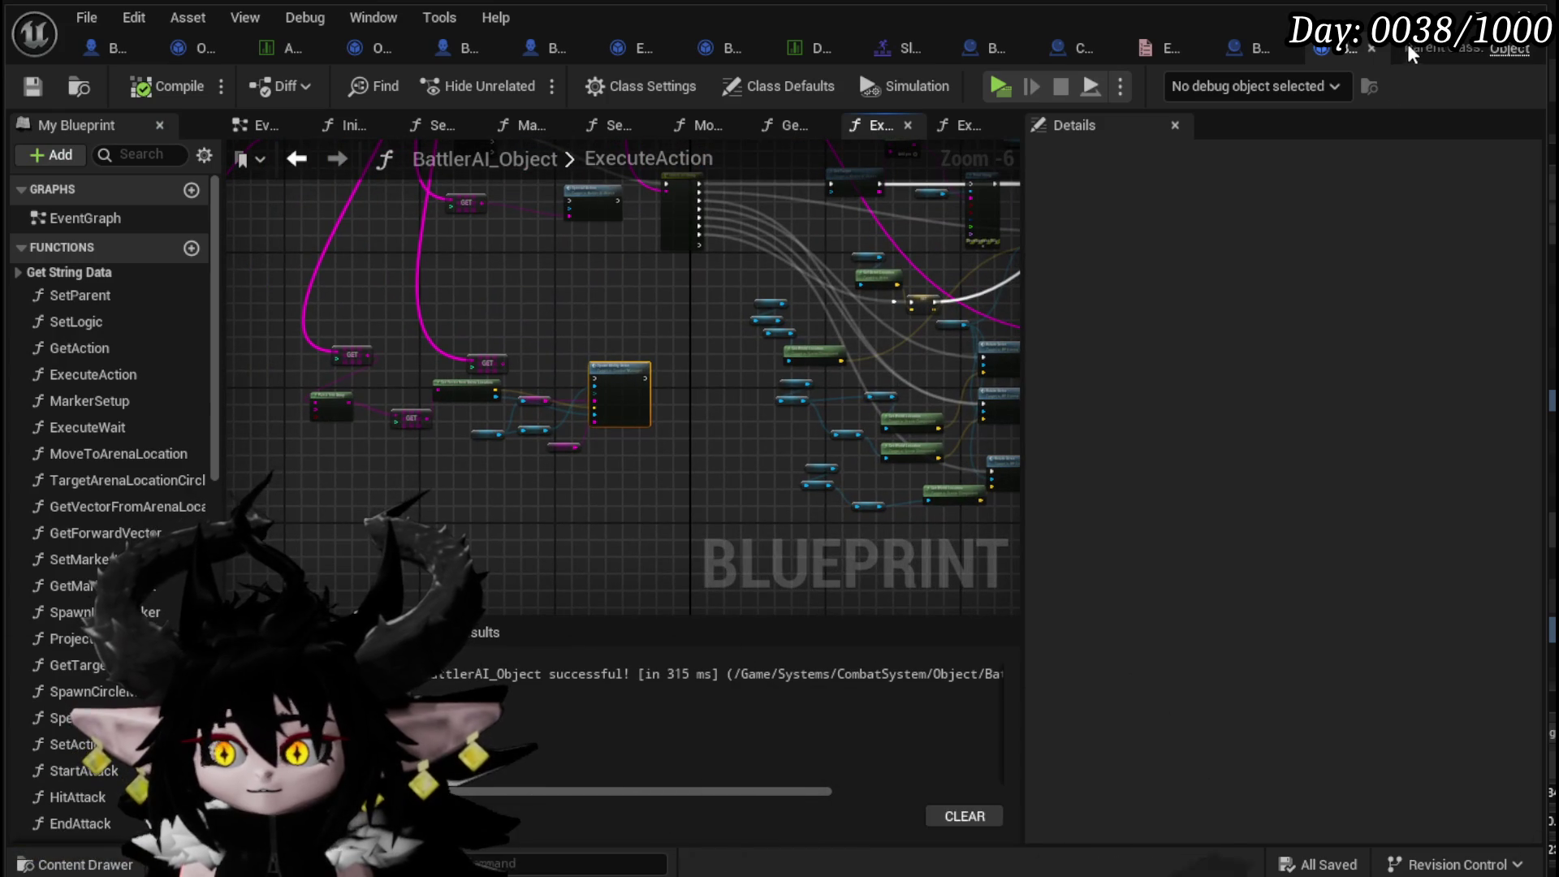
pyautogui.hotkey('alt', 'Tab')
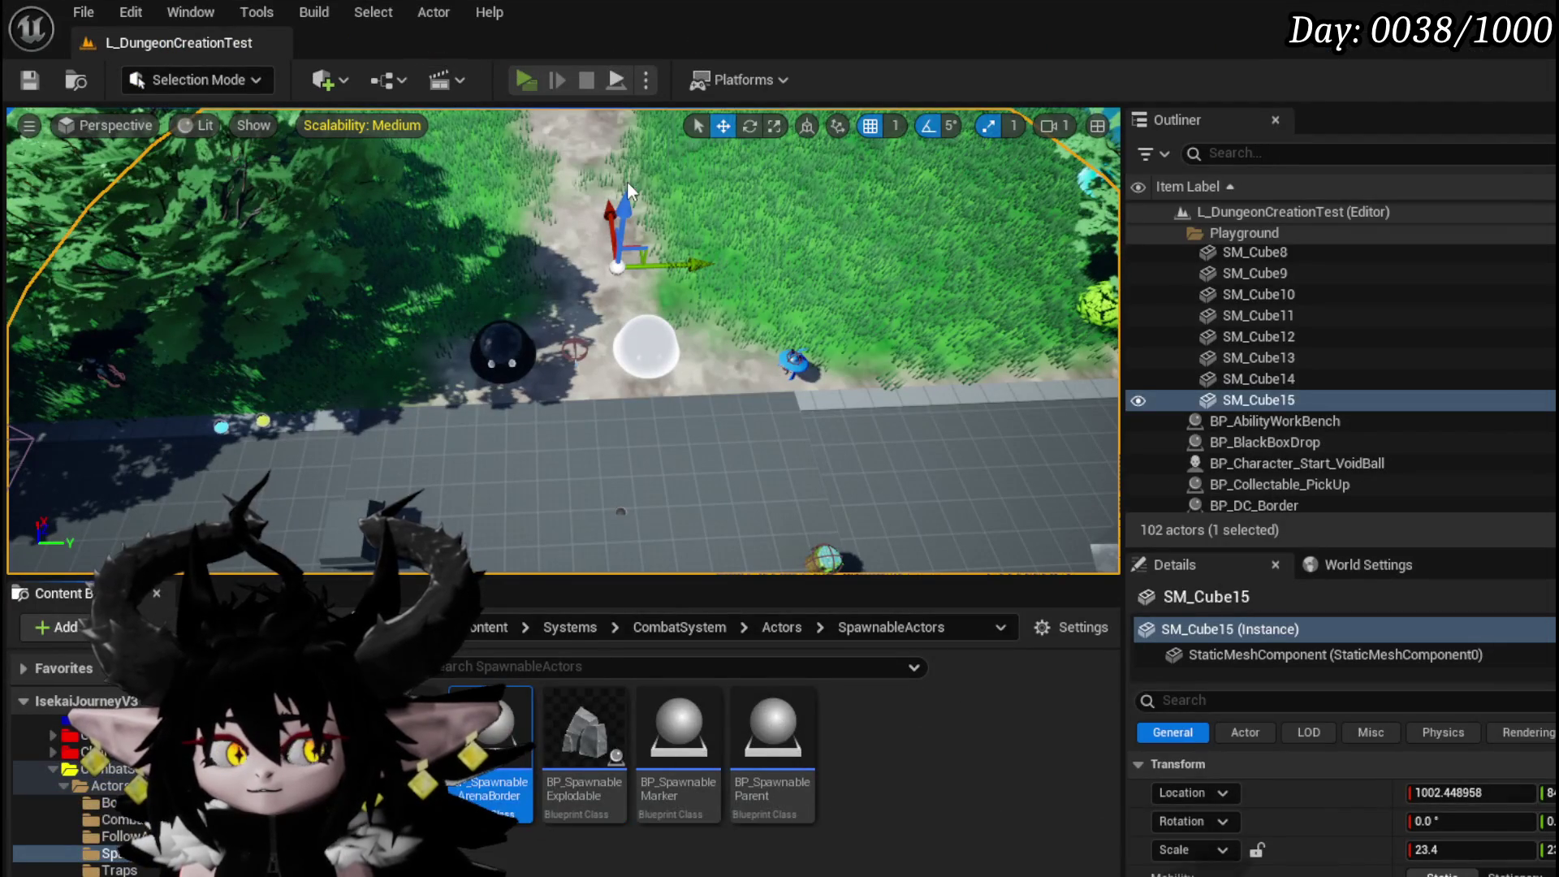
pyautogui.press('w')
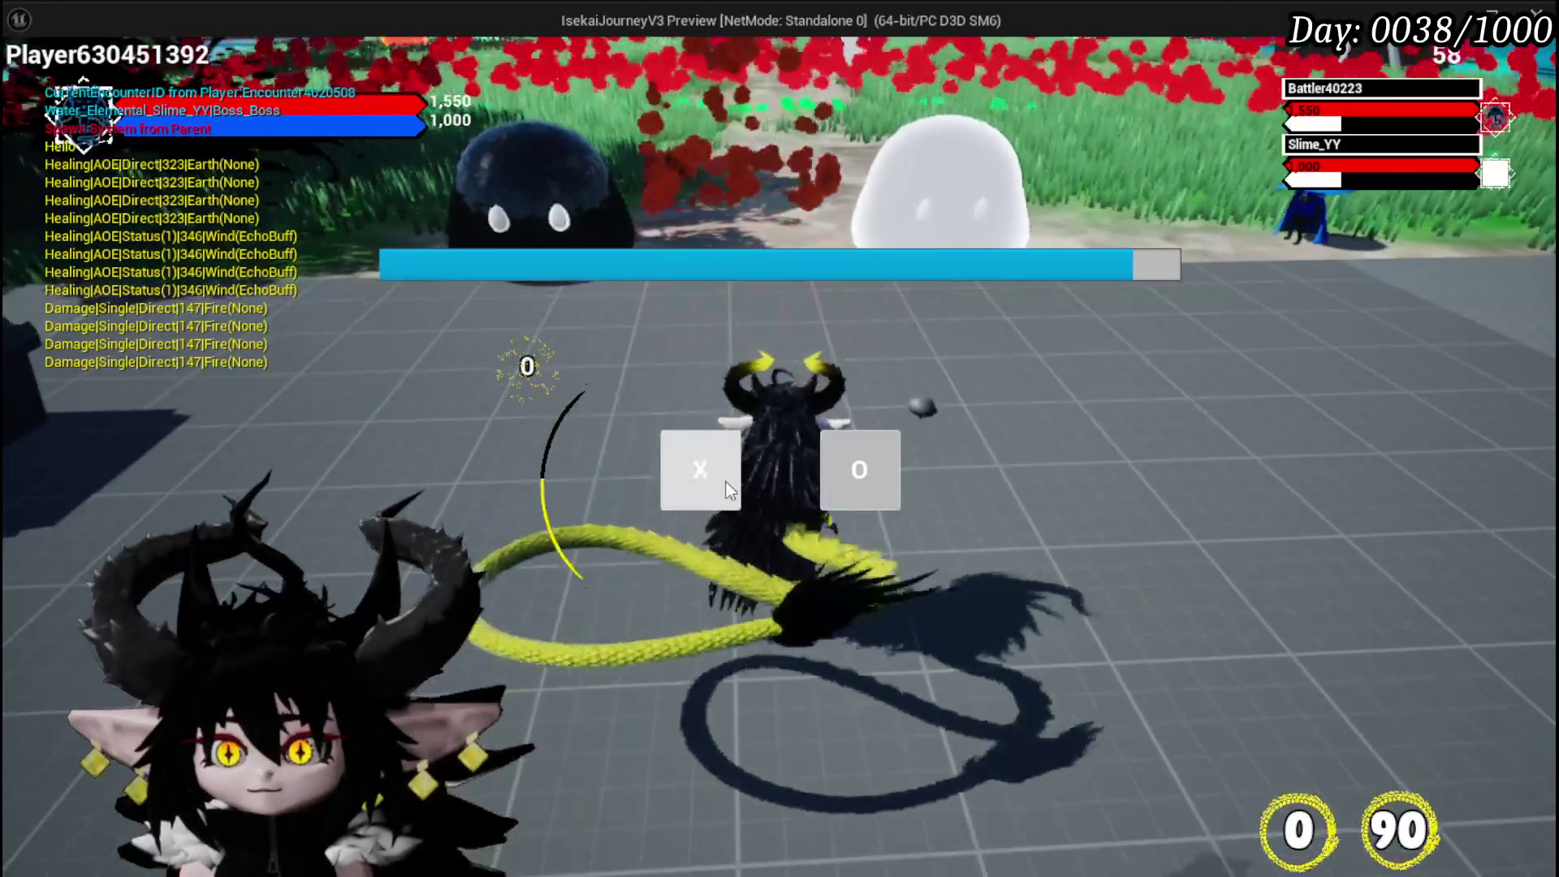
pyautogui.click(700, 469)
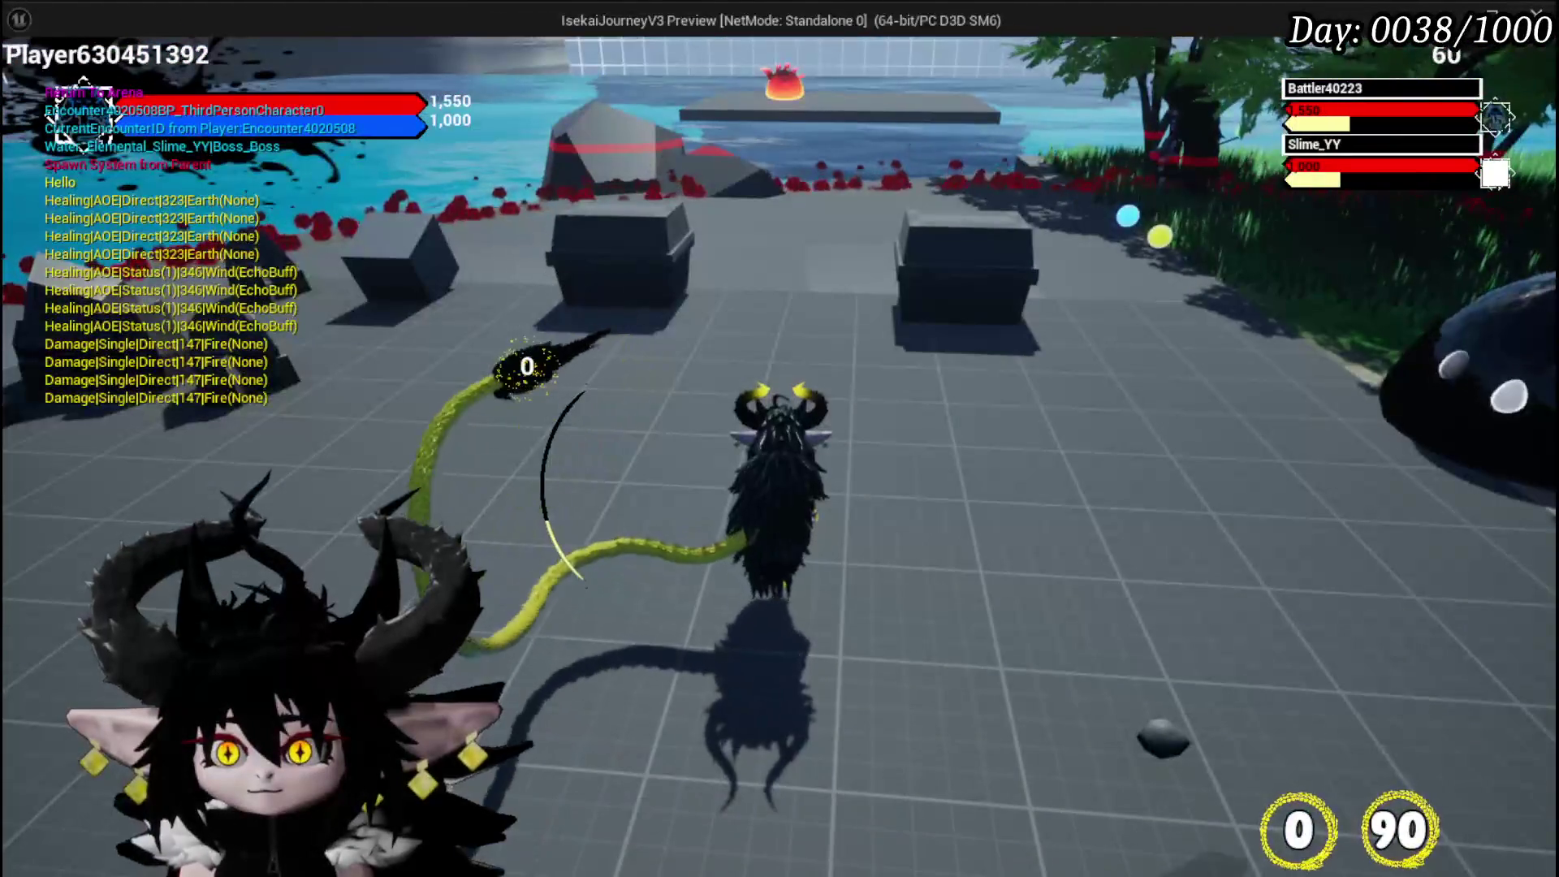
pyautogui.press('w')
pyautogui.press('d')
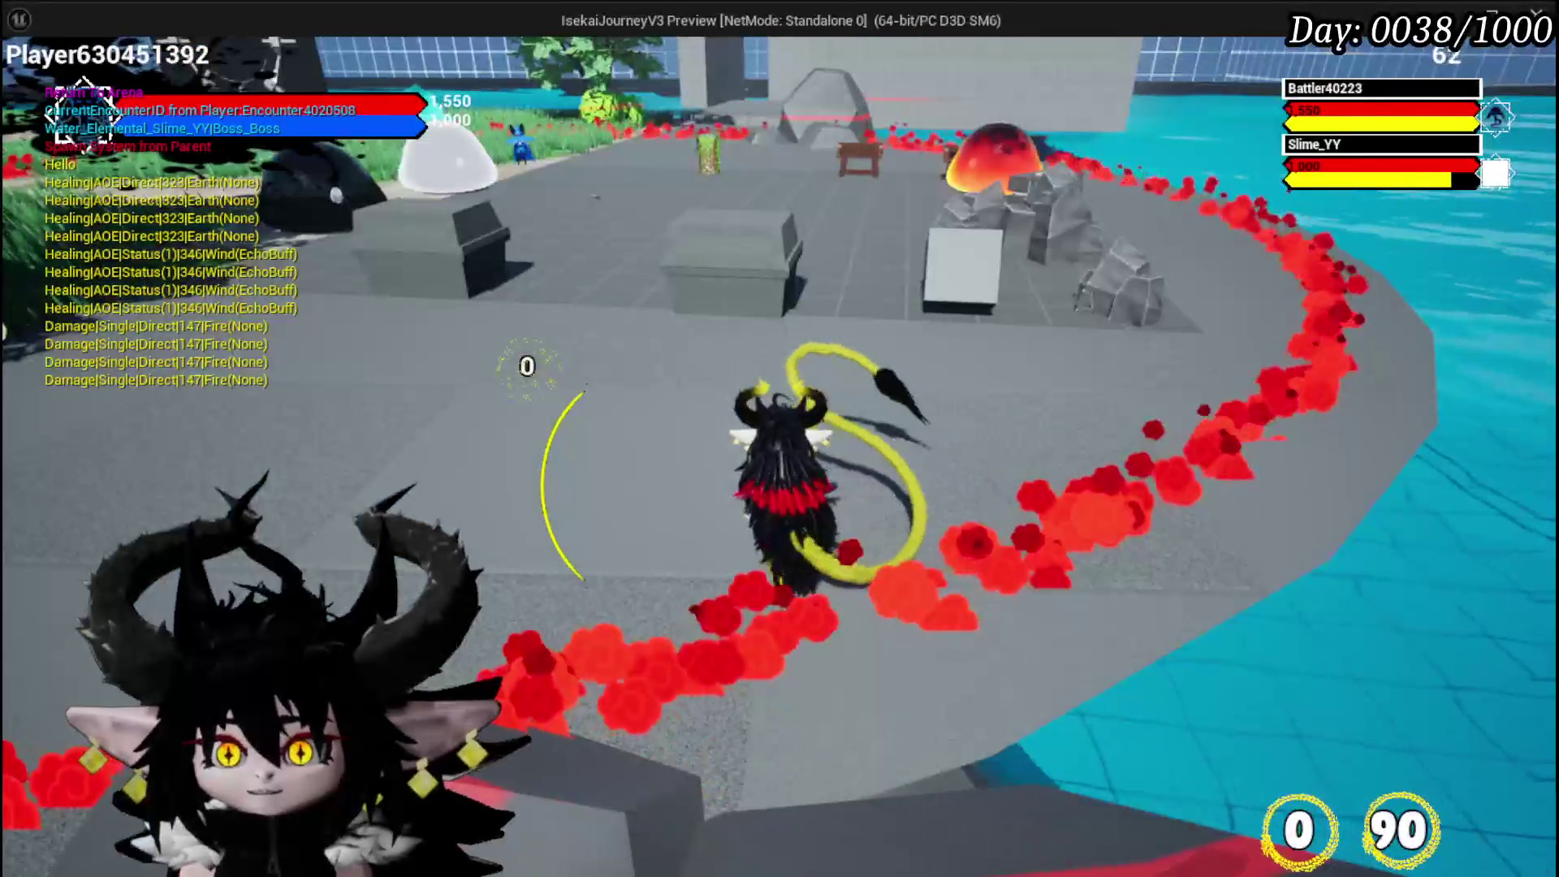
pyautogui.click(1172, 218)
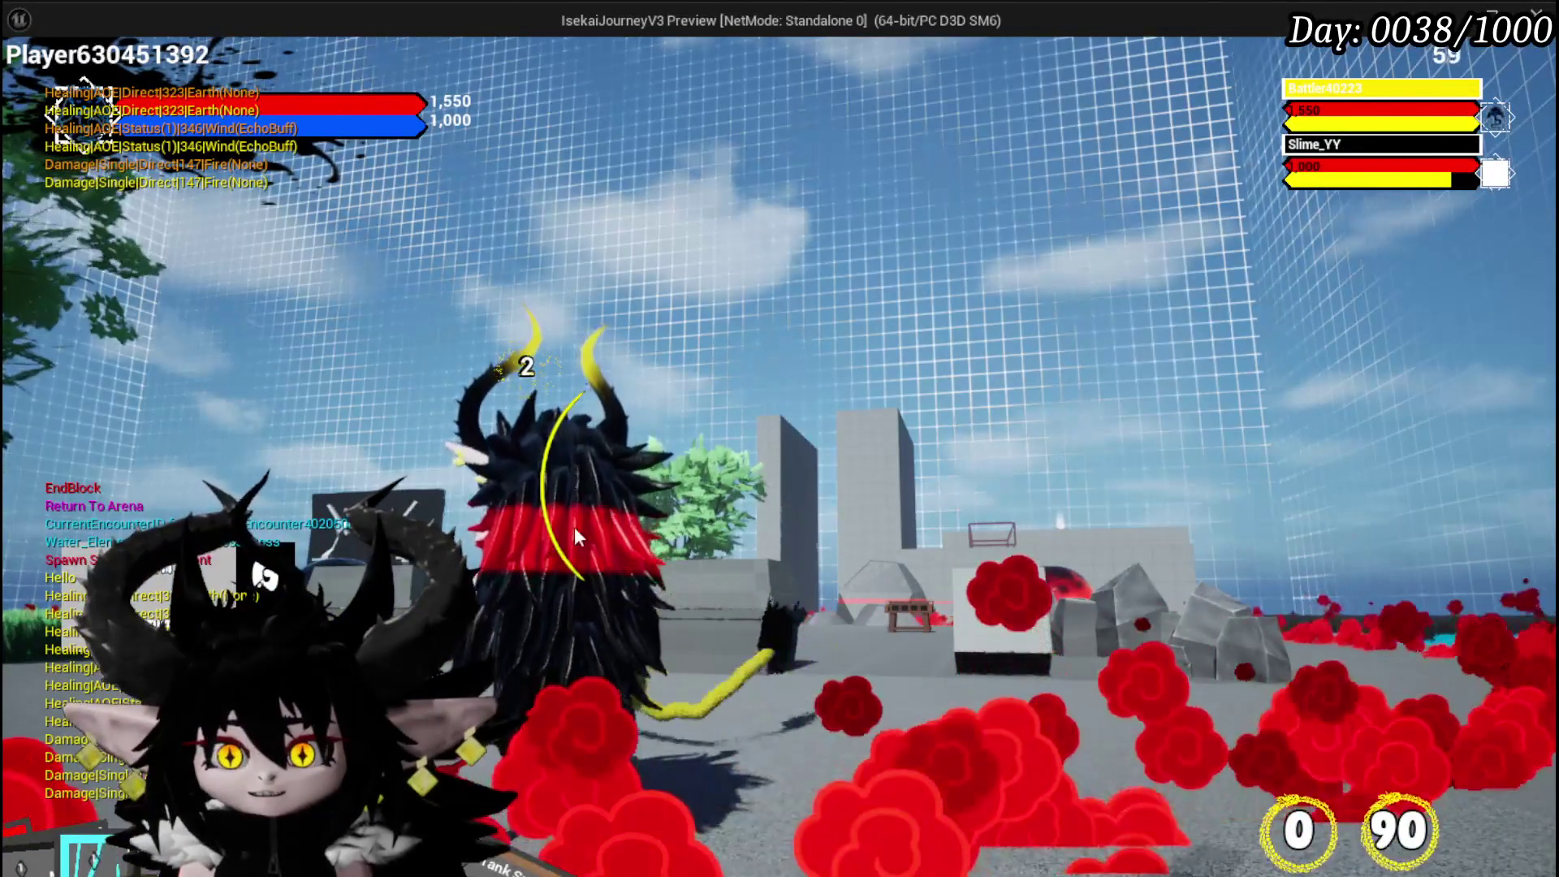
pyautogui.press('Escape')
pyautogui.hotkey('ctrl', 's')
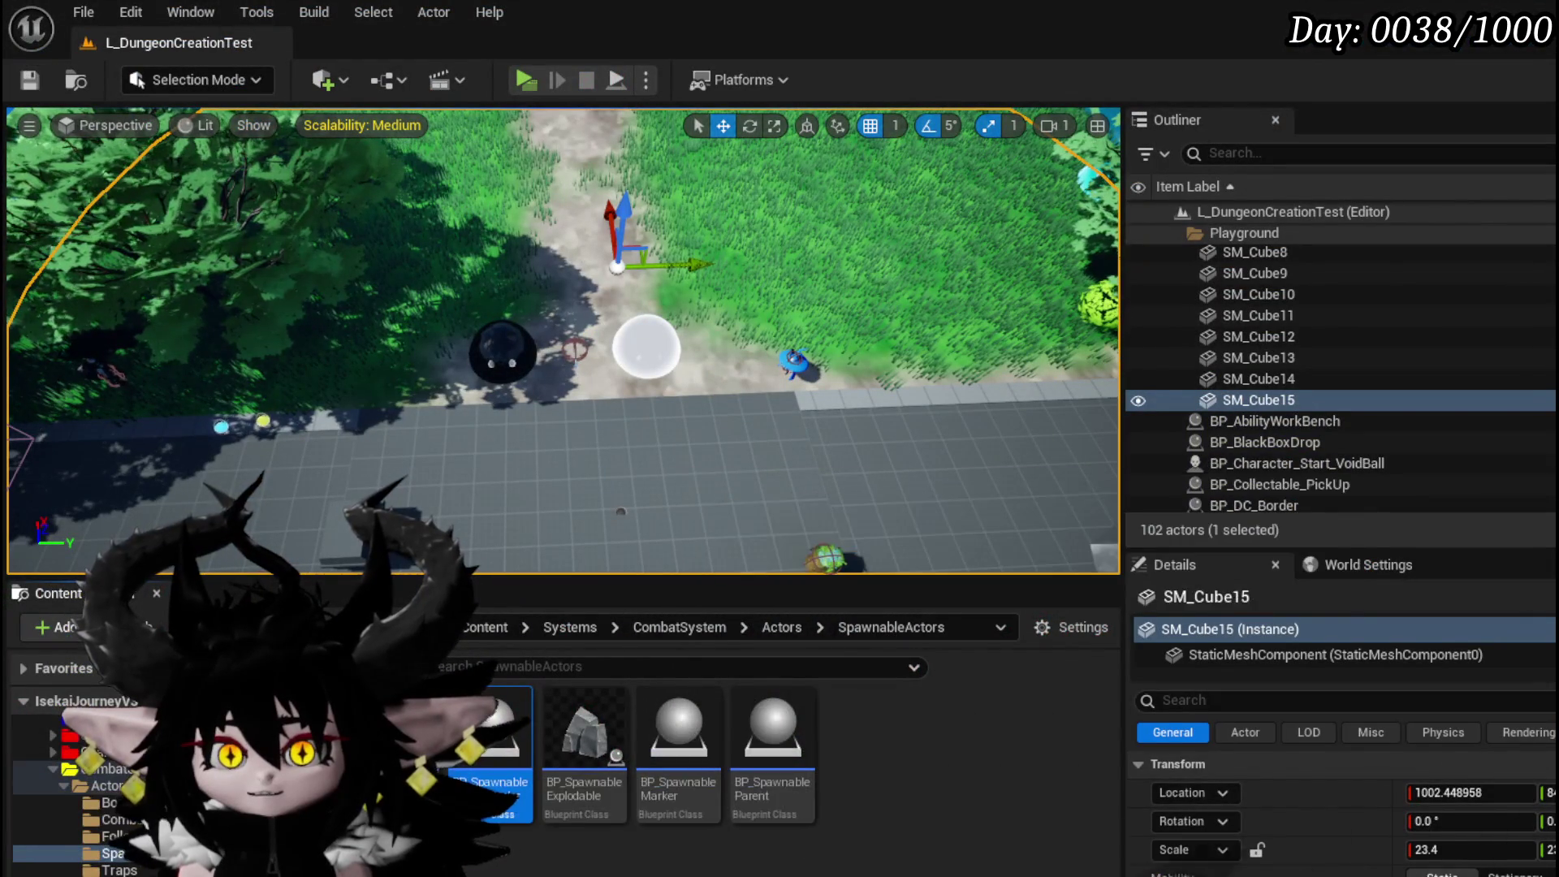
# - Untick Hidden in Game on BP_Spawnable_ArenaBorder's Sphere component and compile the blueprint
pyautogui.doubleClick(528, 735)
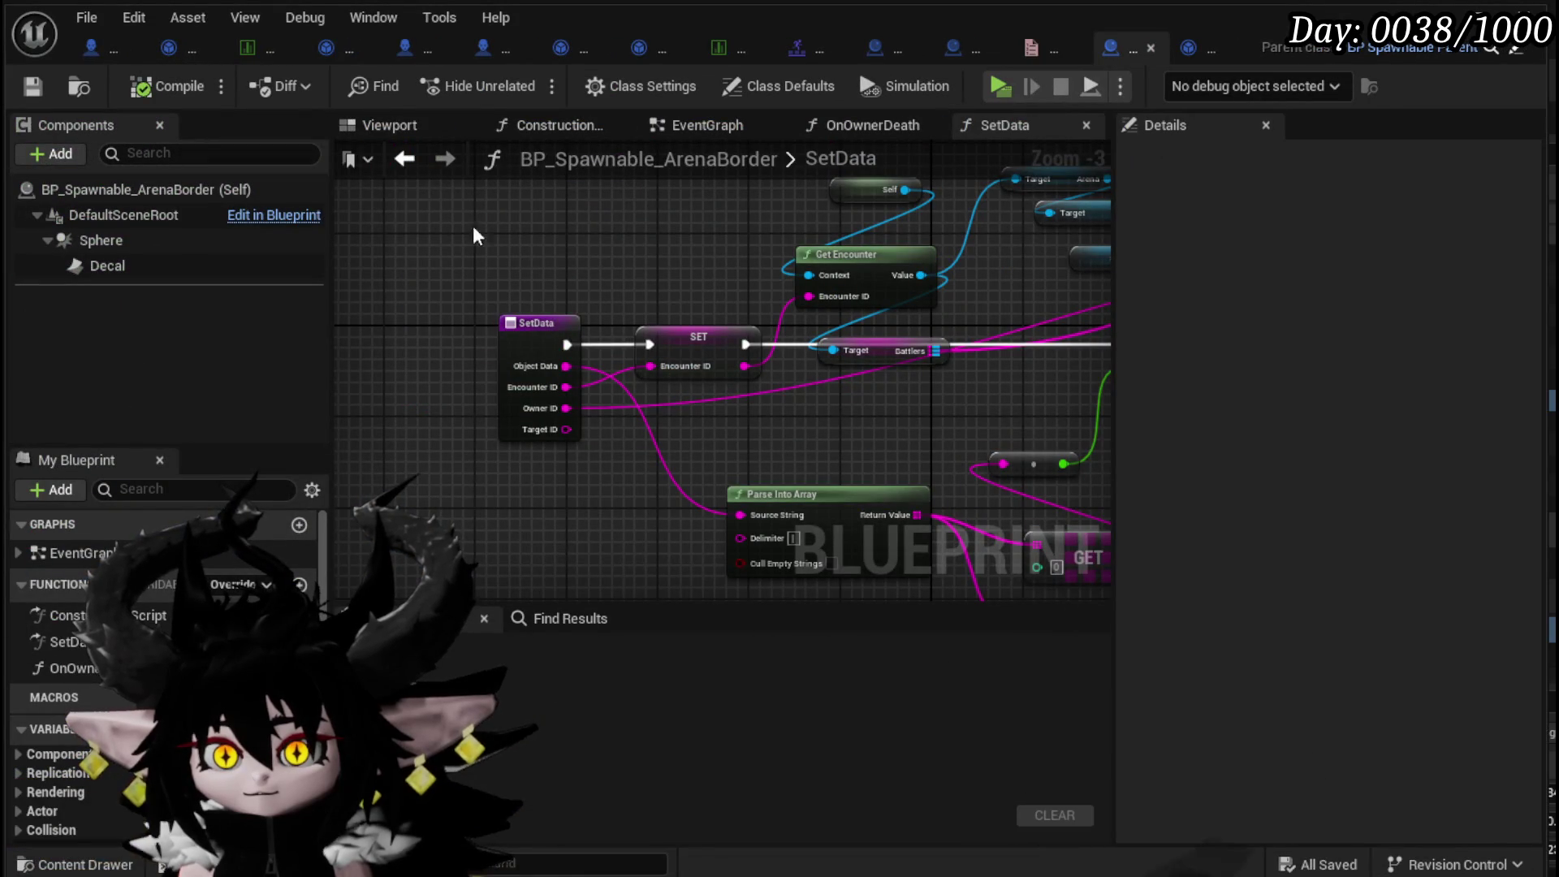
pyautogui.click(352, 122)
pyautogui.click(542, 350)
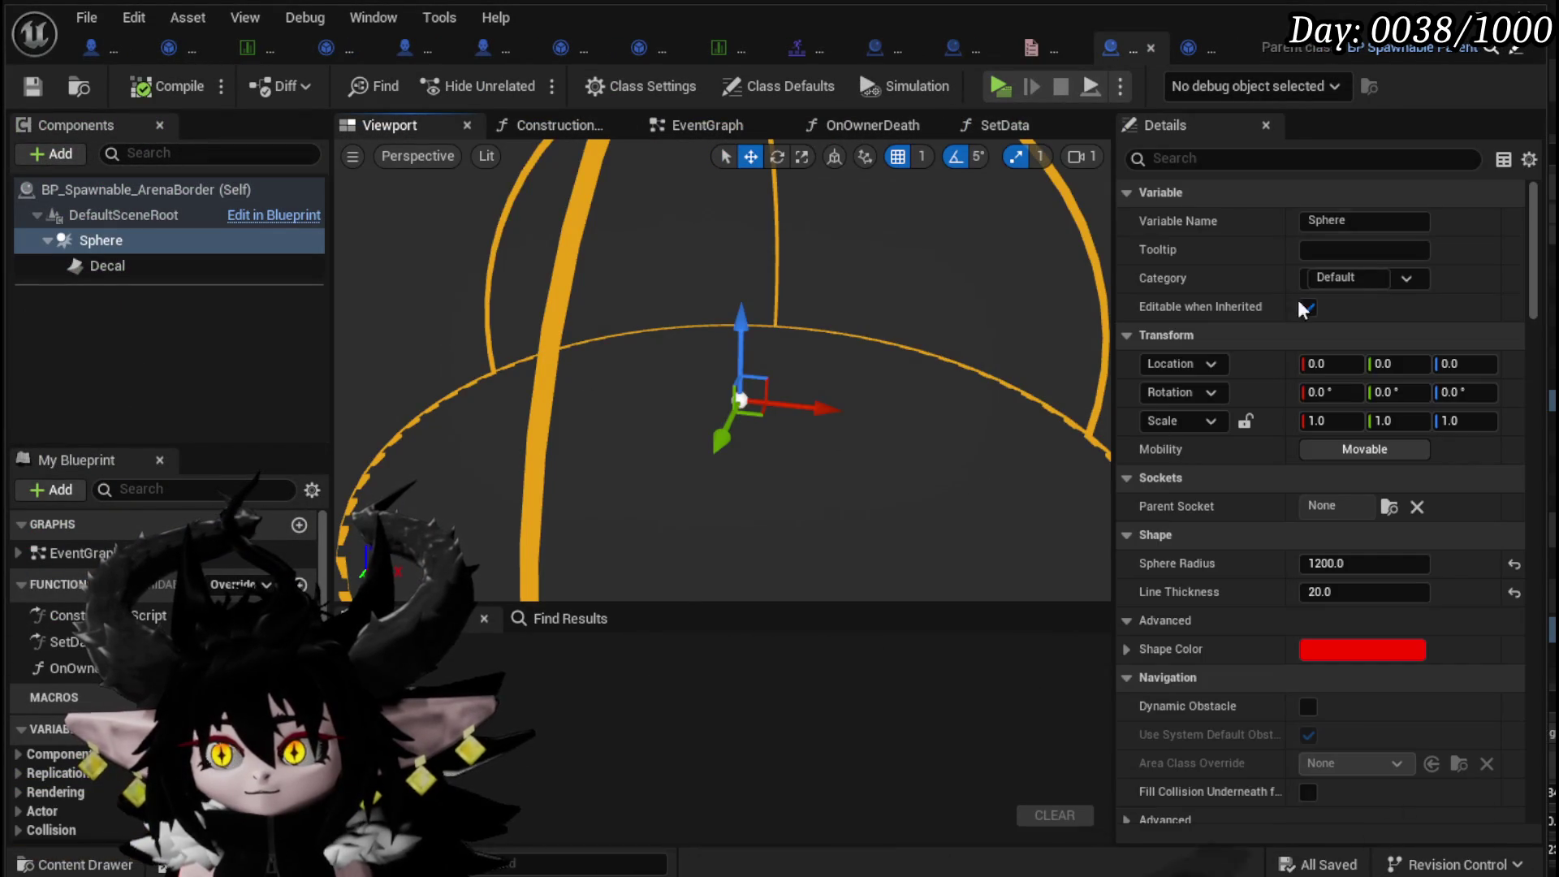
pyautogui.write('in game')
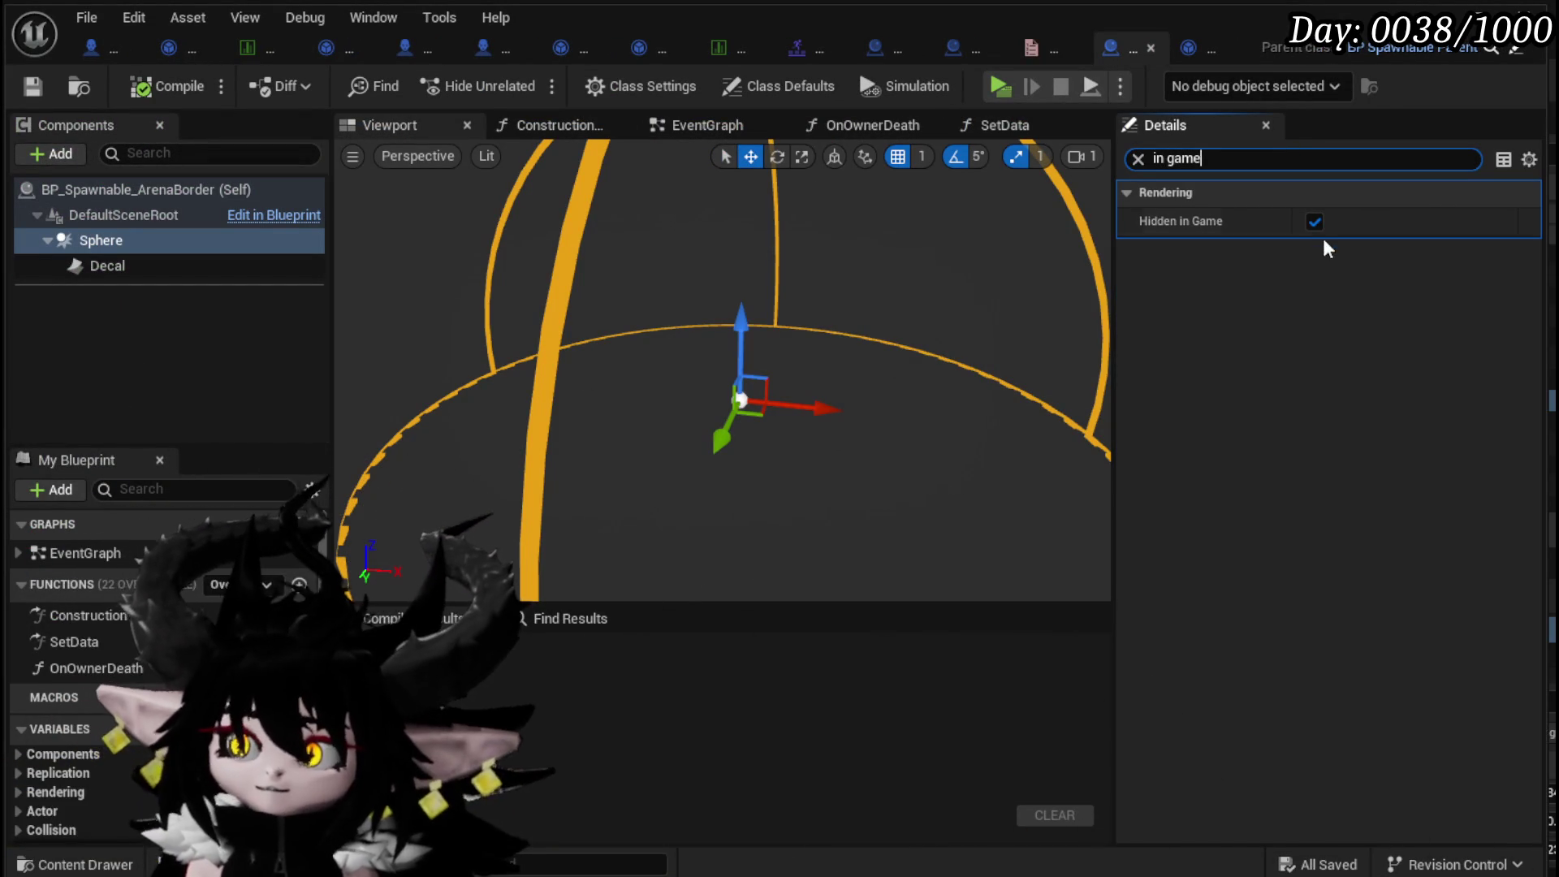
pyautogui.click(151, 91)
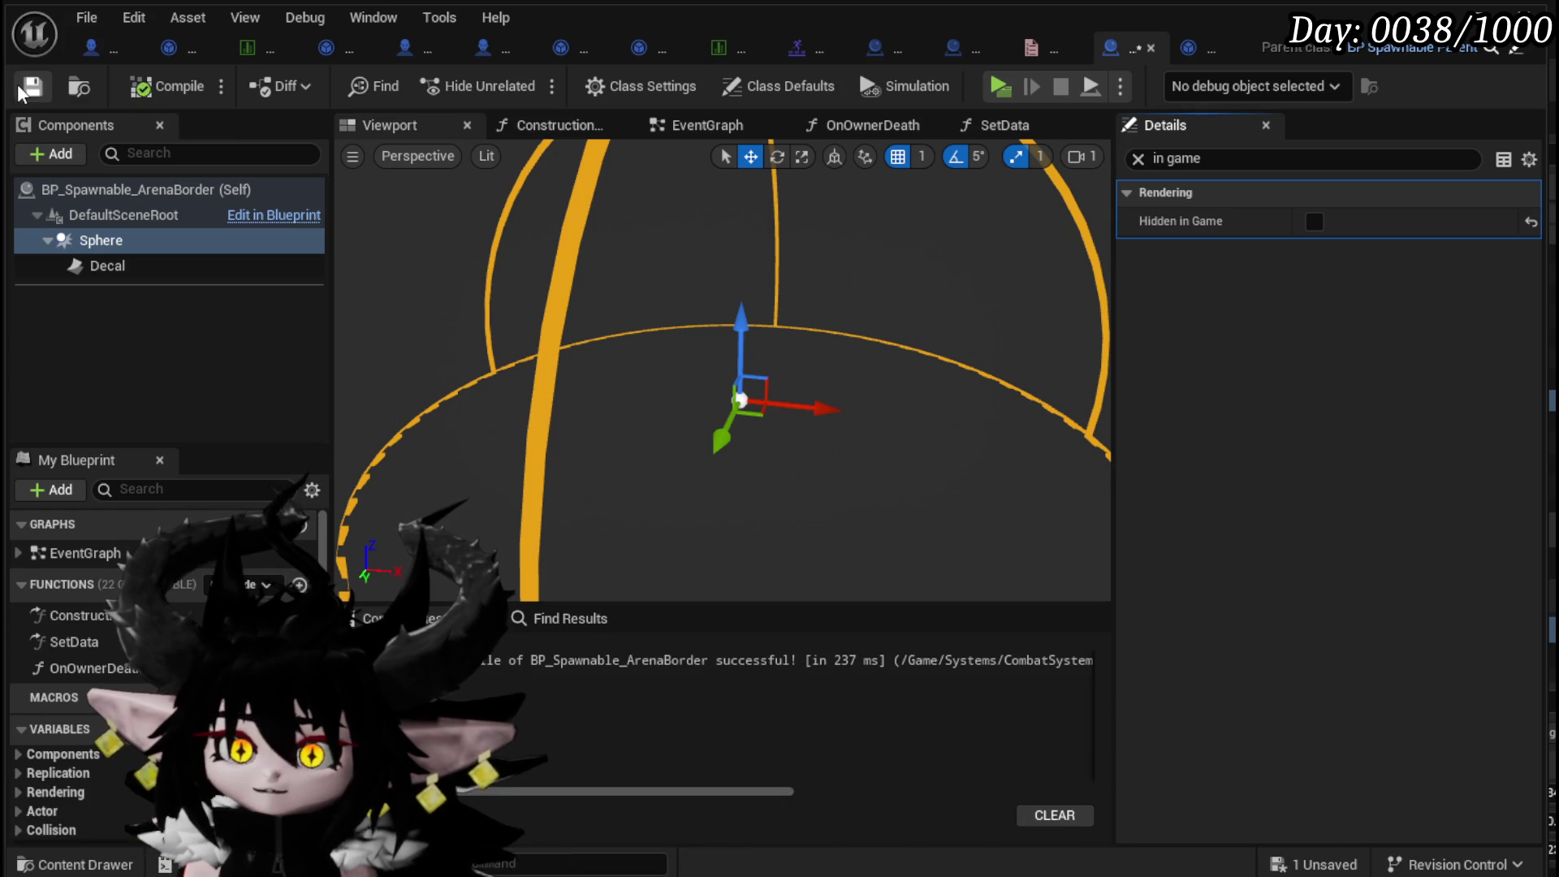
pyautogui.write('Visi')
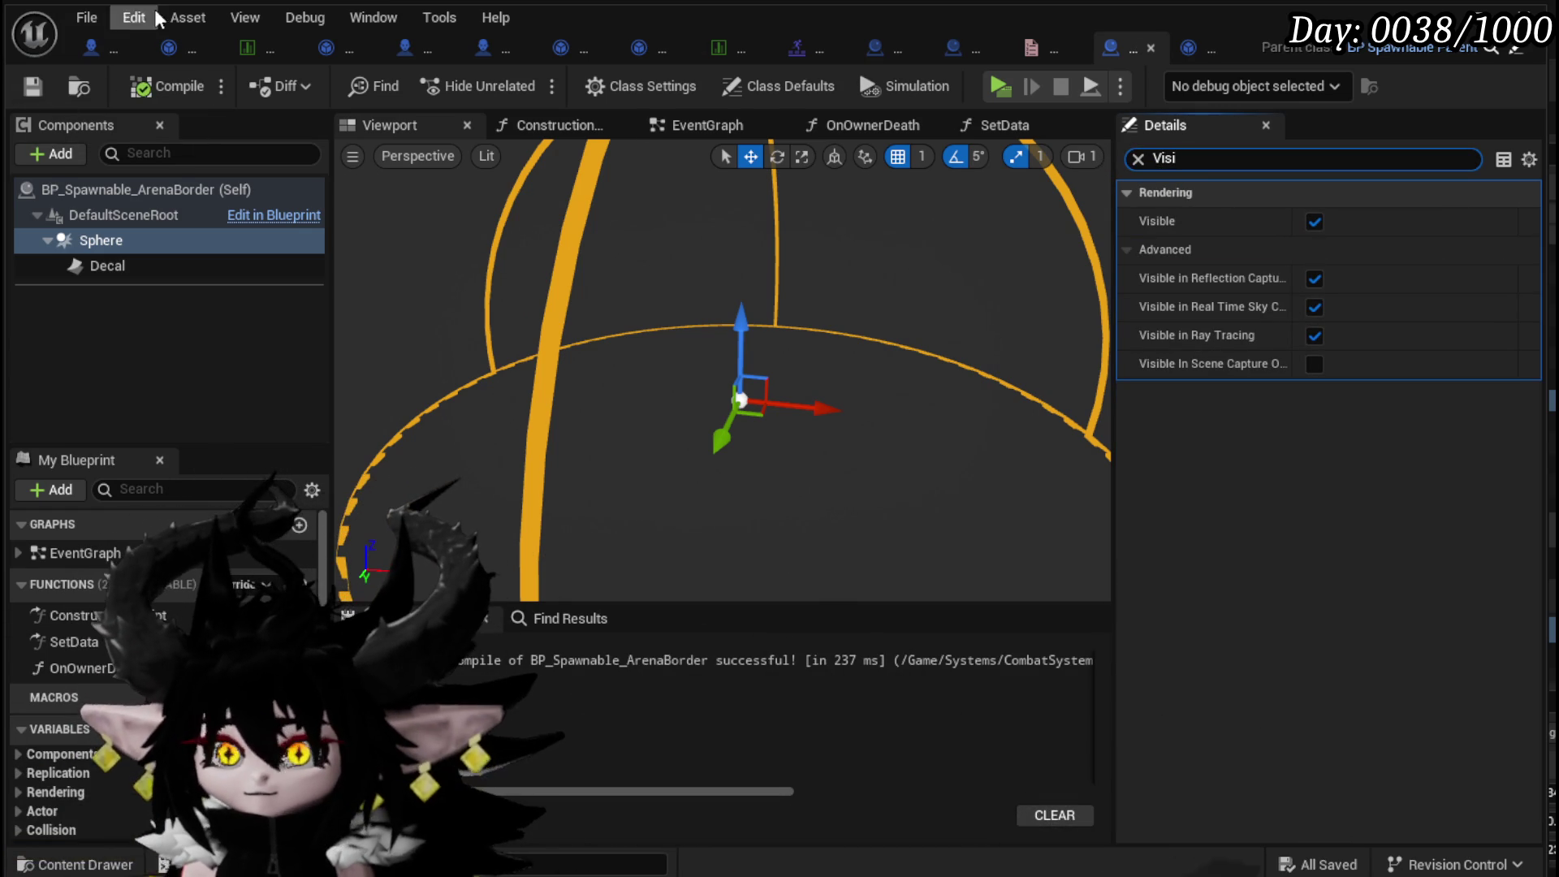
pyautogui.click(1136, 157)
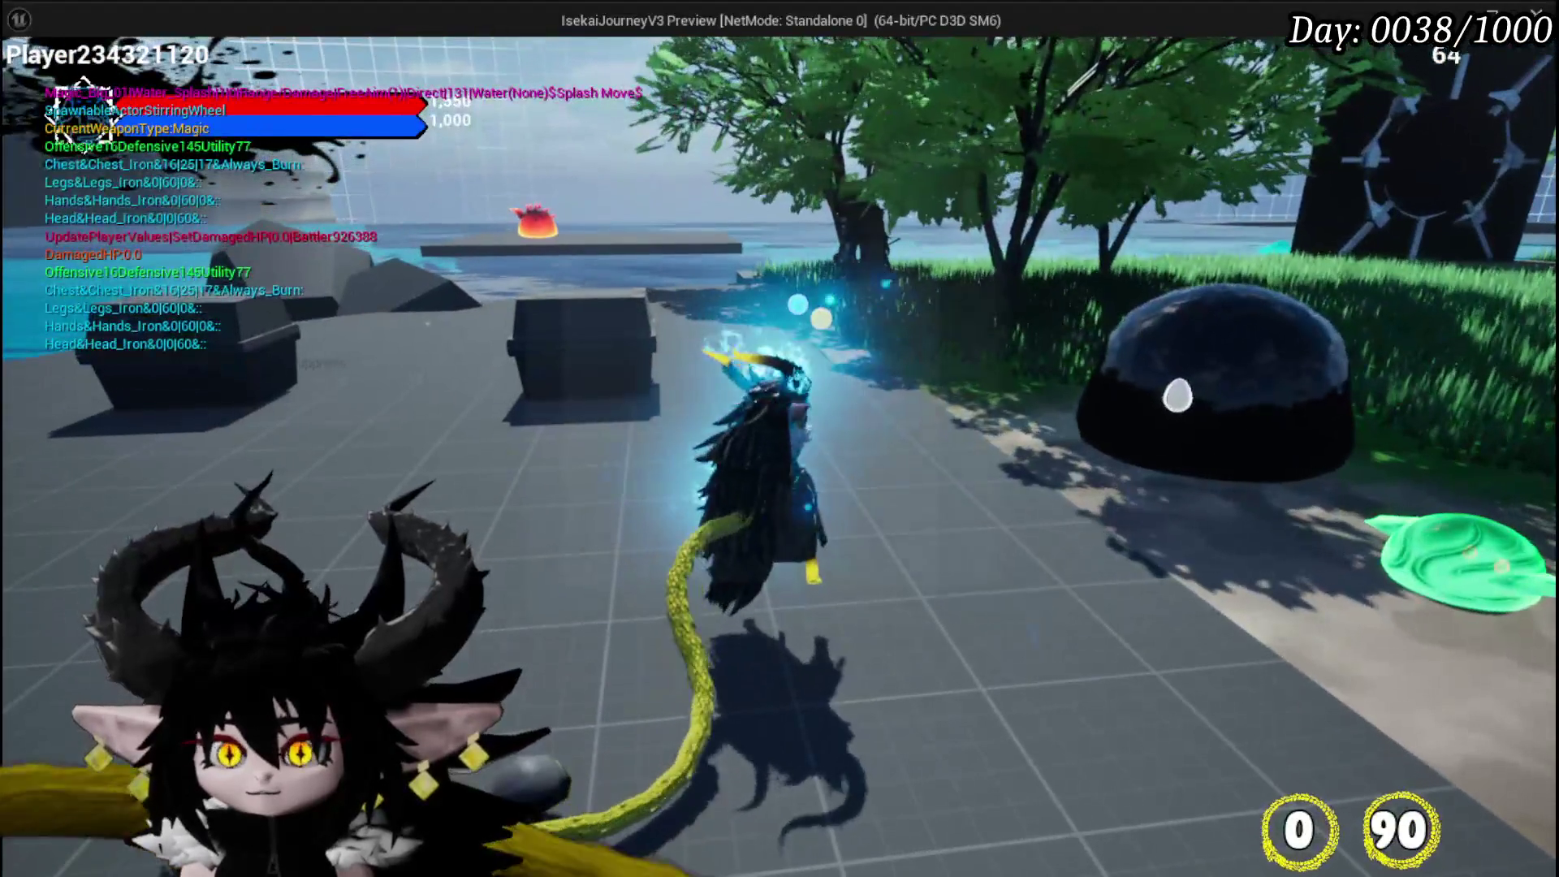
pyautogui.click(780, 438)
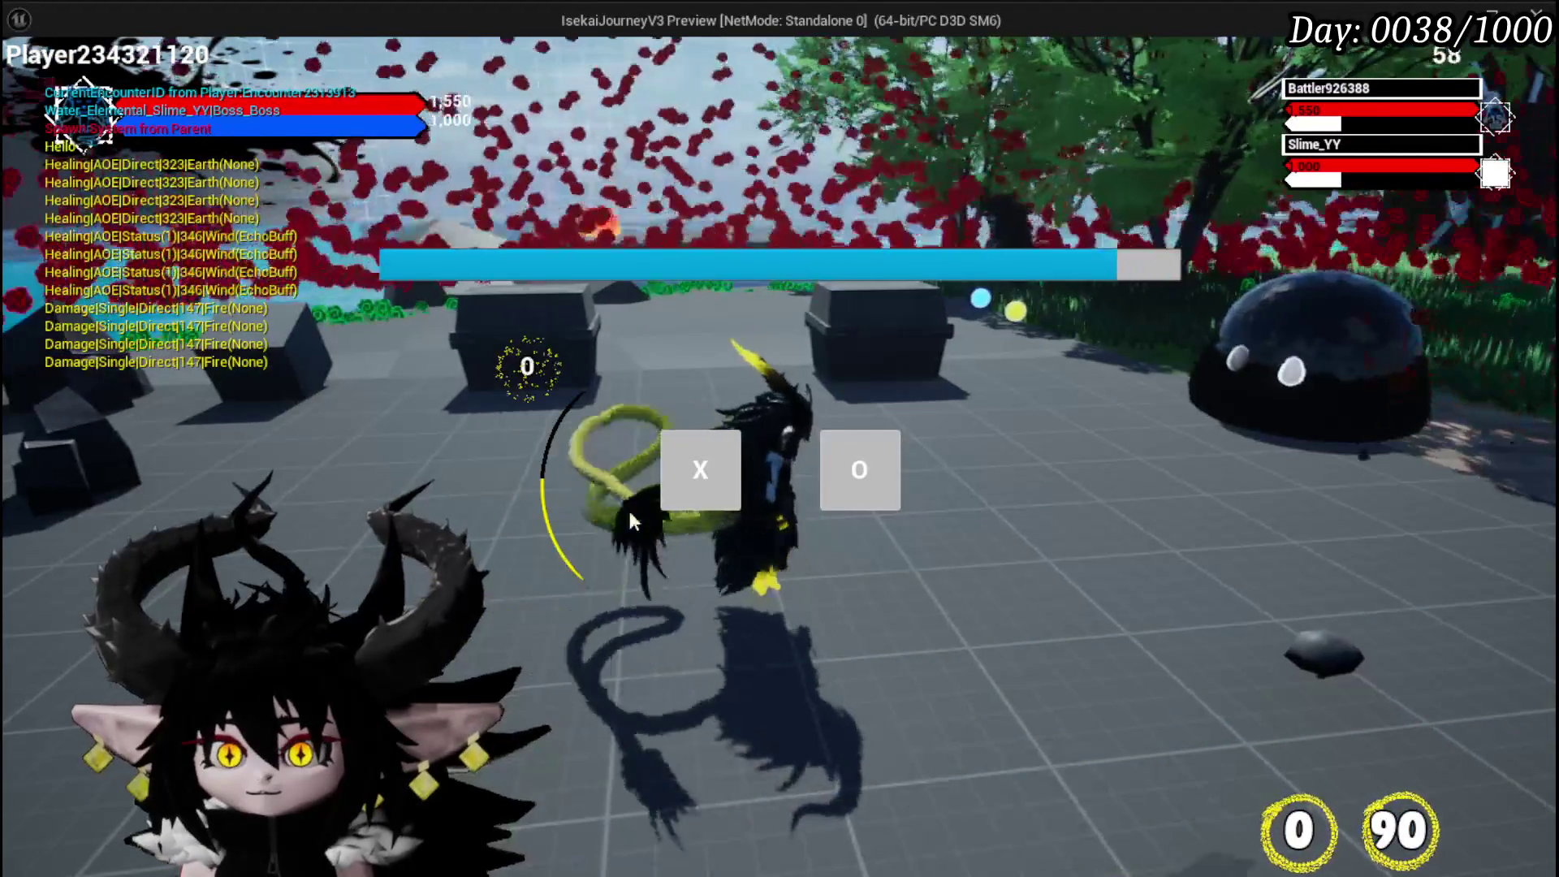
pyautogui.click(859, 469)
pyautogui.press('w')
pyautogui.press('w')
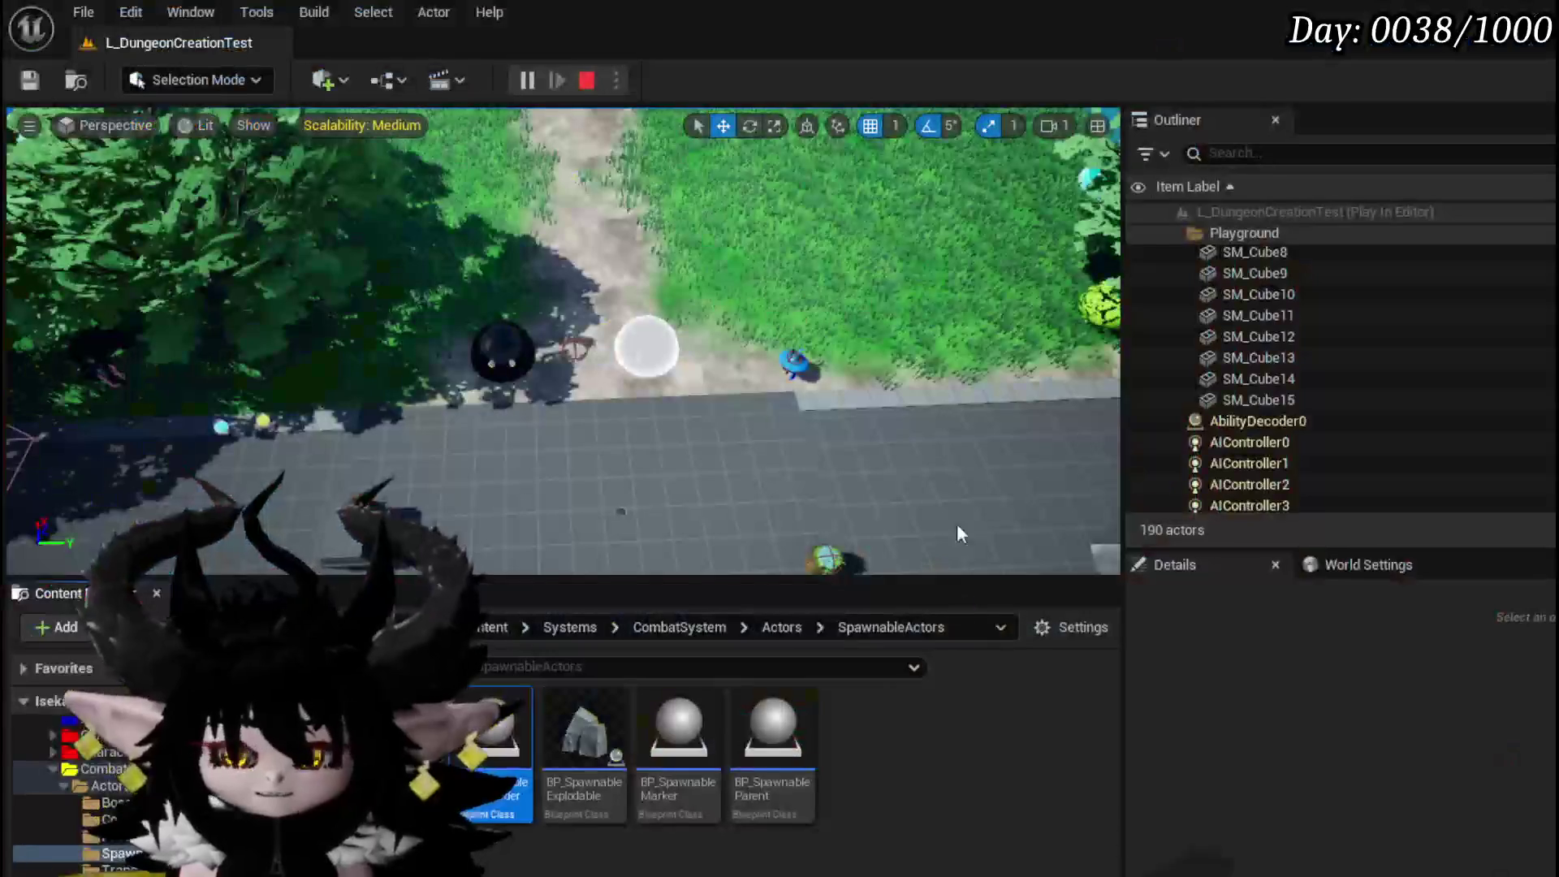
pyautogui.press('Escape')
pyautogui.click(29, 79)
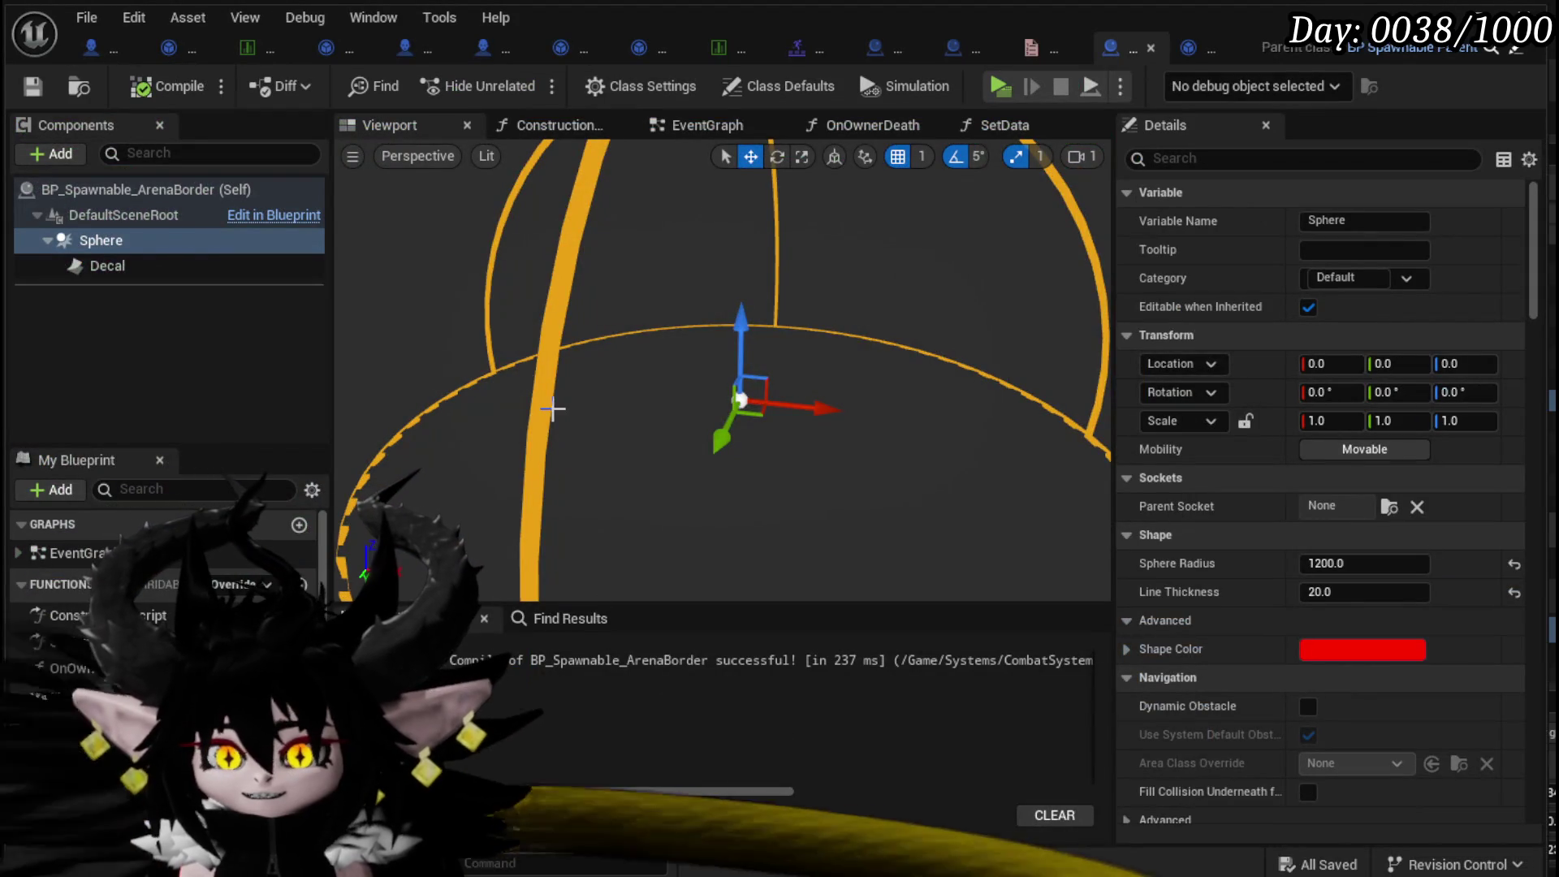
# - Inspect the arena border's Decal and Sphere component settings
pyautogui.scroll(-3, 552, 409)
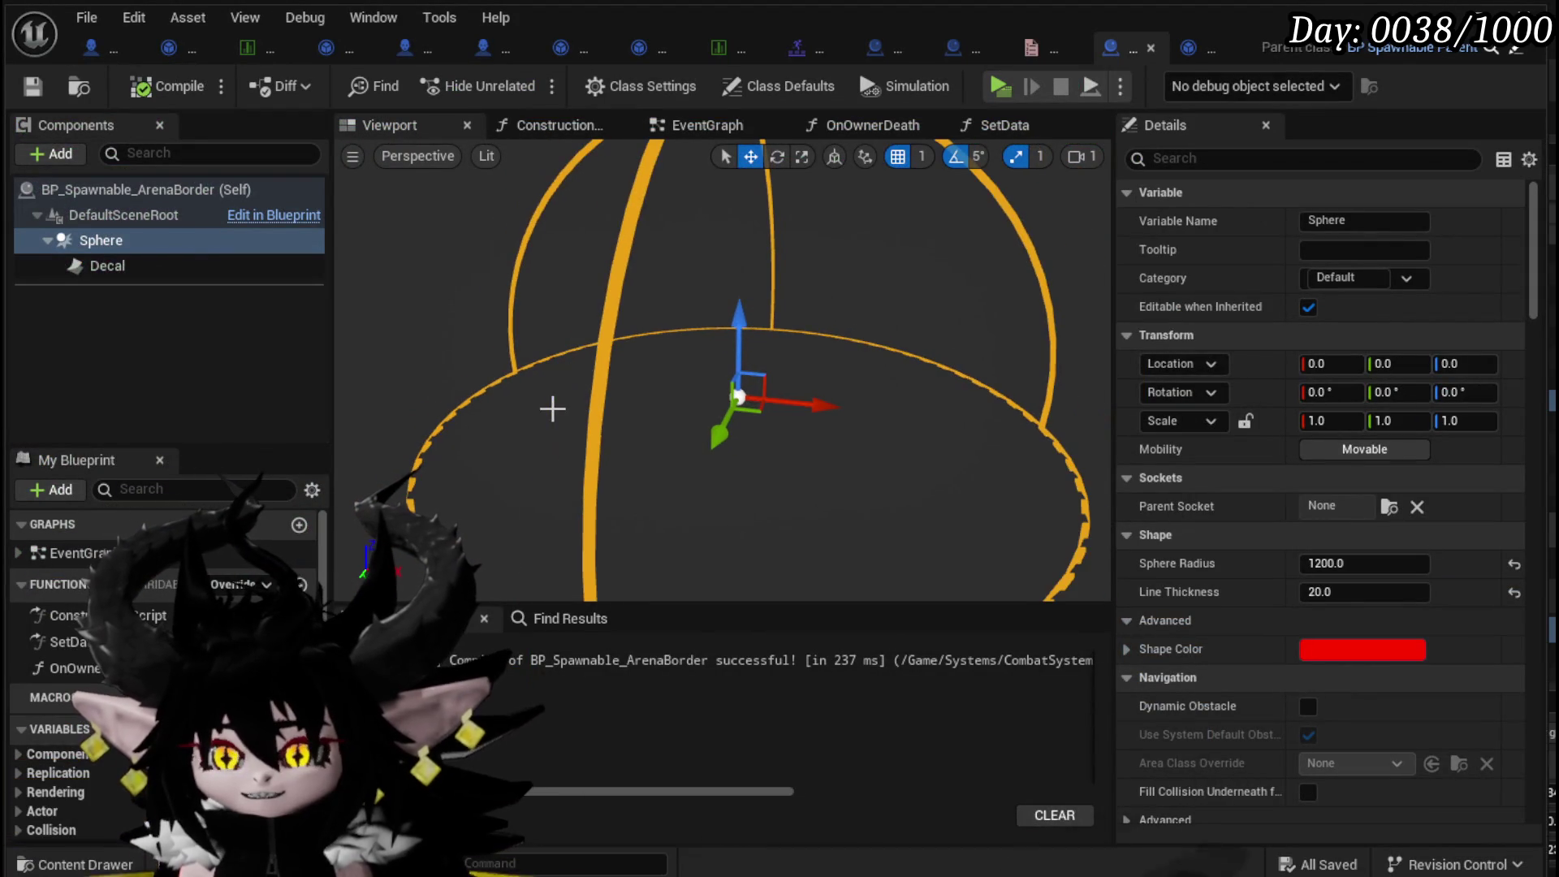
pyautogui.click(137, 272)
pyautogui.click(101, 240)
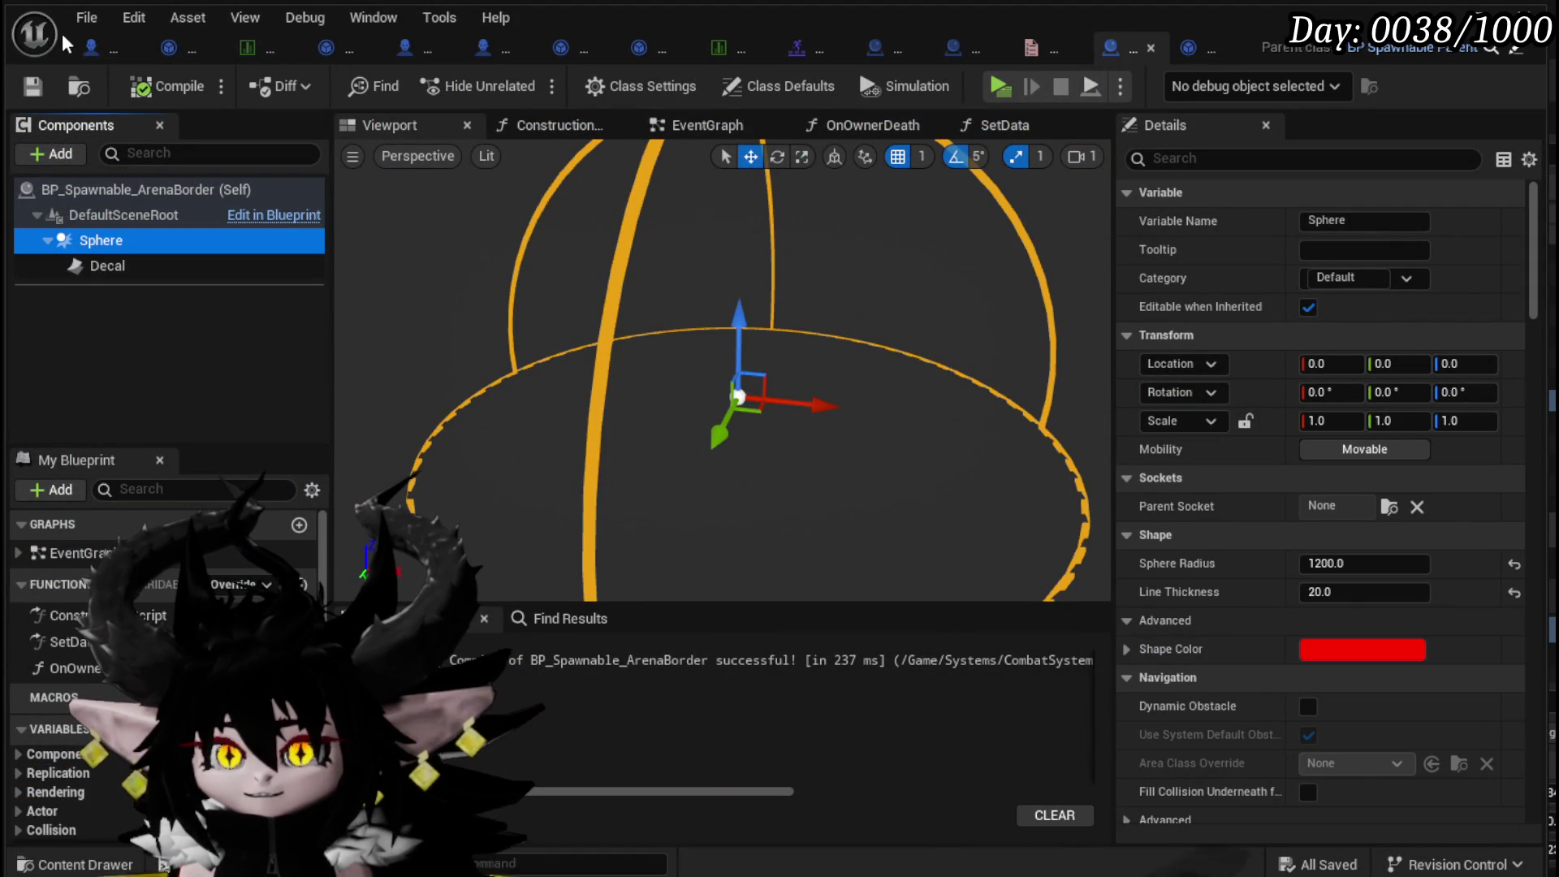
# - Cycle through the boss, arena border and BattlerAI_Object tabs to Combat_Manager's Spawn_AbilityActor graph
pyautogui.click(91, 44)
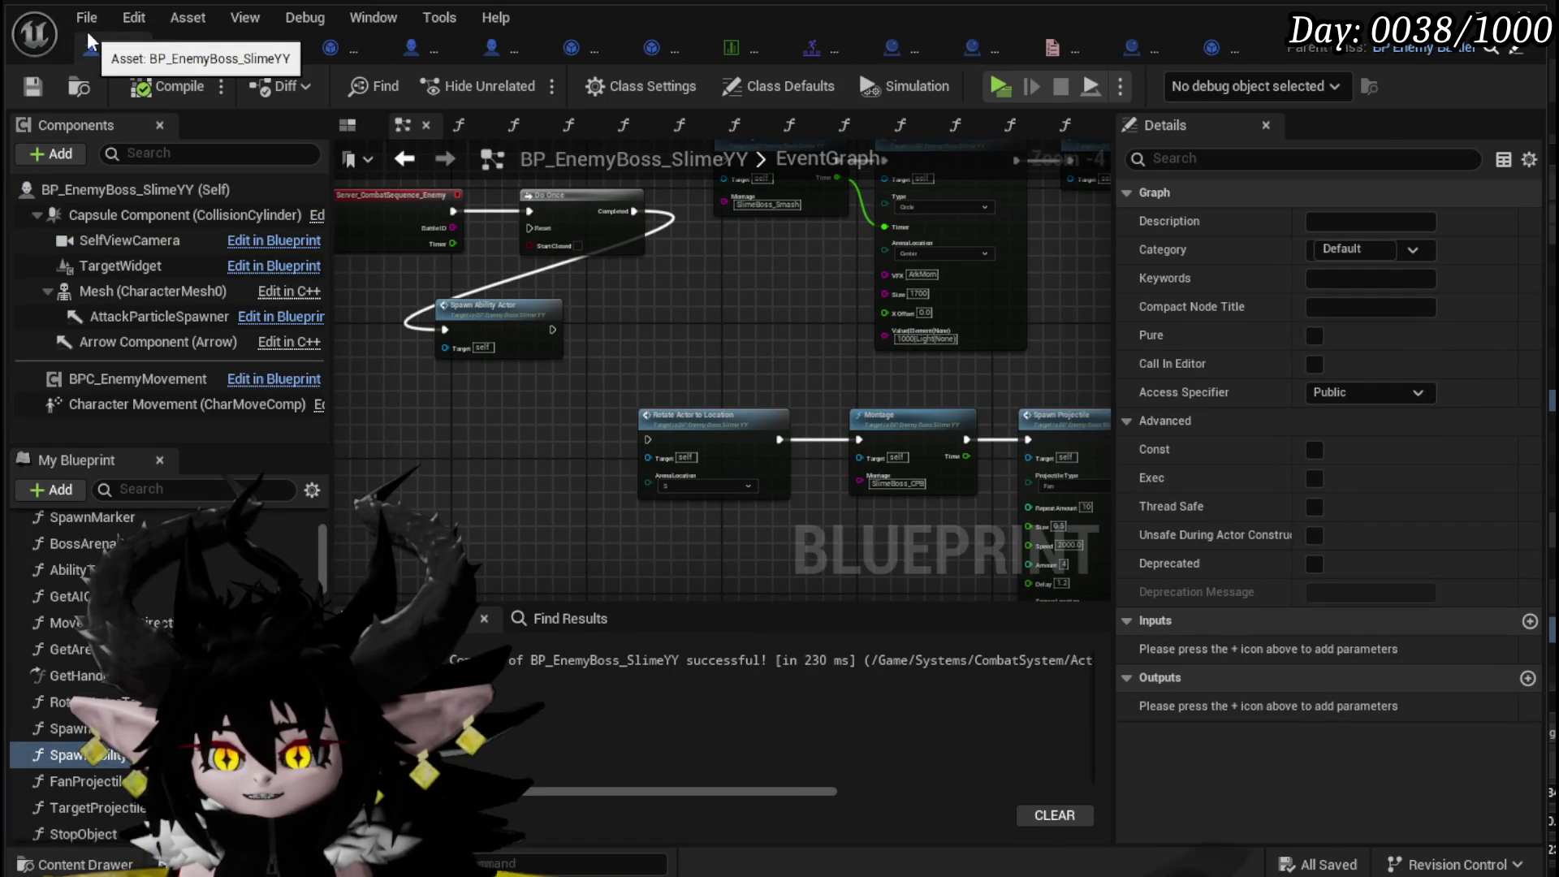
pyautogui.click(1110, 46)
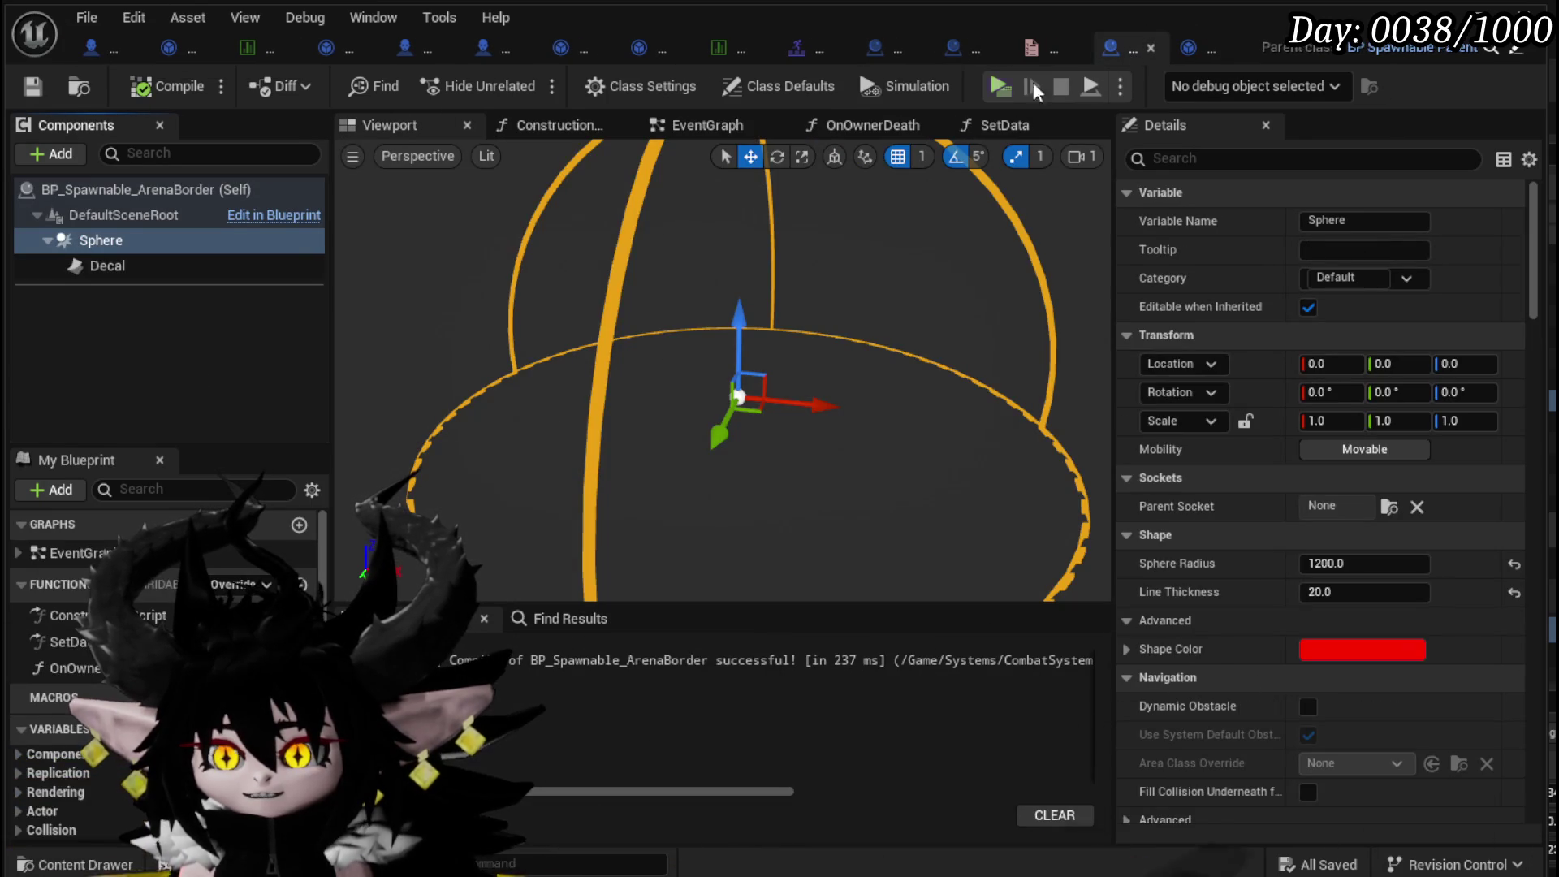
pyautogui.click(1196, 47)
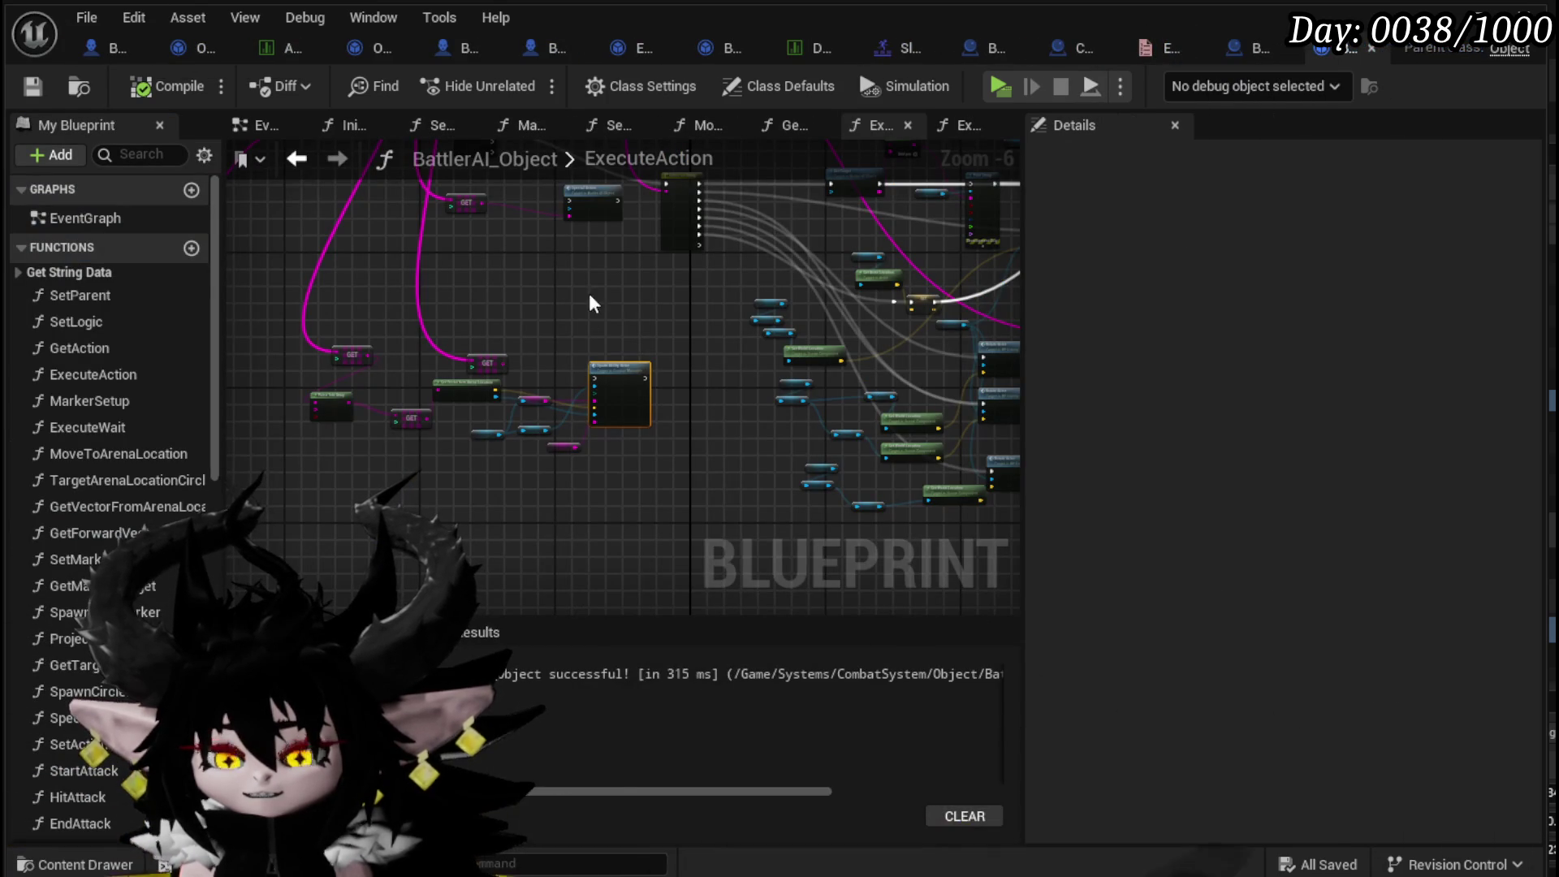
pyautogui.click(1059, 52)
pyautogui.moveTo(568, 386)
pyautogui.mouseDown()
pyautogui.moveTo(403, 338)
pyautogui.moveTo(431, 376)
pyautogui.moveTo(410, 339)
pyautogui.mouseUp()
# - Wire the Switch's Arena Wall case into Get Ground, arranging the nearby nodes
pyautogui.scroll(-2, 410, 339)
pyautogui.moveTo(742, 324); pyautogui.dragTo(431, 243)
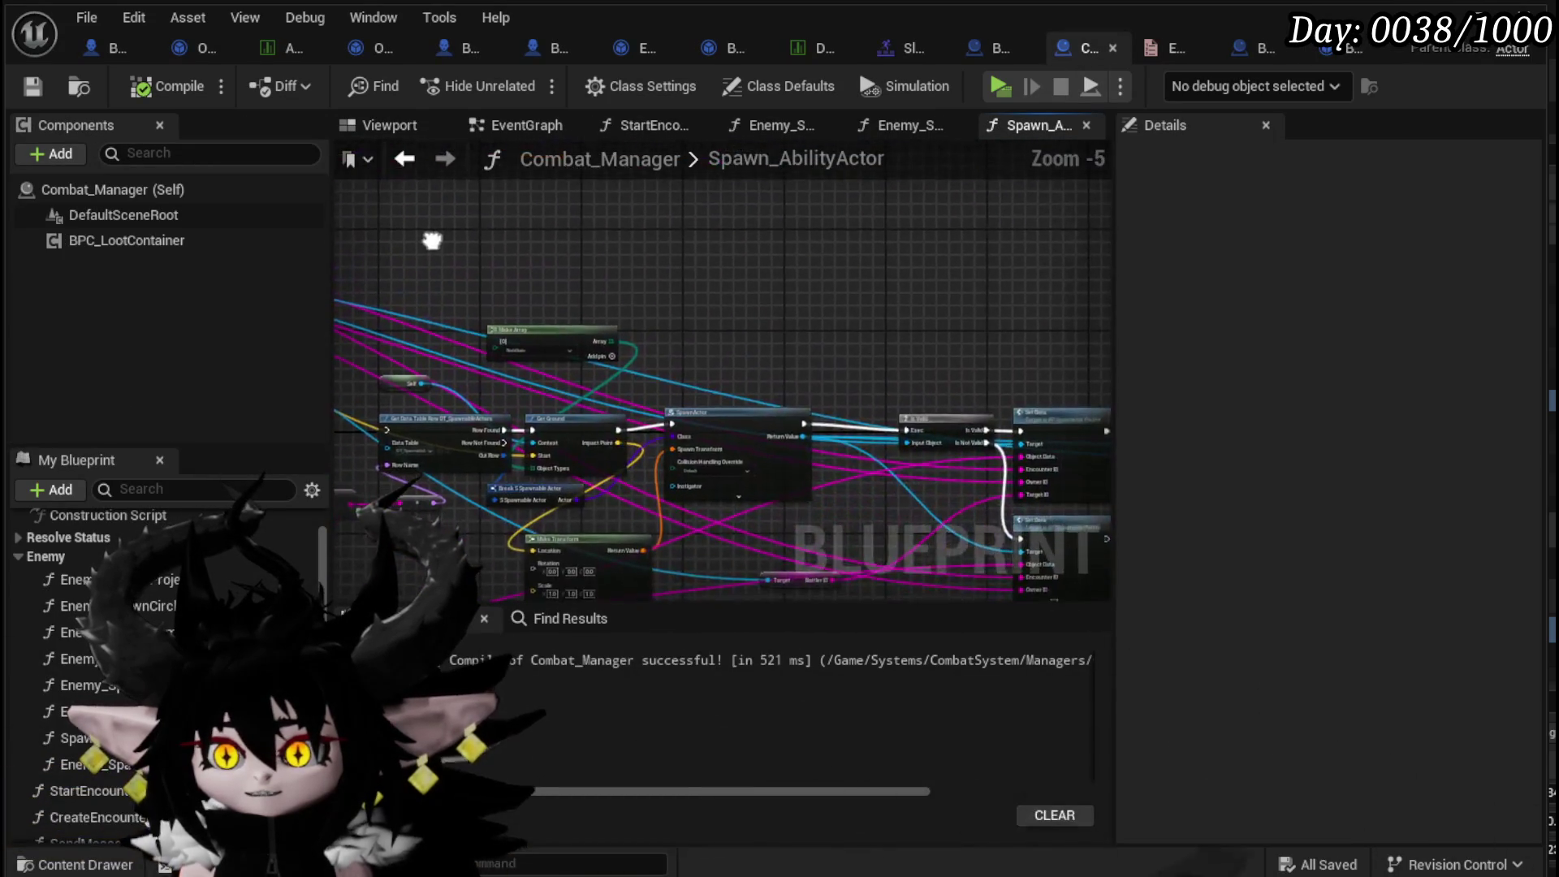
pyautogui.moveTo(779, 399)
pyautogui.mouseDown()
pyautogui.moveTo(669, 124)
pyautogui.moveTo(560, 310)
pyautogui.moveTo(896, 297)
pyautogui.mouseUp()
pyautogui.moveTo(926, 365)
pyautogui.mouseDown()
pyautogui.moveTo(540, 257)
pyautogui.moveTo(547, 308)
pyautogui.mouseUp()
pyautogui.scroll(2, 570, 363)
pyautogui.moveTo(569, 364); pyautogui.dragTo(906, 334)
pyautogui.moveTo(916, 318); pyautogui.dragTo(815, 284)
# - Connect Get Ground's Start and feed its Impact Point into Make Transform's Location
pyautogui.moveTo(462, 189)
pyautogui.mouseDown()
pyautogui.moveTo(593, 277)
pyautogui.moveTo(947, 396)
pyautogui.moveTo(933, 394)
pyautogui.mouseUp()
pyautogui.moveTo(482, 481); pyautogui.dragTo(490, 412)
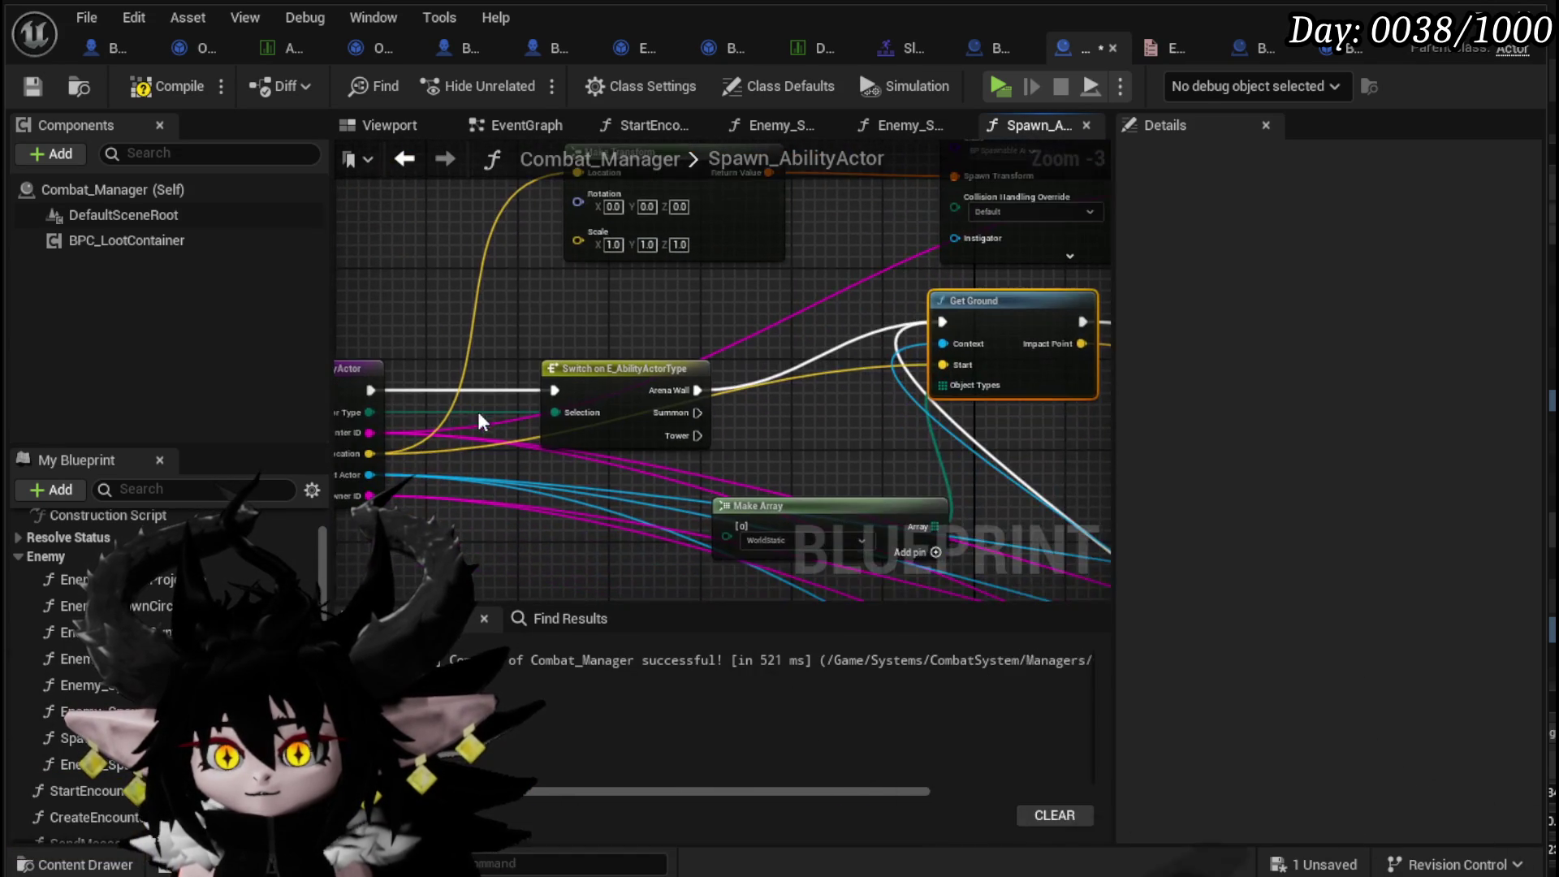
pyautogui.moveTo(367, 453)
pyautogui.mouseDown()
pyautogui.moveTo(973, 362)
pyautogui.moveTo(796, 388)
pyautogui.mouseUp()
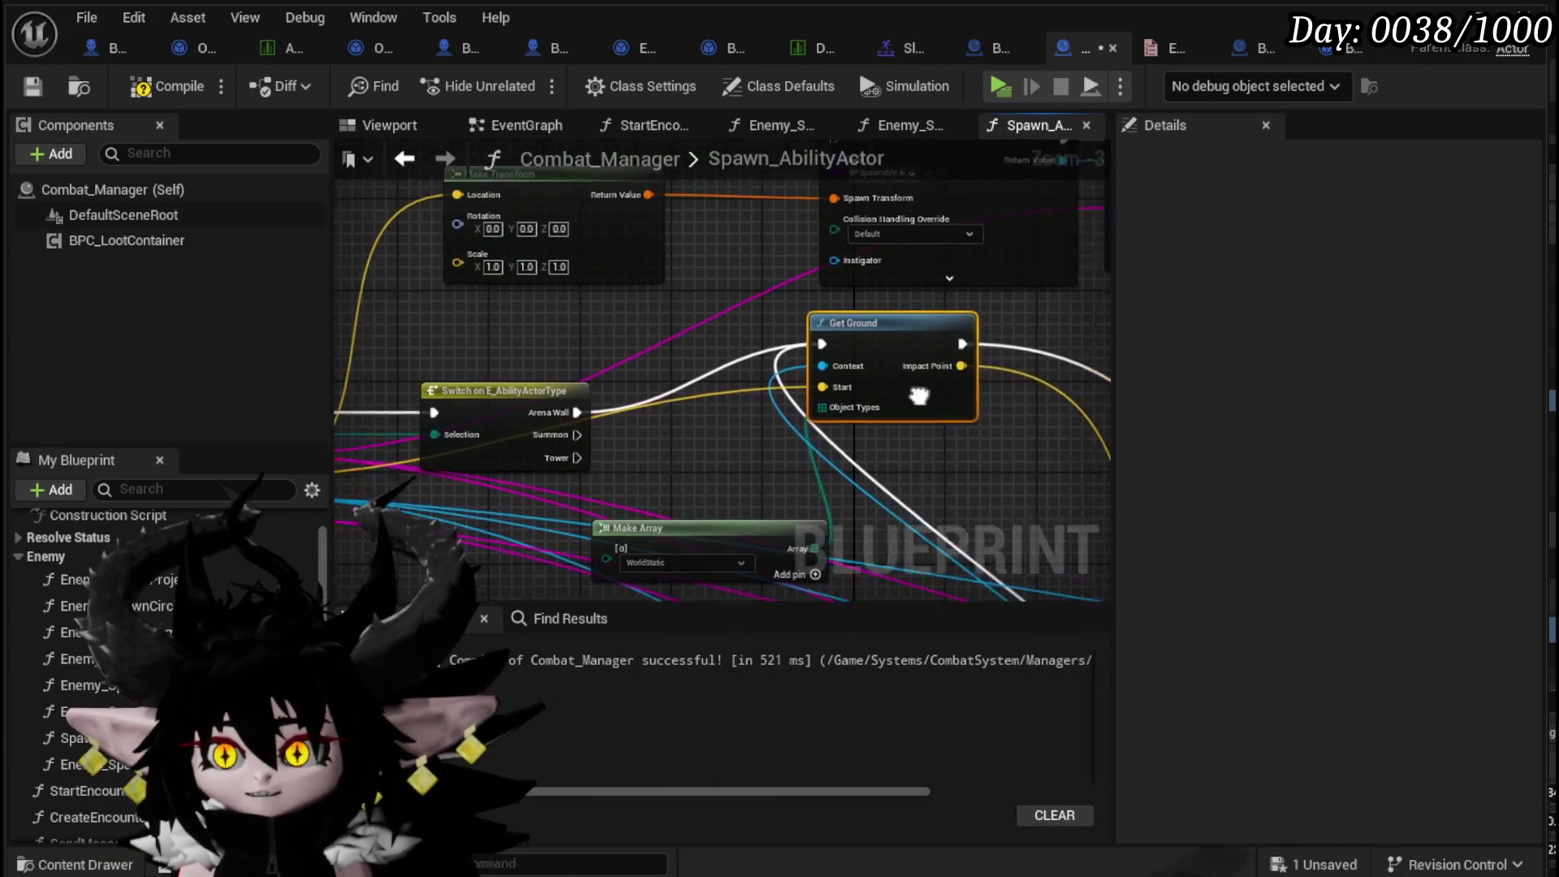
pyautogui.moveTo(927, 368)
pyautogui.mouseDown()
pyautogui.moveTo(430, 265)
pyautogui.moveTo(422, 183)
pyautogui.moveTo(424, 198)
pyautogui.mouseUp()
pyautogui.moveTo(820, 325); pyautogui.dragTo(552, 333)
# - Run SpawnActor after Get Ground and place Make Transform below SpawnActor
pyautogui.moveTo(654, 349)
pyautogui.mouseDown()
pyautogui.moveTo(686, 247)
pyautogui.moveTo(663, 243)
pyautogui.moveTo(841, 251)
pyautogui.mouseUp()
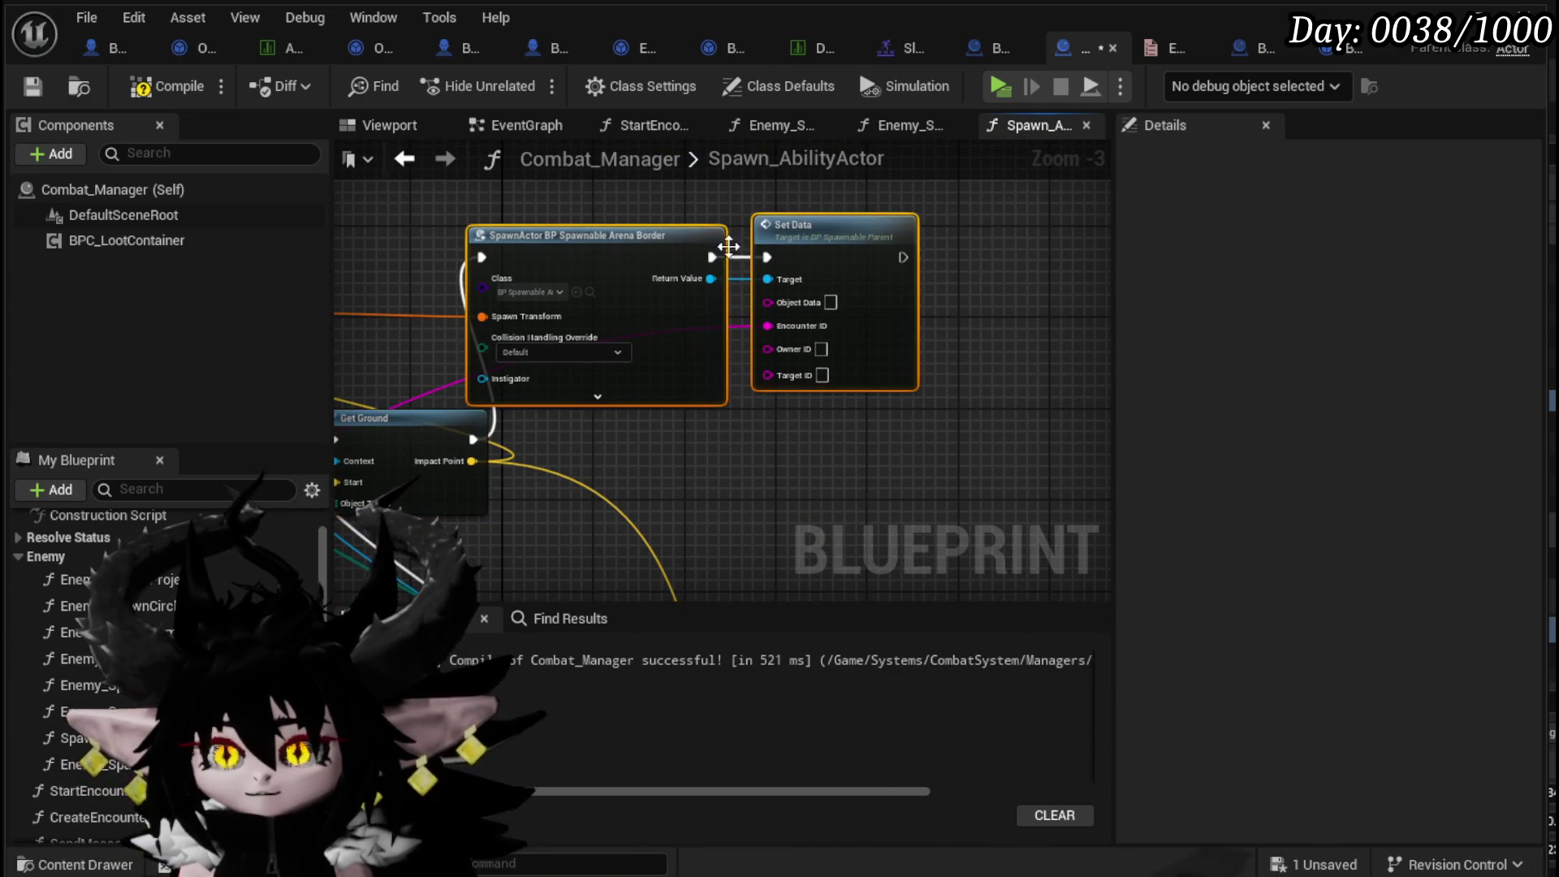
pyautogui.moveTo(551, 239); pyautogui.dragTo(834, 249)
pyautogui.moveTo(632, 317); pyautogui.dragTo(794, 252)
pyautogui.moveTo(409, 230)
pyautogui.mouseDown()
pyautogui.moveTo(811, 299)
pyautogui.moveTo(922, 393)
pyautogui.mouseUp()
pyautogui.moveTo(773, 455); pyautogui.dragTo(761, 360)
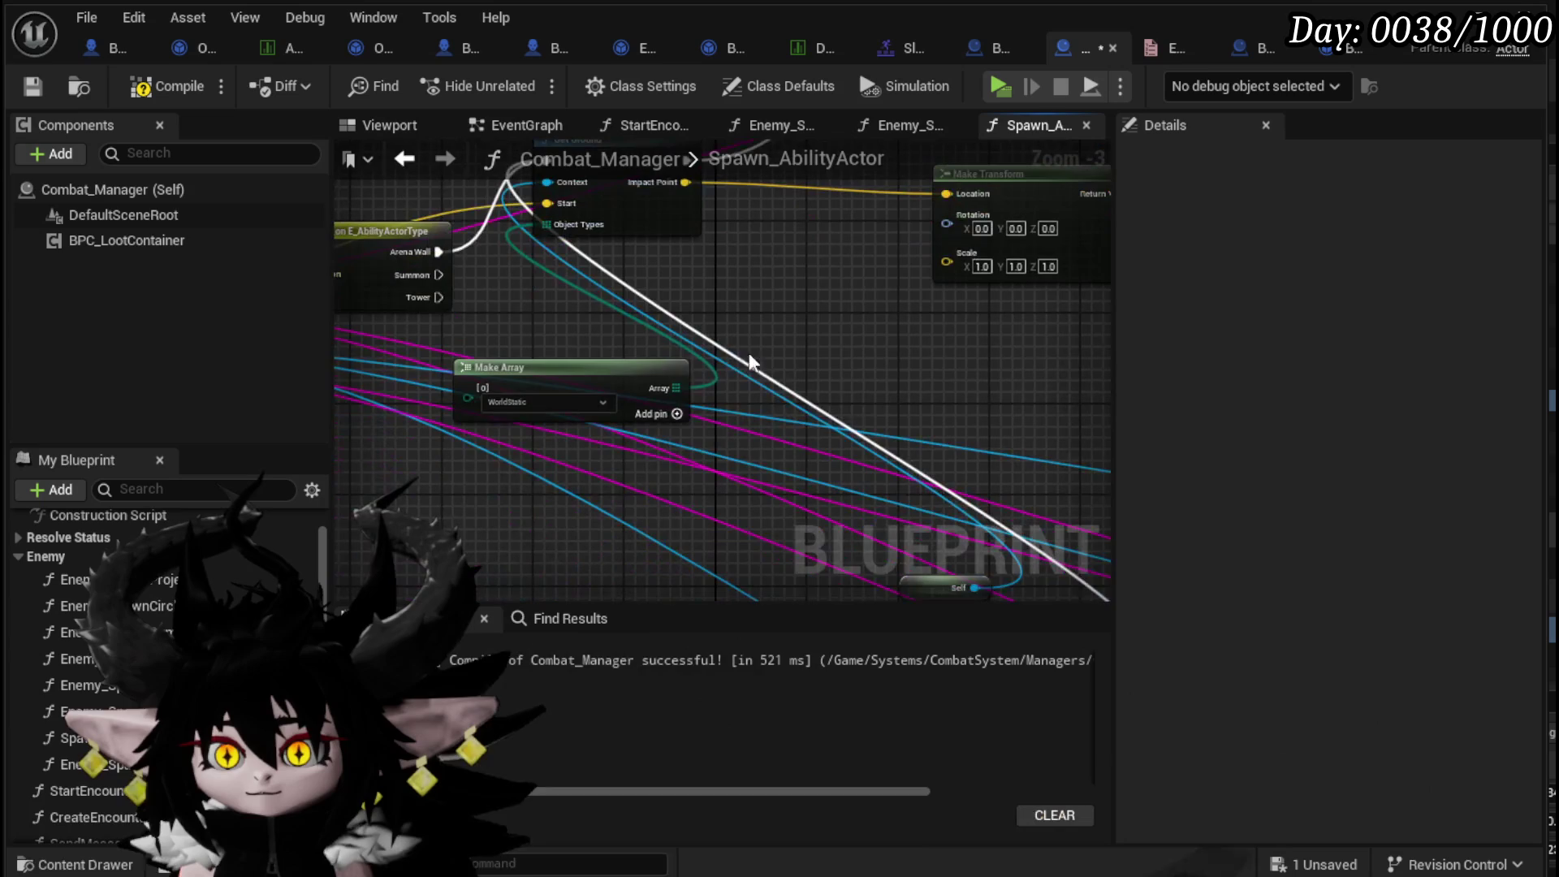
pyautogui.moveTo(845, 387)
pyautogui.mouseDown()
pyautogui.moveTo(704, 363)
pyautogui.moveTo(631, 559)
pyautogui.mouseUp()
# - Tidy Make Array beside Get Ground and launch a play-test of the level
pyautogui.moveTo(694, 467); pyautogui.dragTo(391, 258)
pyautogui.moveTo(387, 477)
pyautogui.mouseDown()
pyautogui.moveTo(531, 483)
pyautogui.moveTo(514, 362)
pyautogui.moveTo(564, 370)
pyautogui.mouseUp()
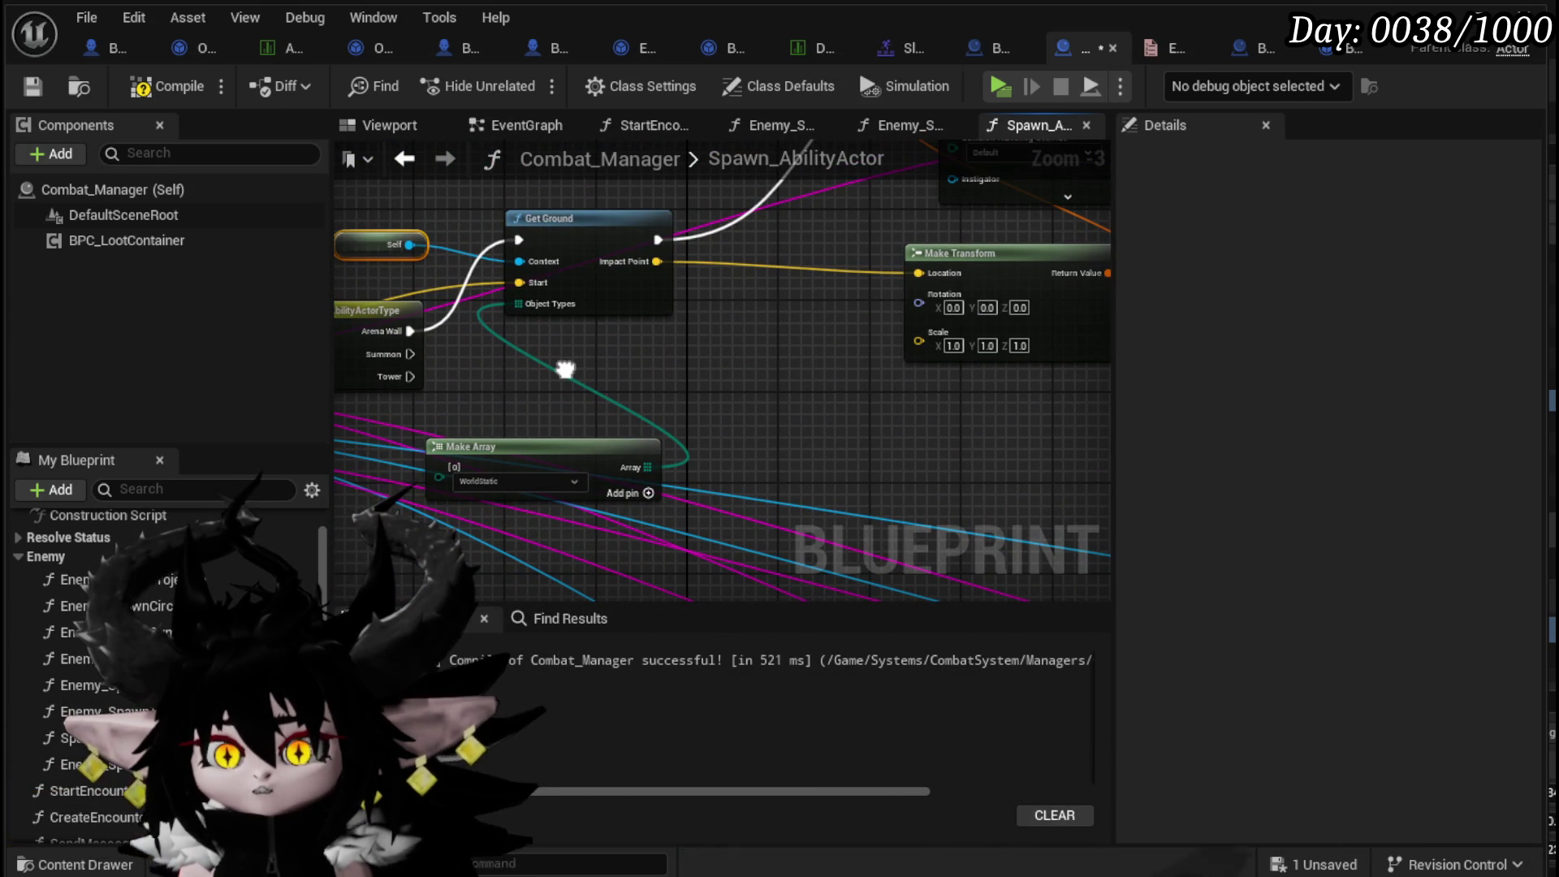
pyautogui.moveTo(564, 369); pyautogui.dragTo(598, 377)
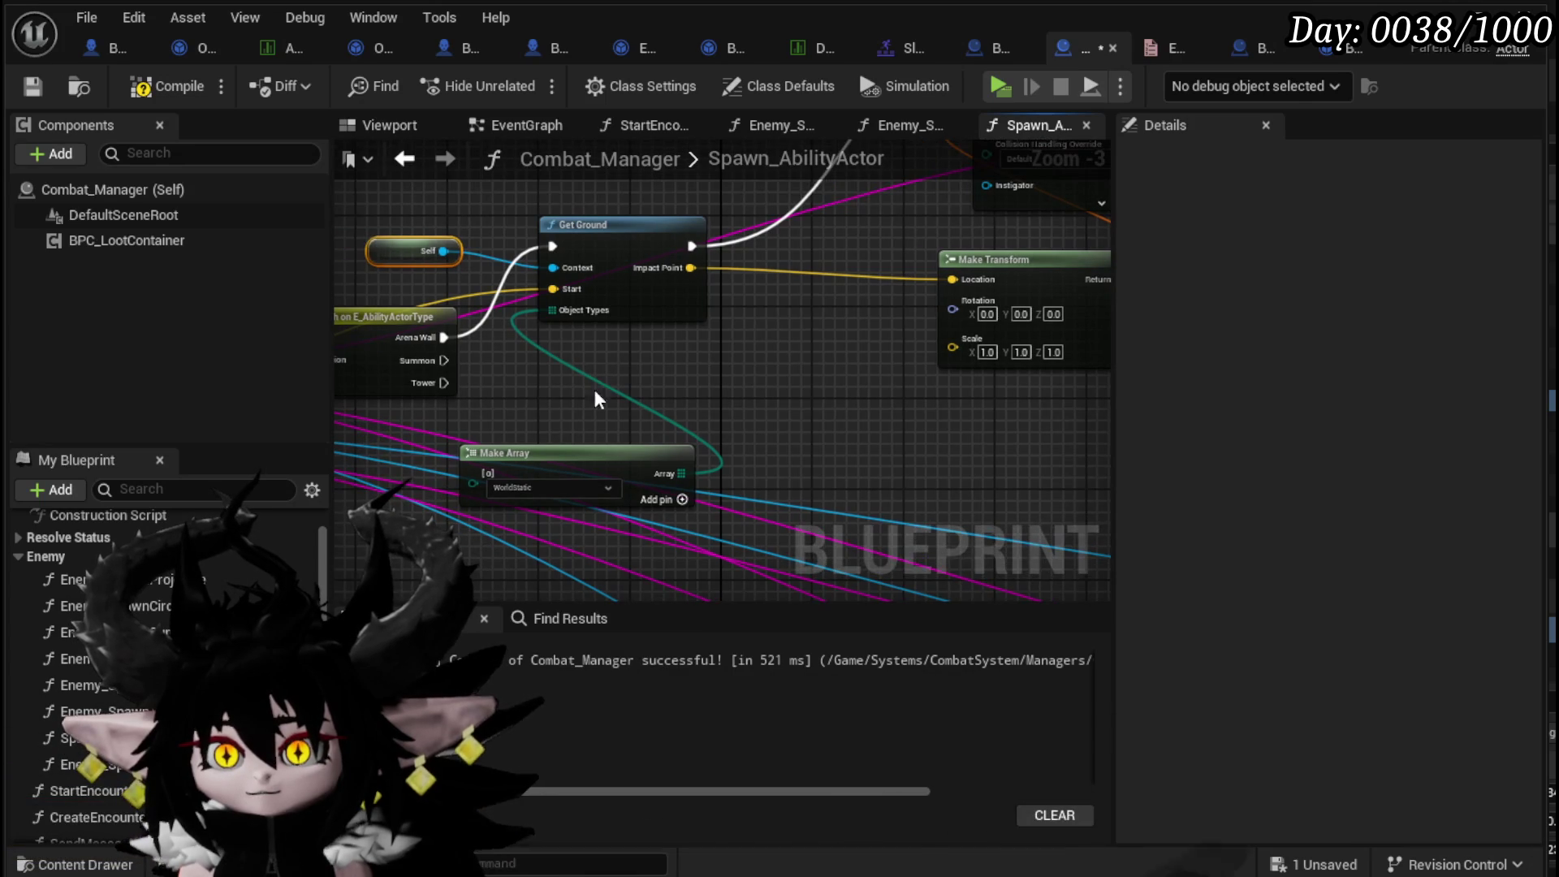
pyautogui.moveTo(544, 451); pyautogui.dragTo(589, 351)
pyautogui.scroll(-2, 778, 390)
pyautogui.moveTo(778, 391); pyautogui.dragTo(731, 430)
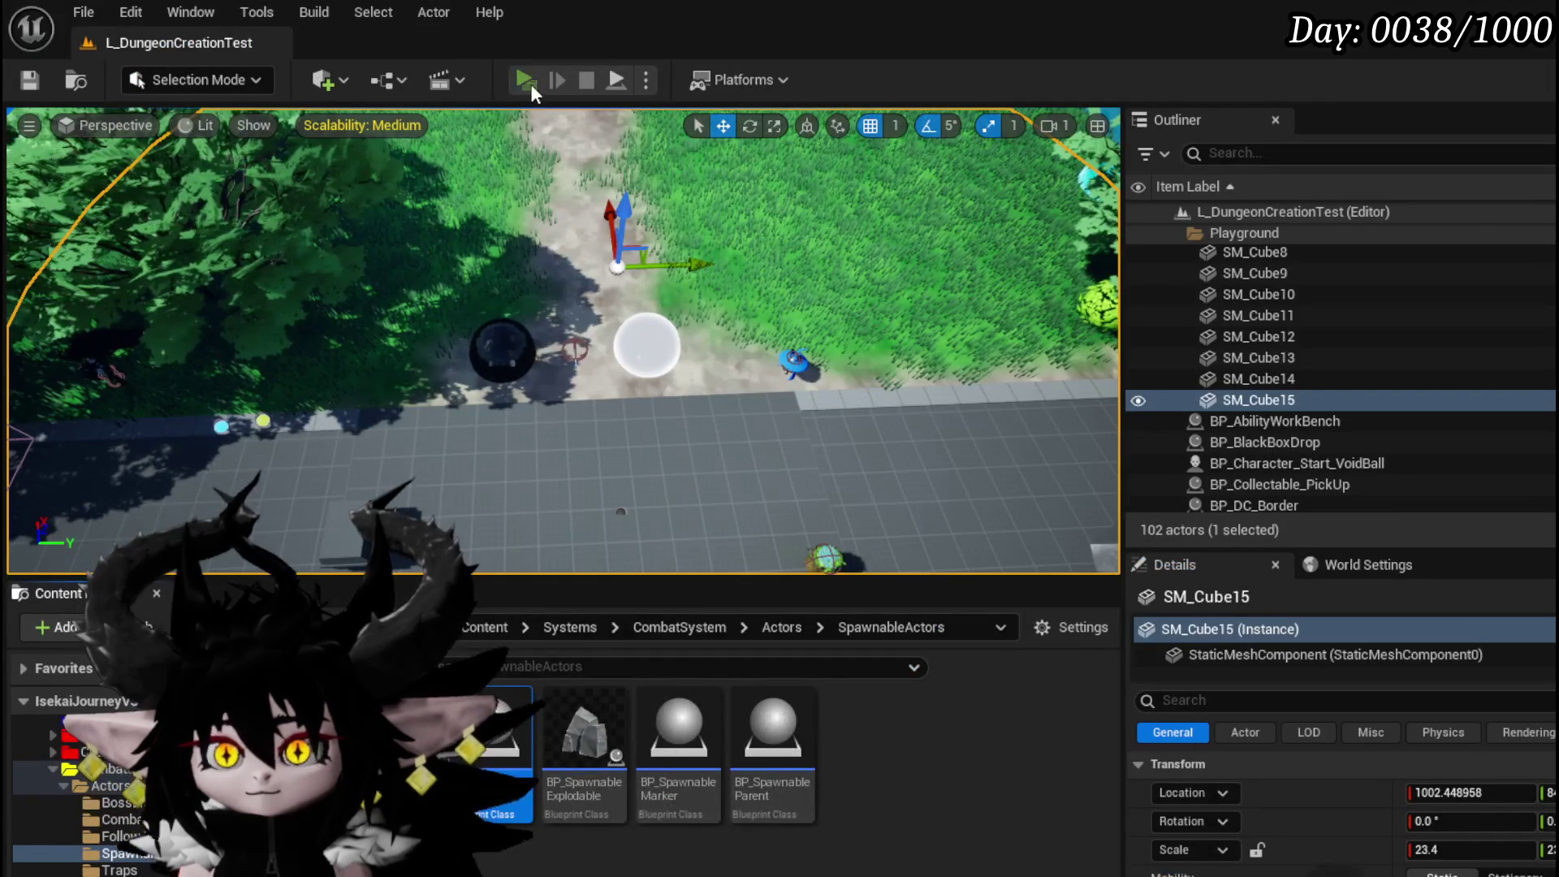
pyautogui.click(529, 84)
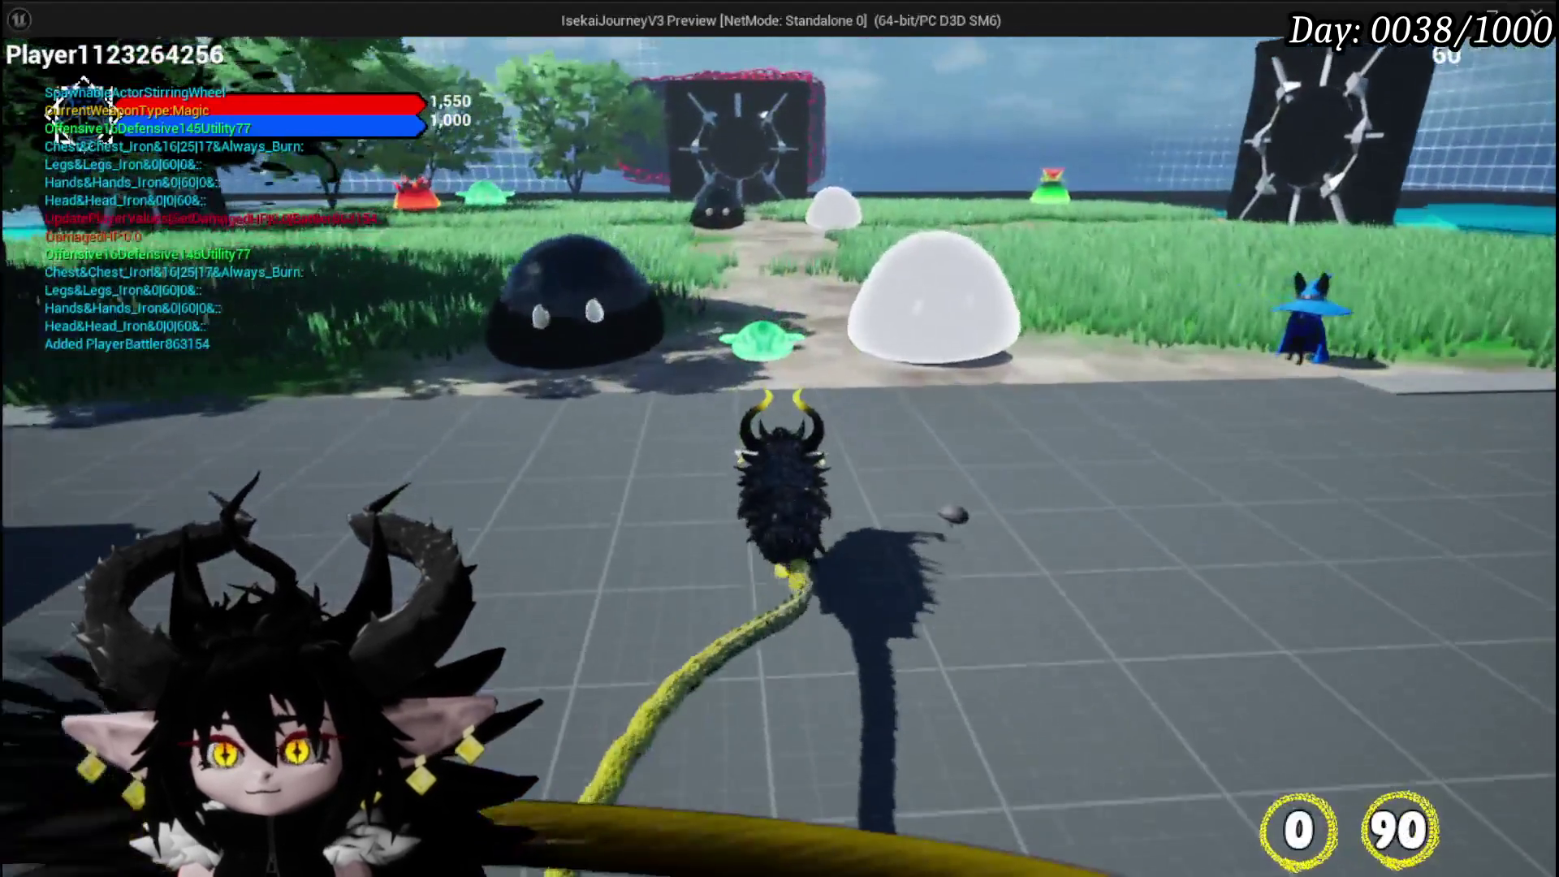
pyautogui.click(780, 438)
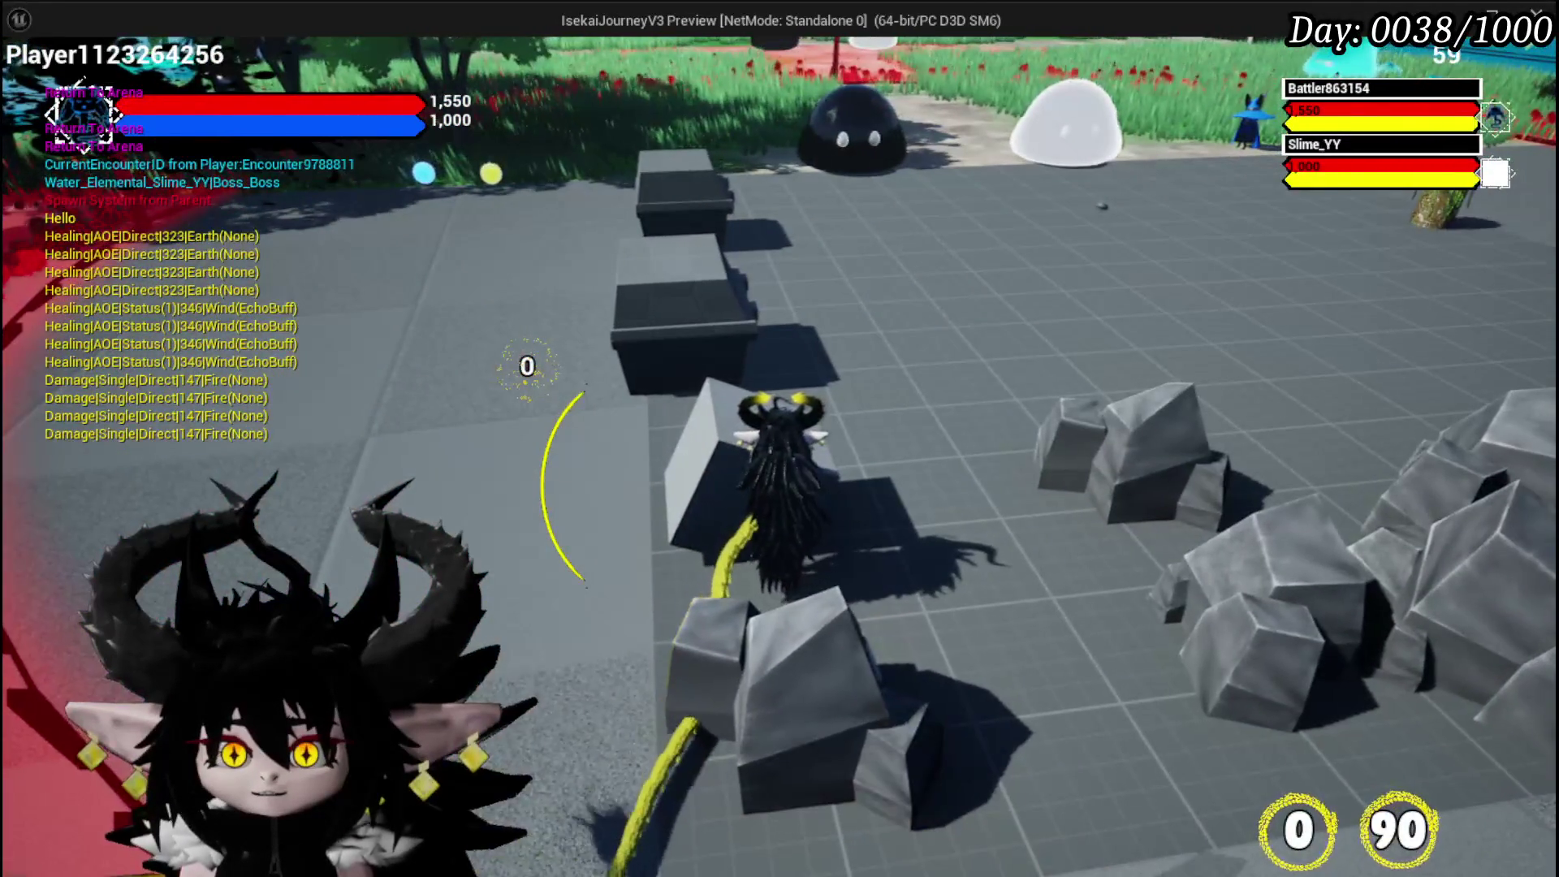
# - Stop the play-test with Escape and return to the editor
pyautogui.press('Escape')
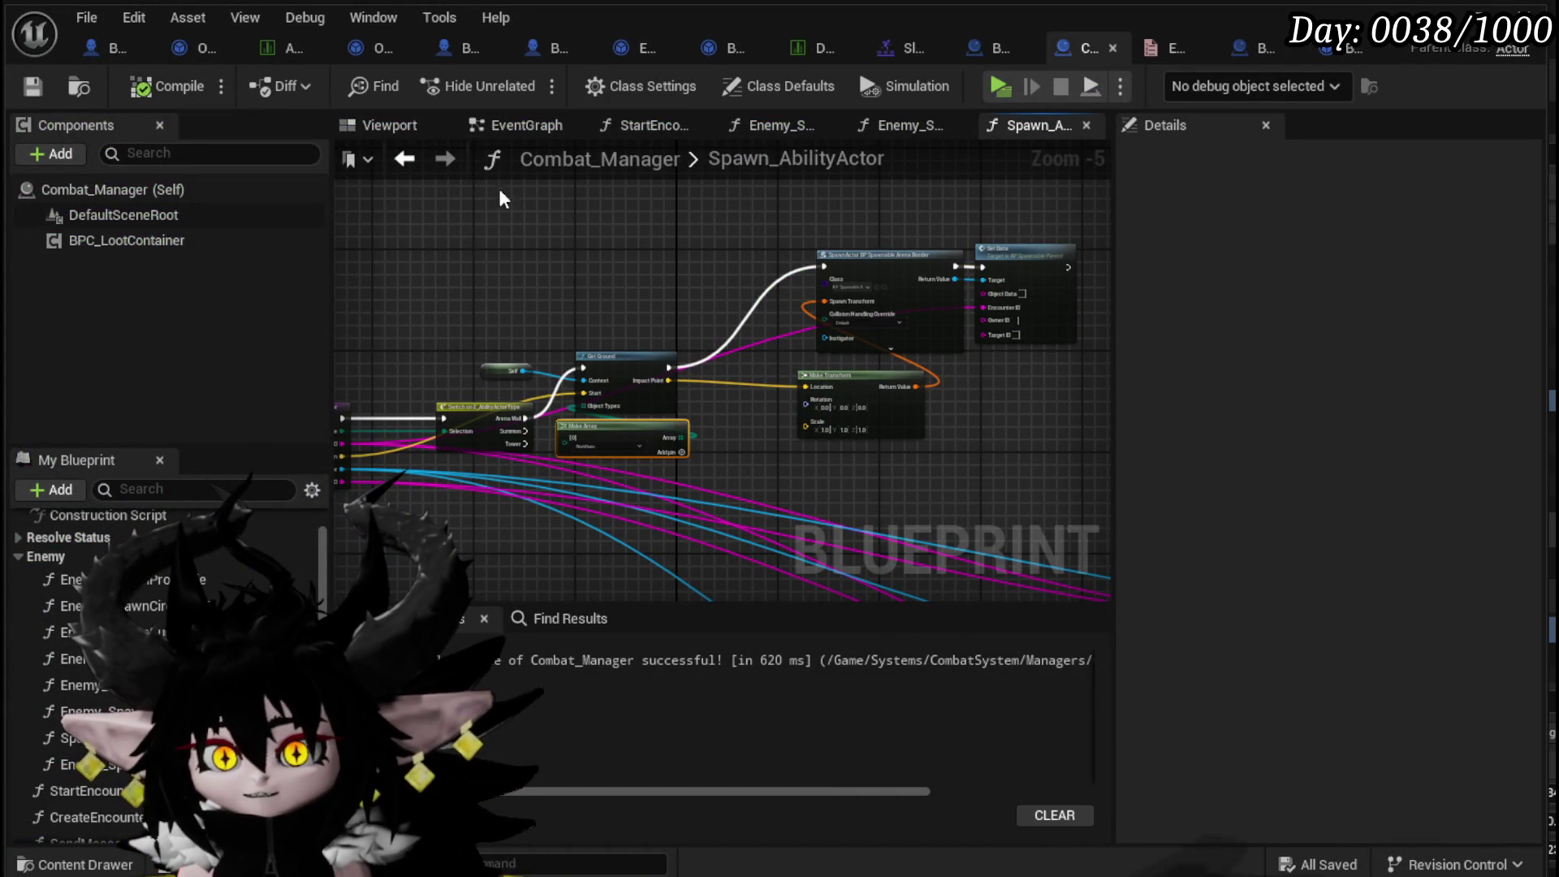
# - In BP_EnemyBoss_SlimeYY's event graph, reconnect Do Once's Completed output to the Montage node
pyautogui.click(91, 48)
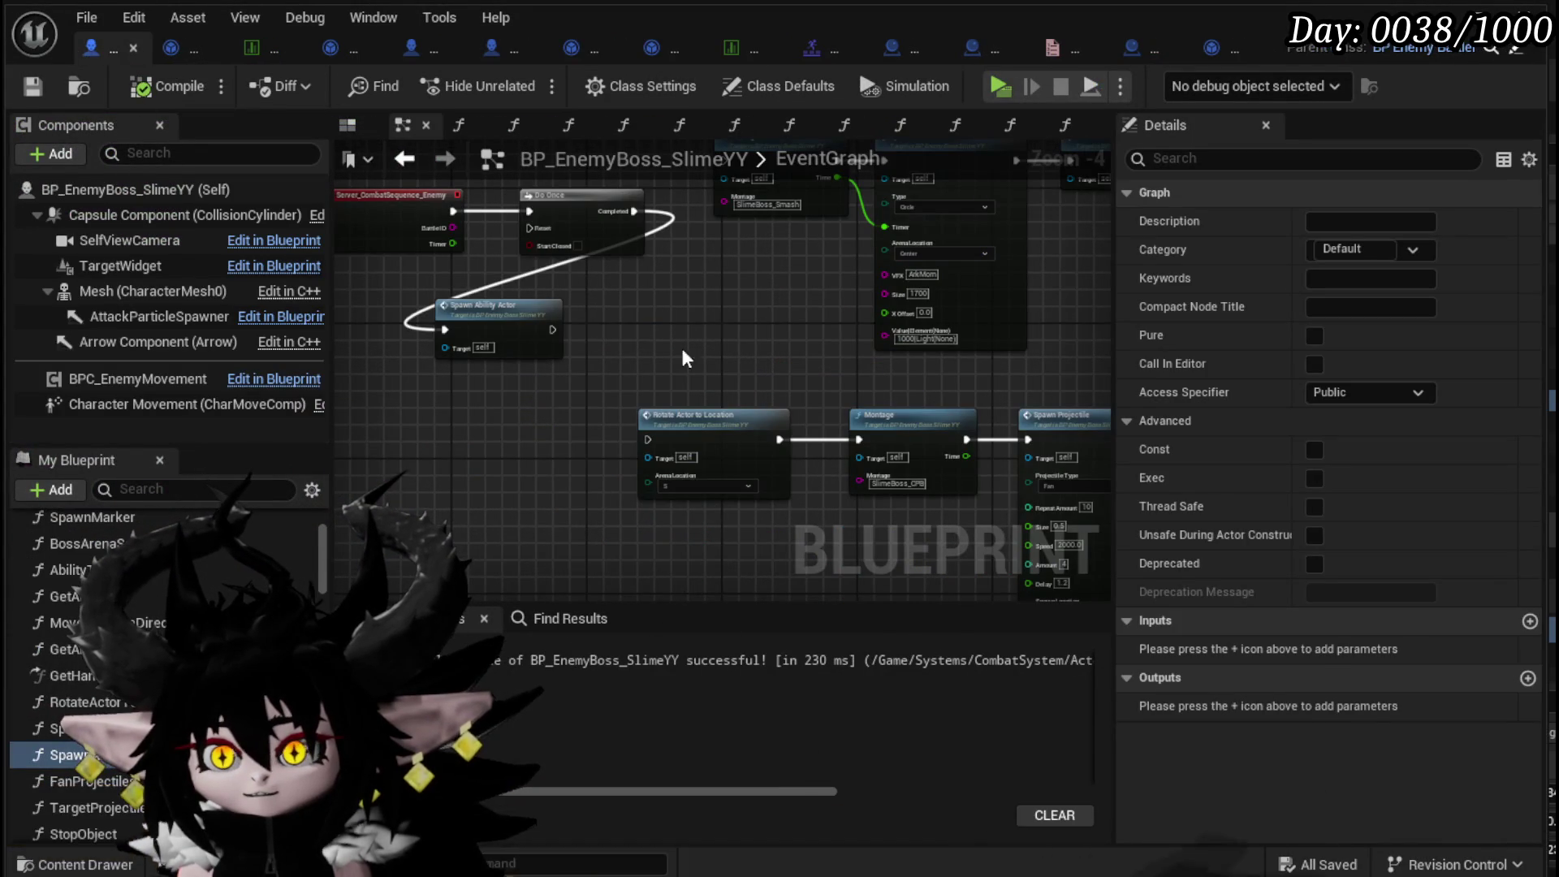
pyautogui.moveTo(561, 381); pyautogui.dragTo(505, 395)
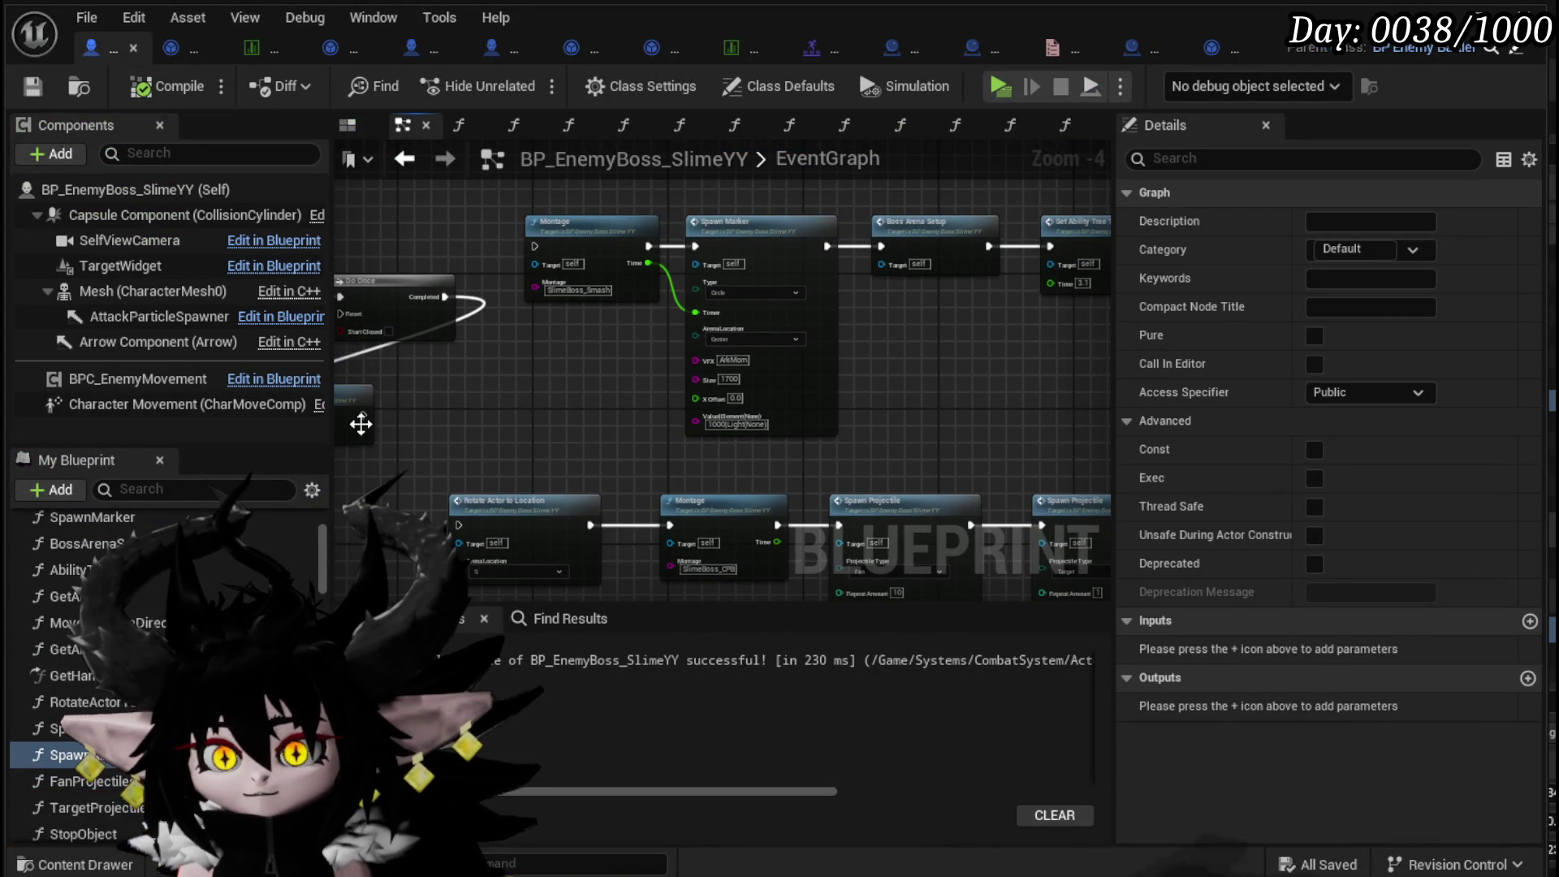
pyautogui.moveTo(359, 419); pyautogui.dragTo(577, 390)
pyautogui.click(578, 328)
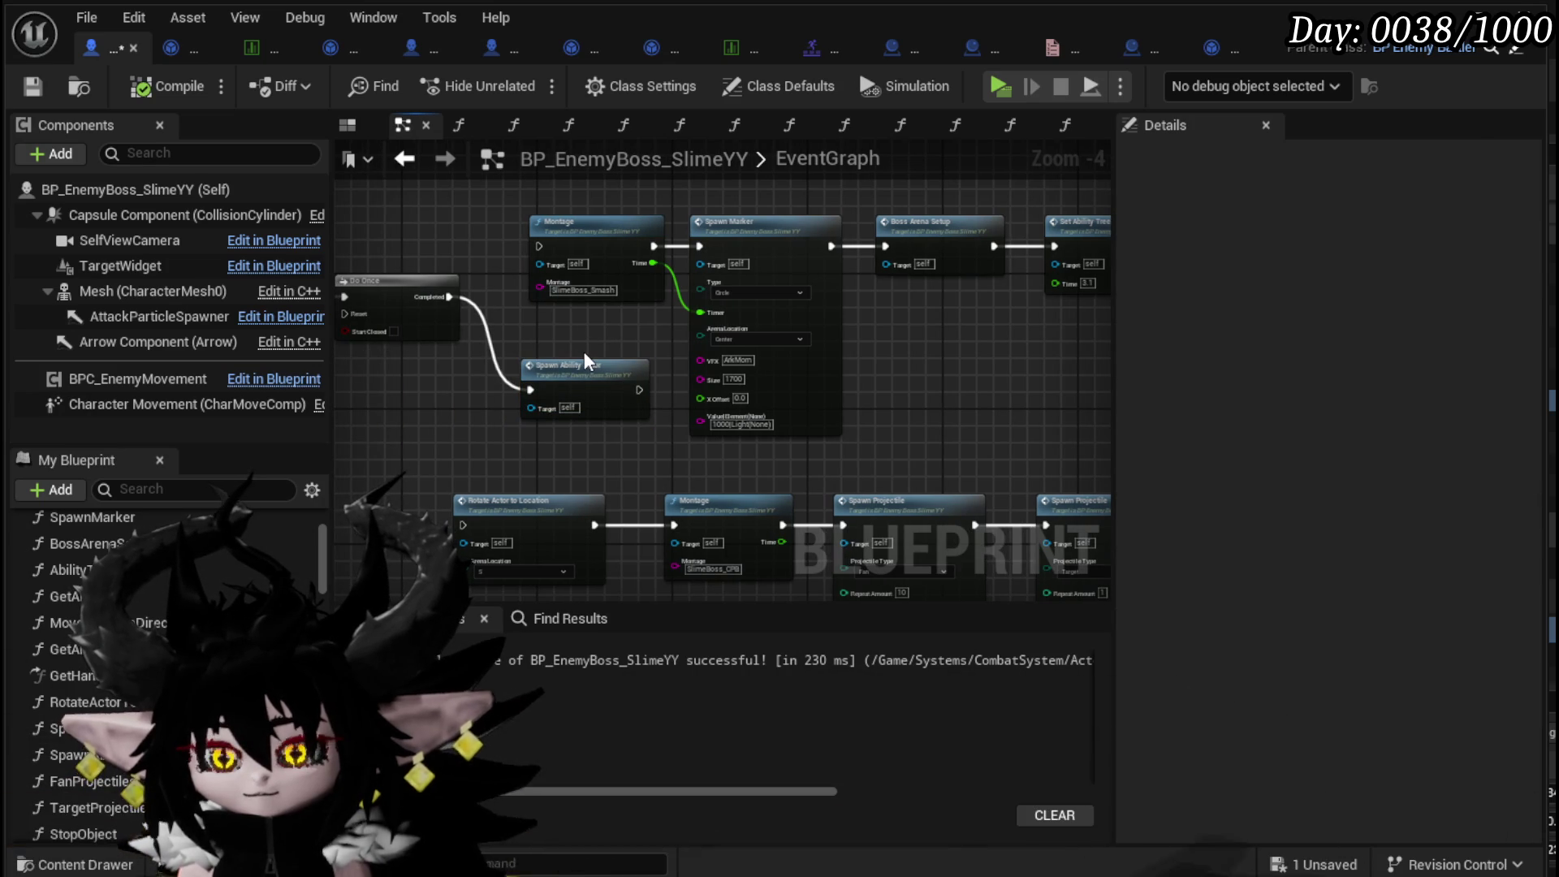
pyautogui.moveTo(583, 351); pyautogui.dragTo(599, 431)
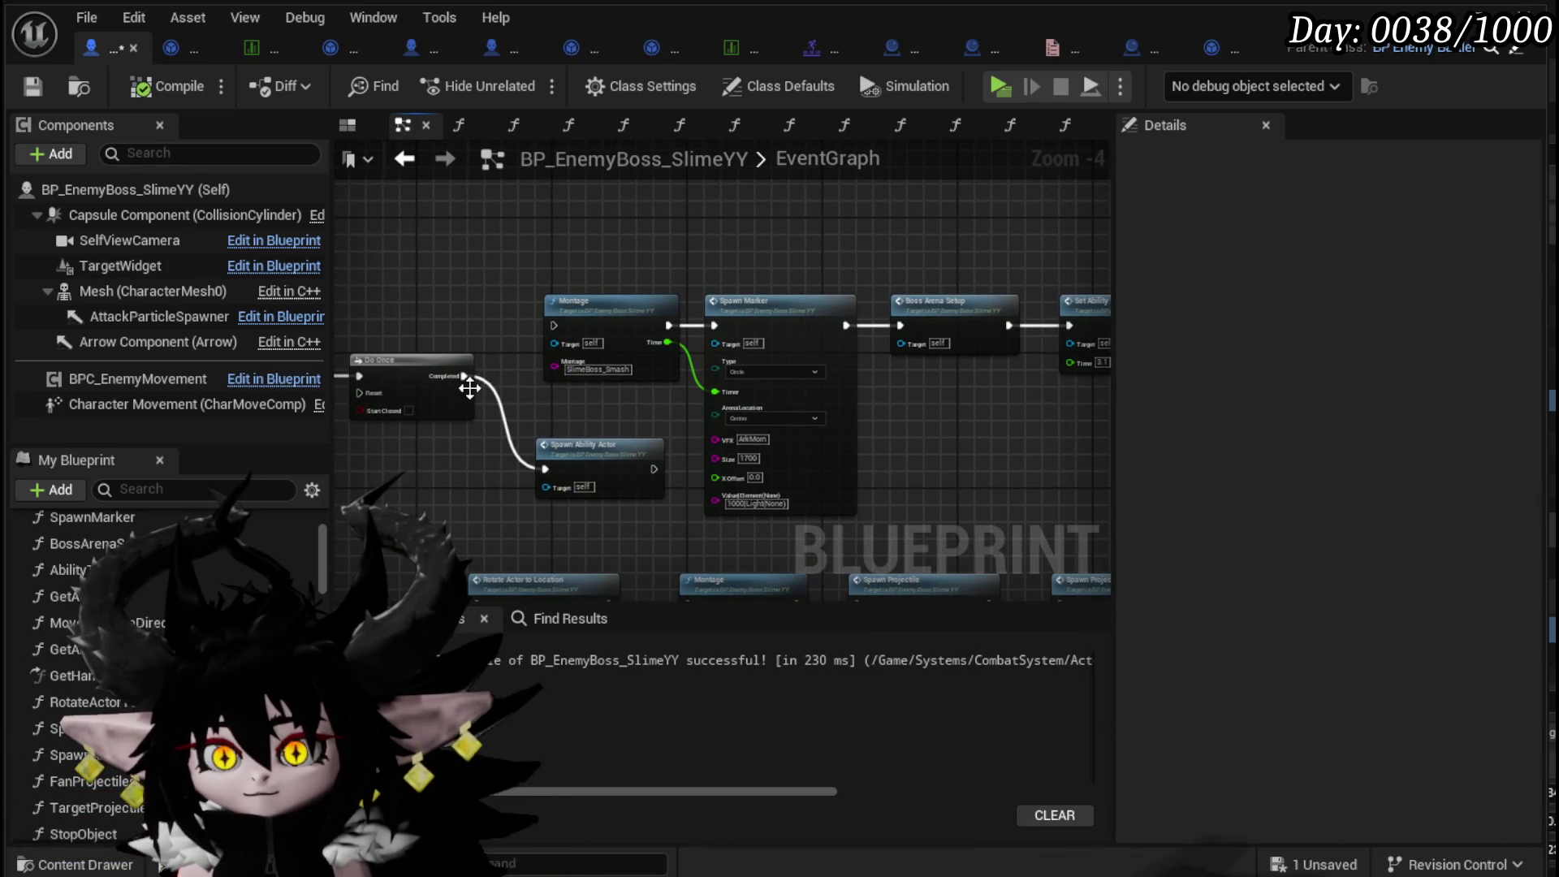
pyautogui.moveTo(544, 323); pyautogui.dragTo(554, 323)
# - Wire Spawn Marker's exec into Spawn Ability Actor and arrange it beside Boss Arena Setup
pyautogui.moveTo(627, 467); pyautogui.dragTo(992, 406)
pyautogui.scroll(1, 564, 368)
pyautogui.moveTo(482, 350); pyautogui.dragTo(552, 427)
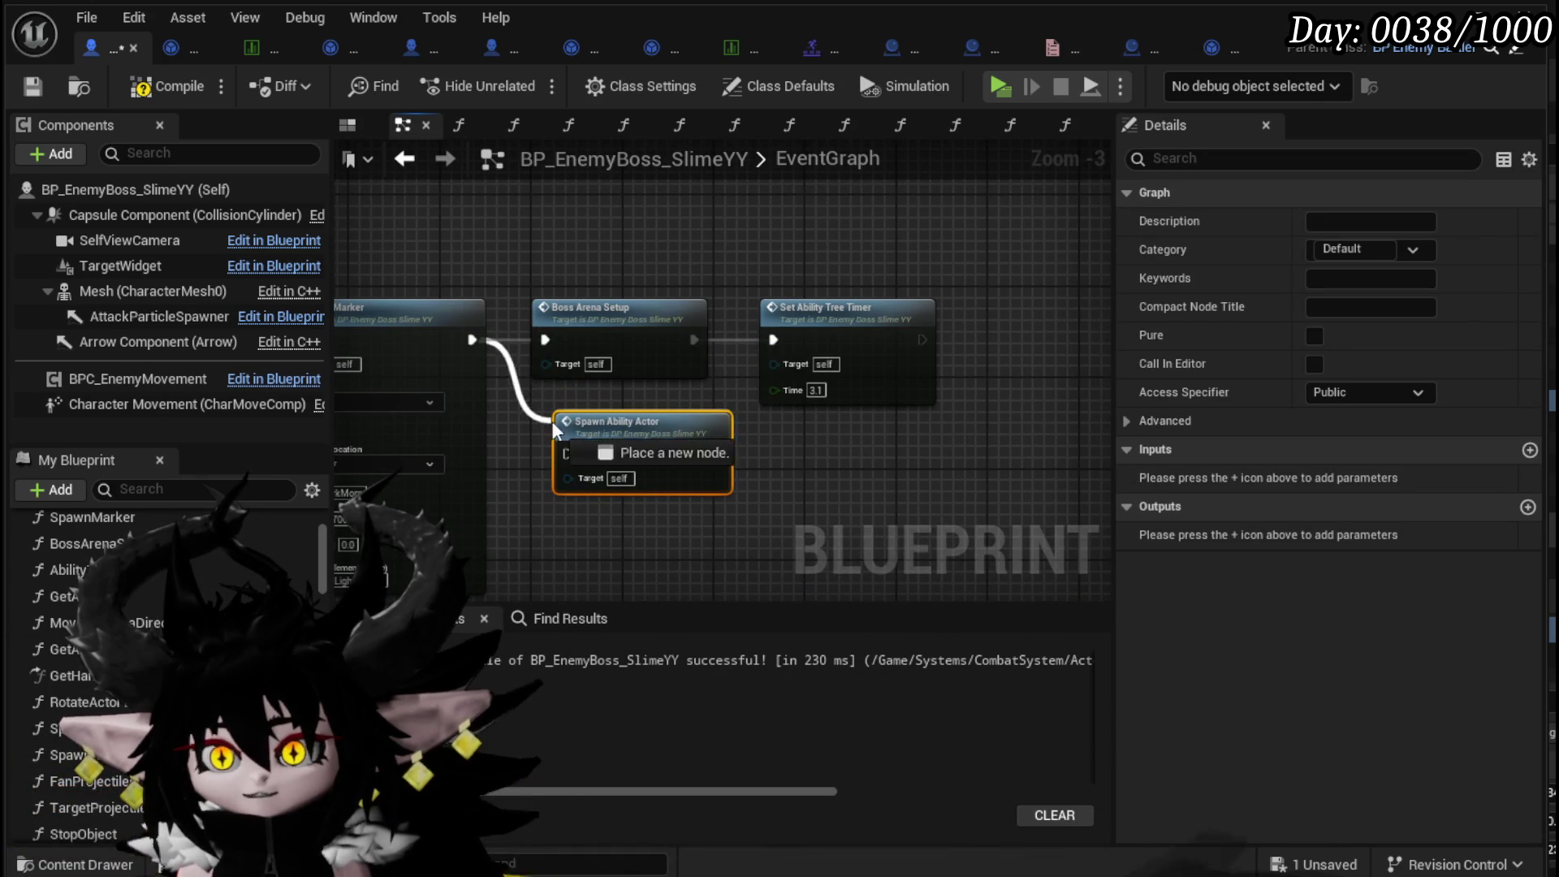
pyautogui.moveTo(610, 331)
pyautogui.mouseDown()
pyautogui.moveTo(606, 241)
pyautogui.moveTo(1242, 221)
pyautogui.mouseUp()
pyautogui.moveTo(543, 419)
pyautogui.mouseDown()
pyautogui.moveTo(662, 276)
pyautogui.moveTo(714, 242)
pyautogui.moveTo(758, 251)
pyautogui.mouseUp()
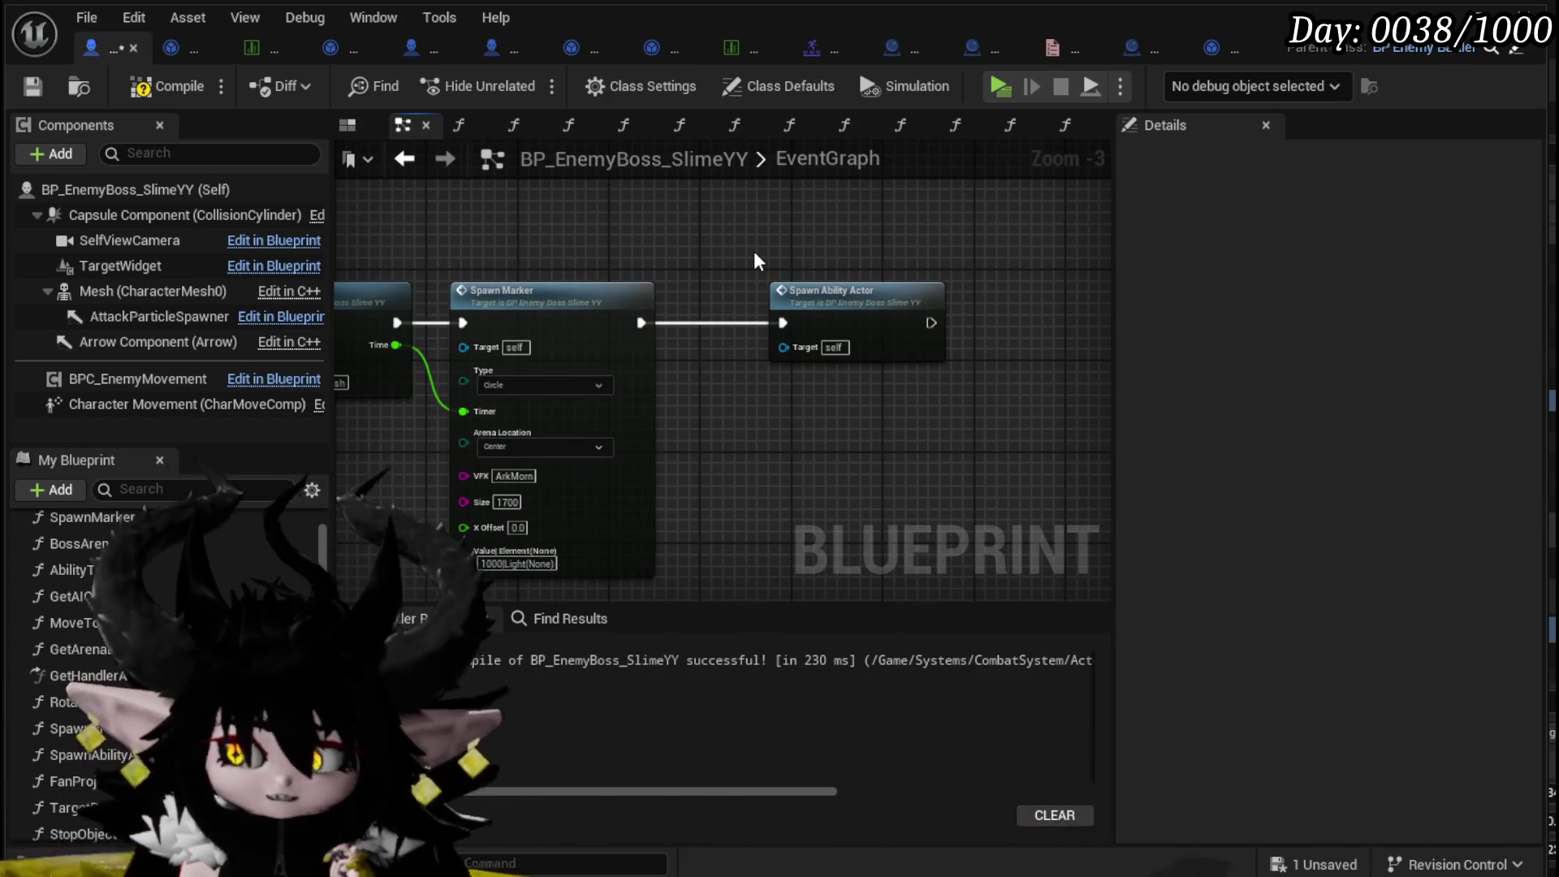
# - Save BP_EnemyBoss_SlimeYY, check the Spawn Marker node, and return to the level editor
pyautogui.click(34, 86)
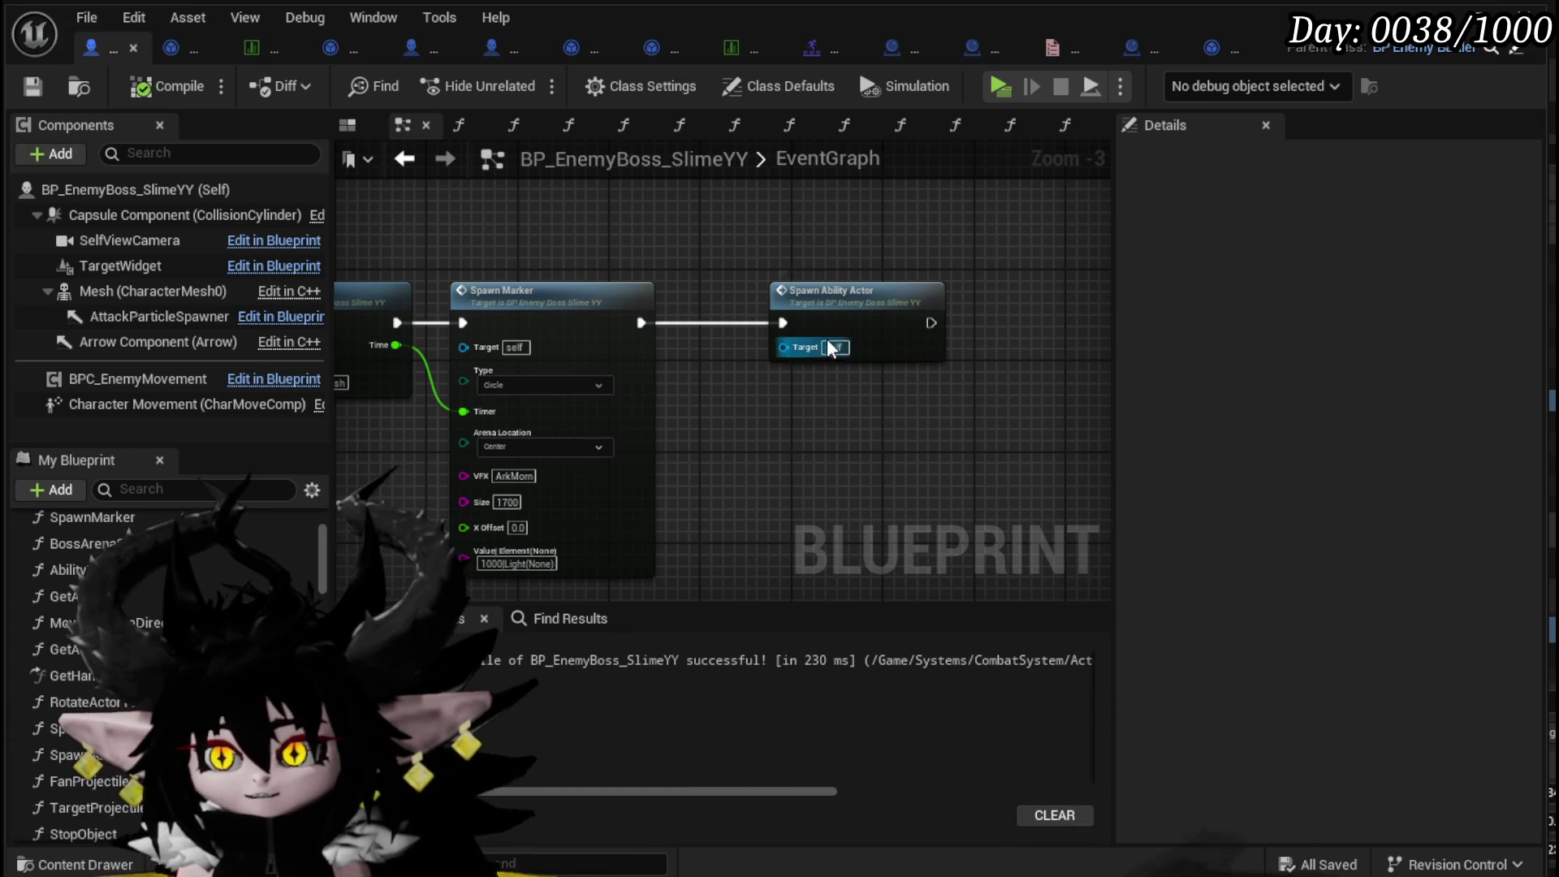
pyautogui.moveTo(794, 415)
pyautogui.mouseDown()
pyautogui.moveTo(781, 358)
pyautogui.moveTo(756, 404)
pyautogui.mouseUp()
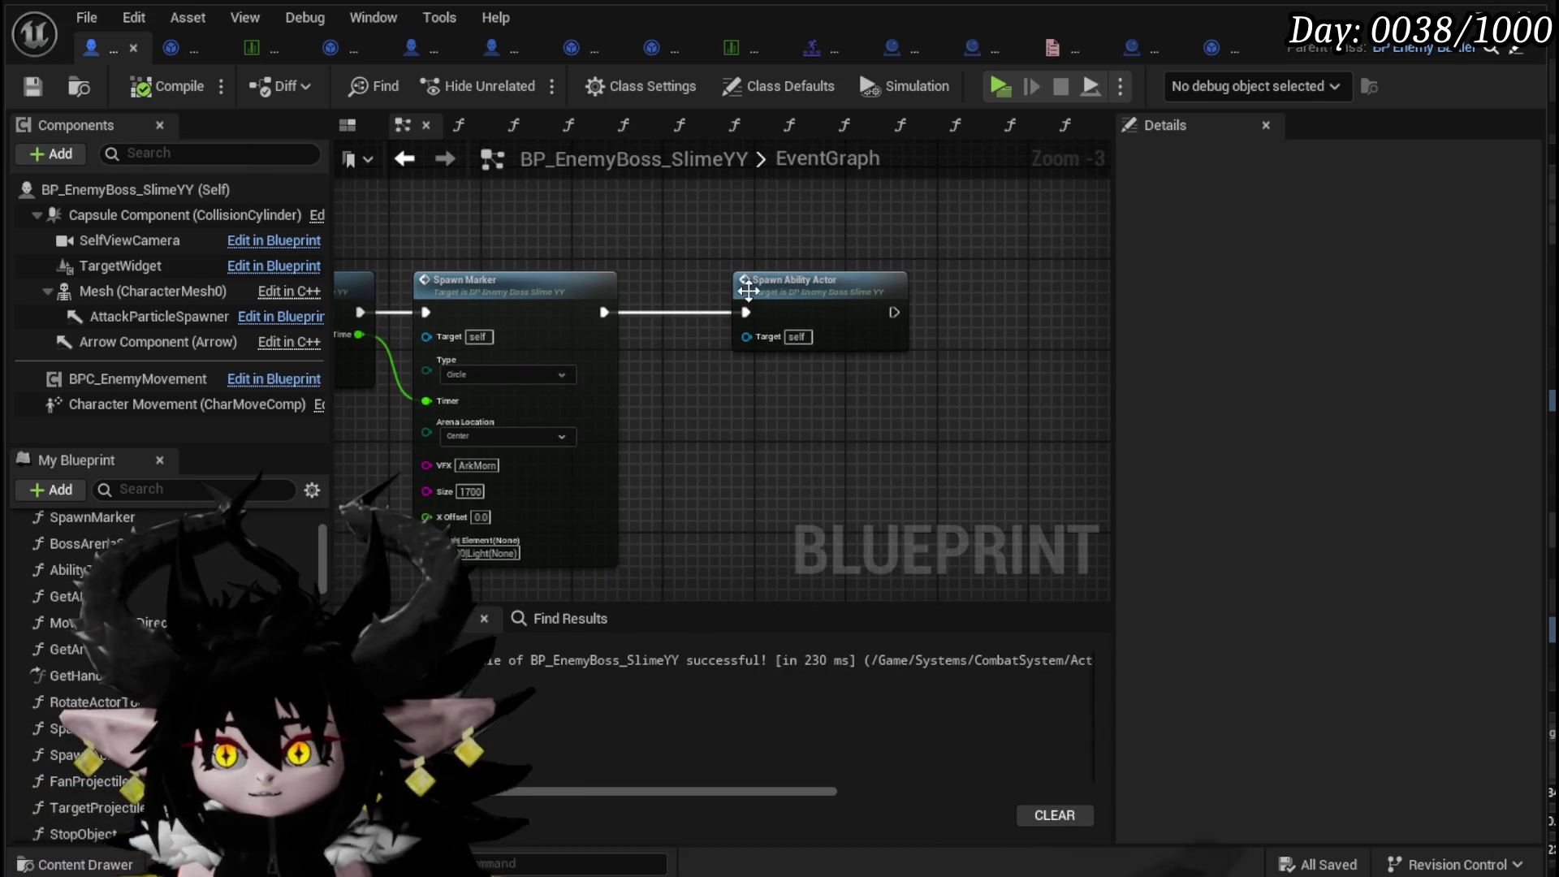
pyautogui.click(540, 280)
pyautogui.click(800, 245)
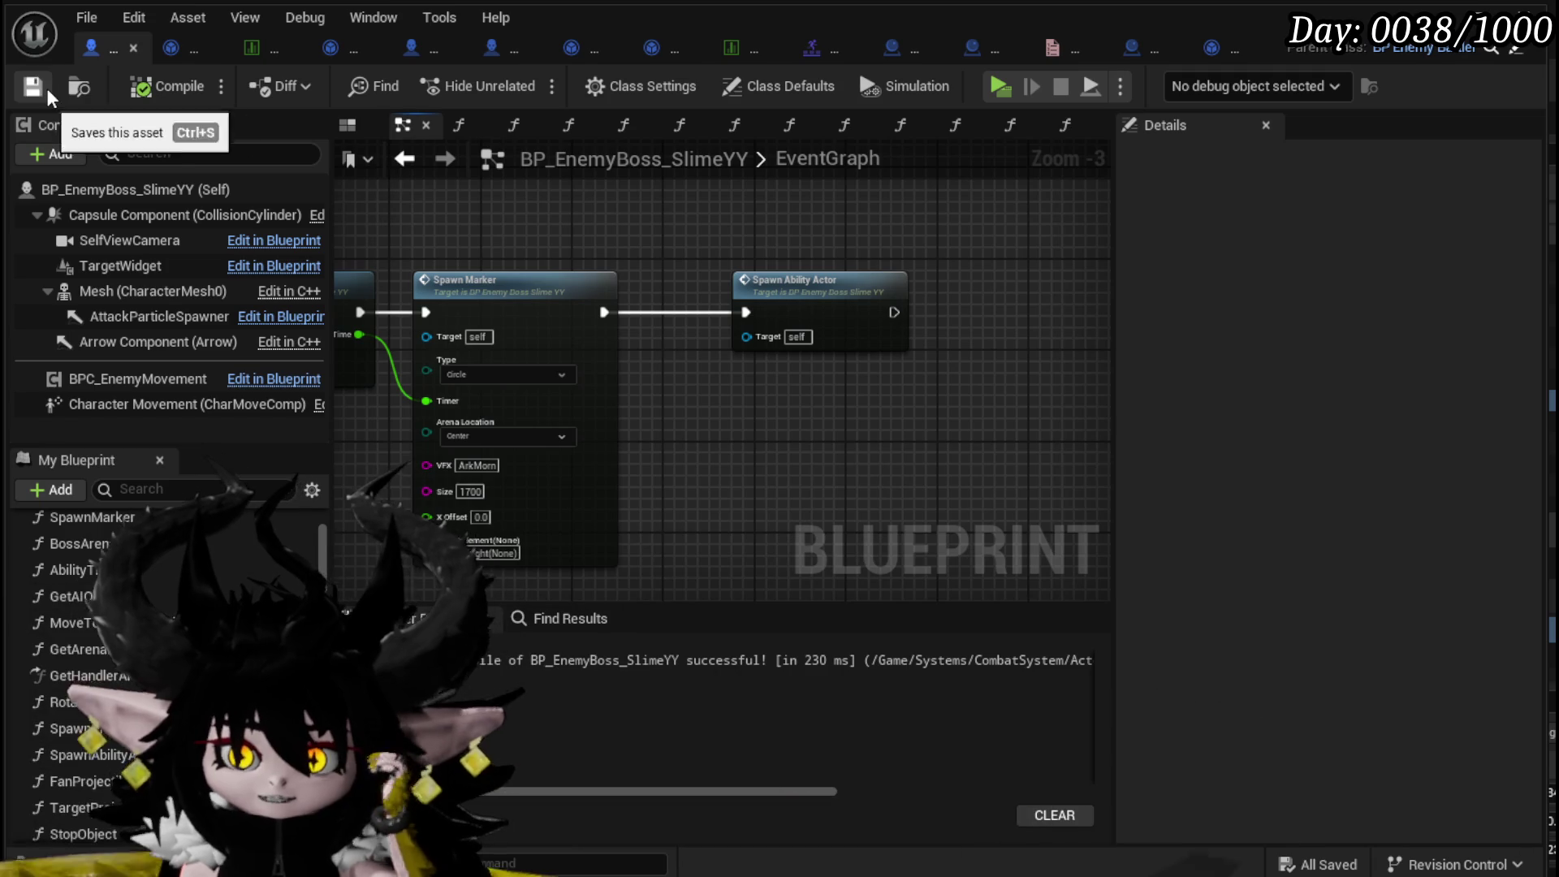
pyautogui.click(1436, 9)
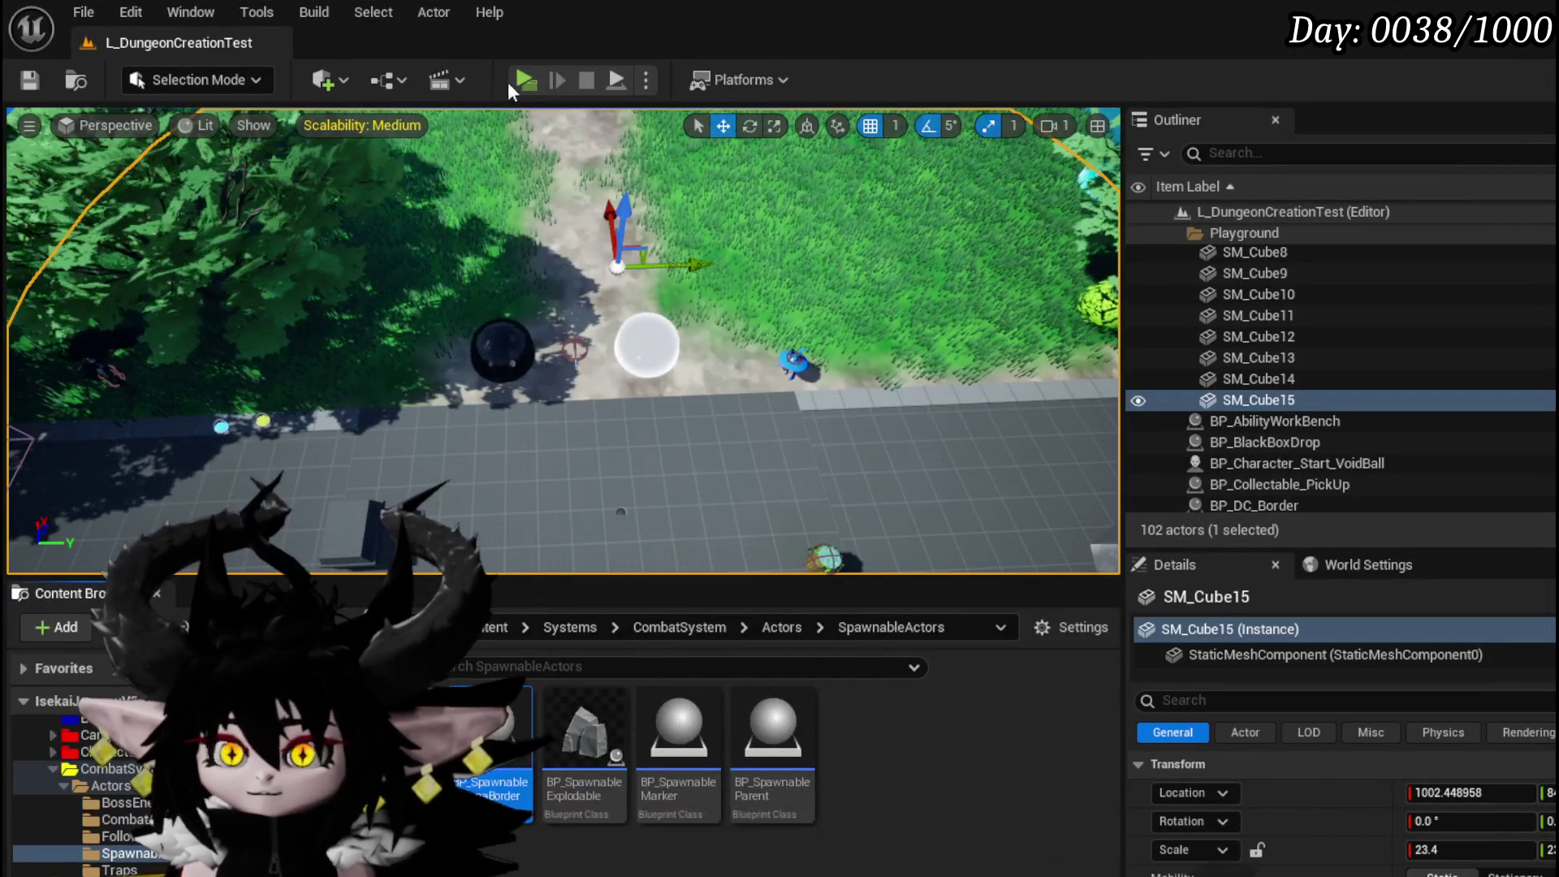
# - Play-test the level, walk to the slime boss, start the battle, then stop and save
pyautogui.hotkey('alt', 'p')
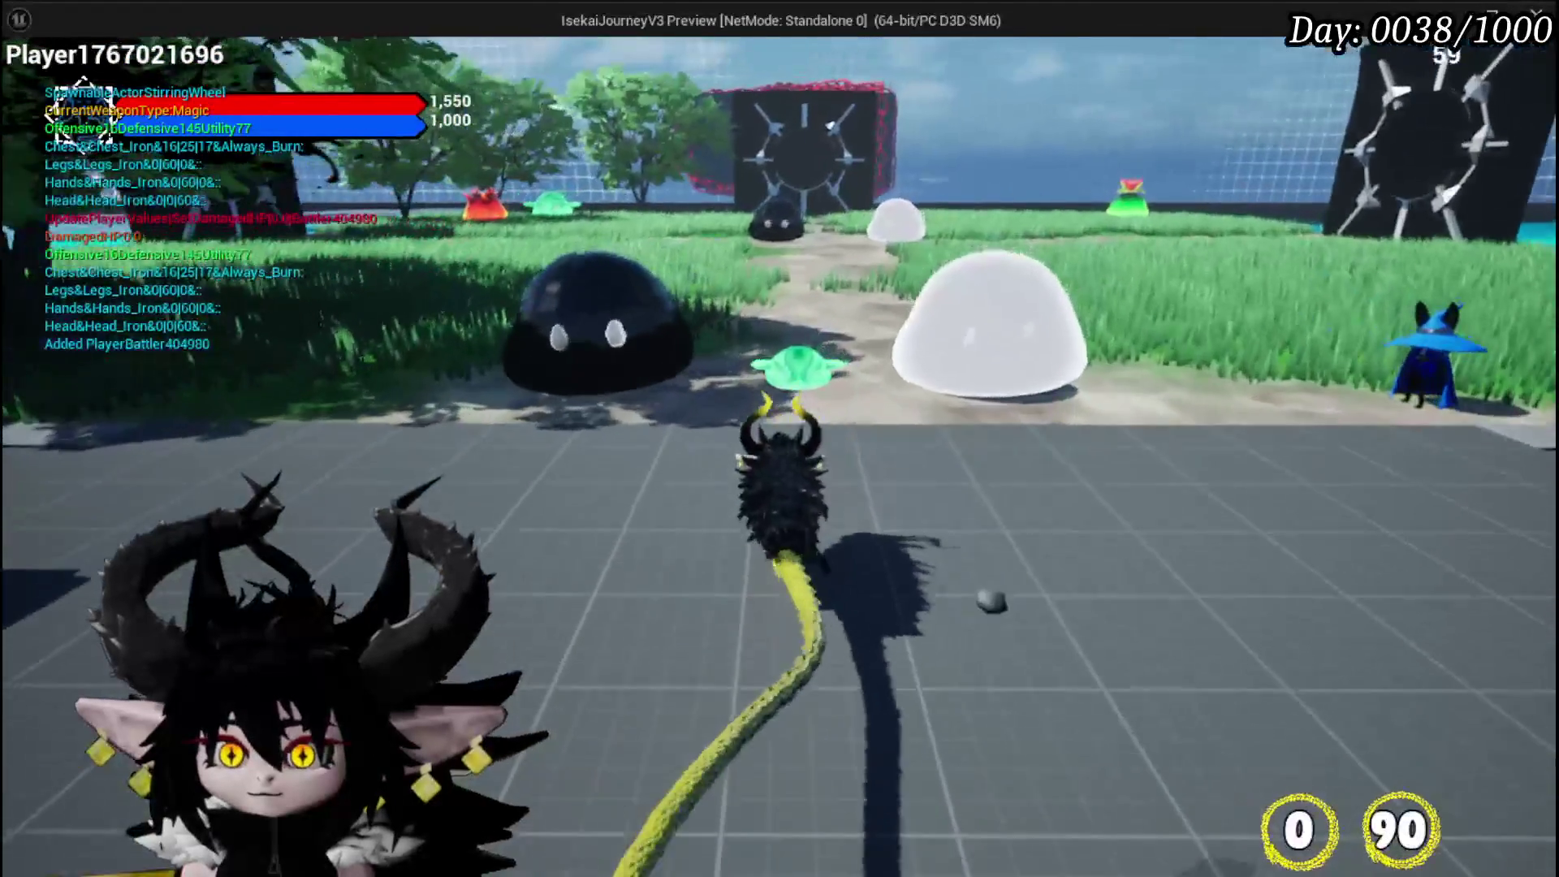
pyautogui.press('w')
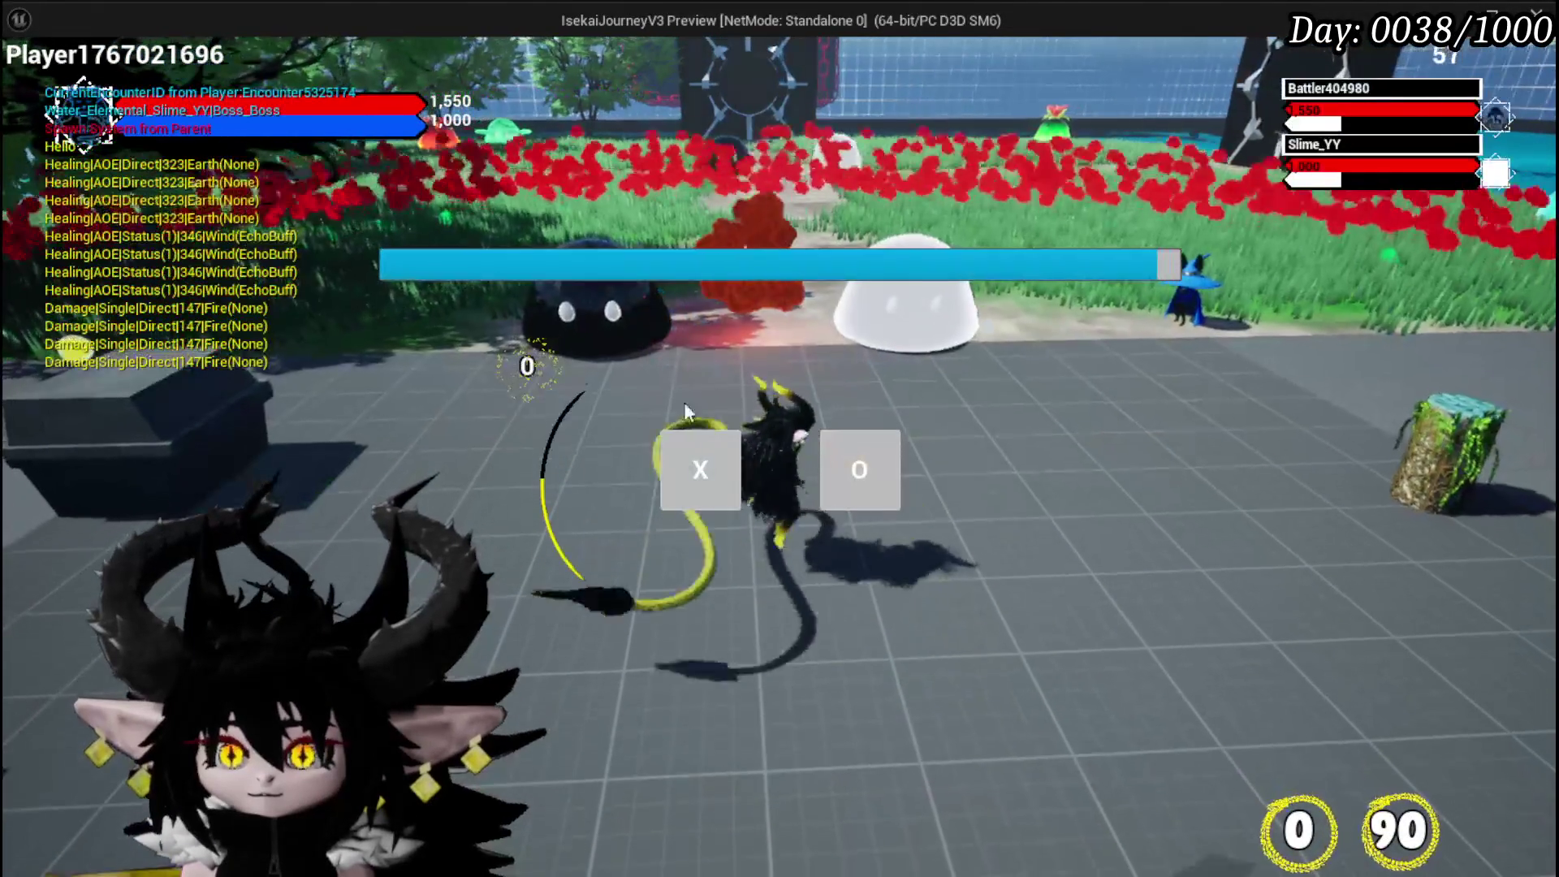
pyautogui.click(715, 475)
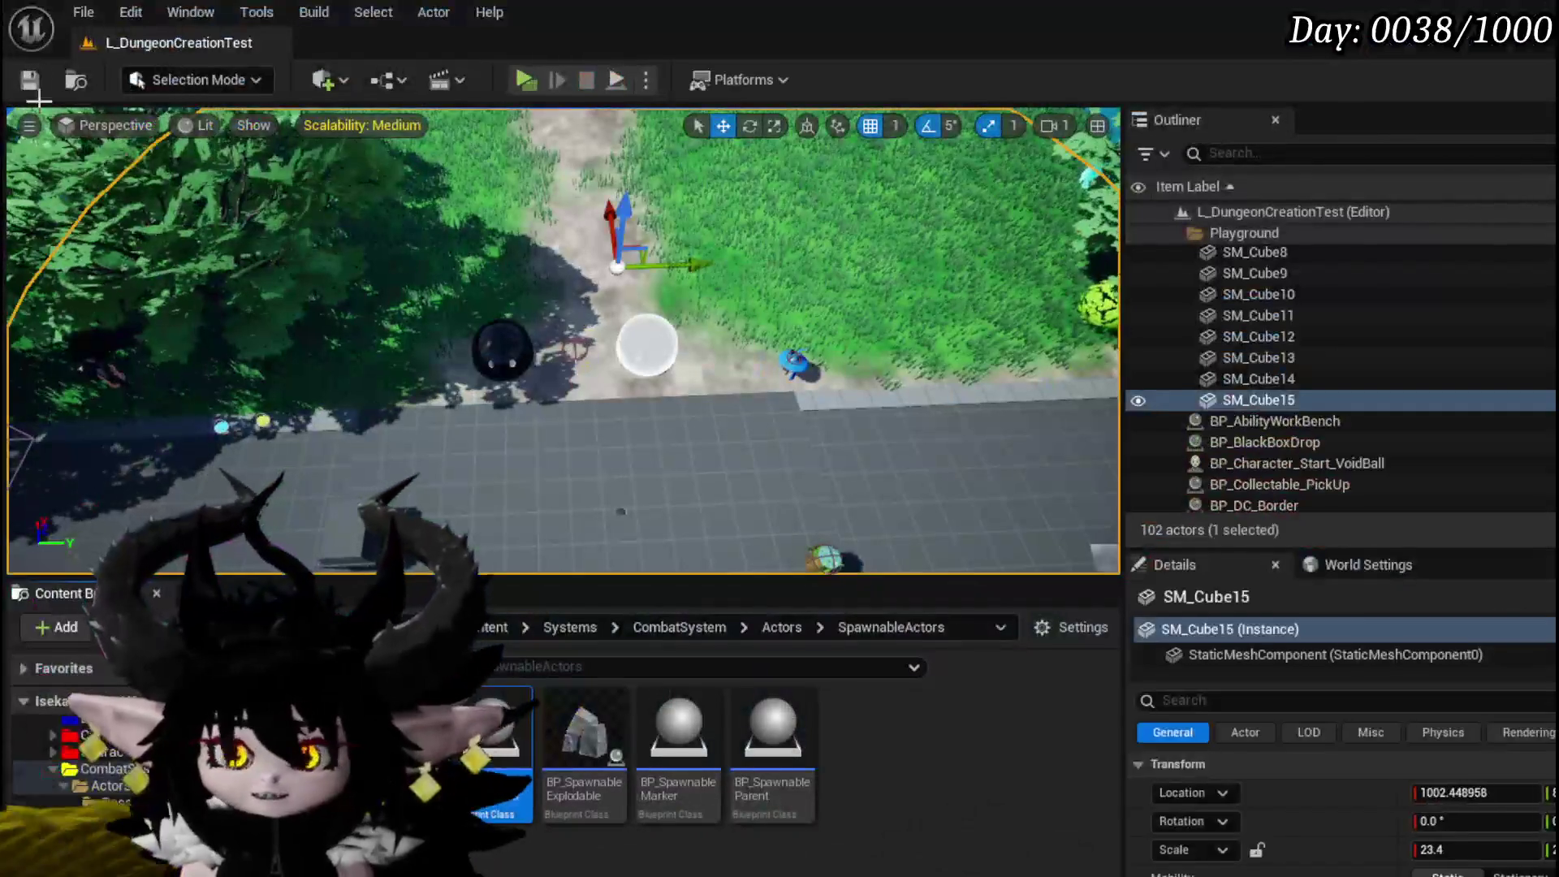
pyautogui.hotkey('ctrl', 's')
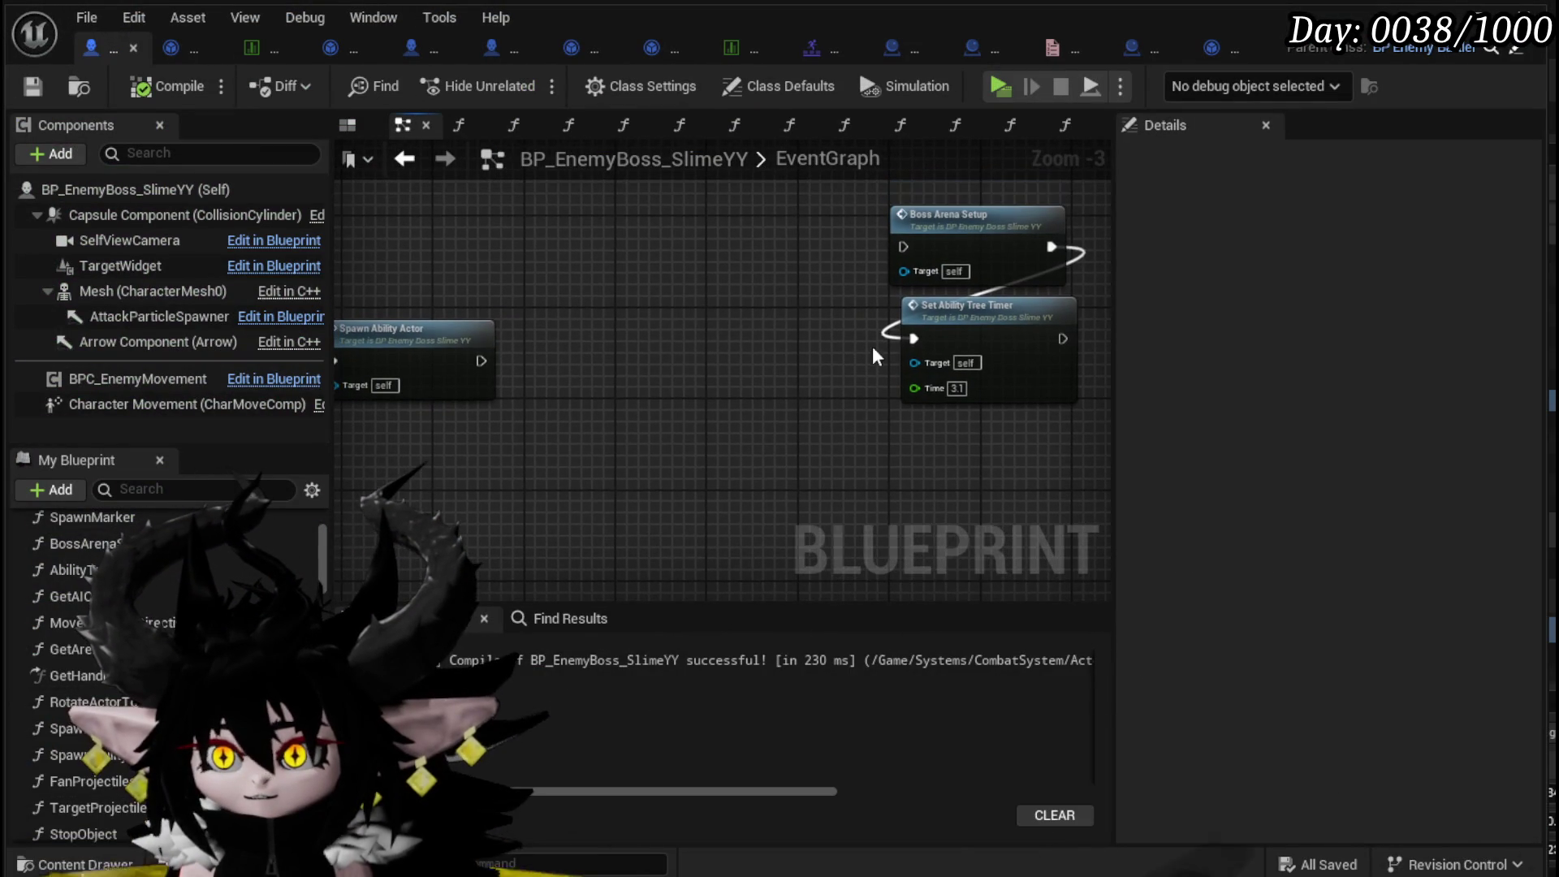
# - Open the Boss Arena Setup function and drill into BattlerAI_Object's ExecuteBossArena graph
pyautogui.click(946, 228)
pyautogui.doubleClick(739, 333)
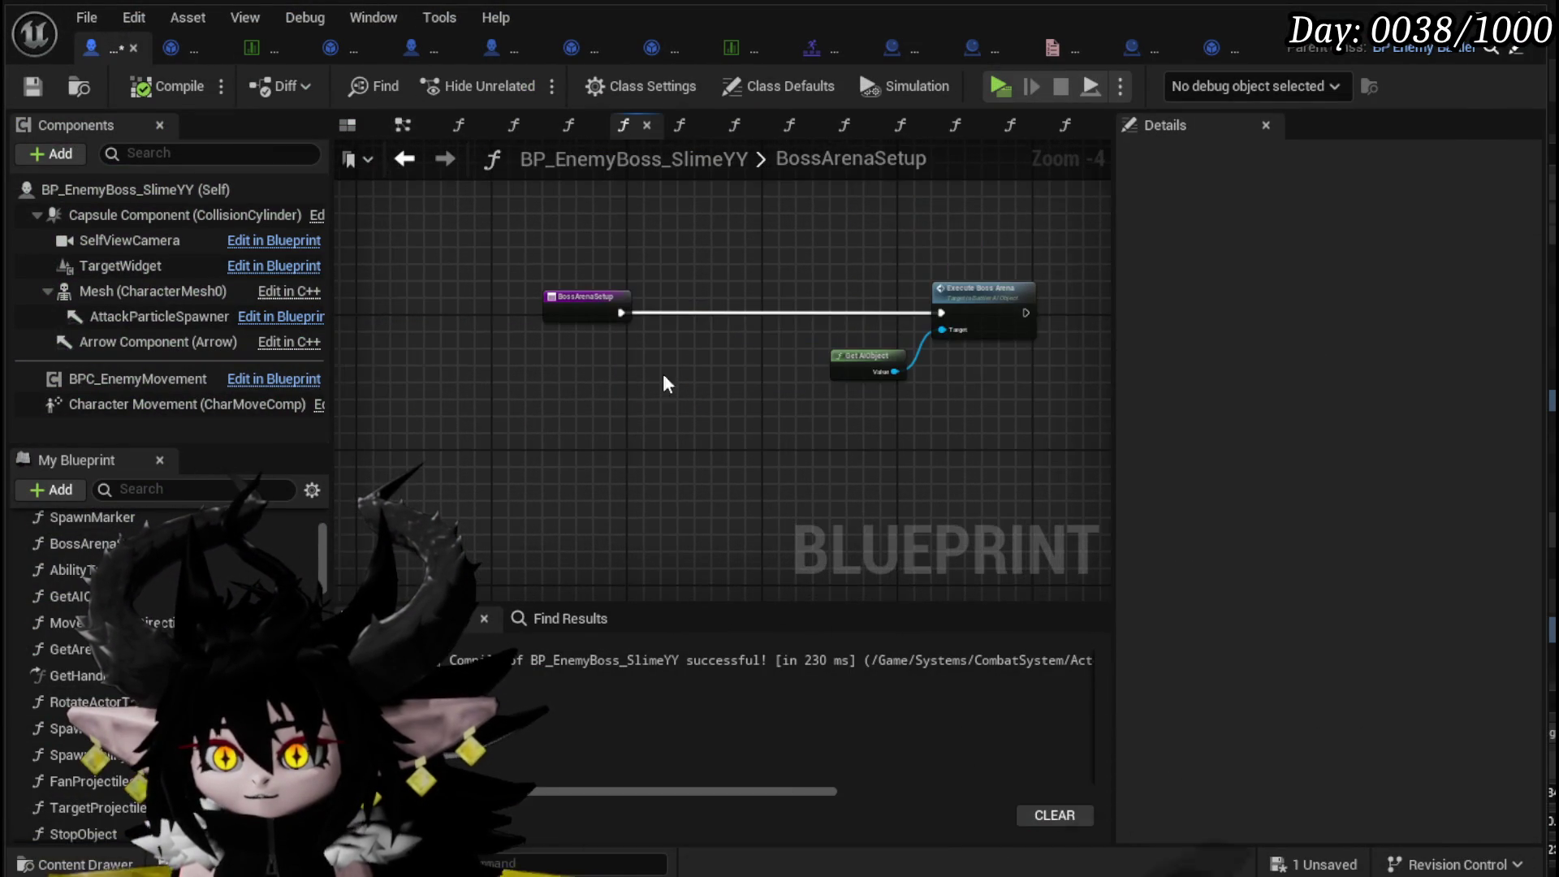
pyautogui.doubleClick(1009, 302)
pyautogui.moveTo(670, 354); pyautogui.dragTo(653, 464)
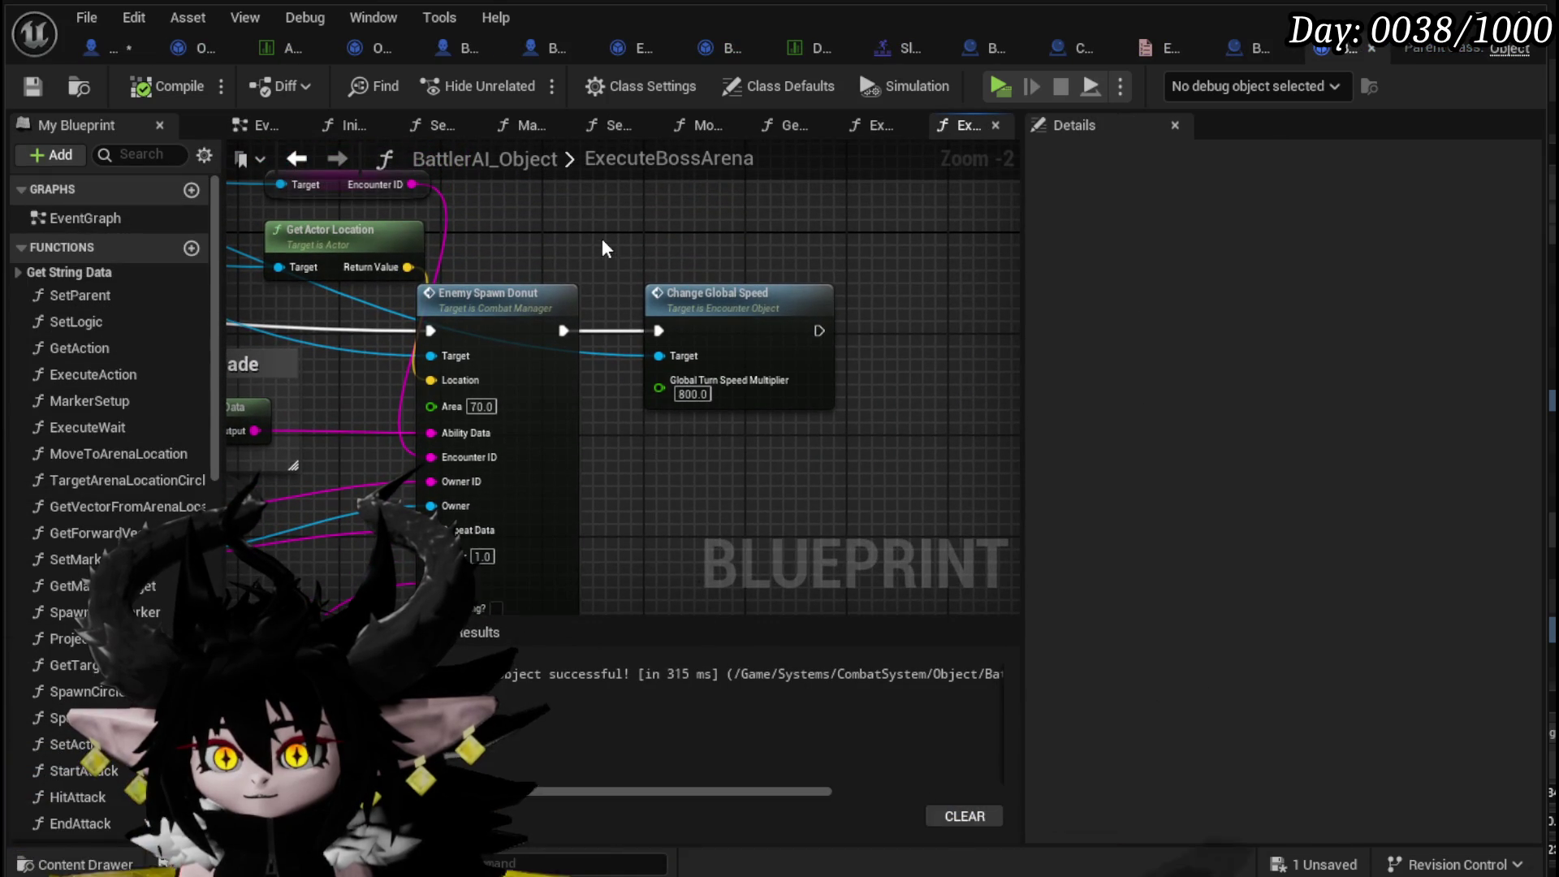
pyautogui.scroll(-2, 602, 237)
# - Select the Change Global Speed node and the Break and Make Vector nodes in ExecuteBossArena
pyautogui.click(658, 281)
pyautogui.moveTo(721, 424); pyautogui.dragTo(1020, 438)
pyautogui.moveTo(378, 341)
pyautogui.mouseDown()
pyautogui.moveTo(431, 341)
pyautogui.moveTo(517, 304)
pyautogui.mouseUp()
pyautogui.moveTo(331, 203); pyautogui.dragTo(709, 498)
pyautogui.moveTo(833, 423); pyautogui.dragTo(188, 453)
pyautogui.moveTo(297, 282)
pyautogui.mouseDown()
pyautogui.moveTo(468, 324)
pyautogui.moveTo(710, 418)
pyautogui.mouseUp()
pyautogui.scroll(2, 672, 314)
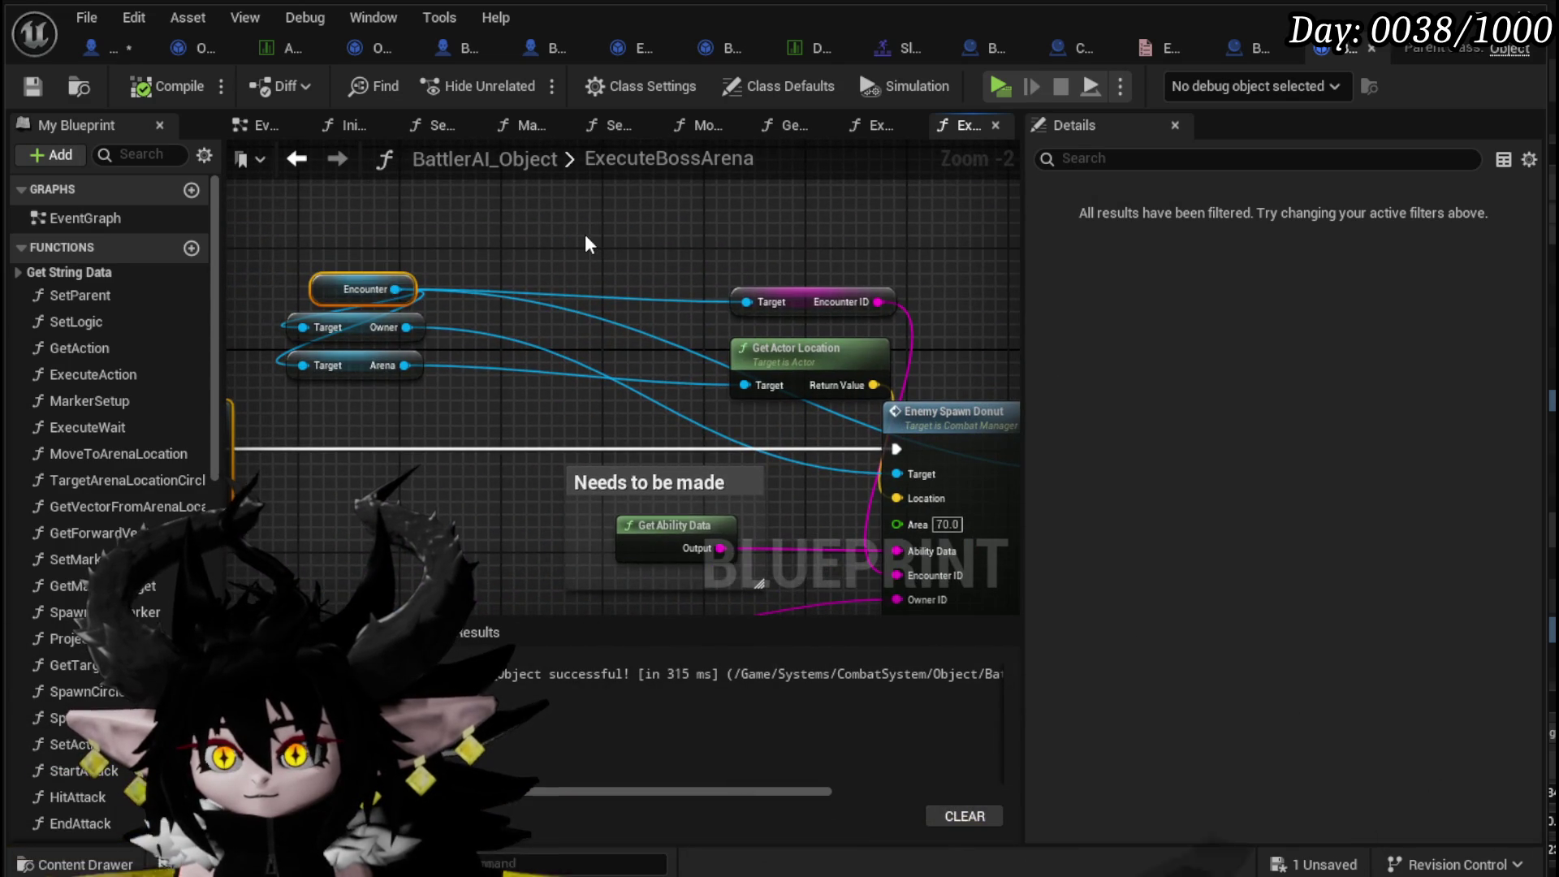
pyautogui.scroll(-3, 589, 244)
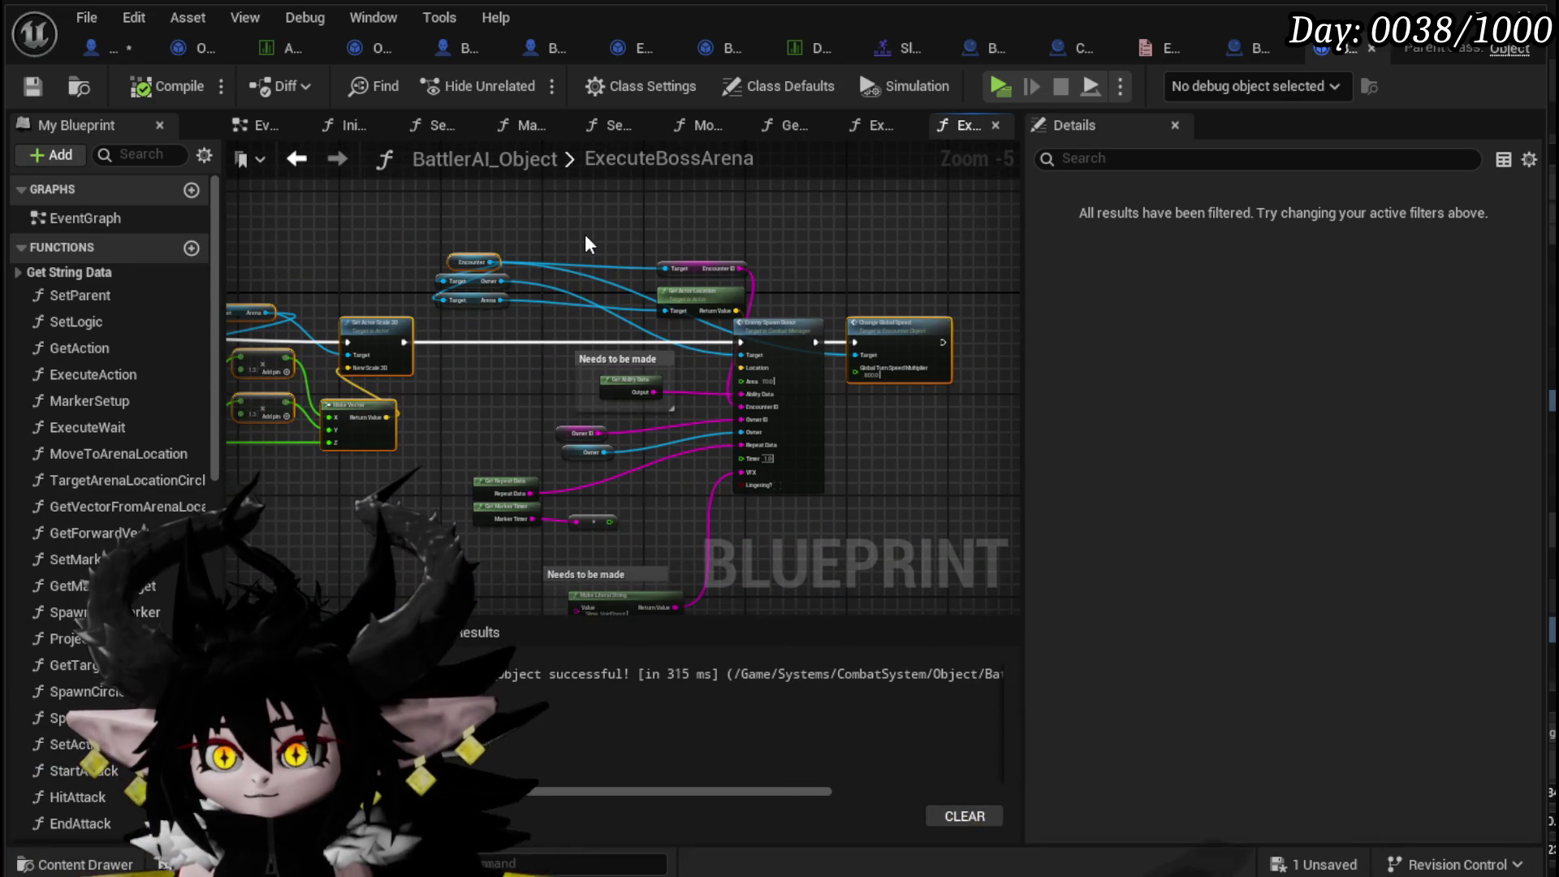
# - Find the Execute Boss Arena call in BP_EnemyBoss_SlimeYY, then go to Combat_Manager's Spawn_AbilityActor
pyautogui.click(114, 48)
pyautogui.scroll(-2, 603, 343)
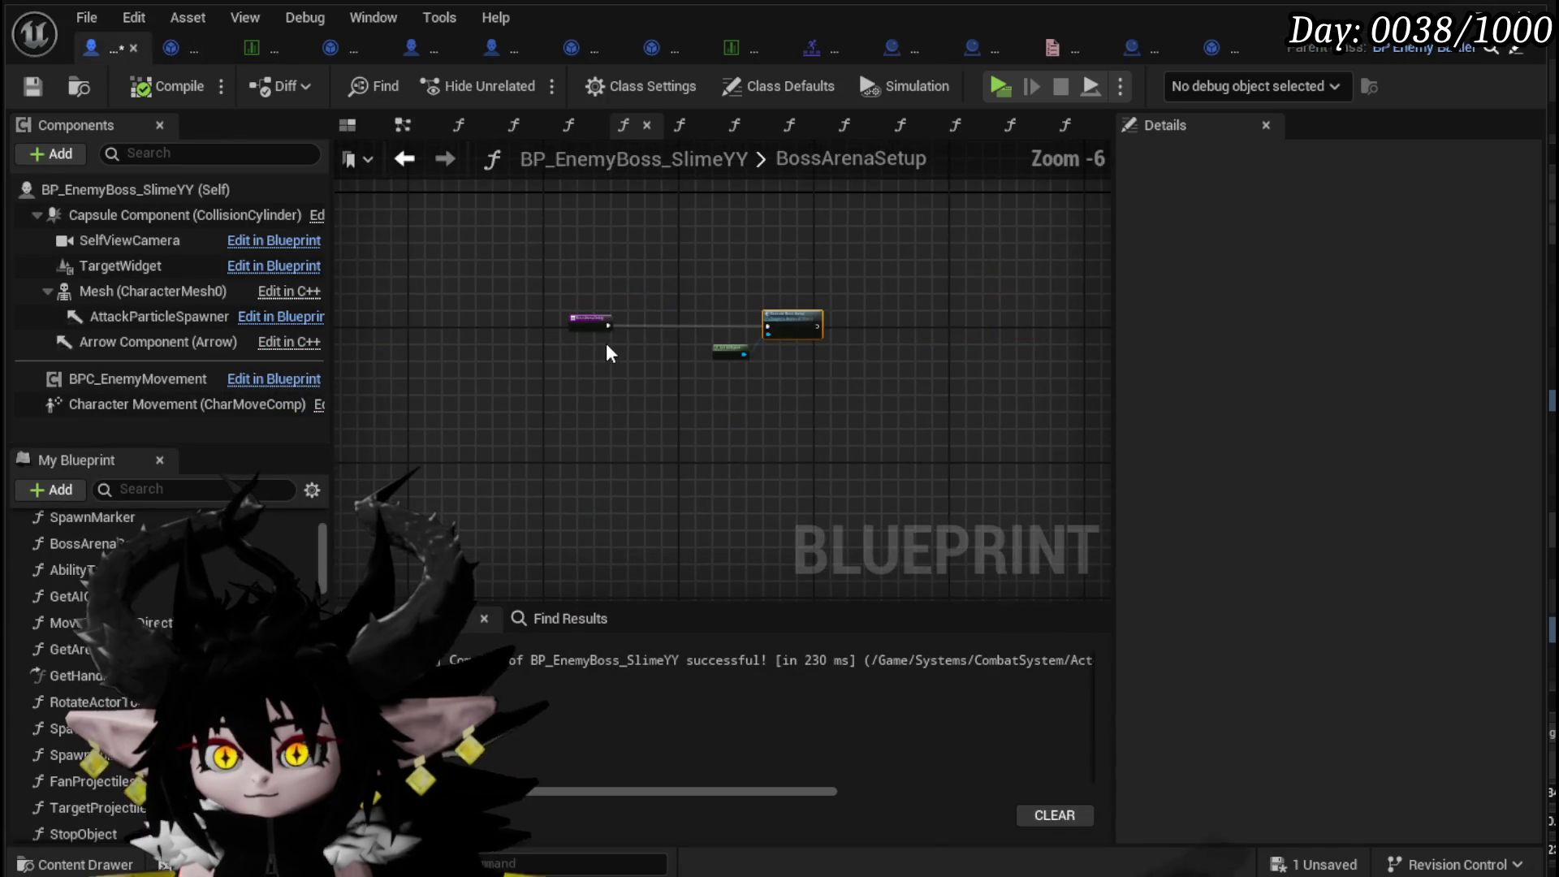
pyautogui.scroll(3, 607, 343)
pyautogui.moveTo(612, 347)
pyautogui.mouseDown()
pyautogui.moveTo(575, 367)
pyautogui.moveTo(384, 372)
pyautogui.mouseUp()
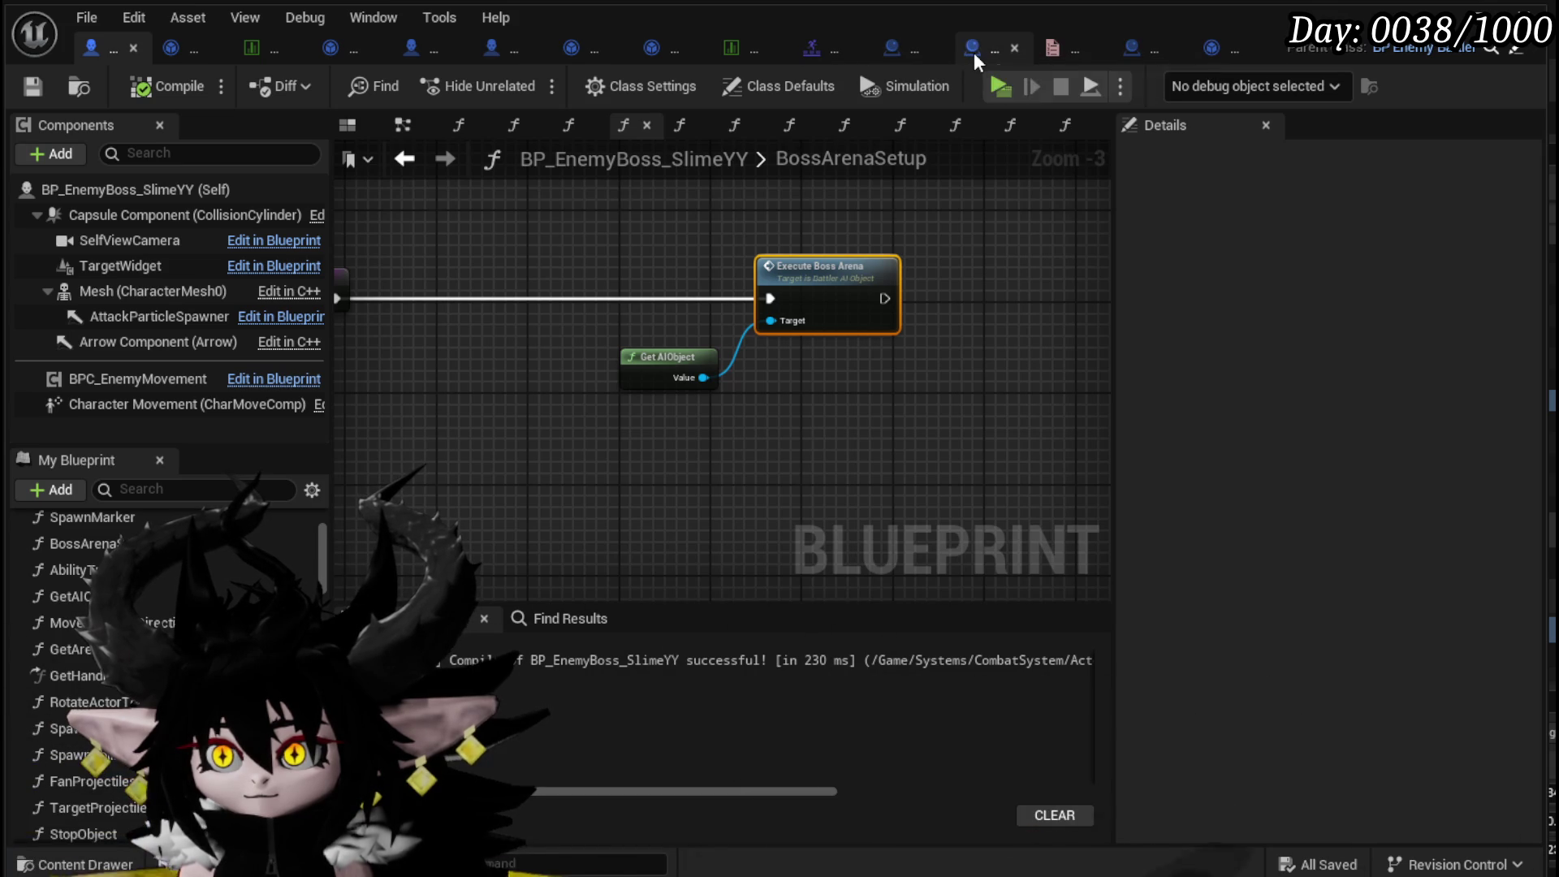
pyautogui.click(973, 52)
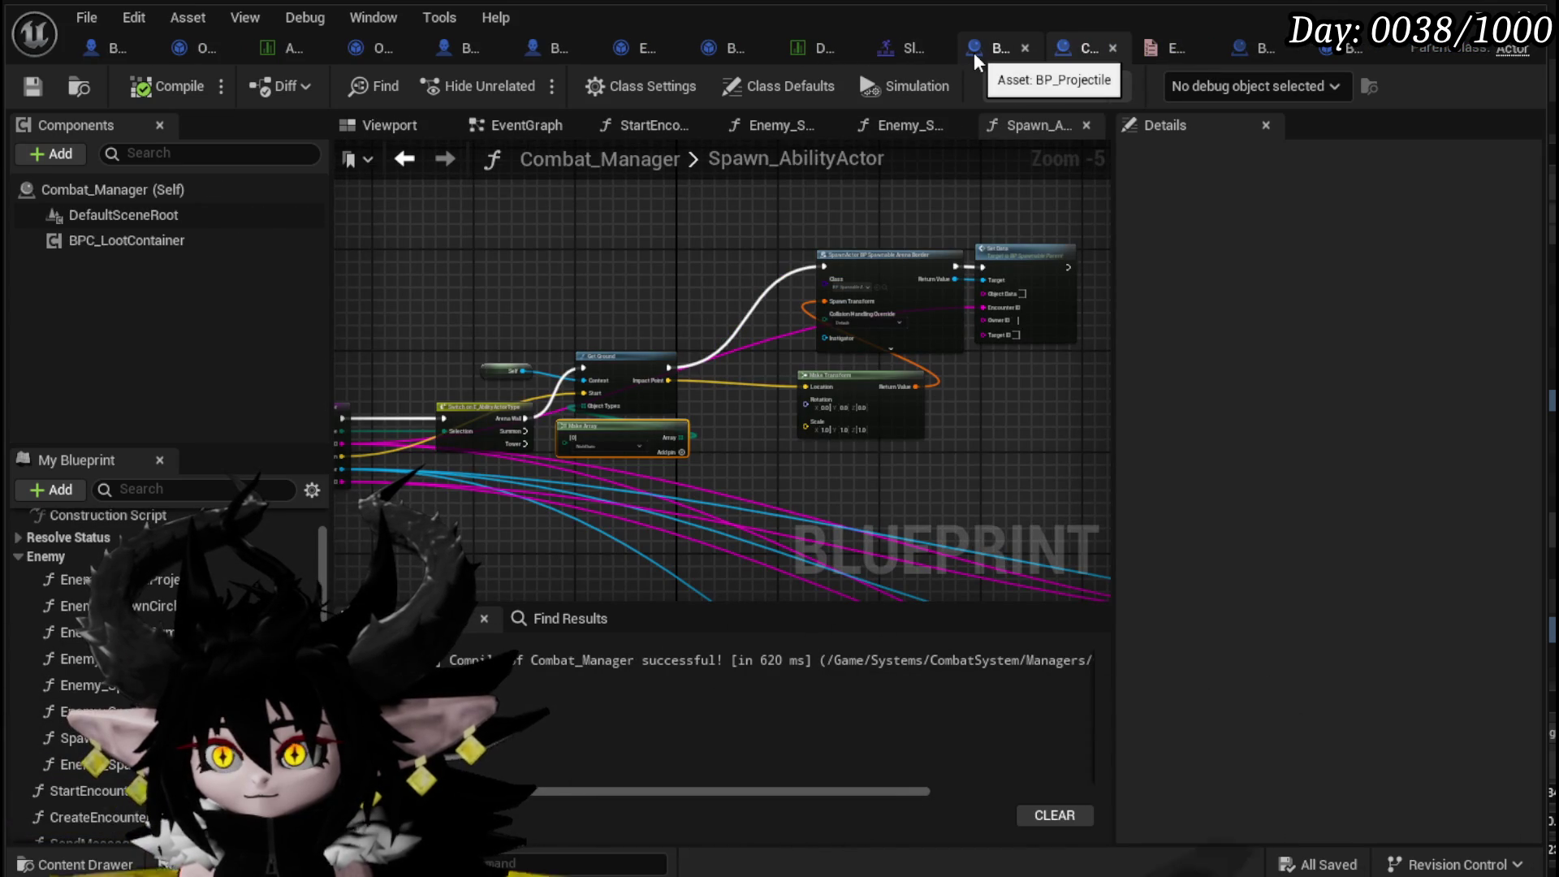
# - Paste the copied arena-scaling and Change Global Speed nodes above the spawn chain
pyautogui.moveTo(802, 218); pyautogui.dragTo(591, 347)
pyautogui.hotkey('ctrl', 'v')
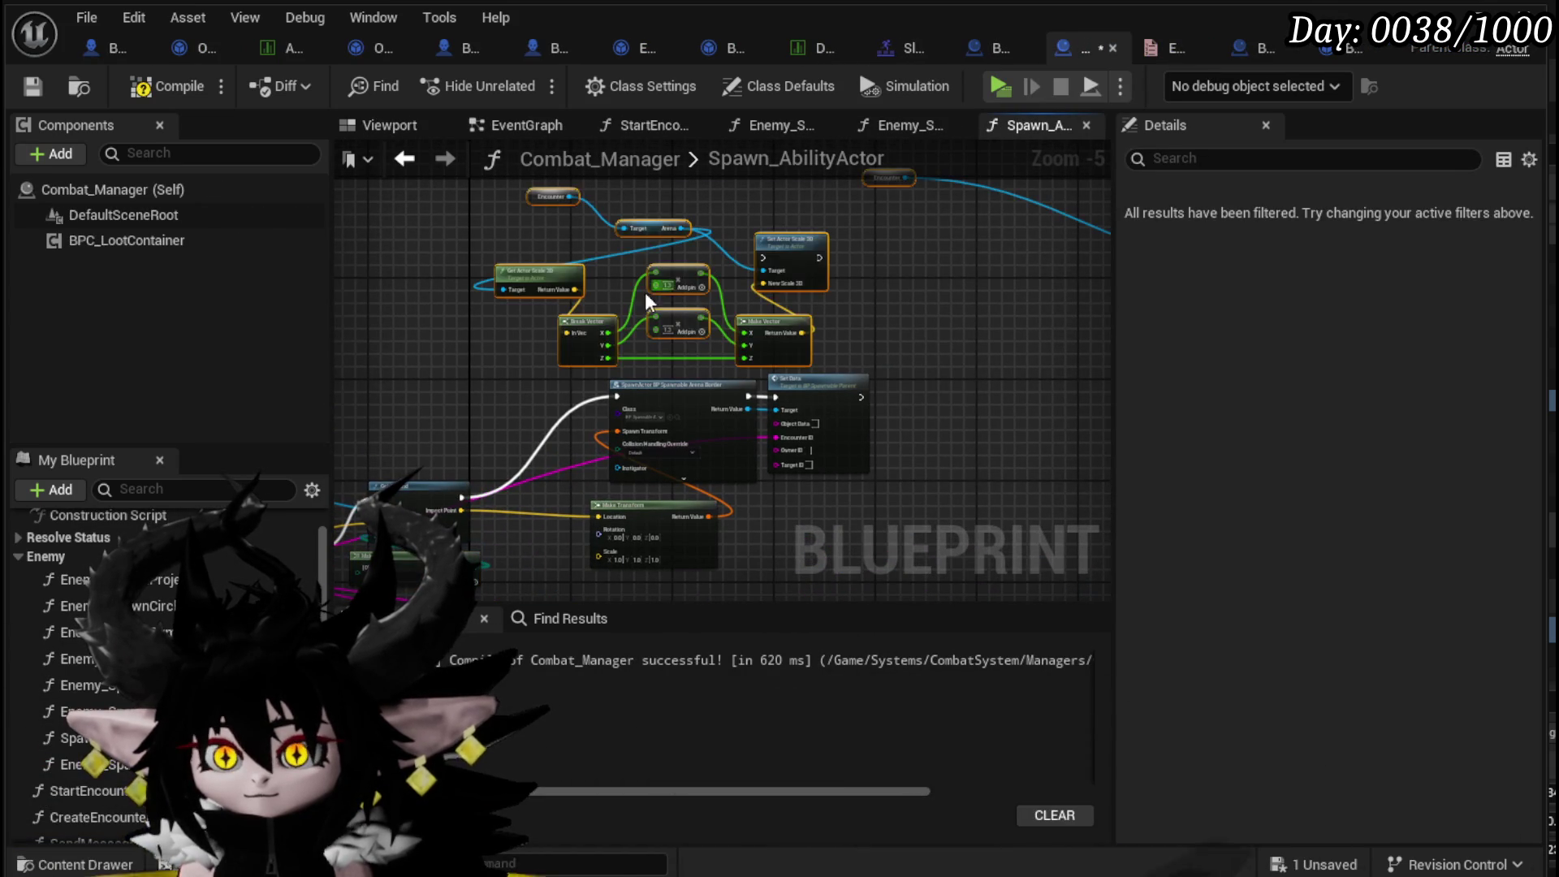
pyautogui.moveTo(883, 255); pyautogui.dragTo(671, 297)
pyautogui.scroll(-1, 671, 296)
pyautogui.moveTo(836, 296)
pyautogui.mouseDown()
pyautogui.moveTo(647, 328)
pyautogui.moveTo(809, 270)
pyautogui.mouseUp()
pyautogui.scroll(2, 615, 266)
pyautogui.moveTo(718, 291)
pyautogui.mouseDown()
pyautogui.moveTo(800, 292)
pyautogui.moveTo(826, 263)
pyautogui.mouseUp()
pyautogui.scroll(-5, 162, 674)
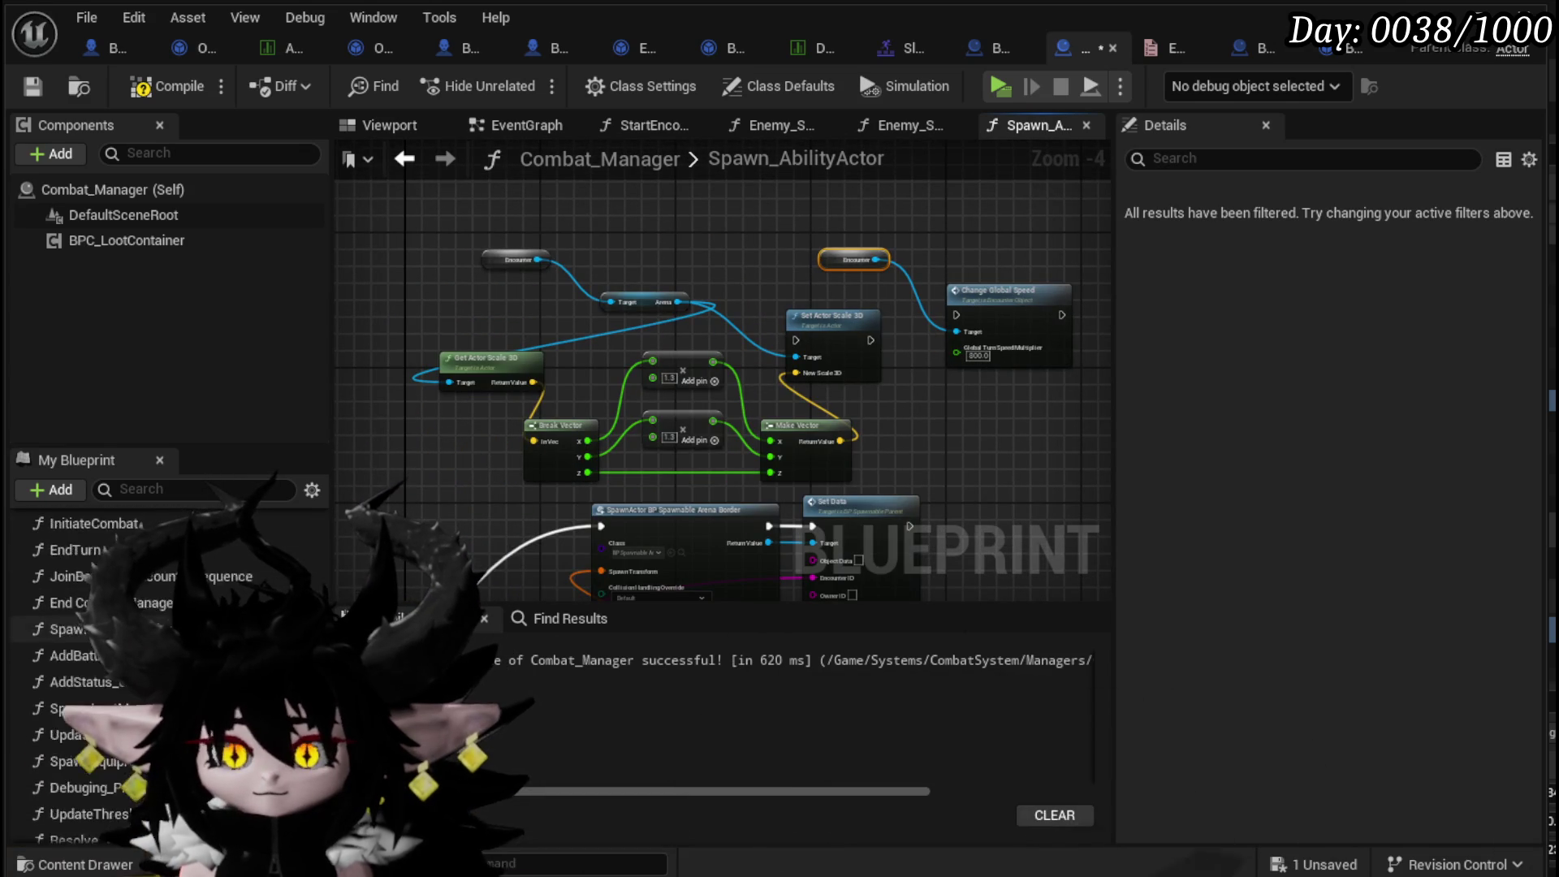
# - Add the ActiveEncounter variable with a FIND node connected to it
pyautogui.moveTo(79, 708); pyautogui.dragTo(341, 313)
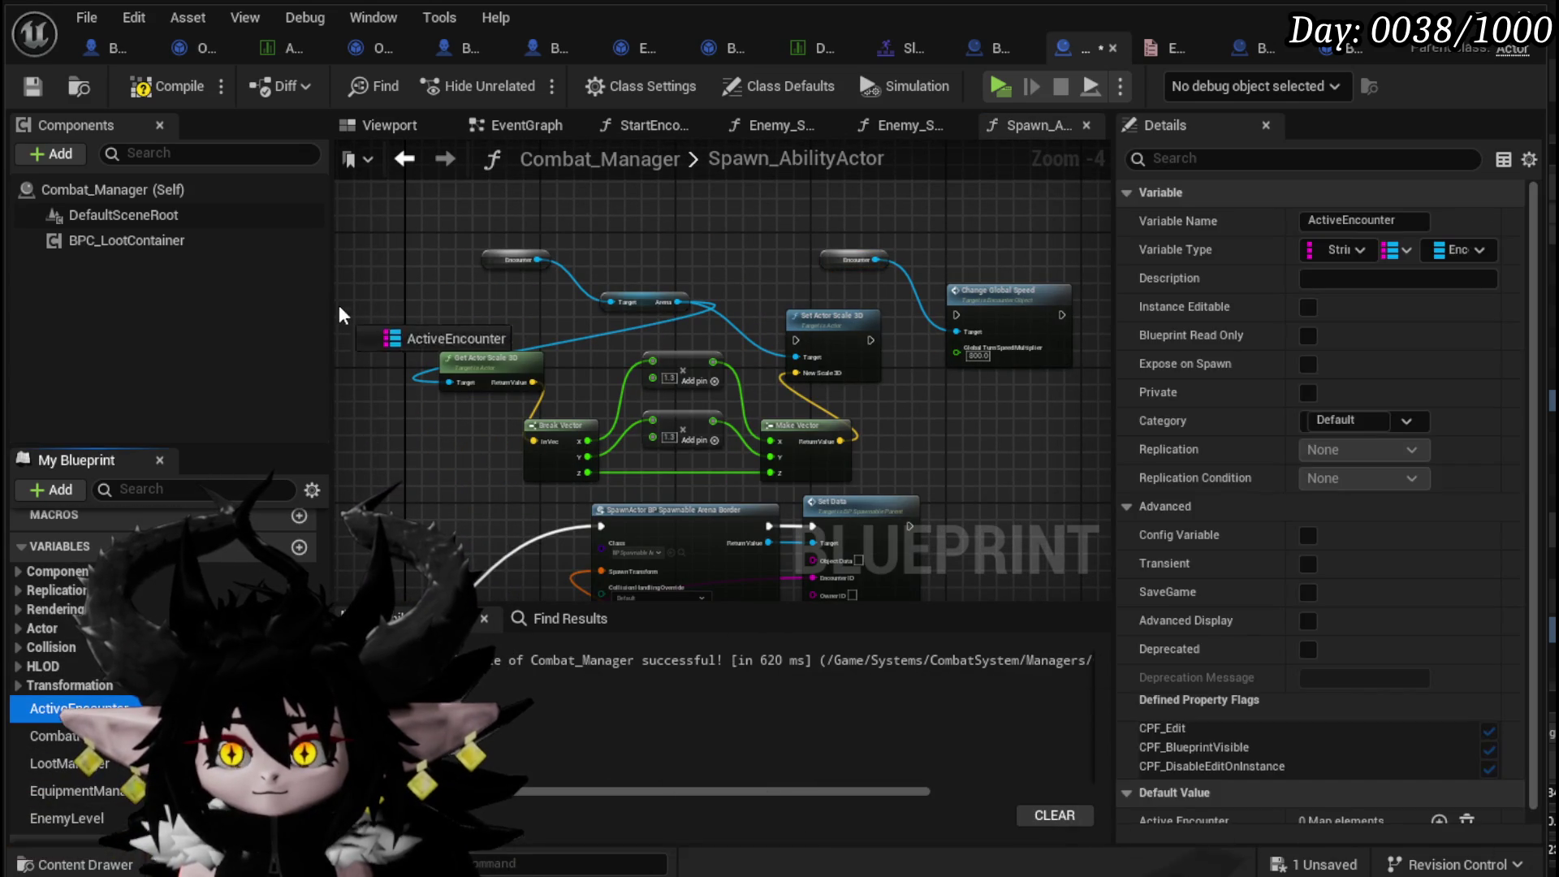
pyautogui.moveTo(426, 253)
pyautogui.mouseDown()
pyautogui.moveTo(428, 301)
pyautogui.moveTo(553, 324)
pyautogui.moveTo(618, 304)
pyautogui.mouseUp()
pyautogui.write('fi')
pyautogui.press('Escape')
pyautogui.press('Return')
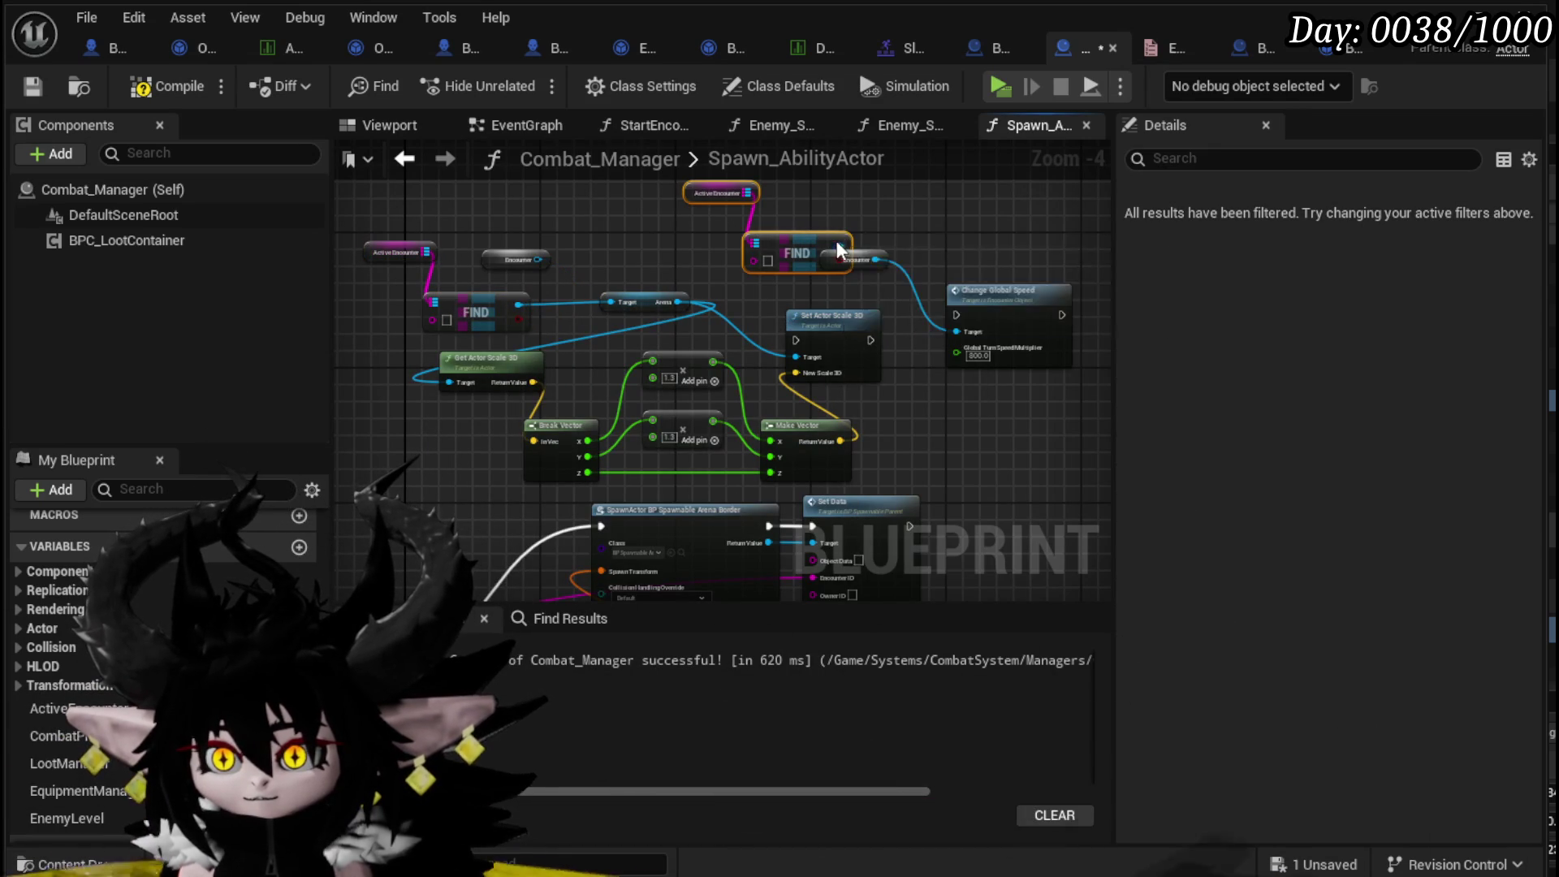
pyautogui.click(900, 231)
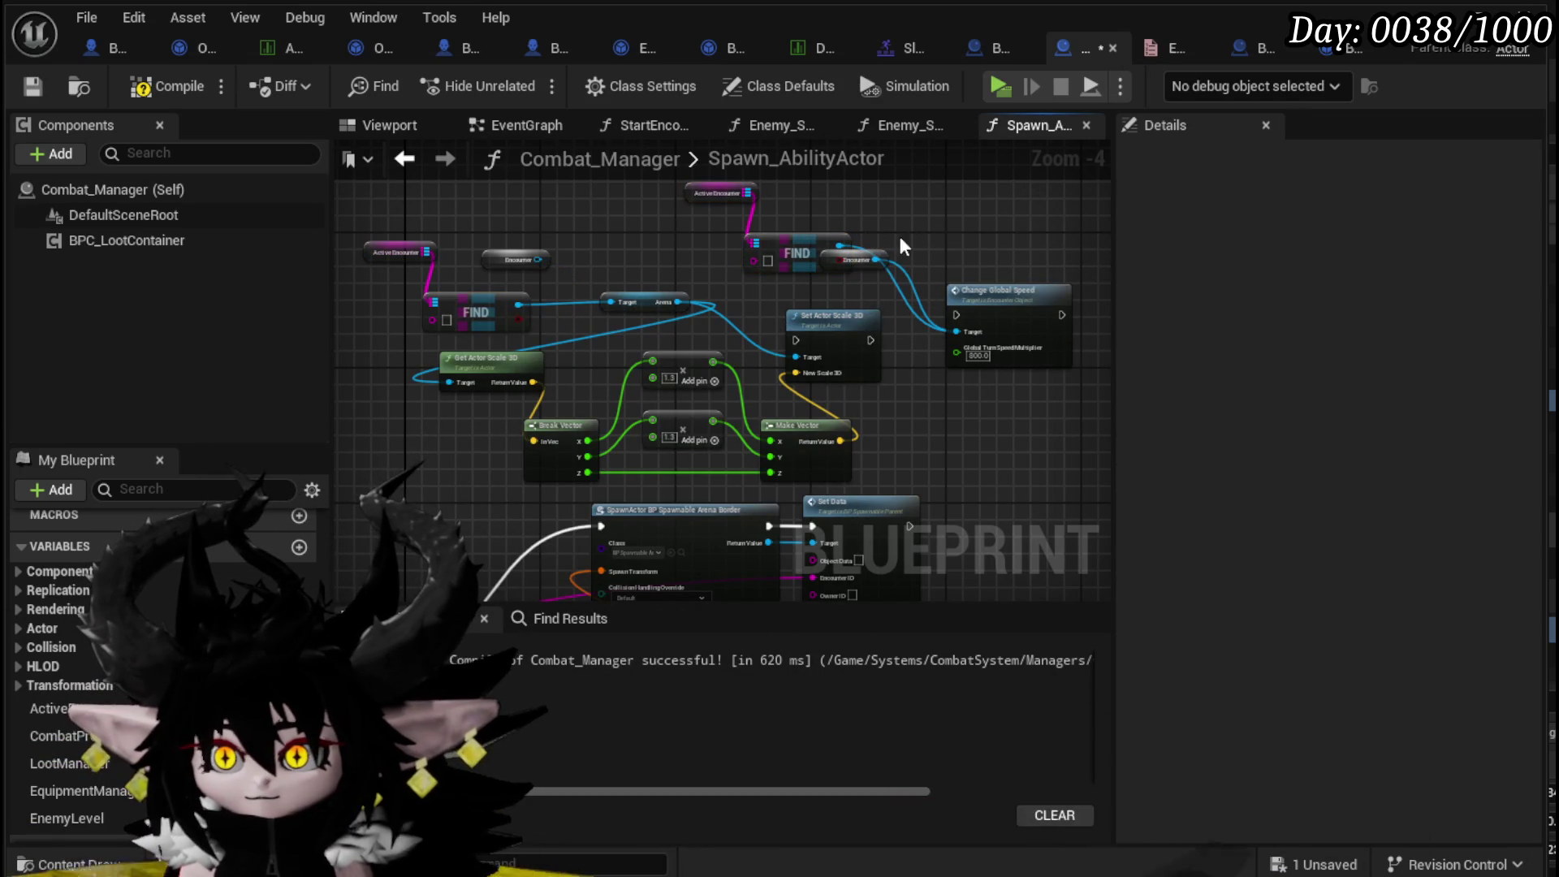
pyautogui.scroll(-1, 533, 268)
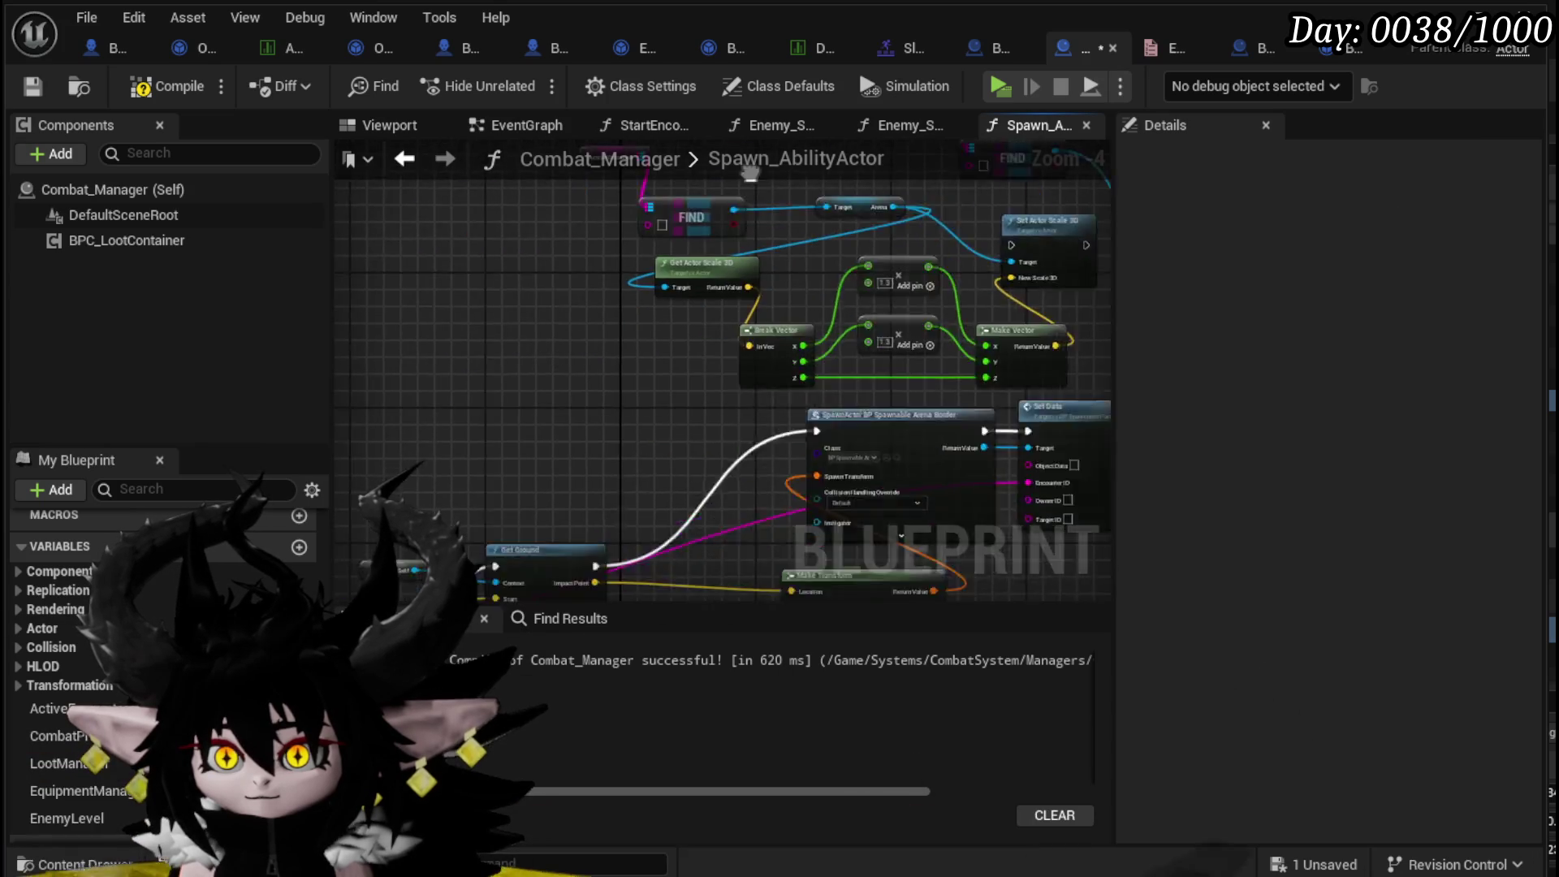
pyautogui.scroll(2, 608, 507)
# - Chain Set Actor Scale 3D and Change Global Speed after Set Data, then compile and save
pyautogui.moveTo(870, 427)
pyautogui.mouseDown()
pyautogui.moveTo(530, 129)
pyautogui.moveTo(427, 275)
pyautogui.mouseUp()
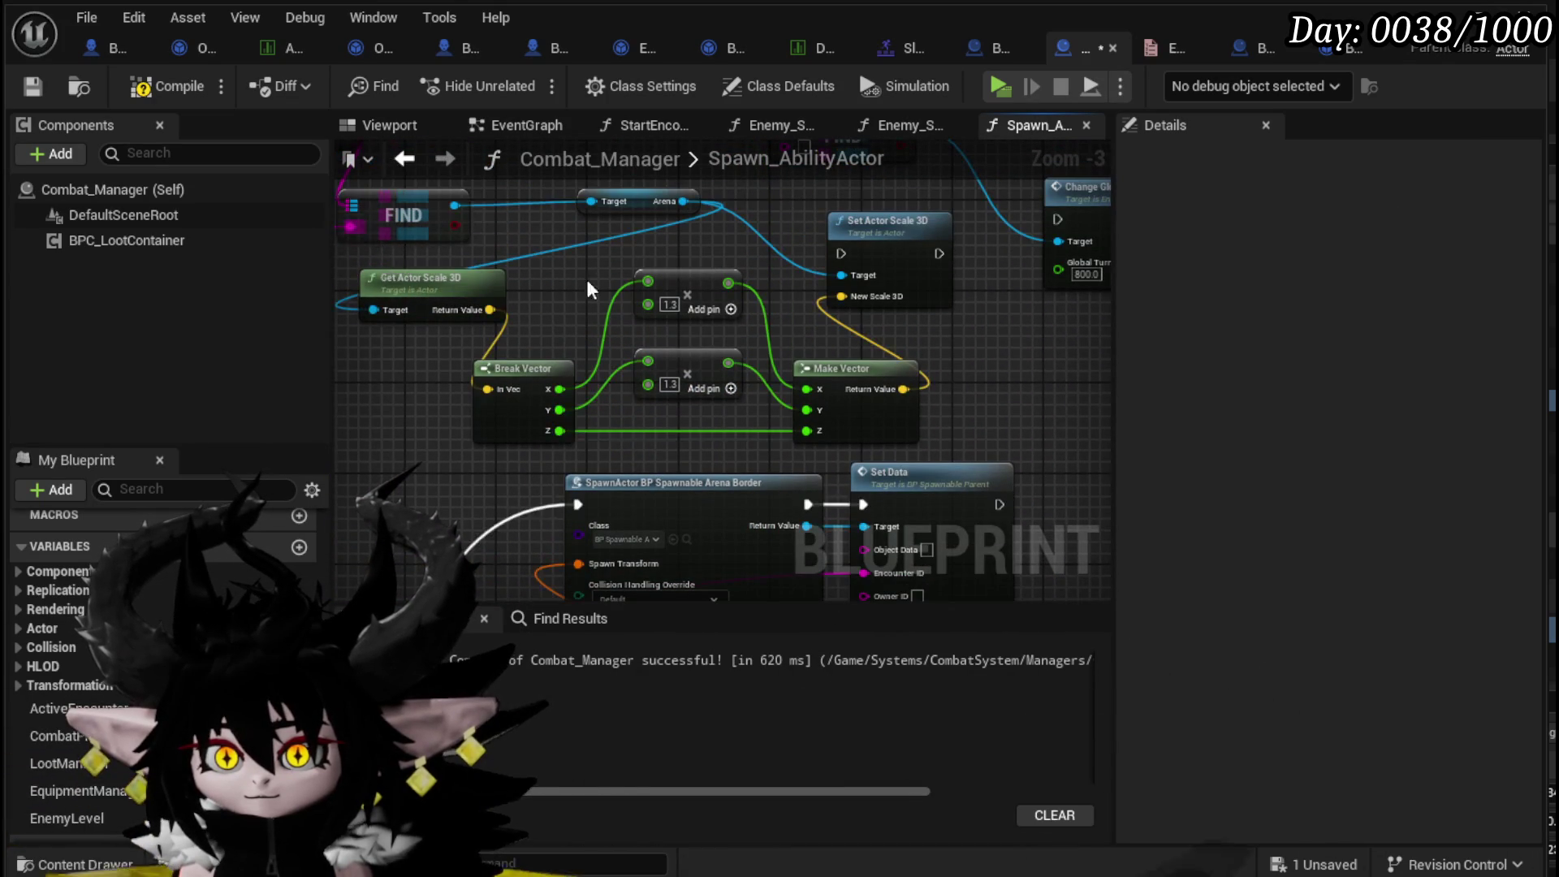
pyautogui.moveTo(903, 495); pyautogui.dragTo(735, 479)
pyautogui.moveTo(721, 556)
pyautogui.mouseDown()
pyautogui.moveTo(662, 173)
pyautogui.moveTo(659, 338)
pyautogui.mouseUp()
pyautogui.moveTo(1068, 582); pyautogui.dragTo(837, 435)
pyautogui.moveTo(783, 258); pyautogui.dragTo(965, 418)
pyautogui.moveTo(465, 275); pyautogui.dragTo(705, 515)
pyautogui.moveTo(600, 539); pyautogui.dragTo(663, 533)
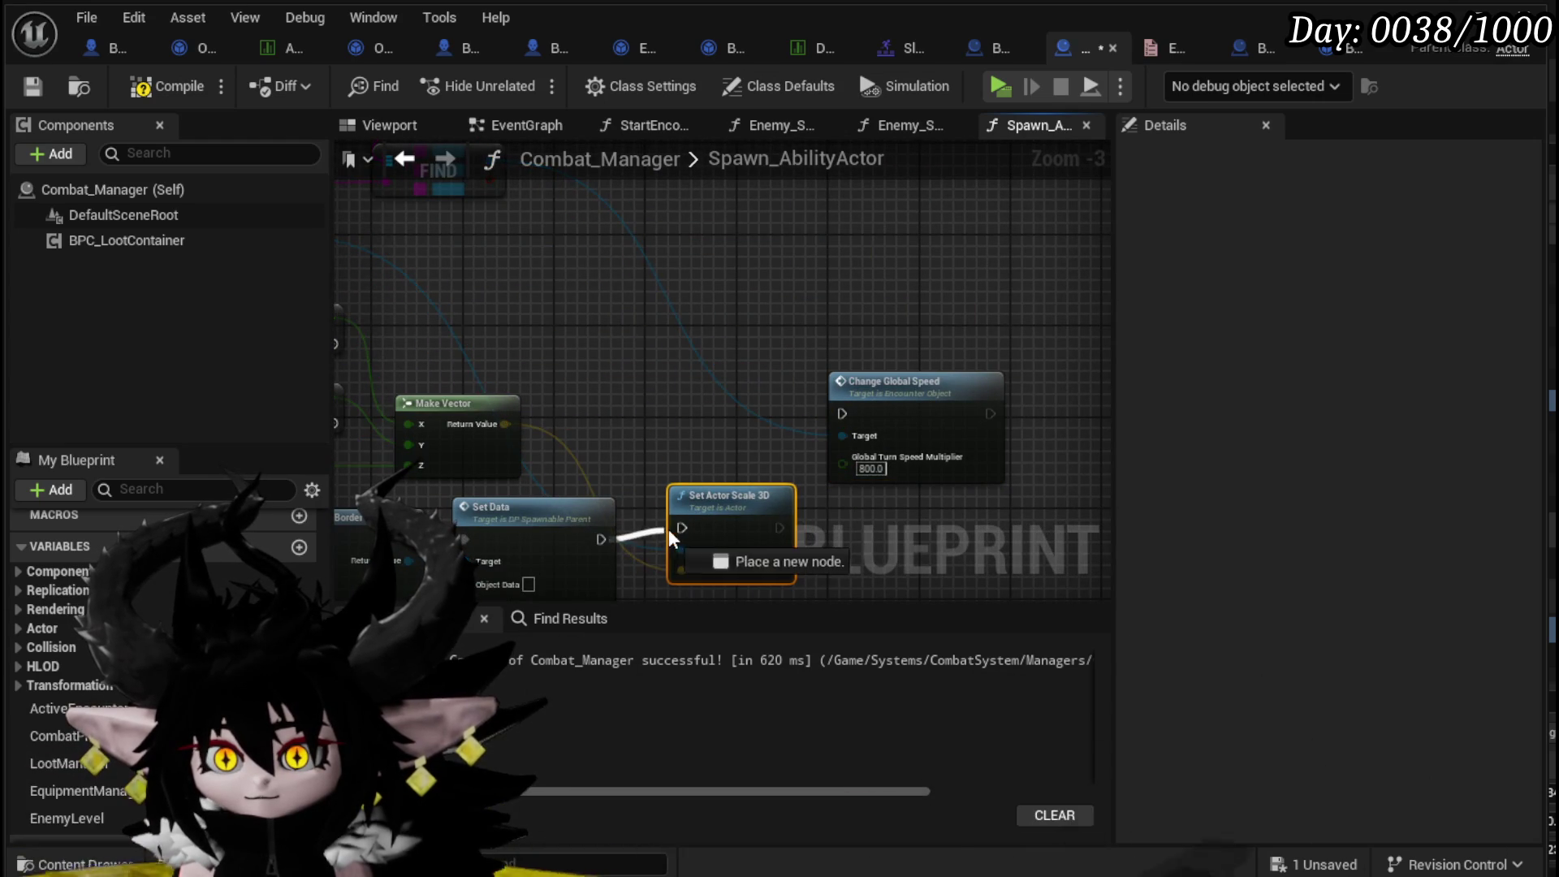
pyautogui.moveTo(869, 534); pyautogui.dragTo(803, 550)
pyautogui.scroll(-2, 731, 400)
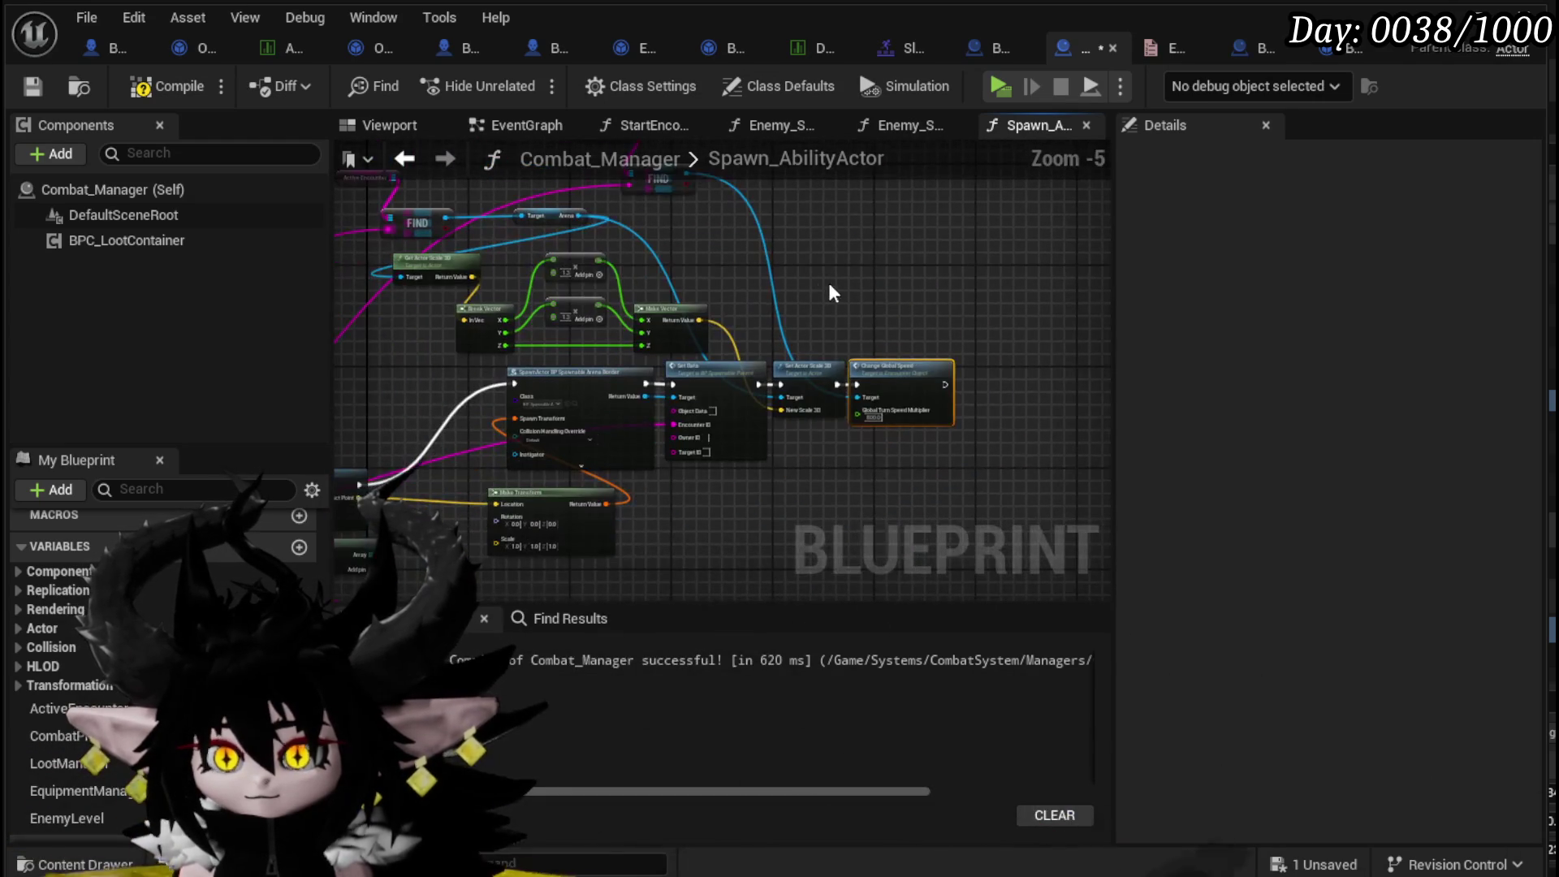
pyautogui.click(40, 86)
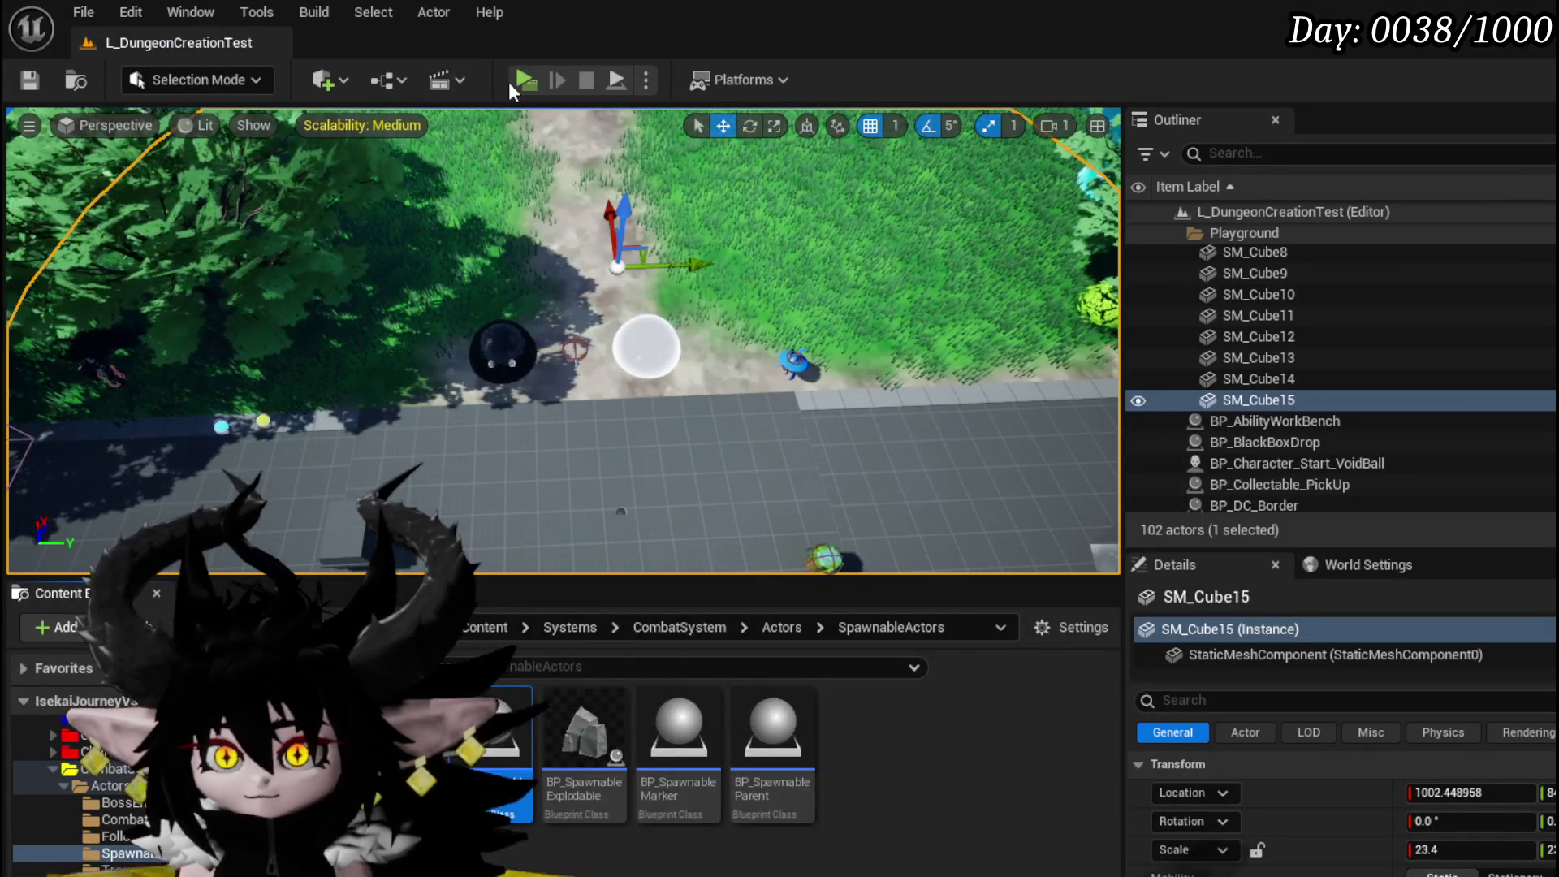
# - Play-test the boss fight with a water attack and the battle prompt, then save the map
pyautogui.click(538, 80)
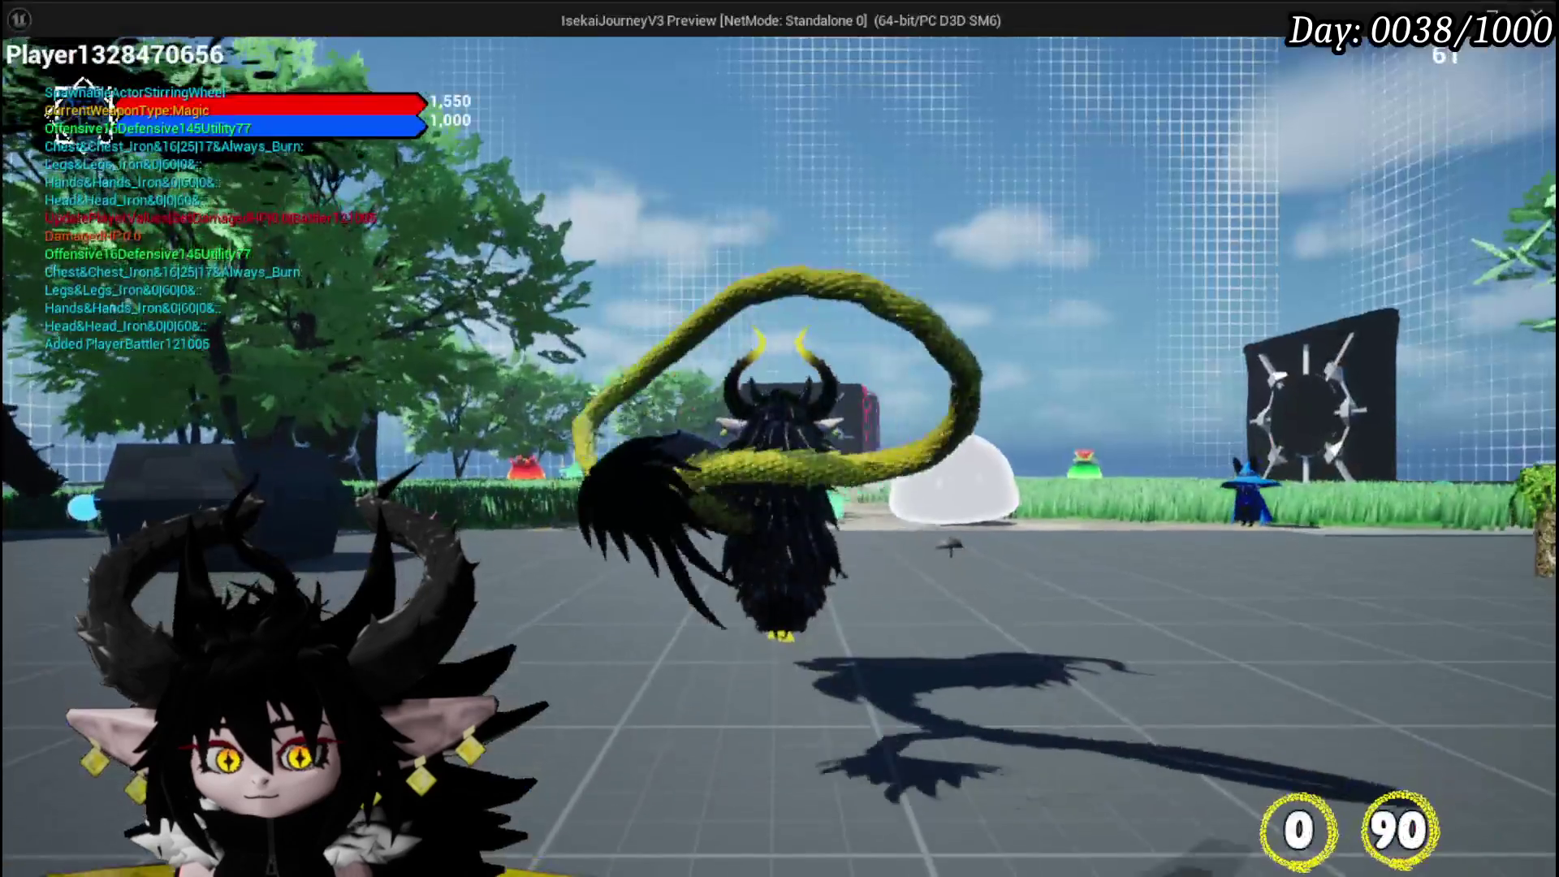
pyautogui.press('1')
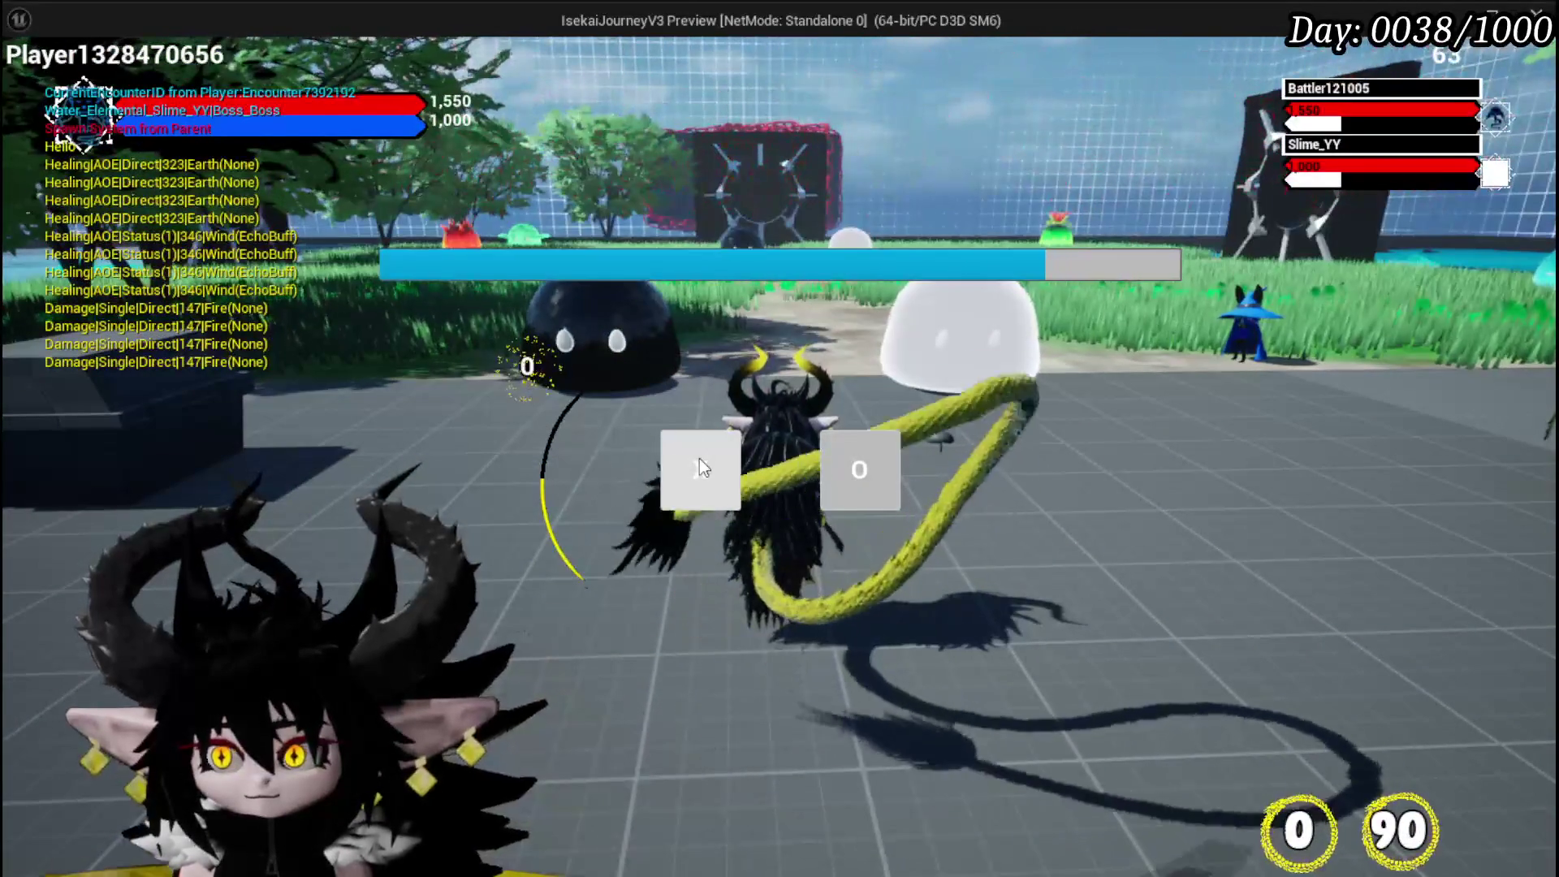
pyautogui.click(699, 458)
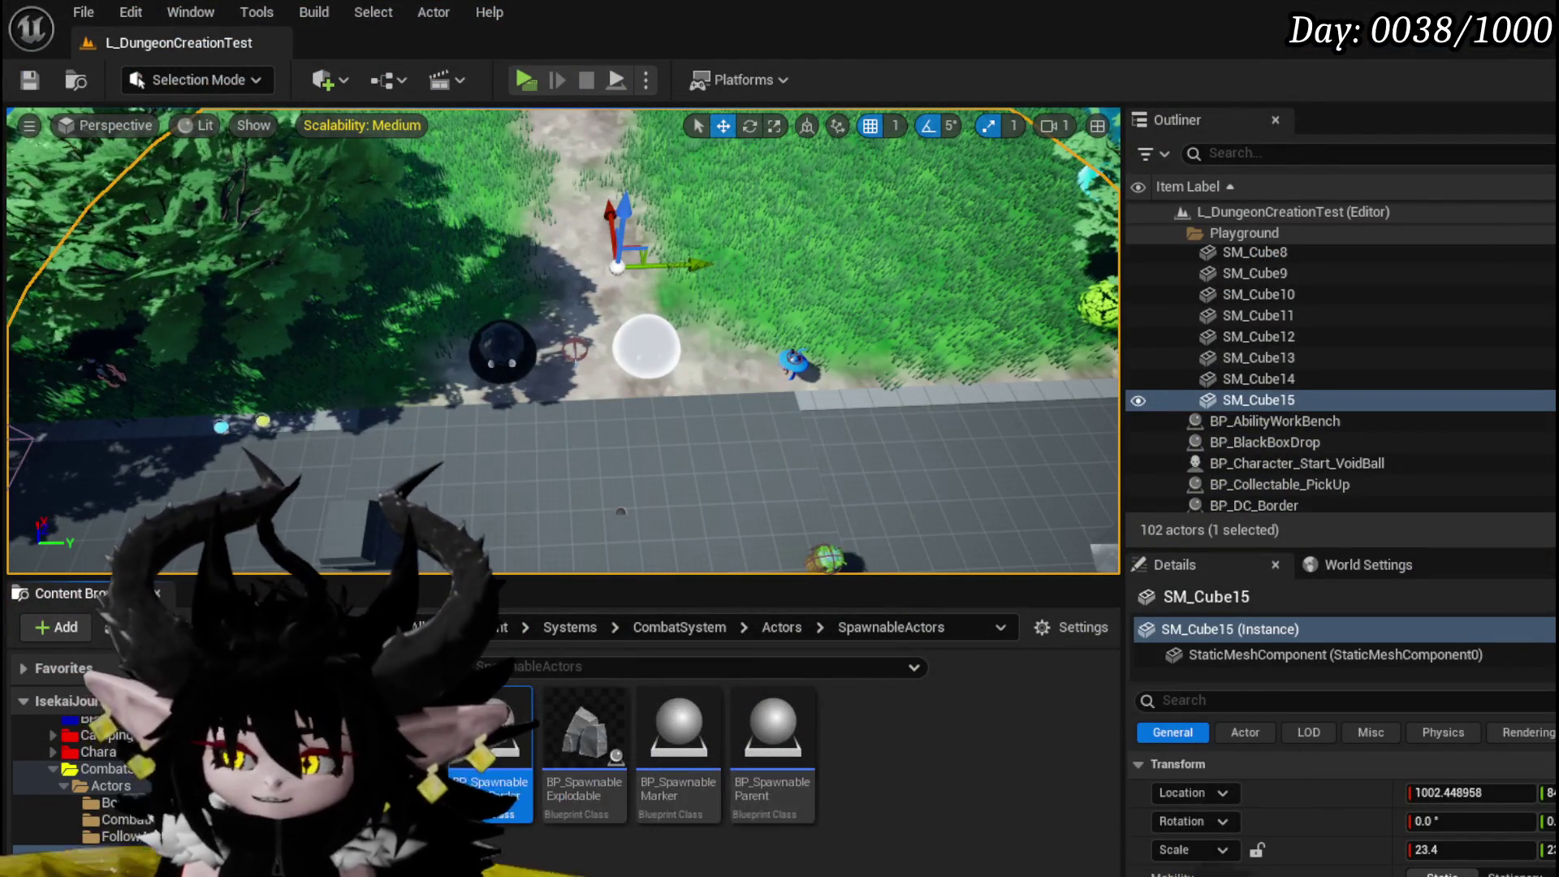
pyautogui.click(31, 83)
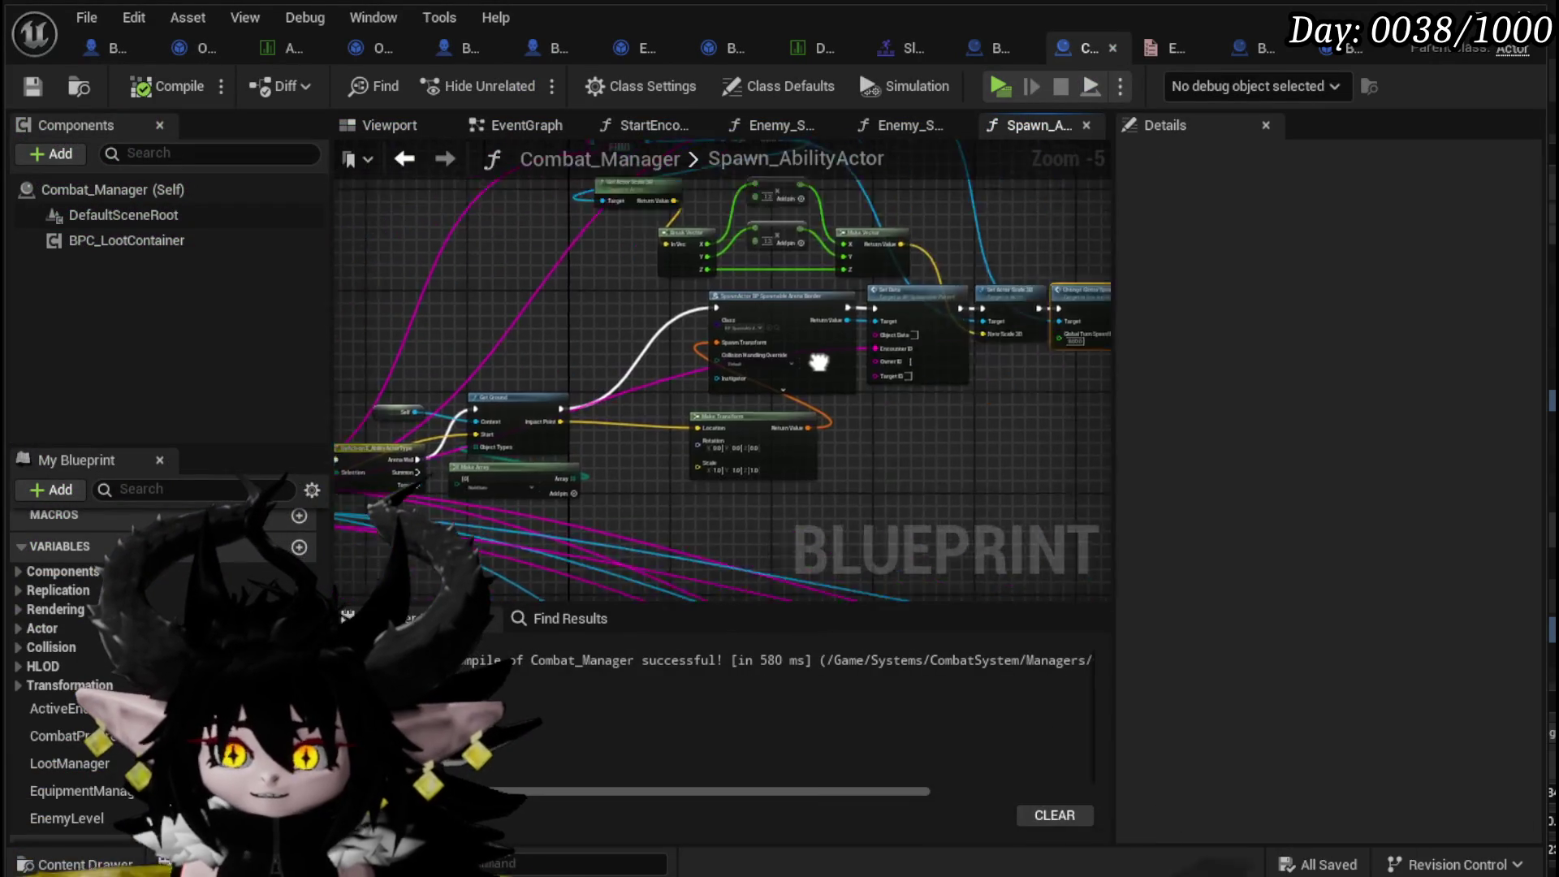
# - Move the Get Ground and Make Array nodes up and to the right in Spawn_AbilityActor
pyautogui.moveTo(596, 375); pyautogui.dragTo(669, 281)
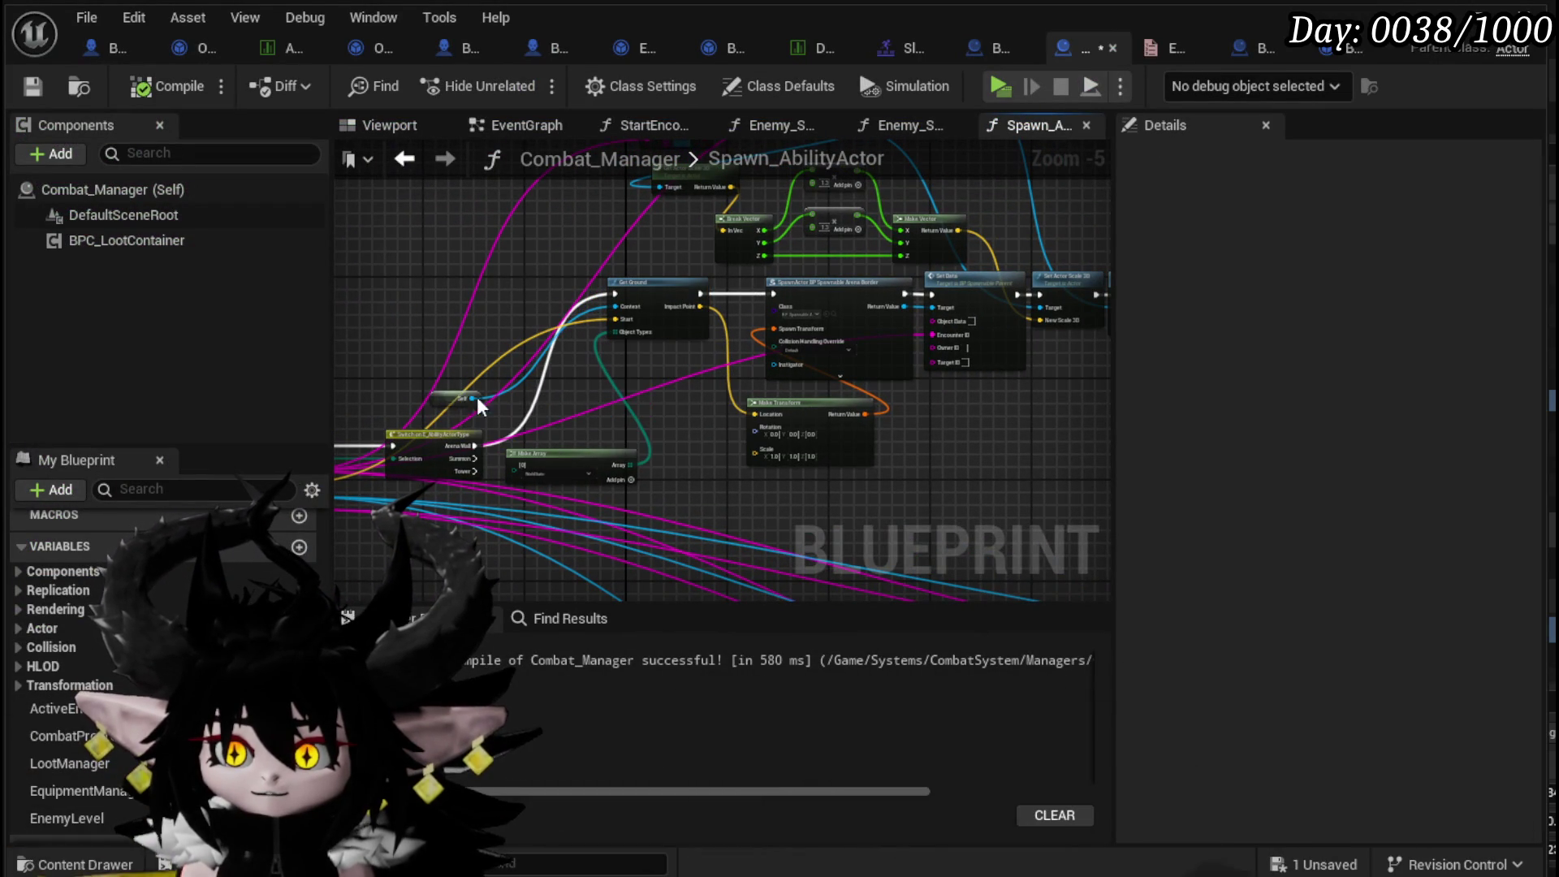
pyautogui.moveTo(565, 453); pyautogui.dragTo(627, 382)
pyautogui.click(635, 510)
pyautogui.moveTo(635, 509)
pyautogui.mouseDown()
pyautogui.moveTo(978, 421)
pyautogui.moveTo(659, 457)
pyautogui.moveTo(707, 420)
pyautogui.moveTo(696, 470)
pyautogui.mouseUp()
pyautogui.scroll(3, 604, 442)
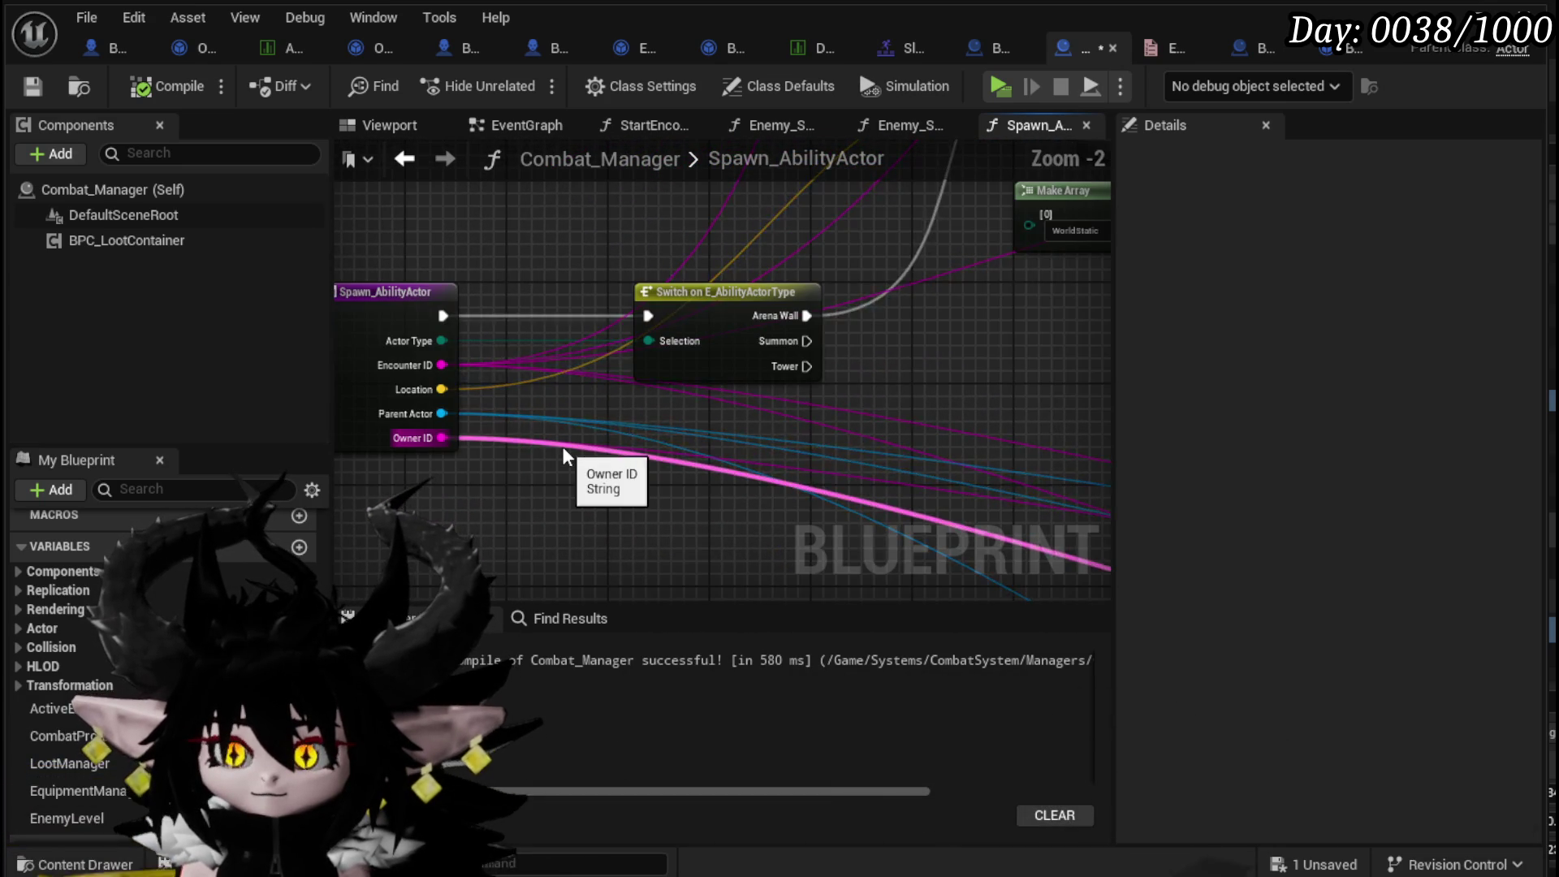
# - Disconnect the Parent Actor and Owner ID wires, then compile and save Combat_Manager
pyautogui.doubleClick(497, 416)
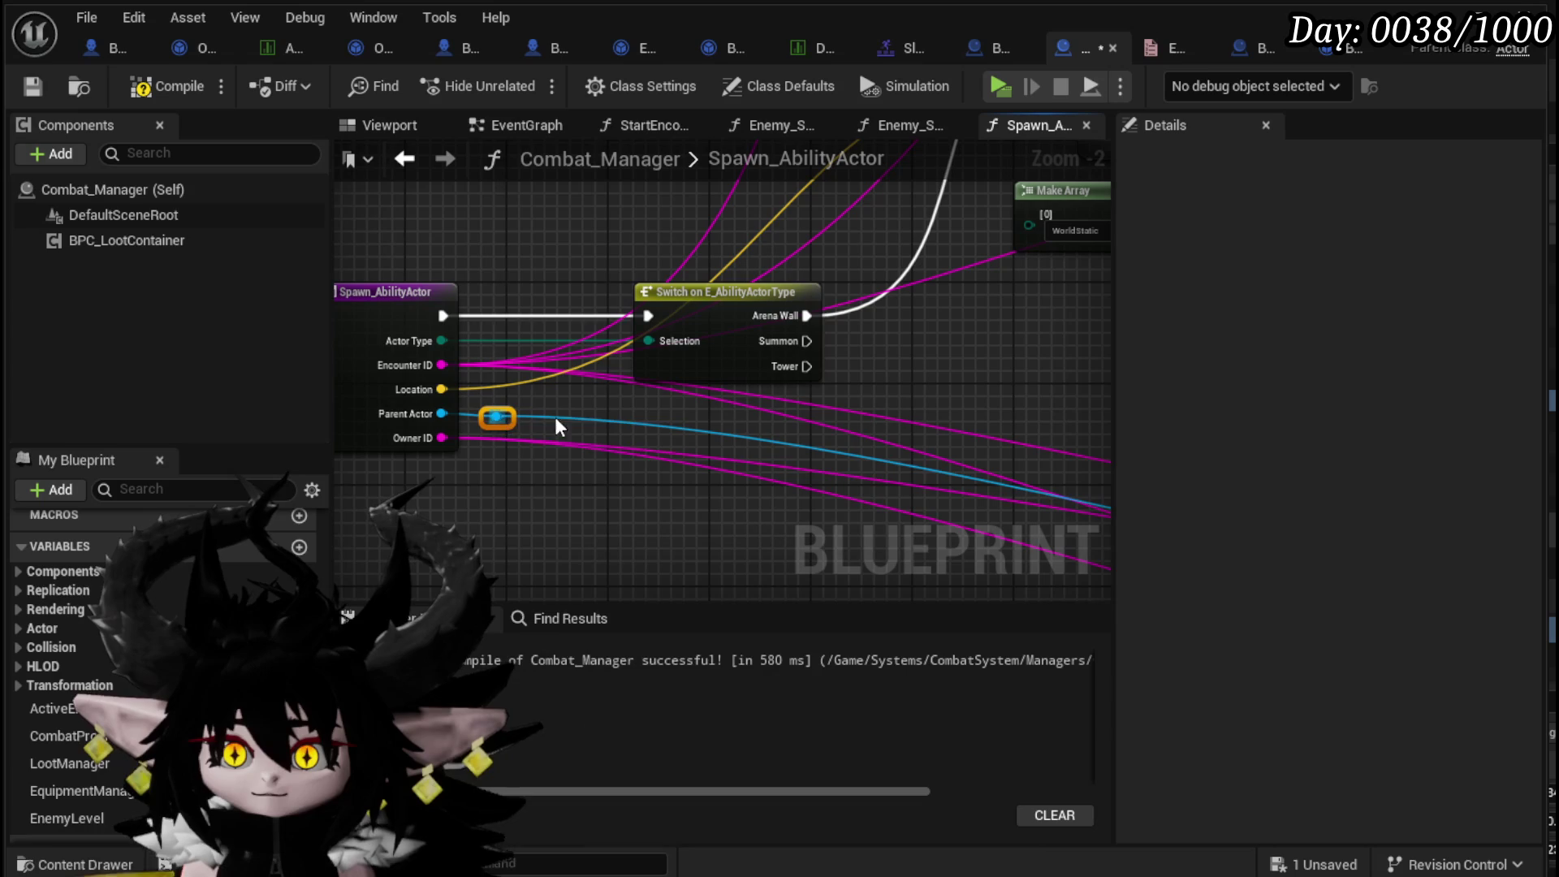
pyautogui.press('Delete')
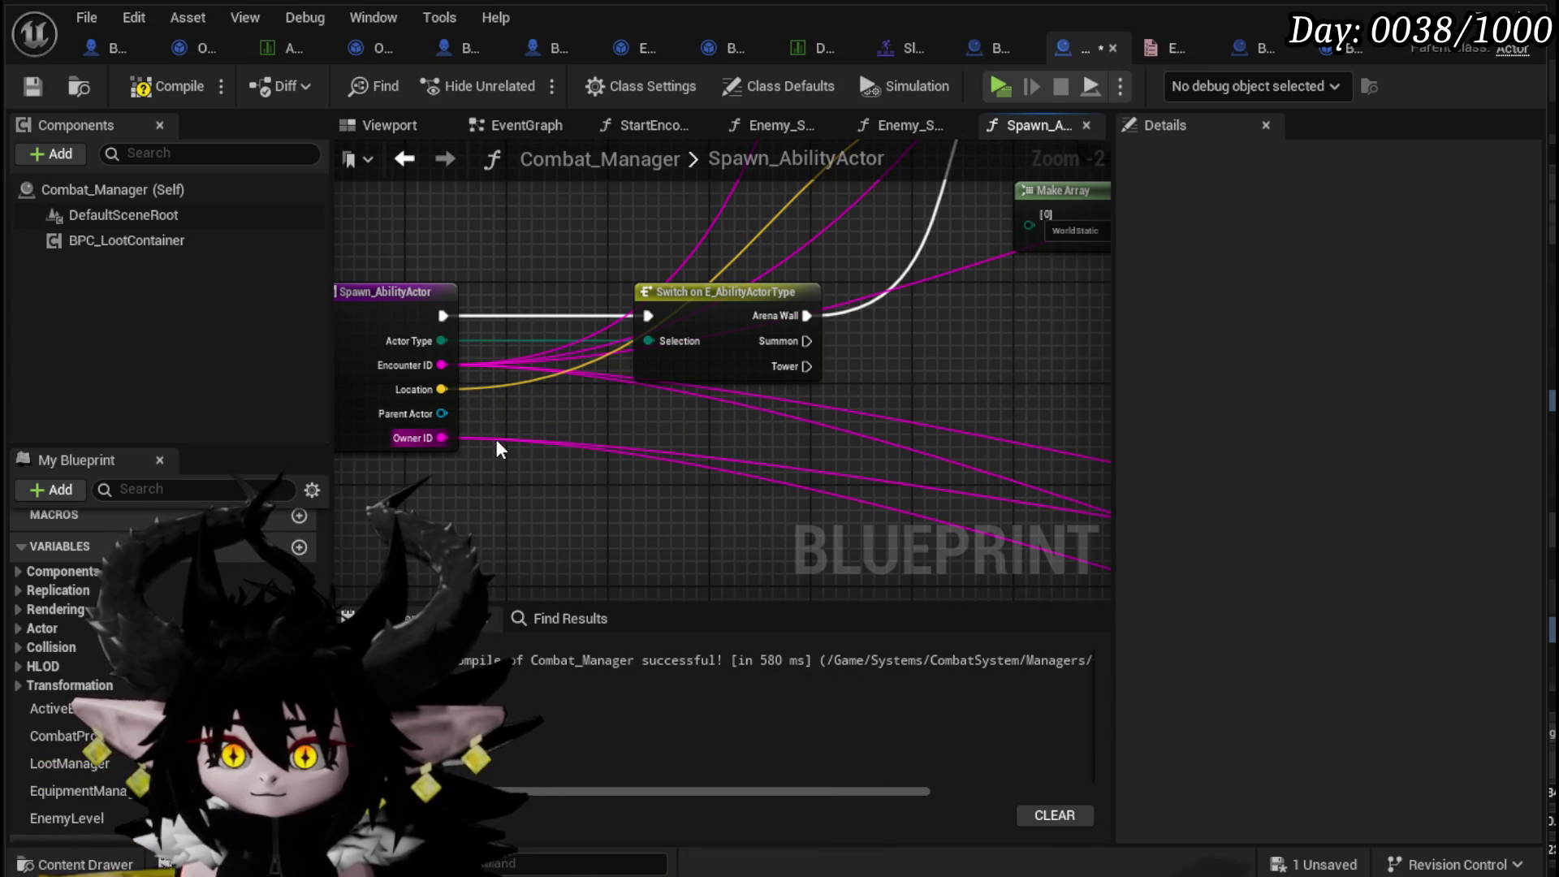
pyautogui.keyDown('alt'); pyautogui.click(497, 442); pyautogui.keyUp('alt')
pyautogui.scroll(-3, 551, 426)
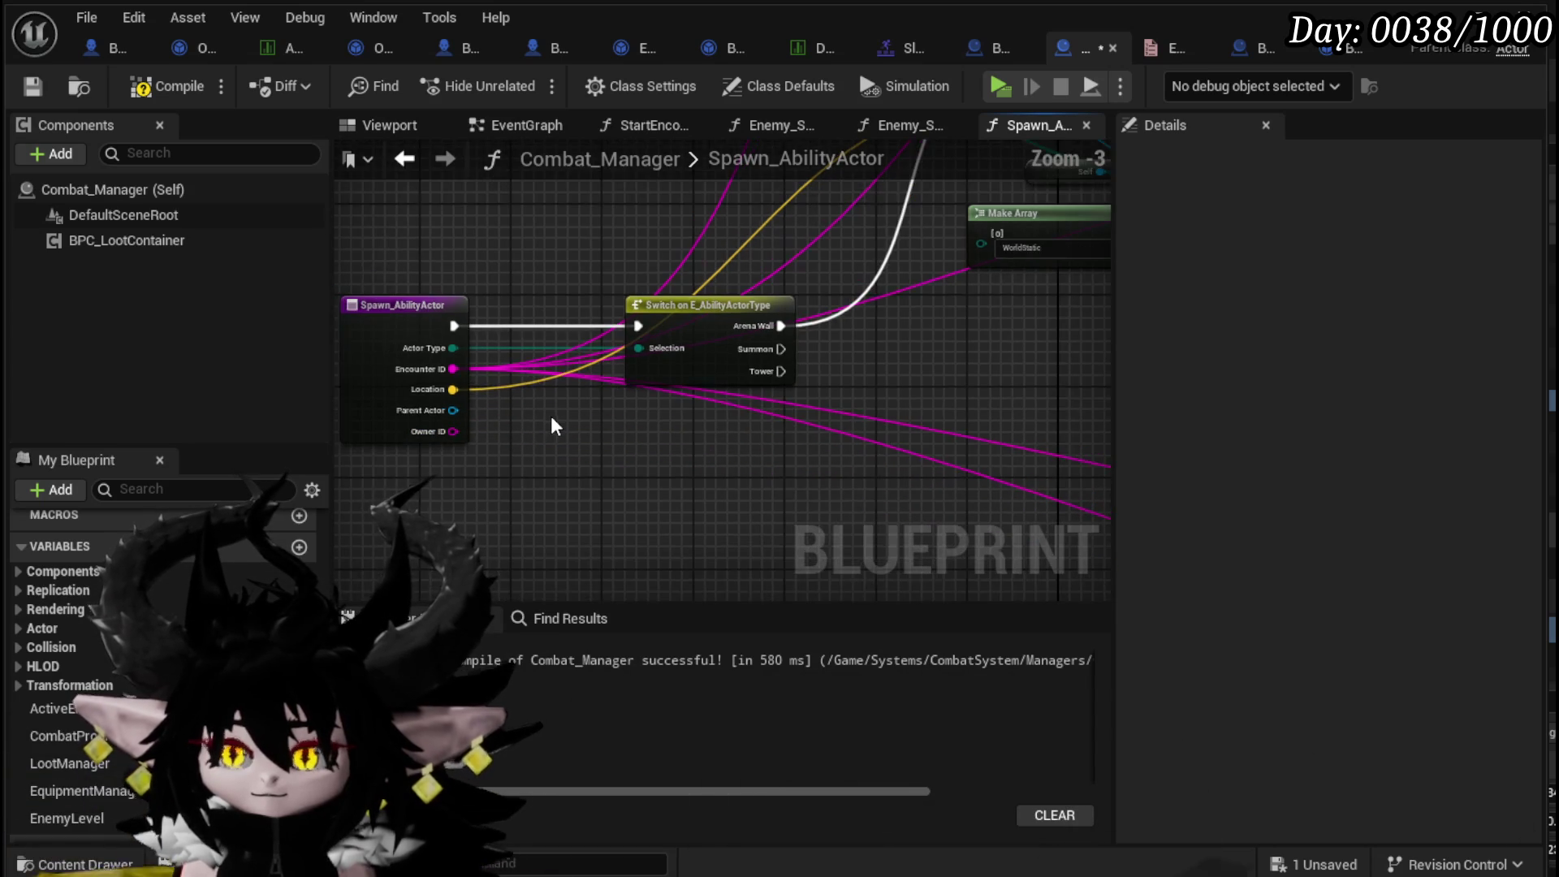
pyautogui.moveTo(589, 494); pyautogui.dragTo(590, 418)
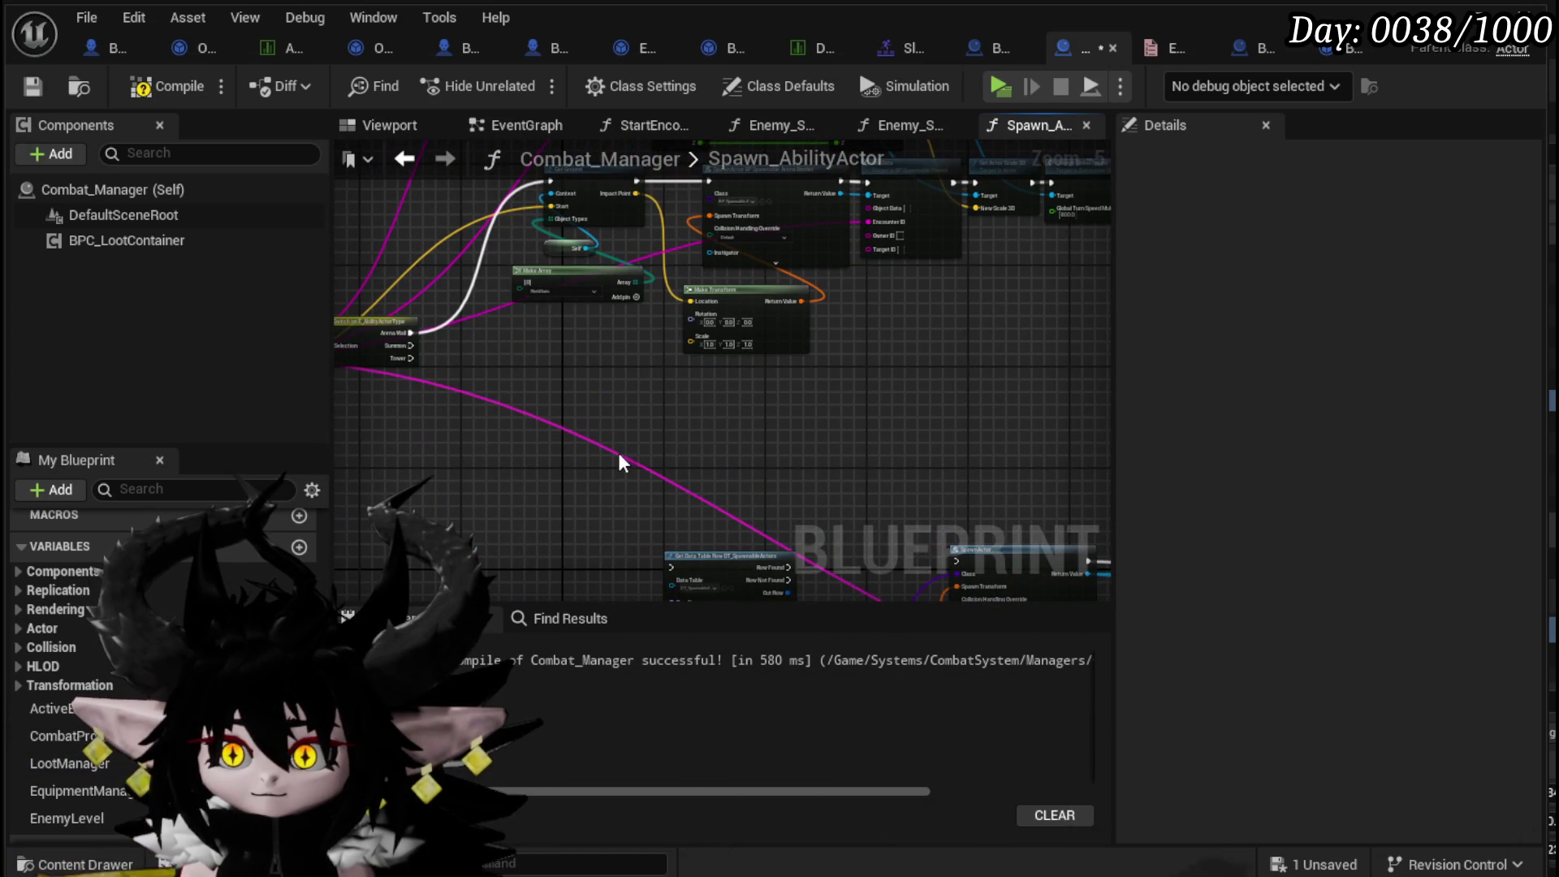
pyautogui.scroll(-1, 596, 443)
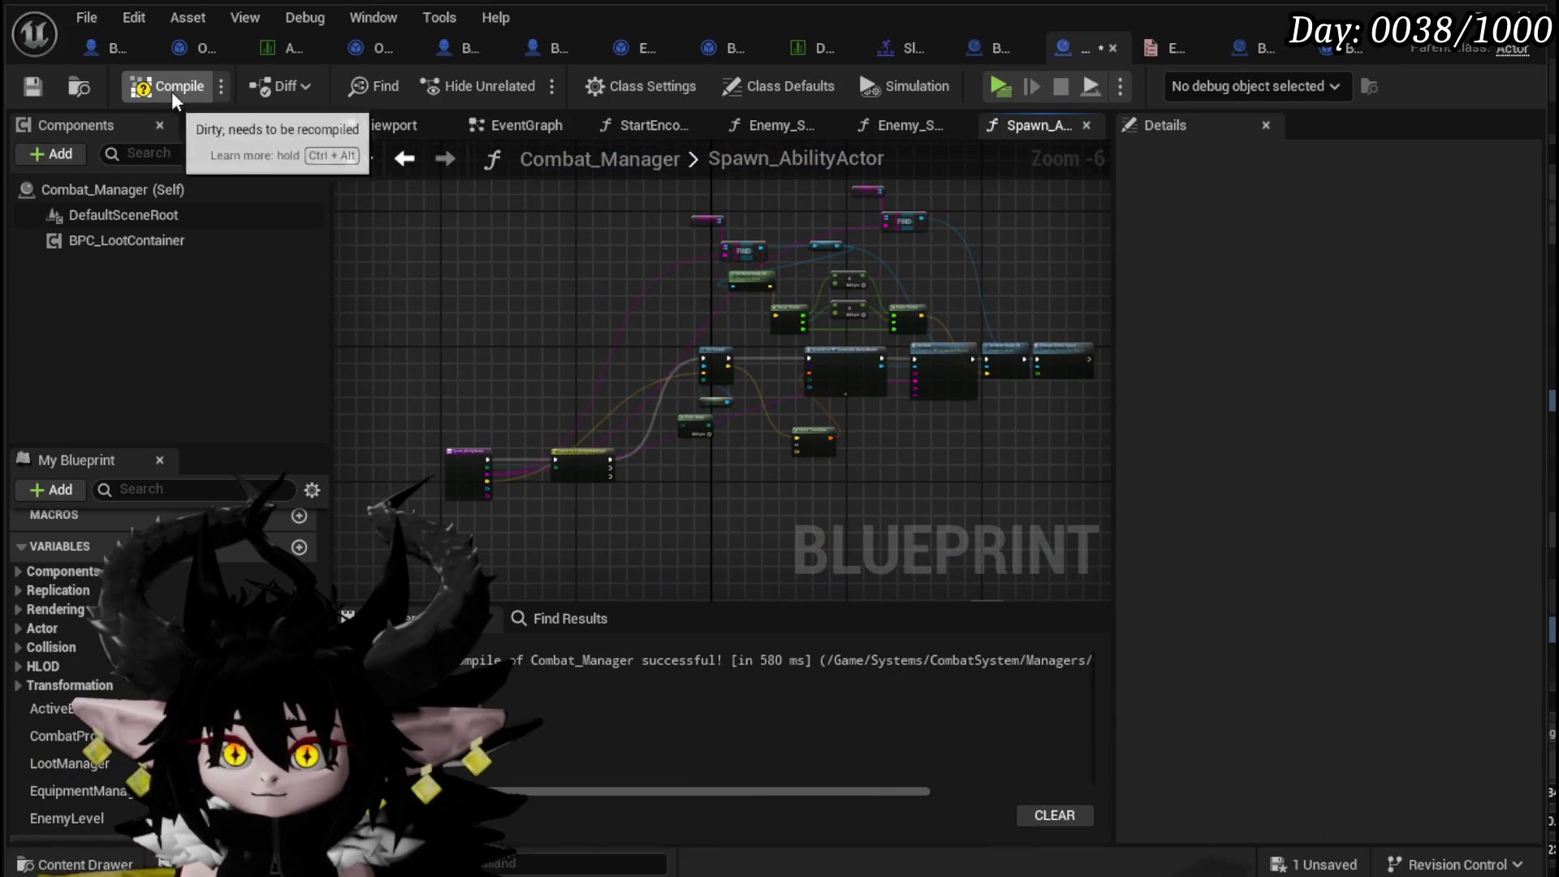
pyautogui.click(37, 91)
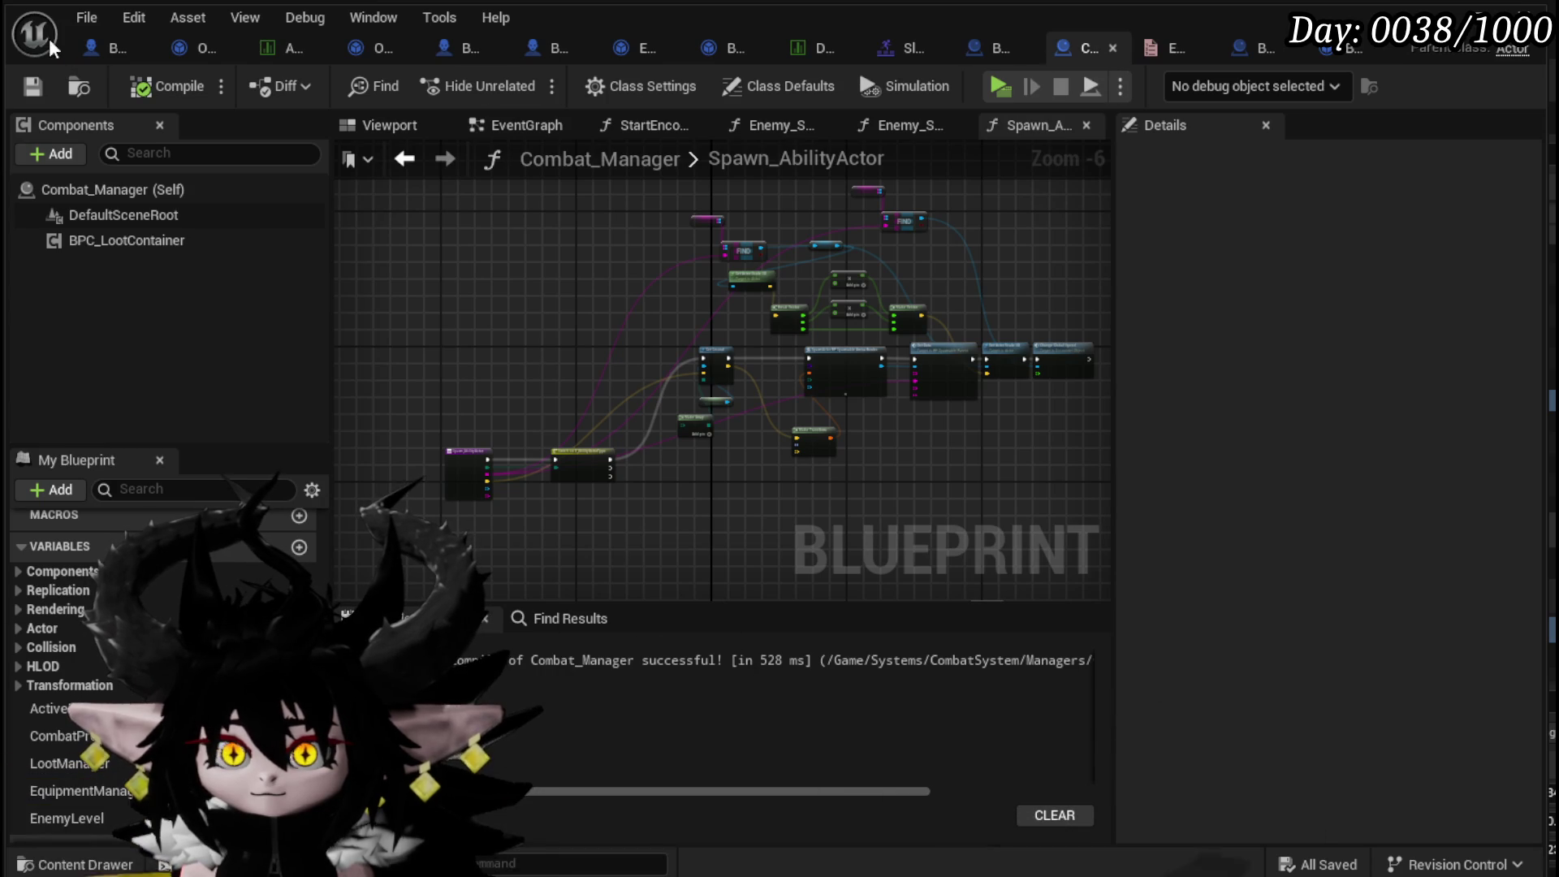
# - Delete the Boss Arena Setup call from the boss event graph, then compile and save
pyautogui.click(109, 47)
pyautogui.moveTo(634, 381)
pyautogui.mouseDown()
pyautogui.moveTo(870, 347)
pyautogui.moveTo(431, 358)
pyautogui.moveTo(773, 355)
pyautogui.mouseUp()
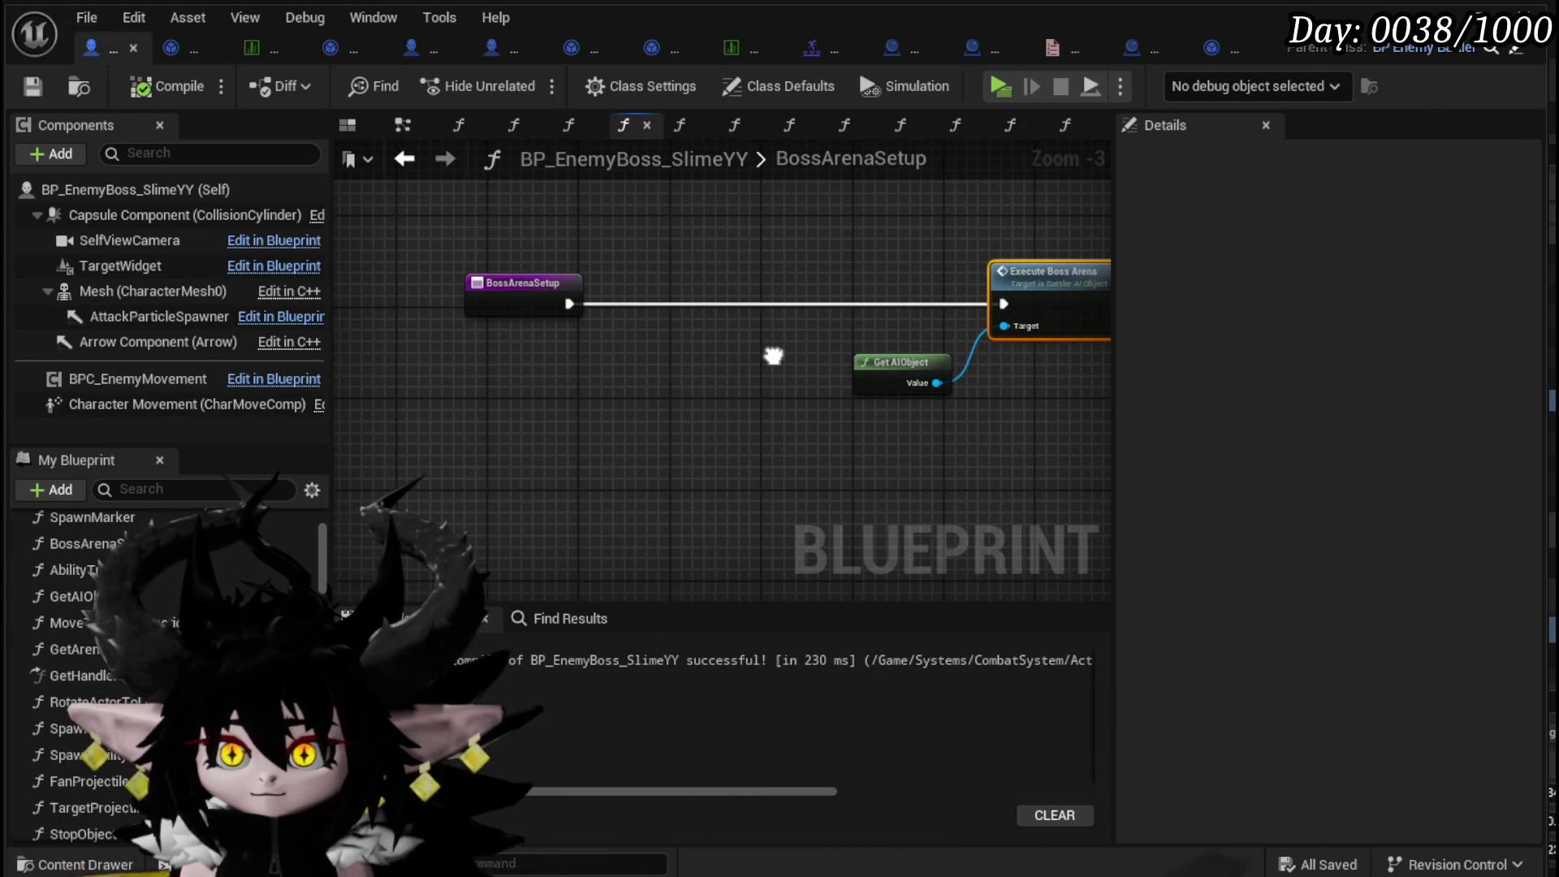
pyautogui.click(406, 158)
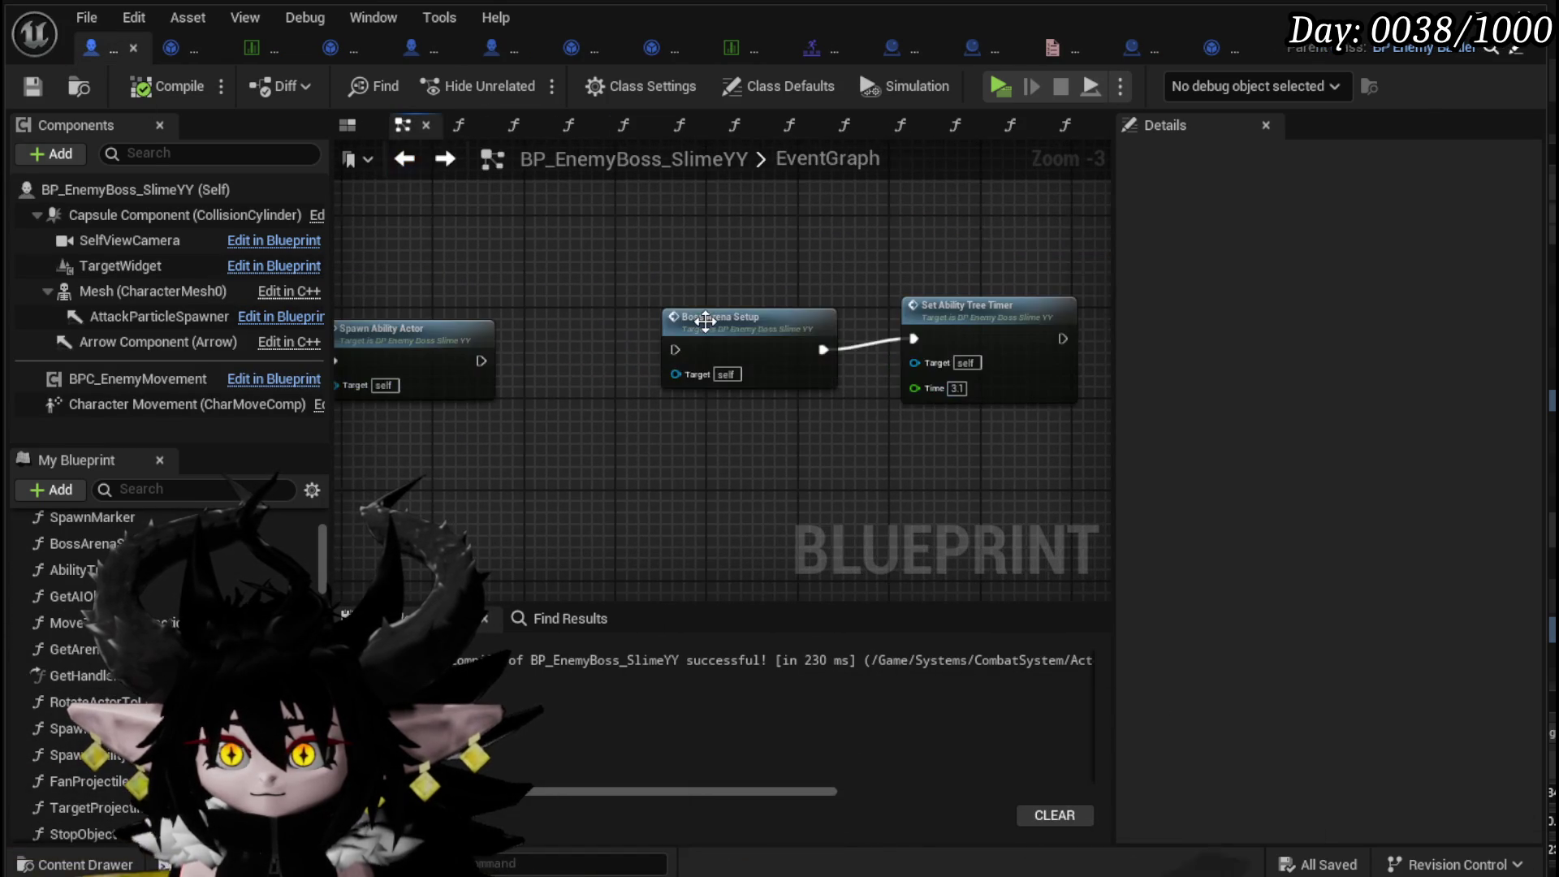
pyautogui.moveTo(620, 252)
pyautogui.mouseDown()
pyautogui.moveTo(753, 447)
pyautogui.moveTo(972, 261)
pyautogui.mouseUp()
pyautogui.click(738, 334)
pyautogui.press('Delete')
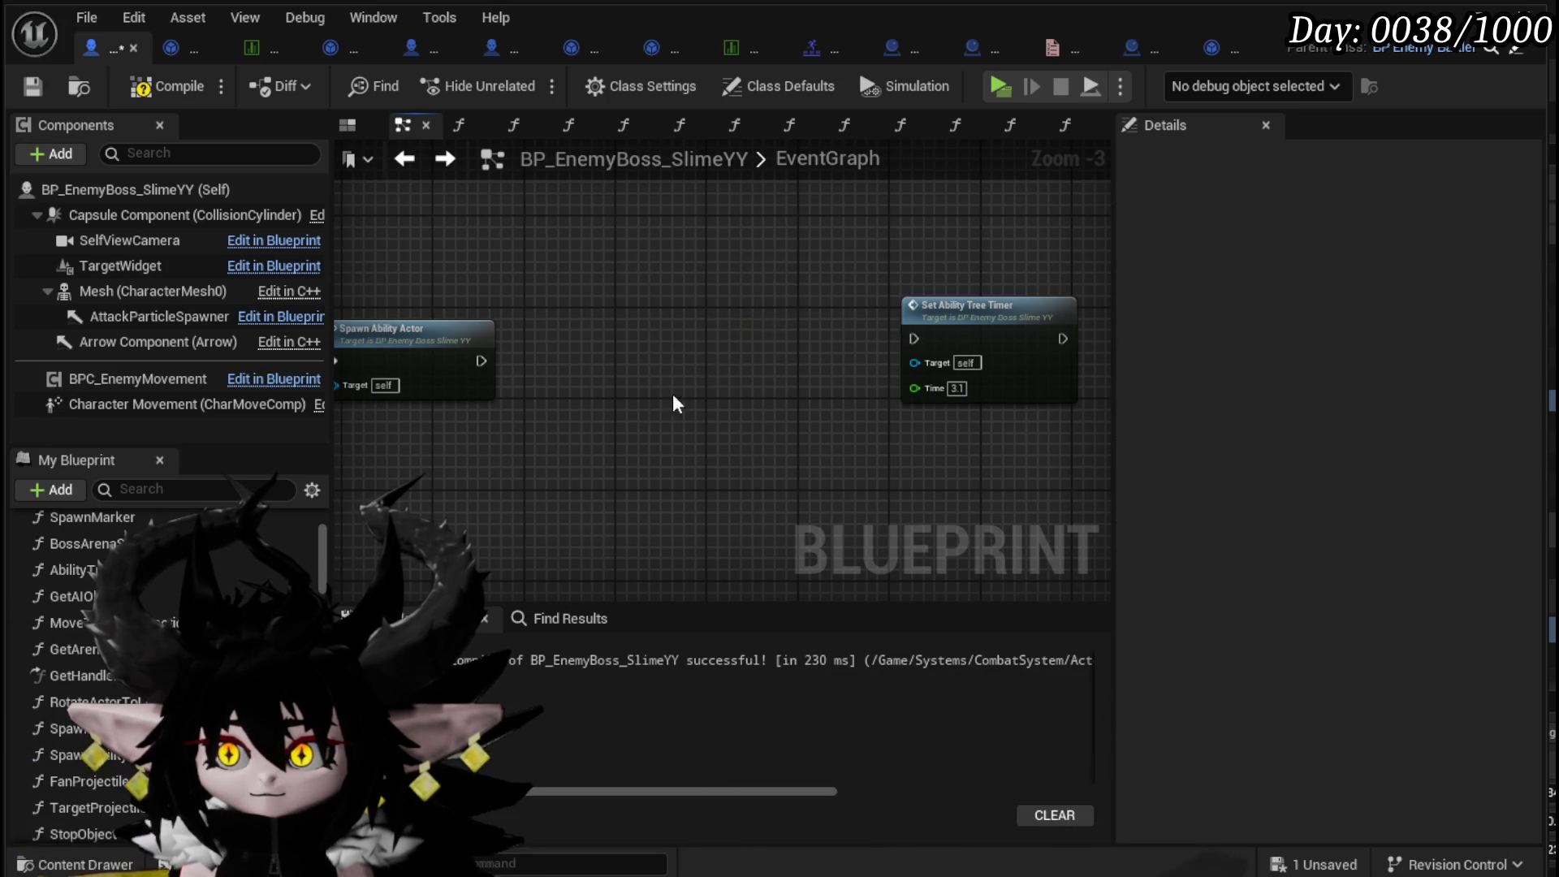
pyautogui.moveTo(713, 371); pyautogui.dragTo(886, 371)
pyautogui.click(142, 87)
pyautogui.click(37, 88)
# - Add a Float input named Delay to the SpawnAbilityActor function
pyautogui.moveTo(517, 289)
pyautogui.mouseDown()
pyautogui.moveTo(864, 264)
pyautogui.moveTo(690, 289)
pyautogui.mouseUp()
pyautogui.doubleClick(820, 286)
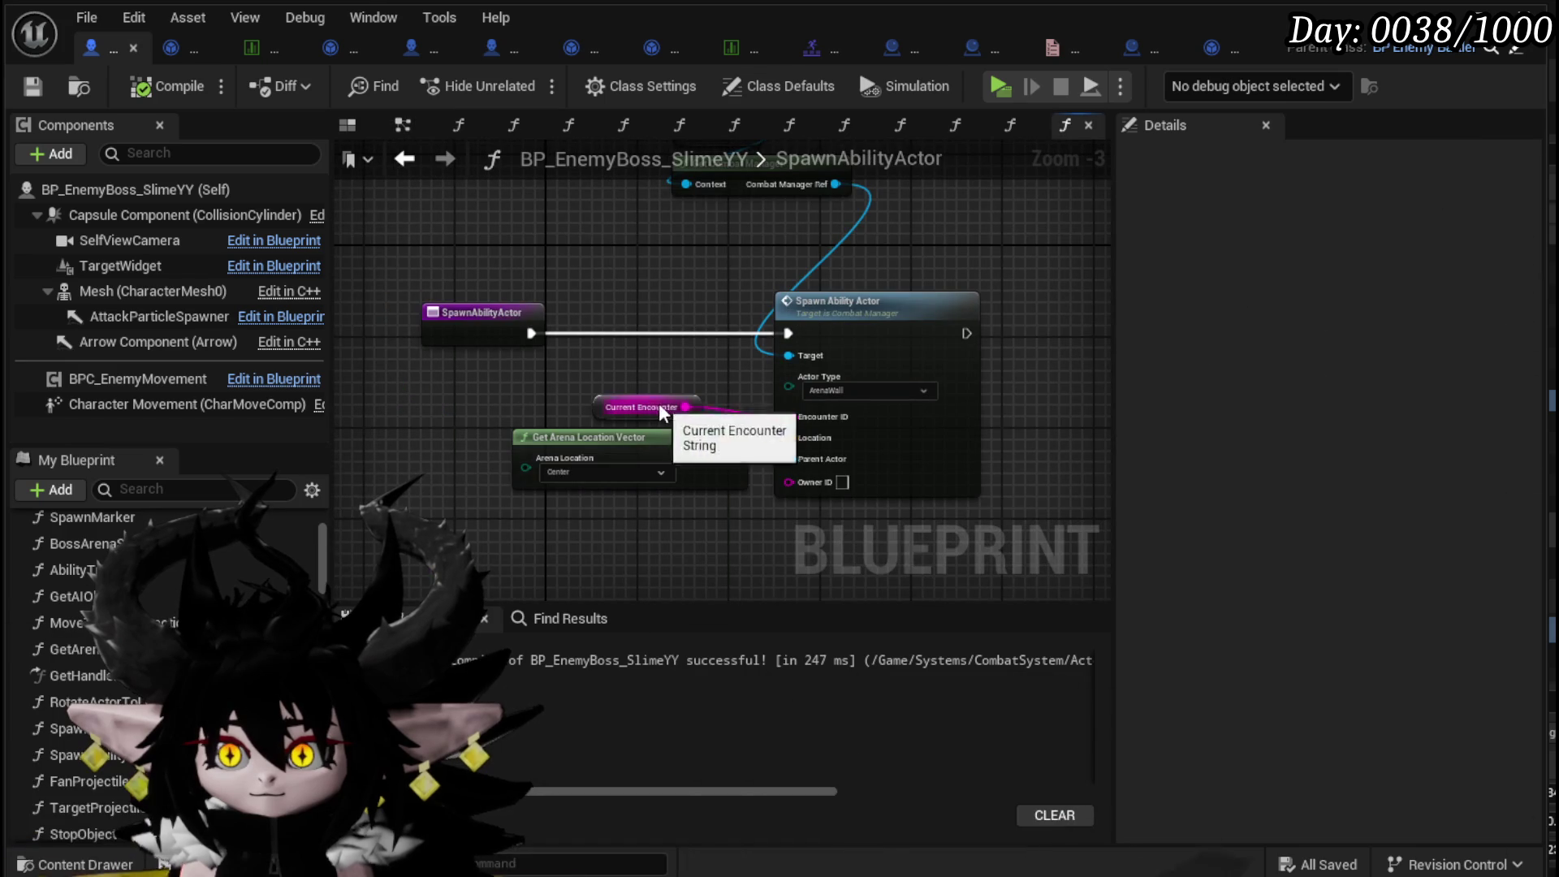
pyautogui.click(526, 349)
pyautogui.click(1530, 507)
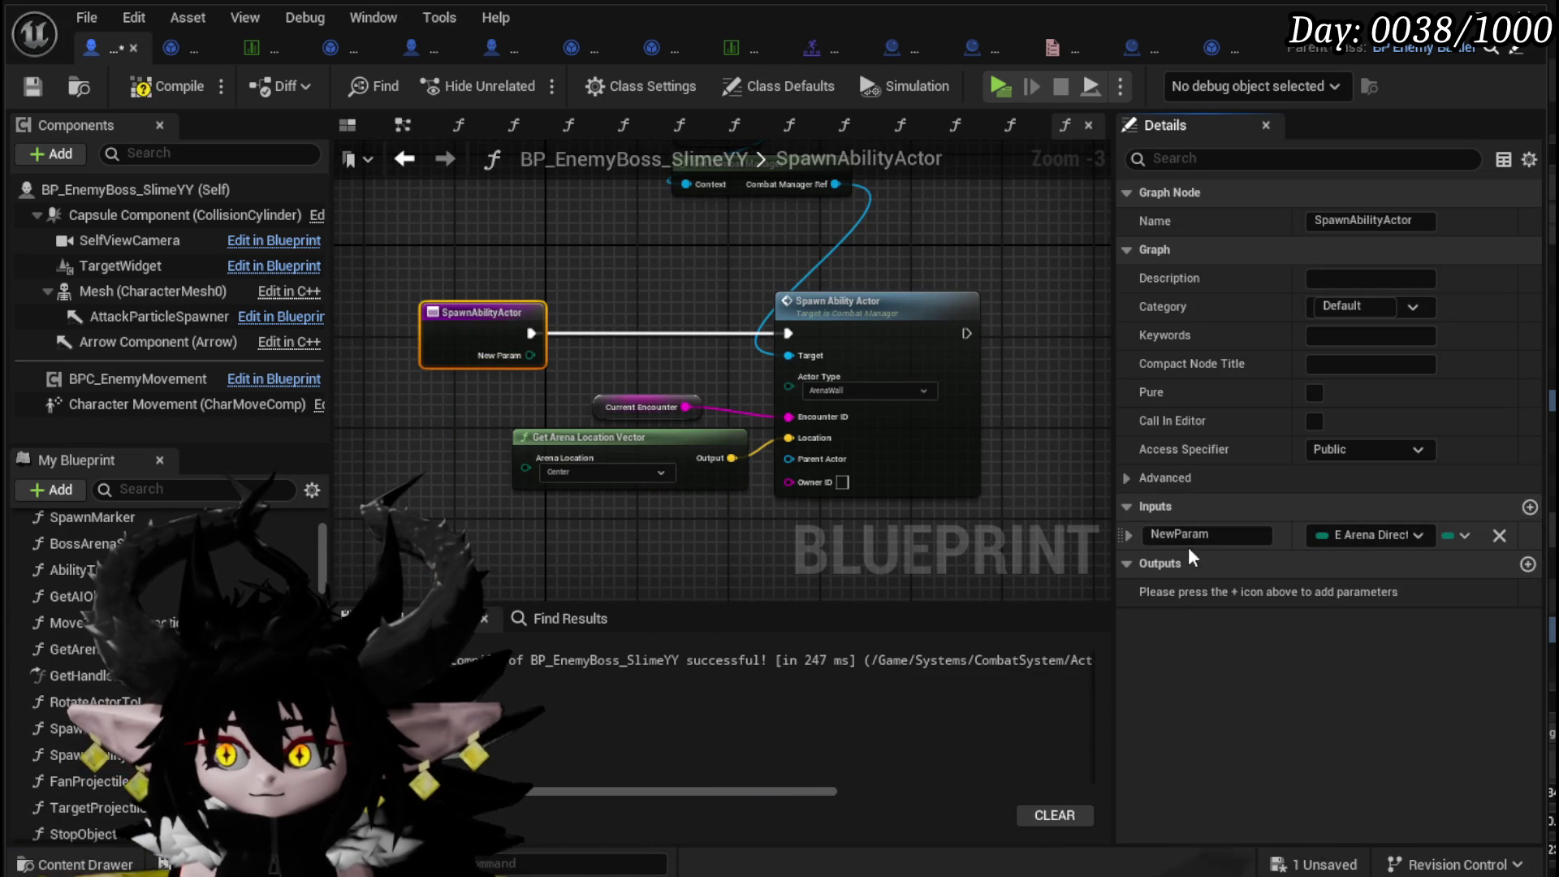
pyautogui.click(1342, 536)
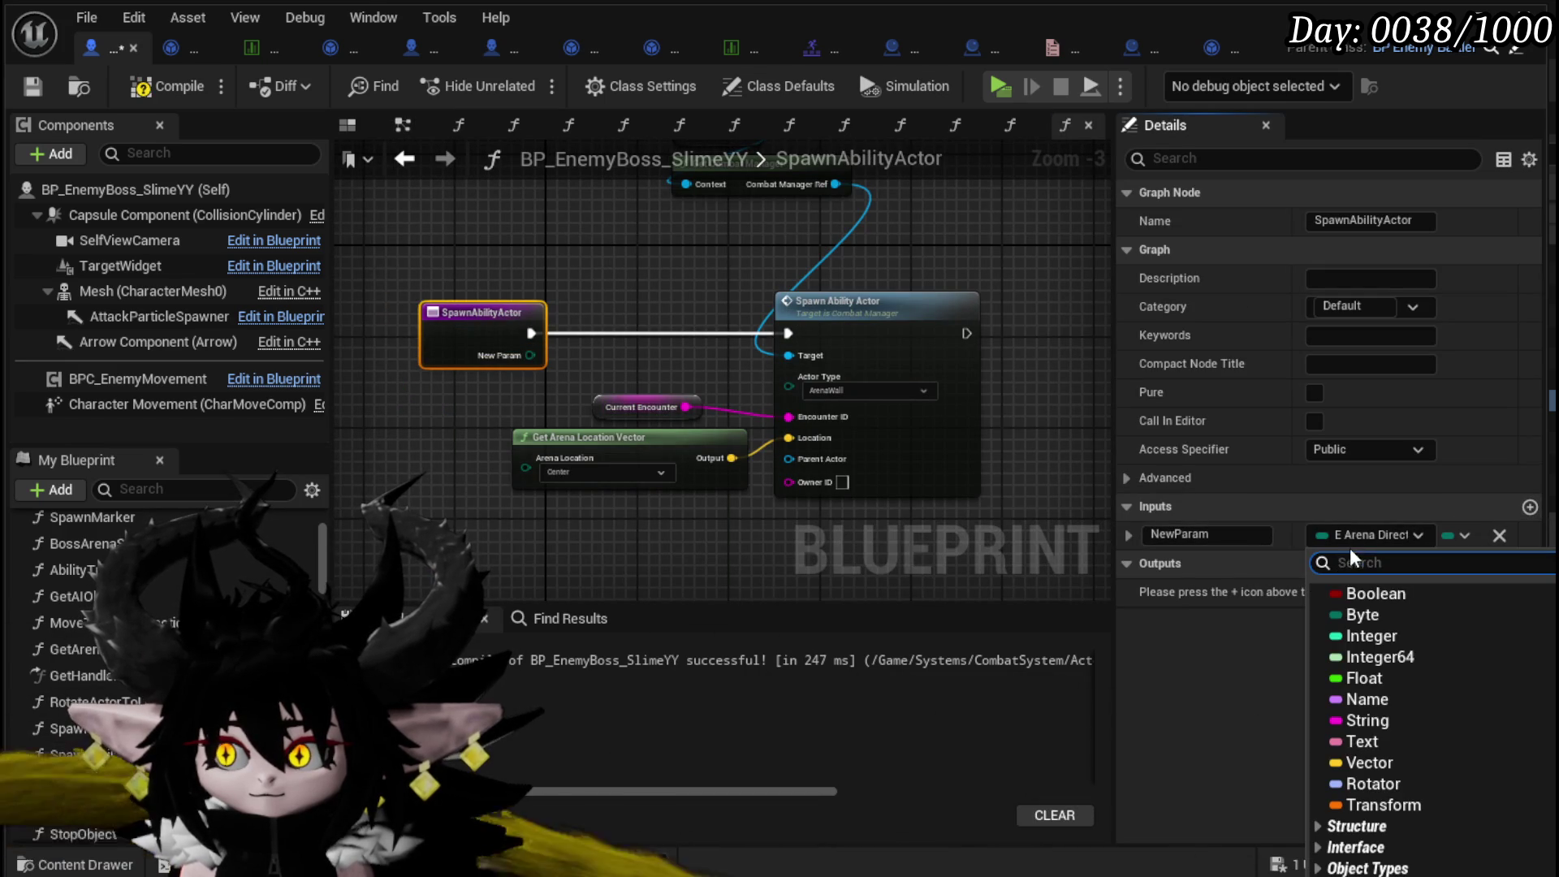
pyautogui.click(1381, 689)
pyautogui.click(1222, 536)
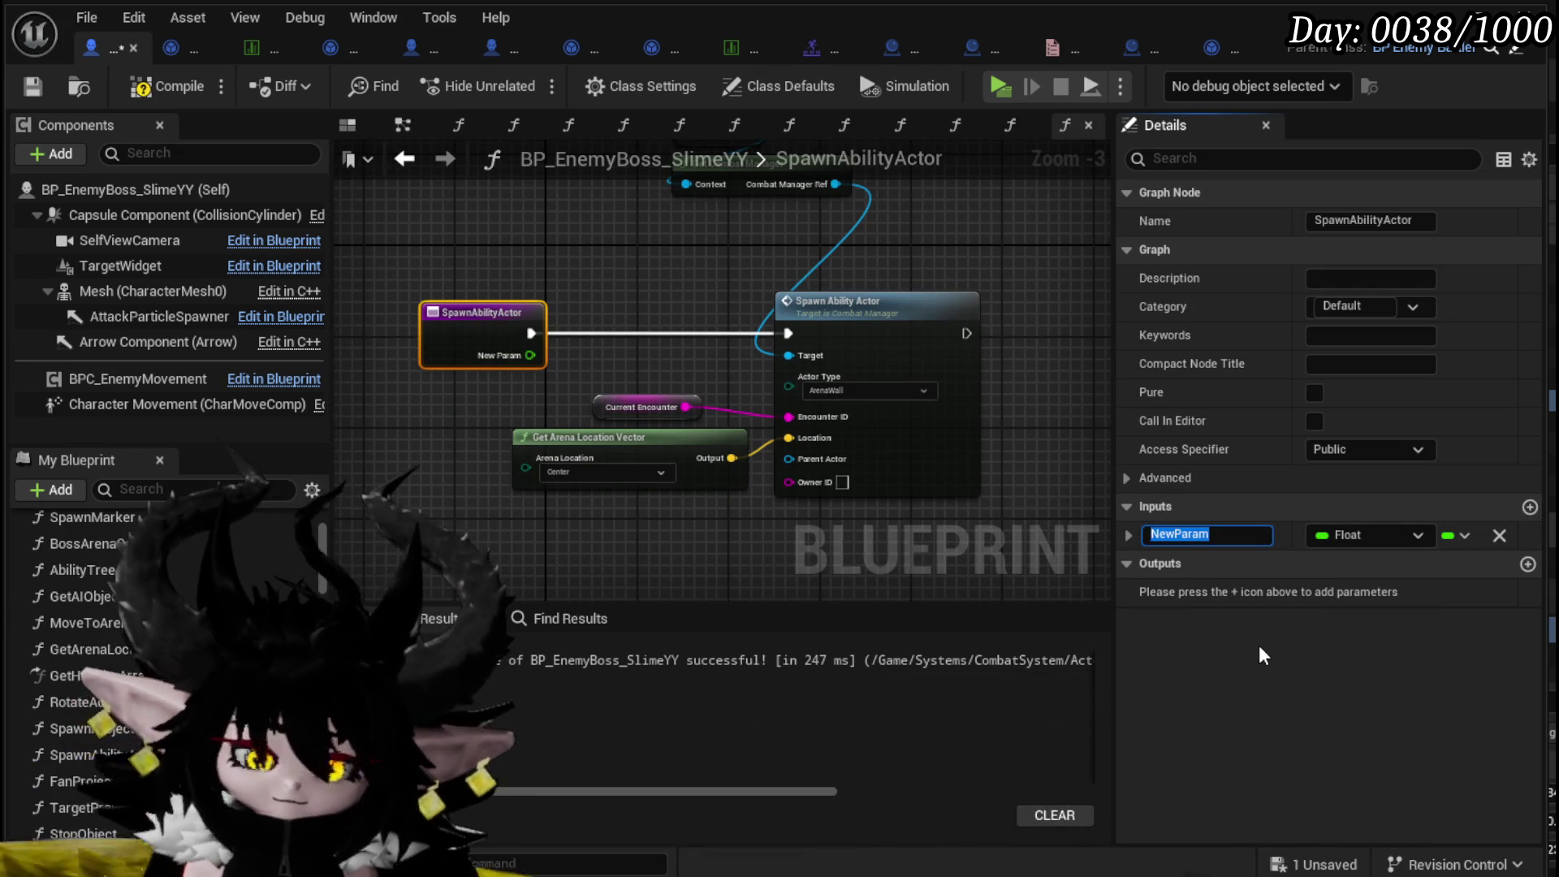
pyautogui.write('Delay')
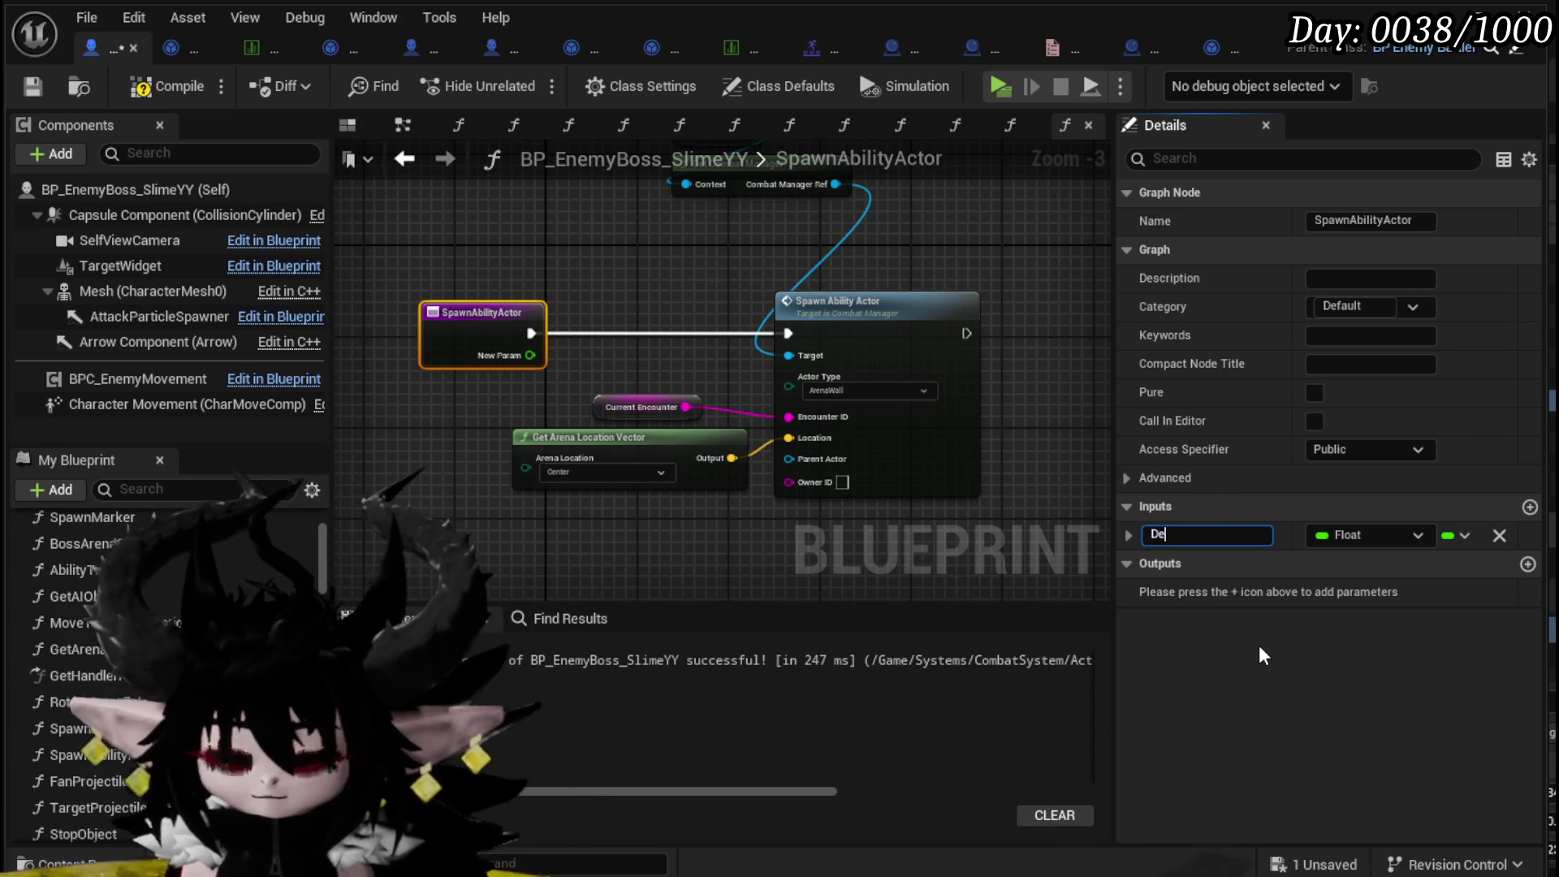
pyautogui.press('Return')
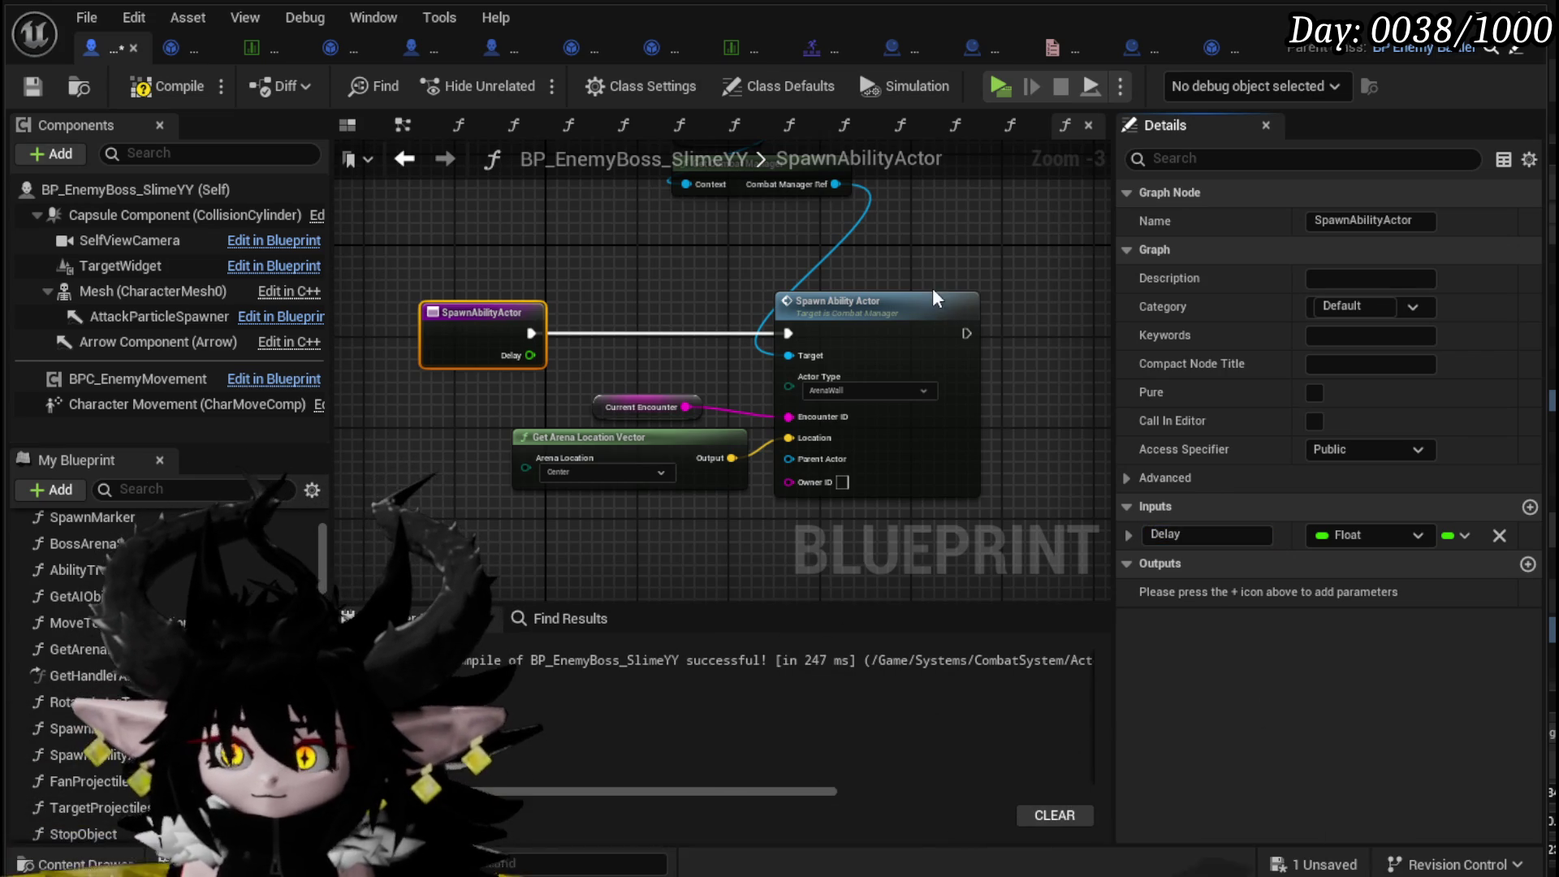
# - Recompile, move Current Encounter and Get Arena Location Vector lower, and save the boss blueprint
pyautogui.click(142, 89)
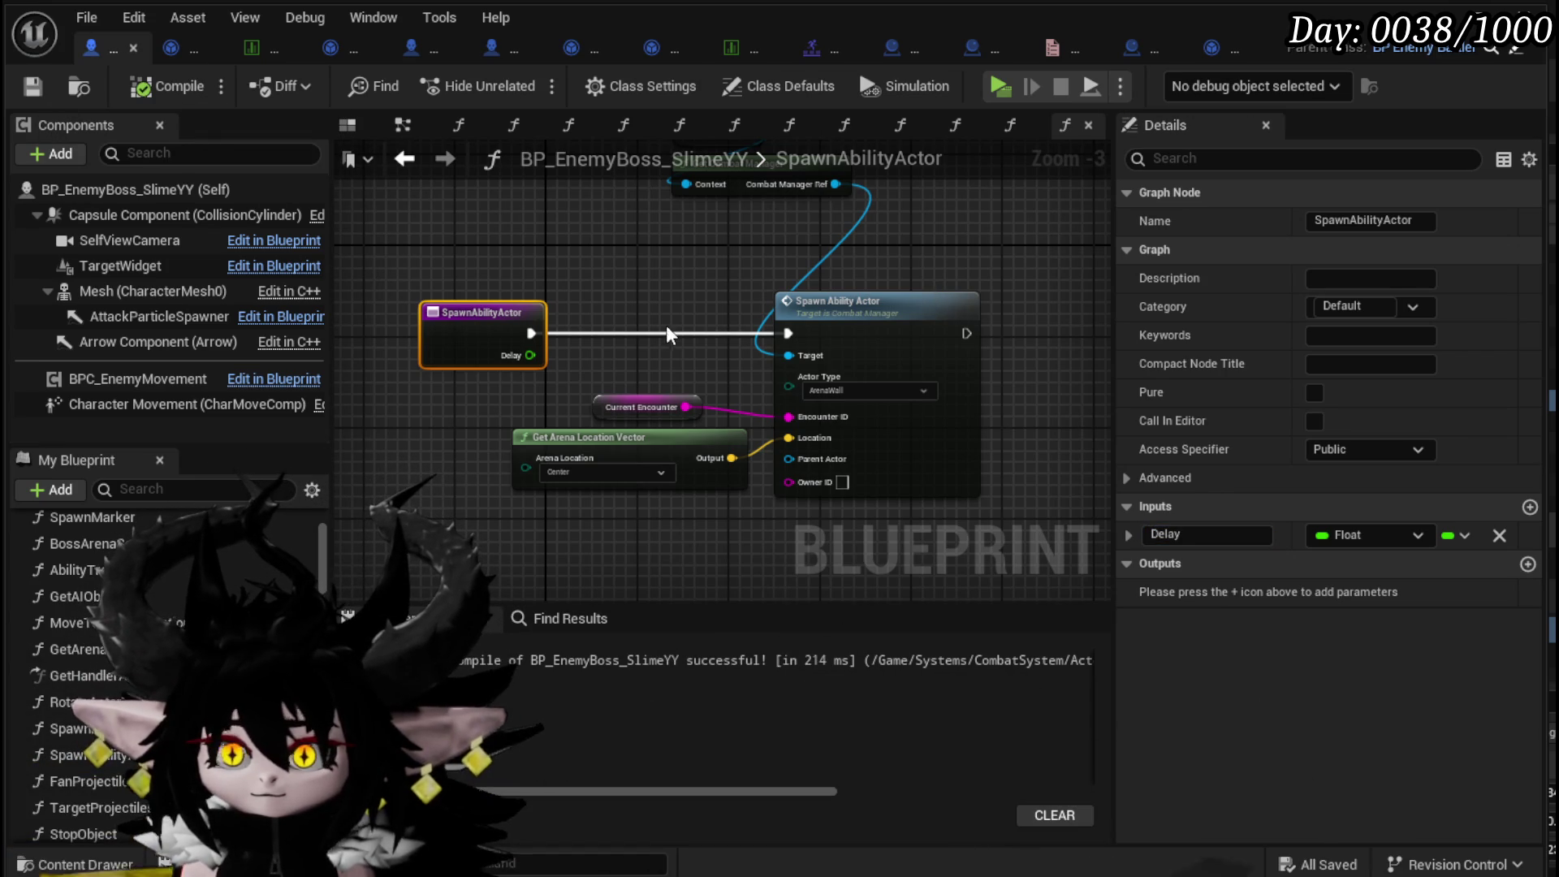
pyautogui.moveTo(583, 383)
pyautogui.mouseDown()
pyautogui.moveTo(655, 455)
pyautogui.moveTo(666, 545)
pyautogui.moveTo(885, 484)
pyautogui.mouseUp()
pyautogui.click(547, 476)
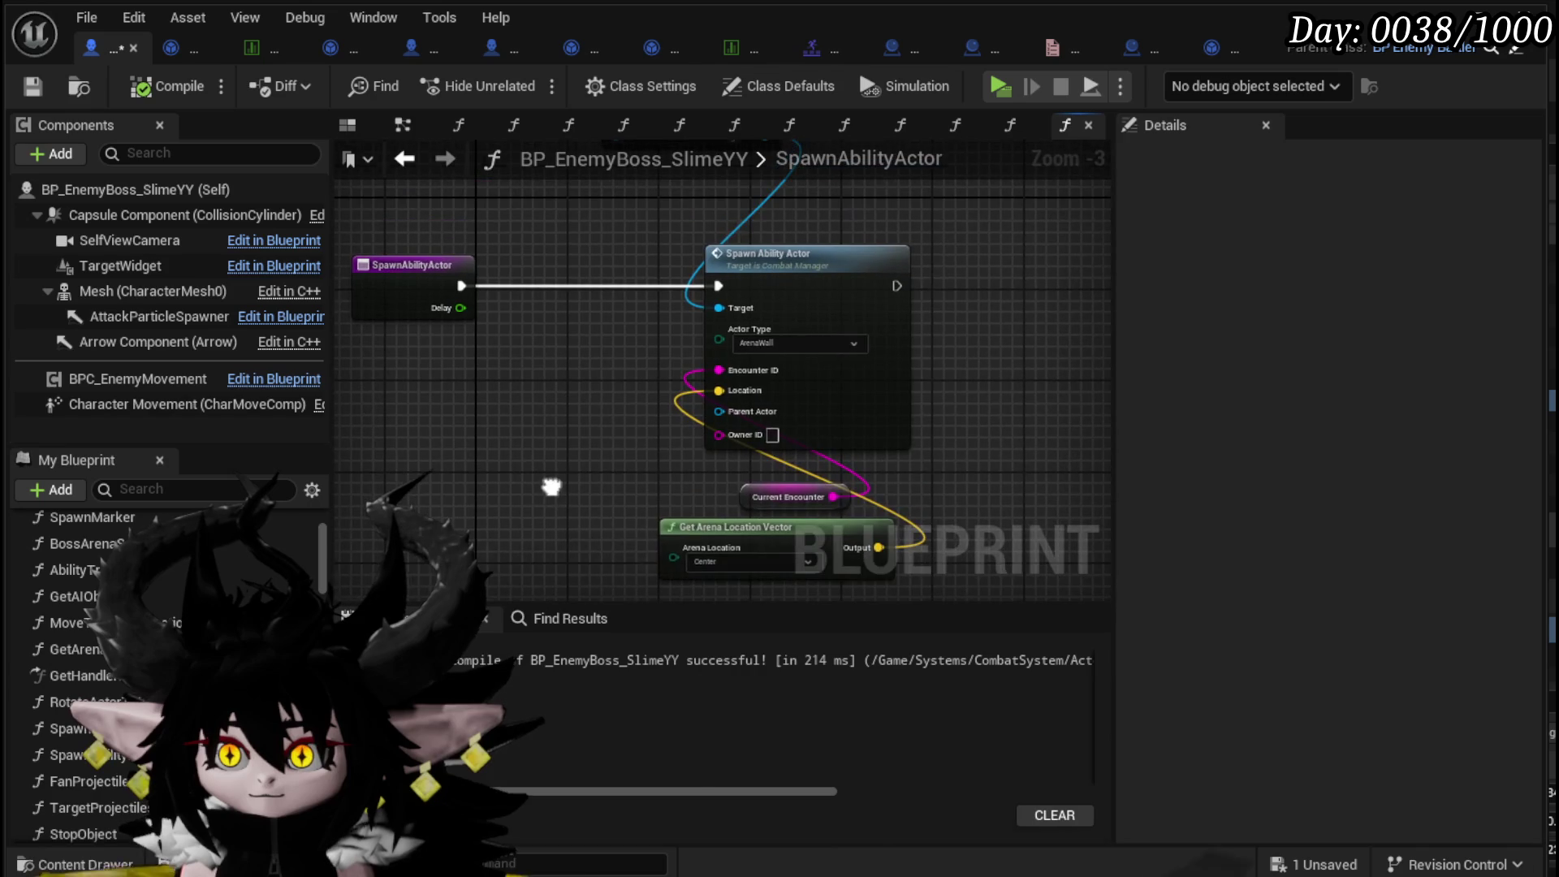
pyautogui.click(35, 89)
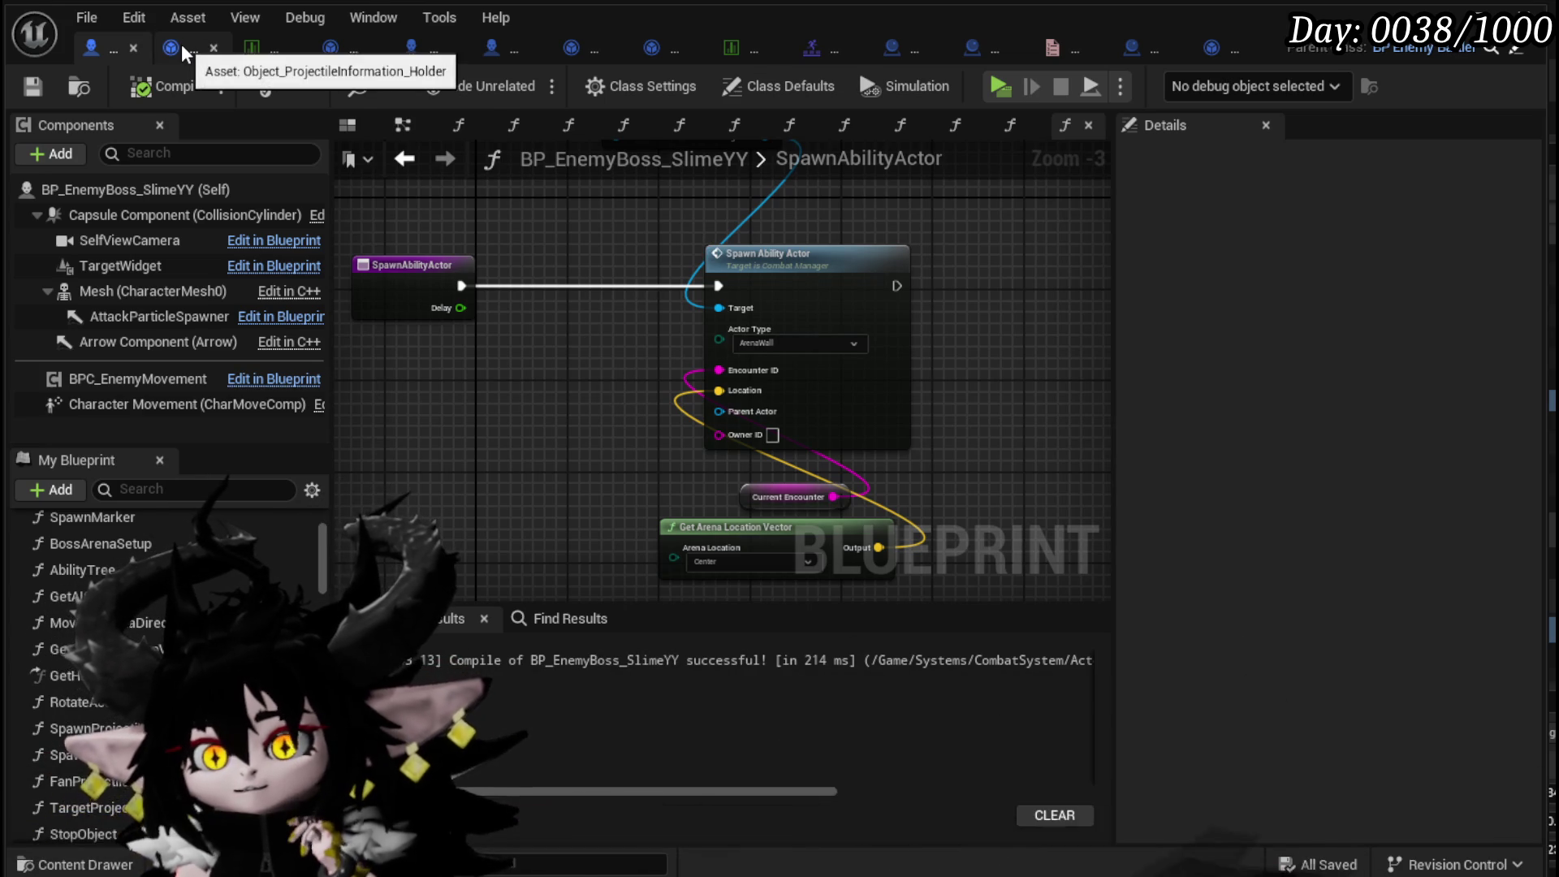
# - Look through Object_ProjectileInformation_Holder's functions and variables, then open the CombatSystem Object folder
pyautogui.click(182, 47)
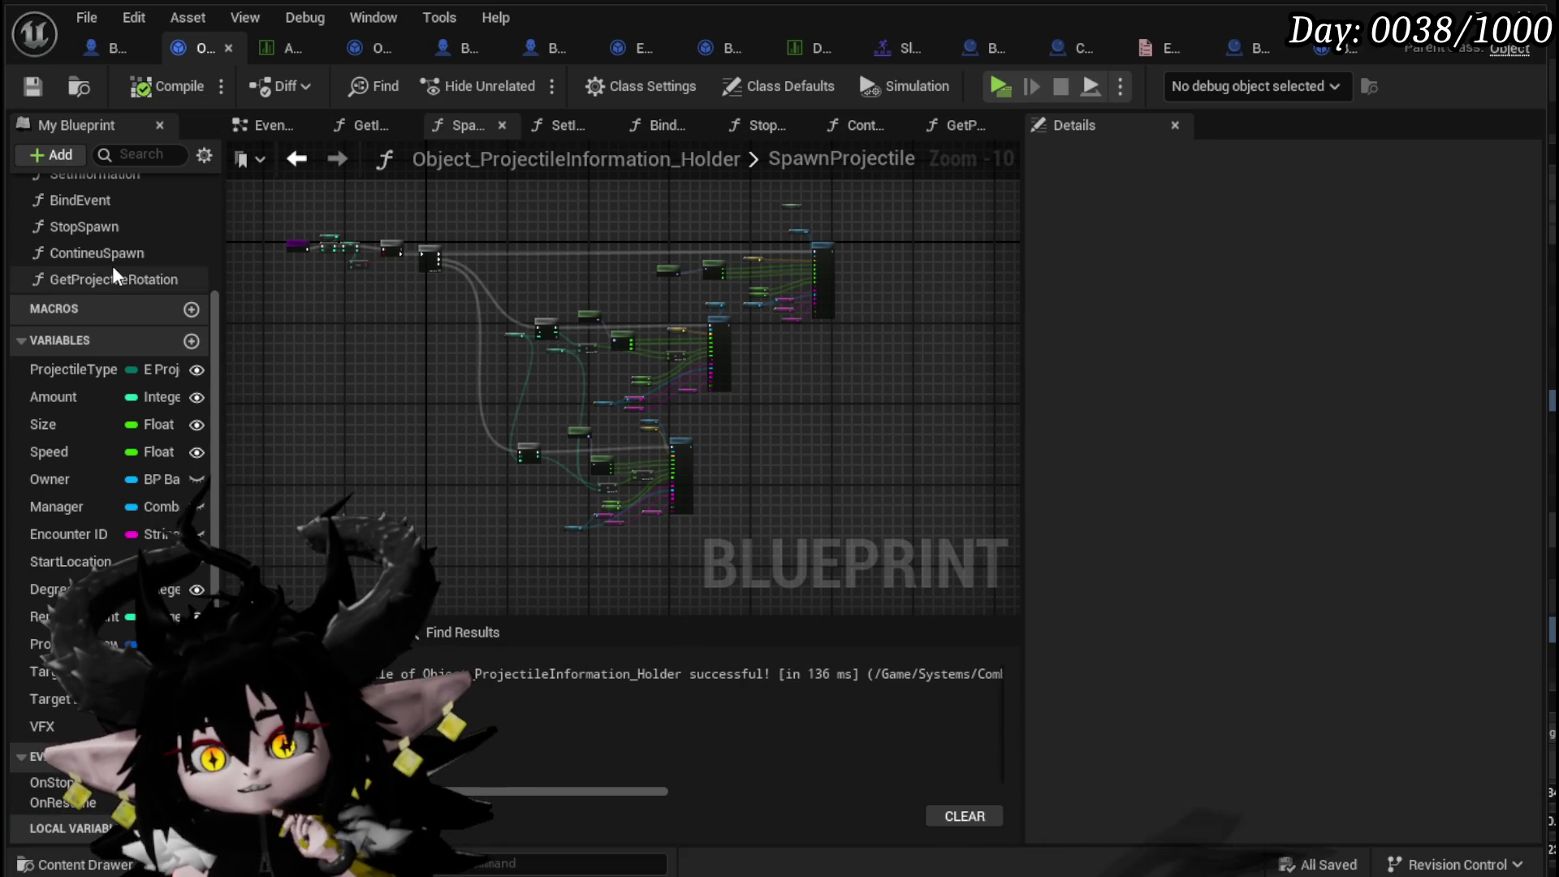
pyautogui.scroll(3, 114, 272)
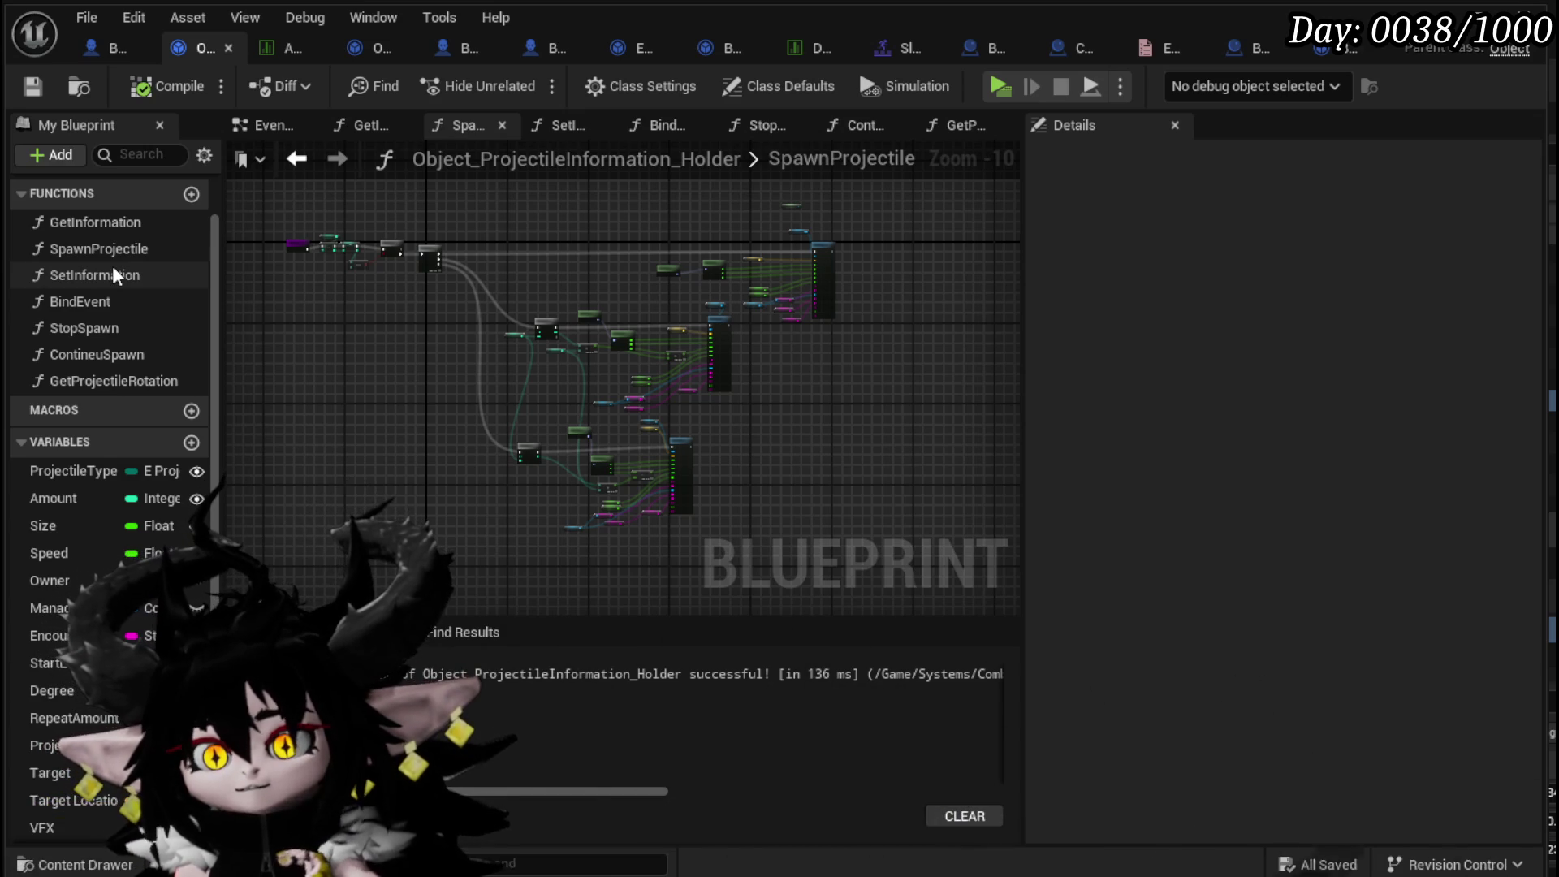
pyautogui.scroll(-3, 112, 265)
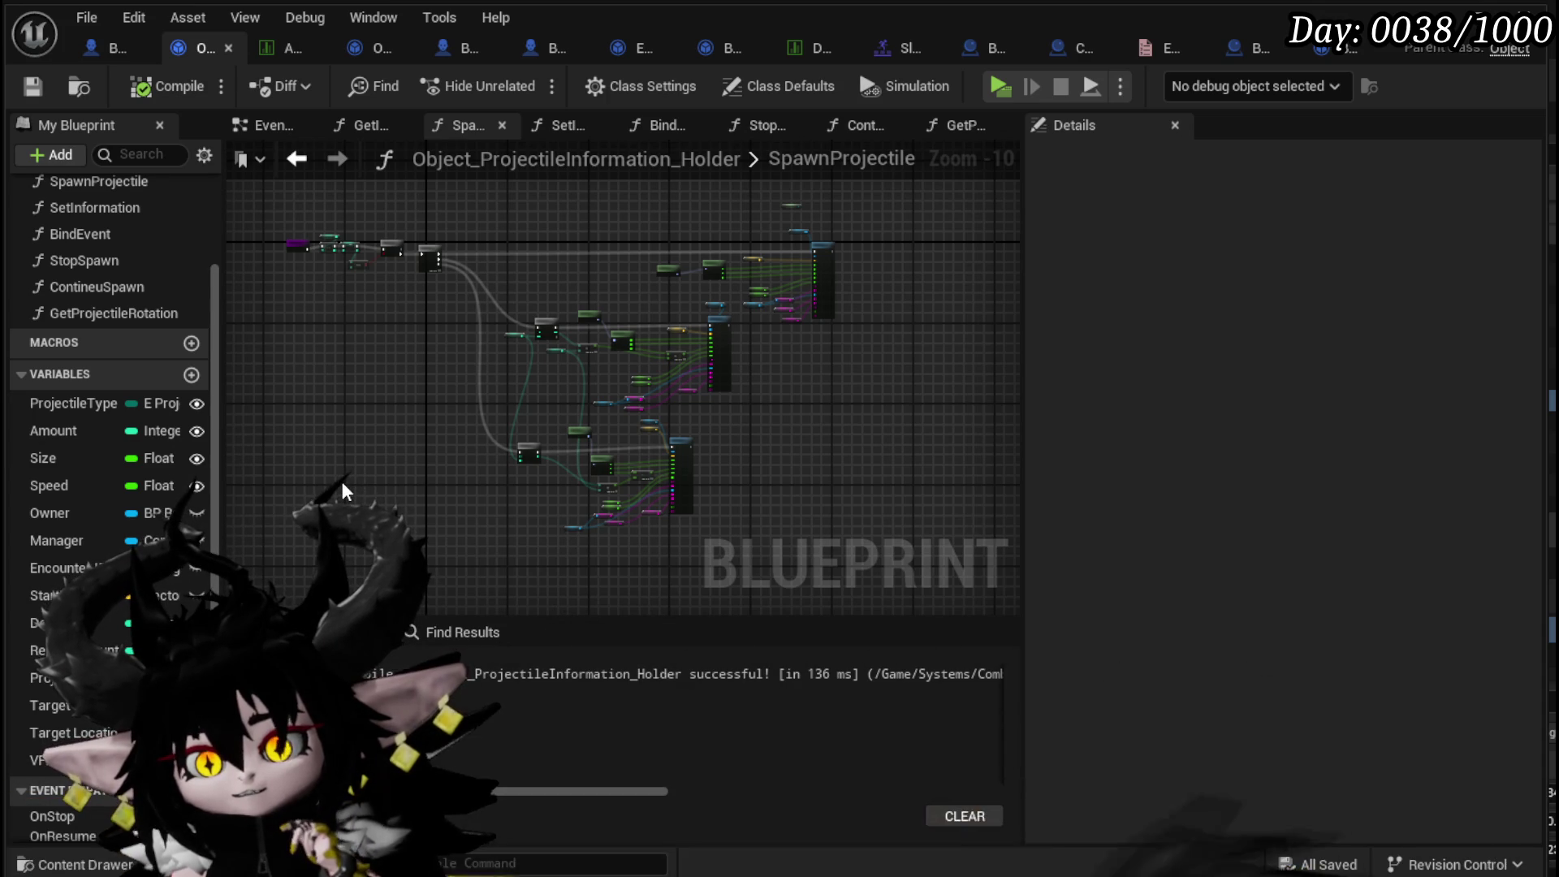
pyautogui.scroll(-1, 183, 488)
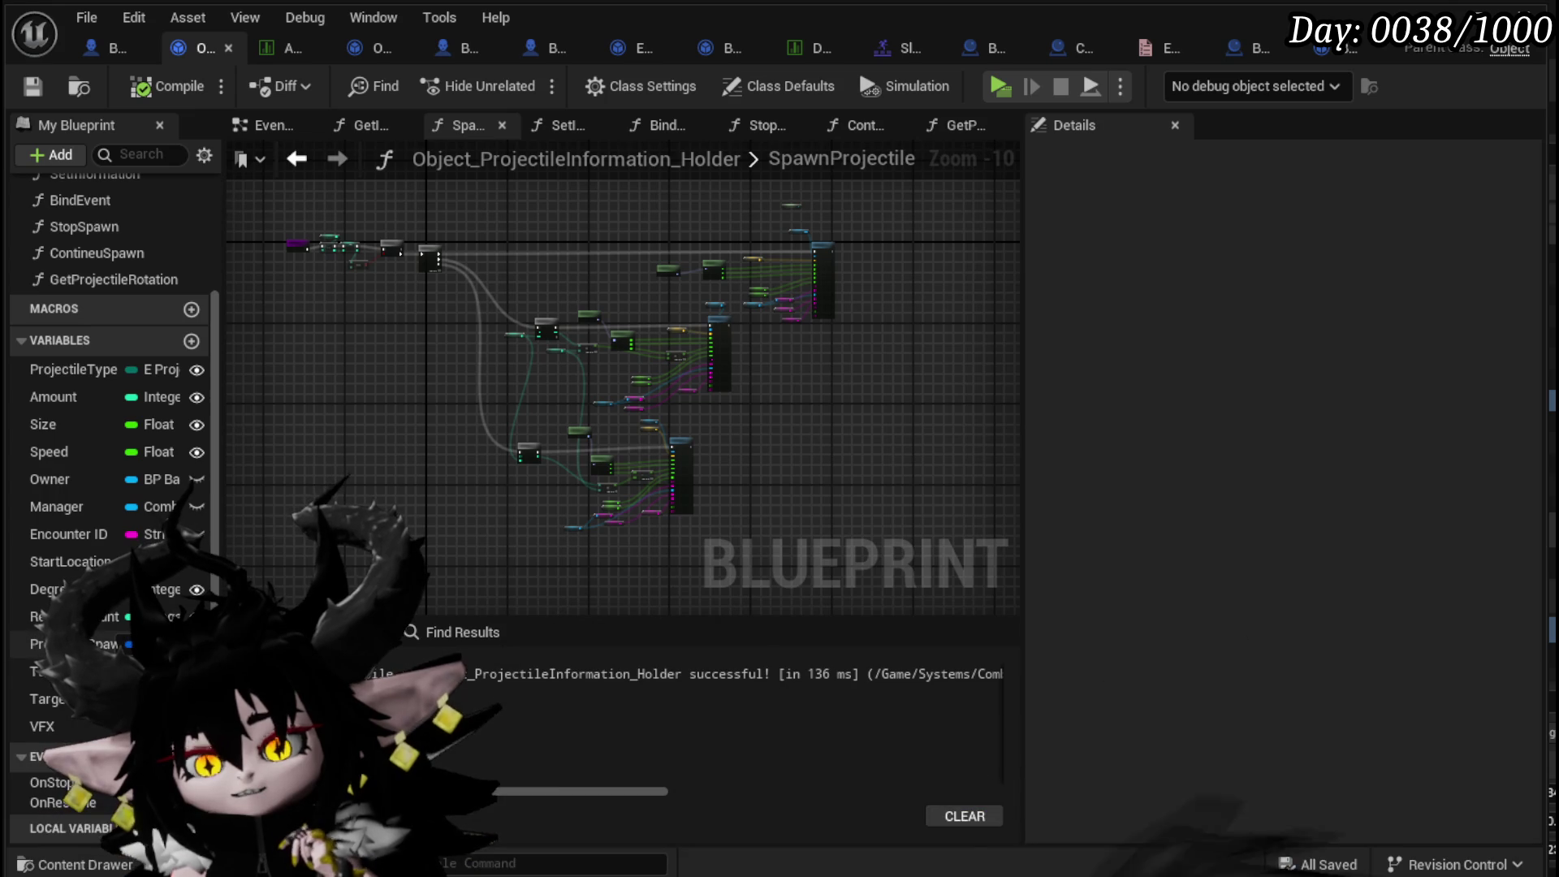
pyautogui.scroll(5, 134, 576)
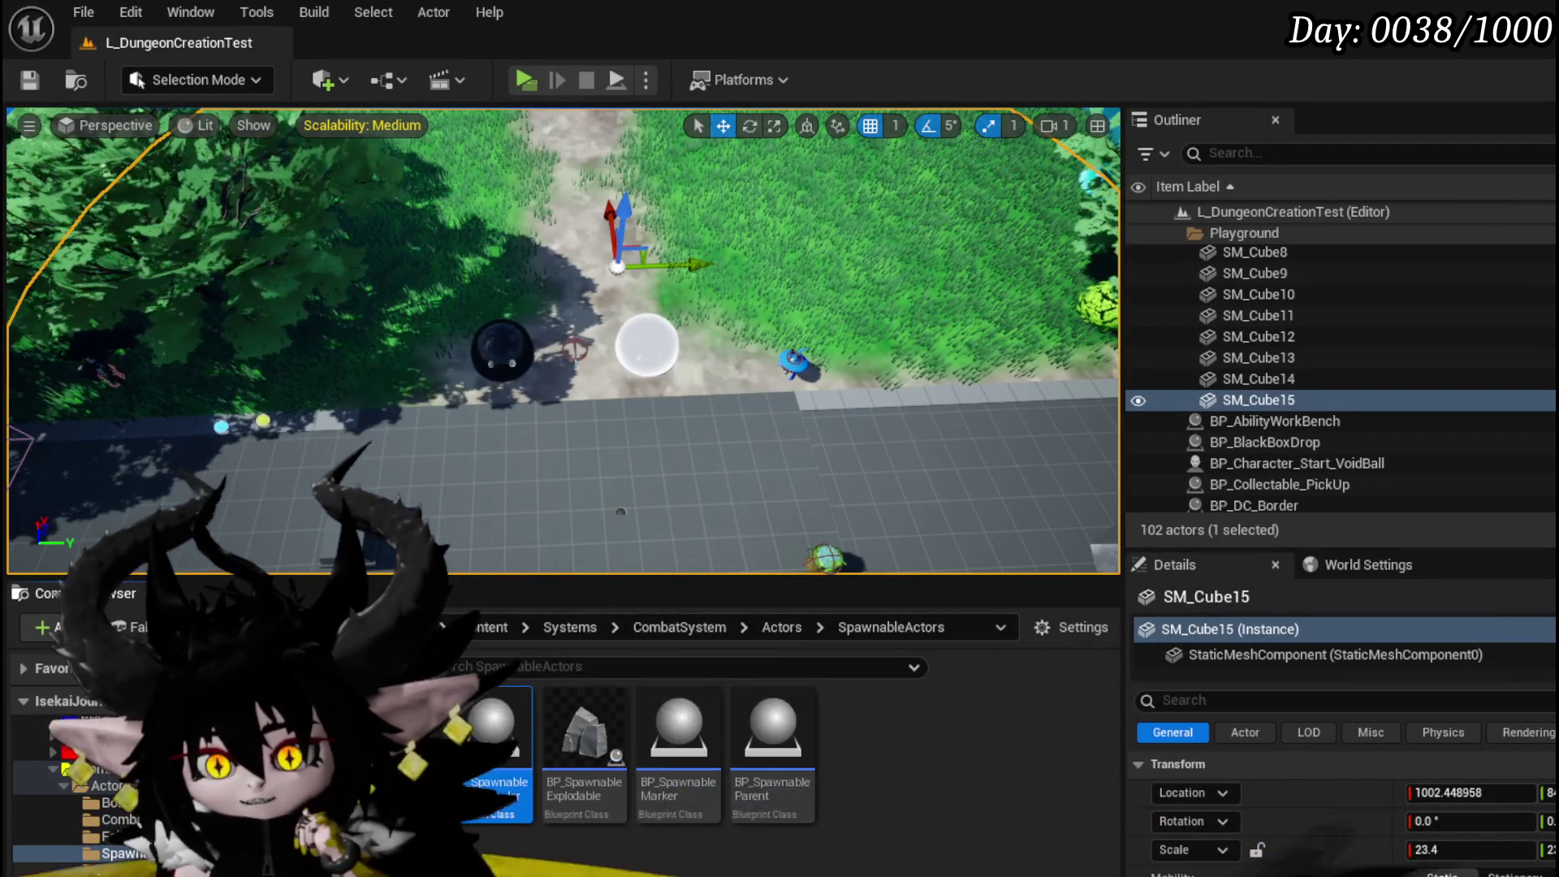
pyautogui.click(98, 771)
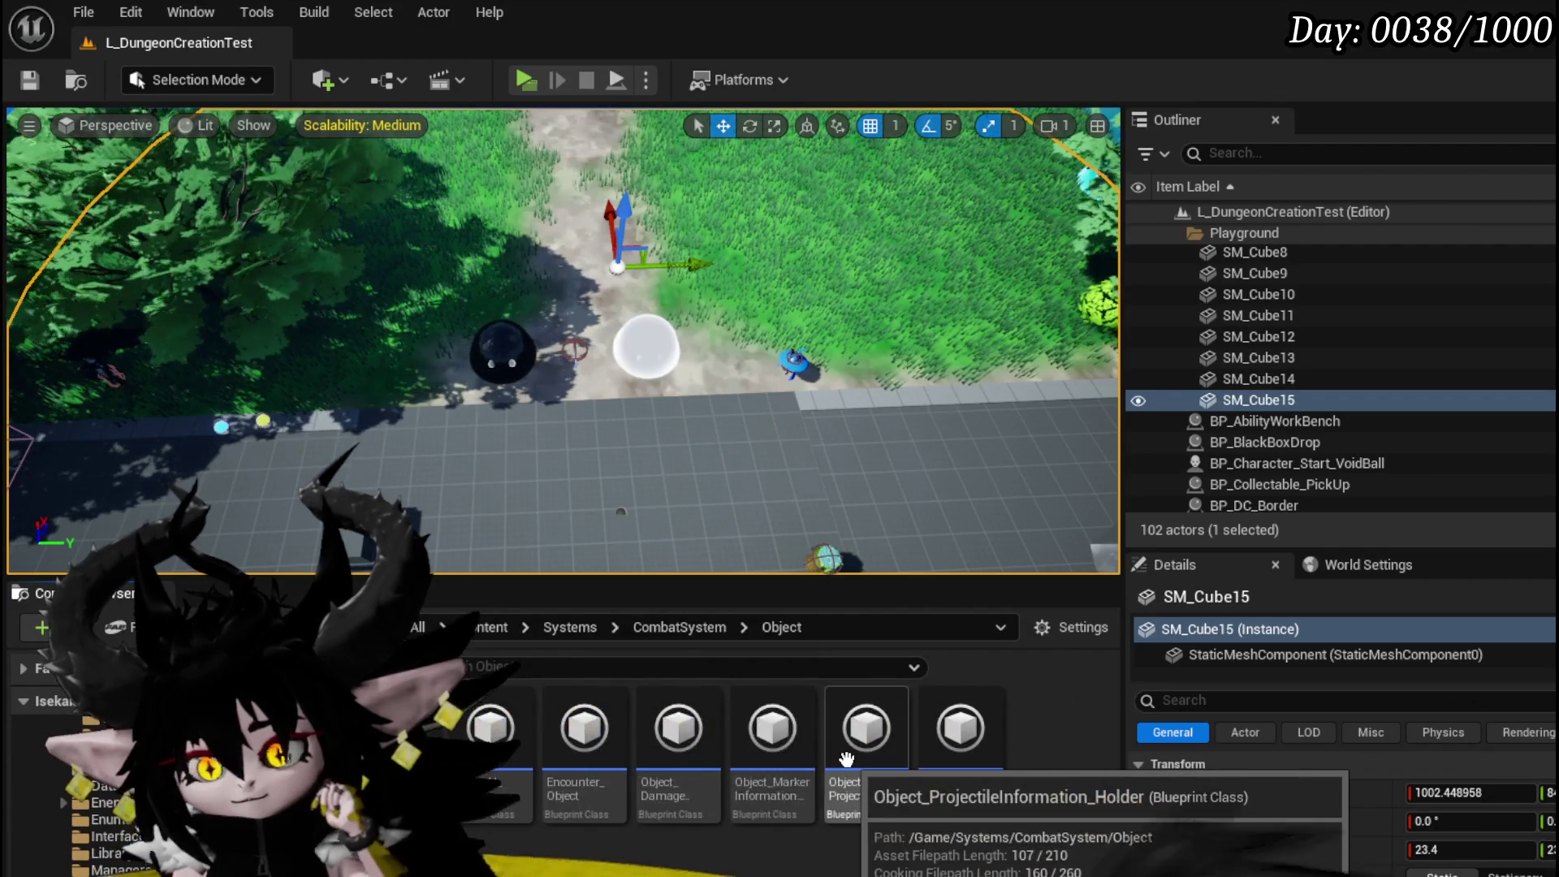
# - Duplicate Object_ProjectileInformation_Holder and rename the copy Object_AbilityInformationHolder
pyautogui.rightClick(846, 759)
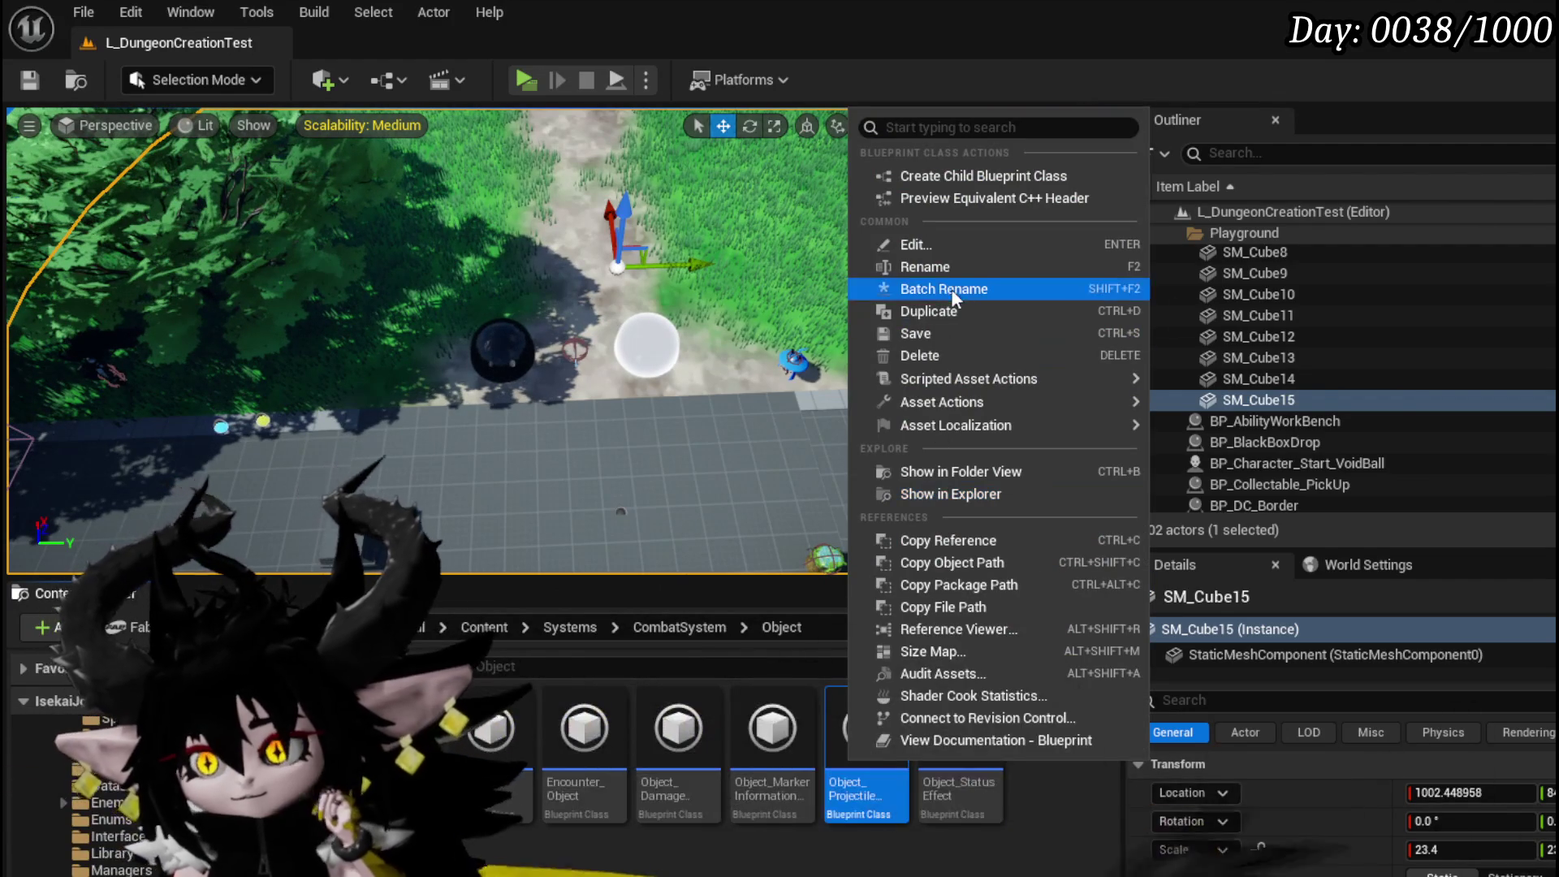
pyautogui.click(948, 318)
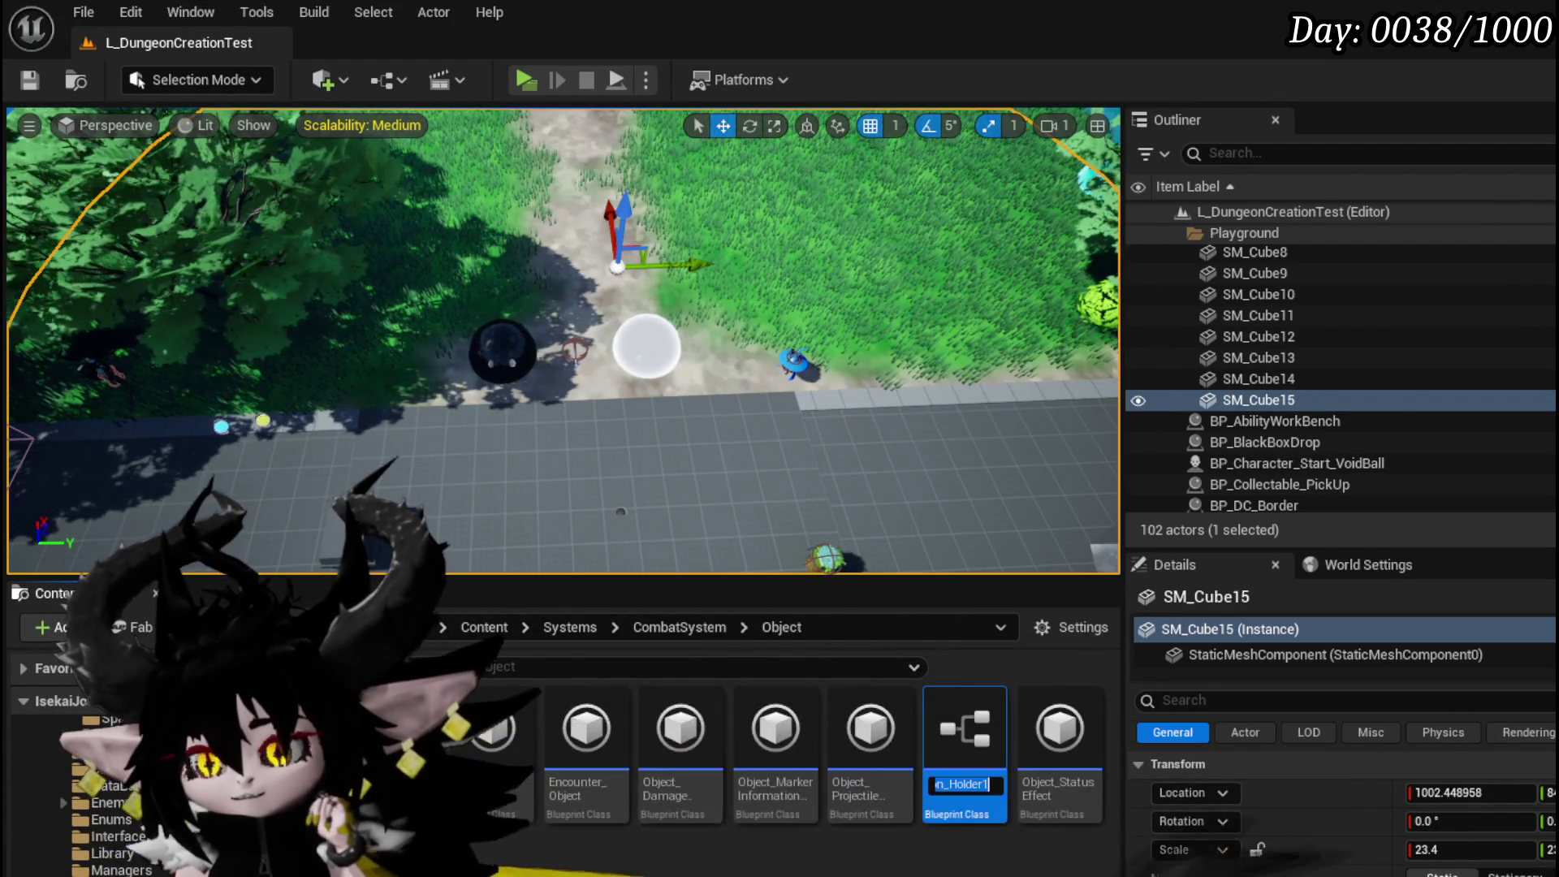
pyautogui.press('End')
pyautogui.press('BackSpace')
pyautogui.press('BackSpace')
pyautogui.press('BackSpace')
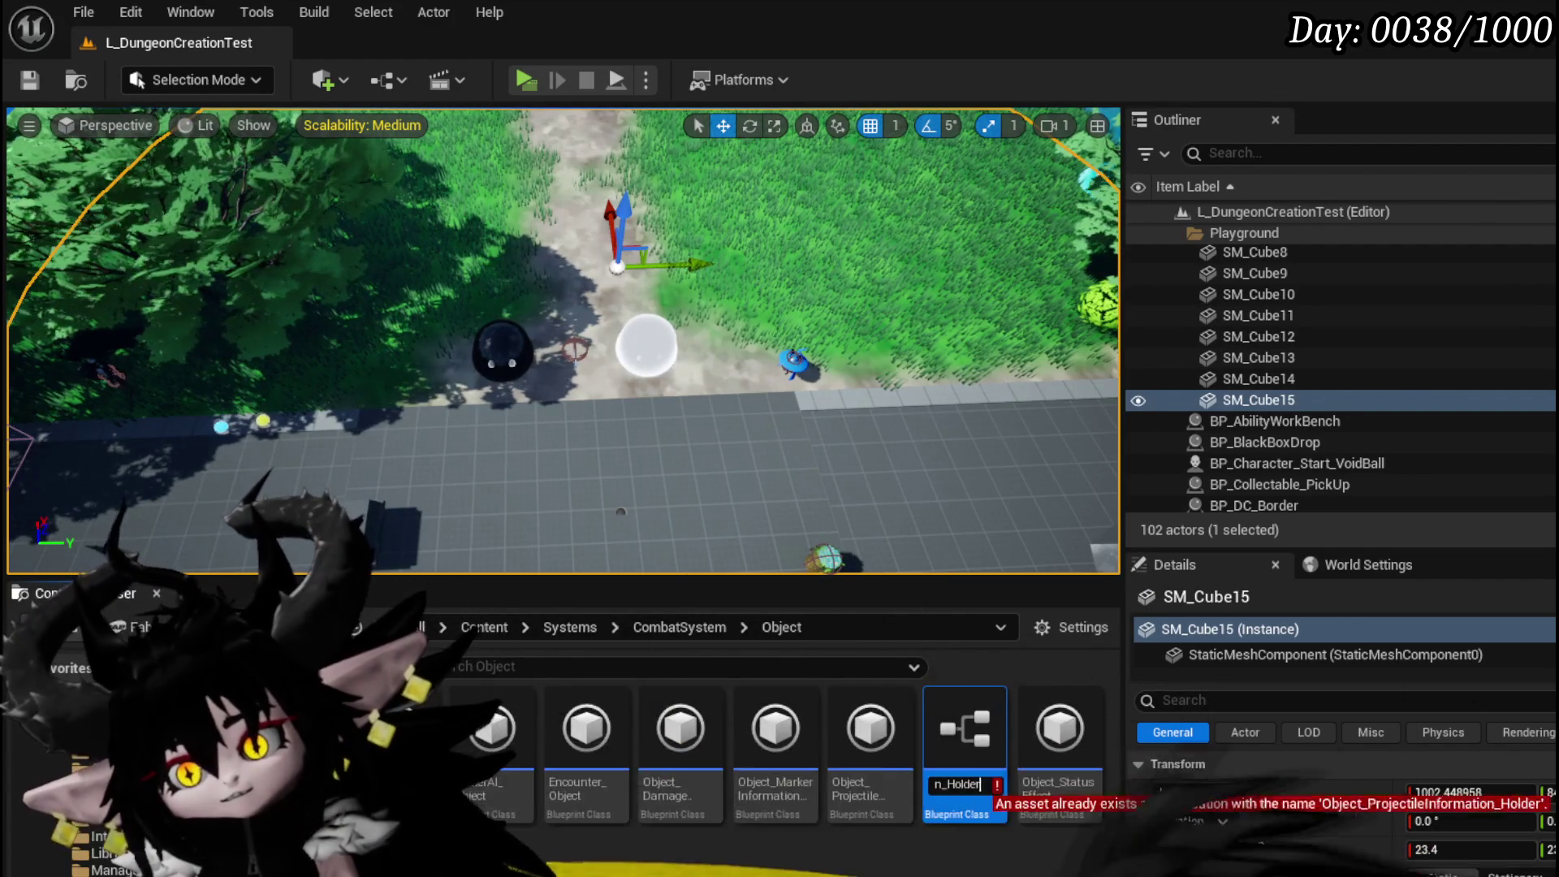
pyautogui.press('BackSpace')
pyautogui.press('BackSpace')
pyautogui.press('BackSpace')
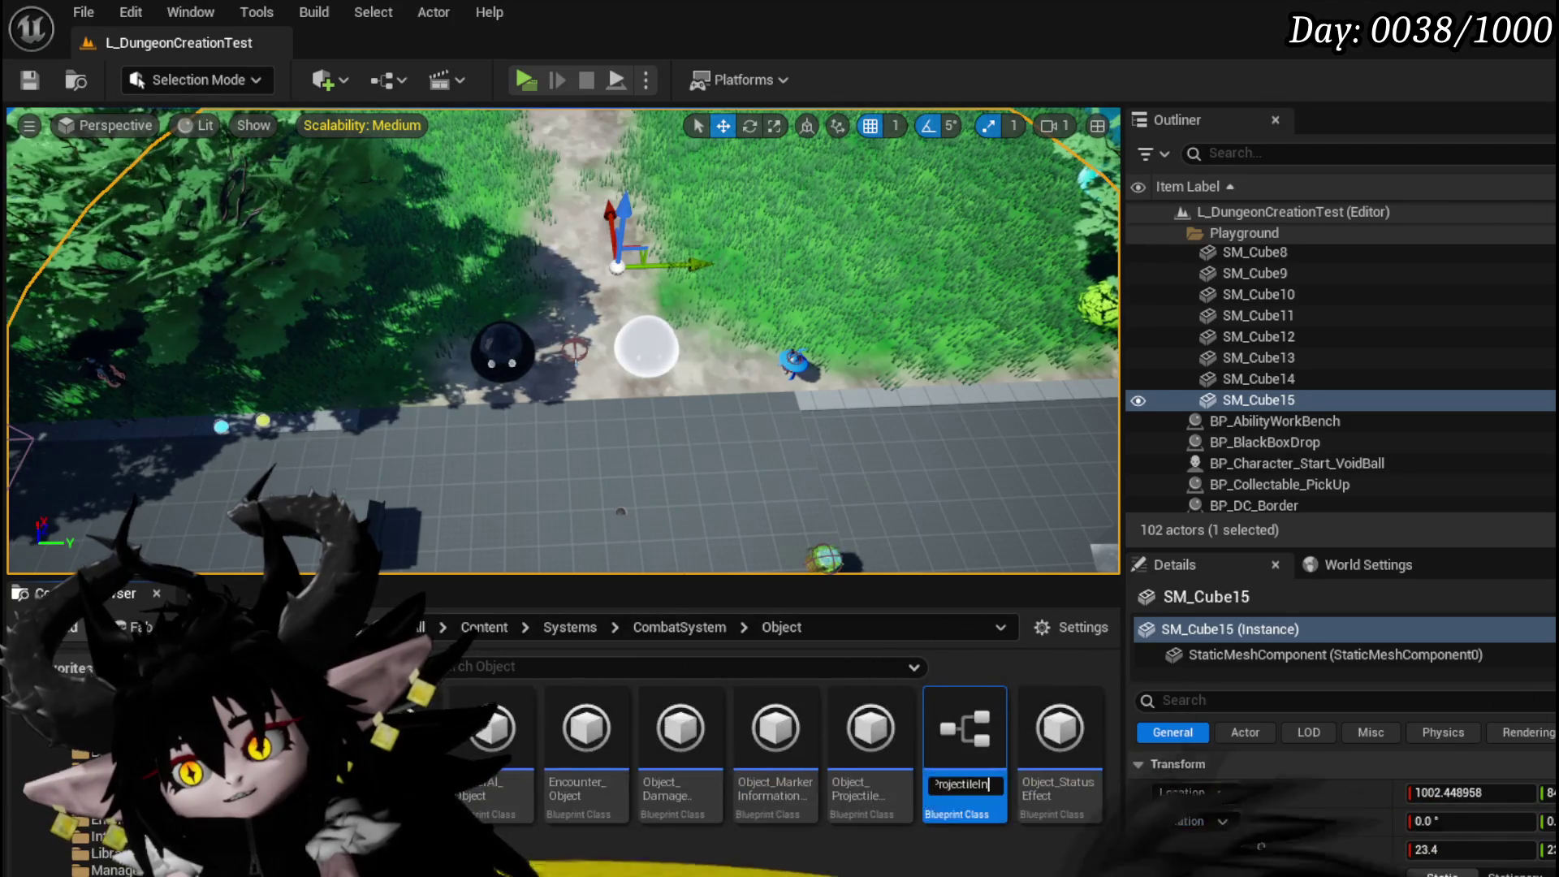
pyautogui.press('BackSpace')
pyautogui.press('BackSpace')
pyautogui.press('BackSpace')
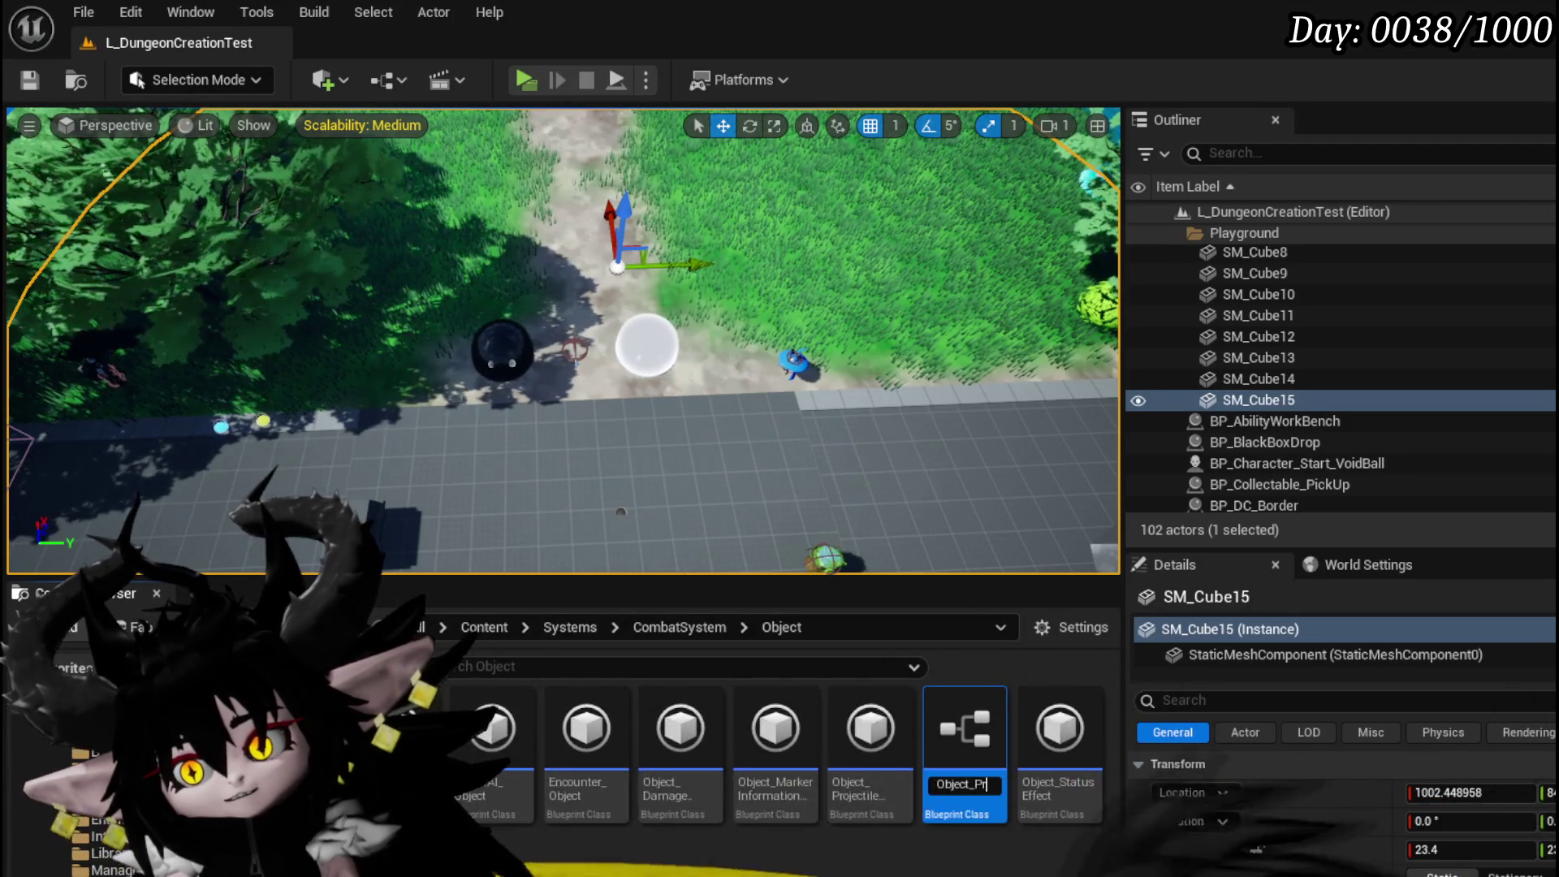
pyautogui.write('Abilit')
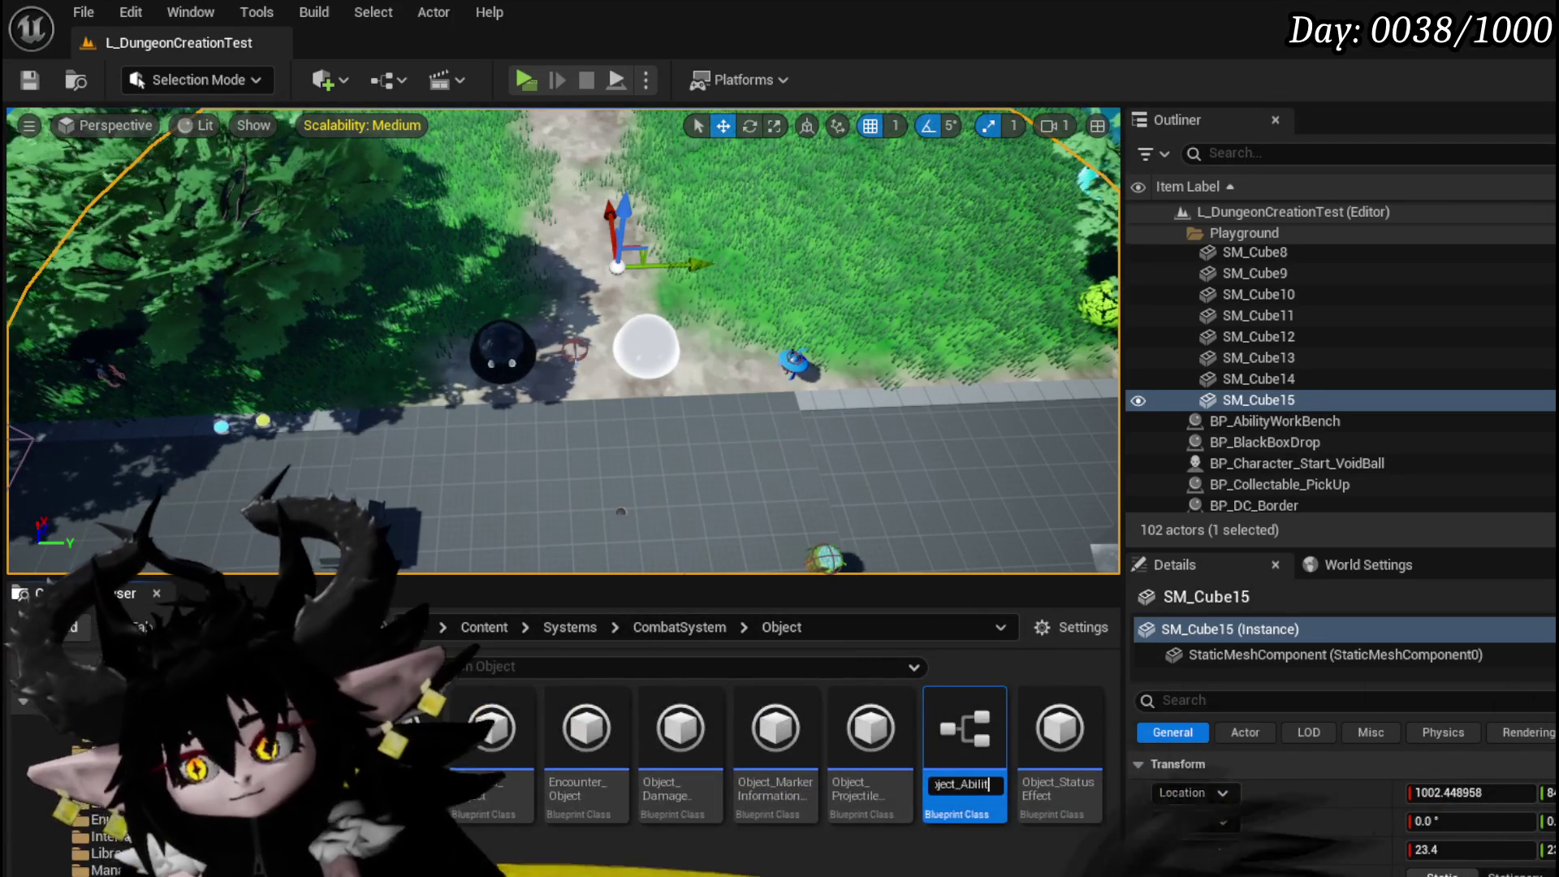
pyautogui.write('yInformatio')
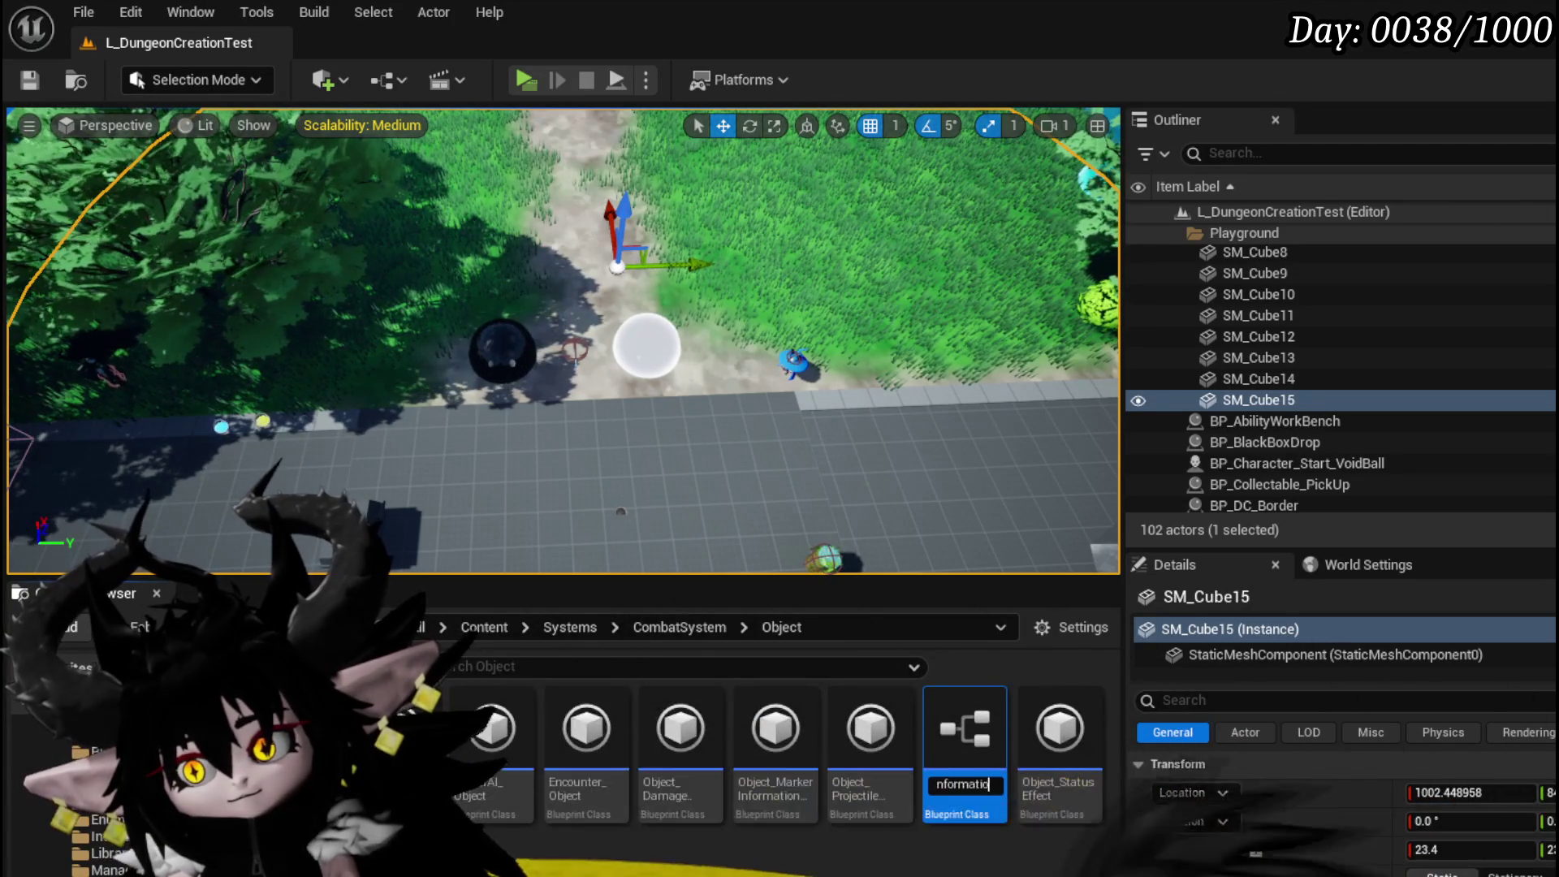
pyautogui.write('nHolder')
pyautogui.press('Return')
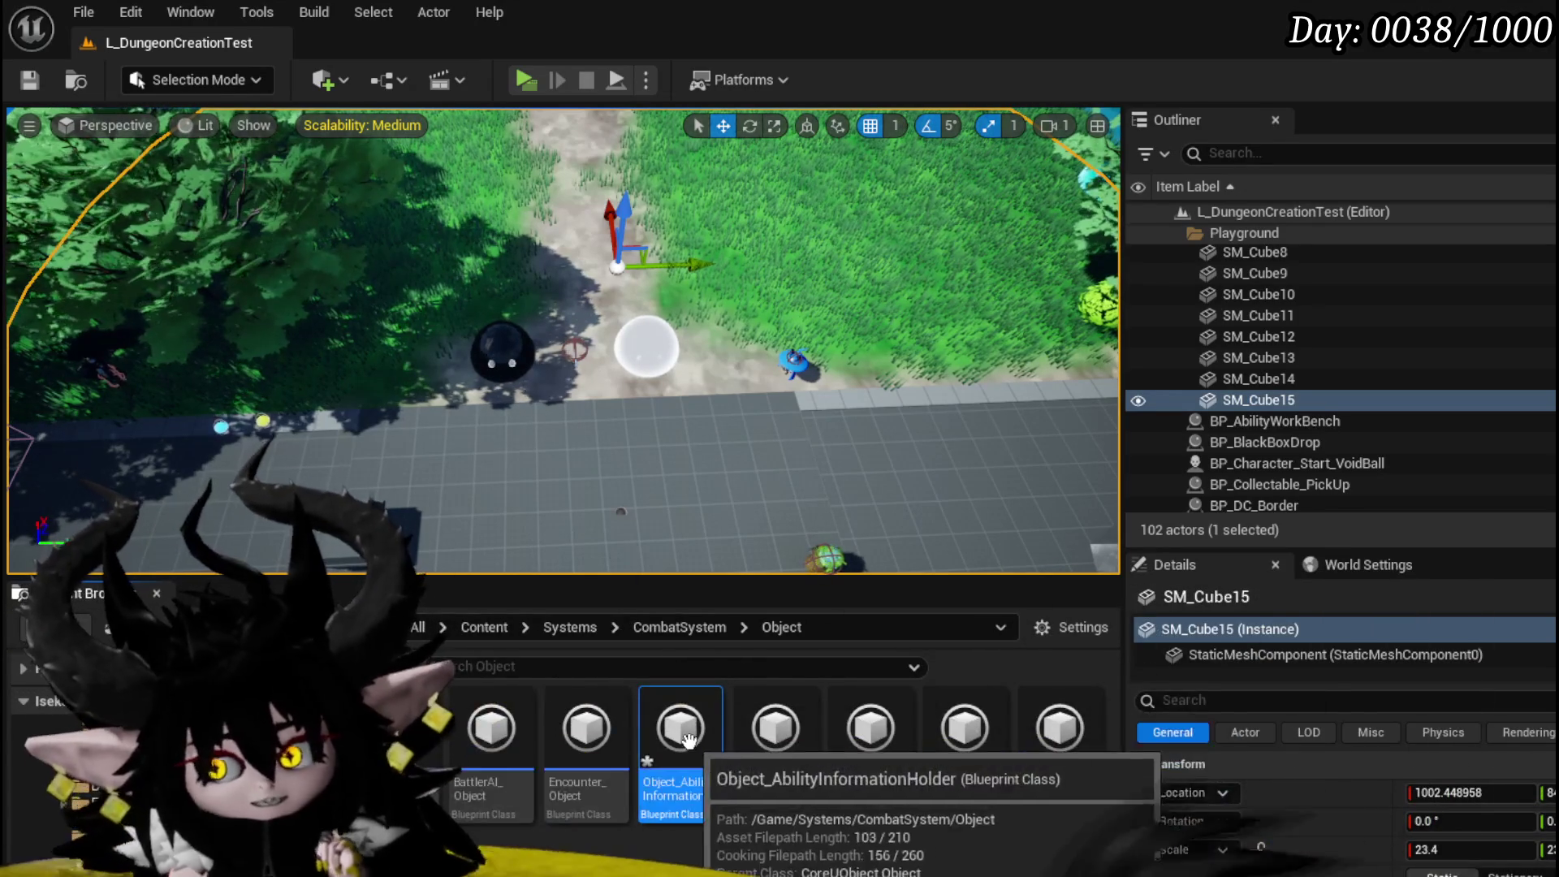
# - Save the new Object_AbilityInformationHolder asset and open it in the blueprint editor
pyautogui.hotkey('ctrl', 'shift', 's')
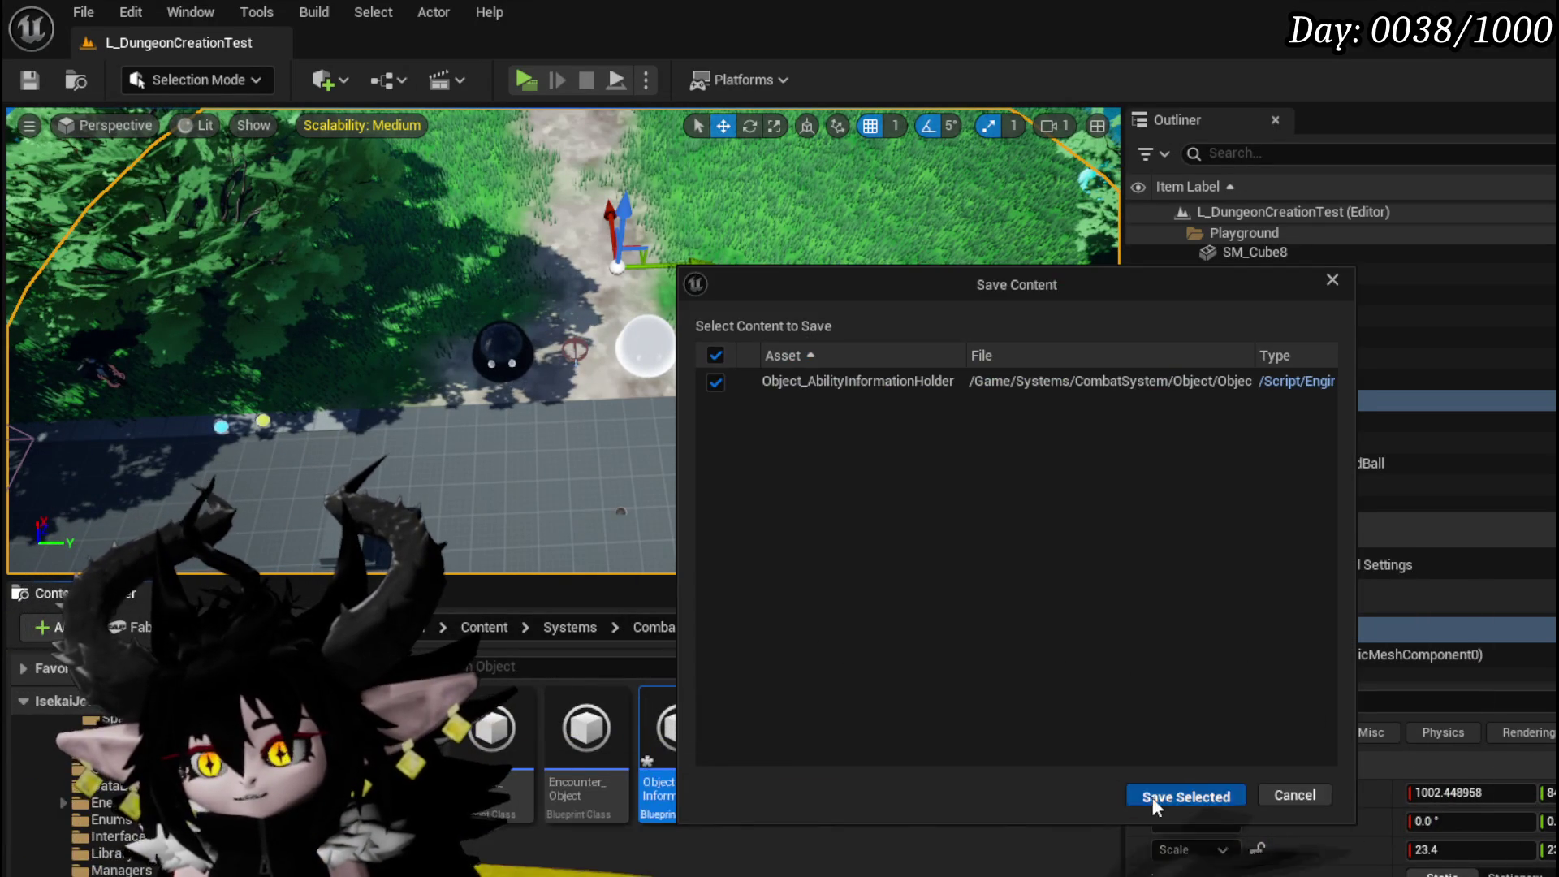
pyautogui.click(1153, 794)
pyautogui.doubleClick(679, 739)
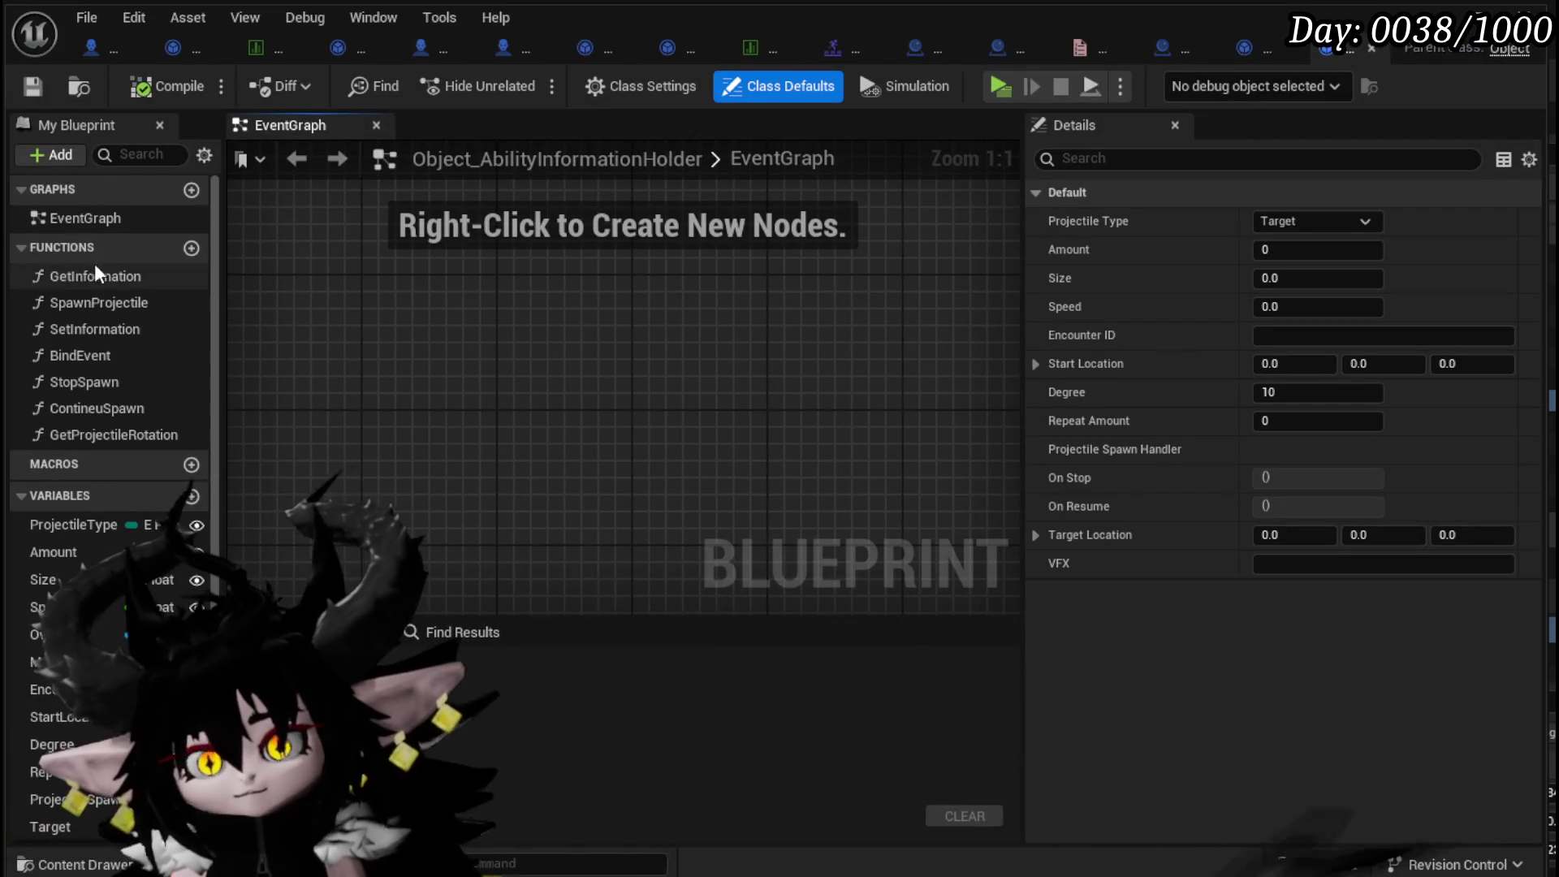
# - Delete the SpawnProjectile function and the ProjectileType, Size, Amount and Speed variables
pyautogui.click(140, 302)
pyautogui.press('Delete')
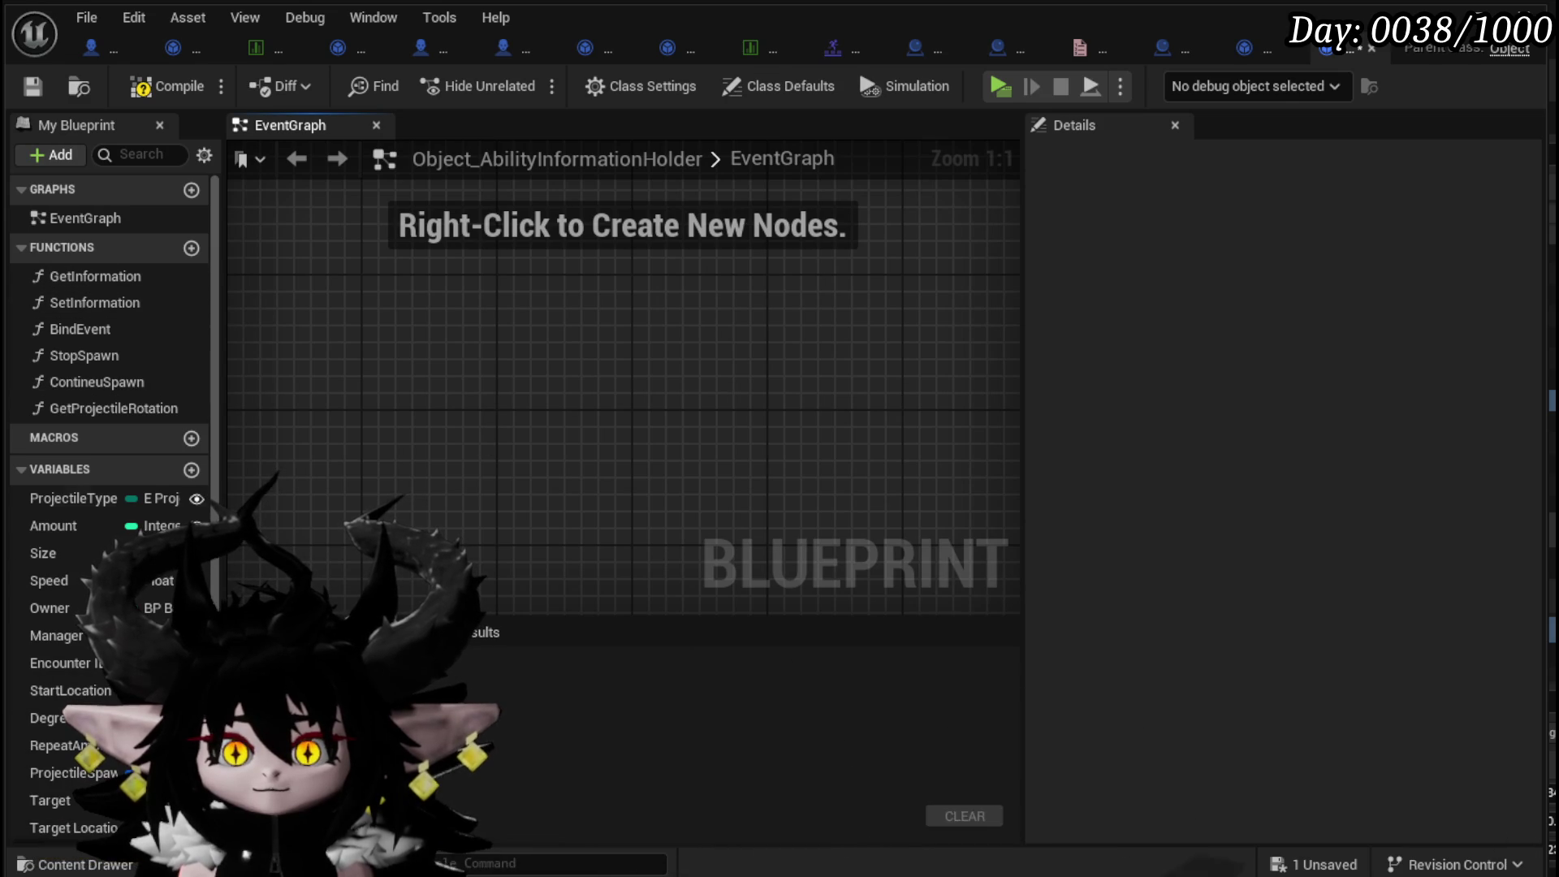
pyautogui.click(71, 505)
pyautogui.press('Delete')
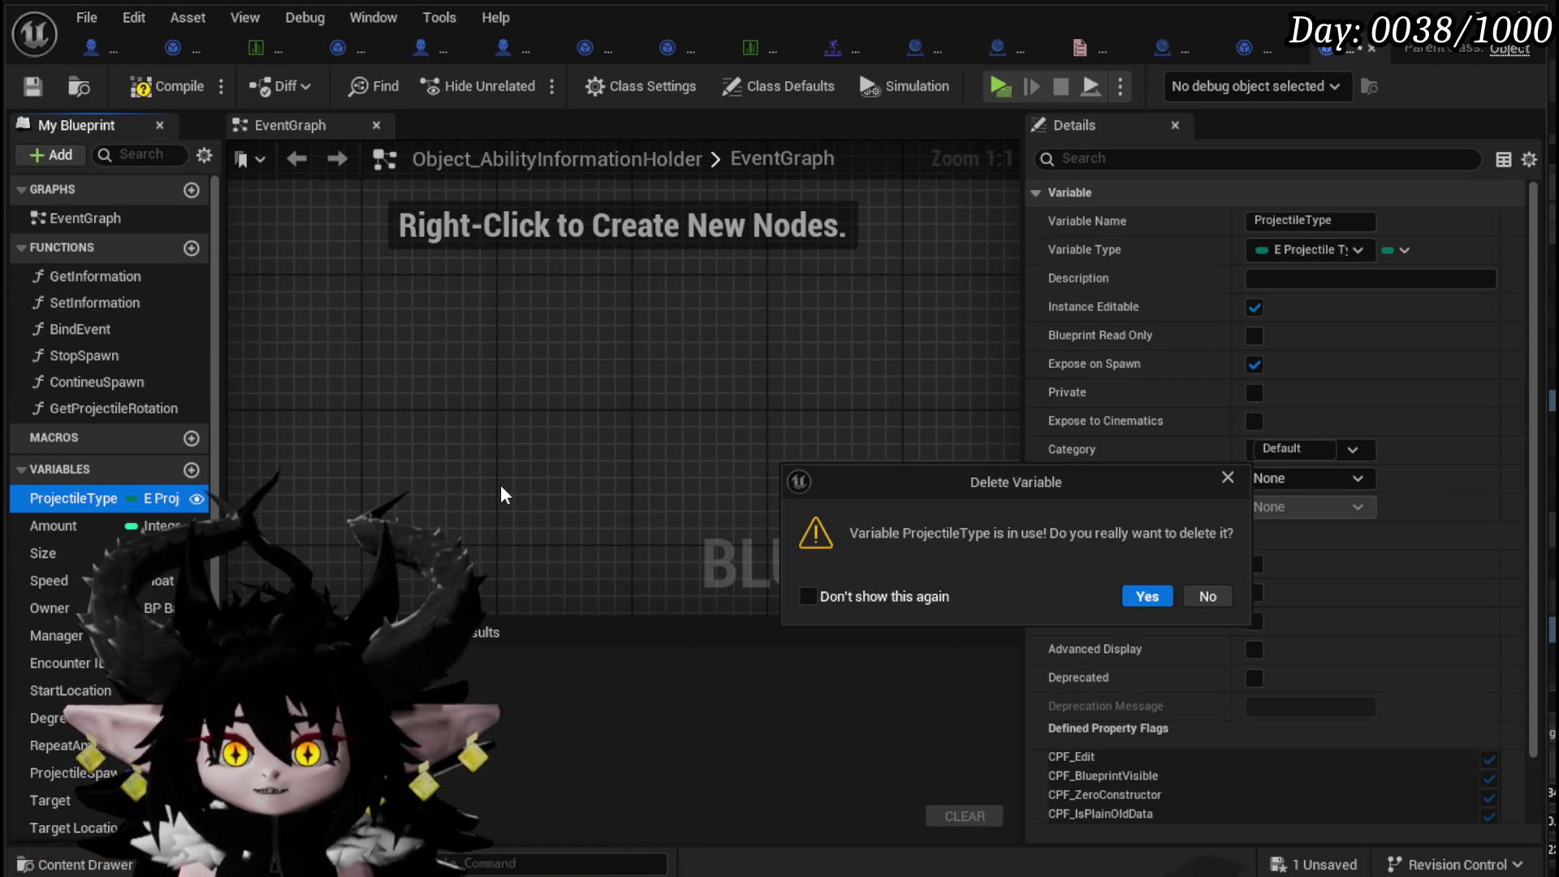
pyautogui.click(1148, 597)
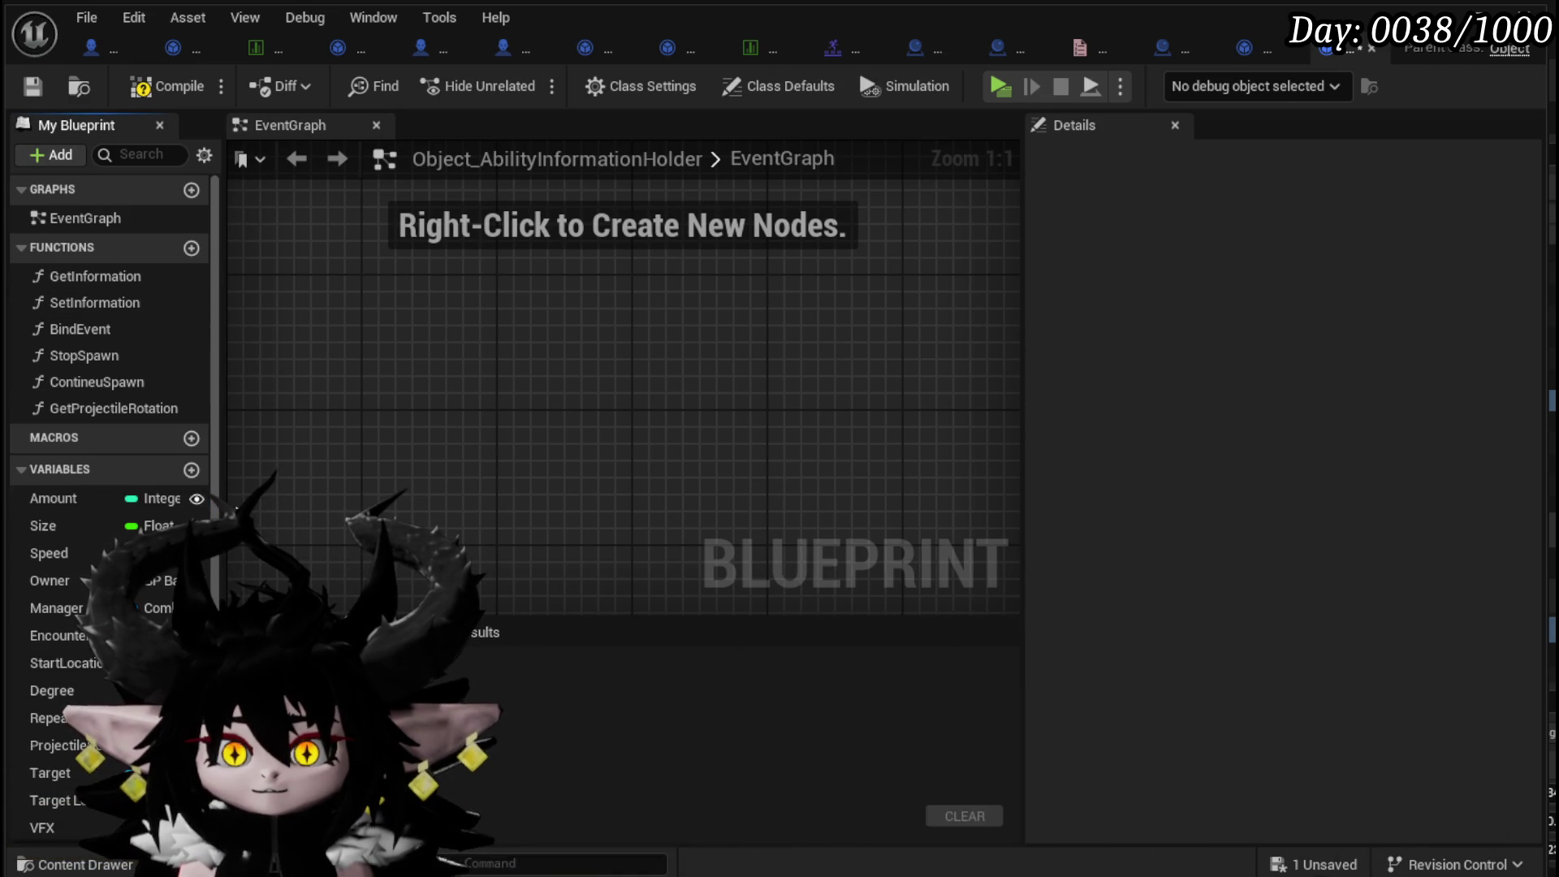
pyautogui.click(61, 523)
pyautogui.press('Delete')
pyautogui.click(1105, 598)
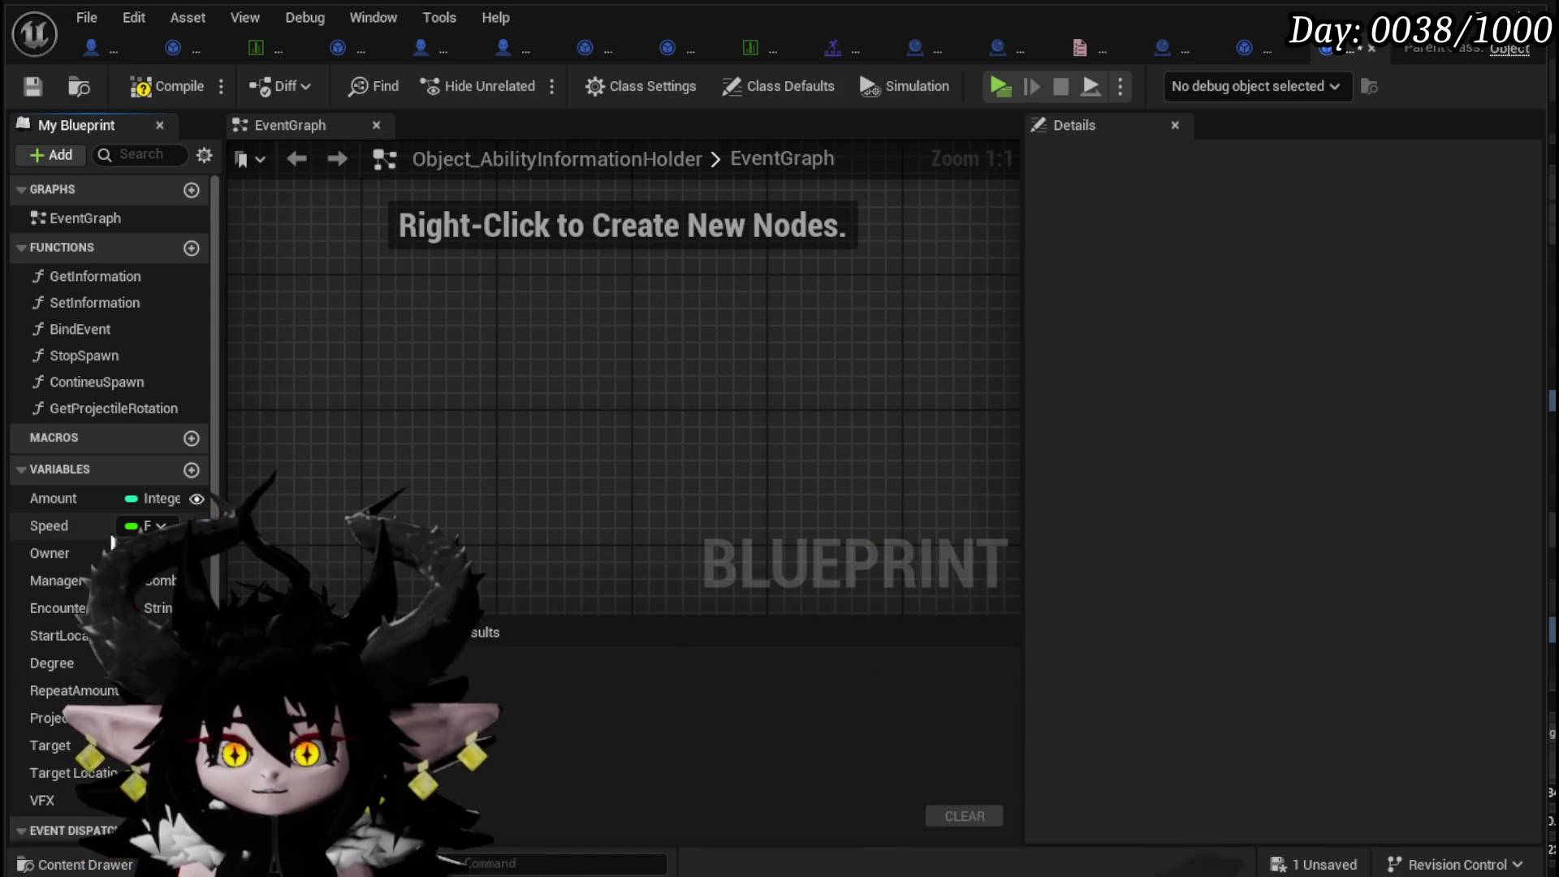
pyautogui.click(53, 497)
pyautogui.press('Delete')
pyautogui.press('Escape')
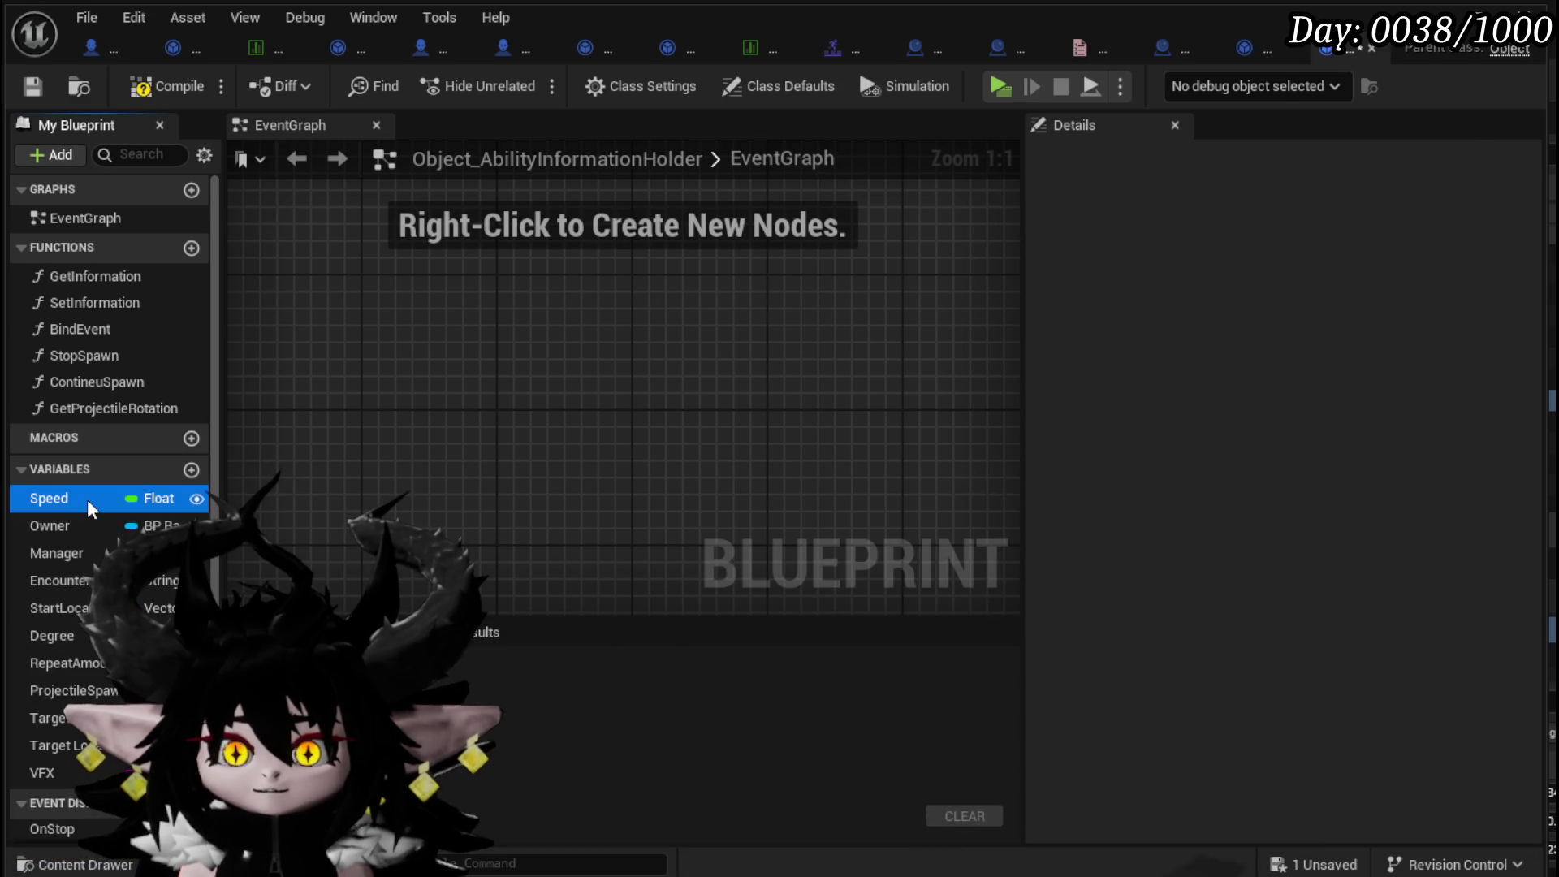
pyautogui.press('Delete')
pyautogui.click(1111, 598)
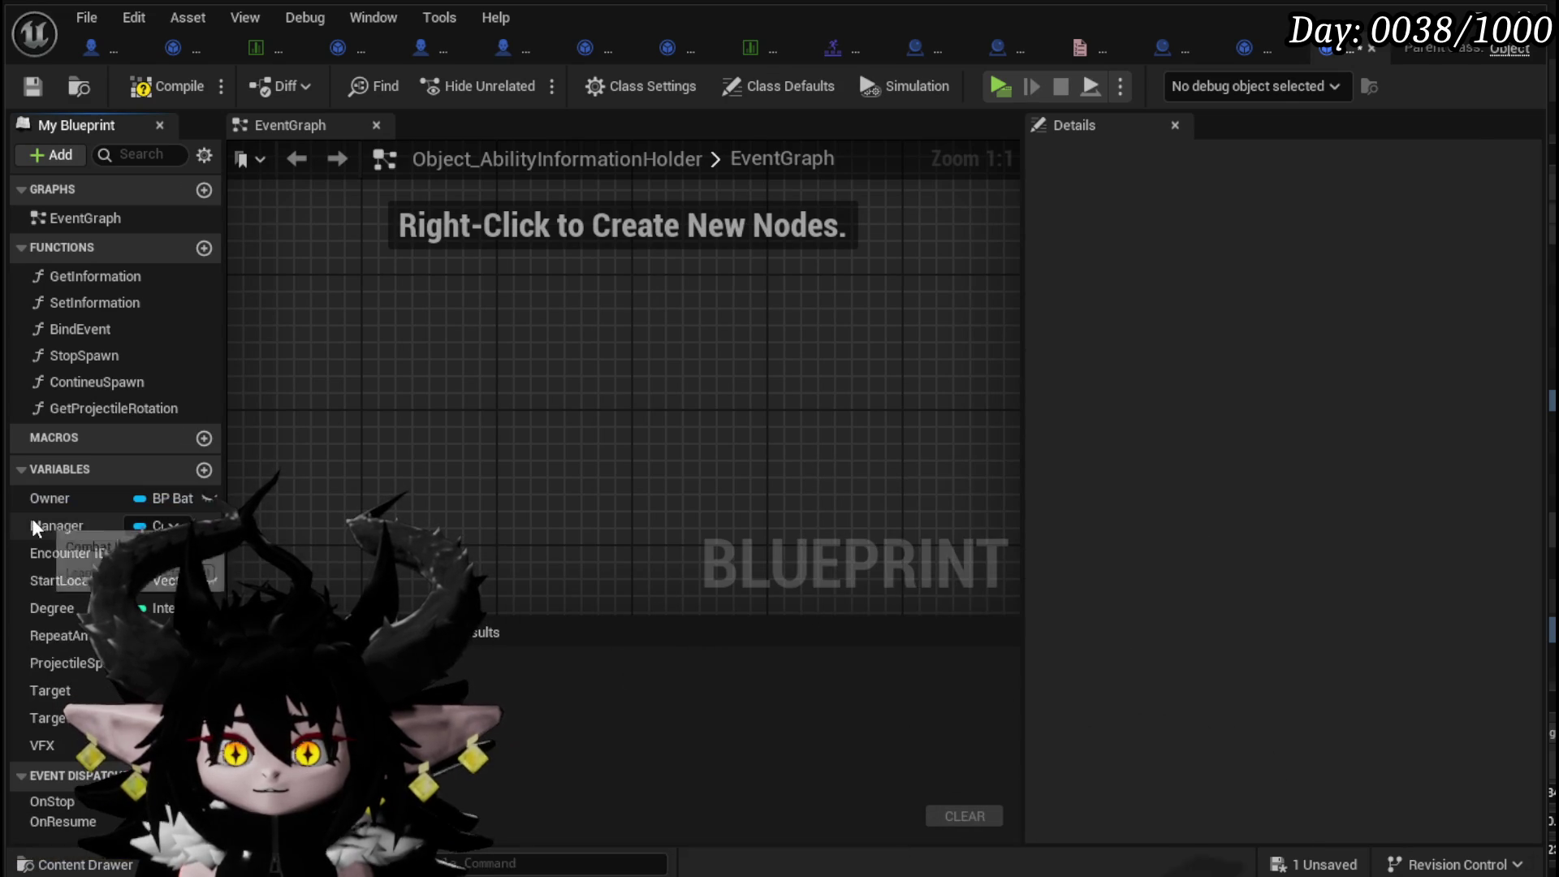
# - Delete the StartLocation, Degree, RepeatAmount, Target and Target Location variables, confirming despite usages
pyautogui.moveTo(225, 526); pyautogui.dragTo(421, 525)
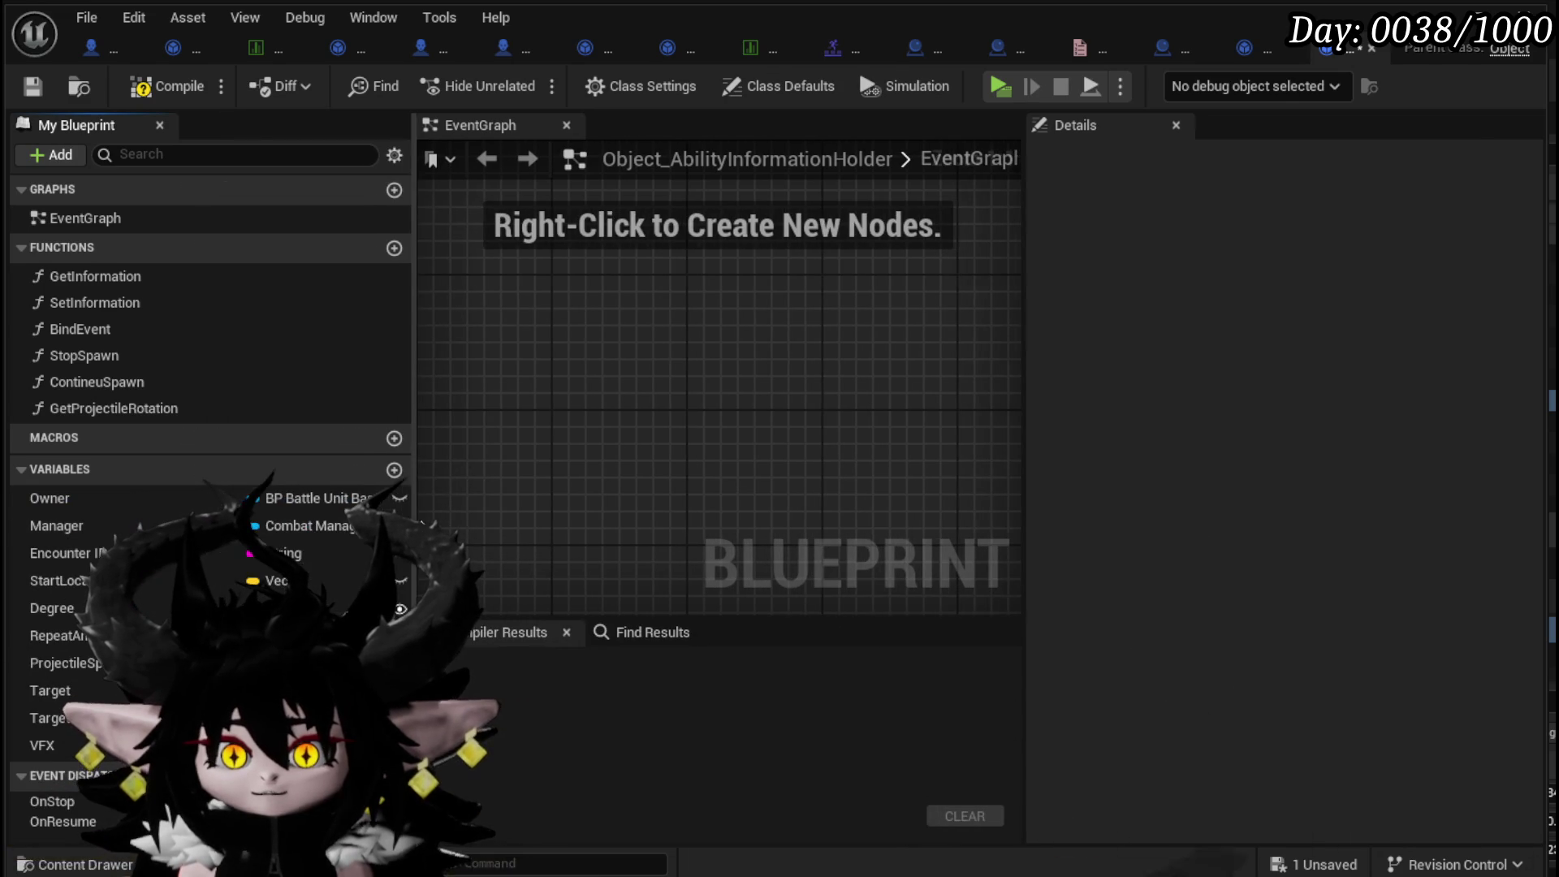
pyautogui.click(44, 581)
pyautogui.press('Delete')
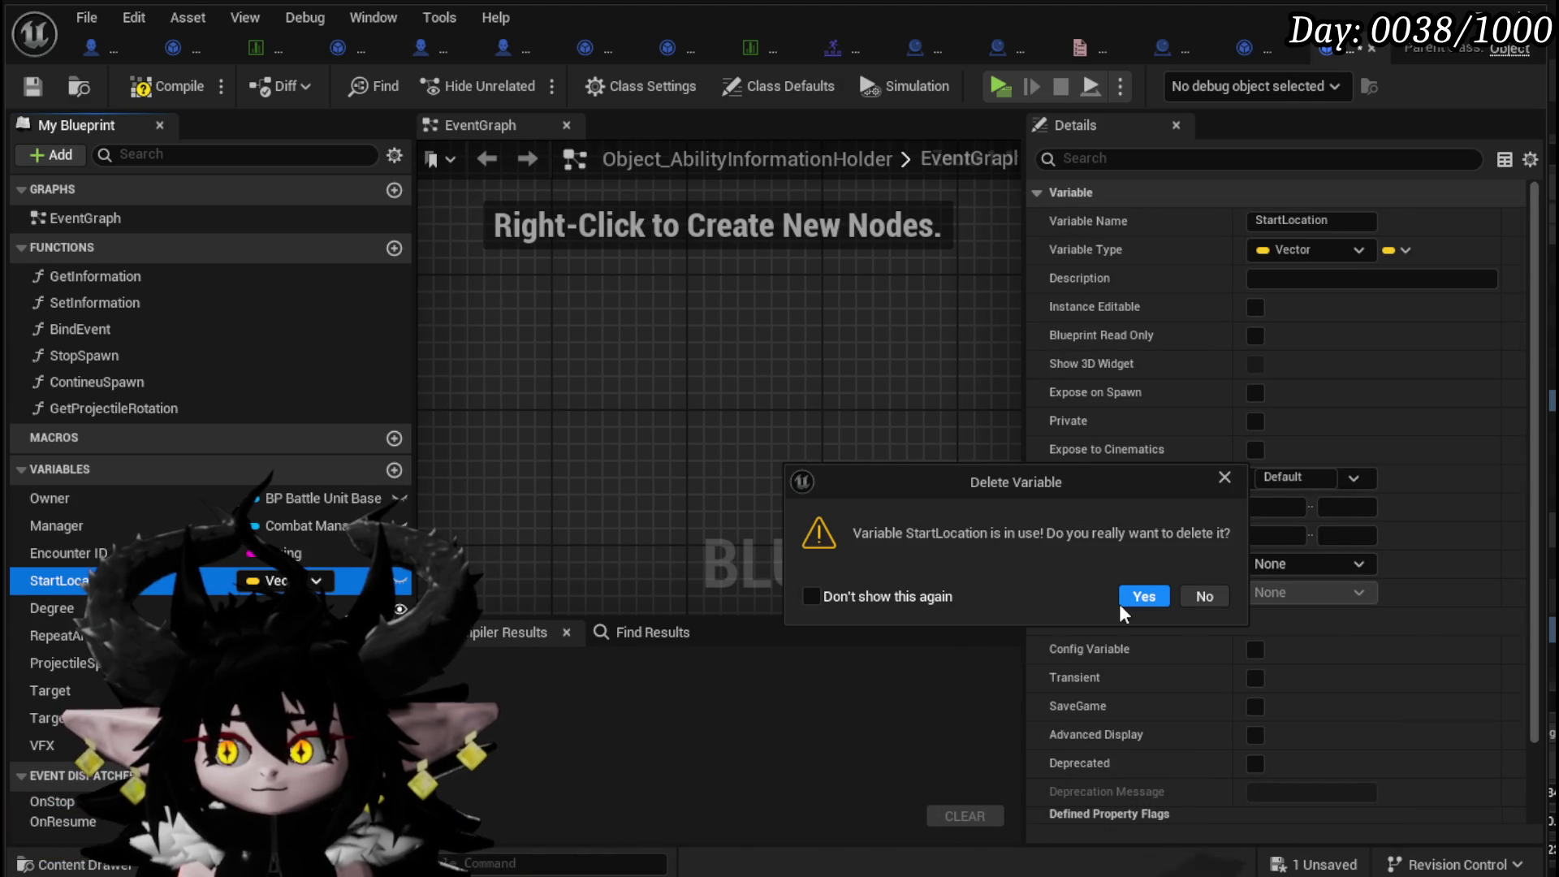
pyautogui.click(1121, 600)
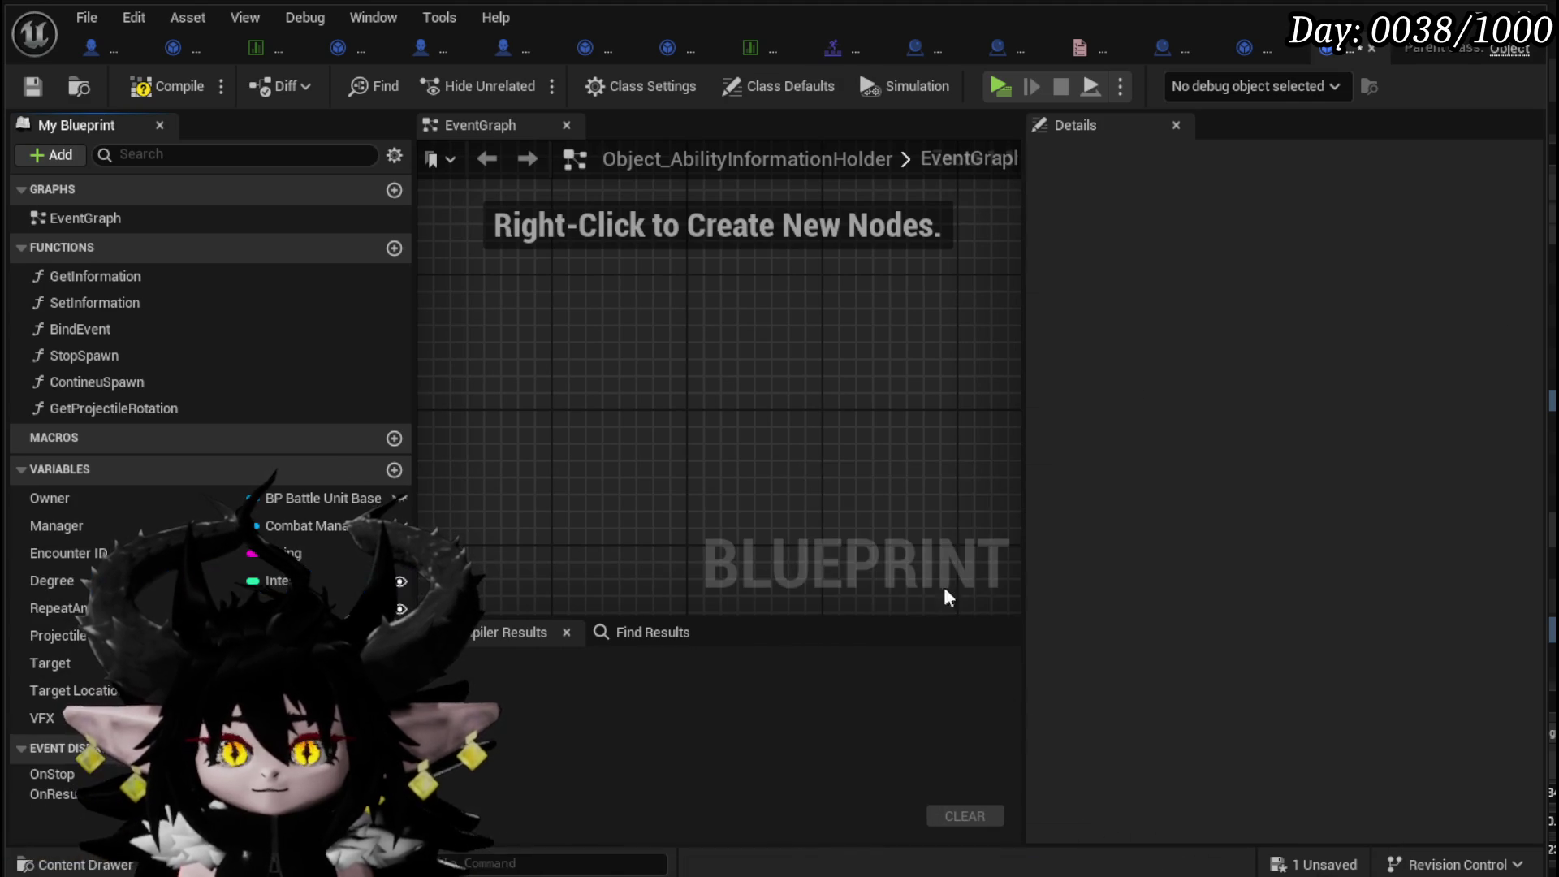
pyautogui.click(51, 580)
pyautogui.press('Delete')
pyautogui.click(50, 580)
pyautogui.press('Delete')
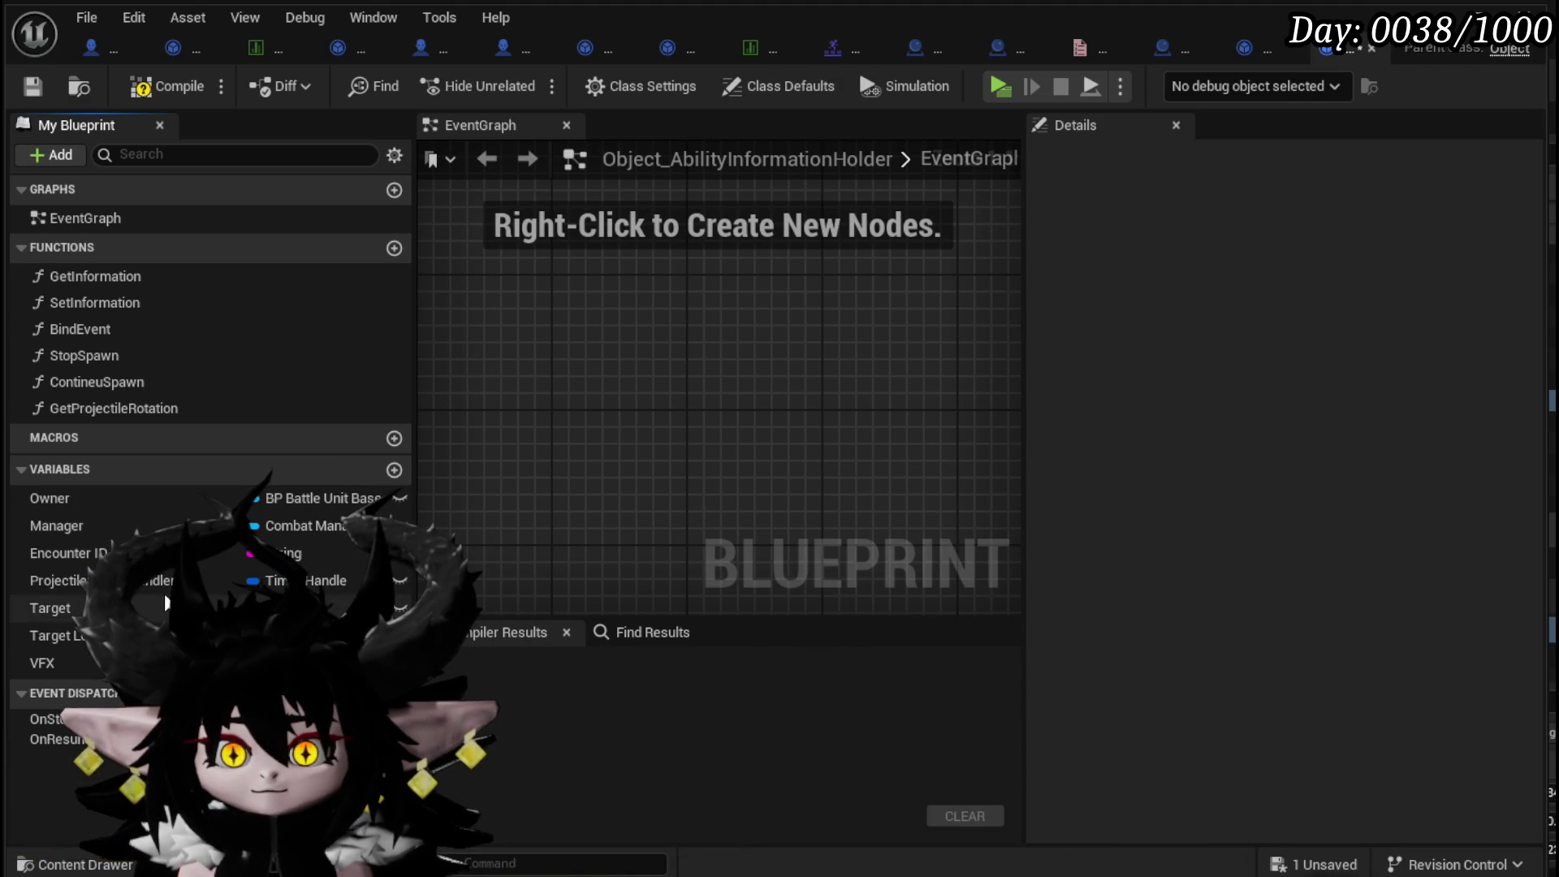
pyautogui.click(51, 609)
pyautogui.press('Delete')
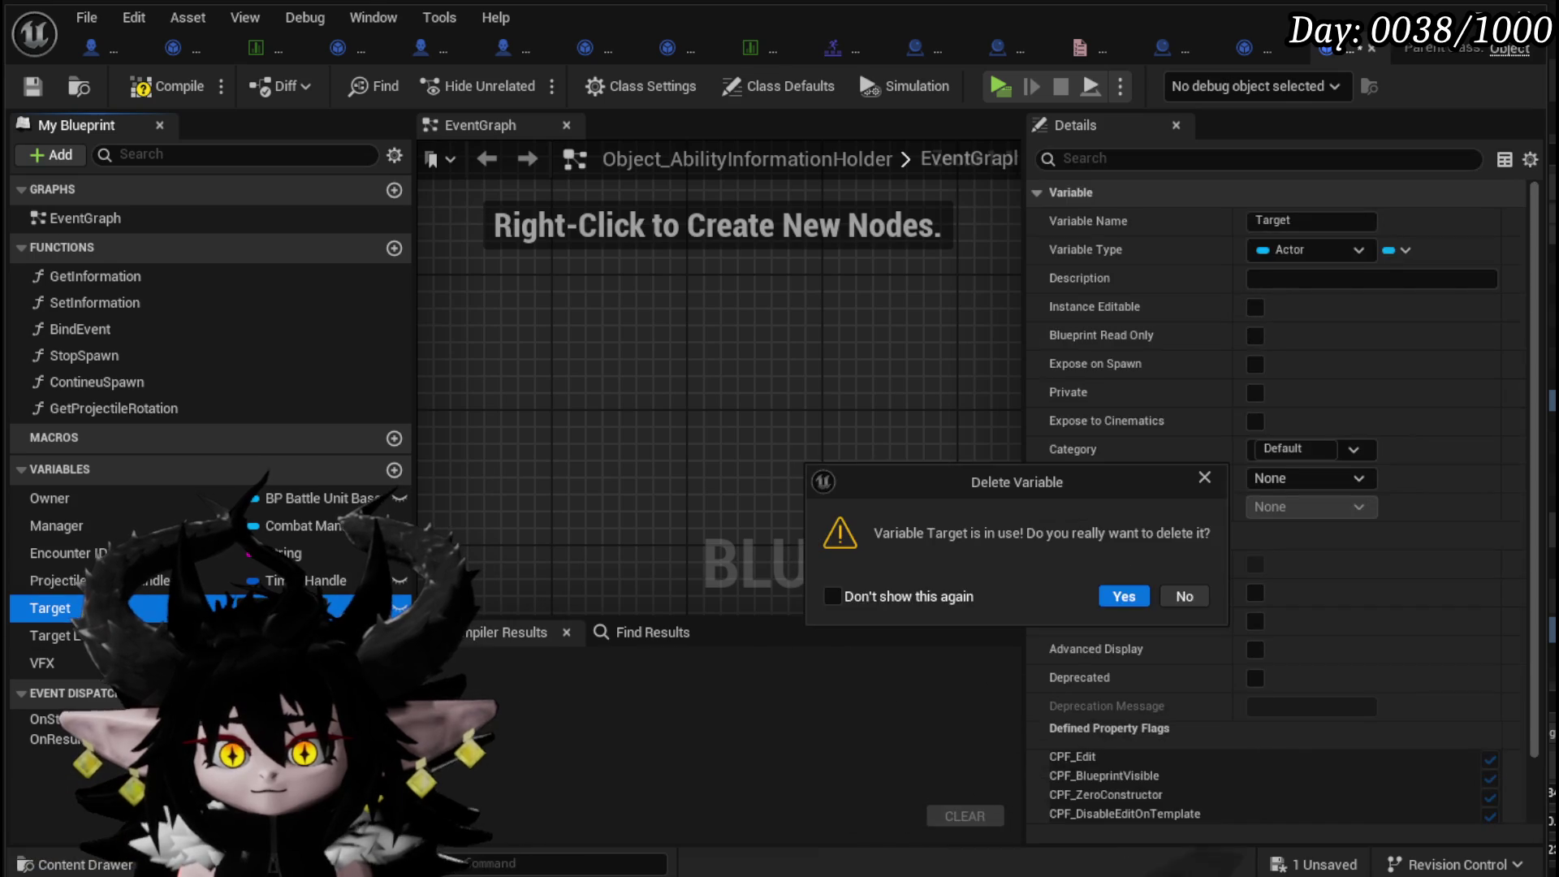
pyautogui.click(1124, 596)
pyautogui.click(51, 608)
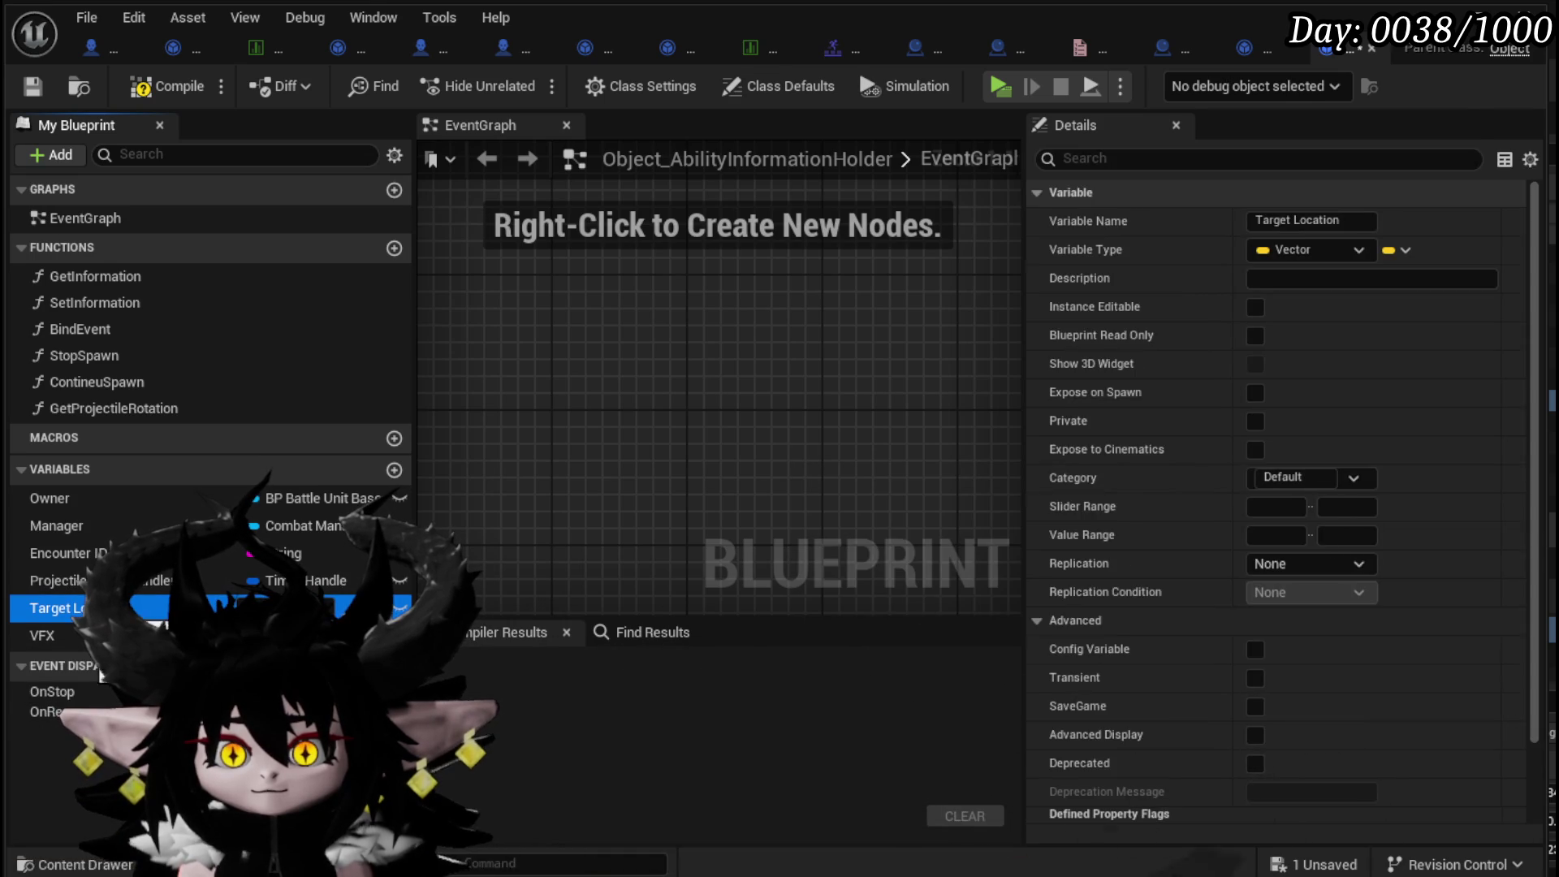
pyautogui.press('Delete')
pyautogui.click(1141, 595)
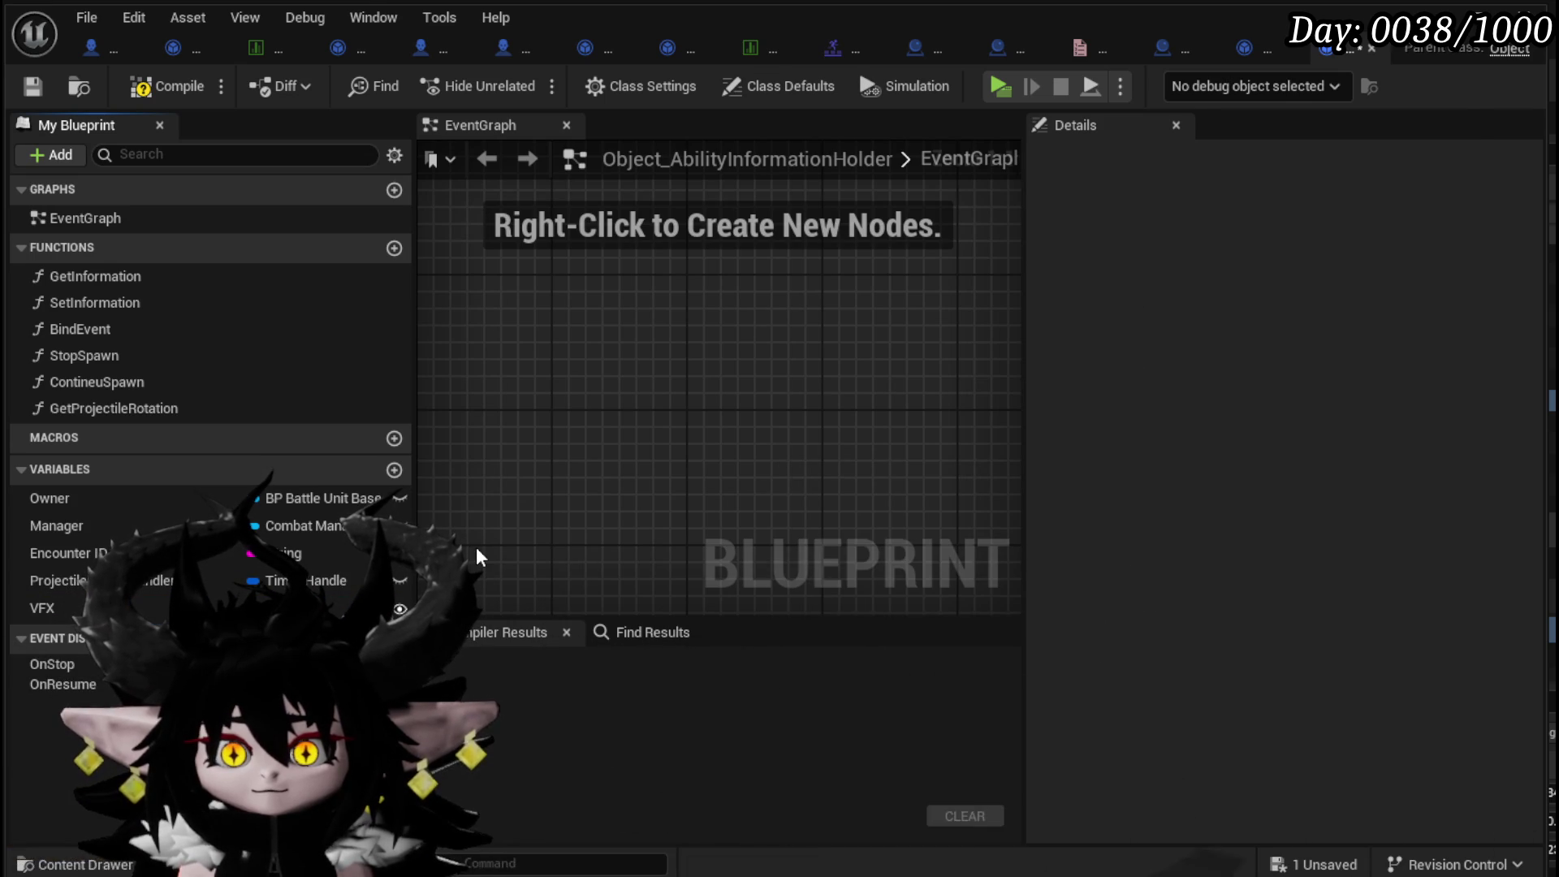
# - Delete the GetInformation function from the blueprint
pyautogui.doubleClick(89, 274)
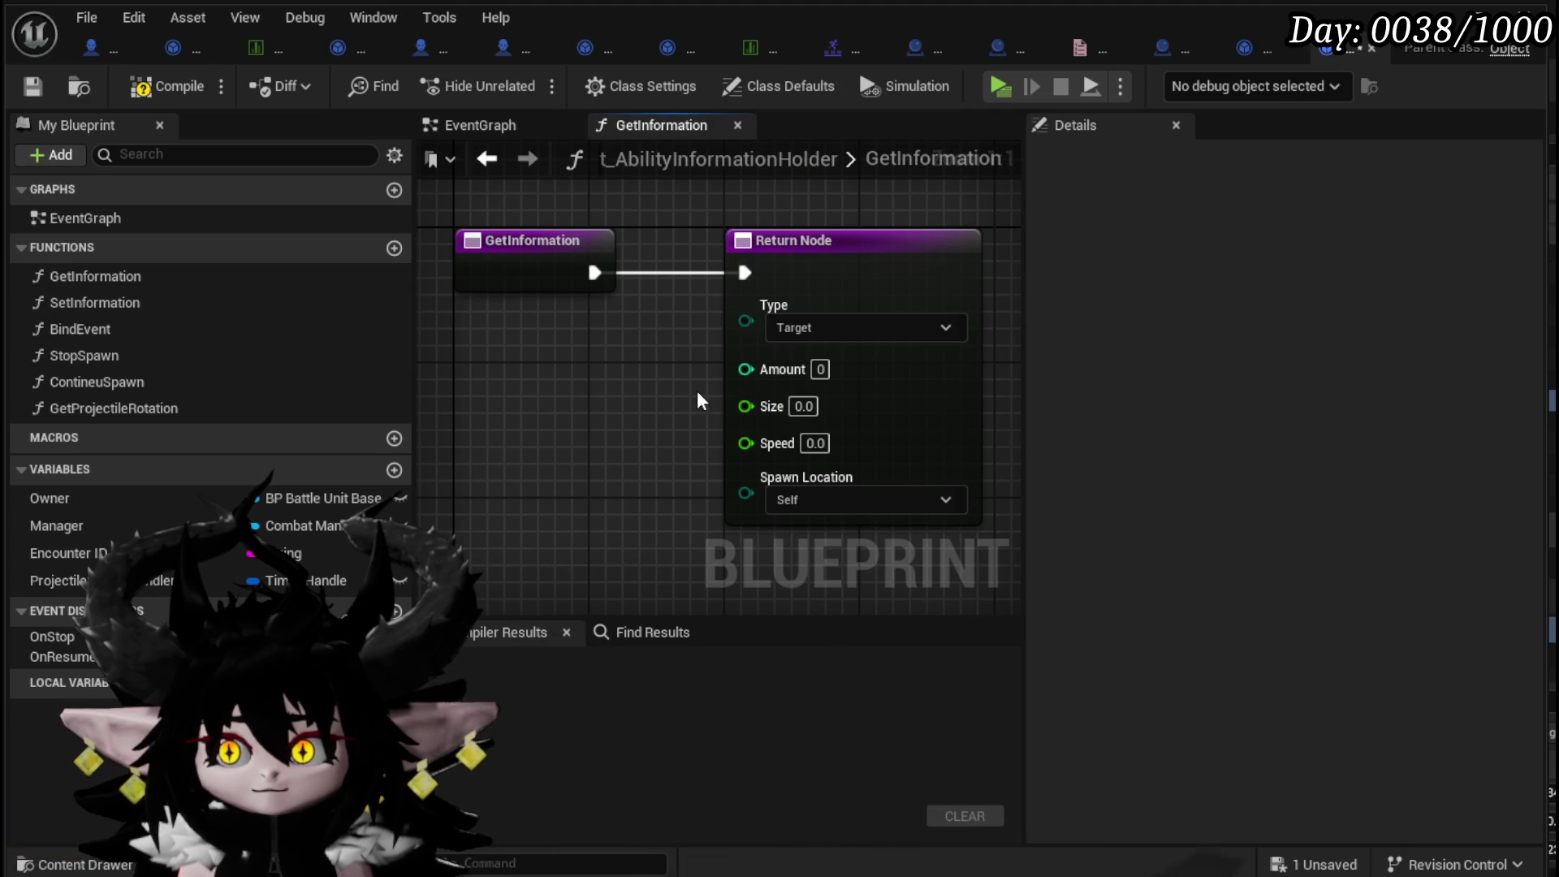
pyautogui.click(66, 274)
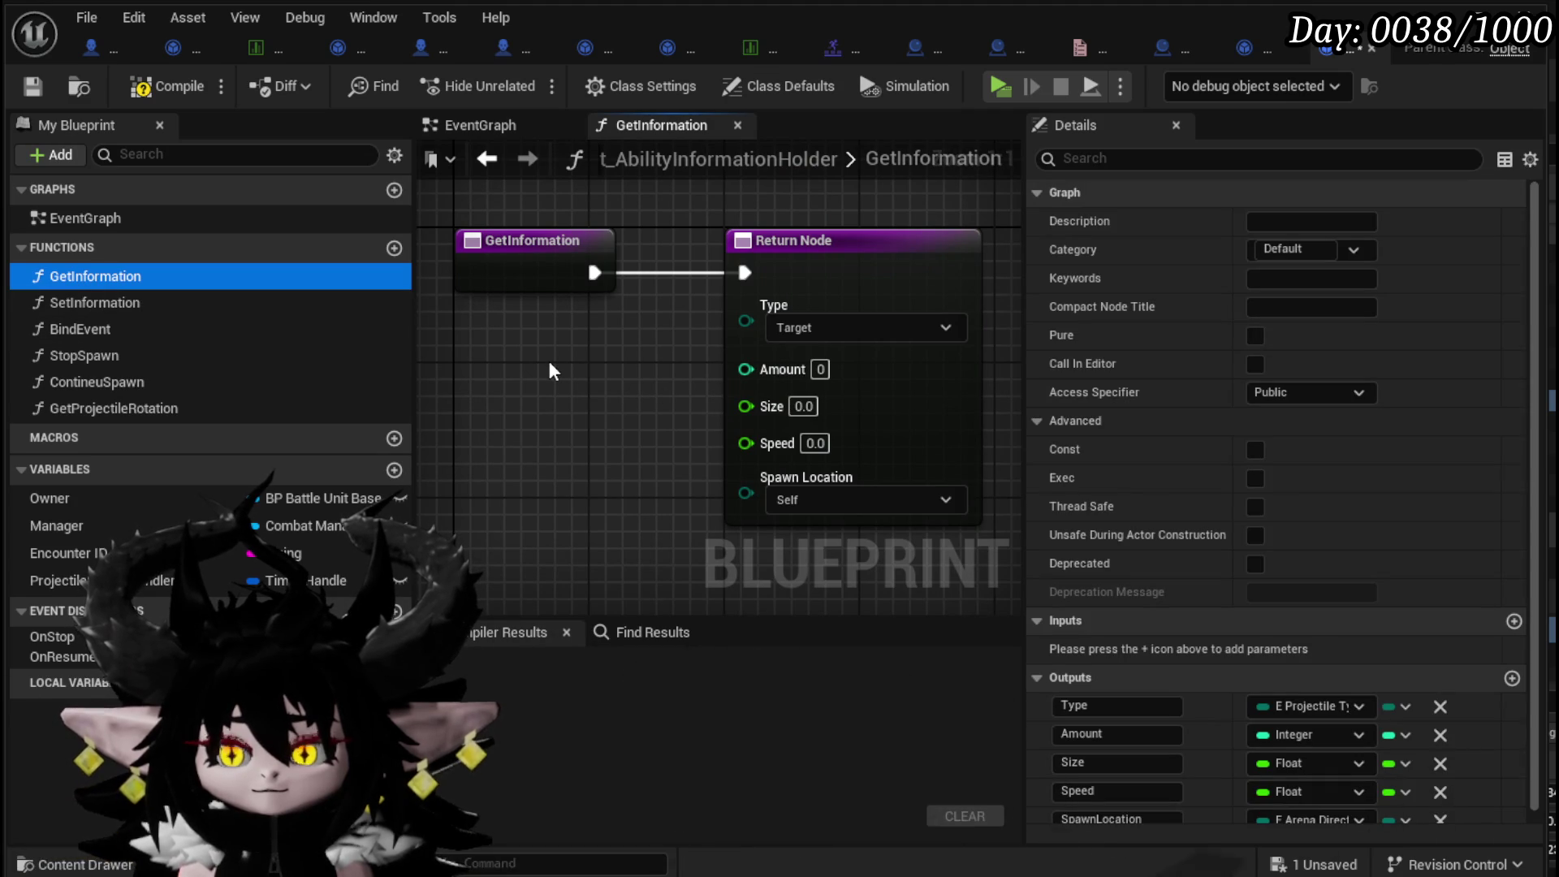
pyautogui.press('Delete')
# - In SetInformation, wire the SET node's execution output straight into Set Timer by Function Name
pyautogui.click(161, 277)
pyautogui.doubleClick(159, 276)
pyautogui.scroll(3, 582, 366)
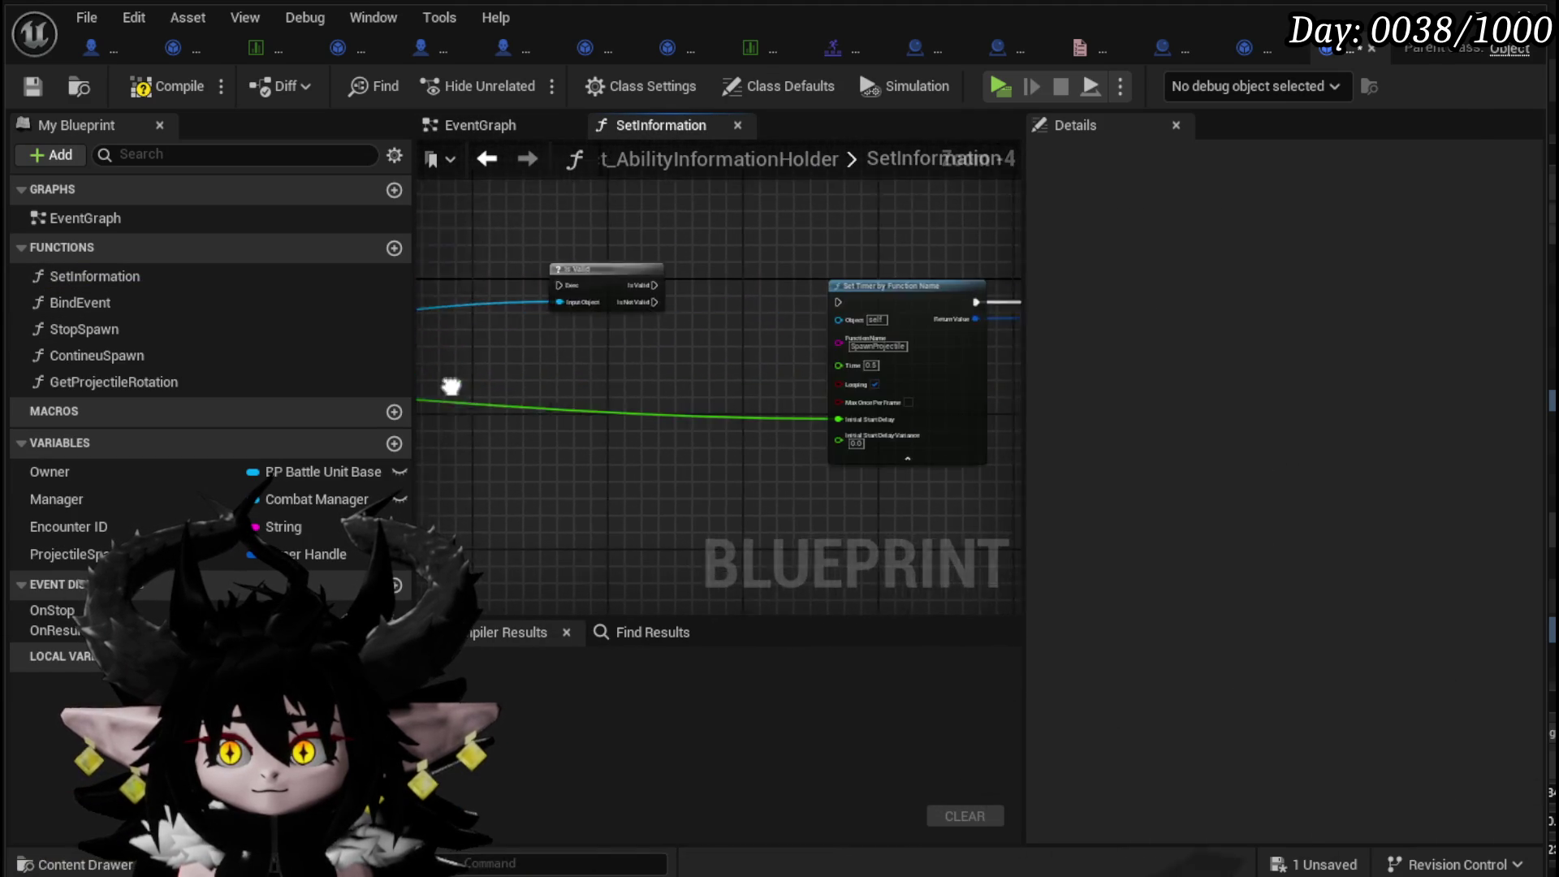
pyautogui.scroll(-3, 611, 406)
pyautogui.scroll(3, 457, 398)
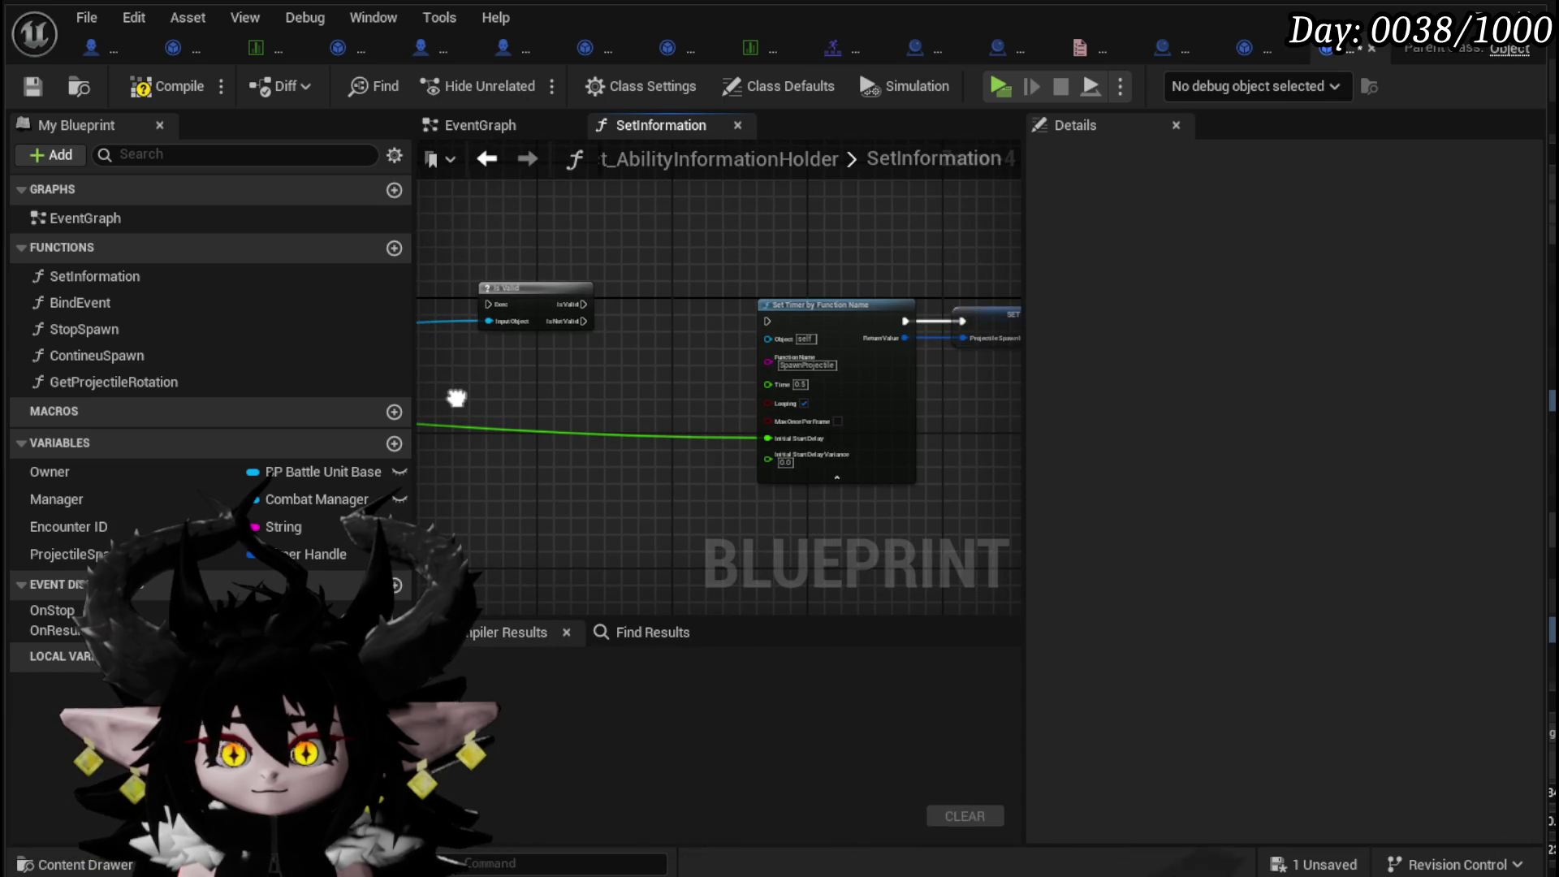
pyautogui.moveTo(457, 398)
pyautogui.mouseDown()
pyautogui.moveTo(536, 405)
pyautogui.moveTo(402, 410)
pyautogui.moveTo(593, 422)
pyautogui.mouseUp()
pyautogui.moveTo(699, 299)
pyautogui.mouseDown()
pyautogui.moveTo(877, 357)
pyautogui.moveTo(591, 404)
pyautogui.mouseUp()
pyautogui.moveTo(630, 209)
pyautogui.mouseDown()
pyautogui.moveTo(807, 331)
pyautogui.moveTo(451, 333)
pyautogui.moveTo(497, 338)
pyautogui.mouseUp()
pyautogui.moveTo(459, 281); pyautogui.dragTo(739, 260)
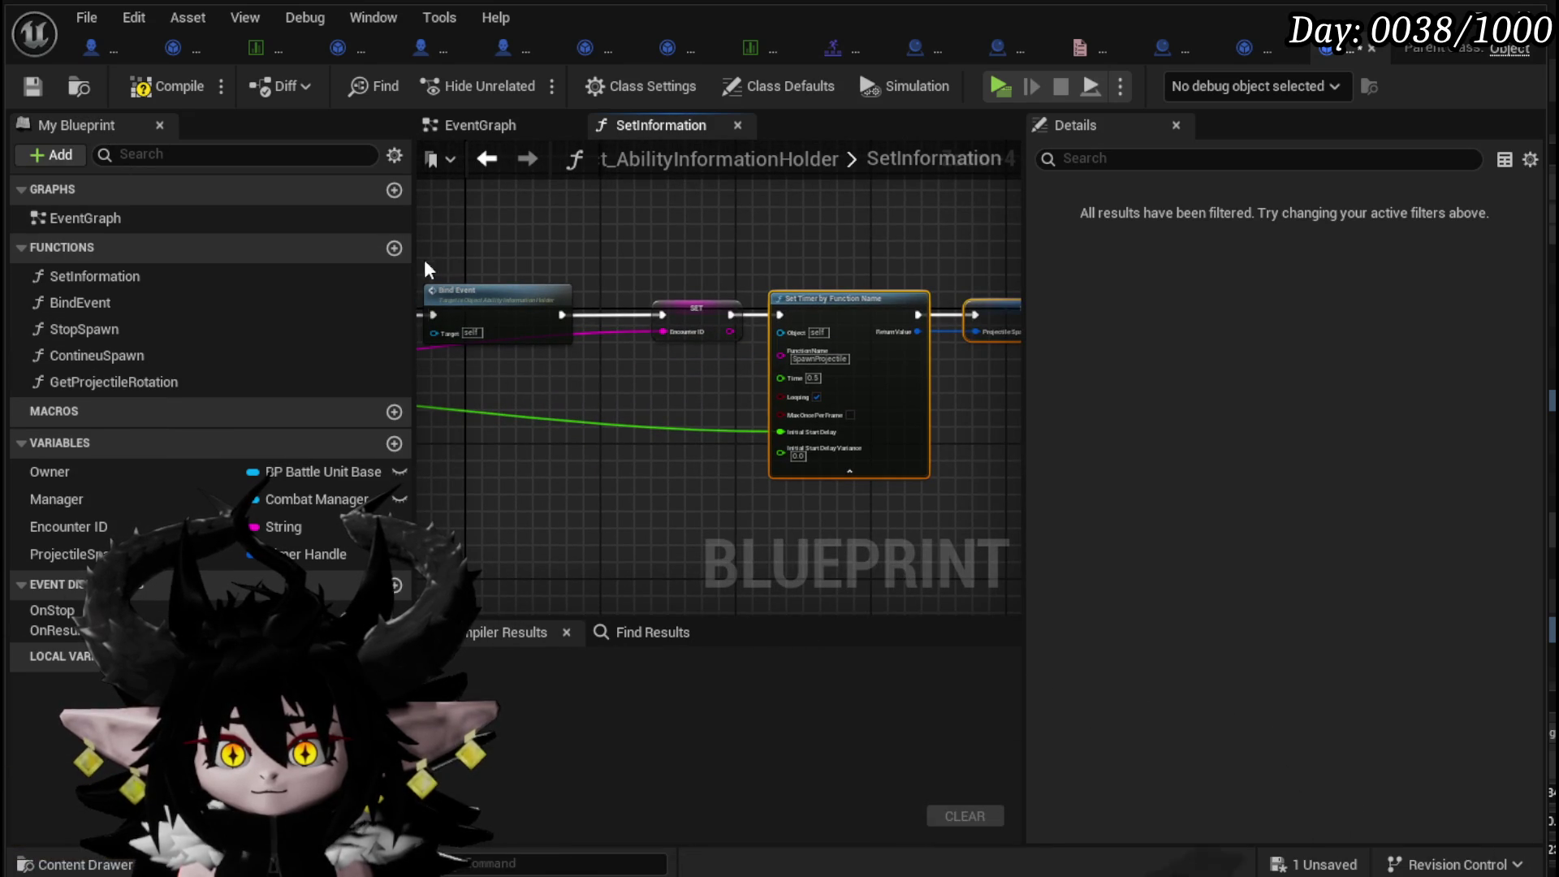
pyautogui.click(393, 247)
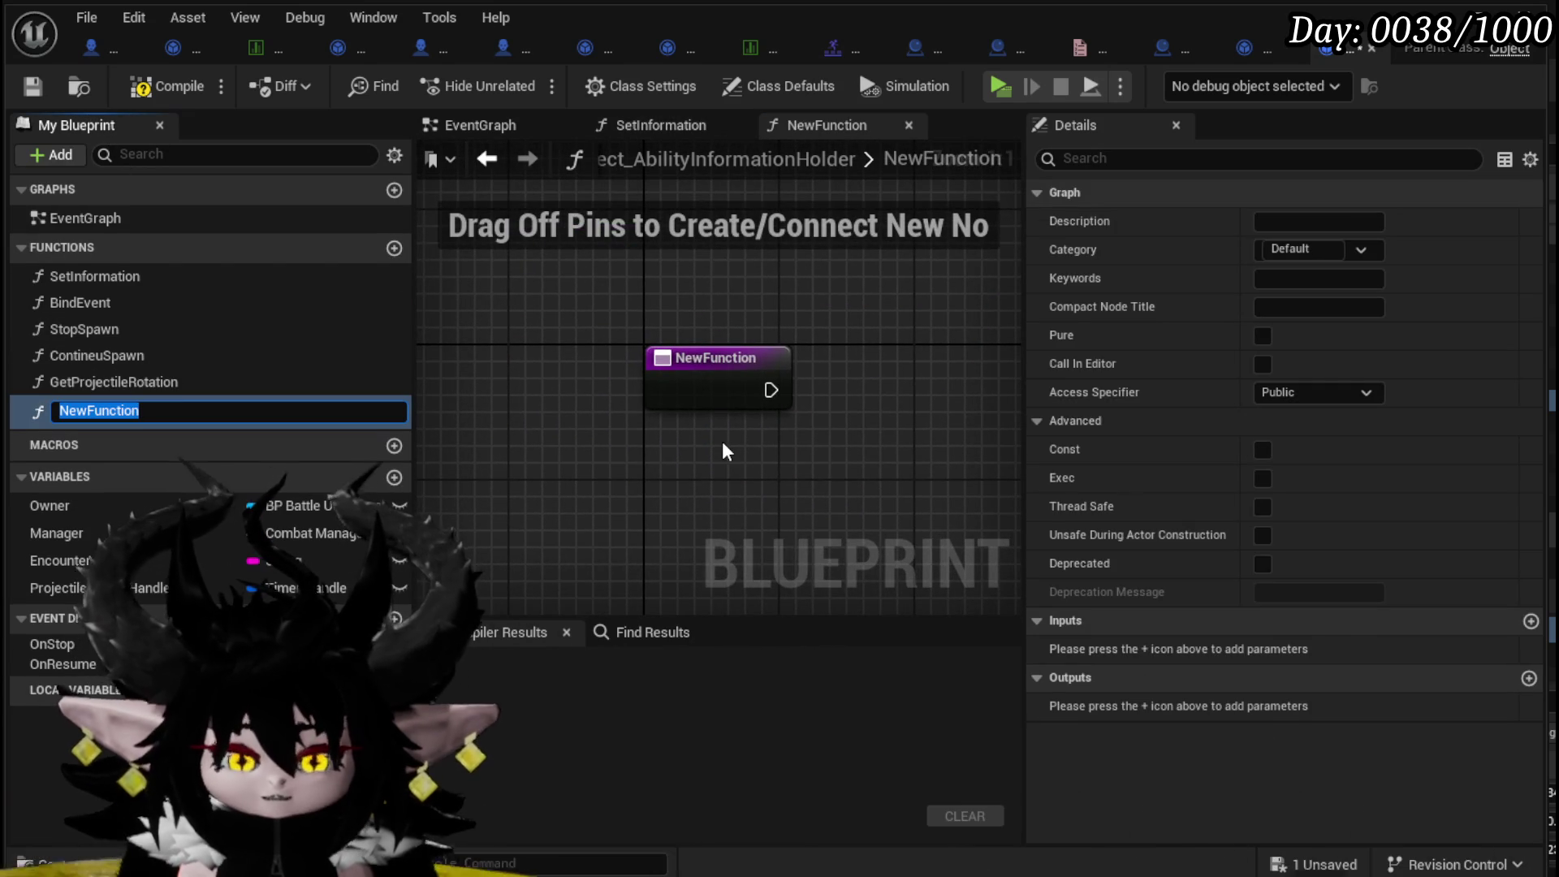
# - Name the new function SpawnAction
pyautogui.write('Spawn')
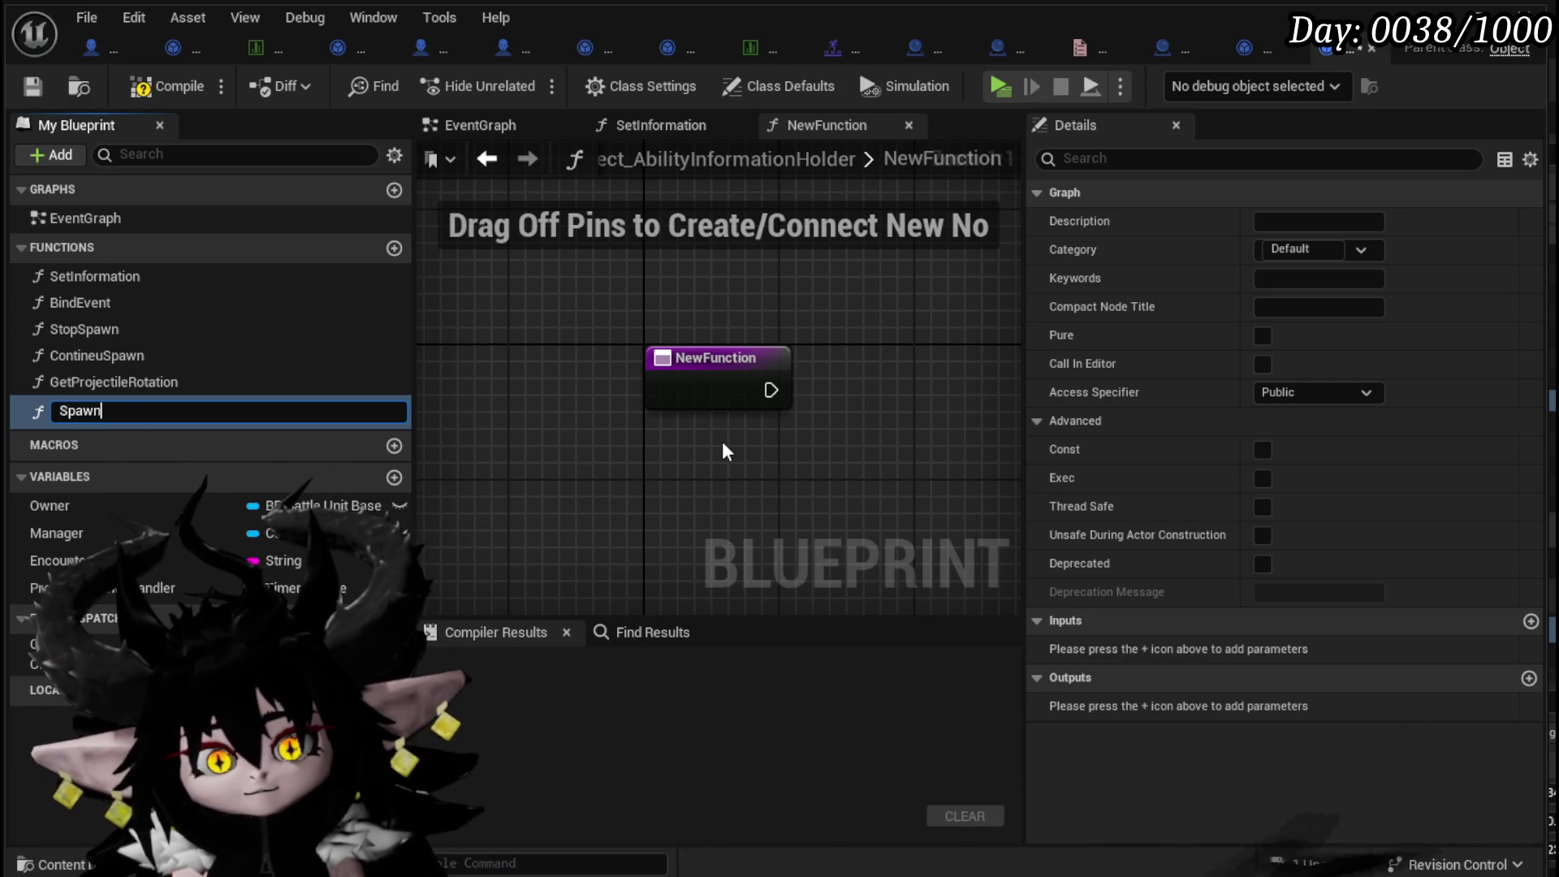
pyautogui.write('Action')
pyautogui.press('Return')
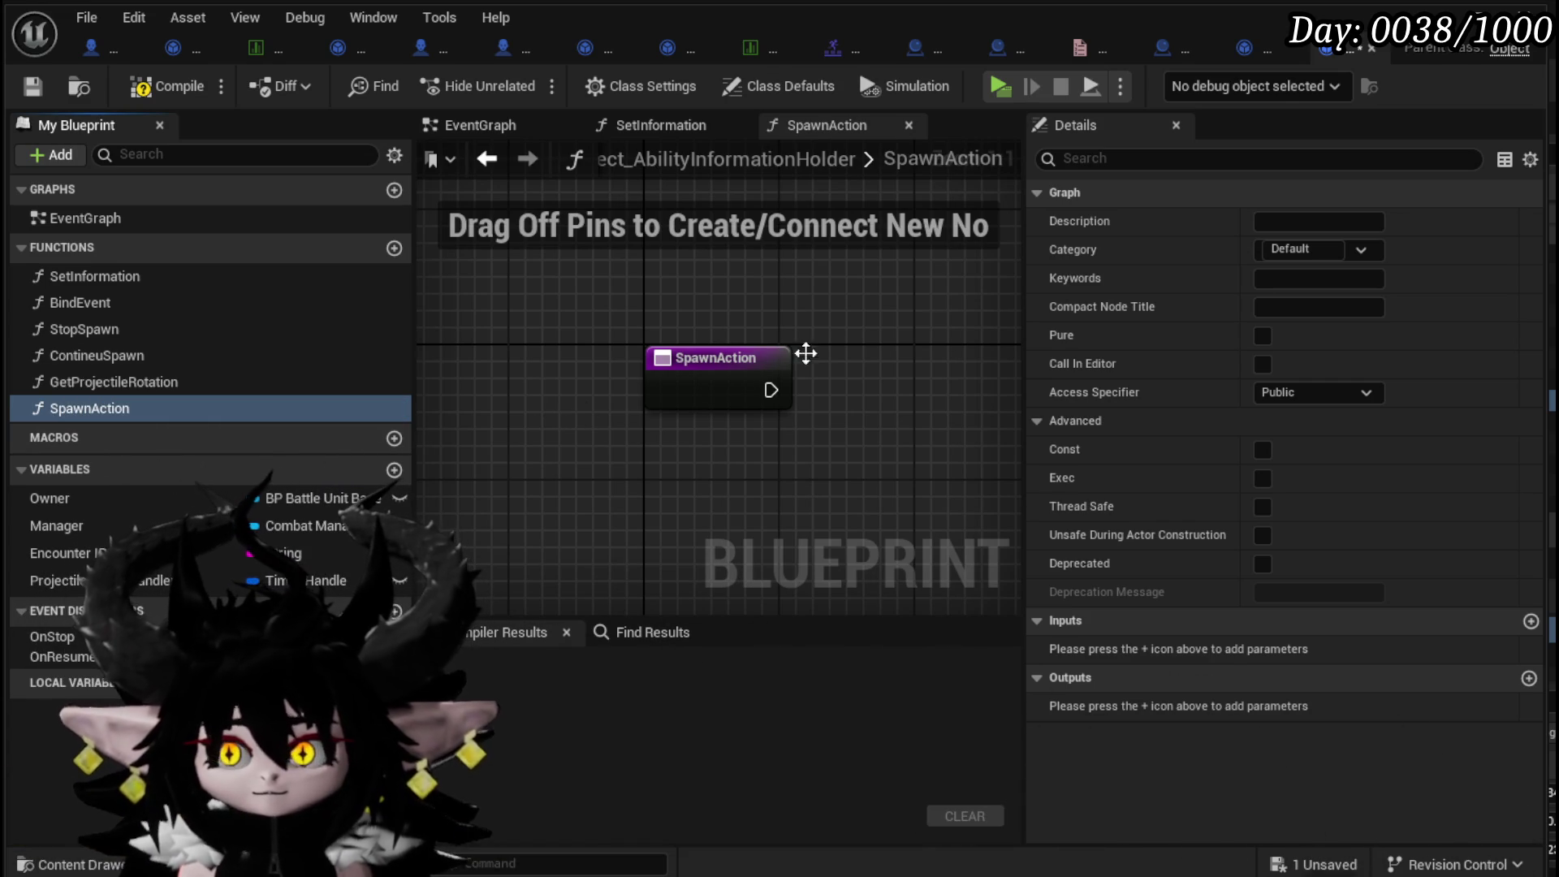
pyautogui.click(72, 407)
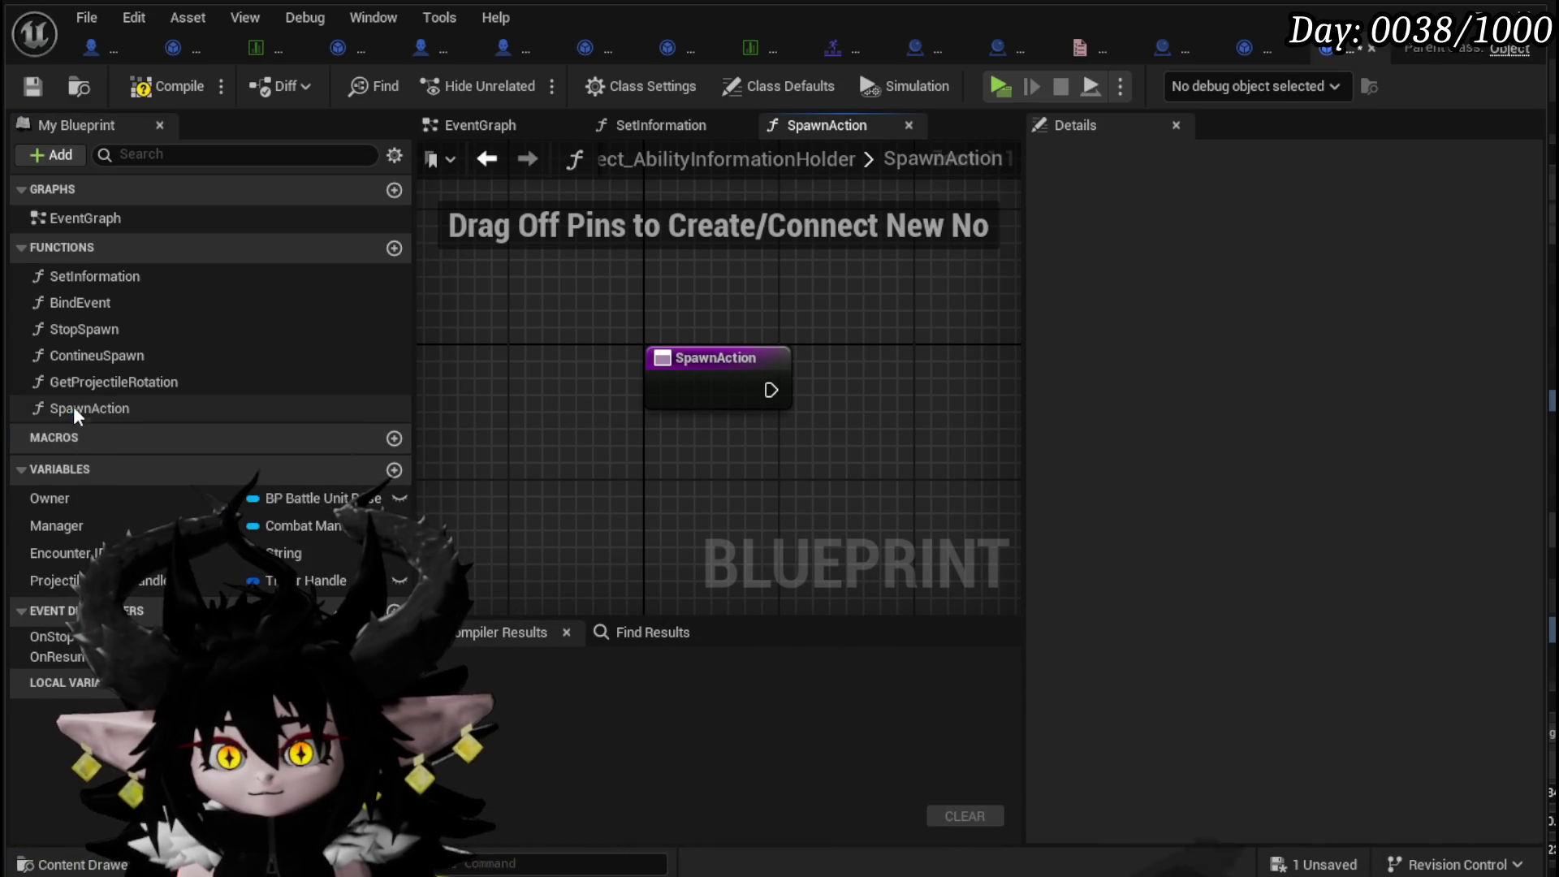
pyautogui.press('F2')
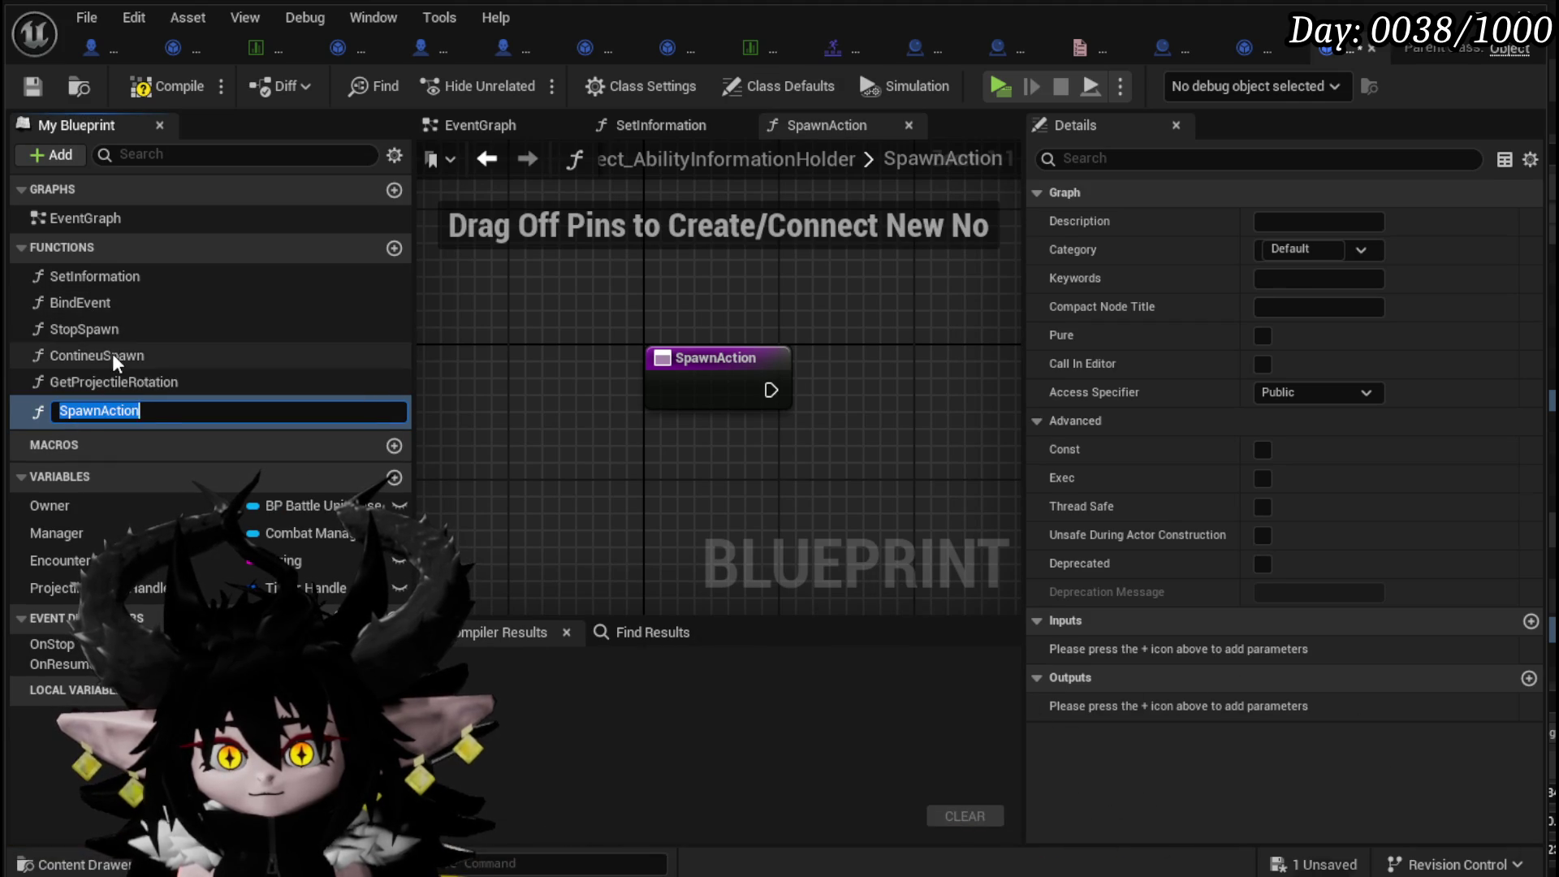
# - Set SetInformation's Set Timer Function Name to SpawnAction and compile the blueprint
pyautogui.doubleClick(83, 283)
pyautogui.scroll(3, 883, 319)
pyautogui.click(735, 396)
pyautogui.write('SpawnAction')
pyautogui.click(161, 85)
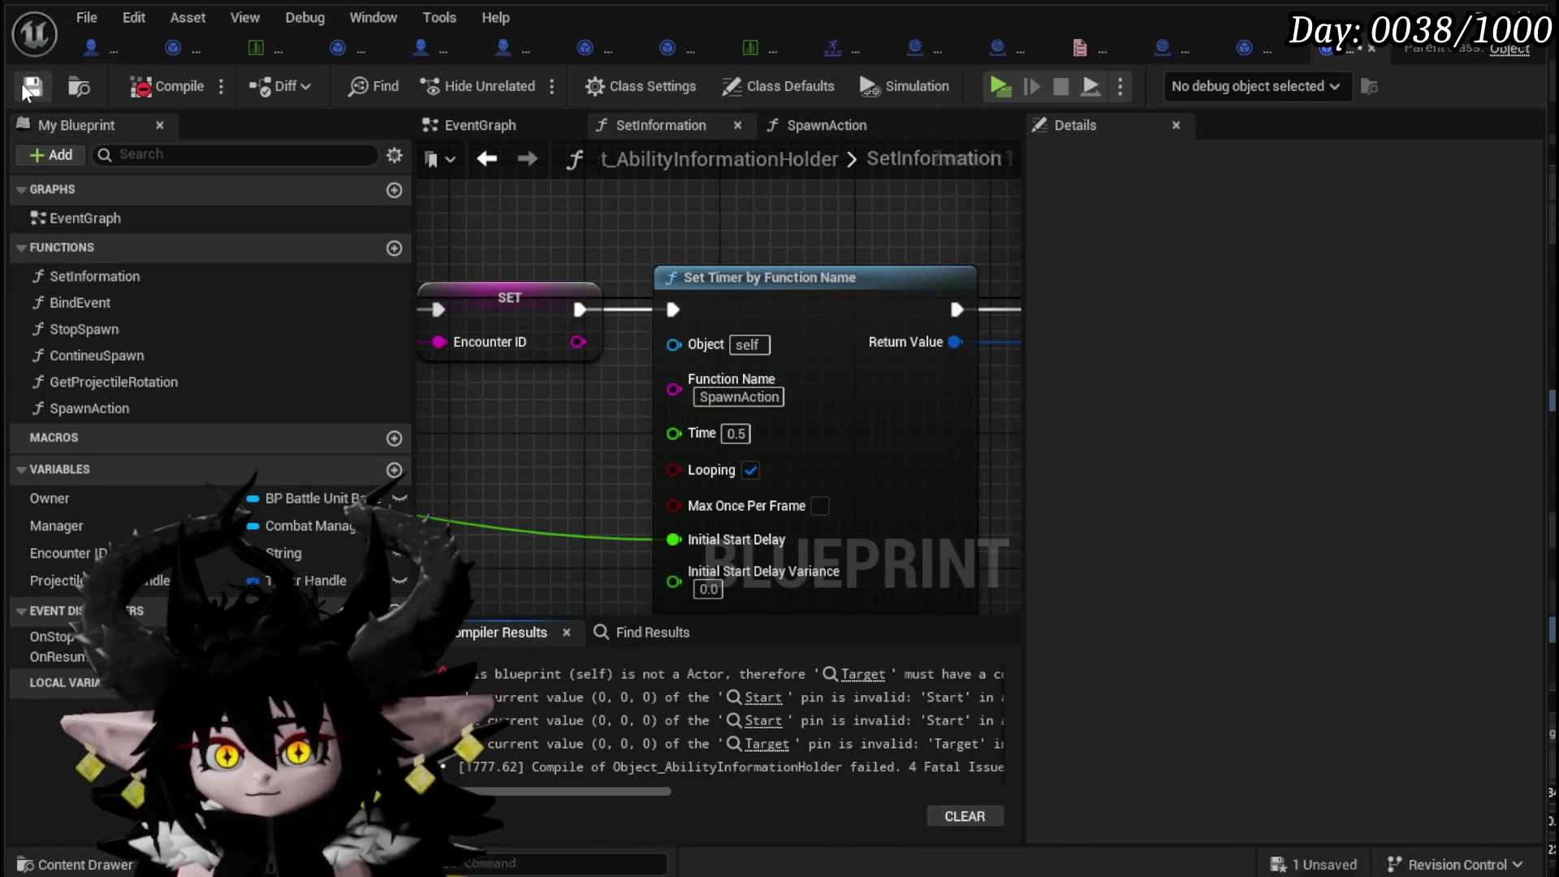
# - Resolve the compile error by deleting the GetProjectileRotation function, then recompile
pyautogui.click(812, 682)
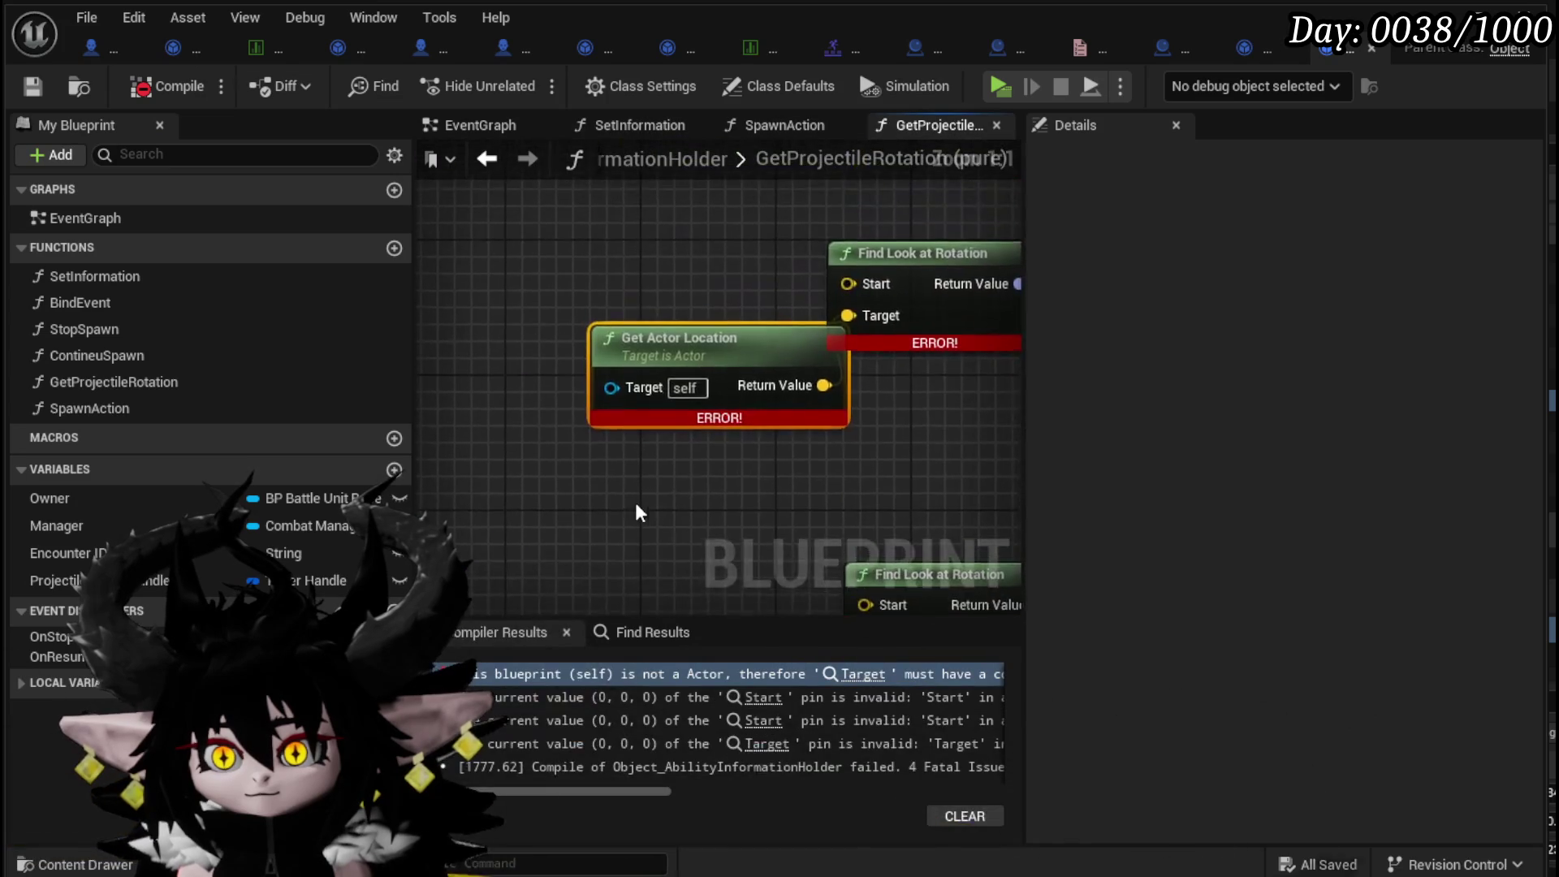
pyautogui.scroll(-3, 656, 516)
pyautogui.scroll(2, 620, 471)
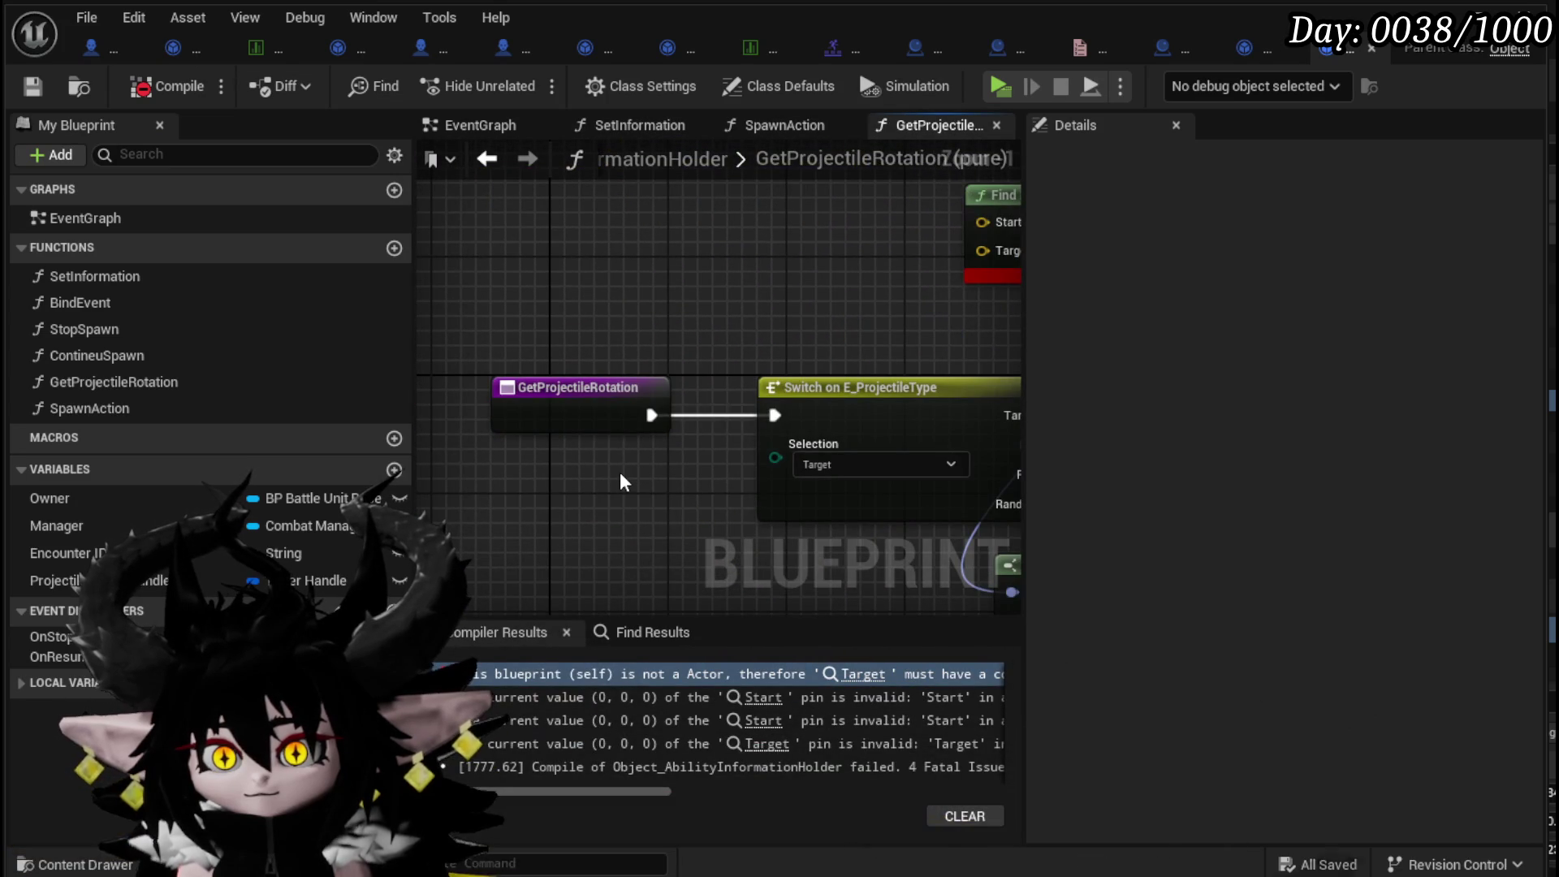
pyautogui.click(178, 387)
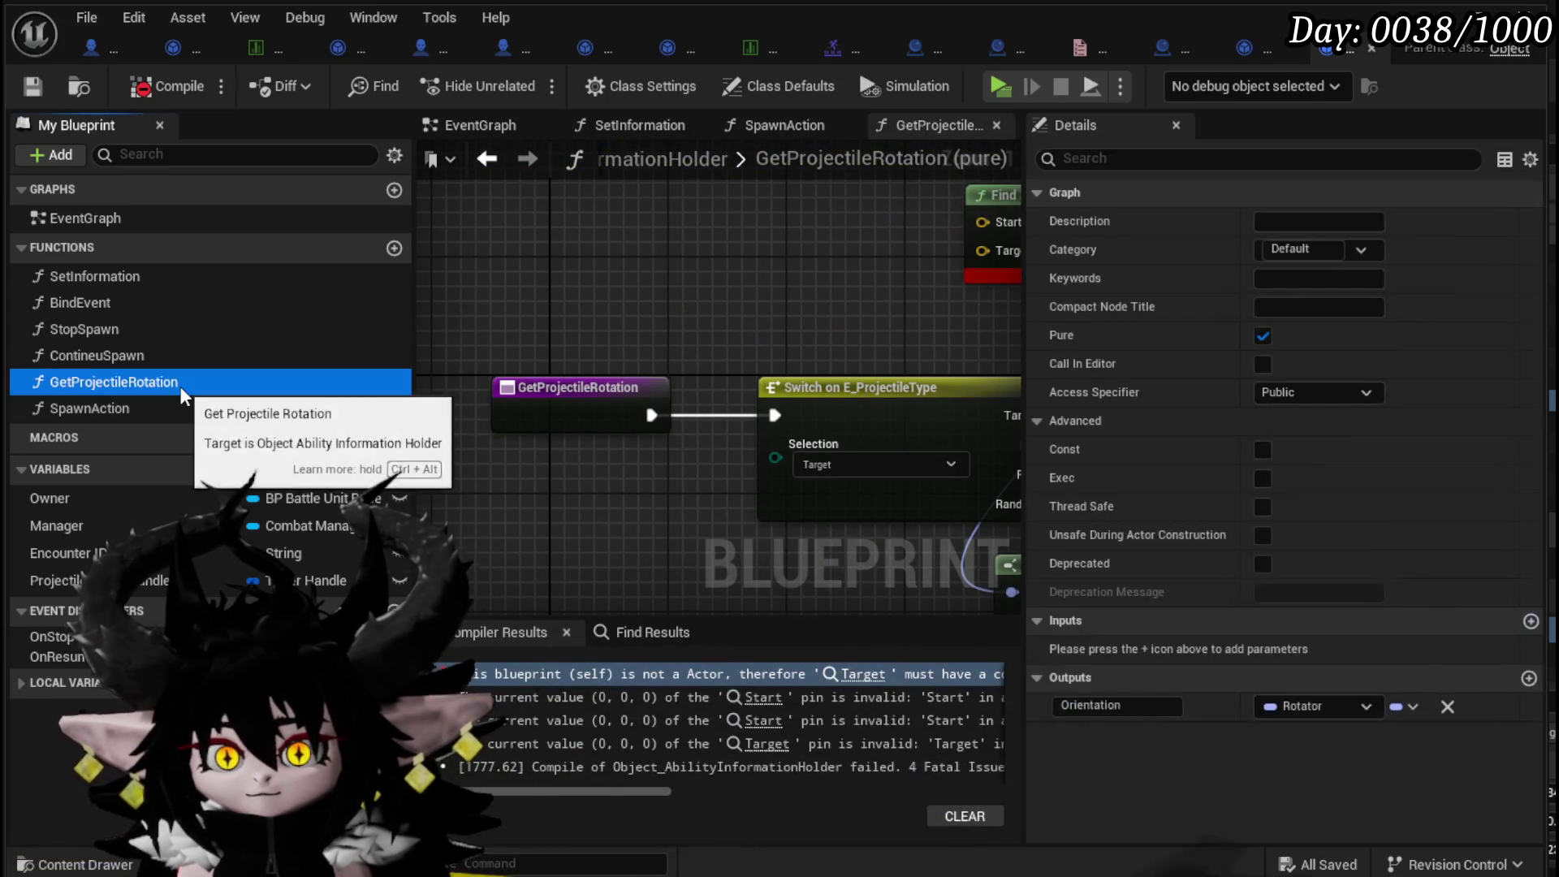
pyautogui.press('Delete')
pyautogui.click(154, 86)
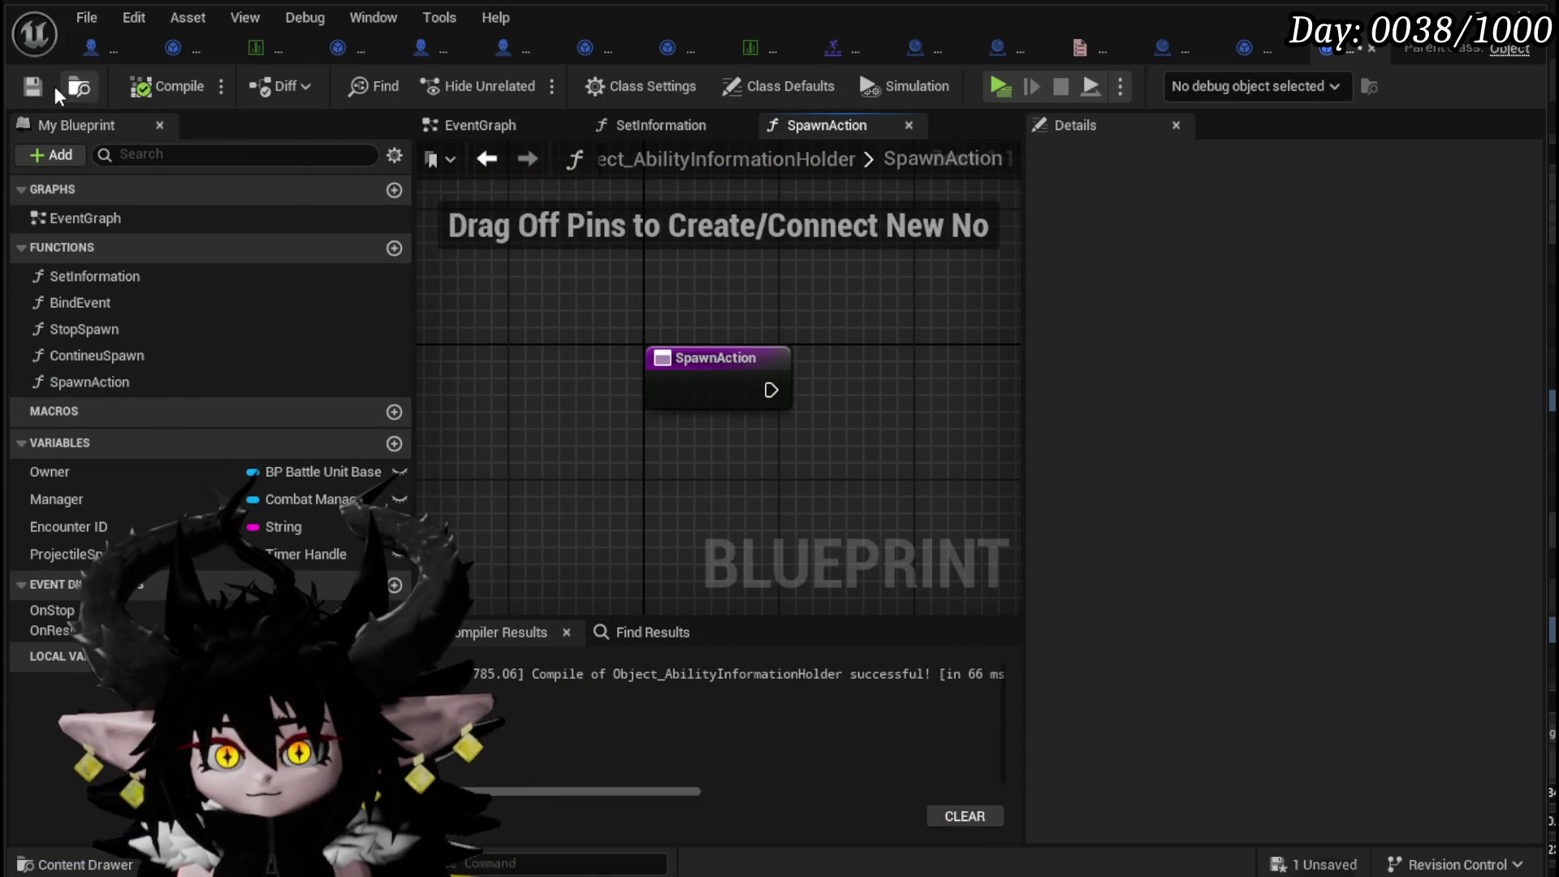
# - Tidy ContineuSpawn's Projectile Spawn Handler node, move BindEvent ahead of SpawnAction, and recompile
pyautogui.doubleClick(120, 357)
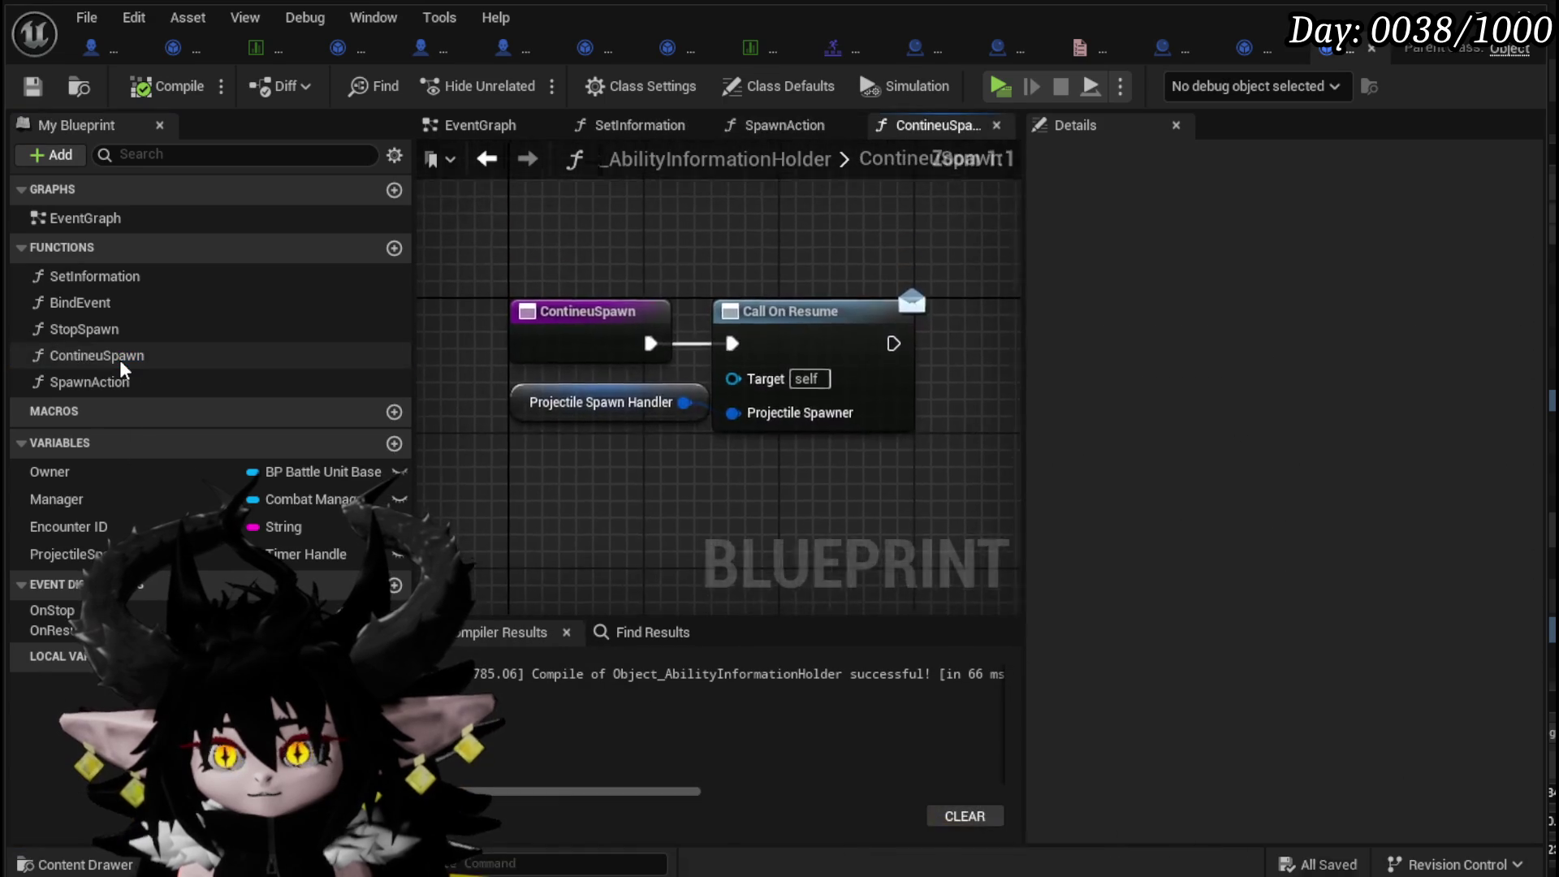
pyautogui.moveTo(519, 409); pyautogui.dragTo(721, 493)
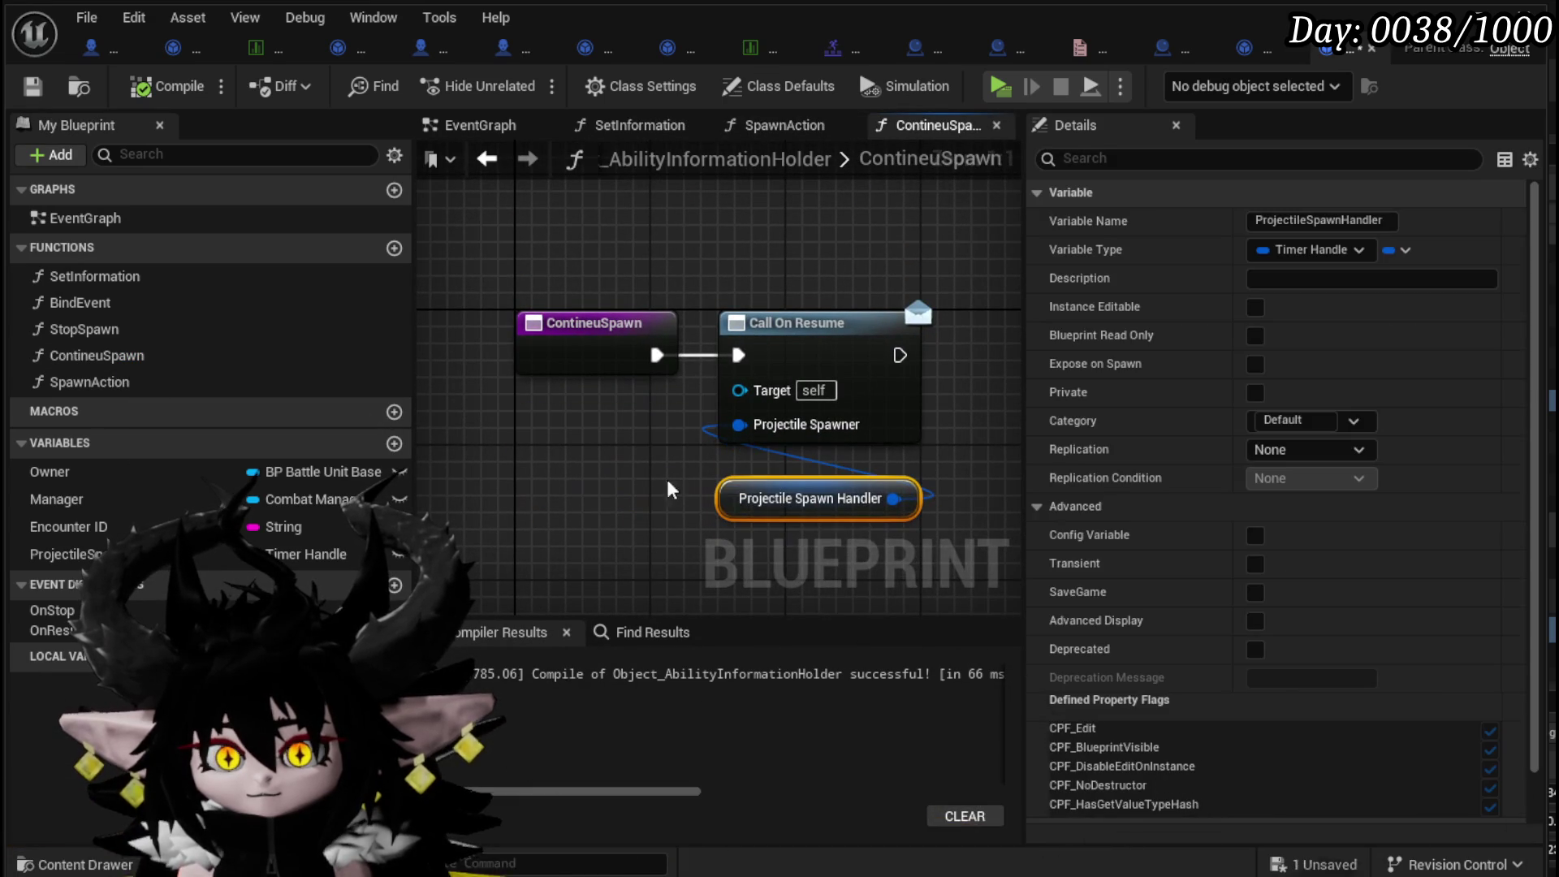
pyautogui.click(71, 383)
pyautogui.moveTo(70, 378)
pyautogui.mouseDown()
pyautogui.moveTo(76, 300)
pyautogui.moveTo(99, 325)
pyautogui.moveTo(83, 305)
pyautogui.mouseUp()
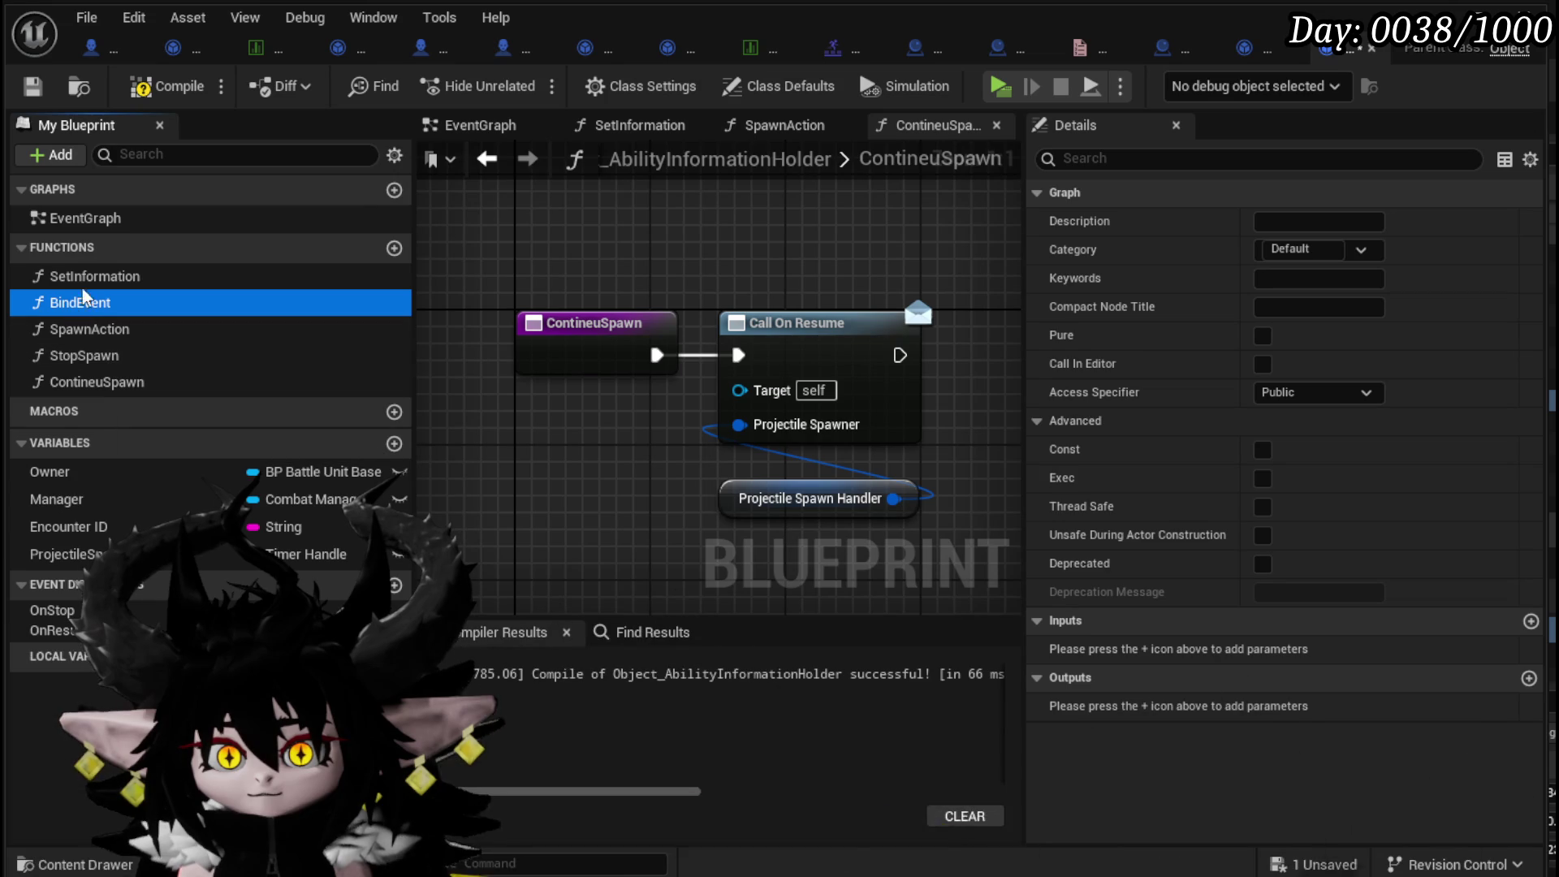
pyautogui.click(167, 85)
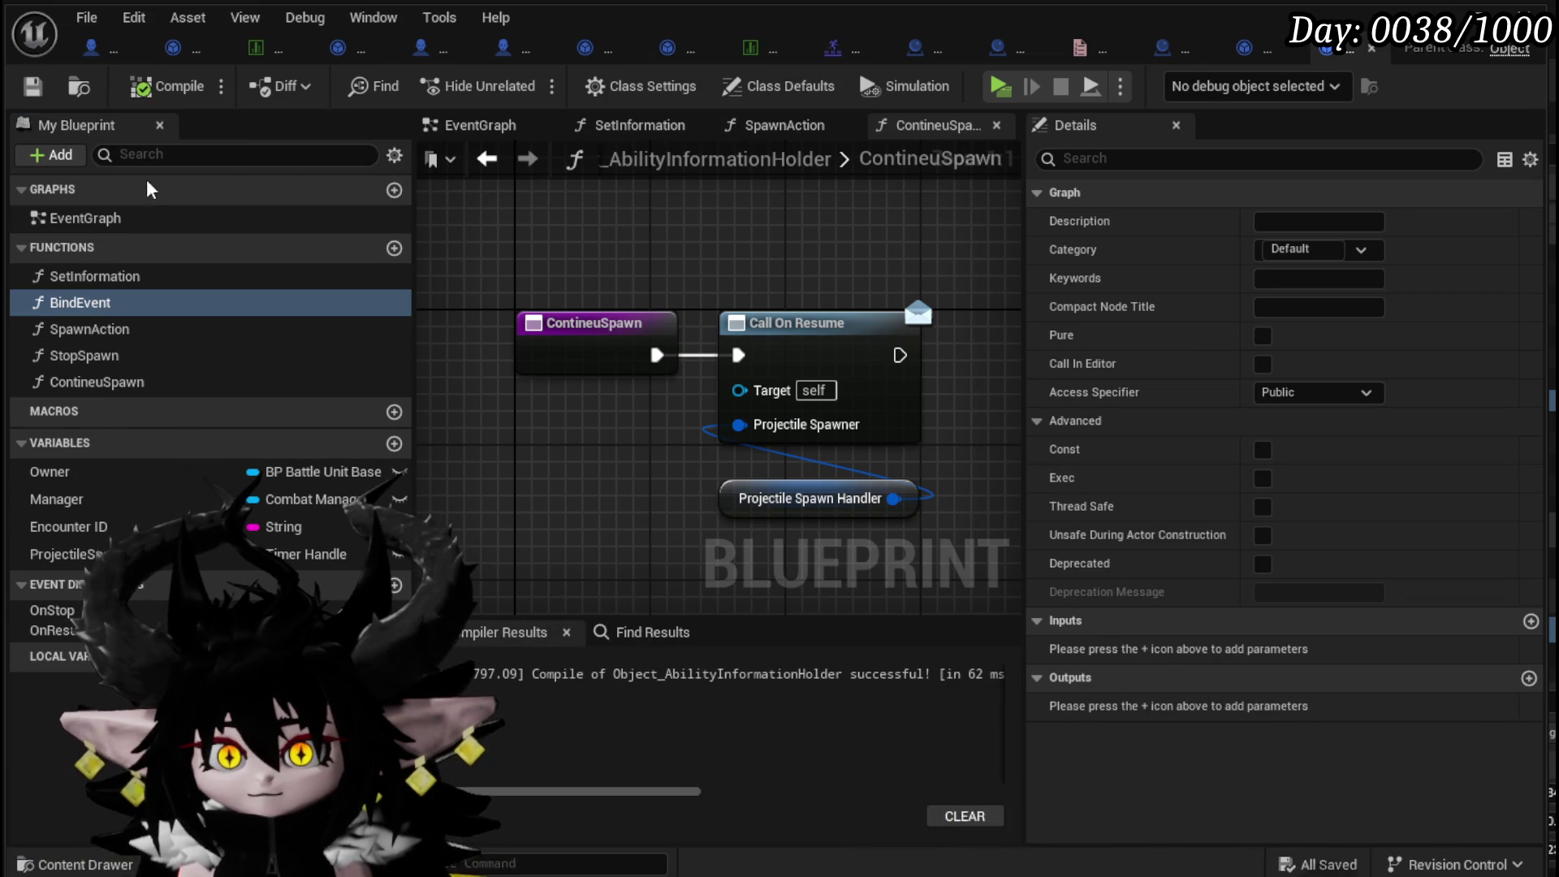
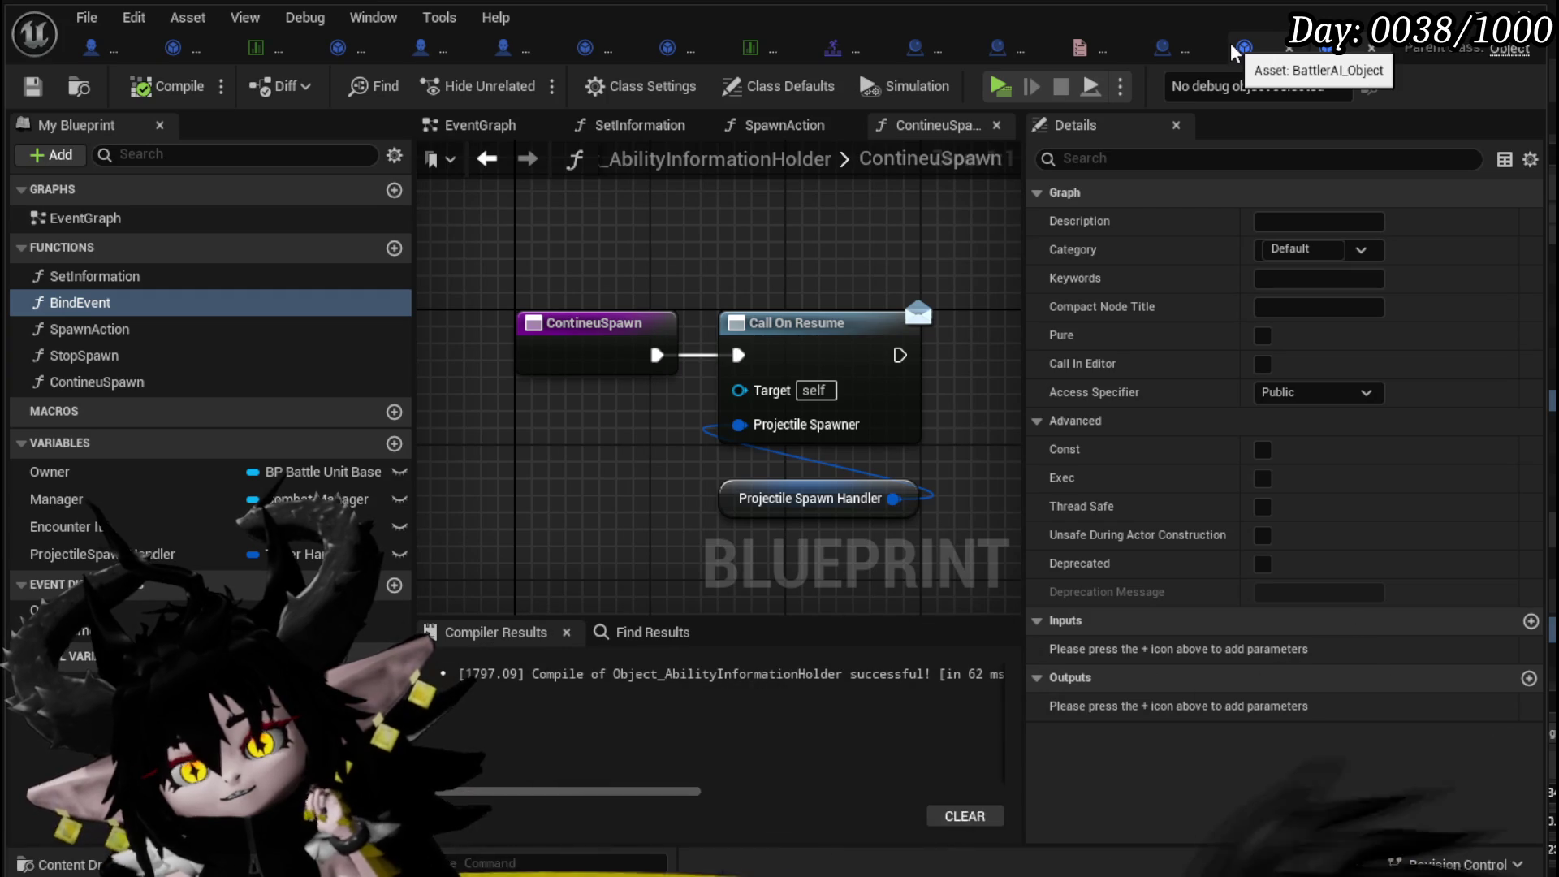
# - Create a child Blueprint class of Object_AbilityInformationHolder and rename it Object_AbilitySpawnInformationHolder
pyautogui.click(1436, 17)
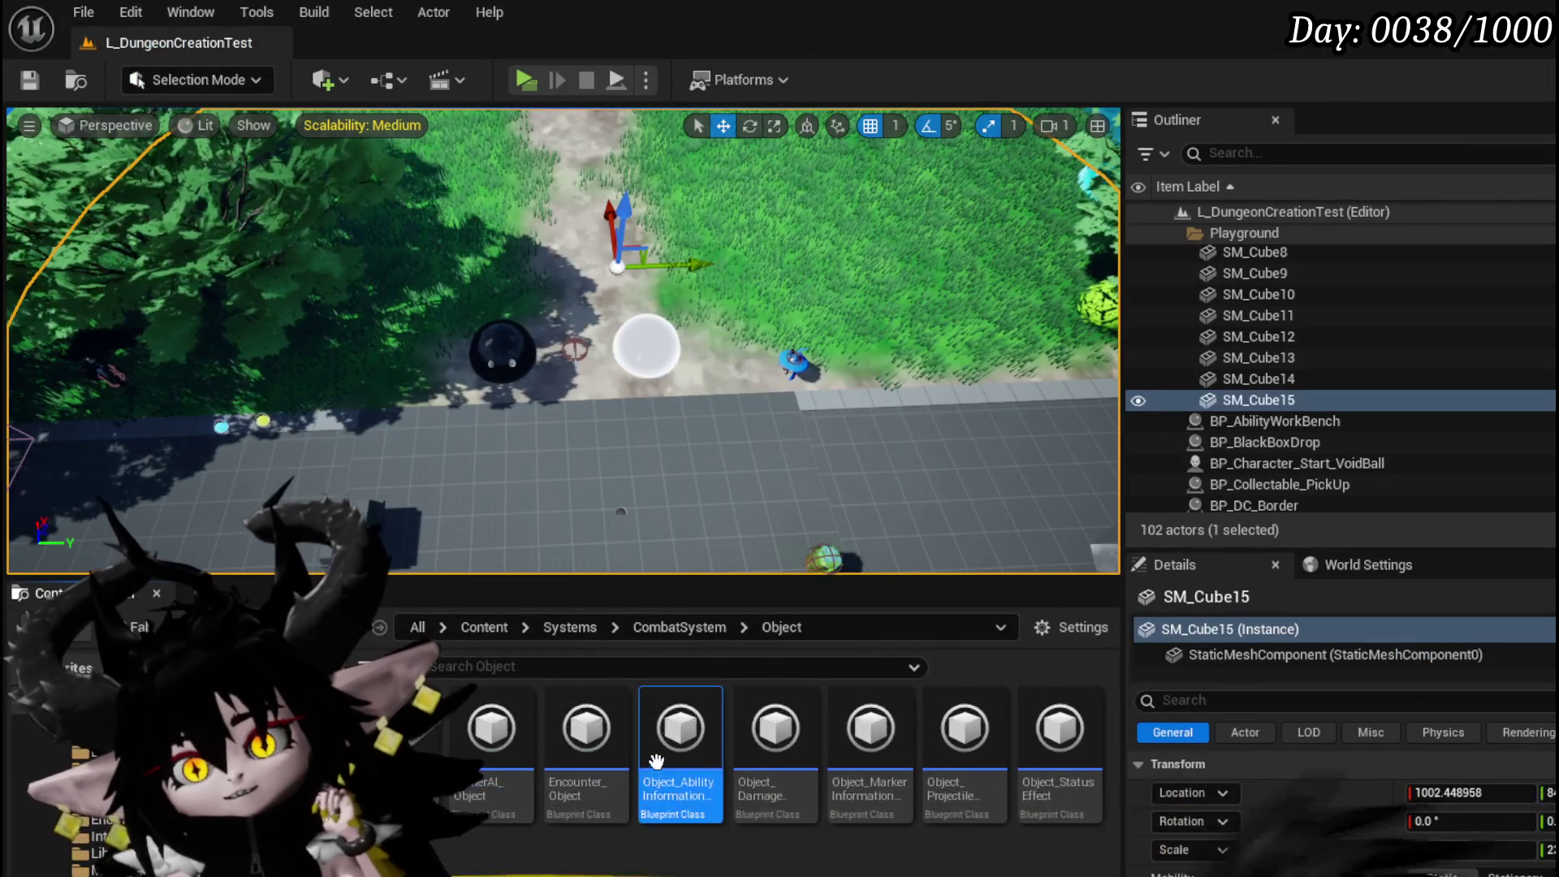
pyautogui.rightClick(656, 766)
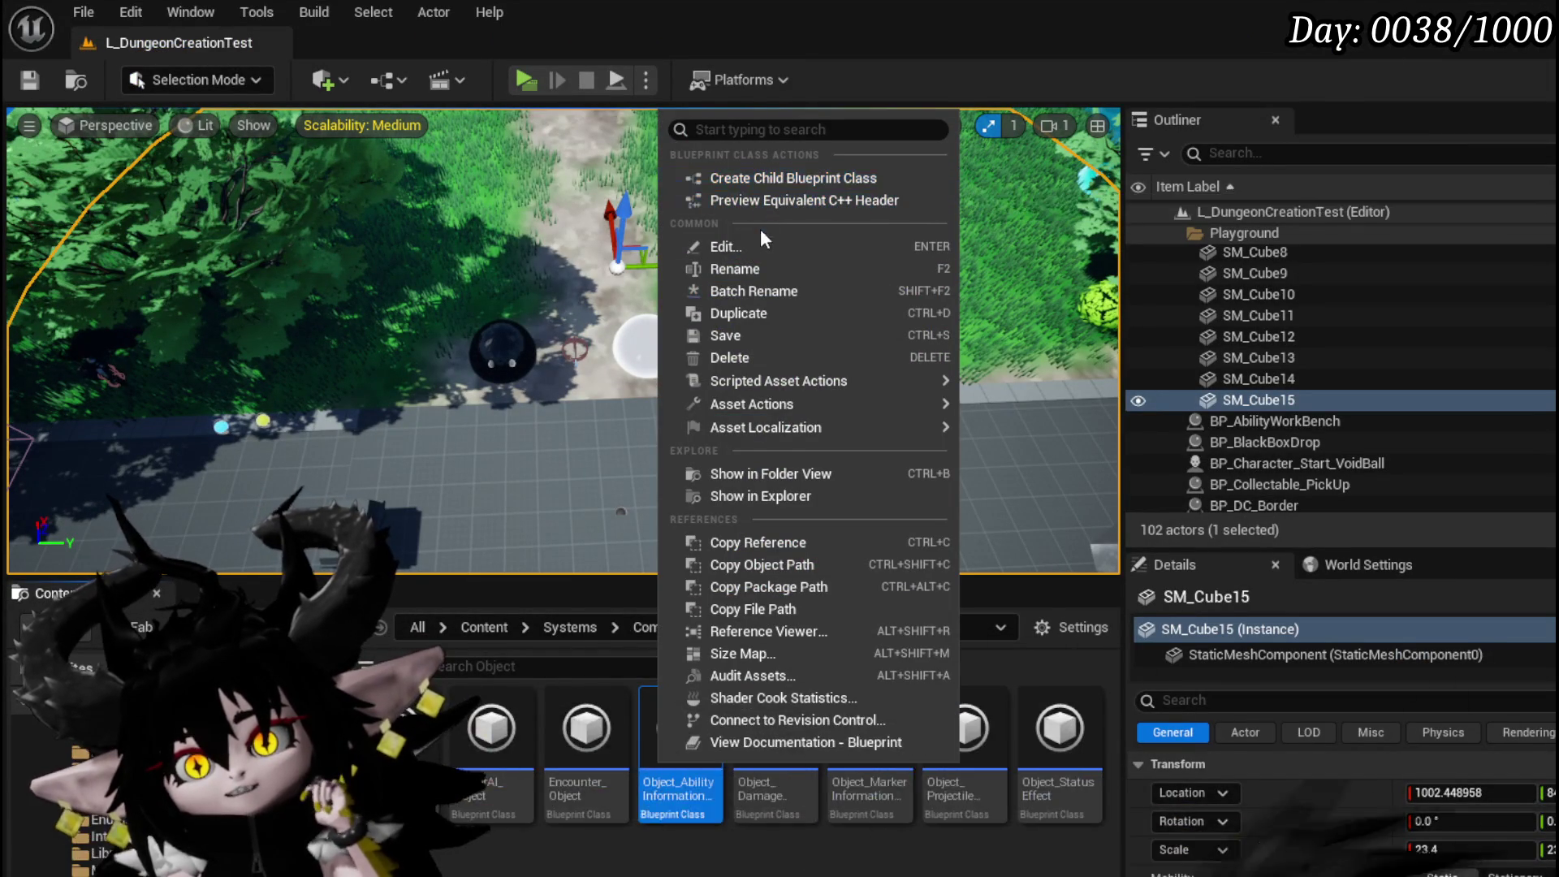
pyautogui.click(778, 180)
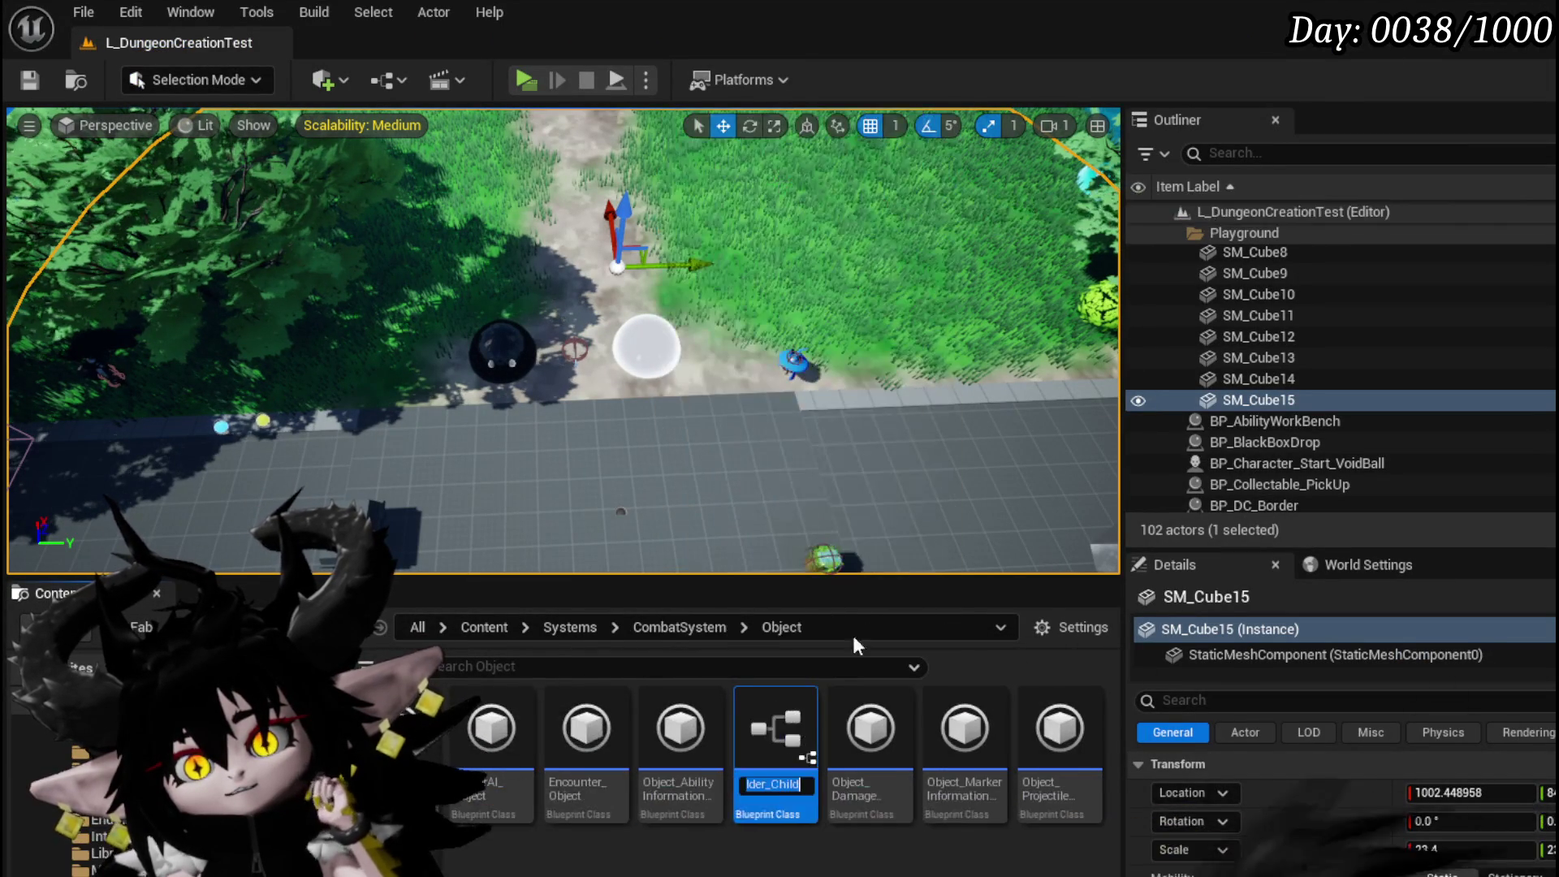
pyautogui.press('End')
pyautogui.press('BackSpace')
pyautogui.press('BackSpace')
pyautogui.press('BackSpace')
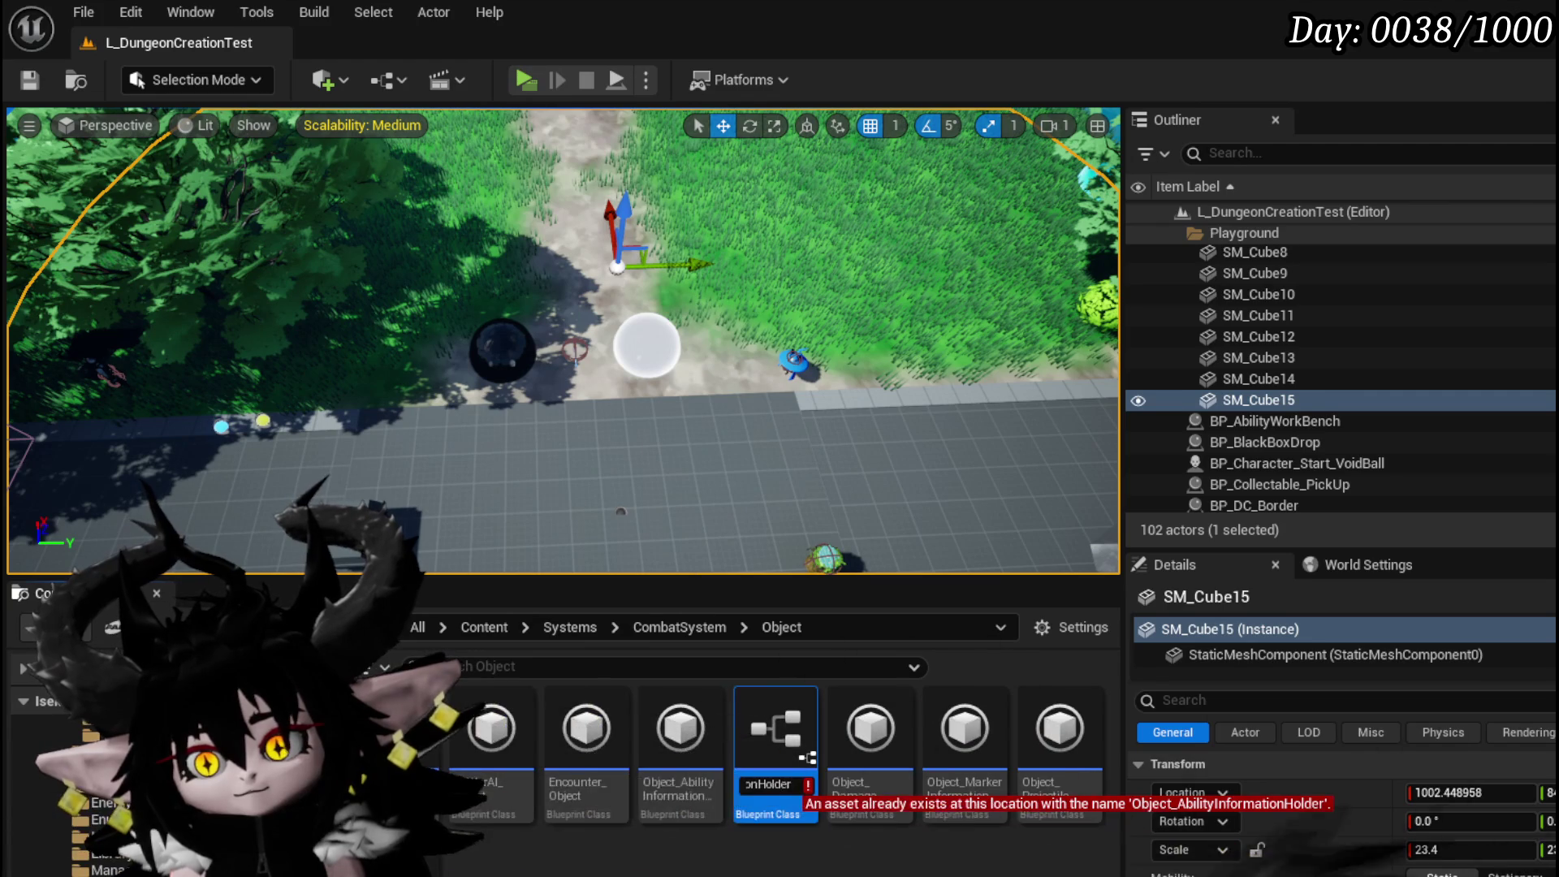
pyautogui.press('Left')
pyautogui.press('Left')
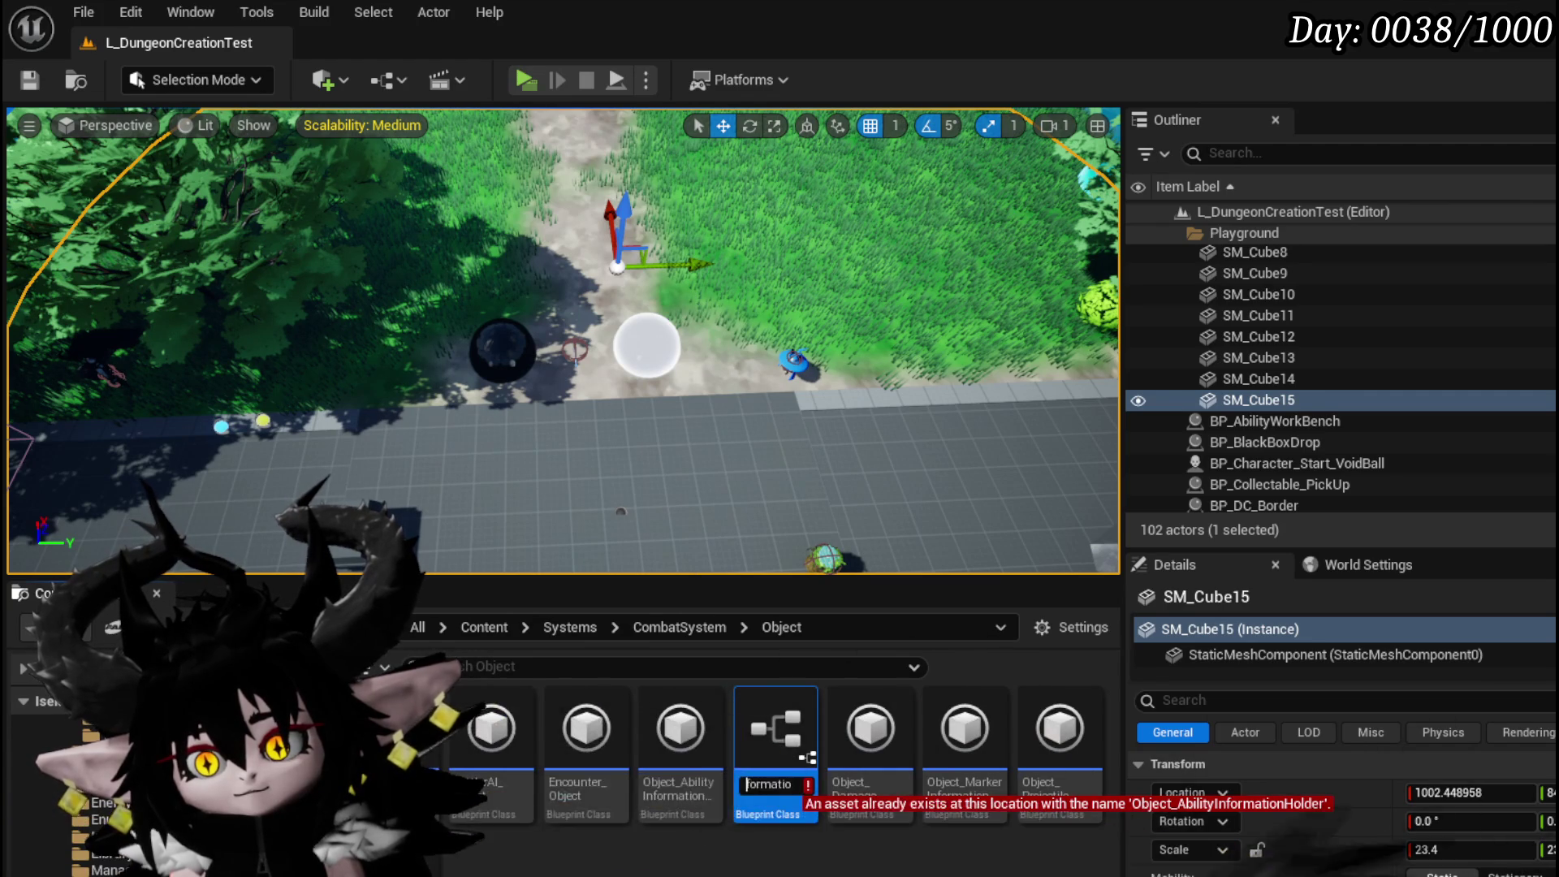
pyautogui.press('Left')
pyautogui.press('Left')
pyautogui.press('Left')
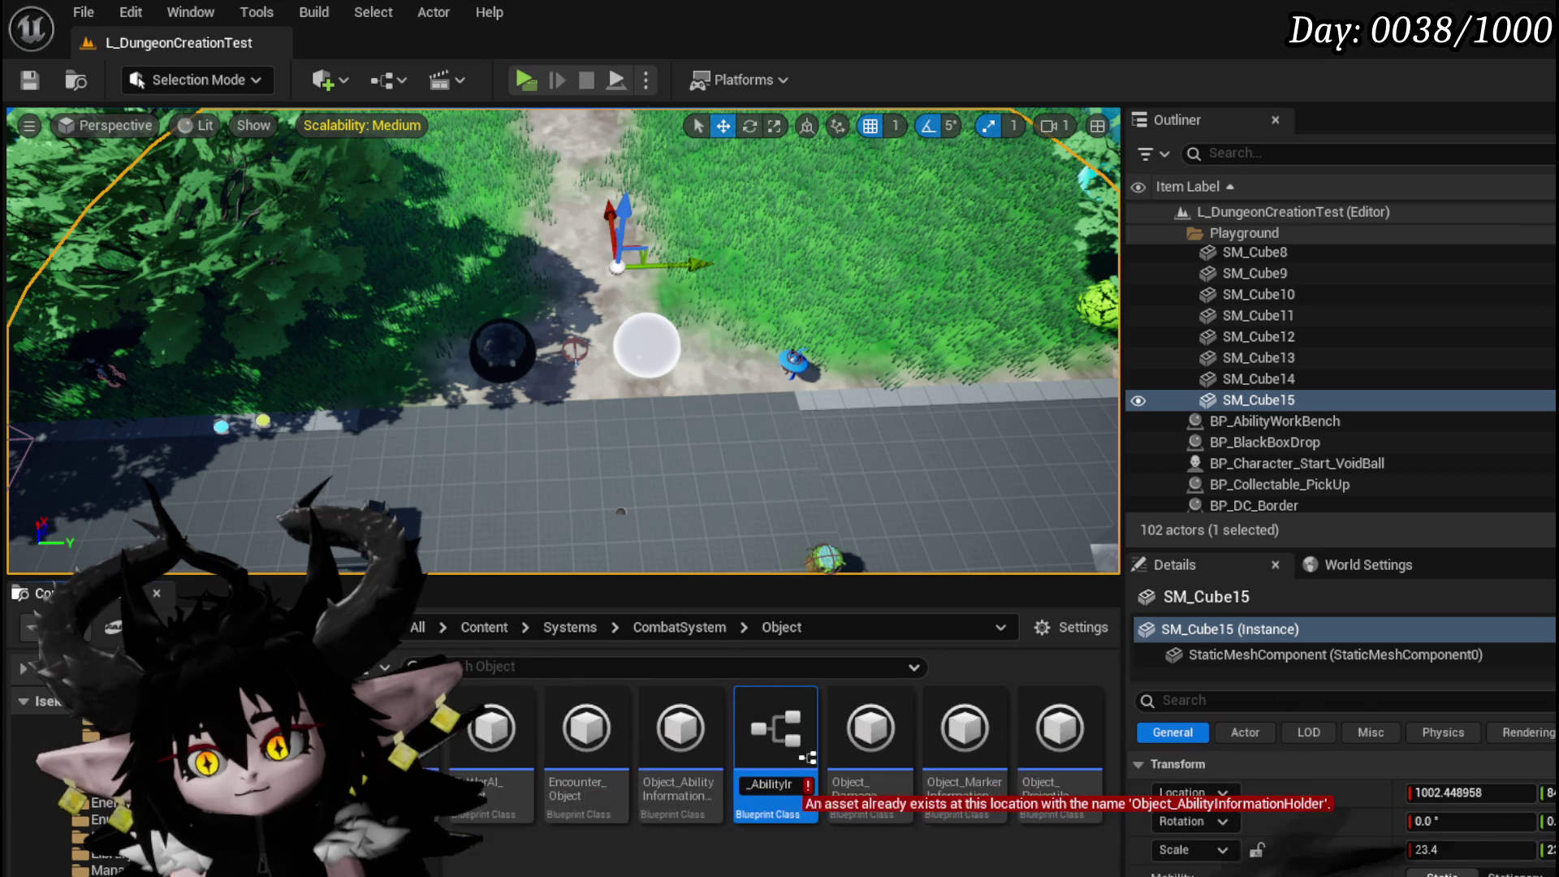
pyautogui.press('BackSpace')
pyautogui.press('BackSpace')
pyautogui.press('BackSpace')
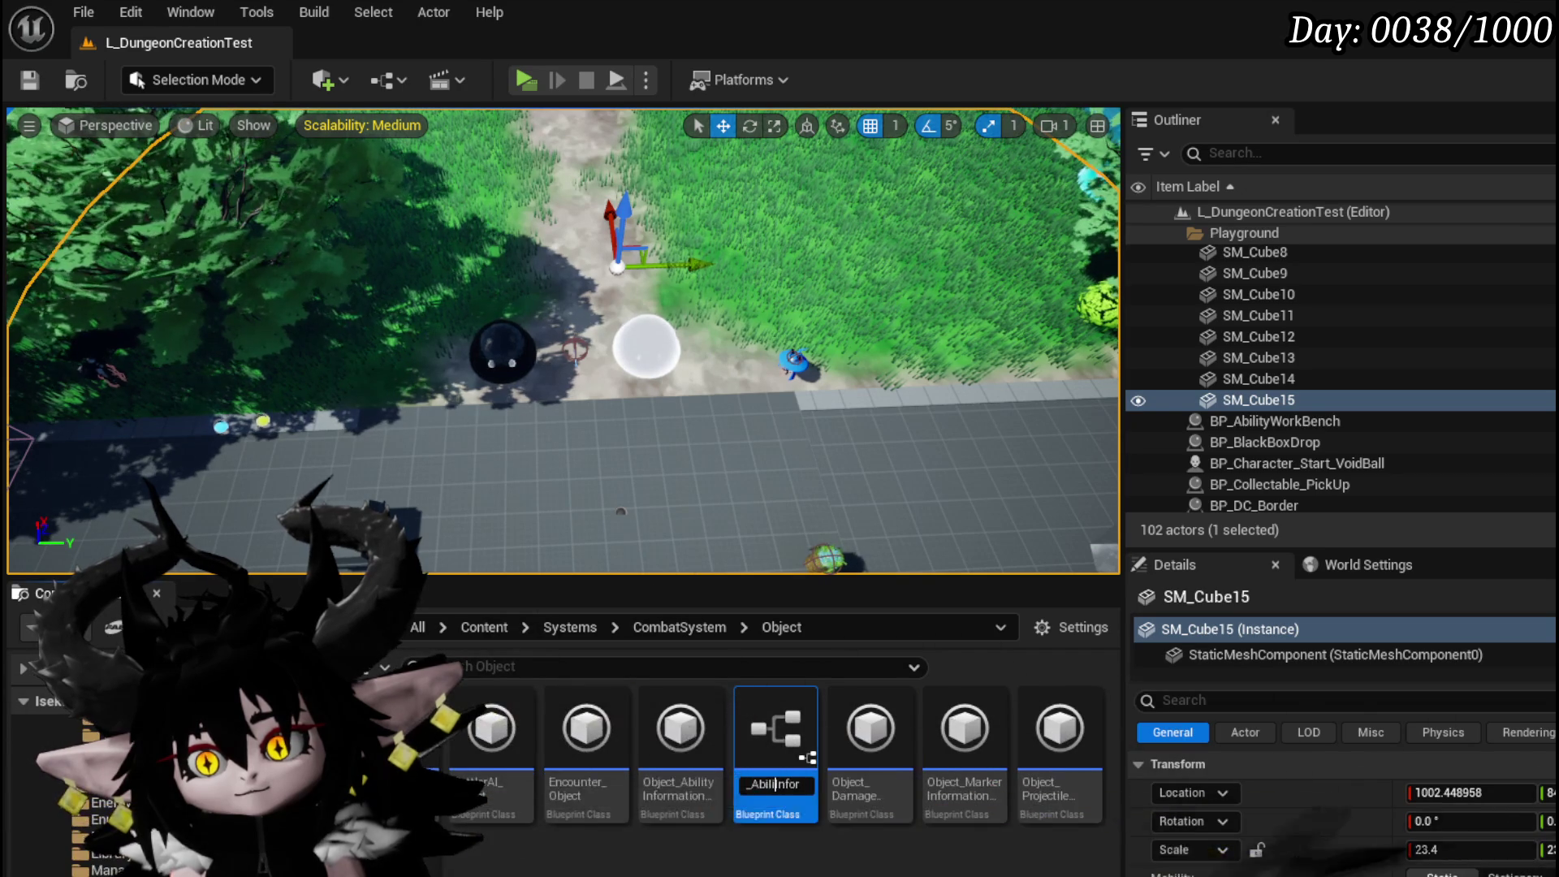
pyautogui.press('BackSpace')
pyautogui.press('BackSpace')
pyautogui.press('BackSpace')
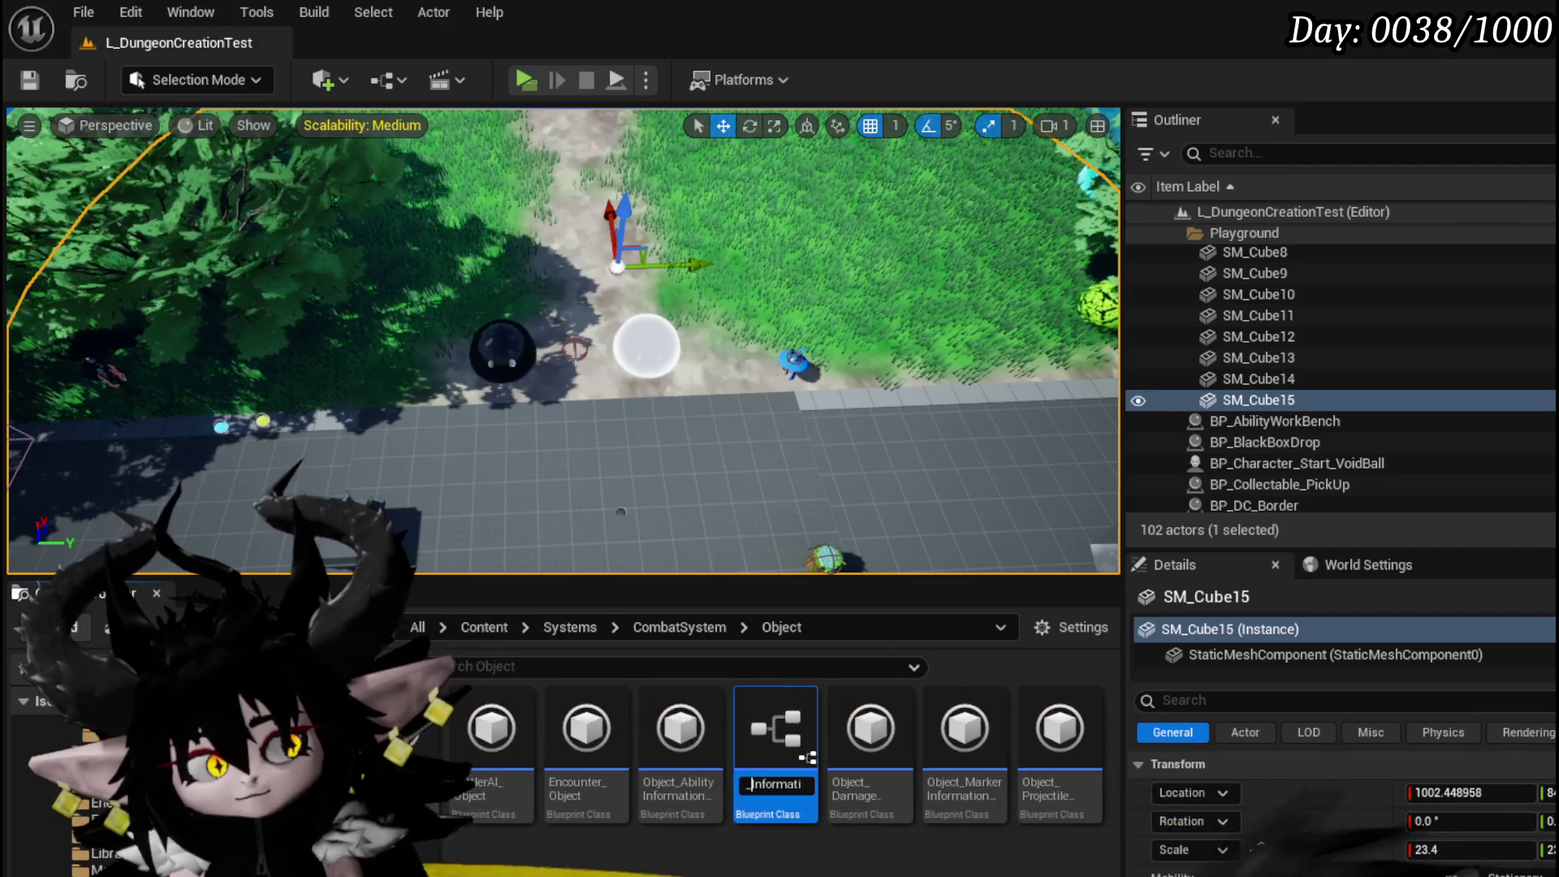
pyautogui.write('Ab')
pyautogui.write('ilitySp')
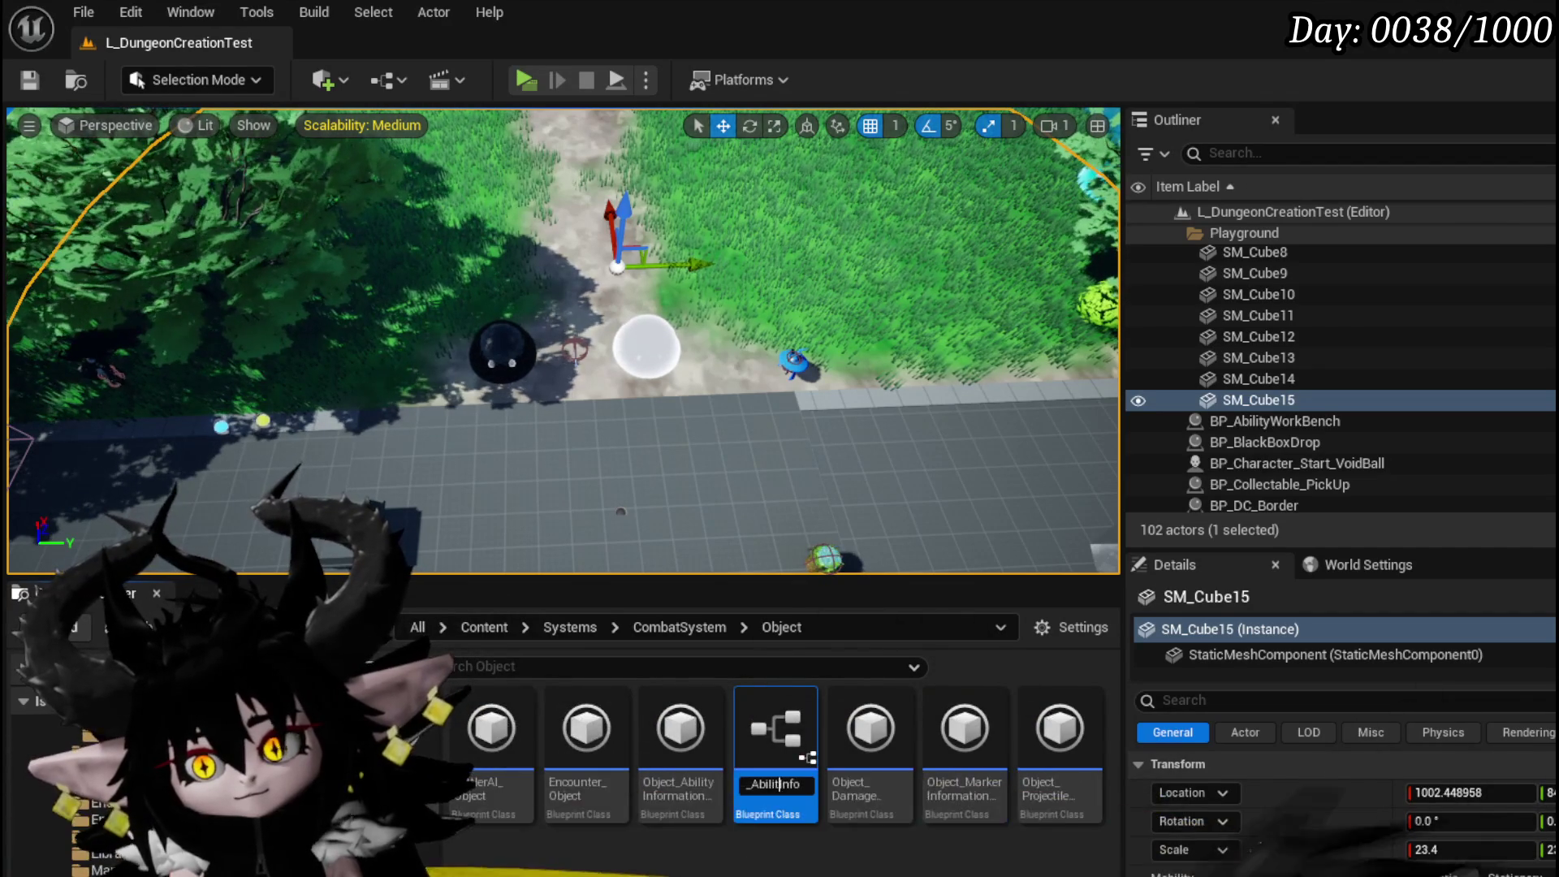
pyautogui.write('awn')
pyautogui.press('Return')
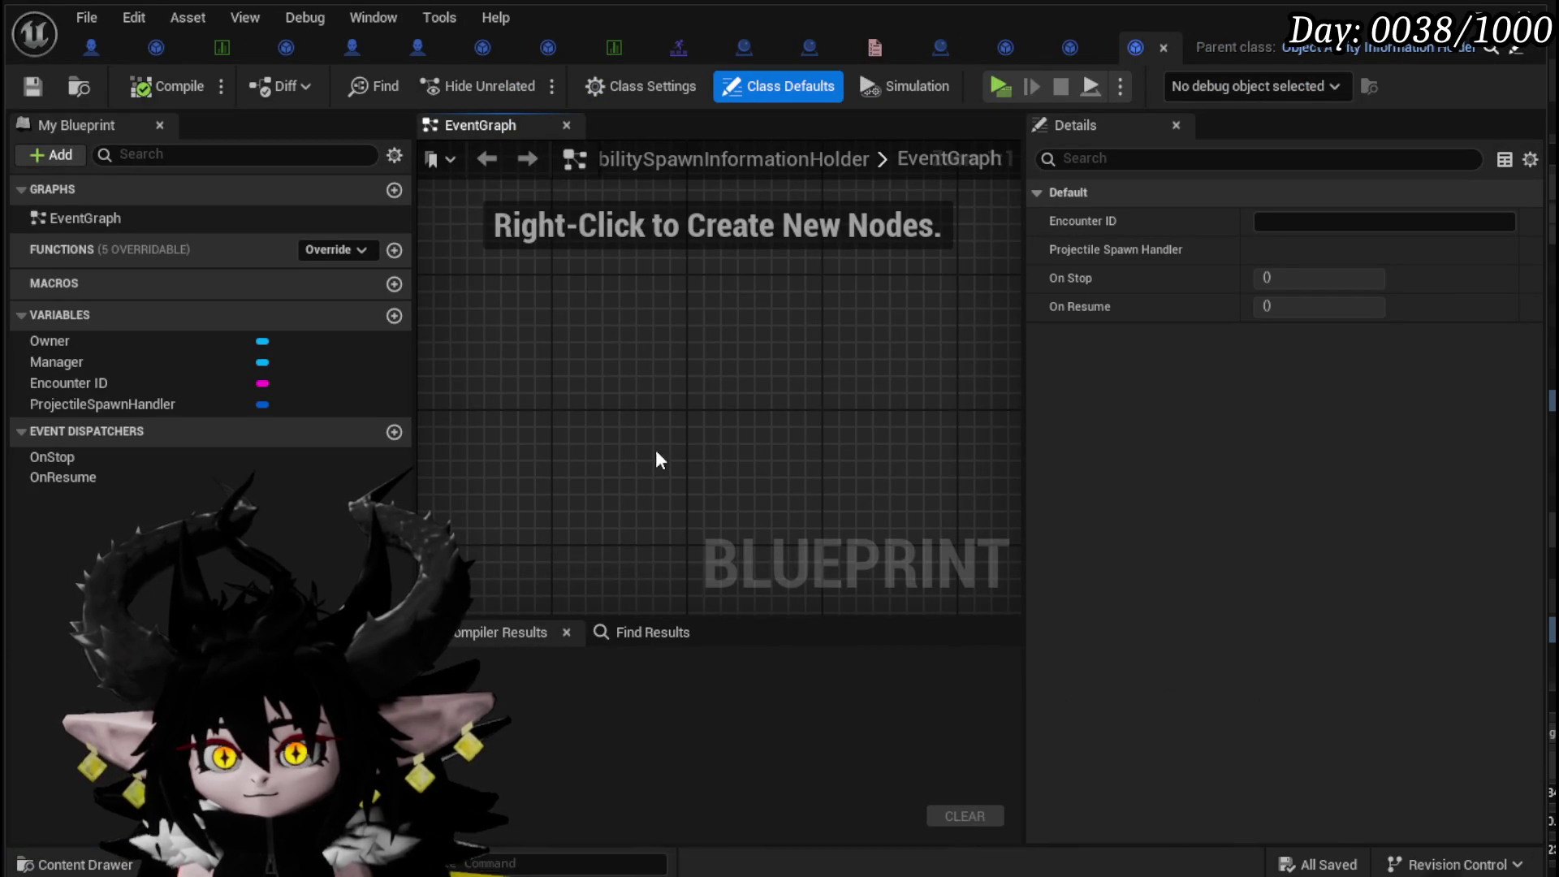
# - Add a Construct Object from Class node to the boss's SpawnAbilityActor graph
pyautogui.click(100, 41)
pyautogui.moveTo(684, 331); pyautogui.dragTo(903, 342)
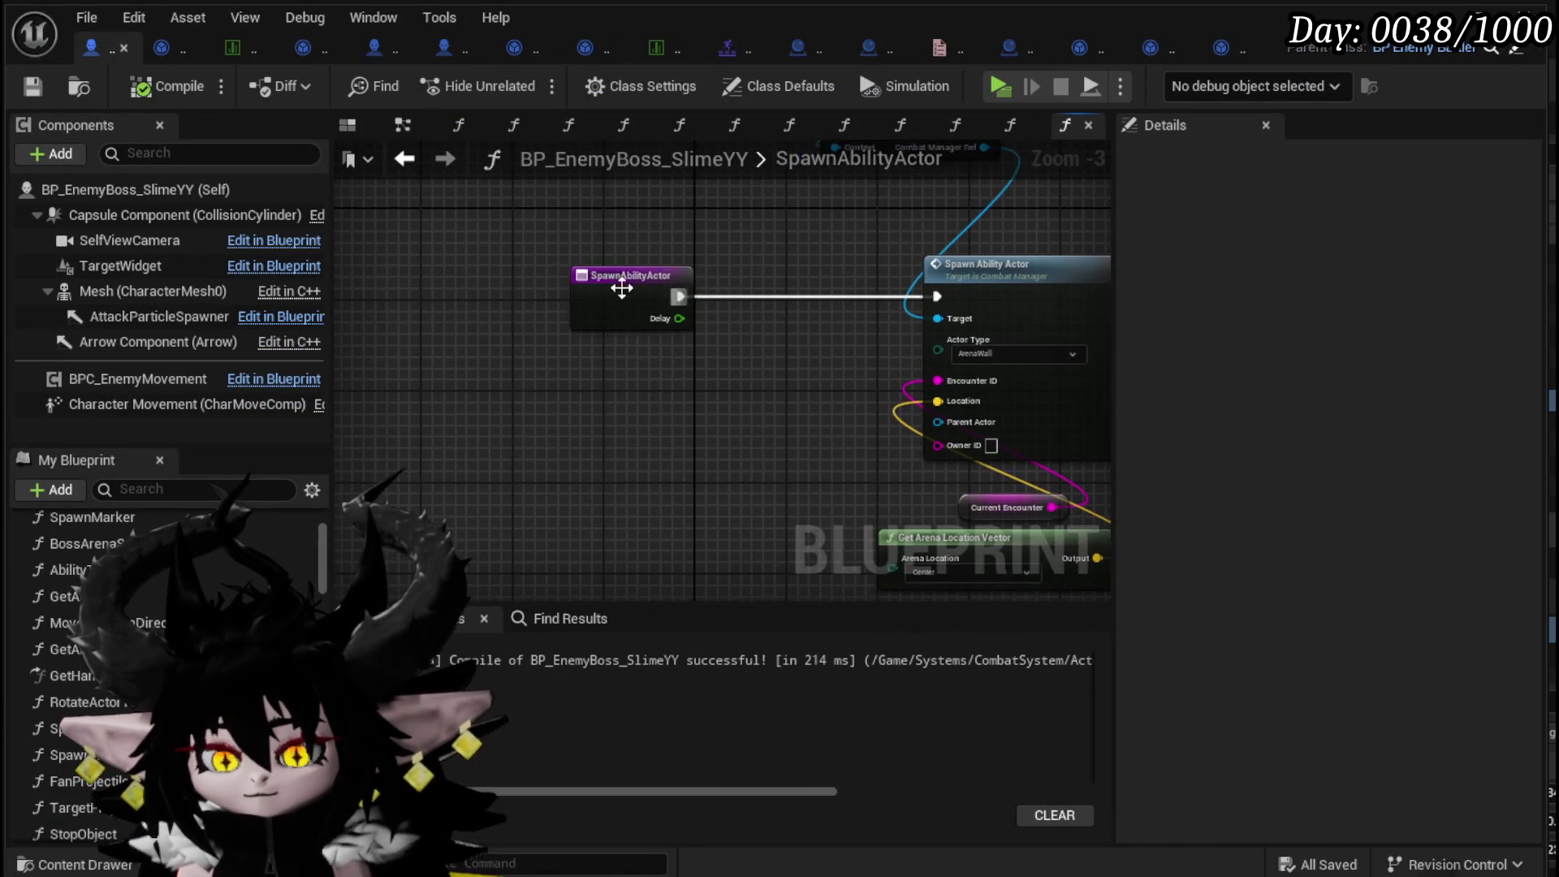
pyautogui.moveTo(606, 276); pyautogui.dragTo(431, 273)
pyautogui.rightClick(546, 325)
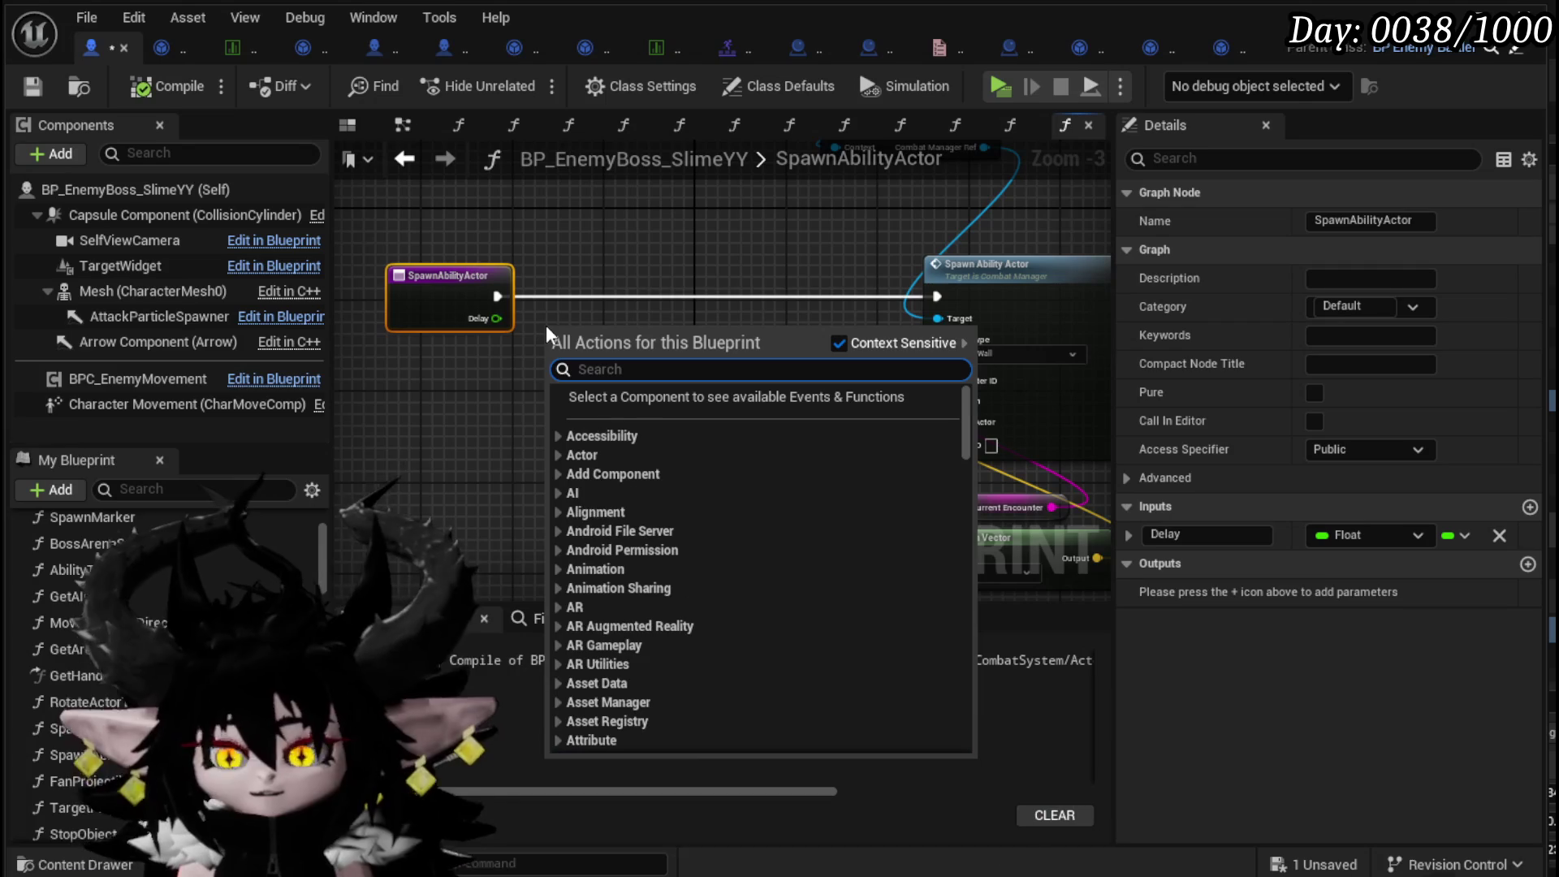
pyautogui.write('construct')
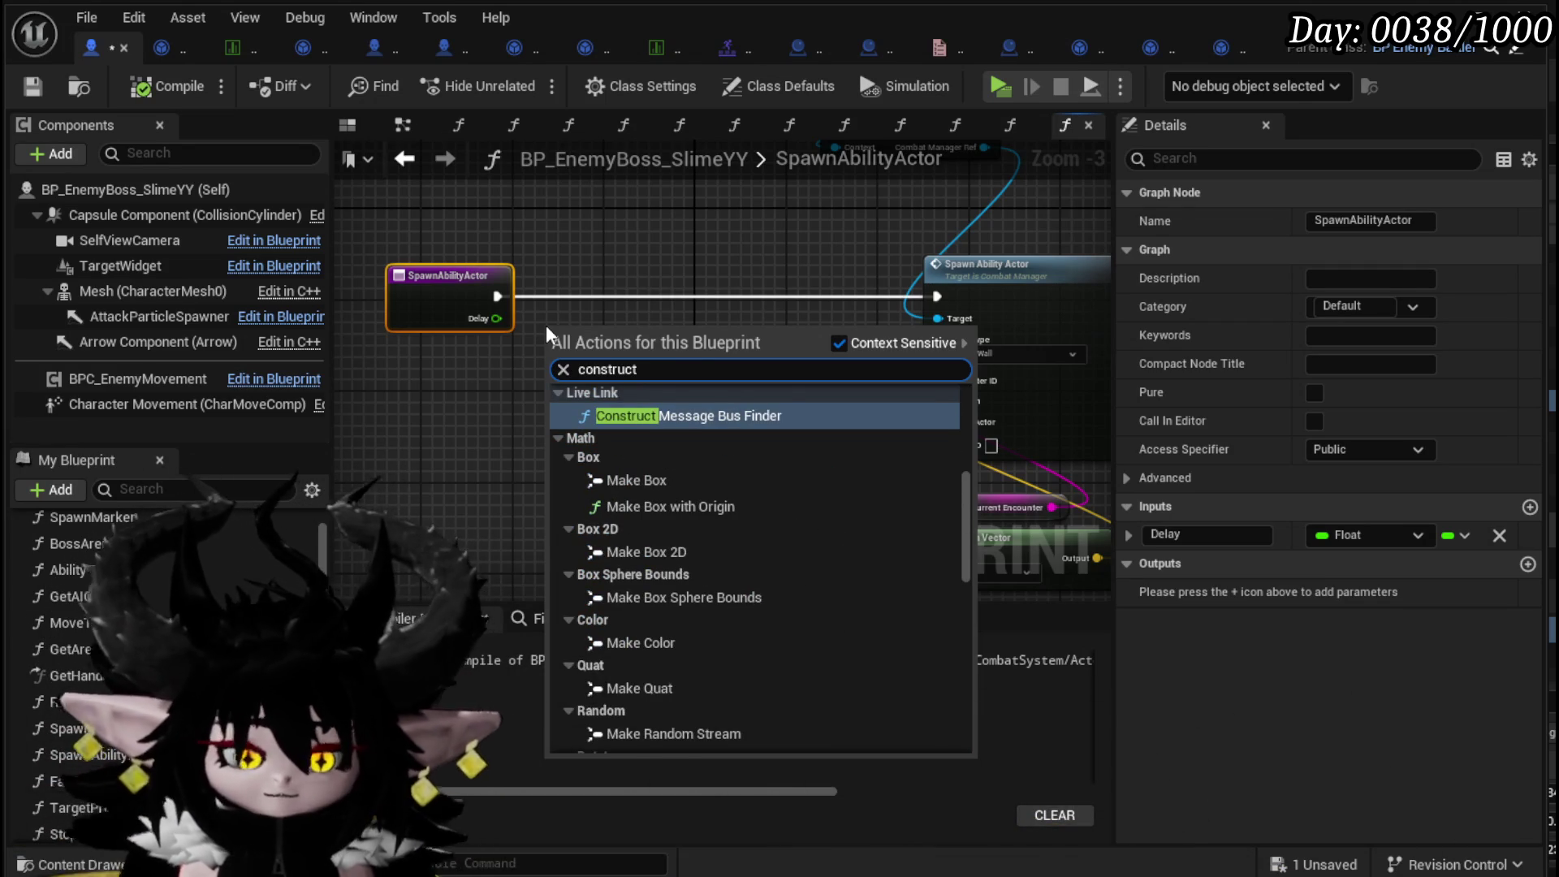
pyautogui.write(' obje')
pyautogui.click(686, 504)
# - Set its class to Object_AbilitySpawnInformationHolder, insert it after the entry node, and compile
pyautogui.click(607, 387)
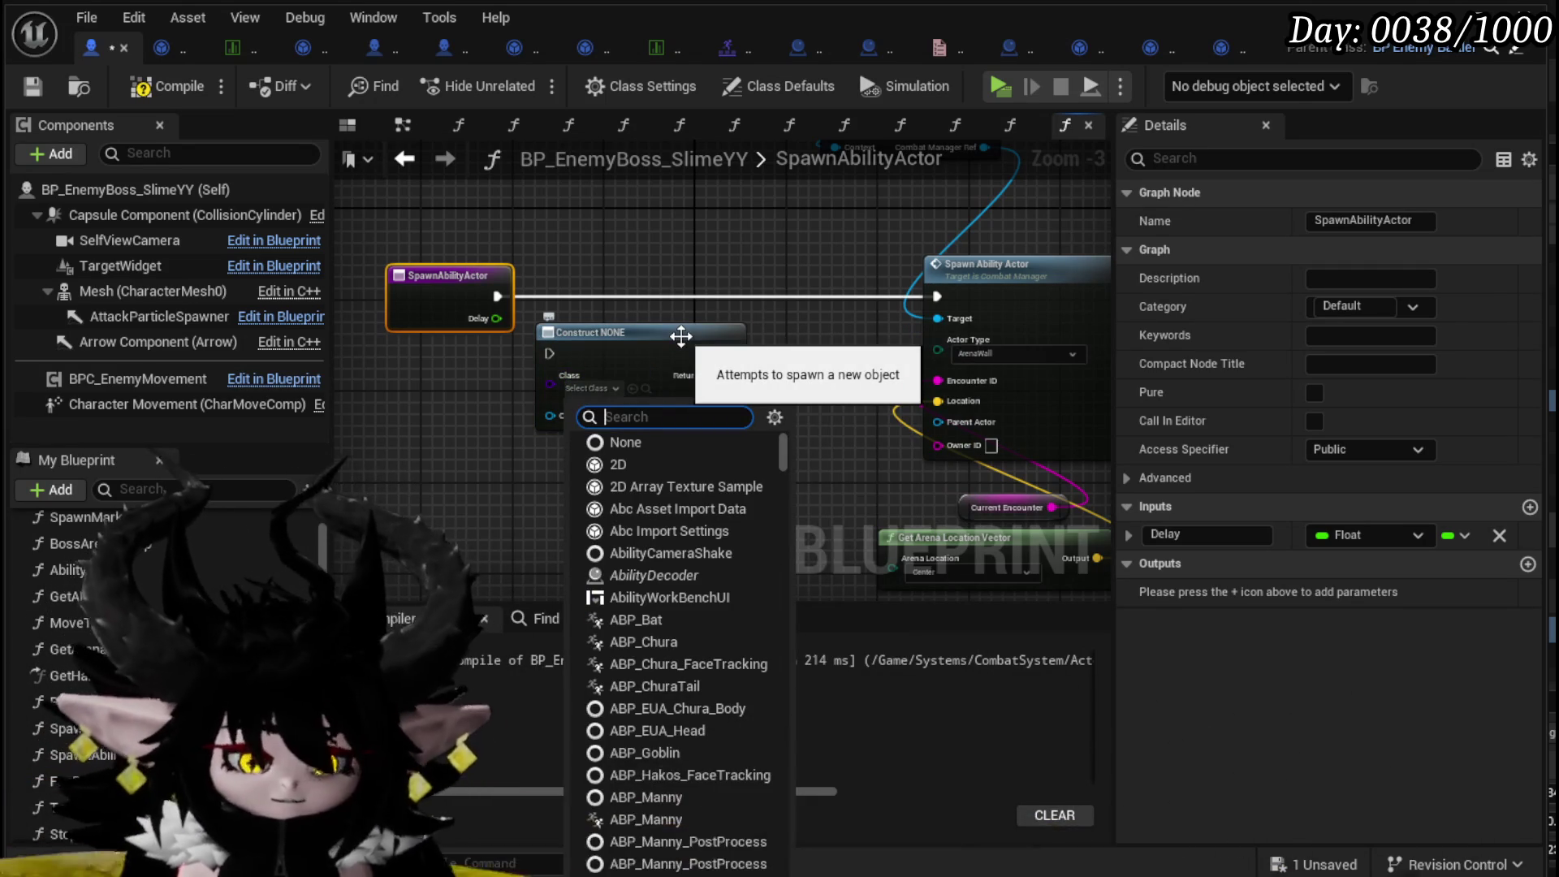
pyautogui.write('Abili')
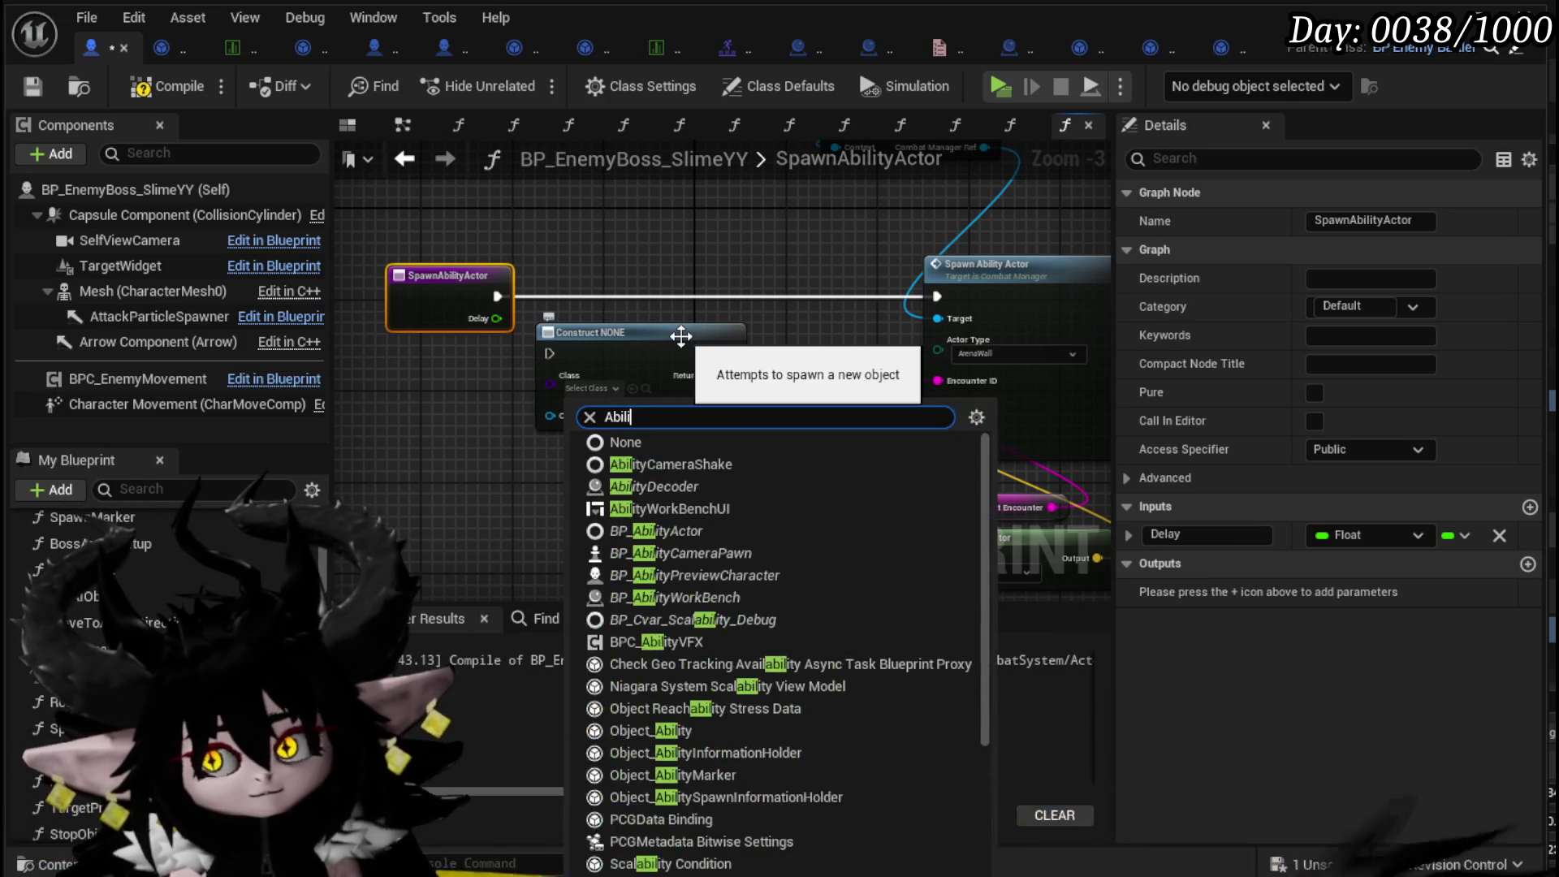
pyautogui.write('tySpawn')
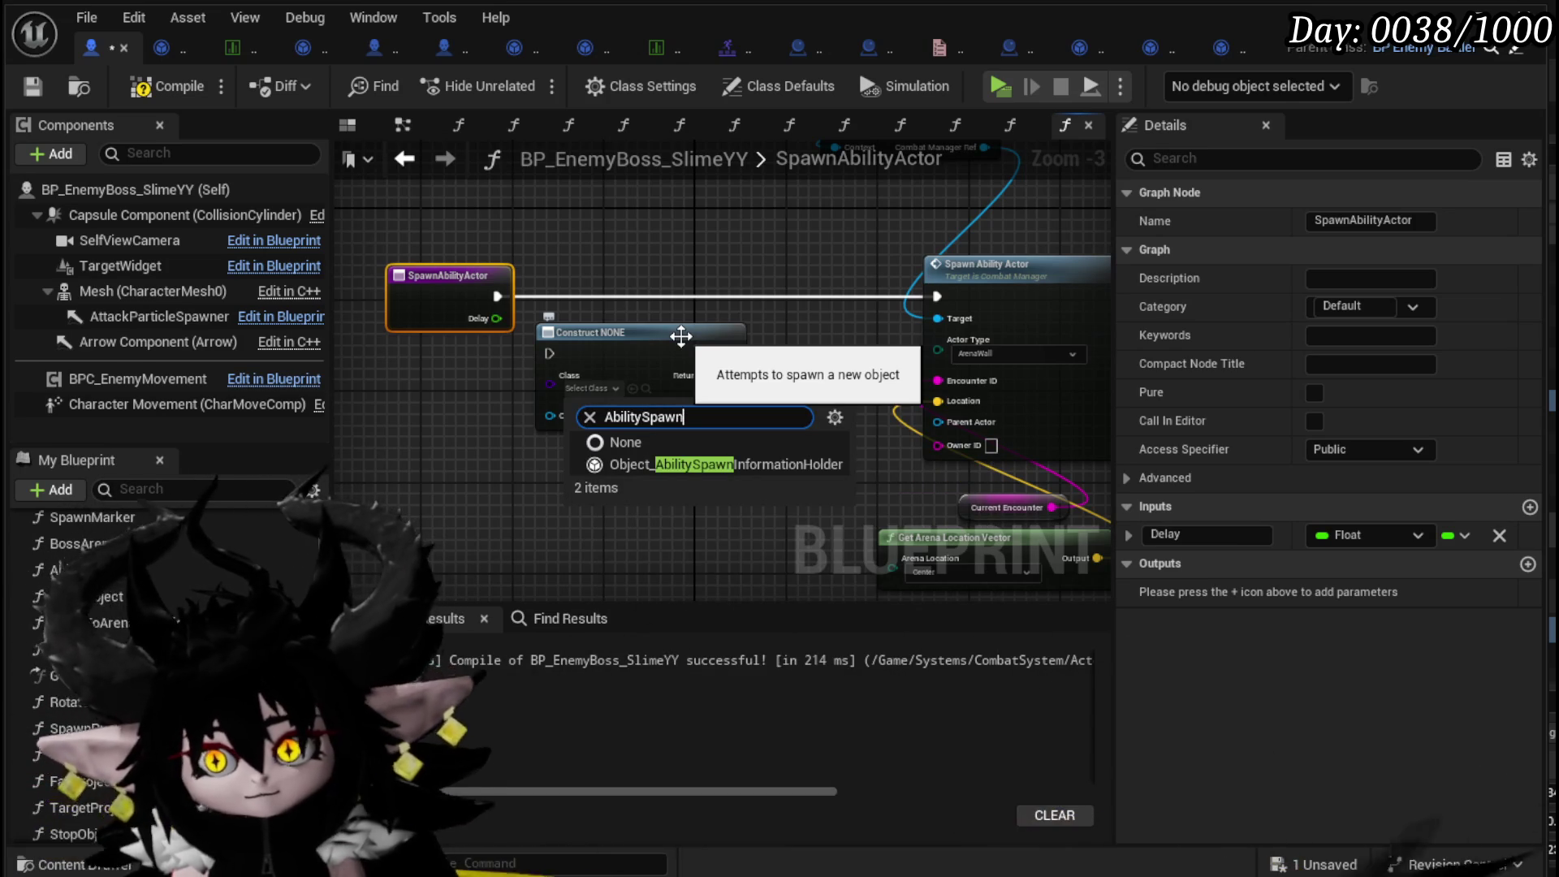
pyautogui.click(781, 465)
pyautogui.moveTo(641, 331); pyautogui.dragTo(641, 271)
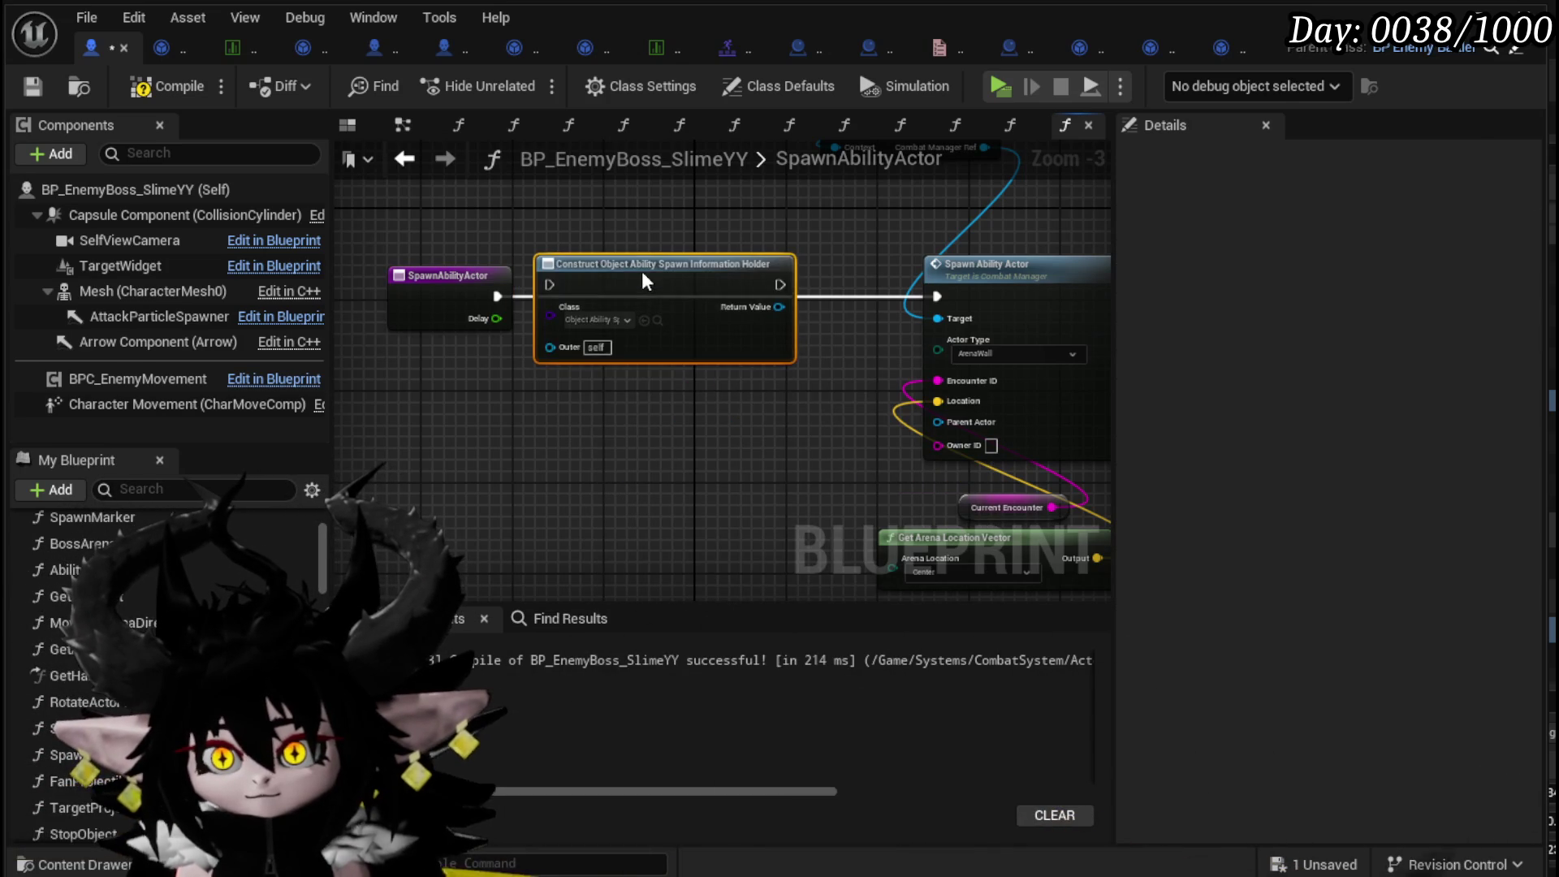
pyautogui.moveTo(487, 272)
pyautogui.mouseDown()
pyautogui.moveTo(723, 244)
pyautogui.moveTo(437, 283)
pyautogui.mouseUp()
pyautogui.click(152, 86)
# - Save the boss Blueprint and move the Construct node beside the SpawnAbilityActor entry
pyautogui.click(33, 86)
pyautogui.rightClick(889, 290)
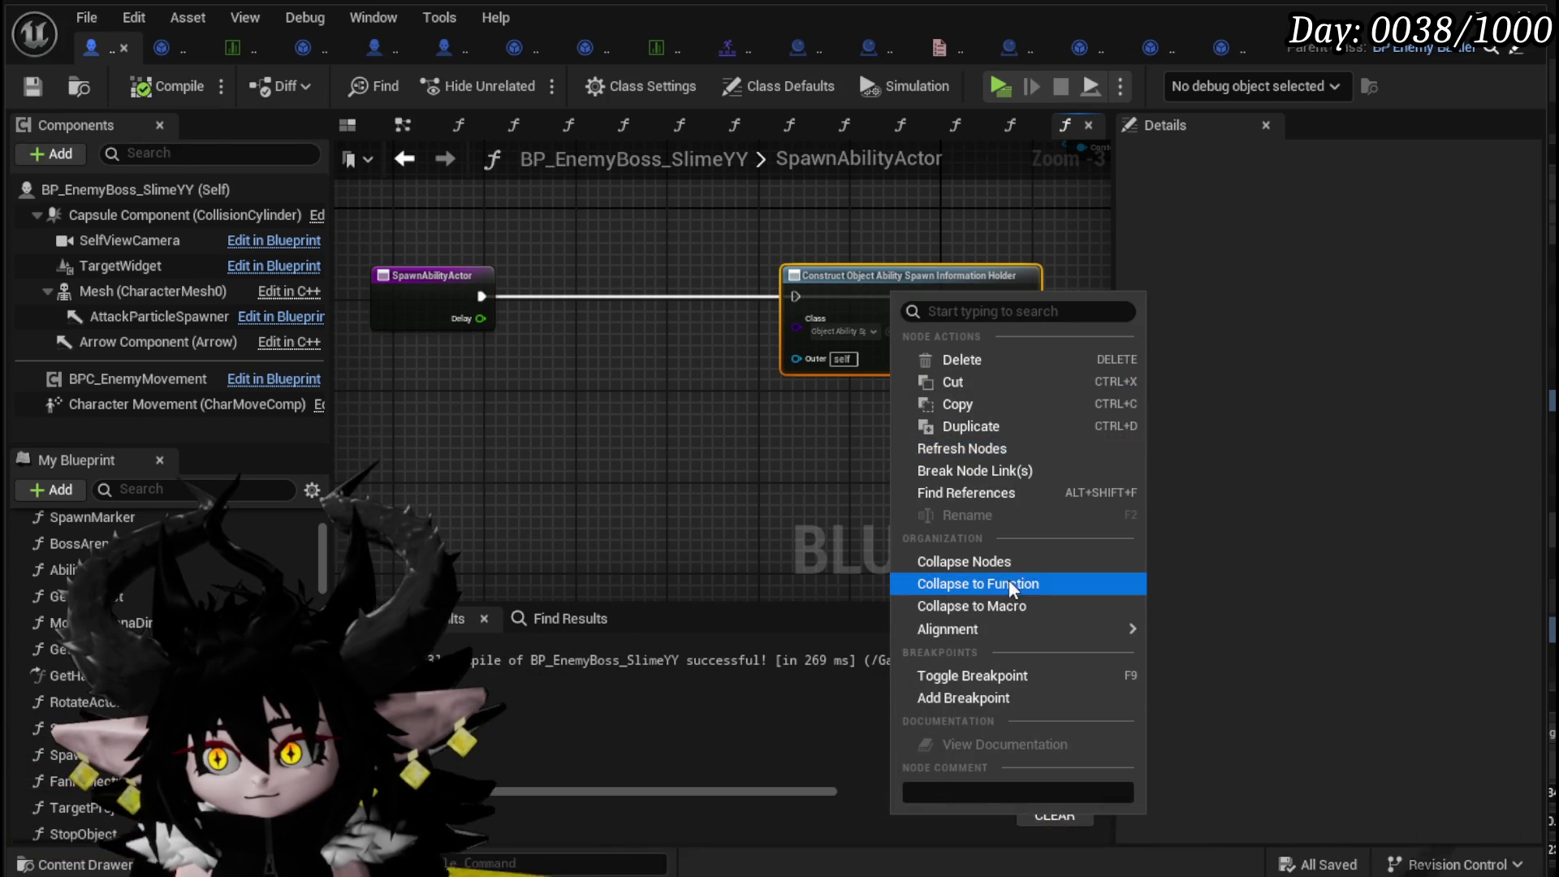
pyautogui.click(942, 406)
pyautogui.moveTo(854, 286); pyautogui.dragTo(666, 281)
pyautogui.scroll(3, 782, 366)
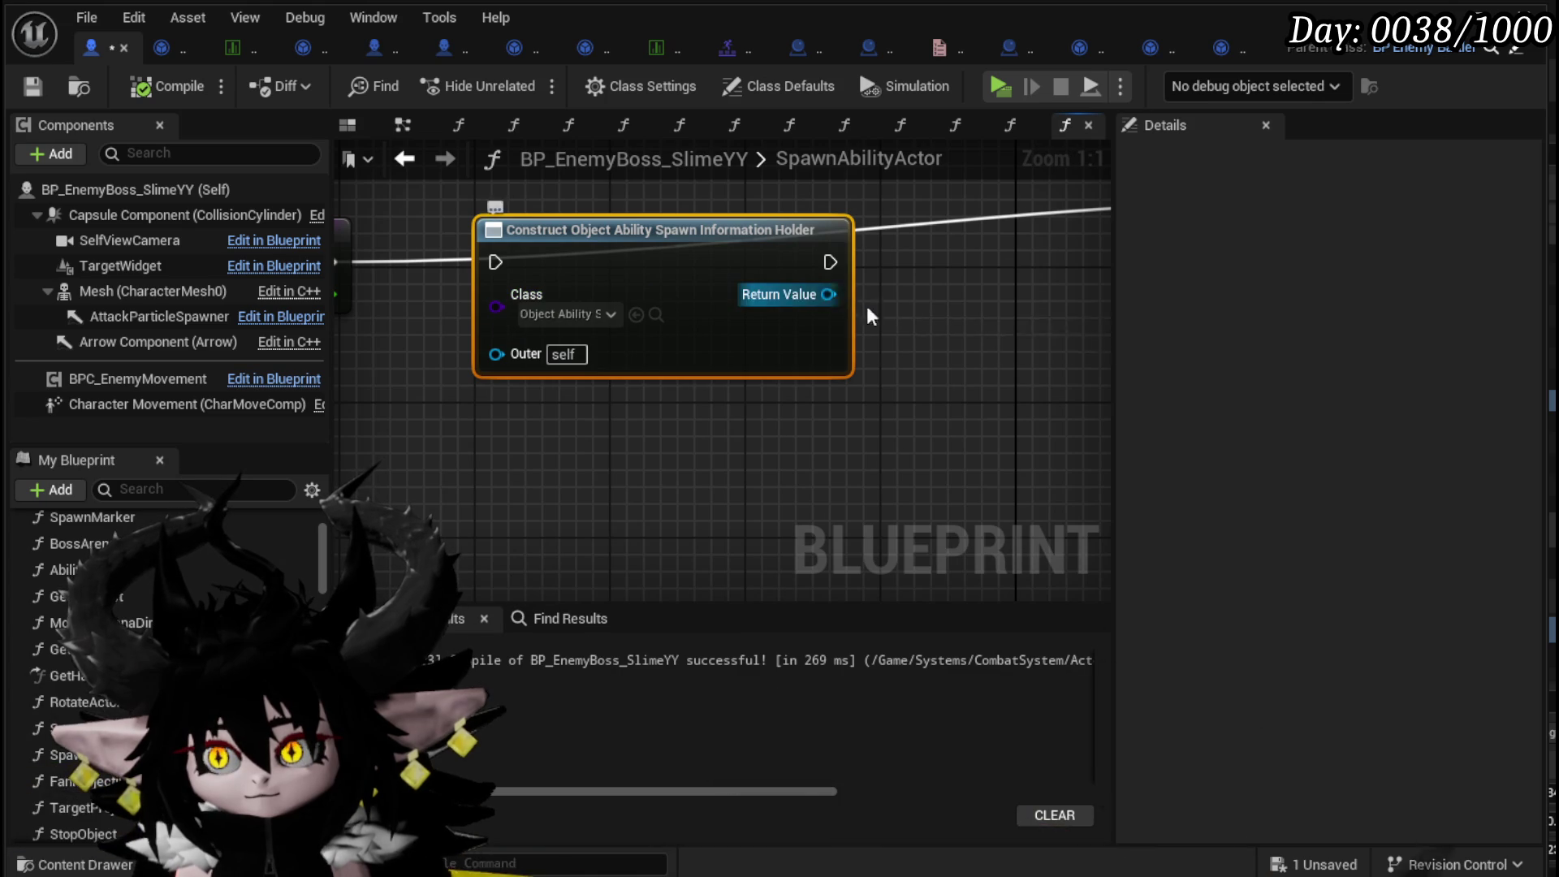
# - Add a Set Information call on the constructed holder's Return Value, discarding a mistaken Bind Event
pyautogui.moveTo(828, 294); pyautogui.dragTo(927, 307)
pyautogui.write('bind')
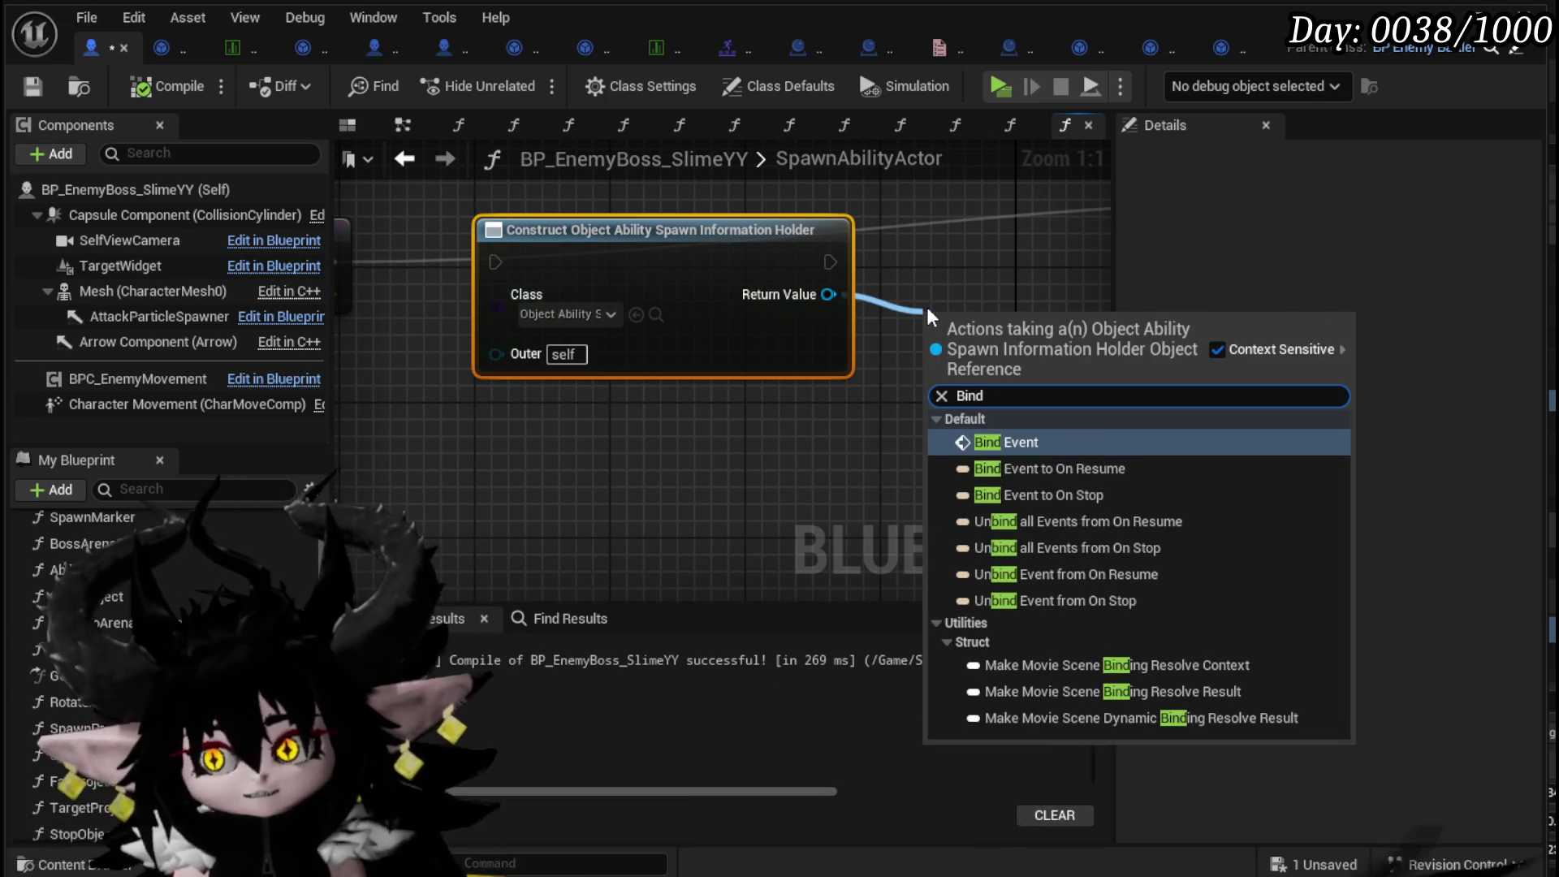
pyautogui.press('Return')
pyautogui.press('Delete')
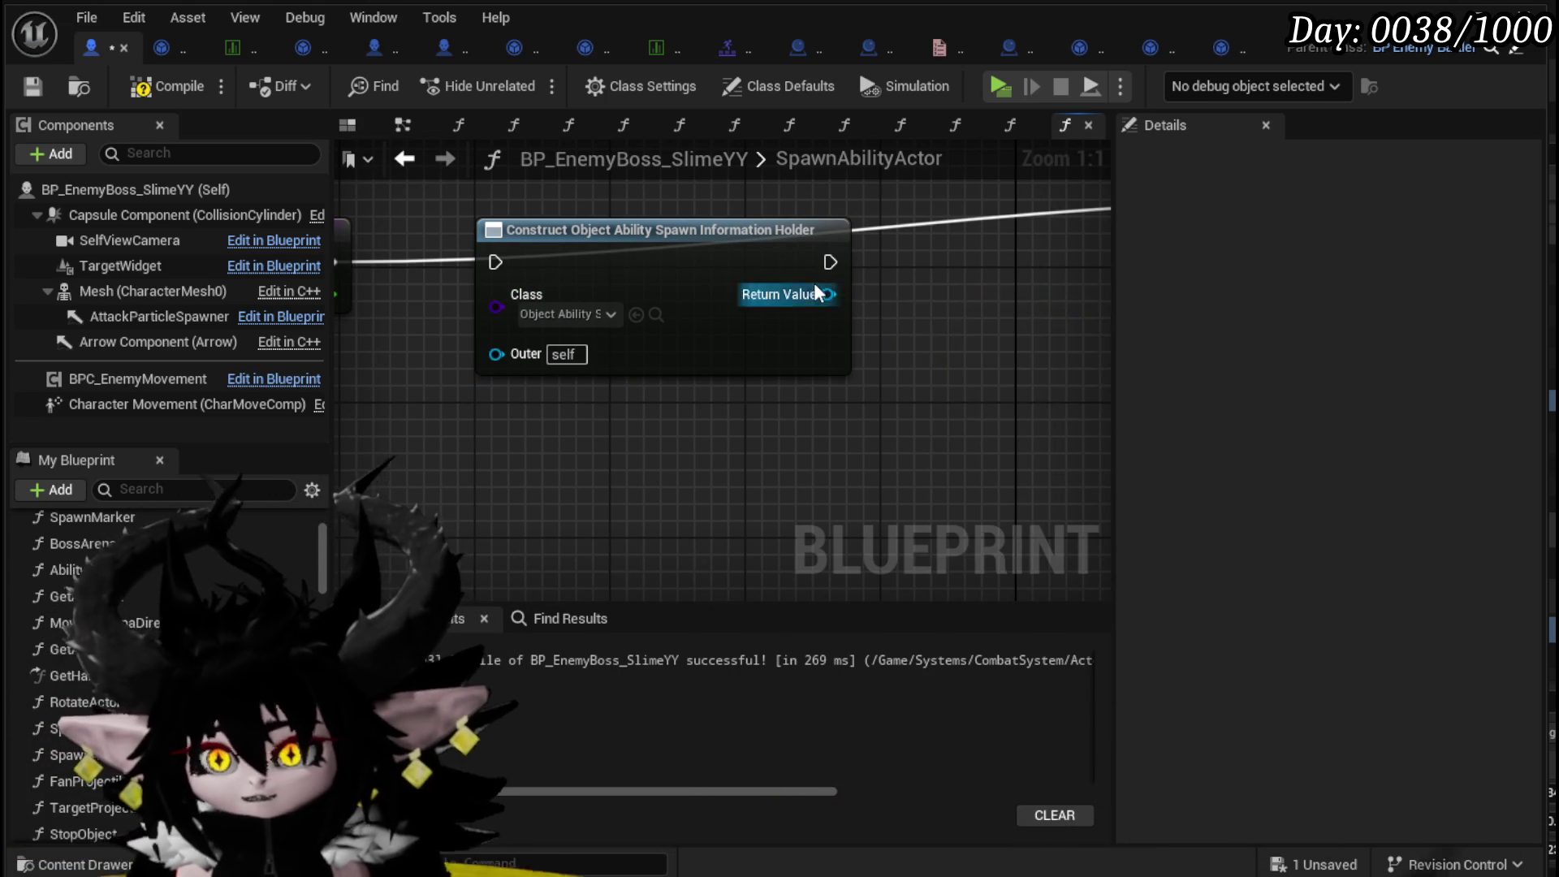
pyautogui.moveTo(828, 294); pyautogui.dragTo(937, 298)
pyautogui.write('Set')
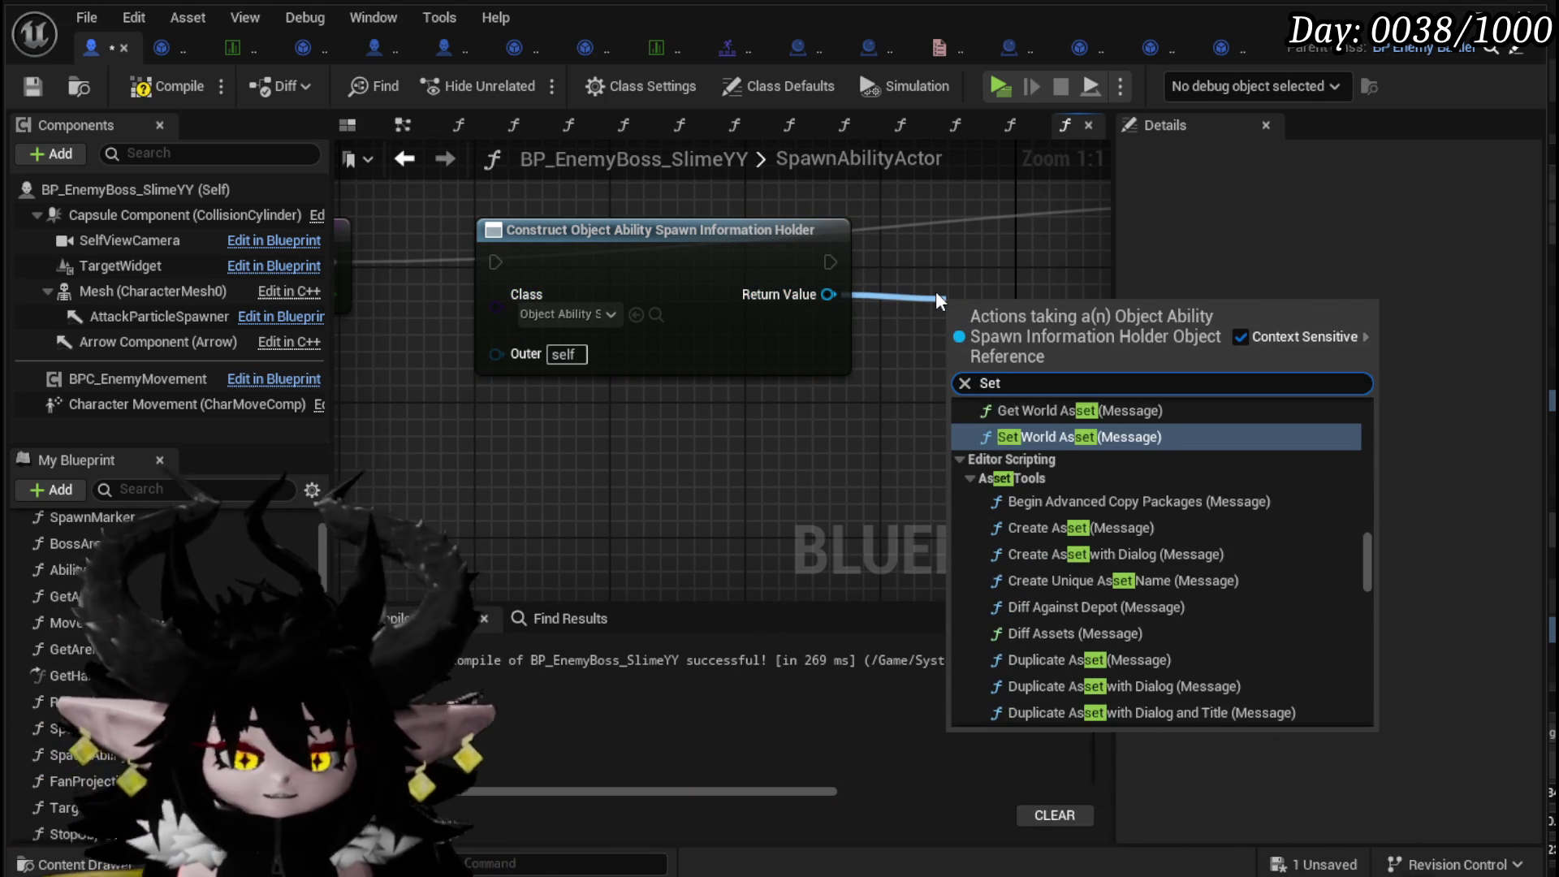
pyautogui.write(' informa')
pyautogui.press('Return')
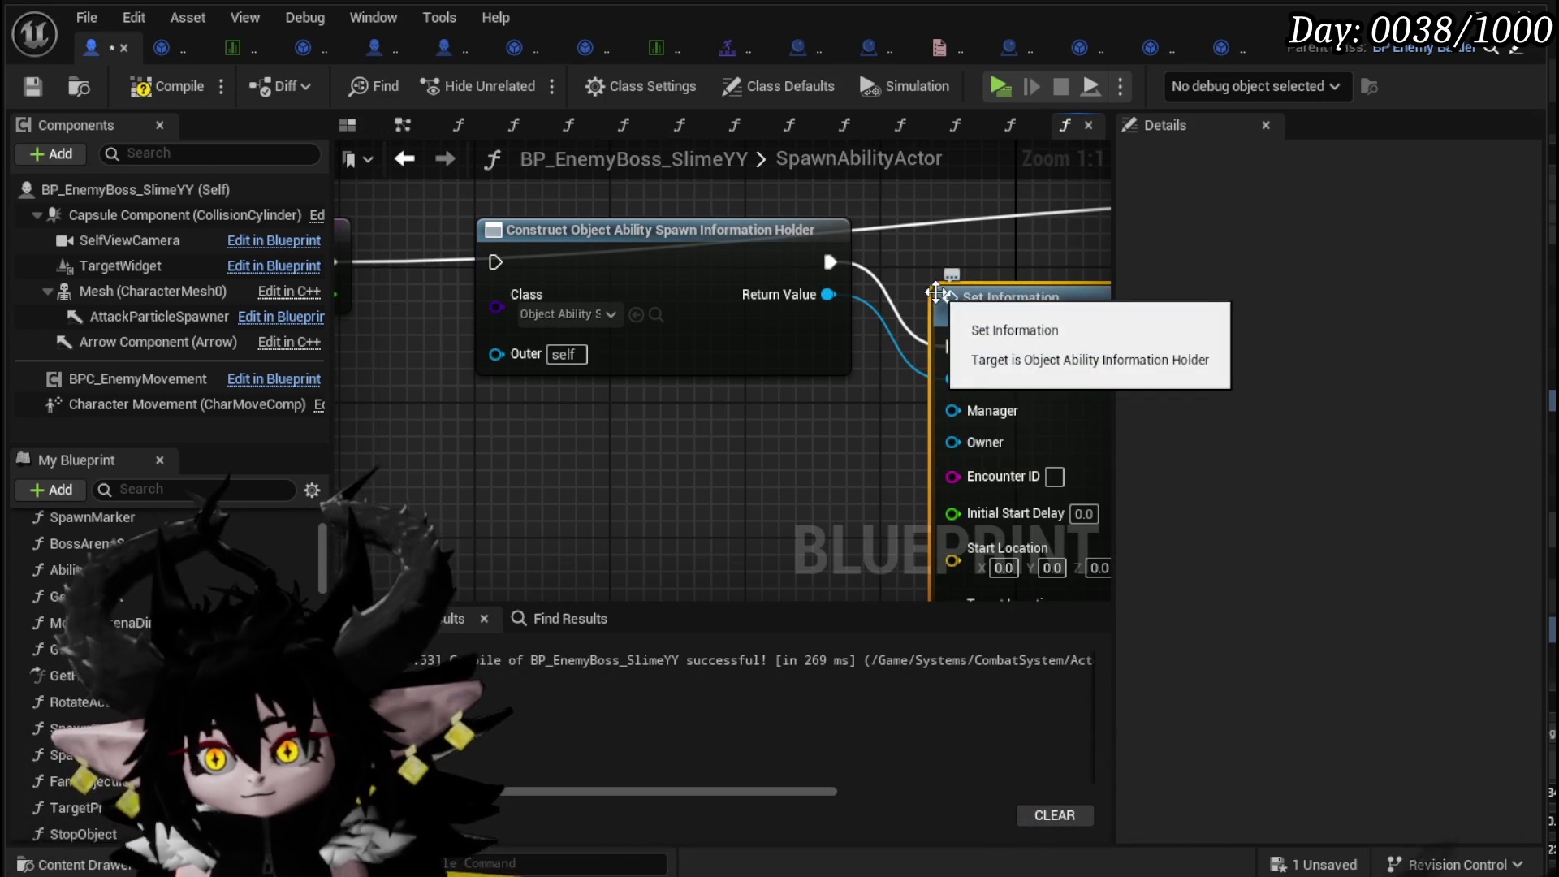
pyautogui.moveTo(947, 333); pyautogui.dragTo(946, 246)
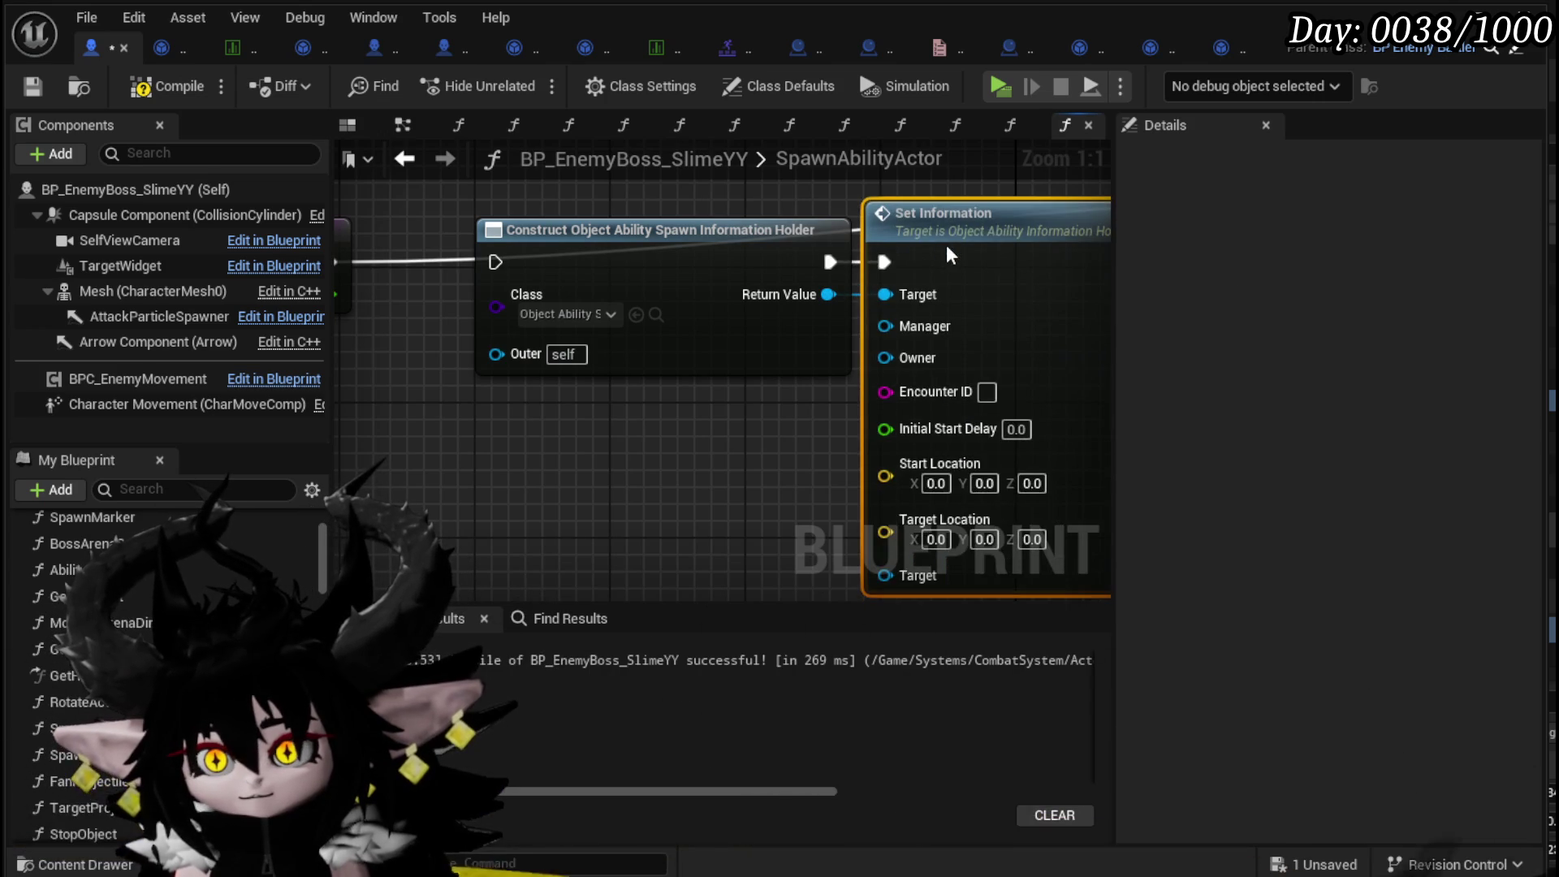
pyautogui.scroll(-2, 672, 395)
# - Wire Delay into Initial Start Delay and a copied Current Encounter node into Encounter ID
pyautogui.moveTo(509, 334)
pyautogui.mouseDown()
pyautogui.moveTo(872, 480)
pyautogui.moveTo(941, 445)
pyautogui.mouseUp()
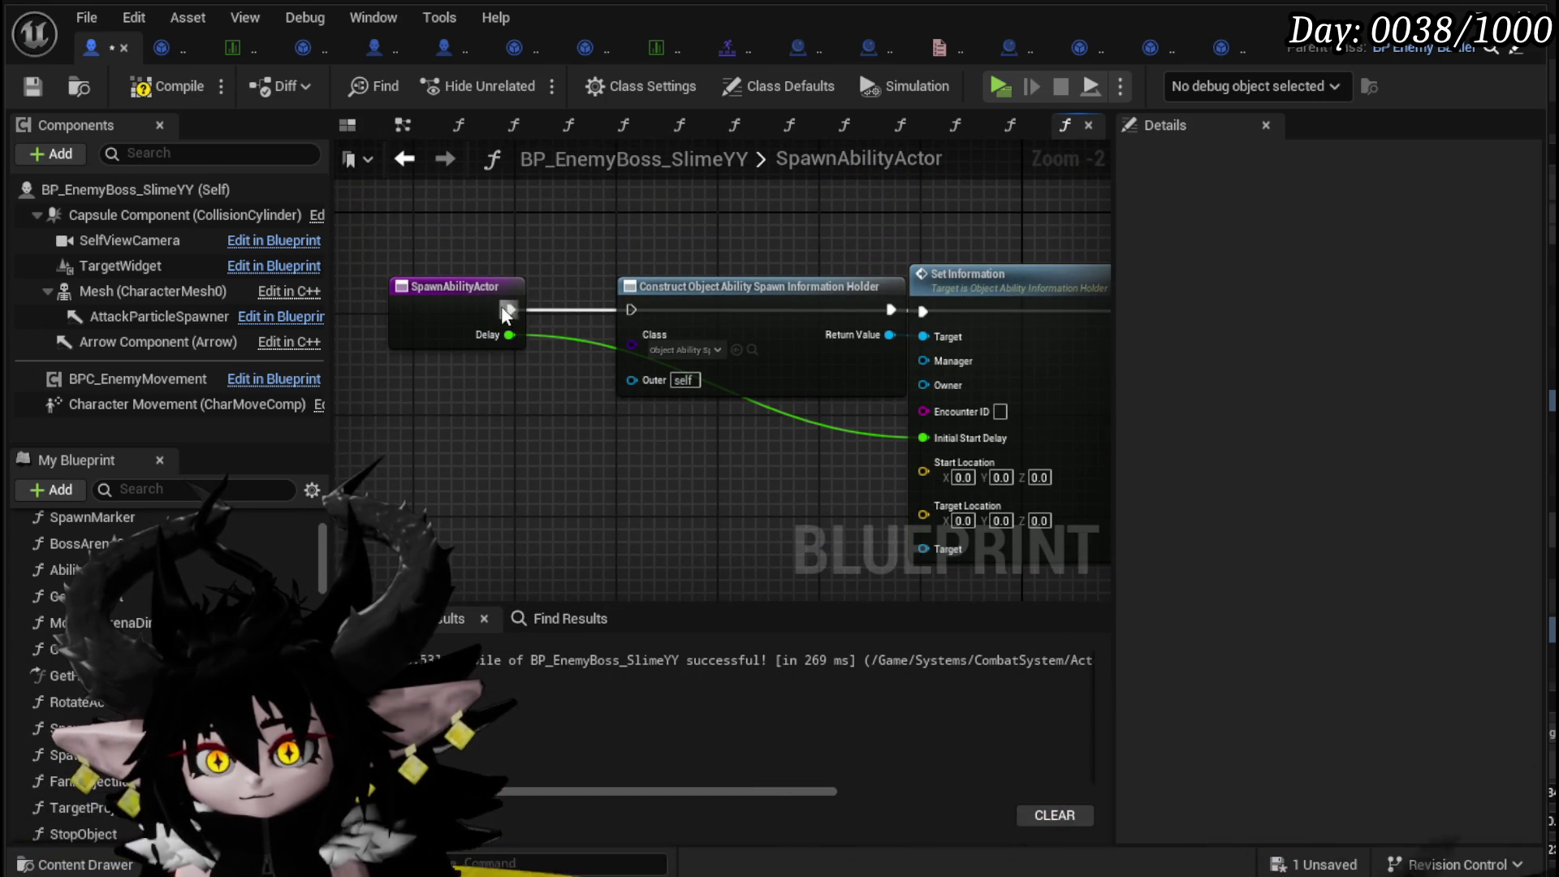
pyautogui.moveTo(957, 361)
pyautogui.mouseDown()
pyautogui.moveTo(635, 309)
pyautogui.moveTo(723, 272)
pyautogui.mouseUp()
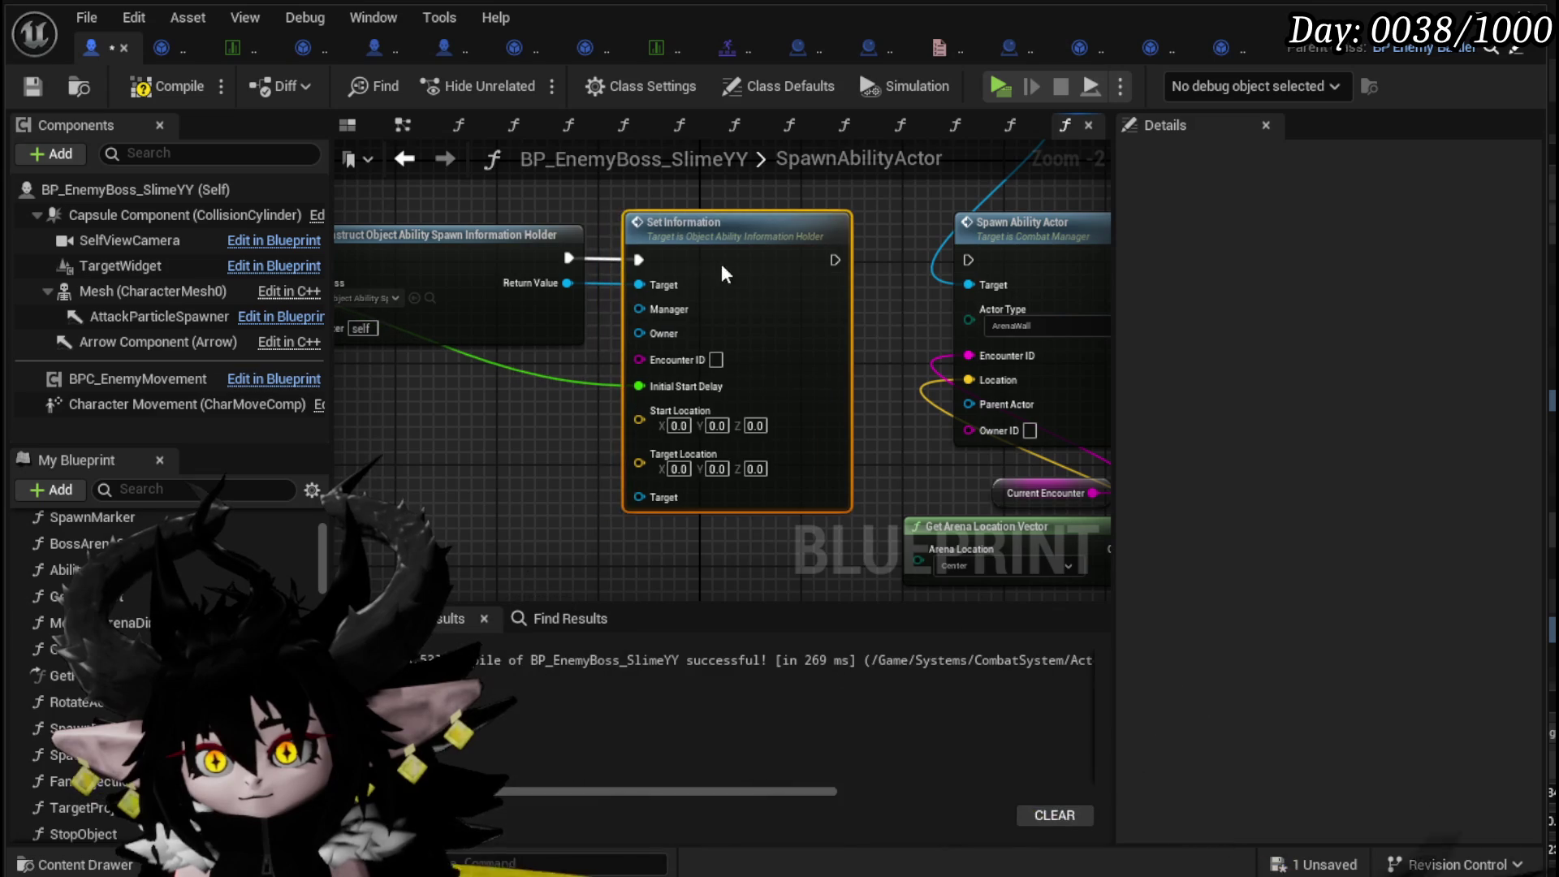
pyautogui.click(1048, 493)
pyautogui.hotkey('ctrl', 'c')
pyautogui.click(368, 419)
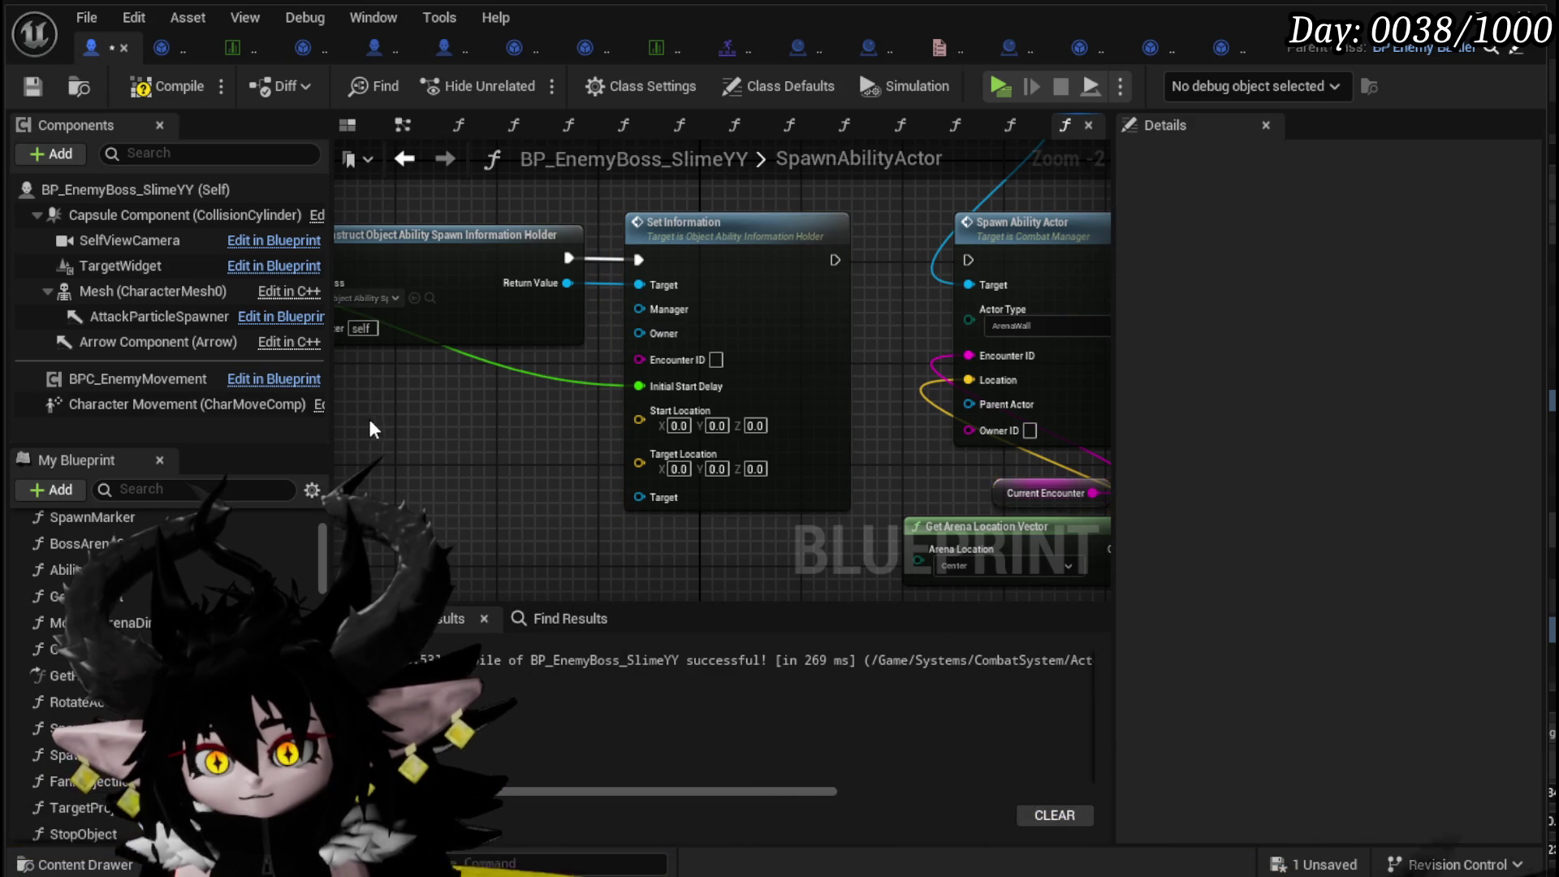
pyautogui.hotkey('ctrl', 'v')
pyautogui.moveTo(485, 429)
pyautogui.mouseDown()
pyautogui.moveTo(586, 360)
pyautogui.moveTo(639, 359)
pyautogui.mouseUp()
pyautogui.moveTo(525, 453)
pyautogui.mouseDown()
pyautogui.moveTo(539, 407)
pyautogui.moveTo(540, 426)
pyautogui.moveTo(576, 423)
pyautogui.moveTo(476, 418)
pyautogui.mouseUp()
pyautogui.rightClick(508, 398)
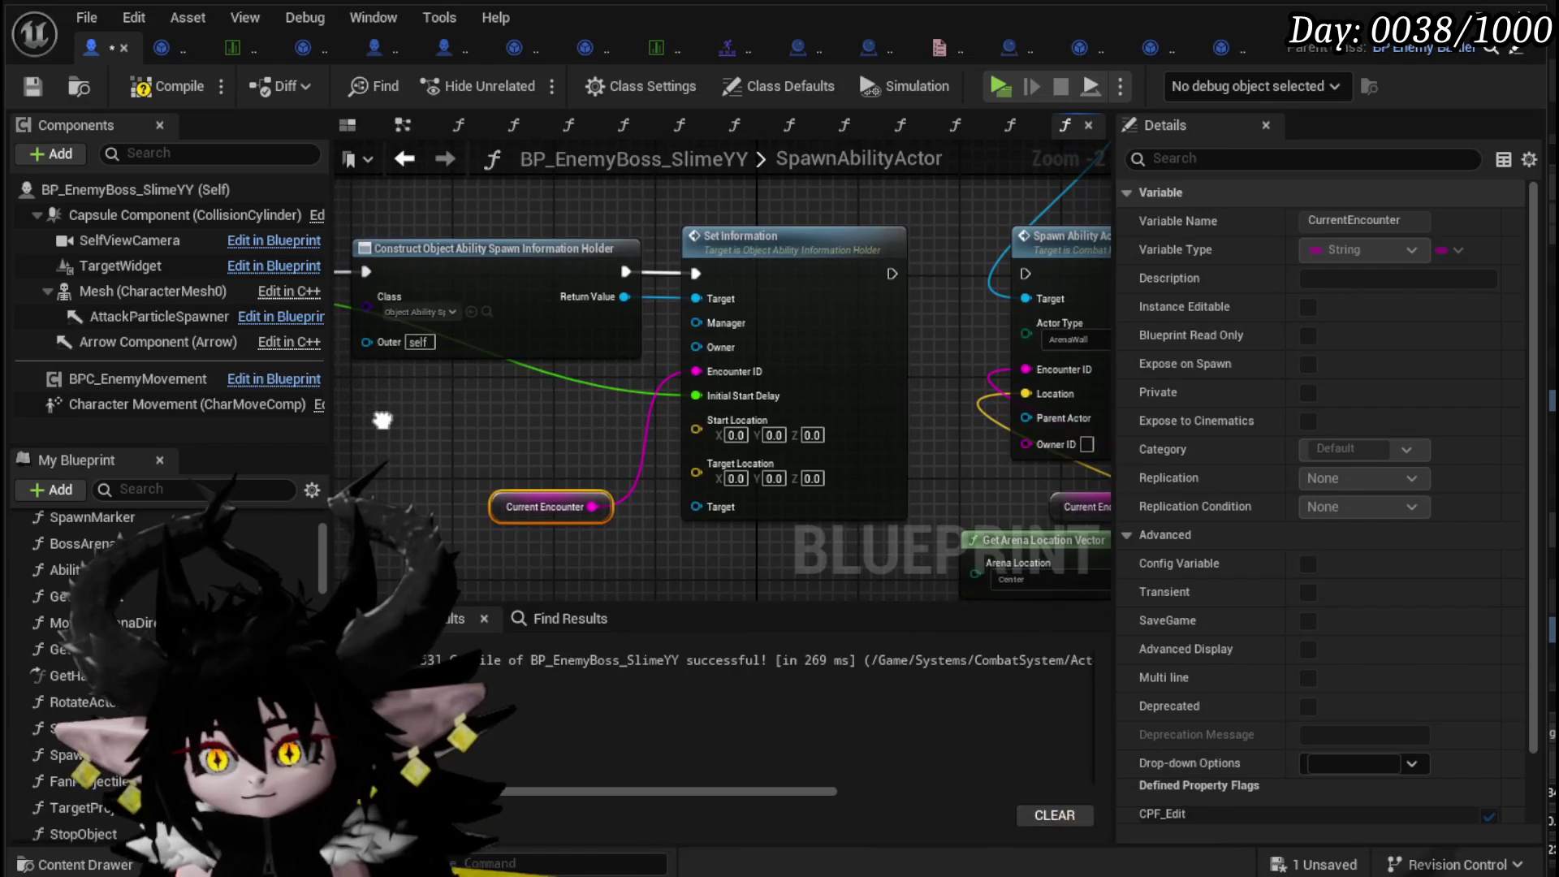
# - Connect Combat Manager Ref to Set Information's Manager and Self to its Owner input
pyautogui.click(406, 271)
pyautogui.moveTo(406, 271); pyautogui.dragTo(467, 374)
pyautogui.rightClick(455, 251)
pyautogui.moveTo(454, 251); pyautogui.dragTo(422, 340)
pyautogui.moveTo(990, 314); pyautogui.dragTo(622, 526)
pyautogui.moveTo(737, 207)
pyautogui.mouseDown()
pyautogui.moveTo(912, 317)
pyautogui.moveTo(602, 349)
pyautogui.moveTo(704, 383)
pyautogui.mouseUp()
pyautogui.moveTo(795, 318); pyautogui.dragTo(822, 198)
pyautogui.moveTo(697, 226)
pyautogui.mouseDown()
pyautogui.moveTo(593, 364)
pyautogui.moveTo(638, 434)
pyautogui.mouseUp()
# - Break the Target wire into Spawn Ability Actor and box-select the spawn nodes with their inputs
pyautogui.keyDown('alt'); pyautogui.click(975, 384); pyautogui.keyUp('alt')
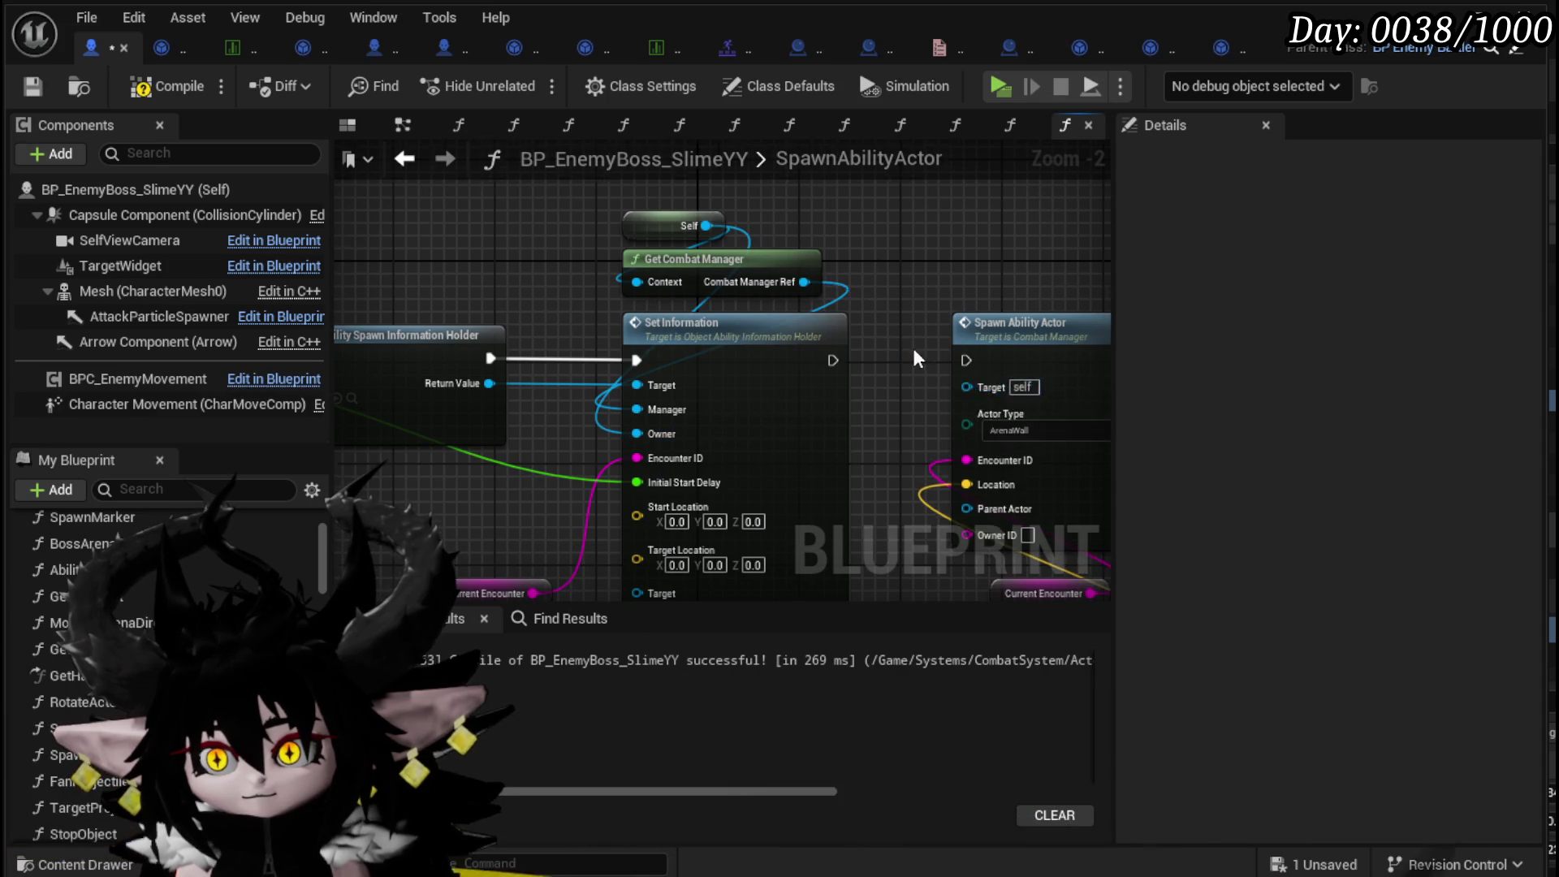
pyautogui.scroll(-2, 914, 350)
pyautogui.moveTo(863, 224); pyautogui.dragTo(1020, 488)
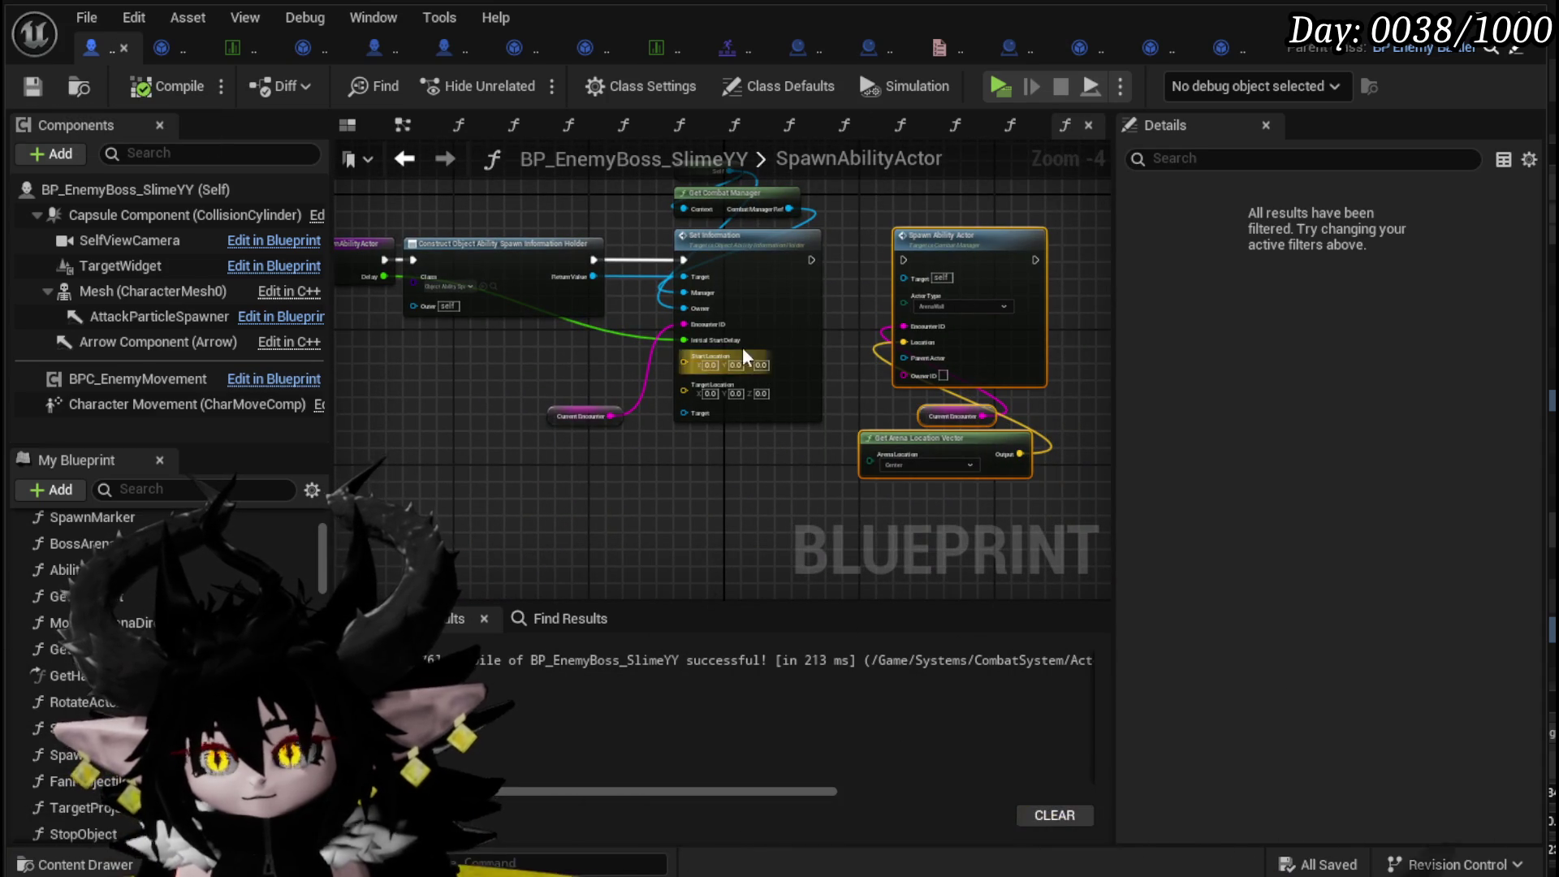
pyautogui.moveTo(947, 420); pyautogui.dragTo(1036, 191)
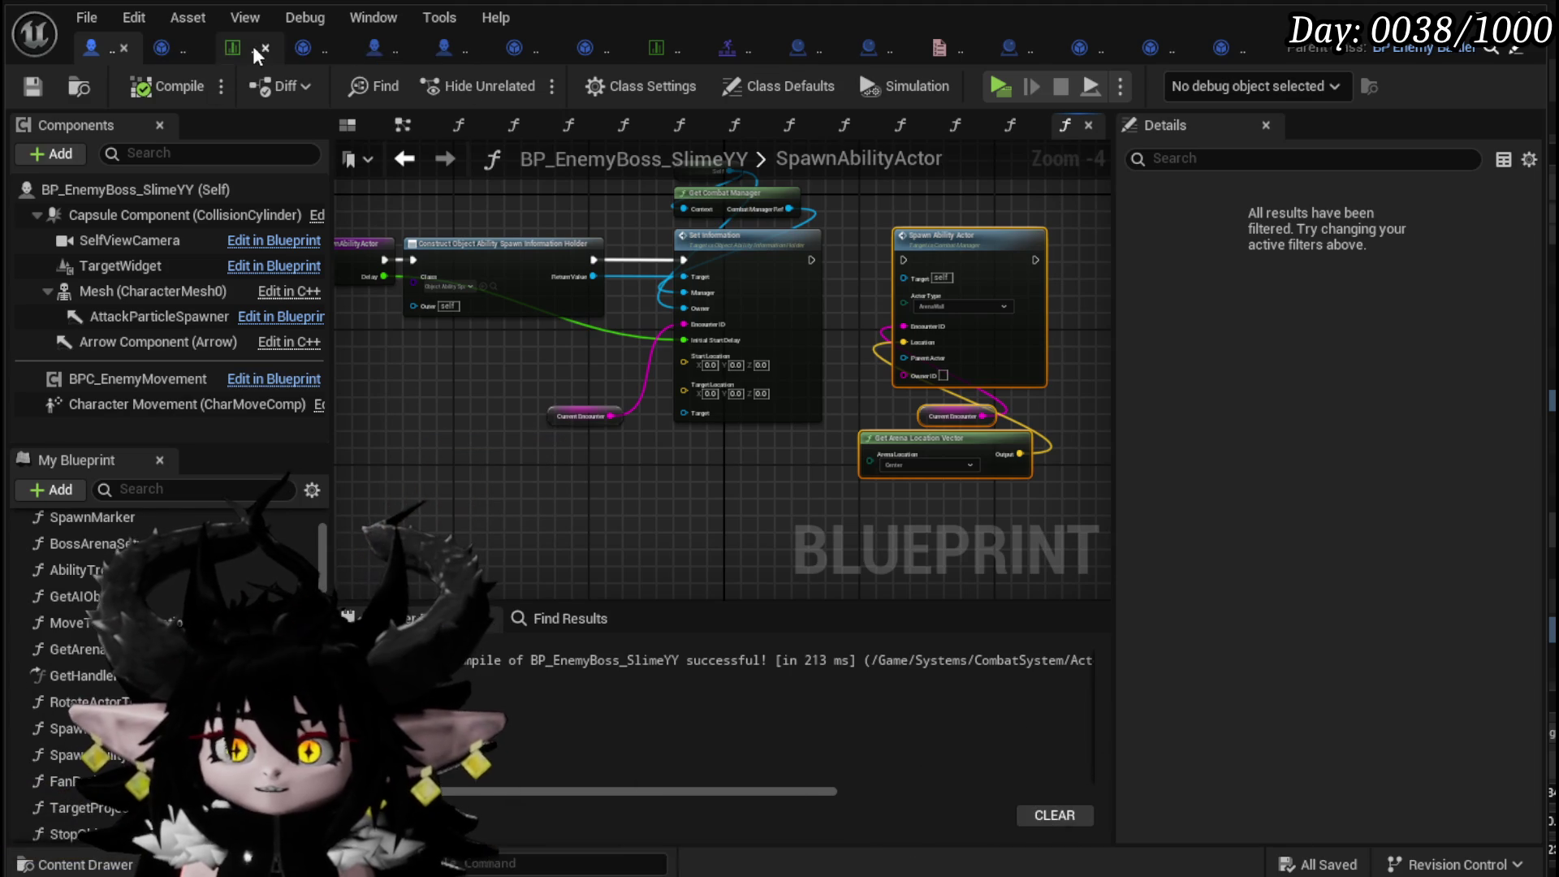
pyautogui.click(164, 49)
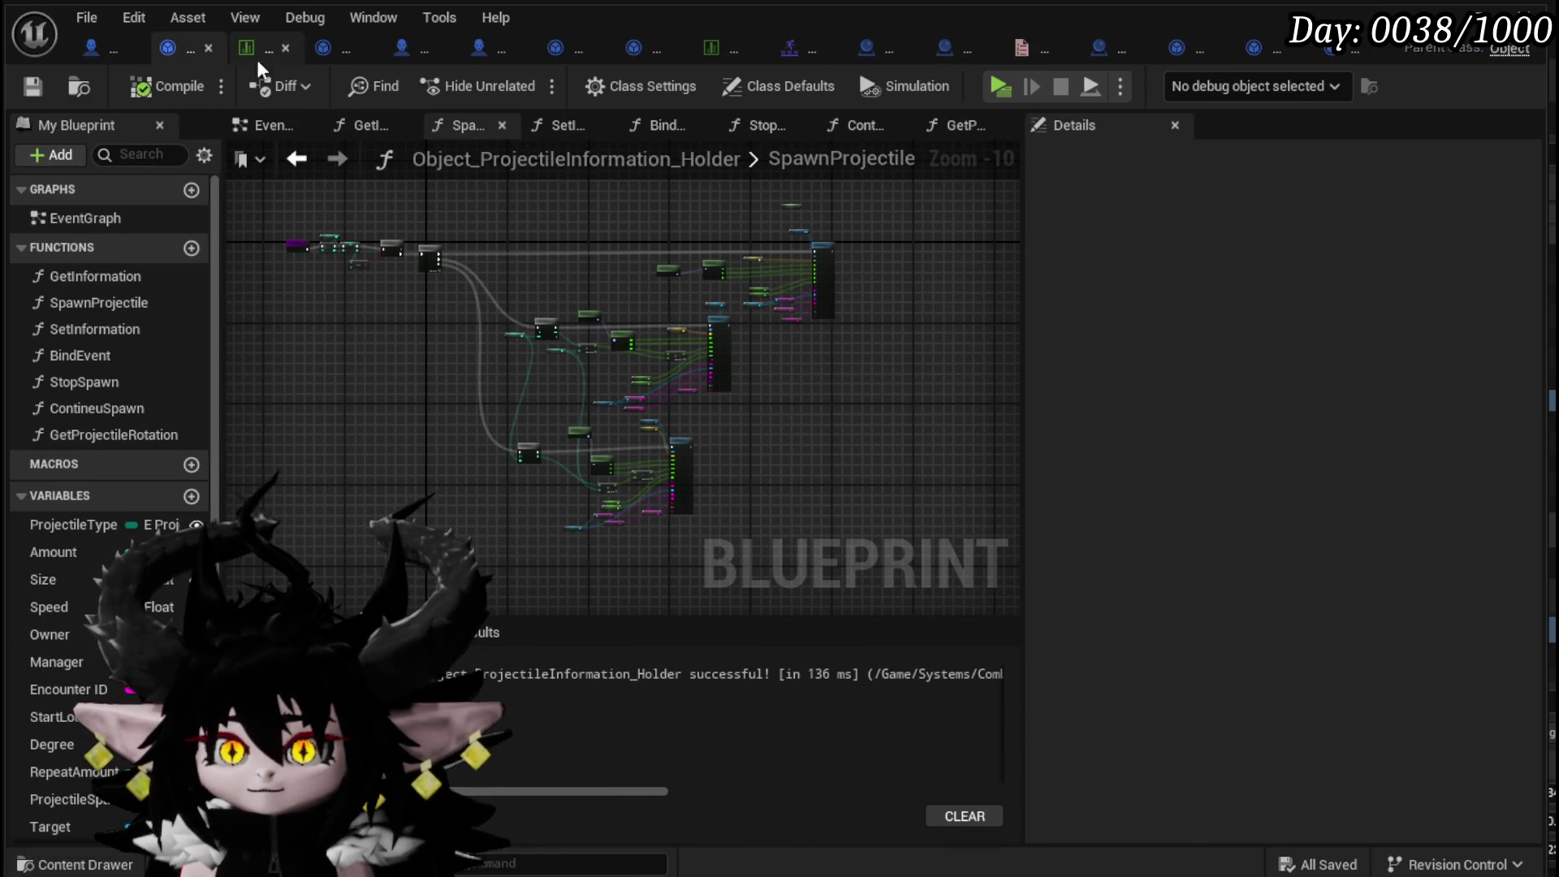
# - Override the SpawnAction function in the Object_AbilitySpawnInformationHolder blueprint
pyautogui.click(1340, 55)
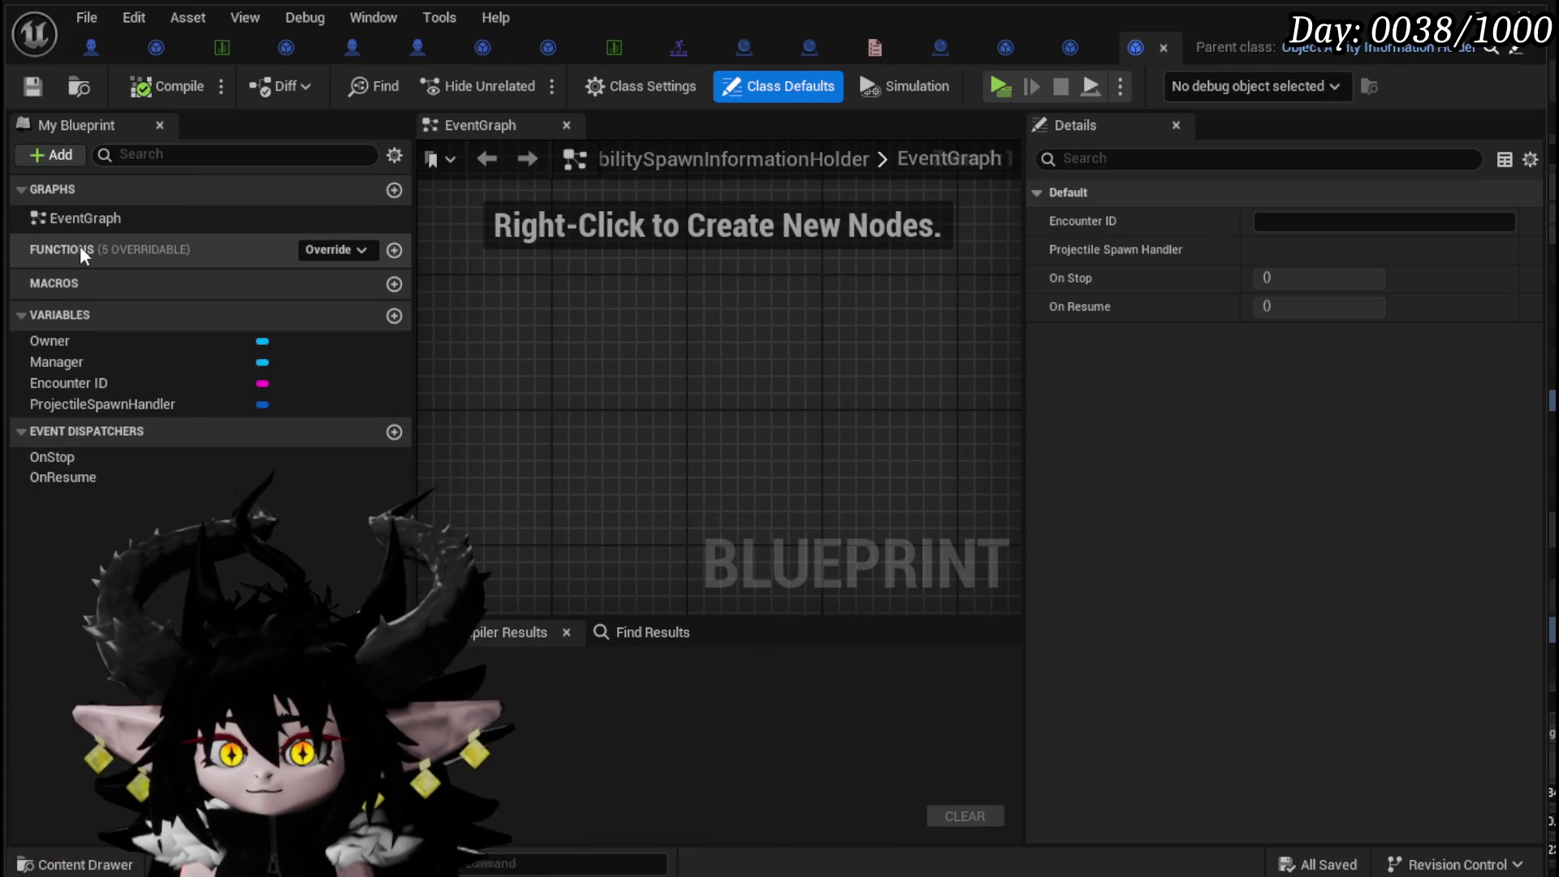
pyautogui.click(350, 251)
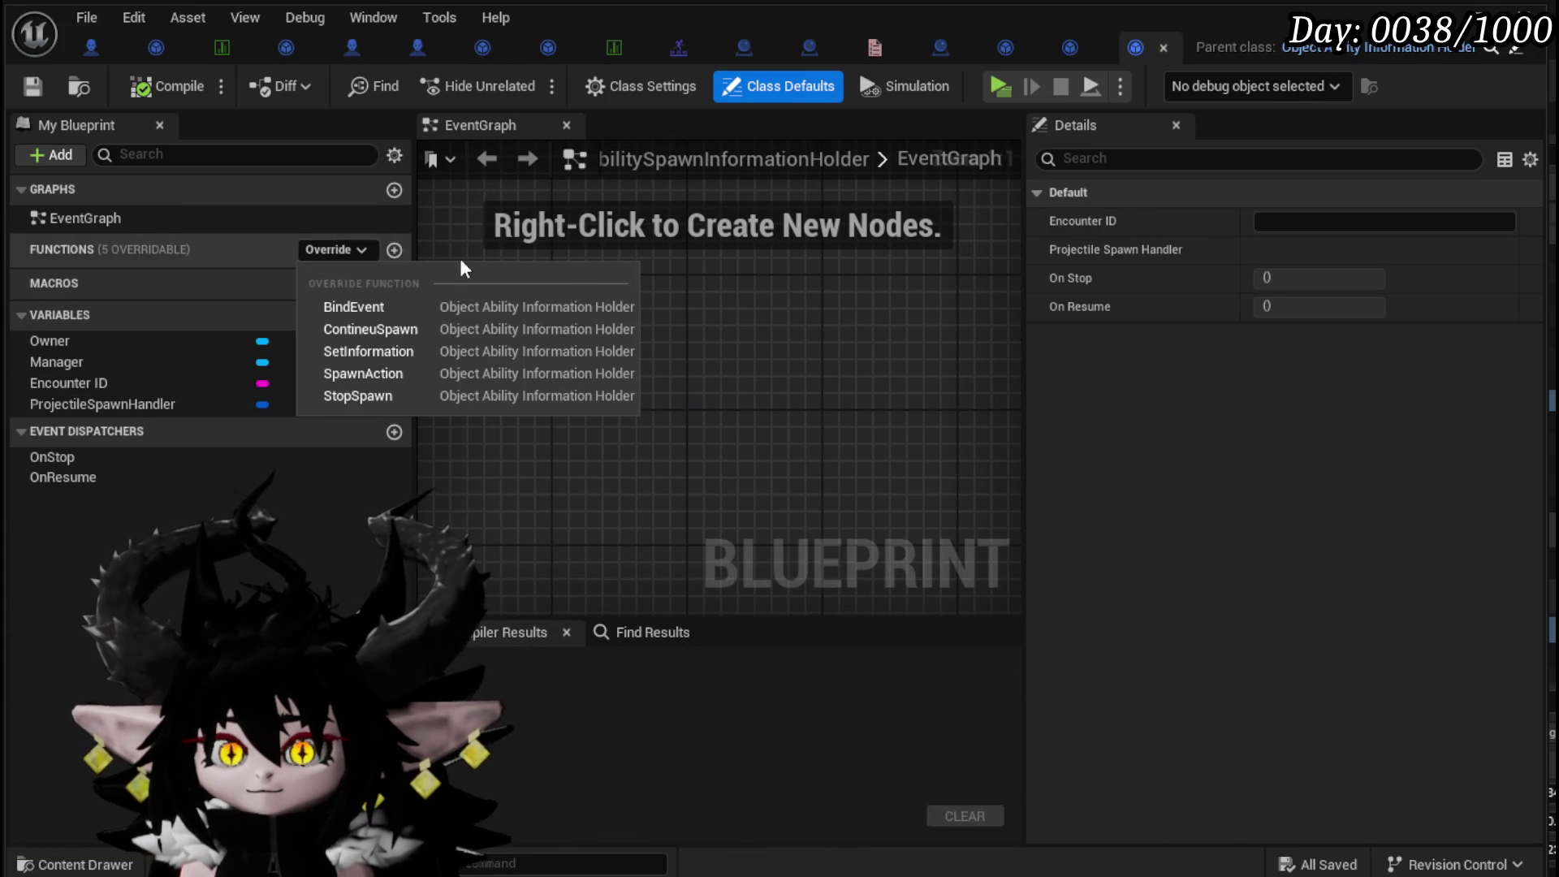
pyautogui.click(377, 372)
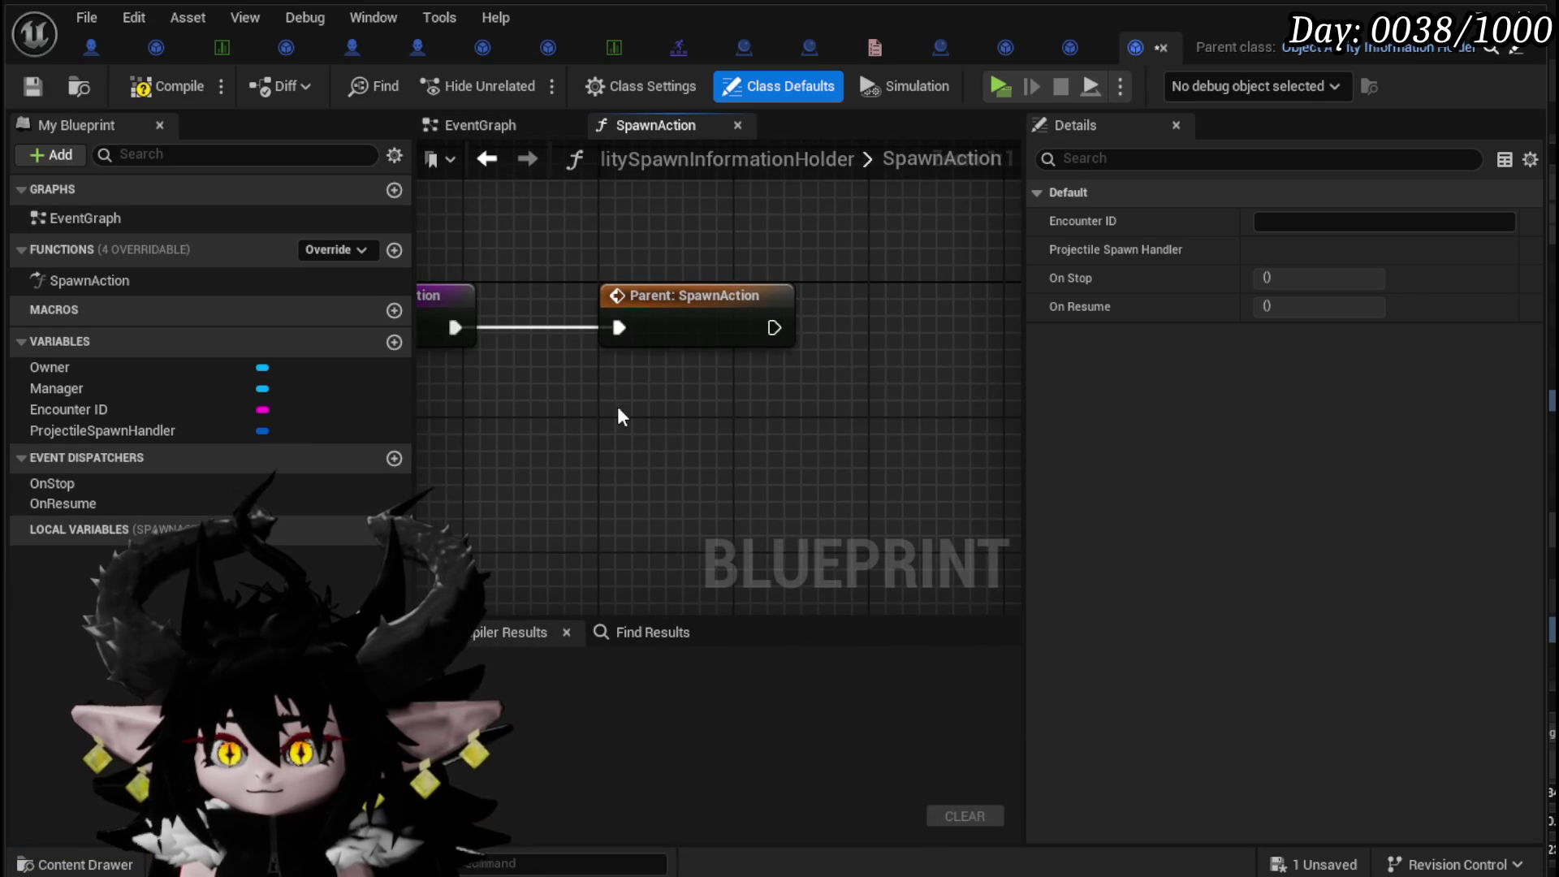
# - Replace the parent SpawnAction call with the pasted Spawn Ability Actor node, dropping Get Arena Location Vector and Current Encounter
pyautogui.press('Delete')
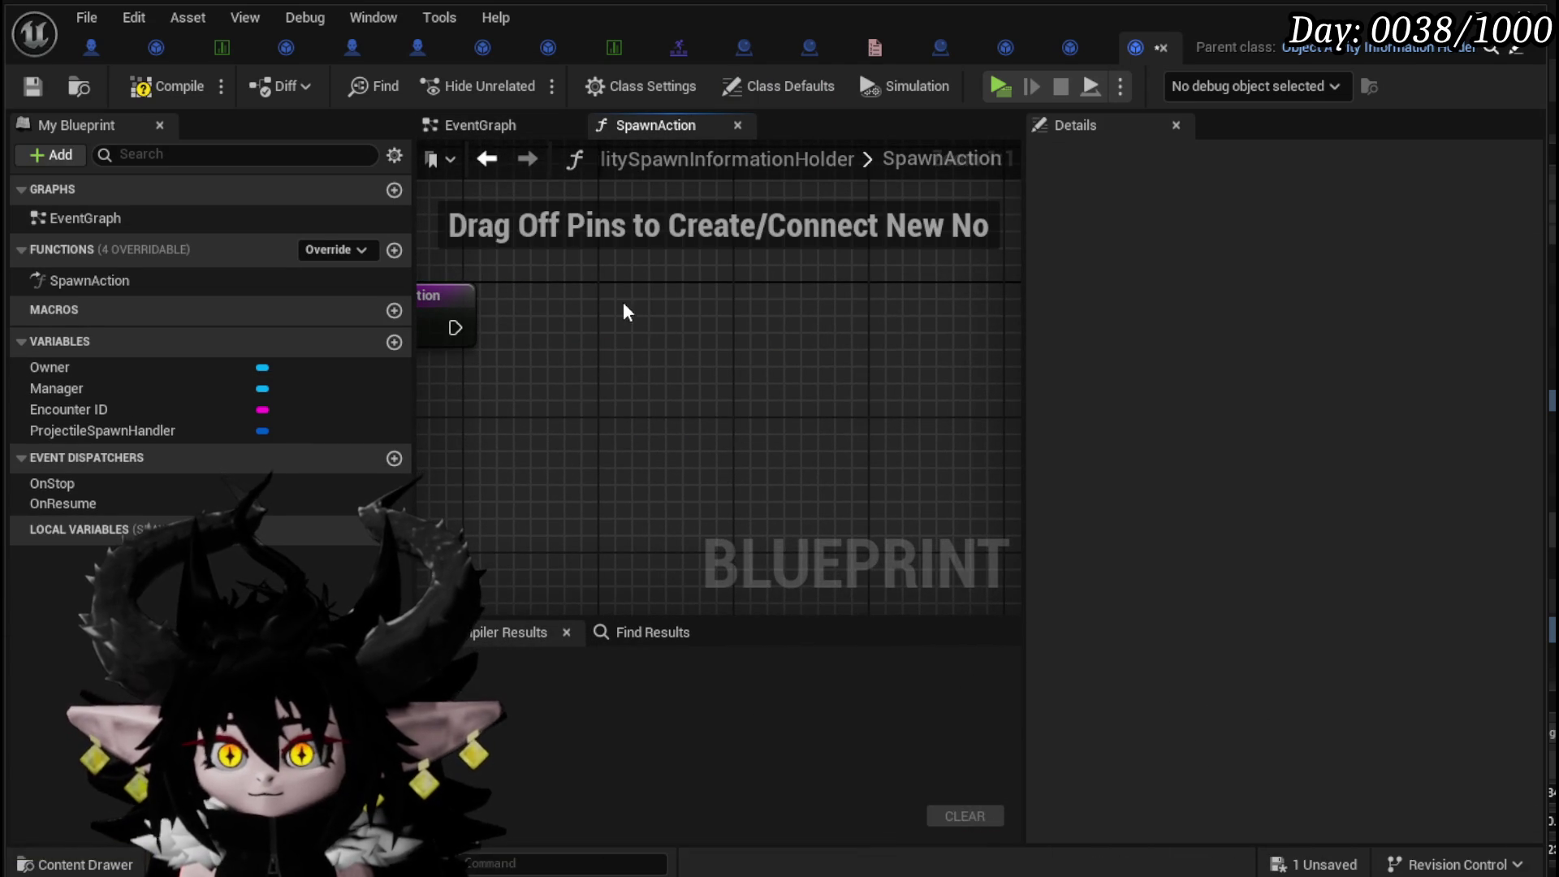
pyautogui.hotkey('ctrl', 'v')
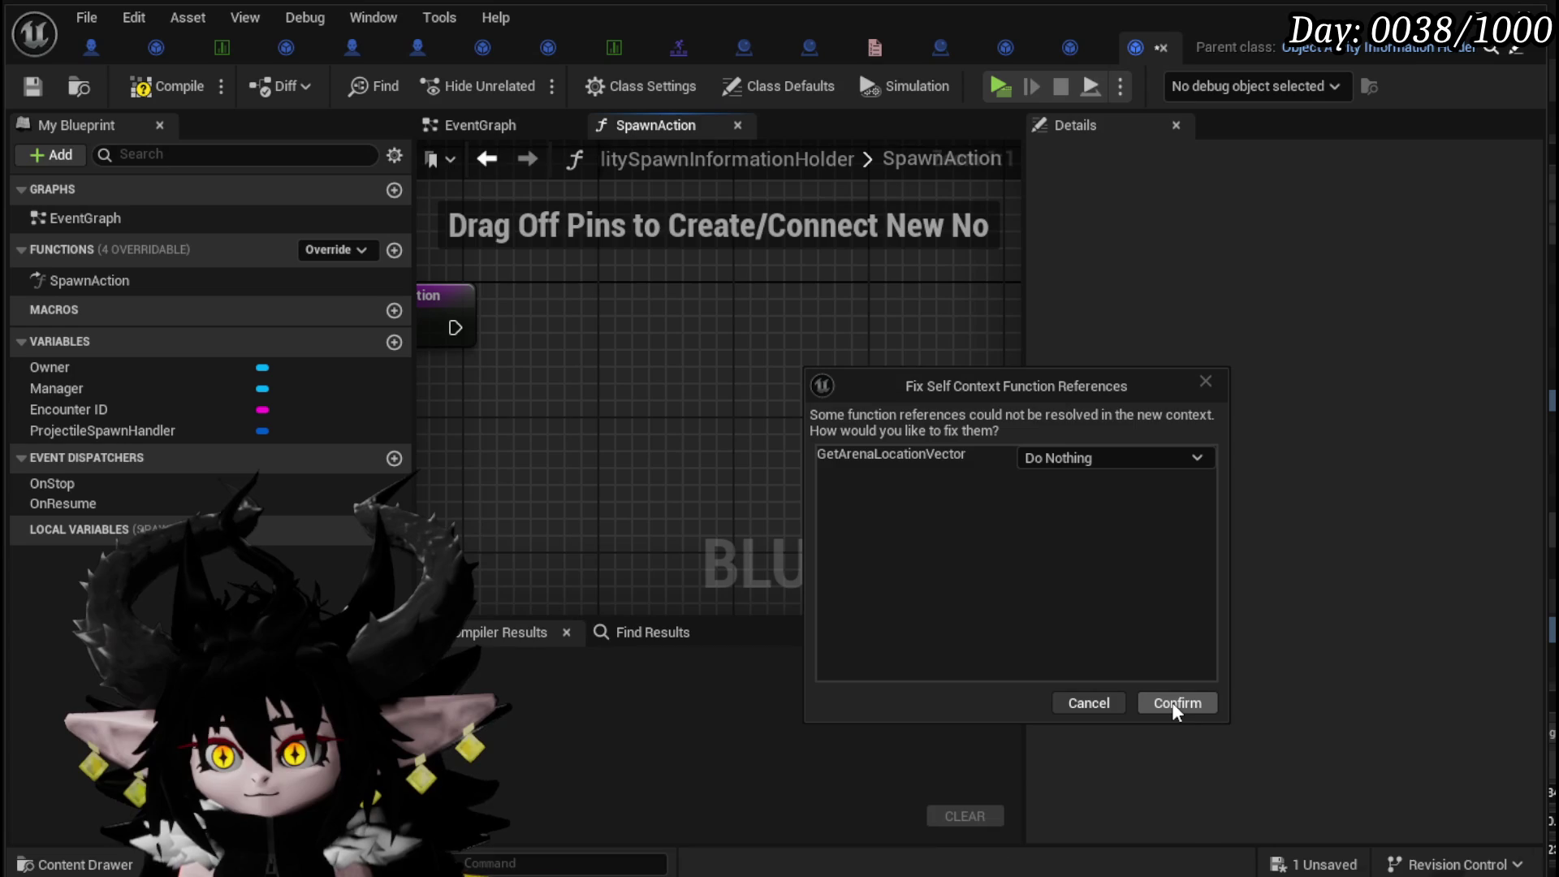
pyautogui.click(1175, 703)
pyautogui.scroll(-1, 729, 551)
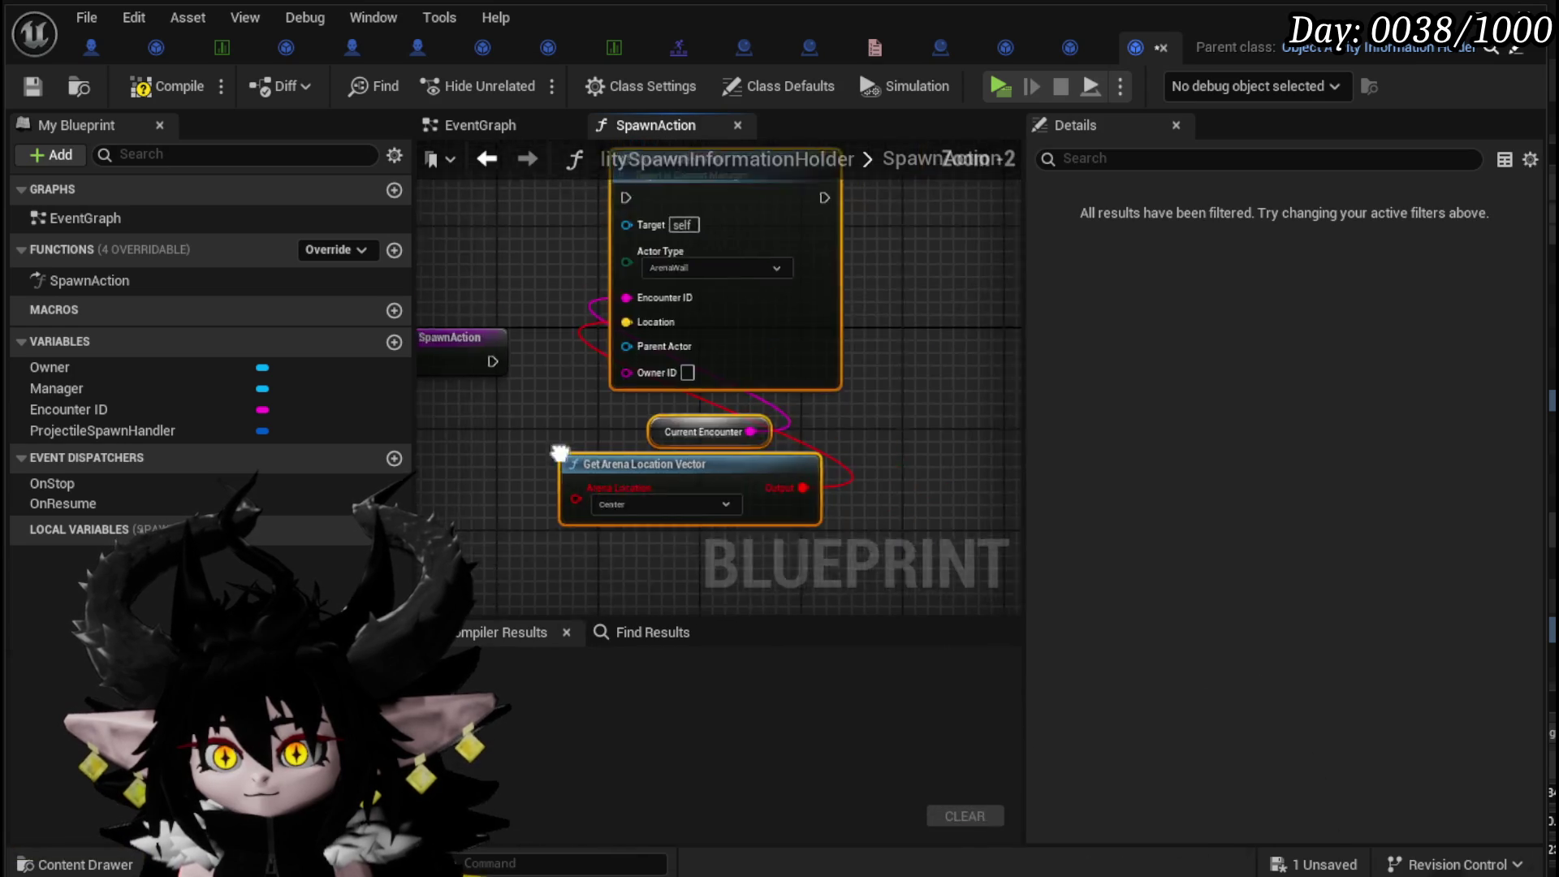
pyautogui.press('Delete')
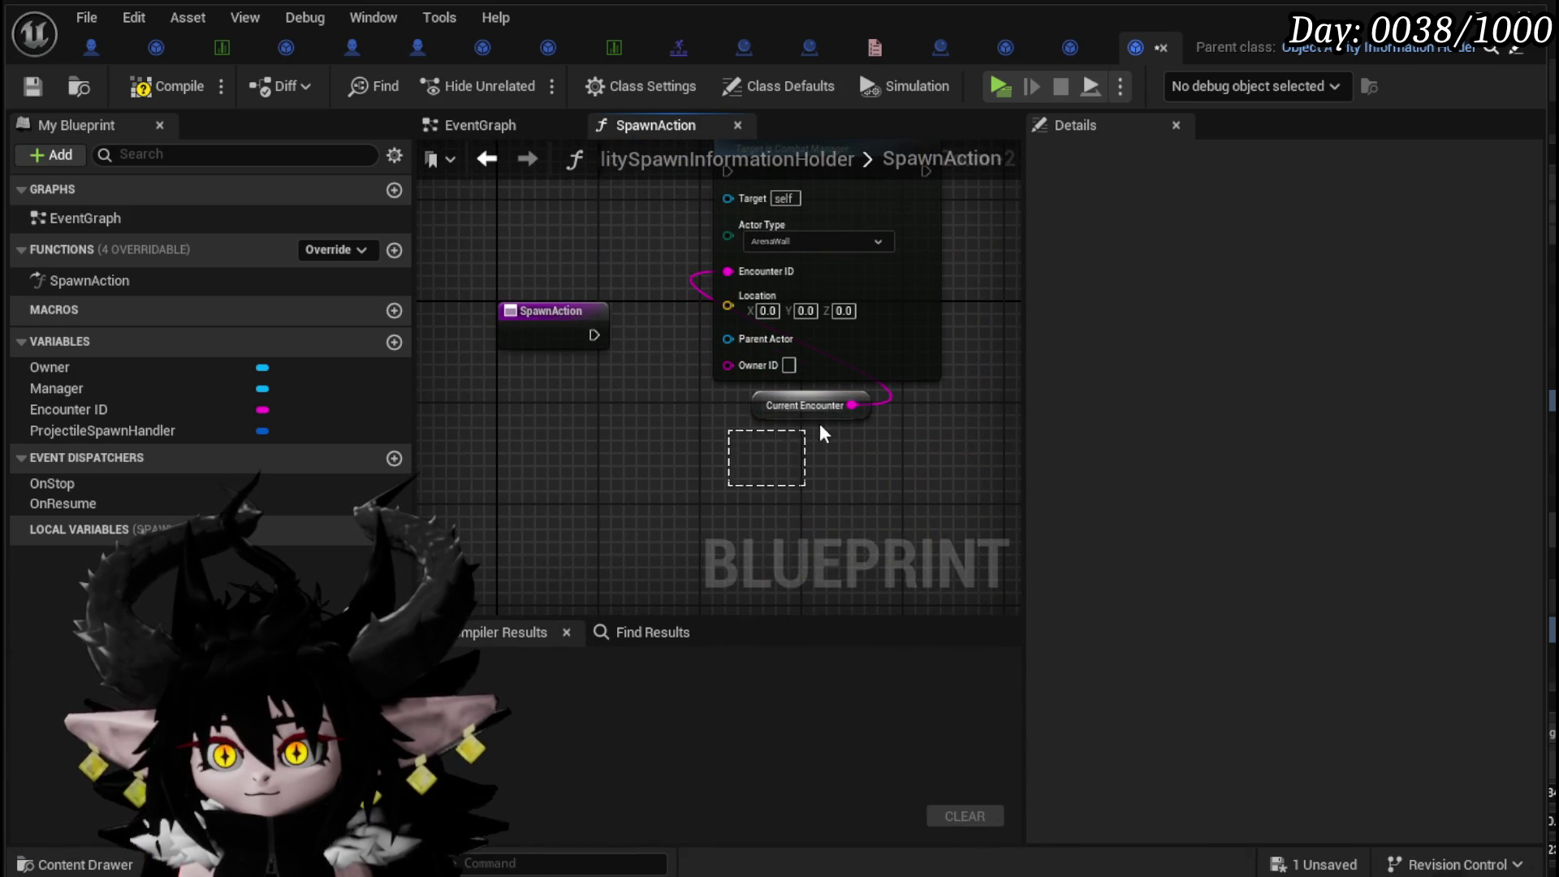
pyautogui.click(834, 400)
pyautogui.press('Delete')
pyautogui.moveTo(812, 244); pyautogui.dragTo(780, 406)
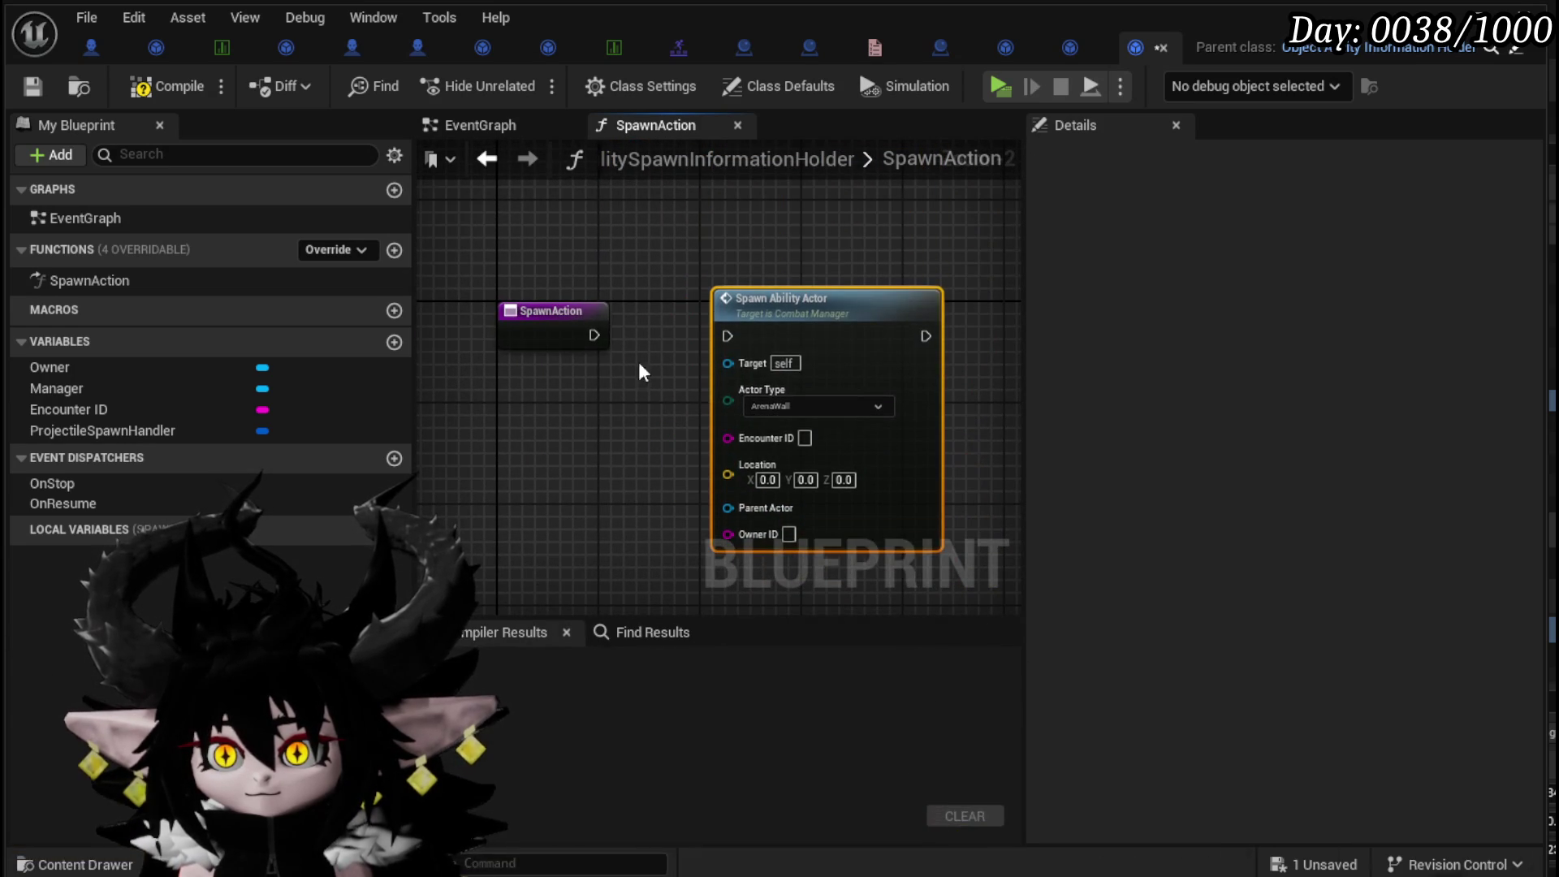
# - Wire the entry execution, Encounter ID, Manager as target, and Owner as Parent Actor into Spawn Ability Actor
pyautogui.moveTo(592, 334); pyautogui.dragTo(714, 341)
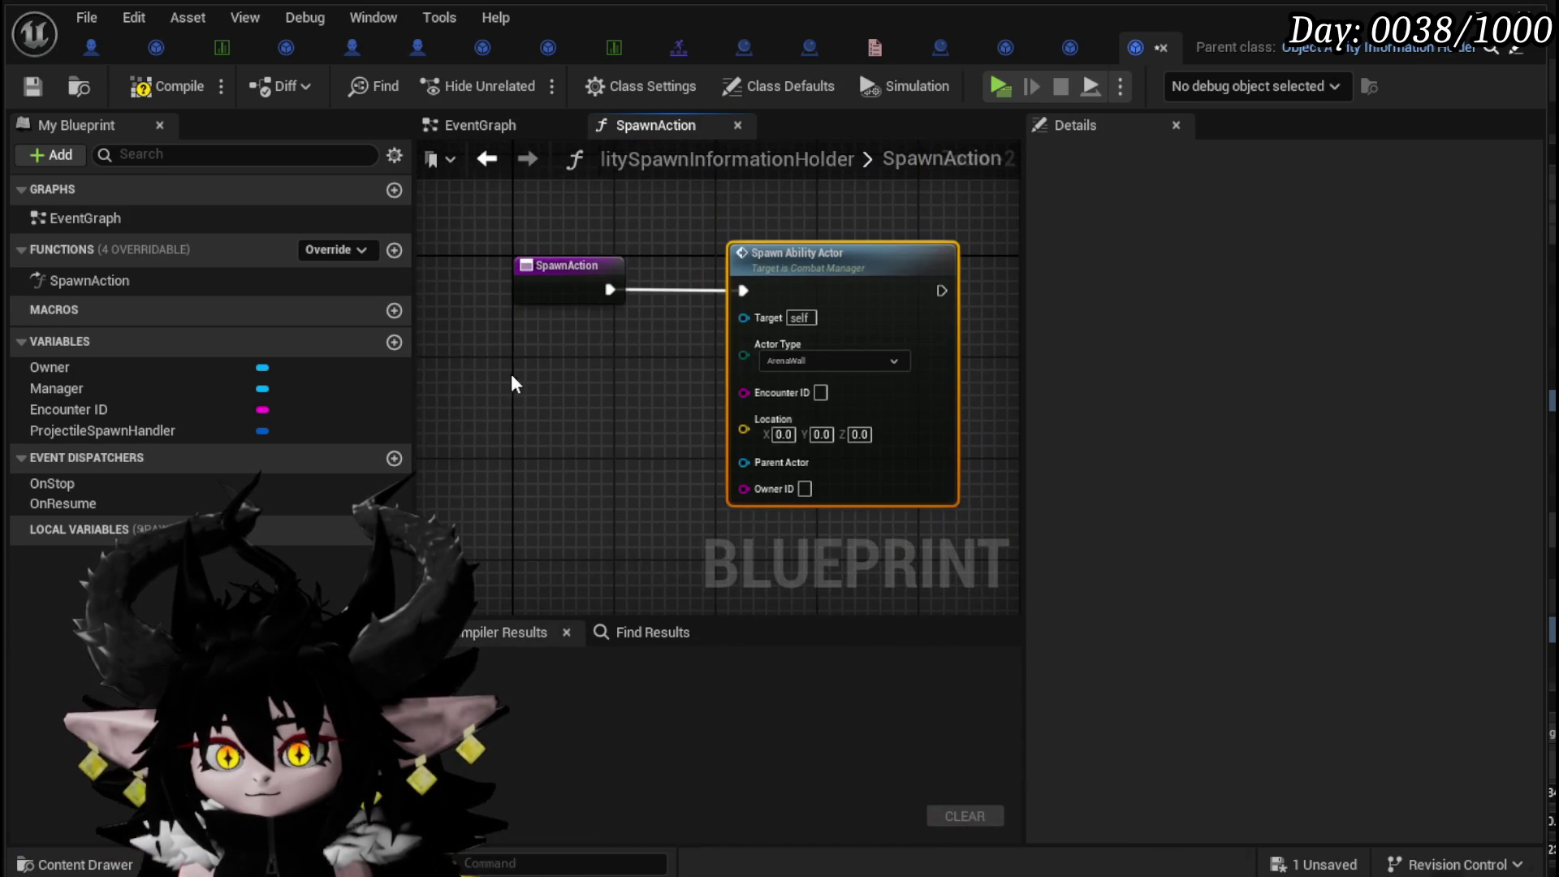
pyautogui.moveTo(102, 411)
pyautogui.mouseDown()
pyautogui.moveTo(775, 427)
pyautogui.moveTo(743, 392)
pyautogui.mouseUp()
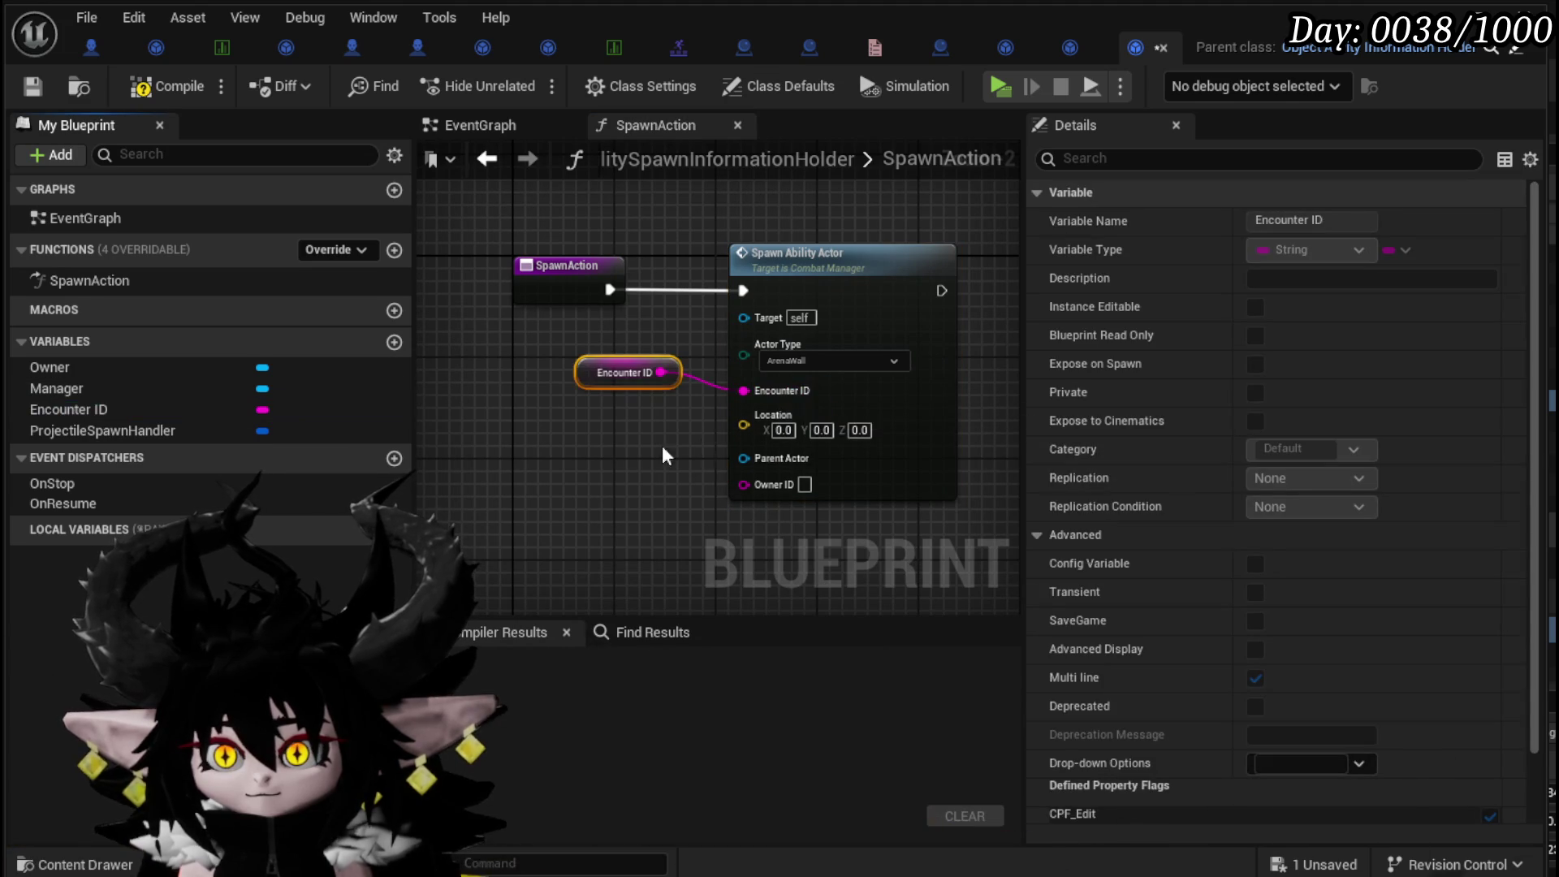
pyautogui.click(635, 458)
pyautogui.moveTo(601, 375); pyautogui.dragTo(626, 413)
pyautogui.click(583, 461)
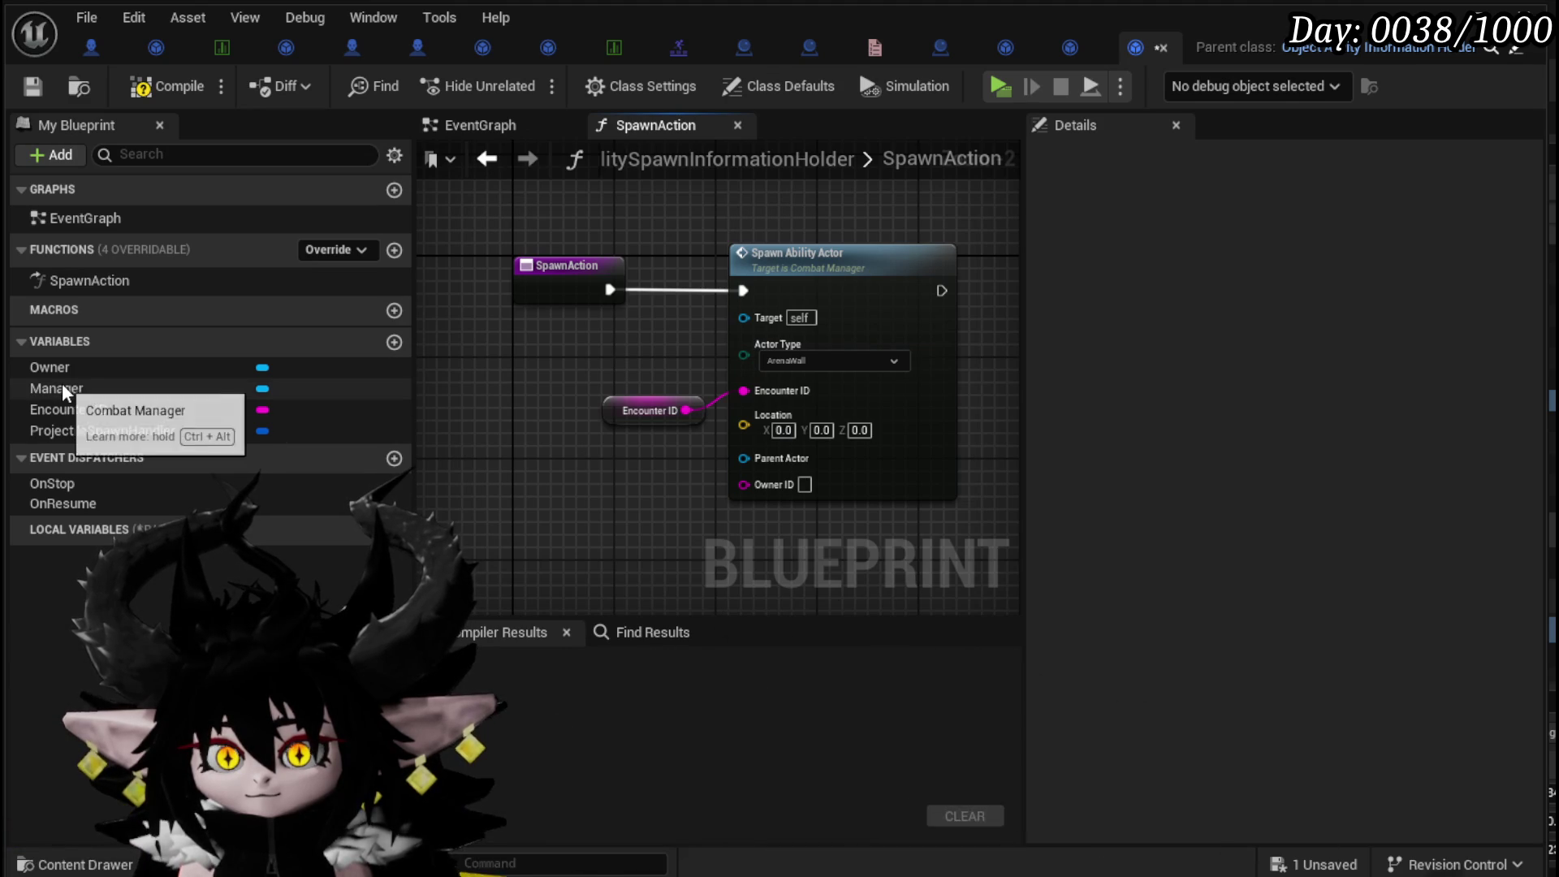
pyautogui.moveTo(62, 387); pyautogui.dragTo(743, 317)
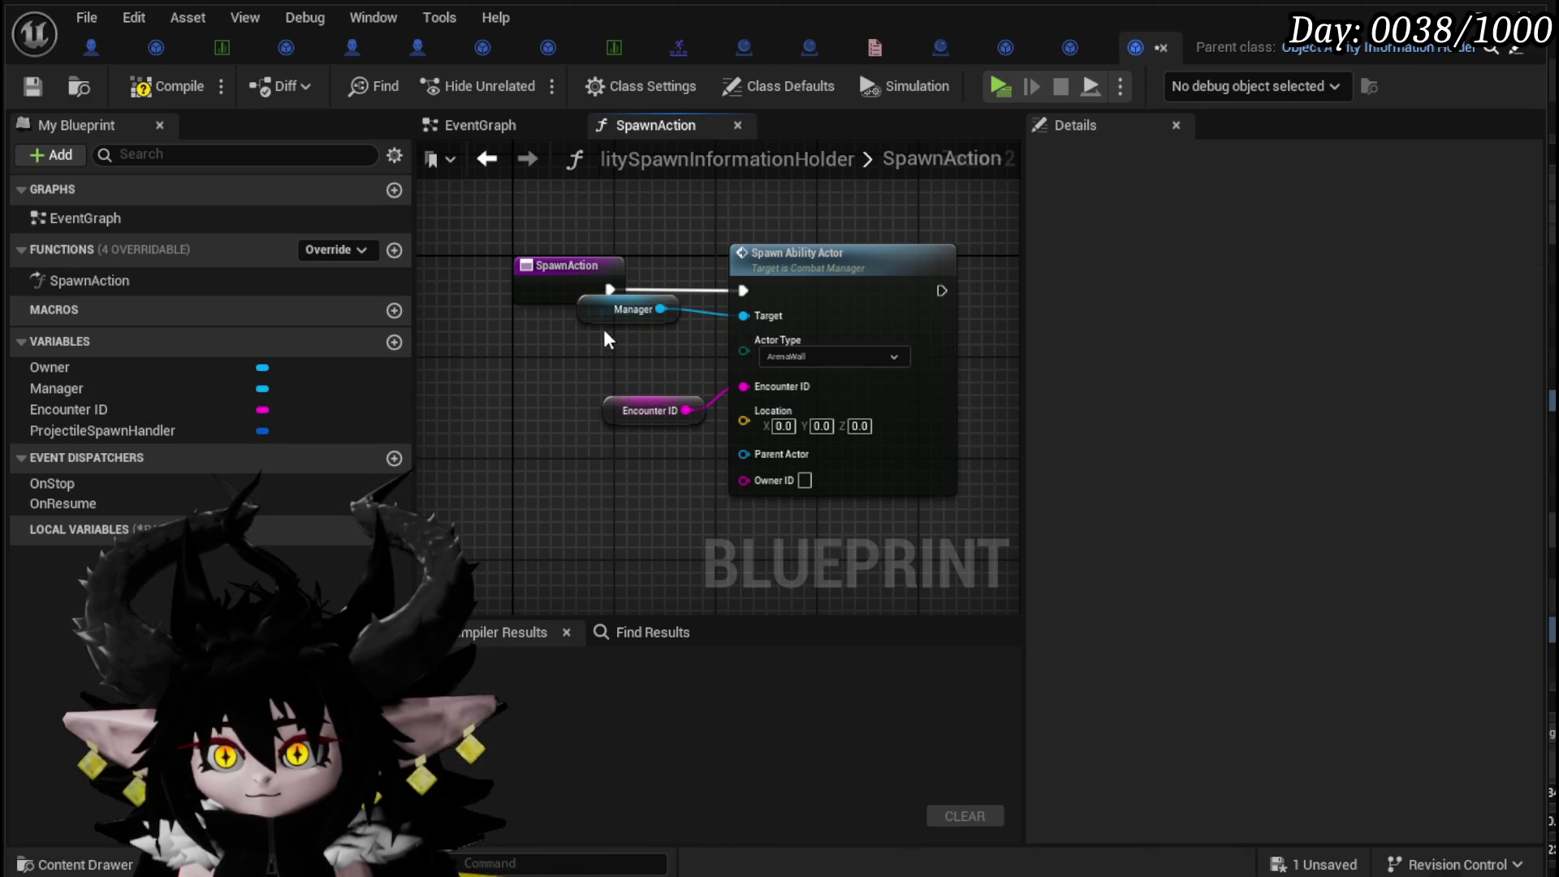
pyautogui.moveTo(600, 316); pyautogui.dragTo(626, 367)
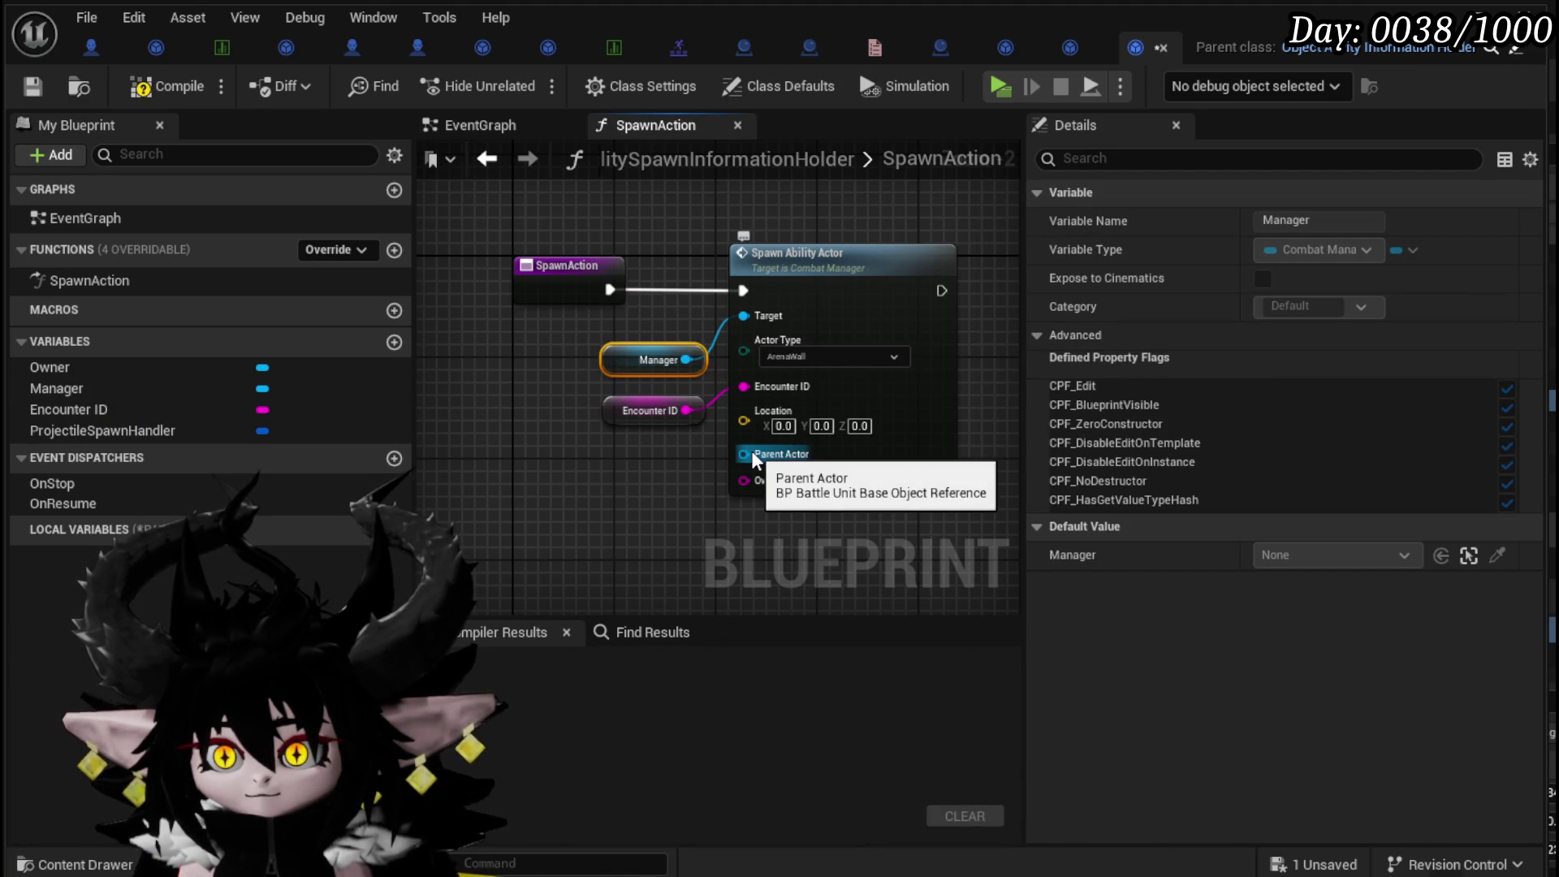
pyautogui.moveTo(128, 369)
pyautogui.mouseDown()
pyautogui.moveTo(786, 445)
pyautogui.moveTo(744, 454)
pyautogui.mouseUp()
pyautogui.moveTo(611, 447); pyautogui.dragTo(637, 484)
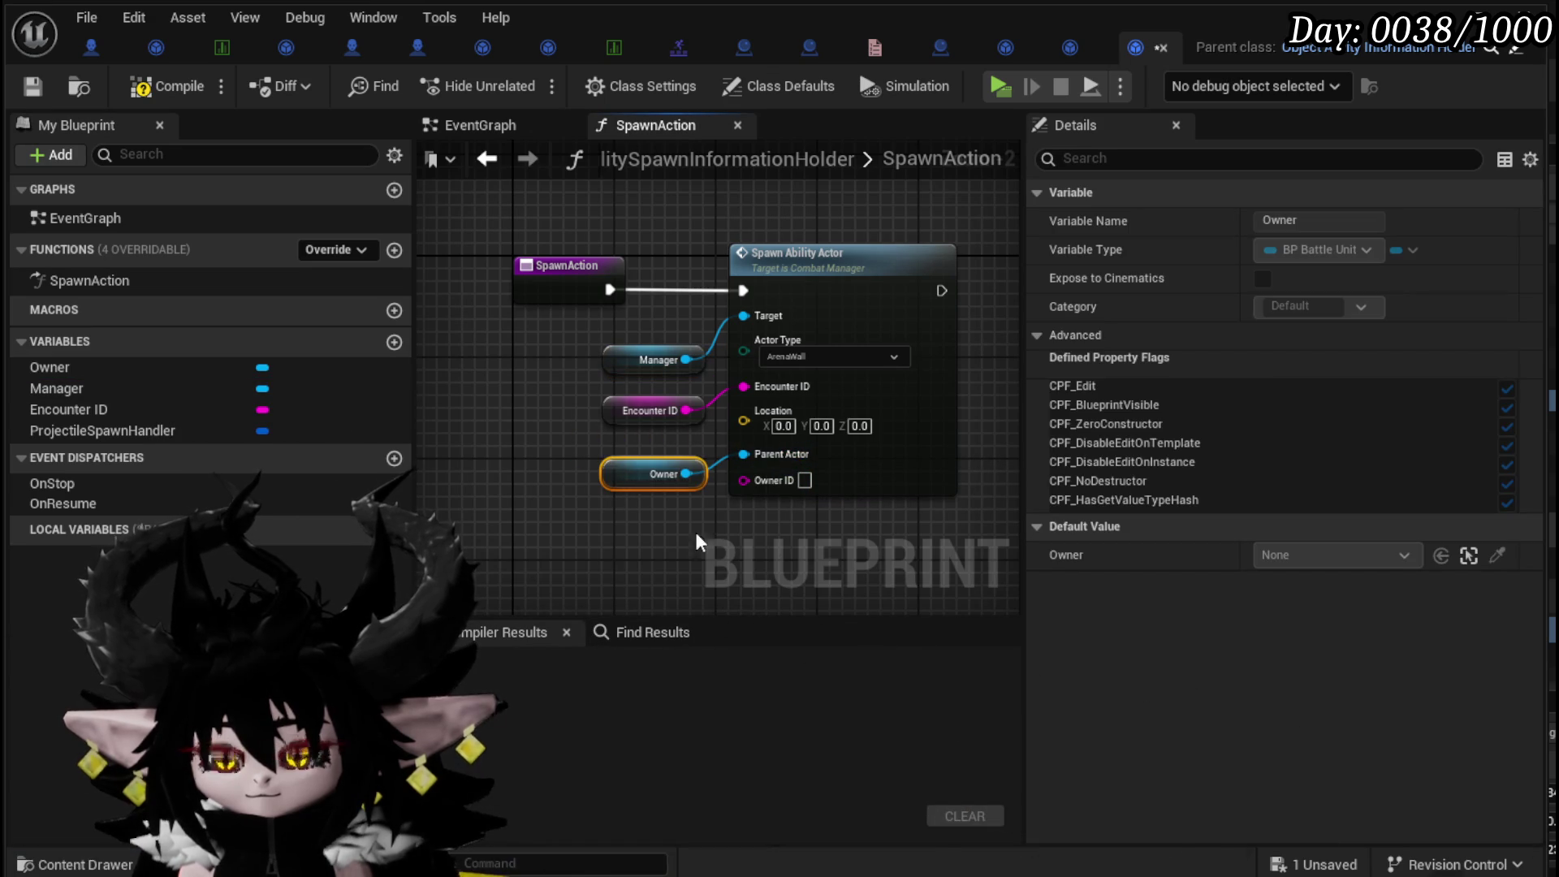
pyautogui.click(772, 551)
# - Promote the Location pin to a new variable, then compile and save the blueprint
pyautogui.moveTo(596, 435); pyautogui.dragTo(715, 345)
pyautogui.moveTo(622, 410); pyautogui.dragTo(622, 385)
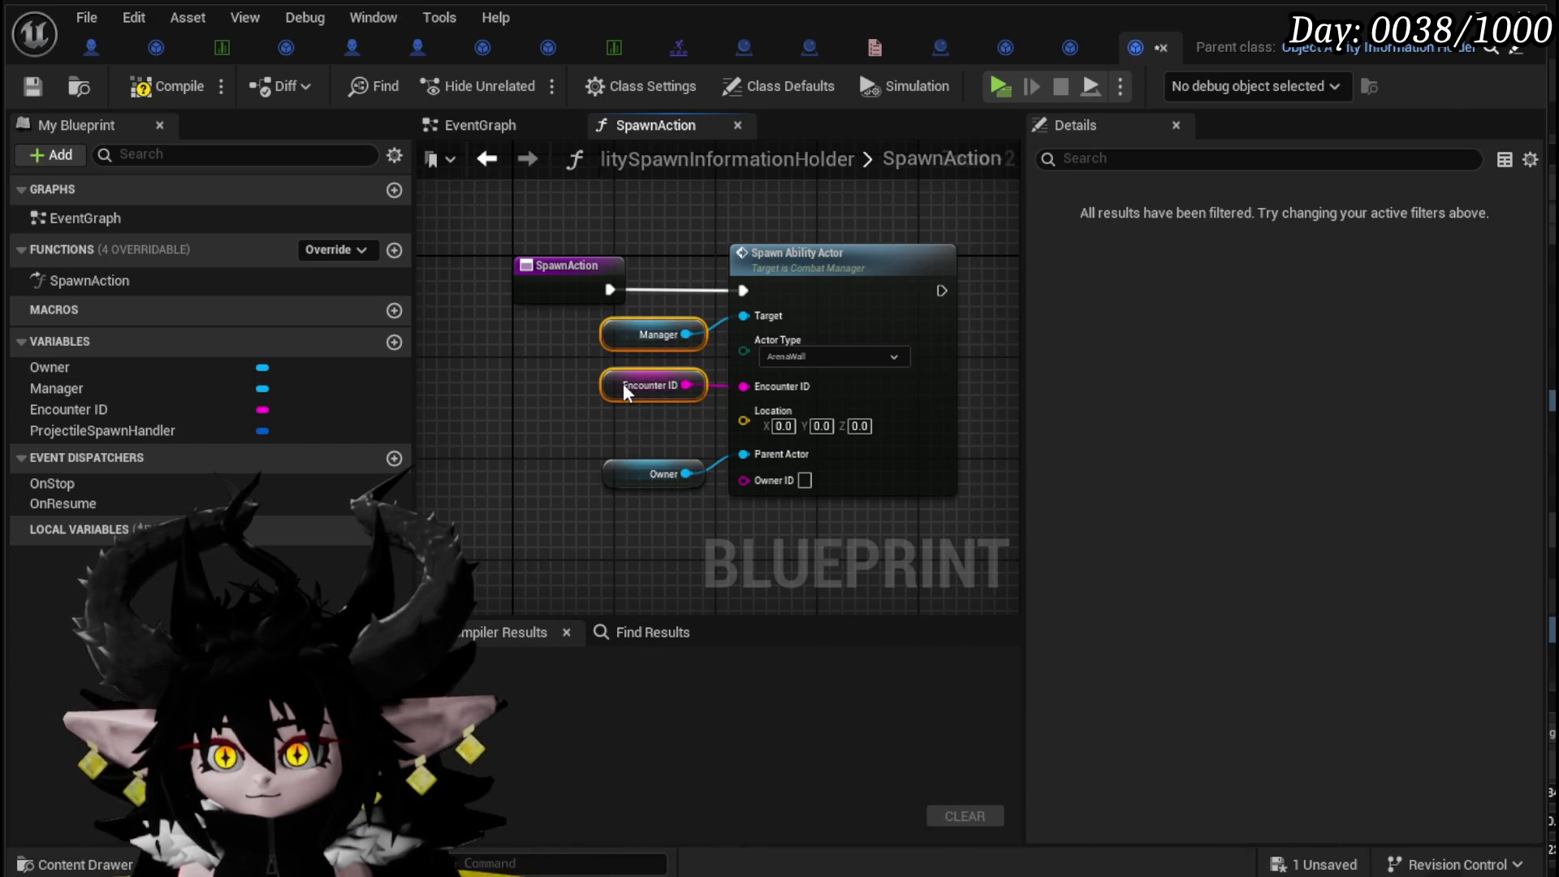
pyautogui.click(582, 417)
pyautogui.rightClick(744, 421)
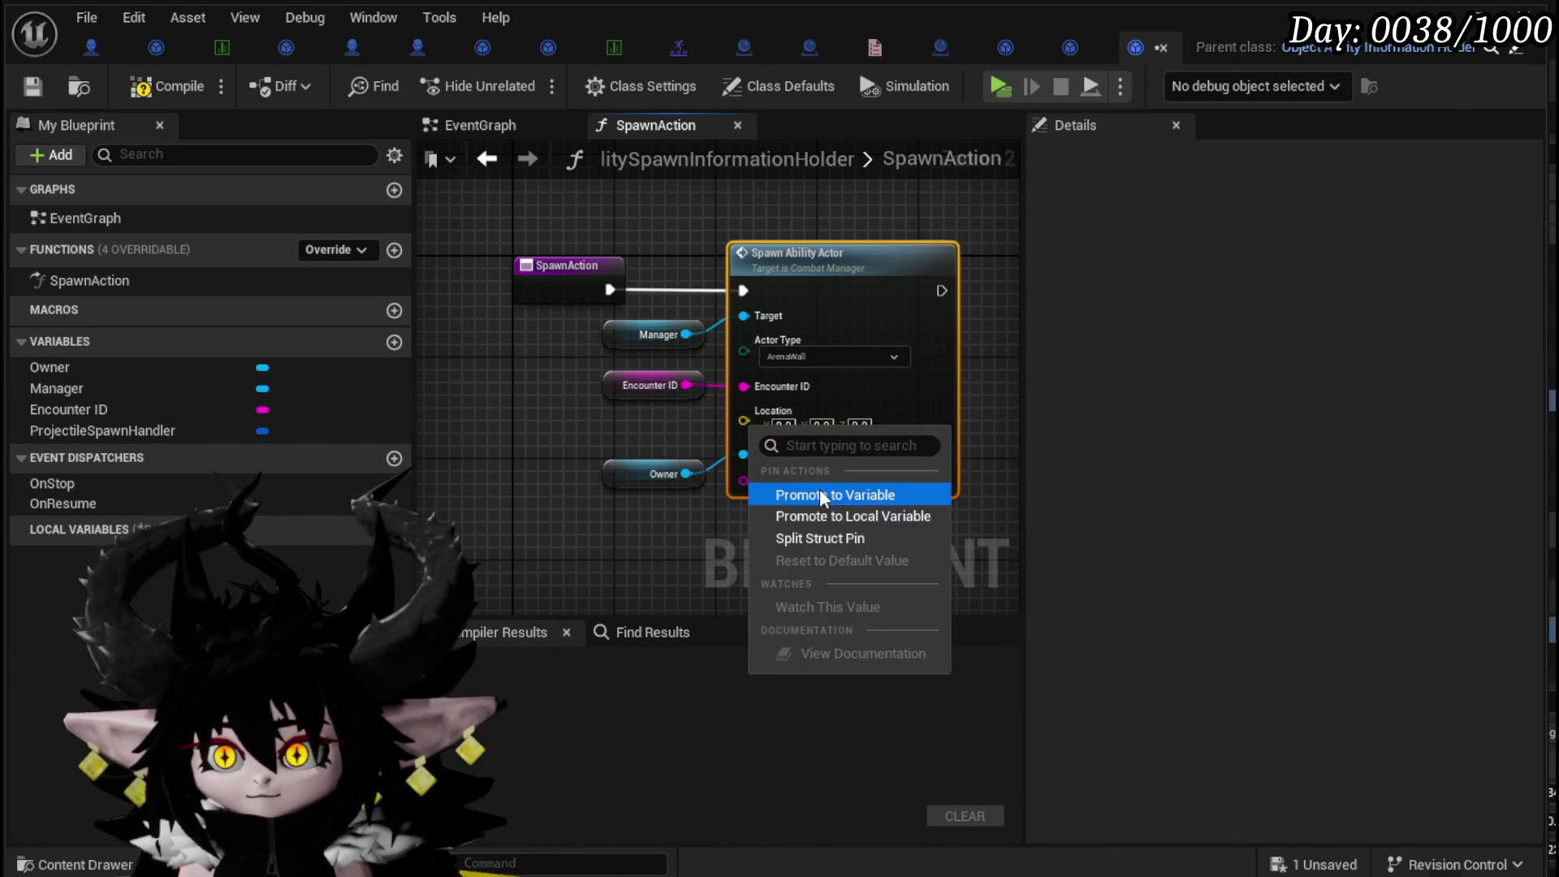
pyautogui.click(820, 492)
pyautogui.moveTo(581, 245); pyautogui.dragTo(633, 439)
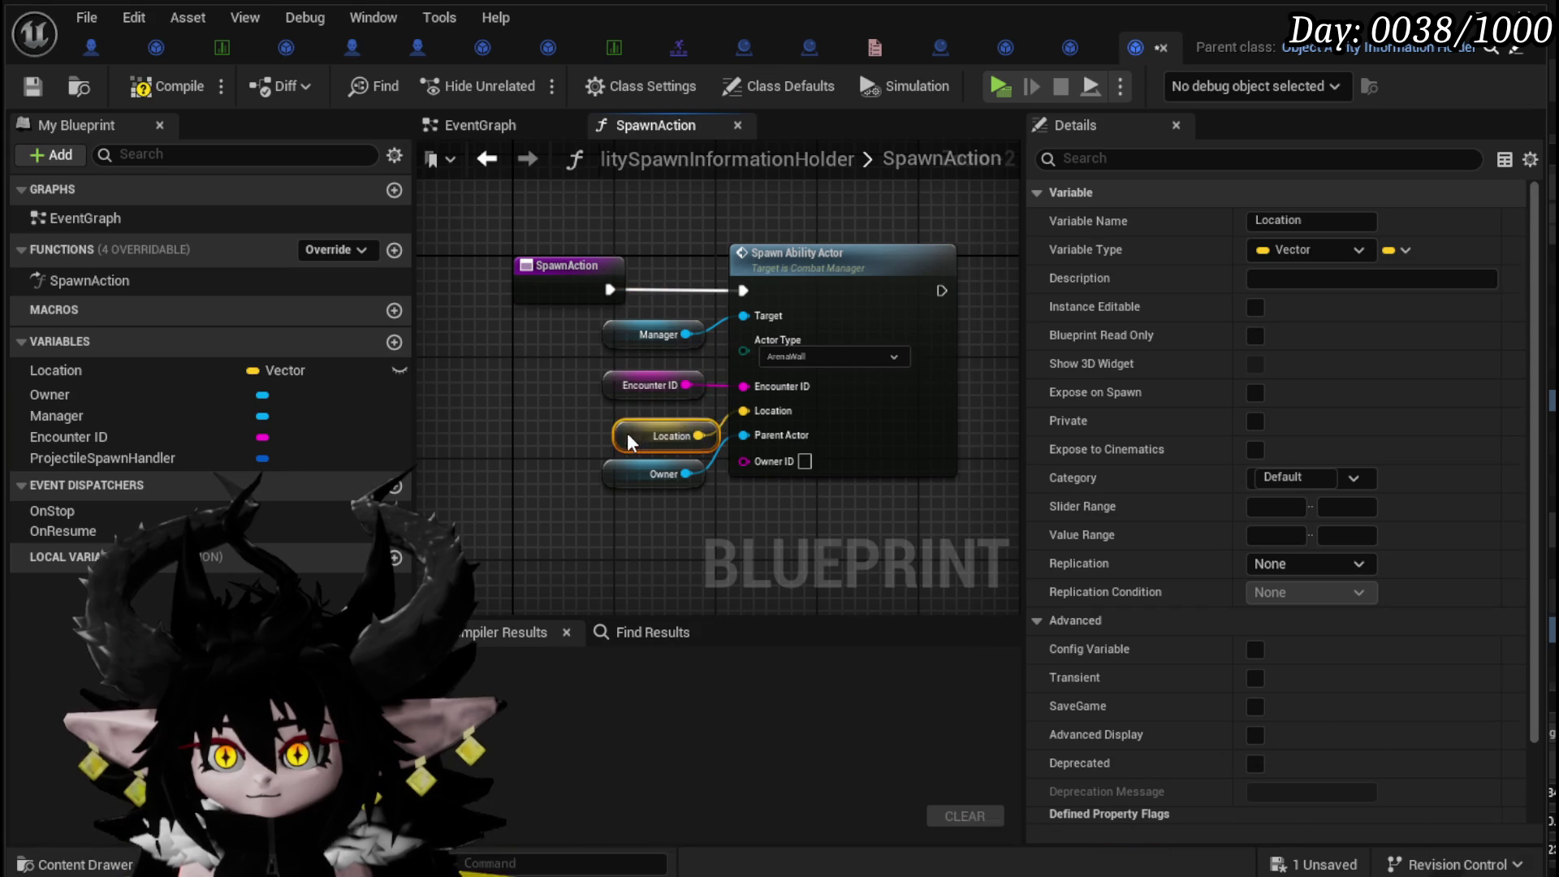
pyautogui.click(487, 354)
pyautogui.click(143, 91)
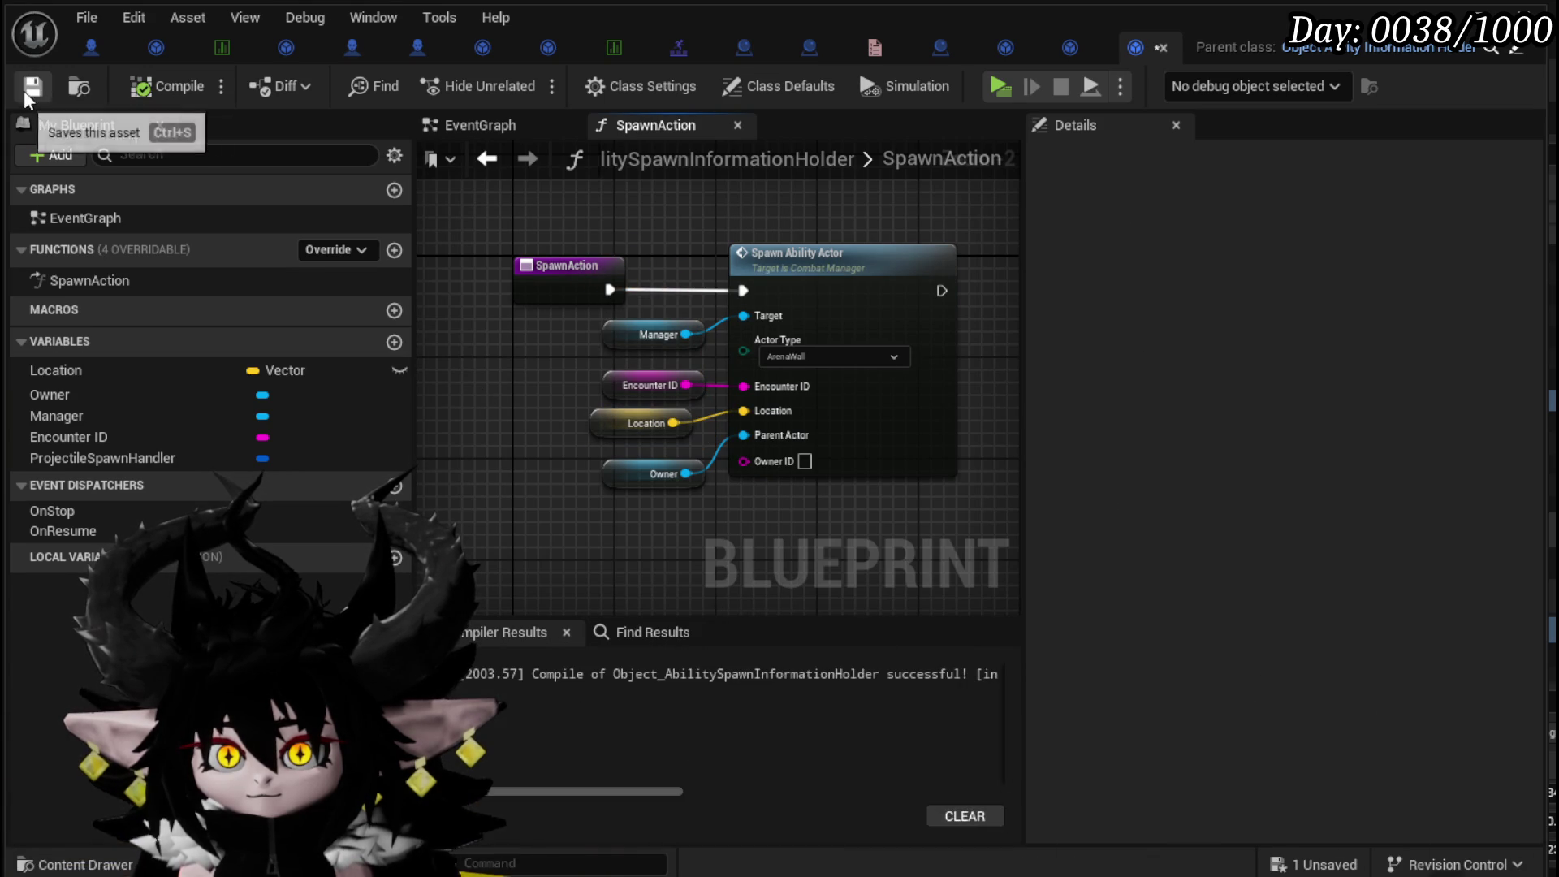
pyautogui.click(326, 251)
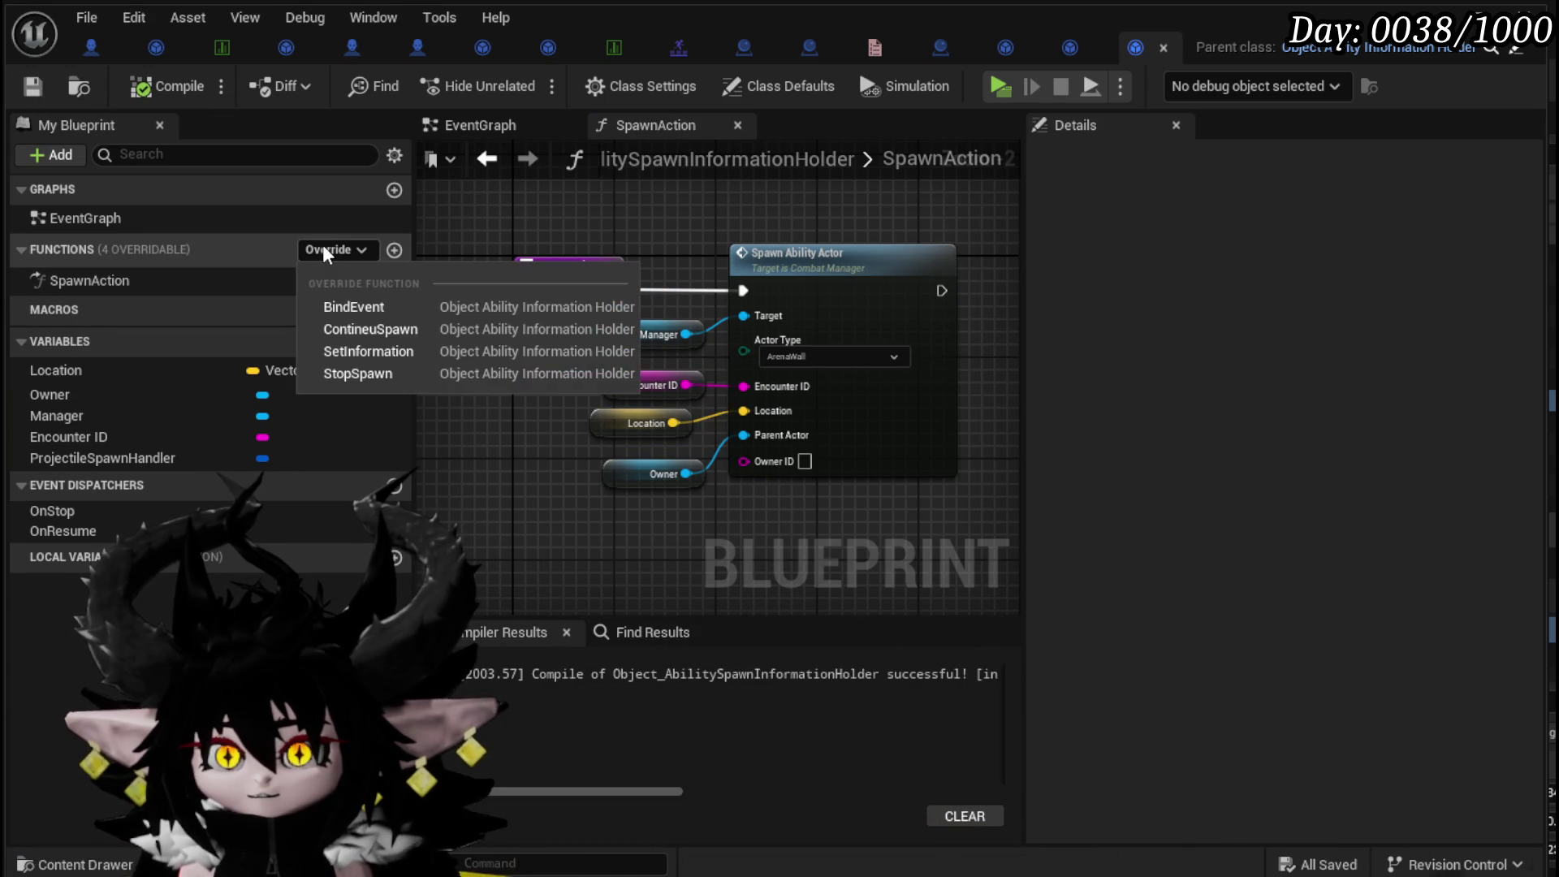
# - Override SetInformation and add a SET Location node before the parent call
pyautogui.click(365, 351)
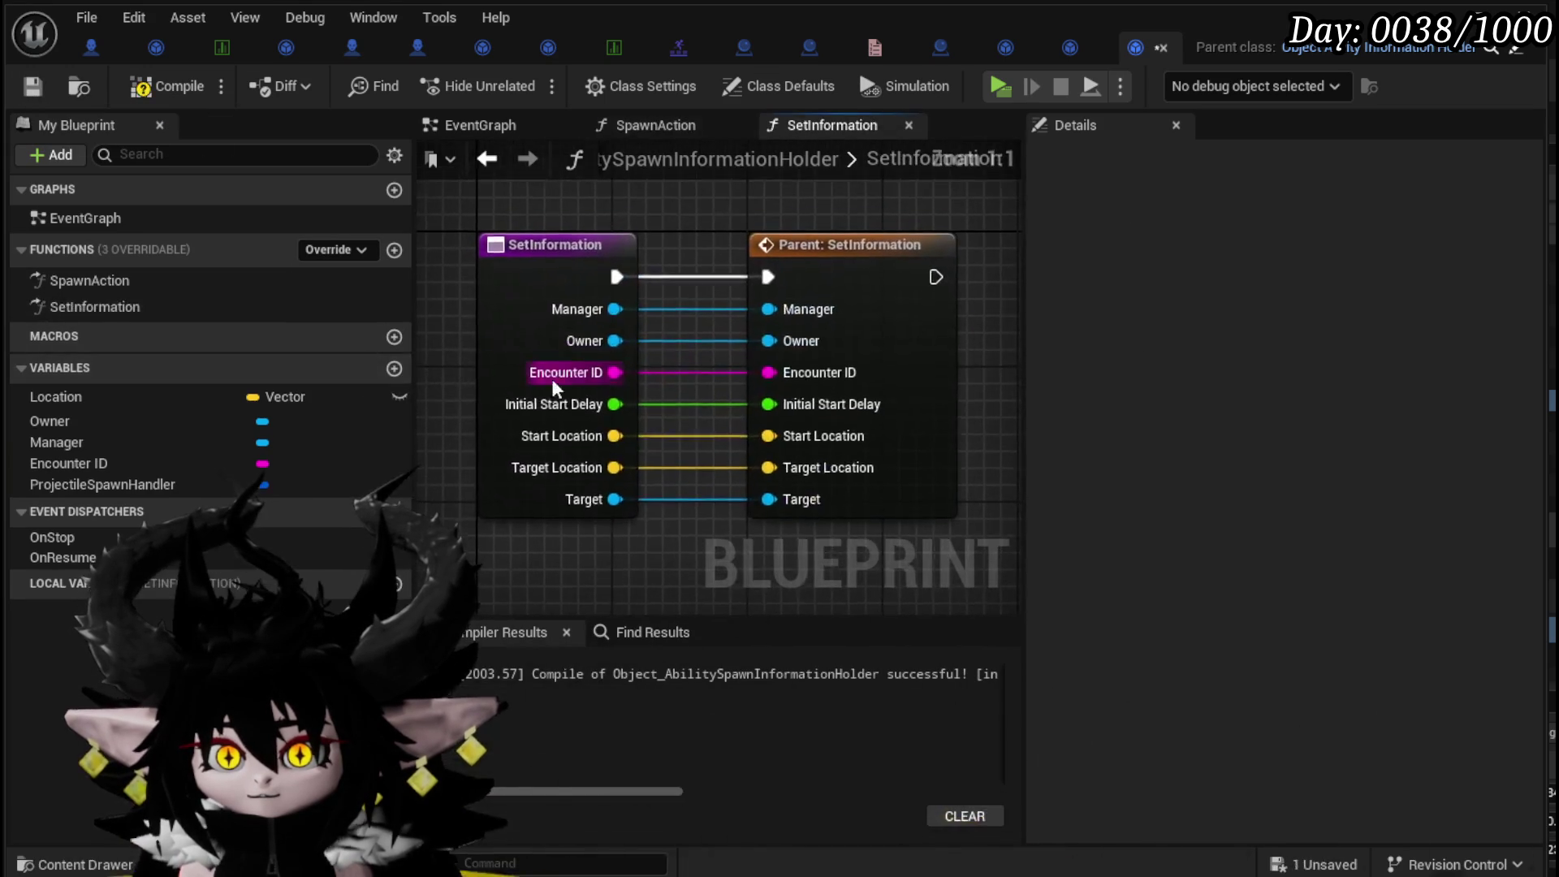
pyautogui.scroll(-2, 916, 393)
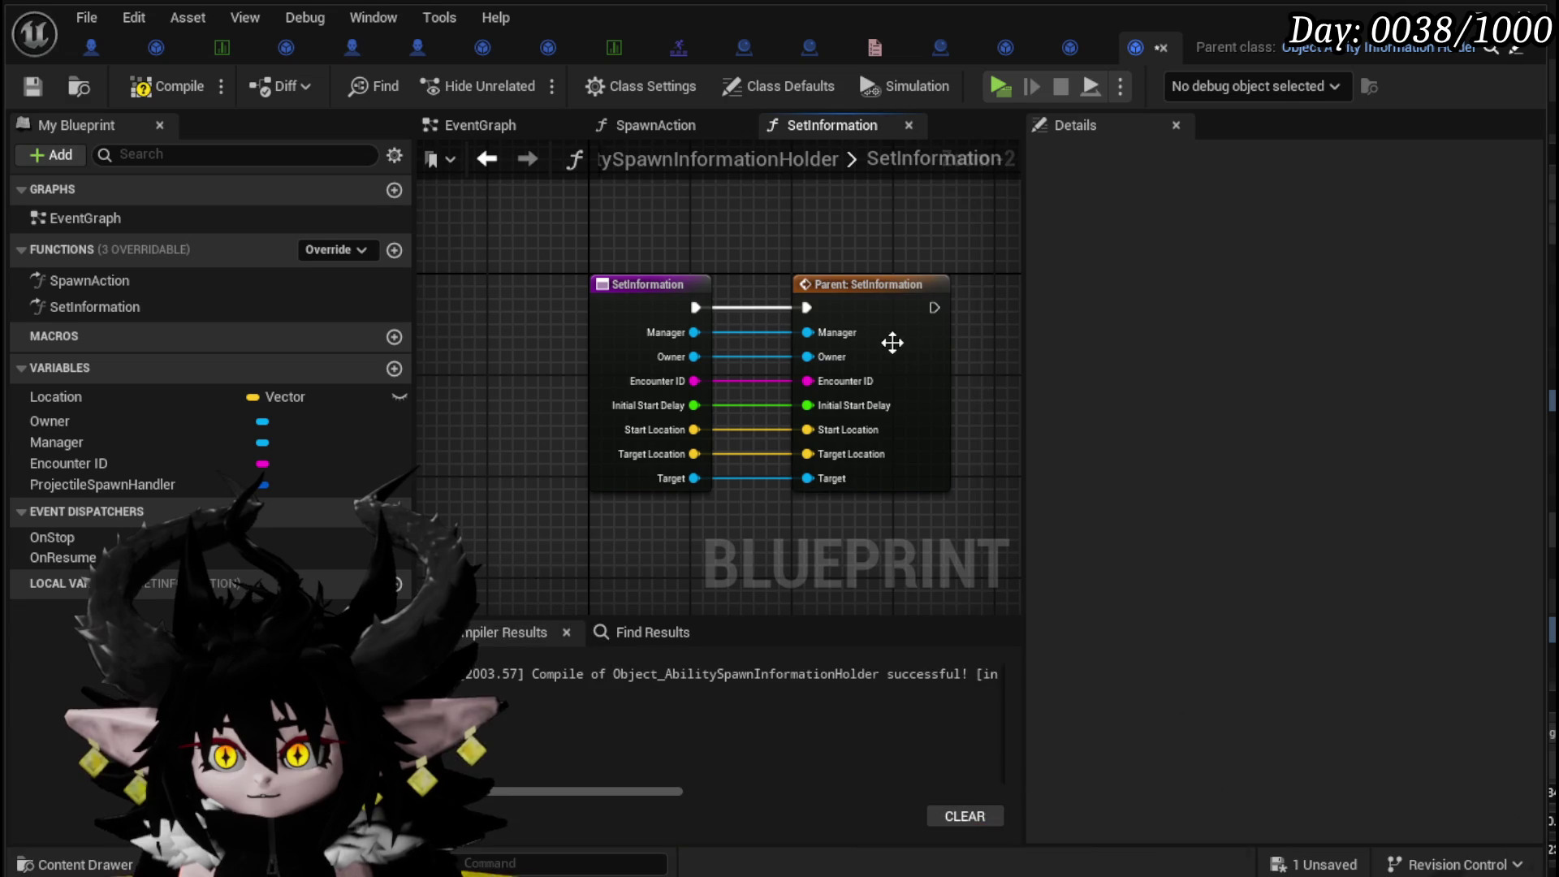
pyautogui.moveTo(903, 348); pyautogui.dragTo(977, 355)
pyautogui.moveTo(77, 397); pyautogui.dragTo(679, 412)
pyautogui.click(705, 471)
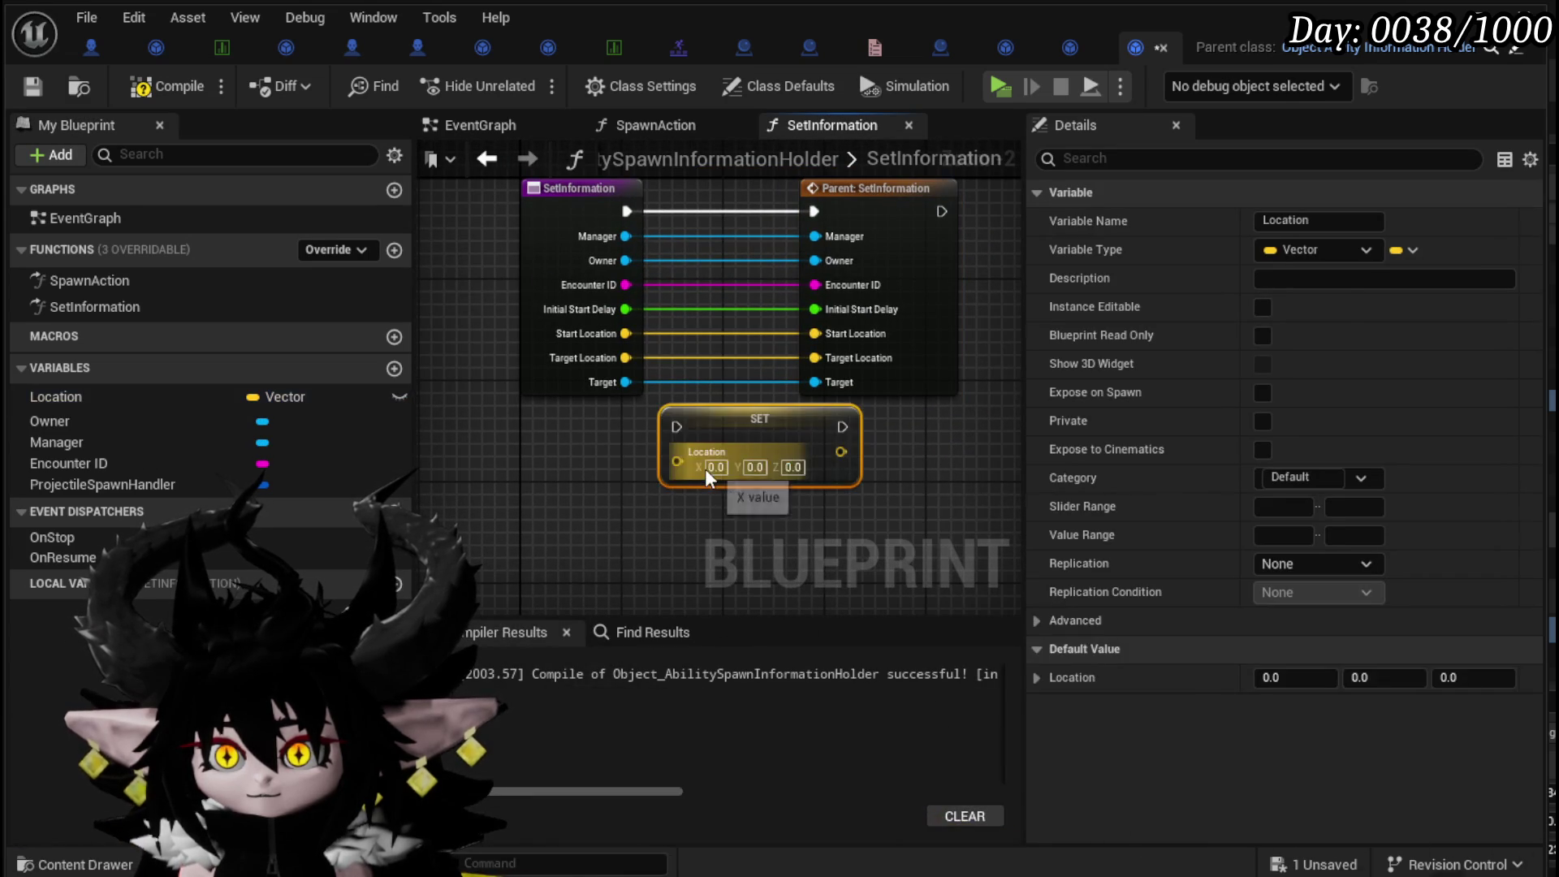
pyautogui.moveTo(578, 441); pyautogui.dragTo(461, 470)
pyautogui.moveTo(838, 234); pyautogui.dragTo(1012, 239)
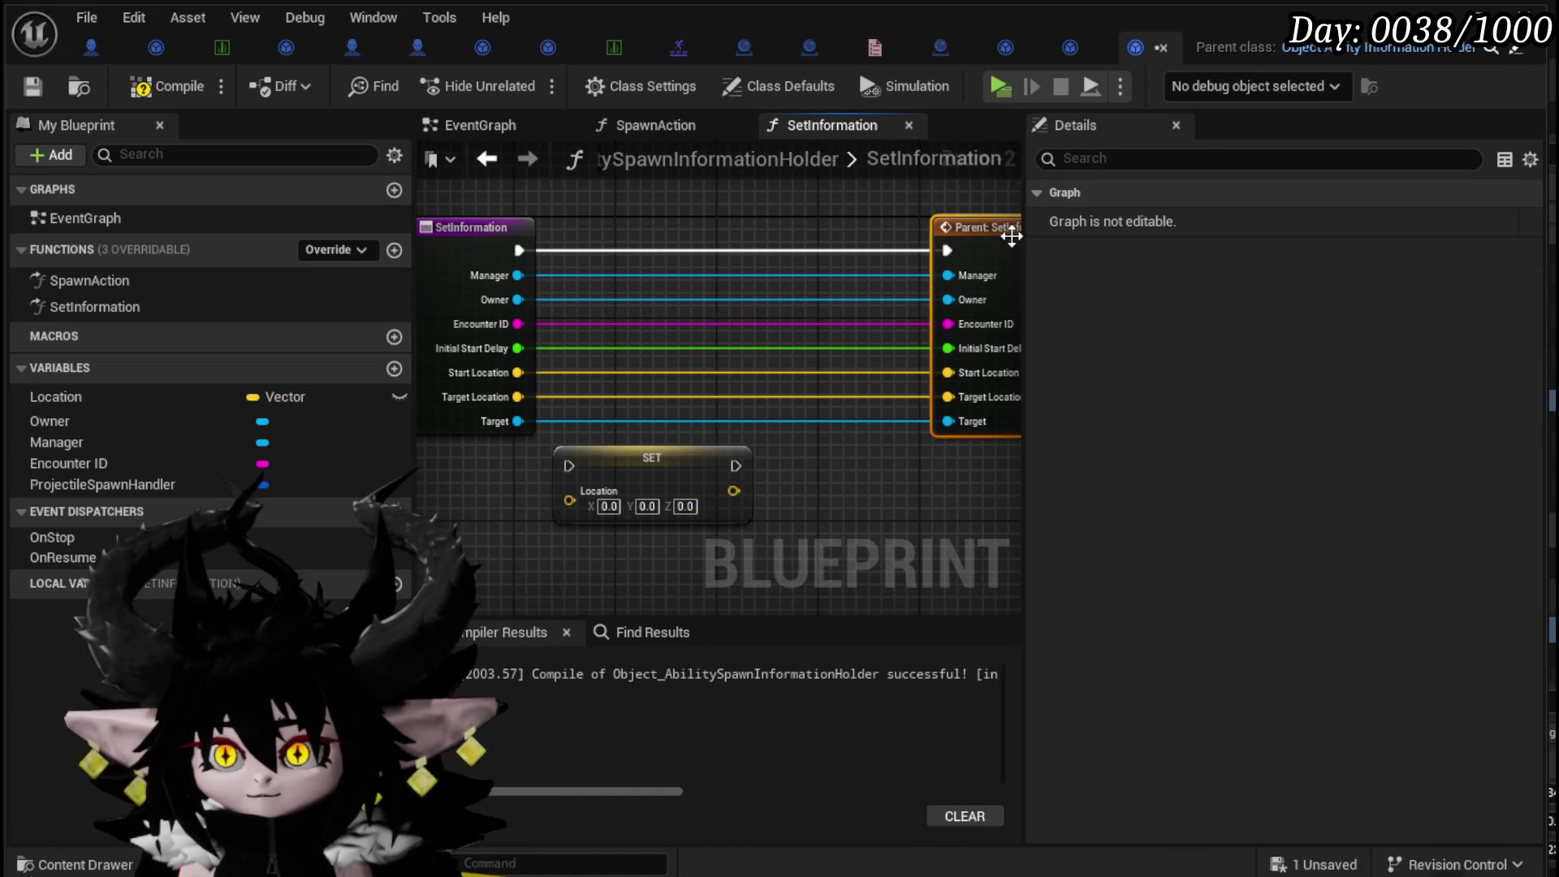
pyautogui.moveTo(651, 458); pyautogui.dragTo(651, 471)
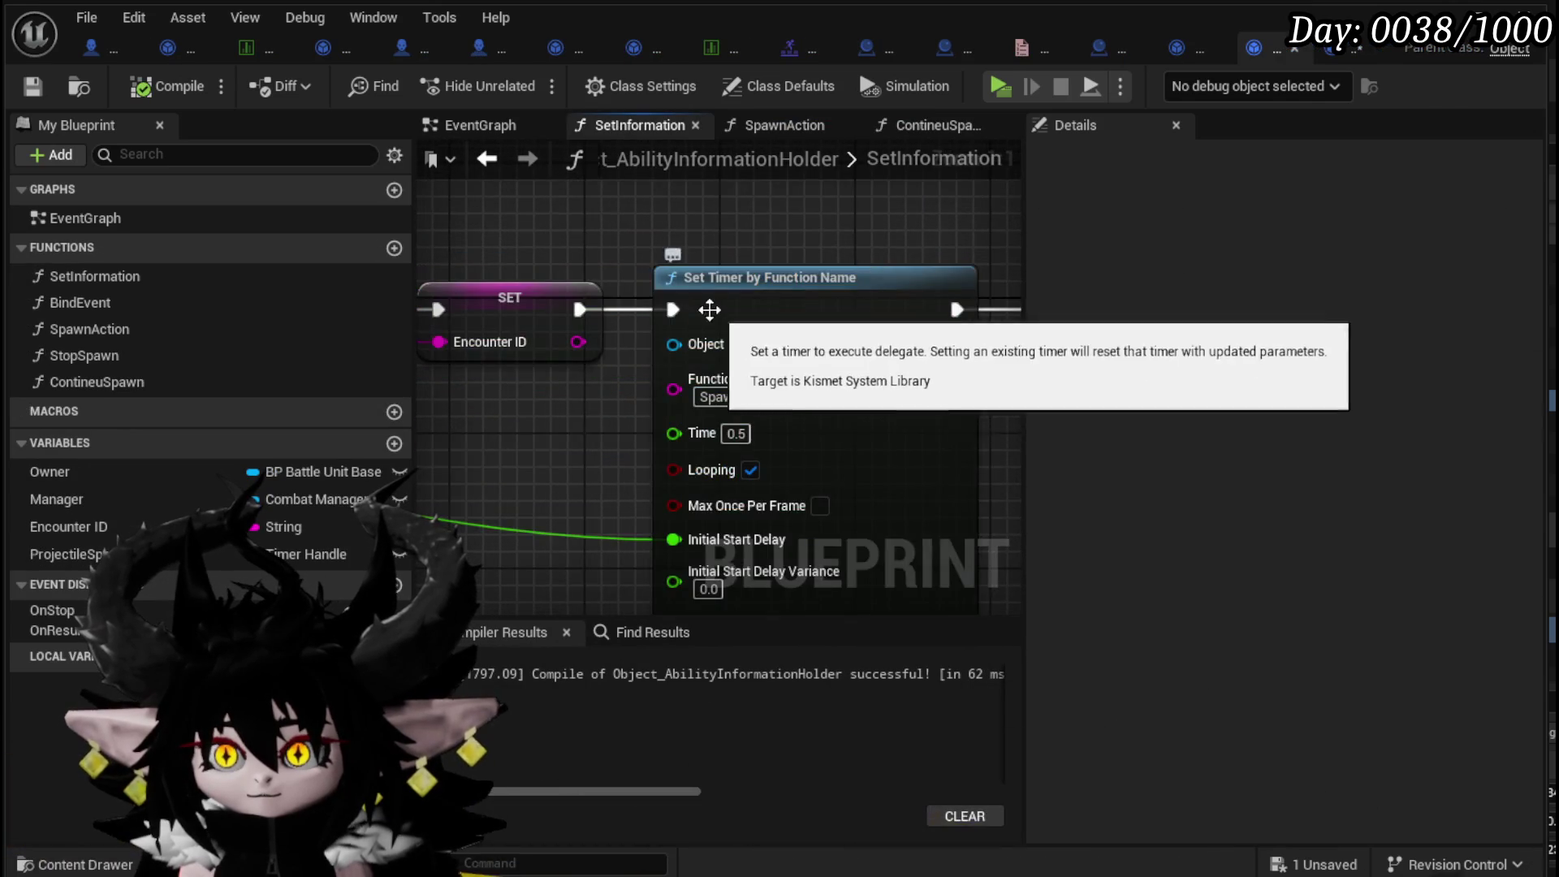
pyautogui.scroll(6, 704, 409)
# - Remove the StartLocation, TargetLocation and Target inputs from SetInformation
pyautogui.click(536, 373)
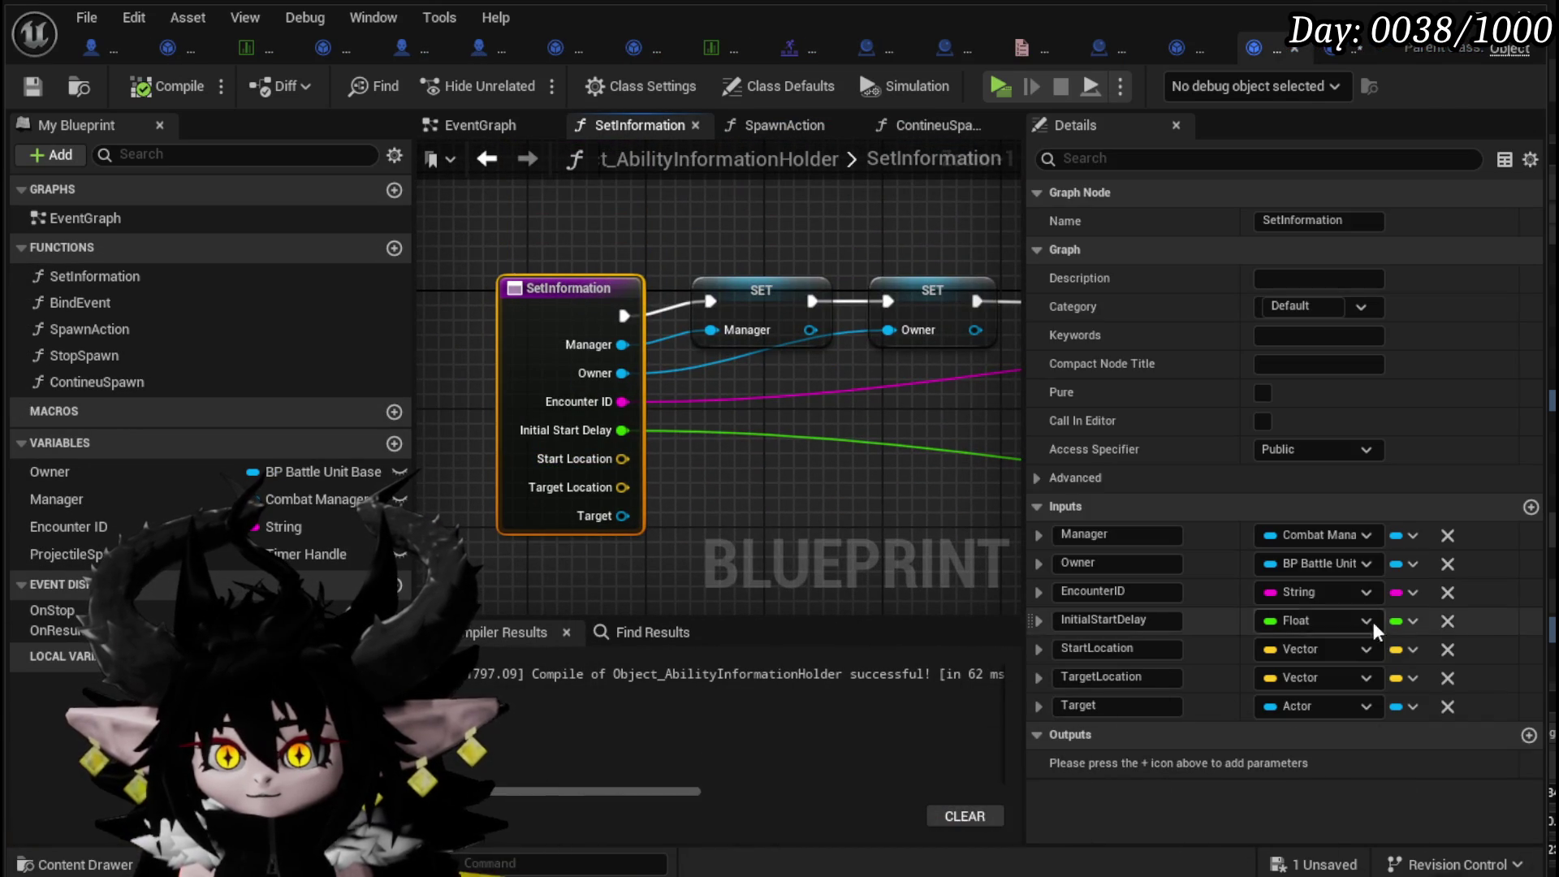
pyautogui.click(1447, 649)
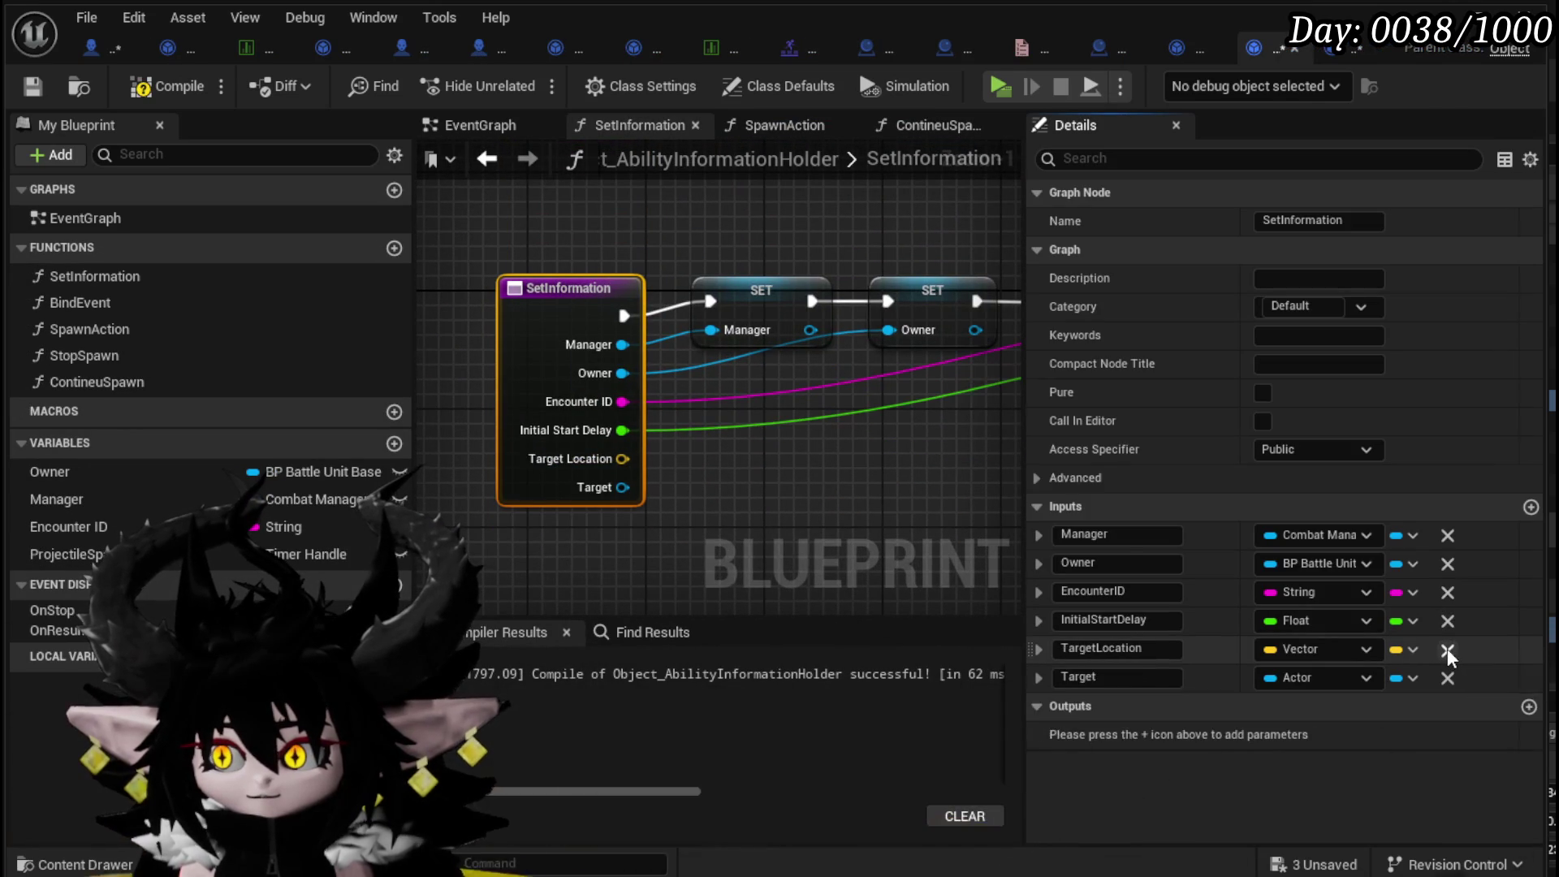
pyautogui.click(1447, 649)
pyautogui.click(1447, 650)
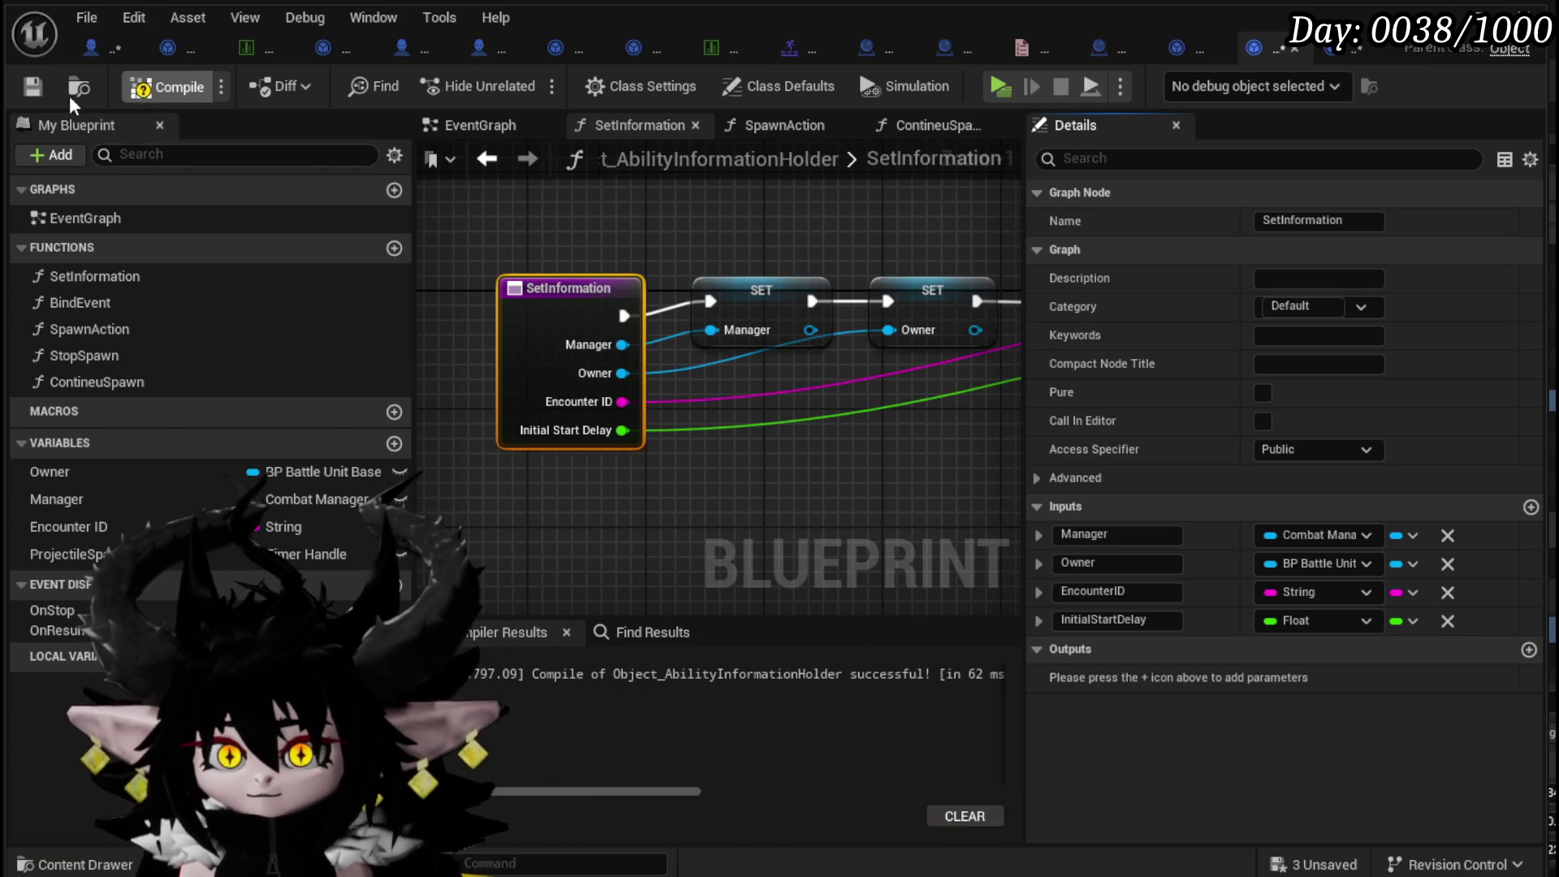
pyautogui.click(1342, 52)
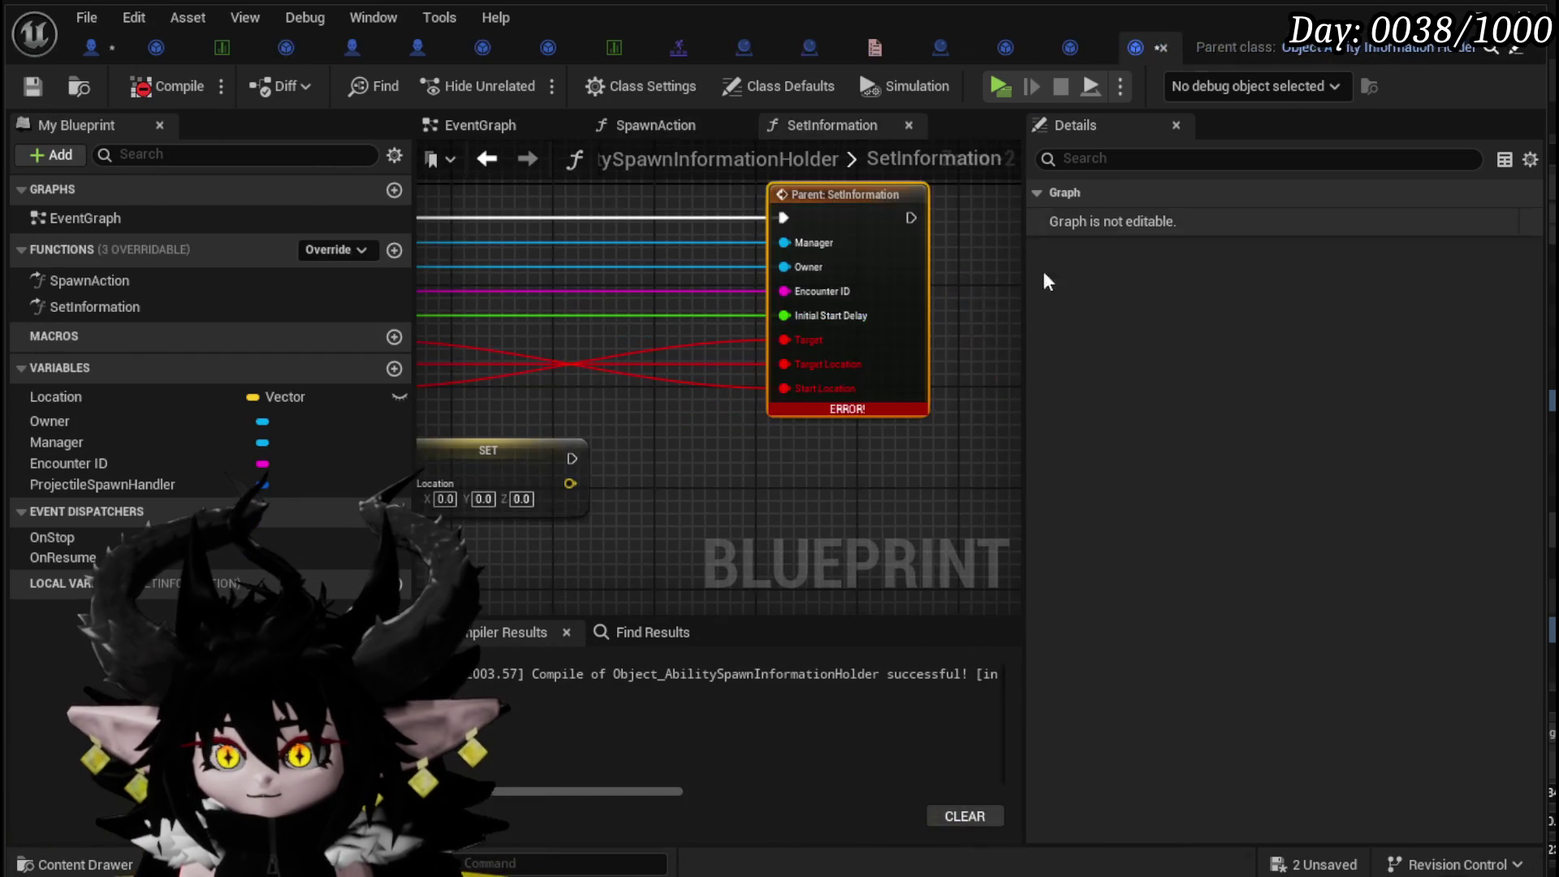
# - Refresh the orphaned pins and wire the SetInformation entry straight into Parent: SetInformation
pyautogui.moveTo(648, 373); pyautogui.dragTo(837, 365)
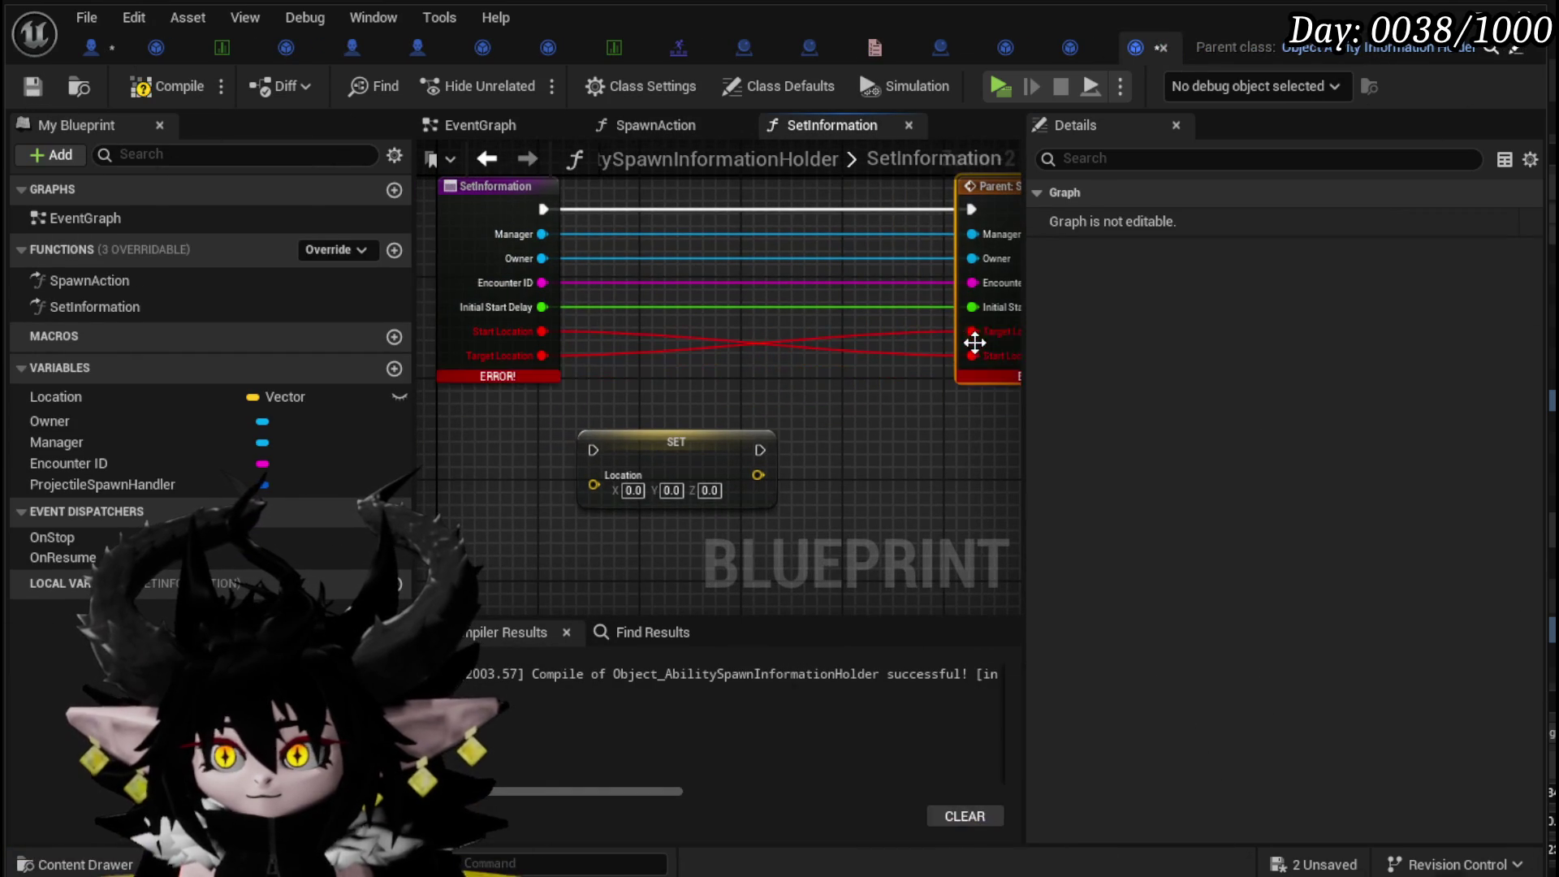
pyautogui.keyDown('alt'); pyautogui.click(973, 333); pyautogui.keyUp('alt')
pyautogui.moveTo(637, 400)
pyautogui.mouseDown()
pyautogui.moveTo(572, 456)
pyautogui.moveTo(777, 241)
pyautogui.moveTo(753, 256)
pyautogui.mouseUp()
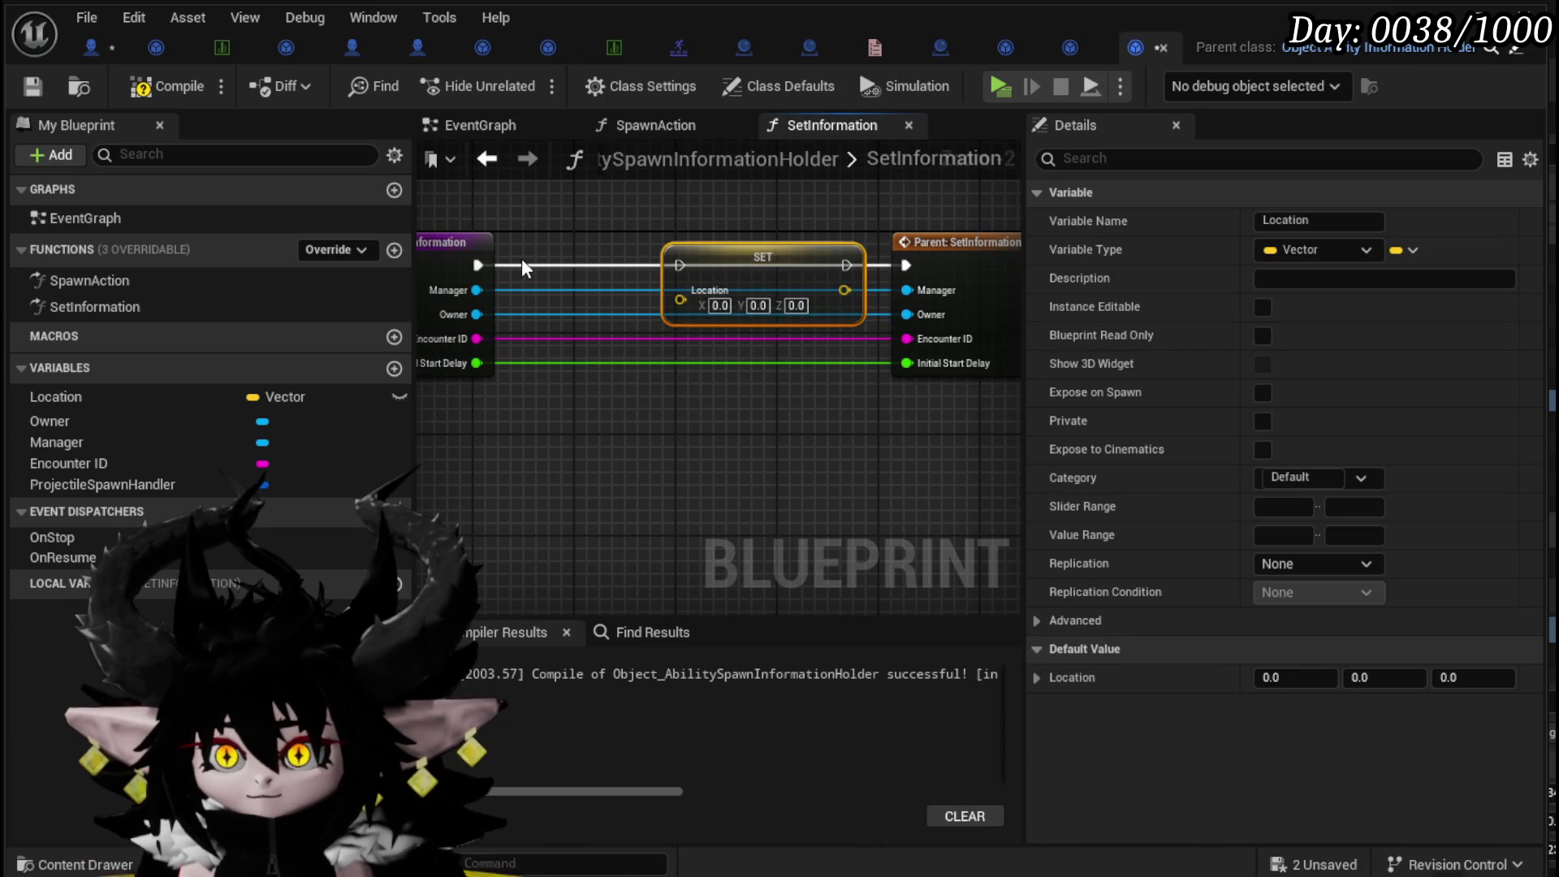
pyautogui.moveTo(475, 264); pyautogui.dragTo(680, 265)
pyautogui.moveTo(847, 265); pyautogui.dragTo(906, 265)
pyautogui.moveTo(681, 302)
pyautogui.mouseDown()
pyautogui.moveTo(431, 256)
pyautogui.moveTo(593, 268)
pyautogui.mouseUp()
pyautogui.moveTo(821, 302); pyautogui.dragTo(592, 259)
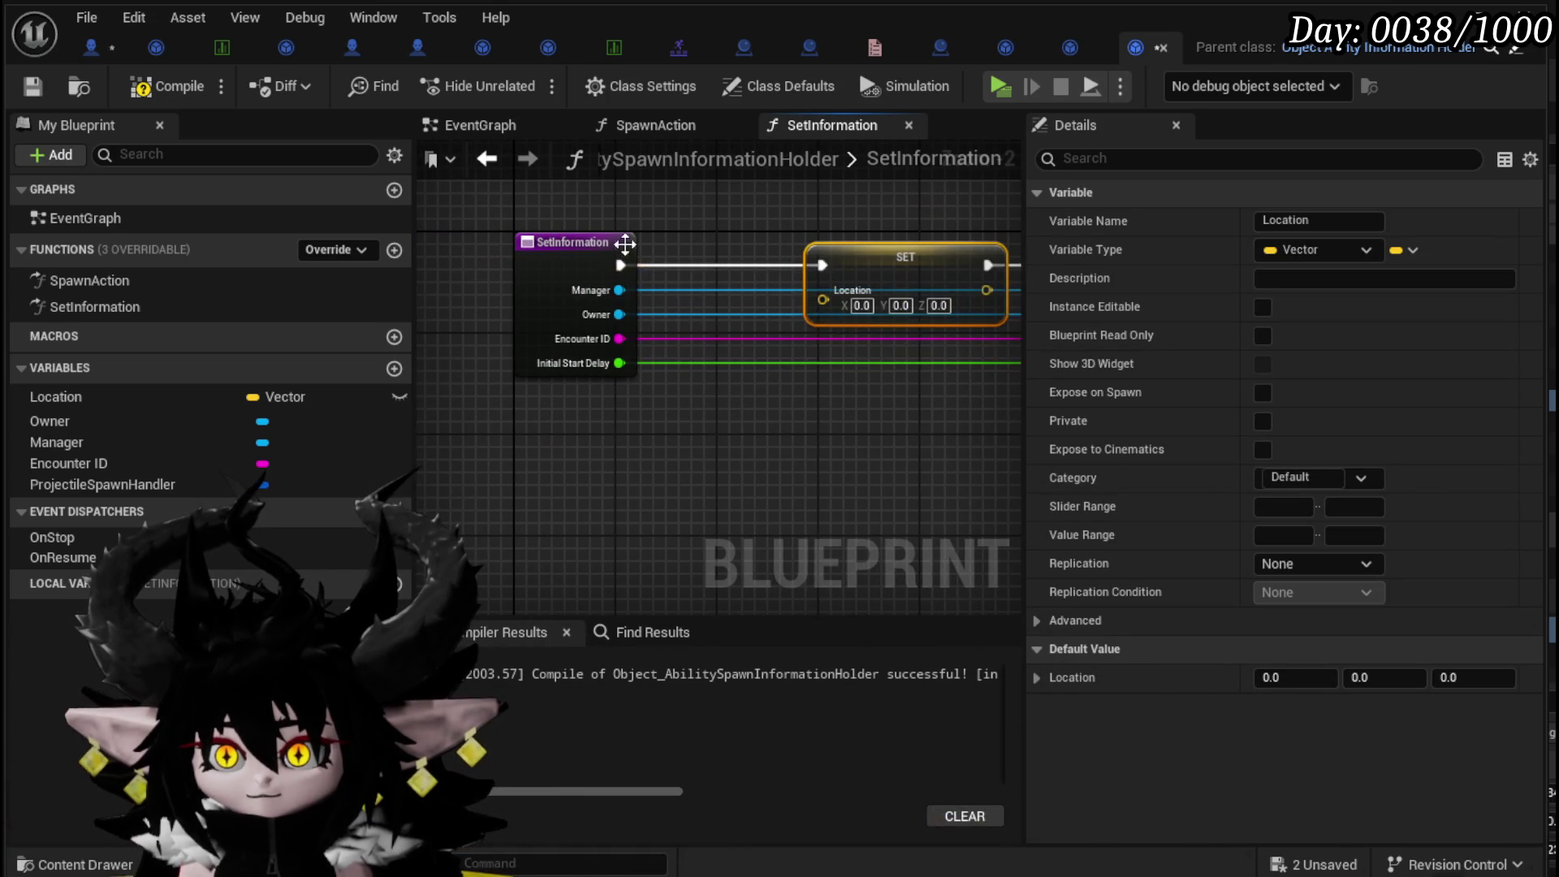
pyautogui.hotkey('ctrl', 'z')
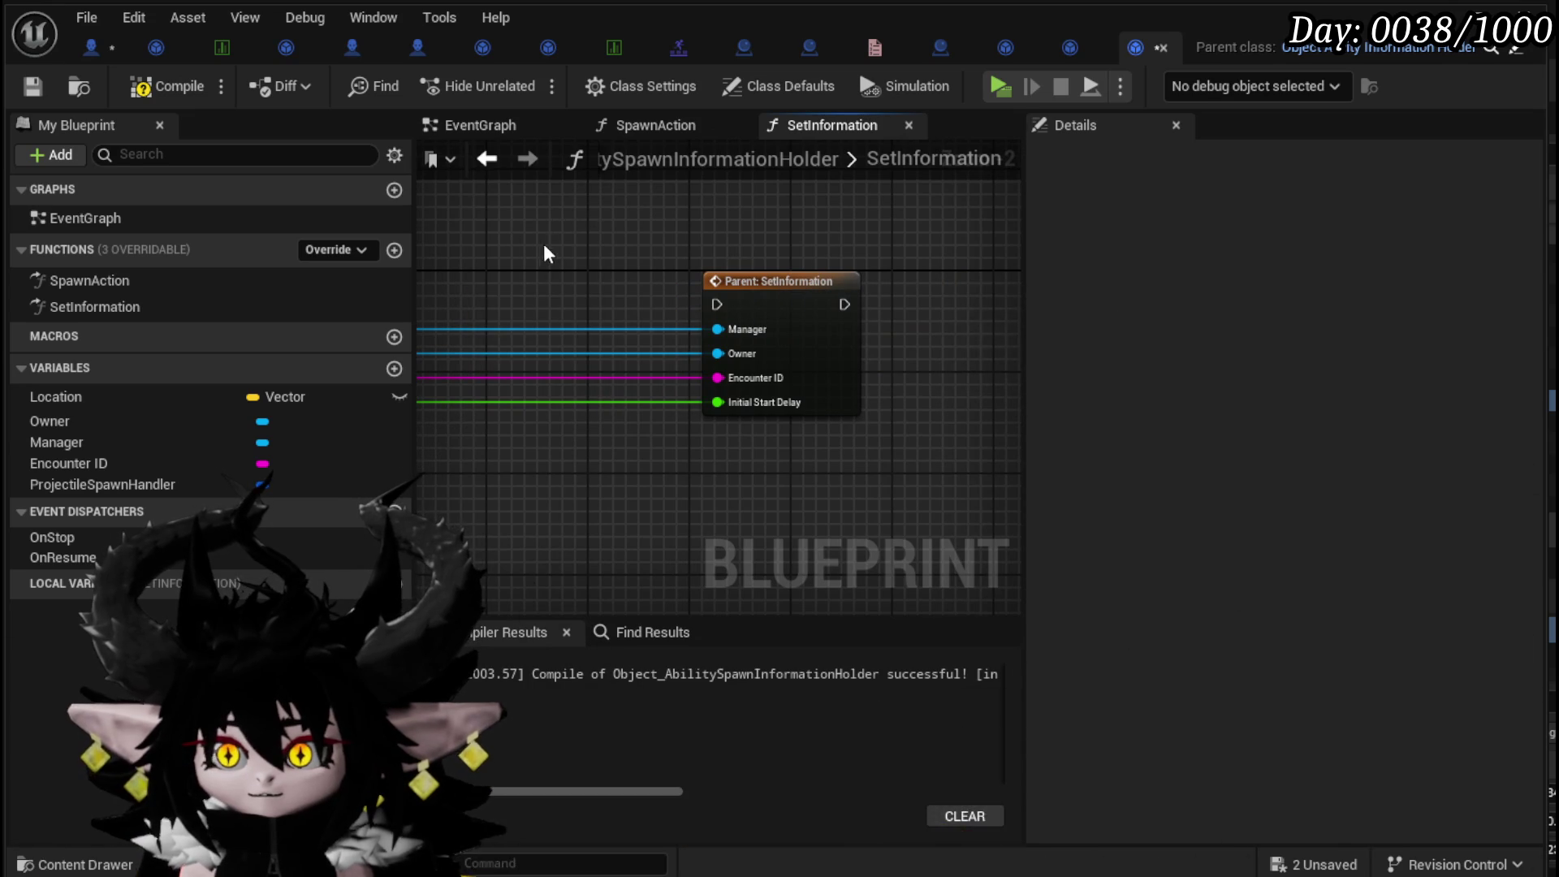
pyautogui.moveTo(515, 308)
pyautogui.mouseDown()
pyautogui.moveTo(943, 309)
pyautogui.moveTo(584, 280)
pyautogui.mouseUp()
pyautogui.click(582, 256)
# - Compile, delete the SetInformation override function, and save the information holder blueprint
pyautogui.click(174, 87)
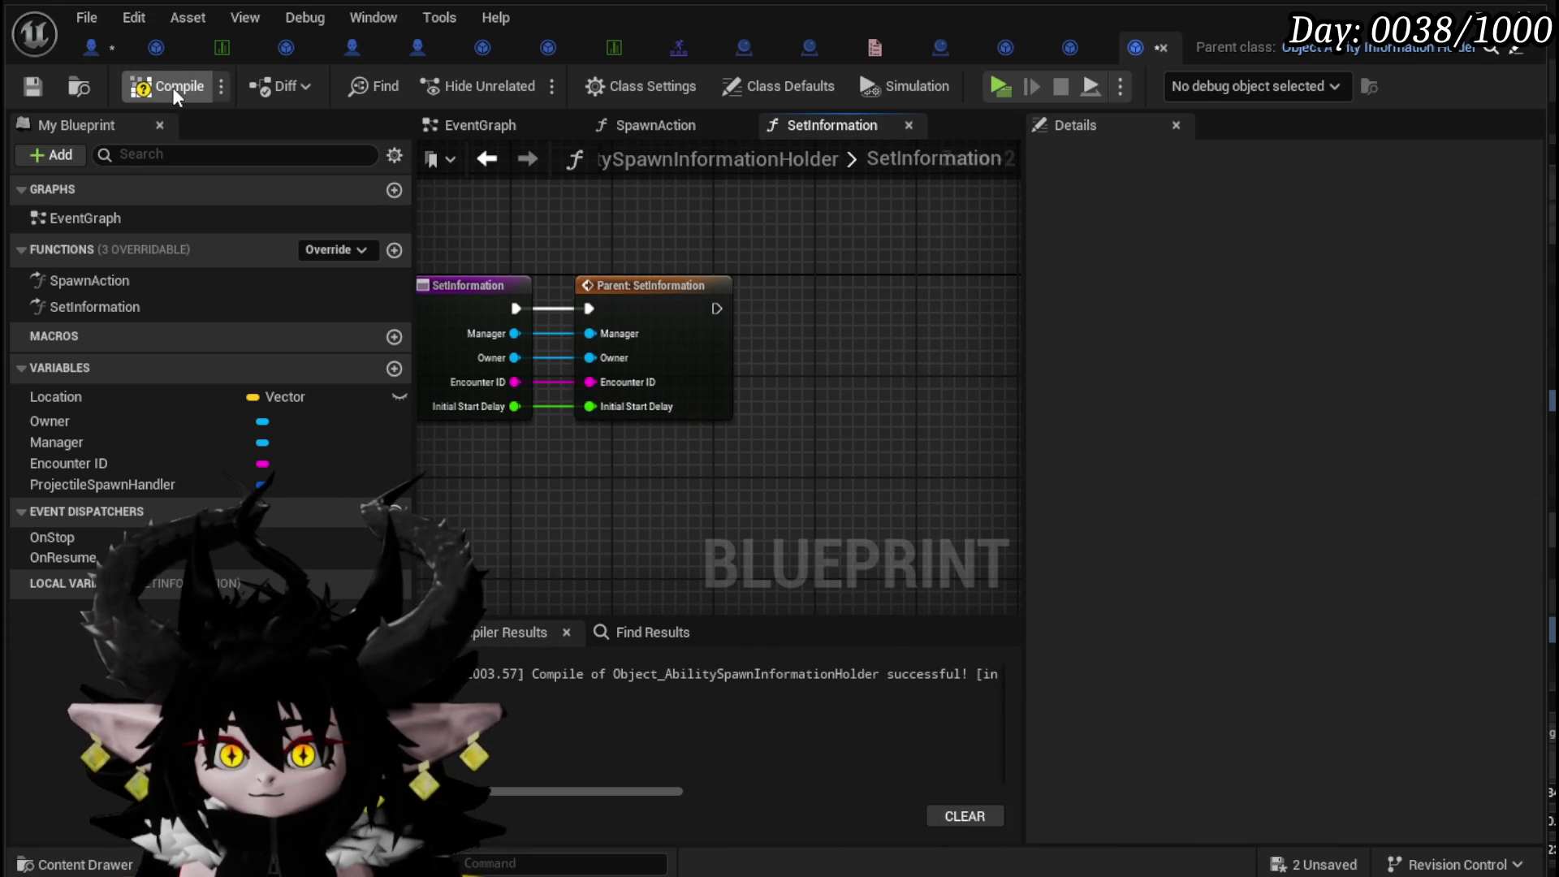
pyautogui.click(135, 311)
pyautogui.press('Delete')
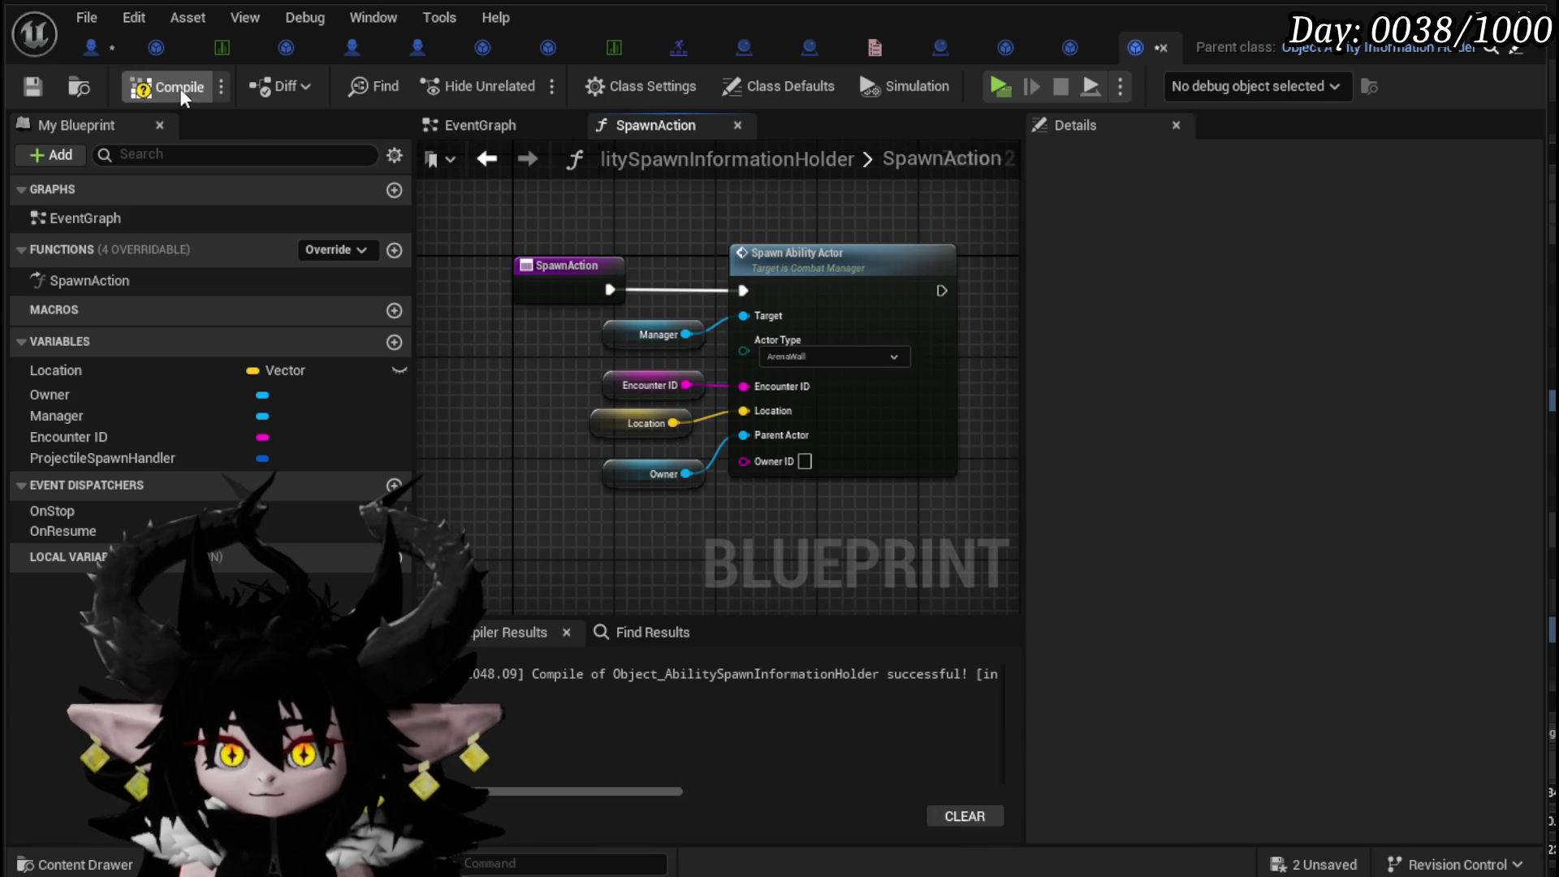
pyautogui.click(31, 95)
pyautogui.click(77, 47)
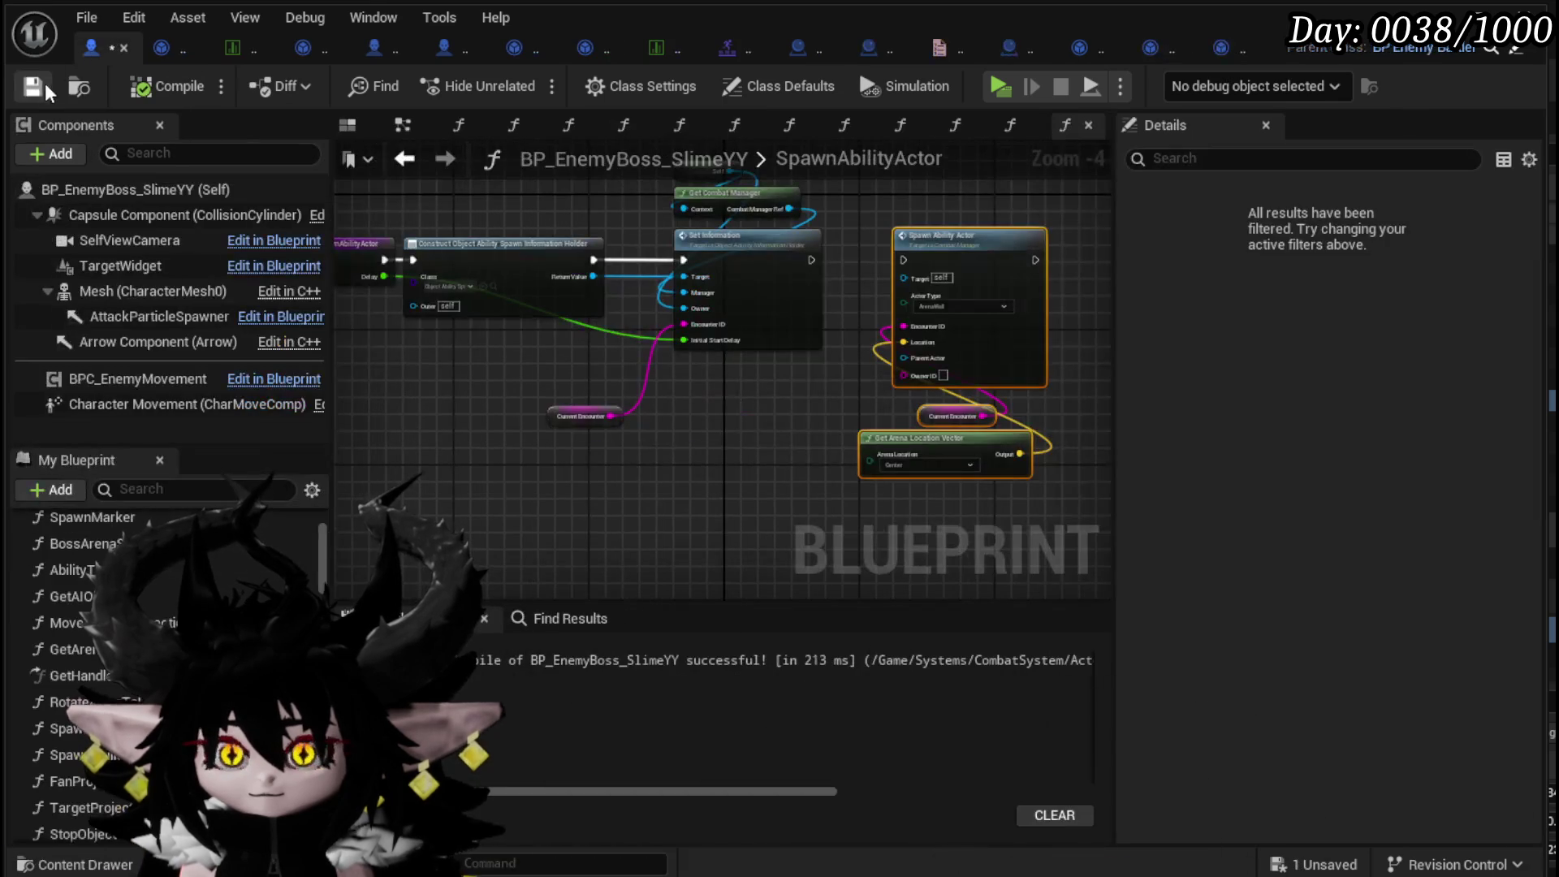
# - Save the boss blueprint and bring the SpawnAbilityActor entry node into view
pyautogui.click(40, 93)
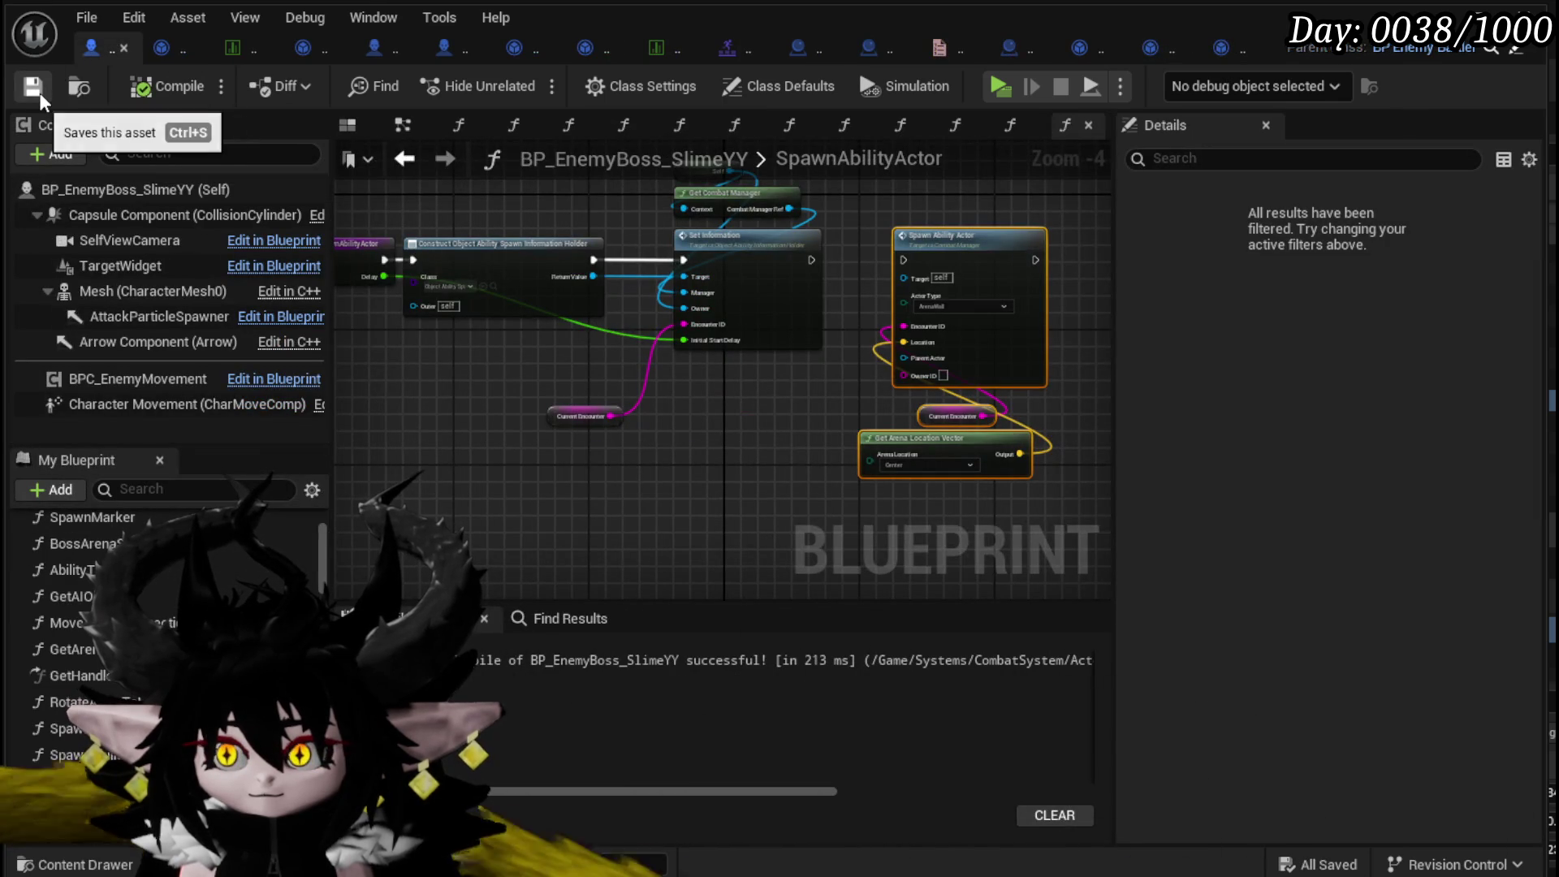
pyautogui.click(497, 249)
pyautogui.scroll(2, 520, 268)
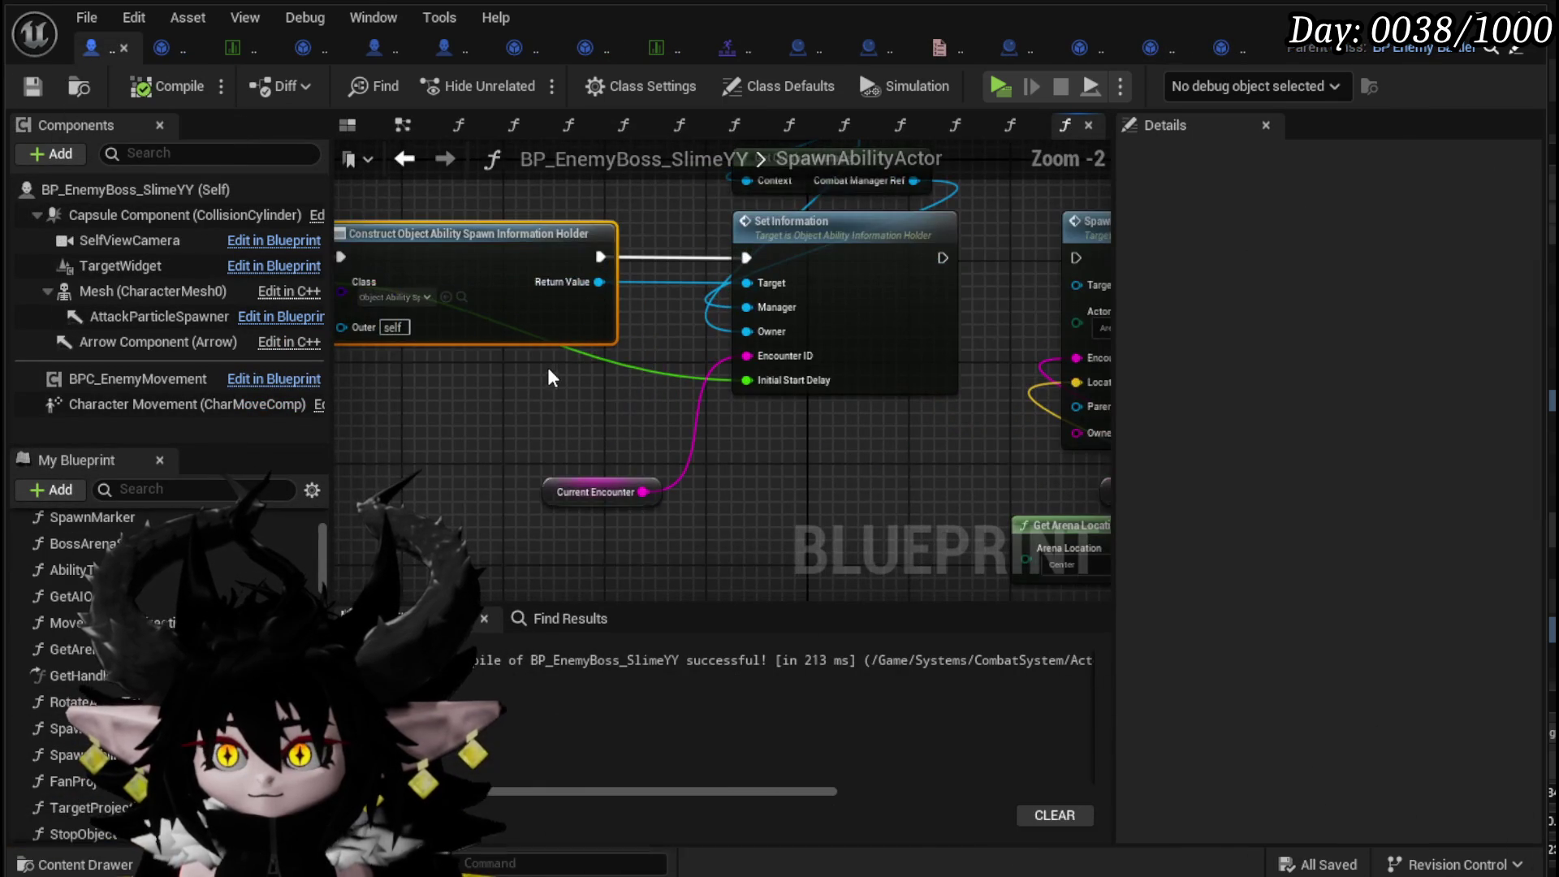
pyautogui.moveTo(545, 380)
pyautogui.mouseDown()
pyautogui.moveTo(755, 390)
pyautogui.moveTo(721, 368)
pyautogui.mouseUp()
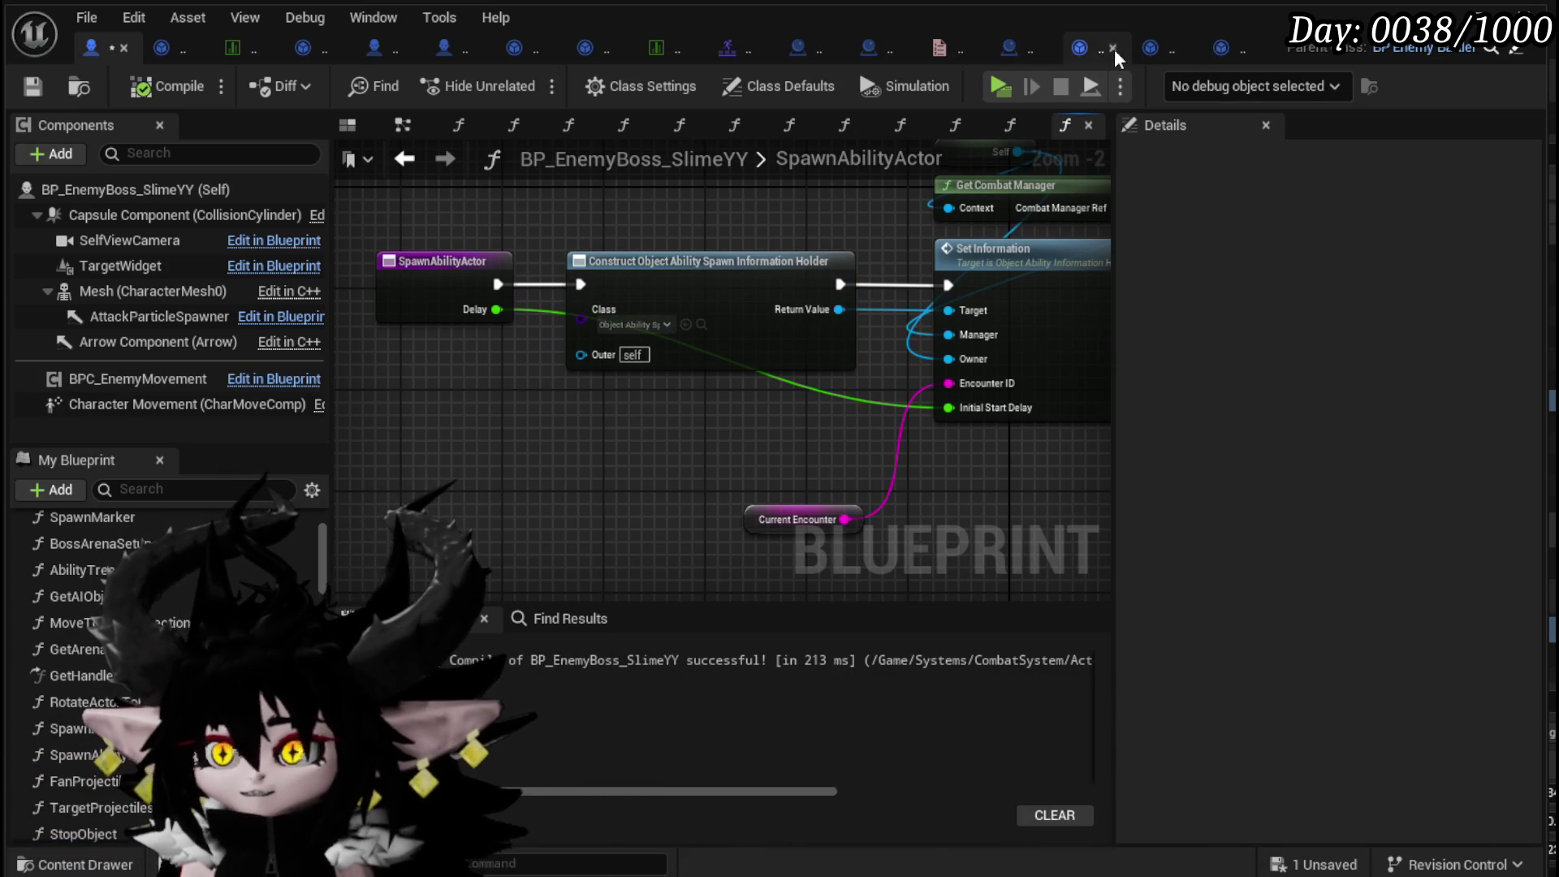
# - Make the holder's Location variable Instance Editable and Expose on Spawn, then save
pyautogui.click(1083, 48)
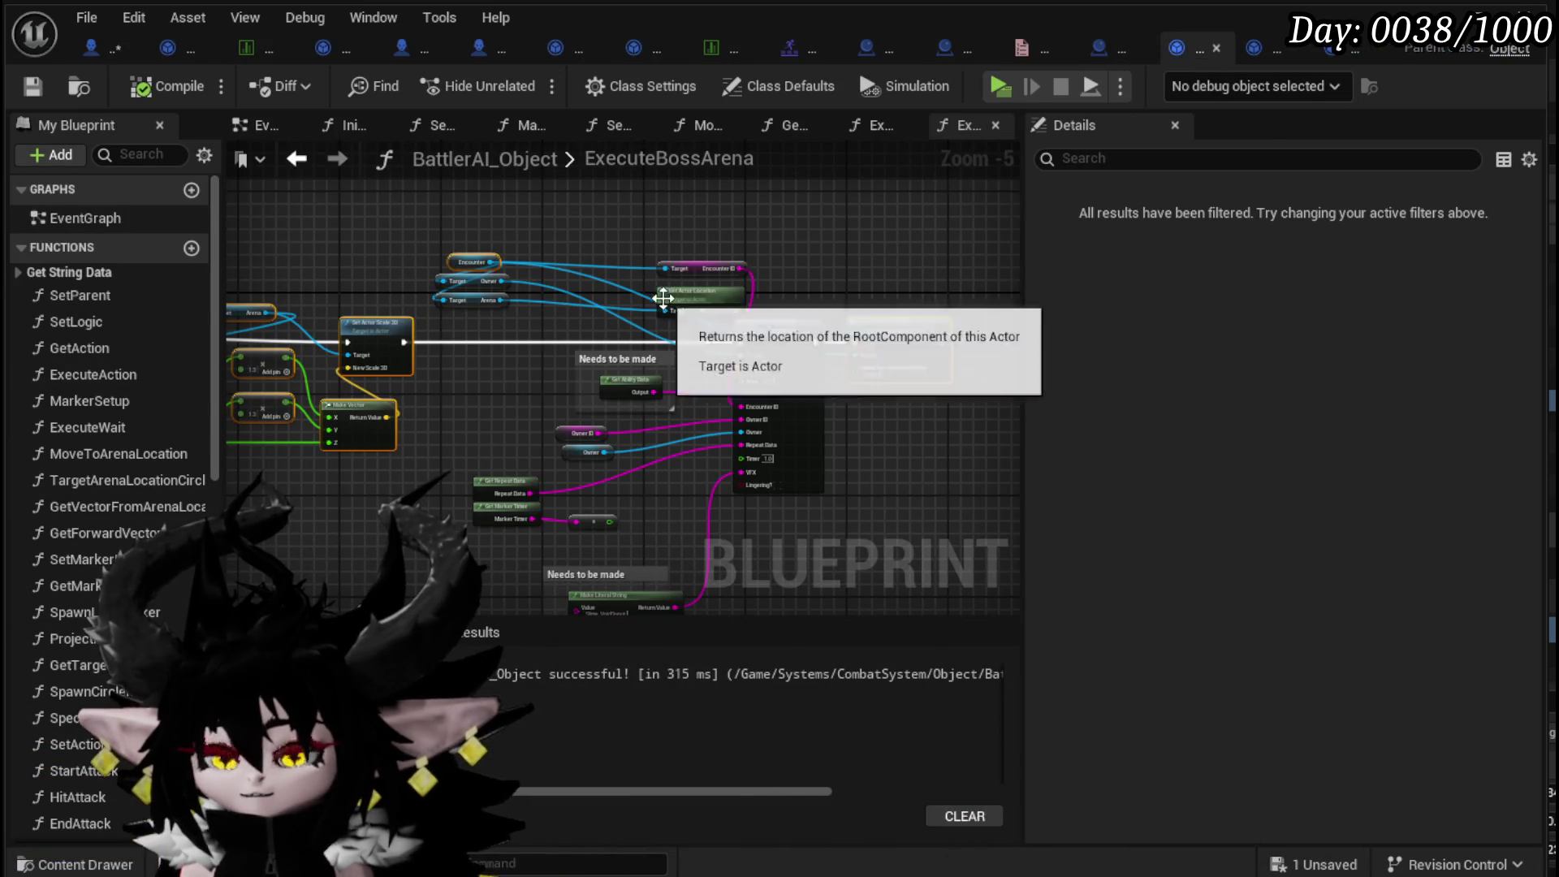
pyautogui.click(1342, 55)
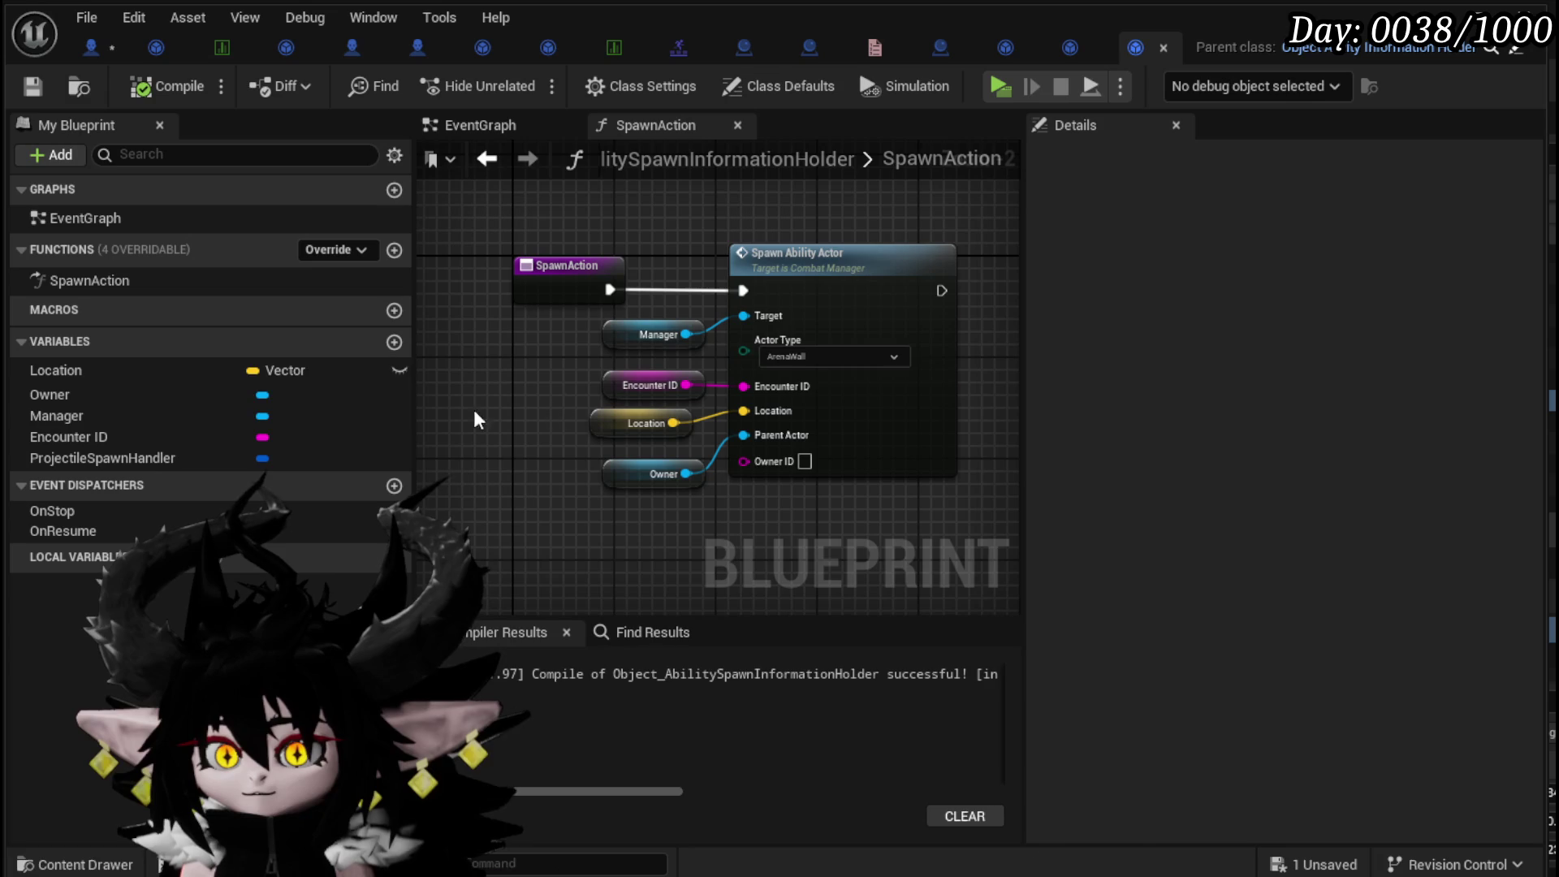
pyautogui.click(89, 371)
pyautogui.click(1255, 308)
pyautogui.click(1256, 393)
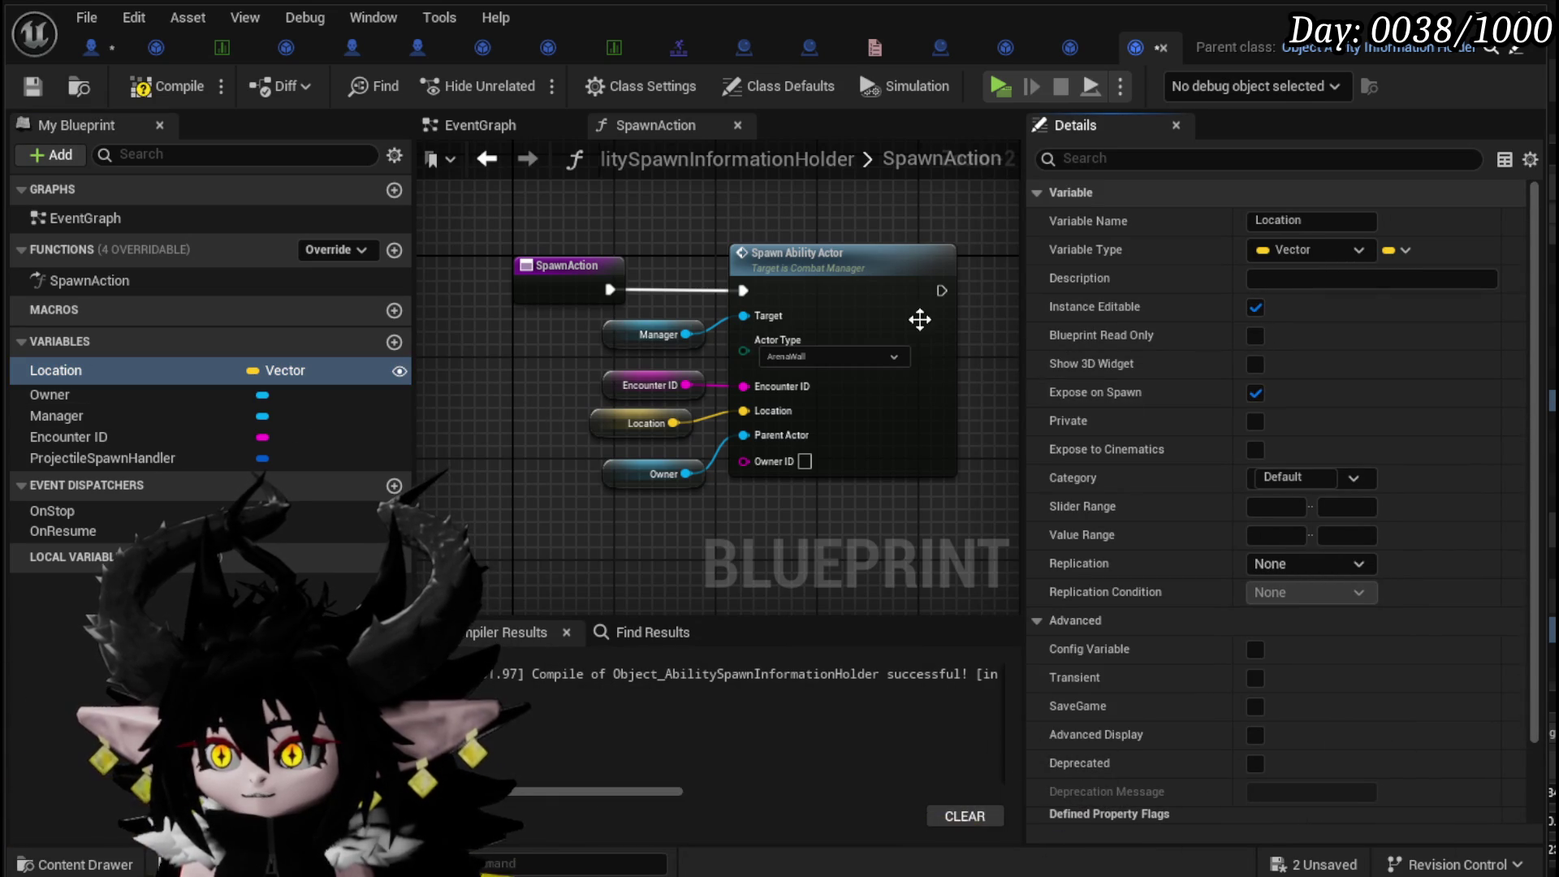
pyautogui.hotkey('ctrl', 's')
# - Refresh the boss's Construct Object node so it gains a Location pin
pyautogui.click(91, 47)
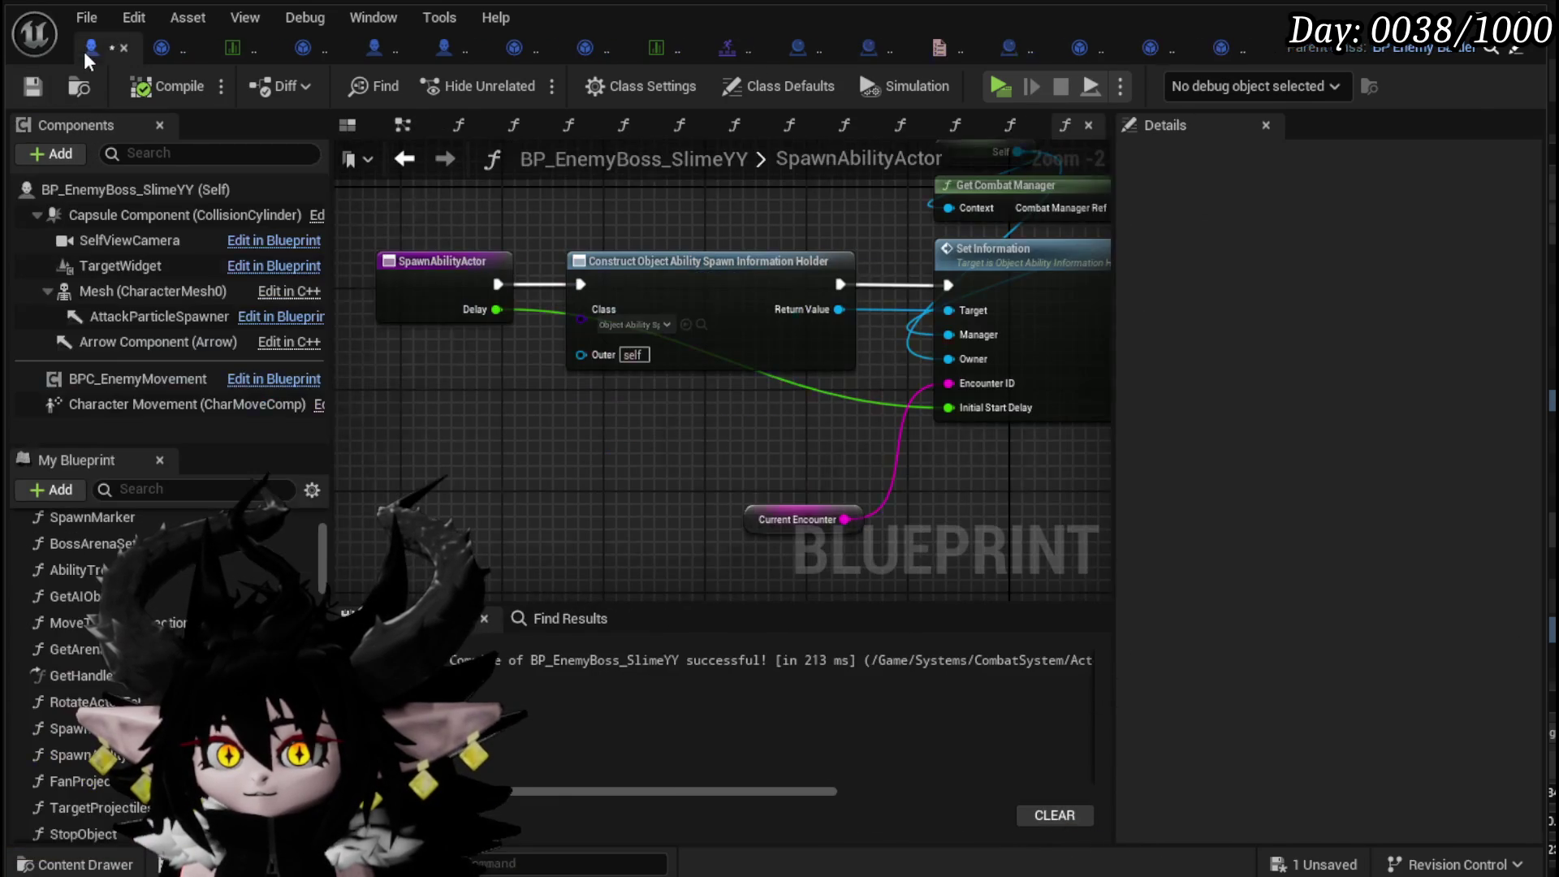
pyautogui.rightClick(626, 255)
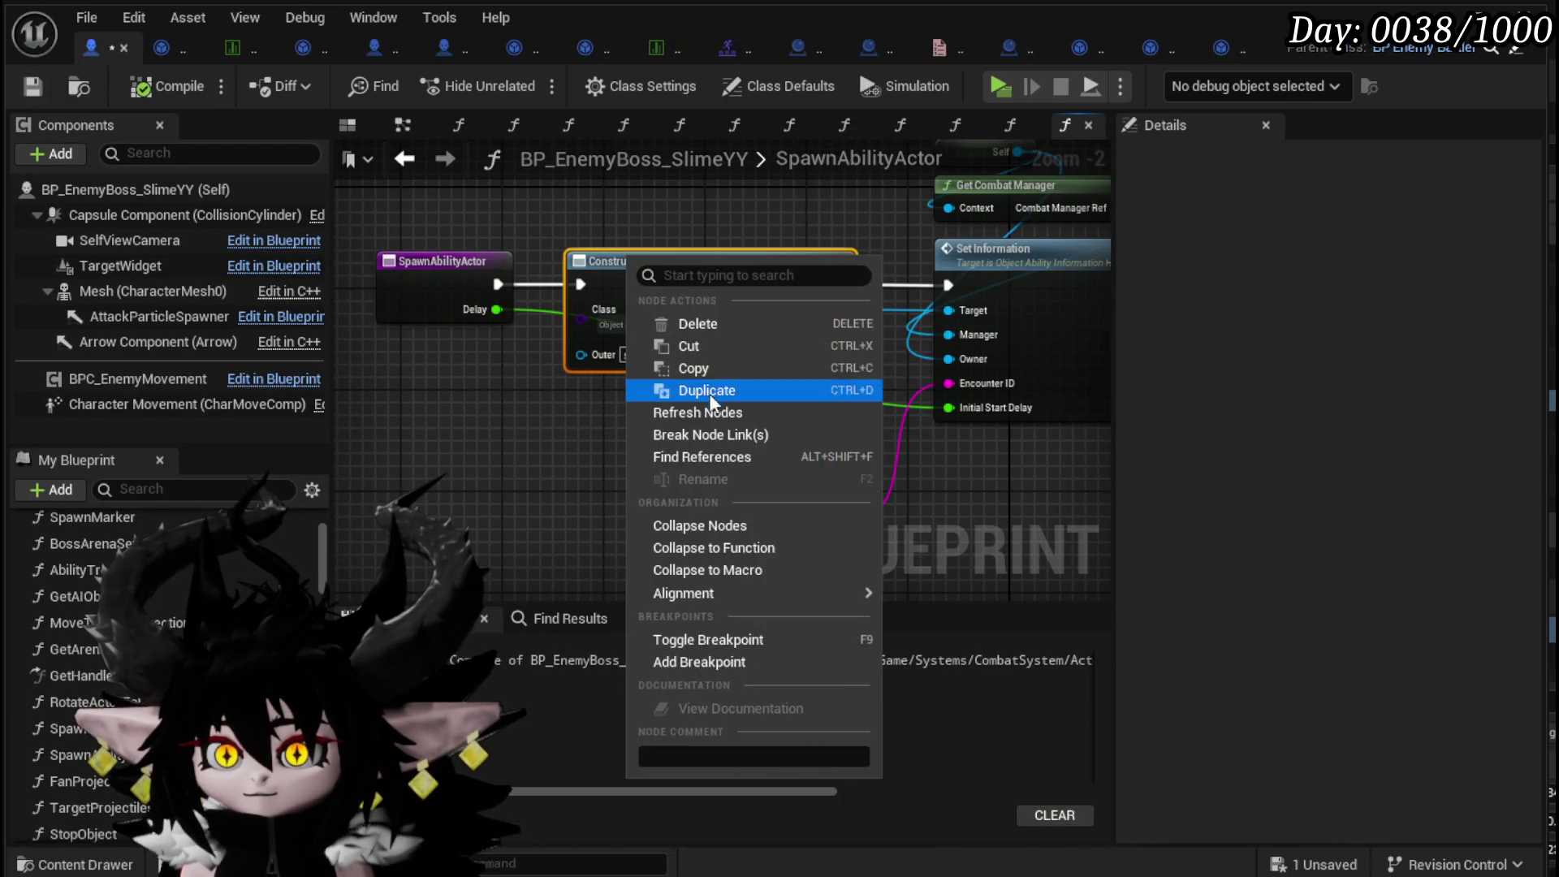
pyautogui.click(706, 408)
pyautogui.moveTo(509, 375)
pyautogui.mouseDown()
pyautogui.moveTo(203, 308)
pyautogui.moveTo(351, 406)
pyautogui.moveTo(363, 441)
pyautogui.mouseUp()
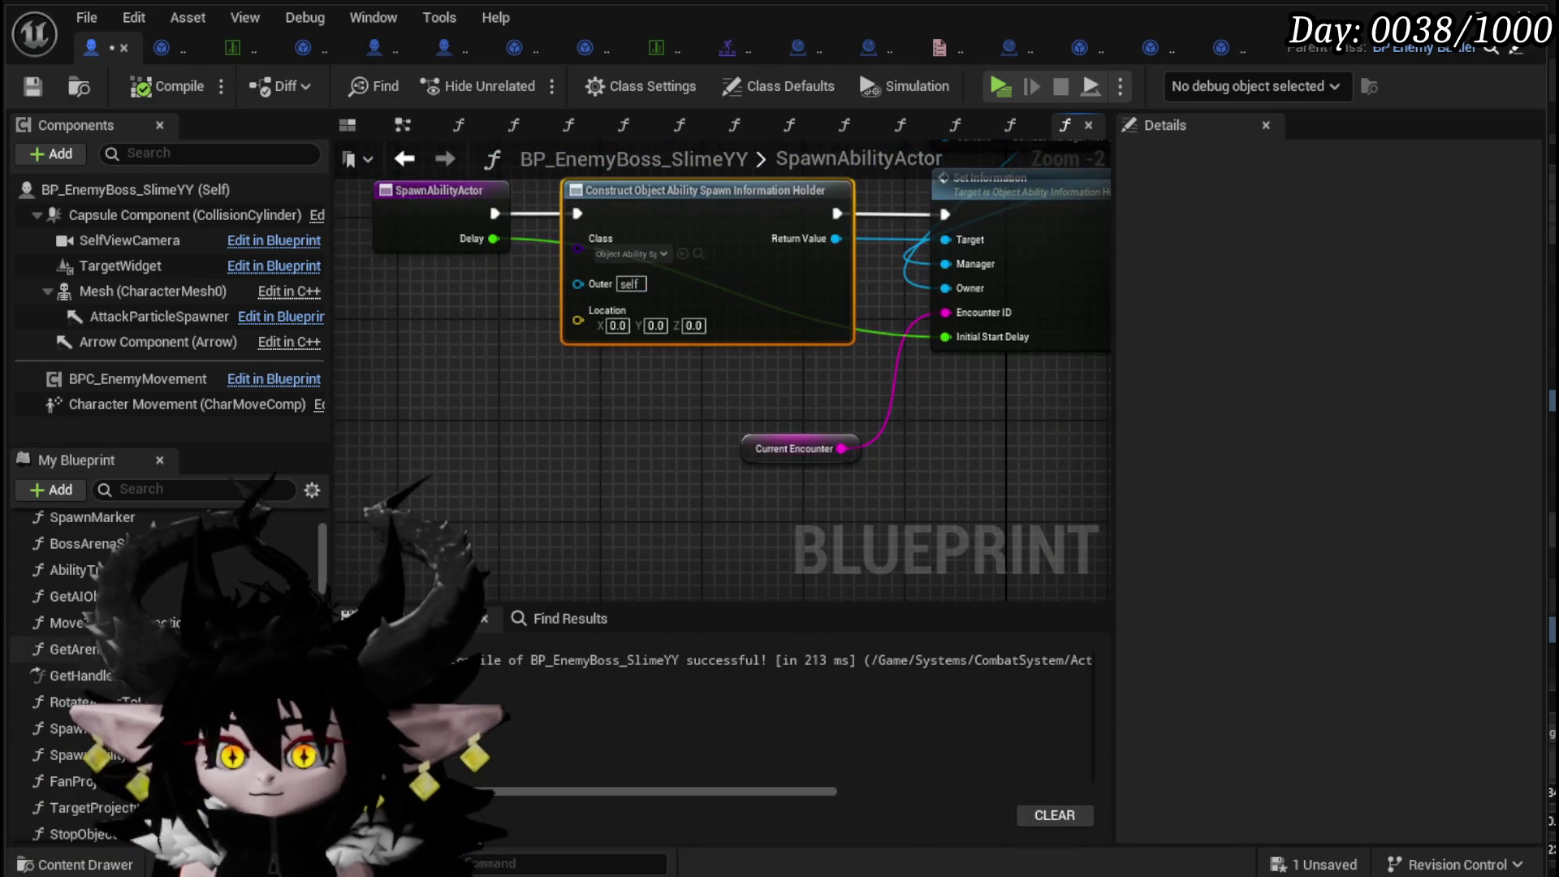
# - Add a Get Arena Location Vector node set to Center beside the Construct node
pyautogui.moveTo(73, 649); pyautogui.dragTo(431, 349)
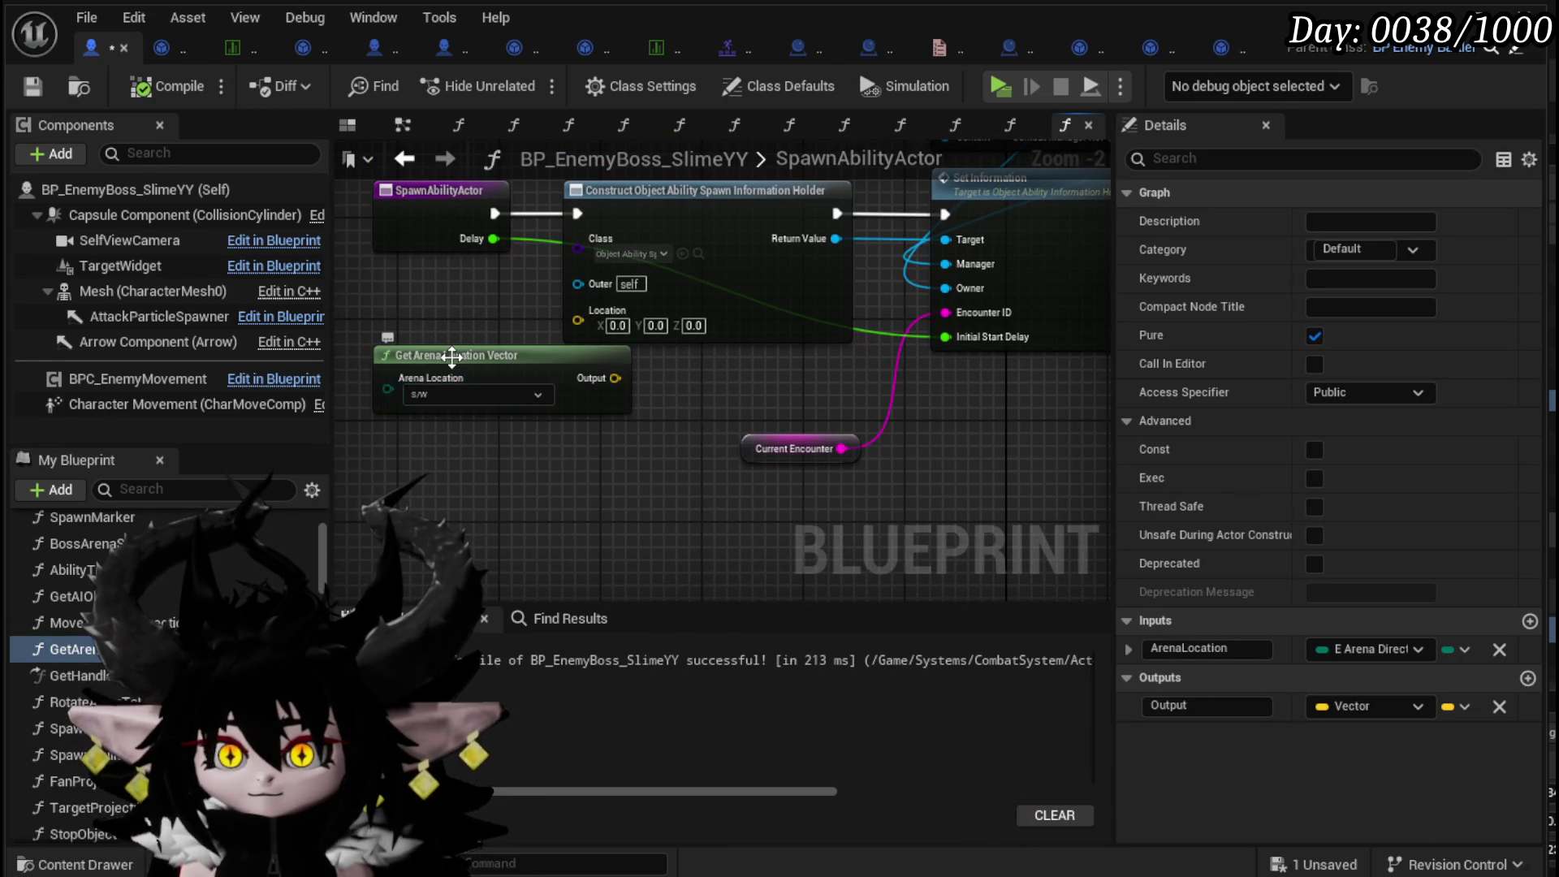
pyautogui.click(439, 396)
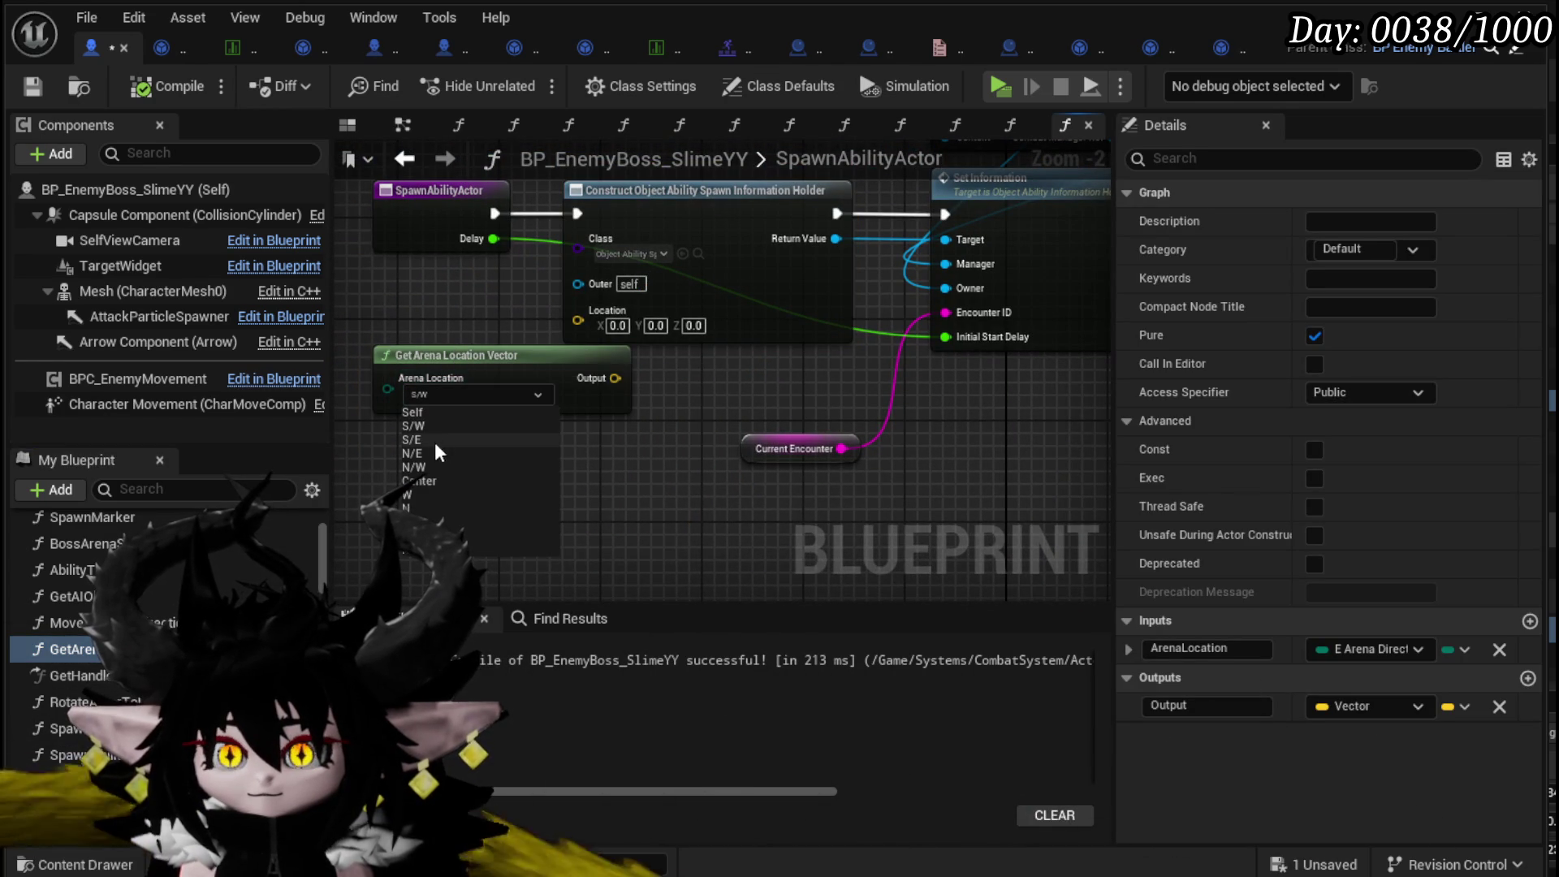
pyautogui.click(418, 483)
pyautogui.moveTo(386, 378)
pyautogui.mouseDown()
pyautogui.moveTo(679, 325)
pyautogui.moveTo(716, 363)
pyautogui.moveTo(558, 363)
pyautogui.mouseUp()
pyautogui.press('Escape')
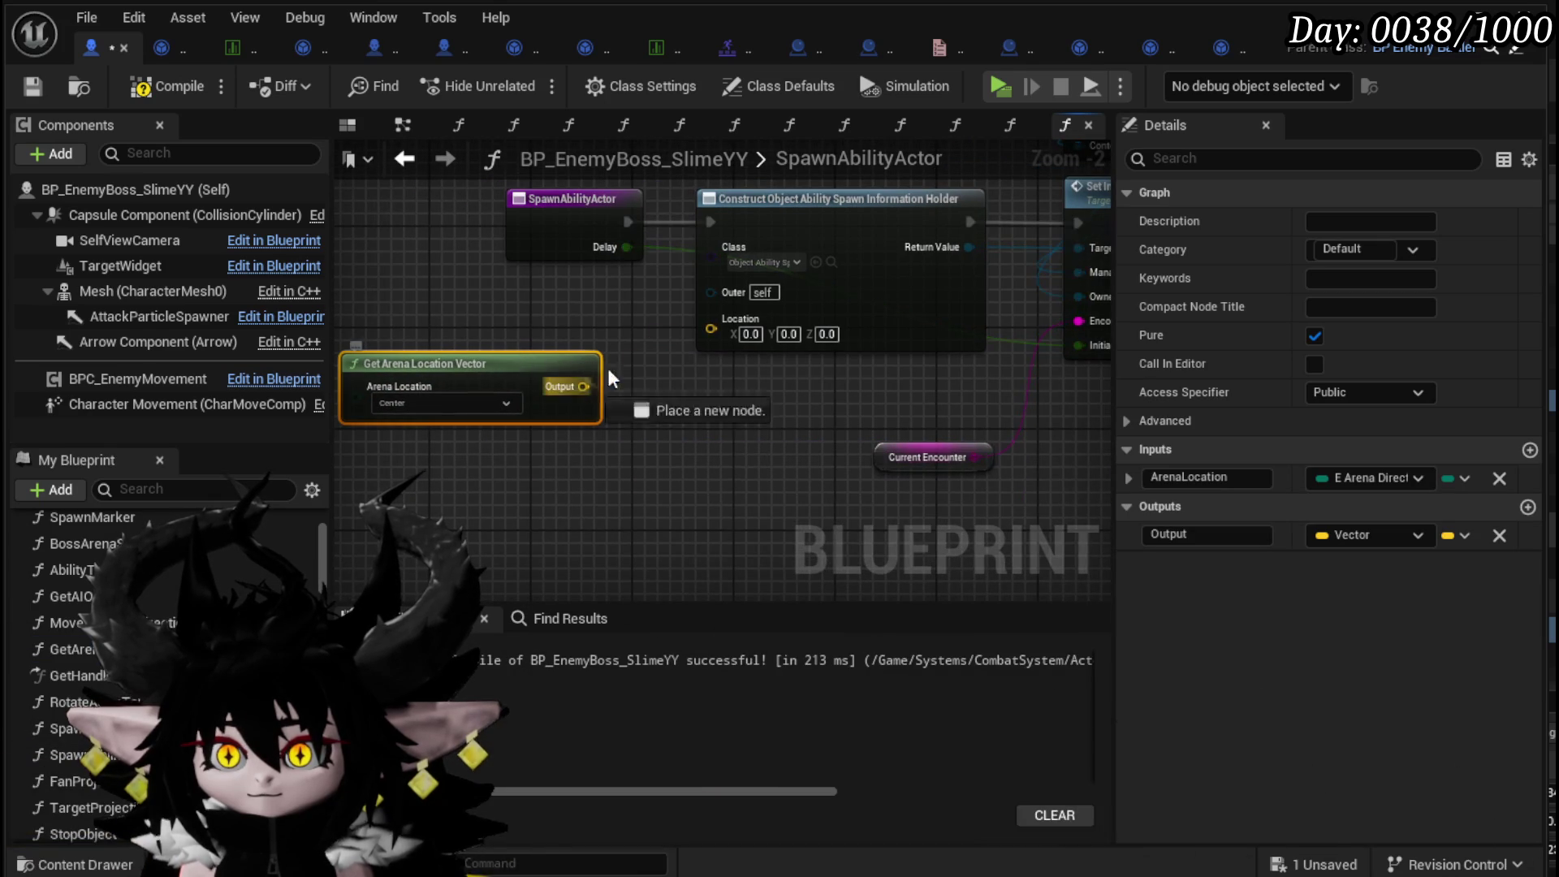
# - Paste a duplicate arena location node and position it near Construct Object
pyautogui.scroll(-2, 715, 324)
pyautogui.moveTo(372, 363)
pyautogui.mouseDown()
pyautogui.moveTo(708, 442)
pyautogui.moveTo(364, 464)
pyautogui.moveTo(681, 469)
pyautogui.mouseUp()
pyautogui.hotkey('ctrl', 'v')
pyautogui.moveTo(518, 459); pyautogui.dragTo(527, 408)
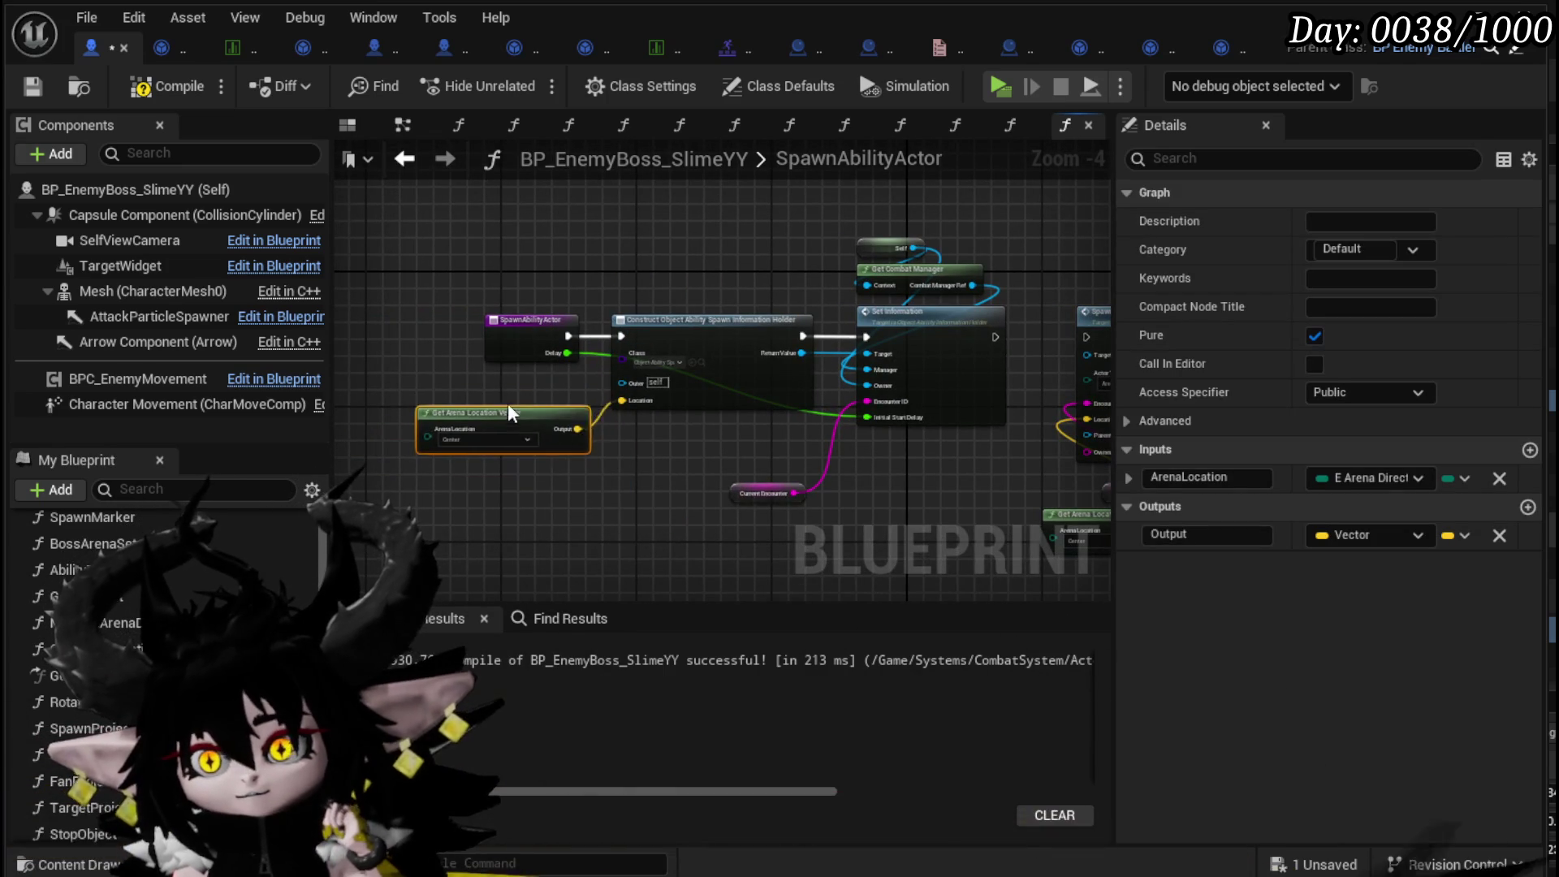
pyautogui.click(665, 482)
# - Arrange the Construct Object and Set Information nodes, then save the boss blueprint
pyautogui.moveTo(665, 483); pyautogui.dragTo(476, 488)
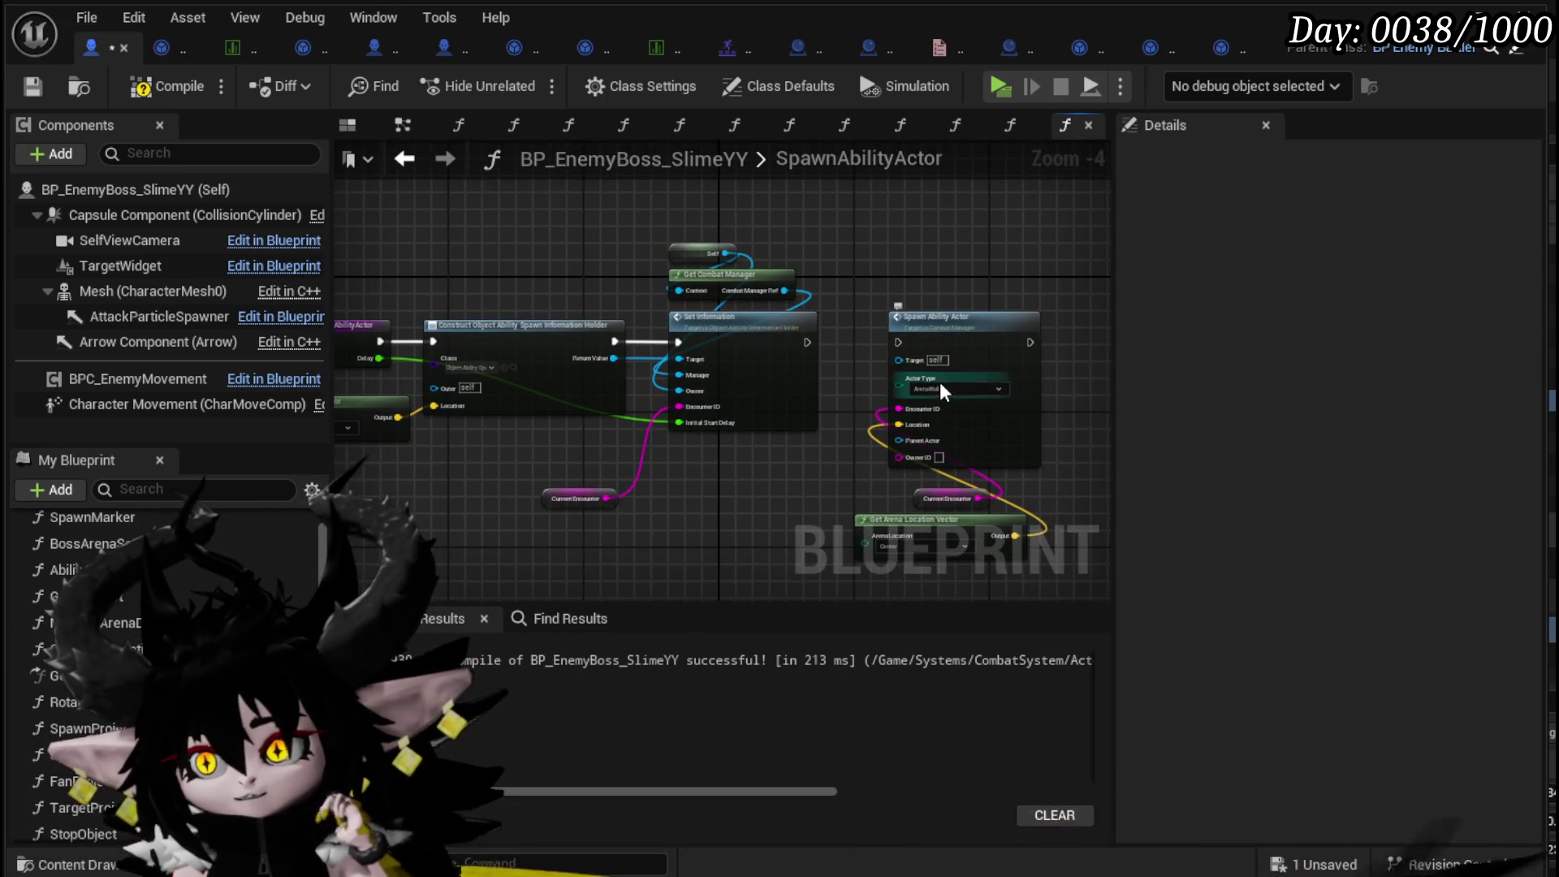
pyautogui.scroll(3, 934, 382)
pyautogui.moveTo(924, 389); pyautogui.dragTo(666, 245)
pyautogui.moveTo(592, 293)
pyautogui.mouseDown()
pyautogui.moveTo(738, 431)
pyautogui.moveTo(617, 447)
pyautogui.mouseUp()
pyautogui.scroll(-2, 737, 430)
pyautogui.moveTo(577, 323); pyautogui.dragTo(588, 323)
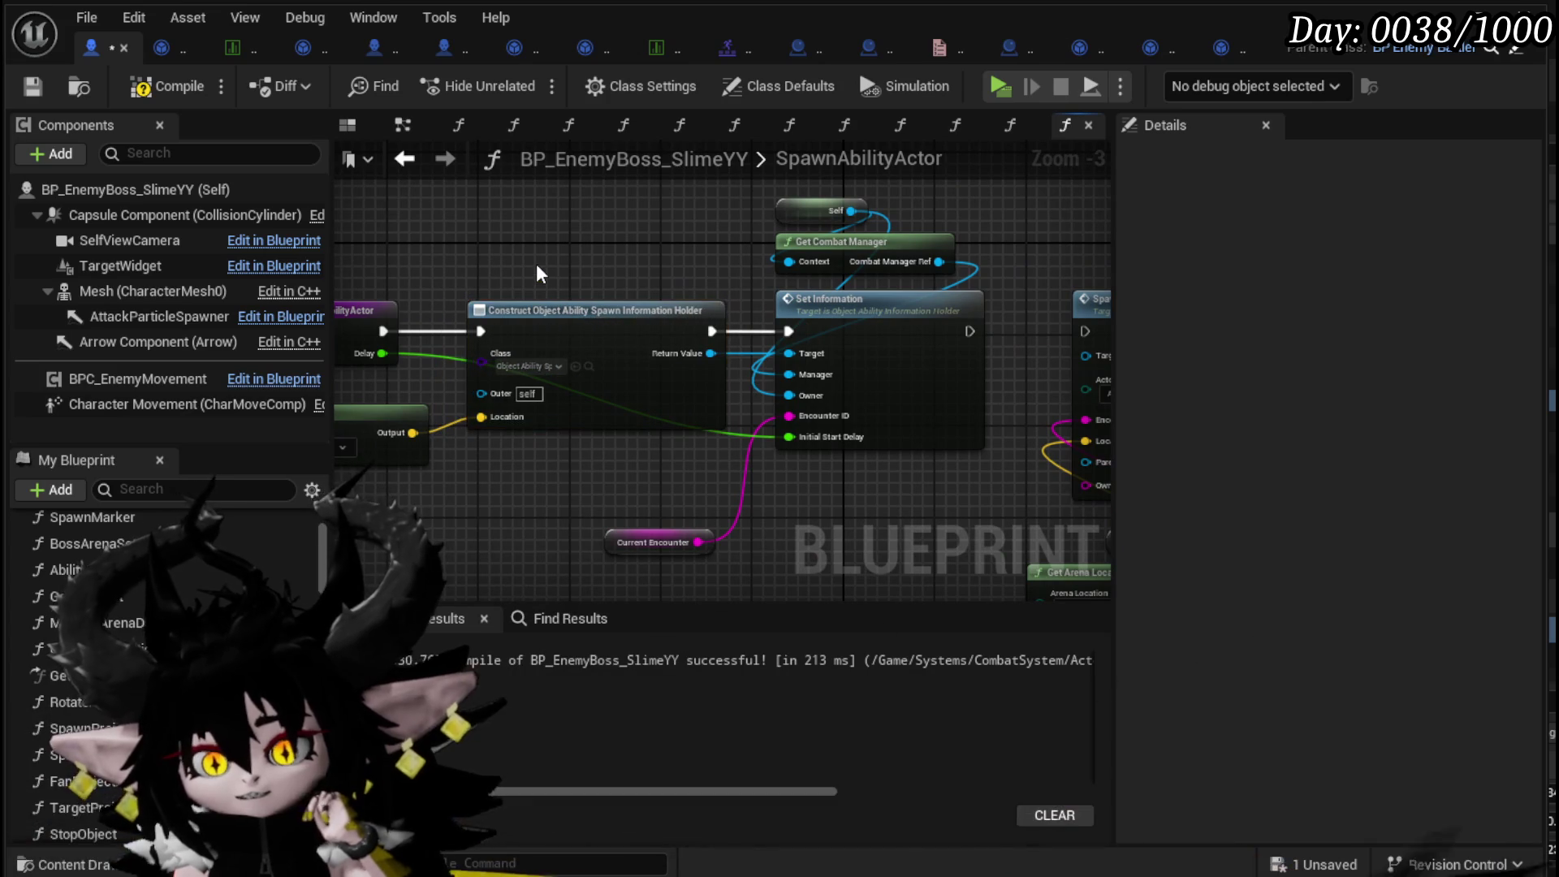
pyautogui.click(538, 268)
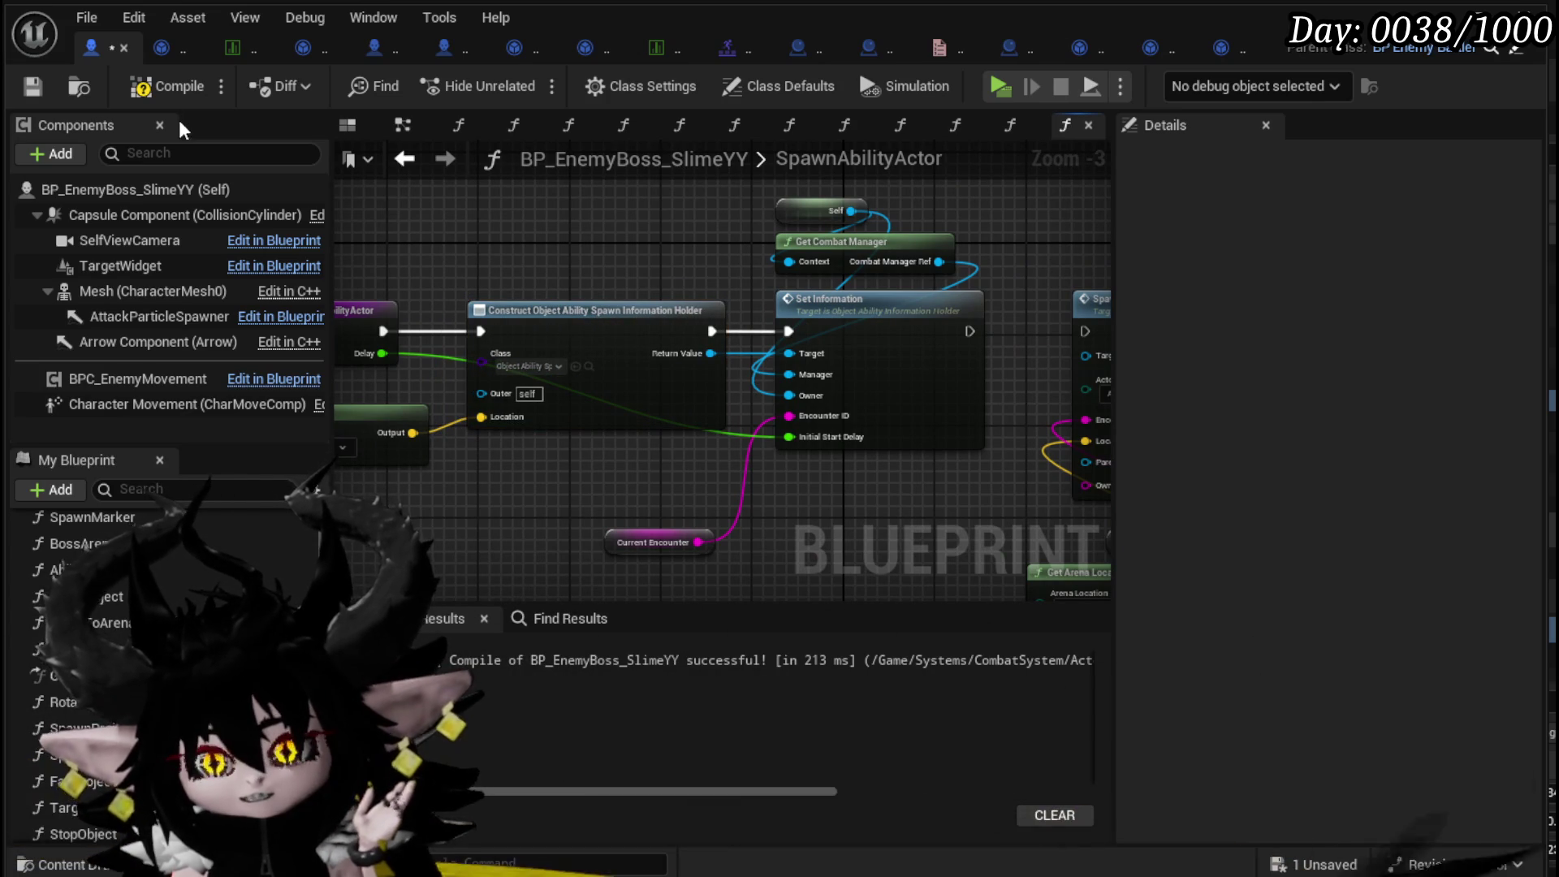
pyautogui.click(40, 82)
# - Move the Current Encounter node up and right and save again
pyautogui.moveTo(446, 478); pyautogui.dragTo(553, 255)
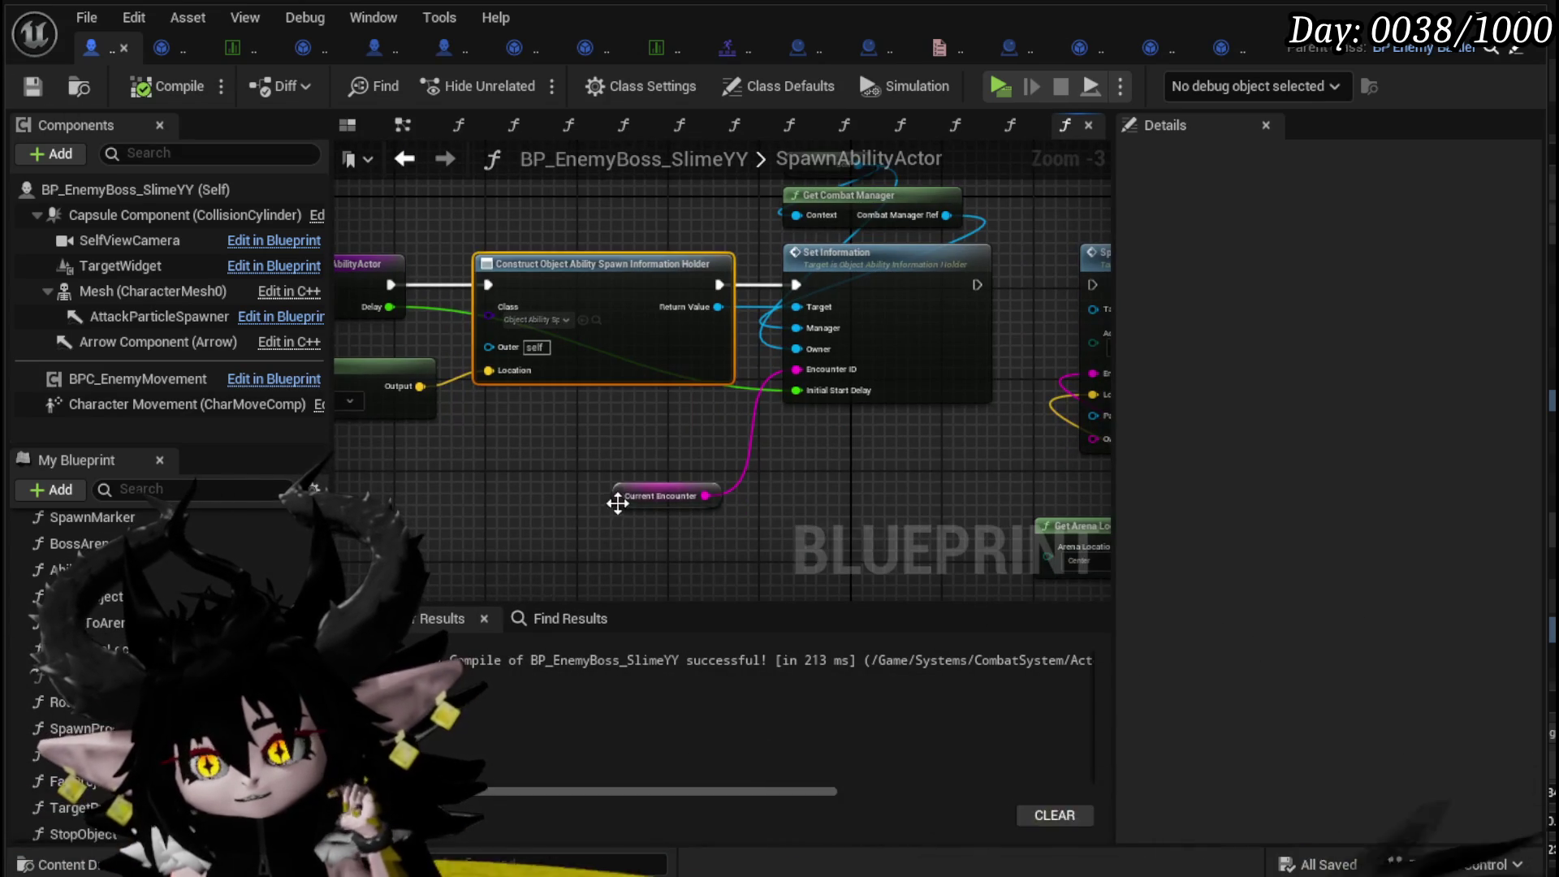
pyautogui.moveTo(616, 505); pyautogui.dragTo(791, 451)
pyautogui.moveTo(480, 495)
pyautogui.mouseDown()
pyautogui.moveTo(388, 405)
pyautogui.moveTo(448, 437)
pyautogui.moveTo(545, 444)
pyautogui.mouseUp()
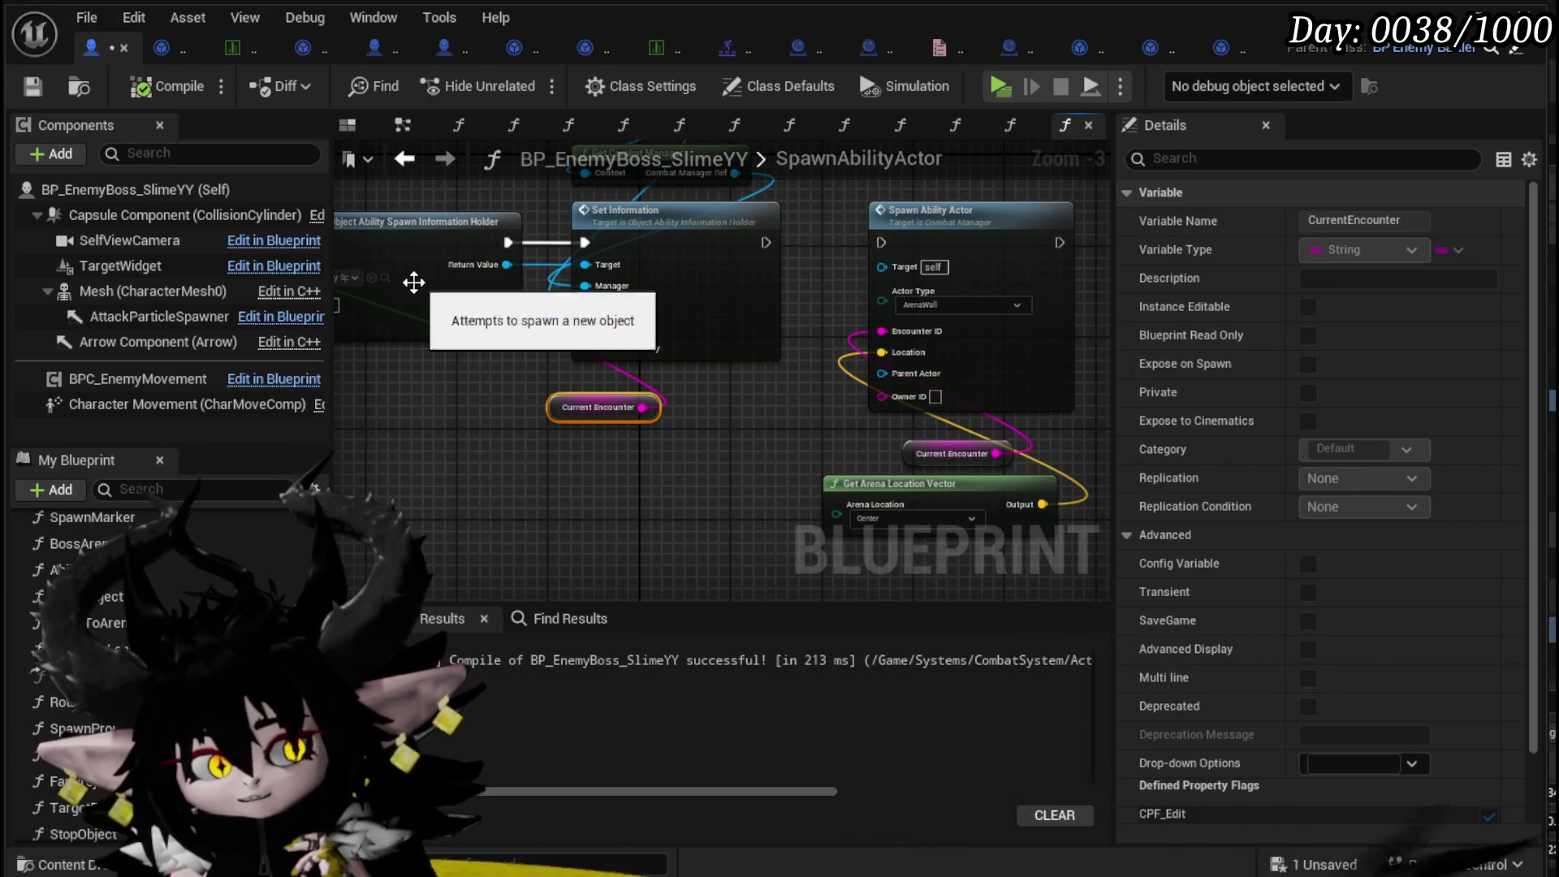
pyautogui.click(34, 87)
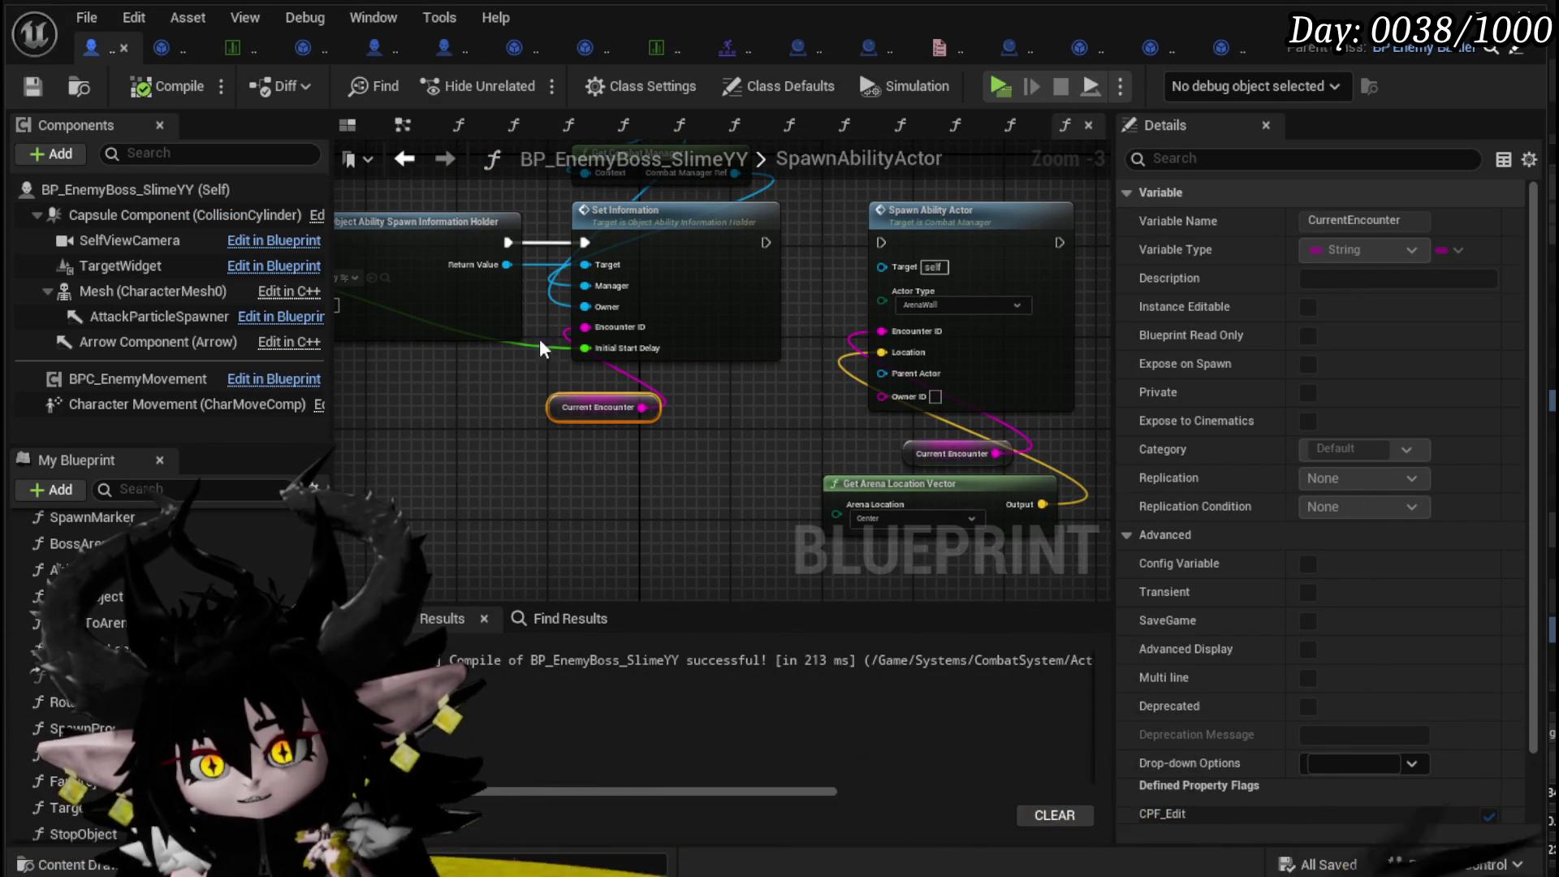
pyautogui.moveTo(502, 442); pyautogui.dragTo(792, 473)
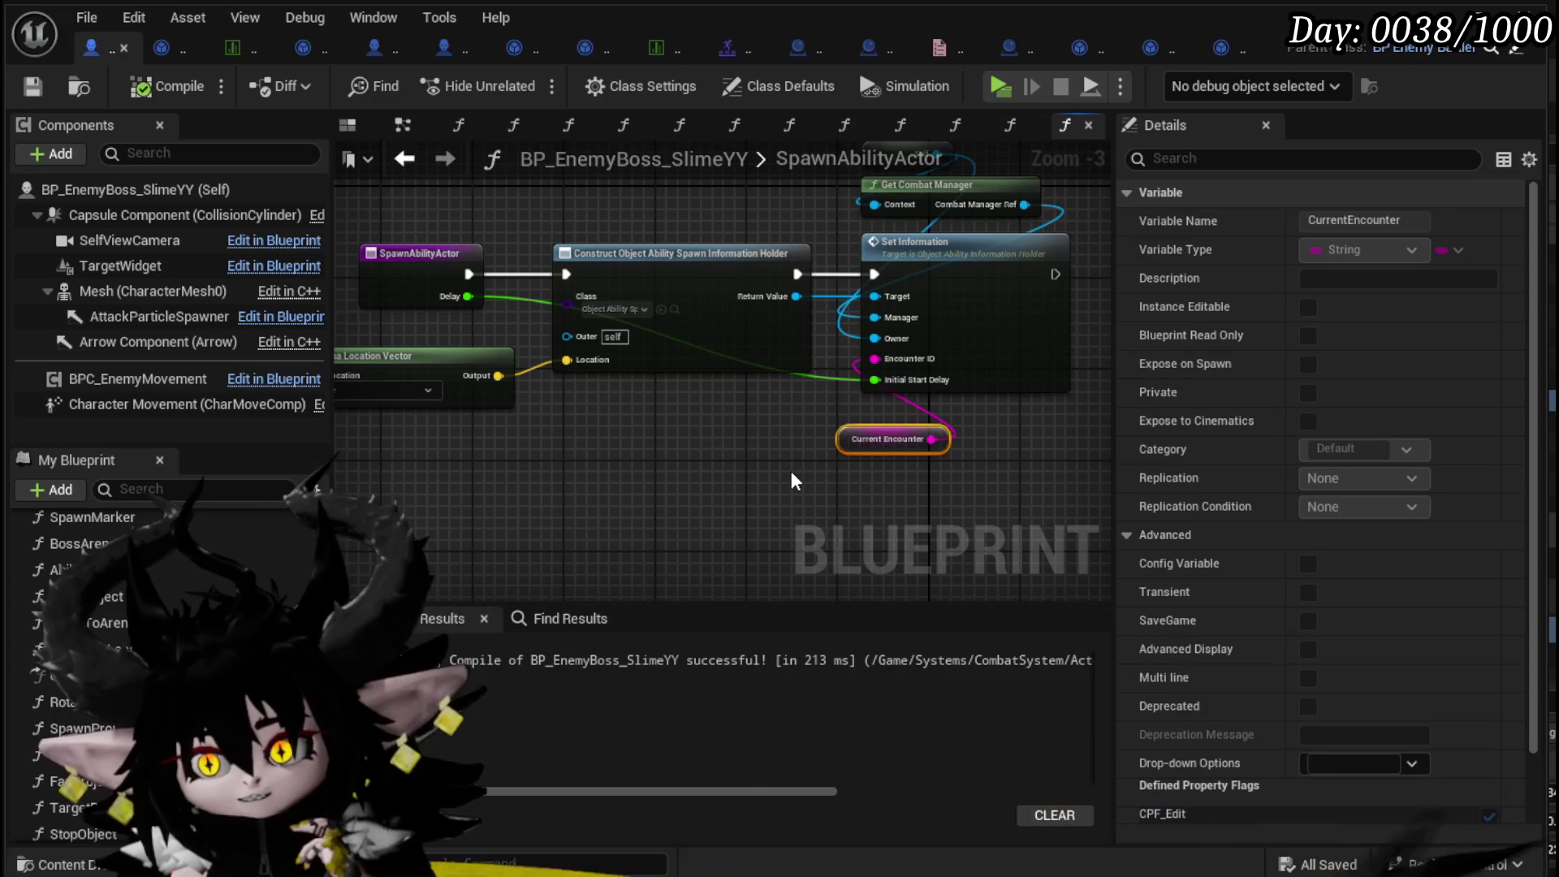
# - Tidy the holder's SpawnAction graph, moving Encounter ID, Location, Owner and Manager nodes
pyautogui.click(1225, 47)
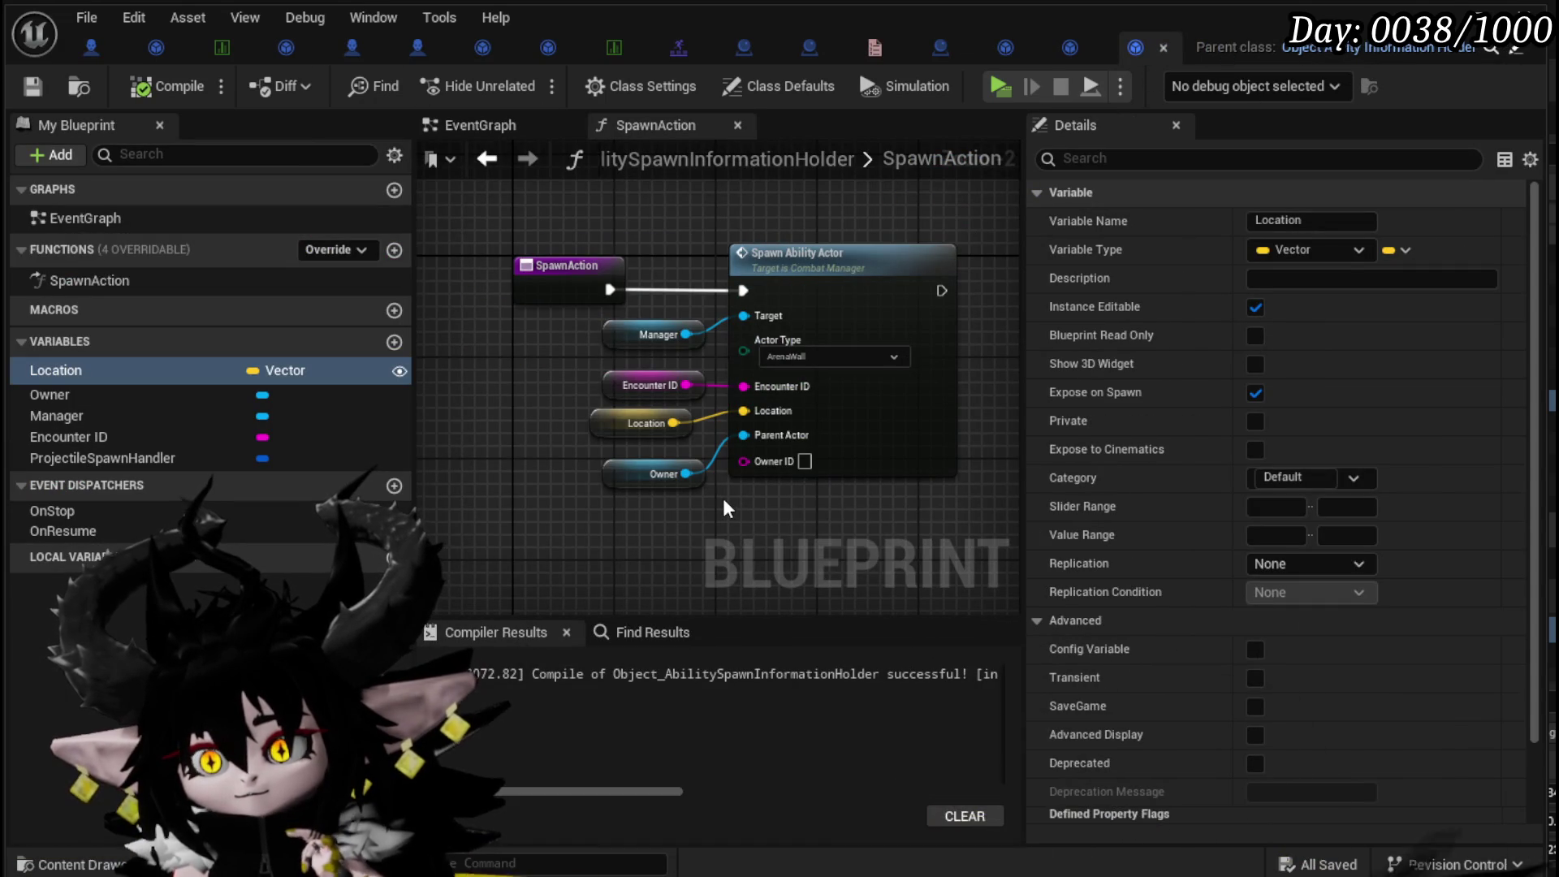
pyautogui.click(655, 453)
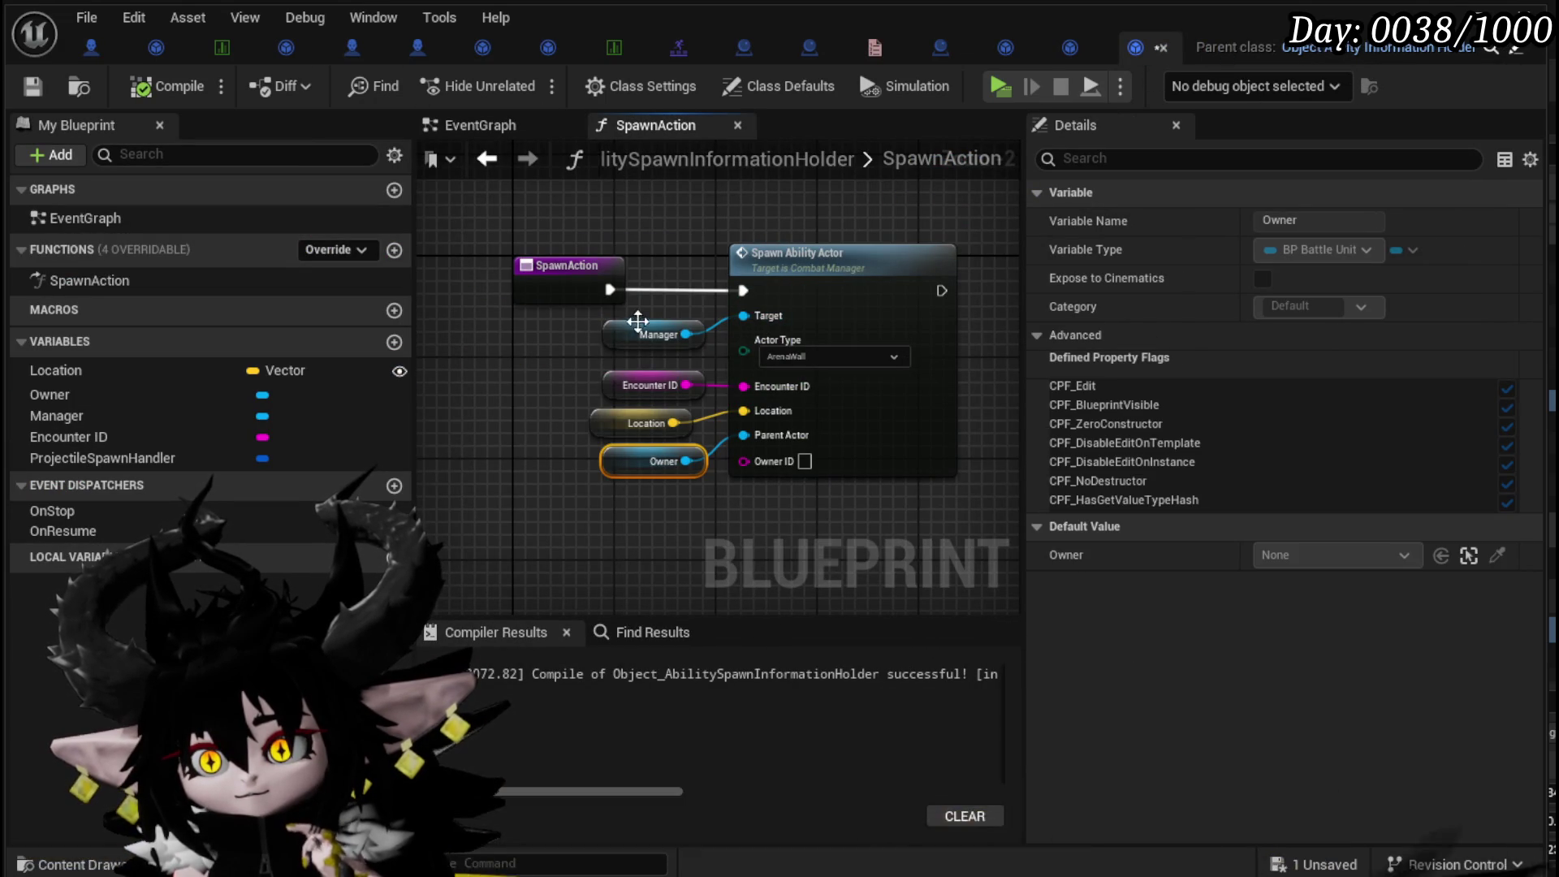
pyautogui.moveTo(772, 504)
pyautogui.mouseDown()
pyautogui.moveTo(656, 417)
pyautogui.moveTo(666, 478)
pyautogui.mouseUp()
pyautogui.click(597, 339)
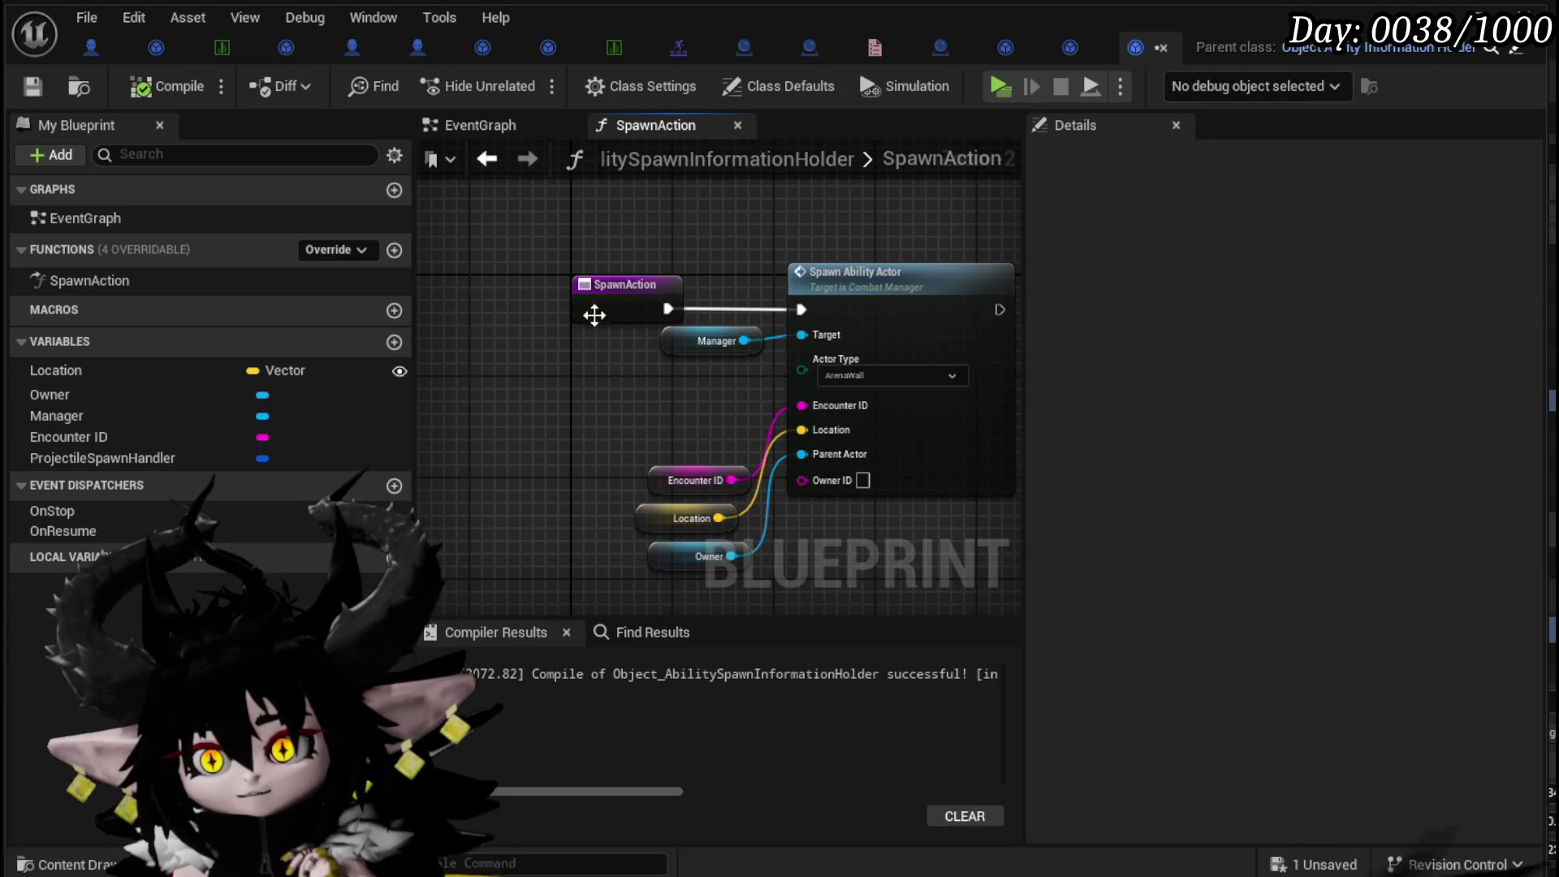
pyautogui.moveTo(690, 340); pyautogui.dragTo(664, 264)
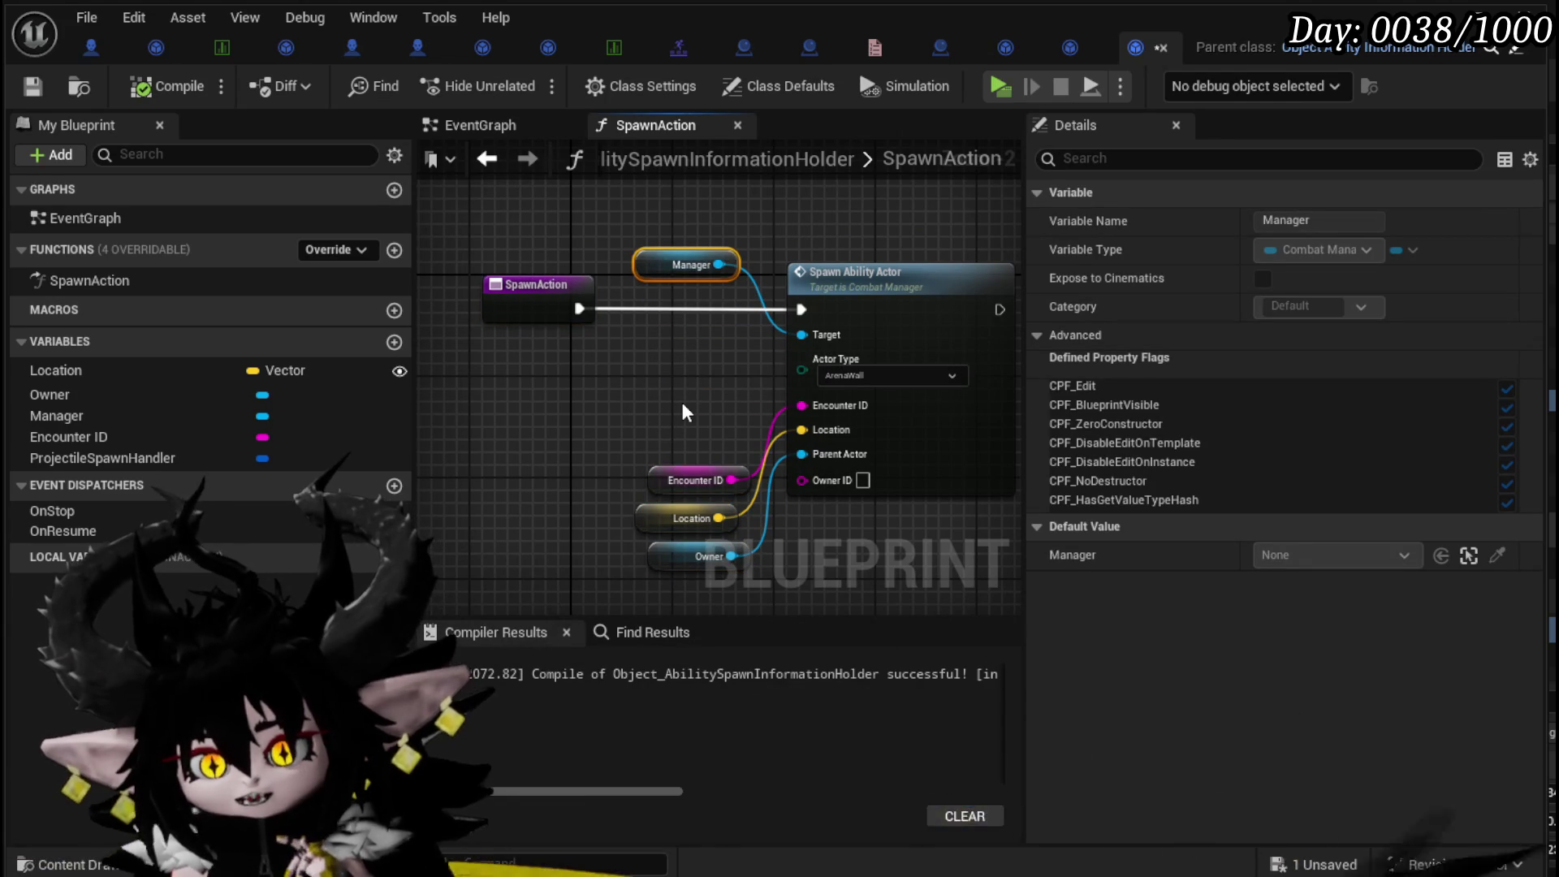
pyautogui.moveTo(682, 403); pyautogui.dragTo(610, 401)
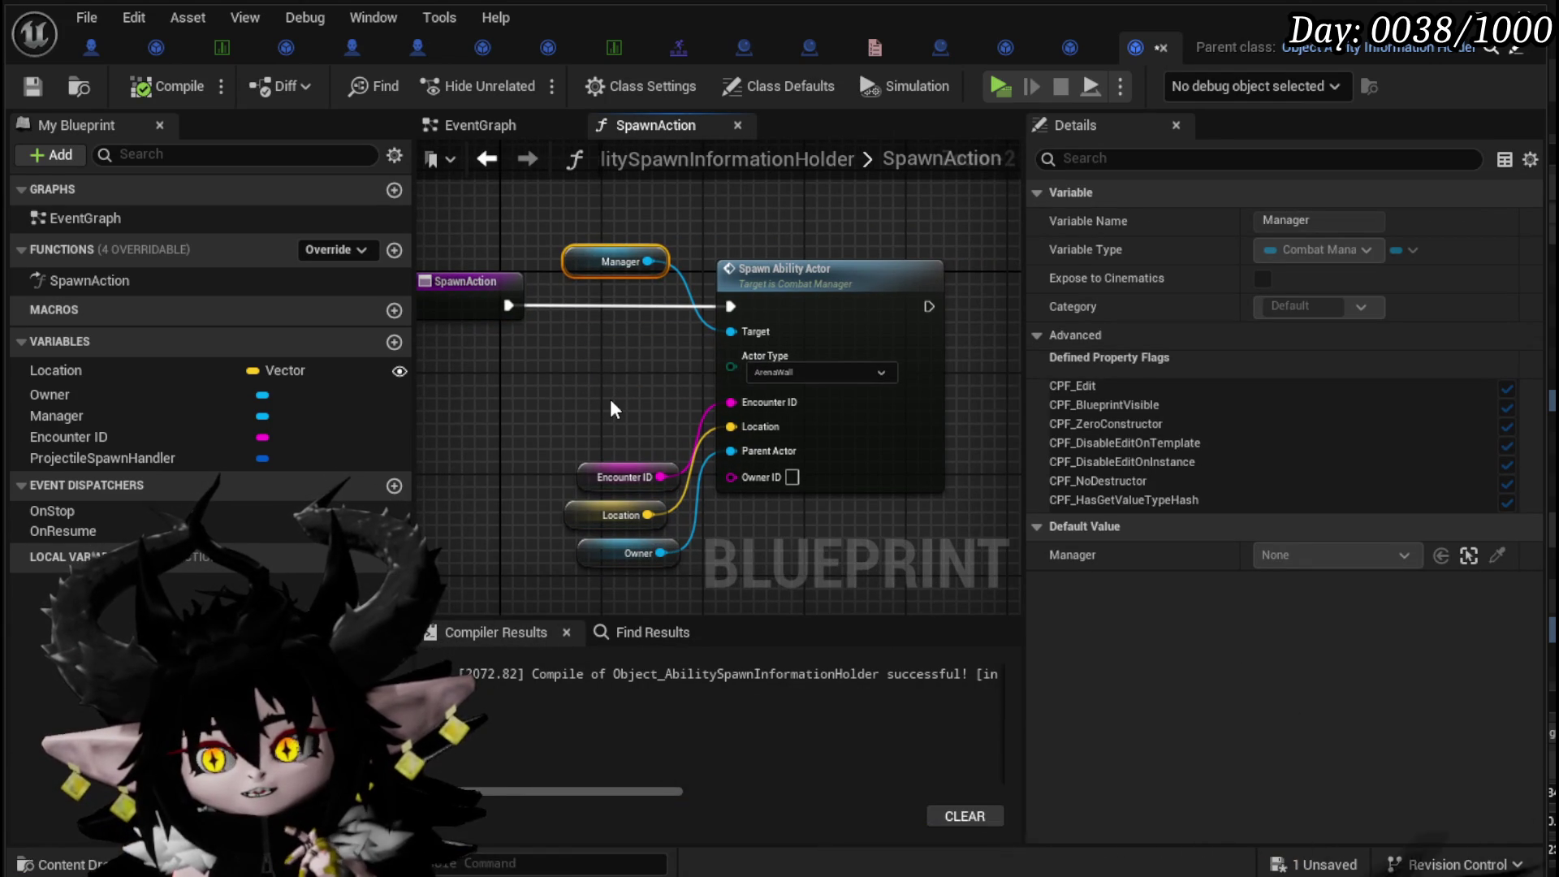
# - Review the Combat Manager's Spawn_AbilityActor graph and save all changes
pyautogui.doubleClick(823, 326)
pyautogui.scroll(2, 593, 458)
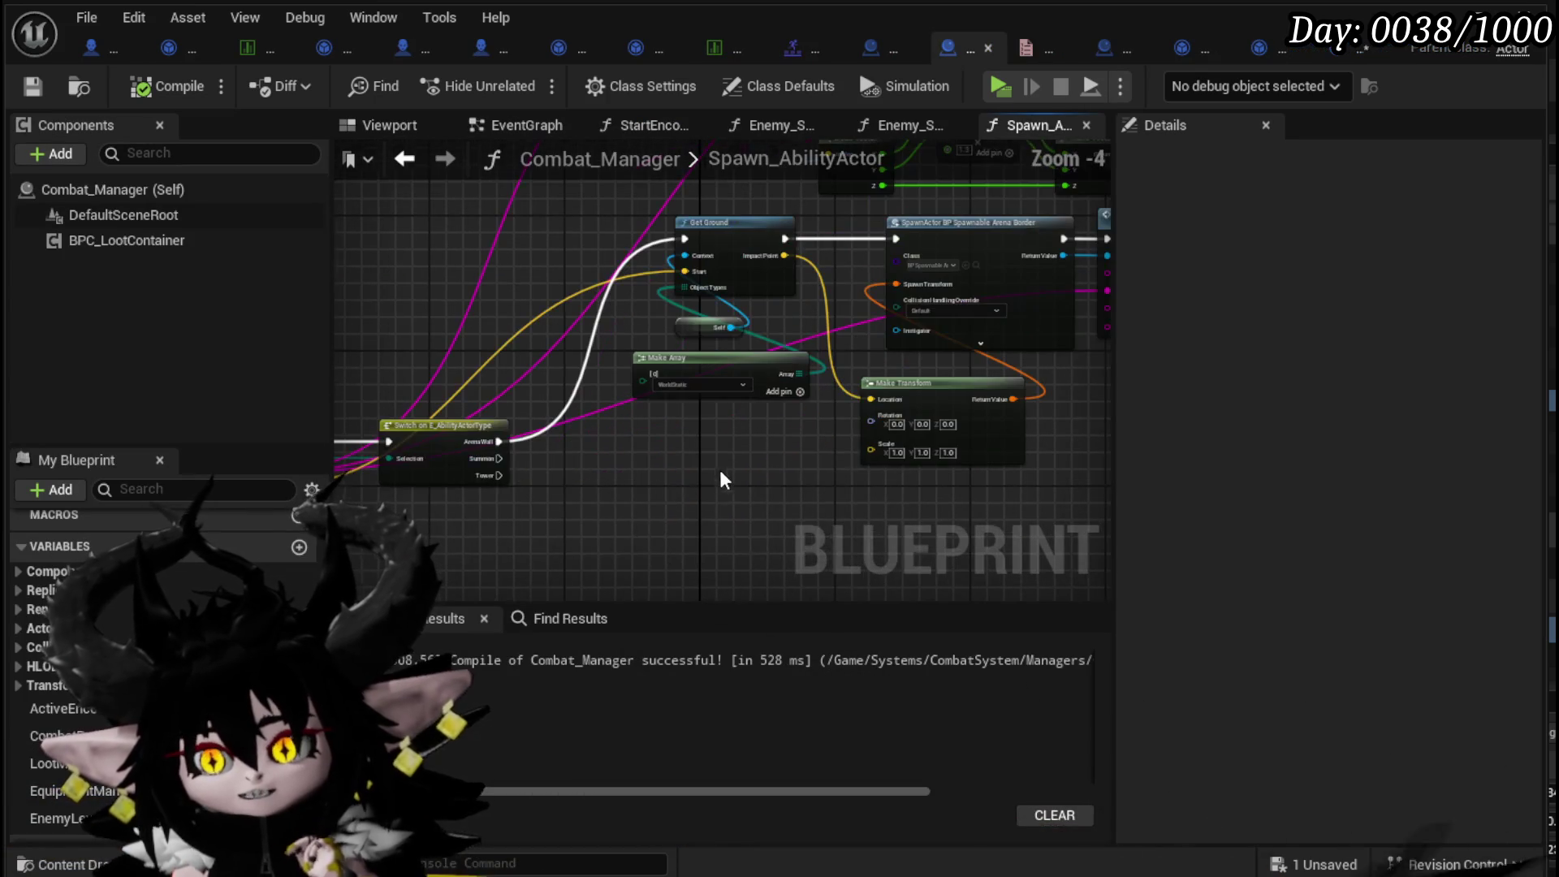
pyautogui.moveTo(432, 477)
pyautogui.mouseDown()
pyautogui.moveTo(503, 455)
pyautogui.moveTo(569, 552)
pyautogui.moveTo(555, 469)
pyautogui.moveTo(390, 455)
pyautogui.mouseUp()
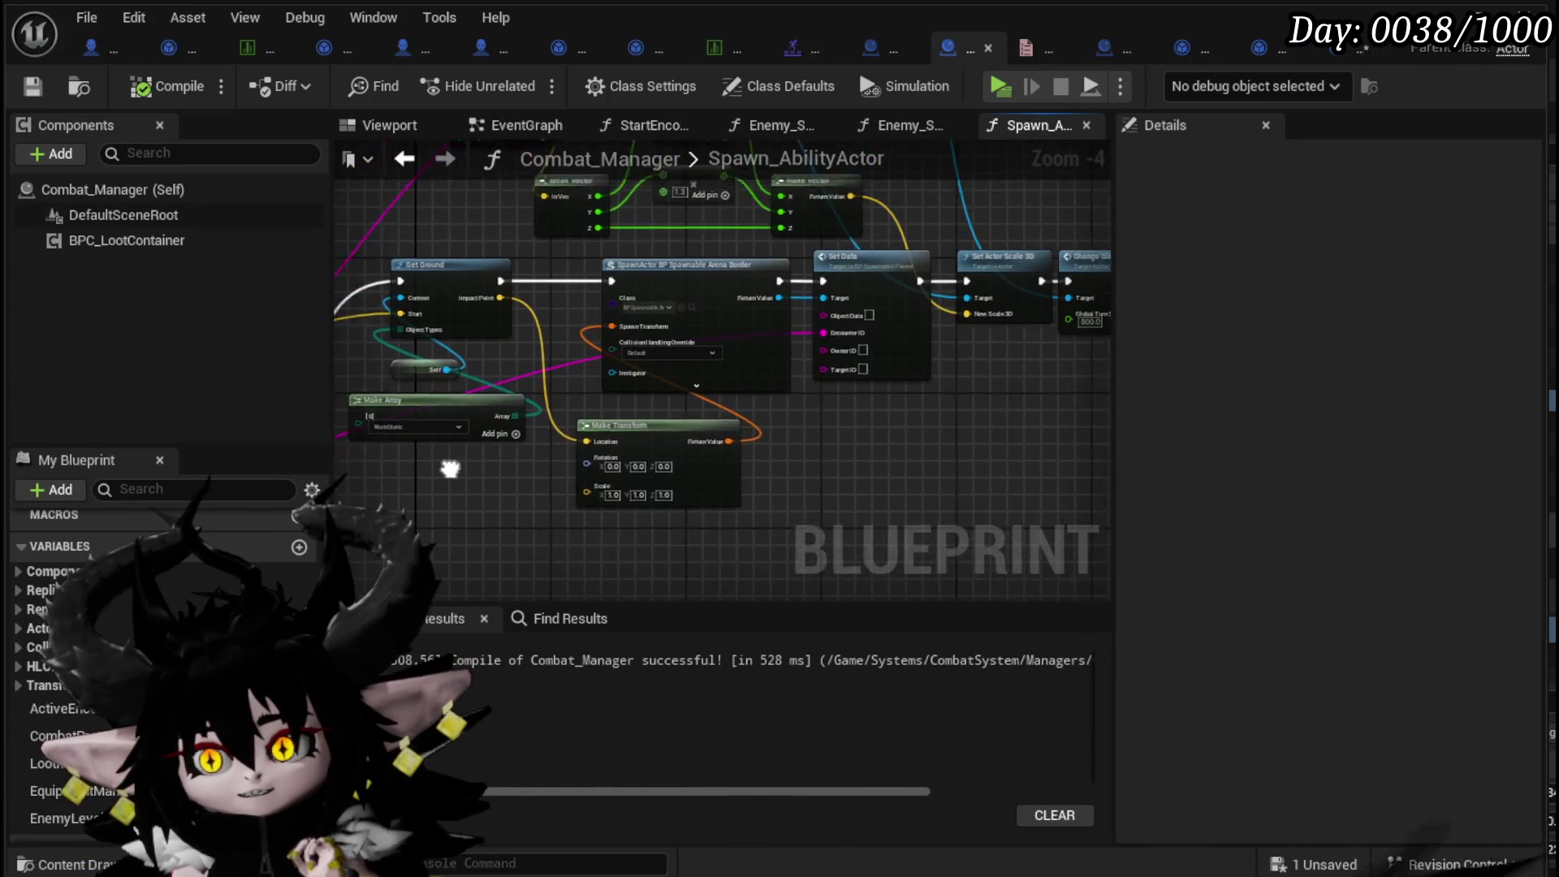
pyautogui.moveTo(841, 421)
pyautogui.mouseDown()
pyautogui.moveTo(686, 460)
pyautogui.moveTo(701, 459)
pyautogui.moveTo(691, 525)
pyautogui.mouseUp()
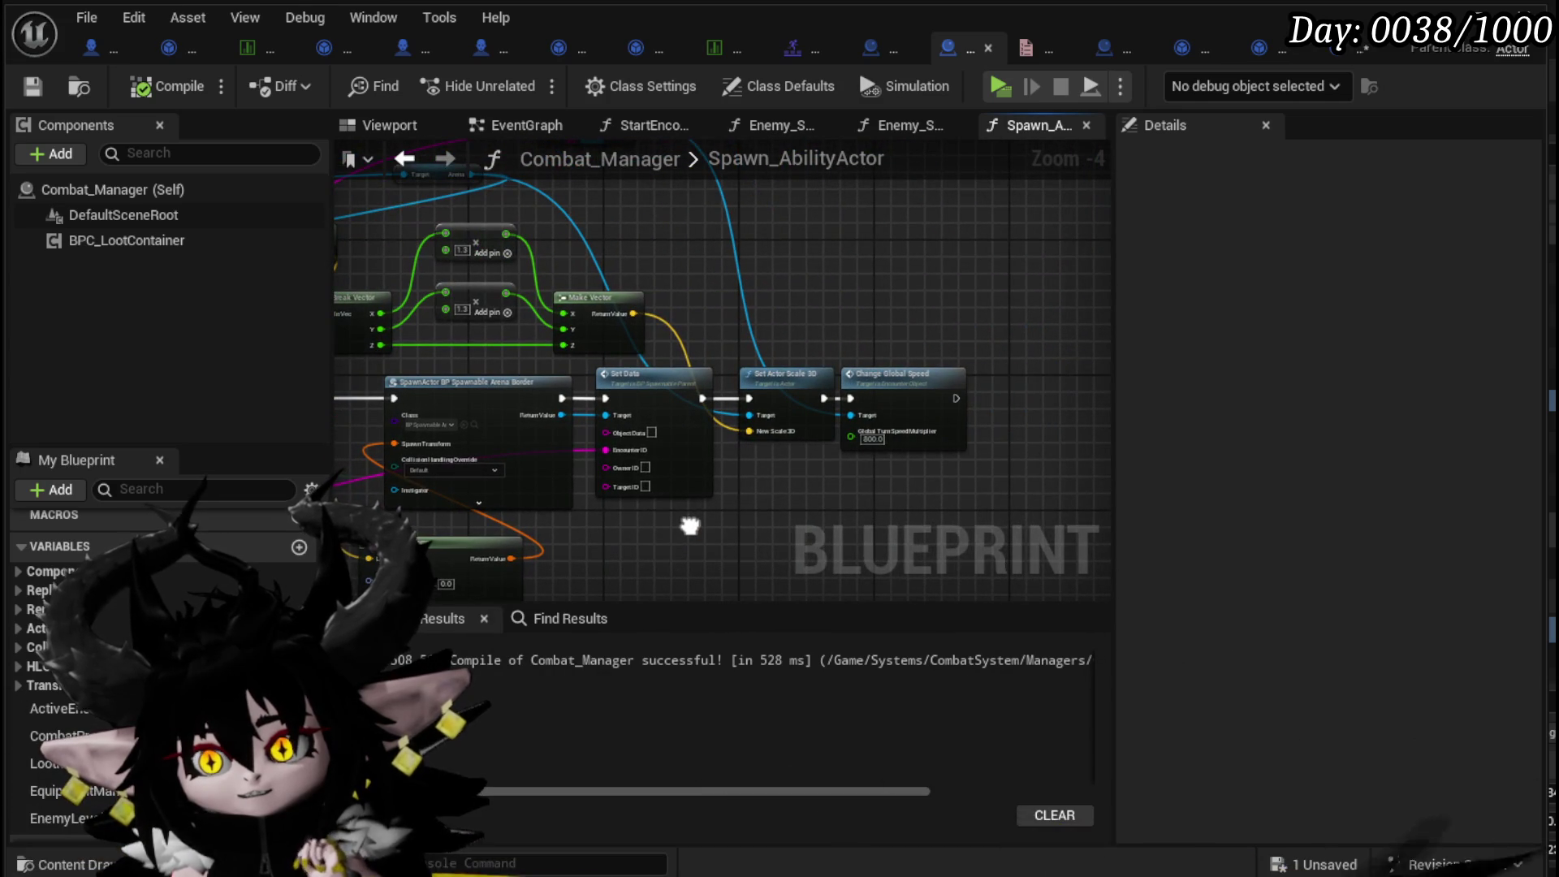
pyautogui.moveTo(559, 543); pyautogui.dragTo(859, 470)
pyautogui.click(37, 86)
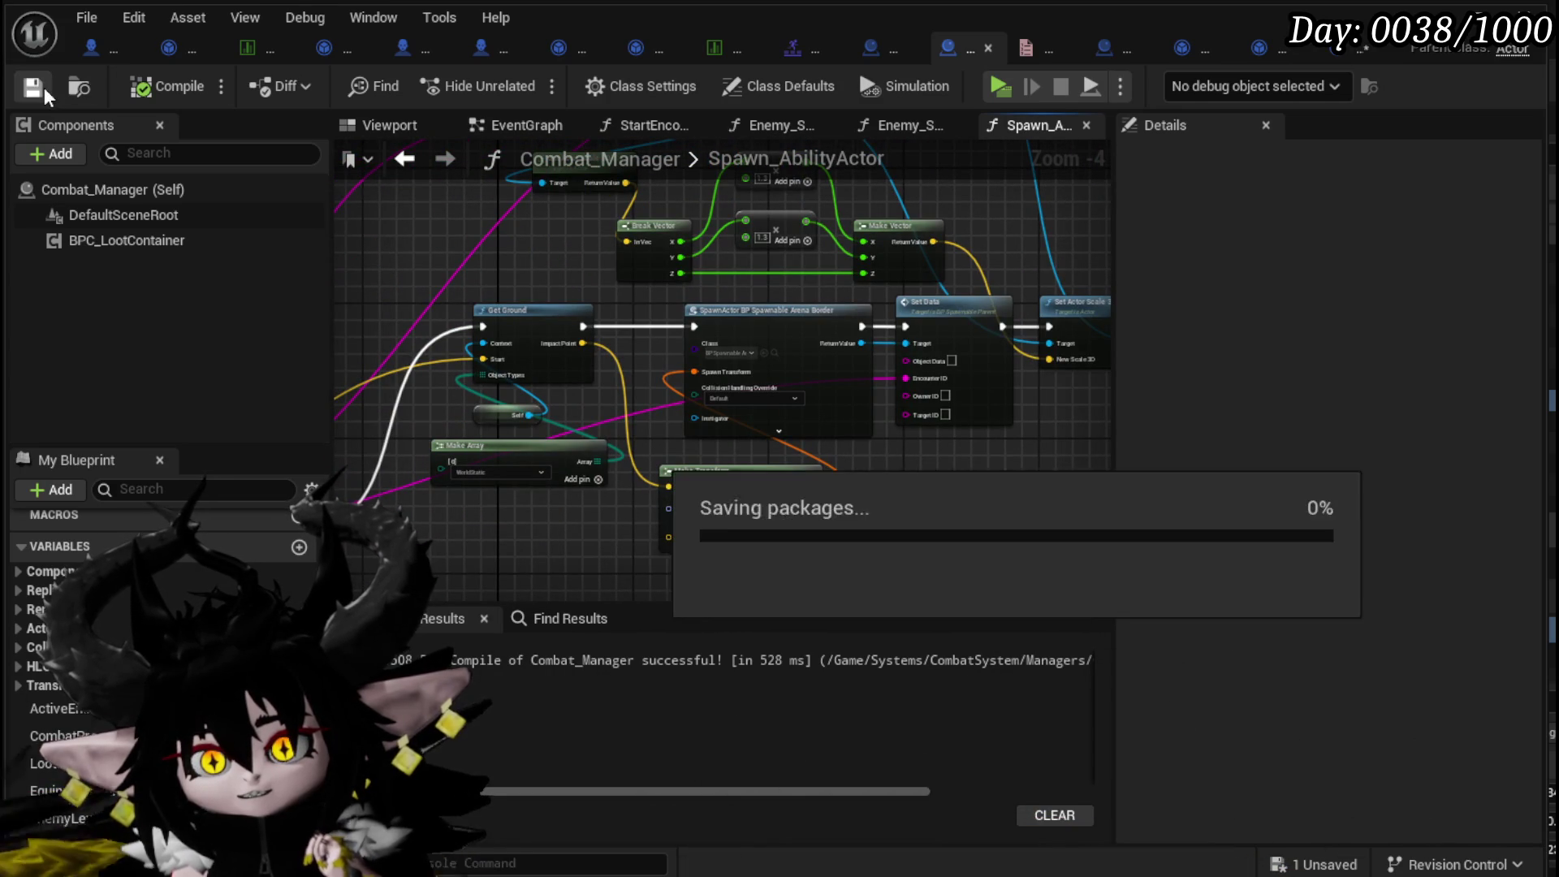
# - Save the boss blueprint from its SpawnAbilityActor function graph
pyautogui.click(97, 47)
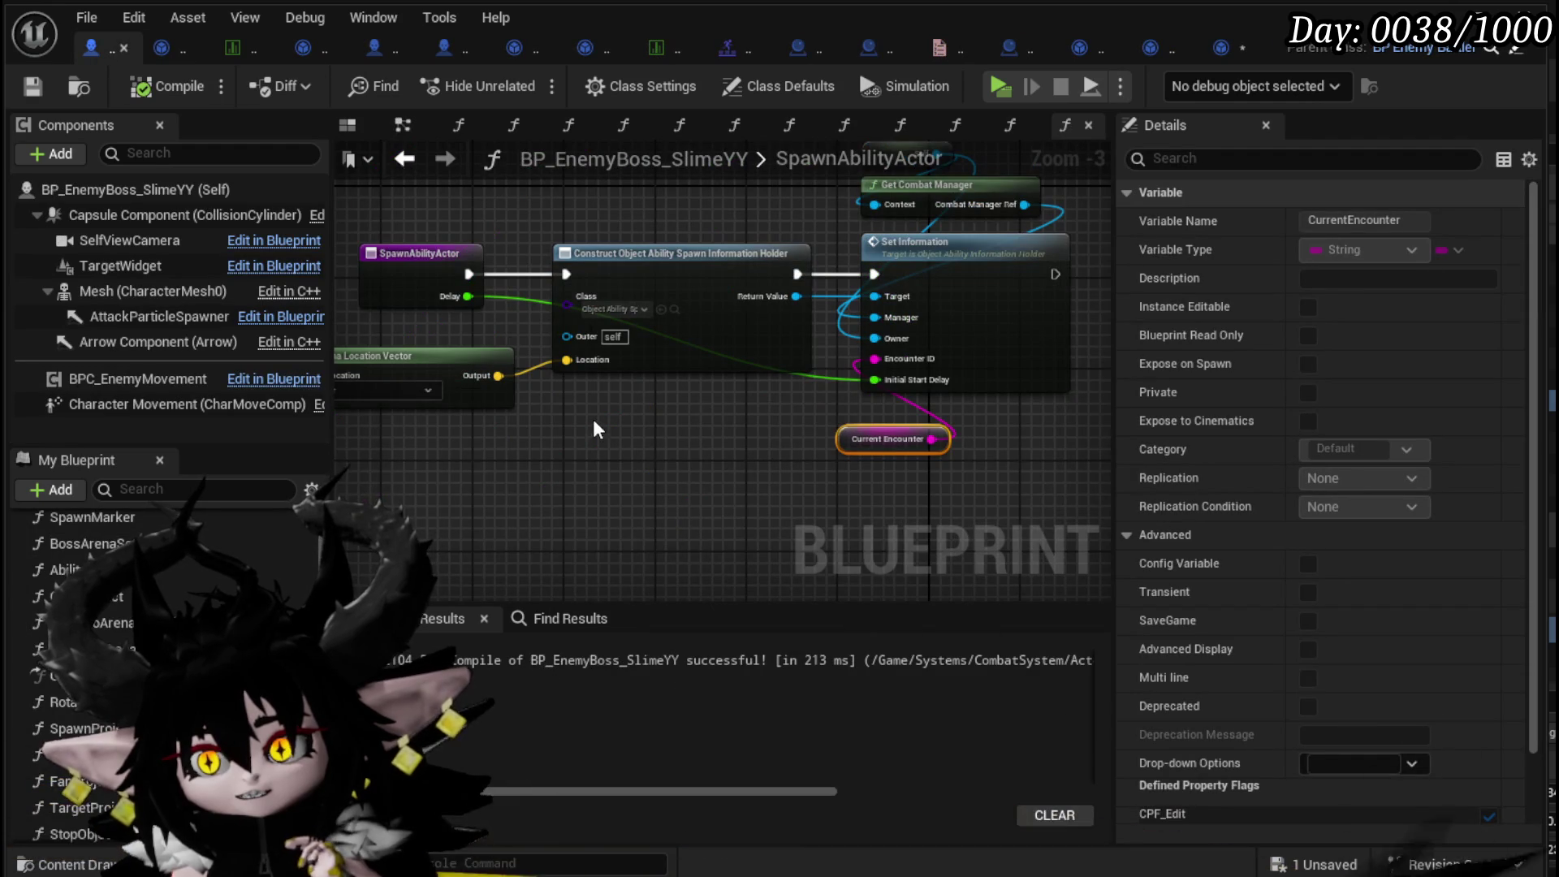
pyautogui.moveTo(408, 296); pyautogui.dragTo(455, 307)
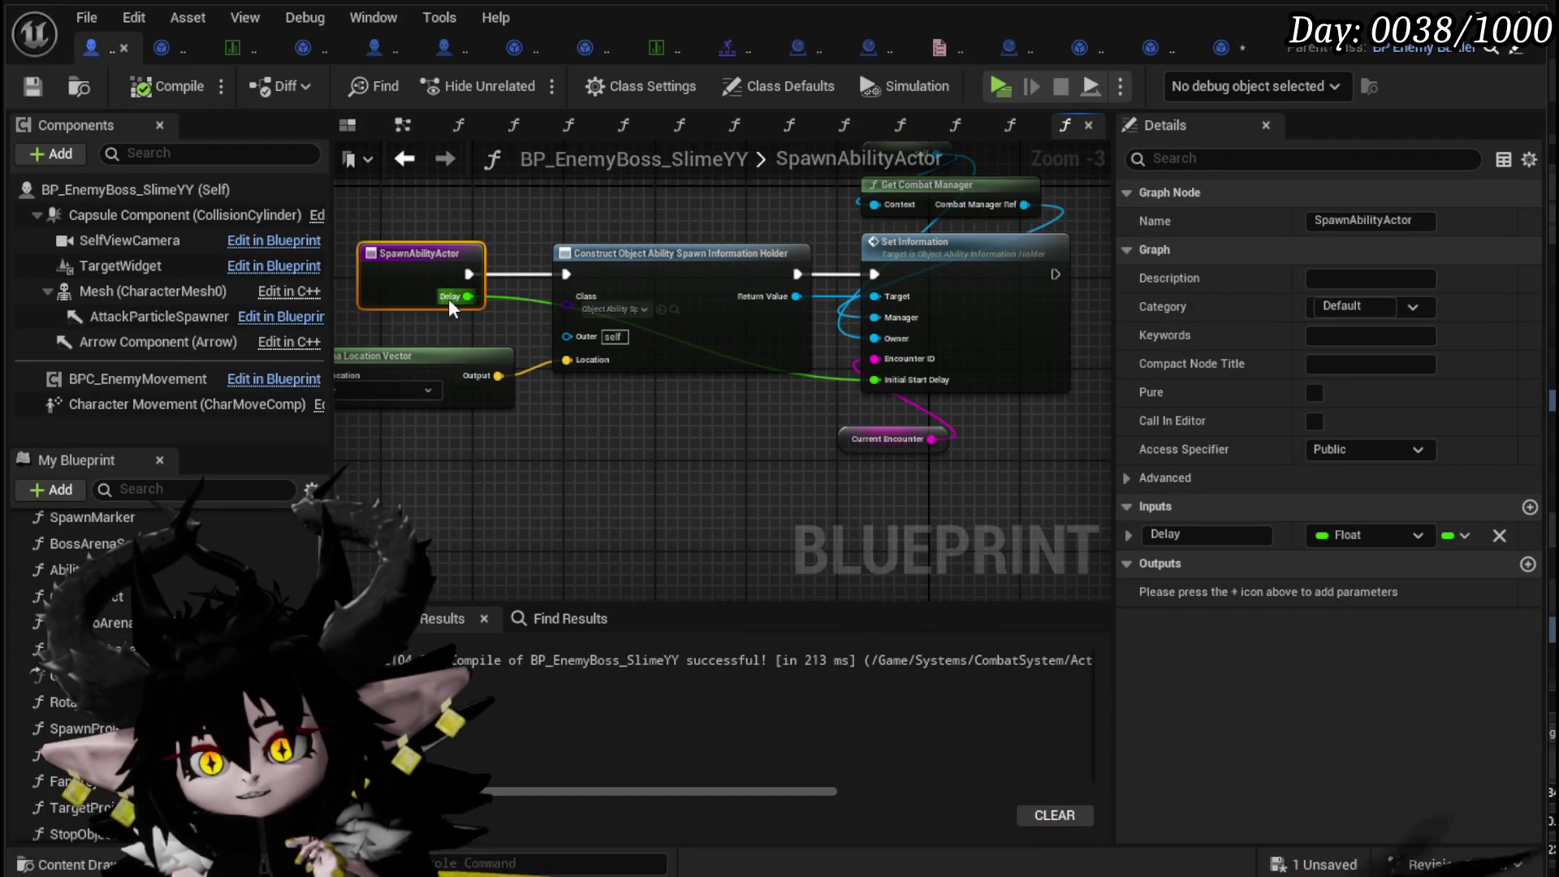
pyautogui.click(406, 185)
pyautogui.hotkey('ctrl', 's')
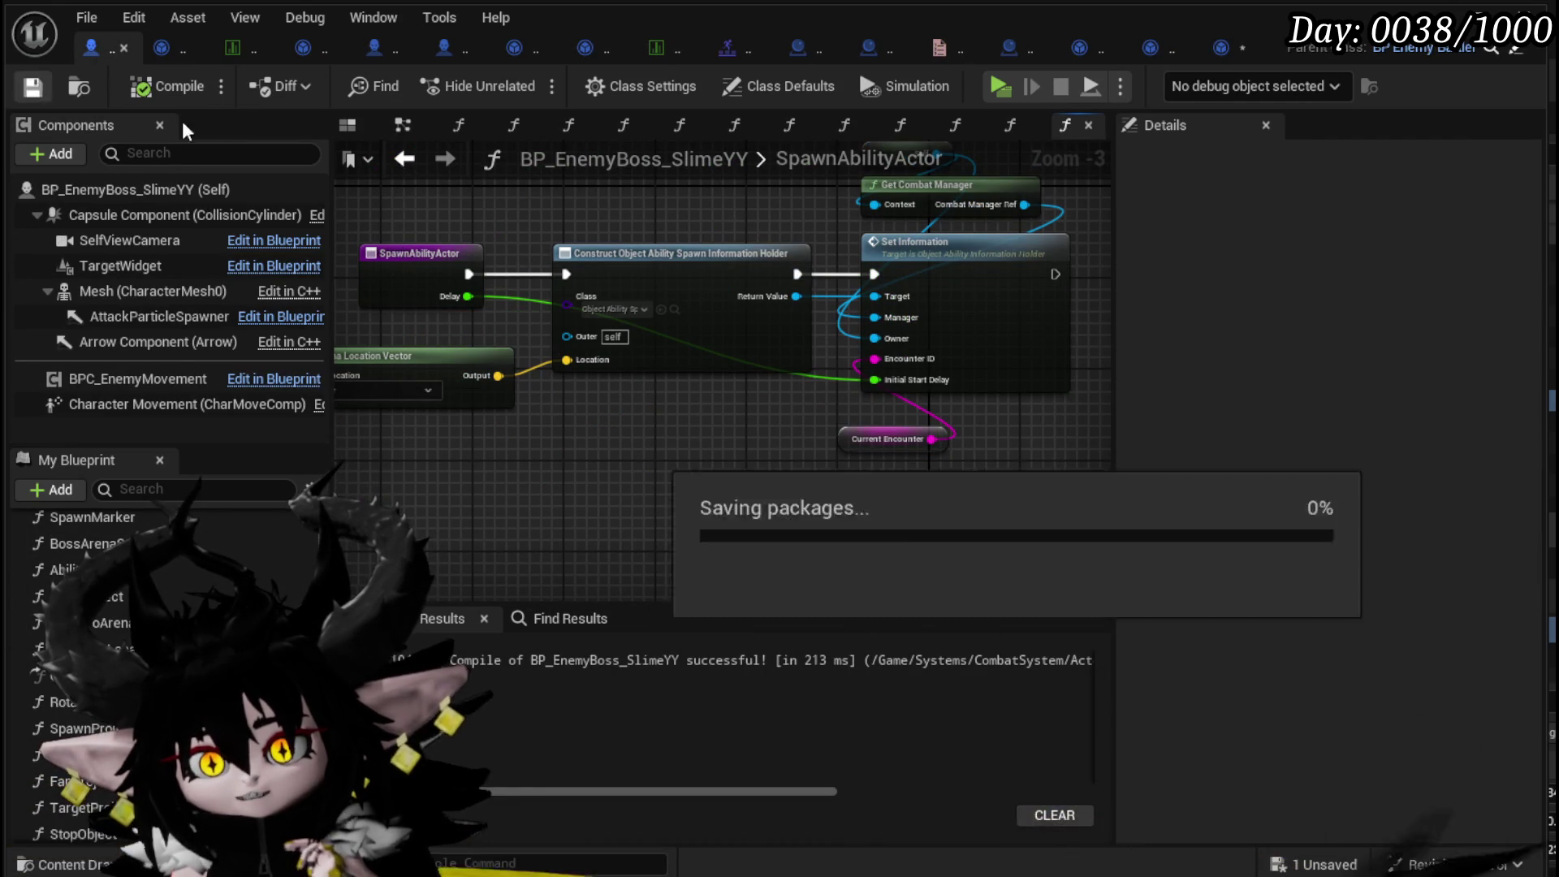
# - Wire Montage Time into Spawn Ability Actor's Delay and save the unsaved spawn information asset
pyautogui.click(405, 168)
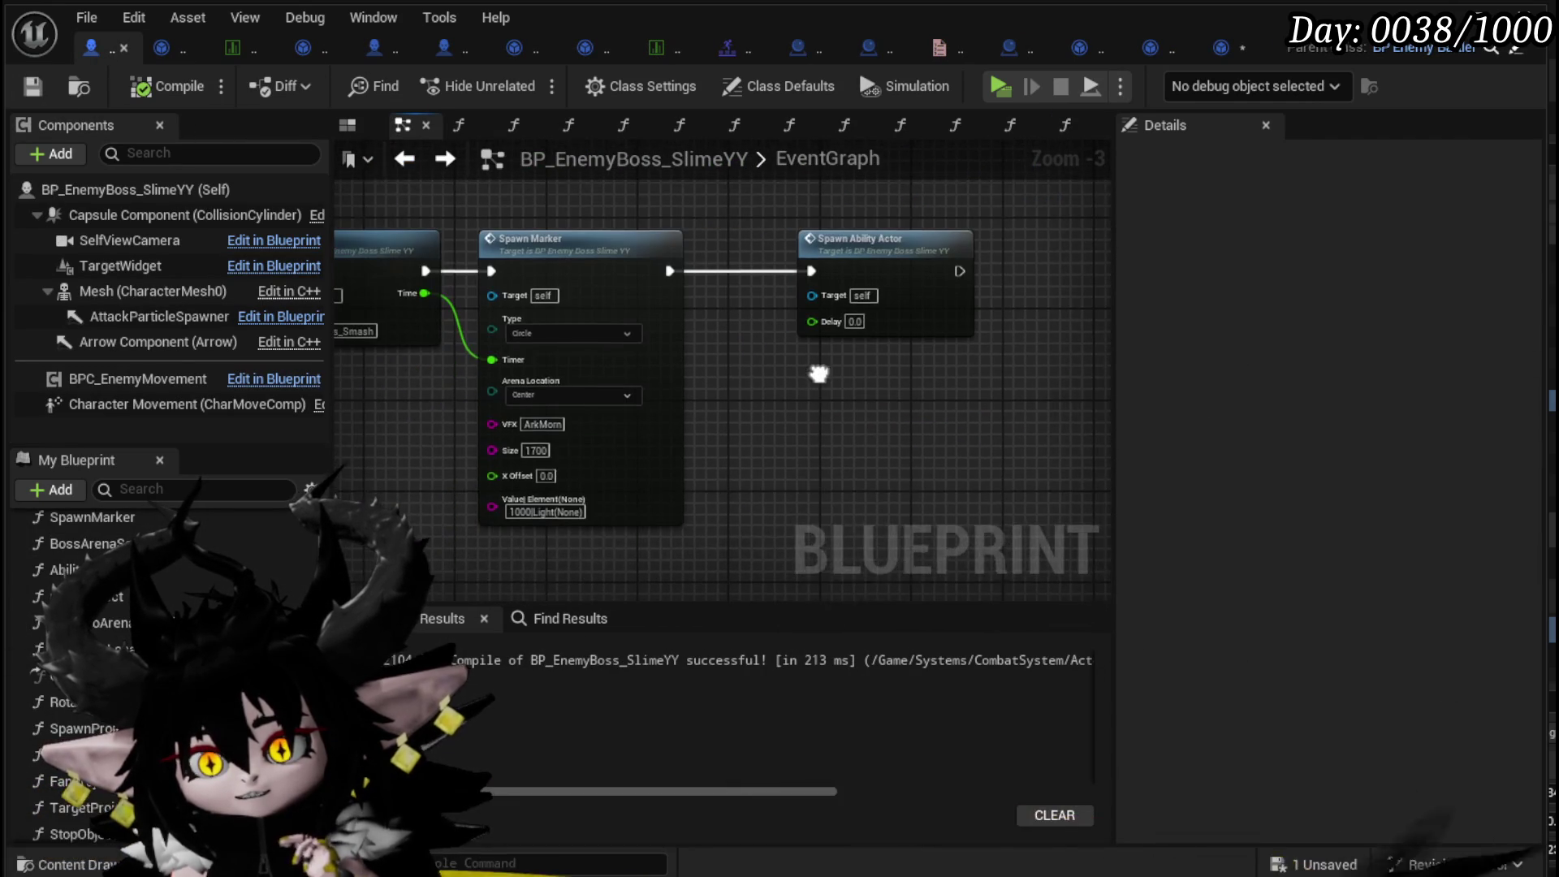
pyautogui.moveTo(845, 453); pyautogui.dragTo(1086, 452)
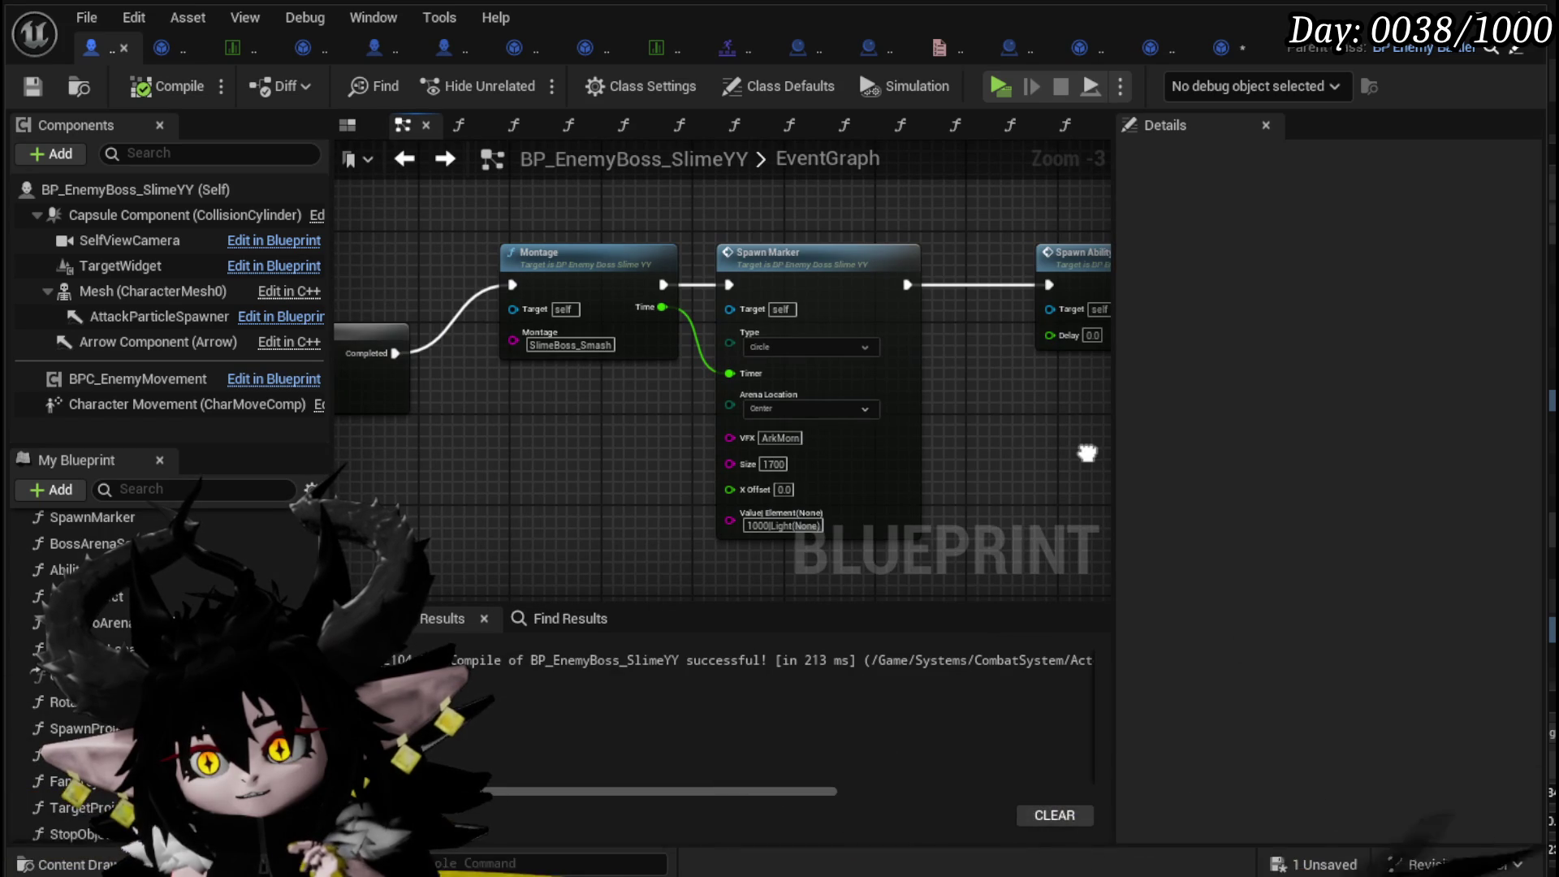
pyautogui.moveTo(662, 306); pyautogui.dragTo(1043, 336)
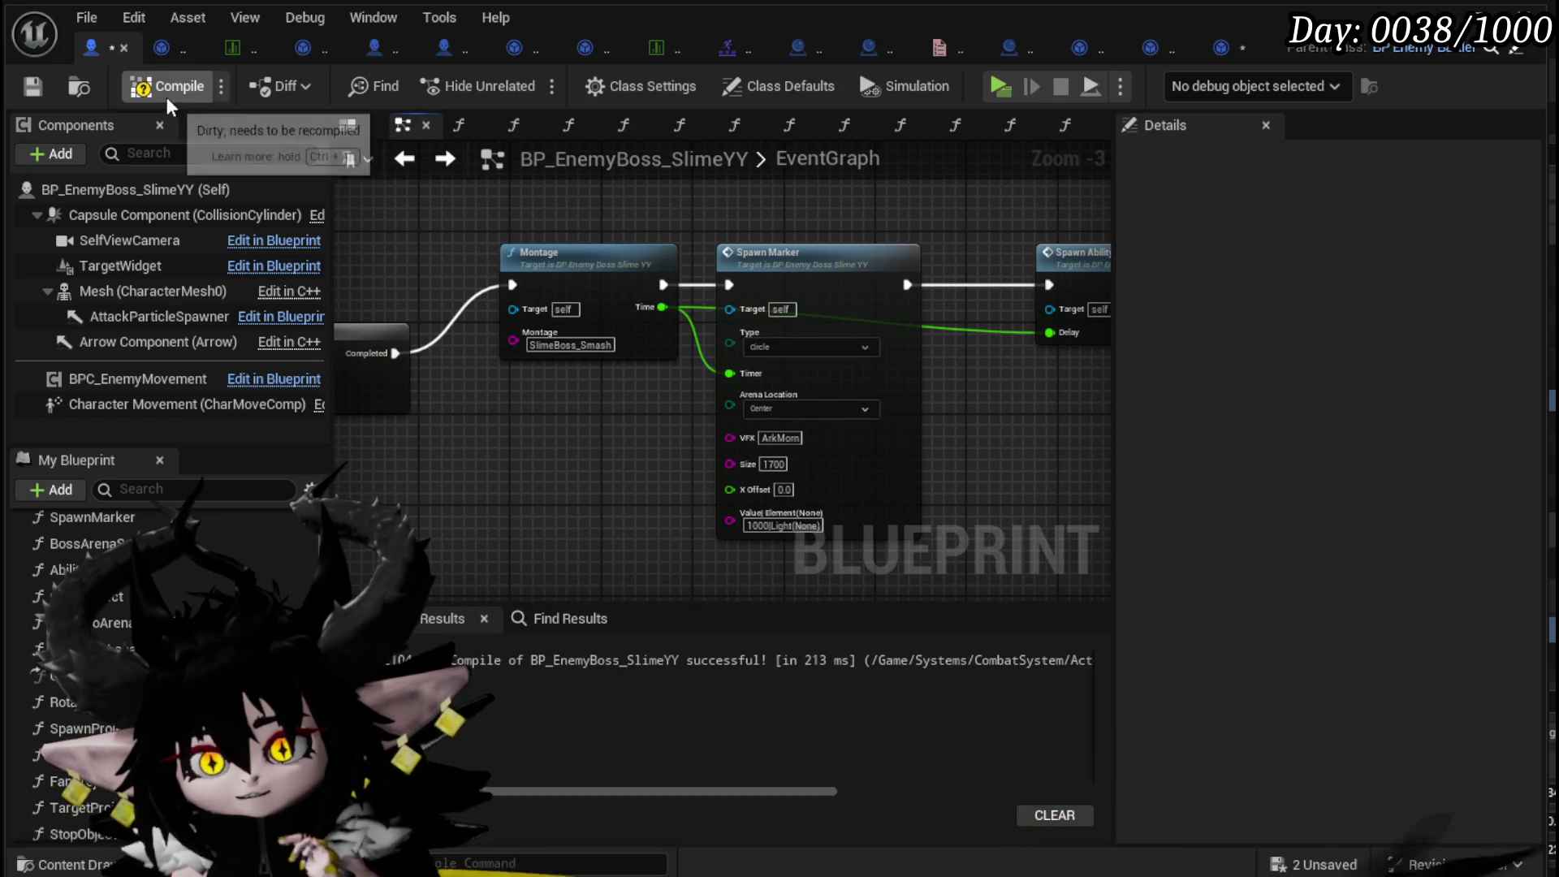
pyautogui.moveTo(578, 442)
pyautogui.mouseDown()
pyautogui.moveTo(899, 373)
pyautogui.moveTo(440, 406)
pyautogui.mouseUp()
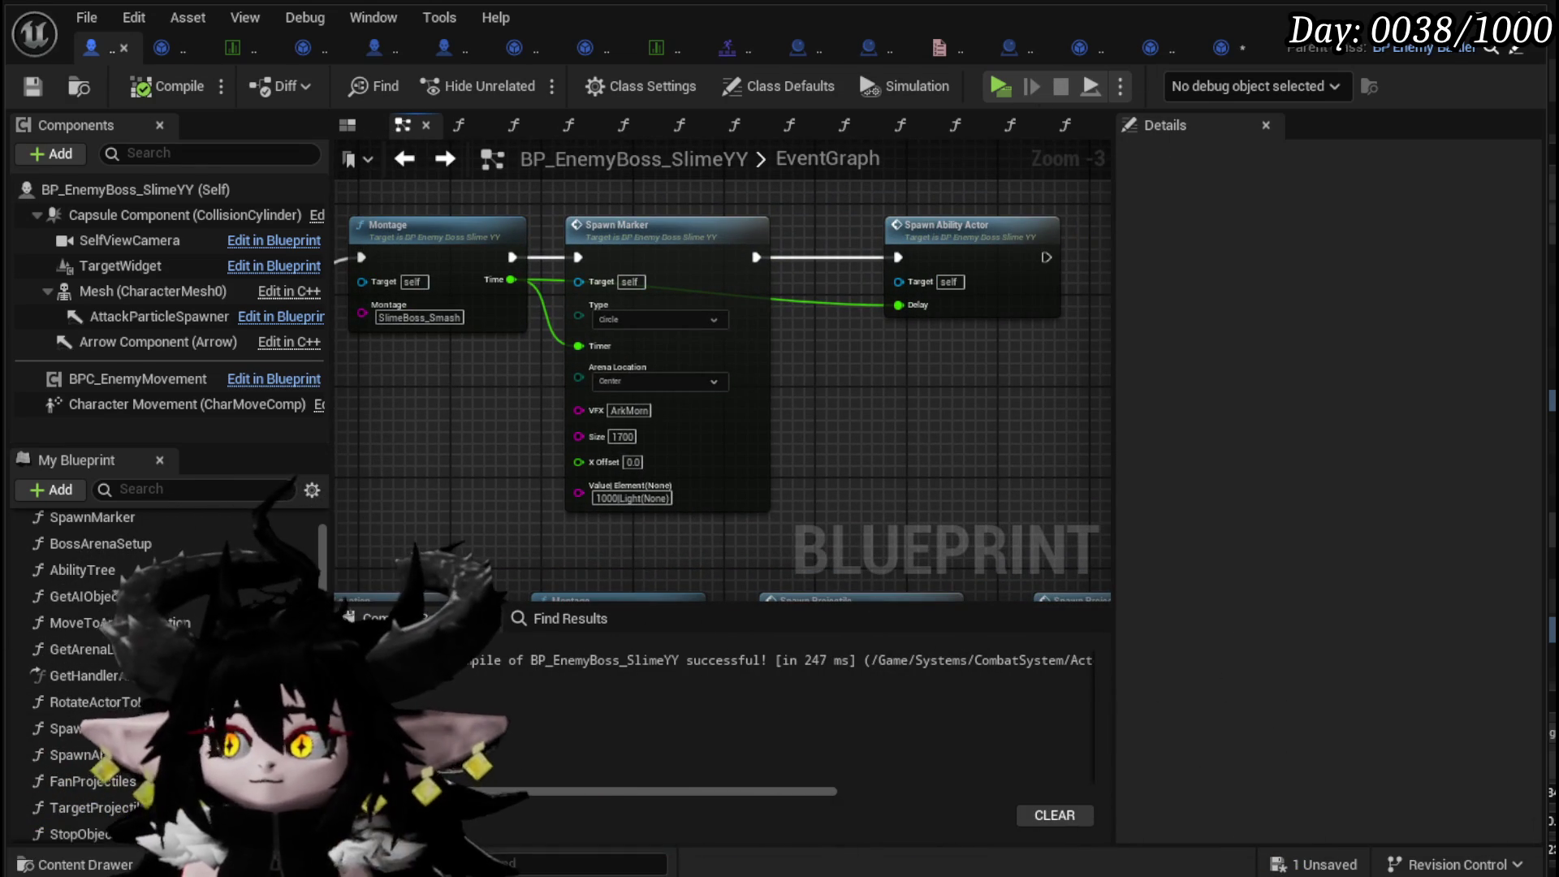
pyautogui.click(1336, 866)
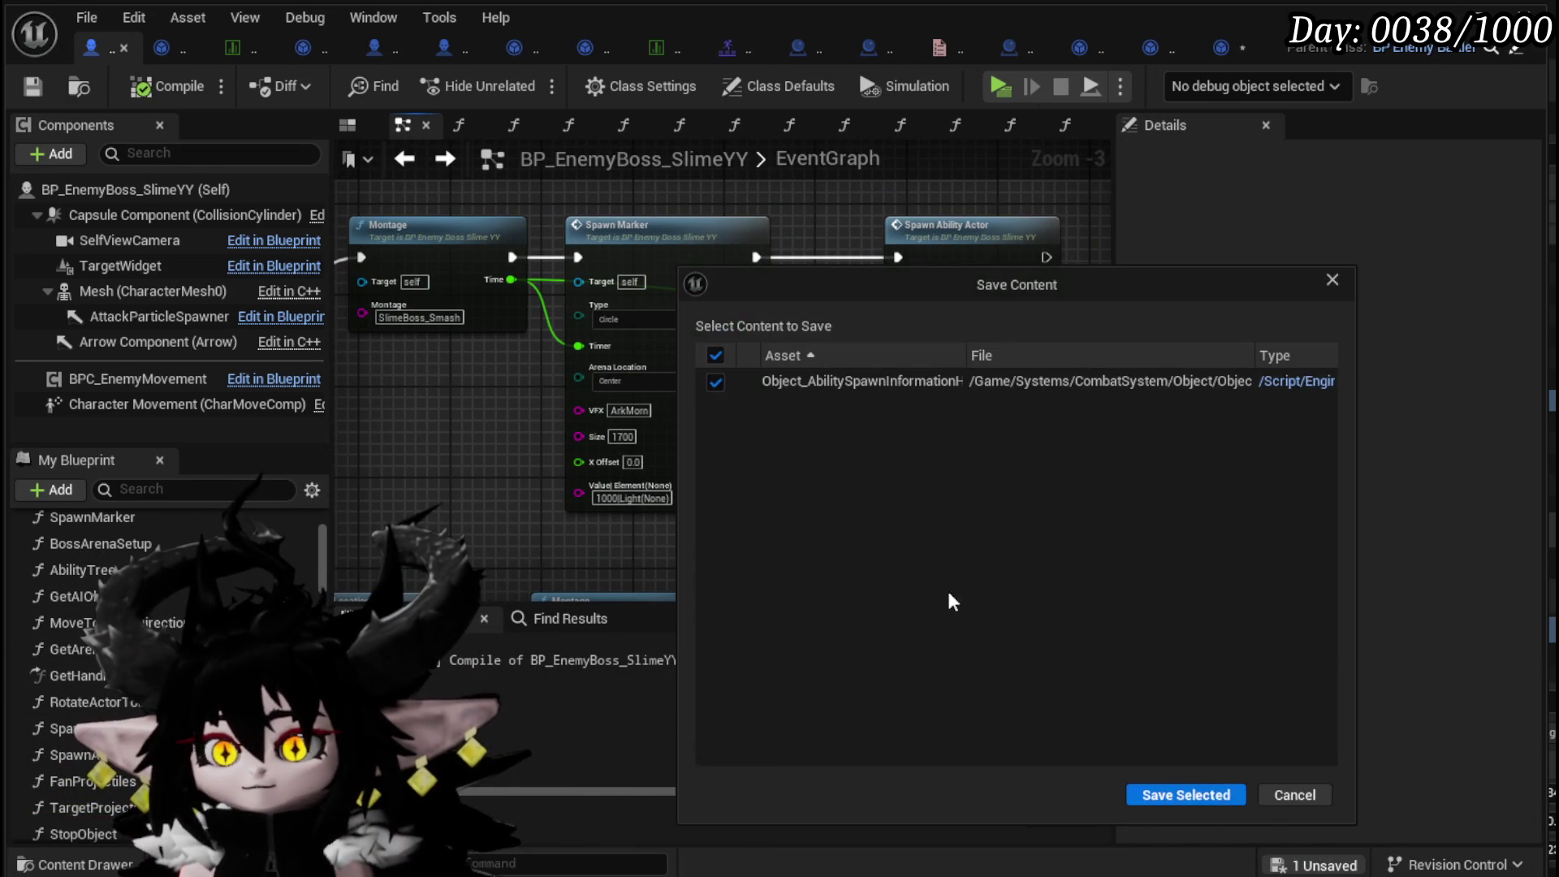
pyautogui.click(1176, 795)
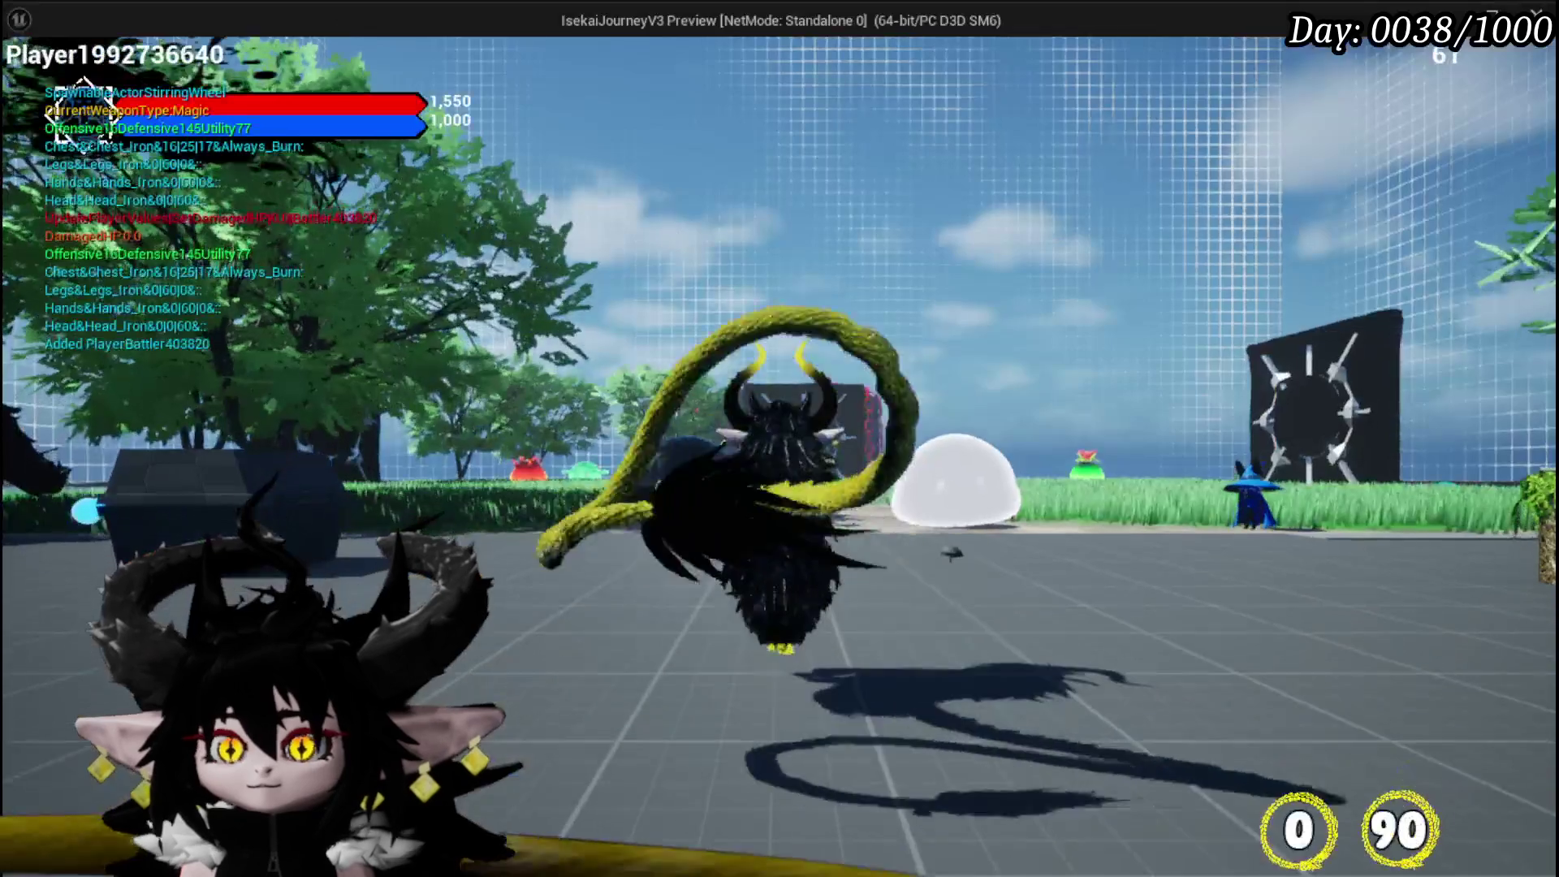
# - Play-test the slime boss fight casting water splash, then stop and save
pyautogui.press('w')
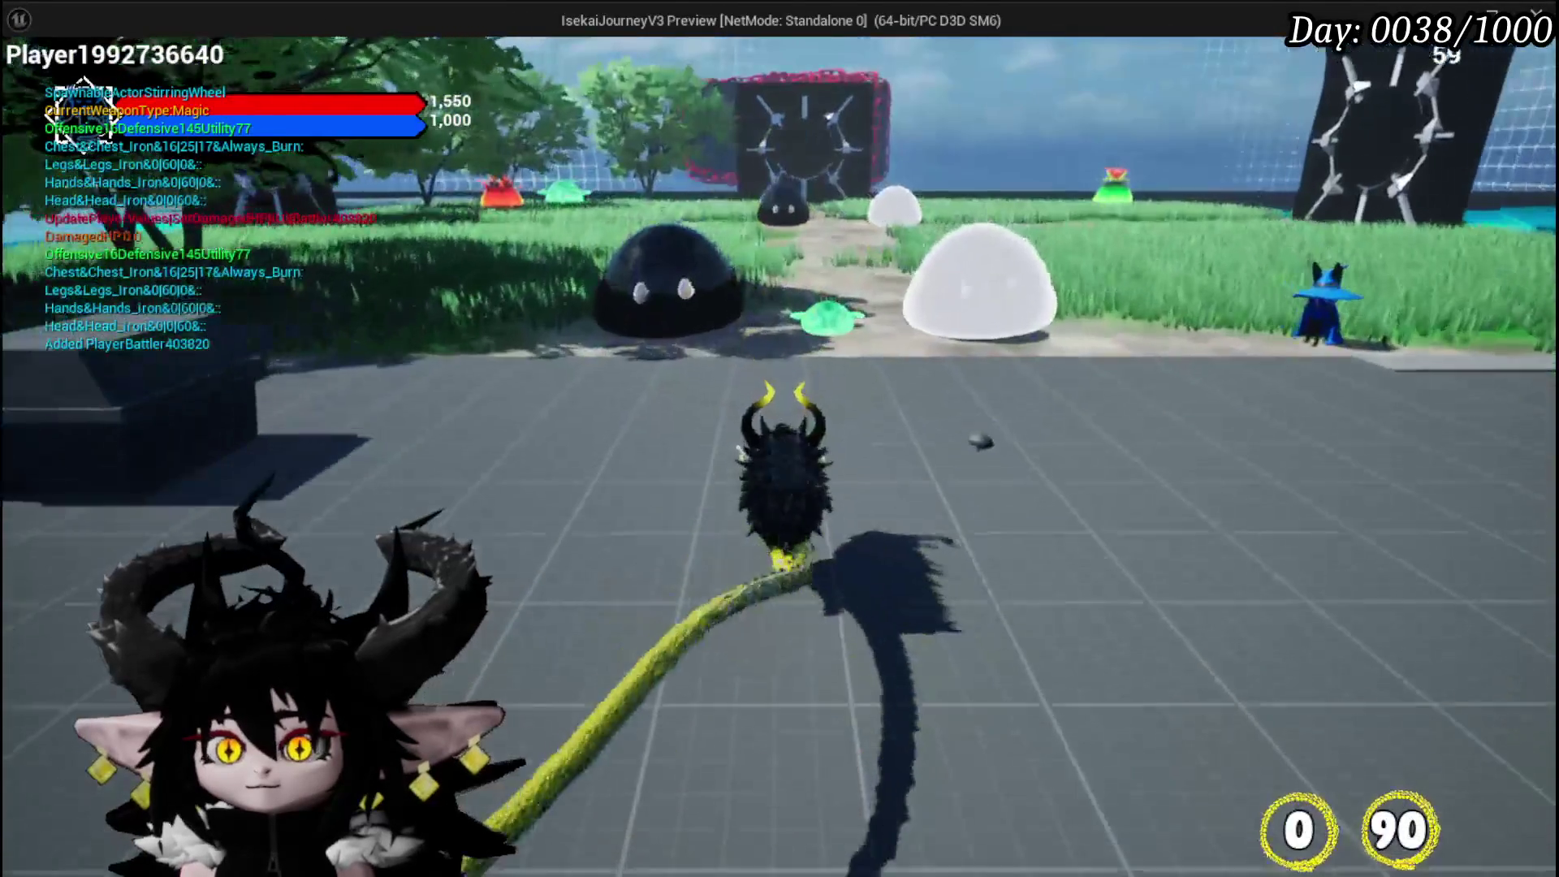
pyautogui.press('1')
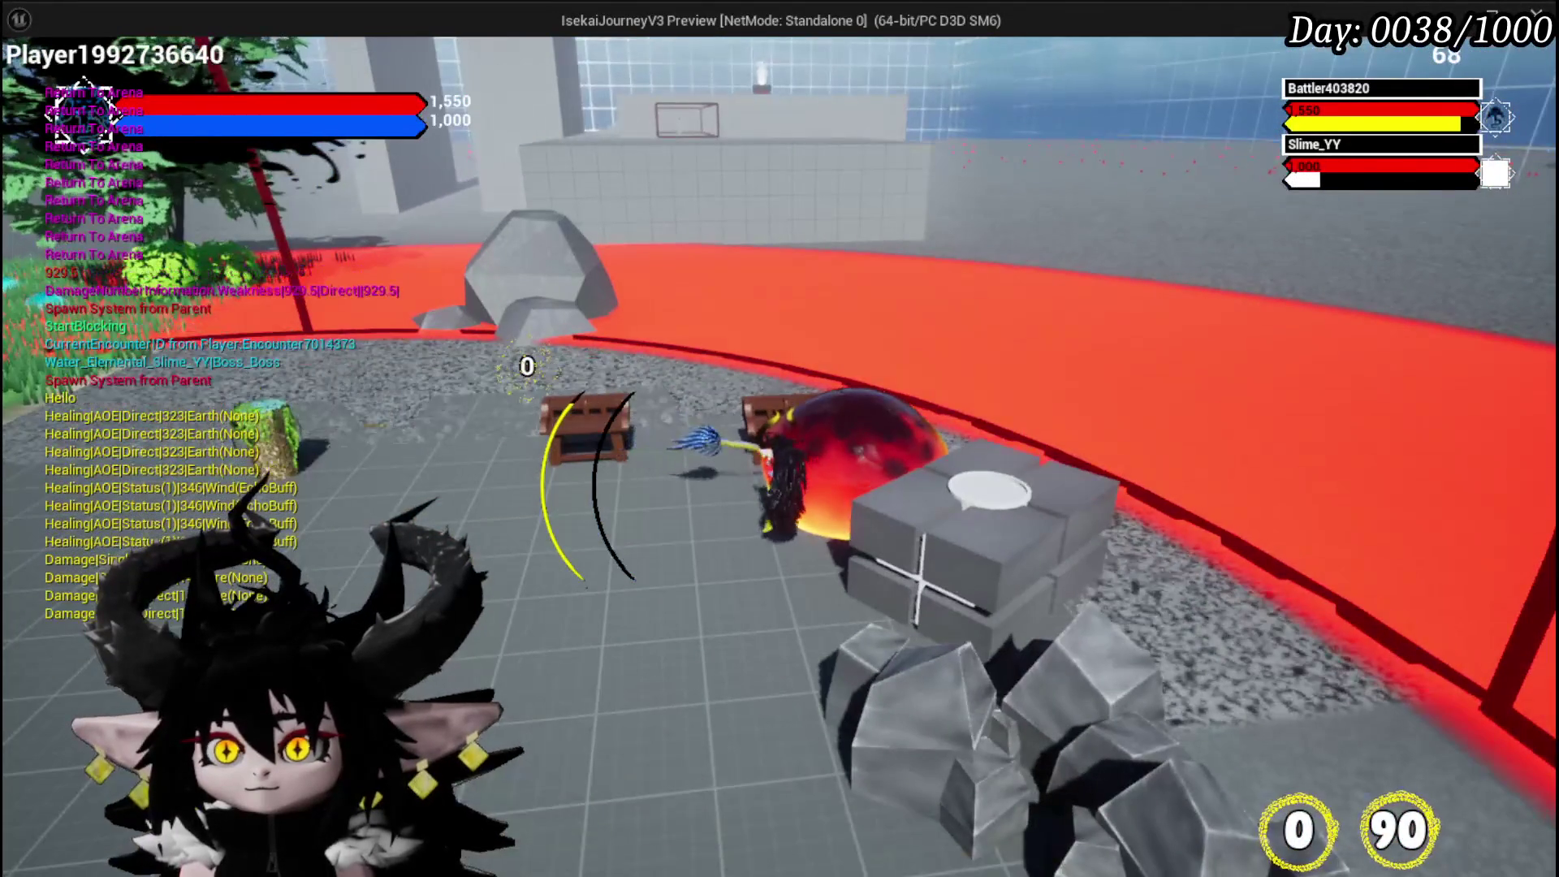
pyautogui.press('Escape')
pyautogui.hotkey('ctrl', 's')
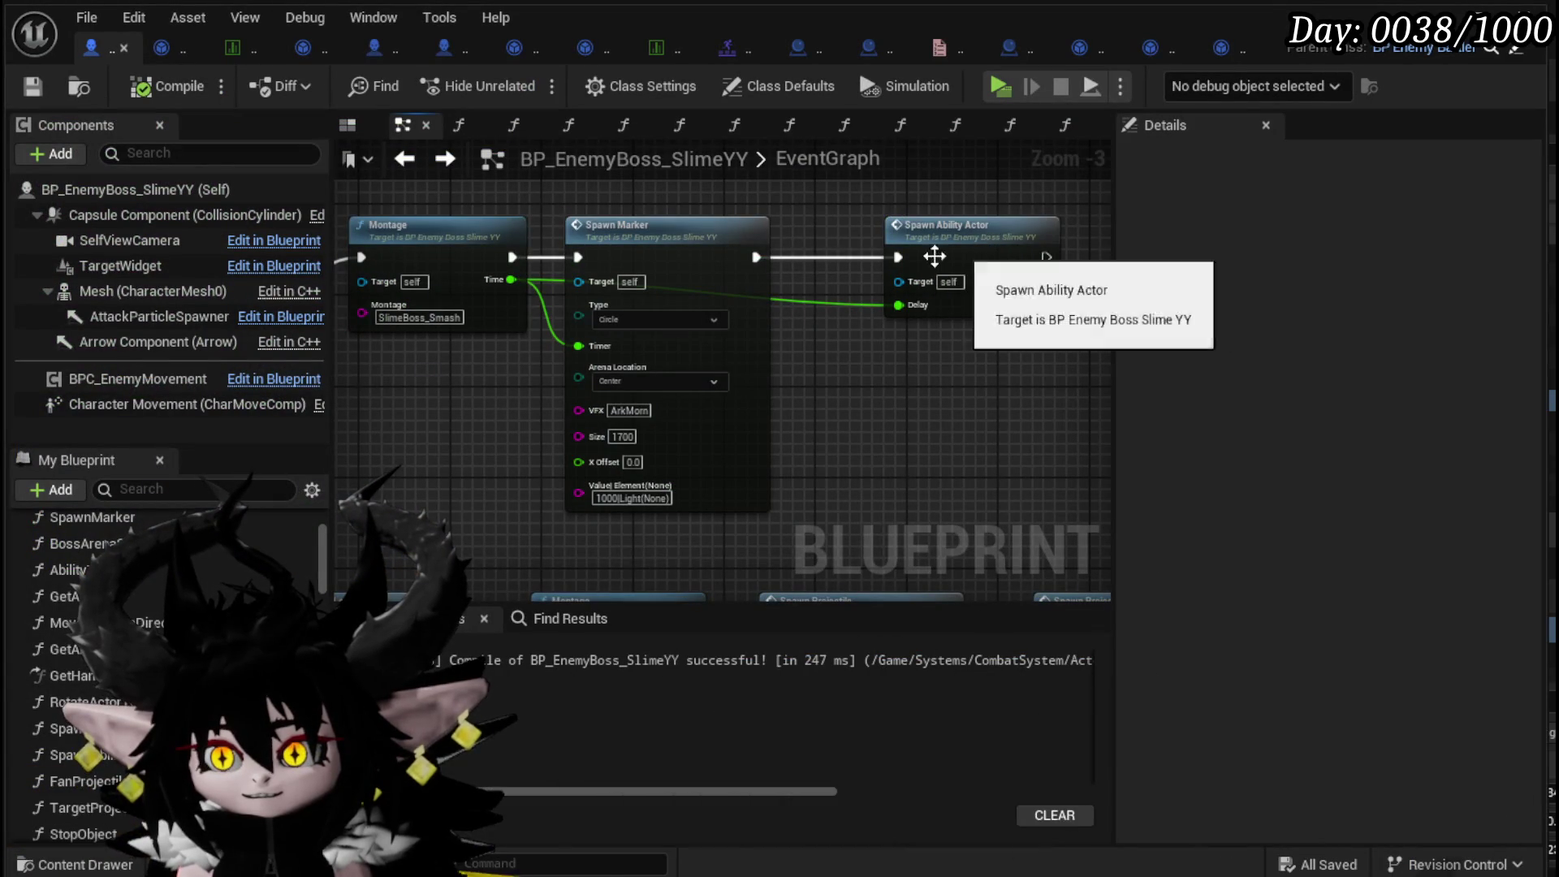
# - Untick Looping on SetInformation's Set Timer by Function Name and save the holder
pyautogui.doubleClick(1000, 233)
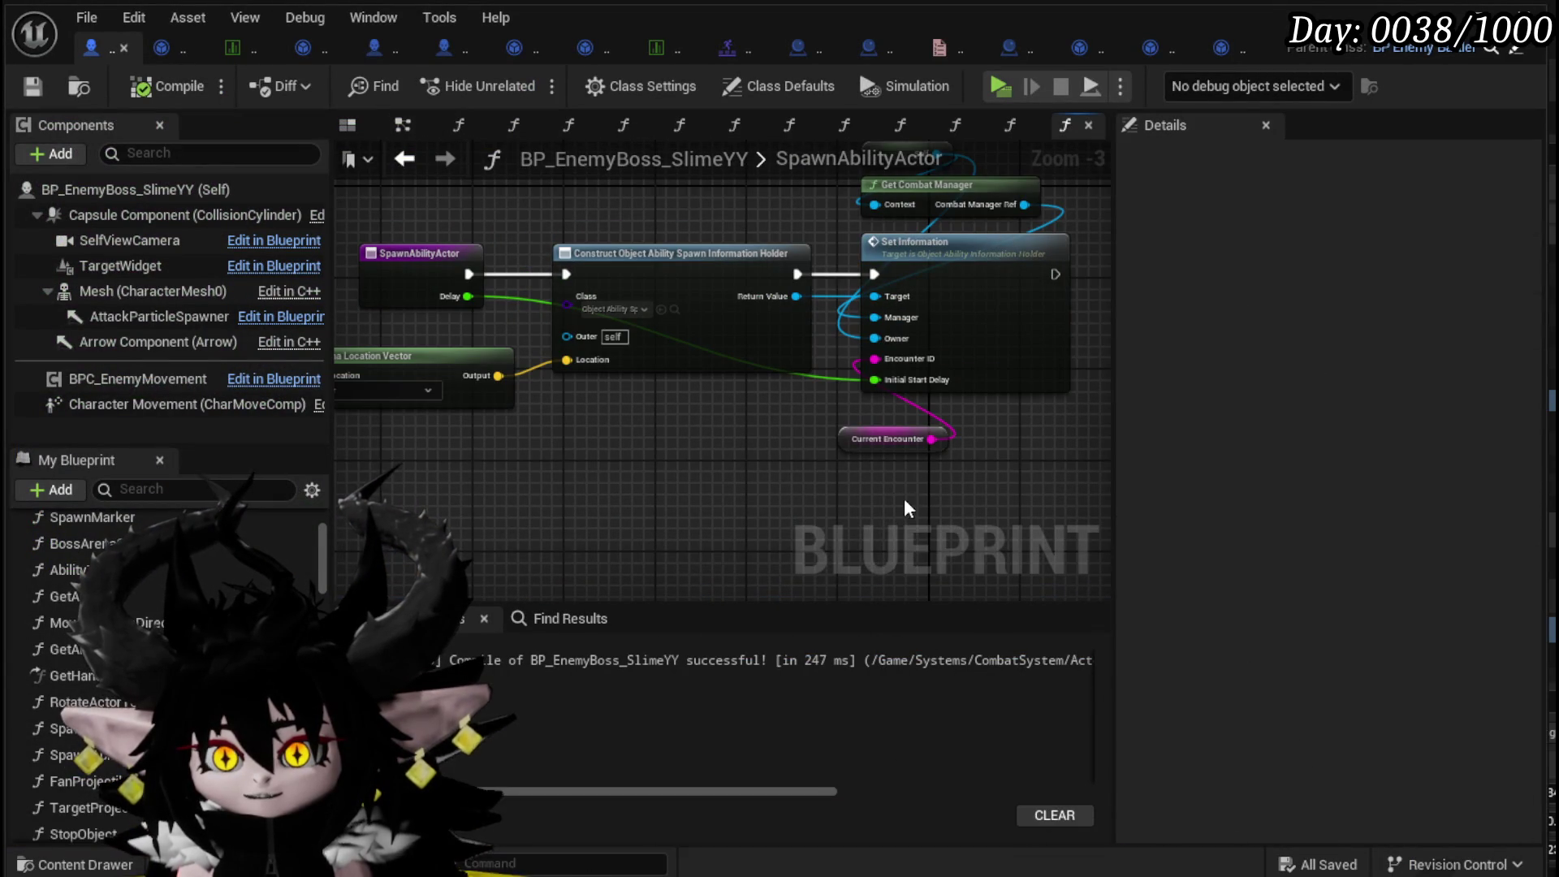
pyautogui.doubleClick(961, 297)
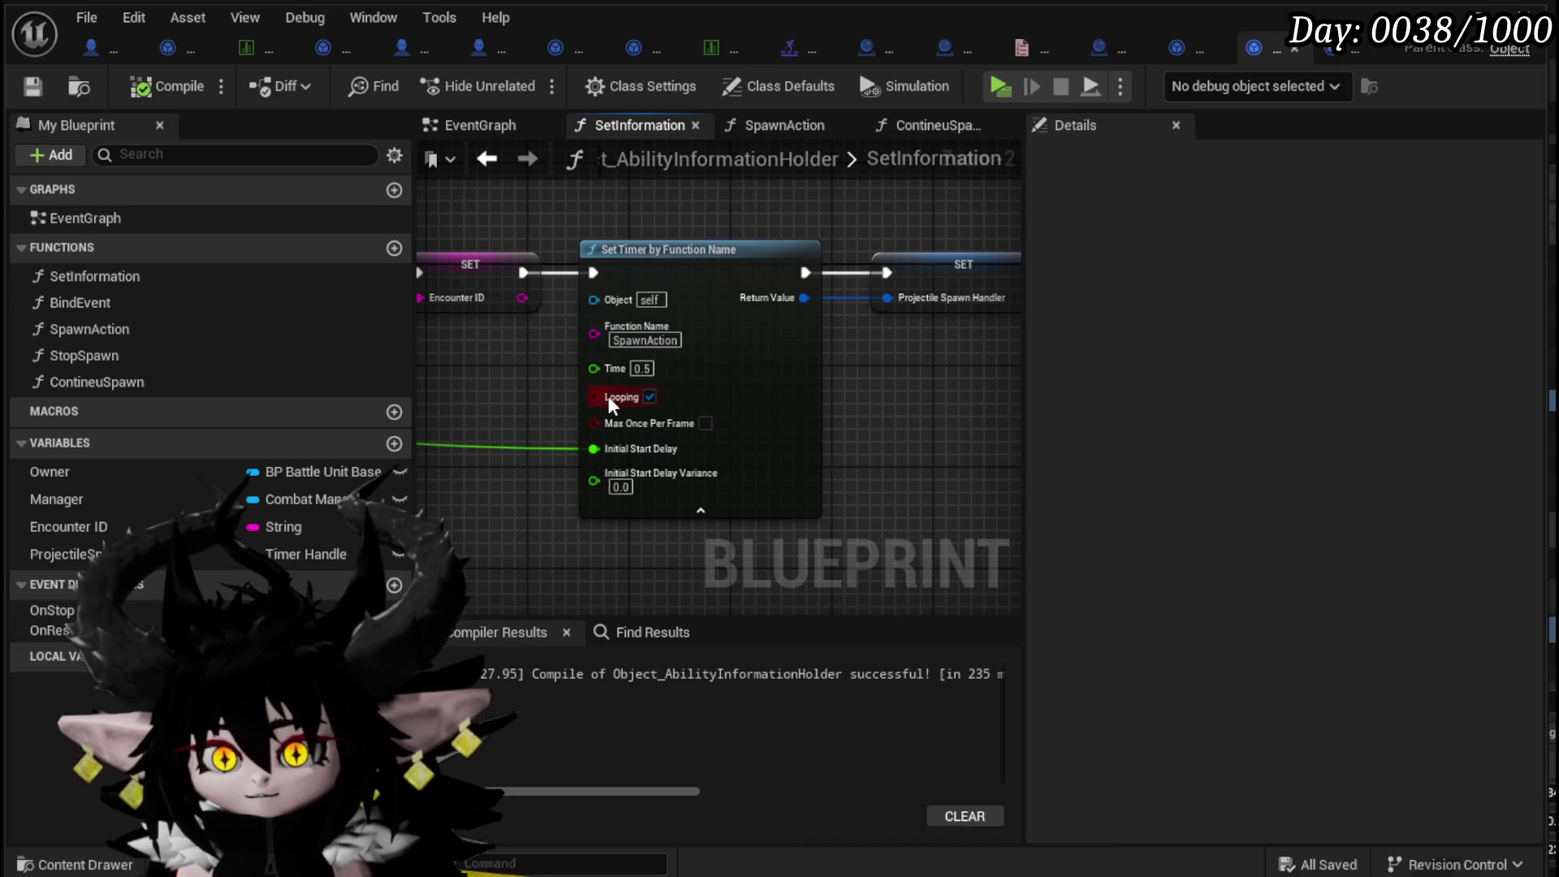
pyautogui.click(756, 399)
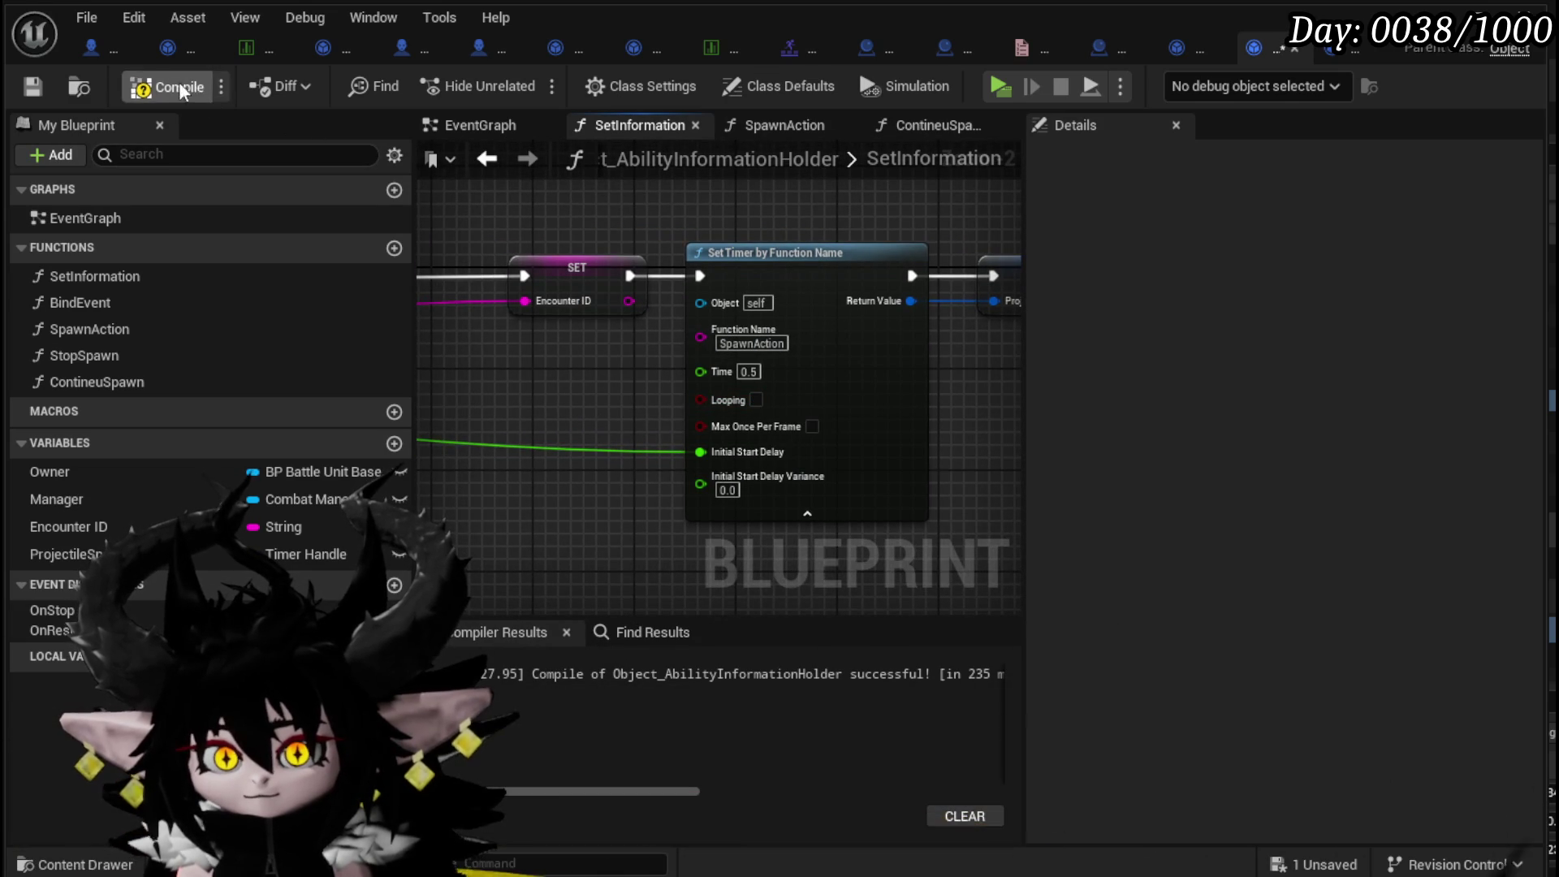
pyautogui.click(32, 87)
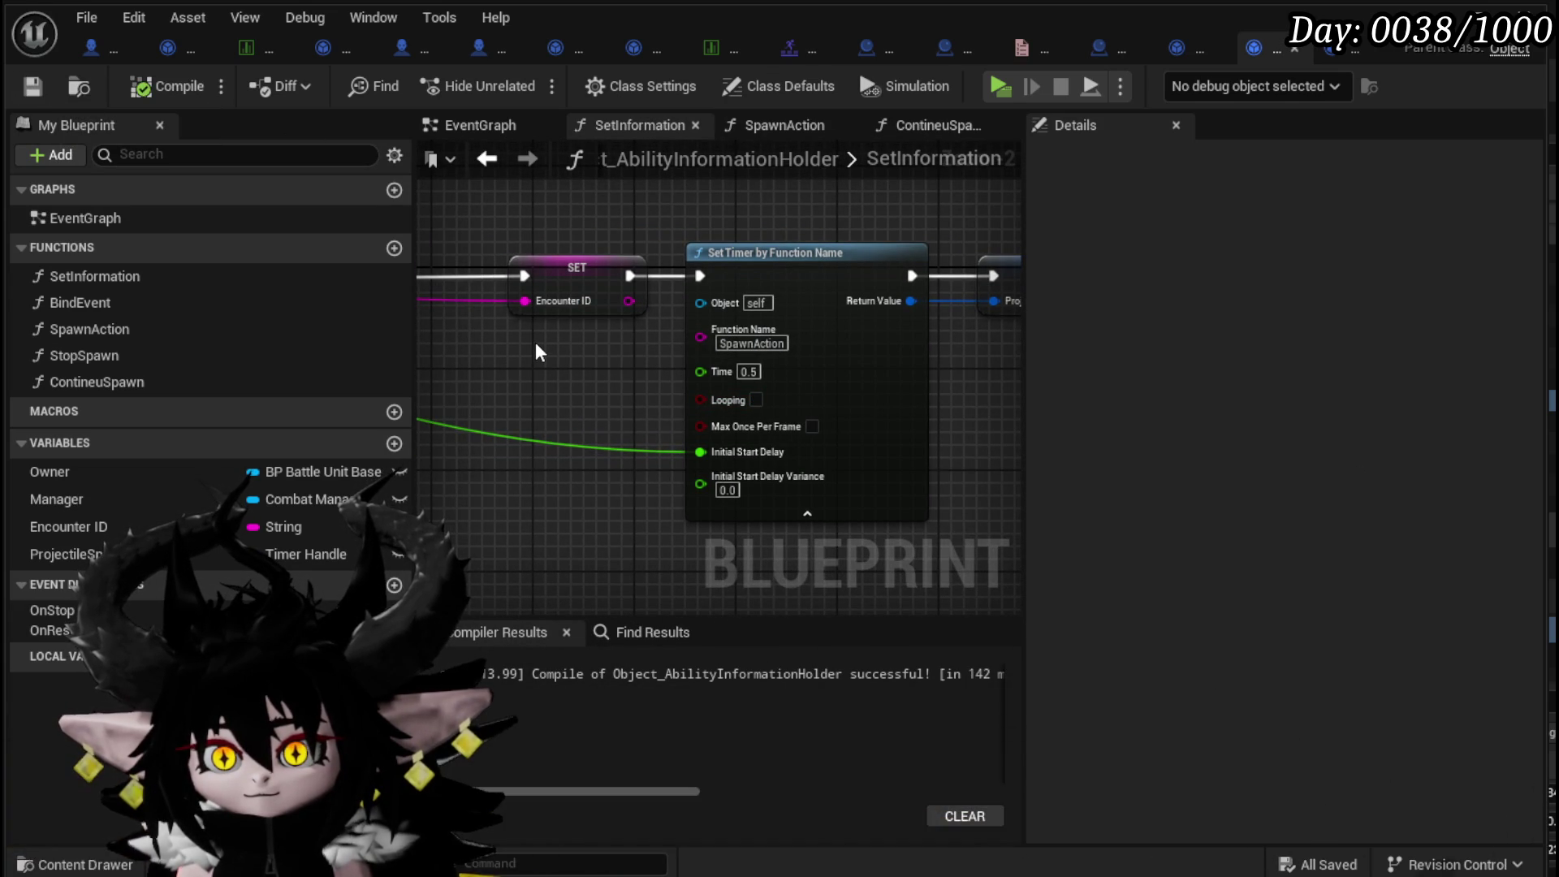
# - Connect the timer's Looping pin to the SetInformation entry node as a new input
pyautogui.scroll(-4, 534, 339)
pyautogui.scroll(2, 664, 315)
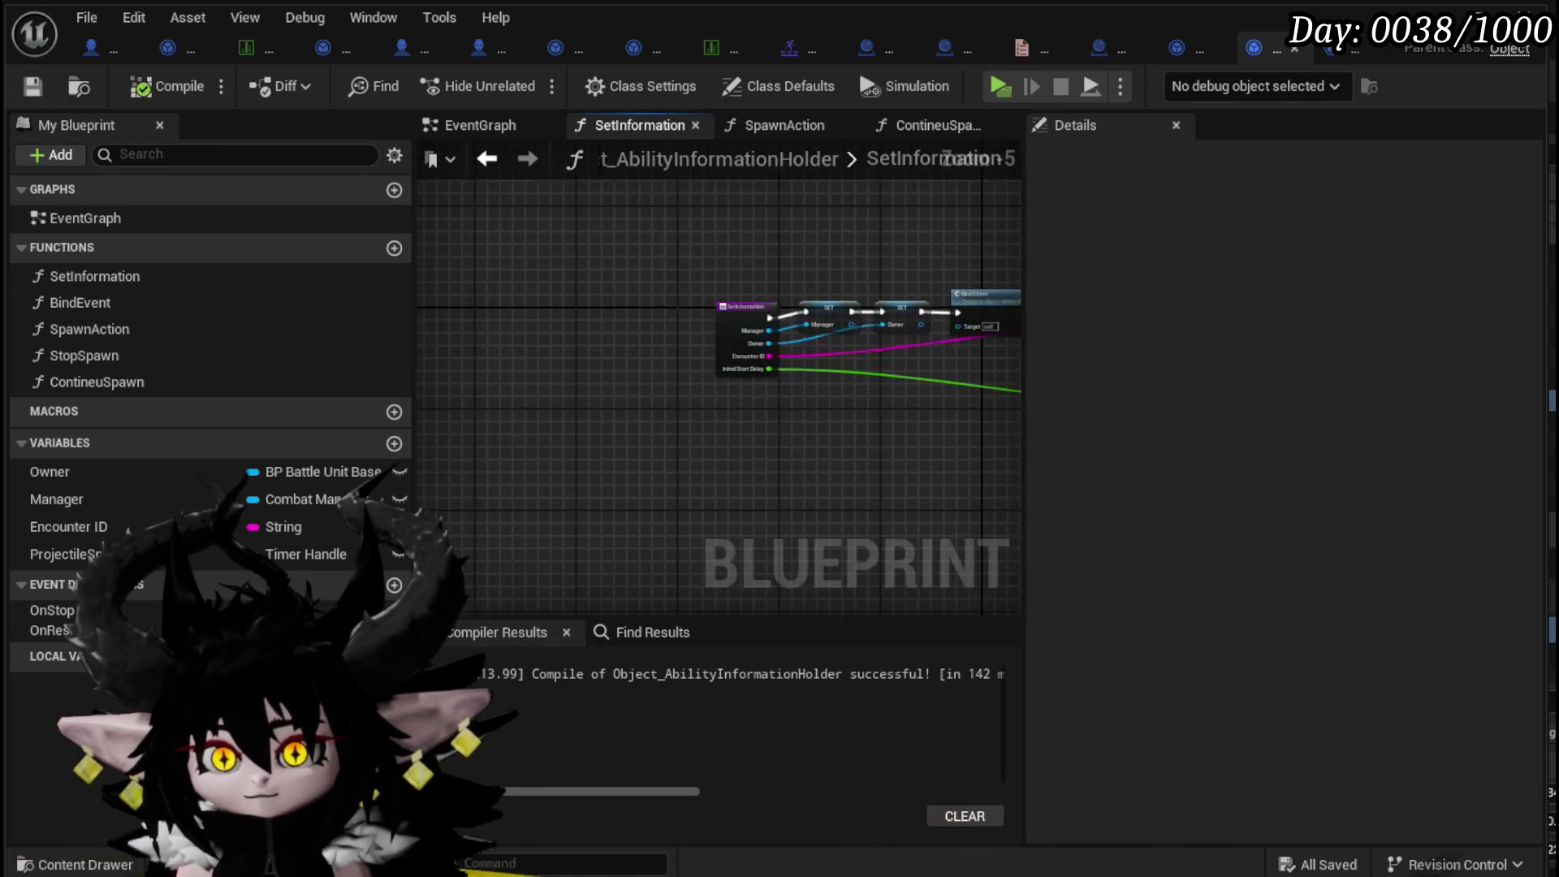
pyautogui.click(463, 281)
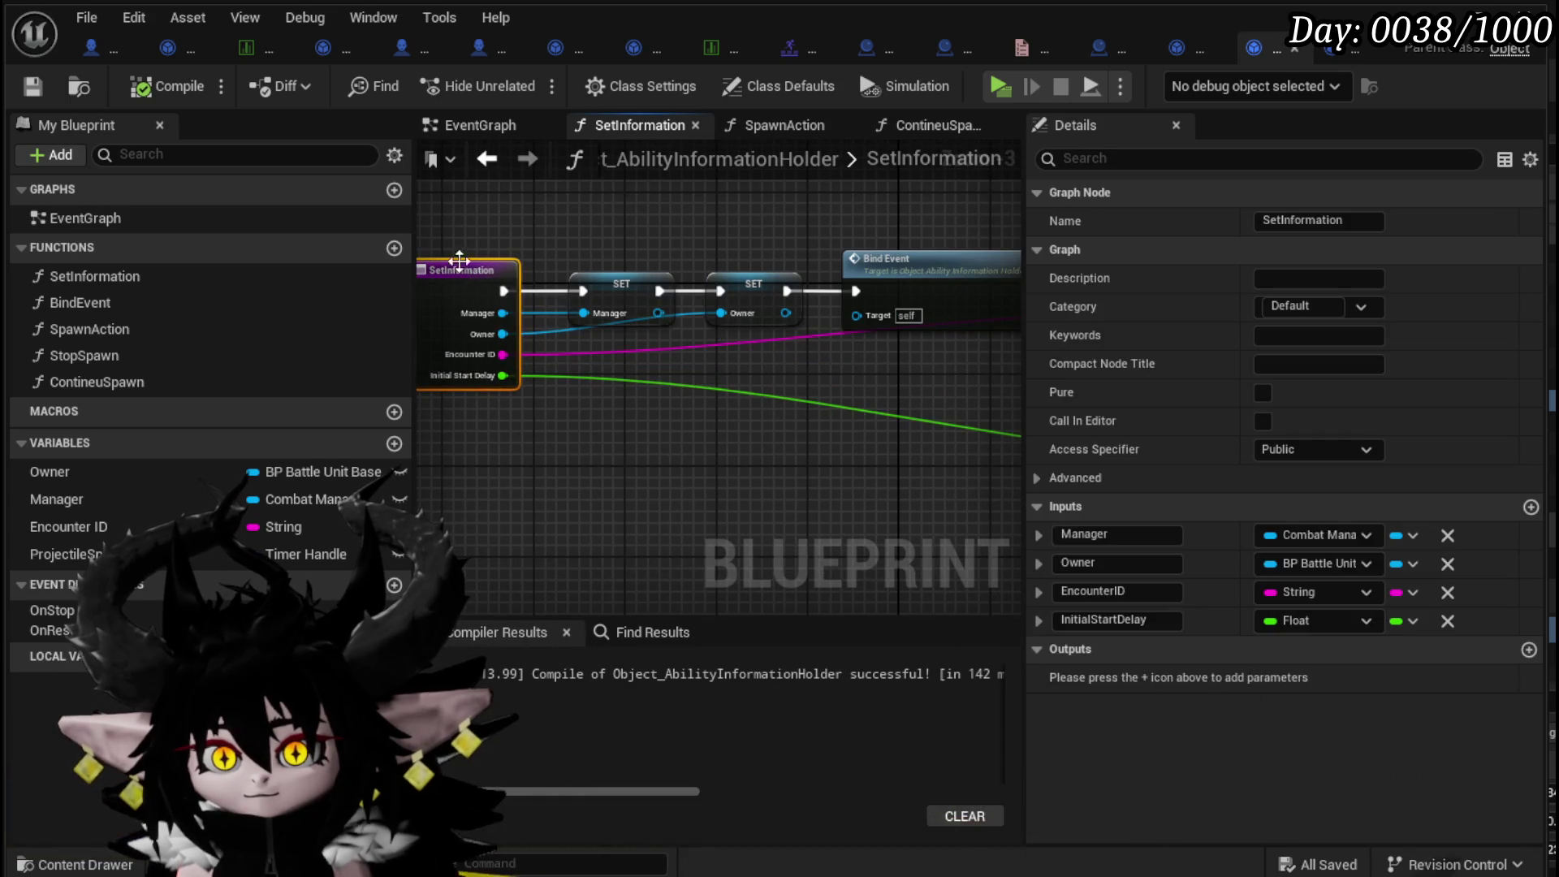
pyautogui.scroll(-1, 833, 364)
pyautogui.moveTo(833, 364); pyautogui.dragTo(499, 342)
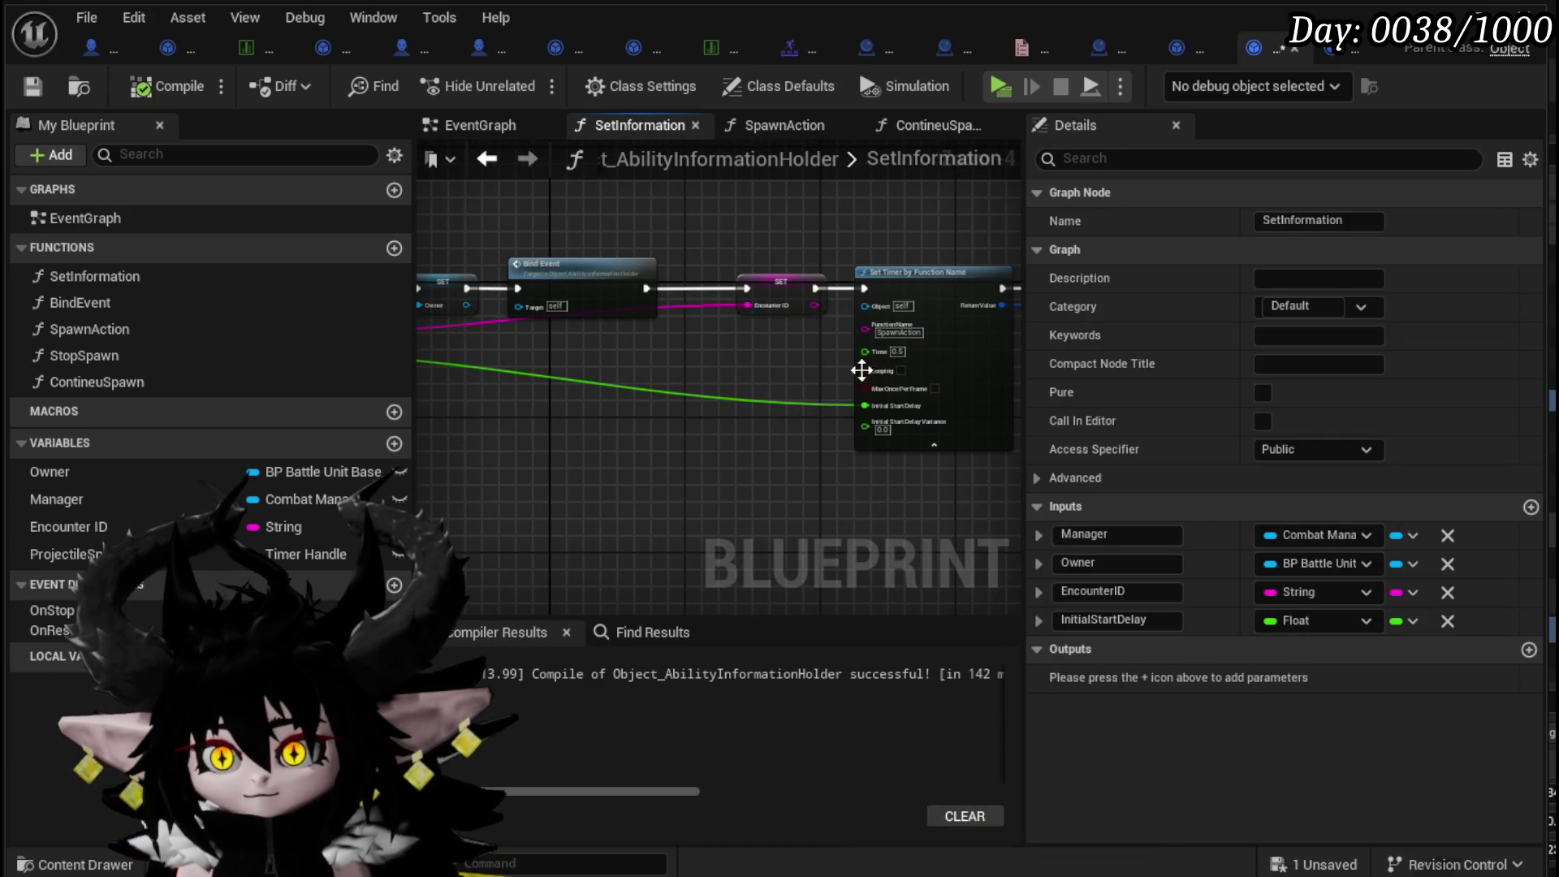
pyautogui.moveTo(875, 369); pyautogui.dragTo(627, 344)
pyautogui.click(644, 468)
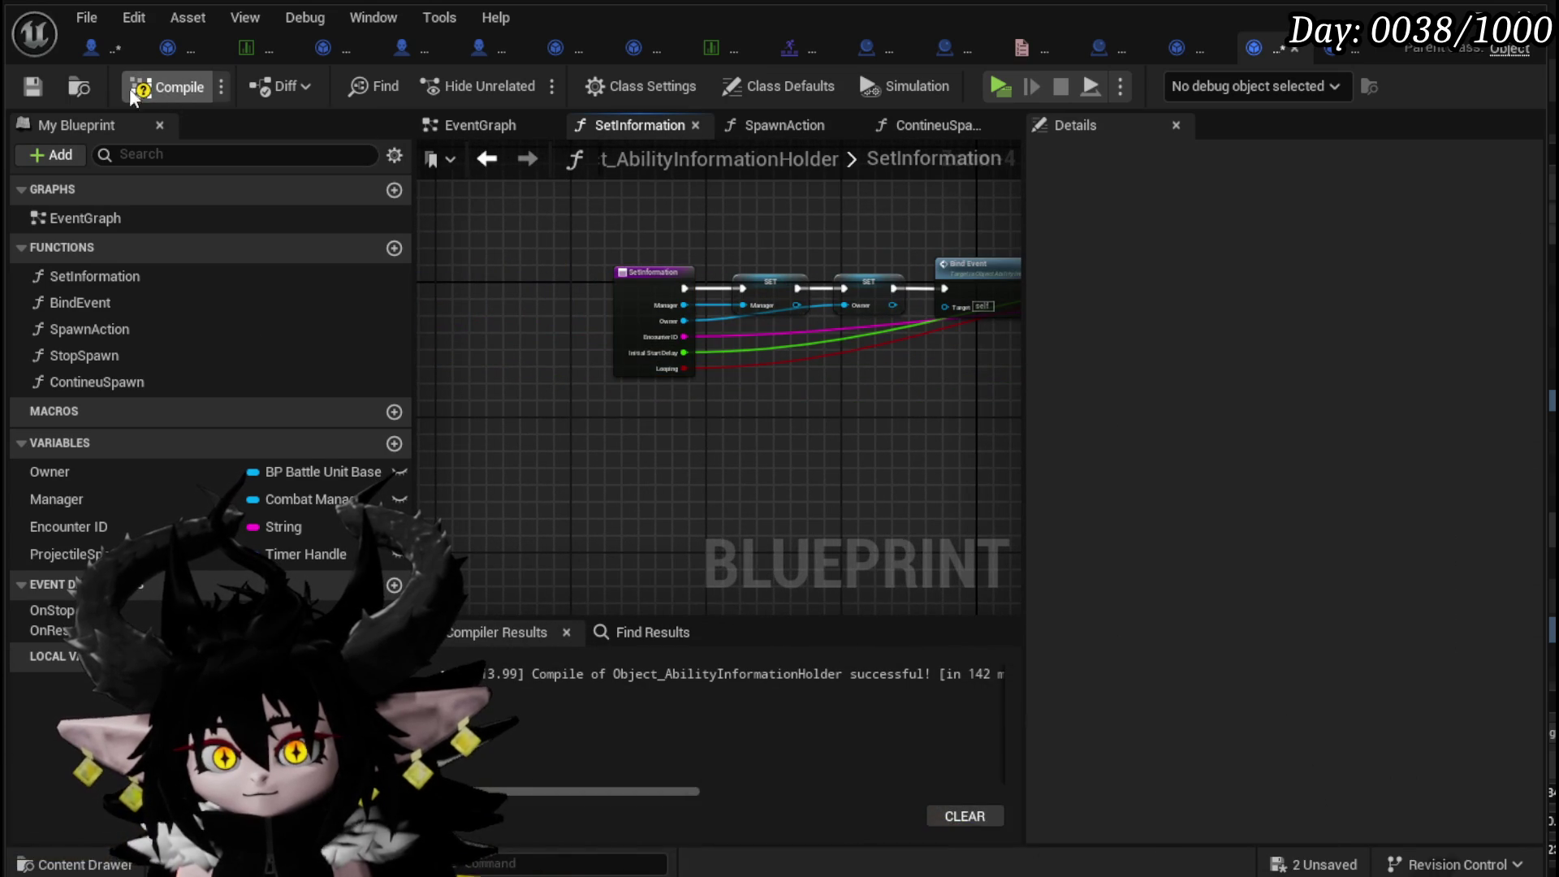
pyautogui.moveTo(596, 316); pyautogui.dragTo(44, 307)
pyautogui.scroll(4, 766, 360)
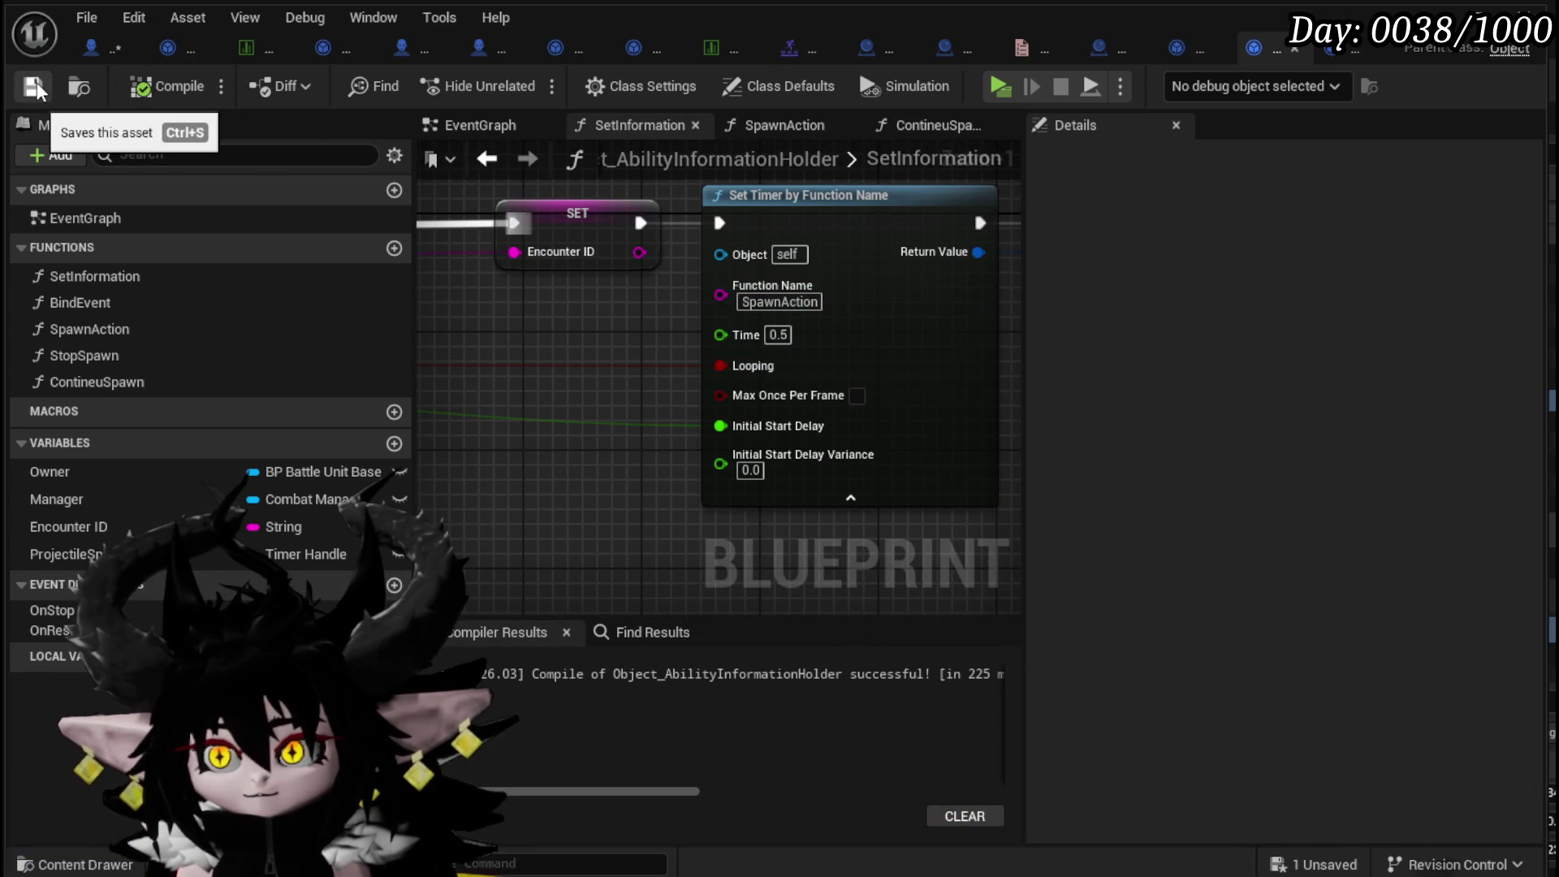
pyautogui.click(104, 46)
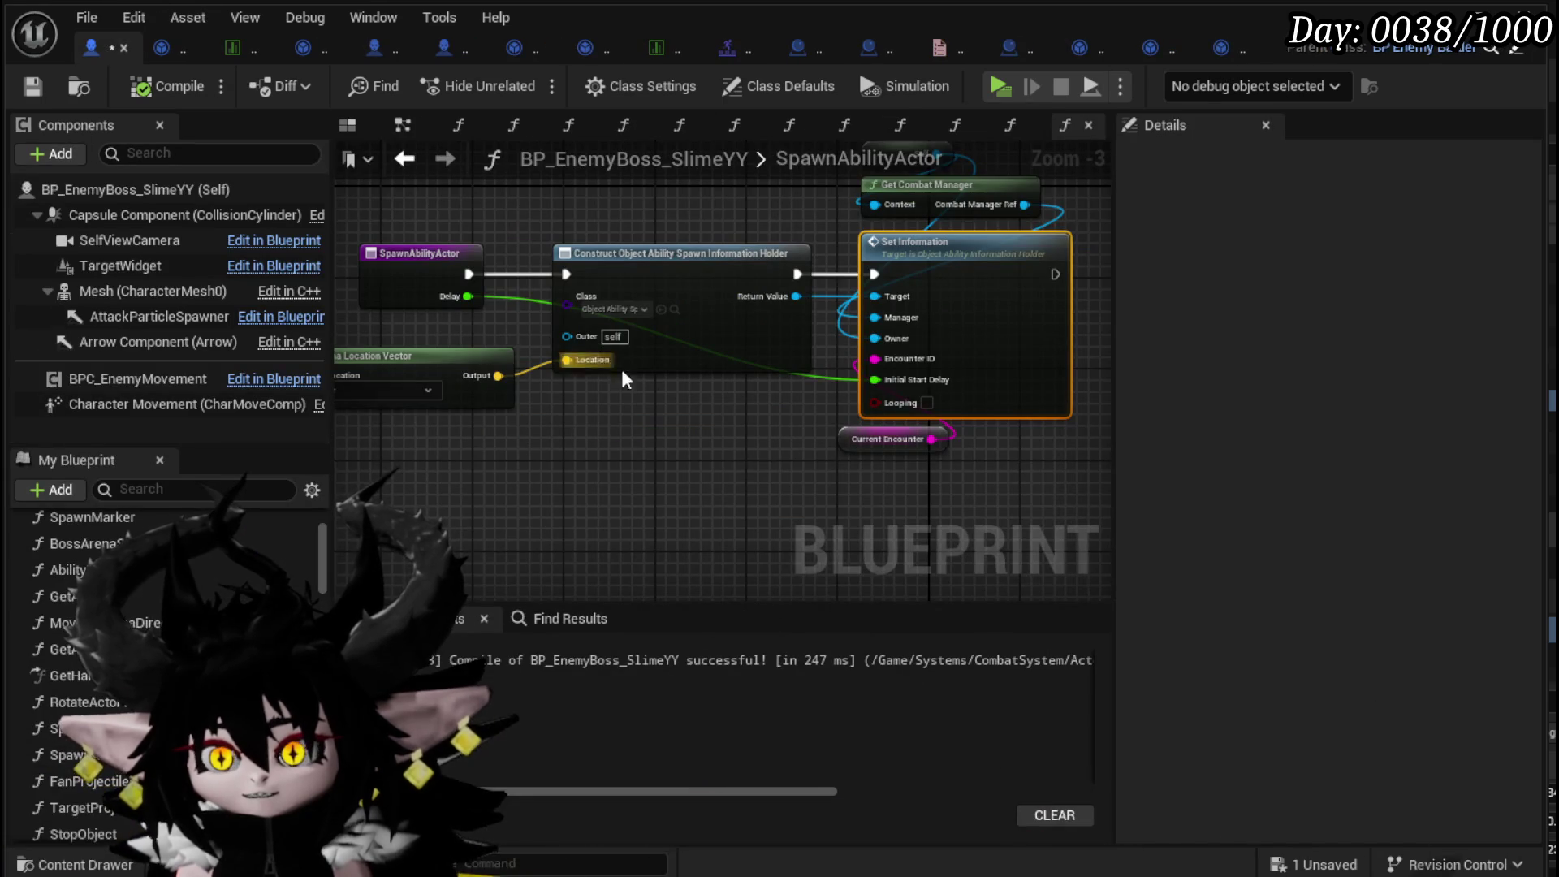
# - Lower the Current Encounter getter, save, play-test the boss fight, then save the level
pyautogui.moveTo(880, 444); pyautogui.dragTo(906, 465)
pyautogui.hotkey('ctrl', 's')
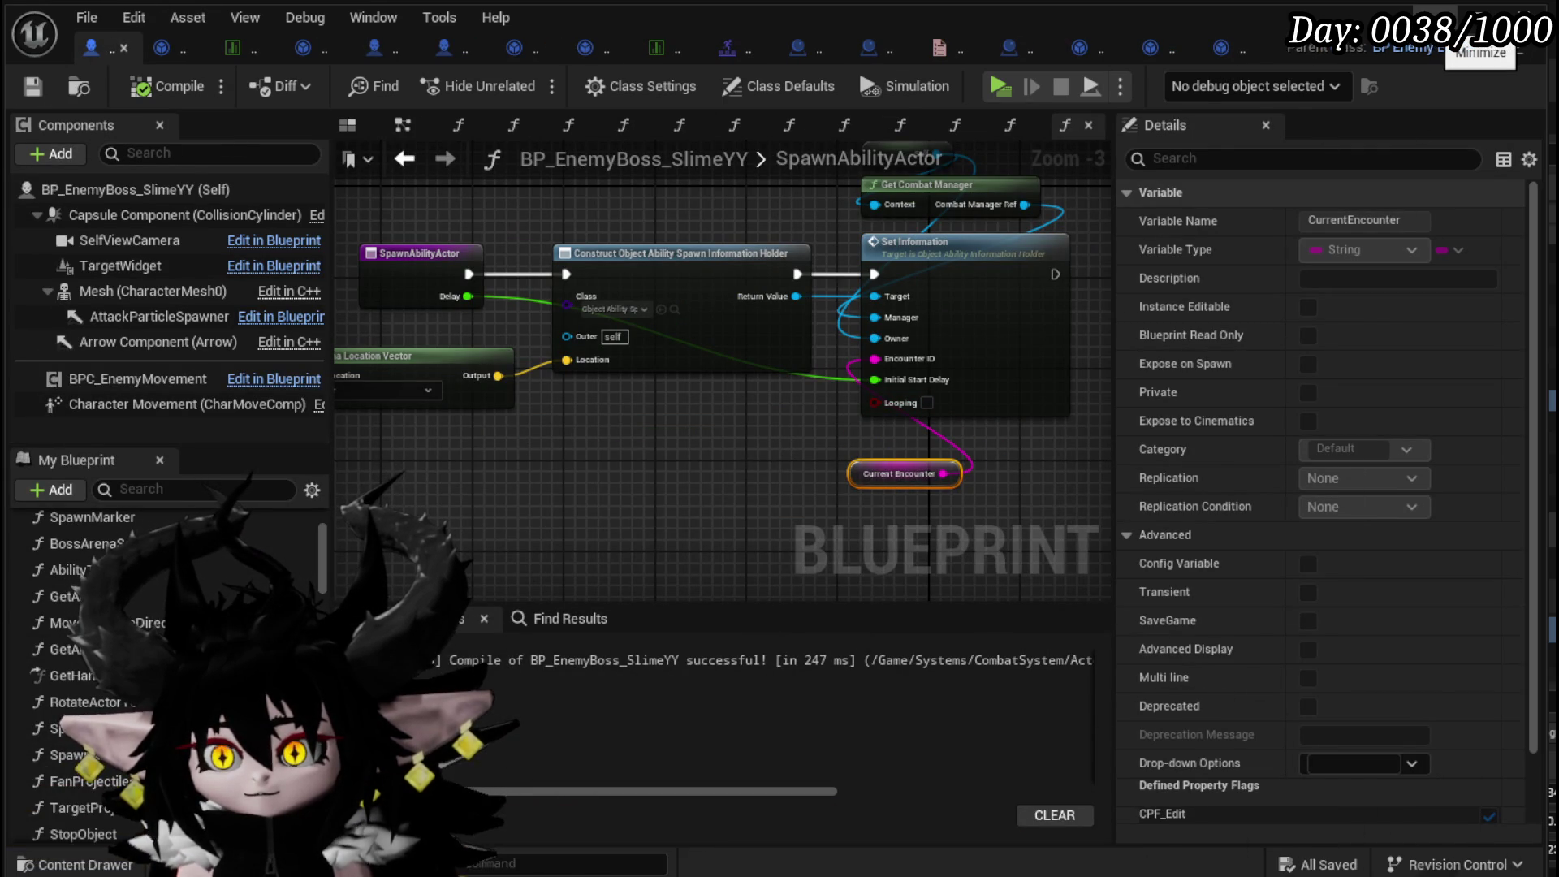
pyautogui.click(1468, 19)
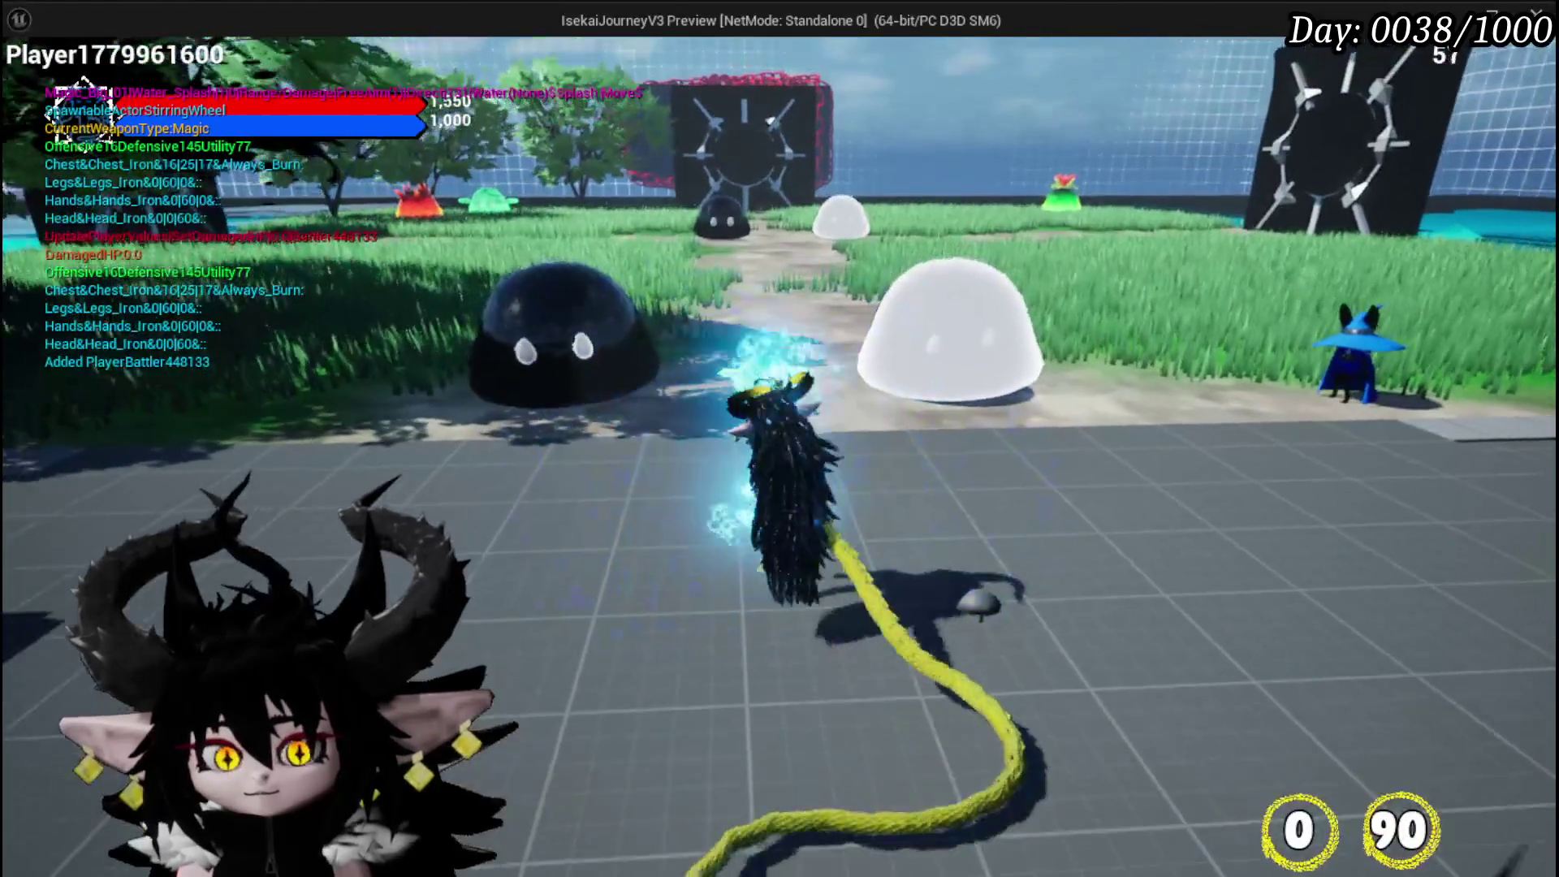
pyautogui.press('e')
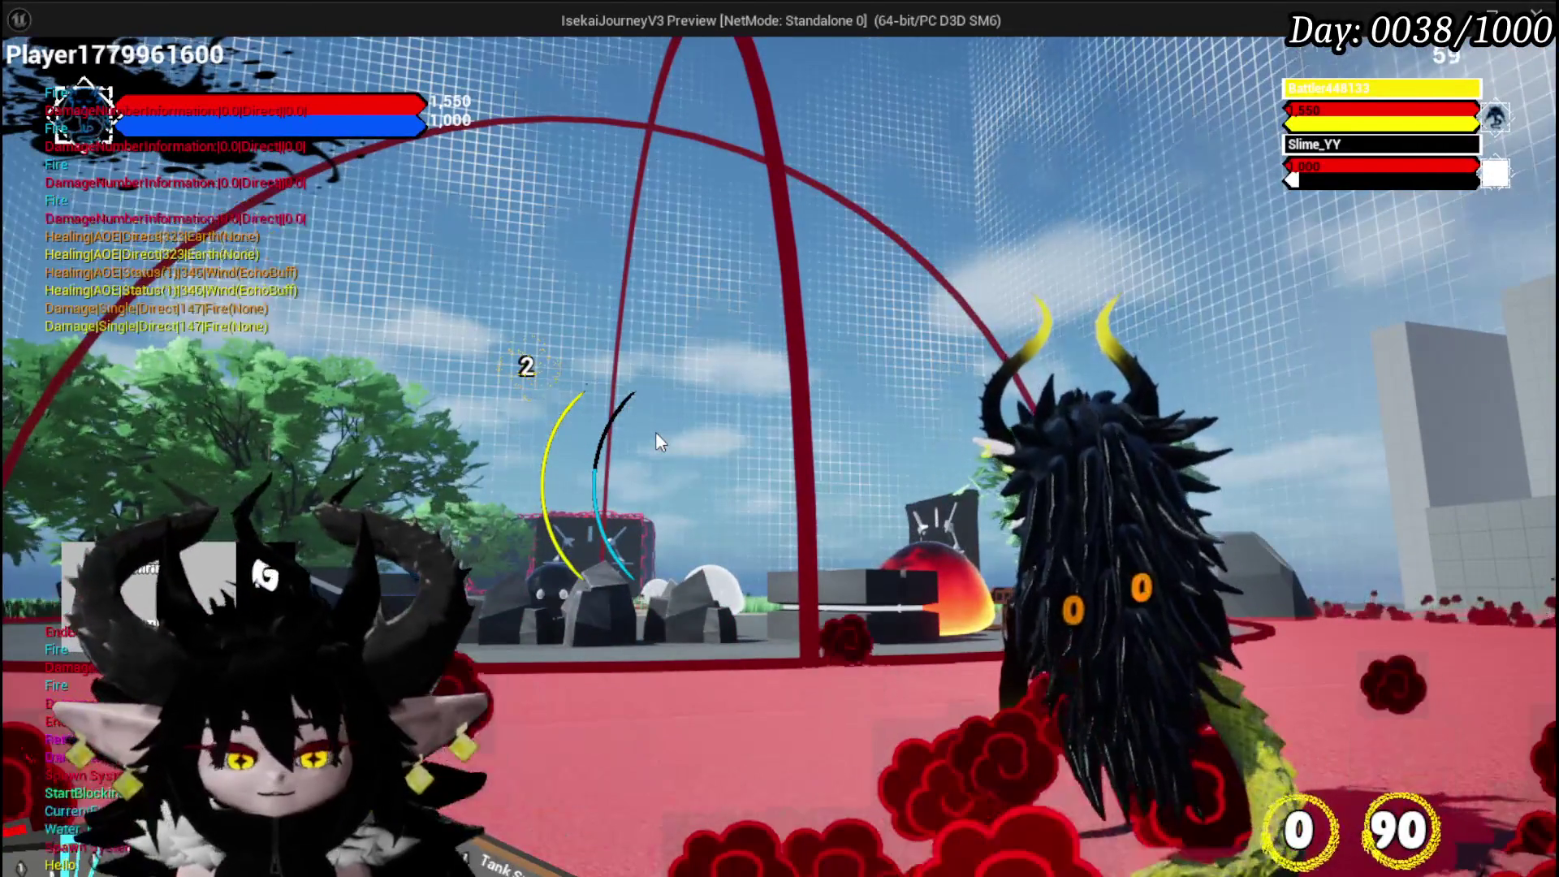
pyautogui.press('Escape')
pyautogui.click(31, 83)
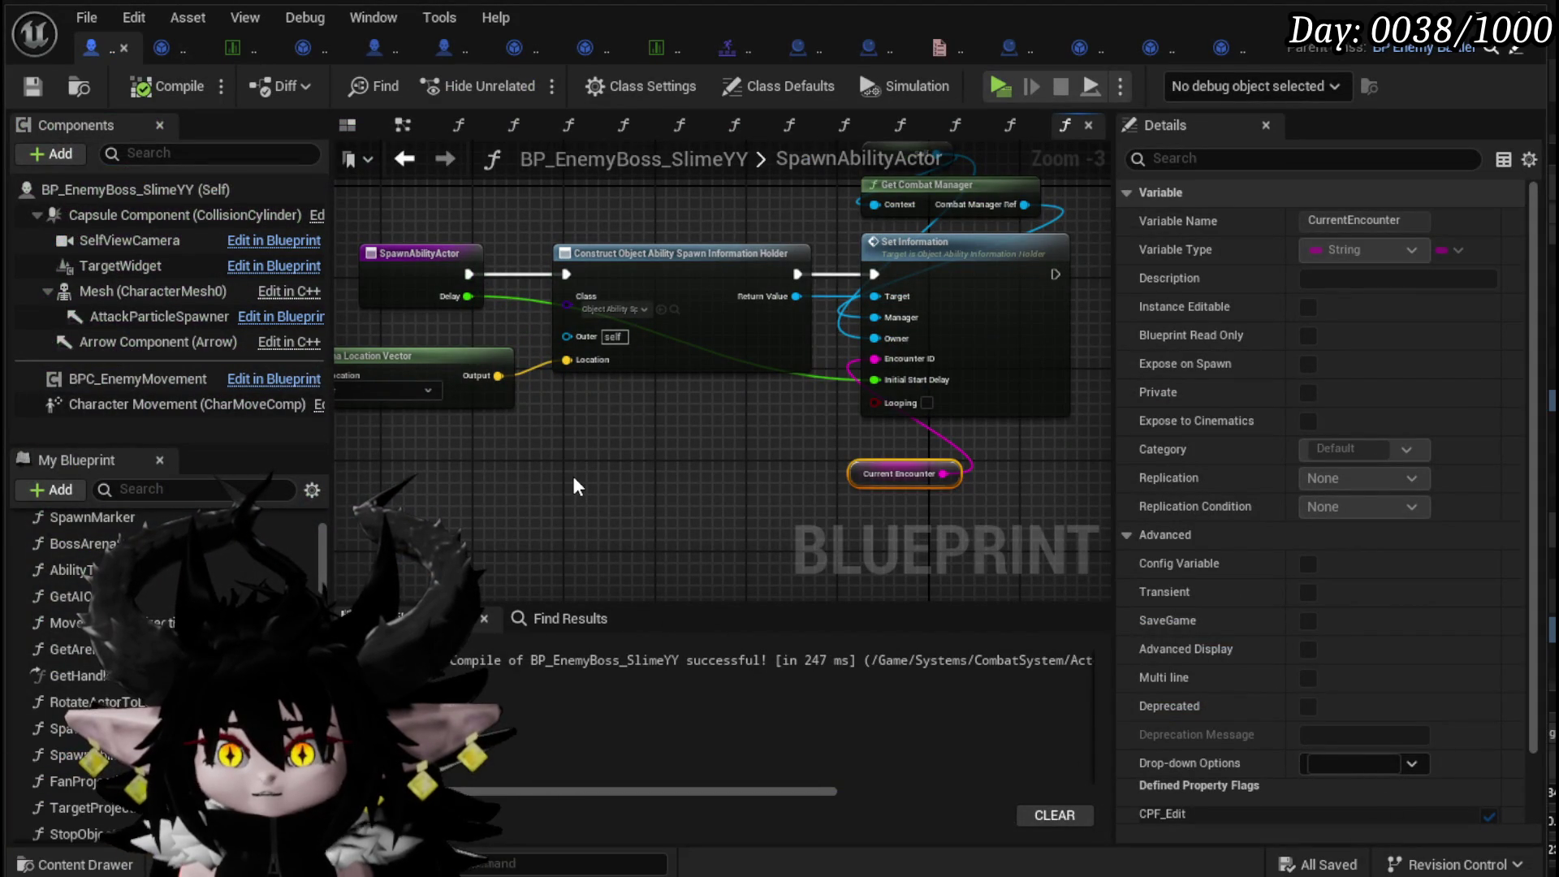
# - Delete the spare Spawn Ability Actor, Current Encounter and Get Arena Location Vector nodes
pyautogui.moveTo(909, 463)
pyautogui.mouseDown()
pyautogui.moveTo(720, 476)
pyautogui.moveTo(641, 455)
pyautogui.moveTo(364, 444)
pyautogui.mouseUp()
pyautogui.scroll(-2, 763, 276)
pyautogui.moveTo(718, 256)
pyautogui.mouseDown()
pyautogui.moveTo(870, 453)
pyautogui.moveTo(873, 557)
pyautogui.mouseUp()
pyautogui.scroll(2, 874, 566)
pyautogui.moveTo(708, 536); pyautogui.dragTo(847, 599)
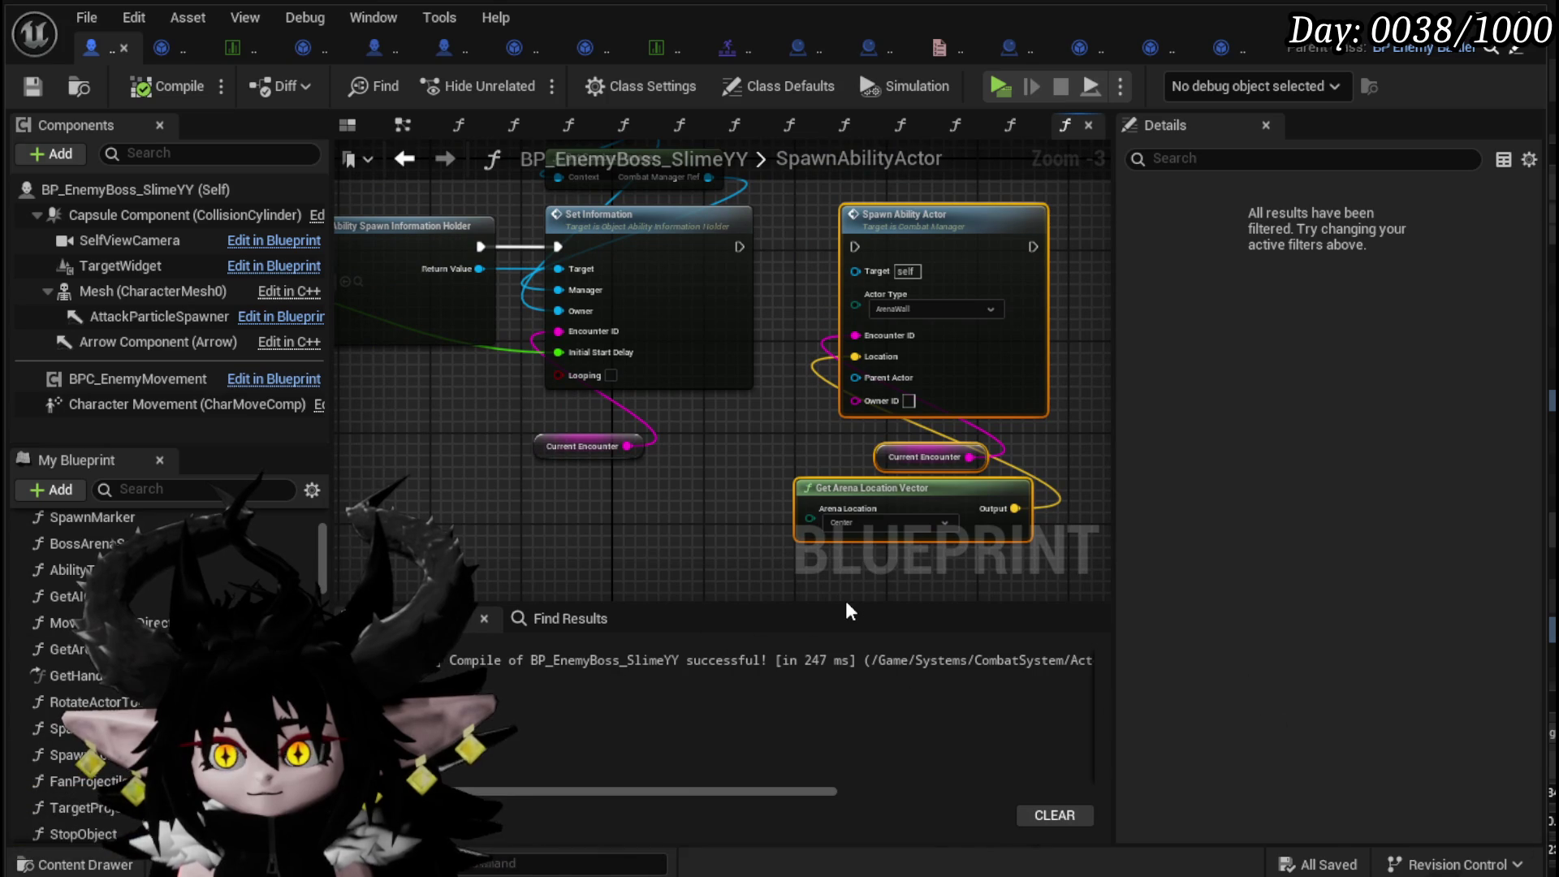
pyautogui.press('Delete')
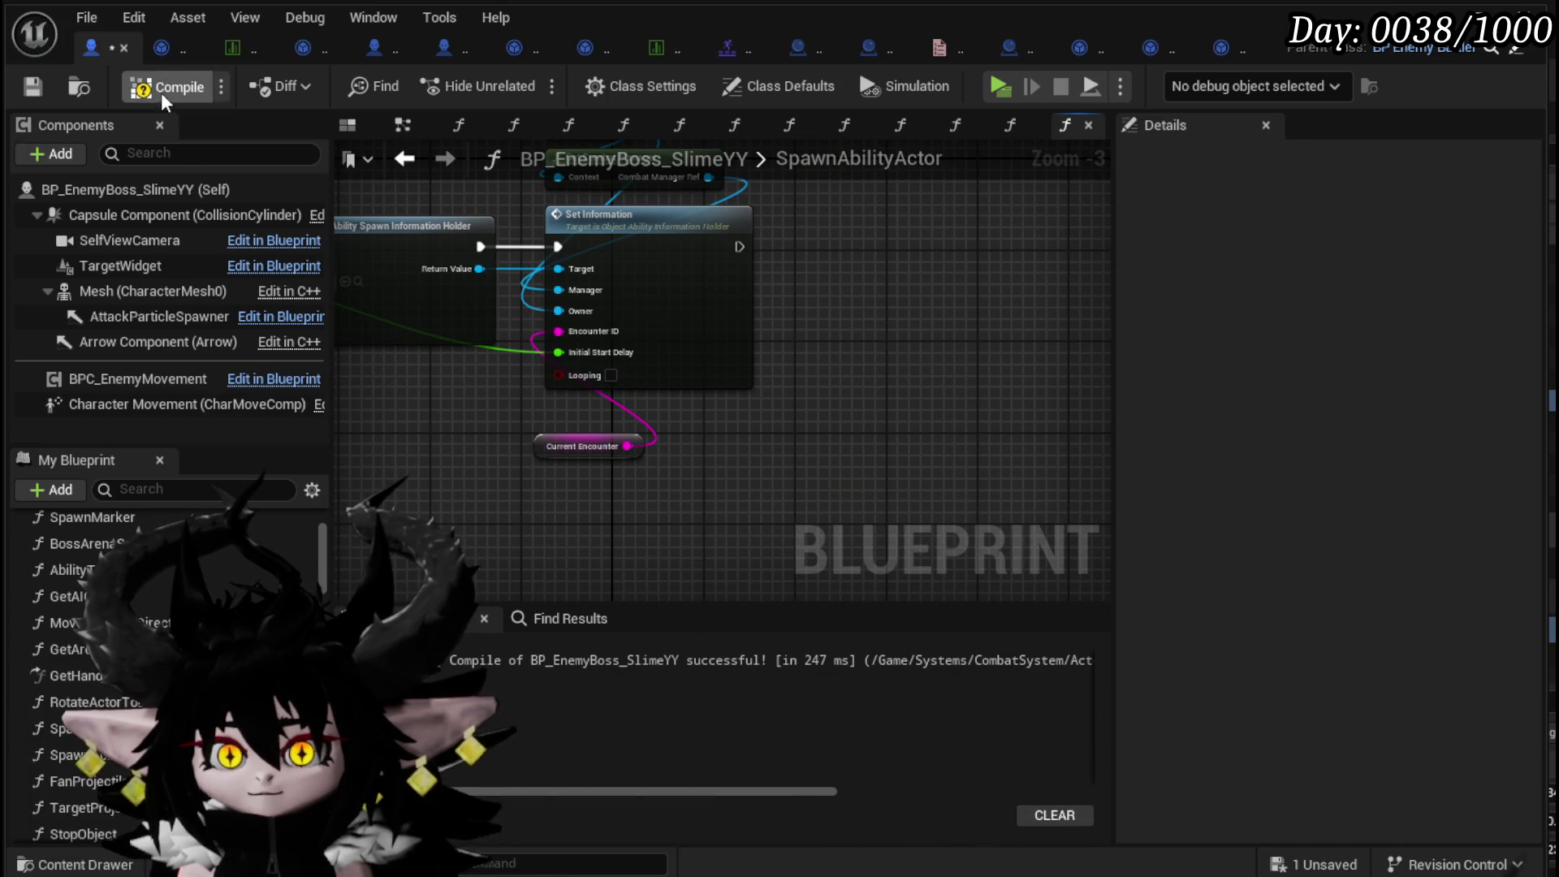
# - Select the Construct Object node and switch to the spawn information holder blueprint
pyautogui.moveTo(450, 411); pyautogui.dragTo(812, 431)
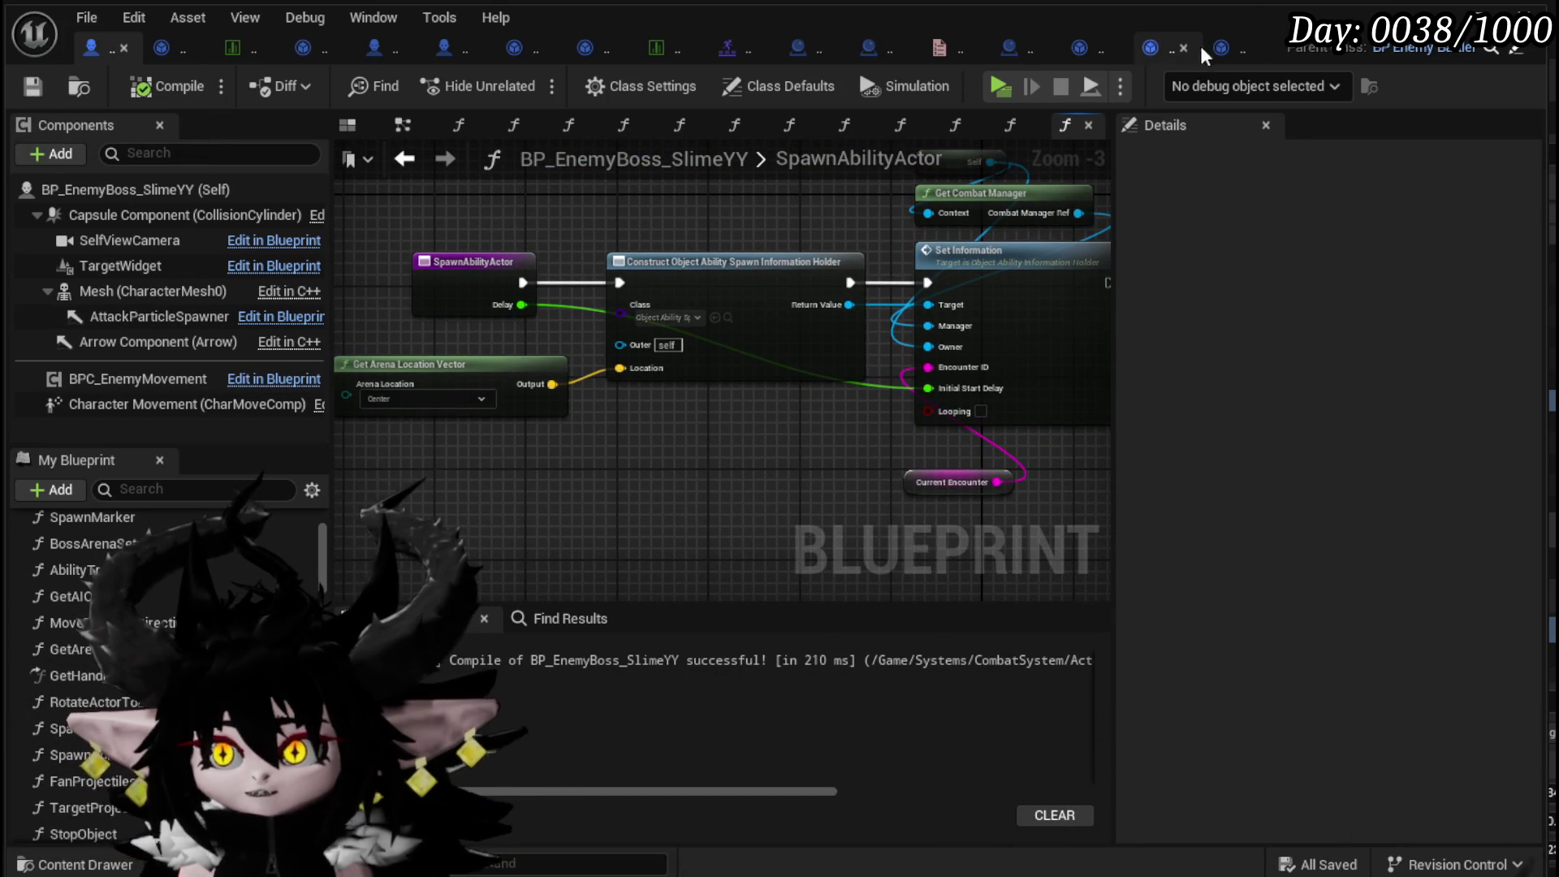
pyautogui.click(688, 370)
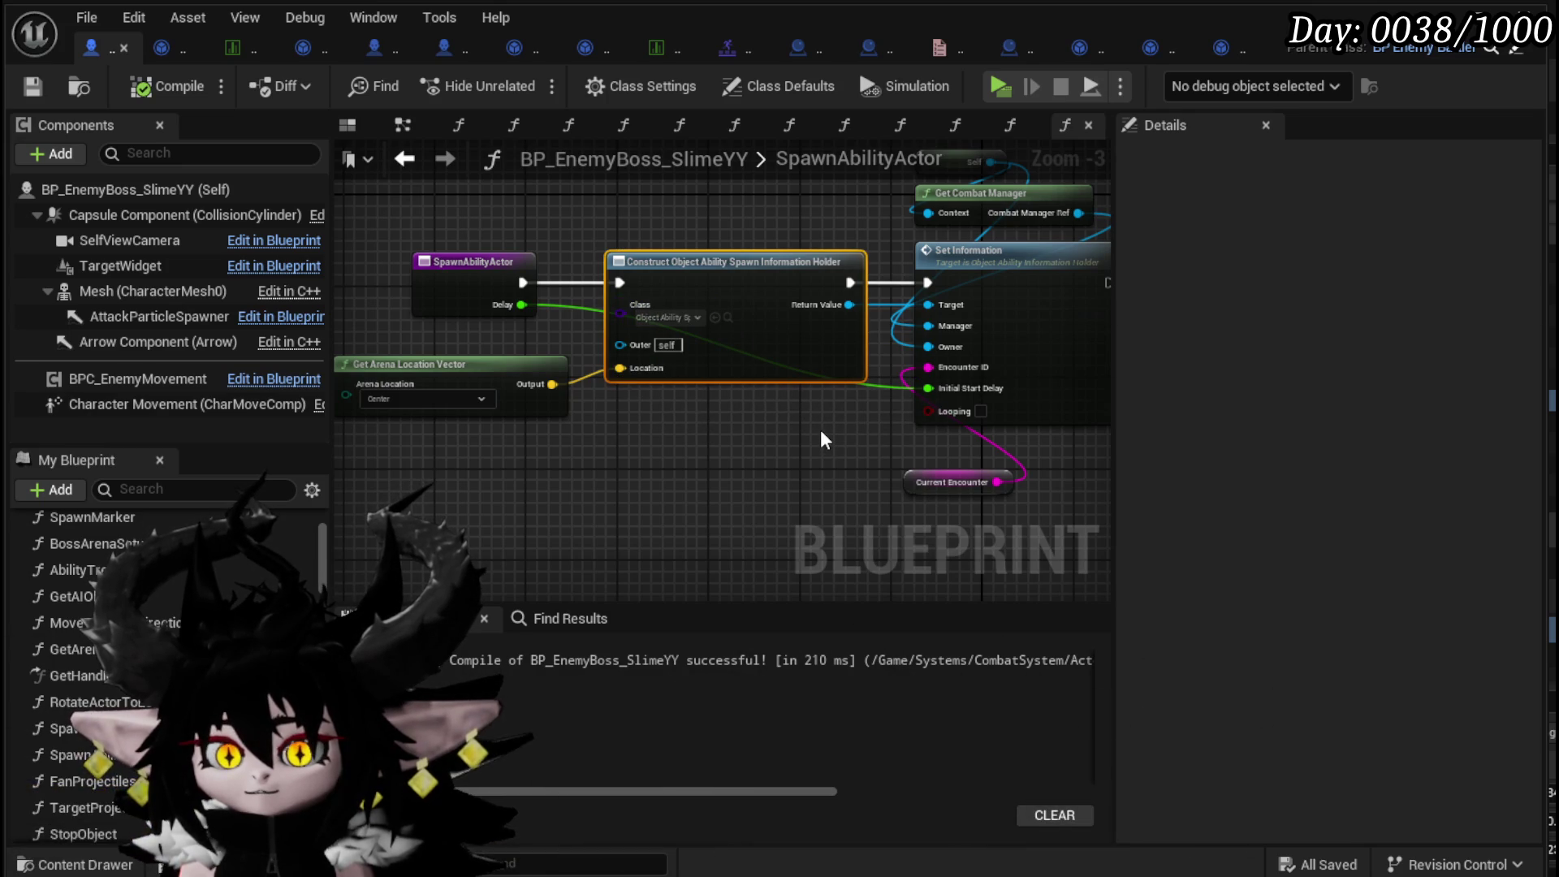
pyautogui.click(1230, 58)
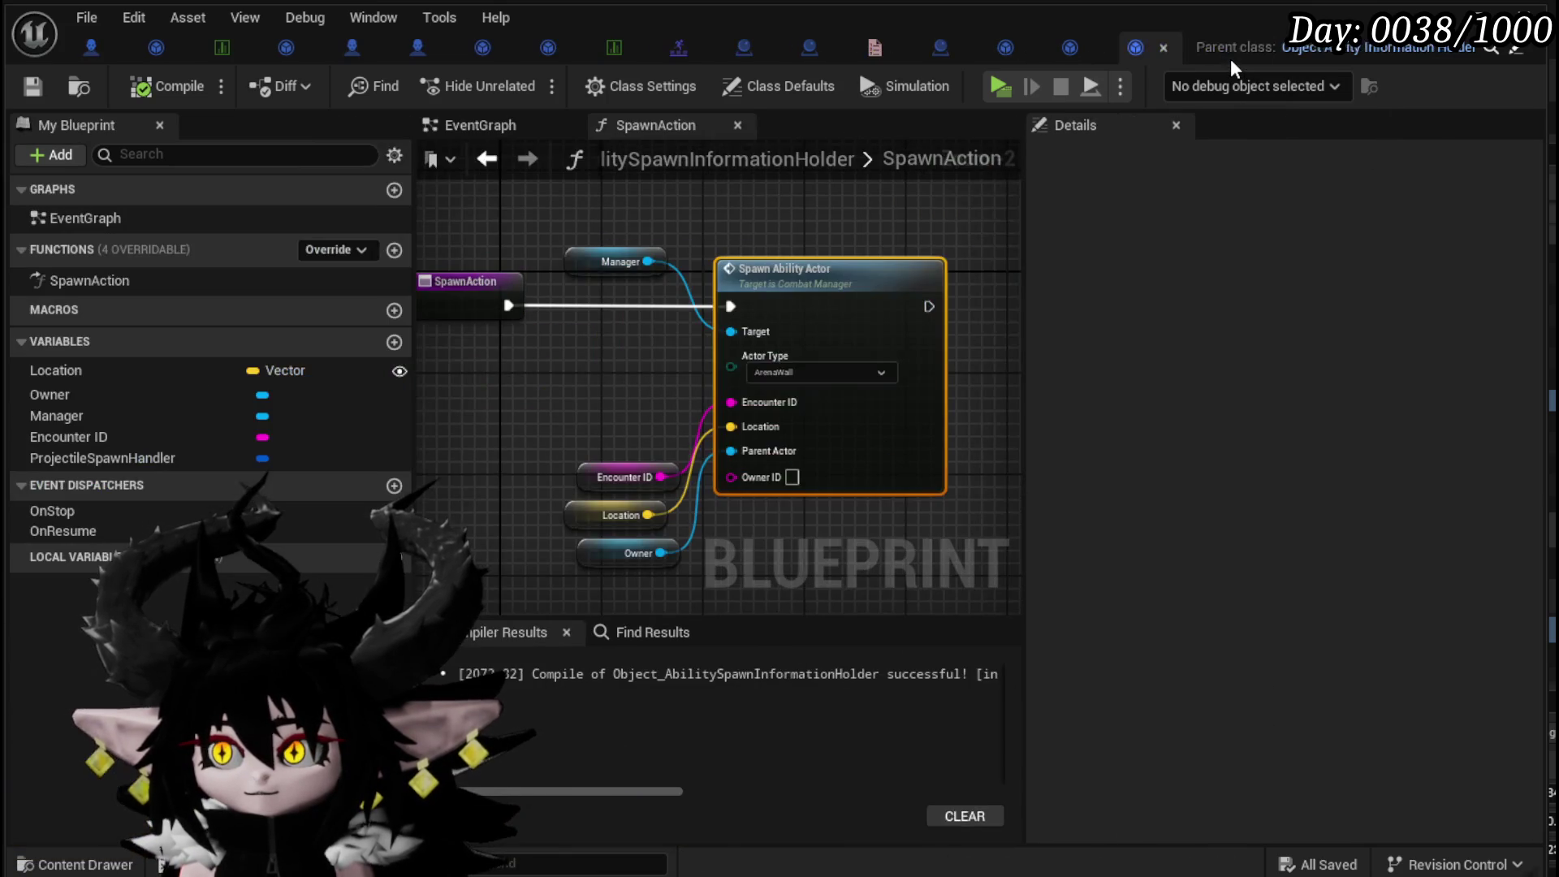
# - Promote Actor Type to an Instance Editable, Expose on Spawn variable and save the holder
pyautogui.click(663, 395)
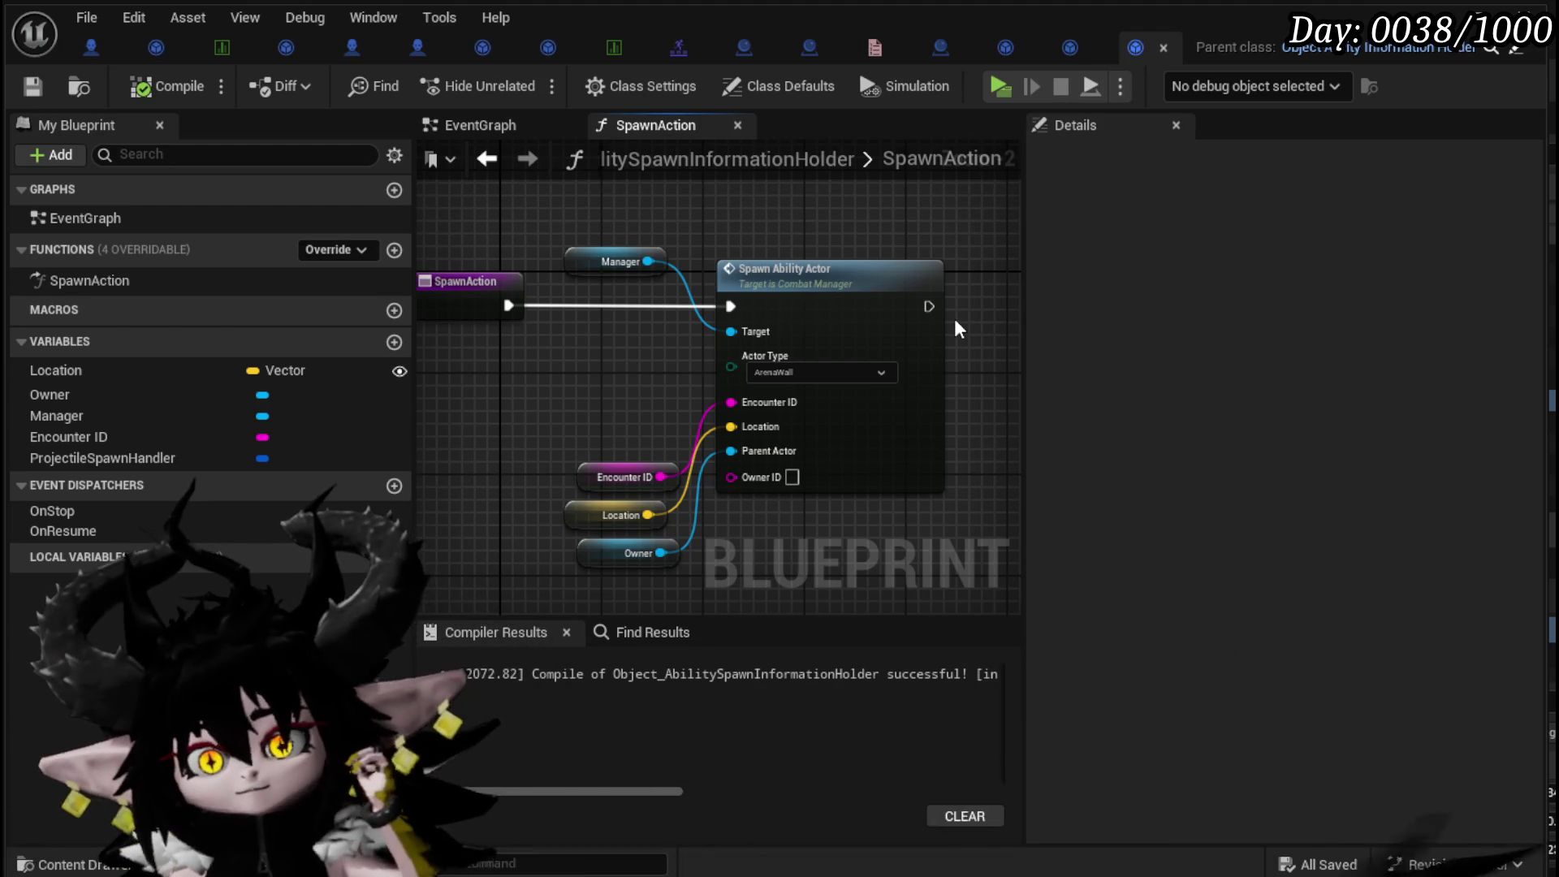
pyautogui.click(810, 434)
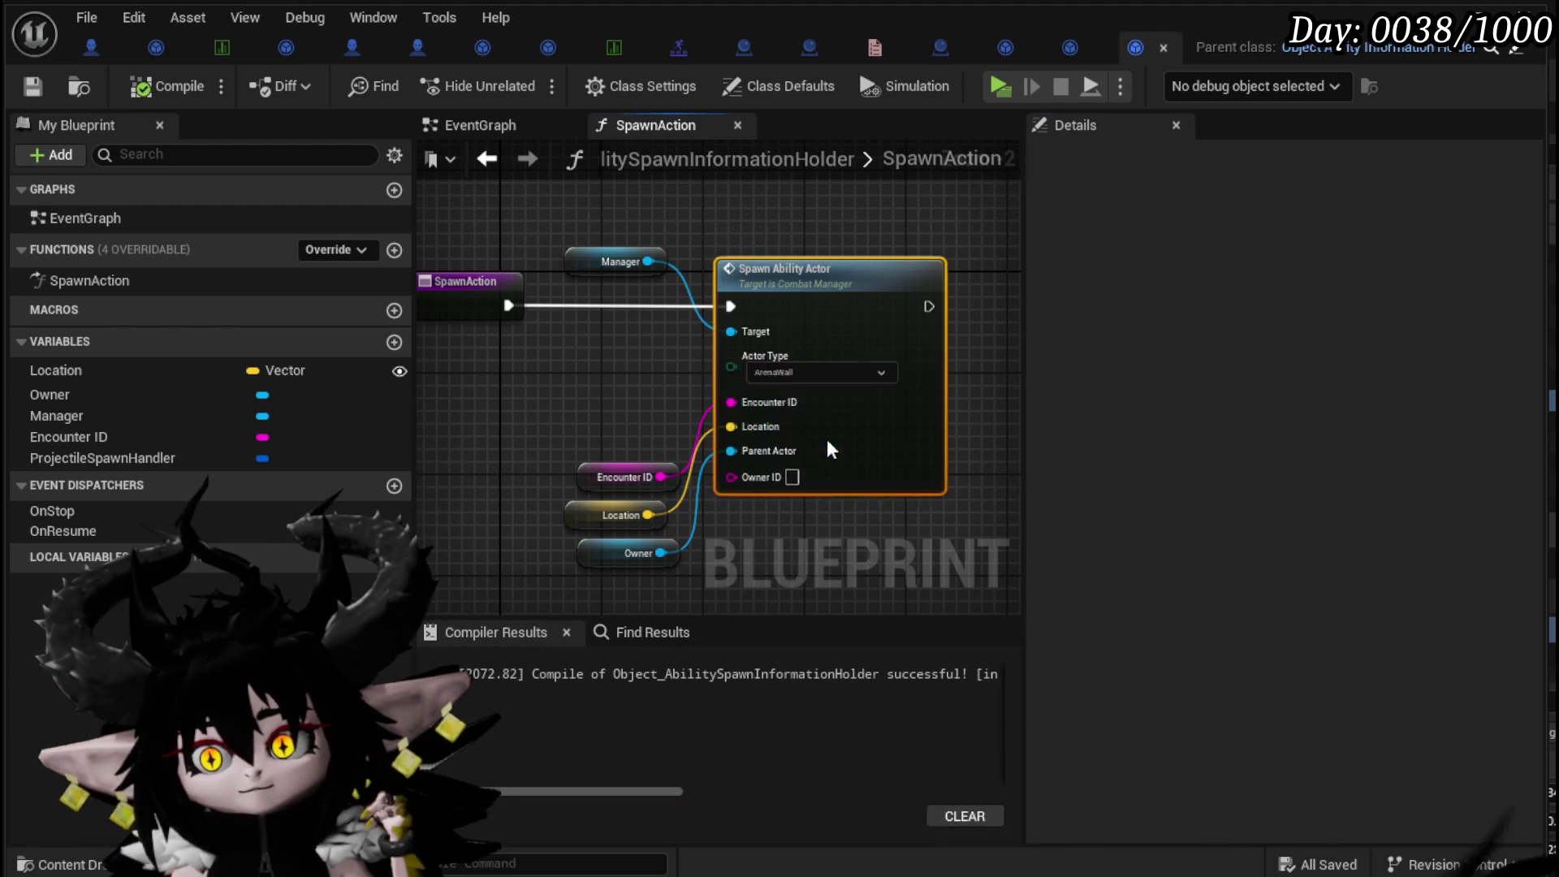
pyautogui.moveTo(569, 294); pyautogui.dragTo(568, 383)
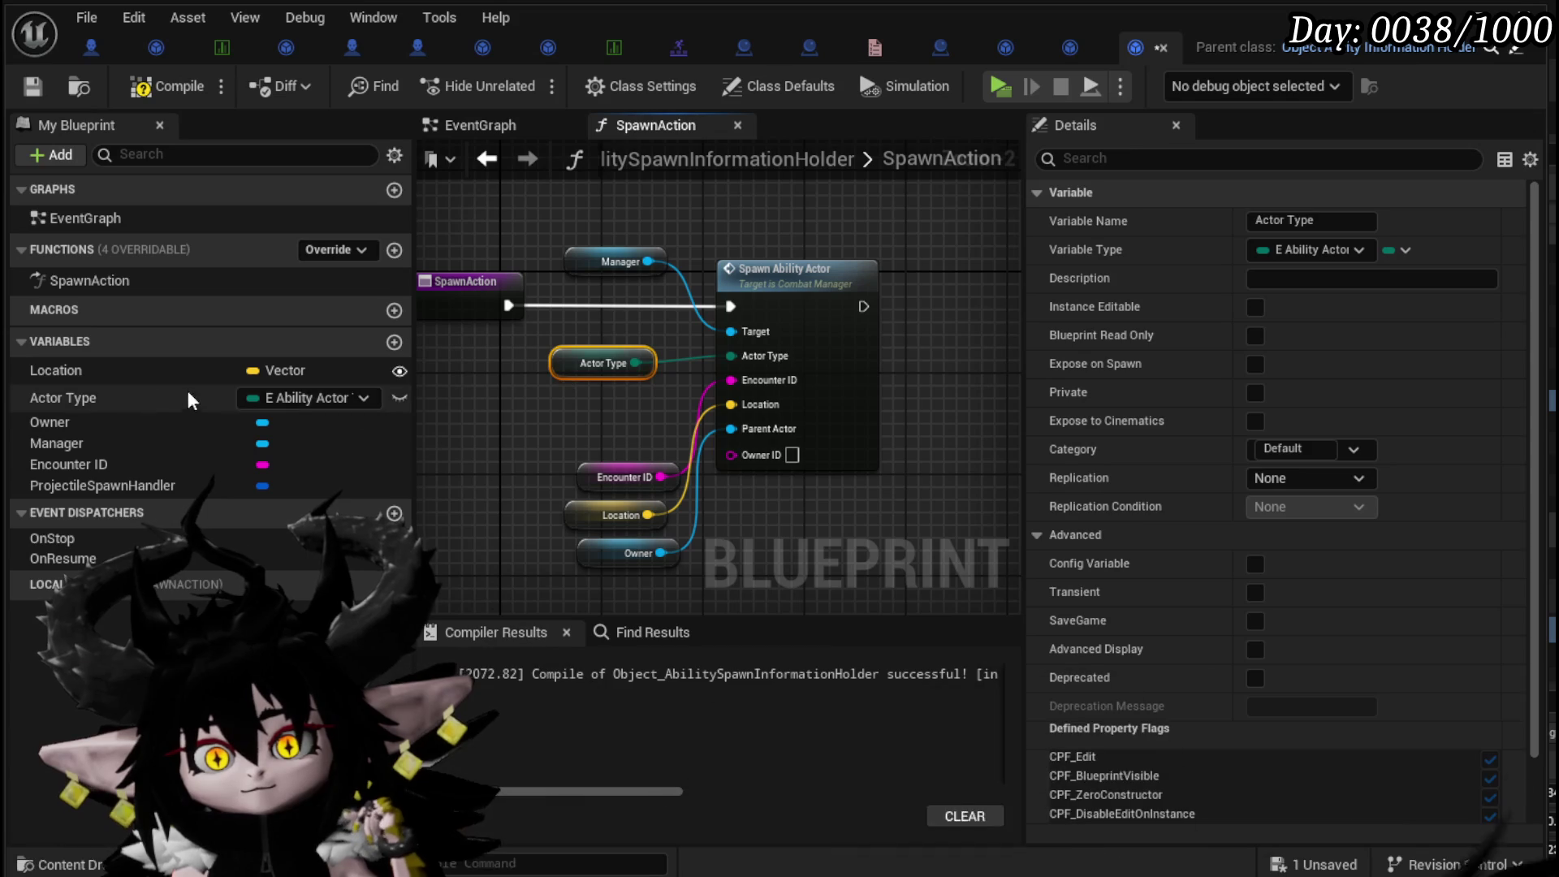
pyautogui.click(1255, 307)
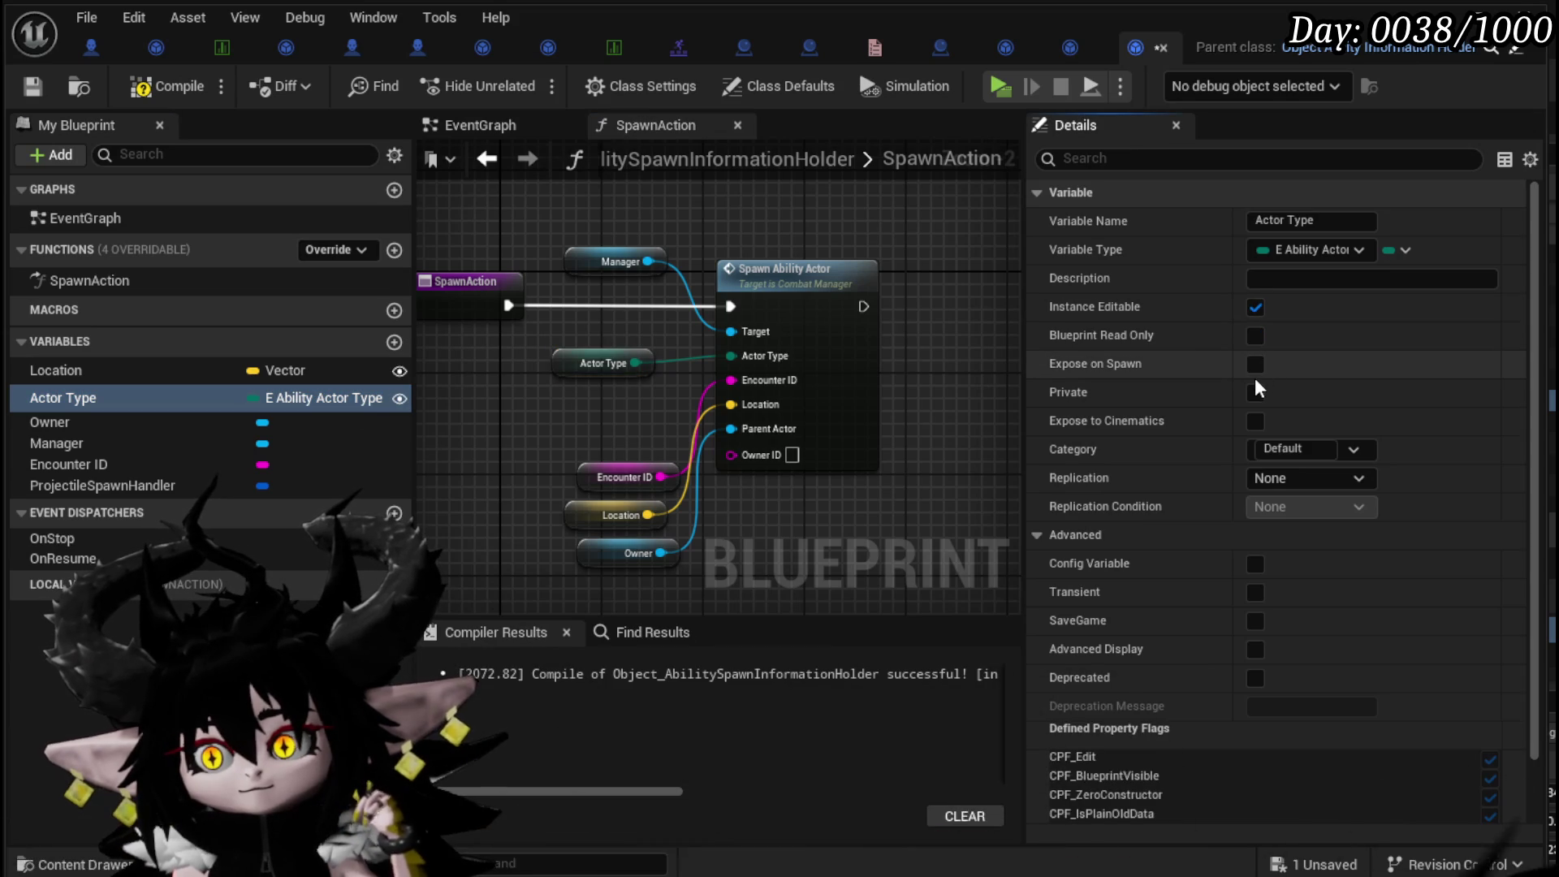
pyautogui.click(1255, 366)
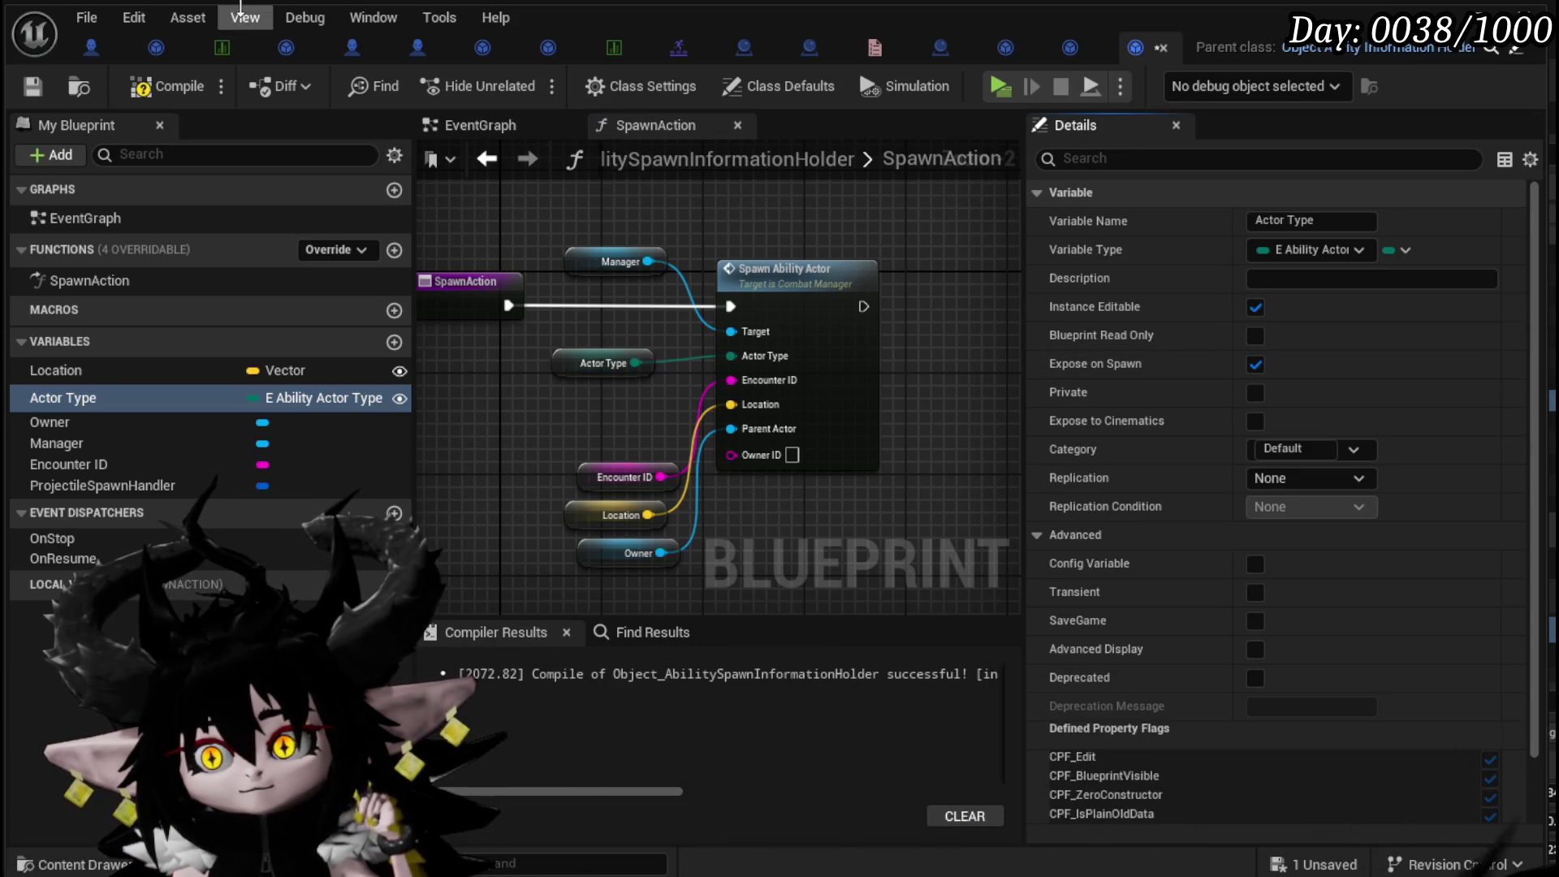
pyautogui.click(32, 86)
pyautogui.click(91, 47)
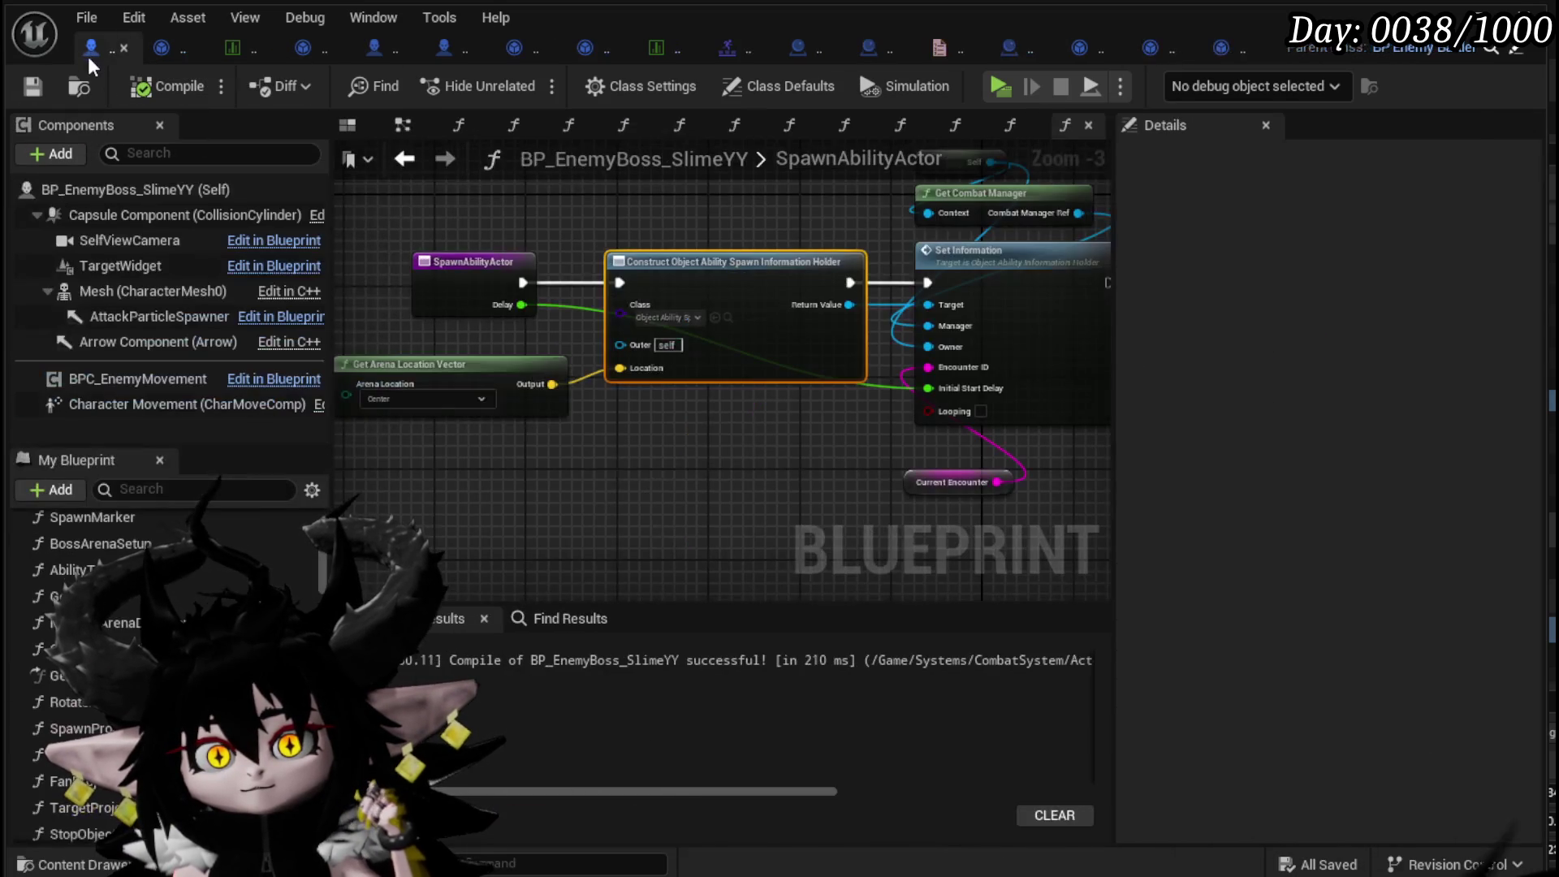
# - Refresh the construct node and add Actor Type as a function input above Delay, then compile
pyautogui.rightClick(719, 275)
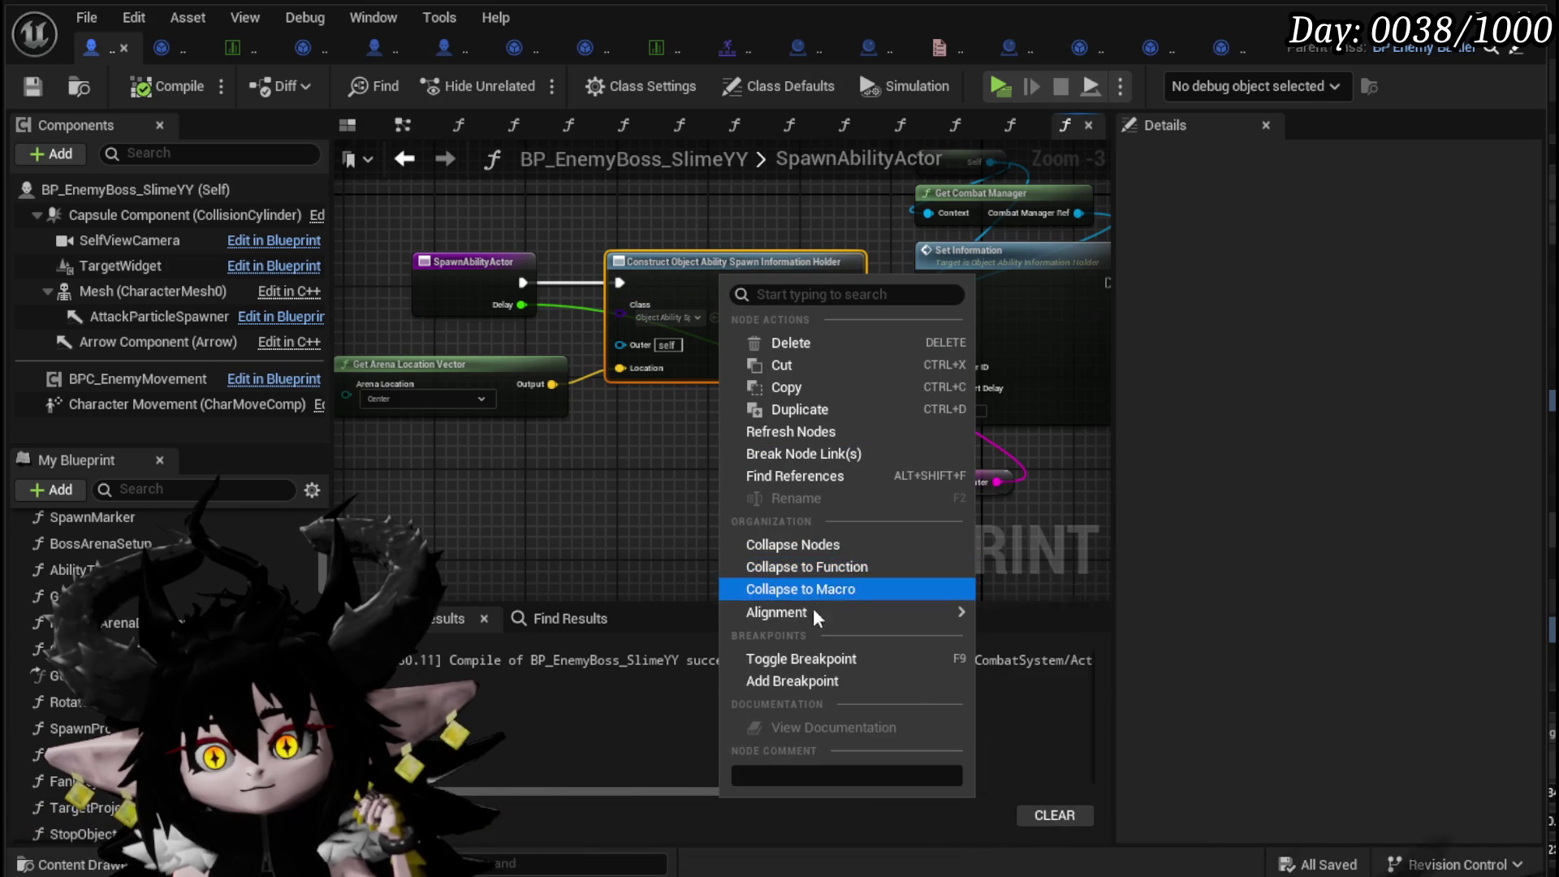
pyautogui.click(810, 431)
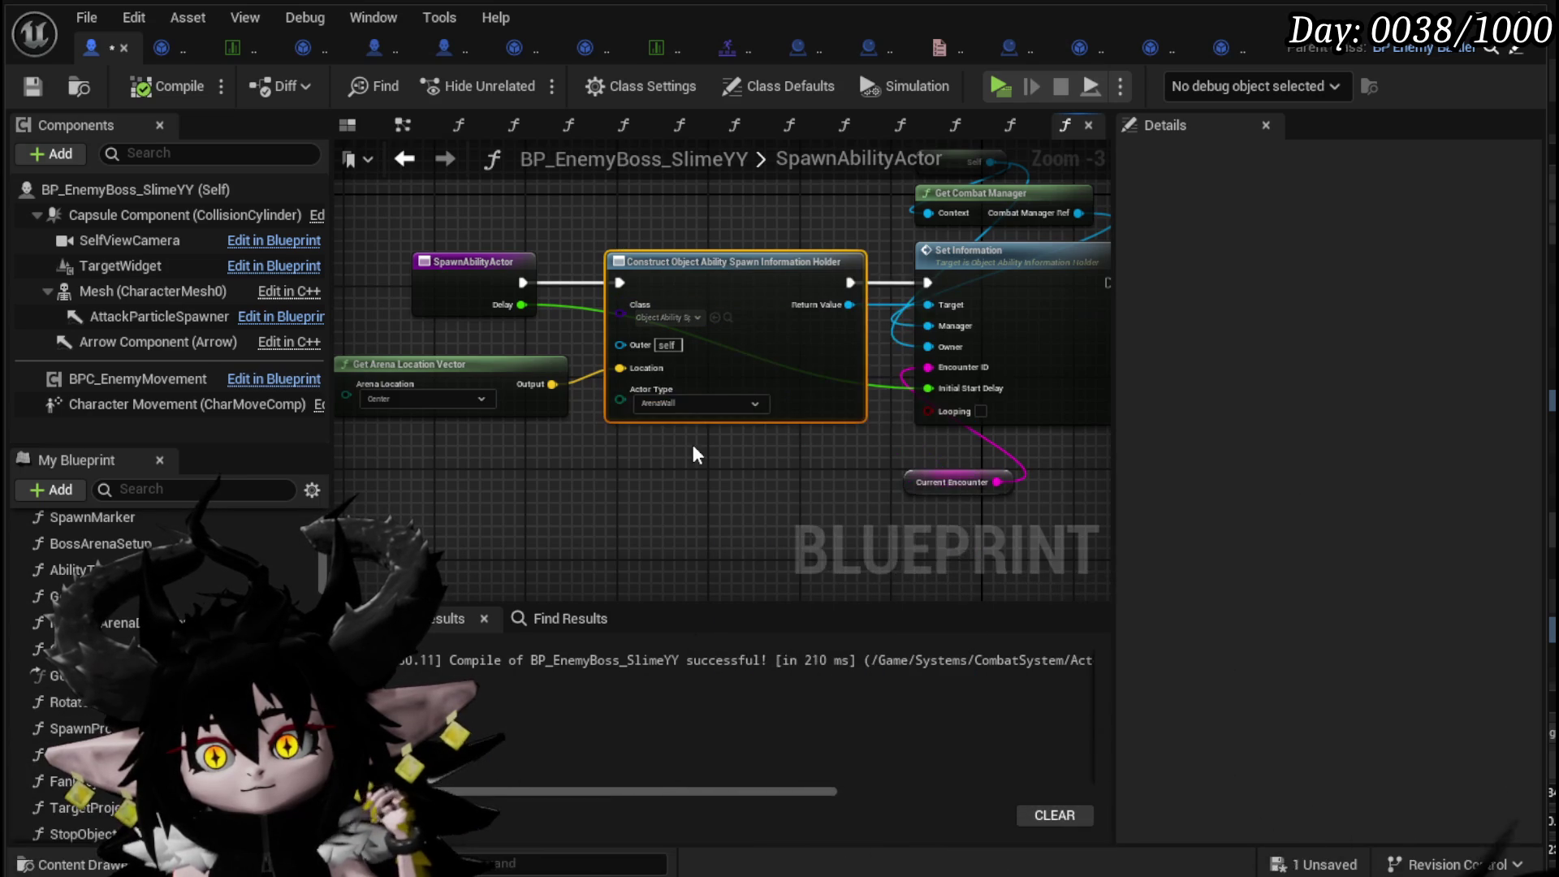
pyautogui.moveTo(620, 401); pyautogui.dragTo(439, 276)
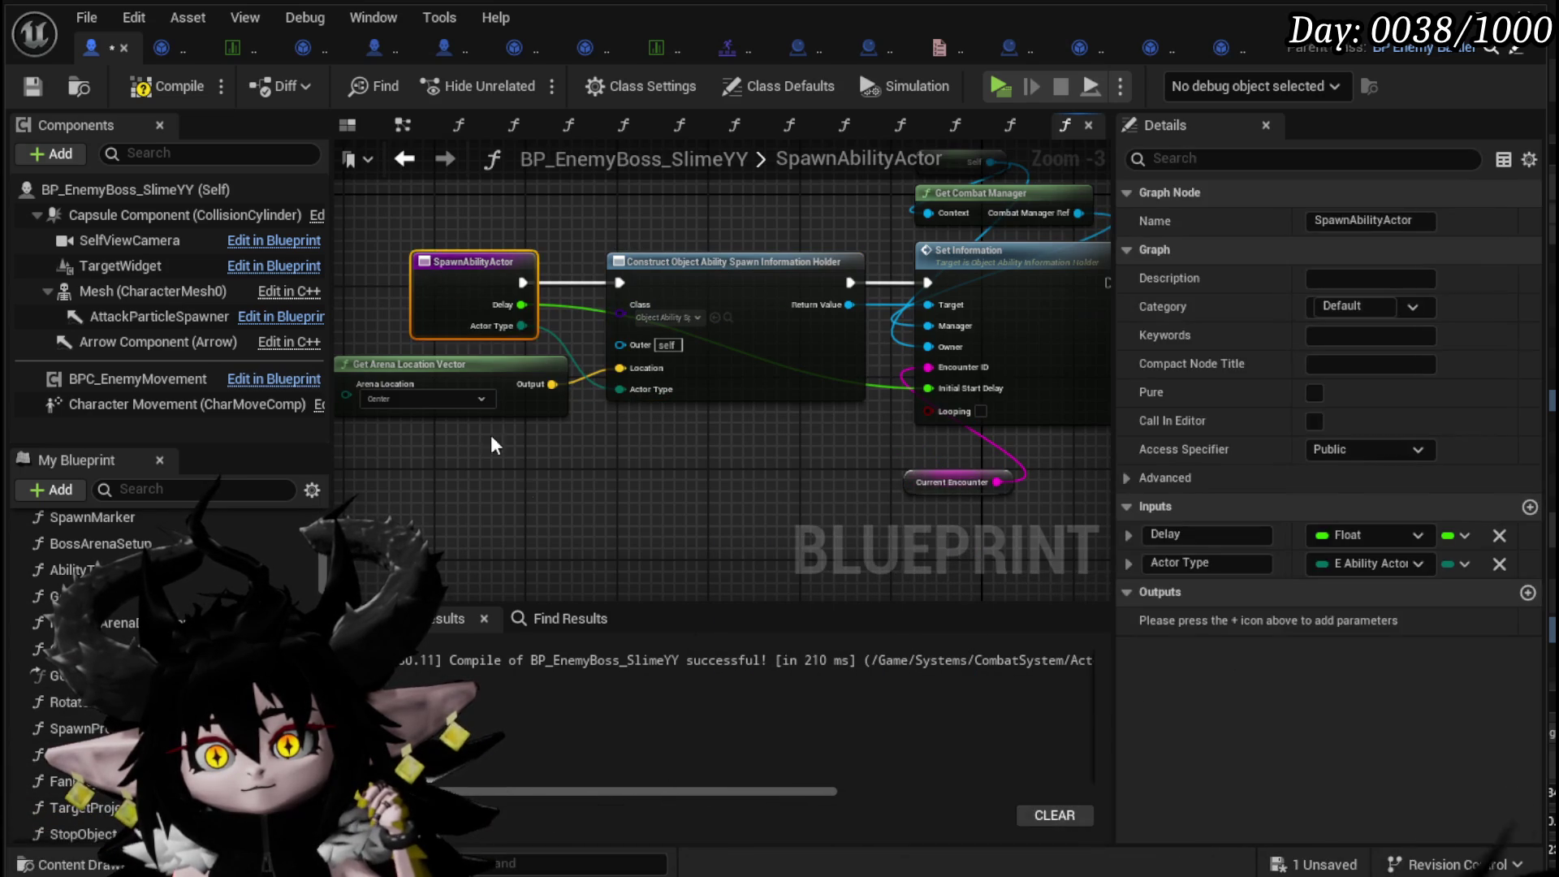
pyautogui.click(1123, 562)
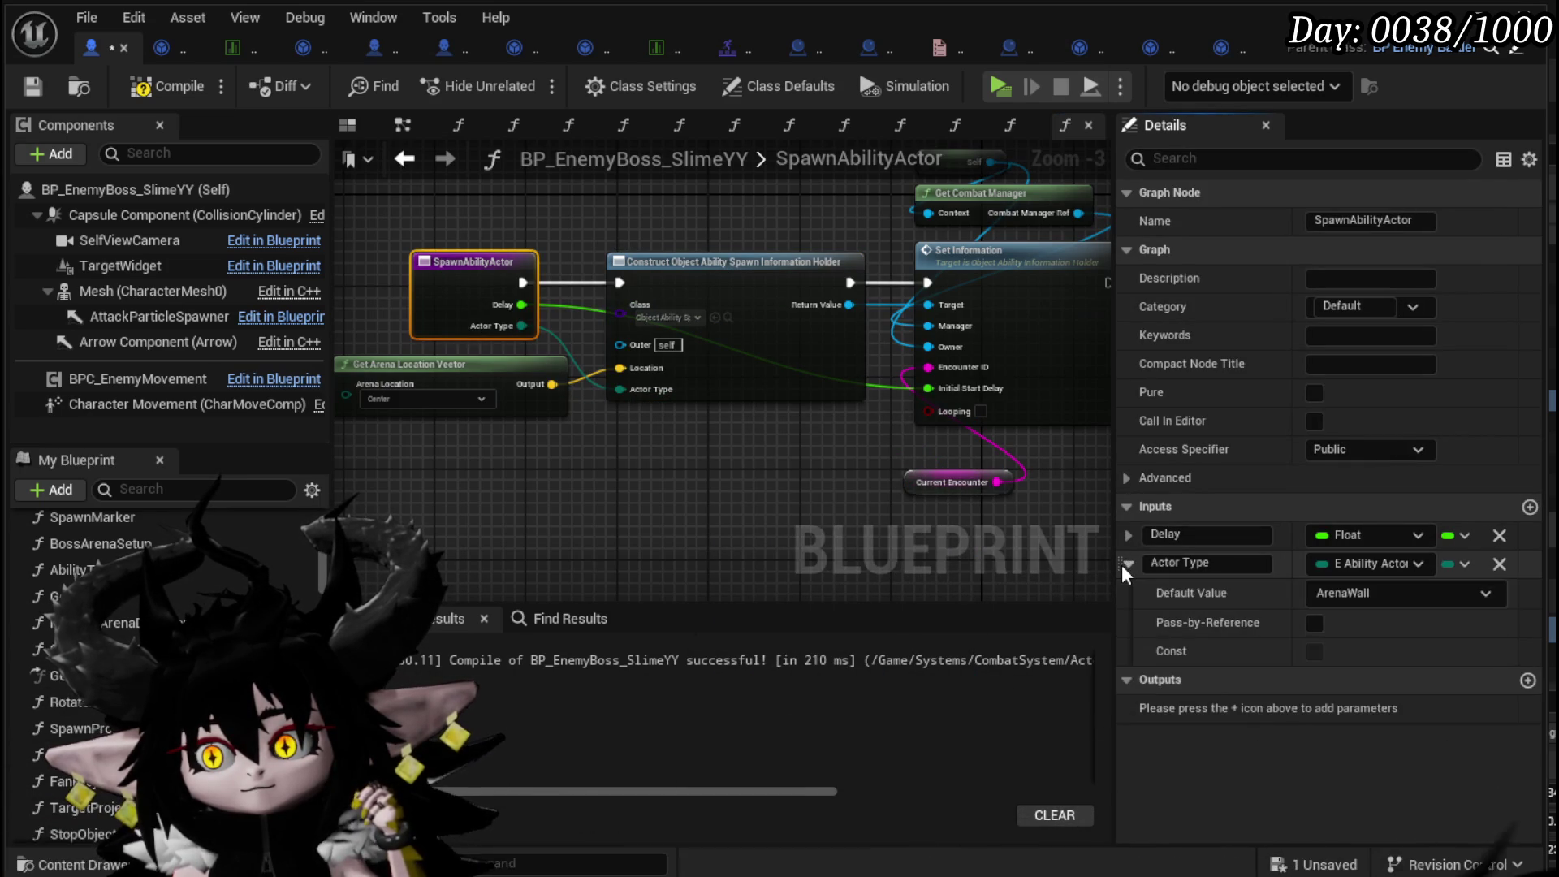
pyautogui.moveTo(1120, 563); pyautogui.dragTo(1120, 532)
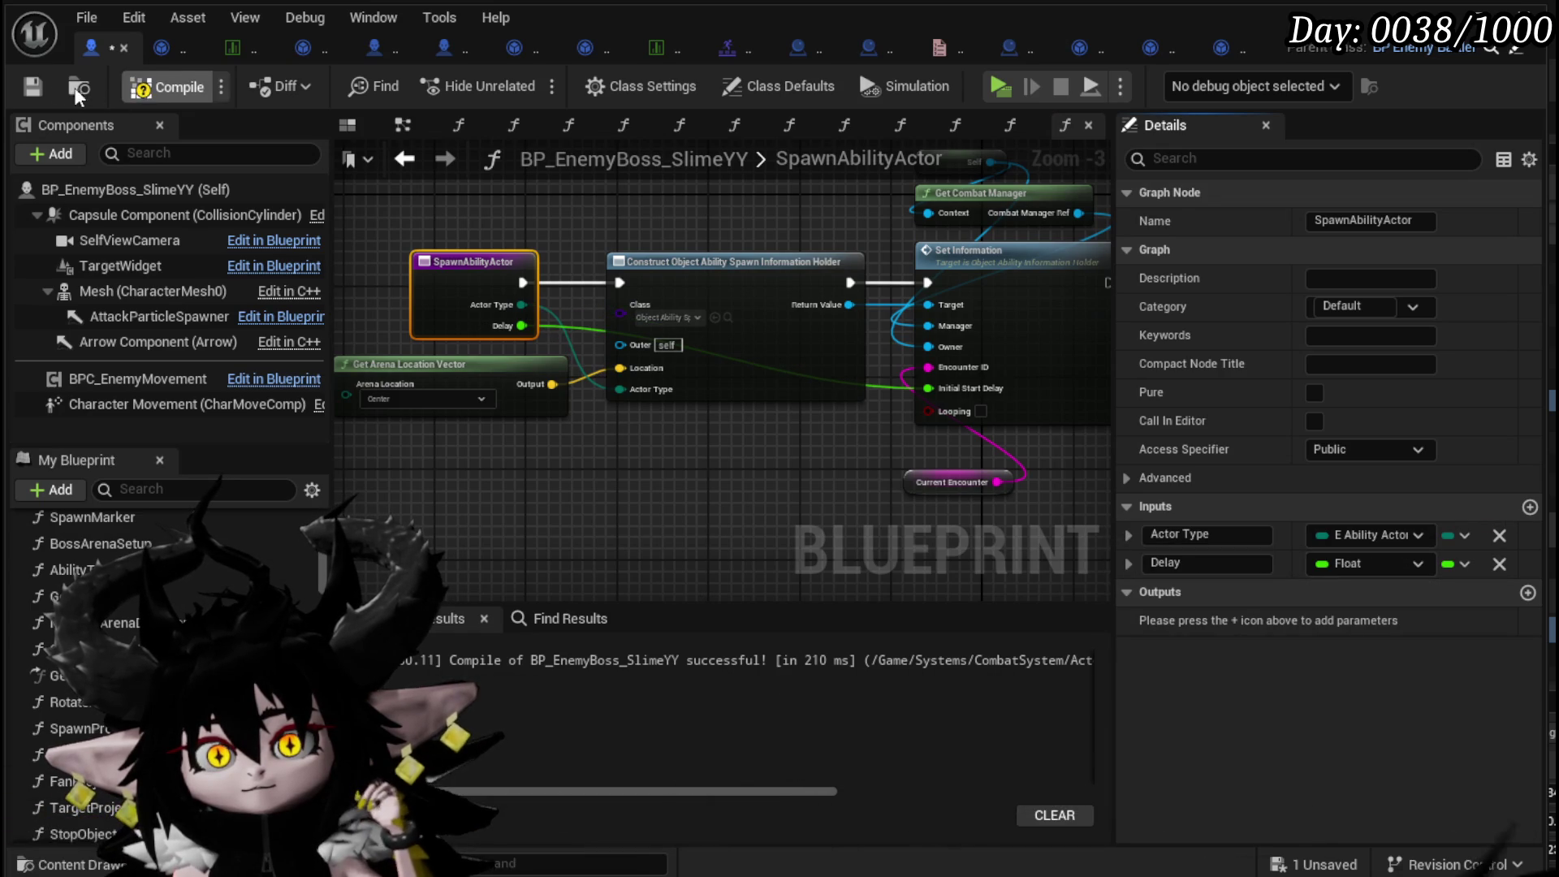
pyautogui.click(404, 158)
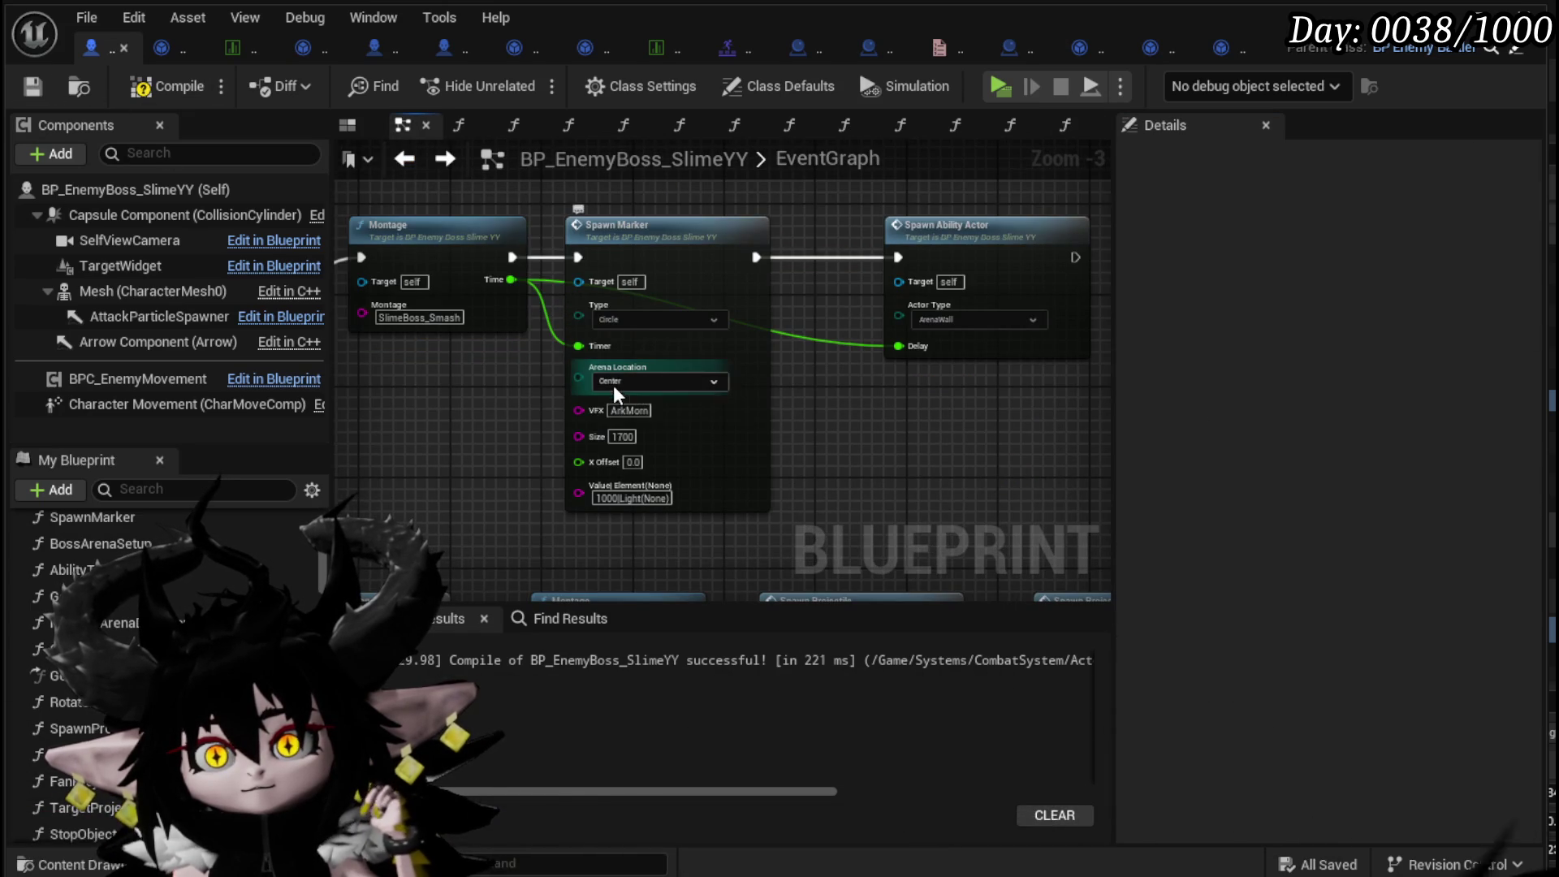
pyautogui.click(136, 91)
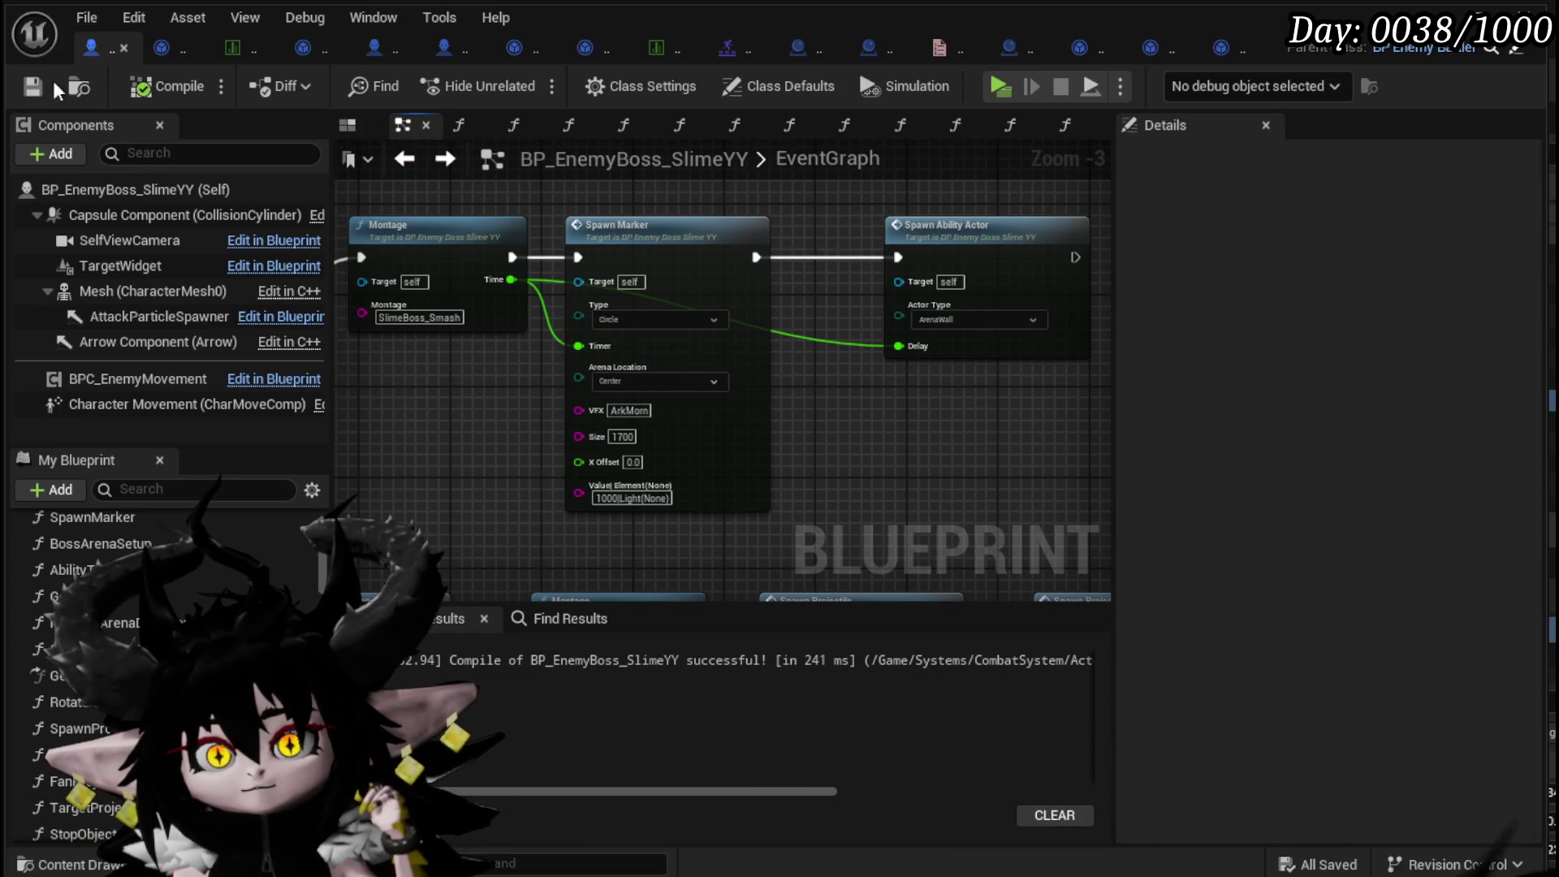
# - Add an ArenaLocation input feeding Get Arena Location Vector, move Delay to top, save
pyautogui.moveTo(931, 341)
pyautogui.mouseDown()
pyautogui.moveTo(778, 445)
pyautogui.moveTo(652, 437)
pyautogui.mouseUp()
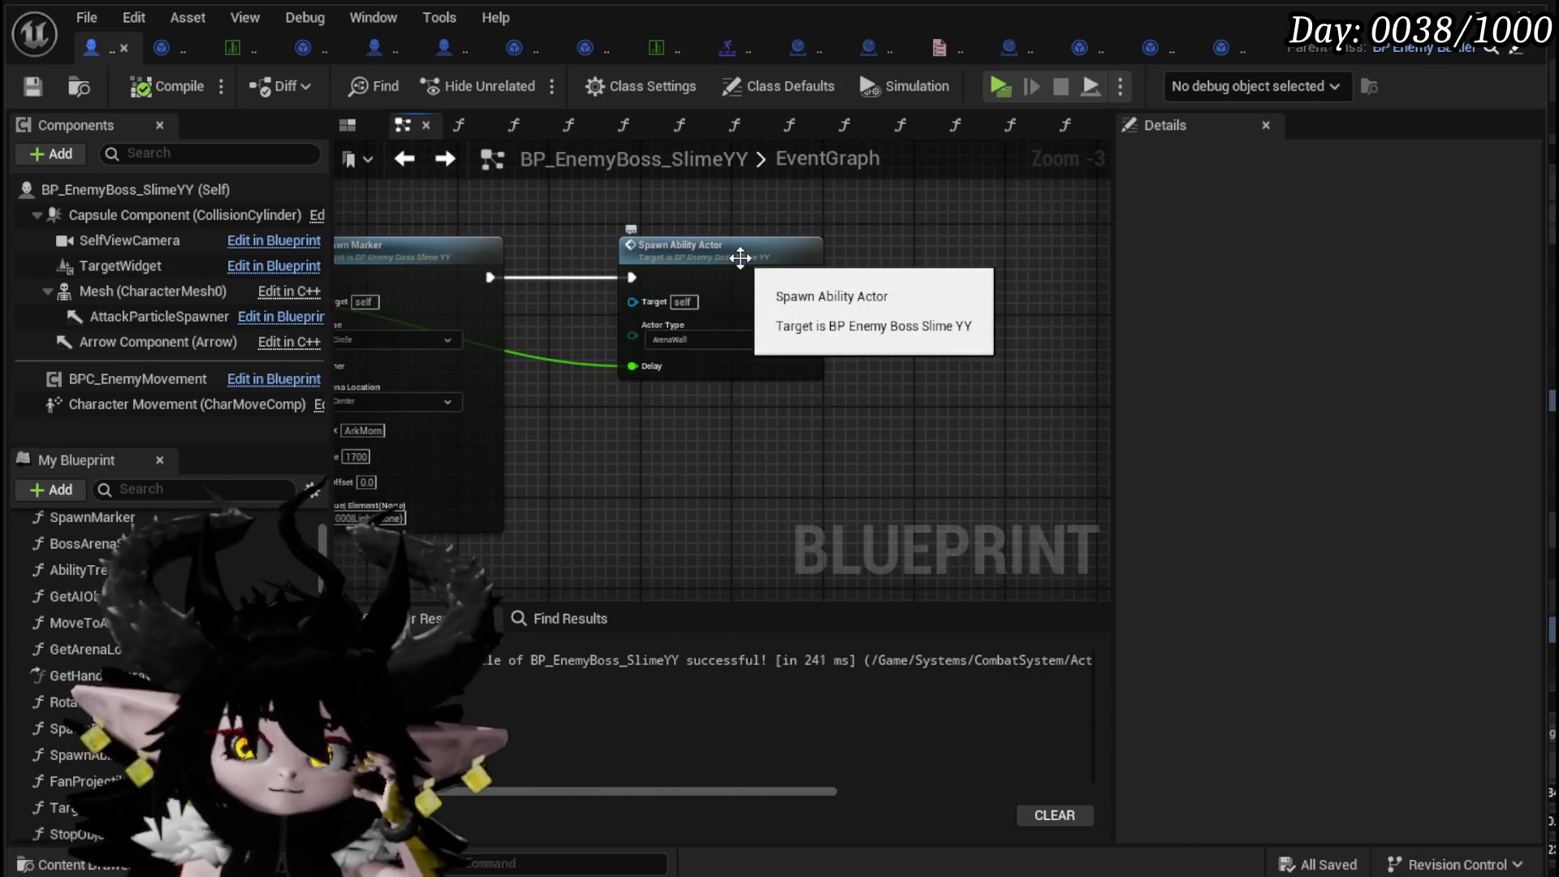
pyautogui.doubleClick(739, 257)
pyautogui.moveTo(696, 372); pyautogui.dragTo(855, 465)
pyautogui.click(730, 394)
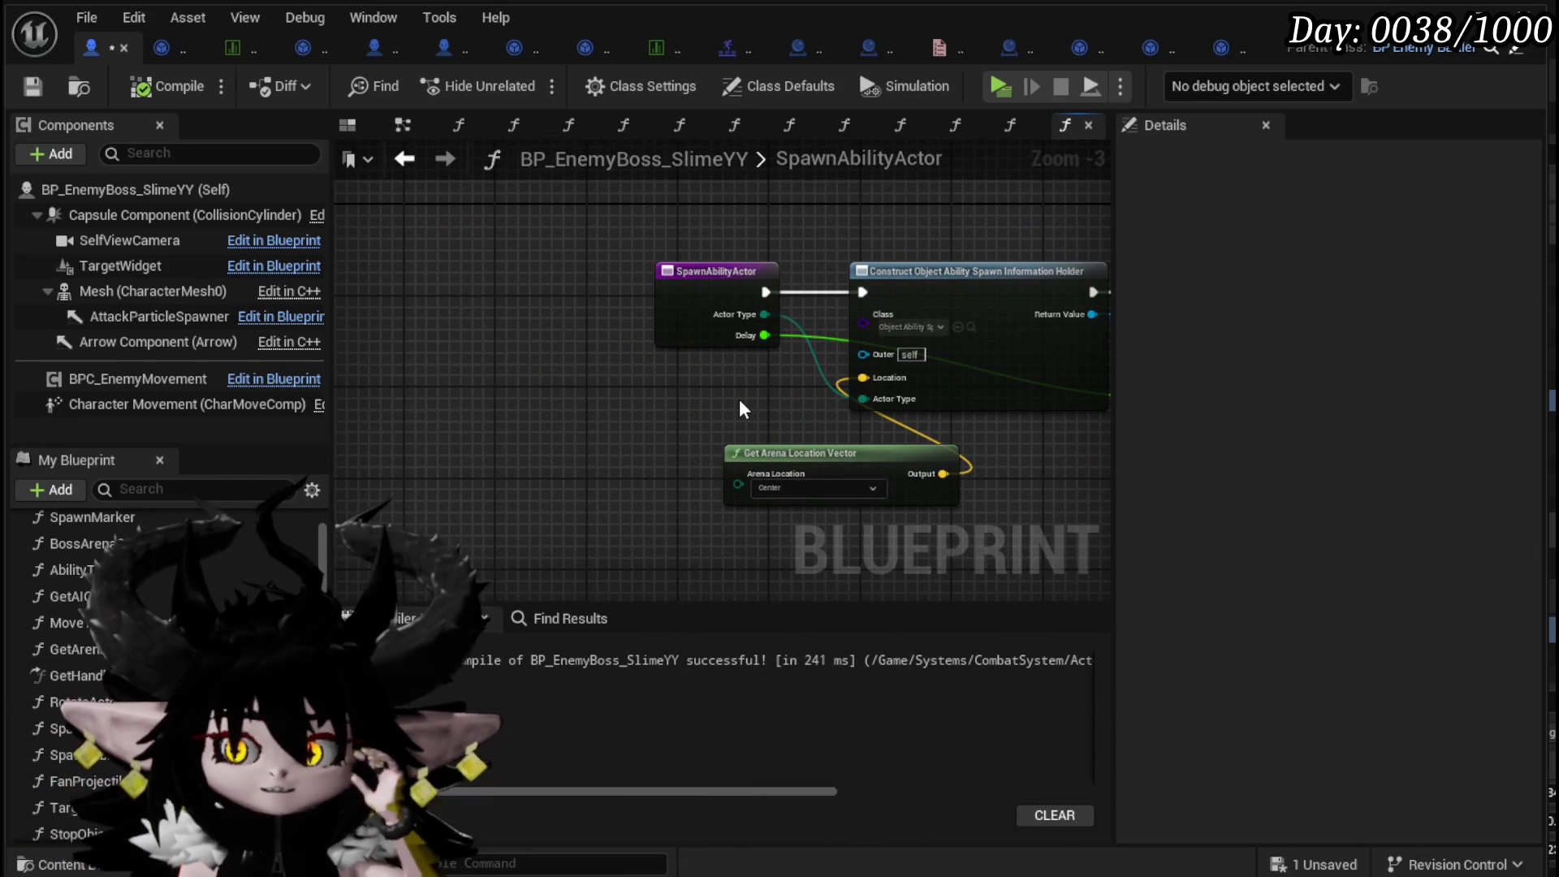
pyautogui.moveTo(737, 485); pyautogui.dragTo(705, 292)
pyautogui.click(678, 354)
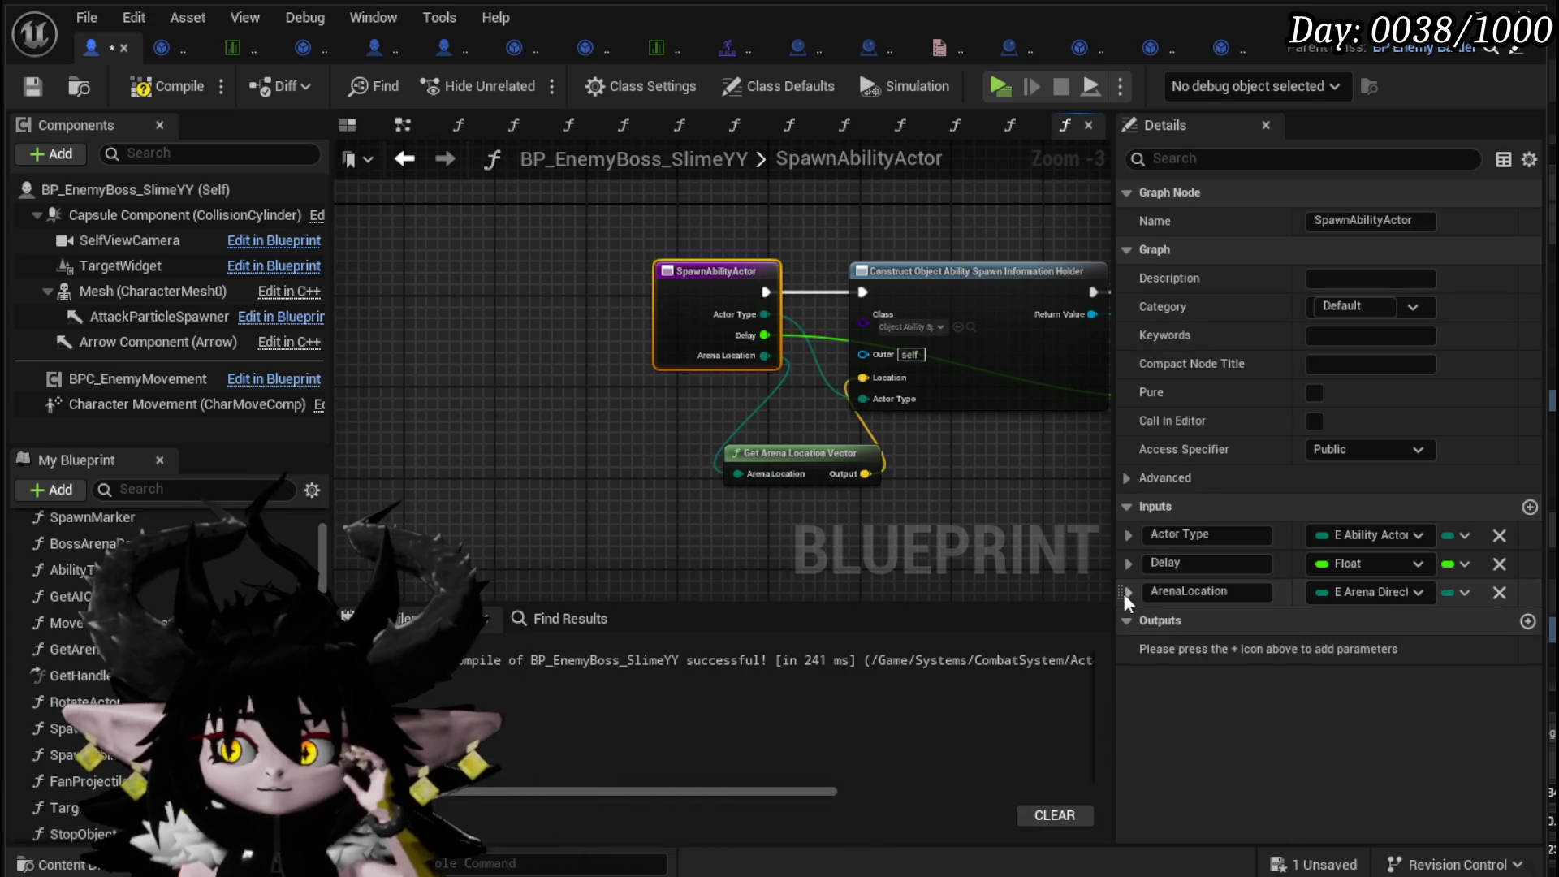
pyautogui.moveTo(1115, 564); pyautogui.dragTo(1115, 536)
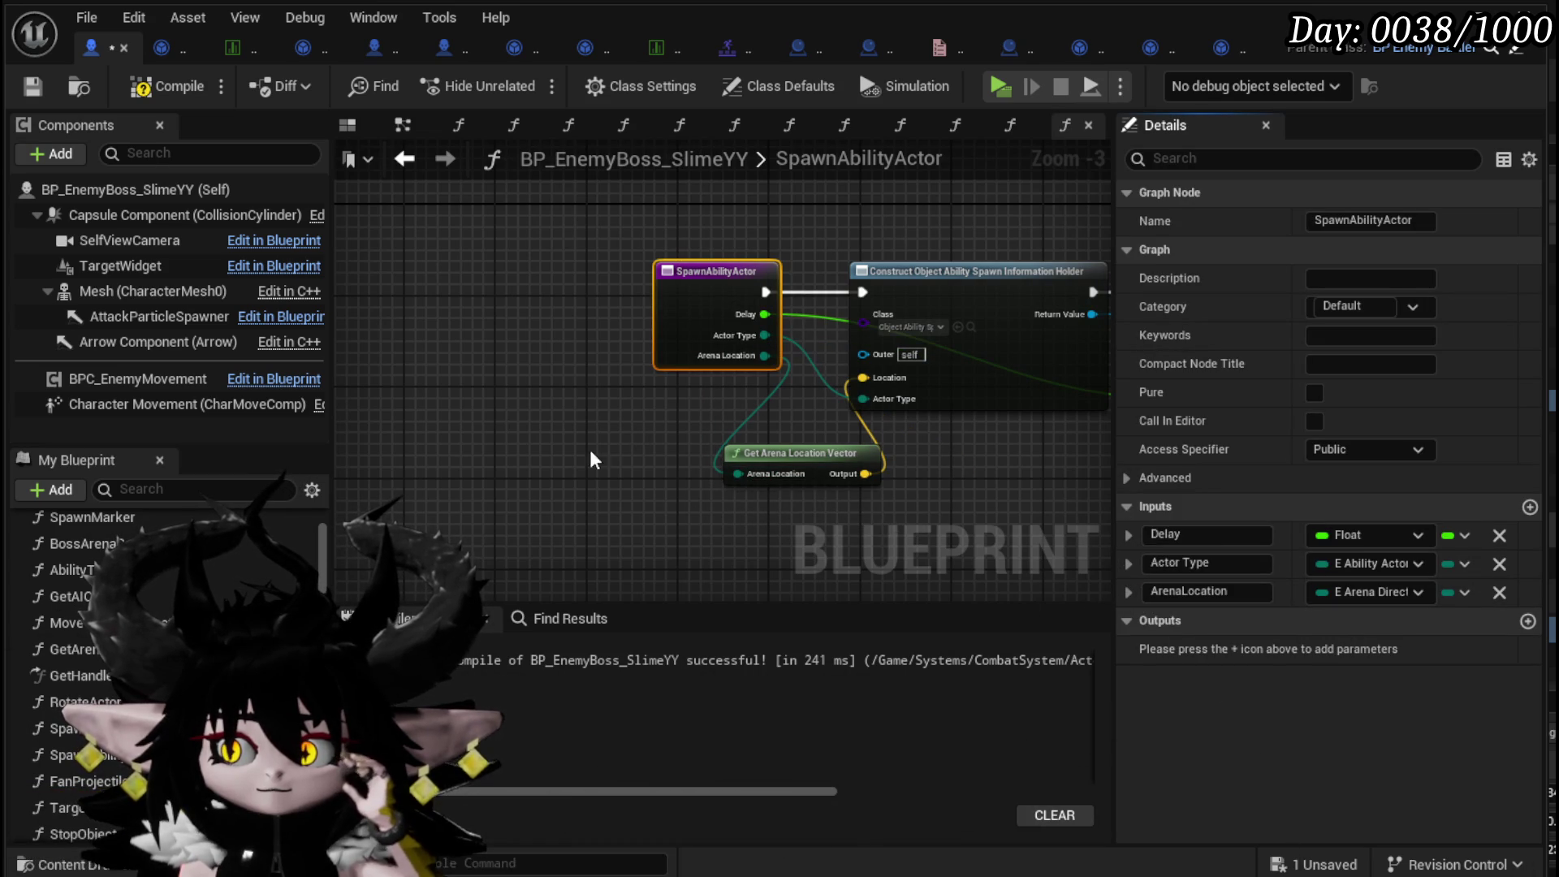
pyautogui.click(34, 87)
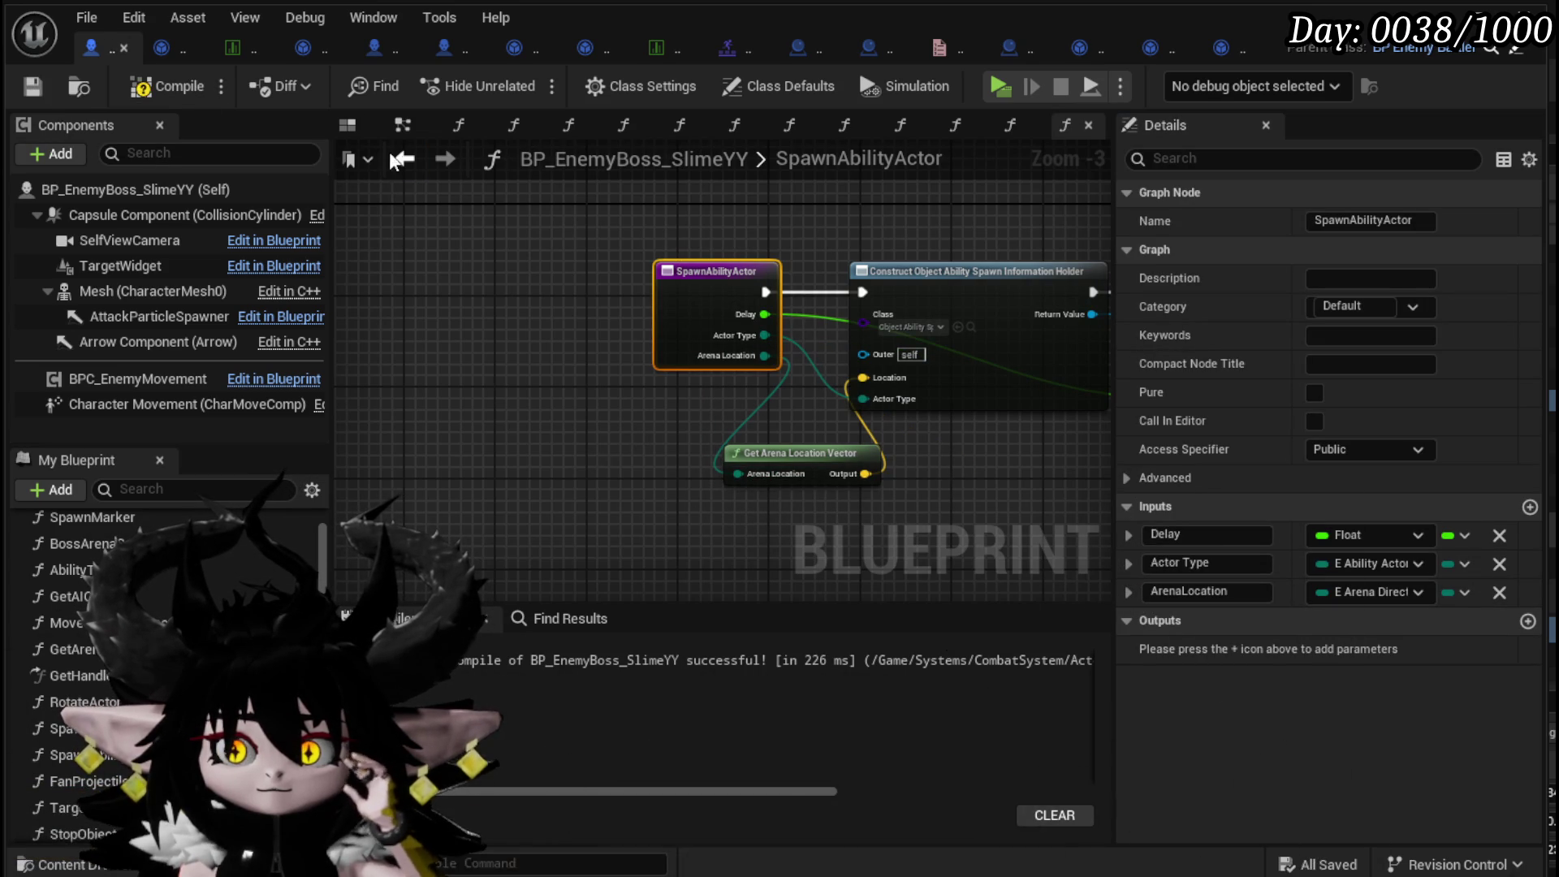
# - Set the first Spawn Ability Actor call's Arena Location to Center, compile and save
pyautogui.click(405, 158)
pyautogui.scroll(2, 689, 443)
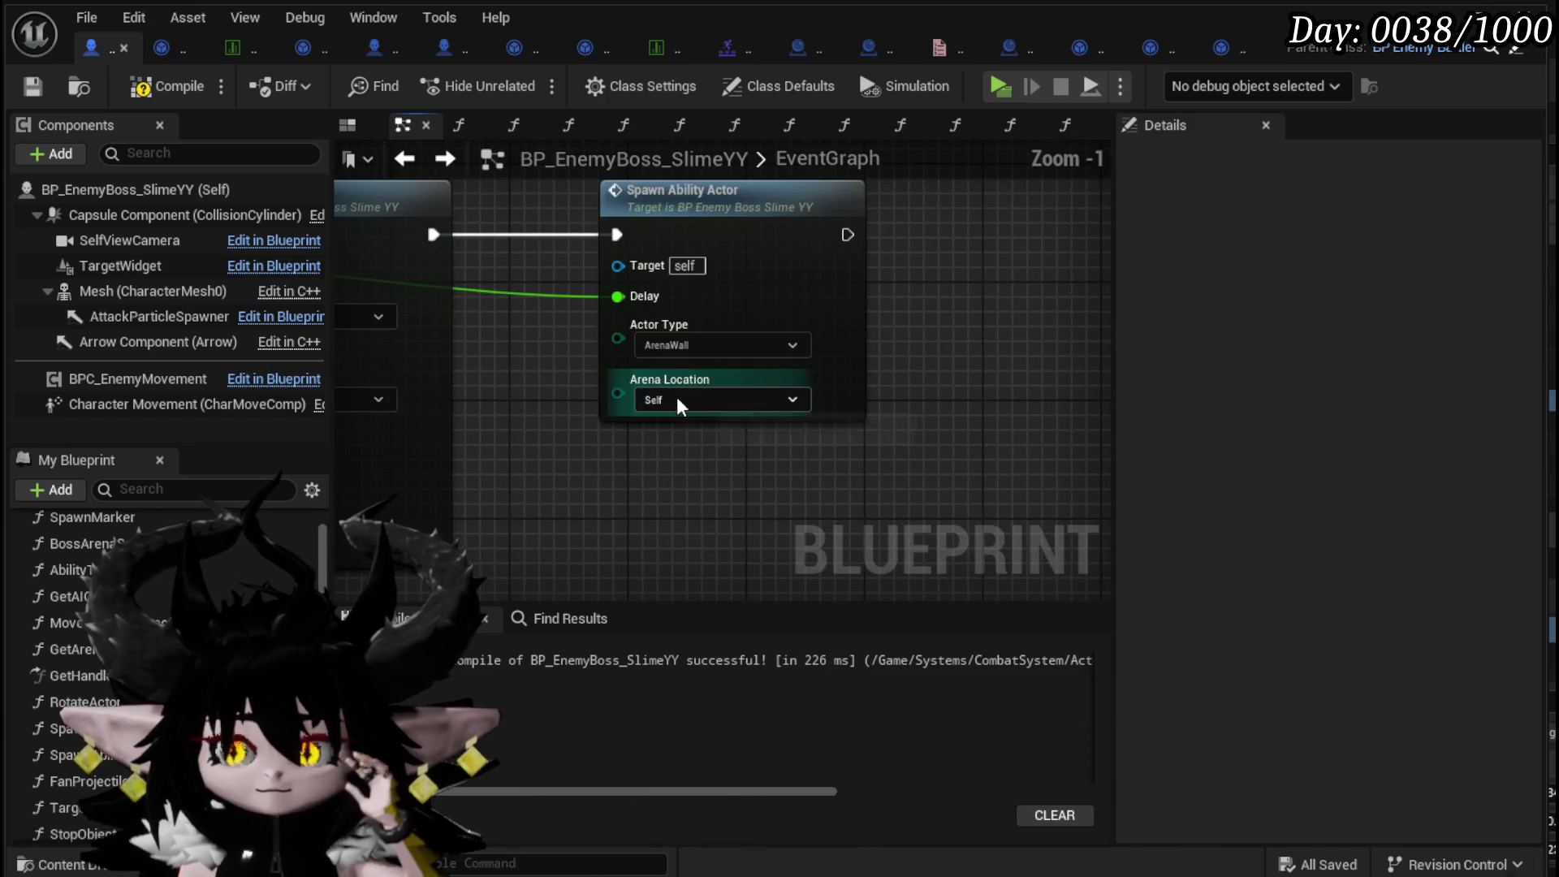
pyautogui.click(675, 398)
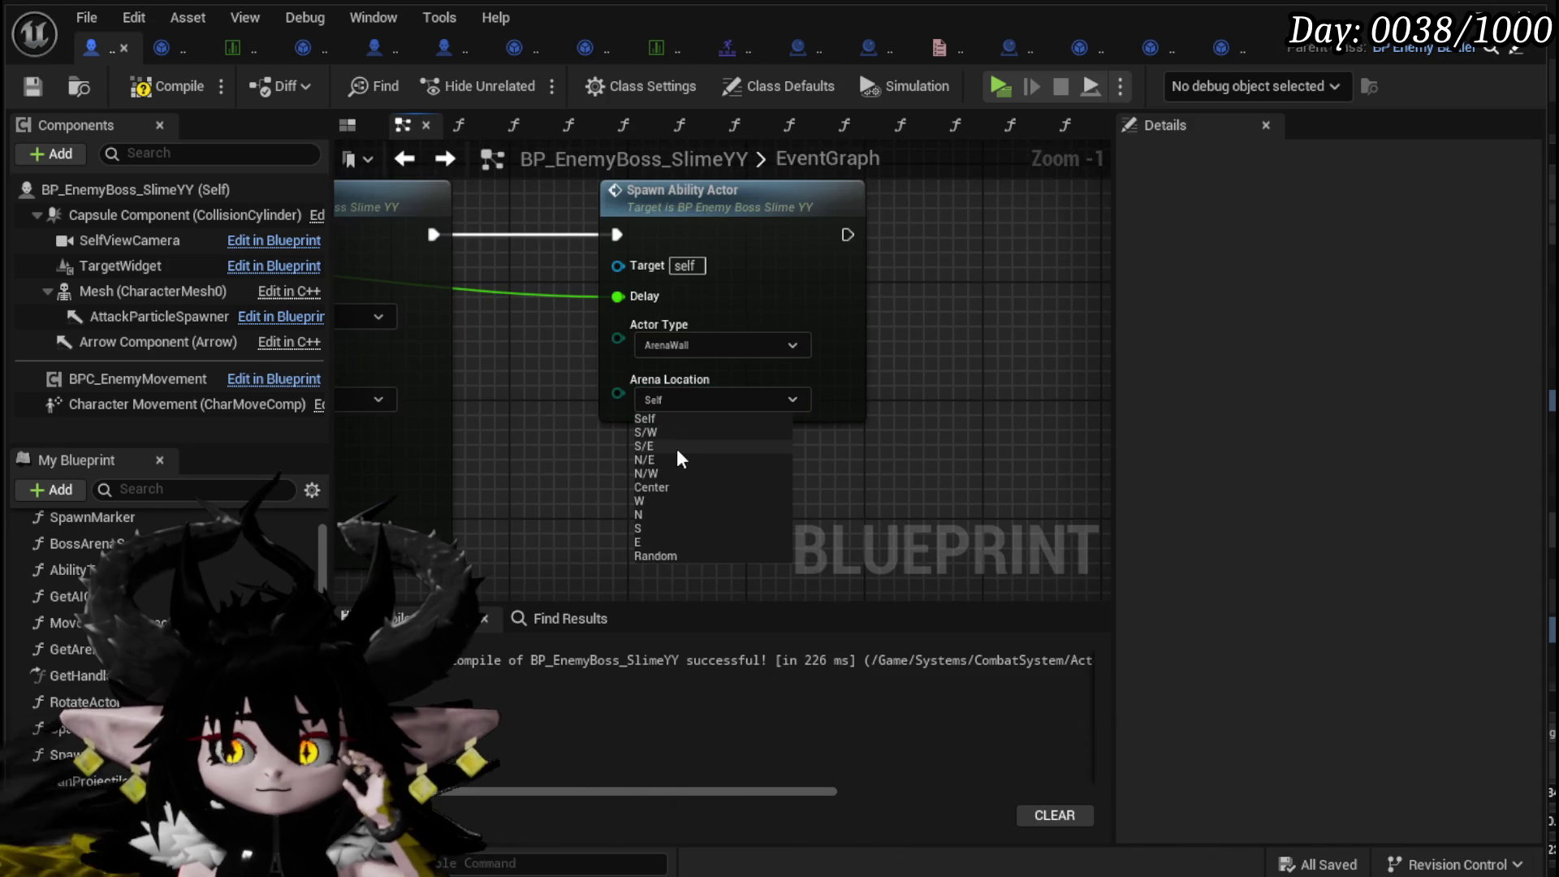
pyautogui.click(654, 487)
pyautogui.click(145, 86)
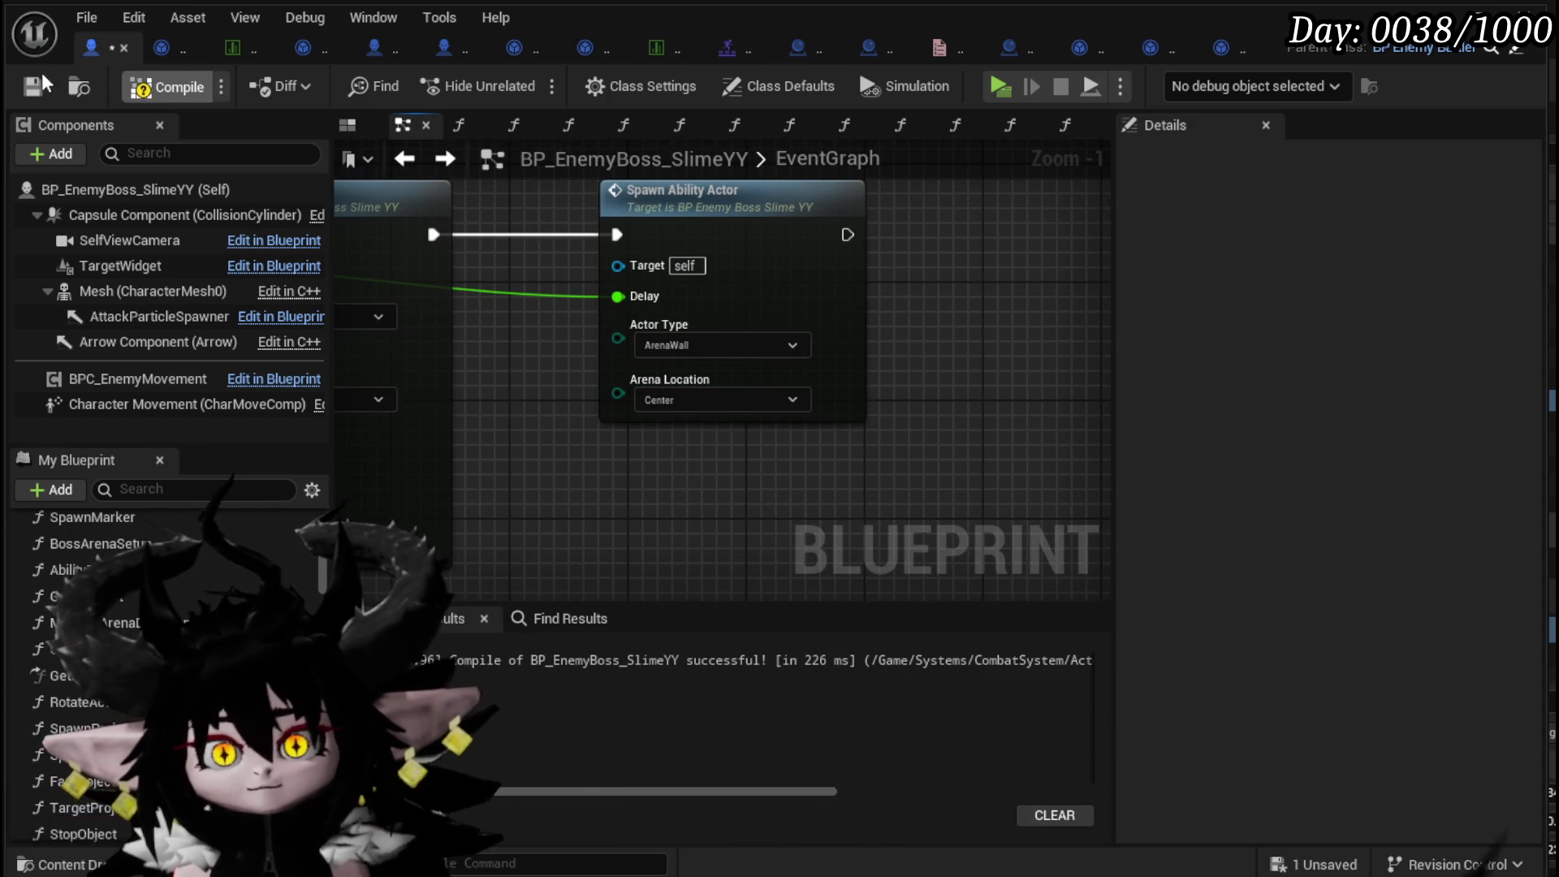
pyautogui.click(32, 86)
# - Duplicate Spawn Ability Actor, chain it after the first call, and set Actor Type to Tower
pyautogui.moveTo(715, 486)
pyautogui.mouseDown()
pyautogui.moveTo(1036, 354)
pyautogui.moveTo(803, 401)
pyautogui.mouseUp()
pyautogui.hotkey('ctrl', 'c')
pyautogui.hotkey('ctrl', 'v')
pyautogui.moveTo(785, 333); pyautogui.dragTo(796, 329)
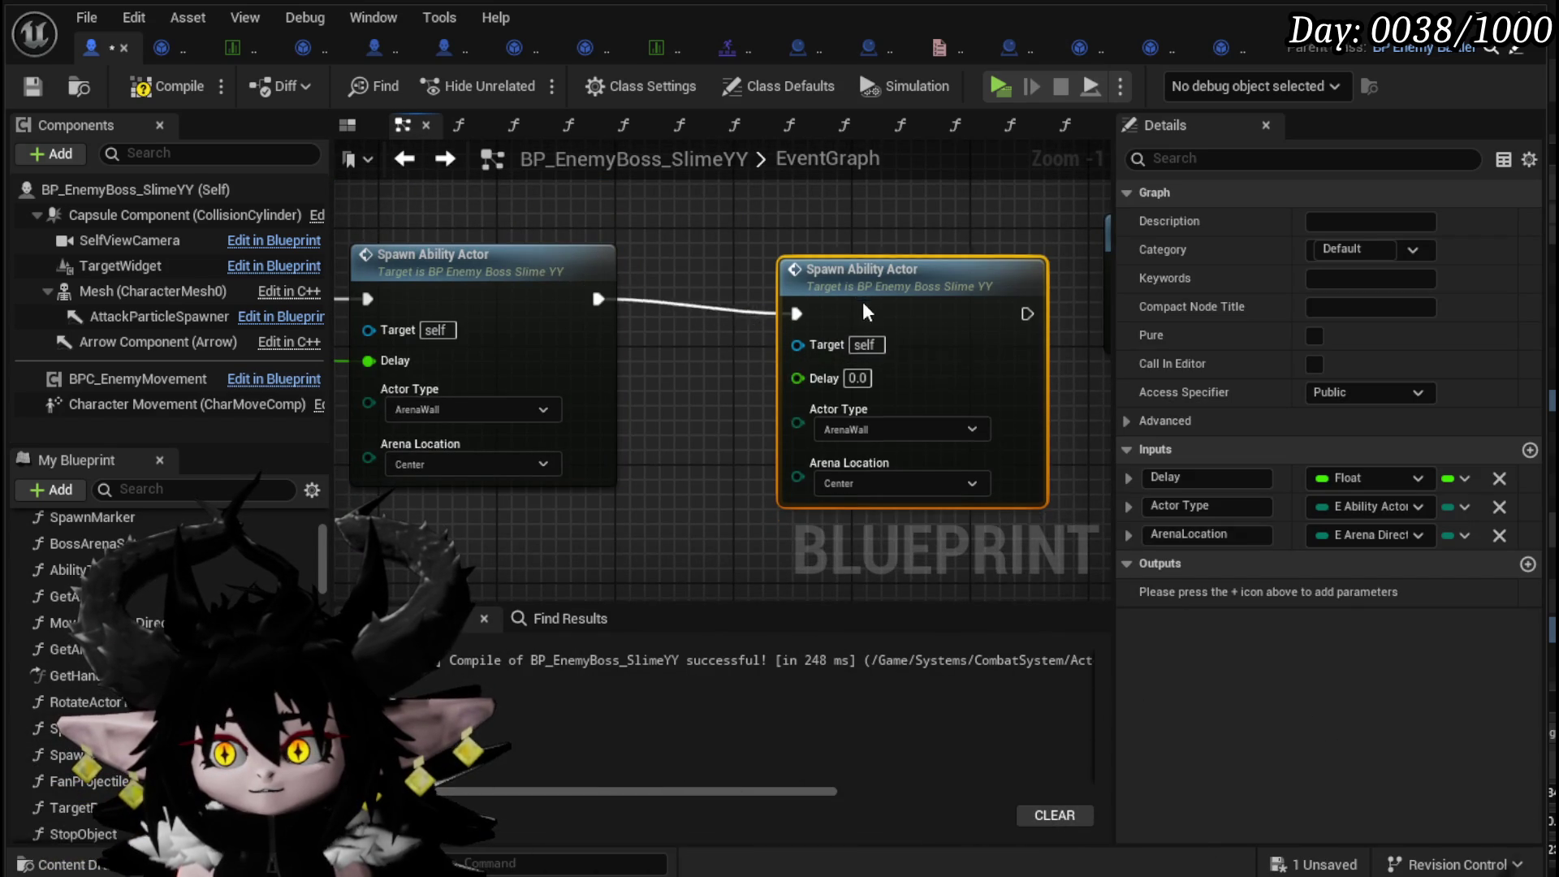
pyautogui.scroll(-2, 861, 312)
pyautogui.scroll(2, 714, 372)
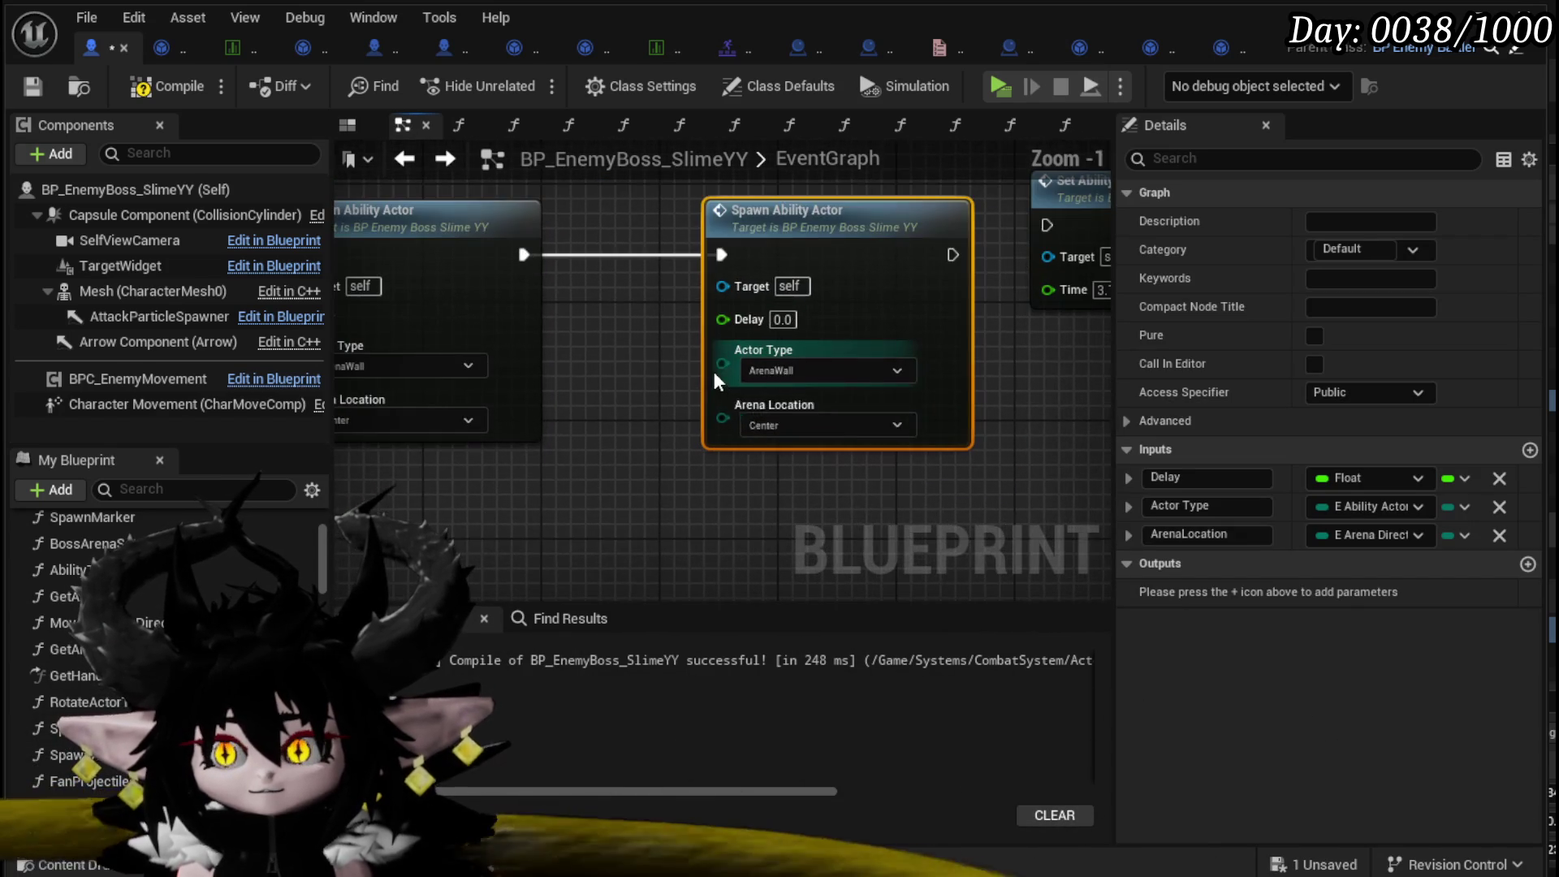
pyautogui.click(771, 367)
pyautogui.click(764, 417)
# - Feed the timer into the Tower call's Delay, set its Arena Location to S, compile
pyautogui.moveTo(605, 356); pyautogui.dragTo(1057, 363)
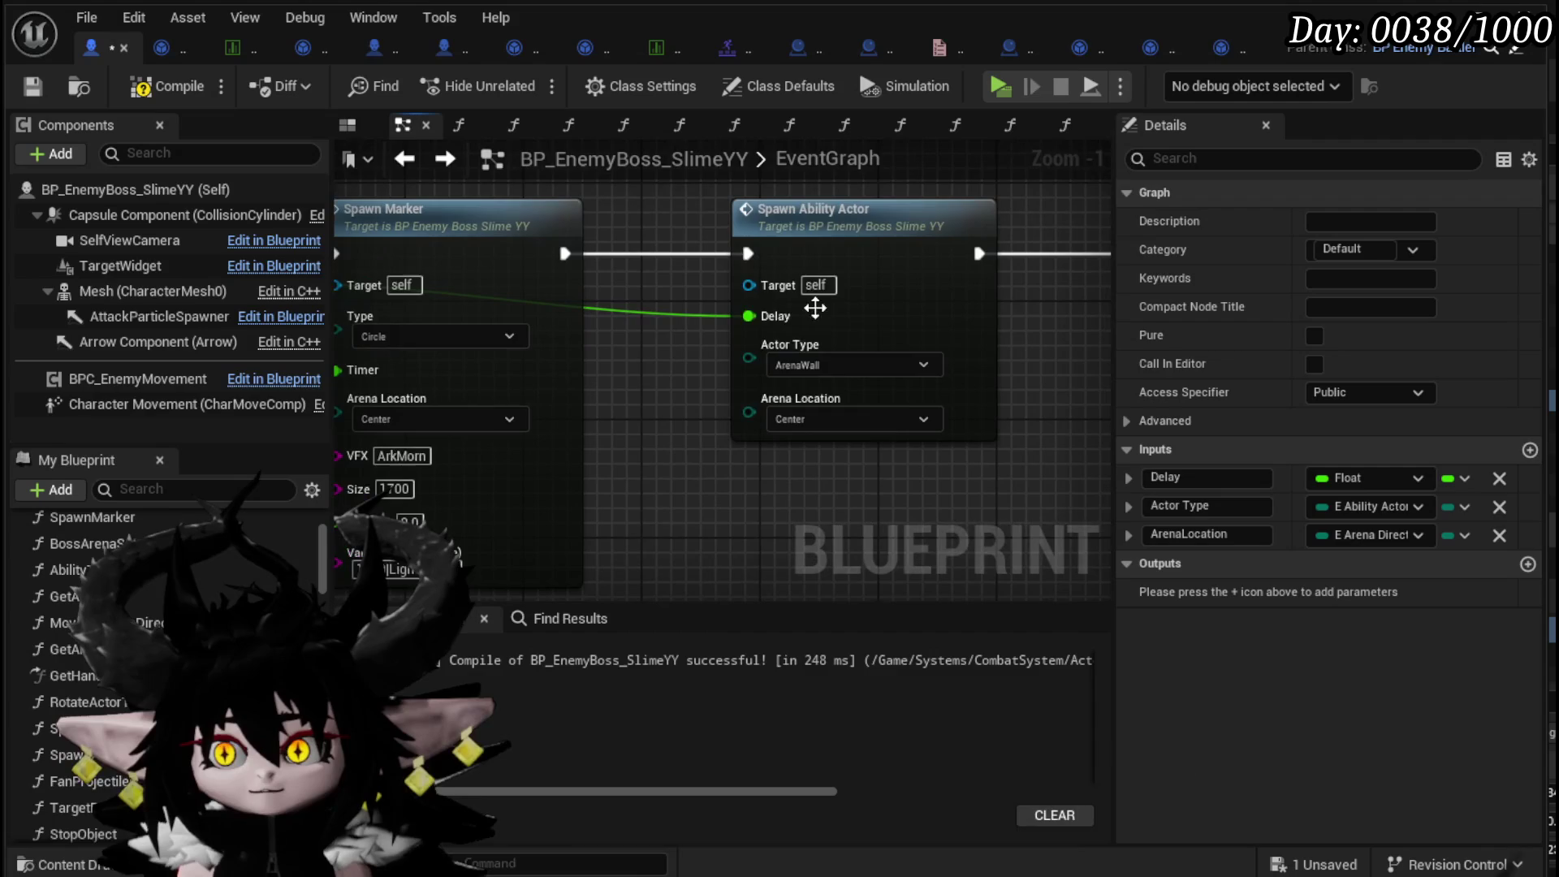
pyautogui.moveTo(745, 323); pyautogui.dragTo(924, 339)
pyautogui.moveTo(708, 316); pyautogui.dragTo(708, 318)
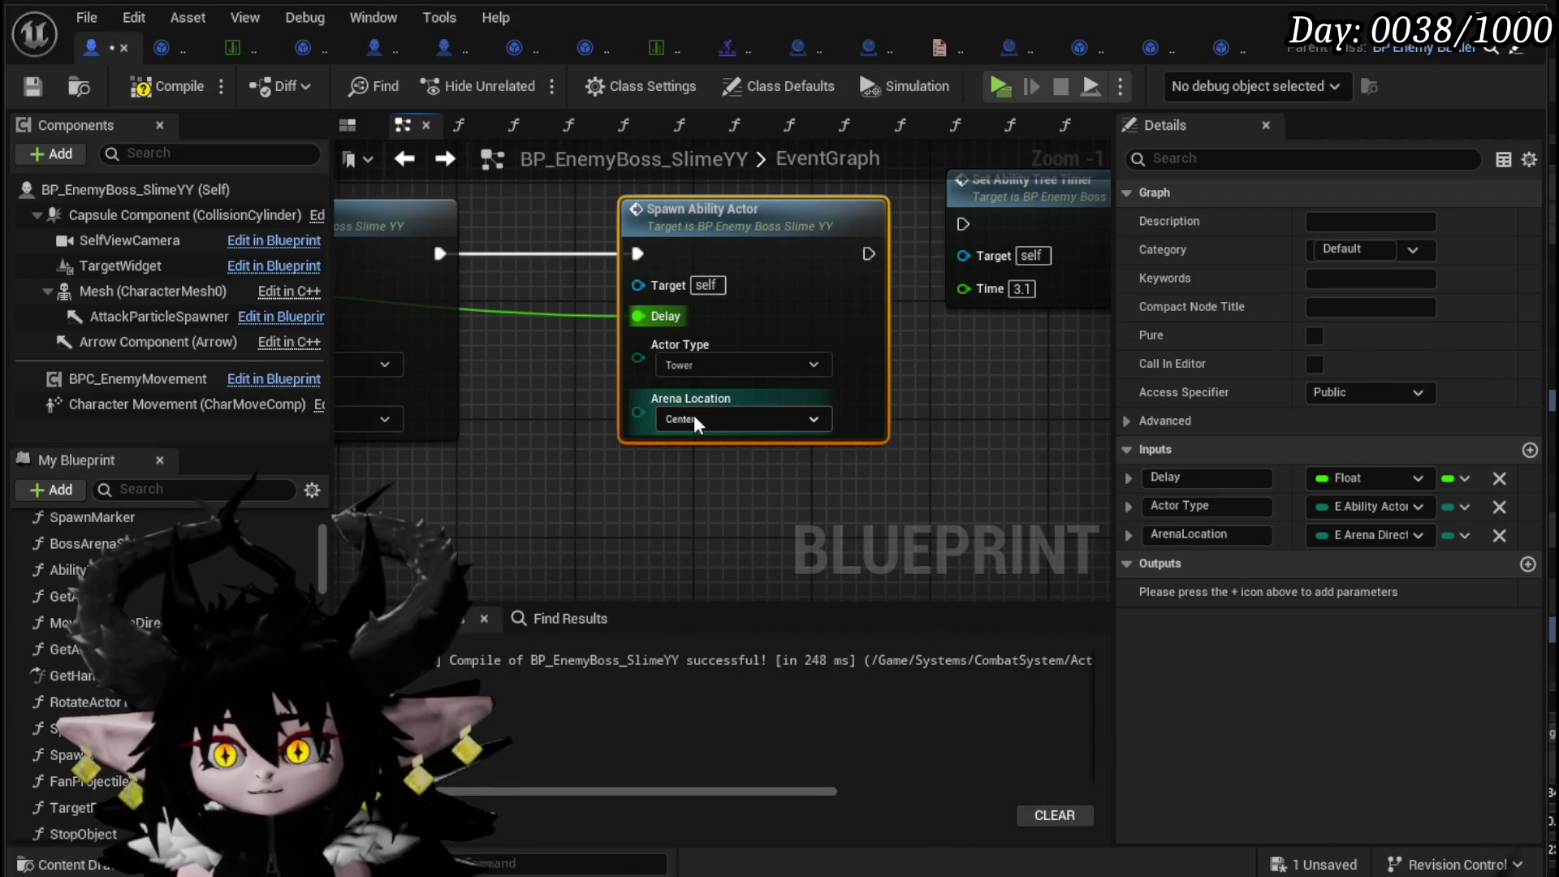
pyautogui.click(694, 422)
pyautogui.click(674, 546)
pyautogui.click(619, 537)
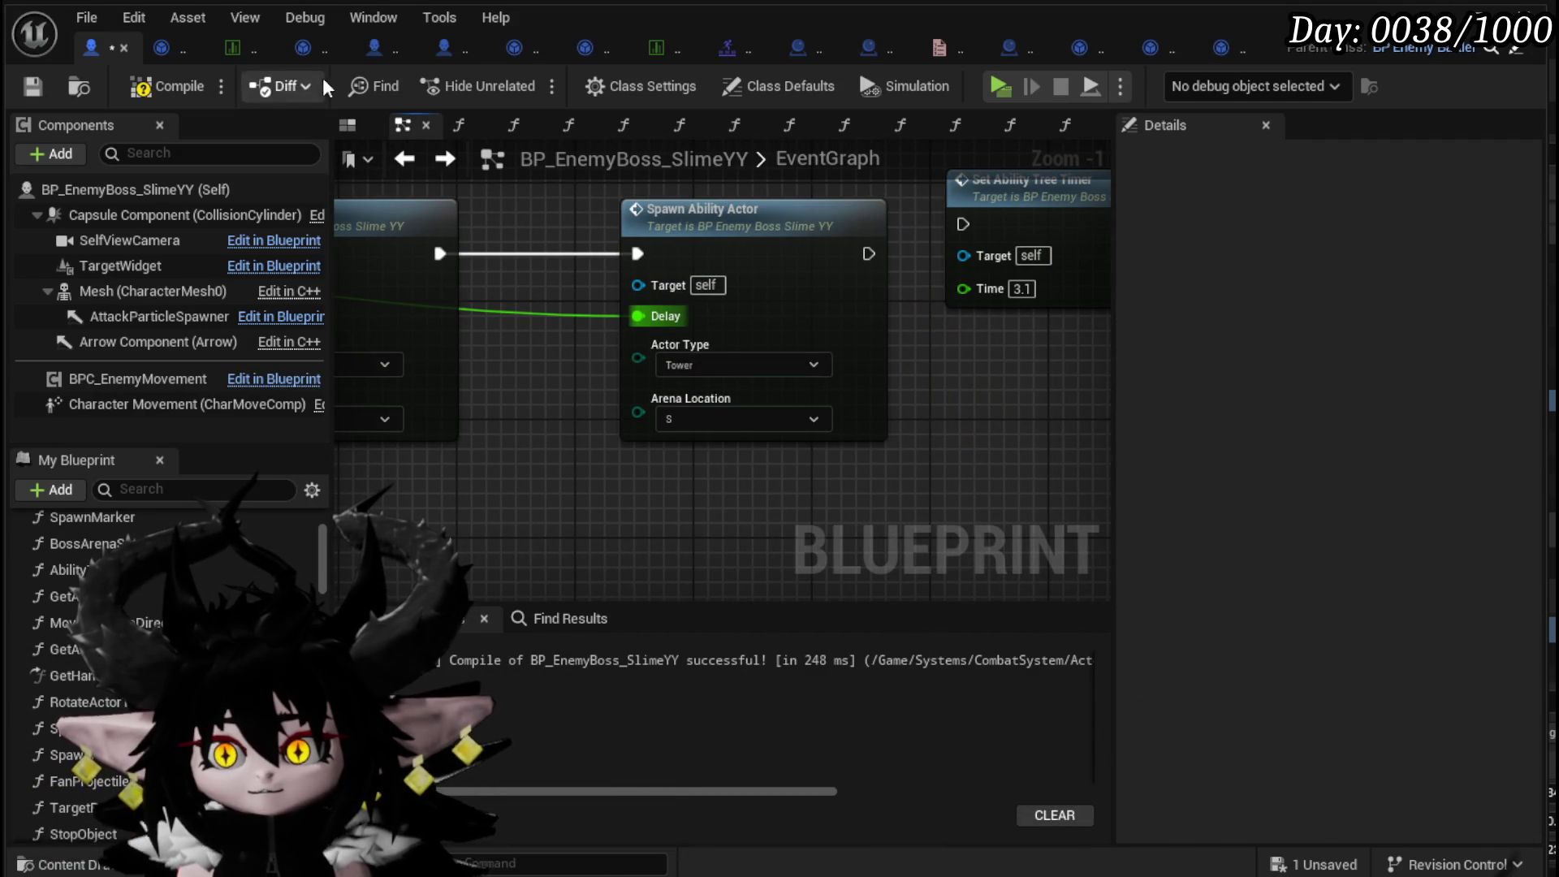
pyautogui.click(141, 89)
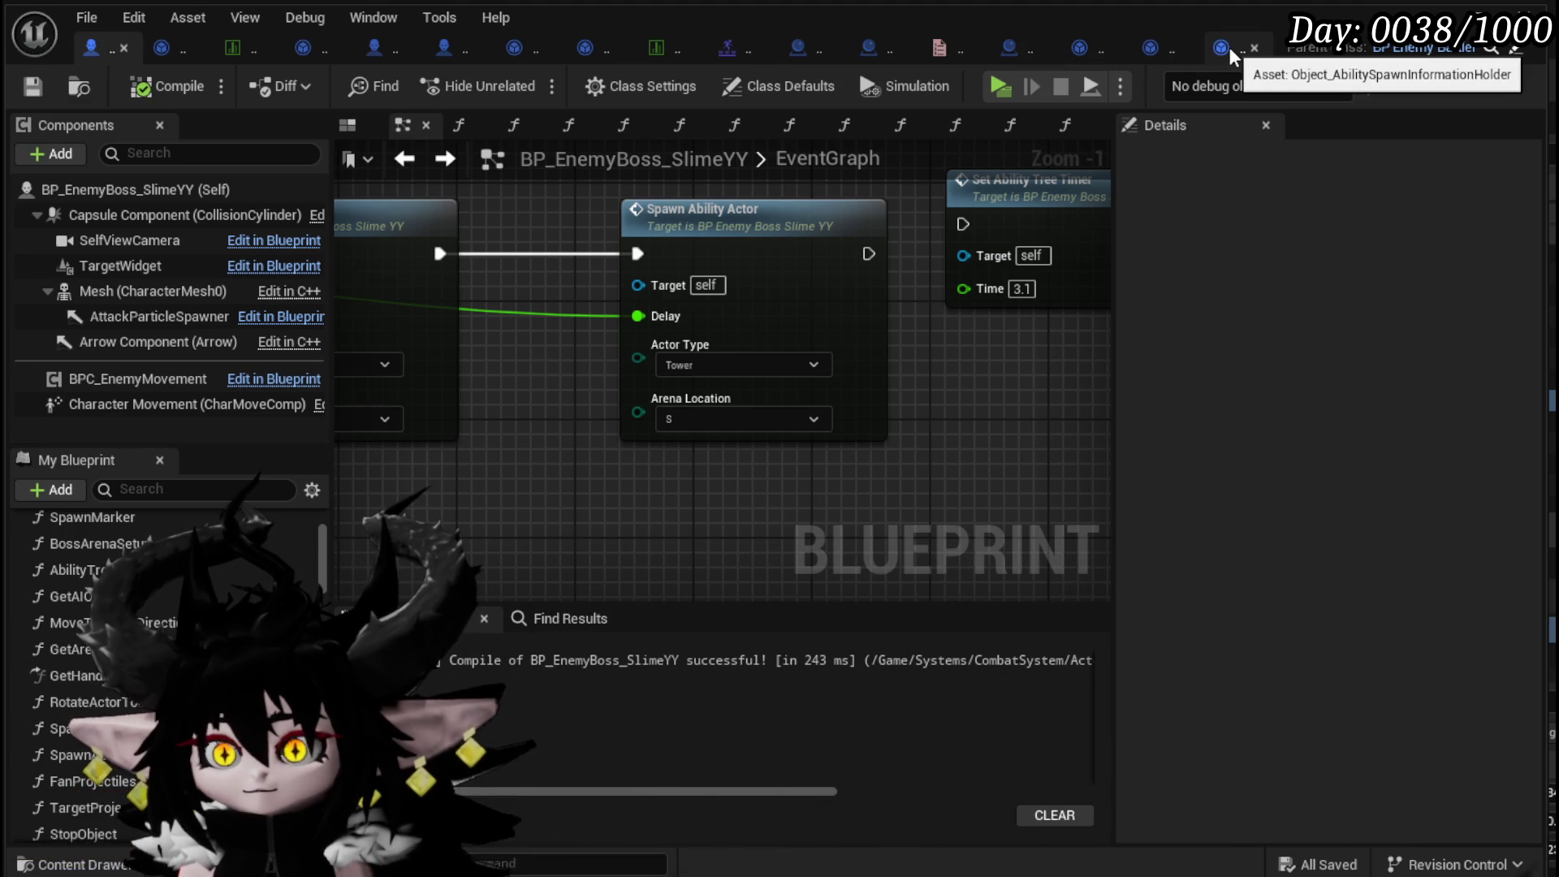
# - In Combat_Manager's Spawn_AbilityActor graph, rearrange the node groups and paste a copy of one
pyautogui.click(880, 50)
pyautogui.scroll(2, 749, 315)
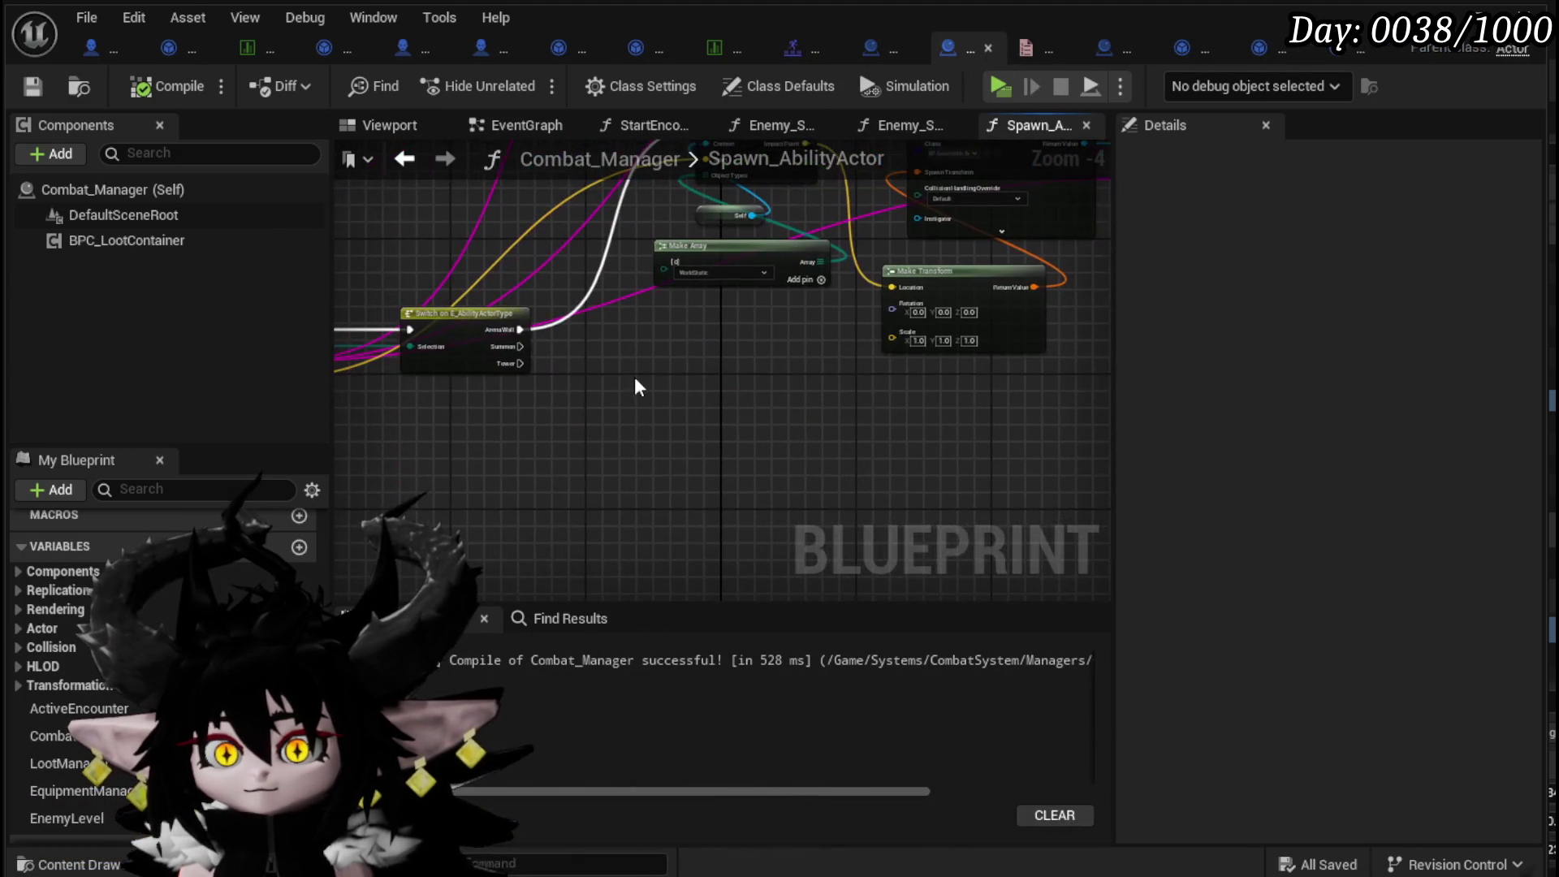
pyautogui.scroll(-2, 498, 487)
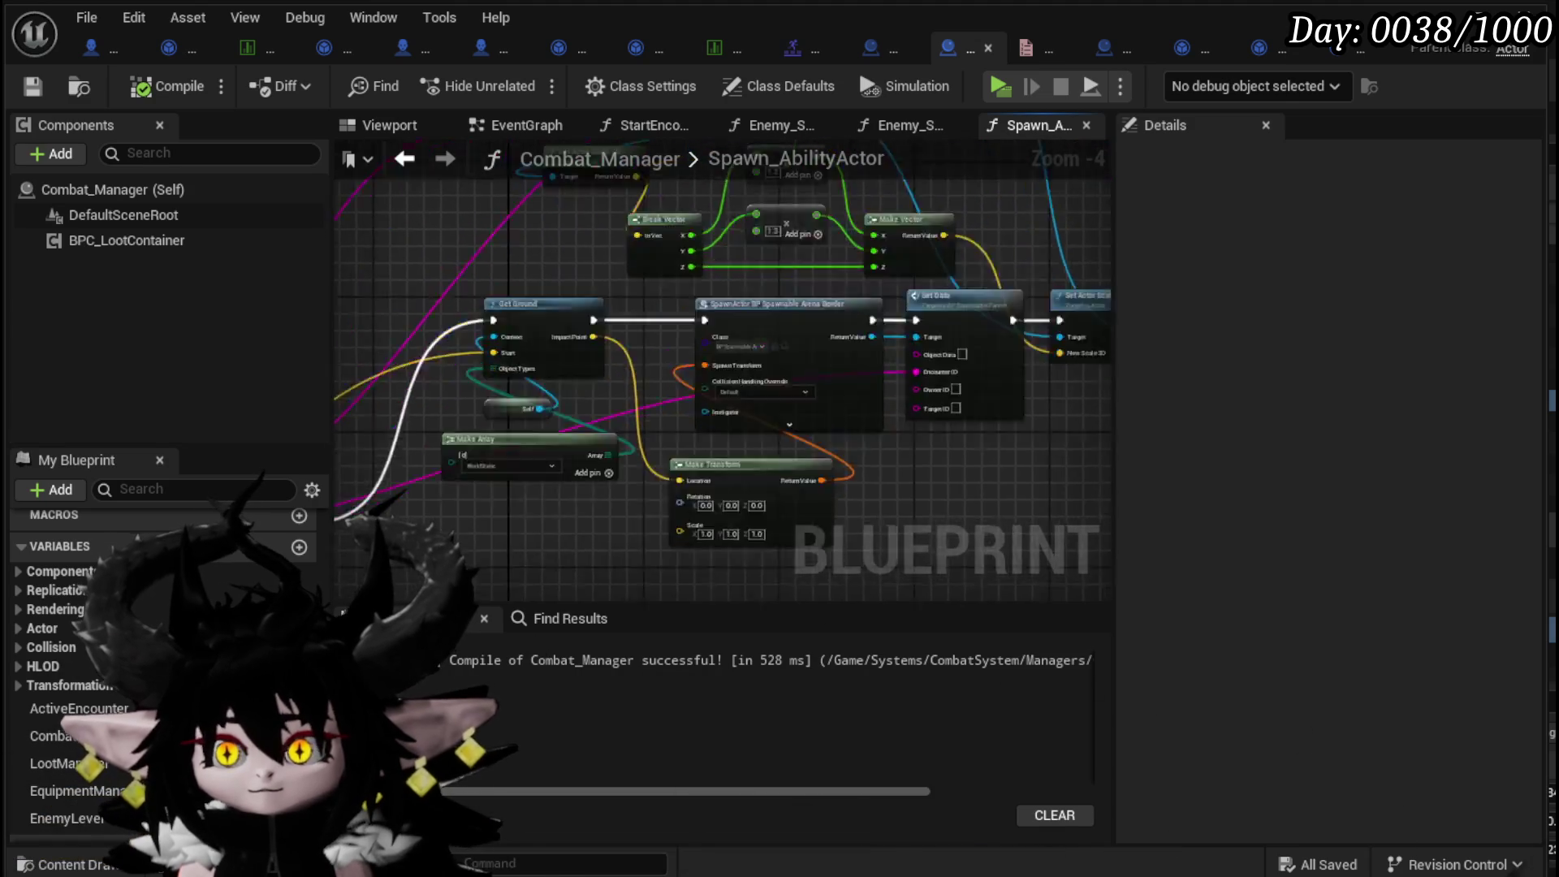
pyautogui.moveTo(470, 544); pyautogui.dragTo(893, 309)
pyautogui.moveTo(649, 526)
pyautogui.mouseDown()
pyautogui.moveTo(681, 428)
pyautogui.moveTo(620, 455)
pyautogui.mouseUp()
pyautogui.scroll(-1, 656, 191)
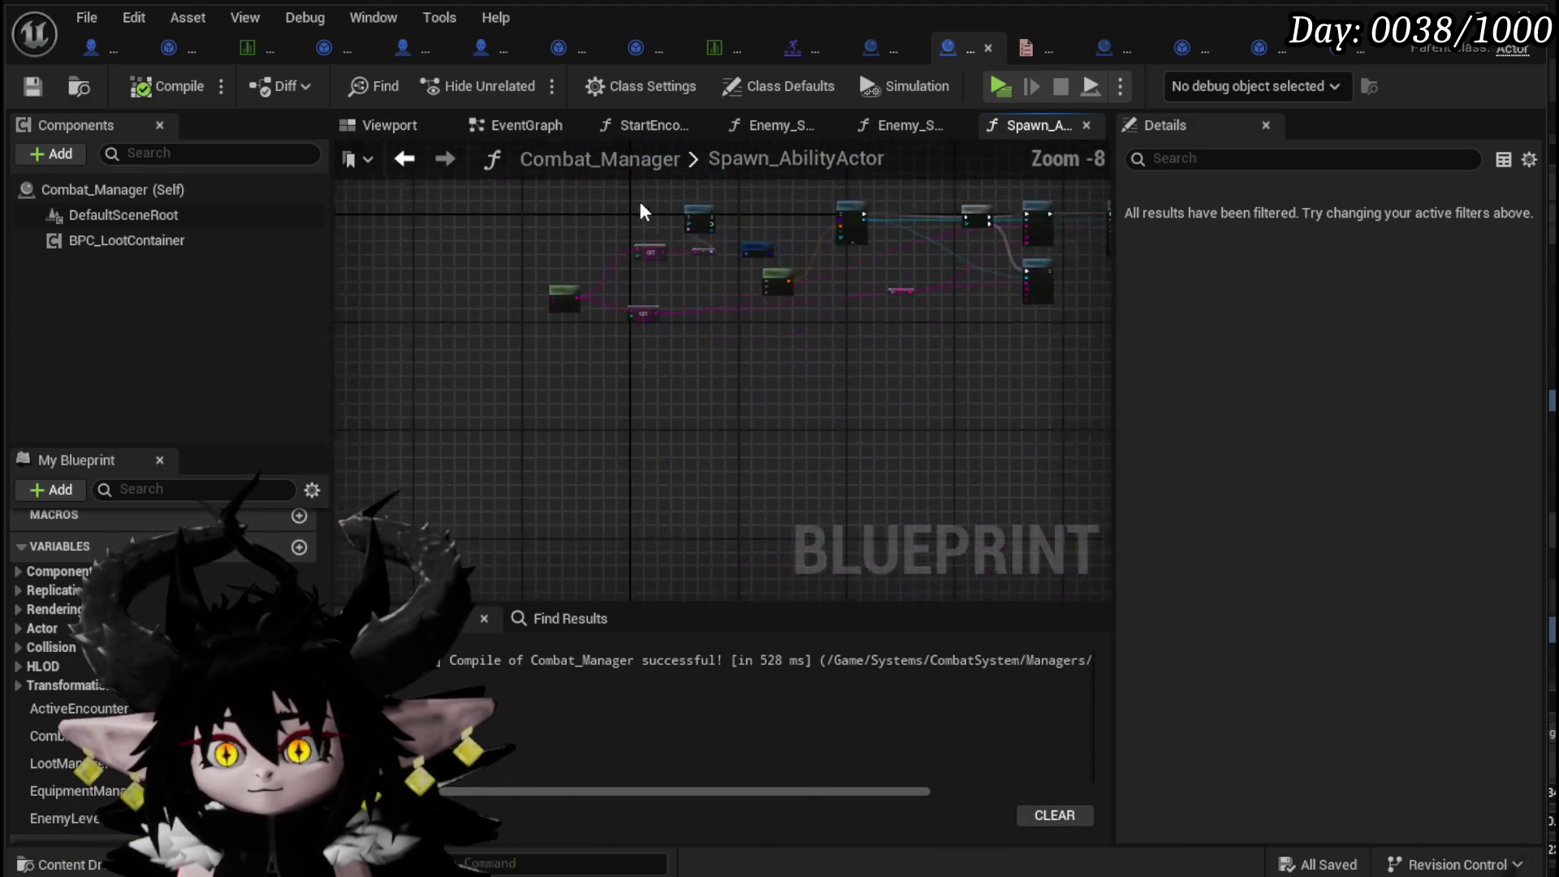
pyautogui.scroll(-2, 452, 284)
pyautogui.moveTo(544, 329); pyautogui.dragTo(647, 410)
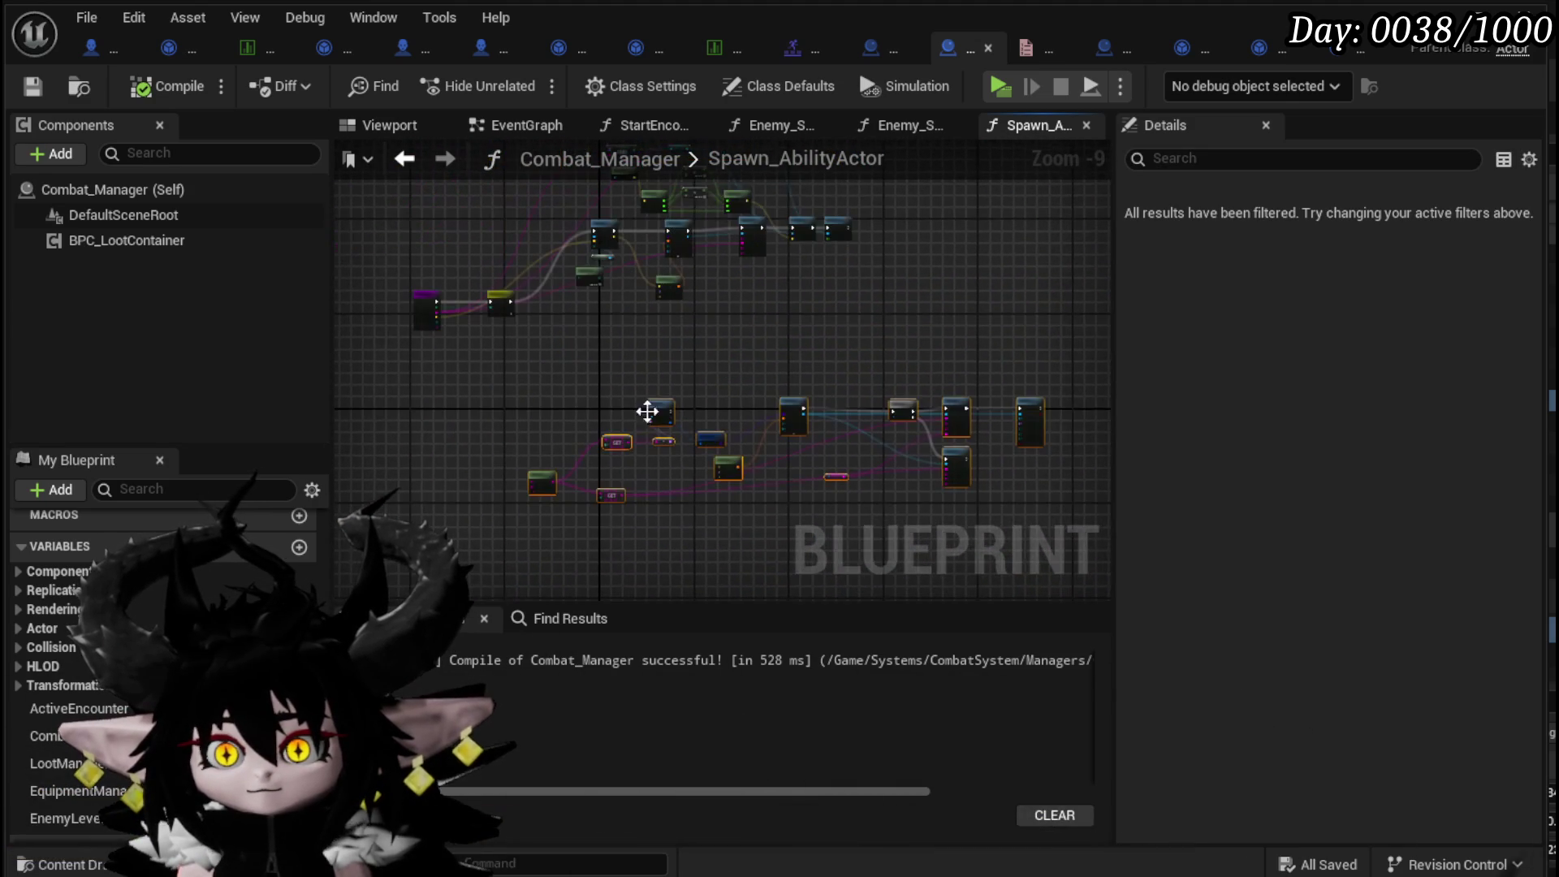
pyautogui.moveTo(985, 396)
pyautogui.mouseDown()
pyautogui.moveTo(1121, 386)
pyautogui.moveTo(1009, 388)
pyautogui.moveTo(396, 199)
pyautogui.mouseUp()
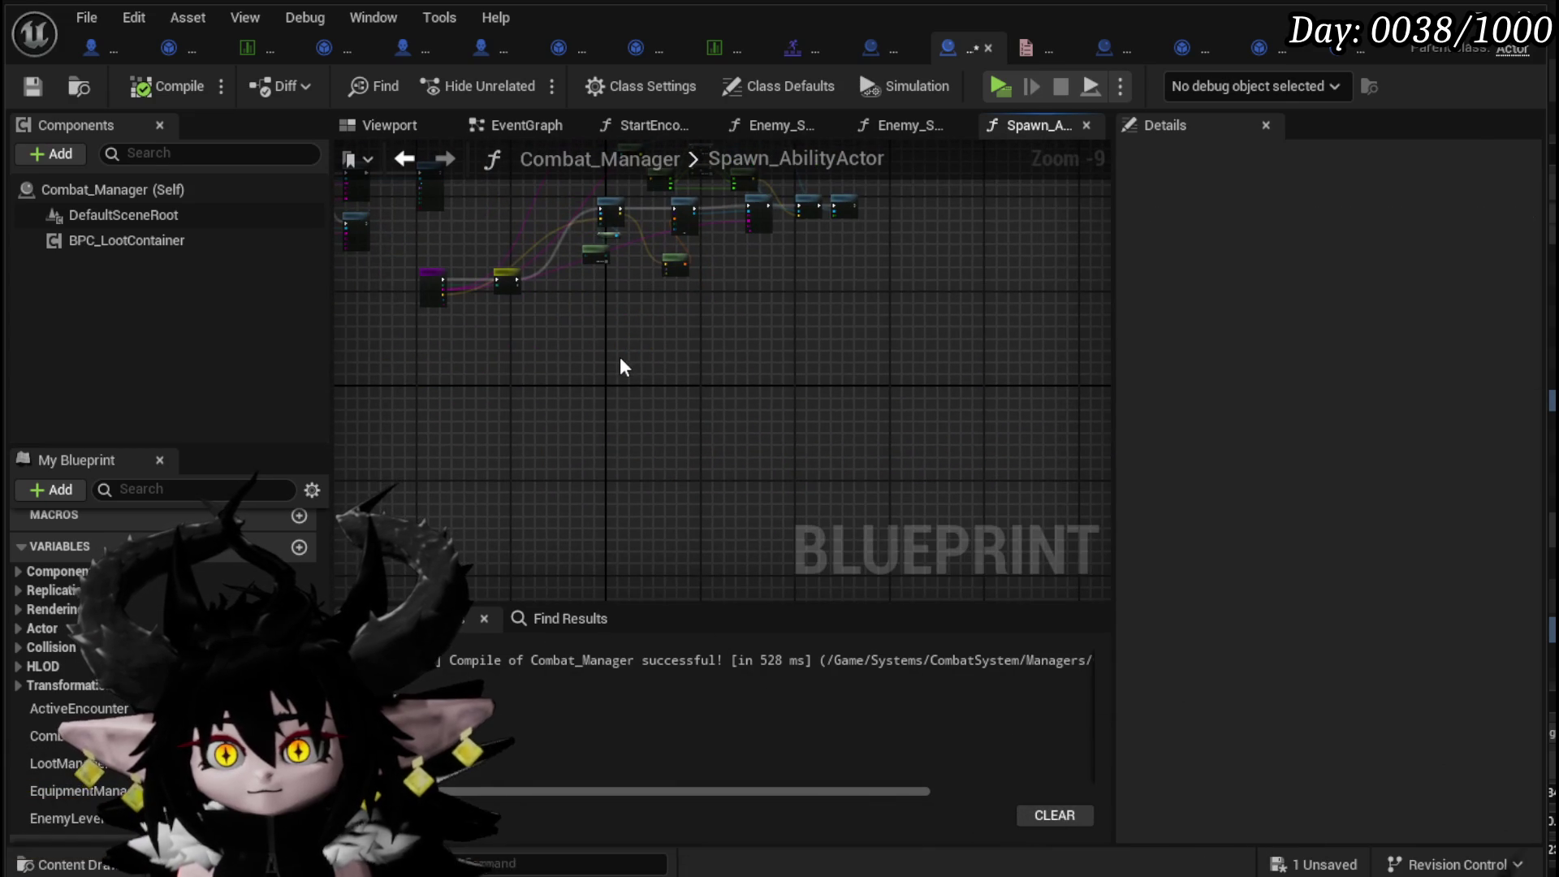
pyautogui.hotkey('ctrl', 'v')
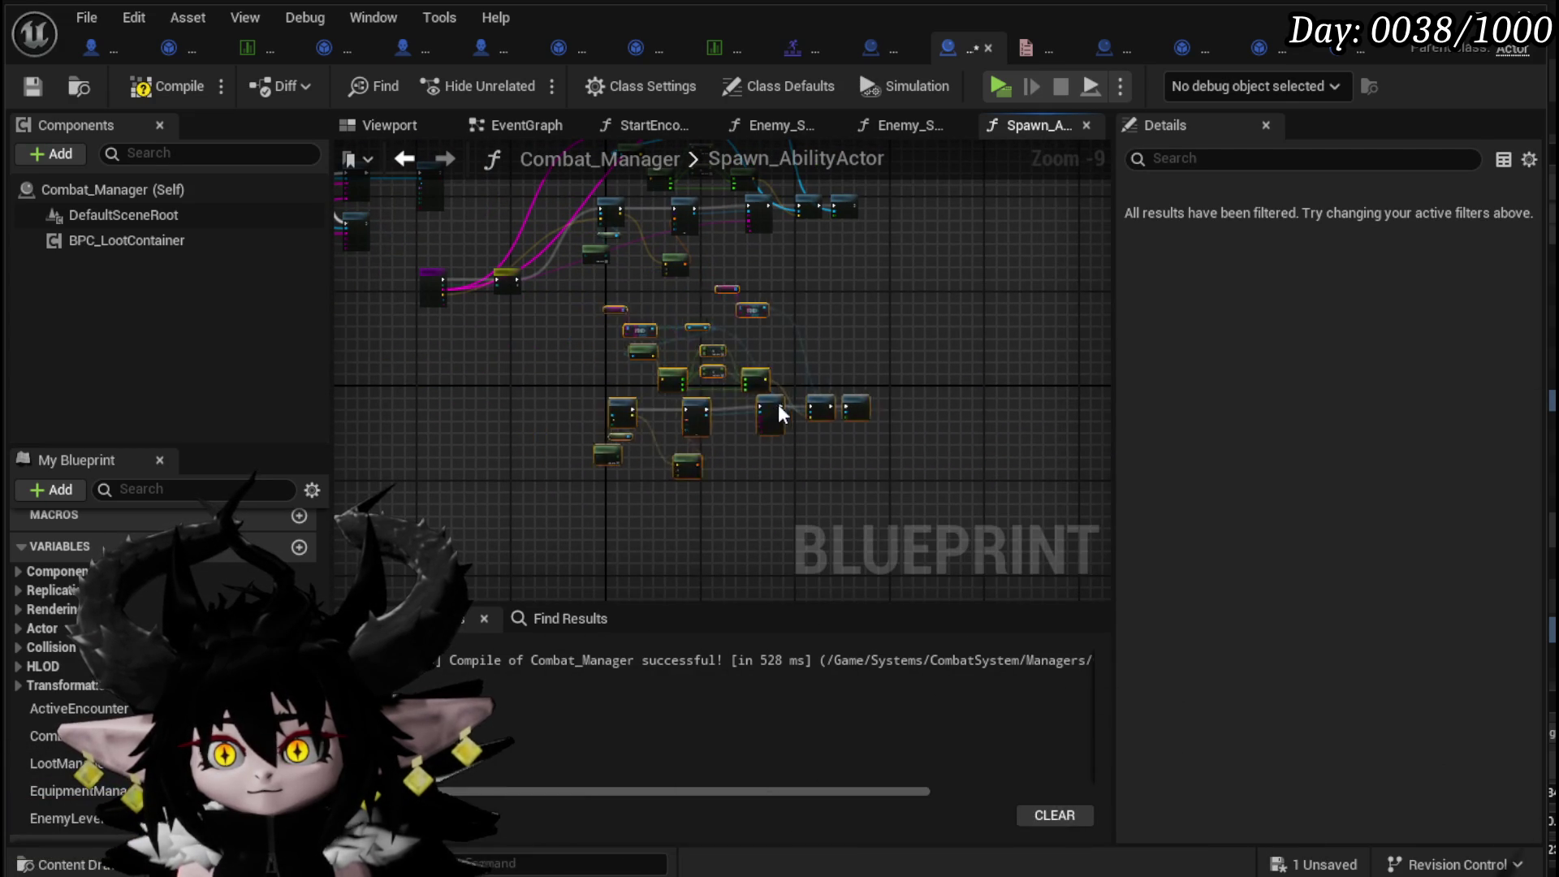
pyautogui.scroll(6, 539, 281)
# - Wire Tower to Get Ground and Impact Point to Make Transform Location, then compile and save
pyautogui.moveTo(510, 254)
pyautogui.mouseDown()
pyautogui.moveTo(625, 419)
pyautogui.moveTo(952, 396)
pyautogui.moveTo(880, 418)
pyautogui.mouseUp()
pyautogui.scroll(-1, 741, 407)
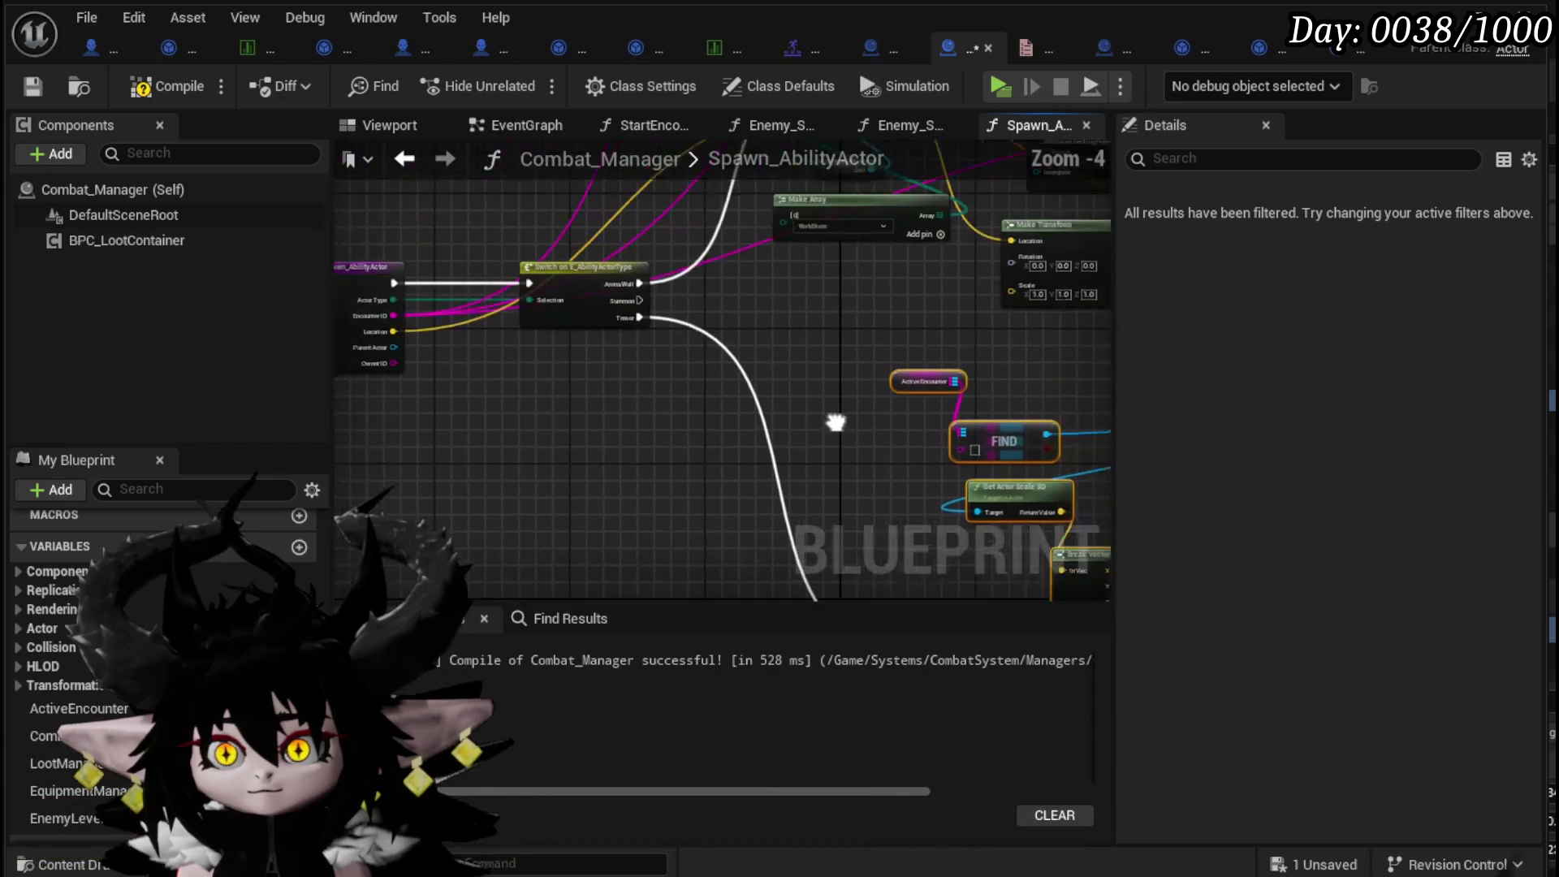
pyautogui.moveTo(449, 320)
pyautogui.mouseDown()
pyautogui.moveTo(1025, 465)
pyautogui.moveTo(457, 319)
pyautogui.moveTo(502, 338)
pyautogui.moveTo(748, 348)
pyautogui.moveTo(820, 281)
pyautogui.mouseUp()
pyautogui.moveTo(820, 281)
pyautogui.mouseDown()
pyautogui.moveTo(896, 230)
pyautogui.moveTo(922, 134)
pyautogui.mouseUp()
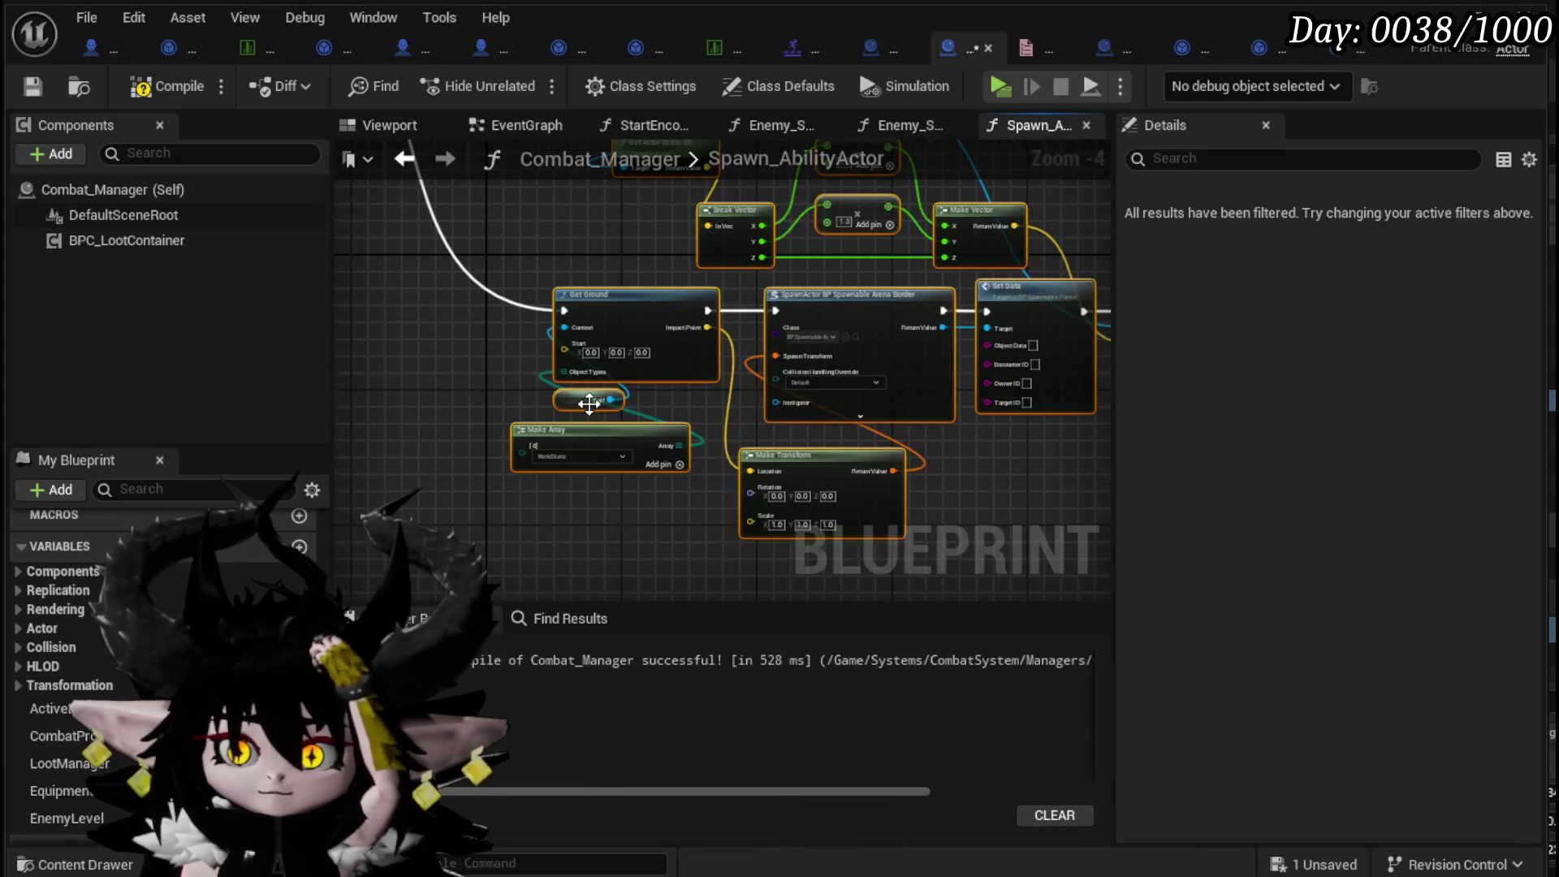
pyautogui.scroll(3, 600, 373)
pyautogui.scroll(-5, 918, 438)
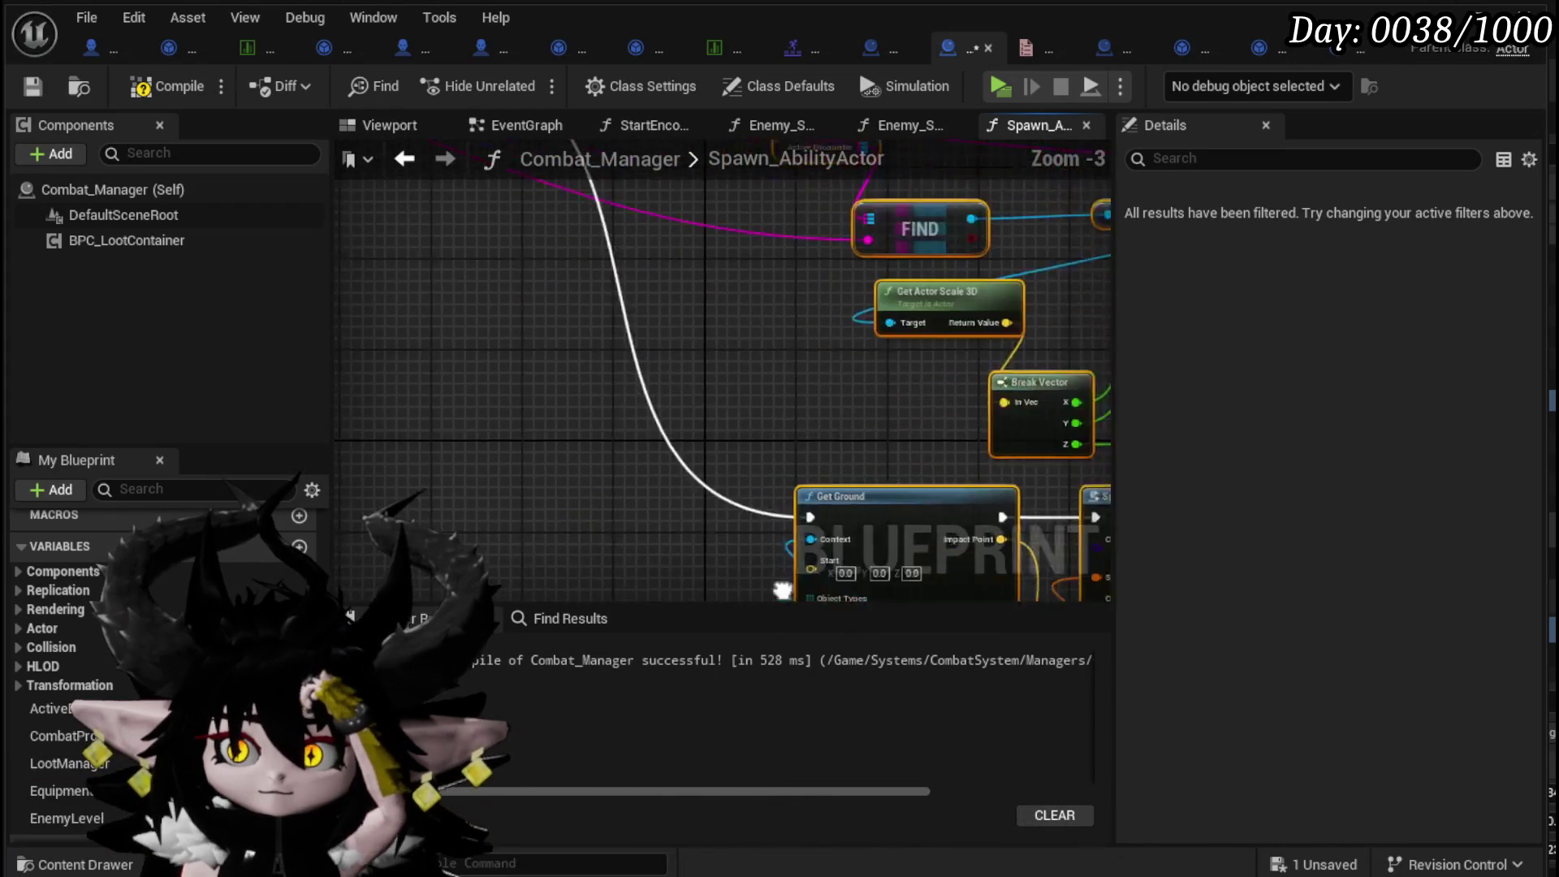
pyautogui.scroll(3, 544, 398)
pyautogui.moveTo(538, 437)
pyautogui.mouseDown()
pyautogui.moveTo(349, 342)
pyautogui.moveTo(349, 236)
pyautogui.moveTo(474, 451)
pyautogui.moveTo(445, 437)
pyautogui.moveTo(628, 417)
pyautogui.mouseUp()
pyautogui.moveTo(603, 317)
pyautogui.mouseDown()
pyautogui.moveTo(430, 203)
pyautogui.moveTo(421, 238)
pyautogui.mouseUp()
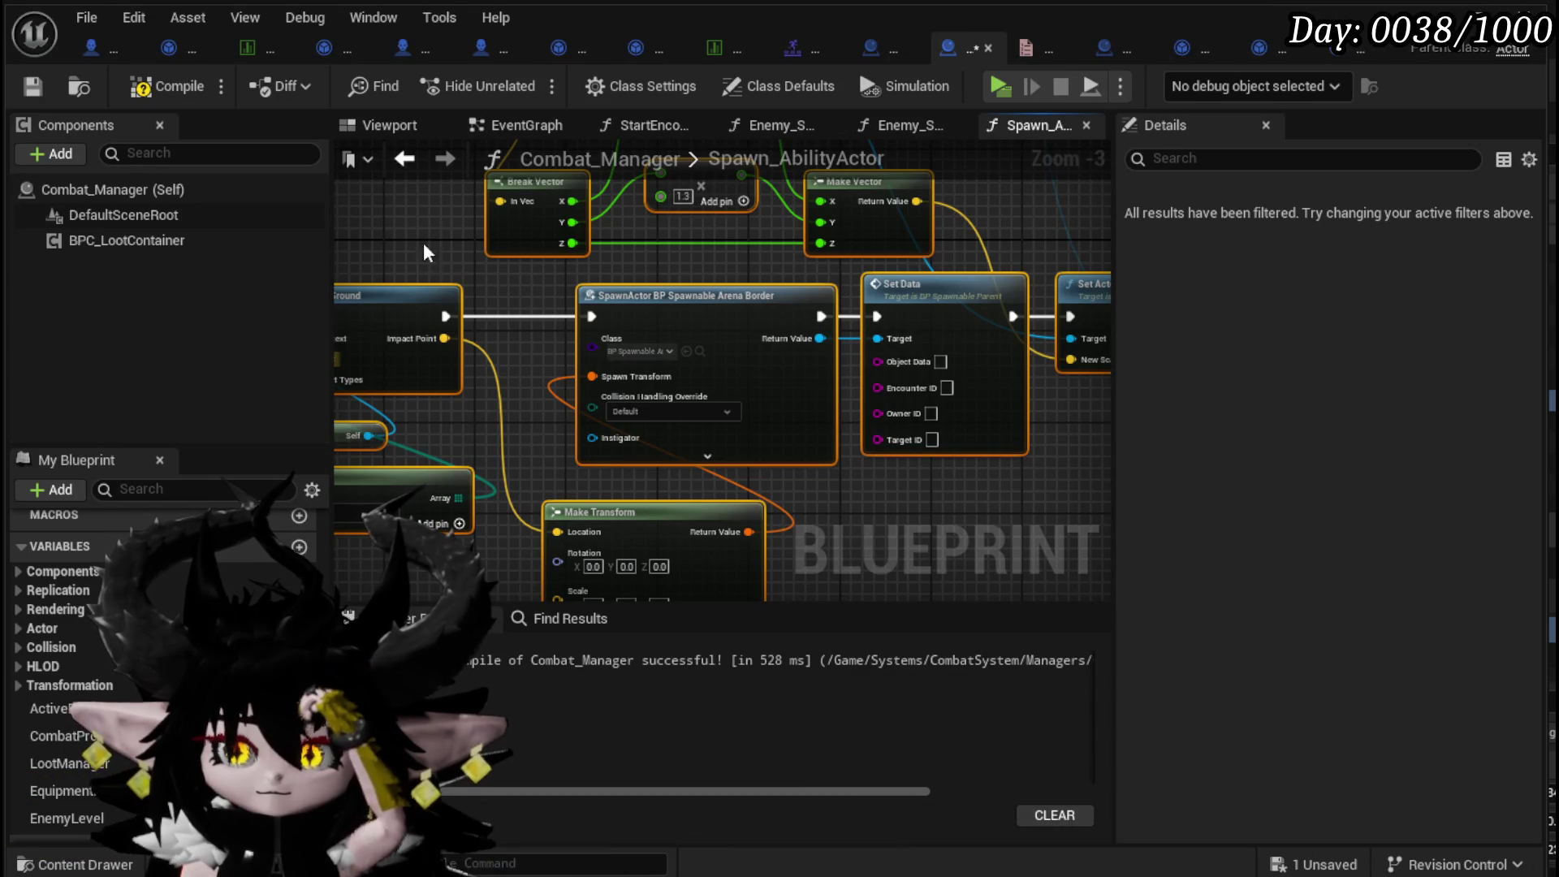
pyautogui.click(185, 86)
pyautogui.click(31, 86)
# - Delete the Set Actor Scale 3D, Change Global Speed, vector math and FIND lookup nodes
pyautogui.moveTo(890, 499); pyautogui.dragTo(609, 463)
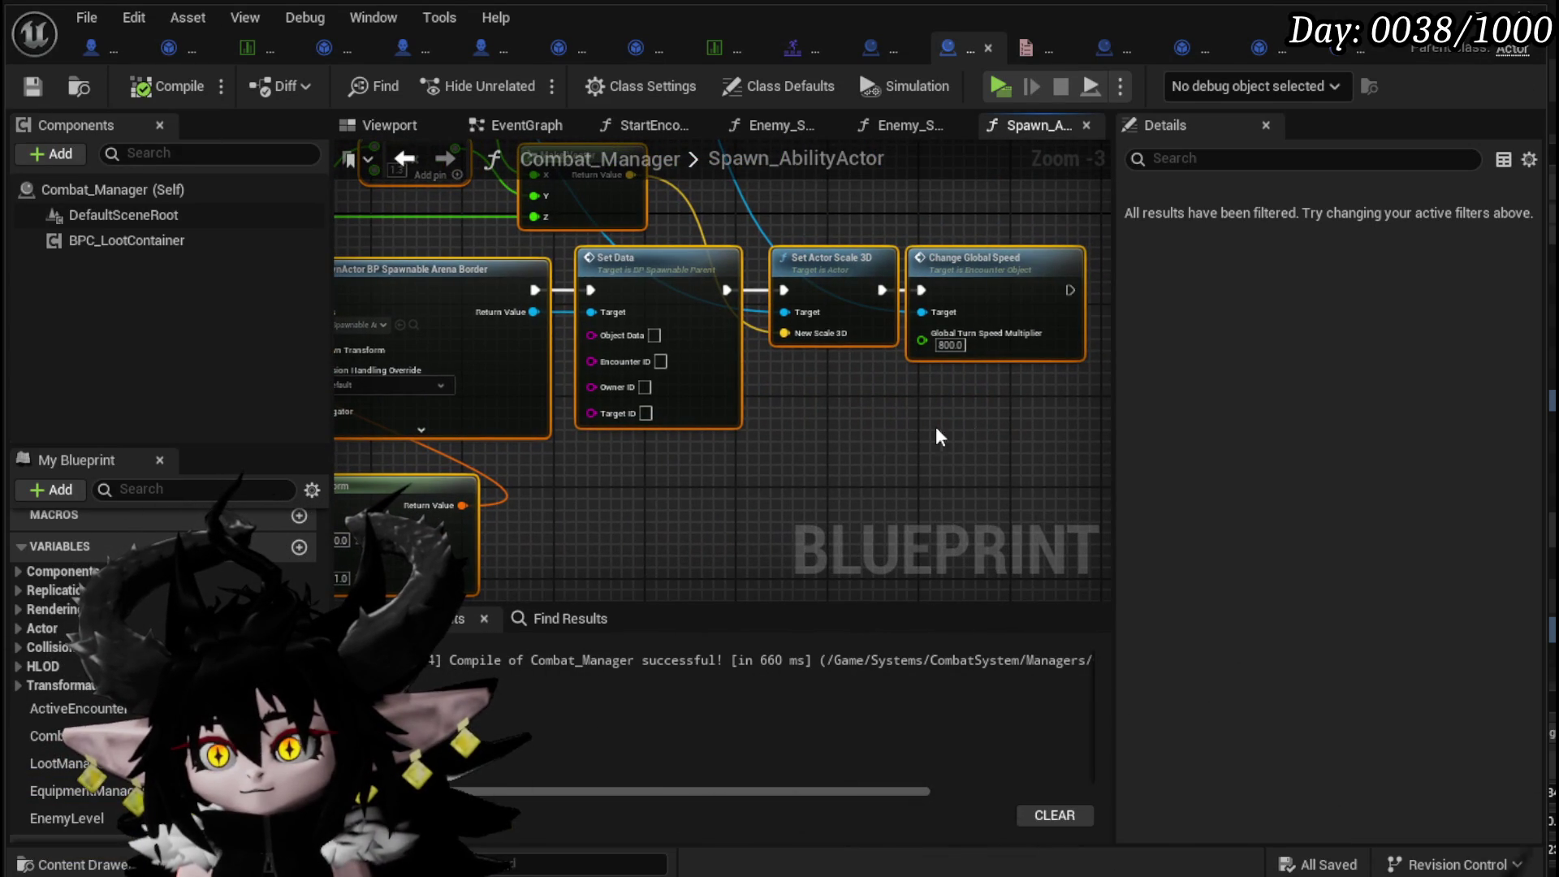
pyautogui.moveTo(825, 395); pyautogui.dragTo(1018, 254)
pyautogui.press('Delete')
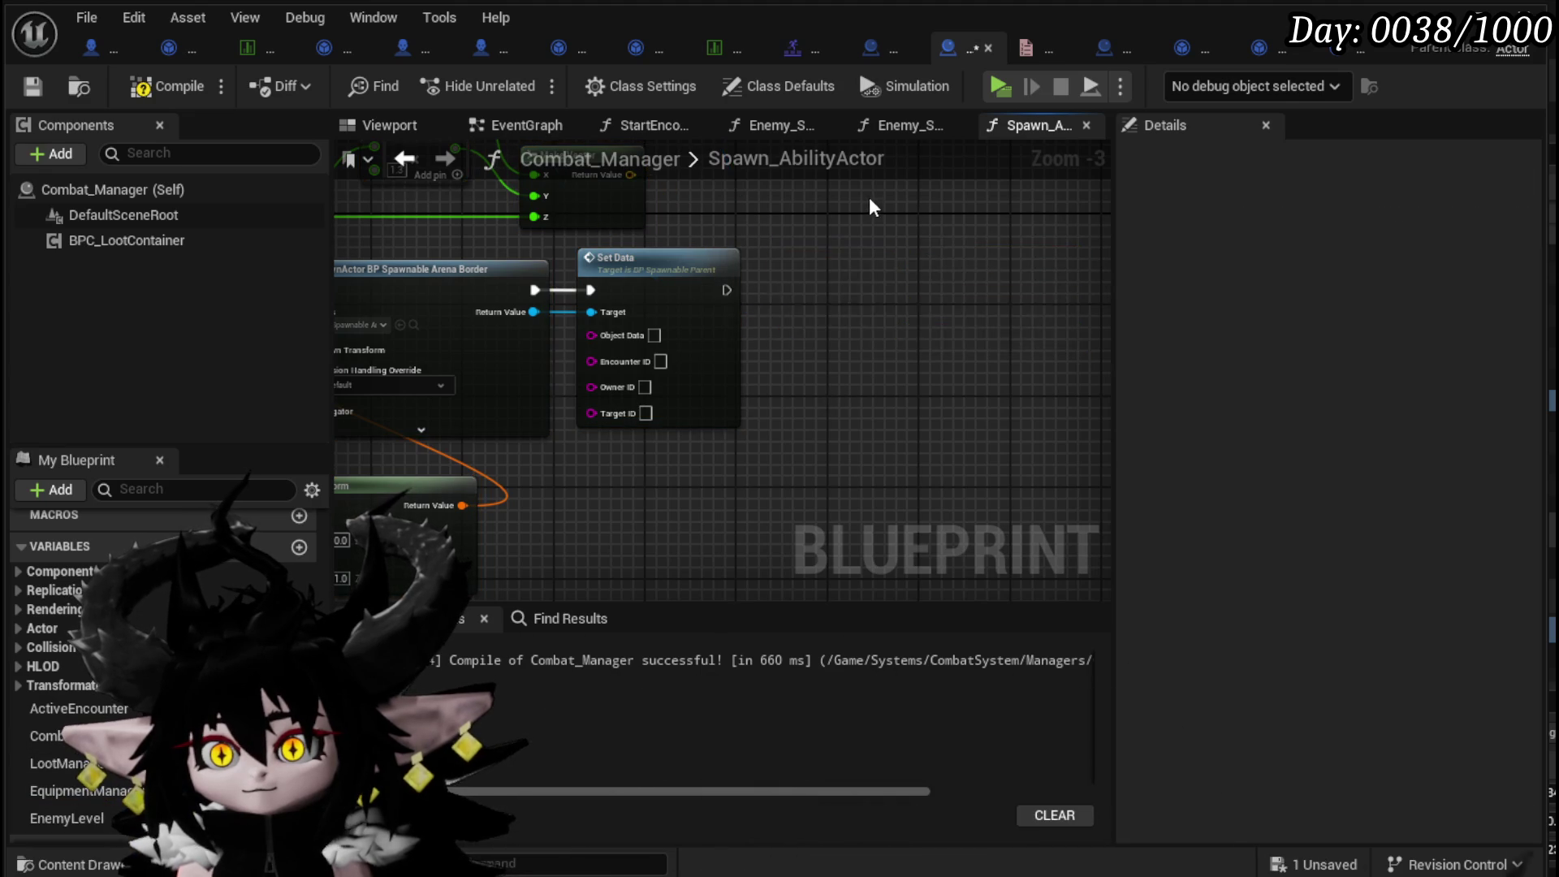
pyautogui.scroll(-2, 874, 198)
pyautogui.press('Delete')
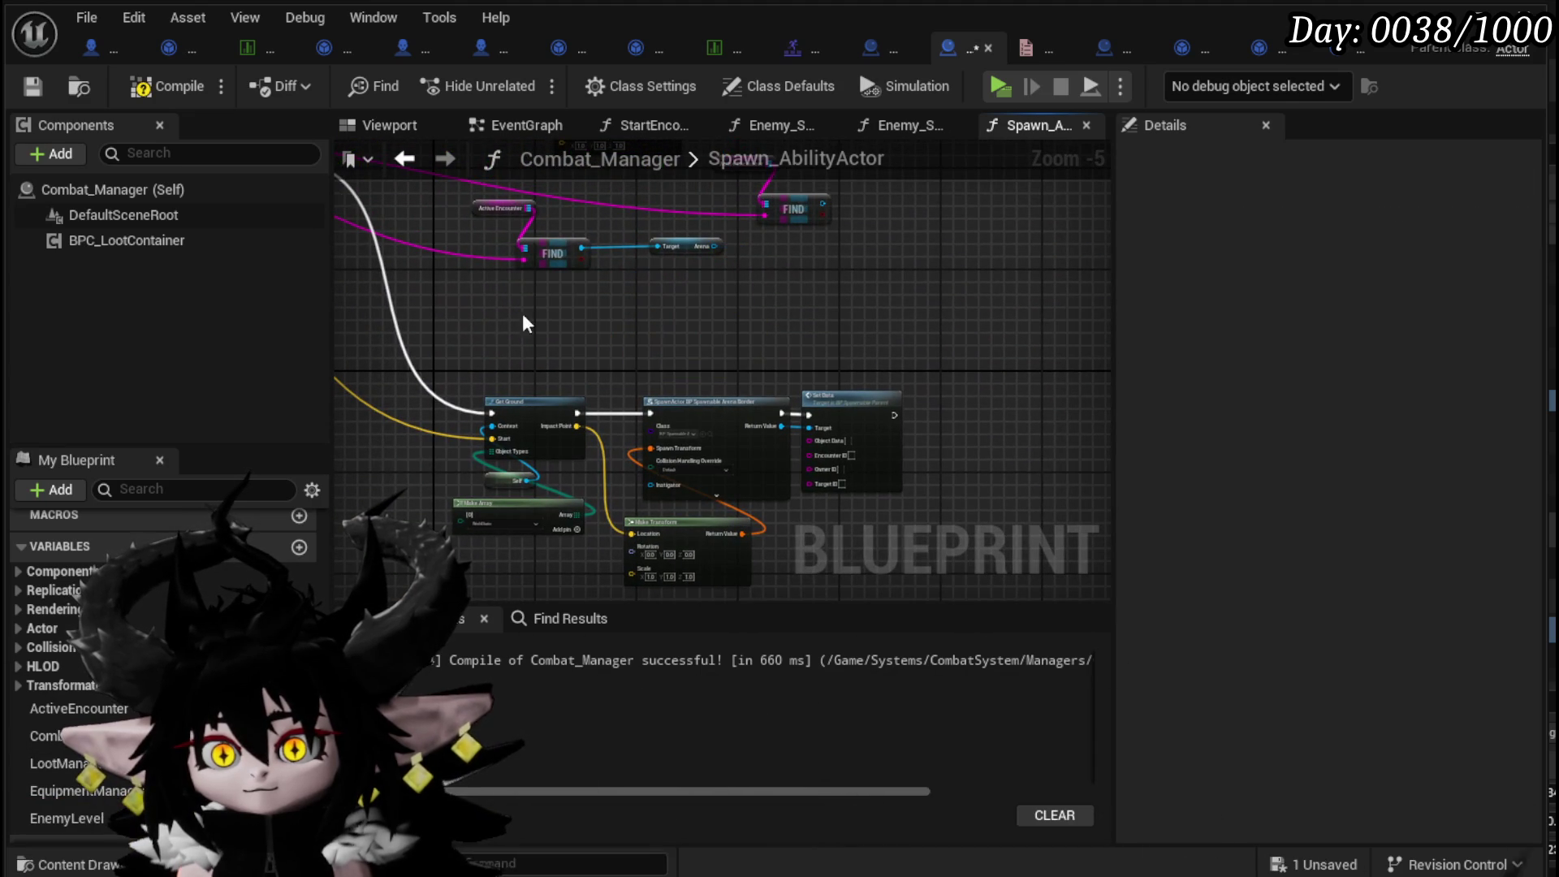
pyautogui.moveTo(654, 233)
pyautogui.mouseDown()
pyautogui.moveTo(661, 212)
pyautogui.moveTo(824, 436)
pyautogui.mouseUp()
pyautogui.press('Delete')
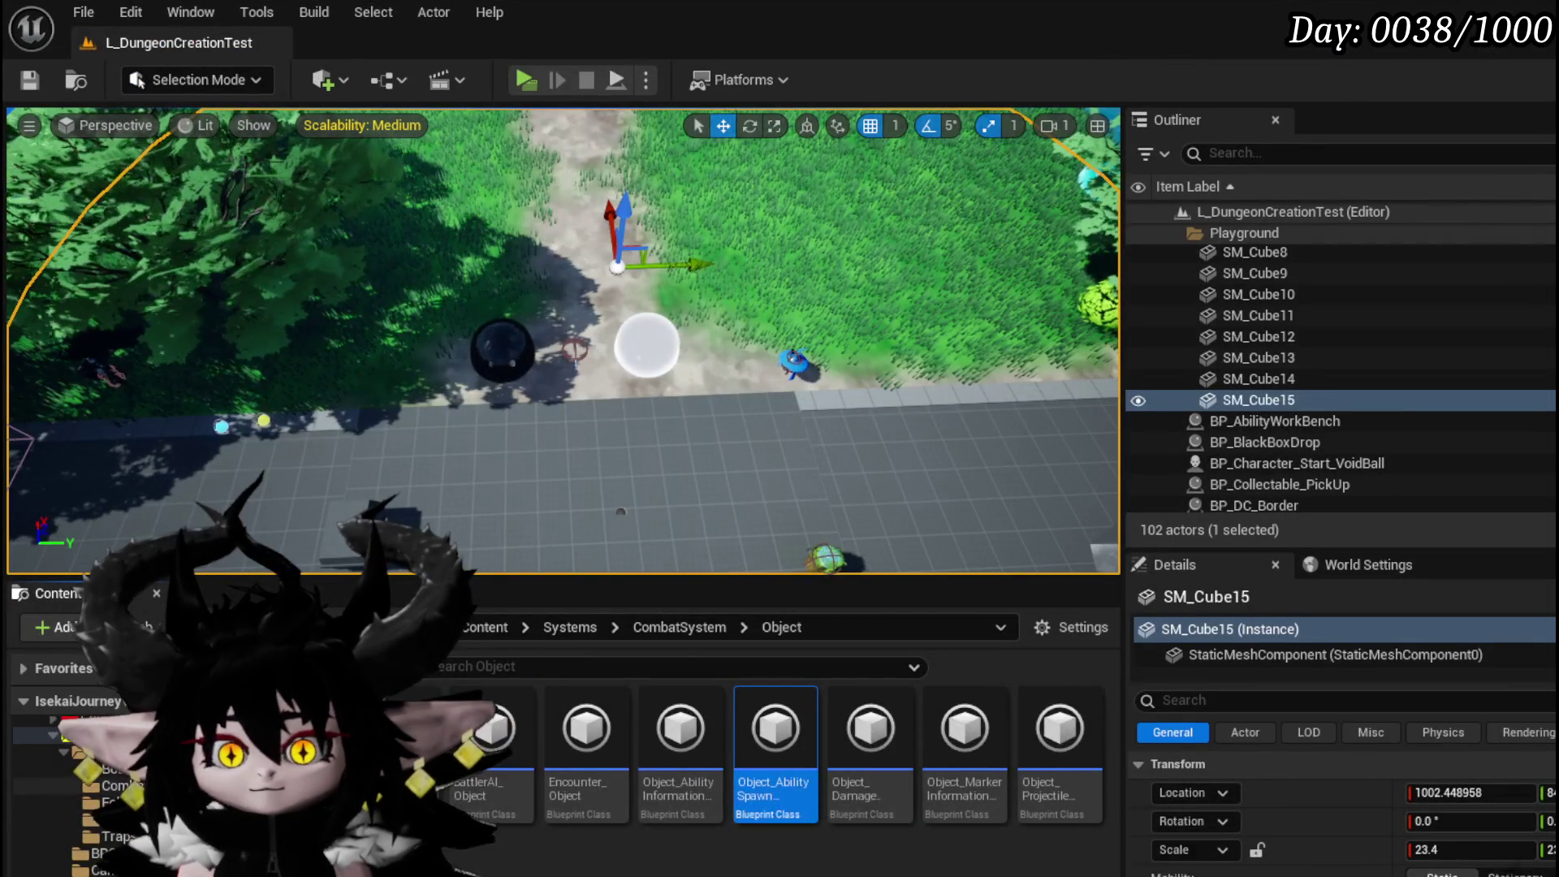
# - Change the spawned actor class from the arena border to BP_TowerMarker_Child
pyautogui.click(114, 785)
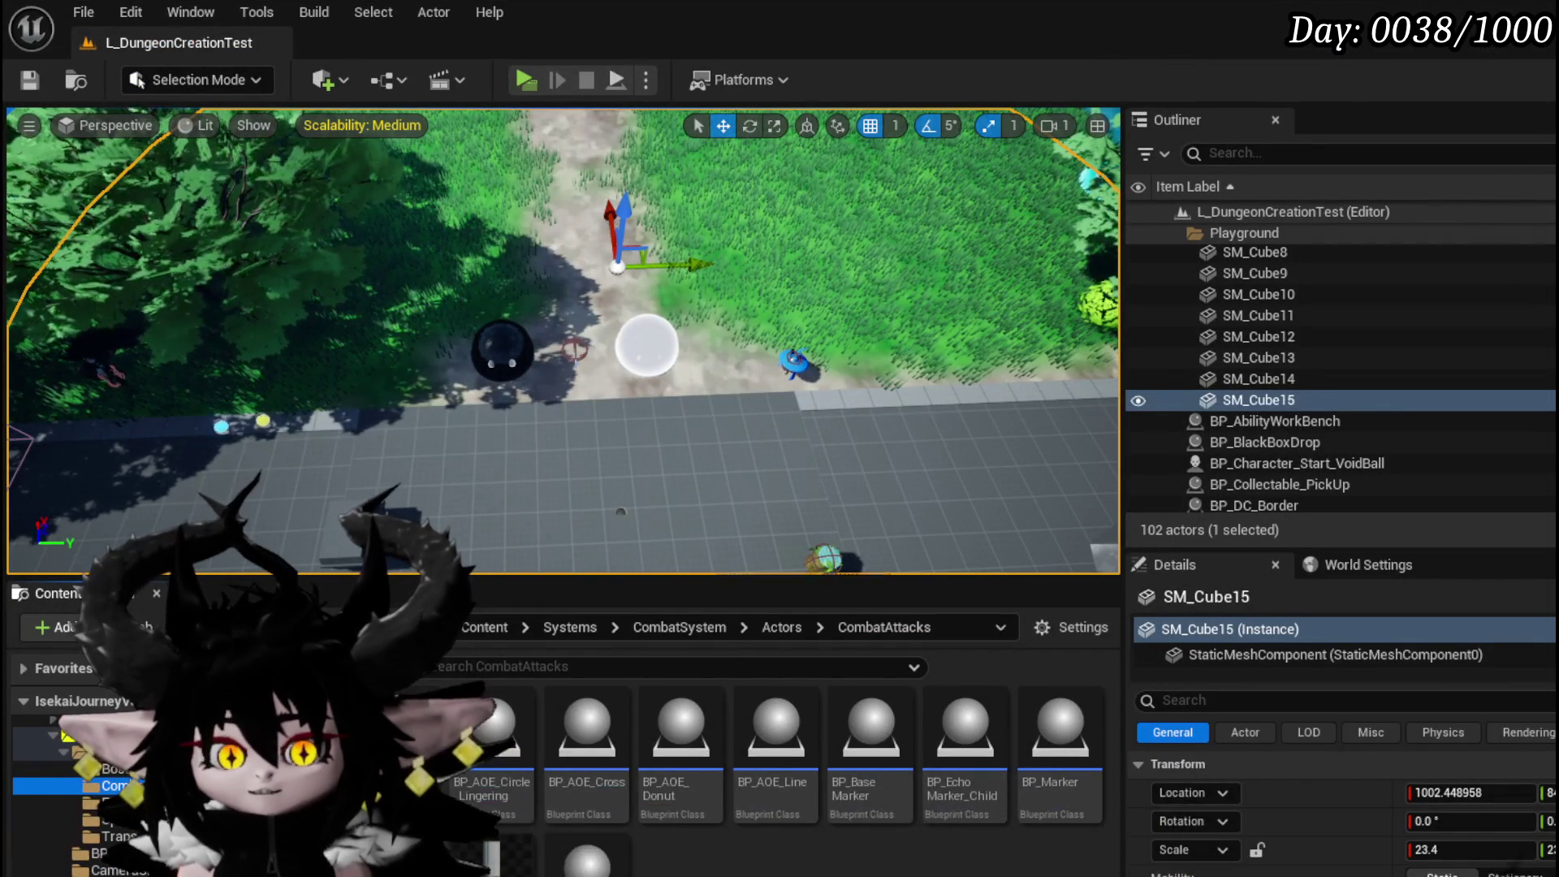
pyautogui.scroll(4, 641, 354)
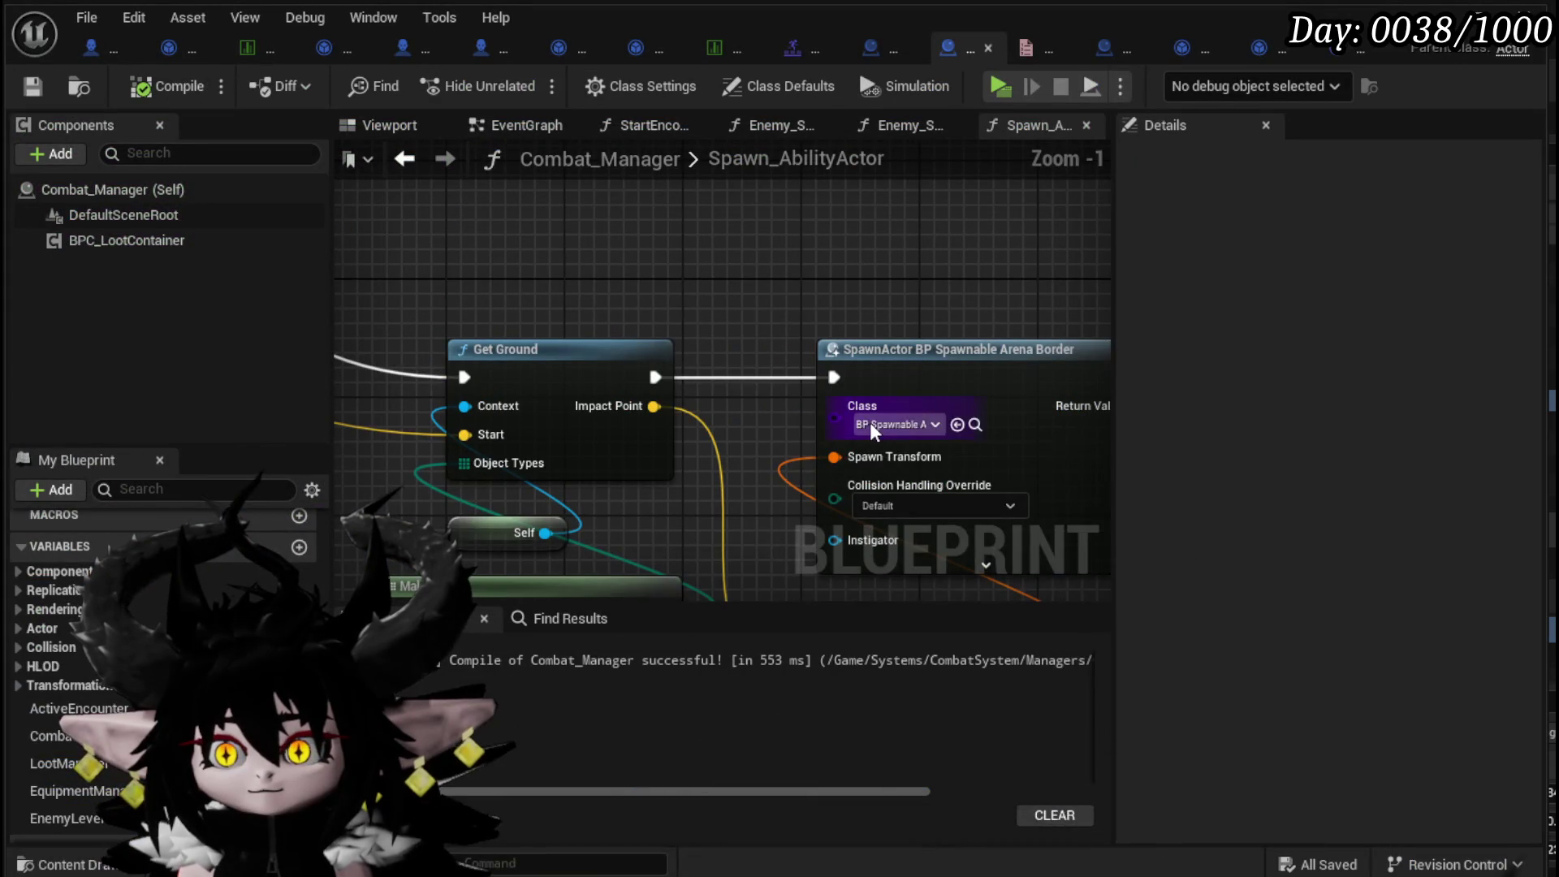
pyautogui.click(870, 422)
pyautogui.write('Tower')
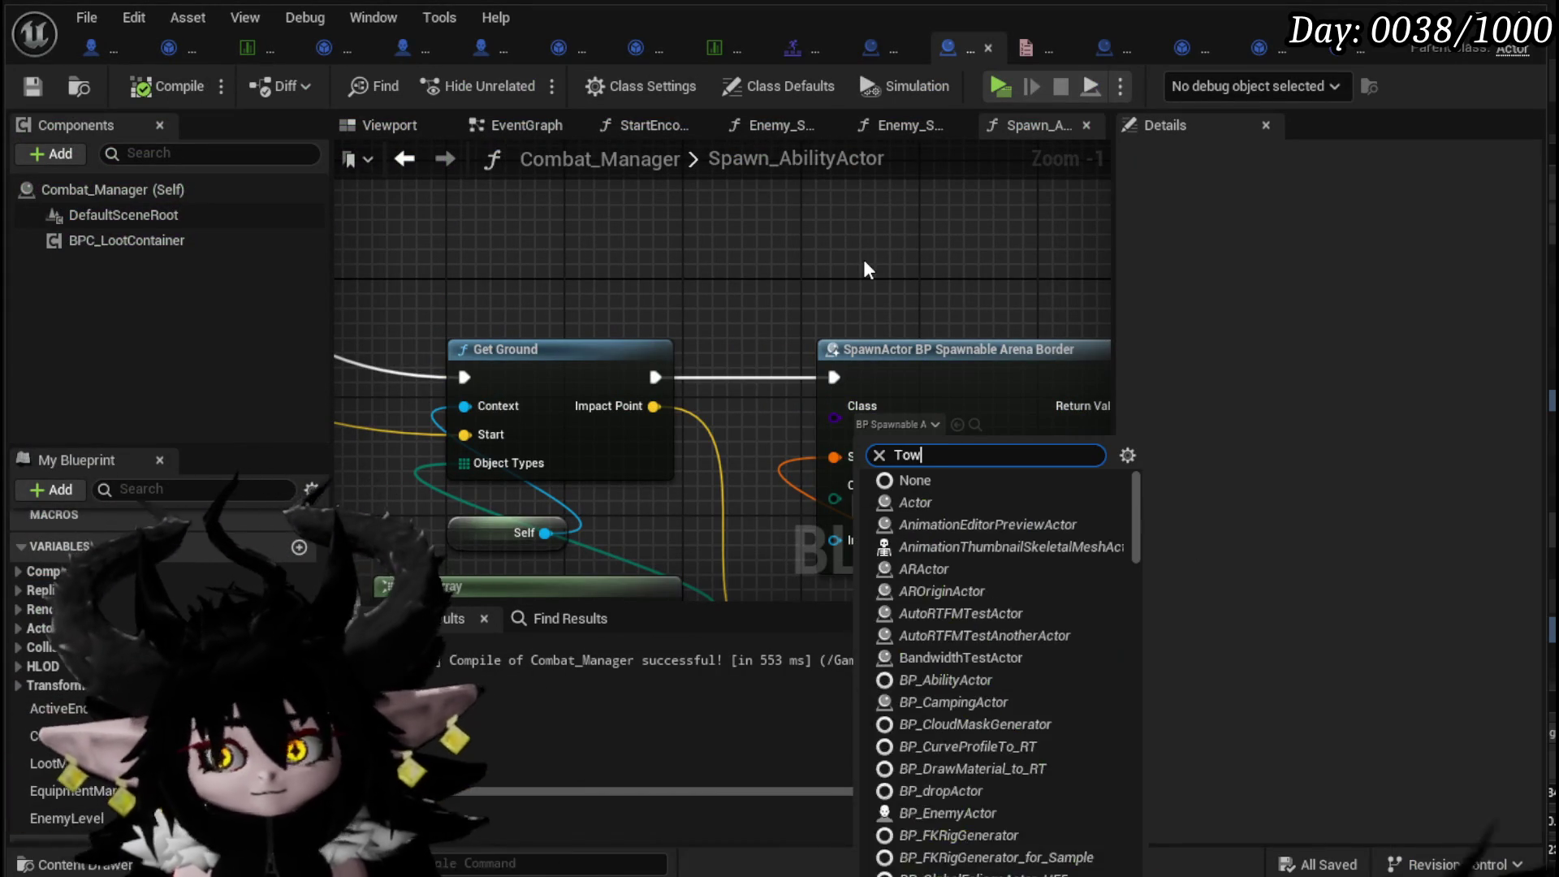
pyautogui.click(993, 501)
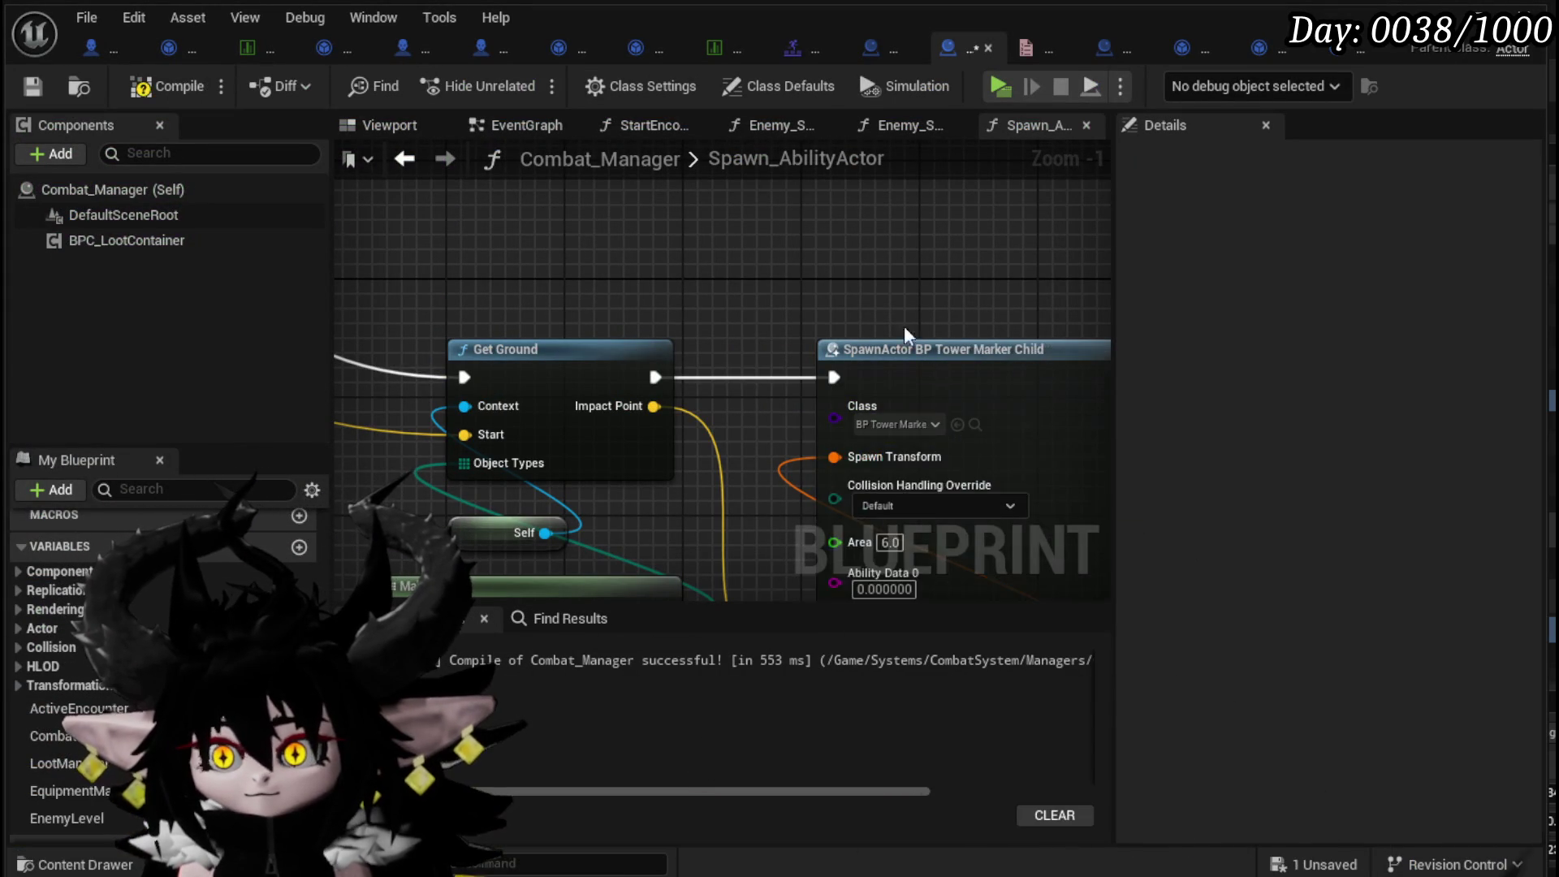
# - Move Make Transform clear of the spawn node and delete the Set Data node
pyautogui.scroll(-3, 657, 416)
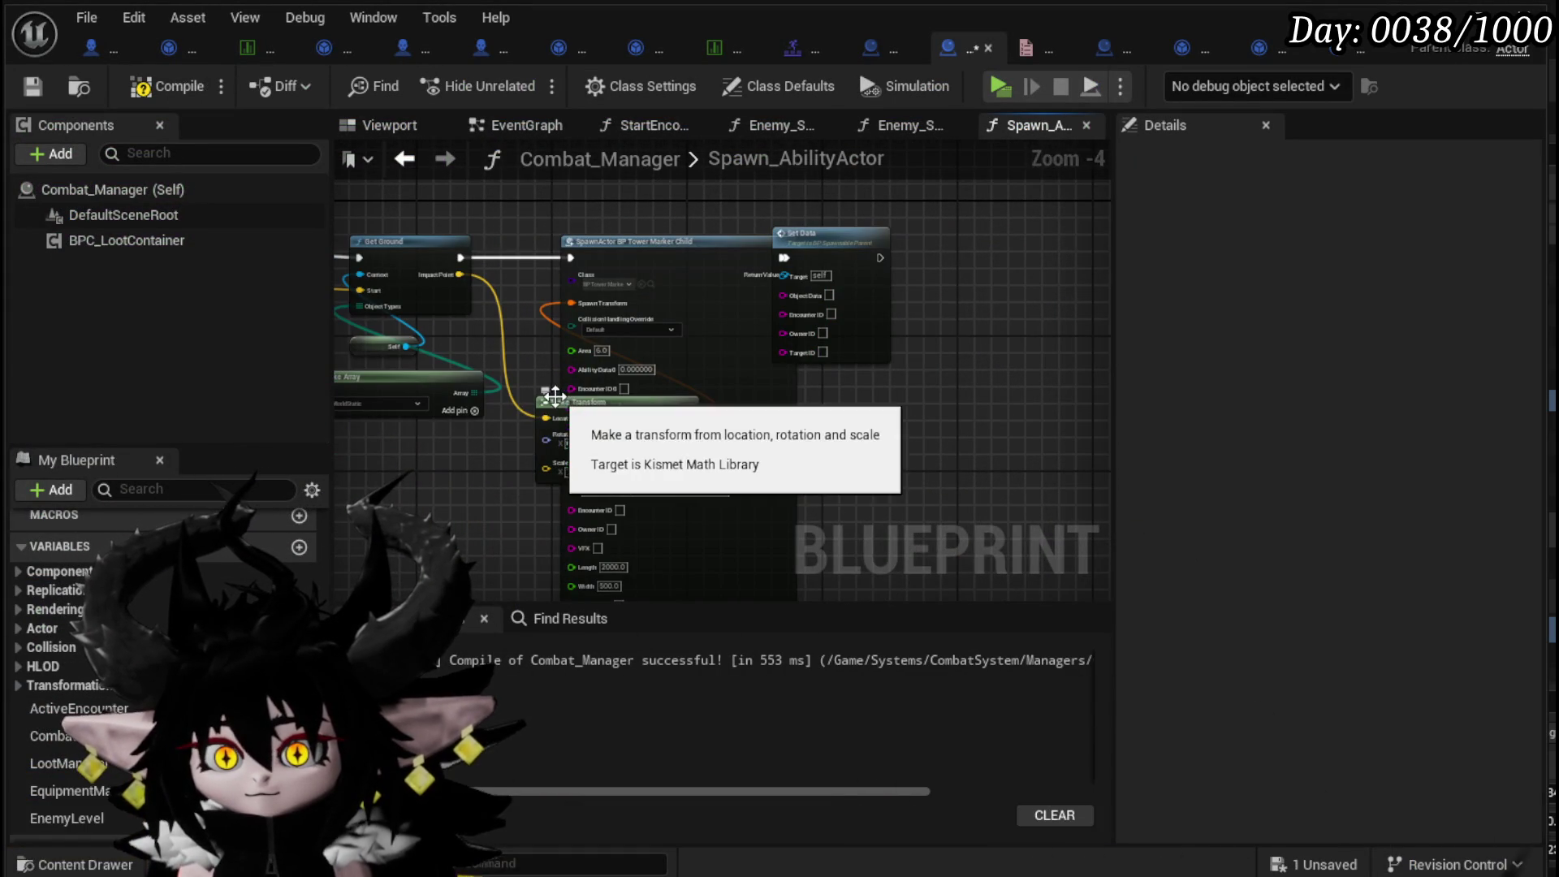
pyautogui.moveTo(554, 400)
pyautogui.mouseDown()
pyautogui.moveTo(357, 466)
pyautogui.moveTo(396, 448)
pyautogui.mouseUp()
pyautogui.moveTo(529, 351)
pyautogui.mouseDown()
pyautogui.moveTo(598, 276)
pyautogui.moveTo(401, 259)
pyautogui.mouseUp()
pyautogui.moveTo(547, 374); pyautogui.dragTo(476, 329)
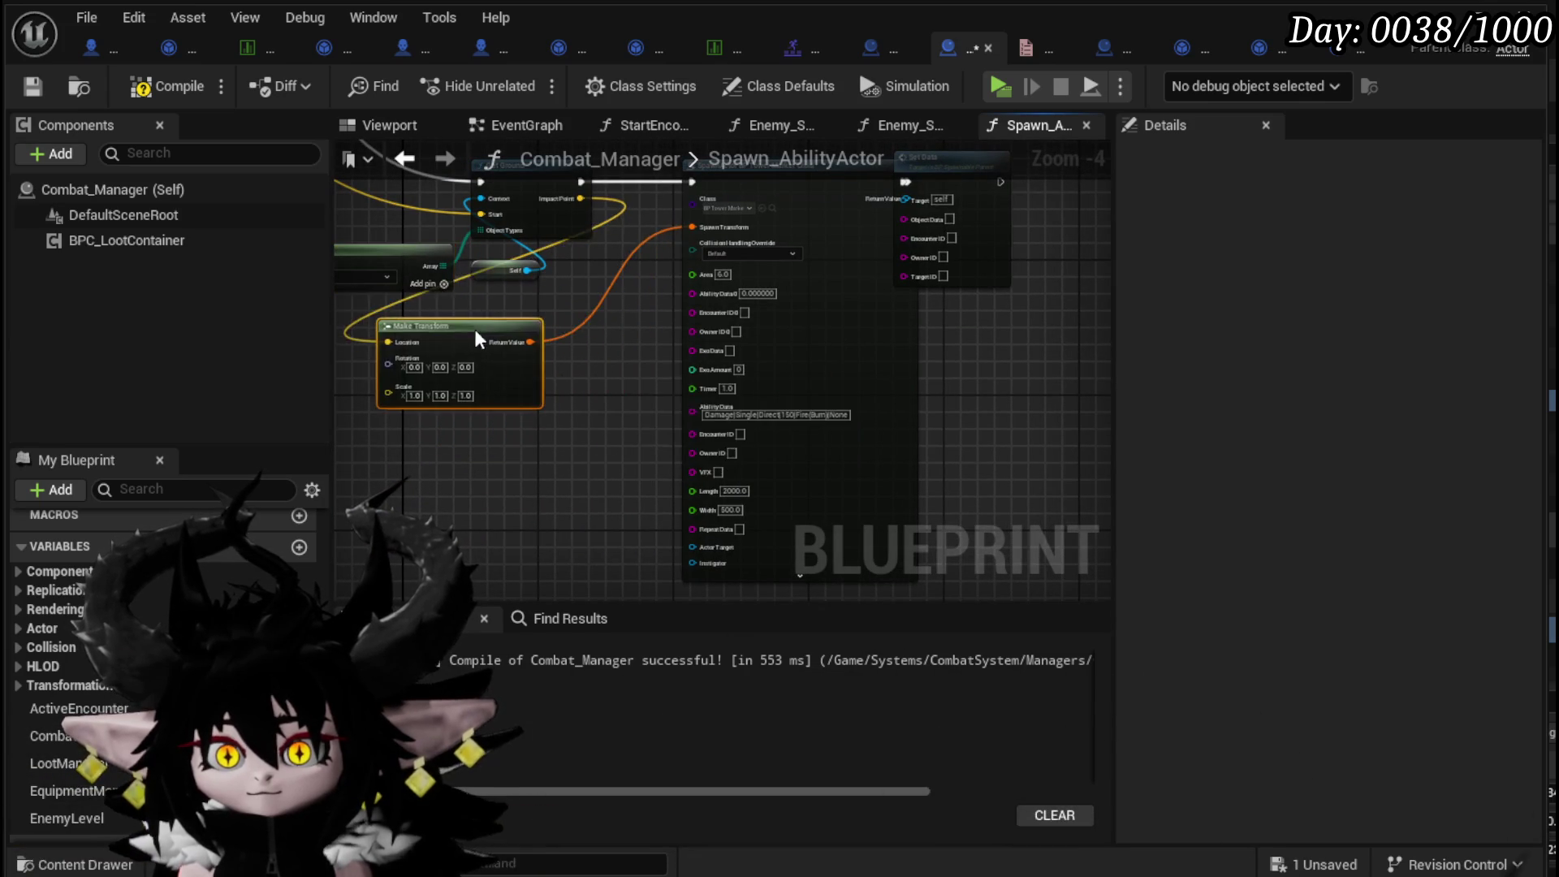
pyautogui.scroll(2, 636, 319)
pyautogui.moveTo(637, 318)
pyautogui.mouseDown()
pyautogui.moveTo(530, 345)
pyautogui.moveTo(504, 168)
pyautogui.moveTo(487, 389)
pyautogui.mouseUp()
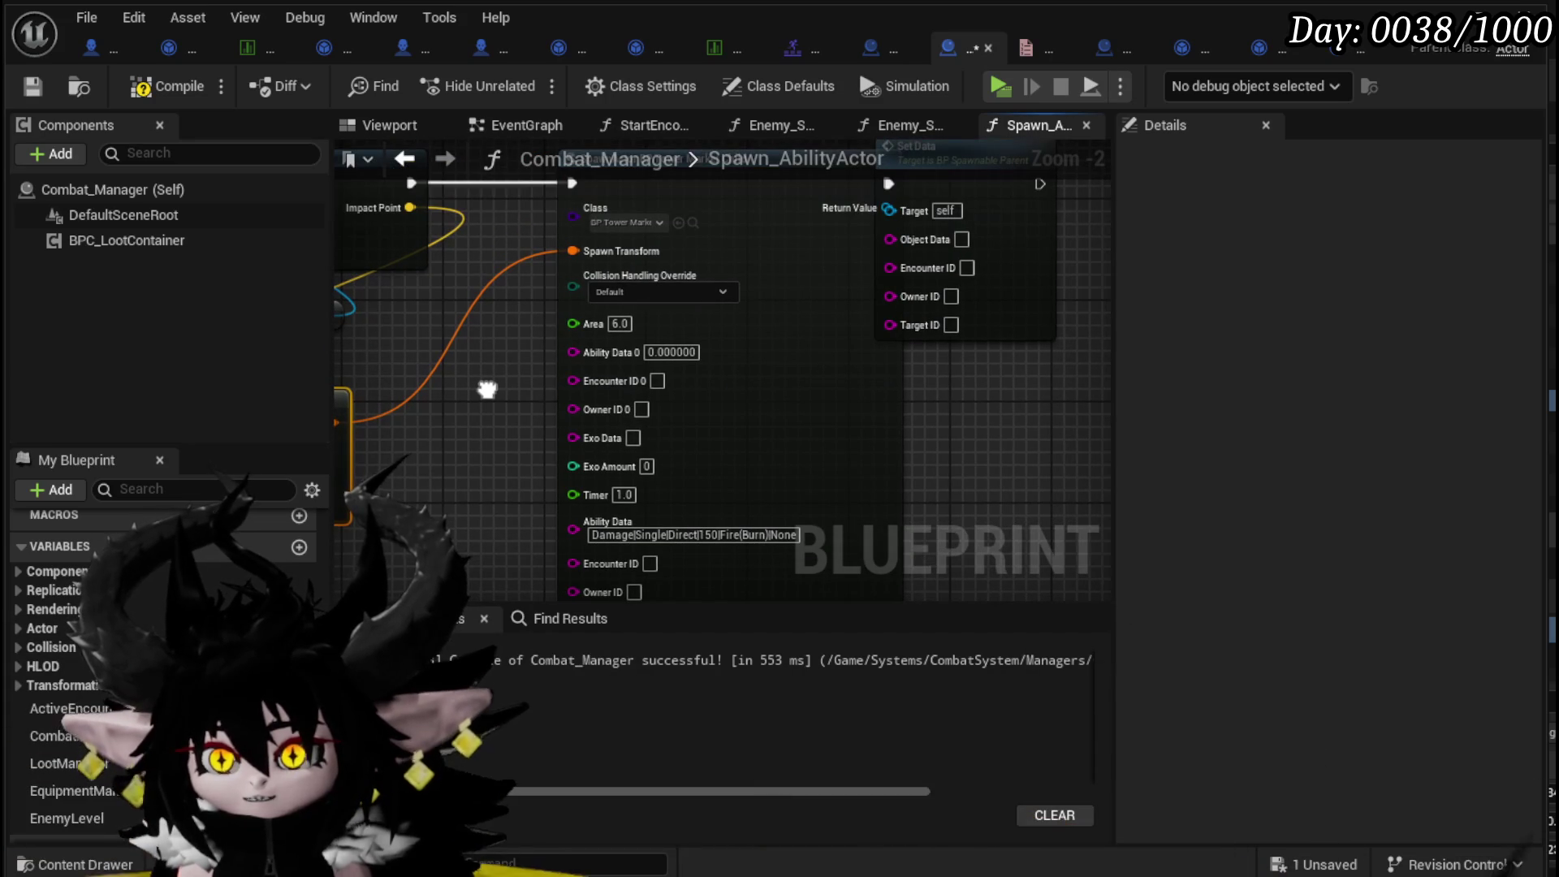
pyautogui.moveTo(986, 415); pyautogui.dragTo(832, 497)
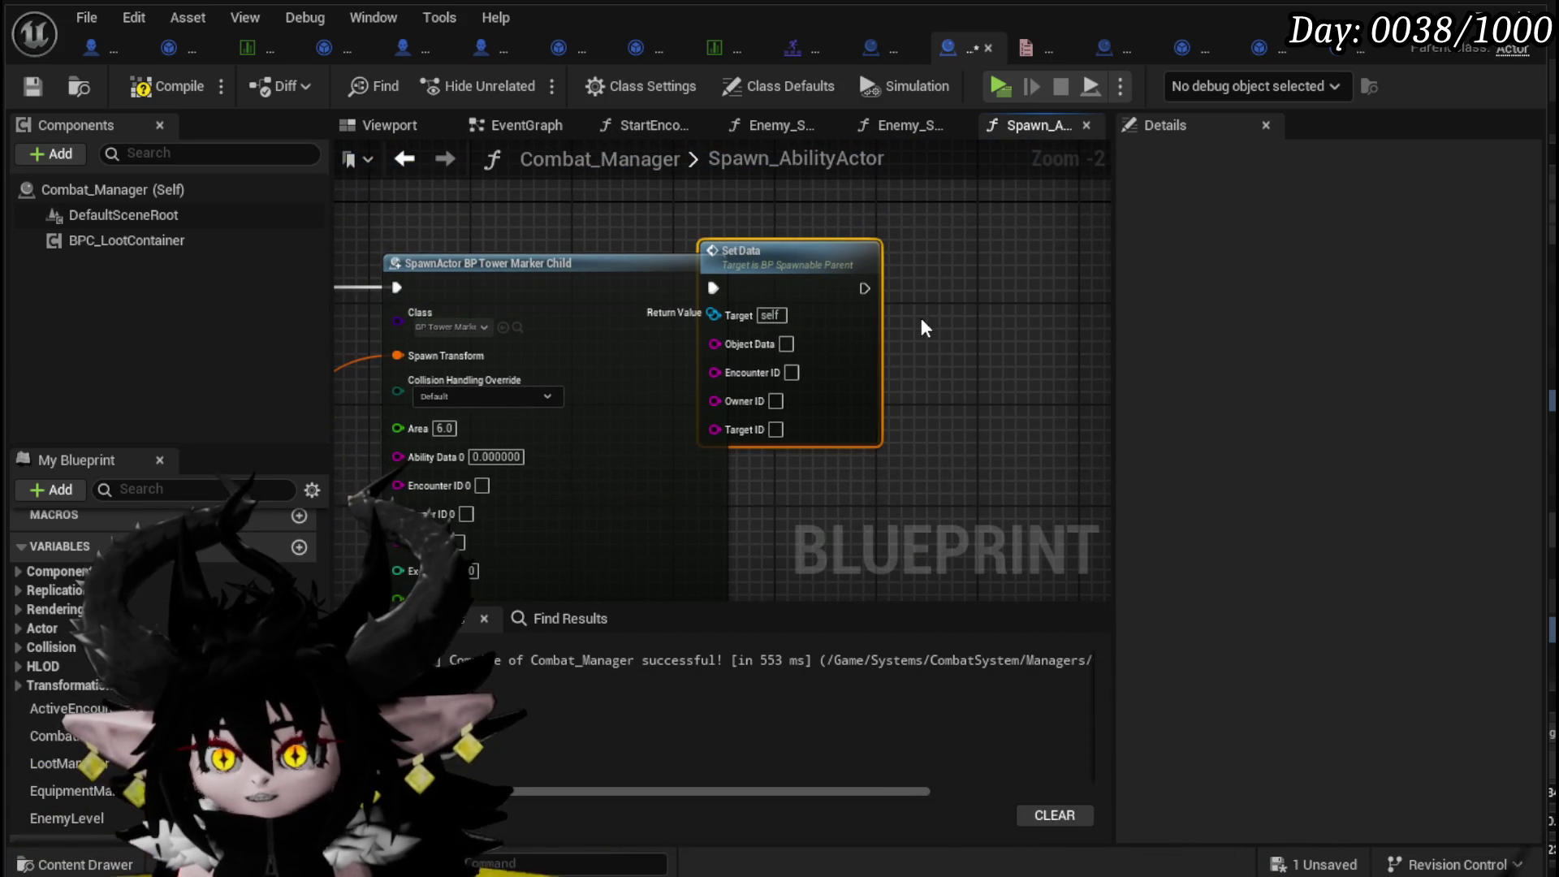
pyautogui.press('Delete')
# - Connect the encounter ID to the spawn node's Encounter ID 0 pin, then compile and save
pyautogui.moveTo(845, 373)
pyautogui.mouseDown()
pyautogui.moveTo(988, 271)
pyautogui.moveTo(1096, 382)
pyautogui.mouseUp()
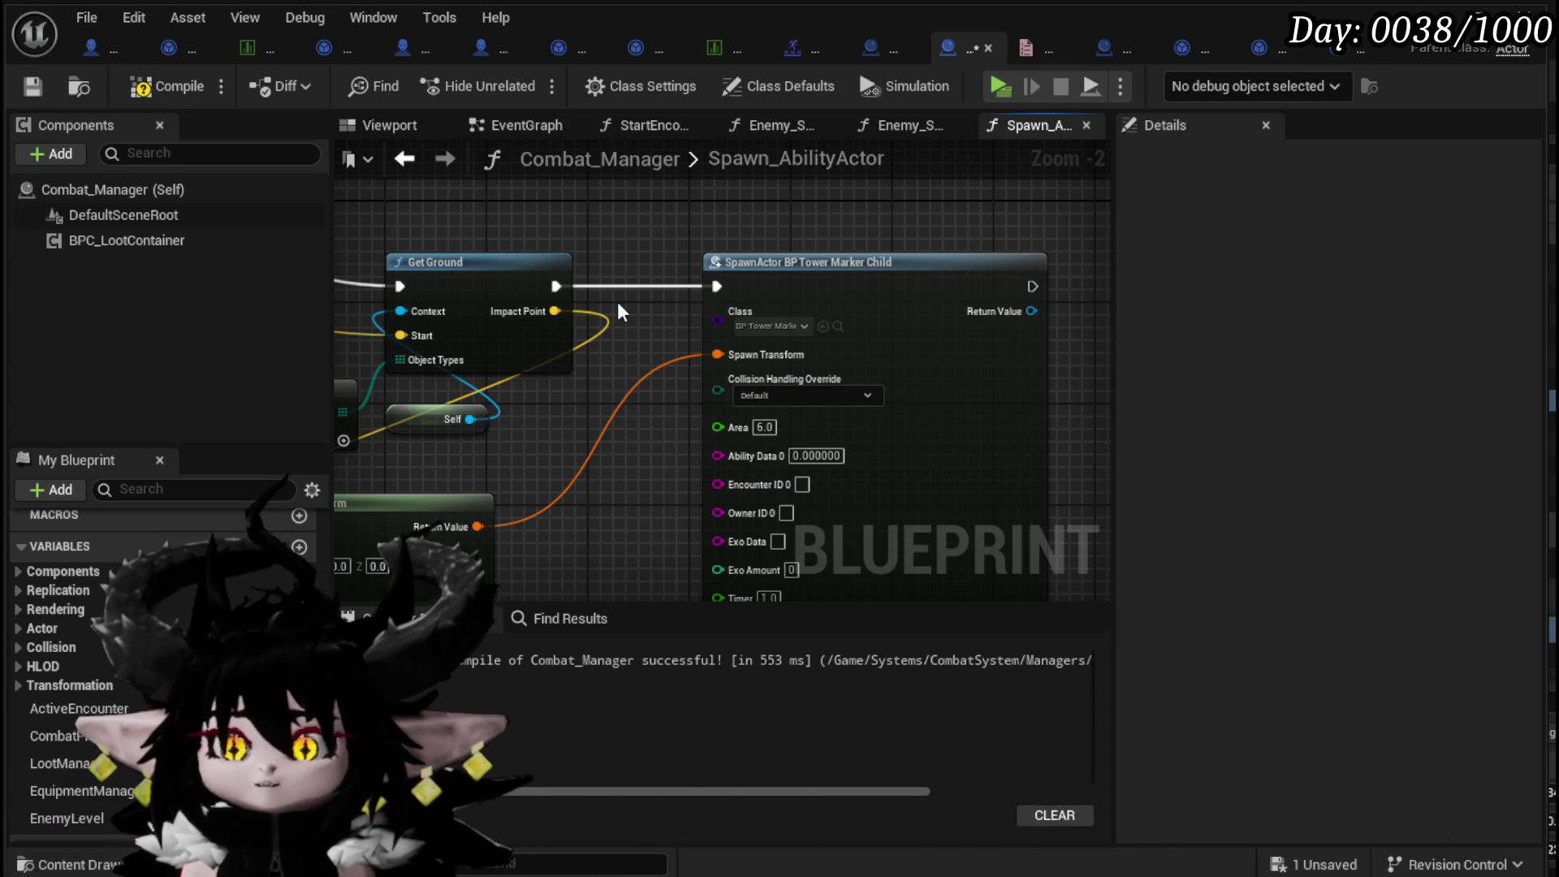
pyautogui.moveTo(618, 305)
pyautogui.mouseDown()
pyautogui.moveTo(578, 53)
pyautogui.moveTo(571, 225)
pyautogui.mouseUp()
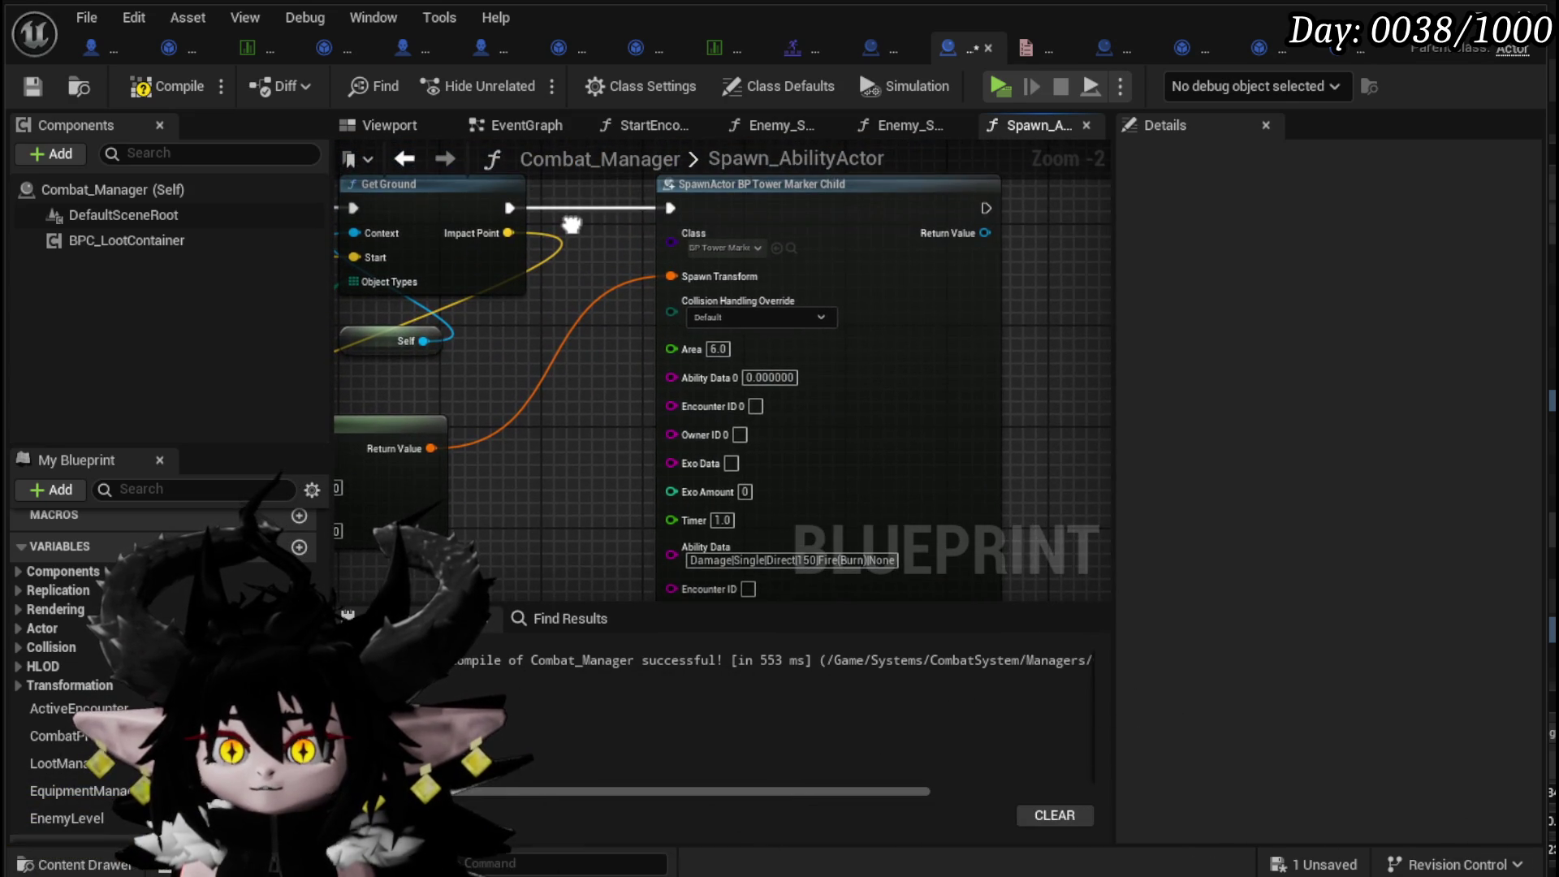
pyautogui.scroll(-4, 693, 354)
pyautogui.scroll(4, 412, 234)
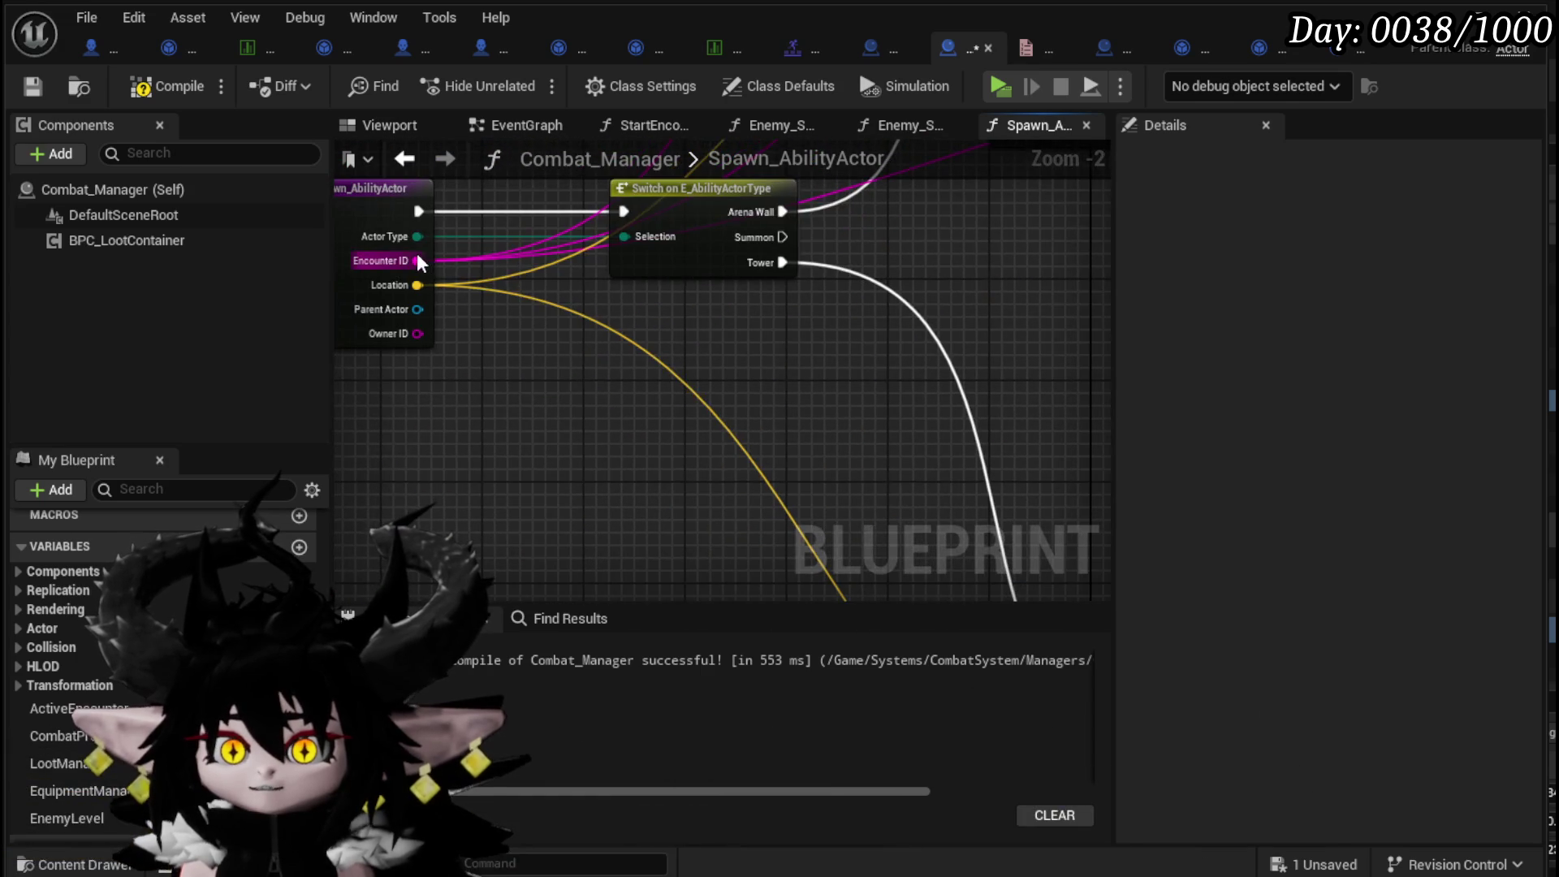
pyautogui.moveTo(417, 261)
pyautogui.mouseDown()
pyautogui.moveTo(776, 573)
pyautogui.moveTo(762, 464)
pyautogui.moveTo(789, 402)
pyautogui.mouseUp()
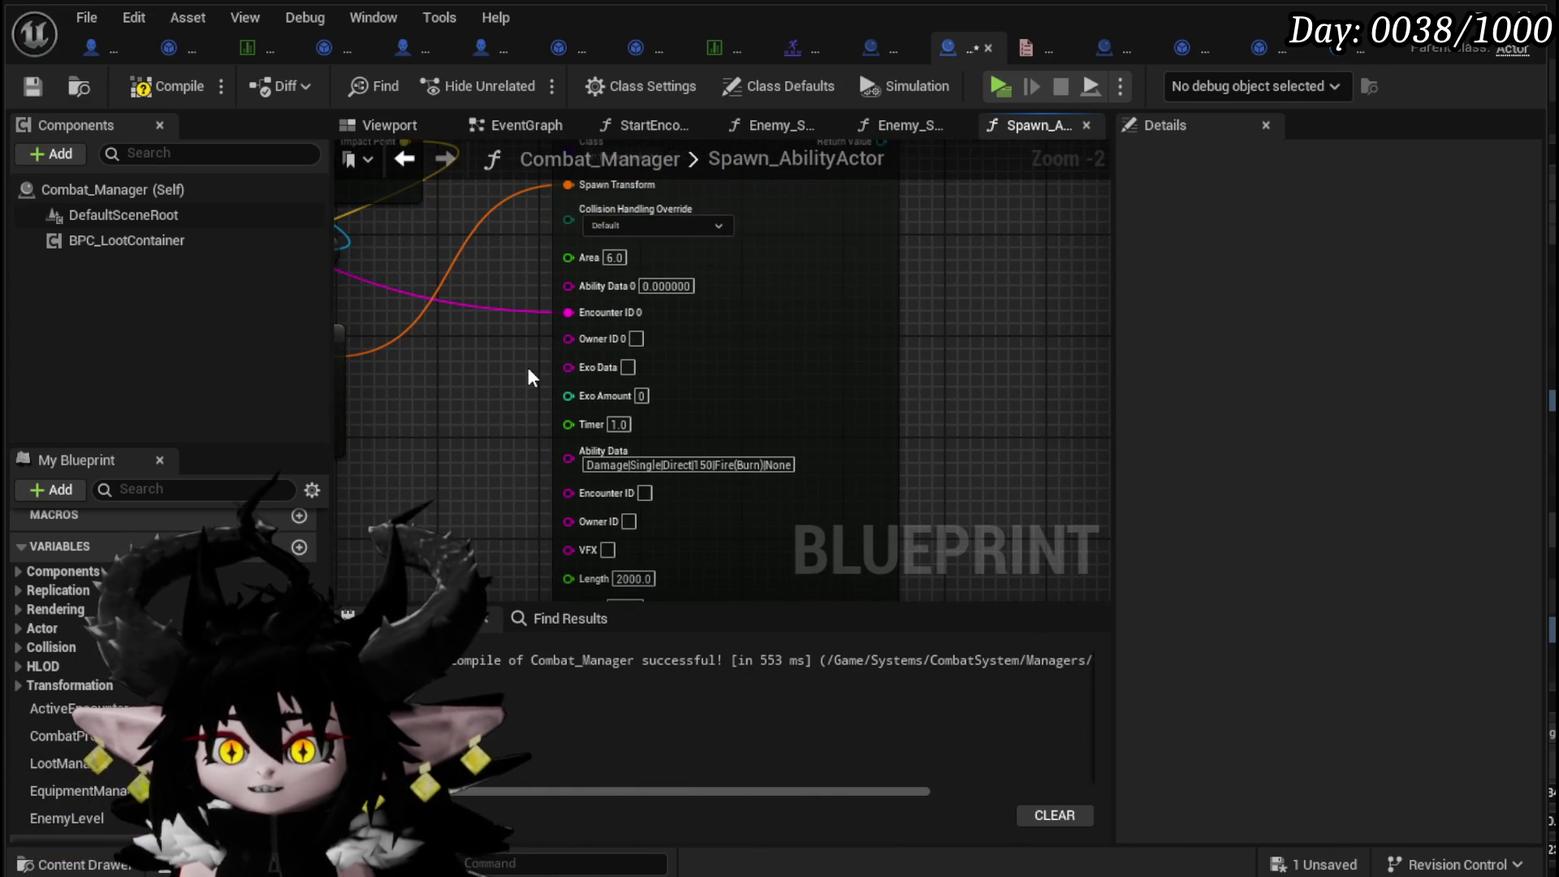
pyautogui.moveTo(529, 370); pyautogui.dragTo(529, 259)
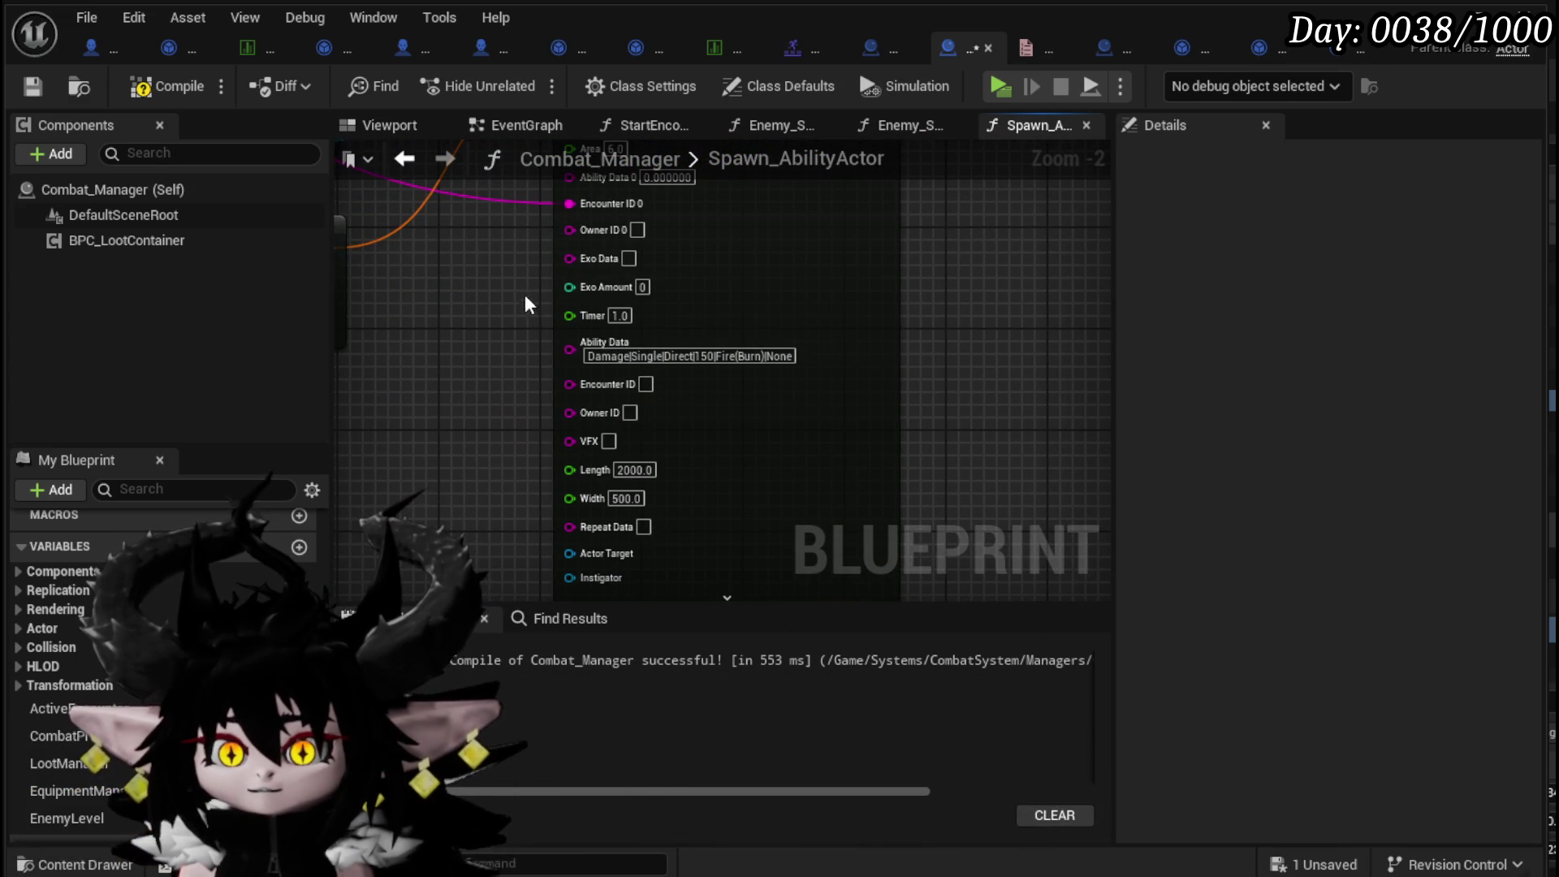
pyautogui.click(155, 86)
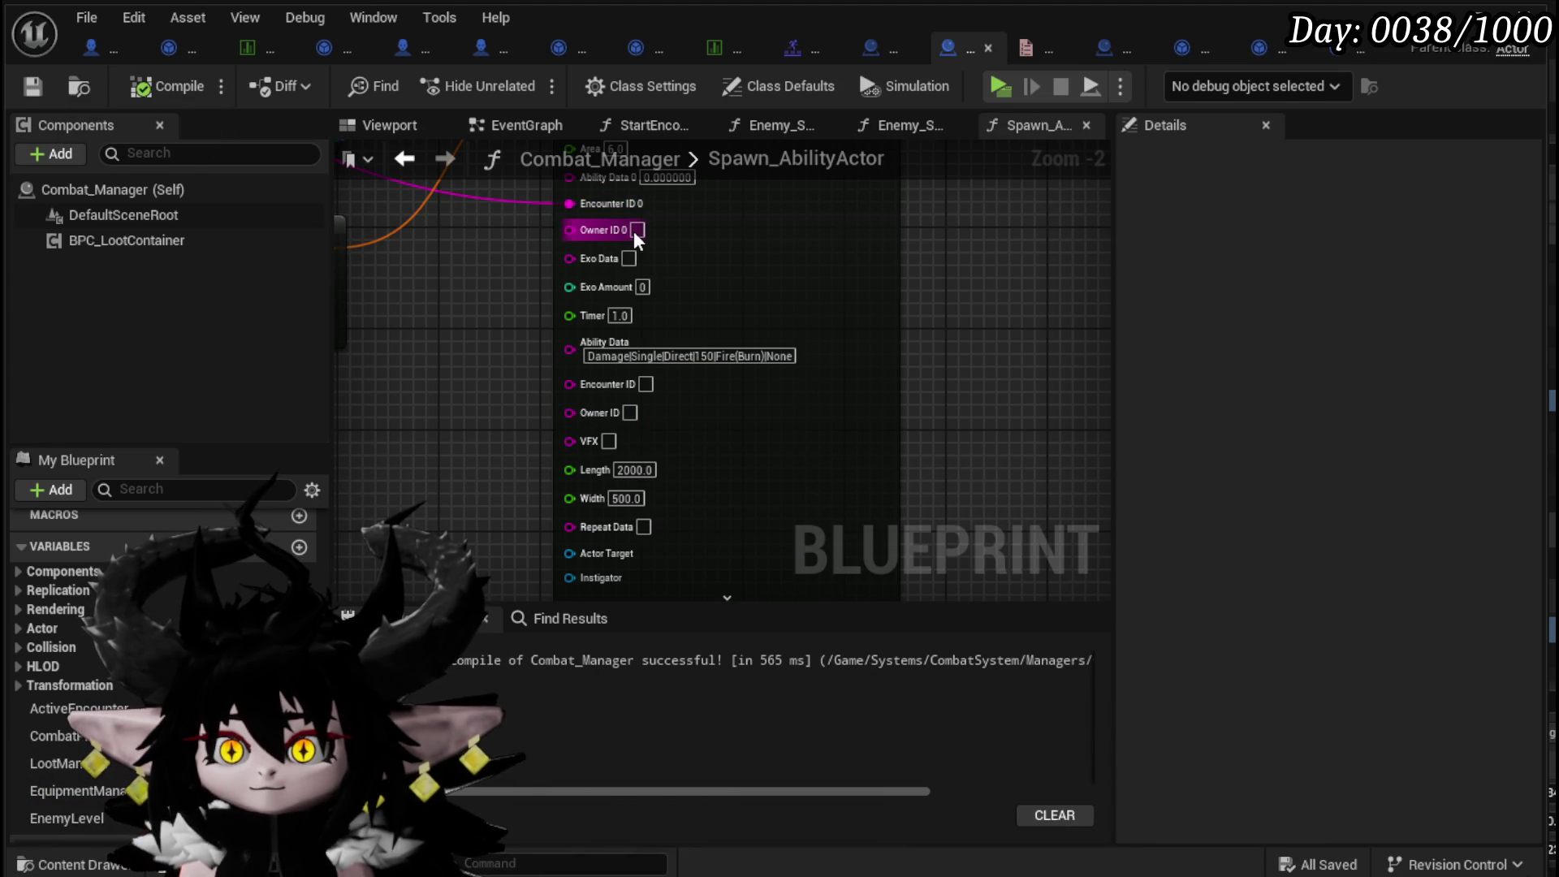
pyautogui.scroll(1, 634, 391)
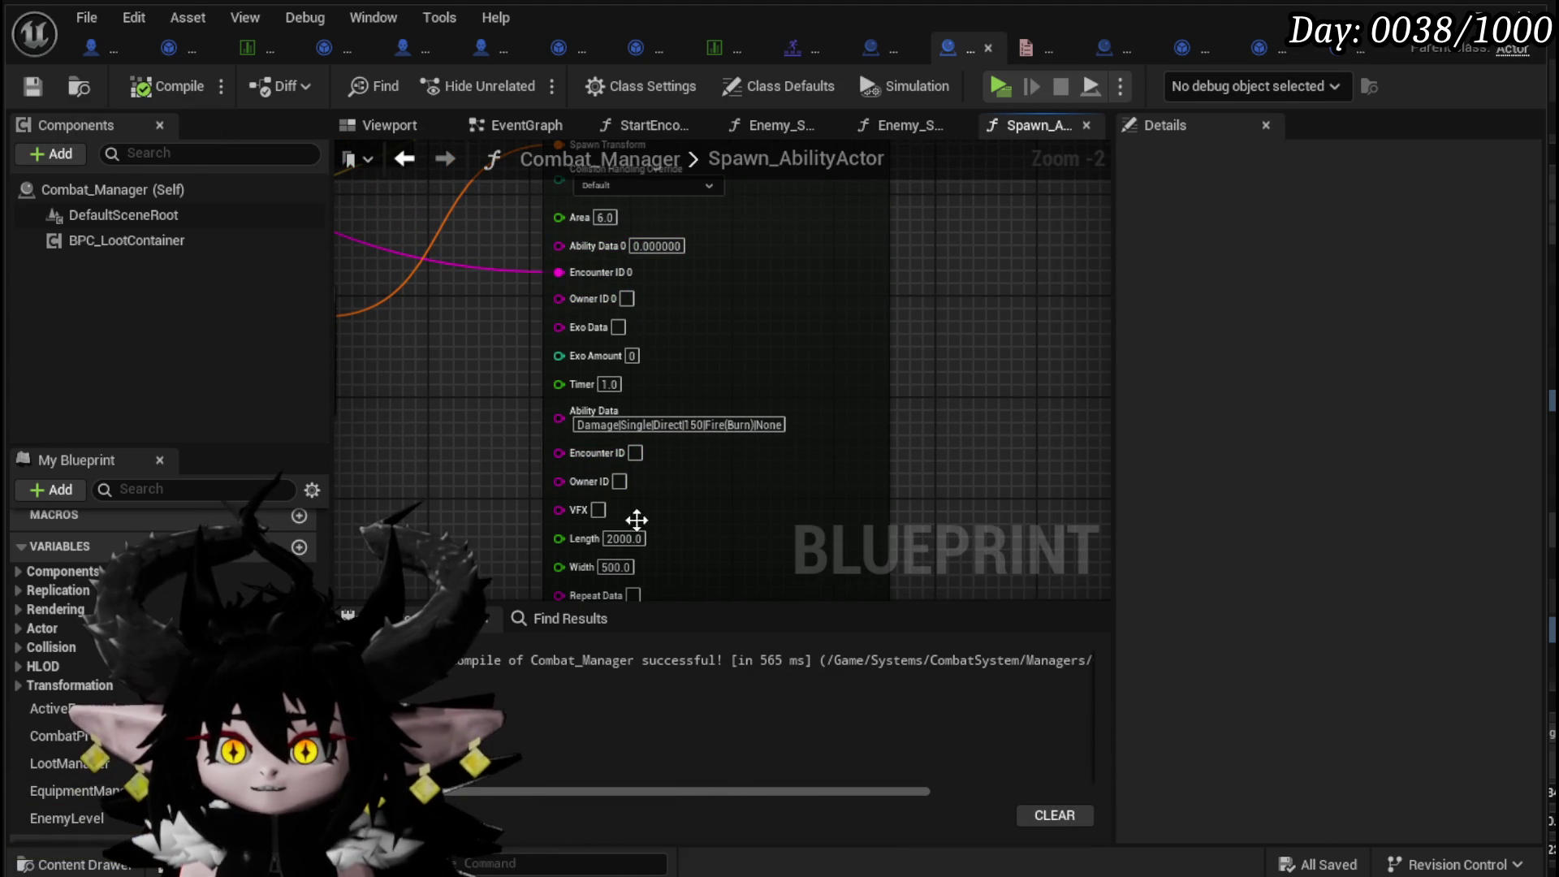
pyautogui.click(32, 81)
# - Also wire the encounter ID into the Encounter ID pin, then recompile and save all
pyautogui.scroll(-2, 466, 243)
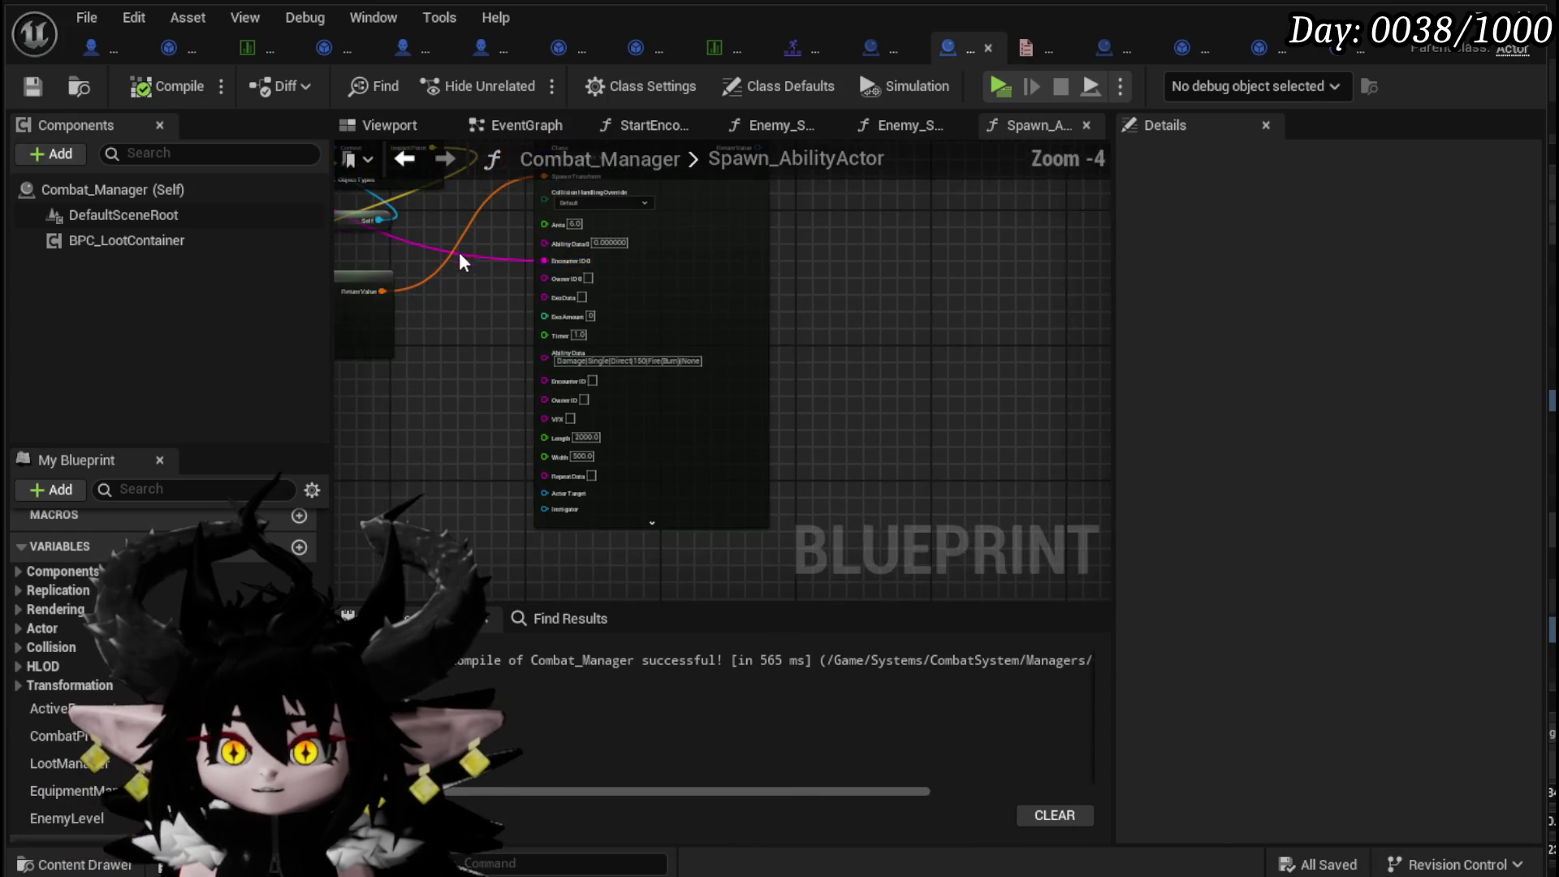
pyautogui.scroll(2, 465, 250)
pyautogui.moveTo(508, 258); pyautogui.dragTo(512, 334)
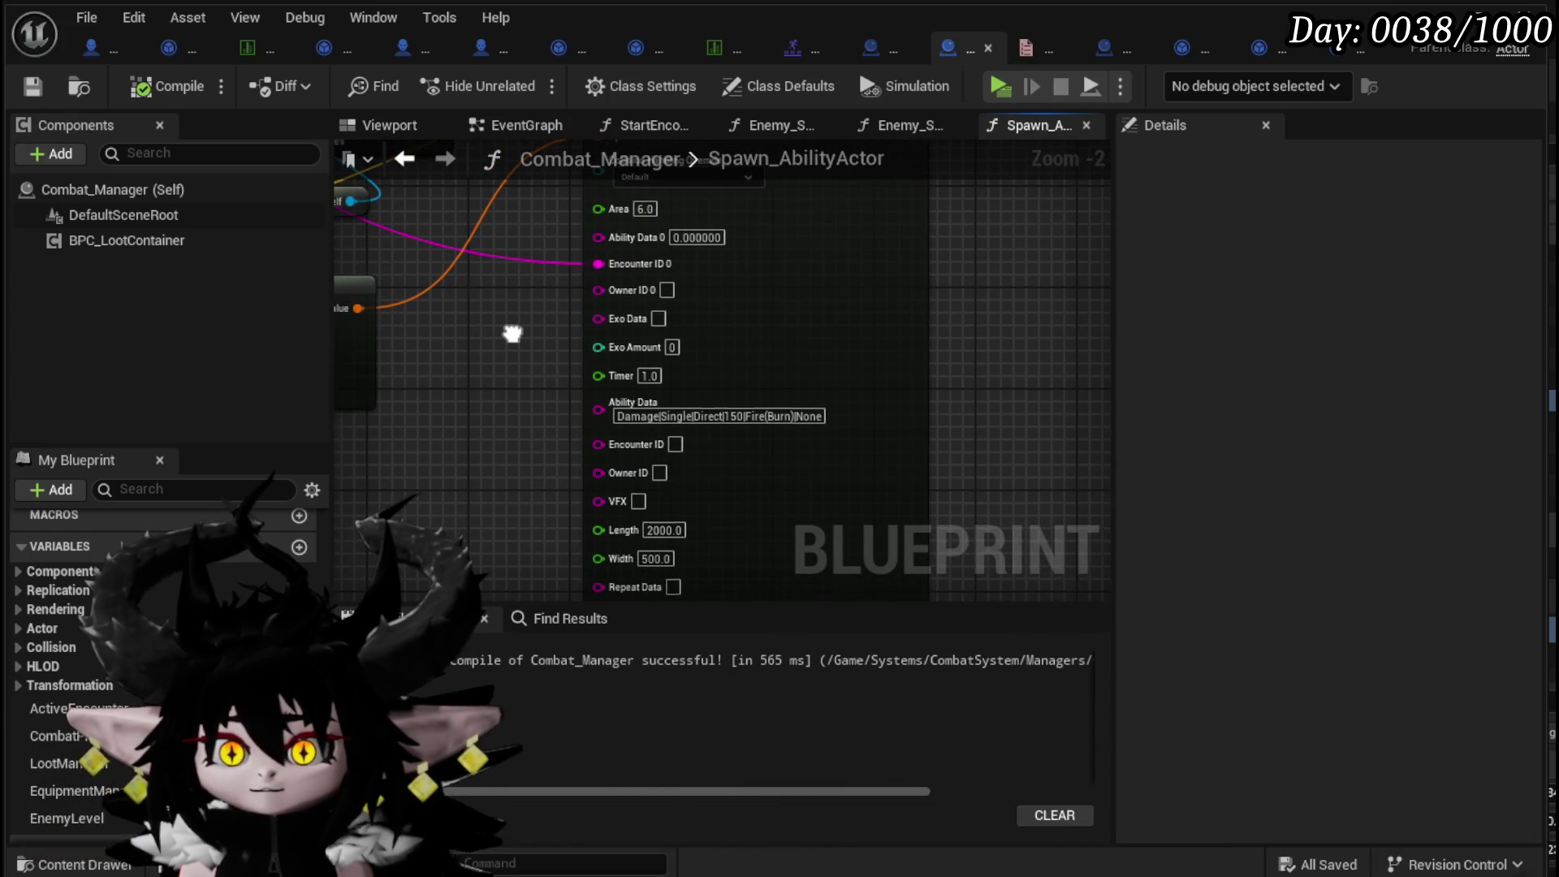
pyautogui.moveTo(609, 447); pyautogui.dragTo(607, 445)
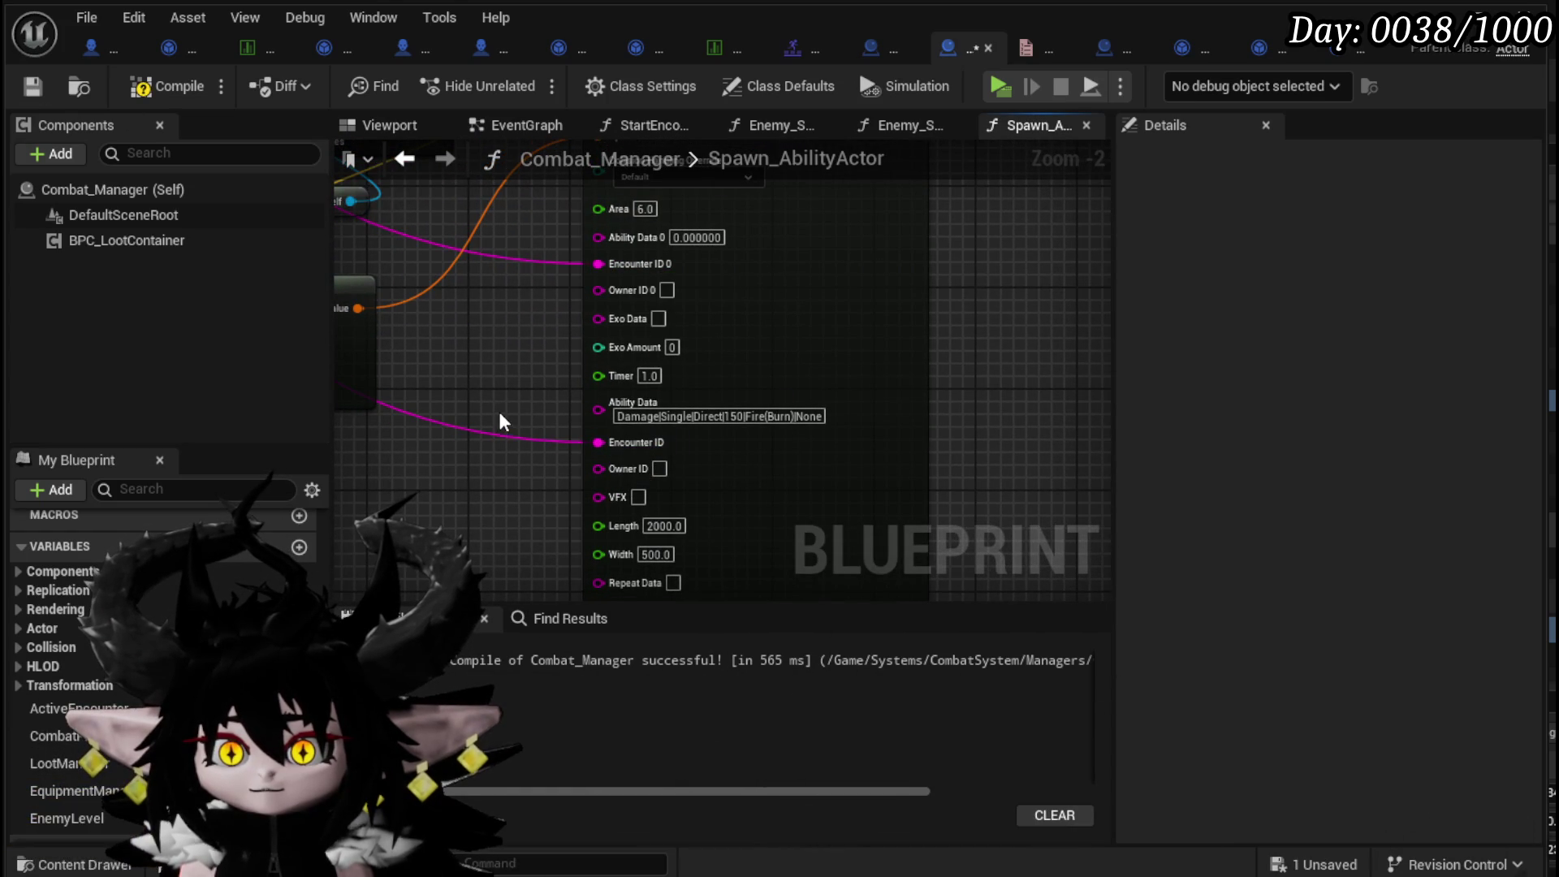
pyautogui.click(150, 86)
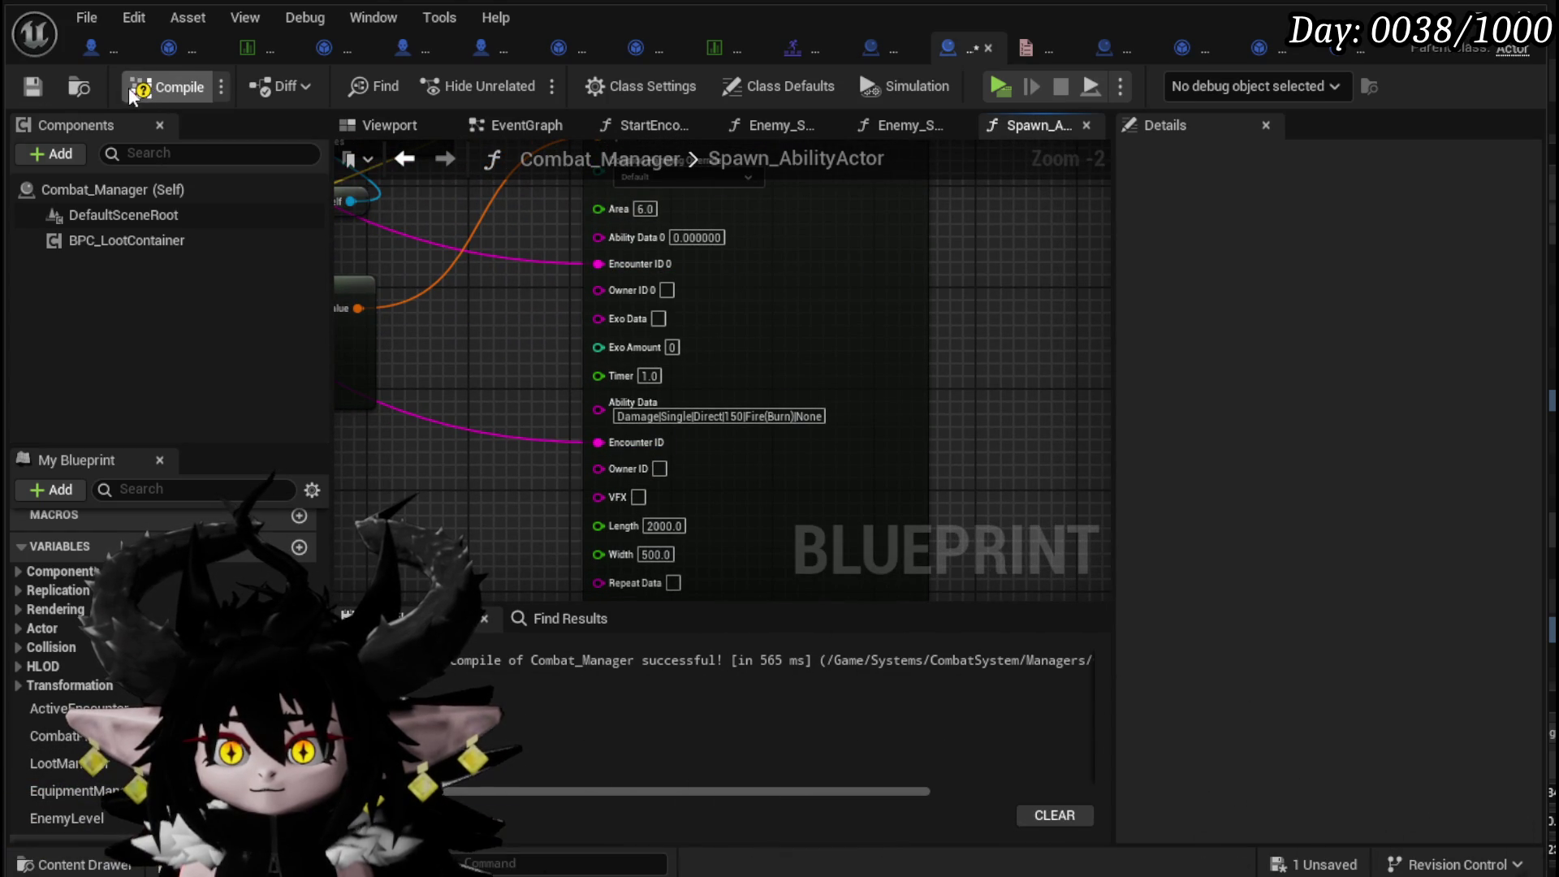
pyautogui.click(33, 86)
pyautogui.moveTo(479, 282); pyautogui.dragTo(551, 297)
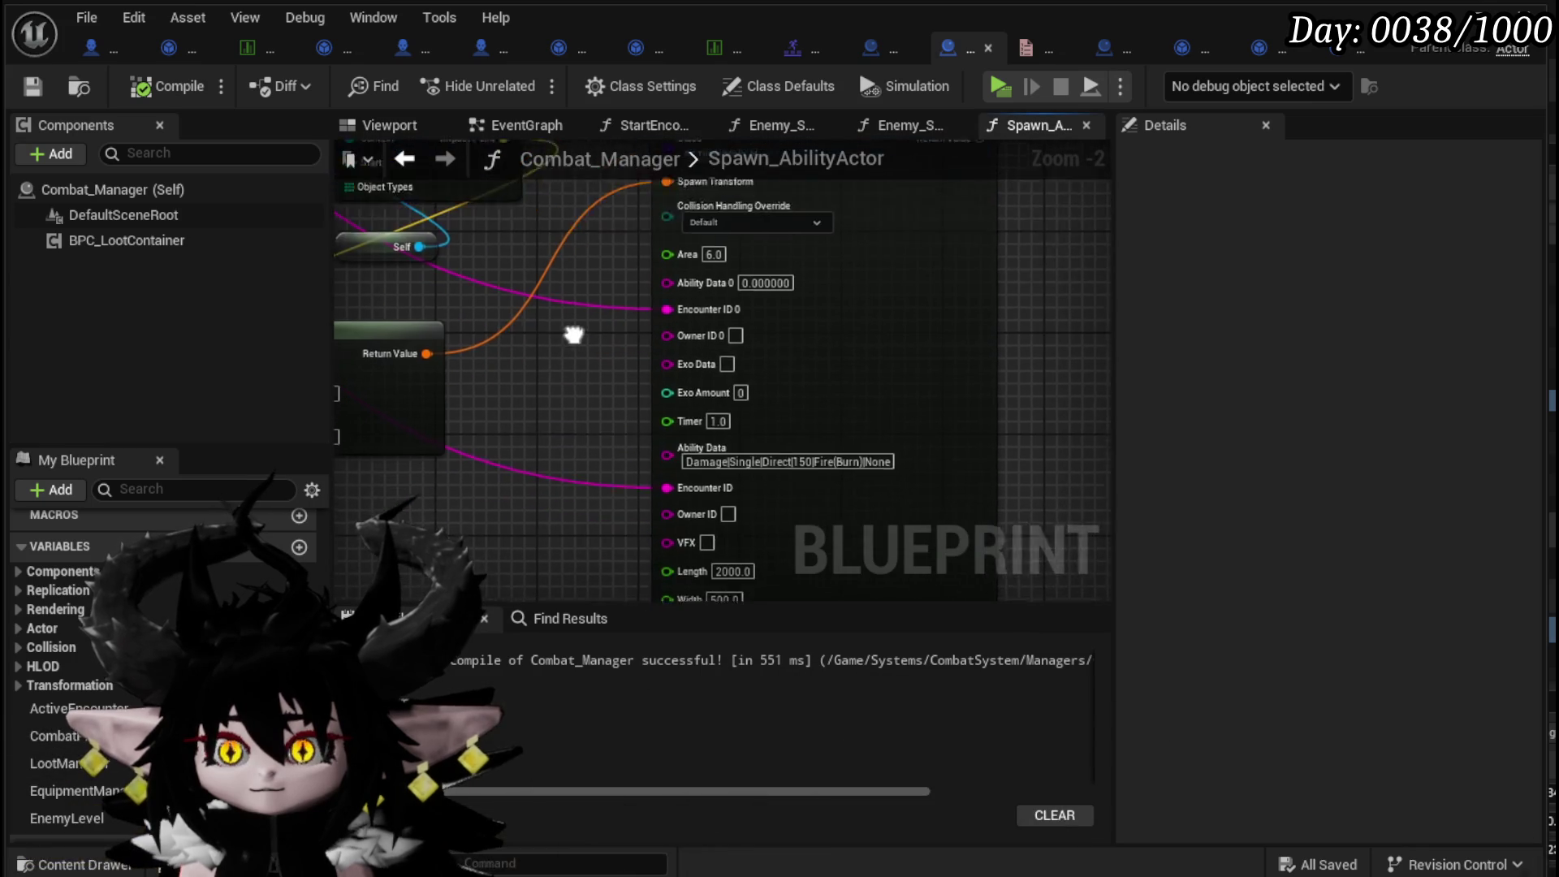
pyautogui.moveTo(607, 335)
pyautogui.mouseDown()
pyautogui.moveTo(607, 204)
pyautogui.moveTo(579, 323)
pyautogui.mouseUp()
pyautogui.hotkey('ctrl', 's')
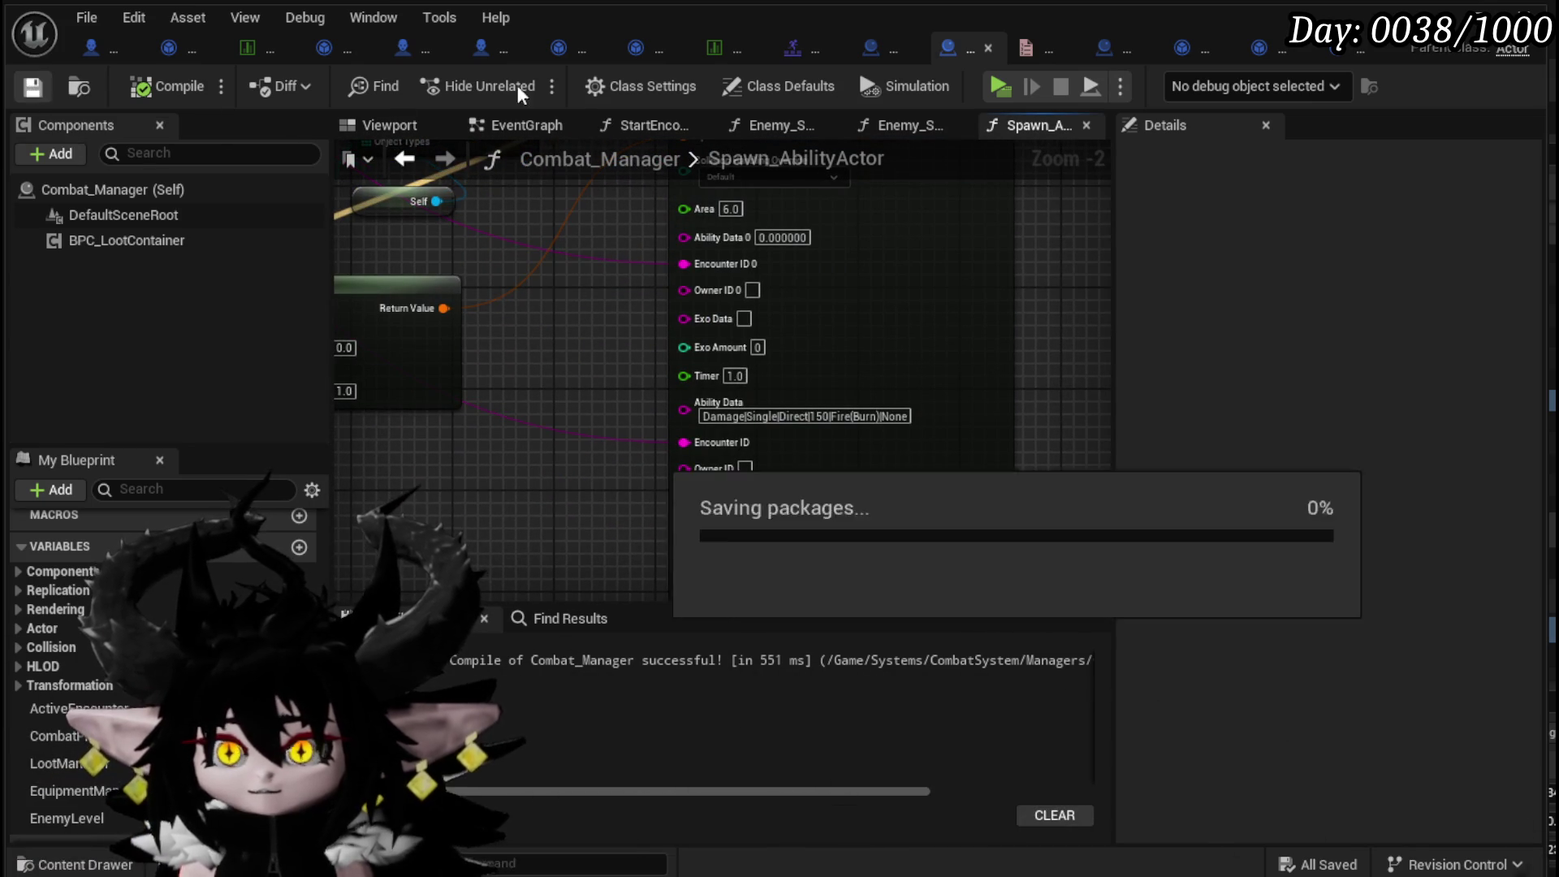
pyautogui.moveTo(612, 348); pyautogui.dragTo(696, 546)
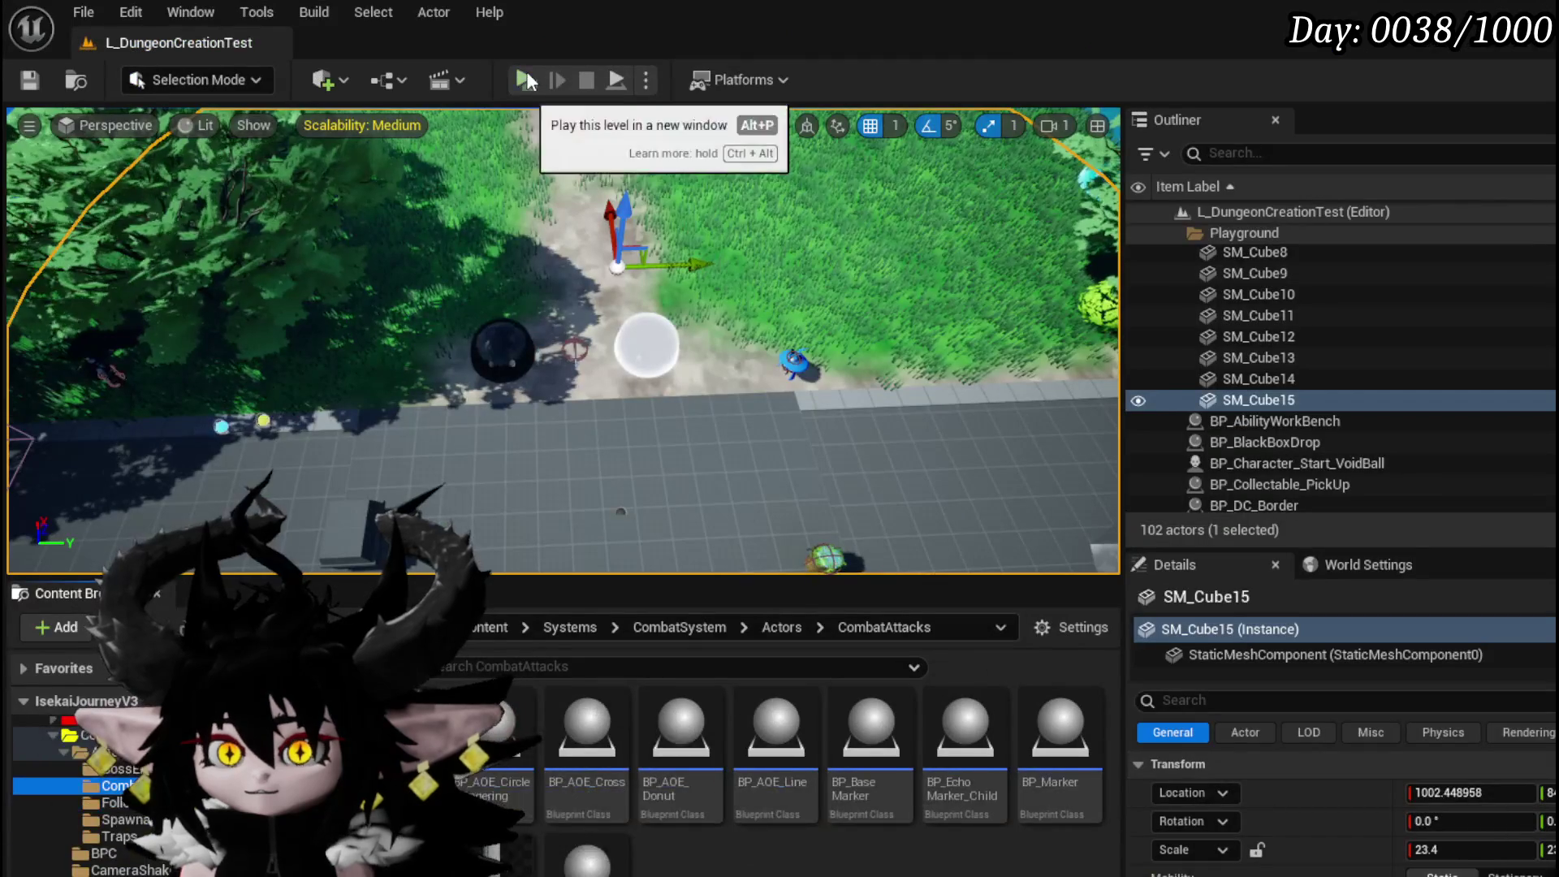
# - Play-test the level by casting a spell at the white slime, then stop the session
pyautogui.click(526, 71)
pyautogui.press('w')
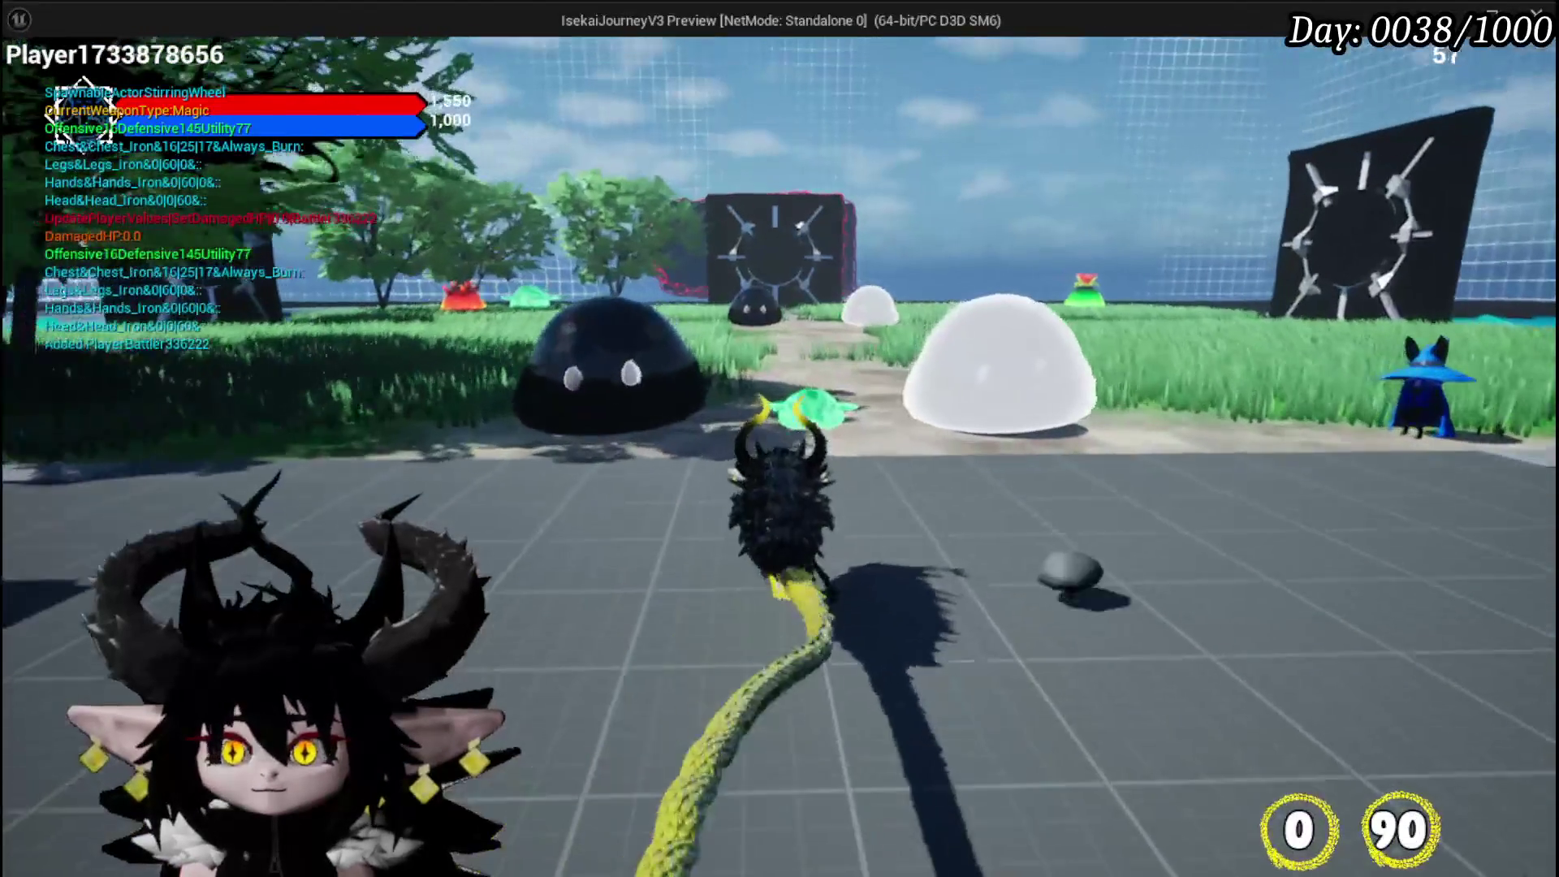
pyautogui.click(779, 439)
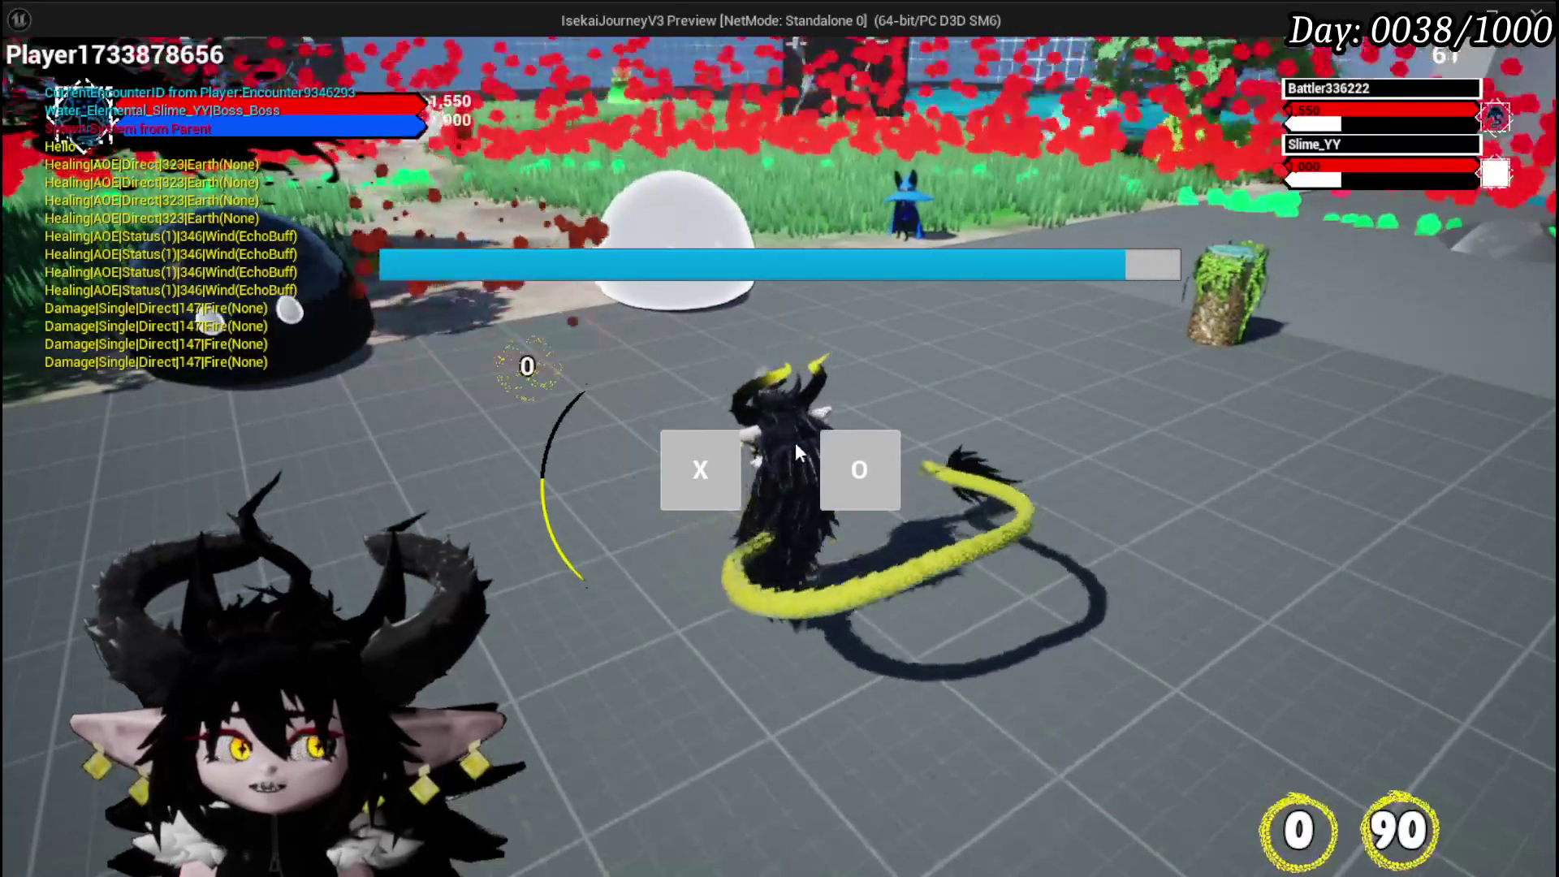
pyautogui.click(734, 487)
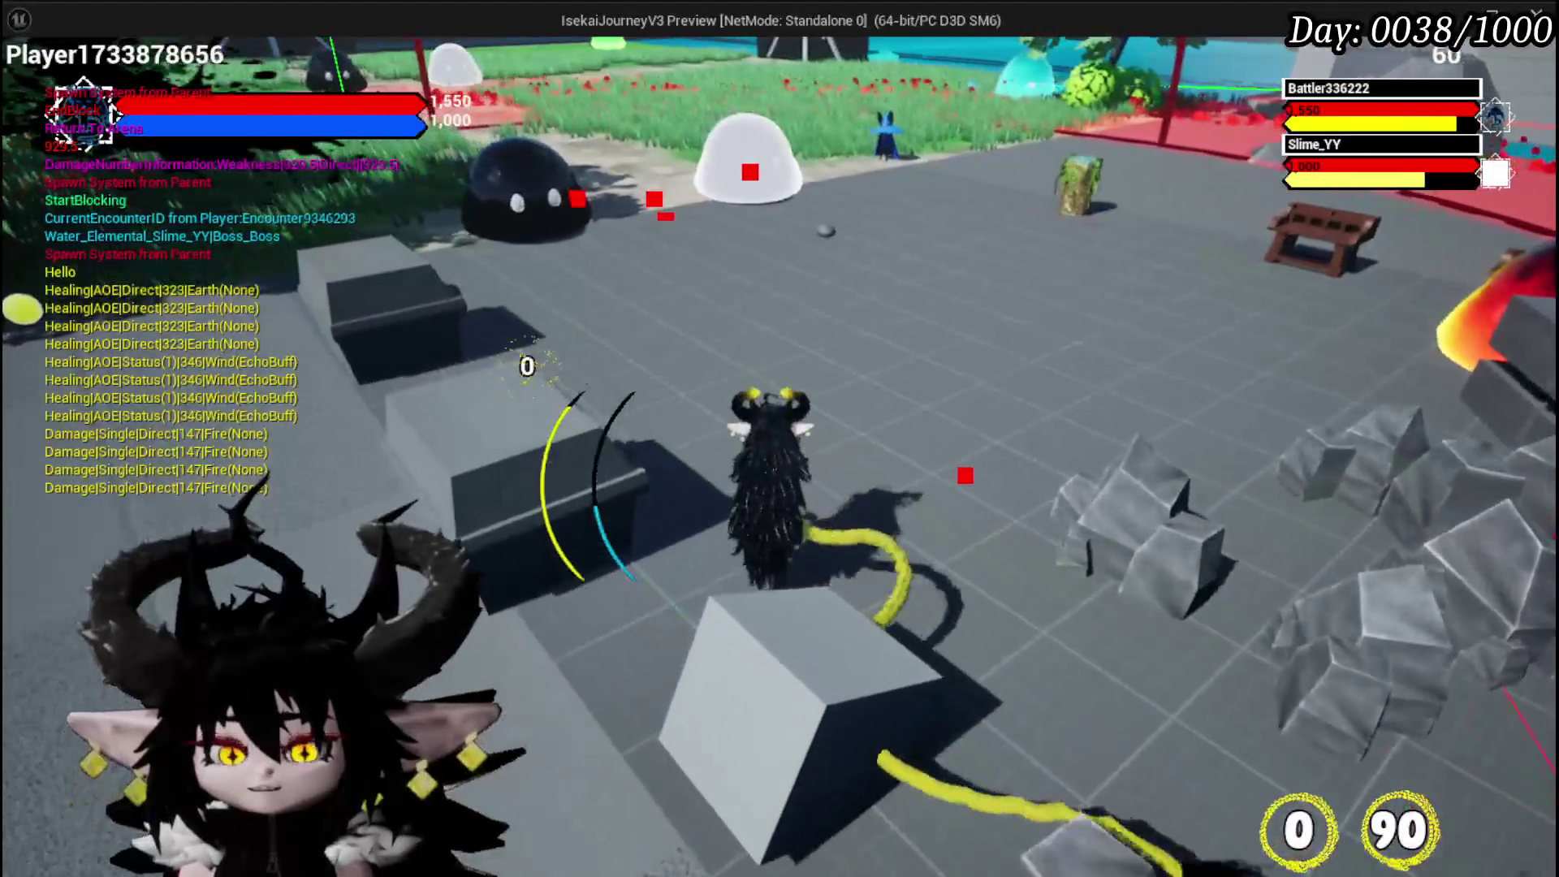
pyautogui.press('Escape')
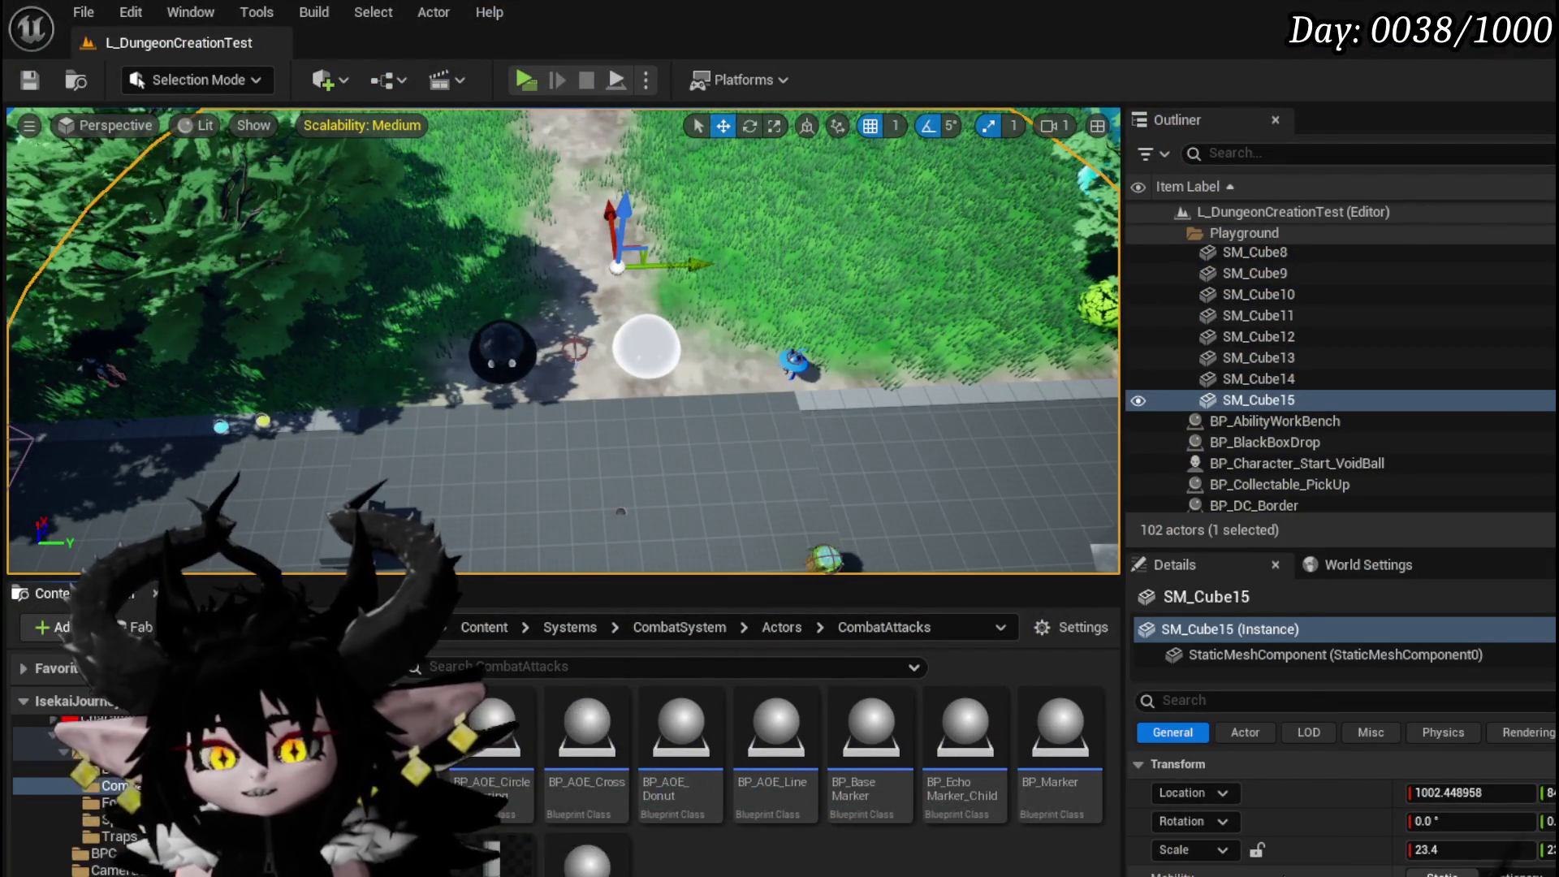
# - Open BP_TowerMarker_Child and inspect its BeginPlay chain into Start Timer and dynamic material setup
pyautogui.doubleClick(965, 723)
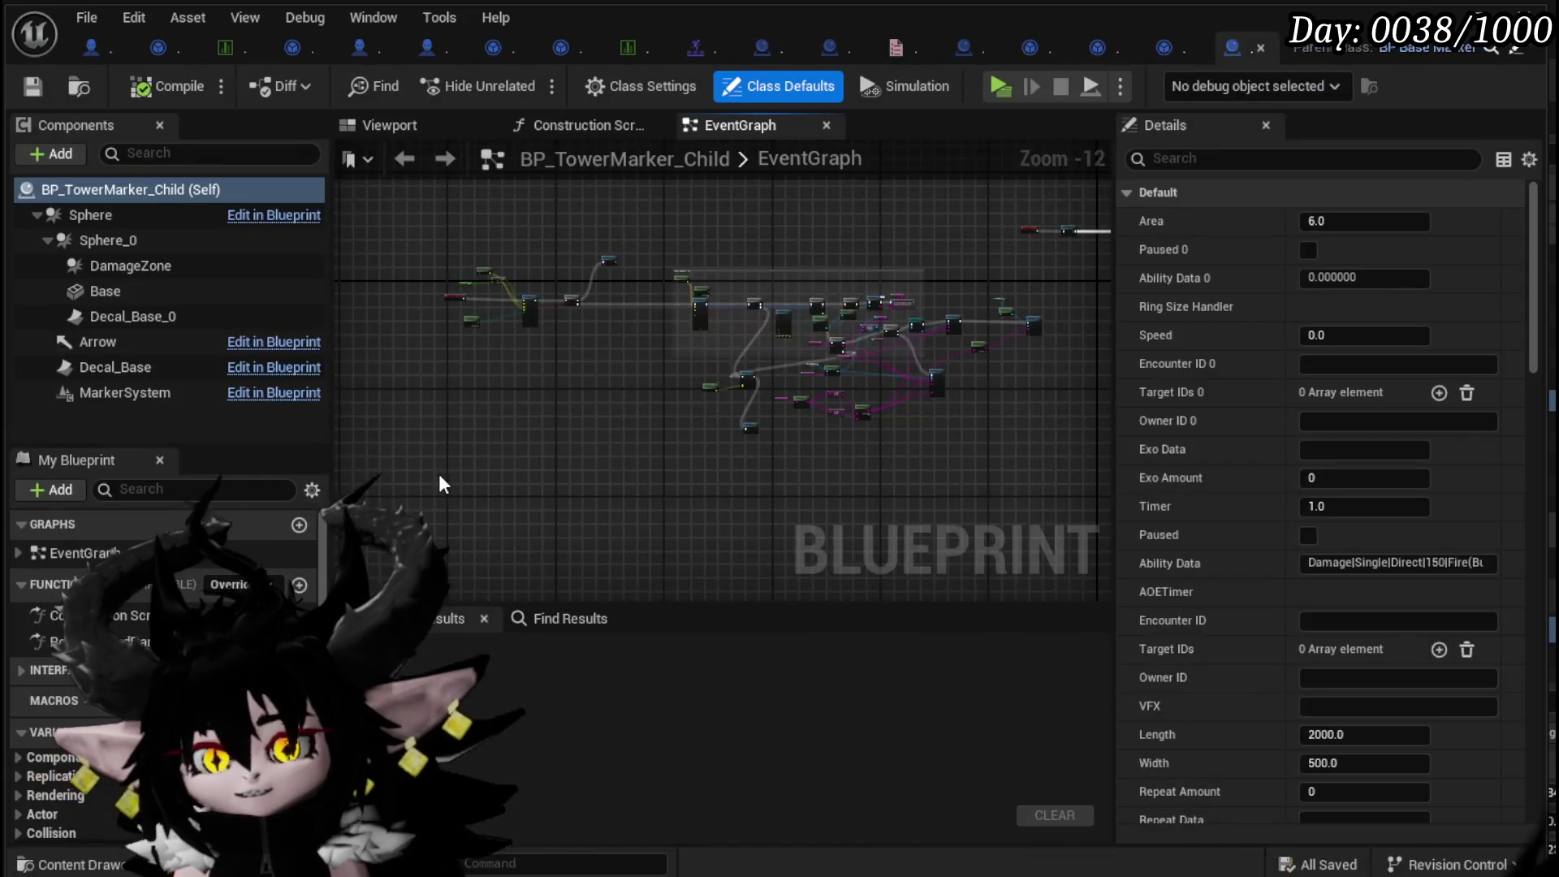
pyautogui.scroll(6, 658, 429)
pyautogui.moveTo(575, 574); pyautogui.dragTo(836, 579)
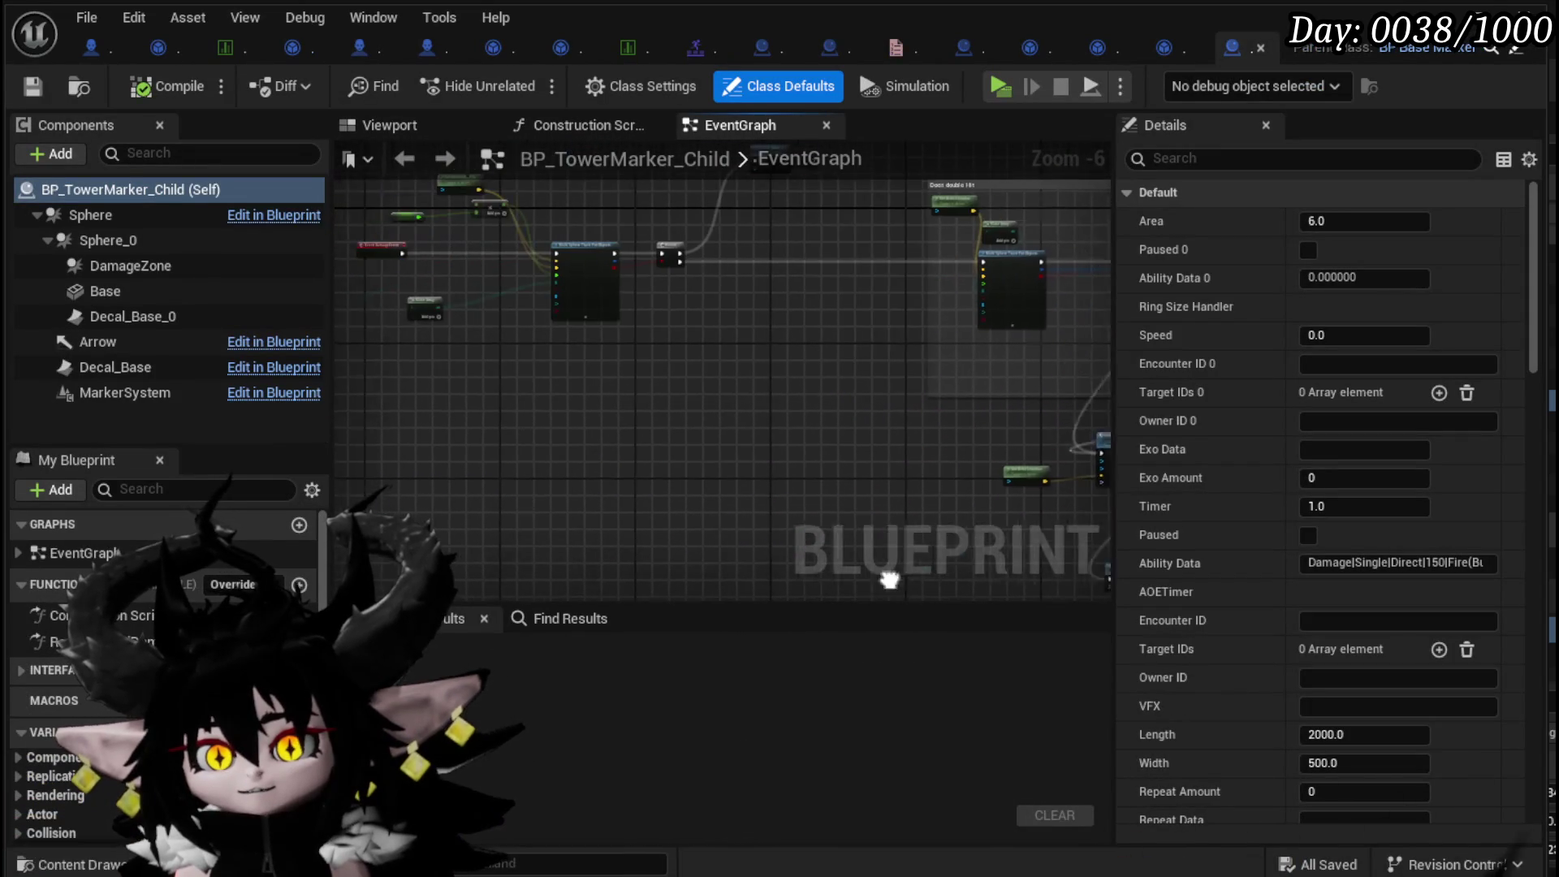
pyautogui.scroll(-3, 661, 392)
pyautogui.moveTo(654, 425)
pyautogui.mouseDown()
pyautogui.moveTo(644, 466)
pyautogui.moveTo(486, 447)
pyautogui.moveTo(588, 439)
pyautogui.moveTo(521, 413)
pyautogui.mouseUp()
pyautogui.scroll(6, 600, 417)
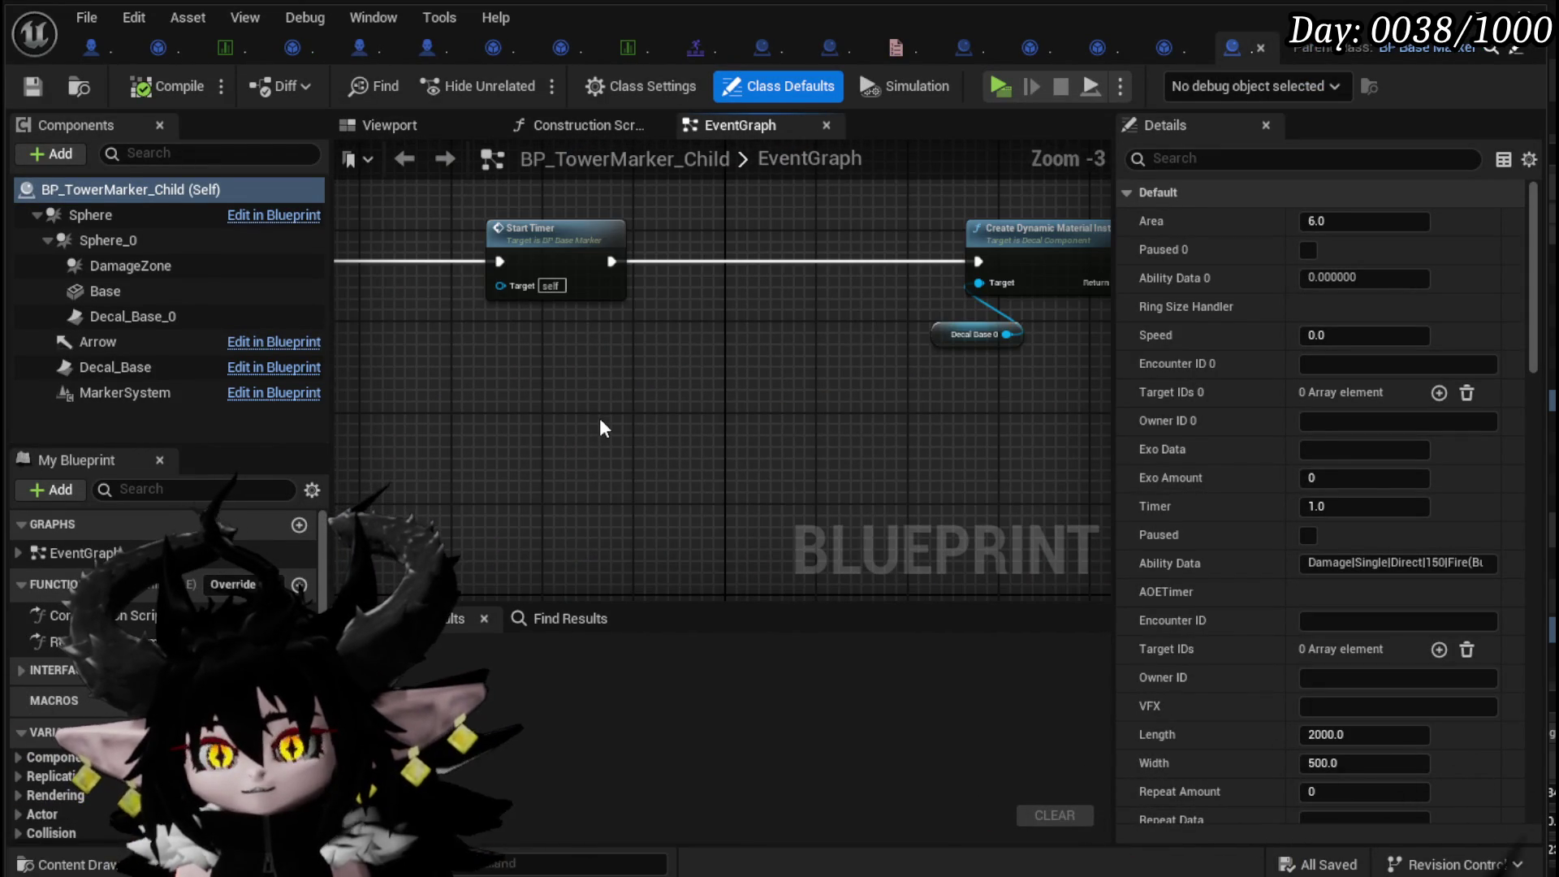
pyautogui.scroll(-2, 600, 420)
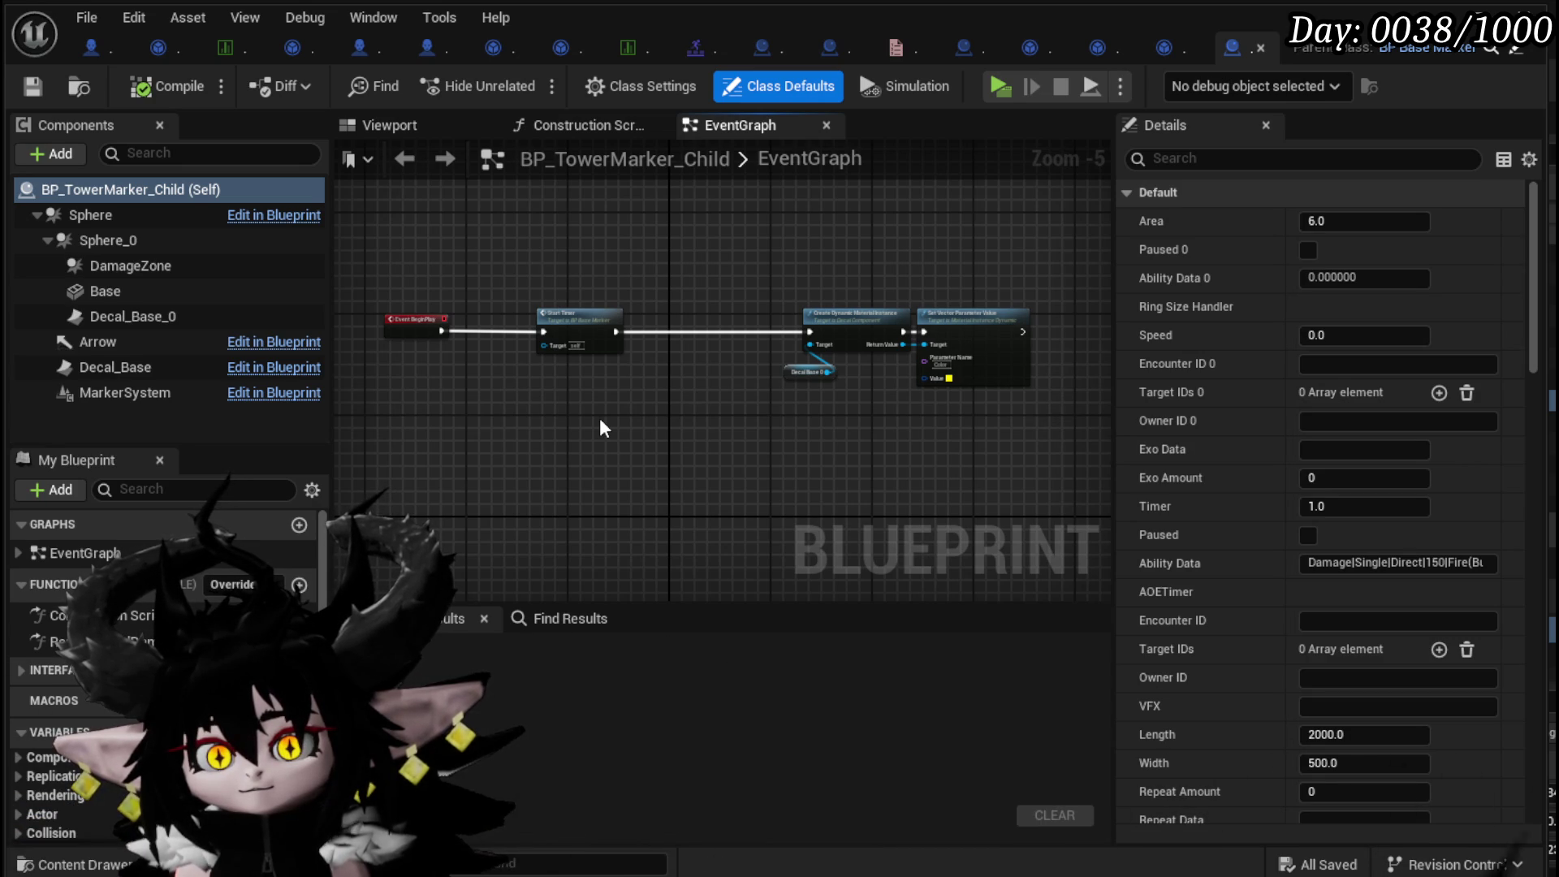
# - In BP_EnemyBoss_SlimeYY, move Set Ability Tree Timer up-right and open the SpawnAbilityActor graph
pyautogui.click(108, 44)
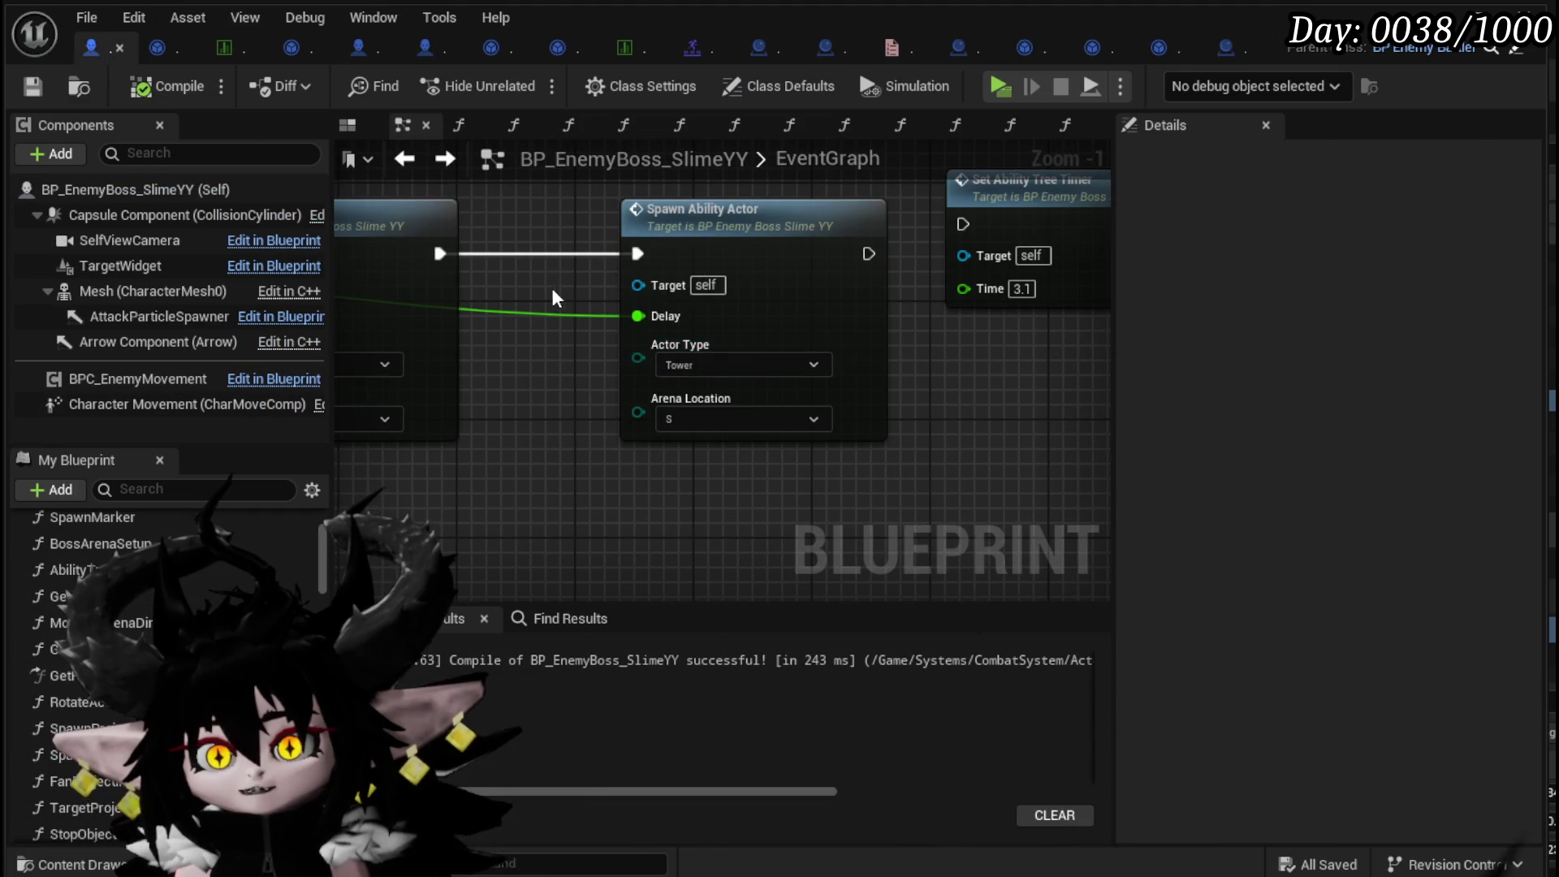
pyautogui.moveTo(526, 187); pyautogui.dragTo(733, 450)
pyautogui.click(963, 382)
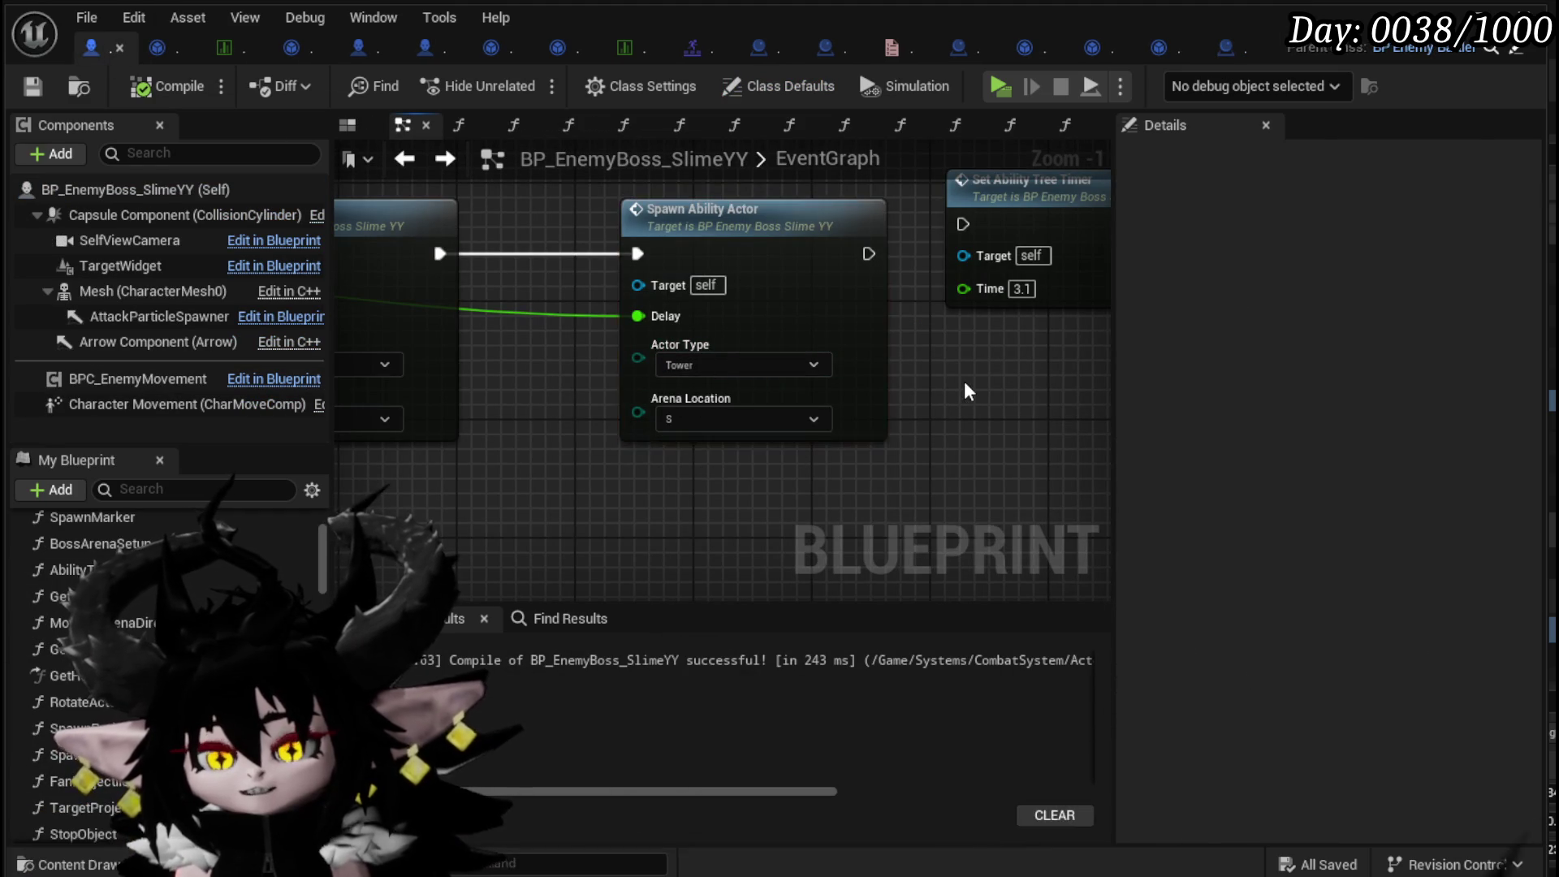
pyautogui.moveTo(963, 382); pyautogui.dragTo(801, 452)
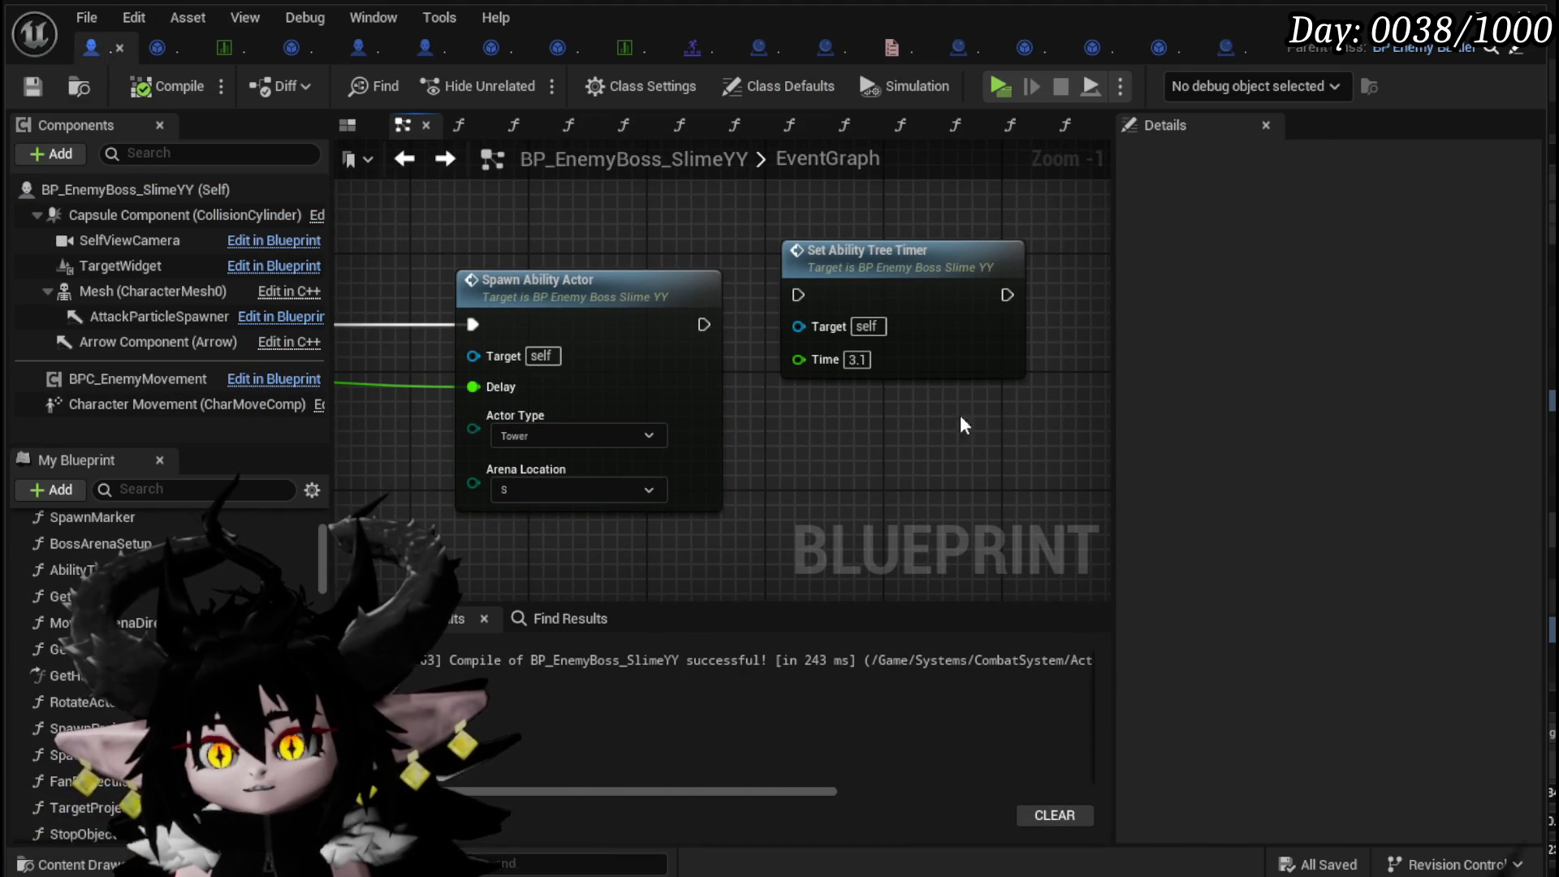
pyautogui.scroll(-2, 951, 389)
pyautogui.moveTo(950, 389); pyautogui.dragTo(1007, 253)
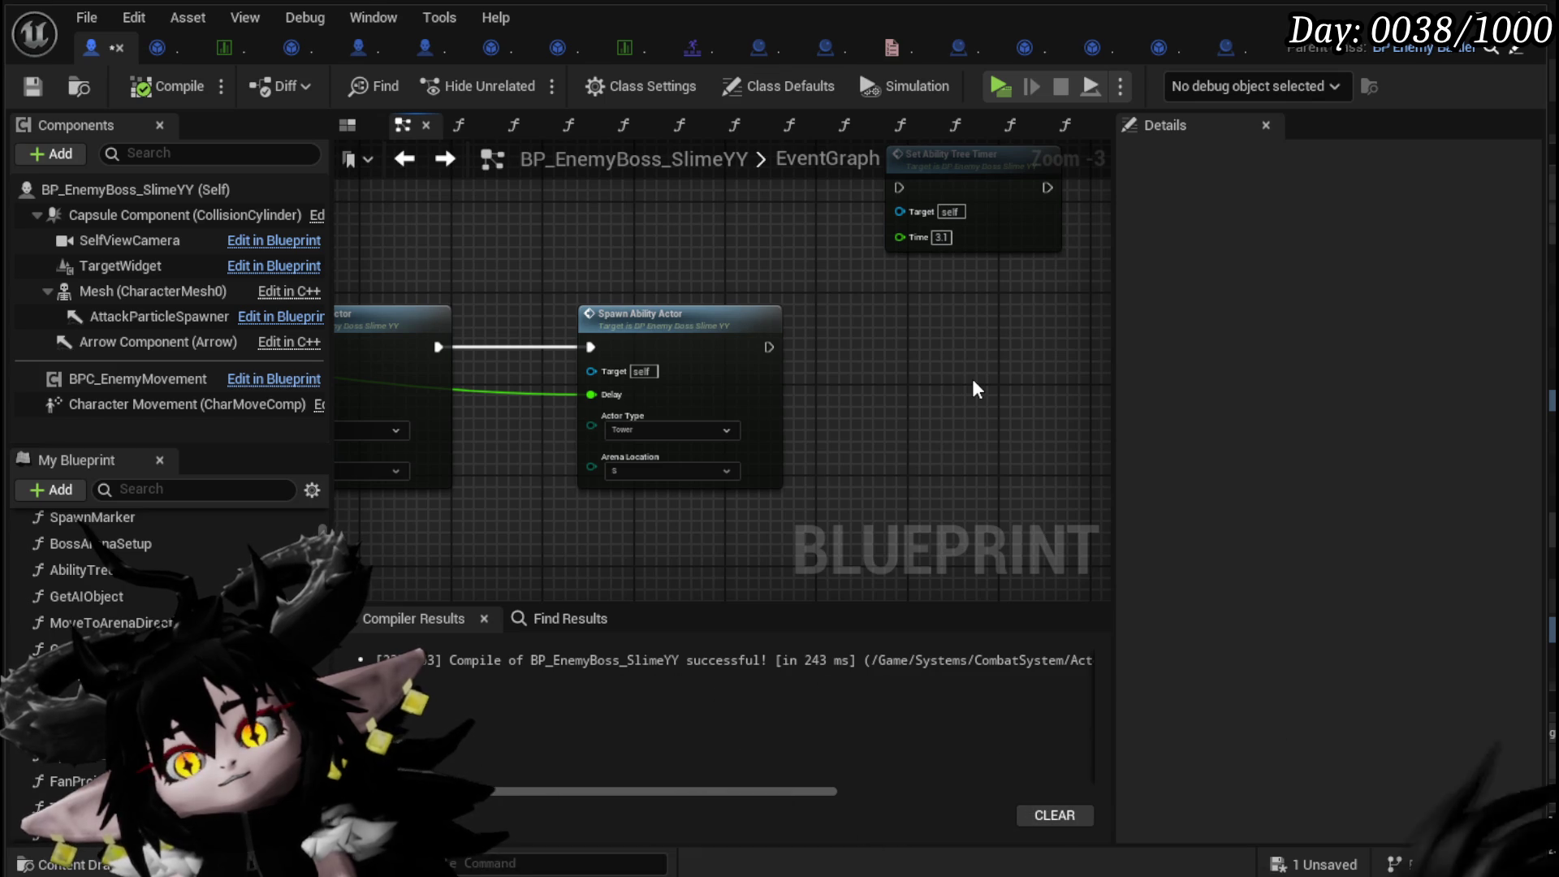
pyautogui.doubleClick(691, 364)
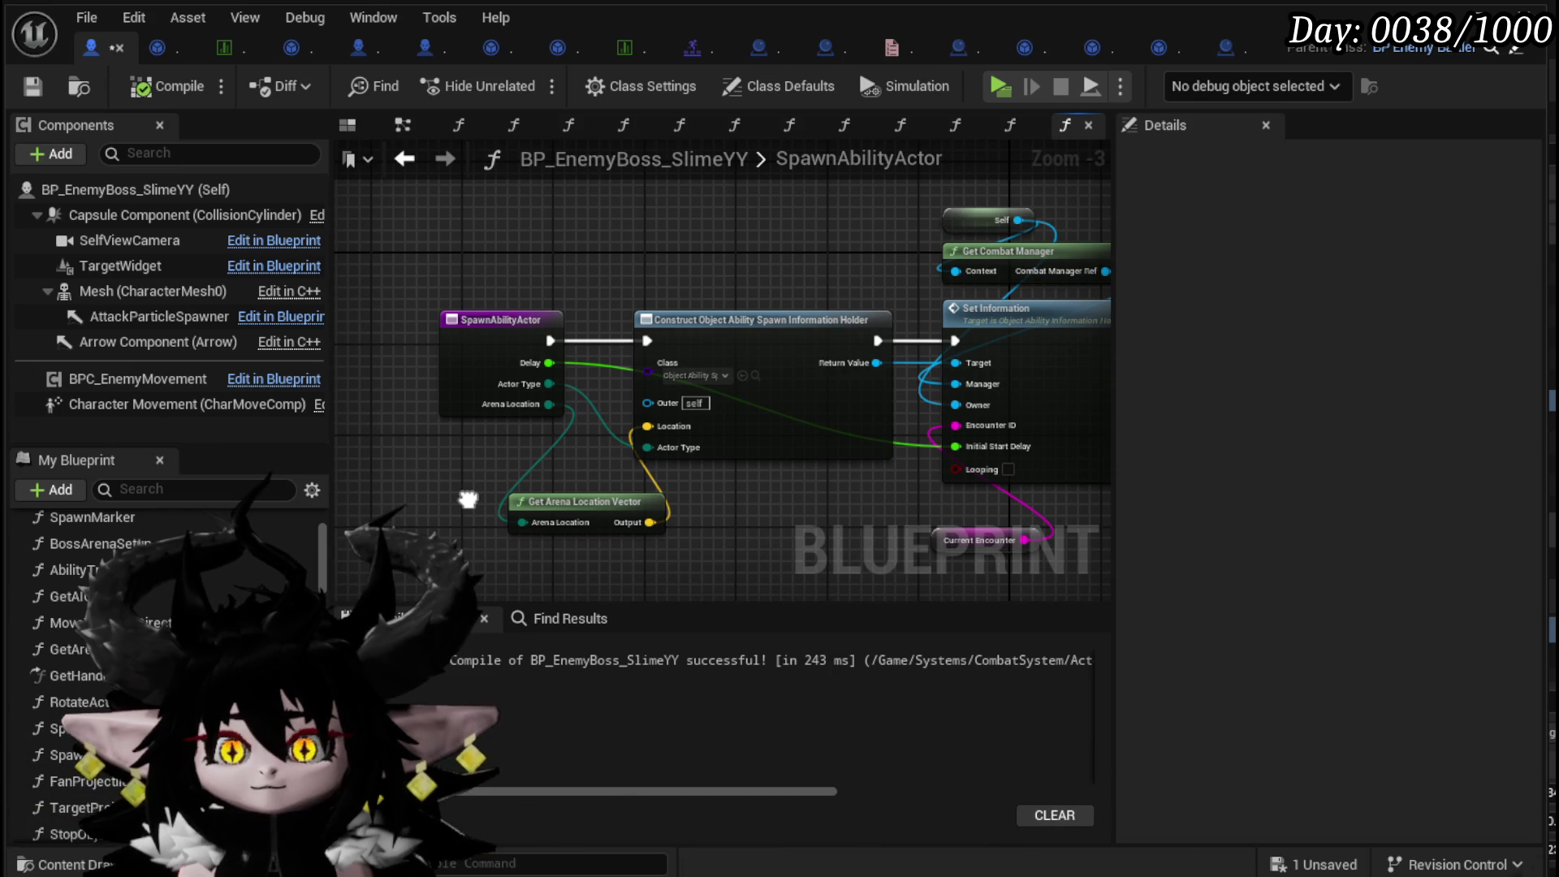
# - Rename the SpawnAbilityActor function to SpawnArenaBorder in the entry node's Details
pyautogui.rightClick(463, 368)
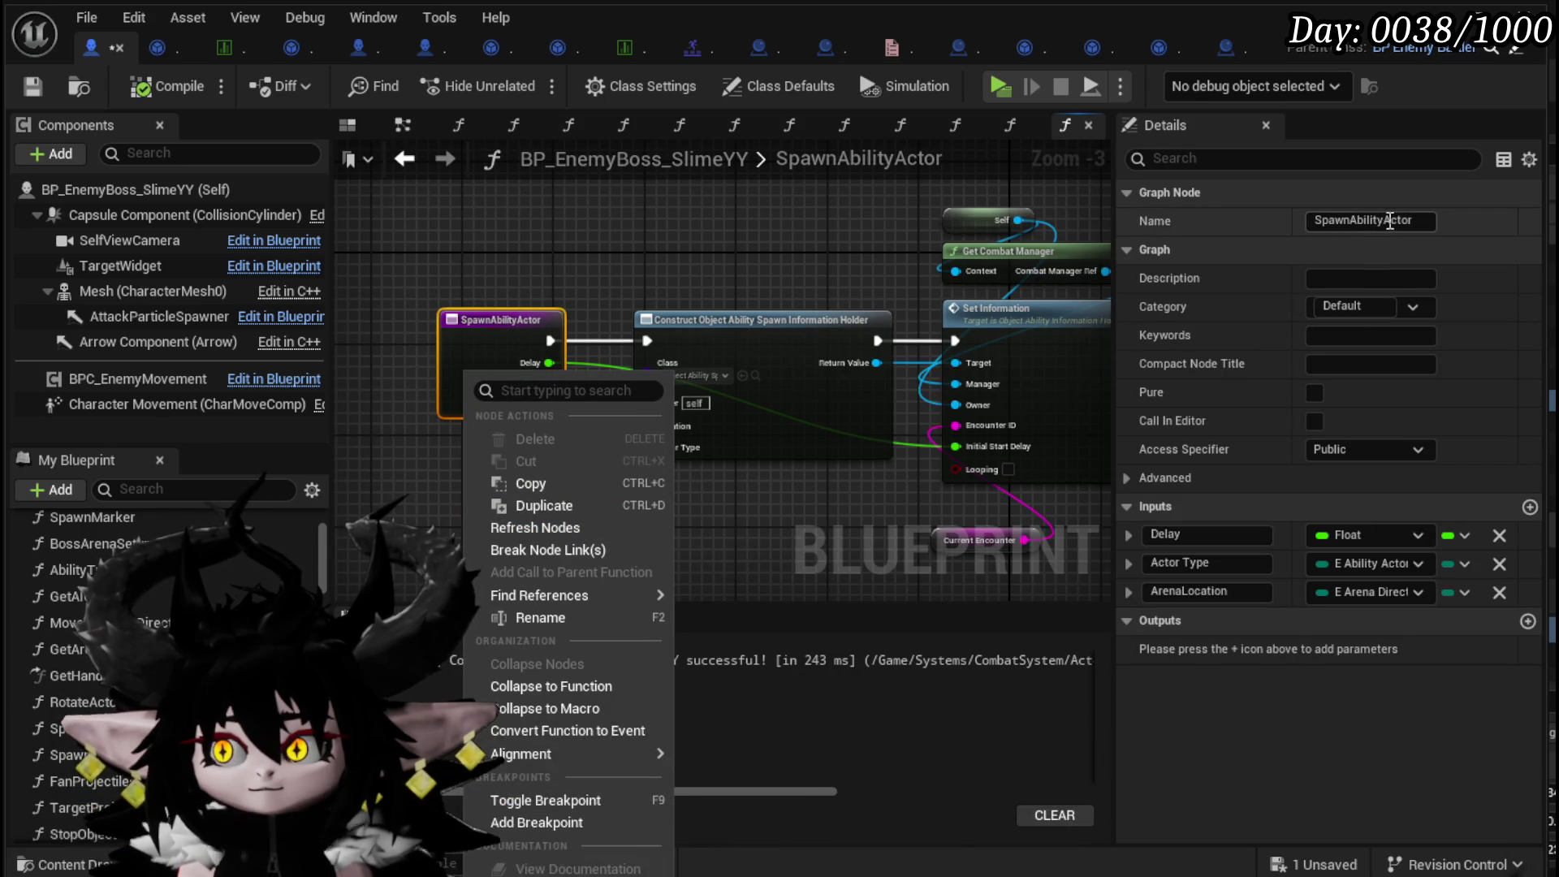
pyautogui.moveTo(1353, 221); pyautogui.dragTo(1394, 228)
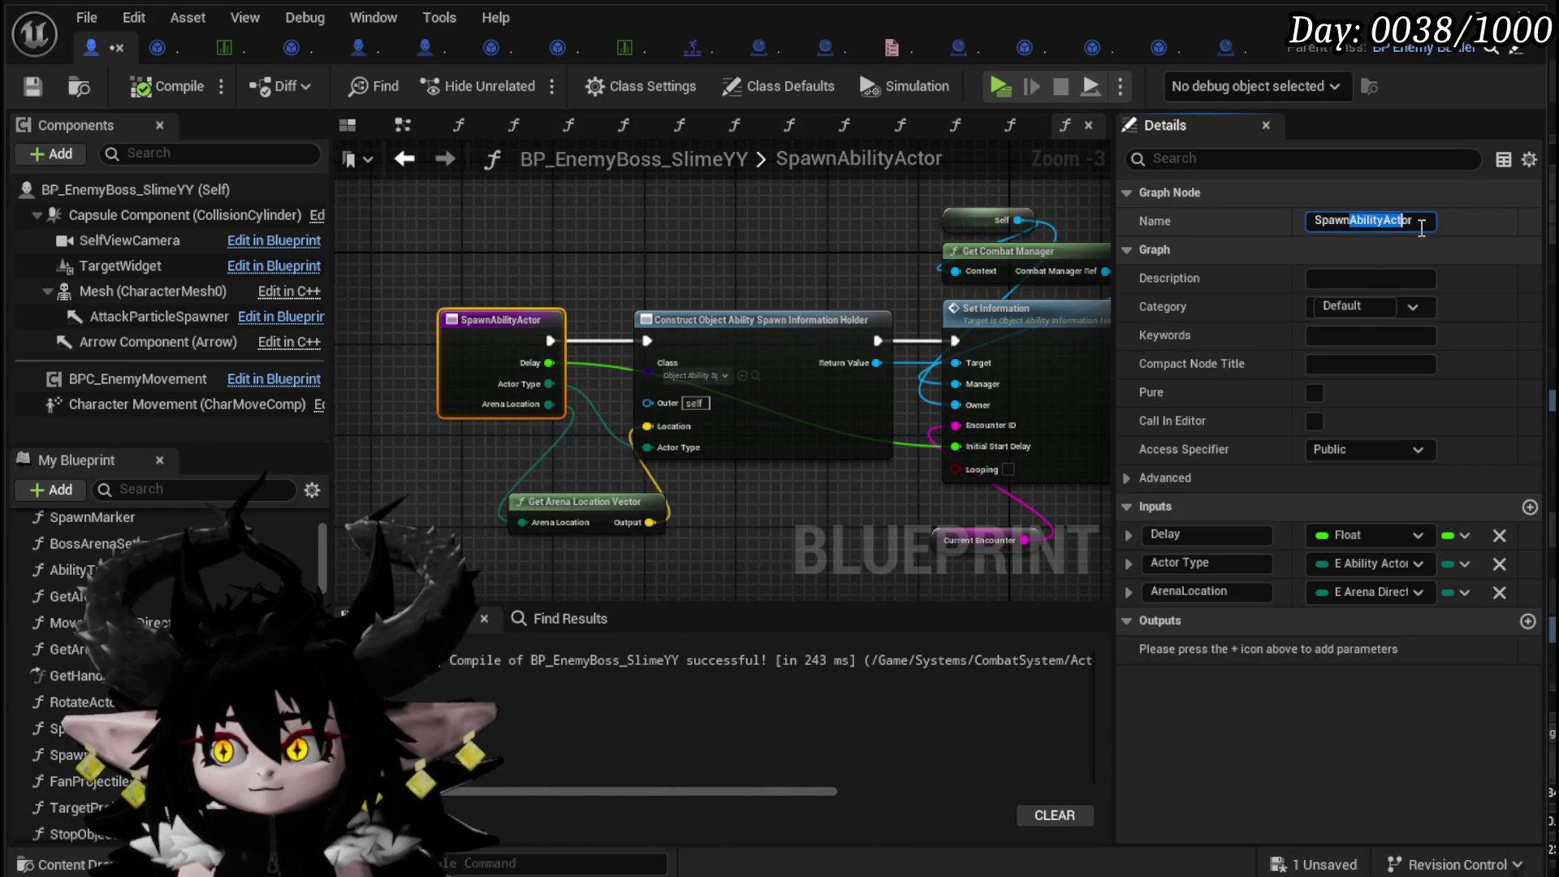
pyautogui.write('Aren')
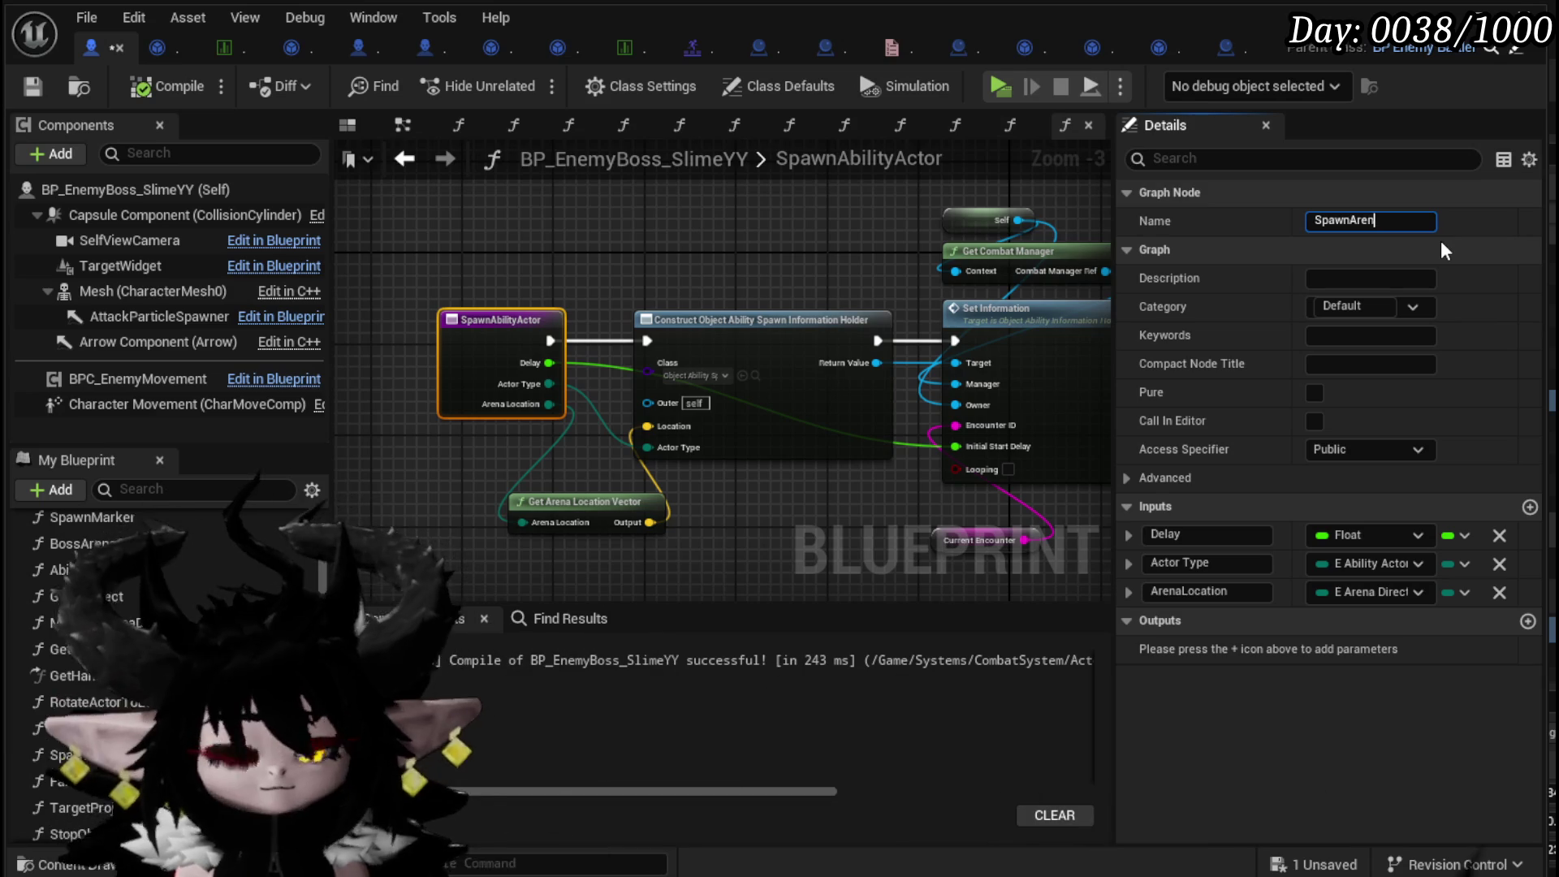
pyautogui.write('aBorder')
pyautogui.press('Return')
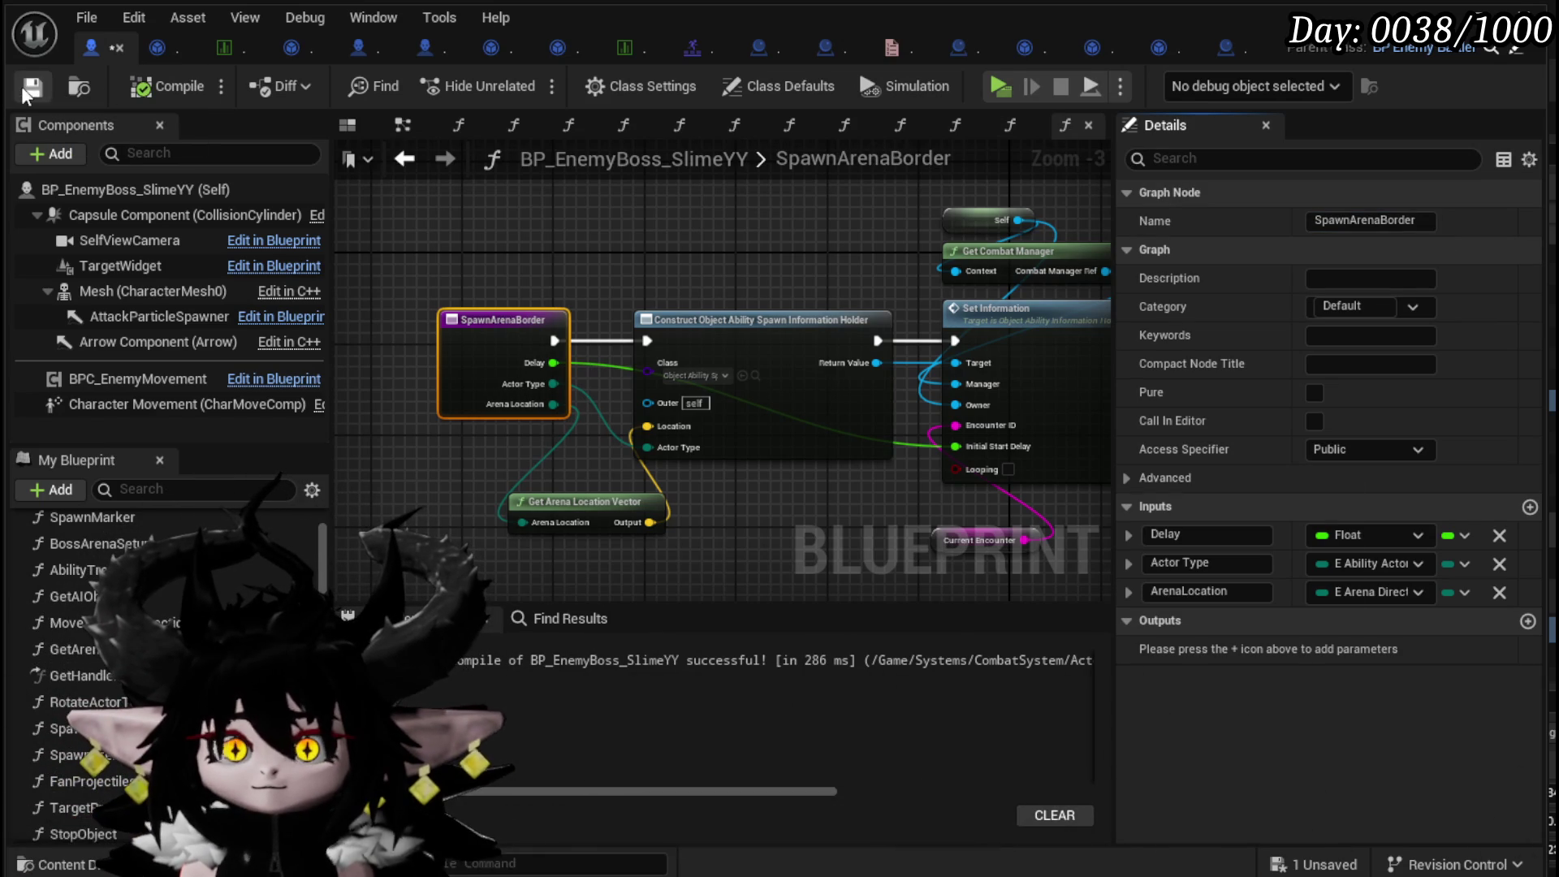
# - Select SpawnArenaBorder in the function list and duplicate it
pyautogui.scroll(-5, 350, 609)
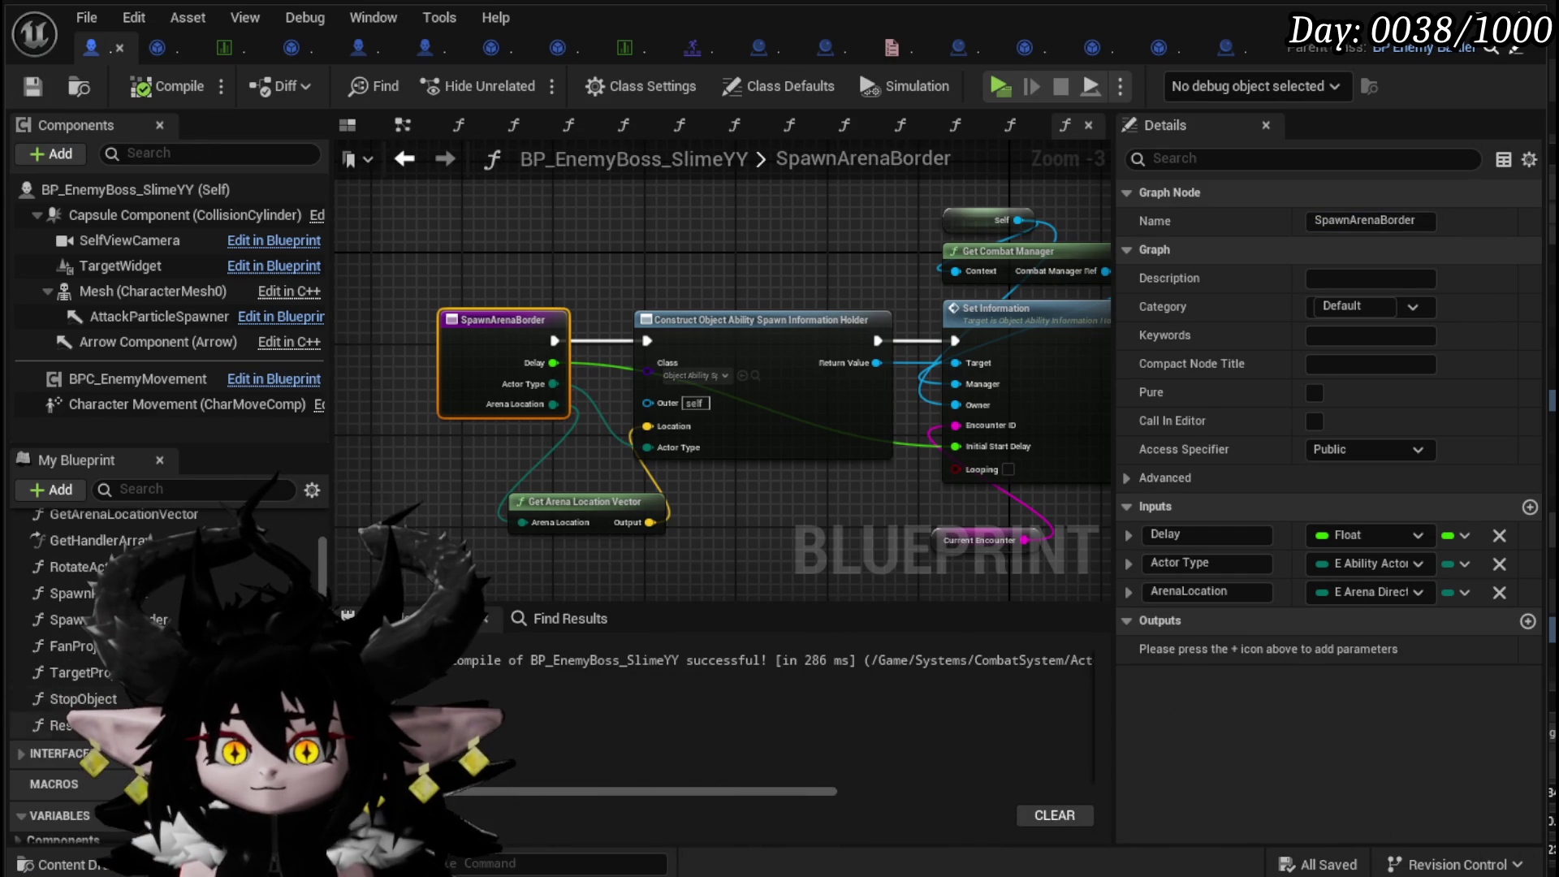
pyautogui.scroll(1, 95, 696)
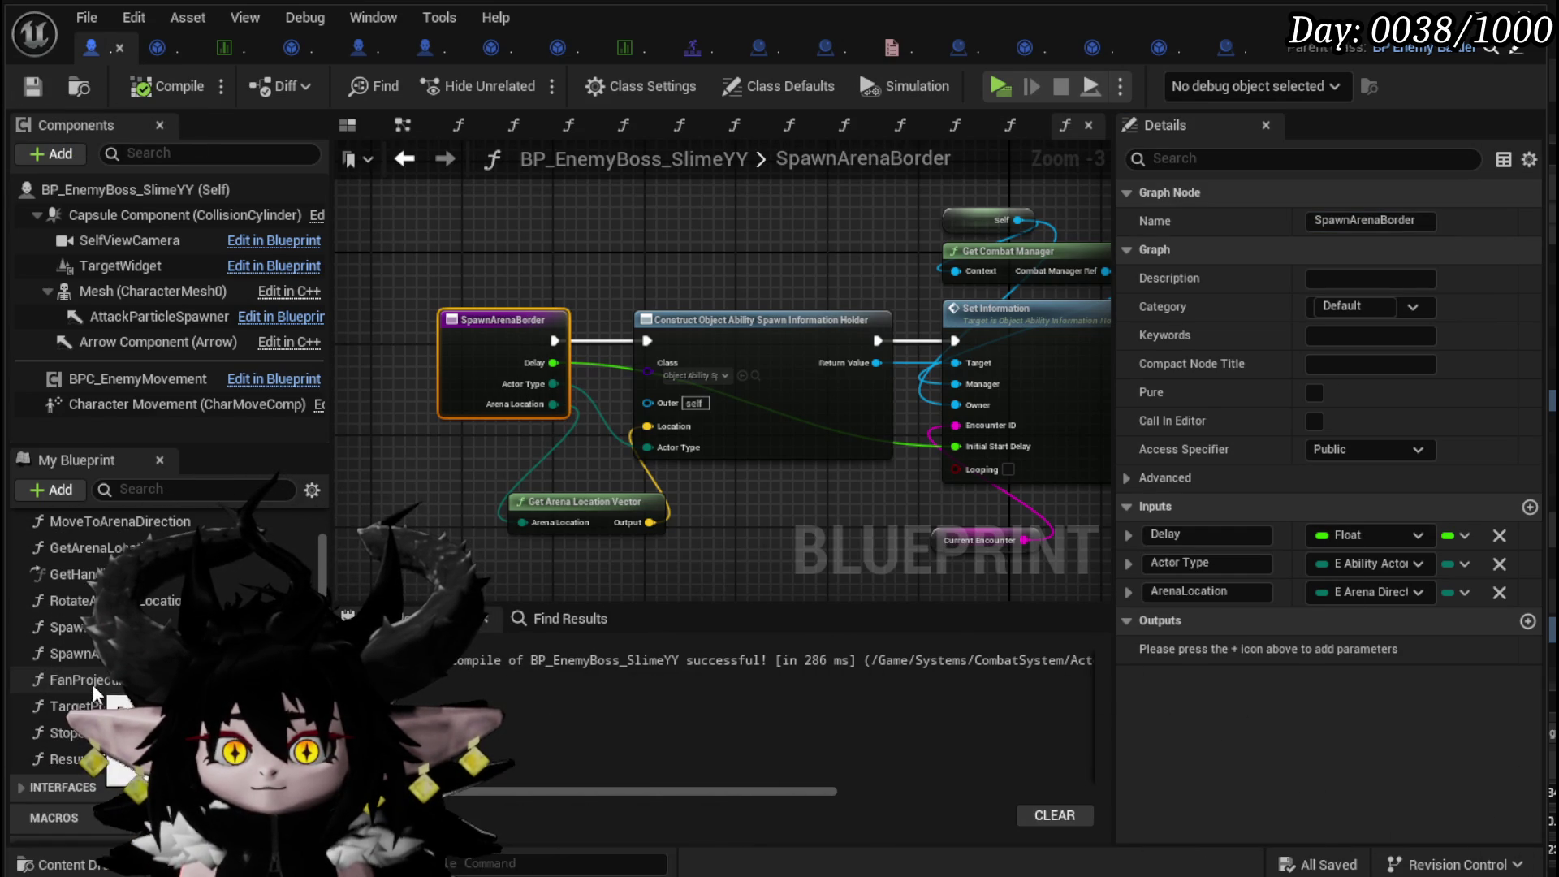
pyautogui.click(73, 653)
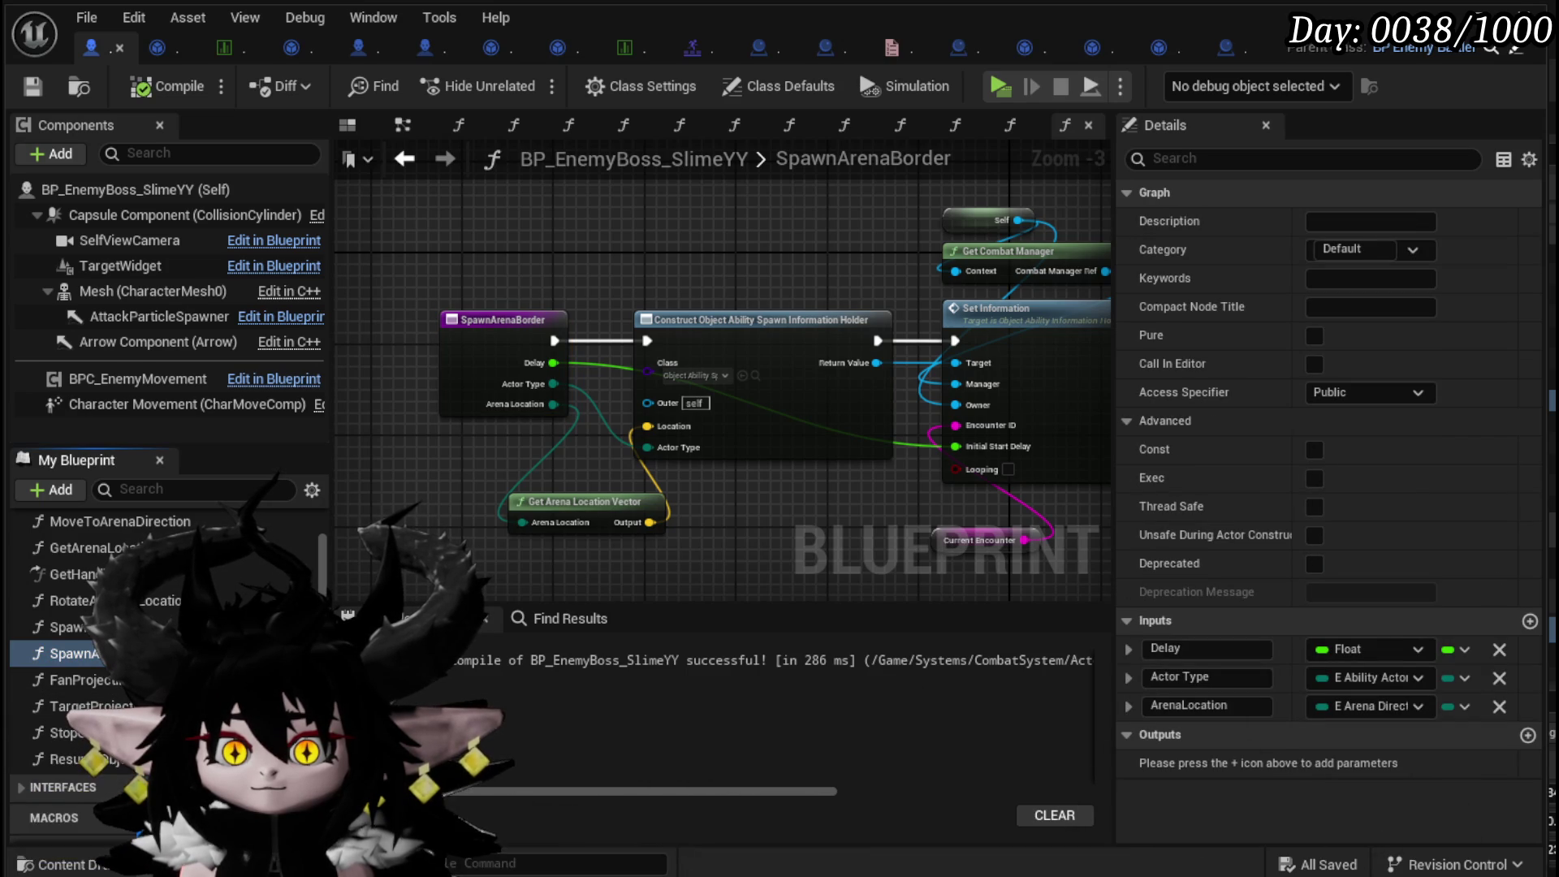
pyautogui.hotkey('ctrl', 'w')
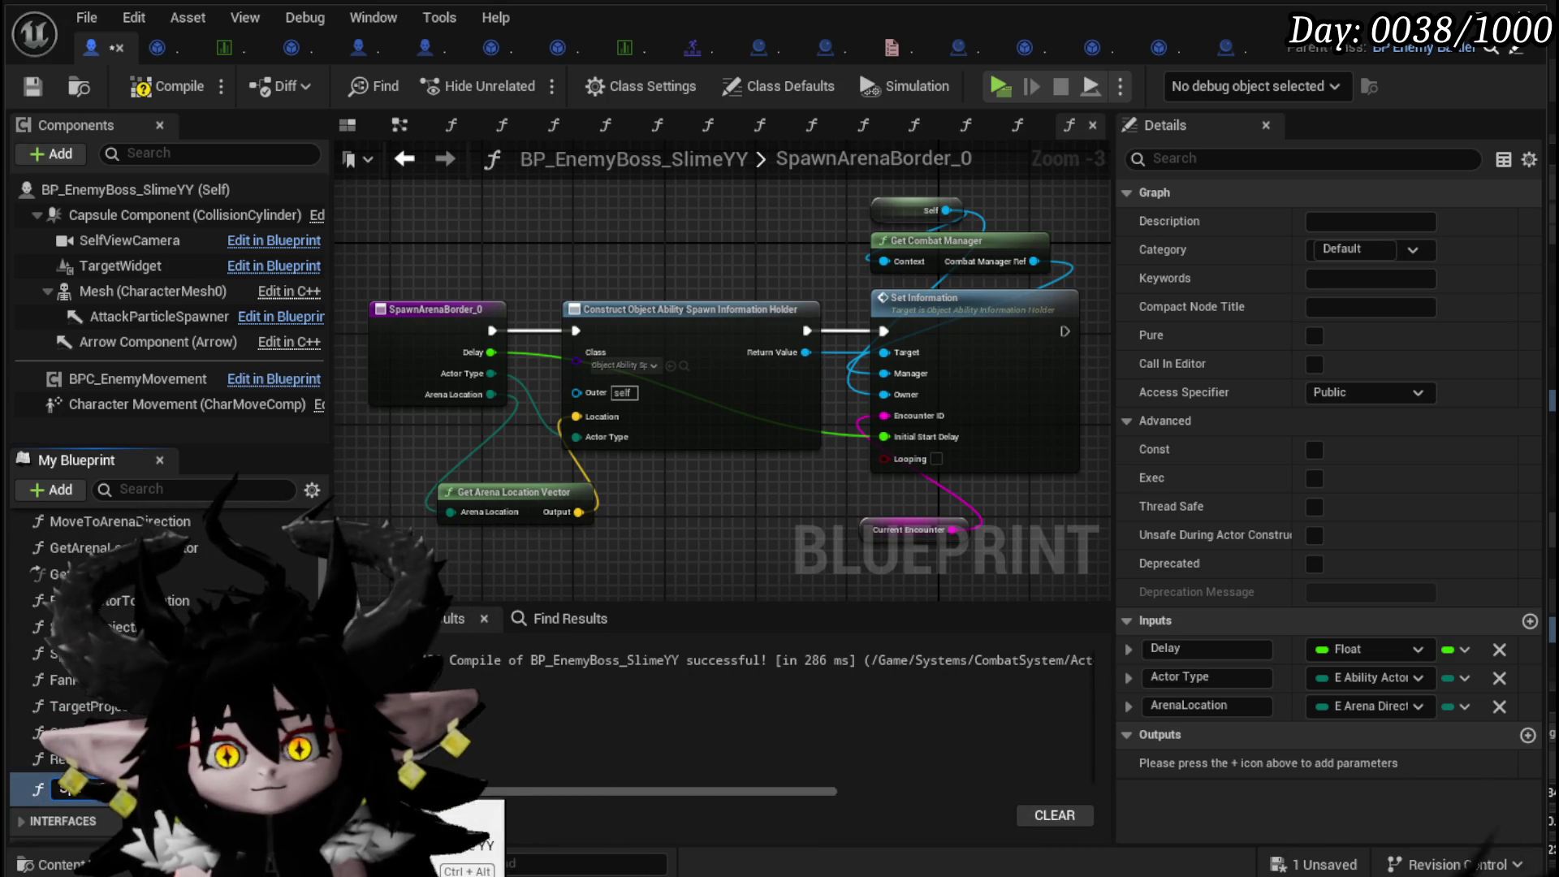
# - Name the copy SpawnTower, and create then delete an empty SpawnSummon function
pyautogui.press('Return')
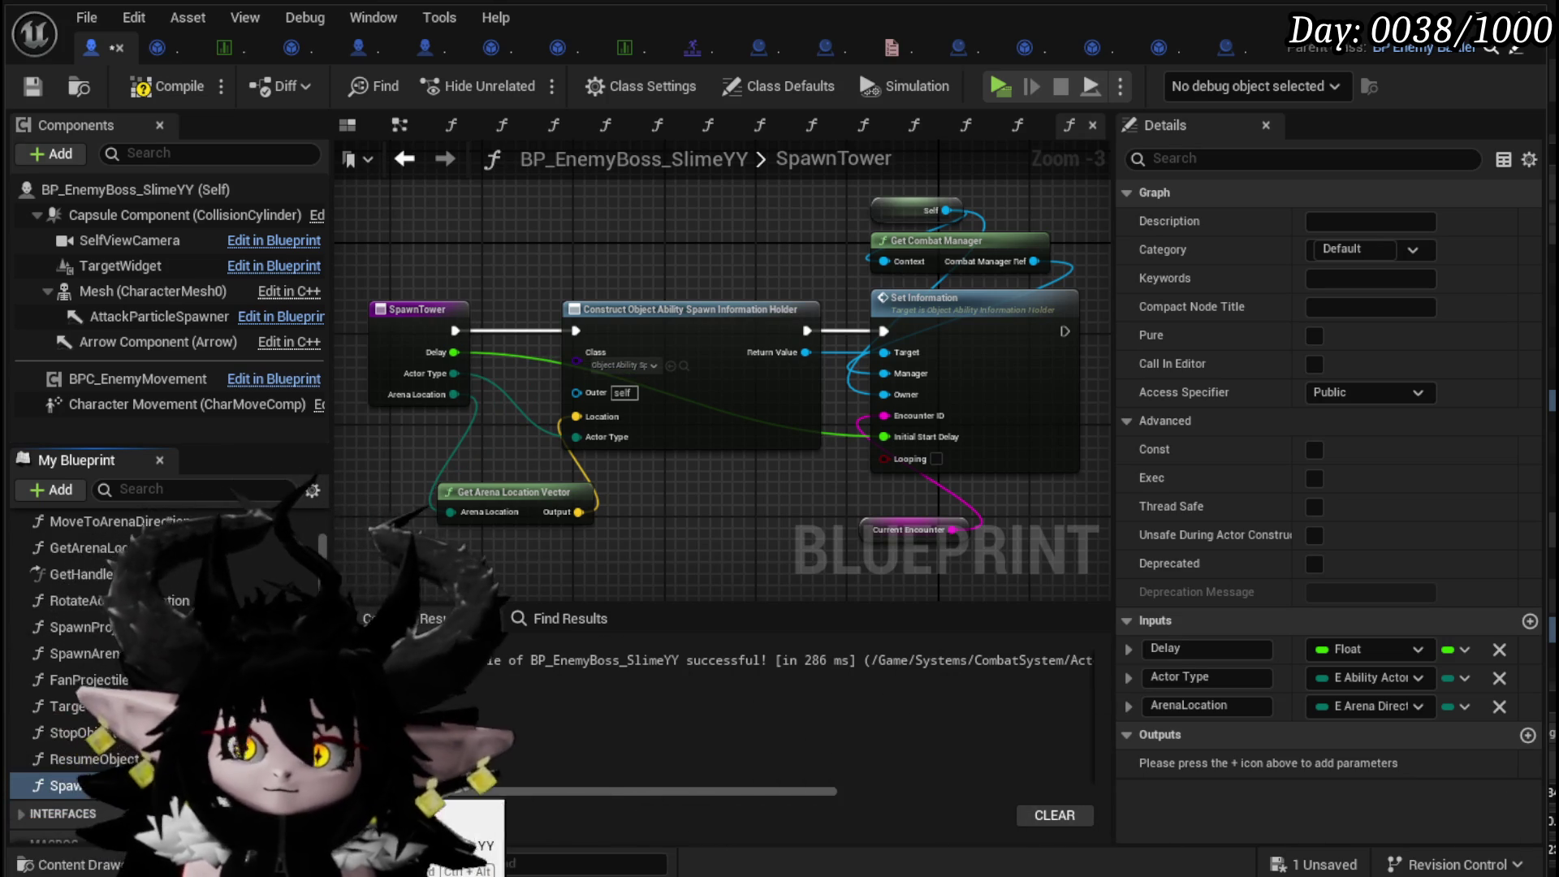
pyautogui.click(299, 536)
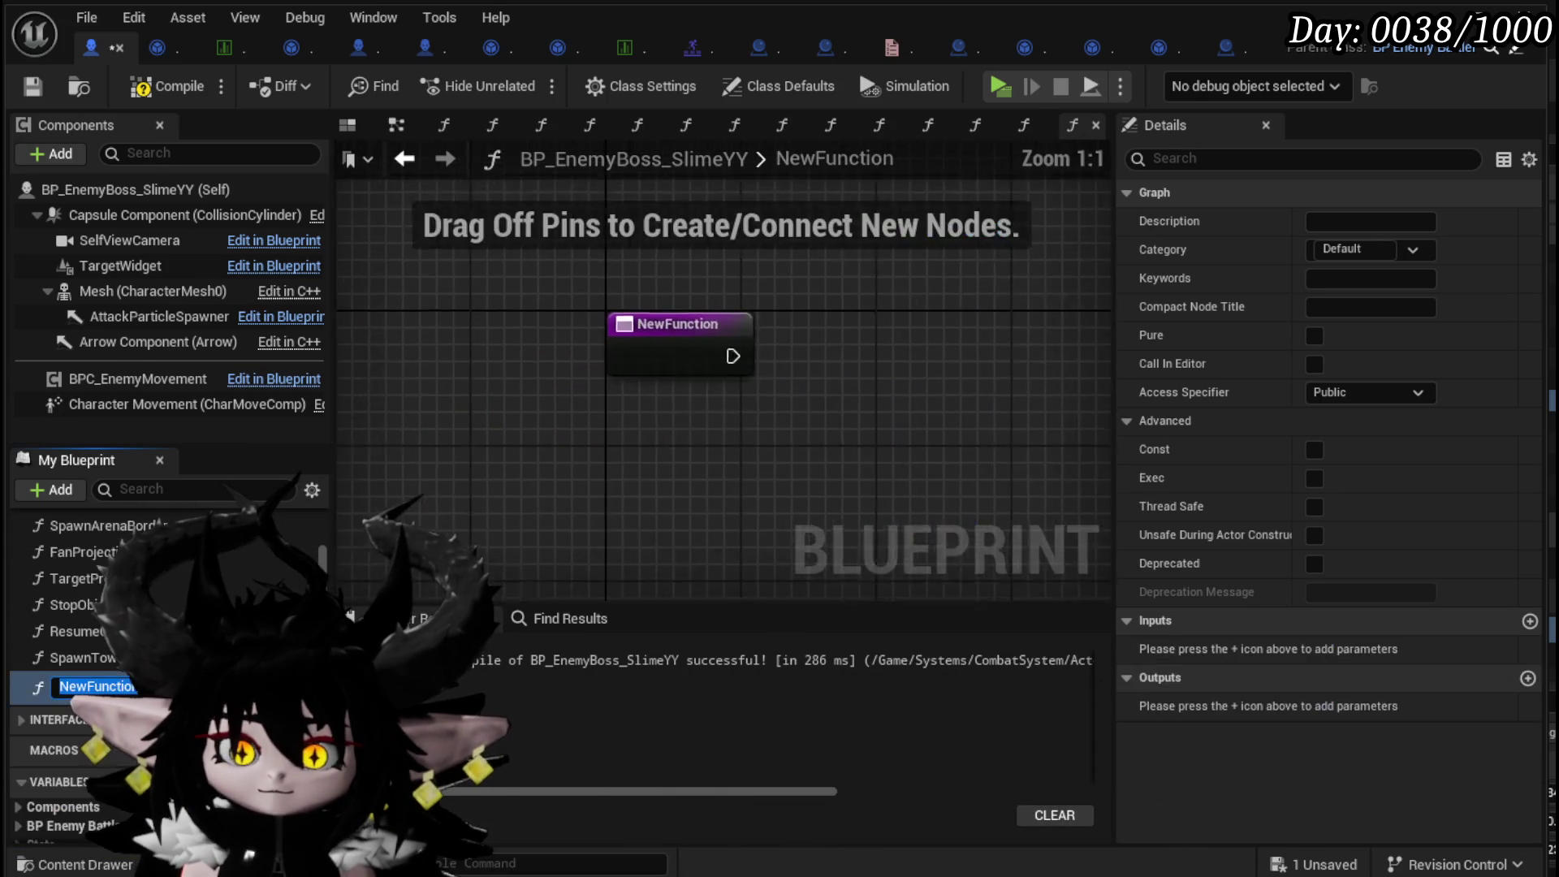
pyautogui.write('Spa')
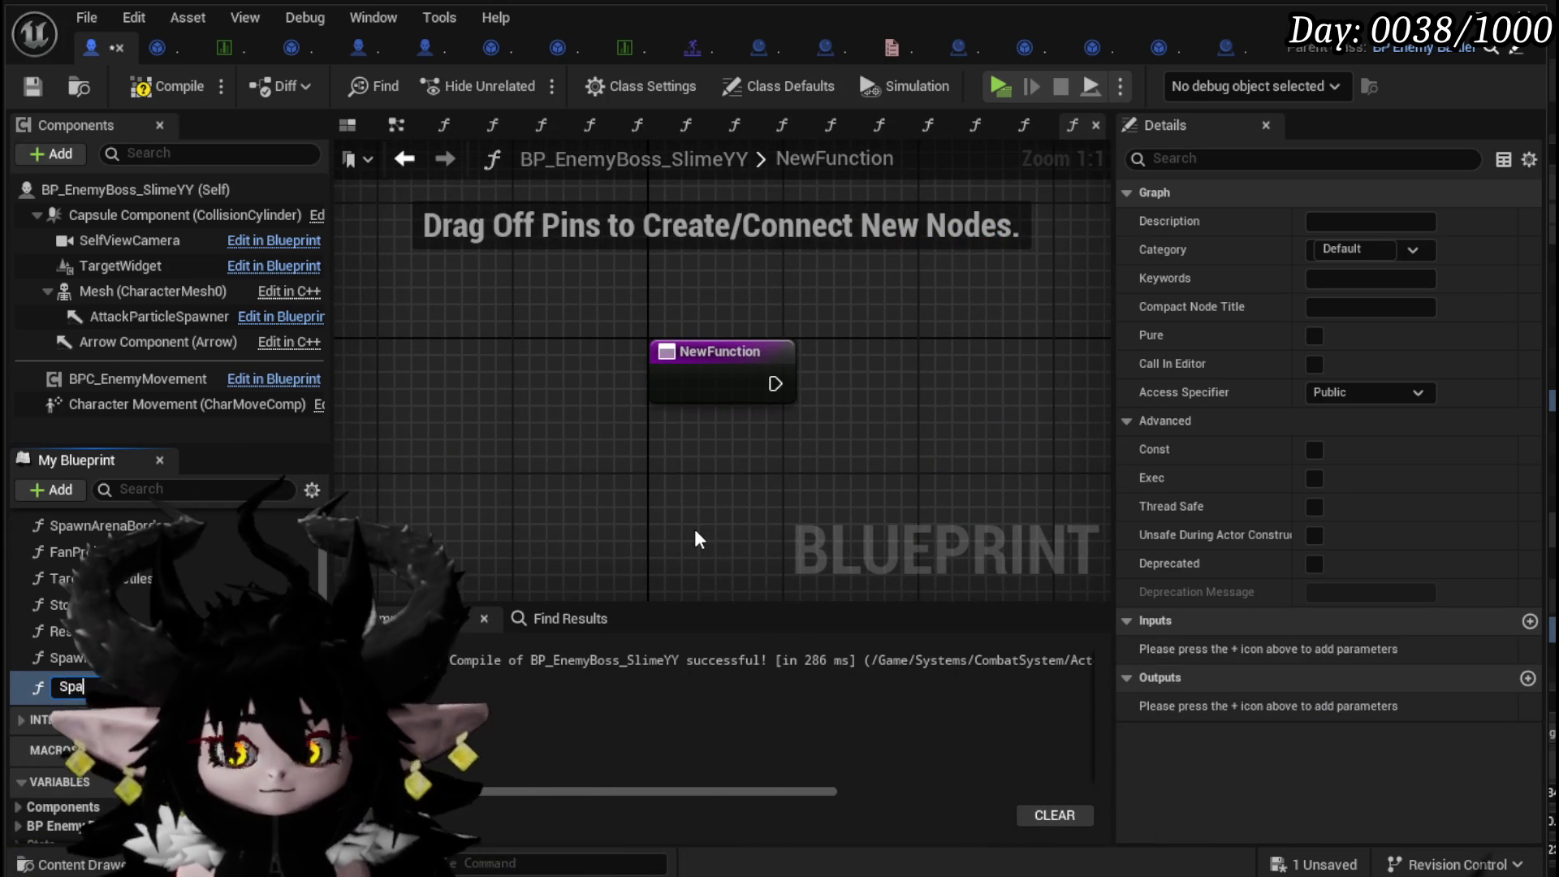
pyautogui.write('wnSummon')
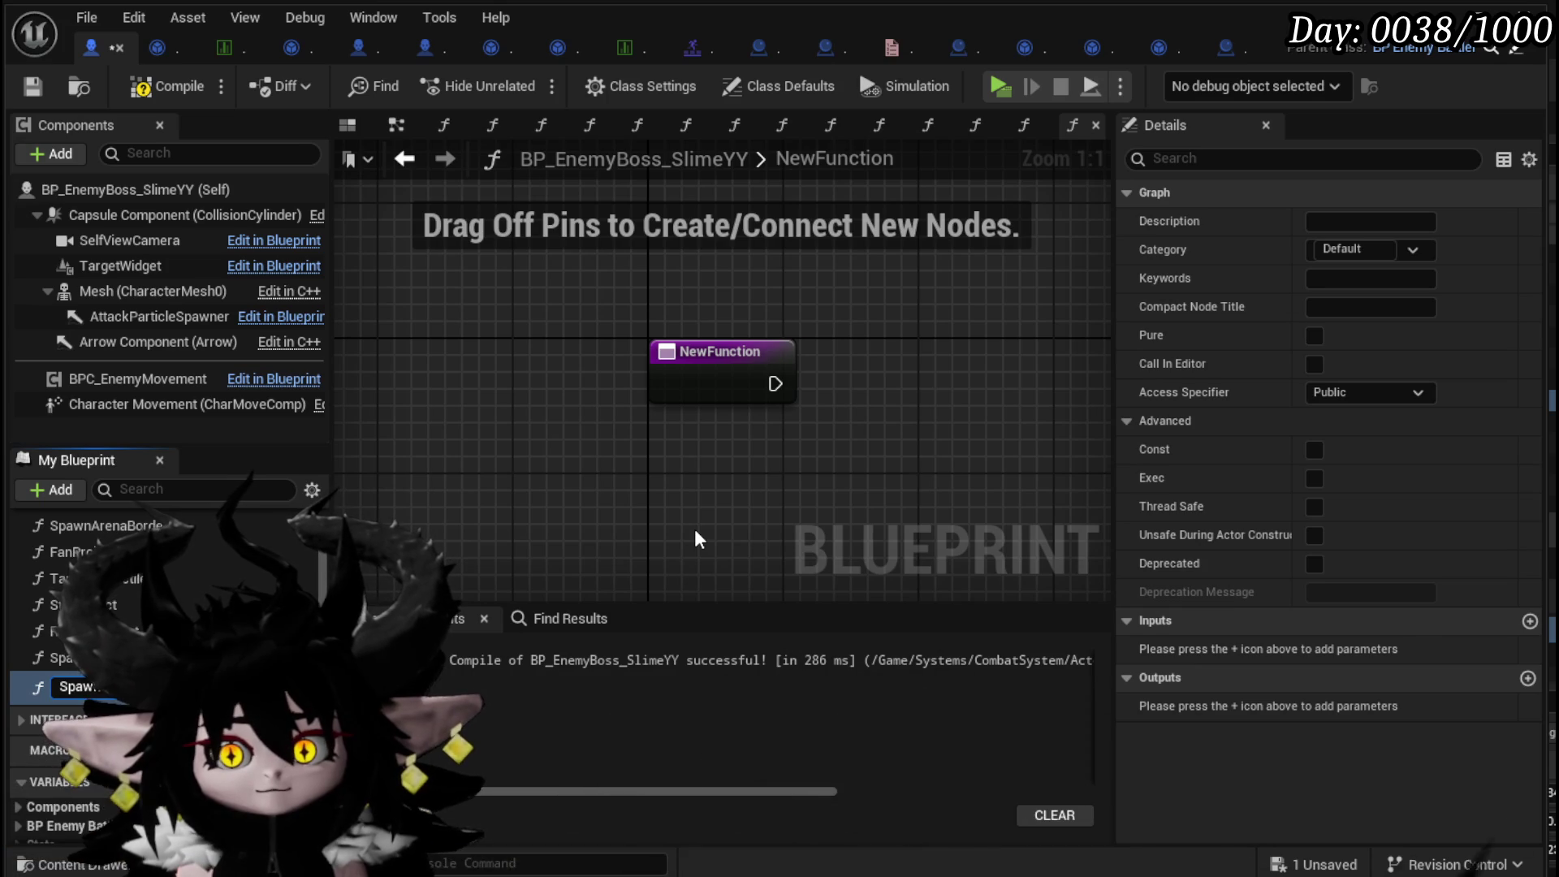
pyautogui.press('Return')
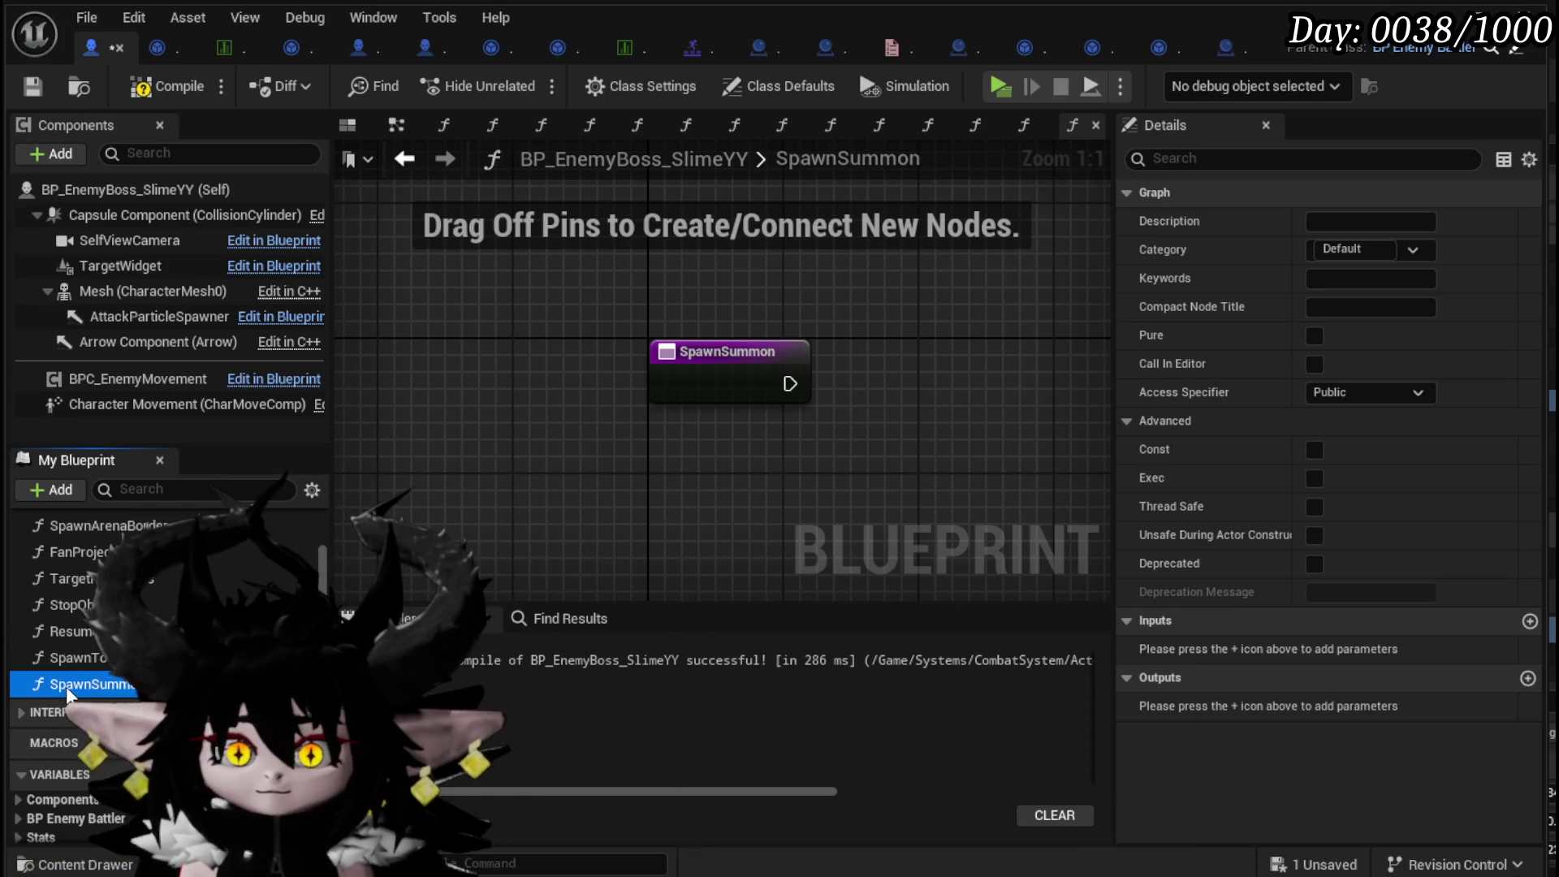
pyautogui.press('Delete')
# - Duplicate SpawnTower as SpawnSummon, then compile with F7 and save
pyautogui.rightClick(76, 659)
pyautogui.click(121, 812)
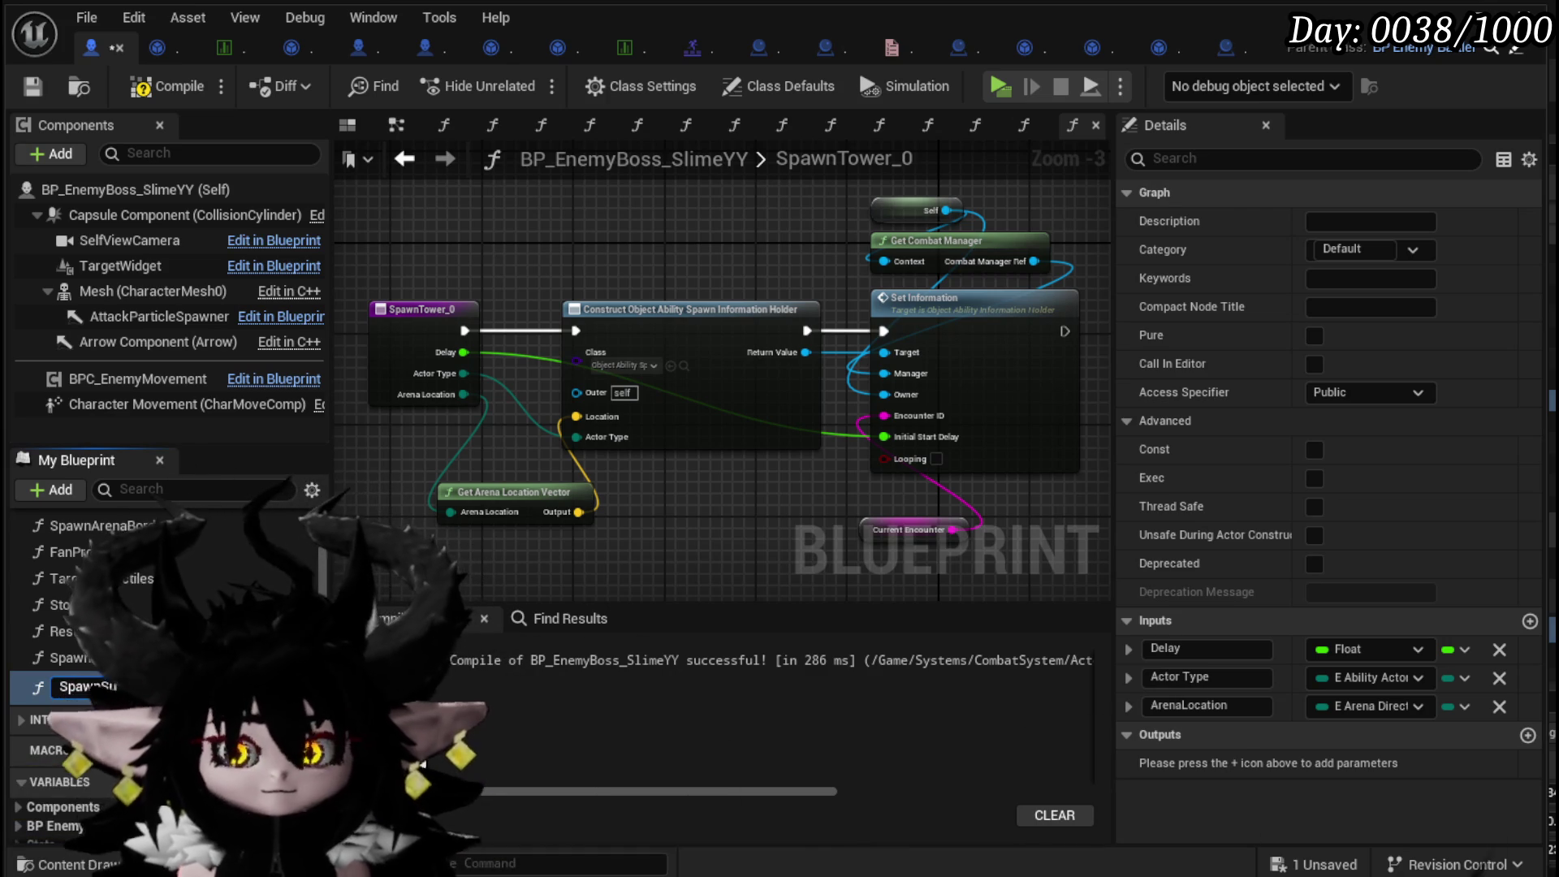
pyautogui.write('SpawnSummon')
pyautogui.press('Return')
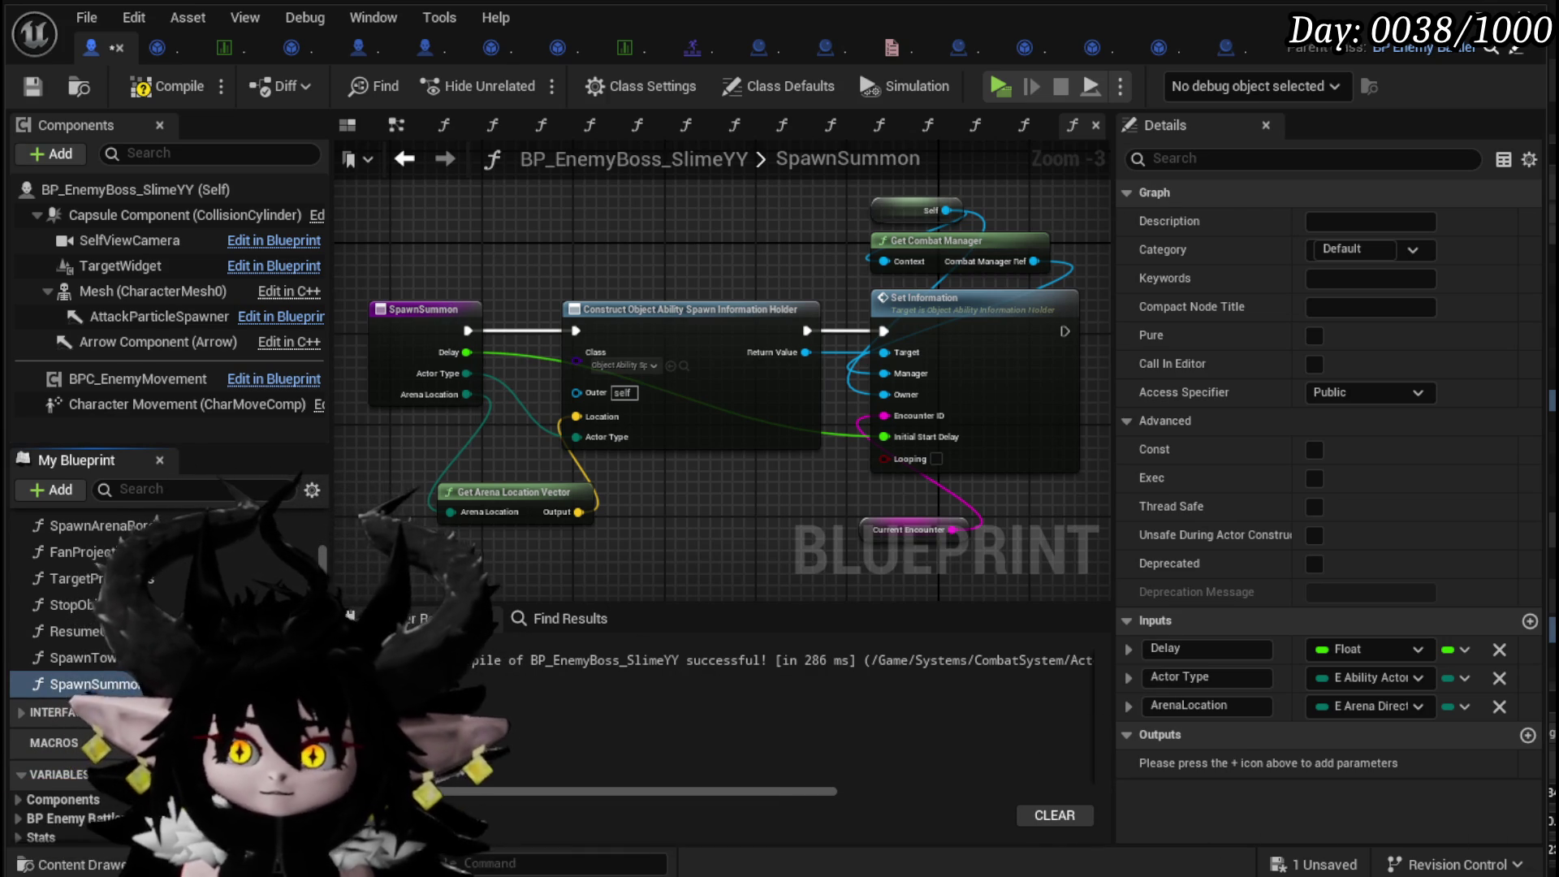
pyautogui.press('F7')
pyautogui.hotkey('ctrl', 's')
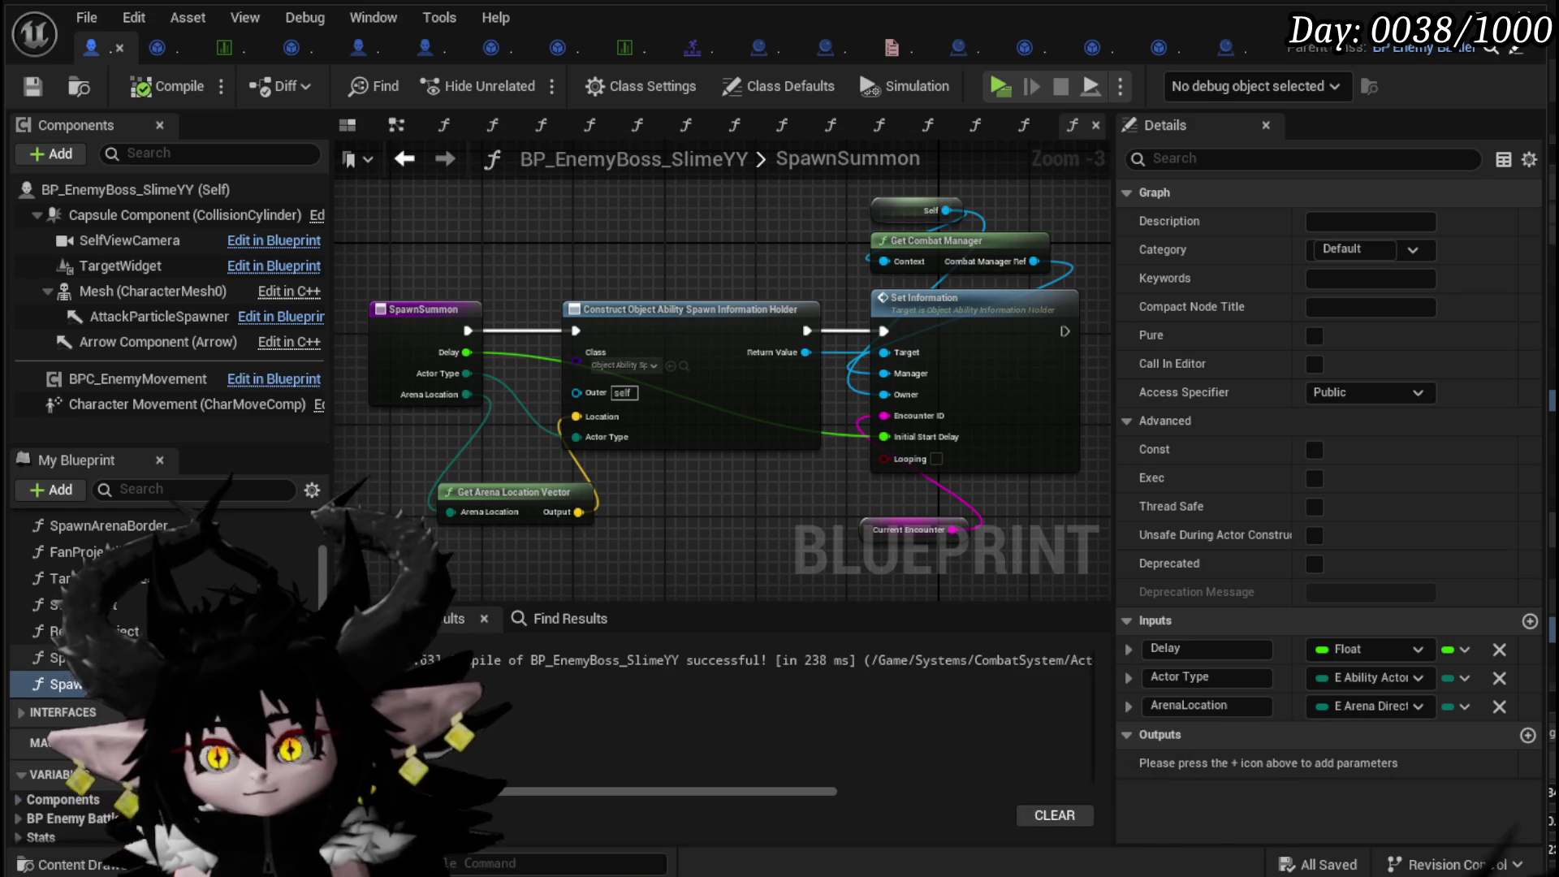
pyautogui.click(1024, 124)
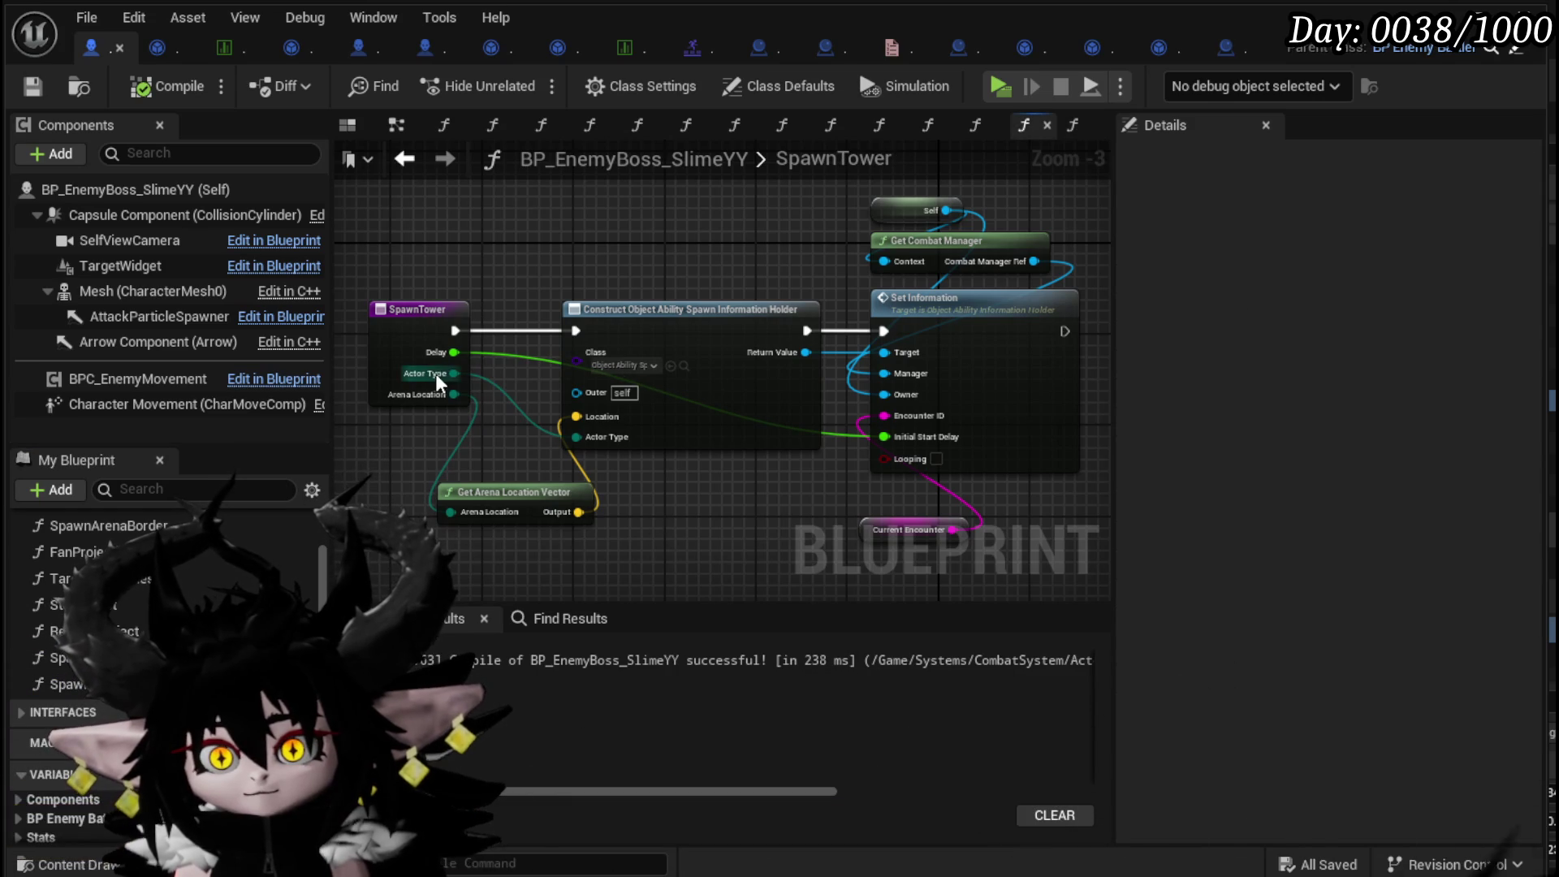
pyautogui.click(619, 451)
pyautogui.click(626, 496)
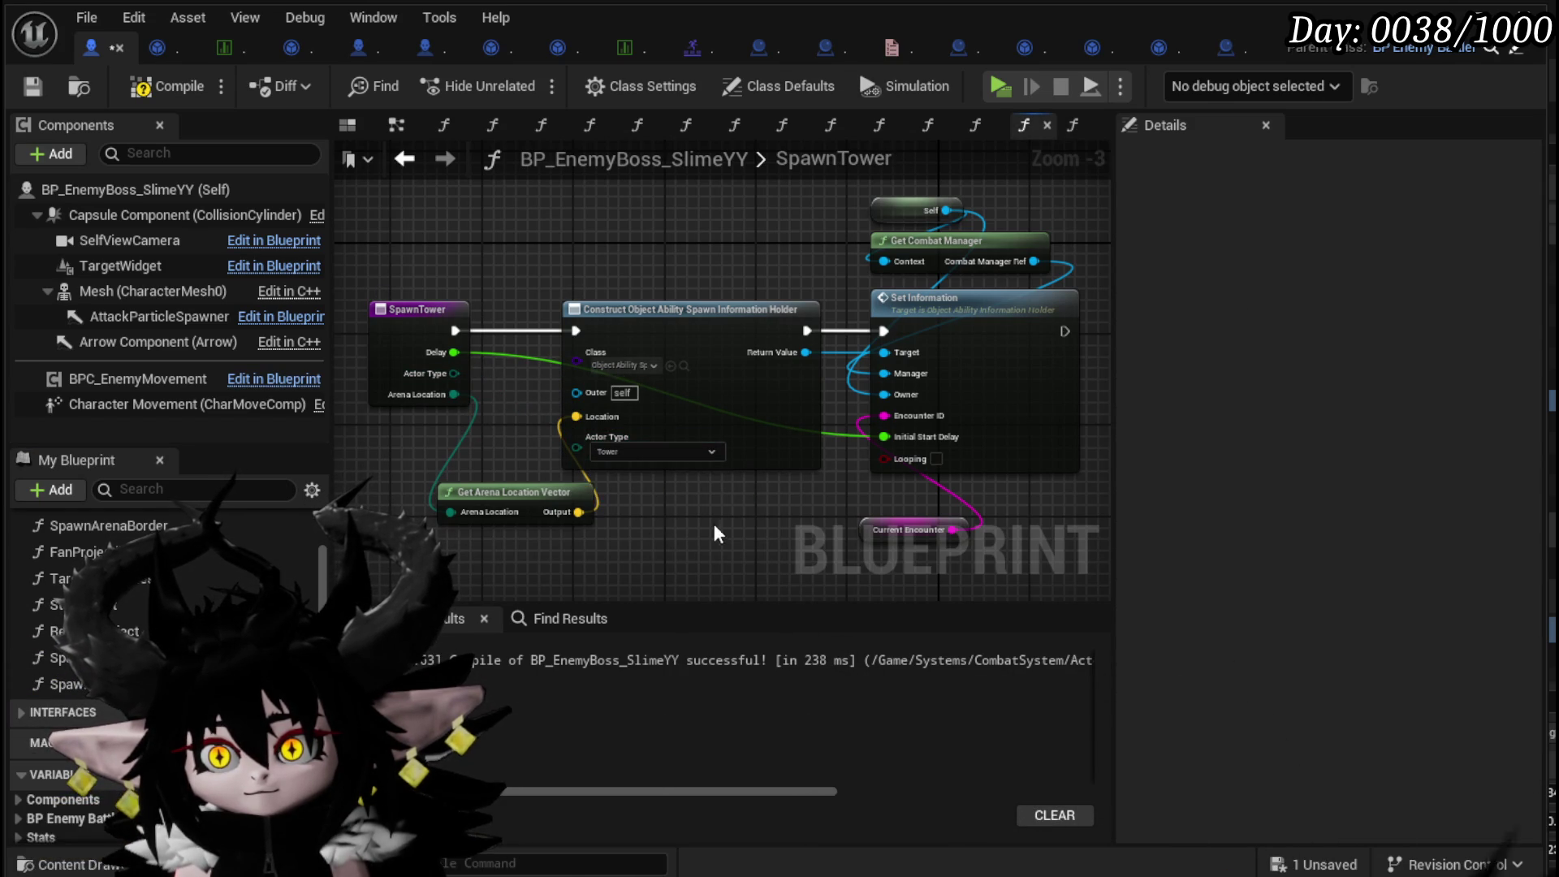
pyautogui.moveTo(568, 492); pyautogui.dragTo(520, 503)
pyautogui.click(670, 538)
pyautogui.click(159, 86)
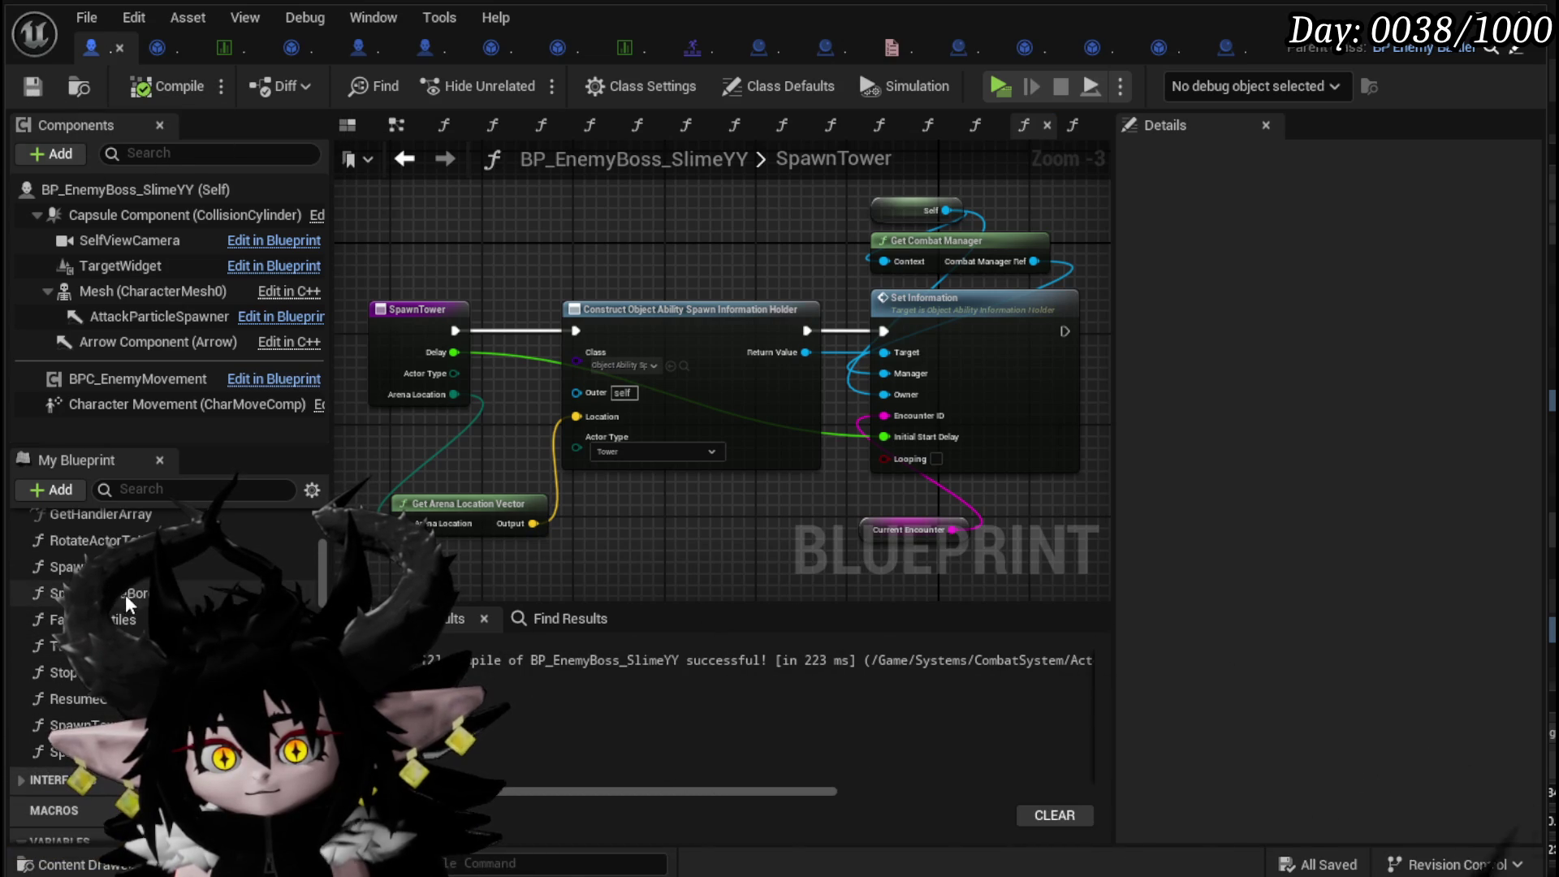
pyautogui.doubleClick(128, 595)
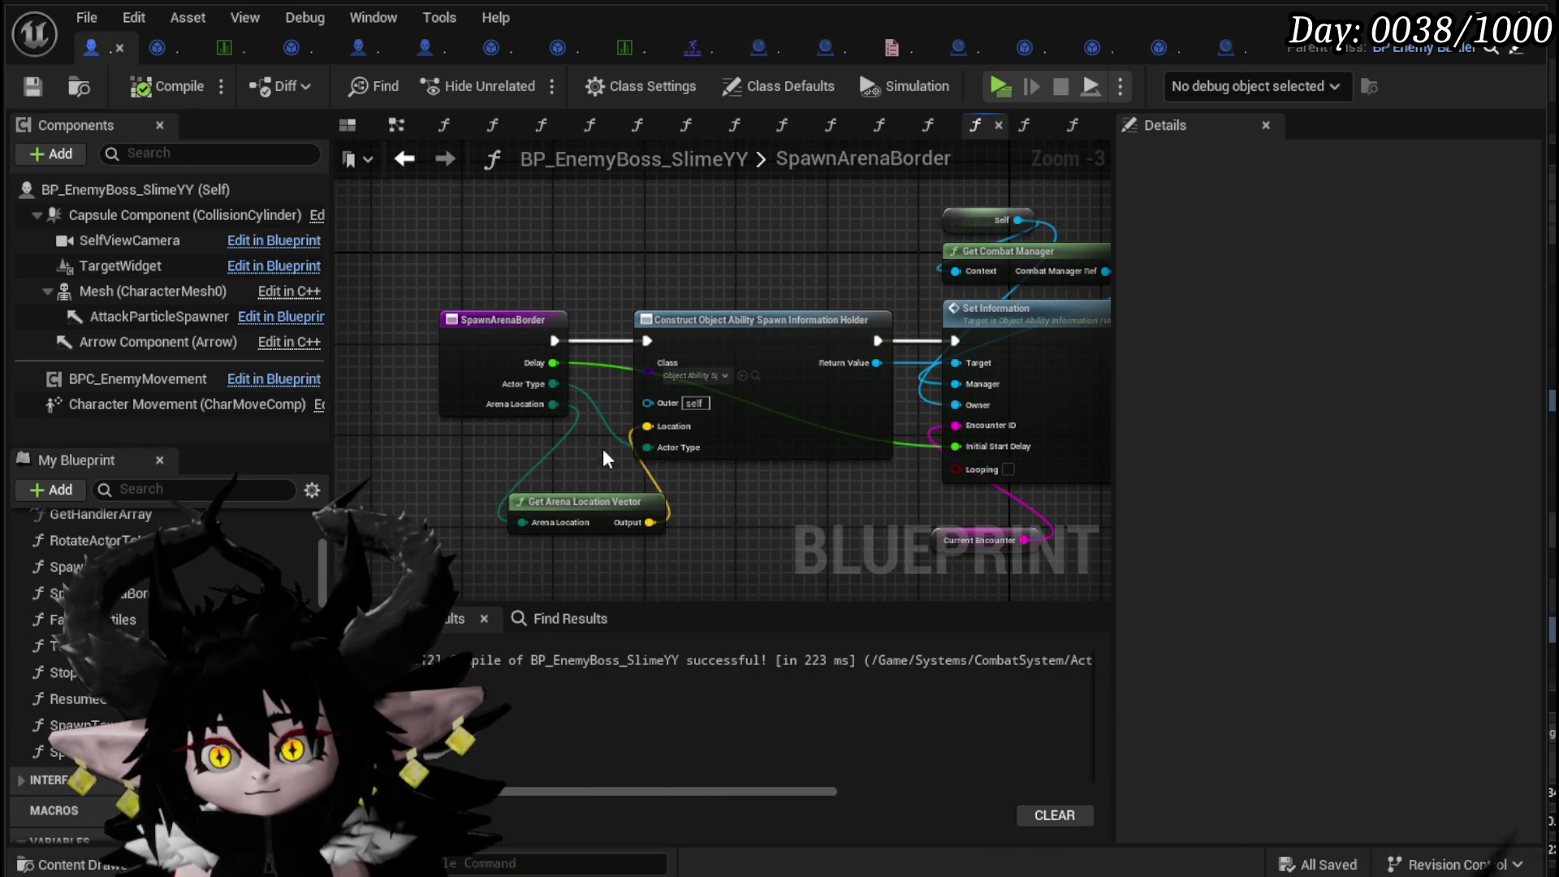
pyautogui.keyDown('alt'); pyautogui.click(646, 446); pyautogui.keyUp('alt')
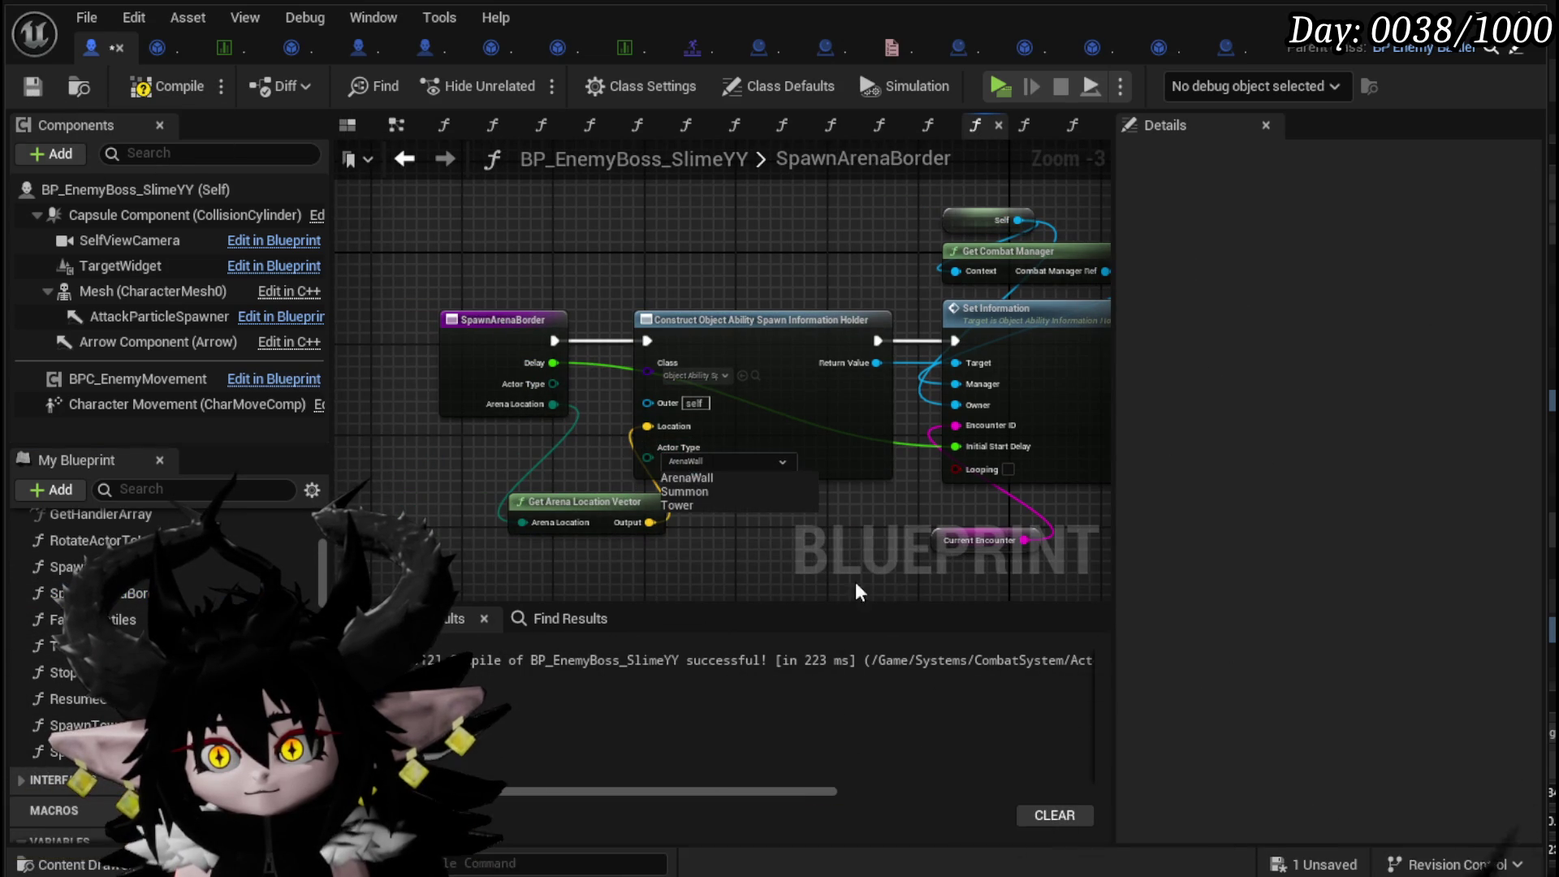
pyautogui.click(185, 89)
pyautogui.click(36, 86)
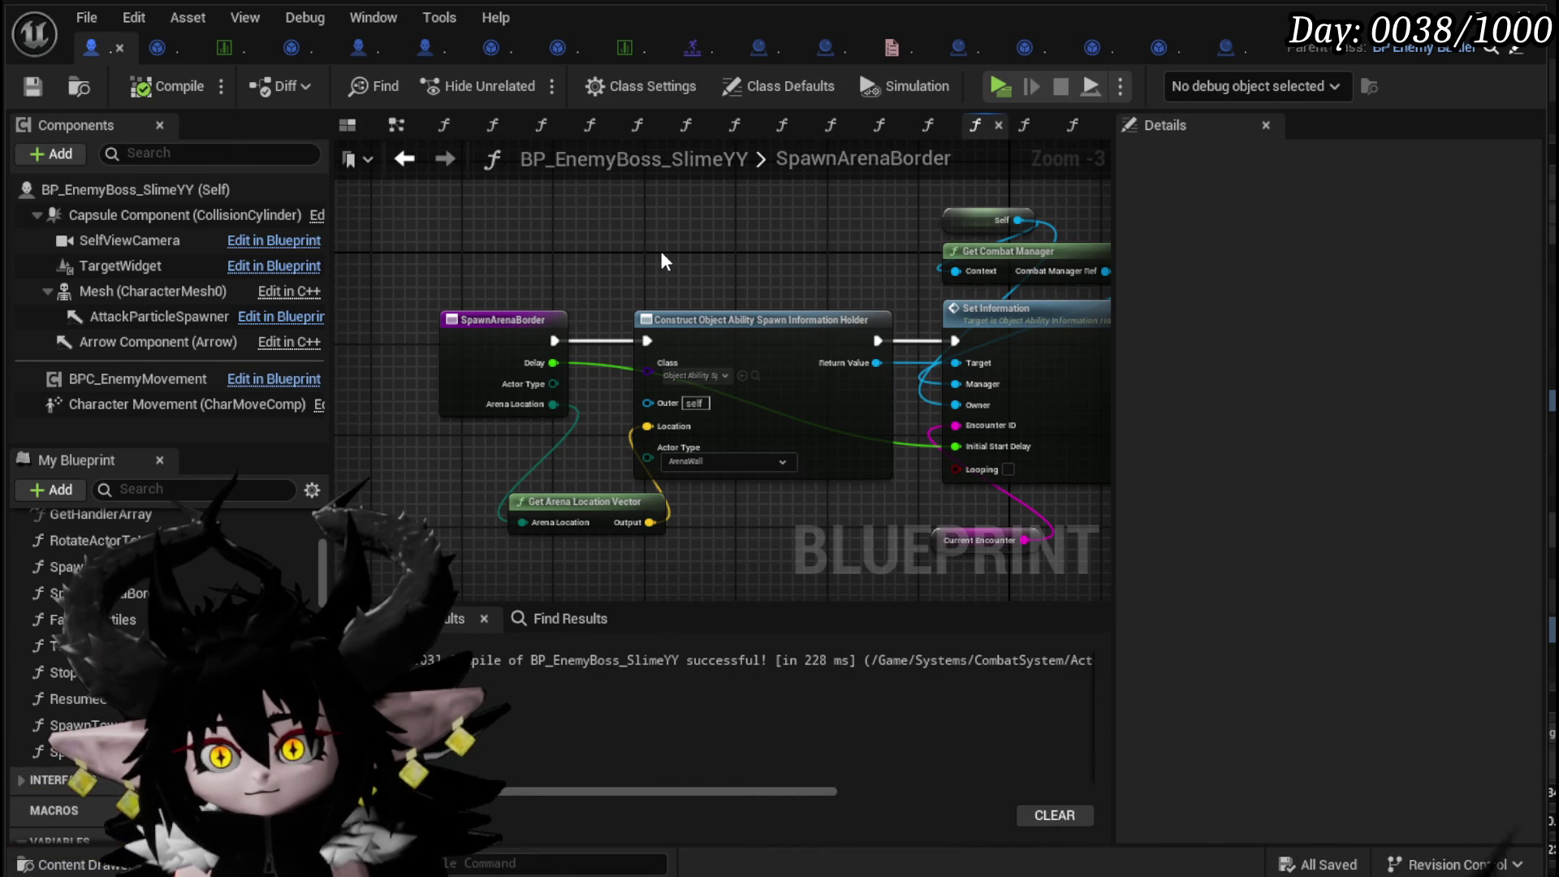
pyautogui.moveTo(661, 261)
pyautogui.mouseDown()
pyautogui.moveTo(422, 232)
pyautogui.moveTo(762, 235)
pyautogui.mouseUp()
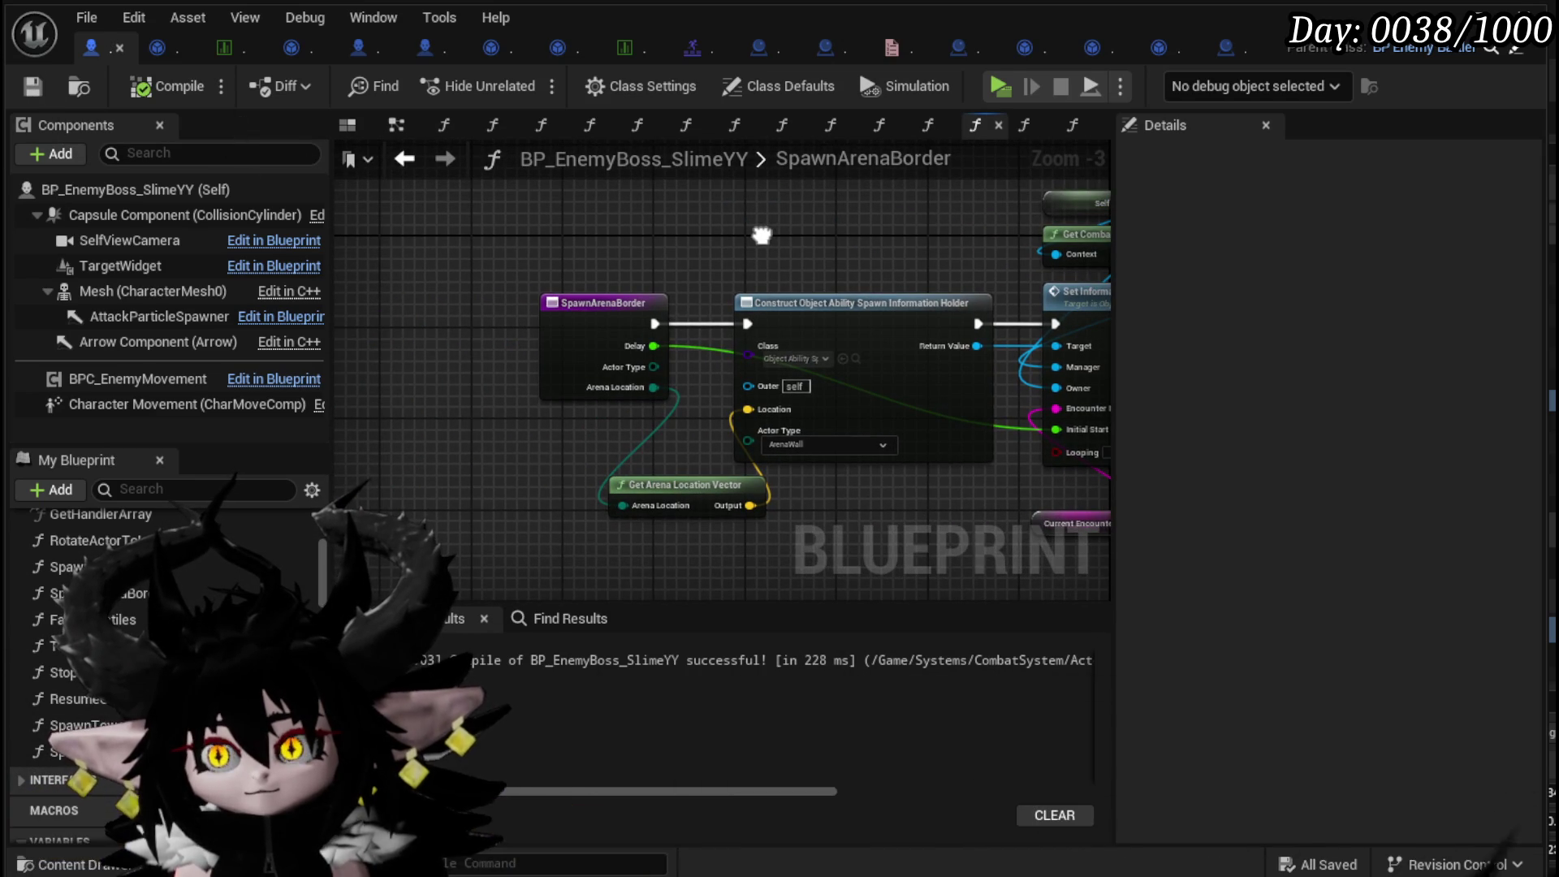
pyautogui.click(1073, 125)
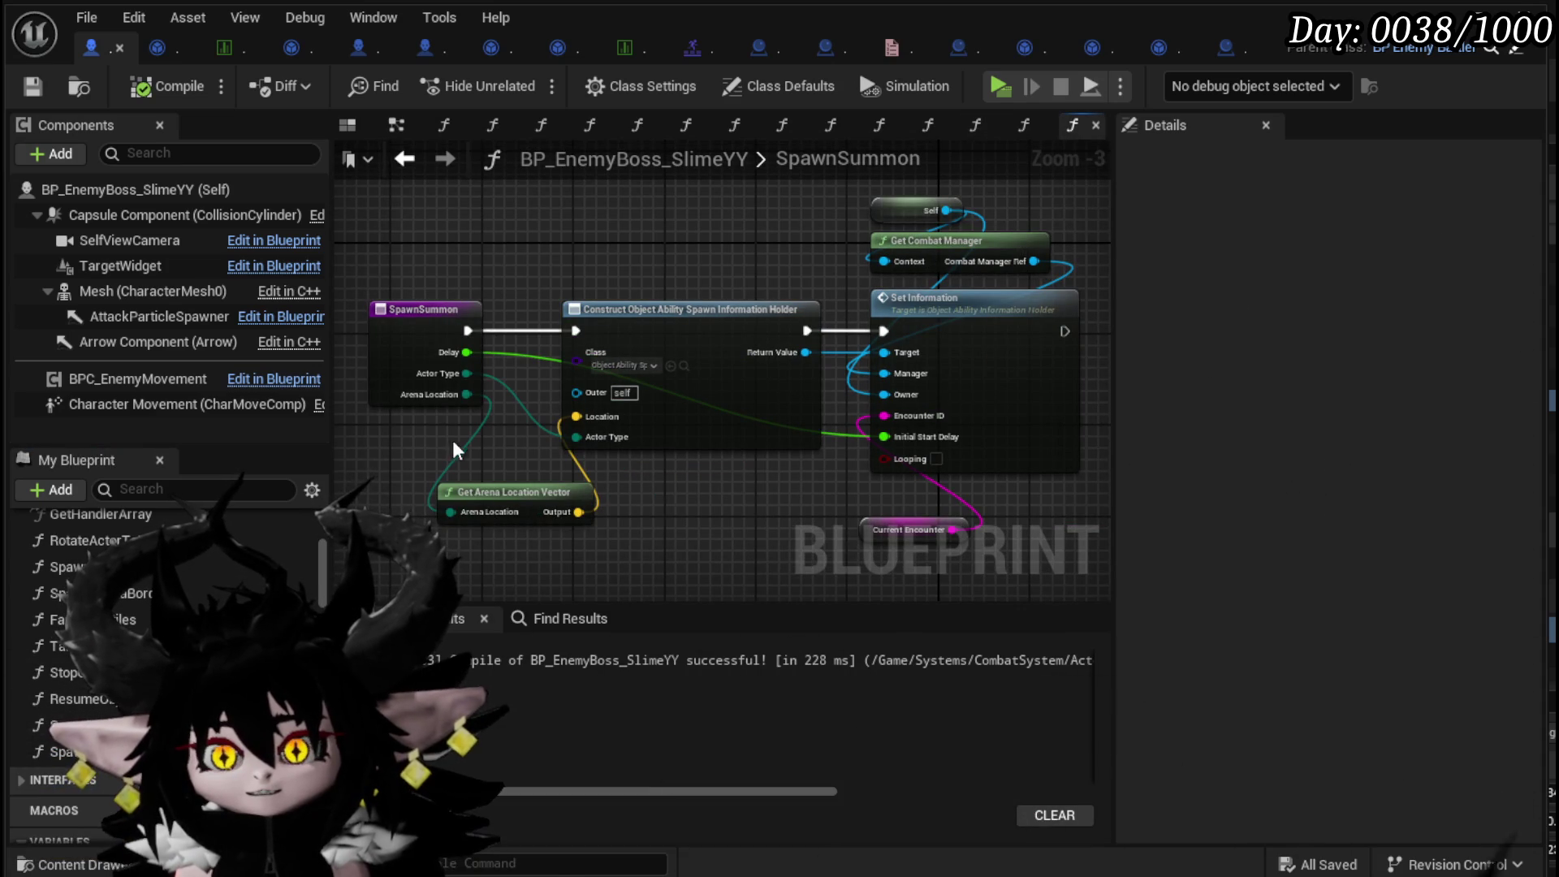
pyautogui.moveTo(620, 322); pyautogui.dragTo(378, 322)
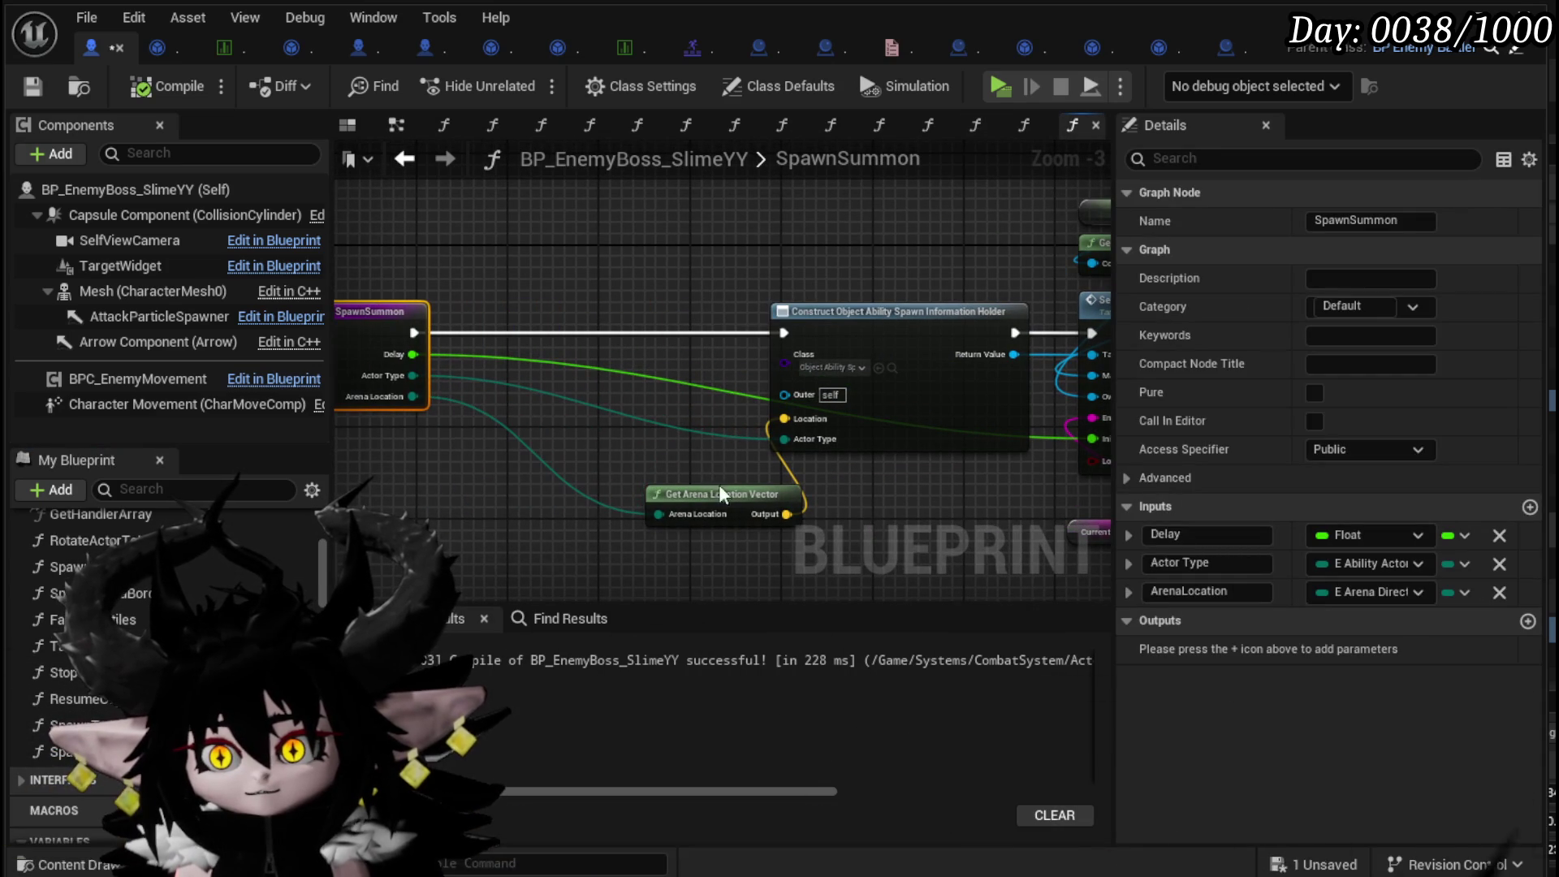
pyautogui.moveTo(719, 506); pyautogui.dragTo(467, 471)
pyautogui.doubleClick(138, 594)
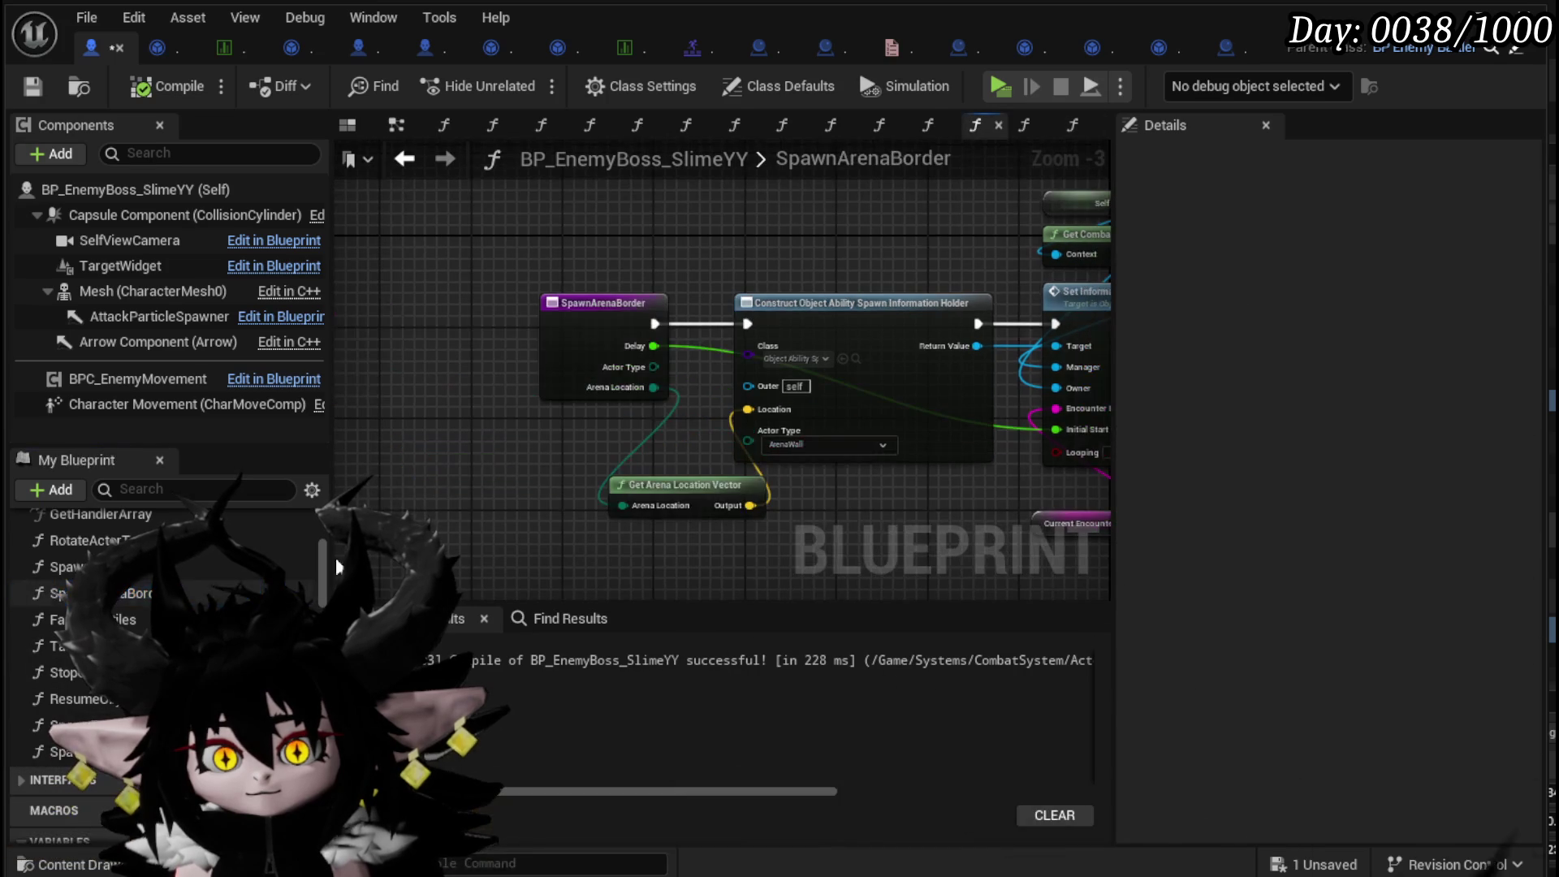
# - Wire the entry's Actor Type into the Construct node and rename the function to SpawnAbilityActor
pyautogui.moveTo(641, 341)
pyautogui.mouseDown()
pyautogui.moveTo(588, 318)
pyautogui.moveTo(414, 323)
pyautogui.mouseUp()
pyautogui.moveTo(524, 390); pyautogui.dragTo(733, 438)
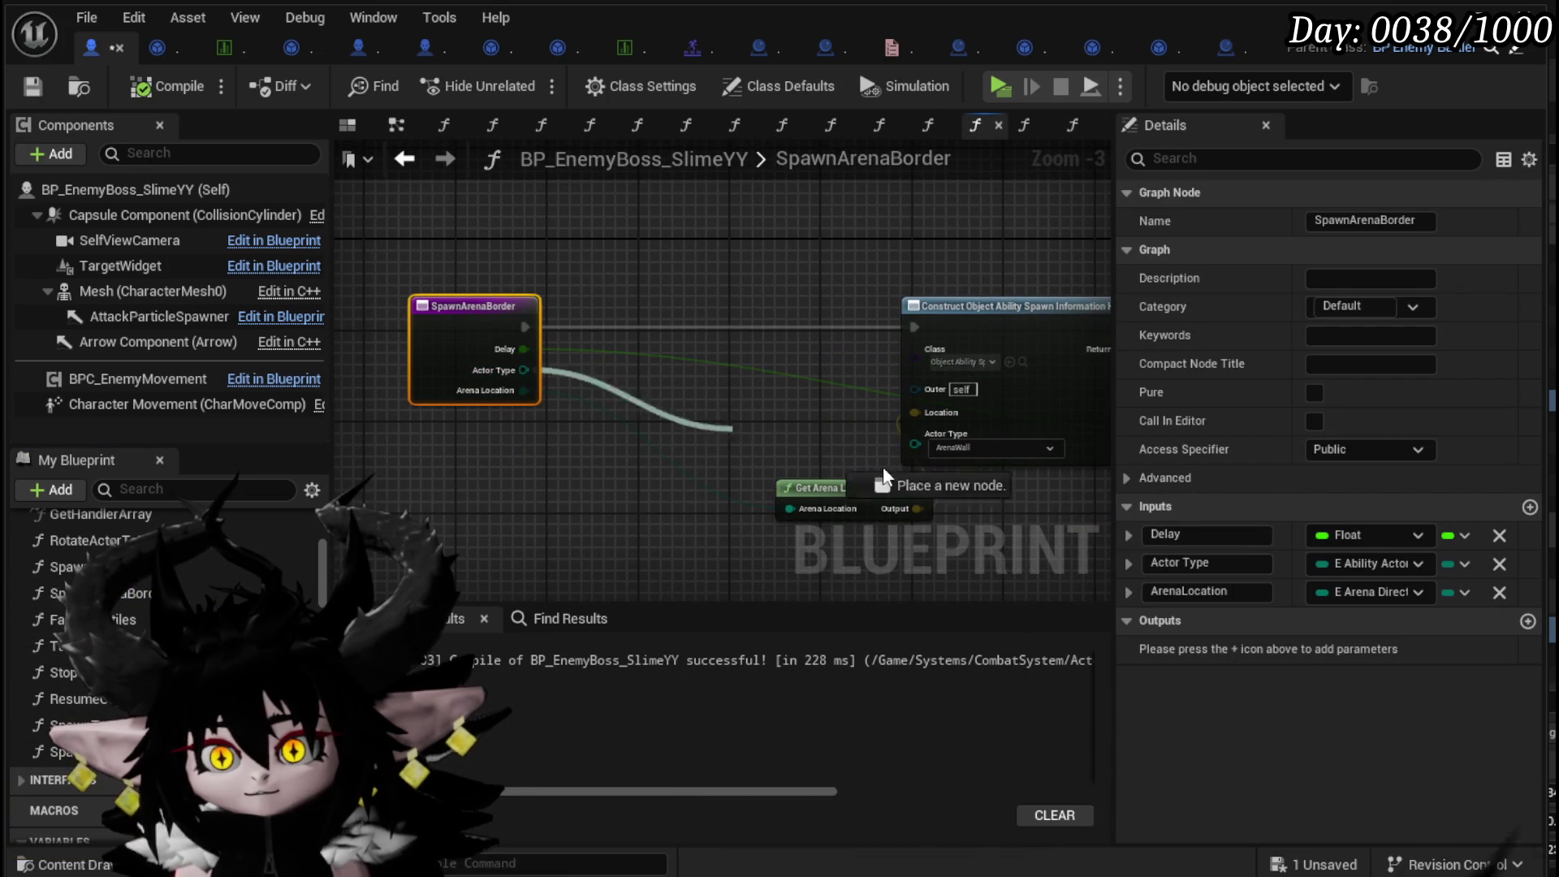
pyautogui.moveTo(924, 439); pyautogui.dragTo(924, 439)
pyautogui.click(622, 479)
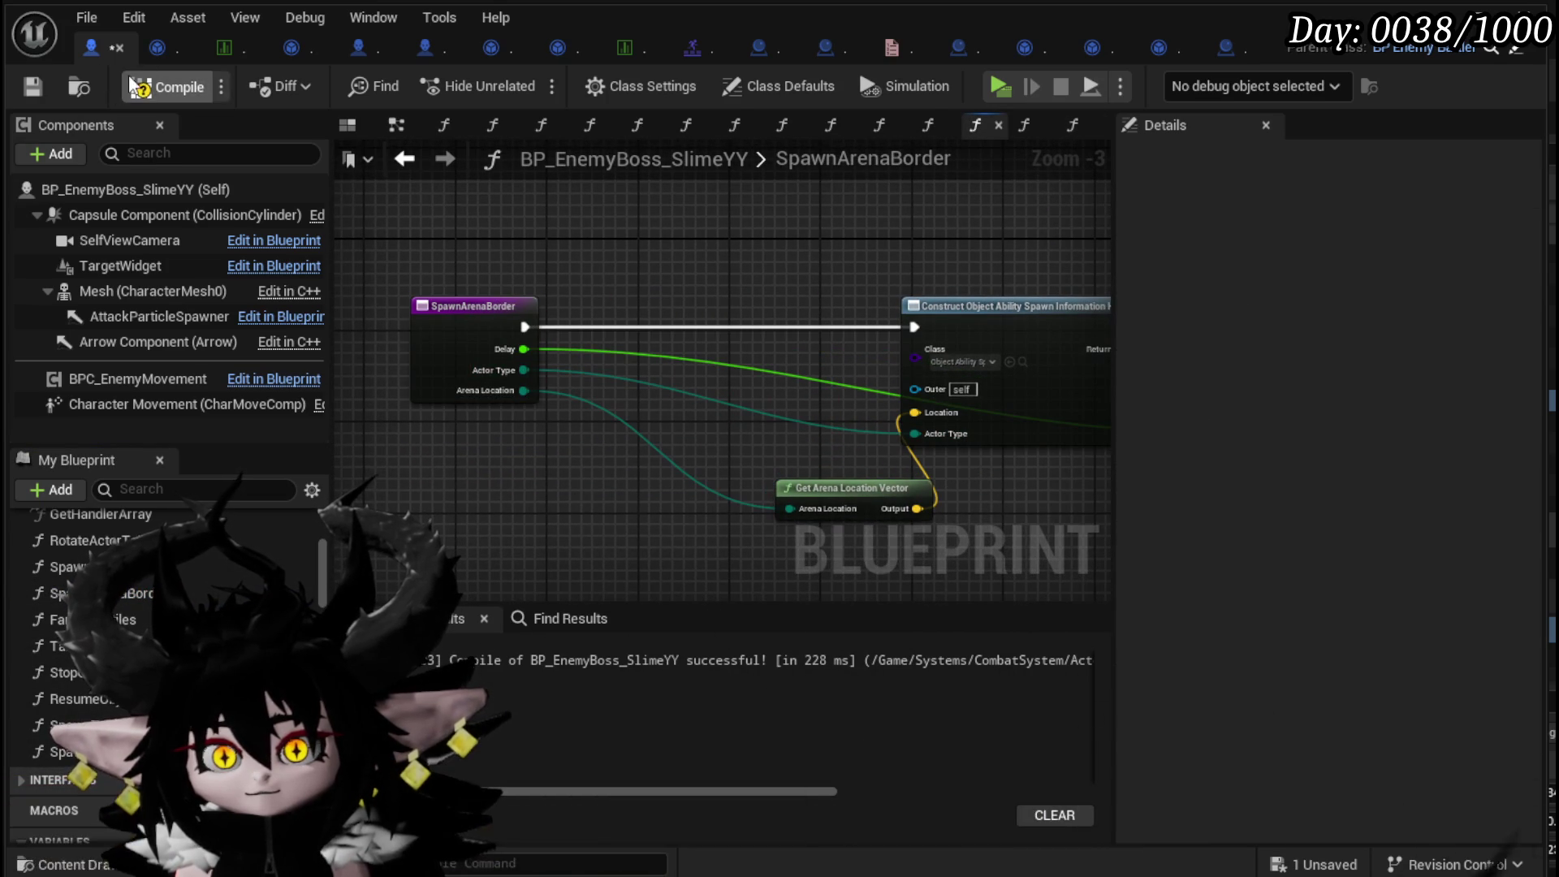
pyautogui.click(31, 88)
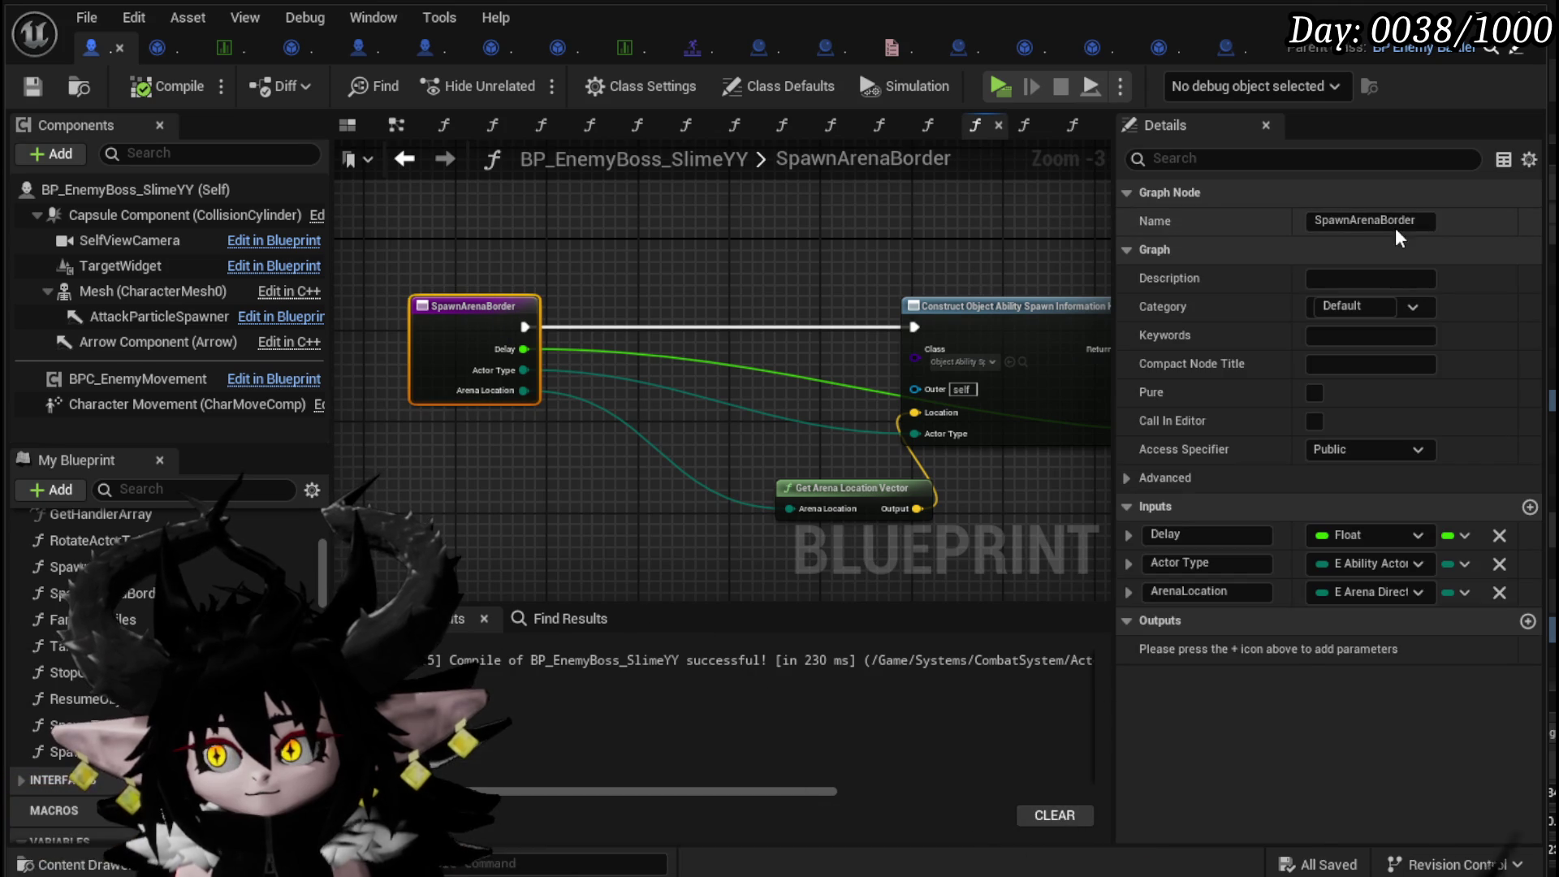
pyautogui.write('A')
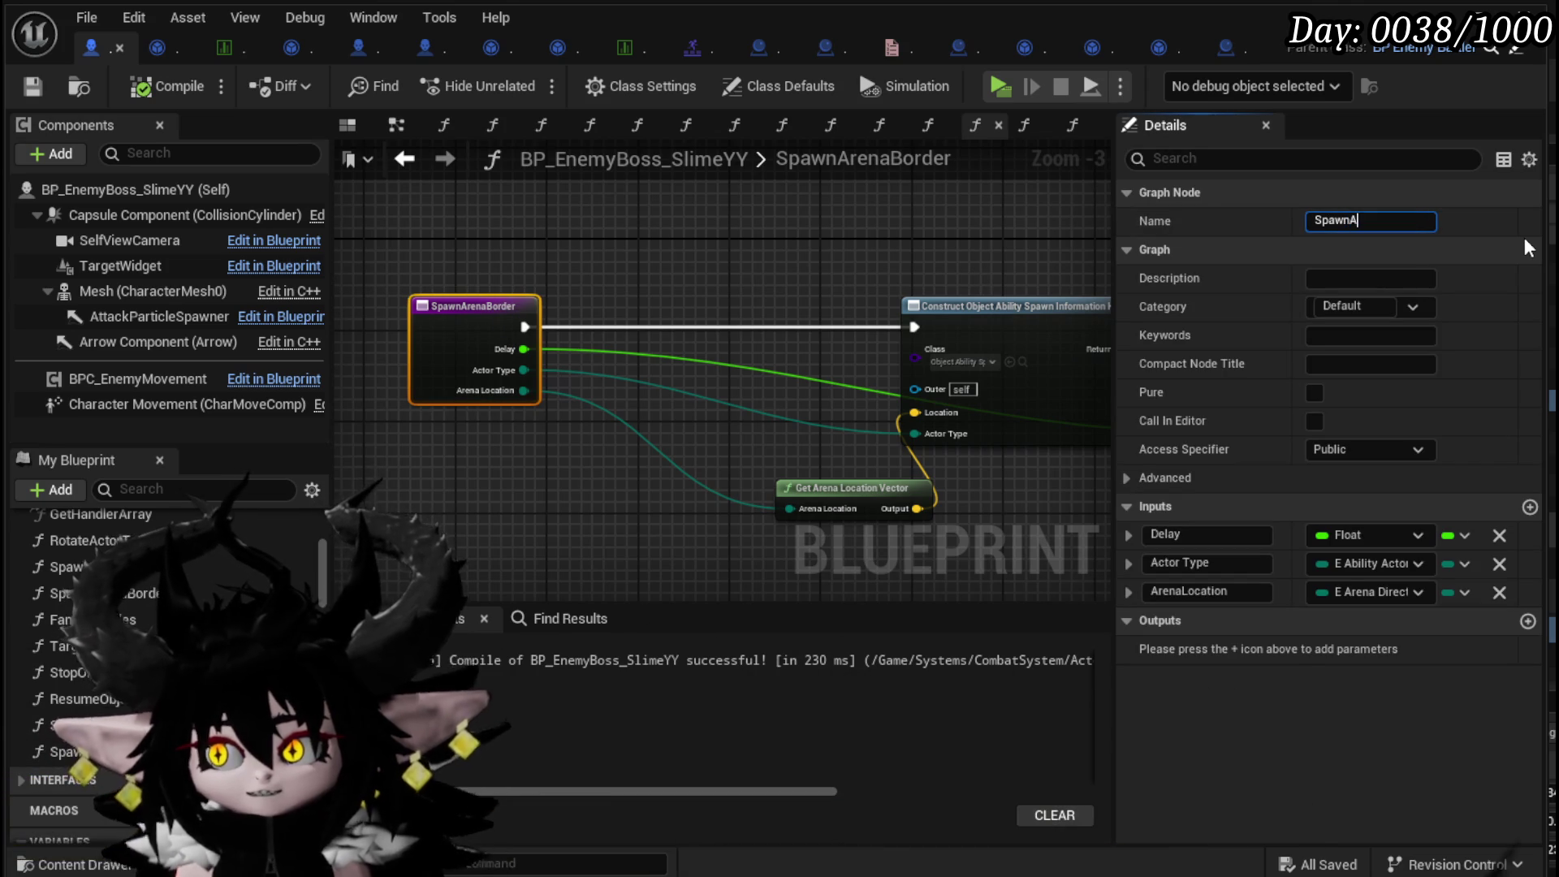
pyautogui.write('bility')
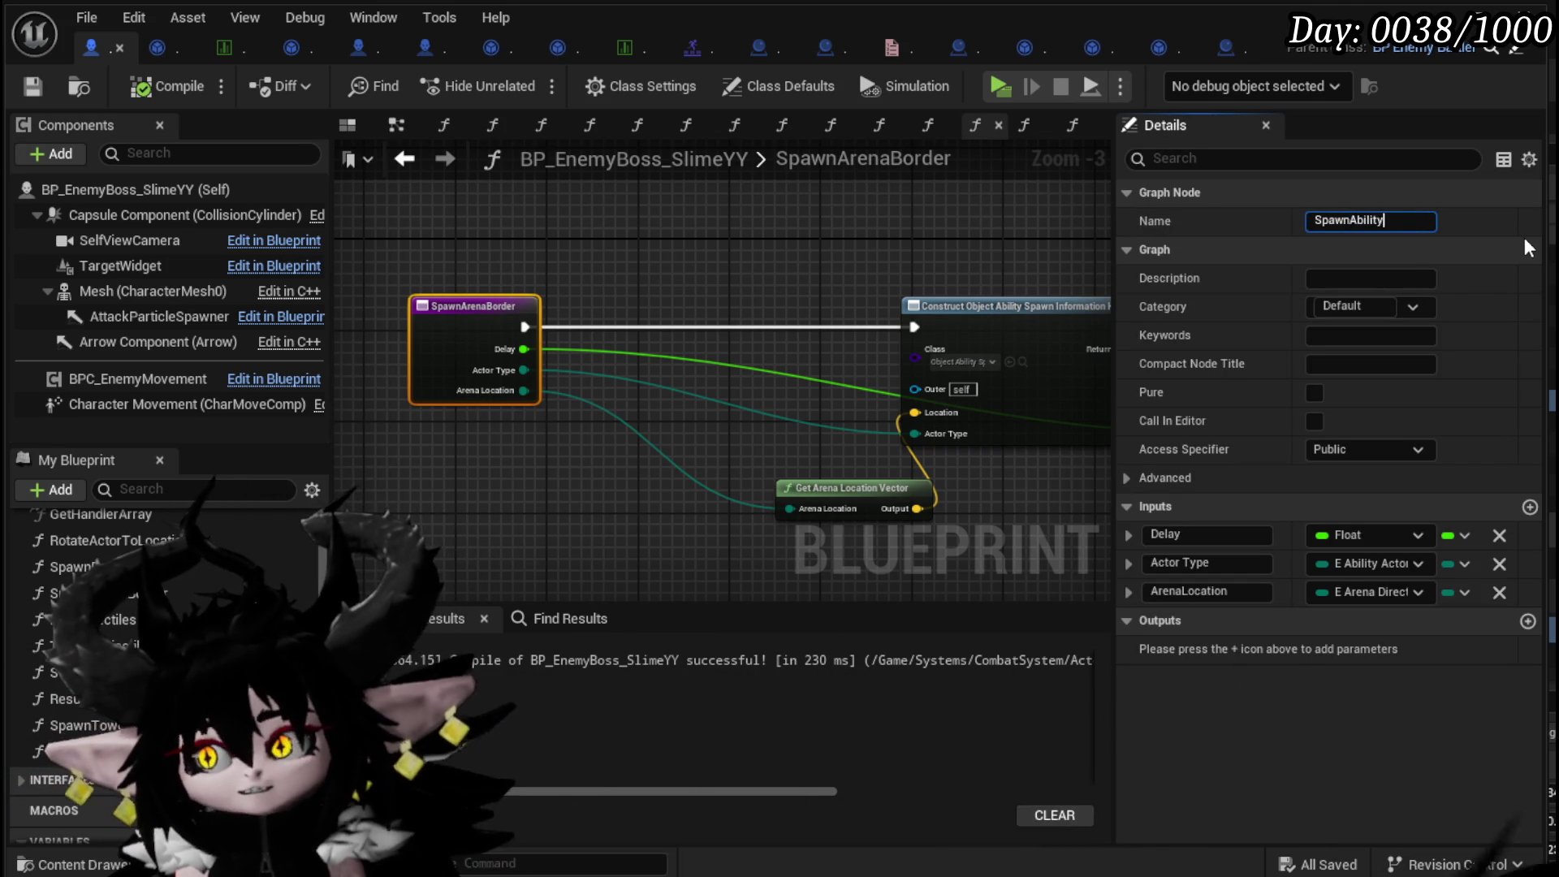
pyautogui.write('Actor')
pyautogui.press('Return')
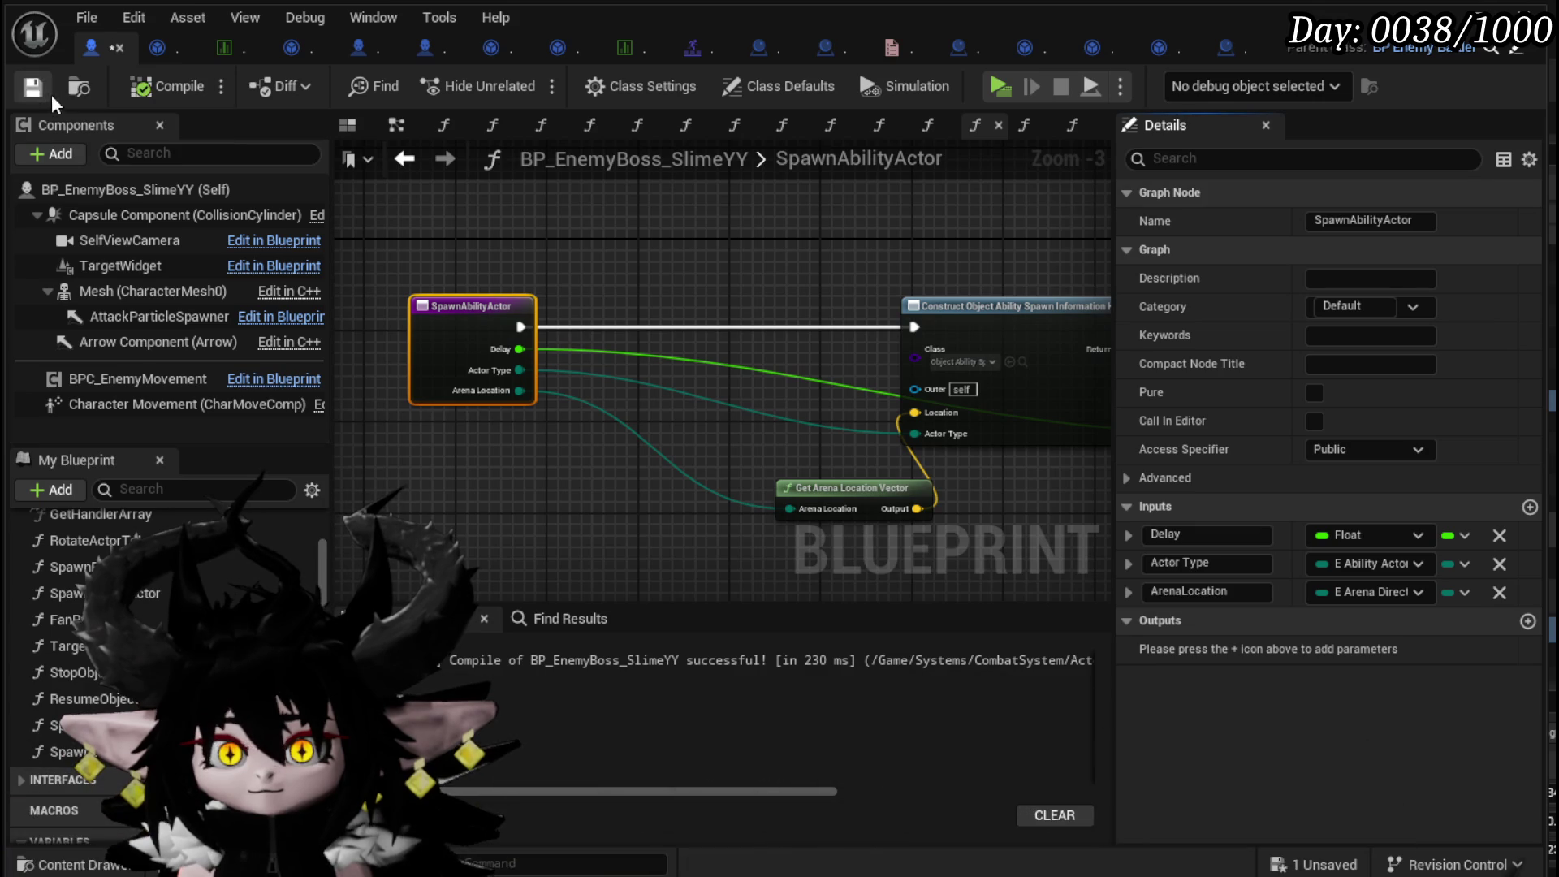
# - Delete the stray Spawn Tower node, then compile and save the Blueprint
pyautogui.moveTo(48, 725); pyautogui.dragTo(463, 543)
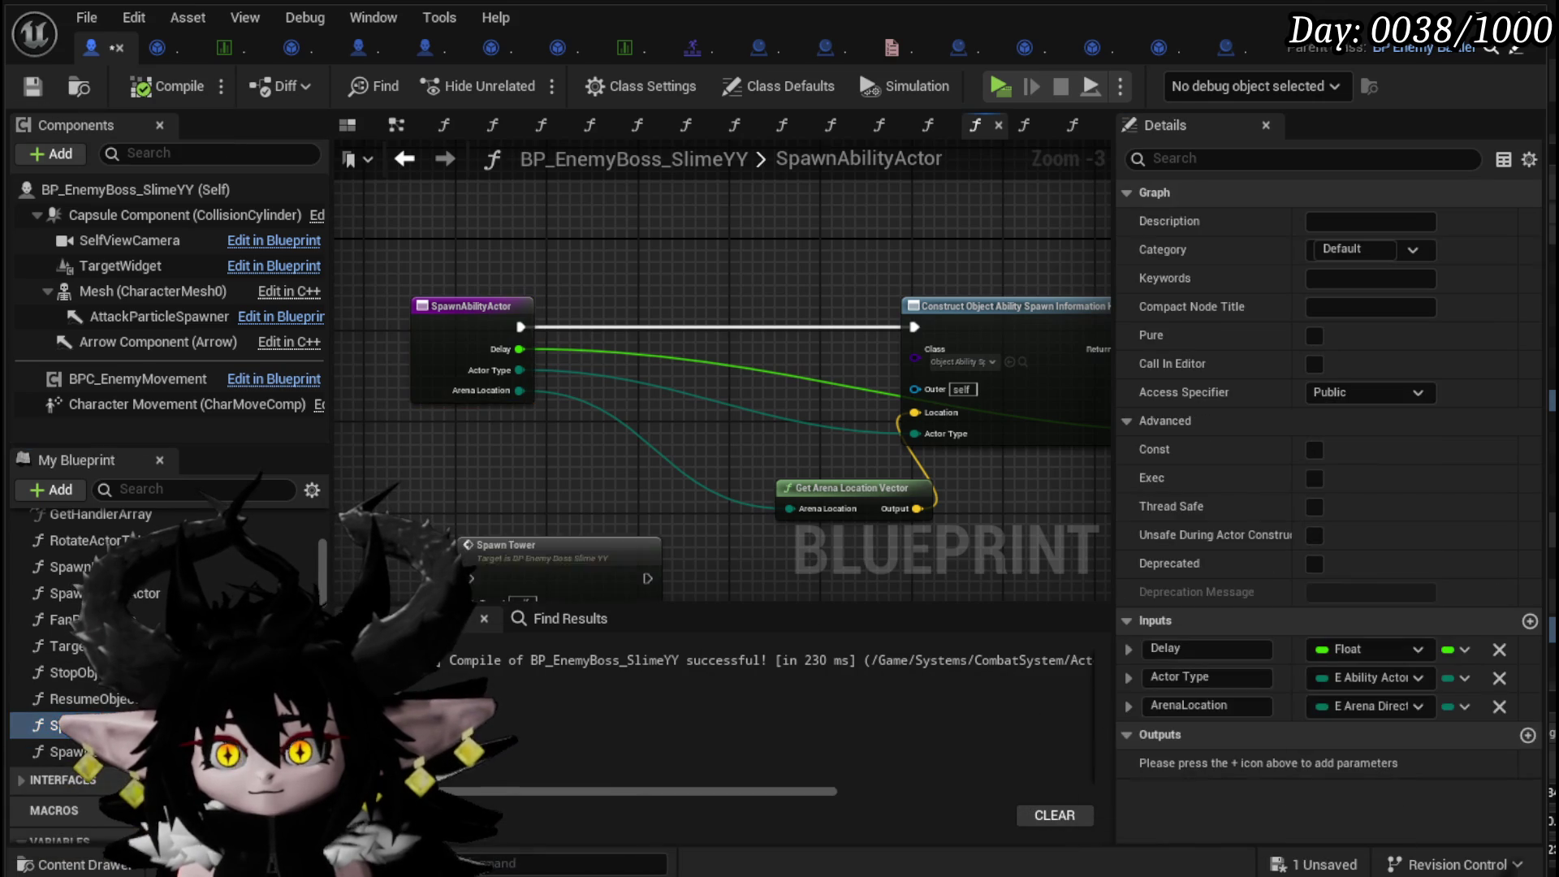
pyautogui.moveTo(509, 460); pyautogui.dragTo(515, 351)
pyautogui.click(569, 476)
pyautogui.press('Delete')
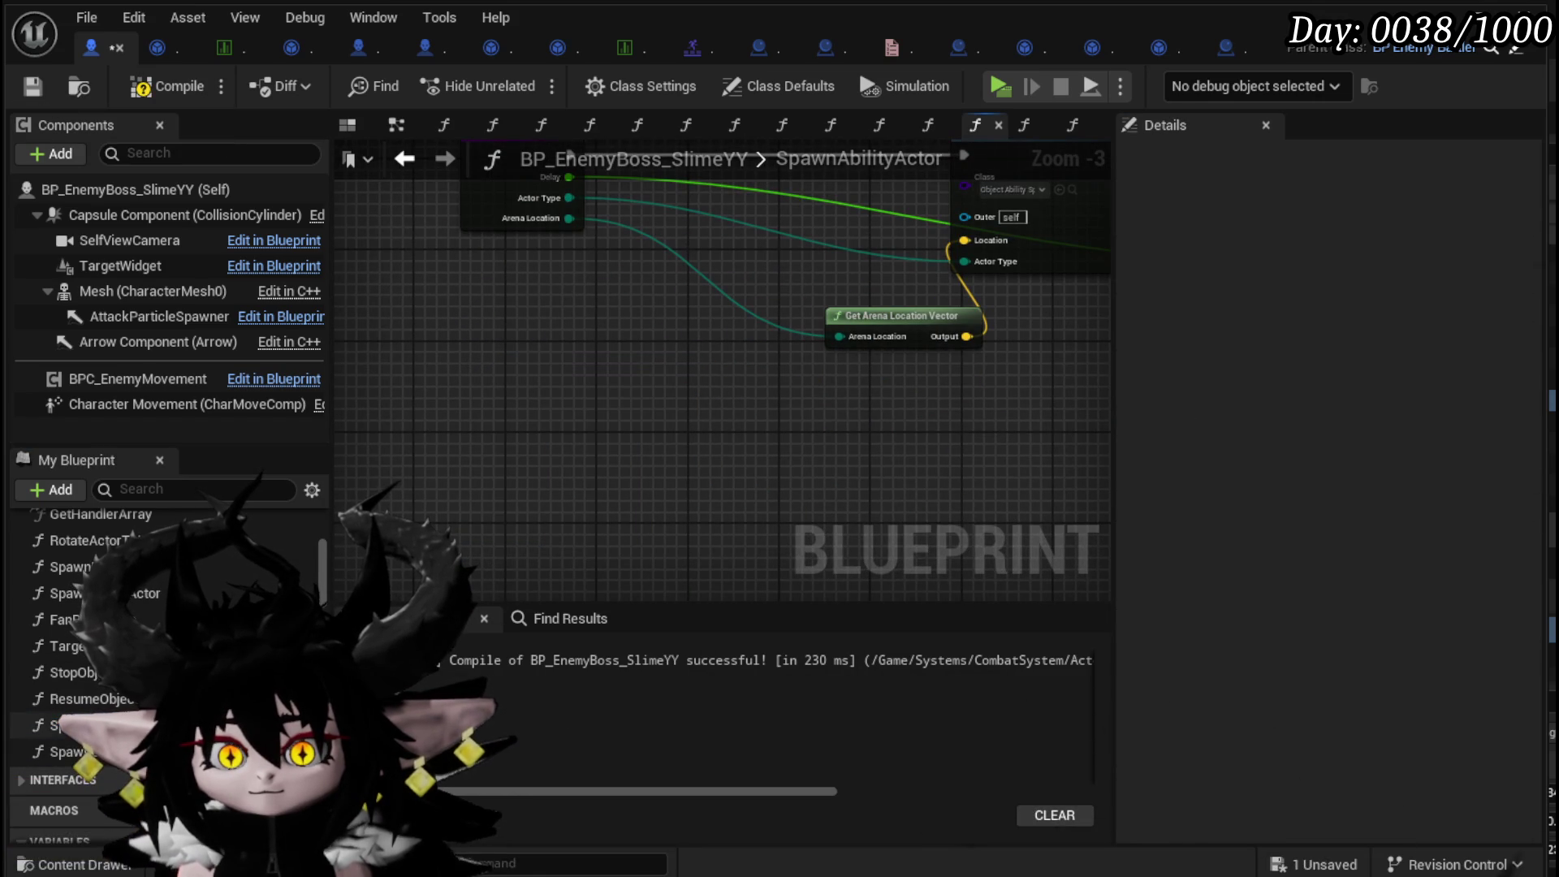
pyautogui.click(374, 496)
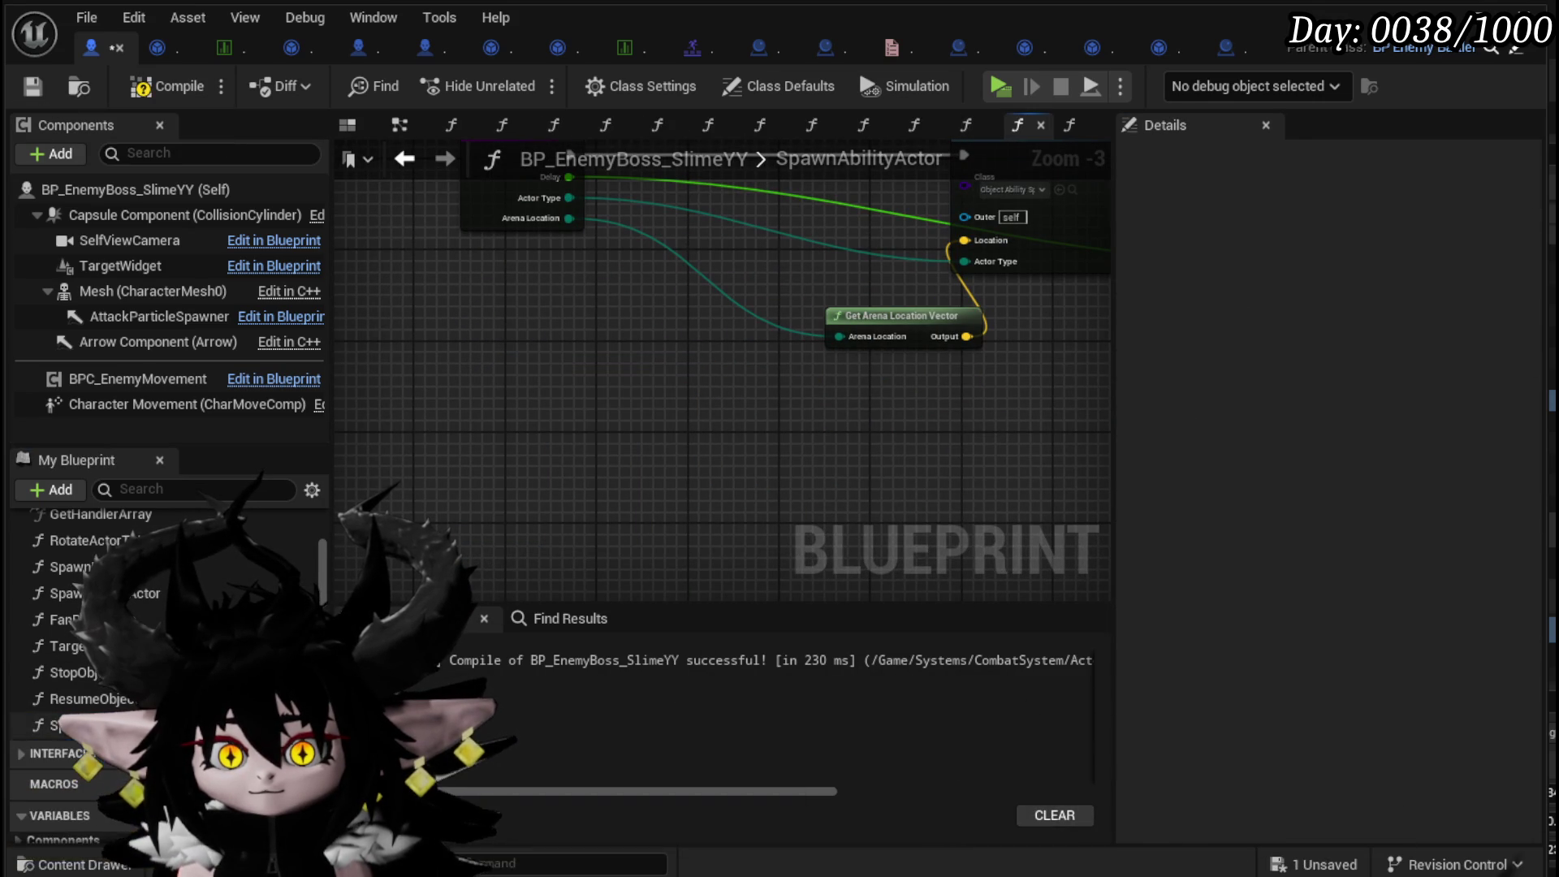
pyautogui.click(574, 593)
pyautogui.click(167, 88)
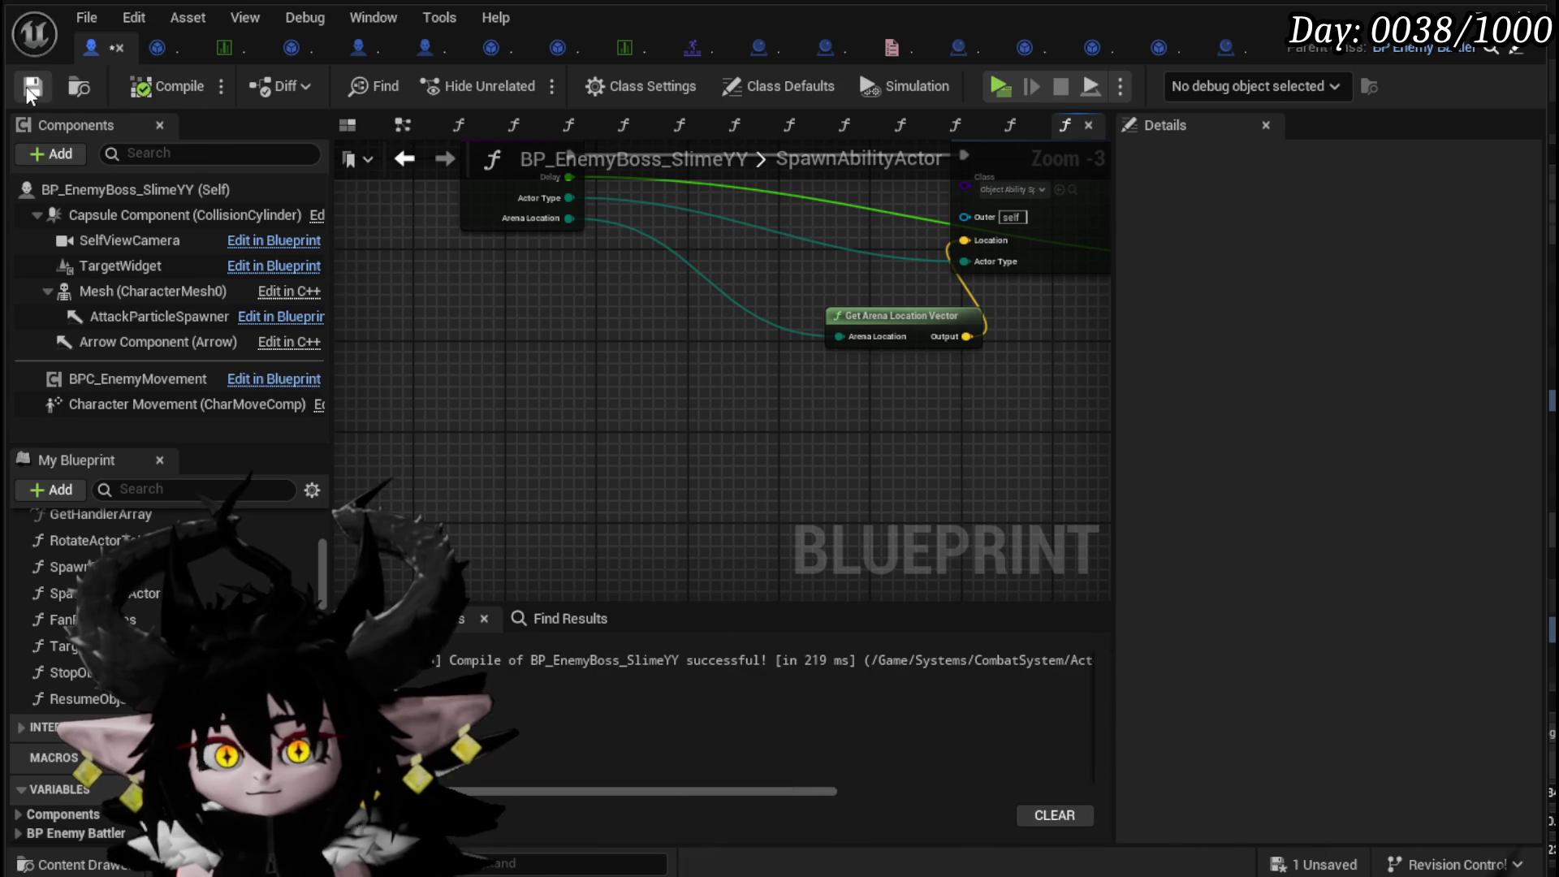
pyautogui.scroll(-1, 554, 218)
pyautogui.scroll(2, 553, 371)
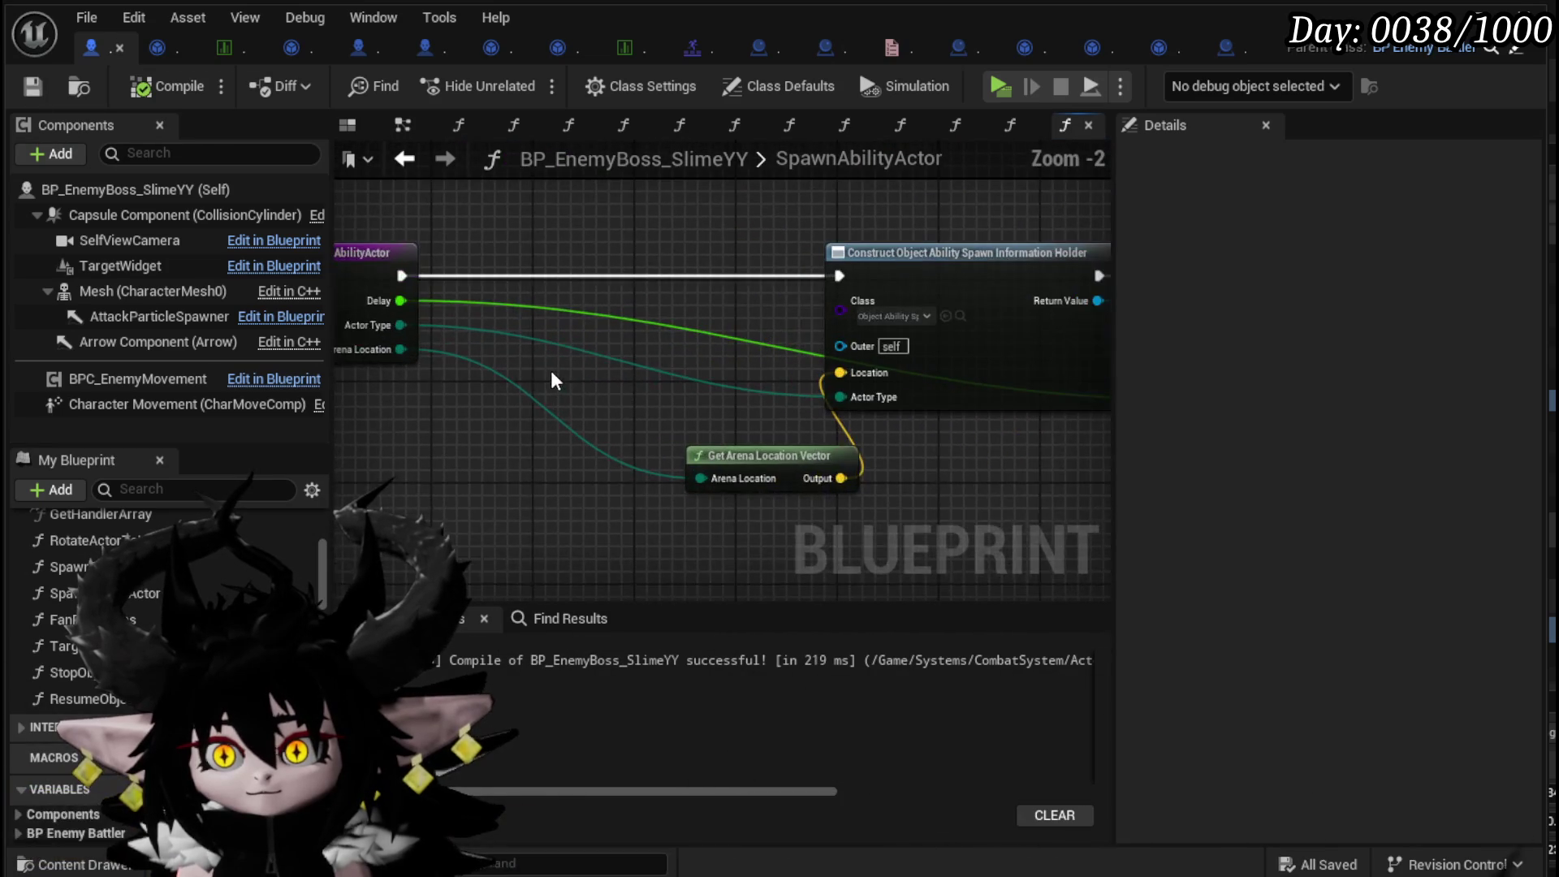
pyautogui.moveTo(375, 352)
pyautogui.mouseDown()
pyautogui.moveTo(426, 375)
pyautogui.moveTo(510, 379)
pyautogui.mouseUp()
# - Add a Switch on E_AbilityActorType after the entry node and route Arena Wall into the Construct chain
pyautogui.write('Swit')
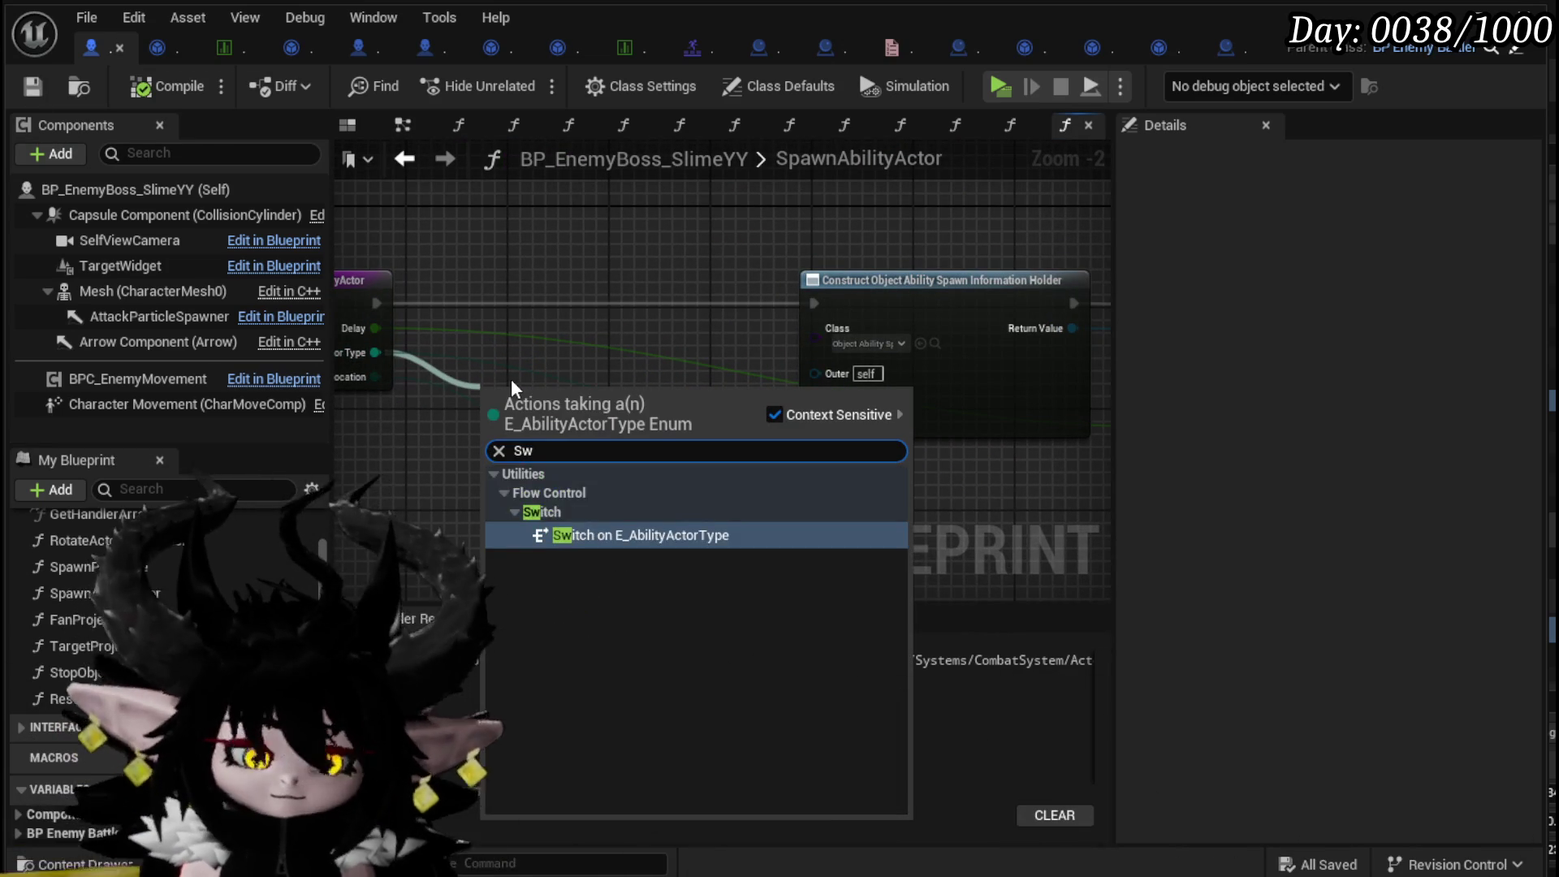
pyautogui.press('Return')
pyautogui.moveTo(510, 379); pyautogui.dragTo(505, 280)
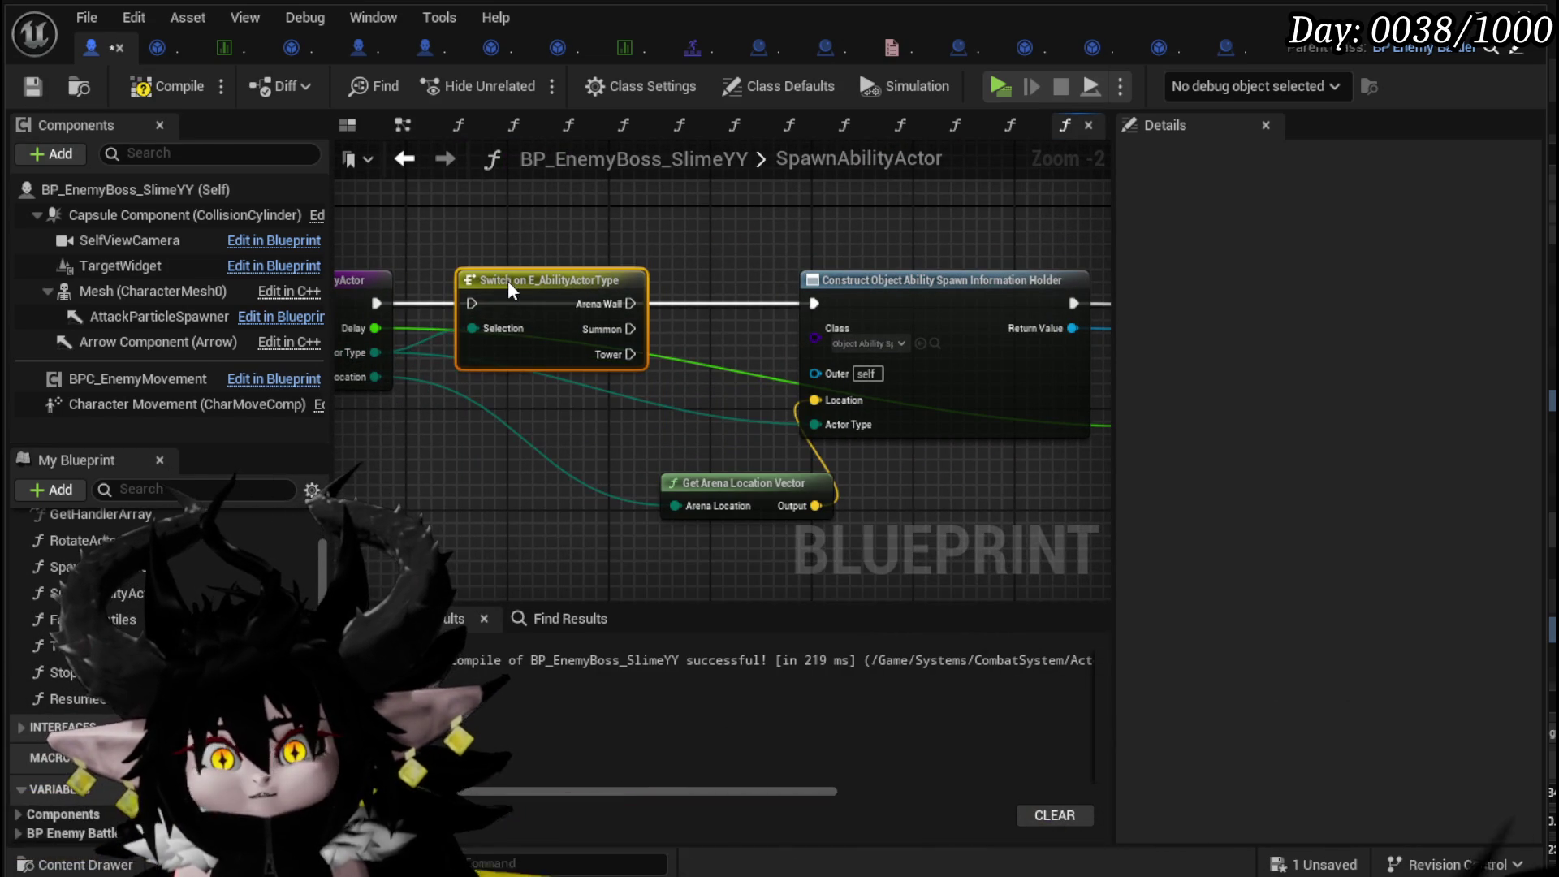
pyautogui.moveTo(375, 303); pyautogui.dragTo(459, 303)
pyautogui.scroll(-2, 508, 439)
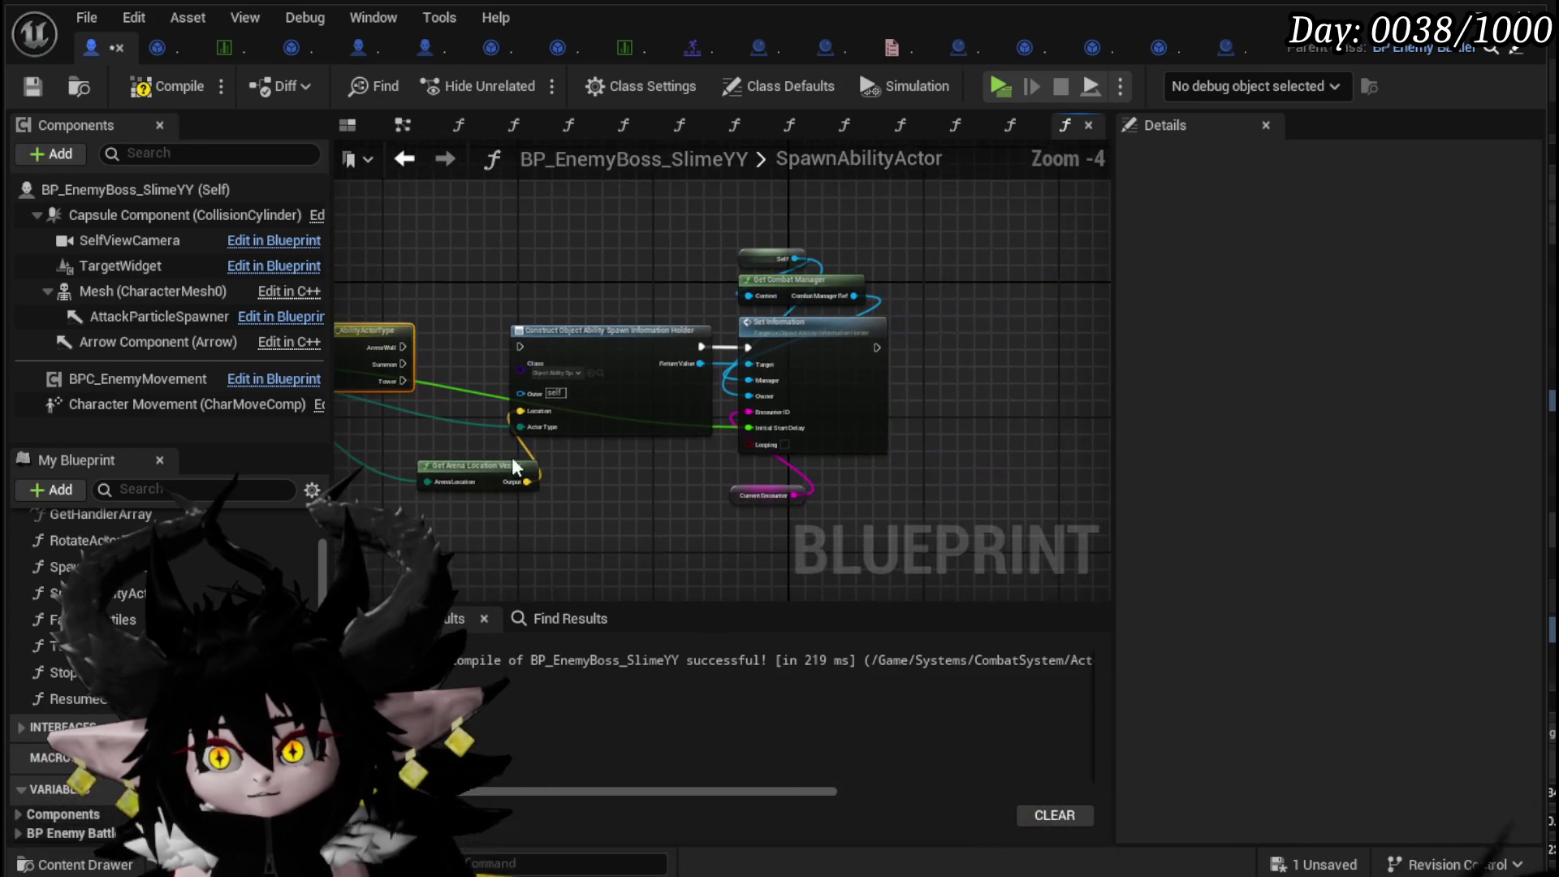
pyautogui.moveTo(520, 379); pyautogui.dragTo(638, 243)
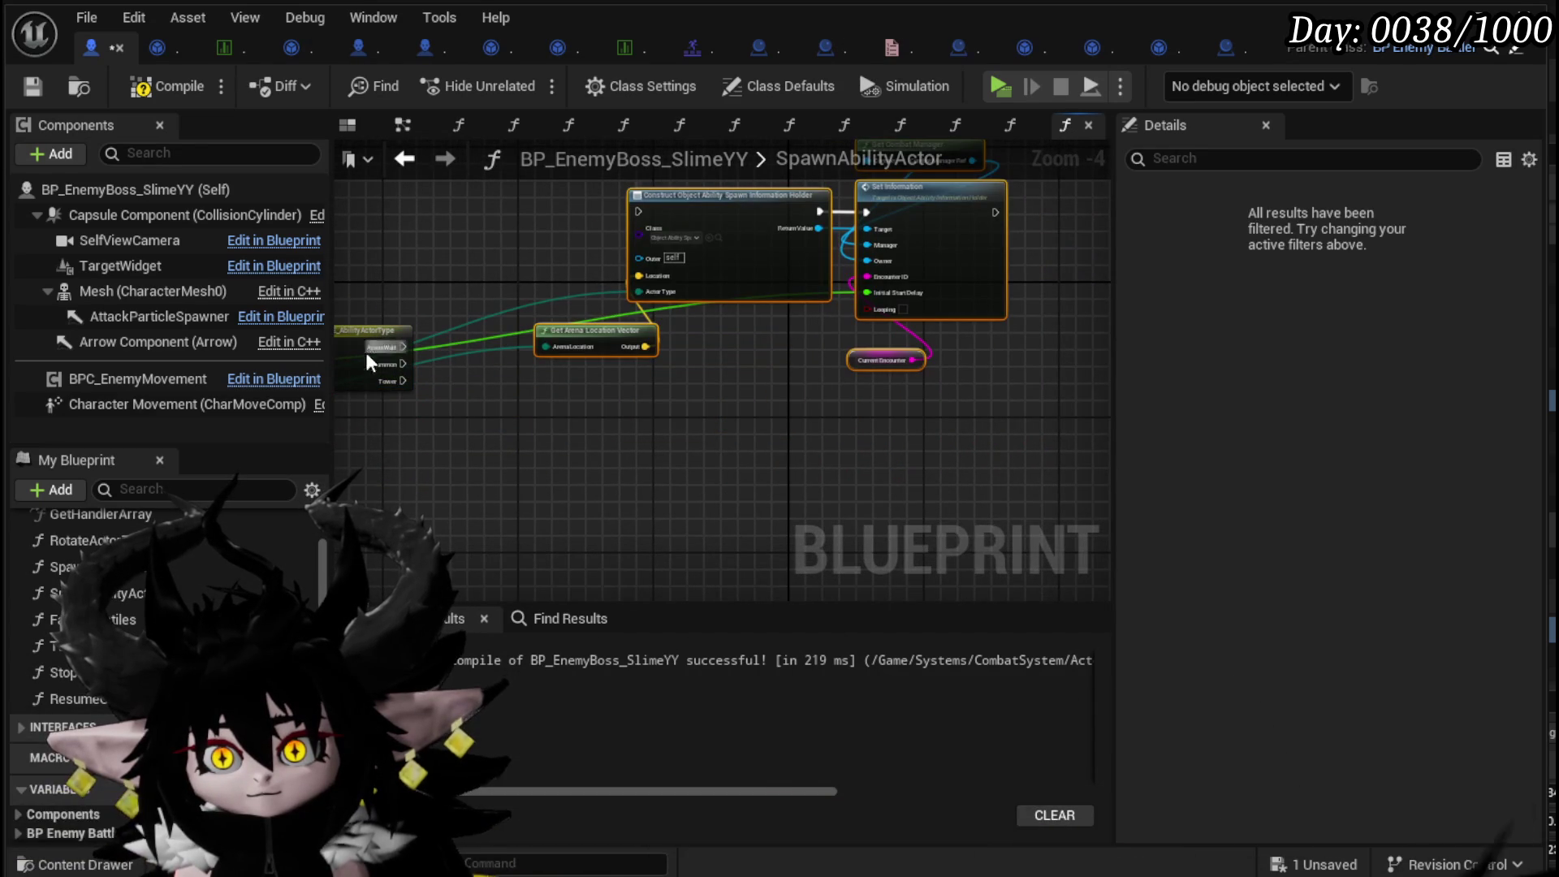
pyautogui.moveTo(385, 346); pyautogui.dragTo(637, 211)
# - Copy the spawn-information chain for Tower, wiring Tower, Actor Type, Arena Location and Delay into it
pyautogui.moveTo(572, 451)
pyautogui.mouseDown()
pyautogui.moveTo(866, 203)
pyautogui.moveTo(977, 279)
pyautogui.mouseUp()
pyautogui.moveTo(947, 373); pyautogui.dragTo(835, 294)
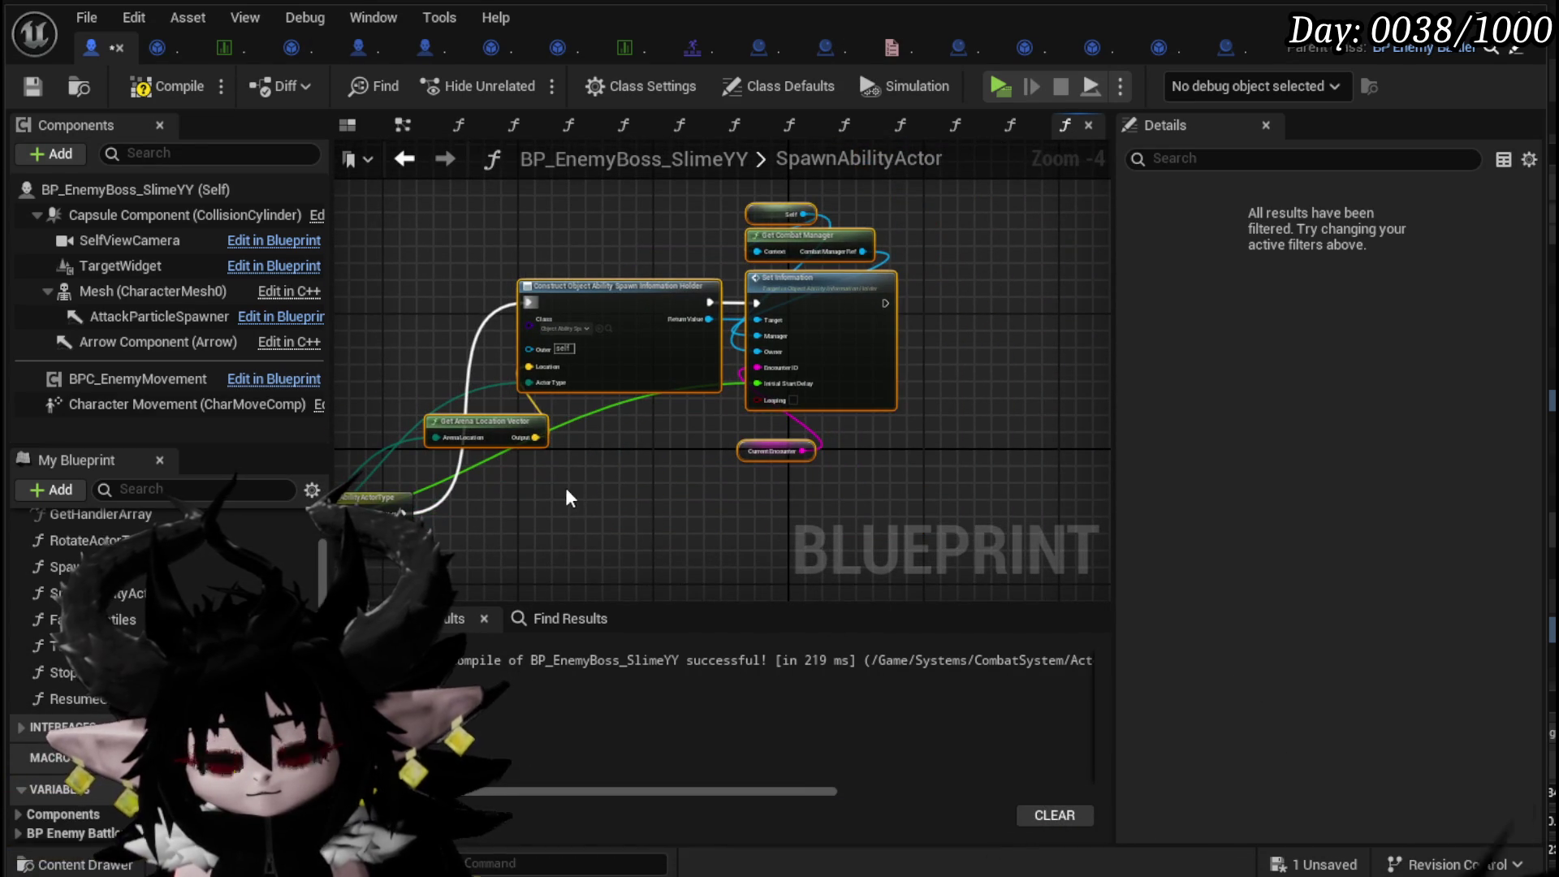
pyautogui.hotkey('ctrl', 'c')
pyautogui.hotkey('ctrl', 'v')
pyautogui.moveTo(477, 317); pyautogui.dragTo(499, 426)
pyautogui.moveTo(592, 304)
pyautogui.mouseDown()
pyautogui.moveTo(723, 476)
pyautogui.moveTo(805, 500)
pyautogui.mouseUp()
pyautogui.moveTo(593, 318)
pyautogui.mouseDown()
pyautogui.moveTo(686, 578)
pyautogui.moveTo(700, 532)
pyautogui.mouseUp()
pyautogui.moveTo(721, 413); pyautogui.dragTo(506, 432)
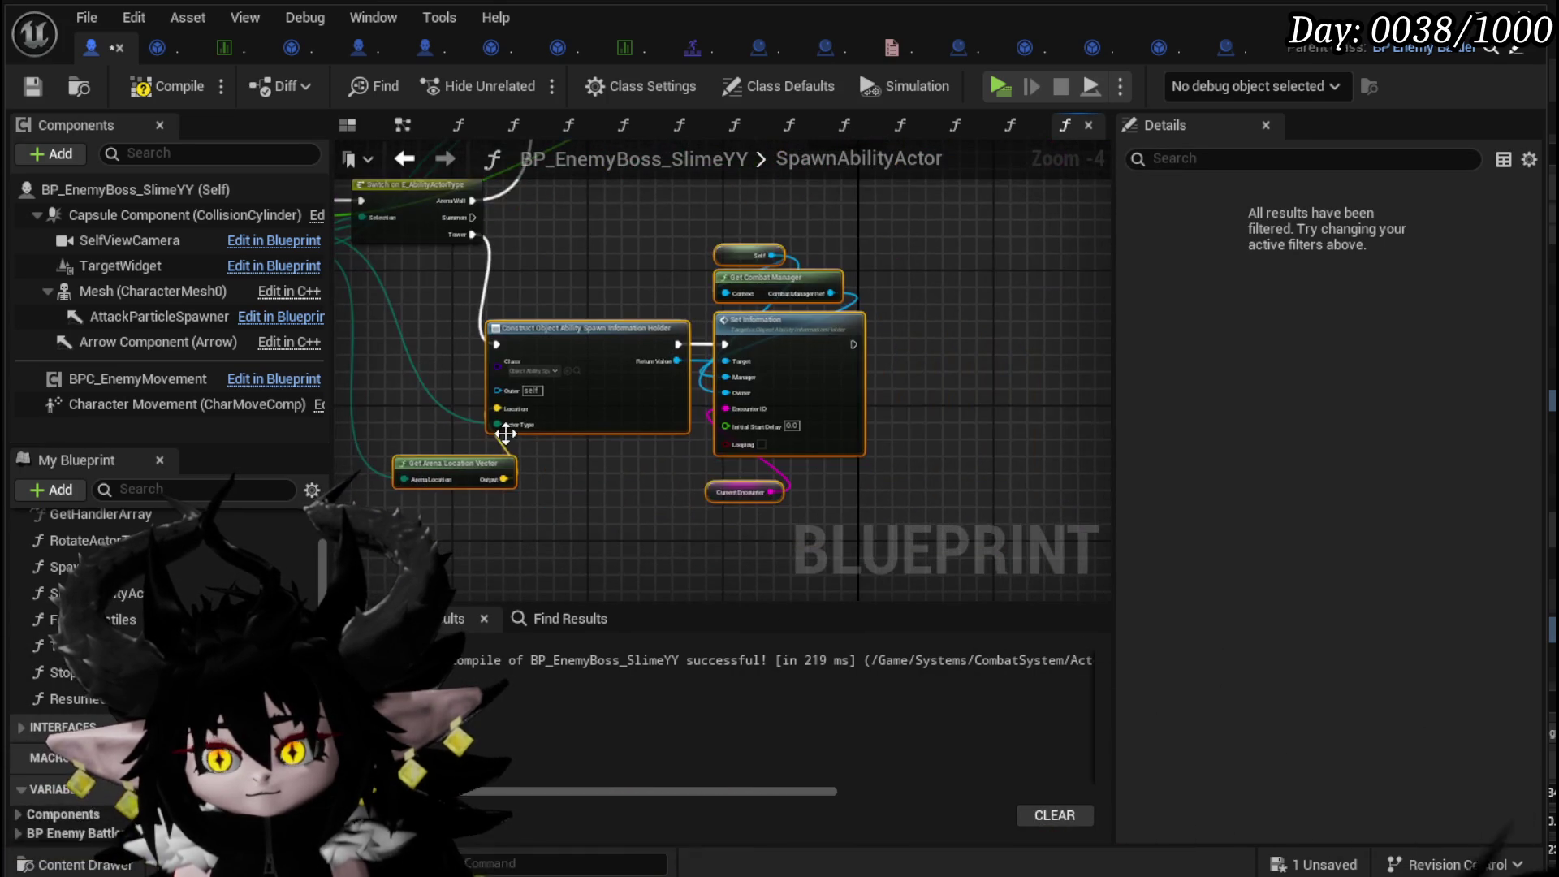
pyautogui.scroll(1, 684, 470)
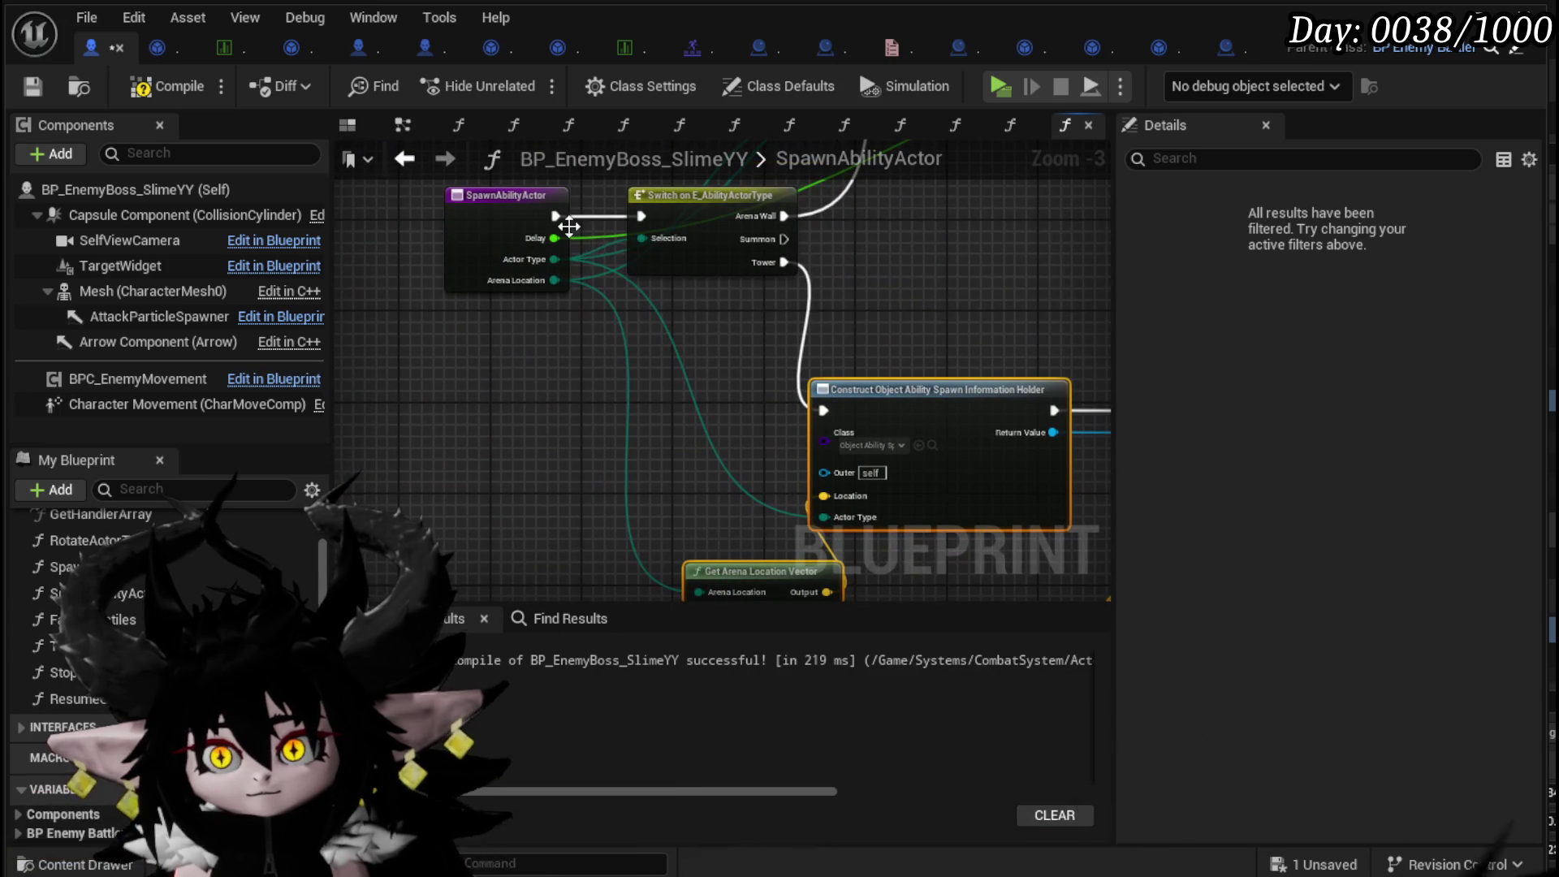
pyautogui.moveTo(556, 238)
pyautogui.mouseDown()
pyautogui.moveTo(999, 532)
pyautogui.moveTo(589, 511)
pyautogui.moveTo(845, 325)
pyautogui.mouseUp()
# - Compile and save the Blueprint, then tidy the entry node and Set Information nodes
pyautogui.scroll(-2, 536, 535)
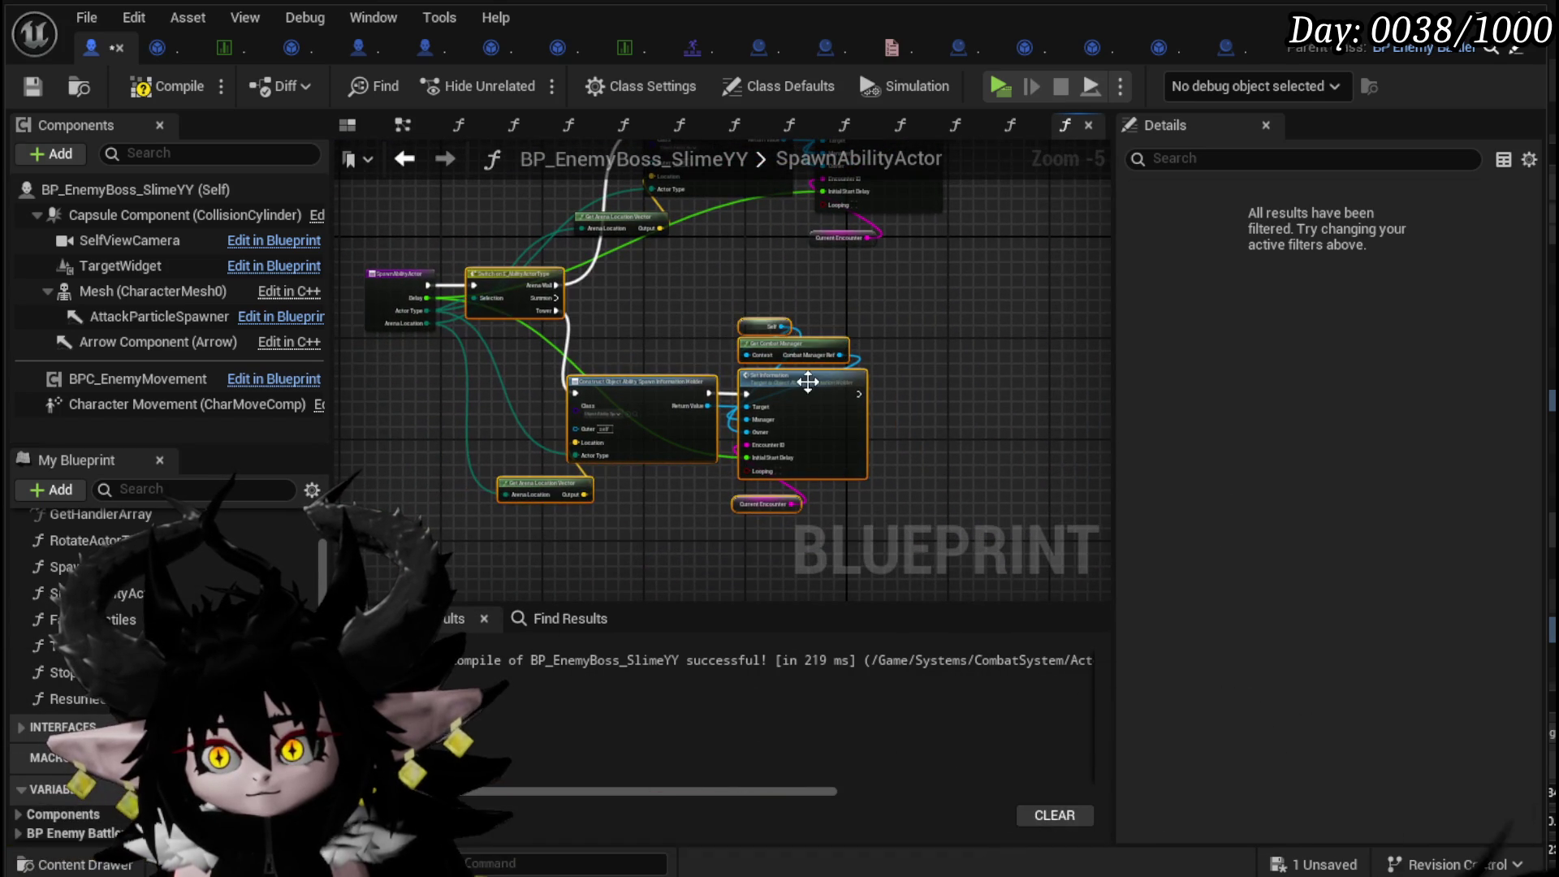
pyautogui.moveTo(560, 524)
pyautogui.mouseDown()
pyautogui.moveTo(841, 339)
pyautogui.moveTo(880, 402)
pyautogui.mouseUp()
pyautogui.click(622, 296)
pyautogui.click(170, 88)
pyautogui.click(34, 86)
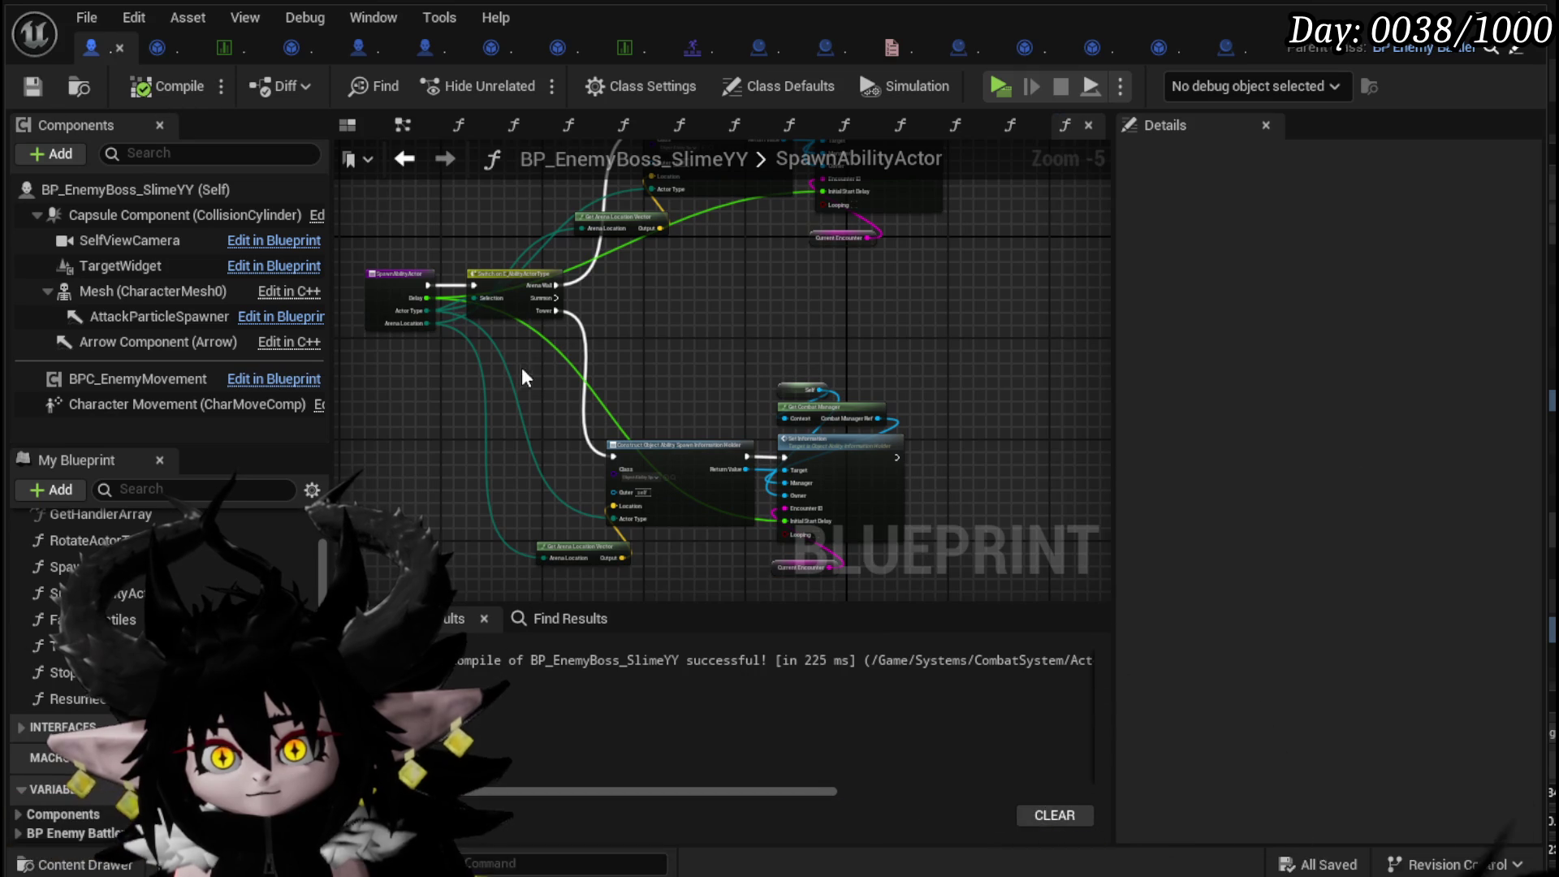
pyautogui.moveTo(402, 278)
pyautogui.mouseDown()
pyautogui.moveTo(389, 274)
pyautogui.moveTo(409, 273)
pyautogui.mouseUp()
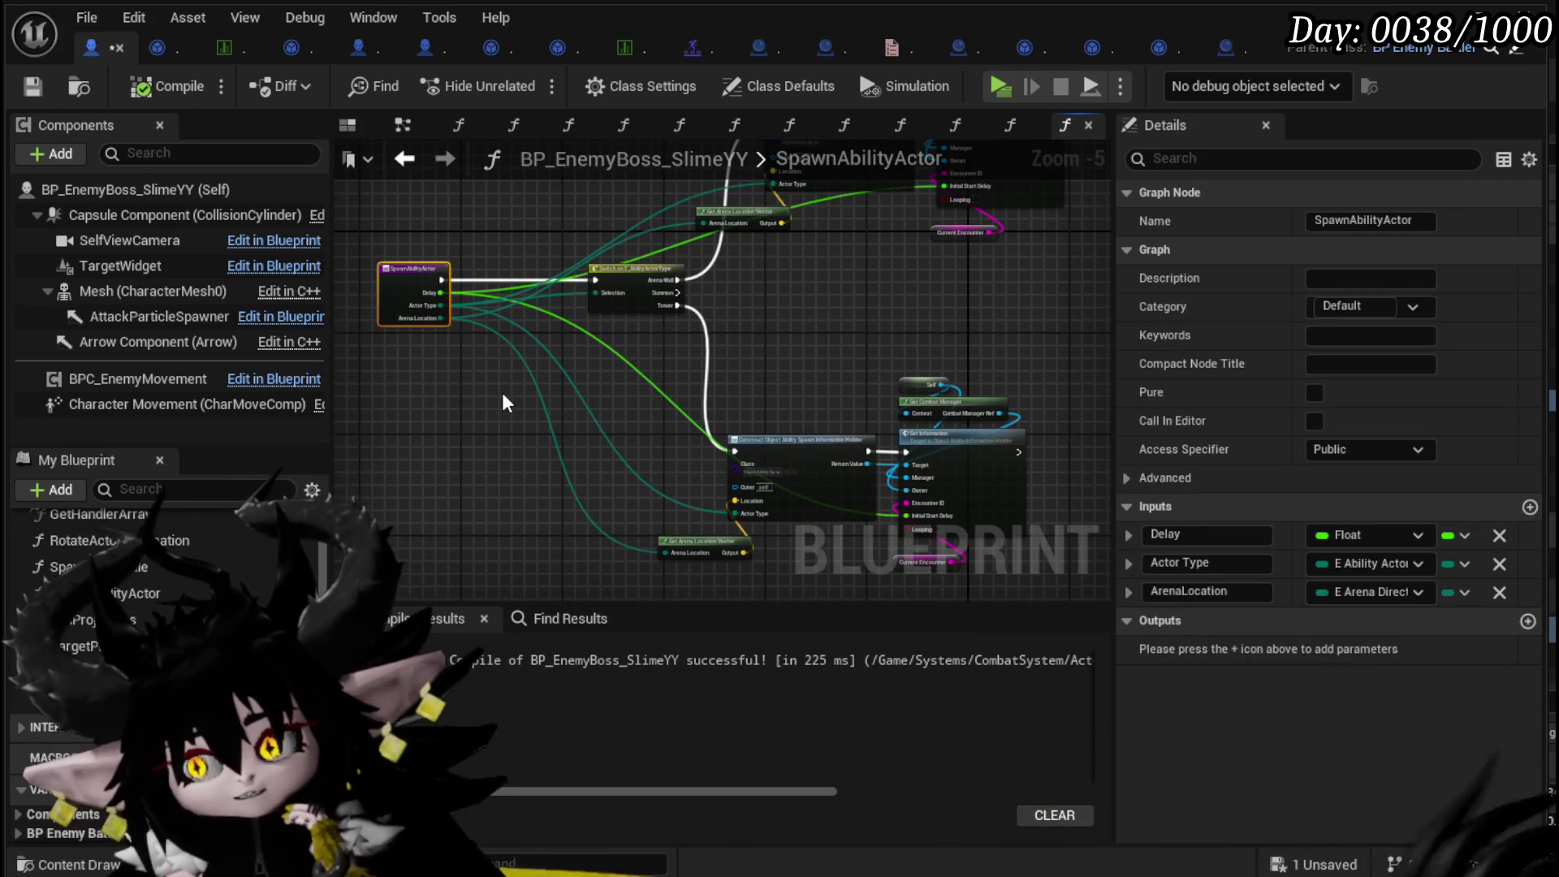
pyautogui.moveTo(844, 357)
pyautogui.mouseDown()
pyautogui.moveTo(425, 241)
pyautogui.moveTo(640, 260)
pyautogui.mouseUp()
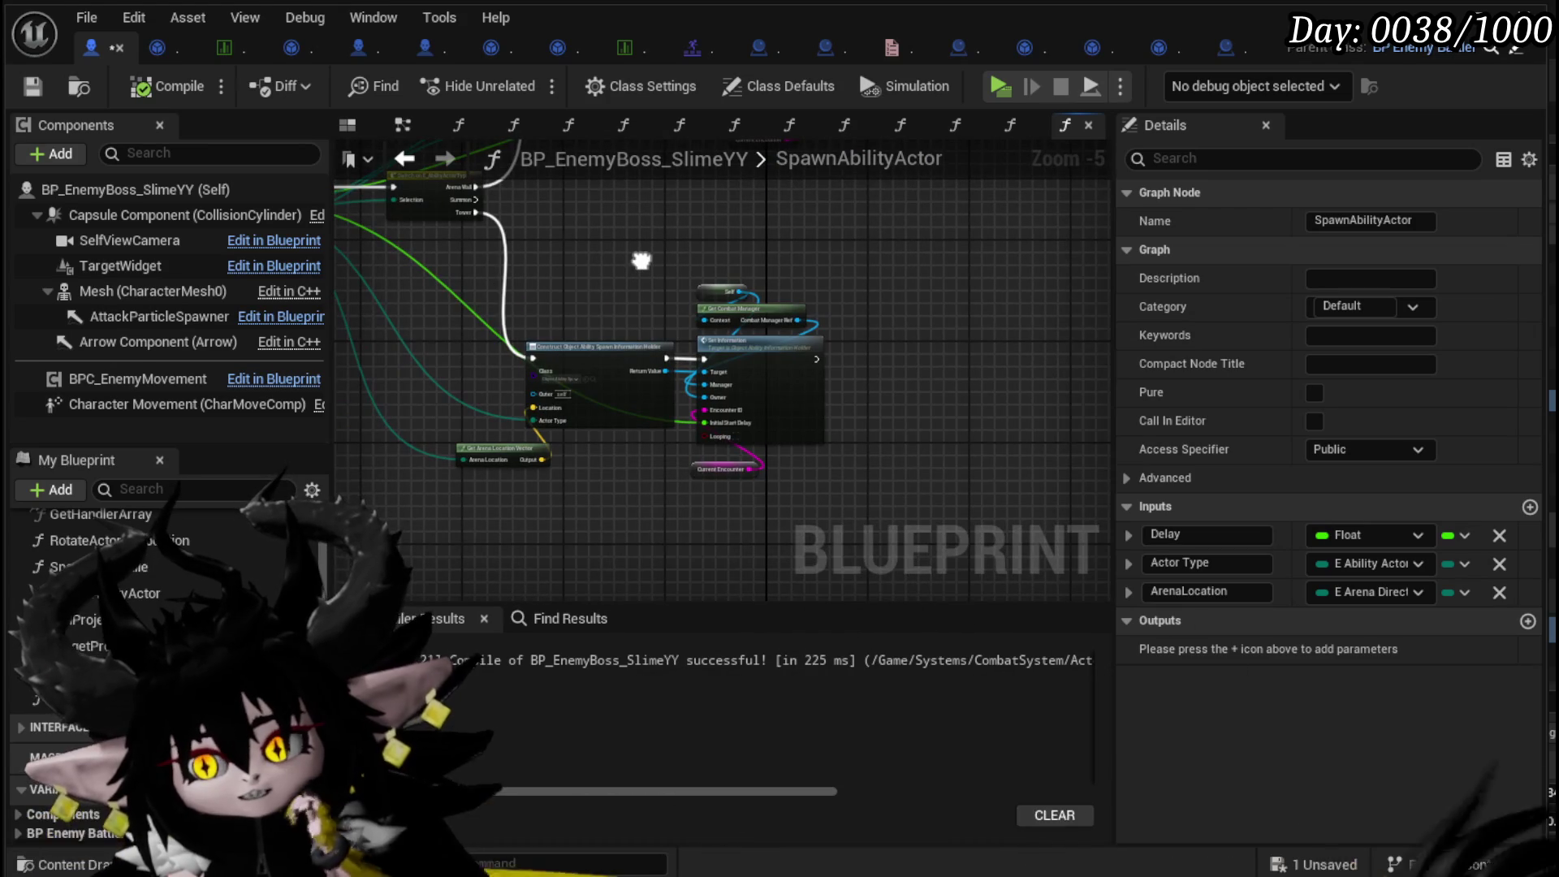